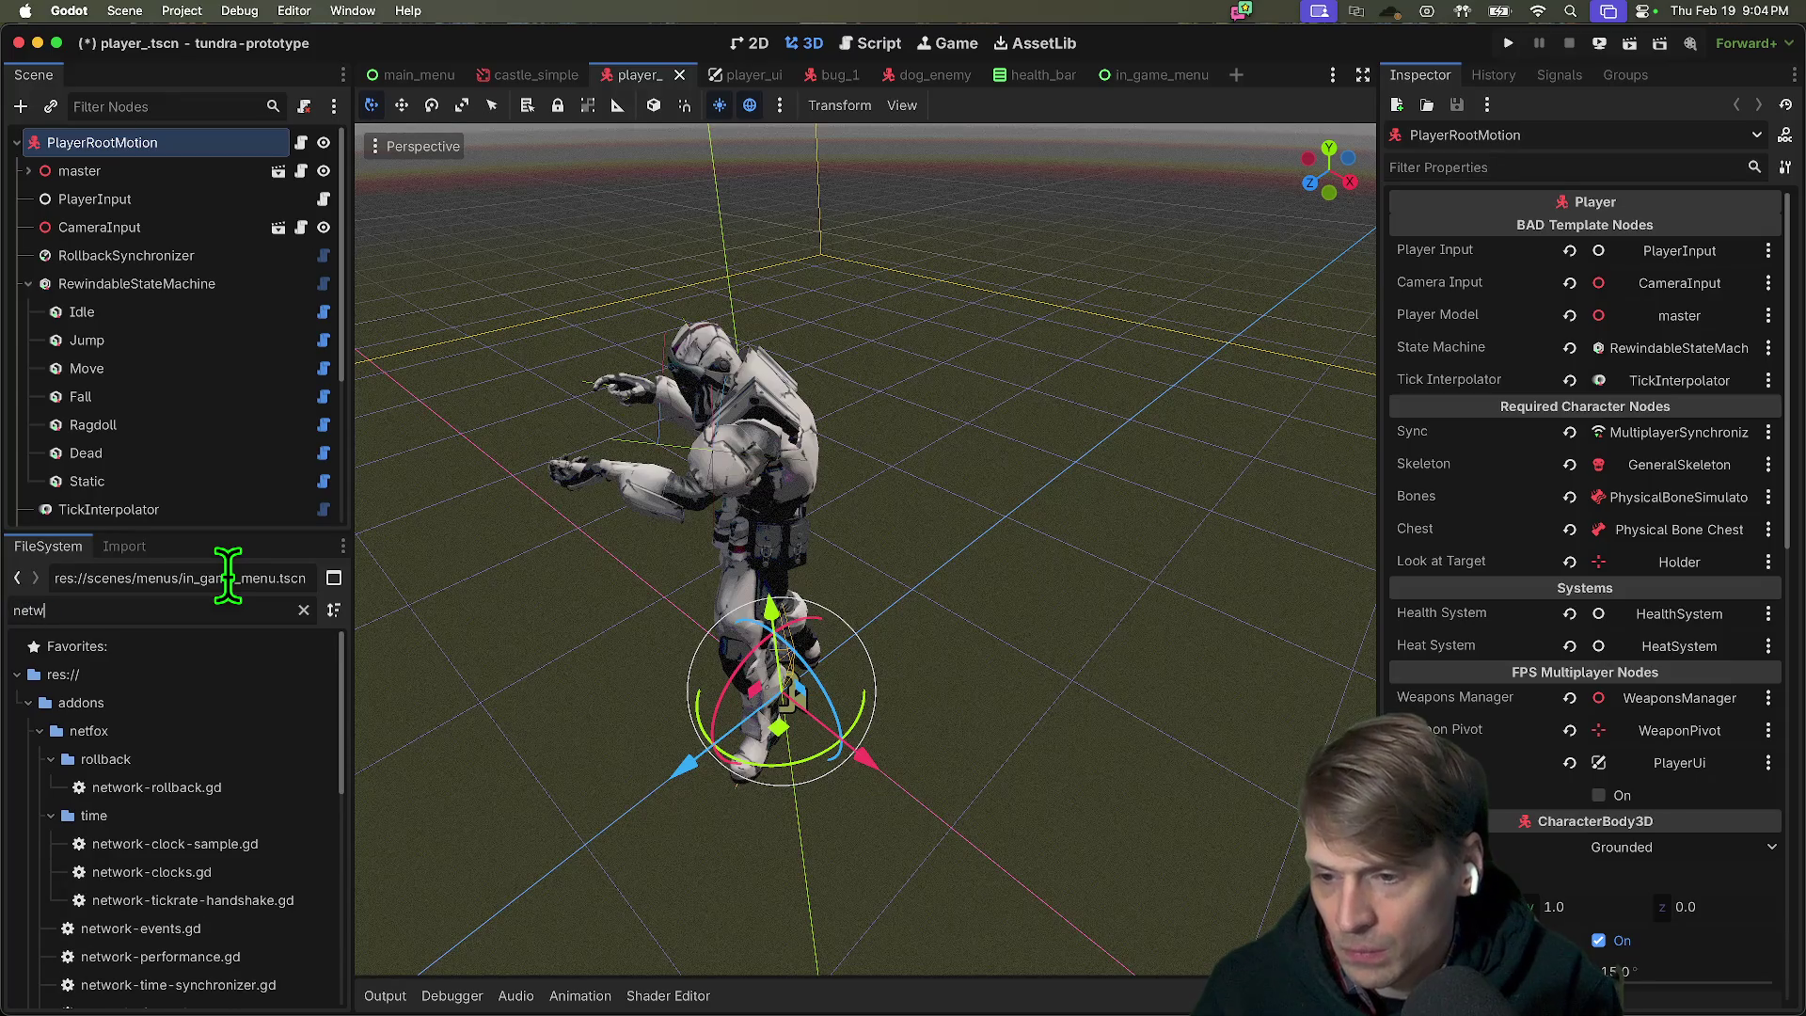
# Step: Open the enet_network.gd script from the FileSystem dock
pyautogui.scroll(-10, 217, 724)
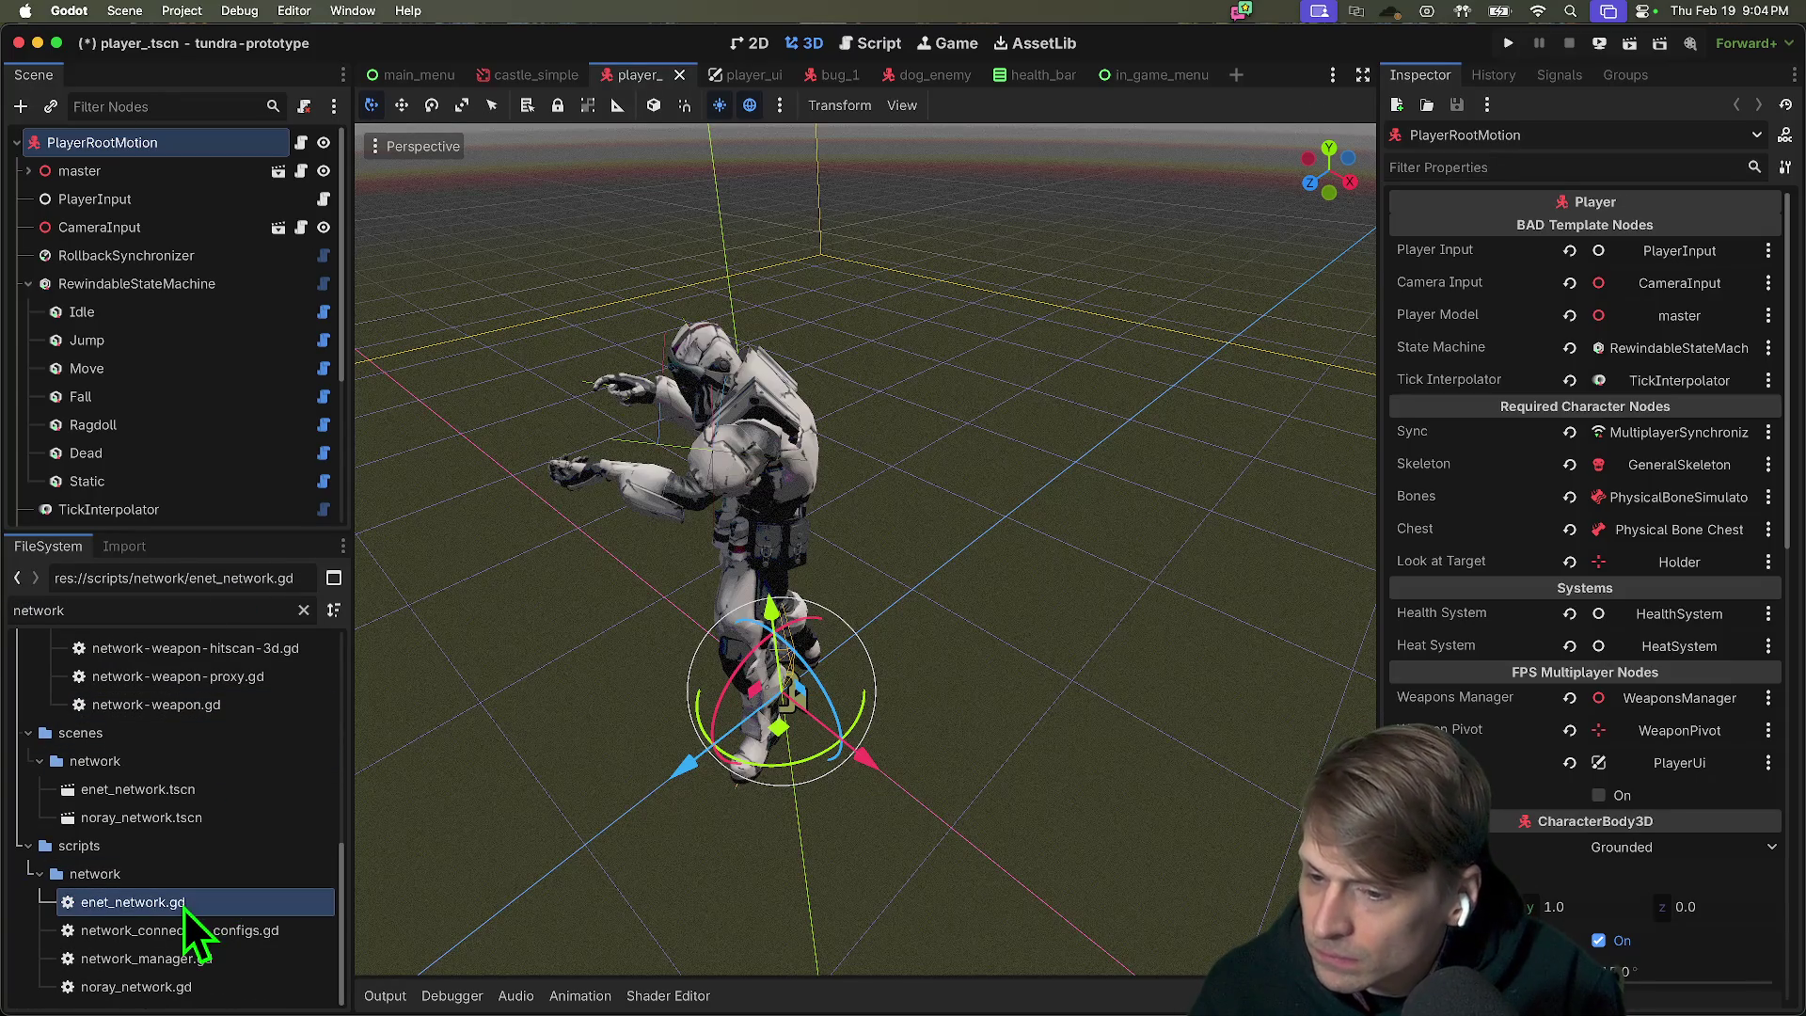
pyautogui.doubleClick(183, 903)
pyautogui.hscroll(-2, 1029, 486)
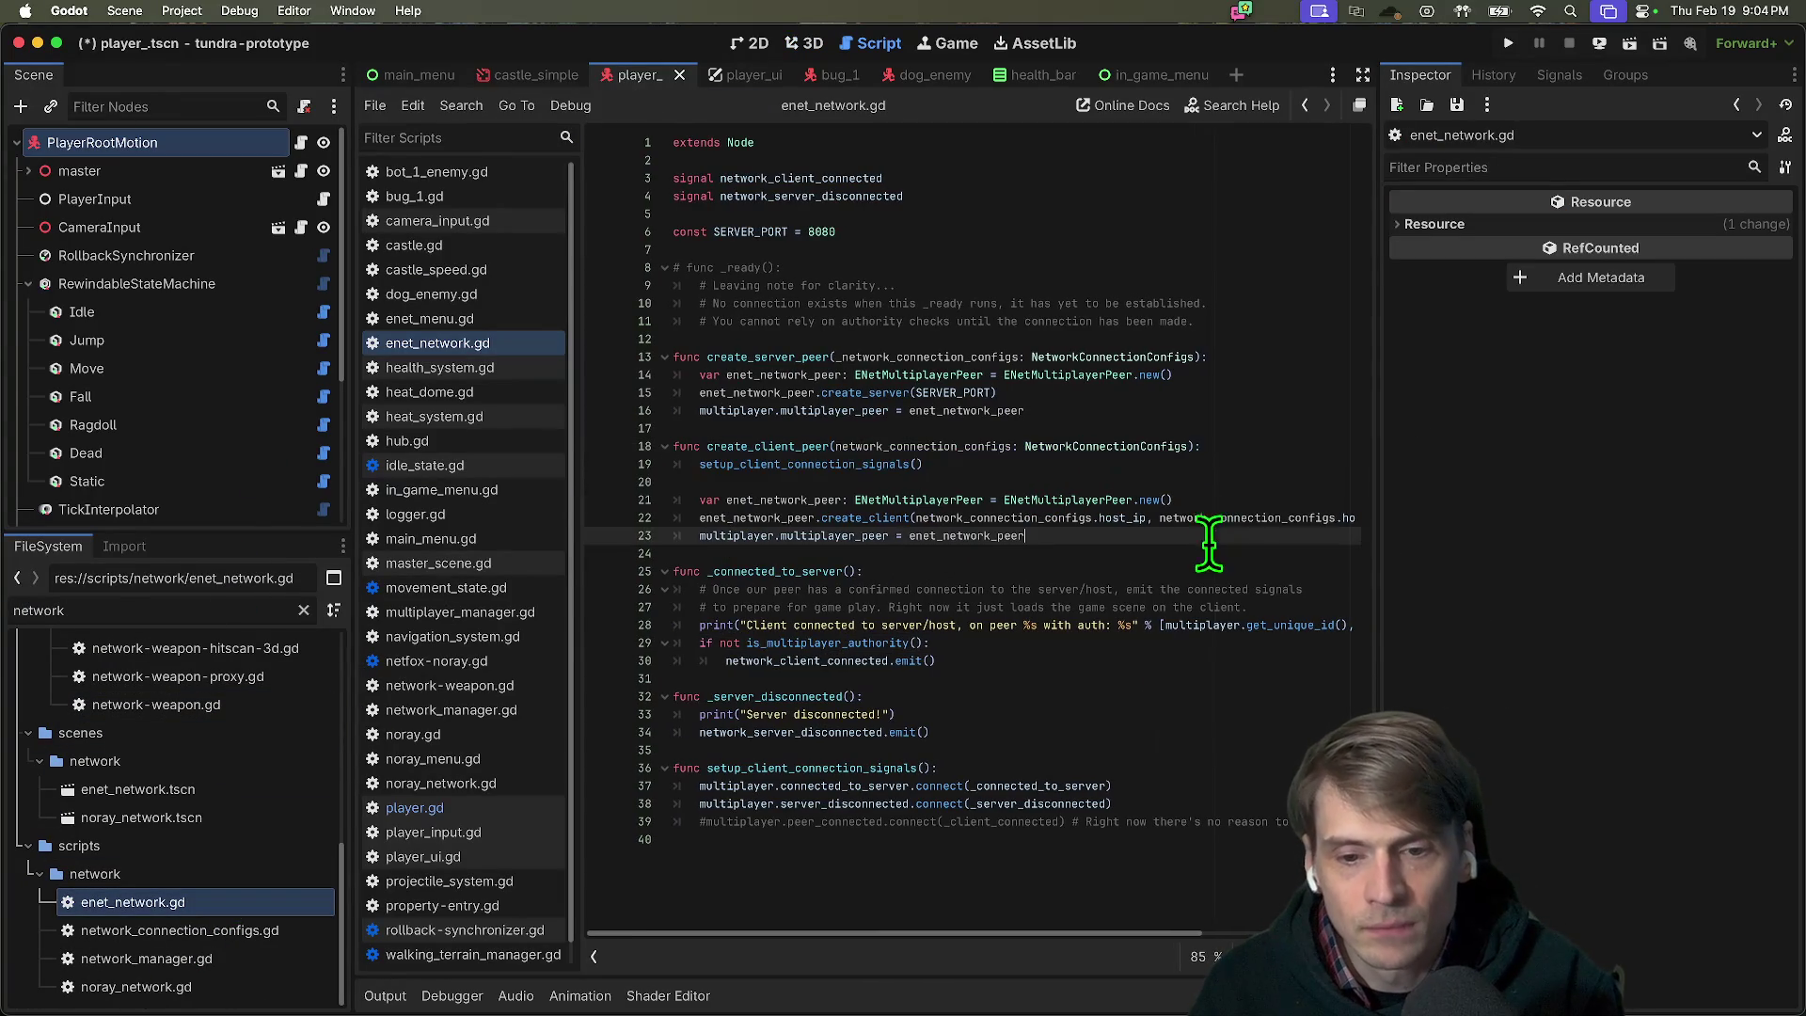
pyautogui.click(988, 732)
# Step: Open network_manager.gd and scroll to its host_game and join_game functions
pyautogui.click(809, 642)
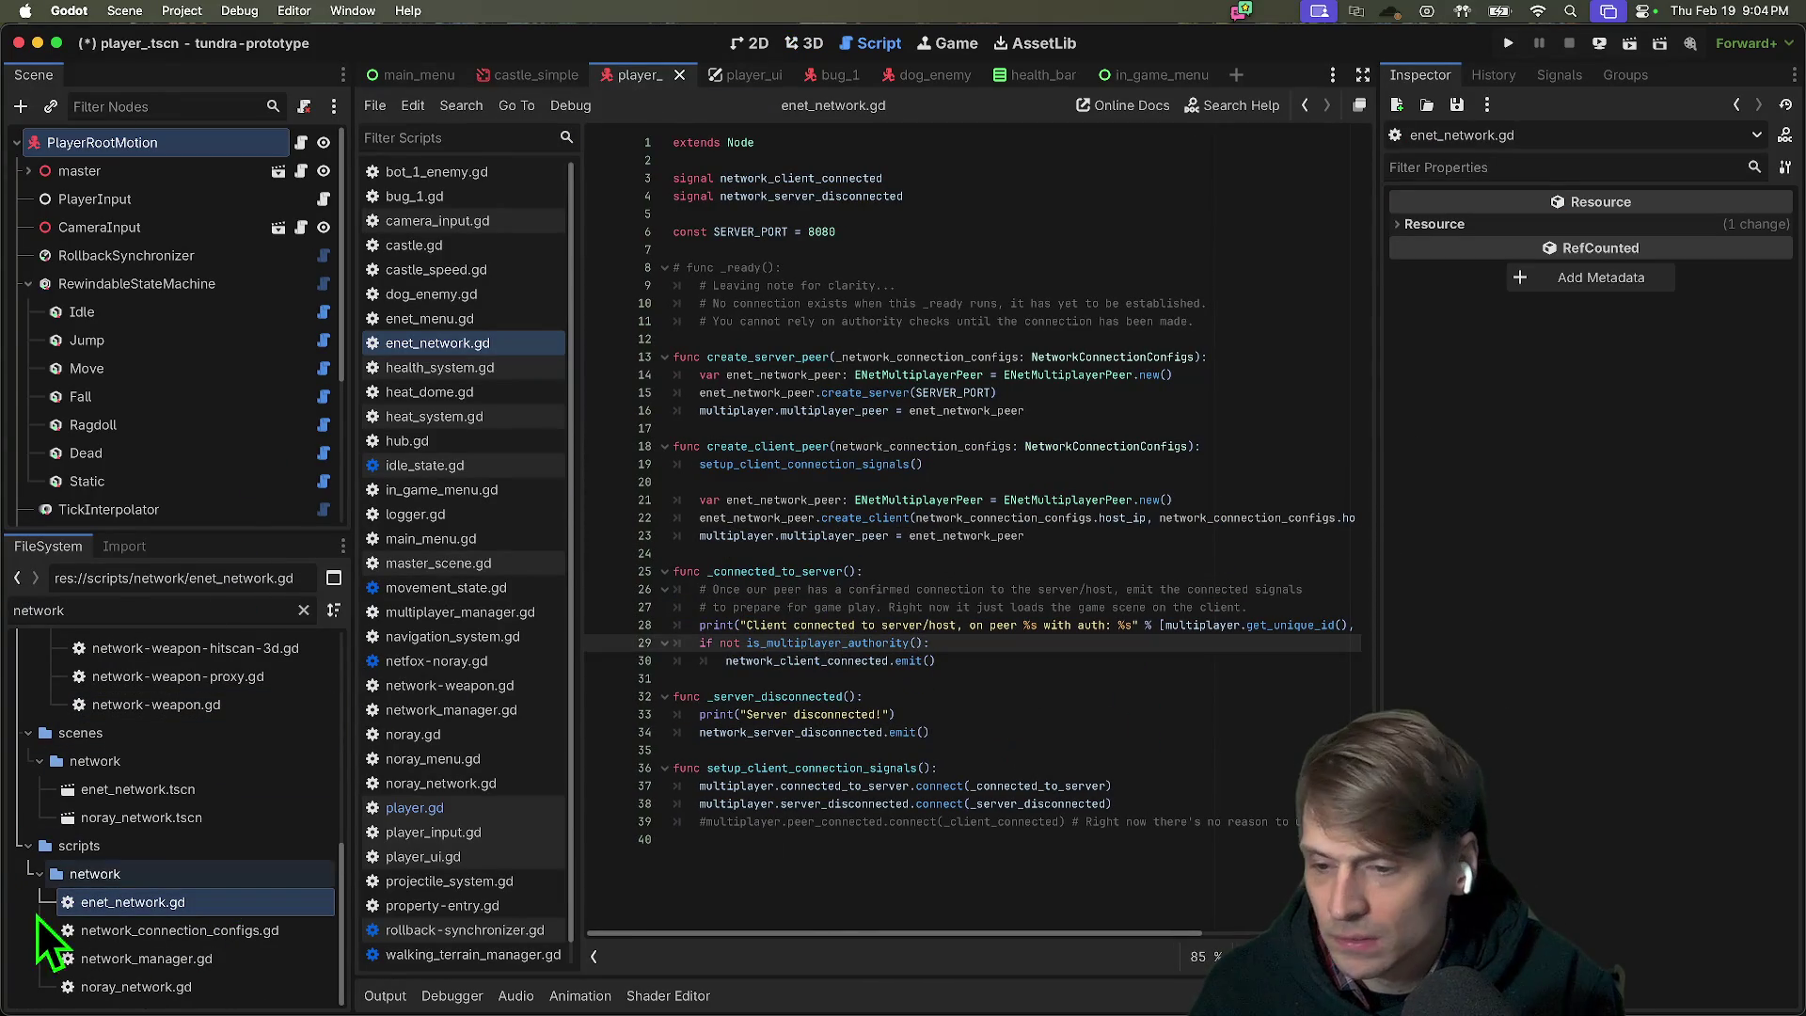
pyautogui.click(195, 988)
pyautogui.press('Up')
pyautogui.press('Return')
pyautogui.moveTo(701, 696)
pyautogui.mouseDown()
pyautogui.moveTo(826, 718)
pyautogui.moveTo(807, 731)
pyautogui.mouseUp()
pyautogui.scroll(-5, 807, 732)
pyautogui.click(1168, 603)
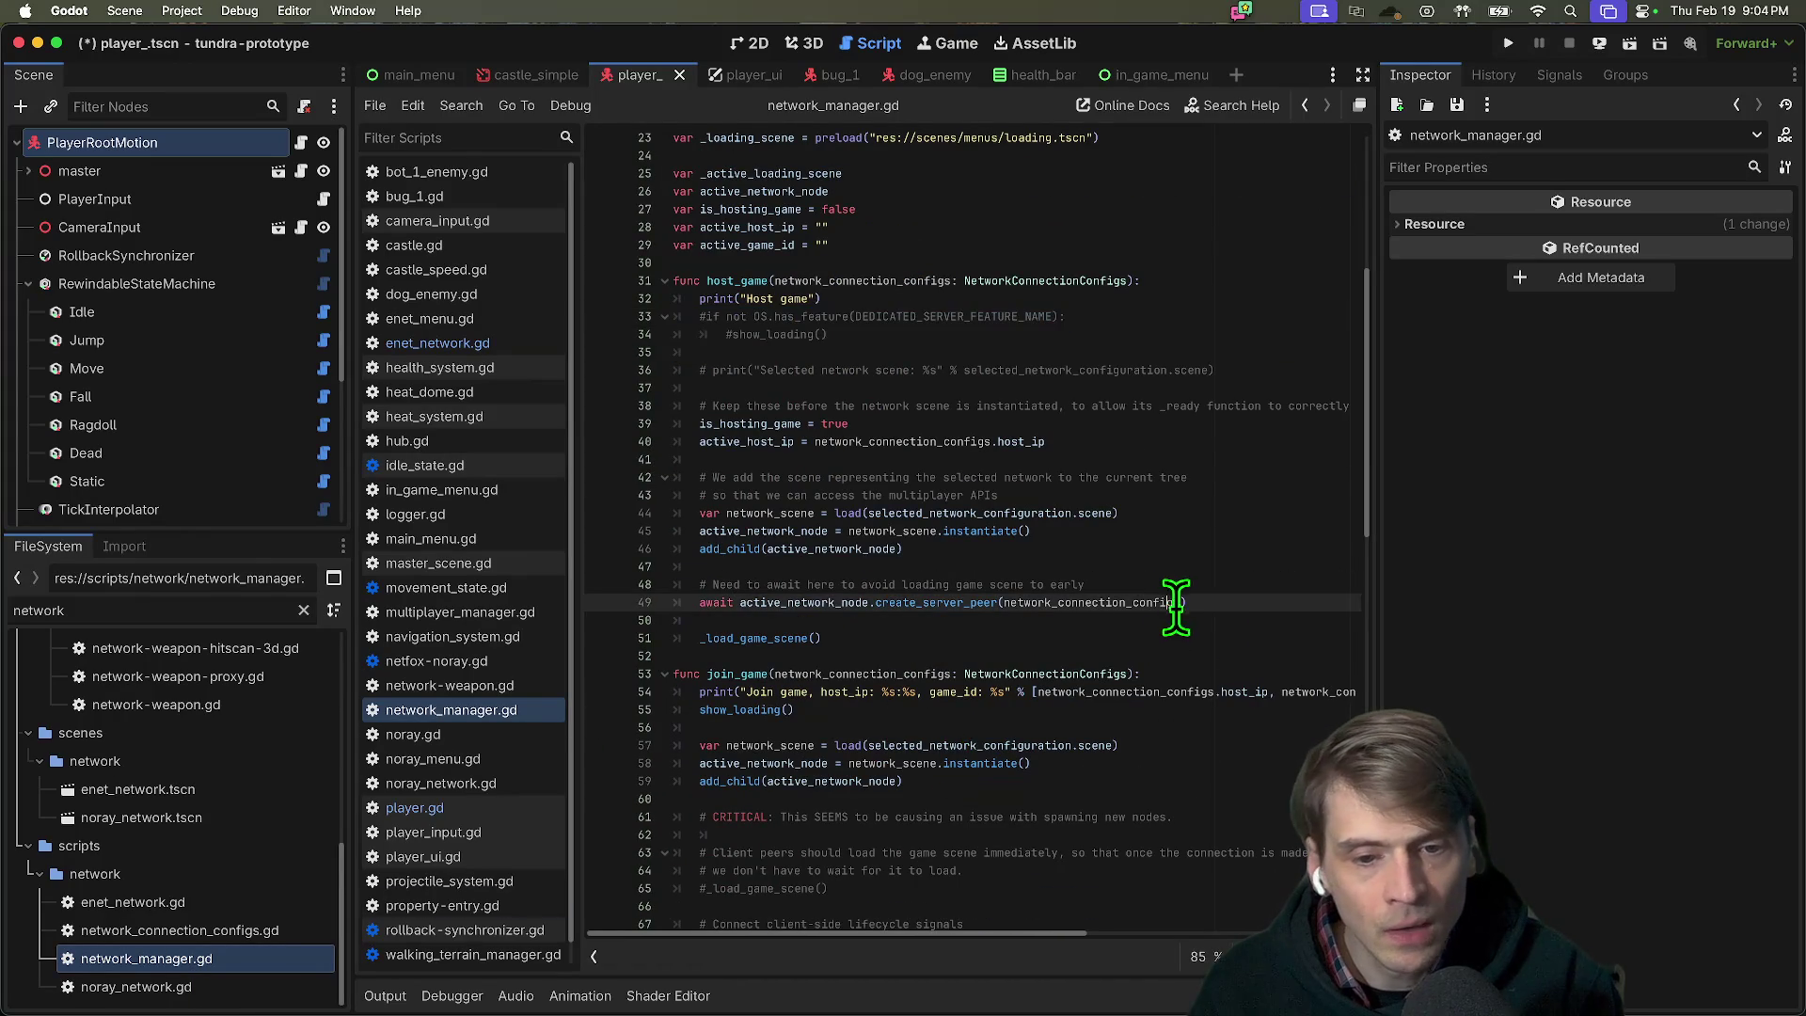
pyautogui.scroll(-5, 1240, 648)
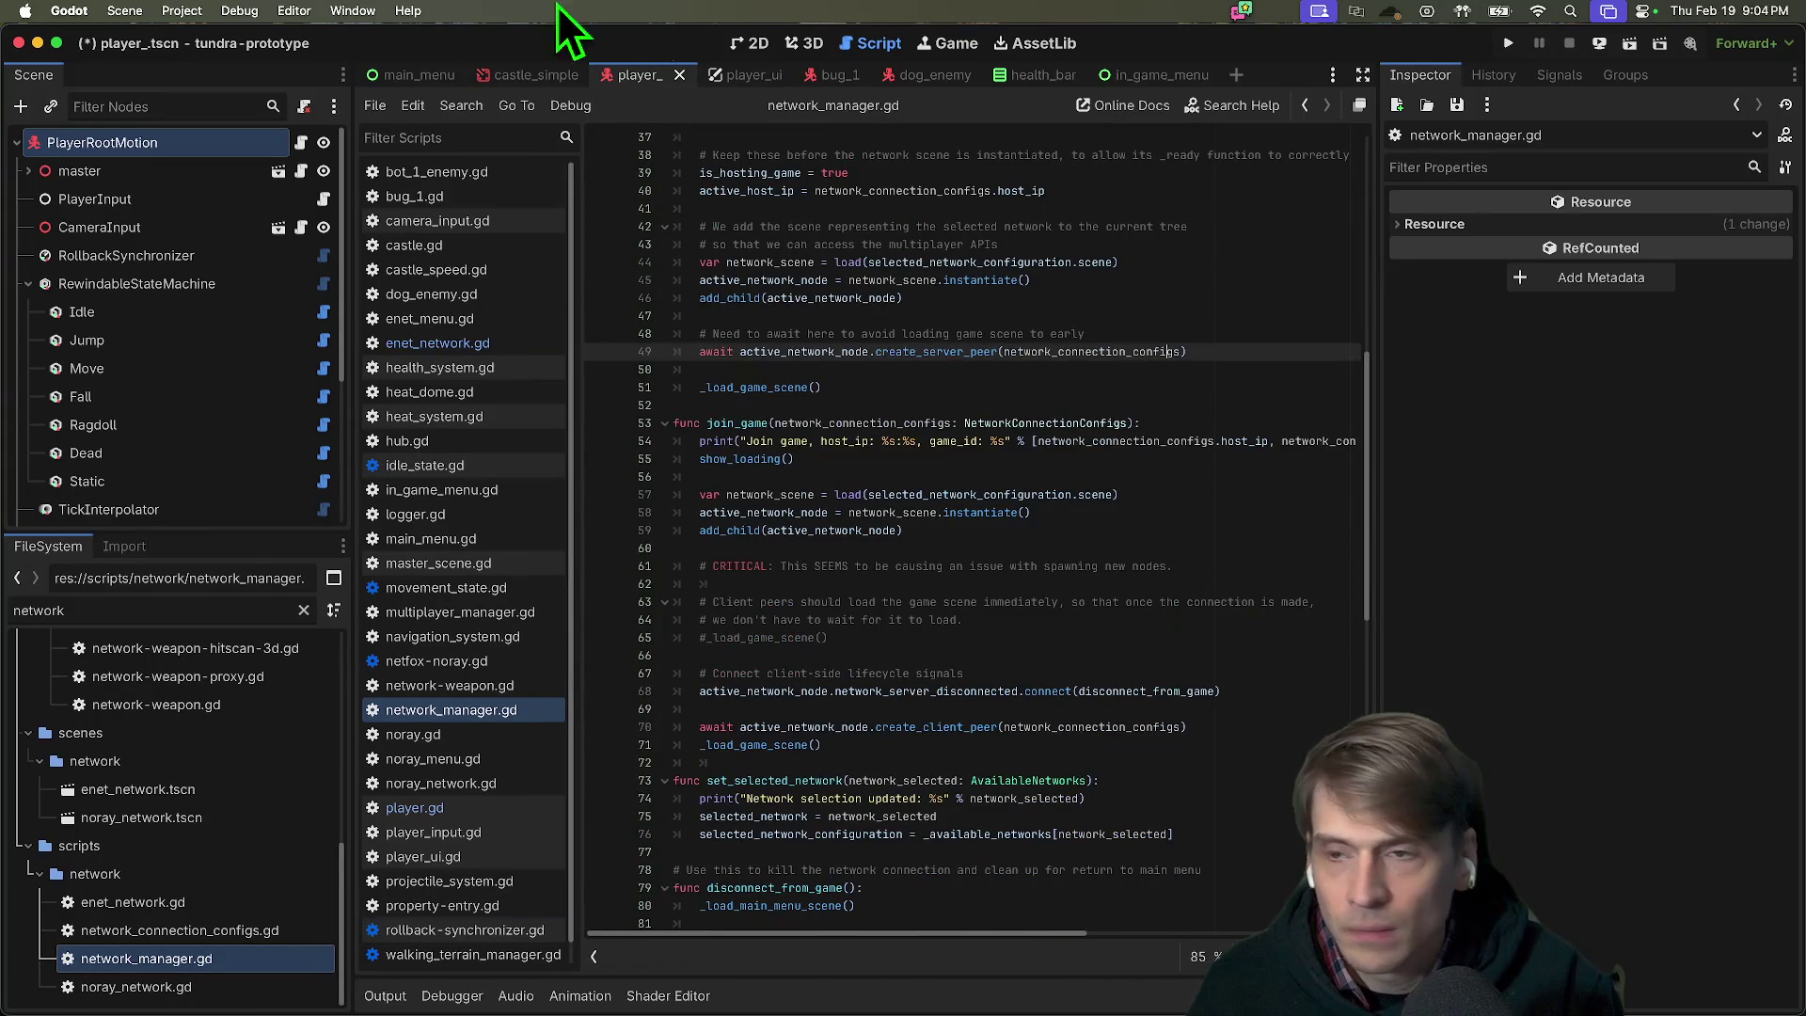
pyautogui.click(241, 10)
# Step: Check the two-instance run setup, editing the first instance's server tag, and confirm
pyautogui.click(250, 280)
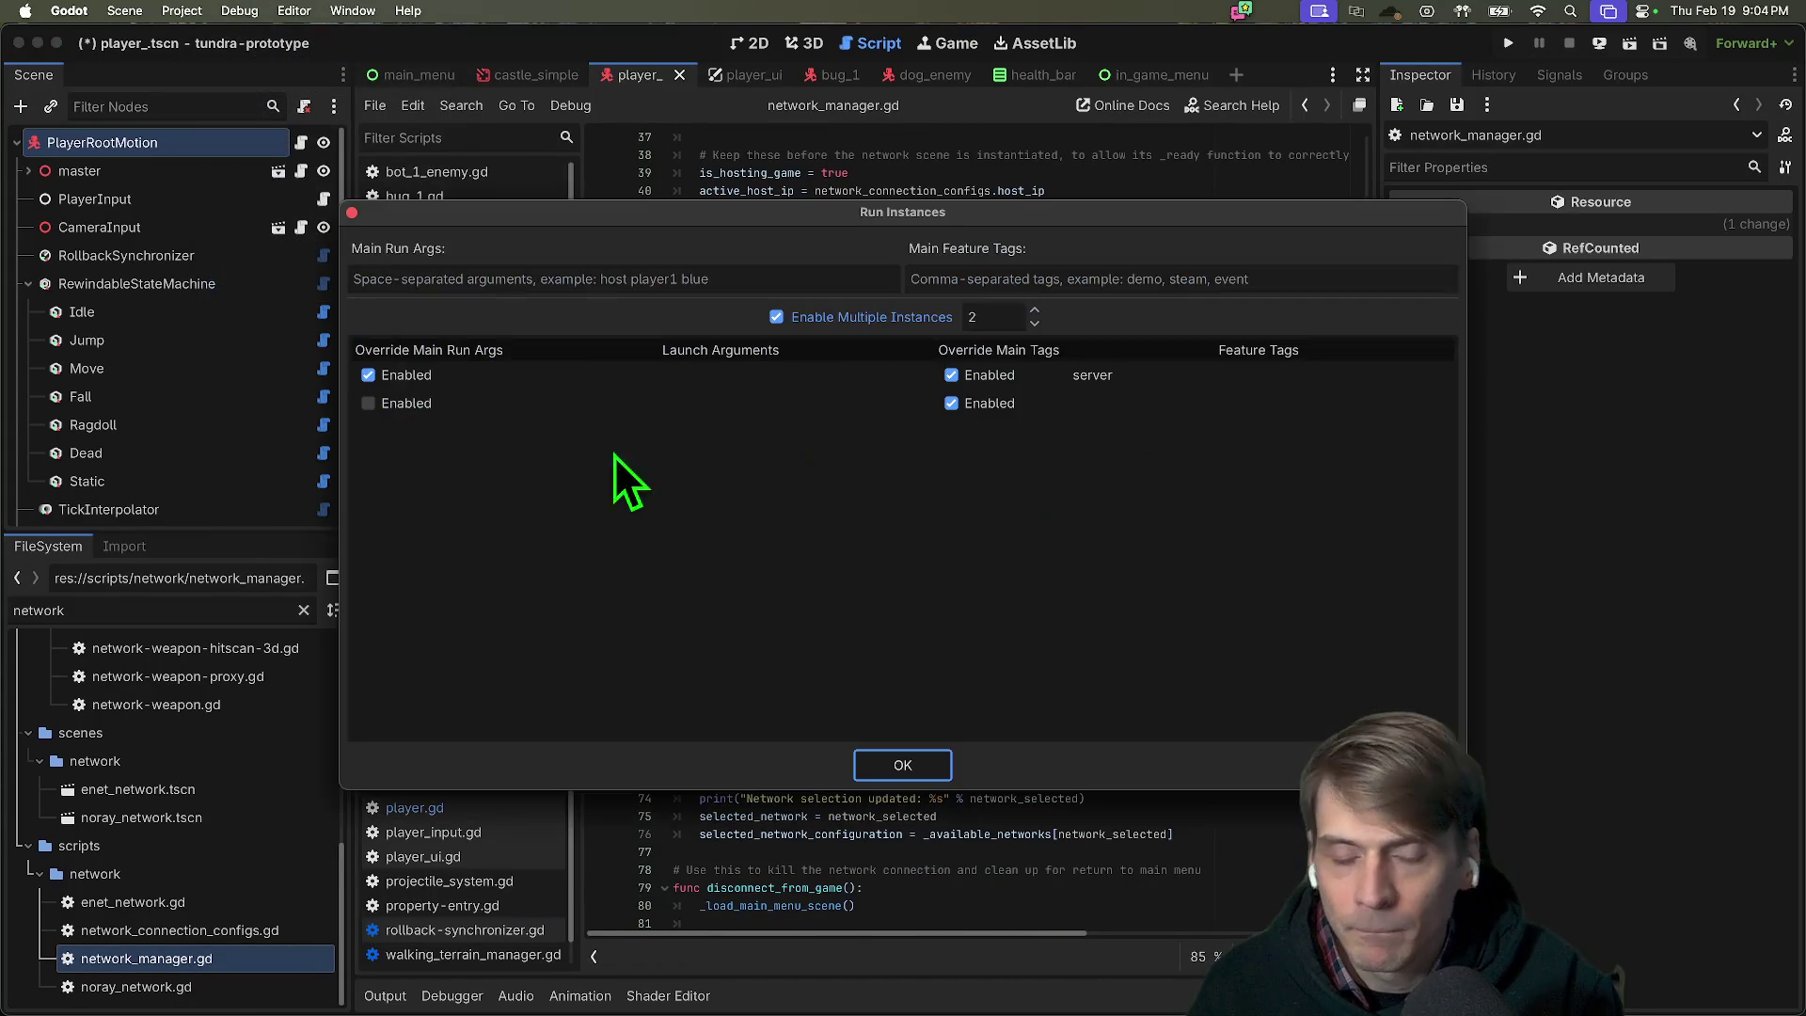
pyautogui.doubleClick(1128, 376)
pyautogui.click(894, 767)
pyautogui.click(889, 765)
# Step: Inspect the Window mode and position settings found by 'wind' in Project Settings, then save and run
pyautogui.click(181, 10)
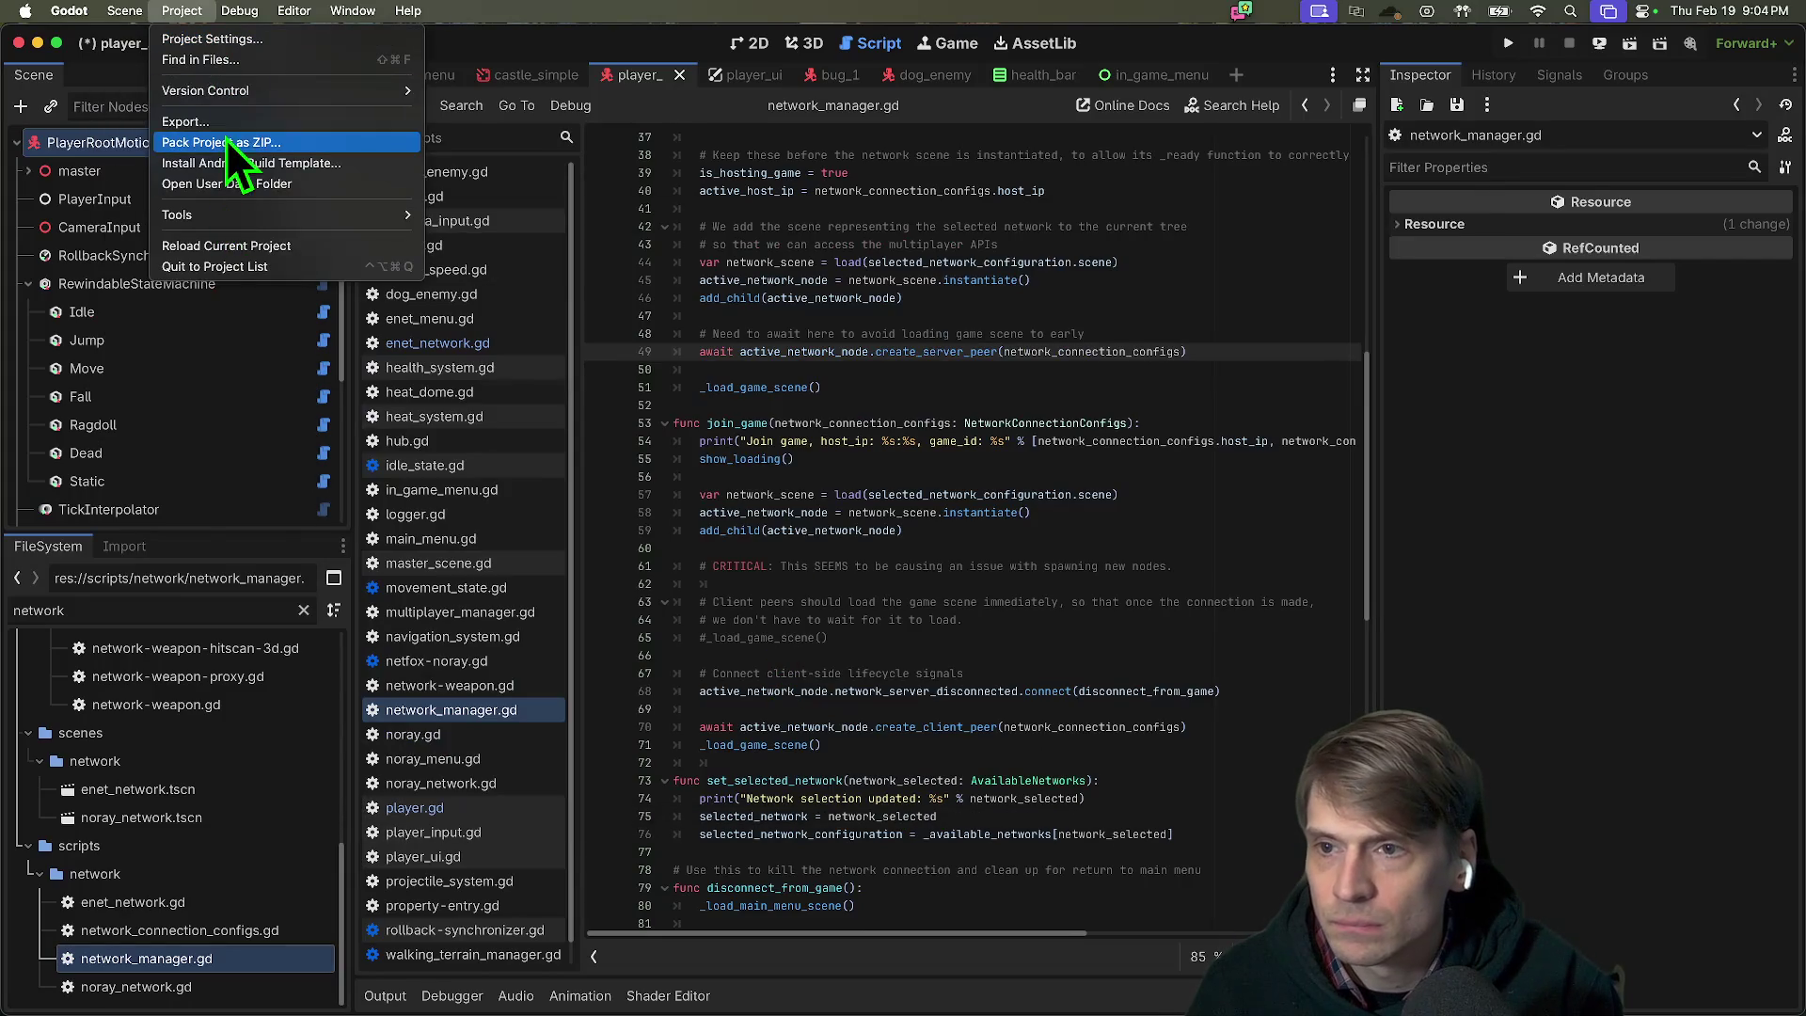
pyautogui.moveTo(142, 10)
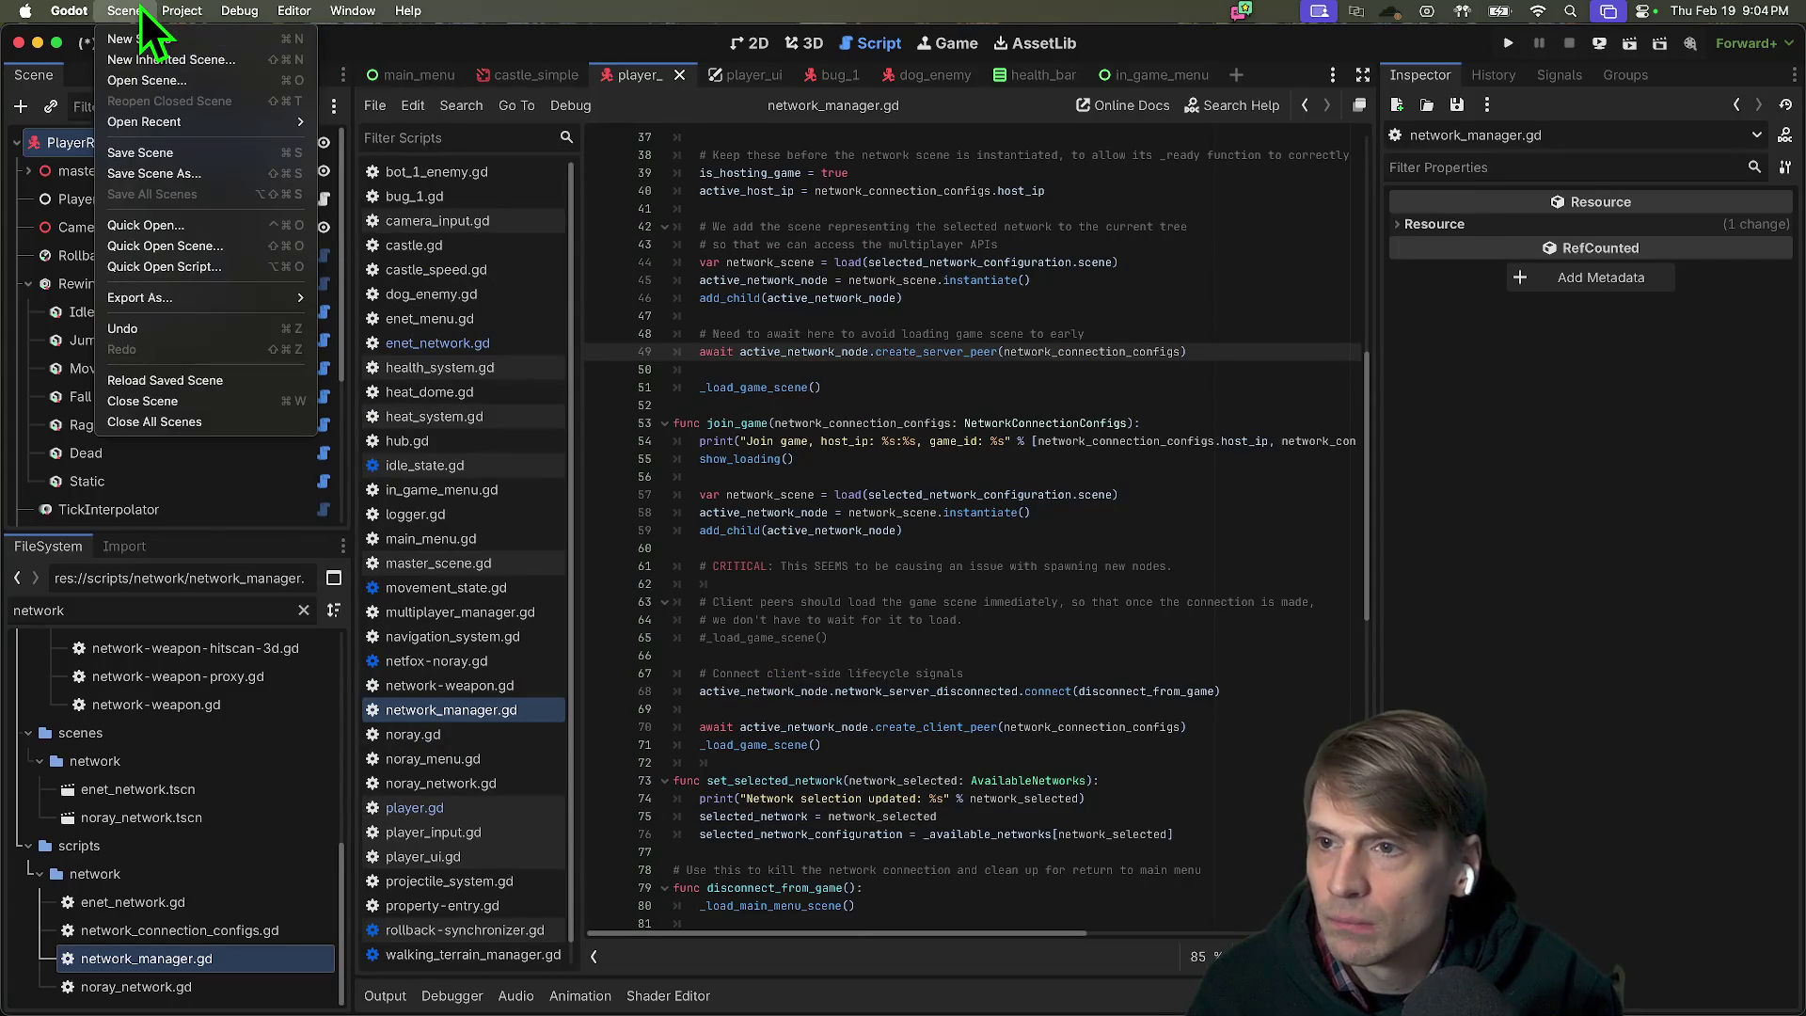
pyautogui.click(201, 47)
pyautogui.write('wind')
pyautogui.click(241, 296)
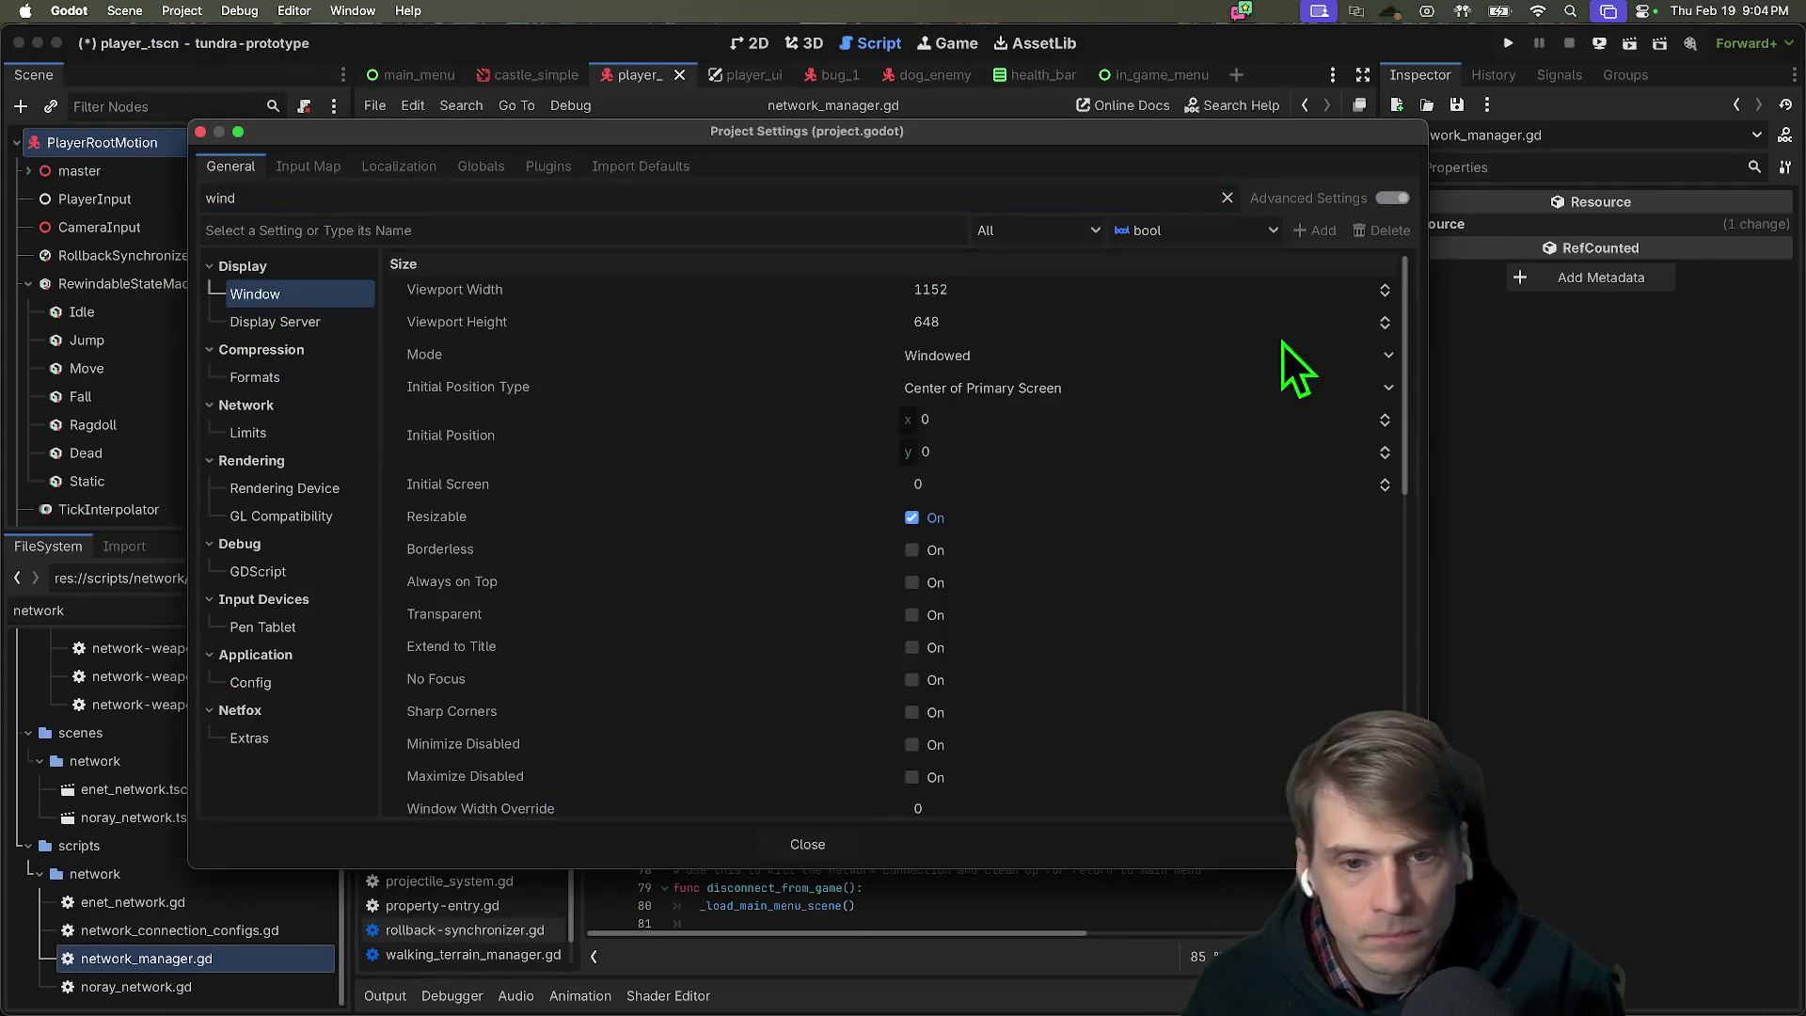
pyautogui.click(1211, 386)
pyautogui.click(1213, 346)
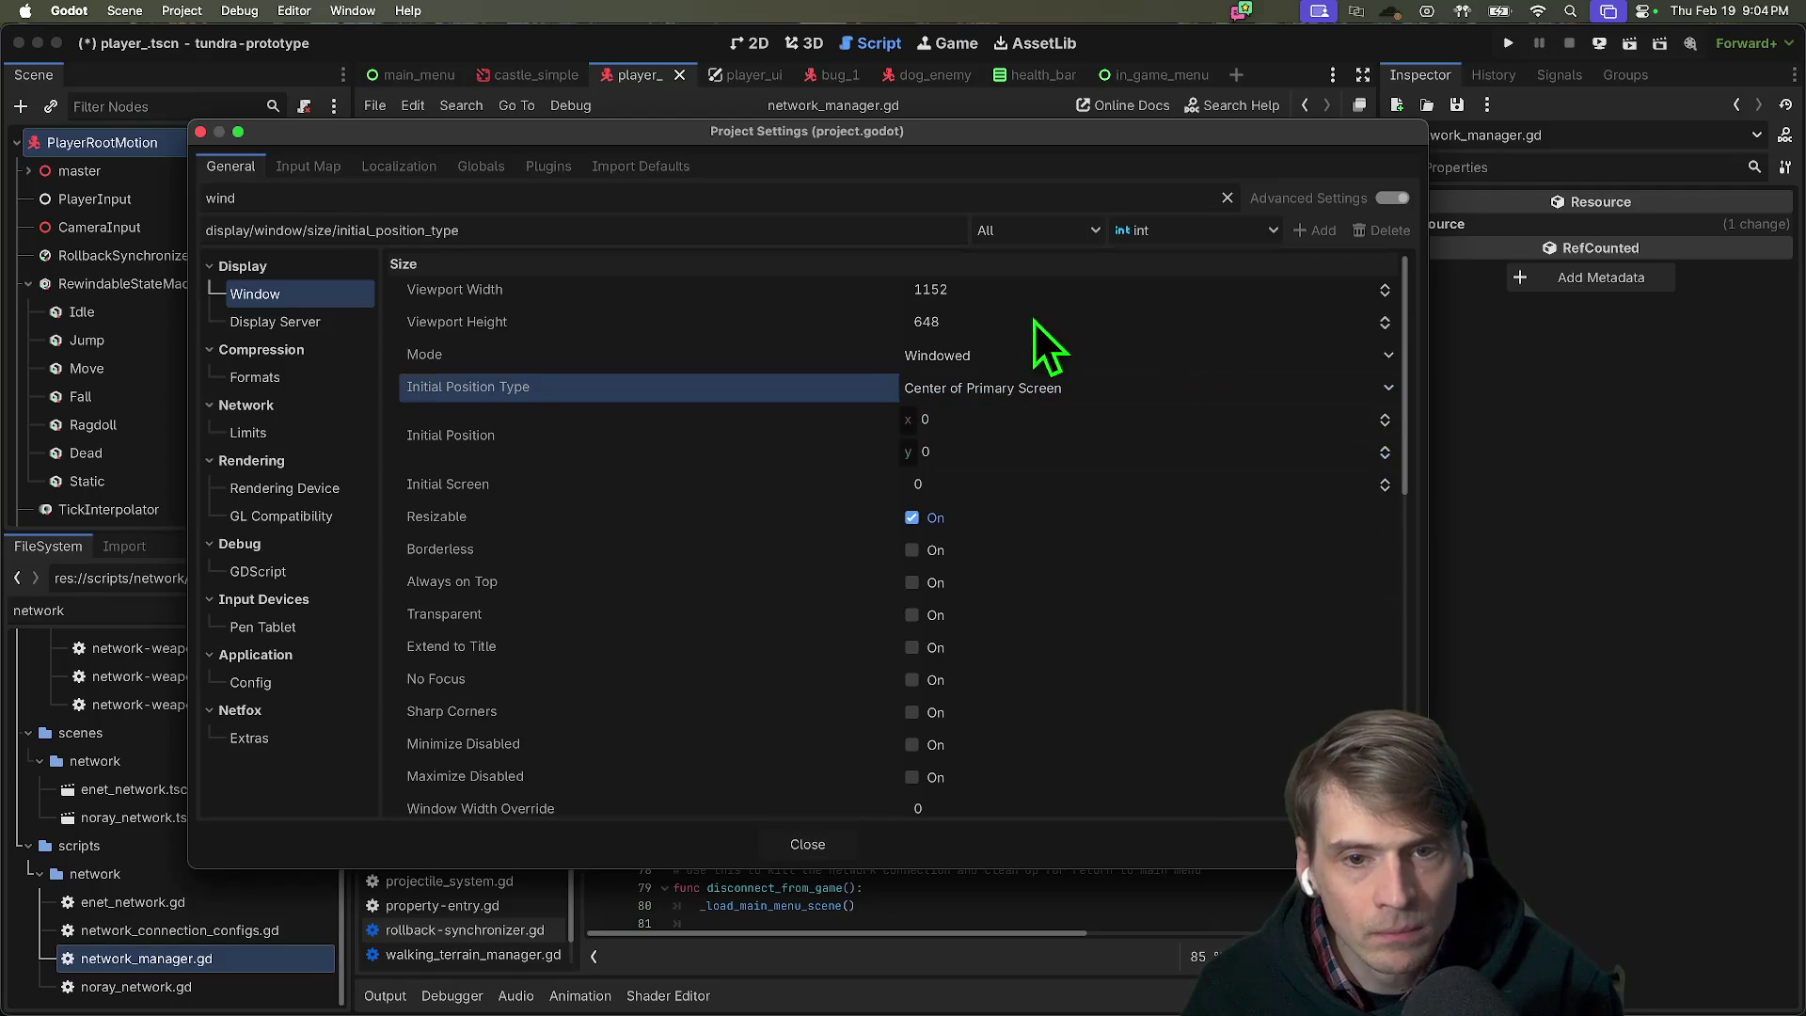
pyautogui.click(1023, 355)
pyautogui.press('Escape')
pyautogui.press('Escape')
pyautogui.click(931, 712)
pyautogui.hotkey('ctrl', 's')
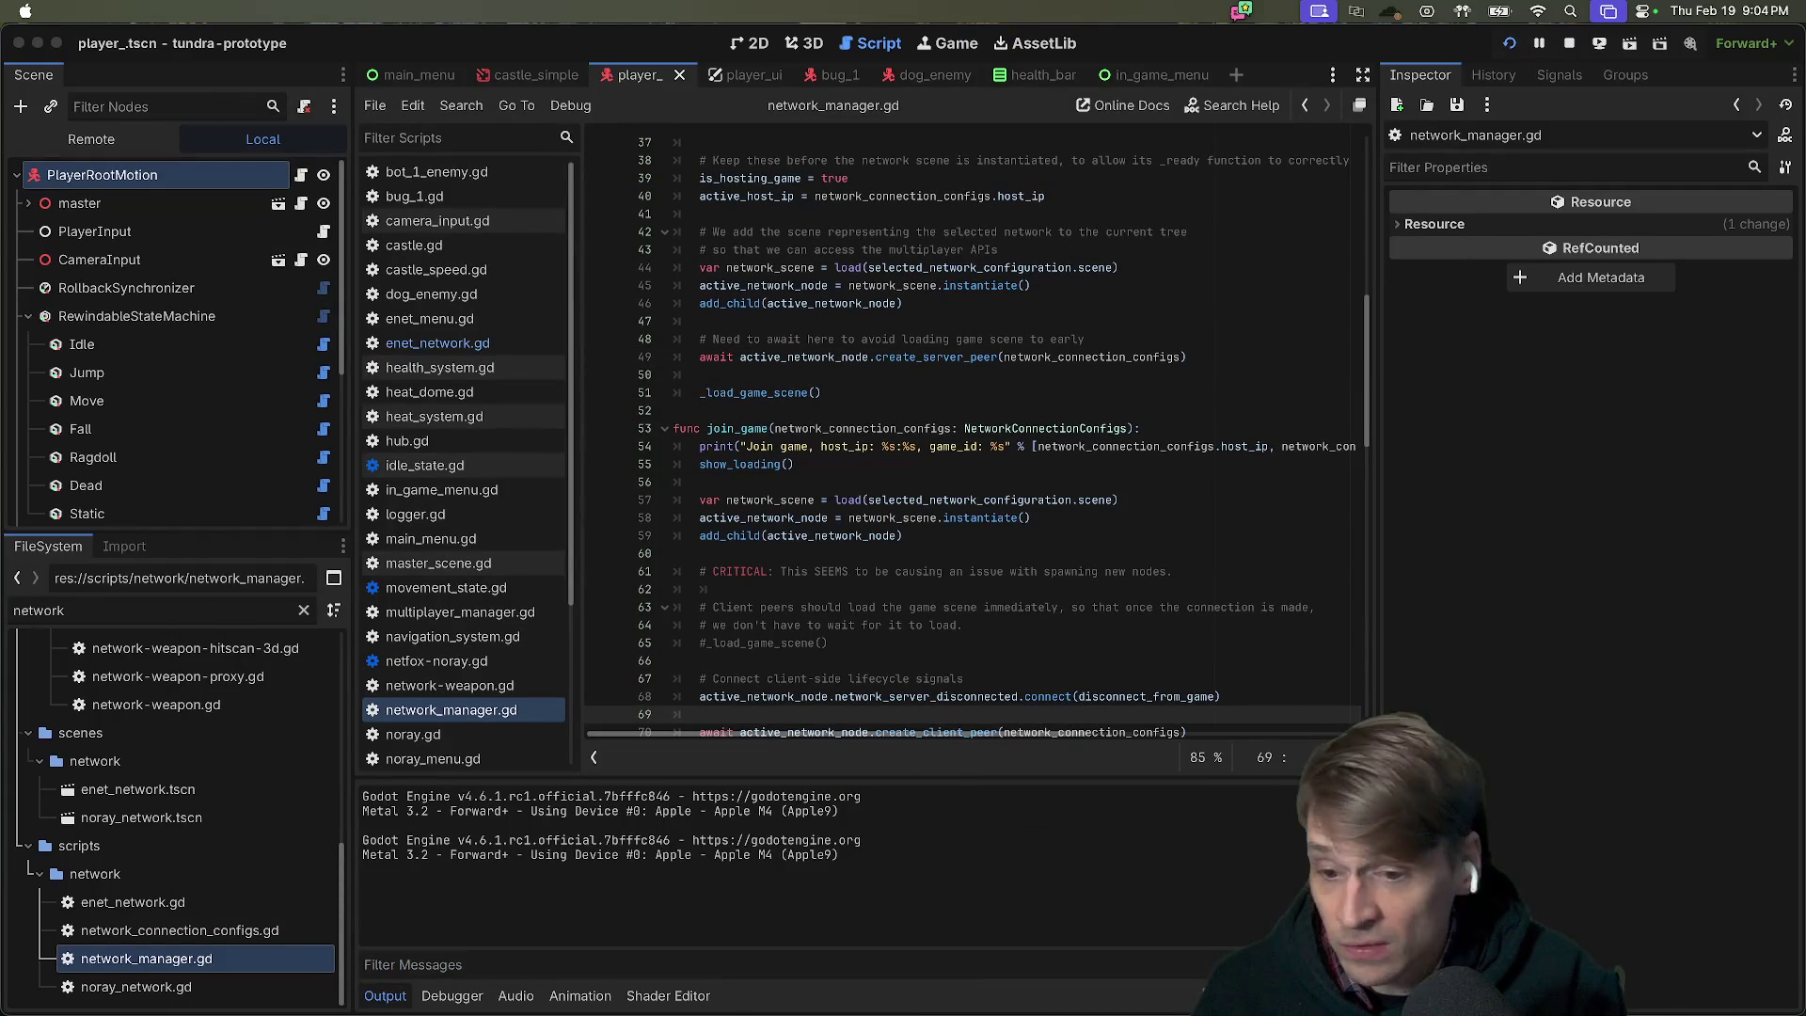
# Step: Host locally in the right instance and join it from the left at 127.0.0.1:8080
pyautogui.moveTo(969, 998)
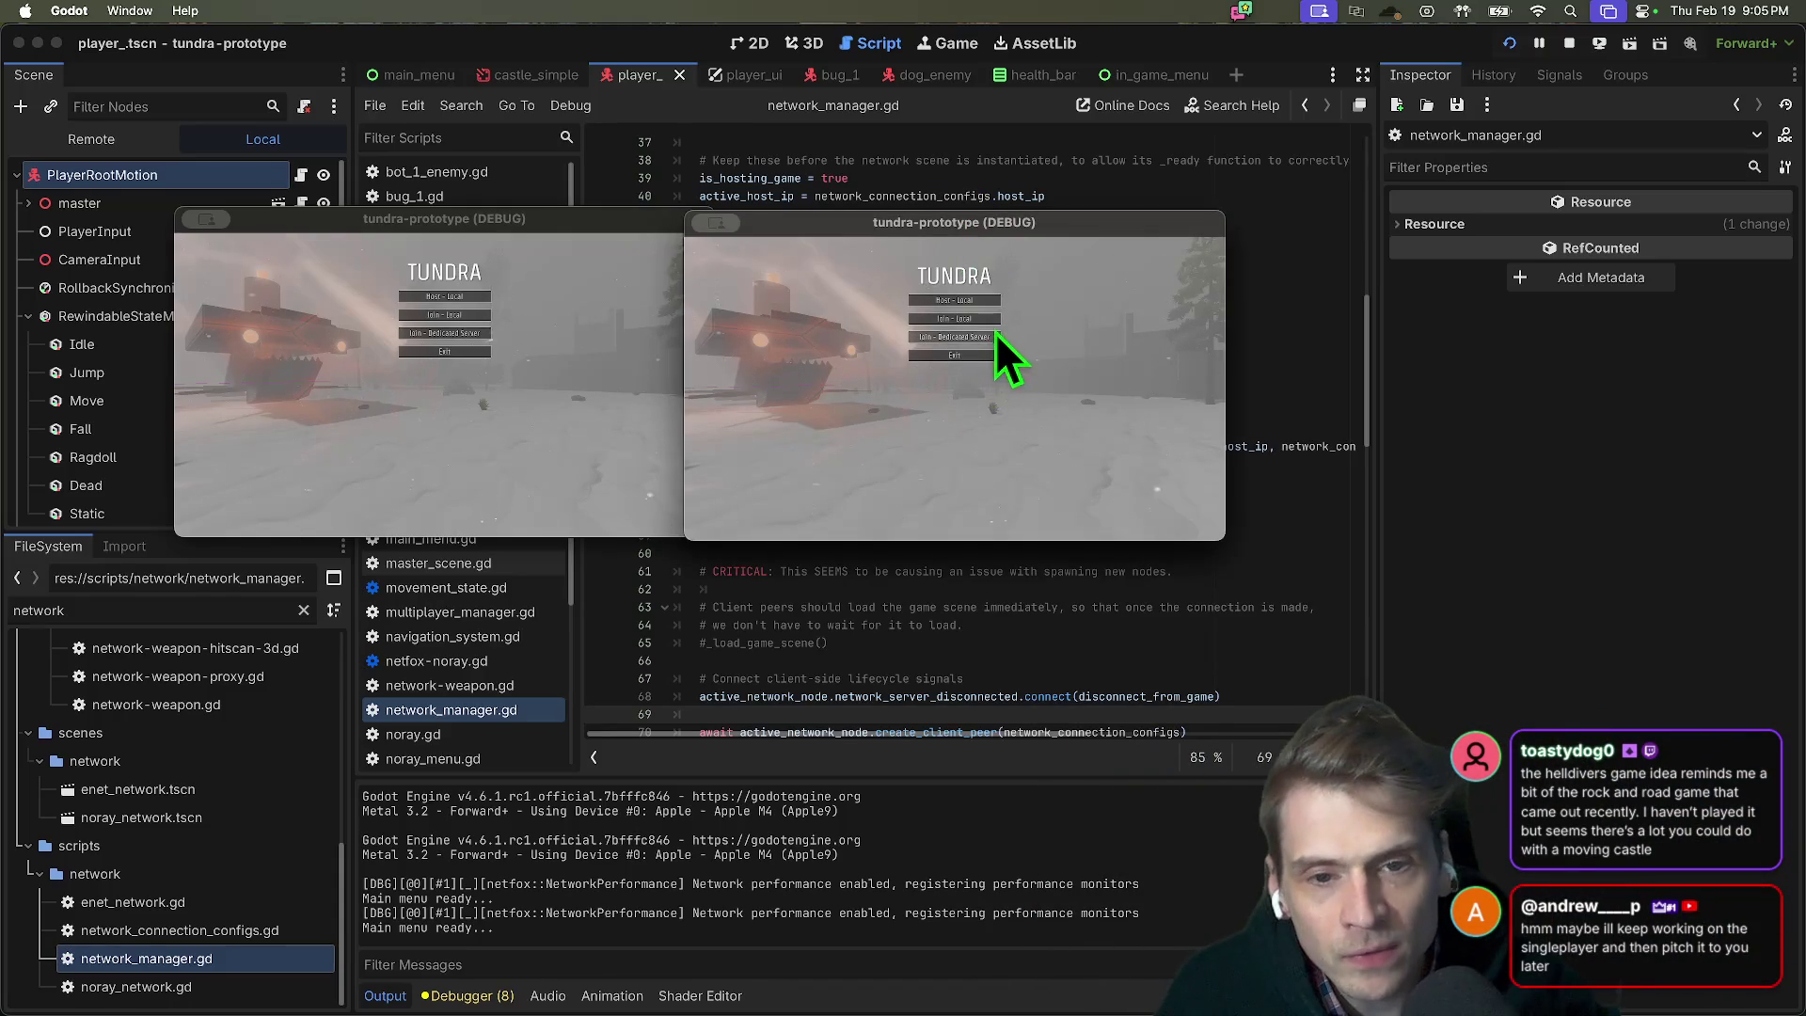
pyautogui.click(382, 397)
pyautogui.click(1149, 391)
pyautogui.click(482, 295)
pyautogui.click(449, 314)
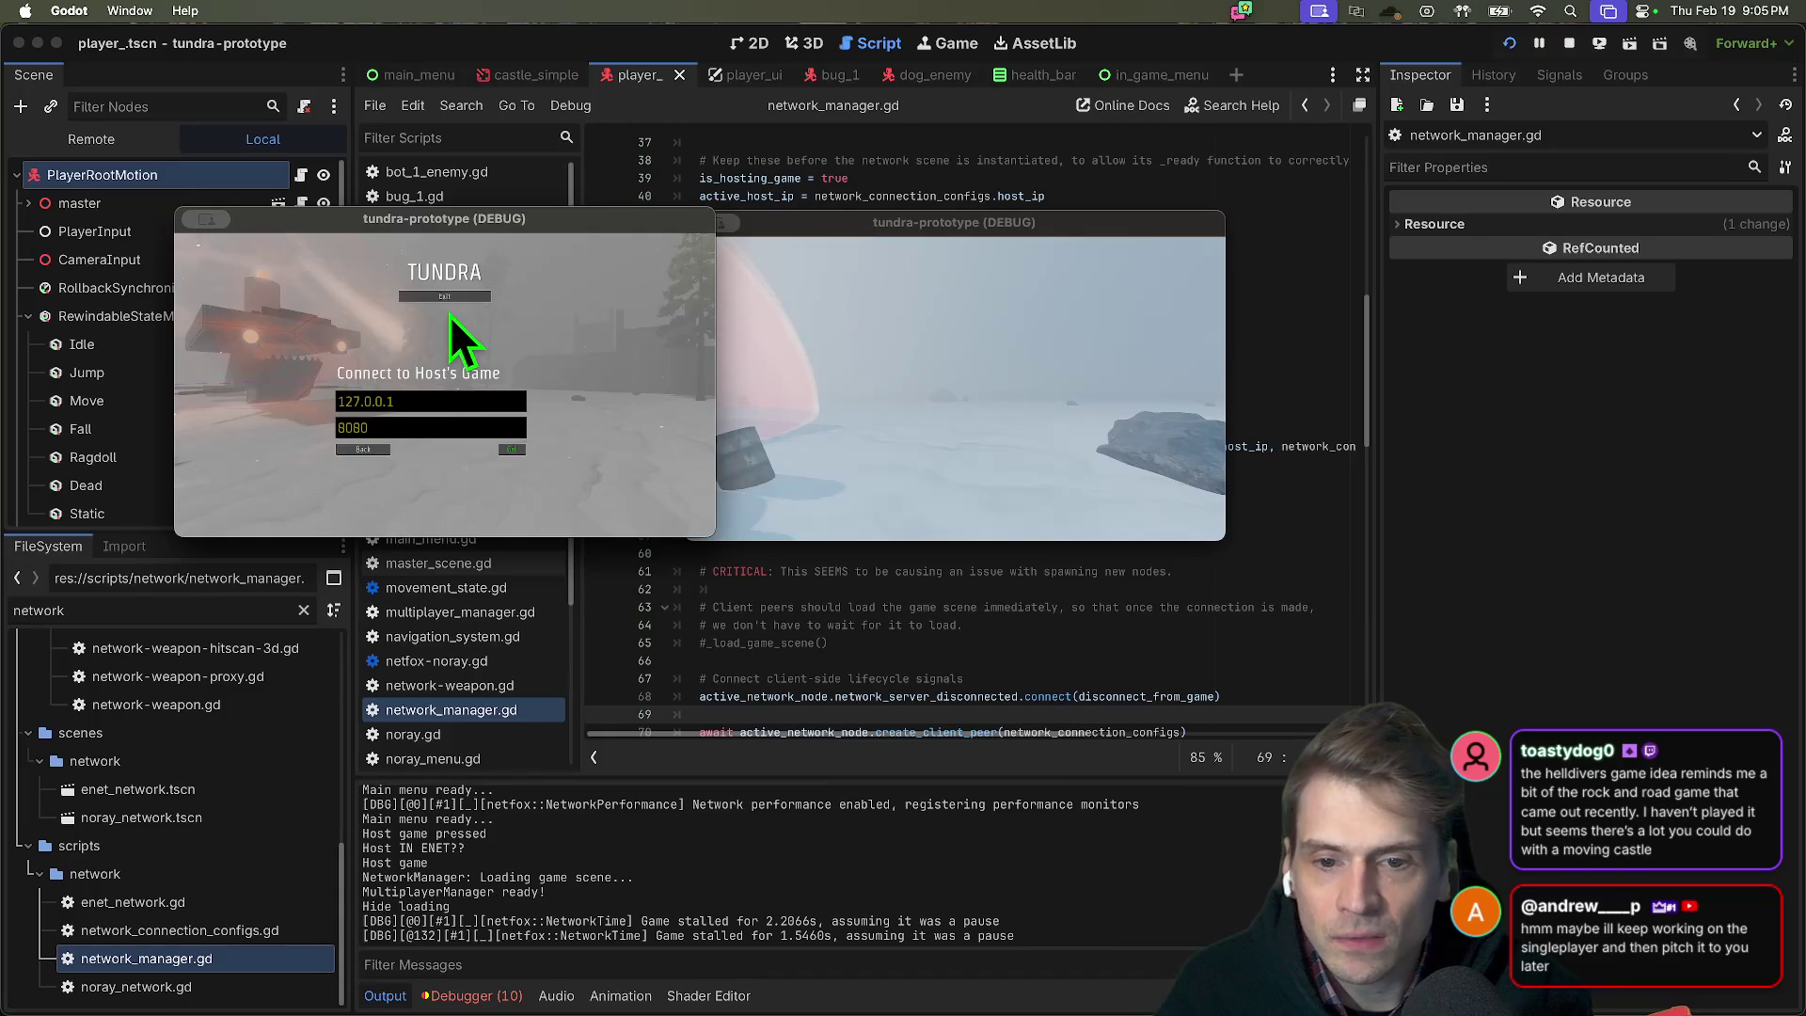
pyautogui.click(516, 449)
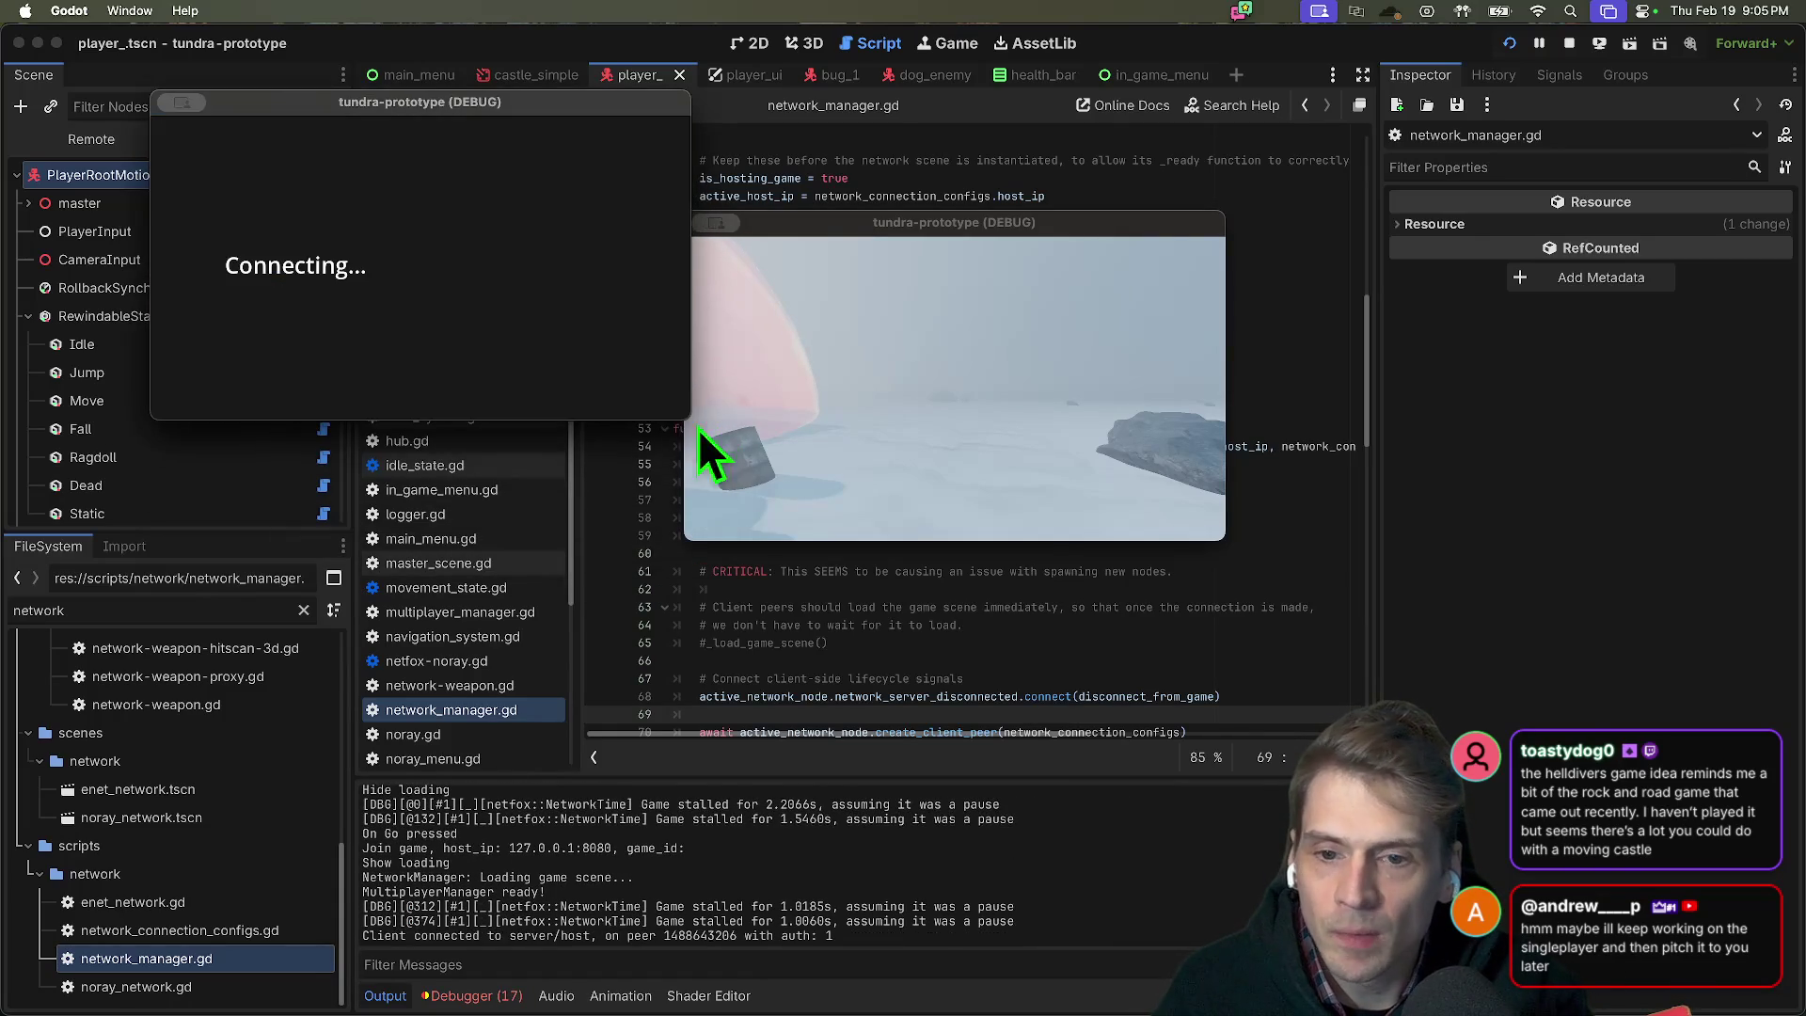
pyautogui.moveTo(690, 419); pyautogui.dragTo(1058, 687)
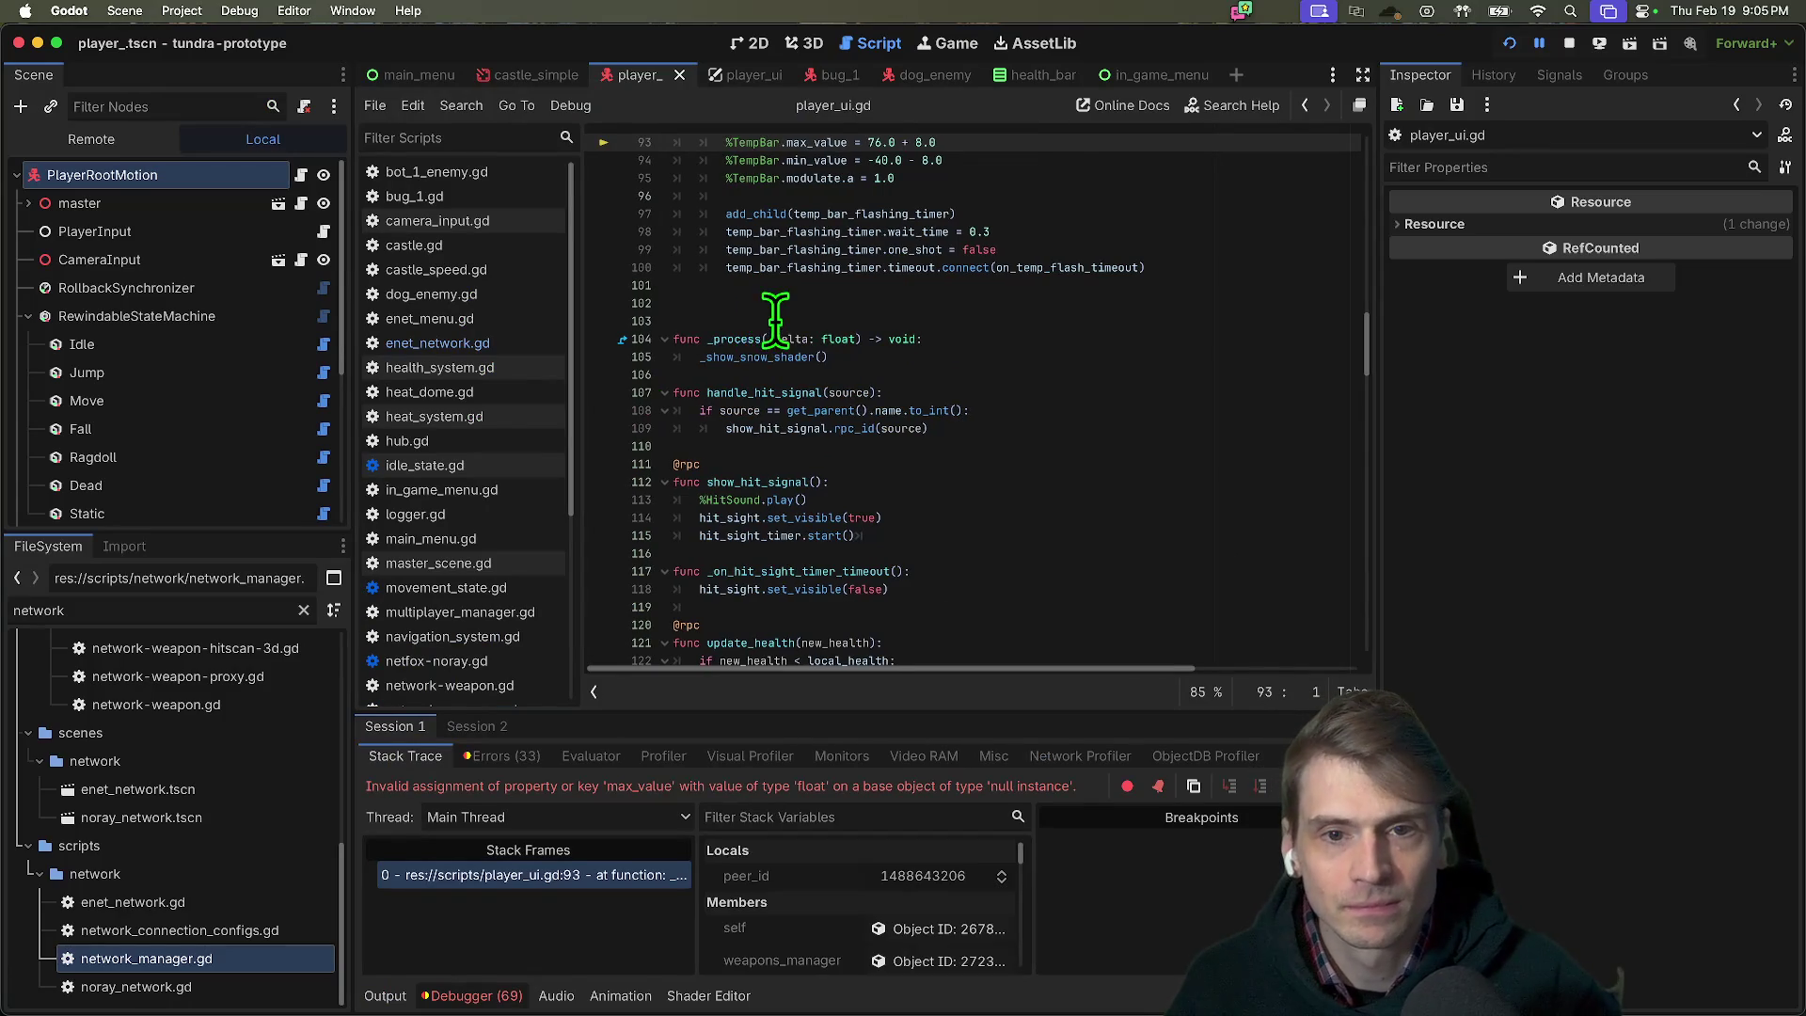
# Step: Look up is_server on line 53 in the MultiplayerAPI docs, return, and reset the game windows
pyautogui.scroll(1, 1242, 392)
pyautogui.click(1038, 267)
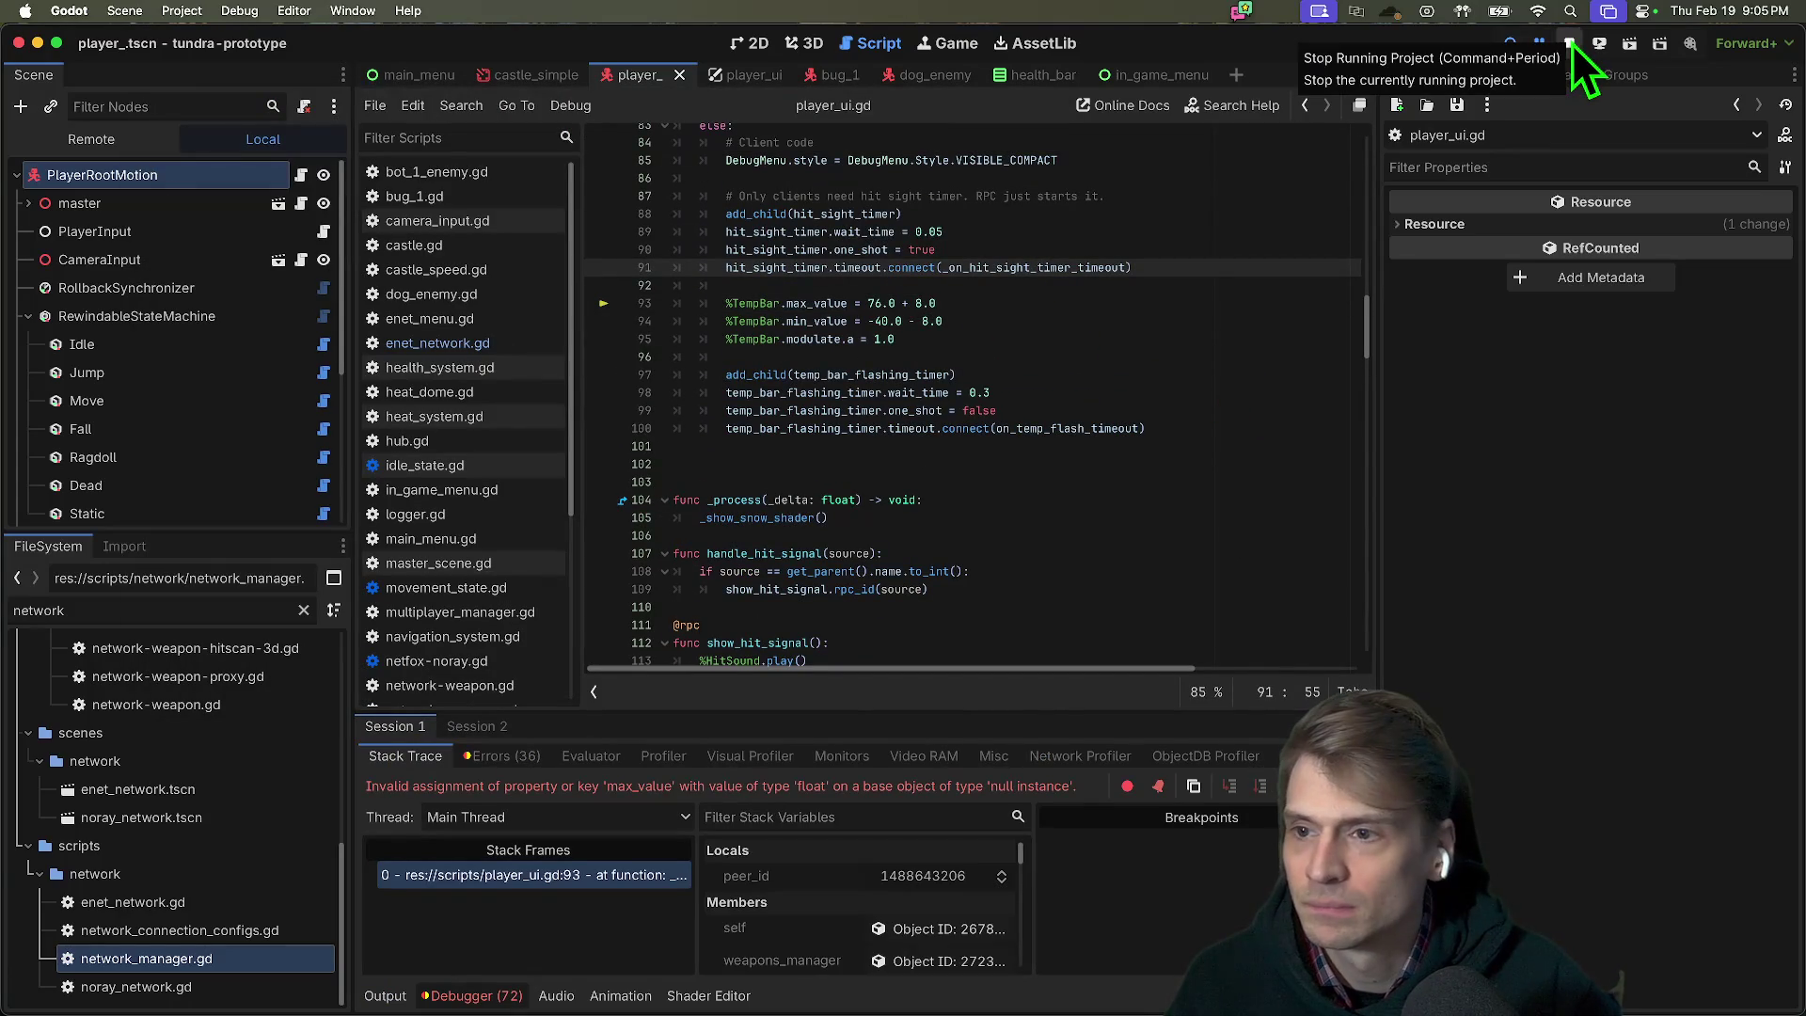
pyautogui.scroll(7, 1126, 369)
pyautogui.scroll(10, 1126, 370)
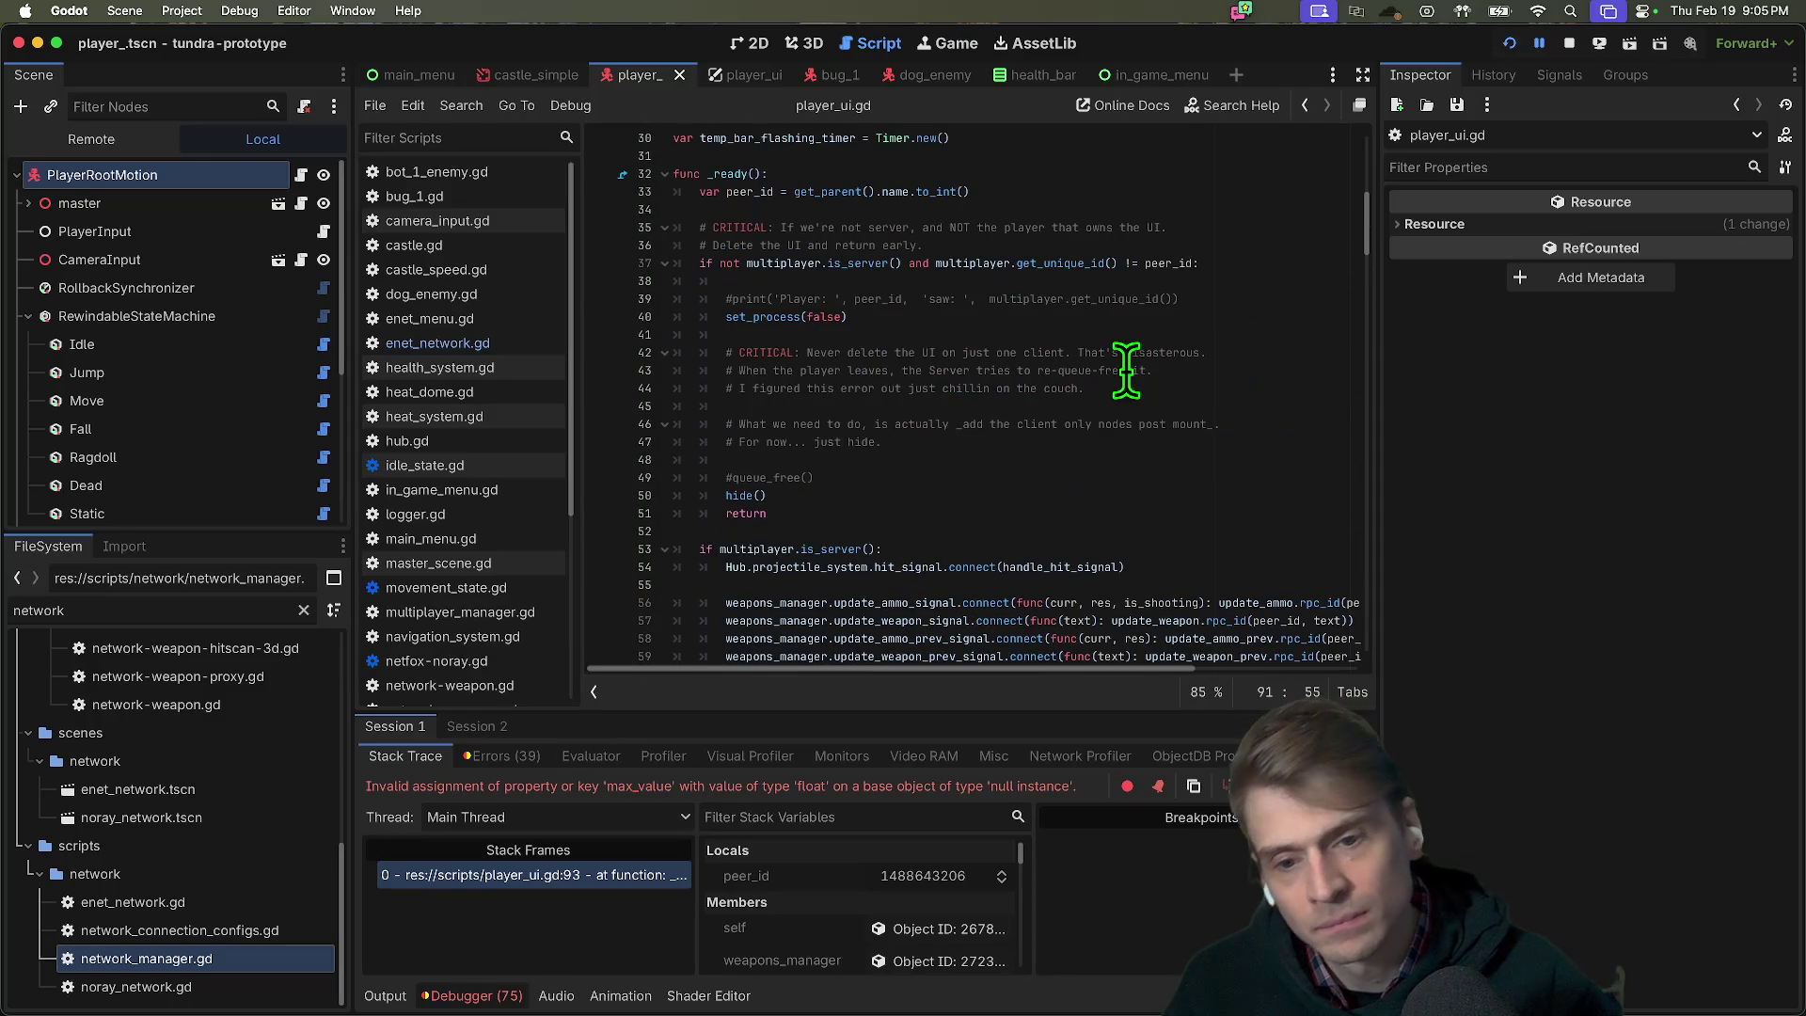
pyautogui.click(879, 544)
pyautogui.keyDown('super'); pyautogui.click(834, 551); pyautogui.keyUp('super')
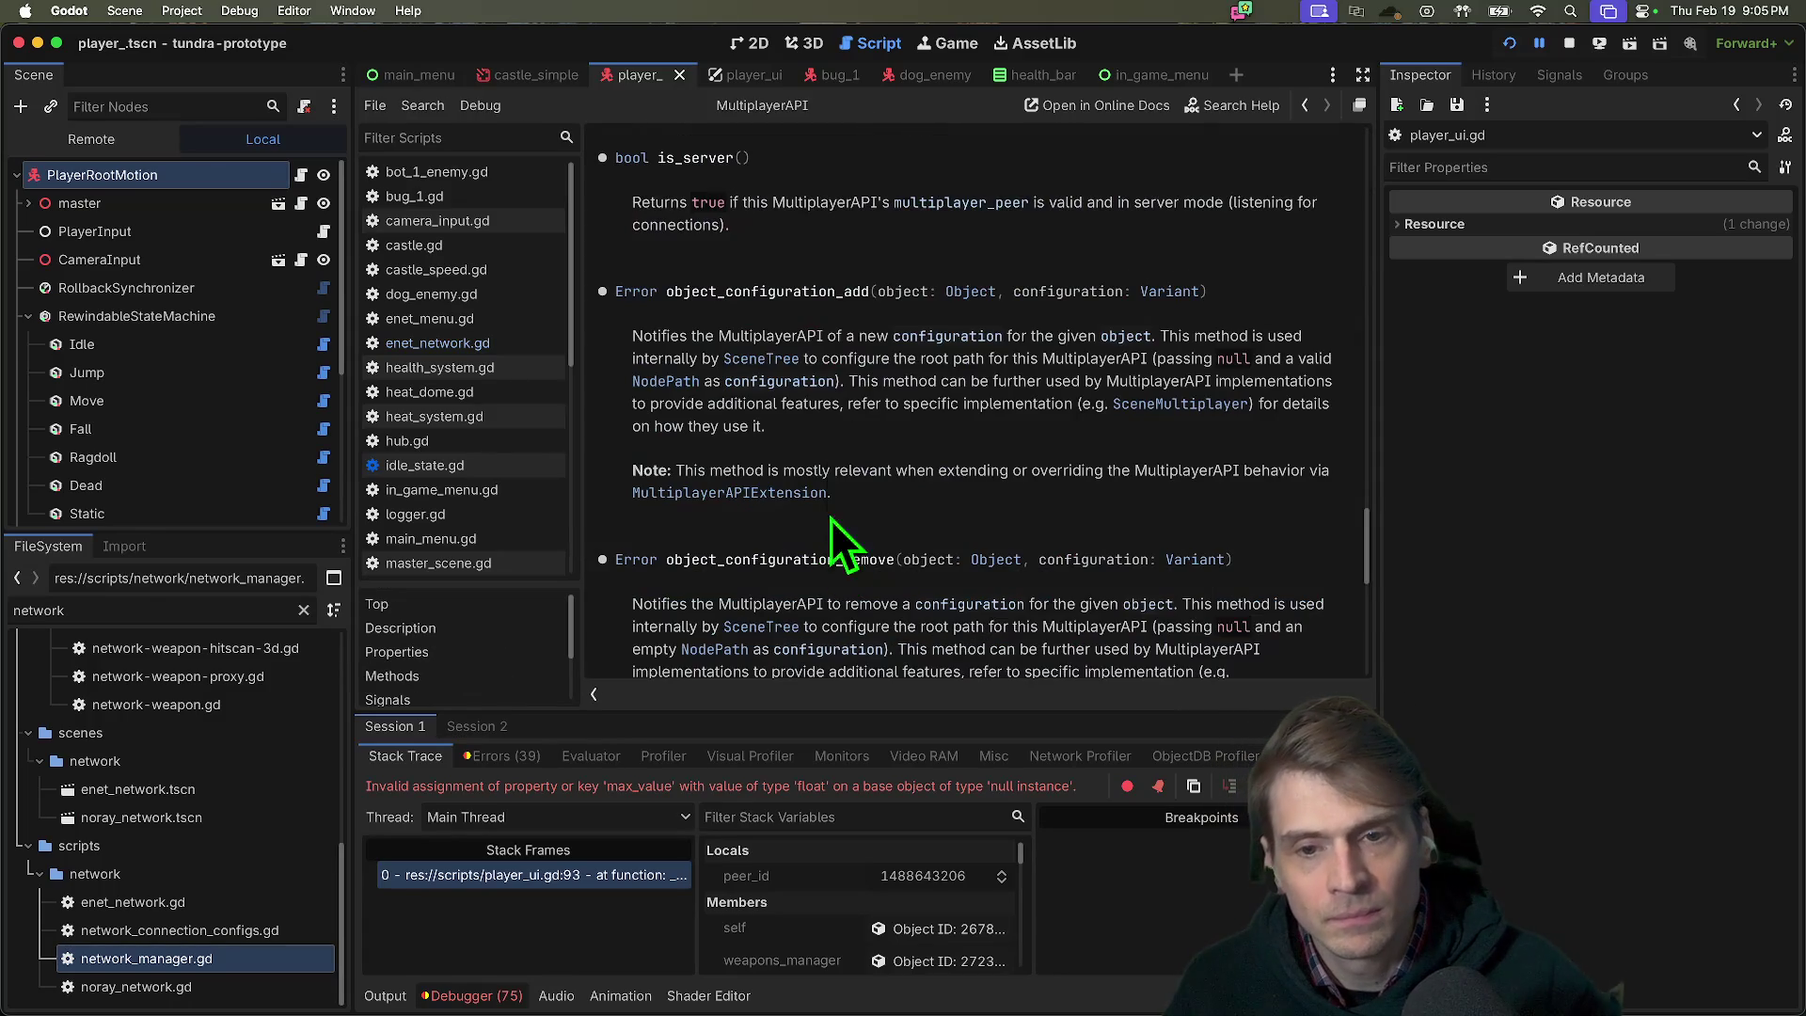
pyautogui.hotkey('alt', 'Left')
pyautogui.click(1510, 43)
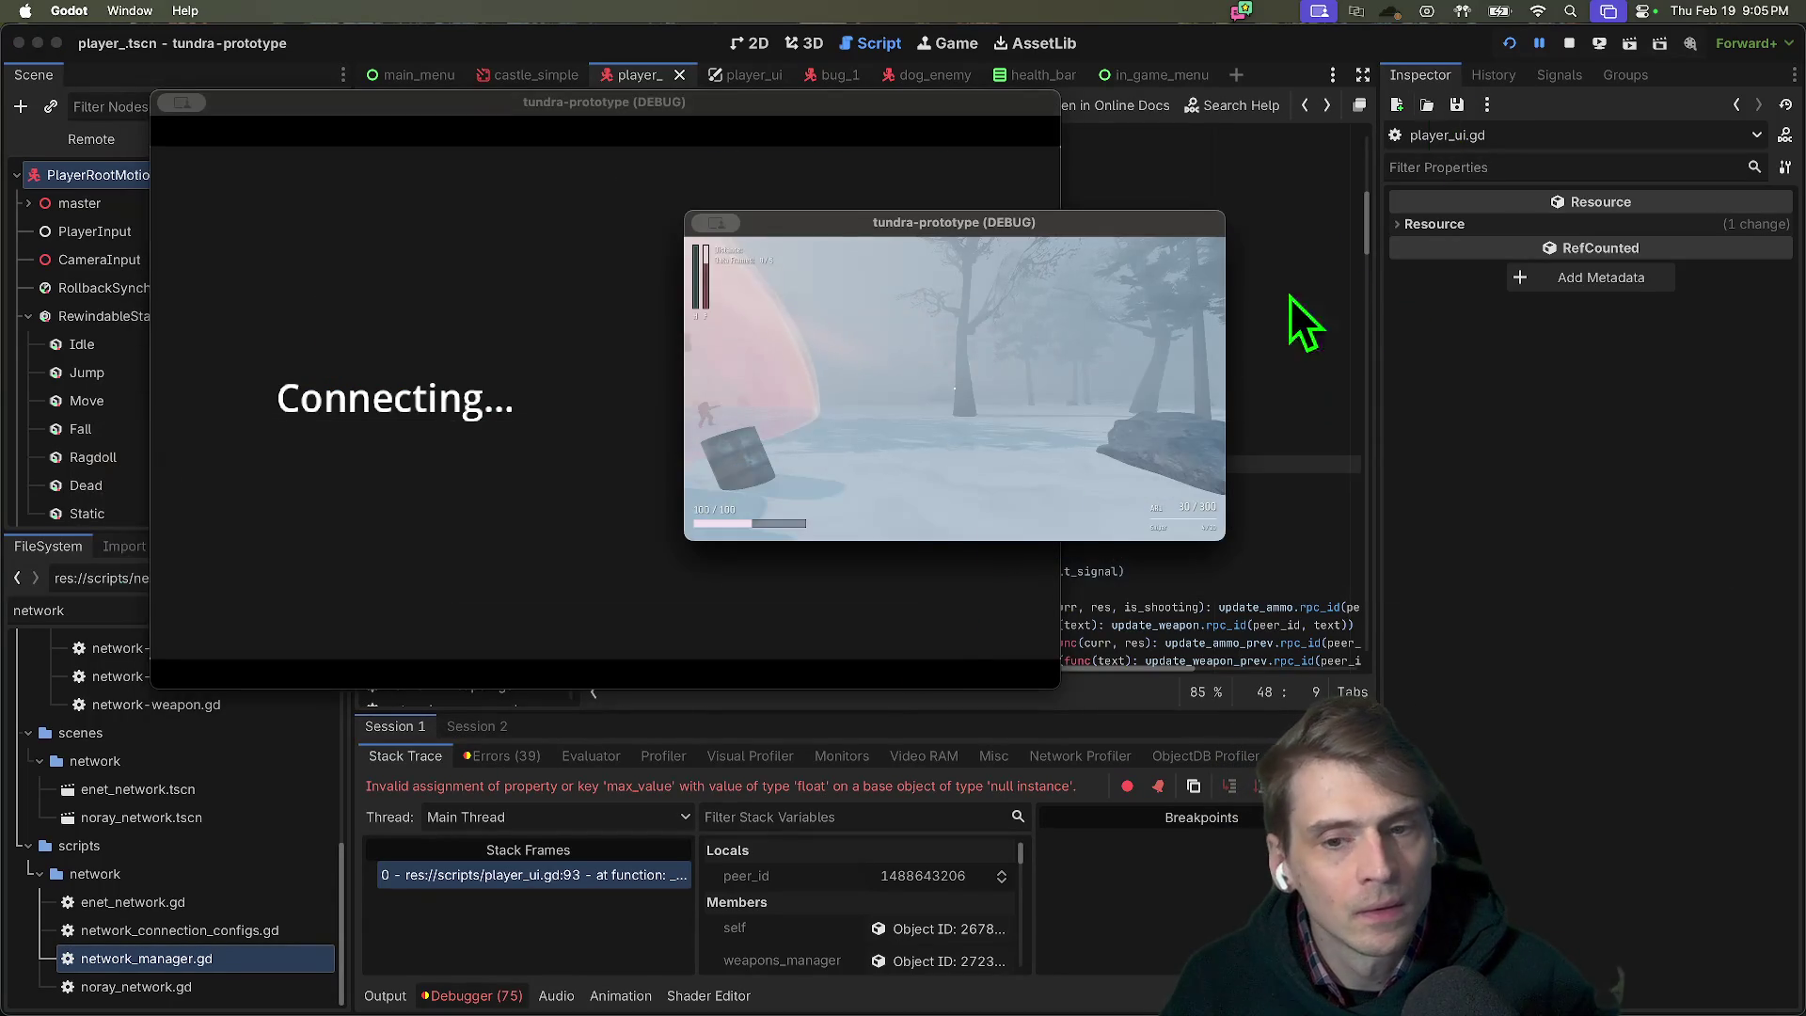
pyautogui.click(1570, 43)
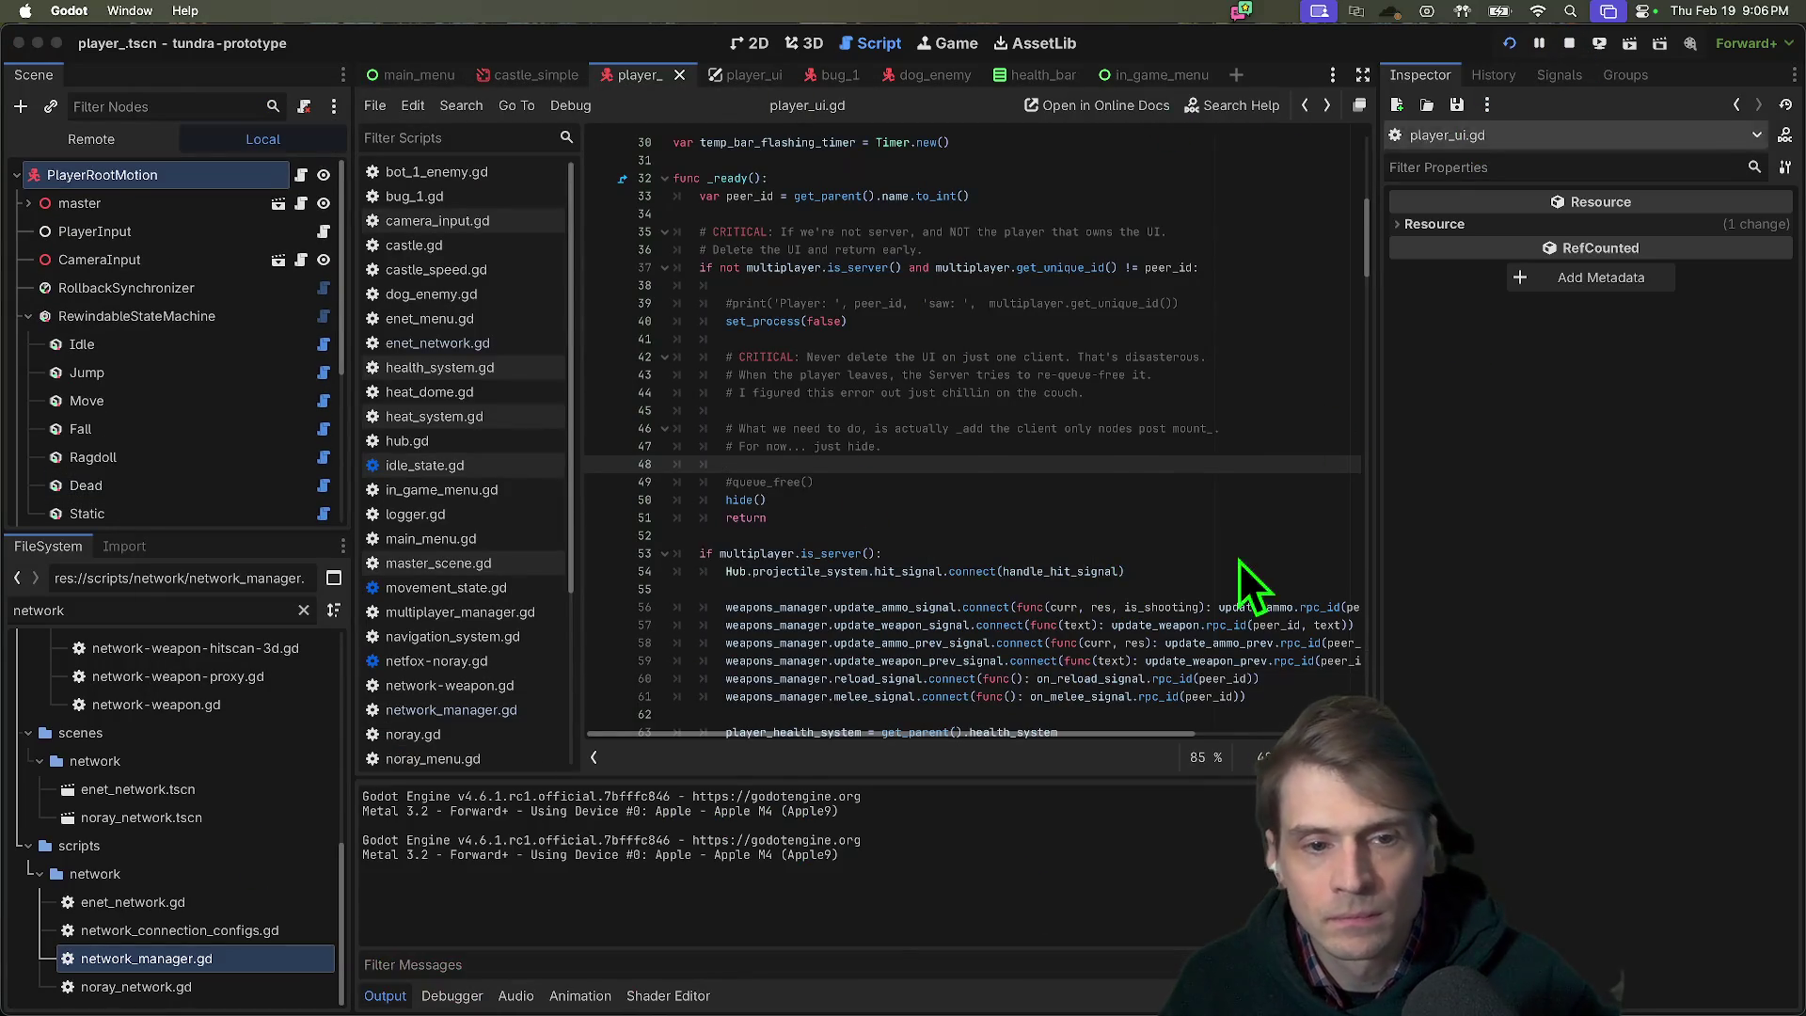
# Step: Stop the running game and scroll player_ui.gd to the client-only else branch
pyautogui.moveTo(1187, 469); pyautogui.dragTo(678, 302)
pyautogui.click(1154, 369)
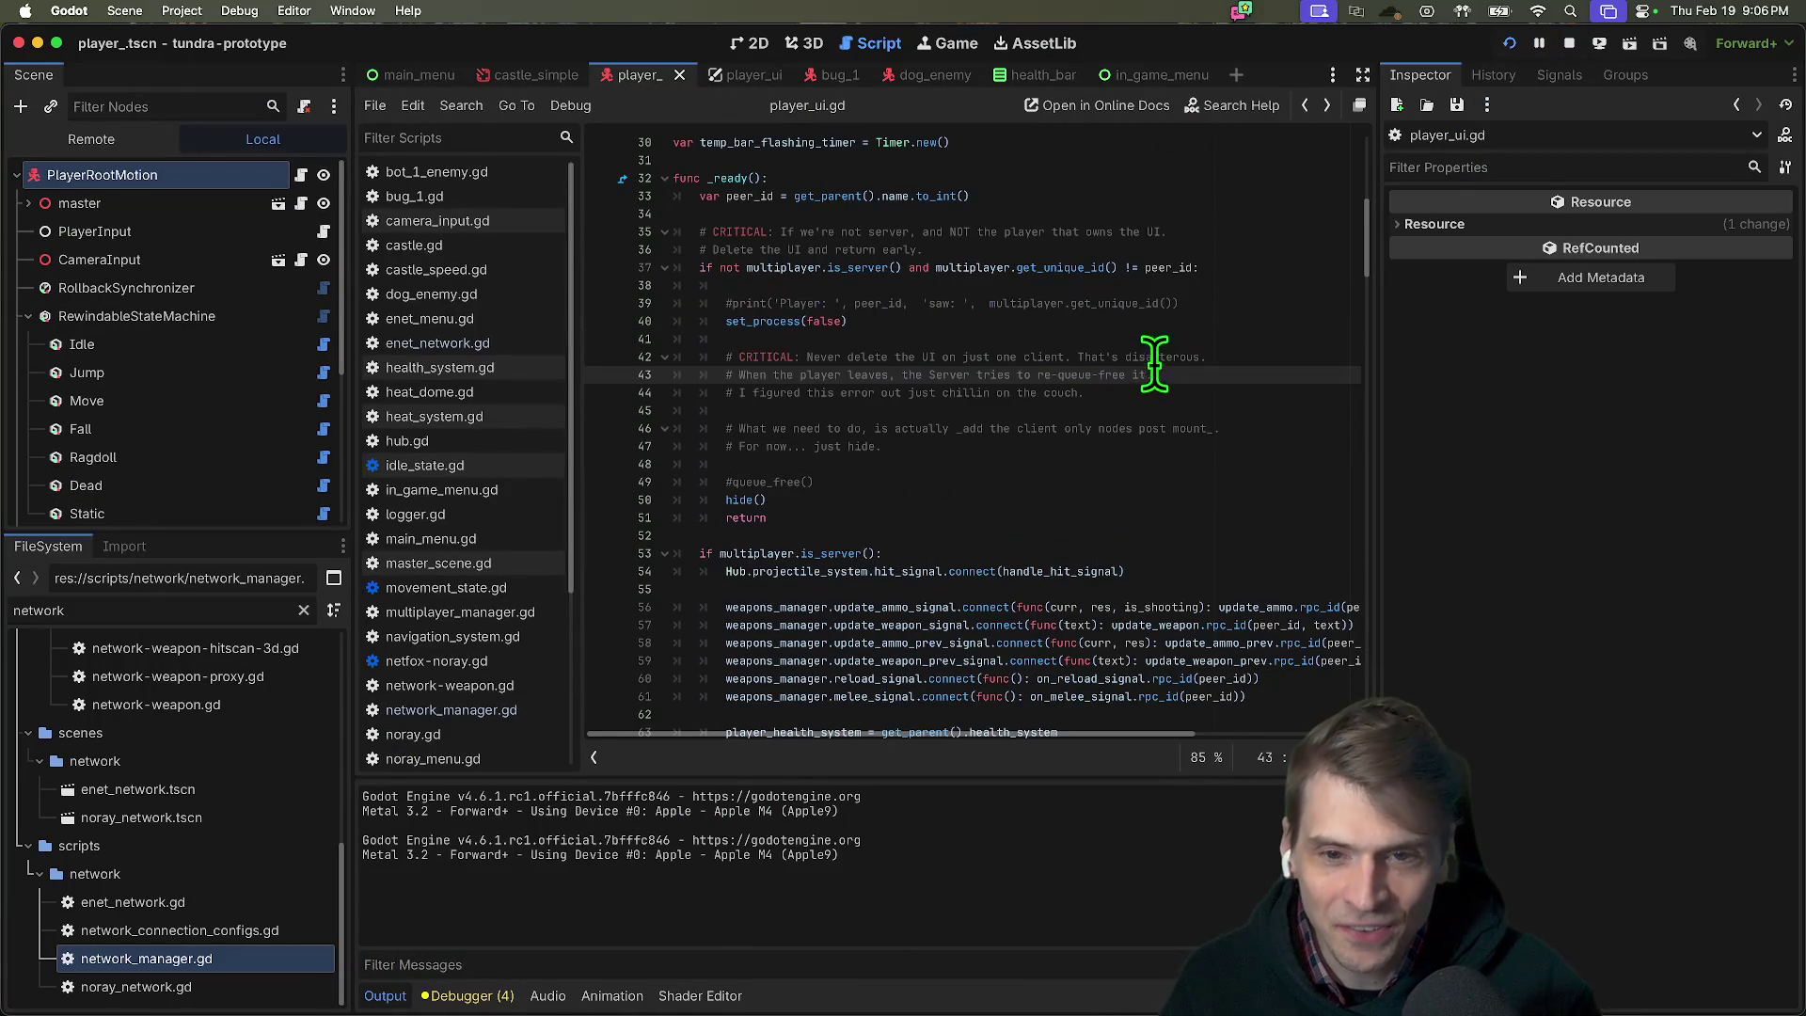
pyautogui.click(1569, 44)
pyautogui.scroll(-5, 956, 565)
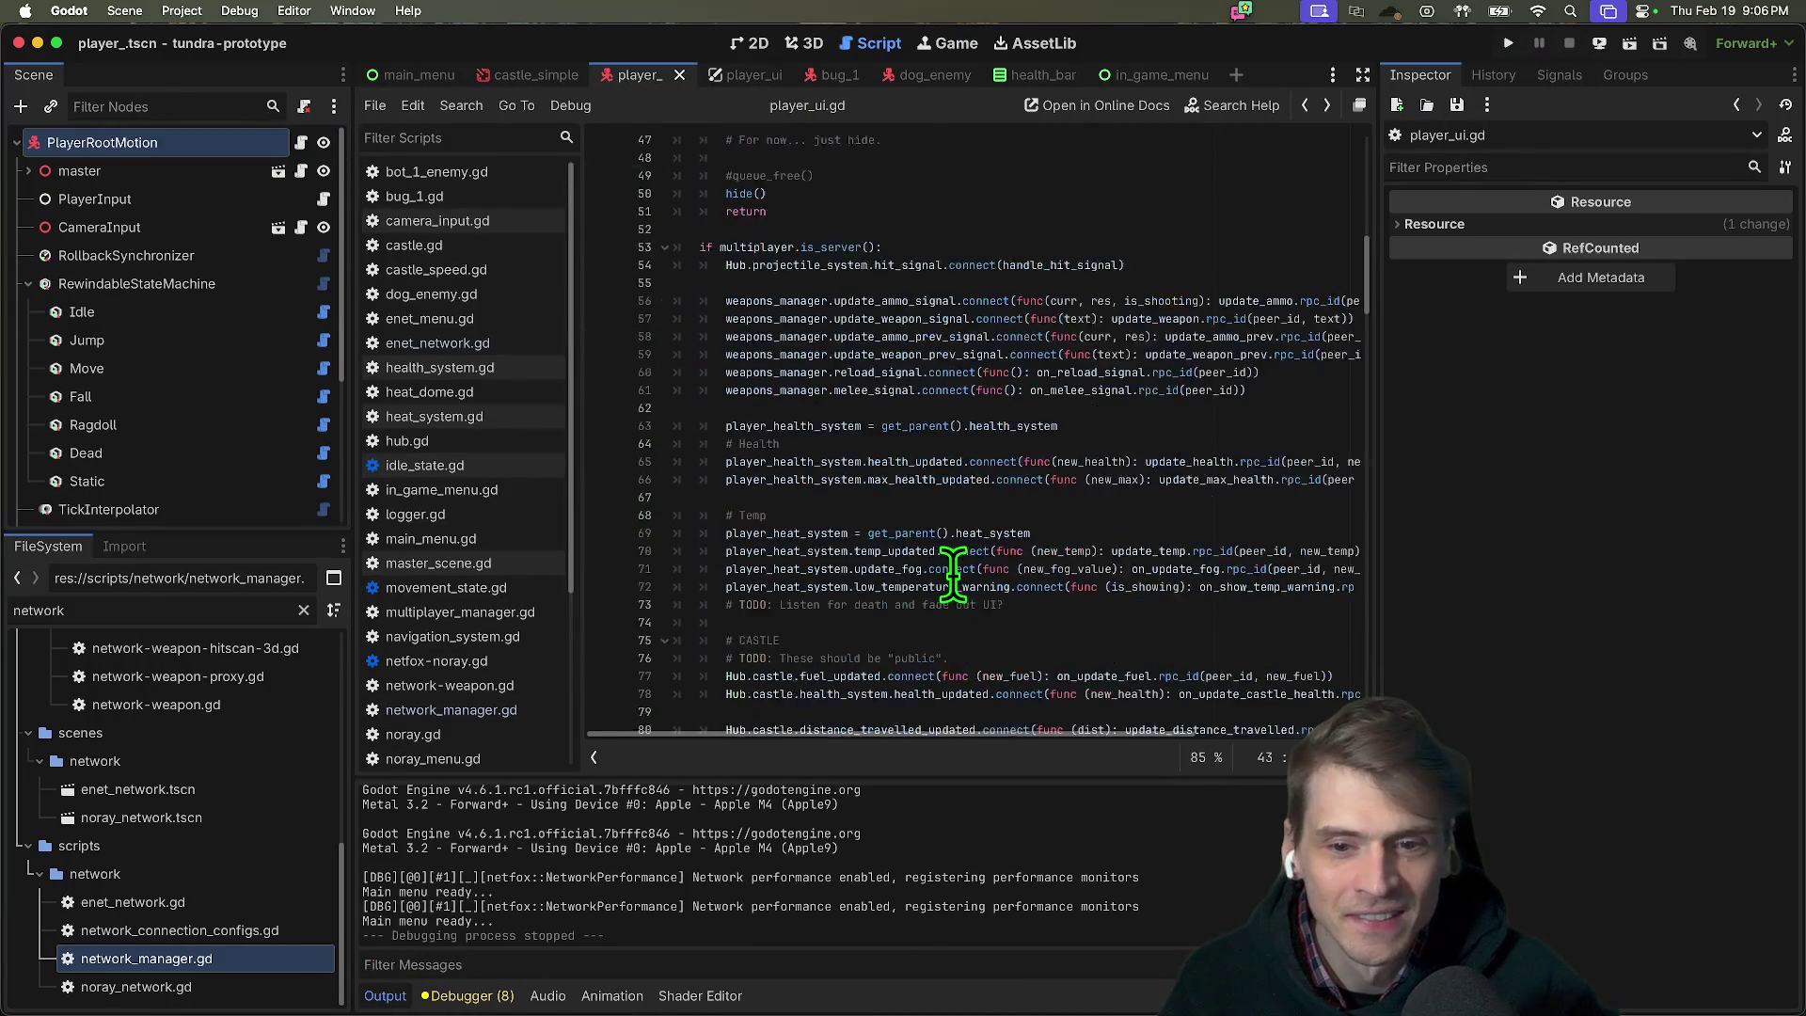
pyautogui.scroll(-5, 956, 564)
# Step: Comment out lines 83–100 of player_ui.gd, save, and rerun the project
pyautogui.moveTo(1232, 569)
pyautogui.mouseDown()
pyautogui.moveTo(659, 339)
pyautogui.moveTo(642, 266)
pyautogui.mouseUp()
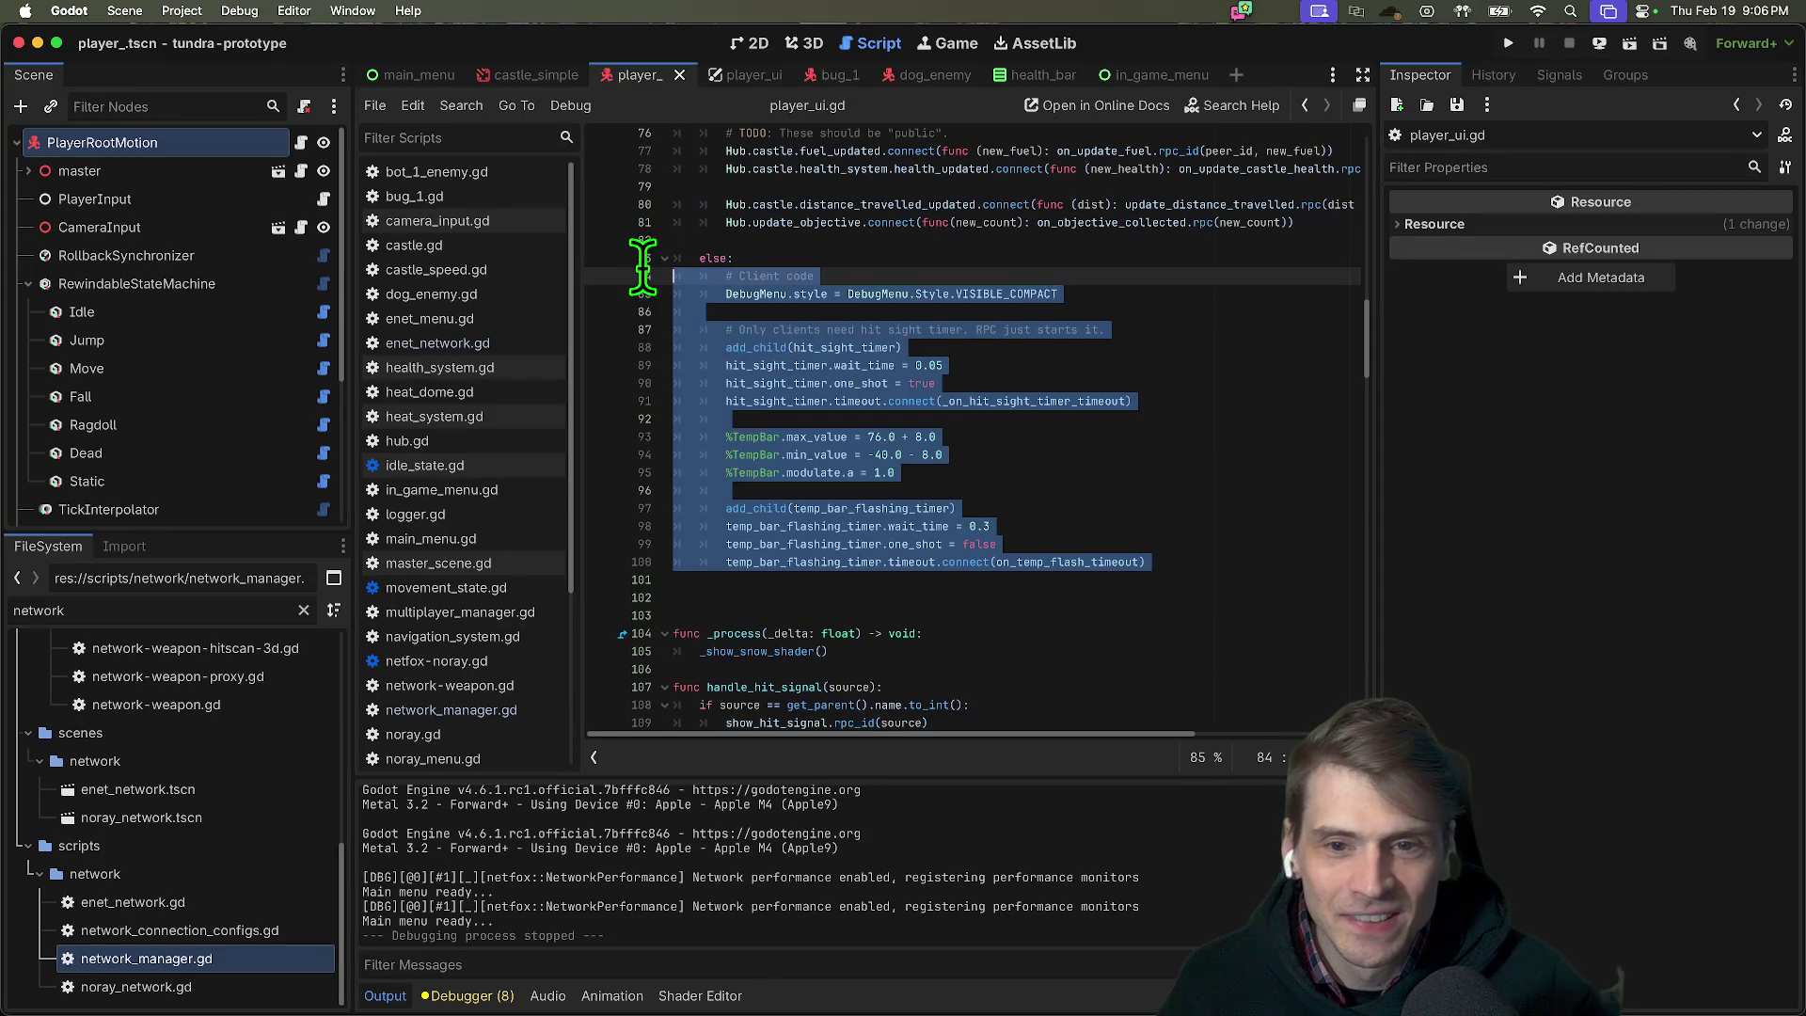
pyautogui.press('super+k')
pyautogui.press('Up')
pyautogui.press('super+k')
pyautogui.press('BackSpace')
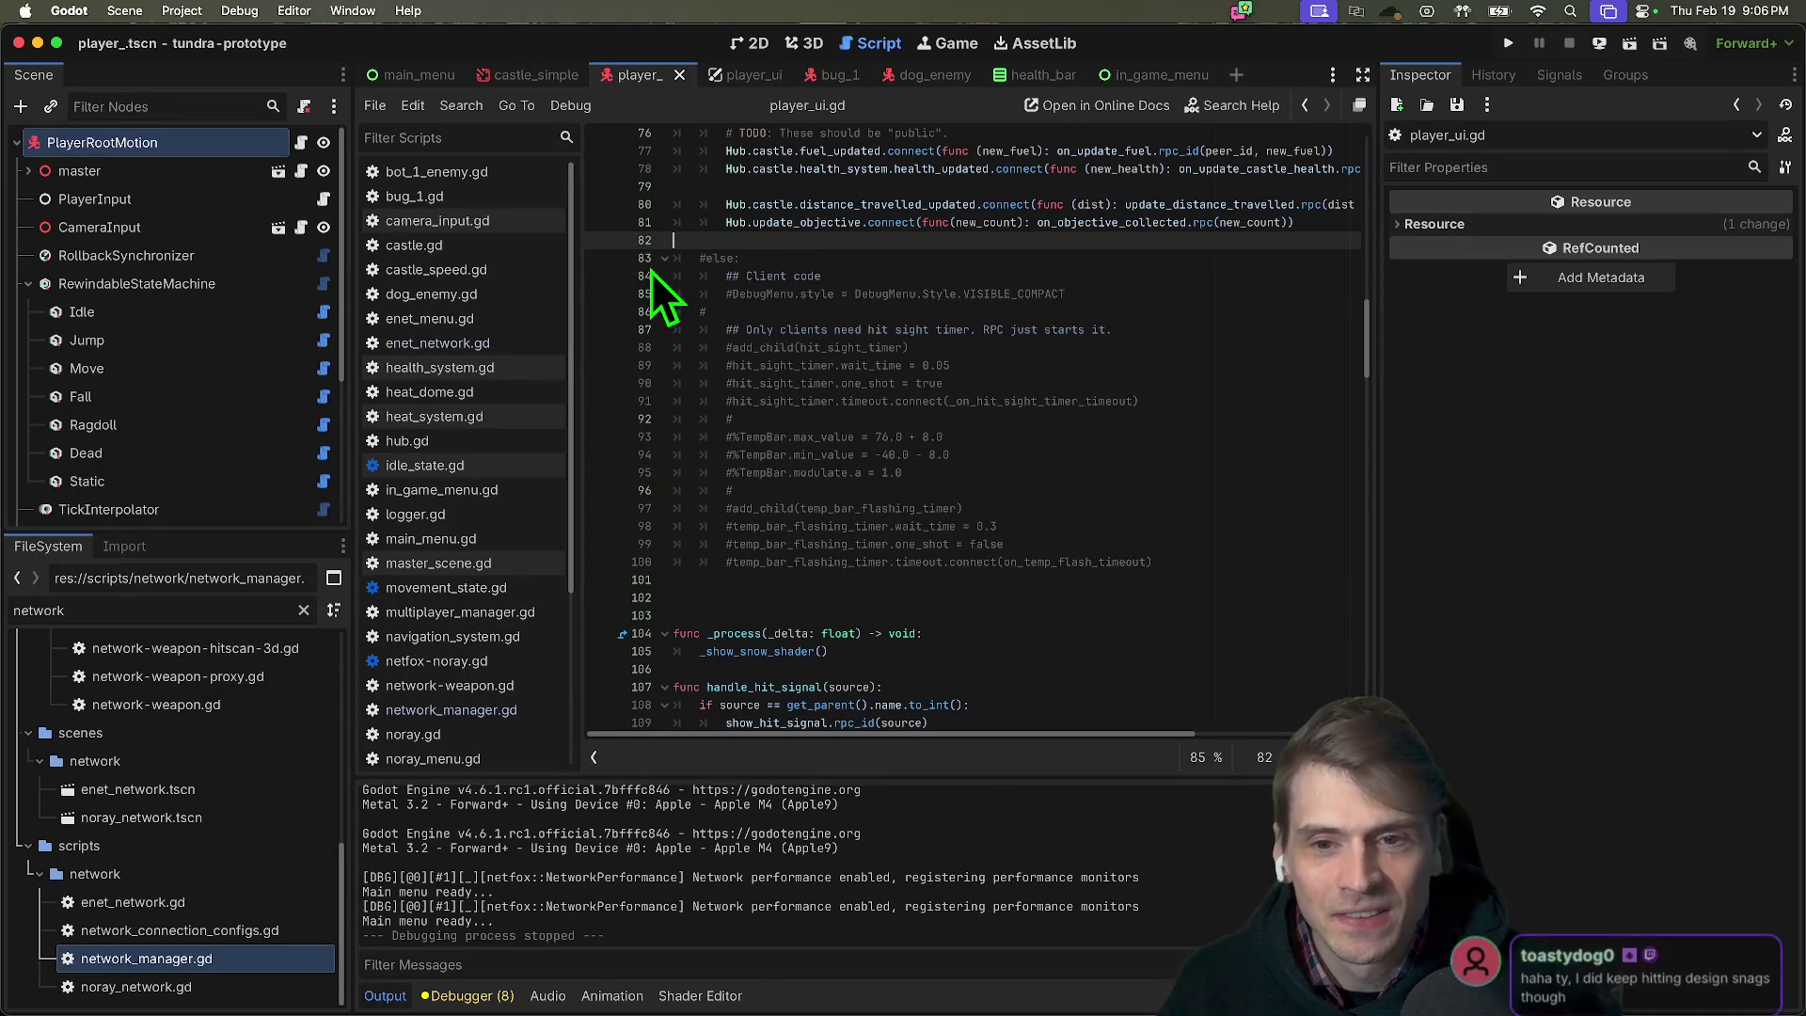
pyautogui.scroll(6, 1159, 278)
pyautogui.press('super+s')
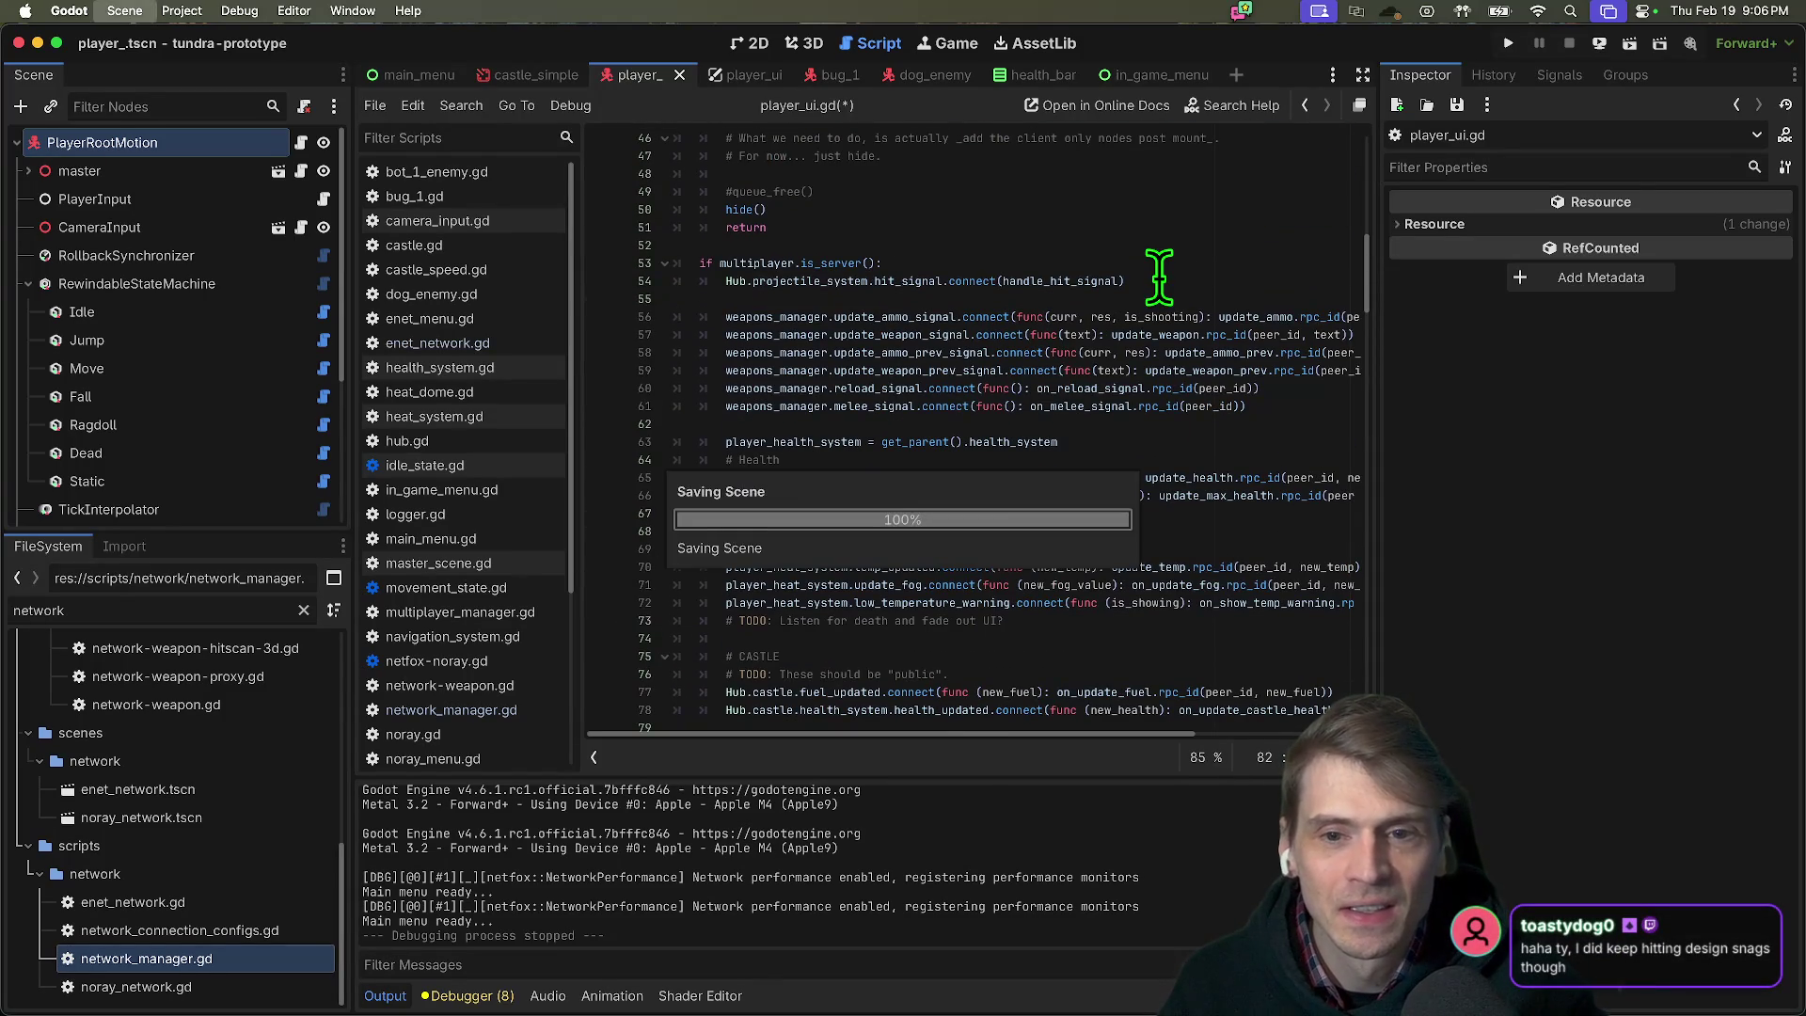
pyautogui.press('super+b')
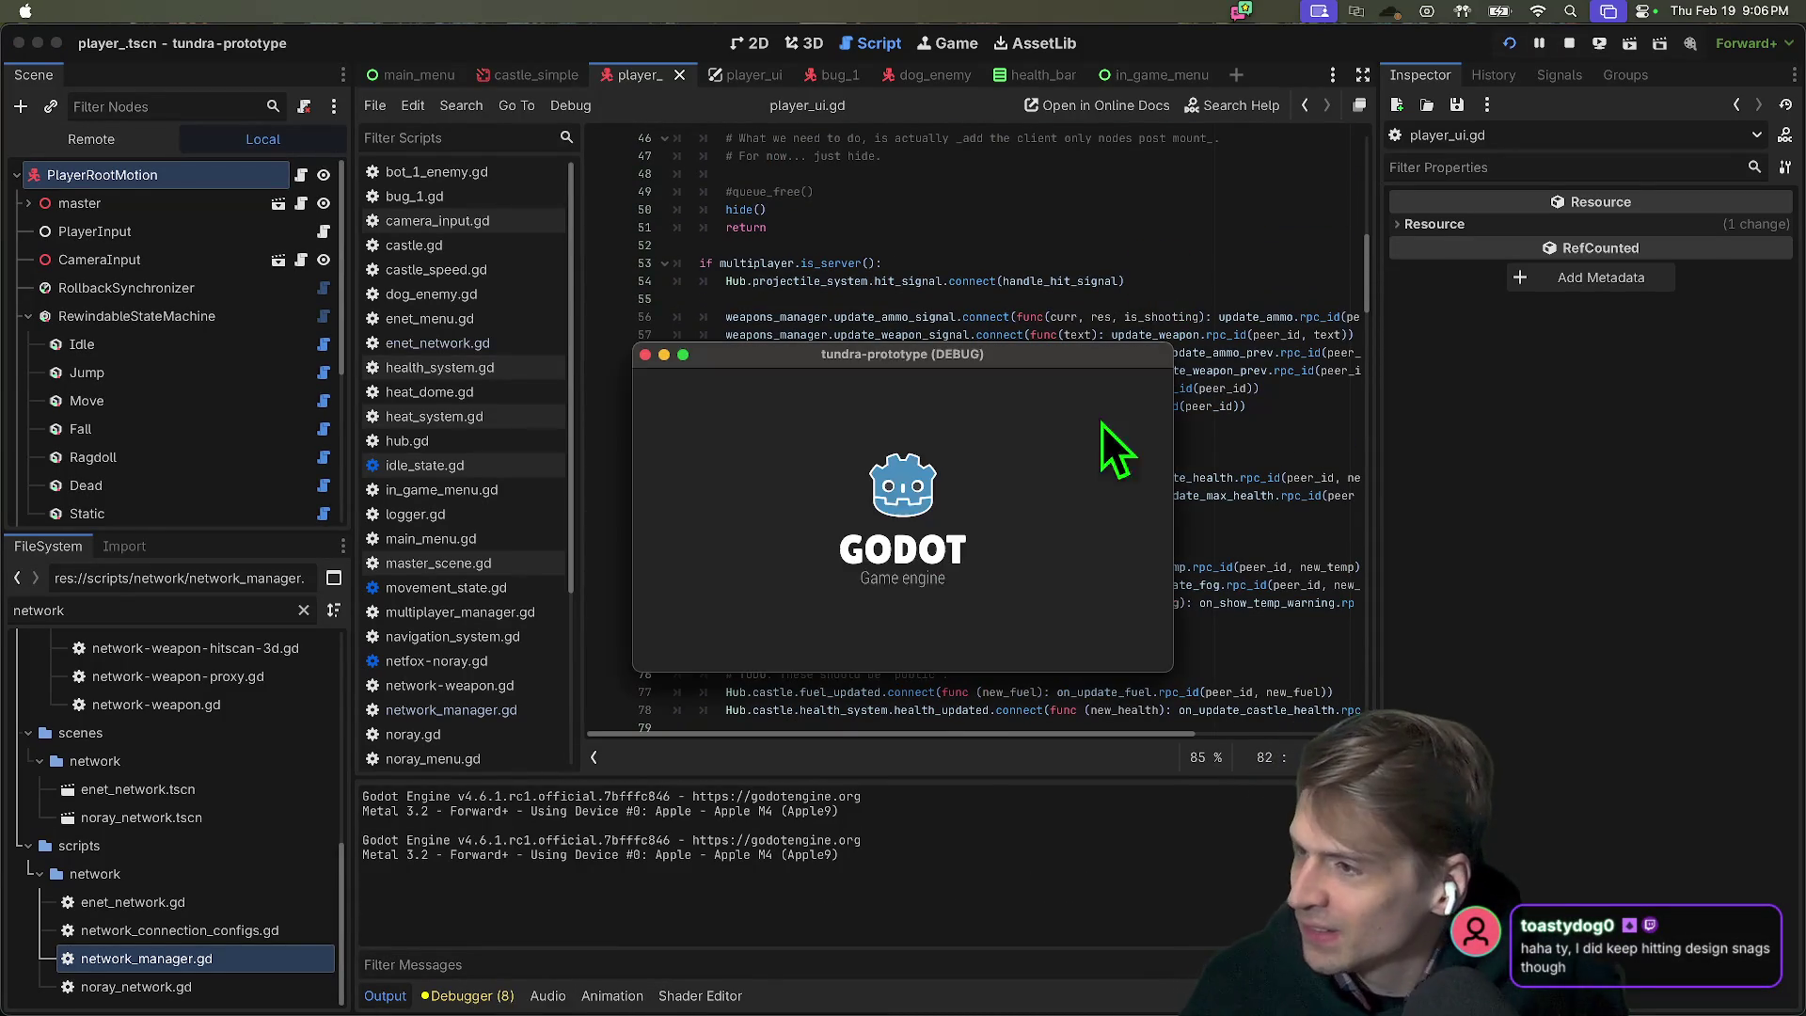
# Step: Host locally in the right window and join from the enlarged left window, which hangs on Connecting
pyautogui.moveTo(867, 354); pyautogui.dragTo(427, 258)
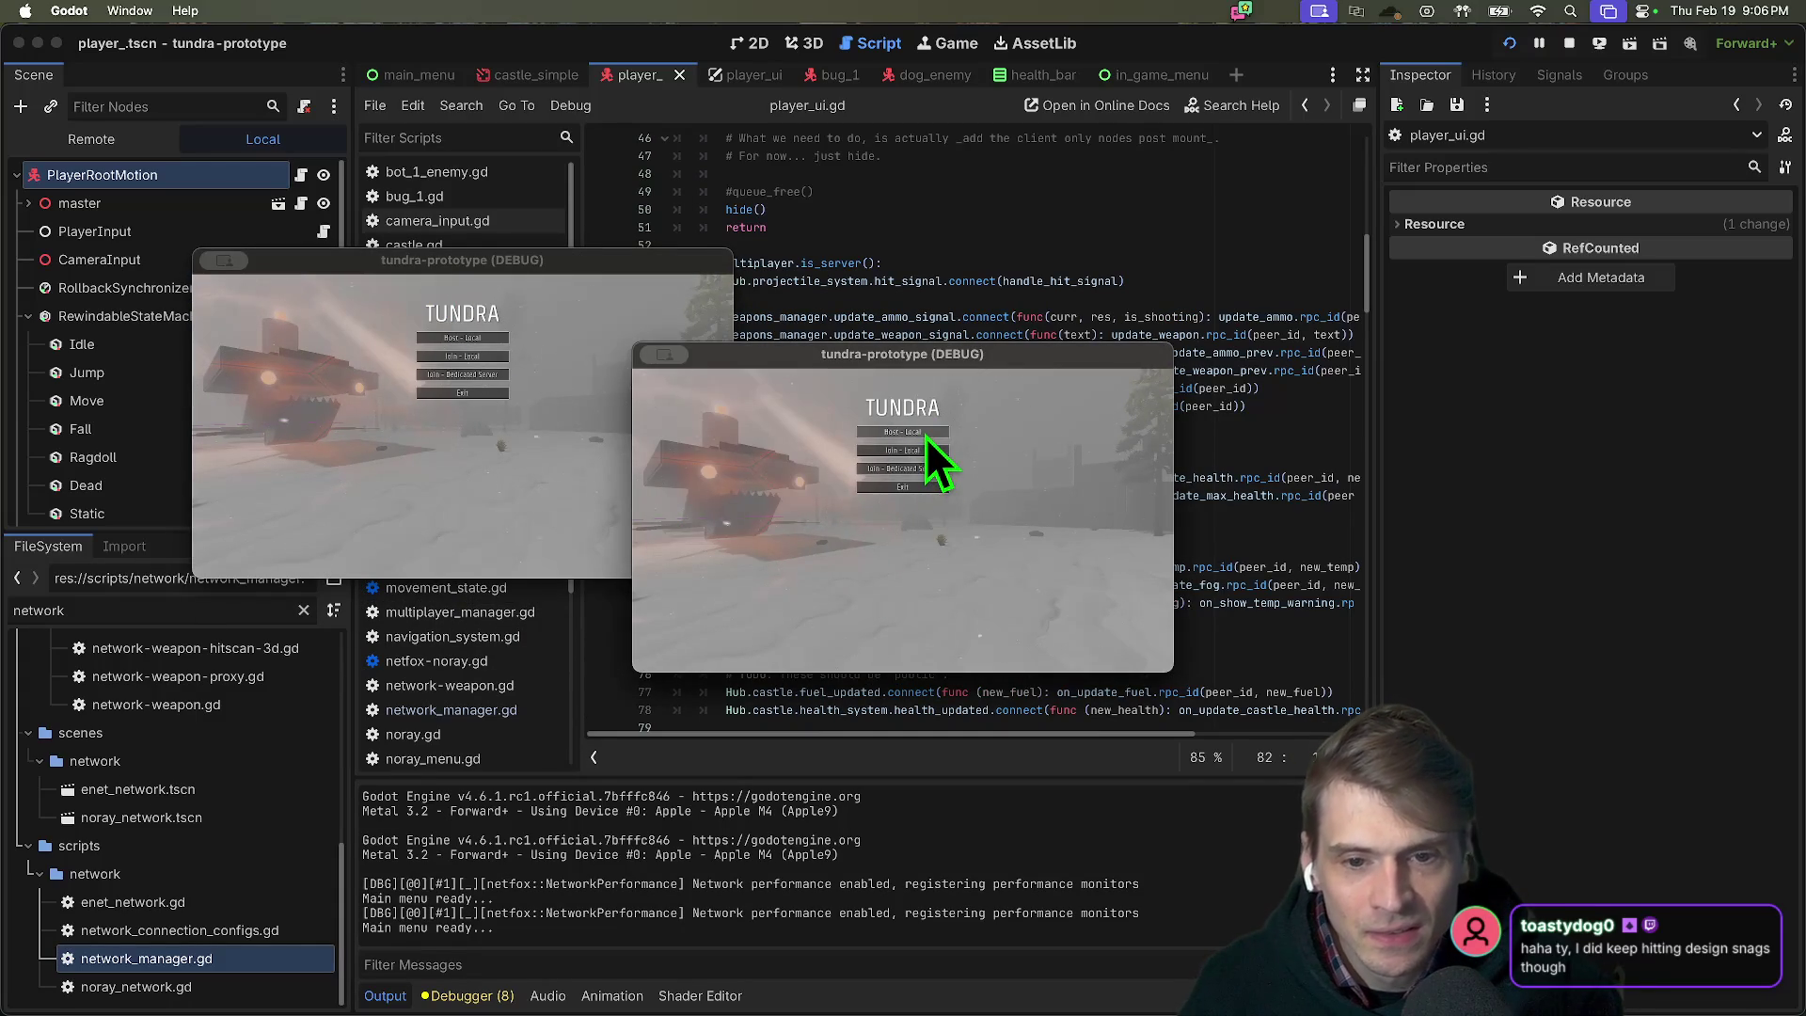
pyautogui.click(925, 432)
pyautogui.click(592, 449)
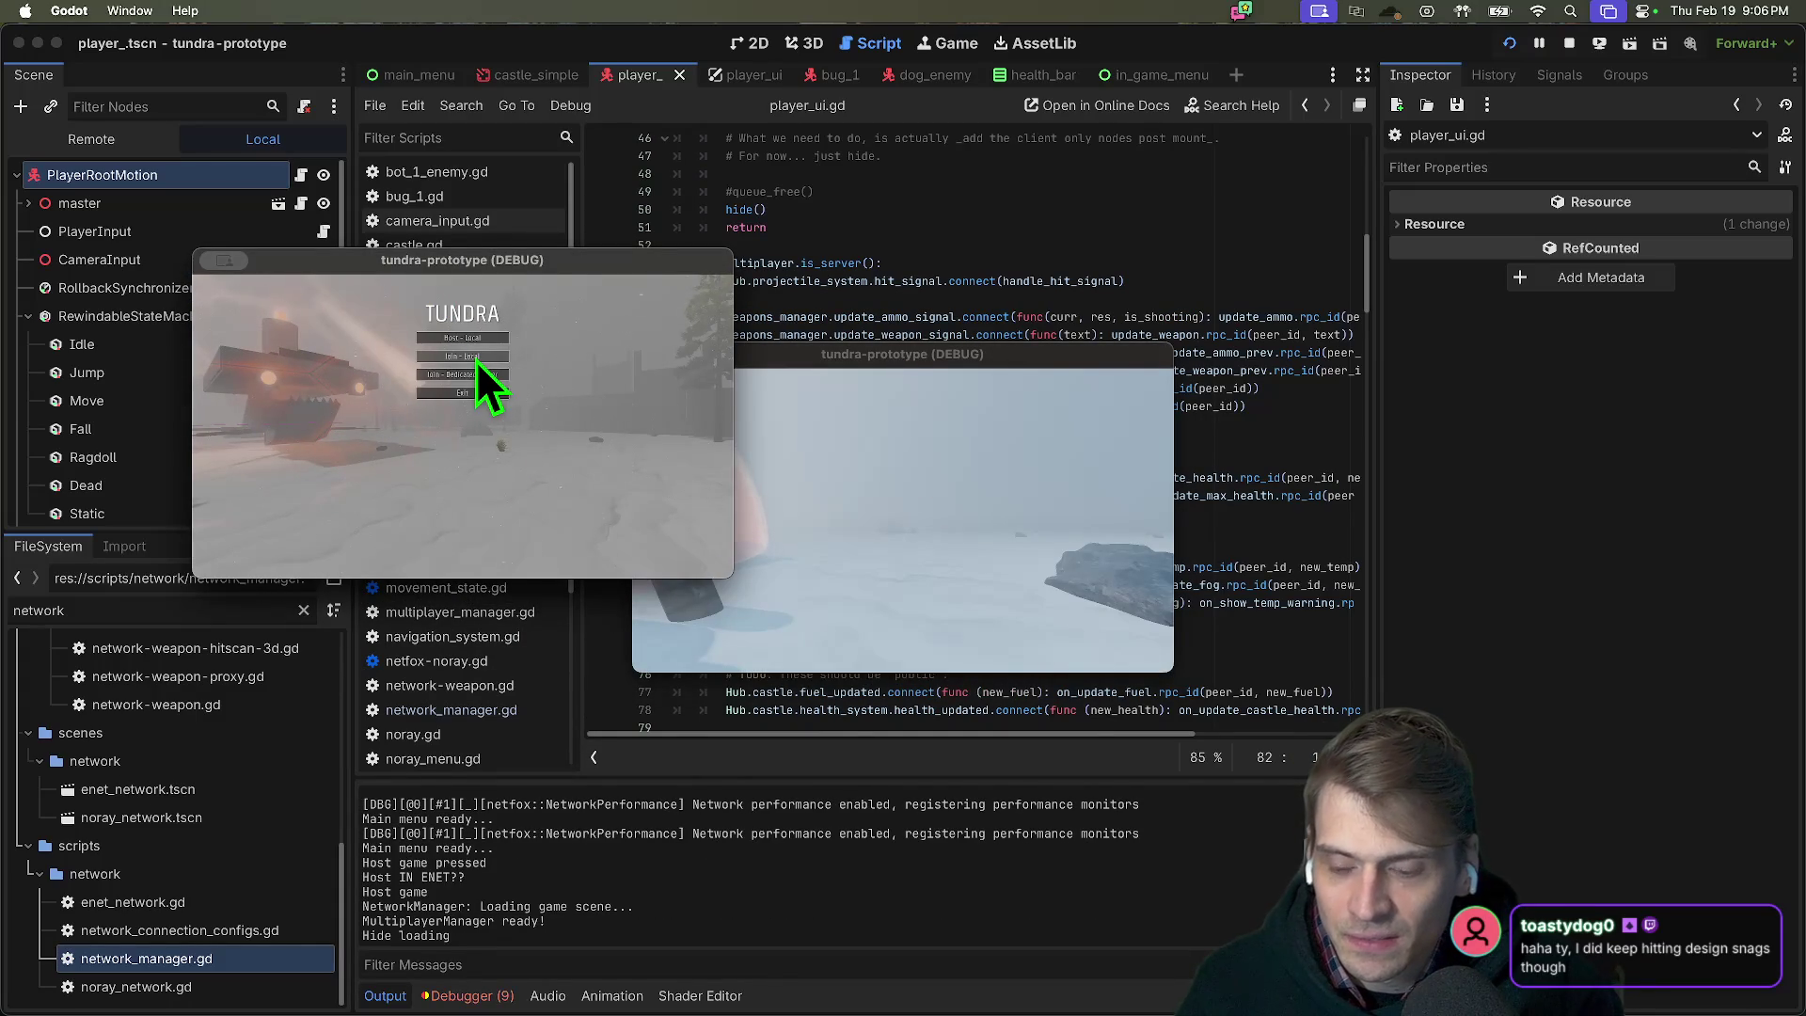
pyautogui.click(476, 359)
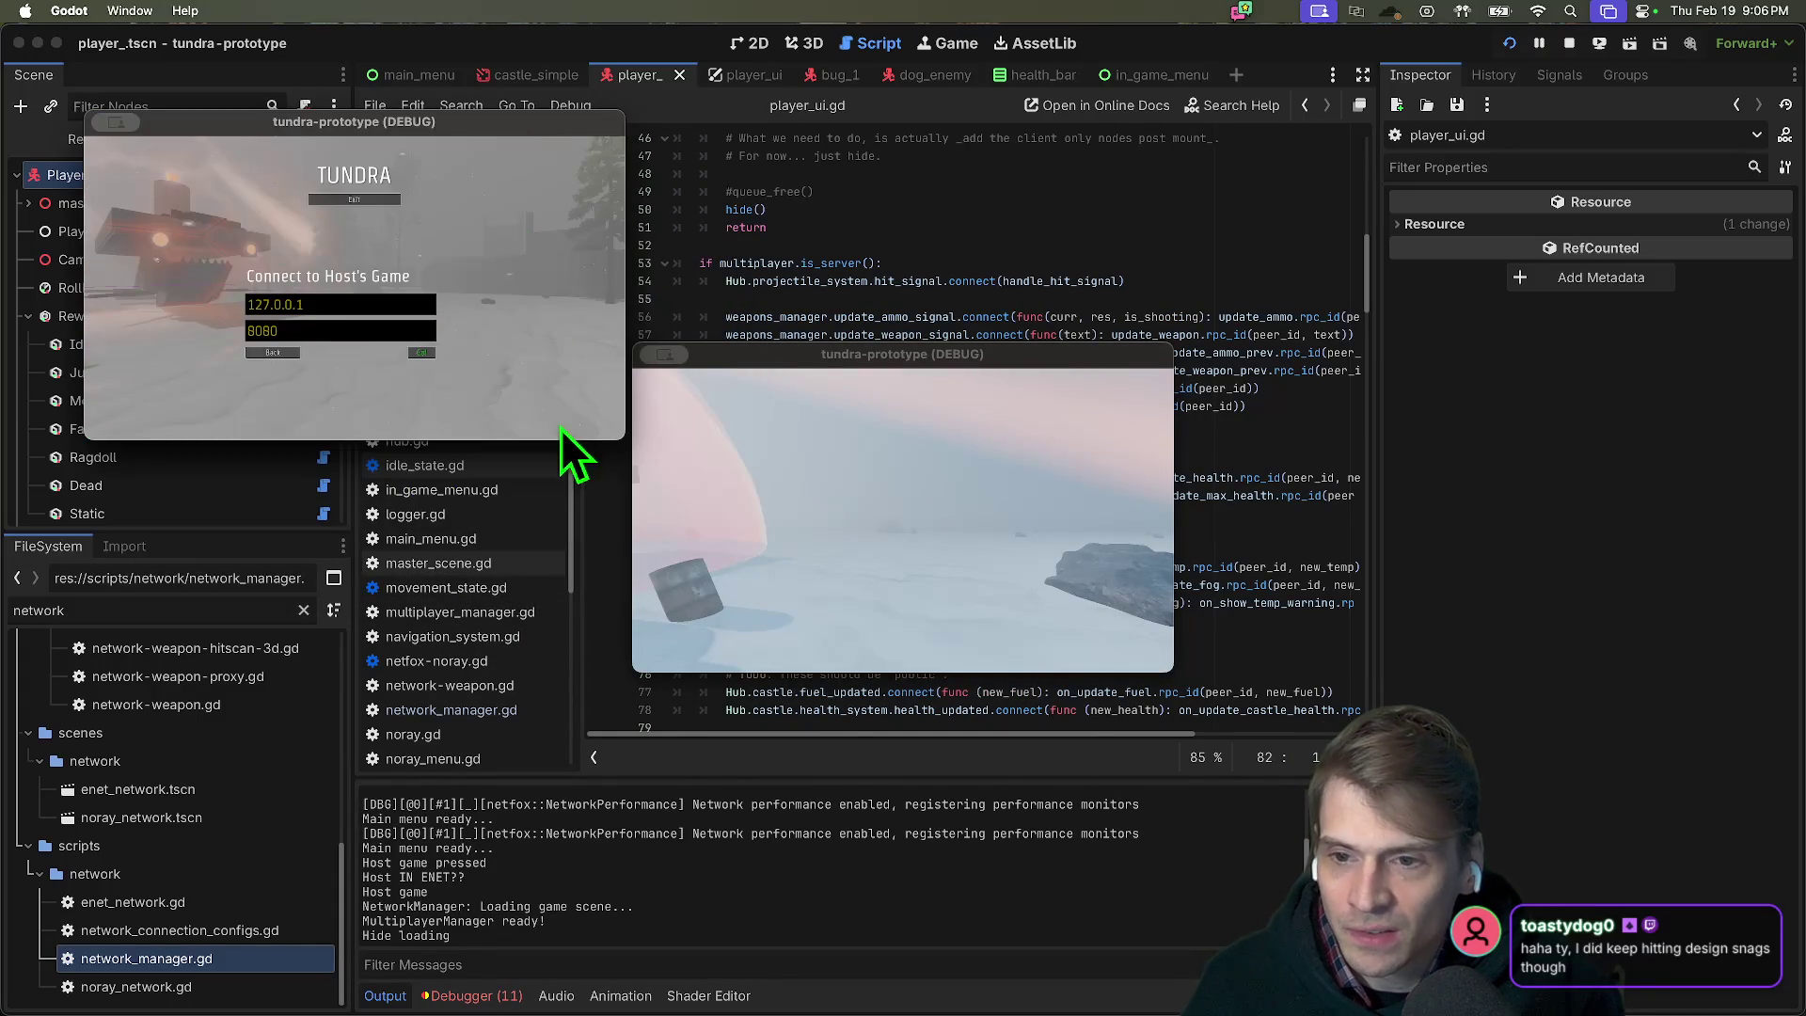
pyautogui.moveTo(621, 436)
pyautogui.mouseDown()
pyautogui.moveTo(1173, 943)
pyautogui.moveTo(1197, 895)
pyautogui.moveTo(1186, 856)
pyautogui.mouseUp()
pyautogui.click(784, 636)
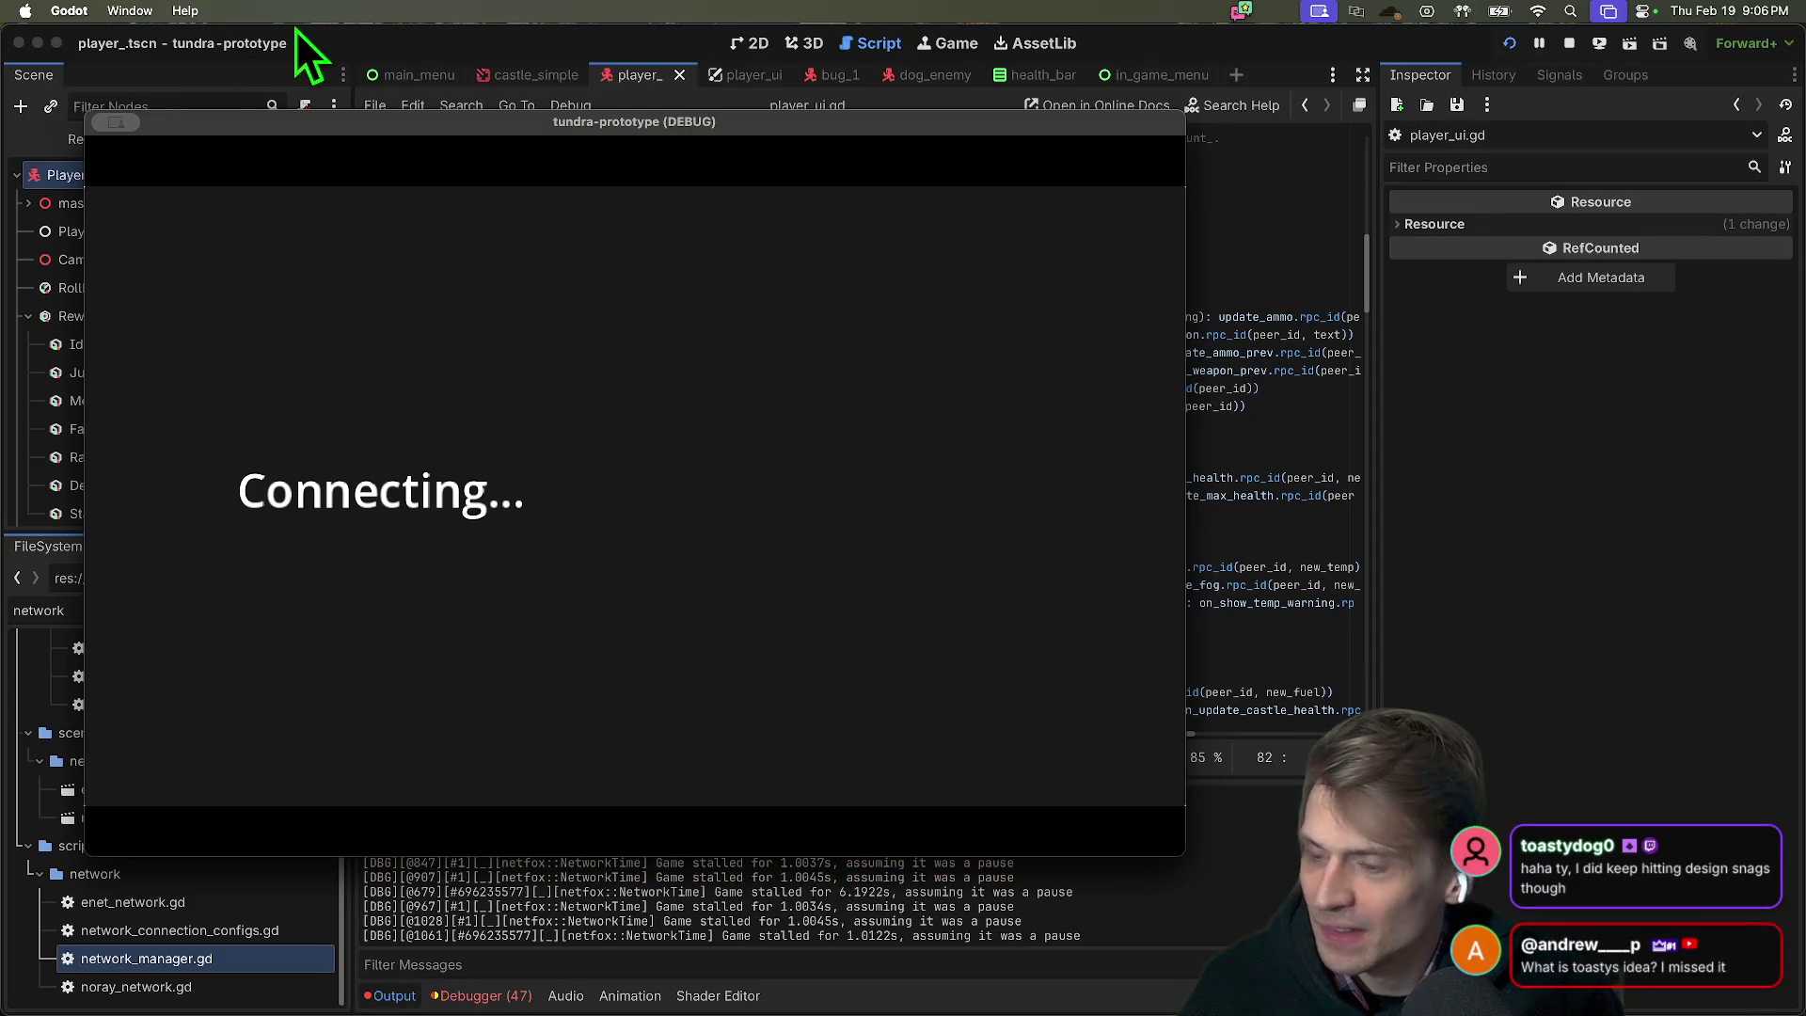
pyautogui.moveTo(330, 123); pyautogui.dragTo(313, 88)
# Step: Glance at Godot, return to the Unity Authority docs, and open a blank Firefox tab
pyautogui.press('super+Tab')
pyautogui.press('super+Tab')
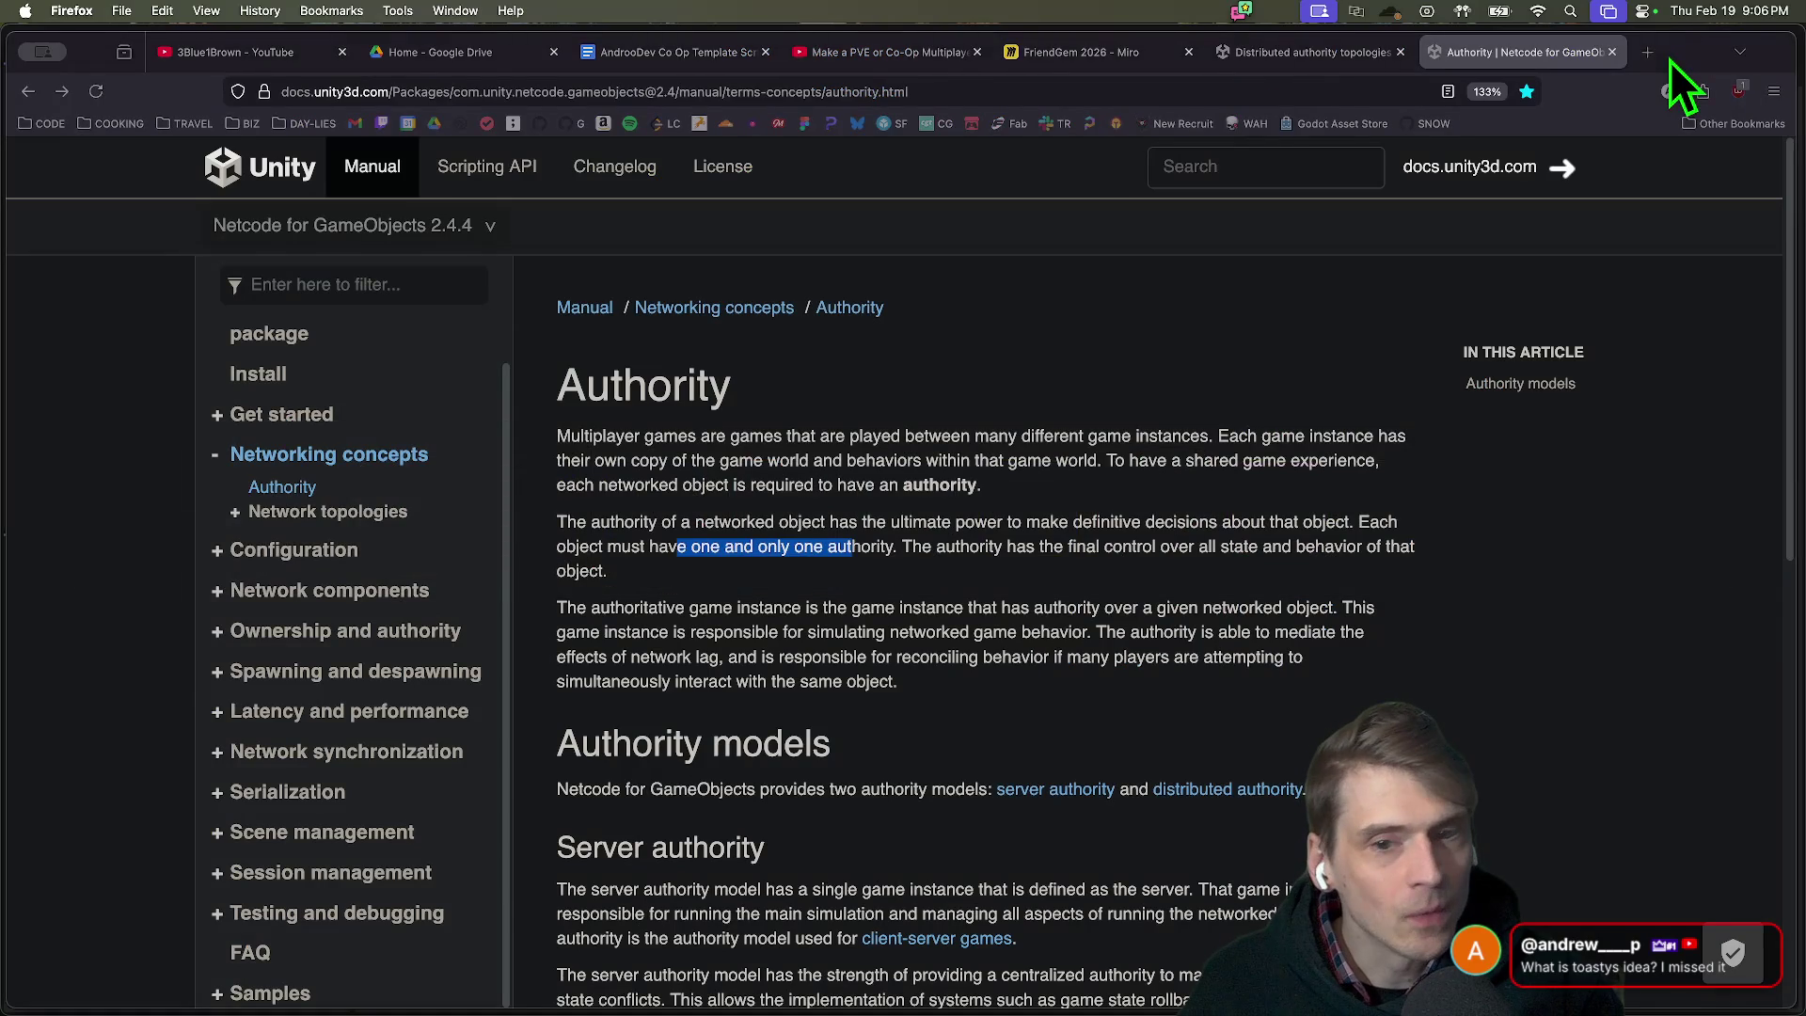
pyautogui.press('super+Tab')
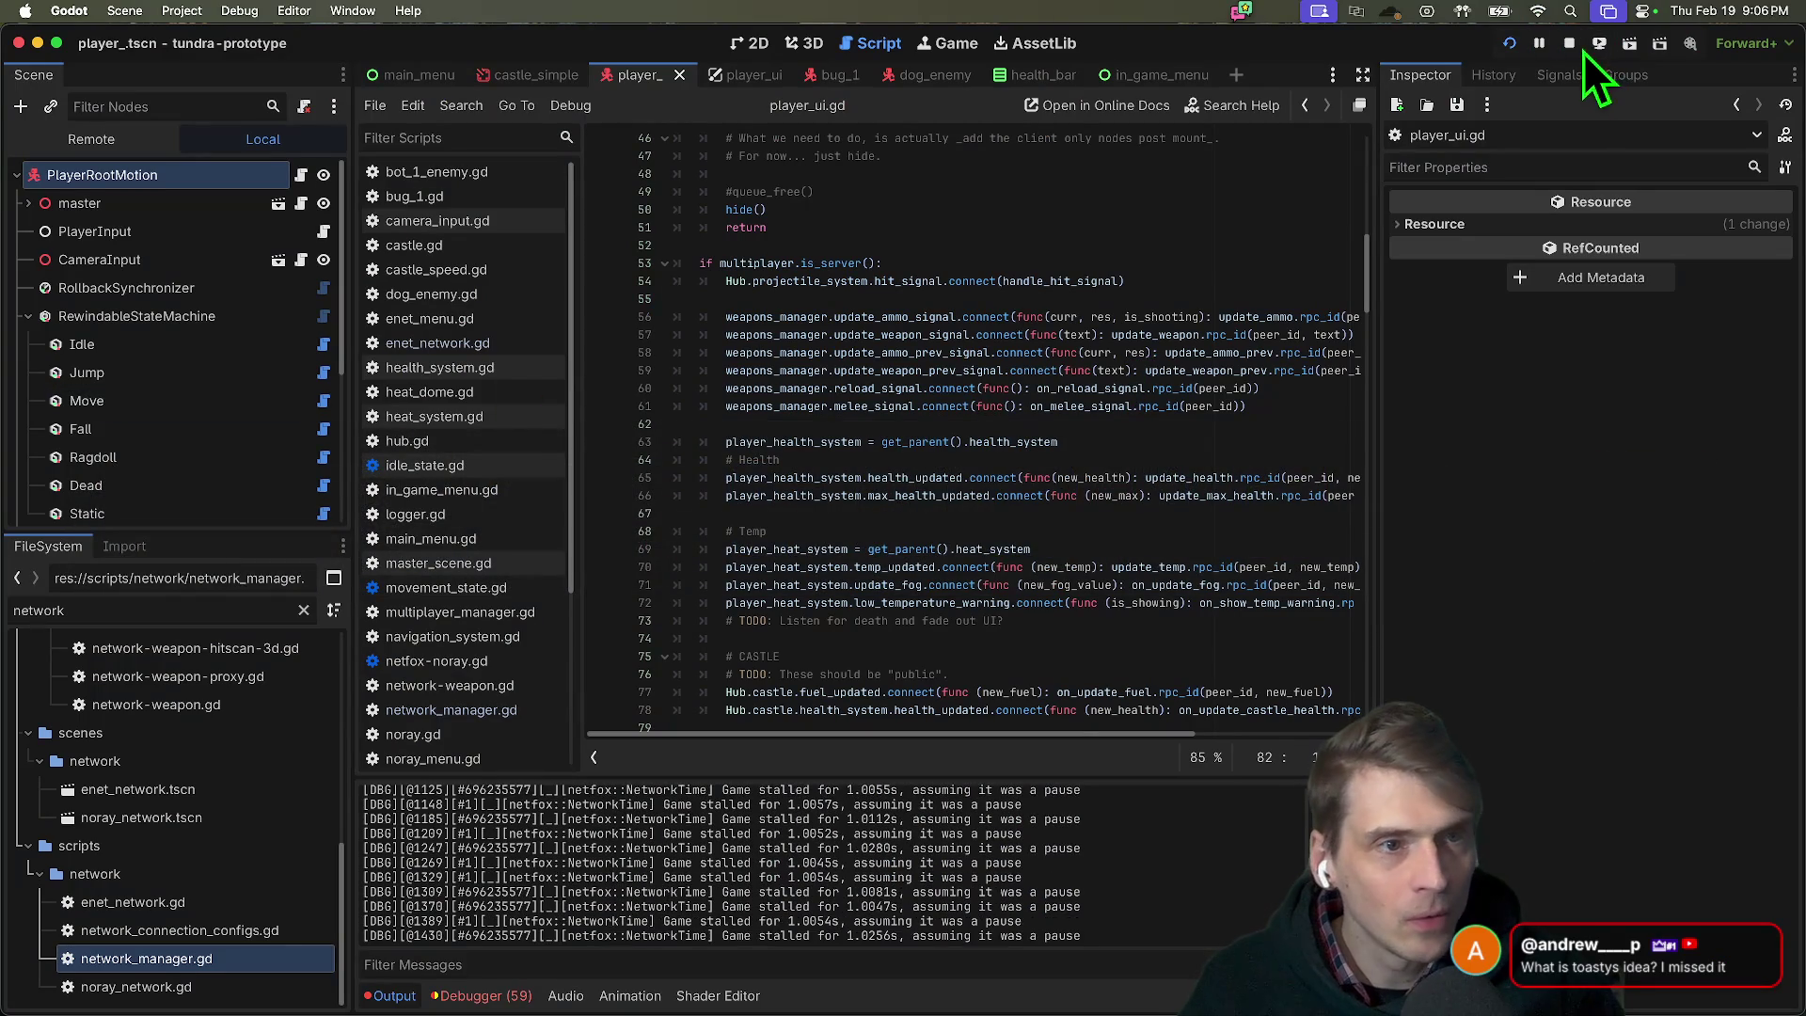
pyautogui.press('super+Tab')
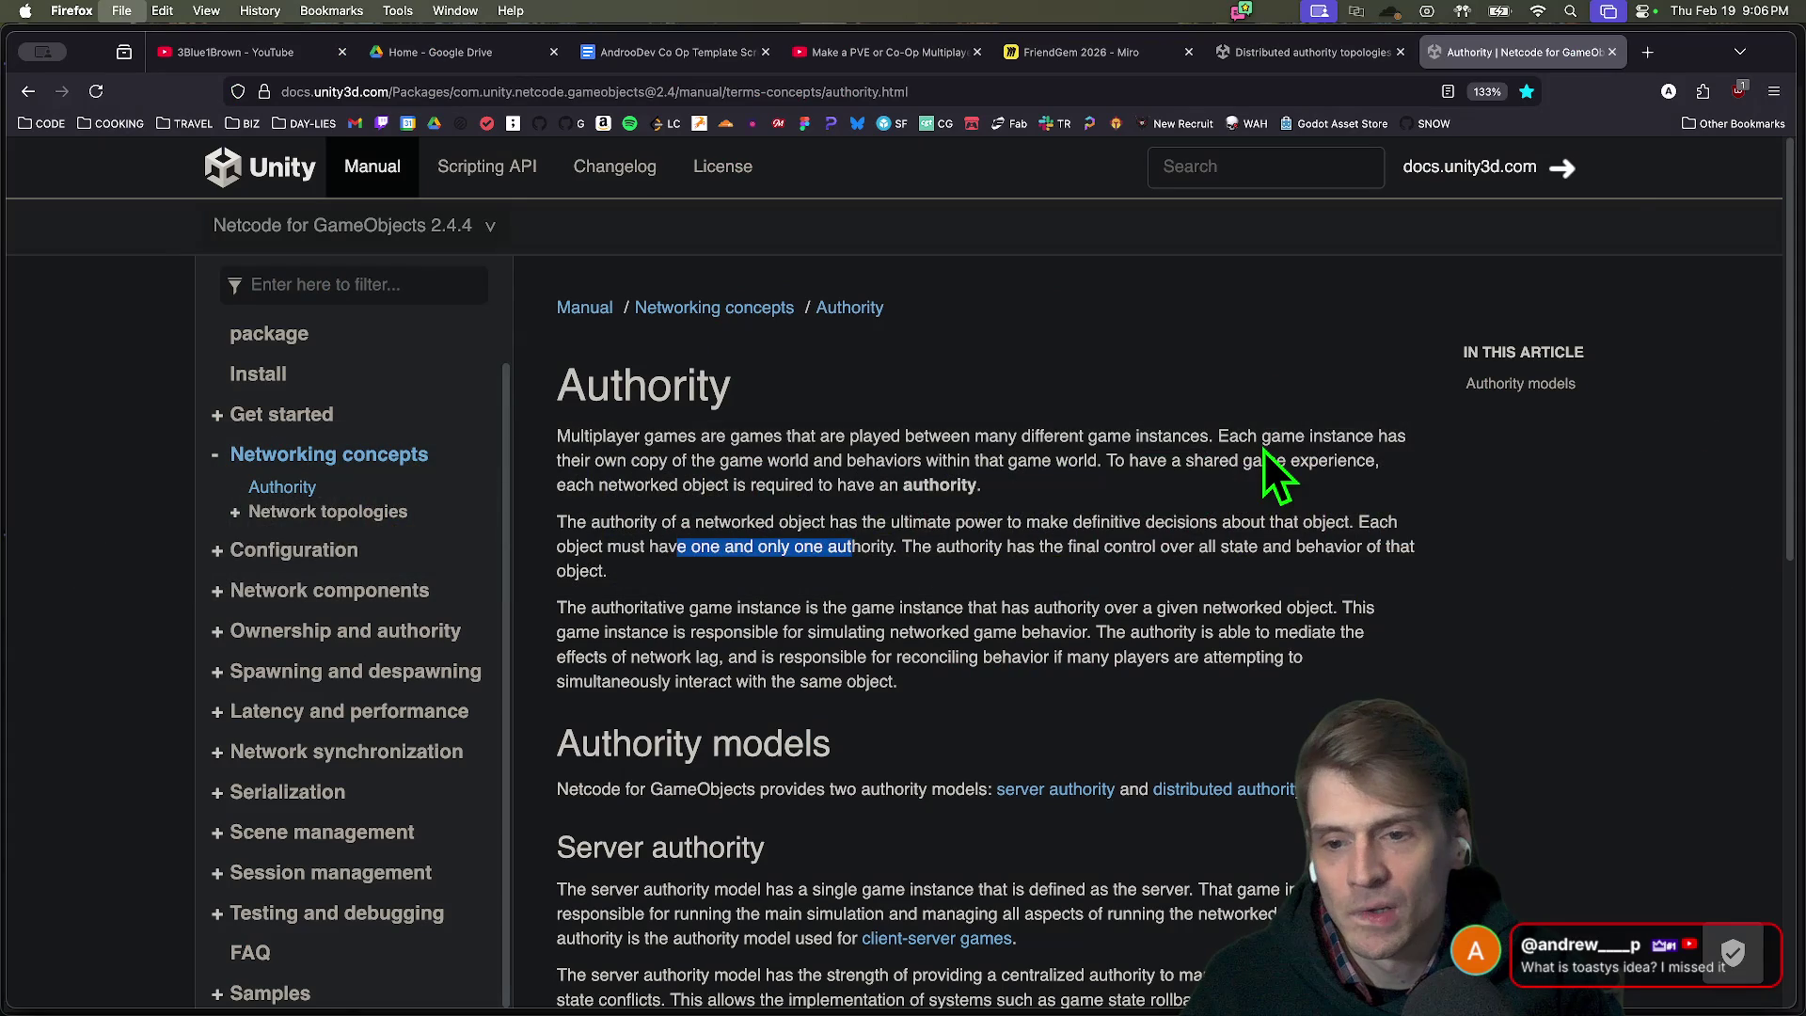
pyautogui.press('super+t')
pyautogui.write('b')
pyautogui.press('BackSpace')
pyautogui.press('super+t')
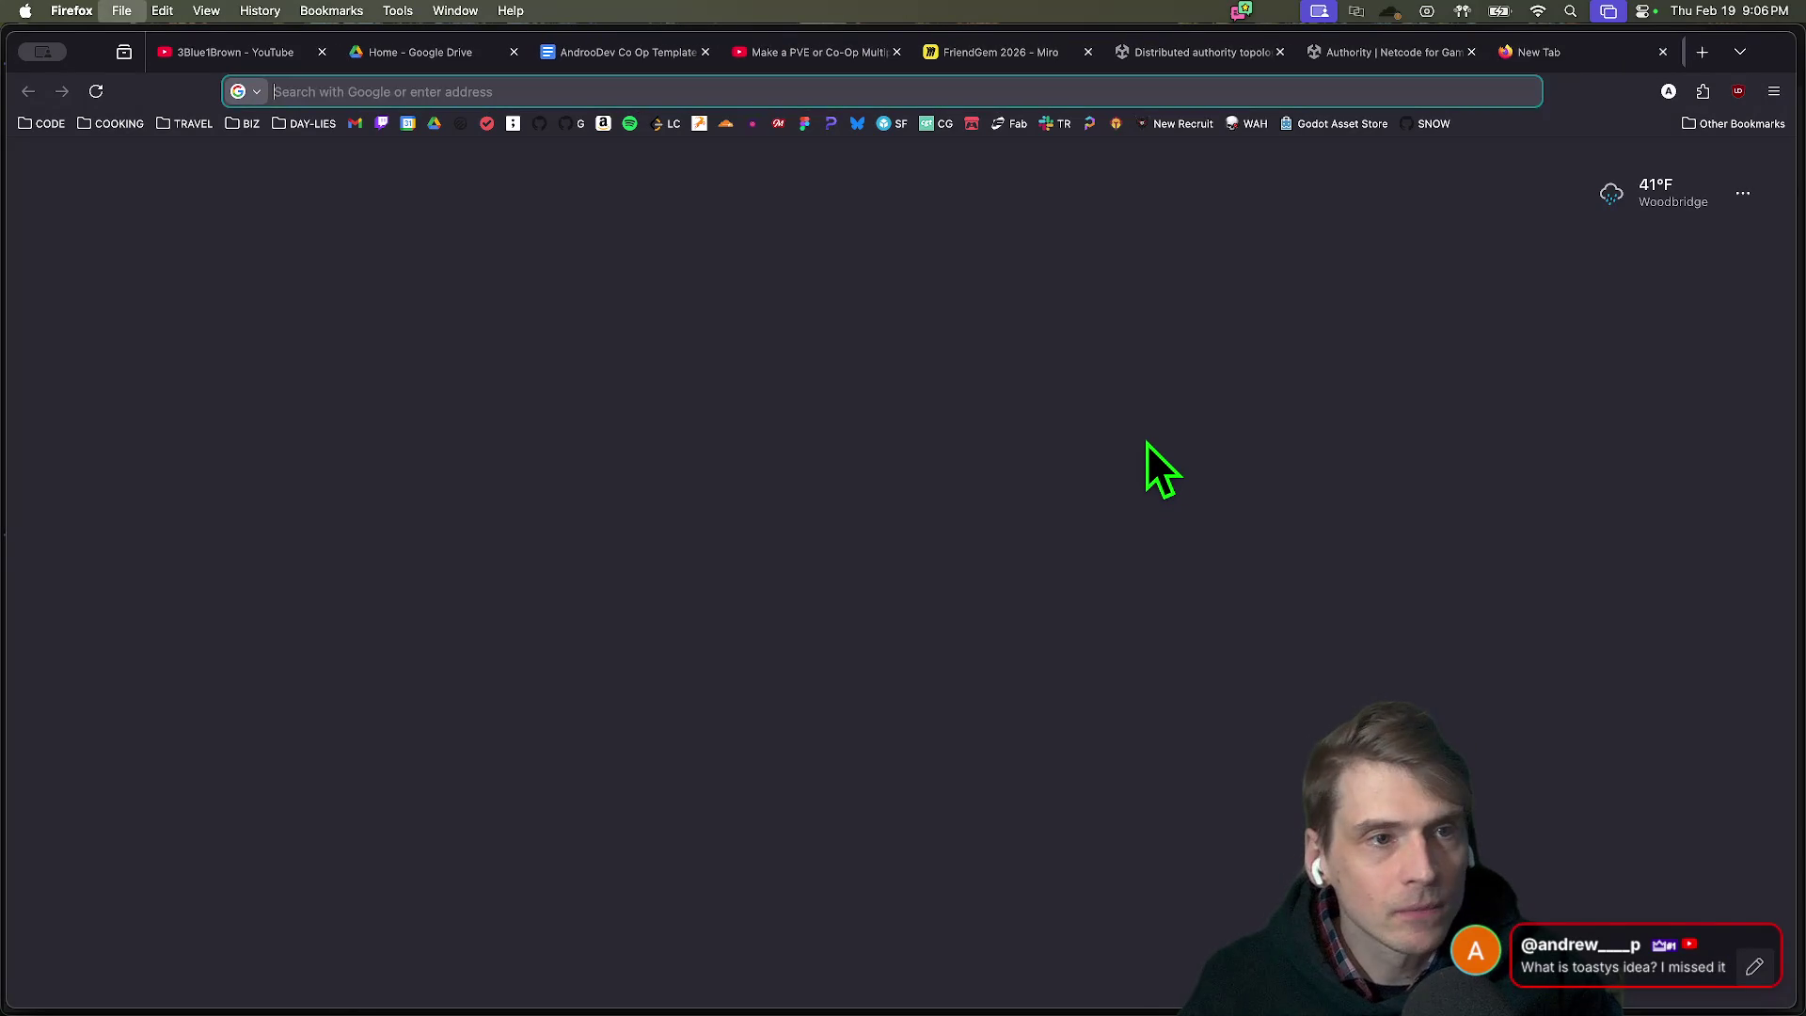
# Step: Go to the Bluesky site via 'bsky' in the address bar
pyautogui.write('bsky')
pyautogui.press('Return')
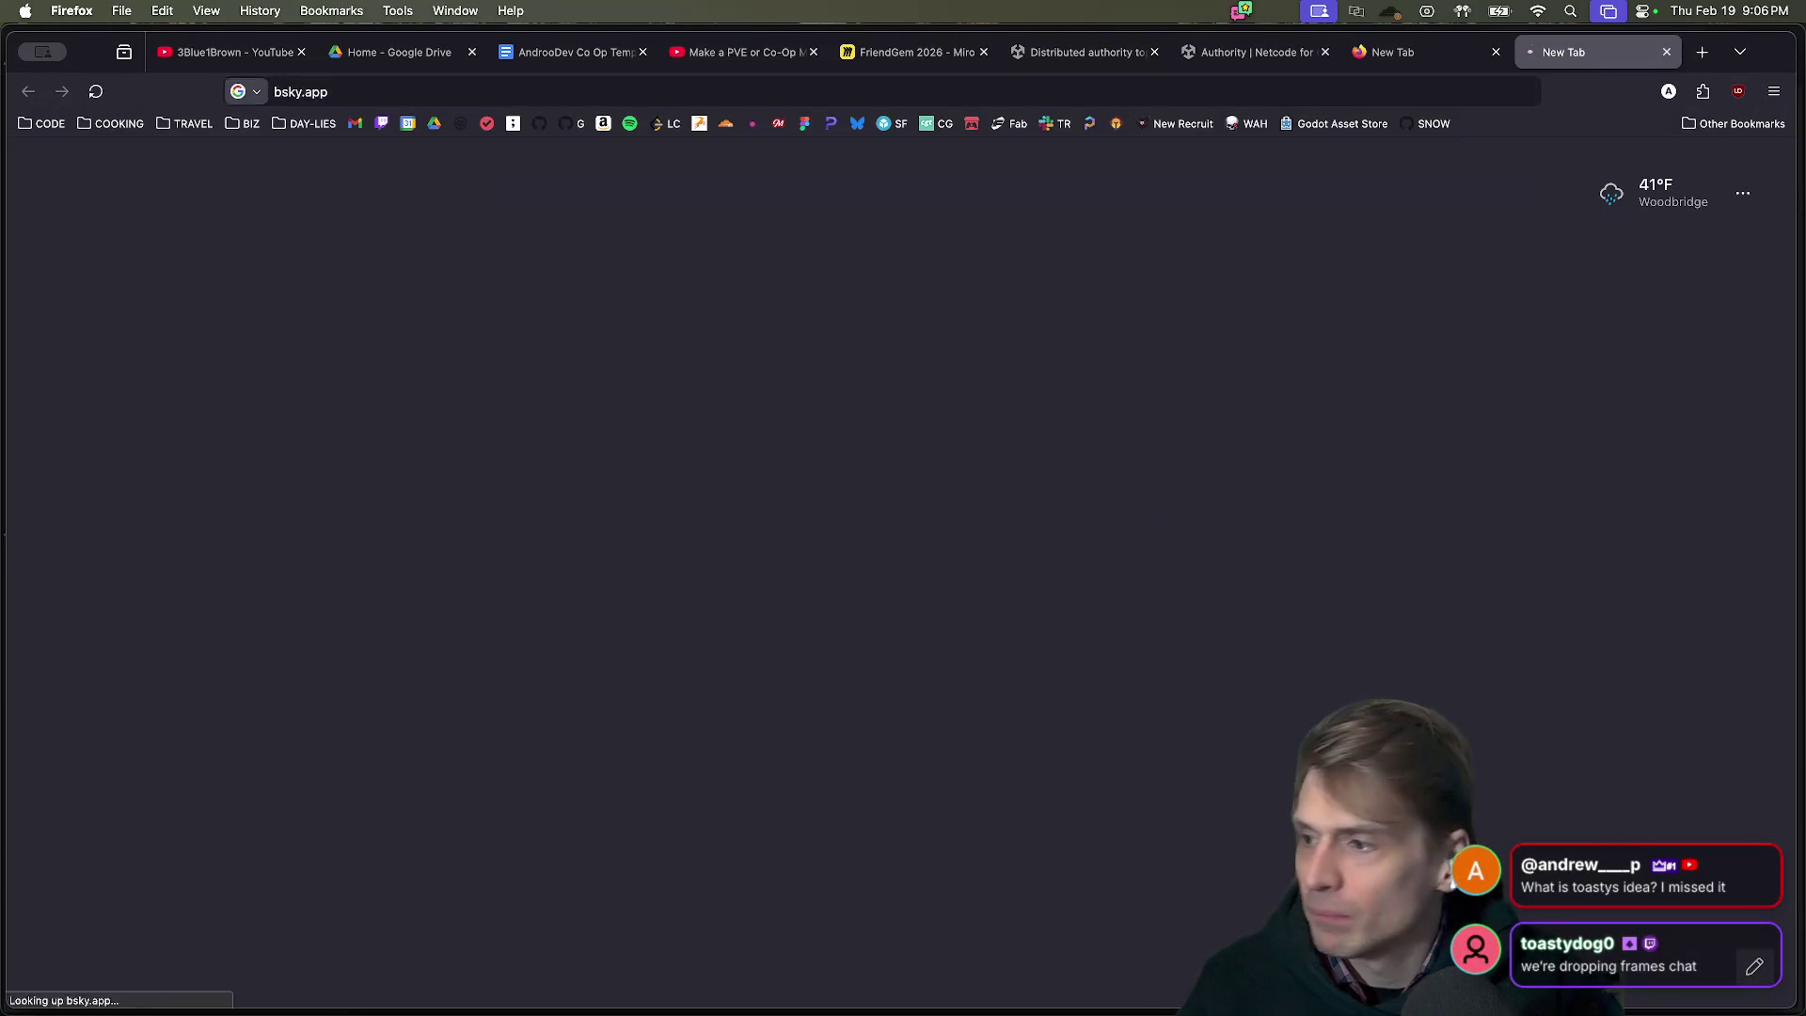
pyautogui.moveTo(1251, 954)
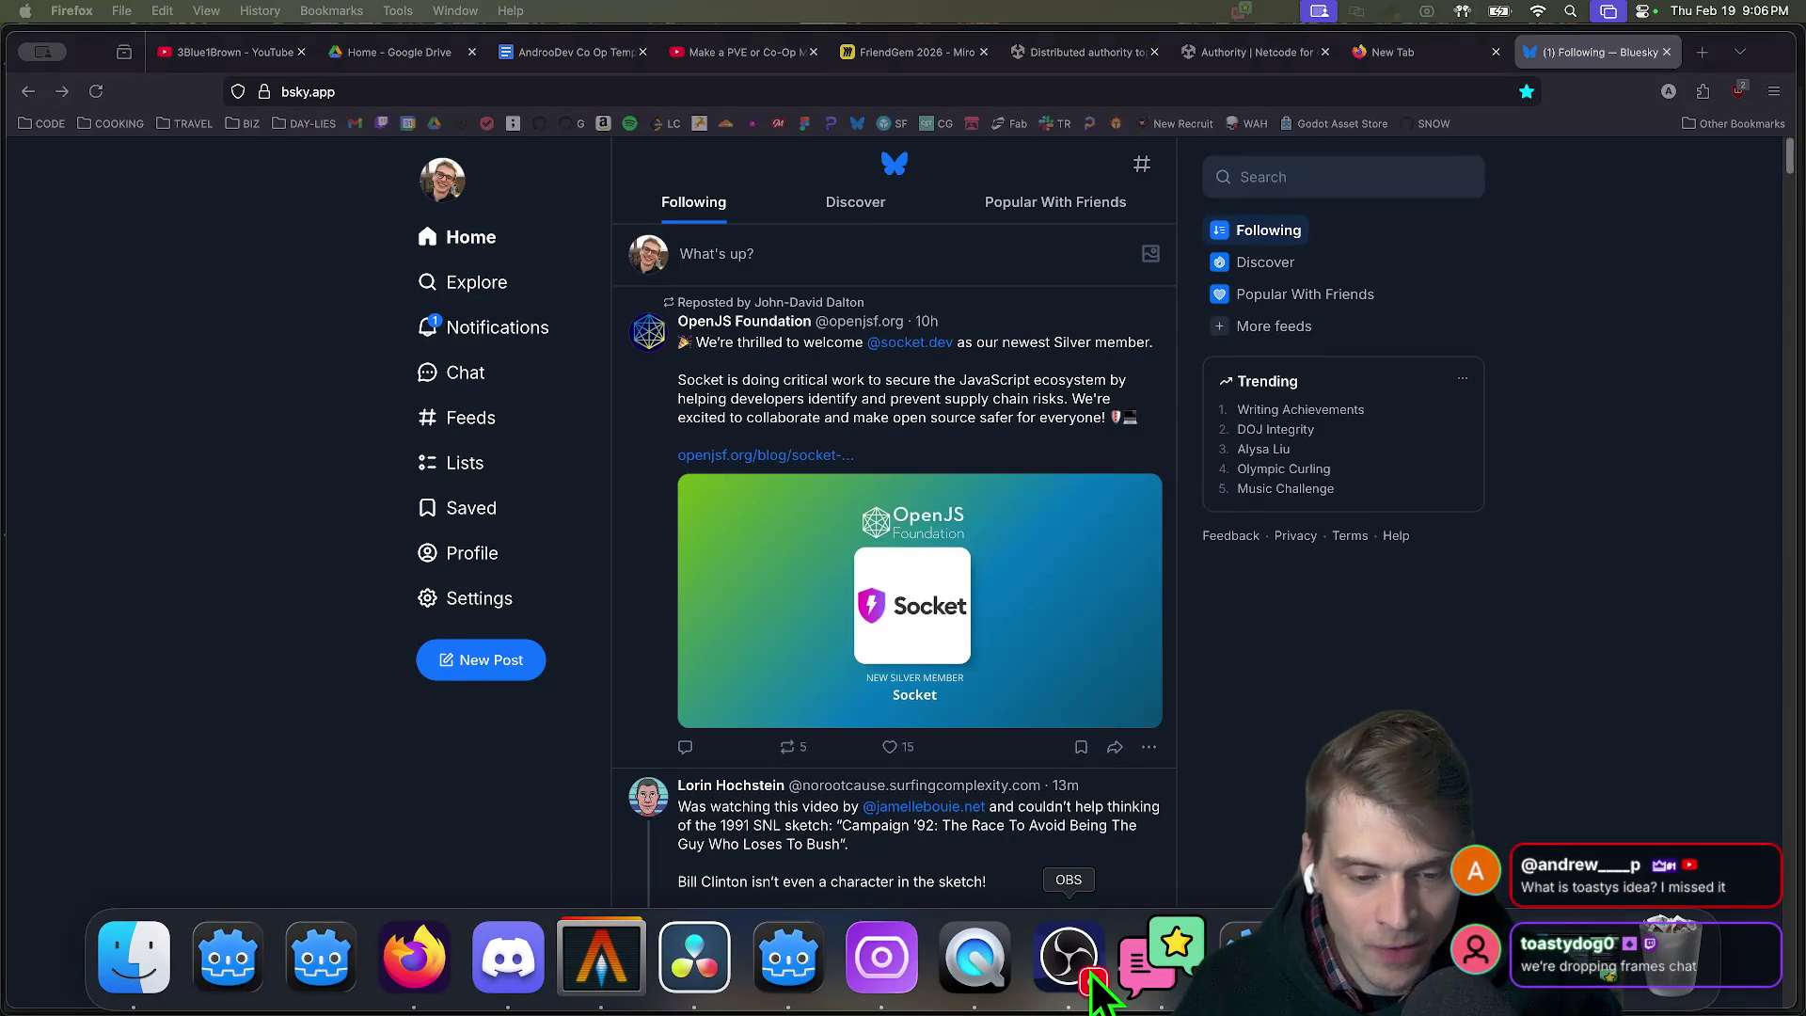
pyautogui.rightClick(1253, 955)
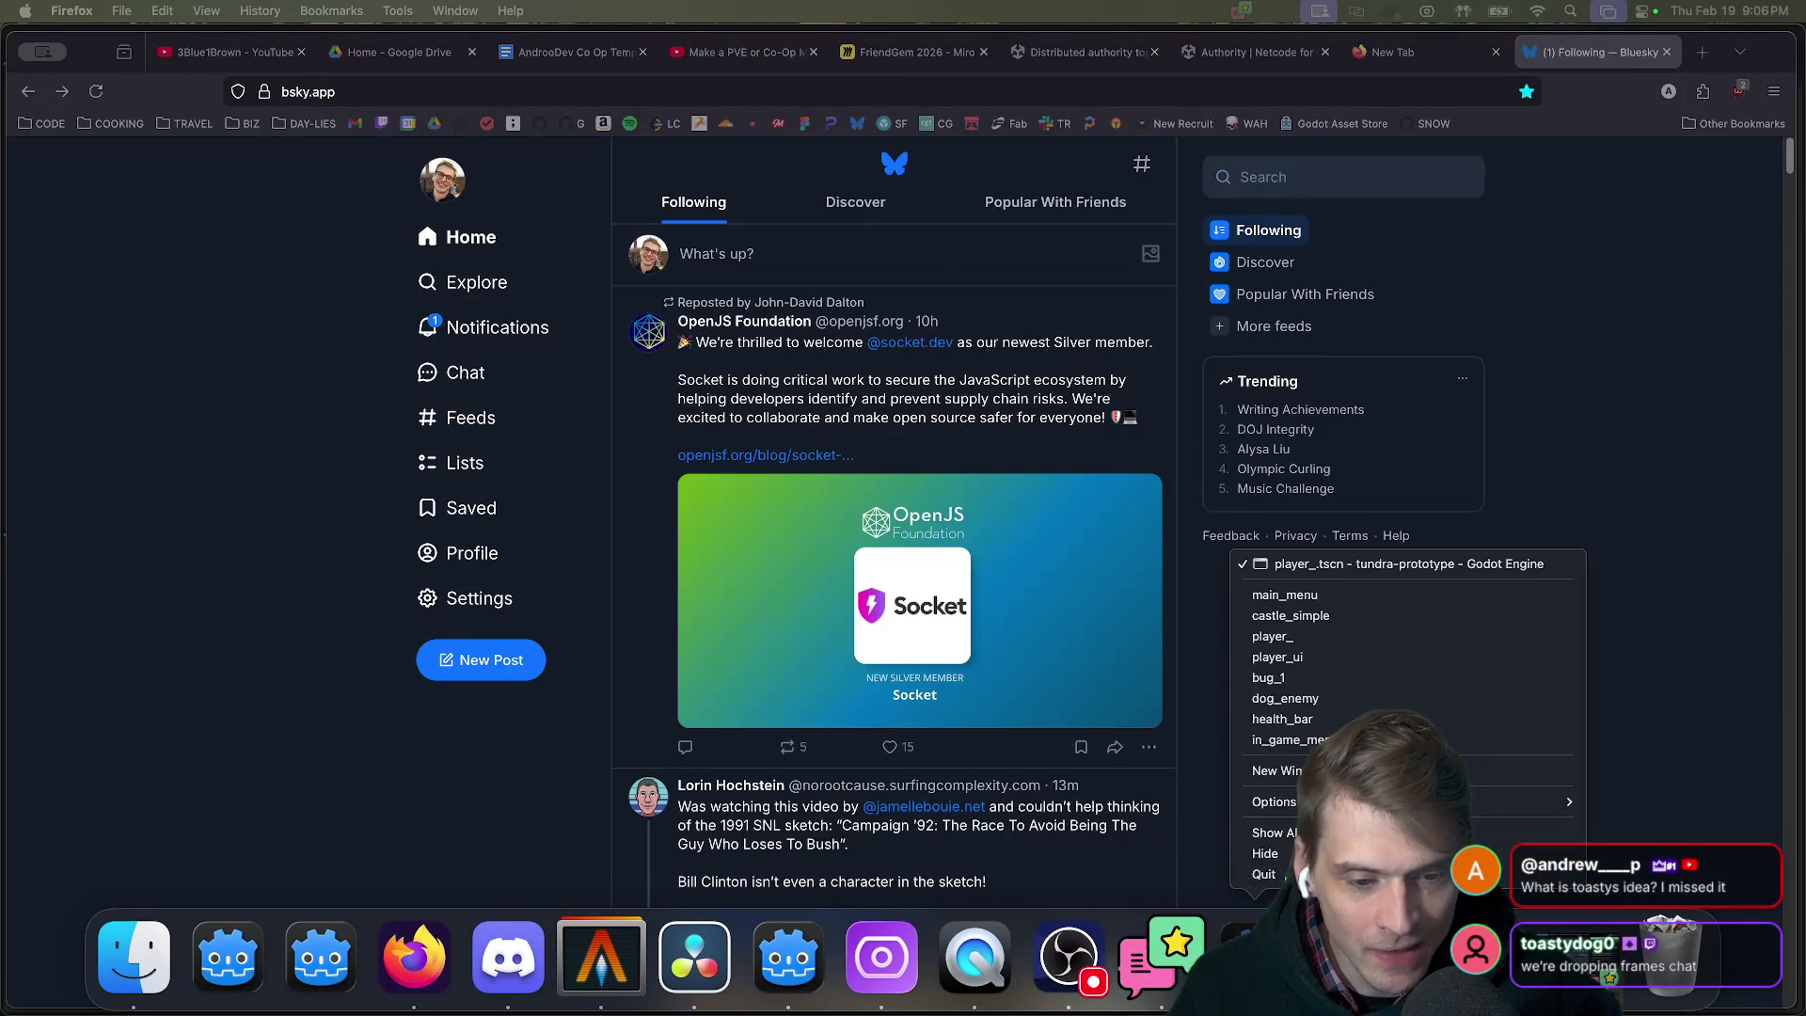
pyautogui.press('Escape')
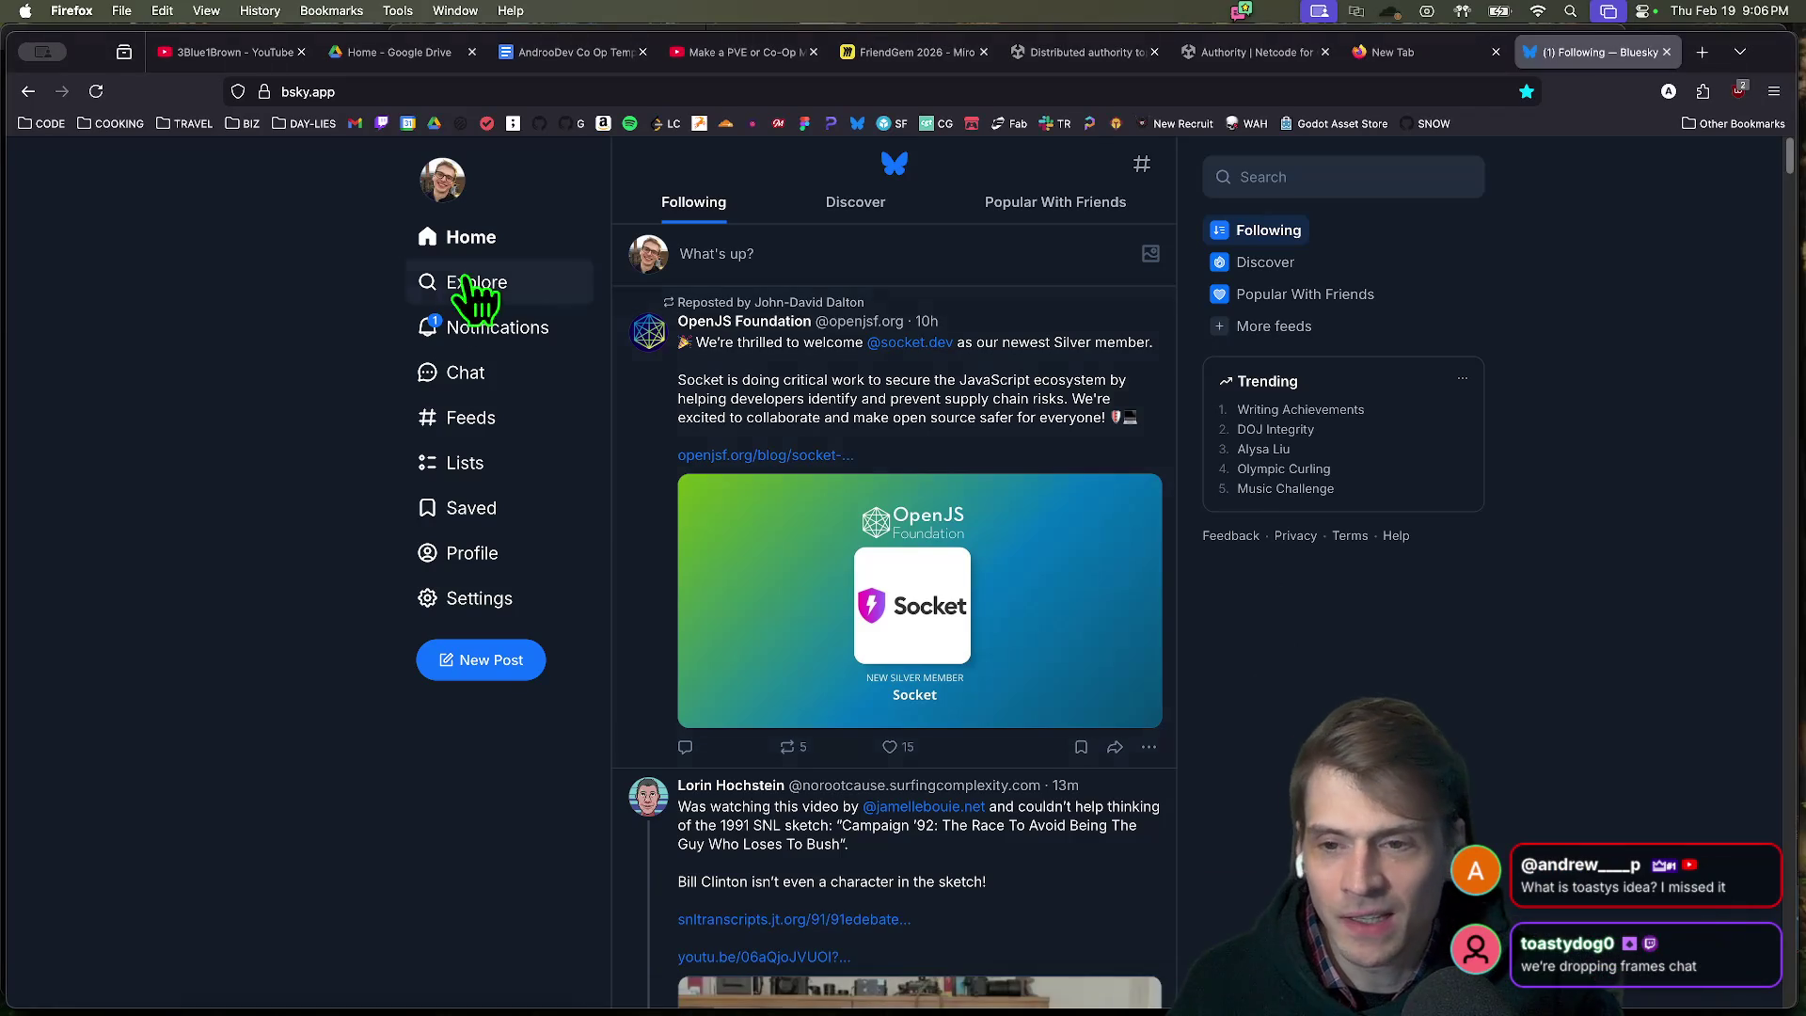
# Step: Open the saved multiplayer order fulfillment post from Saved on its own page
pyautogui.click(470, 513)
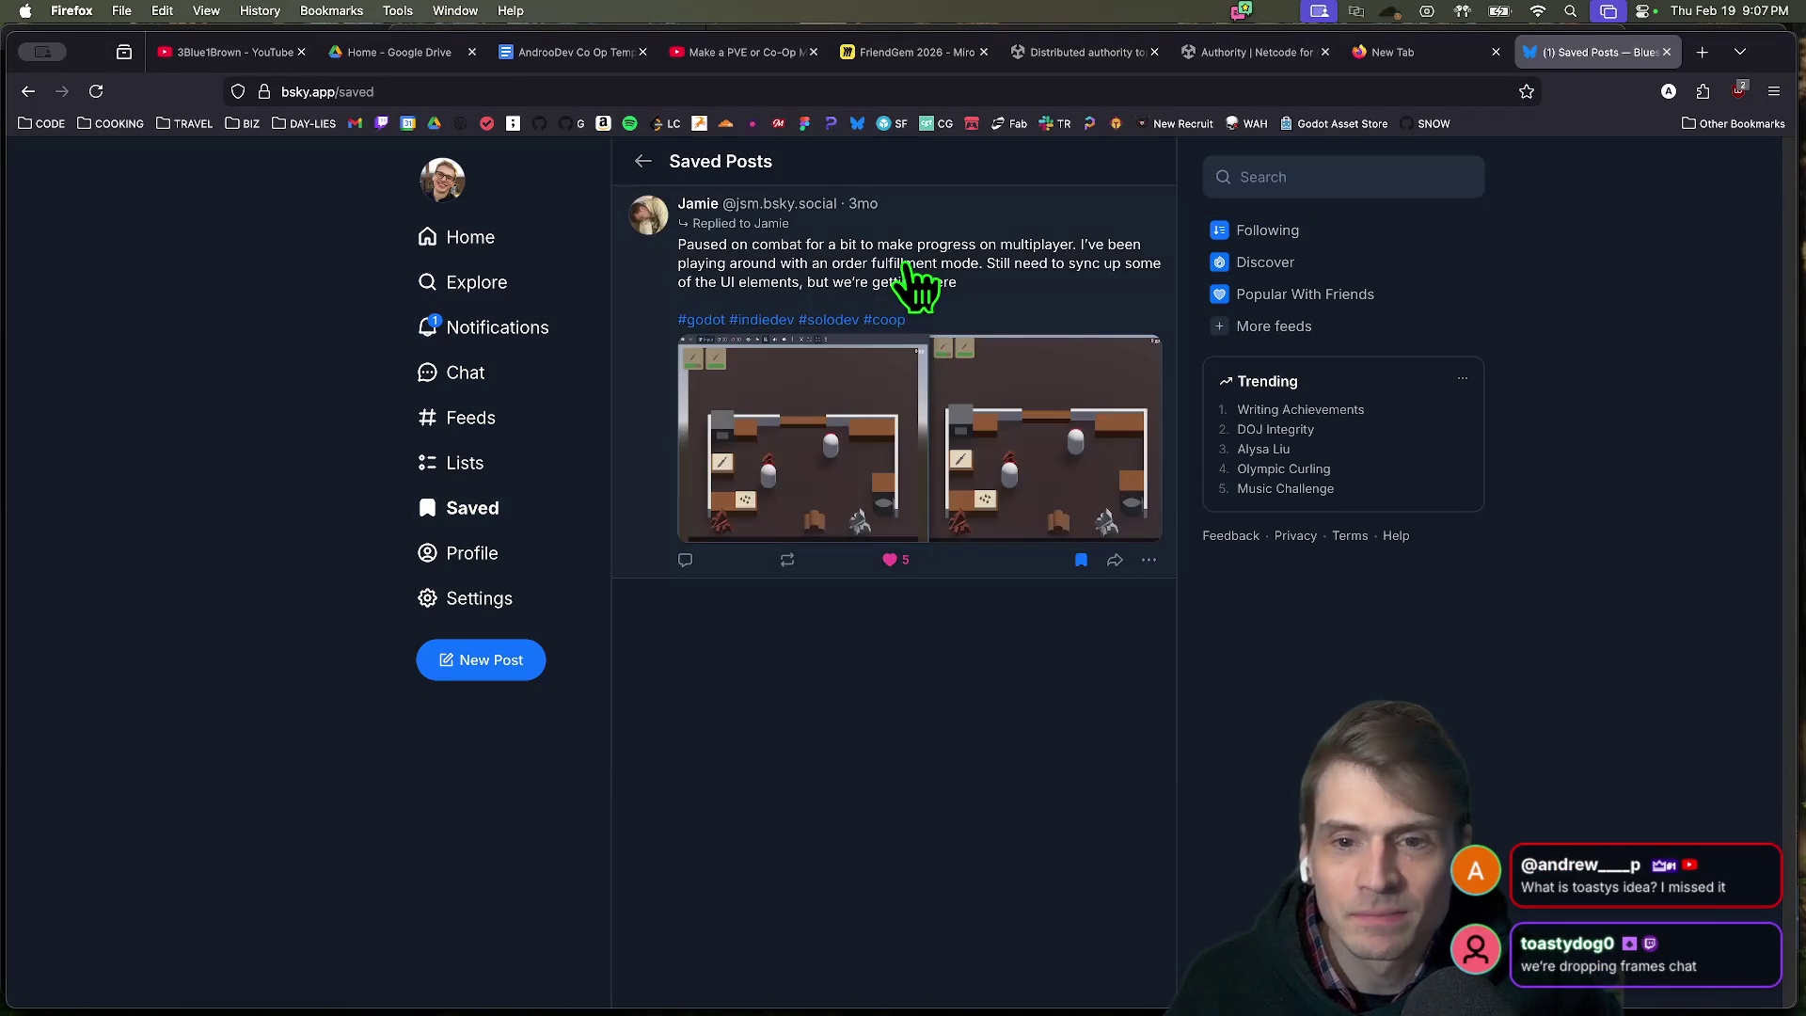
pyautogui.click(917, 287)
pyautogui.click(726, 91)
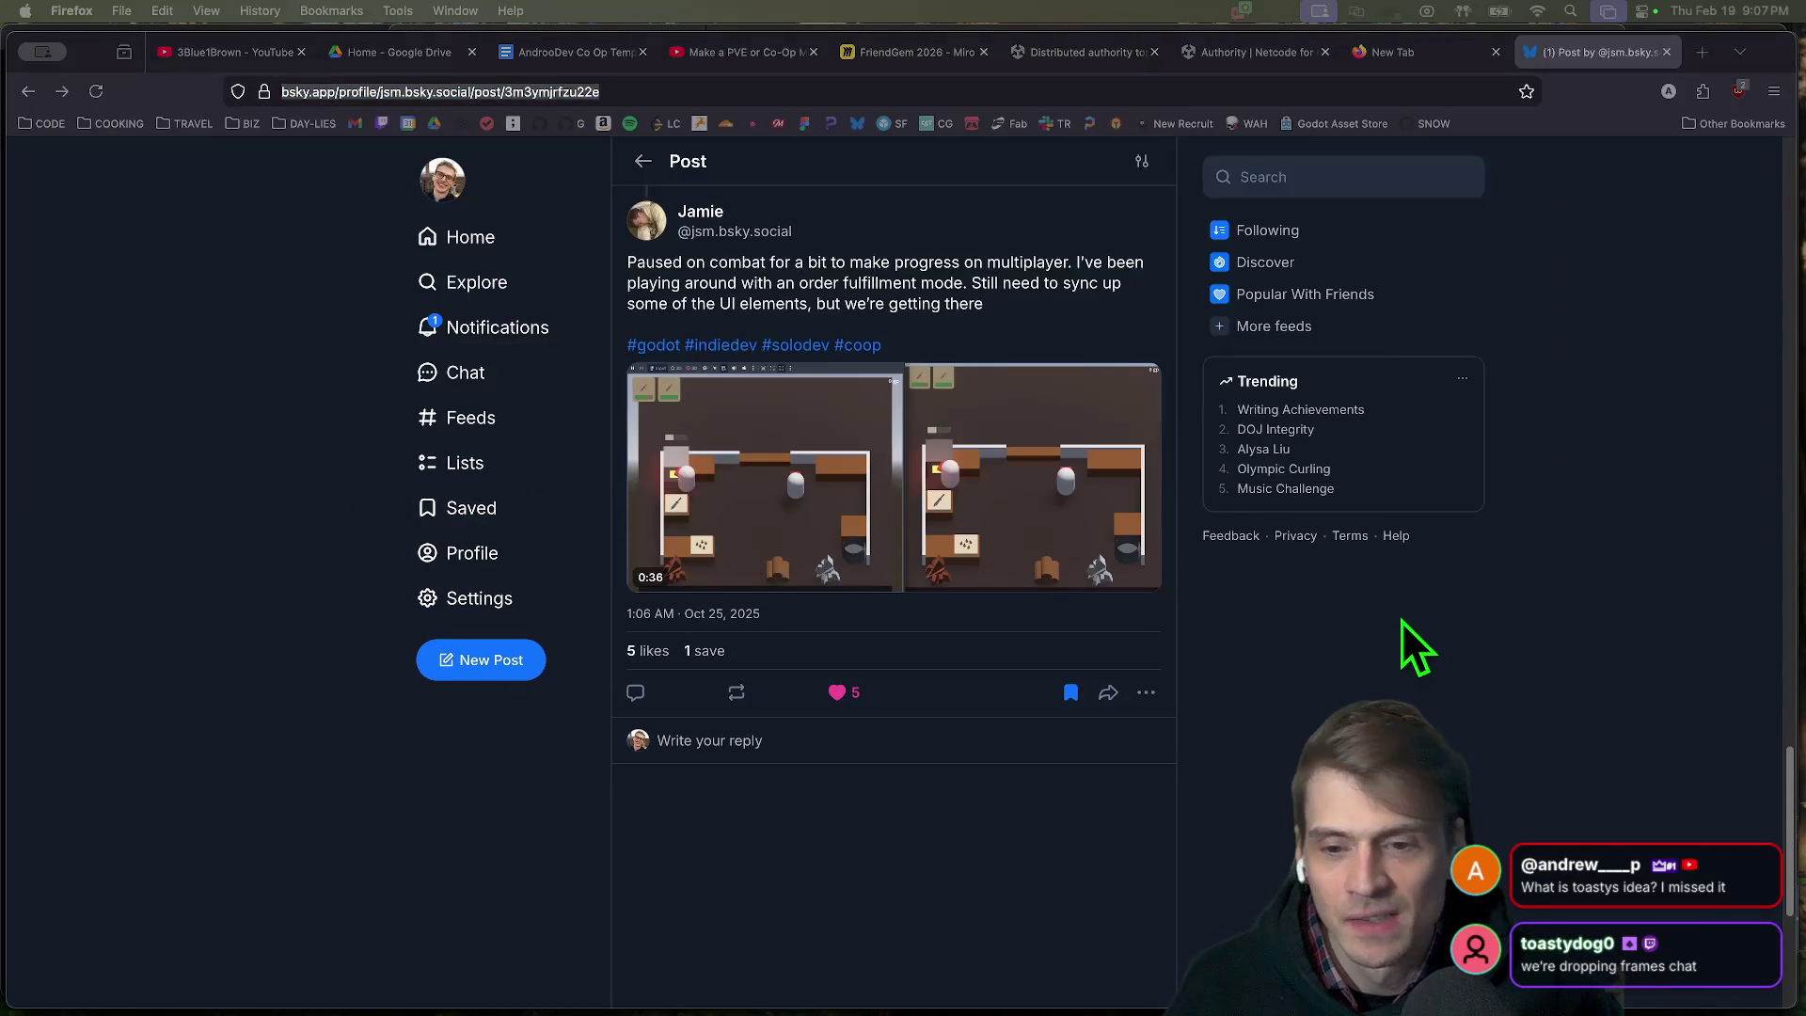
pyautogui.press('super+Tab')
pyautogui.press('Escape')
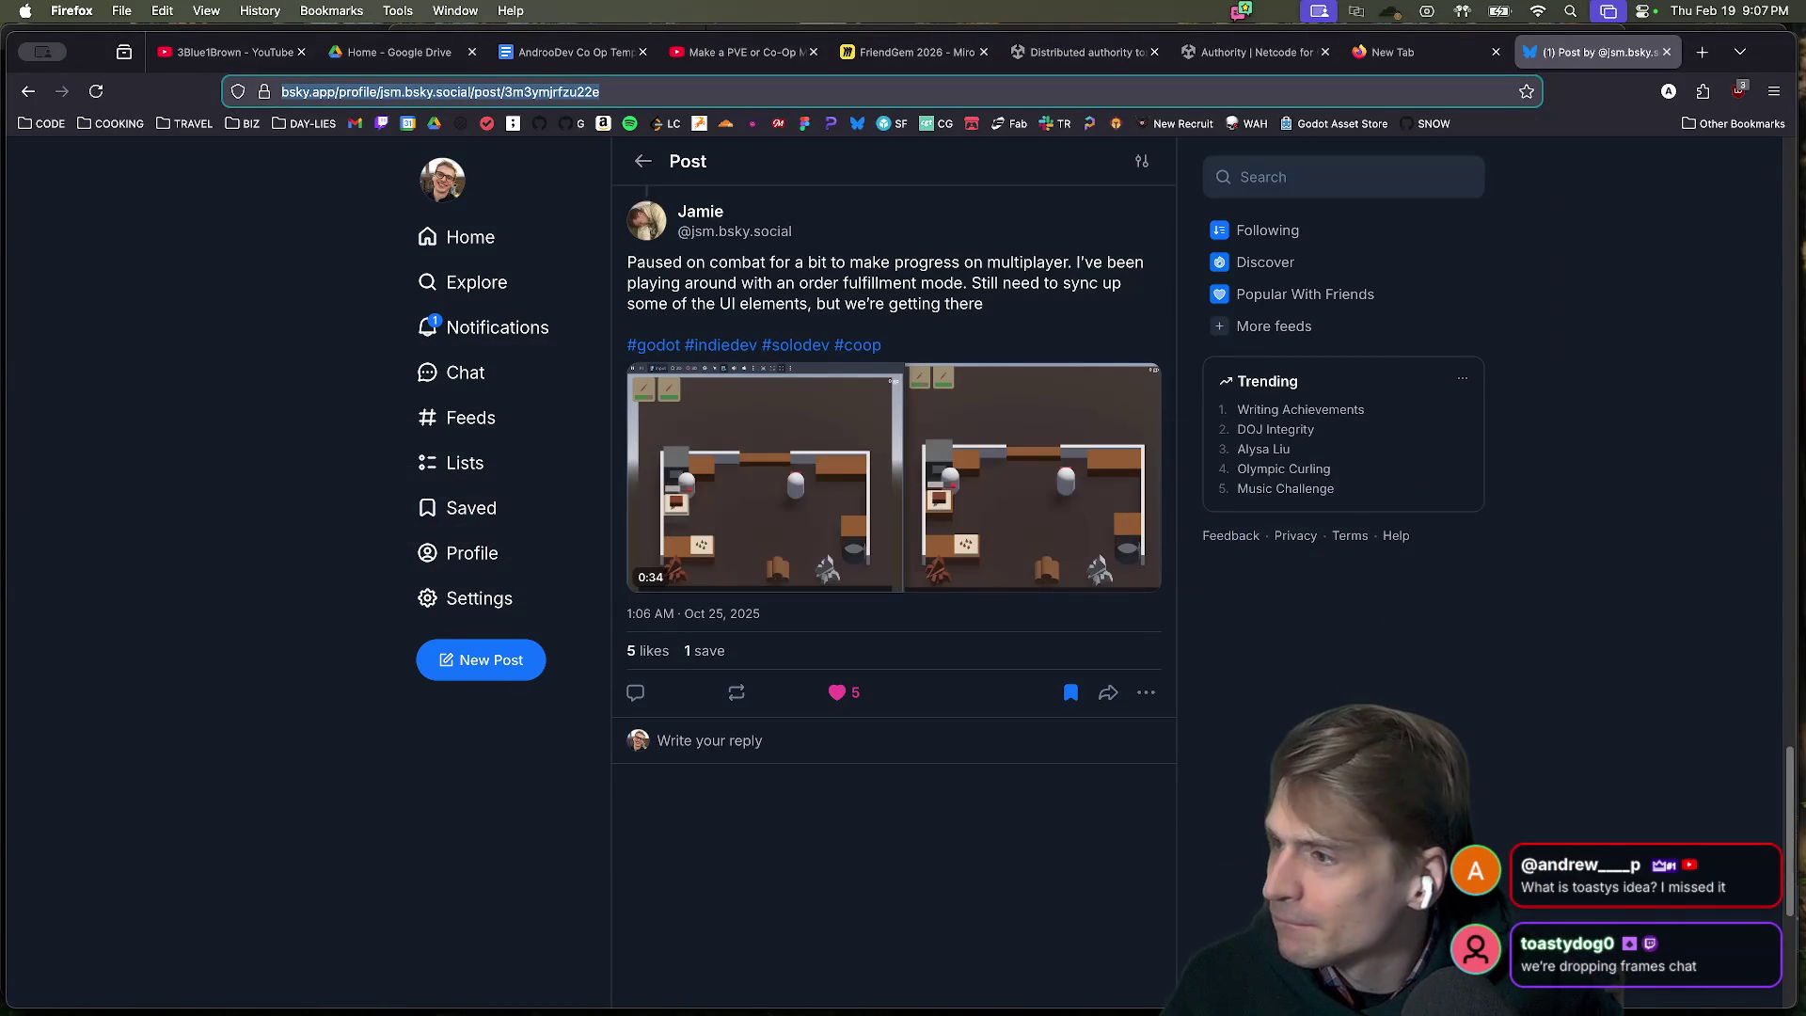
pyautogui.press('super+Tab')
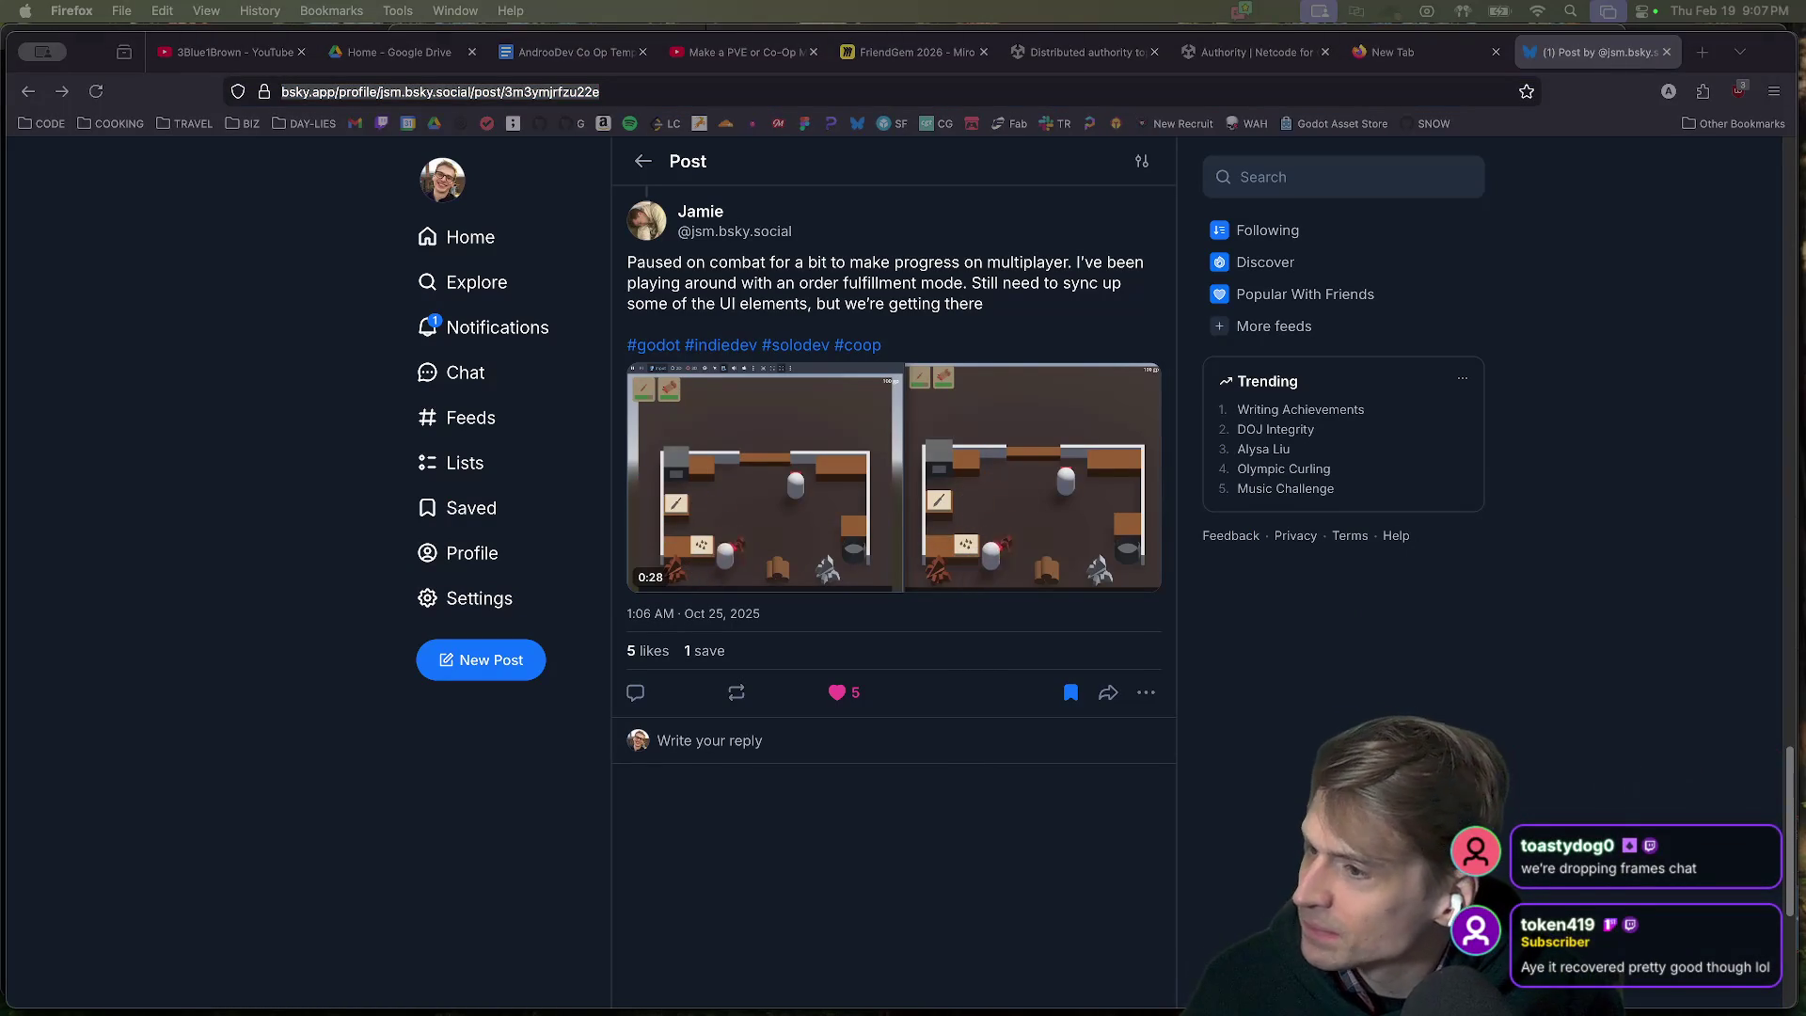
pyautogui.click(1740, 926)
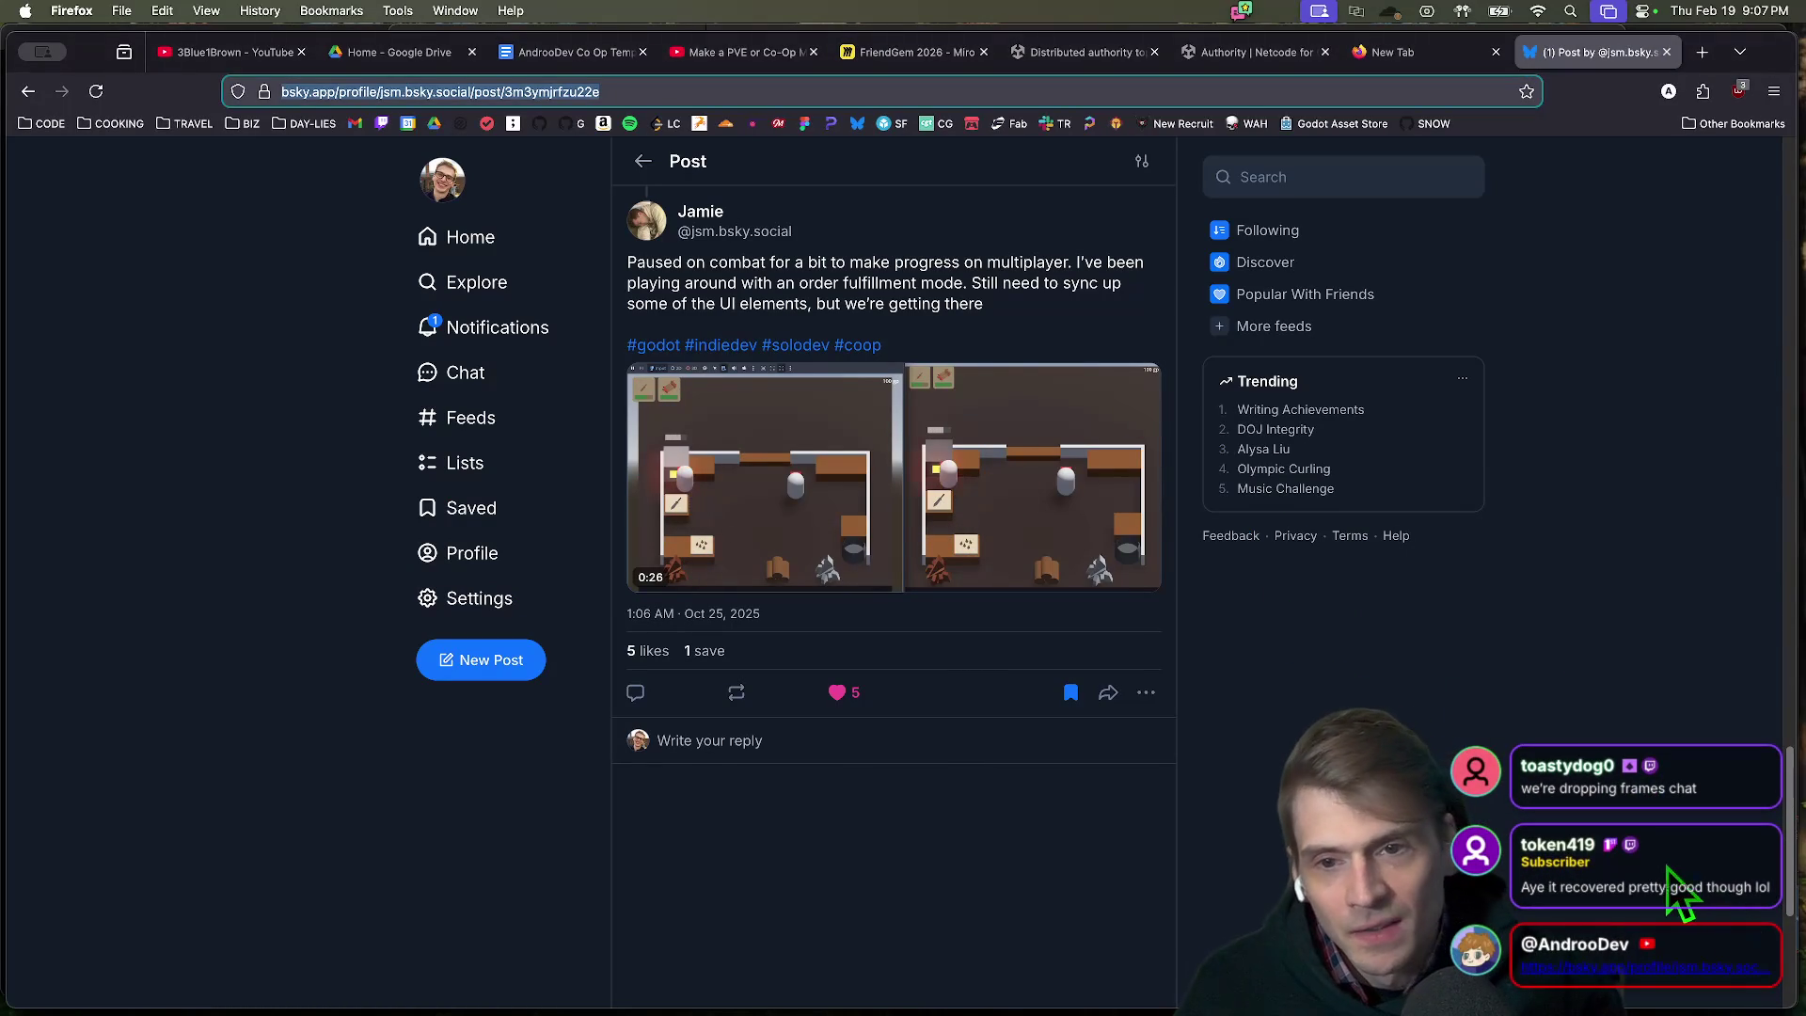
# Step: Scroll back through the thread's earlier Godot co-op devlog posts, then start a new tab
pyautogui.scroll(1, 377, 775)
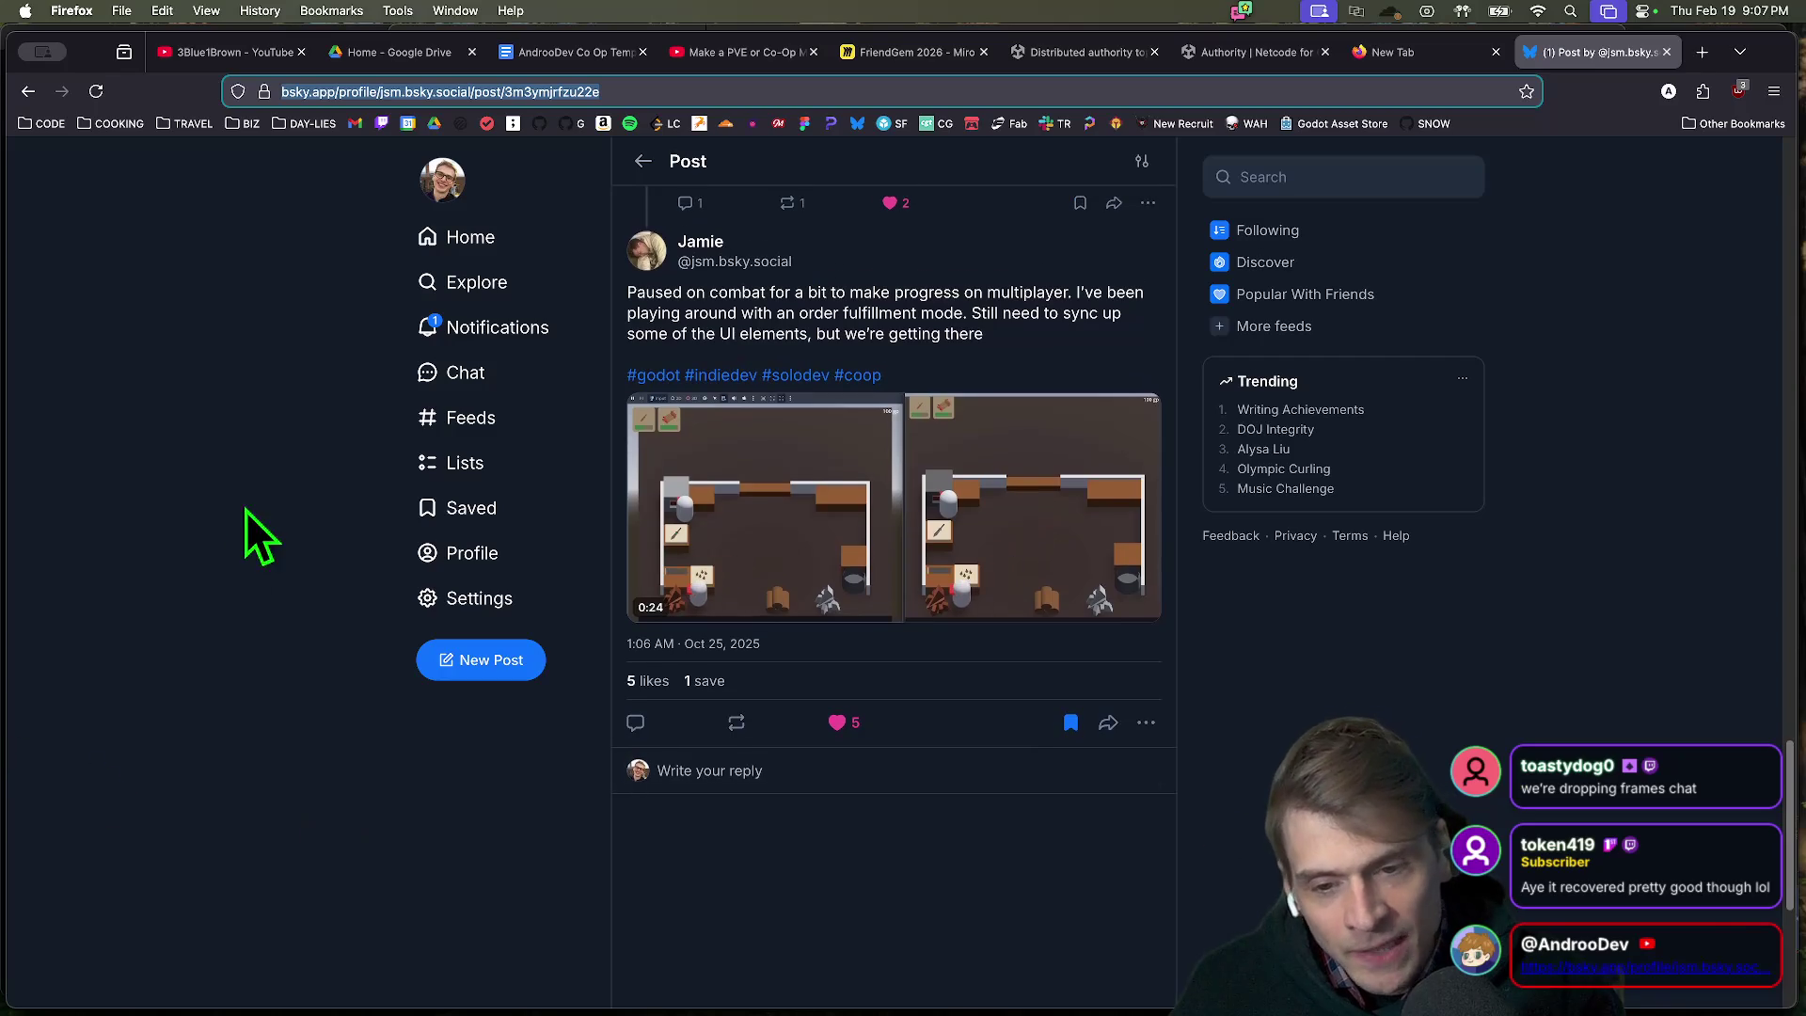
pyautogui.scroll(5, 1650, 807)
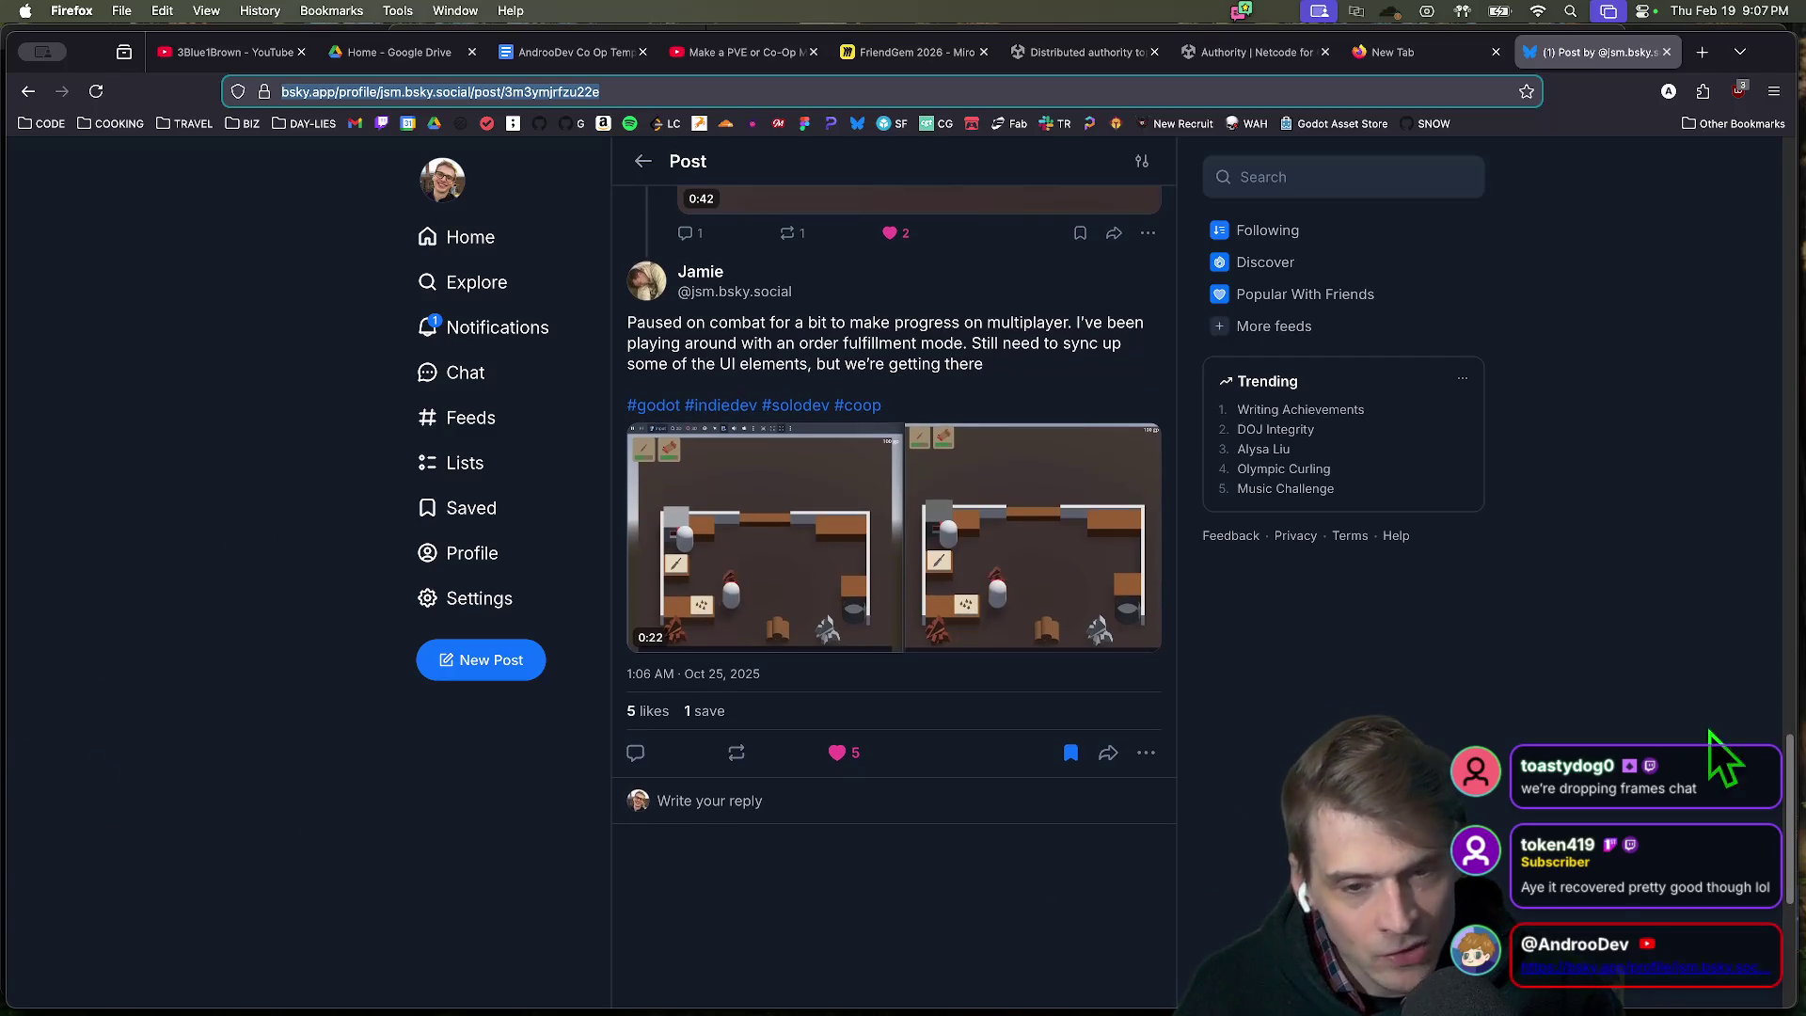
pyautogui.scroll(3, 1650, 805)
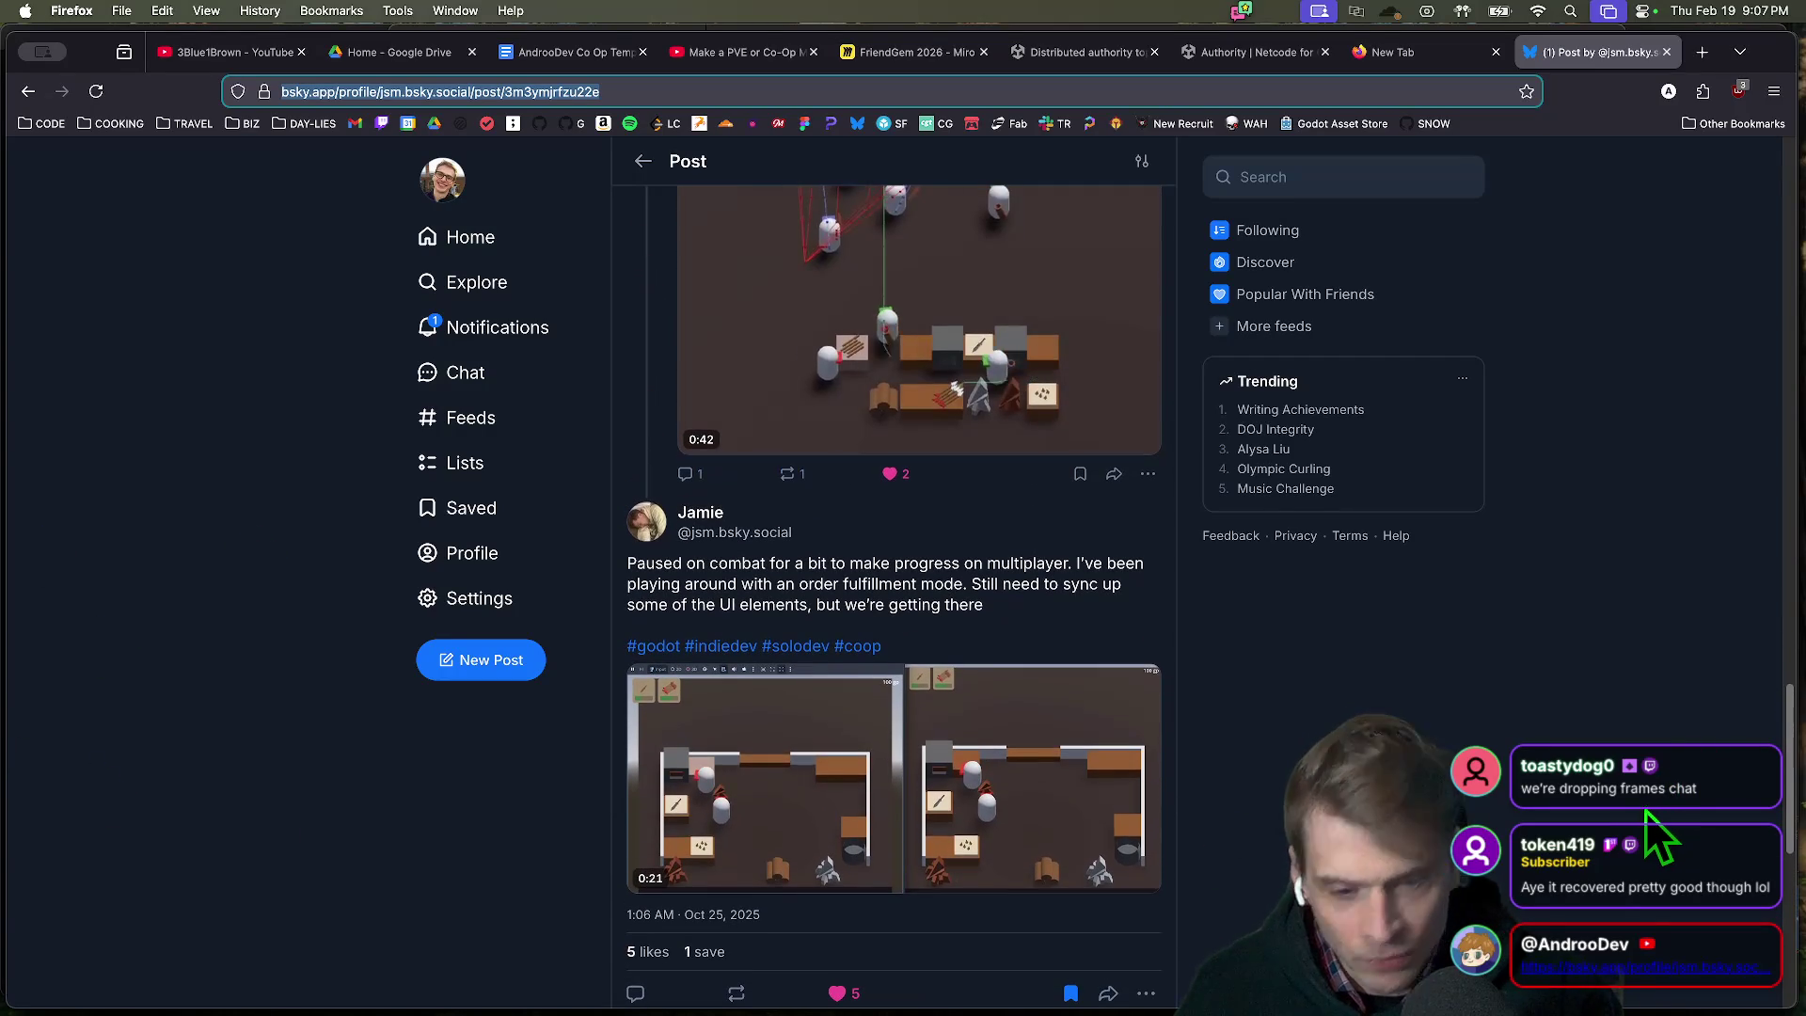
pyautogui.scroll(2, 1610, 851)
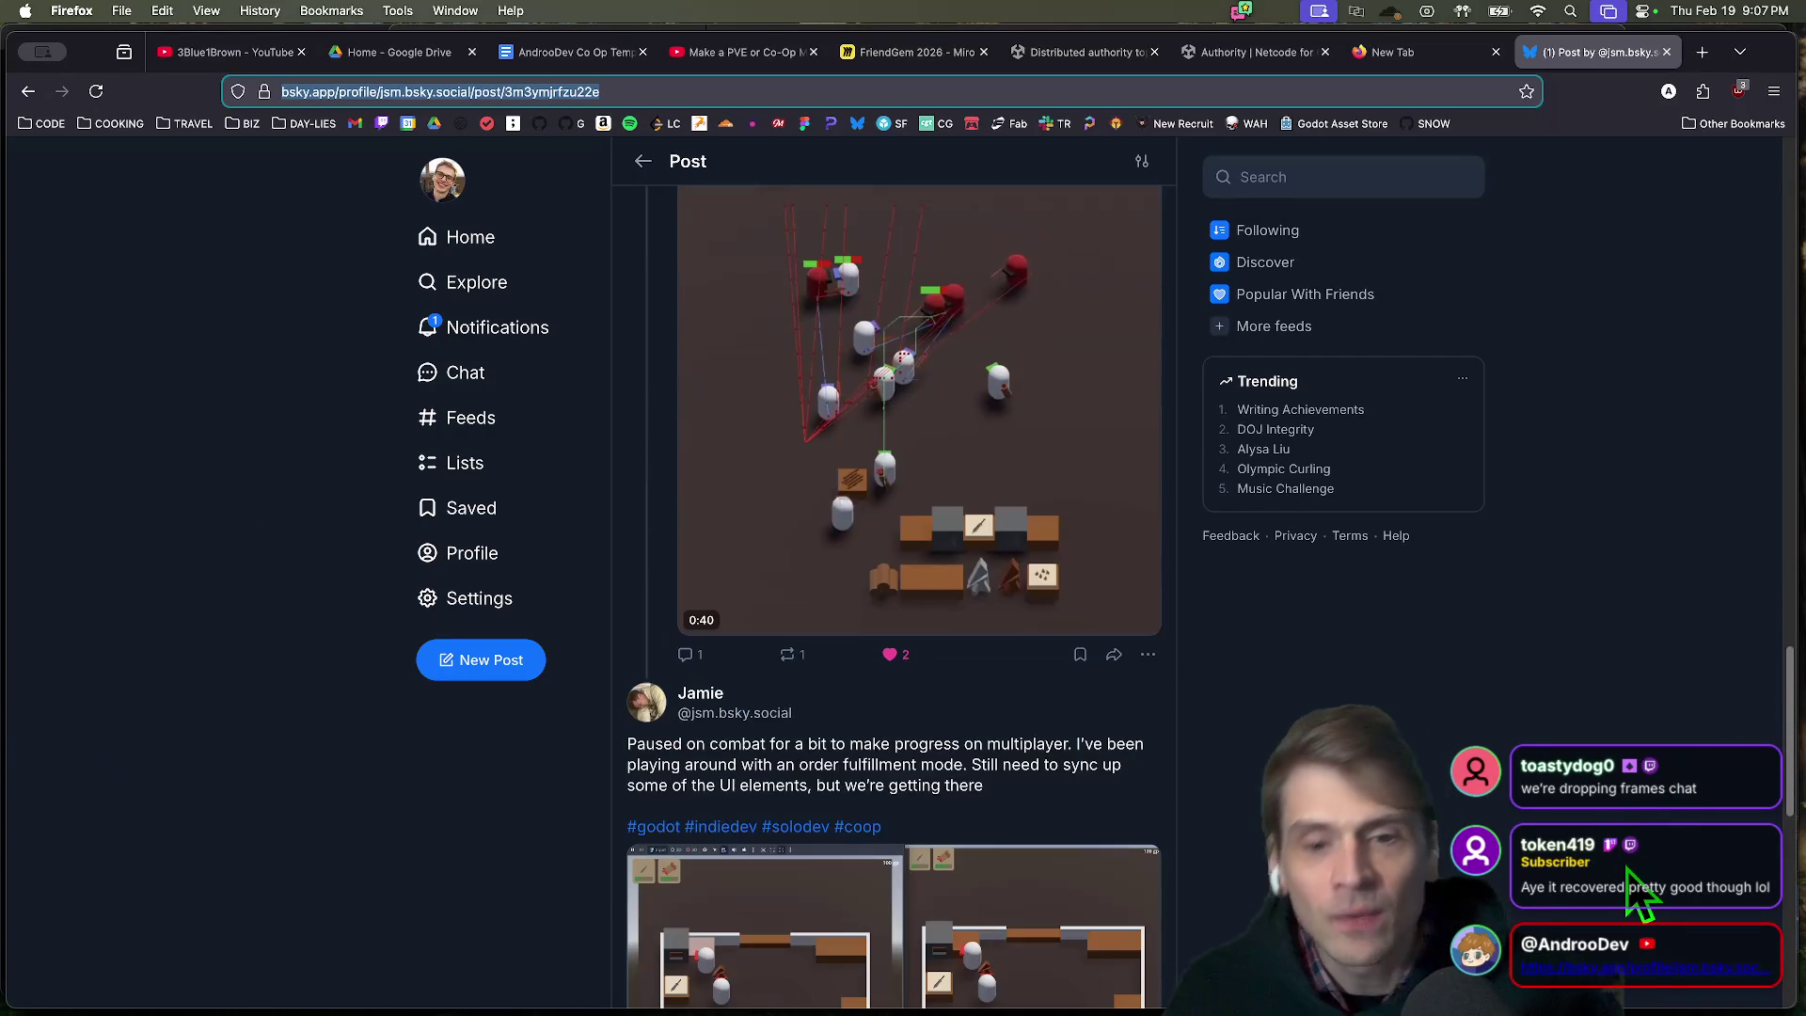
pyautogui.scroll(3, 1624, 866)
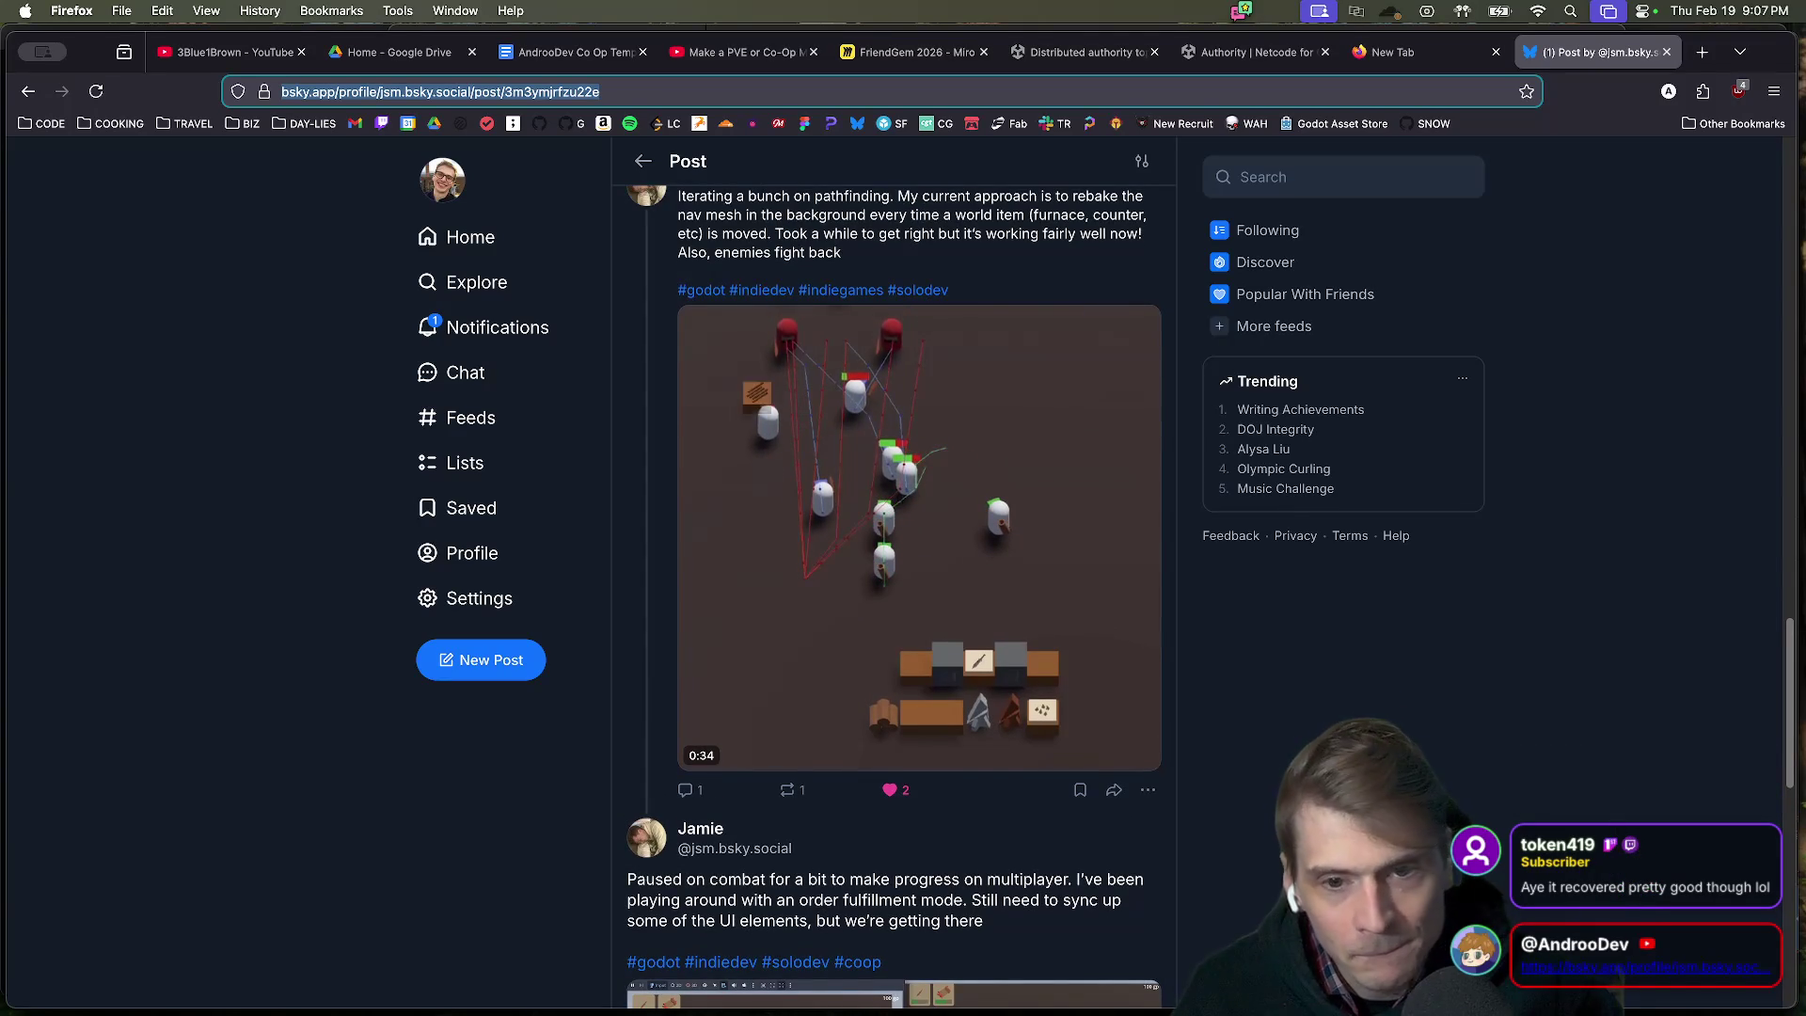
pyautogui.scroll(10, 1489, 814)
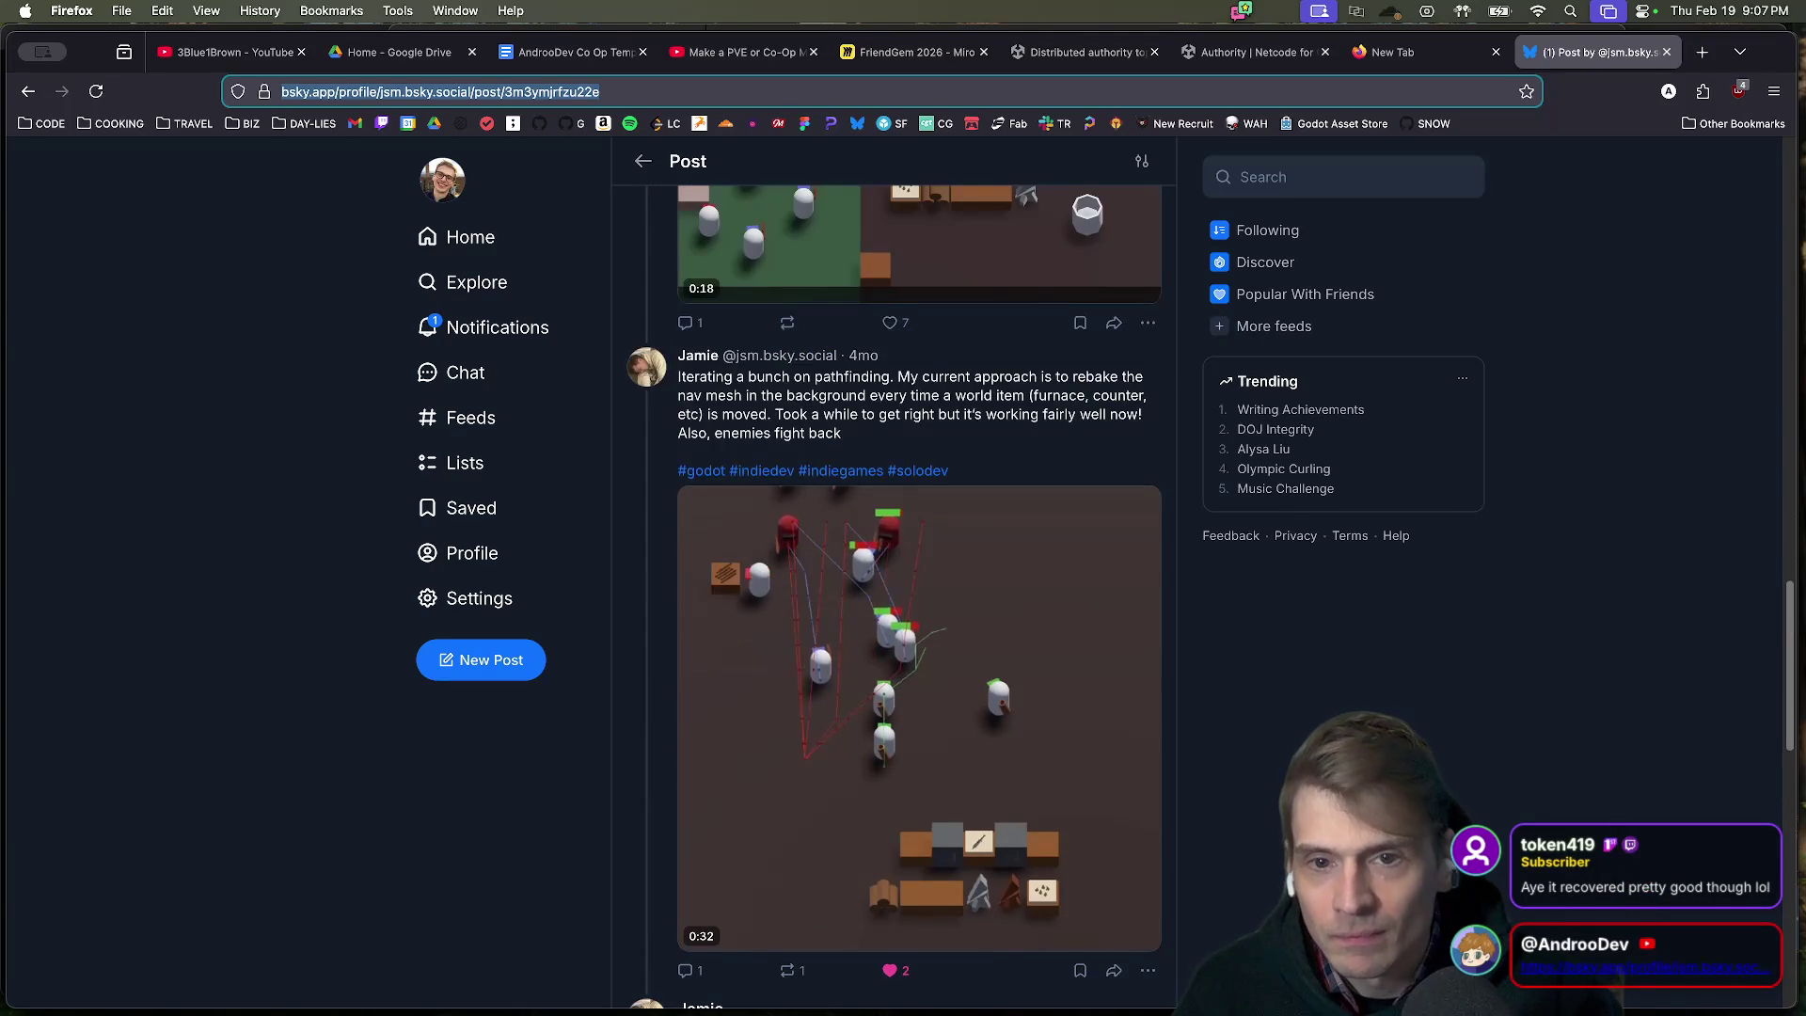
pyautogui.scroll(6, 1489, 812)
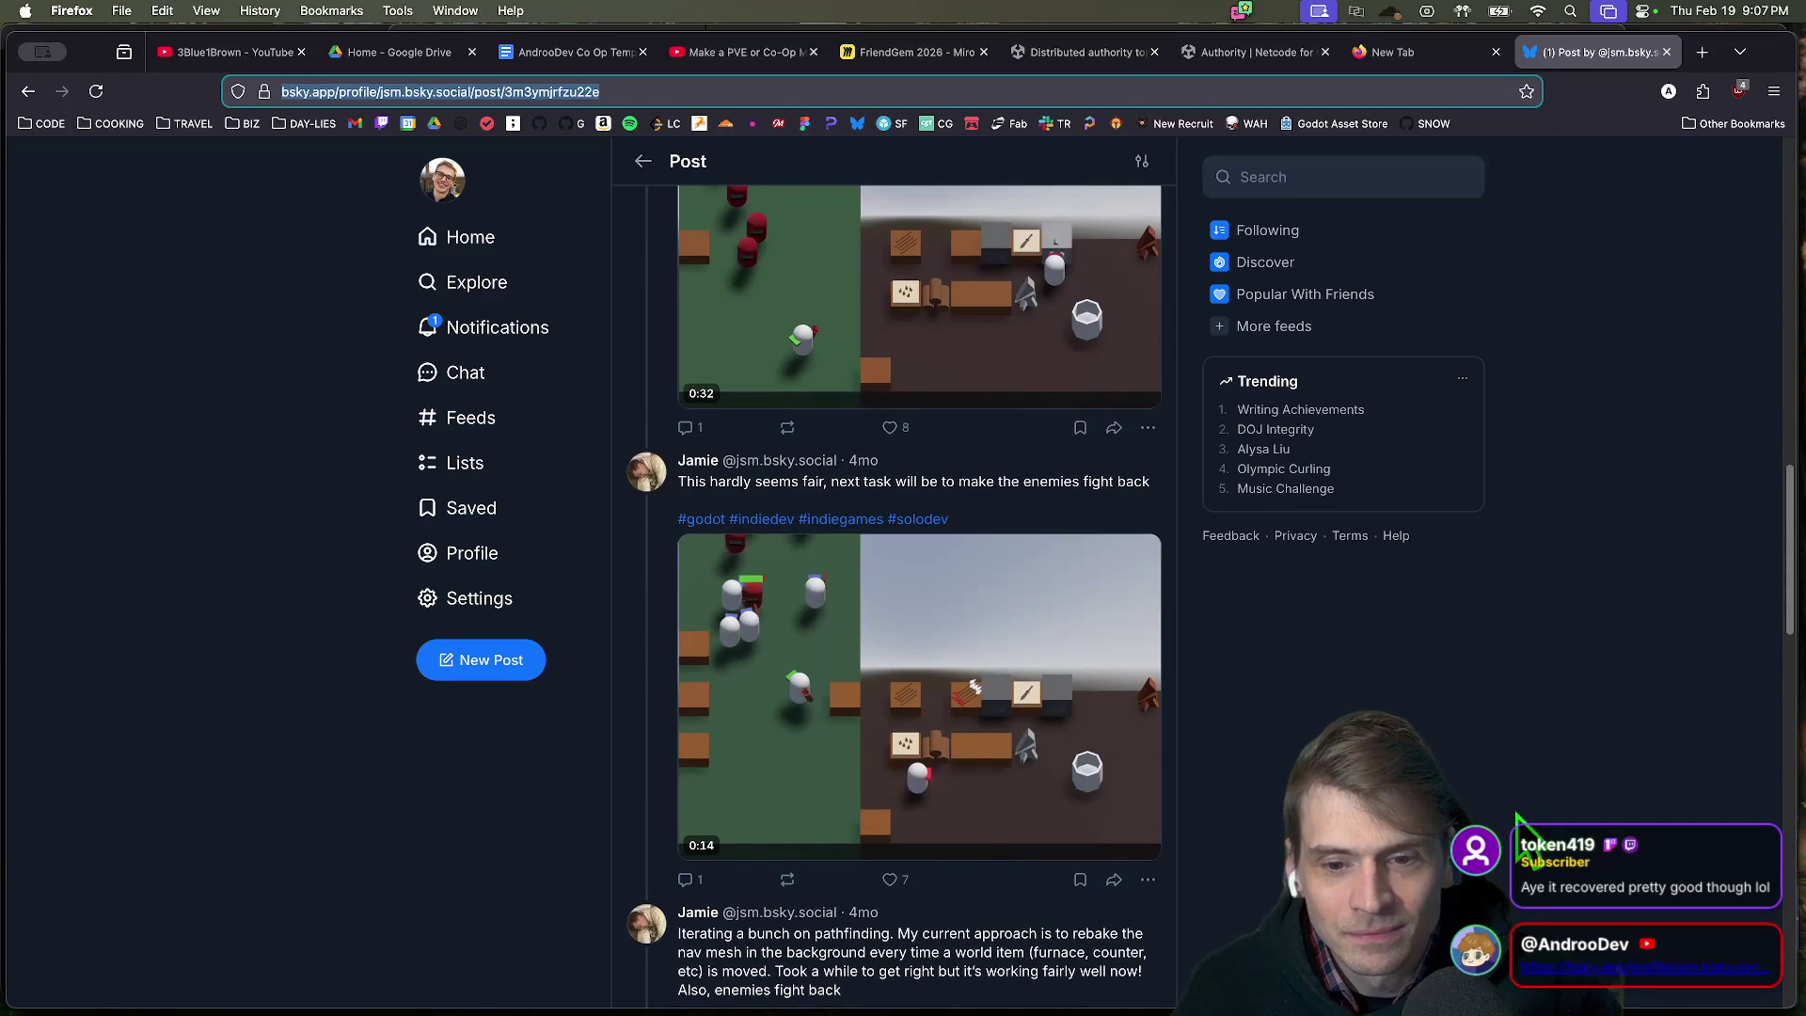
pyautogui.scroll(-1, 1518, 816)
pyautogui.scroll(-20, 1516, 817)
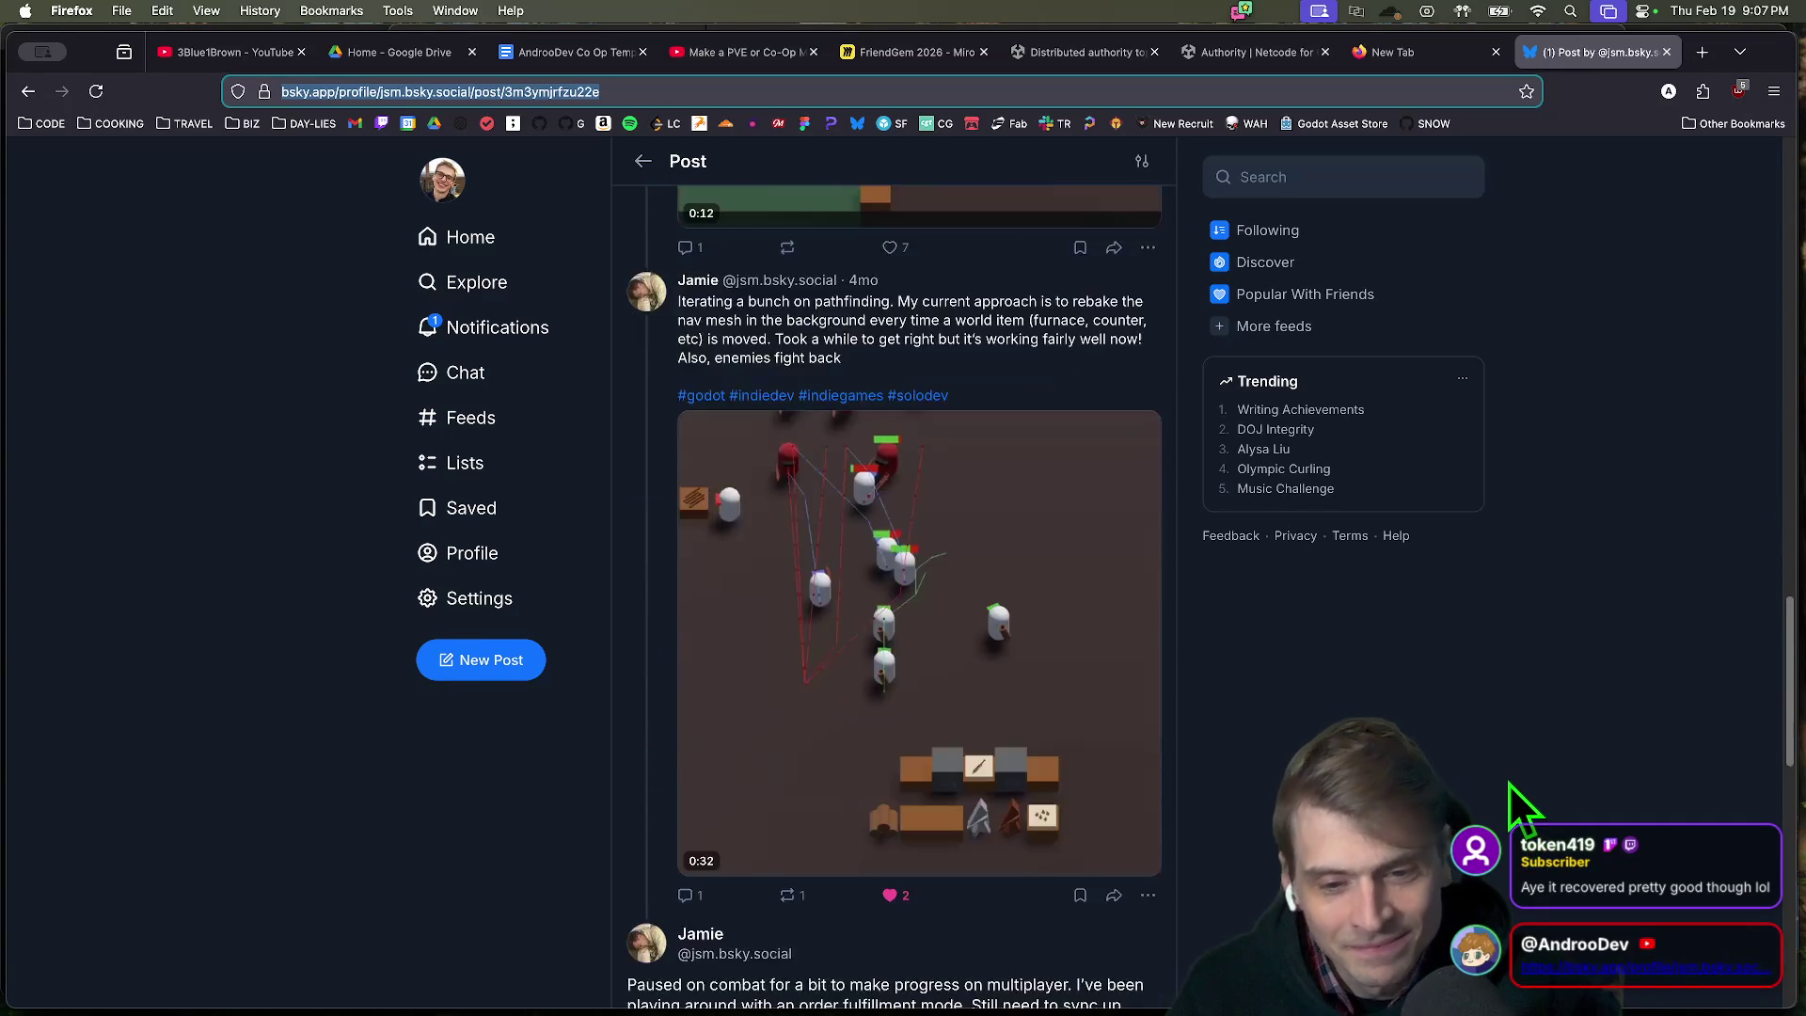
pyautogui.scroll(5, 1511, 750)
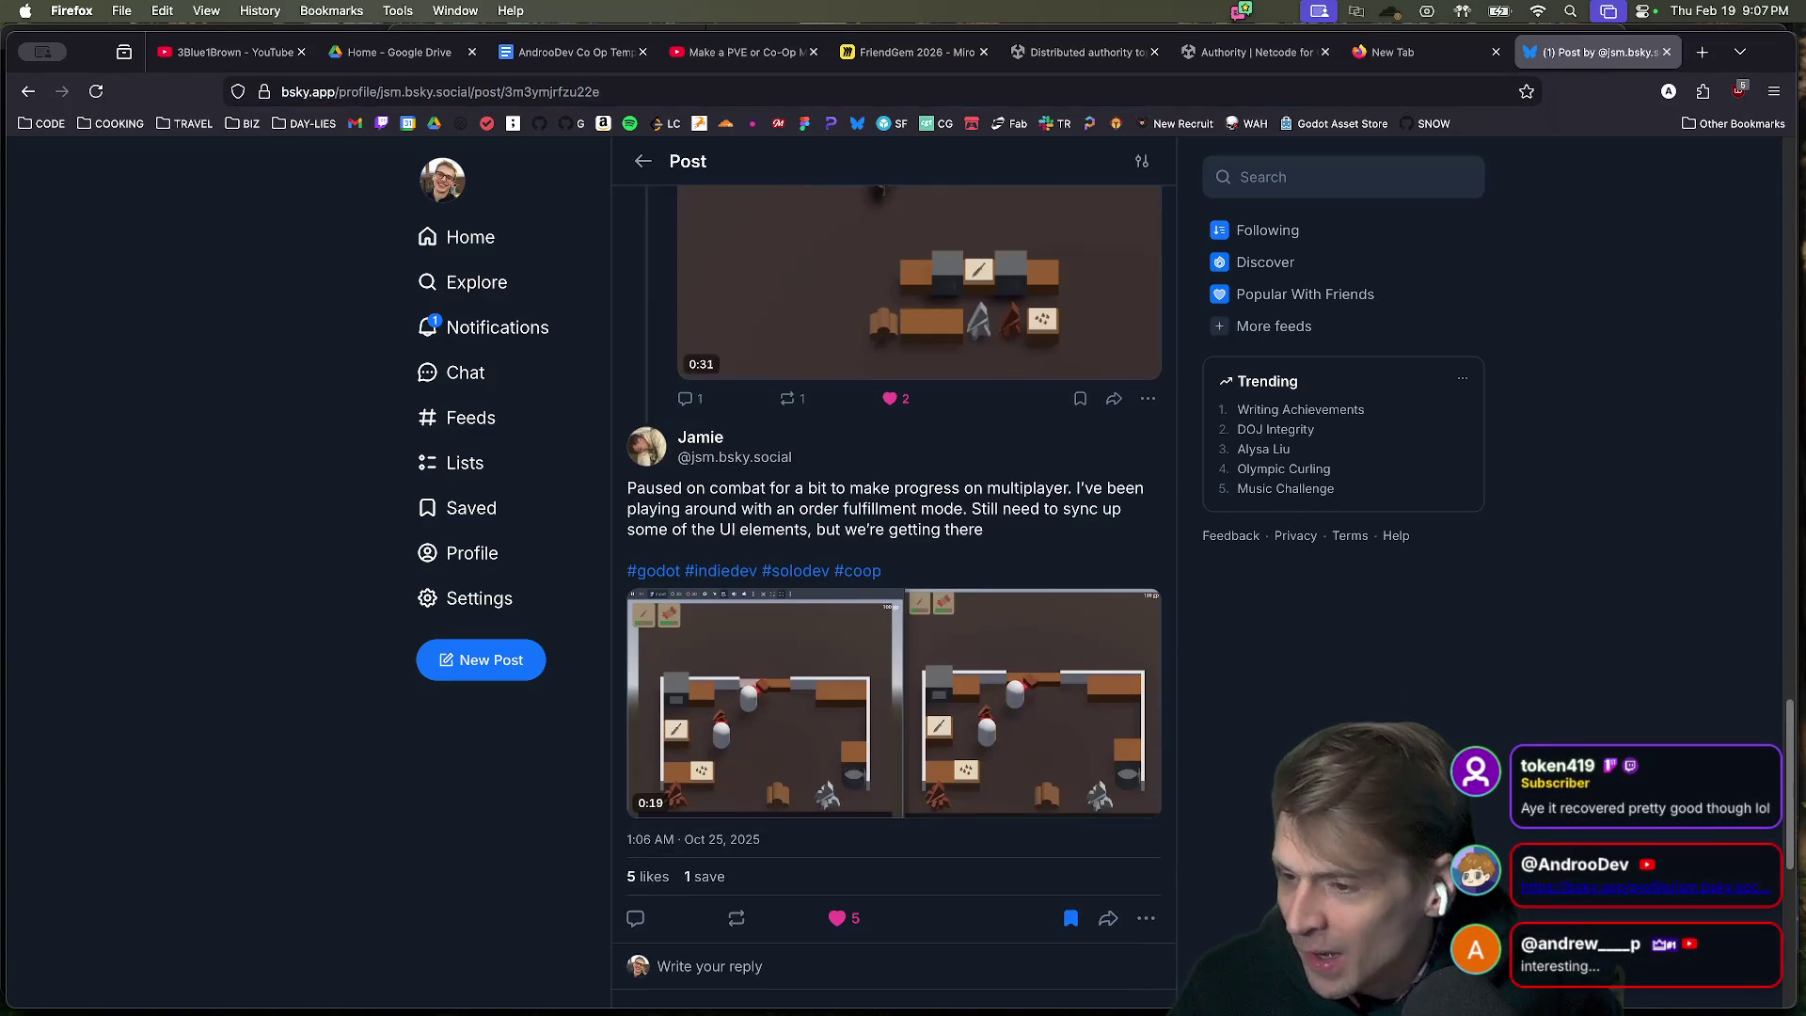
pyautogui.hotkey('ctrl', 't')
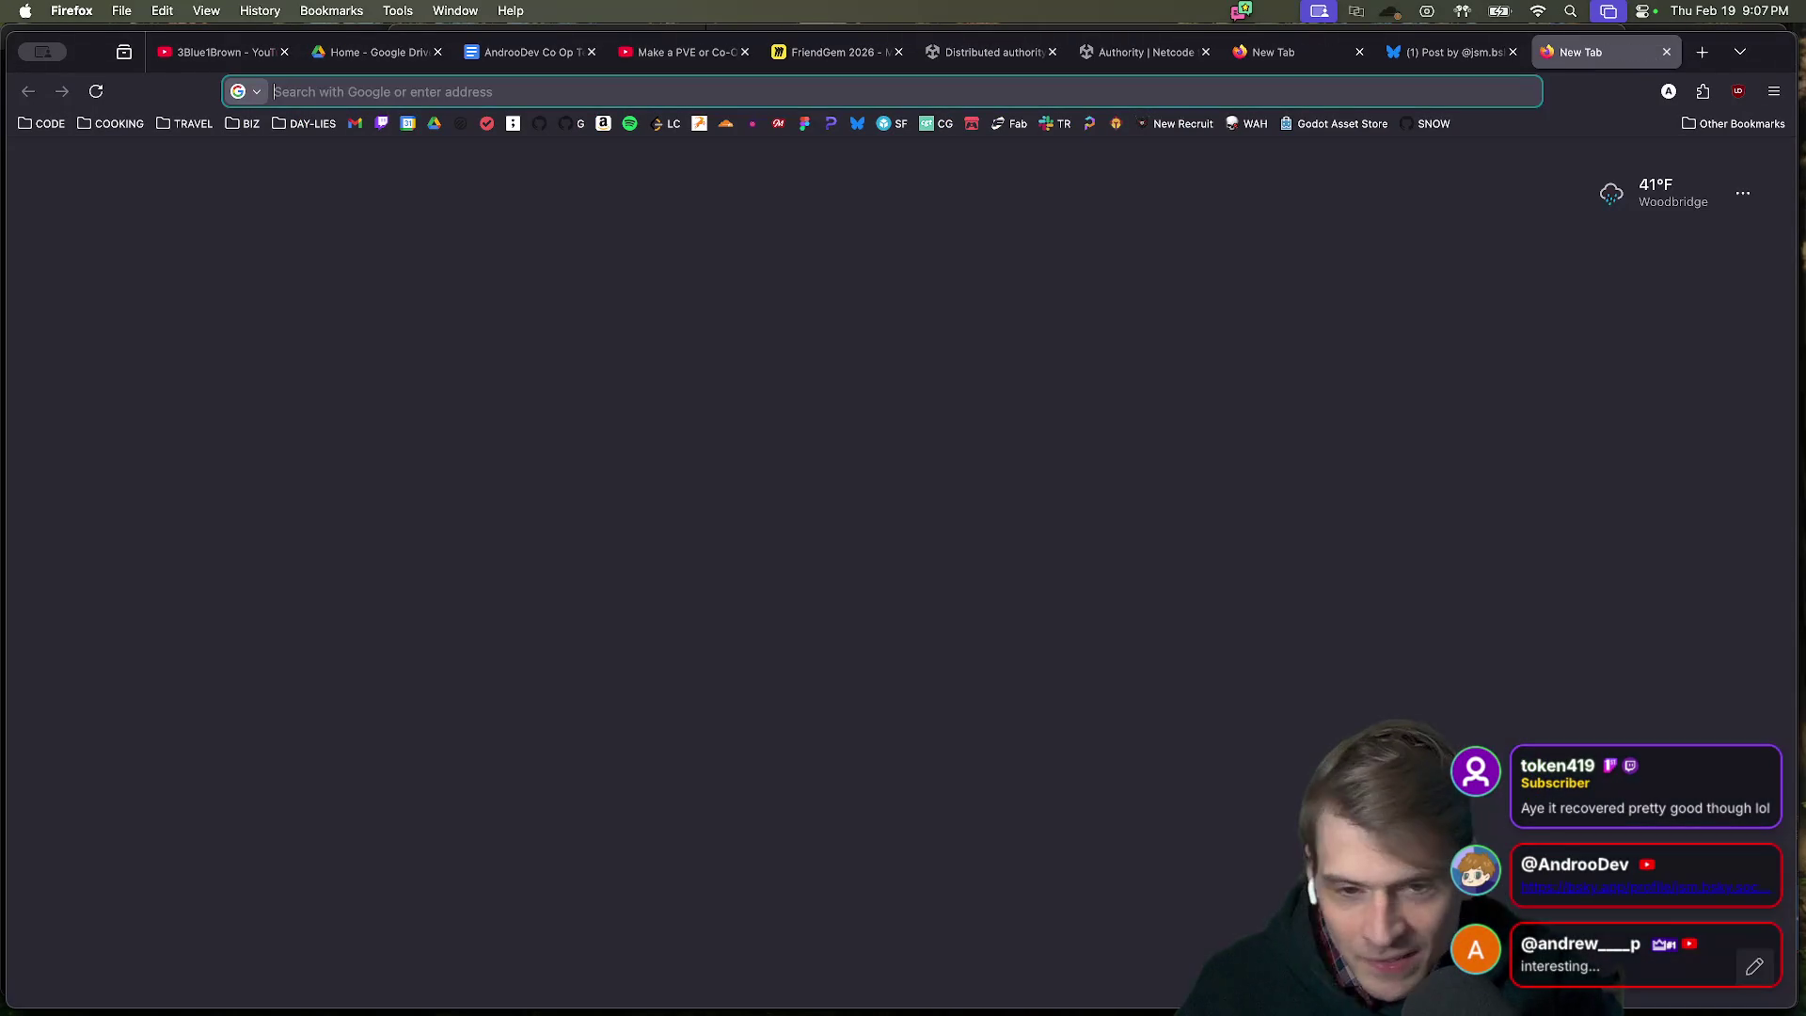
# Step: Search Google for 'orks must die', skim the Orcs Must Die! results, and close the tab
pyautogui.write('o')
pyautogui.press('BackSpace')
pyautogui.press('BackSpace')
pyautogui.write('rks must die')
pyautogui.press('Return')
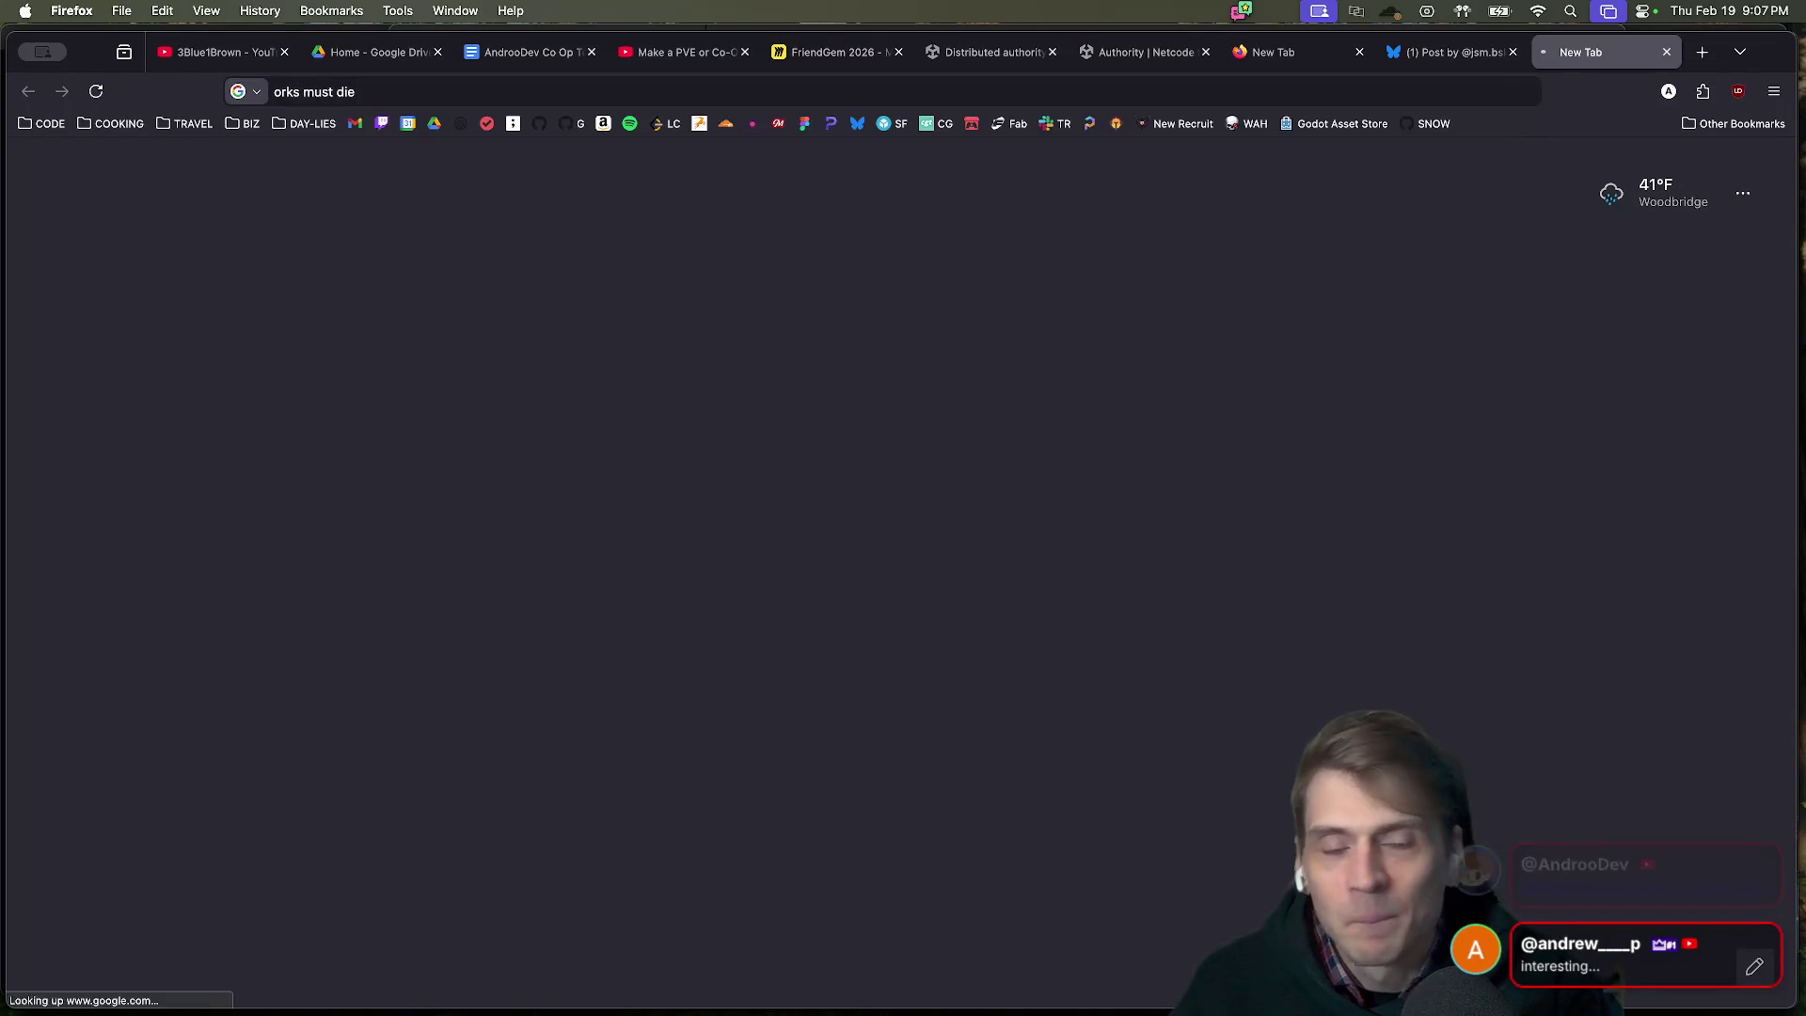
pyautogui.scroll(-5, 555, 720)
pyautogui.scroll(3, 603, 696)
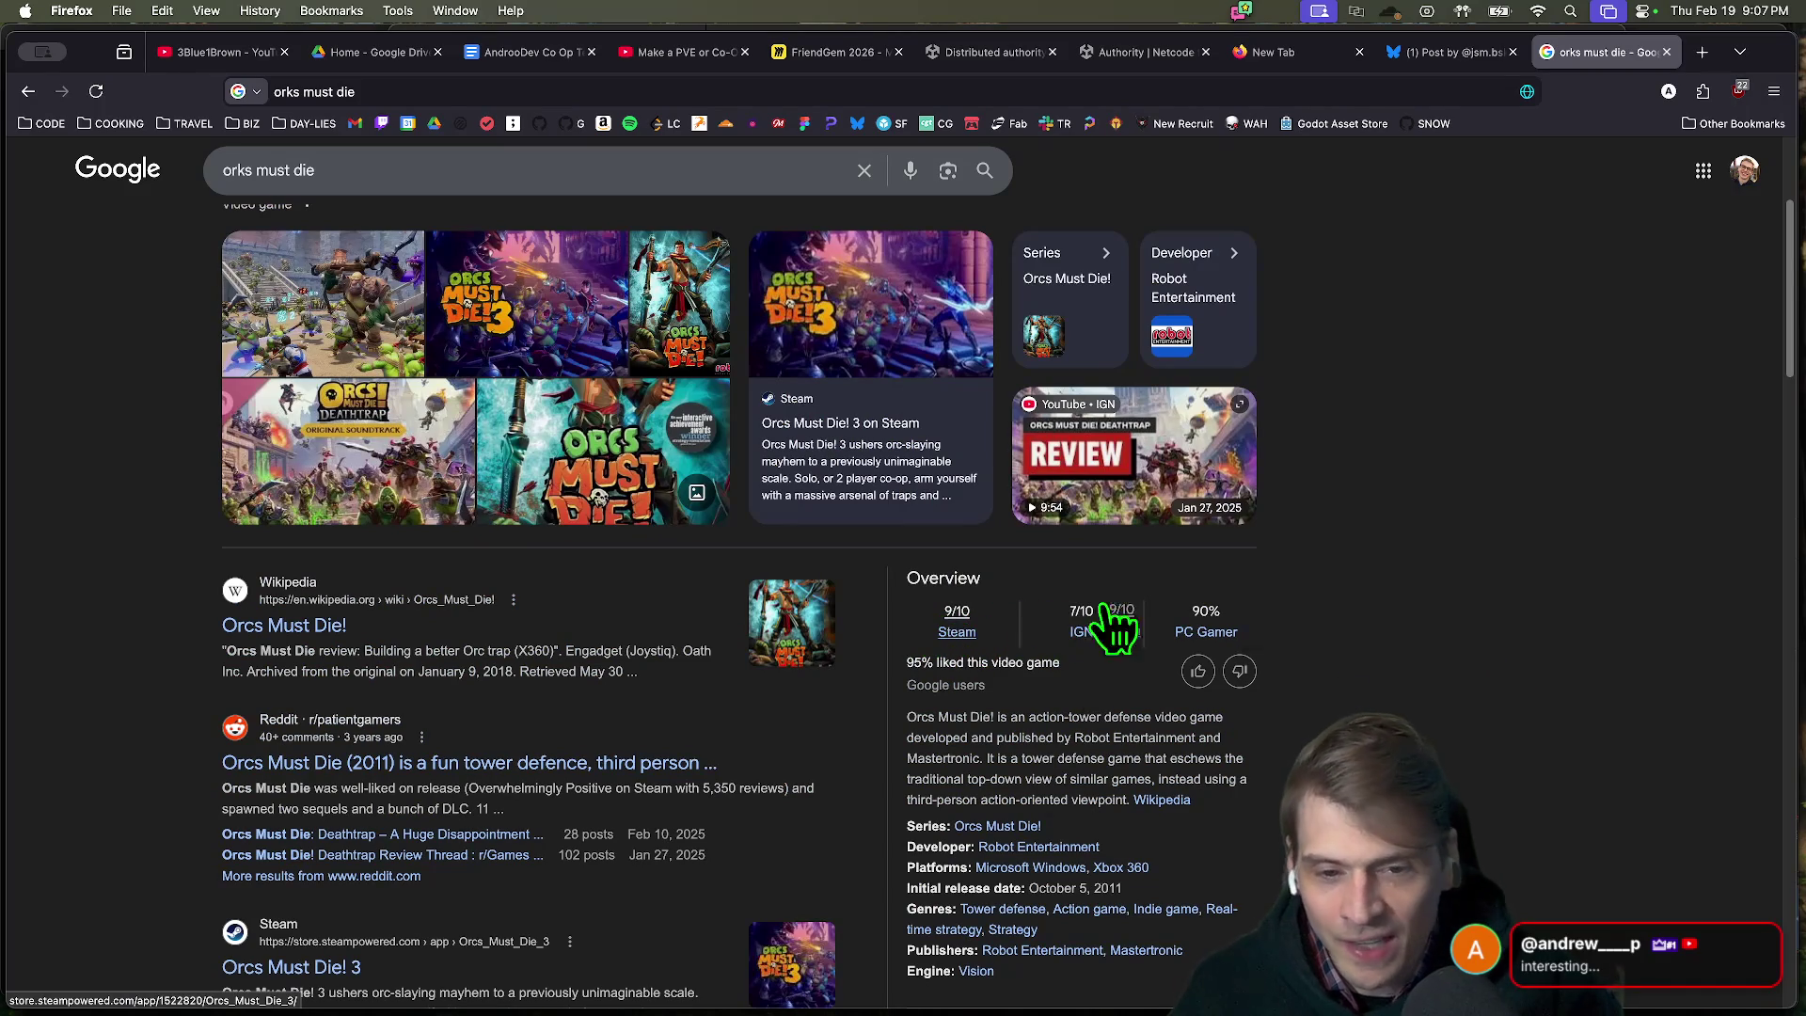
pyautogui.scroll(-5, 1477, 763)
pyautogui.scroll(5, 1492, 755)
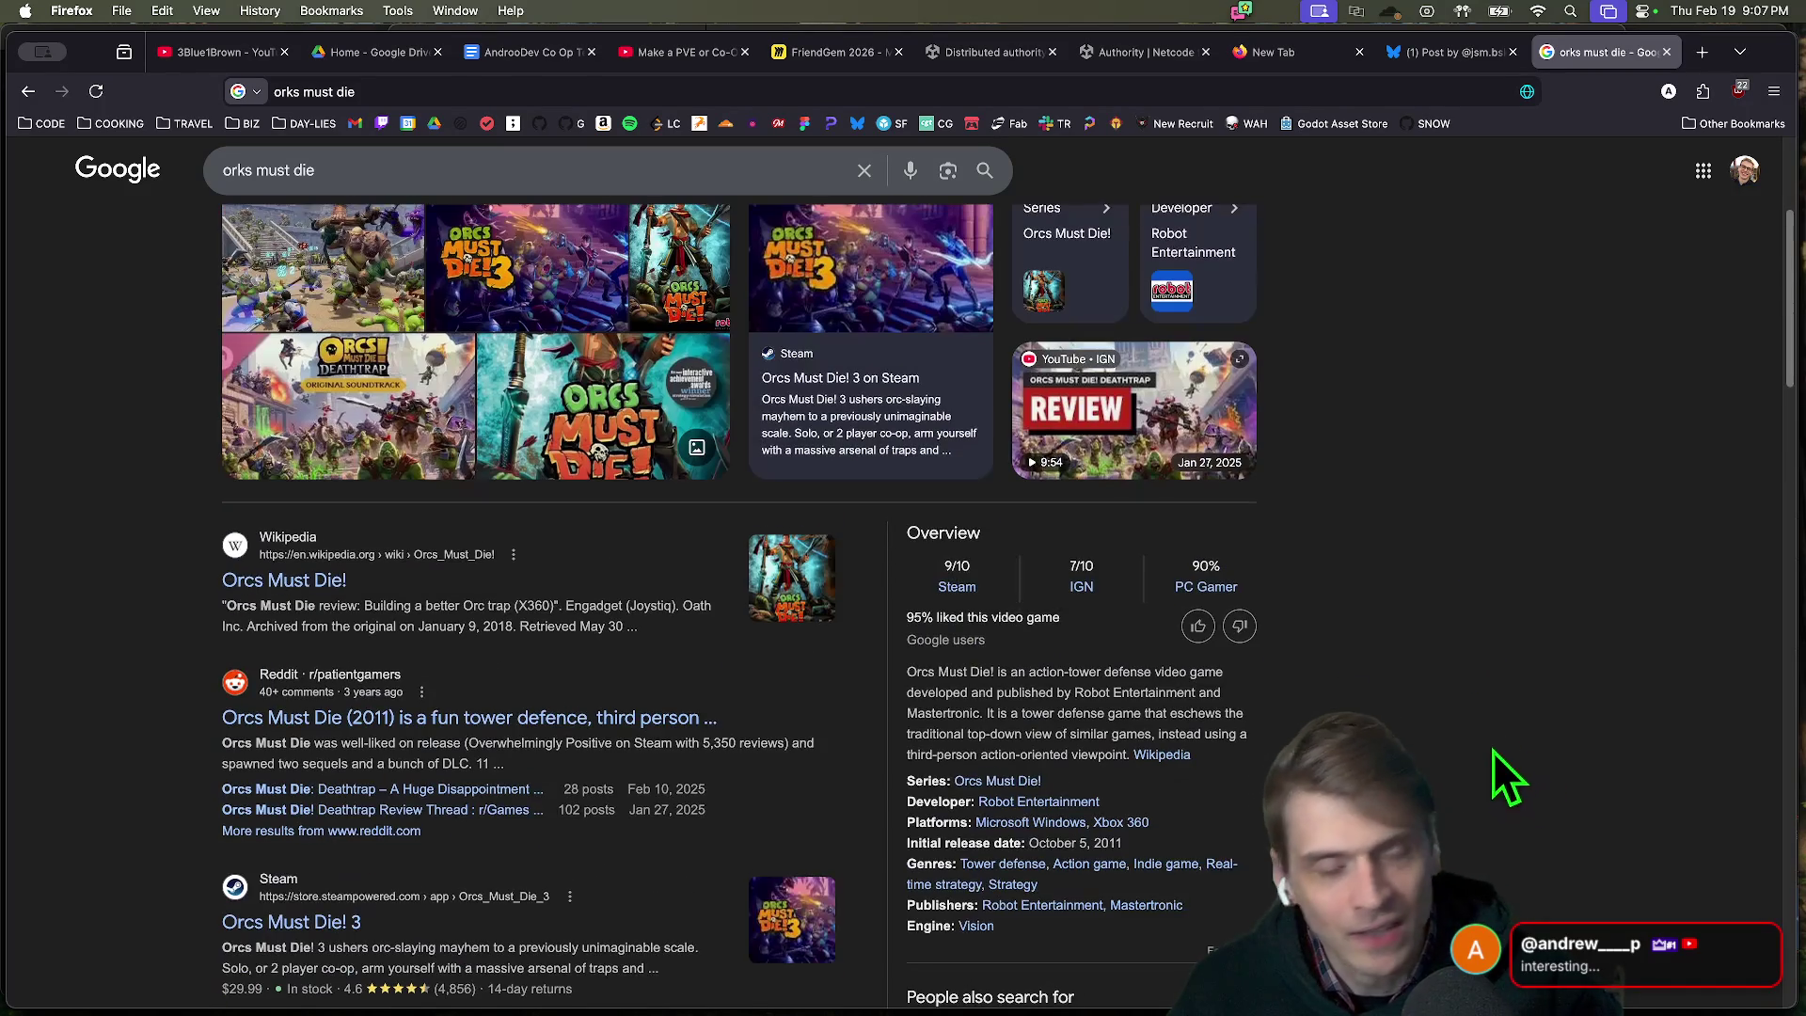
pyautogui.press('super+w')
pyautogui.scroll(-3, 1509, 726)
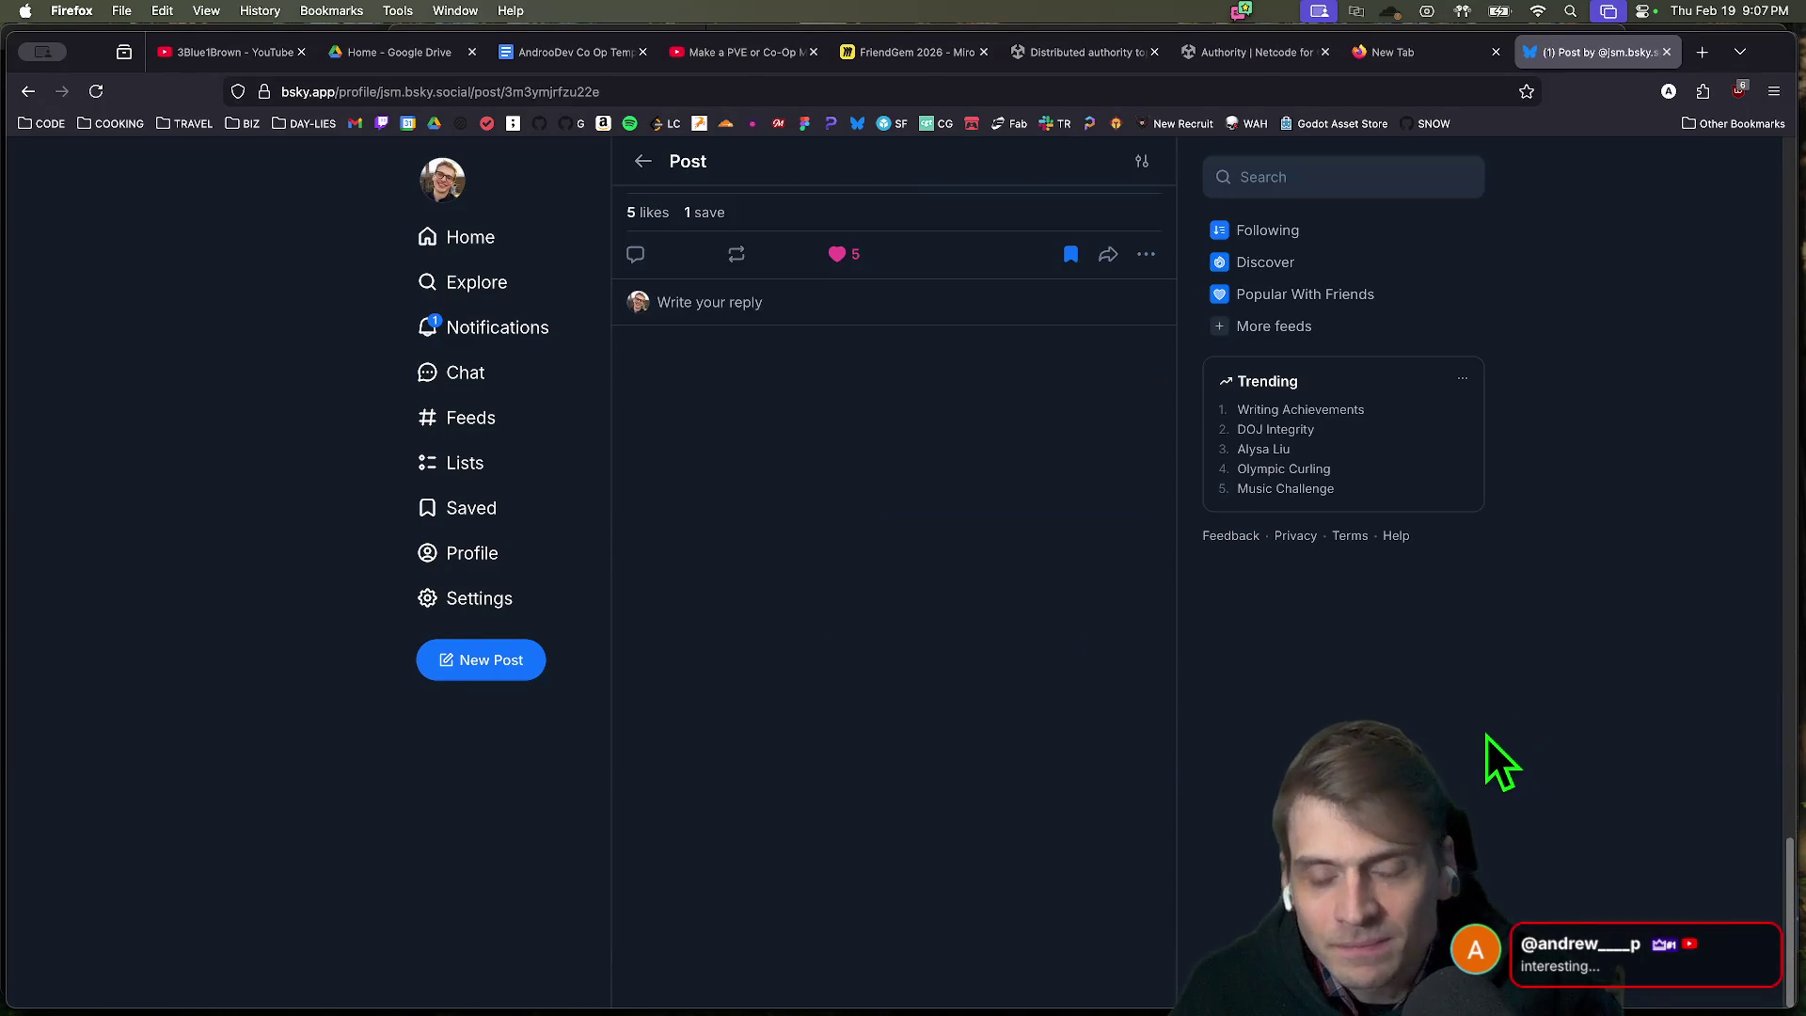
# Step: Scroll over the remaining thread videos, then return to Godot showing main_menu.gd
pyautogui.scroll(5, 235, 565)
pyautogui.scroll(4, 1515, 483)
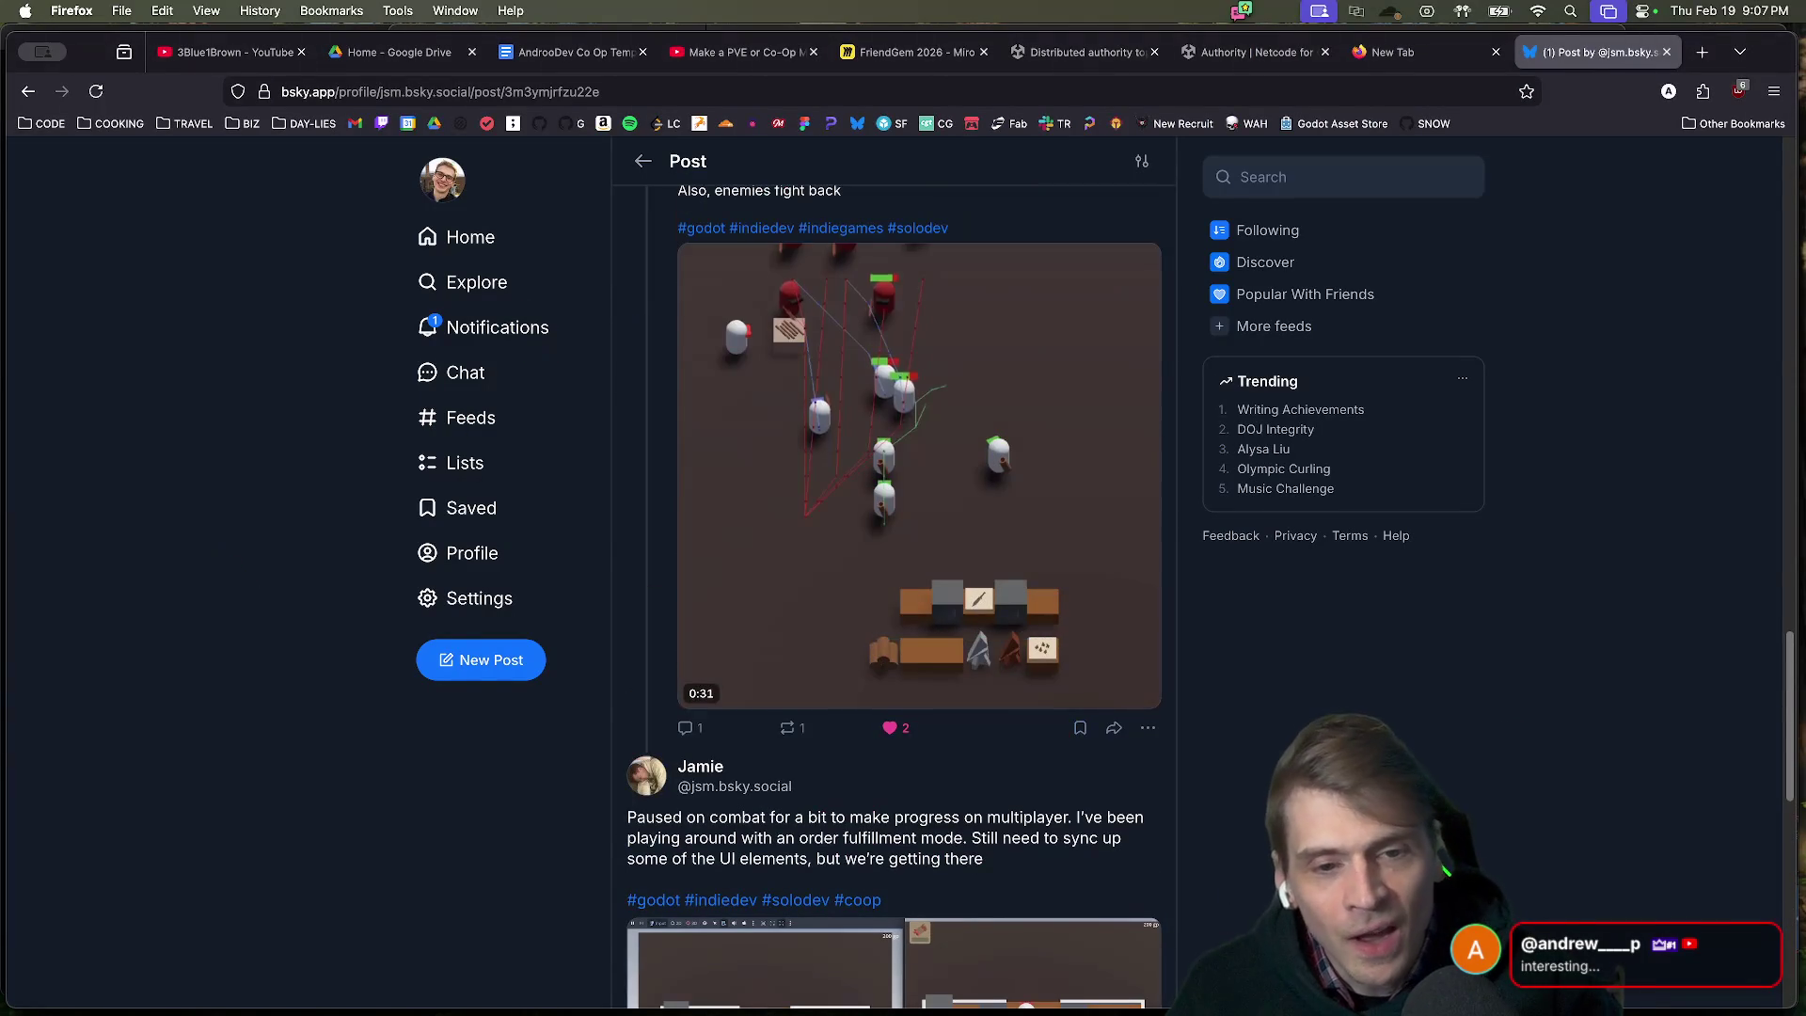
pyautogui.scroll(3, 1599, 729)
pyautogui.scroll(-2, 1542, 736)
pyautogui.scroll(-5, 426, 811)
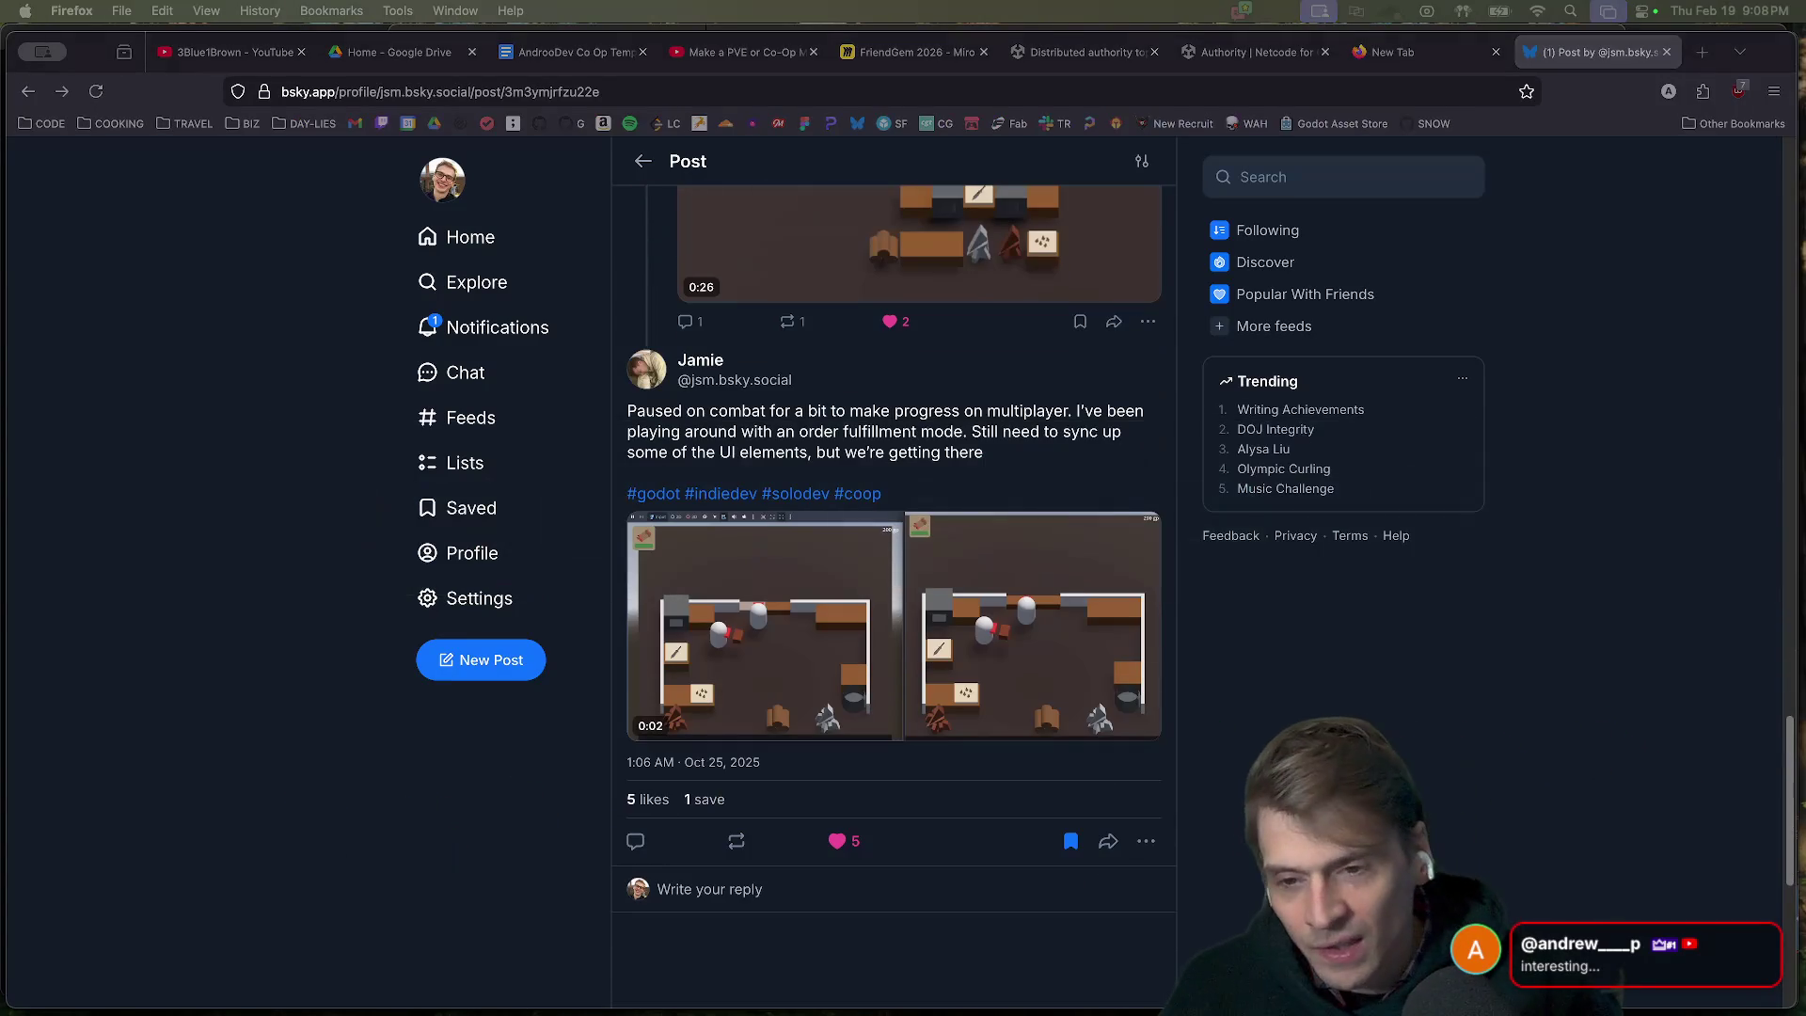
pyautogui.moveTo(344, 1011)
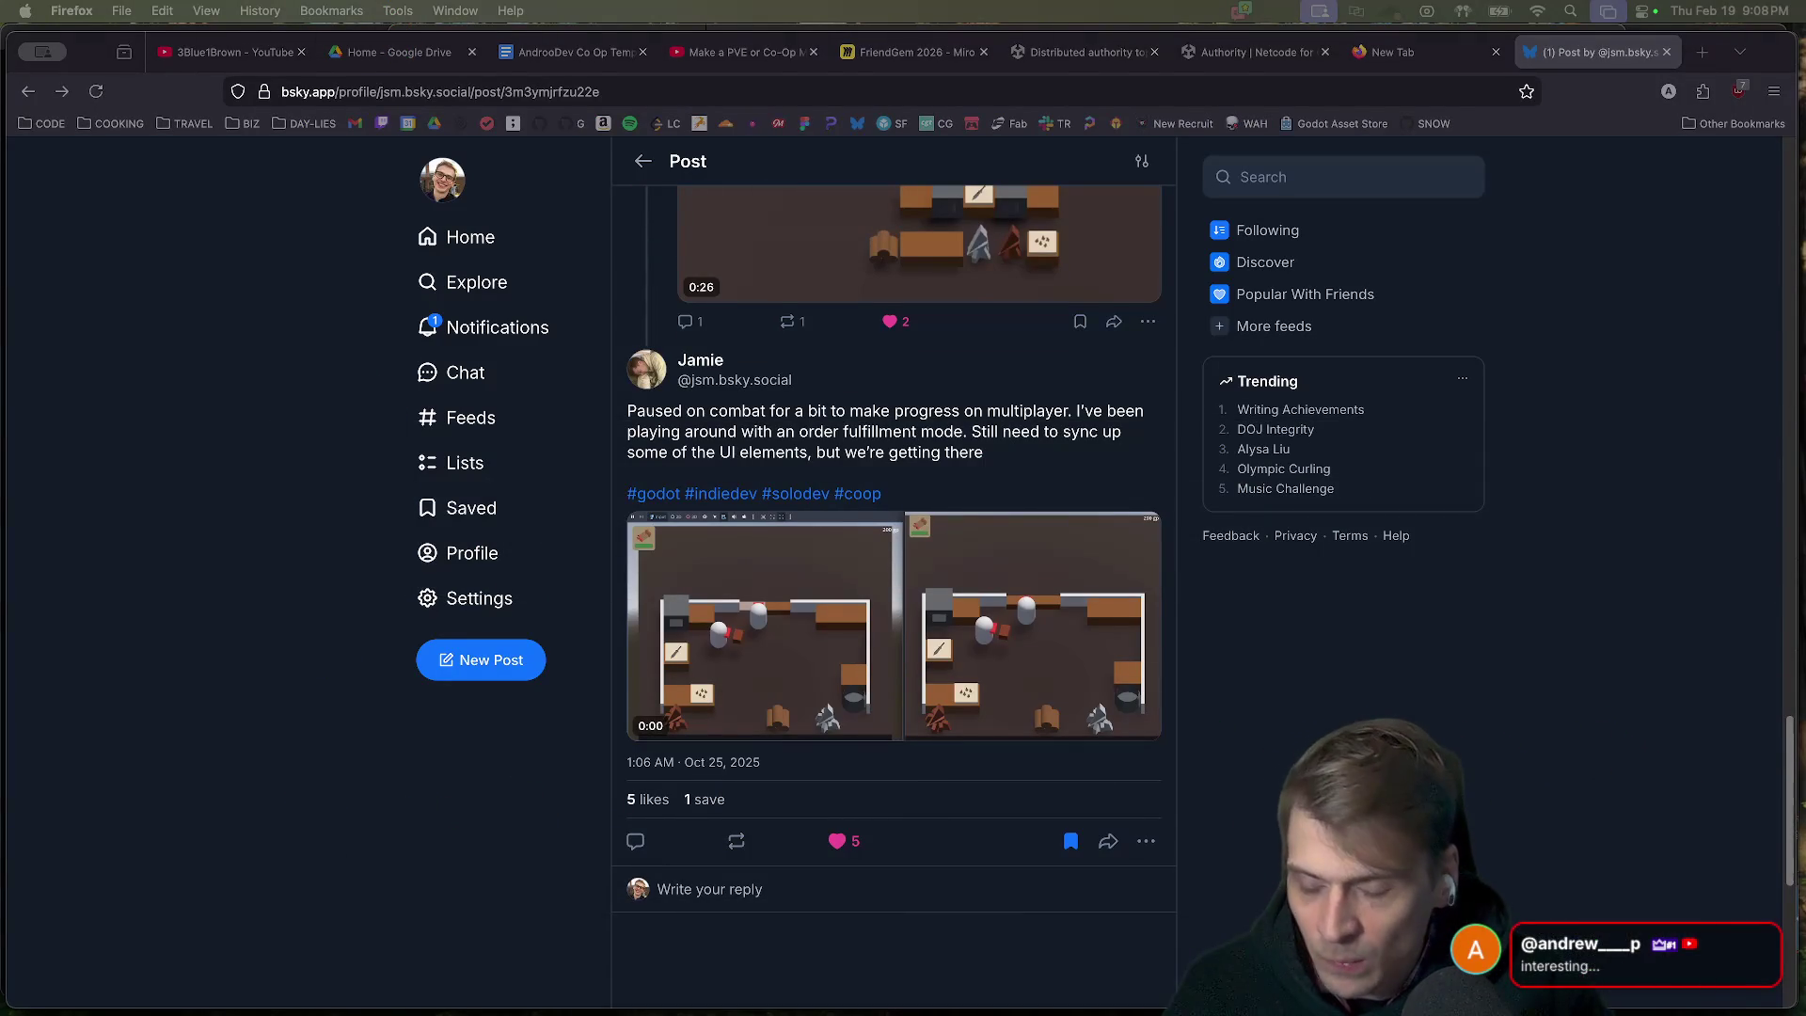
pyautogui.press('super+Tab')
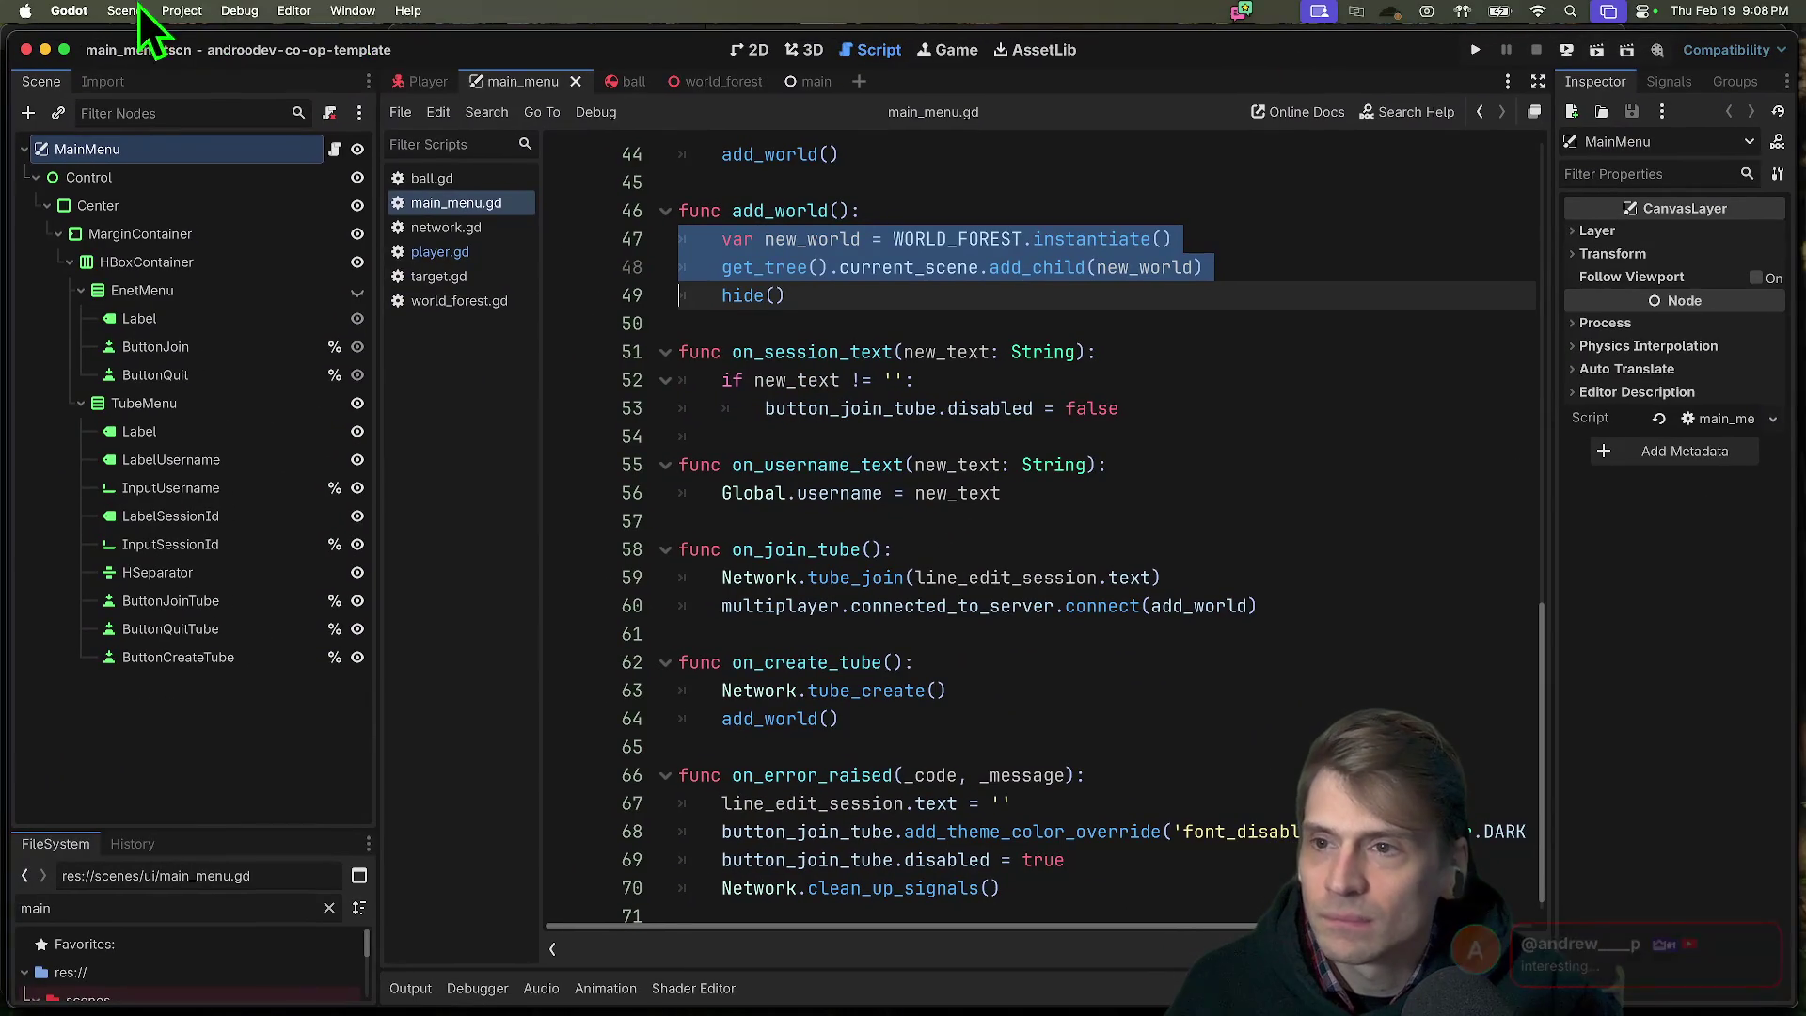
# Step: Move the Project Manager up-left, enlarge it, and open the Forest Bath project
pyautogui.click(182, 10)
pyautogui.click(235, 273)
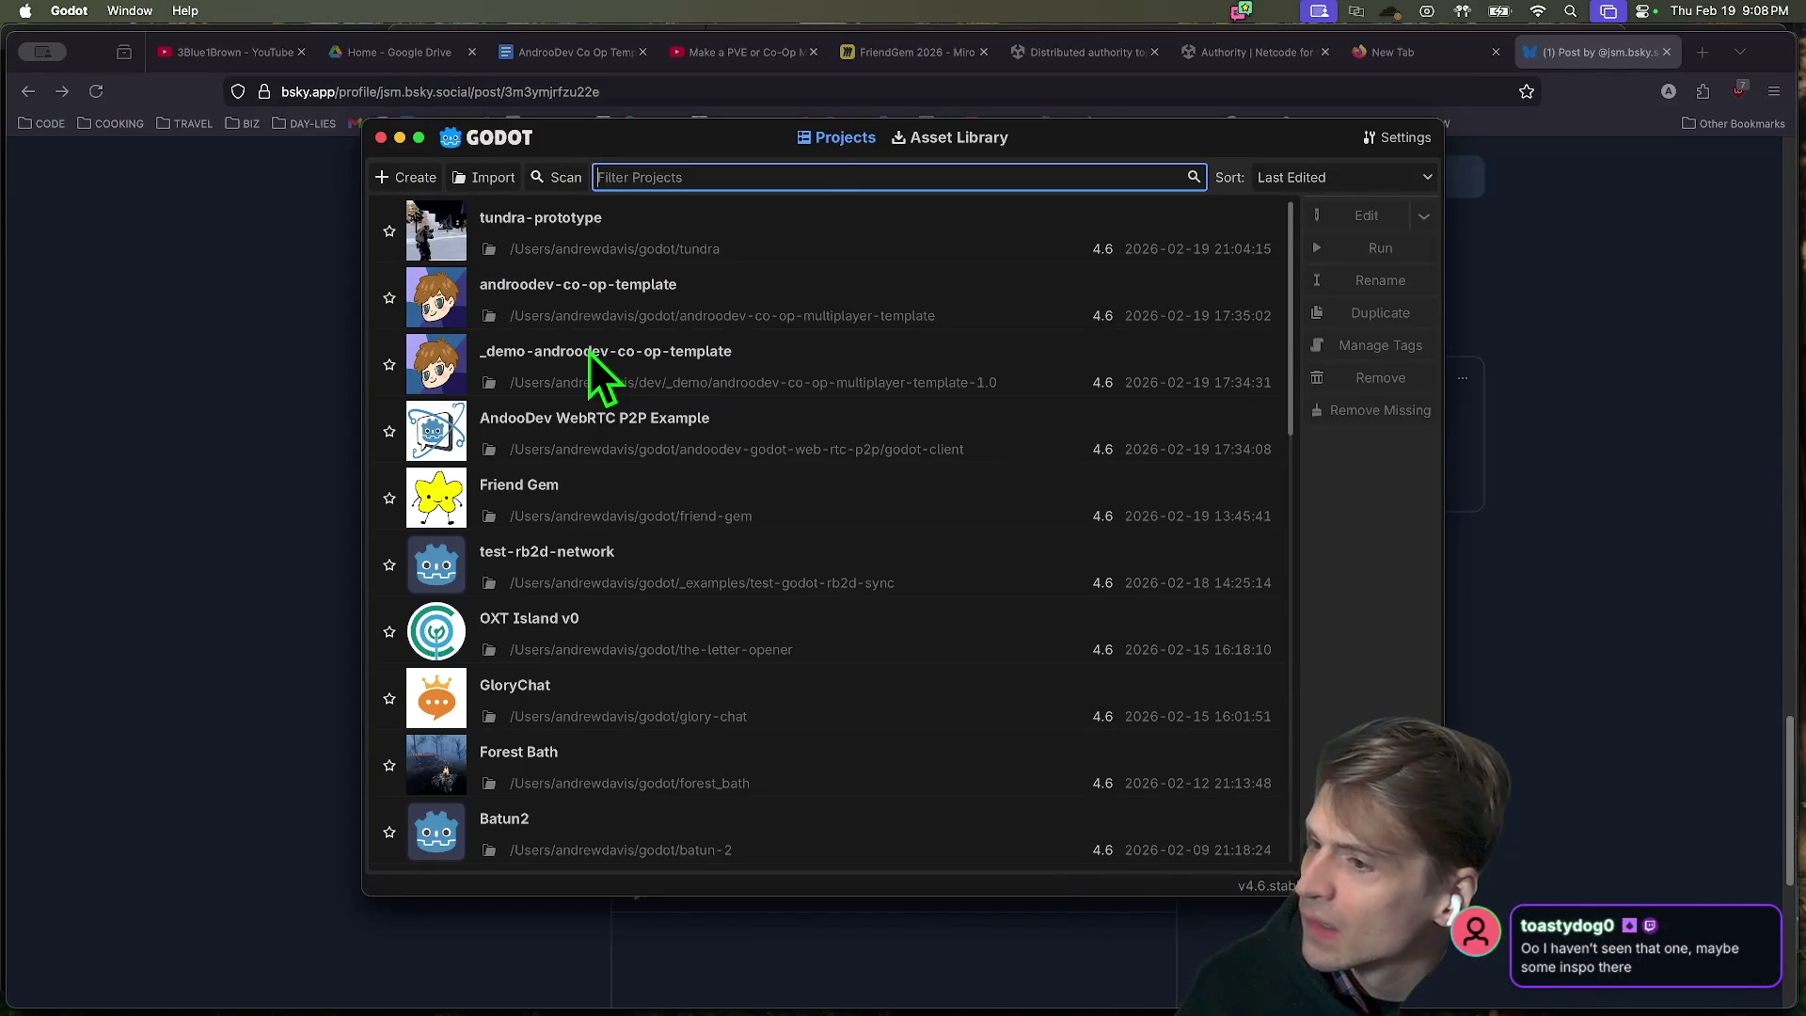
pyautogui.moveTo(687, 147); pyautogui.dragTo(475, 88)
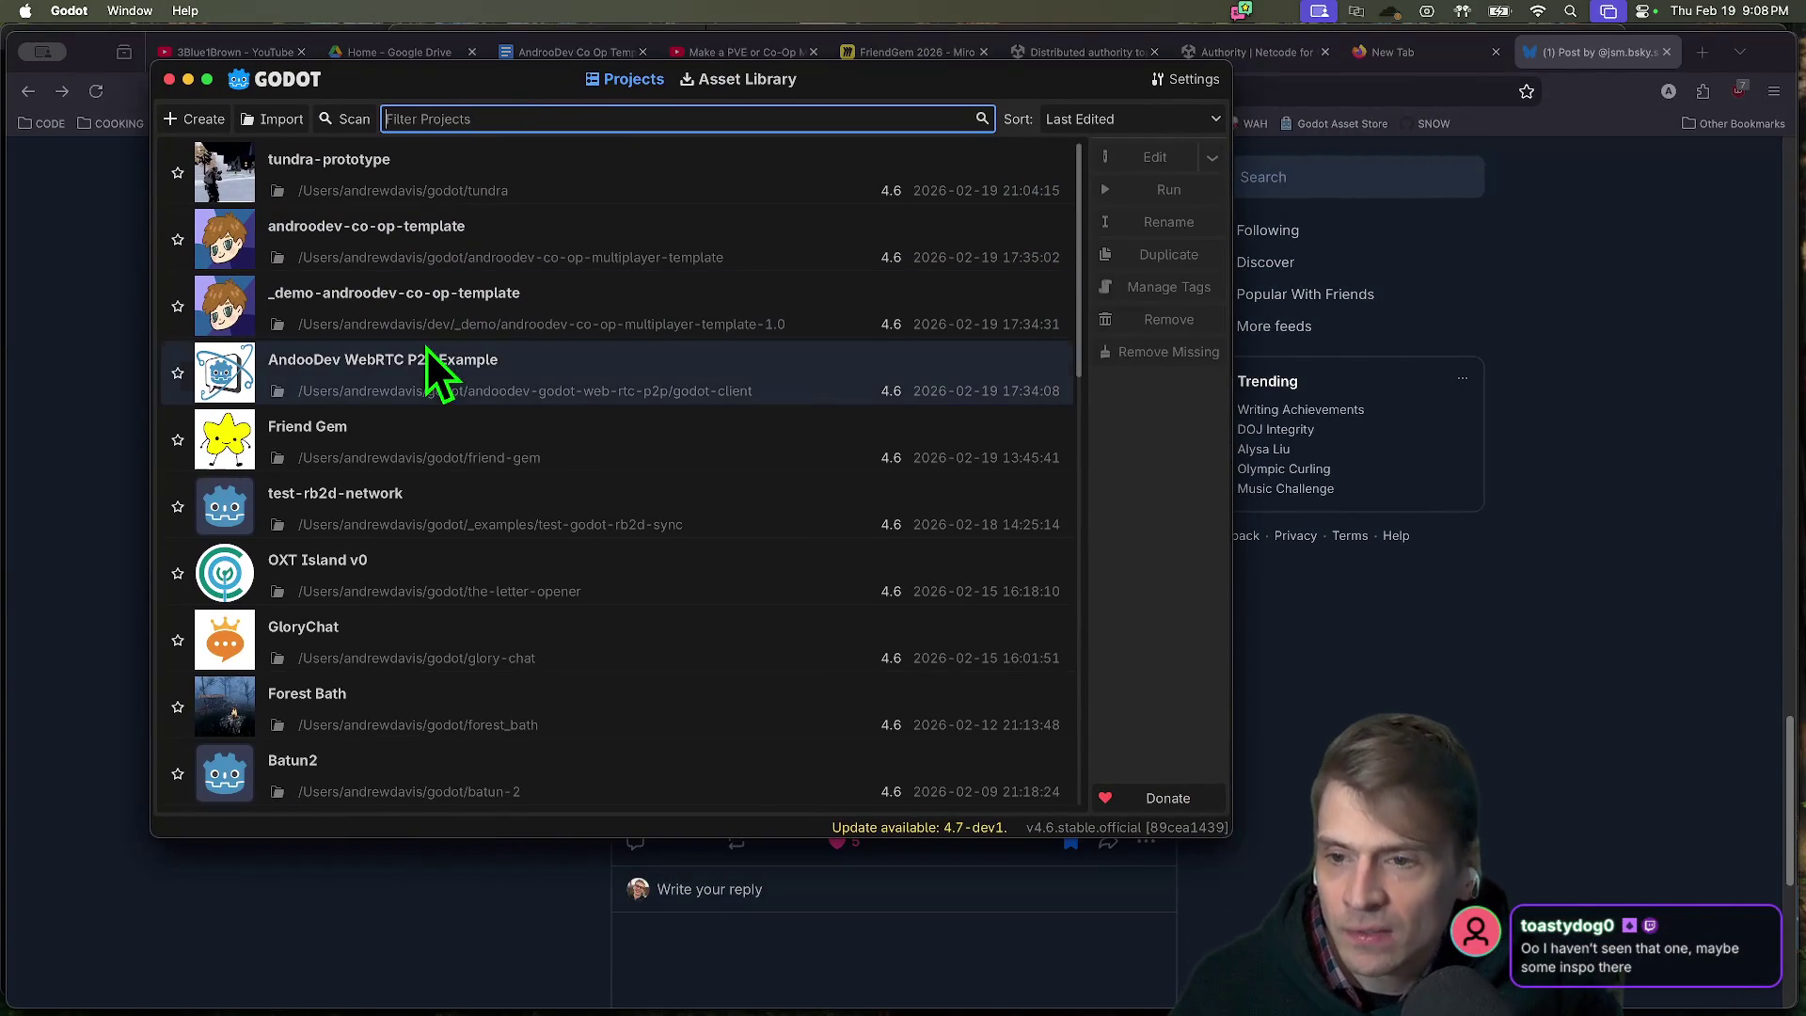
pyautogui.scroll(-1, 442, 499)
pyautogui.scroll(1, 444, 472)
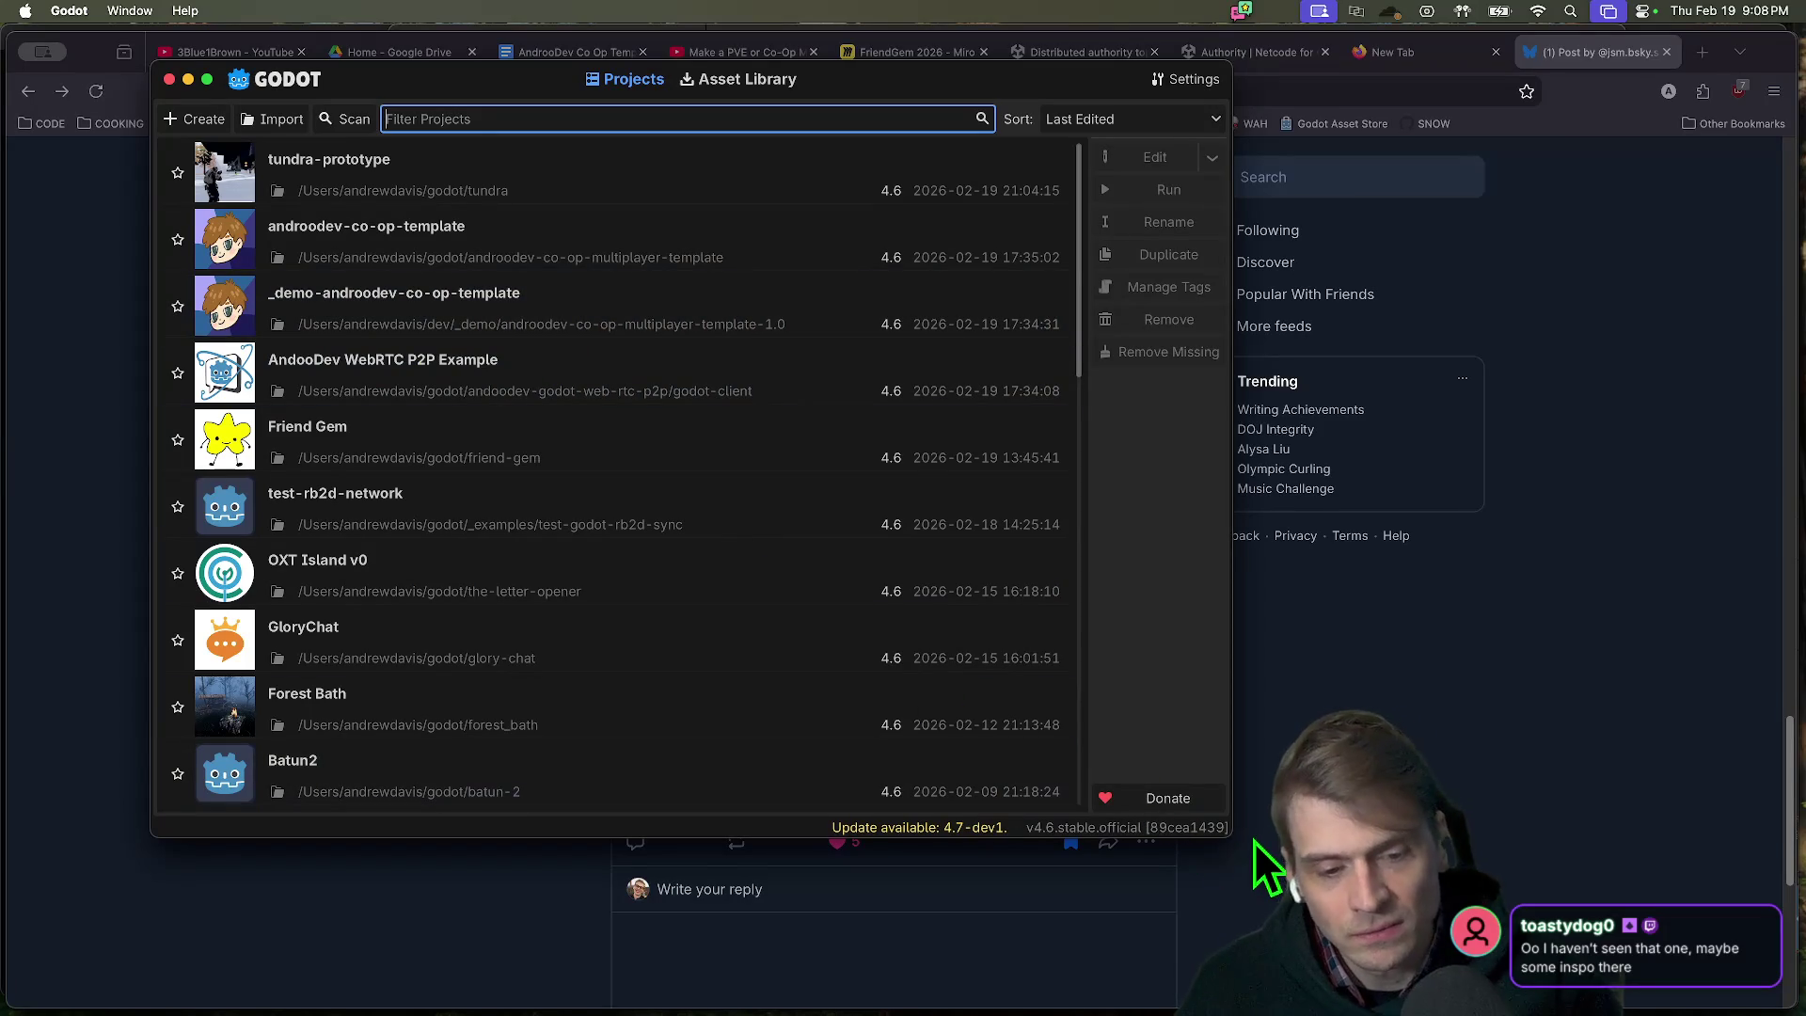
pyautogui.moveTo(1232, 834); pyautogui.dragTo(1409, 919)
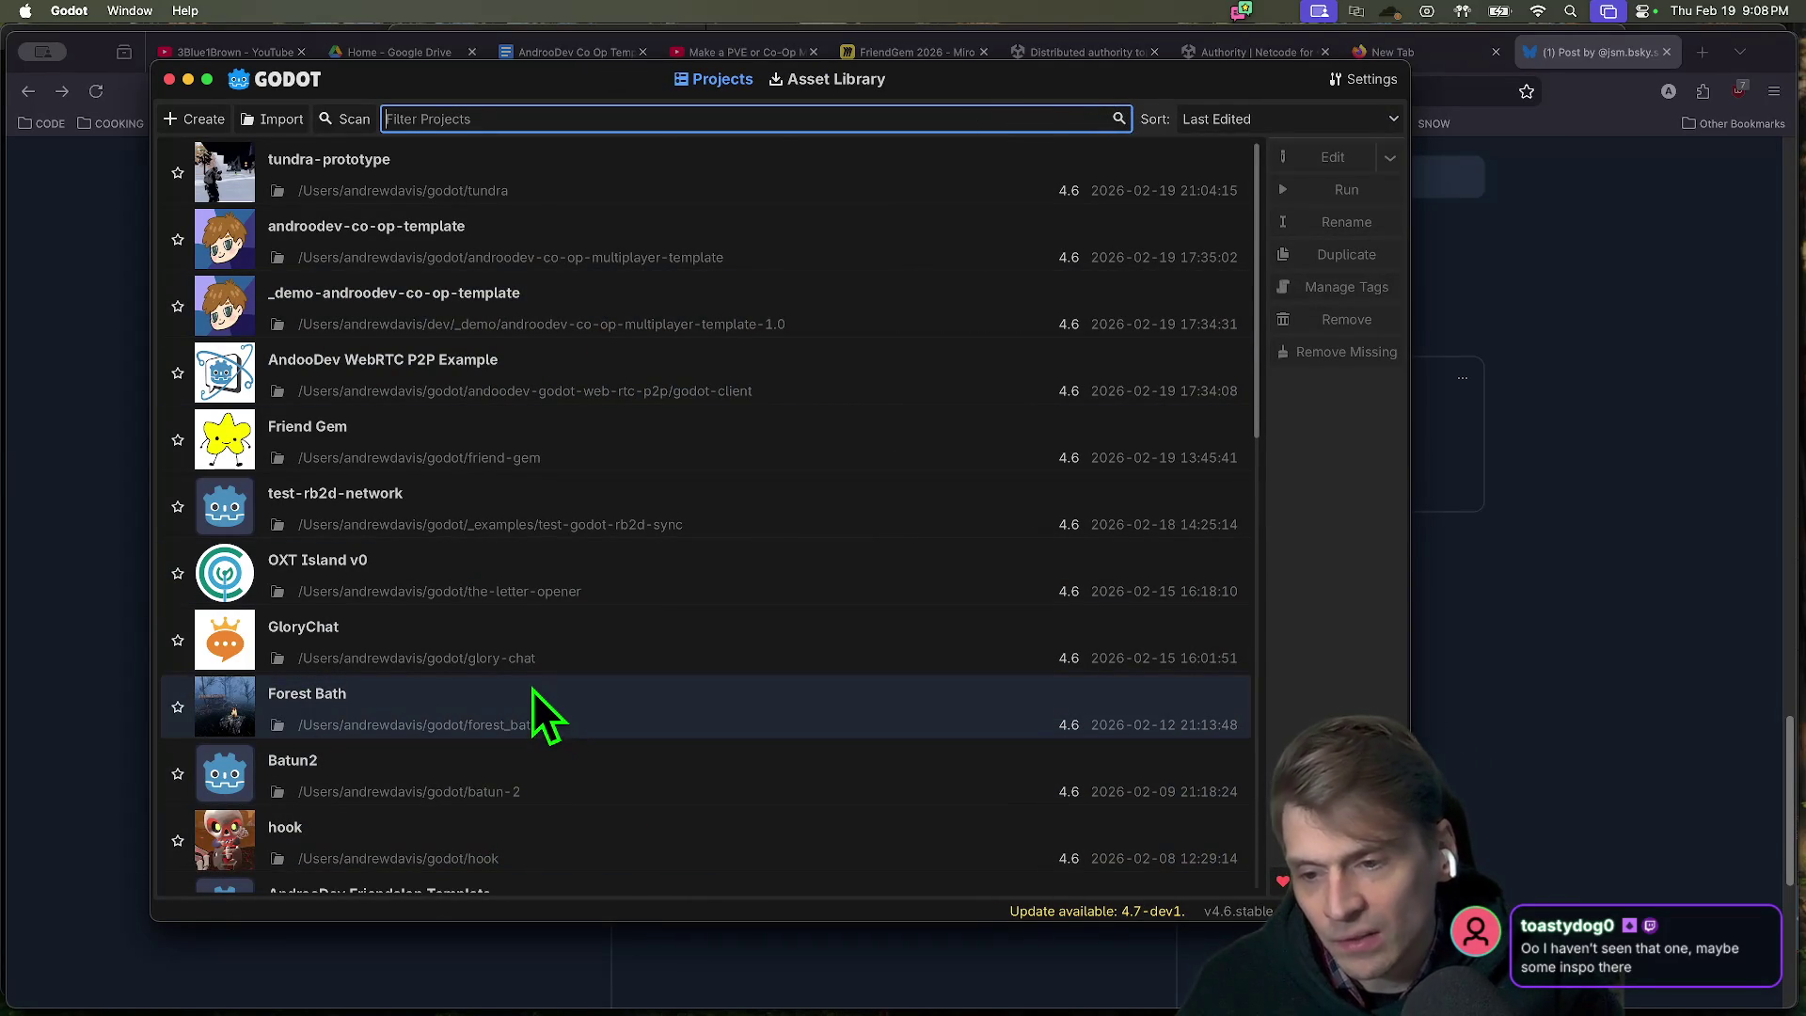
pyautogui.click(533, 747)
pyautogui.doubleClick(540, 724)
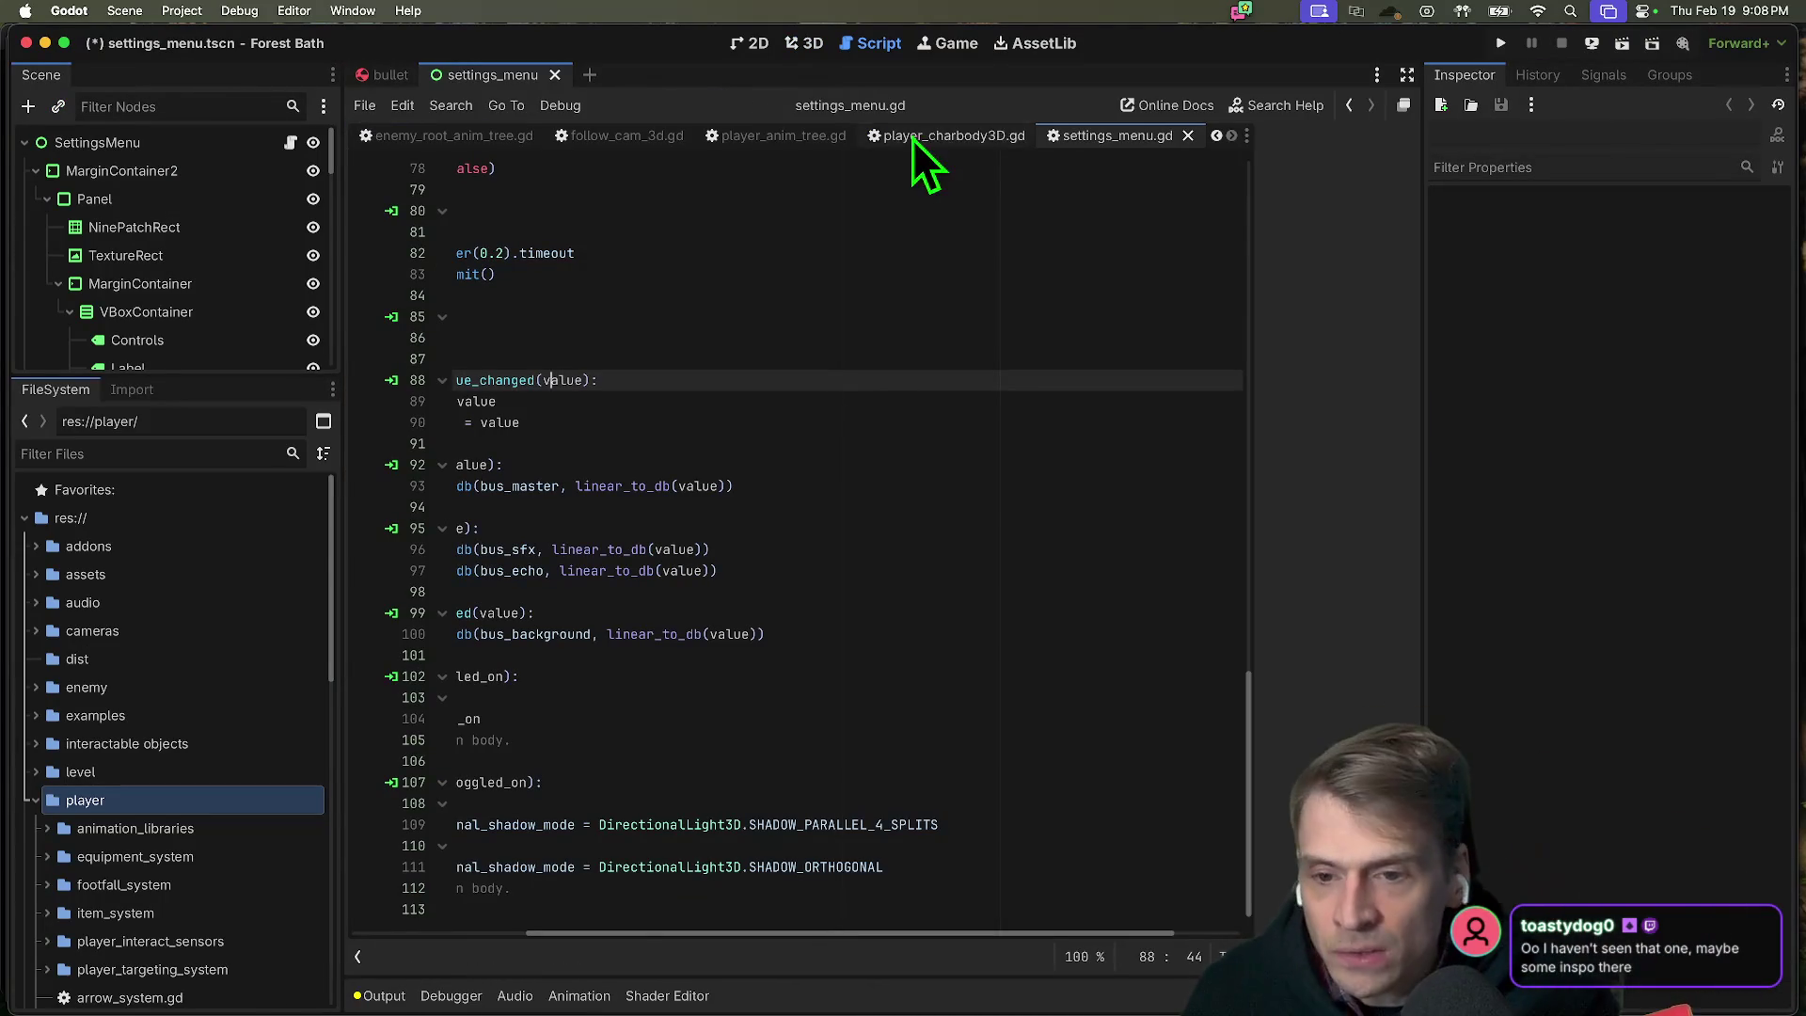
# Step: Save the scene from settings_menu.gd and run the Forest Bath project
pyautogui.click(1027, 547)
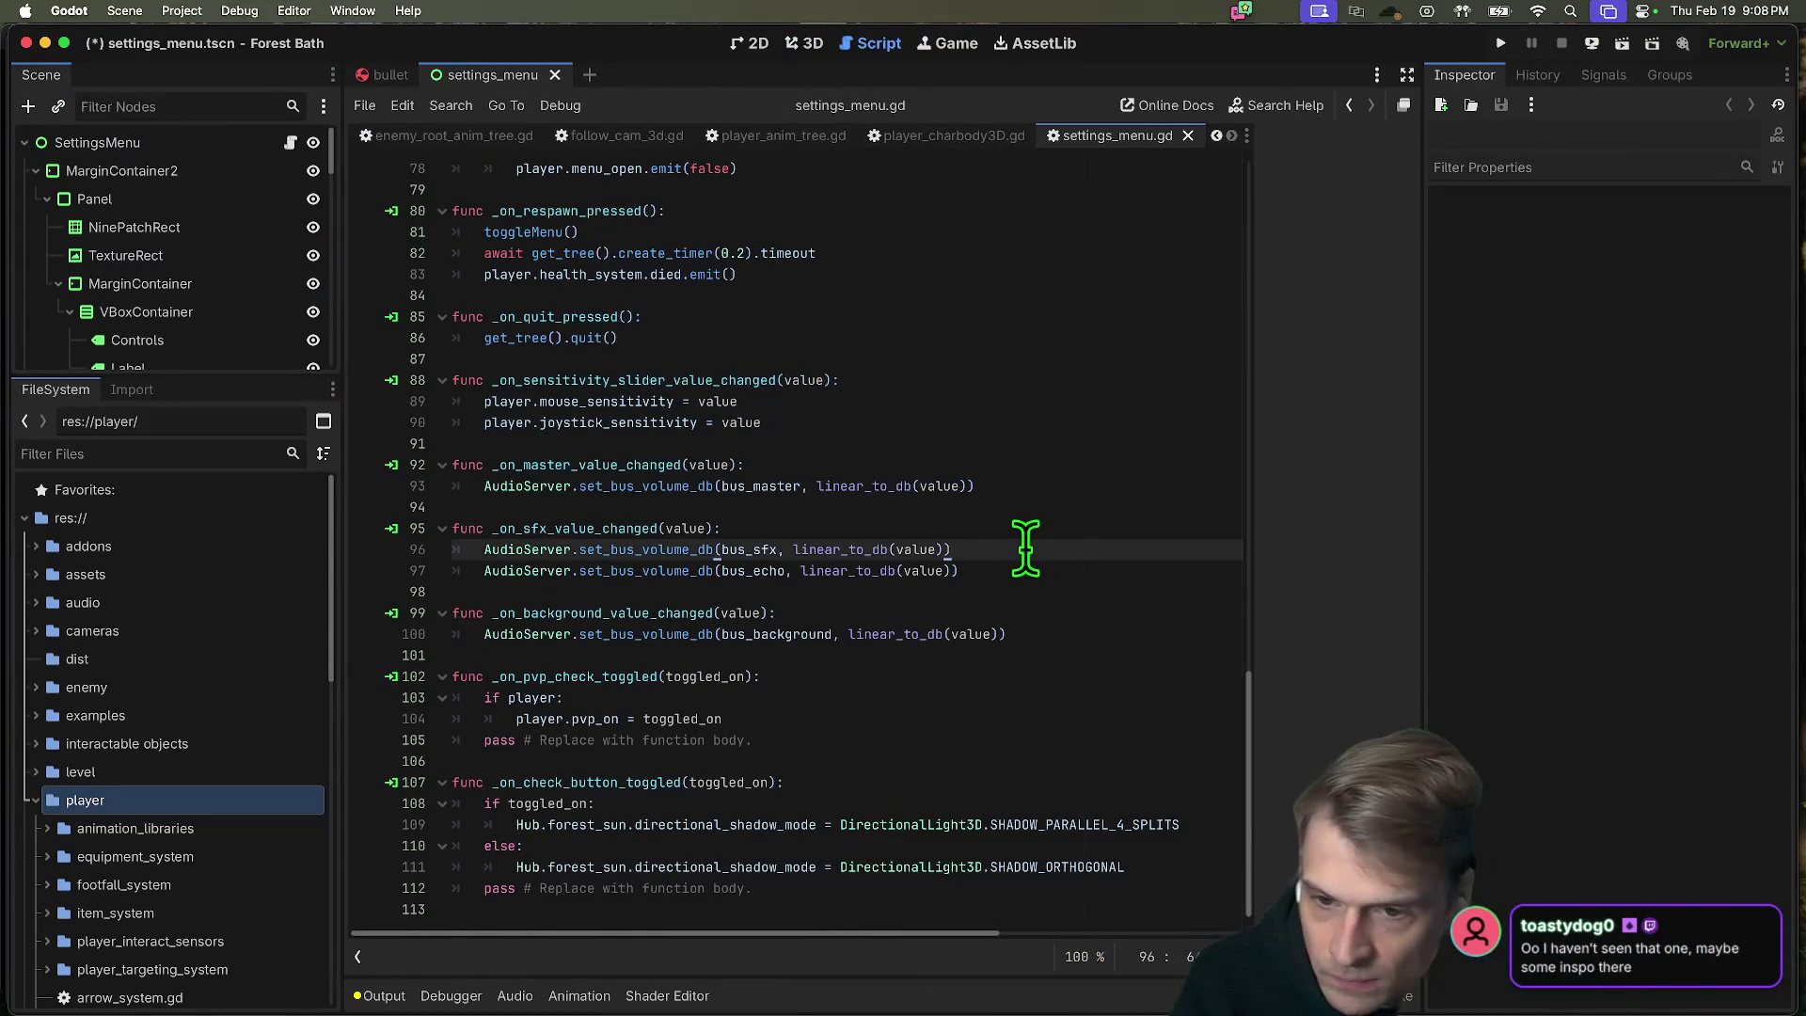
pyautogui.press('super+b')
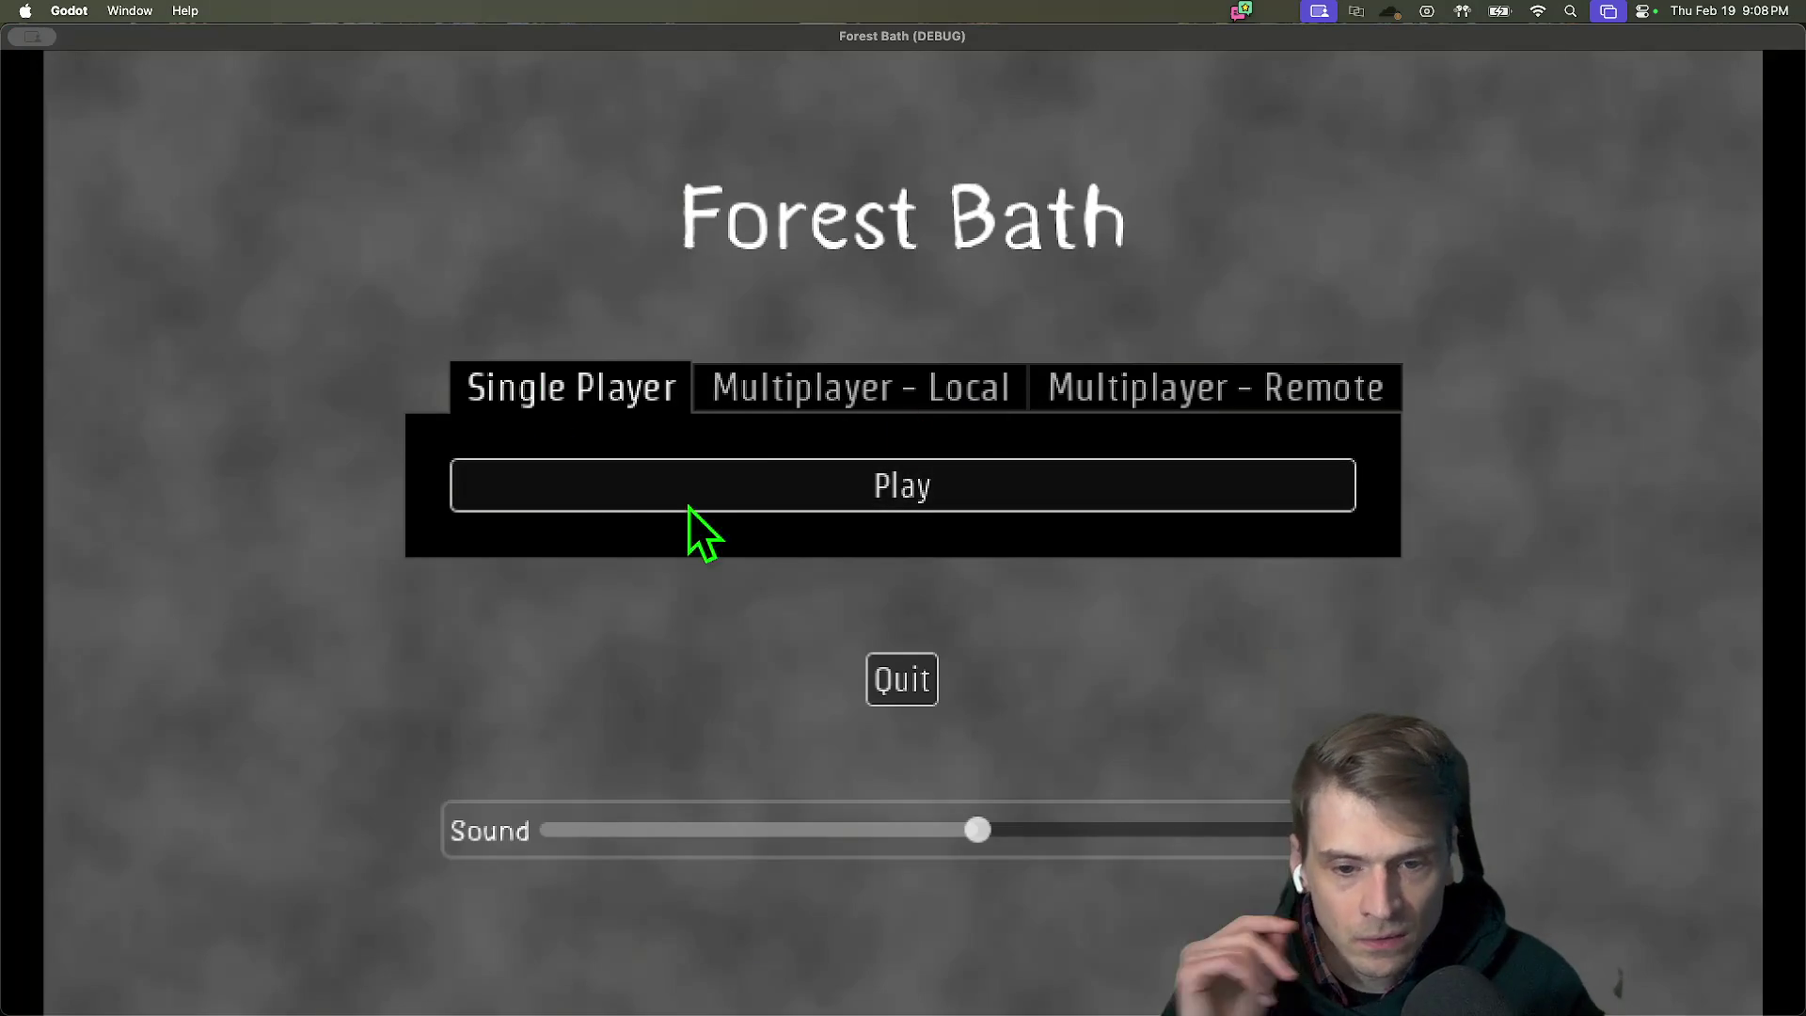
# Step: Start a single-player game and play: run, swing the sword, drink healing potions, and leap
pyautogui.click(916, 499)
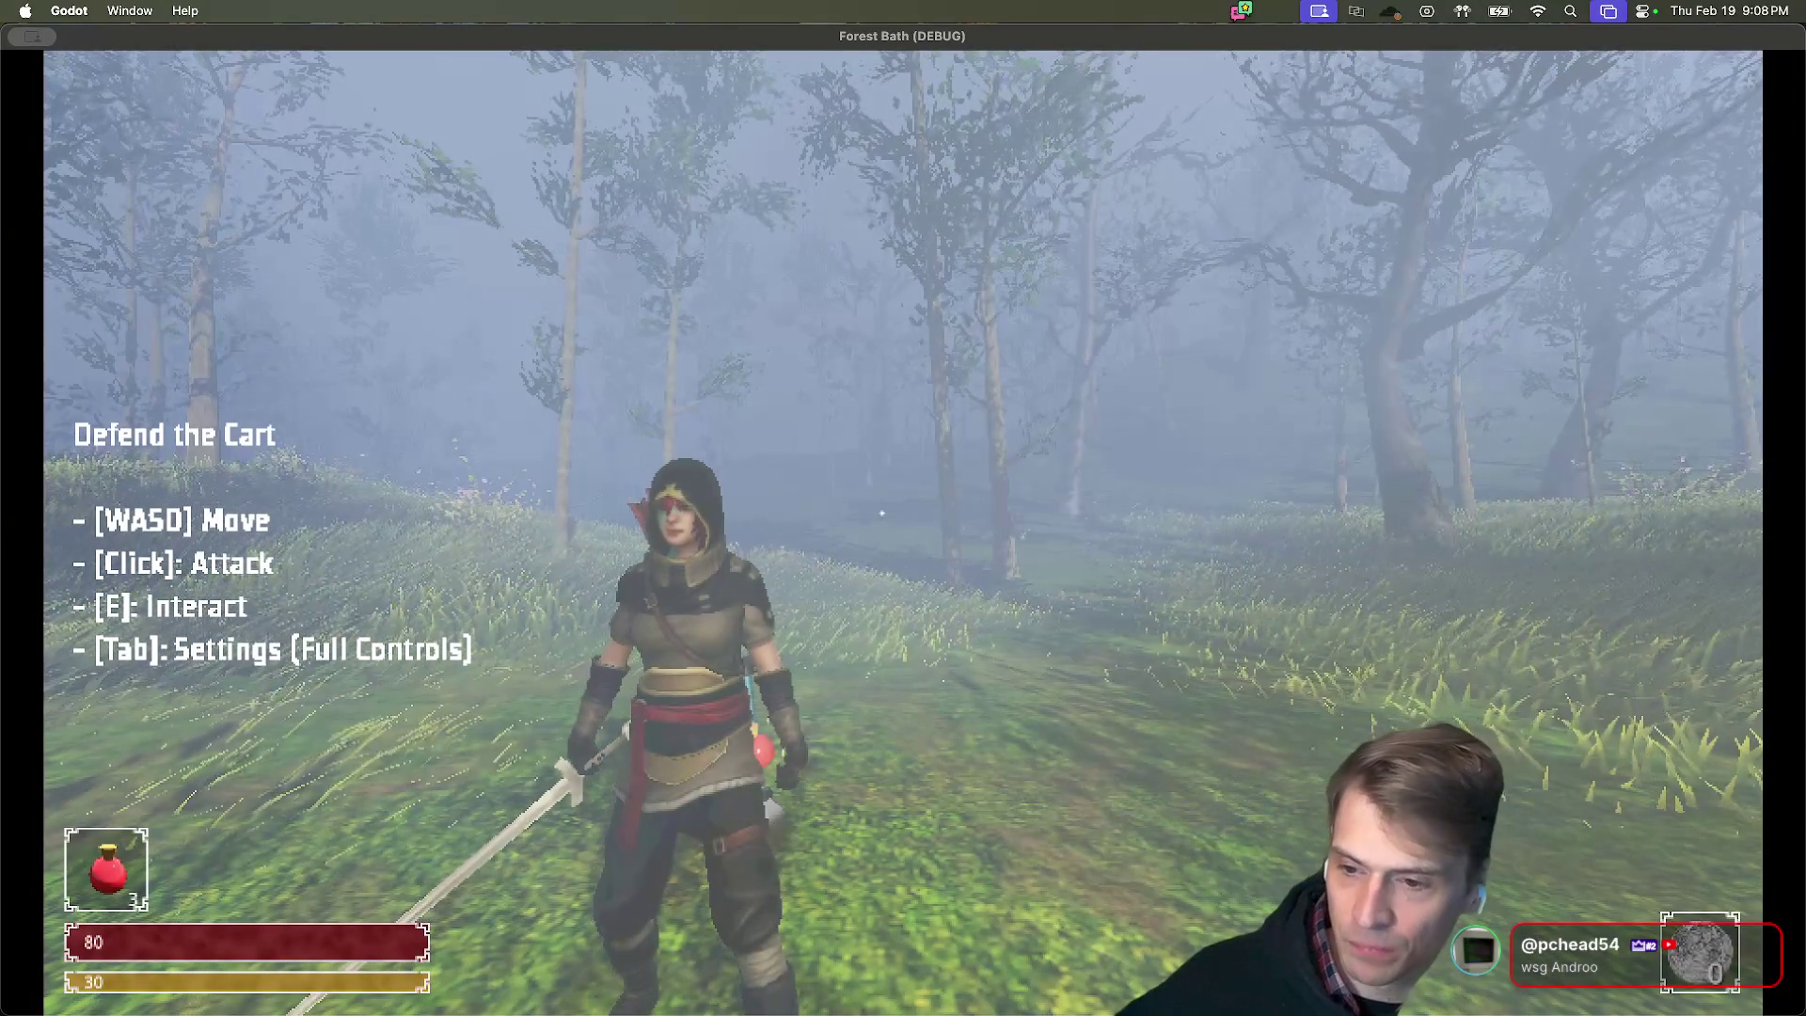
pyautogui.press('w')
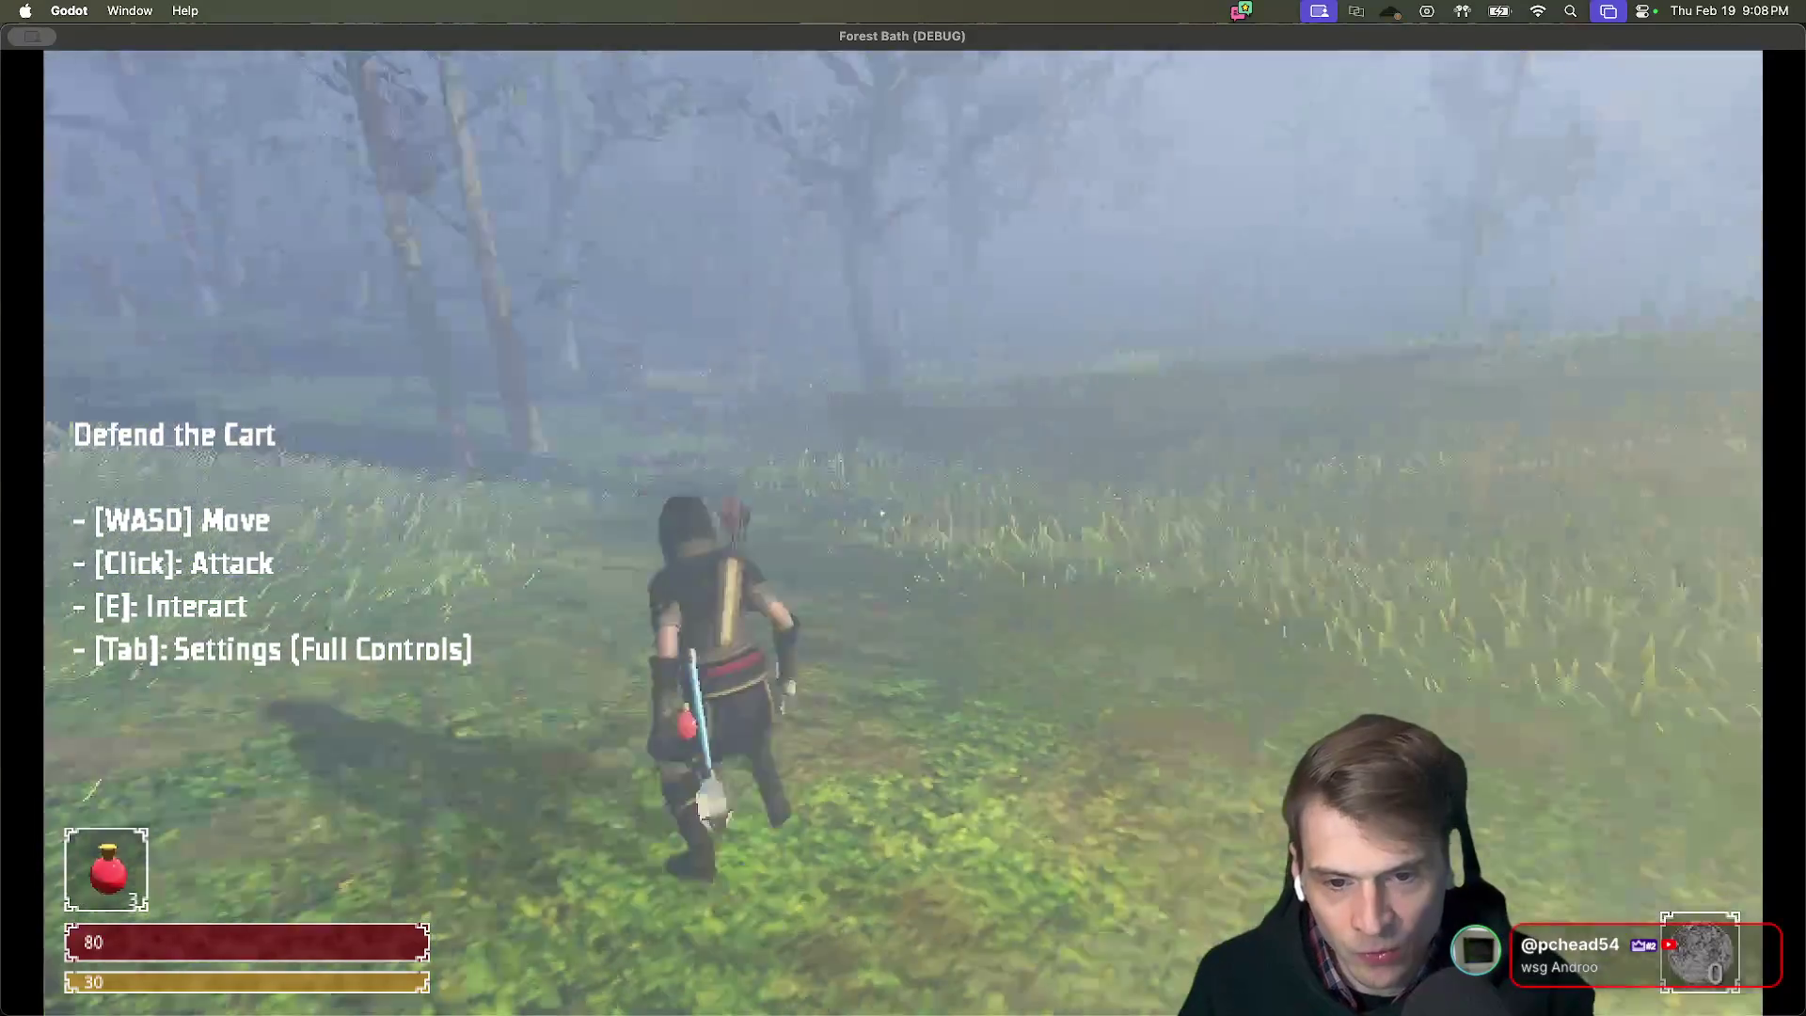
pyautogui.click(882, 513)
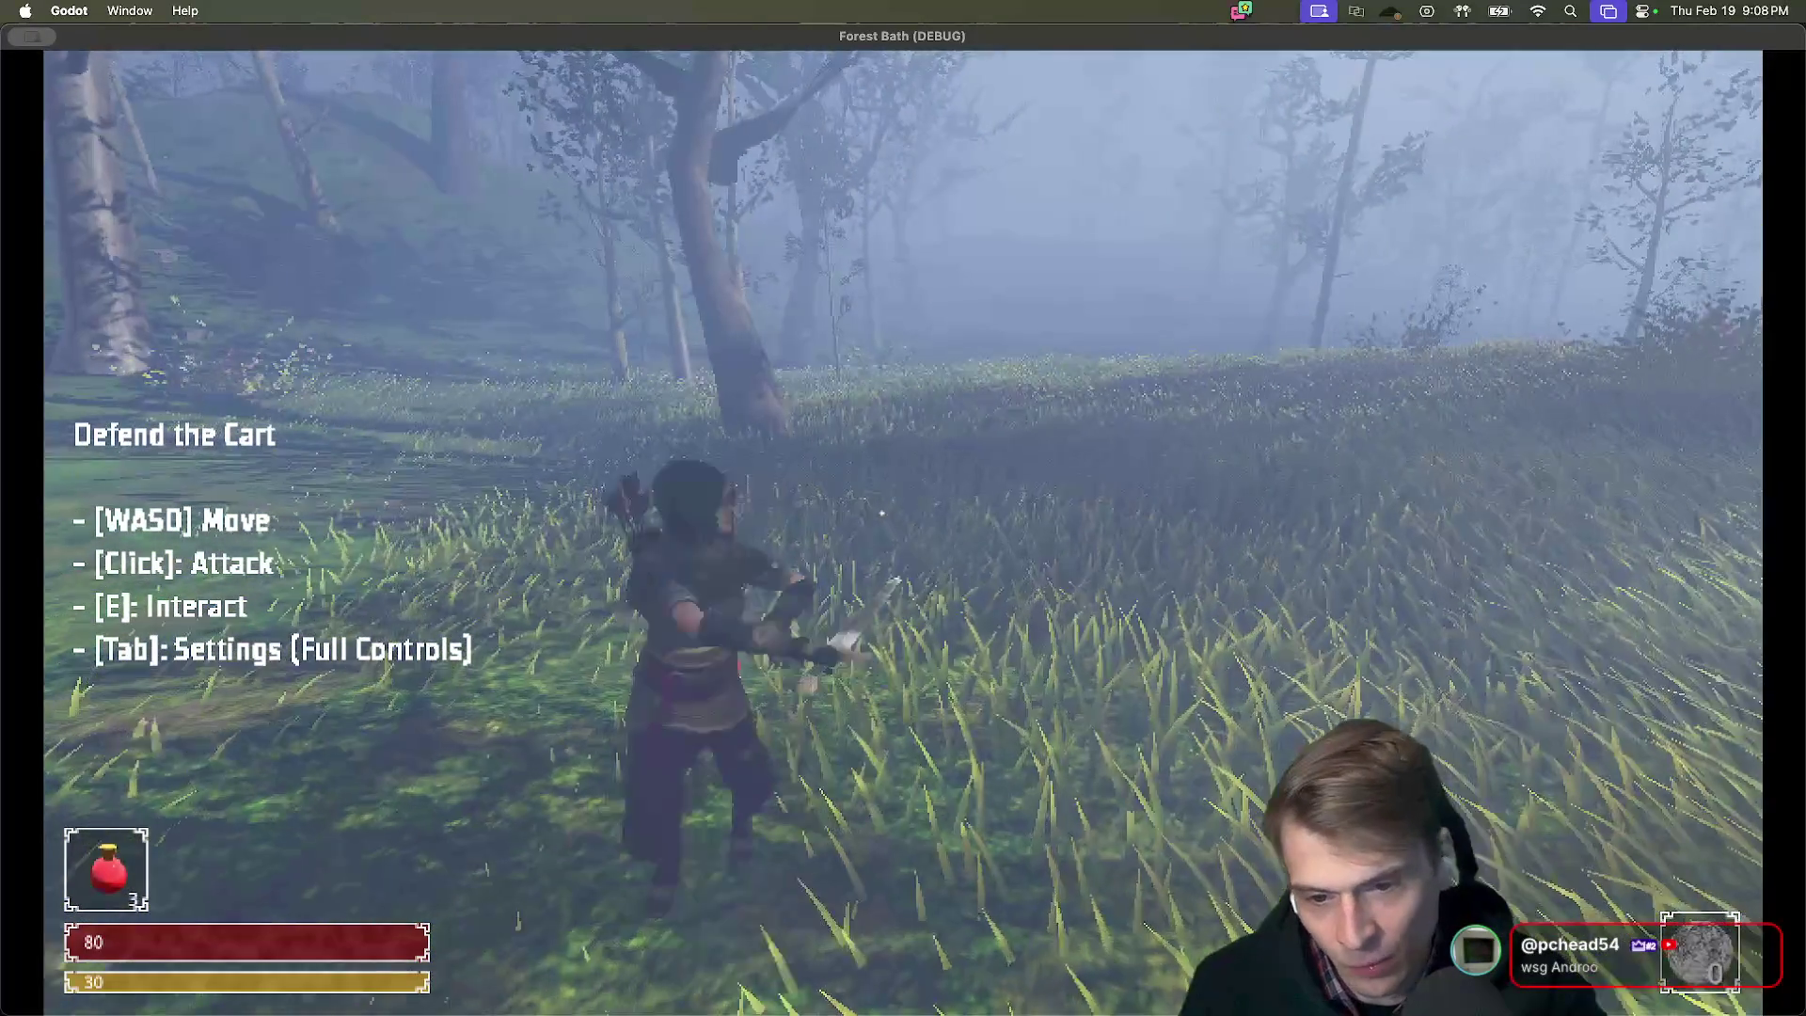
pyautogui.click(882, 513)
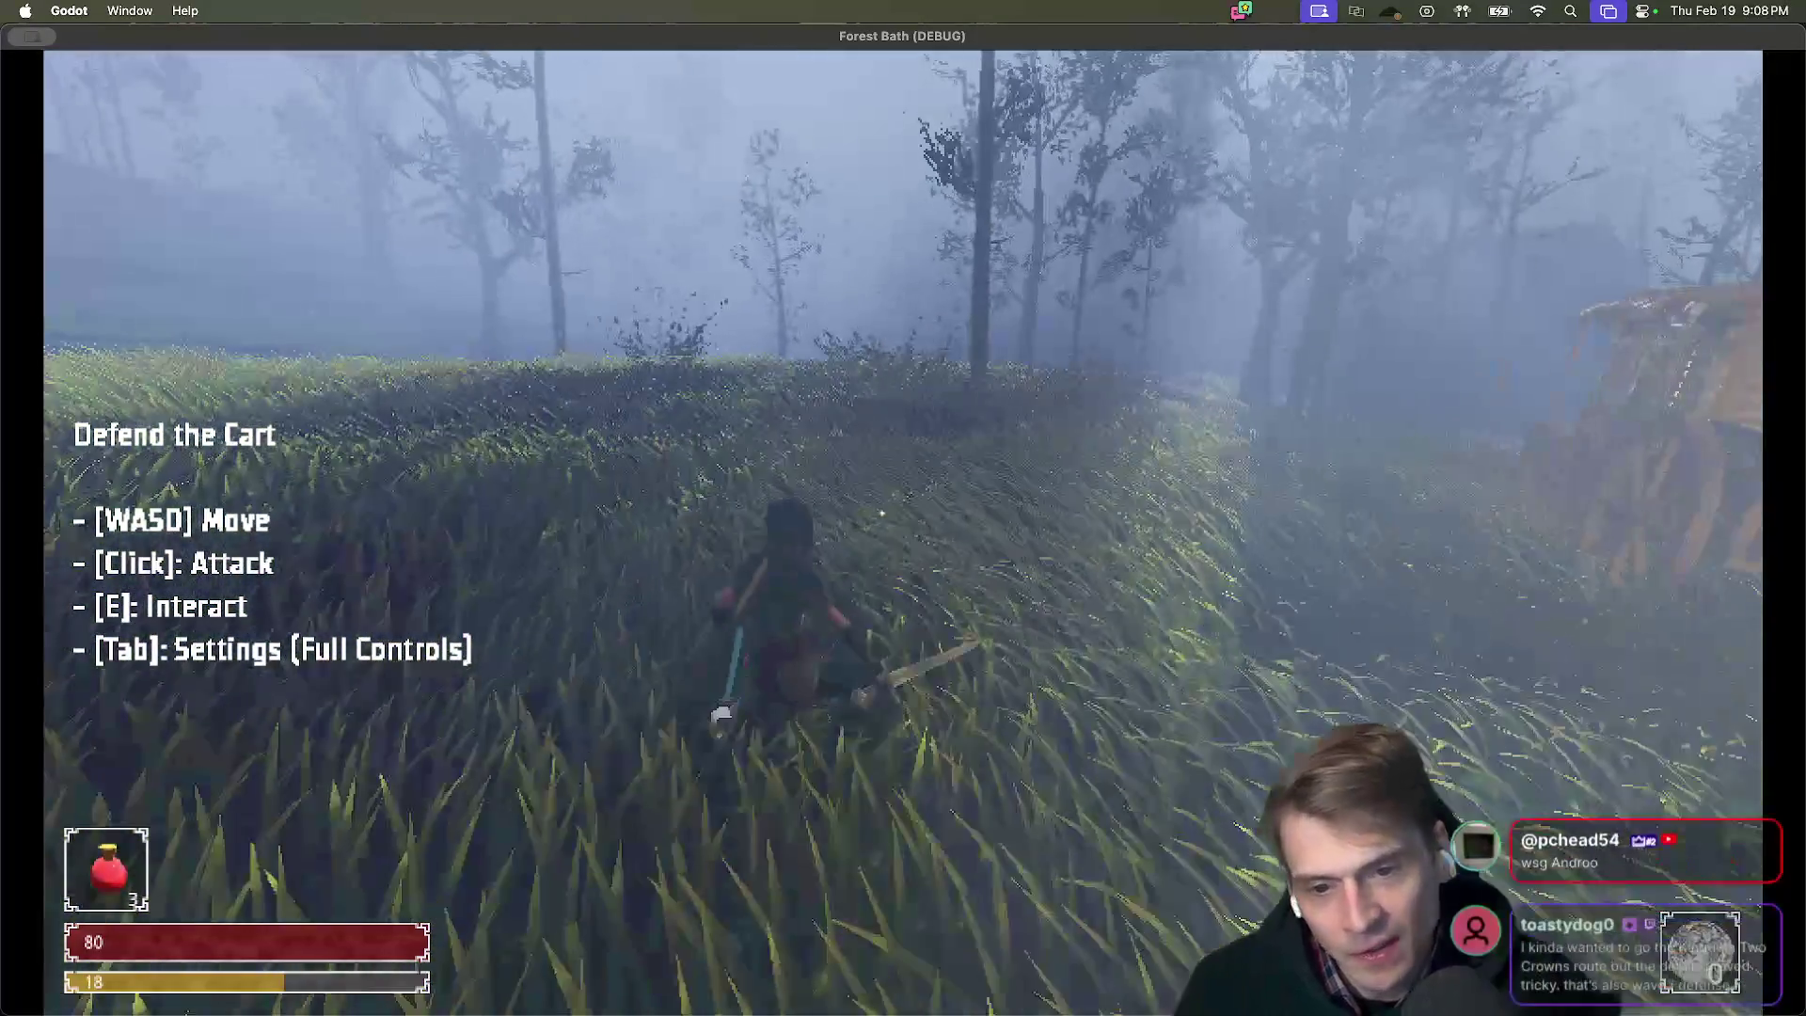
pyautogui.click(883, 513)
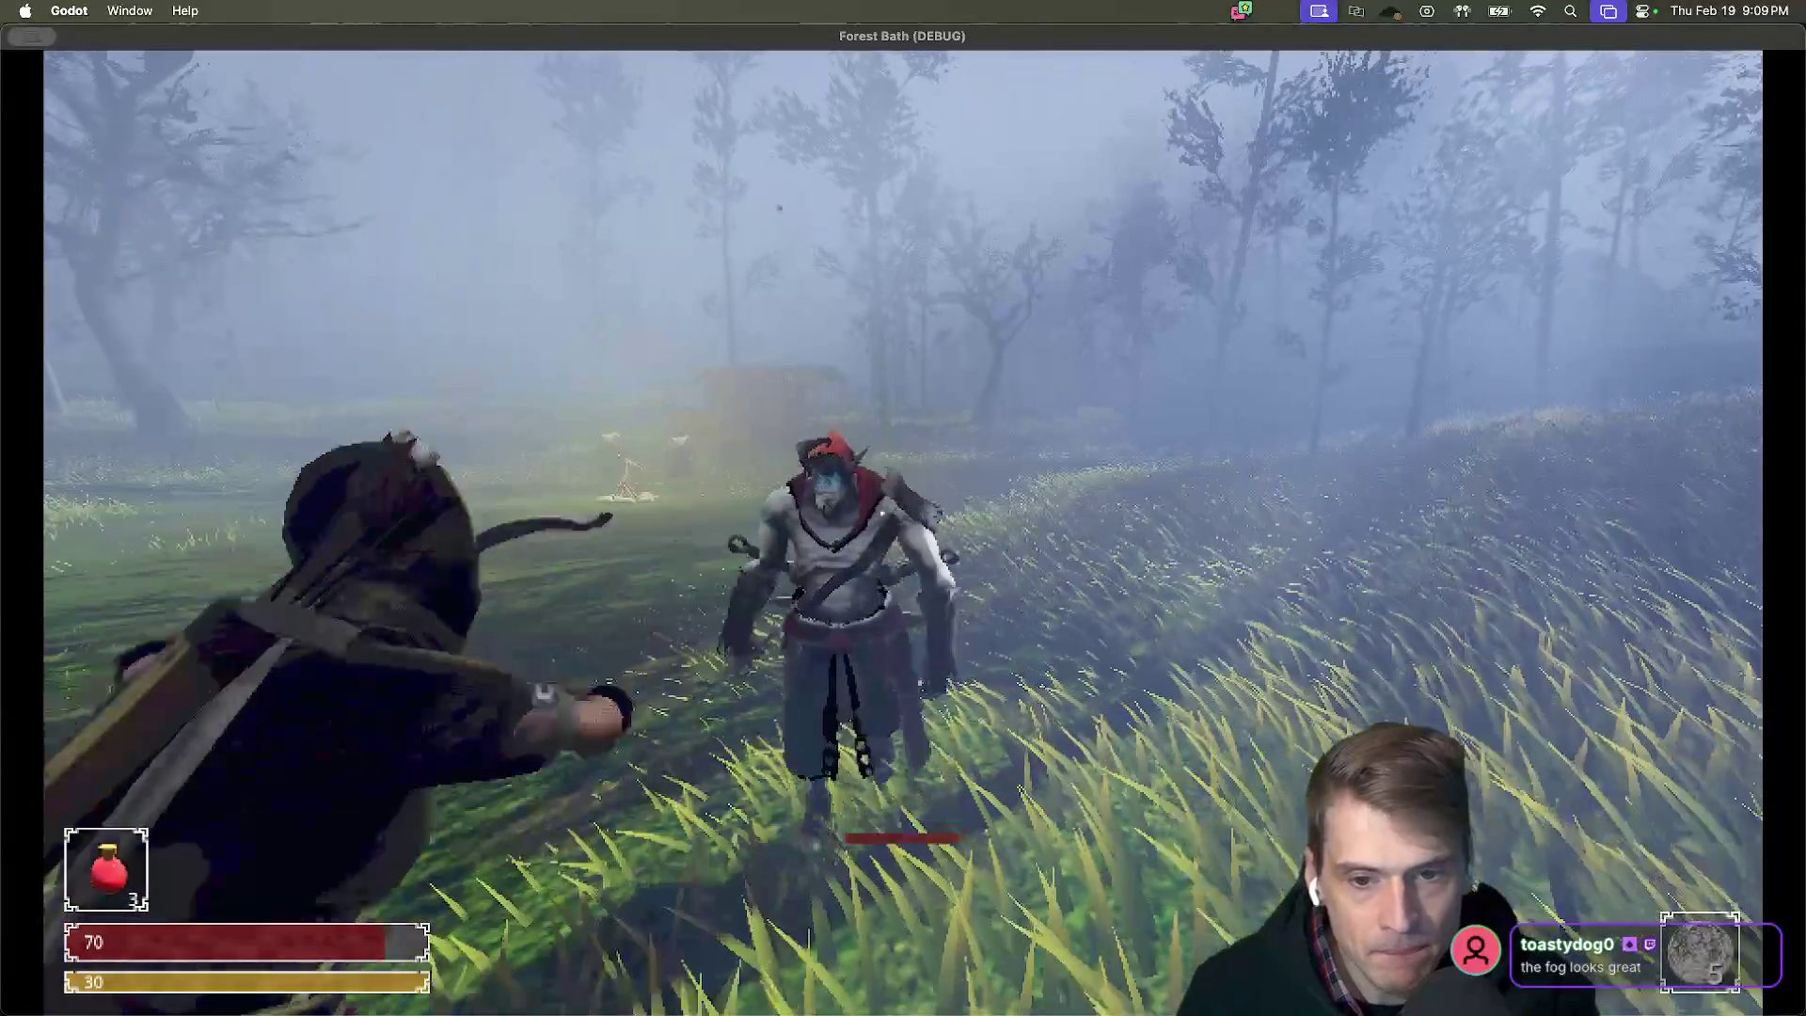
pyautogui.press('w')
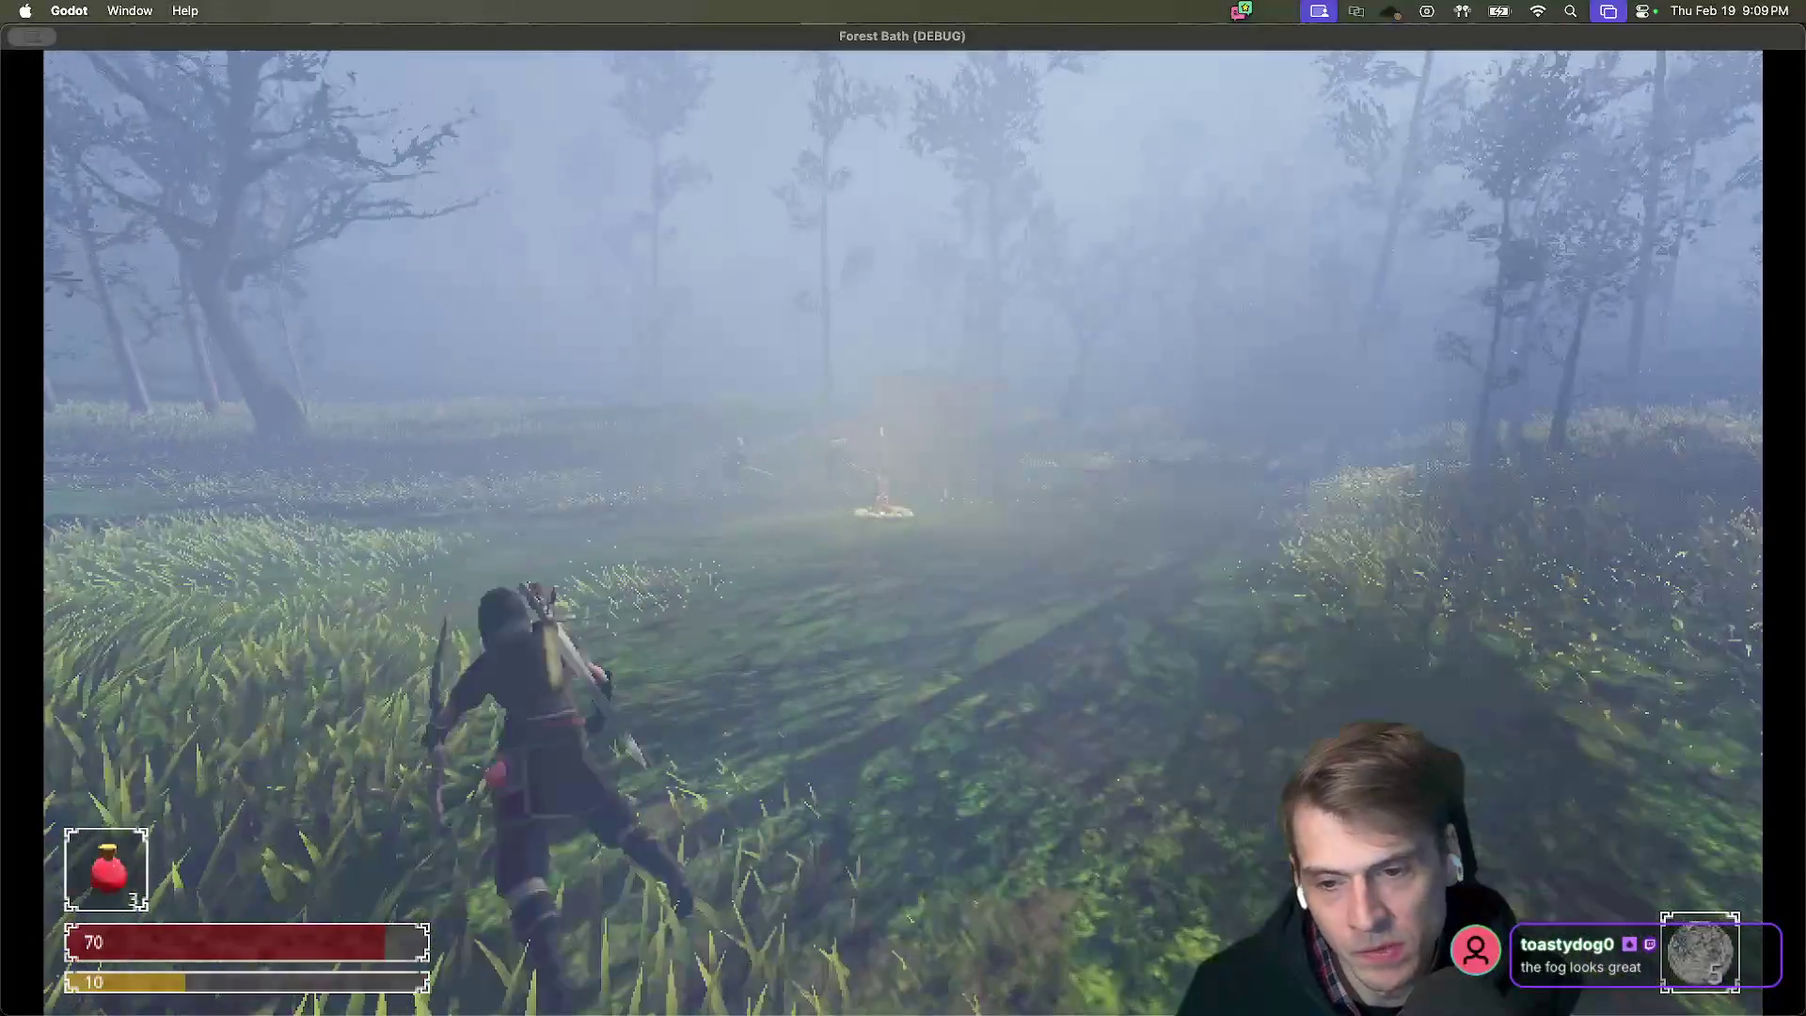
pyautogui.press('w')
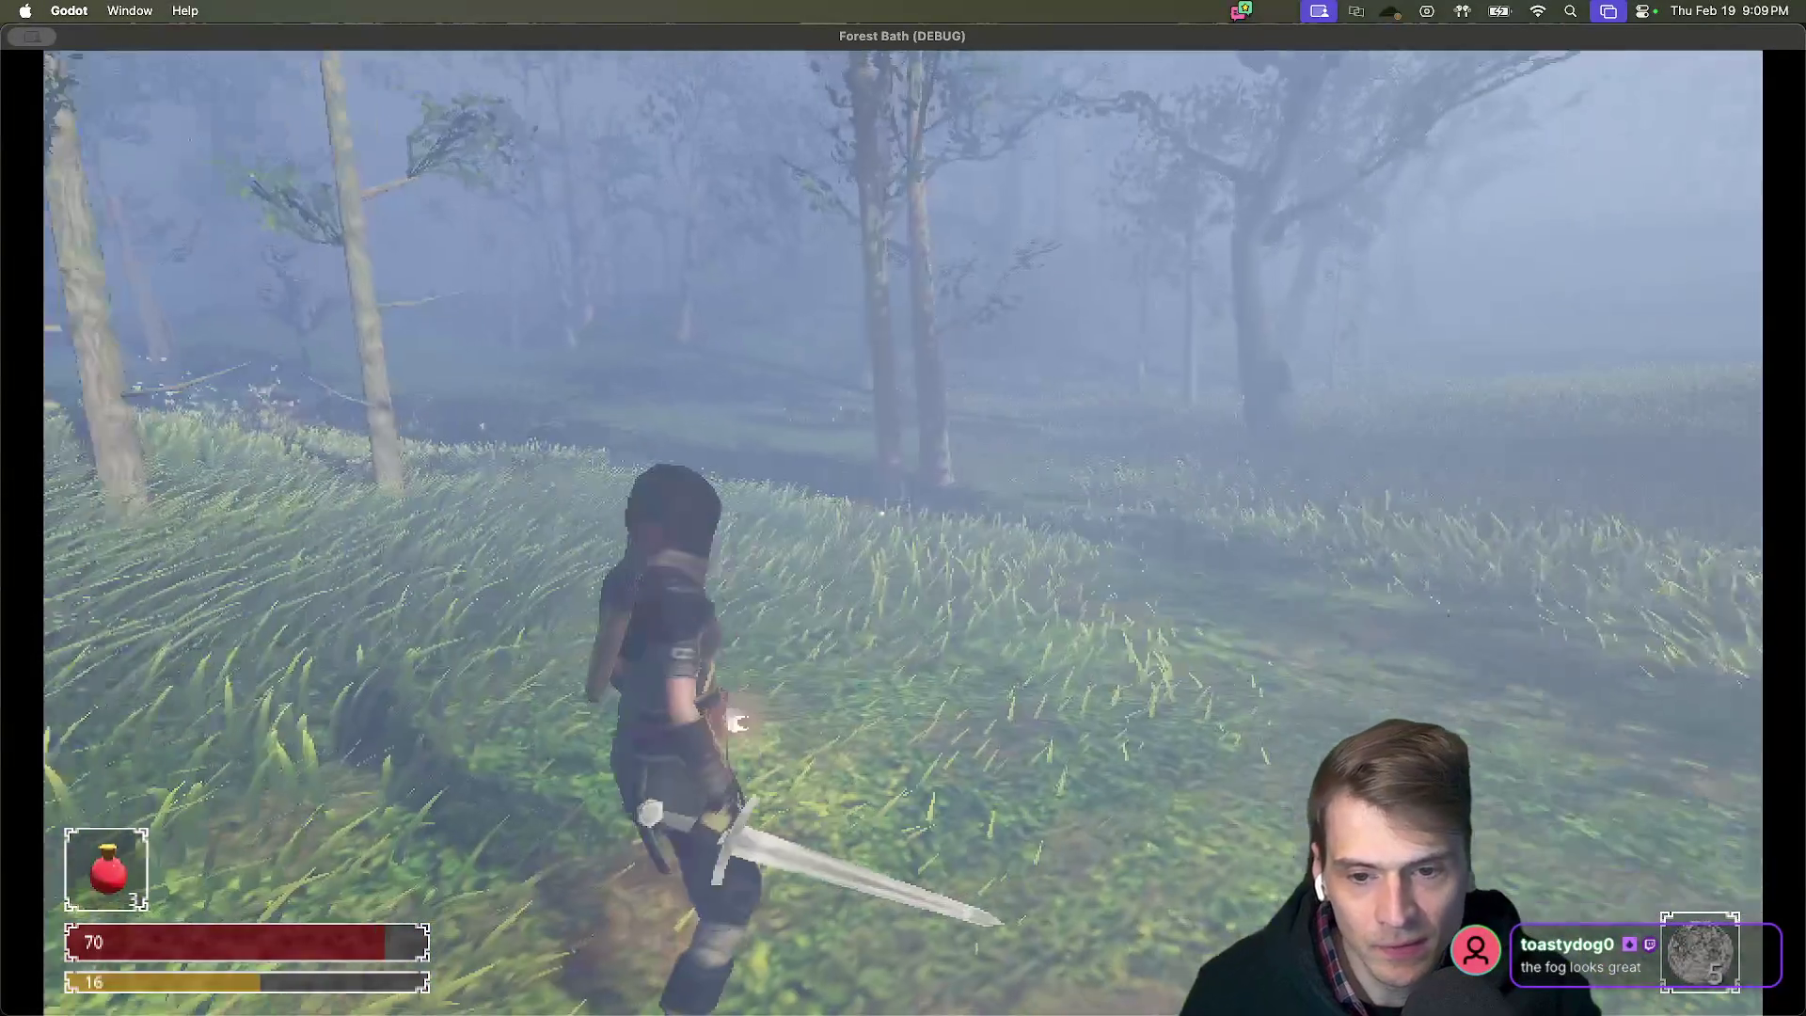
pyautogui.press('w')
pyautogui.press('r')
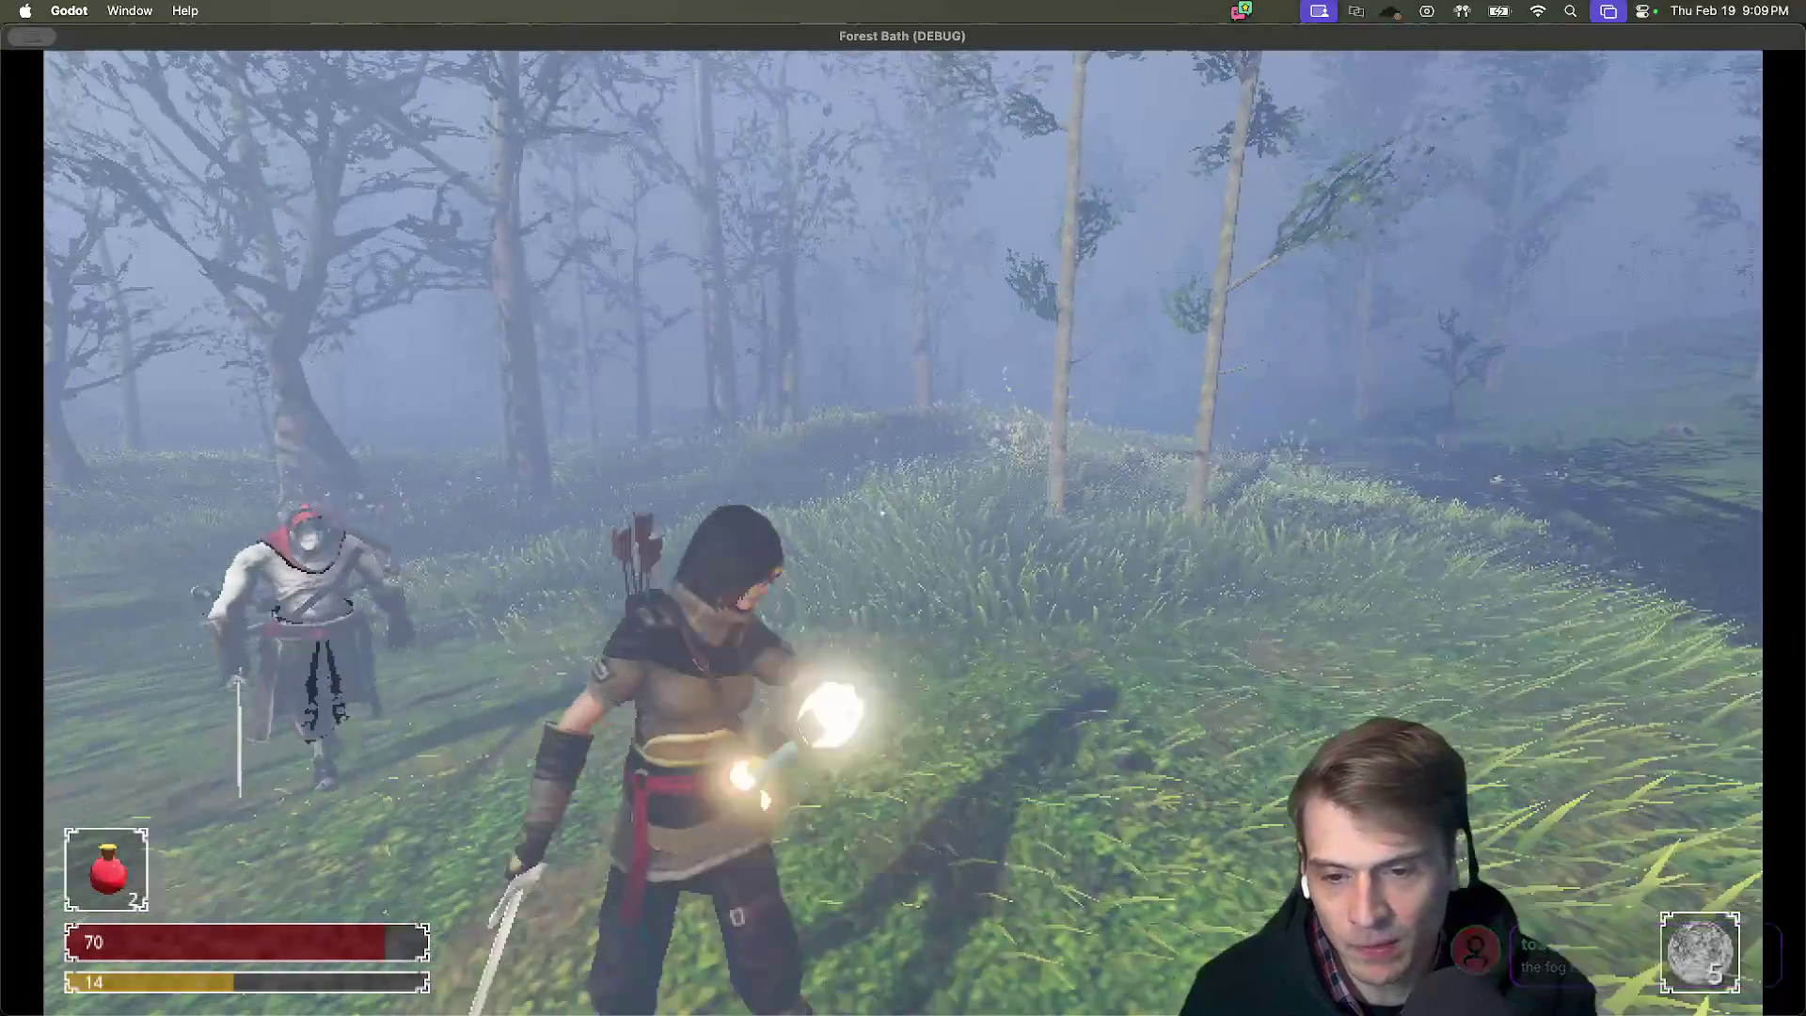
pyautogui.press('r')
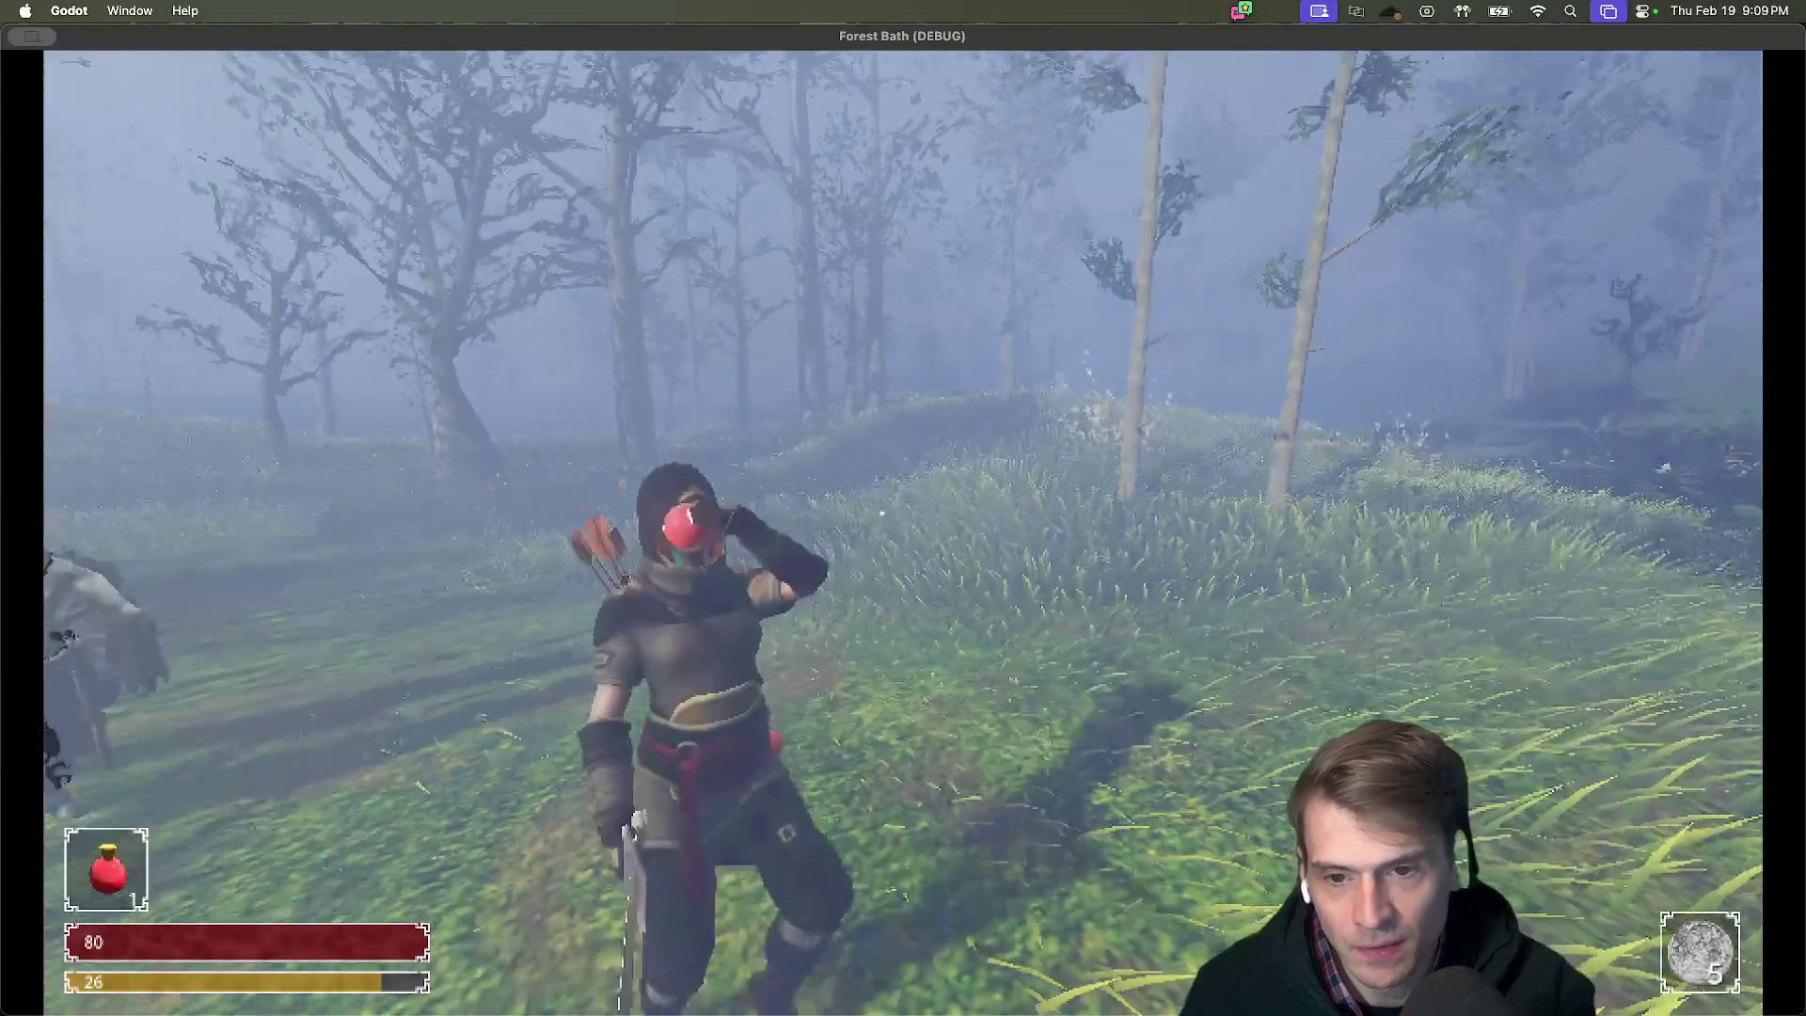
pyautogui.press('w')
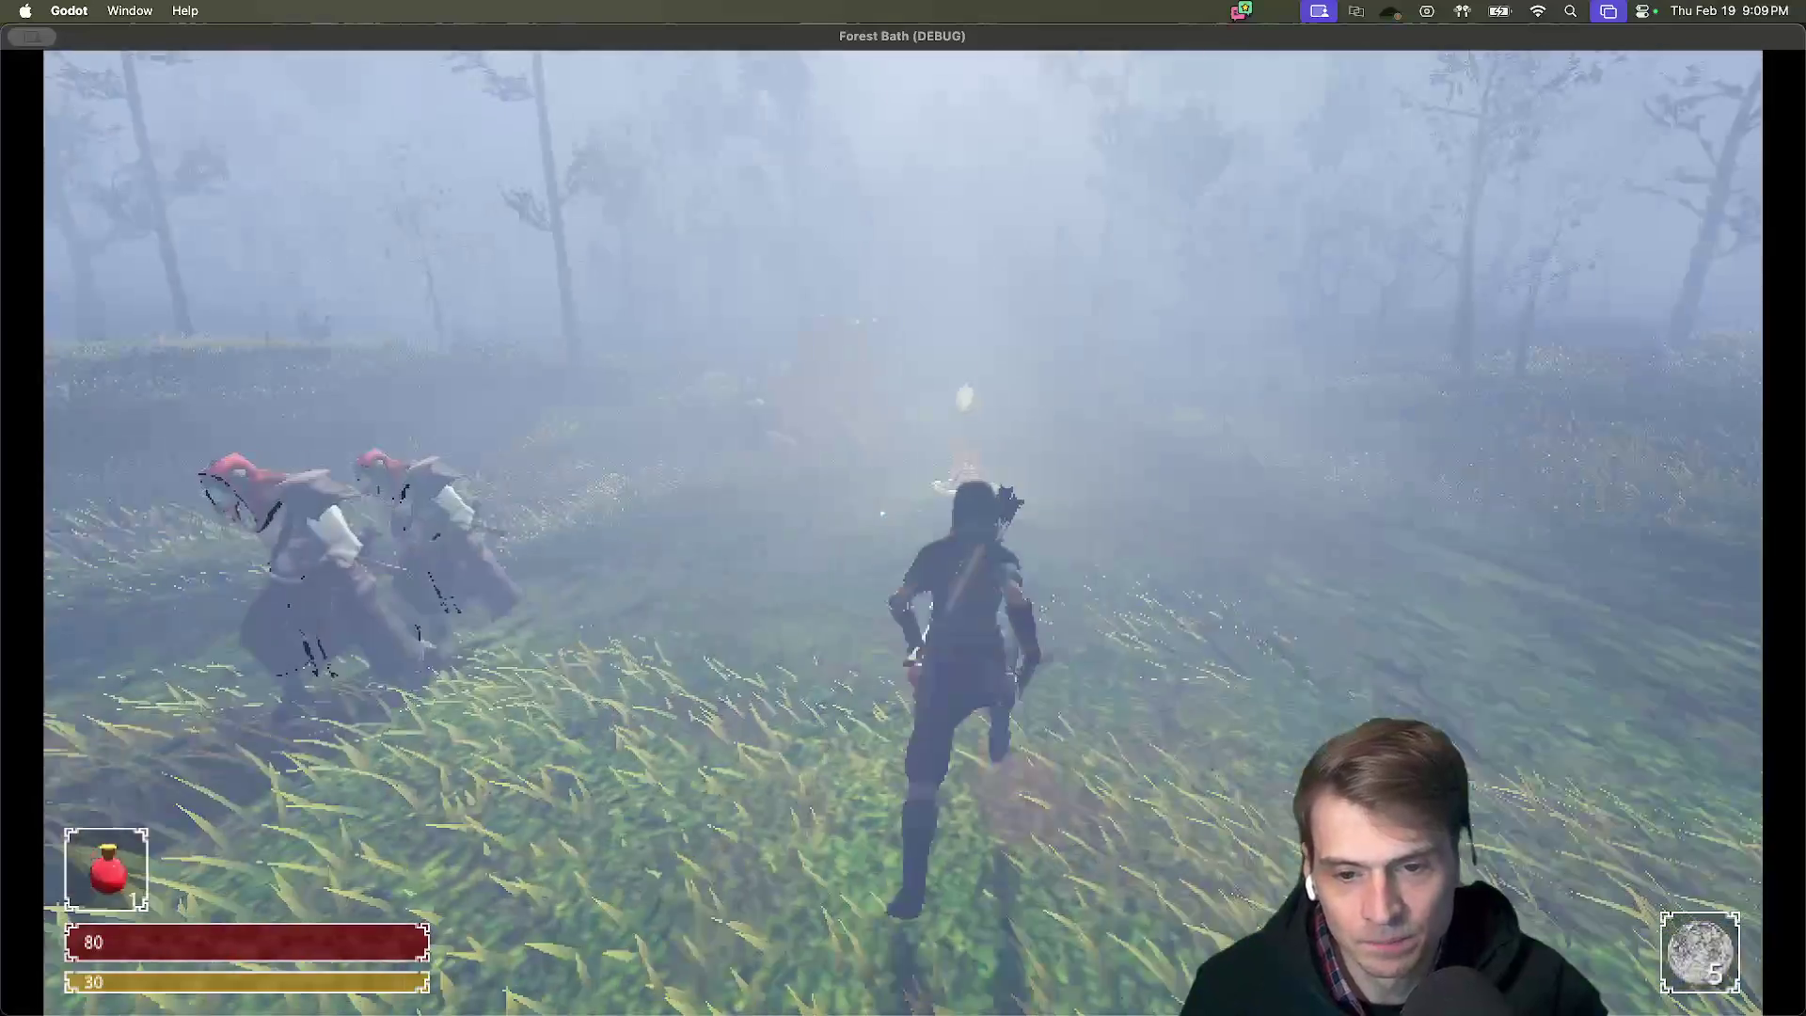
pyautogui.press('w')
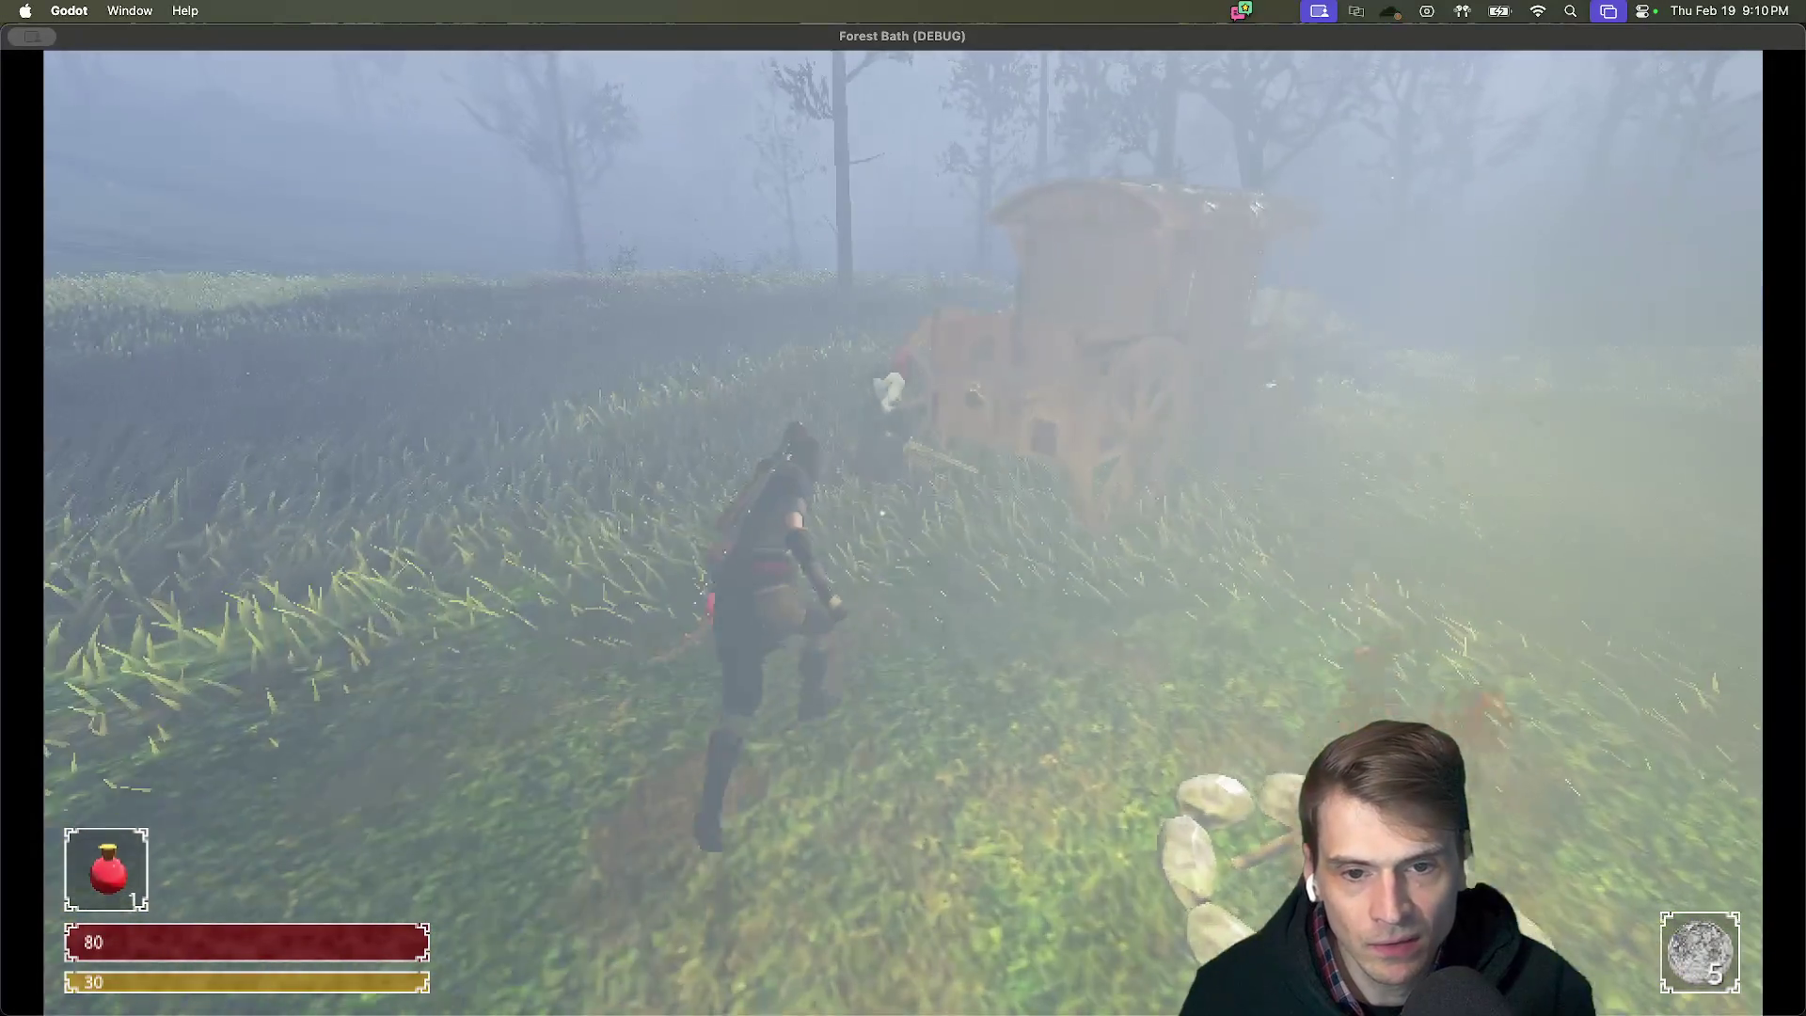
pyautogui.press('space')
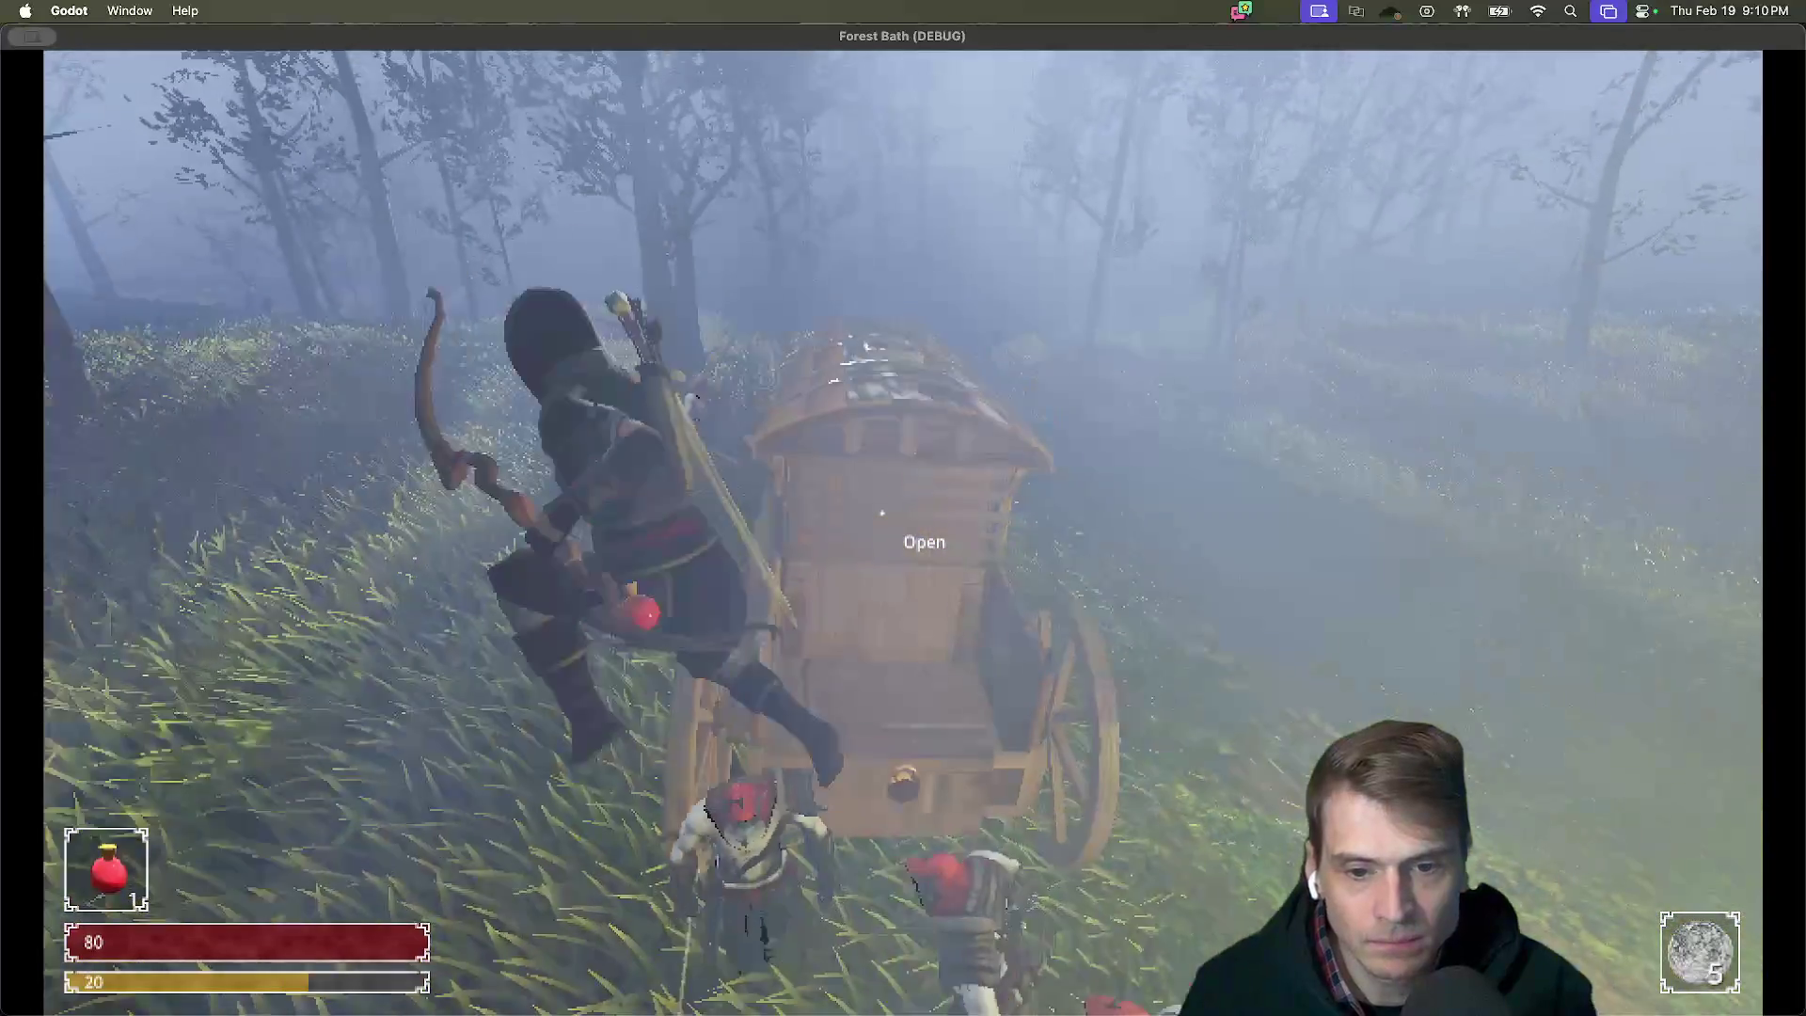
# Step: Quit the game from the in-game settings menu and dismiss the crash report dialog
pyautogui.press('Tab')
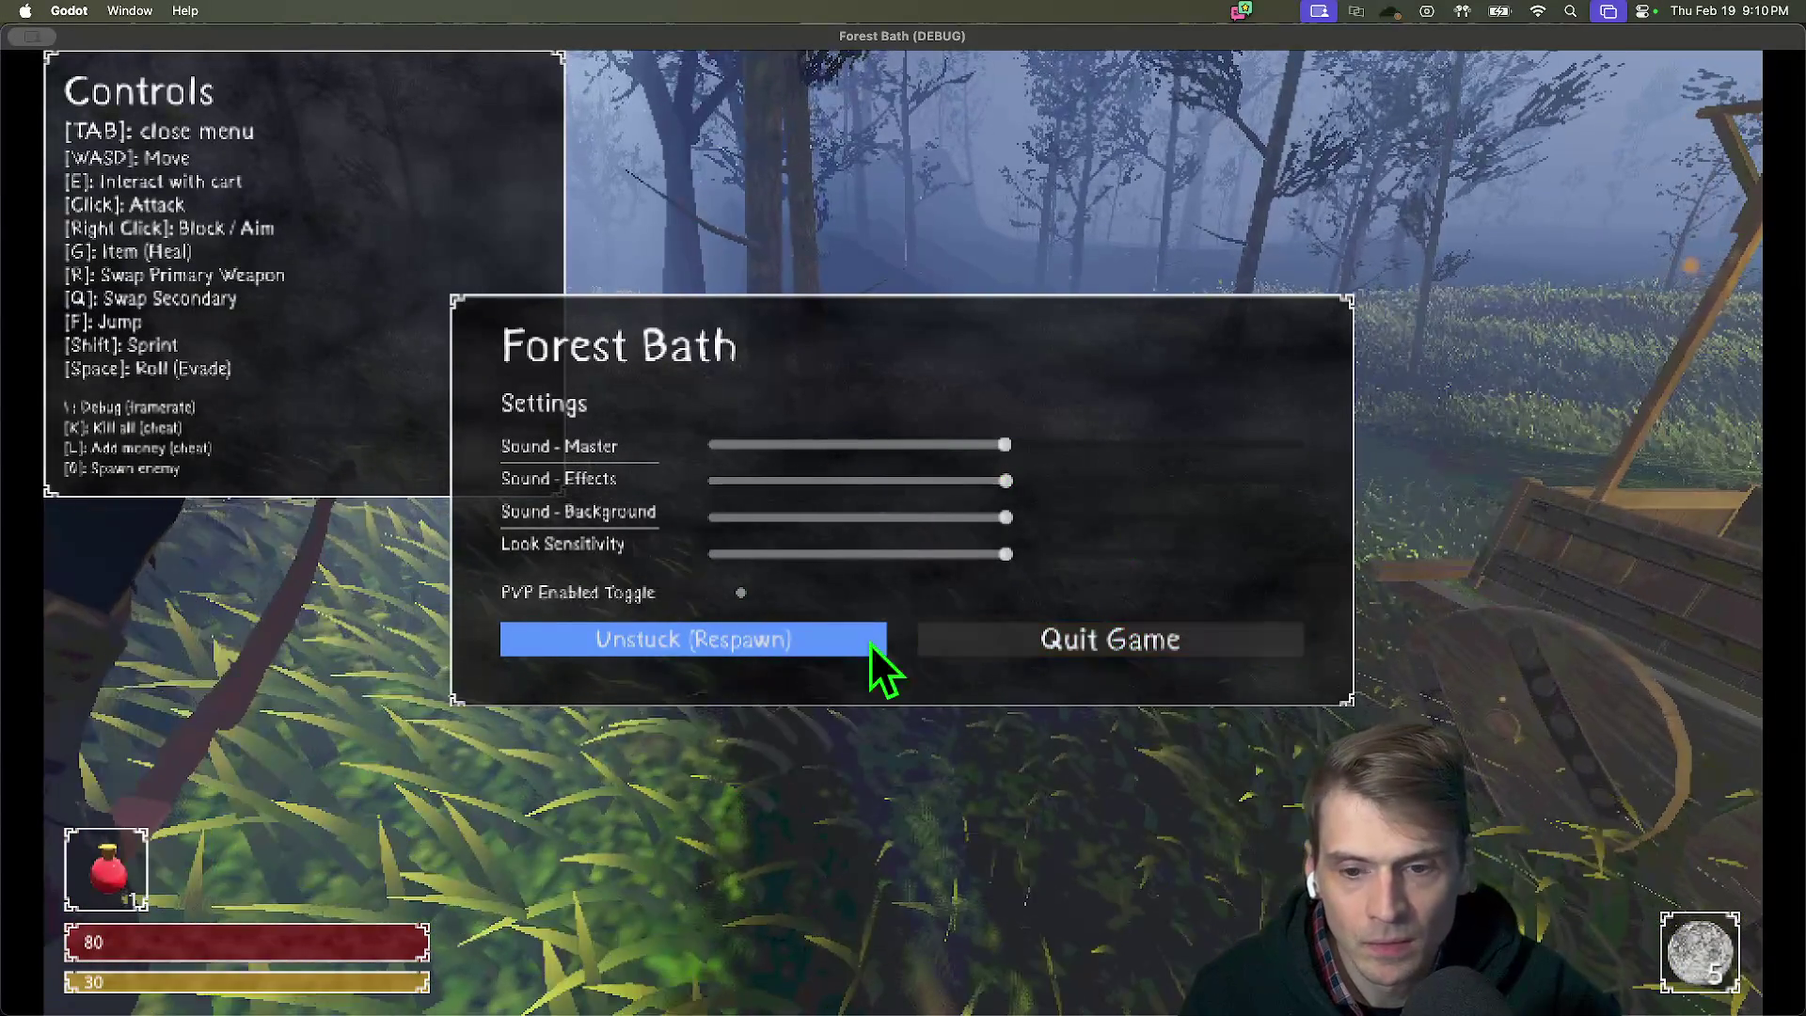
pyautogui.click(1168, 635)
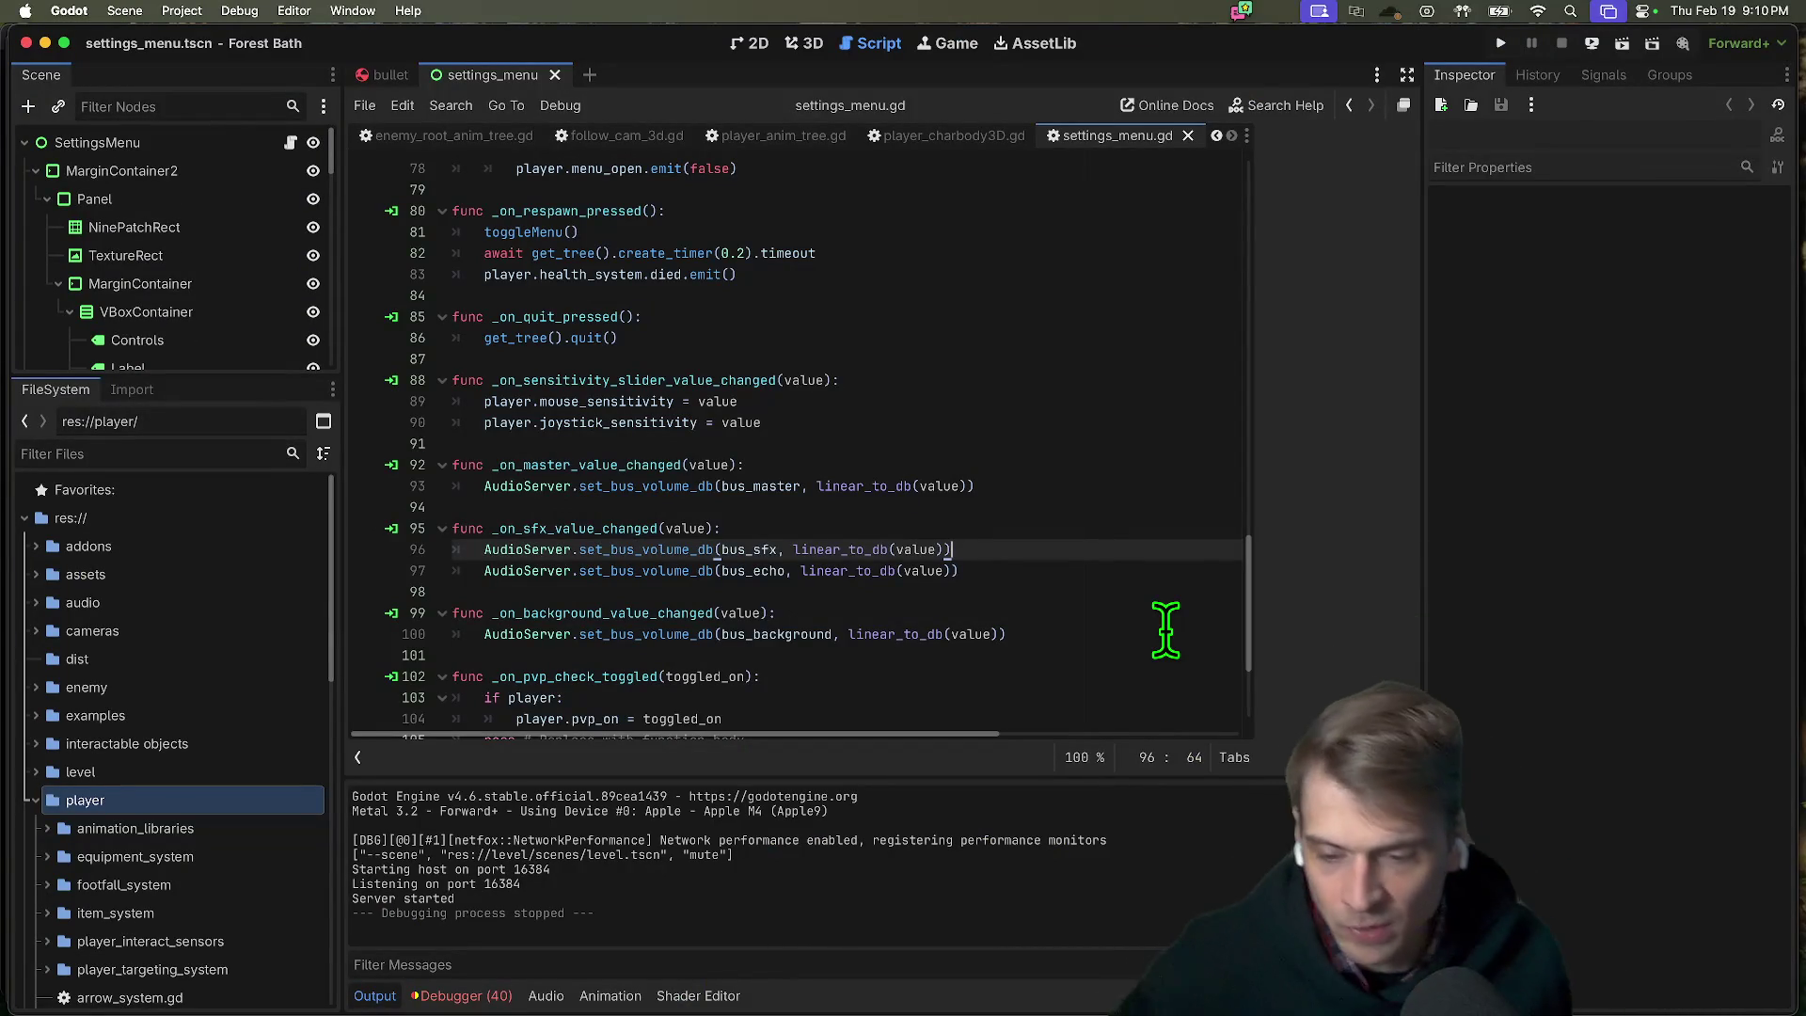
pyautogui.scroll(-3, 1148, 584)
pyautogui.click(894, 443)
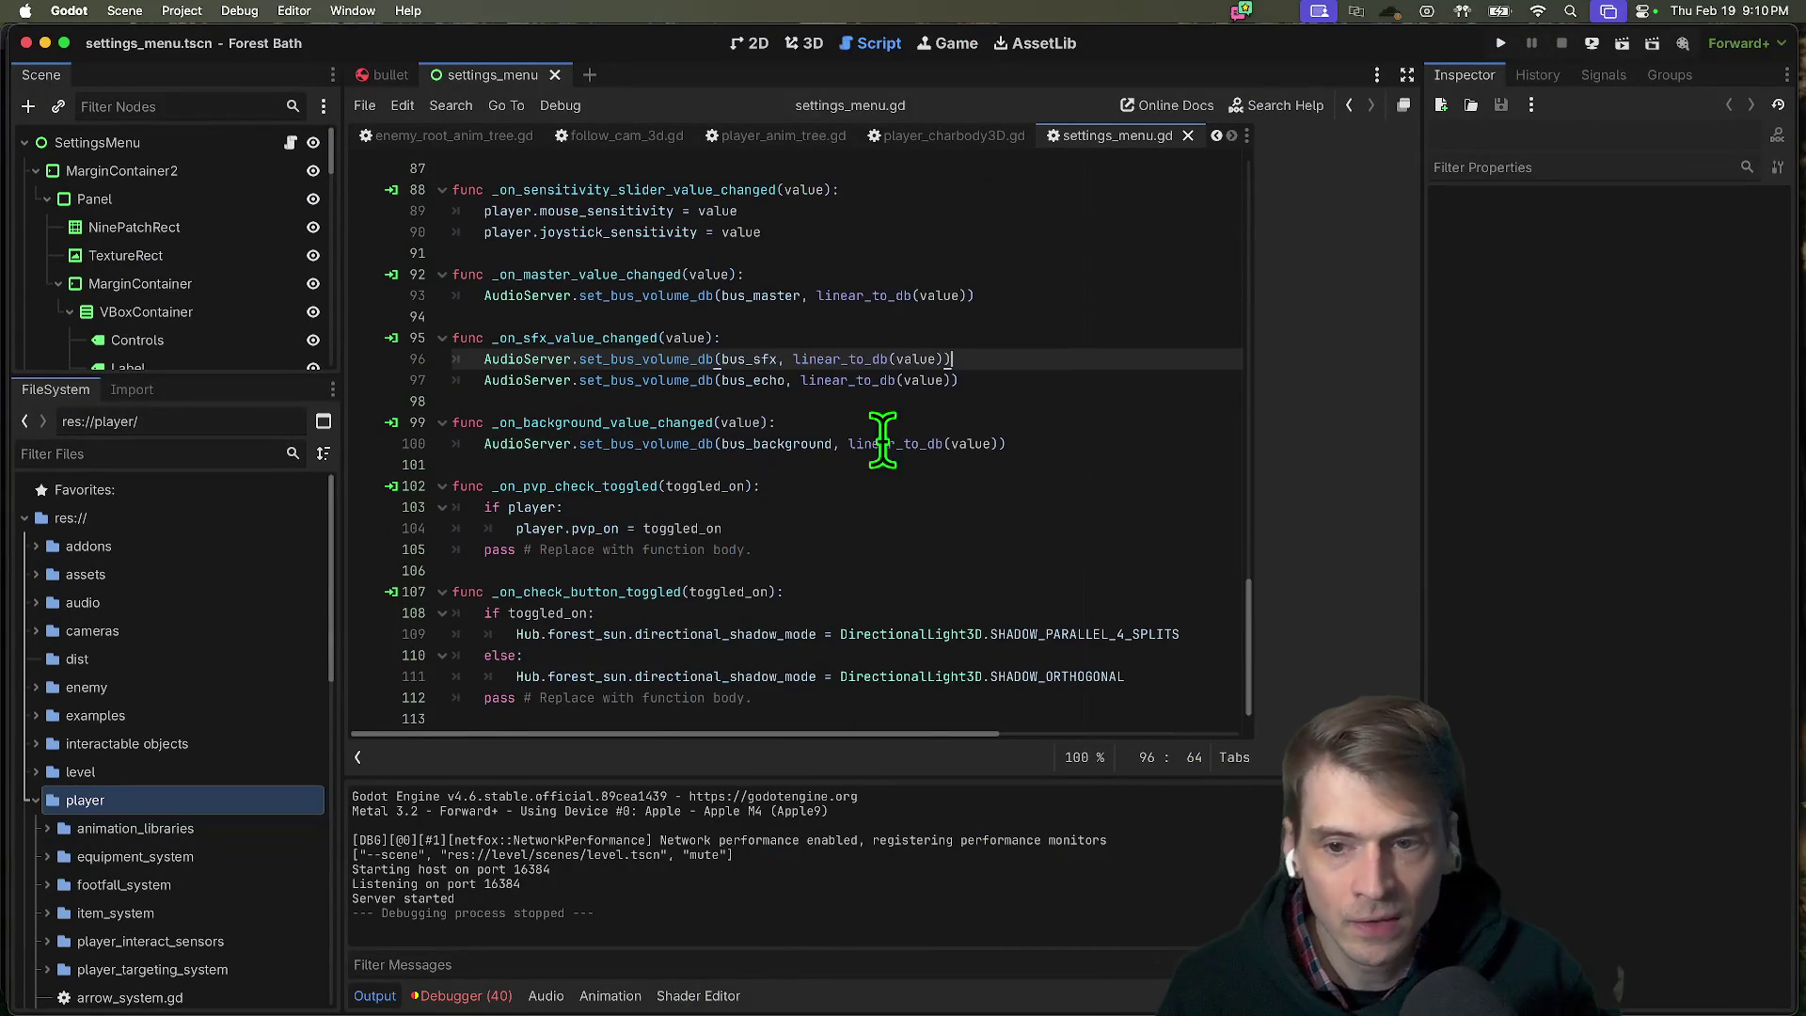
# Step: Quit Forest Bath to the project list, move it aside, and bring the Bluesky post forward
pyautogui.click(889, 570)
pyautogui.click(182, 10)
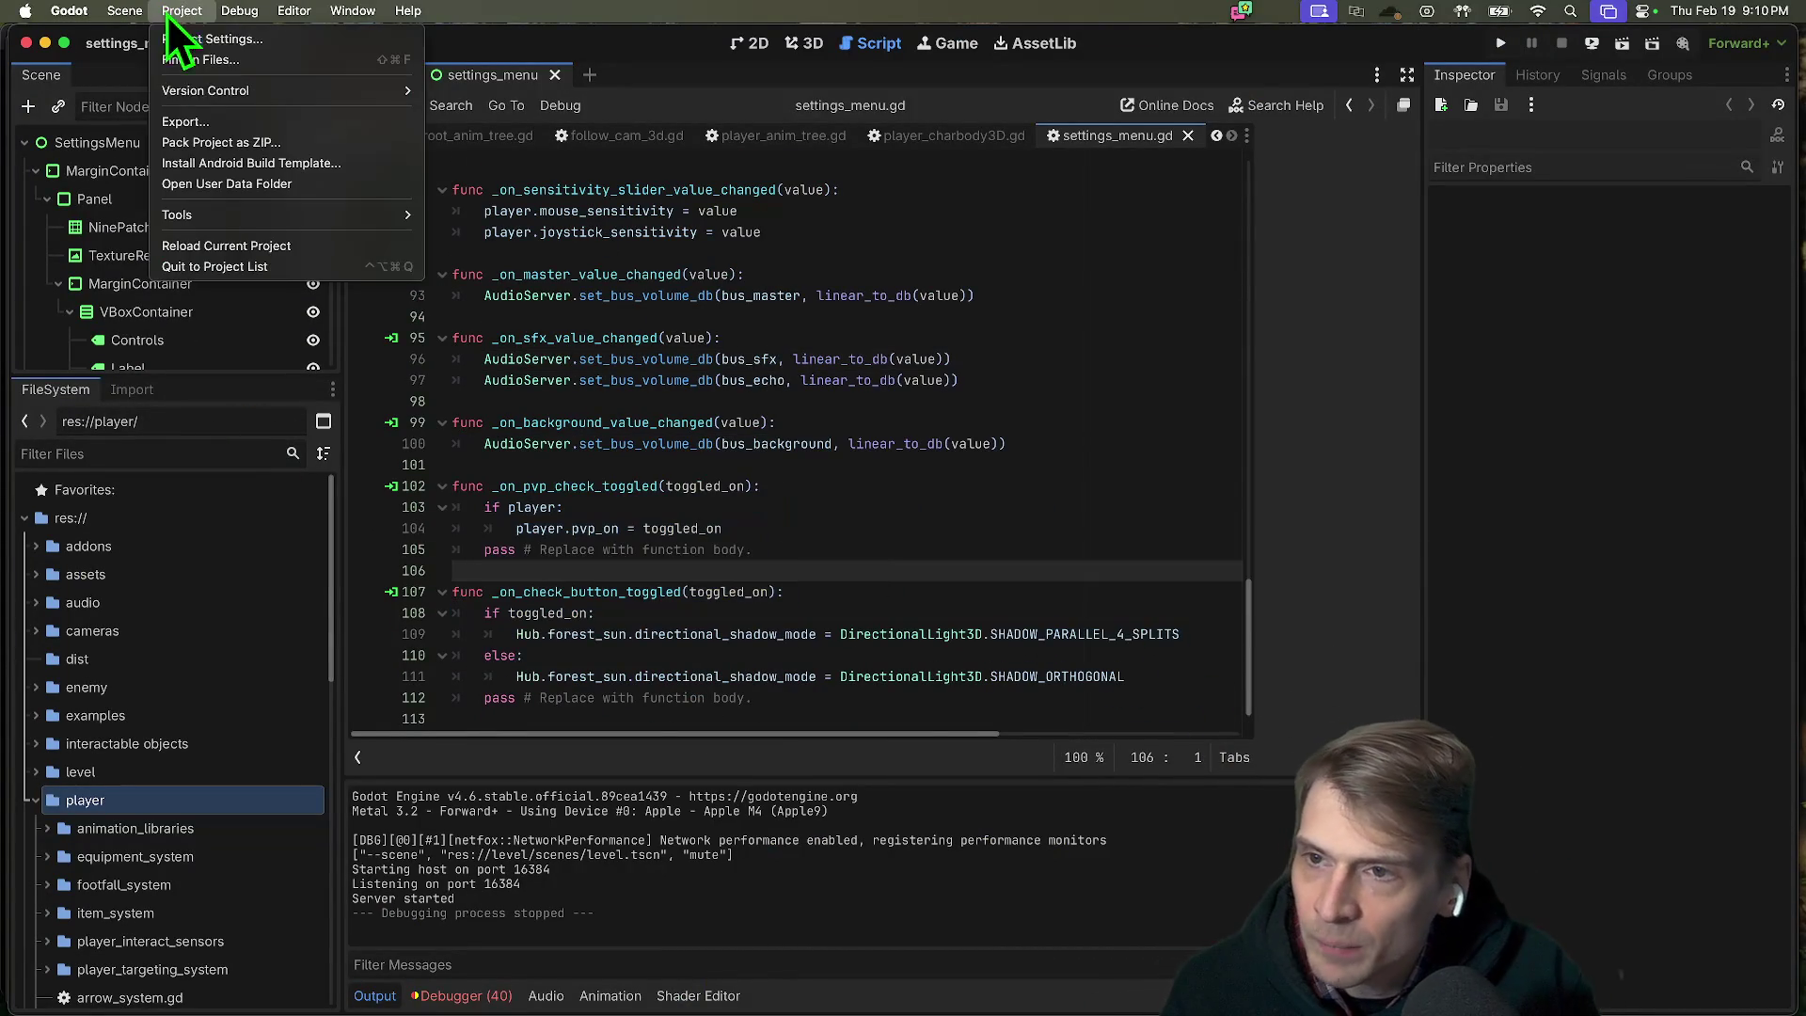
pyautogui.click(202, 247)
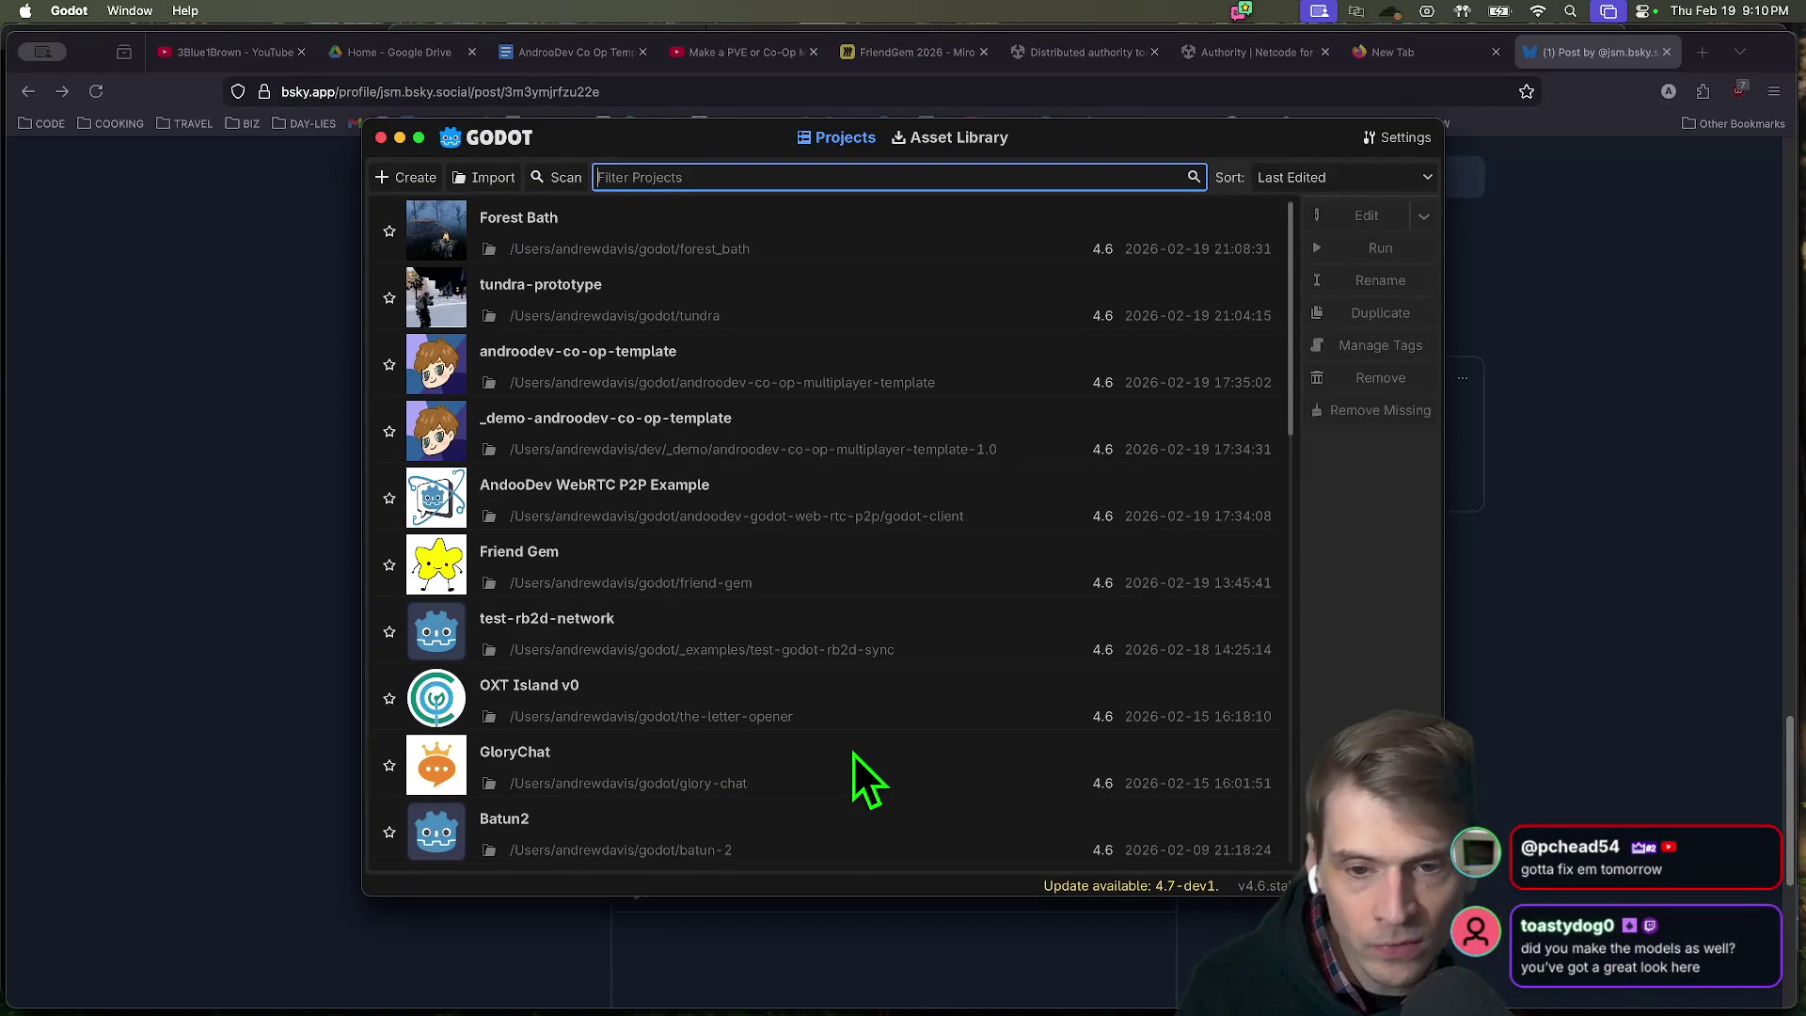
pyautogui.moveTo(724, 154); pyautogui.dragTo(446, 104)
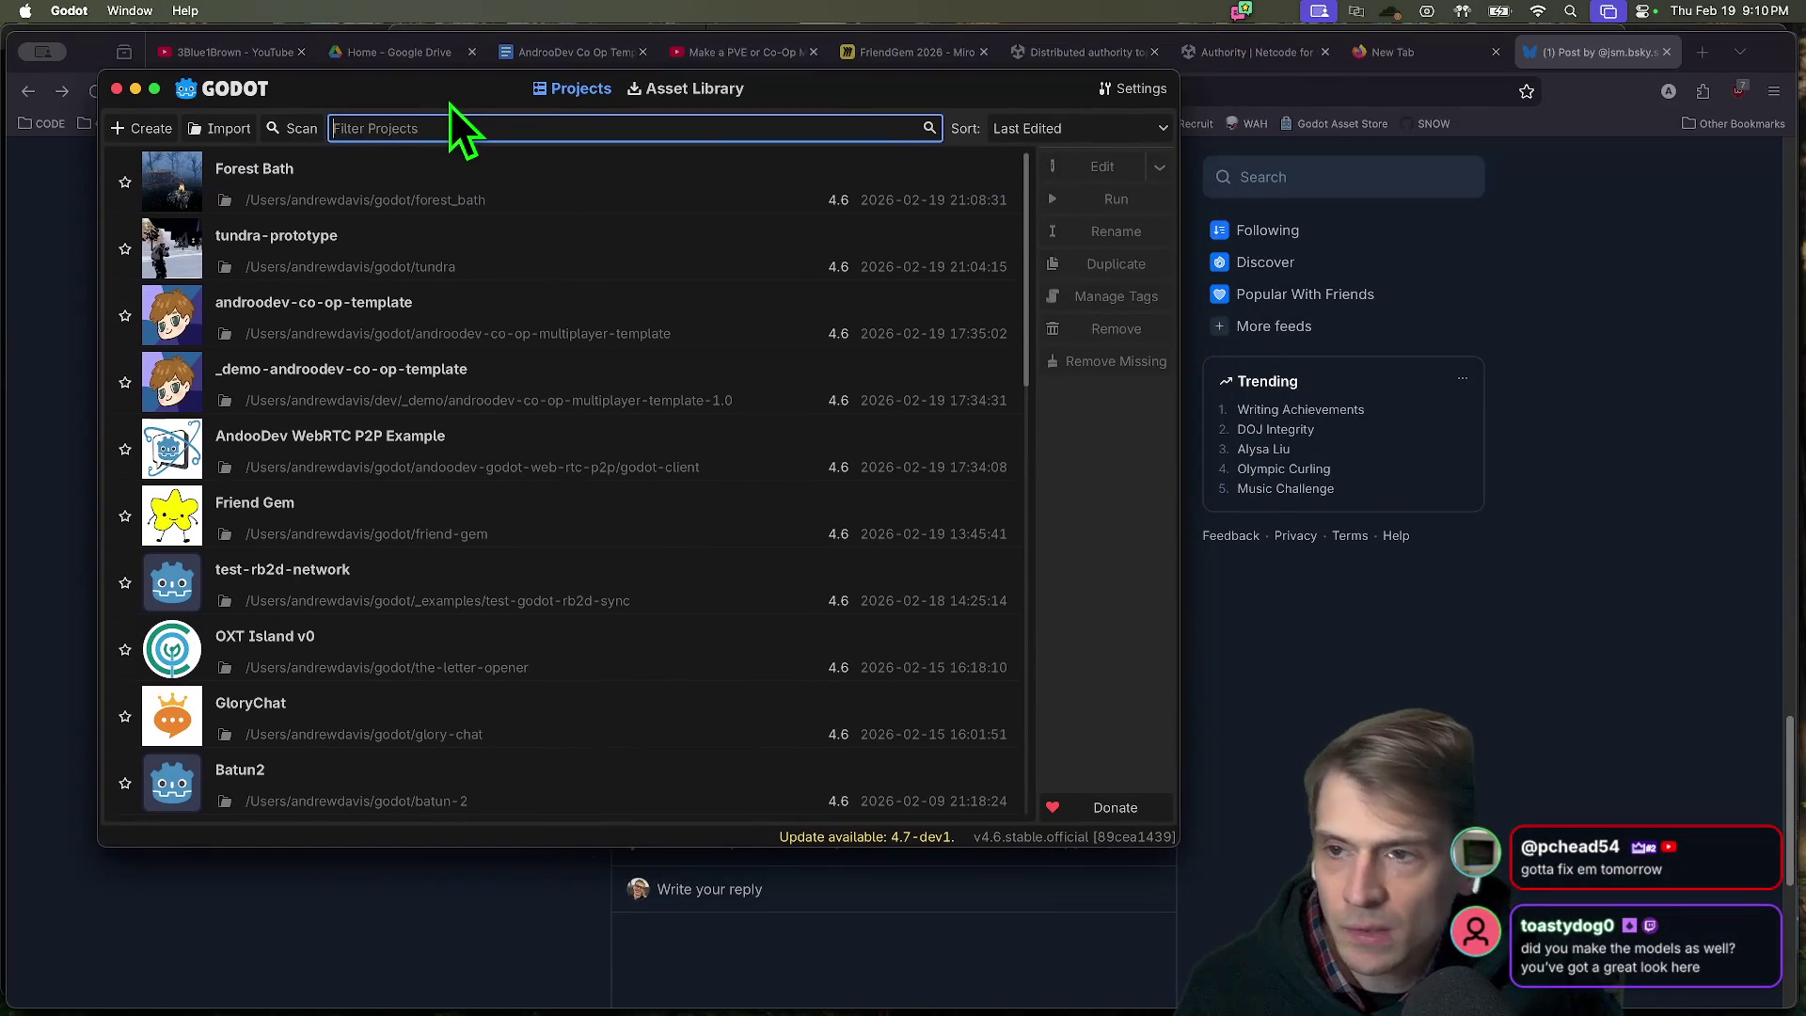
pyautogui.click(1240, 866)
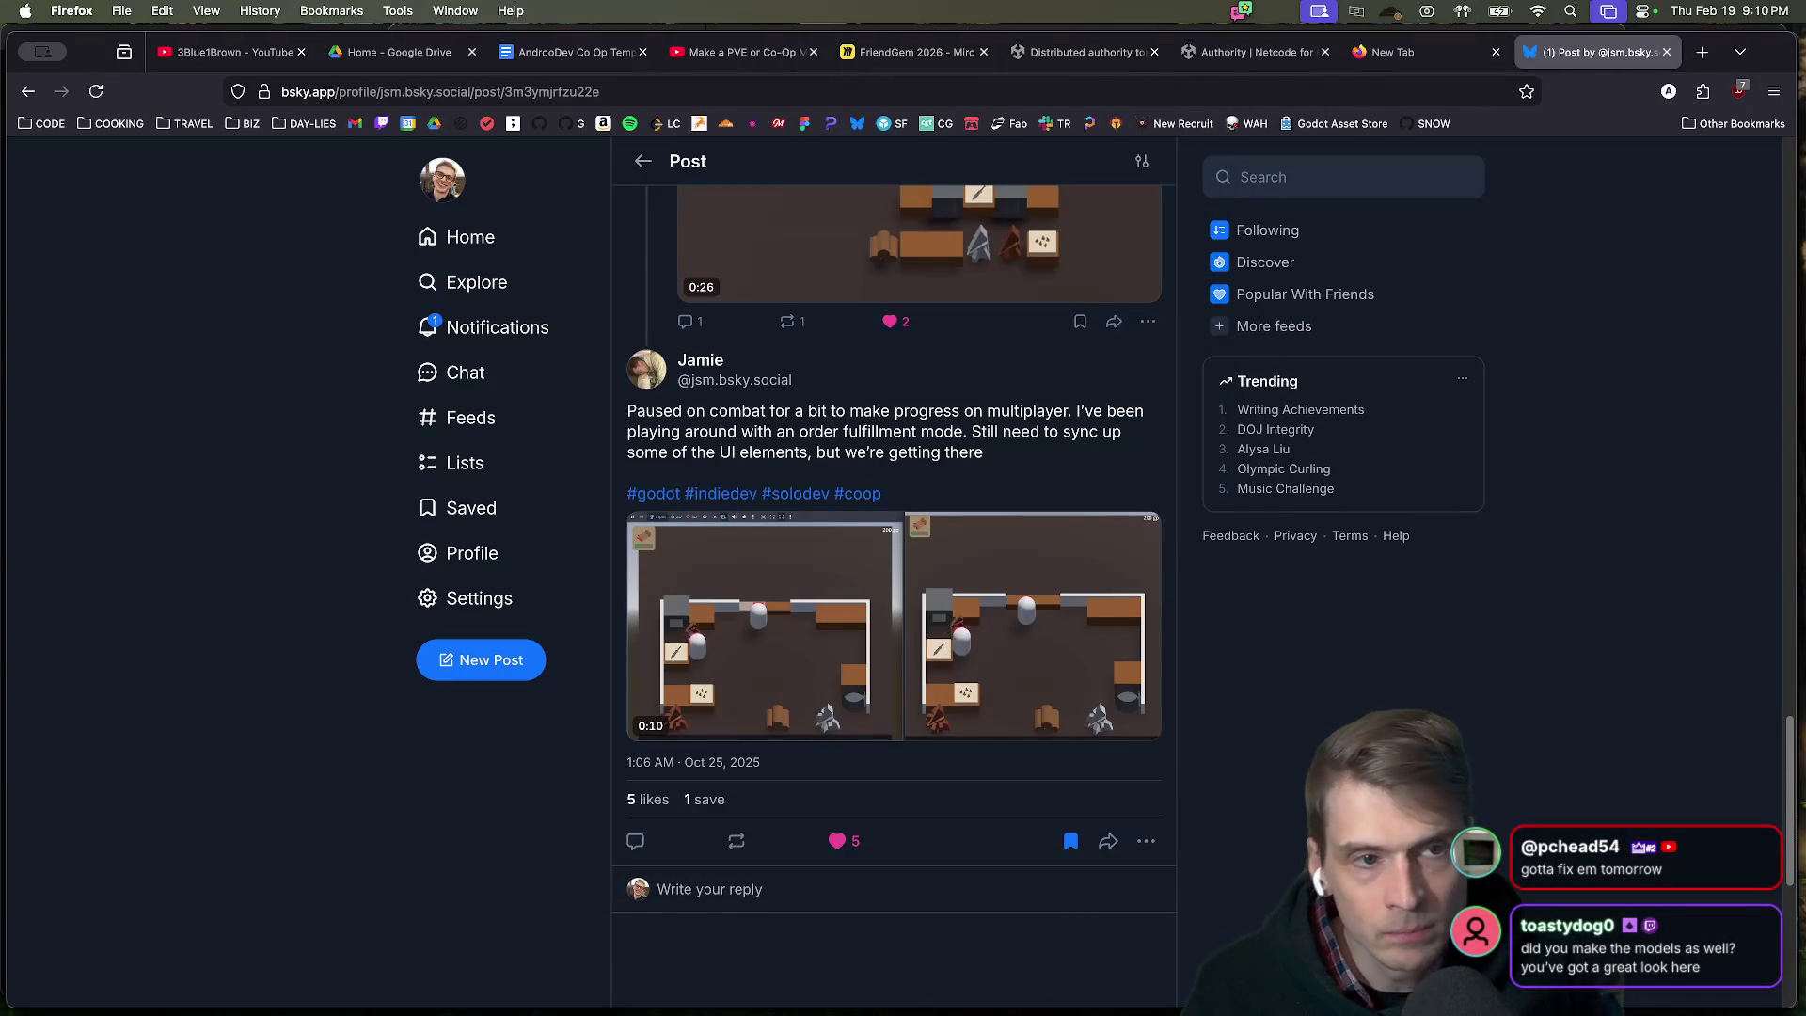
# Step: Visit Mixamo in a new tab and preview the Vanguard and Erika Archer characters
pyautogui.press('cmd+t')
pyautogui.write('mixamo.com/')
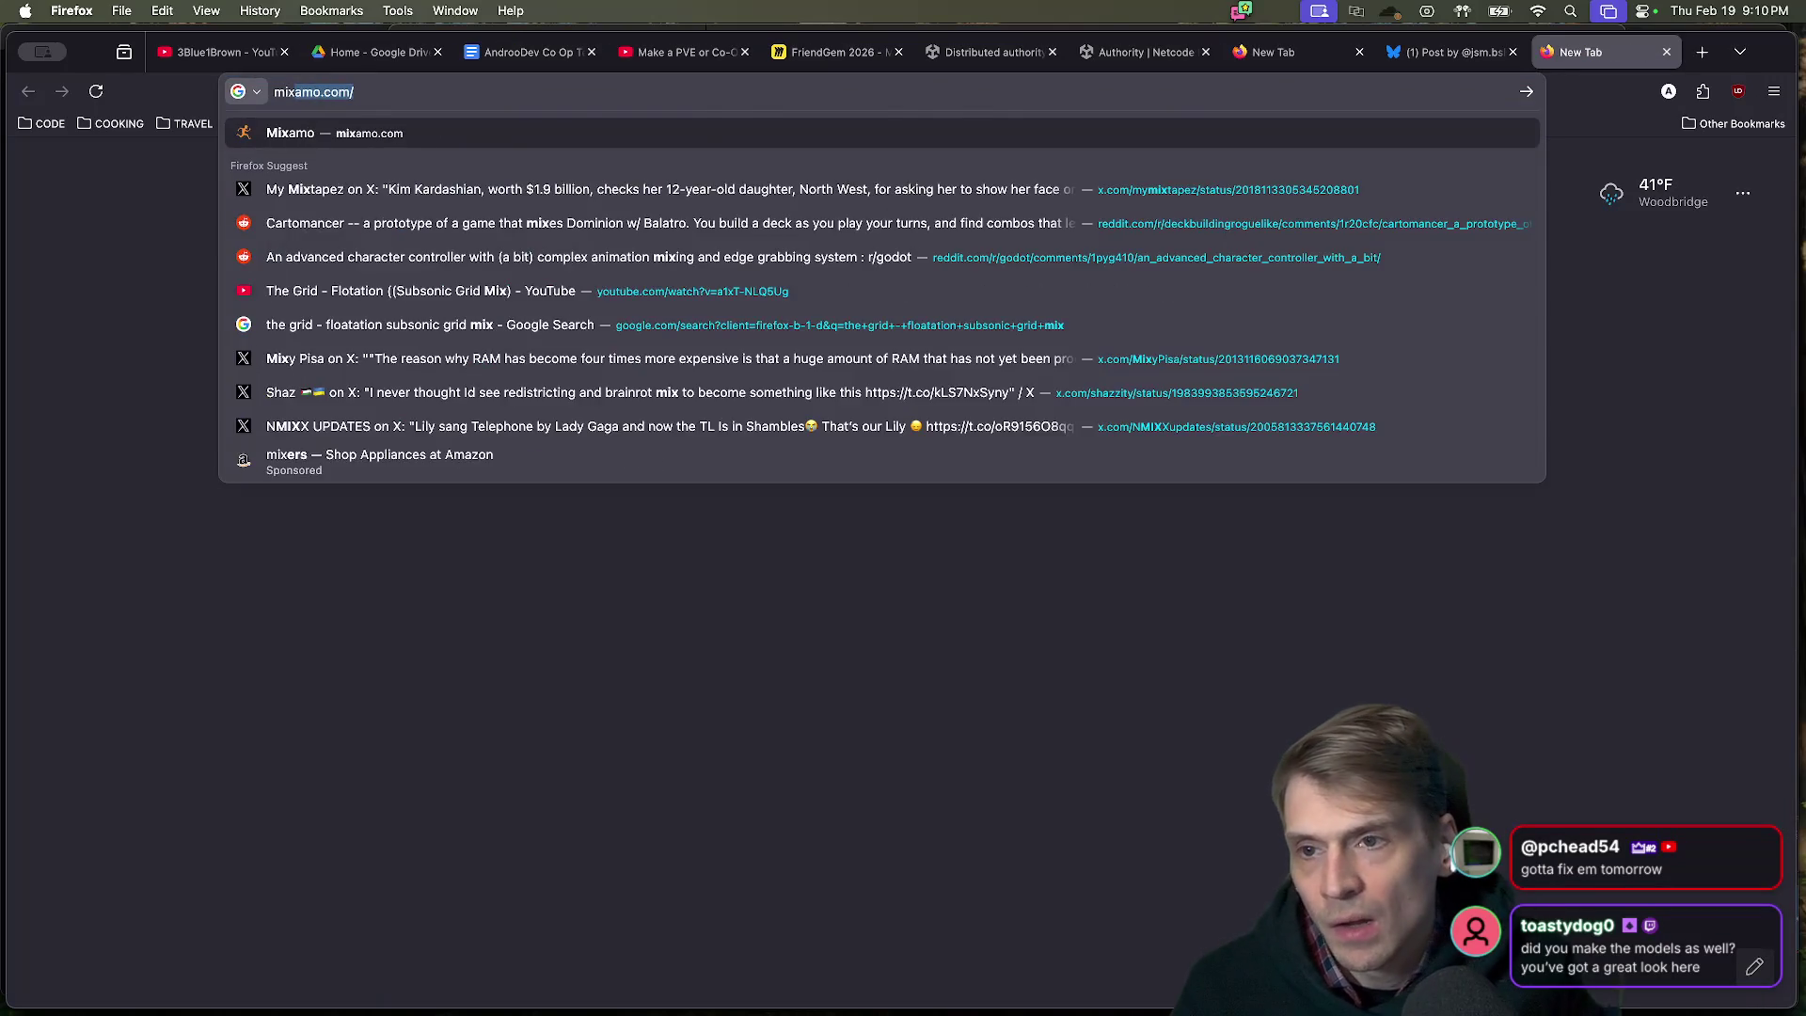
pyautogui.press('Return')
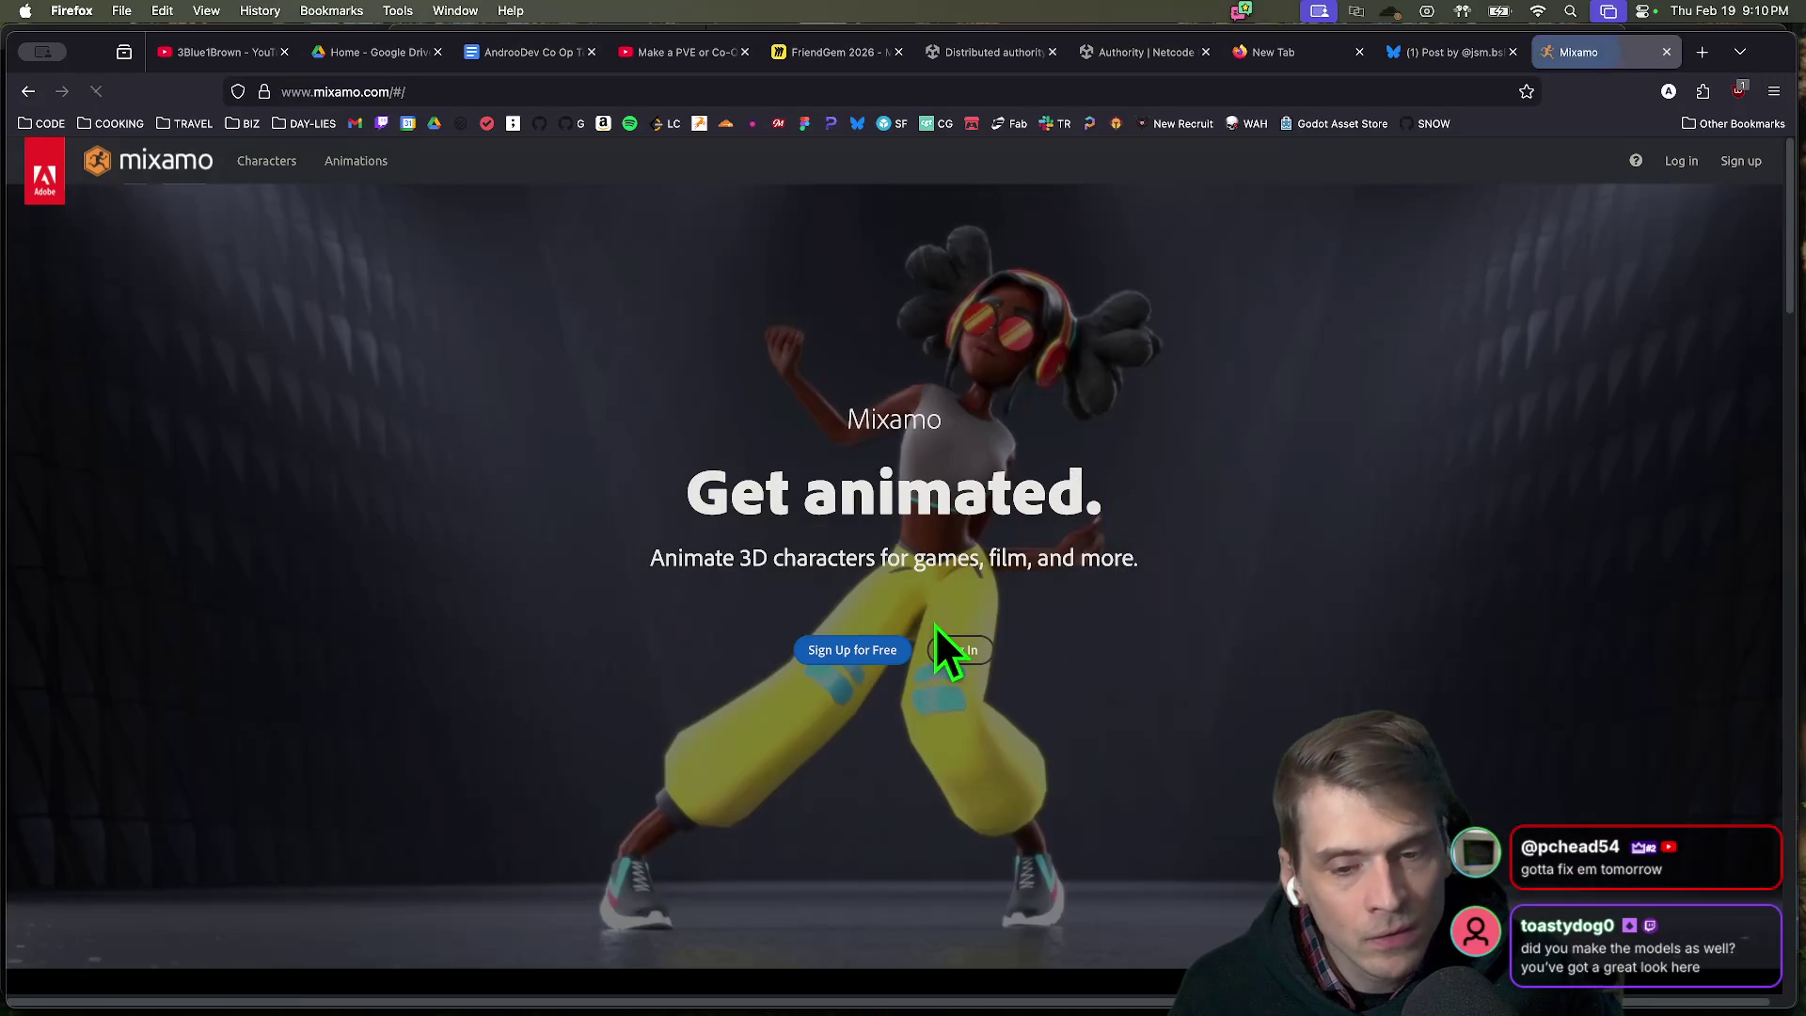
pyautogui.click(266, 161)
pyautogui.scroll(-5, 564, 564)
pyautogui.click(739, 404)
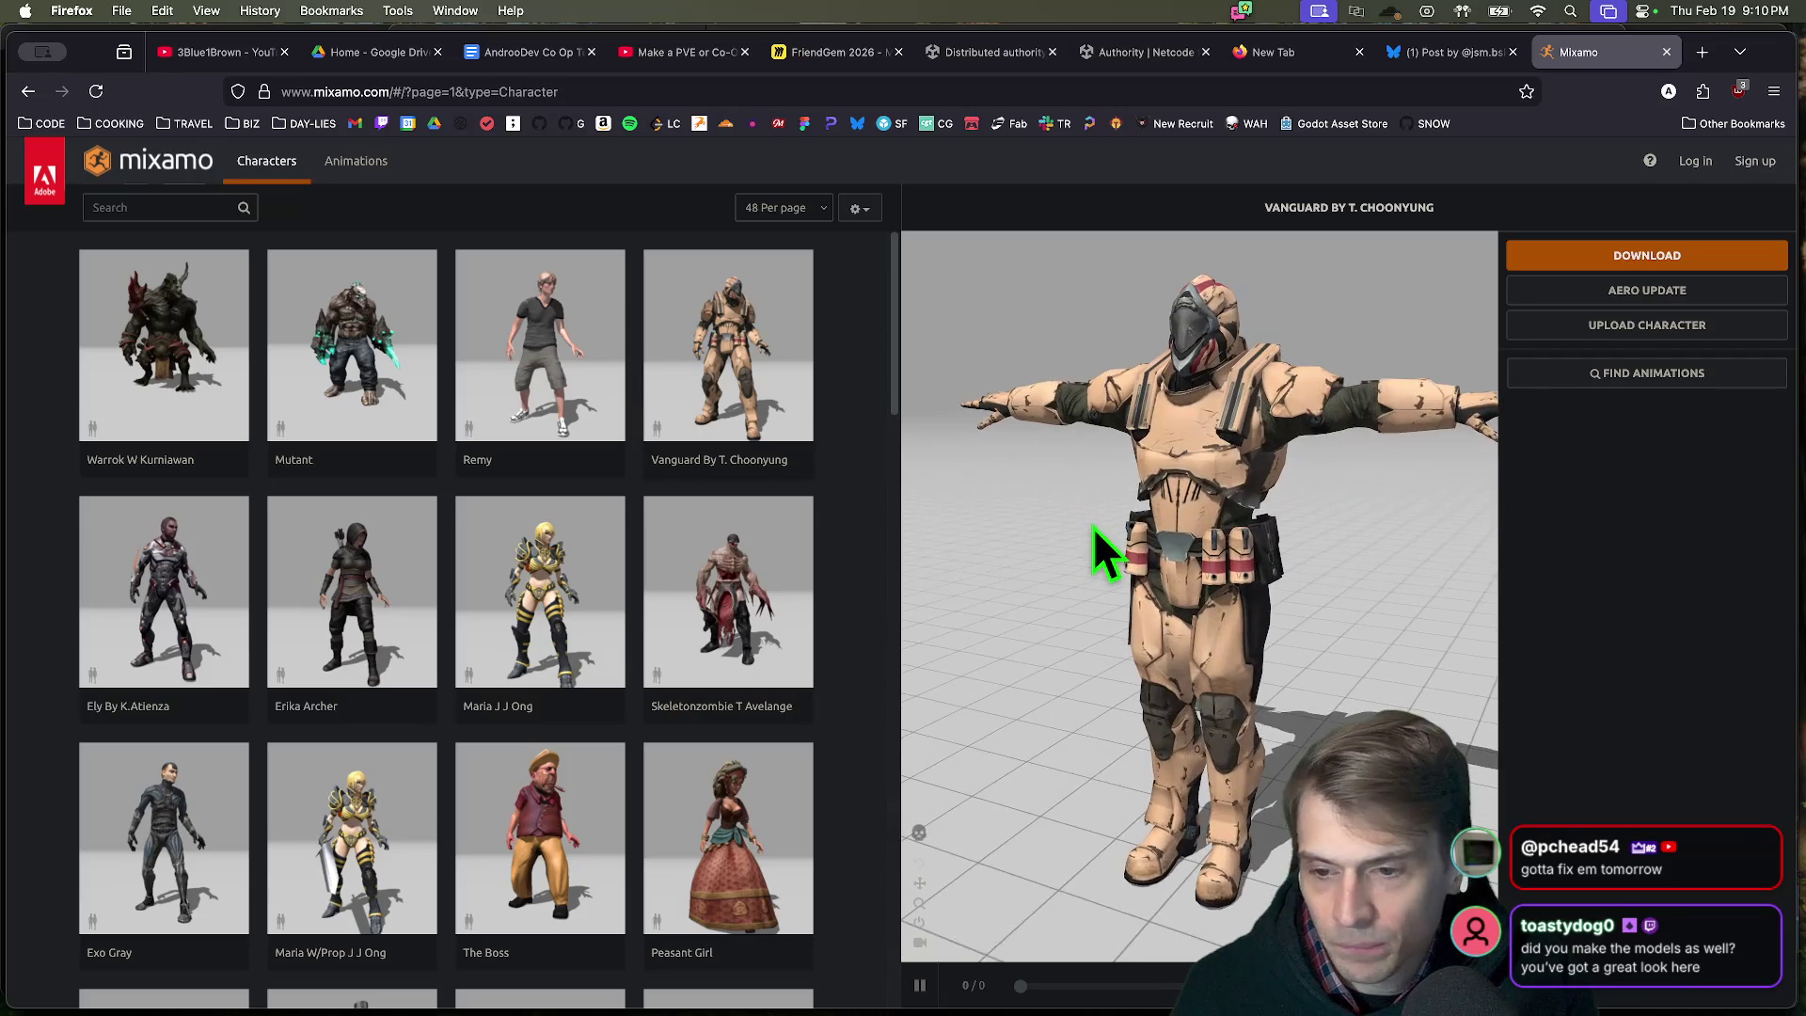
pyautogui.click(419, 649)
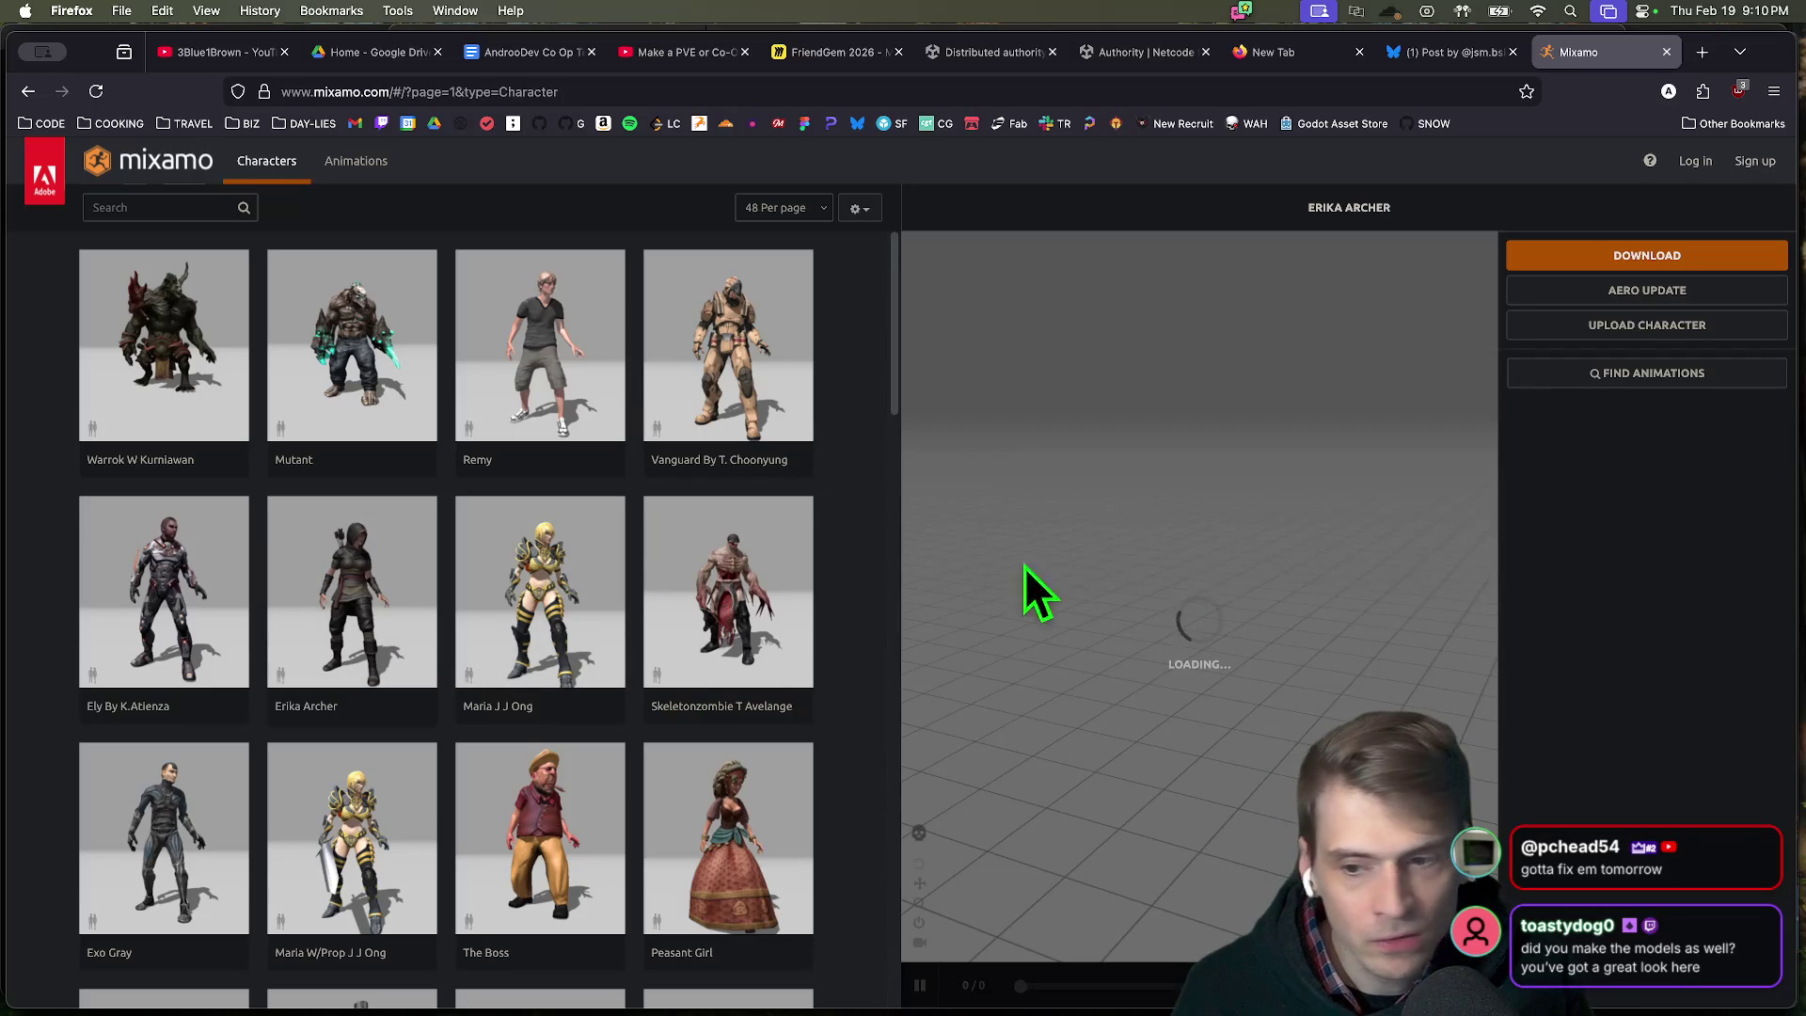
pyautogui.scroll(3, 1010, 545)
pyautogui.scroll(-5, 1139, 508)
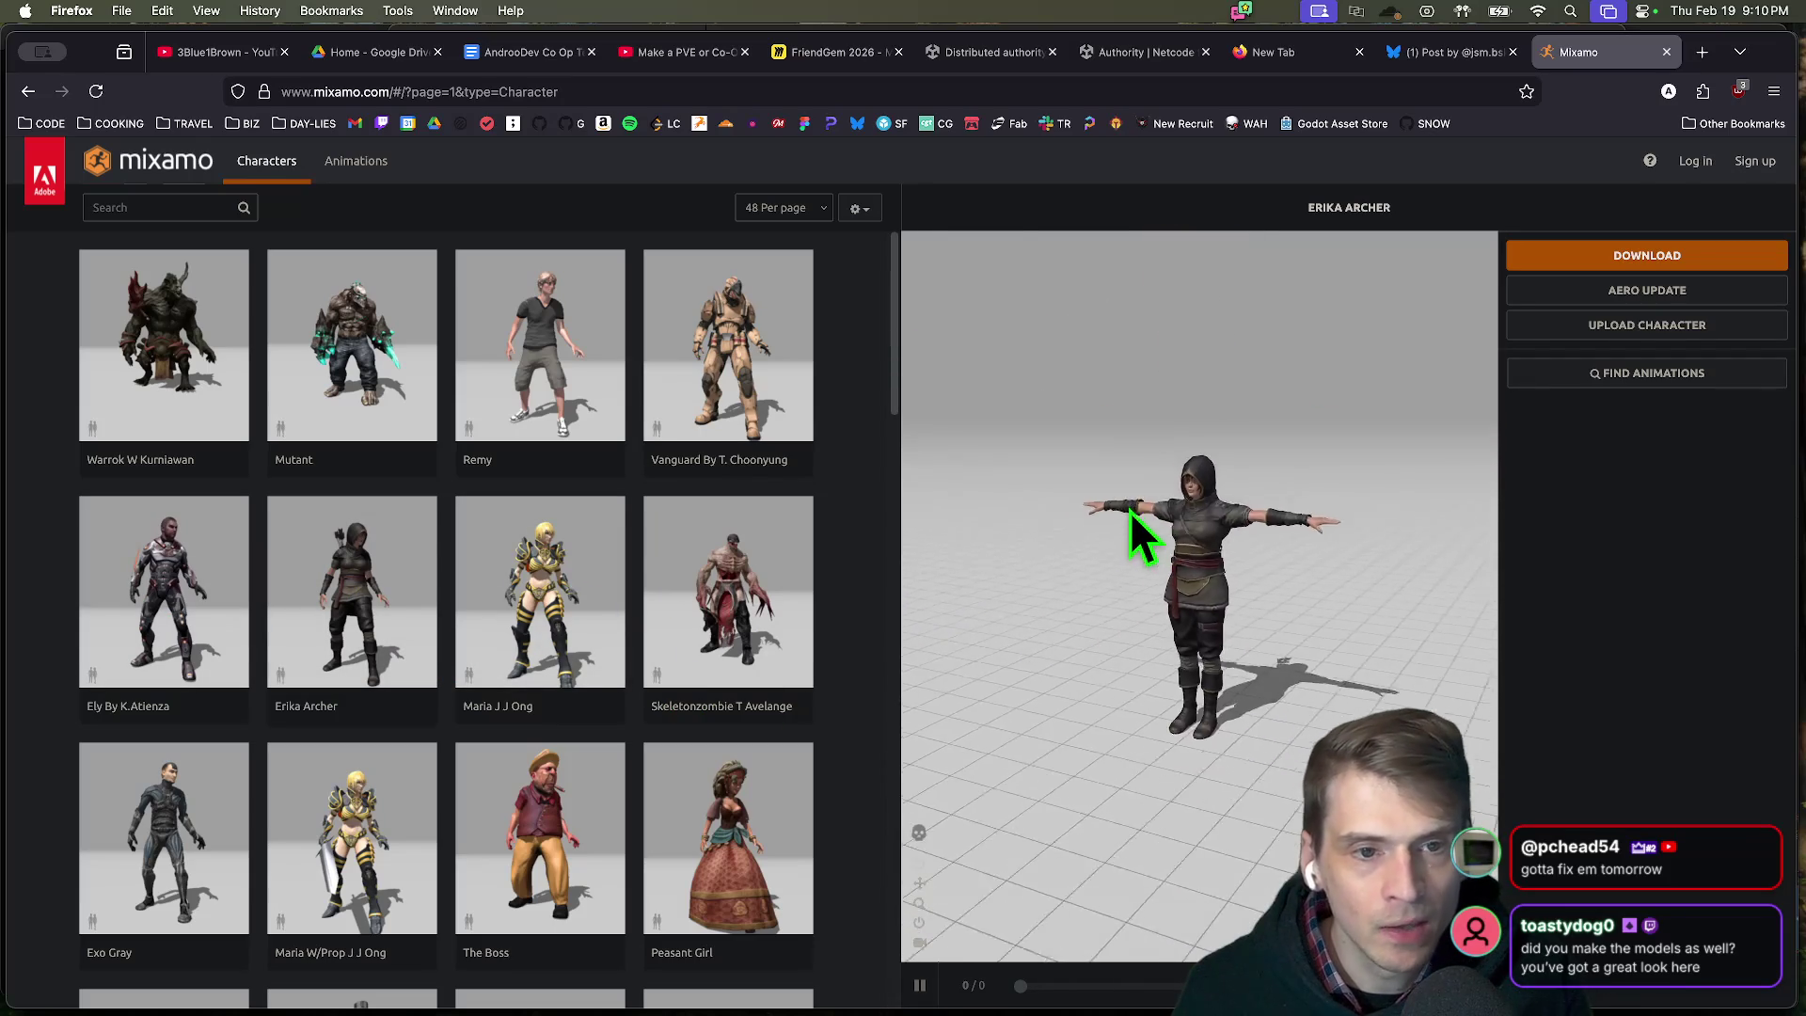
# Step: Close the Mixamo tab and load app.mesh2motion.org in a fresh tab
pyautogui.press('super+w')
pyautogui.hotkey('ctrl', 'shift', 'Tab')
pyautogui.press('super+w')
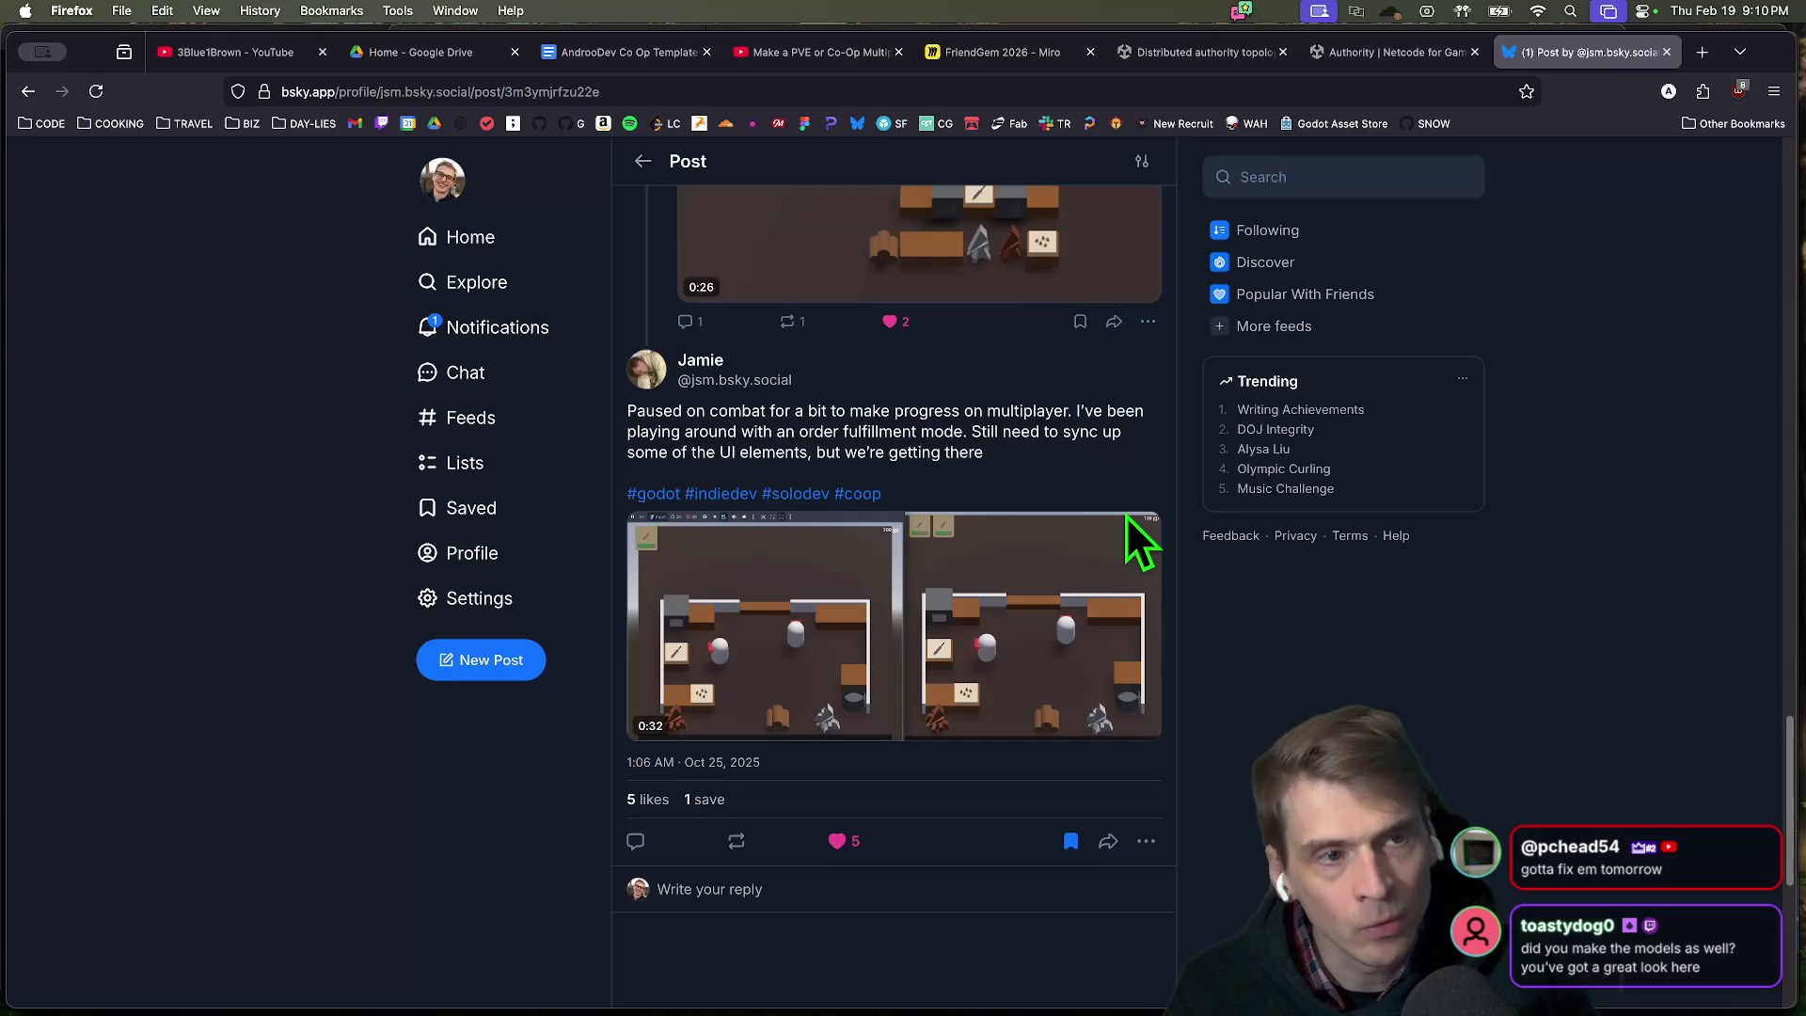
pyautogui.press('super+t')
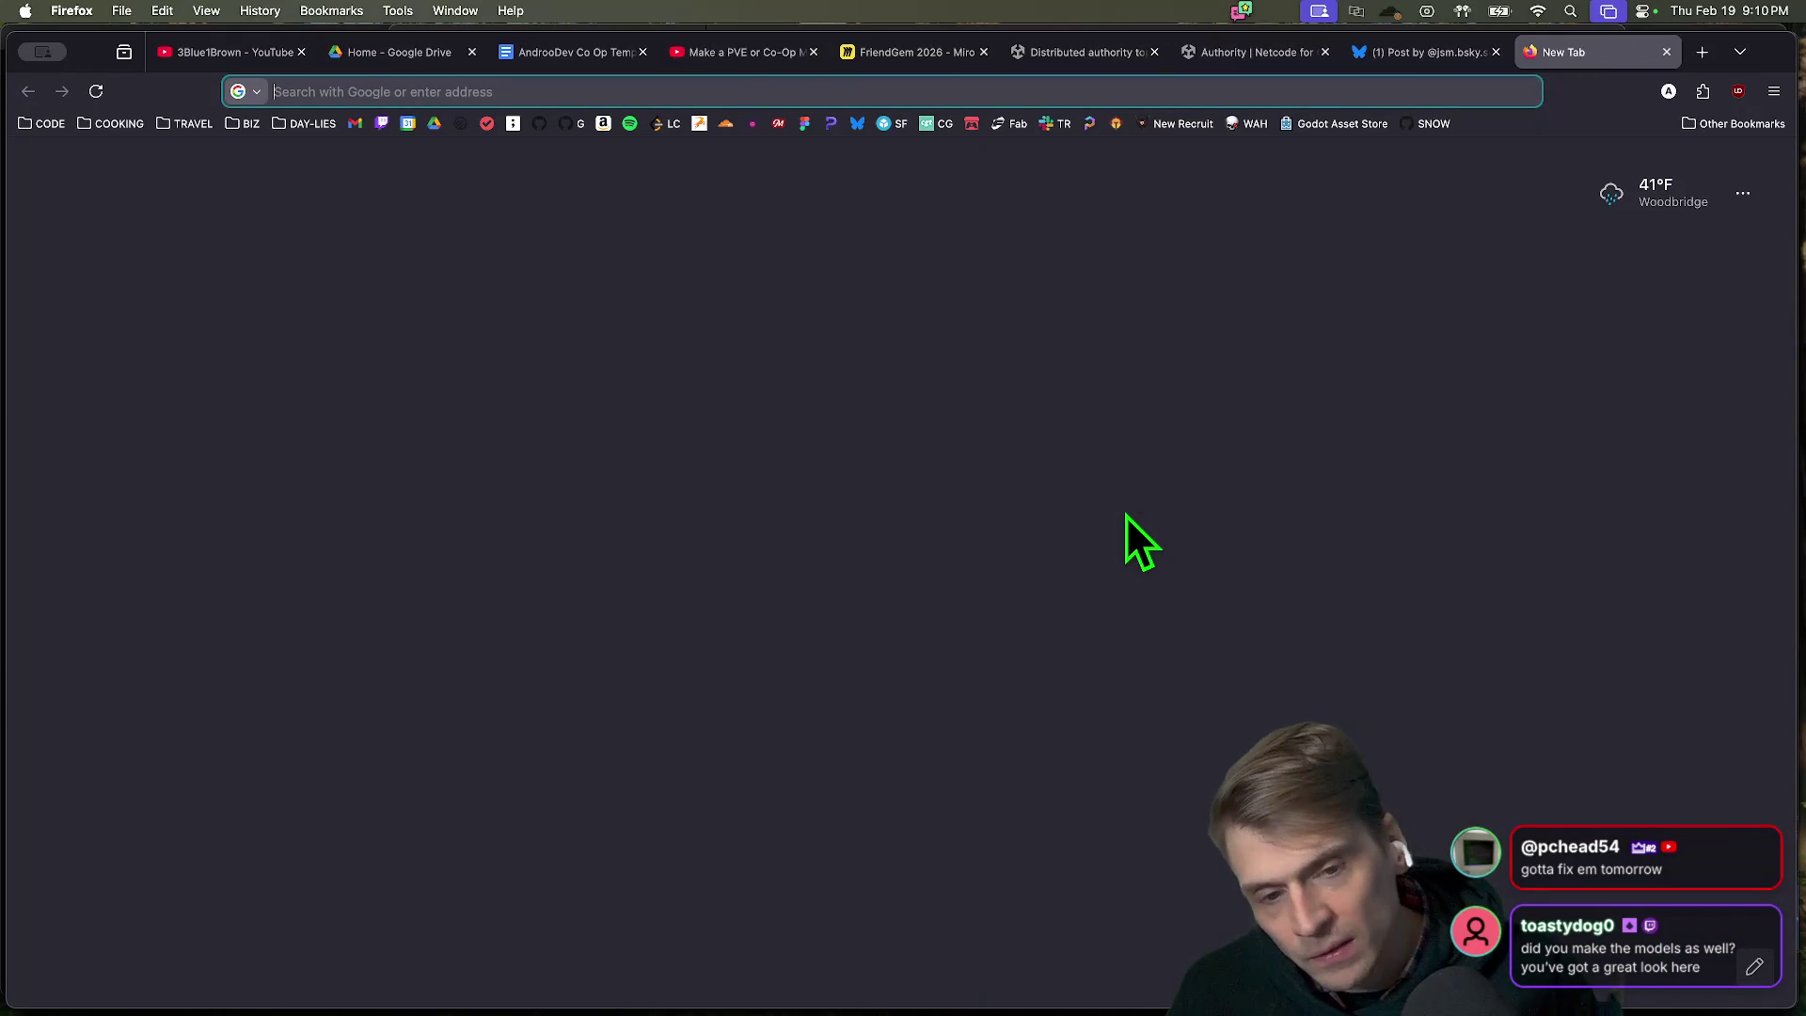
pyautogui.write('mesh')
pyautogui.press('Down')
pyautogui.press('Return')
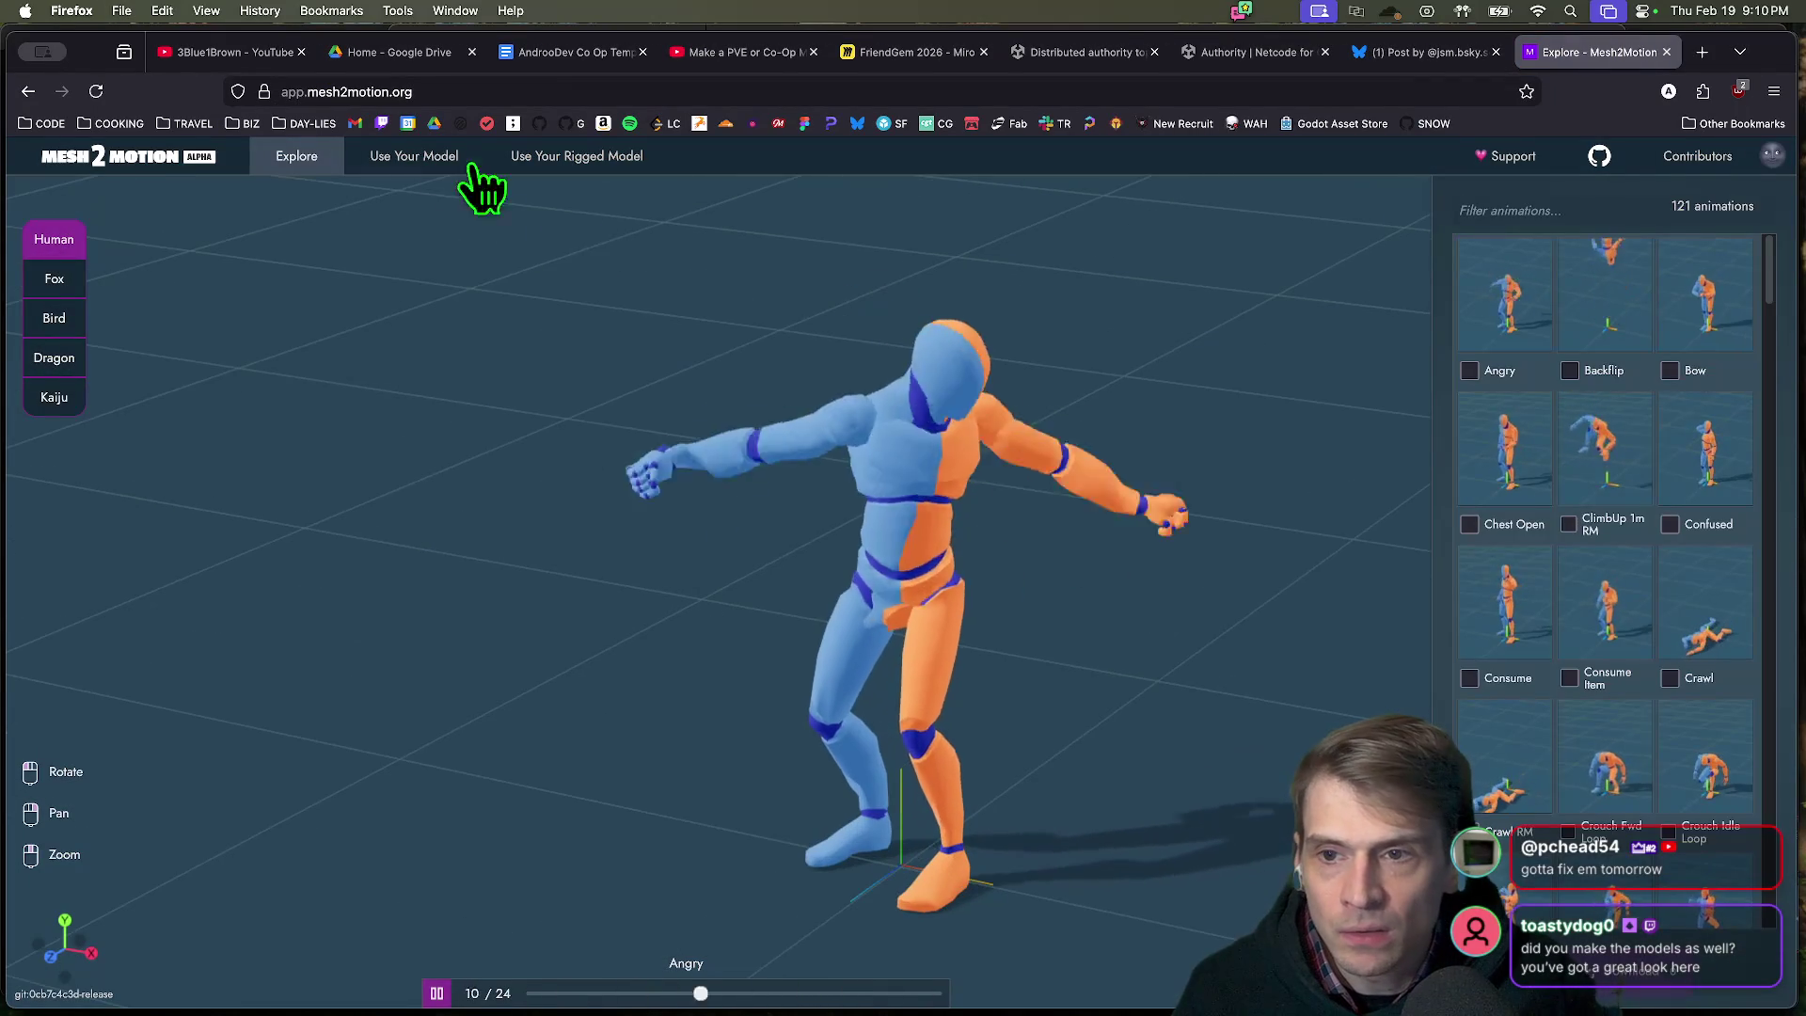
# Step: Load the reference human model, then view the rigged-model retarget page and orbit the skeleton
pyautogui.click(465, 167)
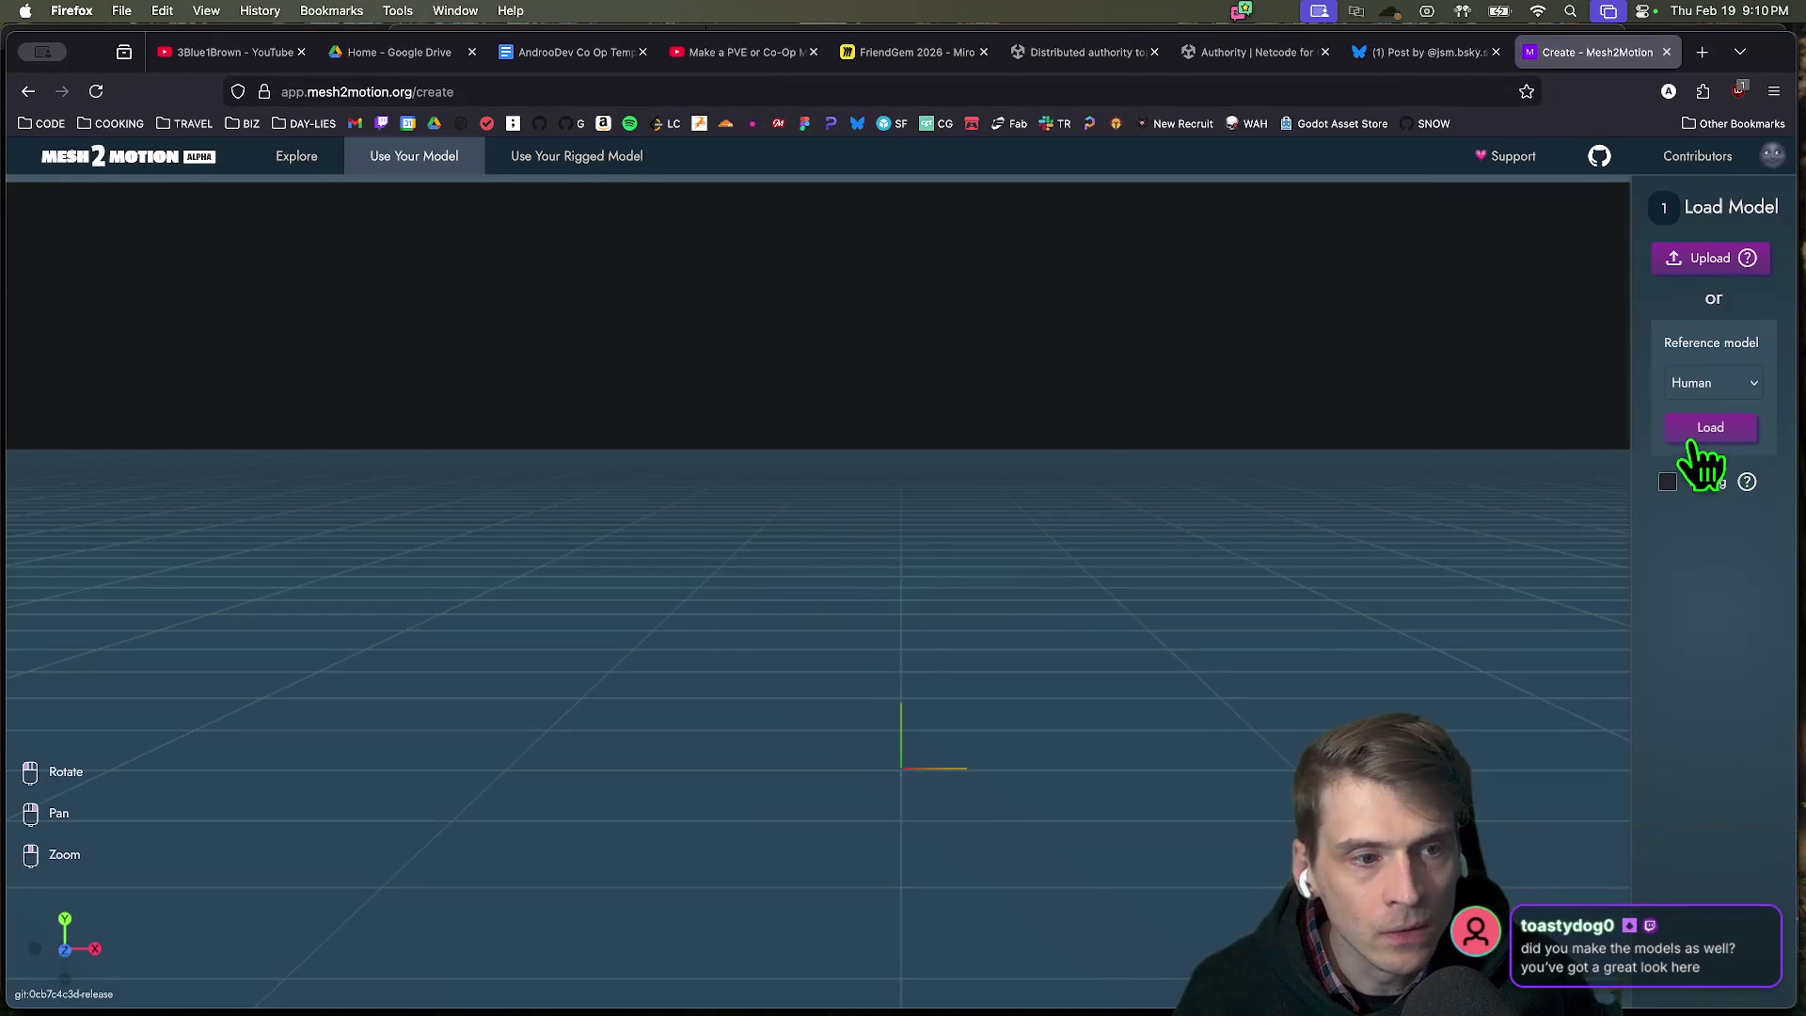
pyautogui.click(1705, 429)
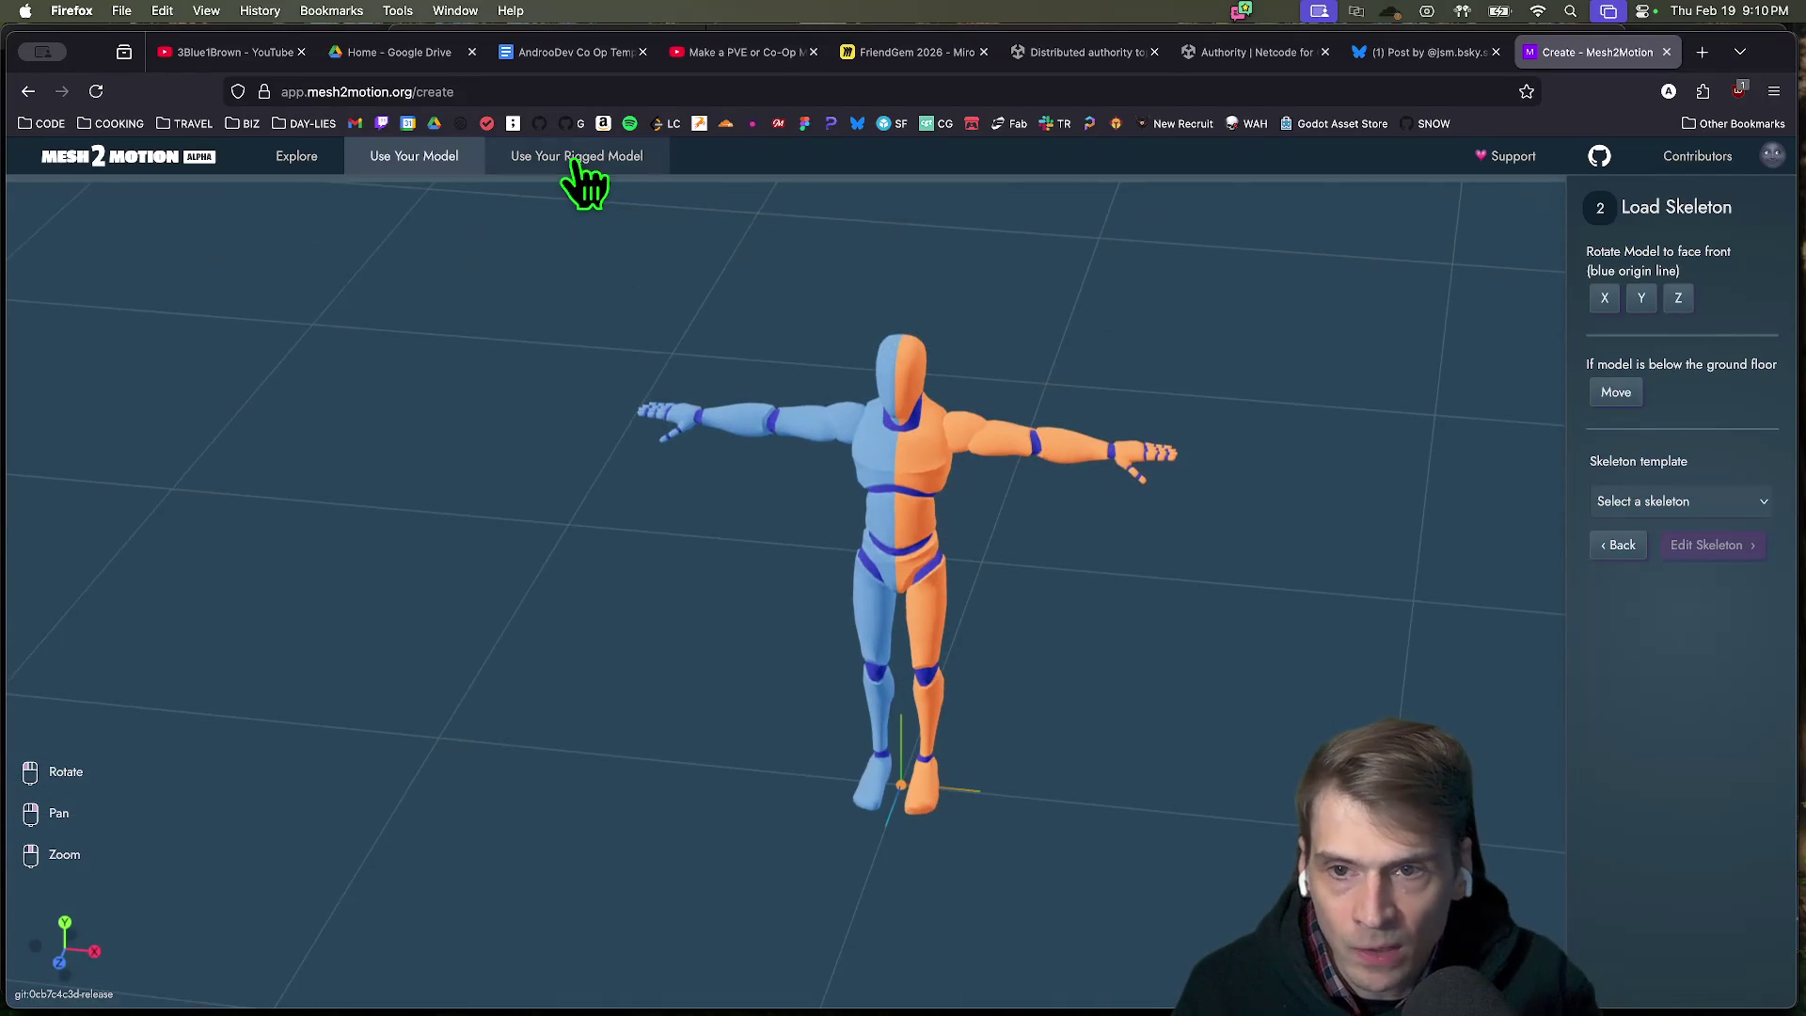
pyautogui.click(577, 160)
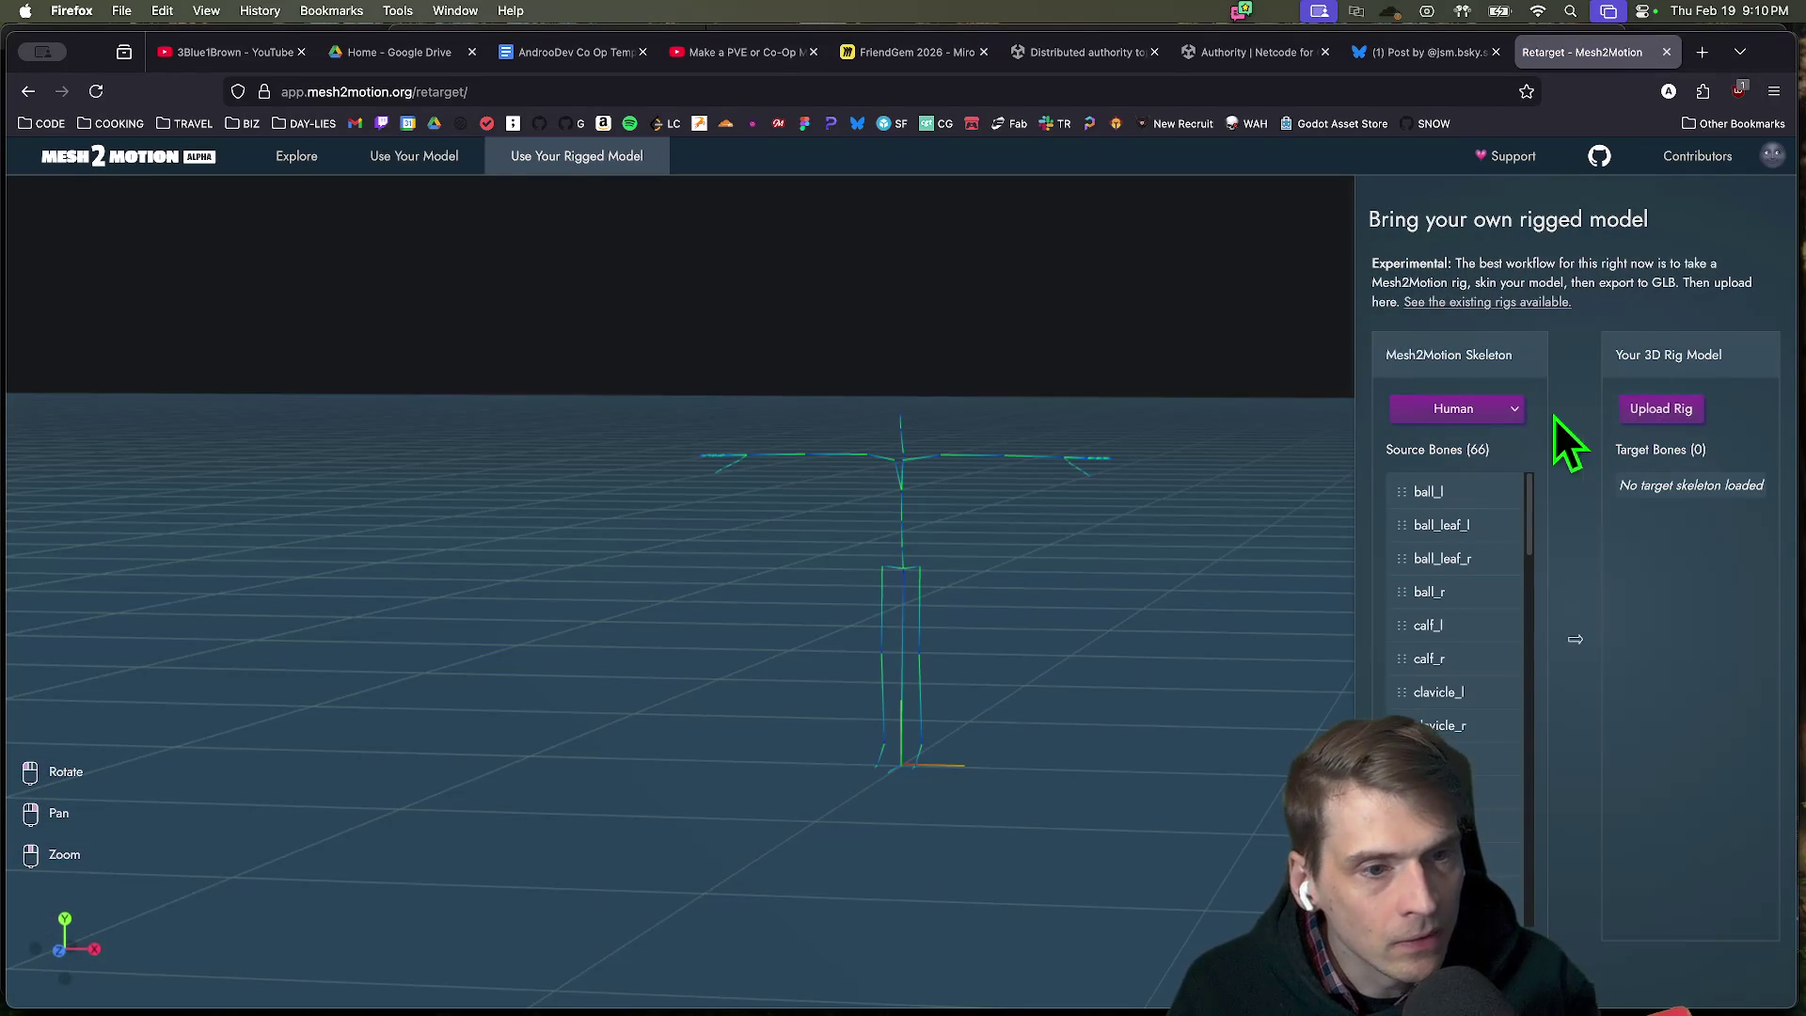
pyautogui.moveTo(1317, 475)
pyautogui.mouseDown()
pyautogui.moveTo(855, 619)
pyautogui.moveTo(941, 500)
pyautogui.moveTo(884, 472)
pyautogui.mouseUp()
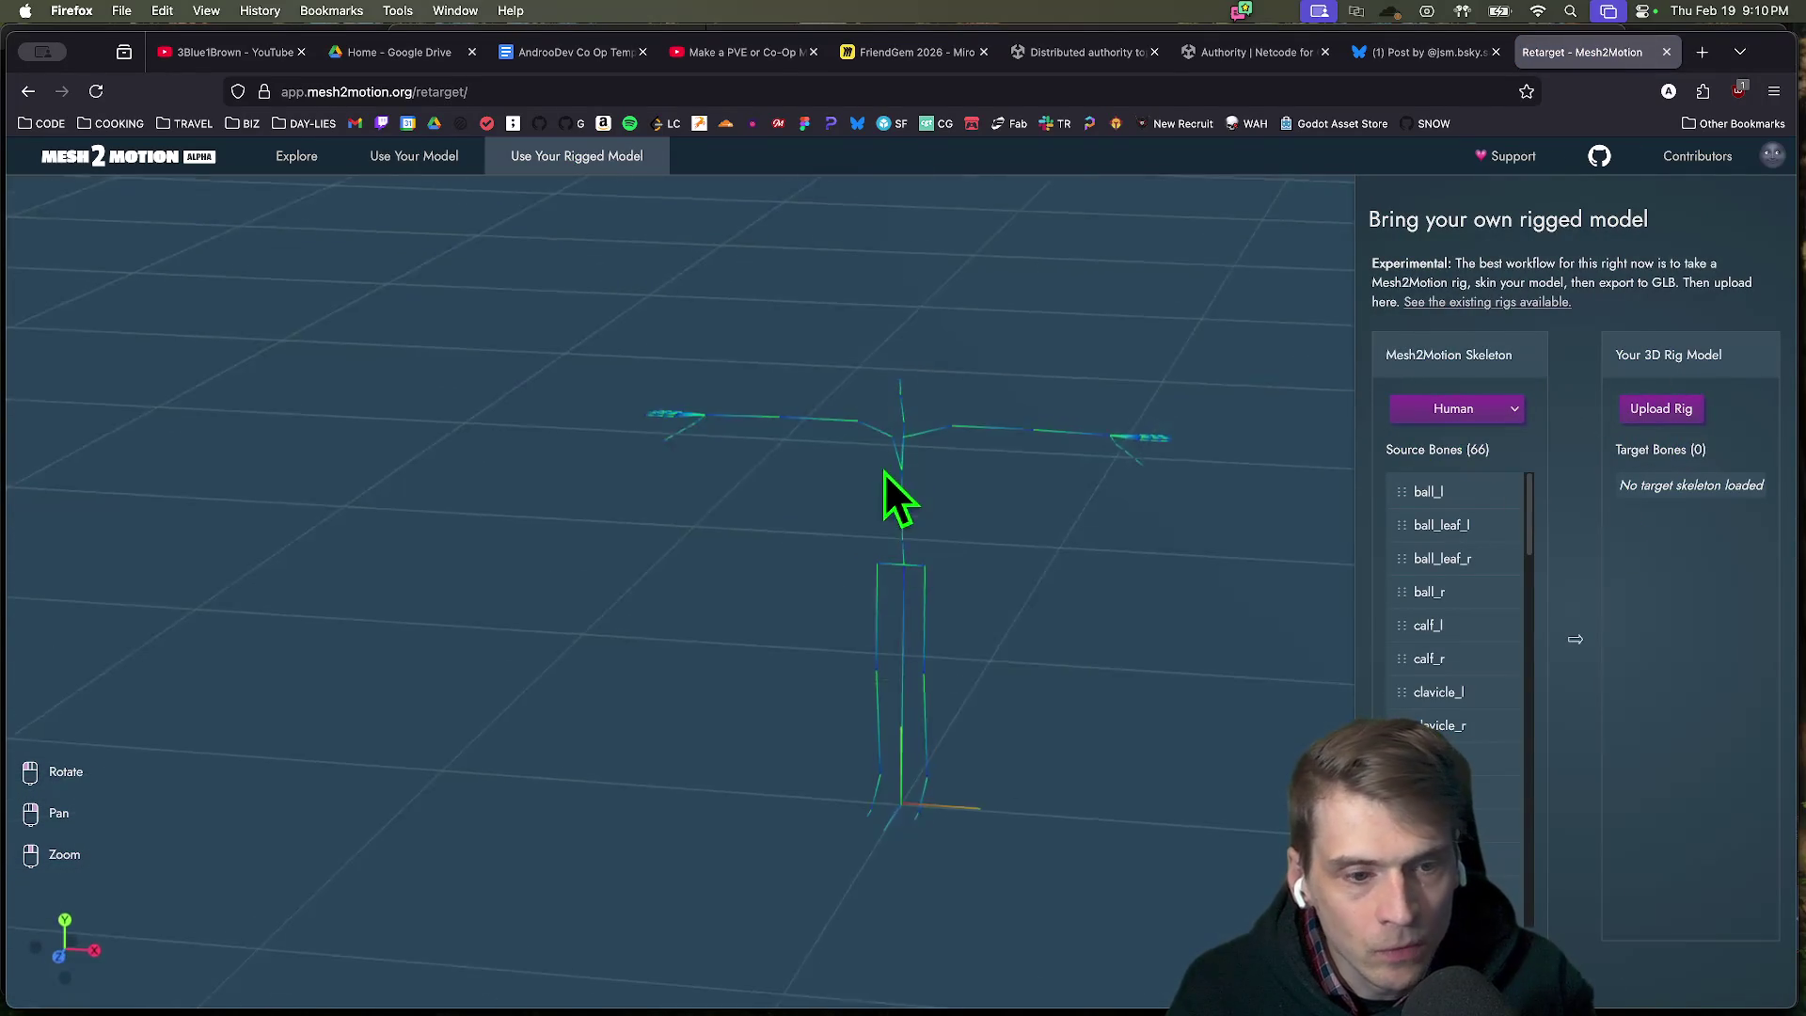
pyautogui.moveTo(1449, 558)
pyautogui.mouseDown()
pyautogui.moveTo(1577, 592)
pyautogui.moveTo(866, 926)
pyautogui.moveTo(419, 912)
pyautogui.mouseUp()
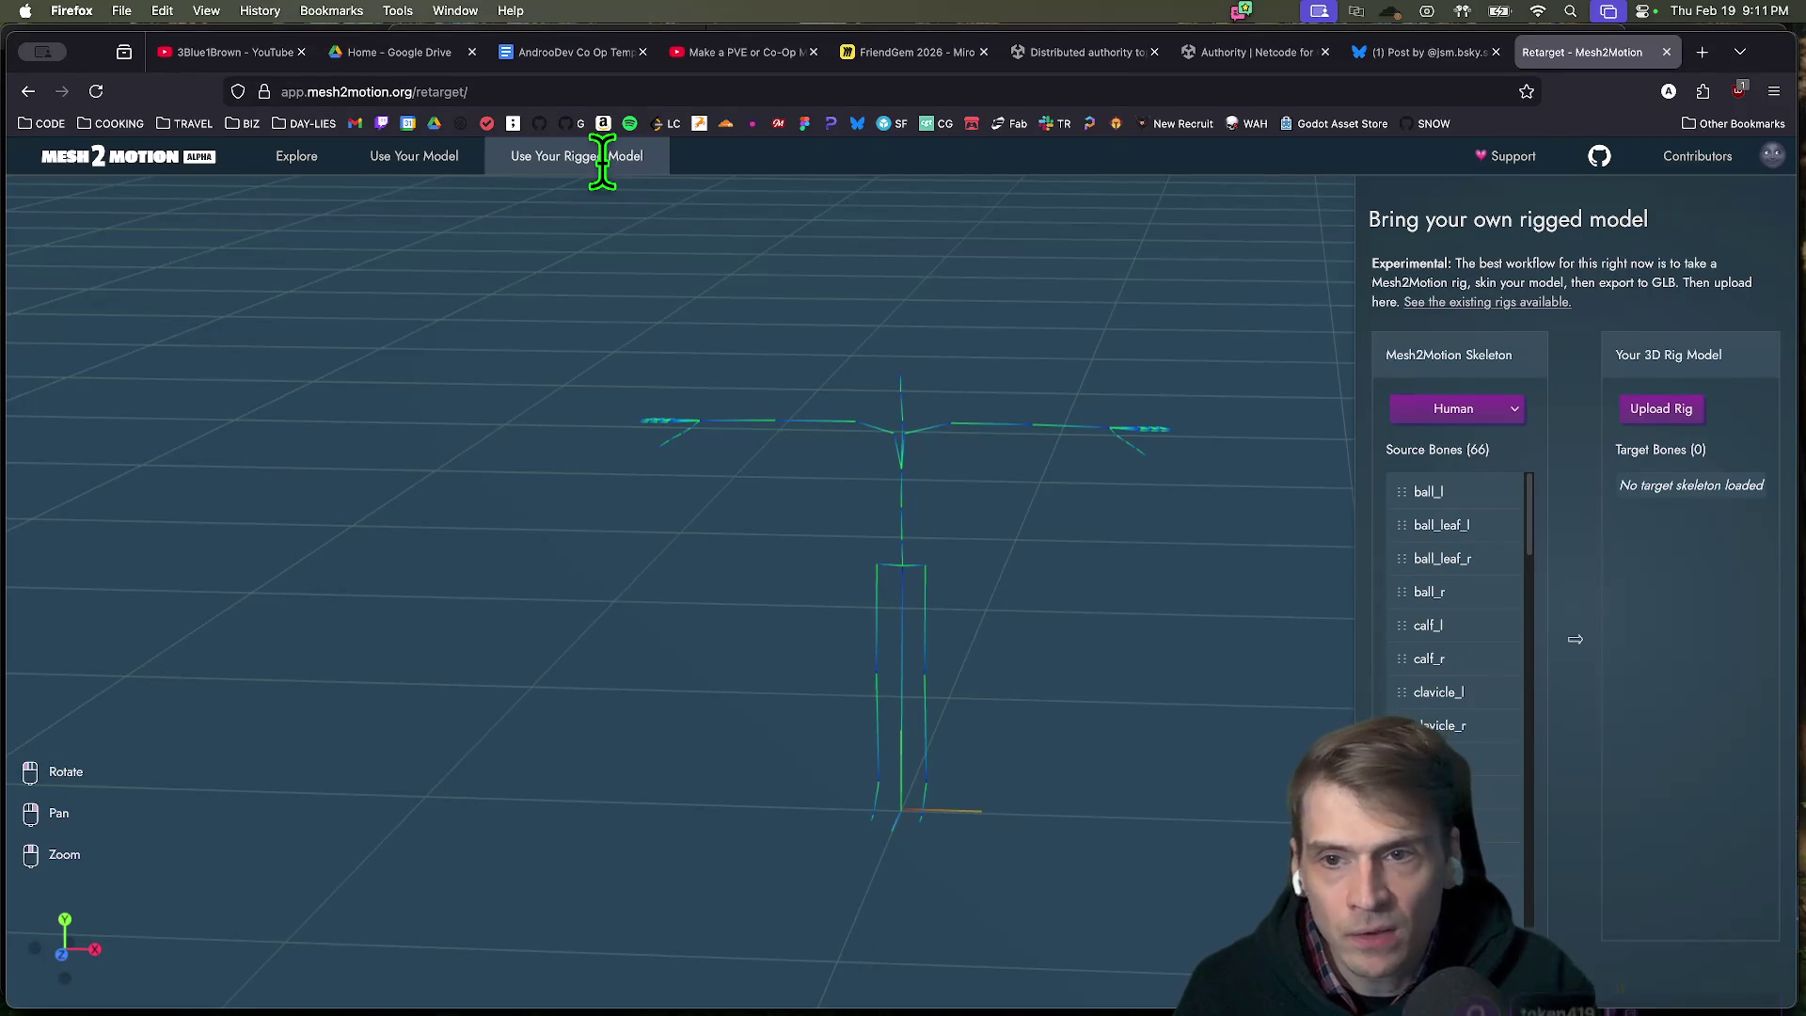
pyautogui.moveTo(929, 655); pyautogui.dragTo(849, 765)
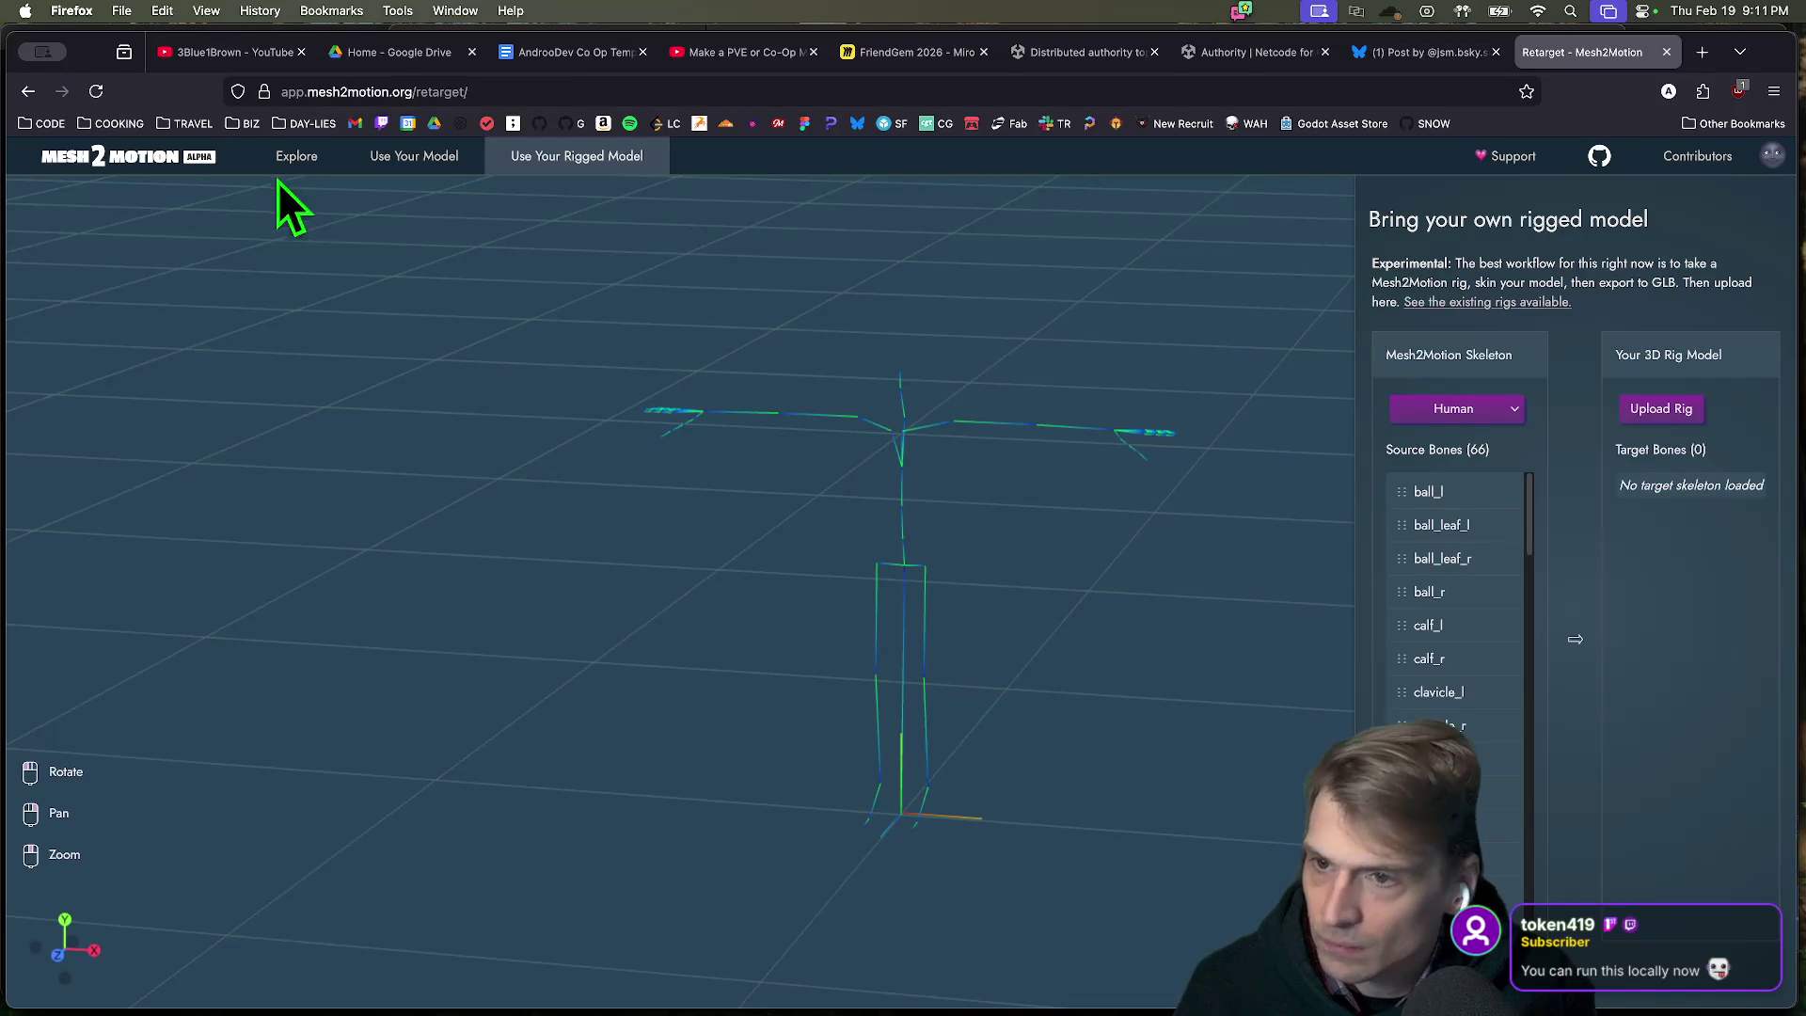
# Step: Return to the Mesh2Motion homepage and follow its build instructions link to GitHub
pyautogui.click(158, 165)
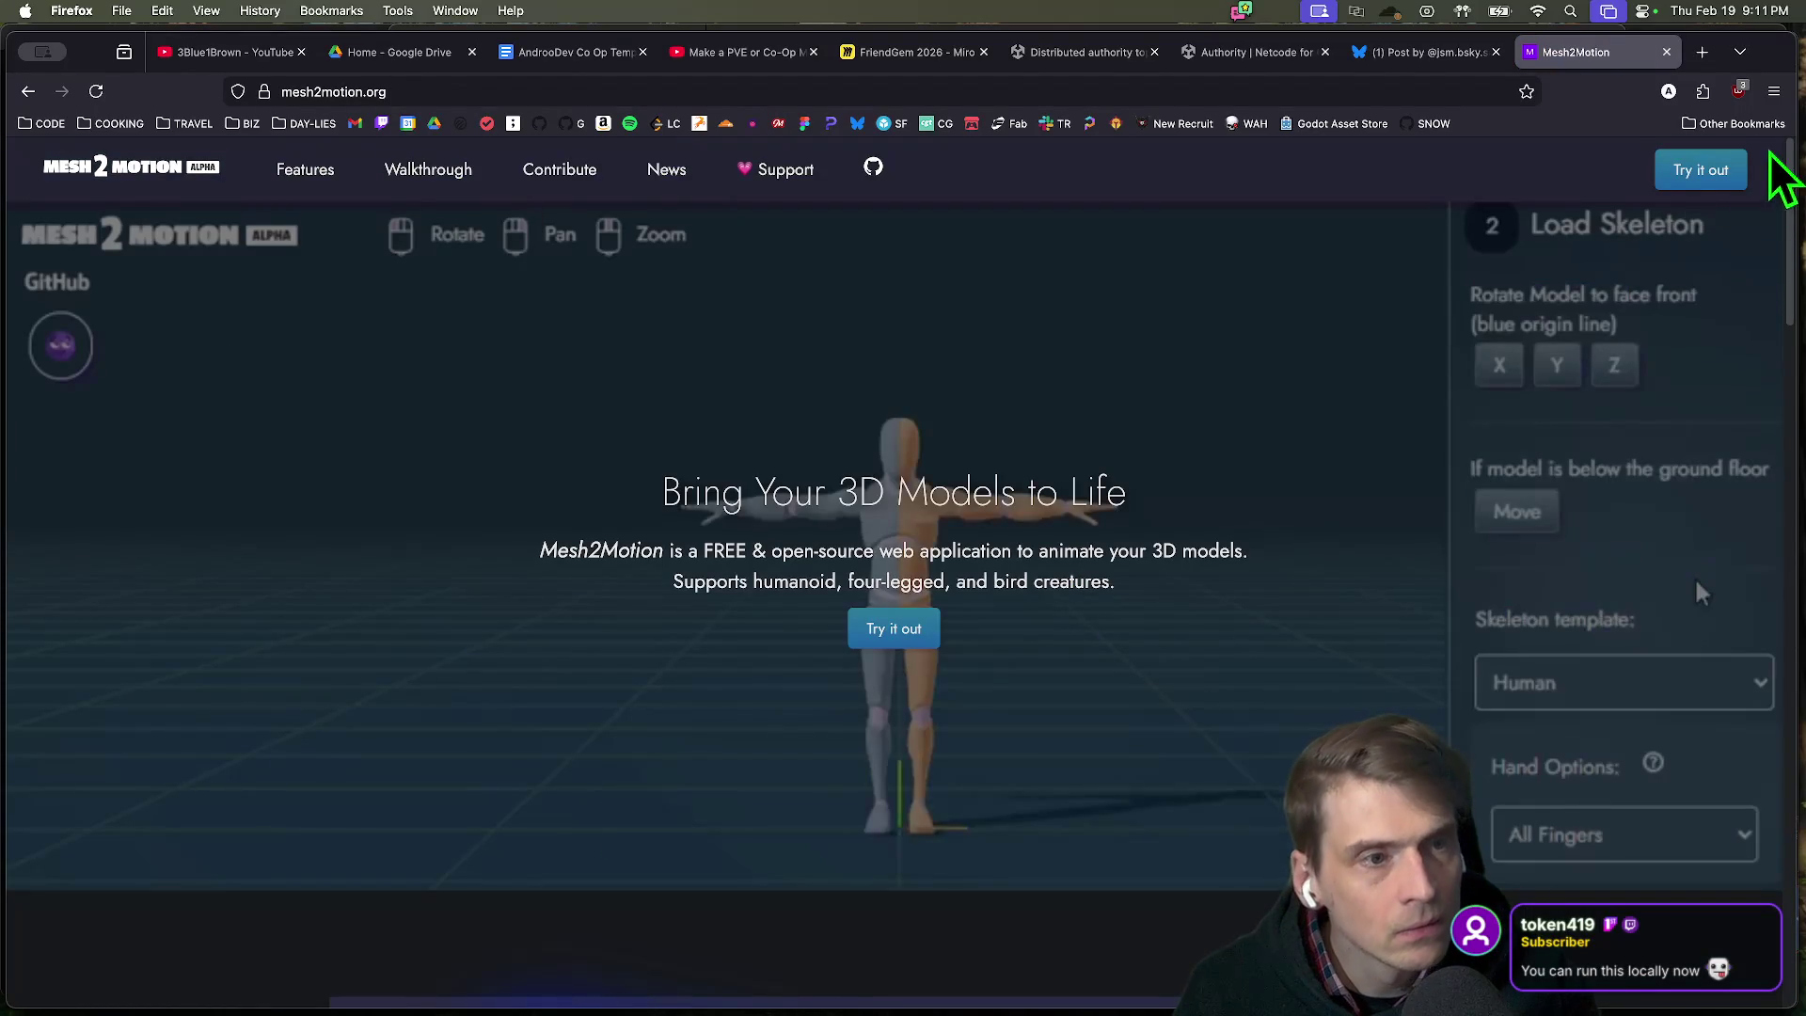
pyautogui.click(1701, 171)
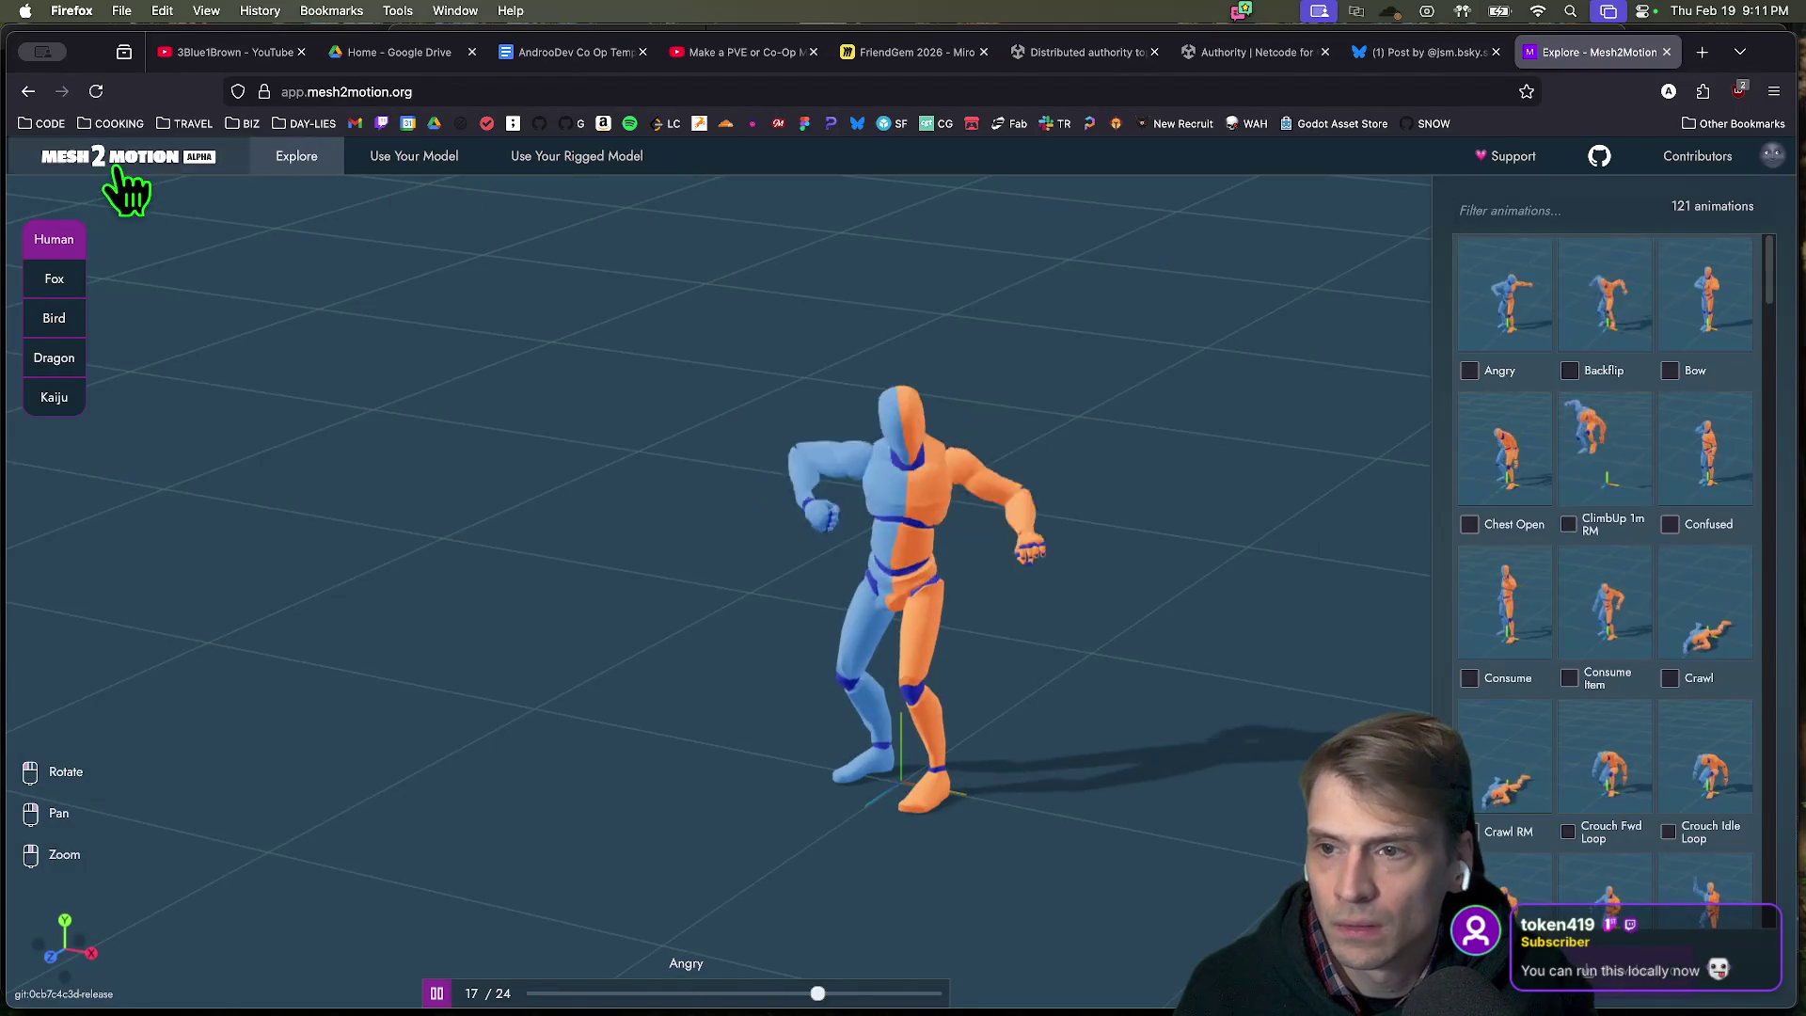
pyautogui.click(117, 162)
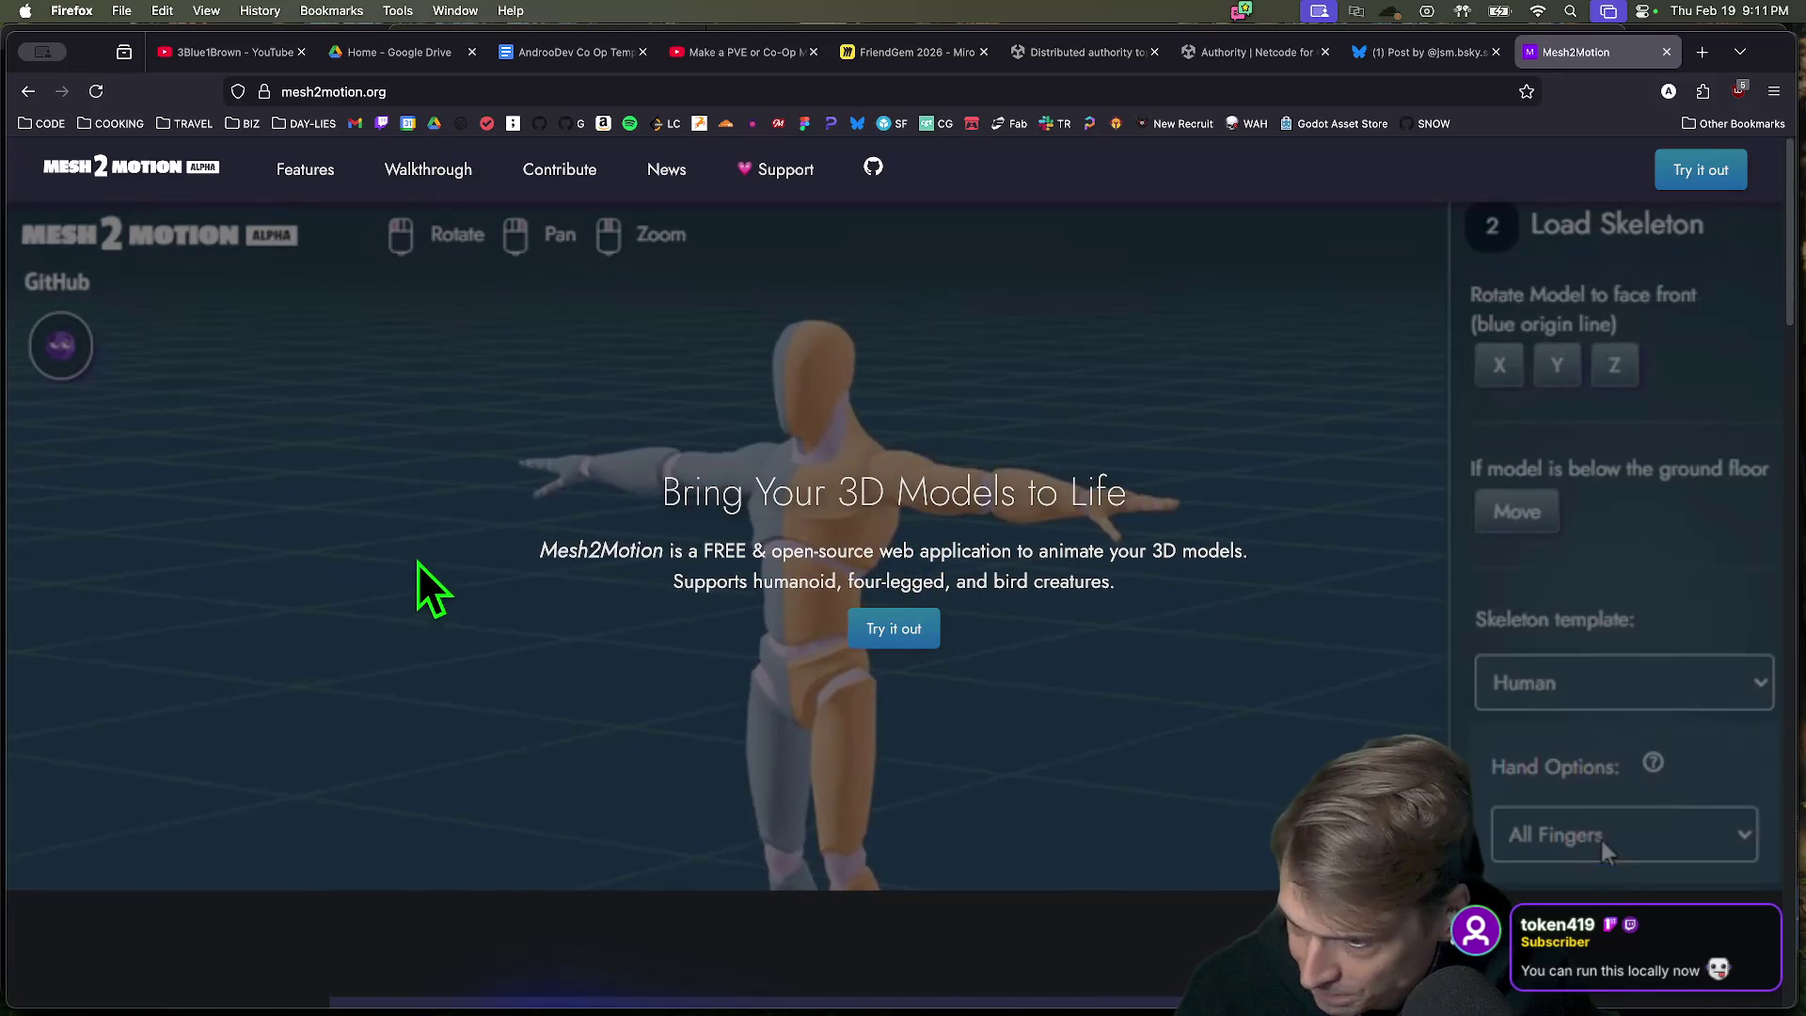
pyautogui.scroll(-2, 395, 564)
pyautogui.scroll(2, 443, 536)
pyautogui.scroll(-20, 439, 526)
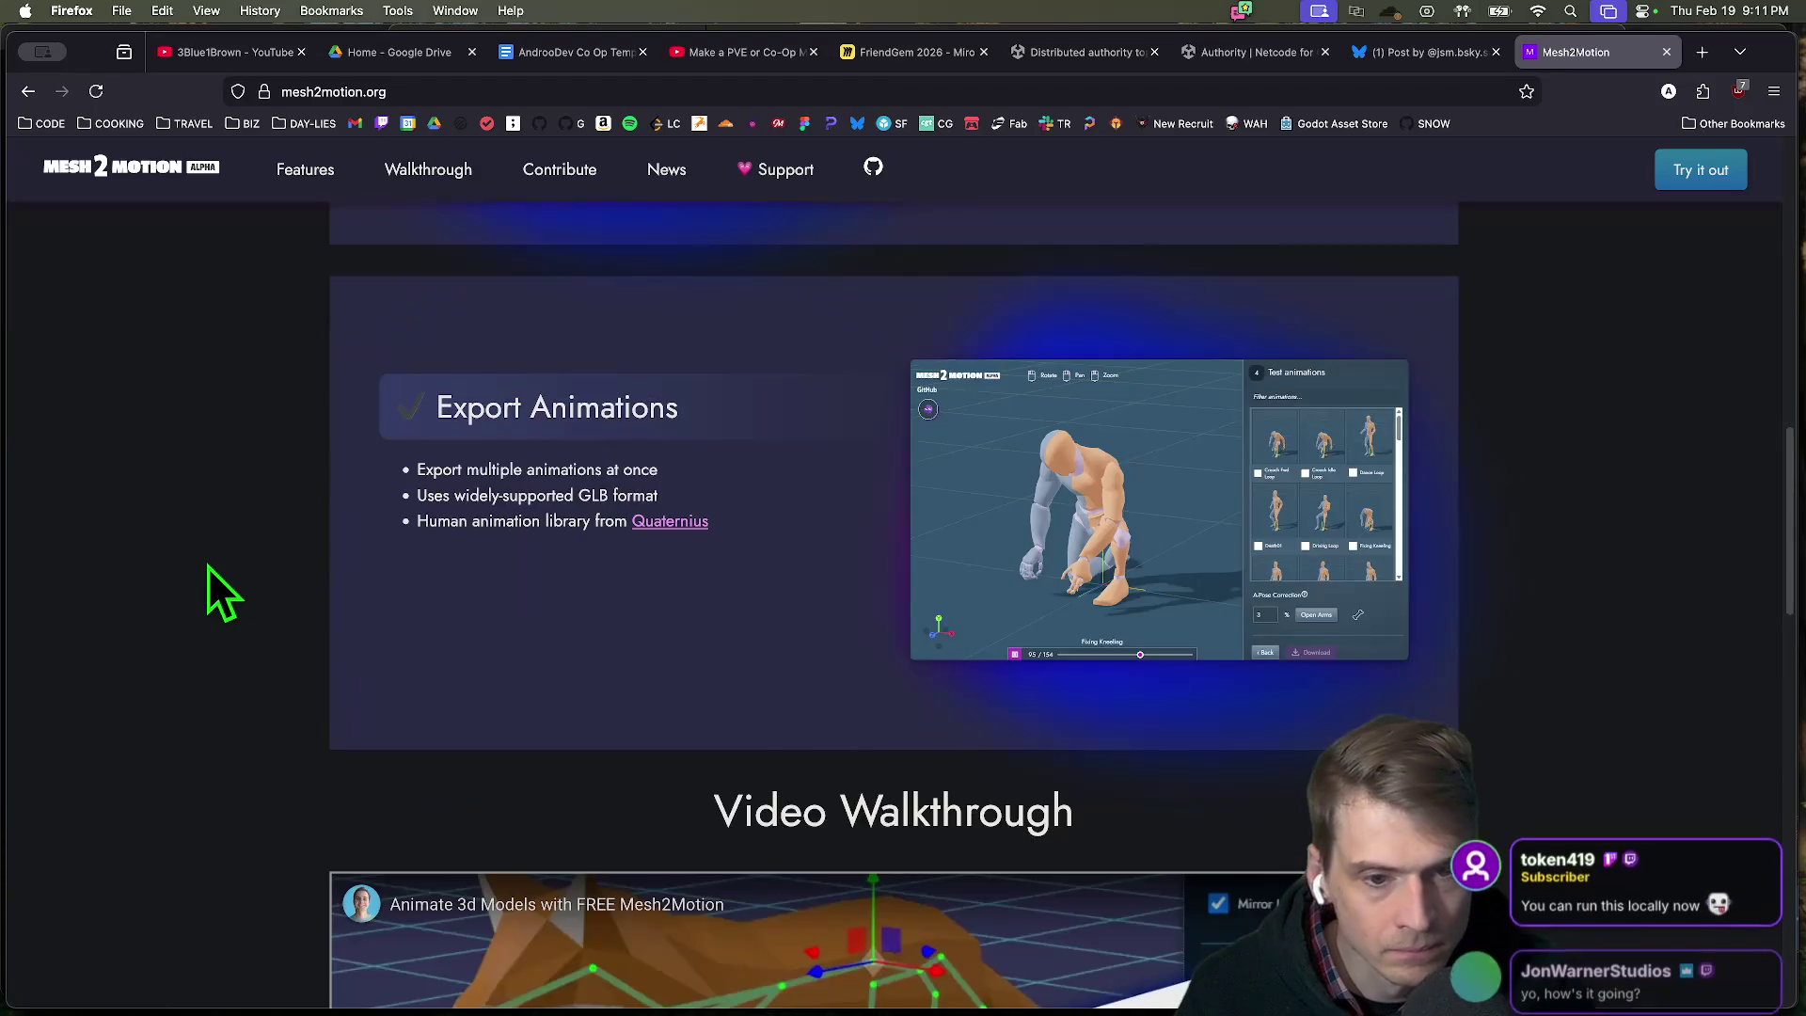
pyautogui.scroll(2, 1102, 694)
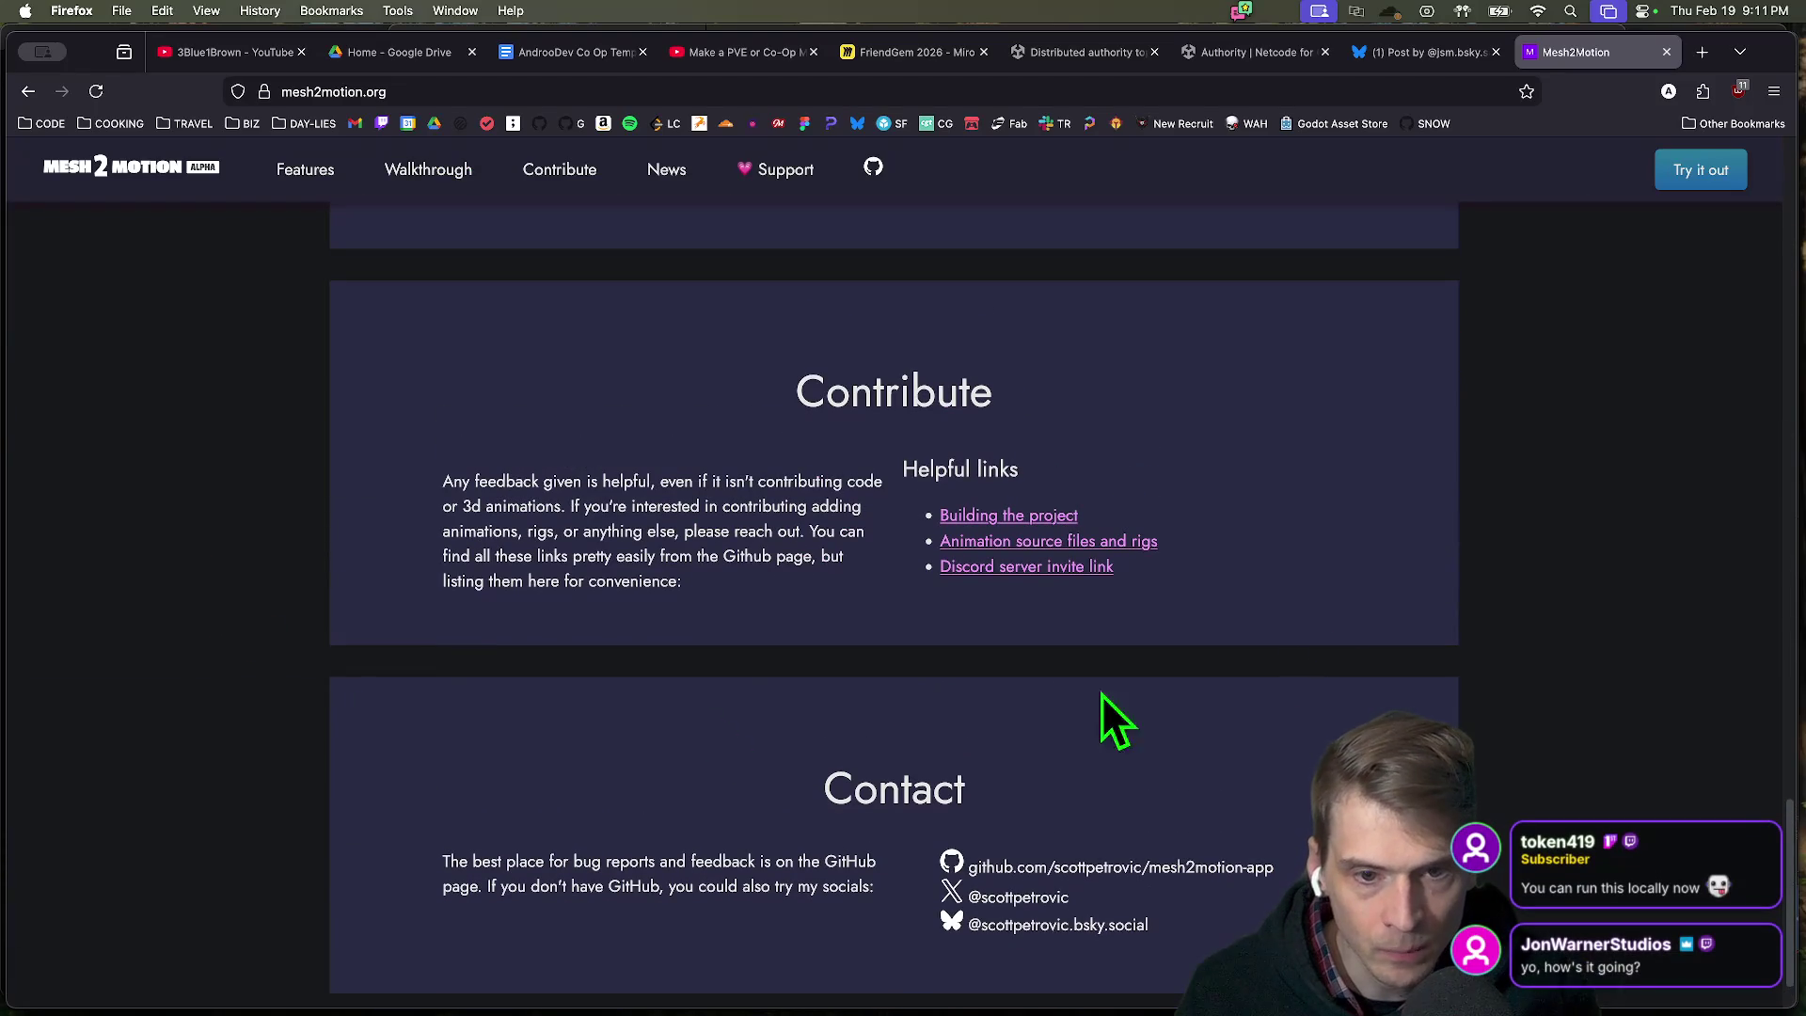
pyautogui.click(1038, 519)
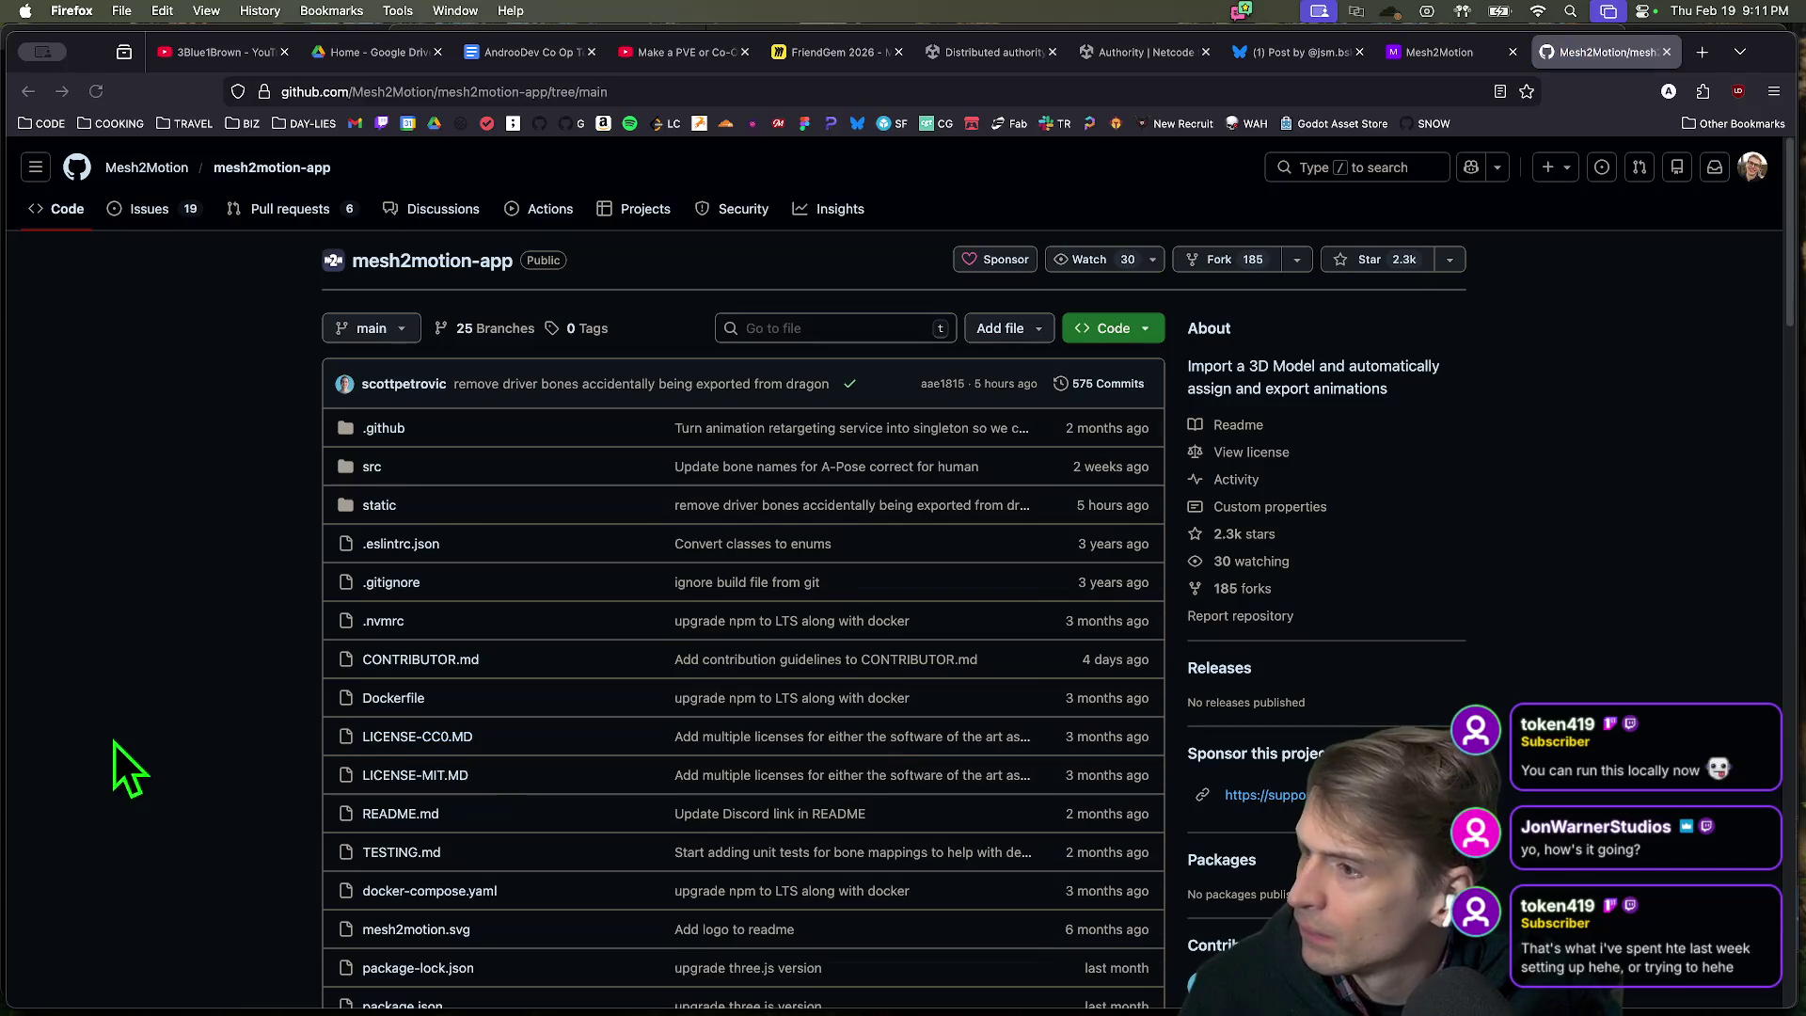
# Step: Scroll through the mesh2motion-app README down to its Usage steps
pyautogui.scroll(-1, 174, 640)
pyautogui.scroll(-10, 173, 640)
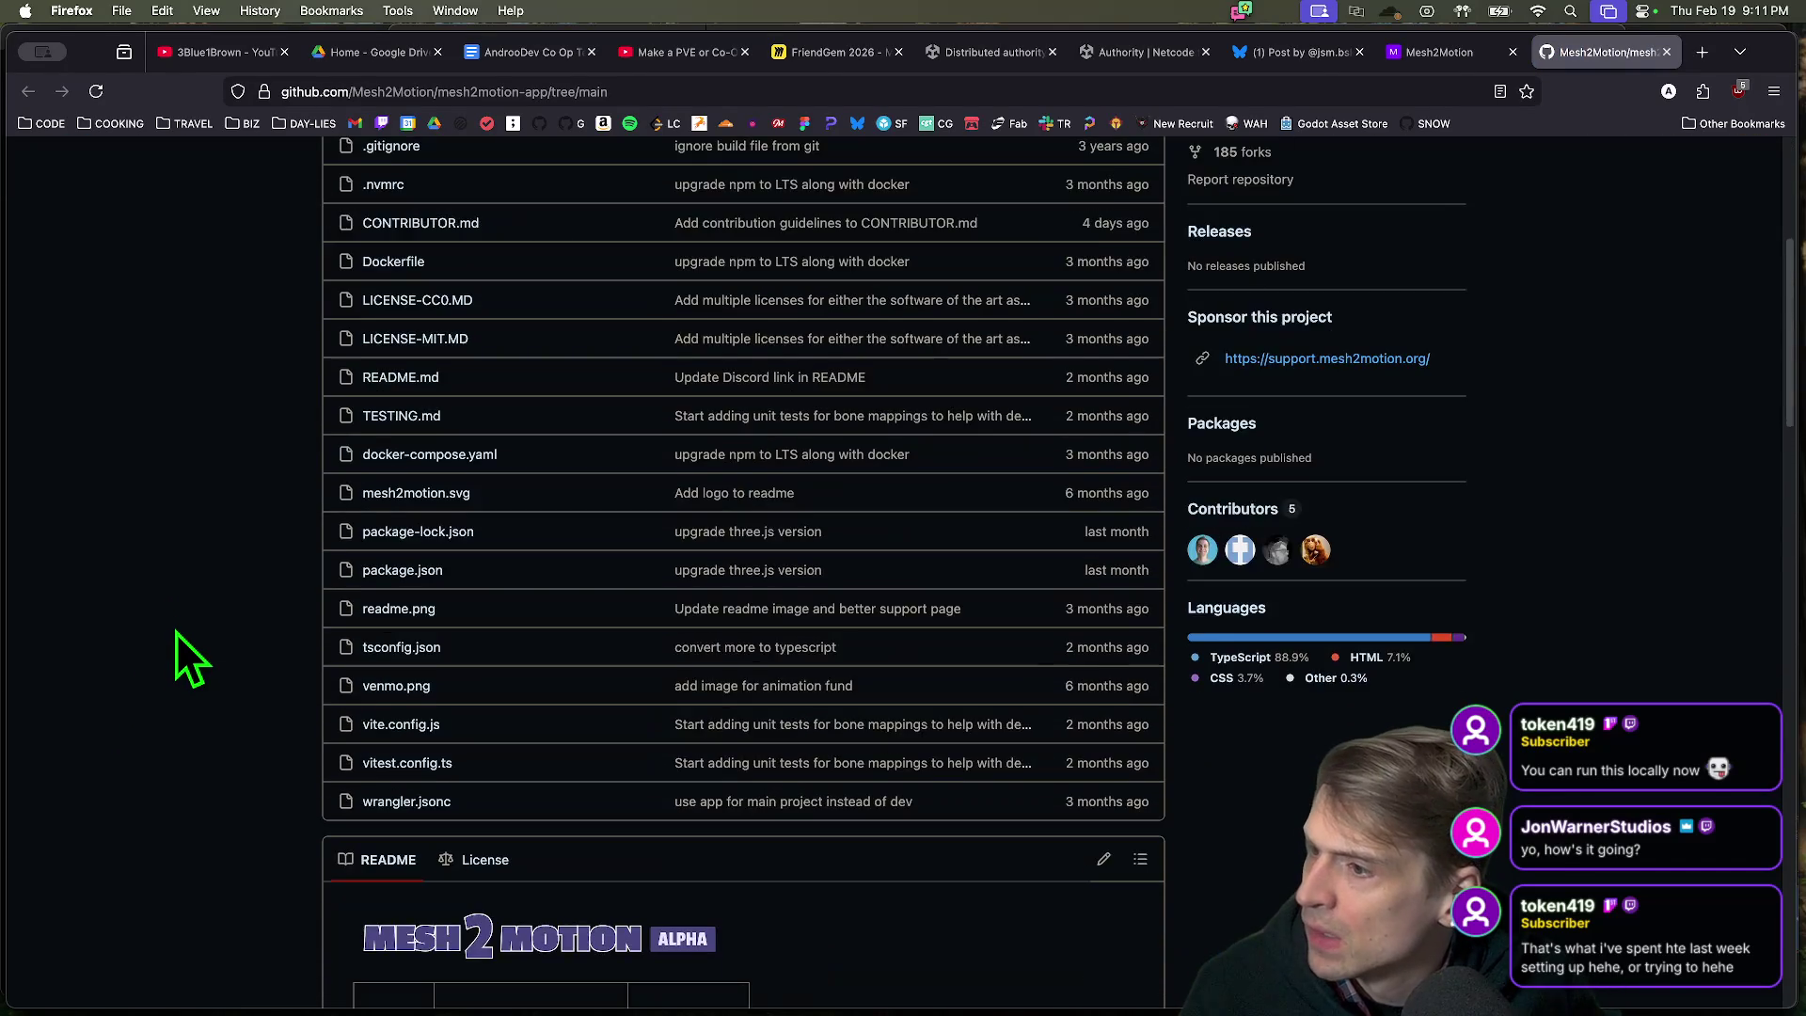
pyautogui.scroll(2, 207, 706)
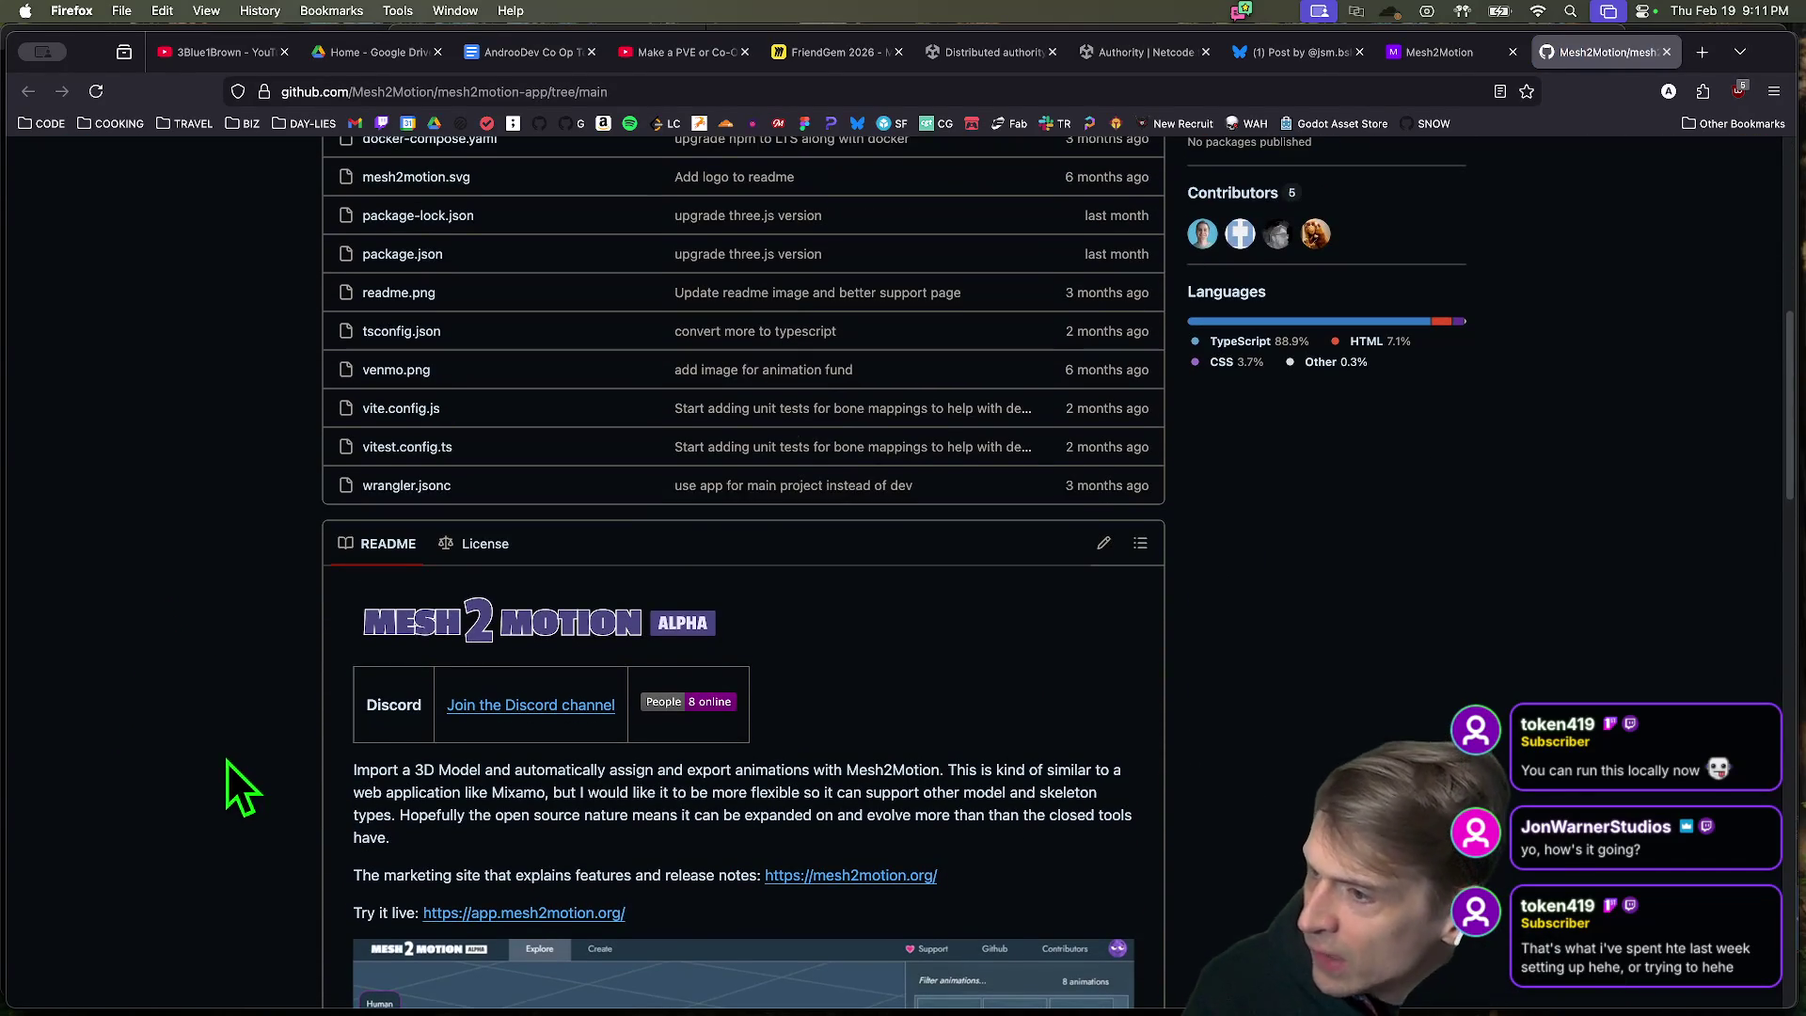
pyautogui.scroll(1, 234, 790)
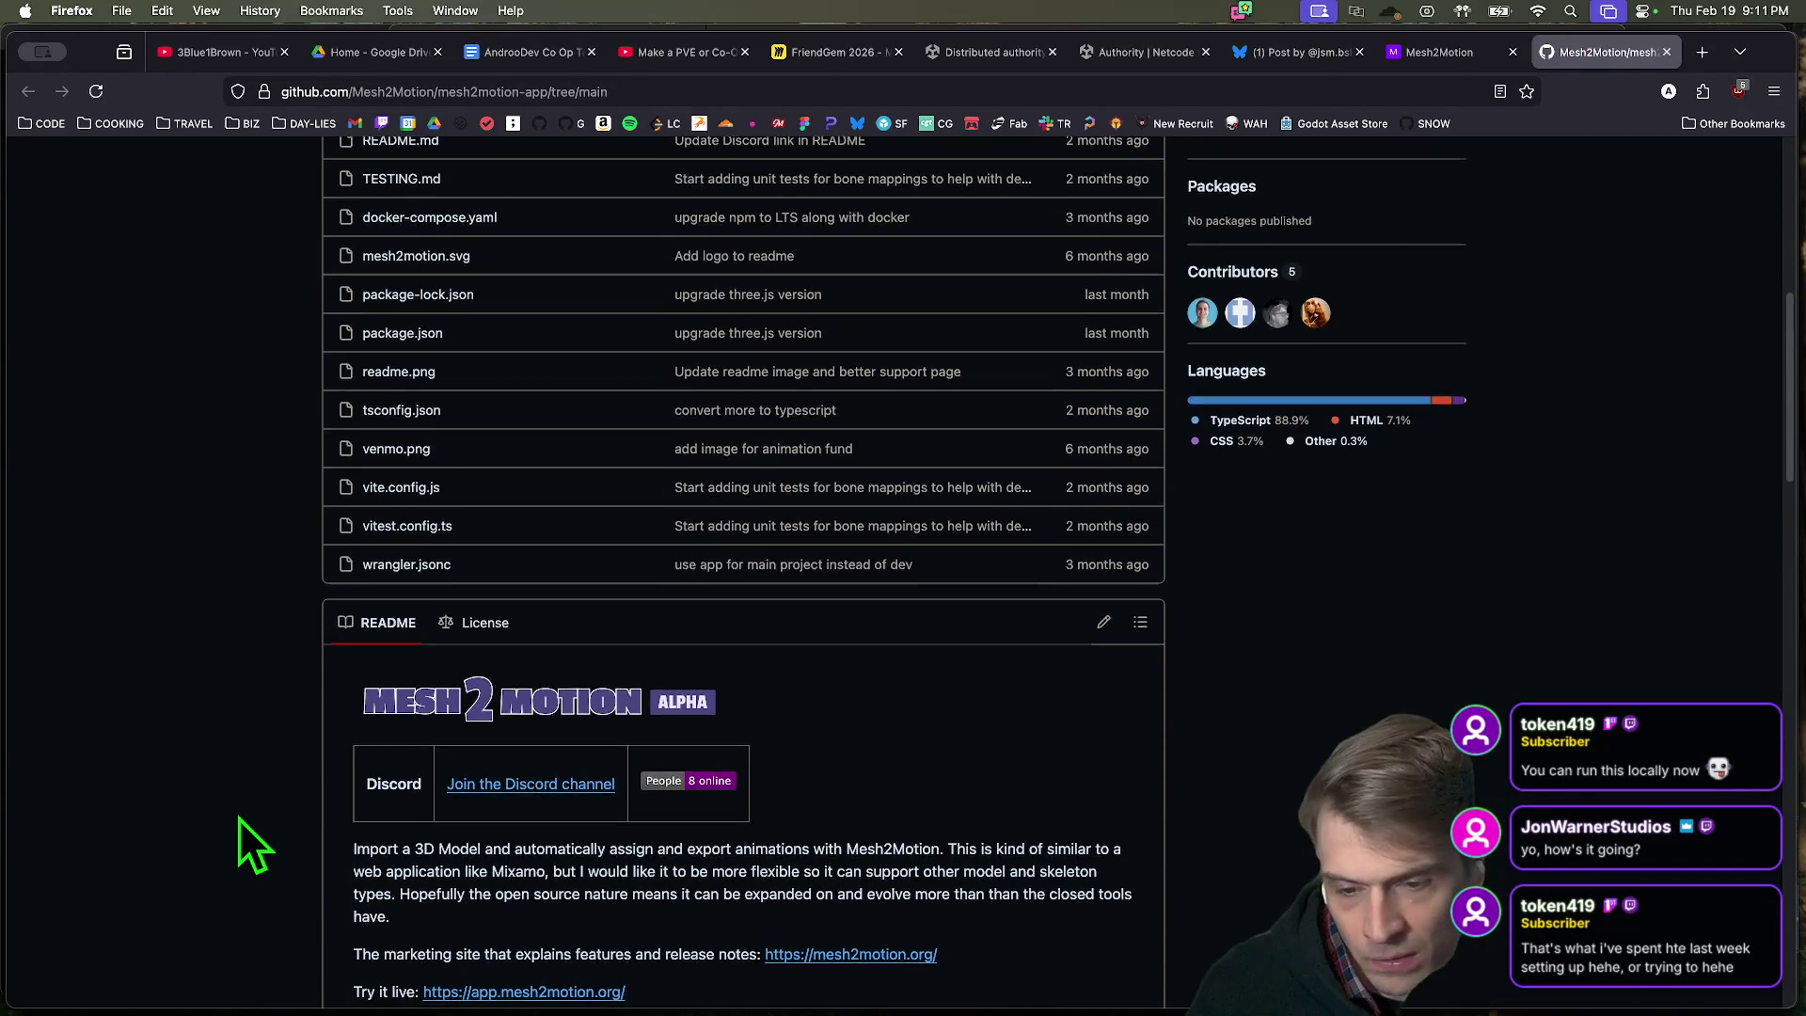
pyautogui.scroll(-4, 239, 818)
pyautogui.scroll(-9, 239, 818)
pyautogui.scroll(4, 241, 811)
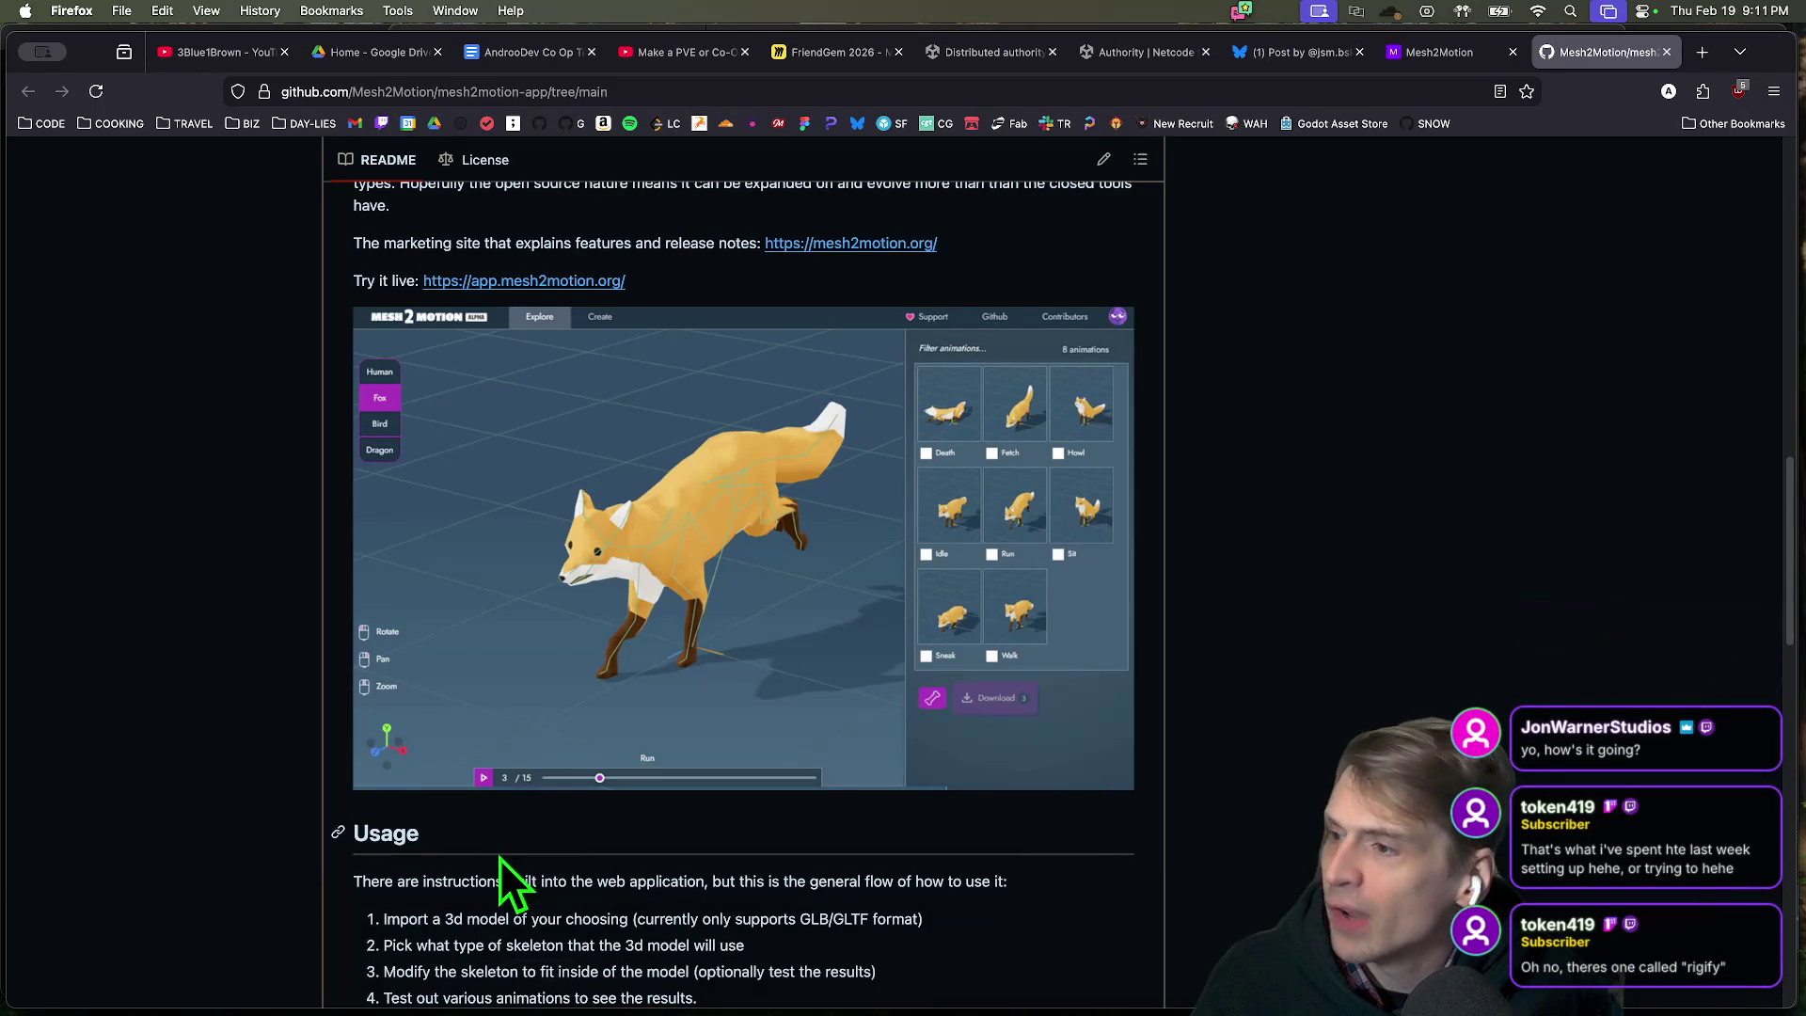
# Step: Glance at Discord, return to the README, then bring up the Godot project list
pyautogui.click(535, 973)
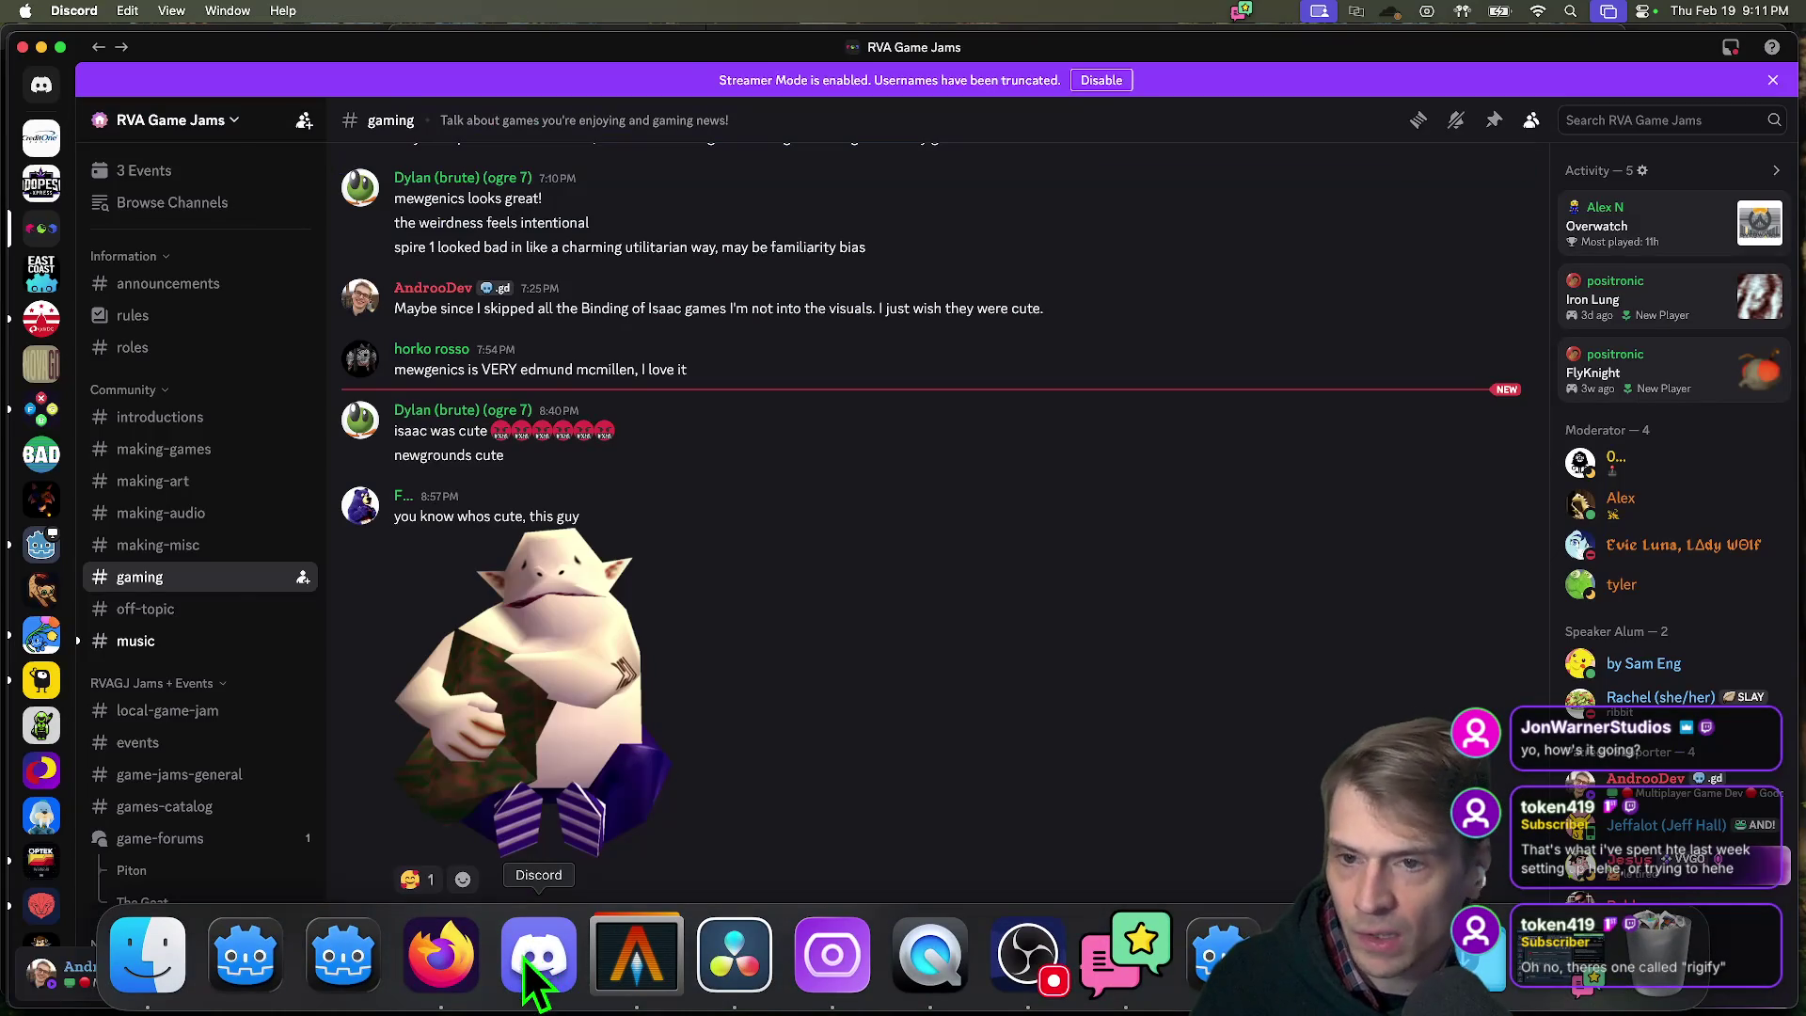
pyautogui.click(475, 978)
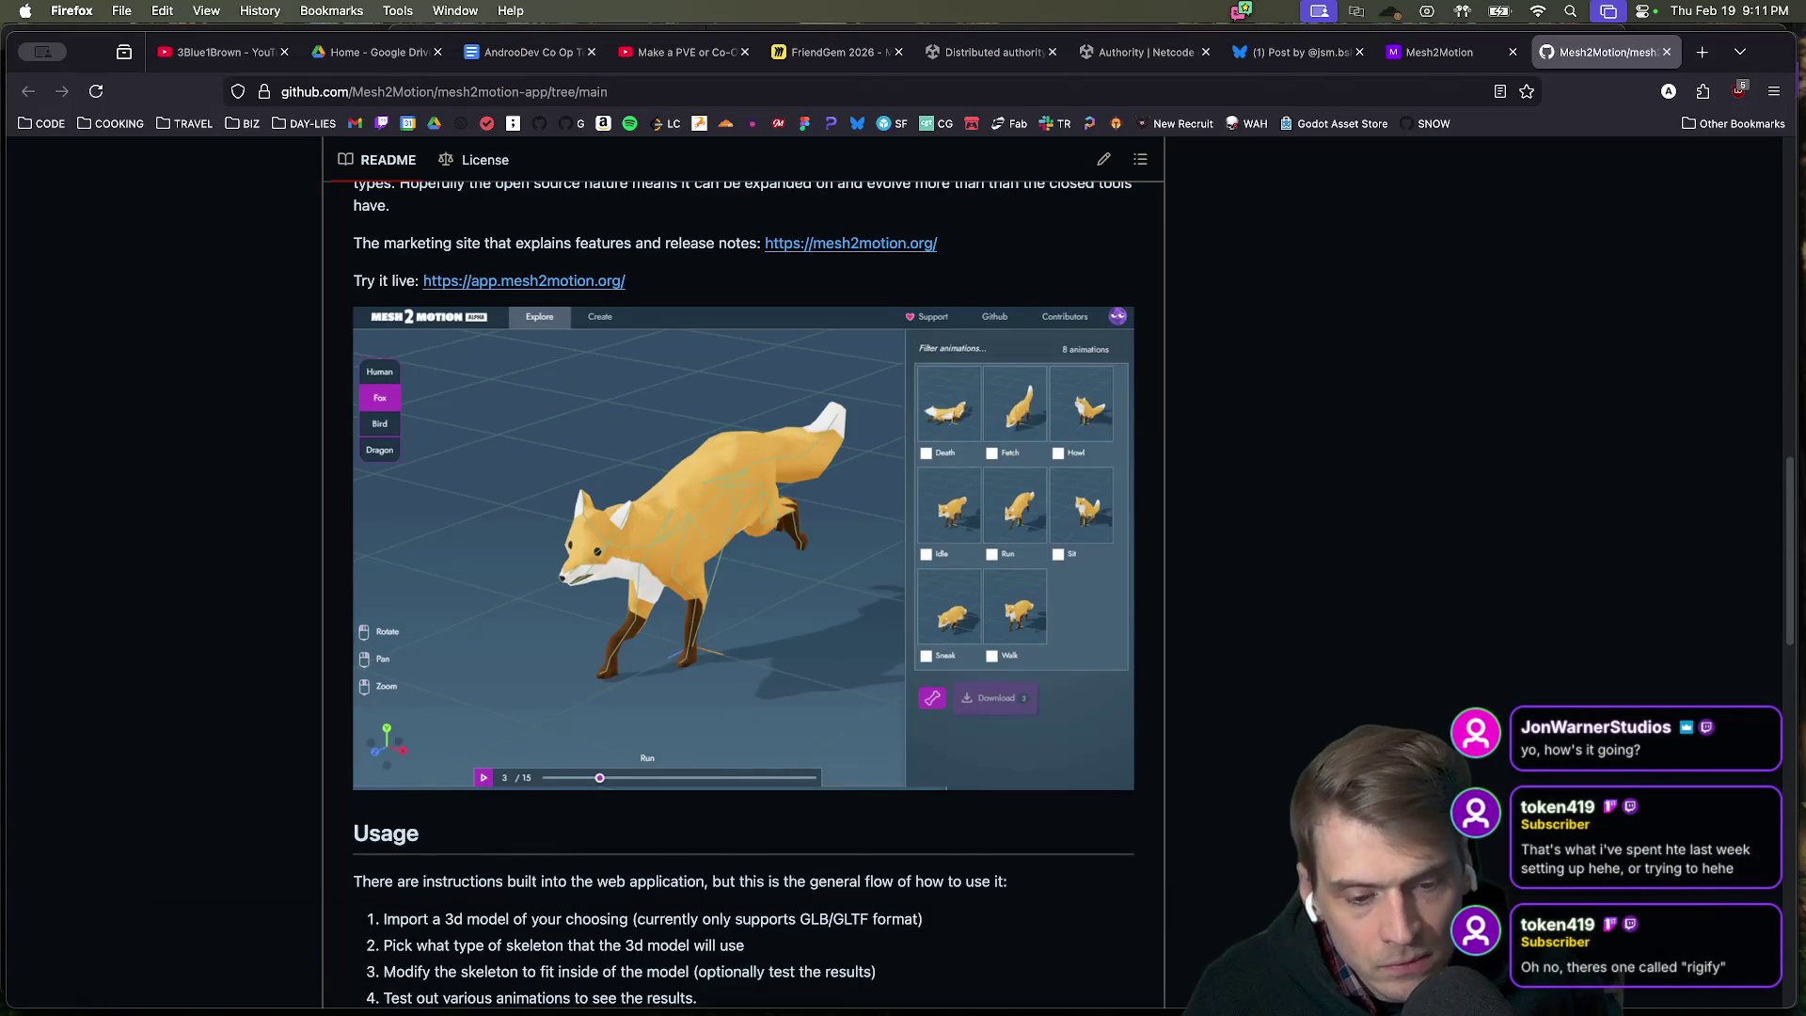
pyautogui.click(1213, 960)
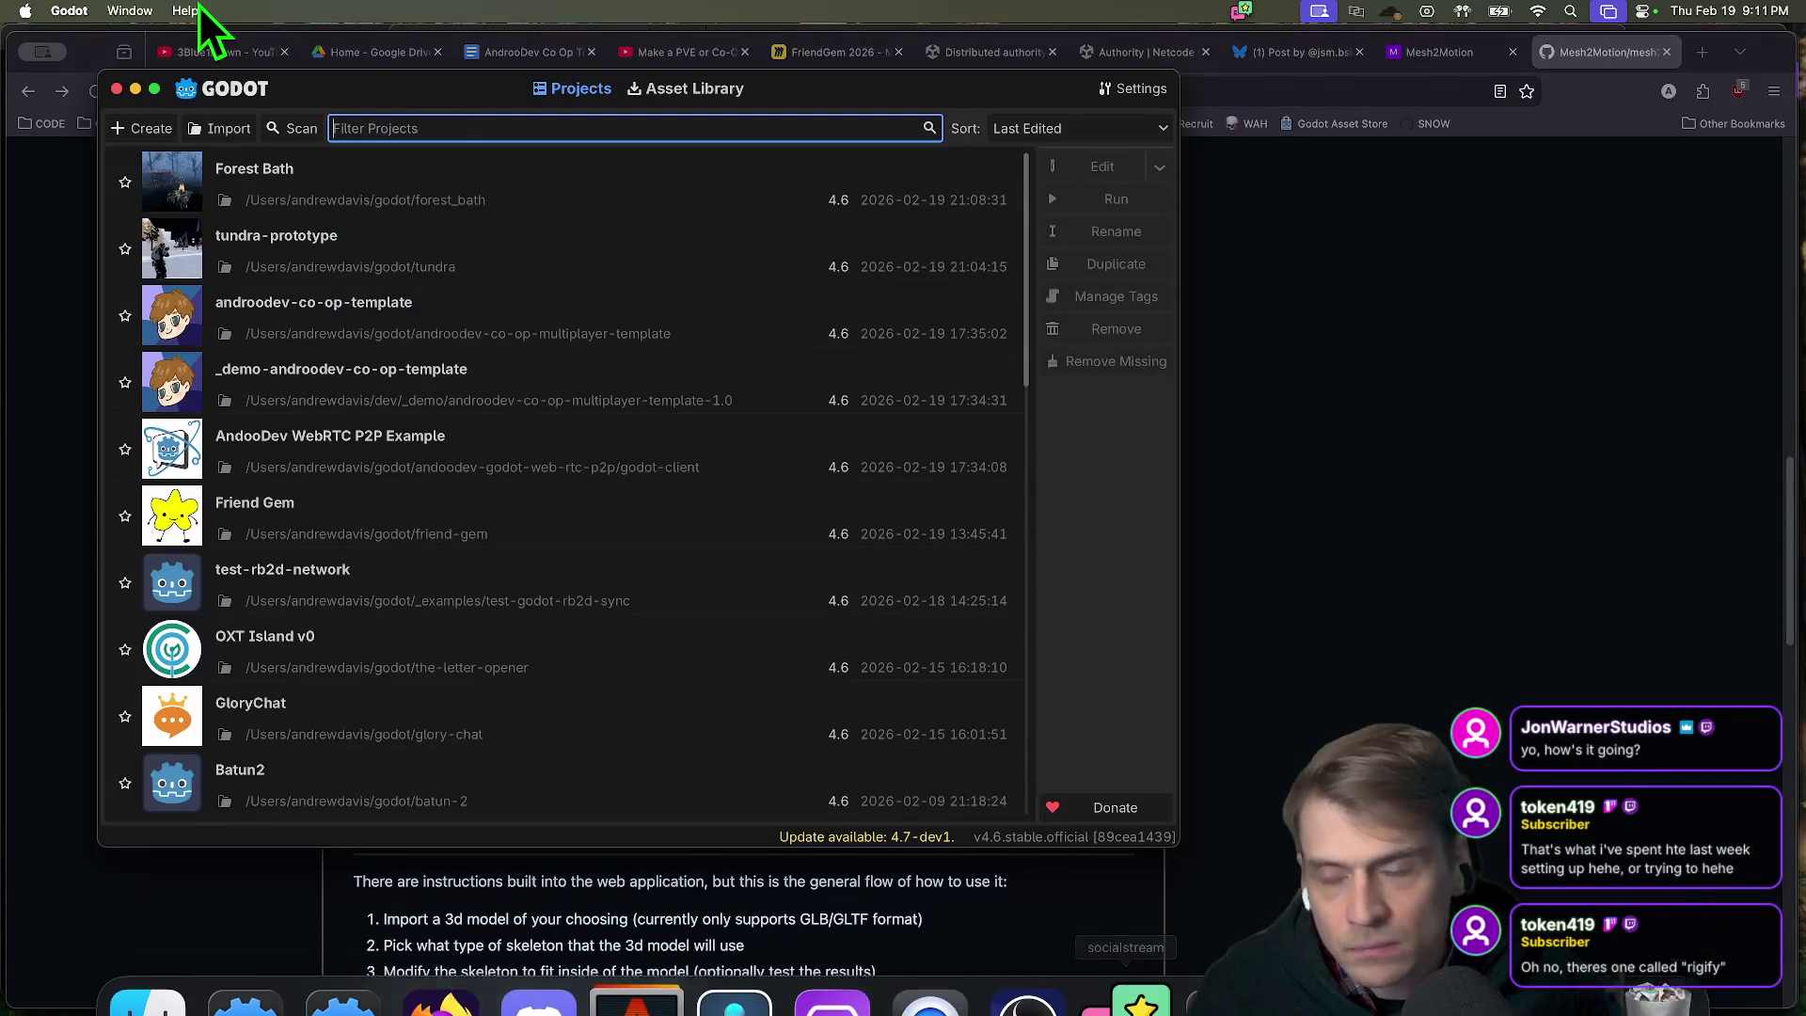
# Step: Reposition the Project Manager, open the Friend Gem project, and save its current scene
pyautogui.moveTo(568, 66)
pyautogui.mouseDown()
pyautogui.moveTo(646, 724)
pyautogui.moveTo(478, 651)
pyautogui.moveTo(568, 150)
pyautogui.moveTo(382, 111)
pyautogui.moveTo(426, 166)
pyautogui.mouseUp()
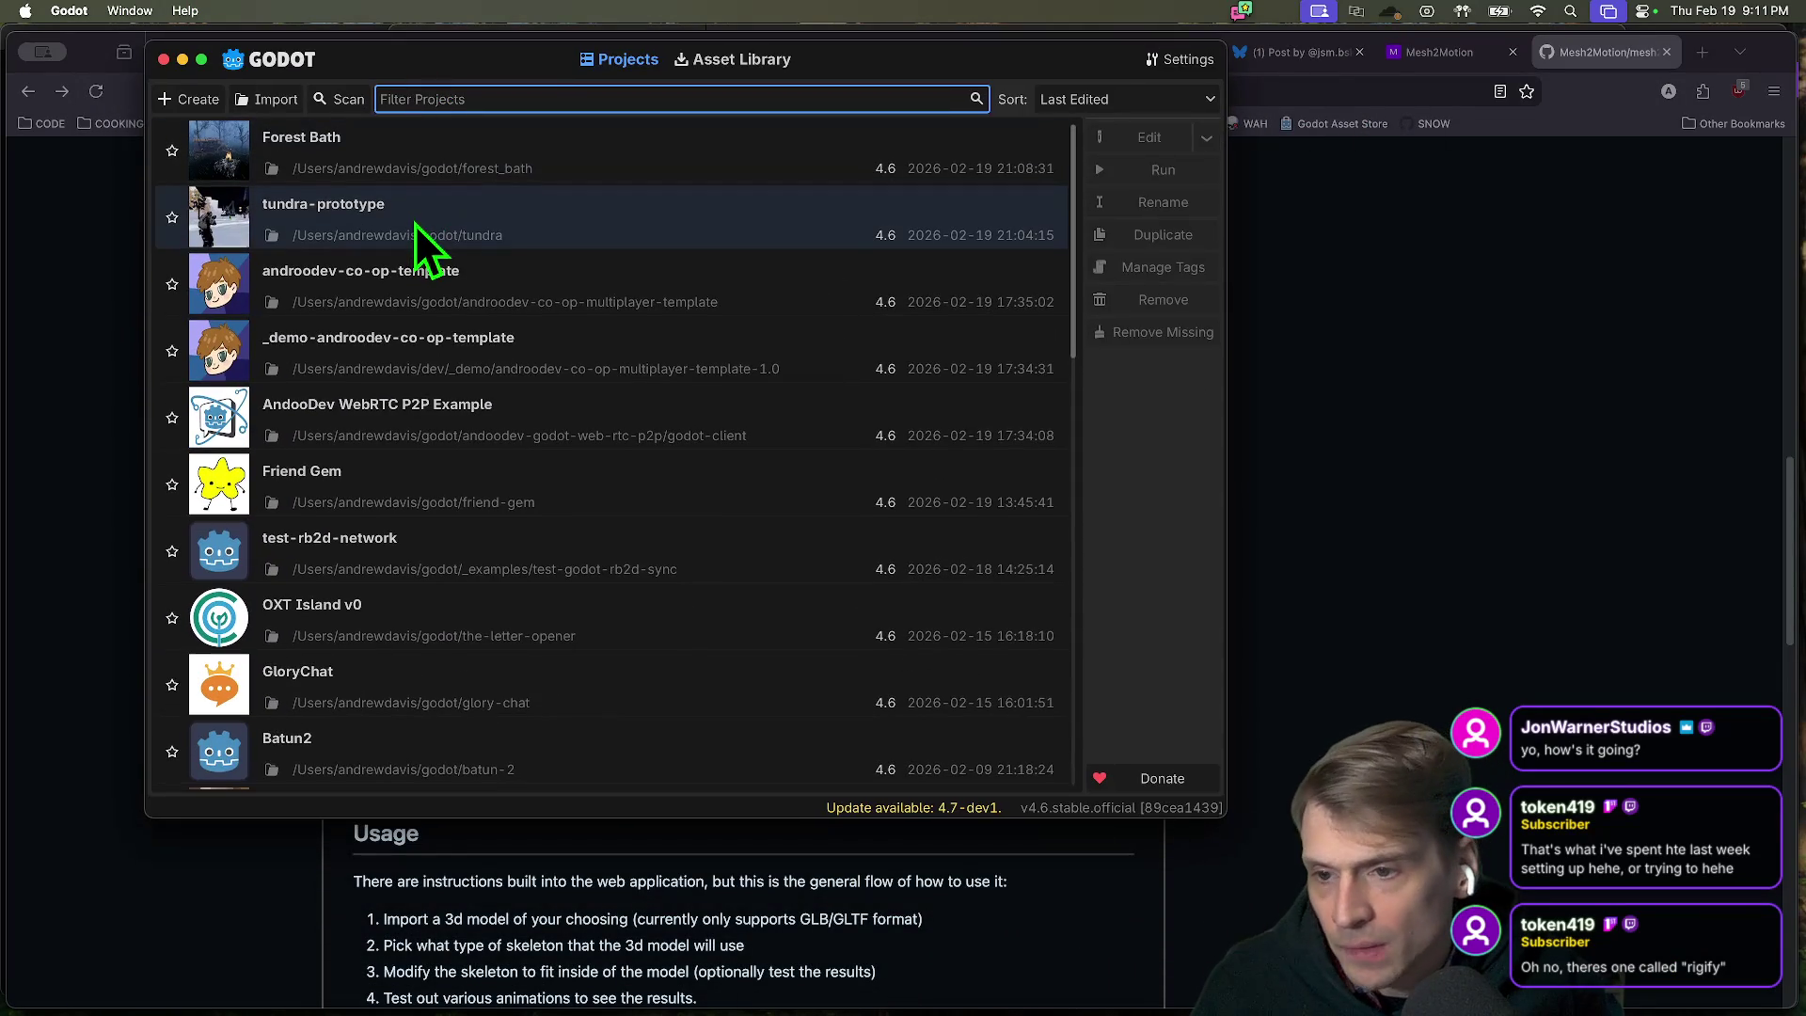
pyautogui.scroll(-1, 423, 263)
pyautogui.doubleClick(738, 465)
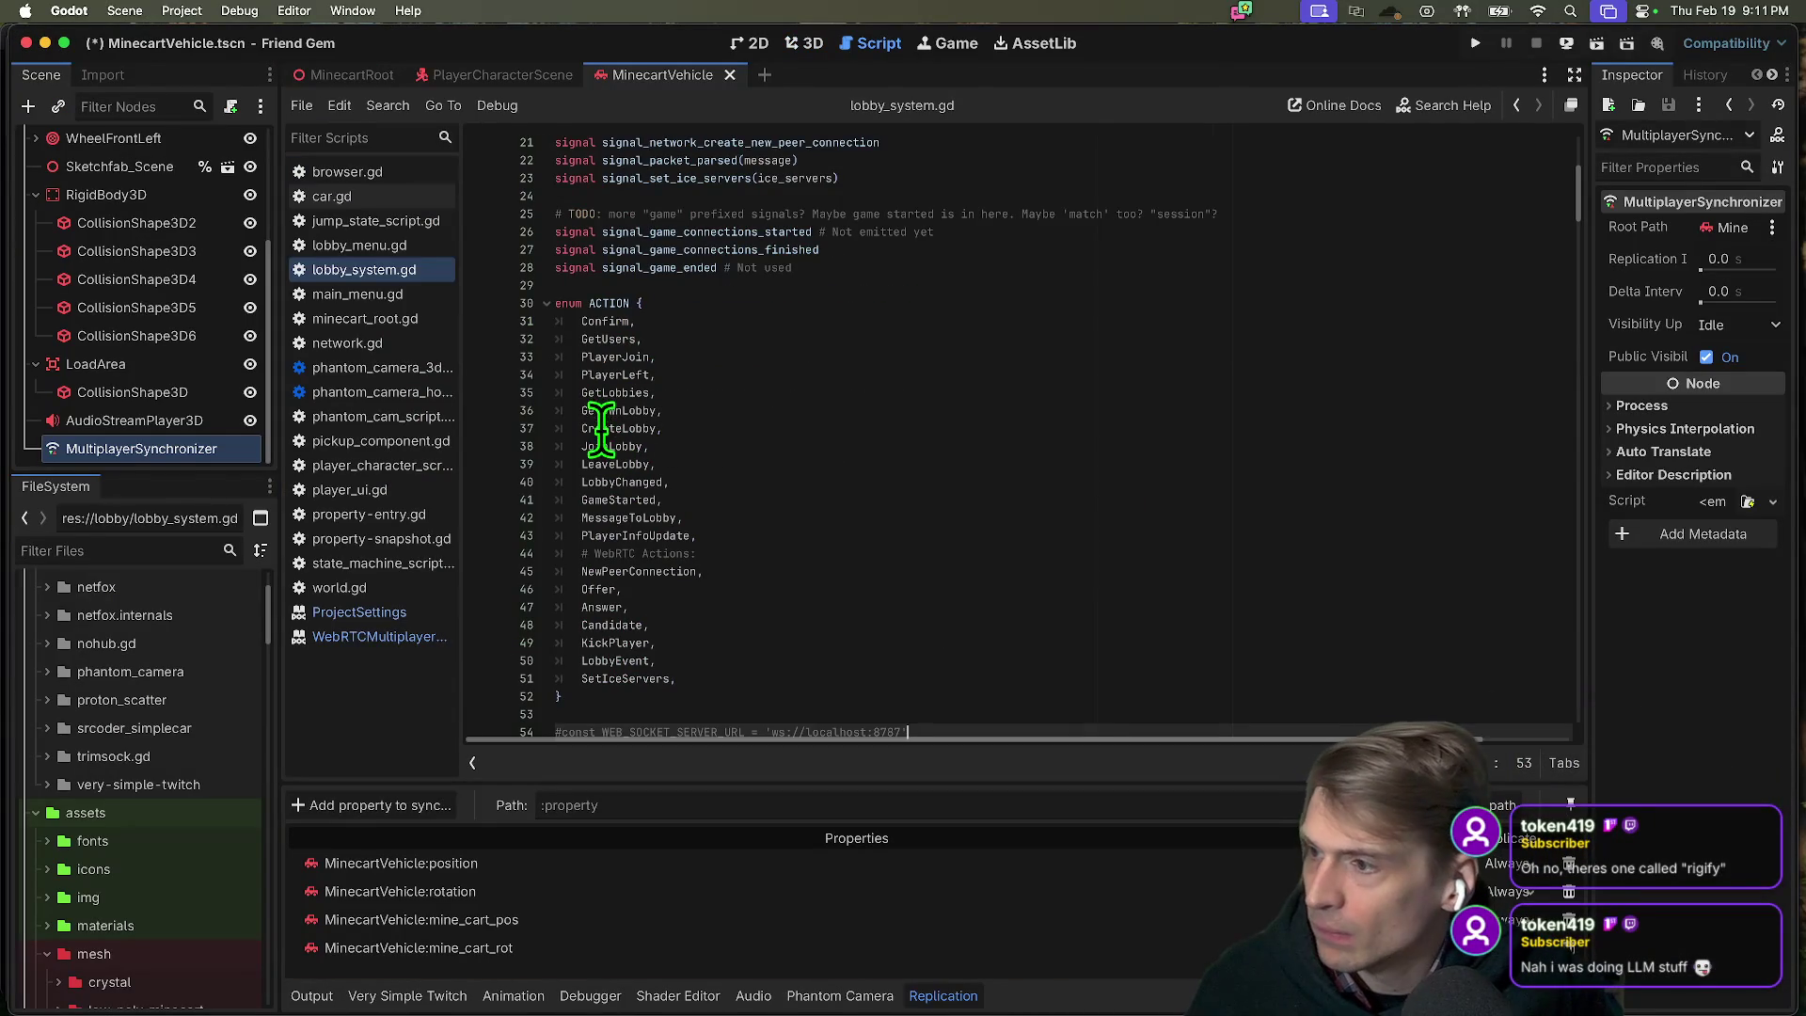
pyautogui.press('super+s')
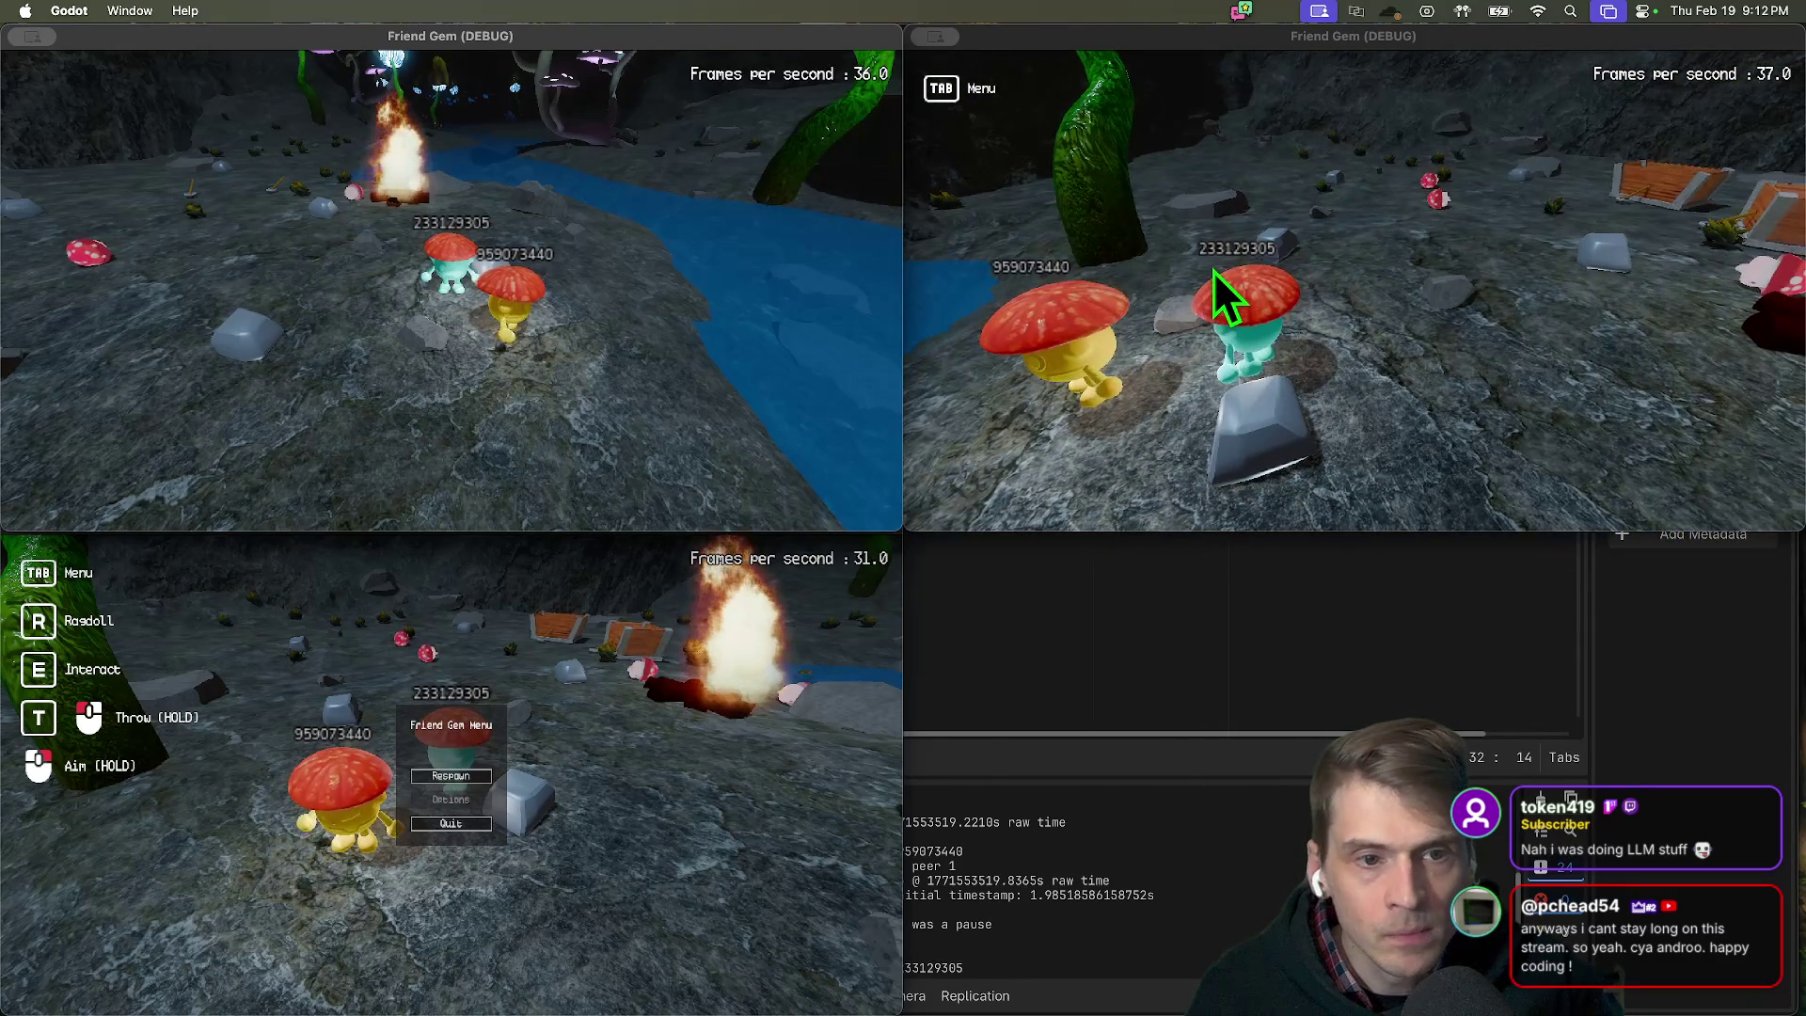
# Step: In the top-right game instance, walk the player to the rock and aim a throw
pyautogui.click(1258, 274)
pyautogui.press('Tab')
pyautogui.press('Tab')
pyautogui.press('w')
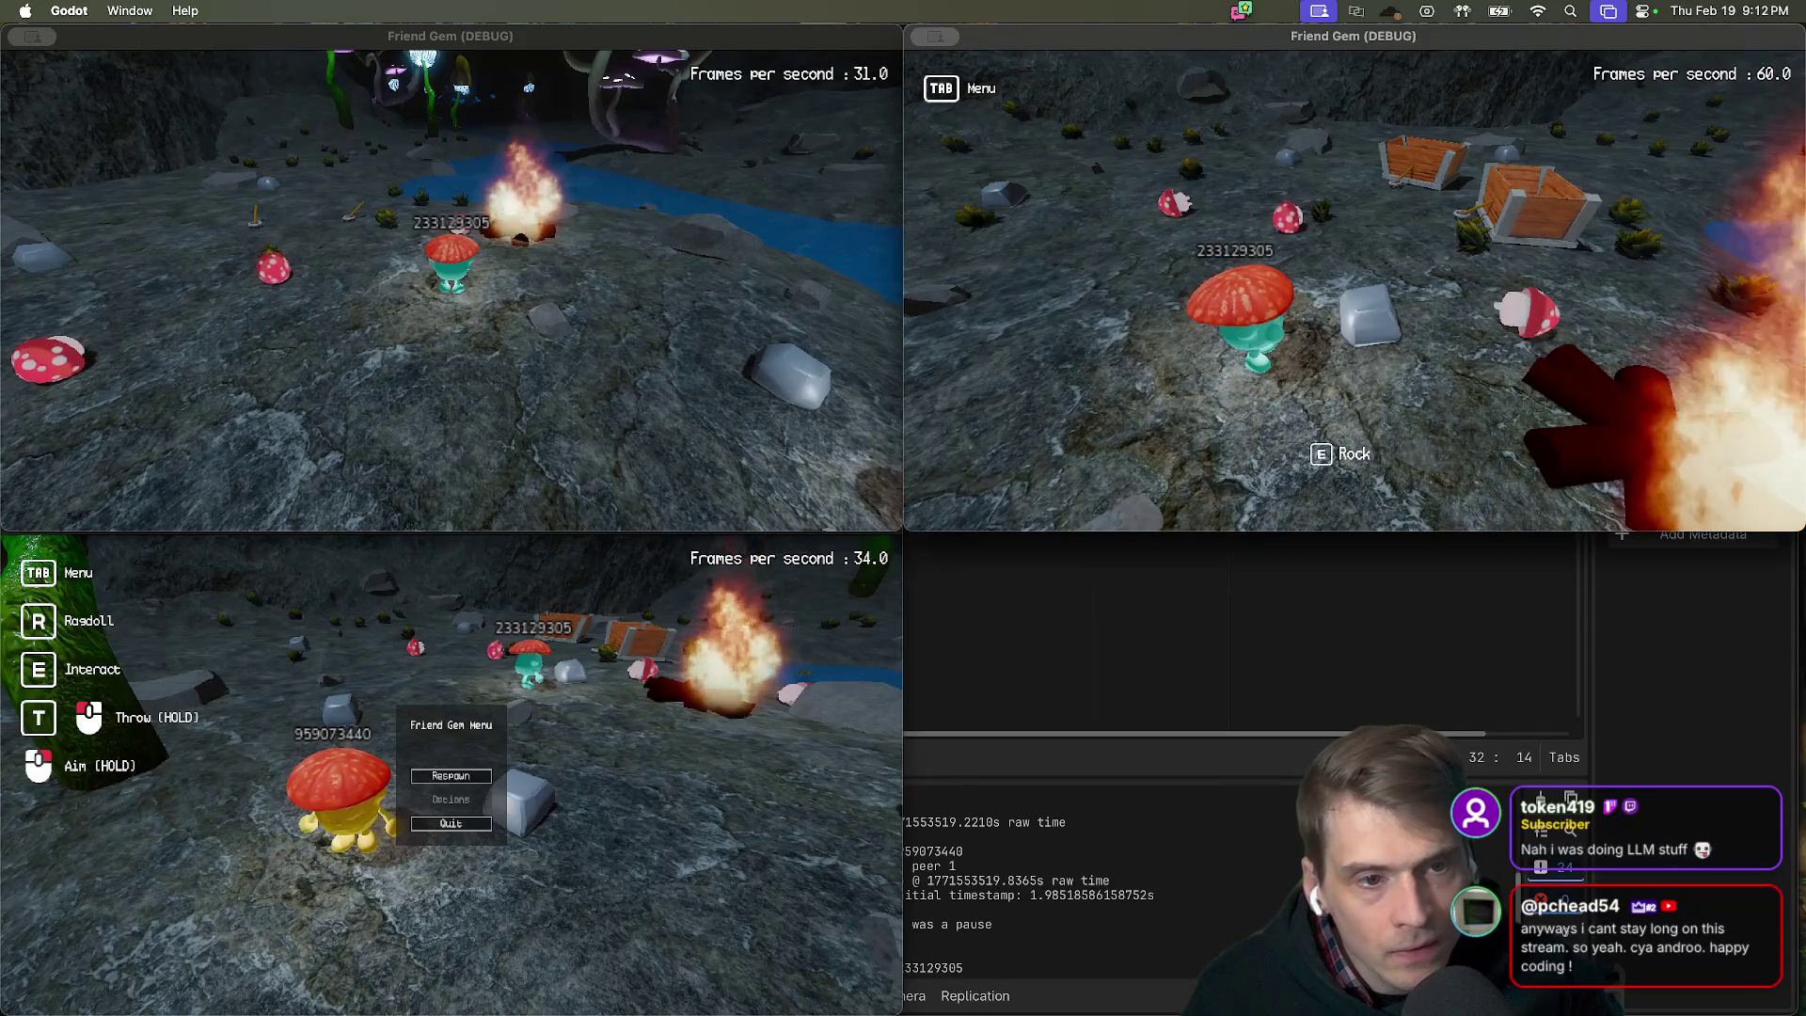
pyautogui.rightClick(1355, 291)
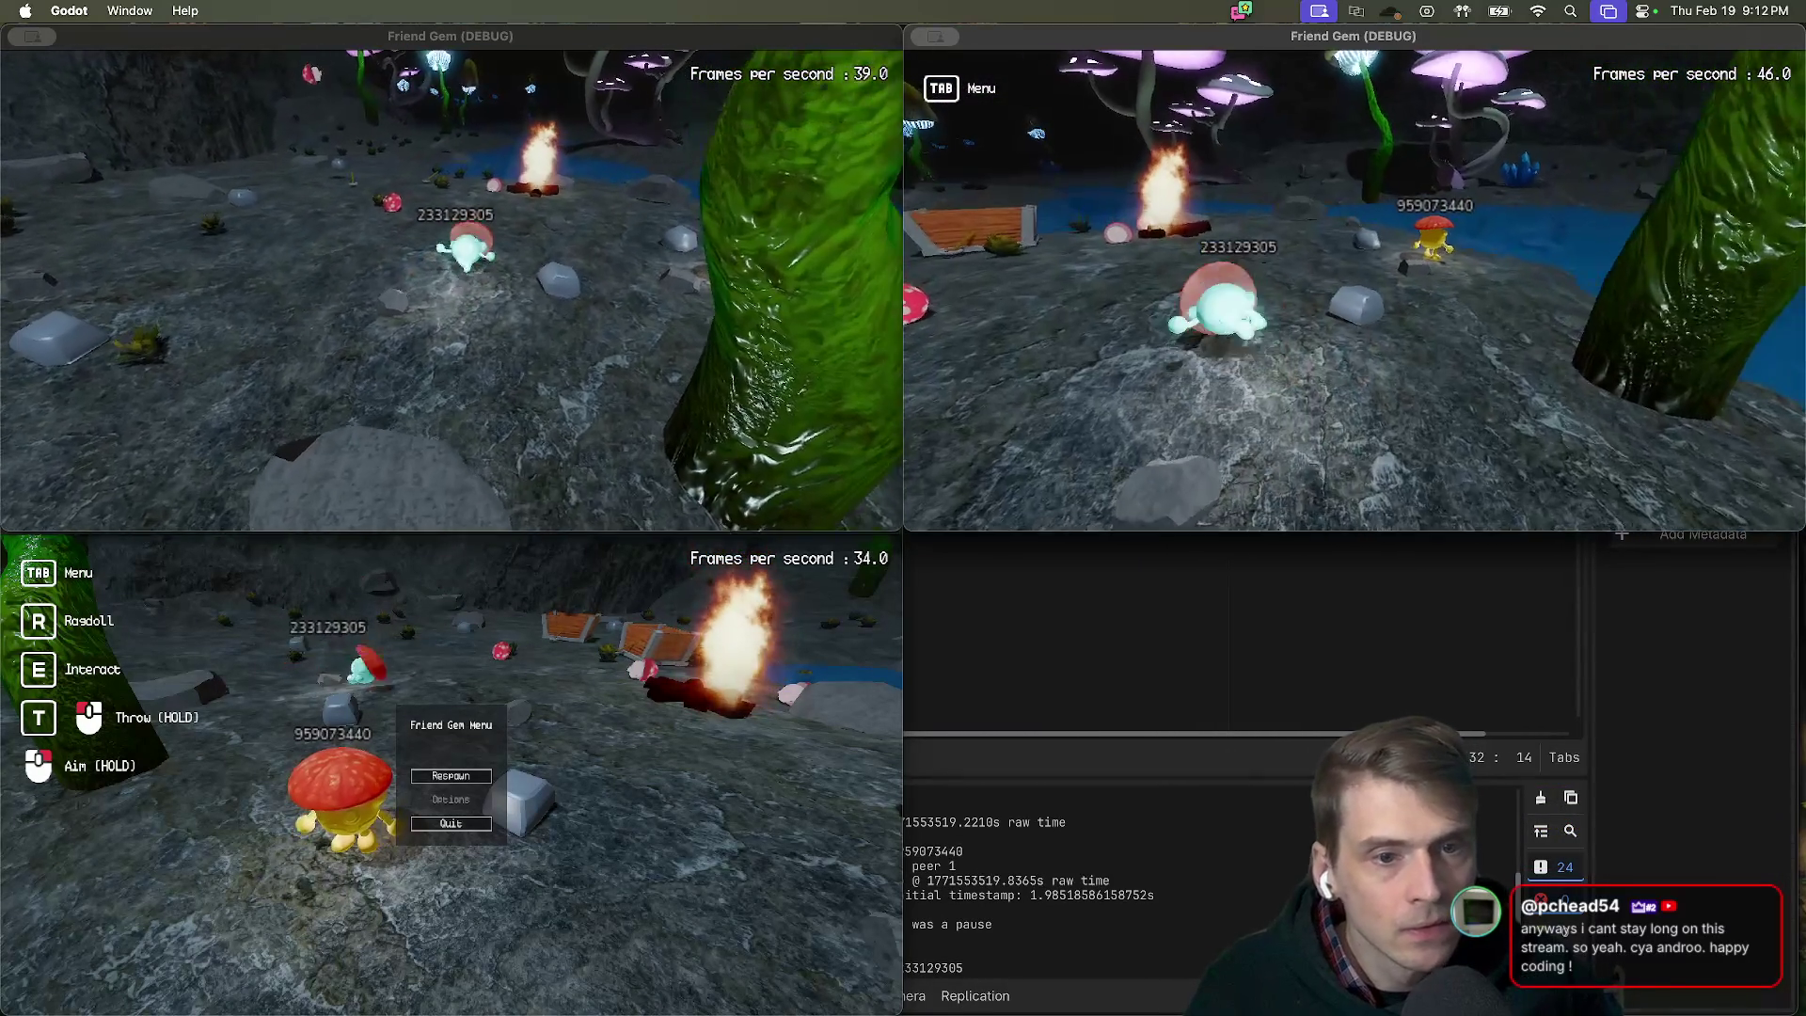
# Step: In the bottom-left instance, pick up and throw the ragdolled character, then stop all instances
pyautogui.click(737, 762)
pyautogui.press('Tab')
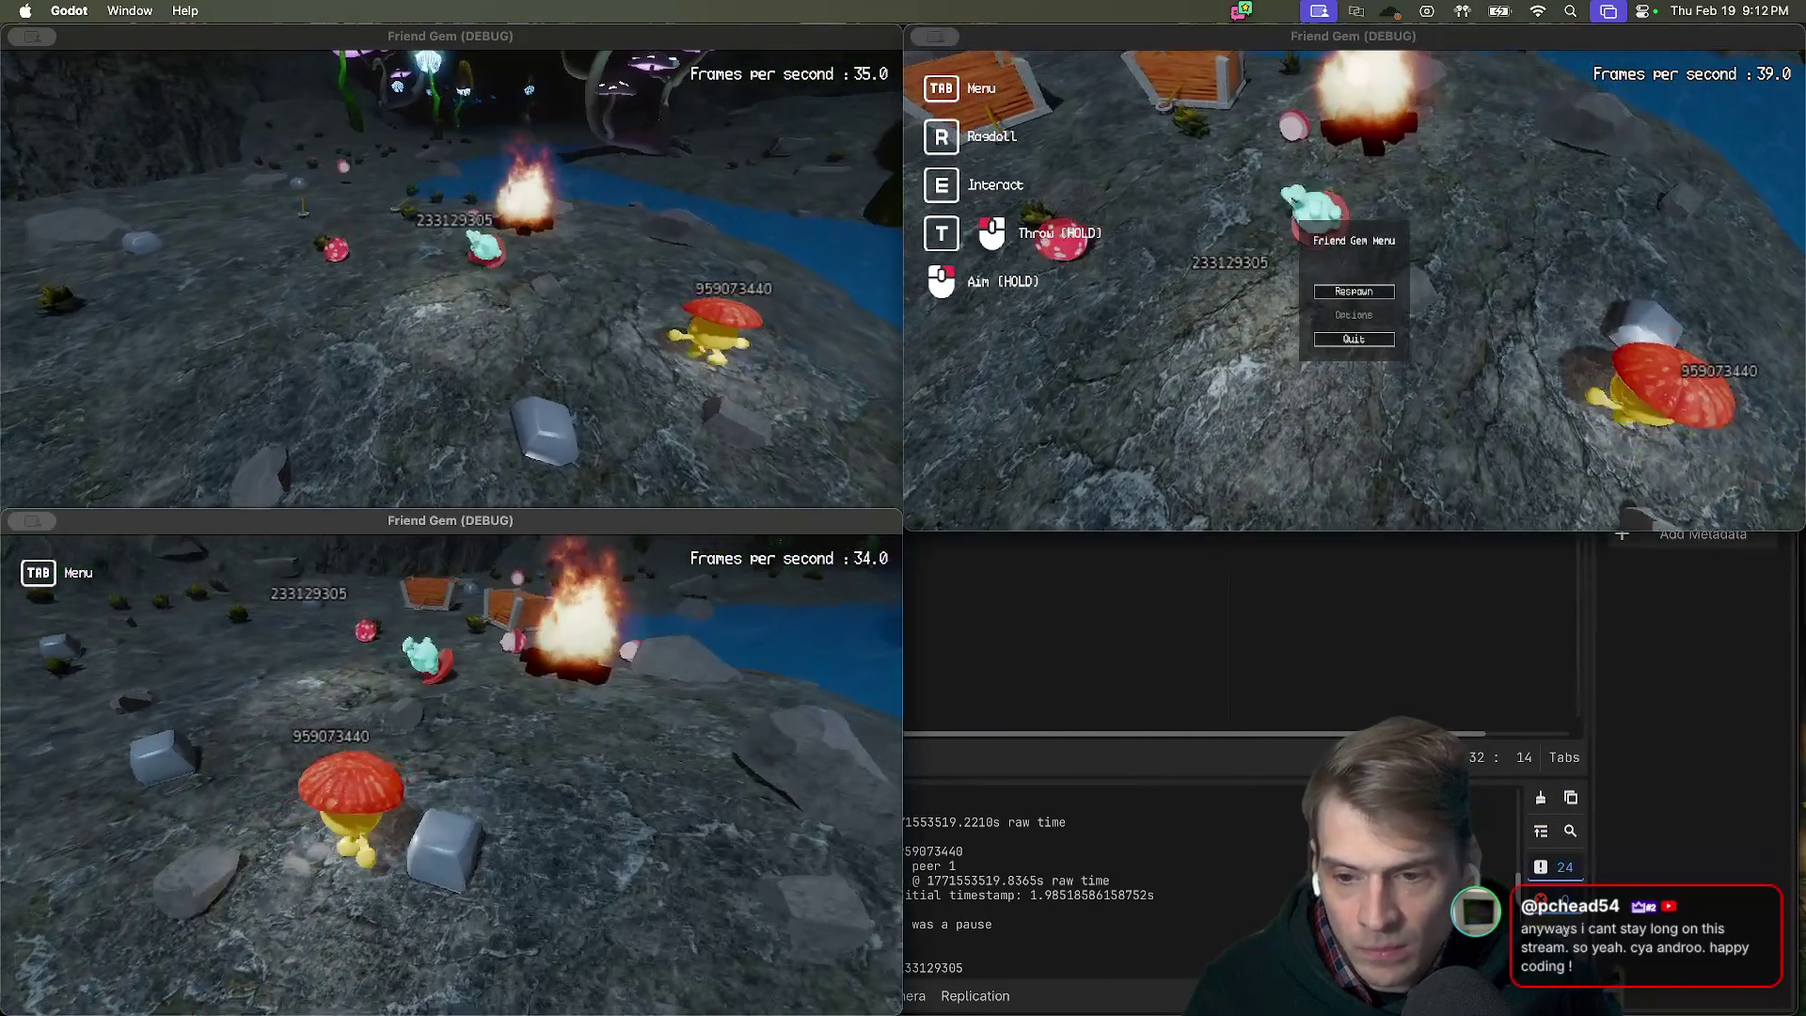
pyautogui.press('e')
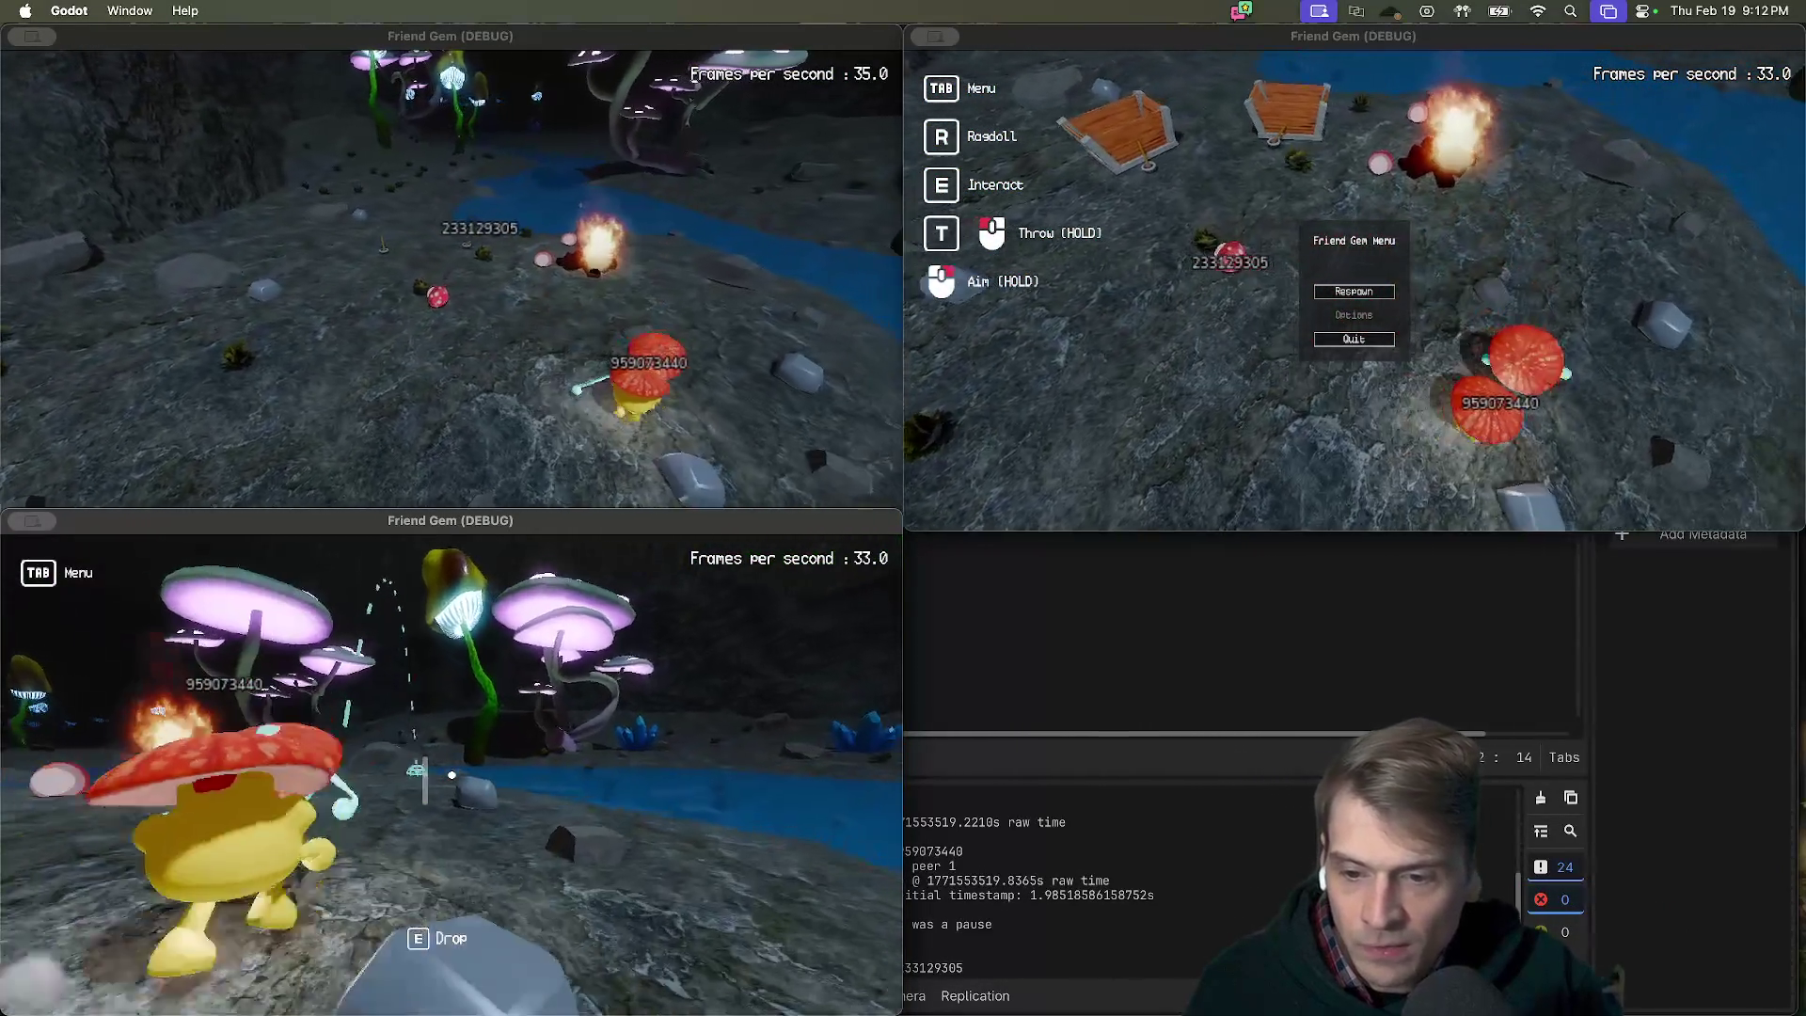
pyautogui.press('t')
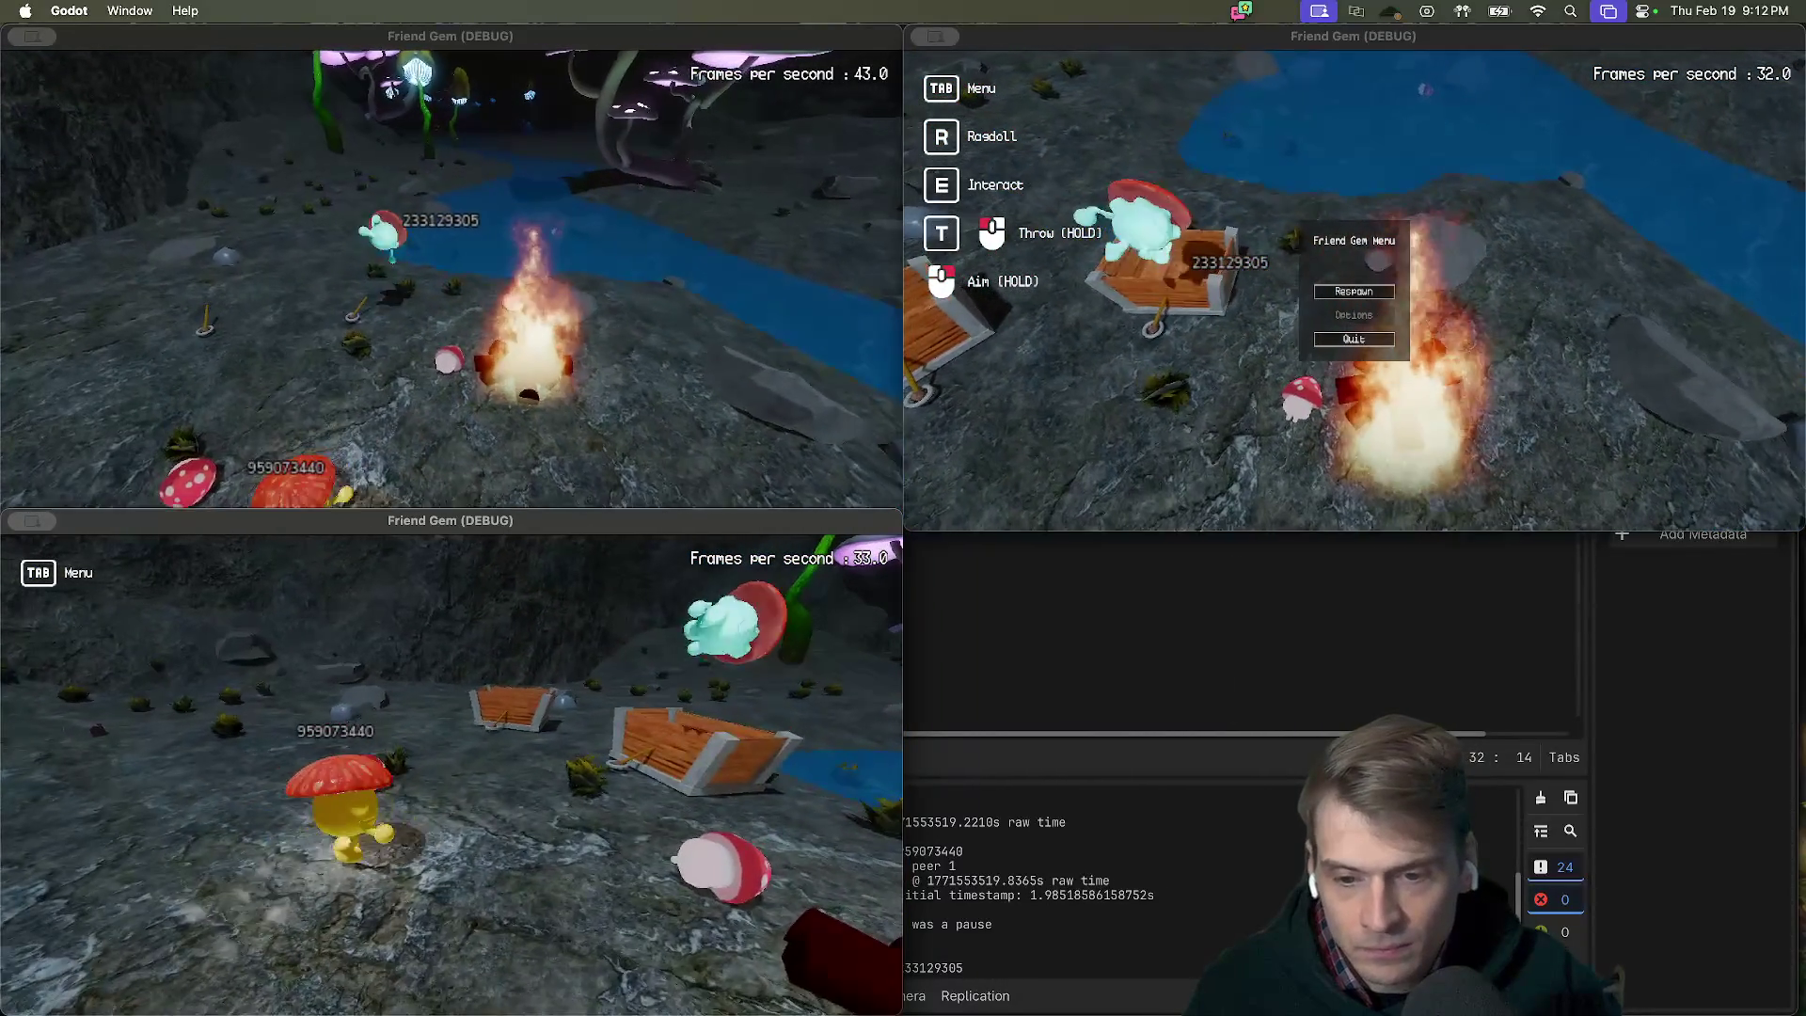
pyautogui.press('super+period')
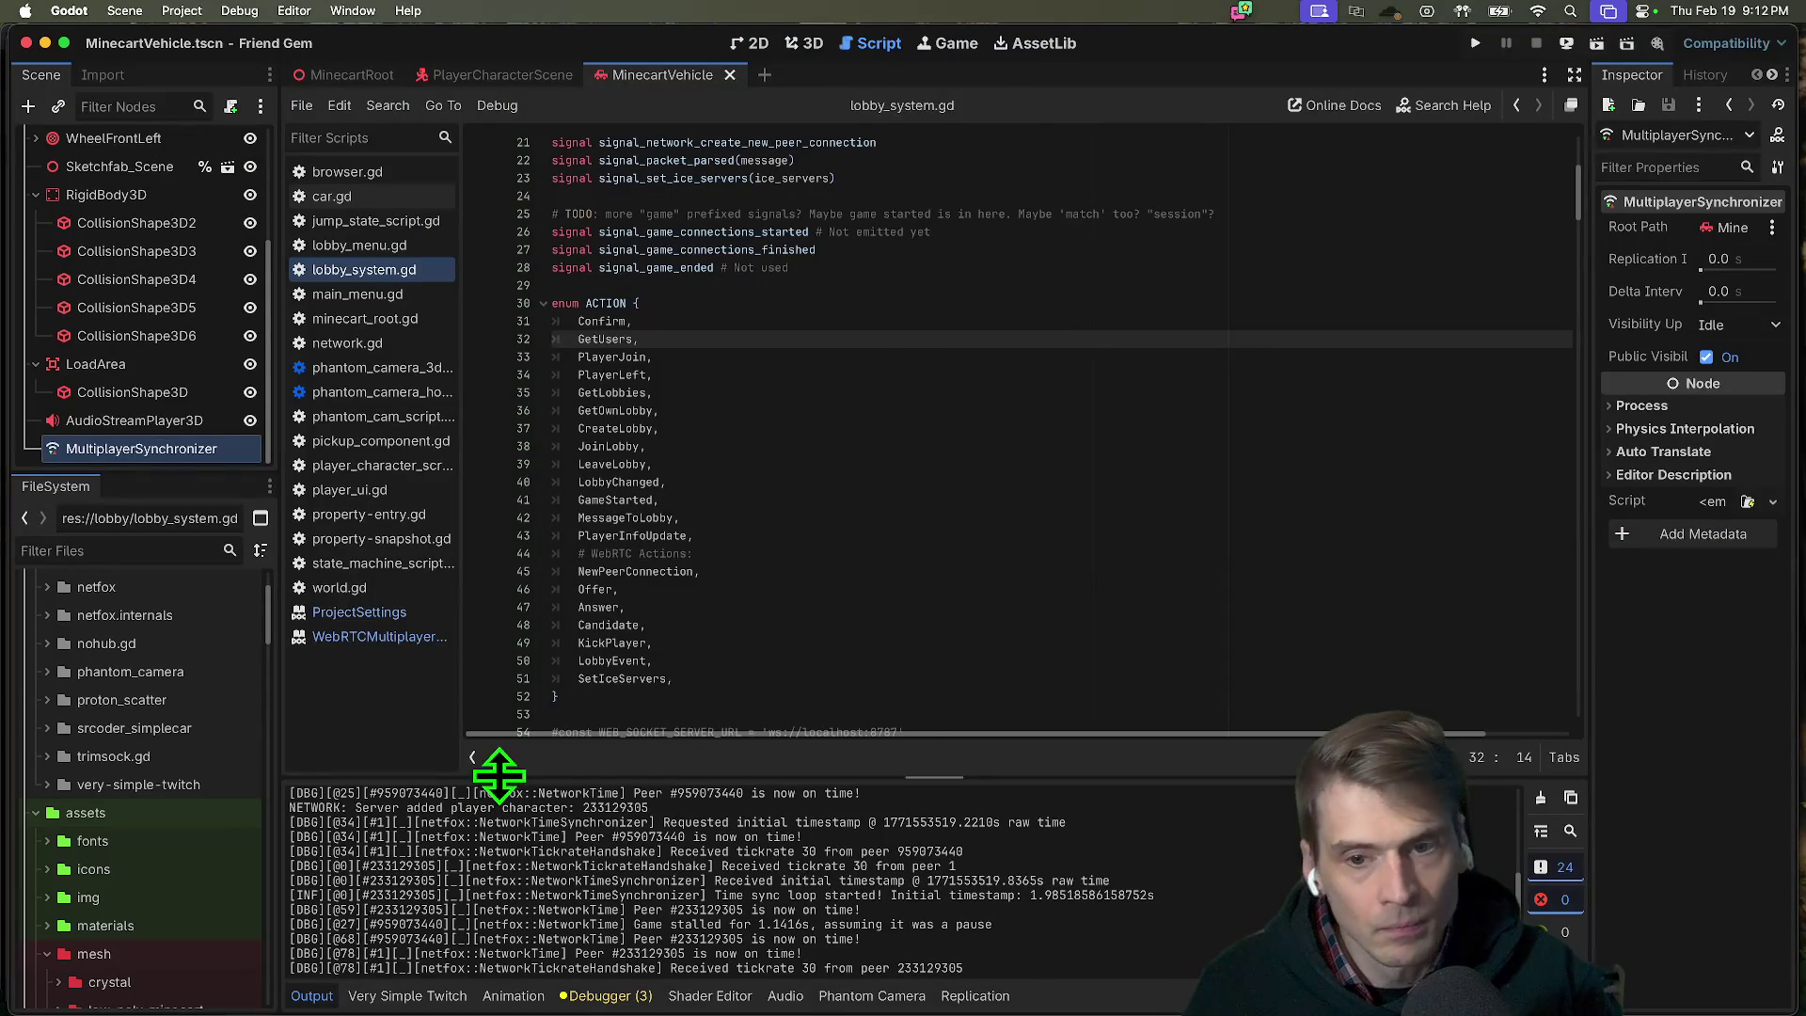
# Step: In a terminal, jump to the friend-gem project folder and run git status
pyautogui.moveTo(639, 1006)
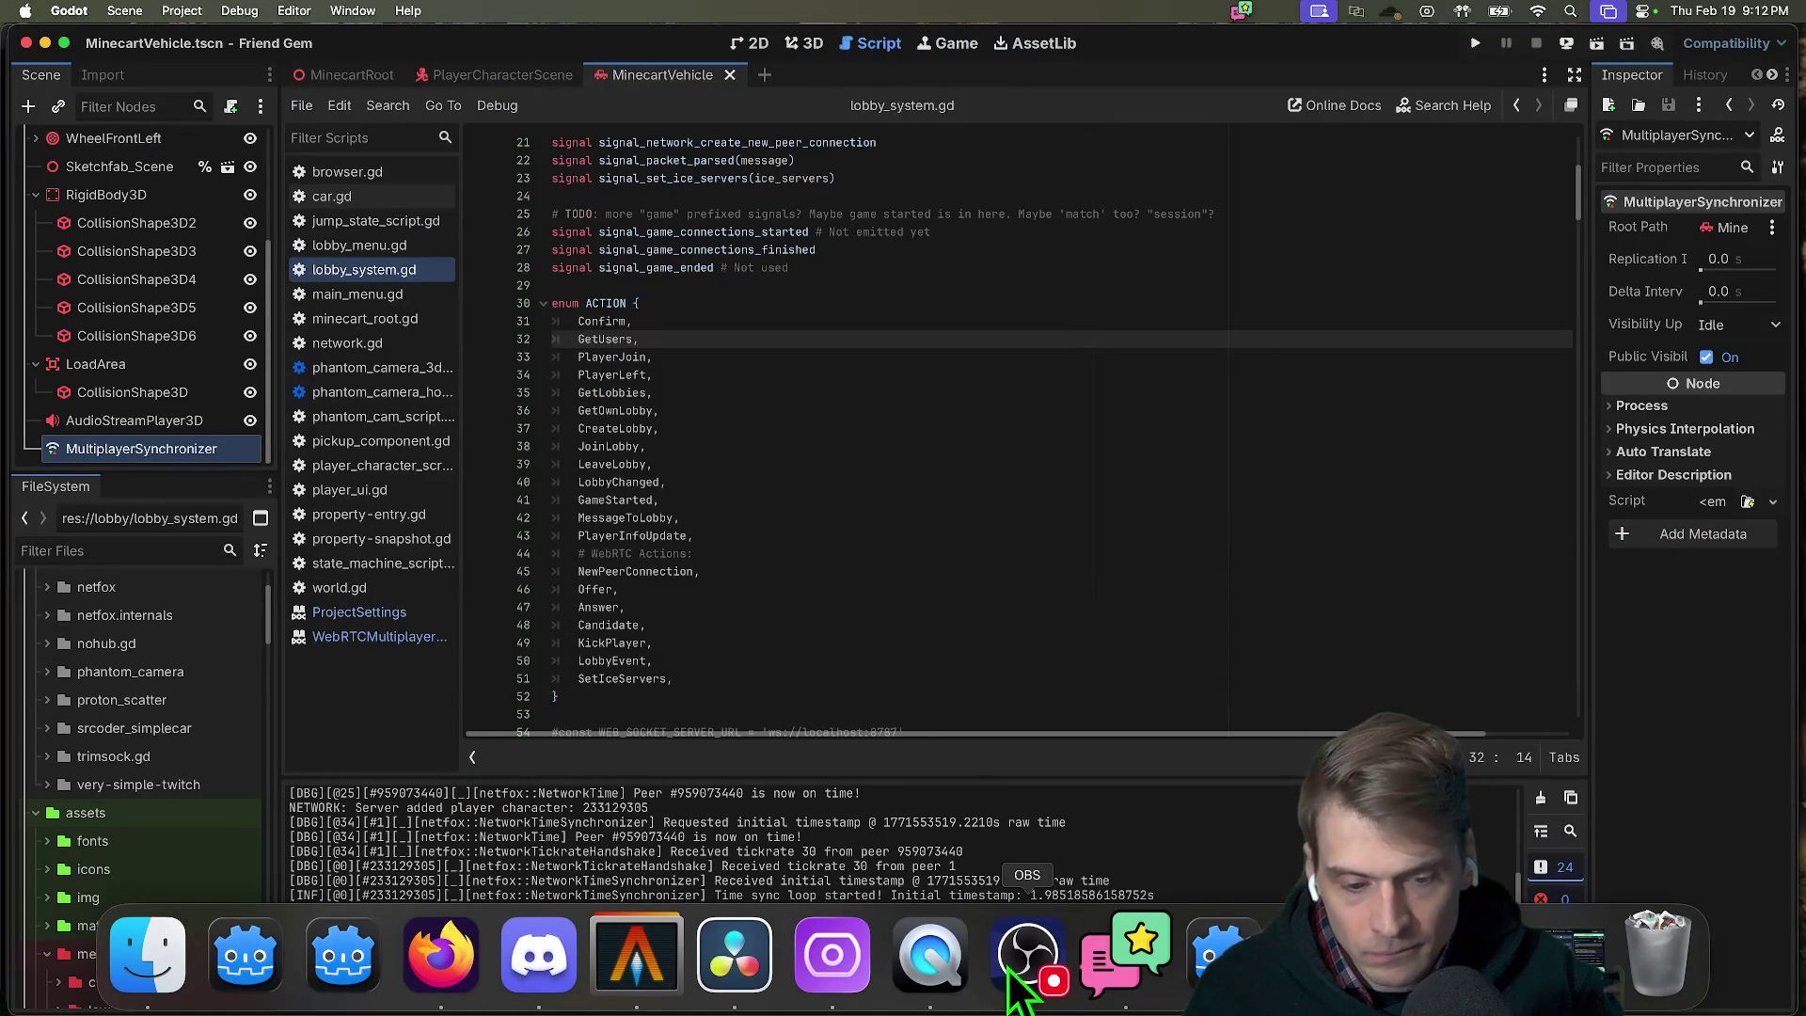
pyautogui.click(639, 984)
pyautogui.write('j j')
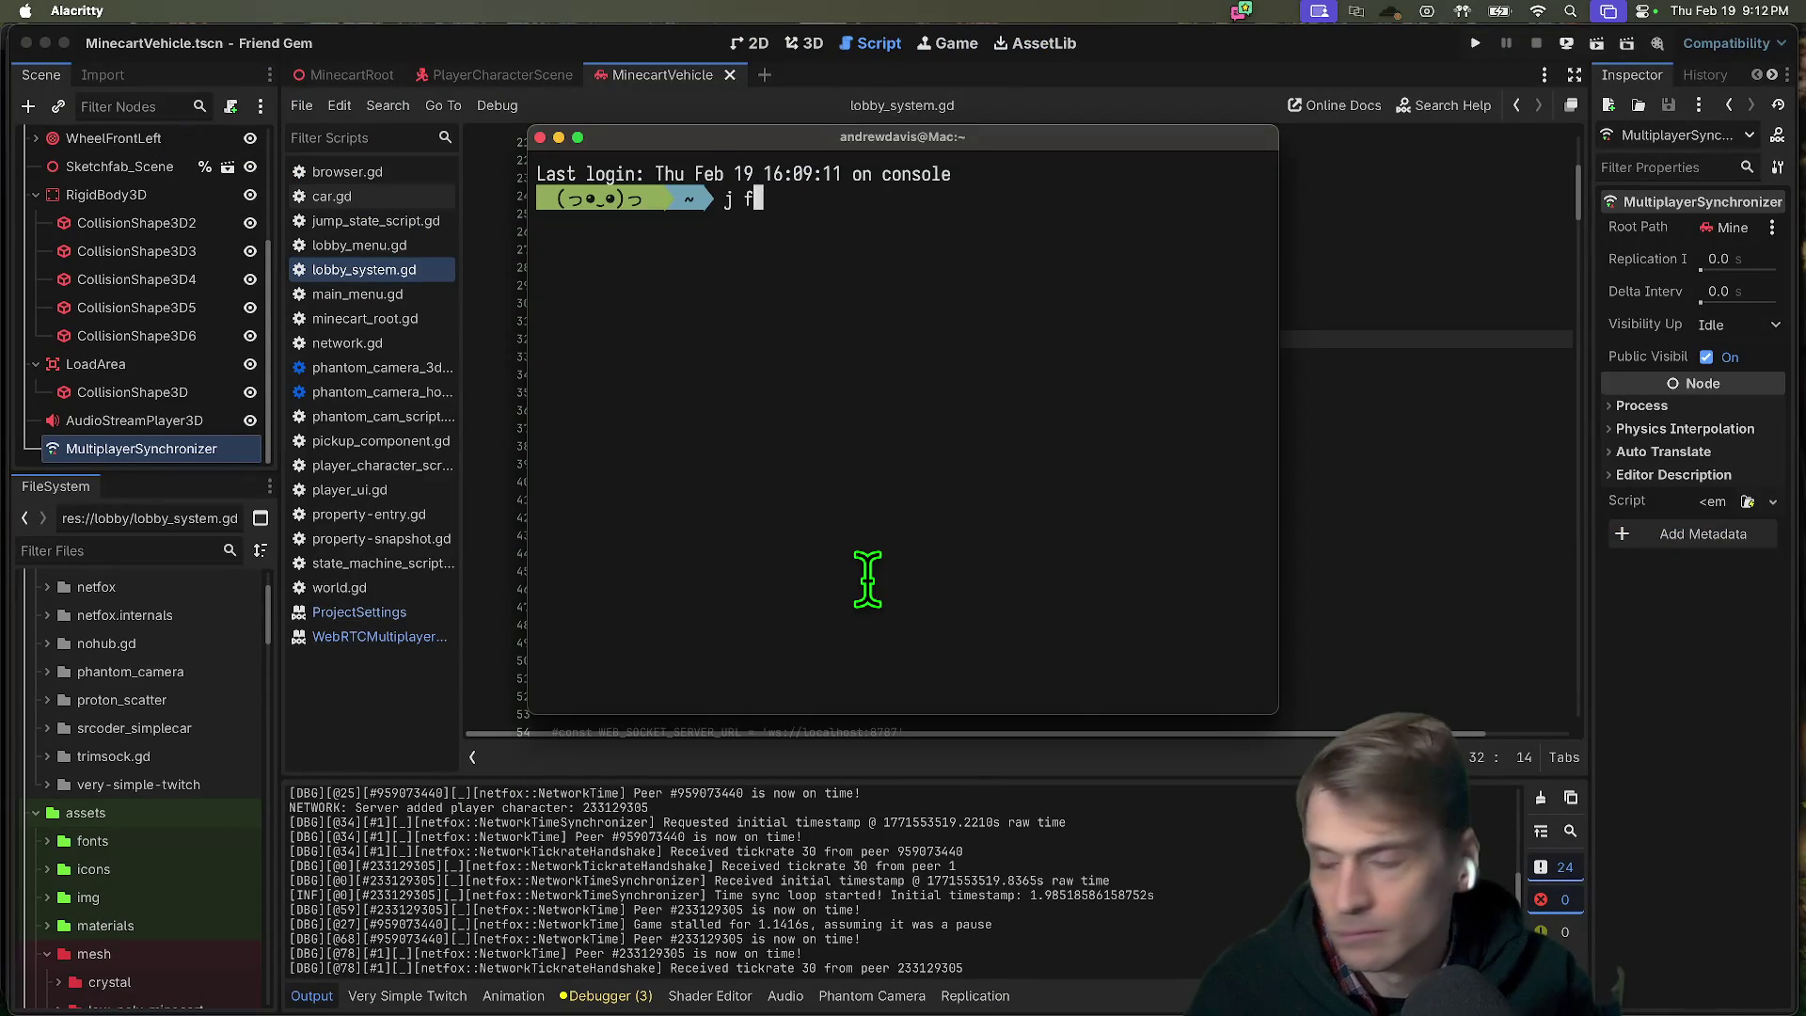
pyautogui.write('d')
pyautogui.press('Return')
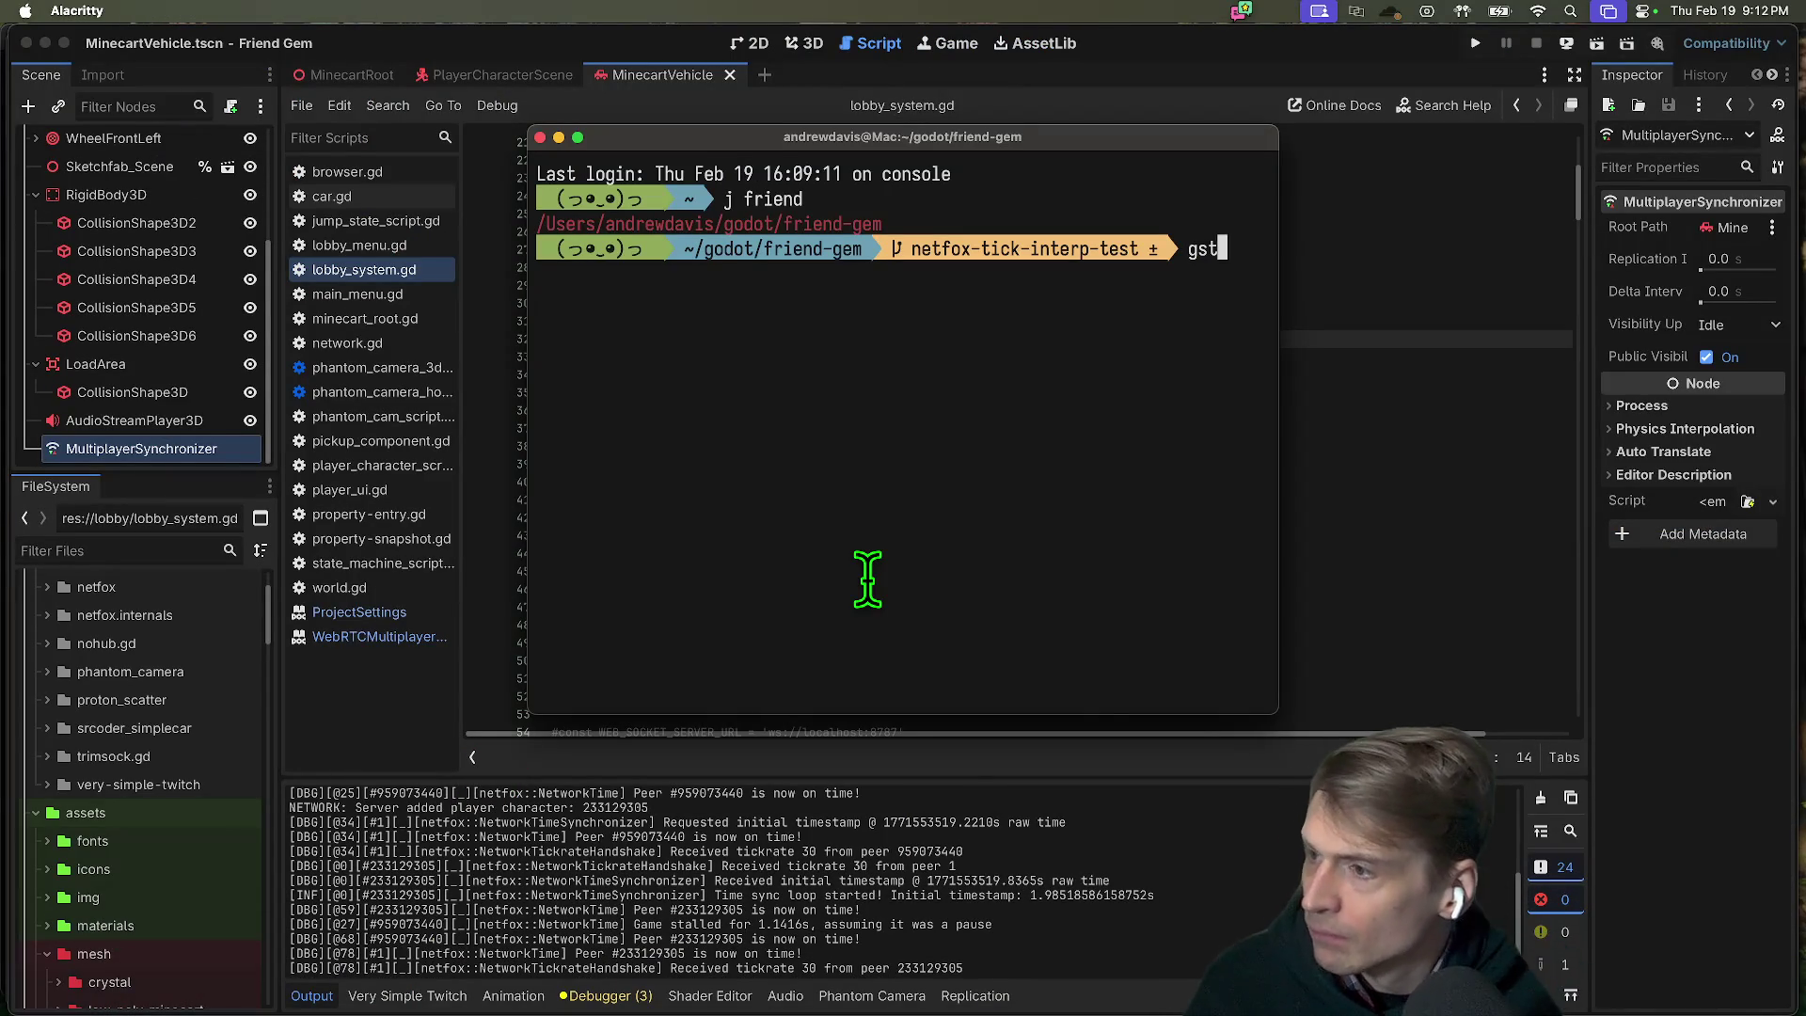
pyautogui.write('t')
pyautogui.press('Return')
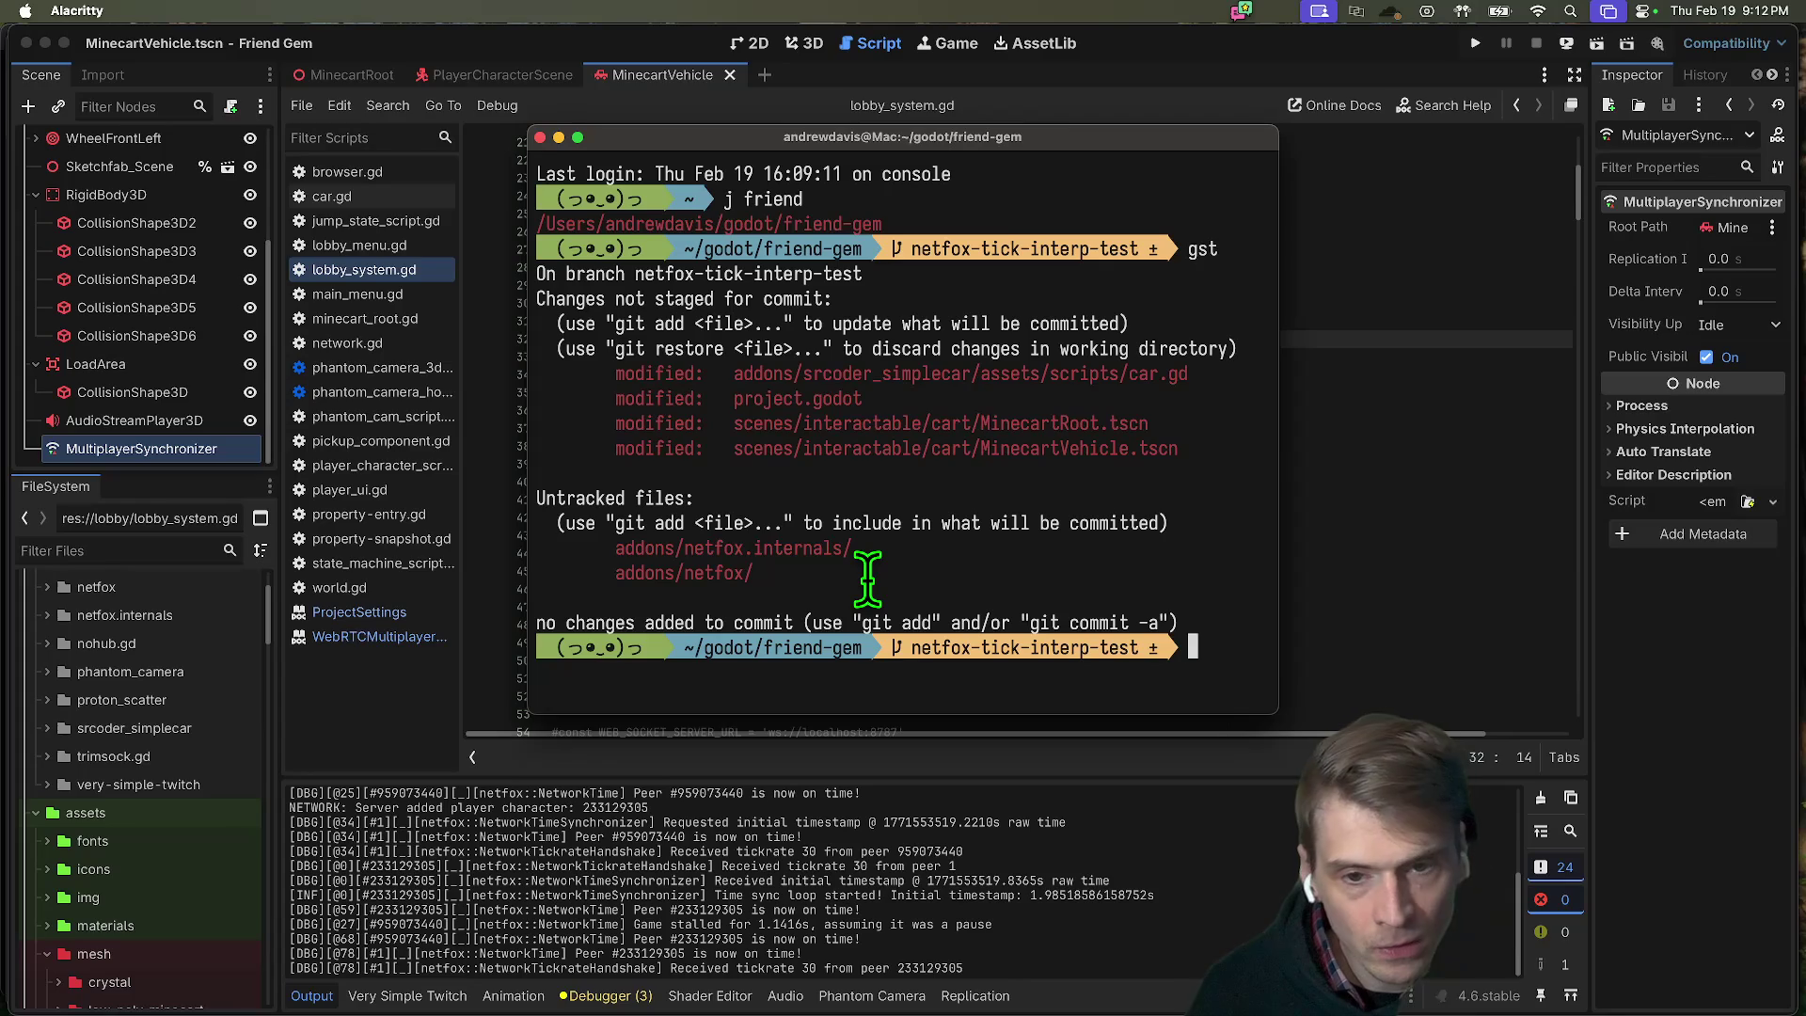
pyautogui.press('super+Tab')
pyautogui.press('super+Tab')
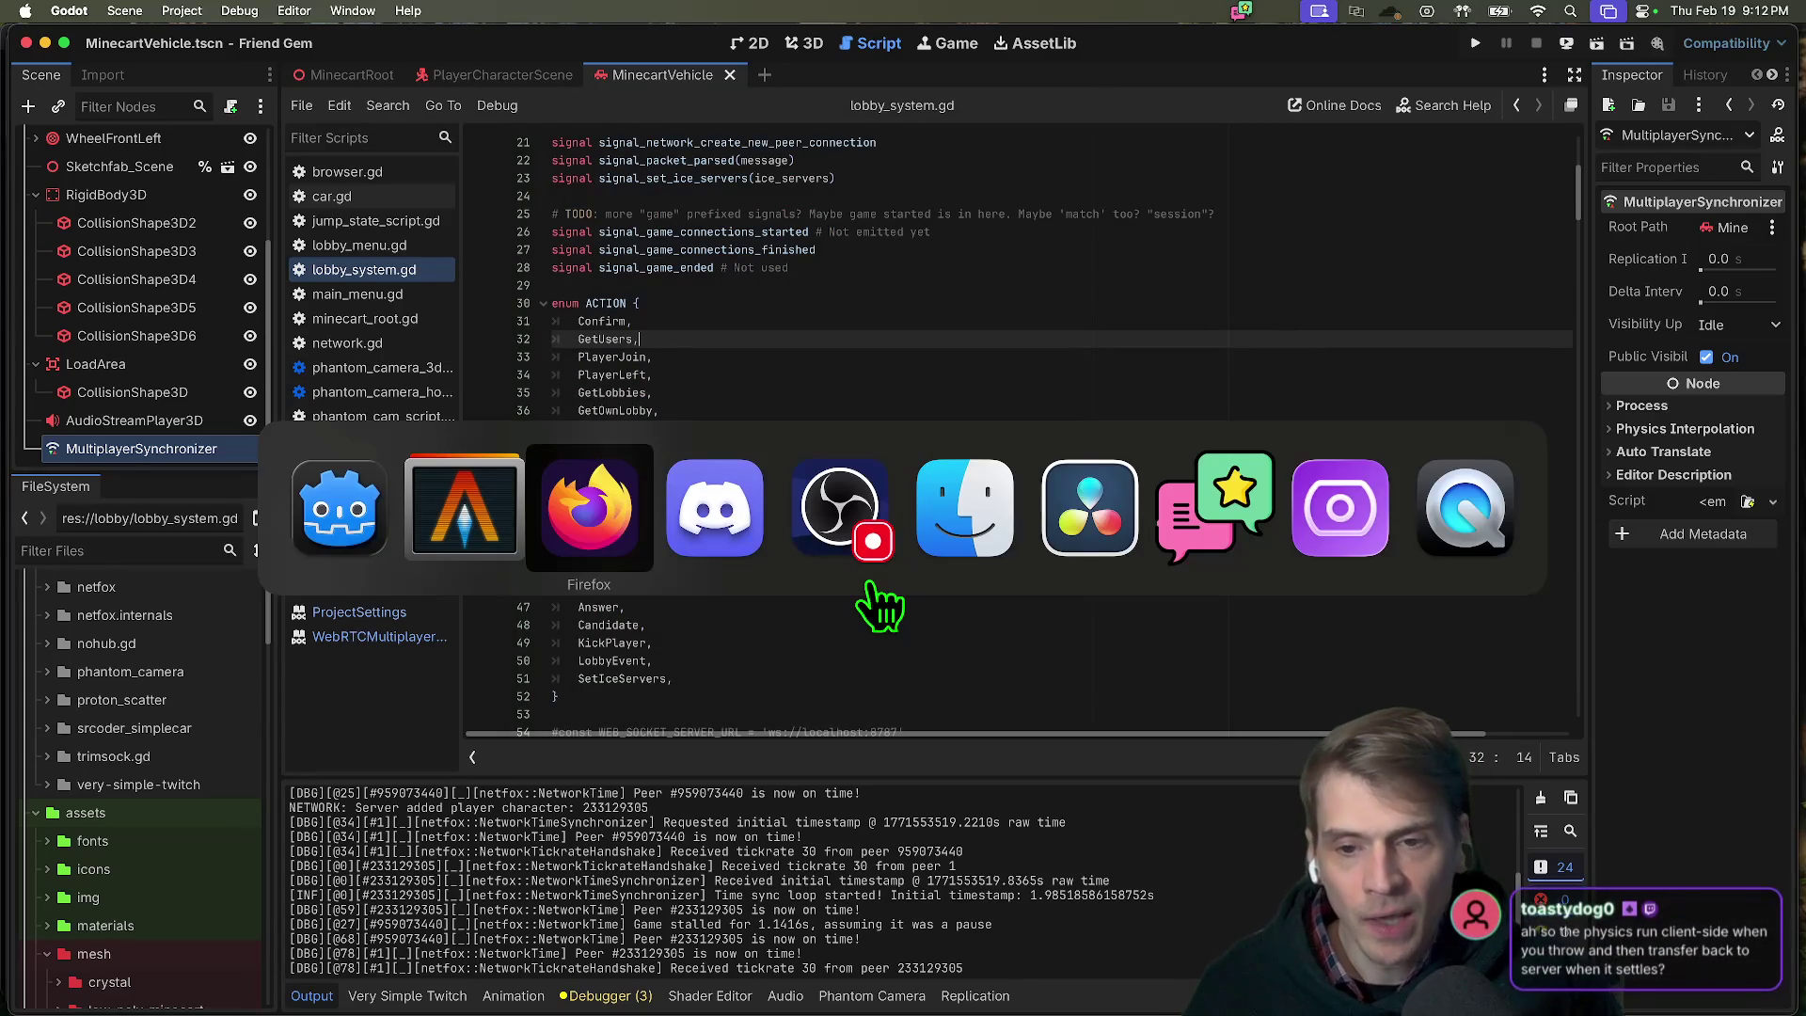
# Step: Play a few seconds of the CoOpPart2 timeline in DaVinci Resolve, then open a new Firefox tab
pyautogui.press('super+shift+Tab')
pyautogui.press('super+shift+Tab')
pyautogui.press('super+shift+Tab')
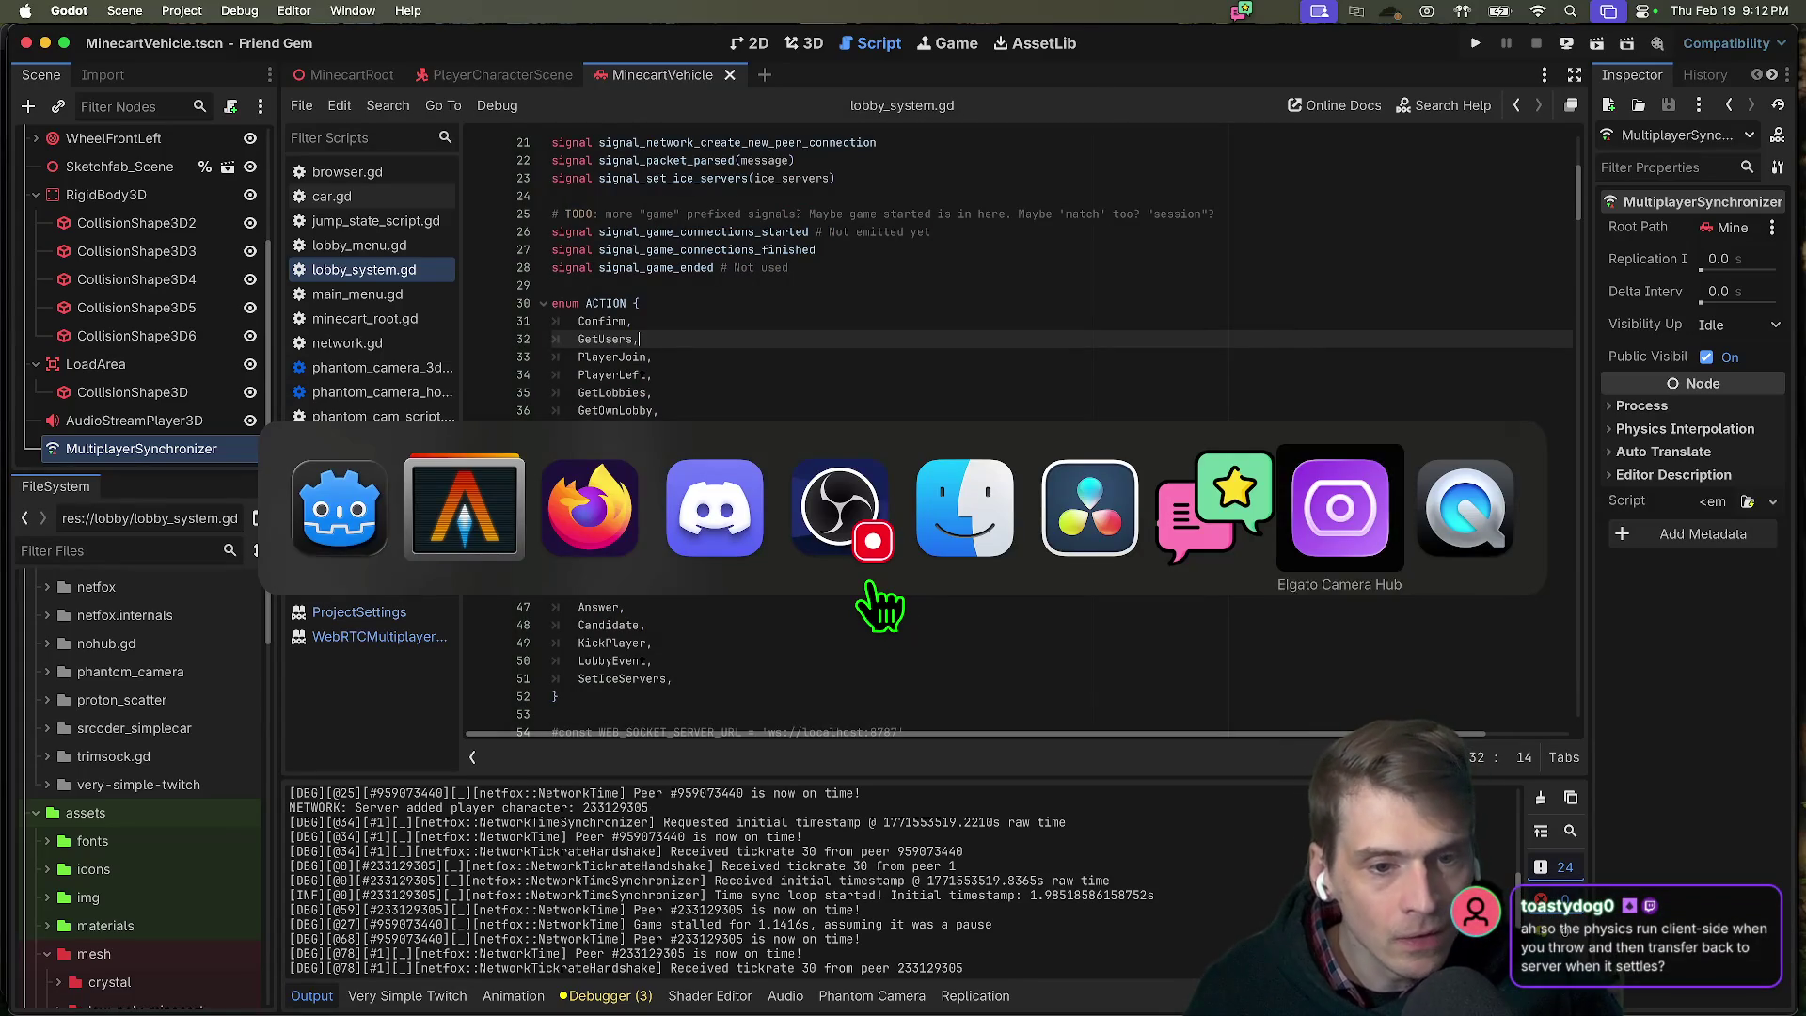
pyautogui.press('space')
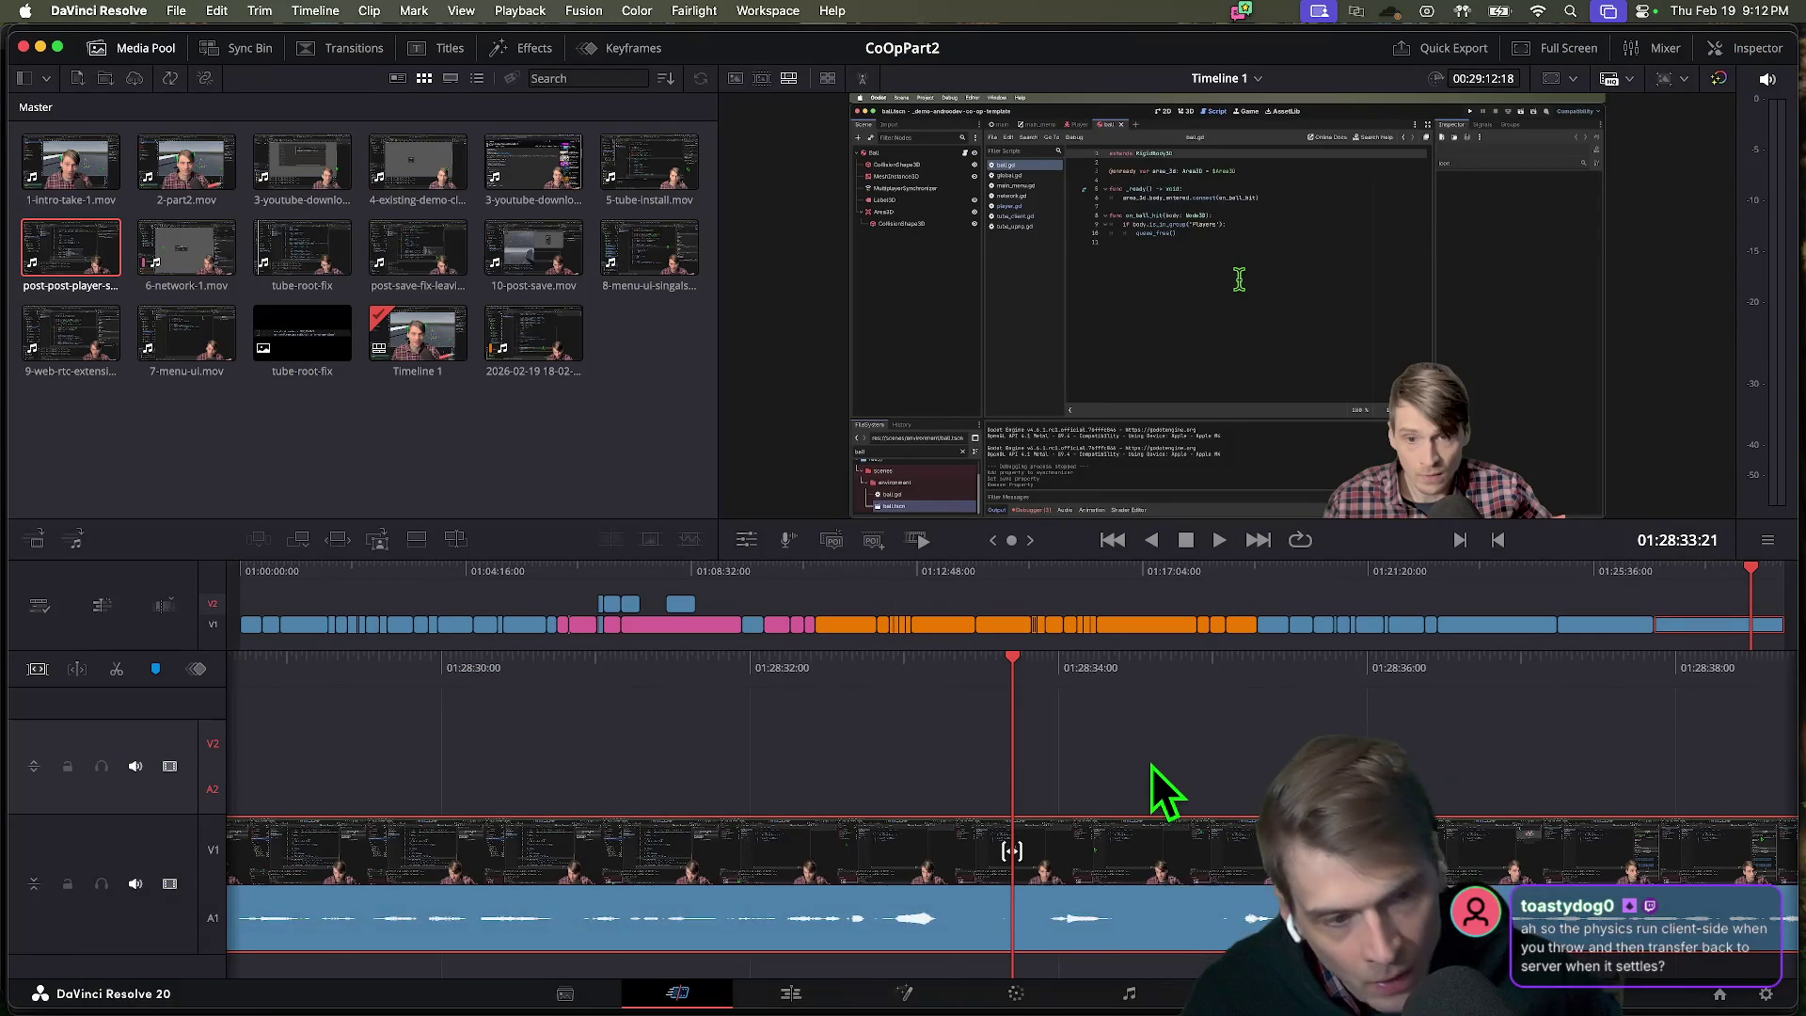
pyautogui.moveTo(376, 1011)
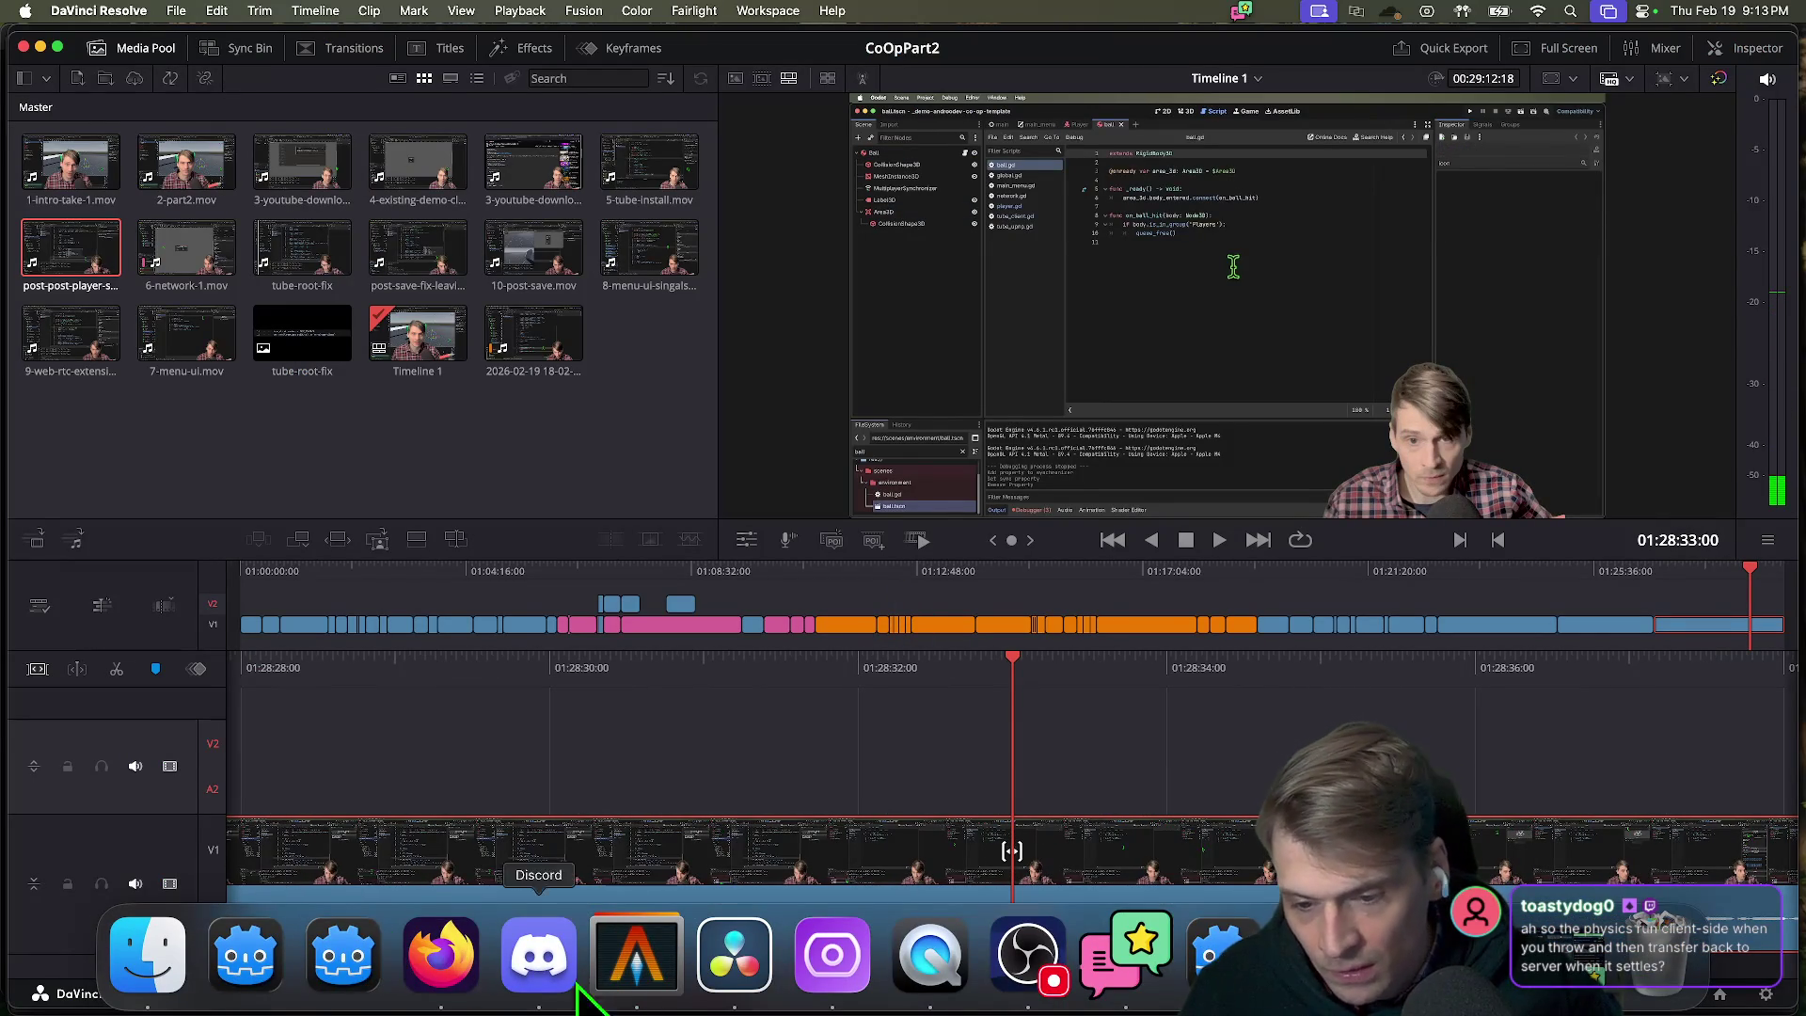
pyautogui.click(456, 986)
pyautogui.press('super+t')
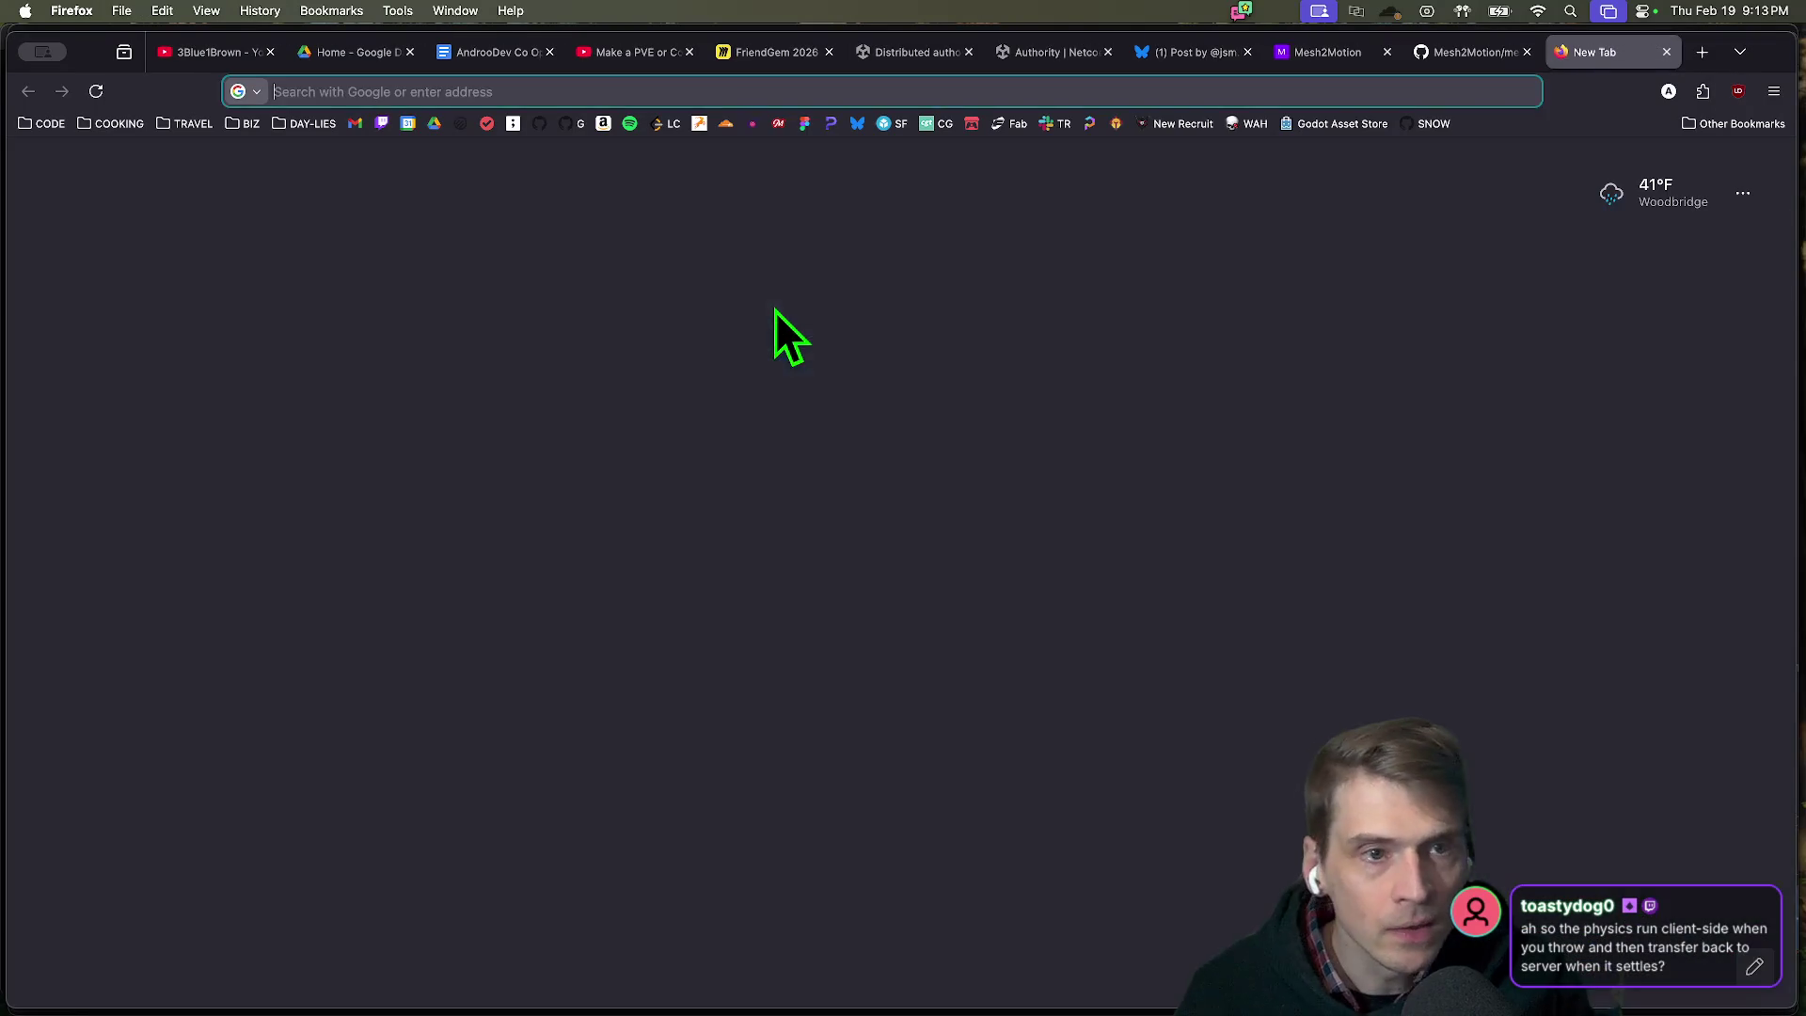
# Step: Load the koopmyers/tube GitHub repository from the 'gith' address-bar suggestion
pyautogui.write('gith')
pyautogui.press('Up')
pyautogui.press('Up')
pyautogui.press('Down')
pyautogui.press('Down')
pyautogui.press('Down')
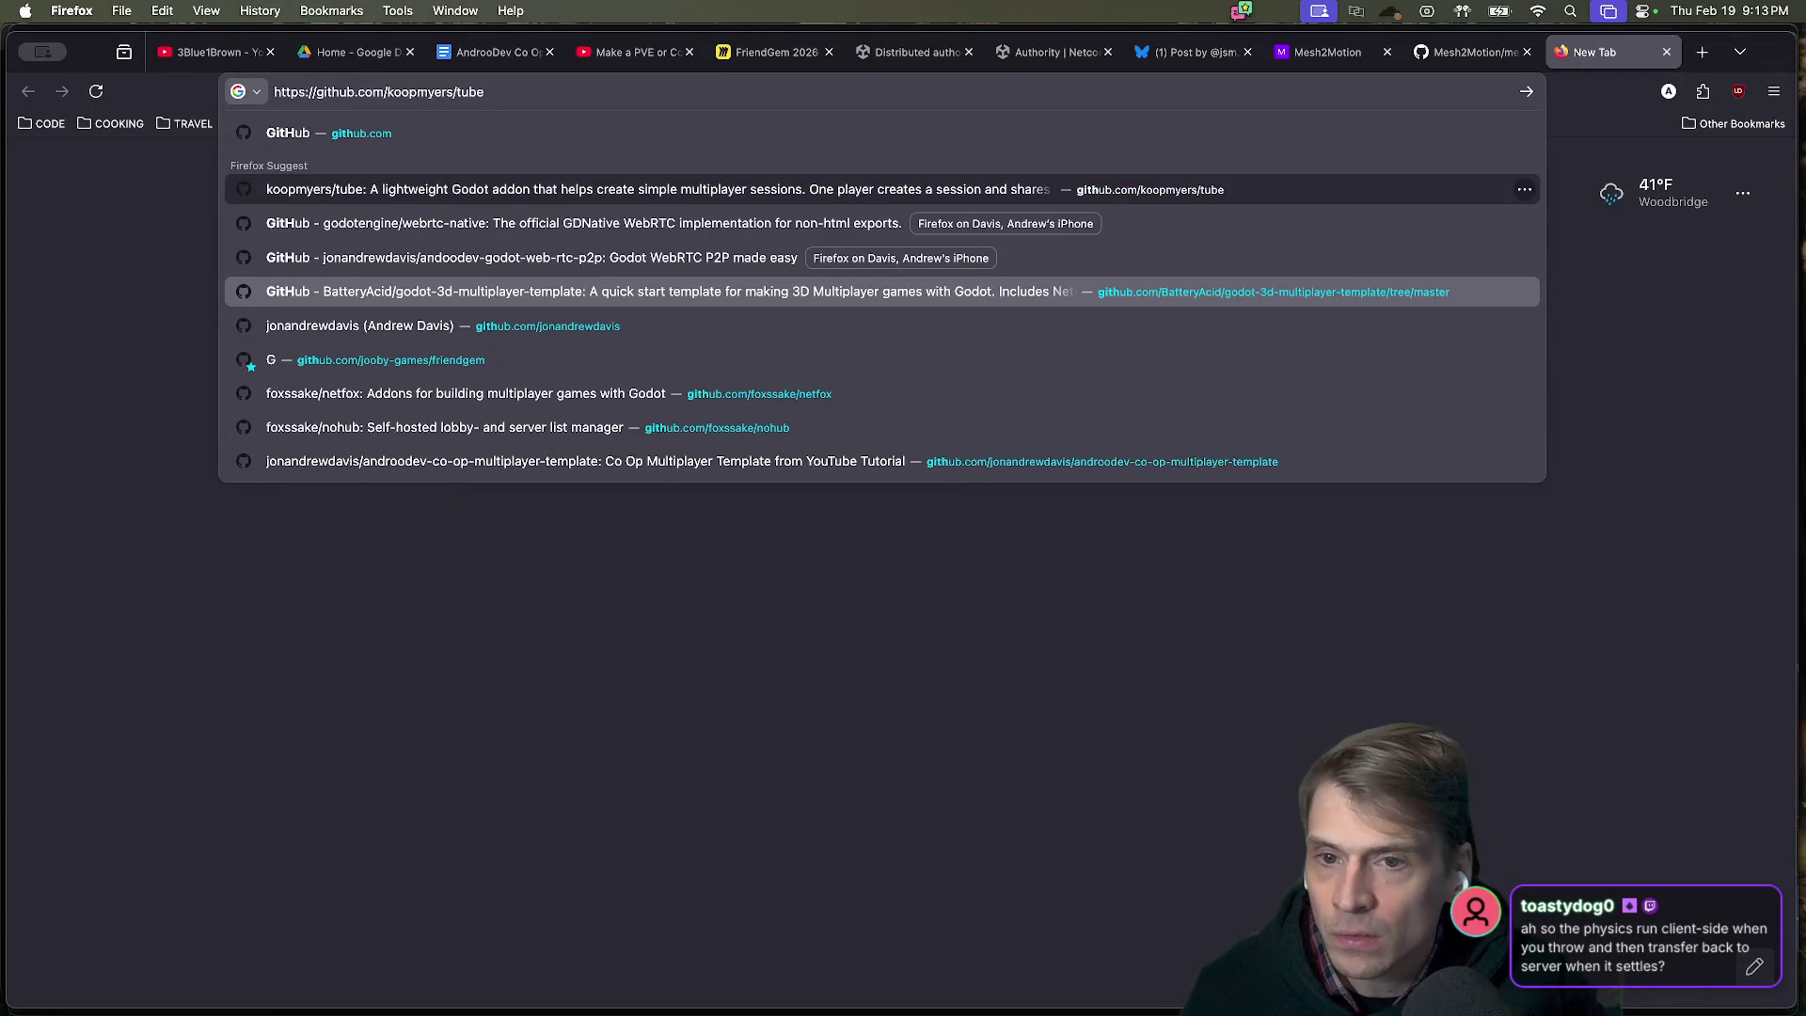
pyautogui.press('Return')
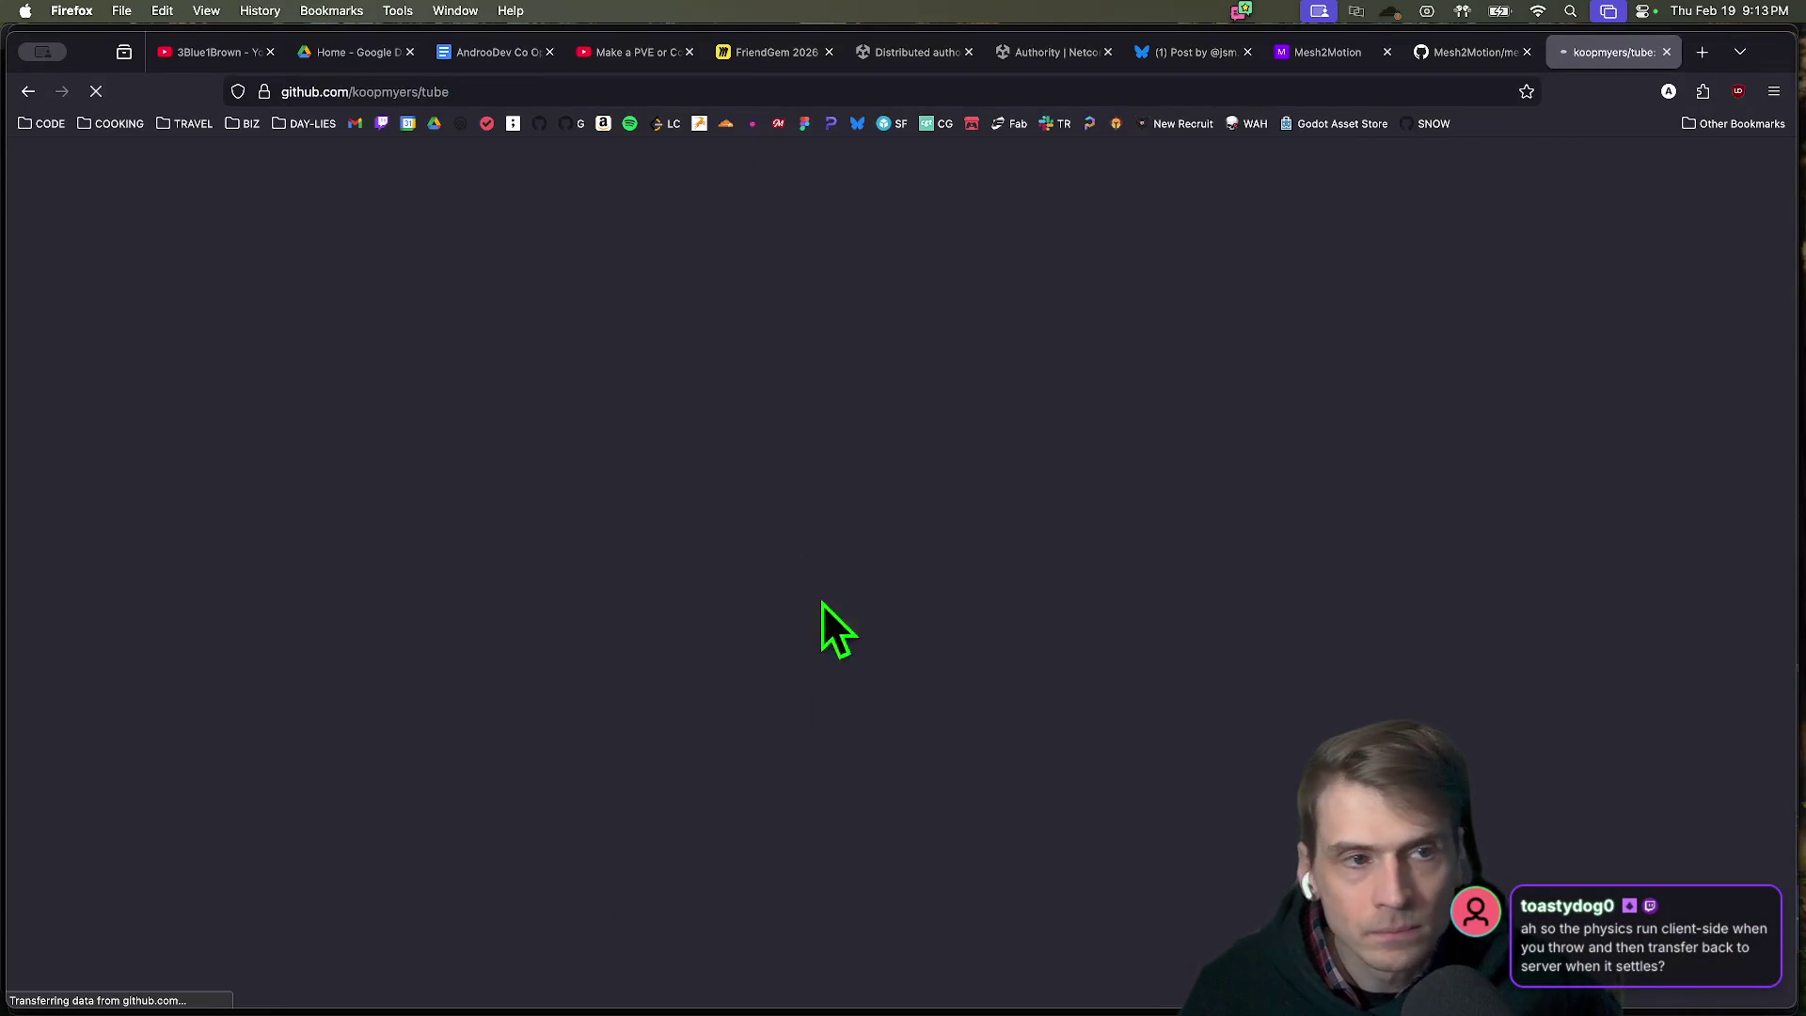
# Step: Scrub the CoOpPart2 playhead back about a second and replay it, glancing at the repo
pyautogui.press('super+Tab')
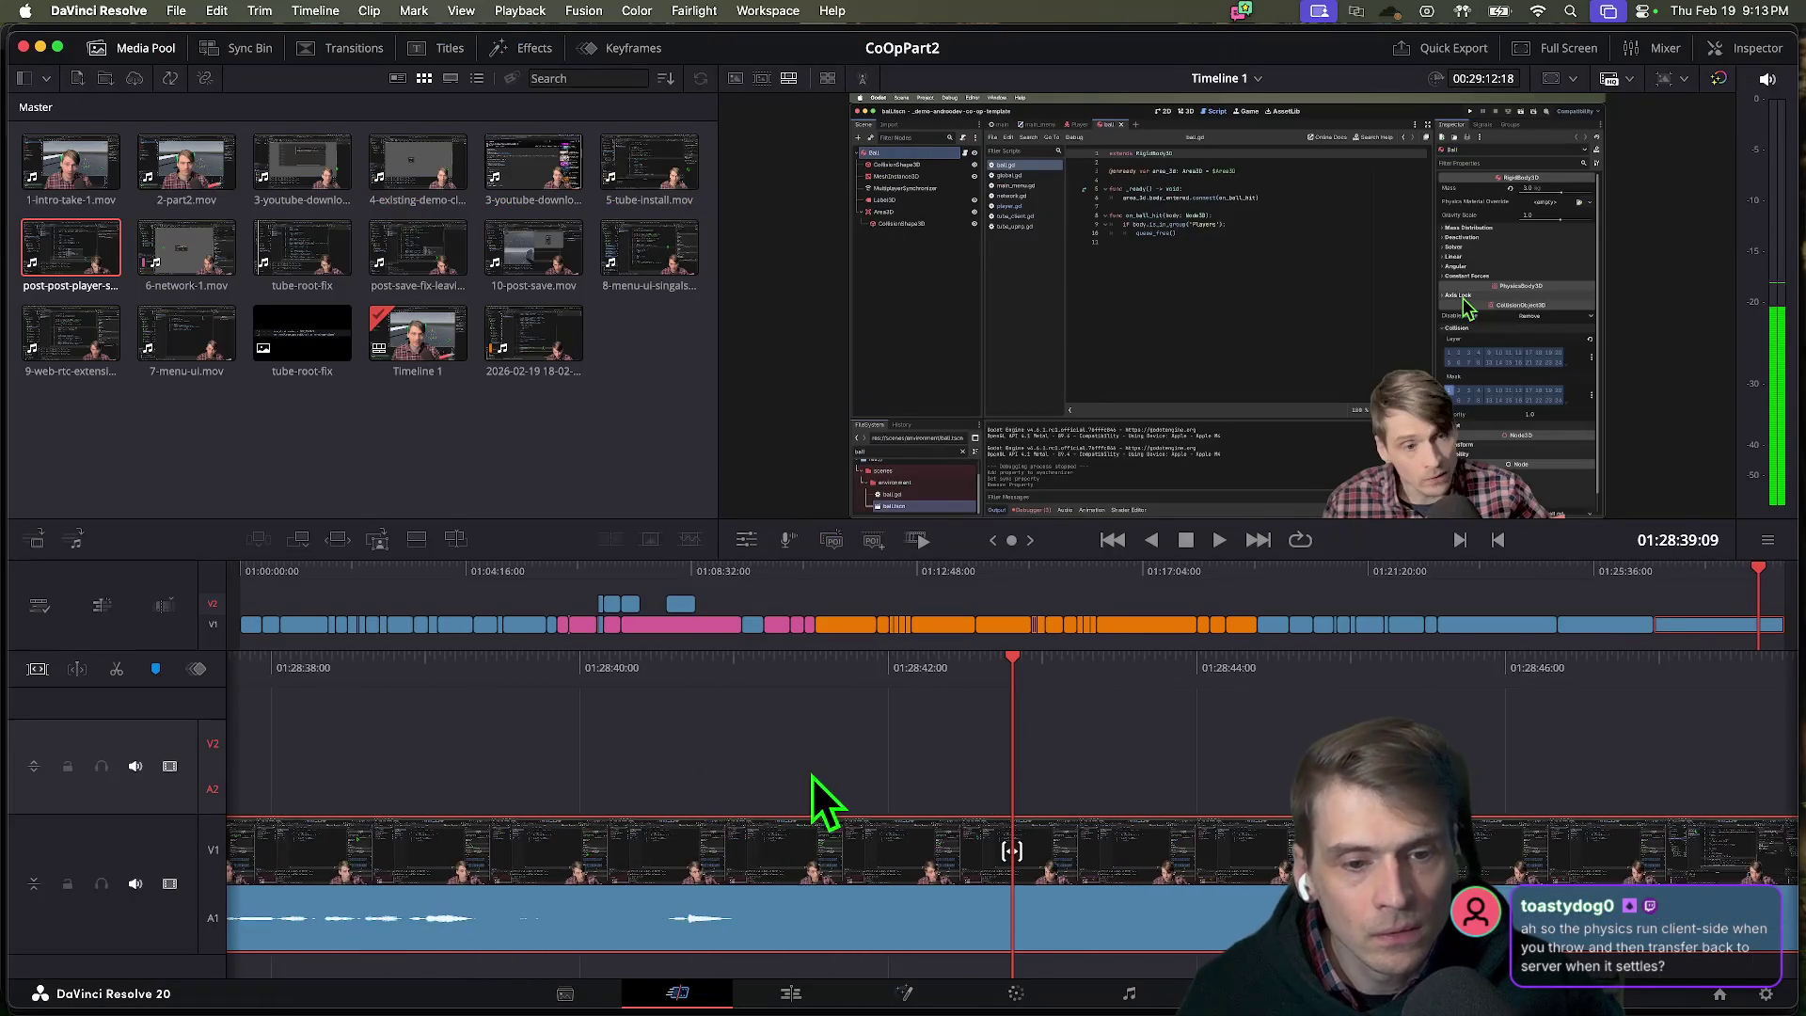
pyautogui.moveTo(1069, 623)
pyautogui.mouseDown()
pyautogui.moveTo(1109, 649)
pyautogui.moveTo(935, 621)
pyautogui.mouseUp()
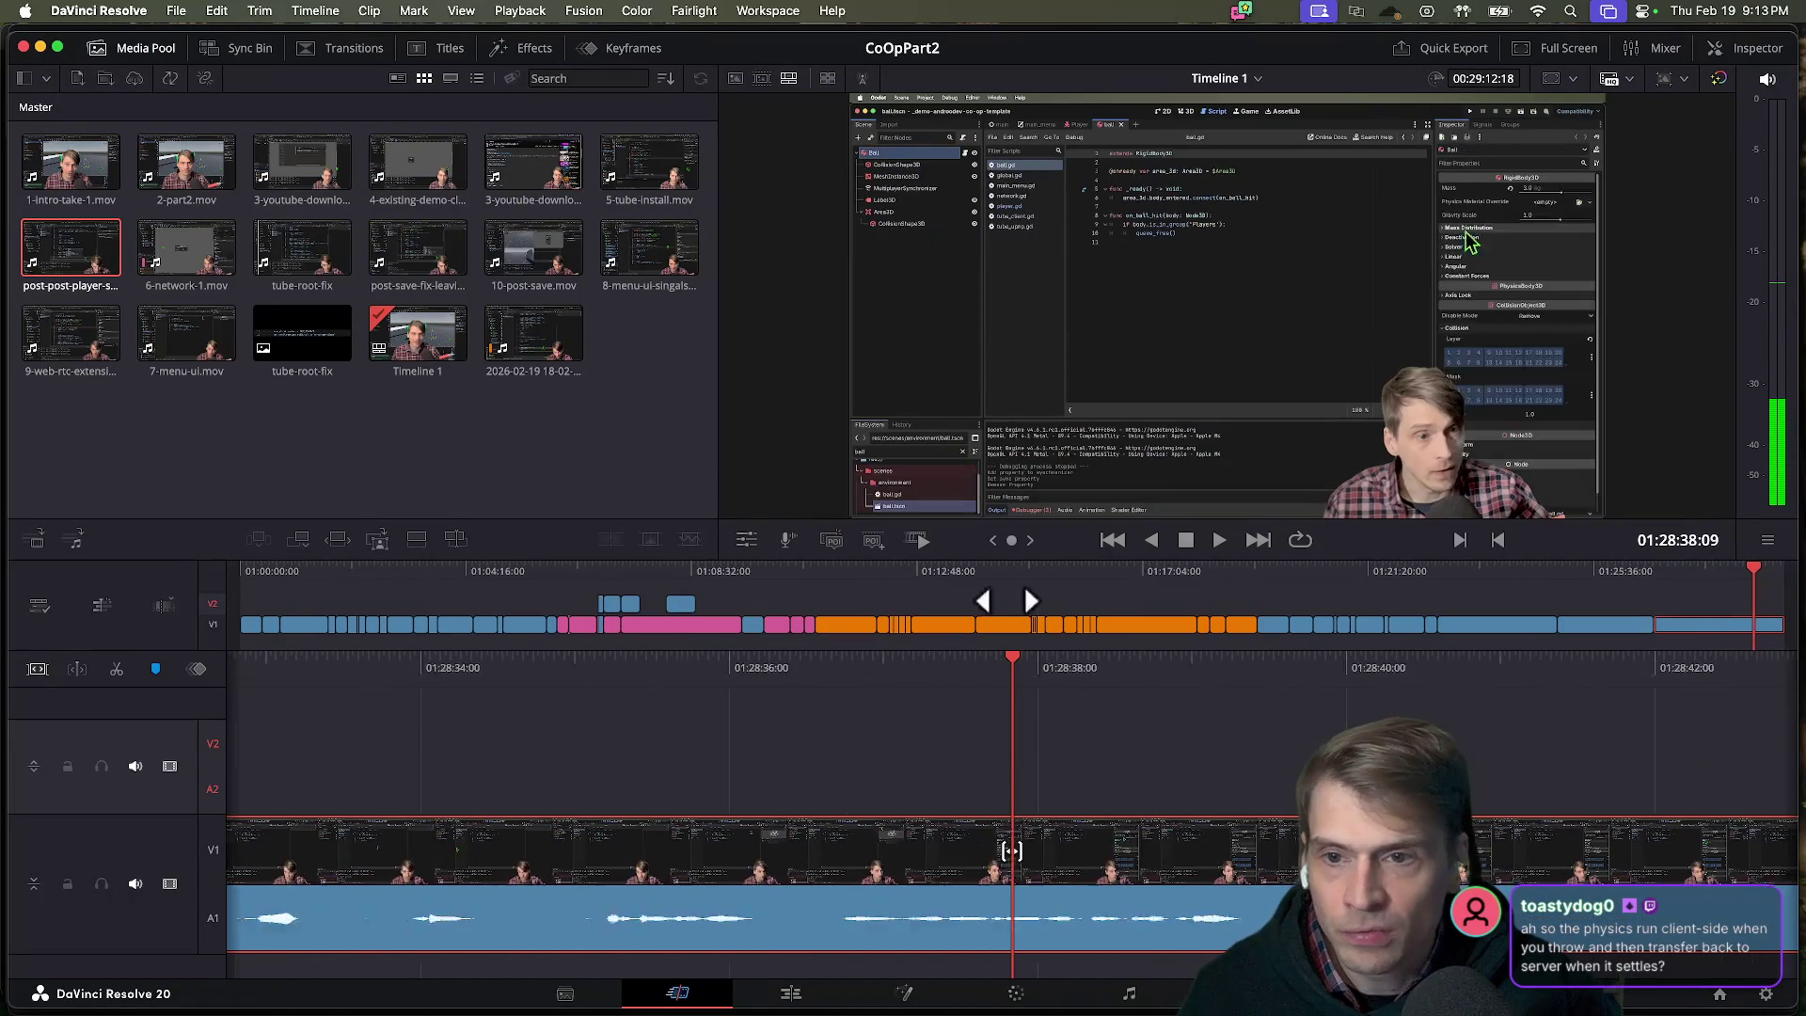
pyautogui.press('l')
pyautogui.press('l')
pyautogui.press('l')
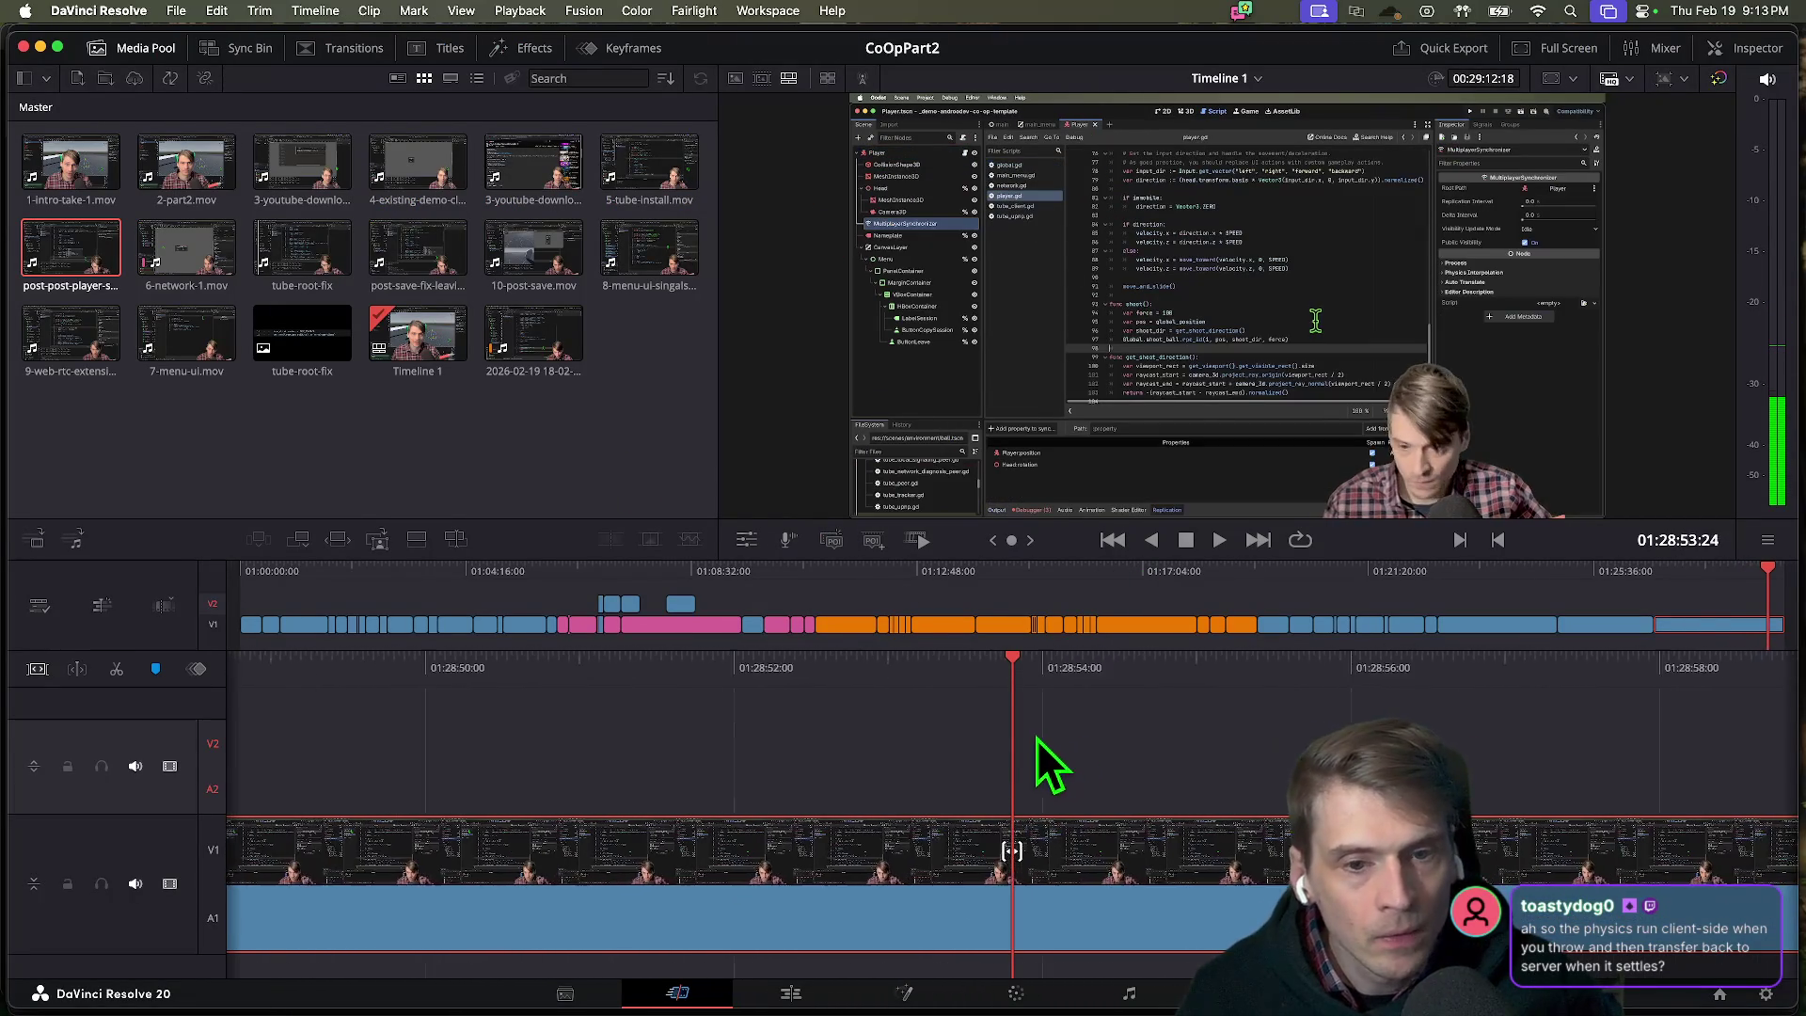
pyautogui.press('super+Tab')
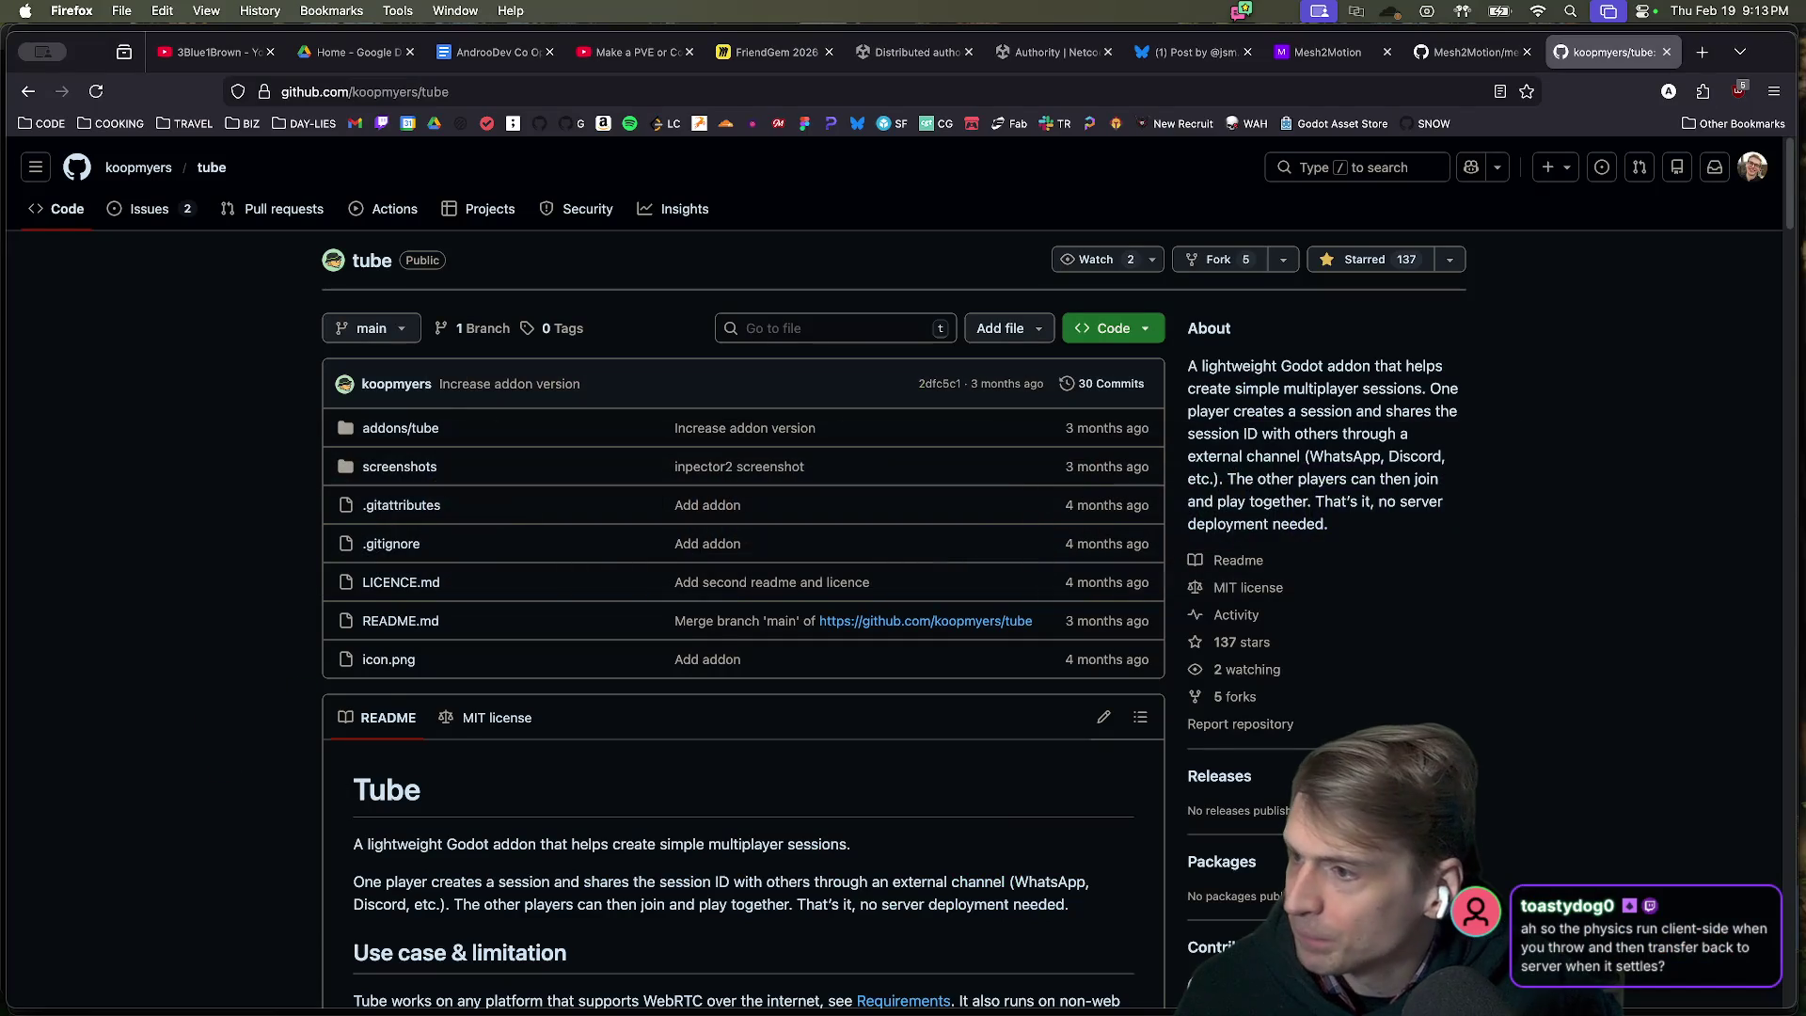
pyautogui.press('super+Tab')
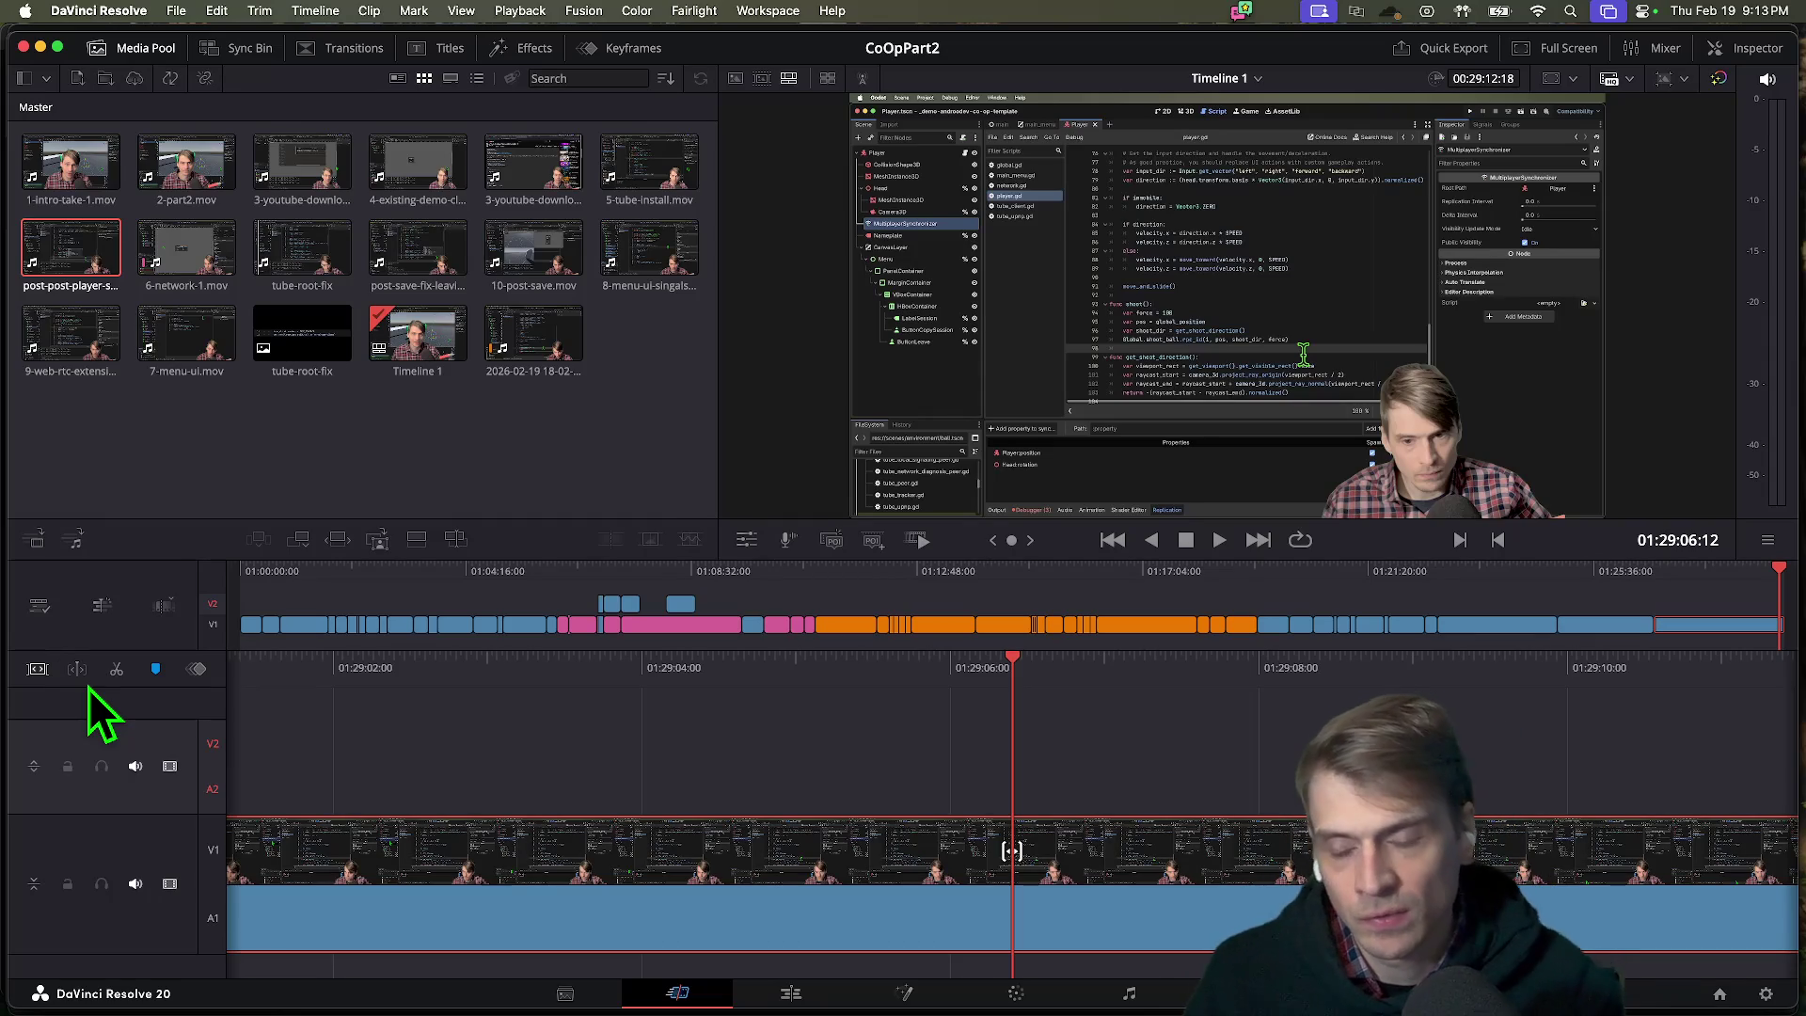
# Step: Check friend-gem's git status with gst in the terminal
pyautogui.press('super+Tab')
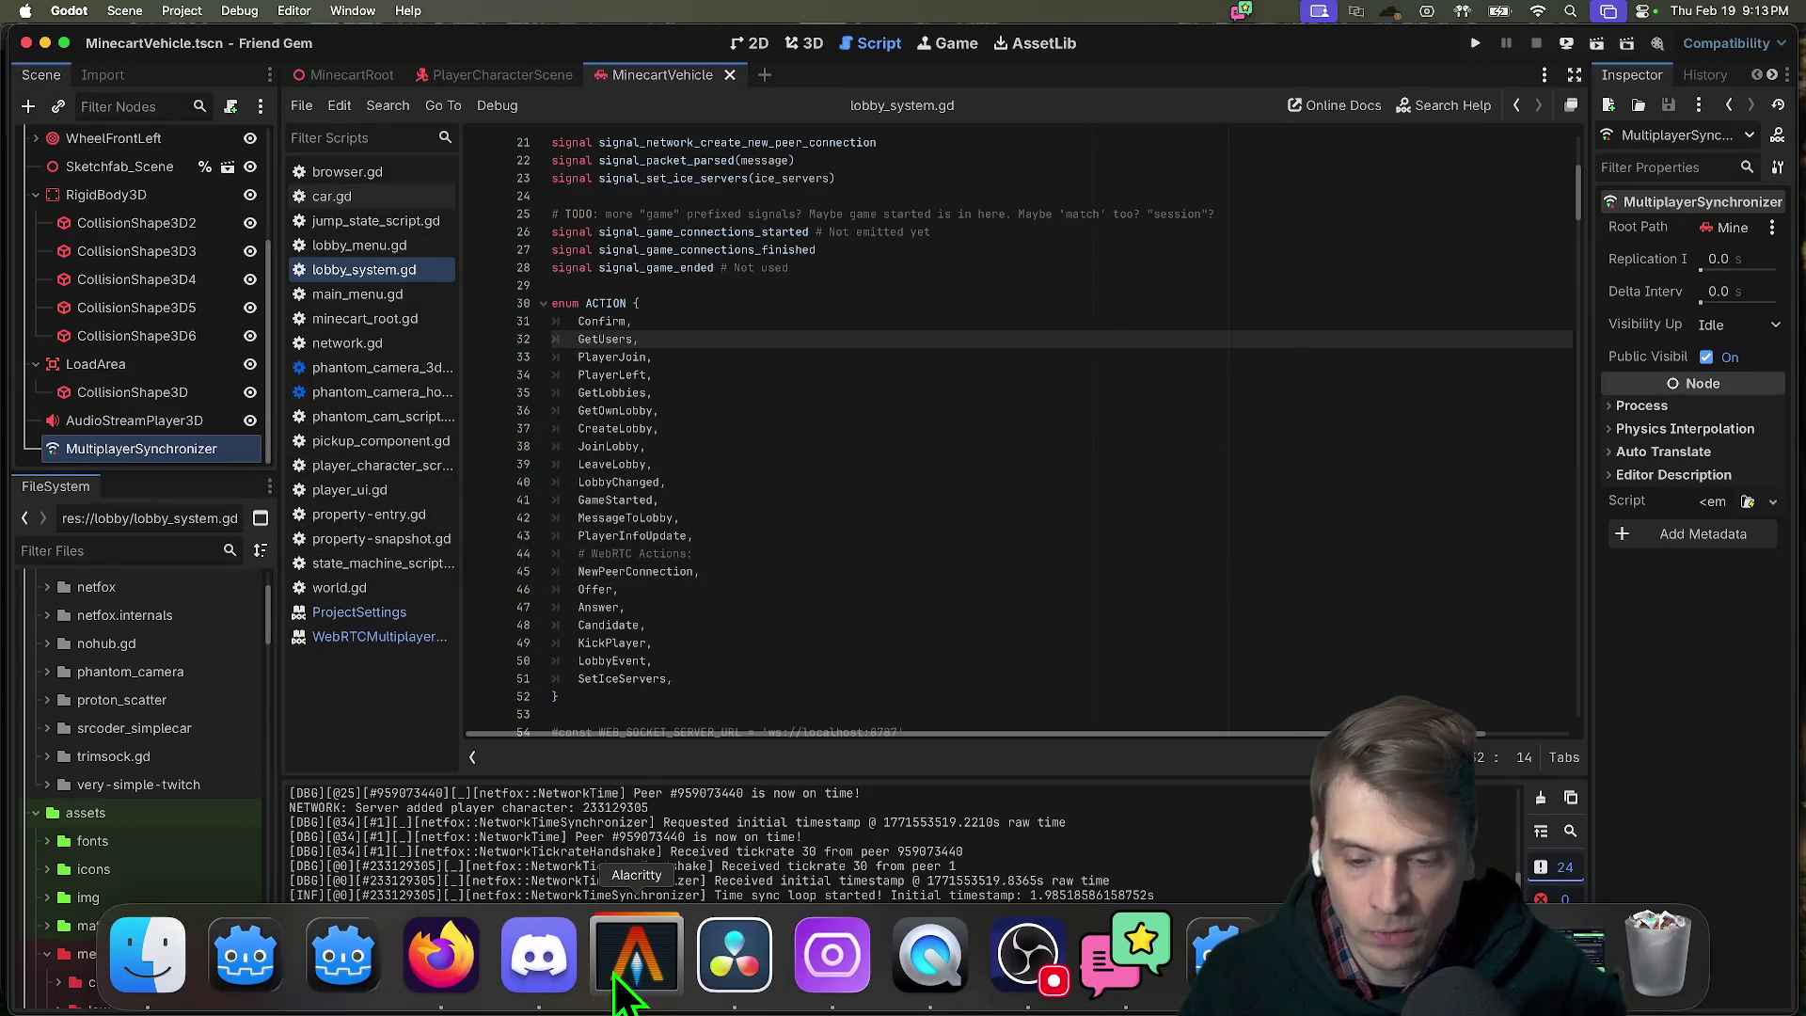
pyautogui.press('super+Tab')
pyautogui.write('gst')
pyautogui.press('Return')
# Step: Hard-reset friend-gem to its last commit, confirm with gst, and clear the terminal
pyautogui.write('git reset head -')
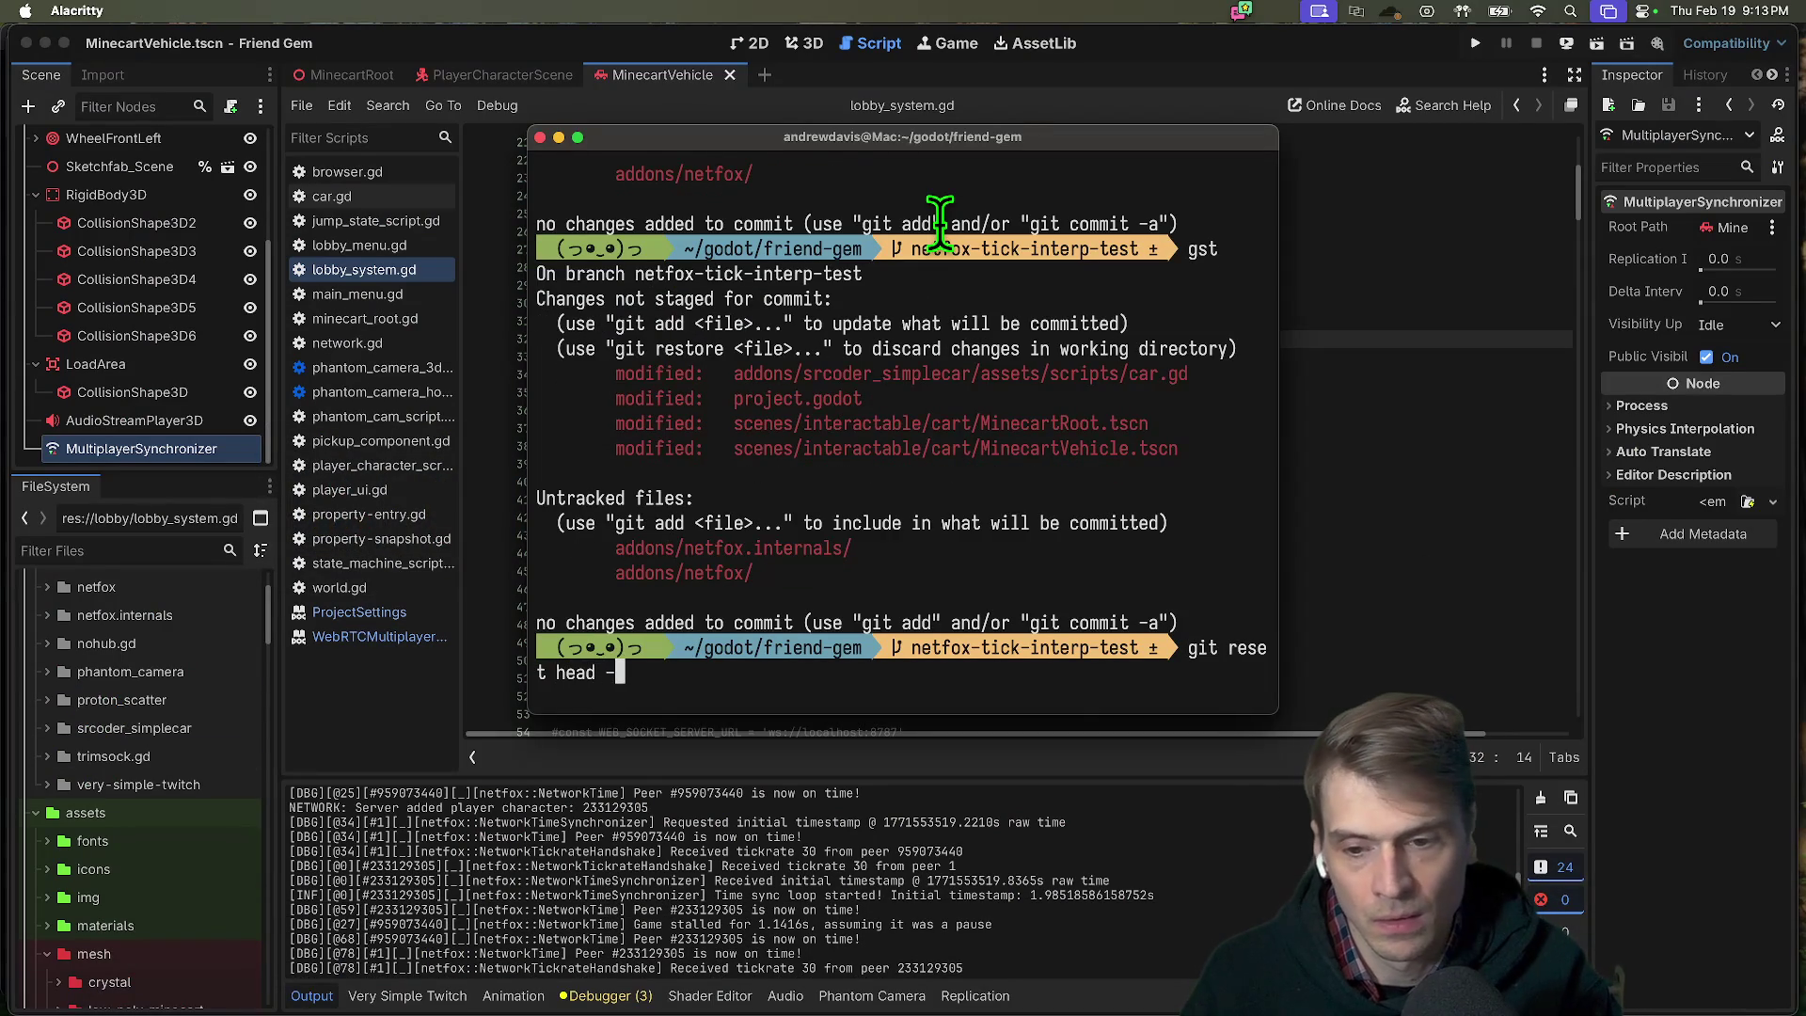
pyautogui.write('d')
pyautogui.press('Return')
pyautogui.write('gst')
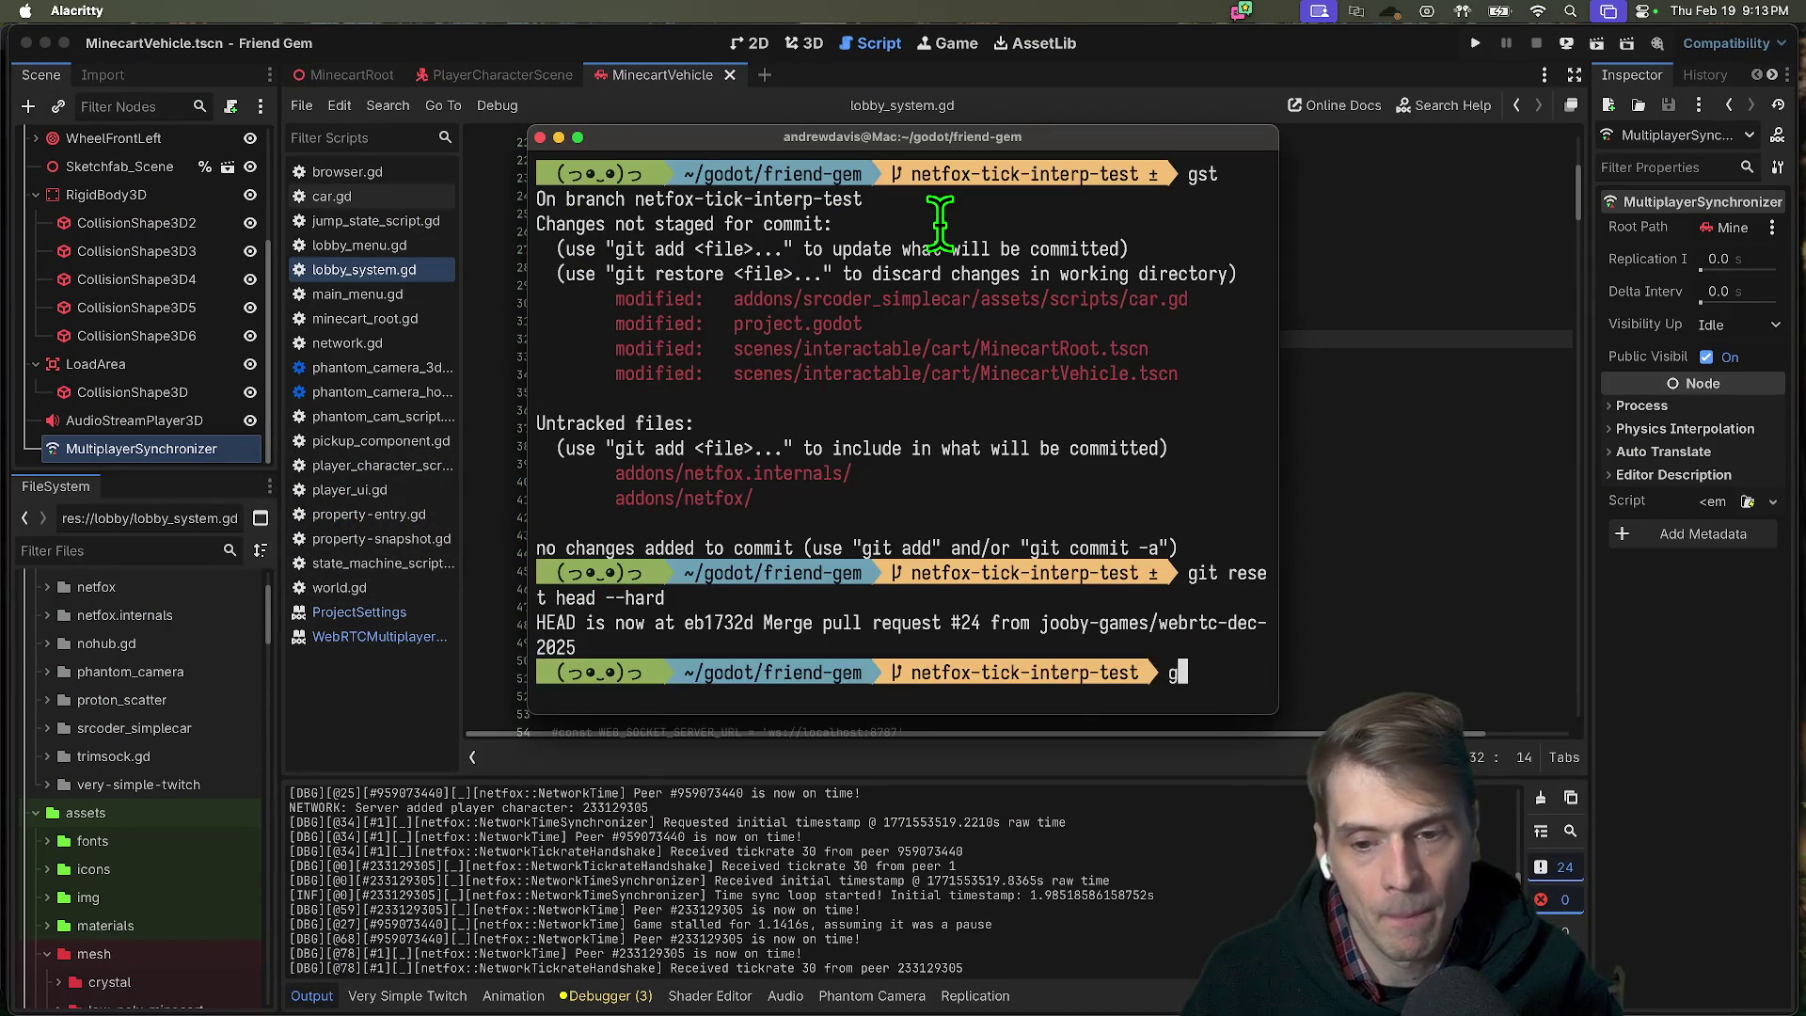
pyautogui.press('Return')
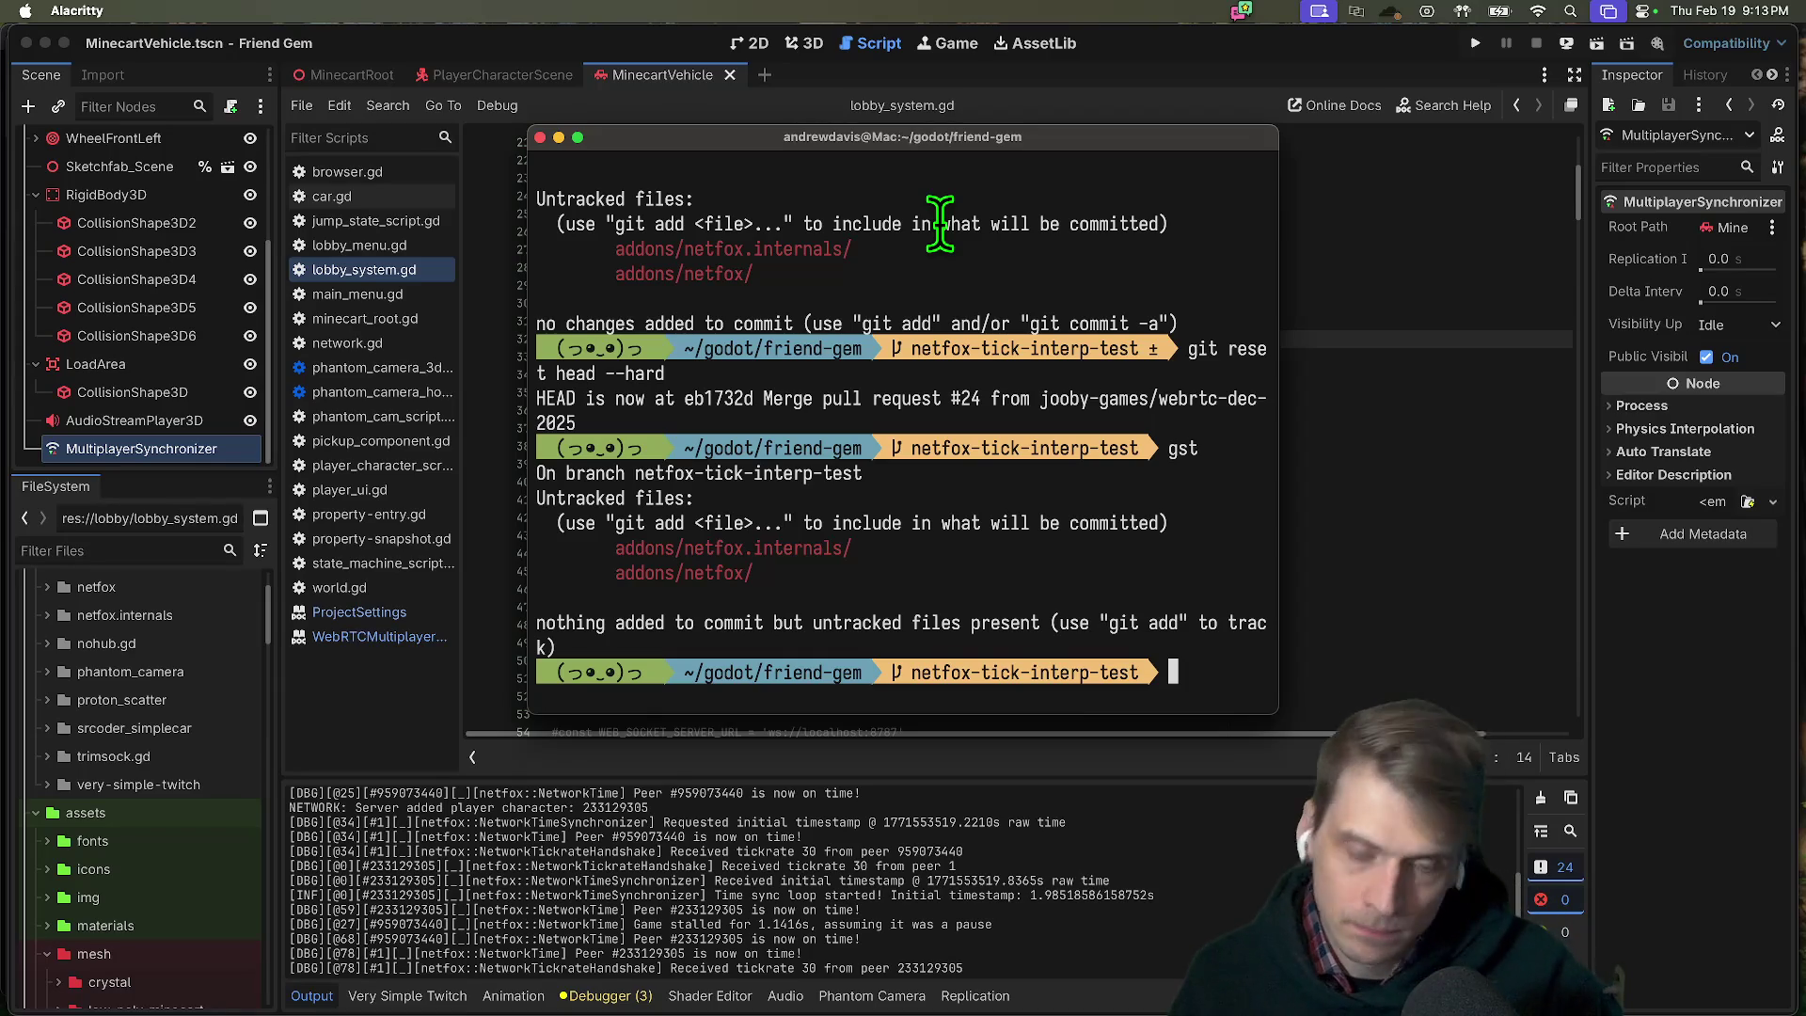
pyautogui.write('lear')
pyautogui.press('Return')
pyautogui.press('super+Tab')
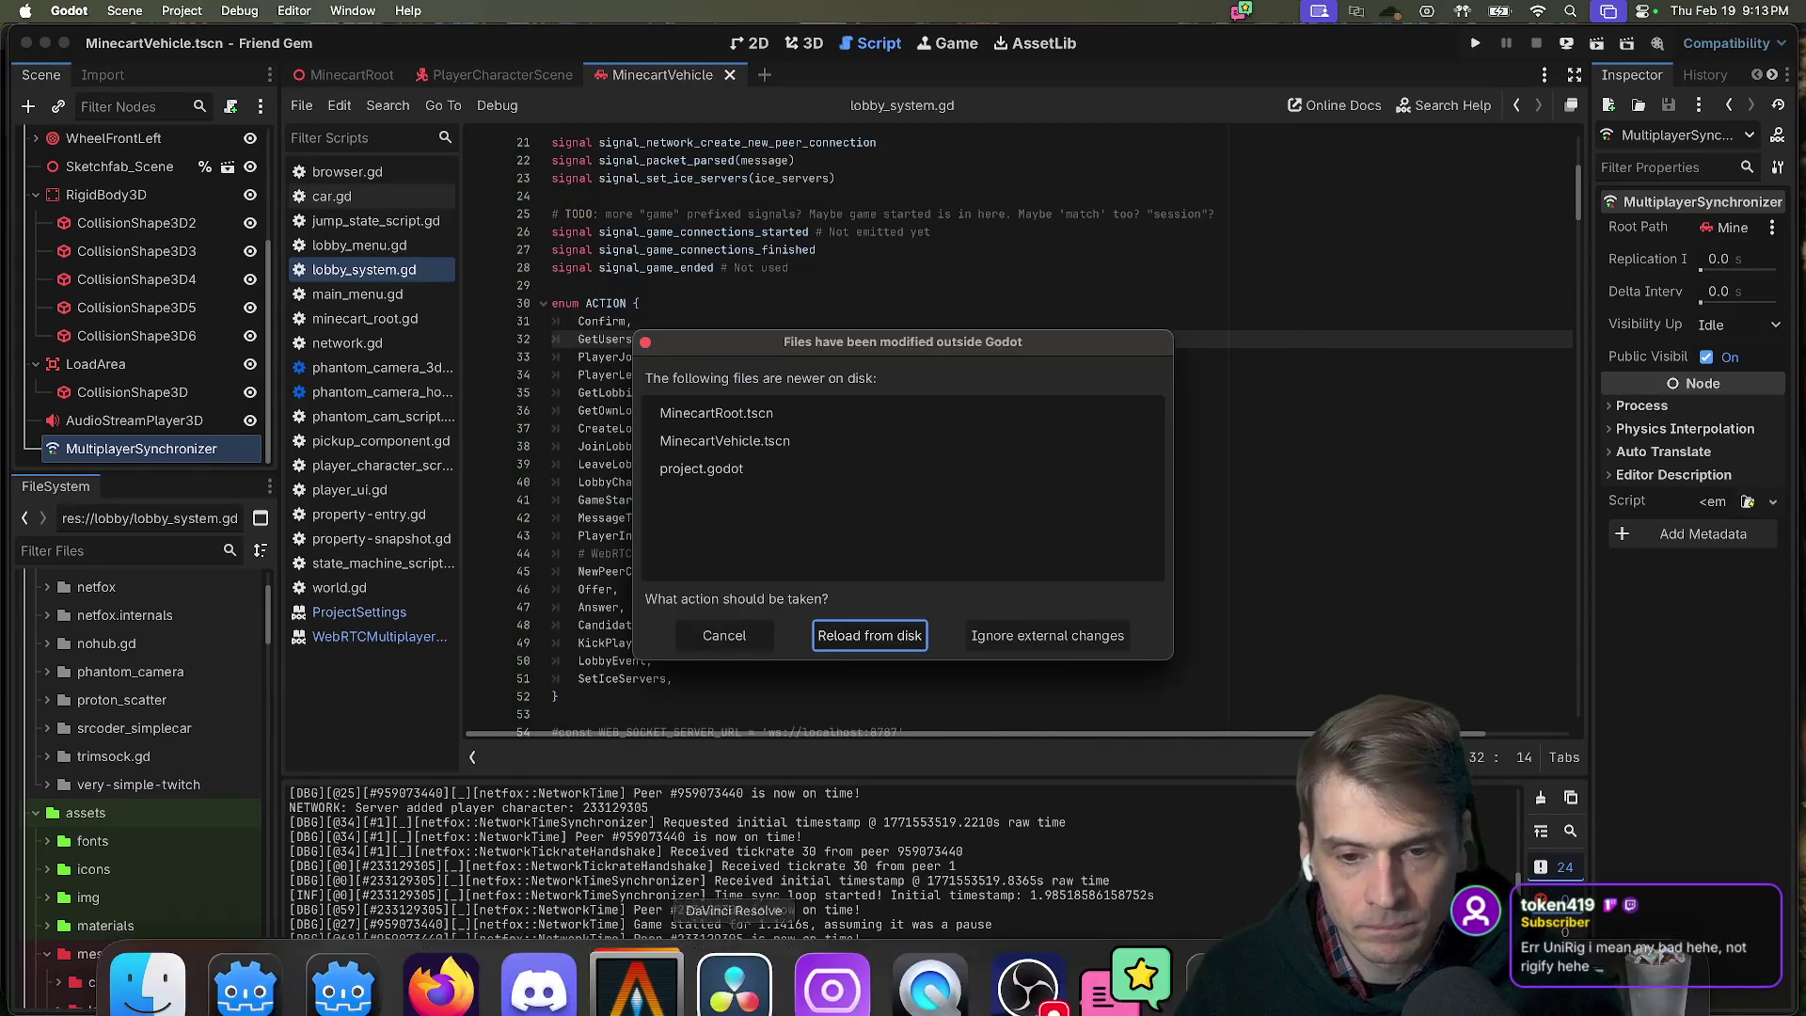
# Step: Reload the reset files from disk, reopen Friend Gem from the project list, and run it in debug
pyautogui.click(867, 649)
pyautogui.click(868, 652)
pyautogui.click(68, 11)
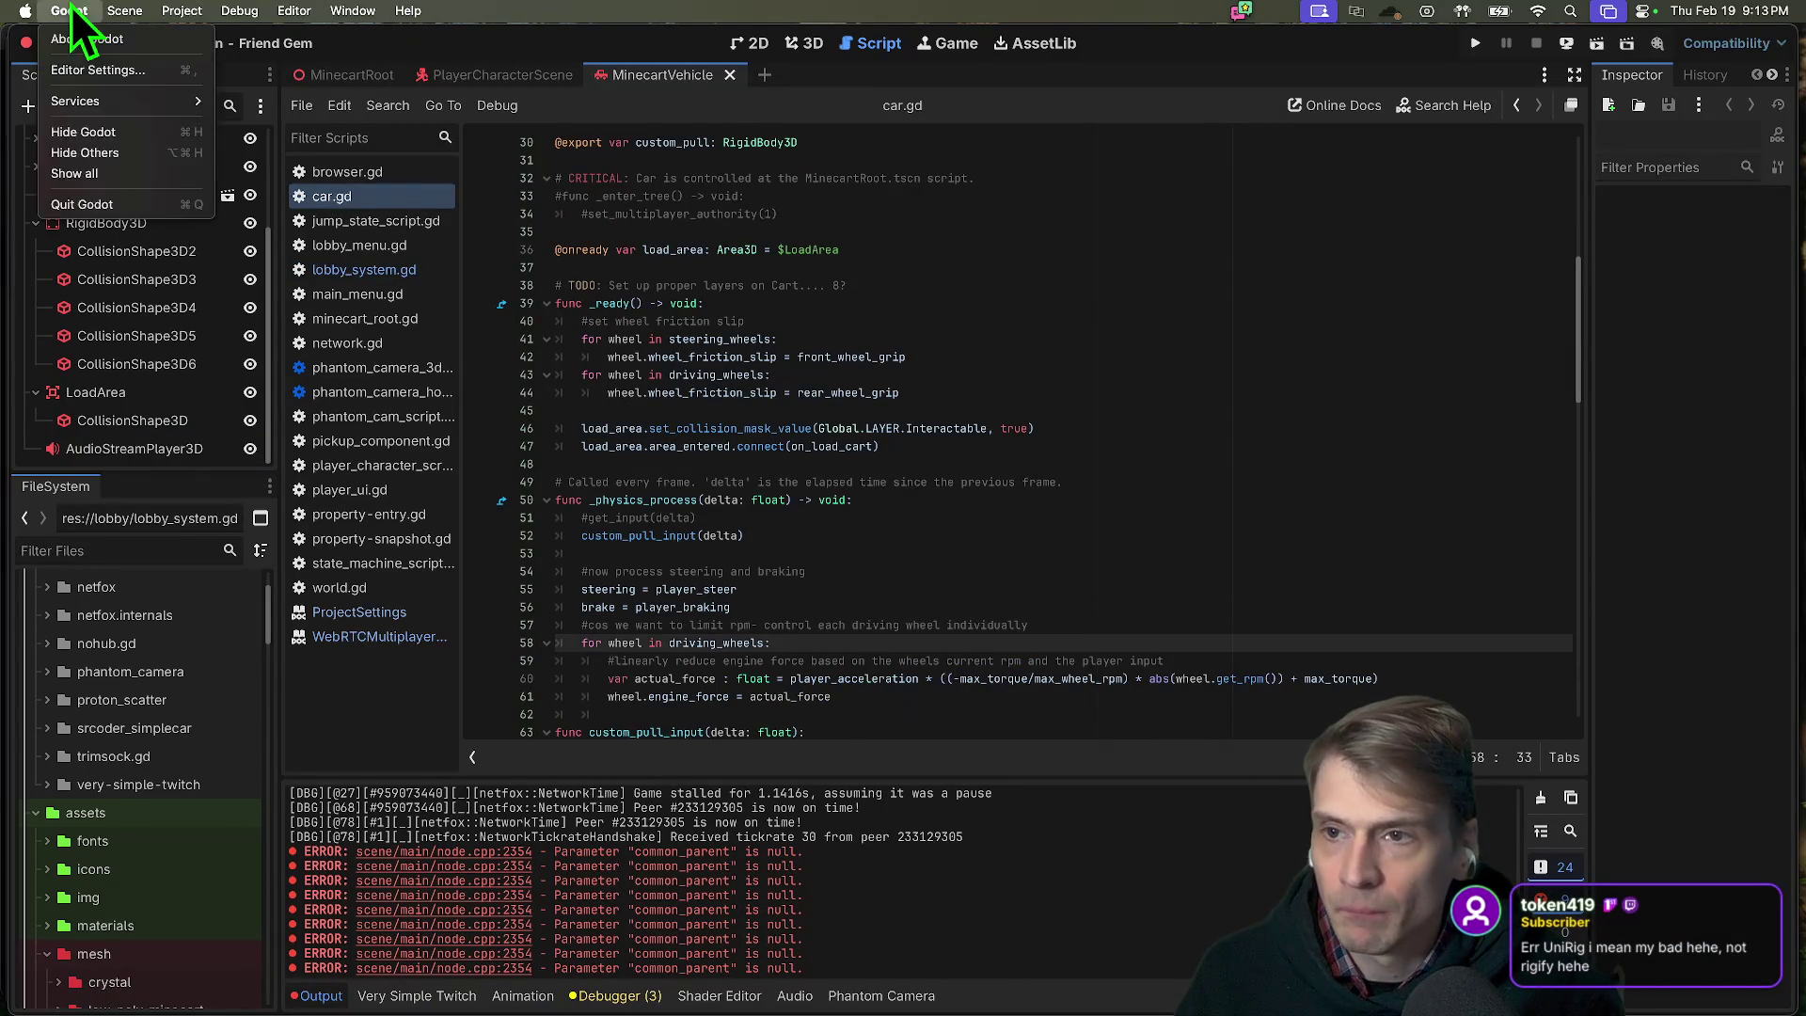
pyautogui.moveTo(182, 10)
pyautogui.click(186, 271)
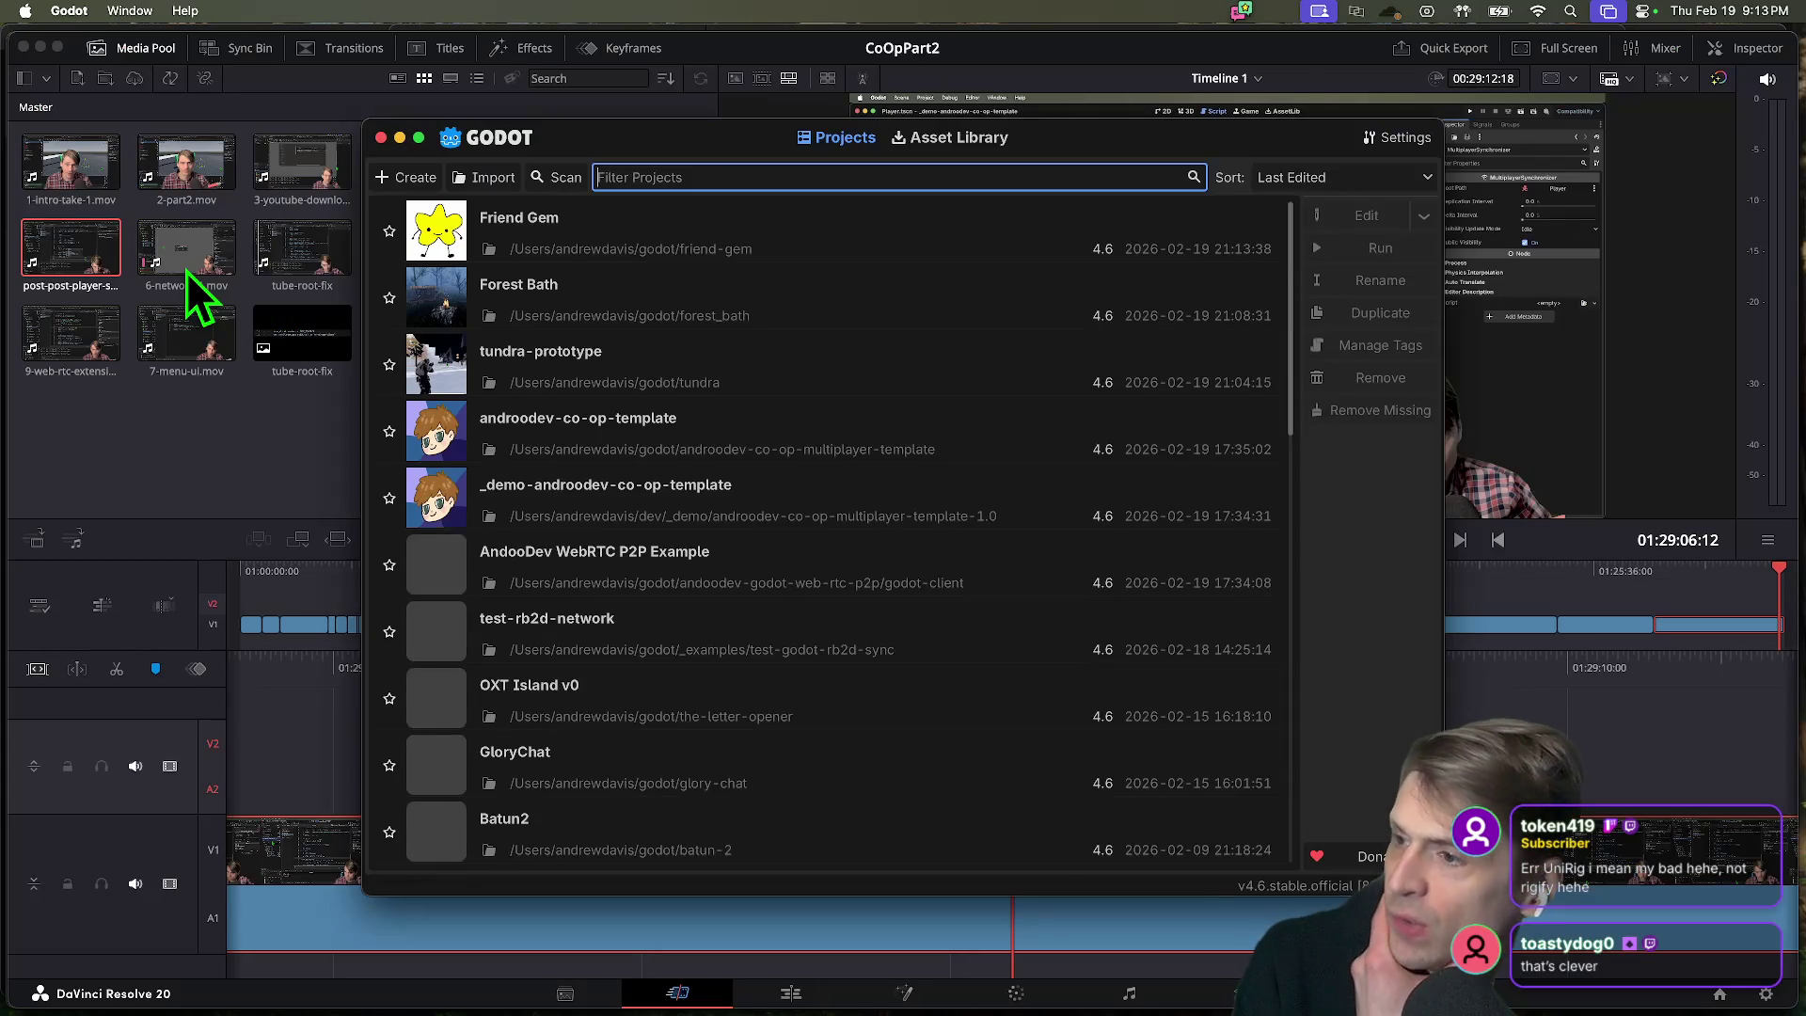
pyautogui.doubleClick(694, 240)
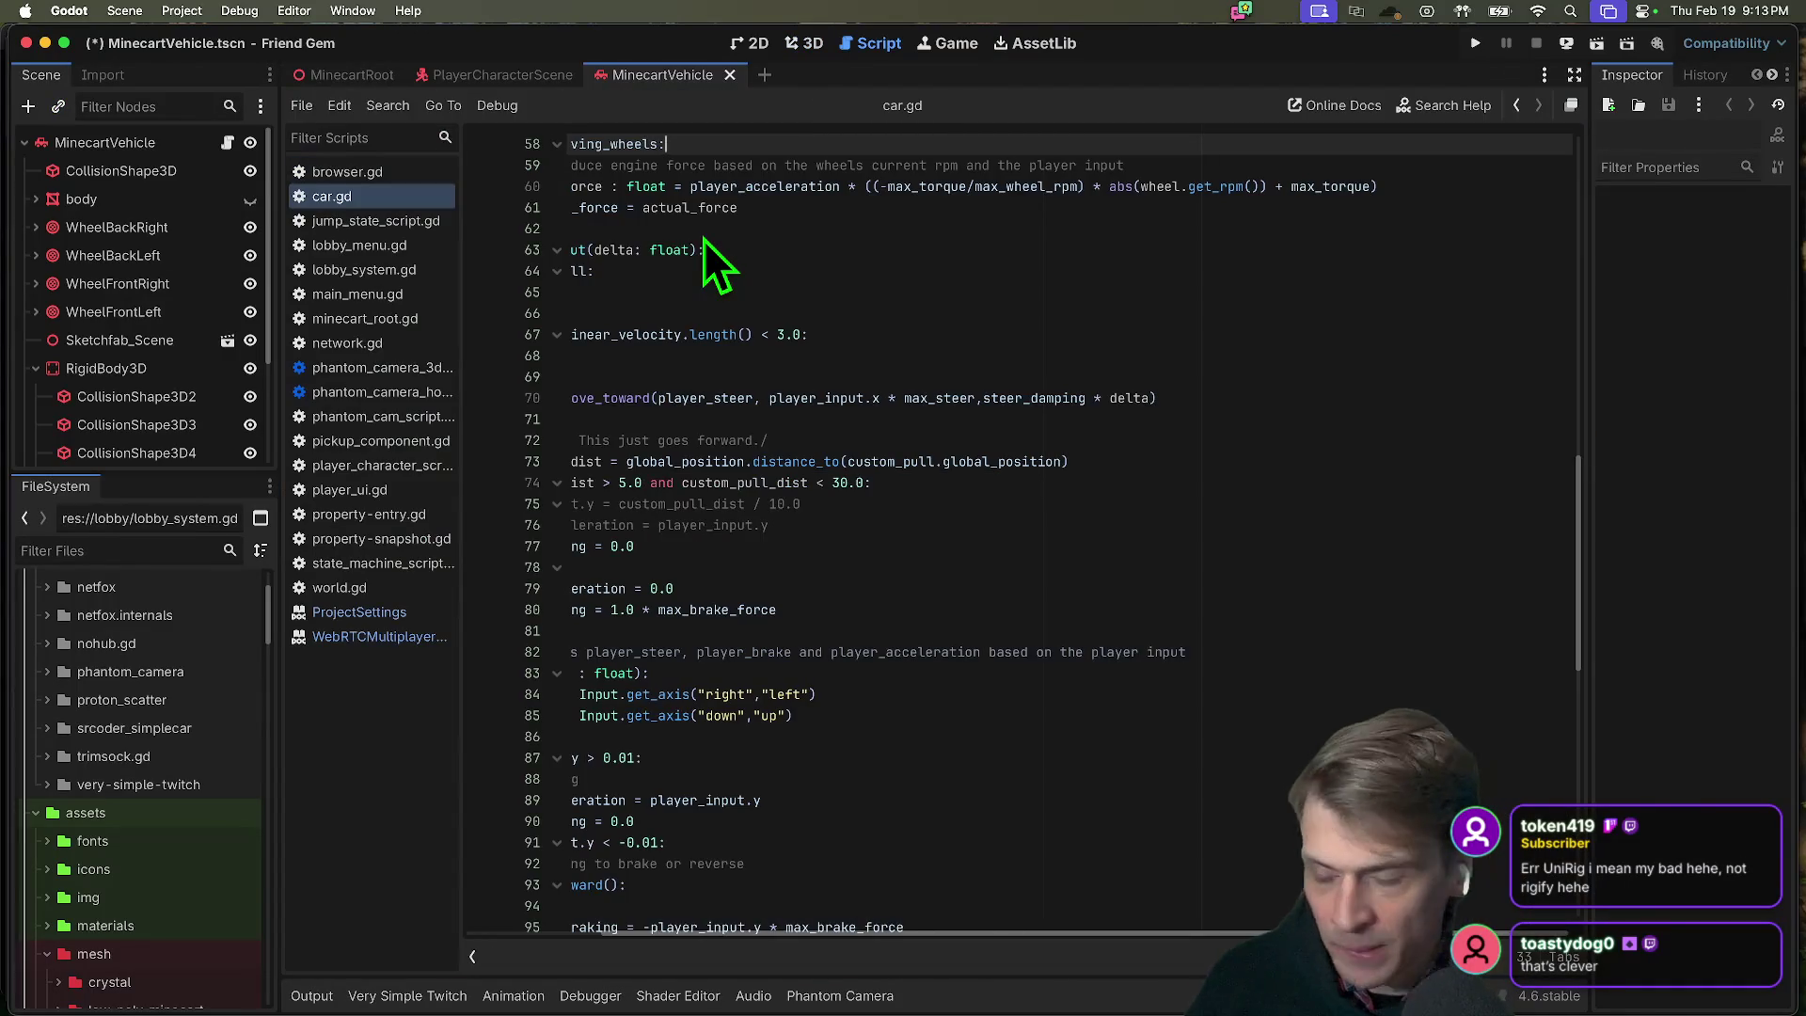
pyautogui.press('super+s')
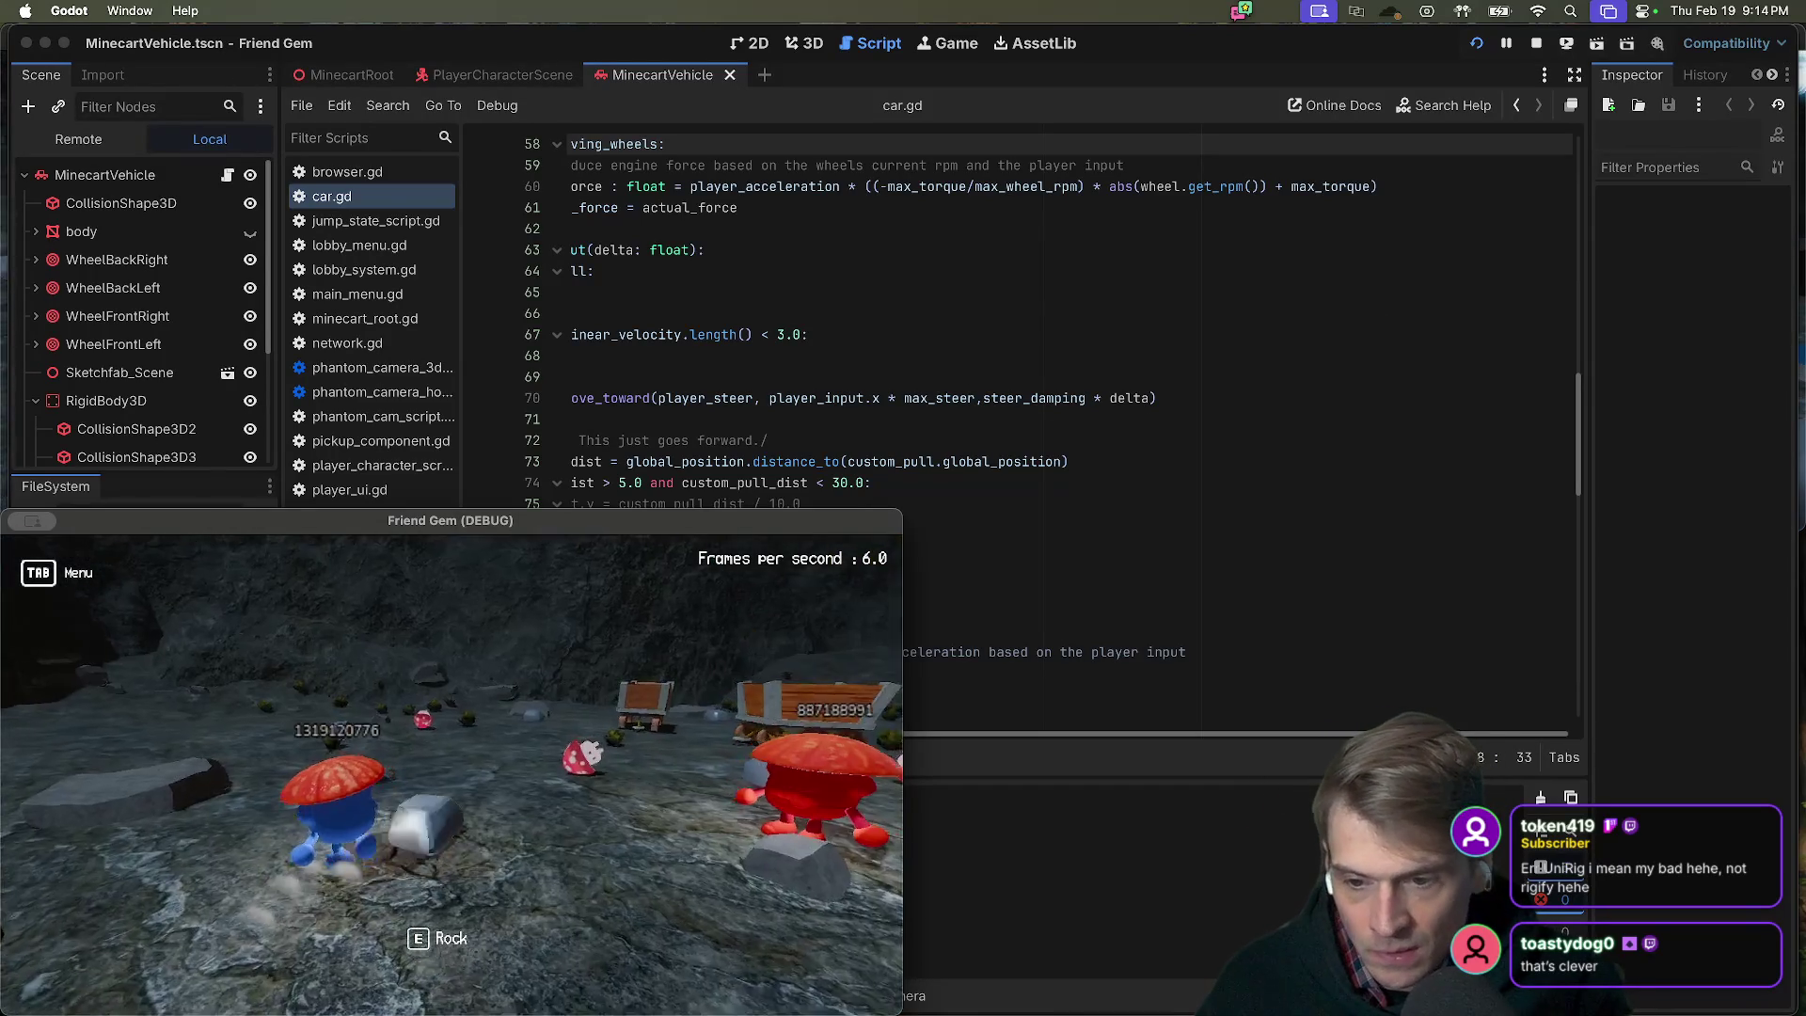
# Step: Walk the red and blue characters over to the minecarts in the running game instances
pyautogui.press('super+Tab')
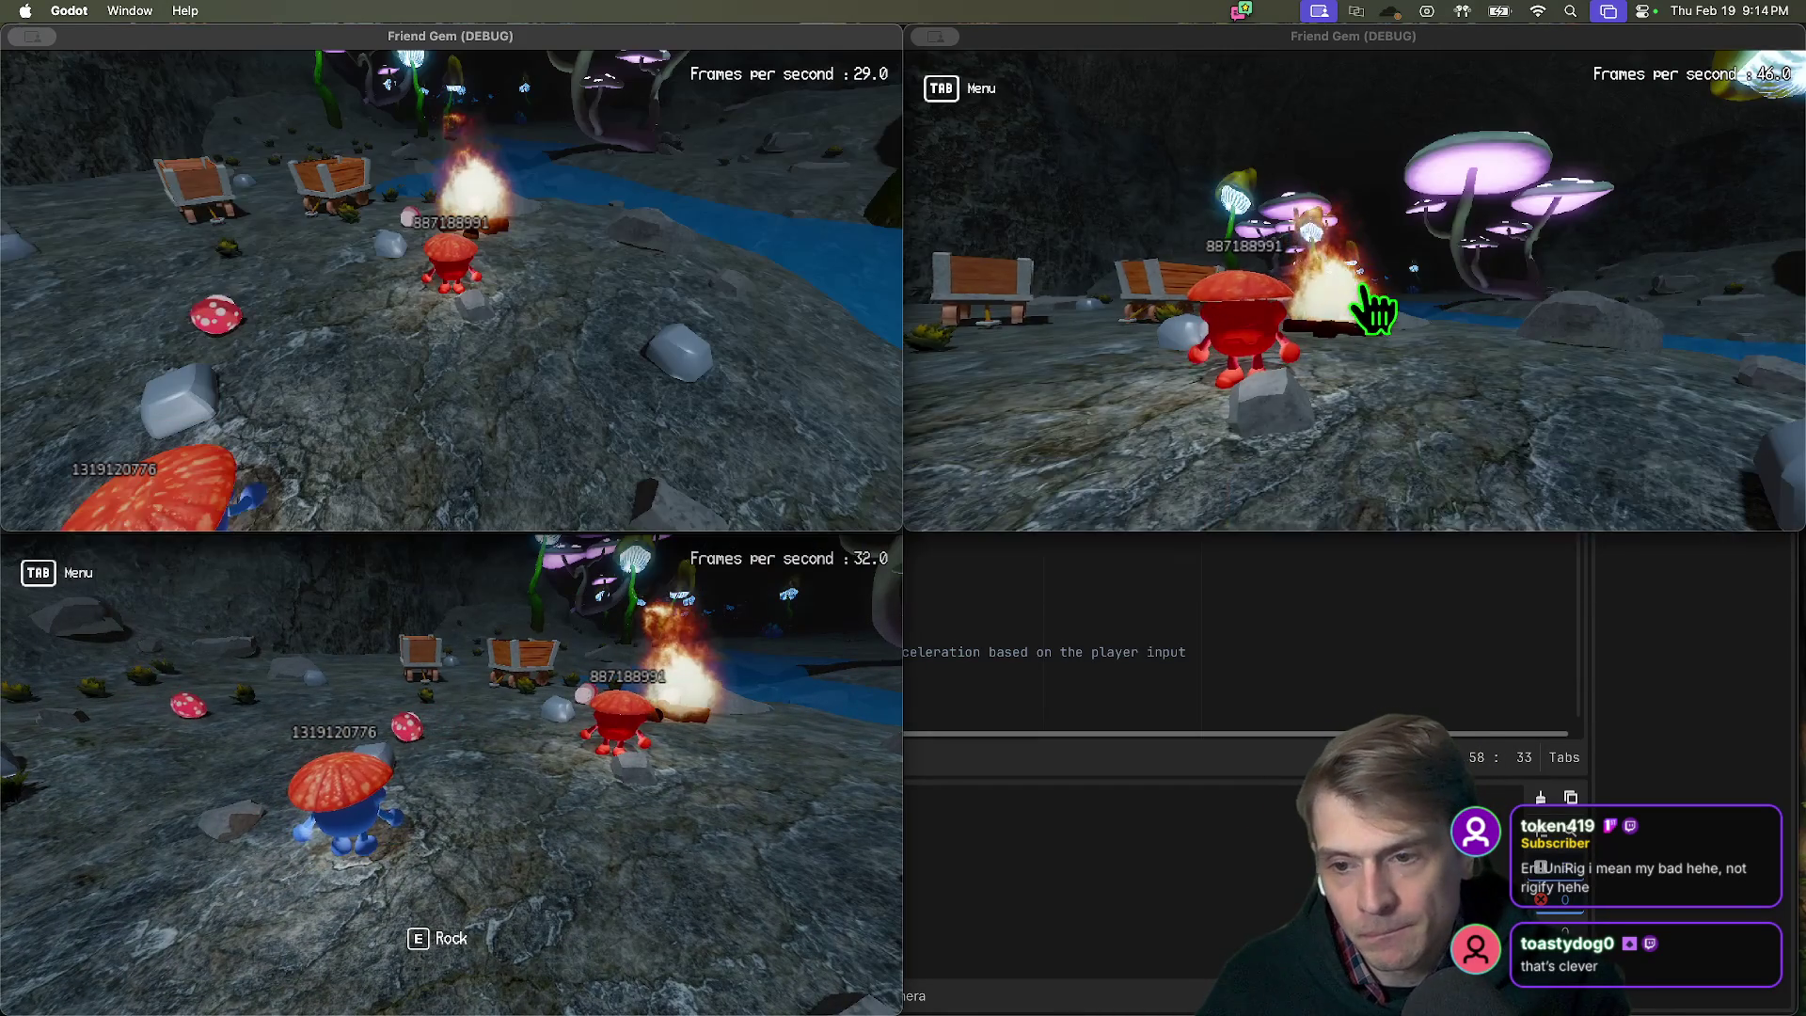
pyautogui.press('a')
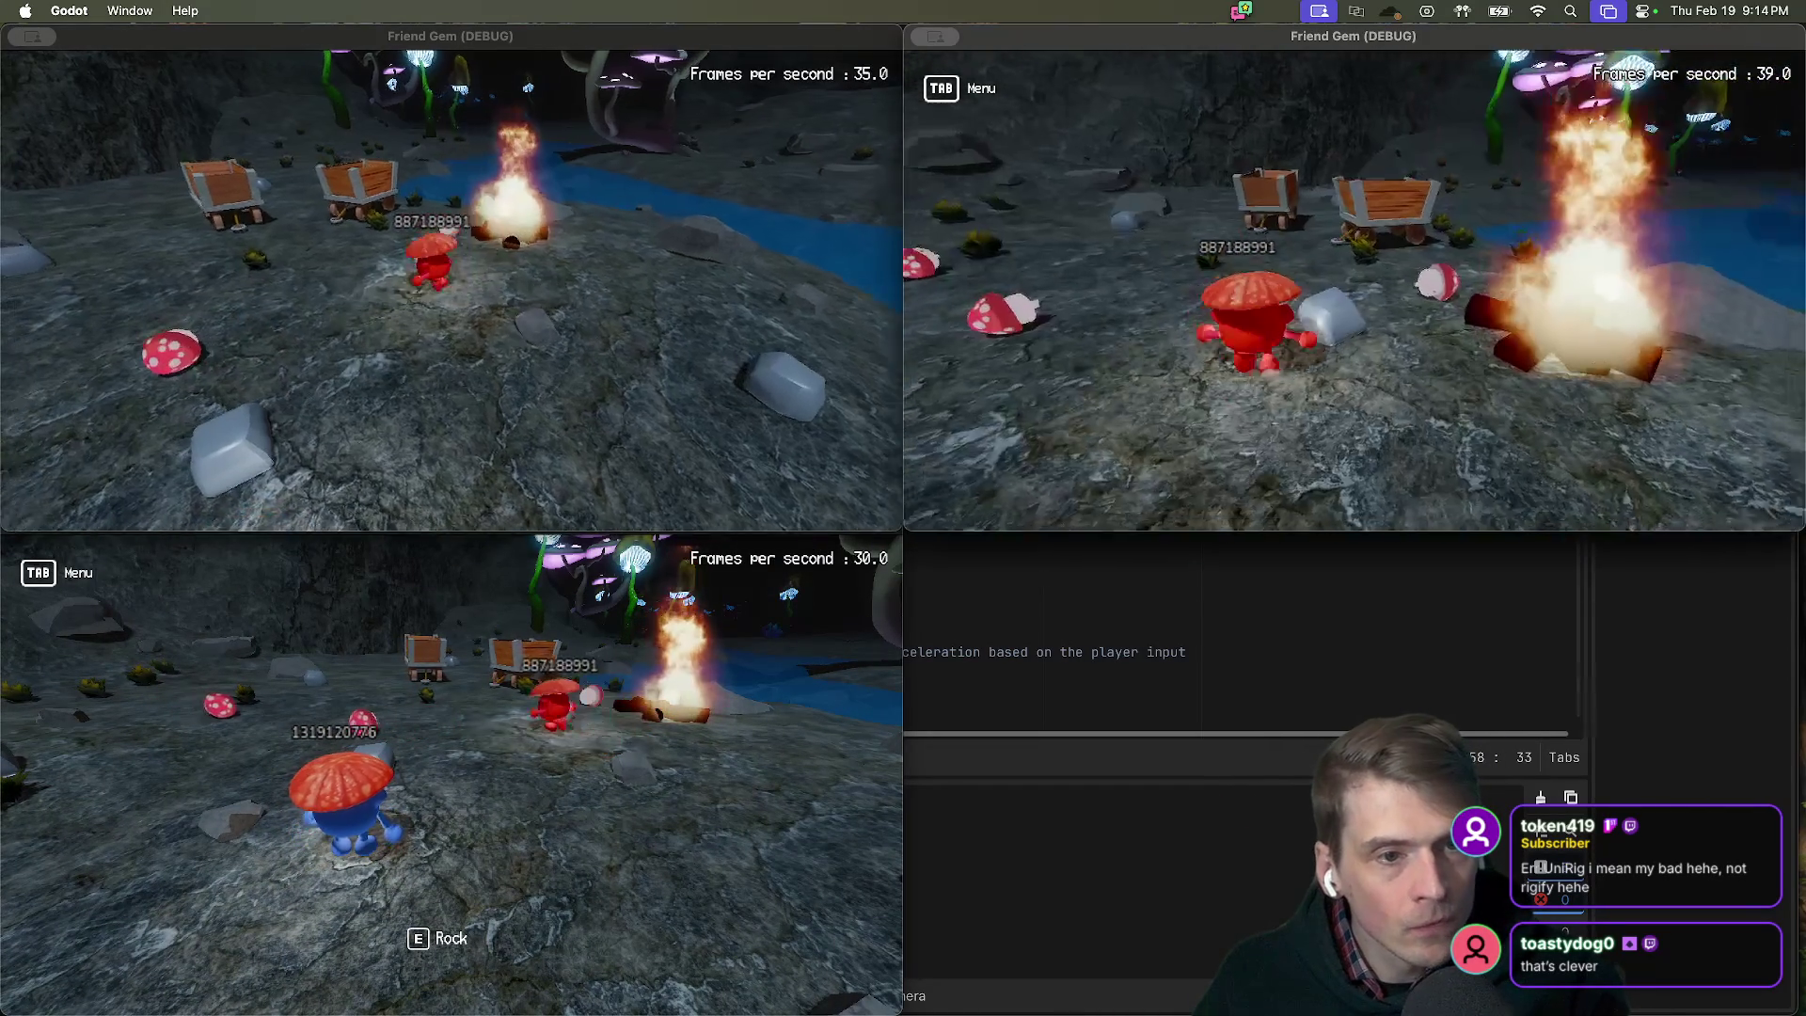
pyautogui.press('w')
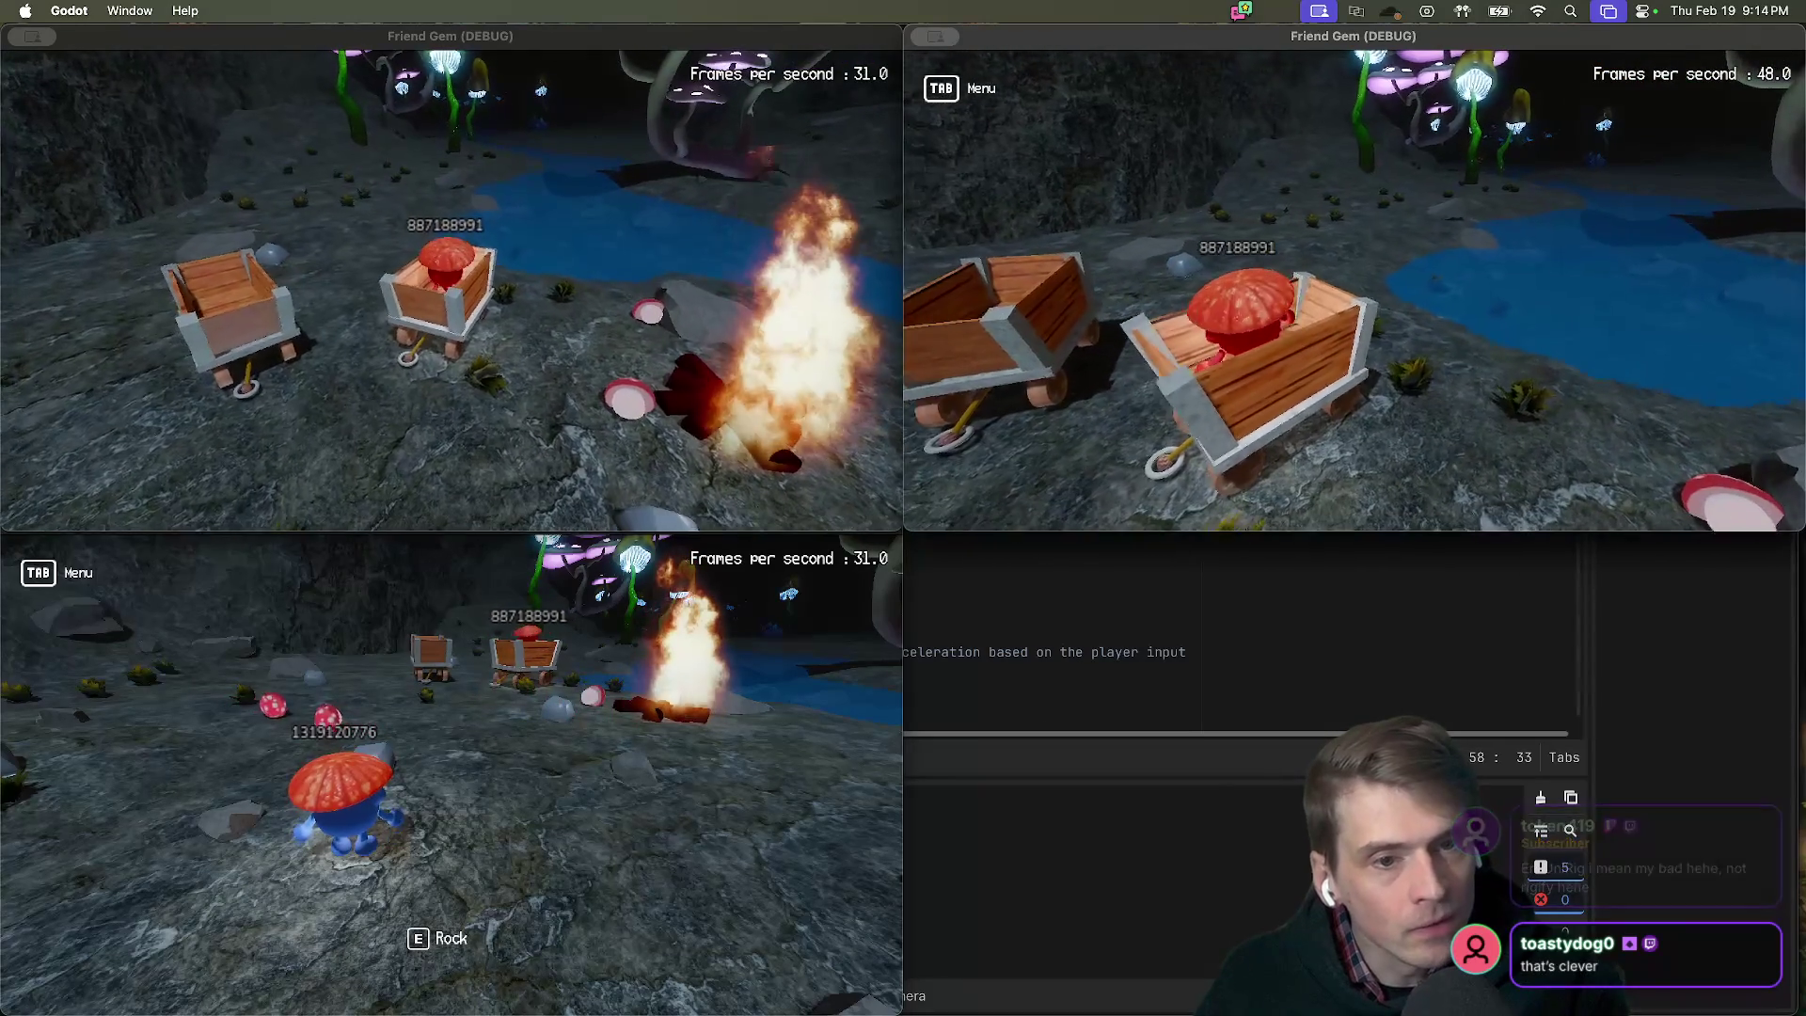
pyautogui.press('super+Tab')
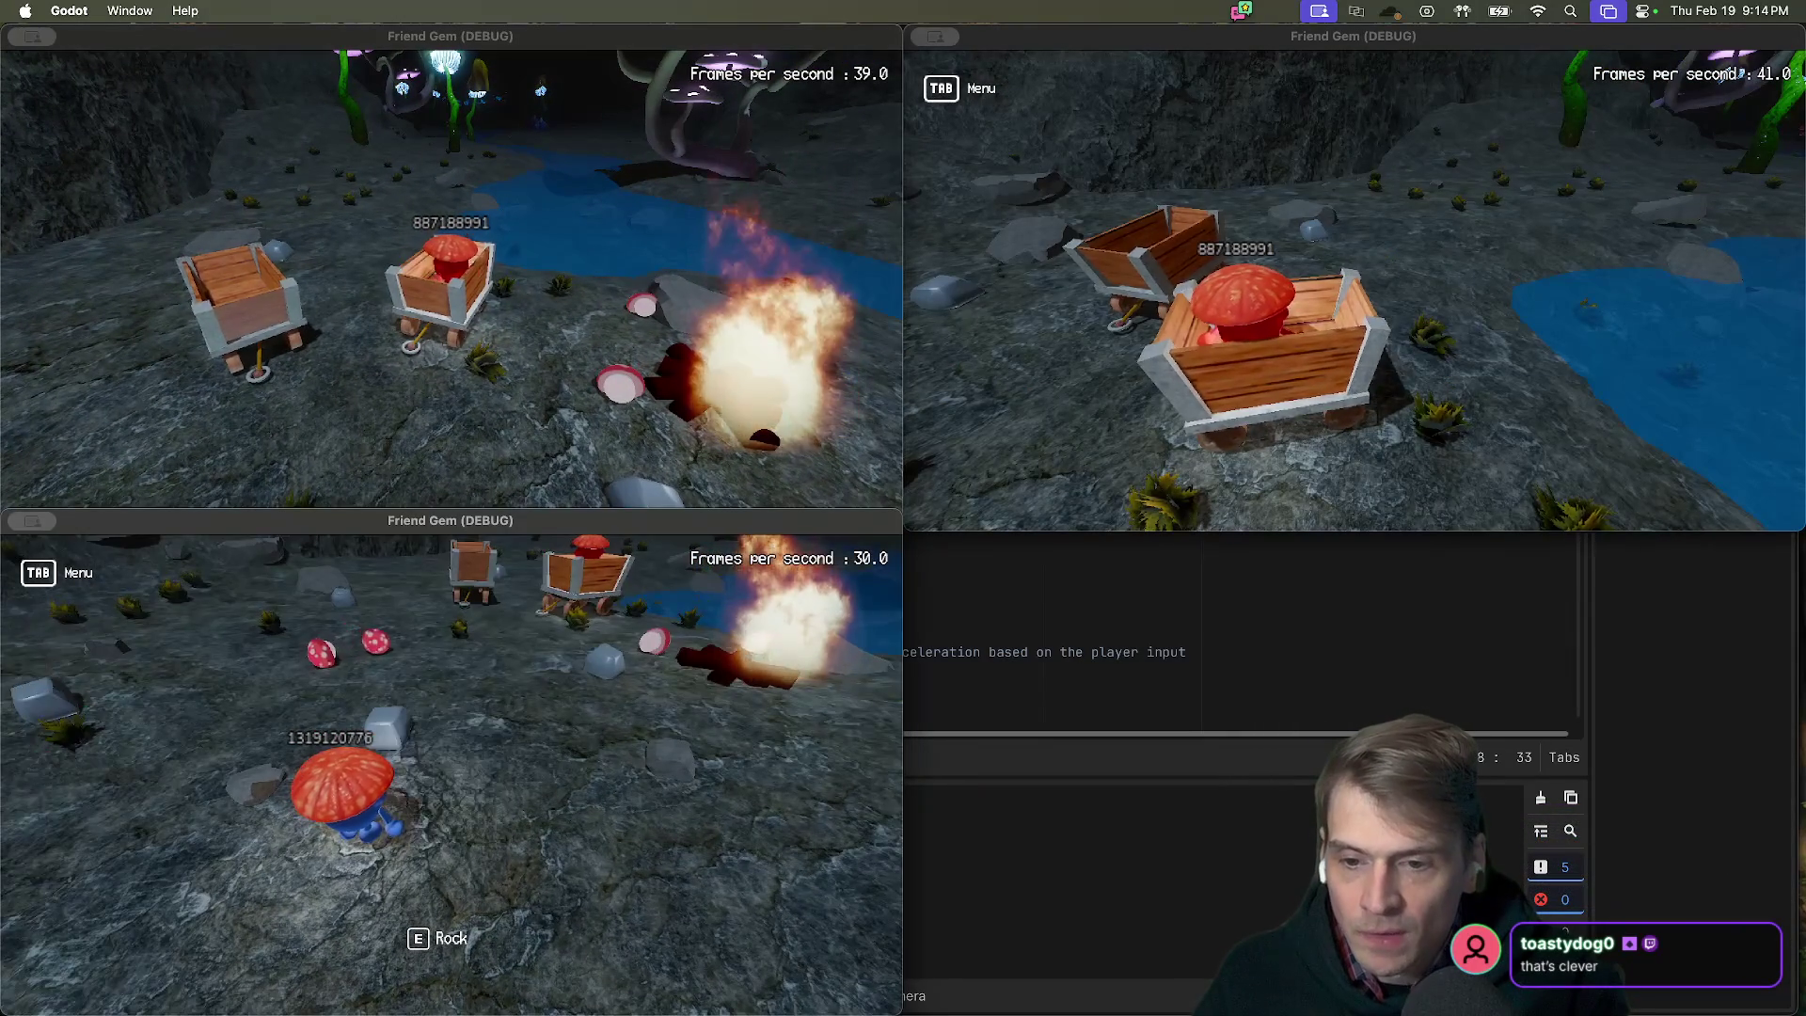
pyautogui.press('w')
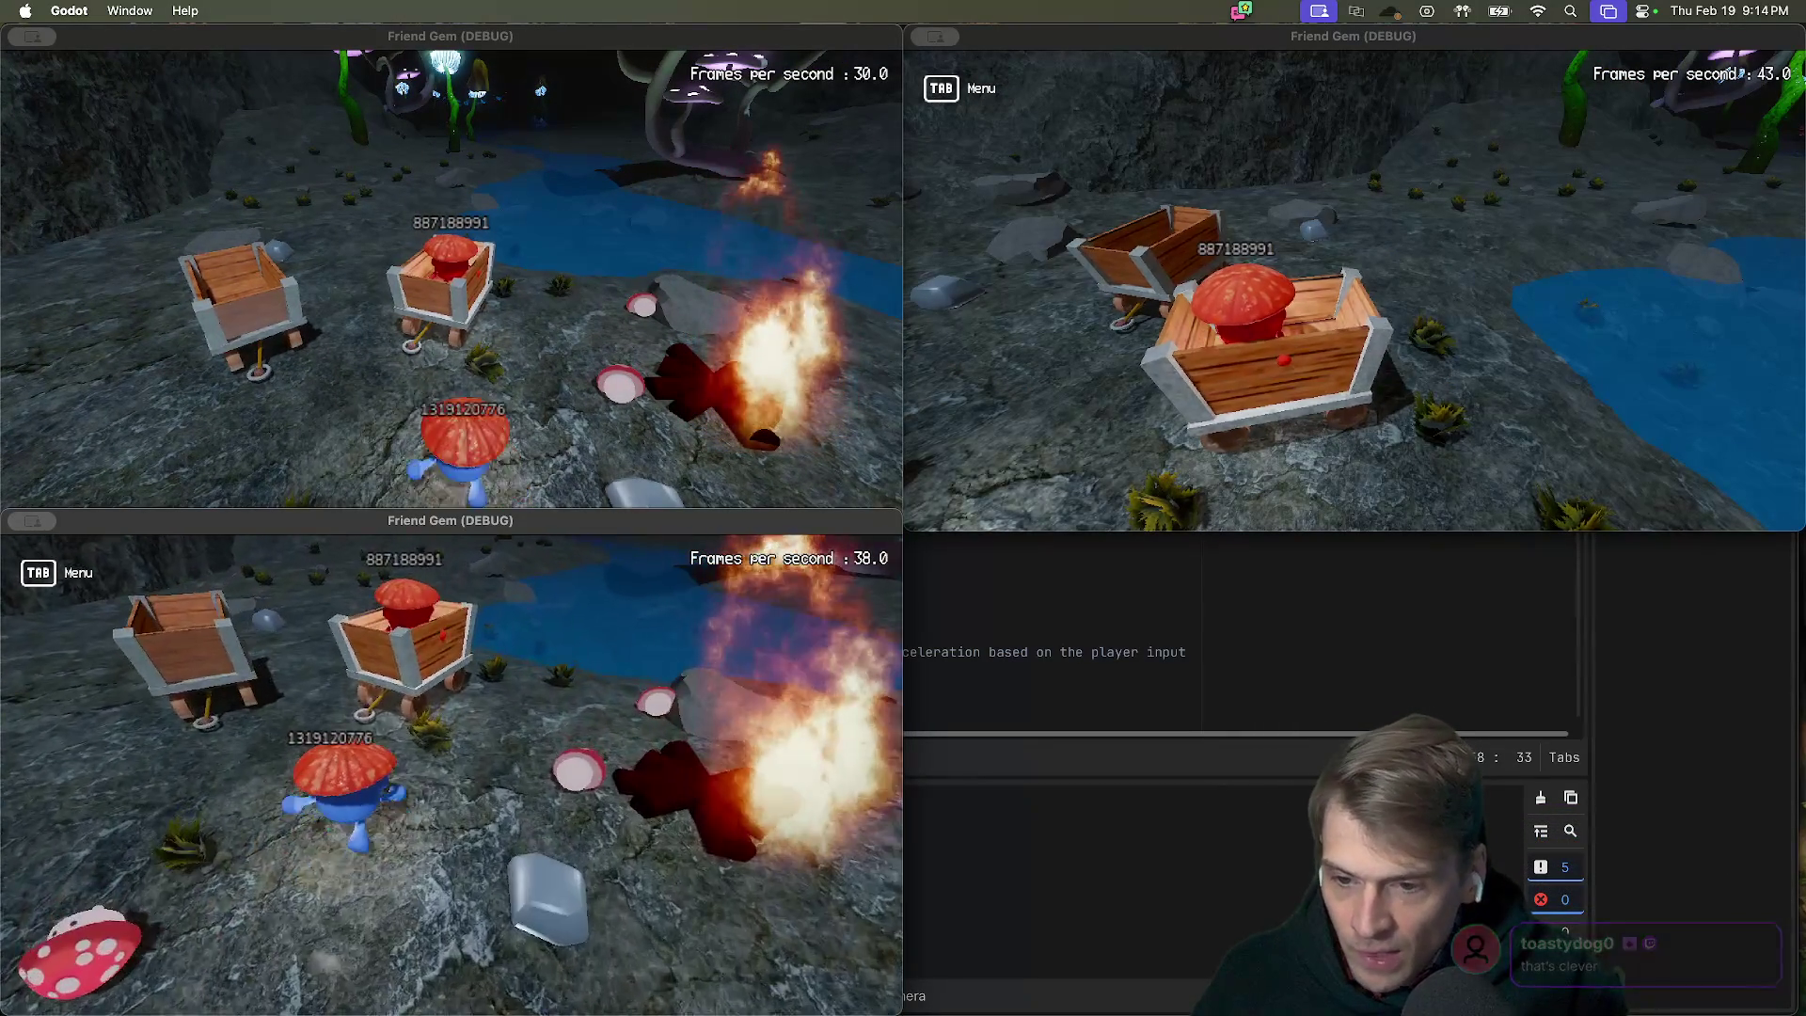
pyautogui.press('a')
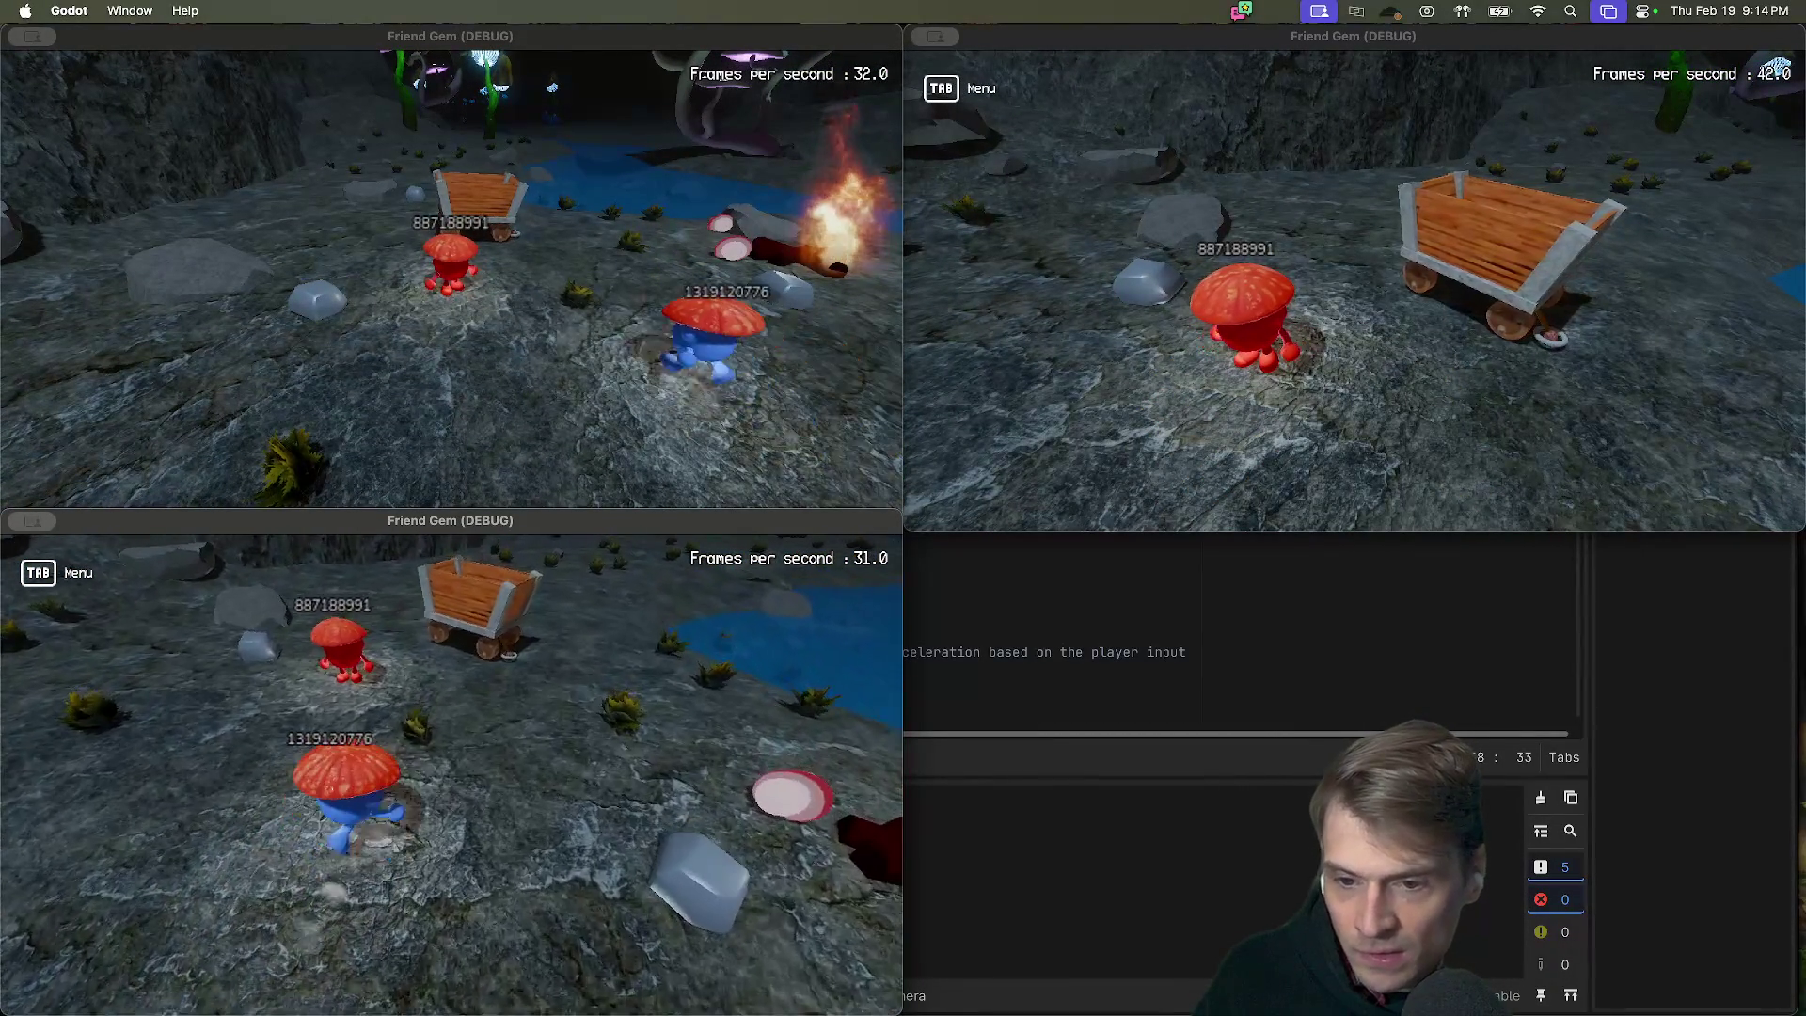
# Step: Grab a cart with the blue character and tow it by rope across the cave
pyautogui.press('e')
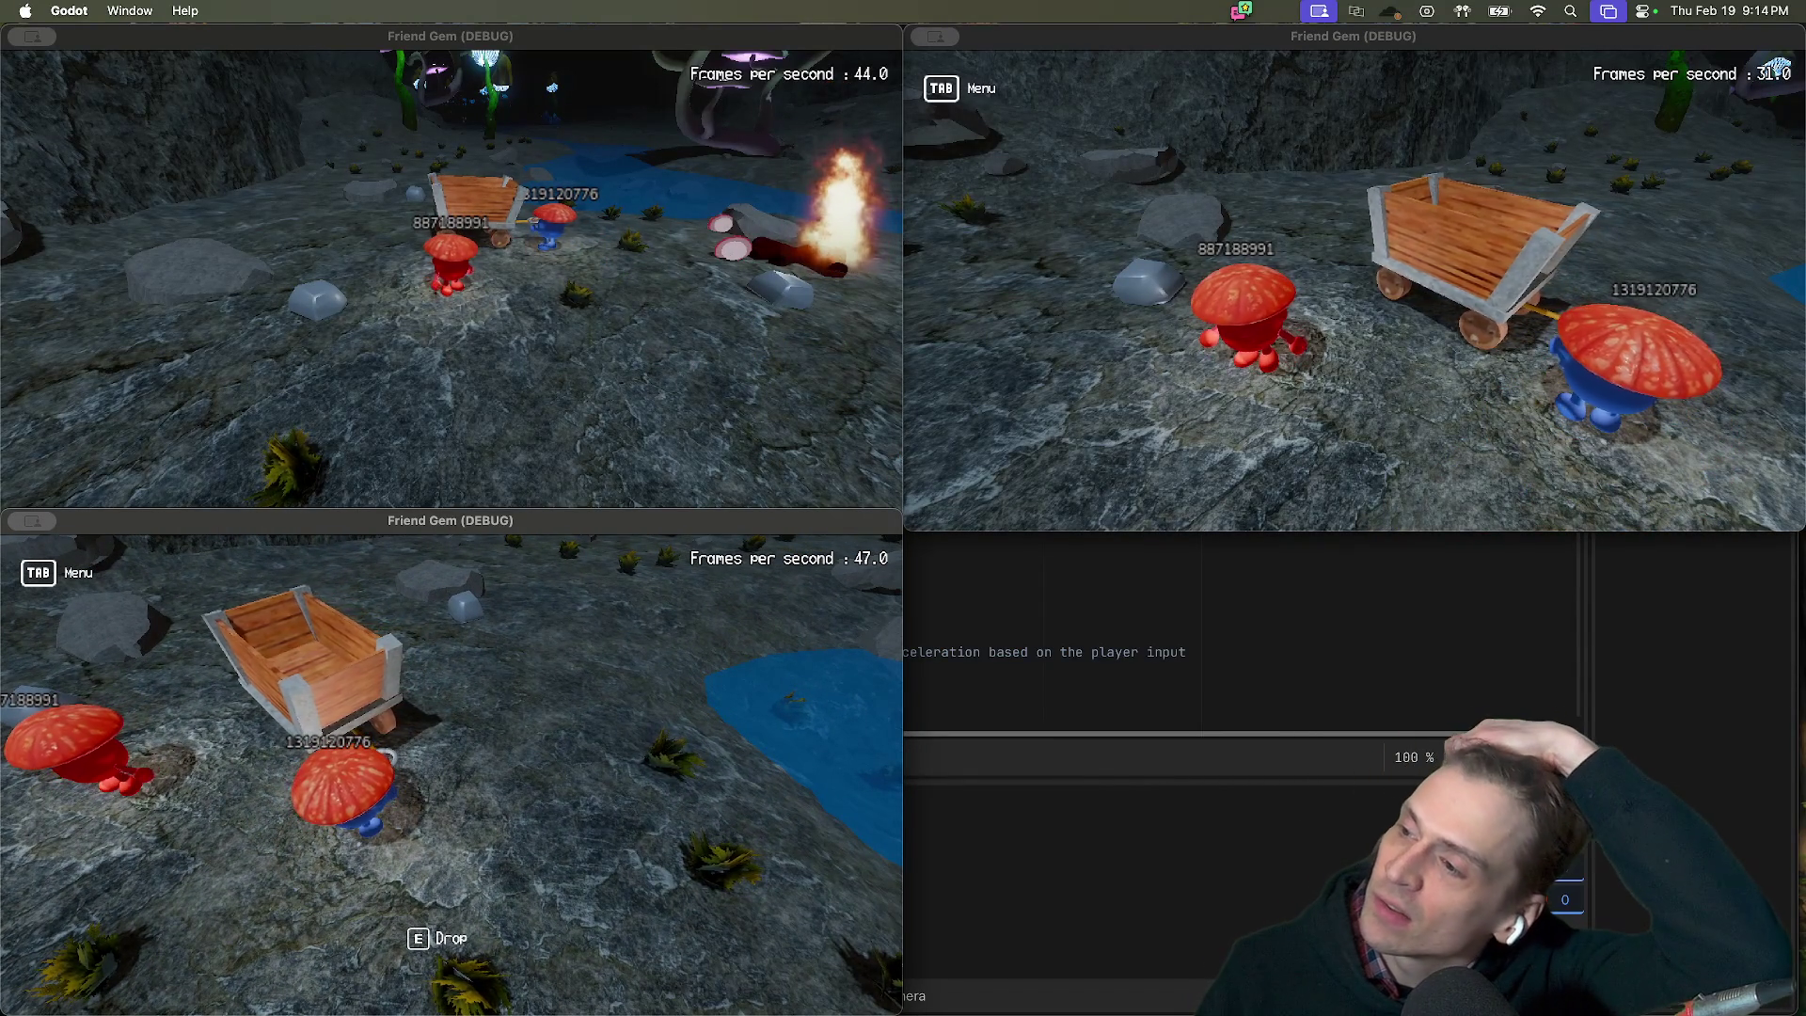
pyautogui.press('s')
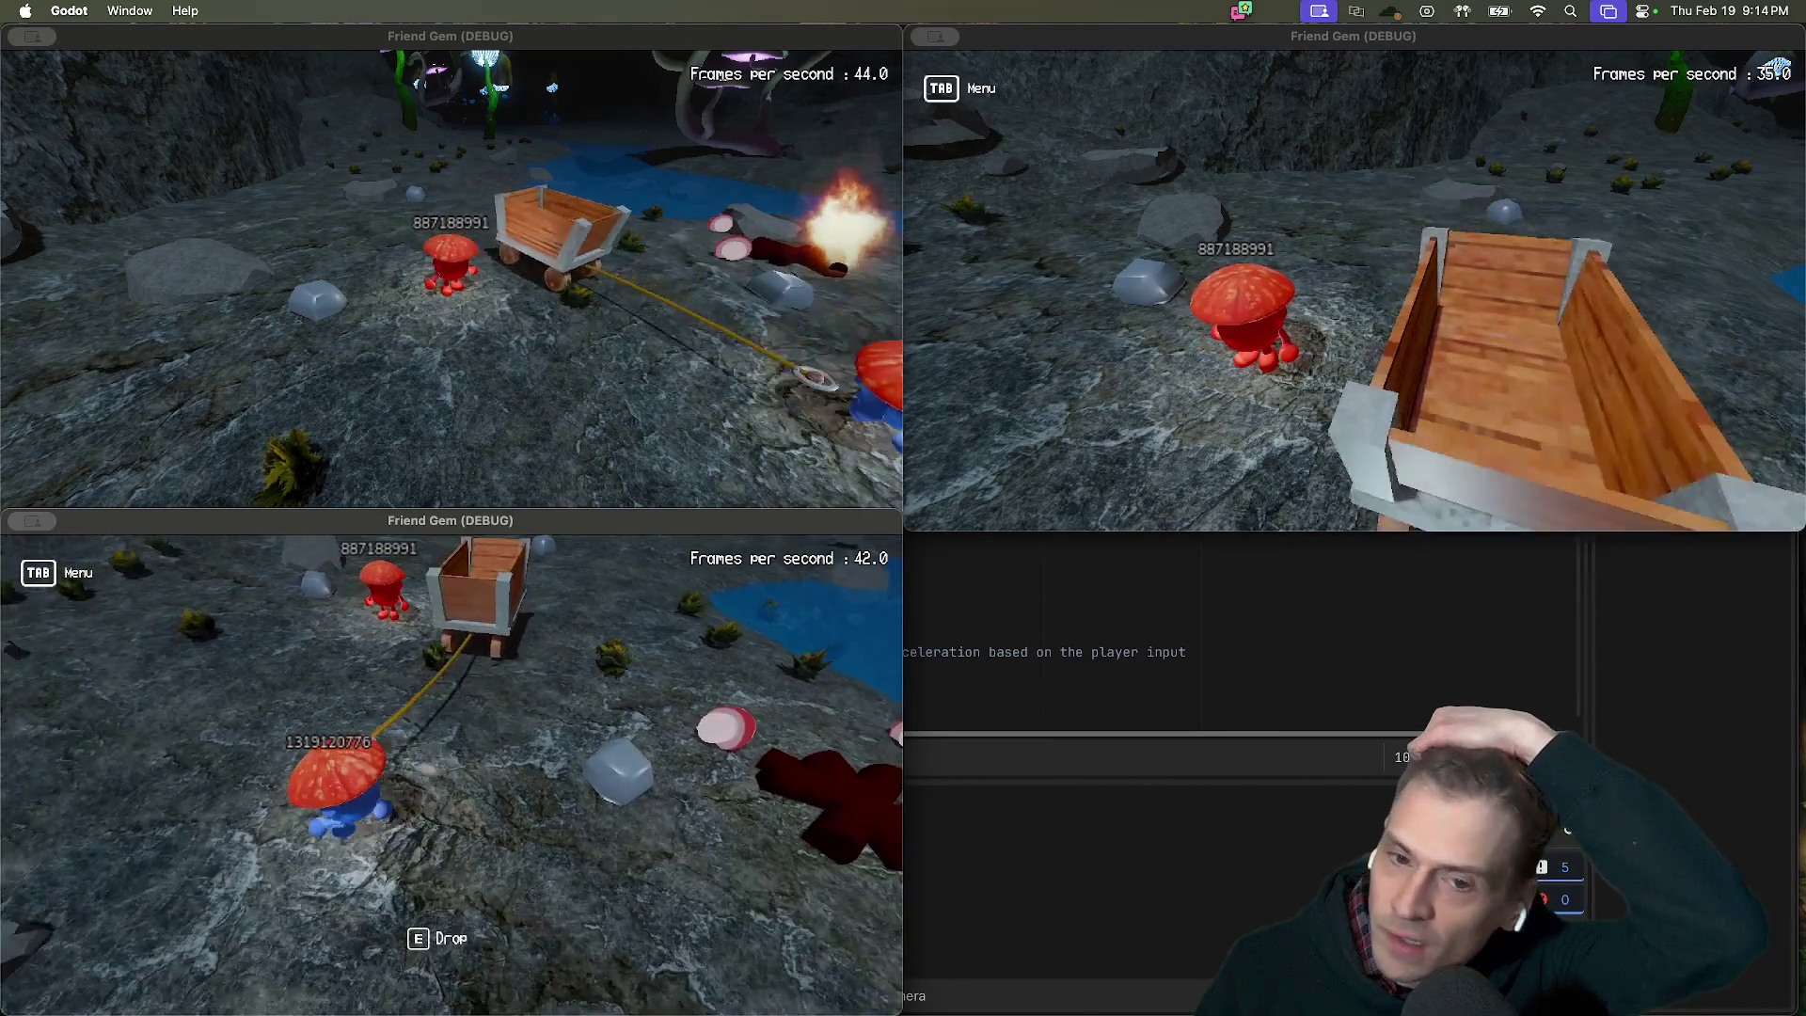
pyautogui.press('w')
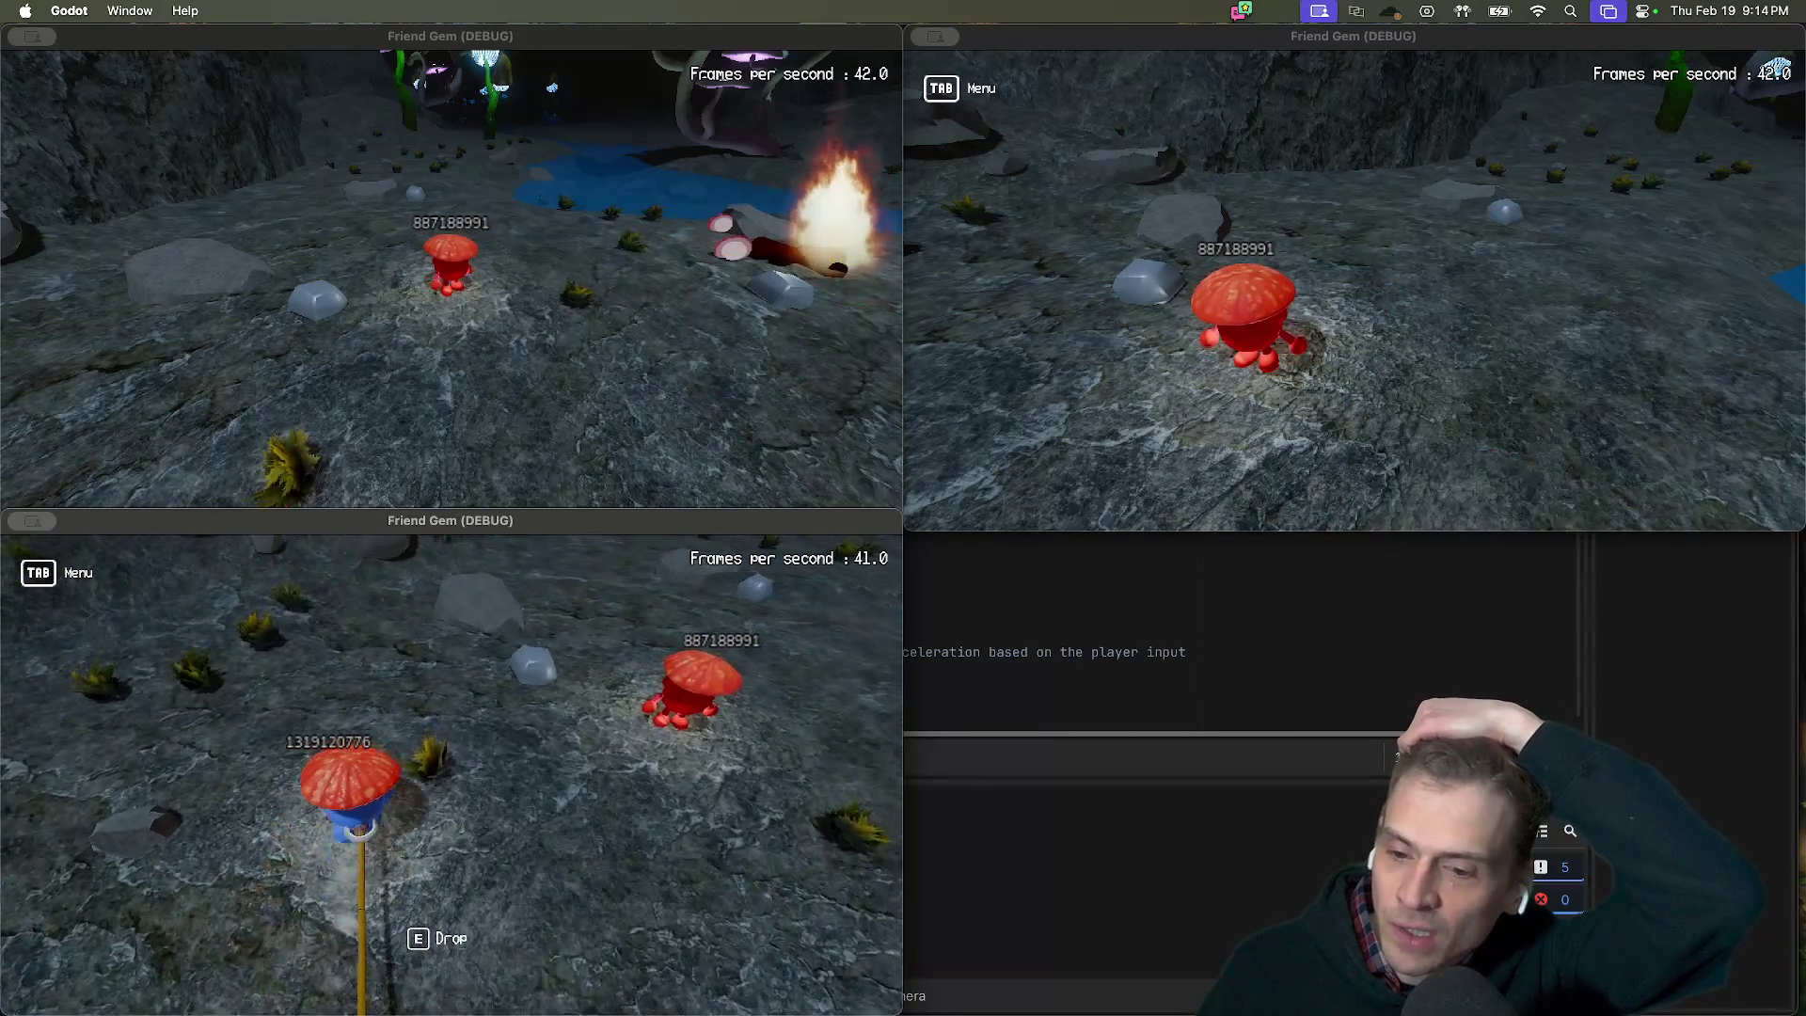
pyautogui.press('w')
pyautogui.press('w')
pyautogui.press('w')
pyautogui.press('w')
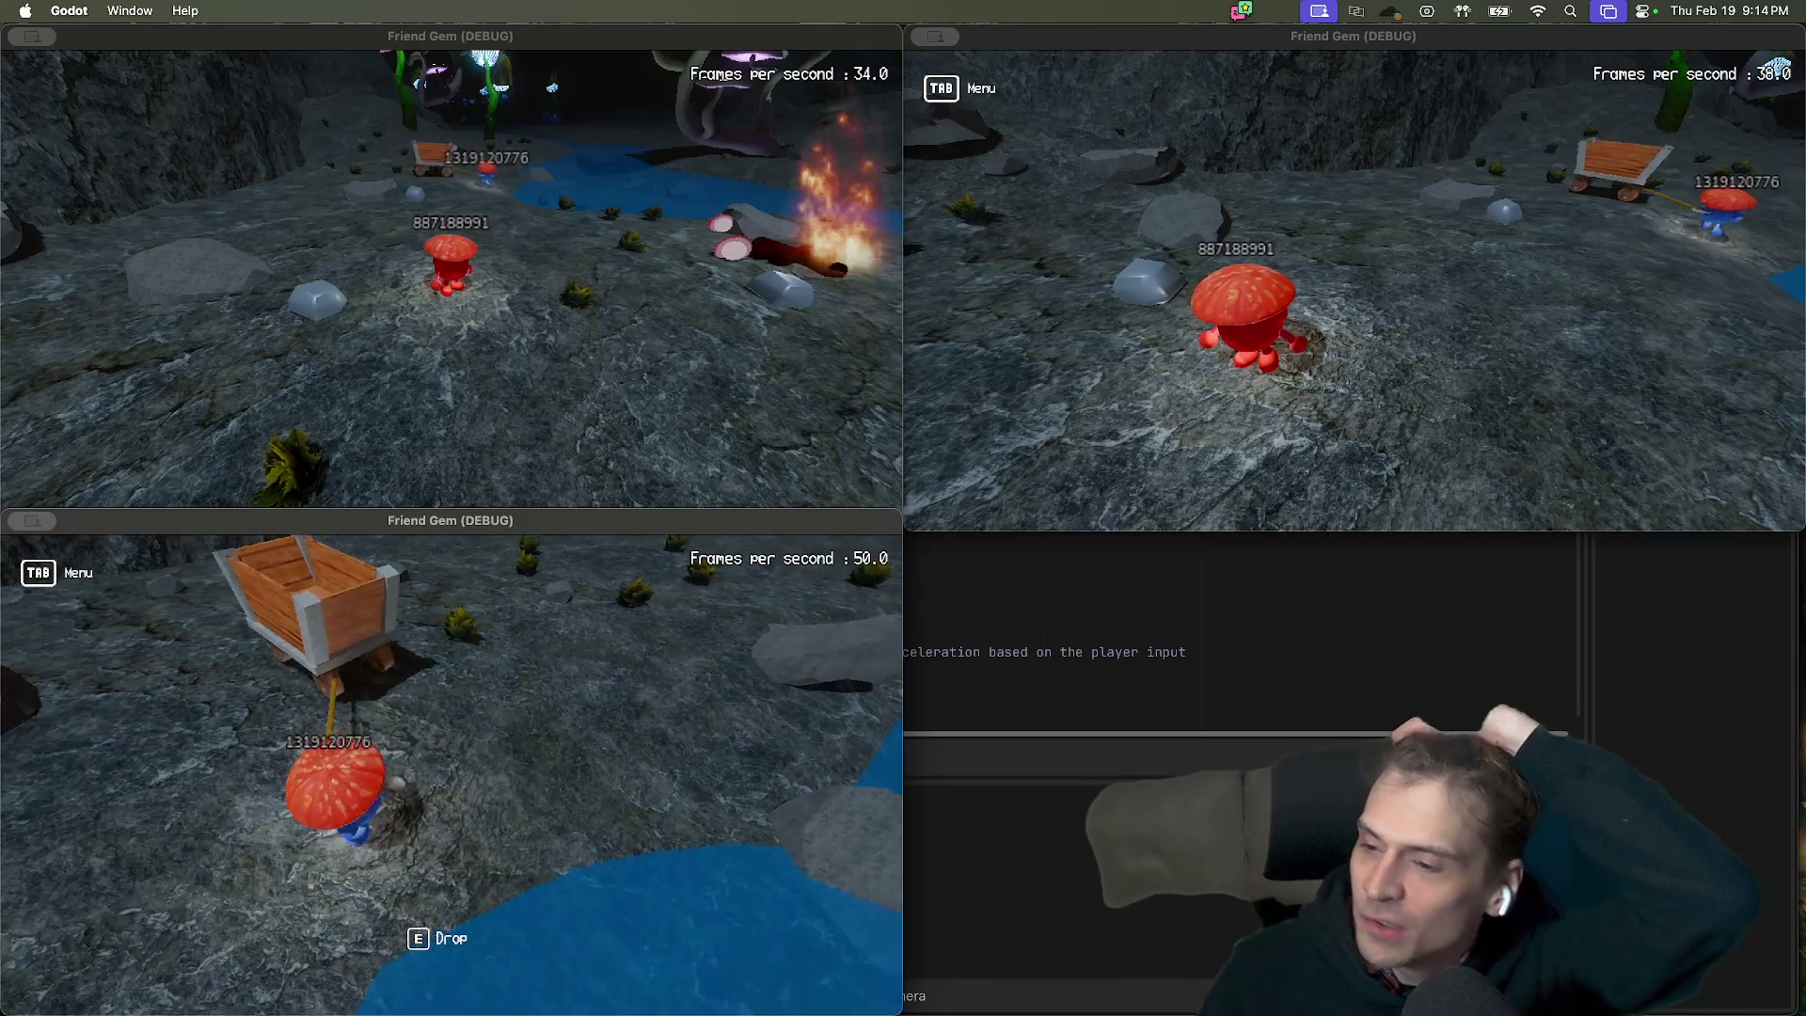
pyautogui.press('w')
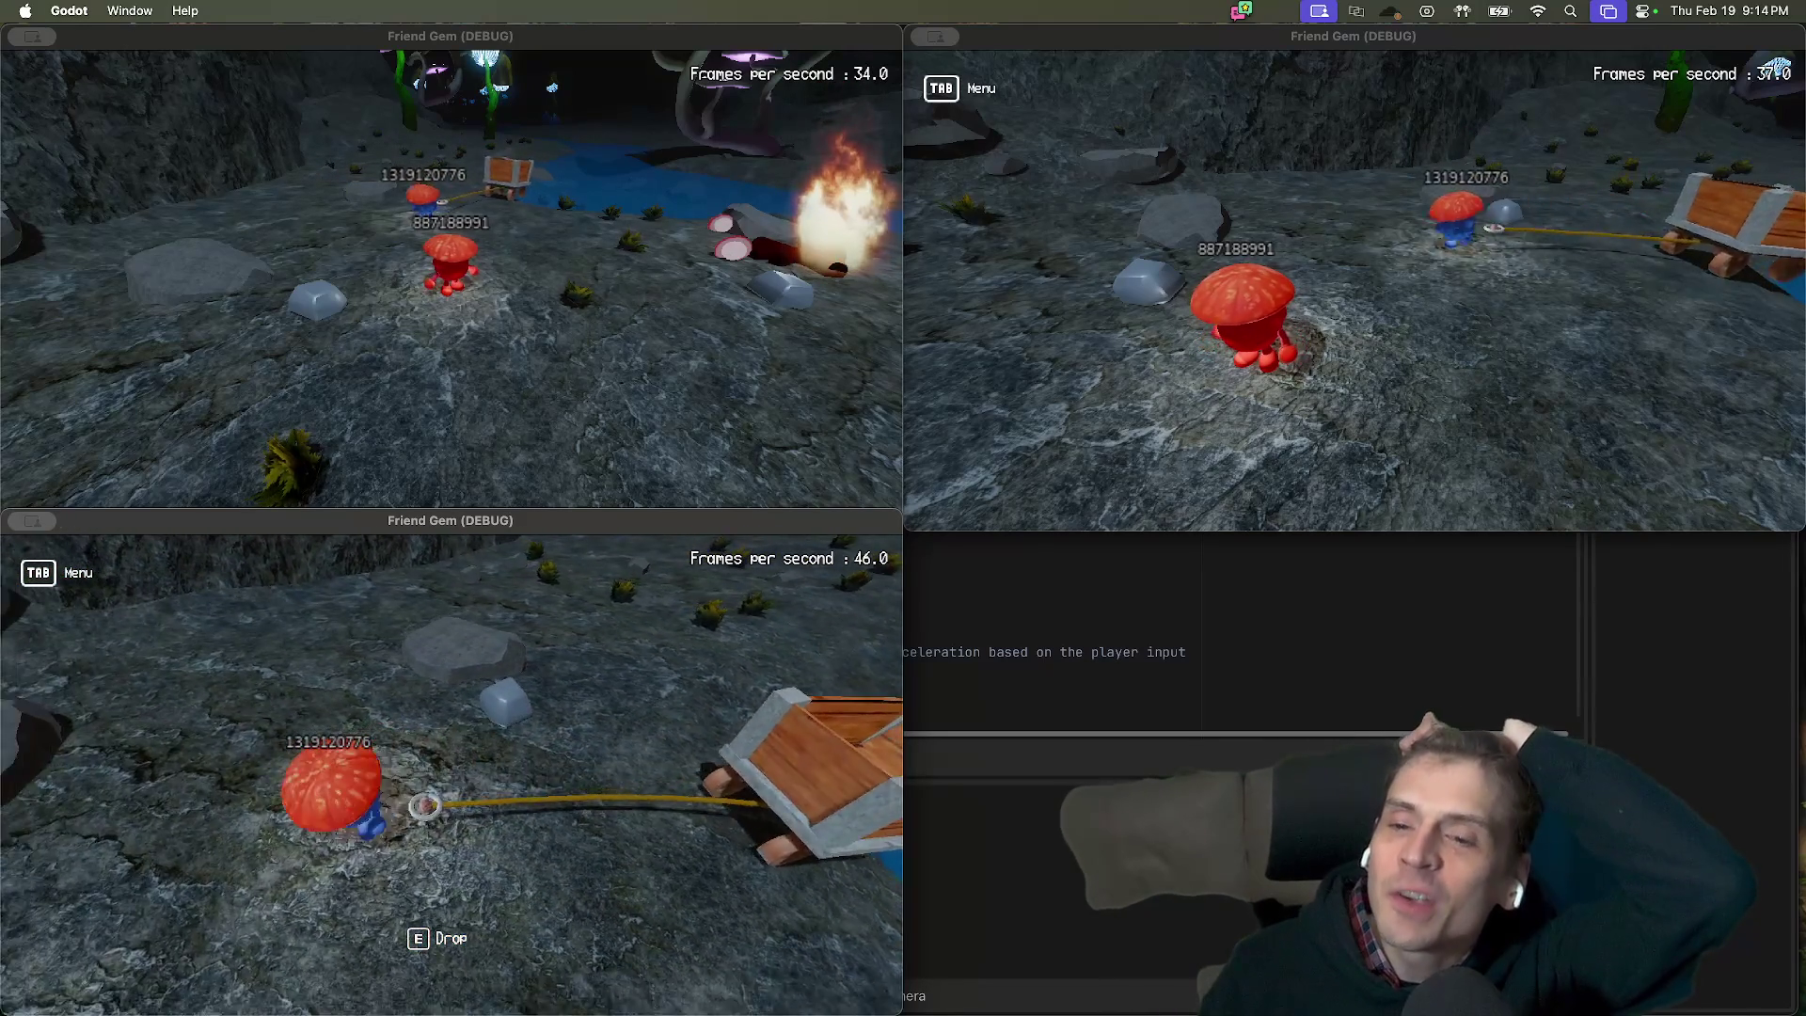
pyautogui.press('w')
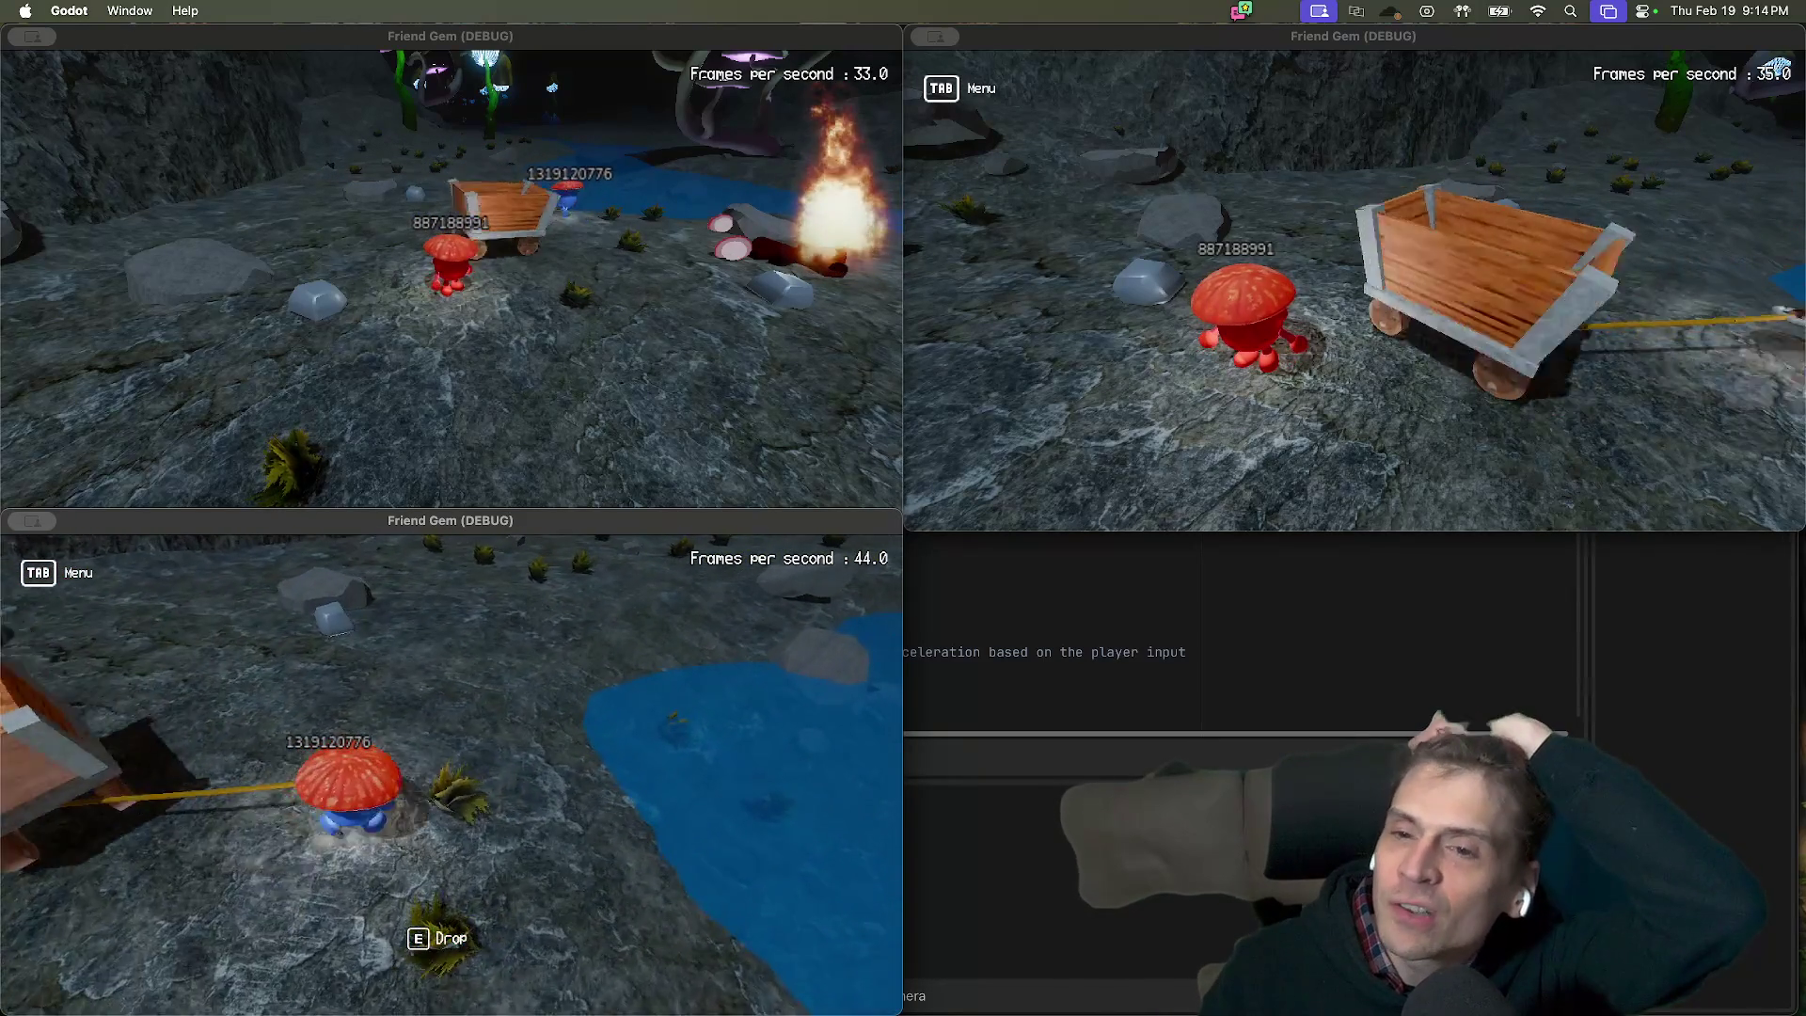
pyautogui.press('w')
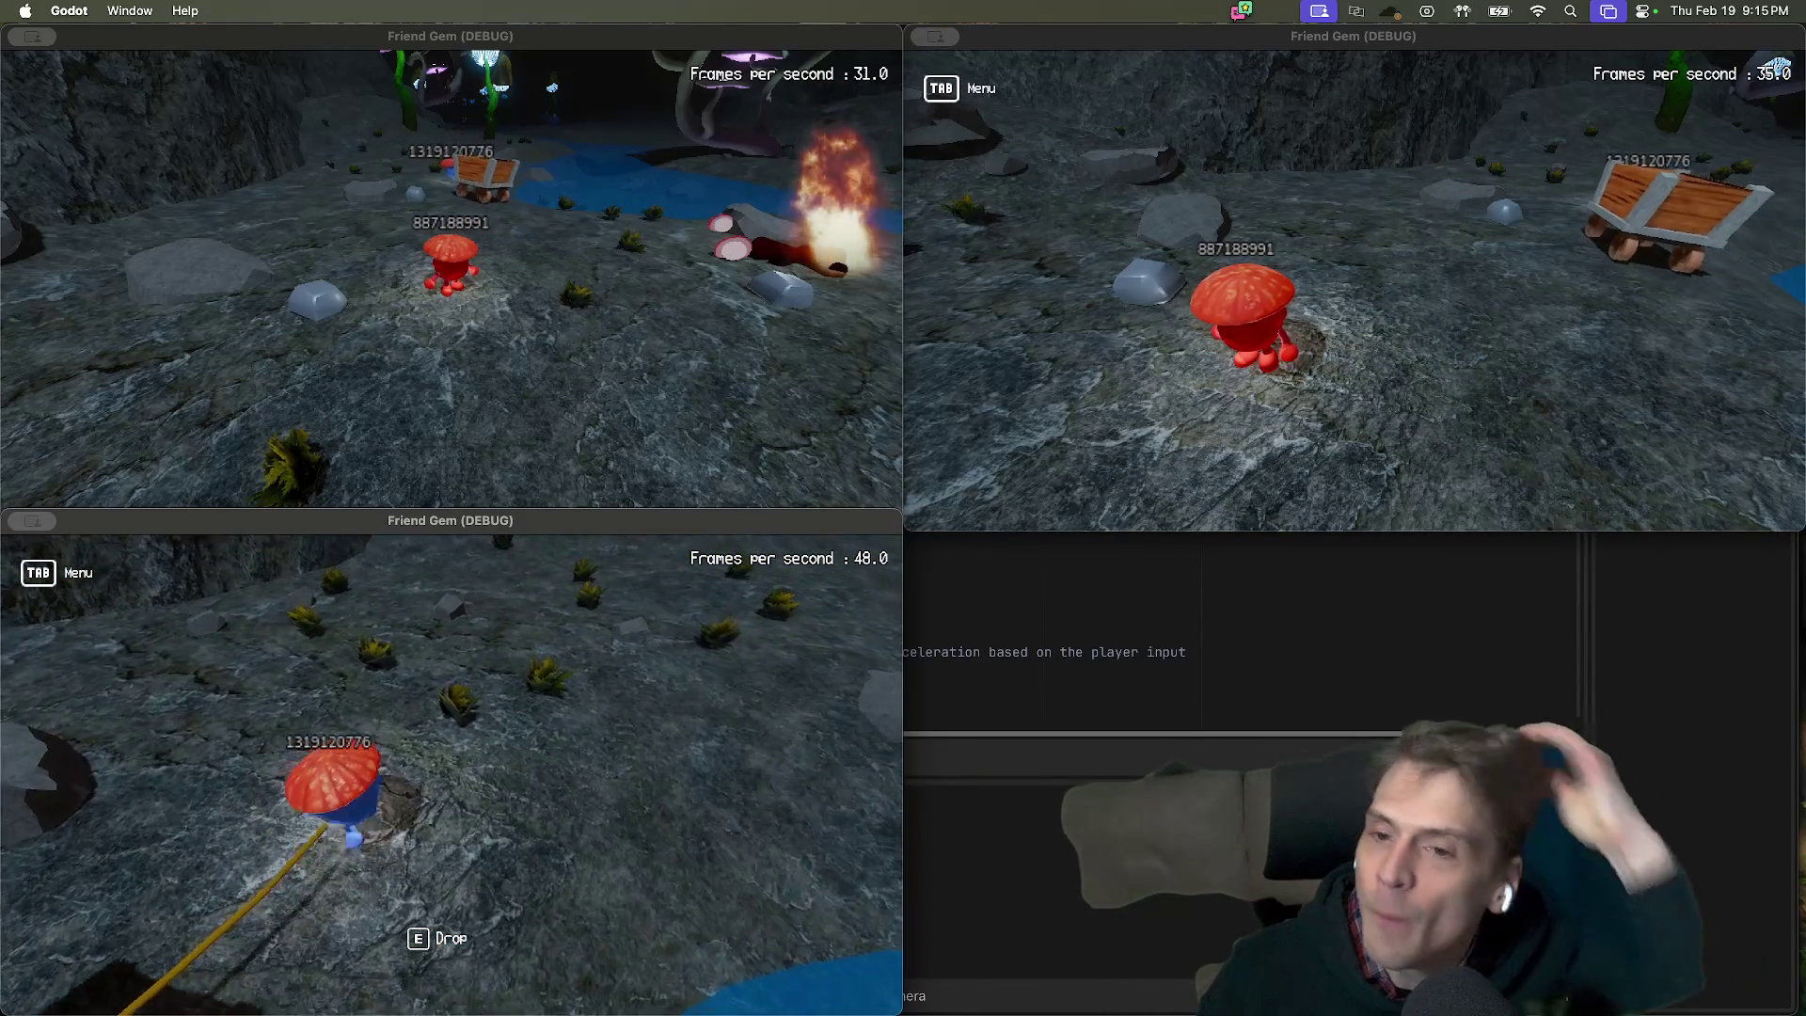
pyautogui.press('super+Tab')
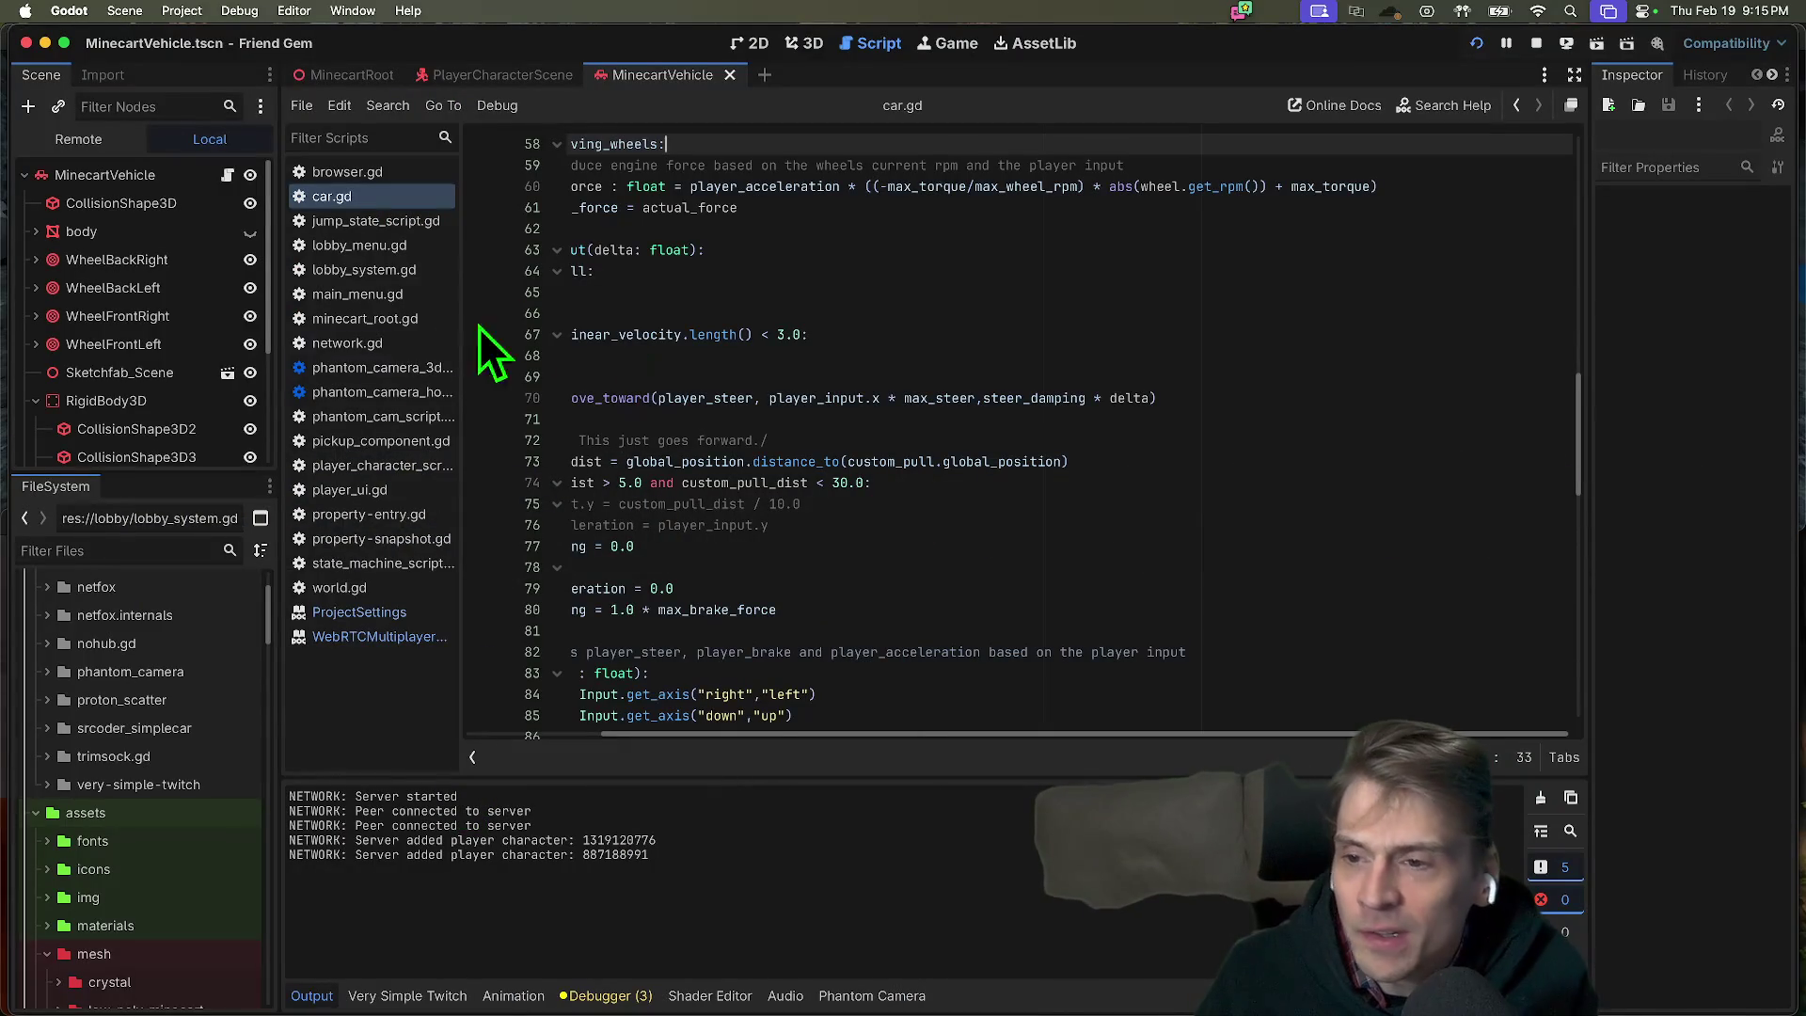
# Step: Show MinecartVehicle in the 3D view and select its Sketchfab_Scene model node
pyautogui.click(141, 174)
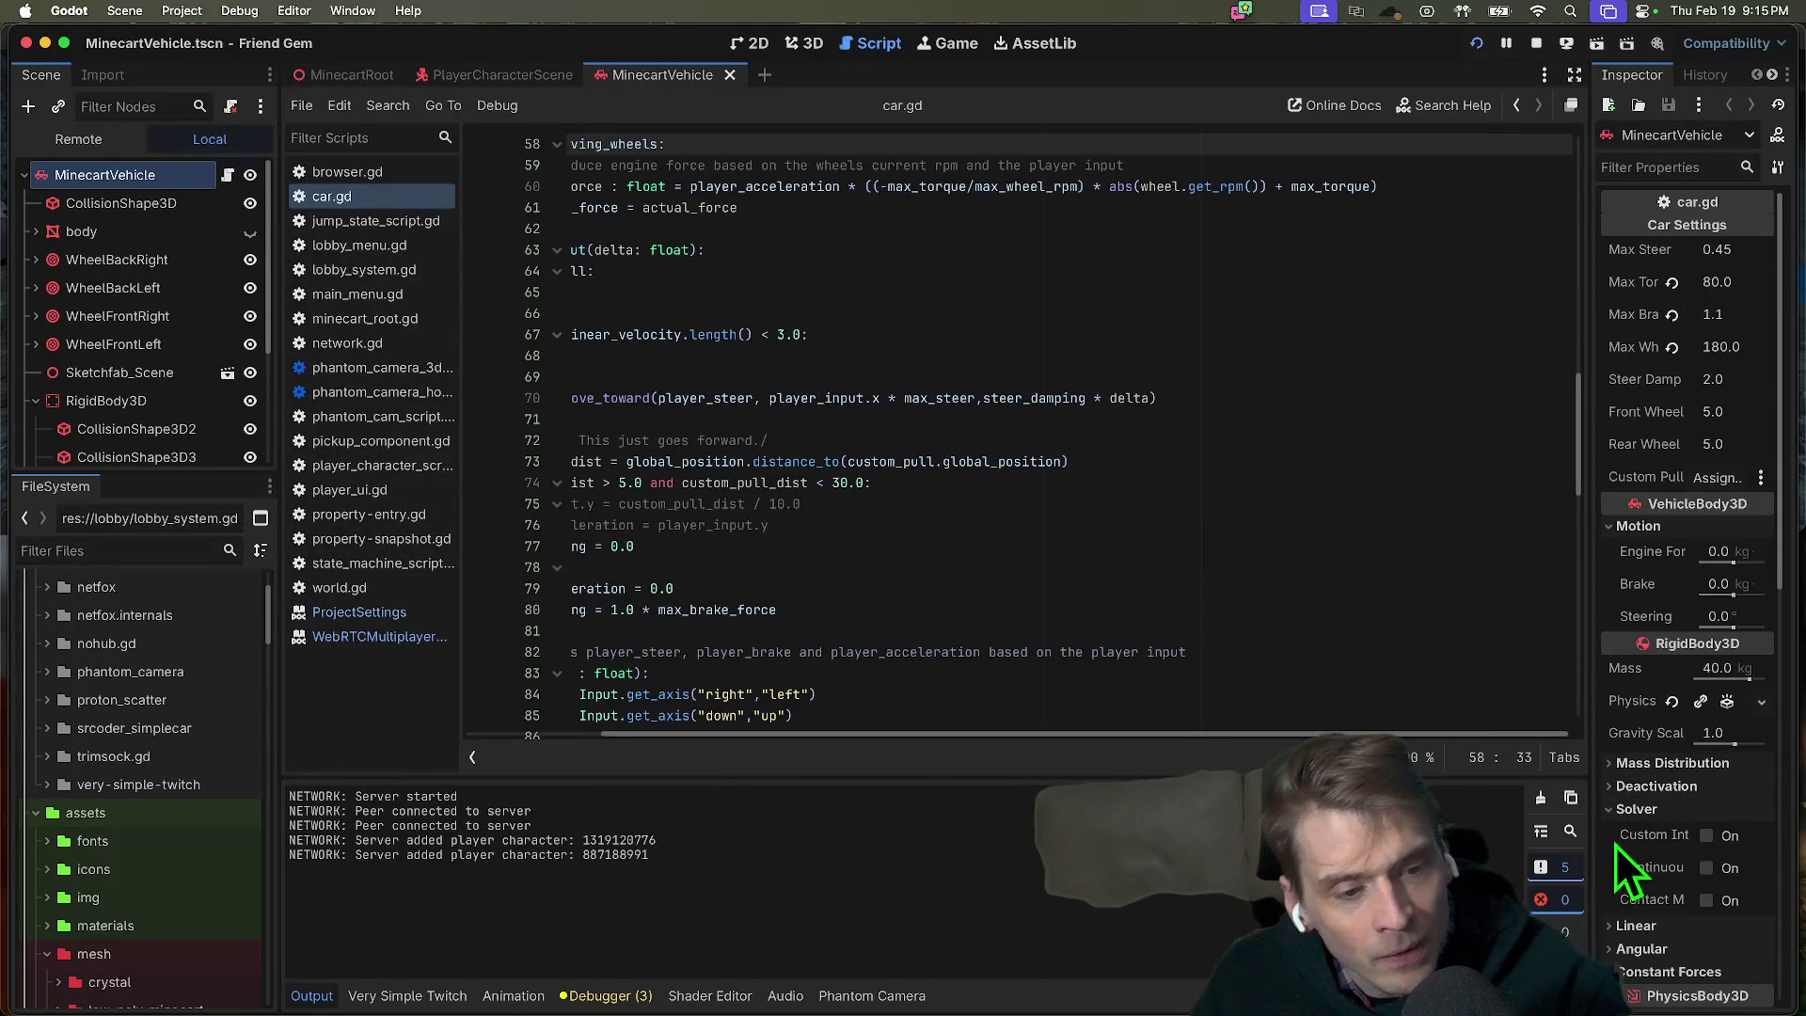
pyautogui.moveTo(1592, 856); pyautogui.dragTo(1428, 856)
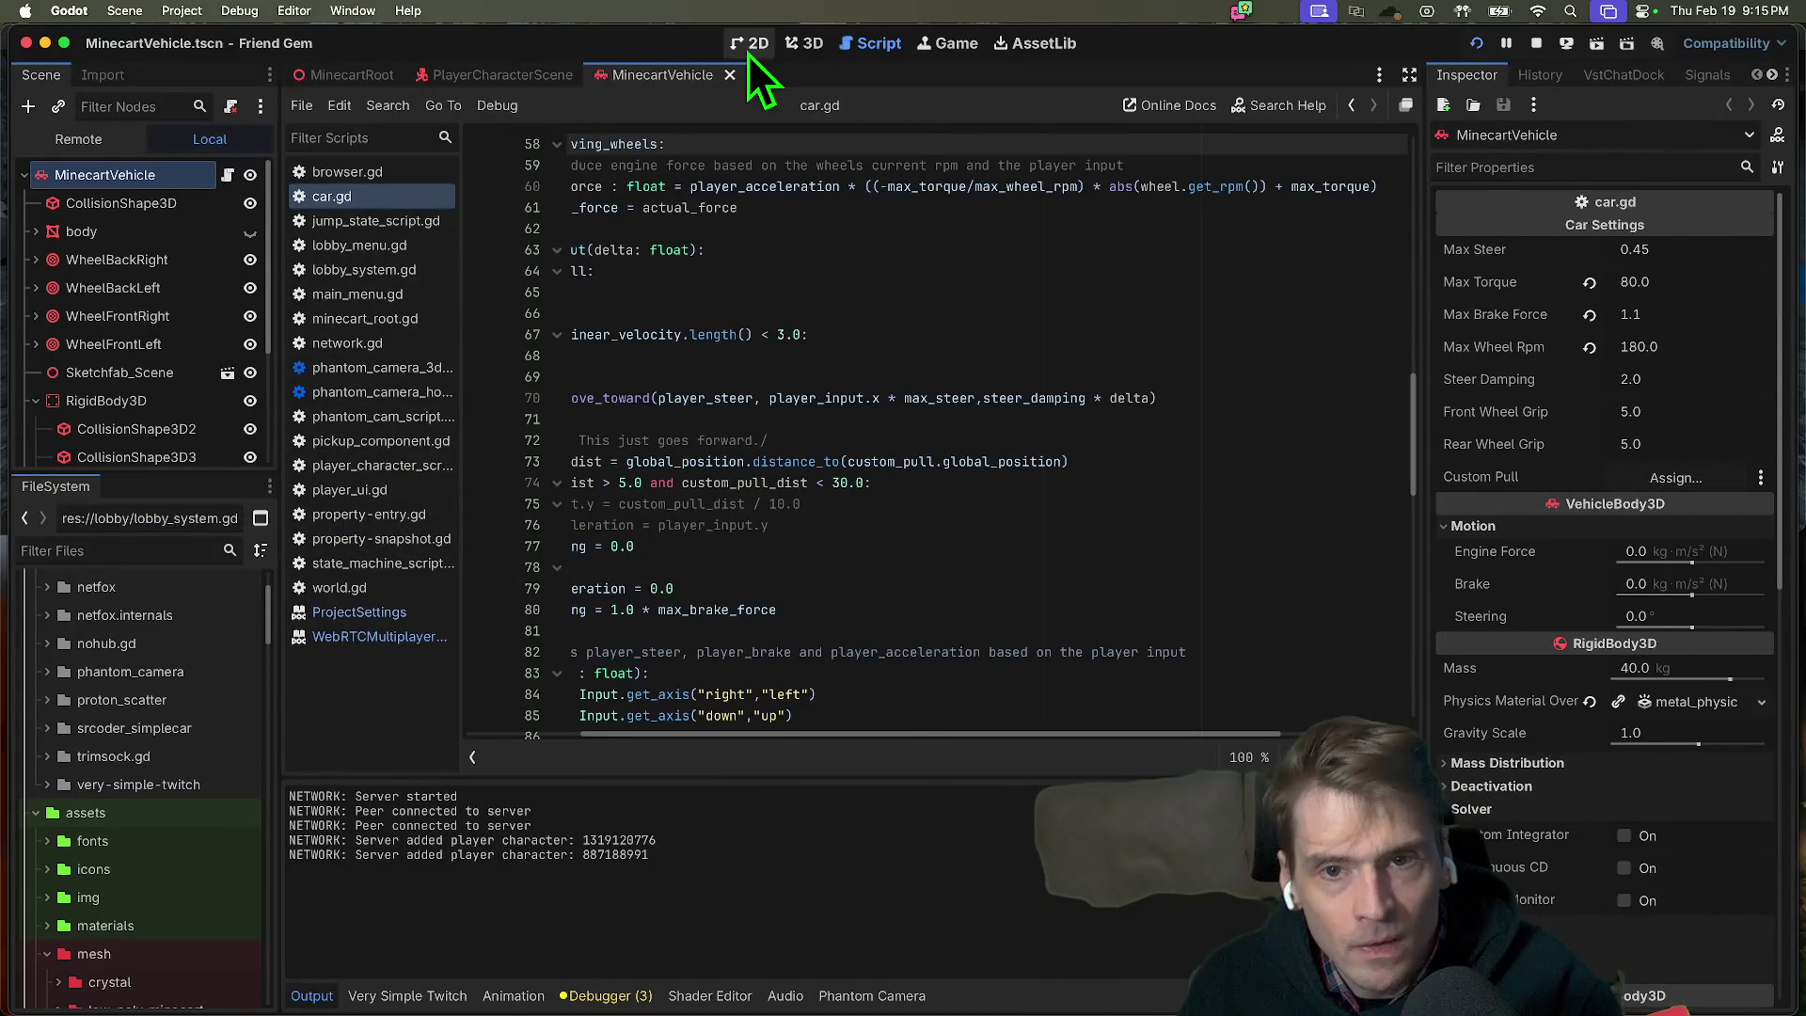
pyautogui.click(749, 51)
pyautogui.rightClick(657, 245)
pyautogui.click(813, 43)
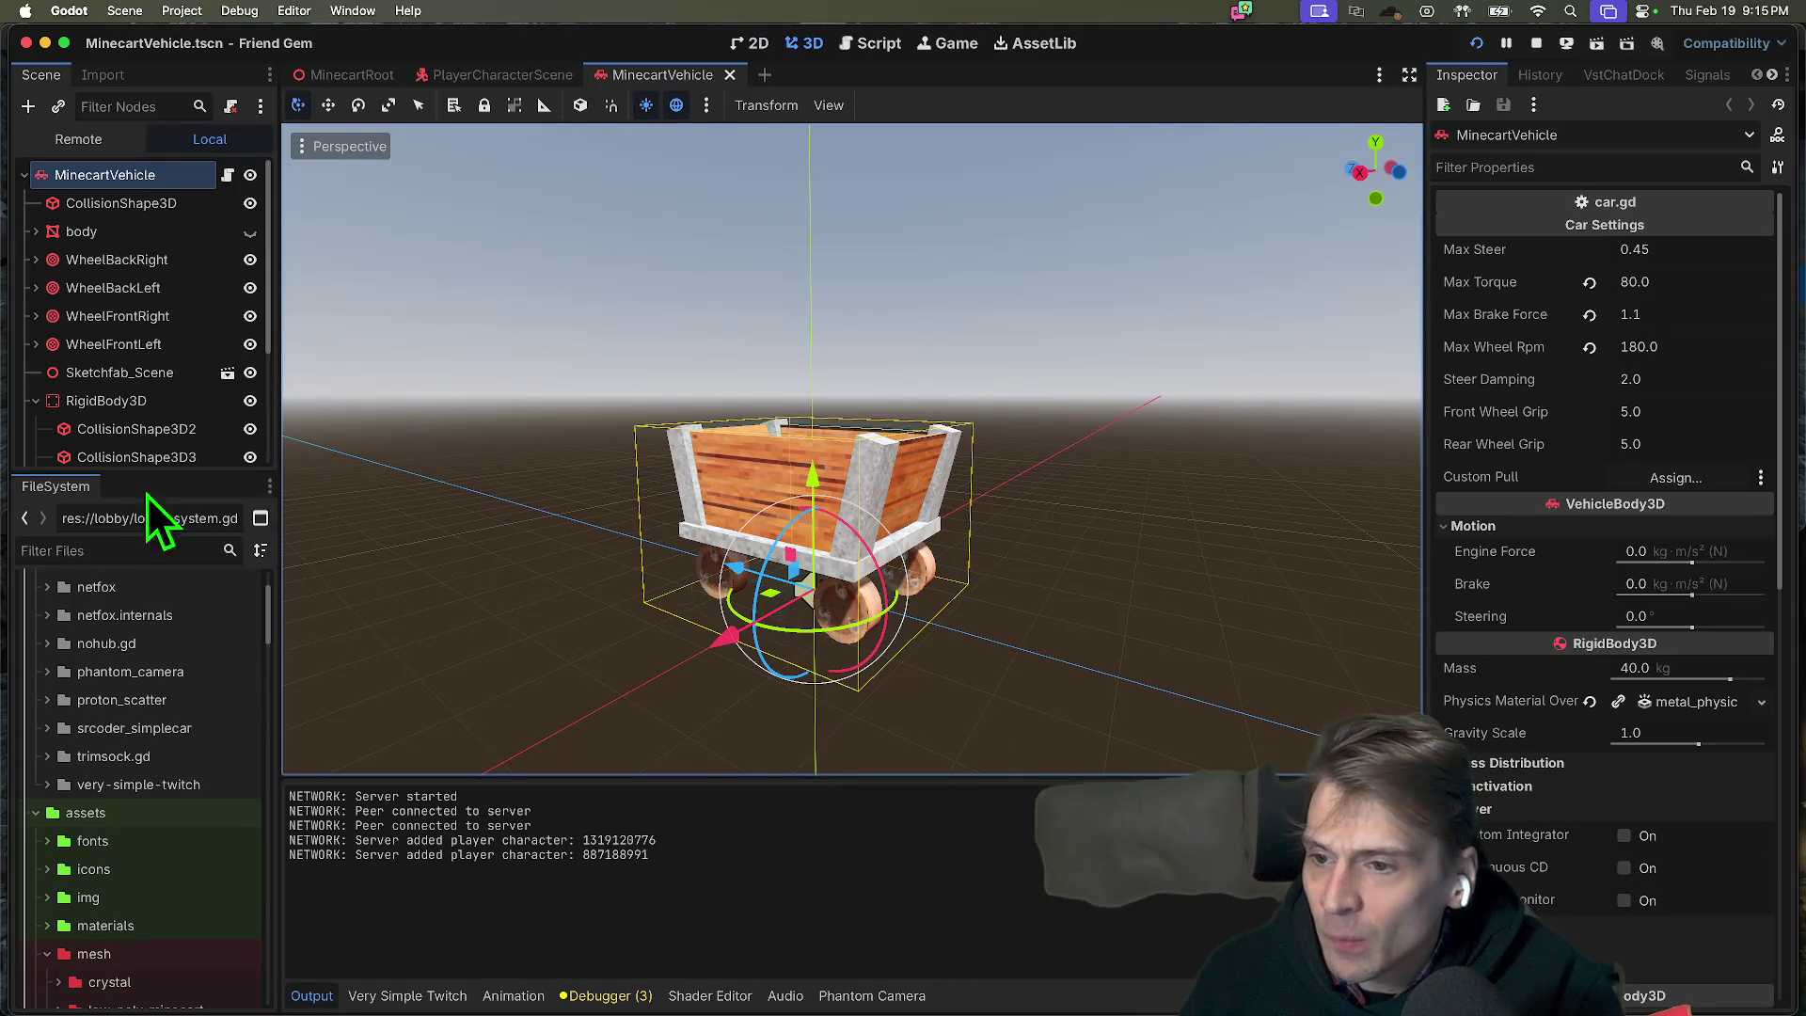
pyautogui.moveTo(128, 470); pyautogui.dragTo(131, 654)
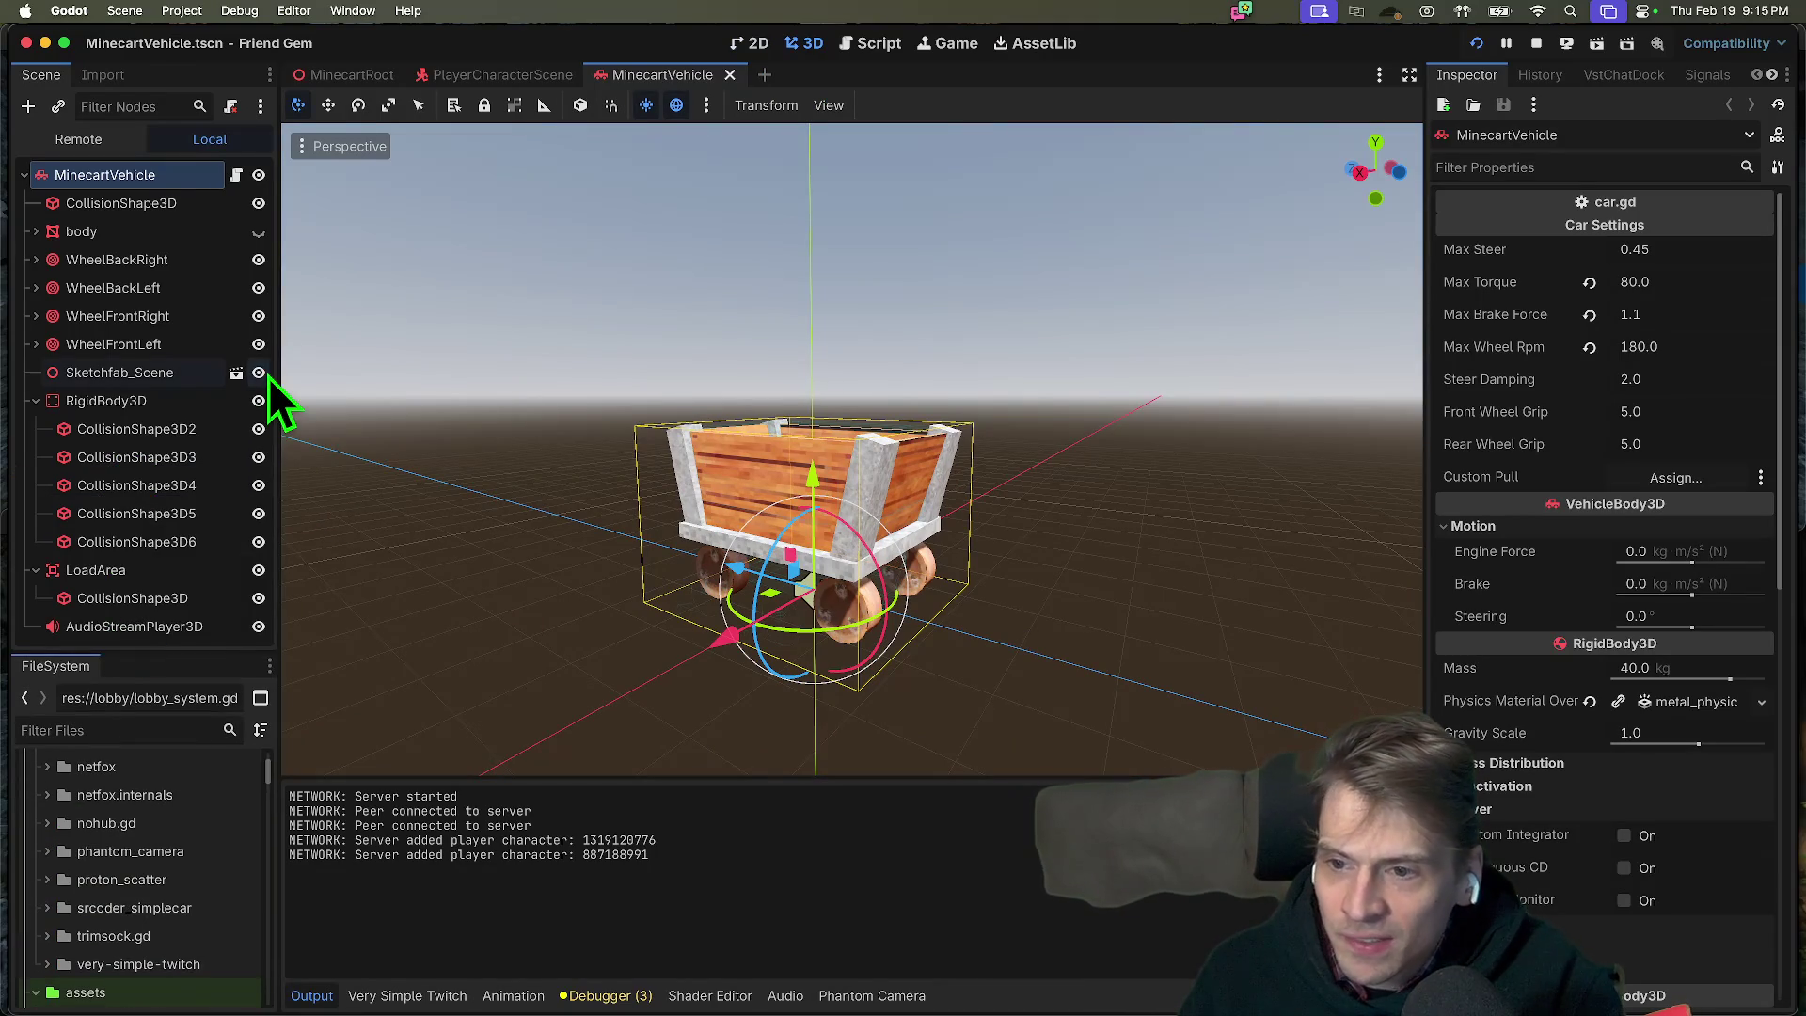
pyautogui.click(266, 375)
pyautogui.click(258, 373)
pyautogui.click(134, 372)
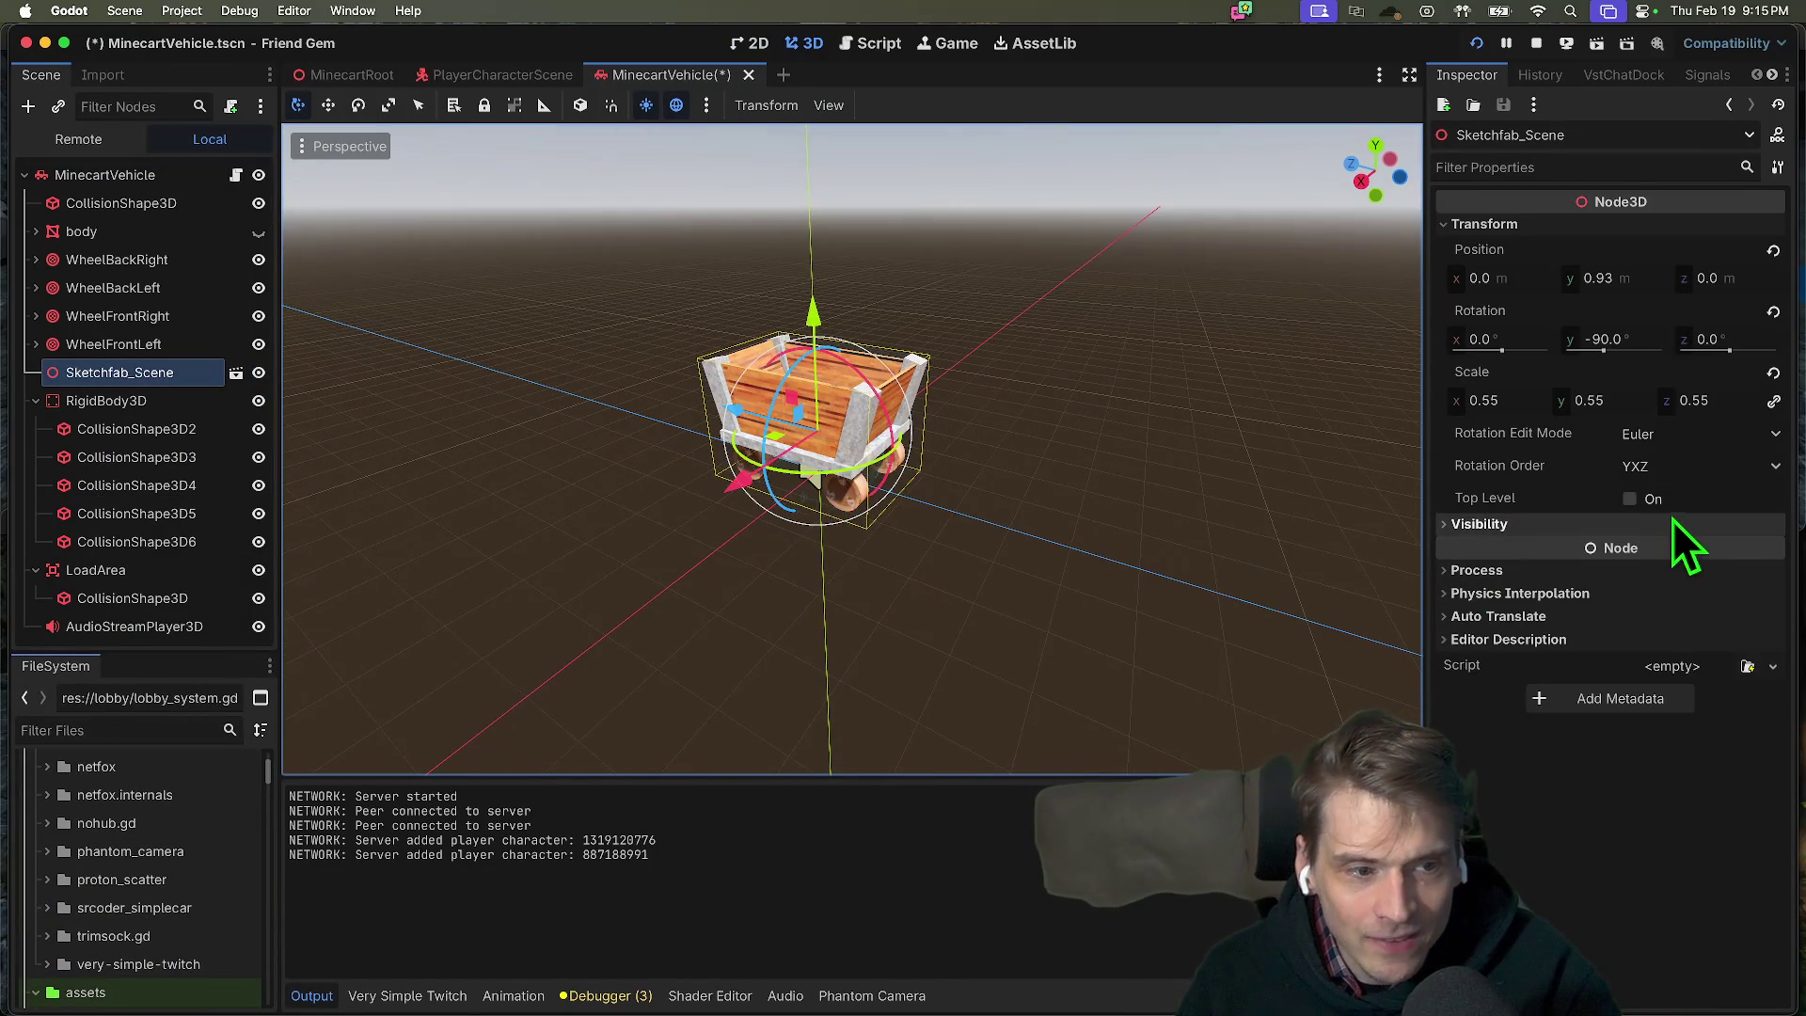
# Step: Enable Top Level on Sketchfab_Scene and drag the model back down onto the cart's wheels
pyautogui.click(1674, 506)
pyautogui.moveTo(821, 357)
pyautogui.mouseDown()
pyautogui.moveTo(771, 299)
pyautogui.moveTo(715, 310)
pyautogui.moveTo(602, 283)
pyautogui.mouseUp()
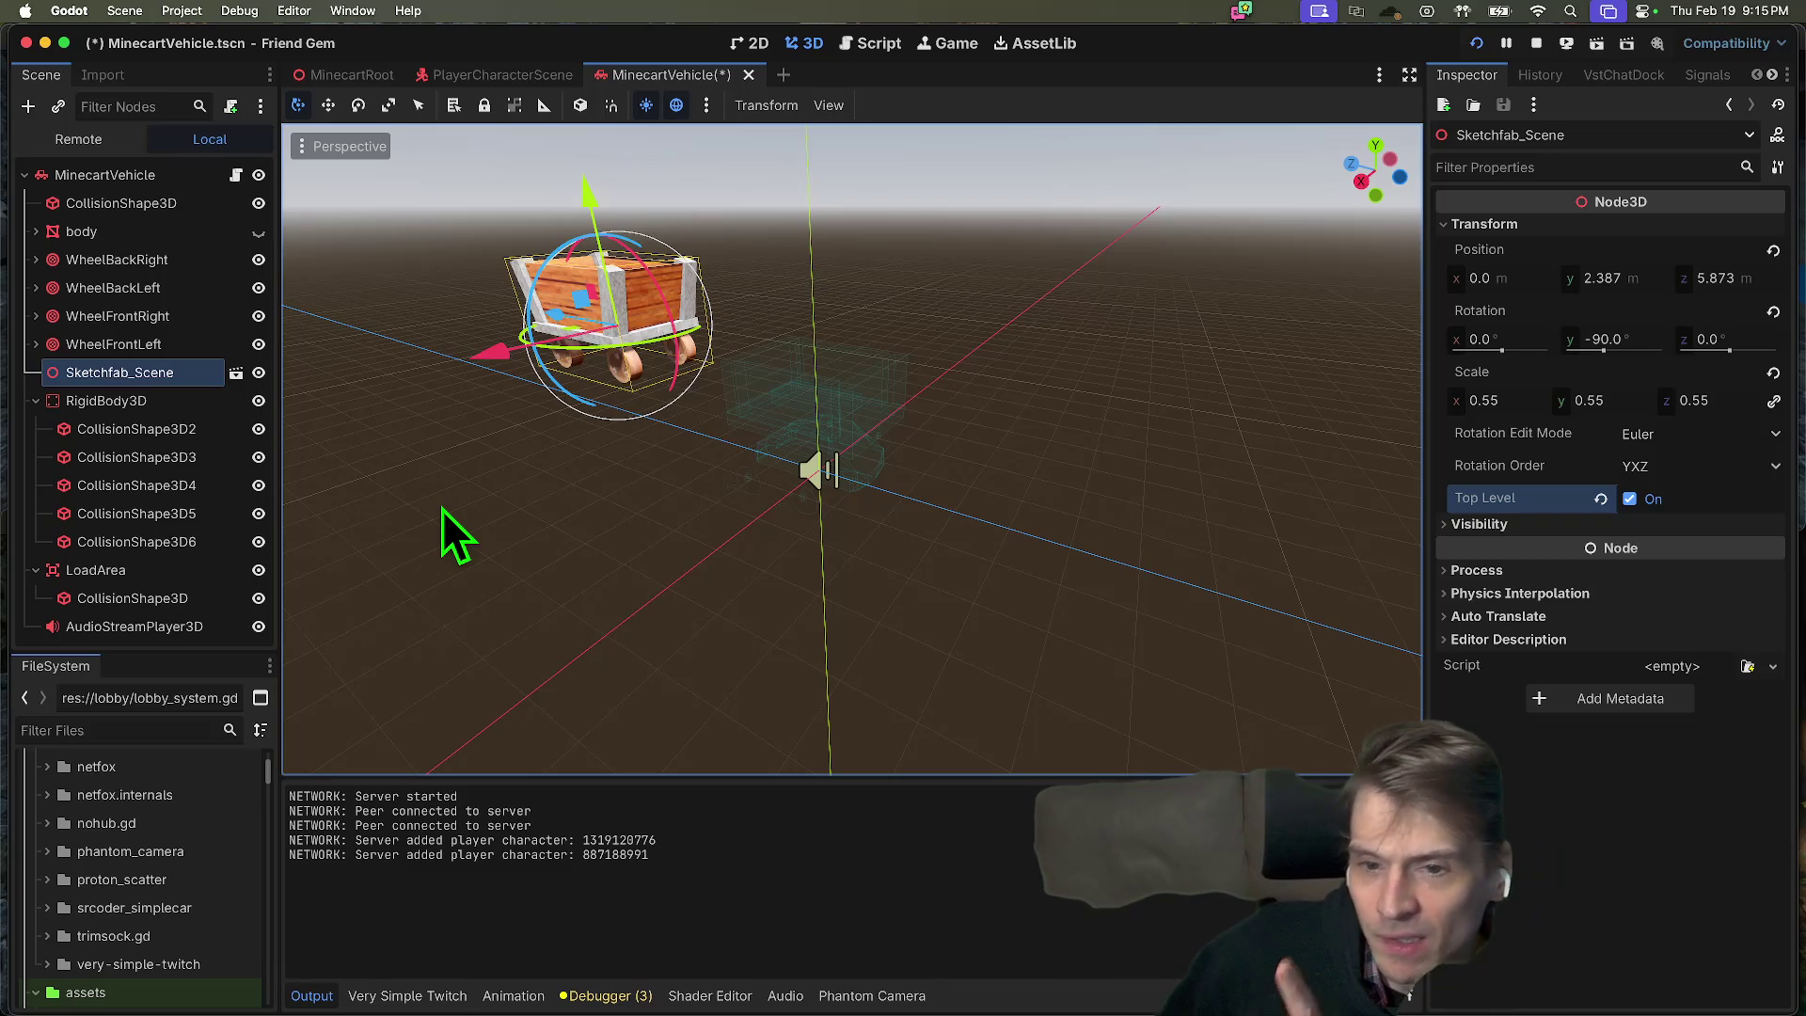
pyautogui.moveTo(552, 307)
pyautogui.mouseDown()
pyautogui.moveTo(550, 353)
pyautogui.moveTo(557, 199)
pyautogui.moveTo(569, 243)
pyautogui.moveTo(532, 407)
pyautogui.moveTo(544, 489)
pyautogui.moveTo(485, 485)
pyautogui.mouseUp()
pyautogui.moveTo(535, 391)
pyautogui.mouseDown()
pyautogui.moveTo(670, 482)
pyautogui.moveTo(639, 472)
pyautogui.moveTo(658, 480)
pyautogui.moveTo(669, 454)
pyautogui.moveTo(613, 418)
pyautogui.moveTo(799, 503)
pyautogui.mouseUp()
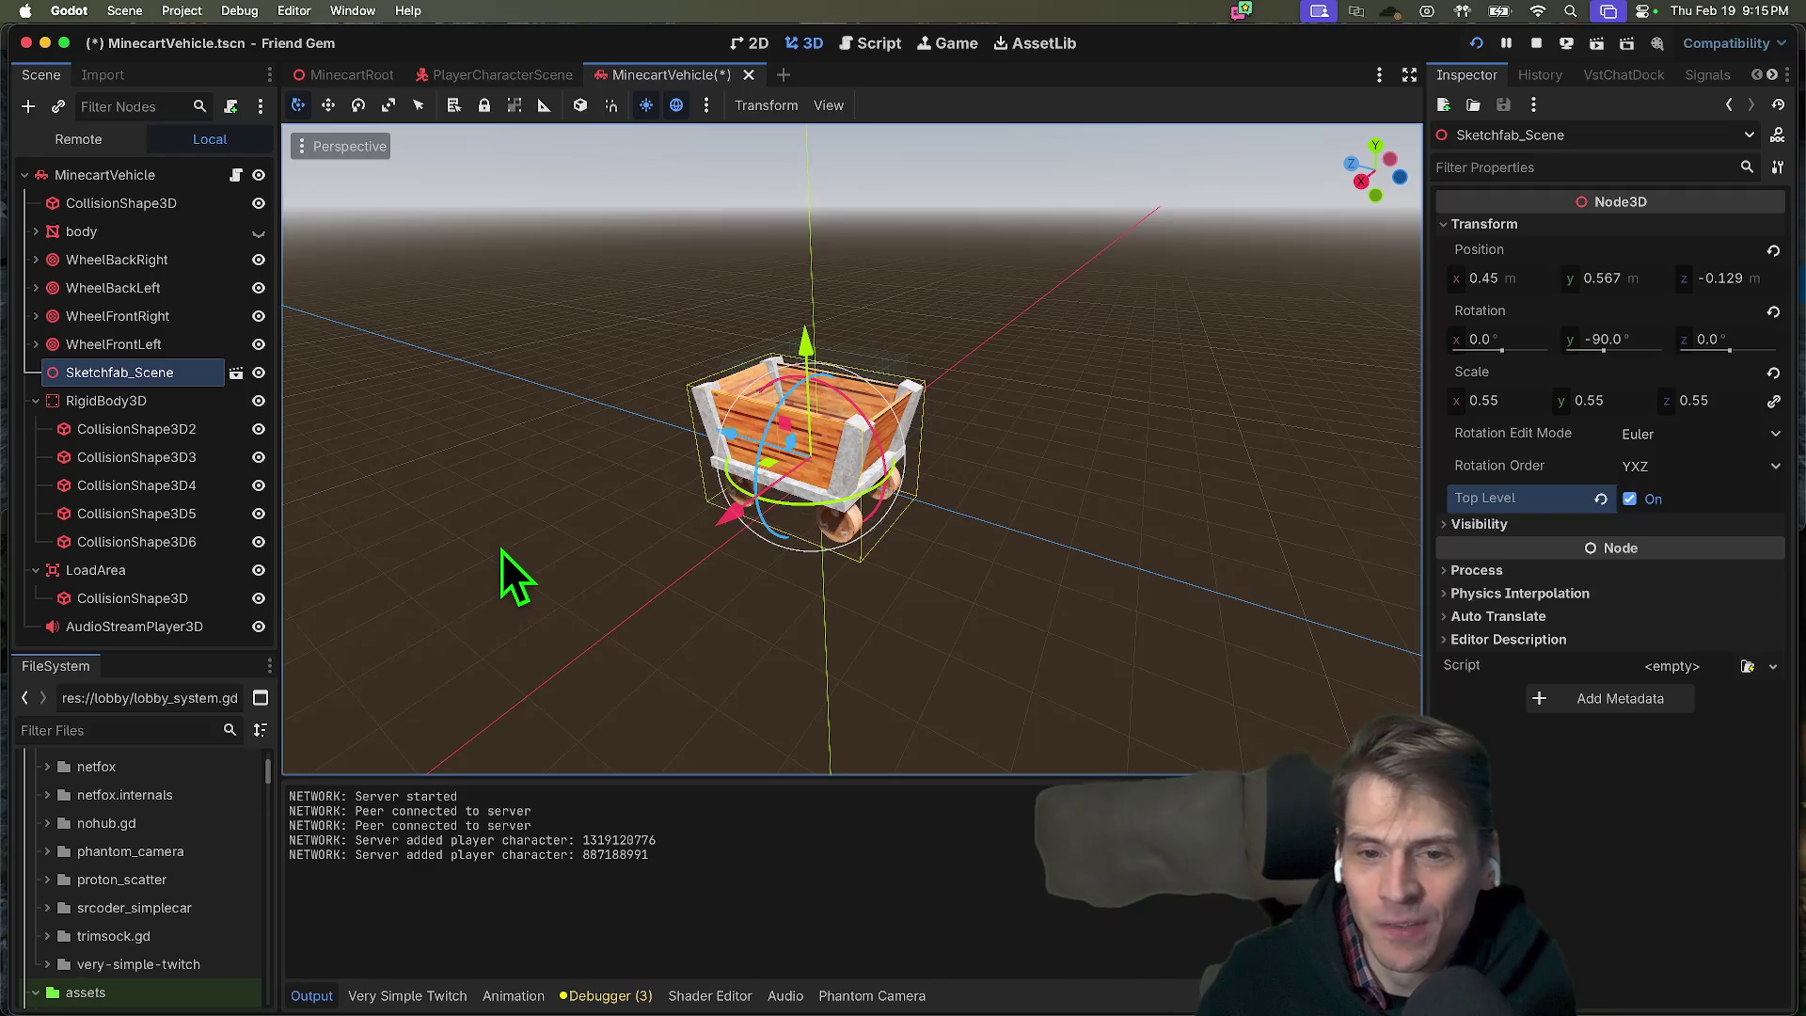
pyautogui.click(501, 550)
pyautogui.press('super+z')
pyautogui.press('super+Tab')
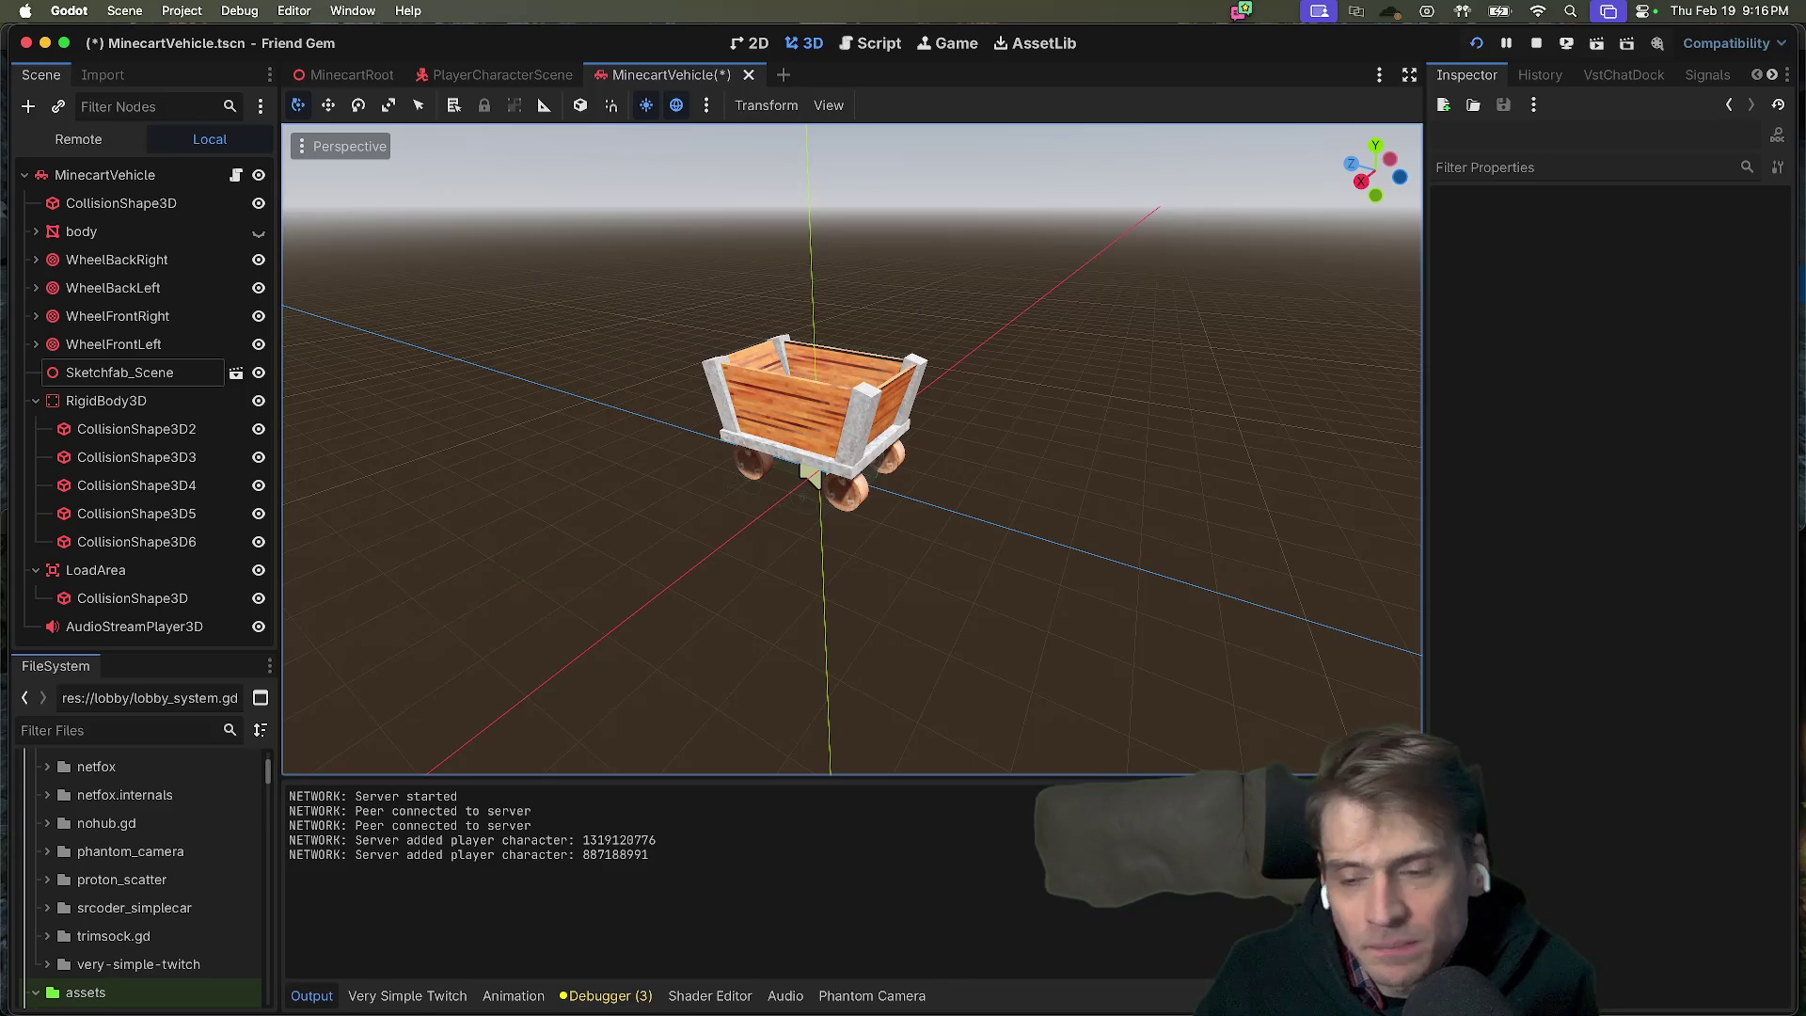
# Step: Try the running game instances again, then stop all of them
pyautogui.press('super+Tab')
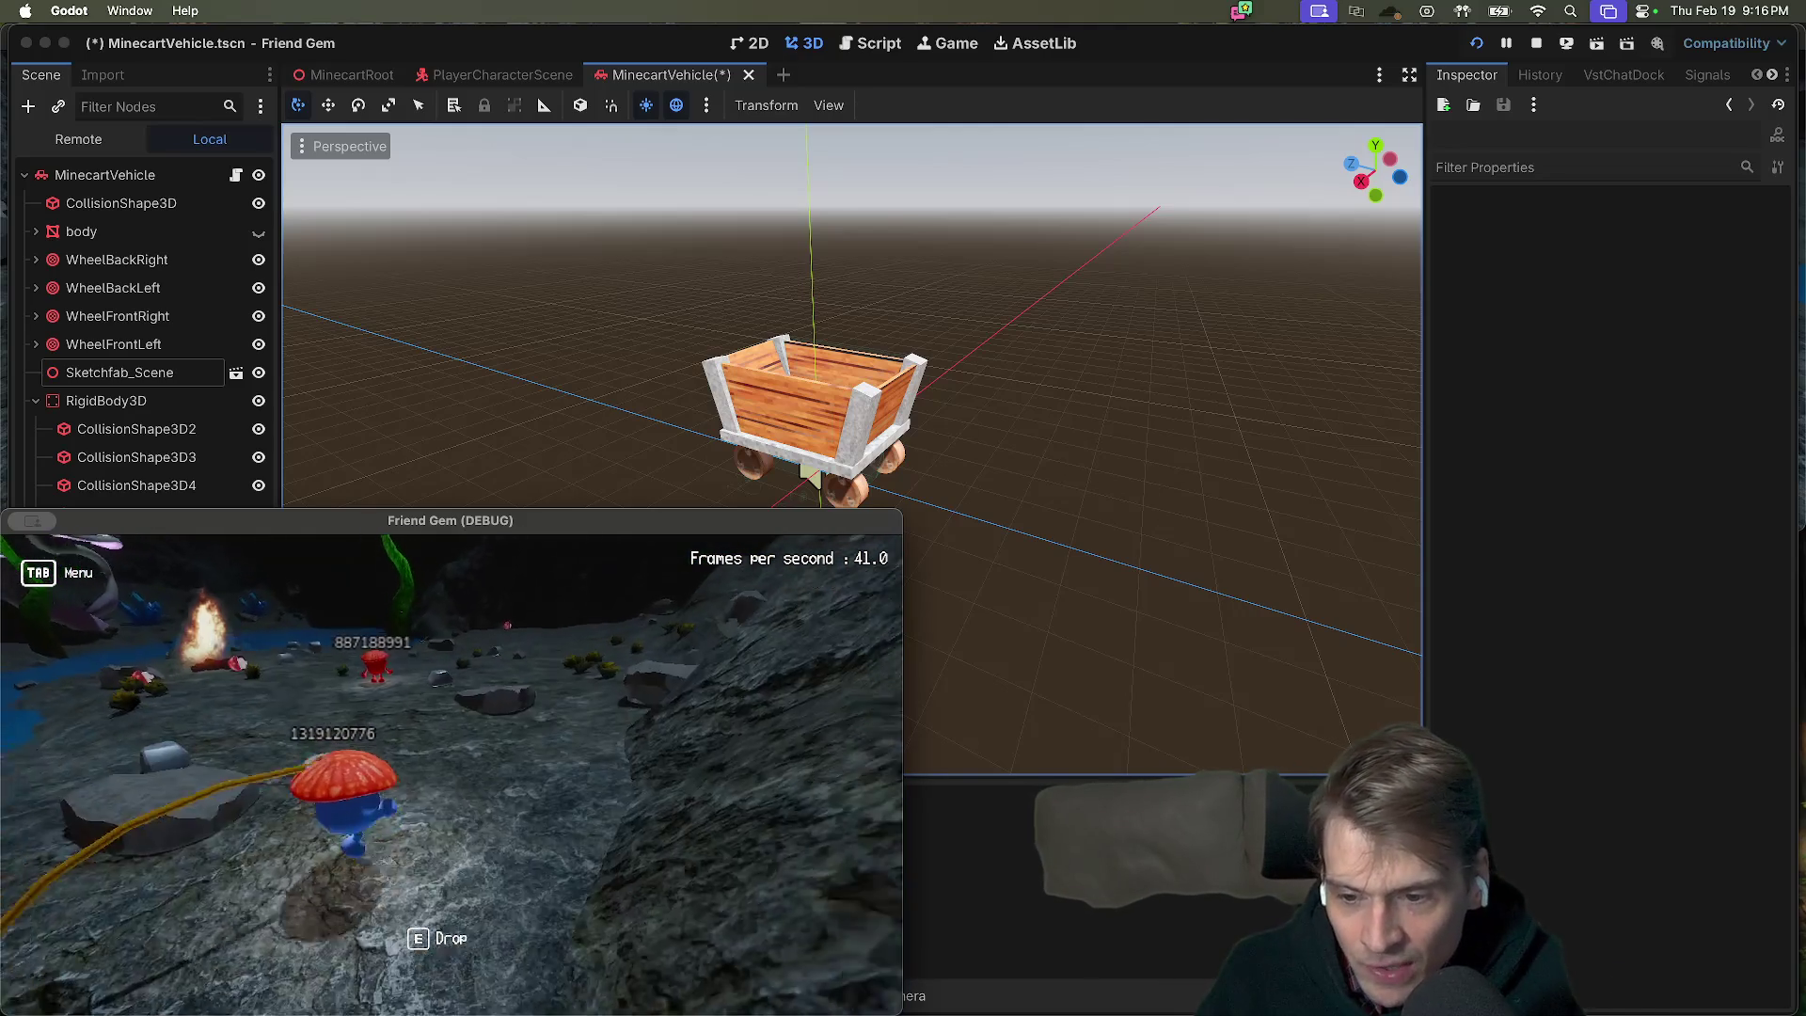
pyautogui.press('super+Tab')
pyautogui.press('super+Tab')
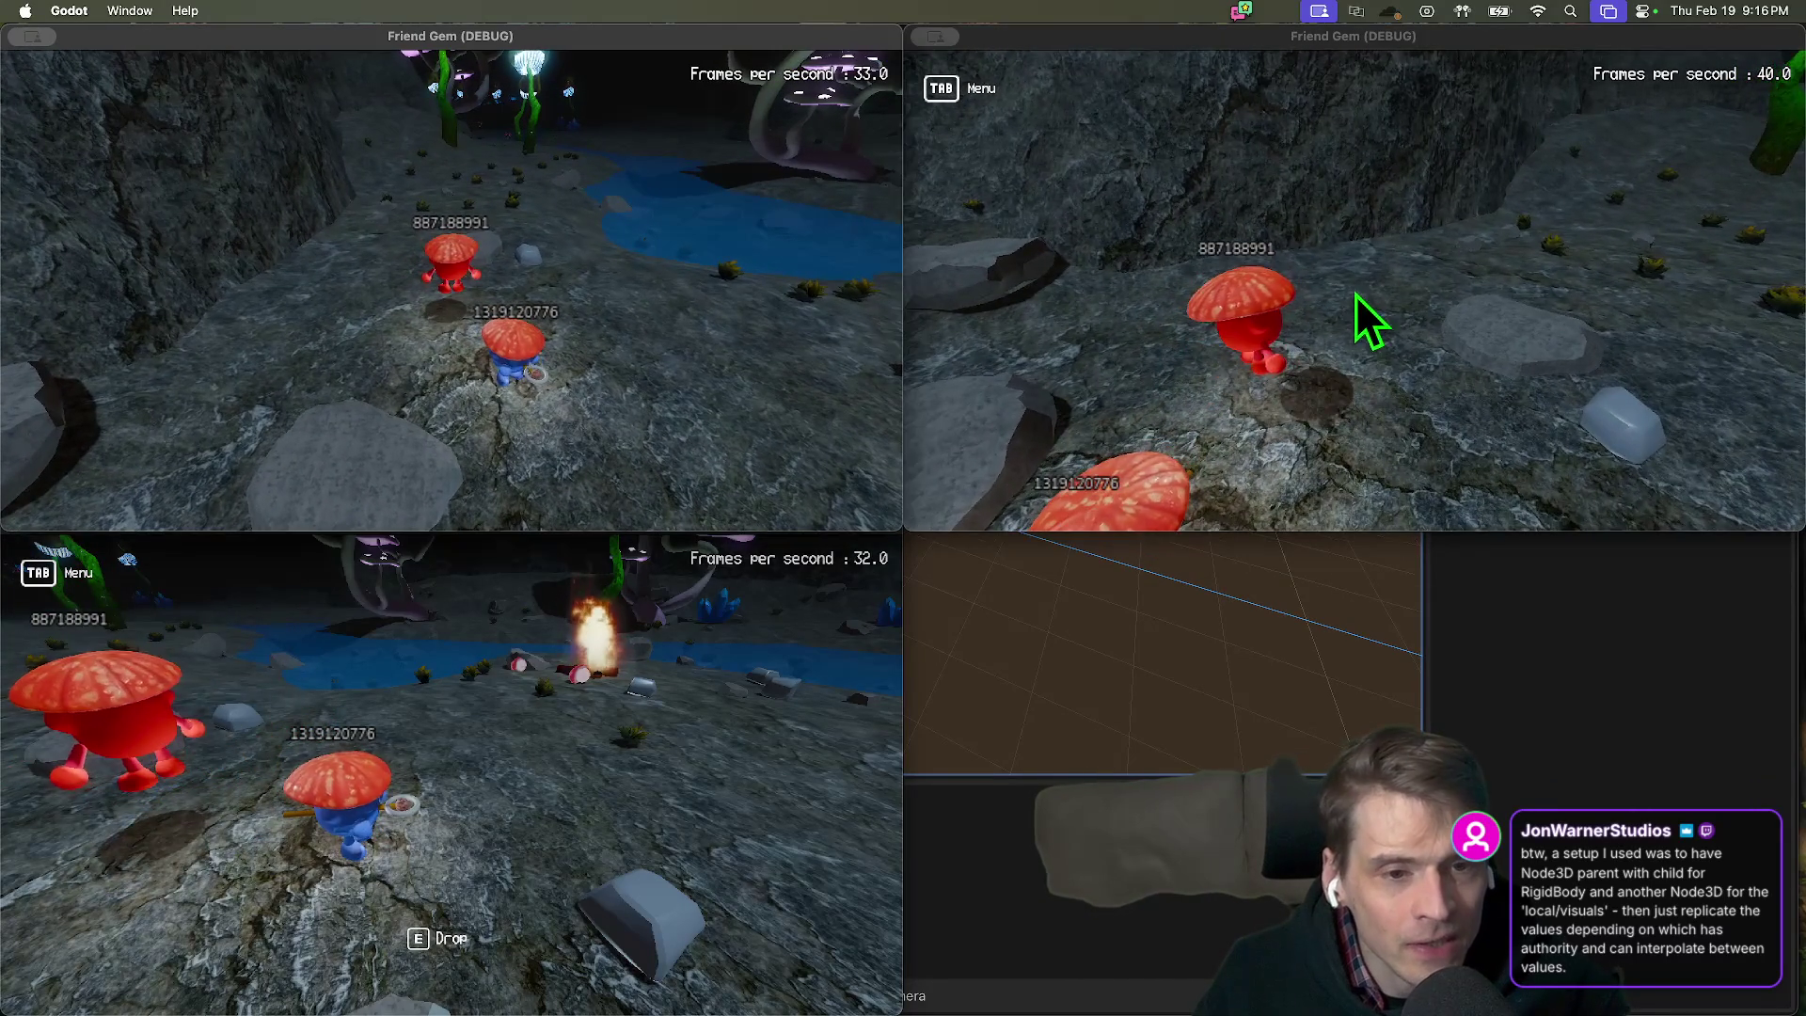
pyautogui.click(828, 602)
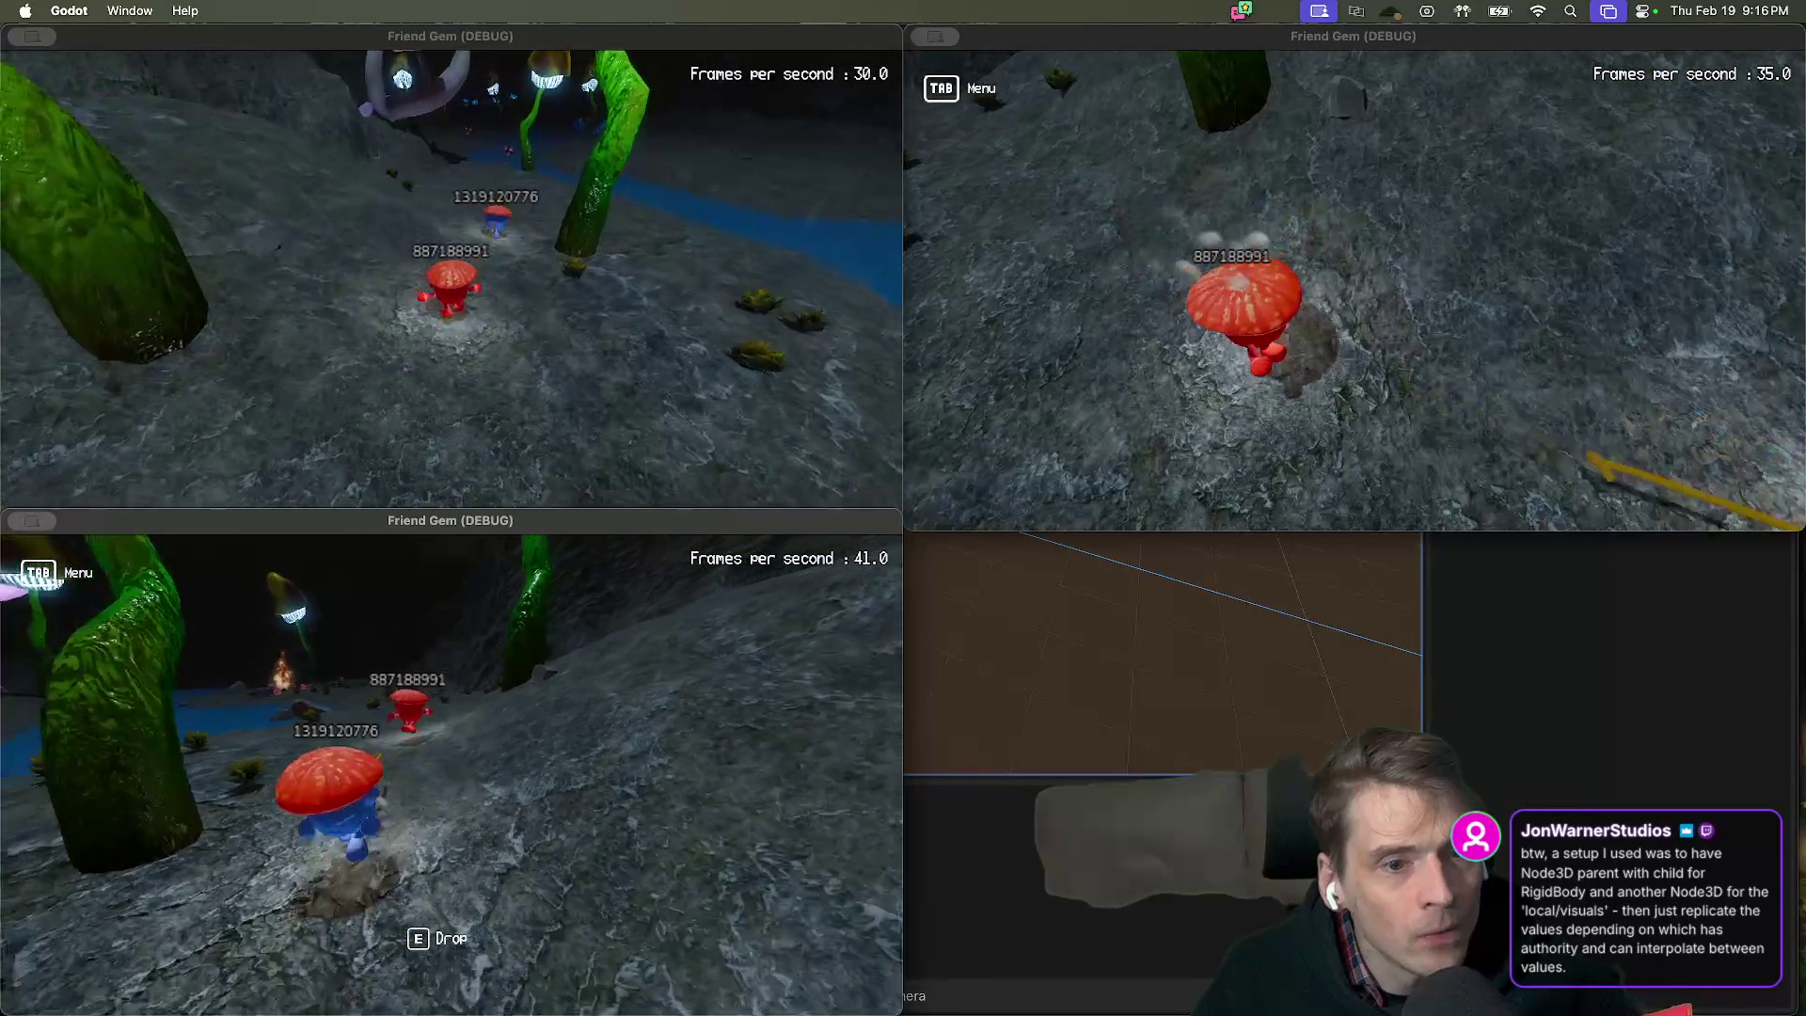
pyautogui.press('super+period')
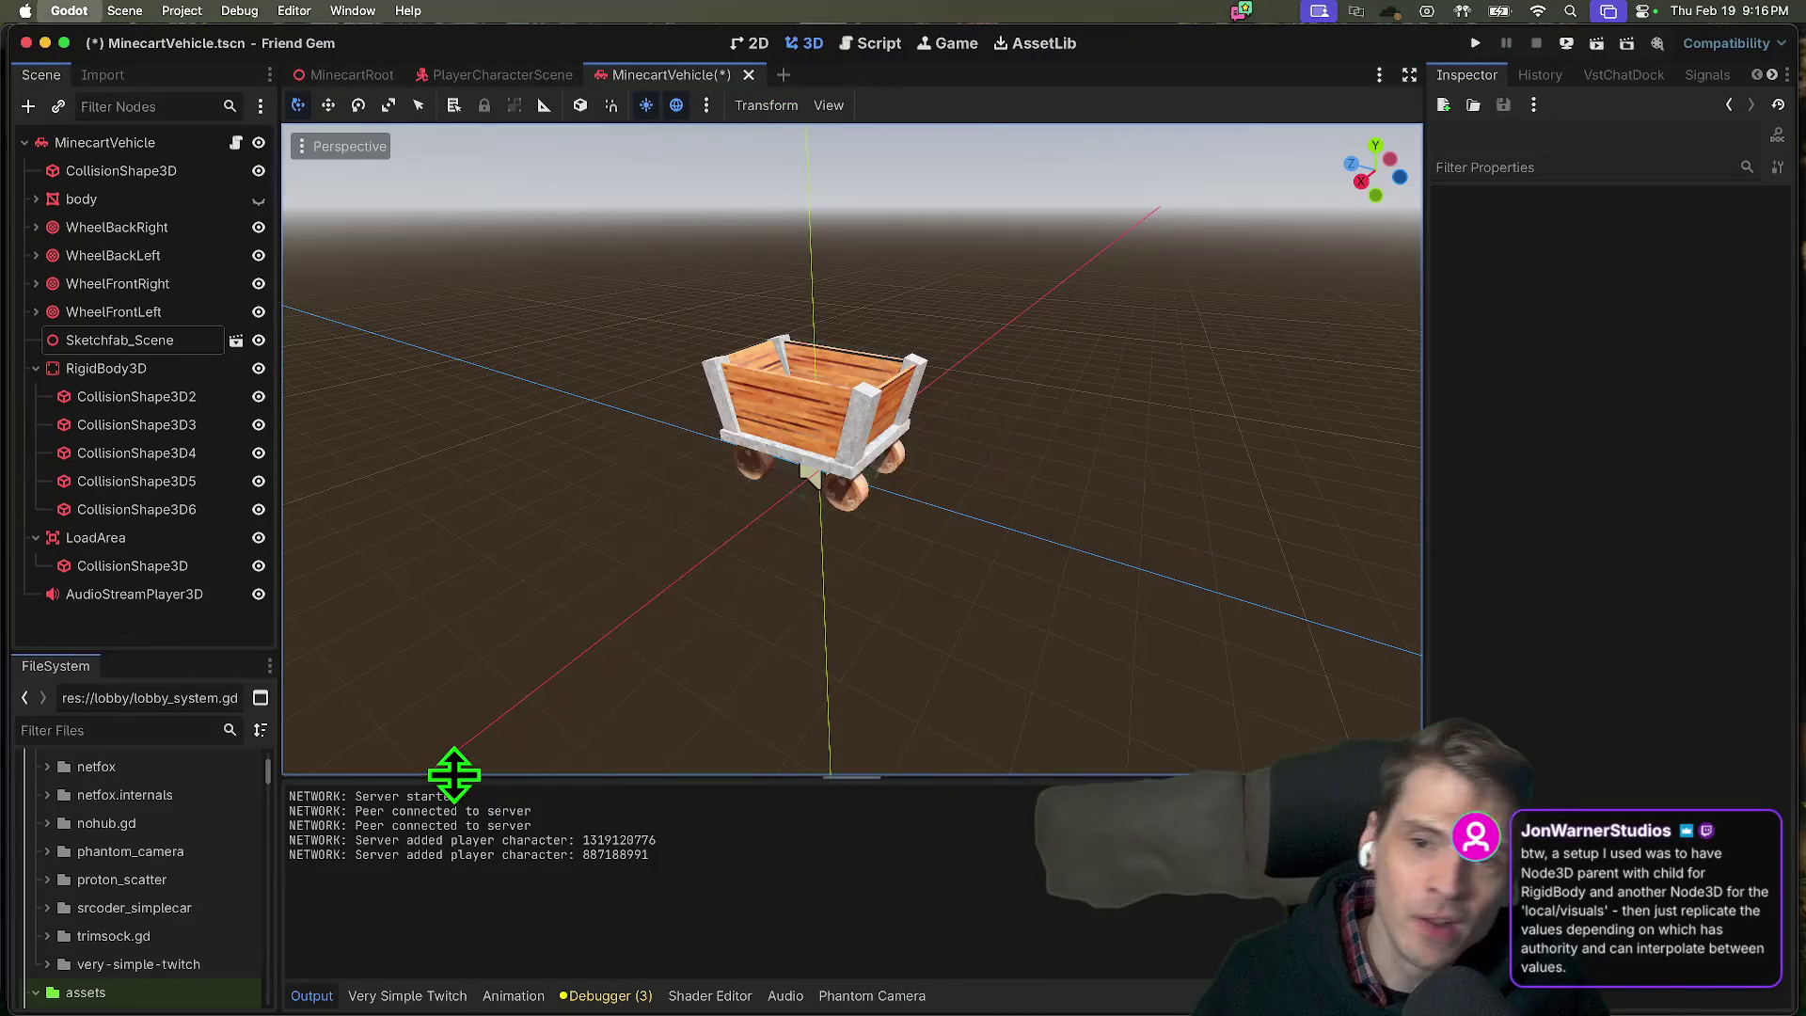
pyautogui.press('super+w')
pyautogui.press('Escape')
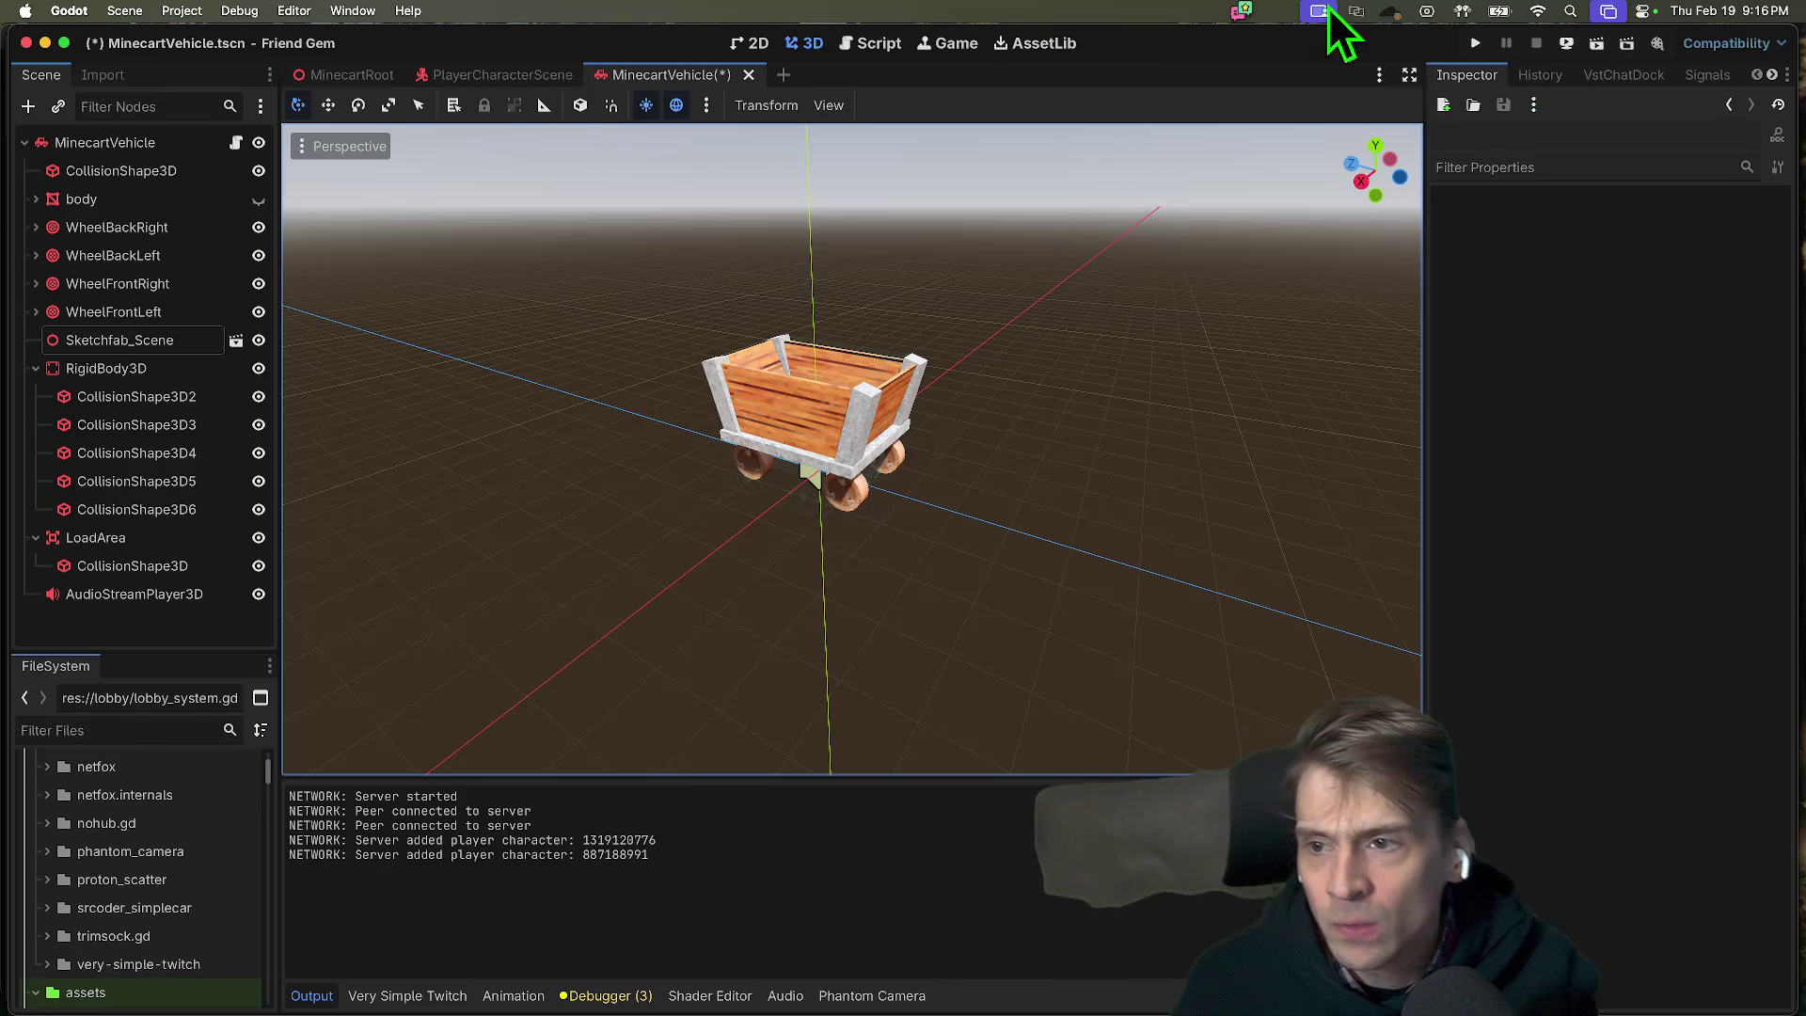
# Step: Open the MinecartRoot scene and collapse its Pull and Hitch nodes
pyautogui.click(322, 71)
pyautogui.press('Down')
pyautogui.press('Left')
pyautogui.press('Down')
pyautogui.press('Left')
pyautogui.press('Down')
pyautogui.press('Down')
pyautogui.press('Down')
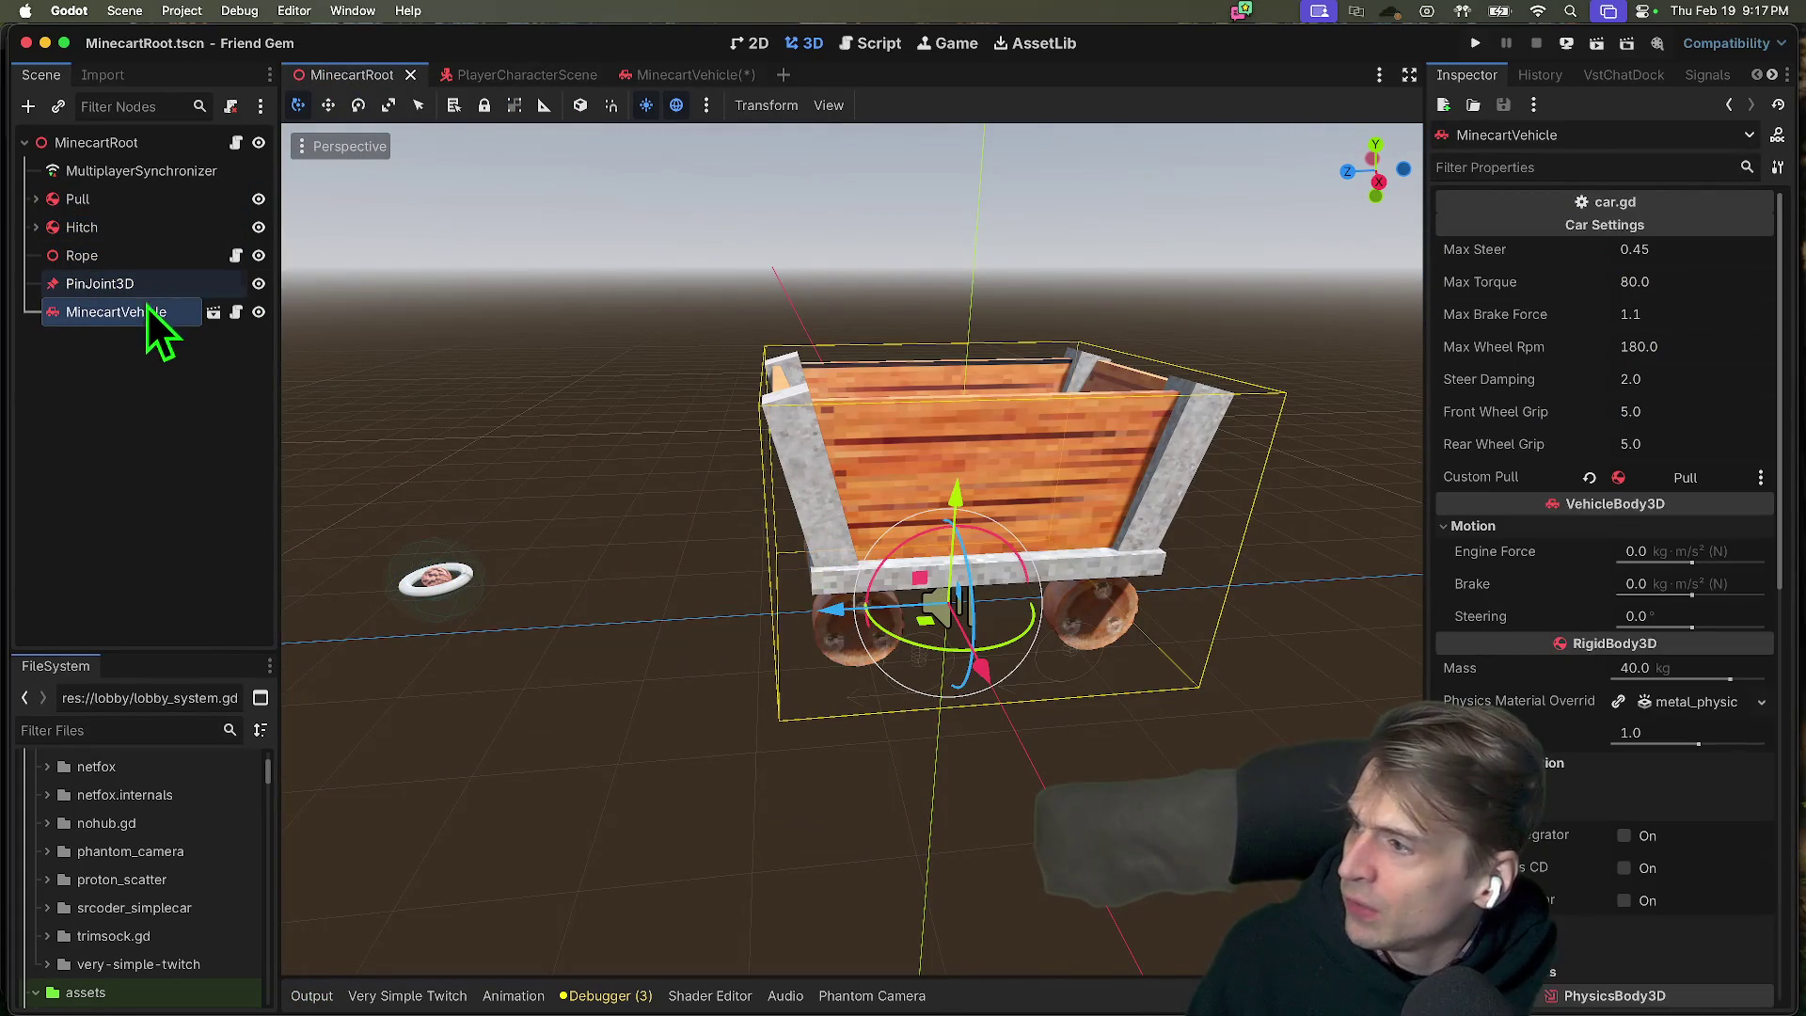
pyautogui.moveTo(280, 577); pyautogui.dragTo(345, 574)
# Step: Open the MinecartVehicle scene, collapse RigidBody3D, and add a Node3D as its first child
pyautogui.click(259, 572)
pyautogui.click(216, 311)
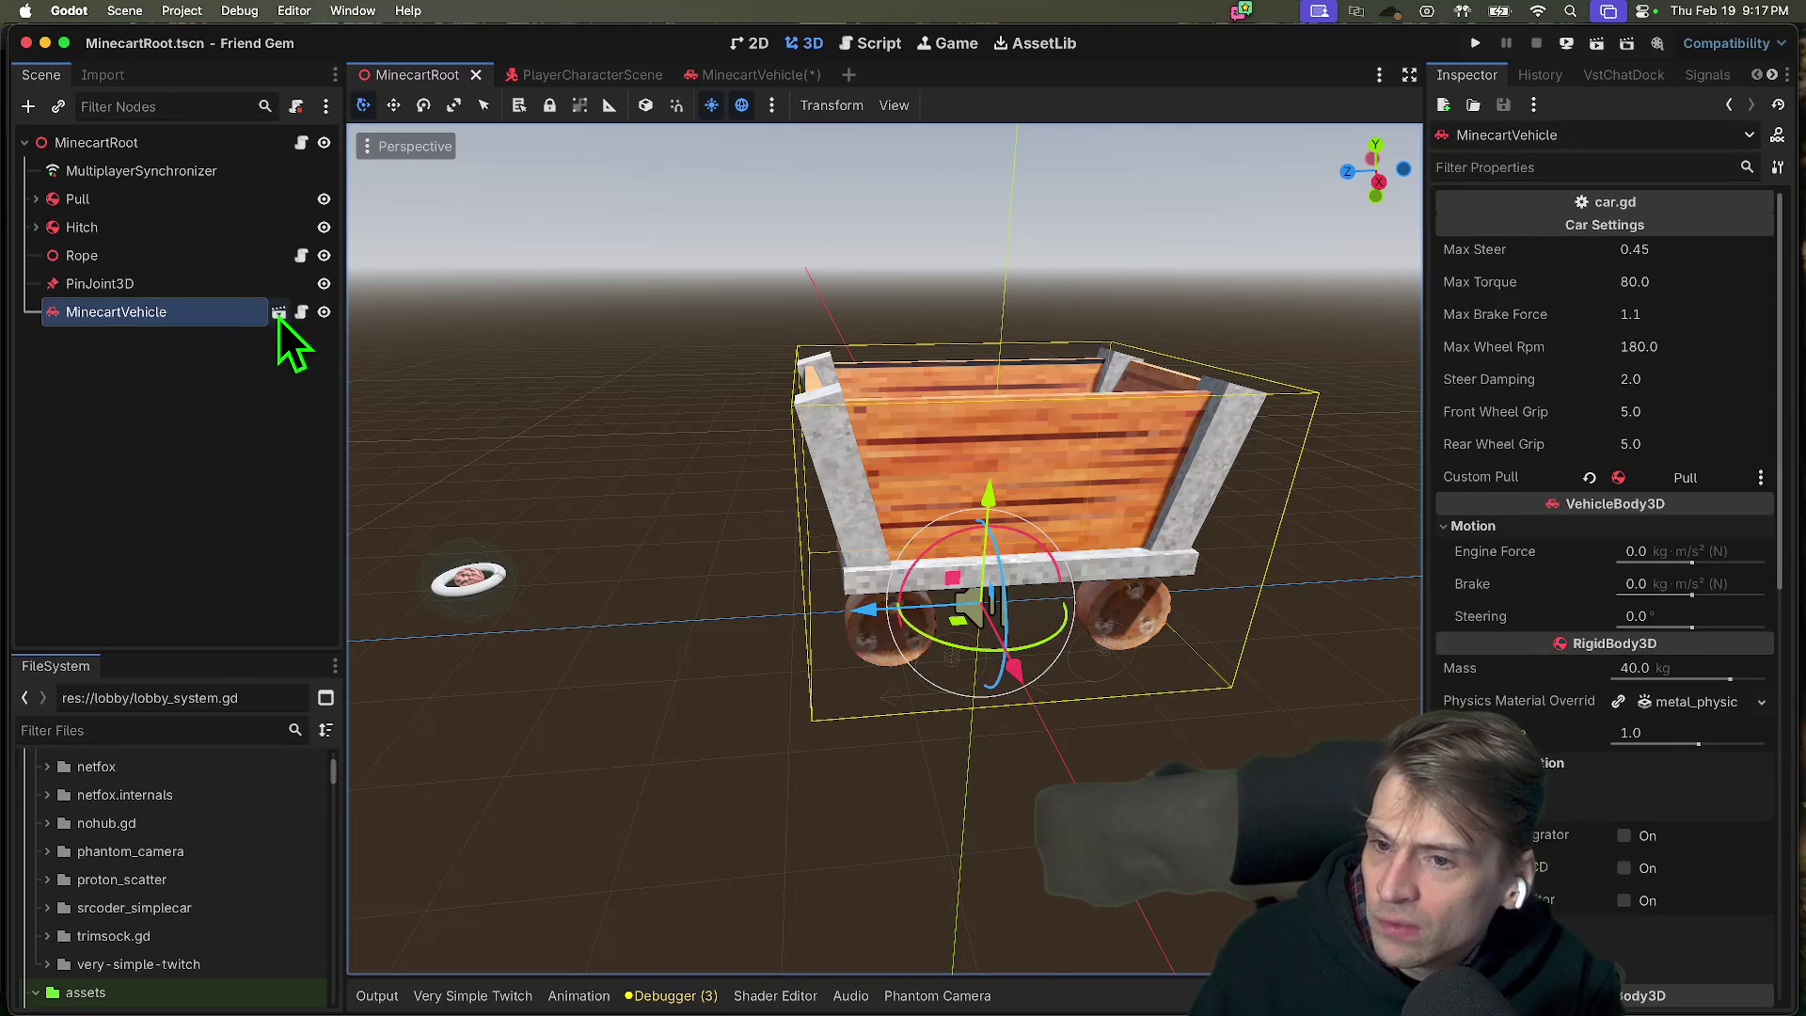
pyautogui.click(278, 314)
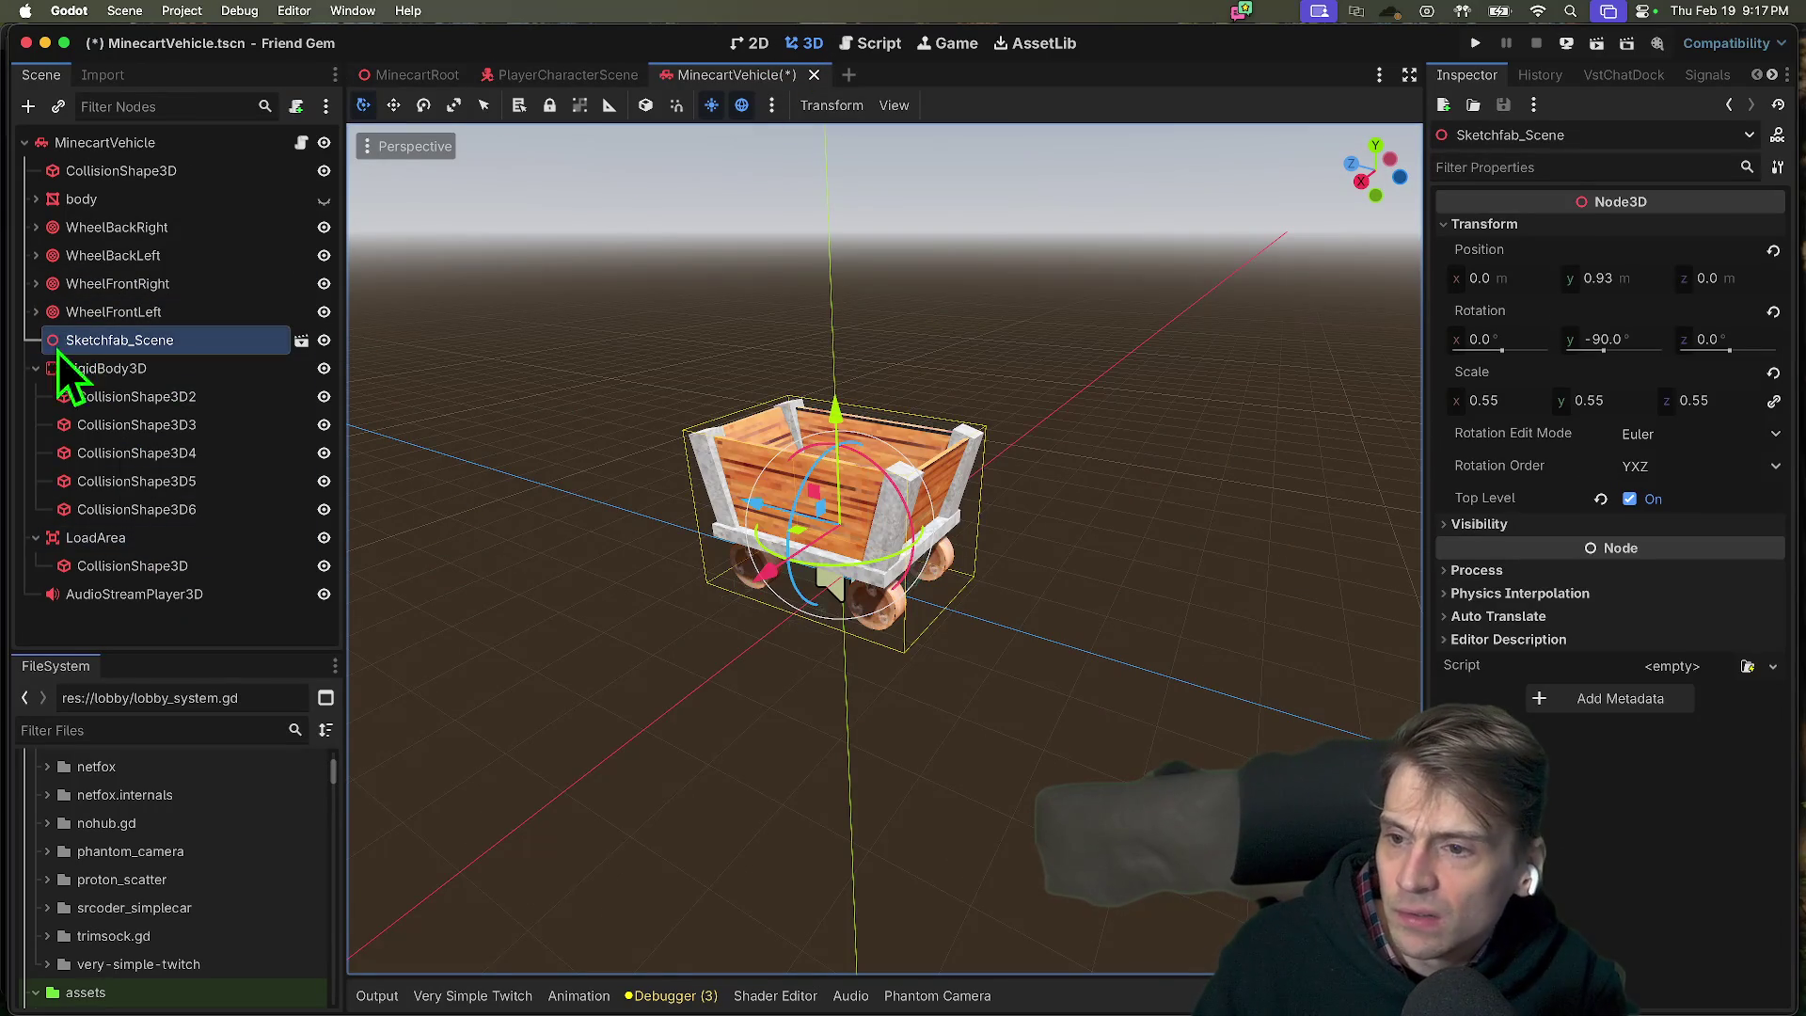
pyautogui.click(76, 367)
pyautogui.press('Left')
pyautogui.click(192, 573)
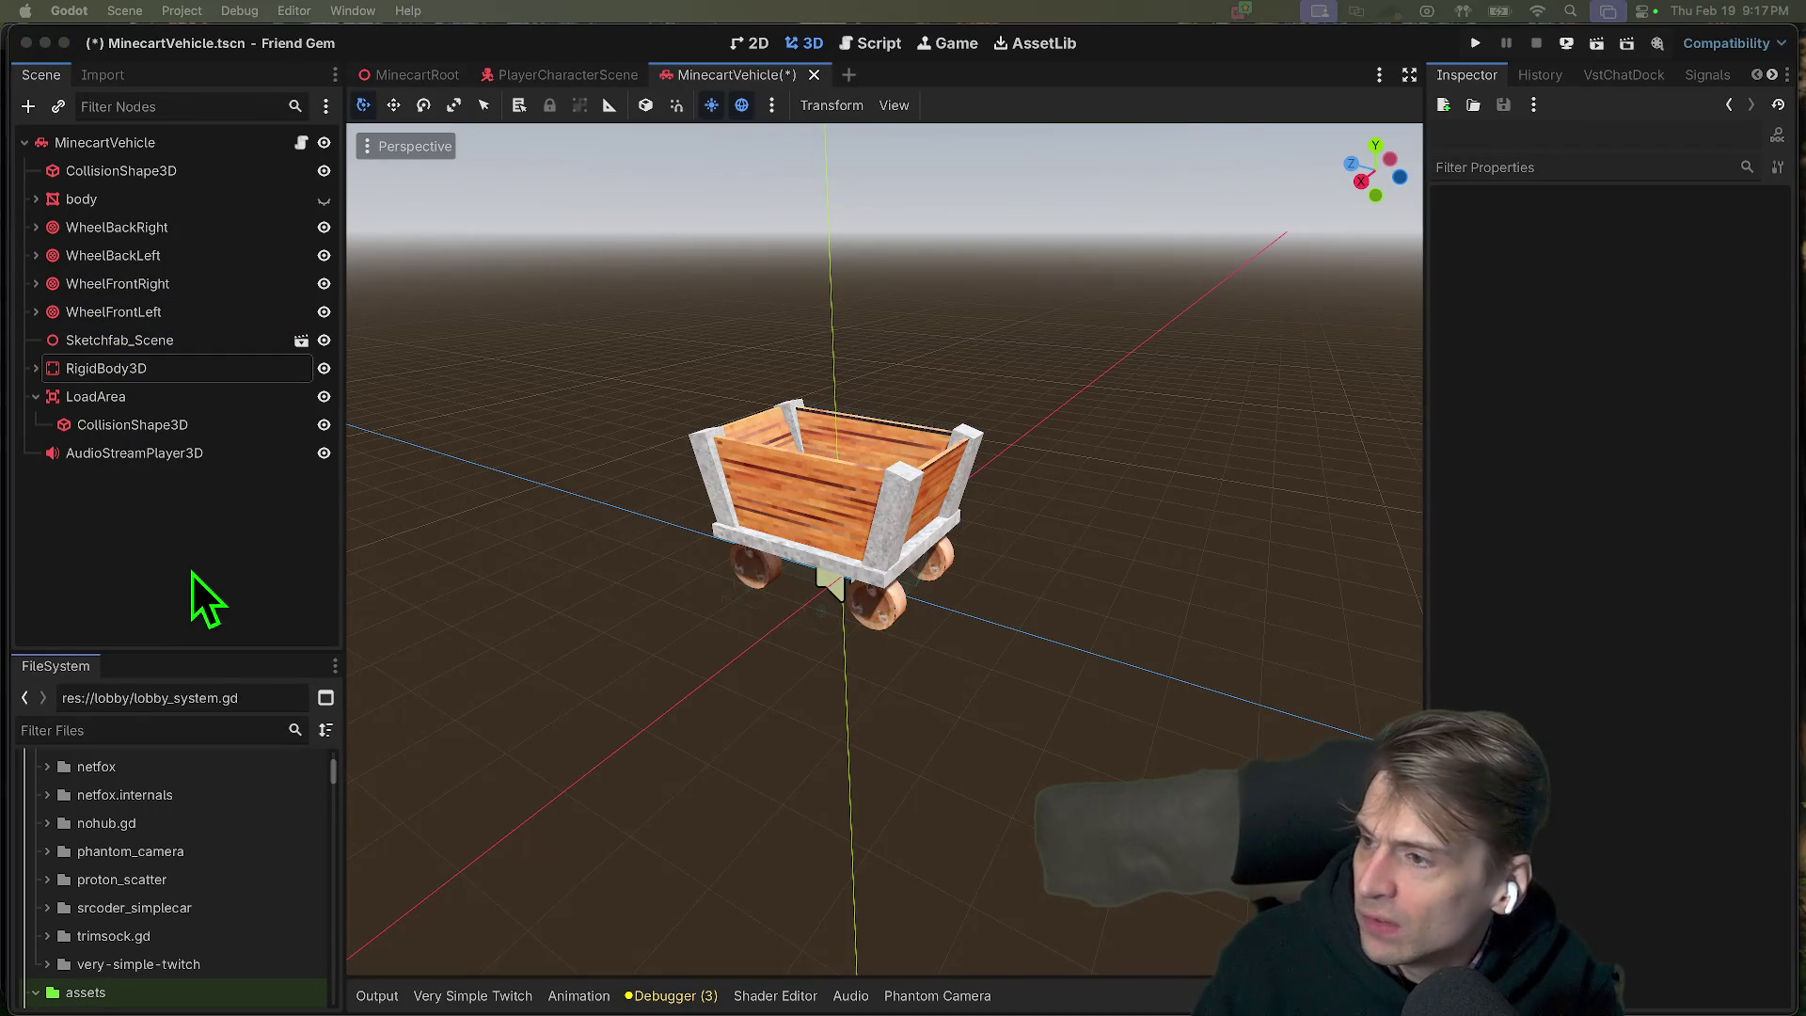
pyautogui.press('super+v')
pyautogui.moveTo(188, 481); pyautogui.dragTo(238, 157)
pyautogui.click(218, 568)
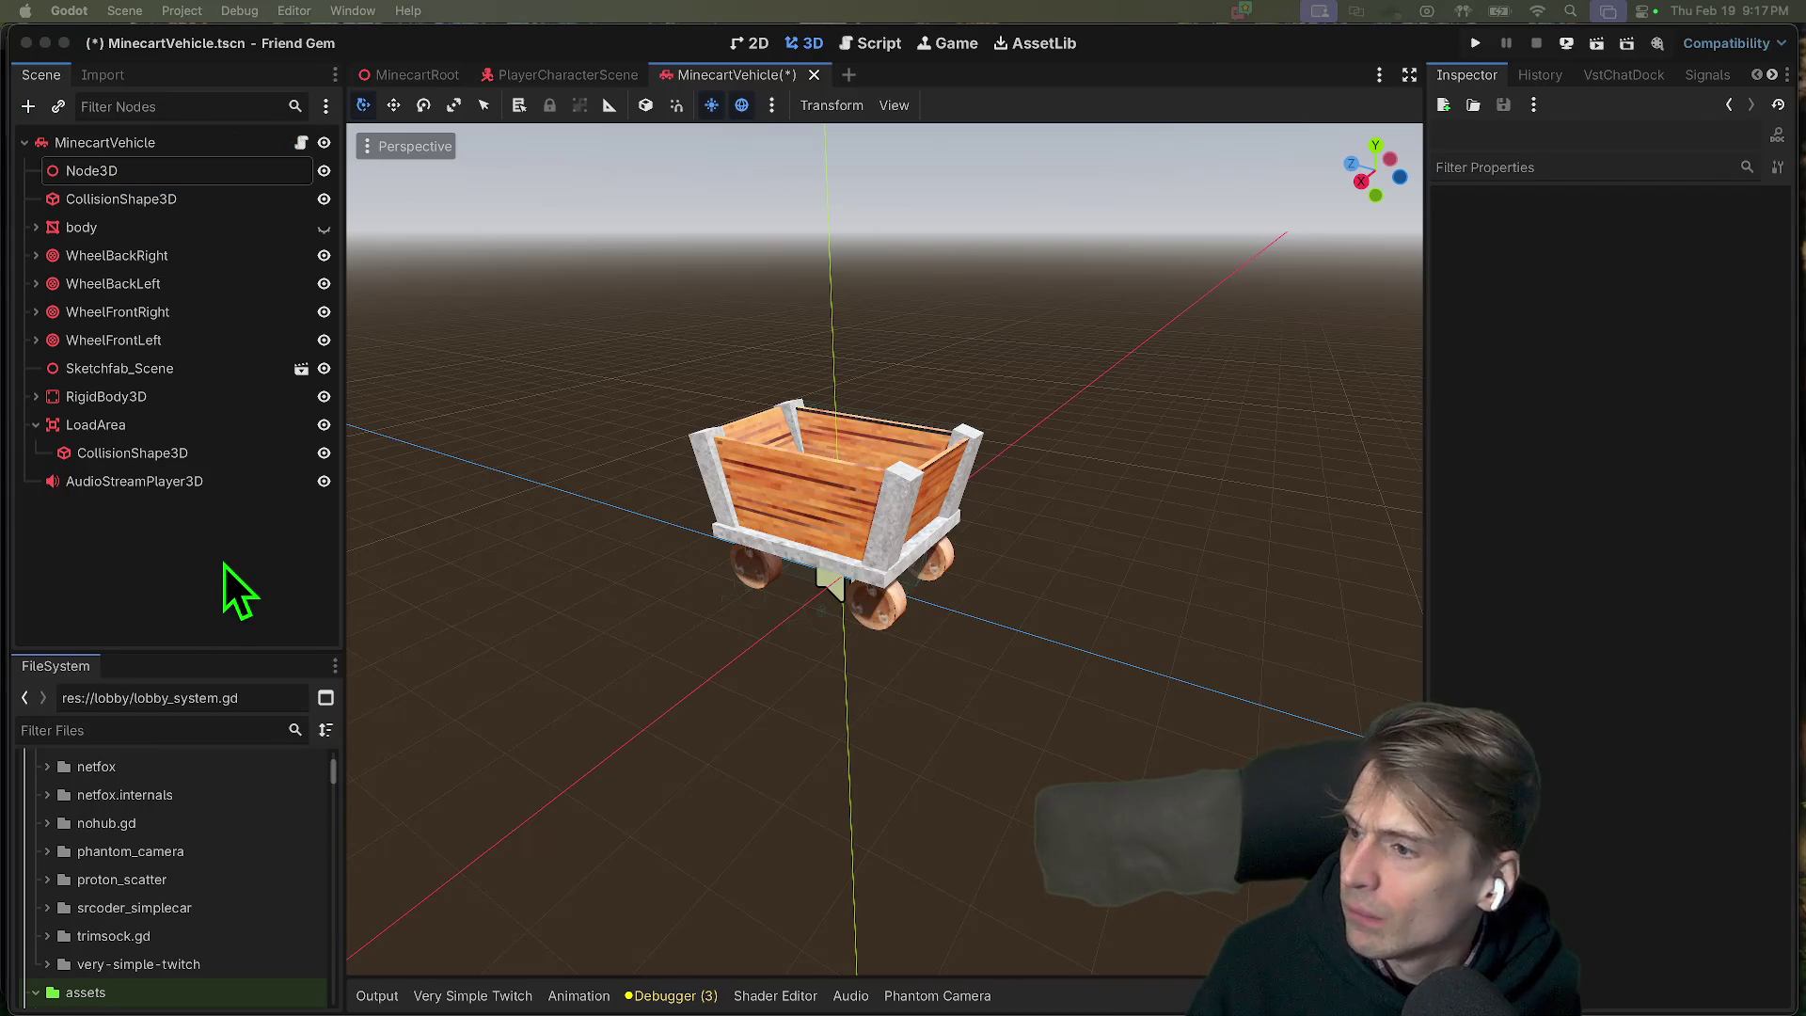
# Step: Add a second Node3D below the first and nest Sketchfab_Scene under it
pyautogui.press('super+v')
pyautogui.moveTo(190, 521); pyautogui.dragTo(252, 185)
pyautogui.click(211, 235)
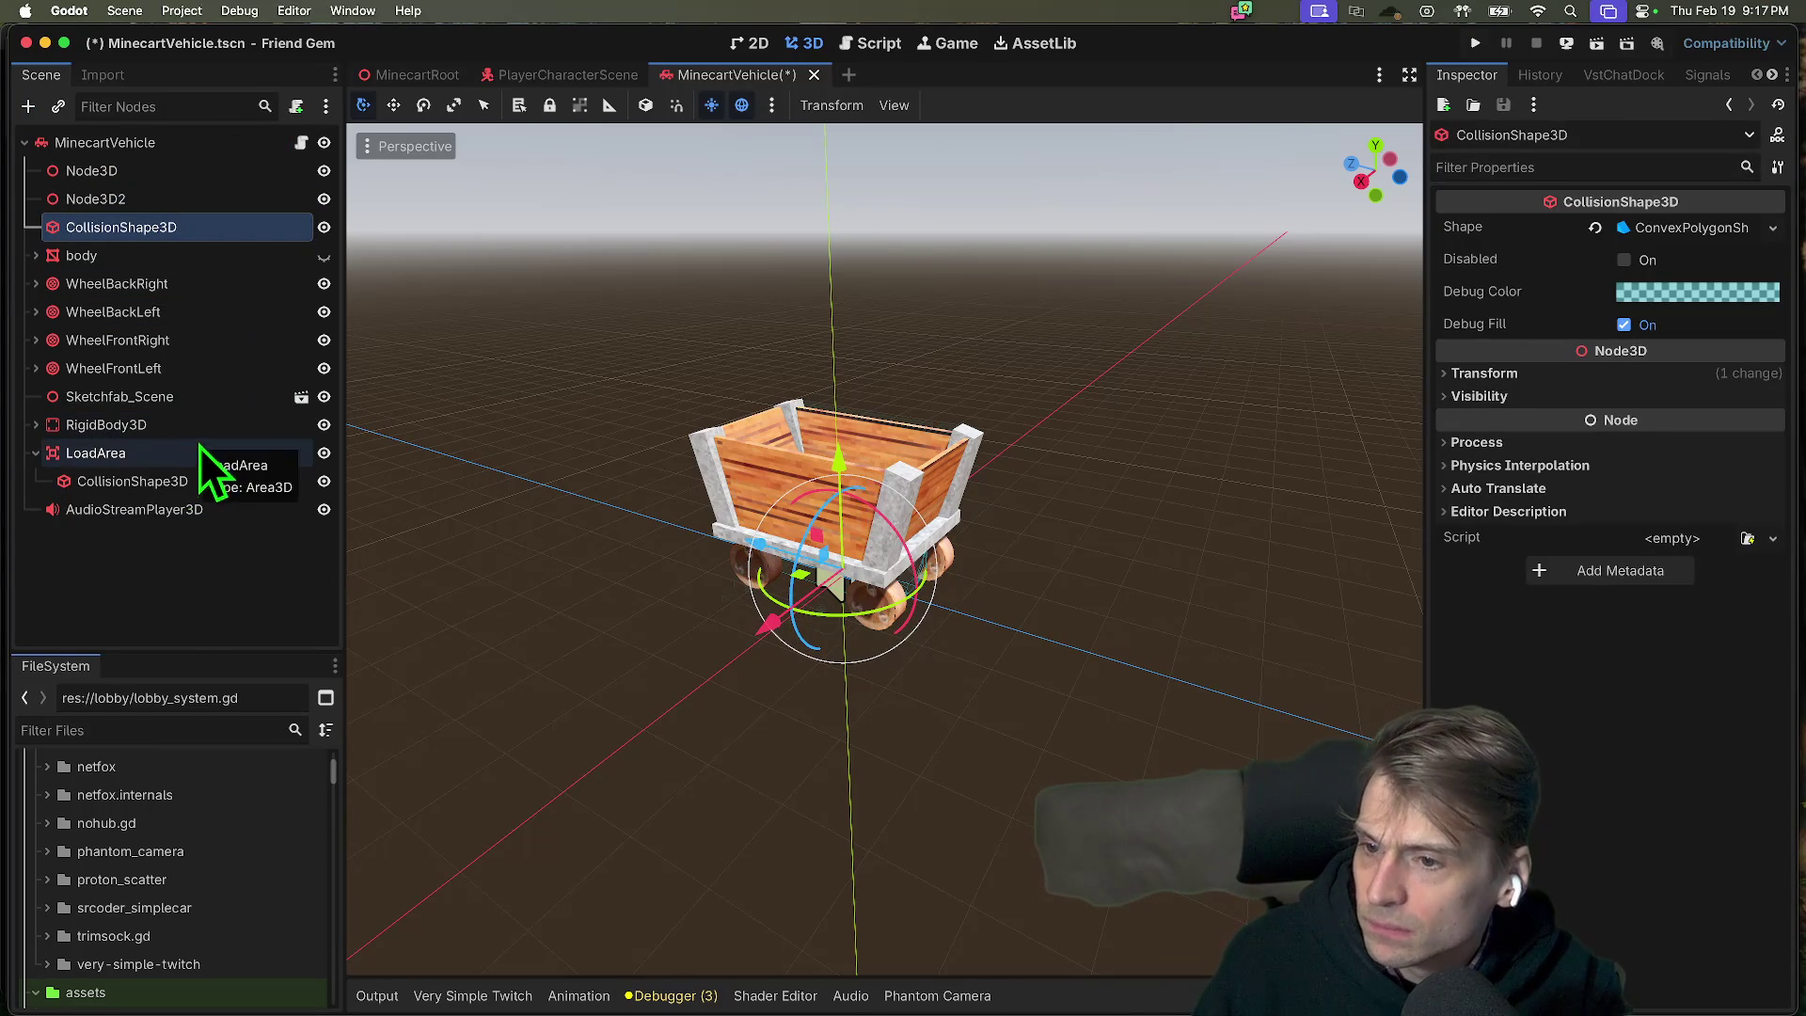
pyautogui.keyDown('shift'); pyautogui.click(218, 393); pyautogui.keyUp('shift')
pyautogui.click(188, 258)
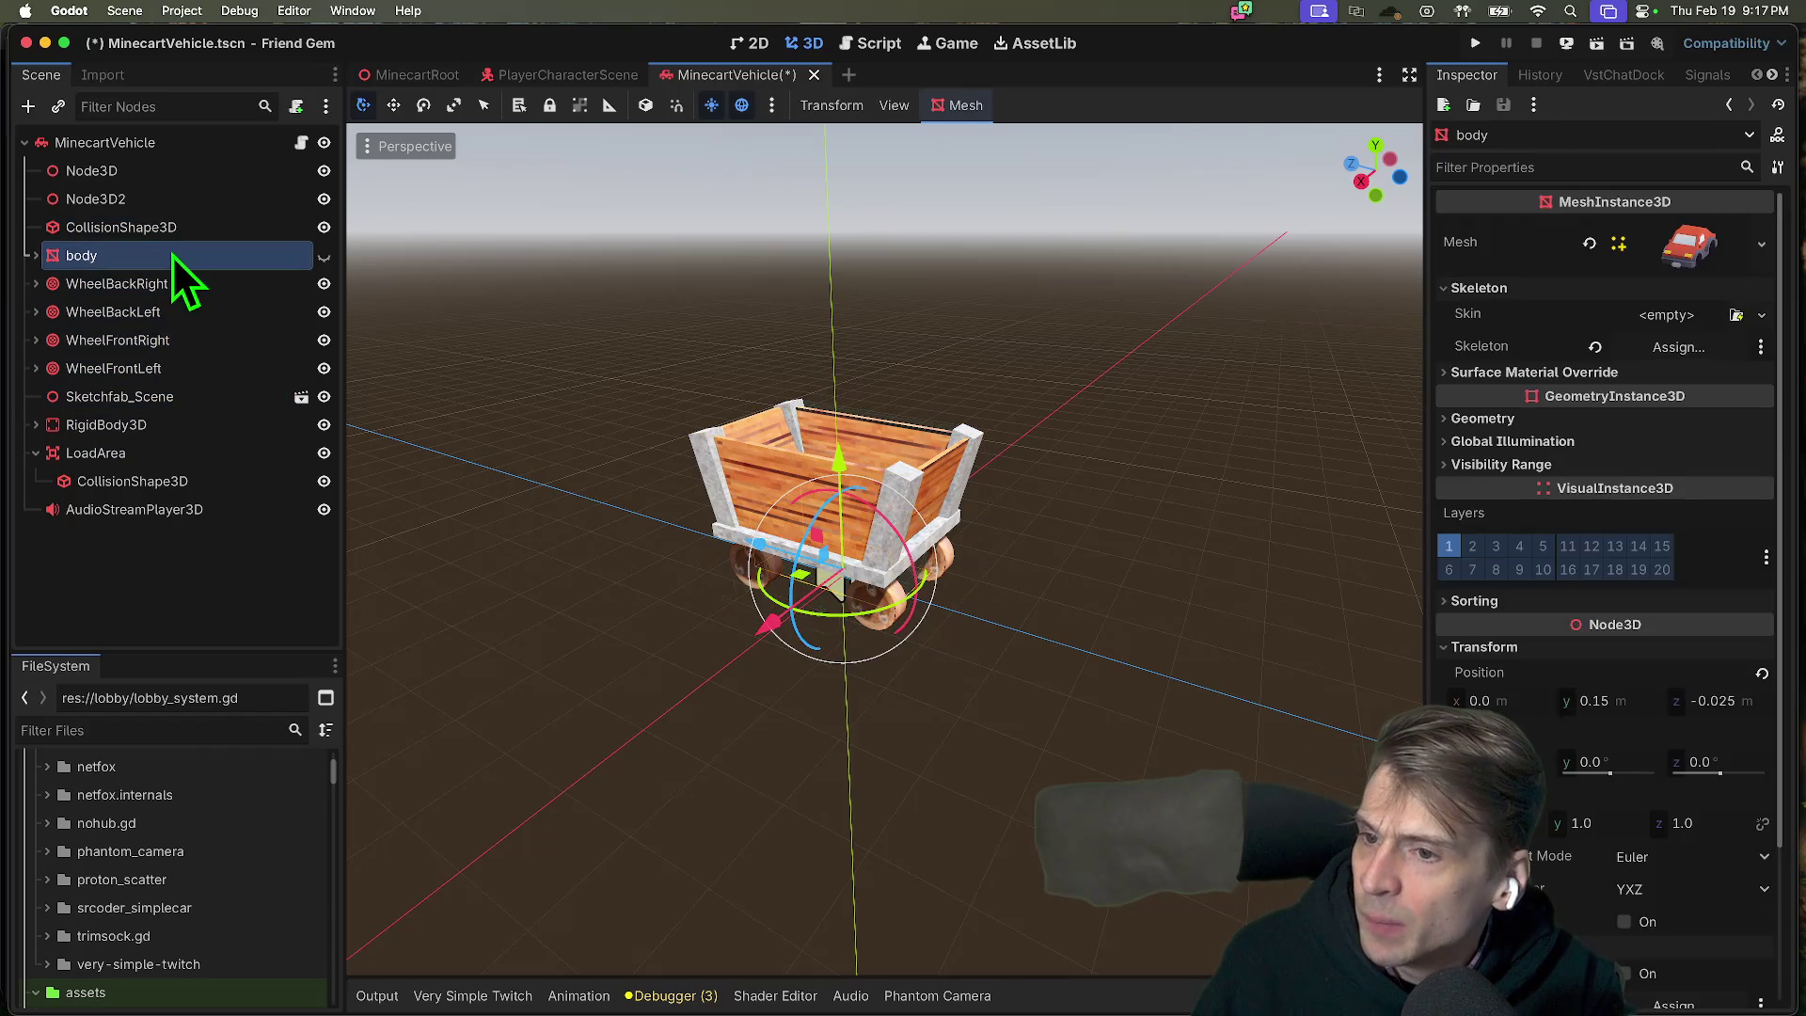
pyautogui.click(174, 233)
pyautogui.click(177, 402)
pyautogui.moveTo(162, 404); pyautogui.dragTo(184, 202)
# Step: Rename the second Node3D to VisualRoot, leaving the first Node3D unnamed, and reopen car.gd
pyautogui.doubleClick(185, 201)
pyautogui.write('Vsi')
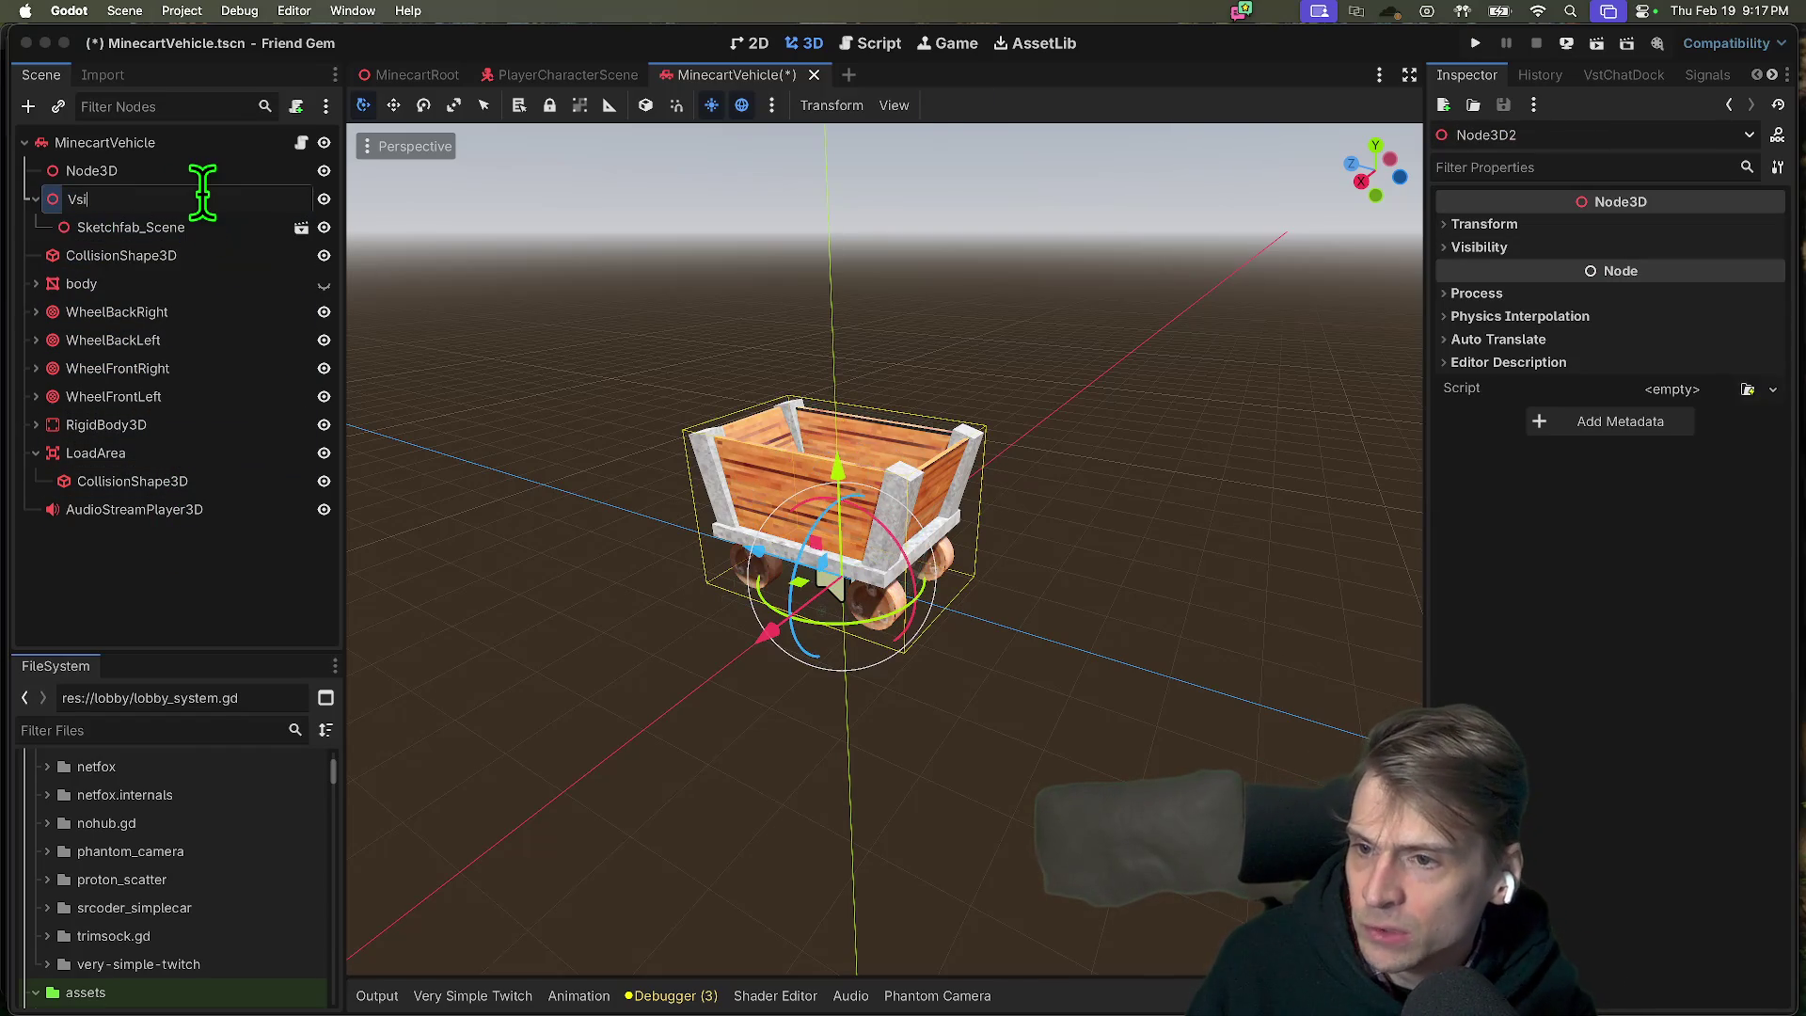
pyautogui.press('Return')
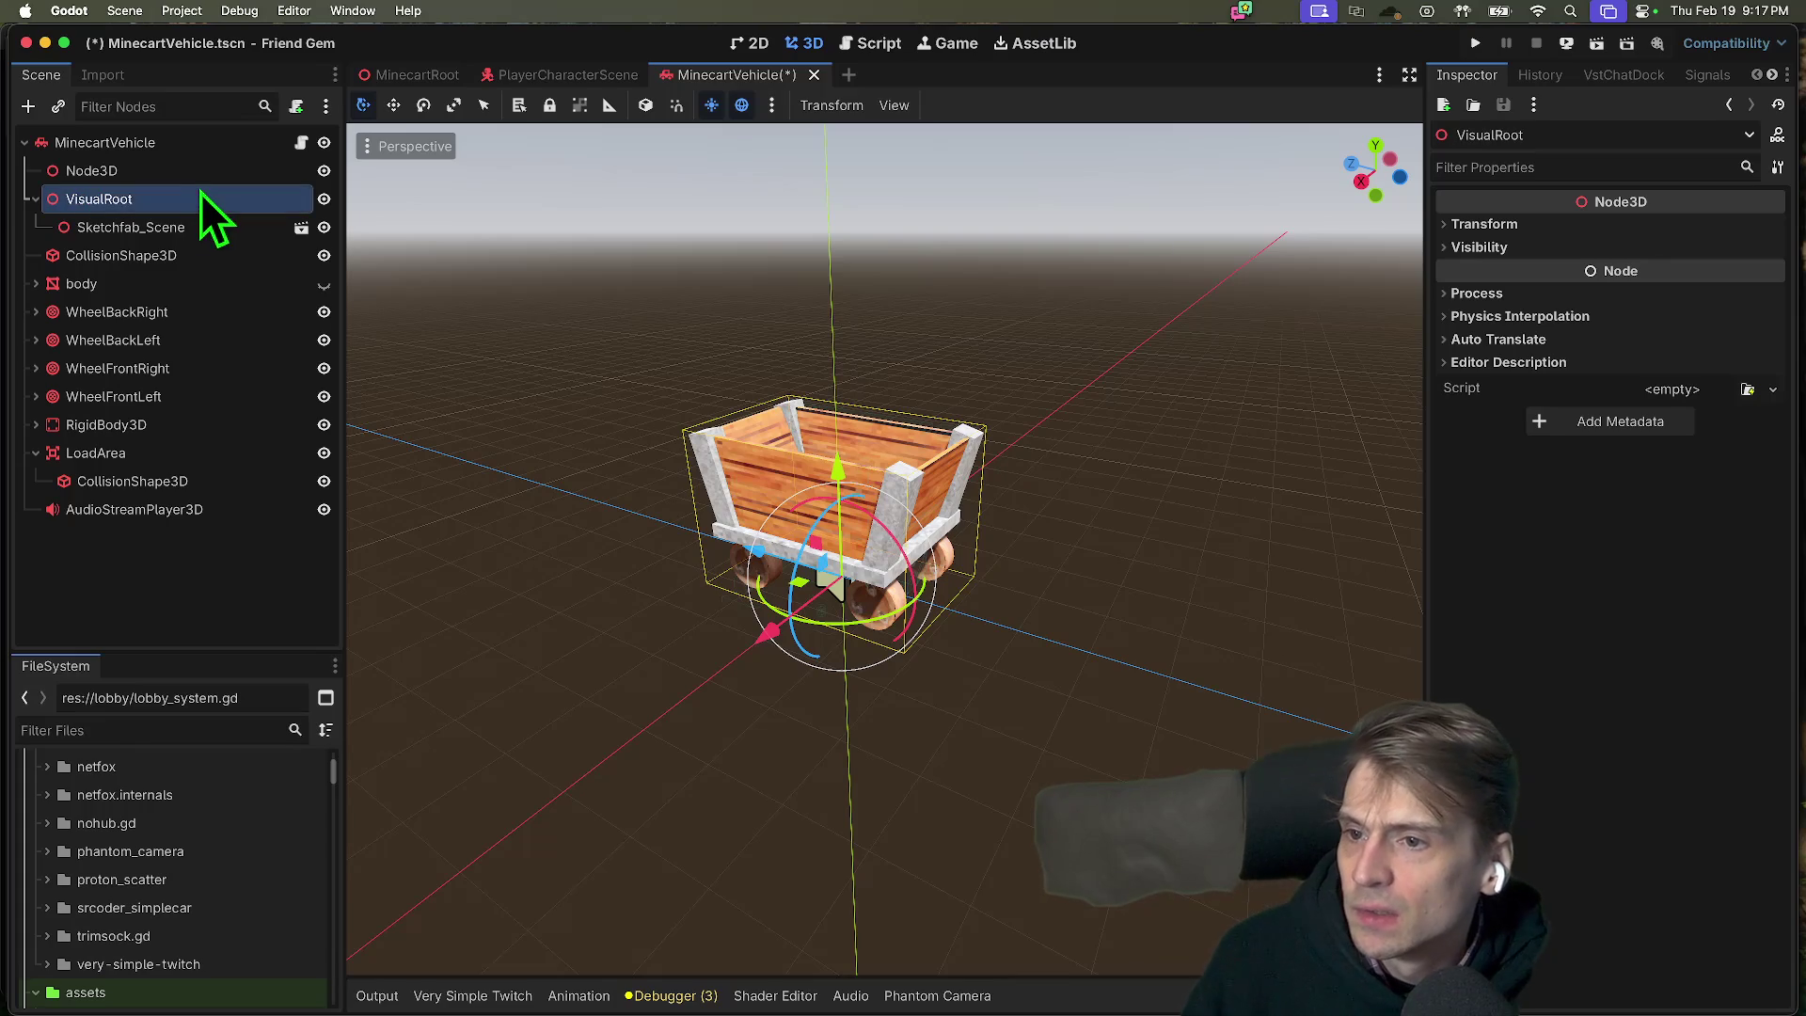
pyautogui.doubleClick(207, 178)
pyautogui.write('Pivot')
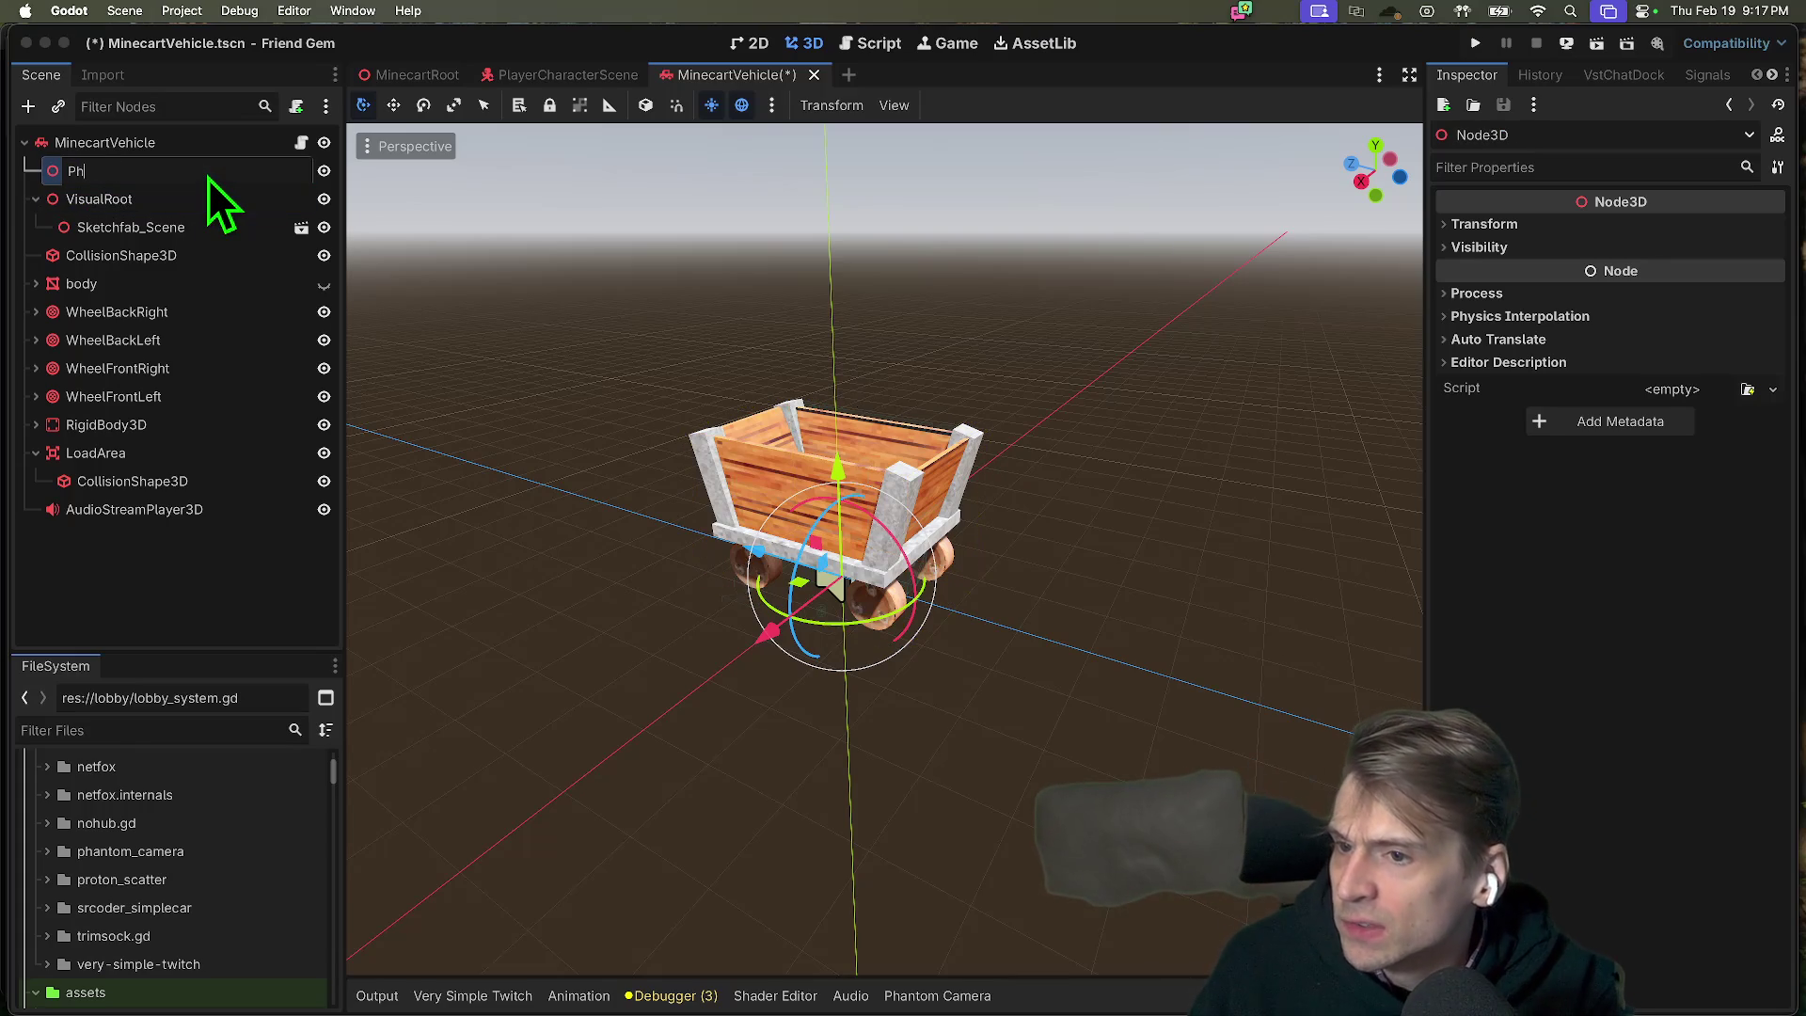
pyautogui.press('Escape')
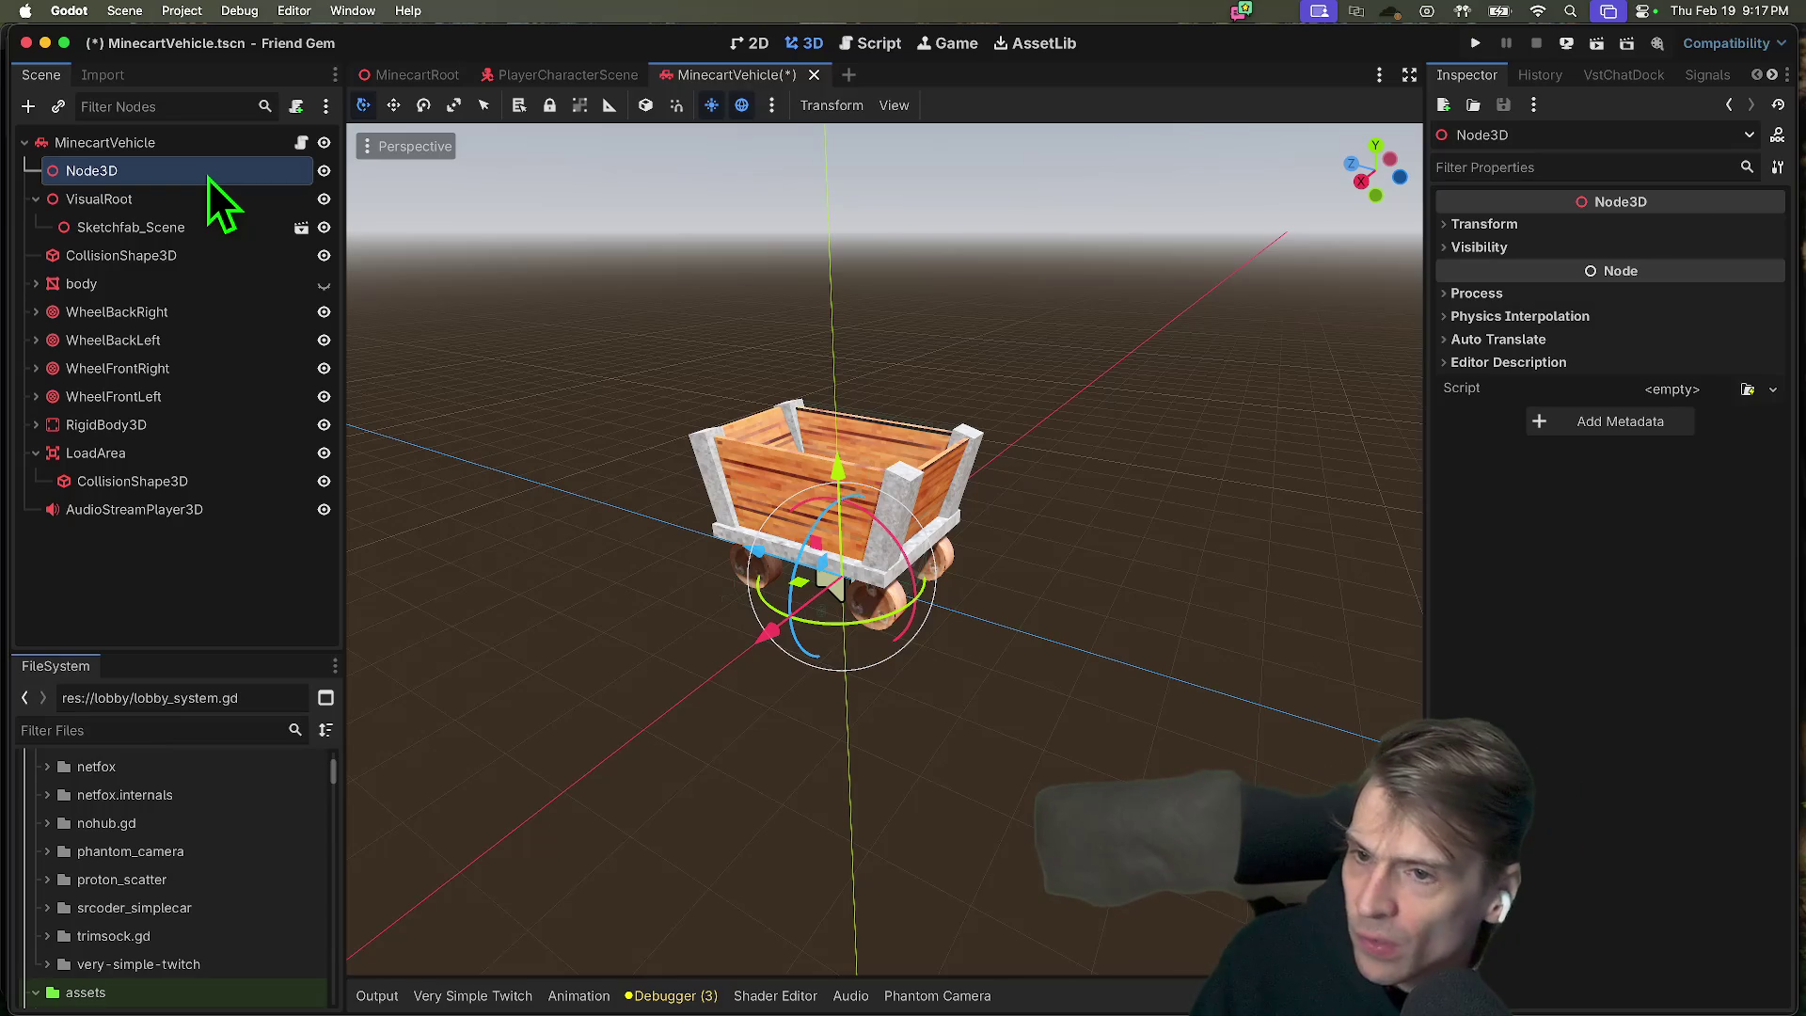
pyautogui.click(300, 143)
pyautogui.scroll(10, 1080, 415)
pyautogui.click(1149, 694)
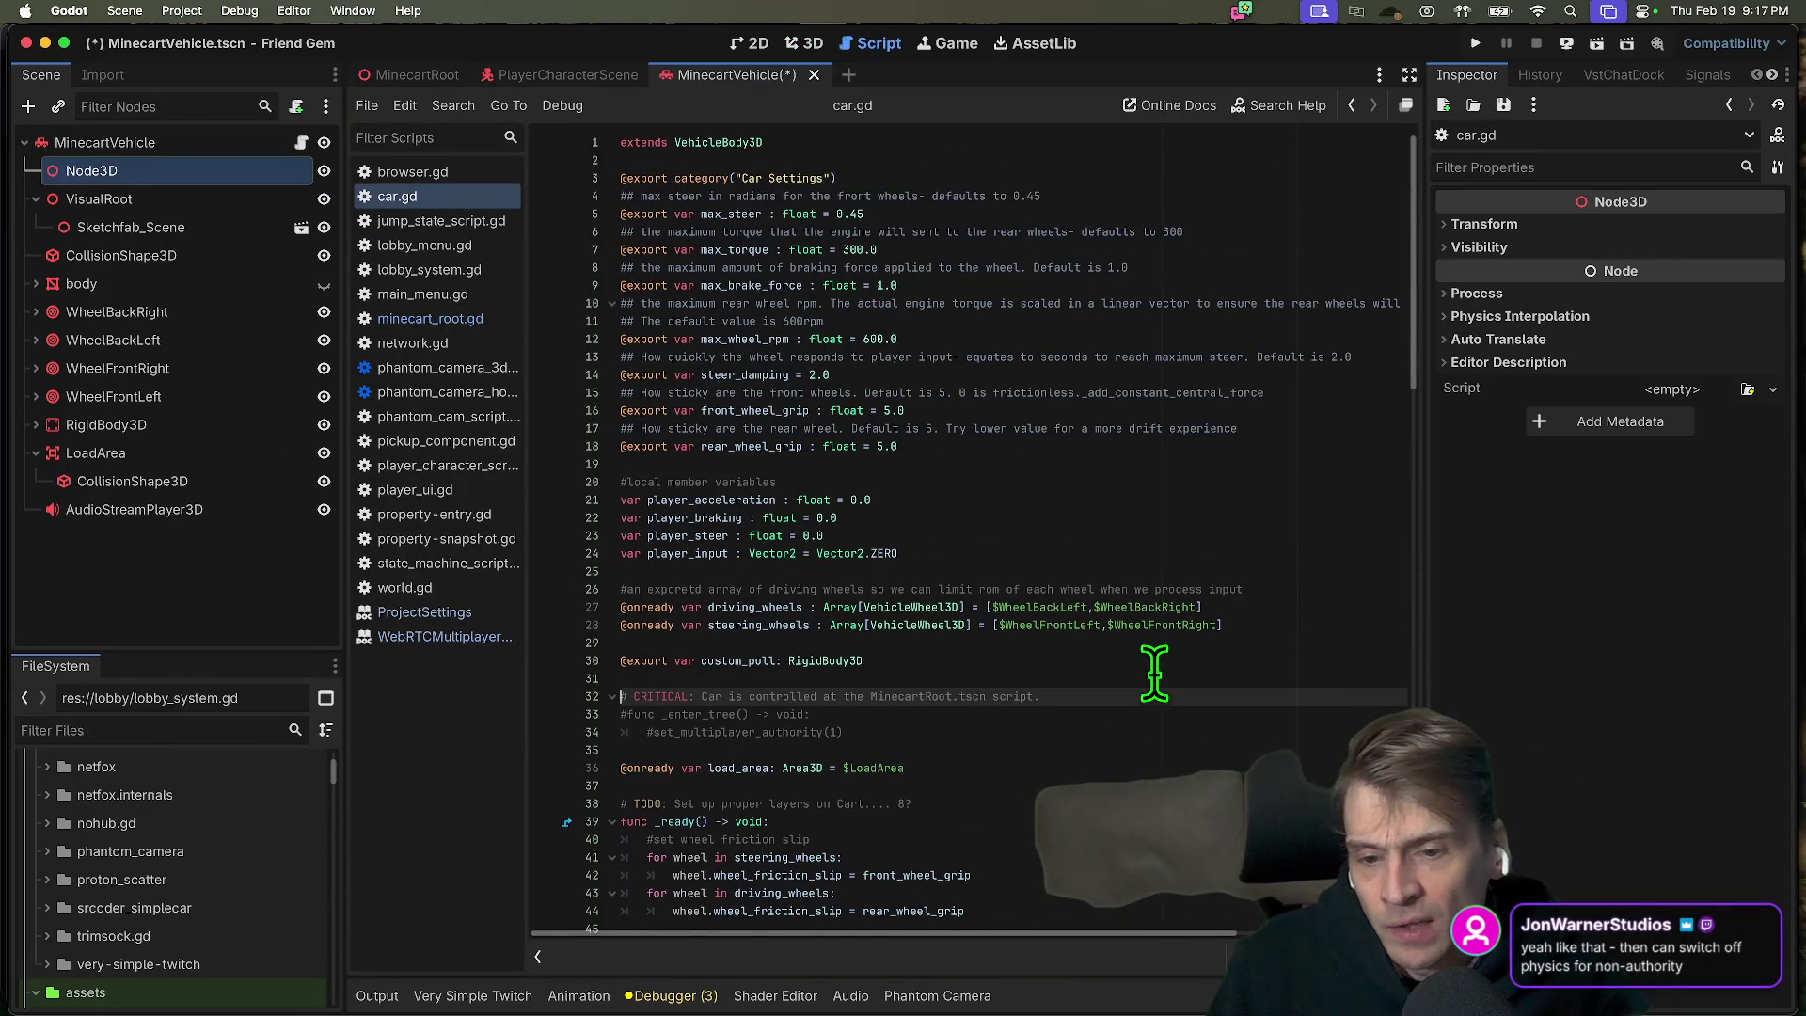
pyautogui.press('Return')
pyautogui.press('Return')
pyautogui.press('Return')
pyautogui.press('Up')
pyautogui.press('Up')
pyautogui.write('@export')
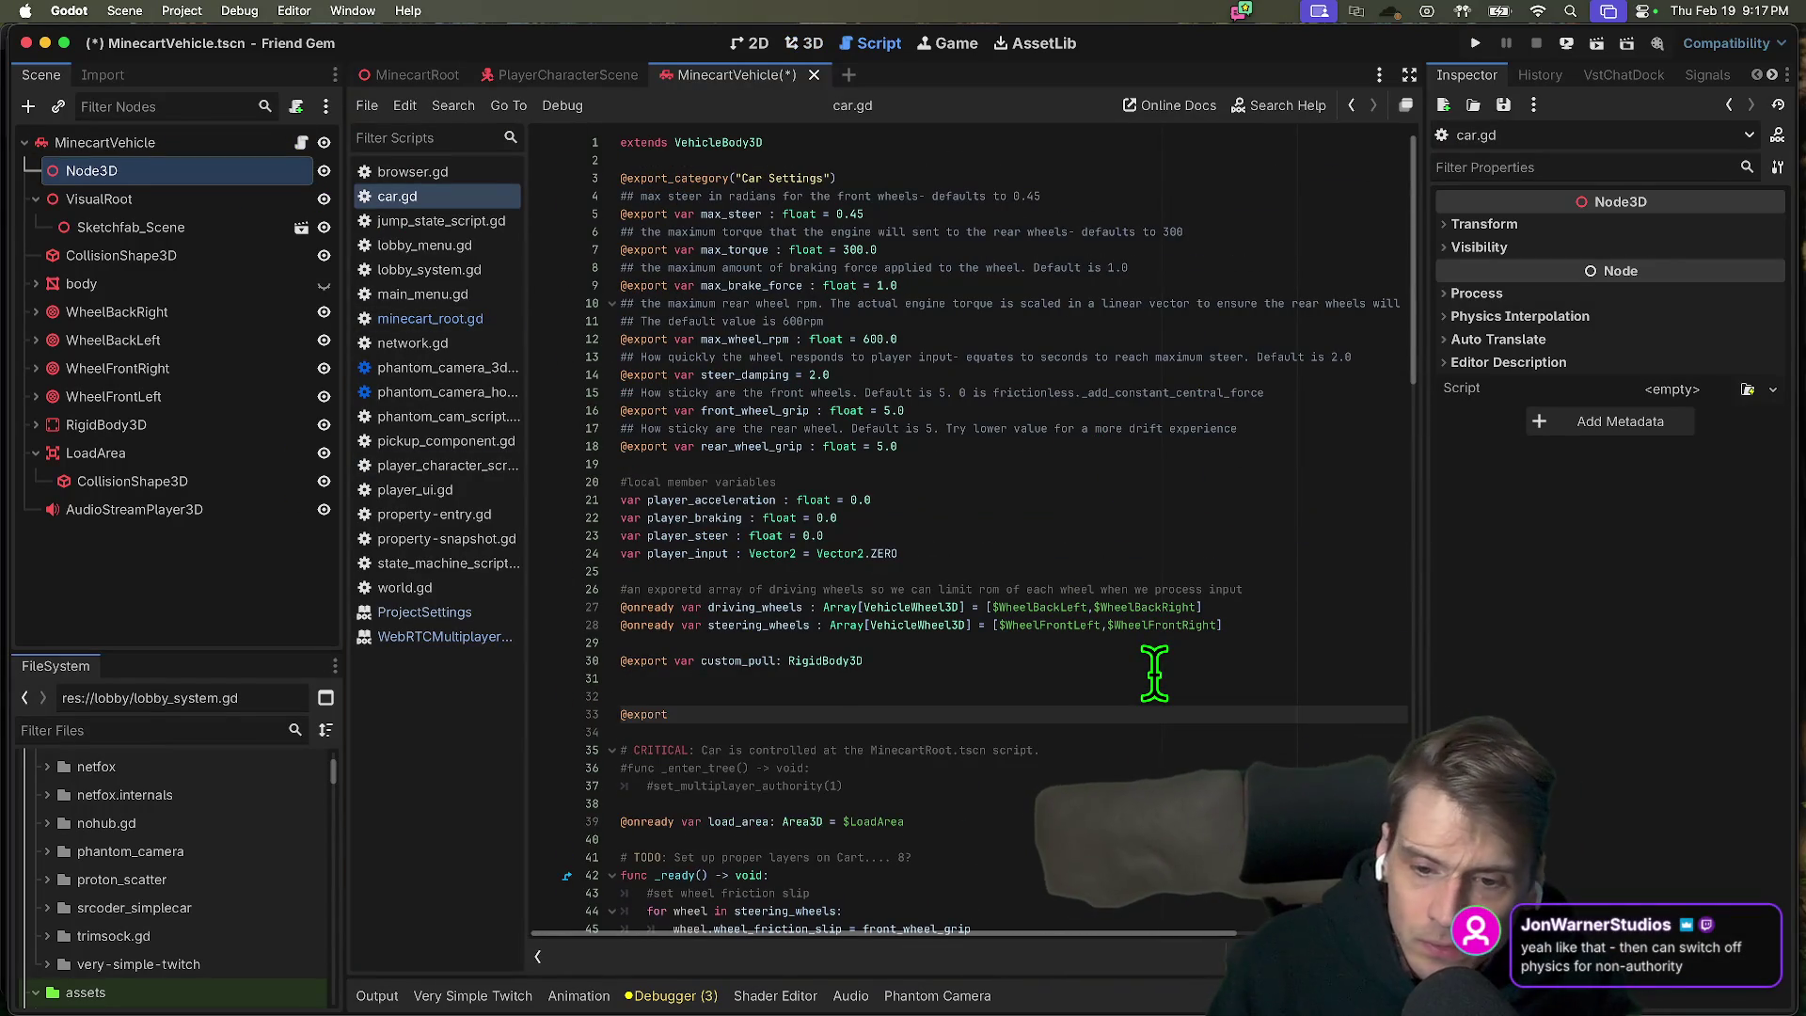
pyautogui.press('BackSpace')
pyautogui.press('BackSpace')
pyautogui.press('BackSpace')
pyautogui.write('var visual_position: V')
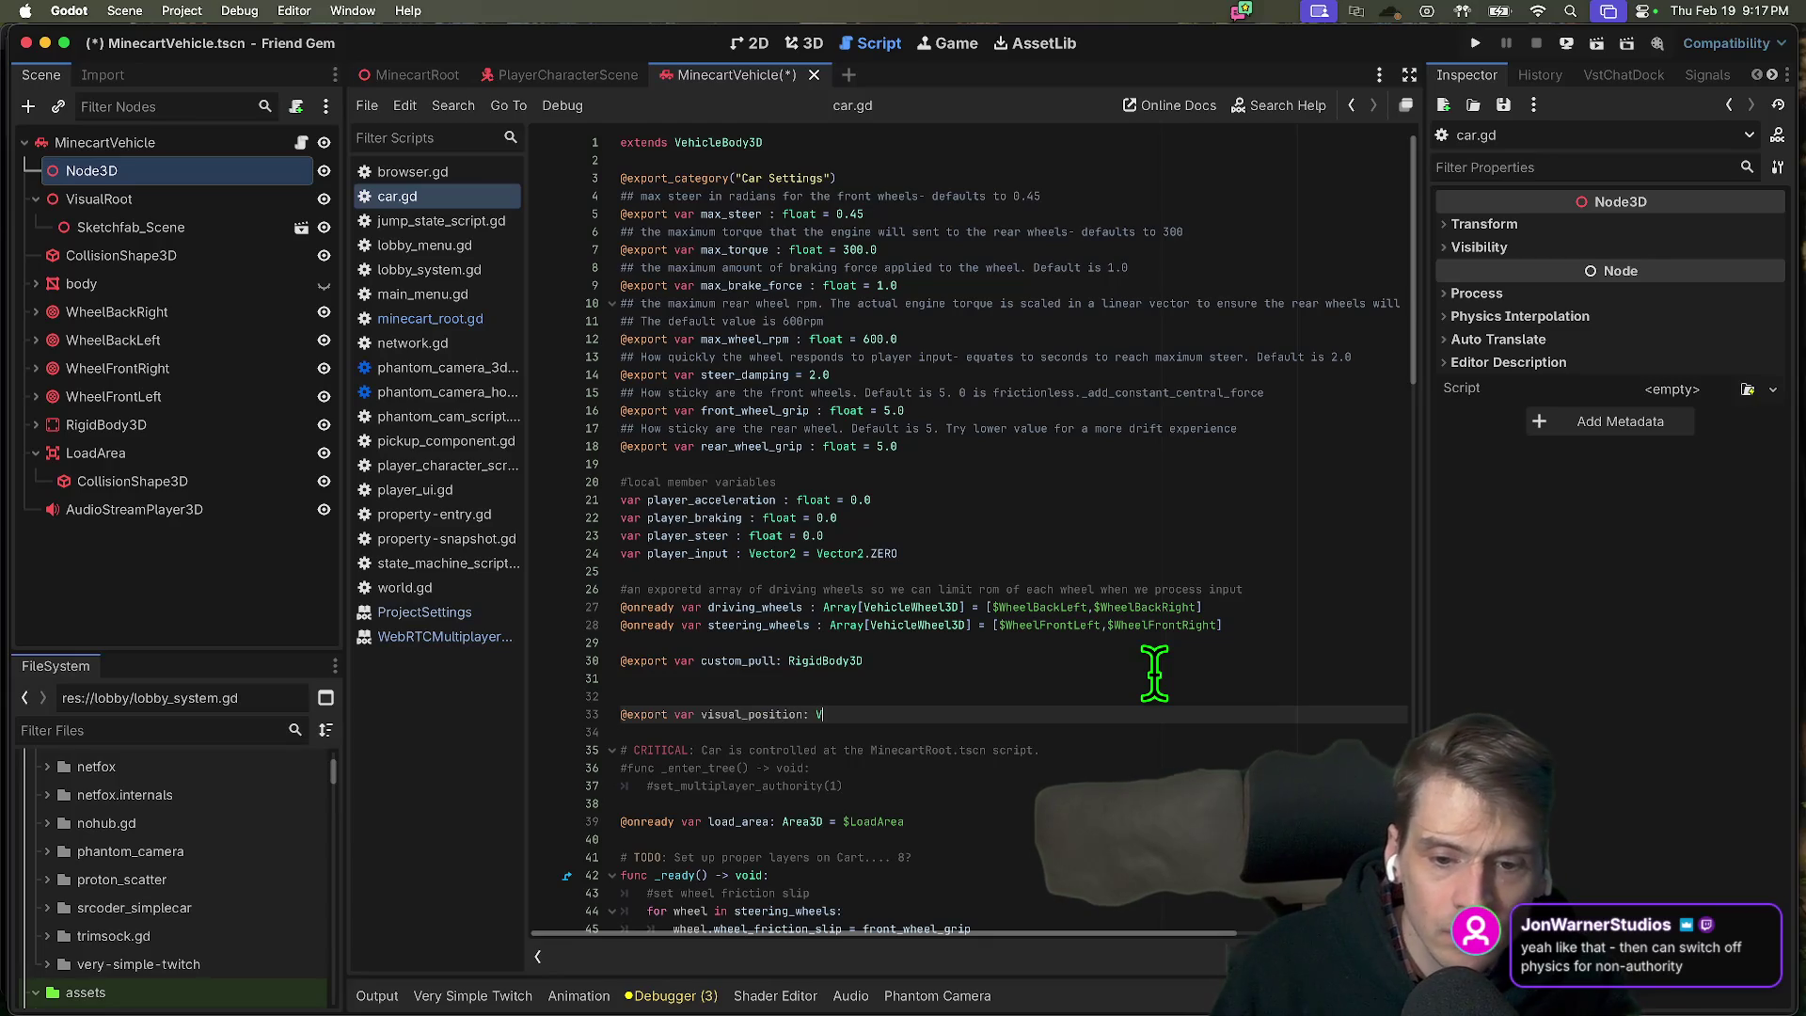
pyautogui.write('D')
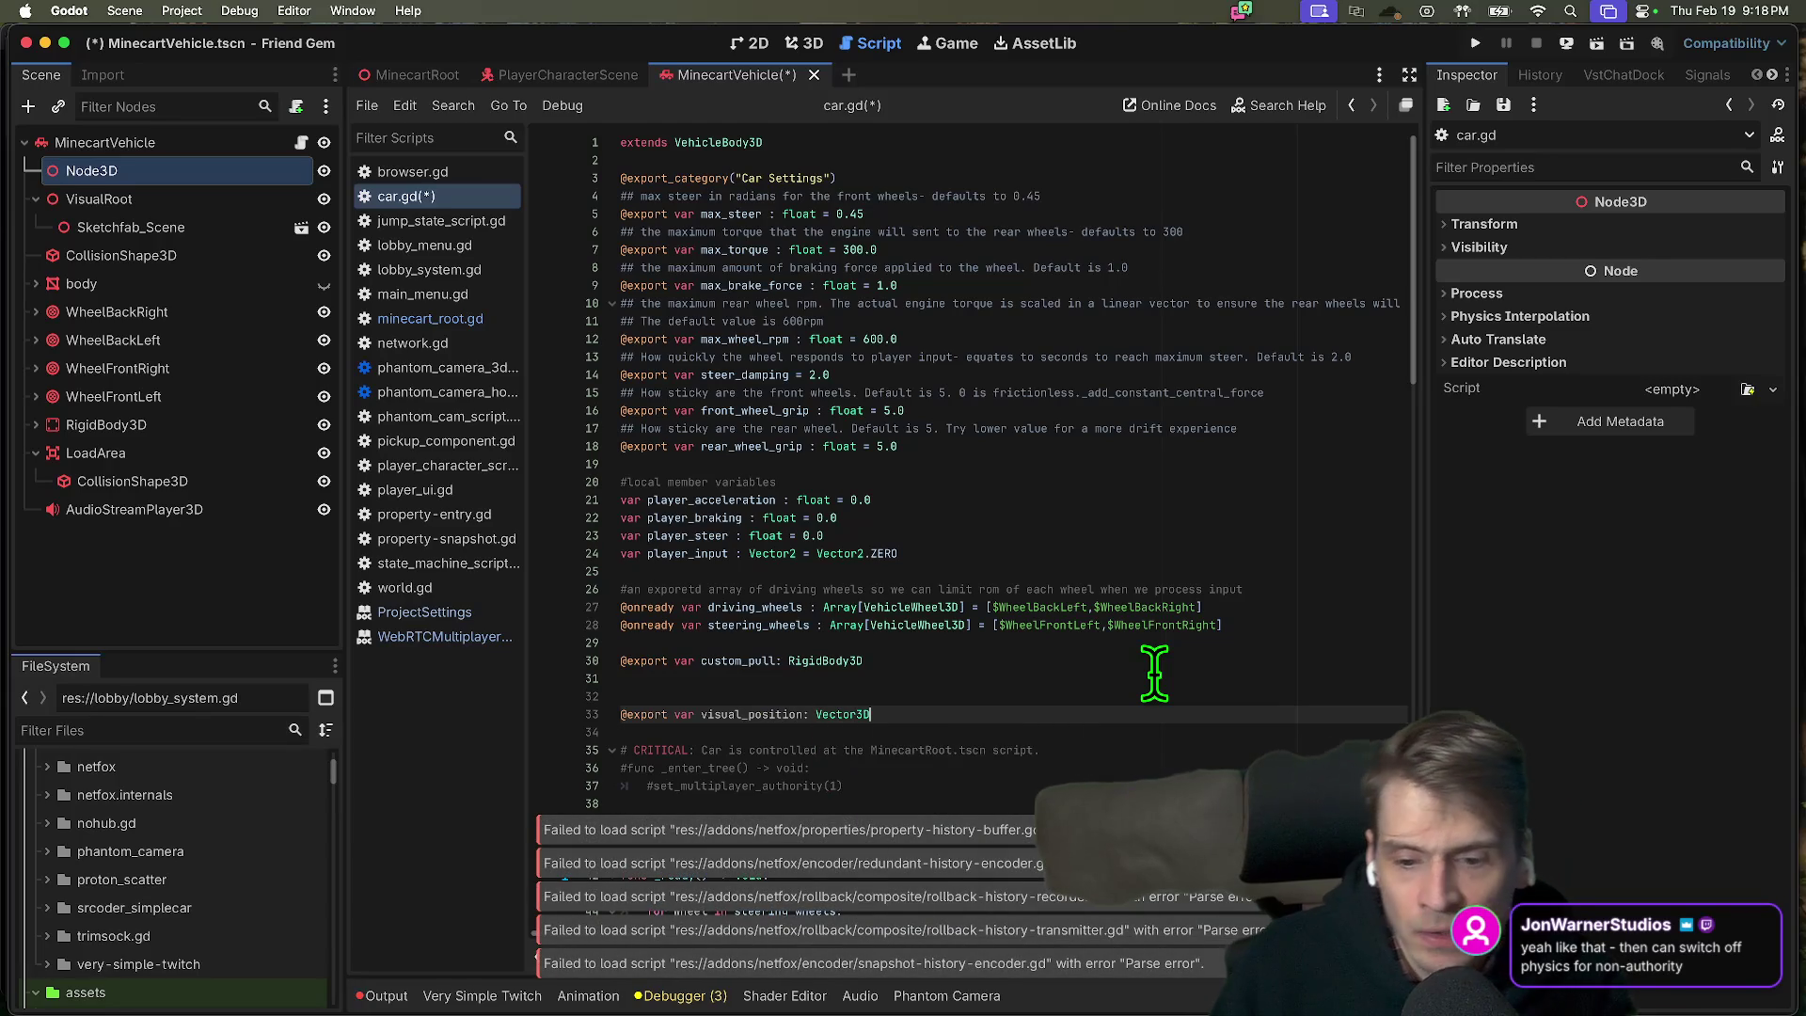
pyautogui.scroll(-10, 1354, 517)
pyautogui.press('super+Tab')
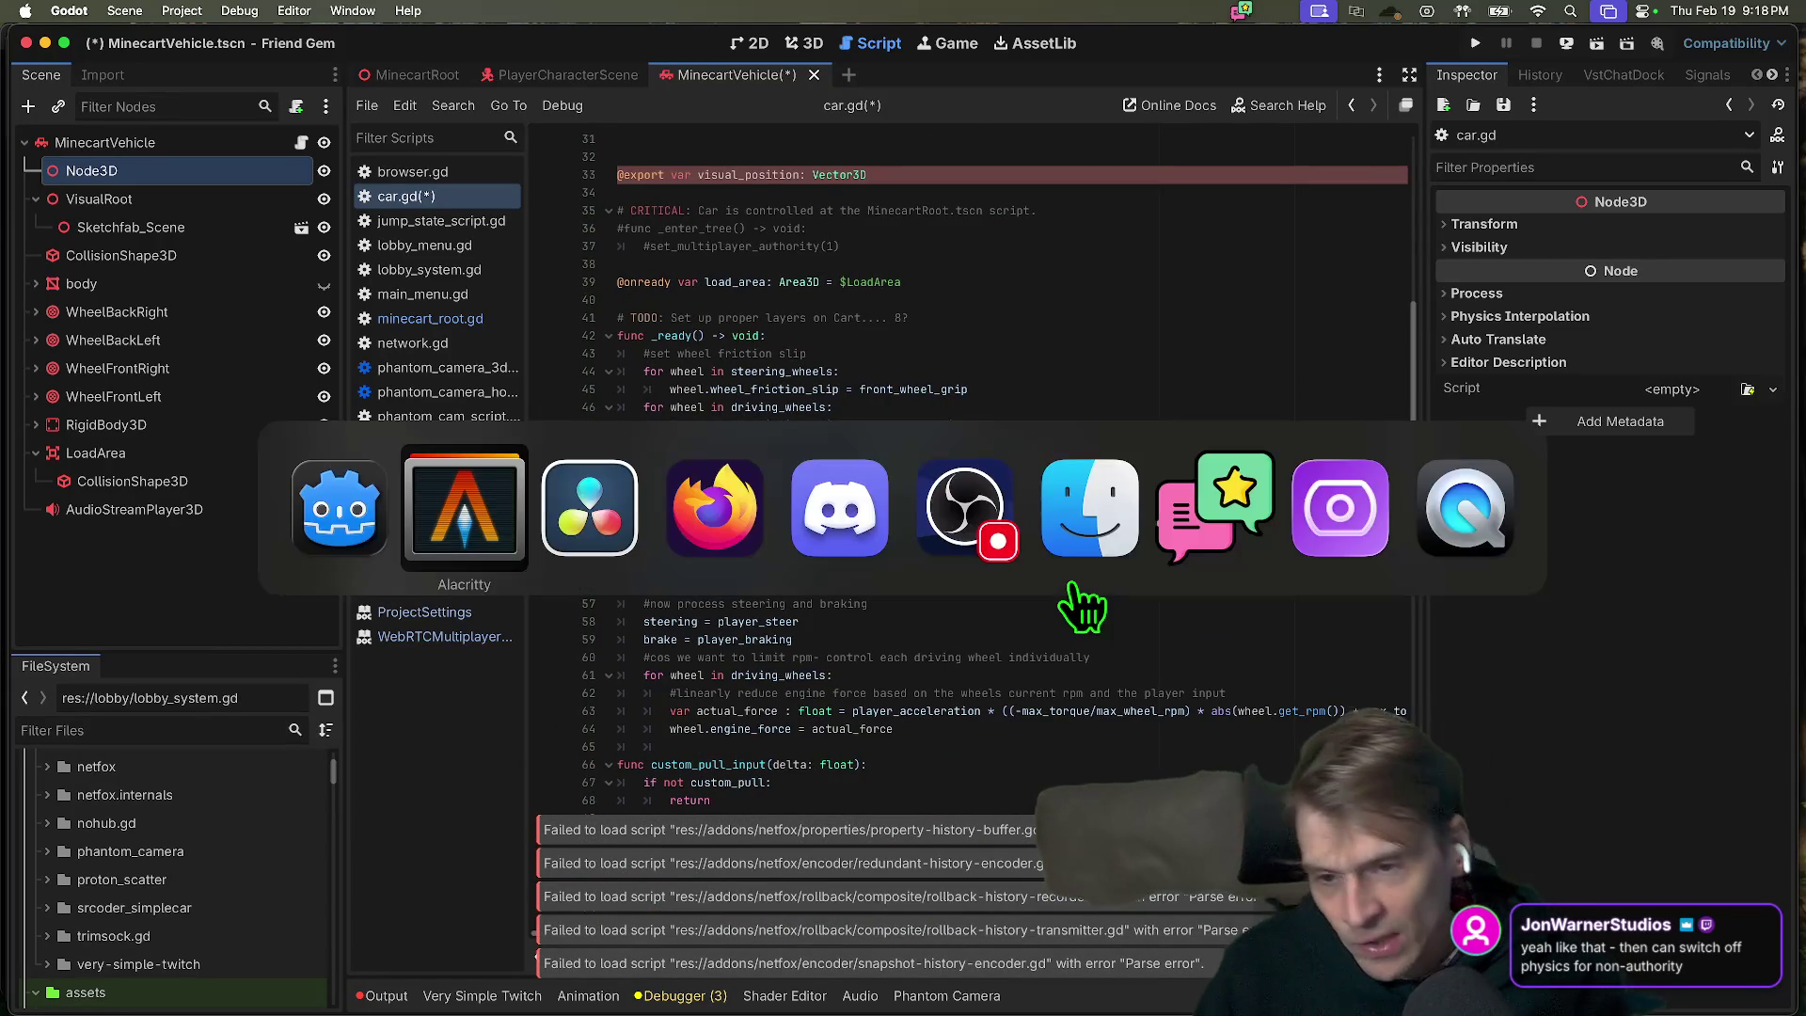
# Step: Run gst in Alacritty to confirm only MinecartVehicle.tscn is modified, then return to Godot
pyautogui.hotkey('ctrl', 'c')
pyautogui.write('gst')
pyautogui.press('Return')
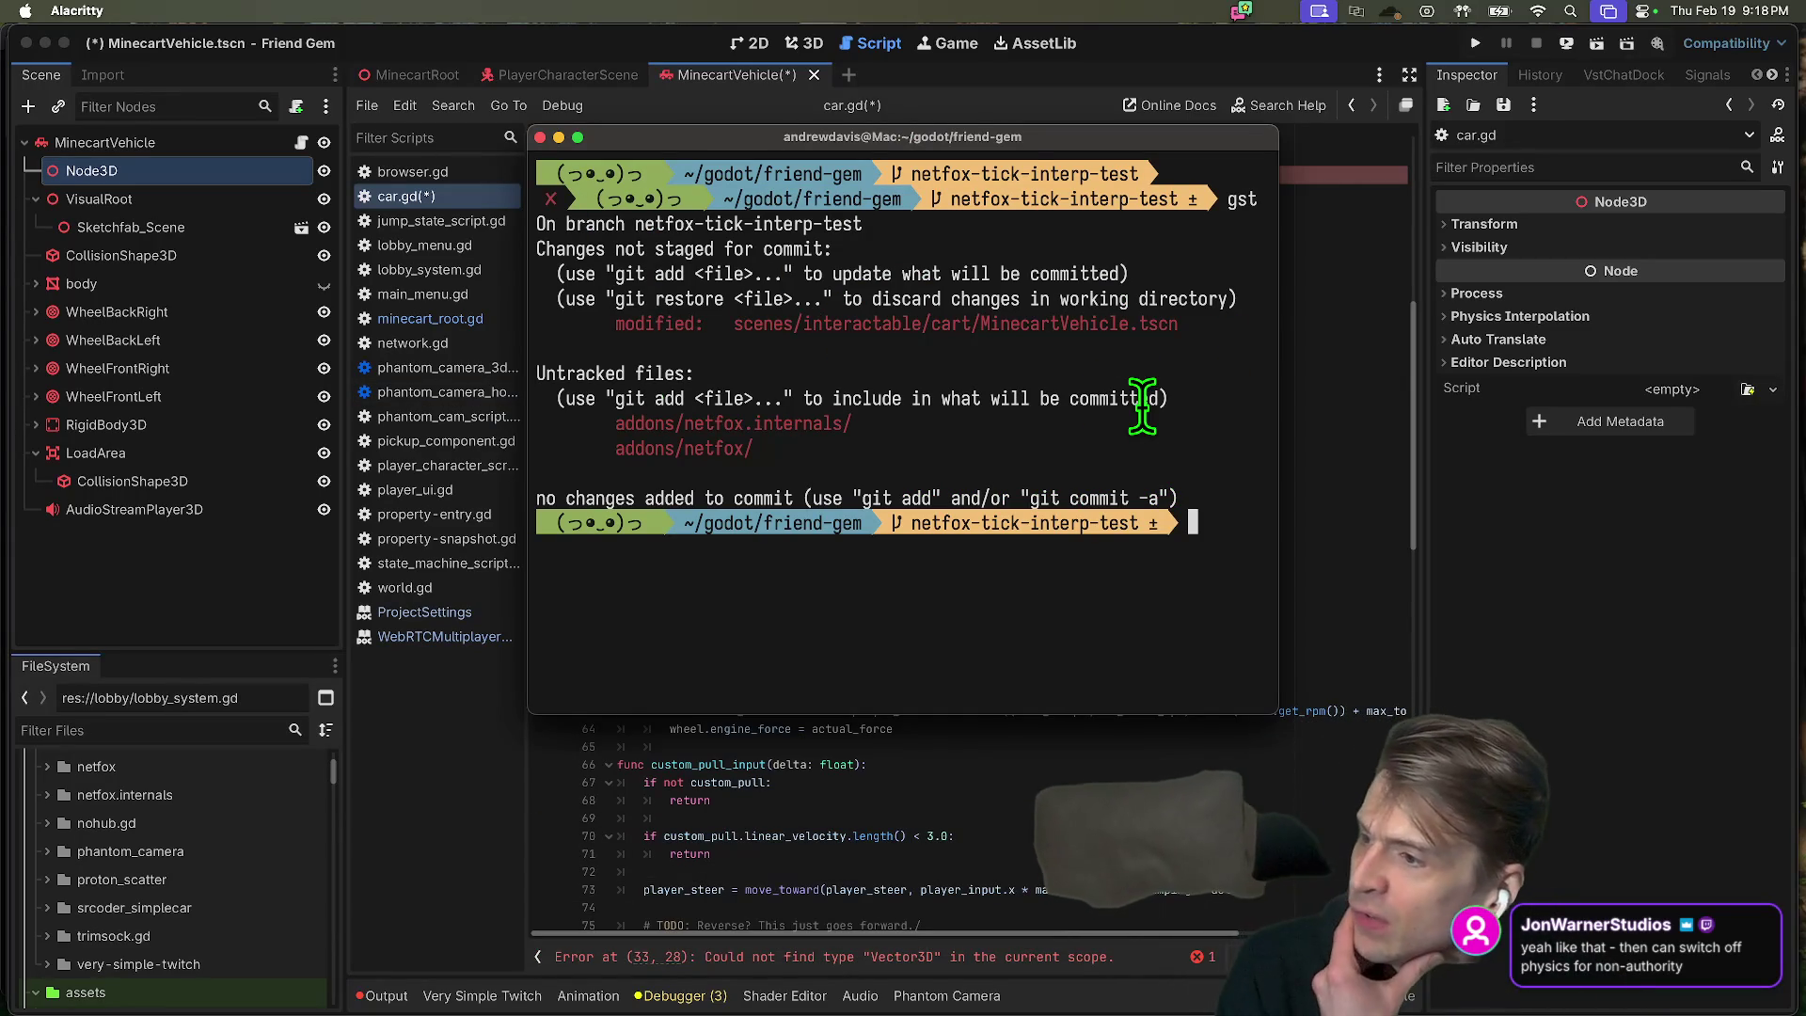
pyautogui.click(1390, 194)
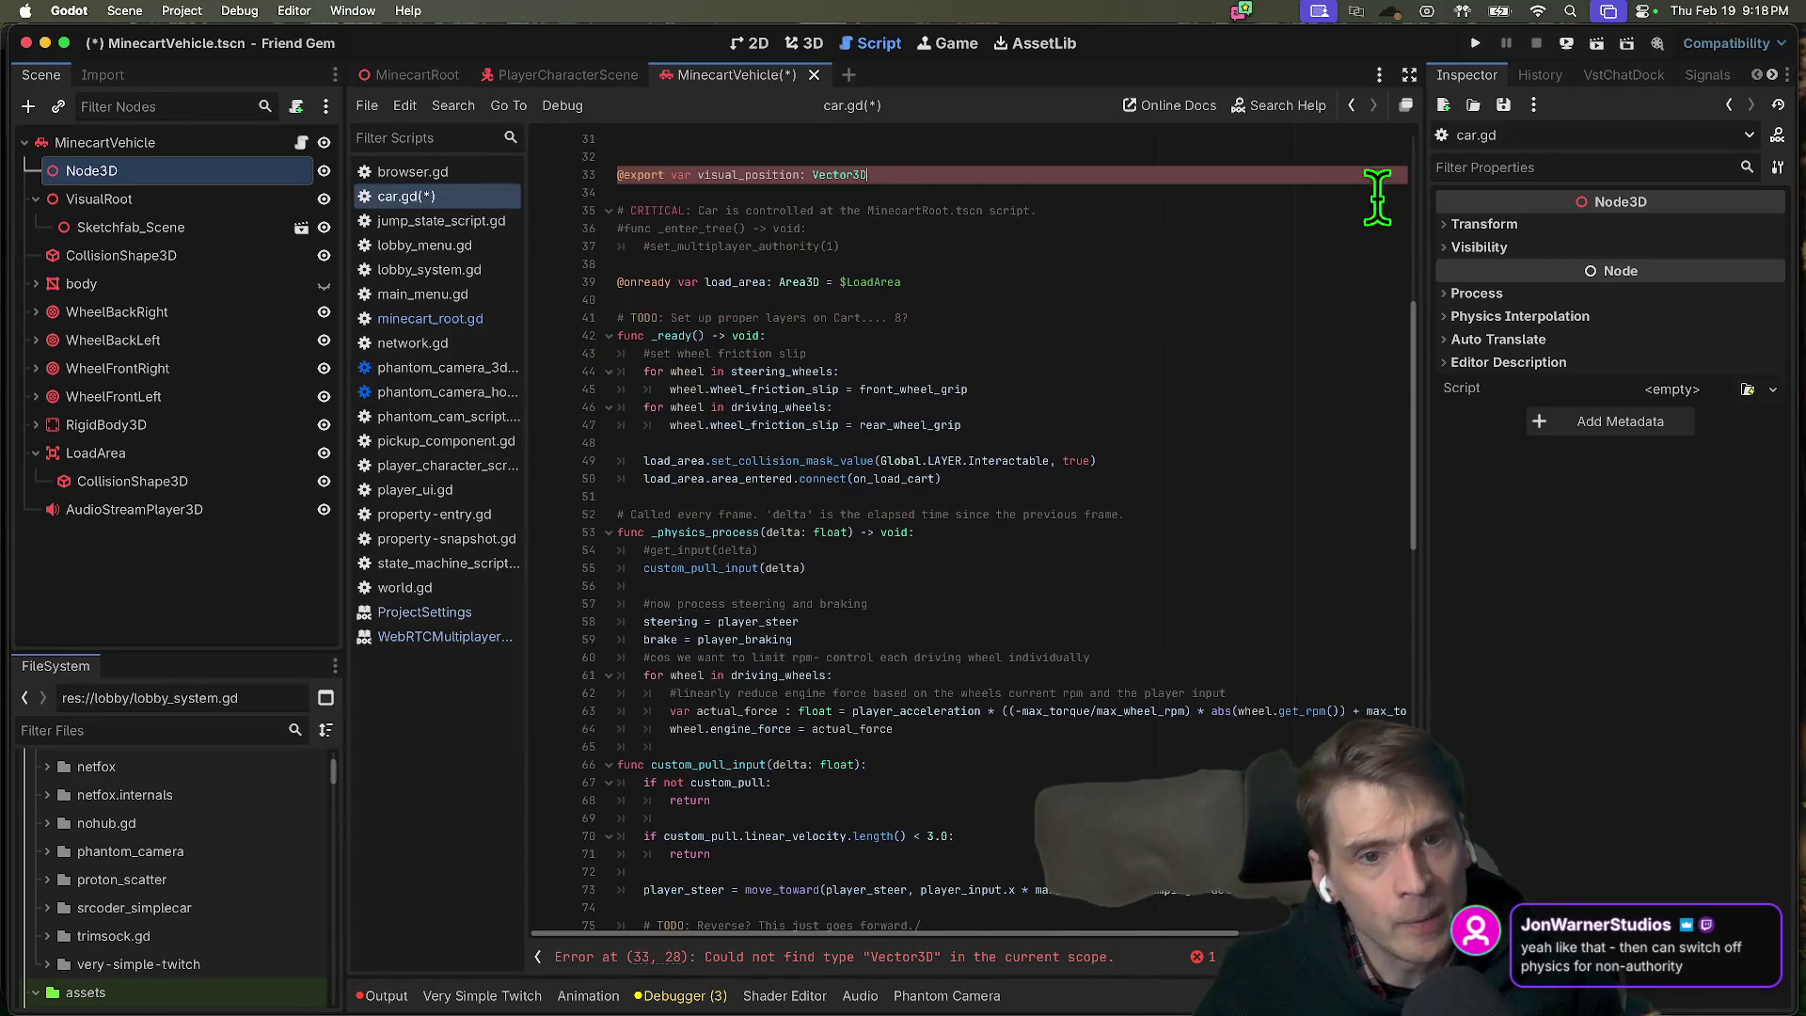
# Step: Open the minecart_root.gd script, then bring up the PlayerCharacterScene tab
pyautogui.scroll(-1, 981, 496)
pyautogui.scroll(-2, 981, 496)
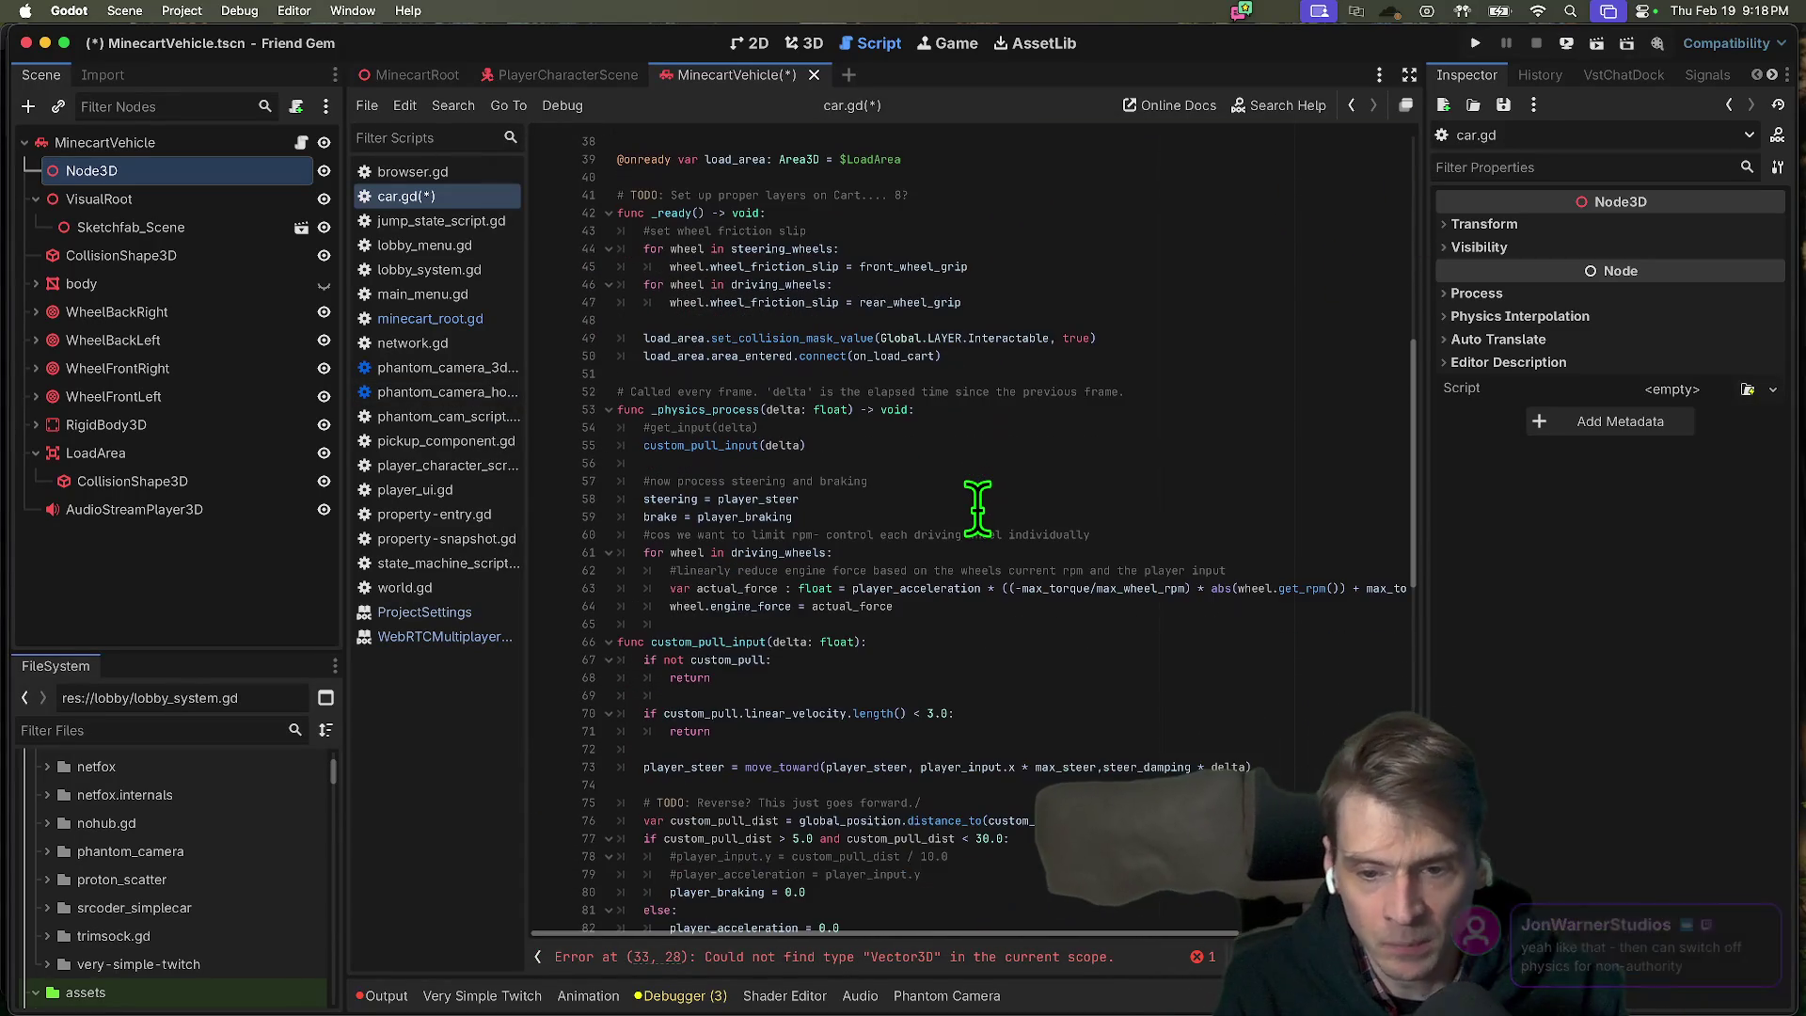
pyautogui.scroll(3, 980, 515)
pyautogui.scroll(4, 980, 514)
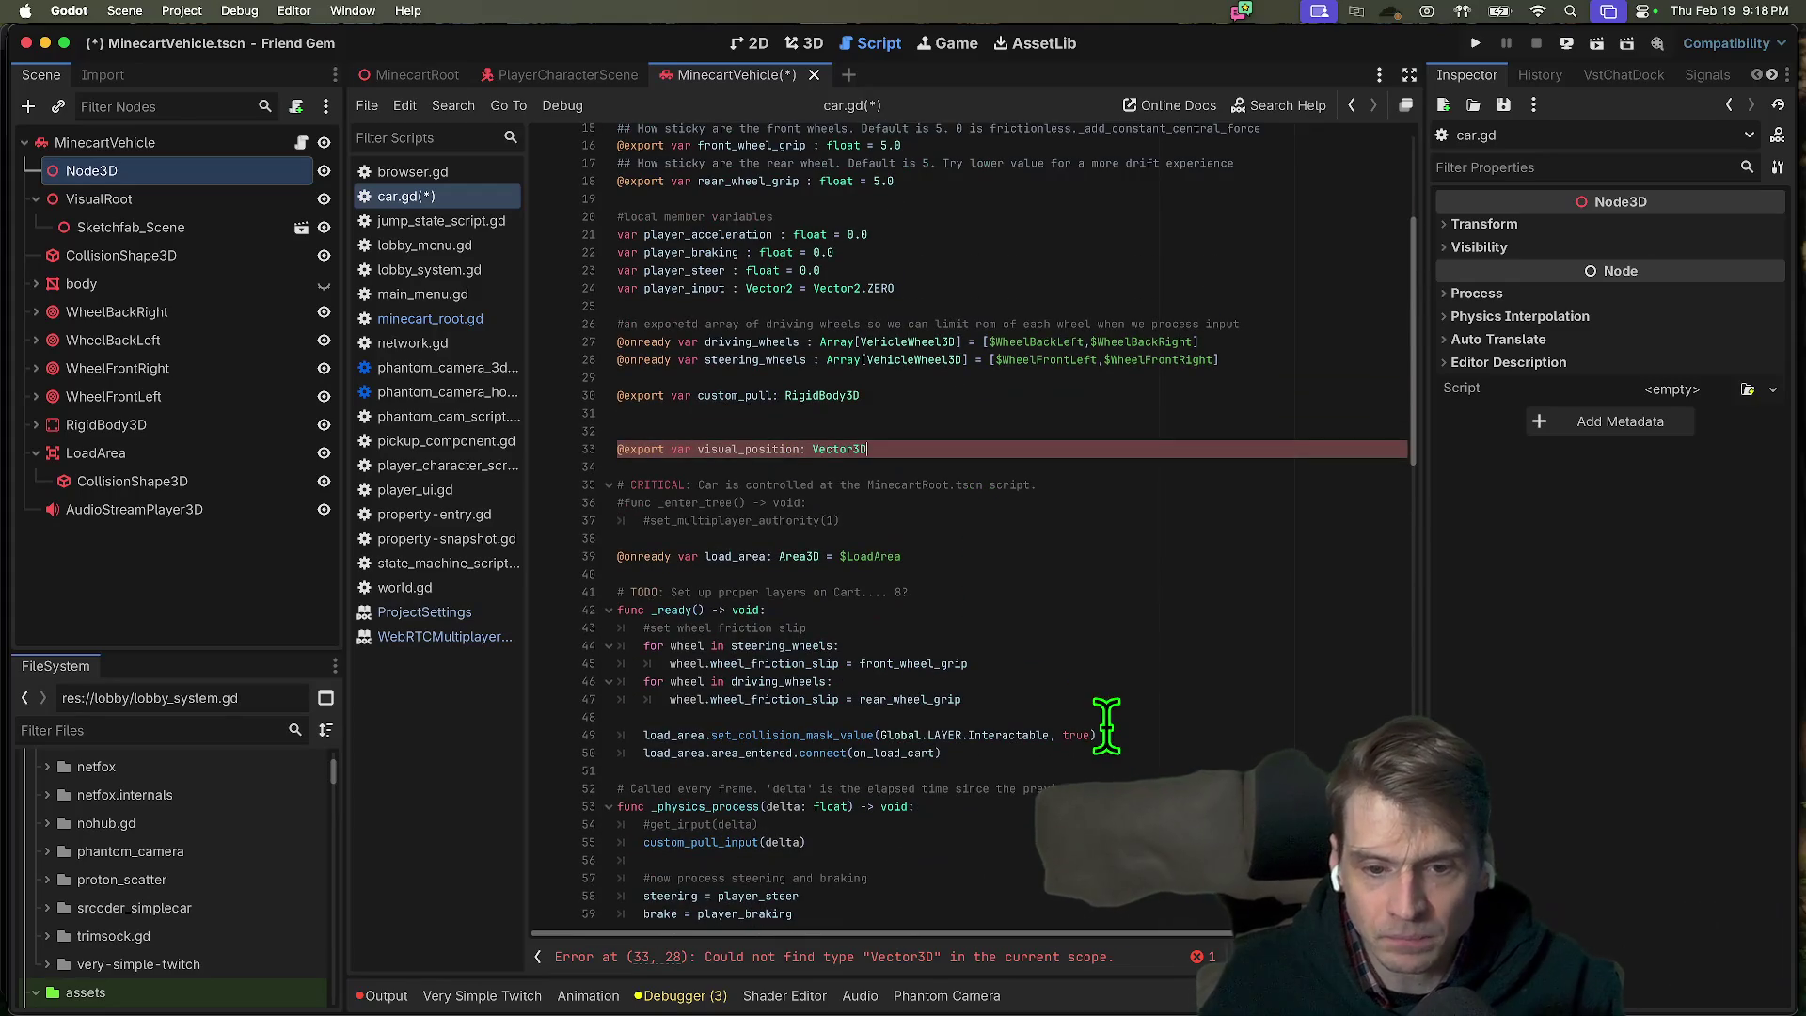
pyautogui.click(453, 335)
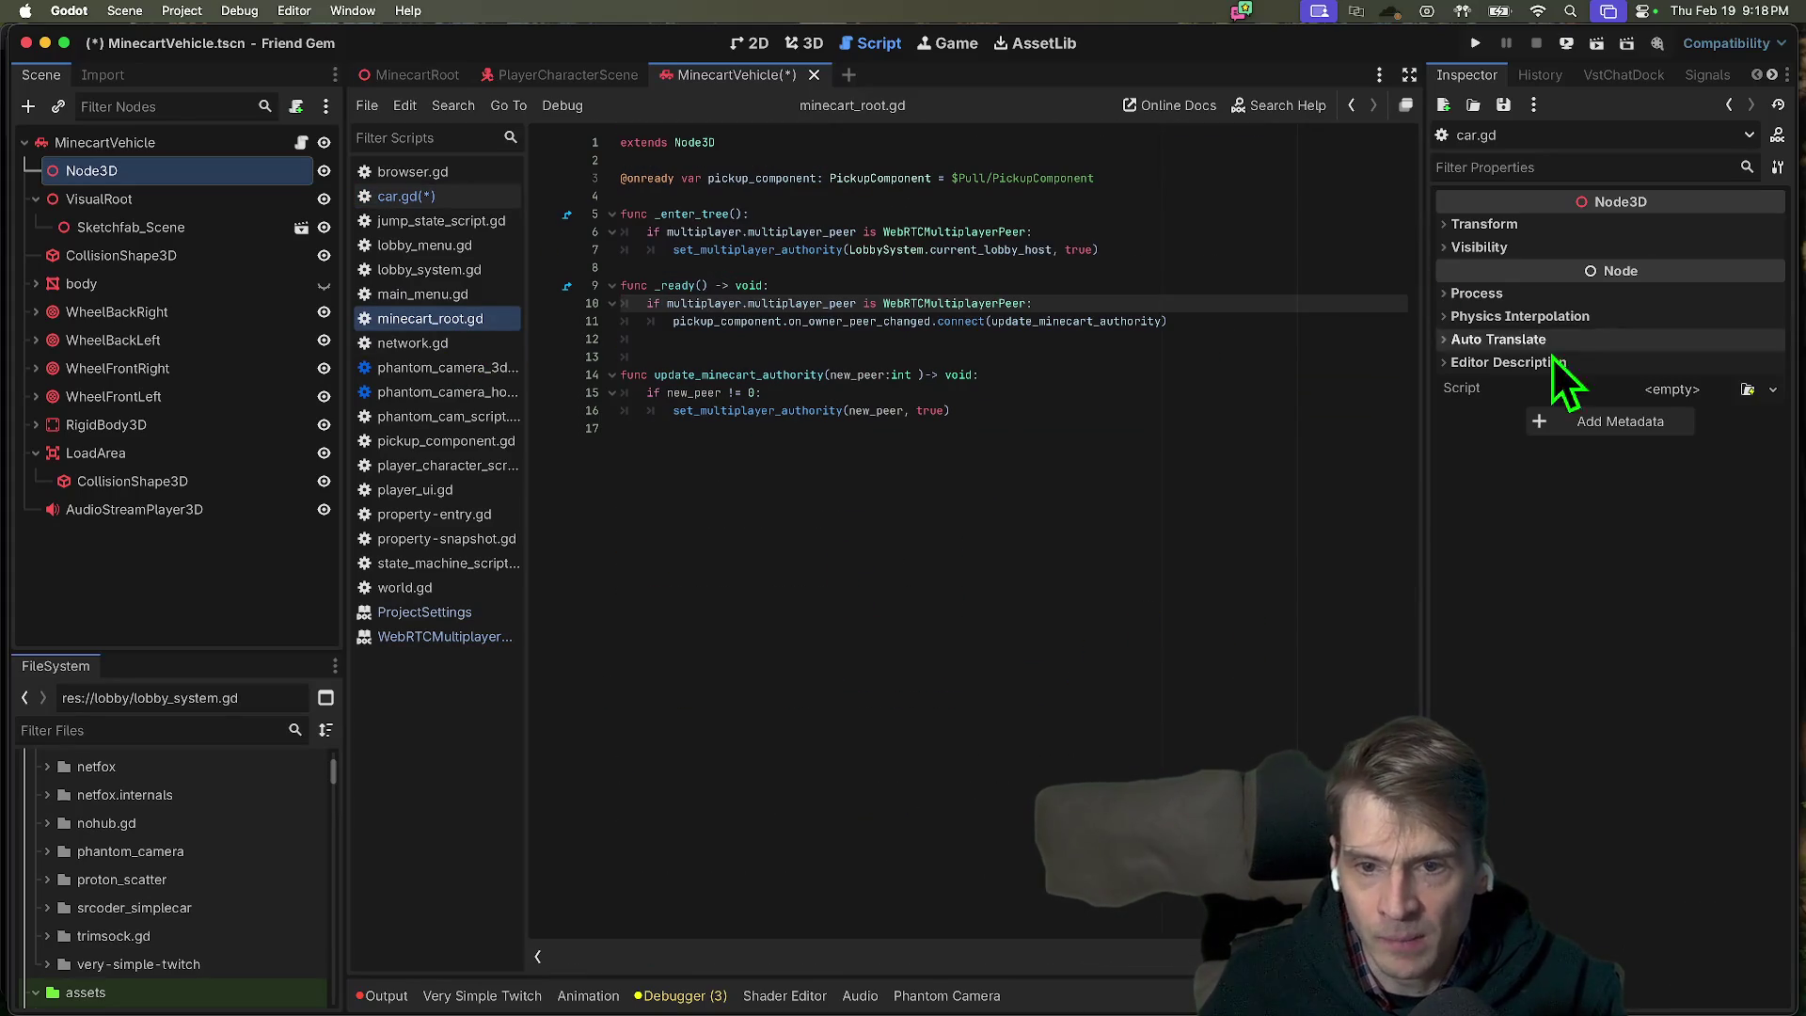
pyautogui.click(607, 79)
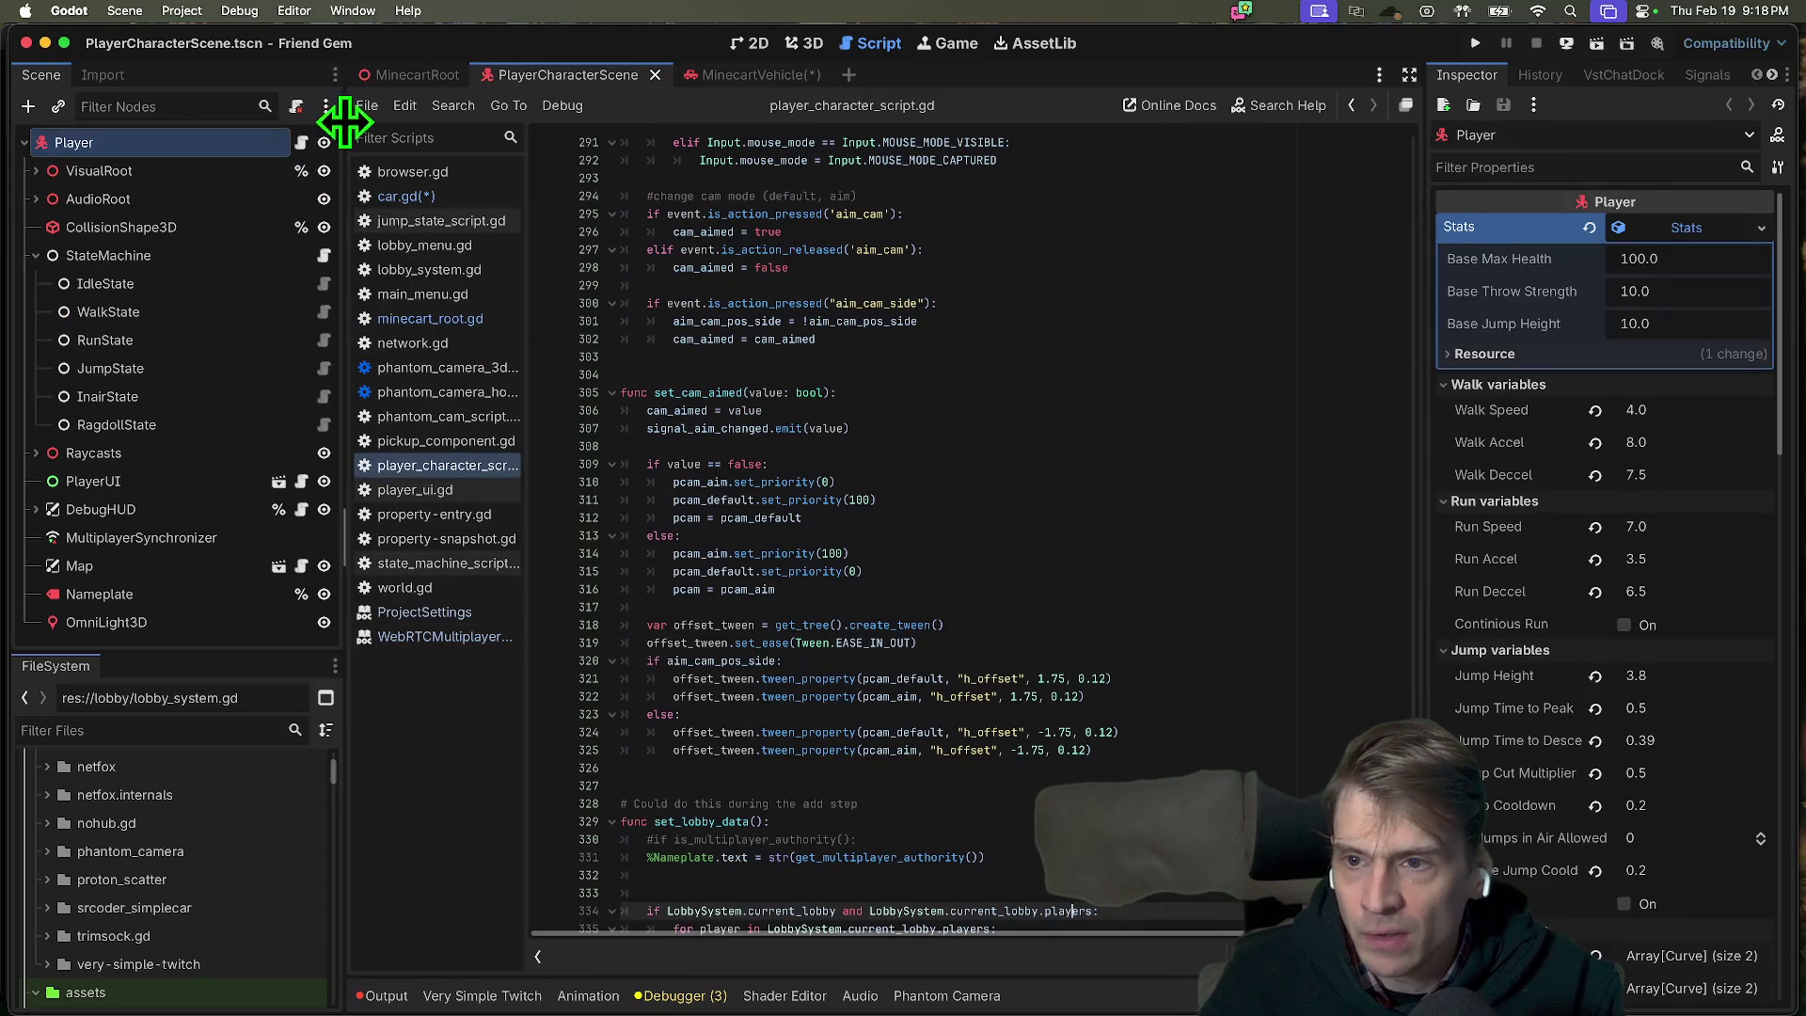
# Step: Review the multiplayer authority check and the set_physics_process/set_process_input lines in _ready
pyautogui.scroll(15, 904, 442)
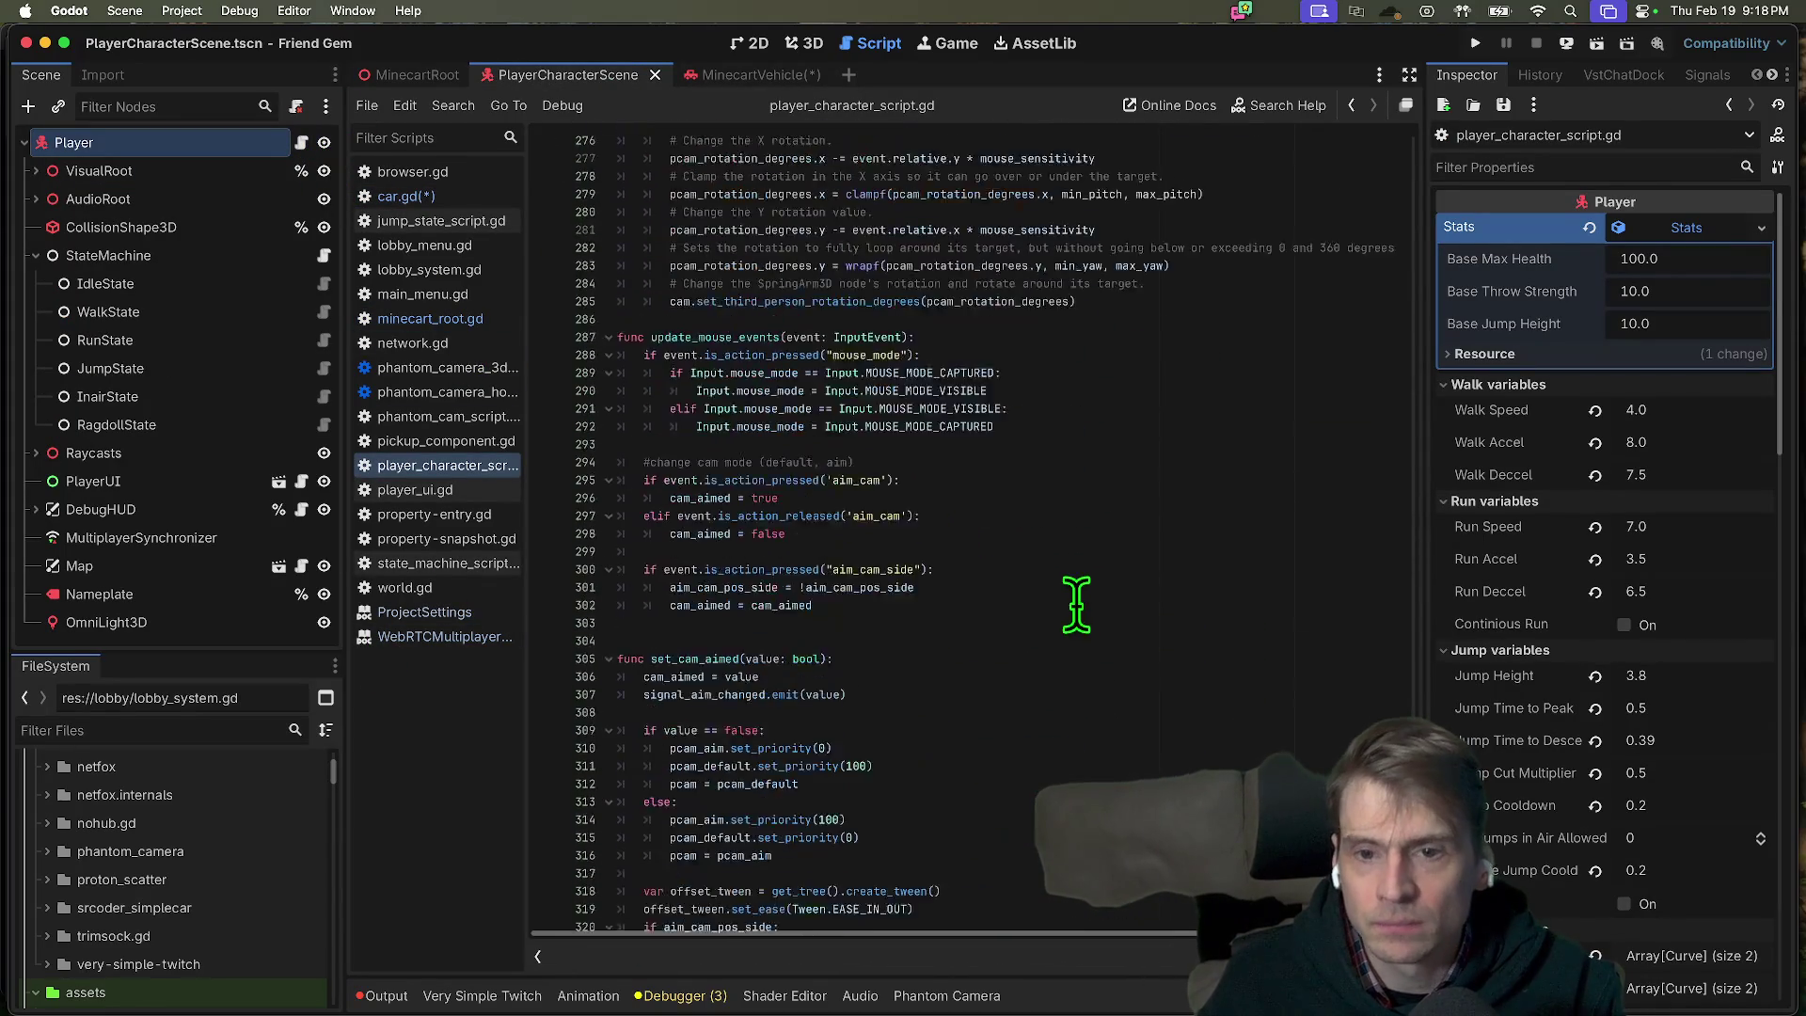
pyautogui.scroll(20, 1079, 619)
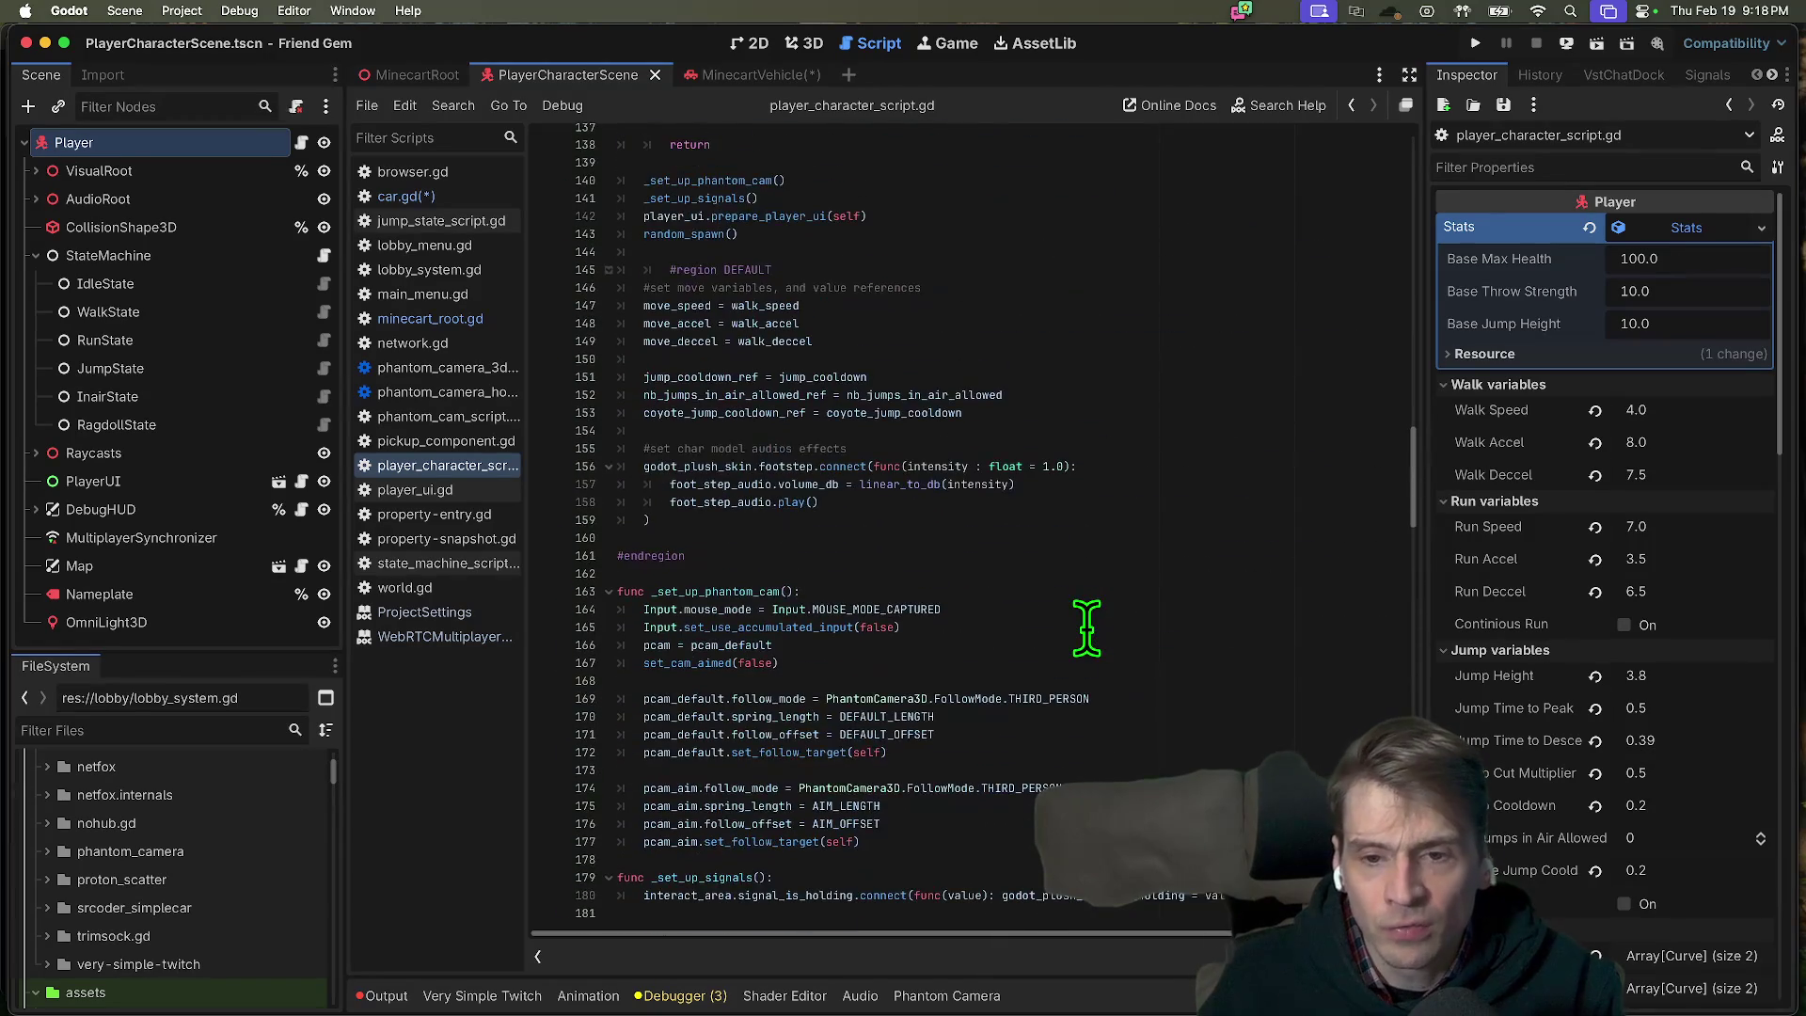
pyautogui.scroll(-5, 1087, 628)
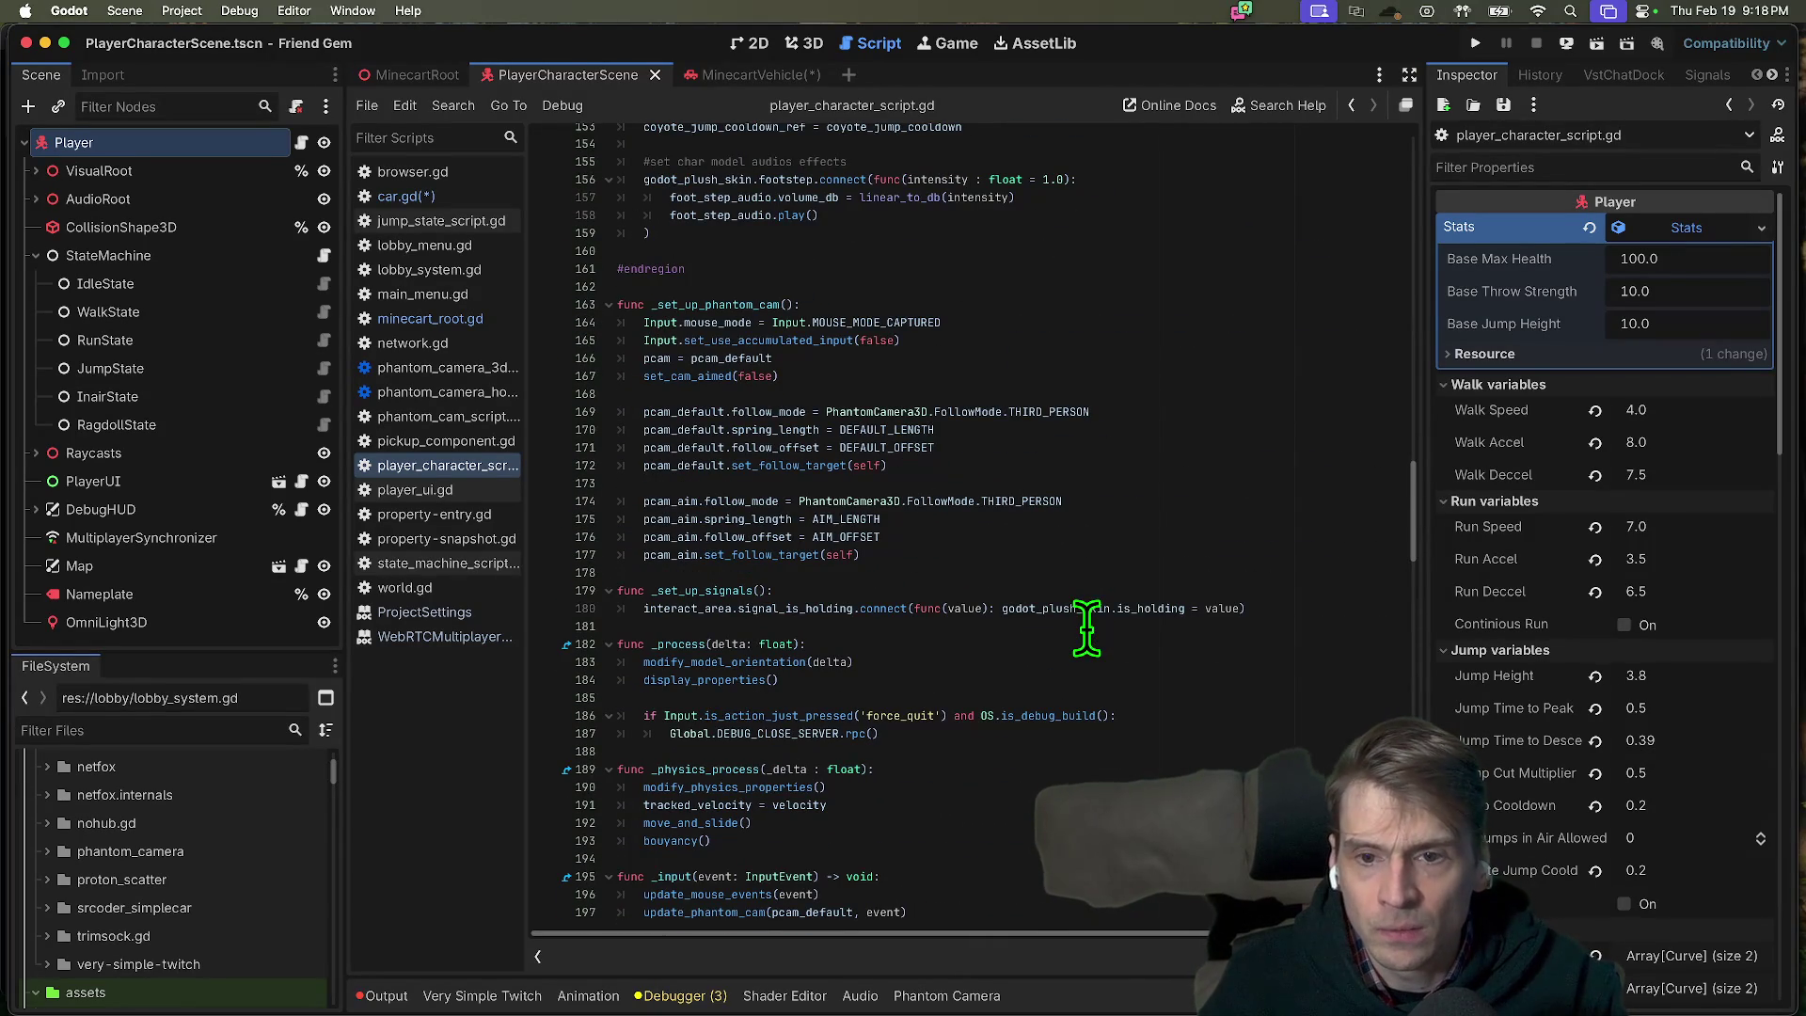
pyautogui.scroll(15, 1086, 628)
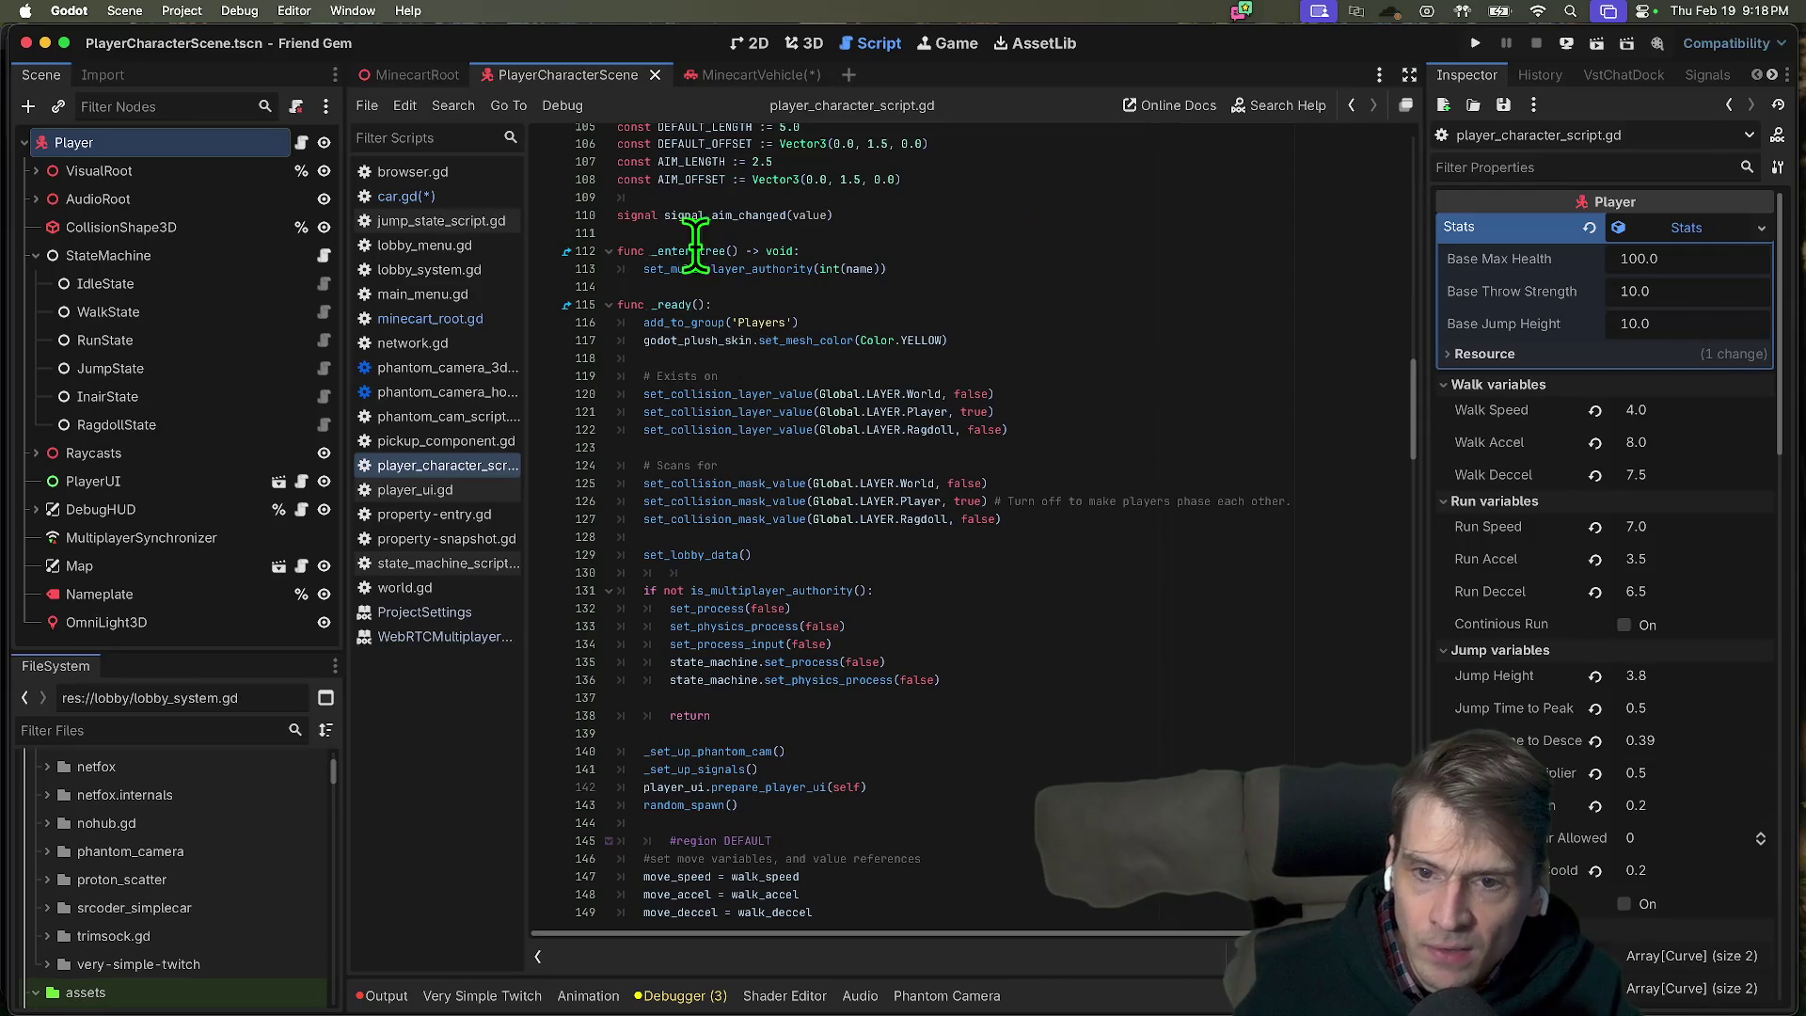
pyautogui.moveTo(643, 590); pyautogui.dragTo(1205, 583)
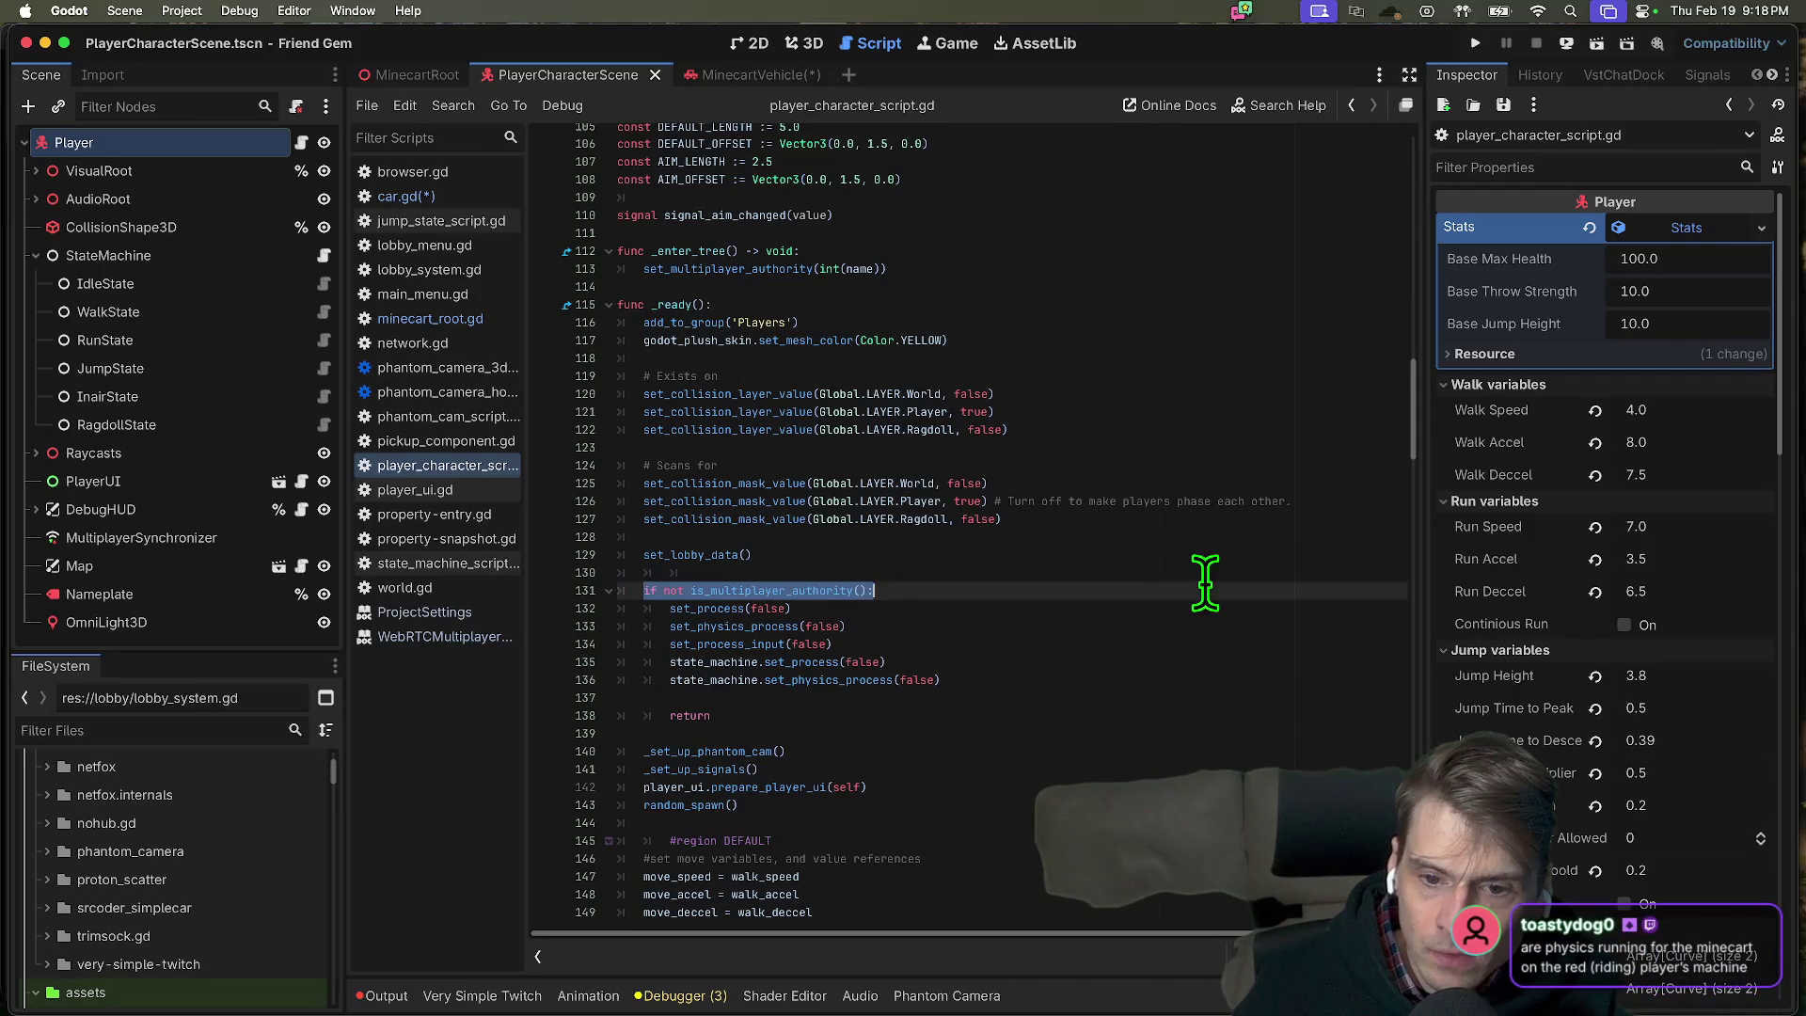
pyautogui.click(1262, 608)
pyautogui.click(1261, 626)
pyautogui.tripleClick(1261, 626)
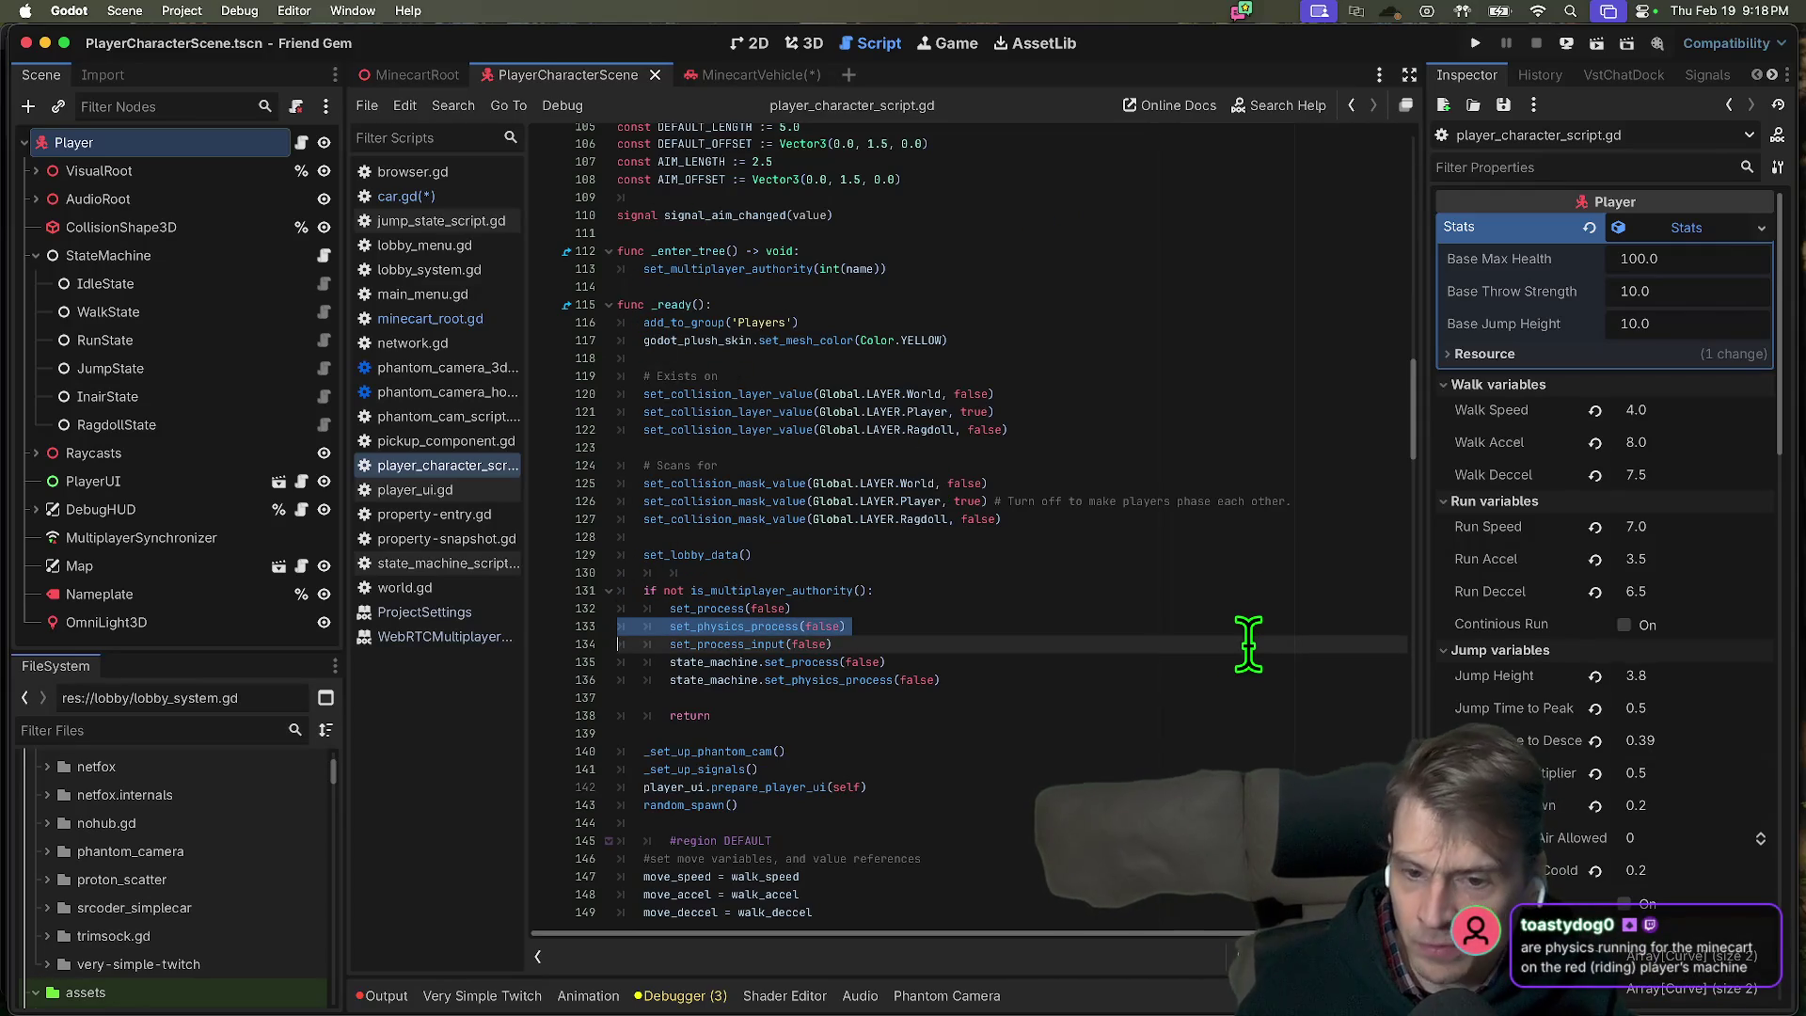
pyautogui.tripleClick(1250, 643)
pyautogui.click(1249, 644)
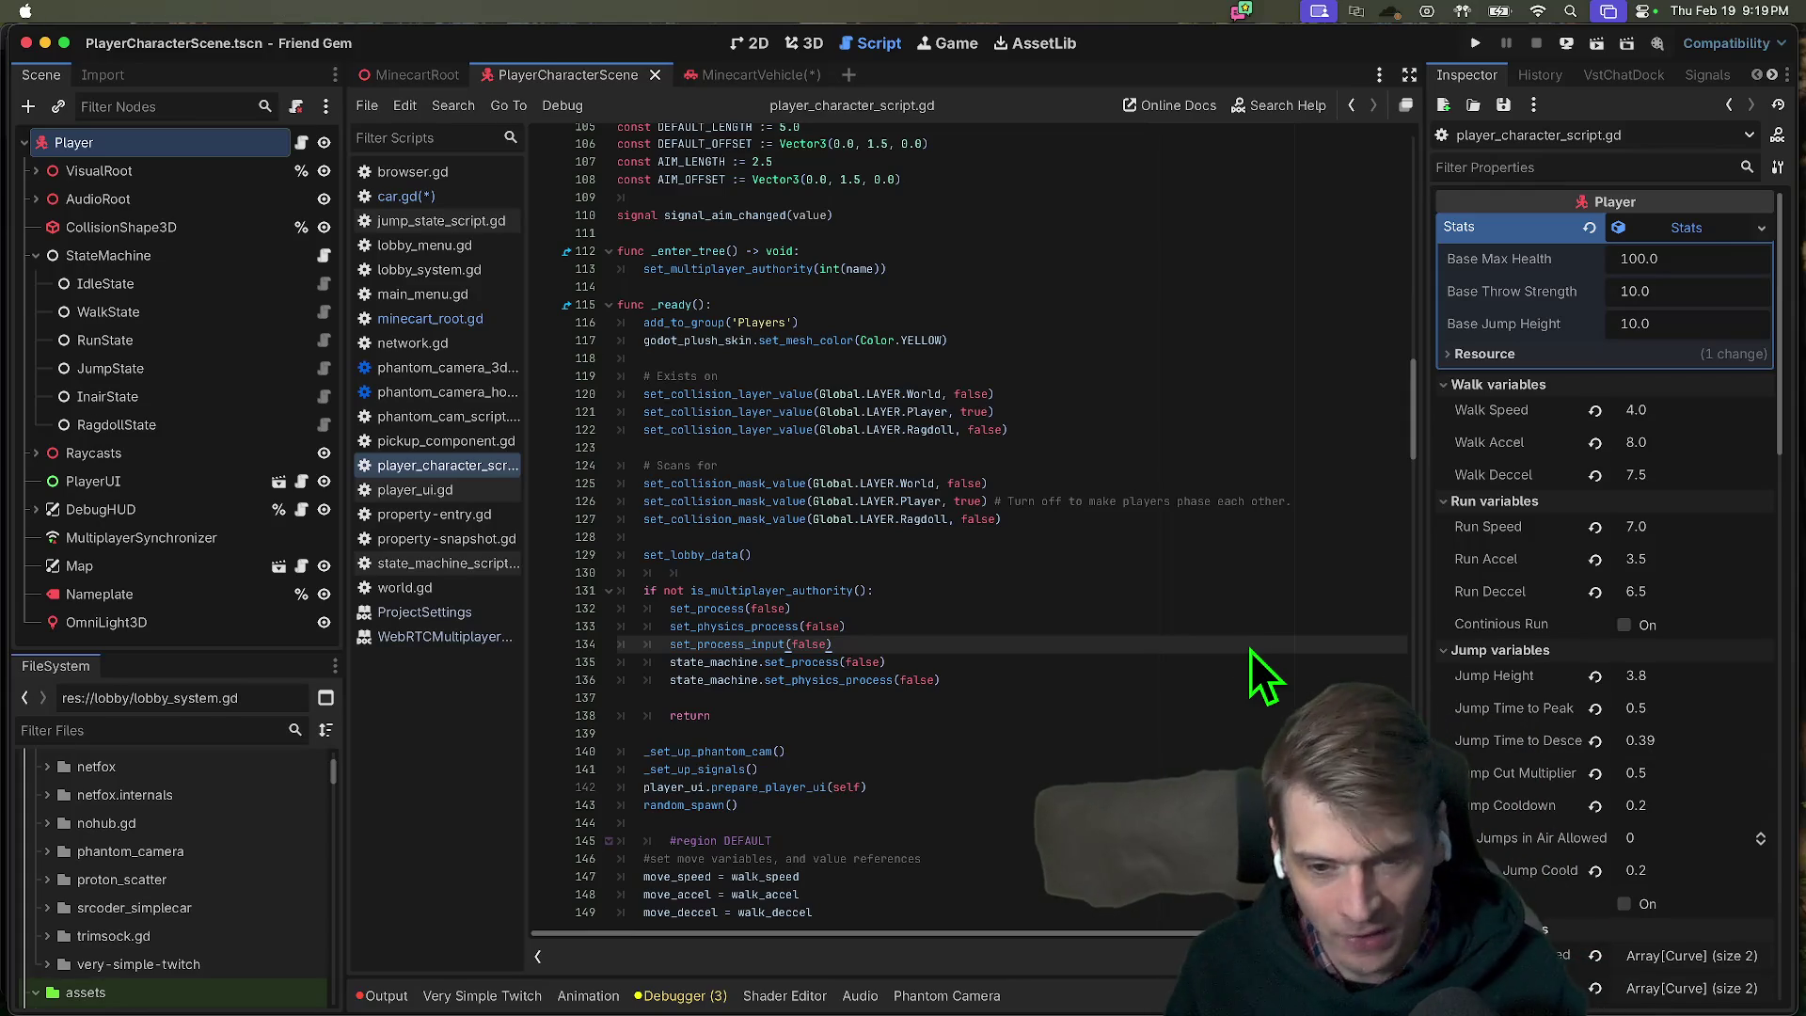
# Step: Run the project briefly, stop it, and delete the broken visual_position line from car.gd
pyautogui.press('super+b')
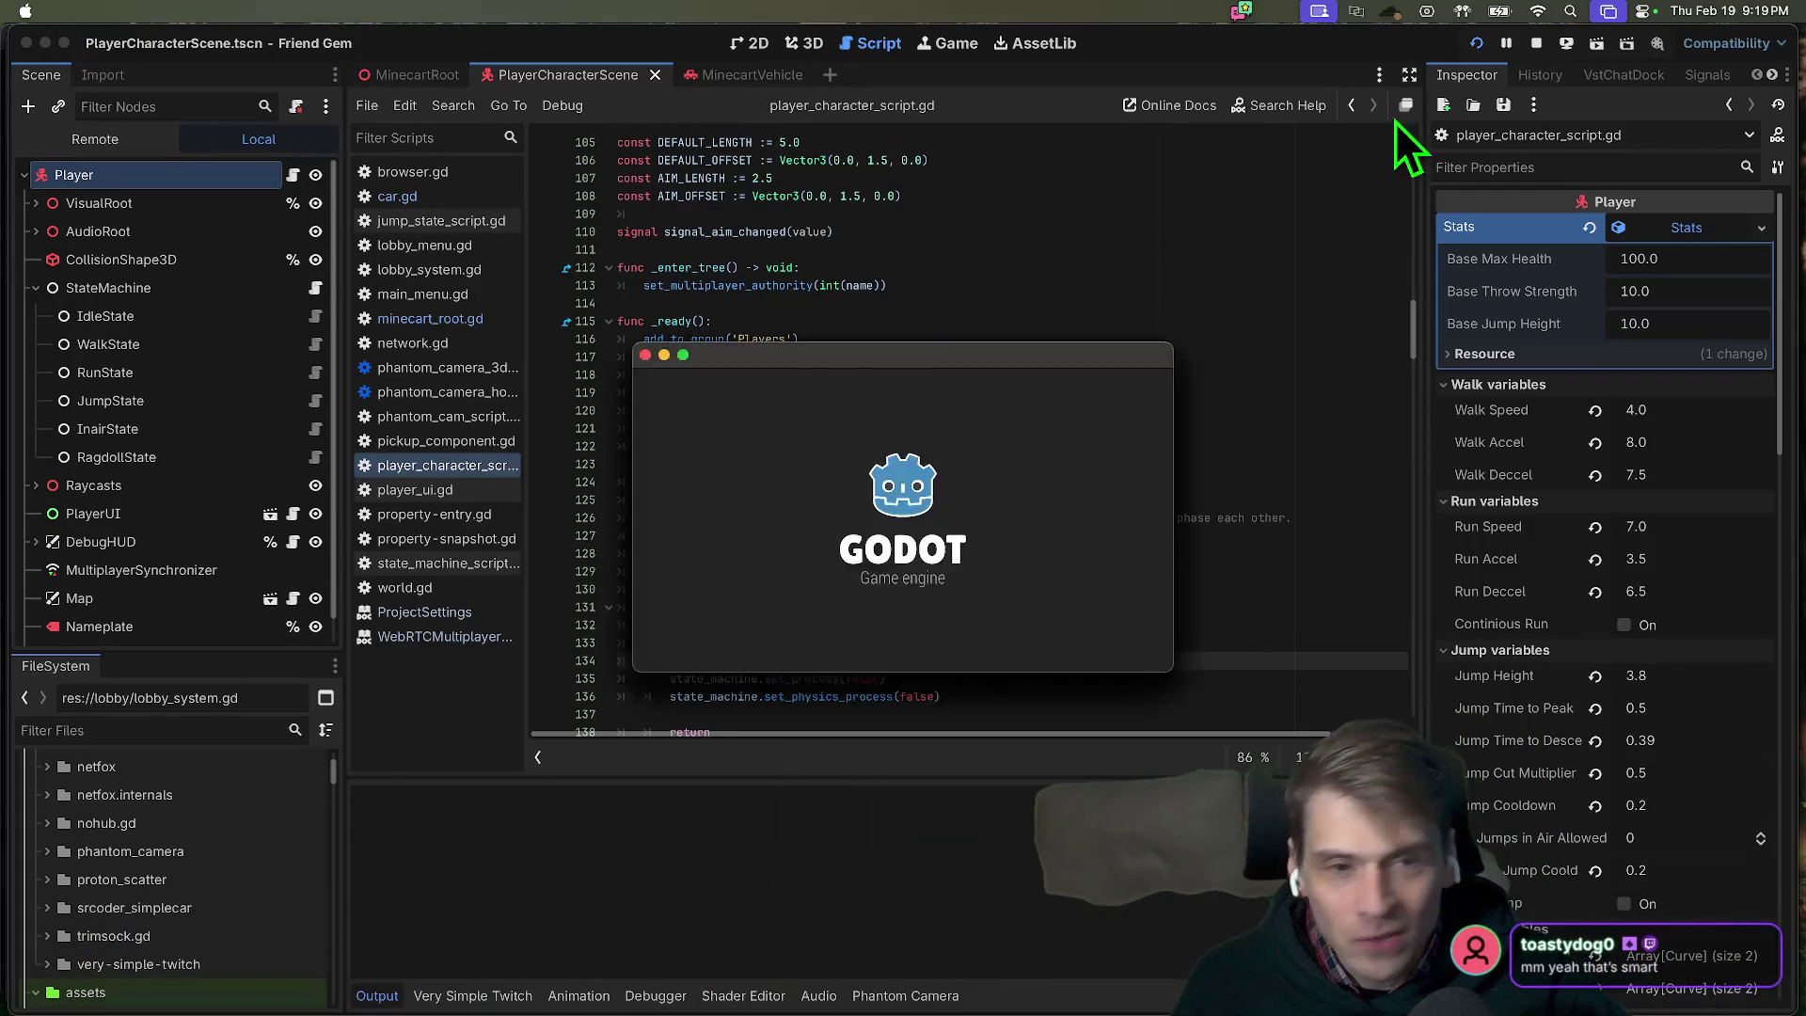
pyautogui.click(1535, 42)
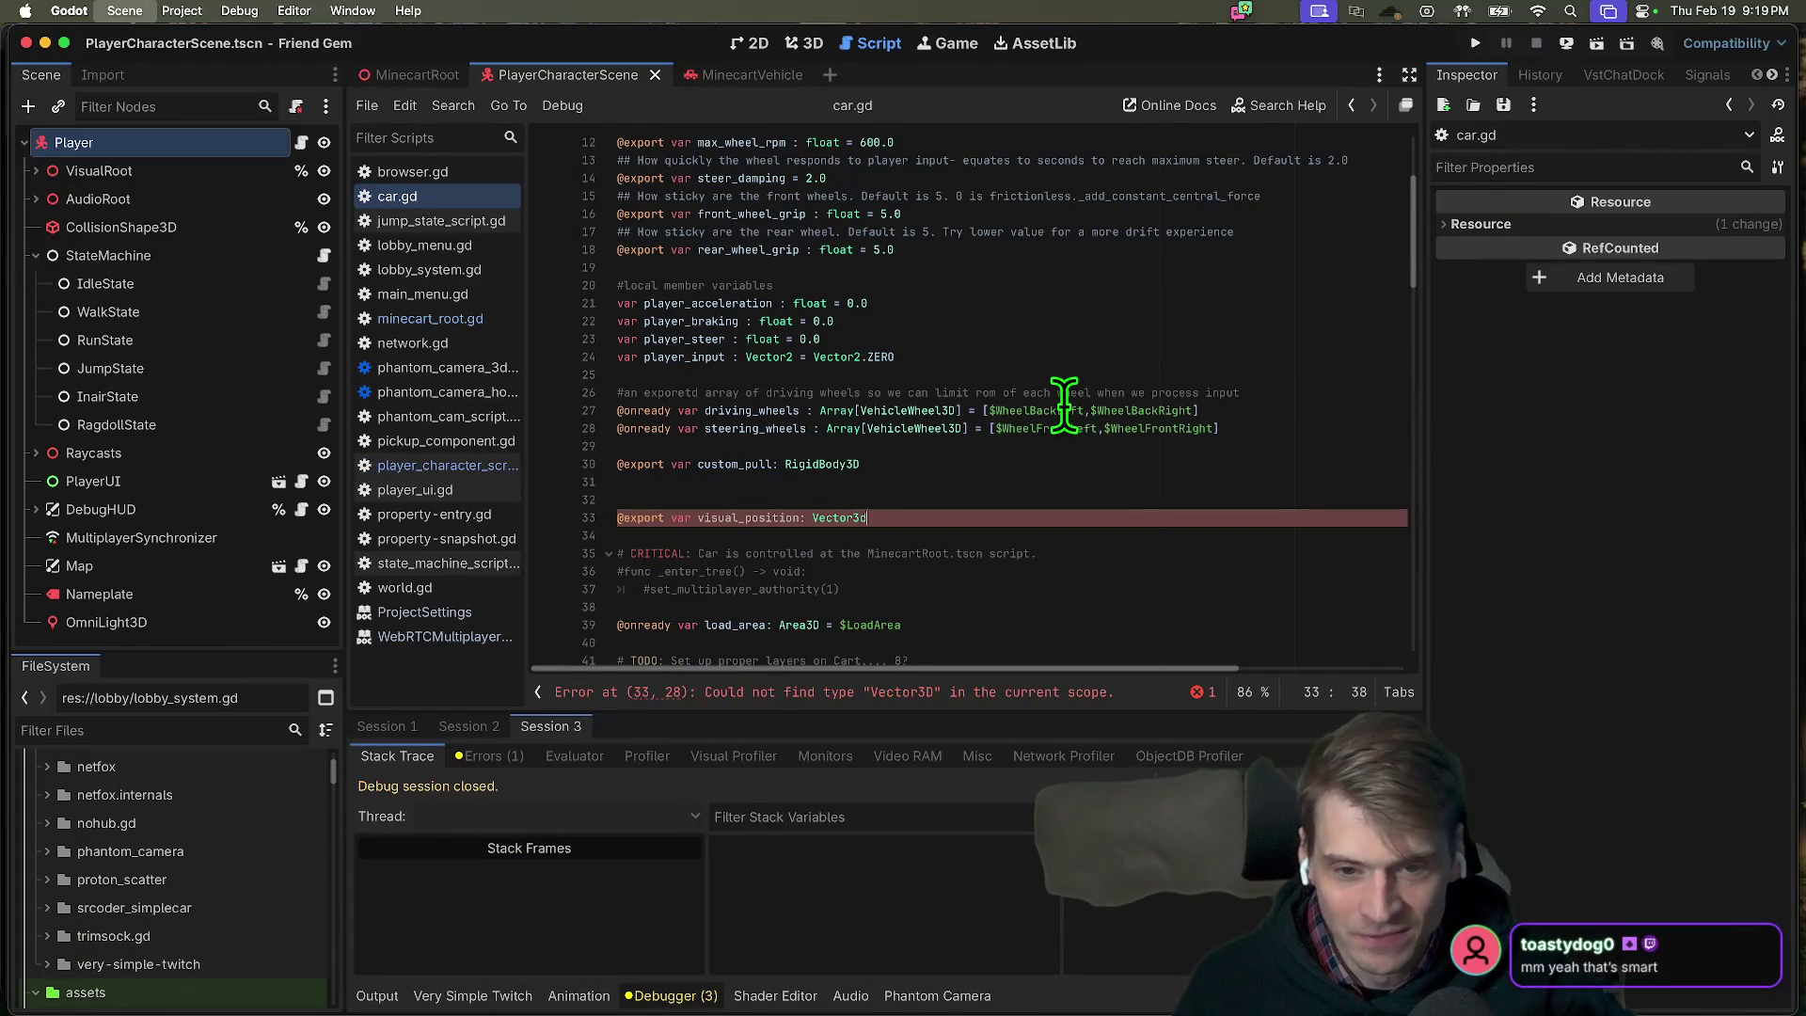
pyautogui.press('super+shift+k')
# Step: Switch from Godot to Finder
pyautogui.press('super+Tab')
pyautogui.press('super+shift+Tab')
pyautogui.press('super+Tab')
pyautogui.press('super+shift+Tab')
pyautogui.press('super+shift+Tab')
pyautogui.click(1039, 499)
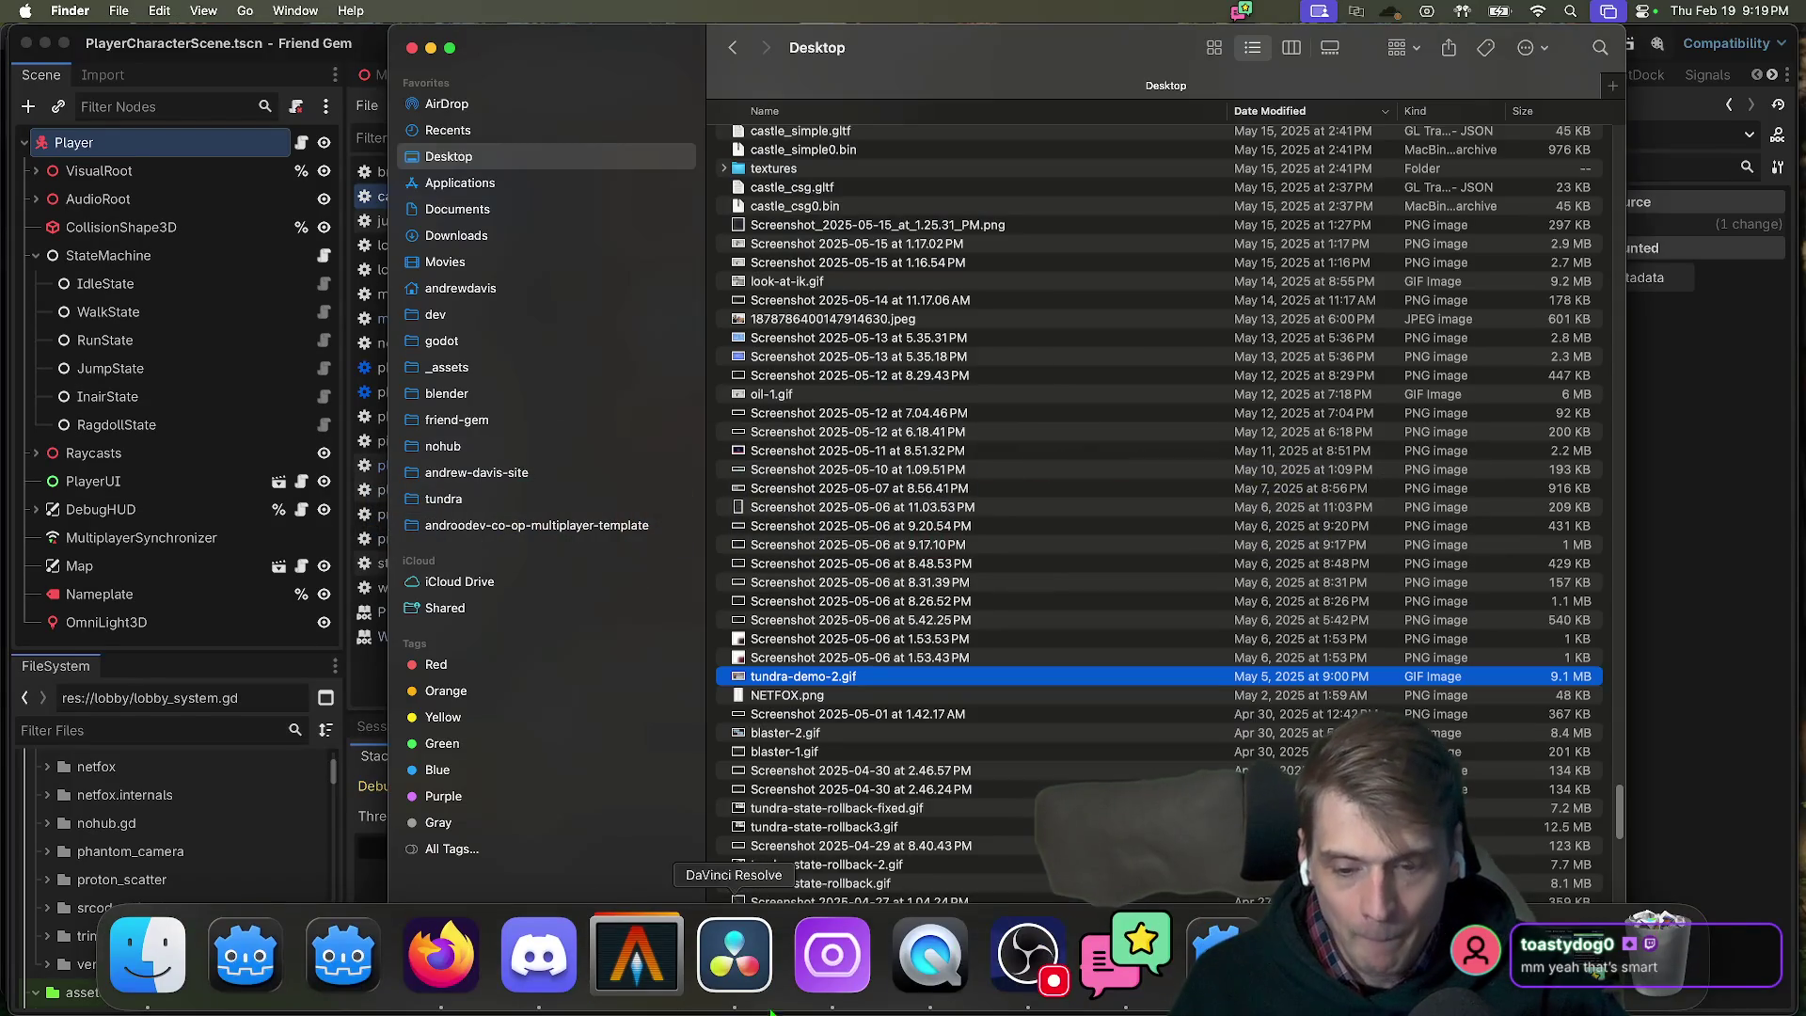
# Step: Browse the Desktop files back to the December 1 12.45.39 PM screen recording
pyautogui.click(1123, 569)
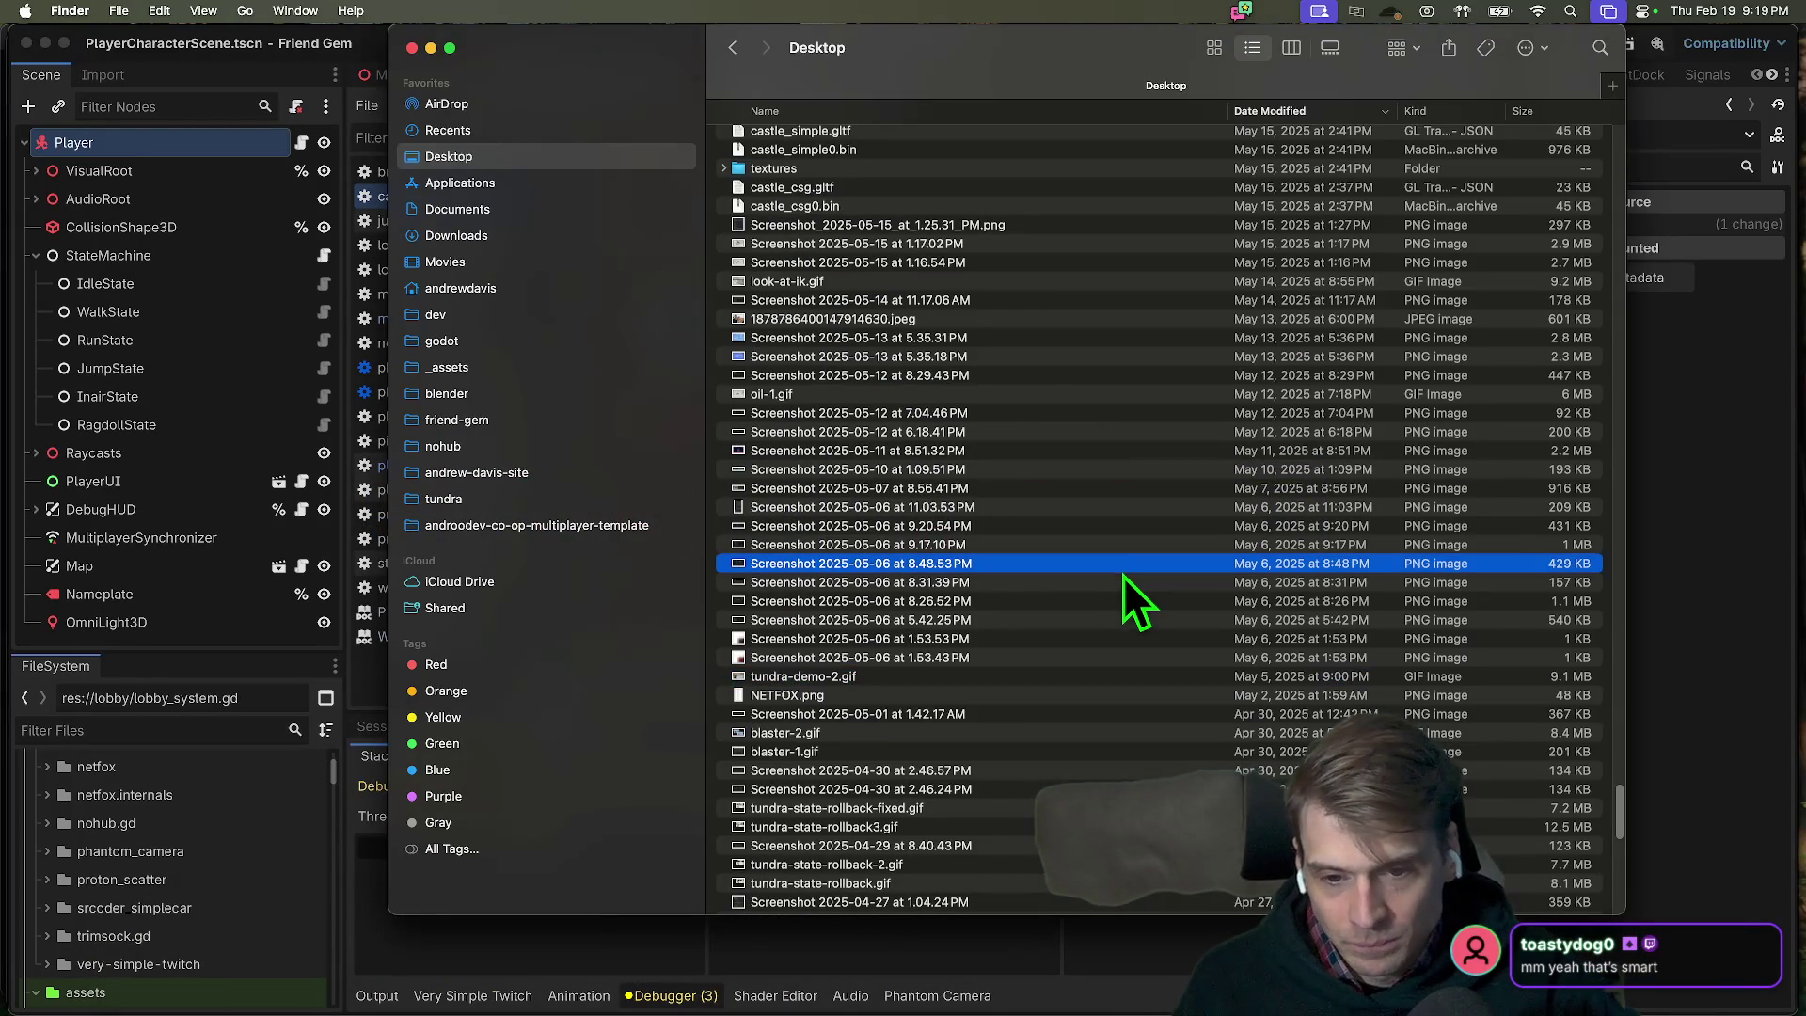
pyautogui.click(1063, 733)
pyautogui.scroll(10, 1091, 403)
pyautogui.scroll(20, 1082, 429)
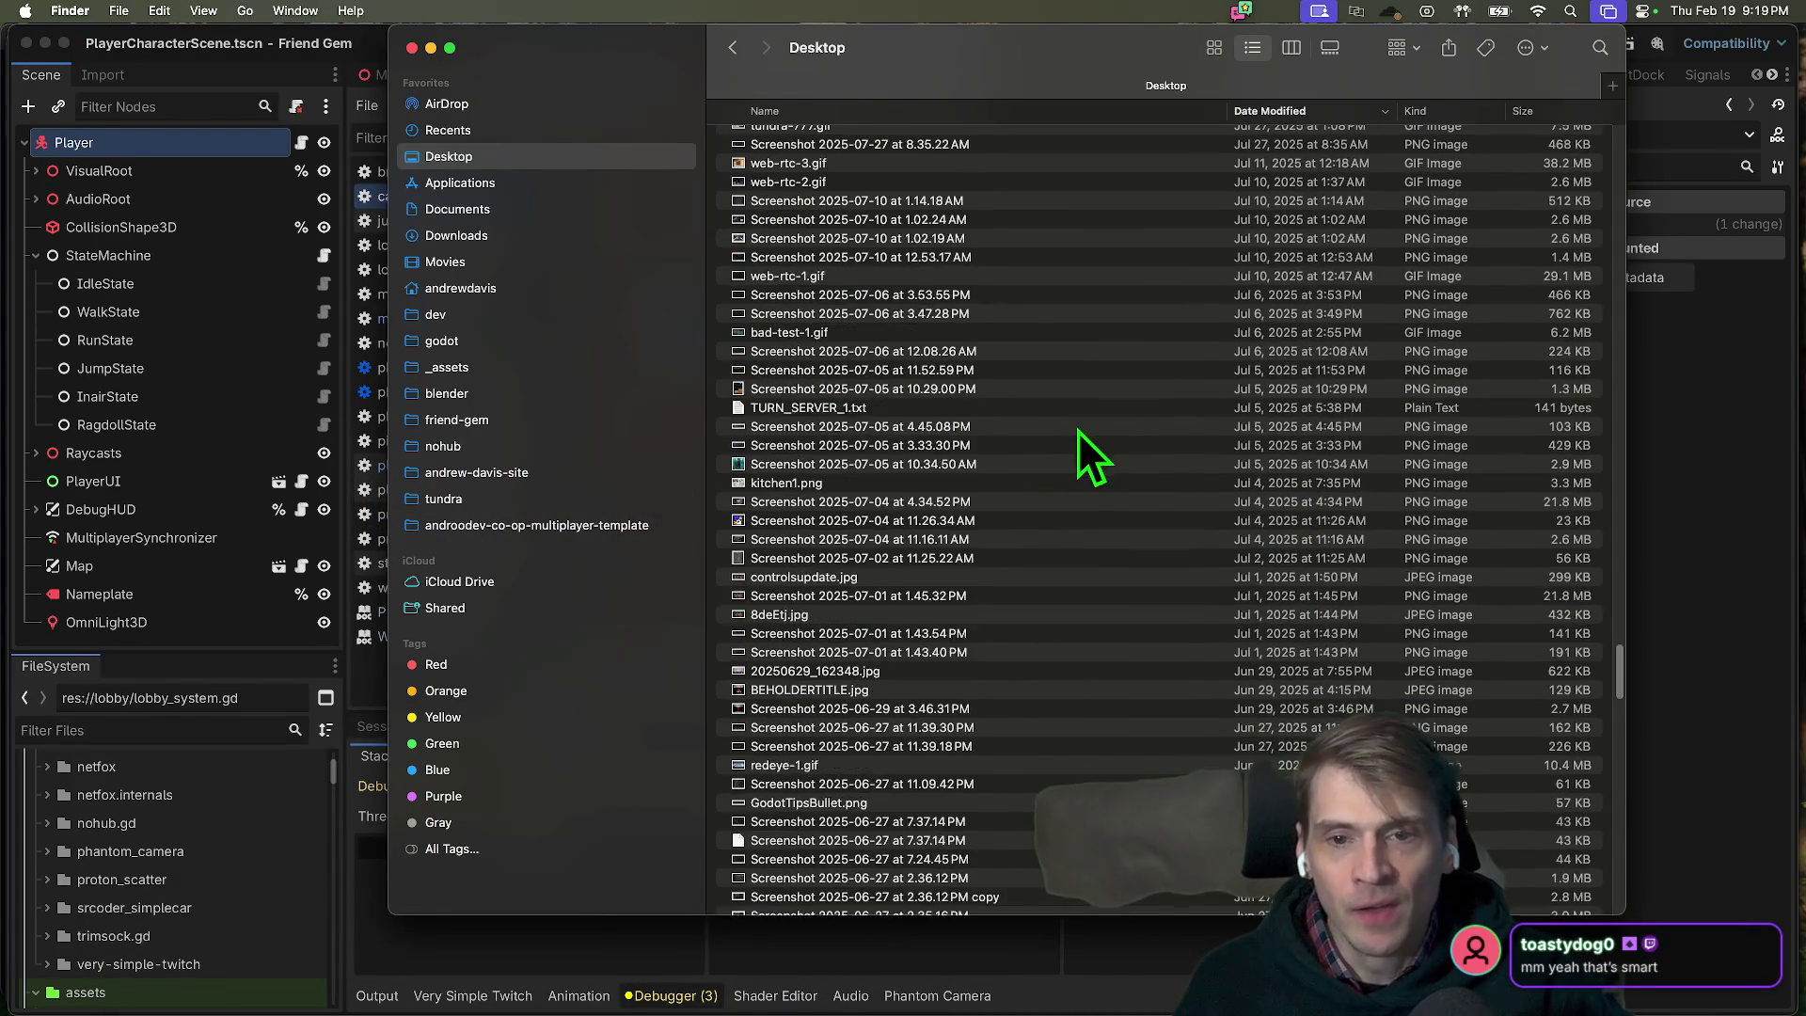
pyautogui.scroll(10, 1061, 454)
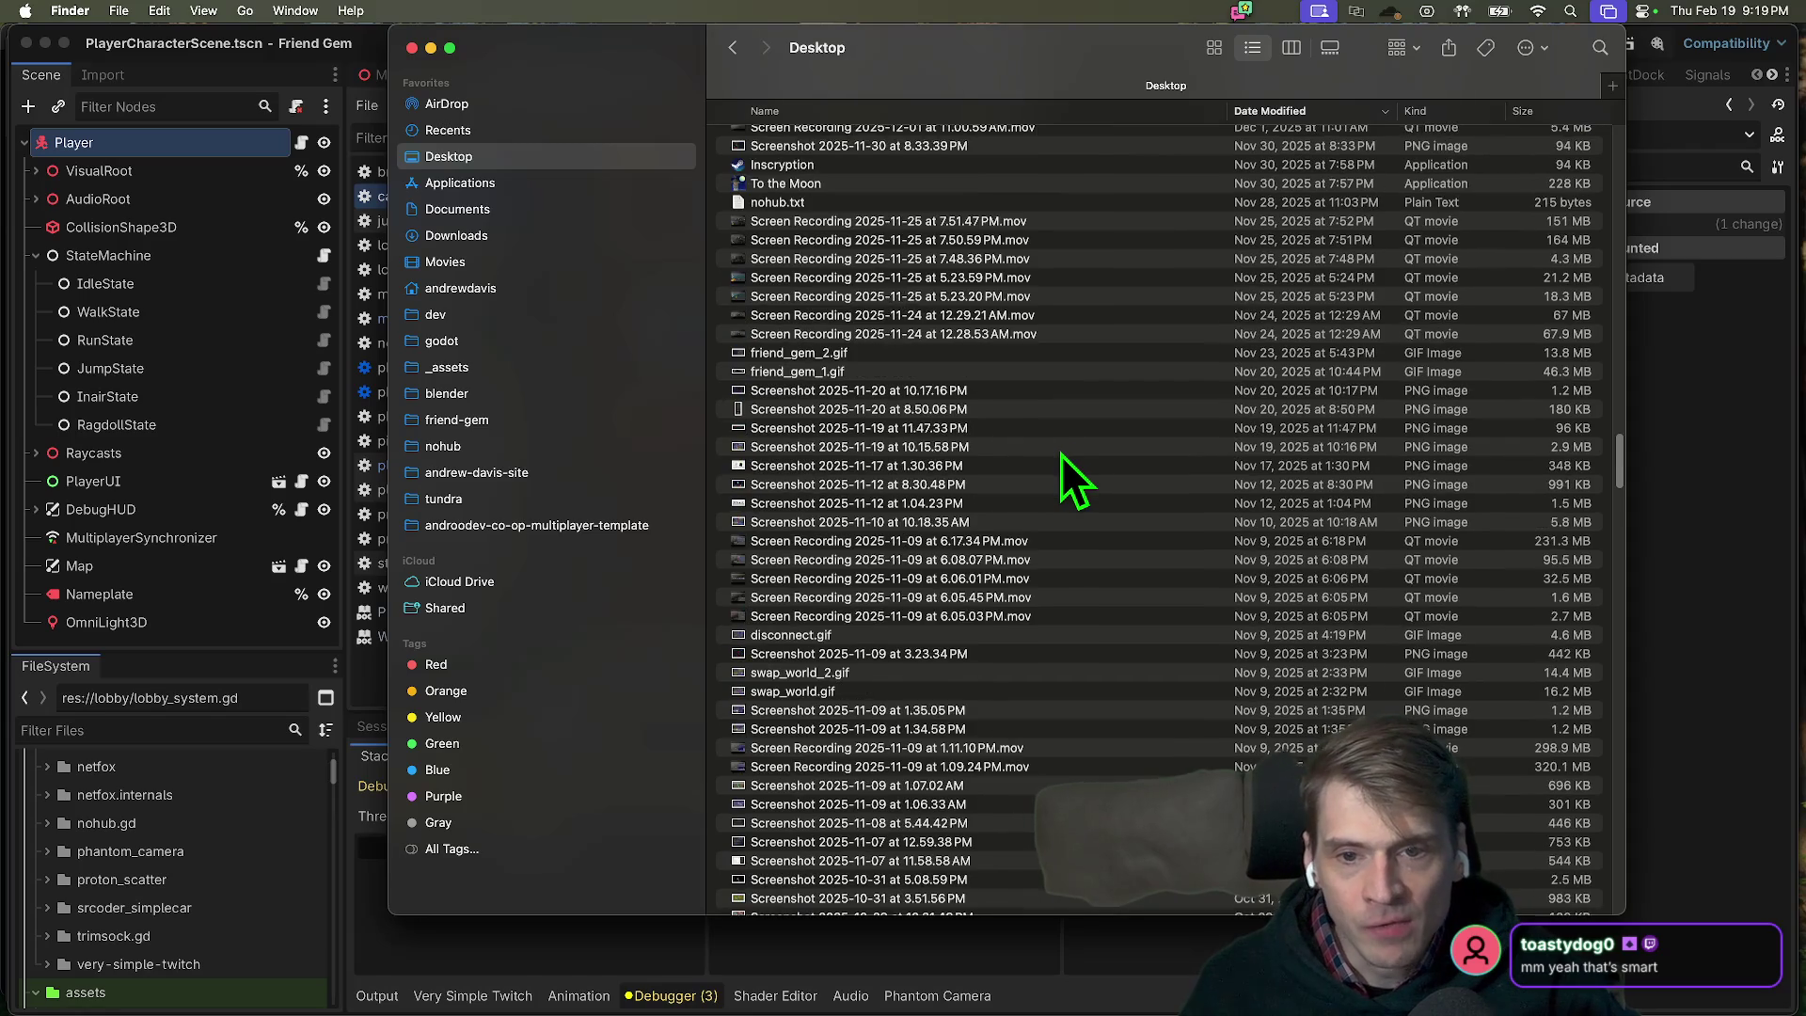
pyautogui.click(1061, 455)
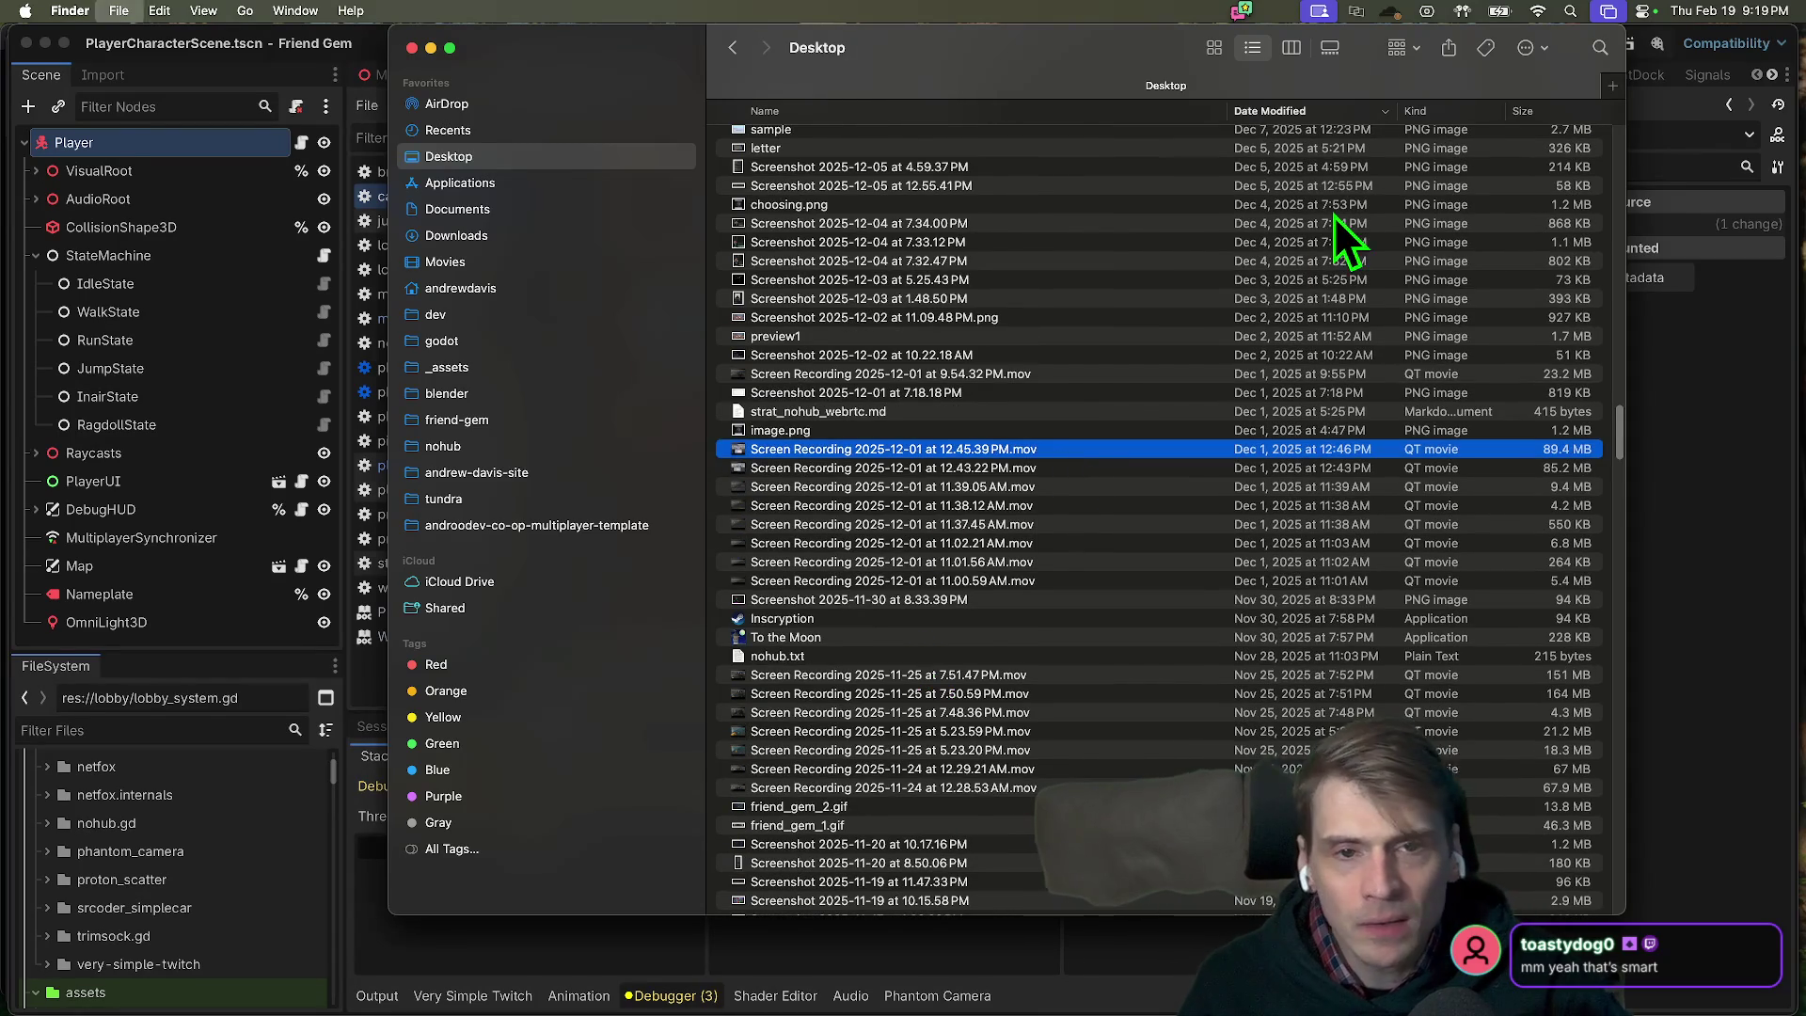
# Step: Leave Finder for Godot, then head to Alacritty in the Dock
pyautogui.press('super+Tab')
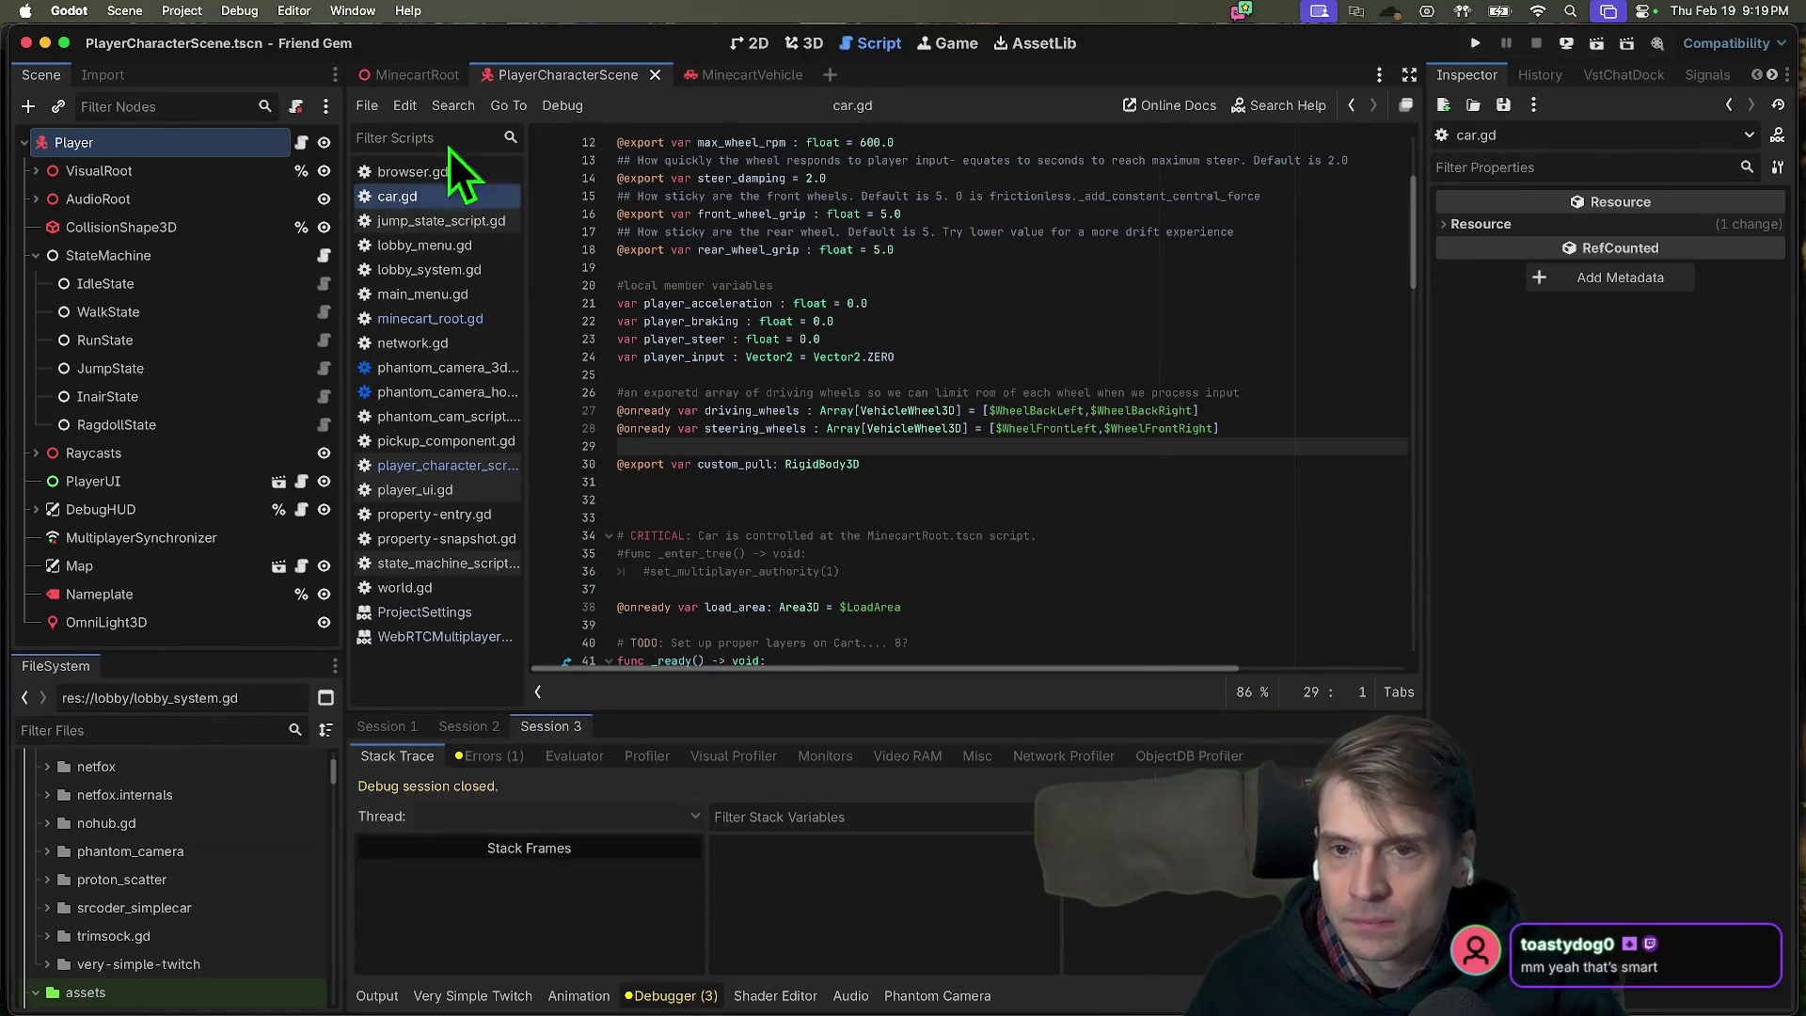
pyautogui.press('super+Tab')
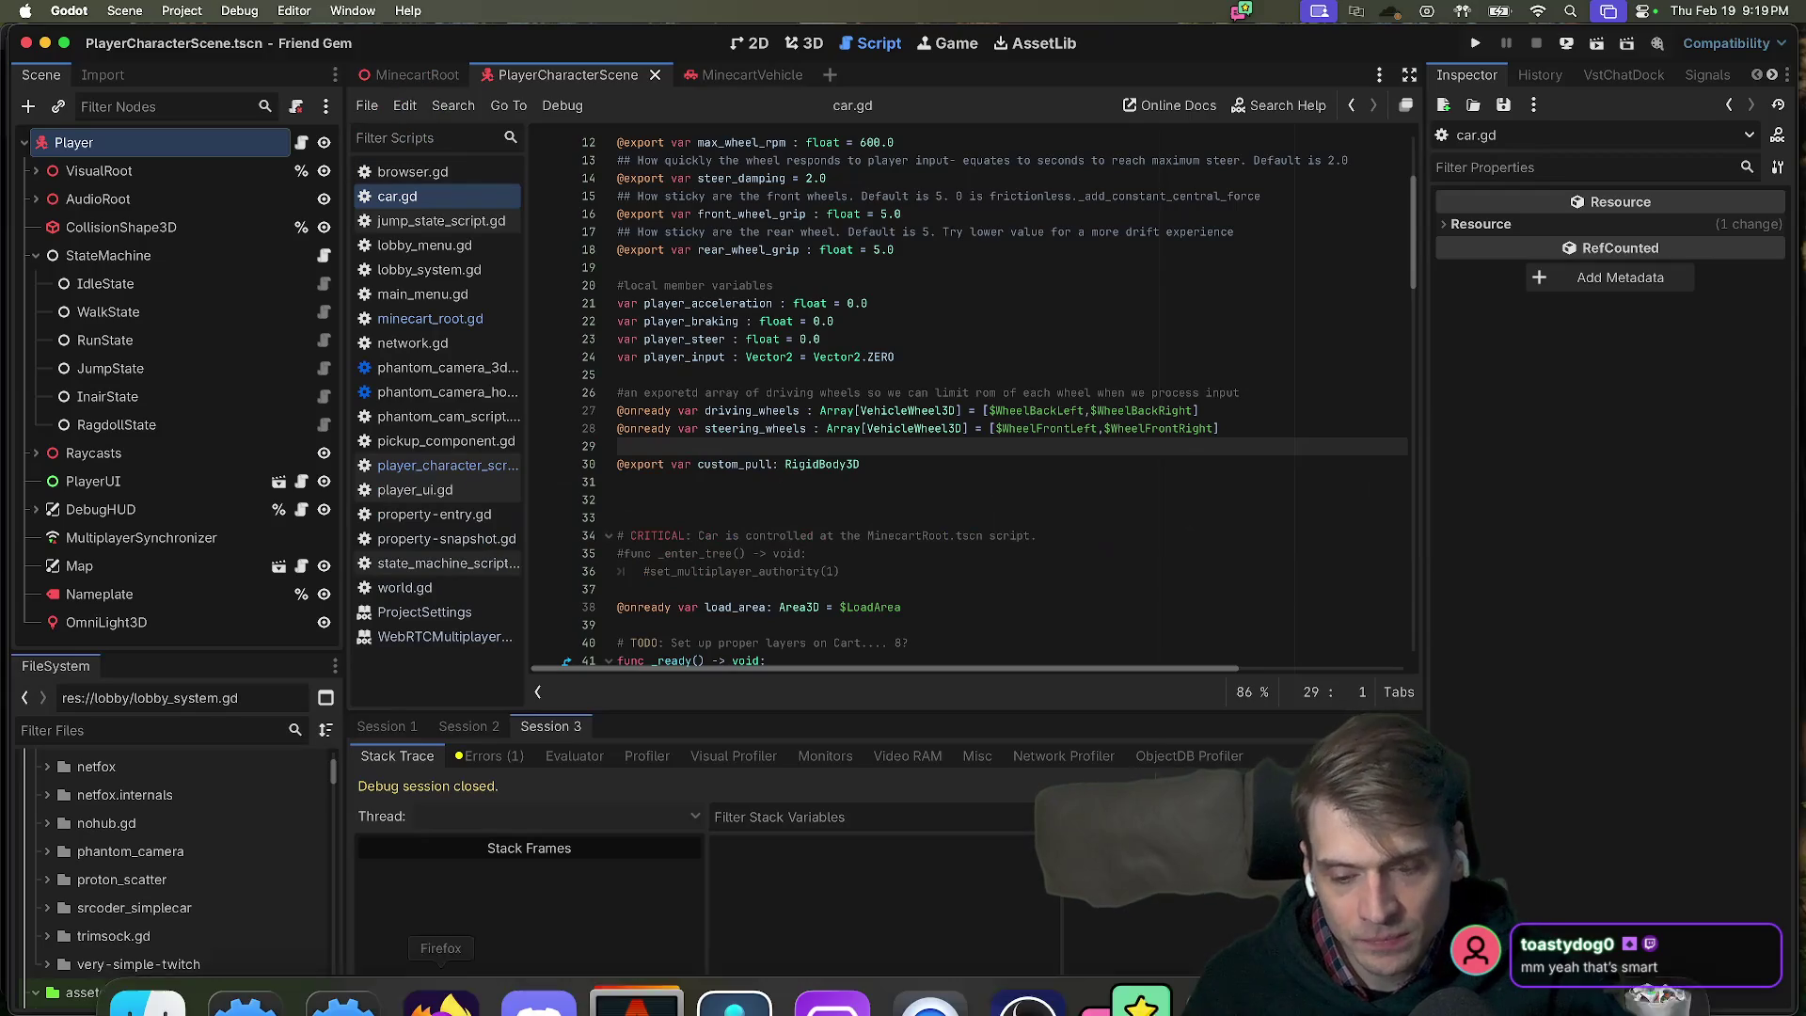
pyautogui.moveTo(637, 955)
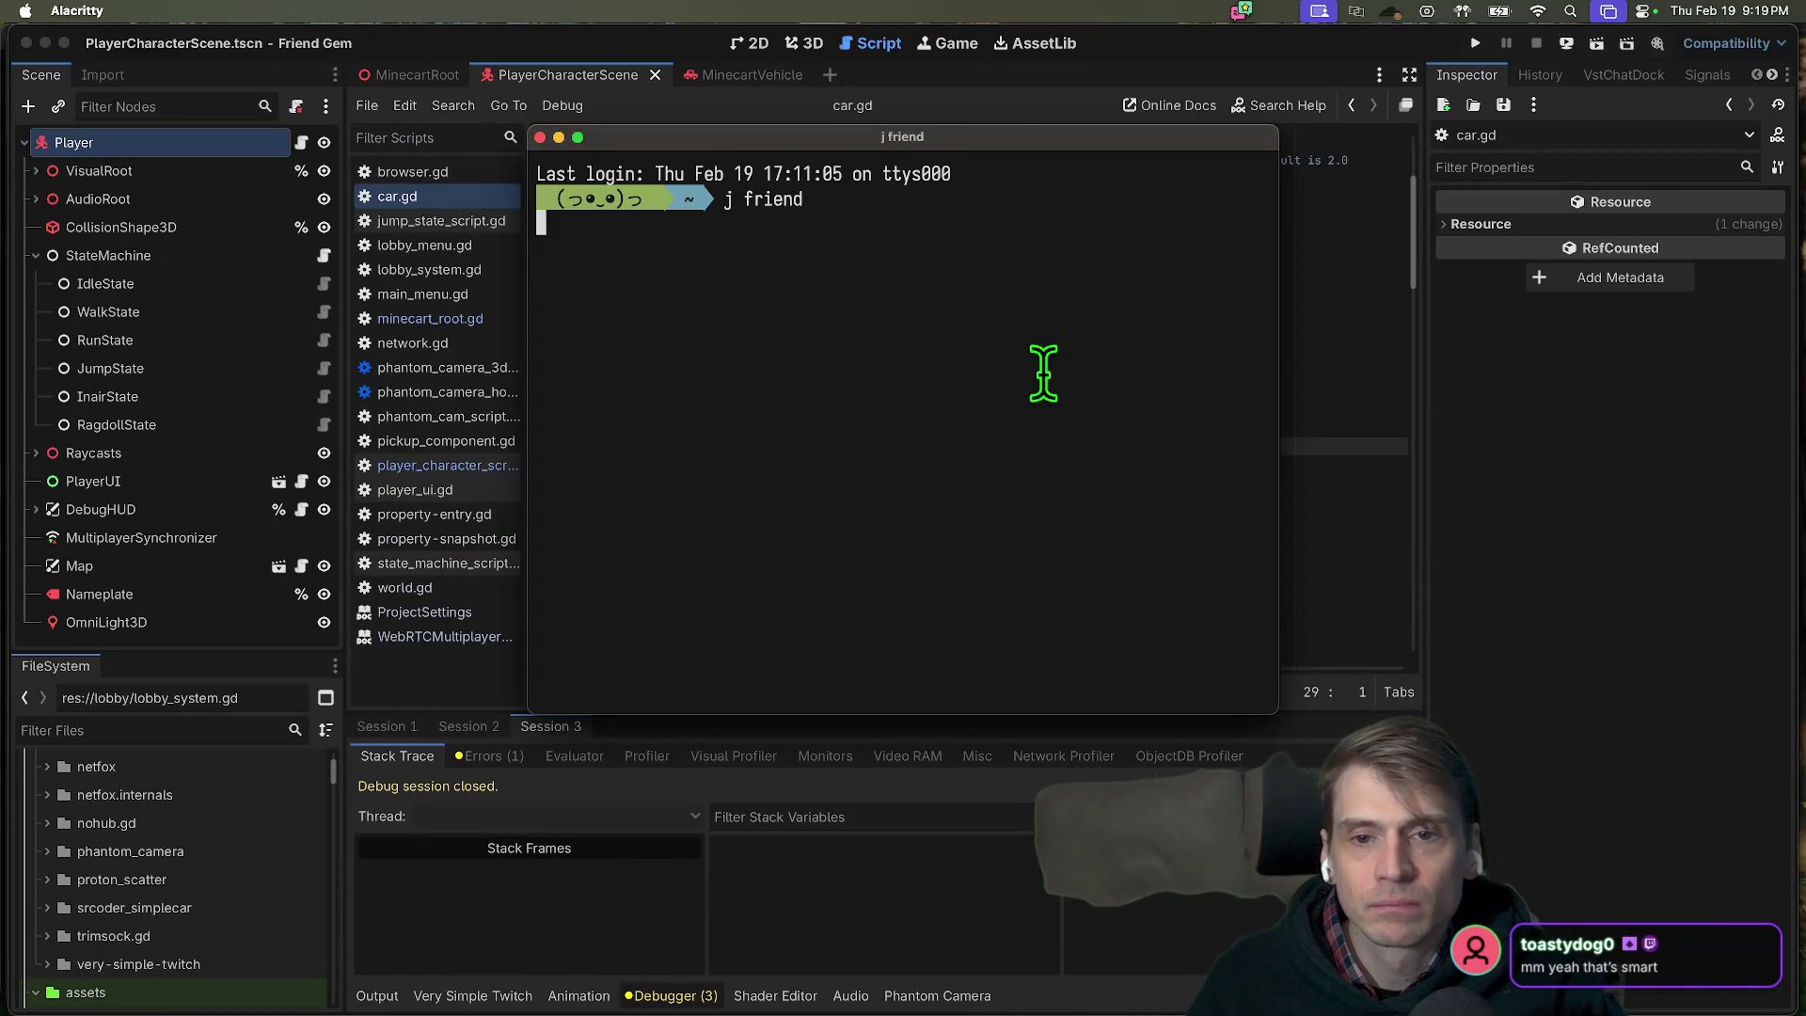
# Step: Jump to friend-gem, run git reset --hard, verify with gst, and clear the terminal
pyautogui.press('Return')
pyautogui.write('g')
pyautogui.press('Return')
pyautogui.write('git')
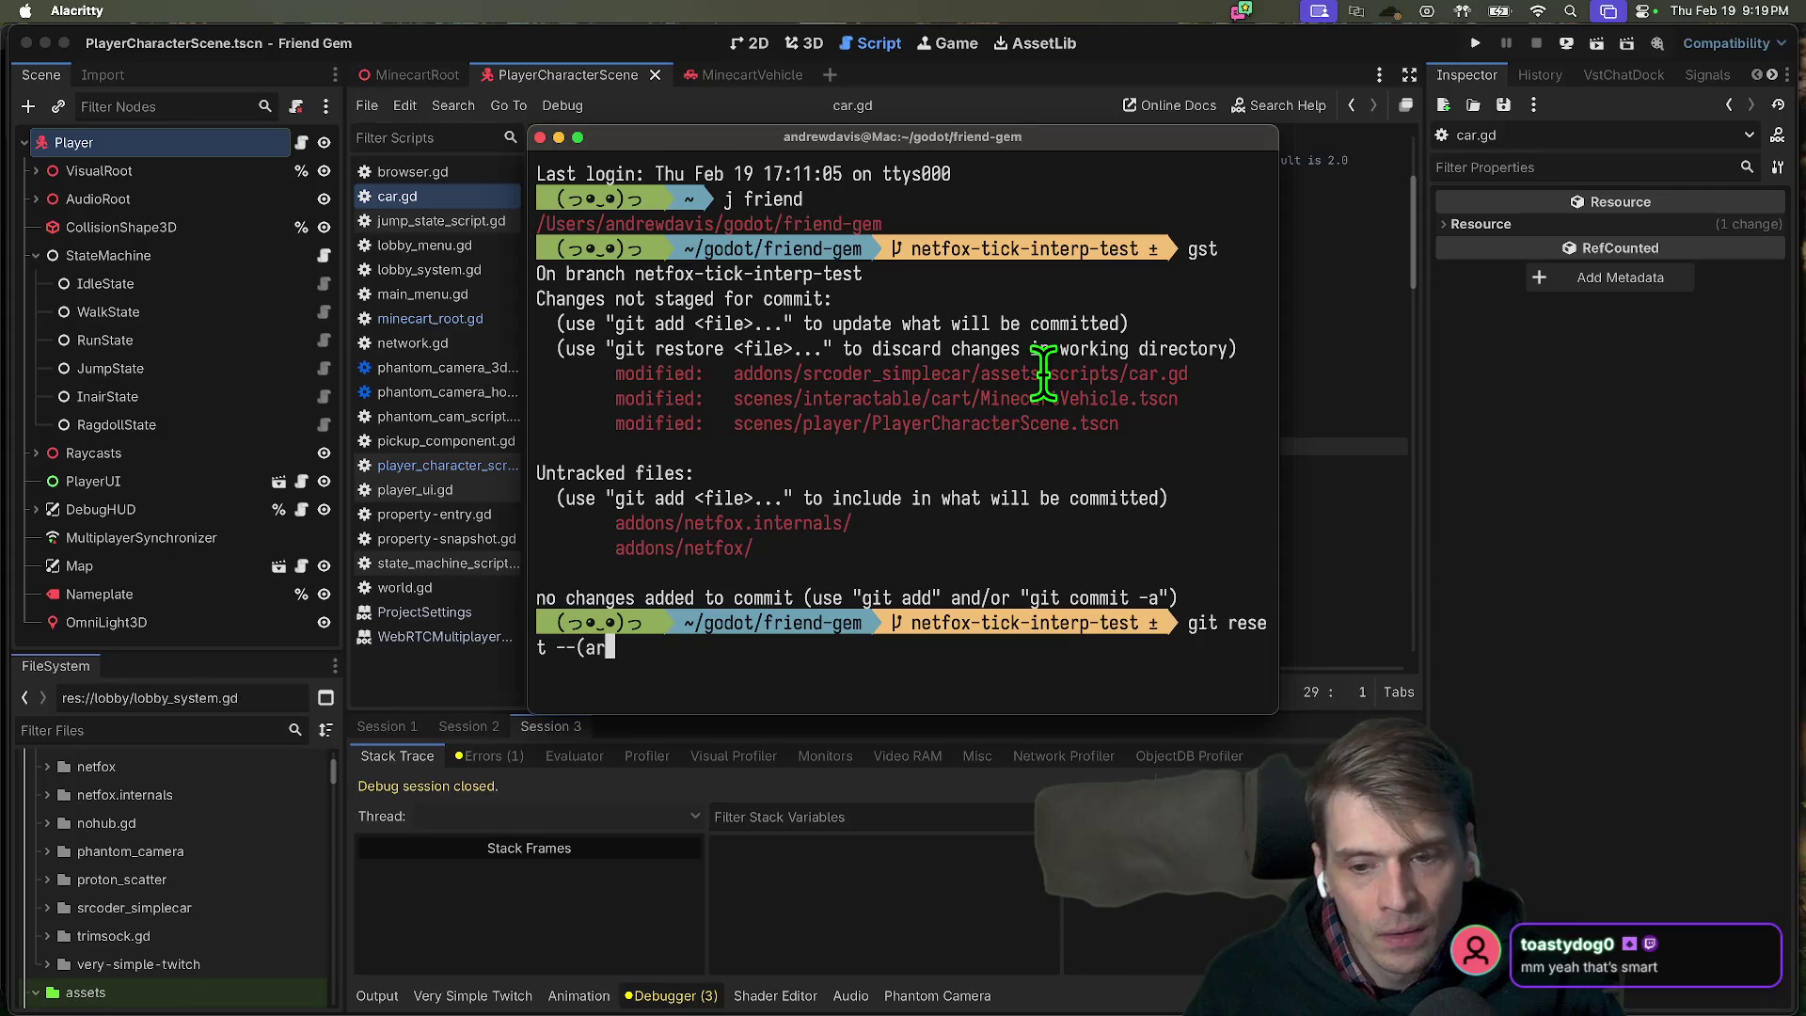
pyautogui.write('d')
pyautogui.press('Return')
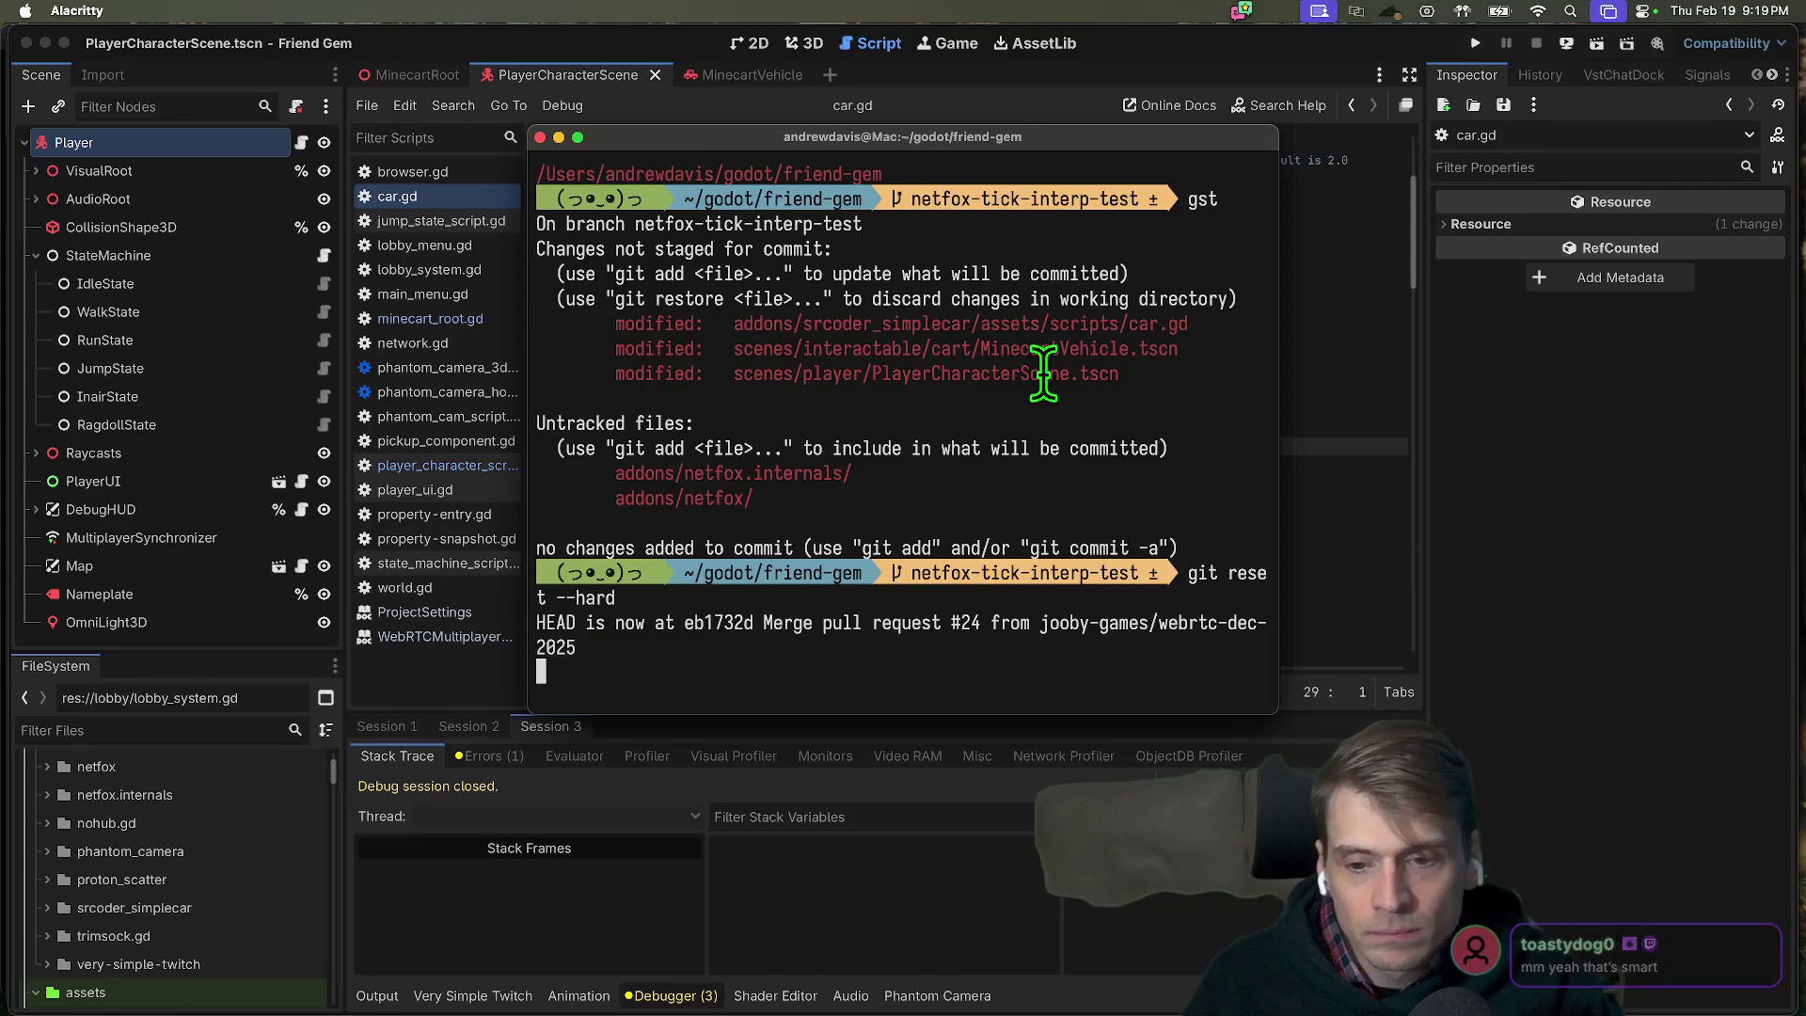
pyautogui.write('gst')
pyautogui.press('Return')
pyautogui.hotkey('ctrl', 'l')
pyautogui.press('super+Tab')
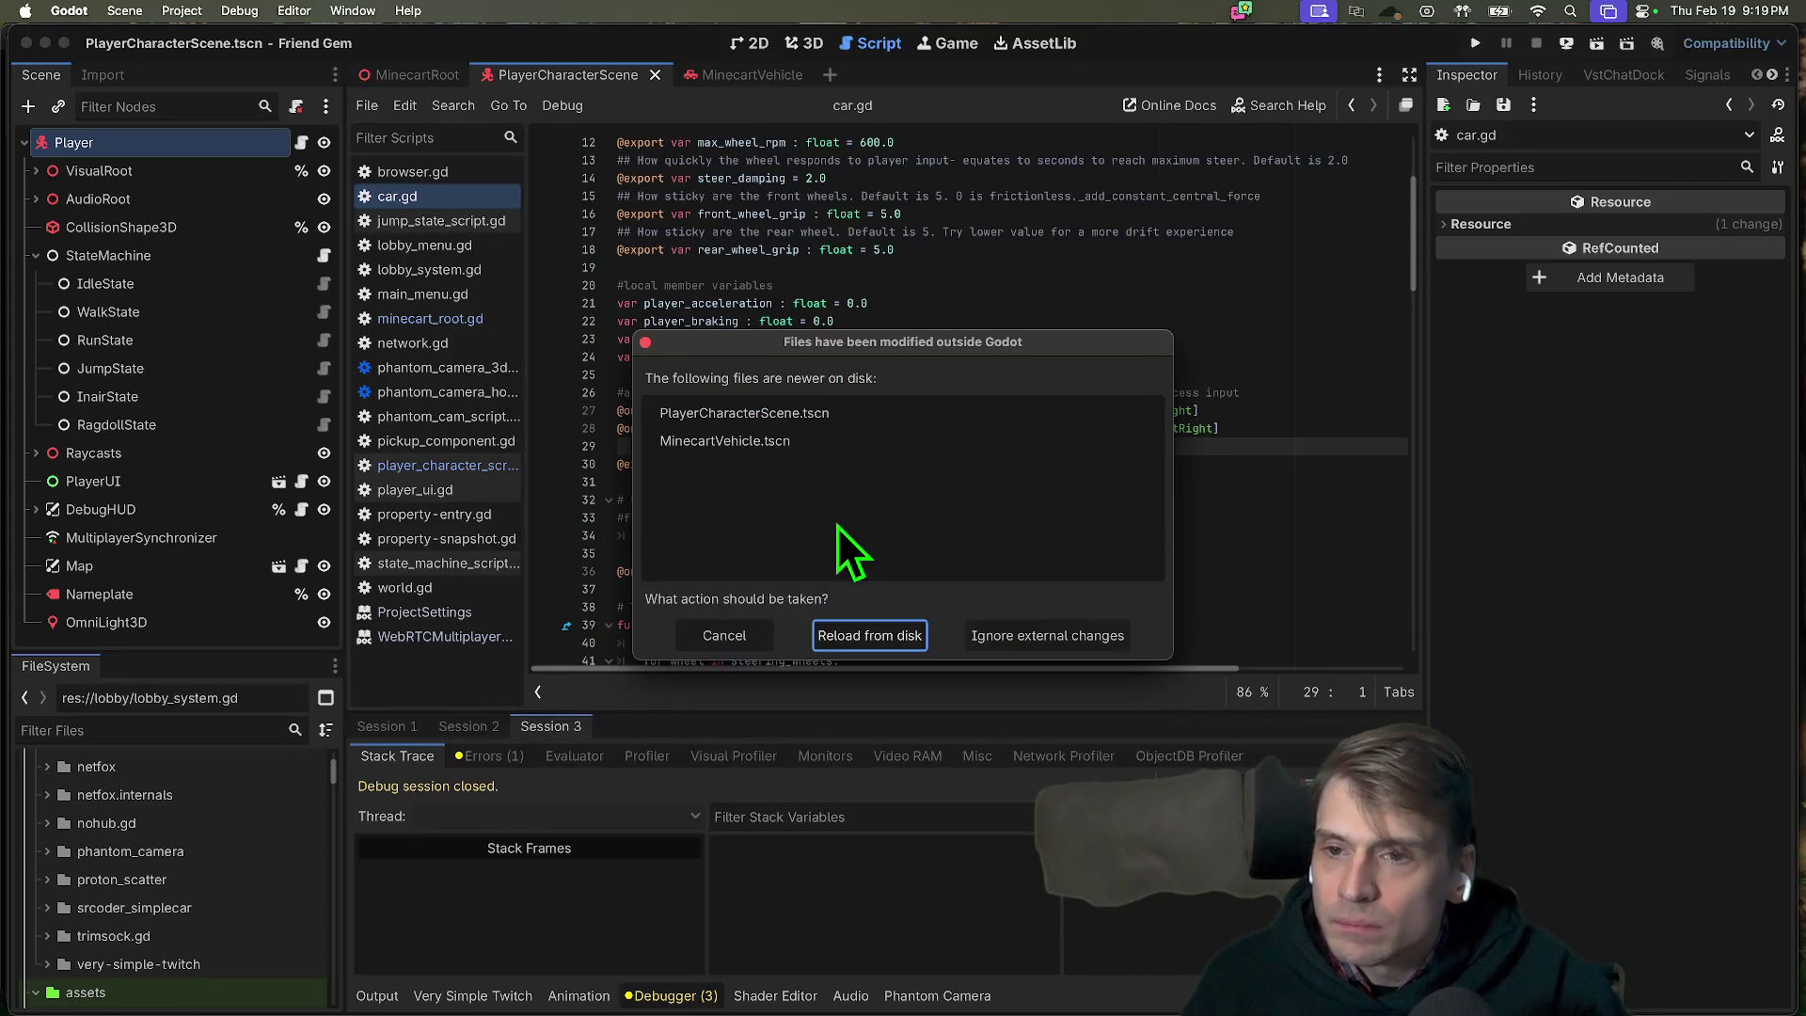
# Step: Reload the changed files and the project, then reopen Friend Gem from the Project Manager
pyautogui.click(867, 587)
pyautogui.click(174, 10)
pyautogui.click(188, 267)
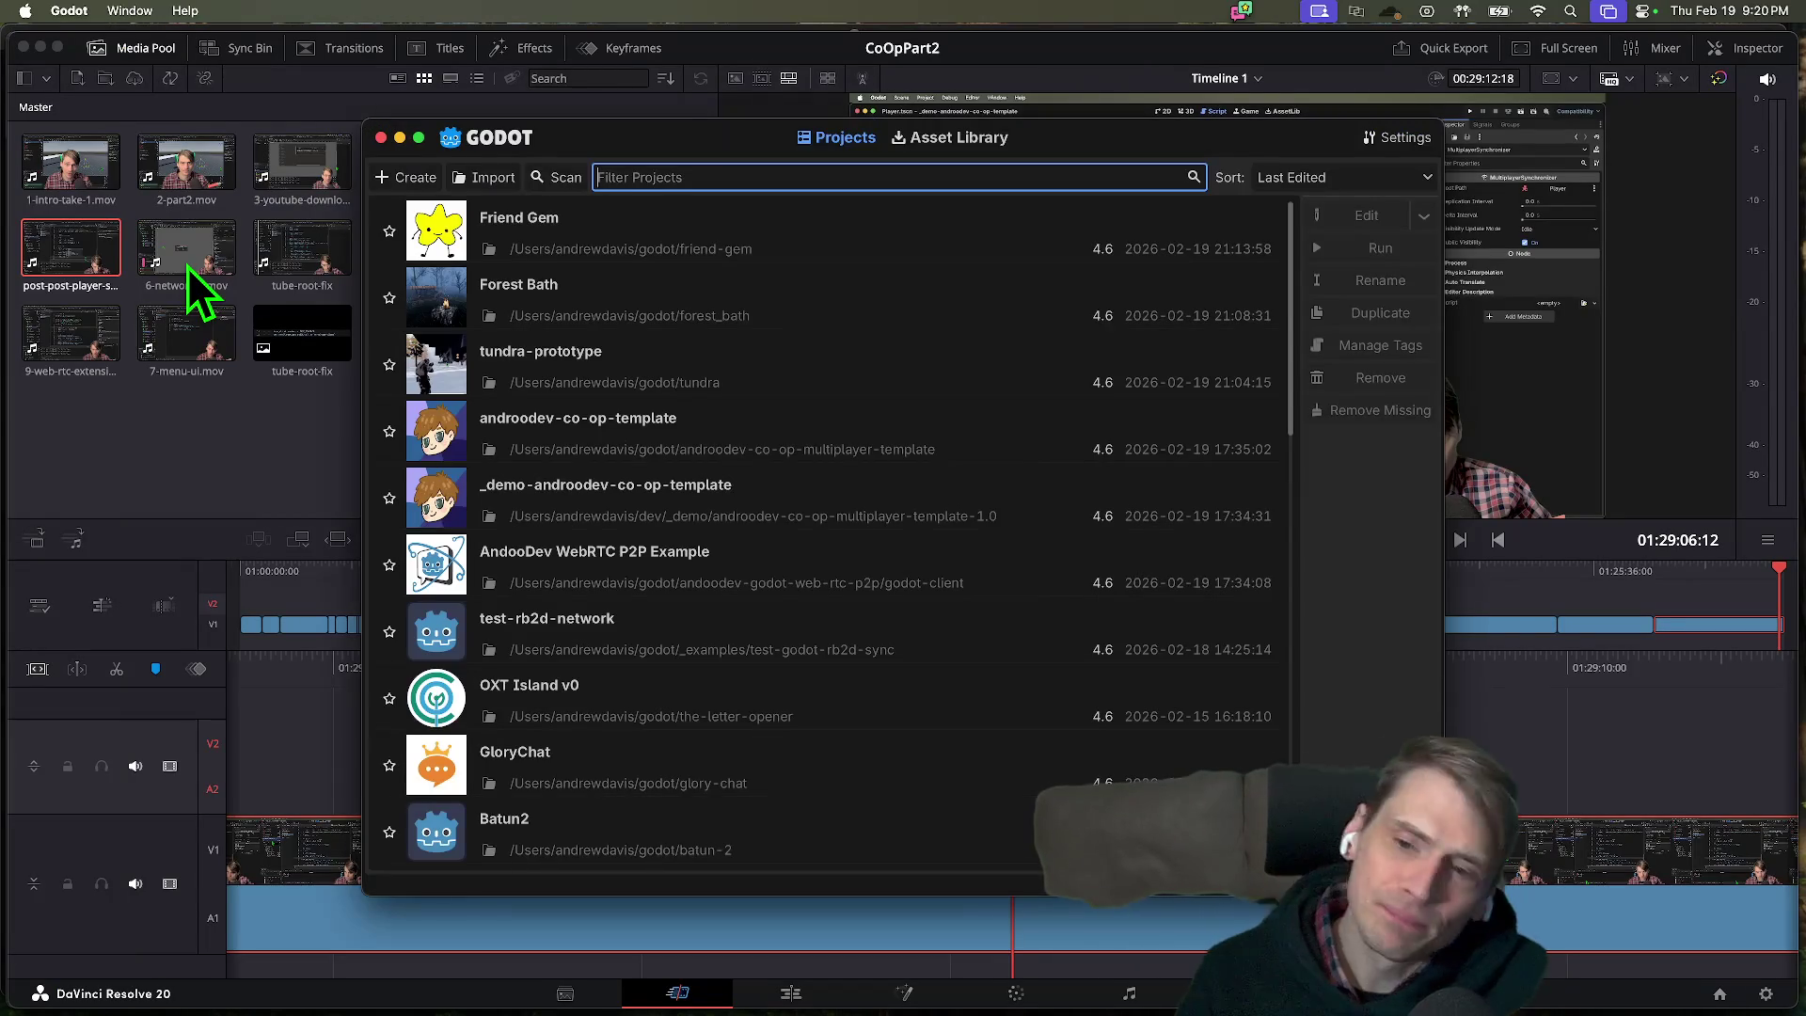
pyautogui.doubleClick(670, 234)
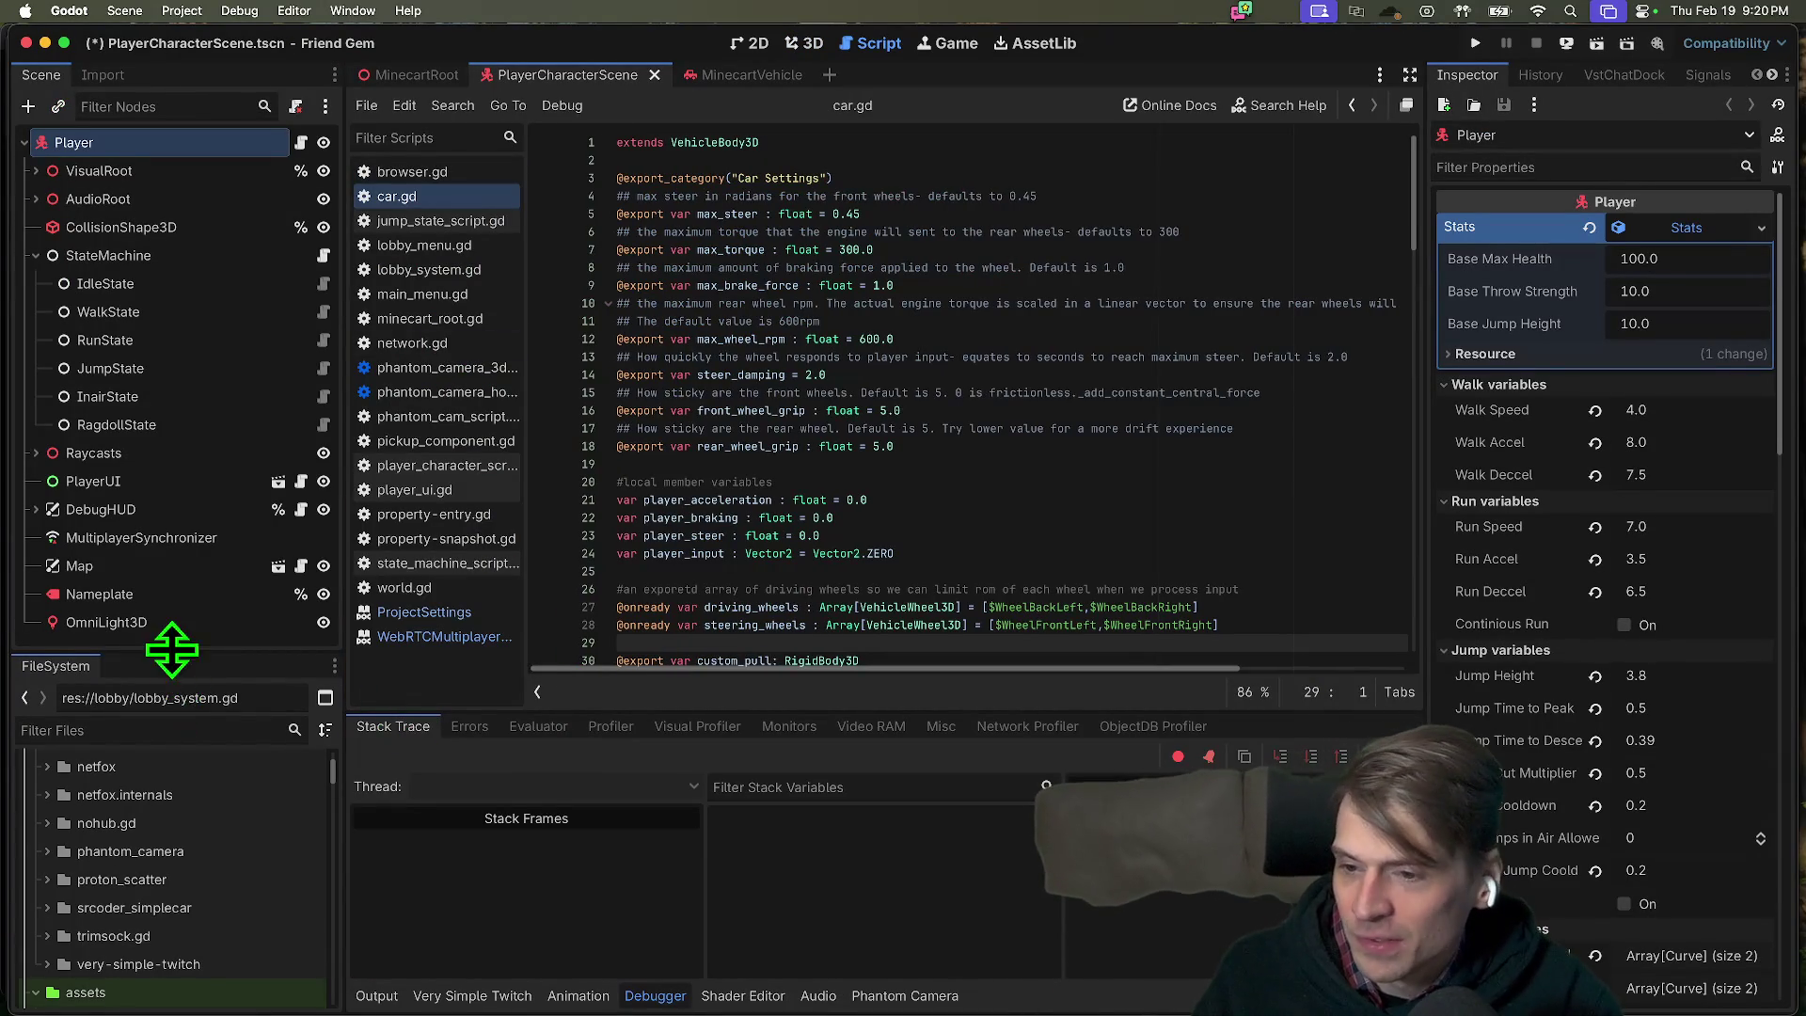
# Step: Enlarge the FileSystem dock and collapse the assets, addons, components and lobby folders
pyautogui.moveTo(172, 659); pyautogui.dragTo(245, 279)
pyautogui.press('super+Tab')
pyautogui.press('Escape')
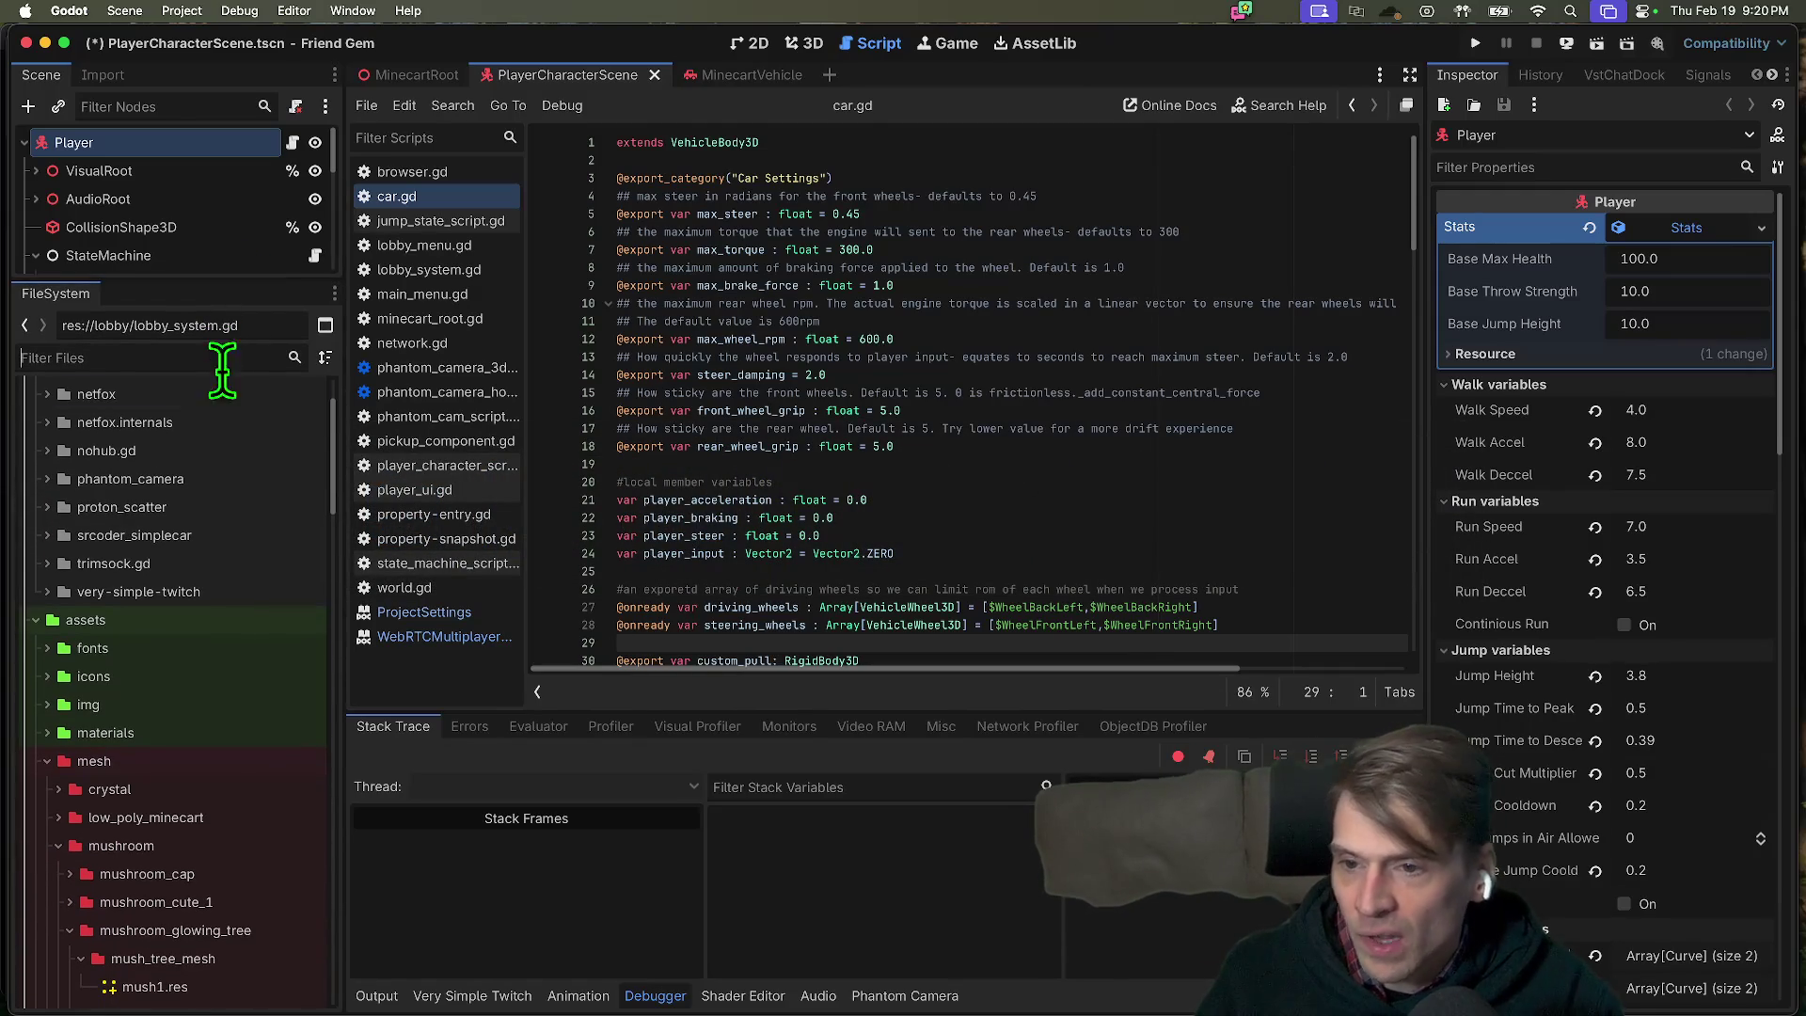
pyautogui.doubleClick(166, 619)
pyautogui.scroll(2, 174, 649)
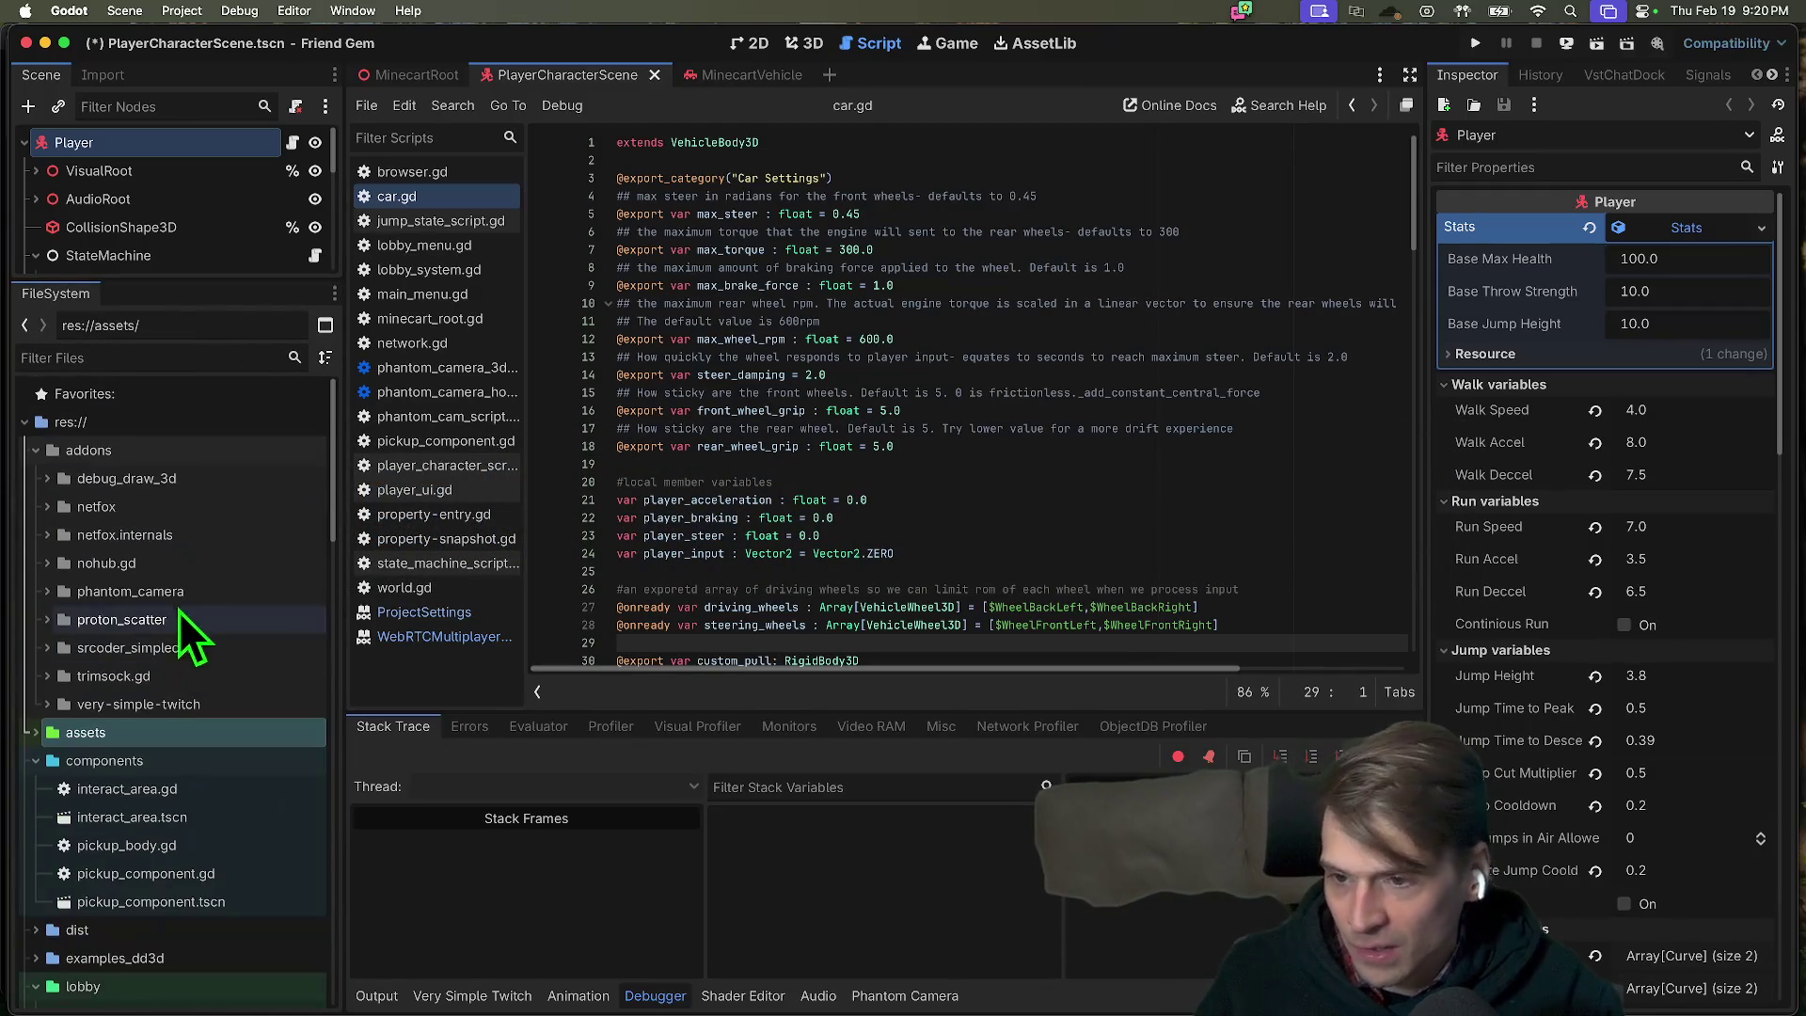
pyautogui.click(193, 452)
pyautogui.doubleClick(226, 453)
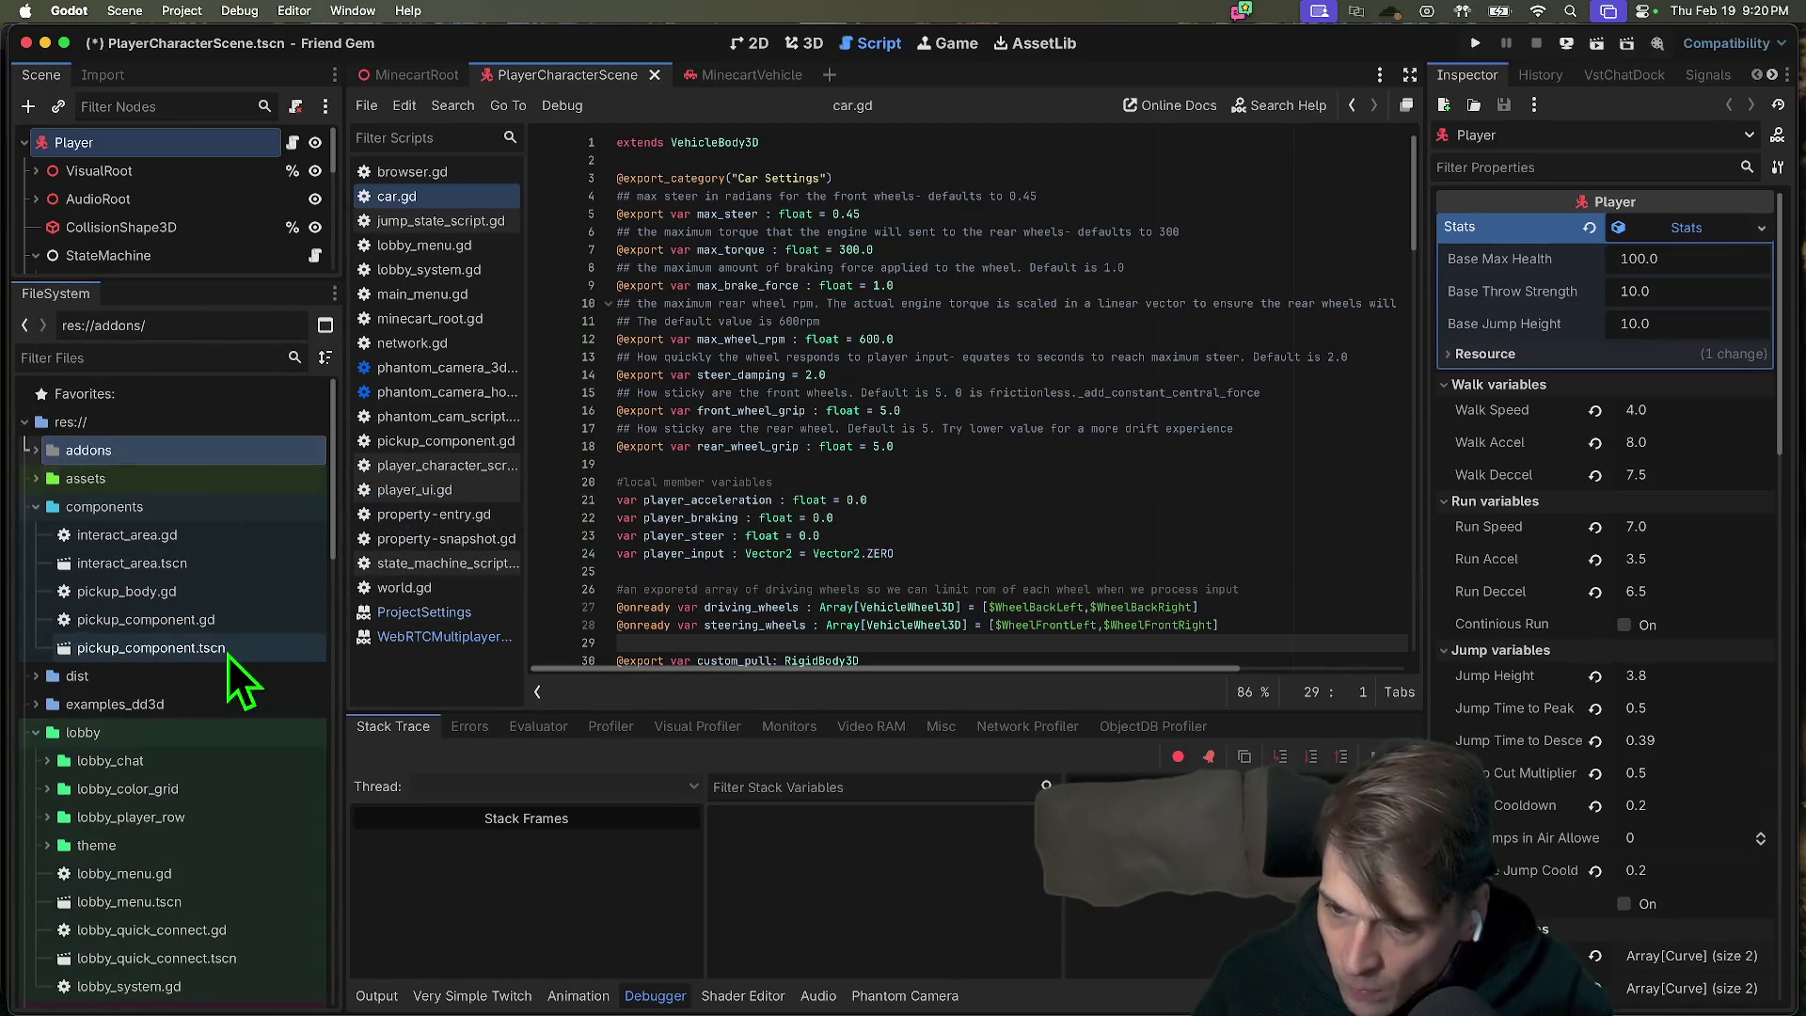
pyautogui.doubleClick(249, 506)
pyautogui.doubleClick(223, 594)
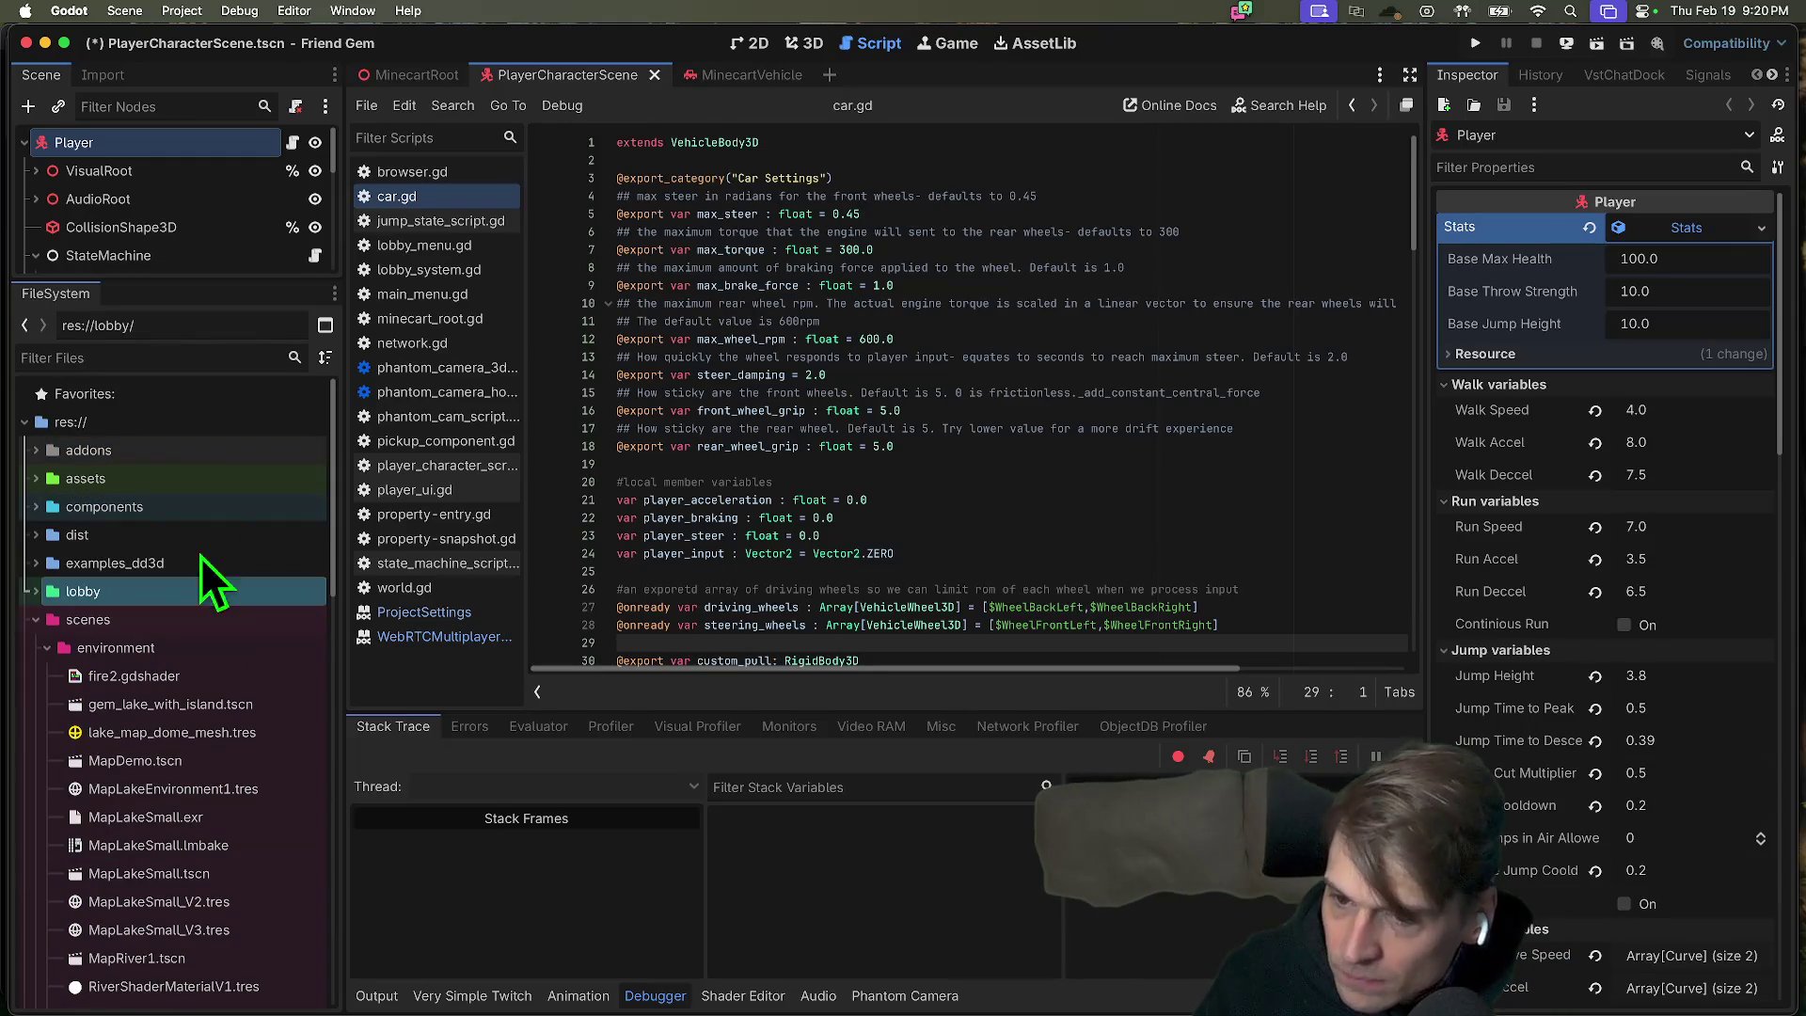
# Step: Select the IdleState node and save the player character scene
pyautogui.moveTo(235, 280); pyautogui.dragTo(247, 353)
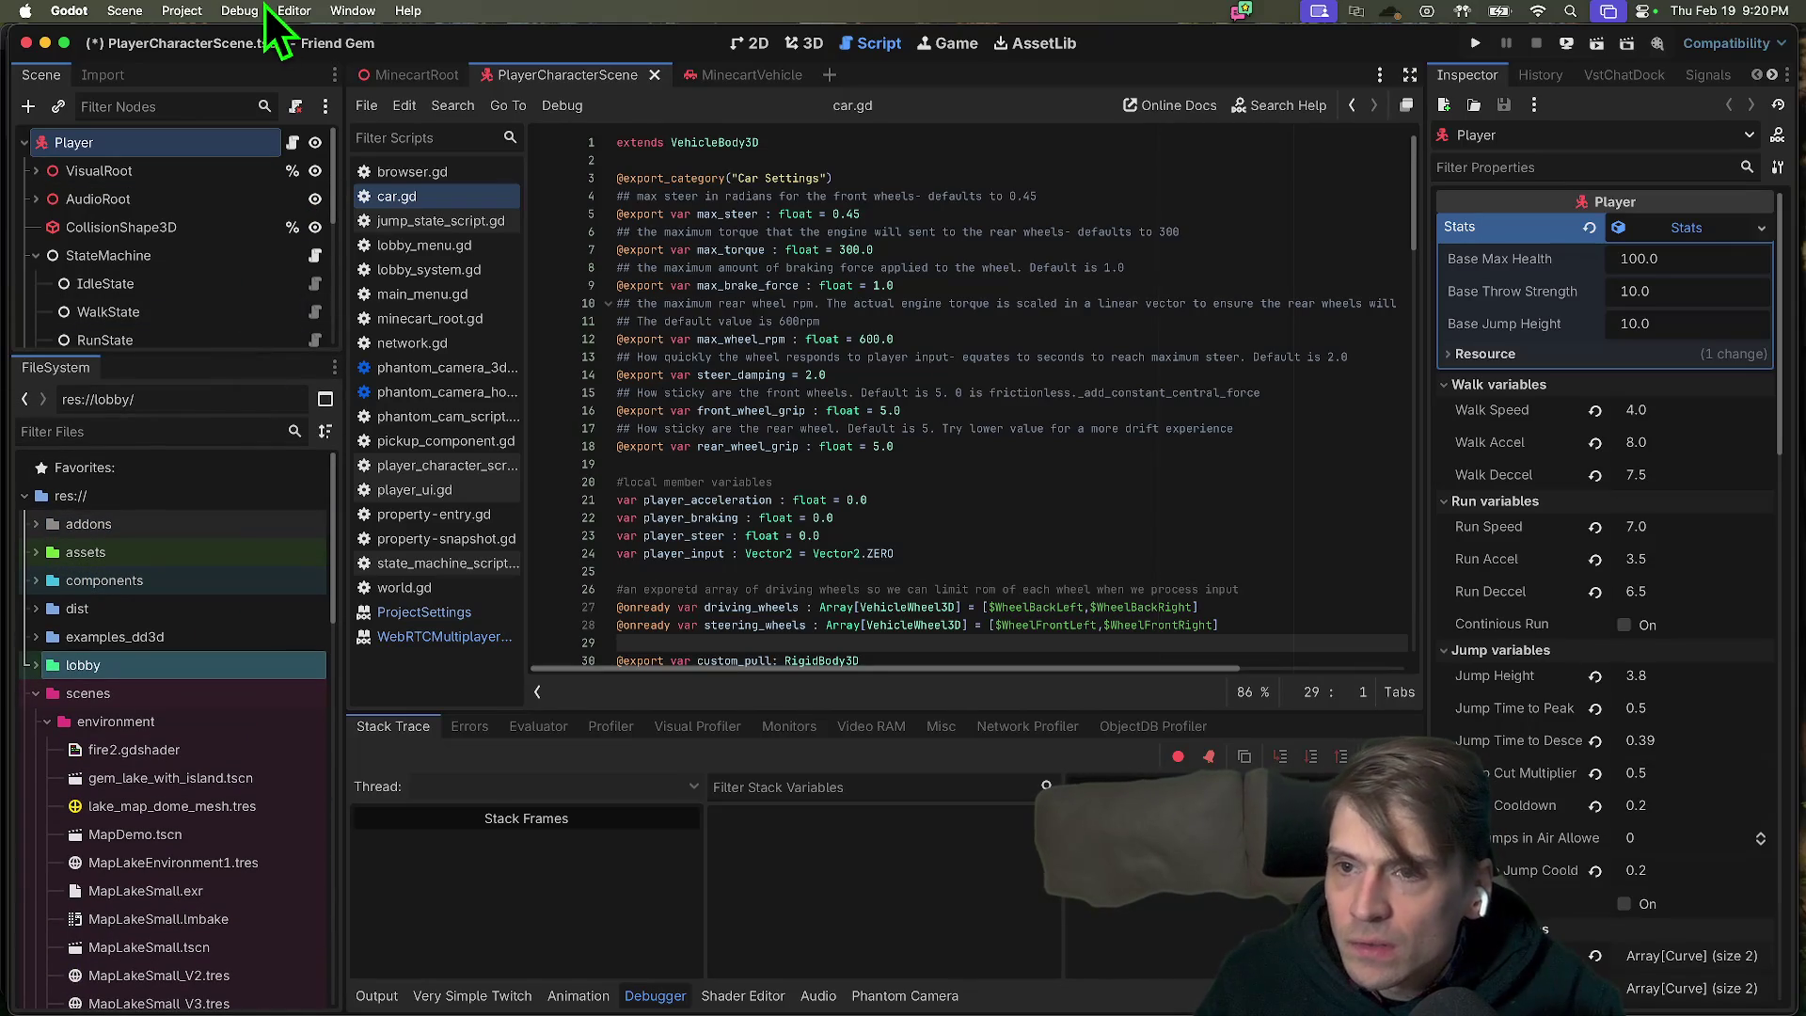
pyautogui.click(231, 283)
pyautogui.press('super+s')
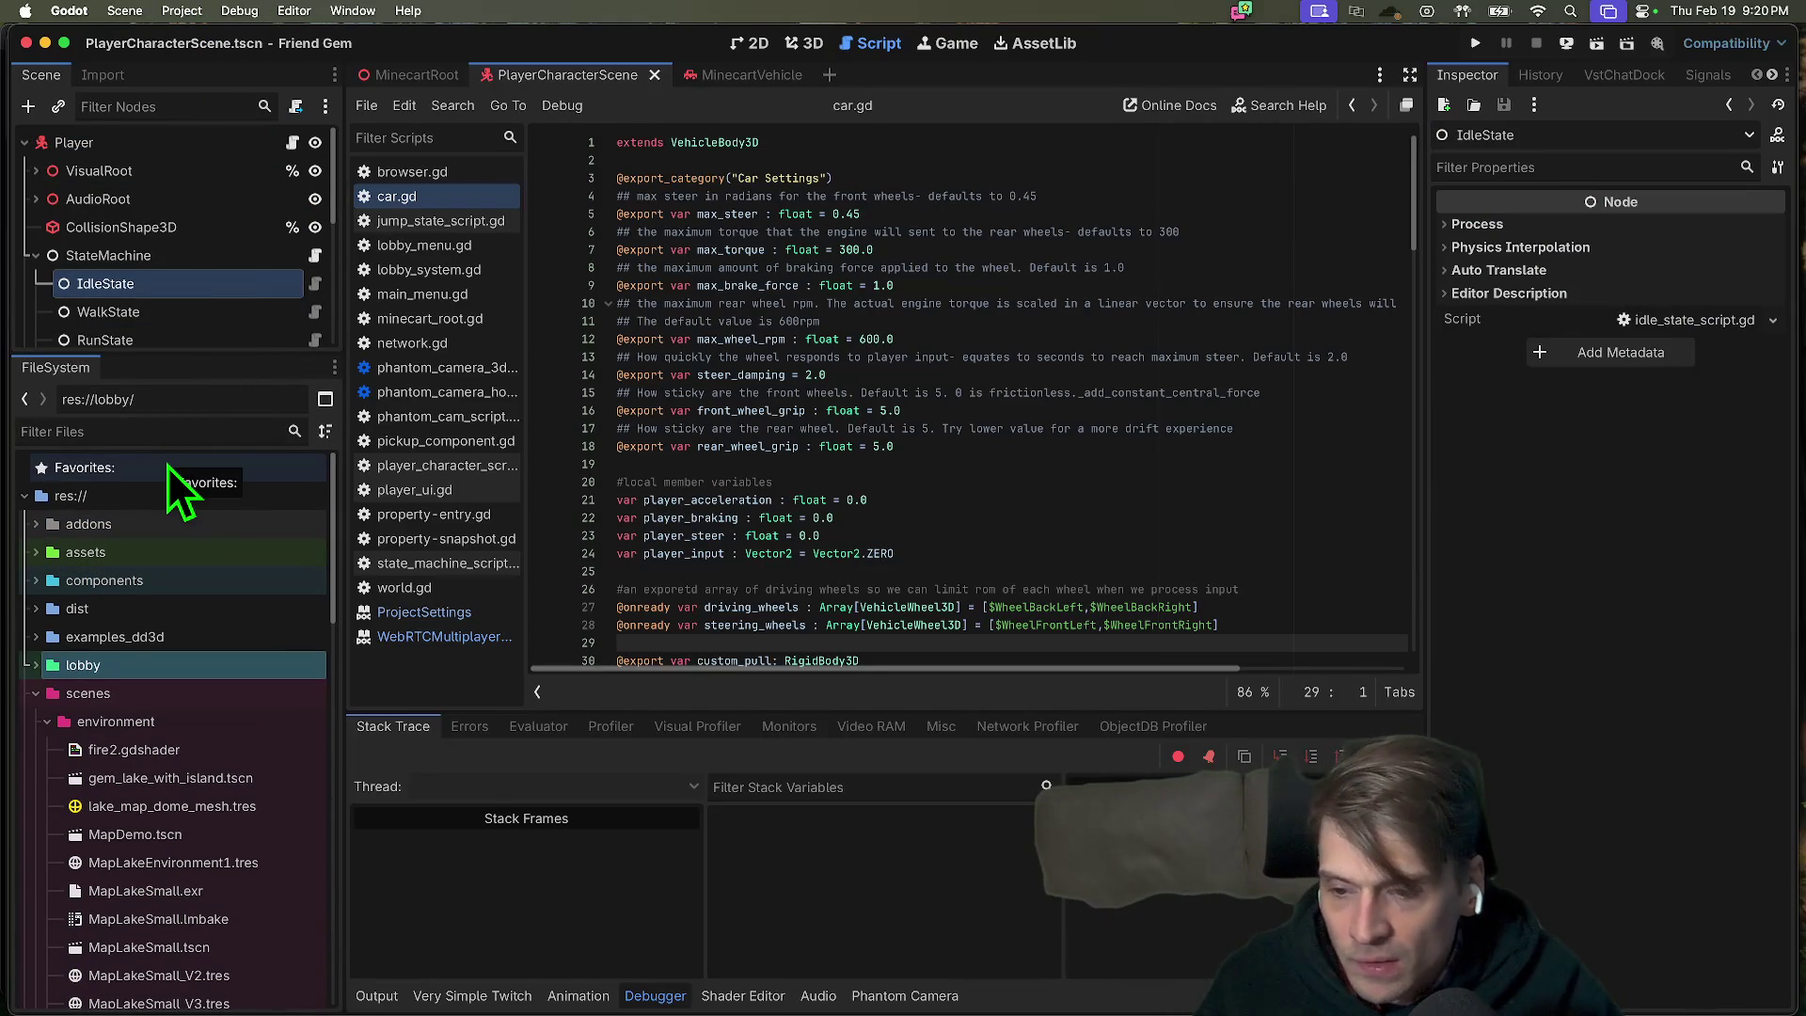
# Step: Filter files by 'world', open World.tscn in 3D, and set Current Map to Lake Small
pyautogui.write('world')
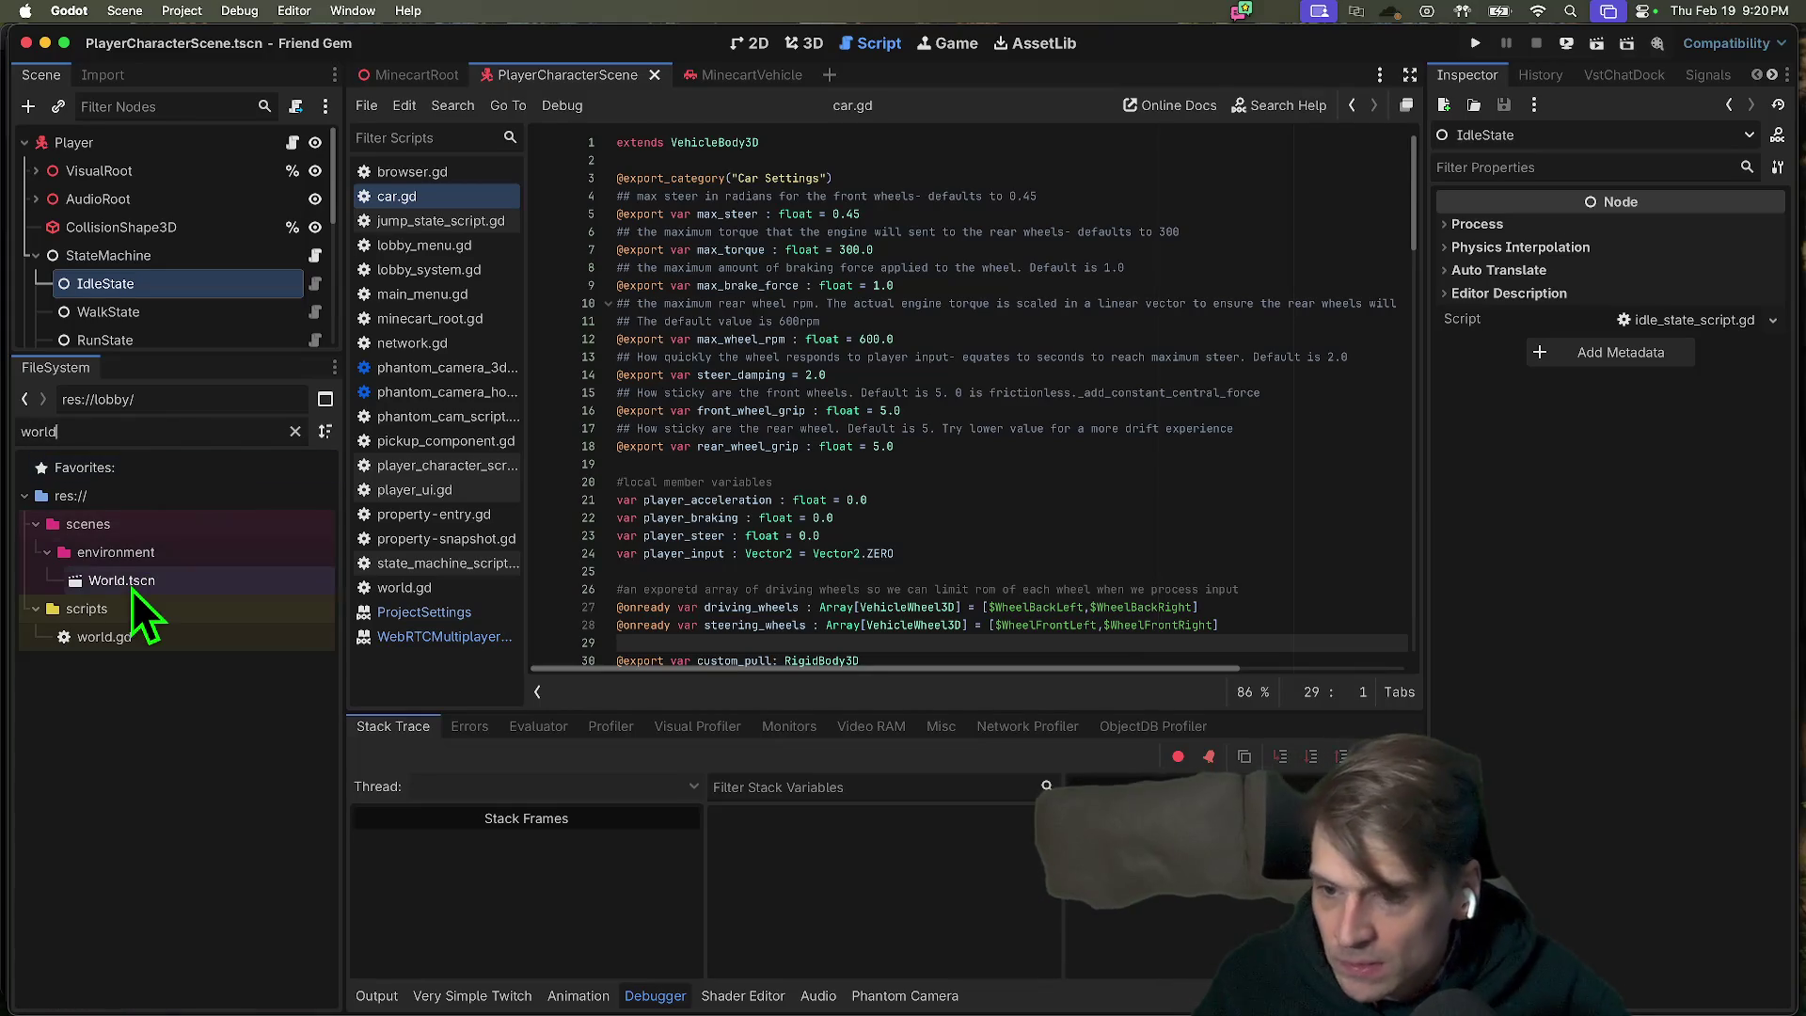
pyautogui.doubleClick(133, 585)
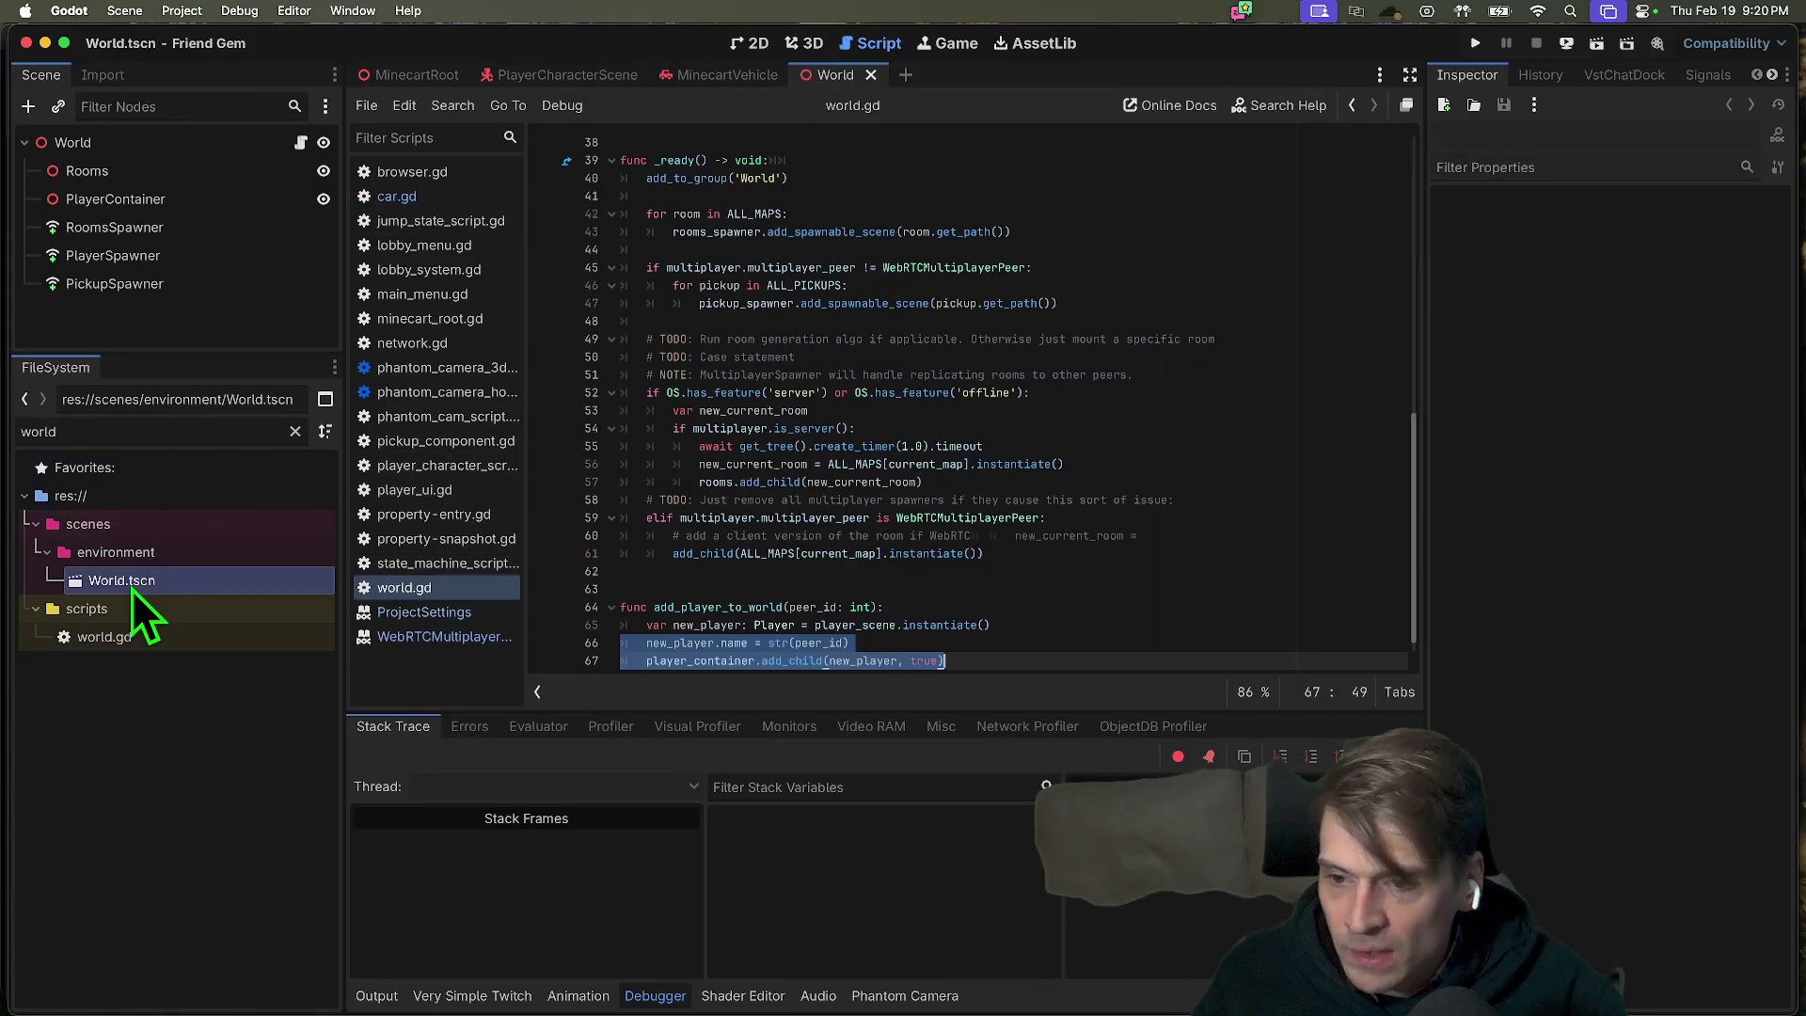
pyautogui.click(802, 43)
pyautogui.click(172, 146)
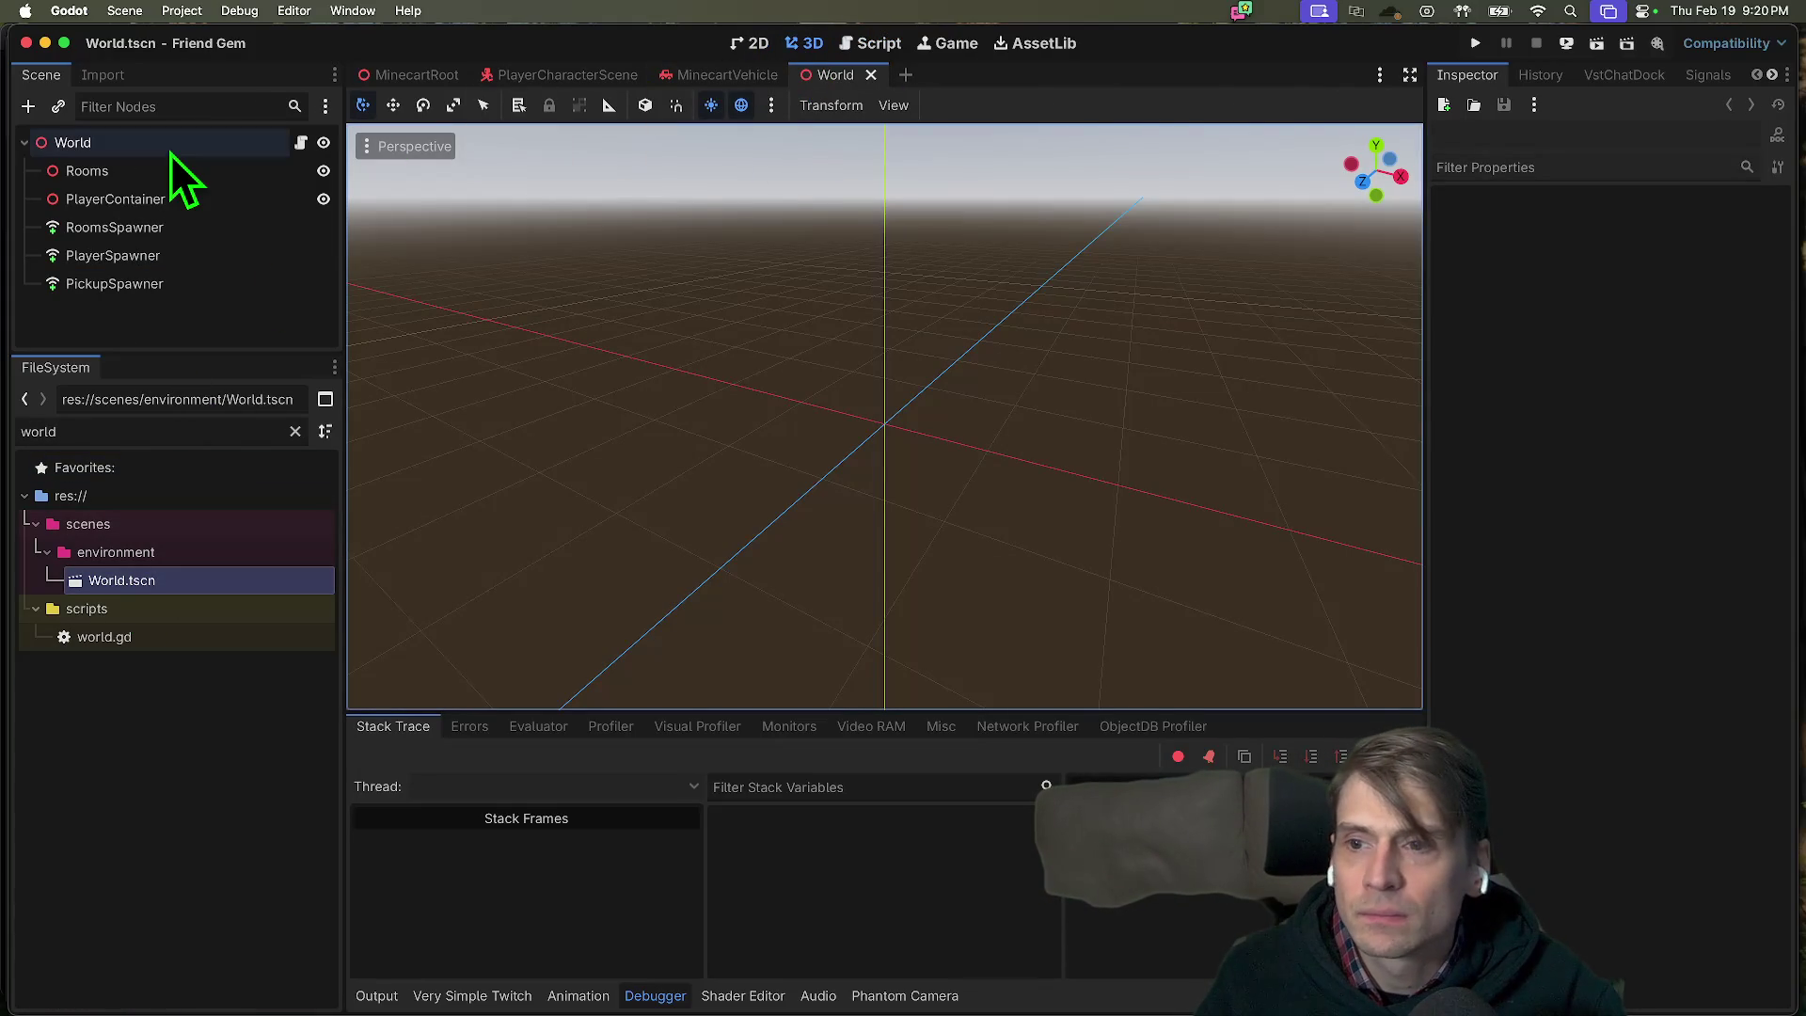
pyautogui.click(1642, 229)
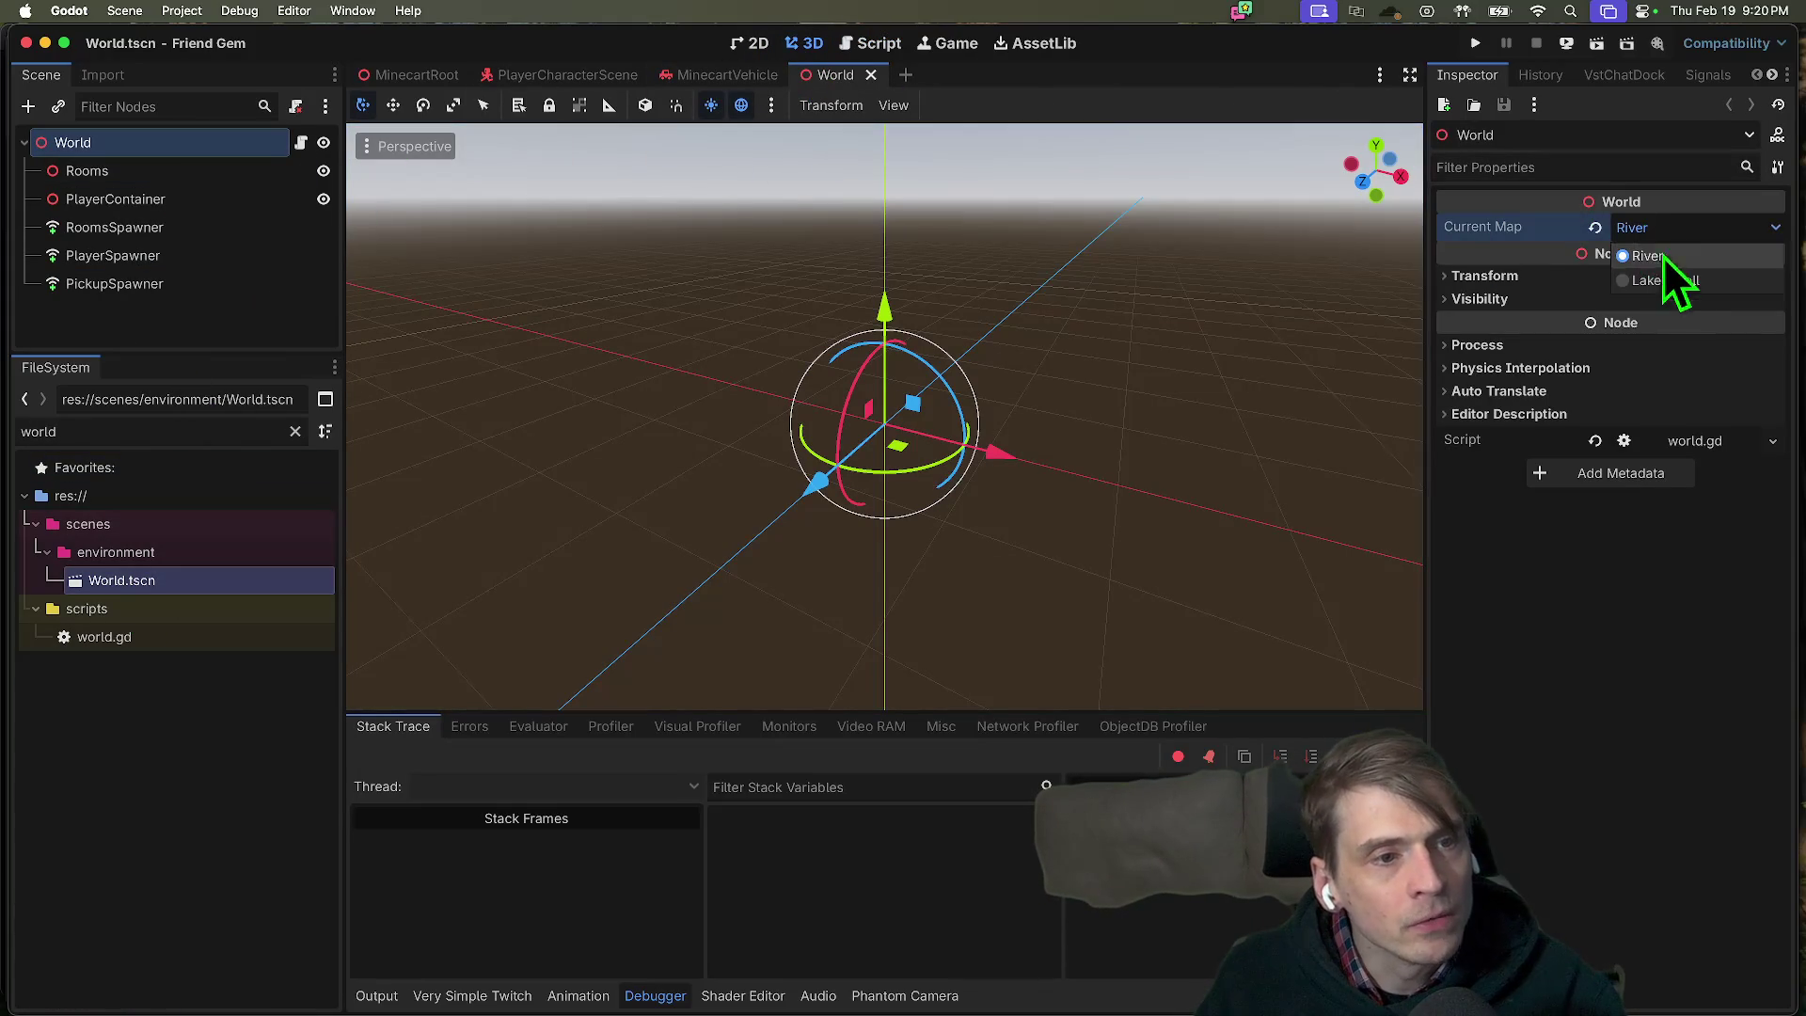
pyautogui.click(1667, 280)
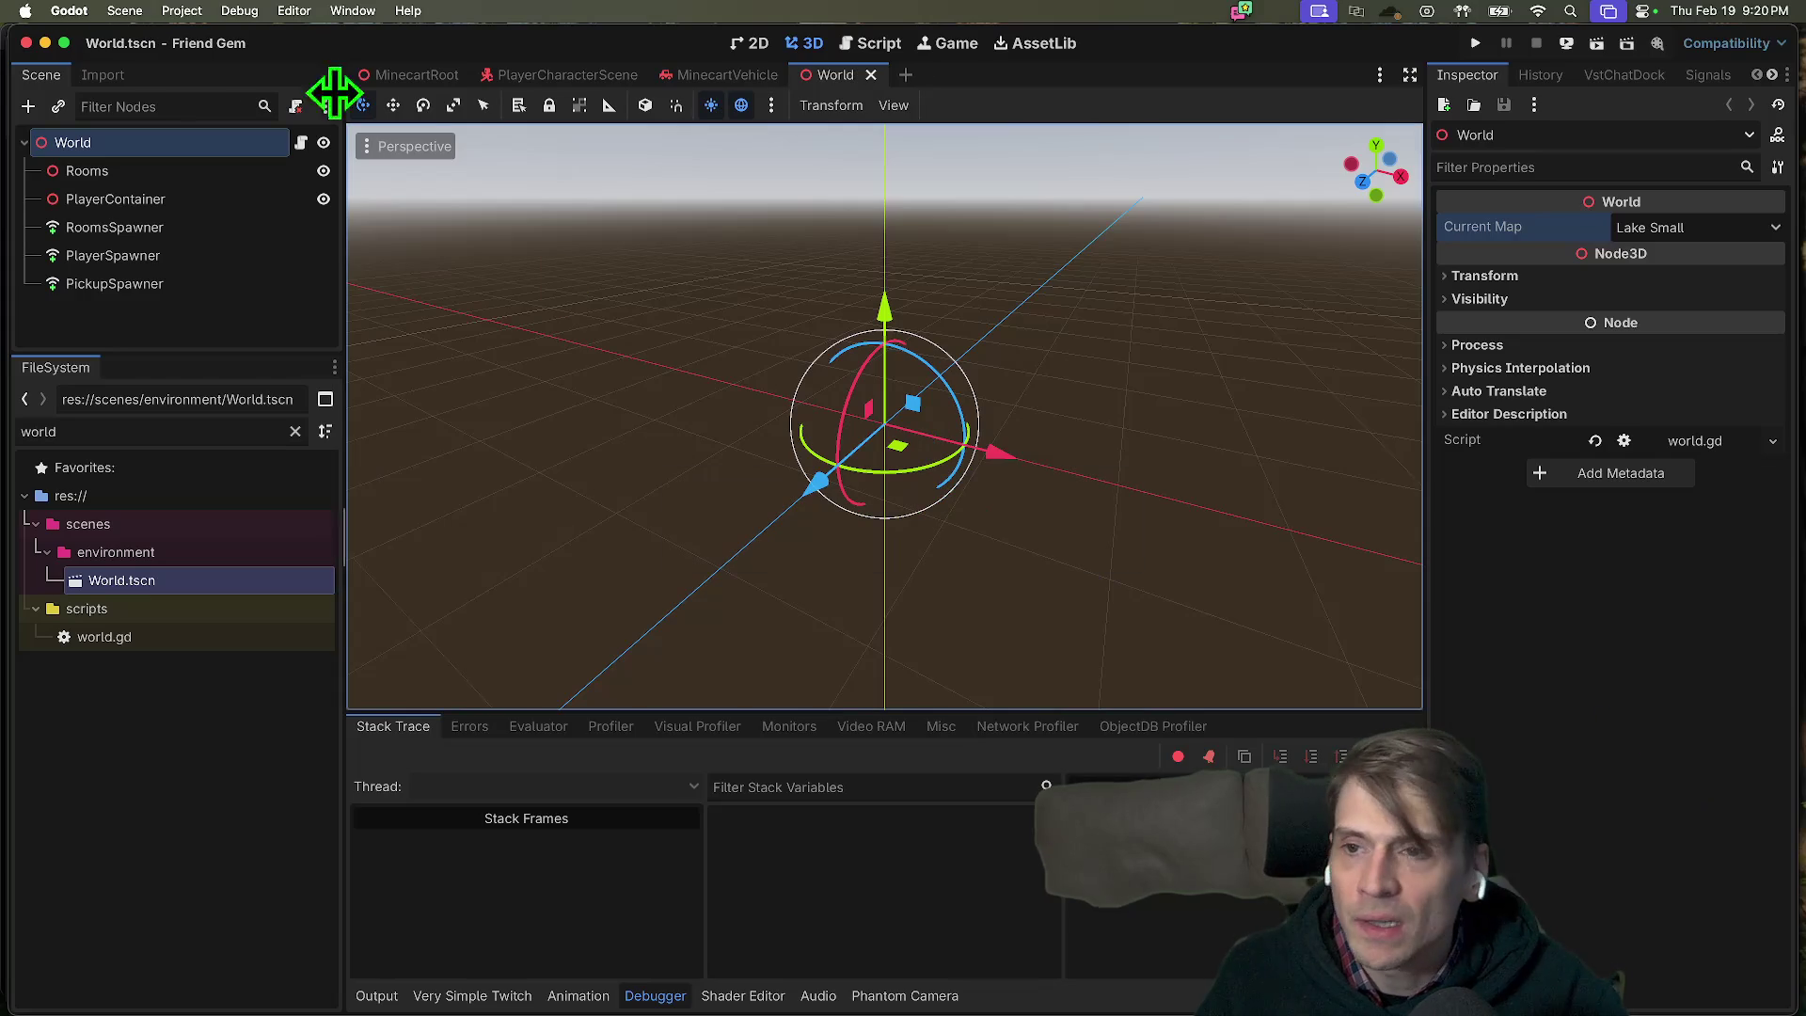
# Step: Open Debug > Customize Run Instances
pyautogui.click(127, 11)
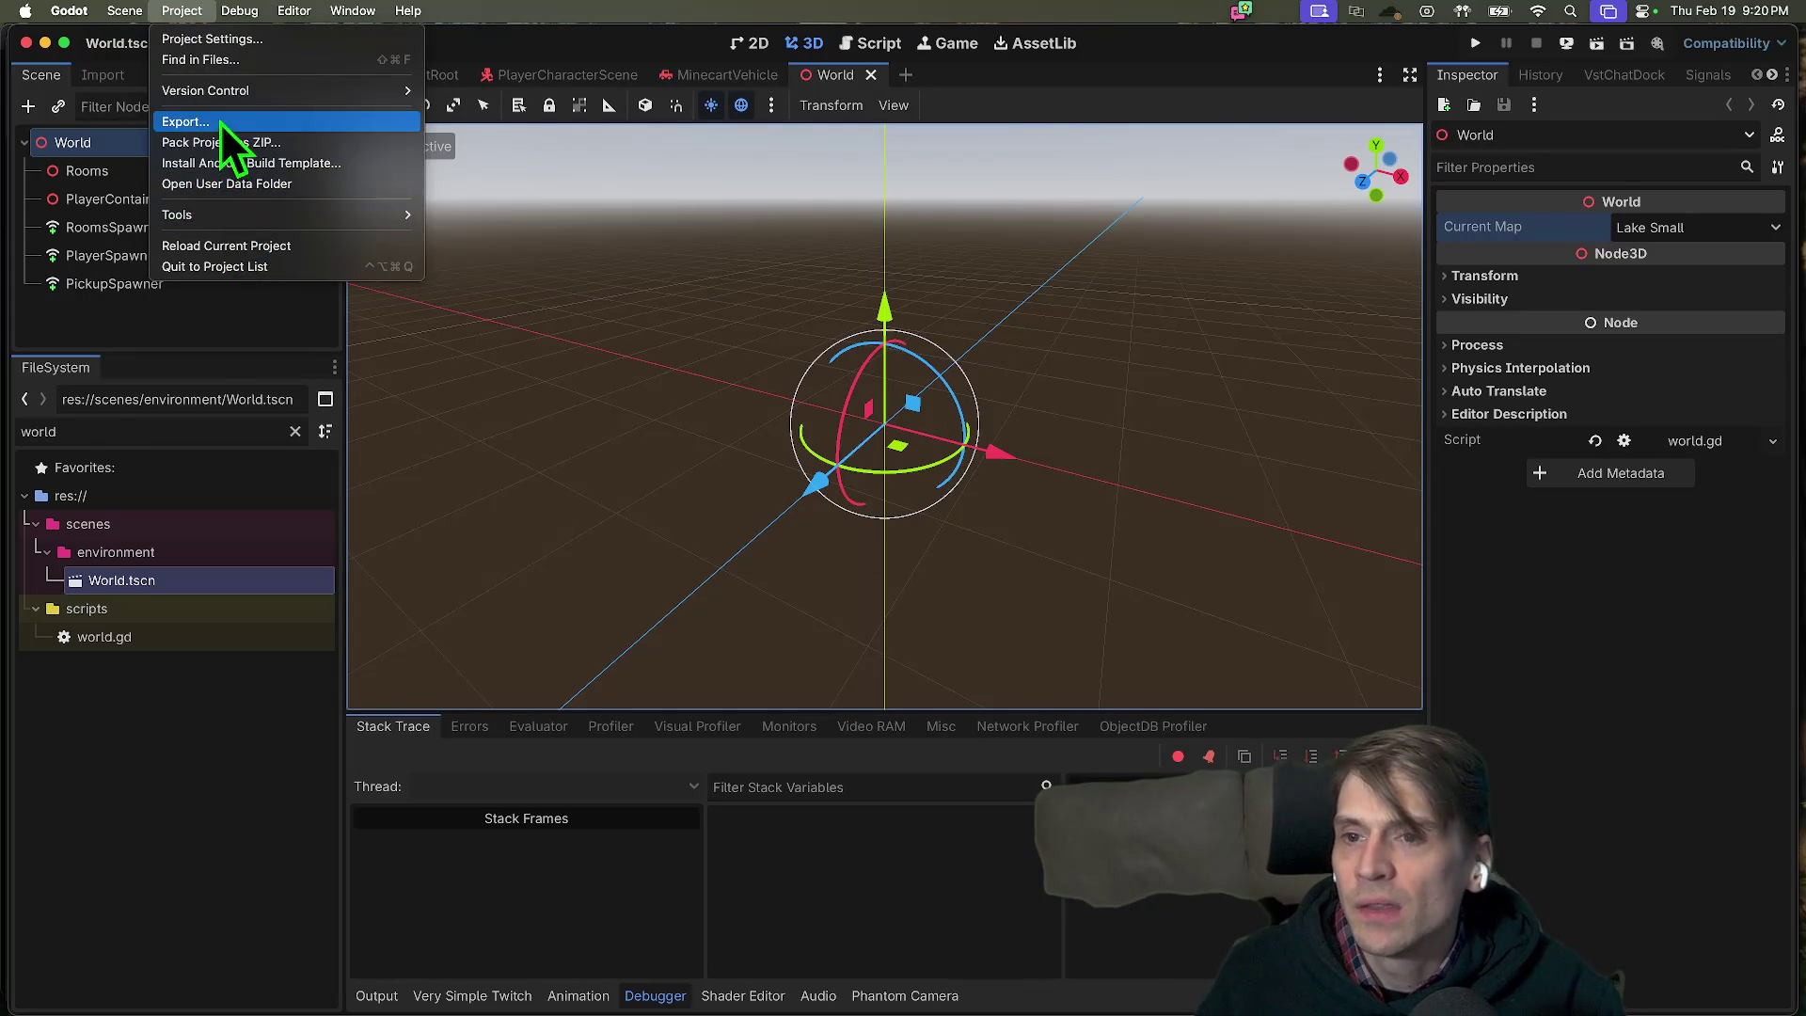
pyautogui.click(682, 28)
pyautogui.click(239, 10)
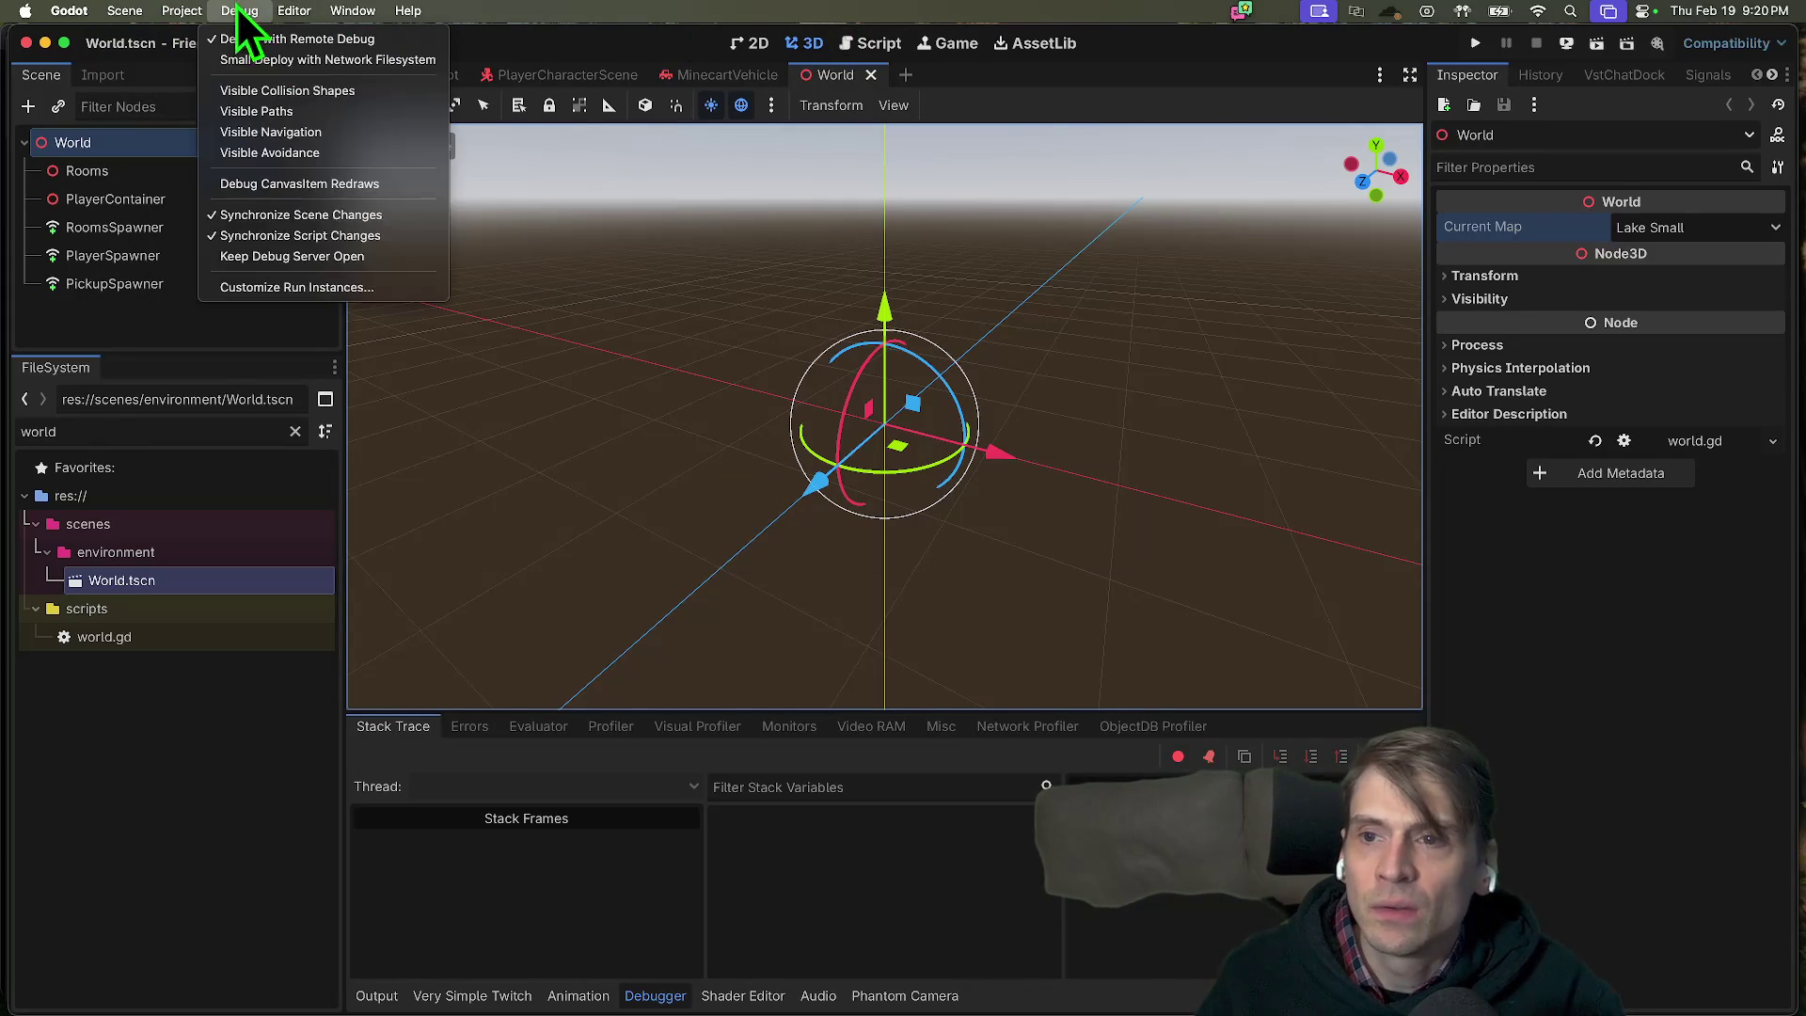
pyautogui.click(273, 287)
# Step: Remove the join tags from instances 2 and 3, tag instance 1 'offline', and launch the game
pyautogui.click(1148, 405)
pyautogui.click(1149, 403)
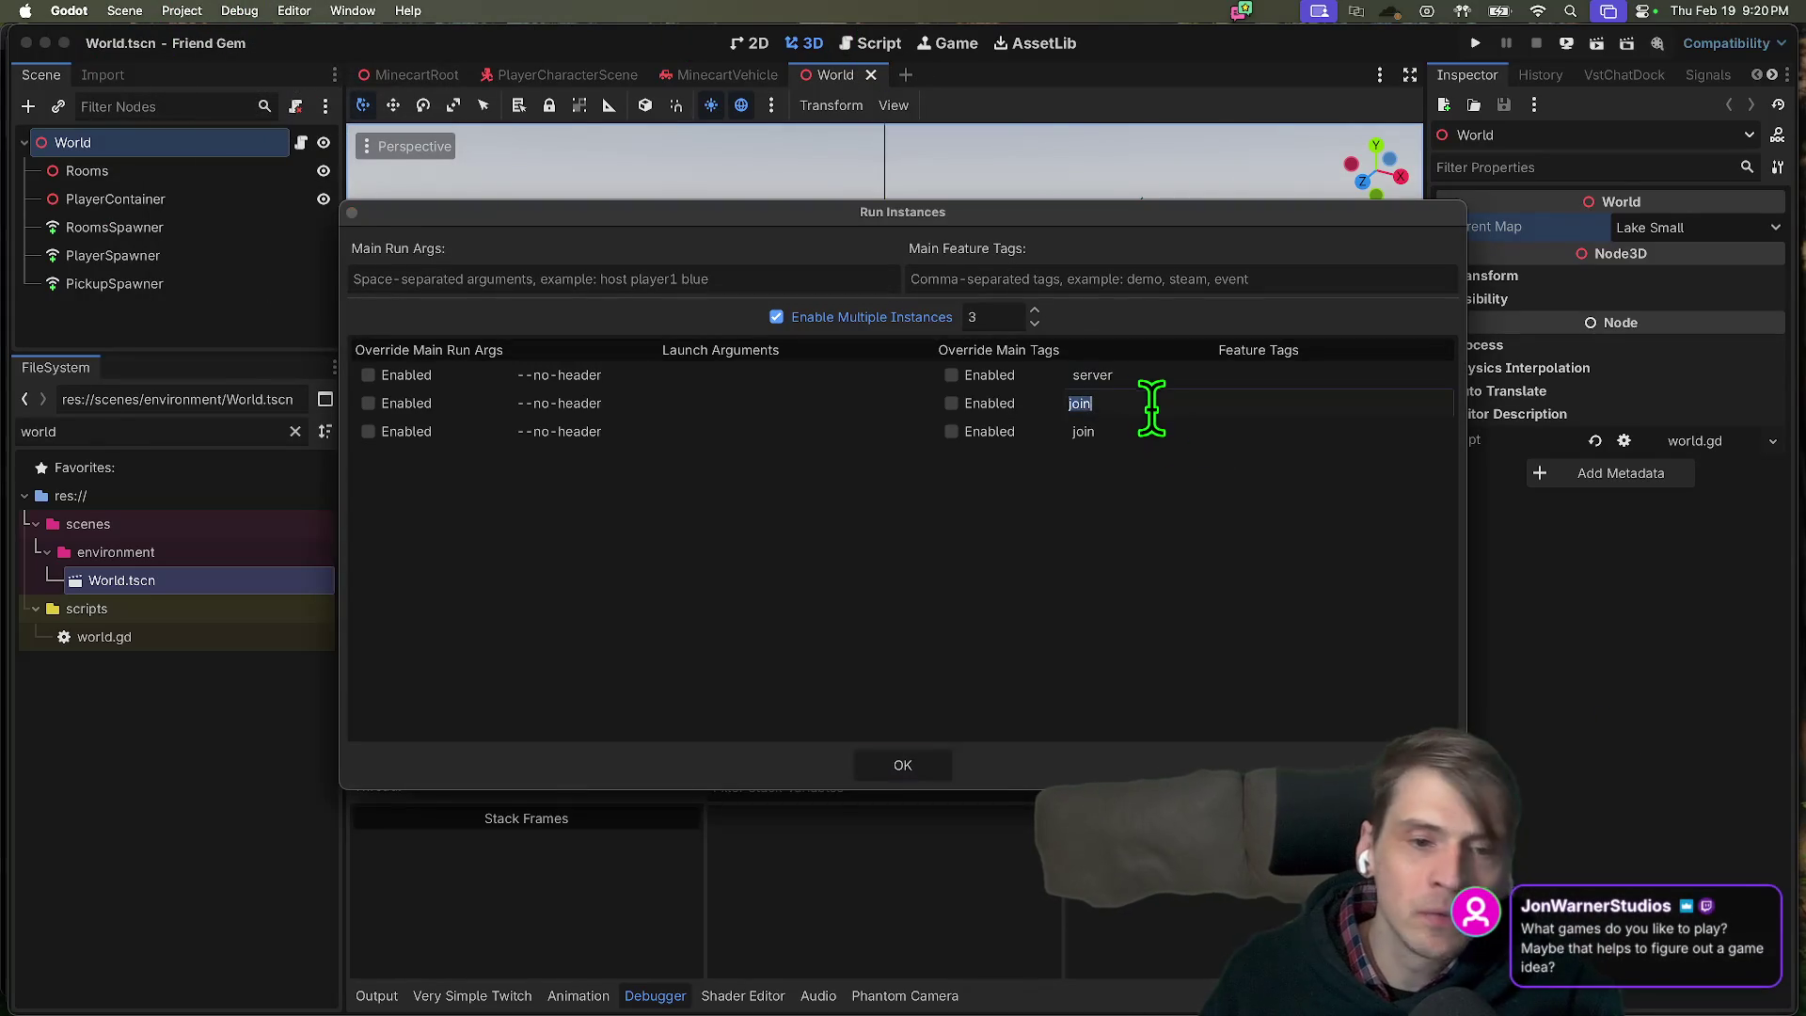
pyautogui.press('BackSpace')
pyautogui.click(1167, 435)
pyautogui.press('Right')
pyautogui.click(1169, 377)
pyautogui.write('ffline')
pyautogui.press('Return')
pyautogui.press('Return')
pyautogui.press('super+s')
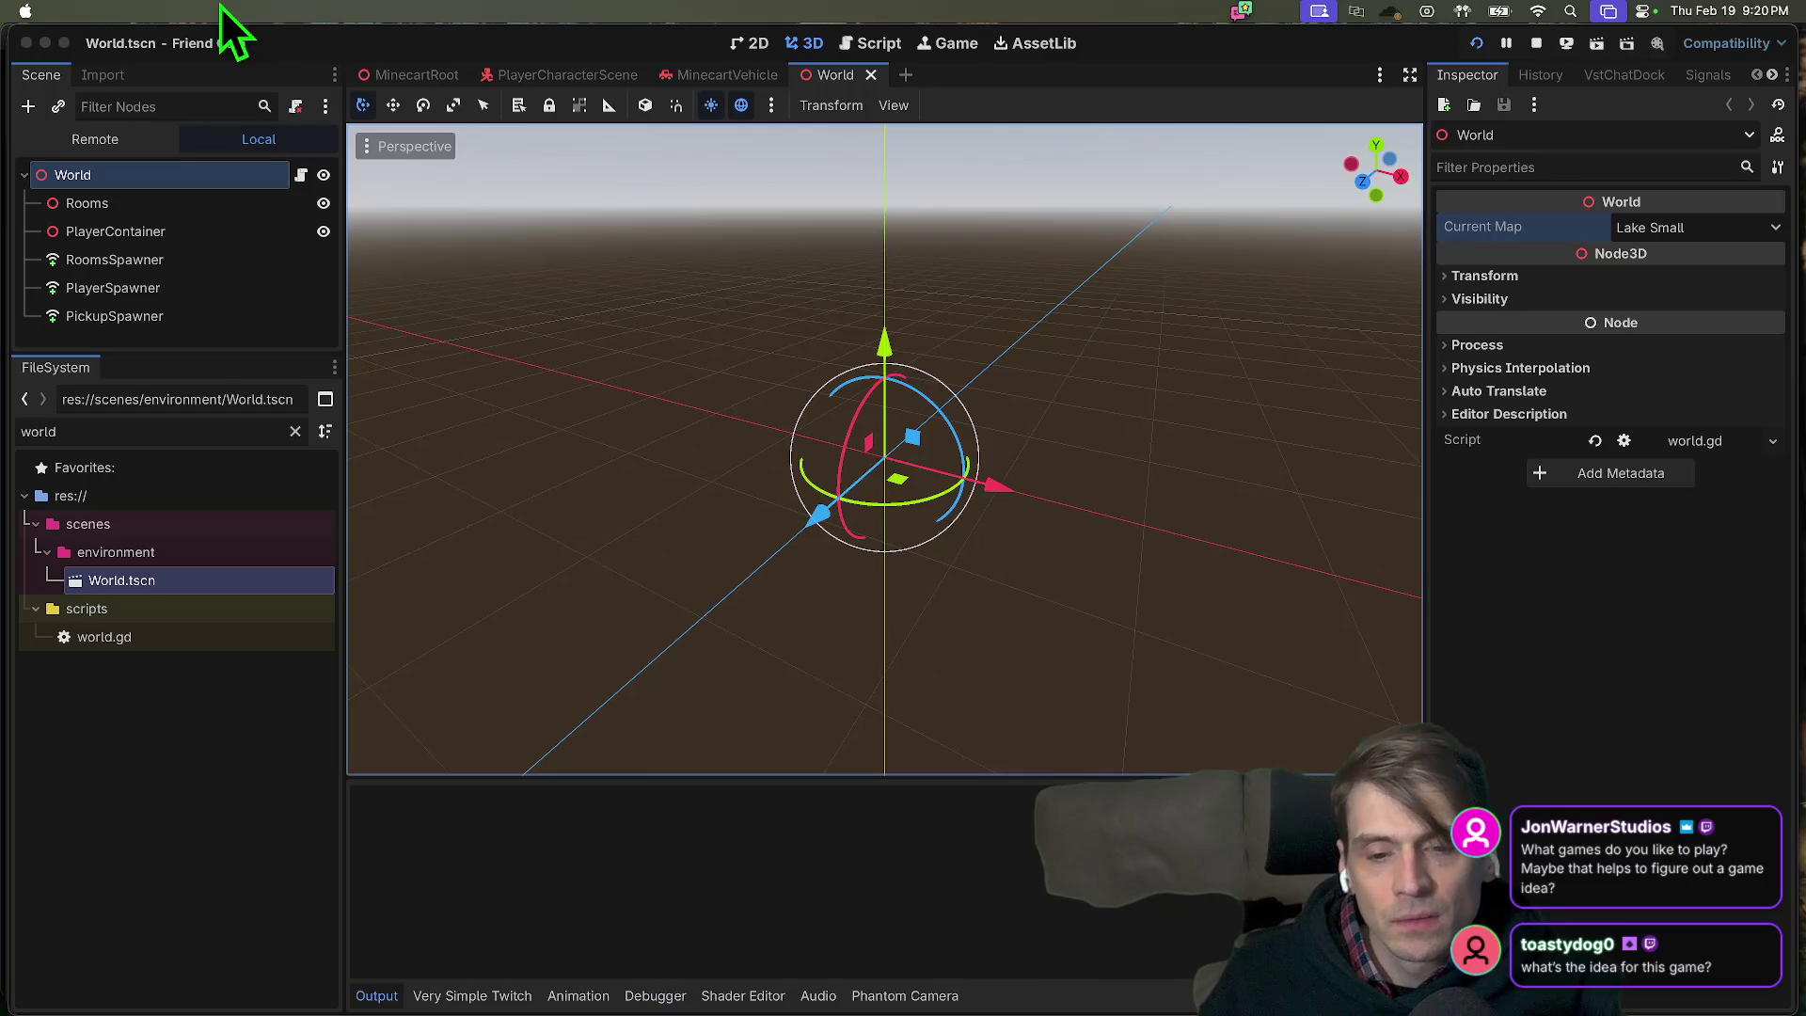
# Step: Arrange the game windows, connect both instances, and create a lobby in the first
pyautogui.moveTo(378, 48); pyautogui.dragTo(905, 525)
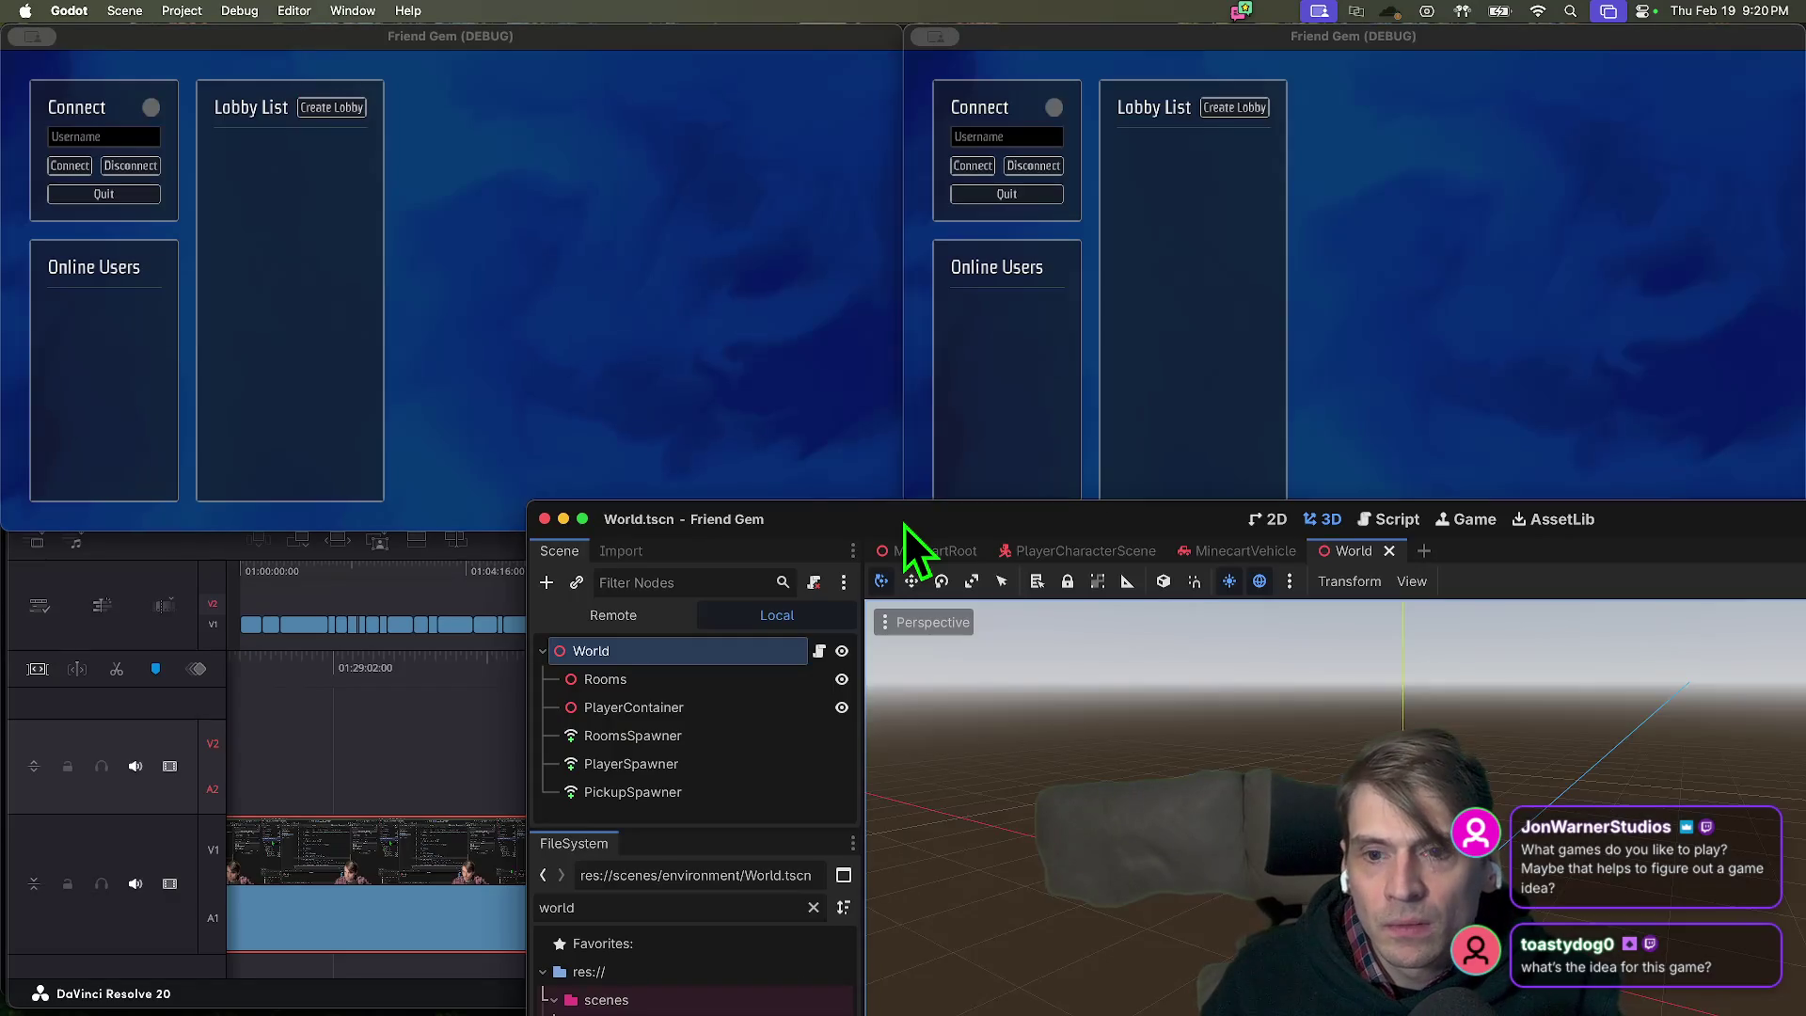
pyautogui.click(1110, 455)
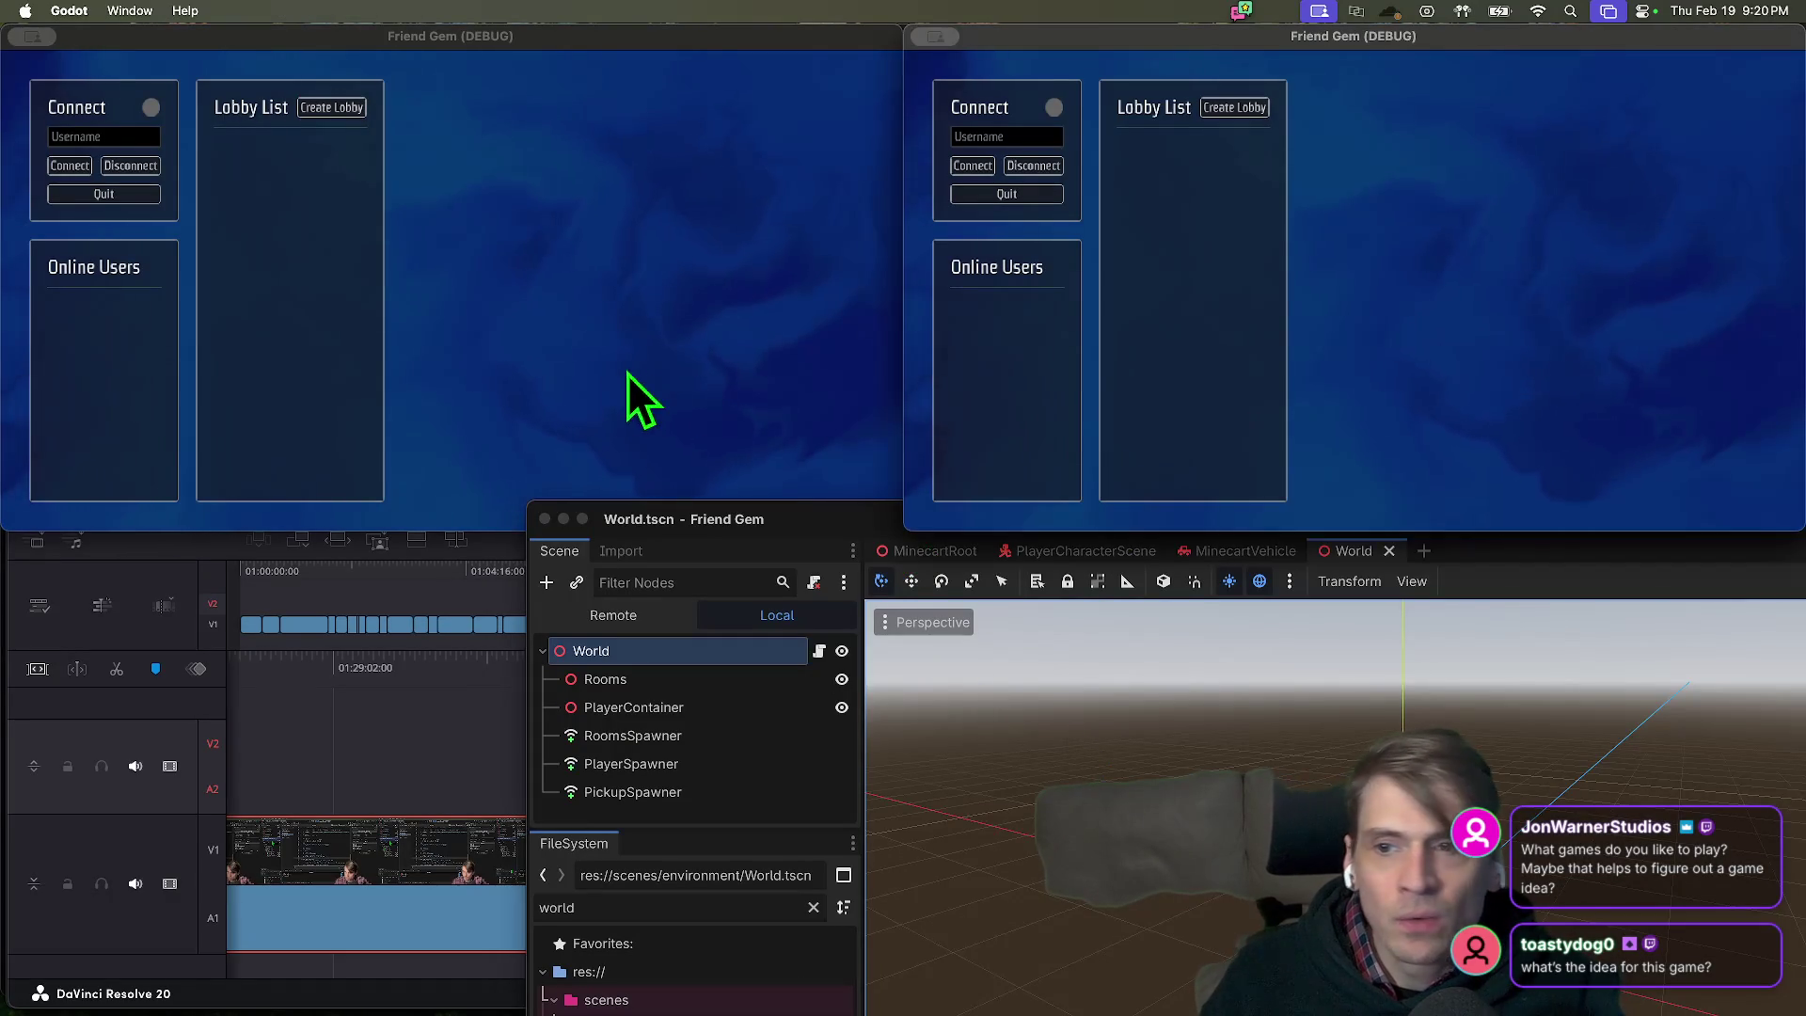
pyautogui.click(83, 166)
pyautogui.click(344, 105)
pyautogui.click(1176, 222)
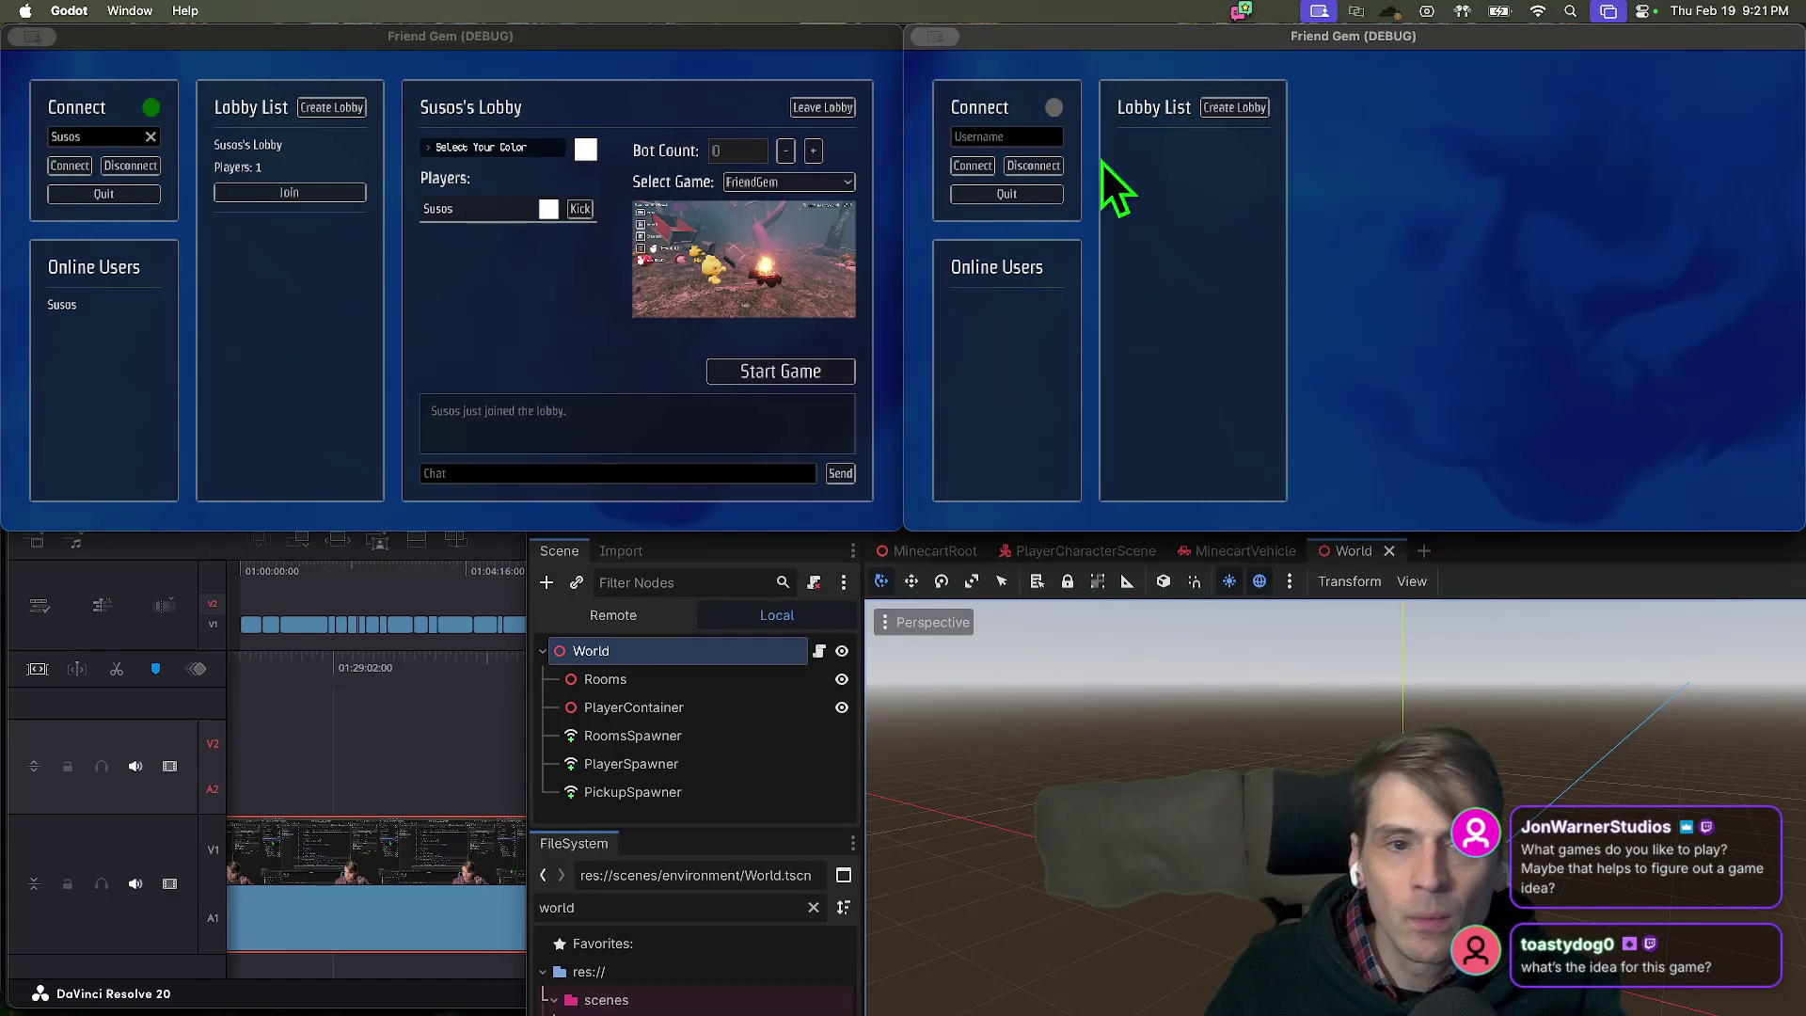
pyautogui.click(972, 167)
# Step: Join the lobby from the second window and send chat messages 'aa' and 'aefawefawef'
pyautogui.click(613, 472)
pyautogui.write('aefaef')
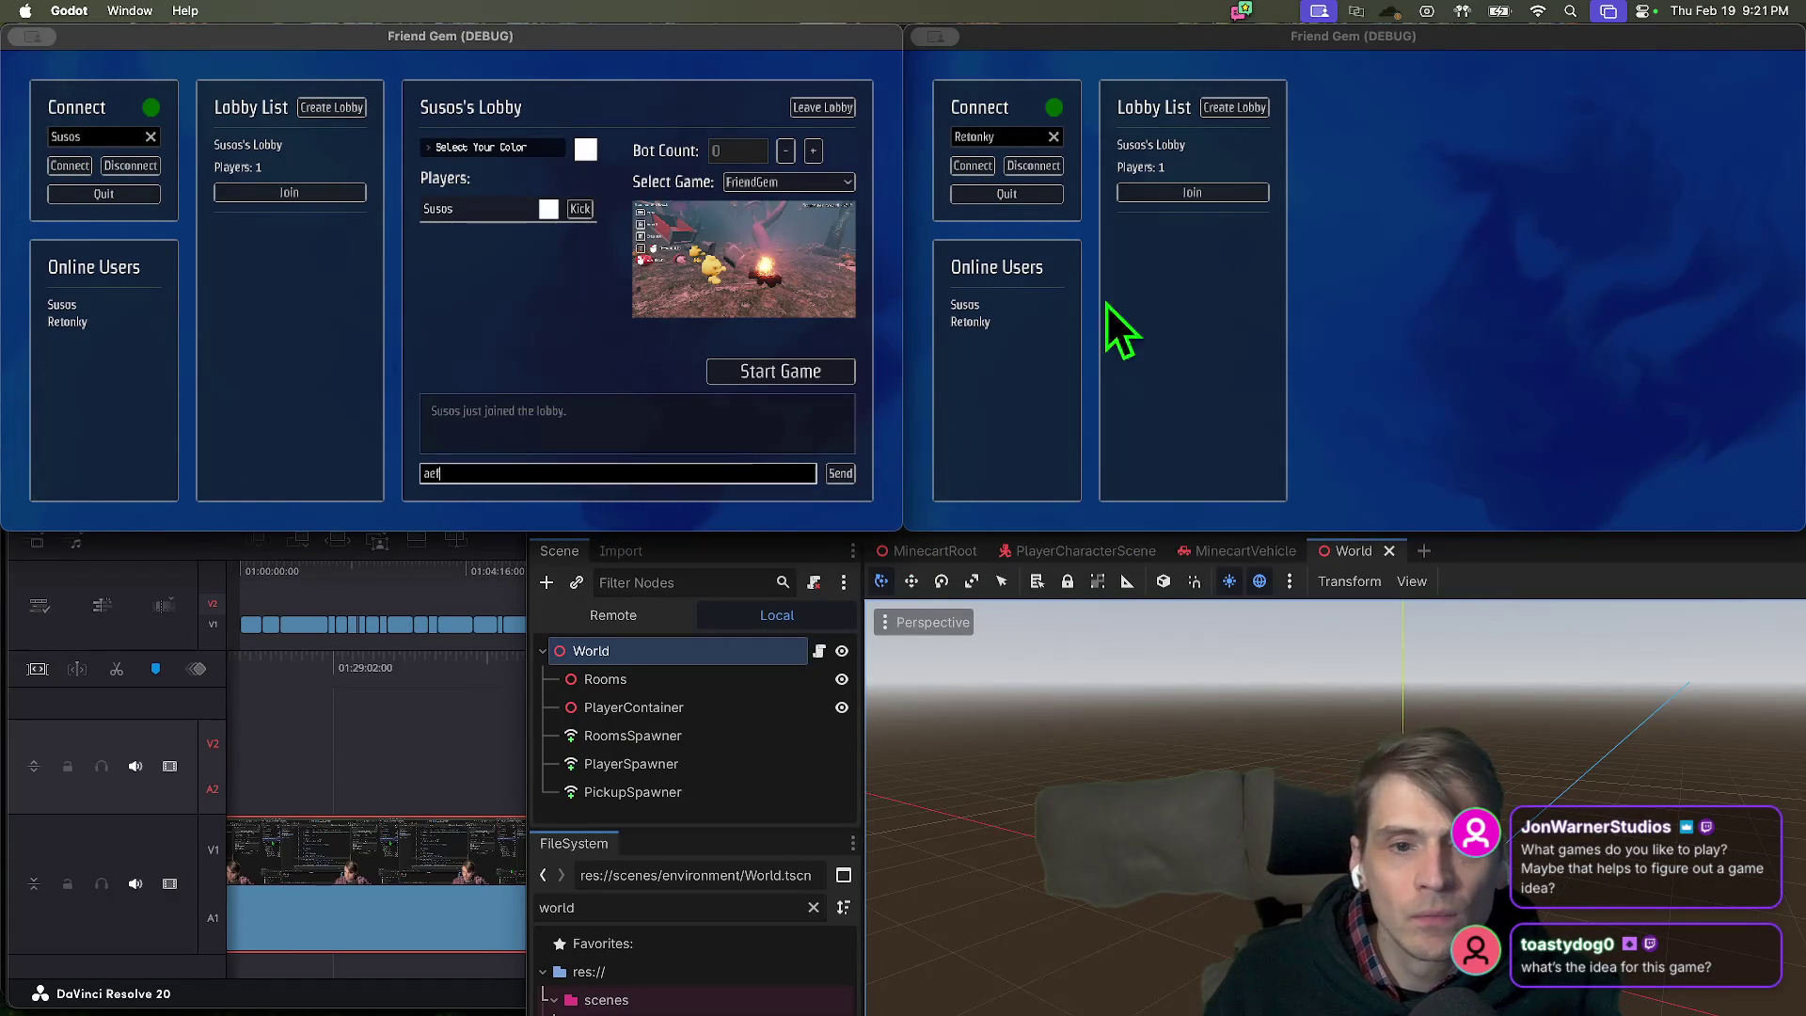
pyautogui.click(1191, 193)
pyautogui.click(1400, 473)
pyautogui.write('aaaa')
pyautogui.press('Return')
pyautogui.write('aefawefawef')
pyautogui.press('Return')
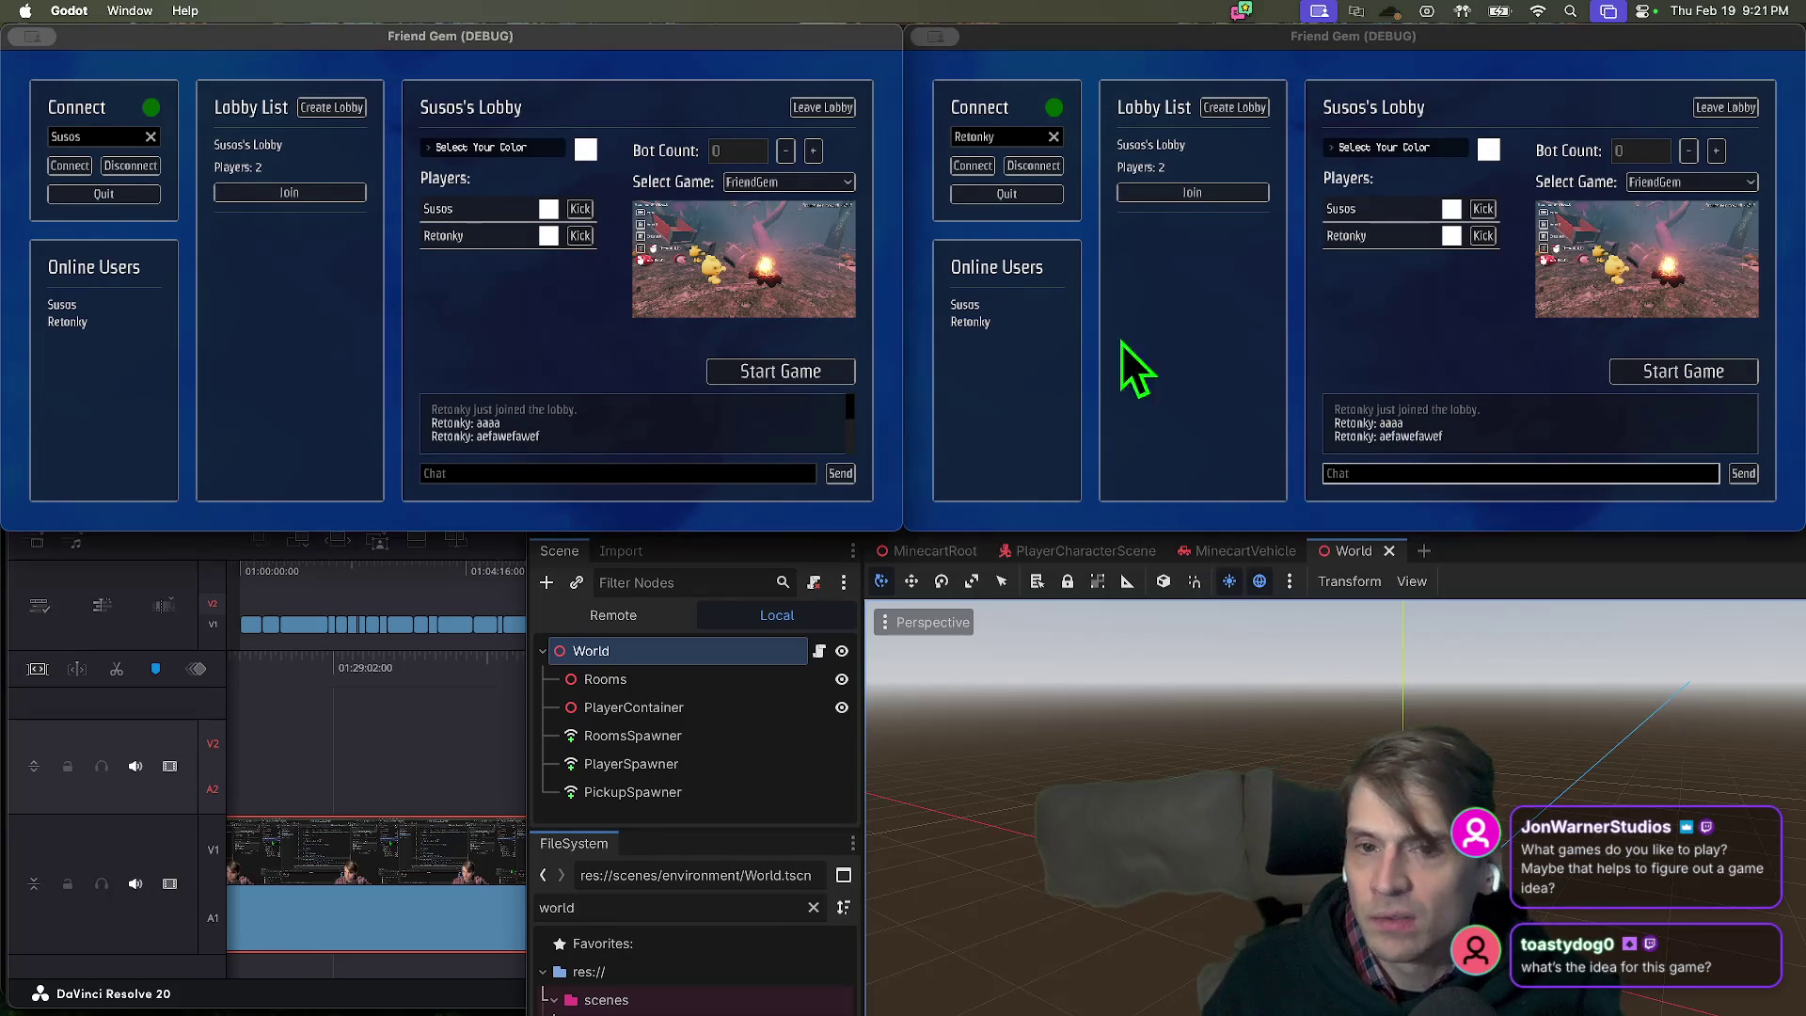
# Step: Leave the lobby in both windows and rerun the game
pyautogui.click(1716, 106)
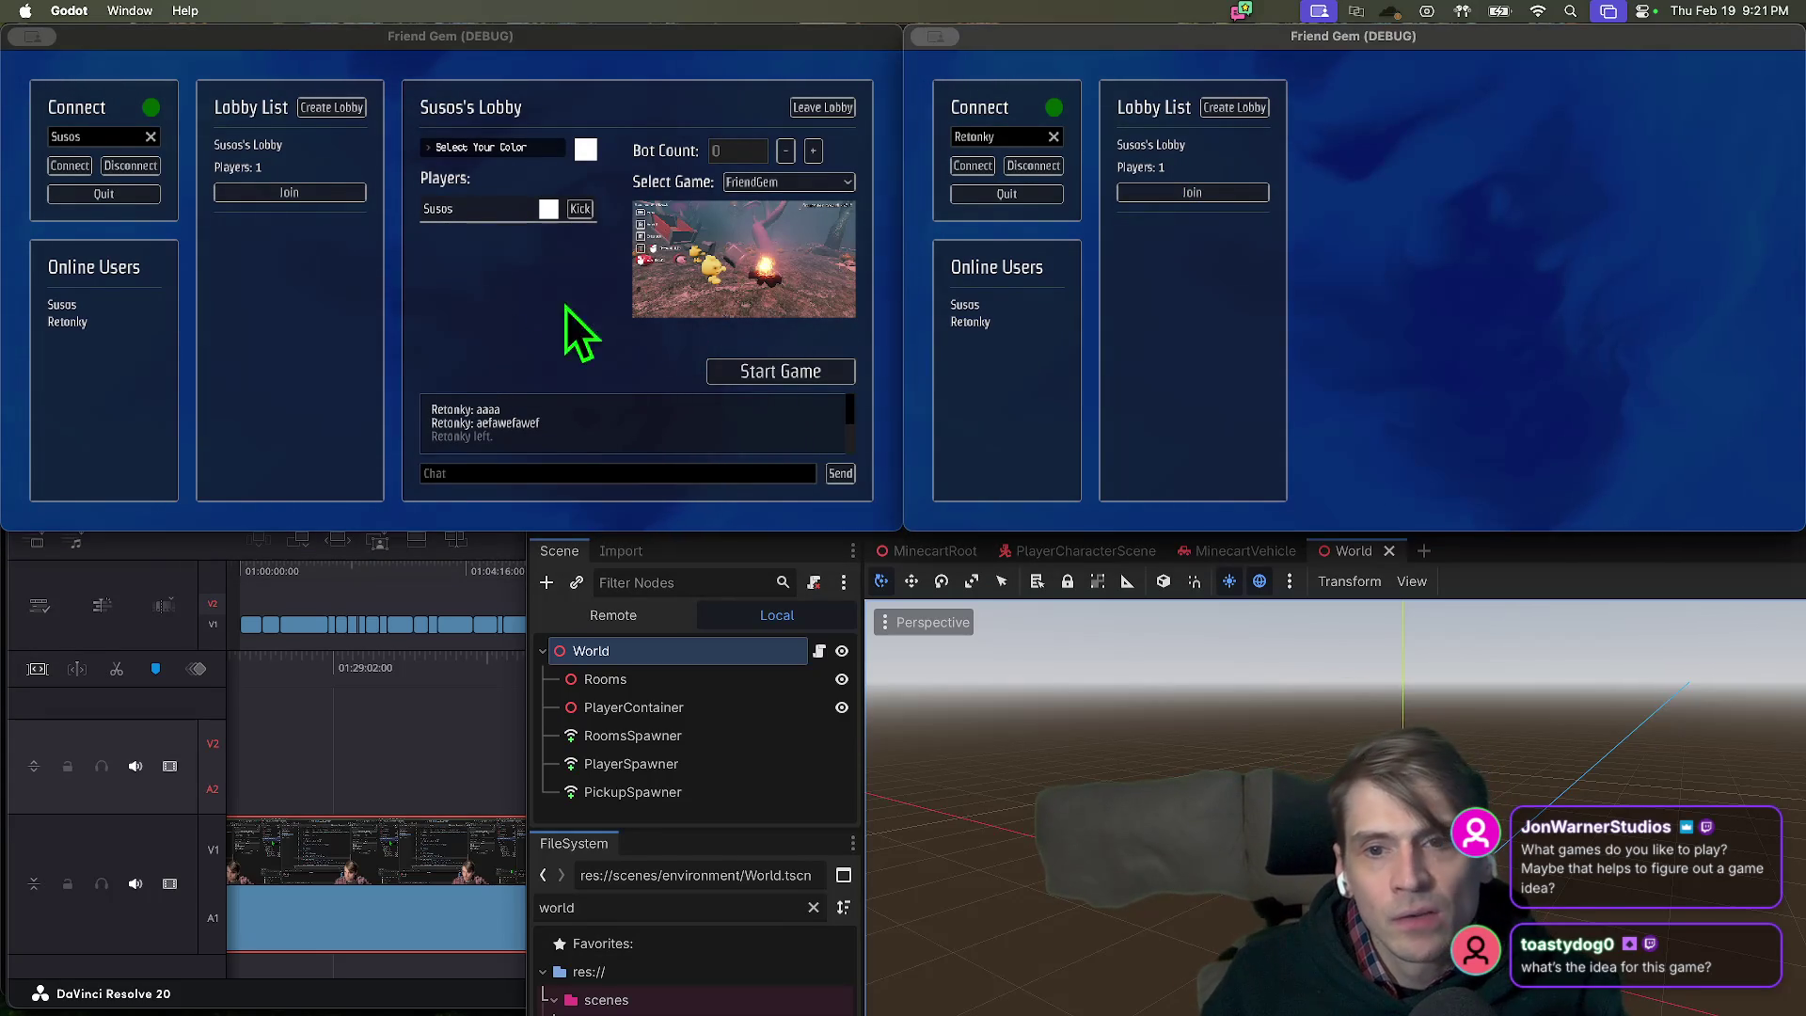
pyautogui.click(822, 106)
pyautogui.press('super+r')
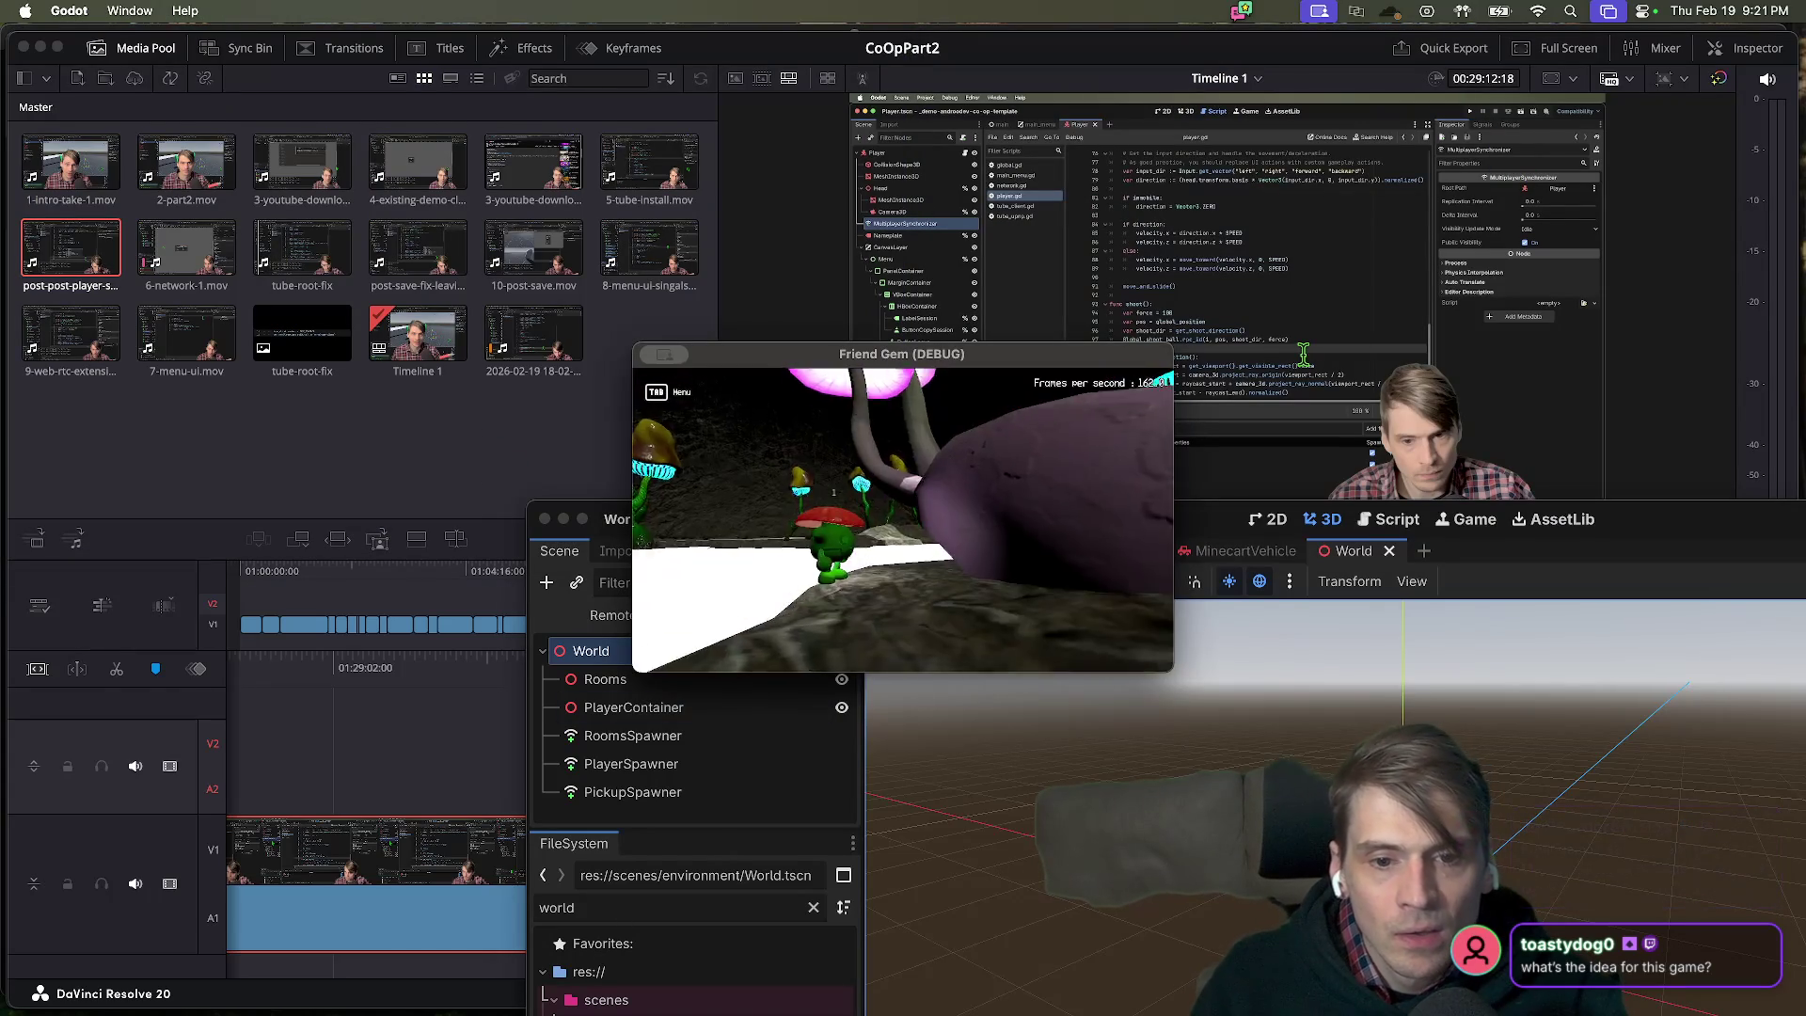
# Step: Quit the running Friend Gem game and return to the World scene in the editor
pyautogui.press('super+q')
pyautogui.press('super+Tab')
pyautogui.press('super+Tab')
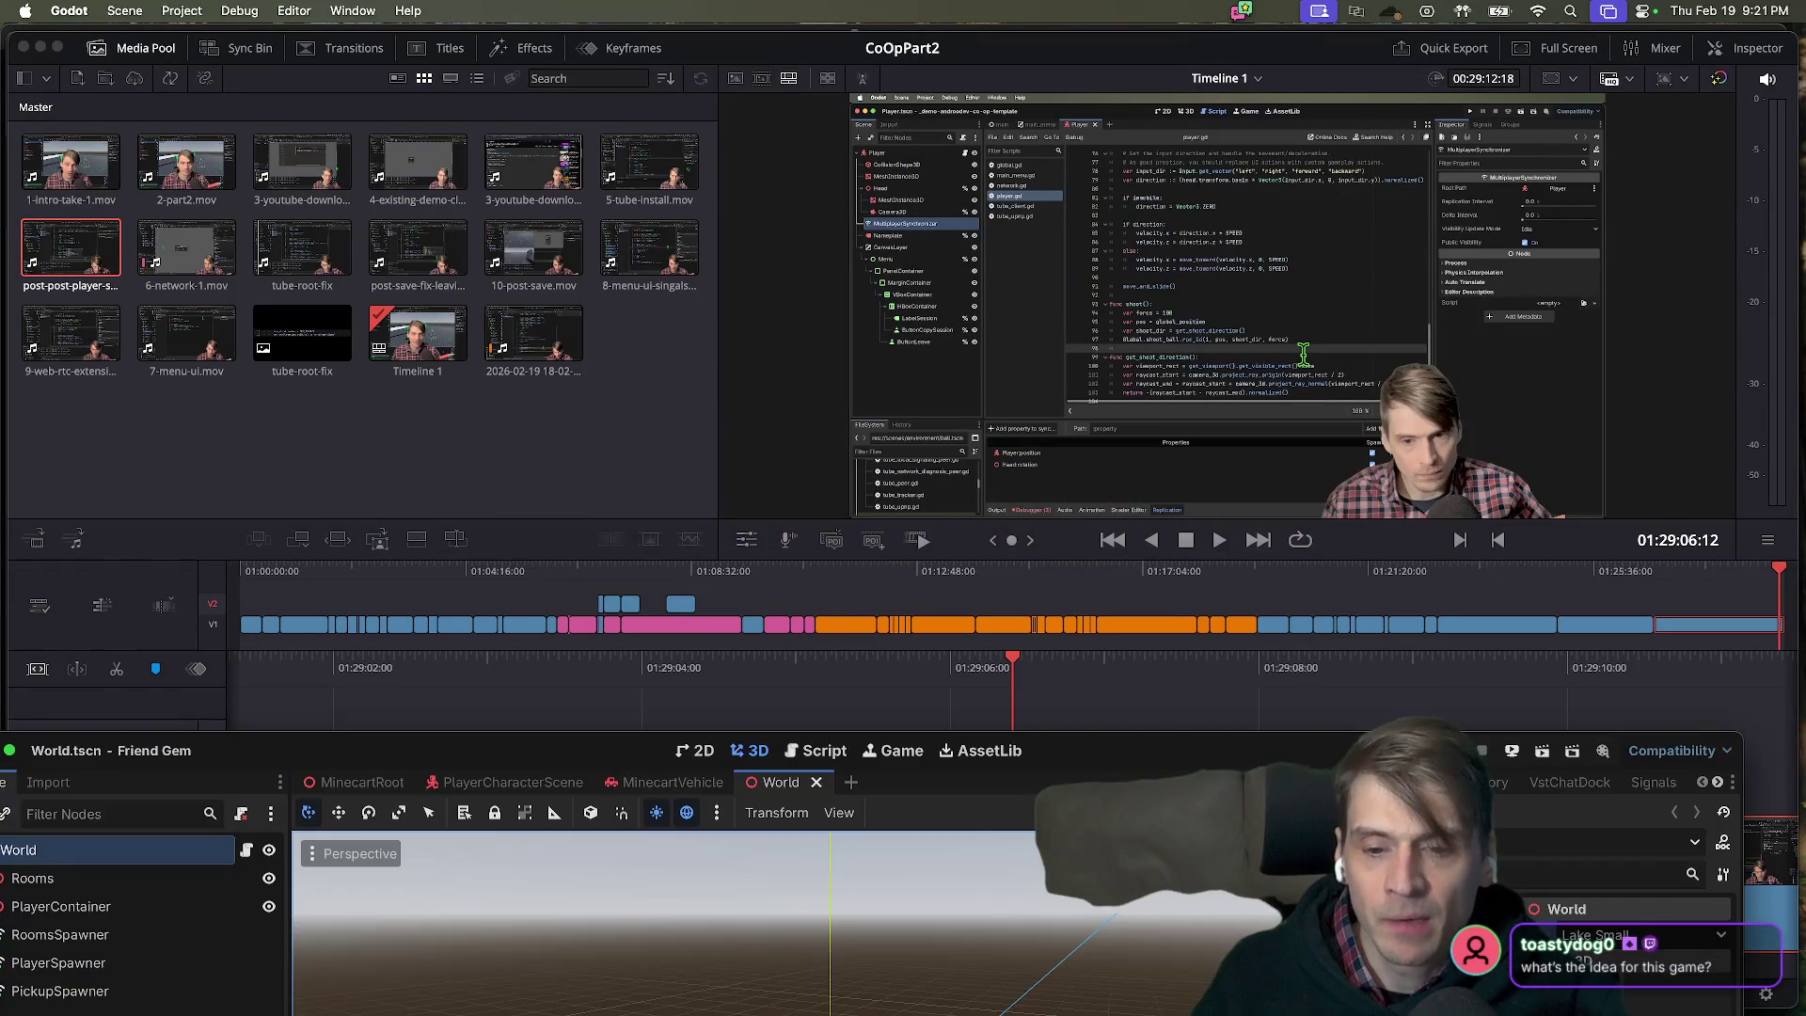
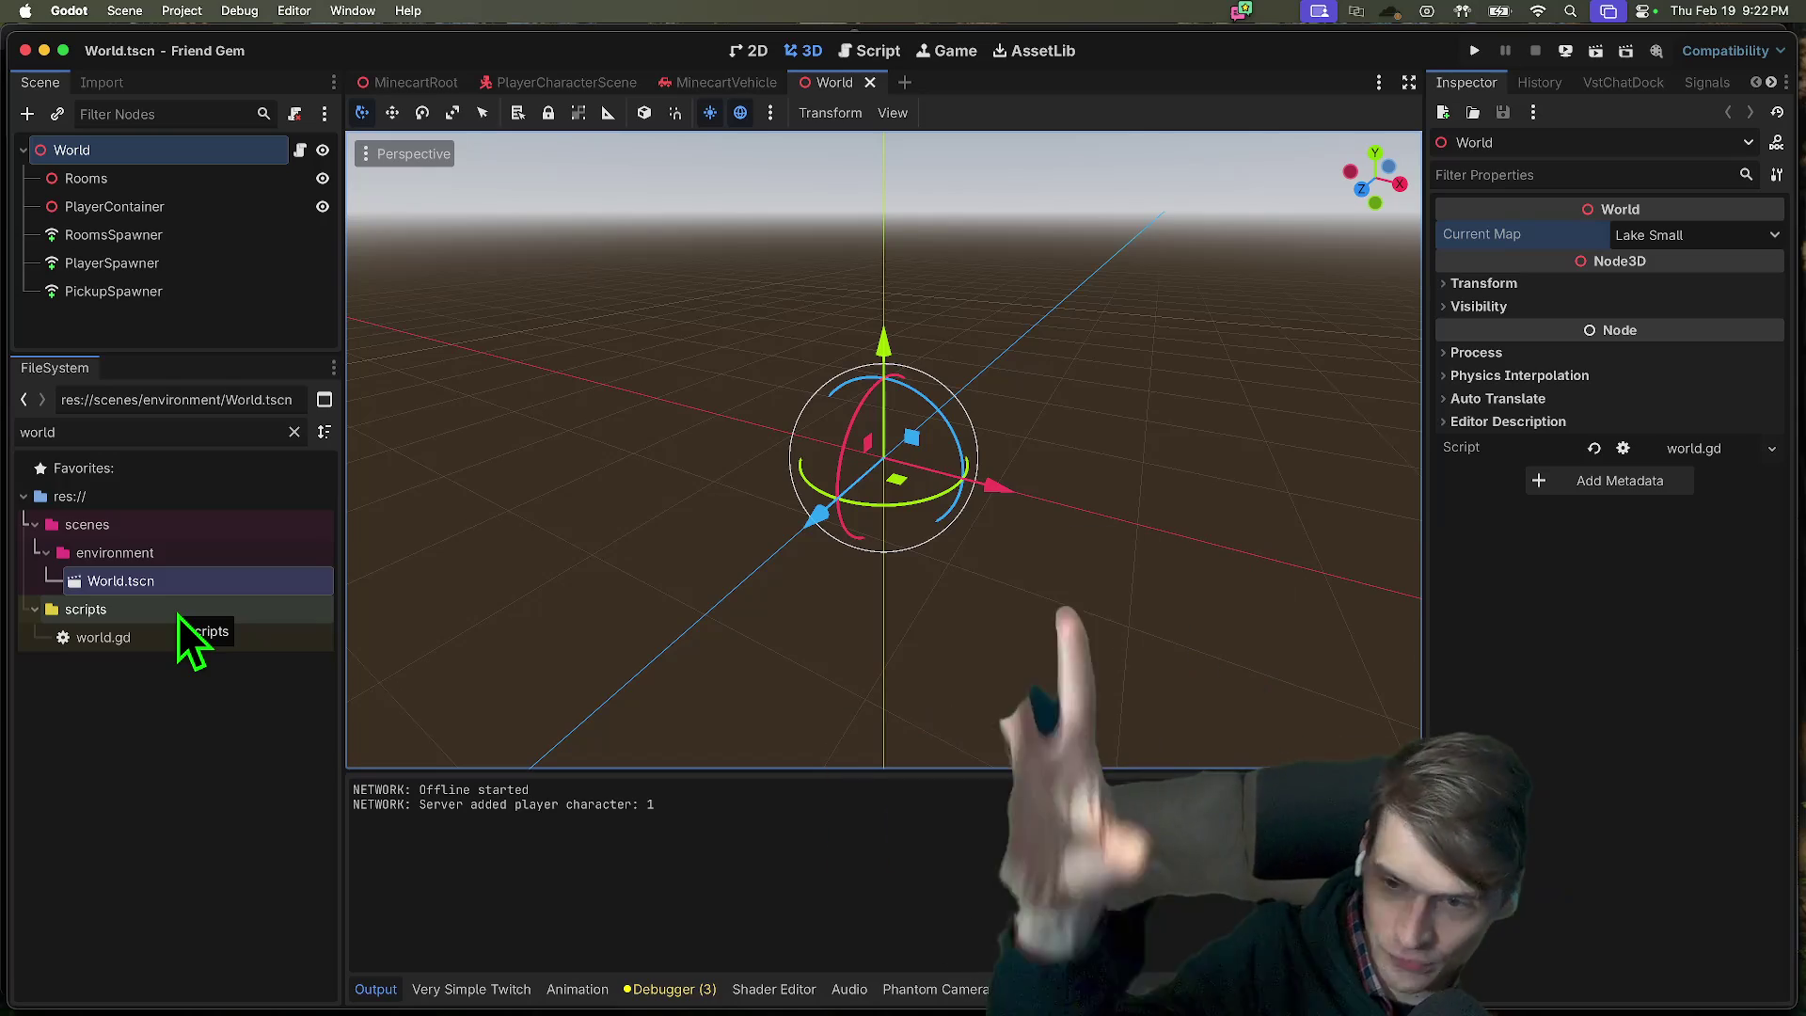
# Step: Deselect the World node and replace the FileSystem 'world' filter with 'map'
pyautogui.click(140, 780)
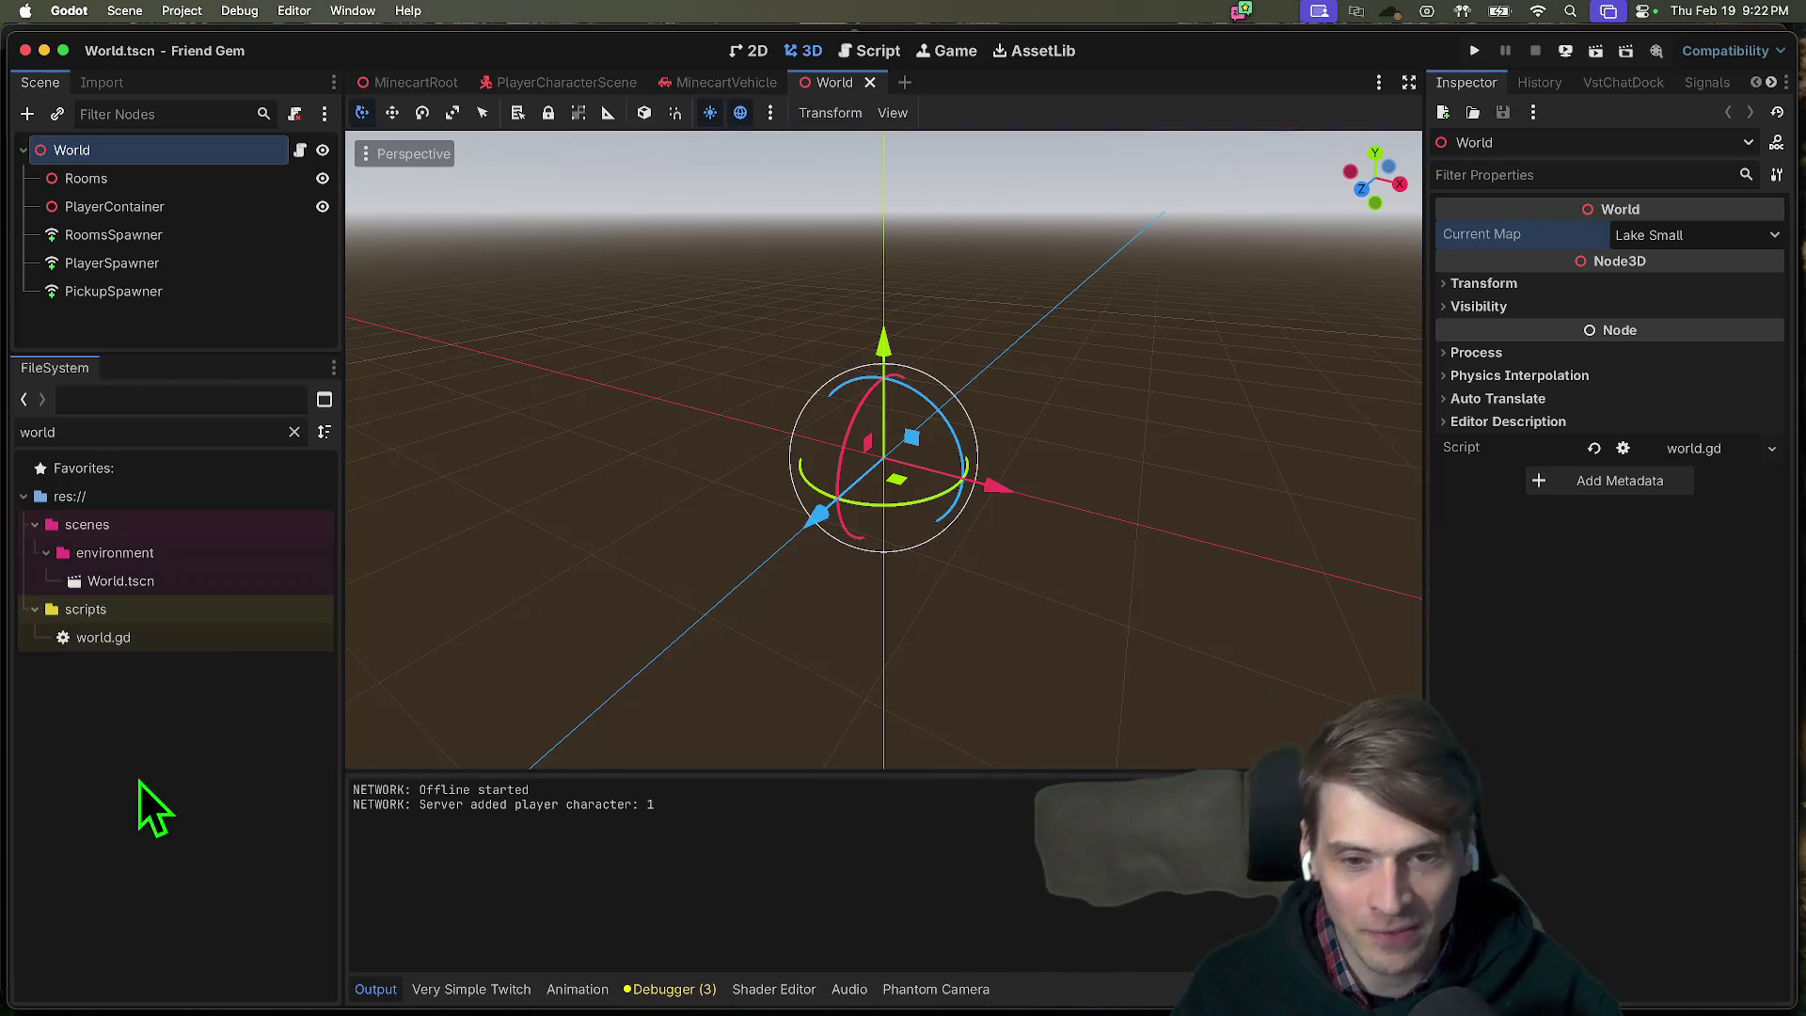
pyautogui.click(299, 348)
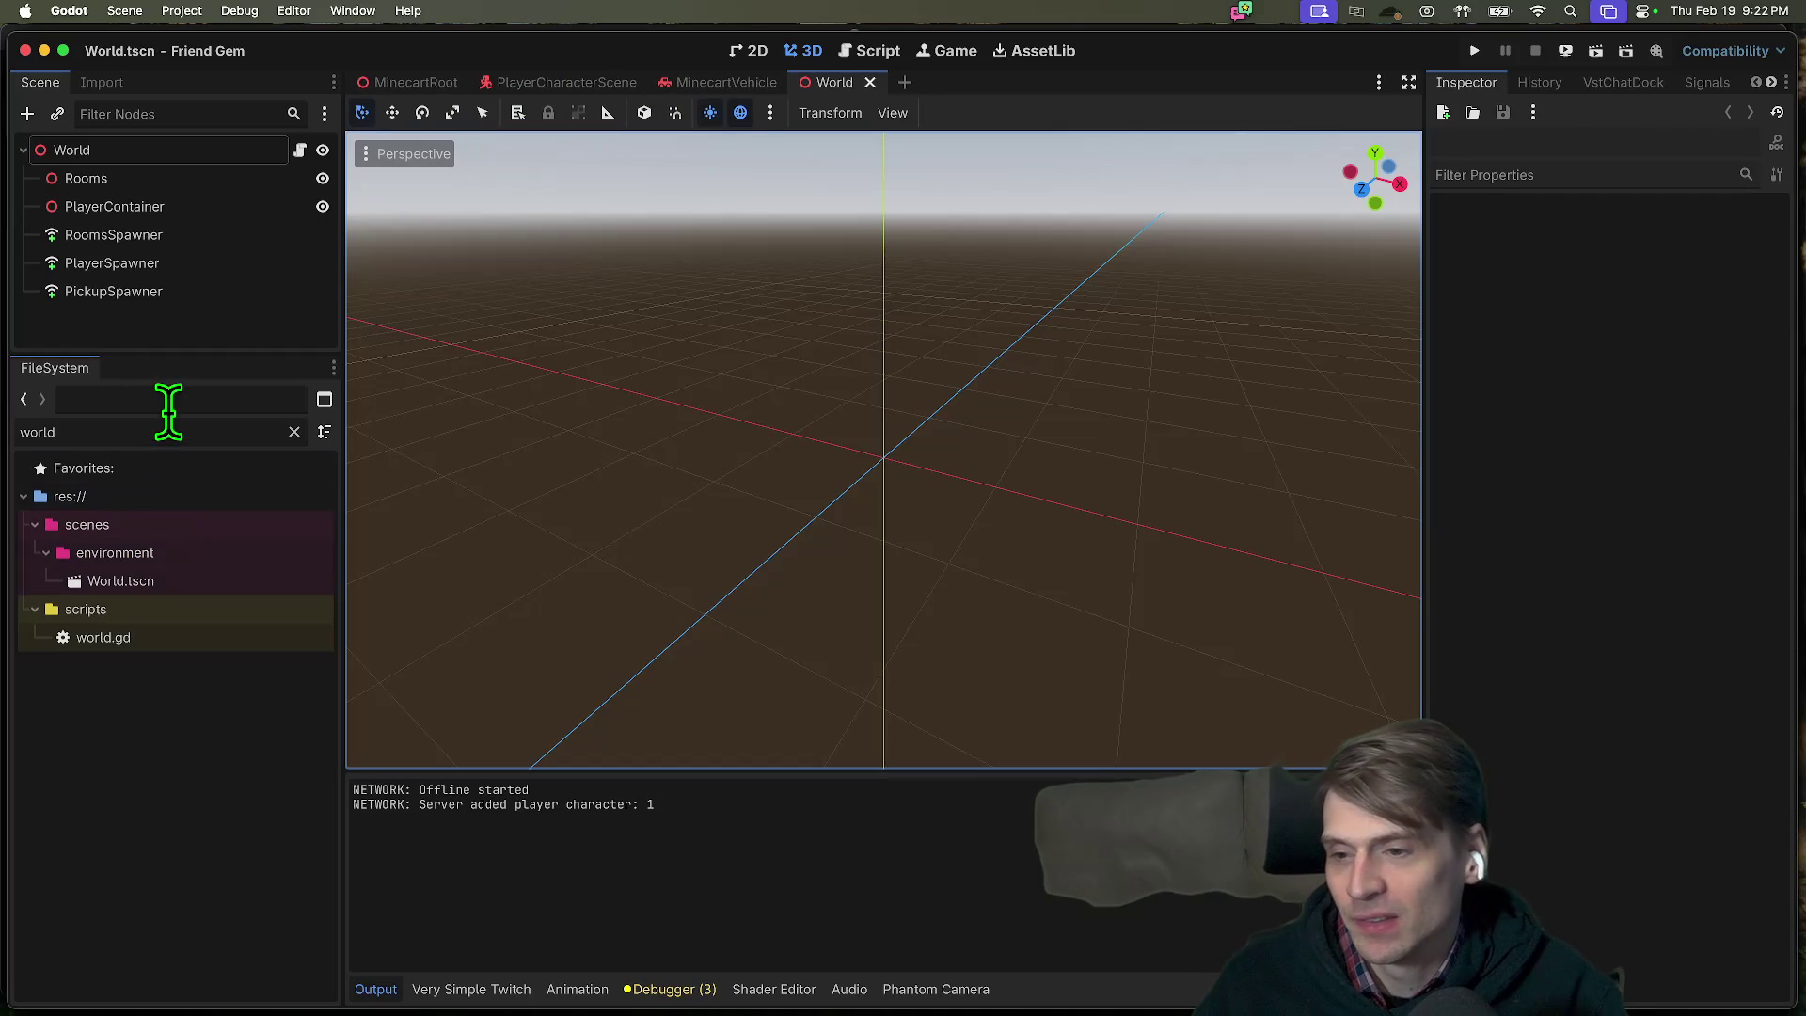
pyautogui.press('super+a')
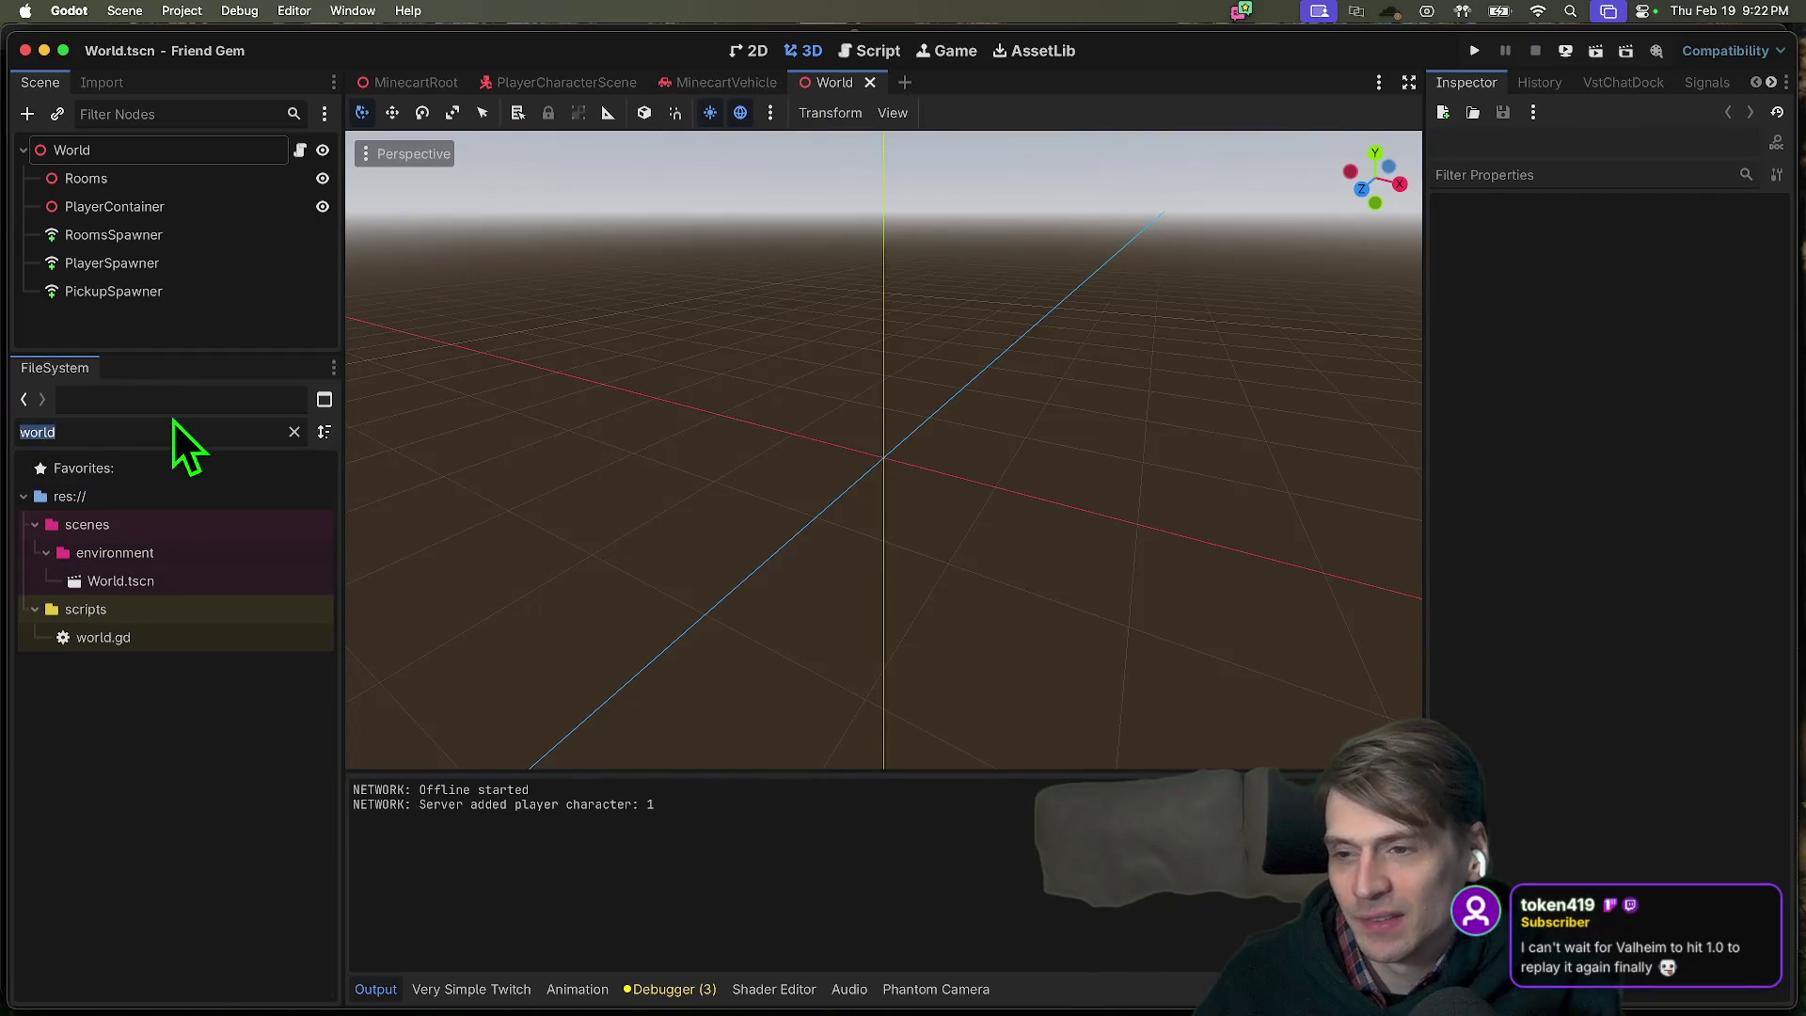
pyautogui.press('BackSpace')
pyautogui.write('map')
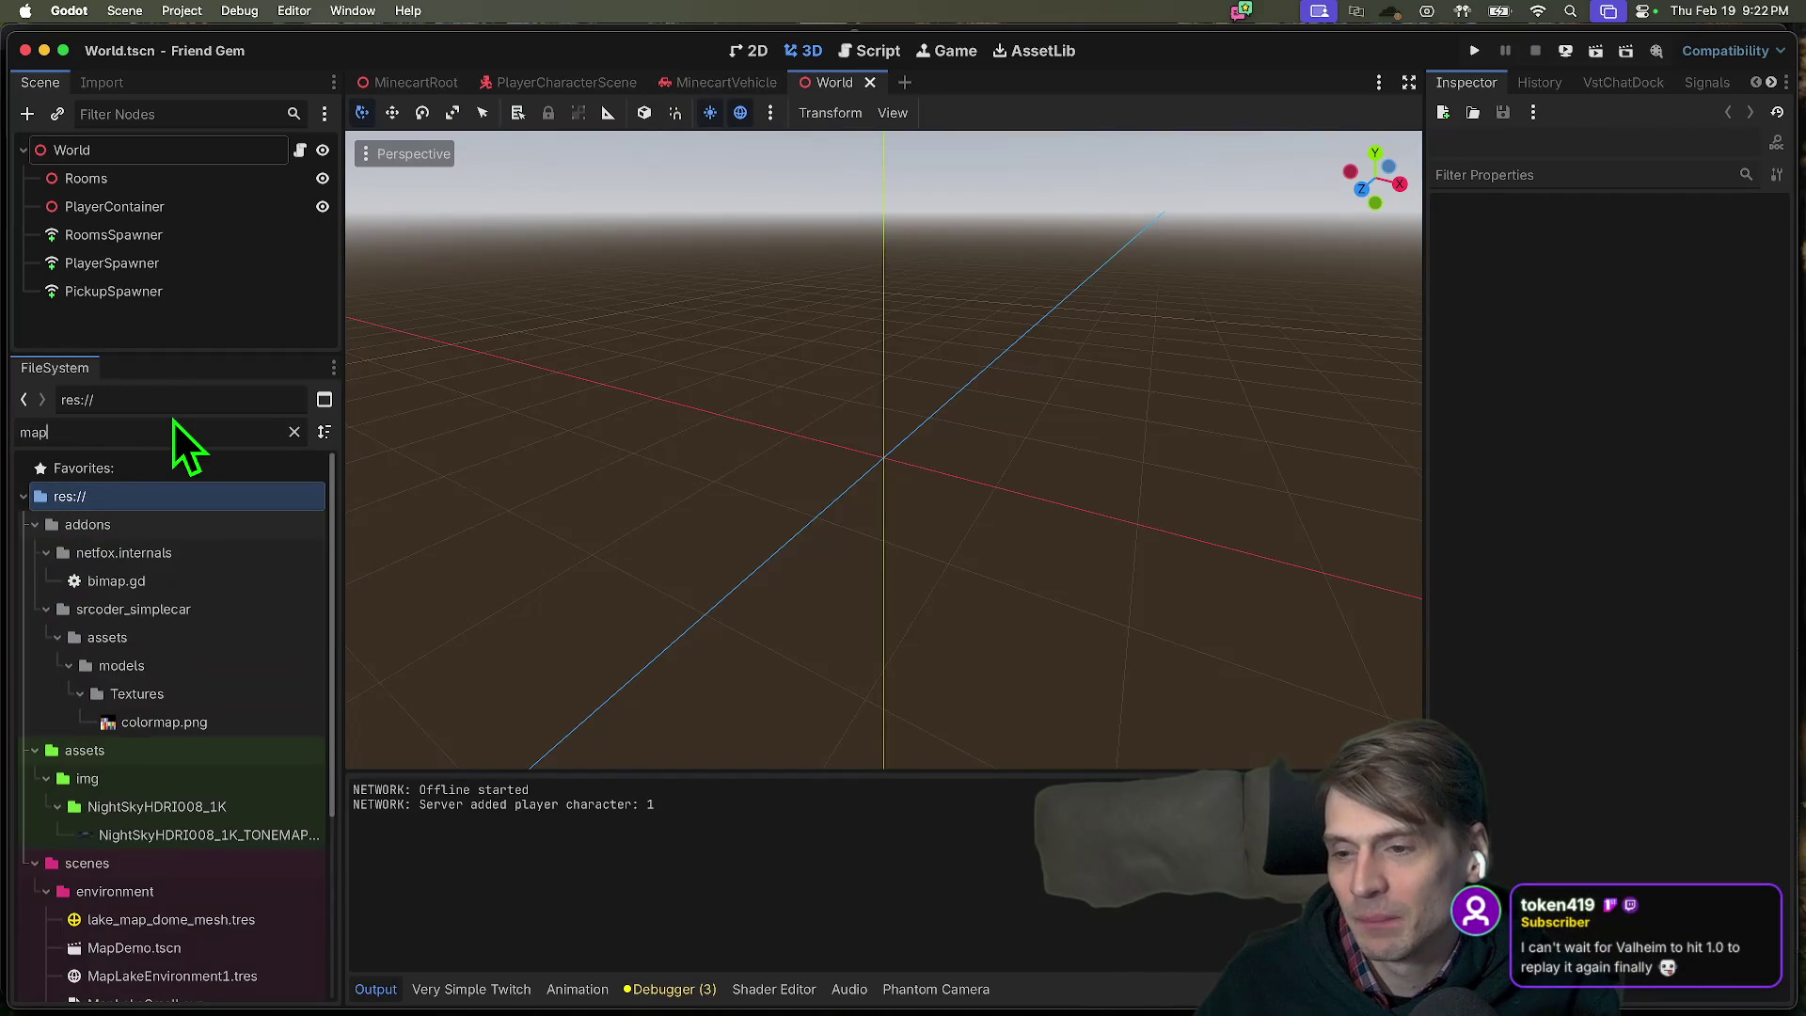
# Step: Open scenes/environment/MapRiver1.tscn in a new scene tab
pyautogui.scroll(-5, 249, 988)
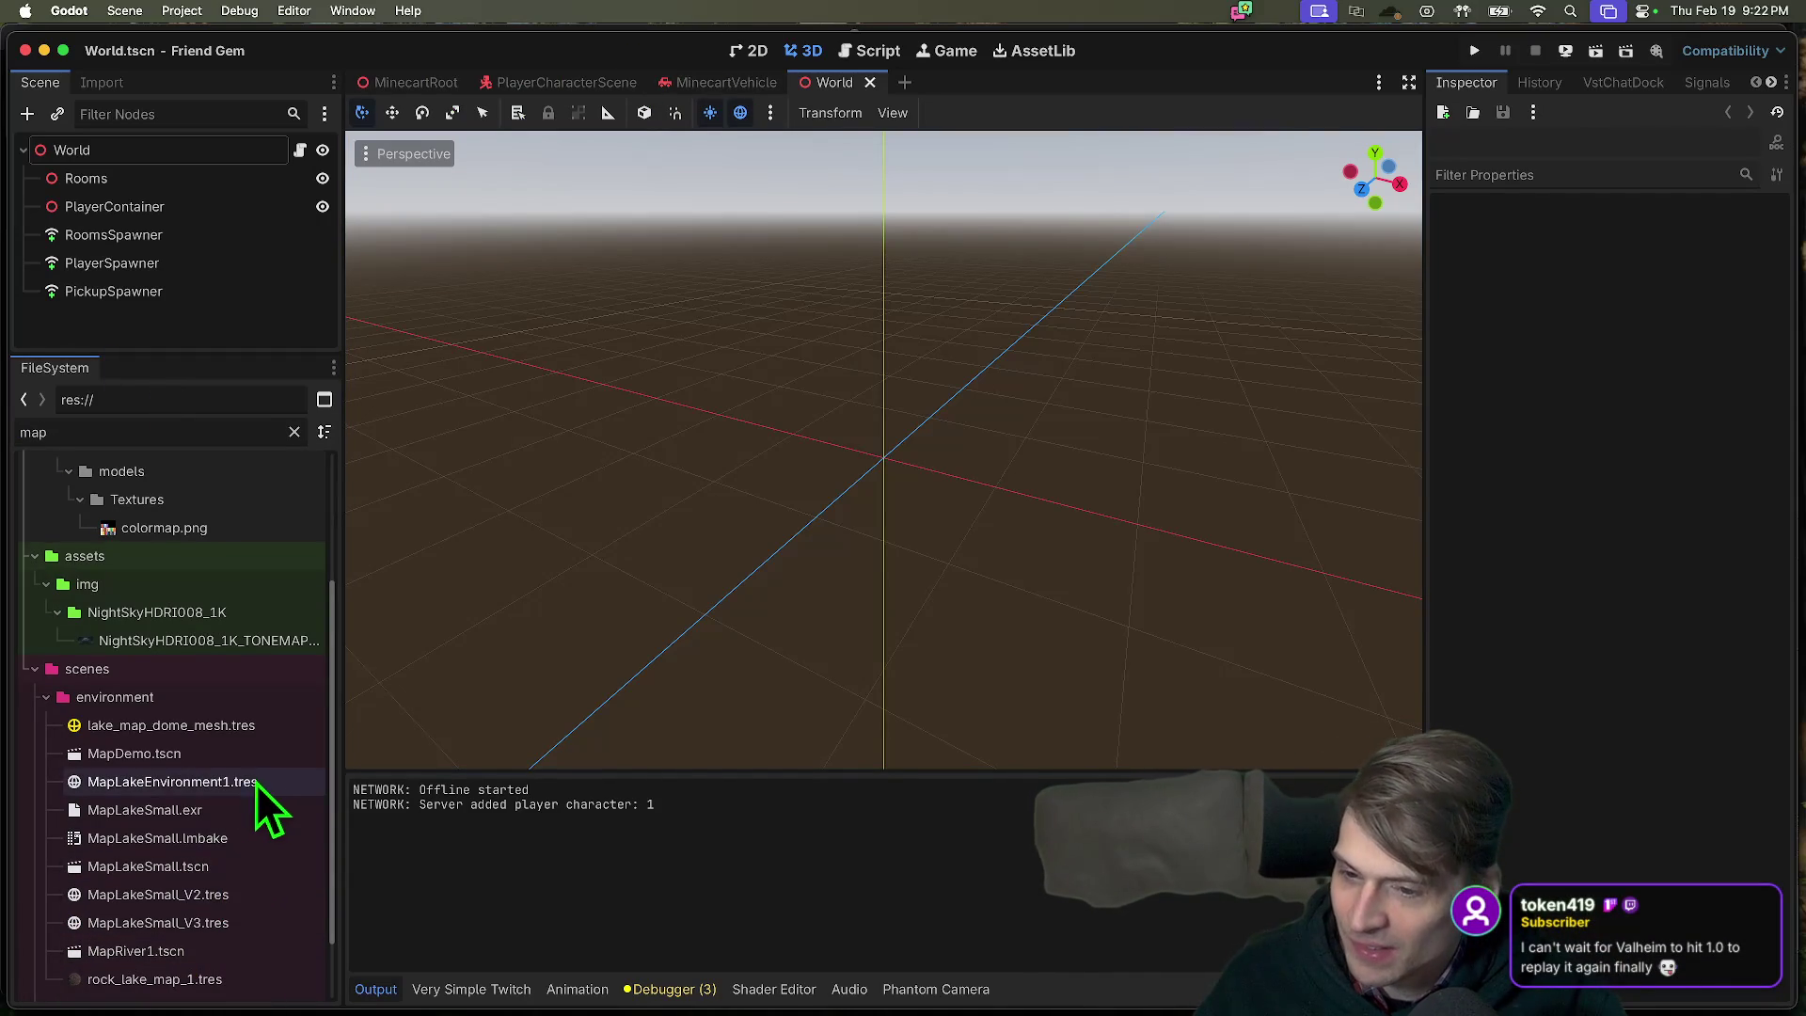
pyautogui.click(228, 951)
pyautogui.doubleClick(228, 951)
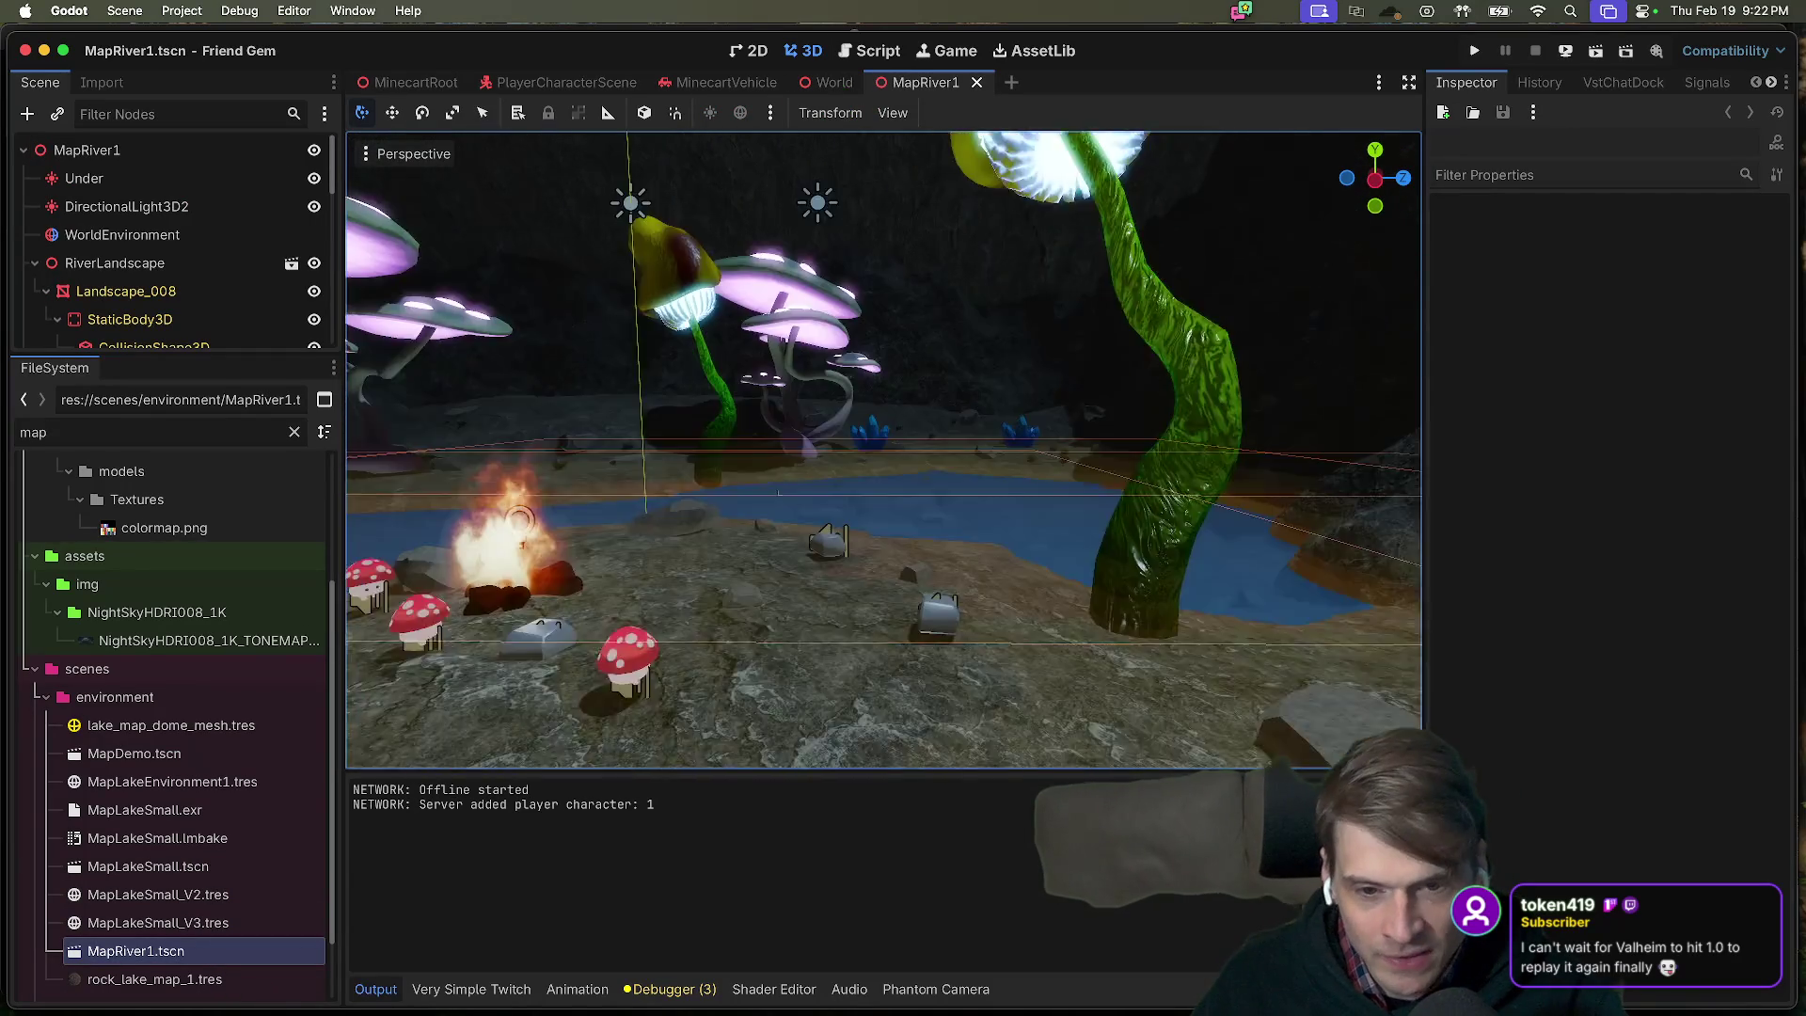
pyautogui.moveTo(779, 492); pyautogui.dragTo(940, 474)
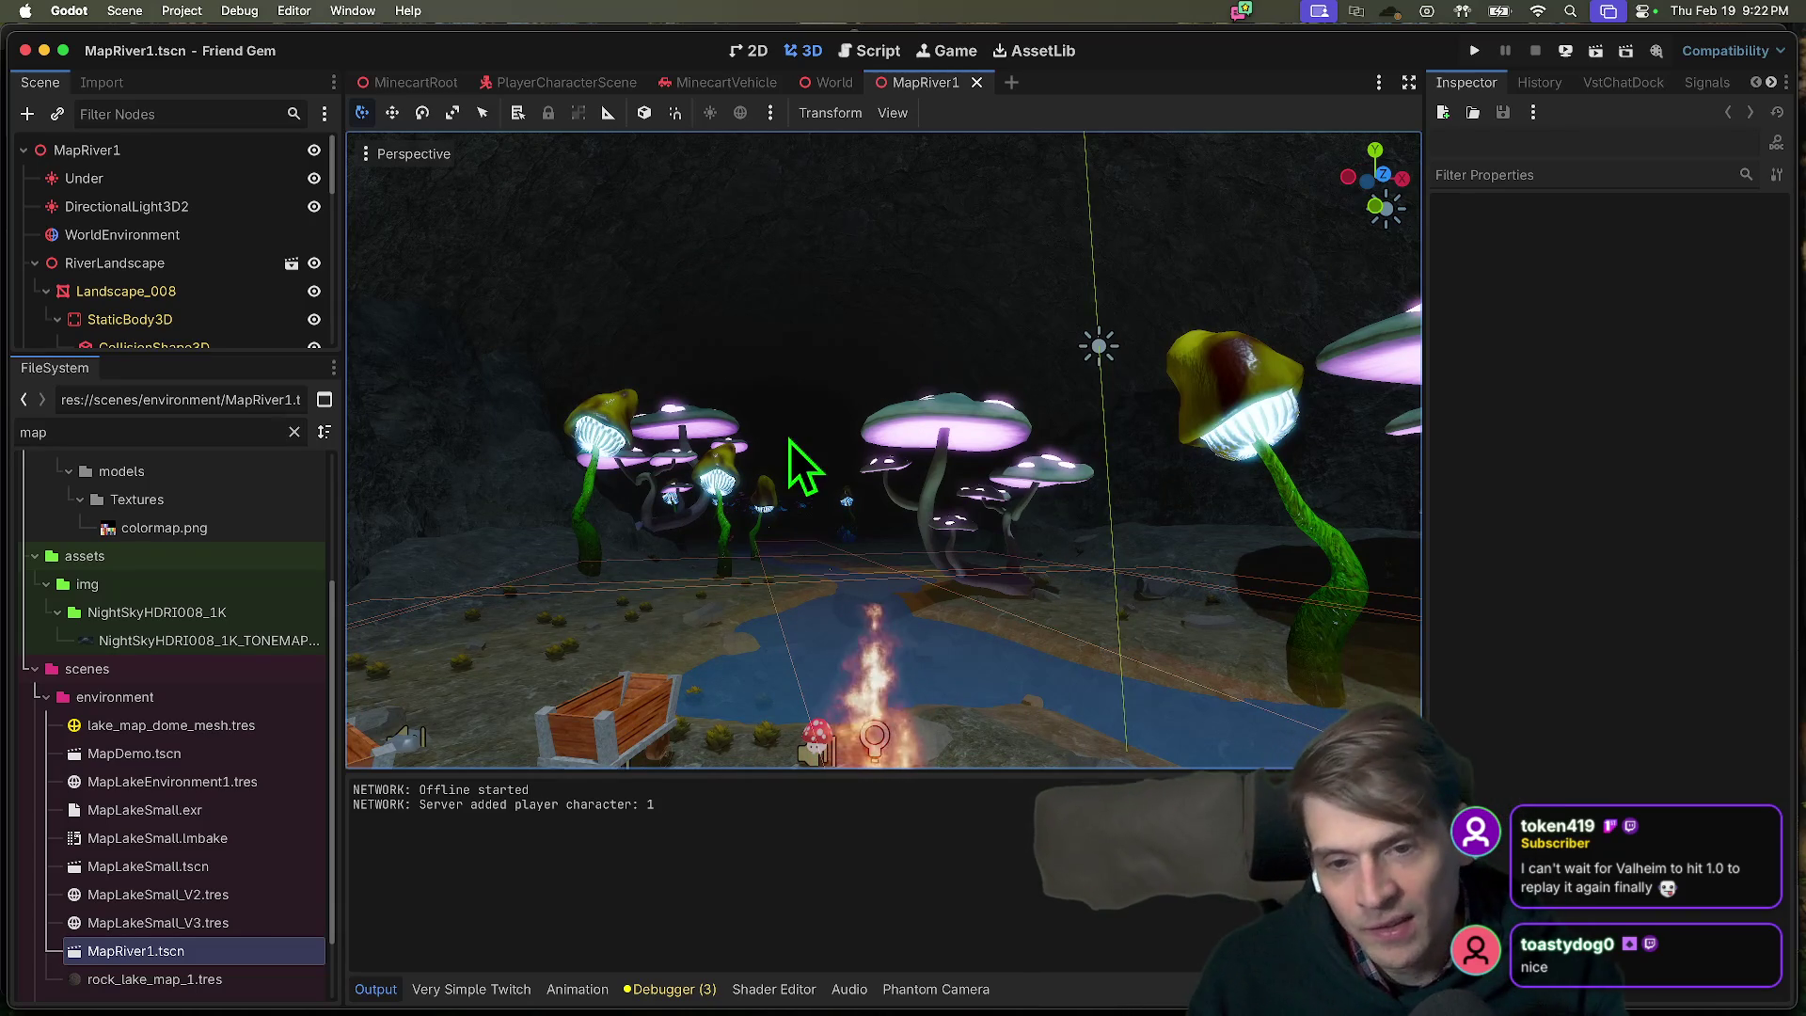
# Step: Pull the viewport camera back for a wider view of the MapRiver1 cave and river
pyautogui.moveTo(941, 564); pyautogui.dragTo(795, 551)
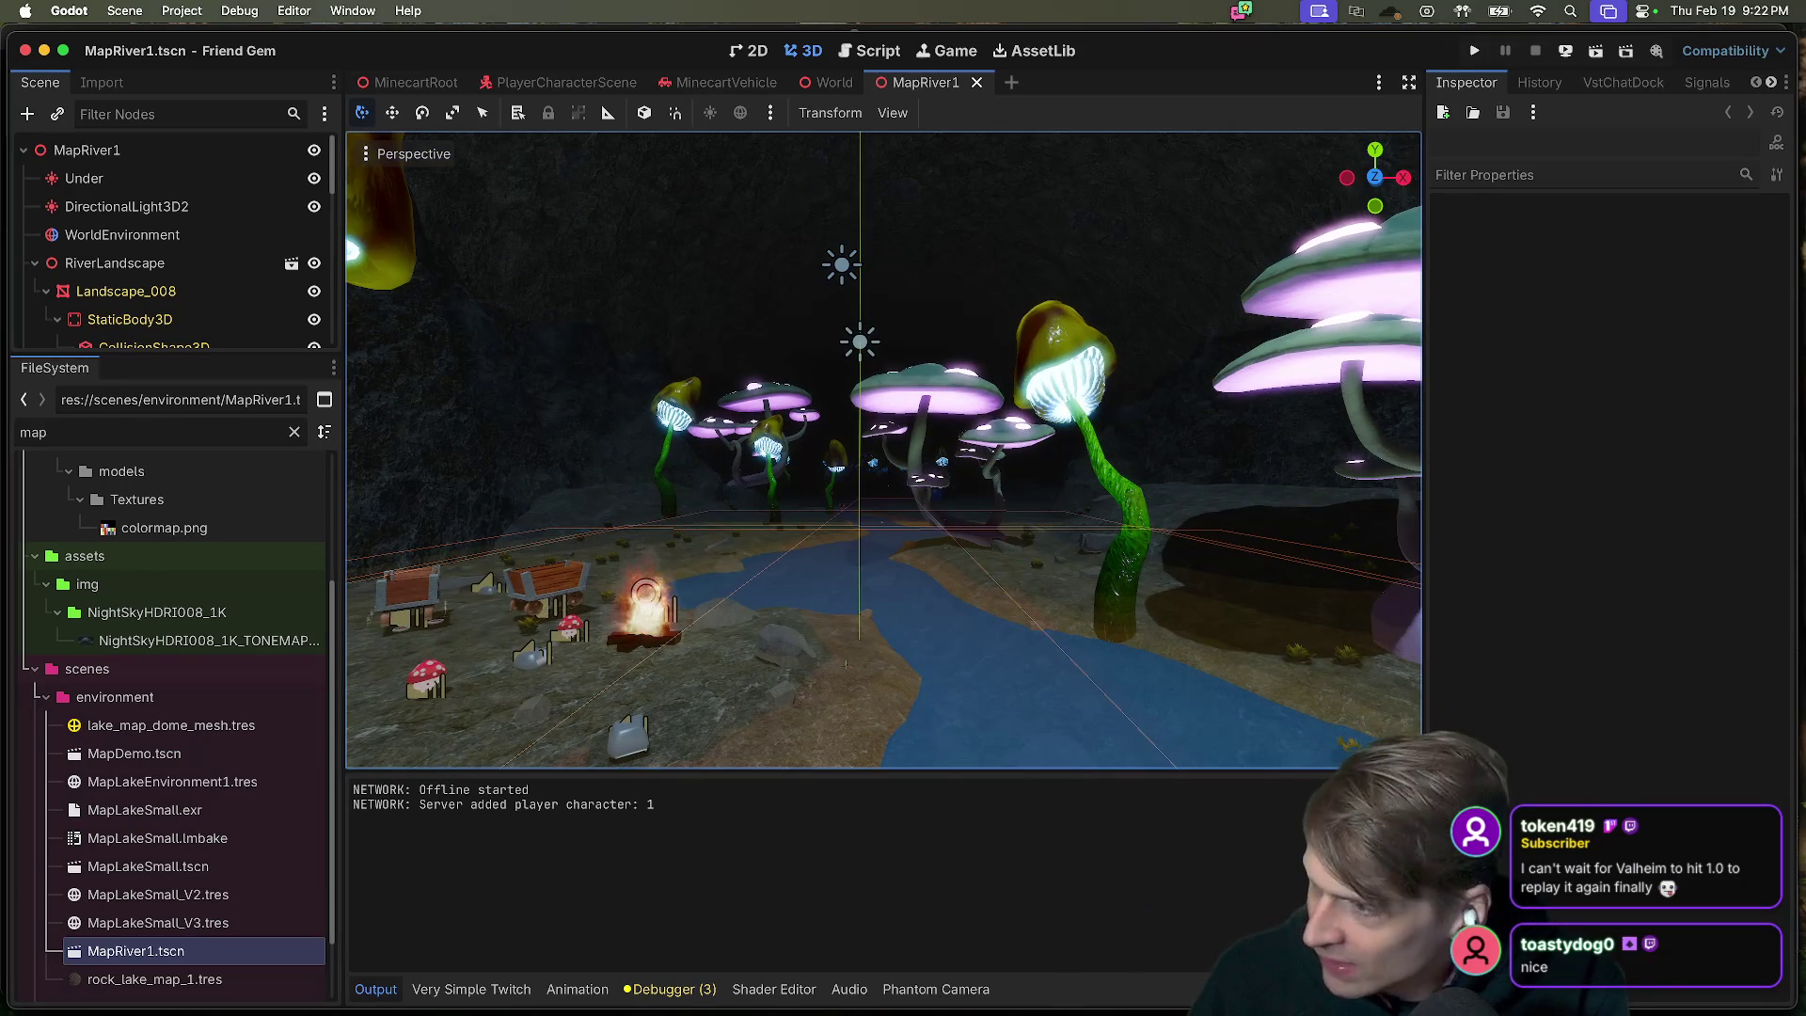
pyautogui.click(182, 10)
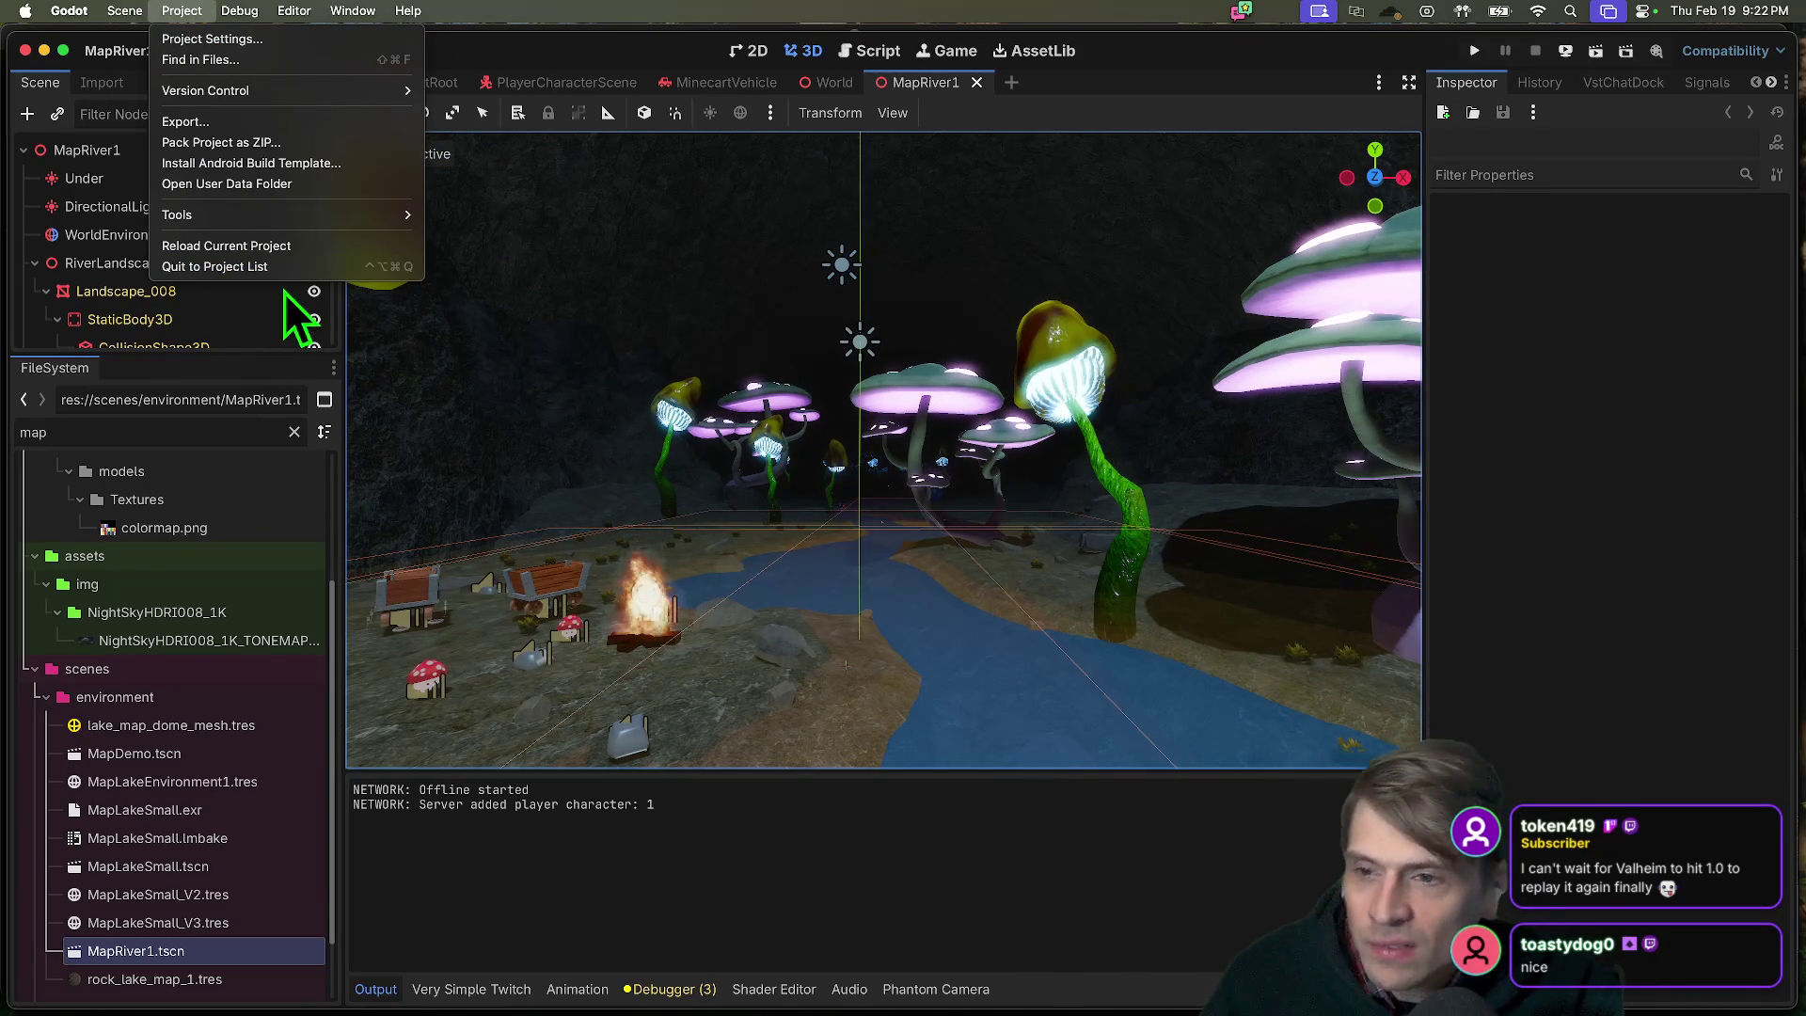
# Step: Quit Friend Gem to the Project List and reposition the Project Manager window
pyautogui.click(222, 476)
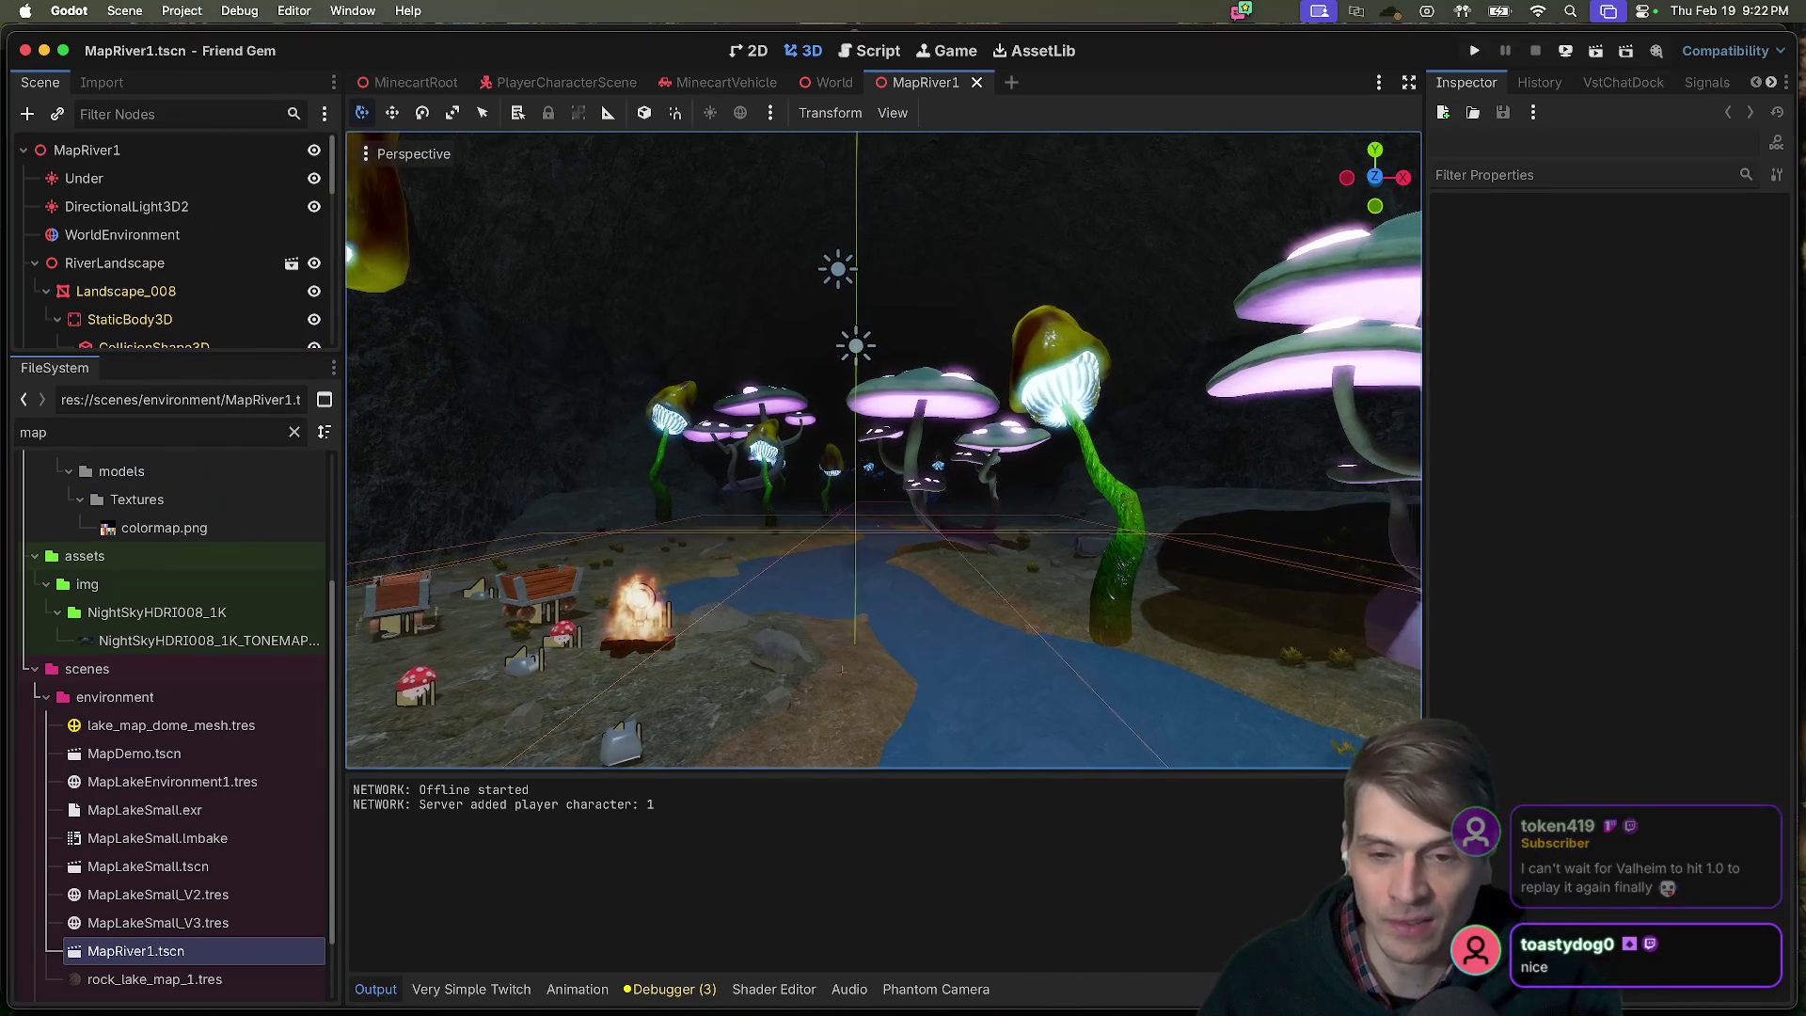
pyautogui.click(202, 10)
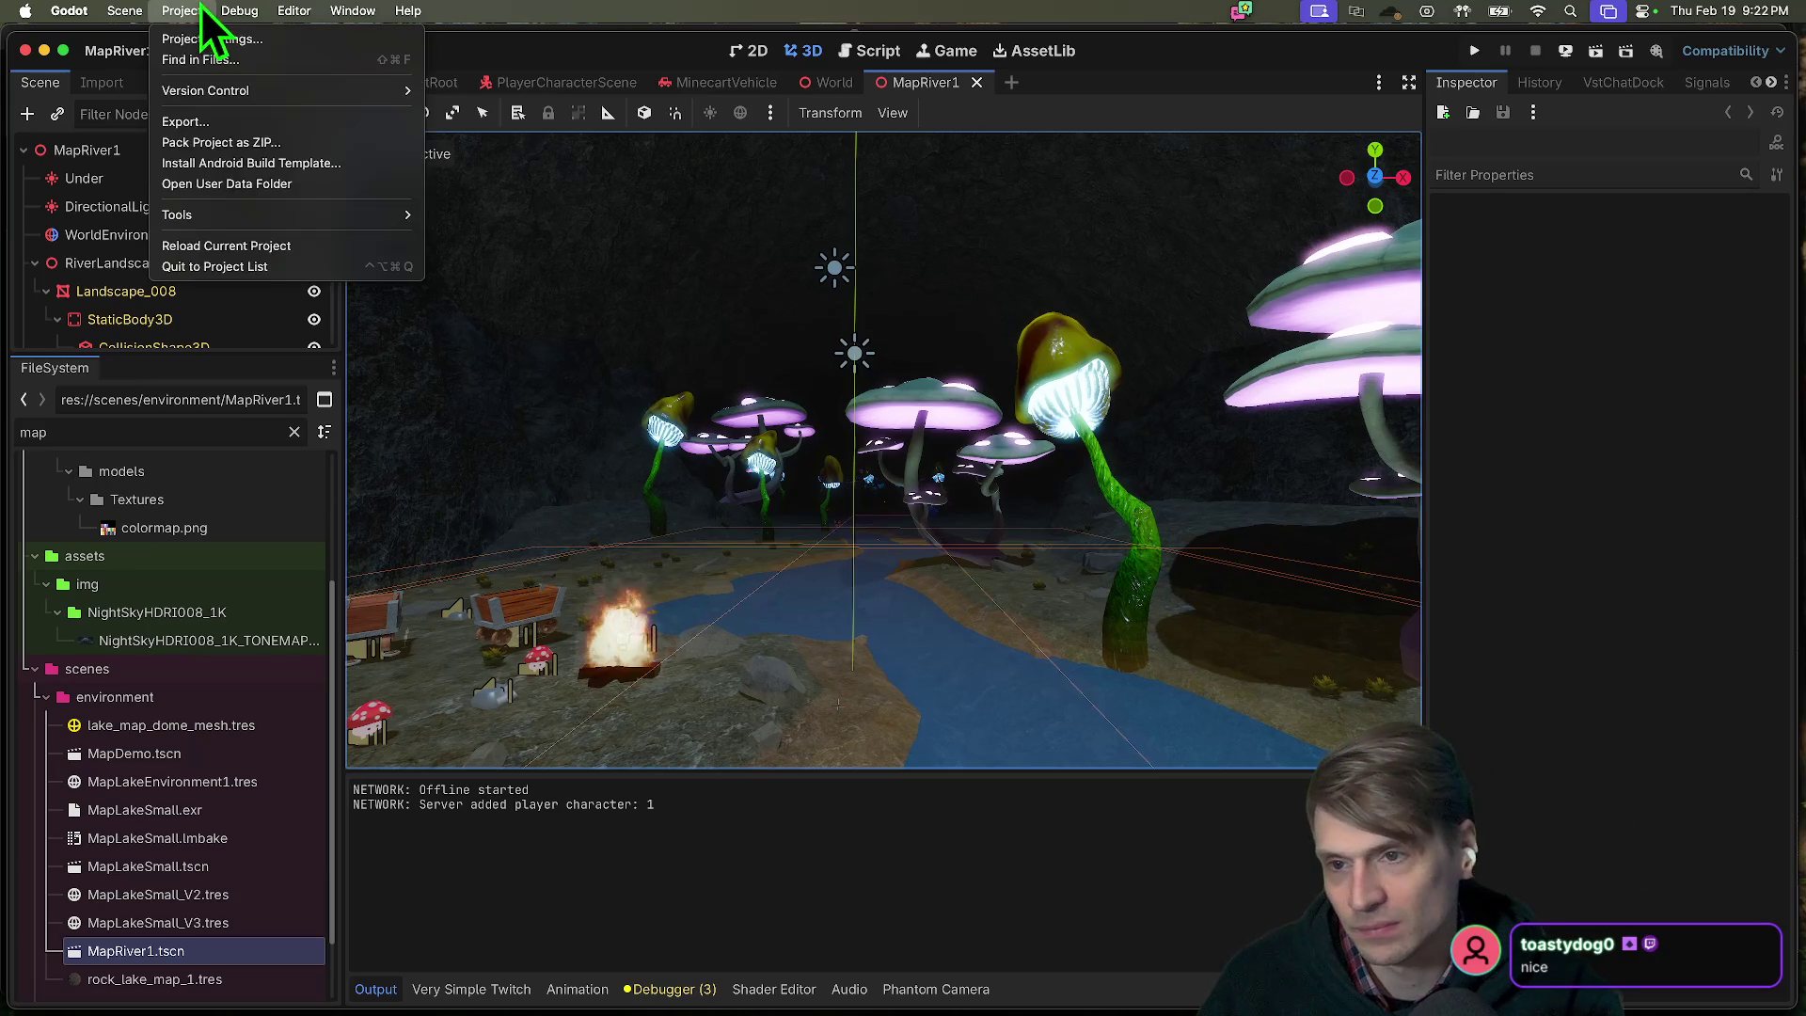
pyautogui.click(283, 266)
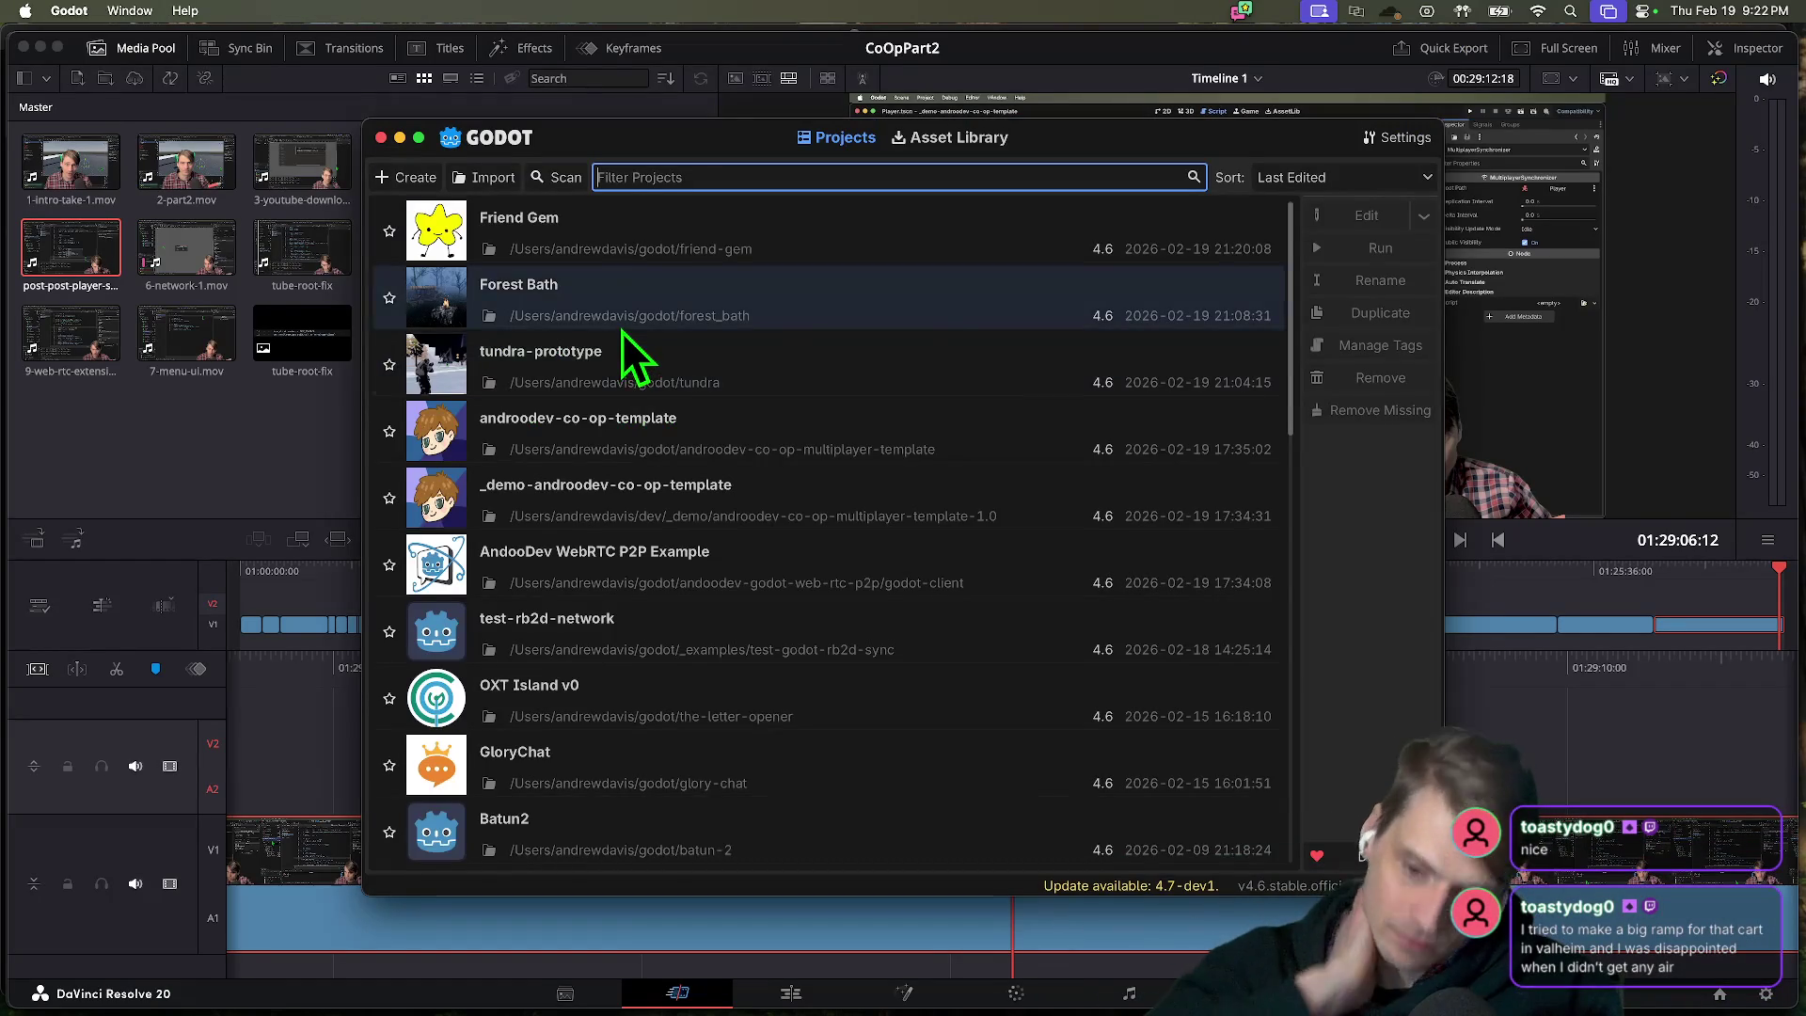
pyautogui.scroll(-3, 616, 442)
pyautogui.scroll(3, 630, 668)
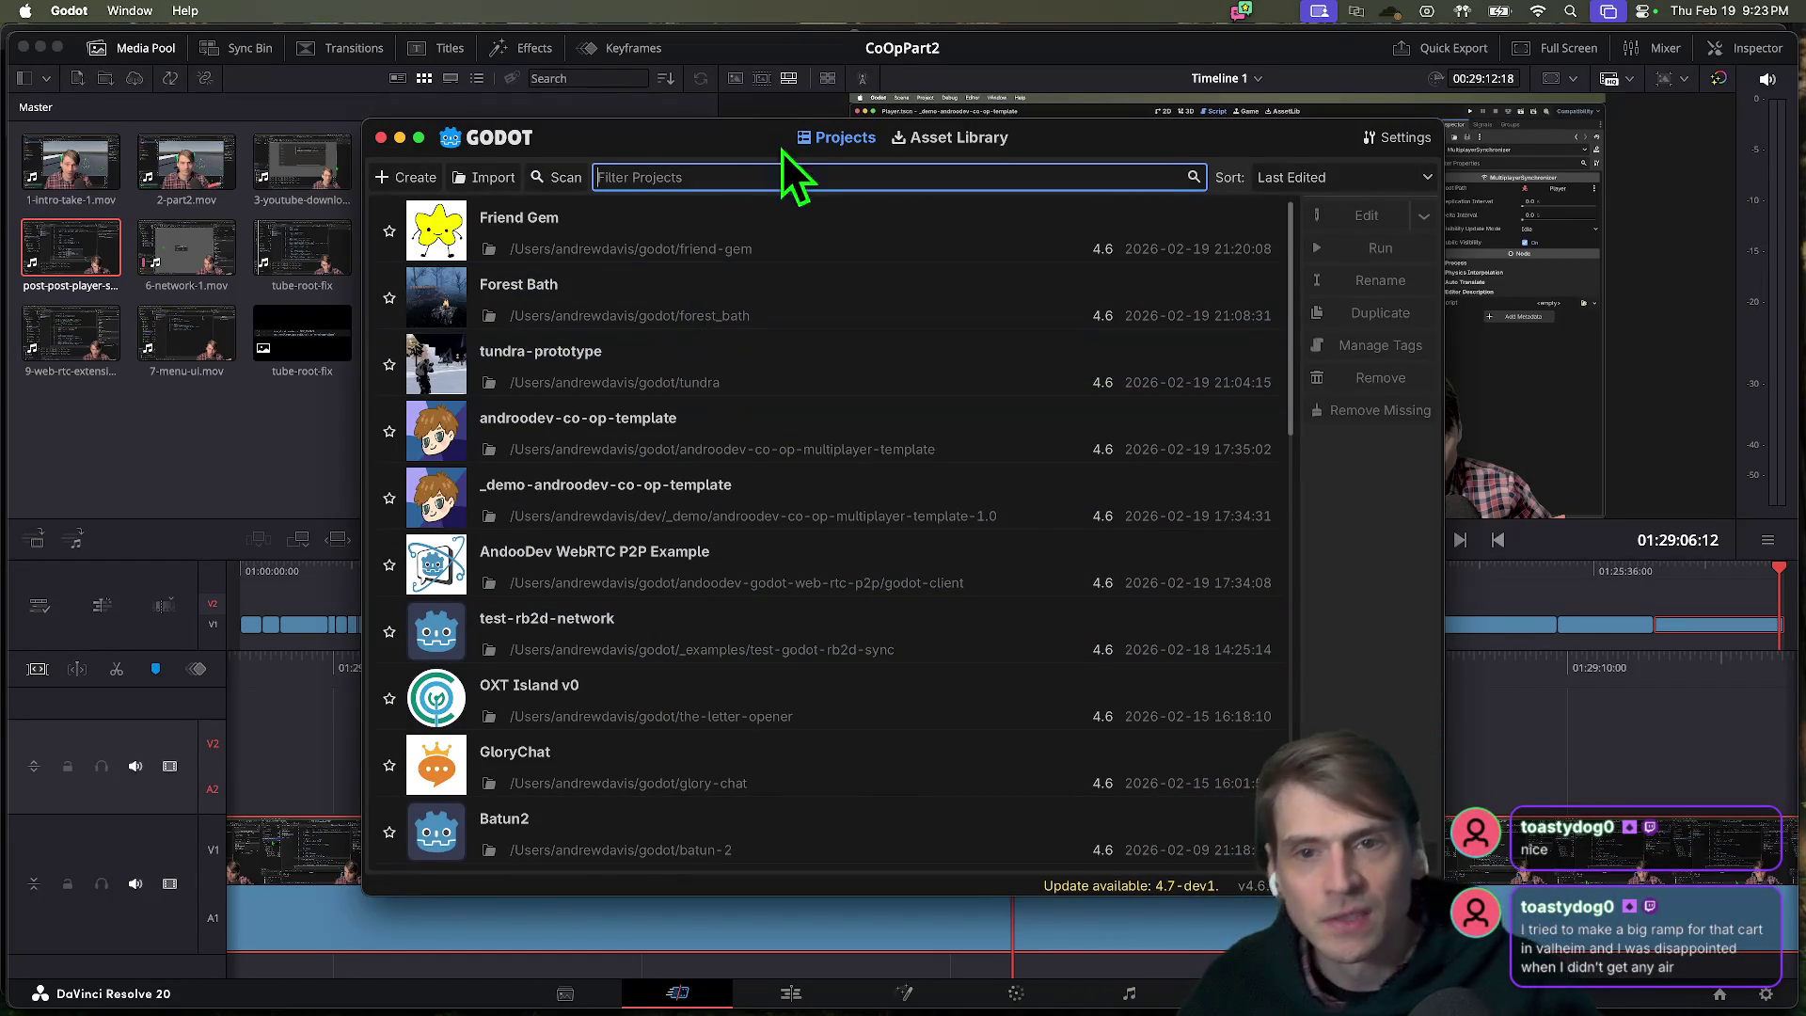
pyautogui.moveTo(771, 132)
pyautogui.mouseDown()
pyautogui.moveTo(715, 99)
pyautogui.moveTo(724, 3)
pyautogui.mouseUp()
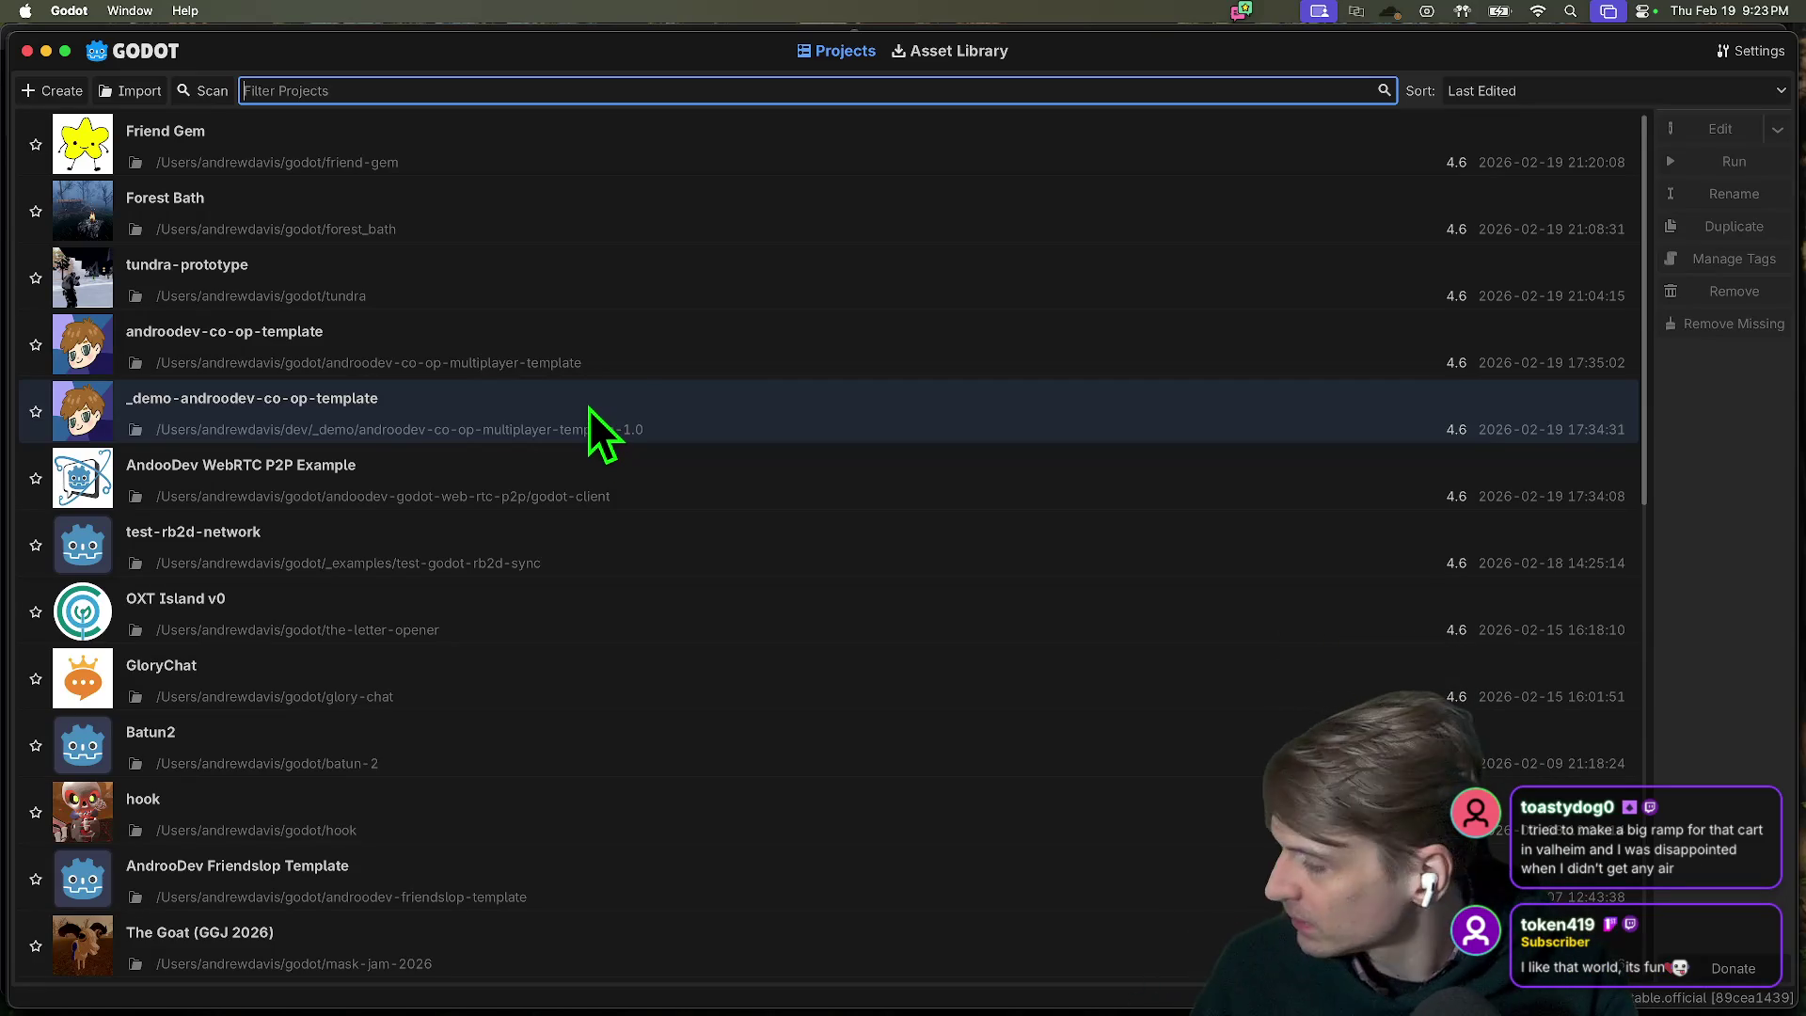
pyautogui.moveTo(269, 44)
pyautogui.mouseDown()
pyautogui.moveTo(358, 28)
pyautogui.moveTo(363, 79)
pyautogui.moveTo(585, 66)
pyautogui.moveTo(598, 32)
pyautogui.mouseUp()
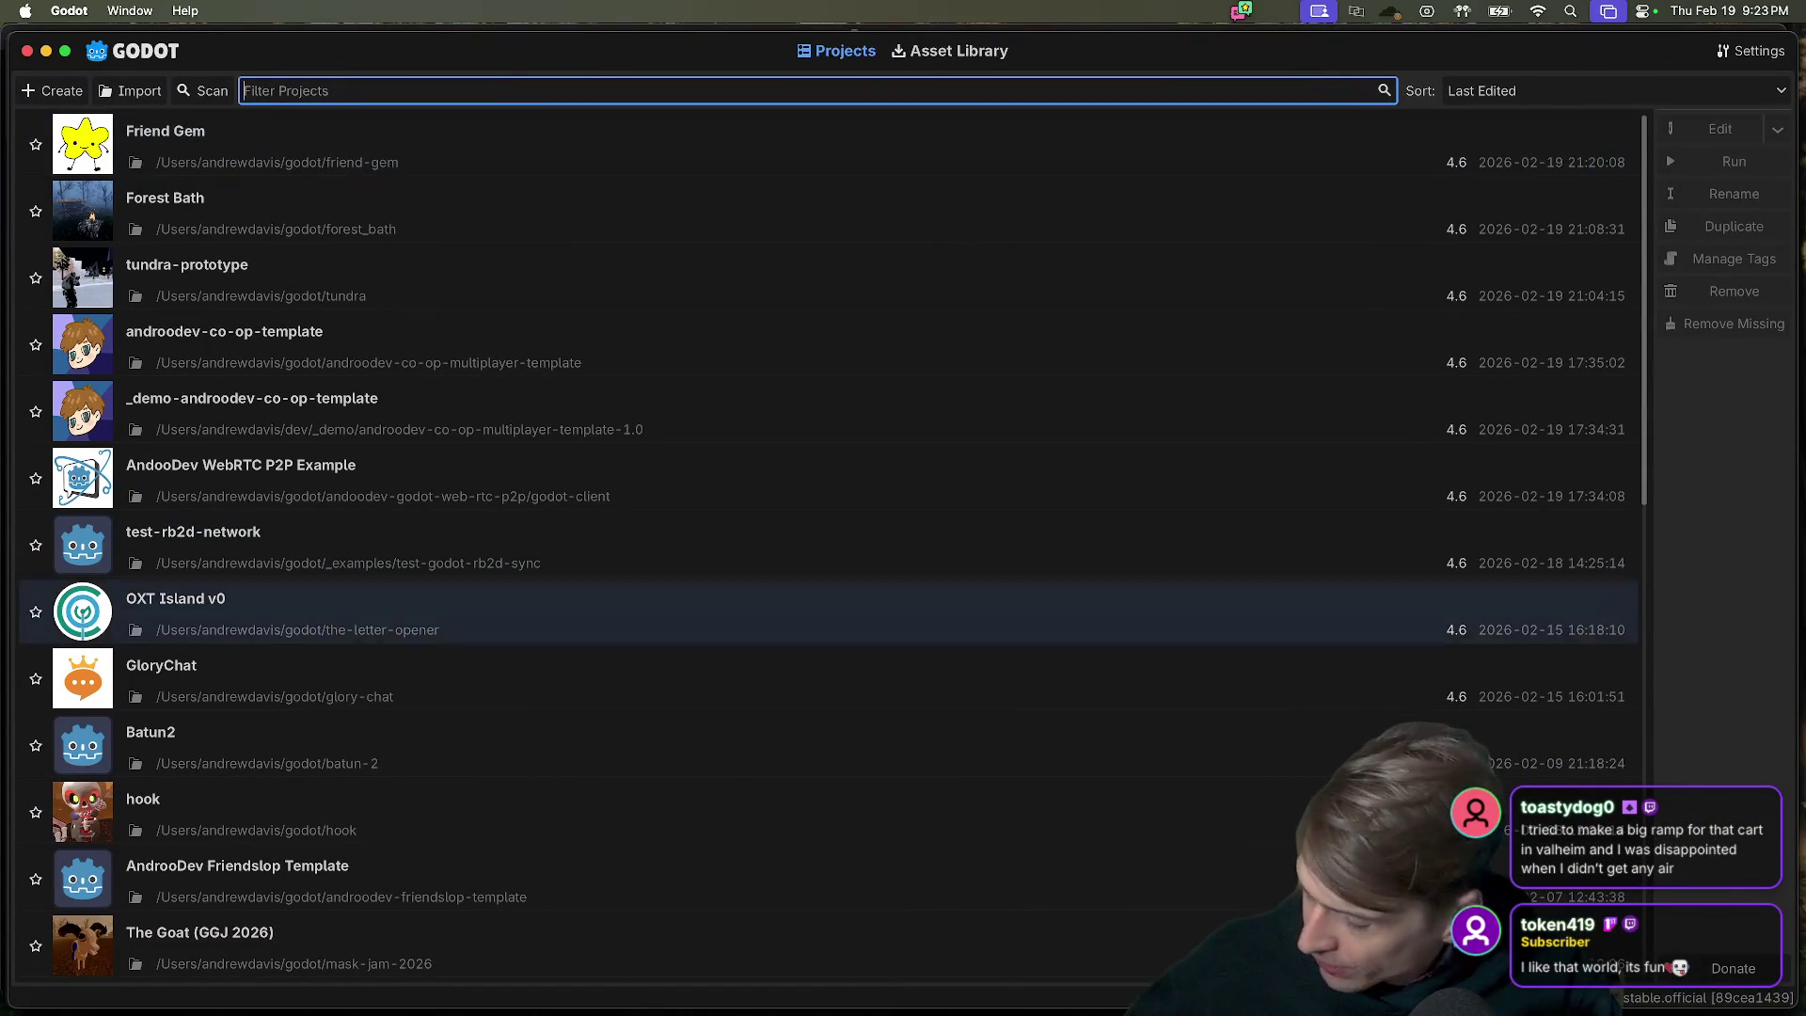
# Step: Launch Chrome through Spotlight with 'chr'
pyautogui.moveTo(246, 954)
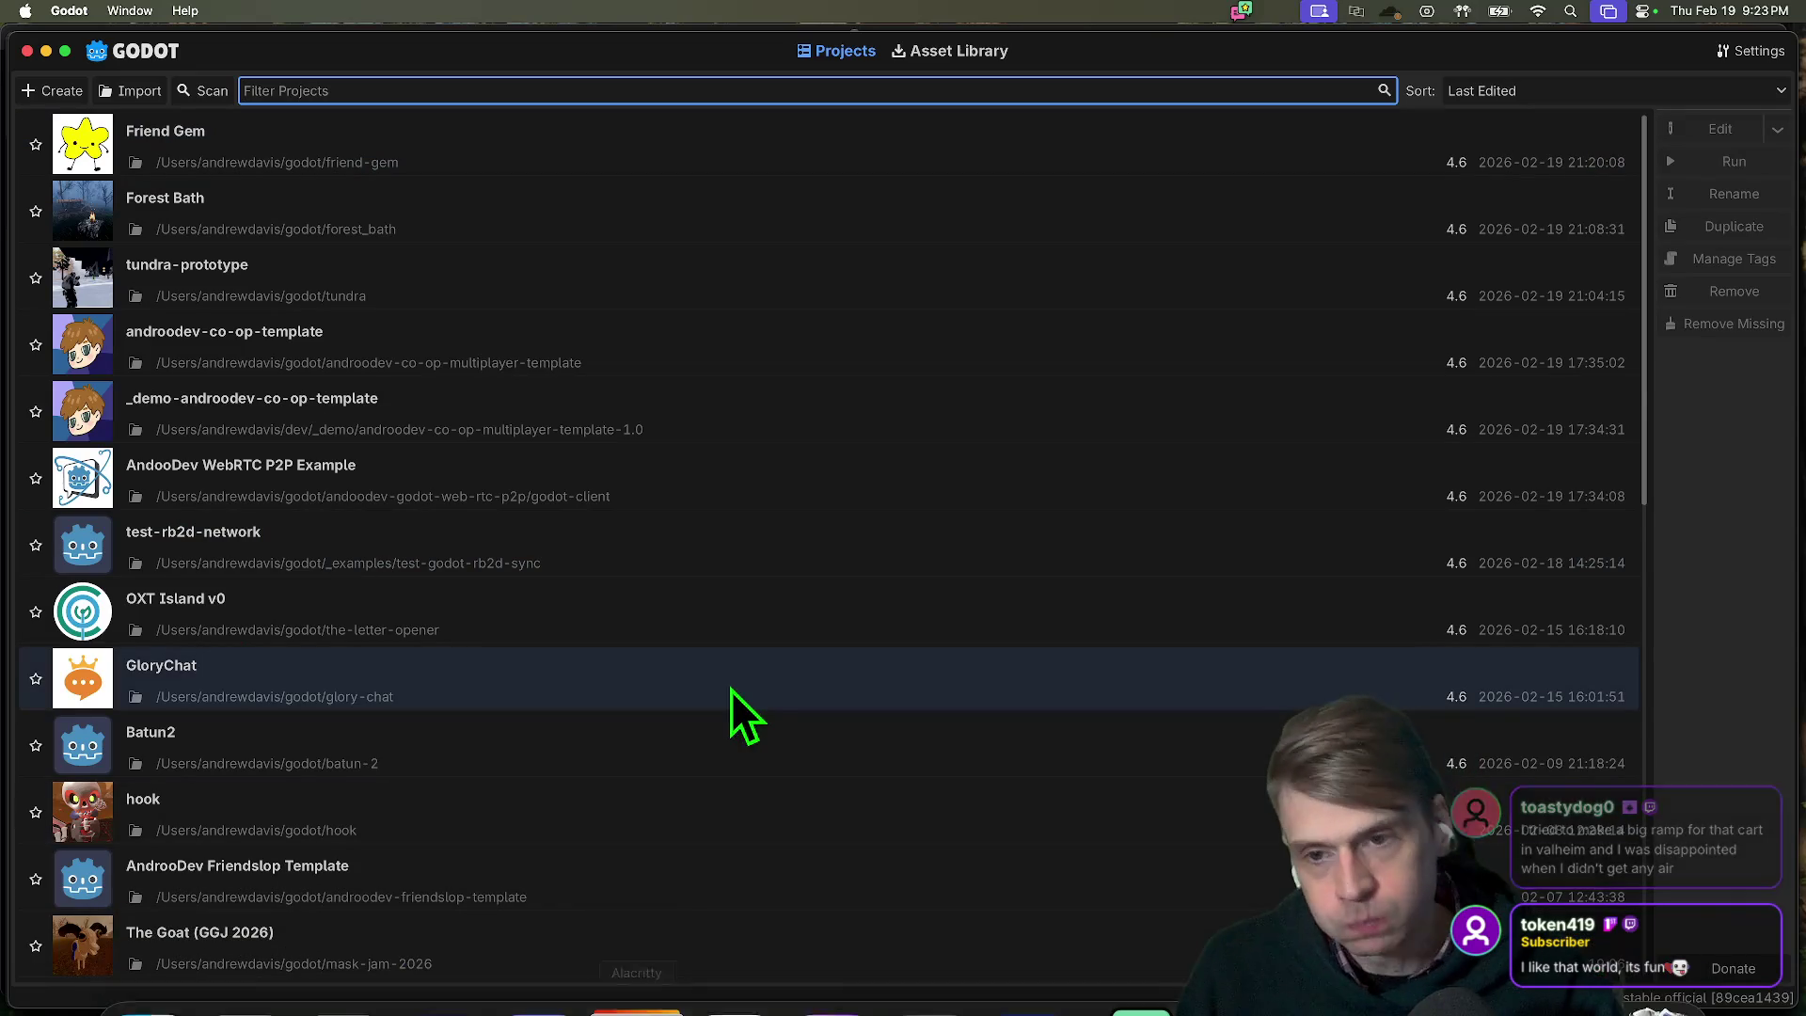
pyautogui.press('super+space')
pyautogui.write('chr')
pyautogui.press('Return')
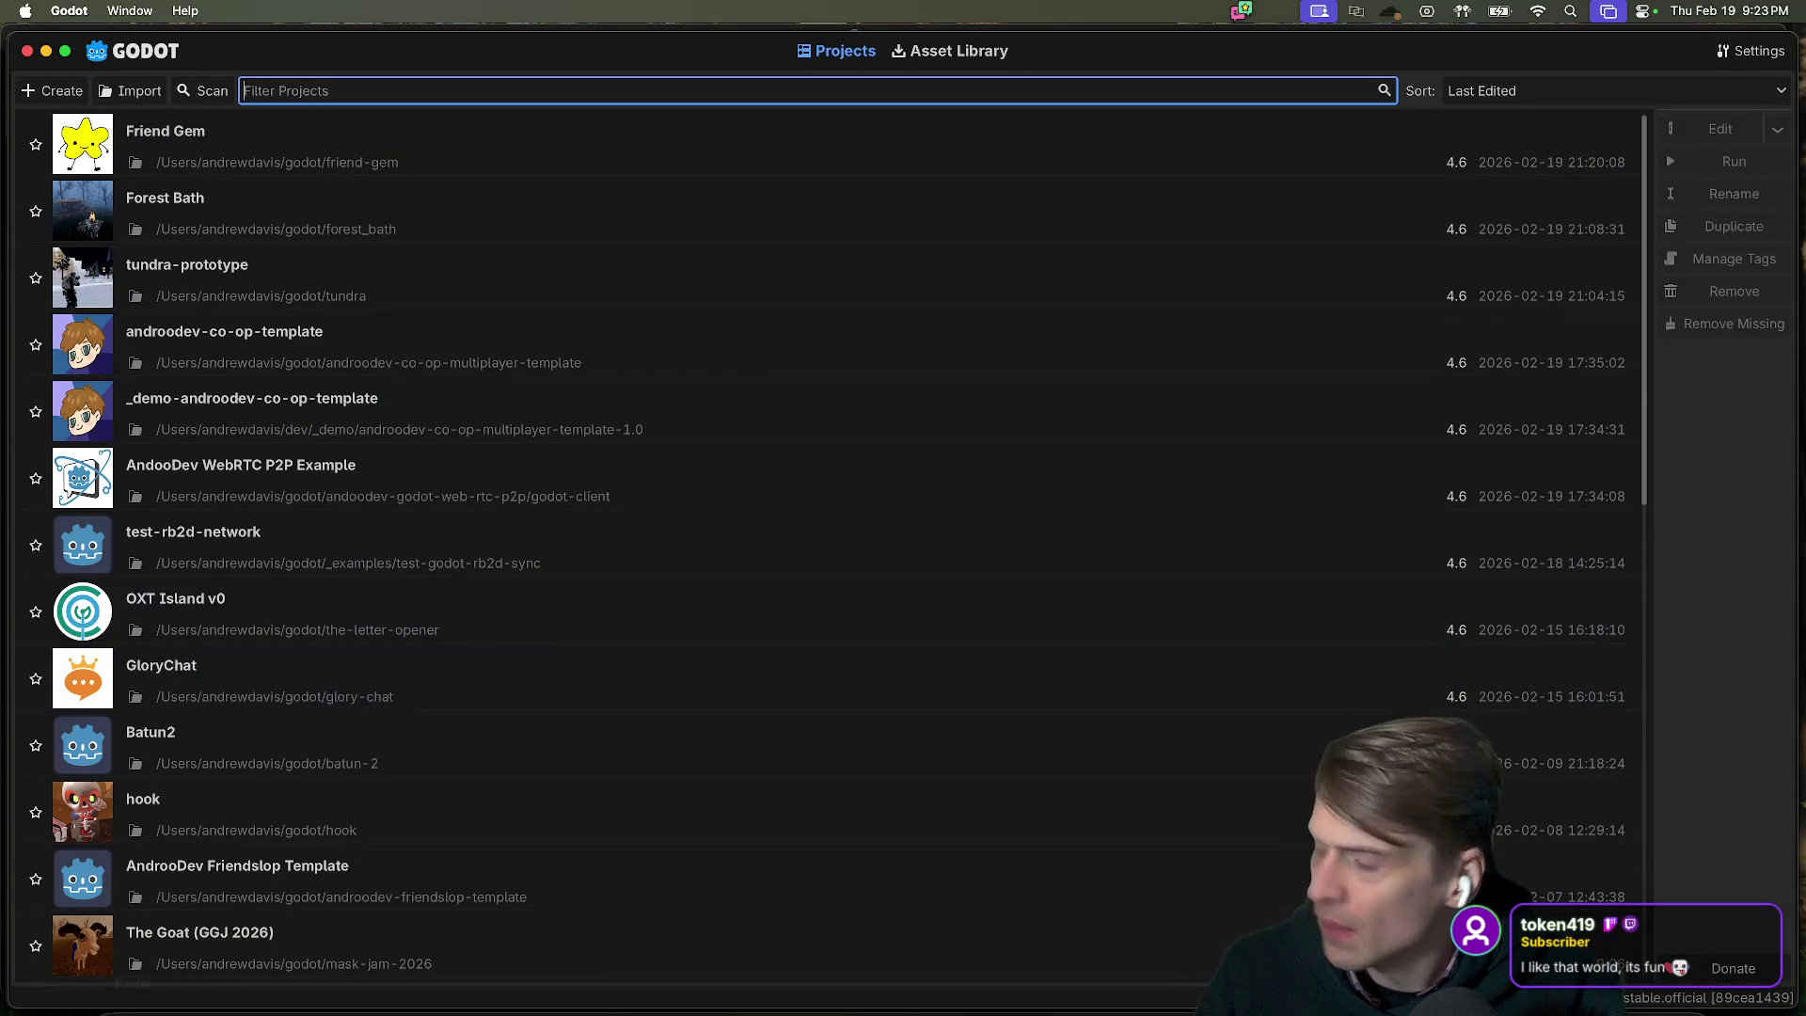
pyautogui.moveTo(316, 1003)
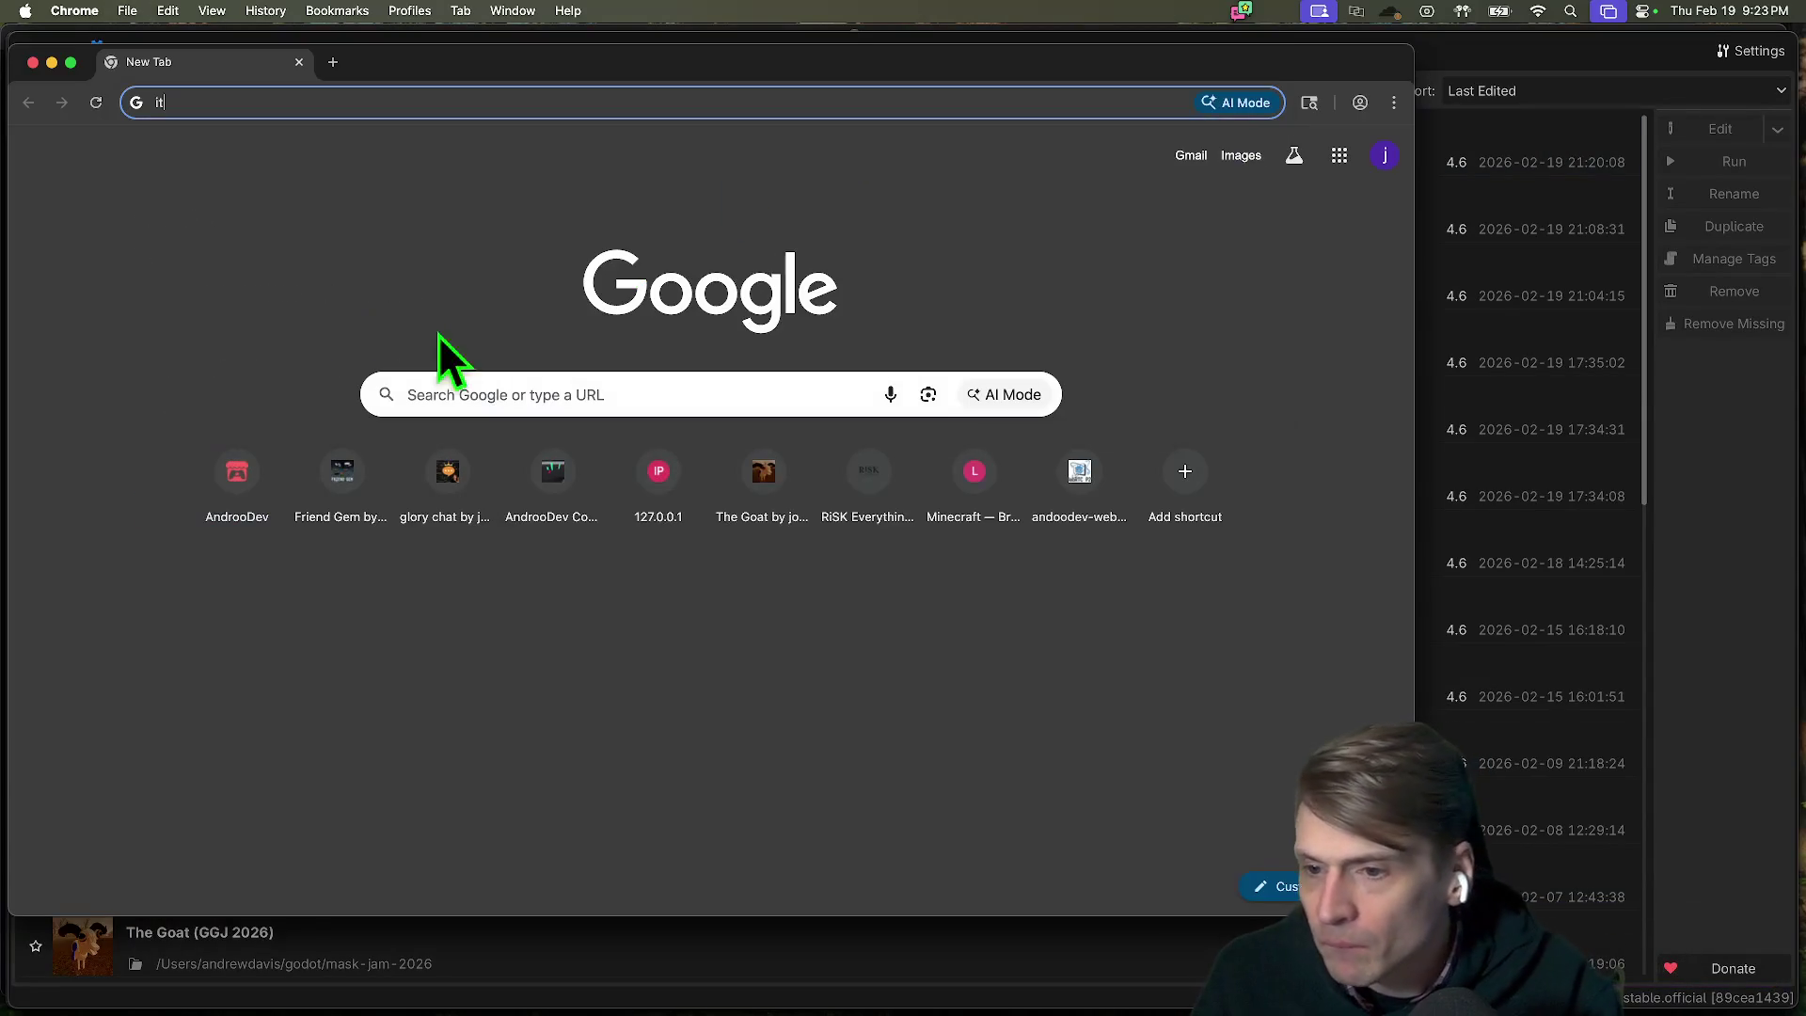
# Step: Open Friend Gem from the AndrooDev itch.io page and load its URL in a second tab
pyautogui.click(240, 479)
pyautogui.scroll(-4, 1139, 435)
pyautogui.click(404, 602)
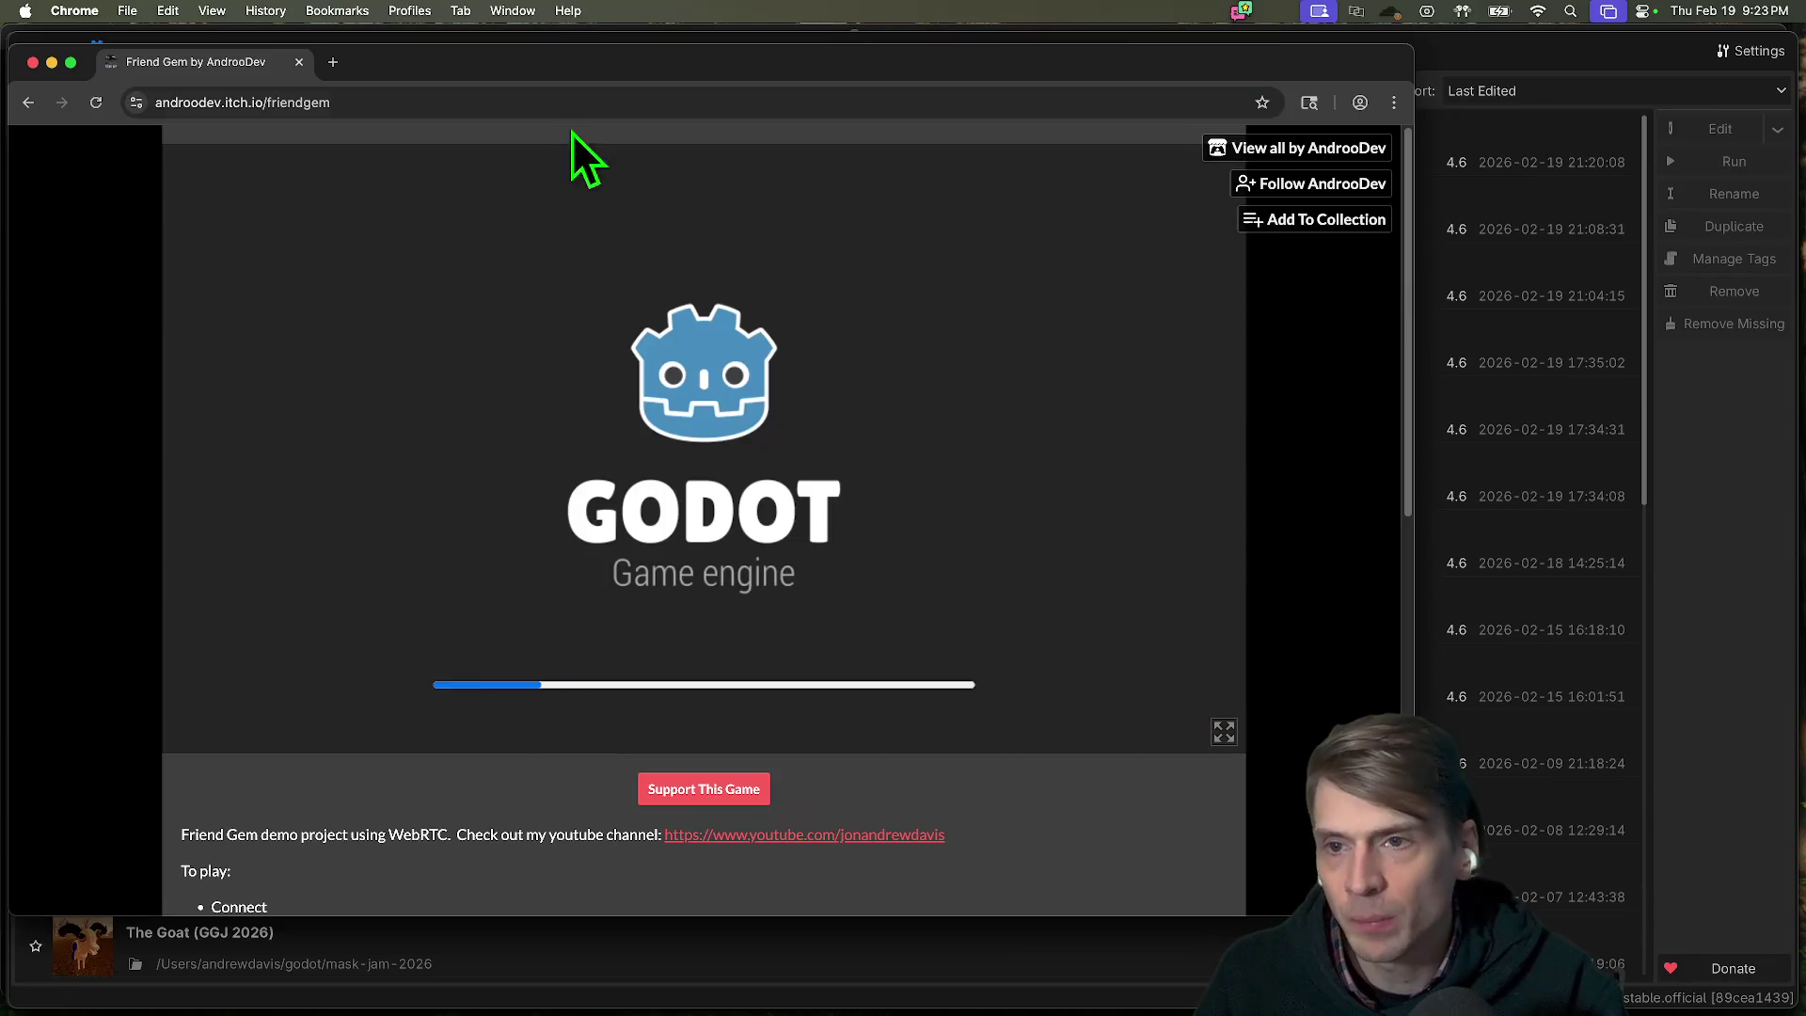
pyautogui.click(593, 104)
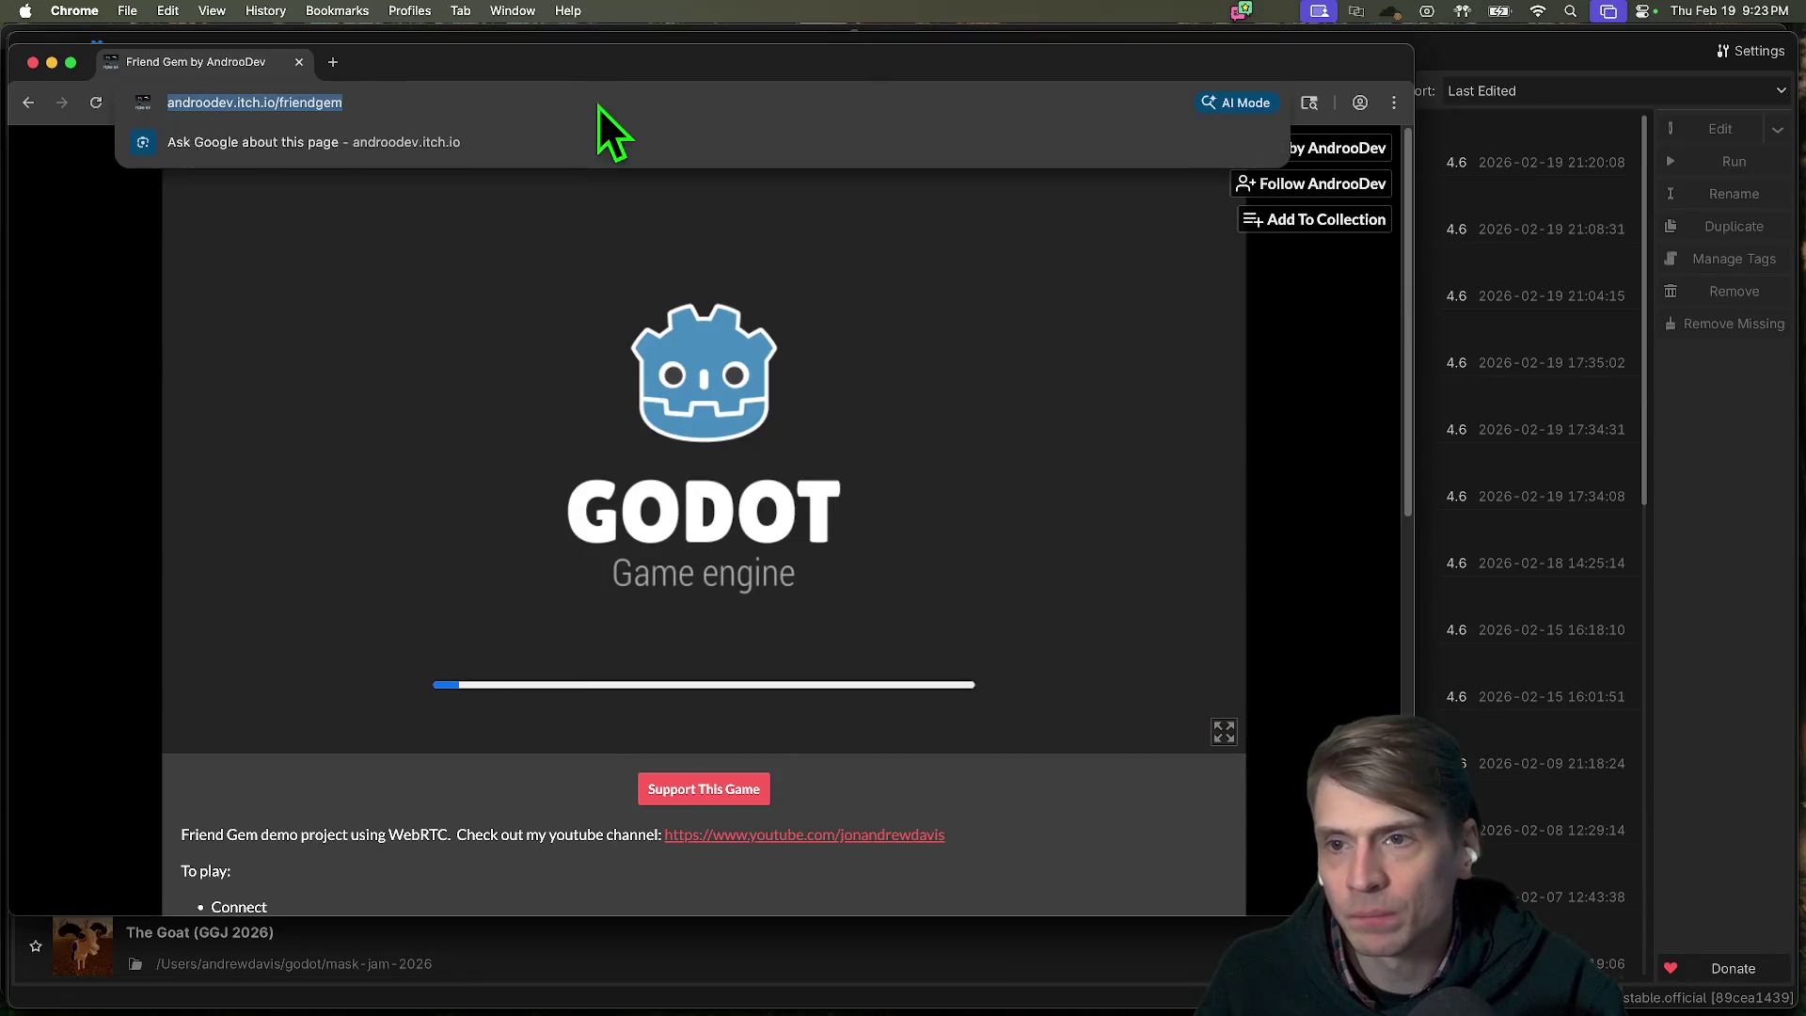
pyautogui.press('super+c')
pyautogui.press('super+t')
pyautogui.press('super+v')
pyautogui.press('Return')
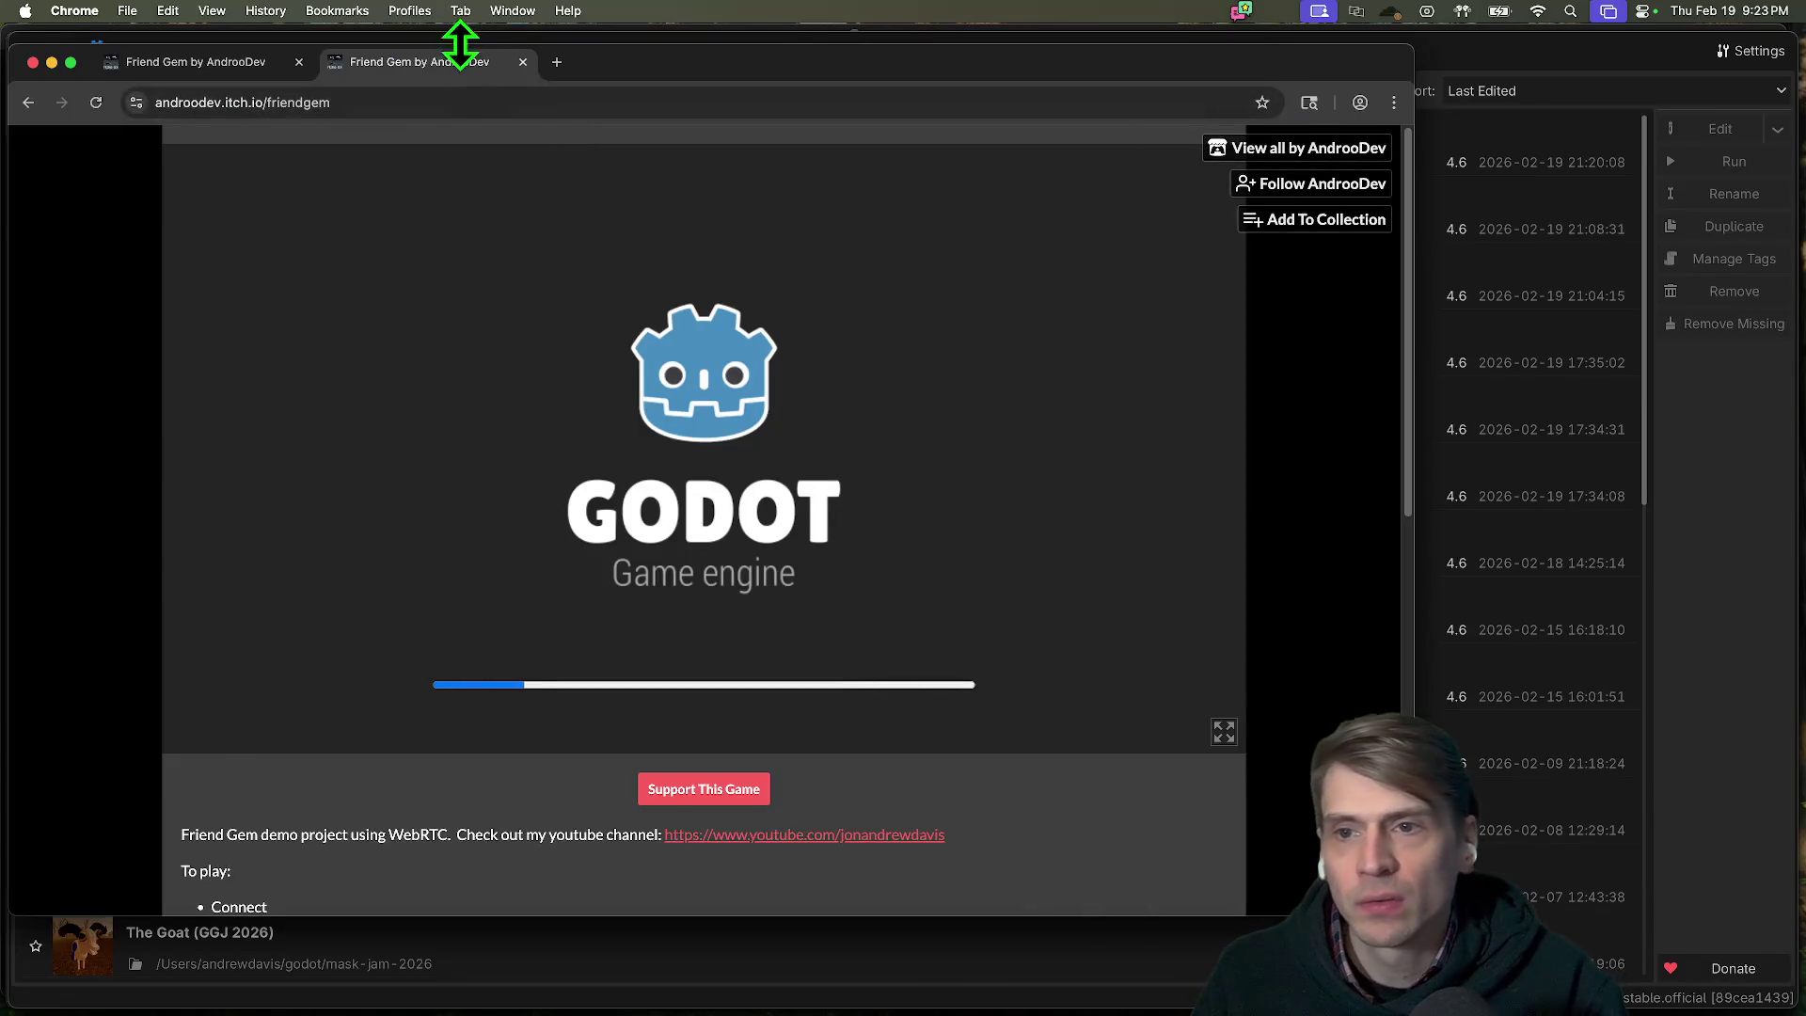
# Step: Detach the second Friend Gem tab and tile both windows left and right
pyautogui.moveTo(463, 61); pyautogui.dragTo(1270, 162)
pyautogui.moveTo(951, 160)
pyautogui.mouseDown()
pyautogui.moveTo(1086, 365)
pyautogui.moveTo(421, 42)
pyautogui.moveTo(501, 71)
pyautogui.mouseUp()
pyautogui.moveTo(1531, 152); pyautogui.dragTo(1777, 123)
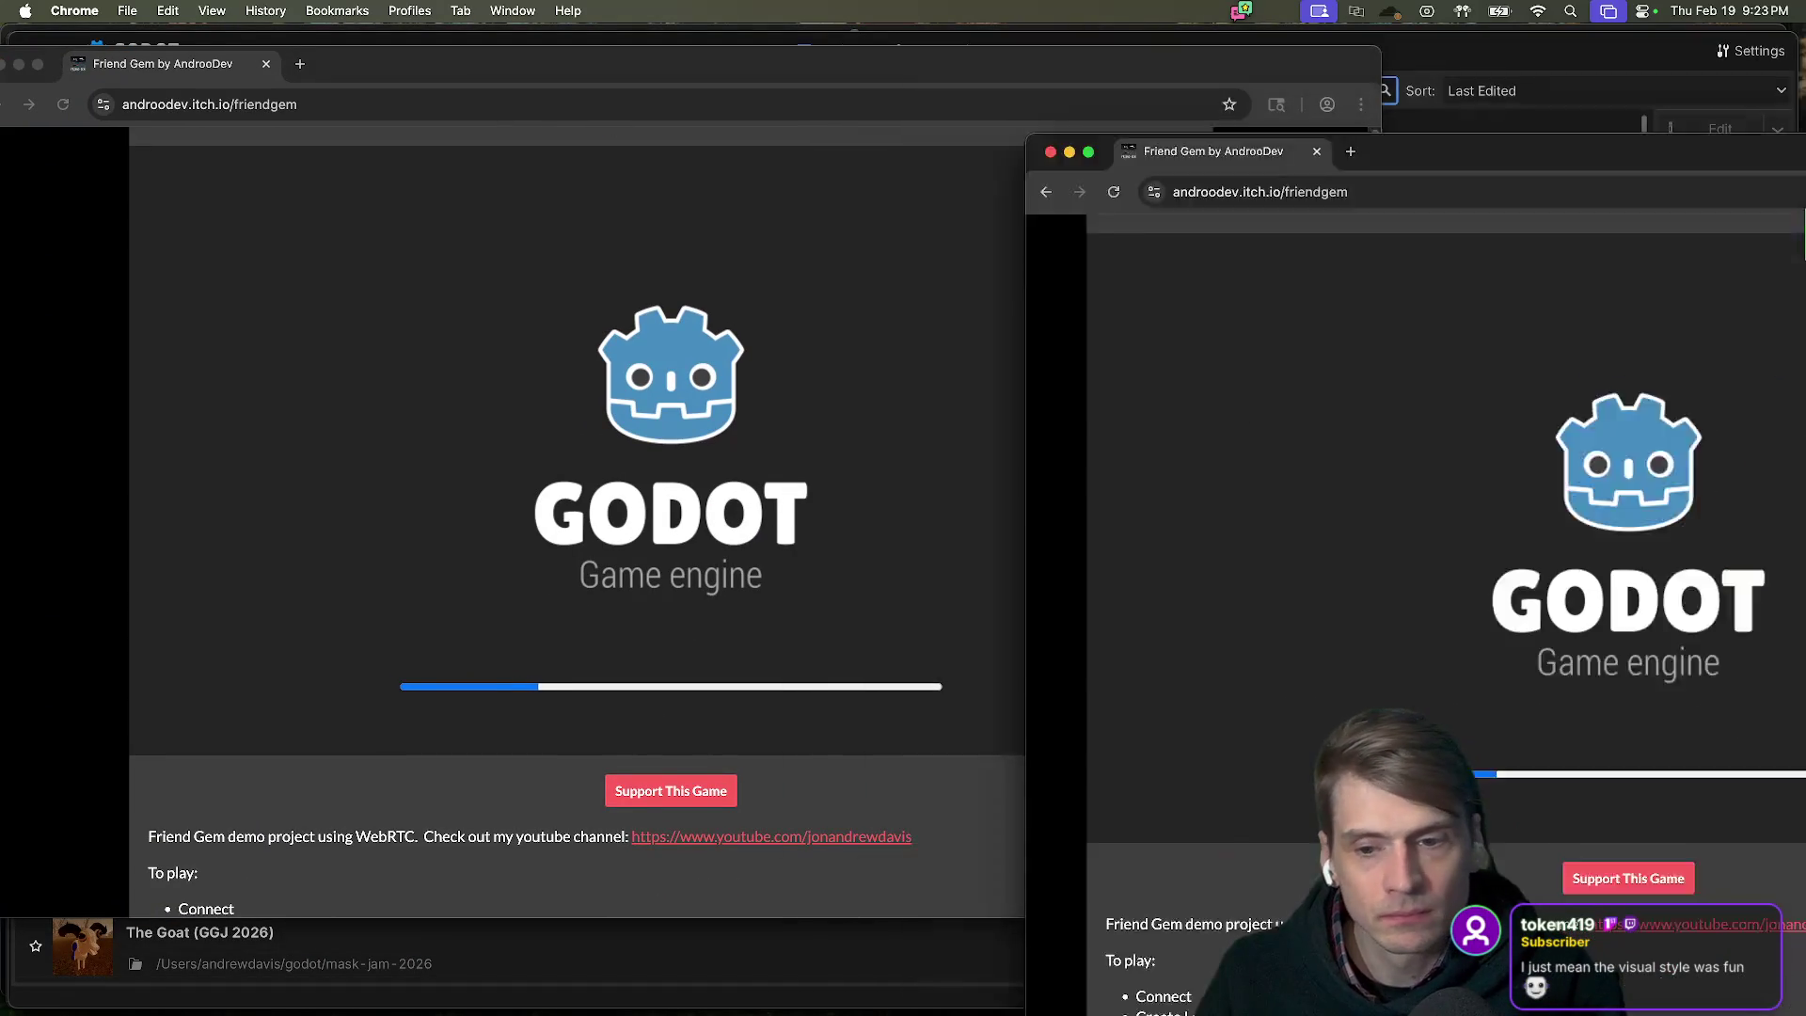
pyautogui.moveTo(696, 75)
pyautogui.mouseDown()
pyautogui.moveTo(395, 544)
pyautogui.moveTo(138, 707)
pyautogui.moveTo(2, 701)
pyautogui.moveTo(907, 363)
pyautogui.moveTo(369, 303)
pyautogui.moveTo(9, 290)
pyautogui.mouseUp()
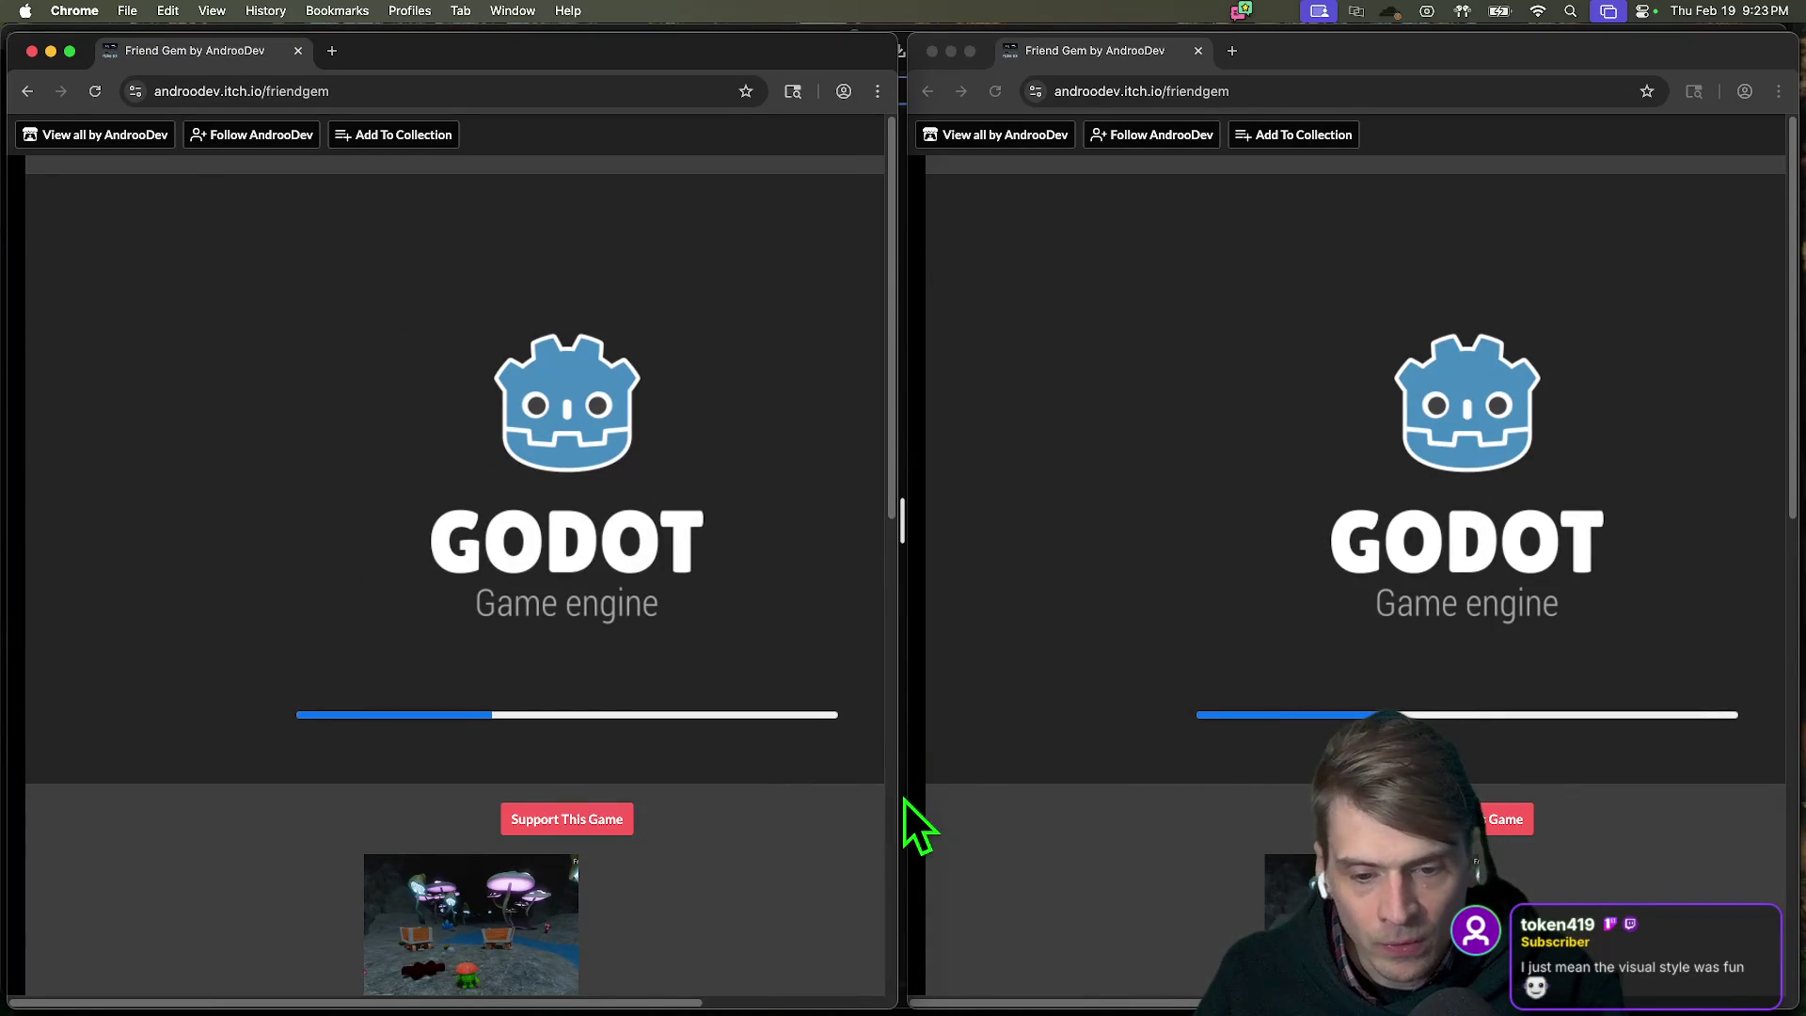
pyautogui.click(1103, 837)
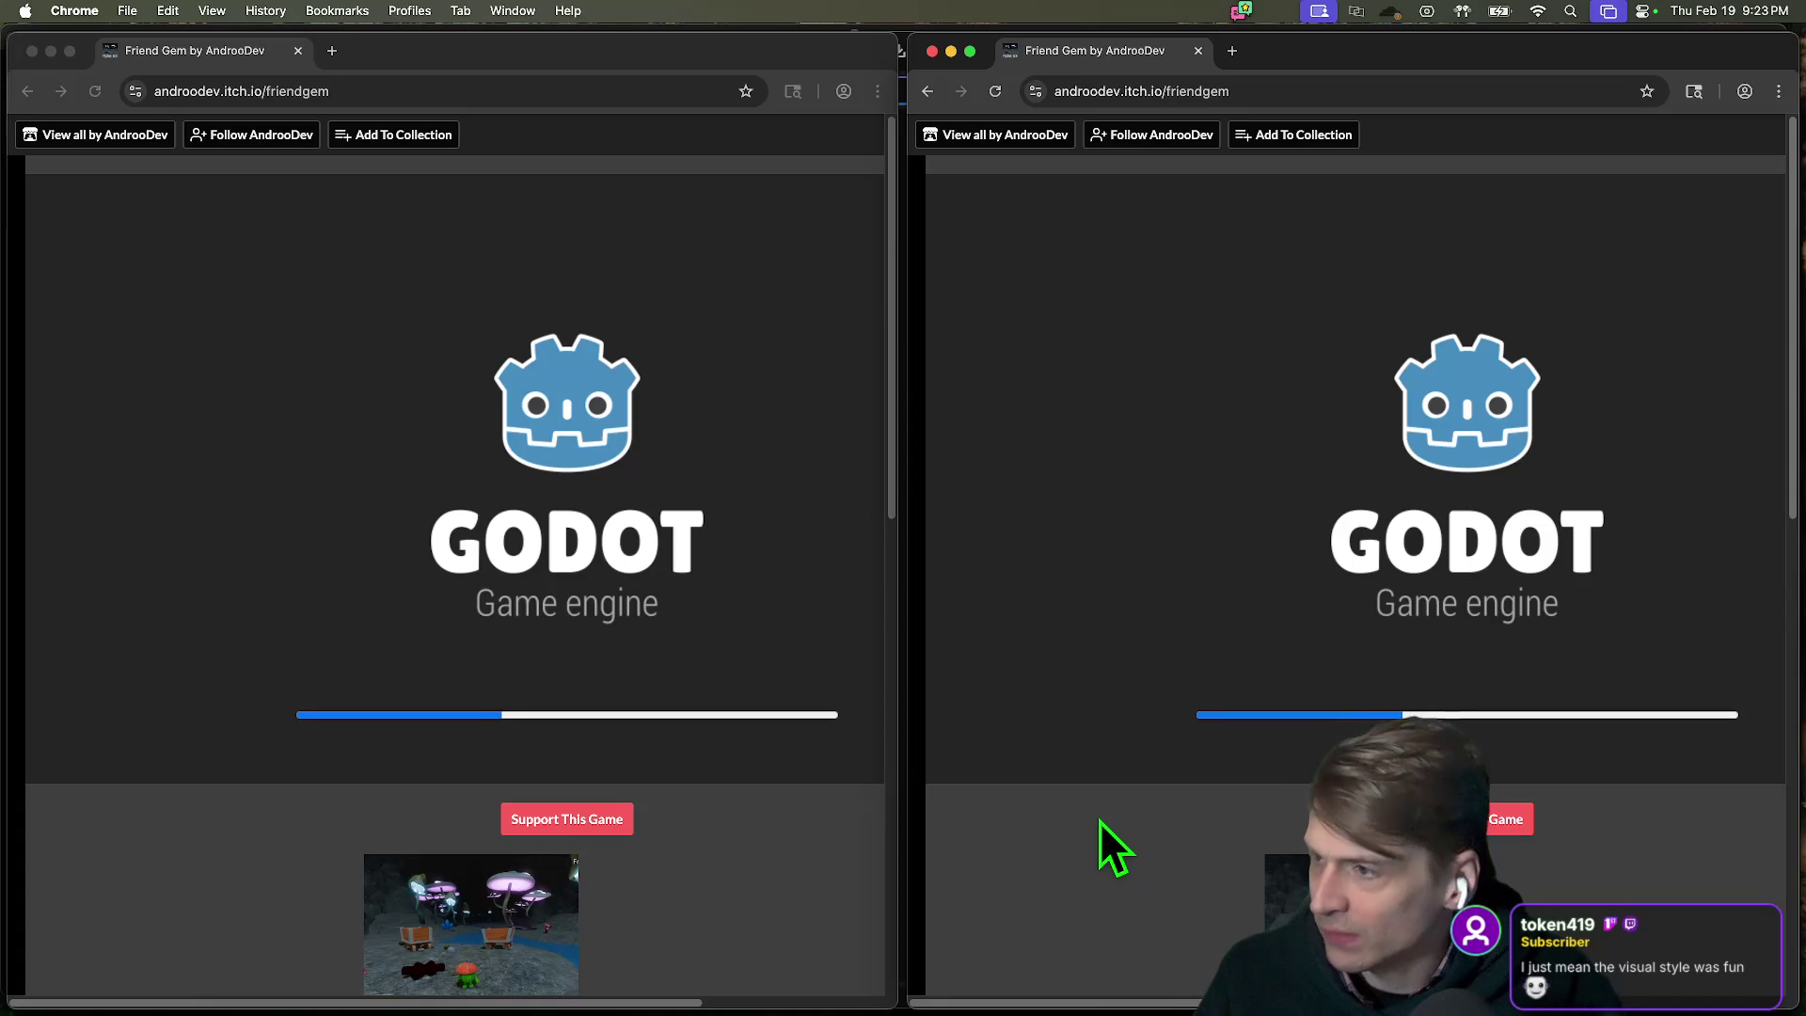
pyautogui.click(799, 893)
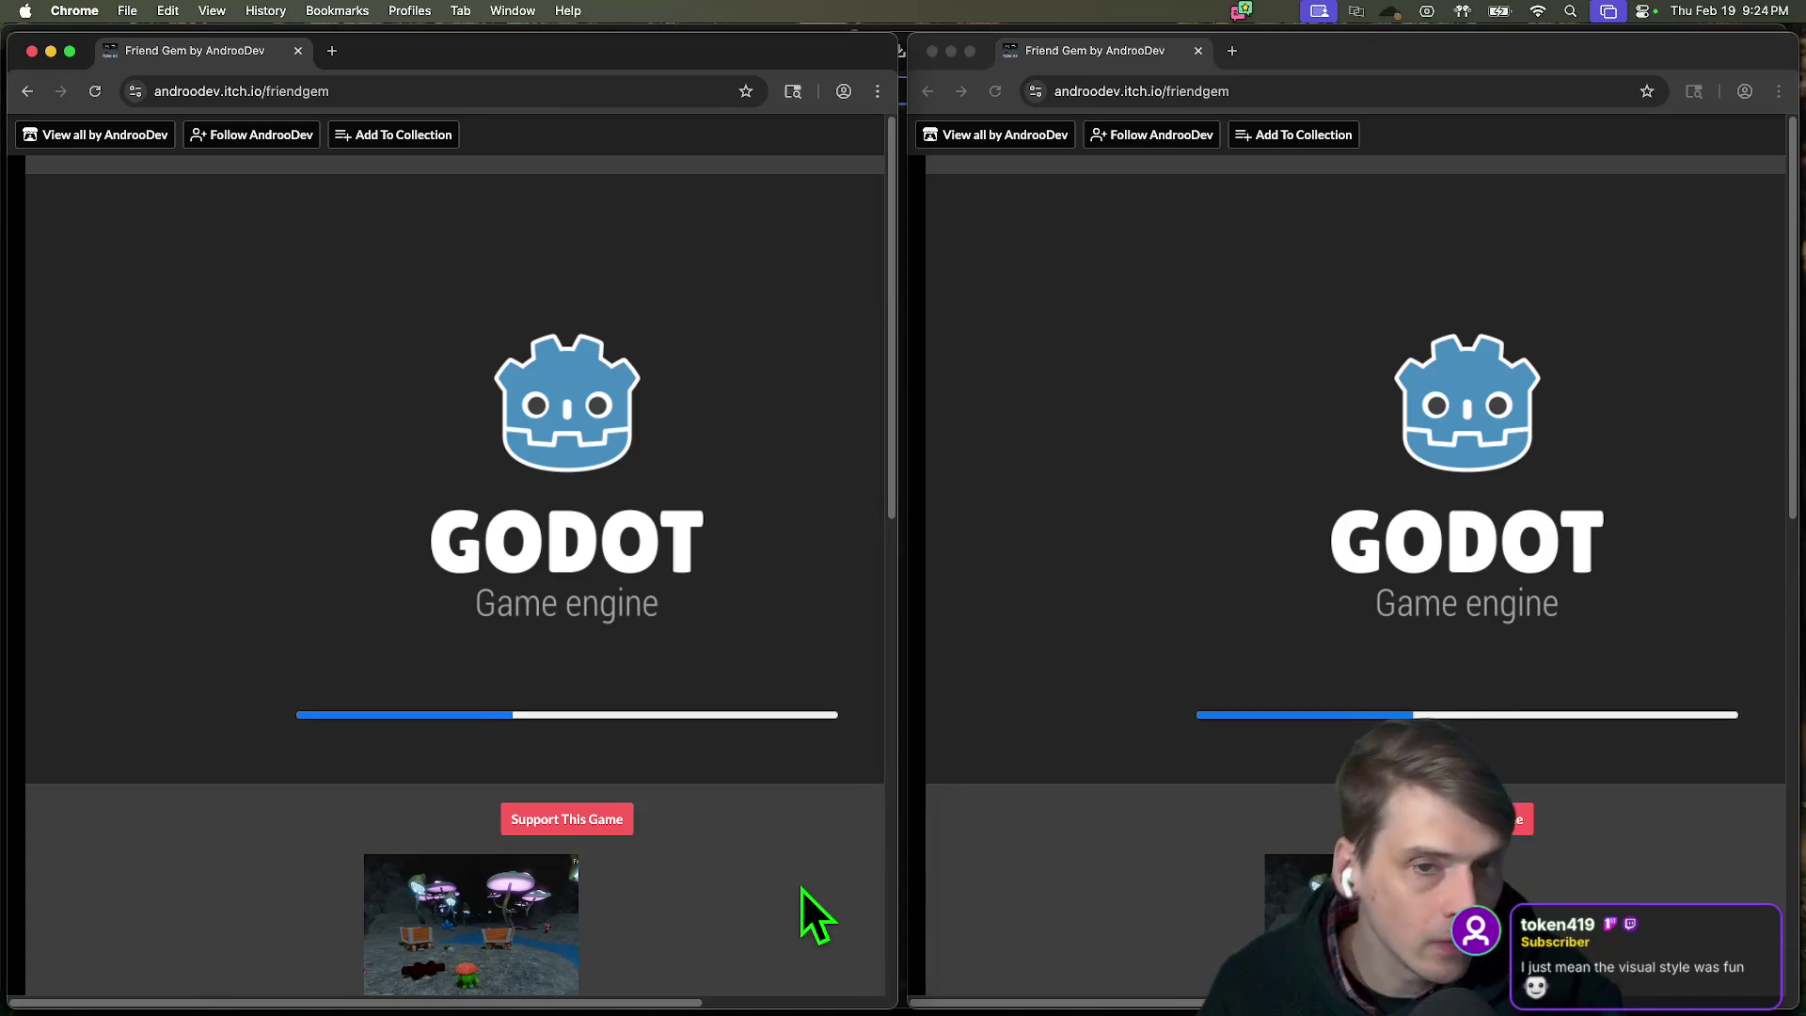
pyautogui.moveTo(804, 951)
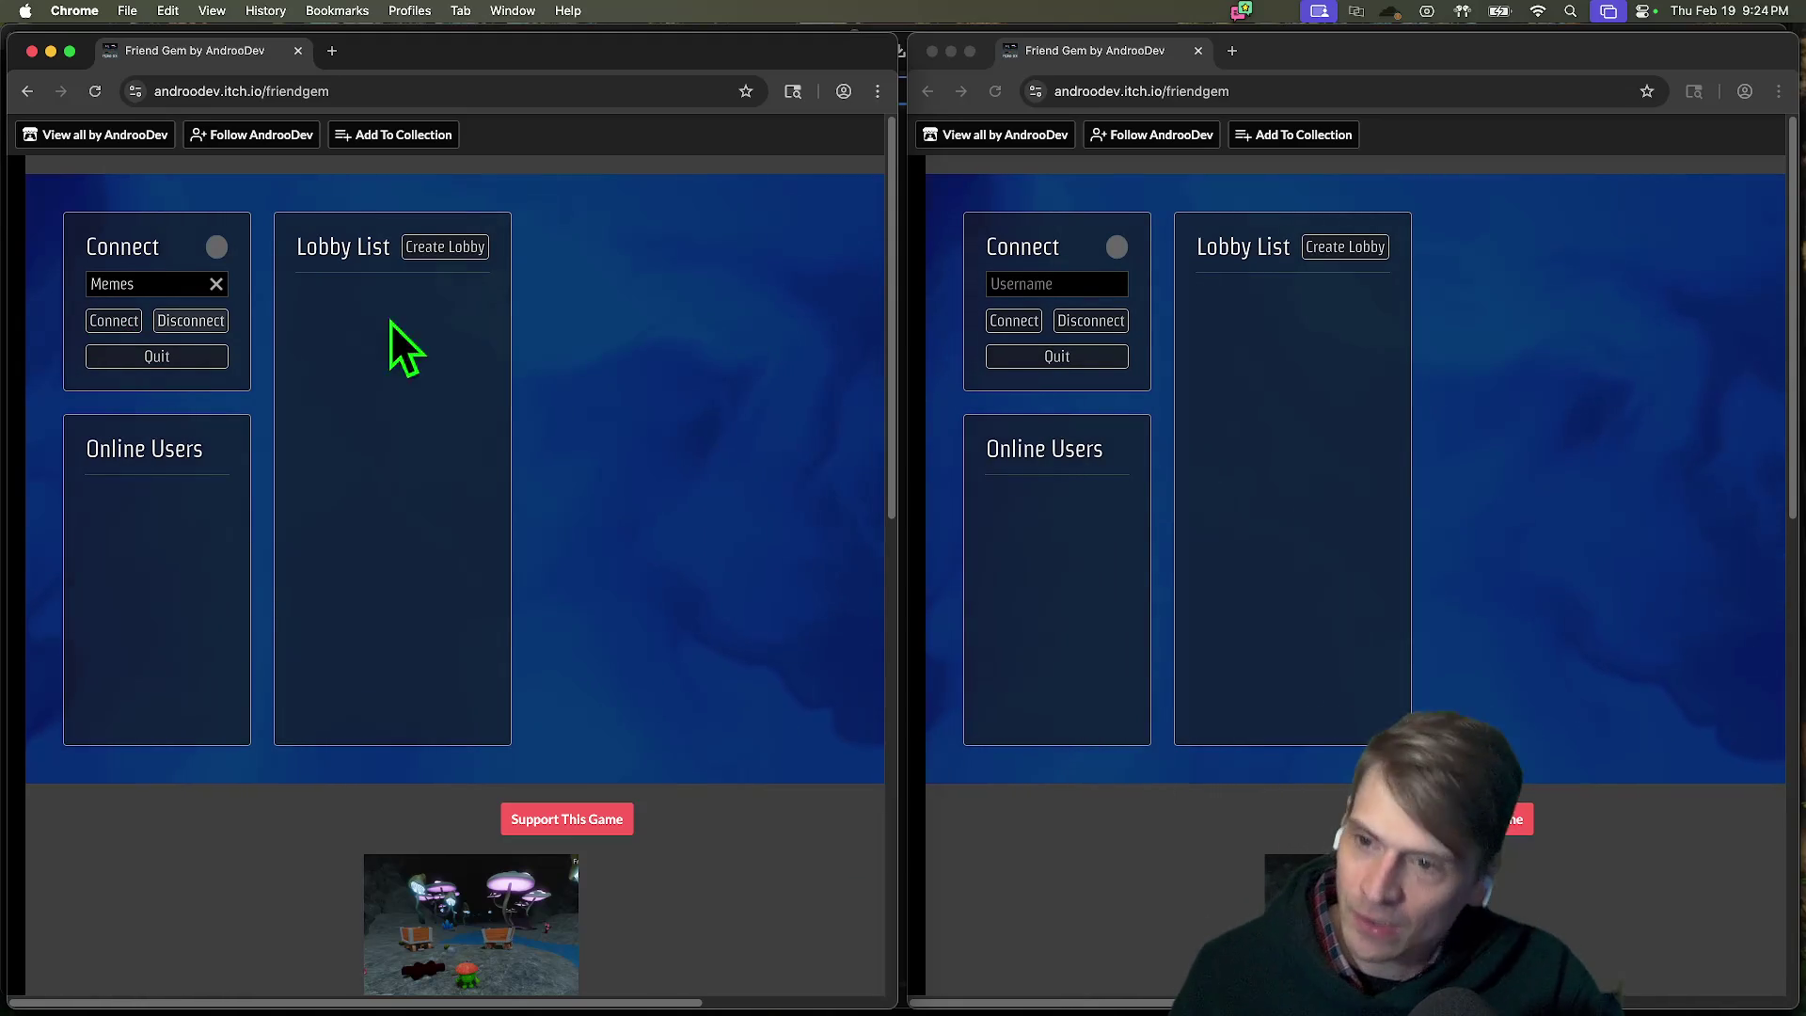
# Step: Create a lobby in the left game window and join it from the right one
pyautogui.click(454, 247)
pyautogui.click(1091, 320)
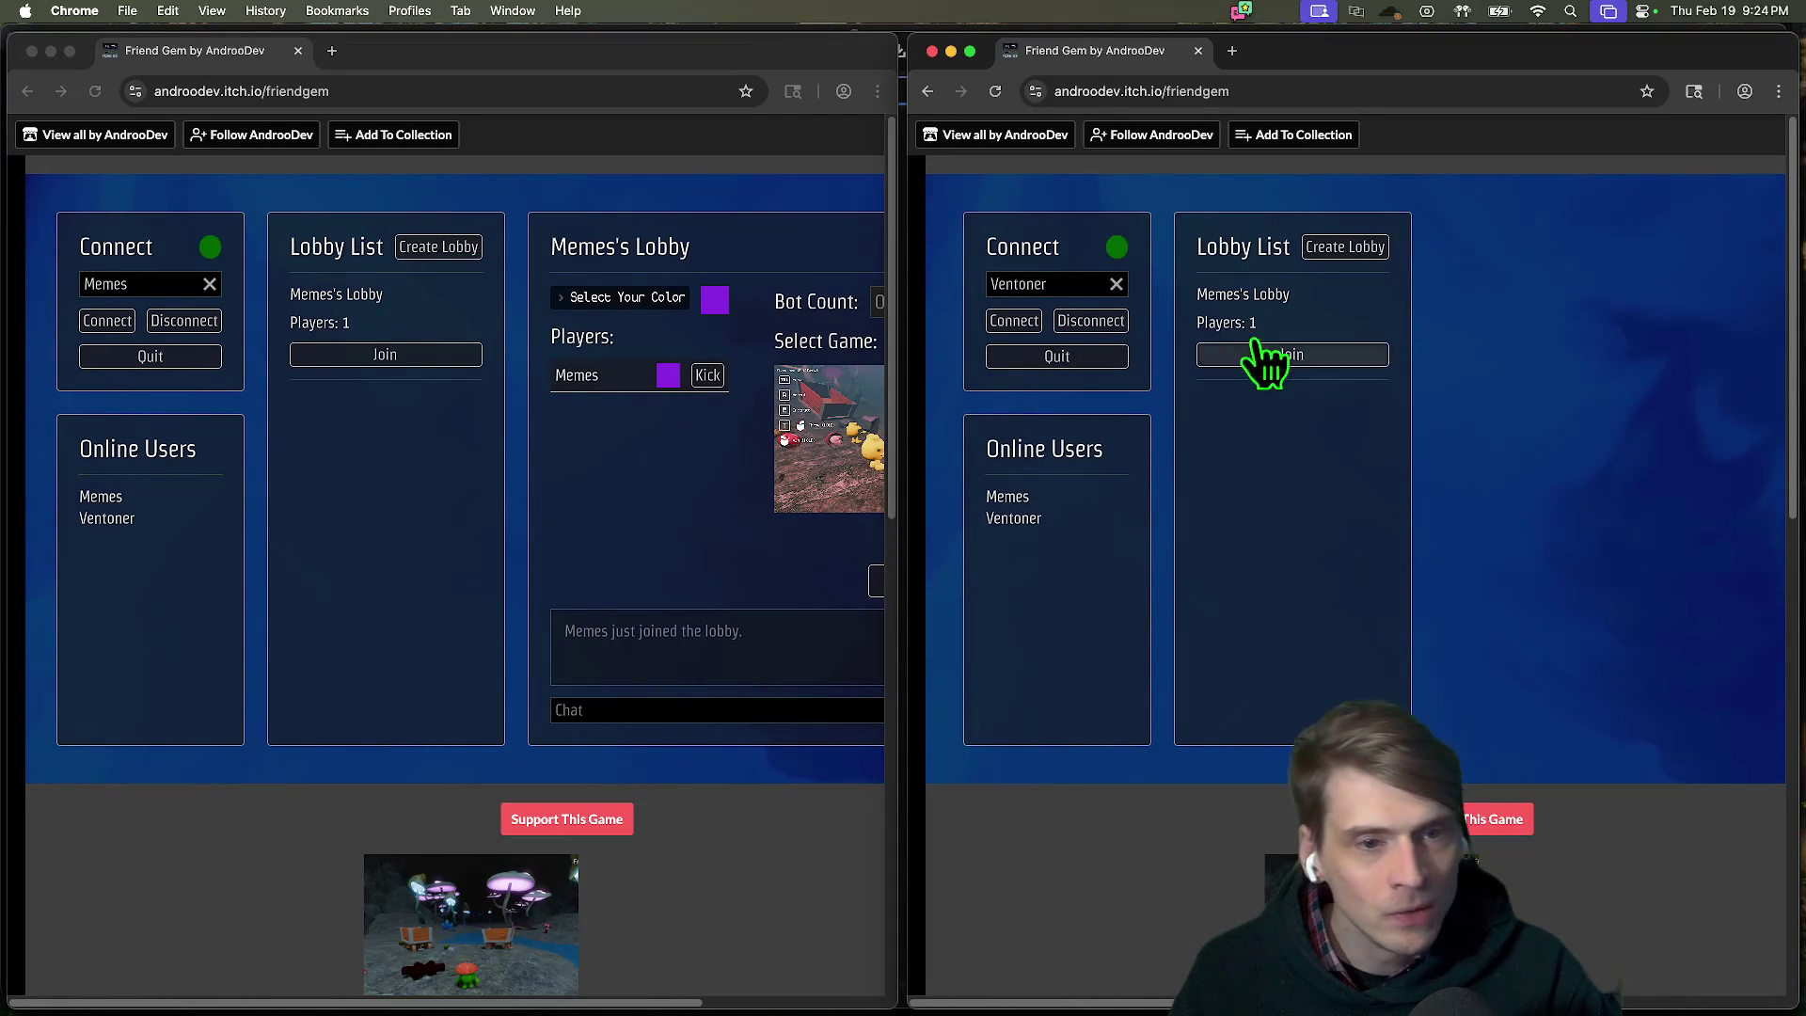
pyautogui.click(1256, 354)
pyautogui.click(730, 540)
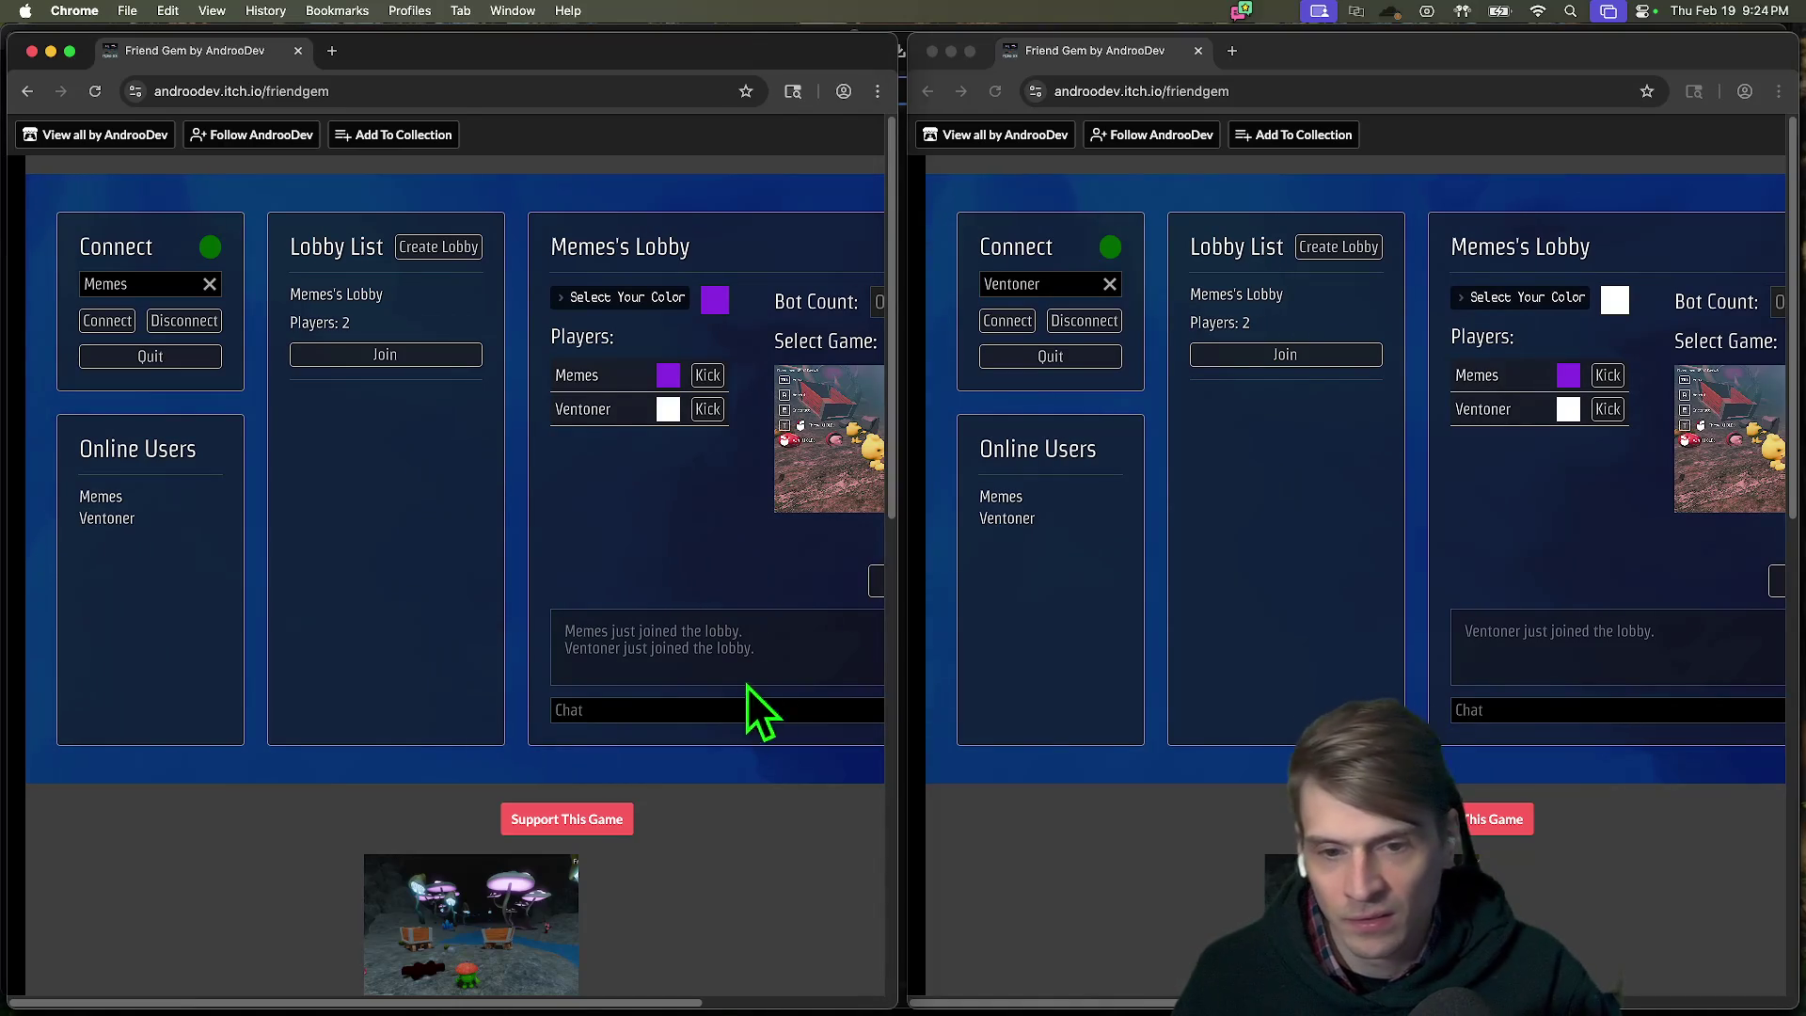
# Step: Change the host player's colour to pink
pyautogui.click(636, 295)
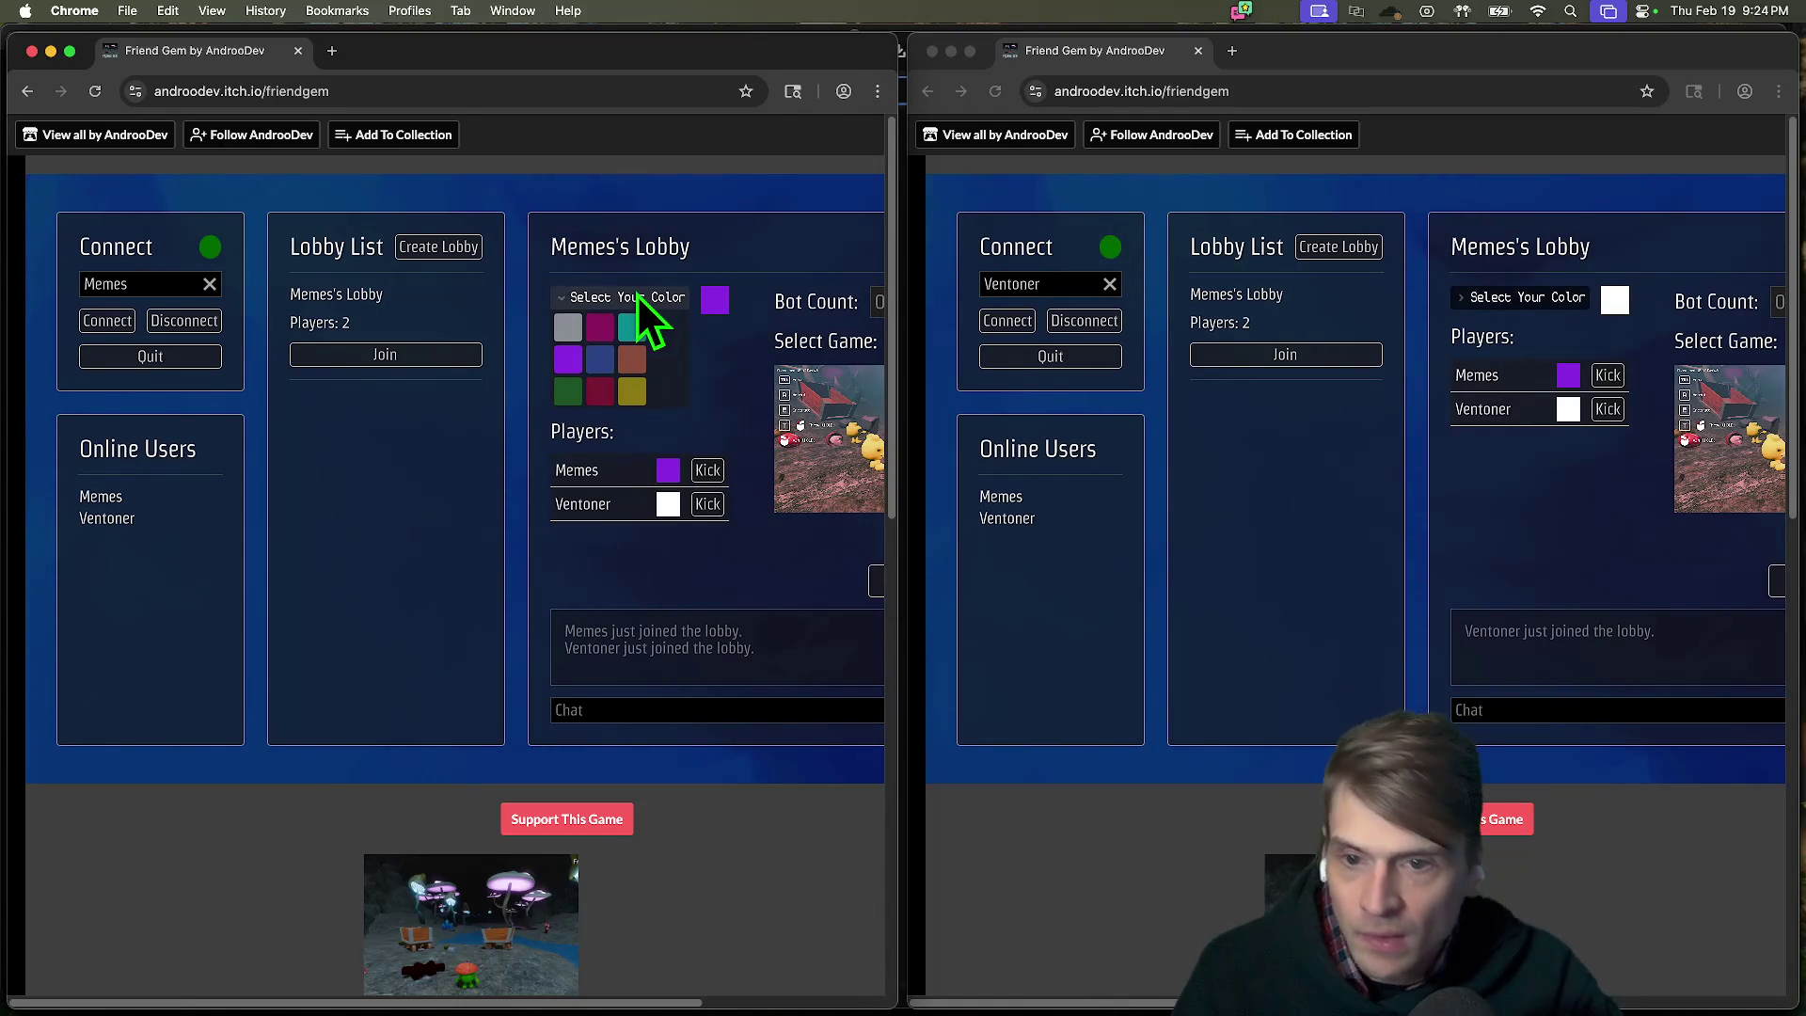
pyautogui.click(601, 328)
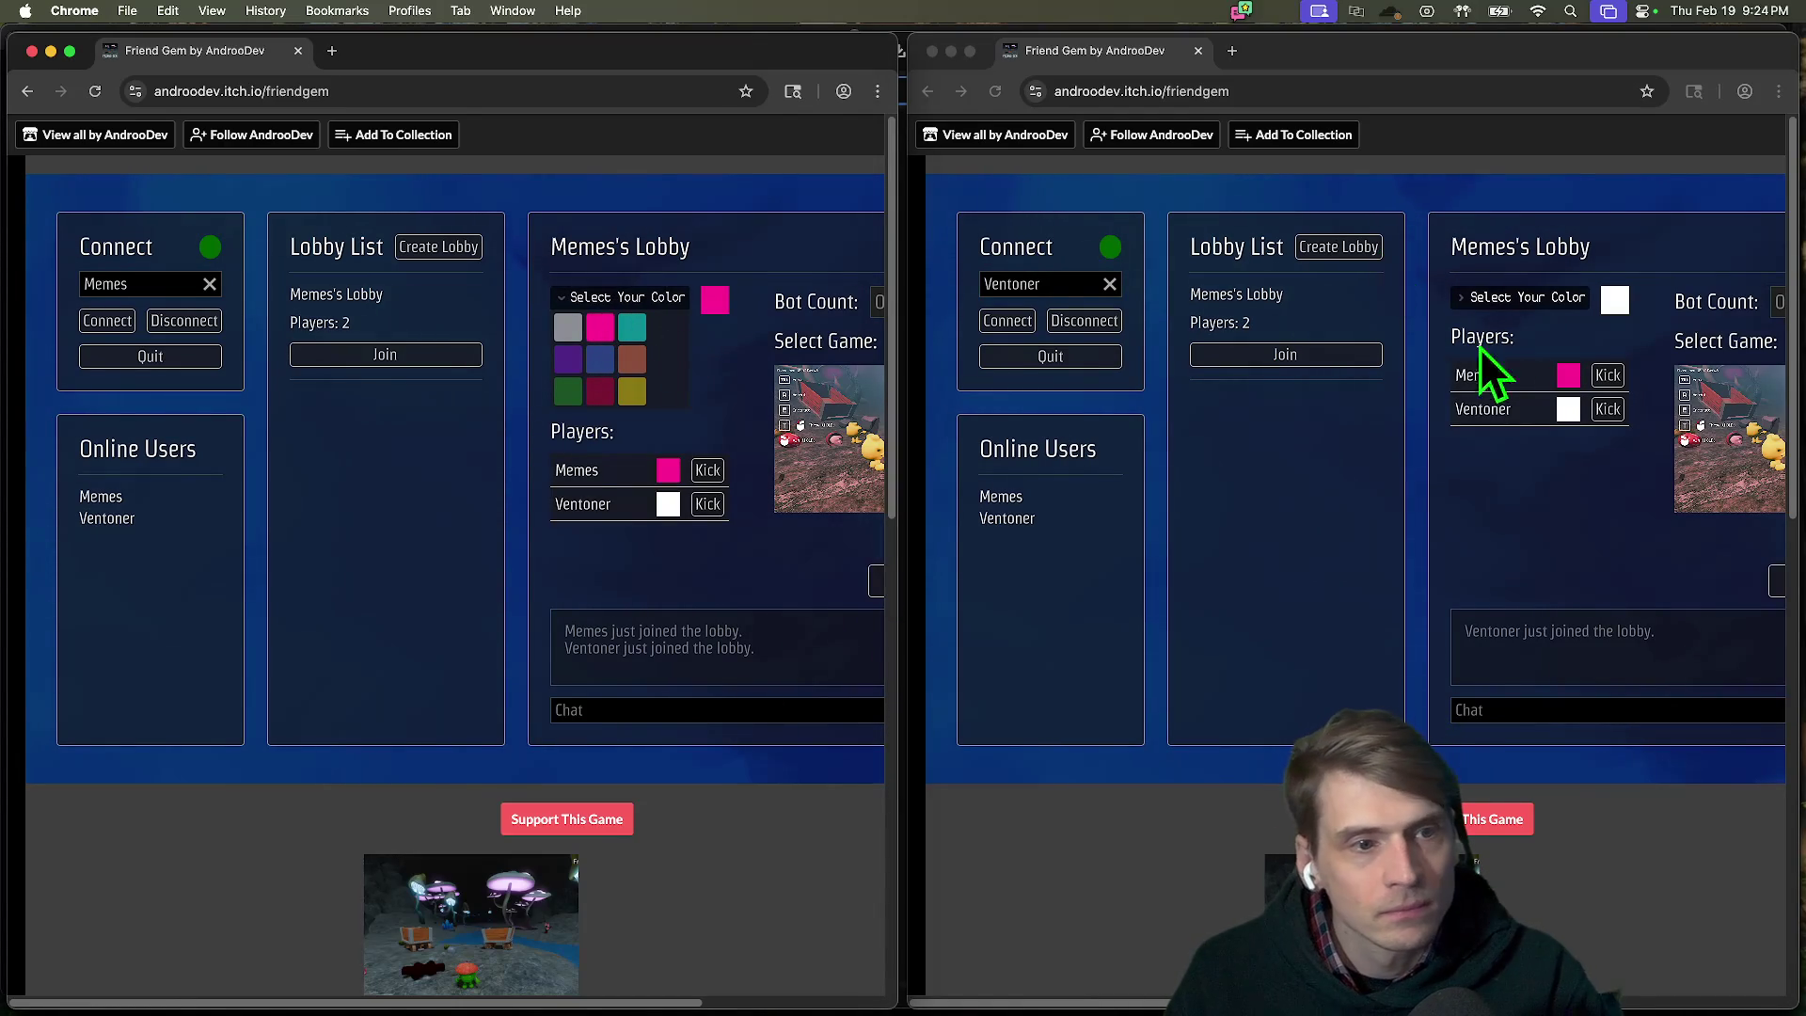
pyautogui.click(1774, 591)
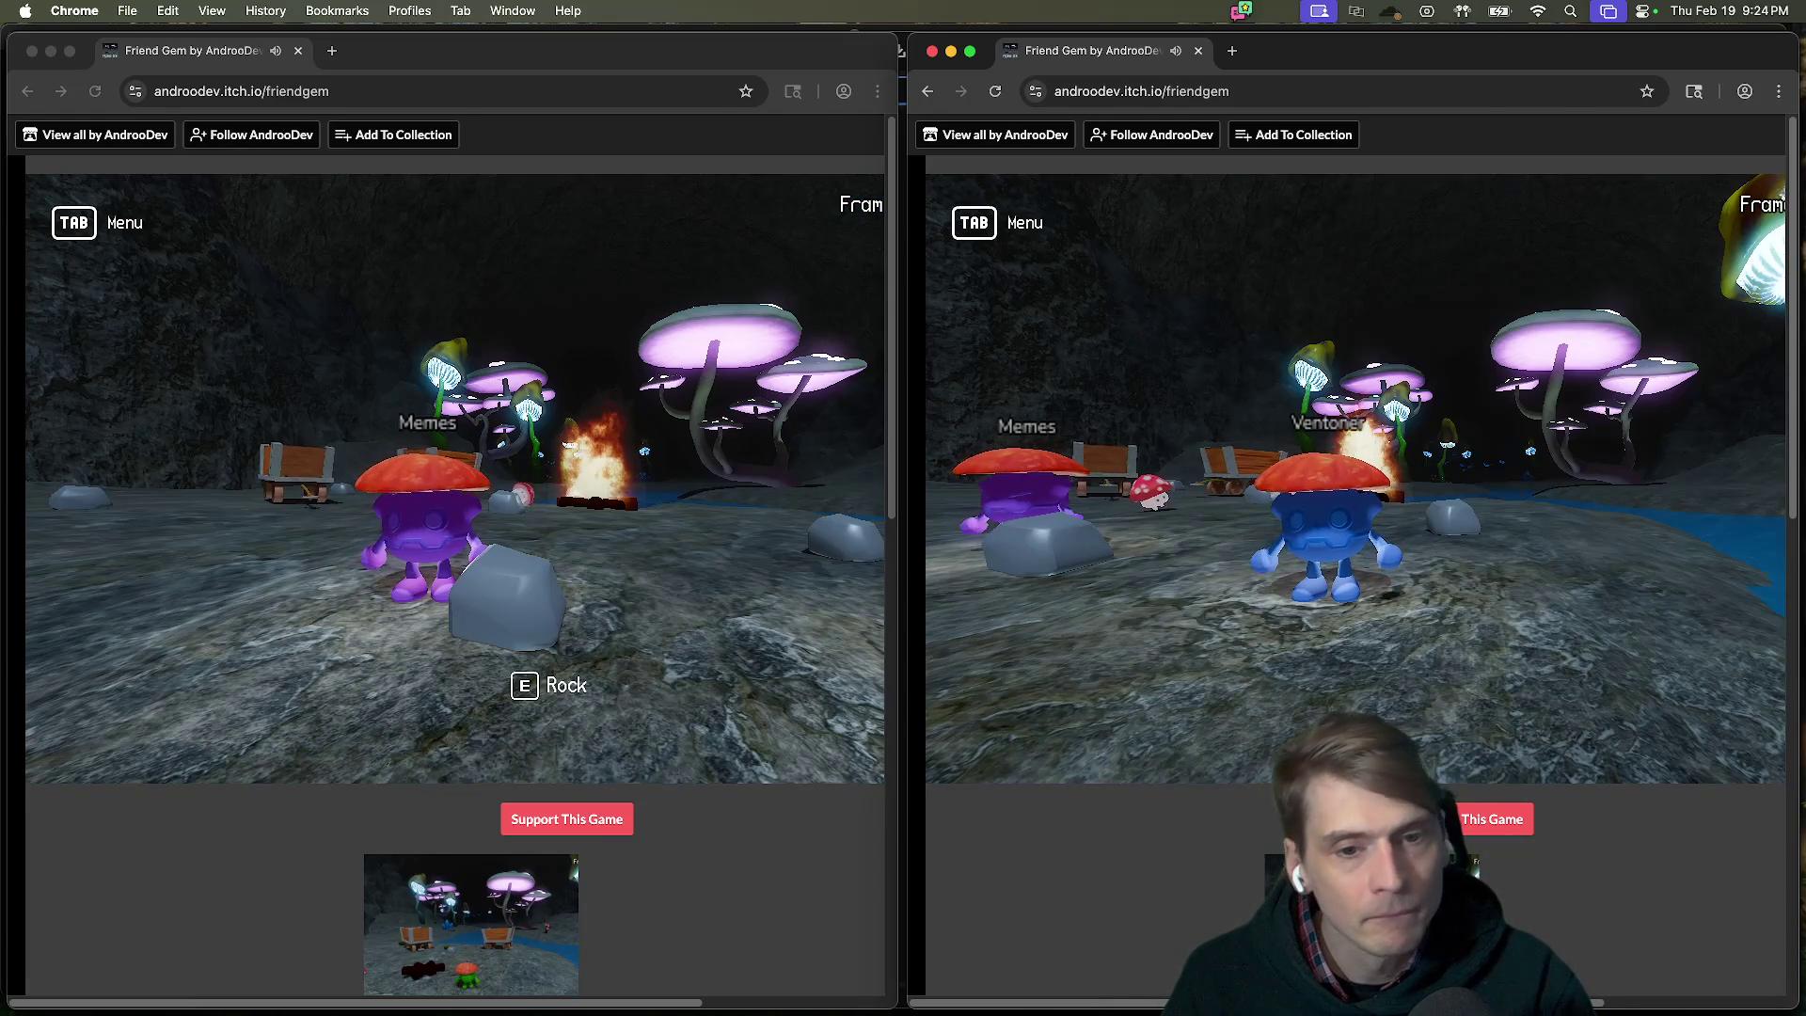
# Step: Walk the blue character across the cave, picking up and dropping a rock
pyautogui.press('Tab')
pyautogui.press('Tab')
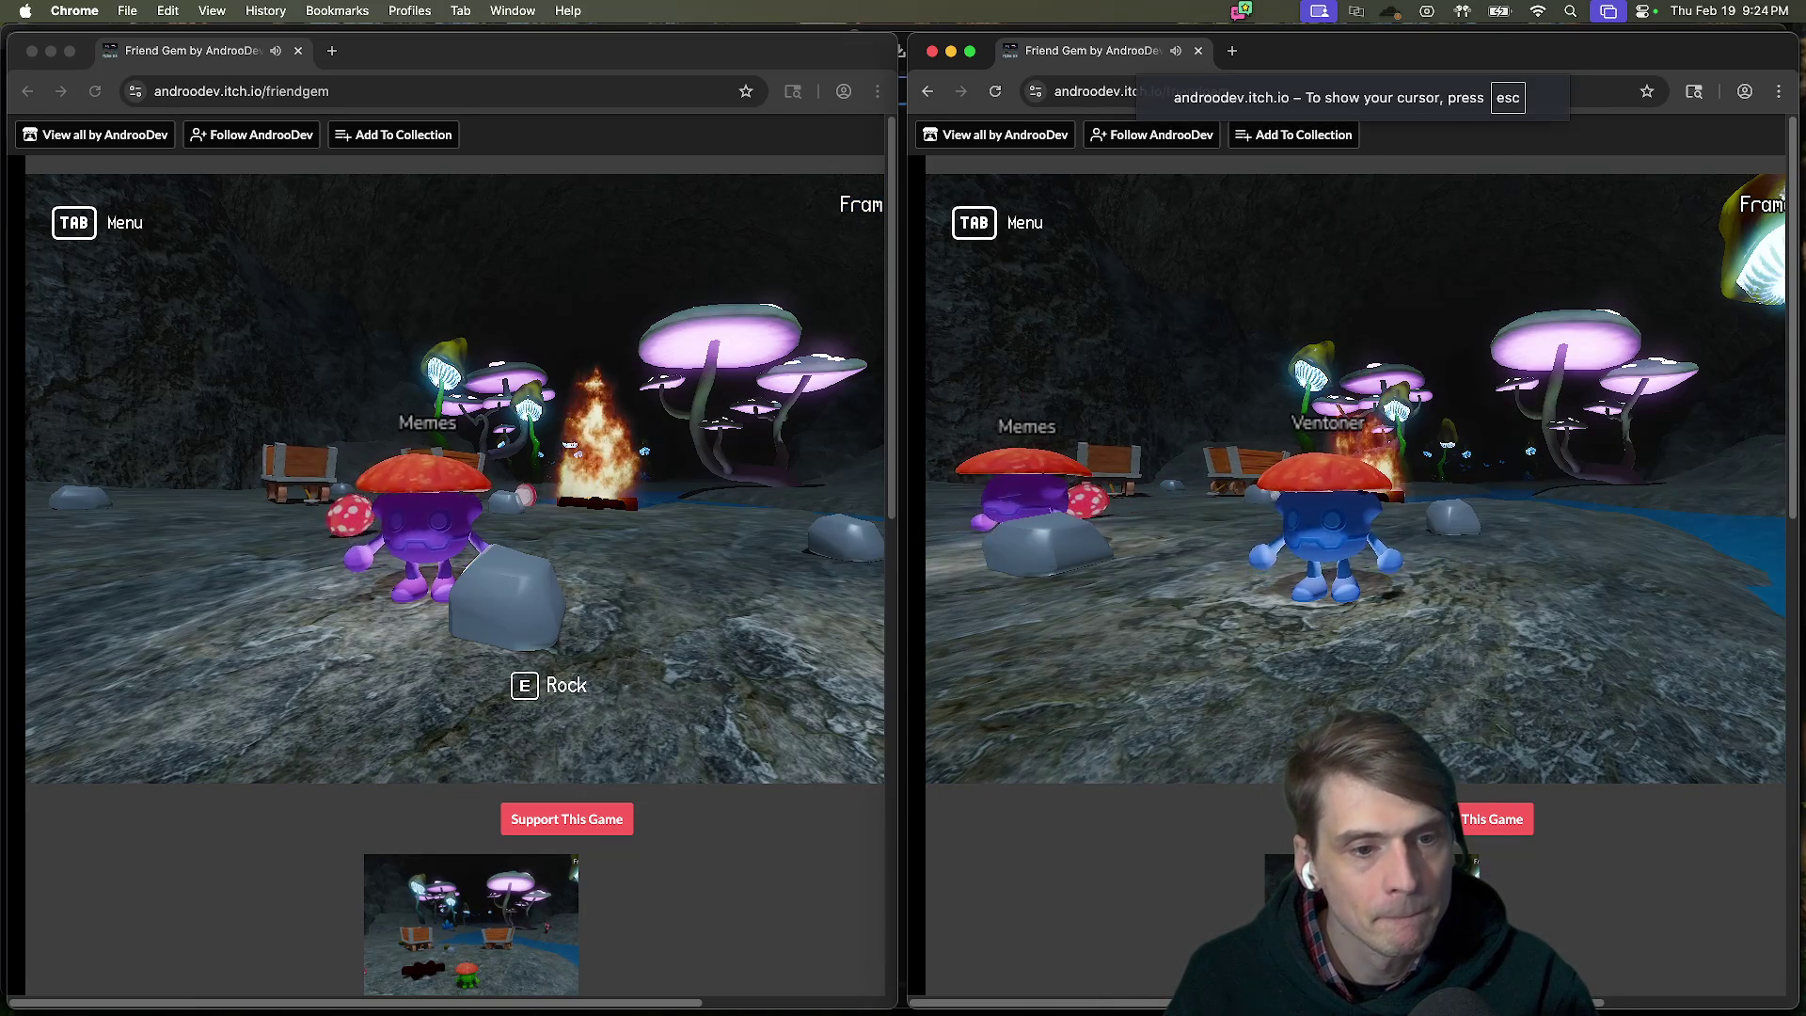
pyautogui.press('d')
pyautogui.press('w')
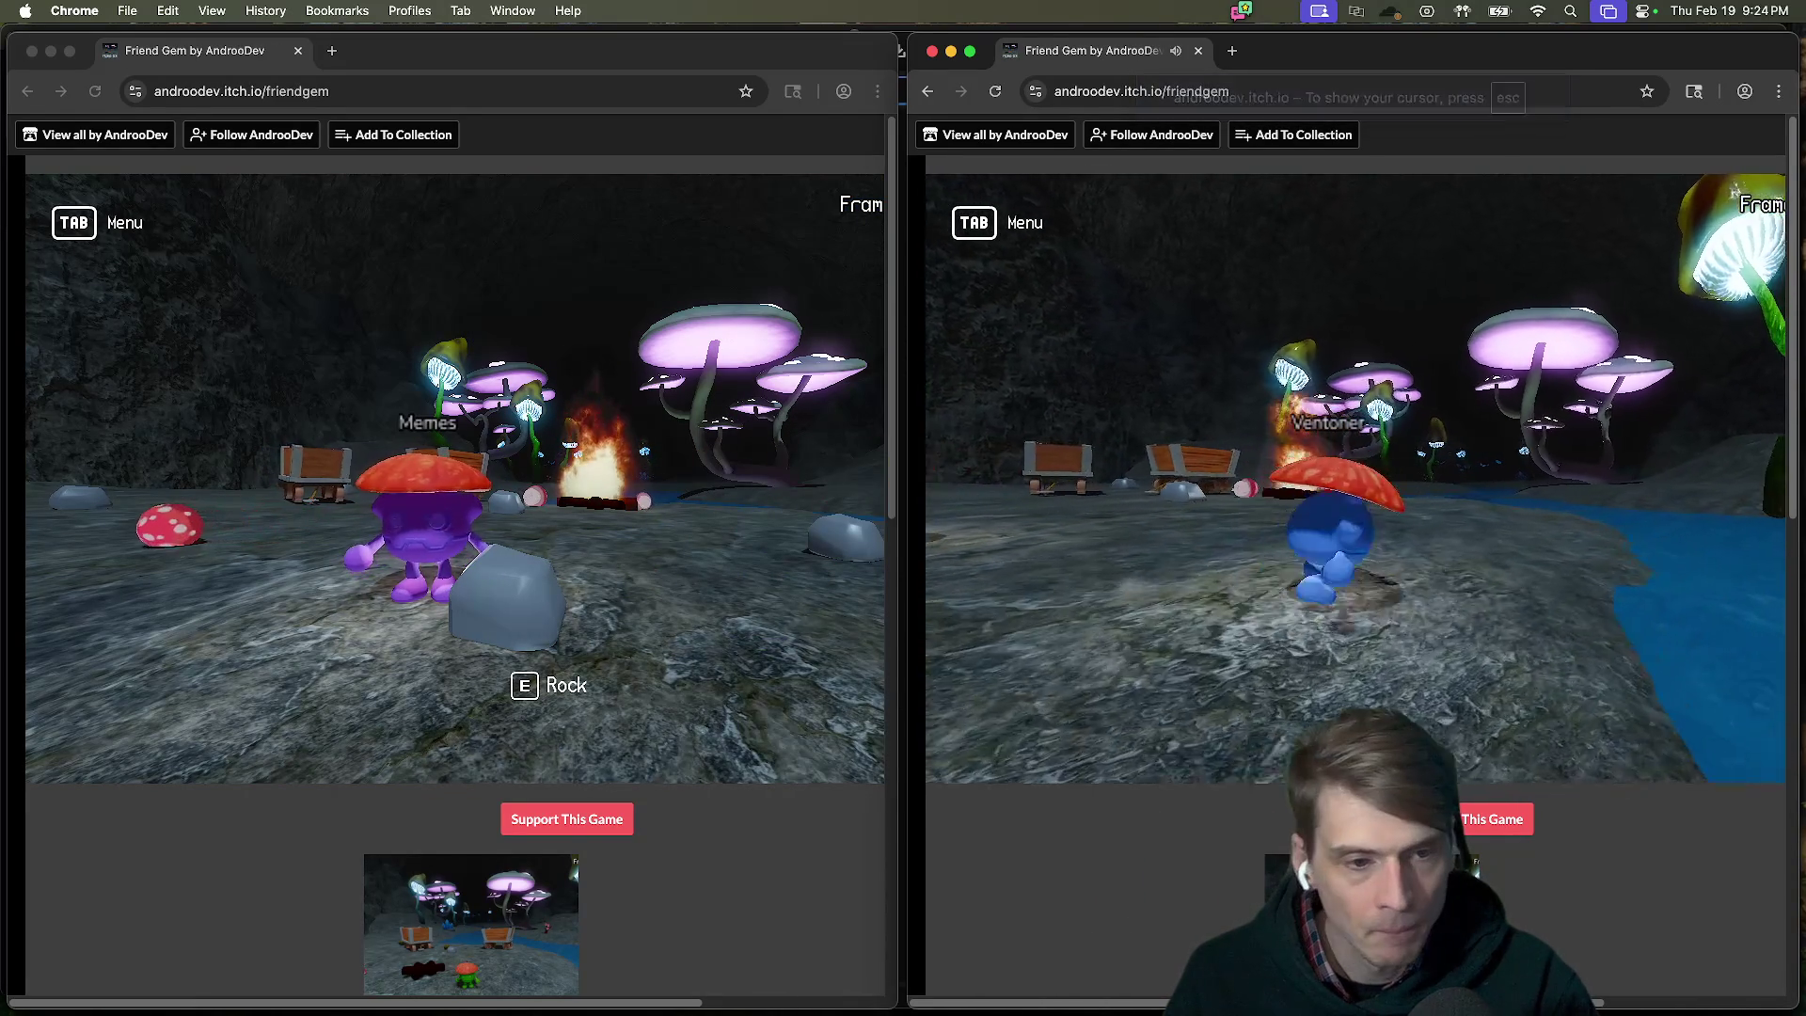
pyautogui.press('e')
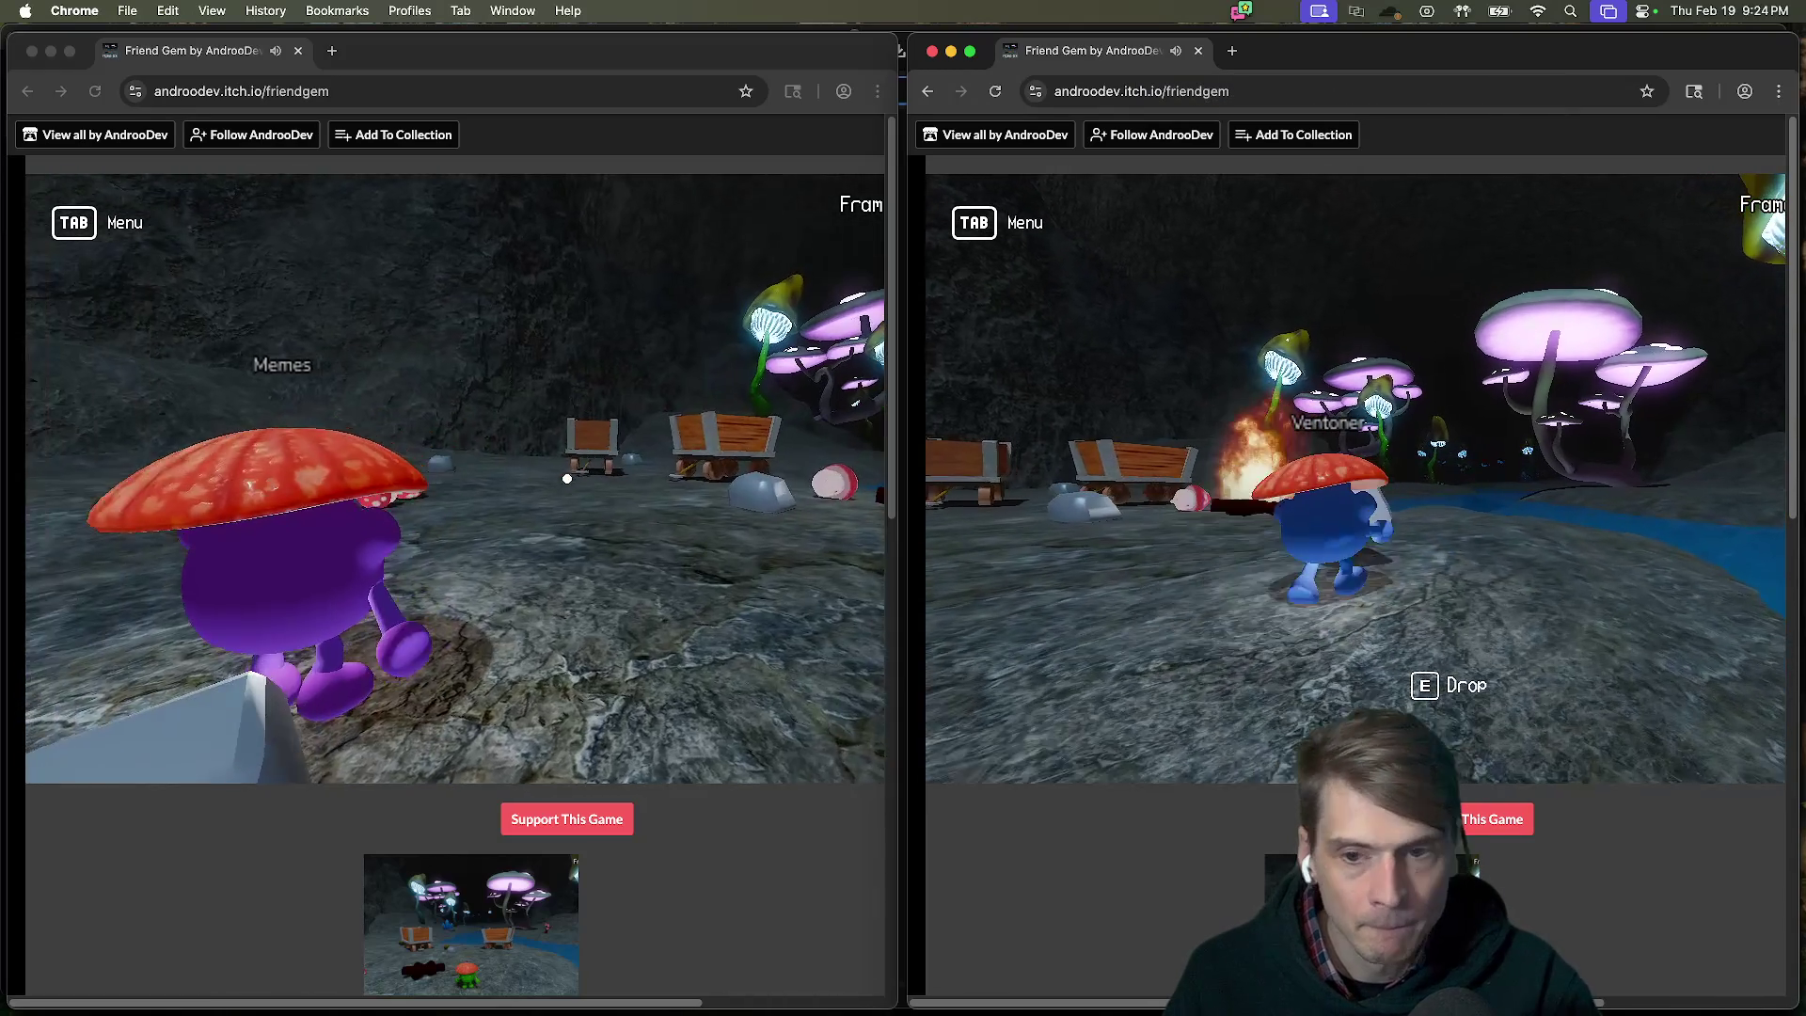
pyautogui.press('Tab')
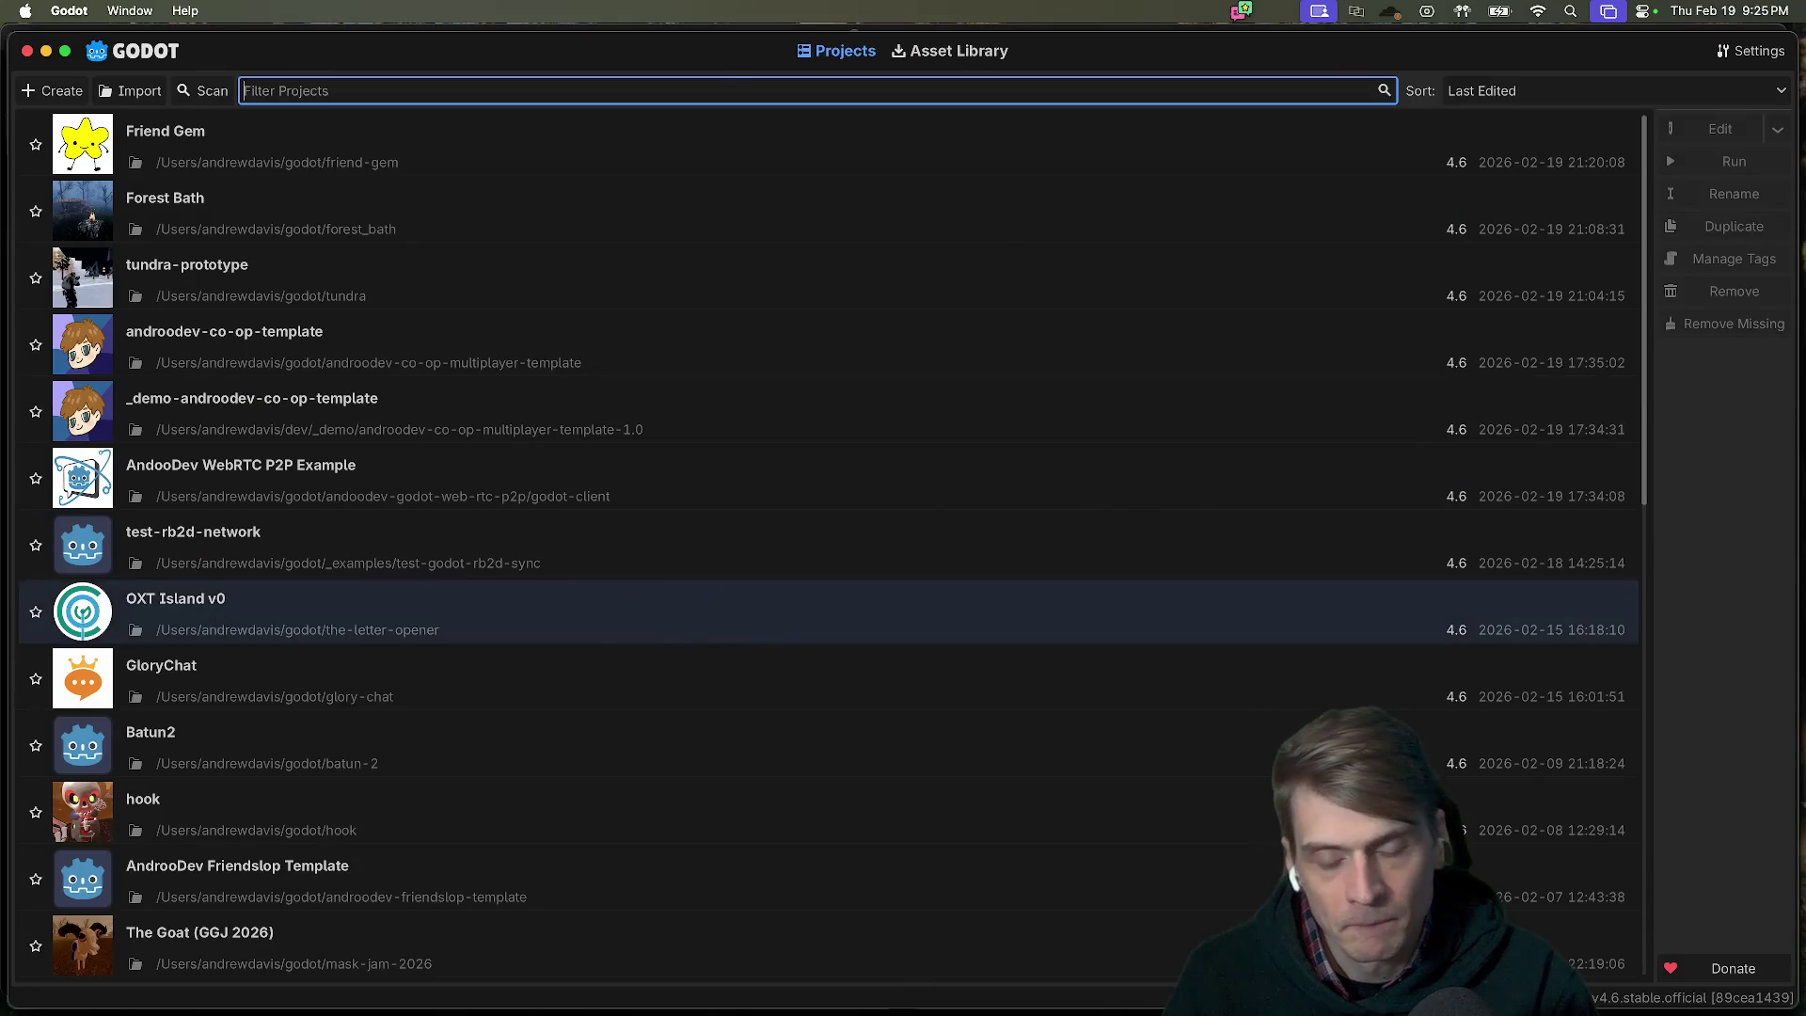
pyautogui.press('Tab')
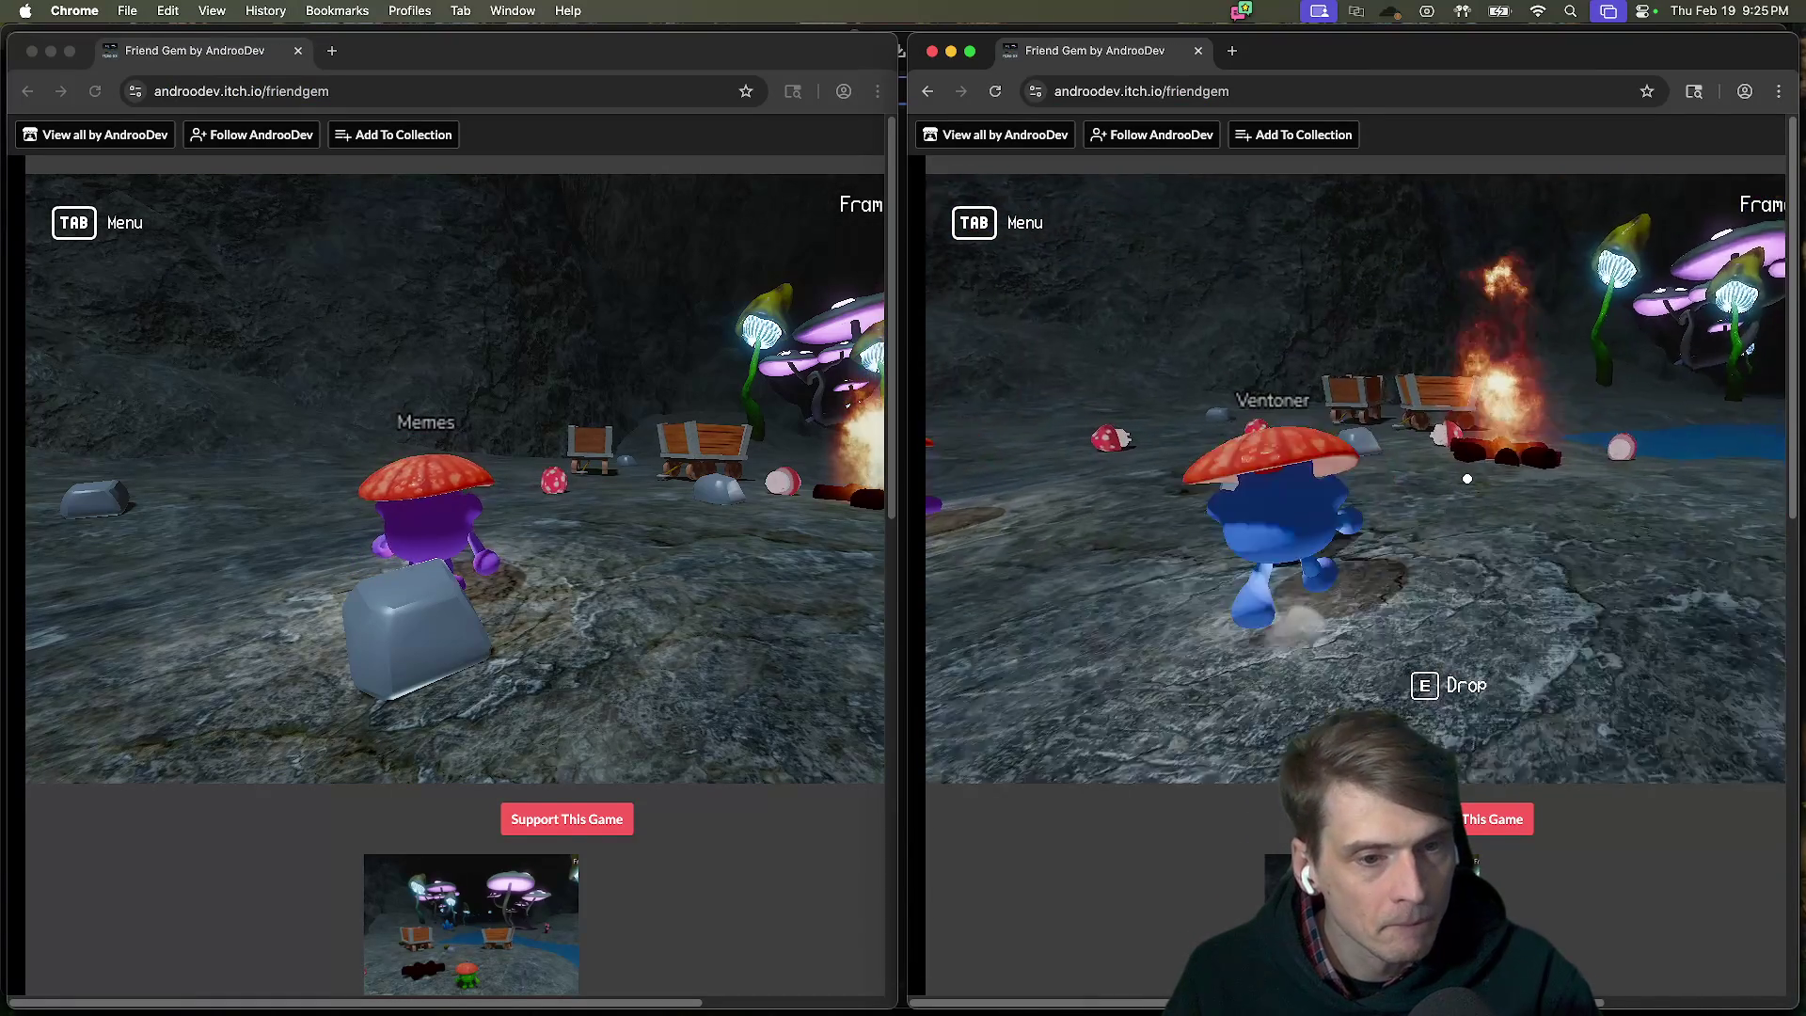
pyautogui.press('w')
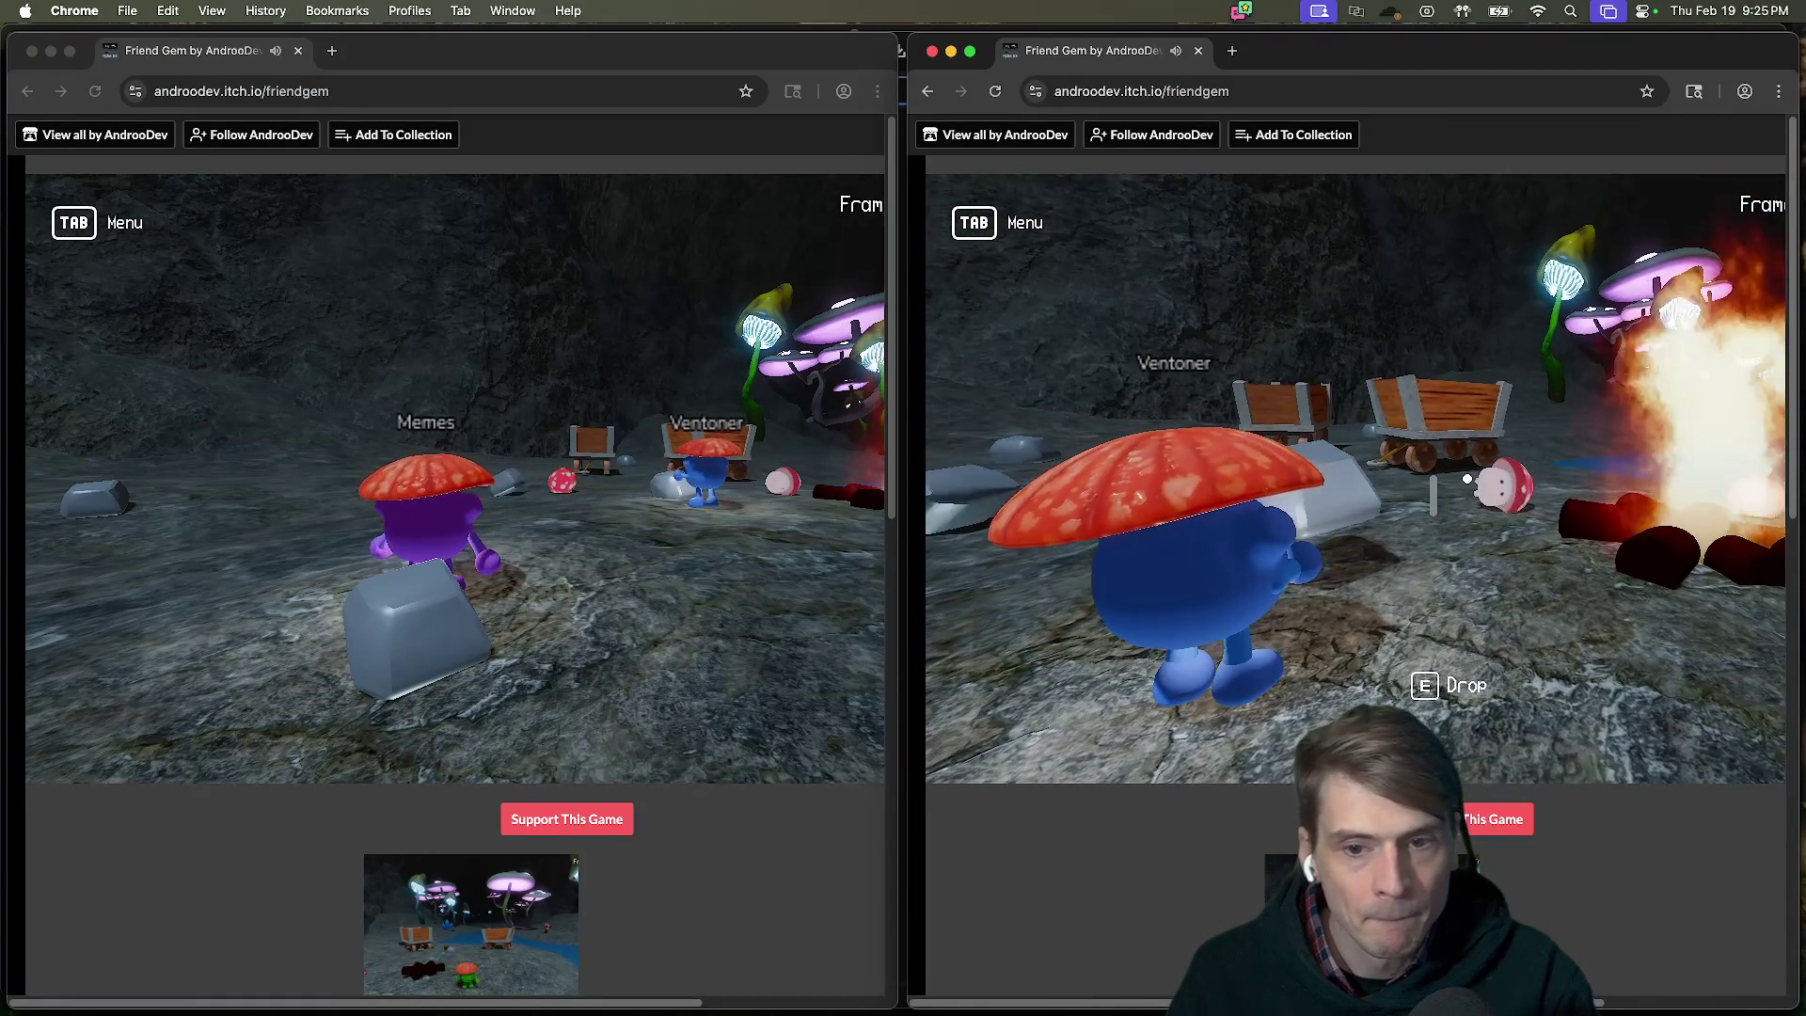
pyautogui.press('e')
pyautogui.press('w')
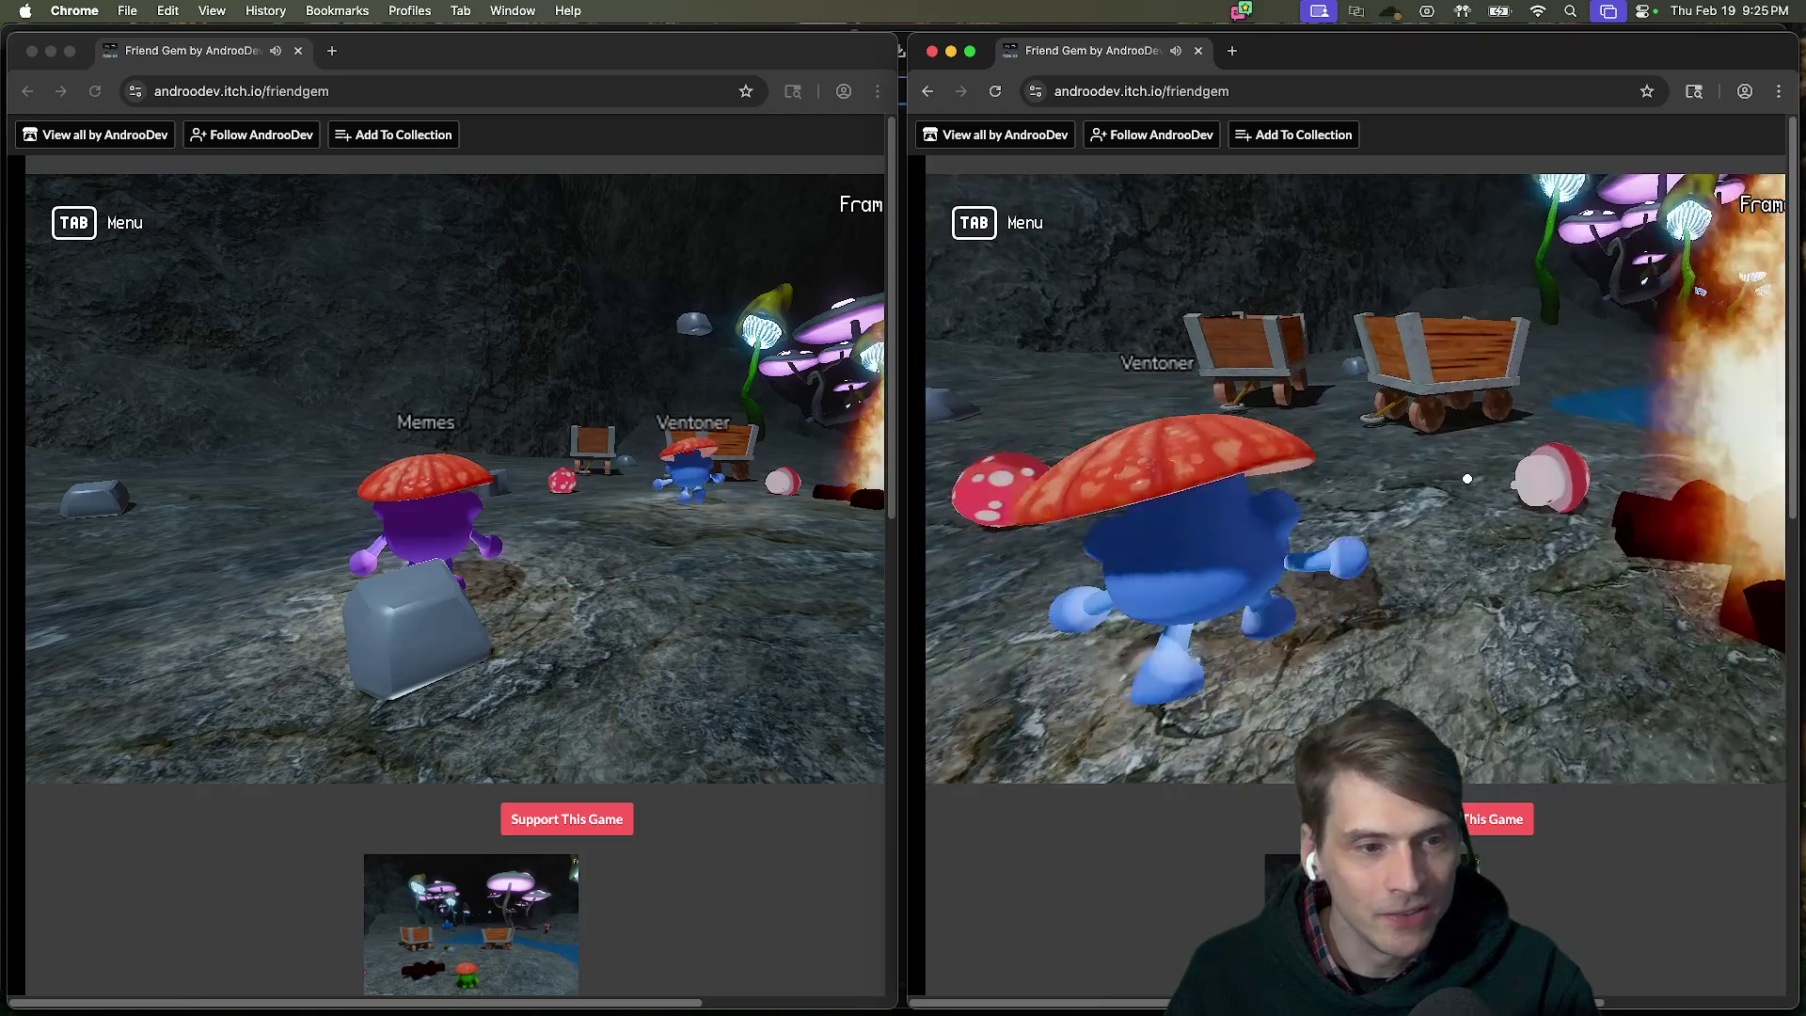
pyautogui.press('w')
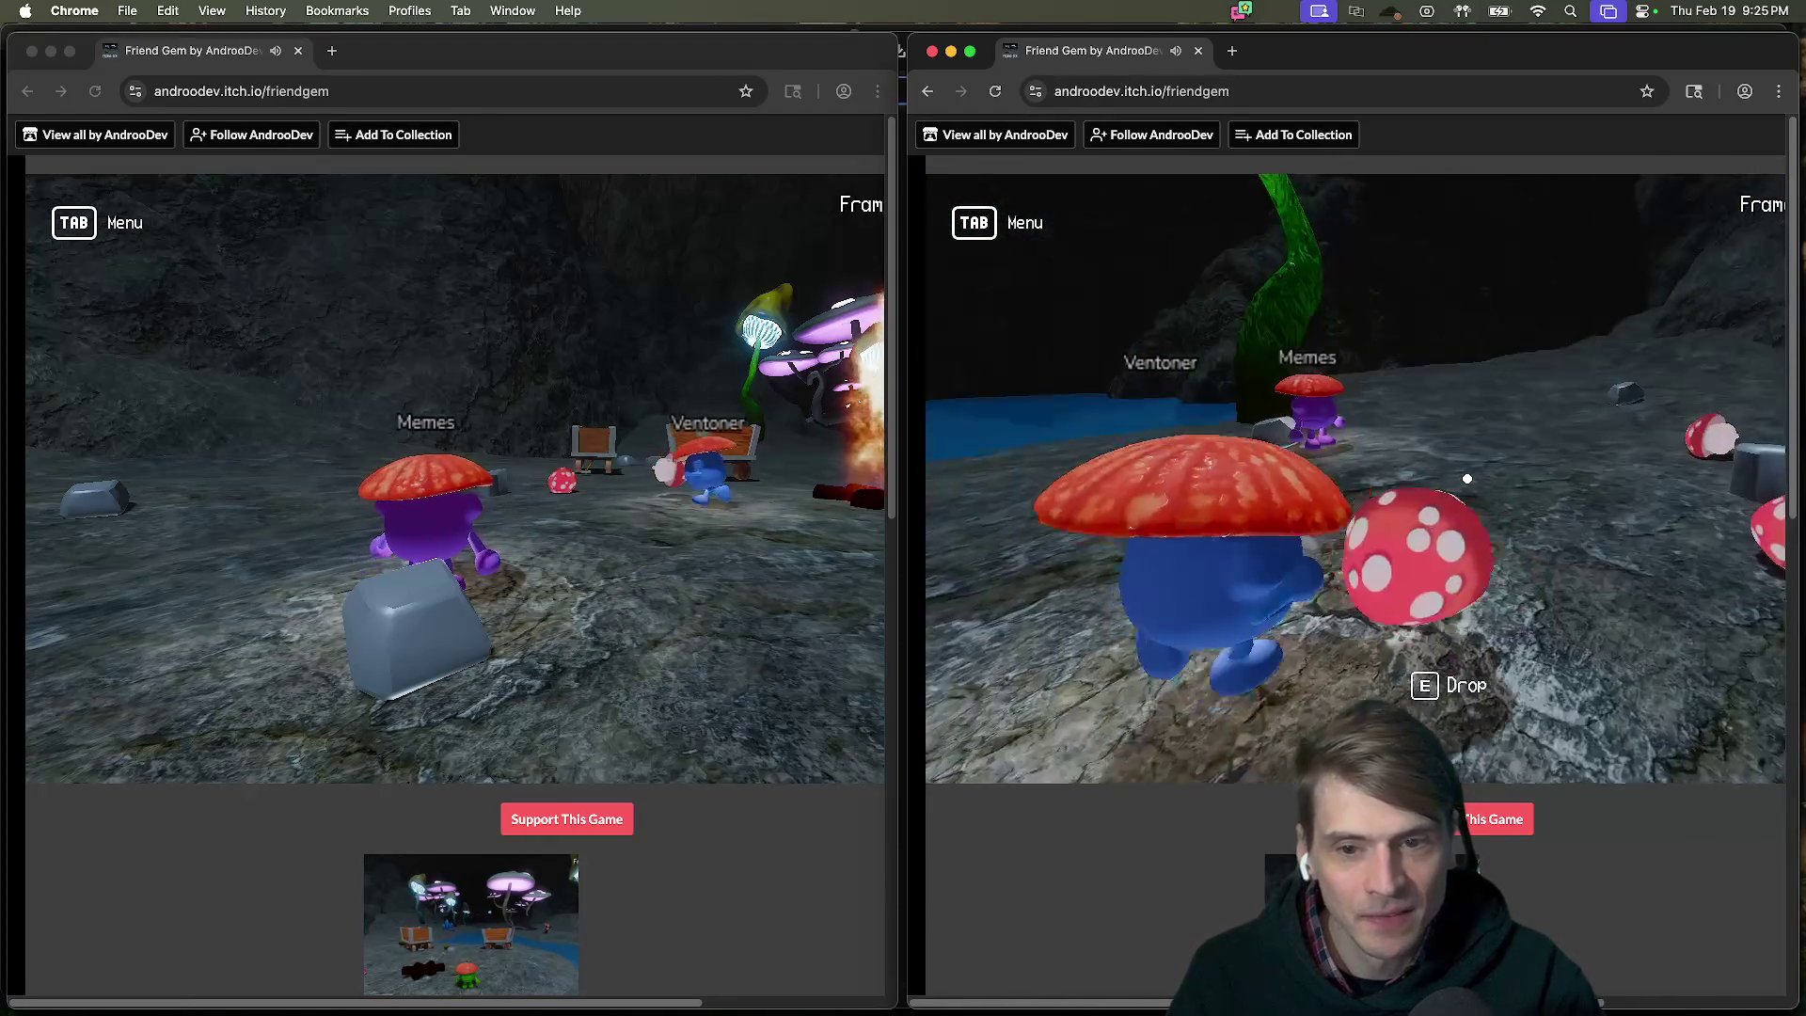
pyautogui.press('w')
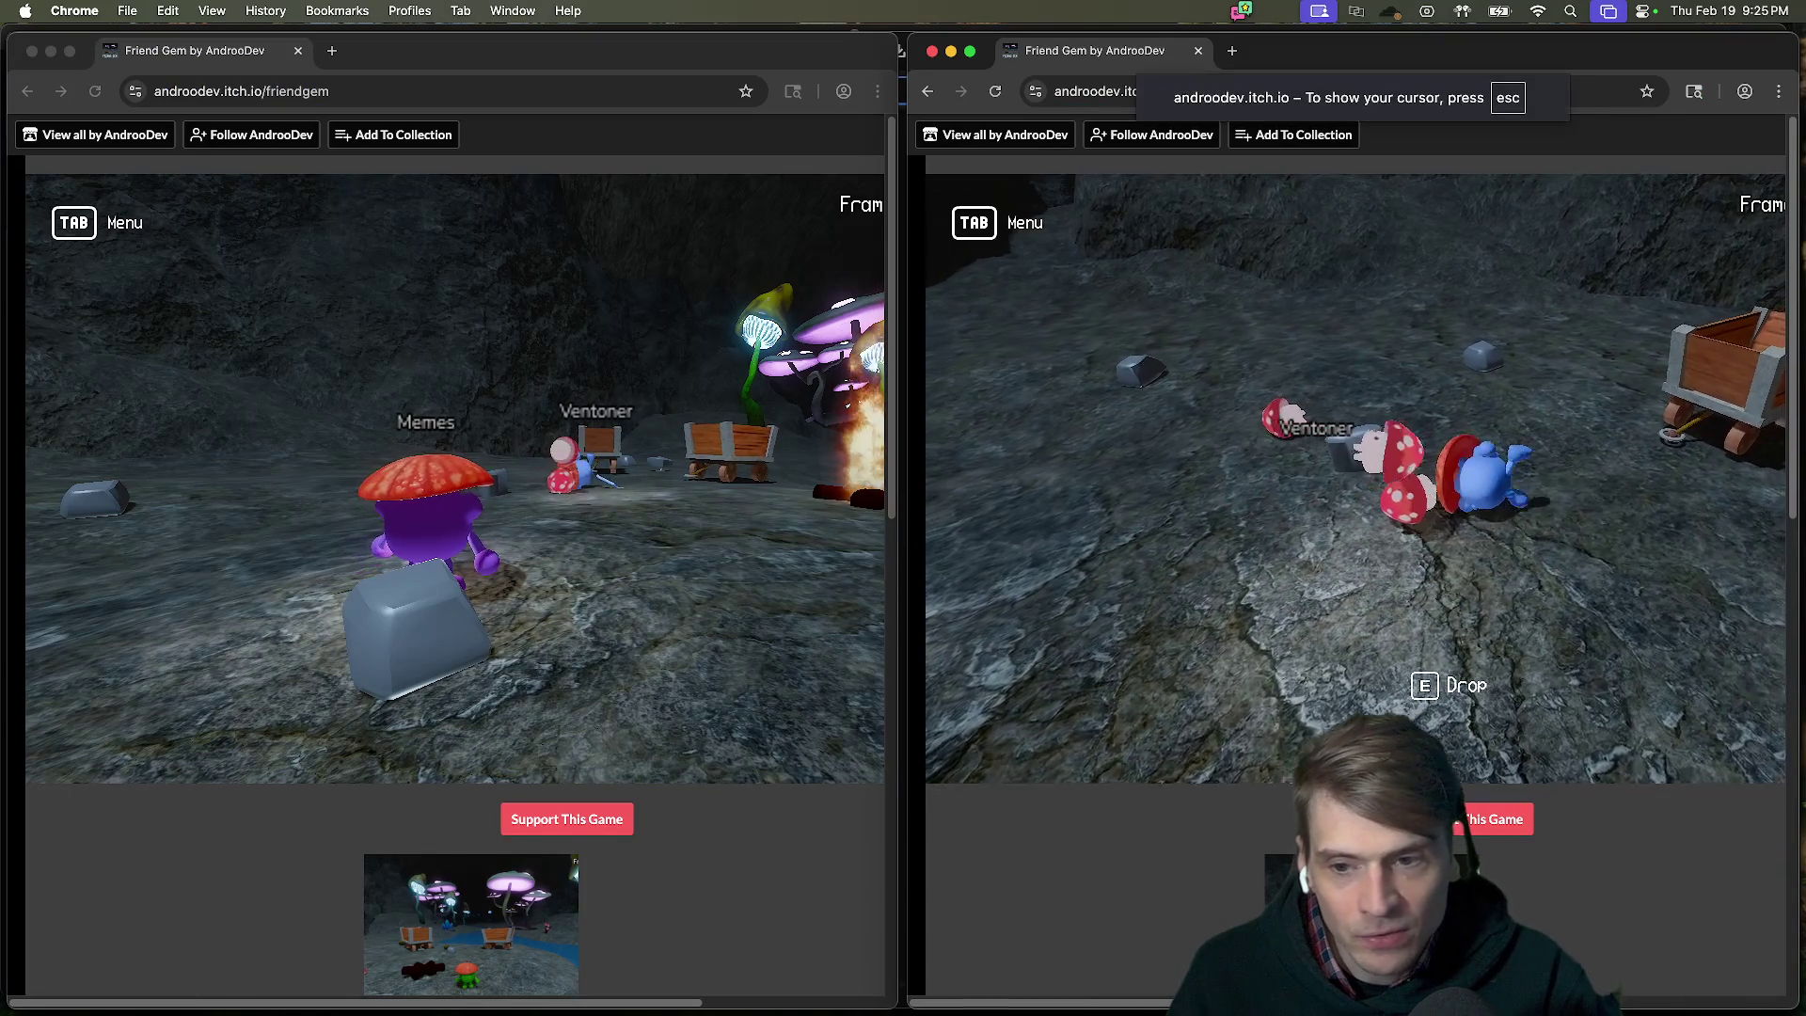
# Step: Have the purple character drop and regrab the rock while the blue one climbs into the mine cart
pyautogui.press('super+Tab')
pyautogui.click(376, 597)
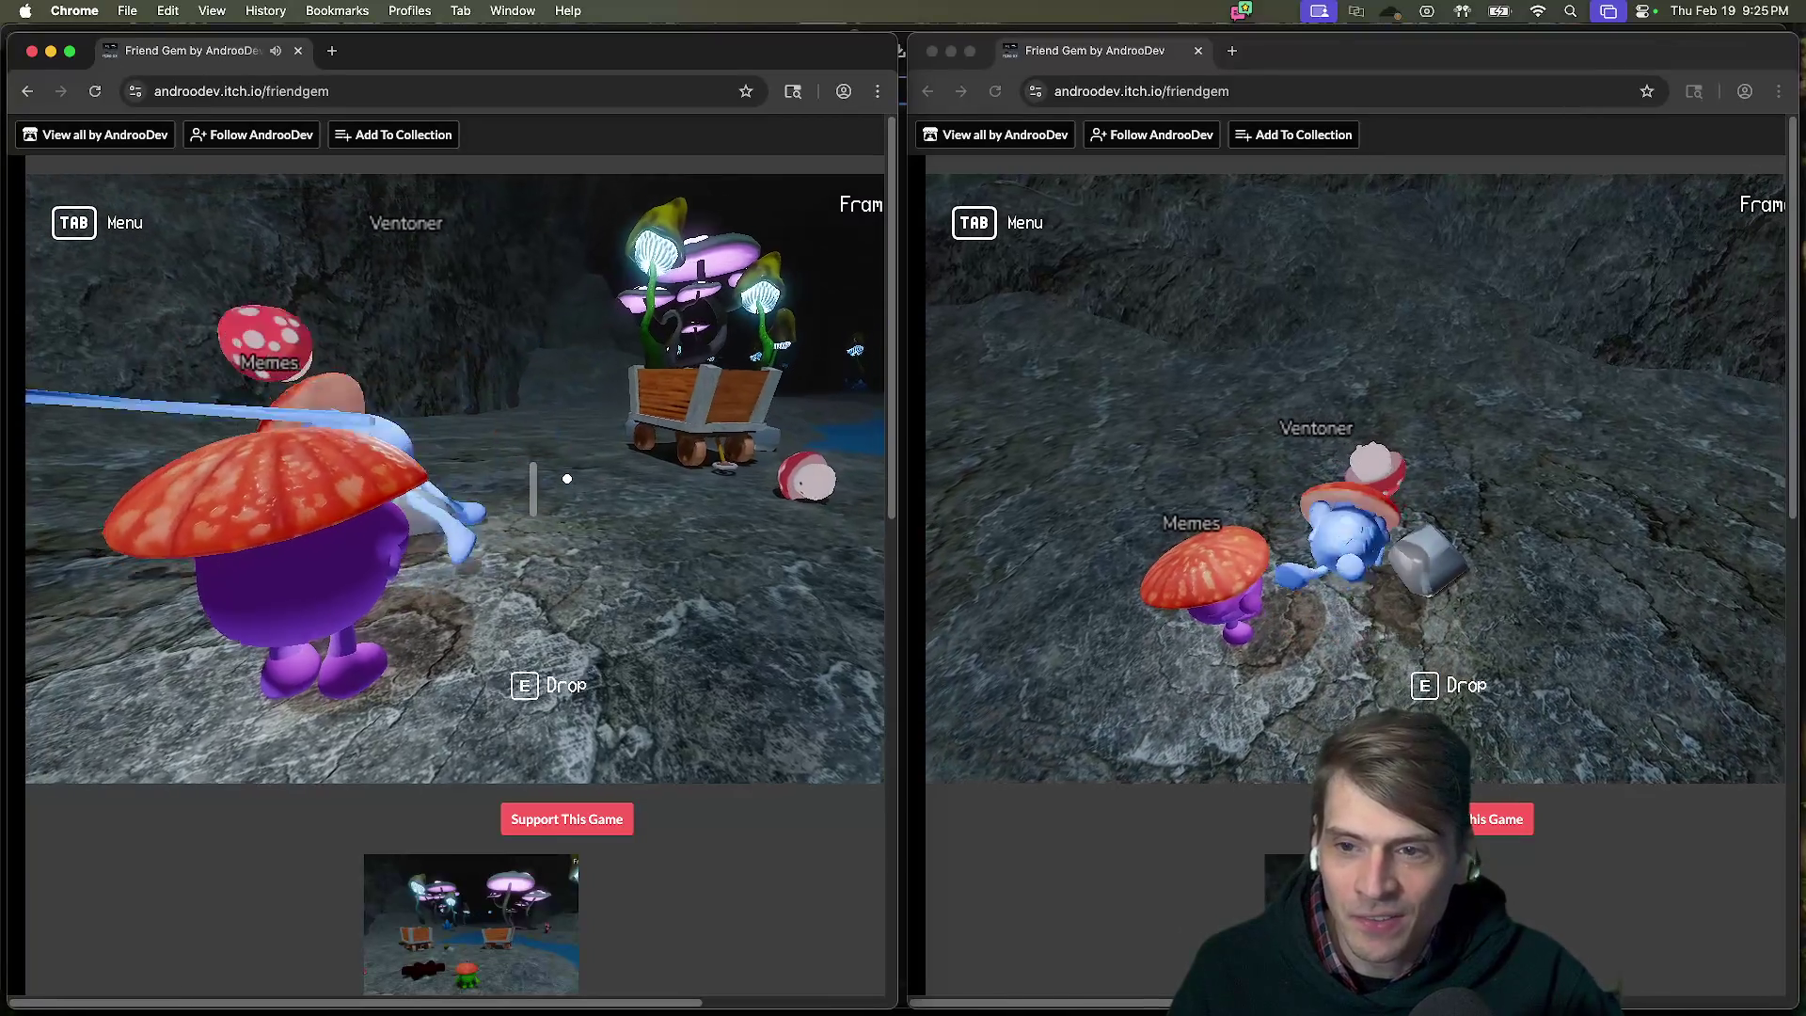
pyautogui.press('e')
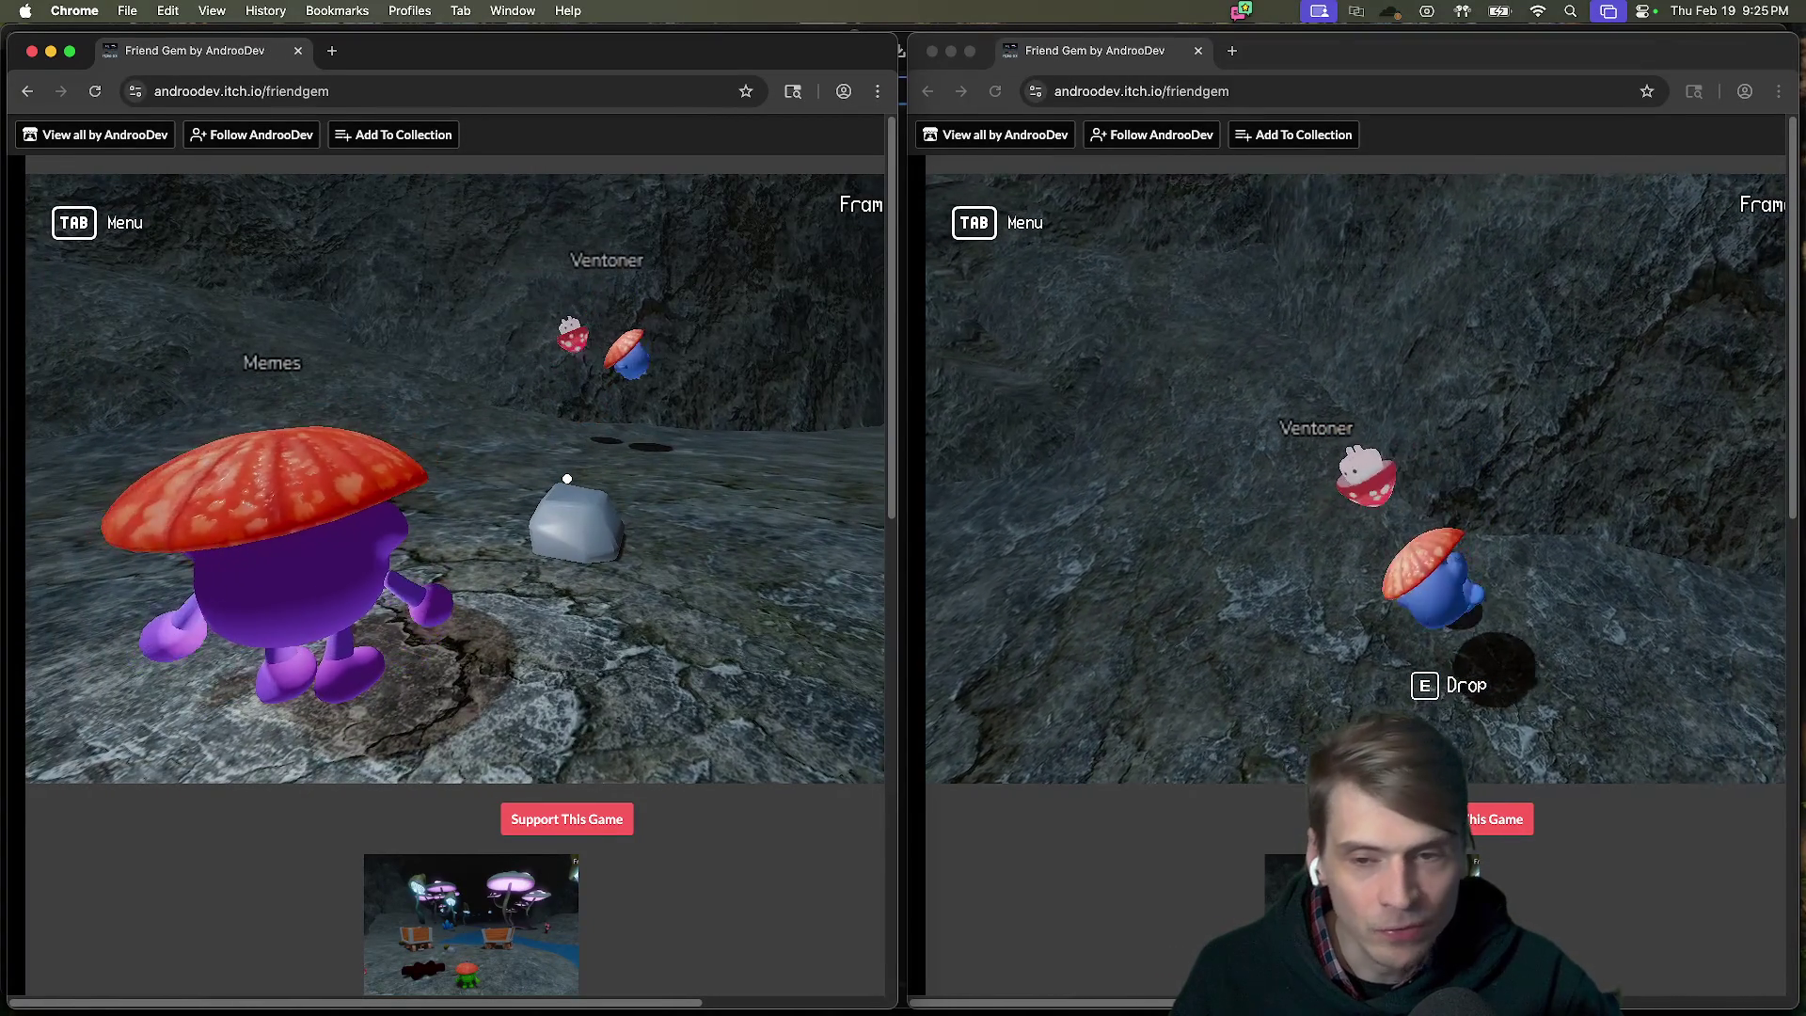
pyautogui.press('e')
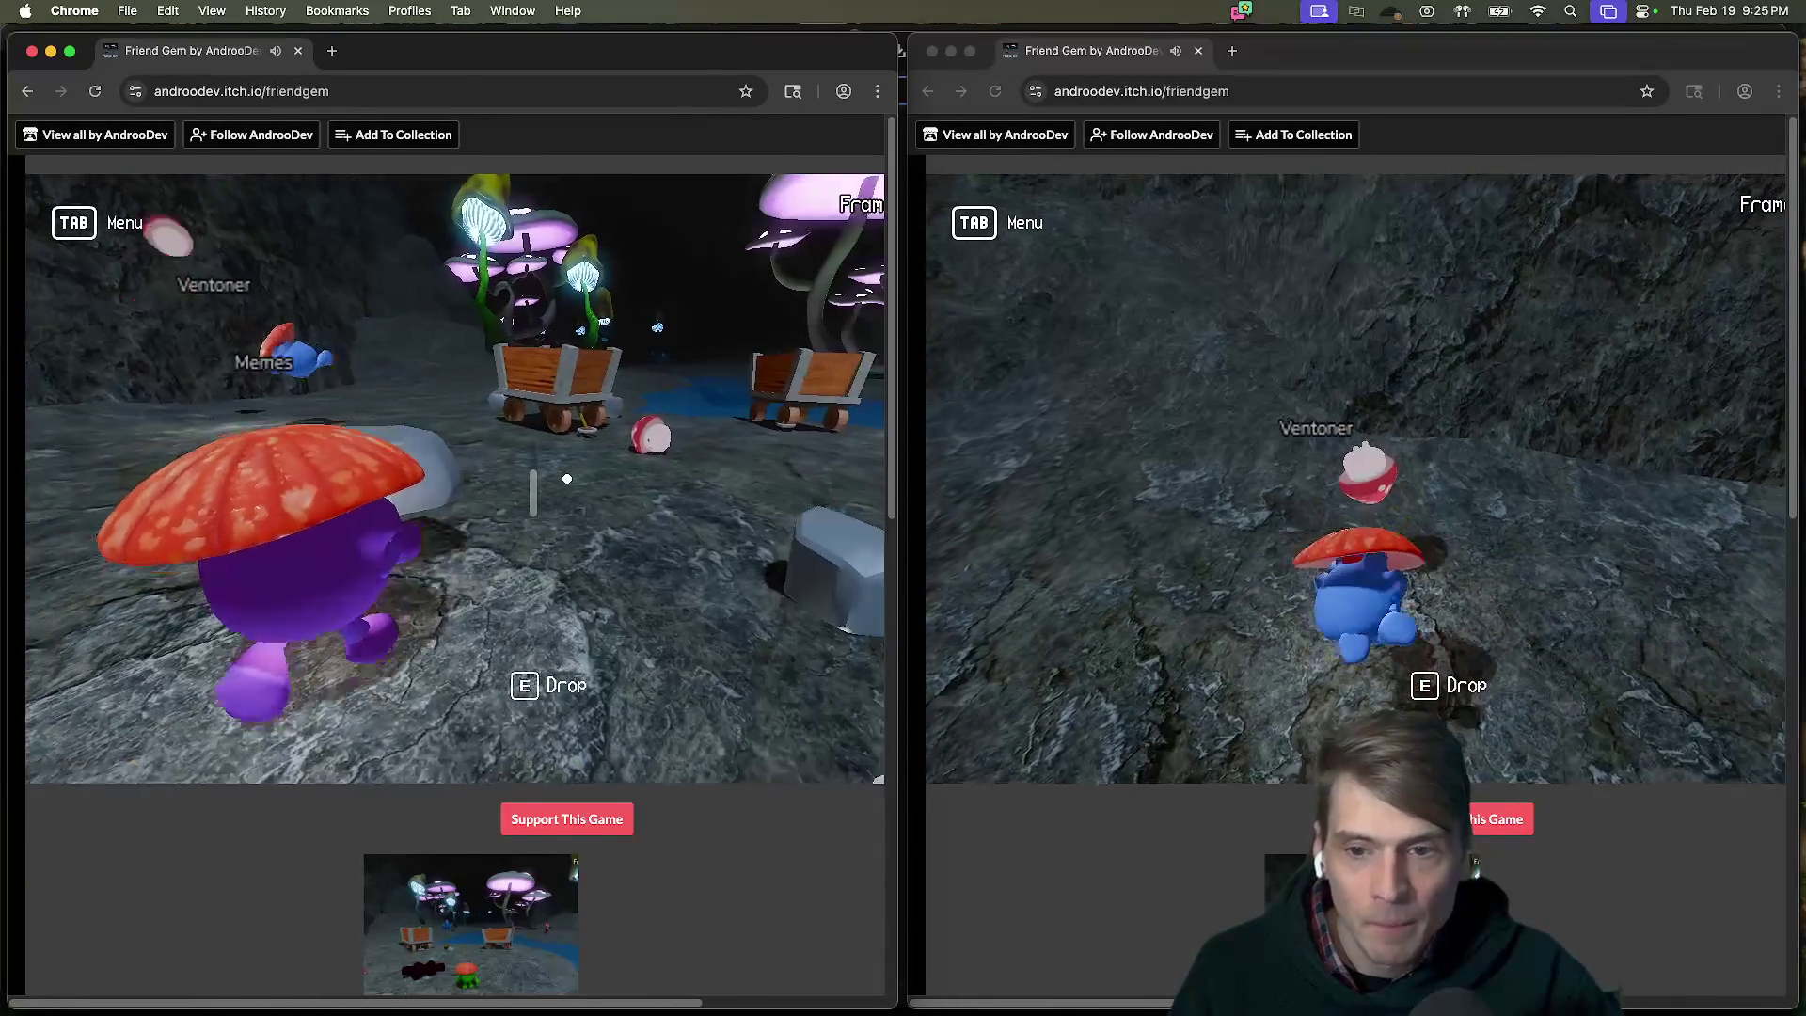
pyautogui.press('e')
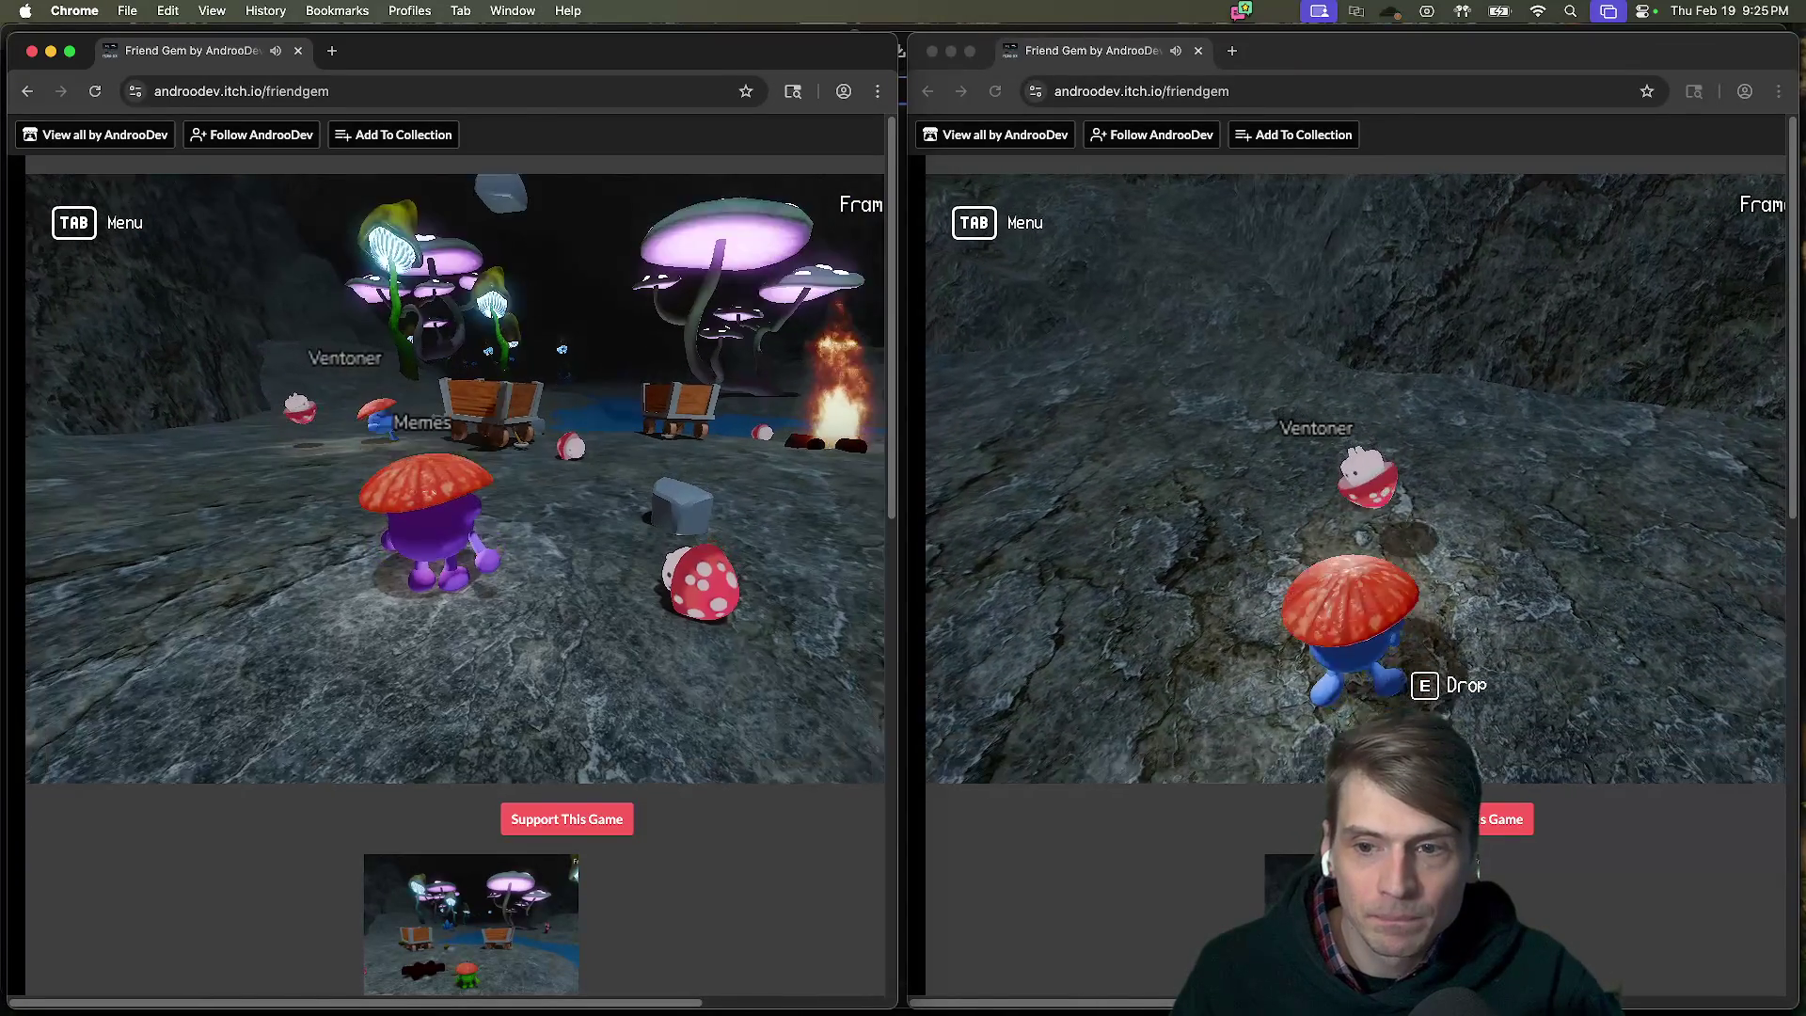
pyautogui.press('Tab')
pyautogui.click(1319, 364)
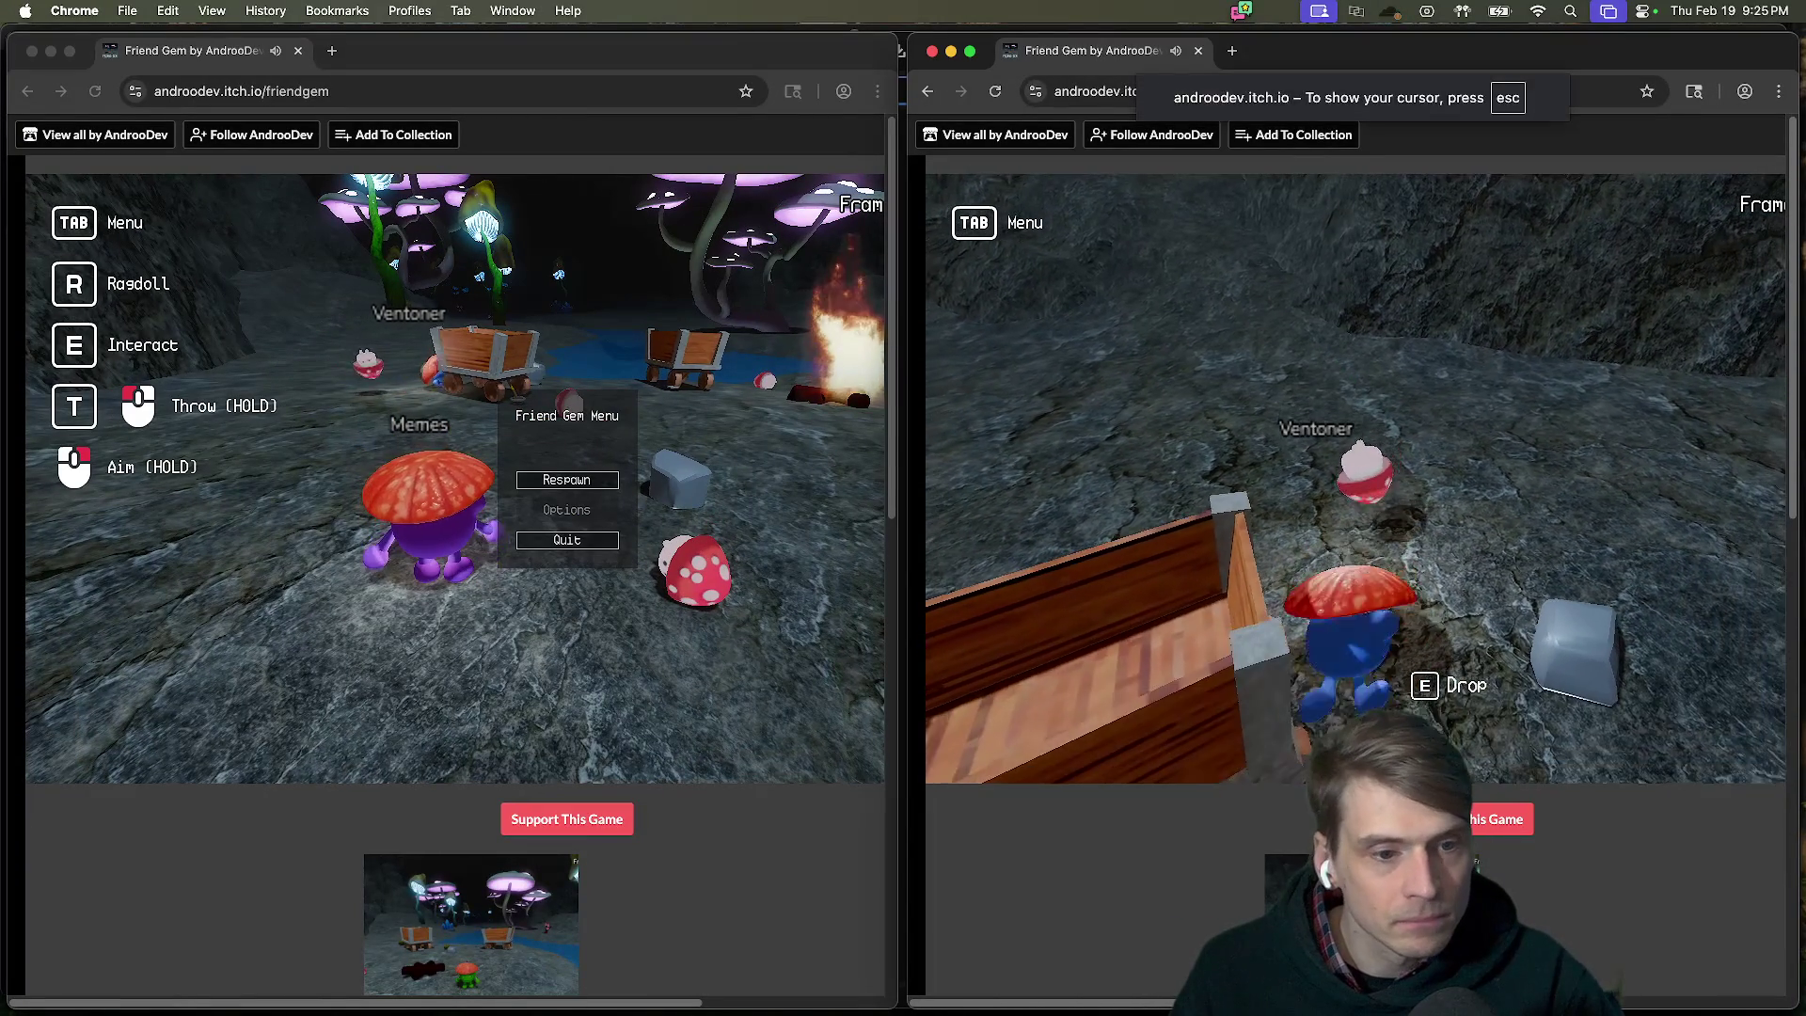
pyautogui.press('Tab')
pyautogui.click(1319, 364)
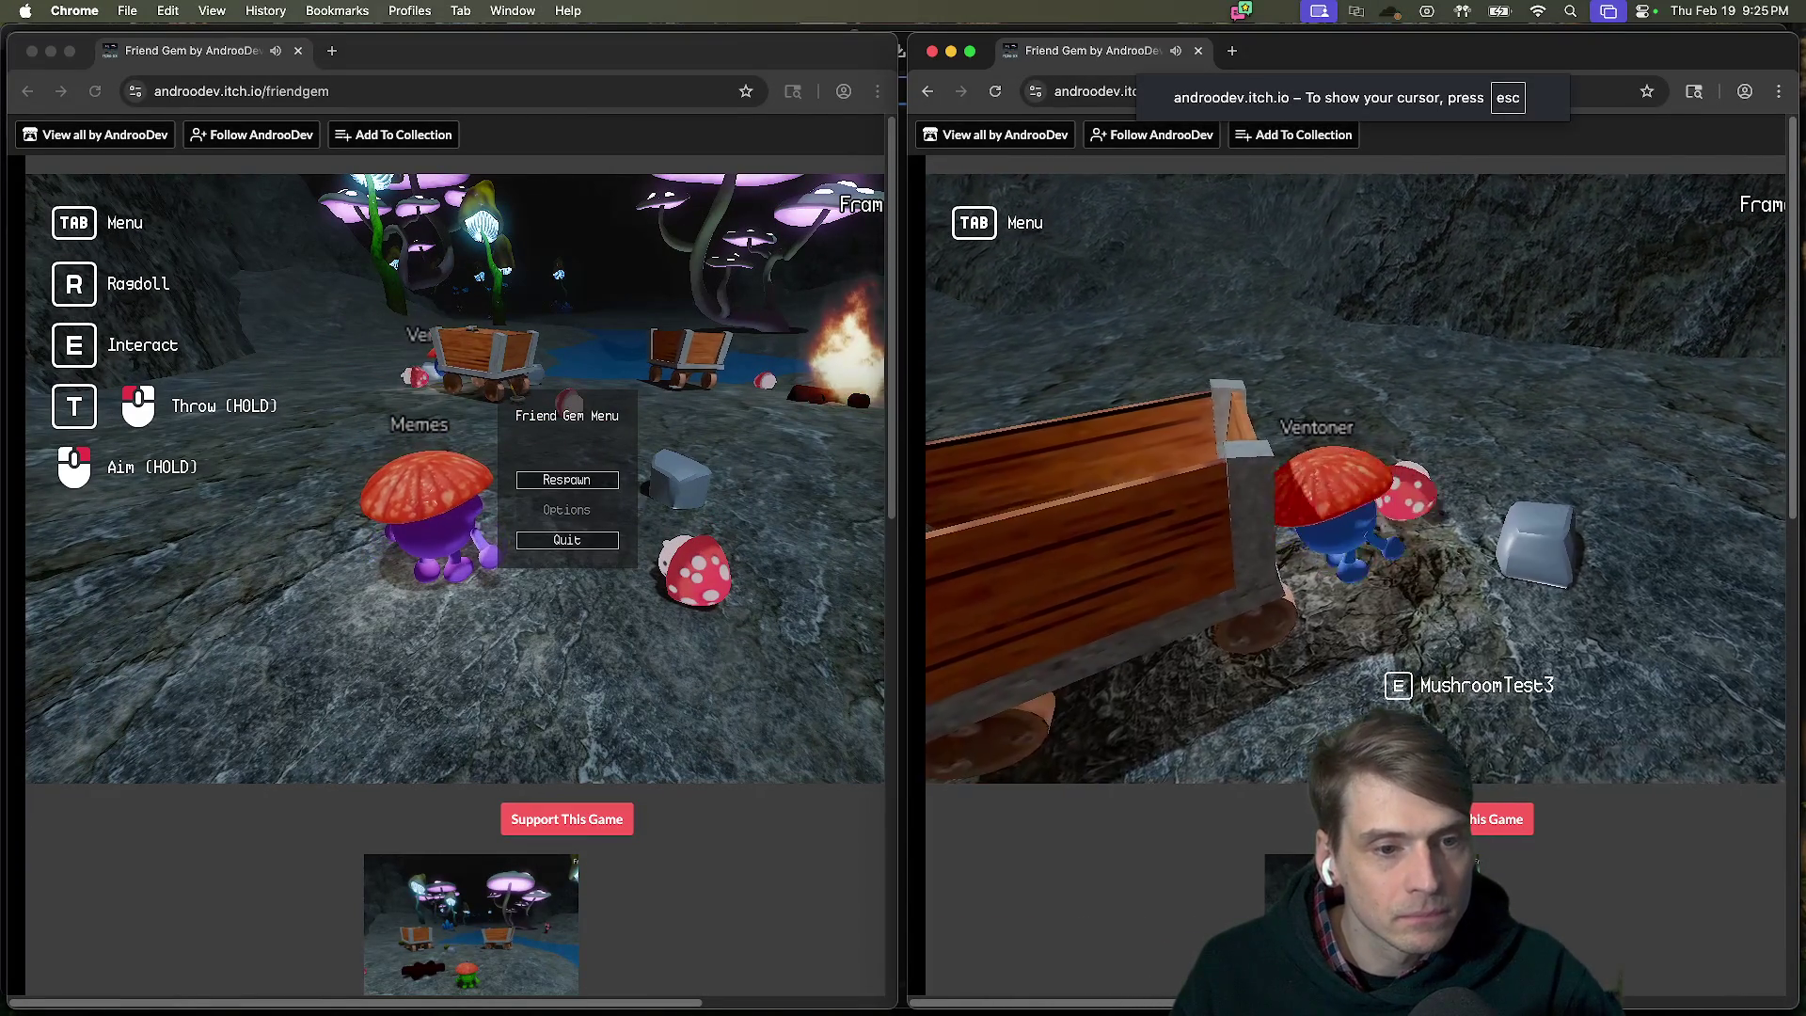
pyautogui.press('w')
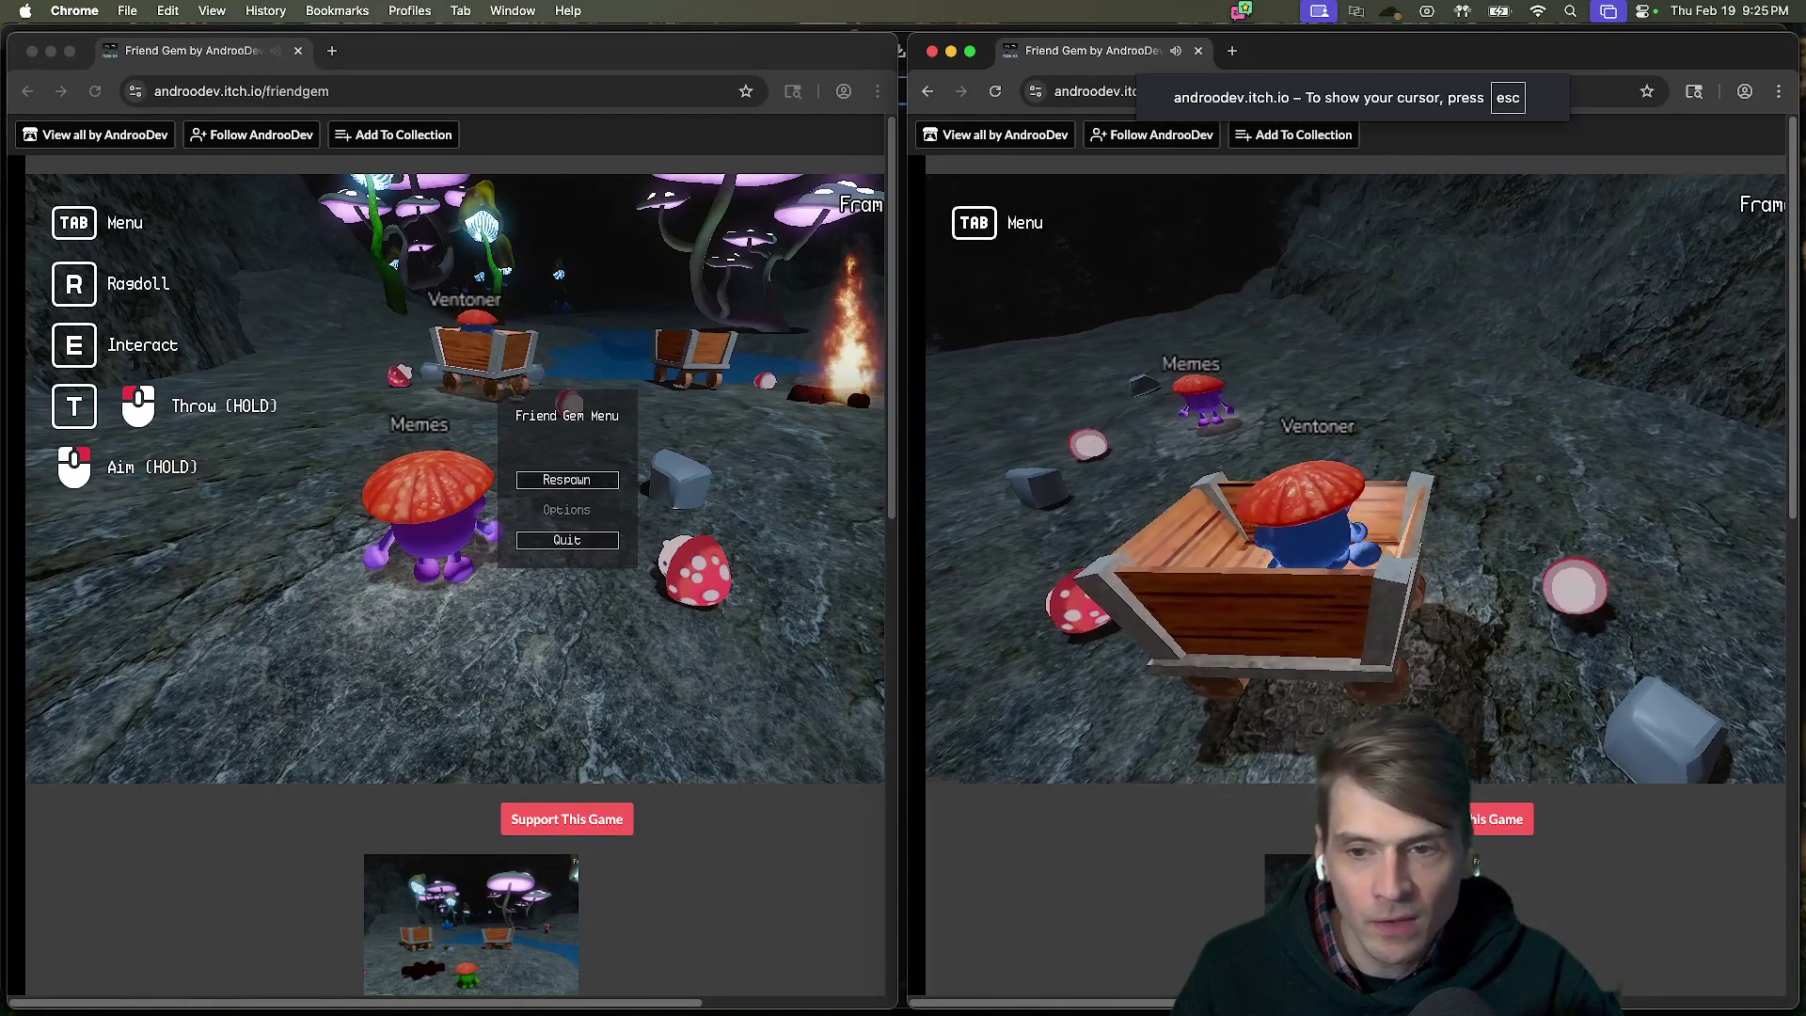
pyautogui.press('Tab')
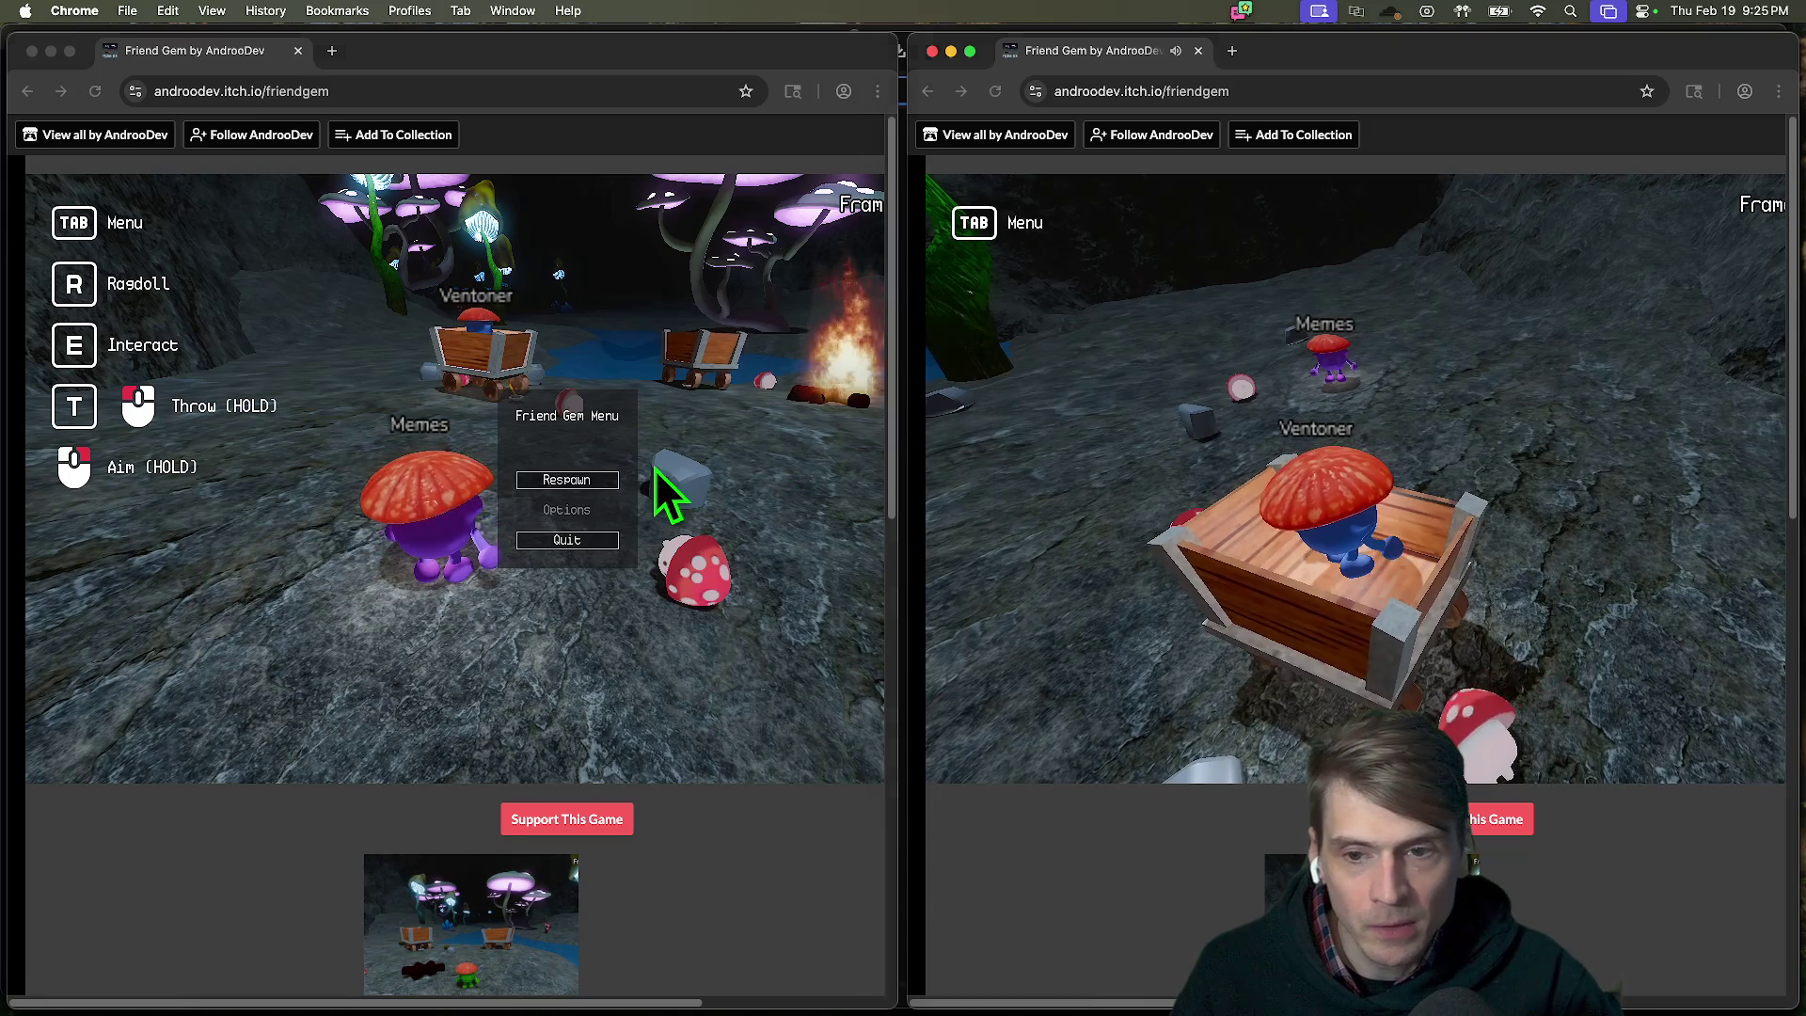
pyautogui.click(656, 467)
pyautogui.press('Tab')
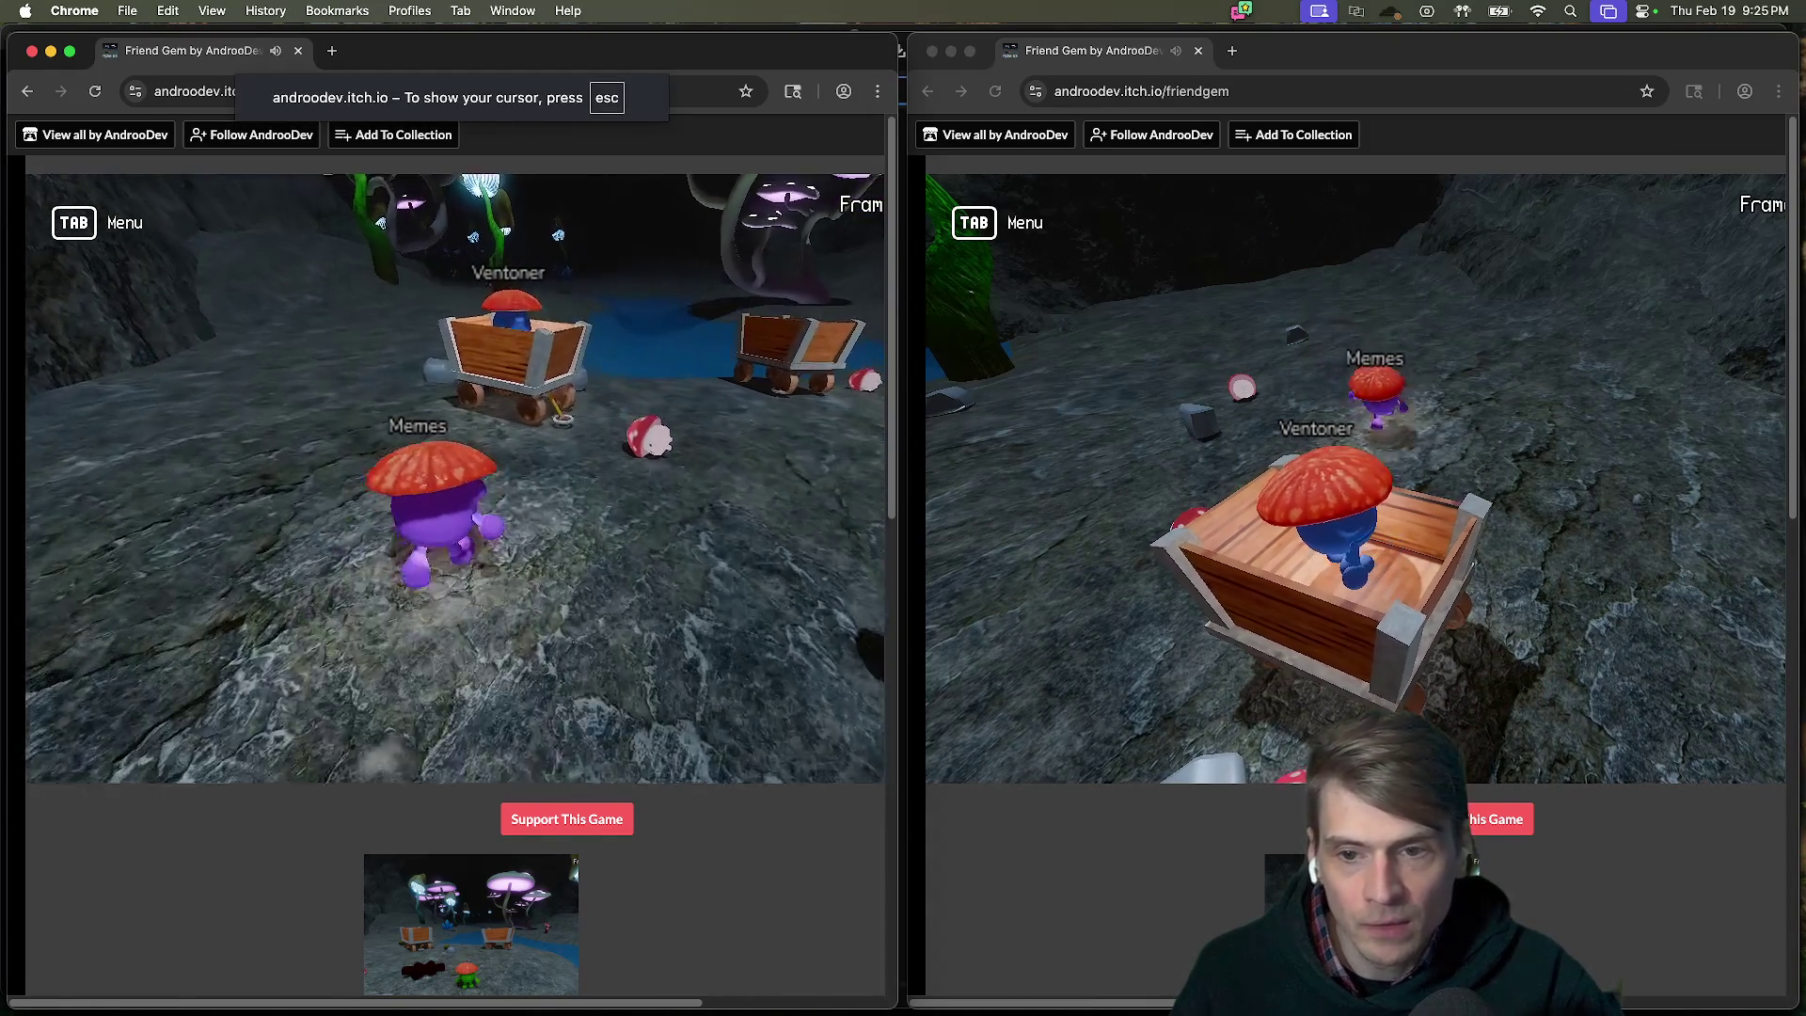
# Step: Tow the mine cart around the cave by rope with the purple character
pyautogui.press('e')
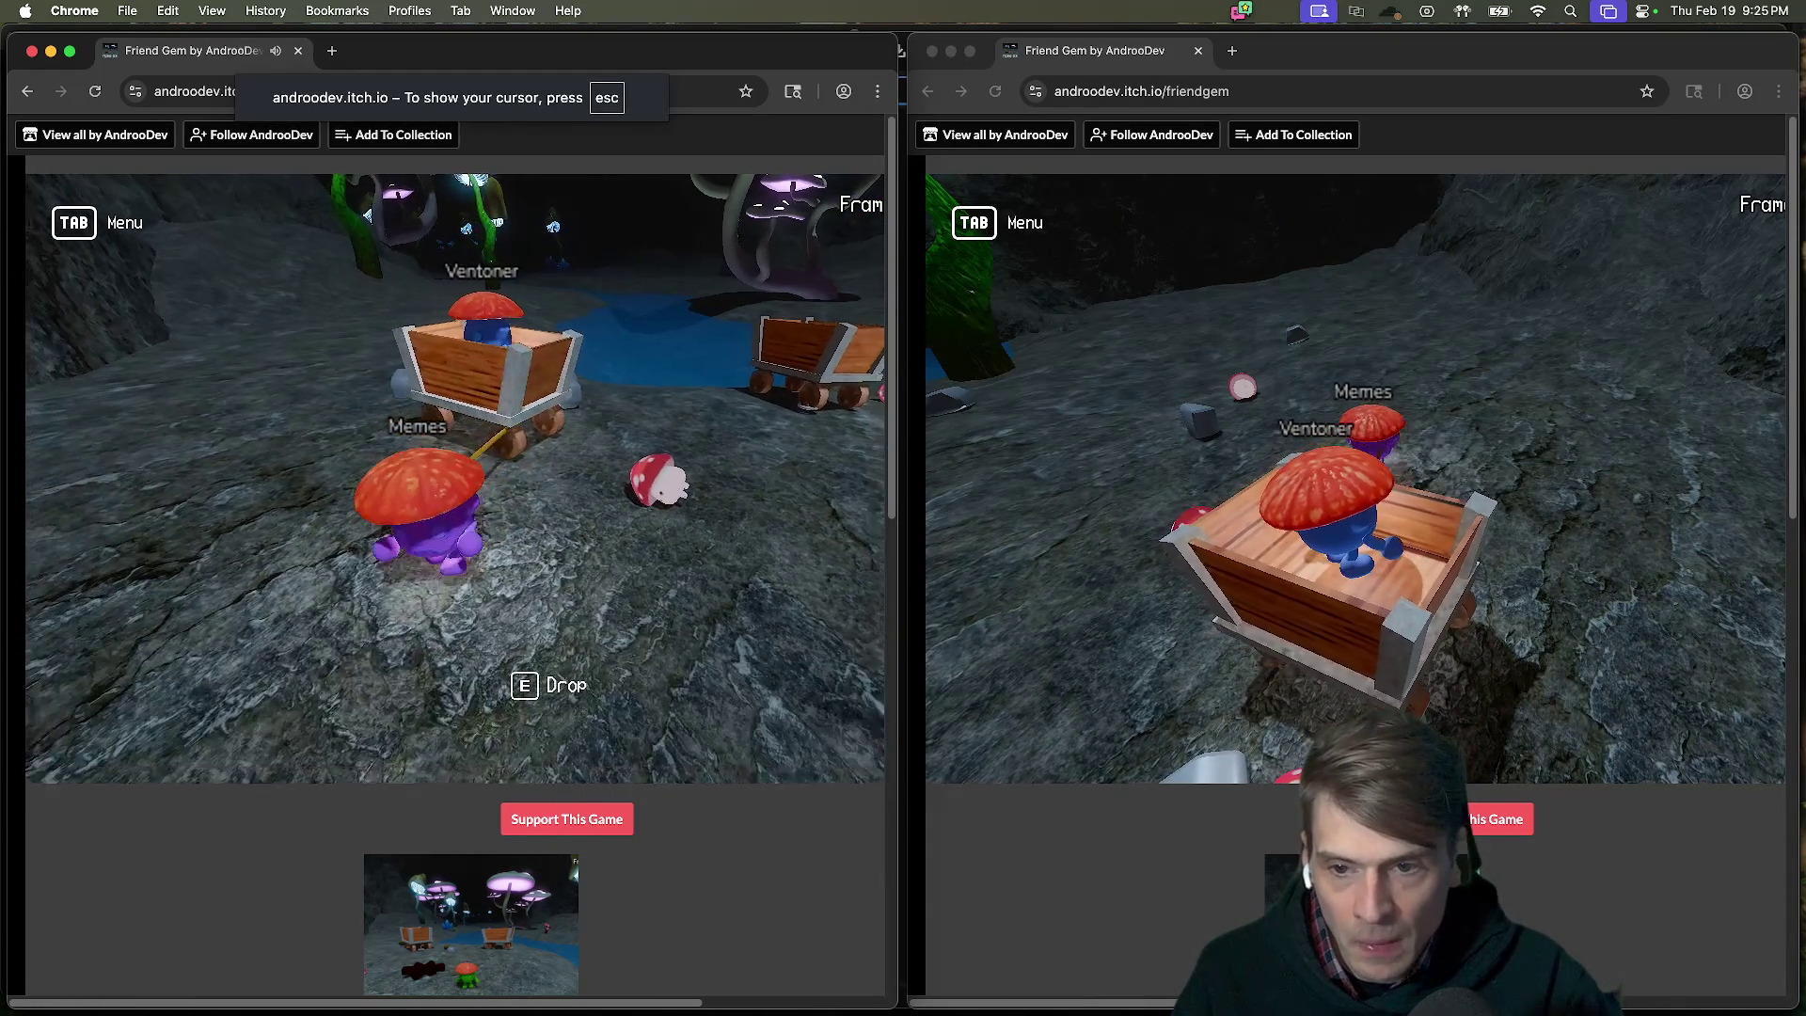
pyautogui.press('a')
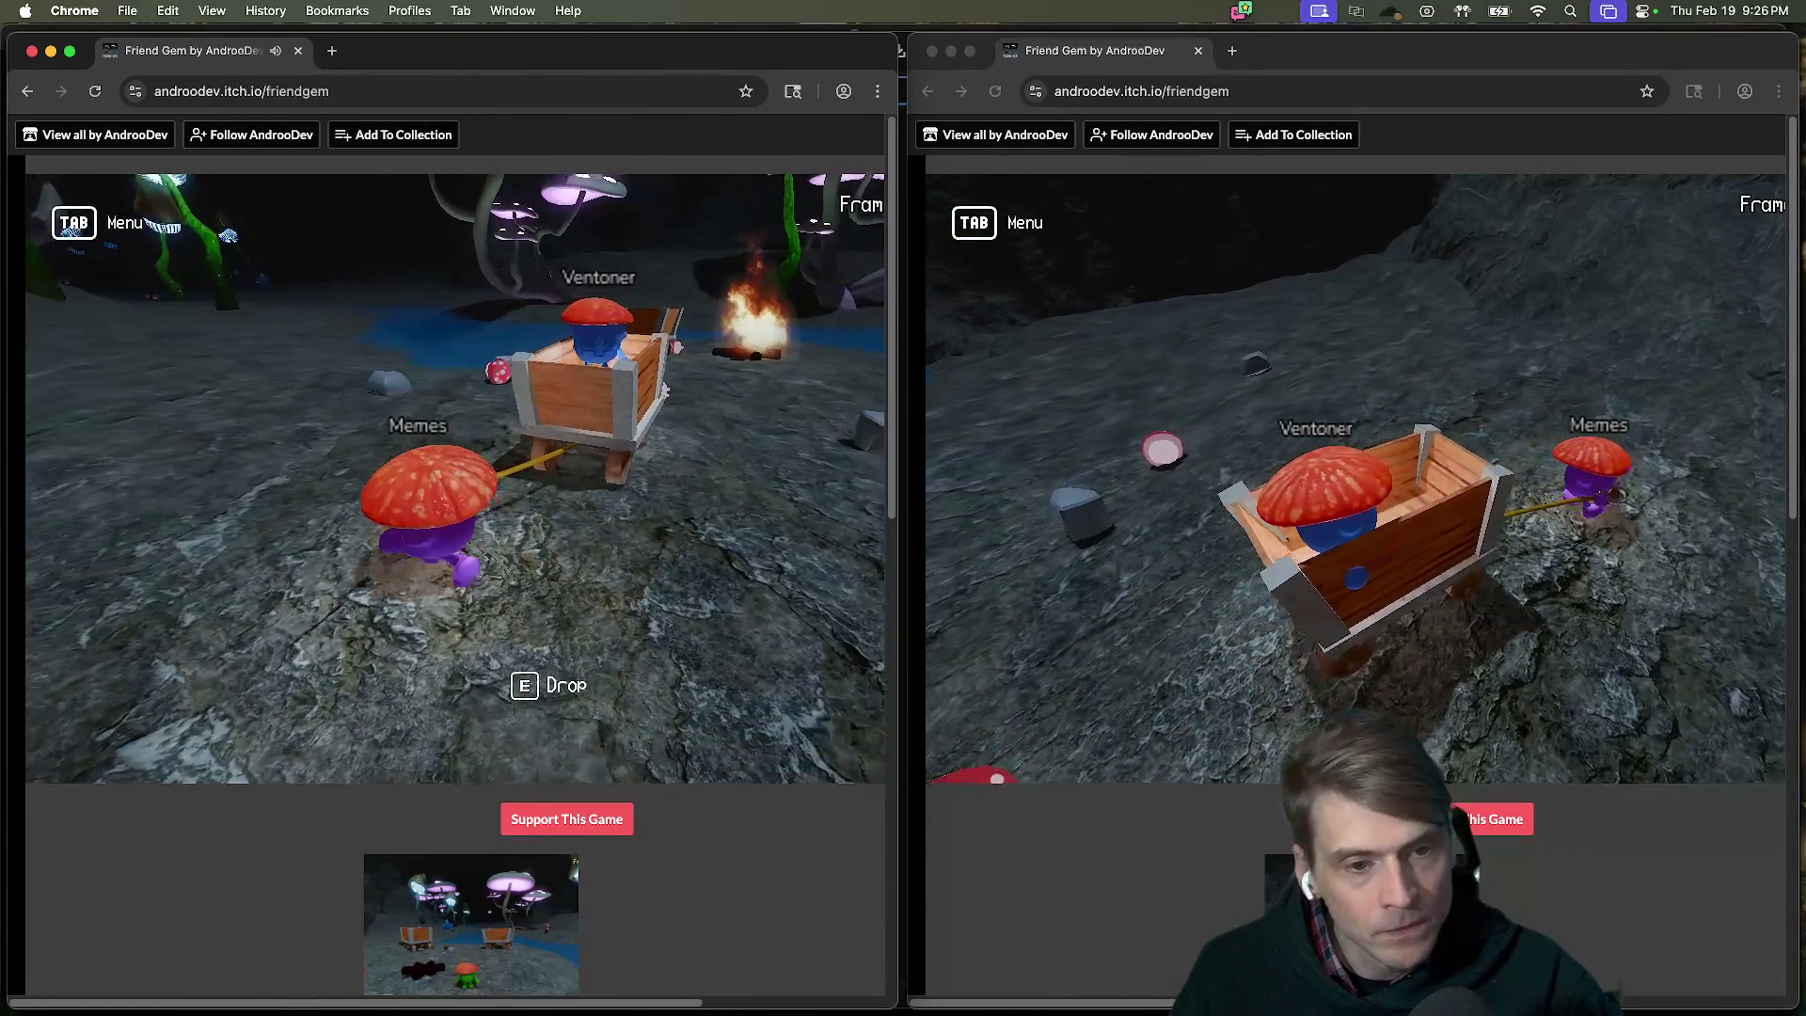
pyautogui.press('d')
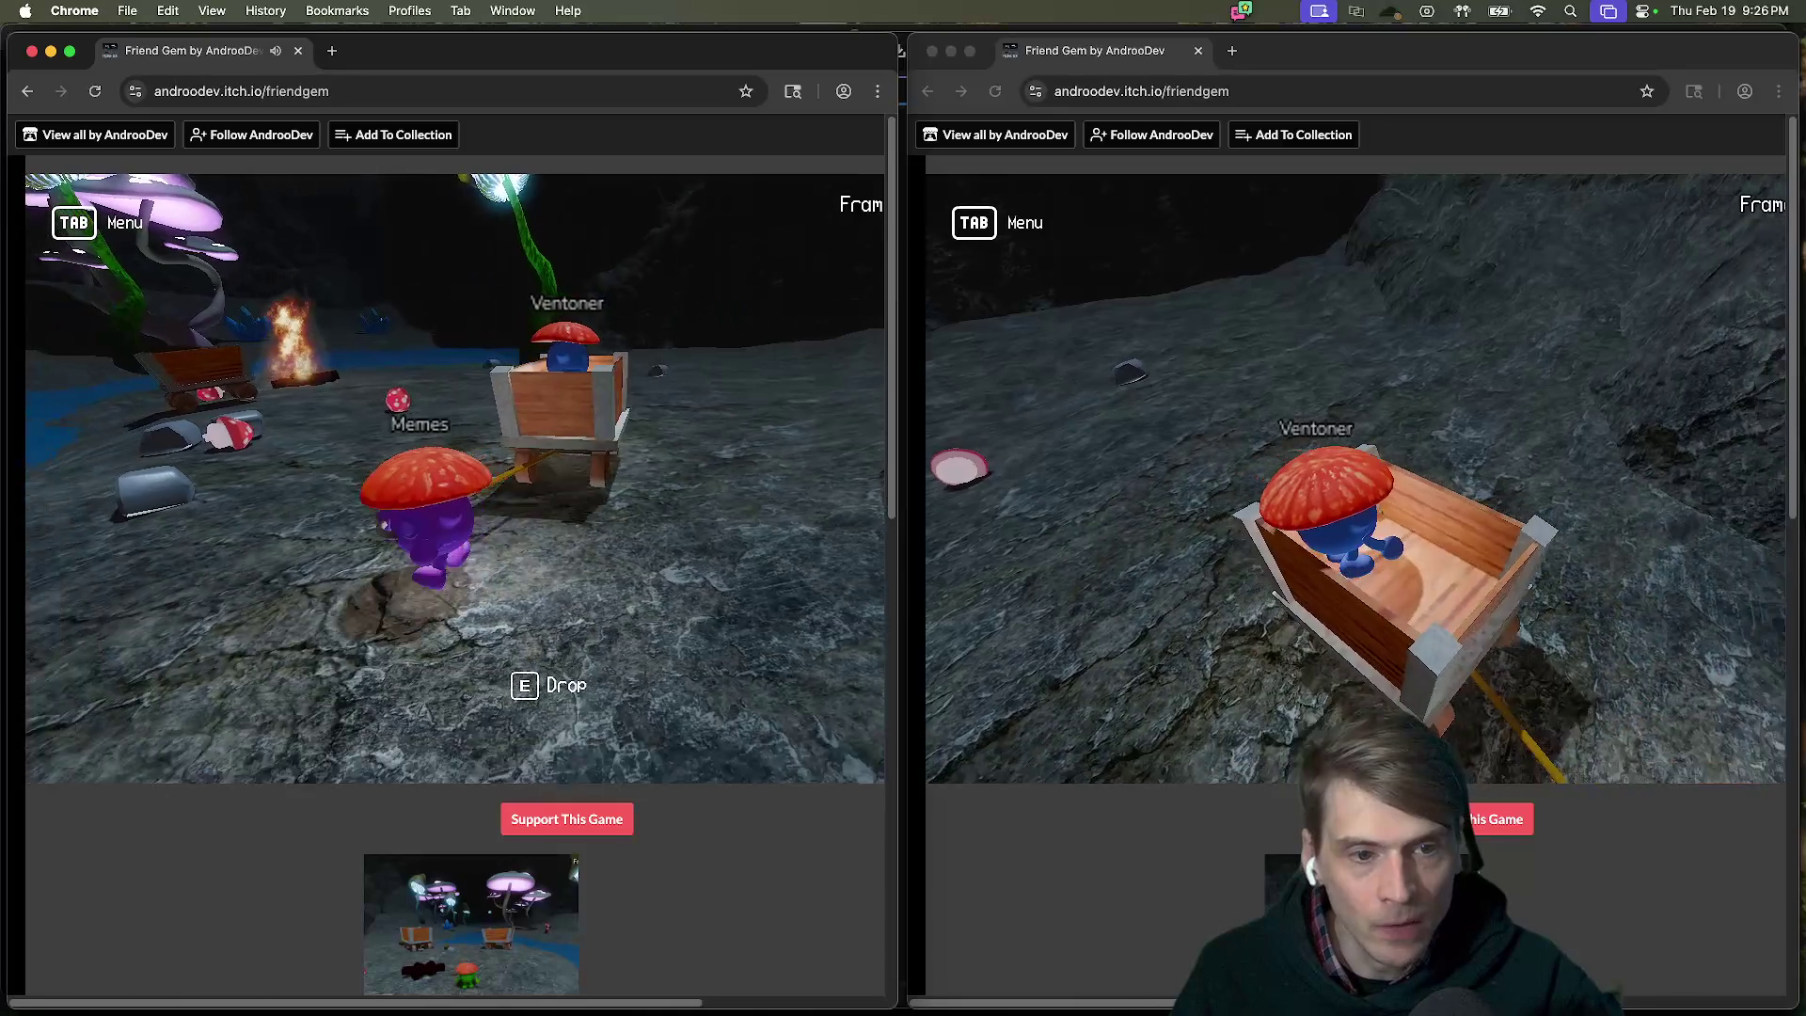
pyautogui.press('a')
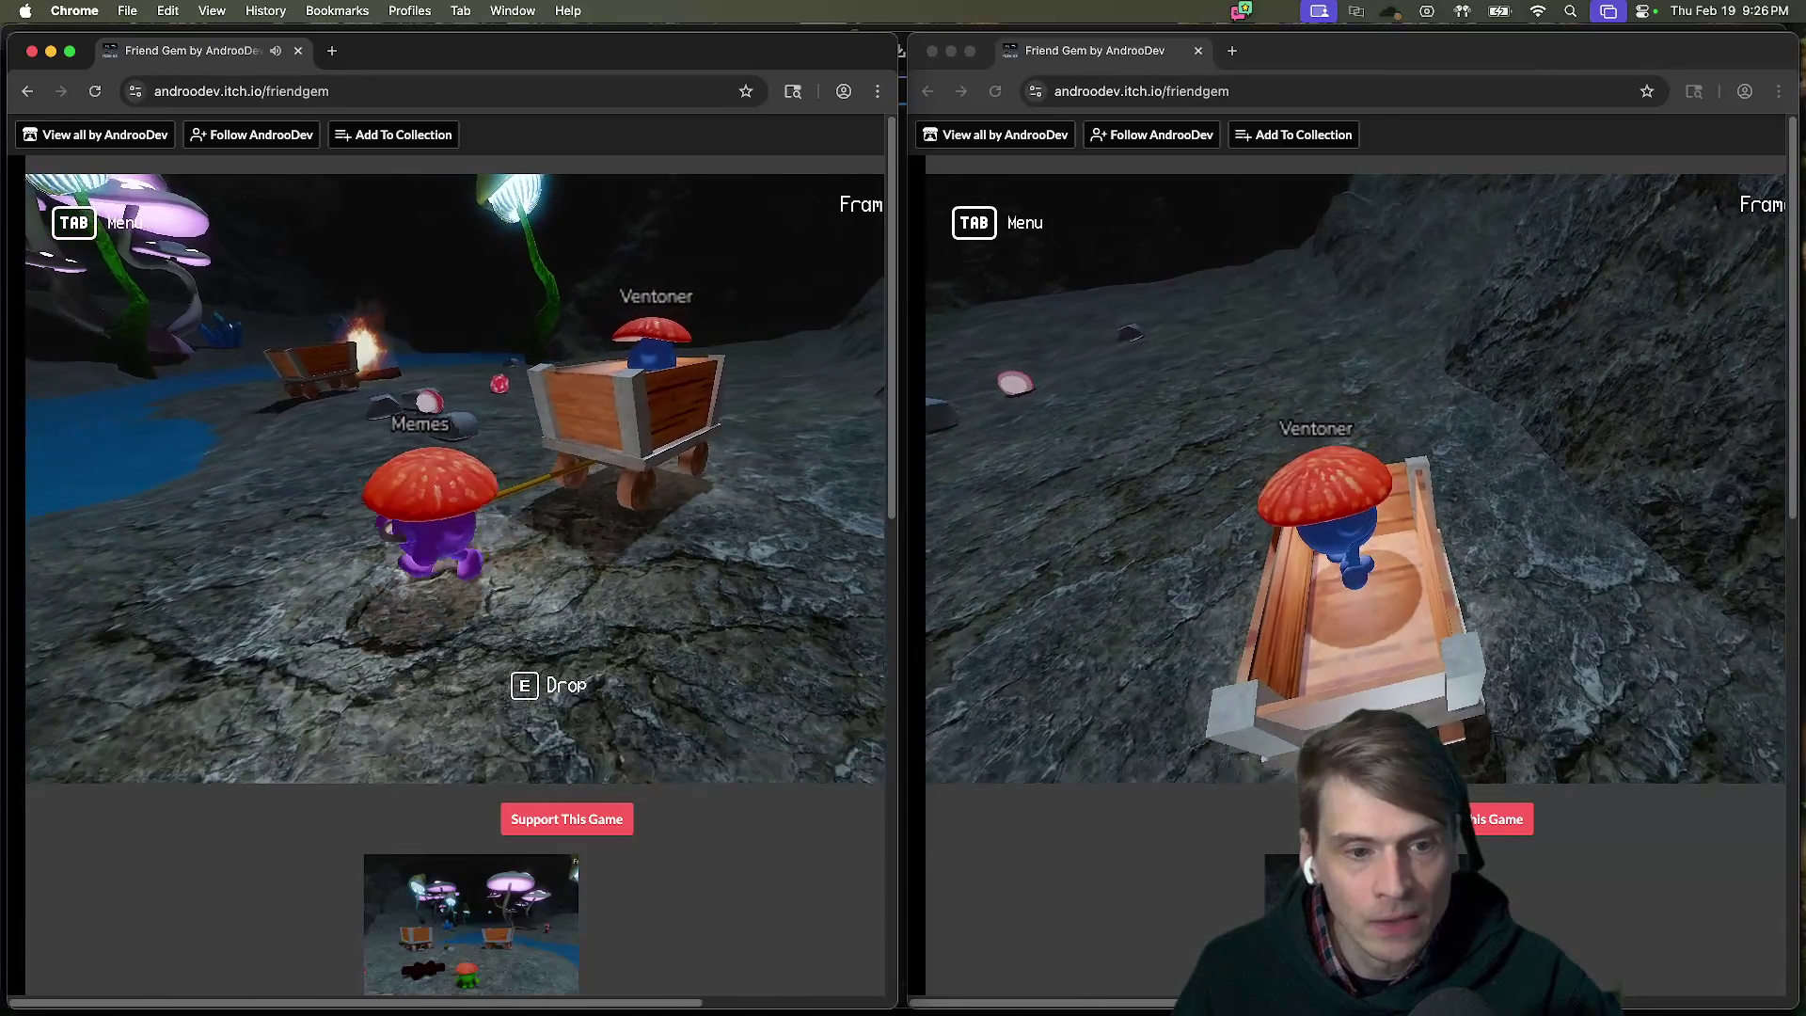
pyautogui.press('d')
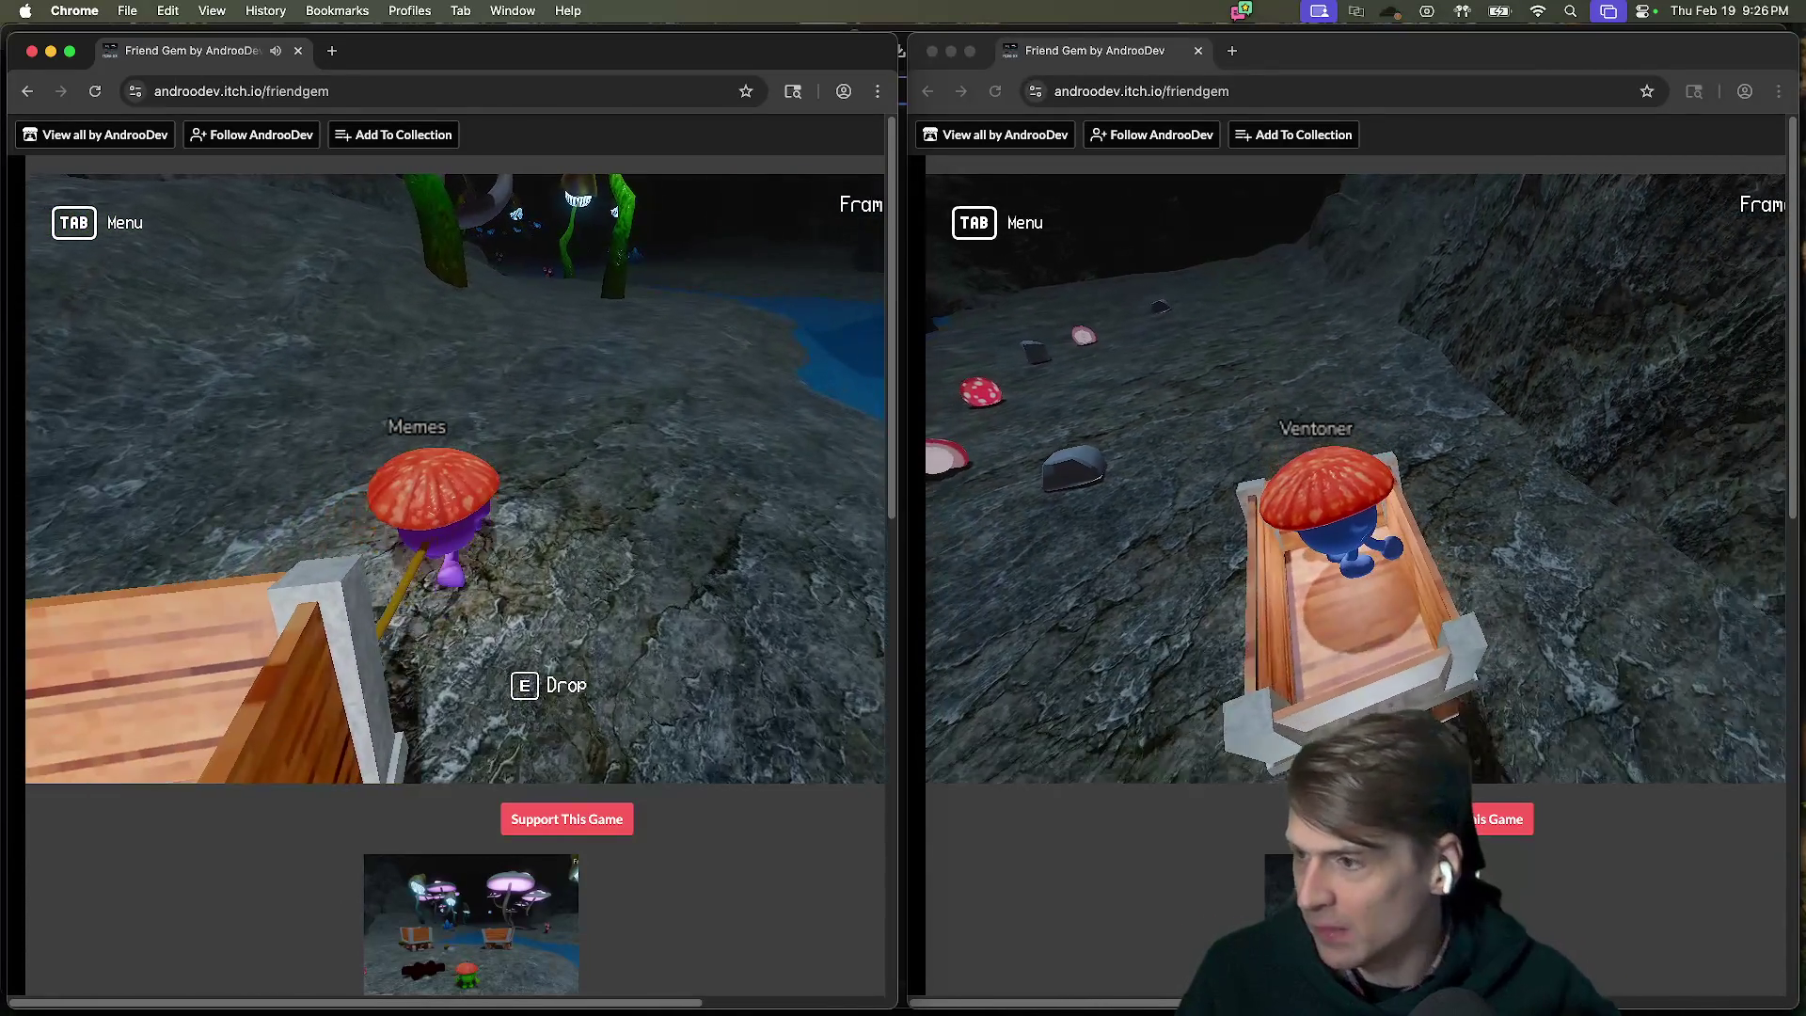
pyautogui.press('w')
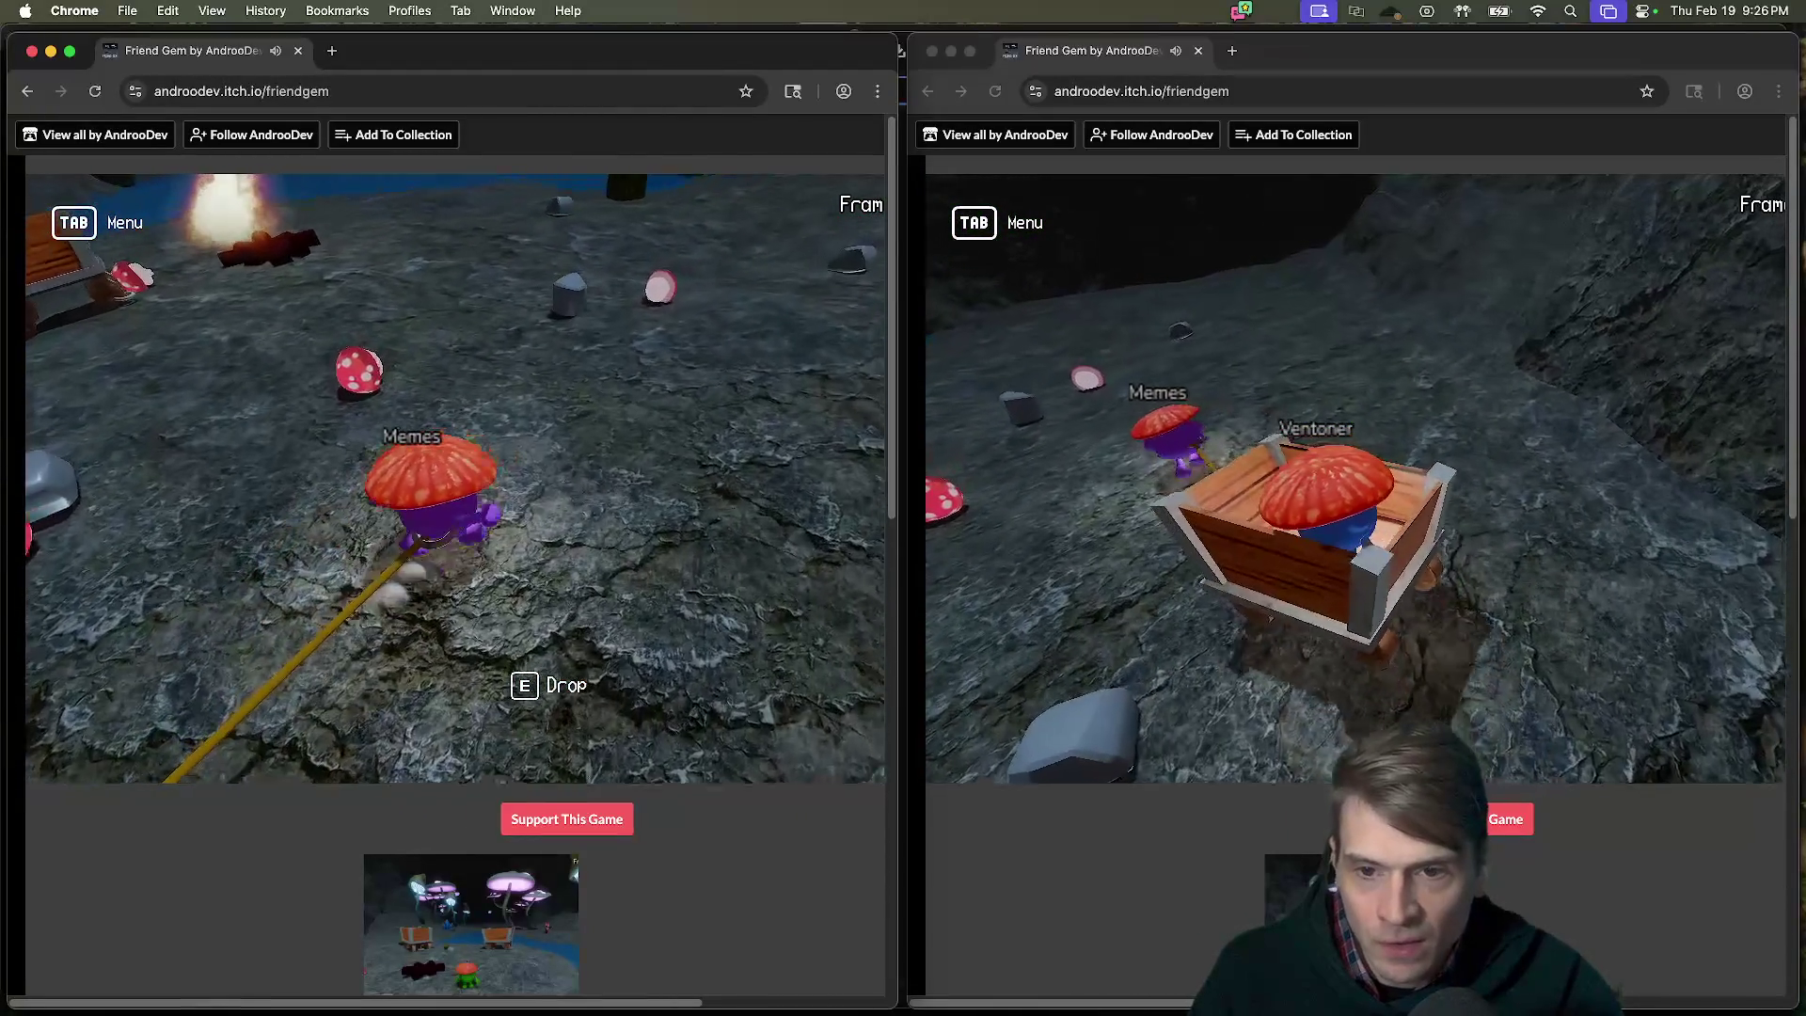
pyautogui.press('w')
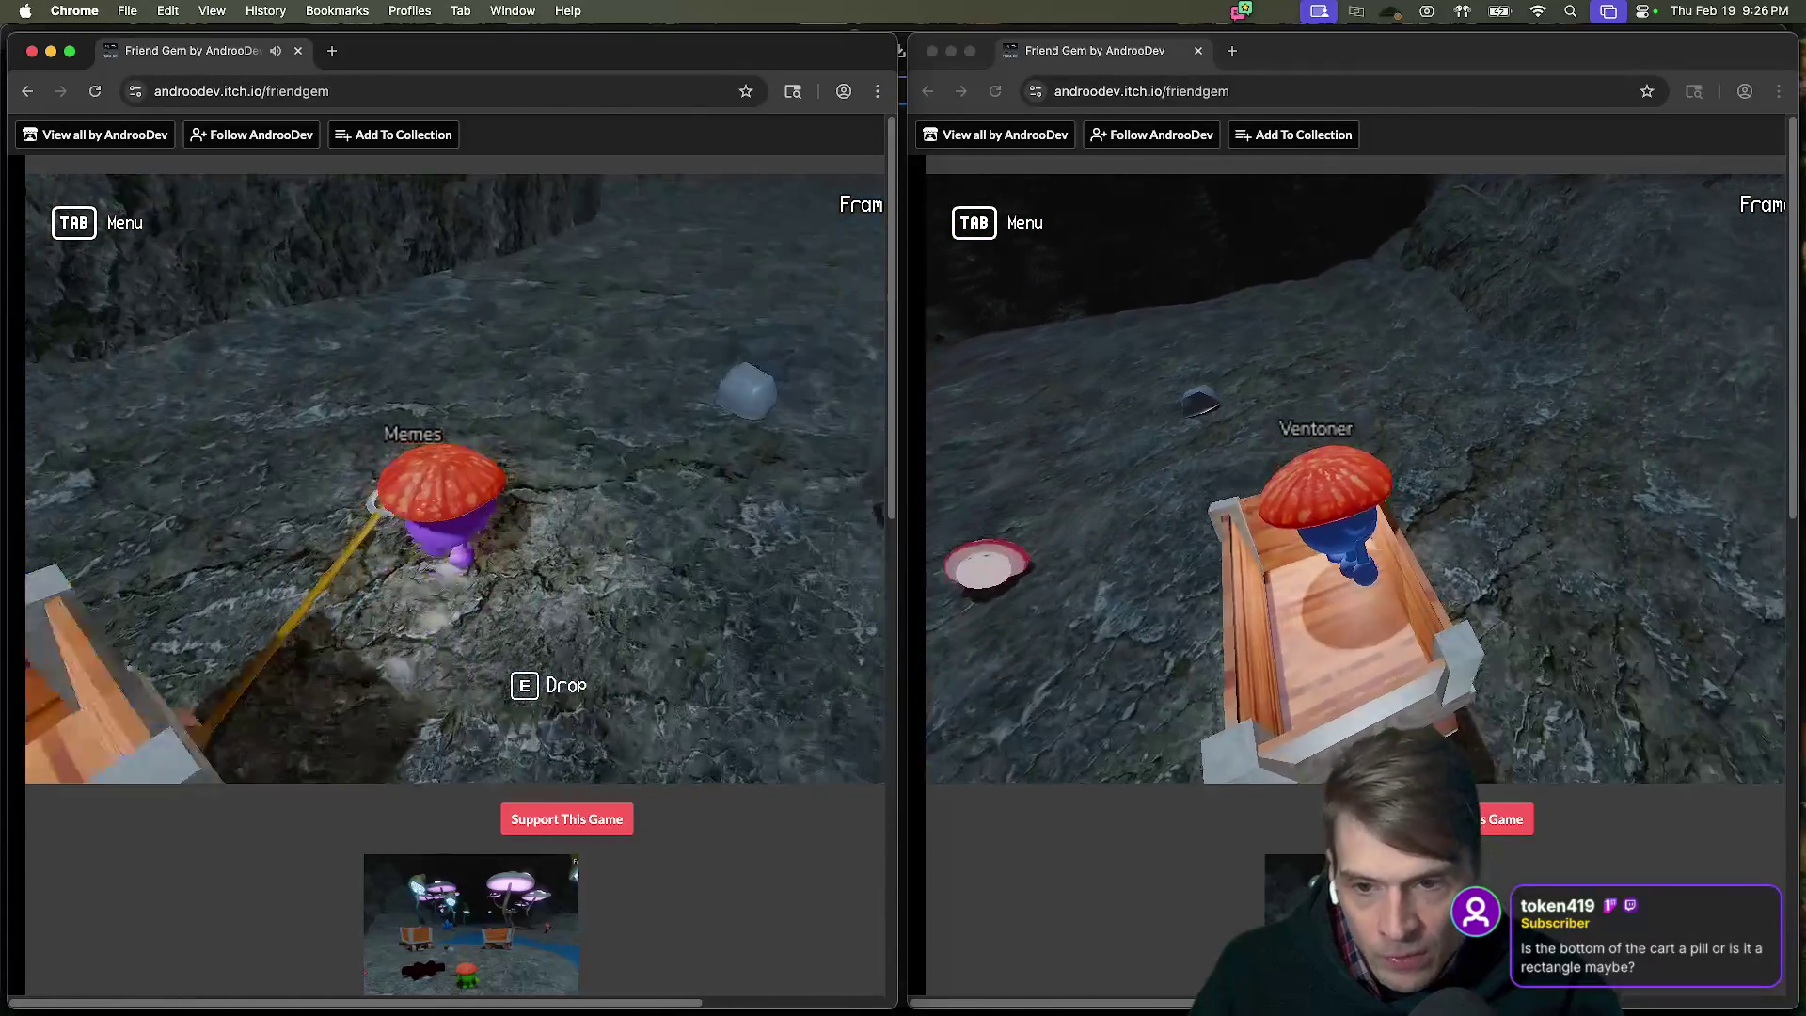
pyautogui.press('w')
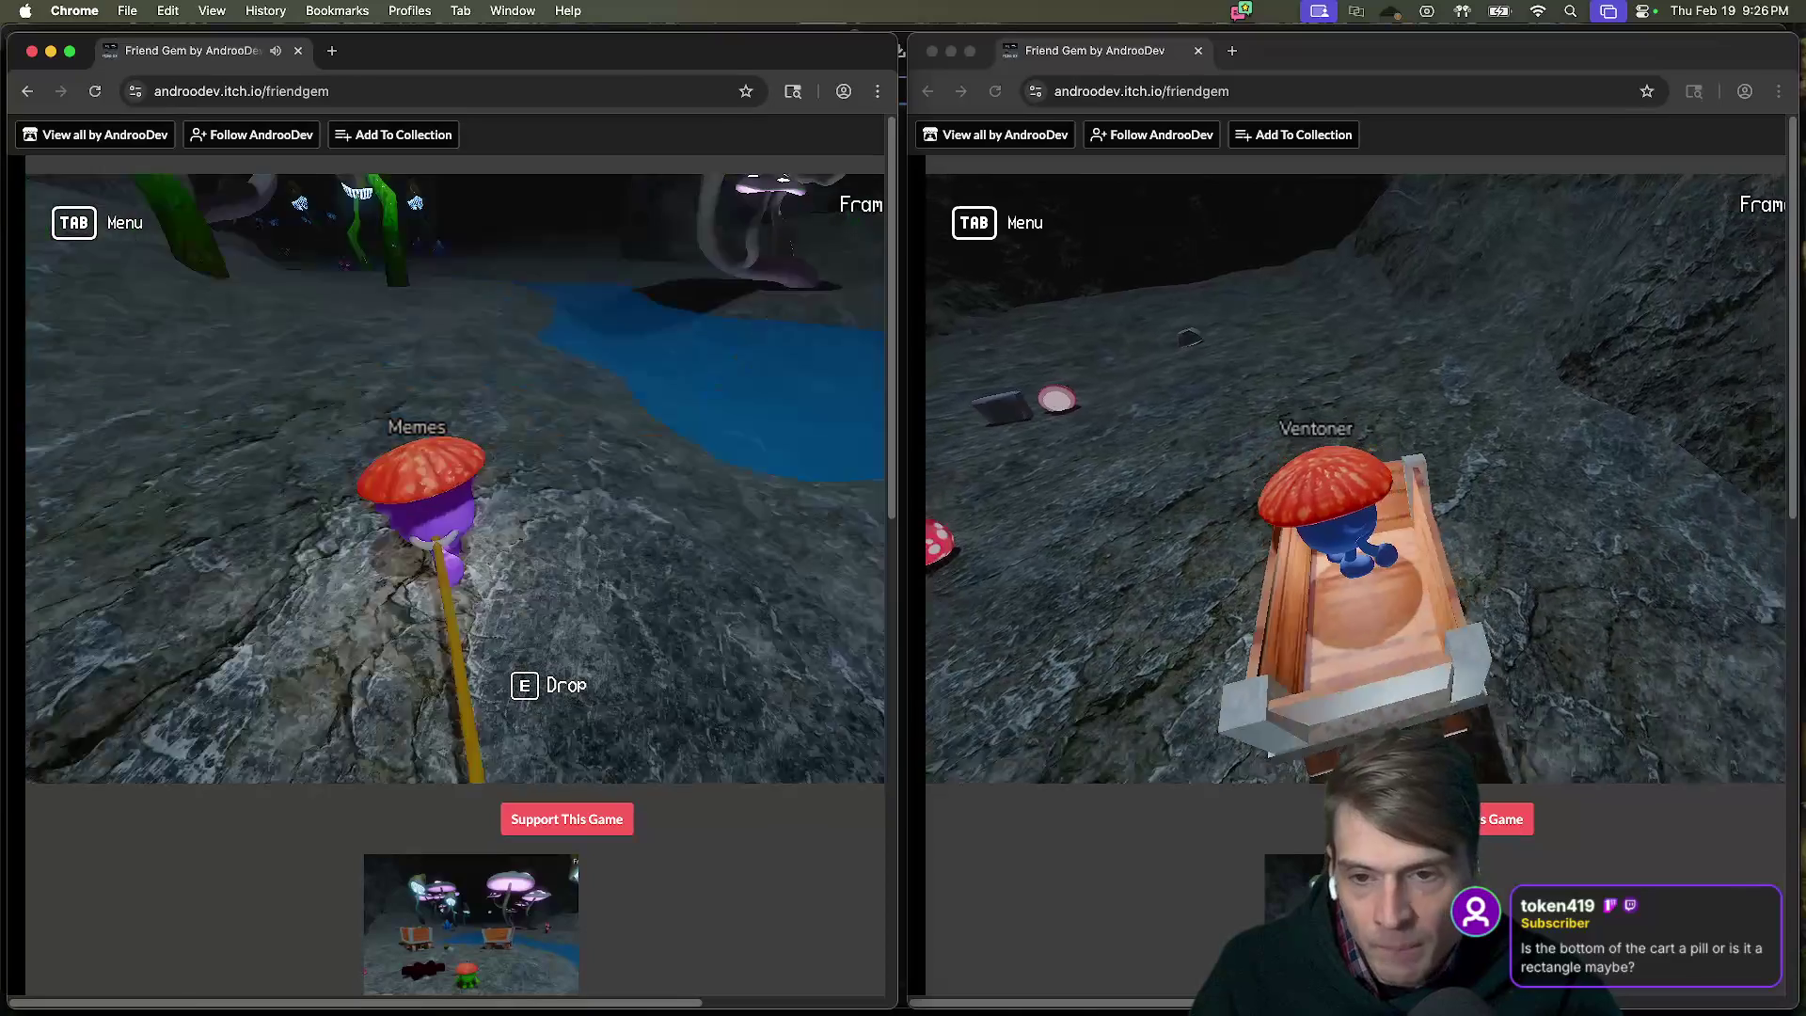
pyautogui.press('w')
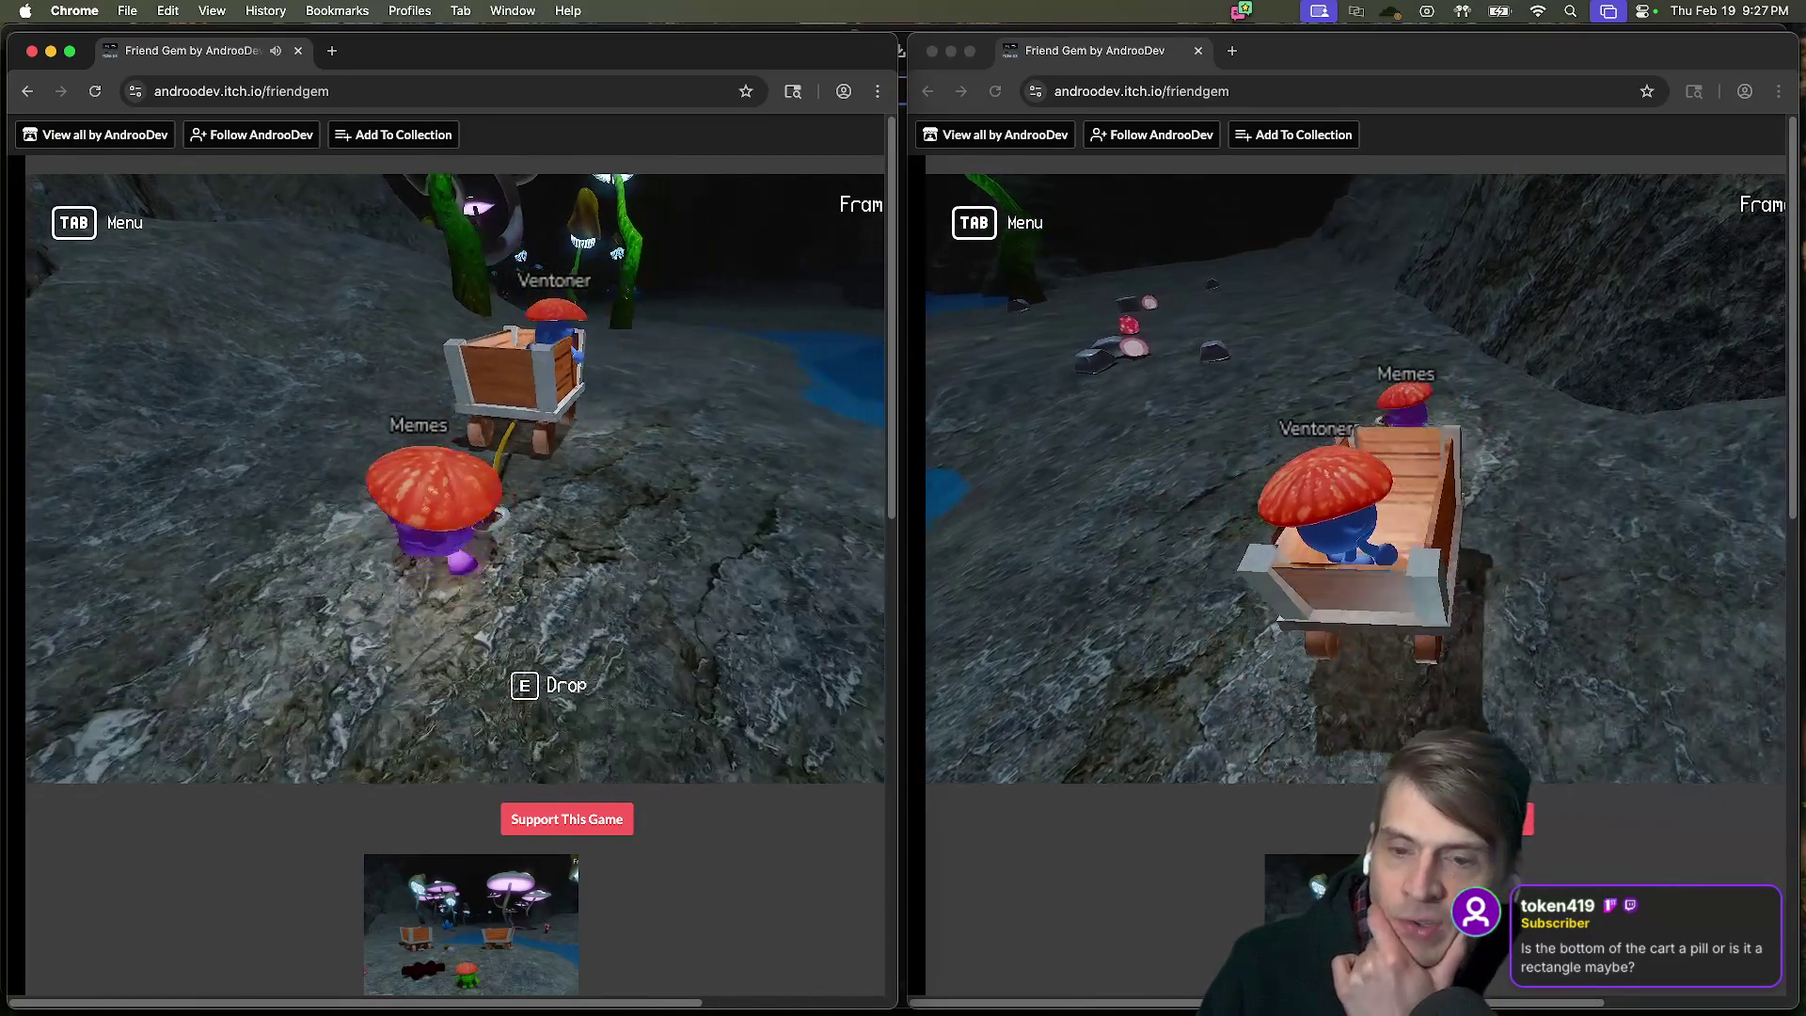
pyautogui.press('super+Tab')
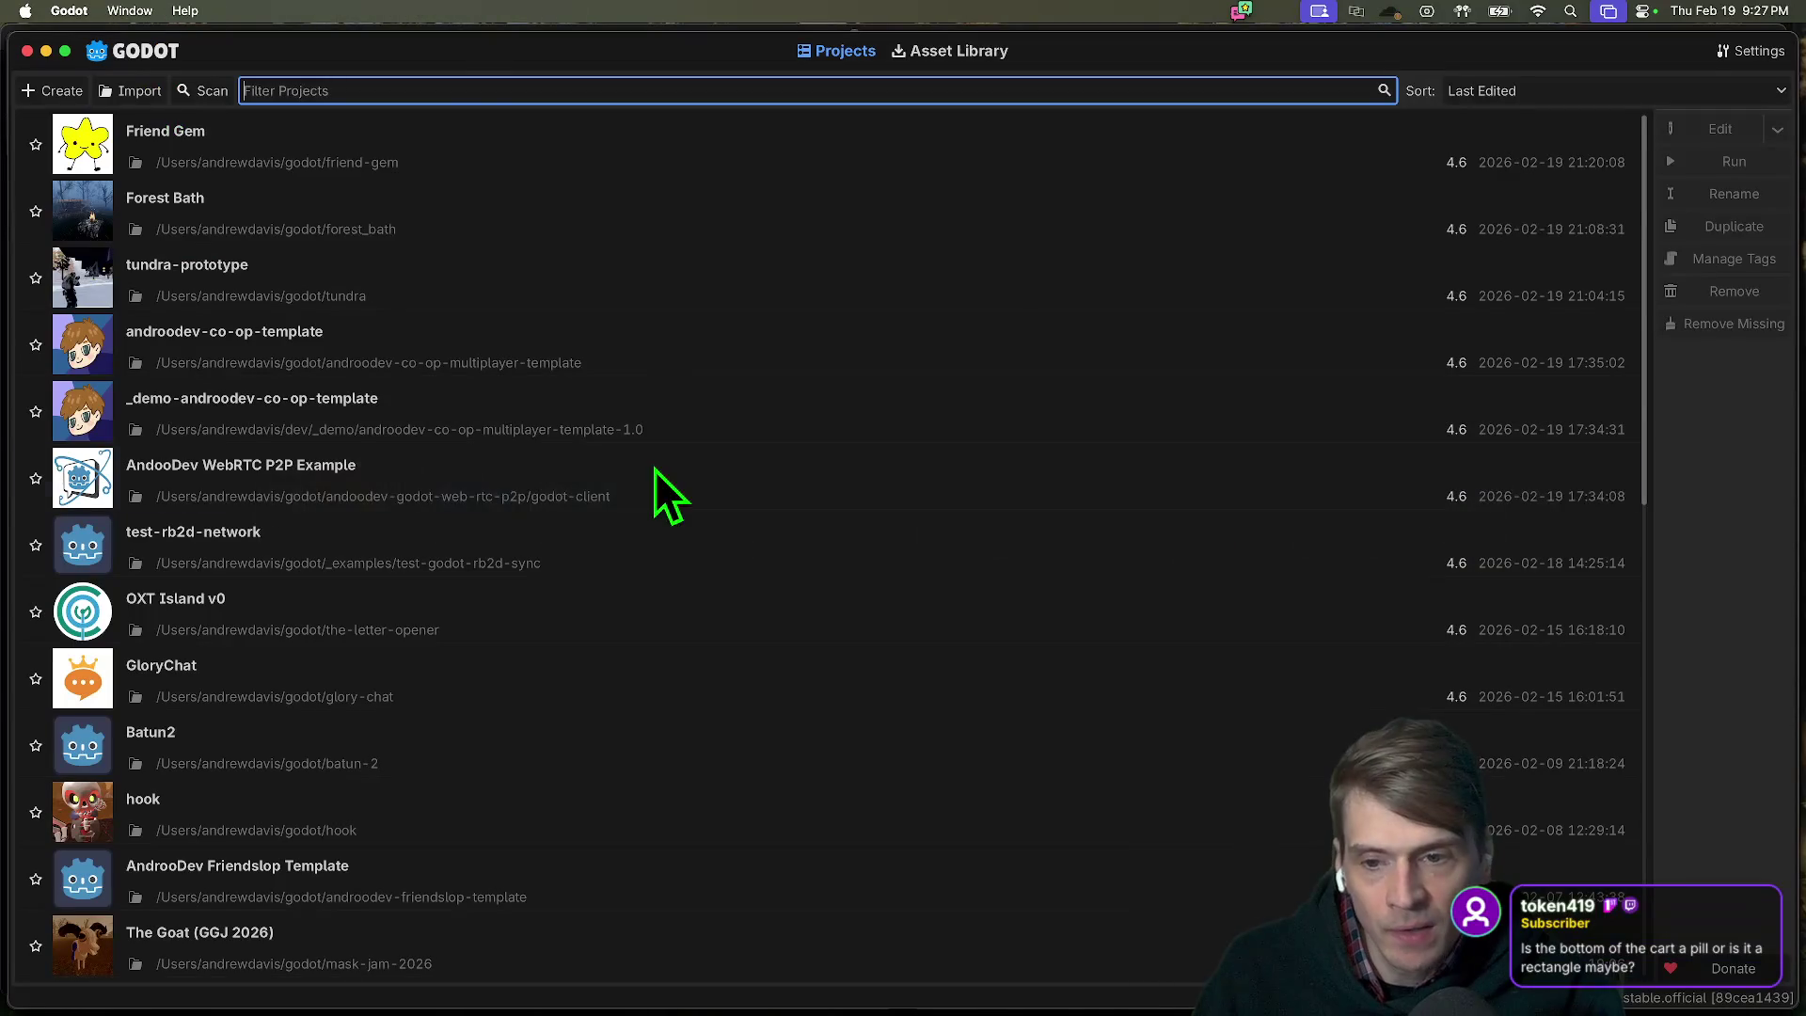
# Step: Back in Friend Gem, pick up and drop the spotted mushroom, then switch to DaVinci Resolve
pyautogui.press('super+Tab')
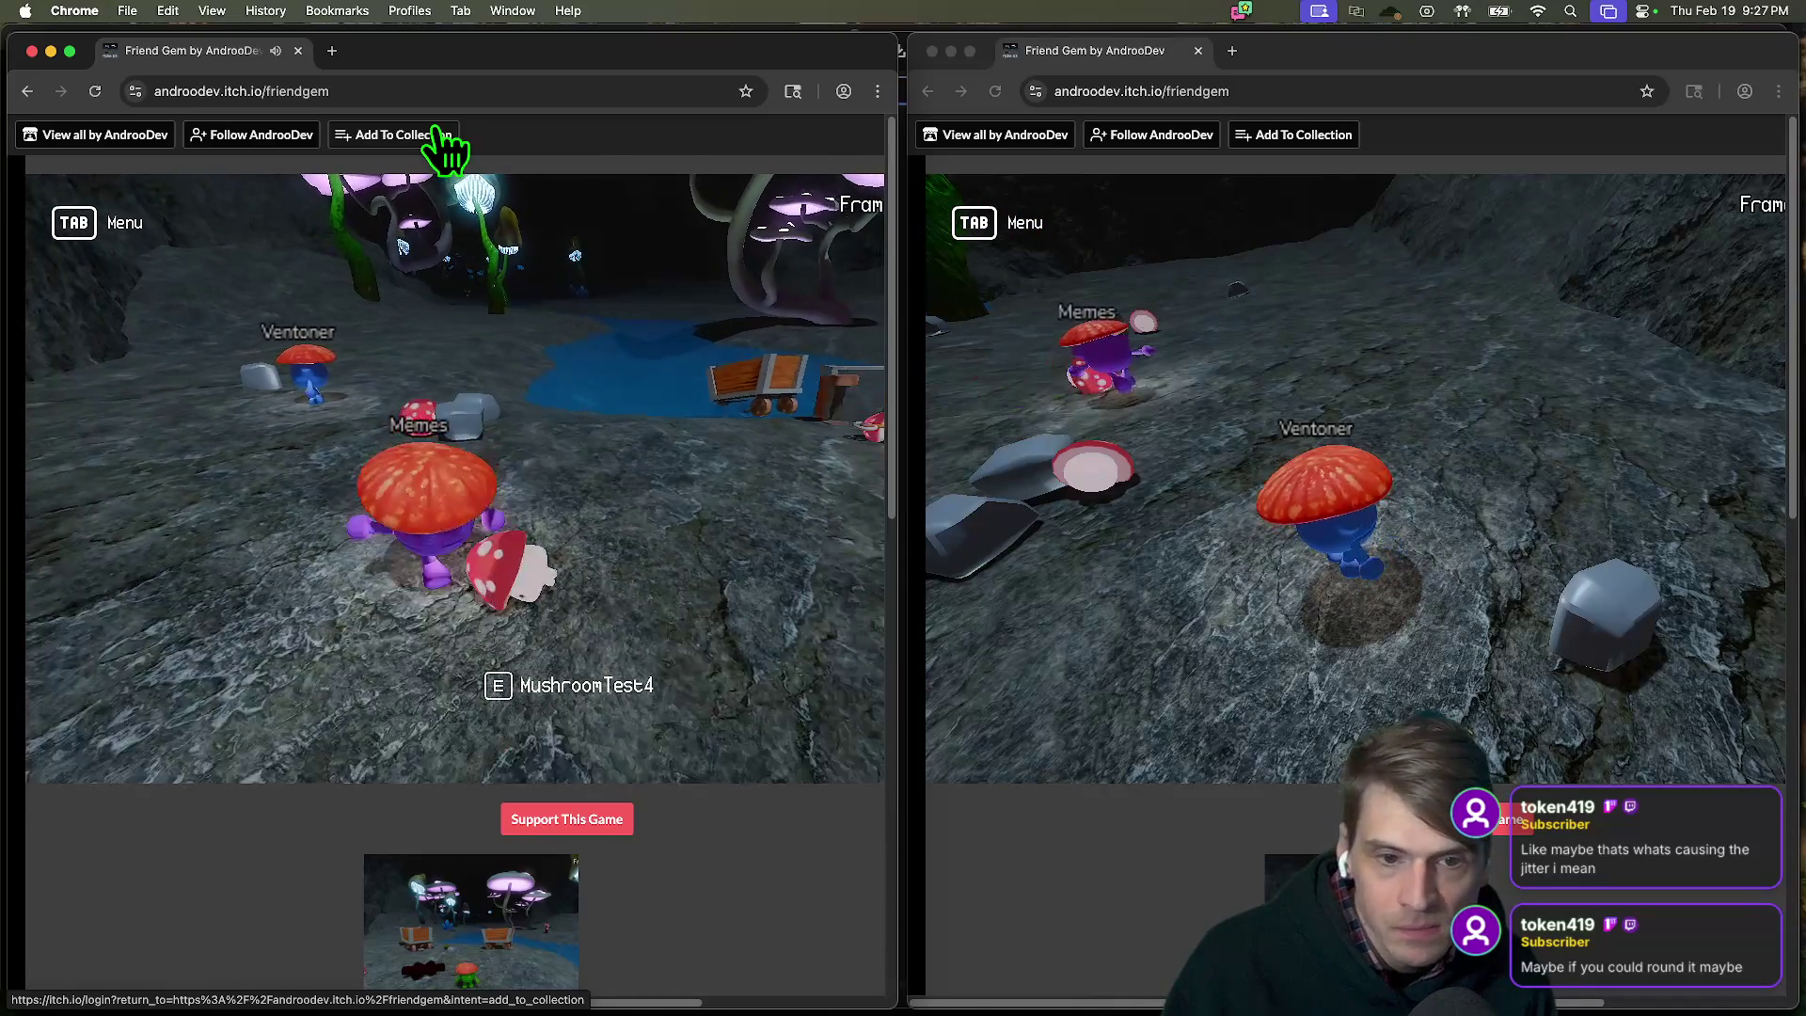
pyautogui.press('e')
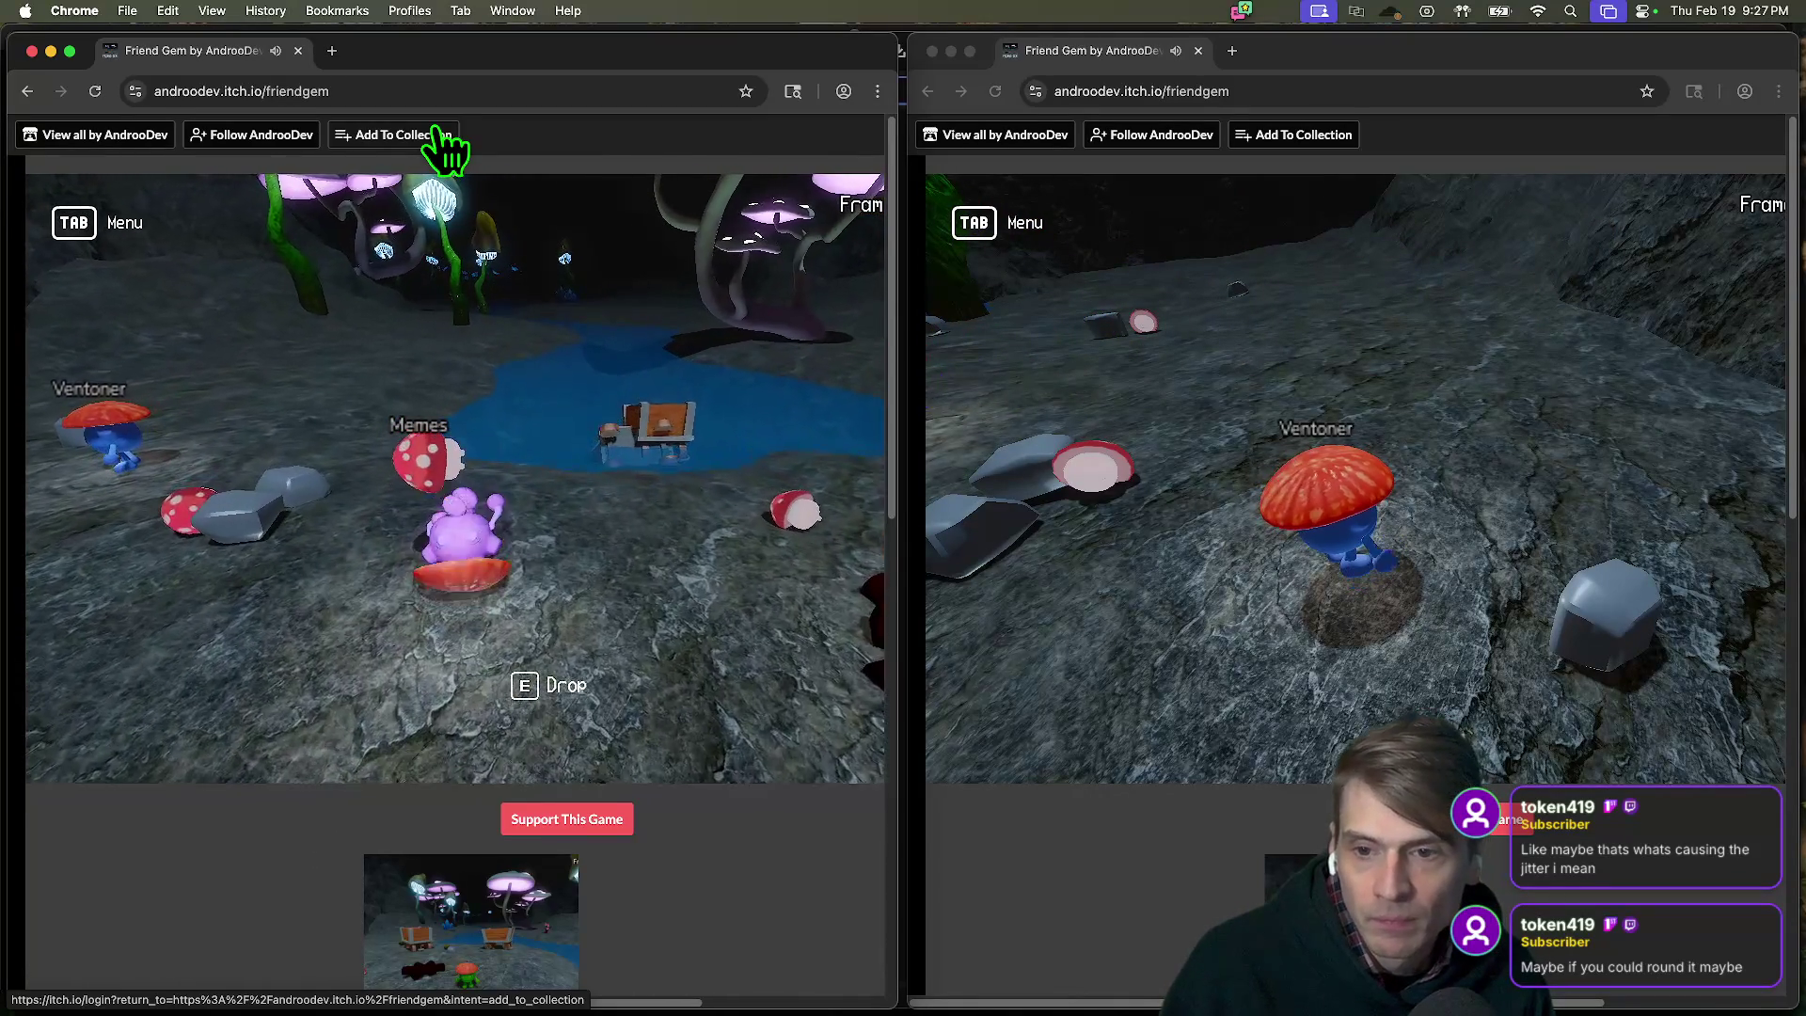
pyautogui.press('e')
pyautogui.press('super+q')
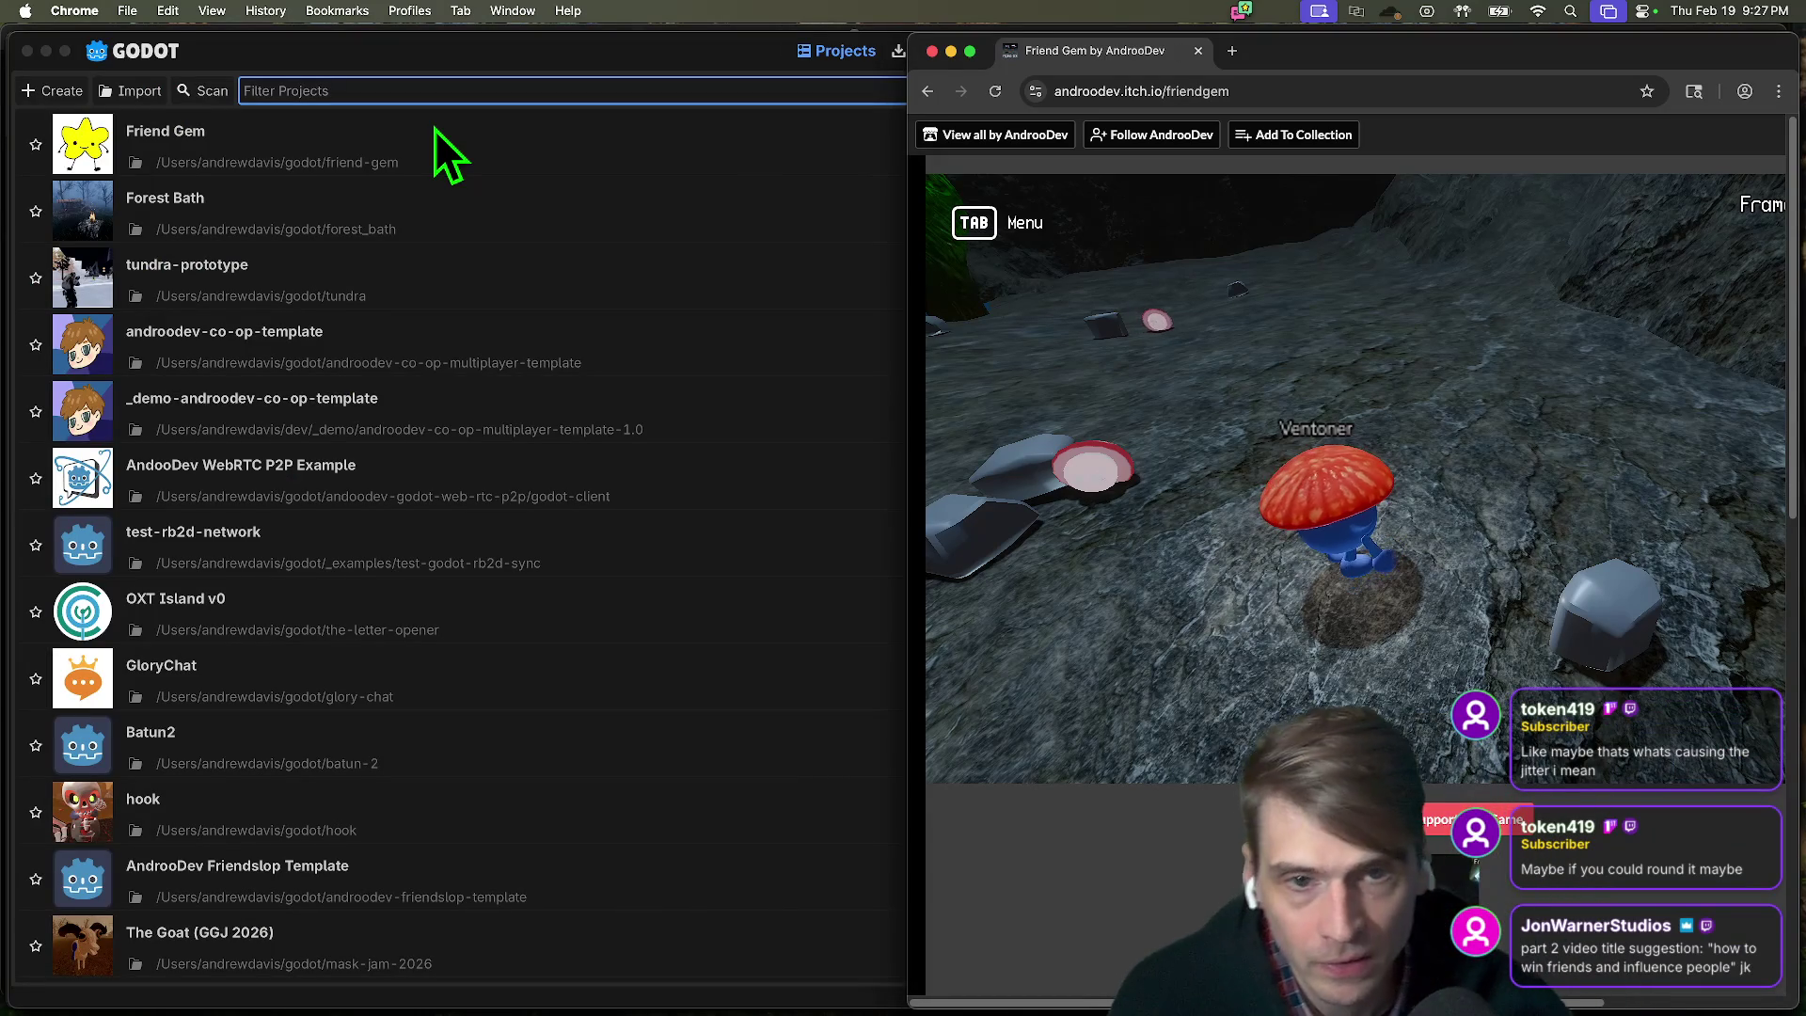
pyautogui.press('super+Tab')
pyautogui.press('super+Tab')
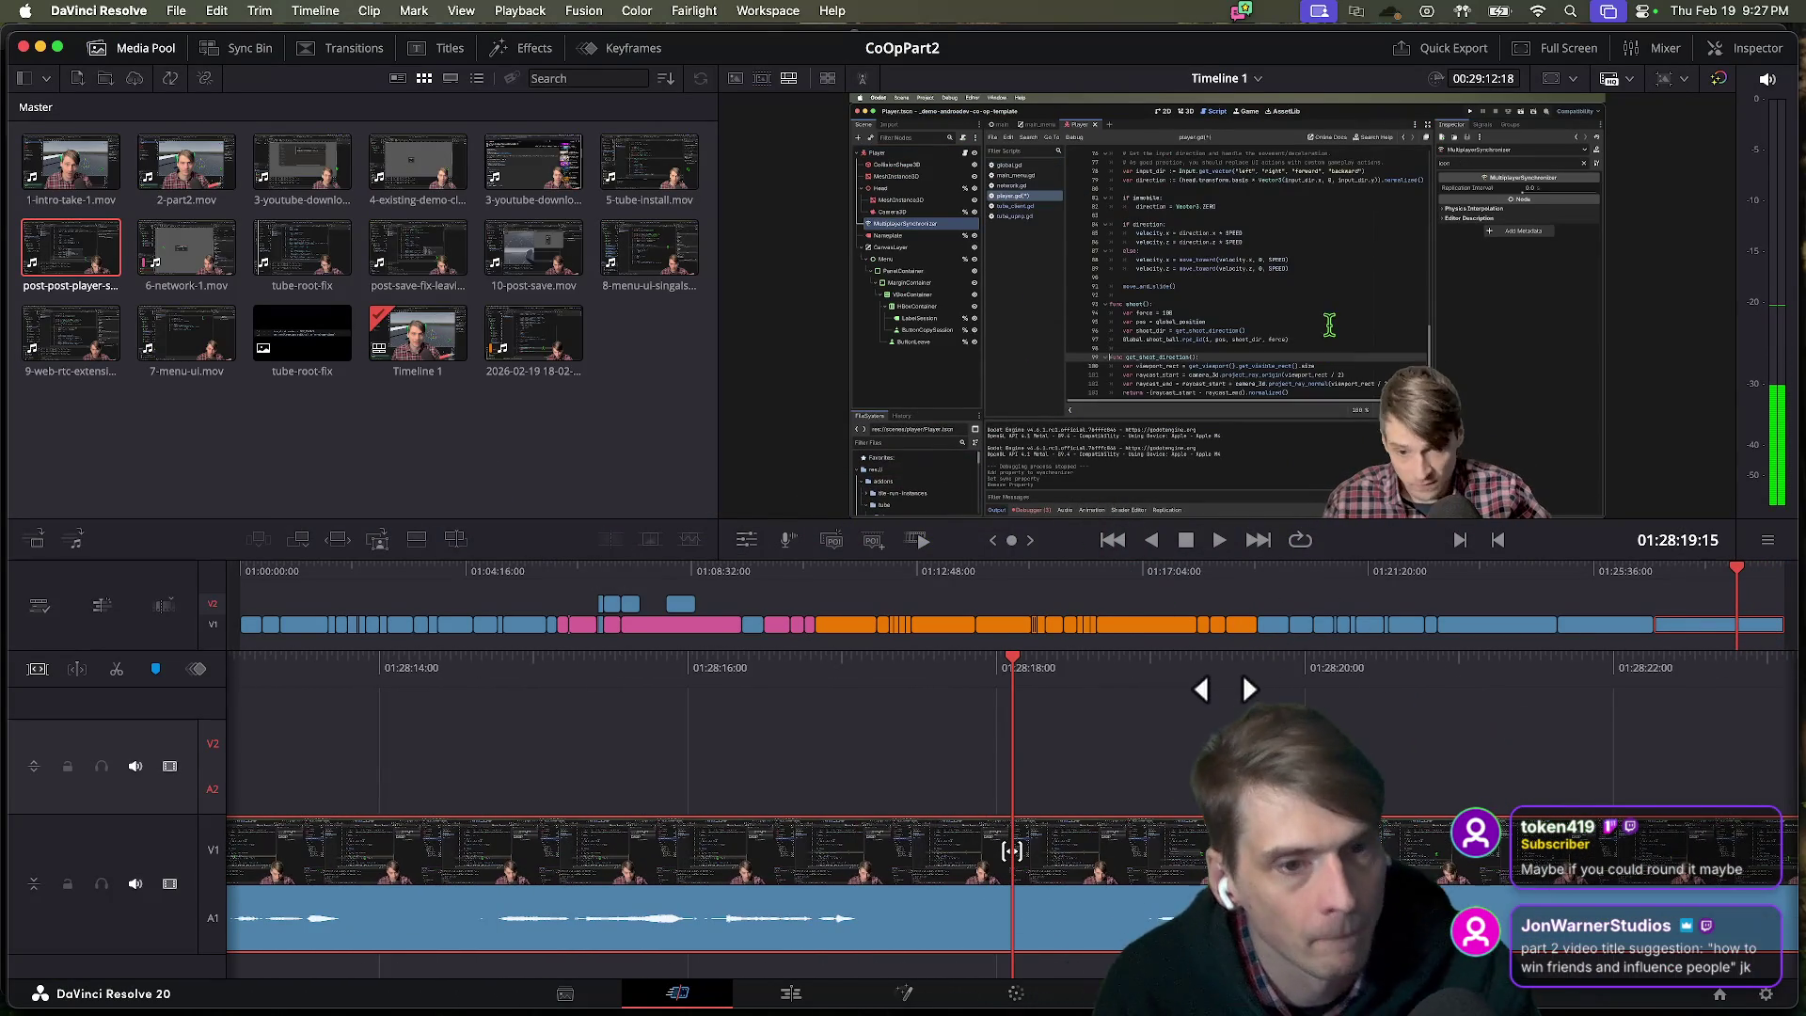
# Step: Play the CoOpPart2 timeline, stop at 01:28:20:12, then switch to Firefox
pyautogui.press('l')
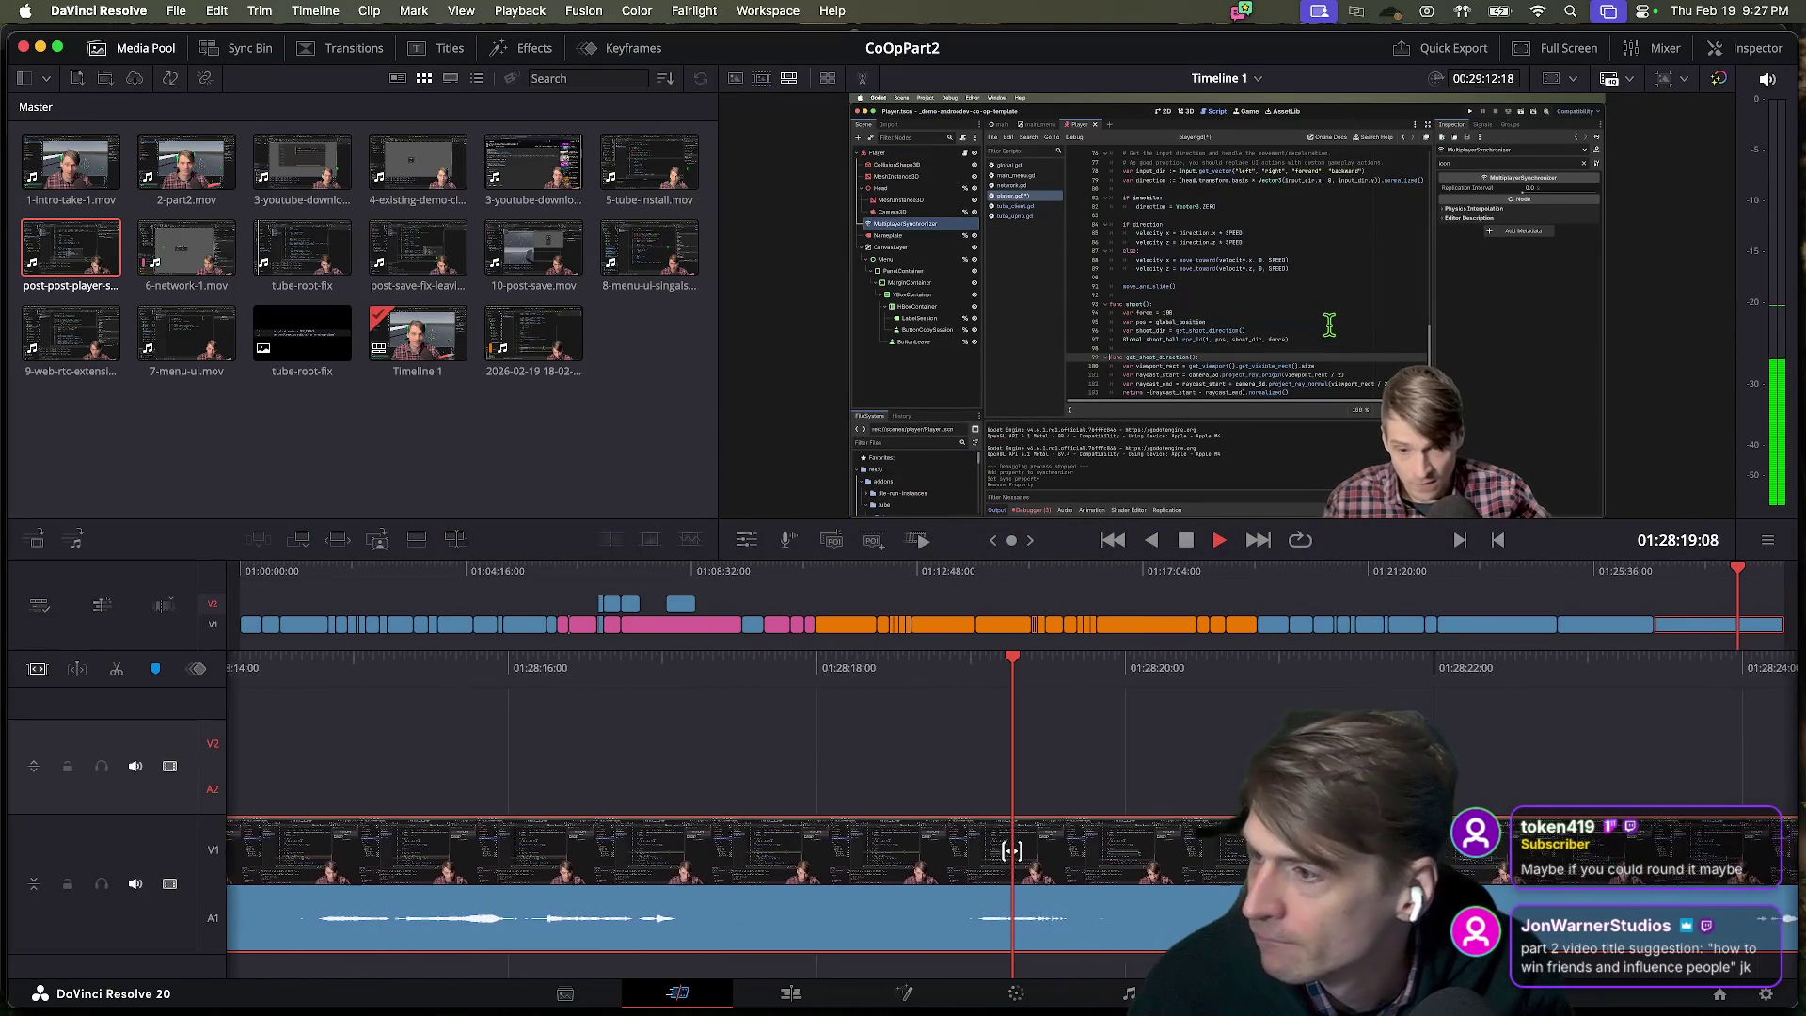
pyautogui.press('k')
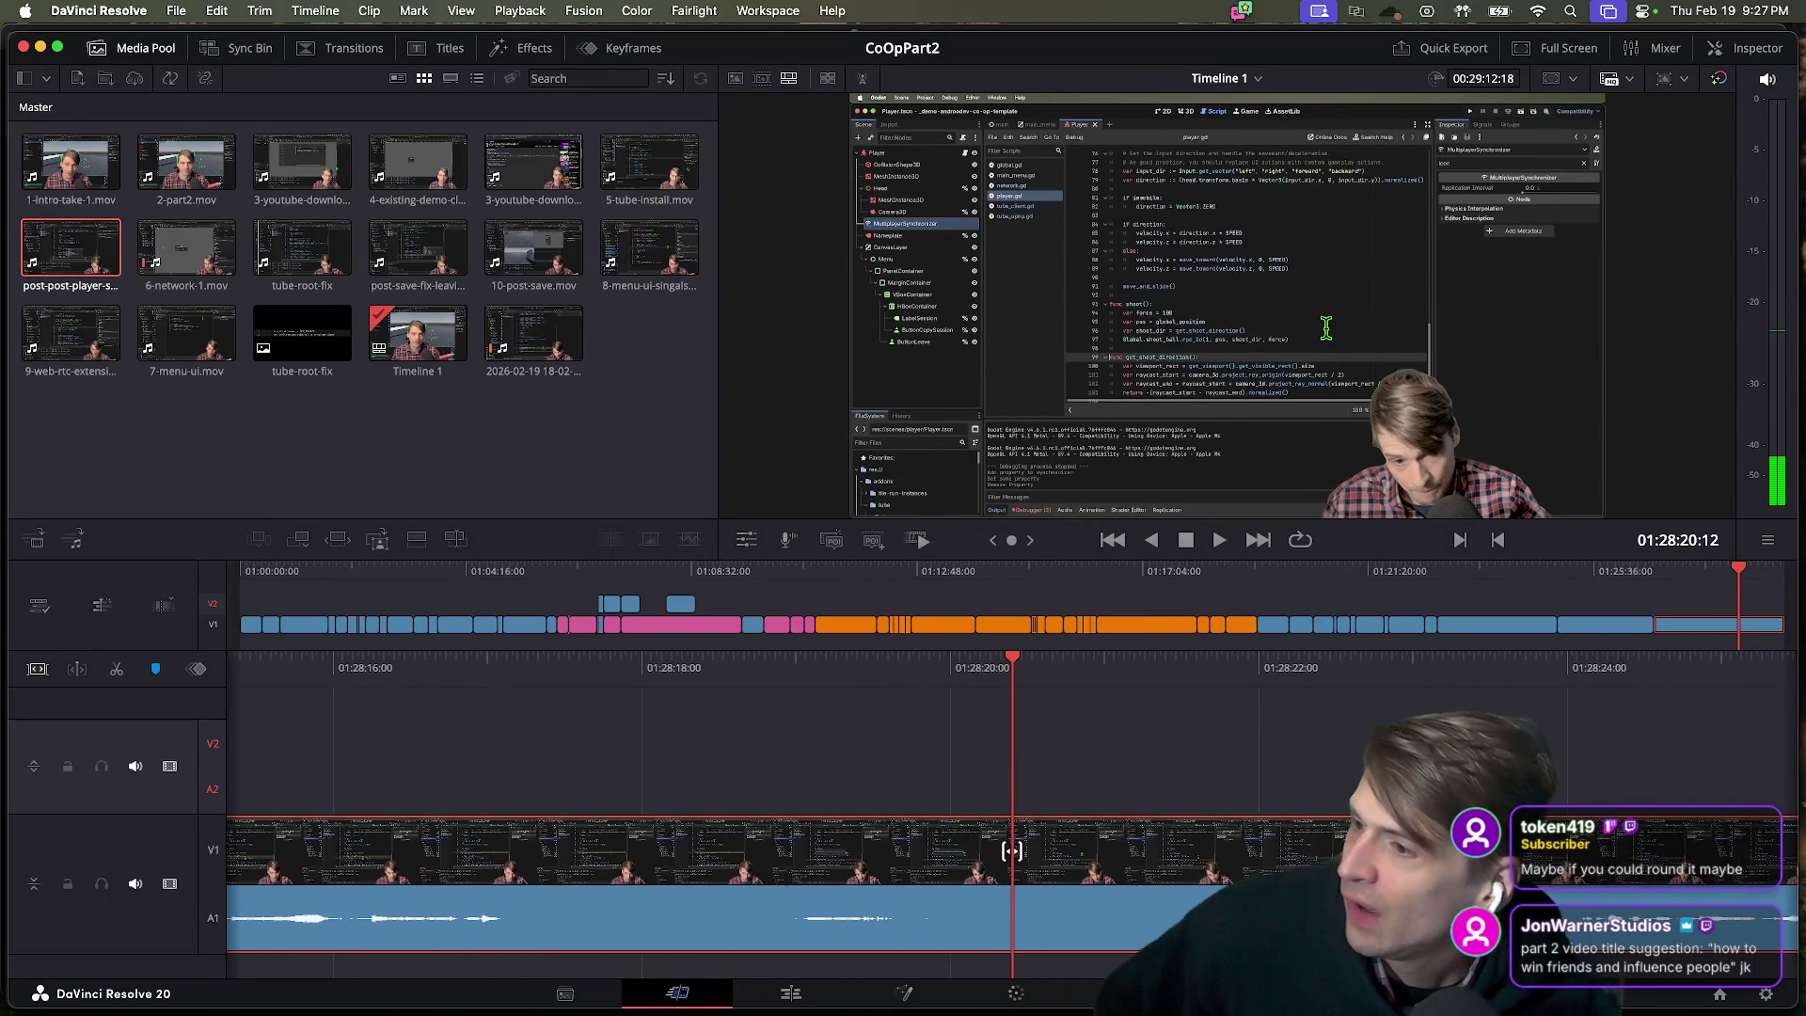
pyautogui.press('super+Tab')
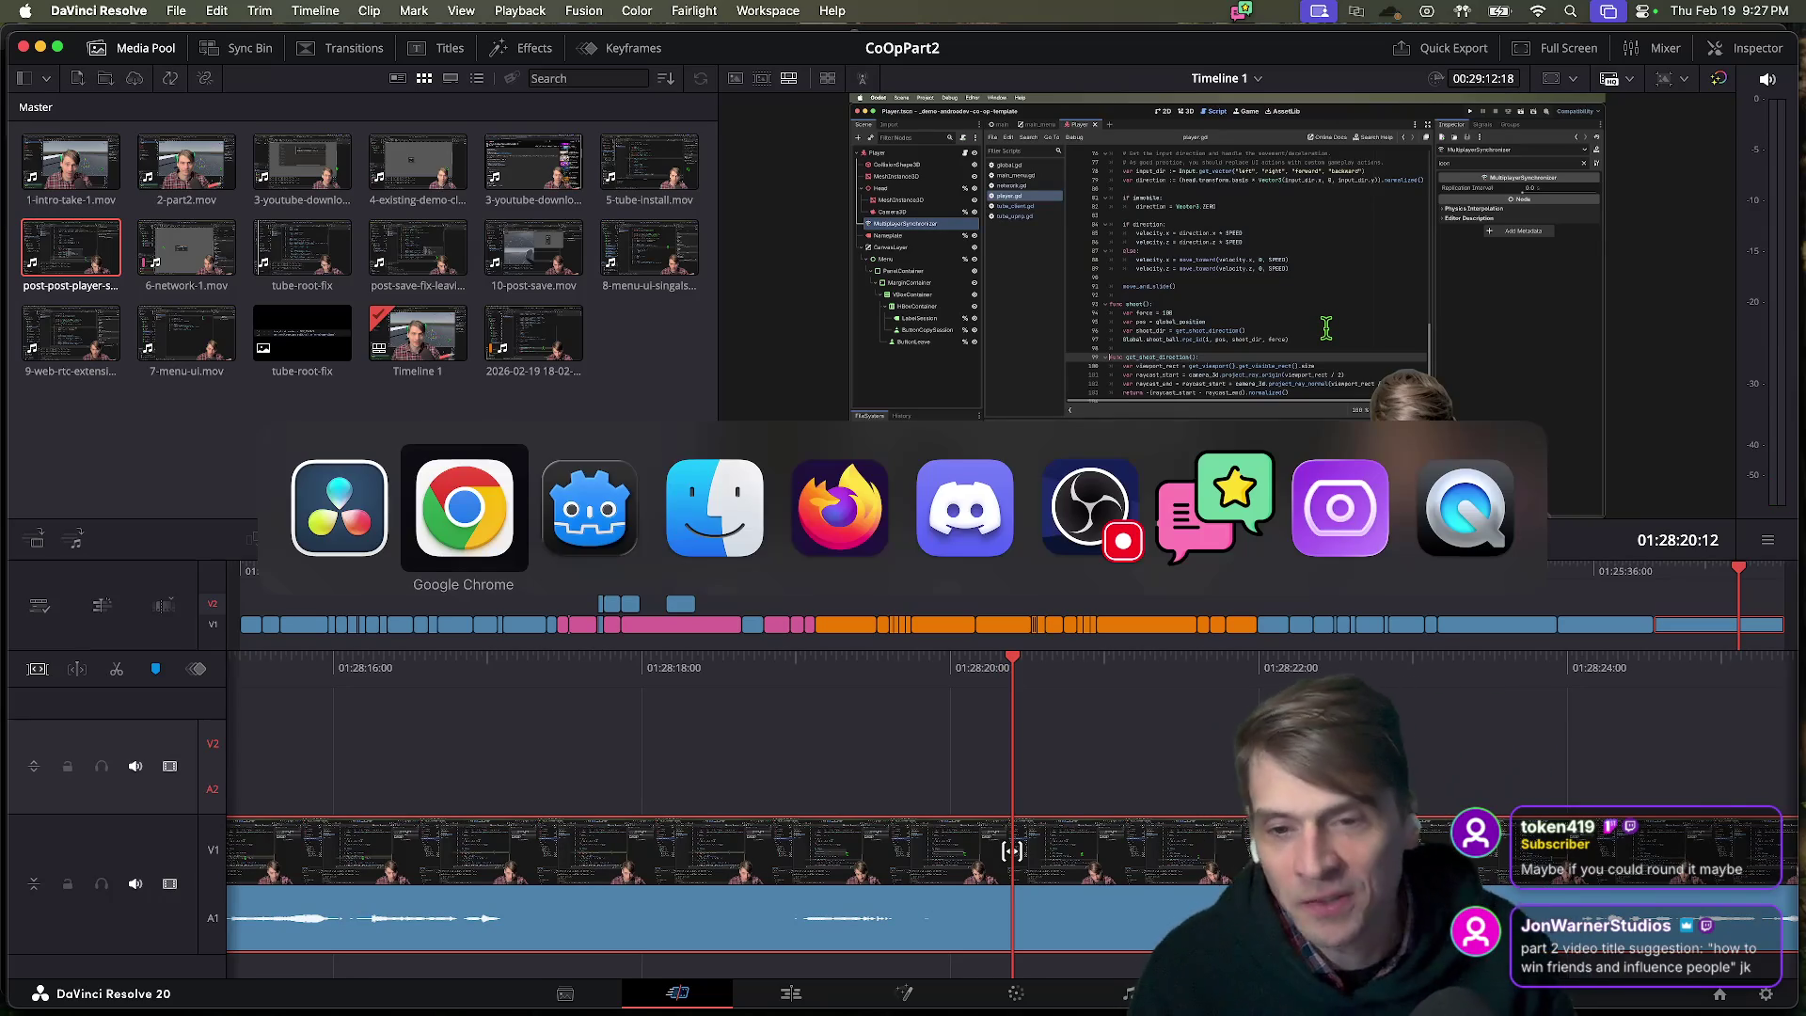
pyautogui.press('super+Tab')
pyautogui.press('super+Tab')
pyautogui.press('super+shift+Tab')
pyautogui.press('super+shift+Tab')
pyautogui.press('super+shift+Tab')
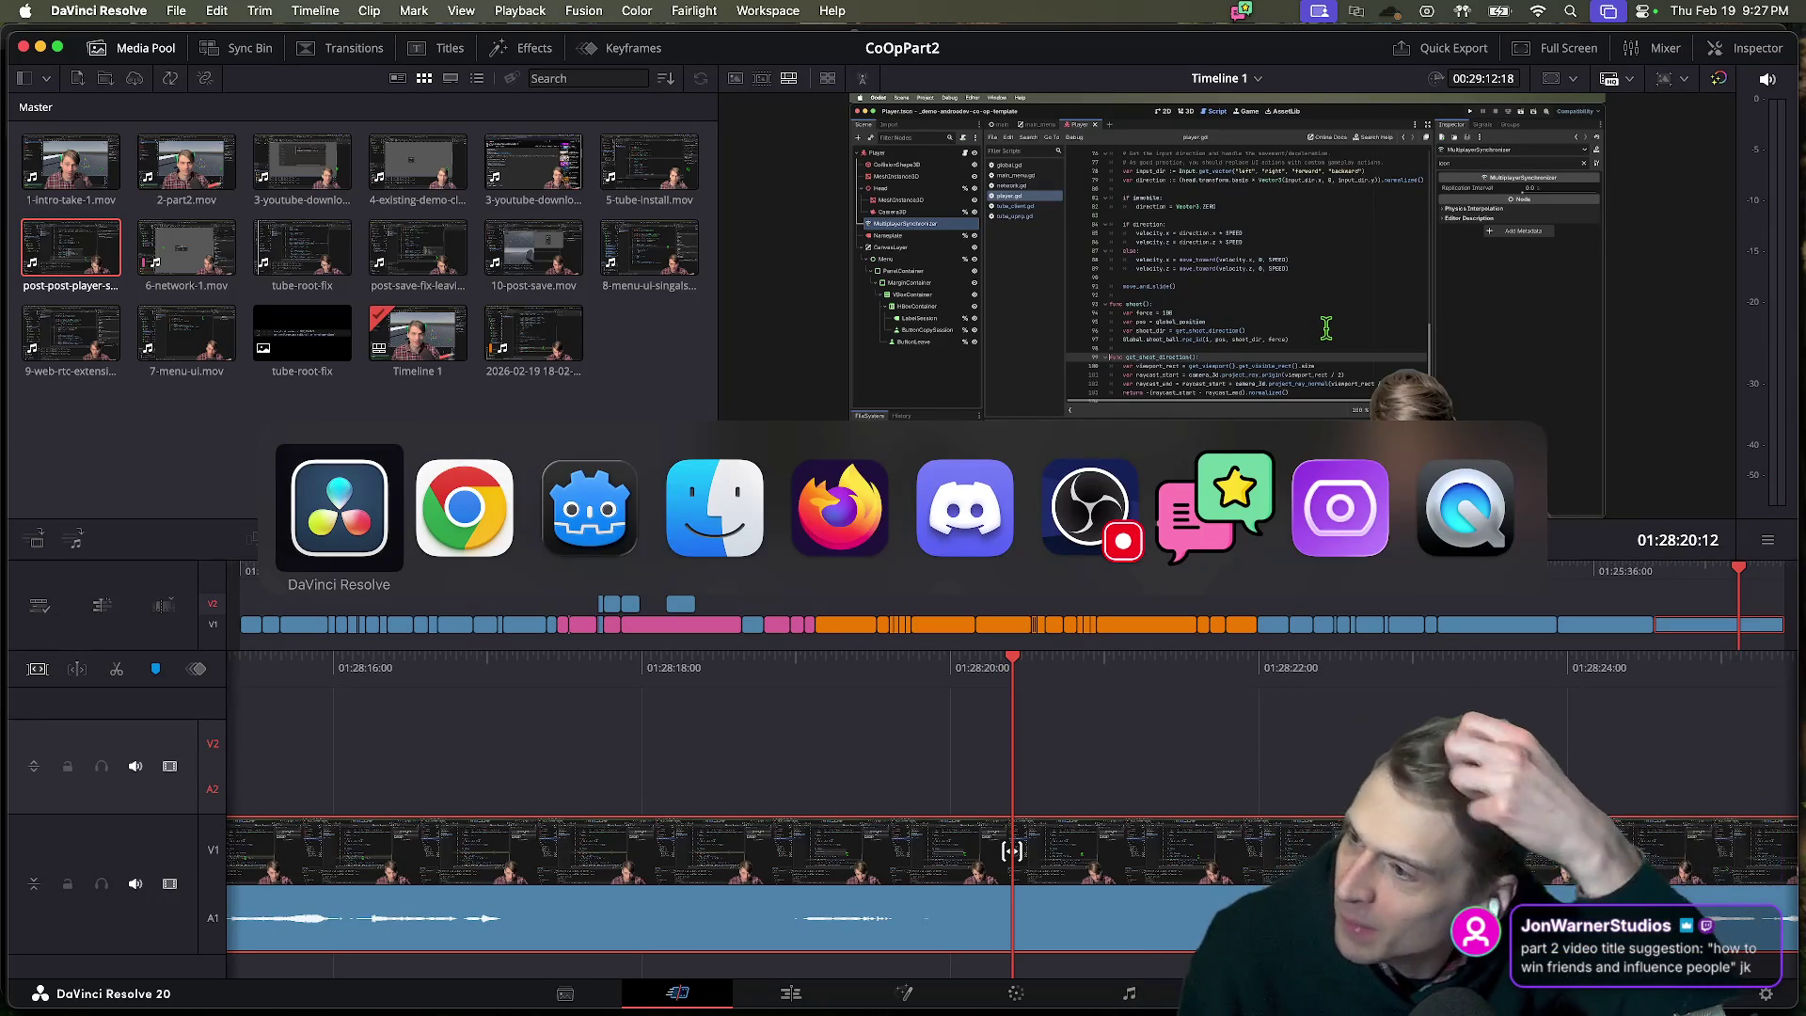
pyautogui.press('super+Tab')
pyautogui.press('super+Tab')
pyautogui.press('super+Tab')
pyautogui.press('super+Tab')
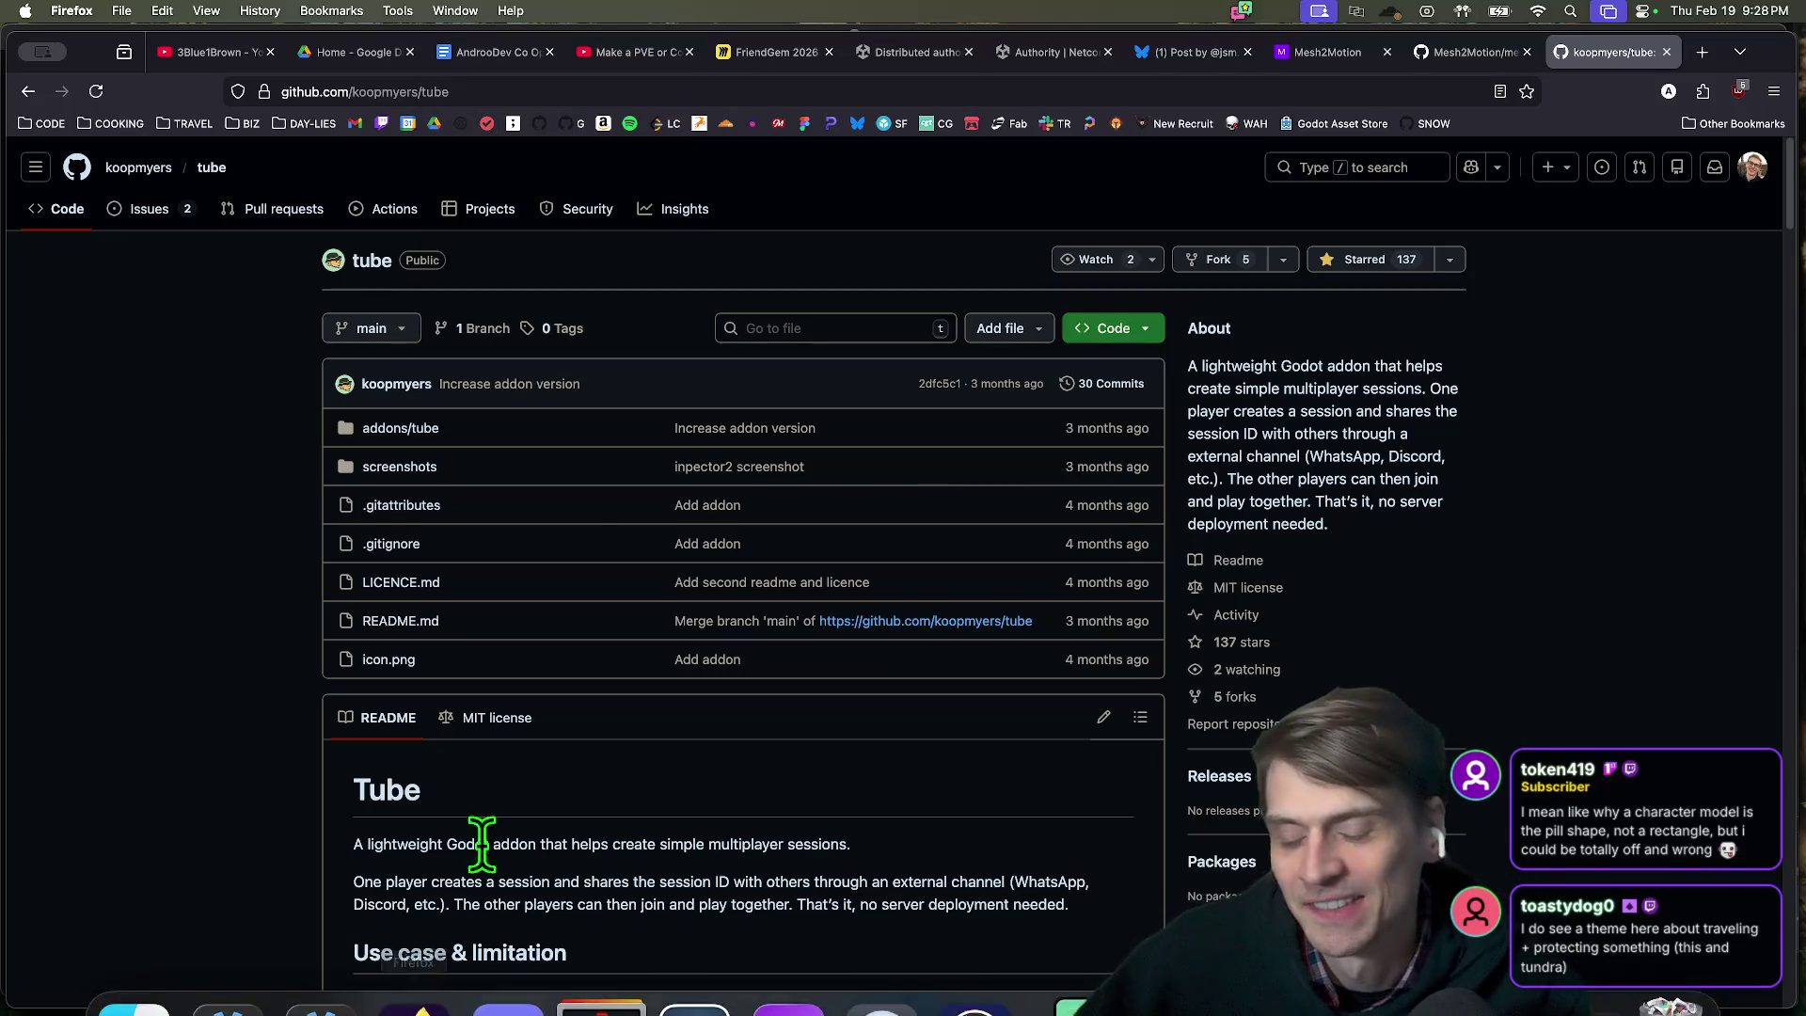
# Step: Open the co-op script and tidy the empty bullets around the EZ p2p MULTIPLAYER title
pyautogui.scroll(-7, 538, 736)
pyautogui.scroll(2, 538, 736)
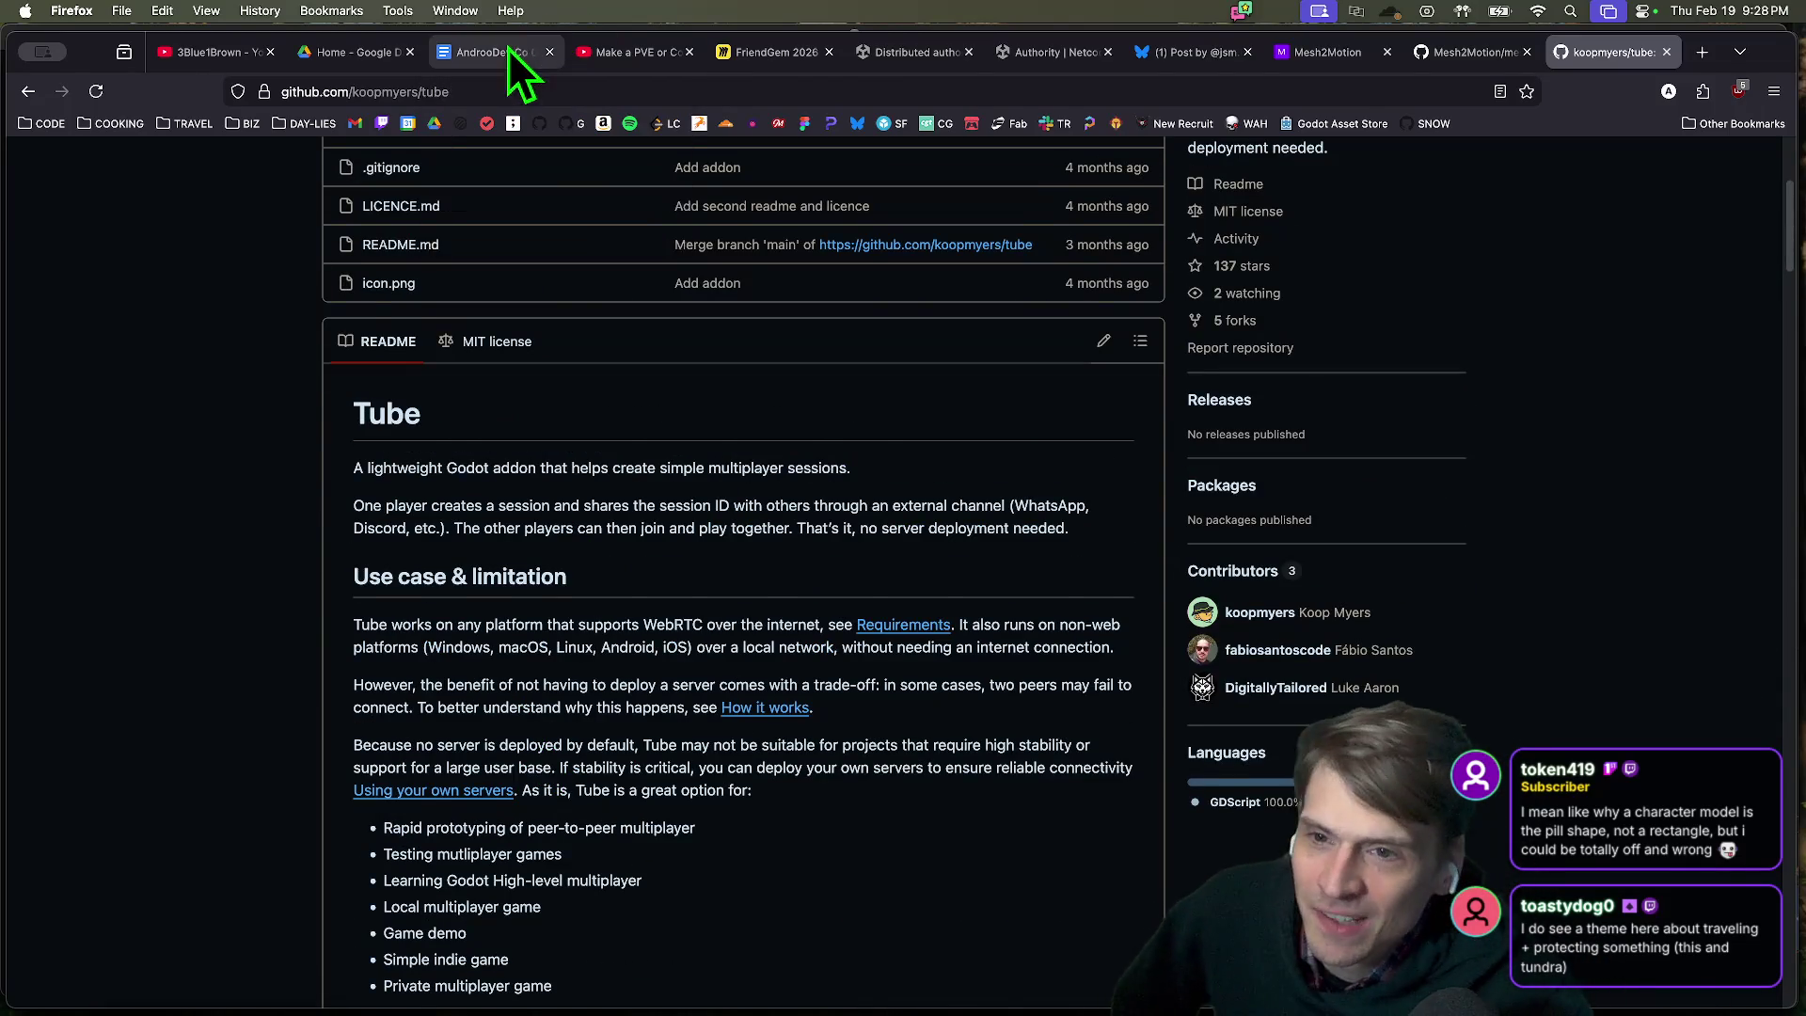
pyautogui.click(508, 50)
pyautogui.click(1257, 419)
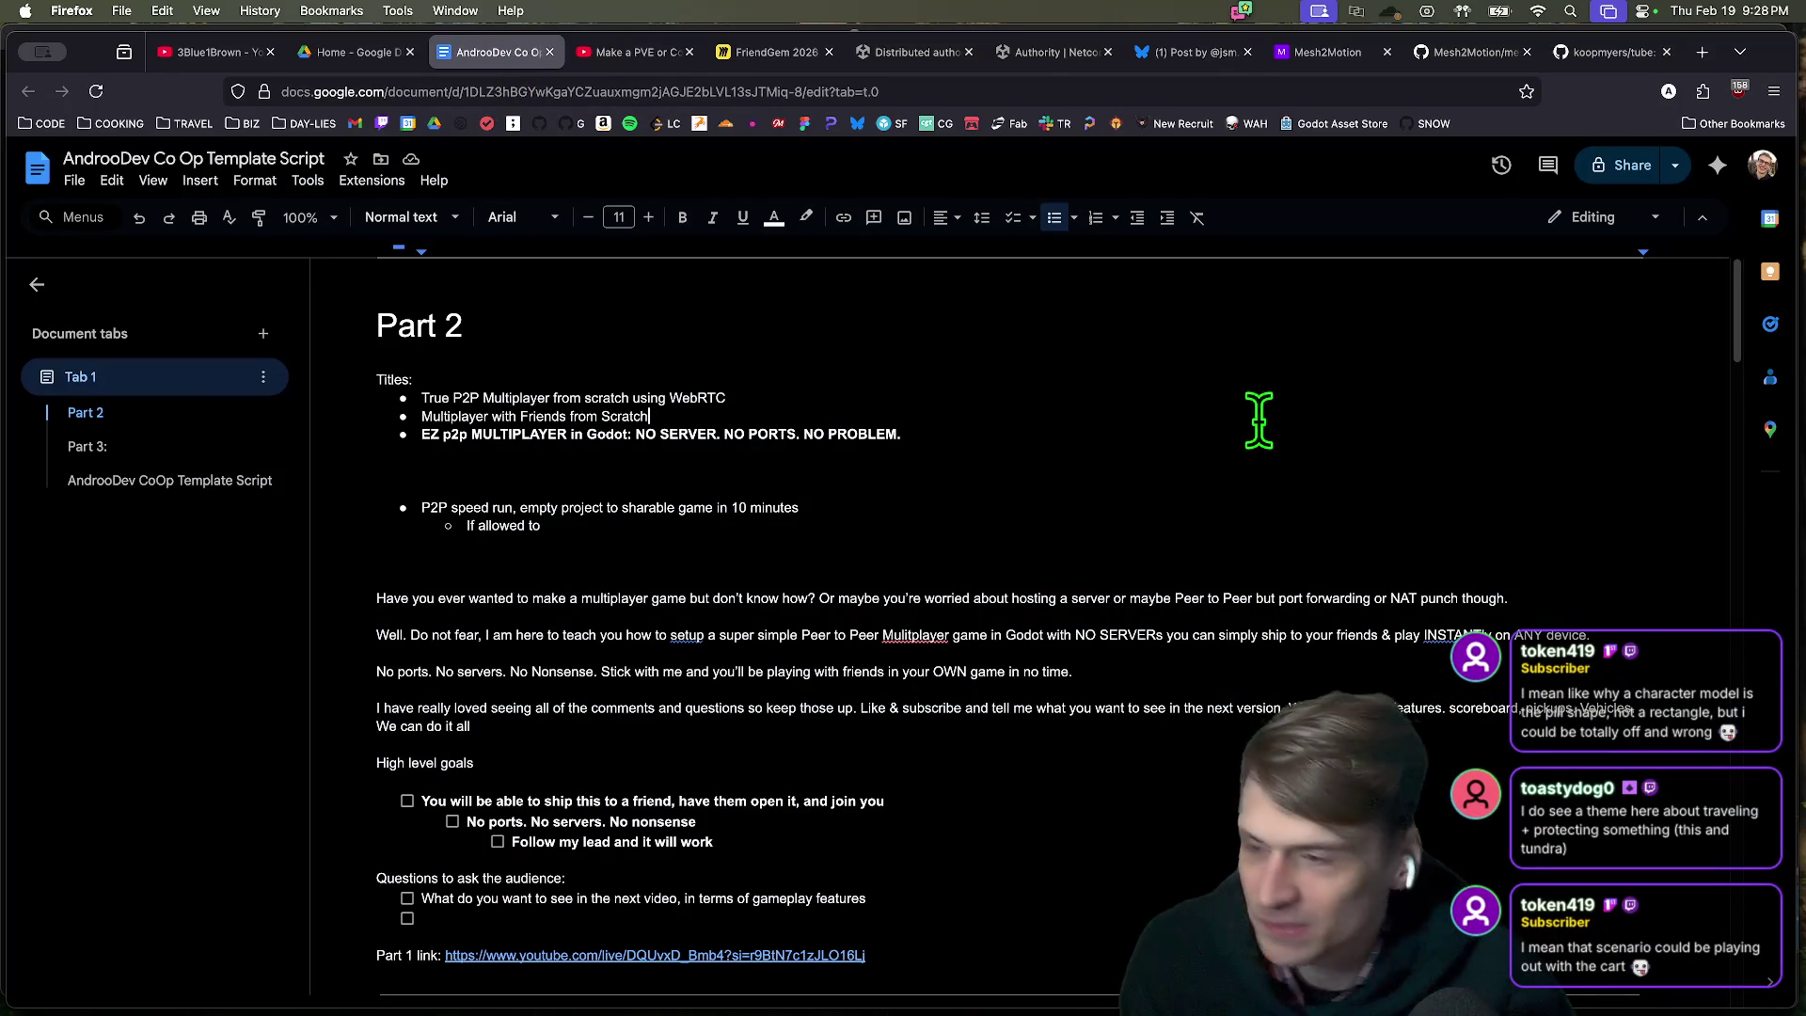
pyautogui.press('Right')
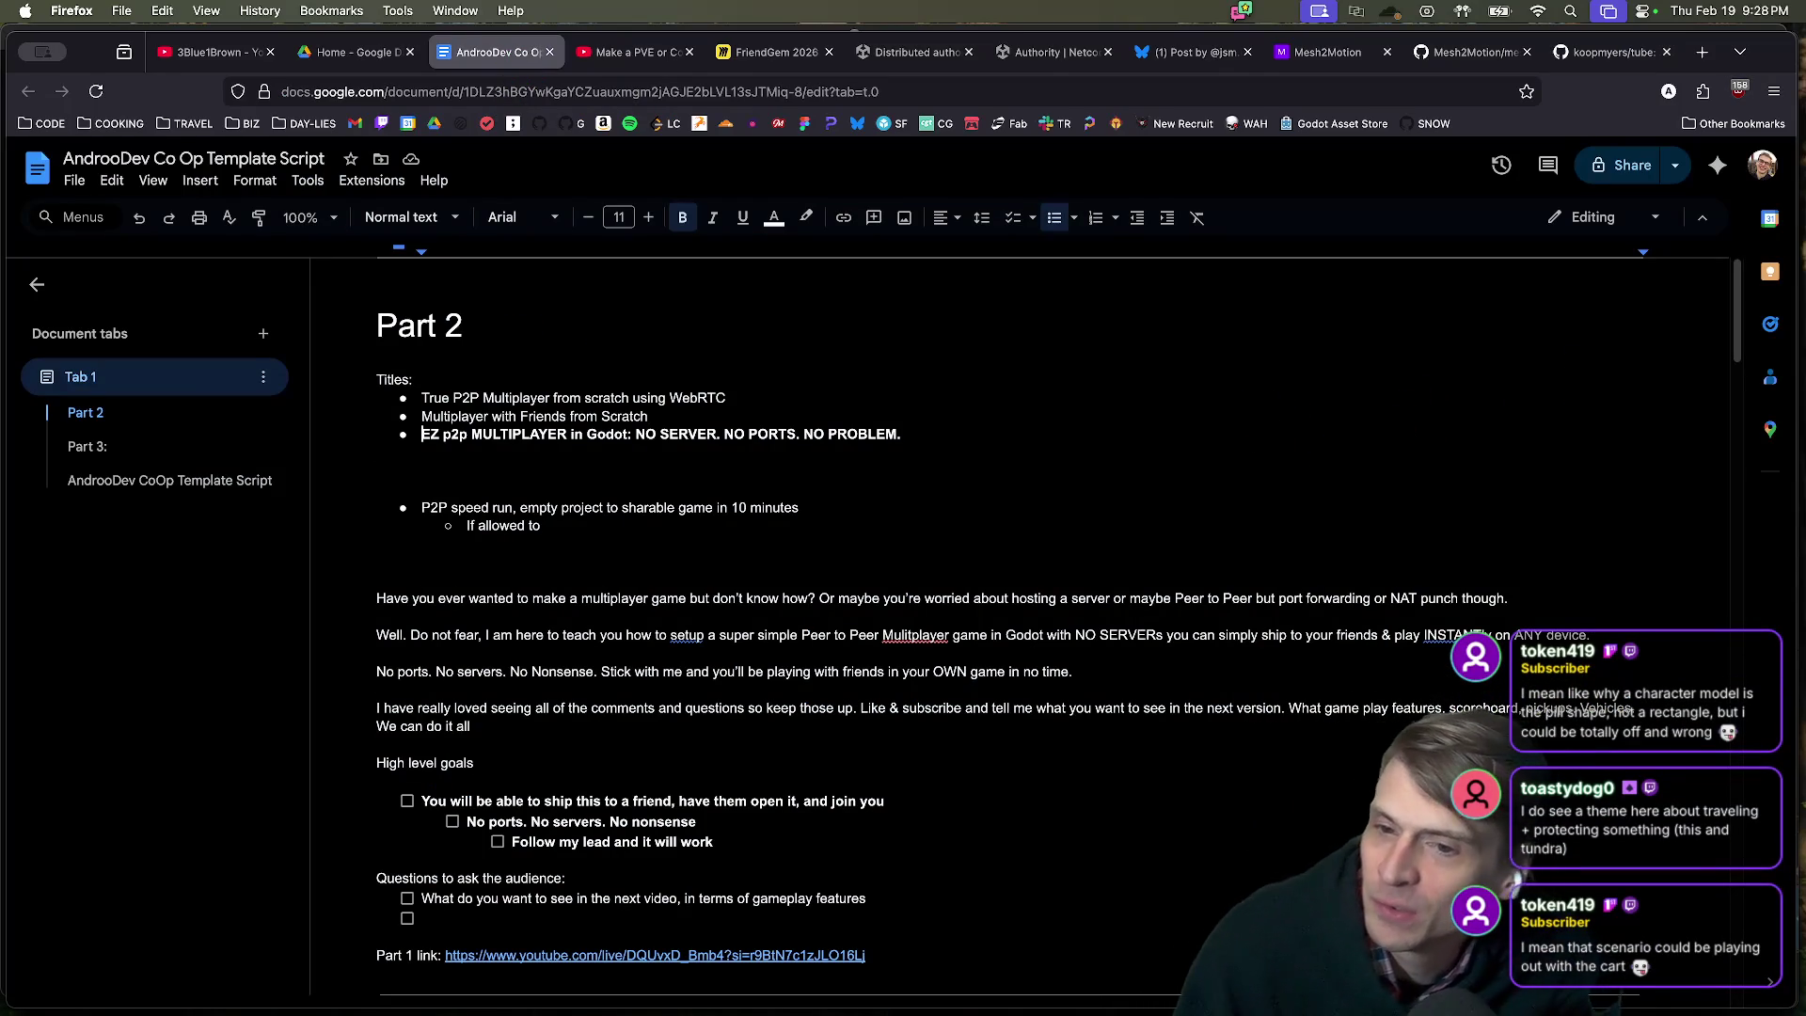
pyautogui.press('Return')
pyautogui.press('Return')
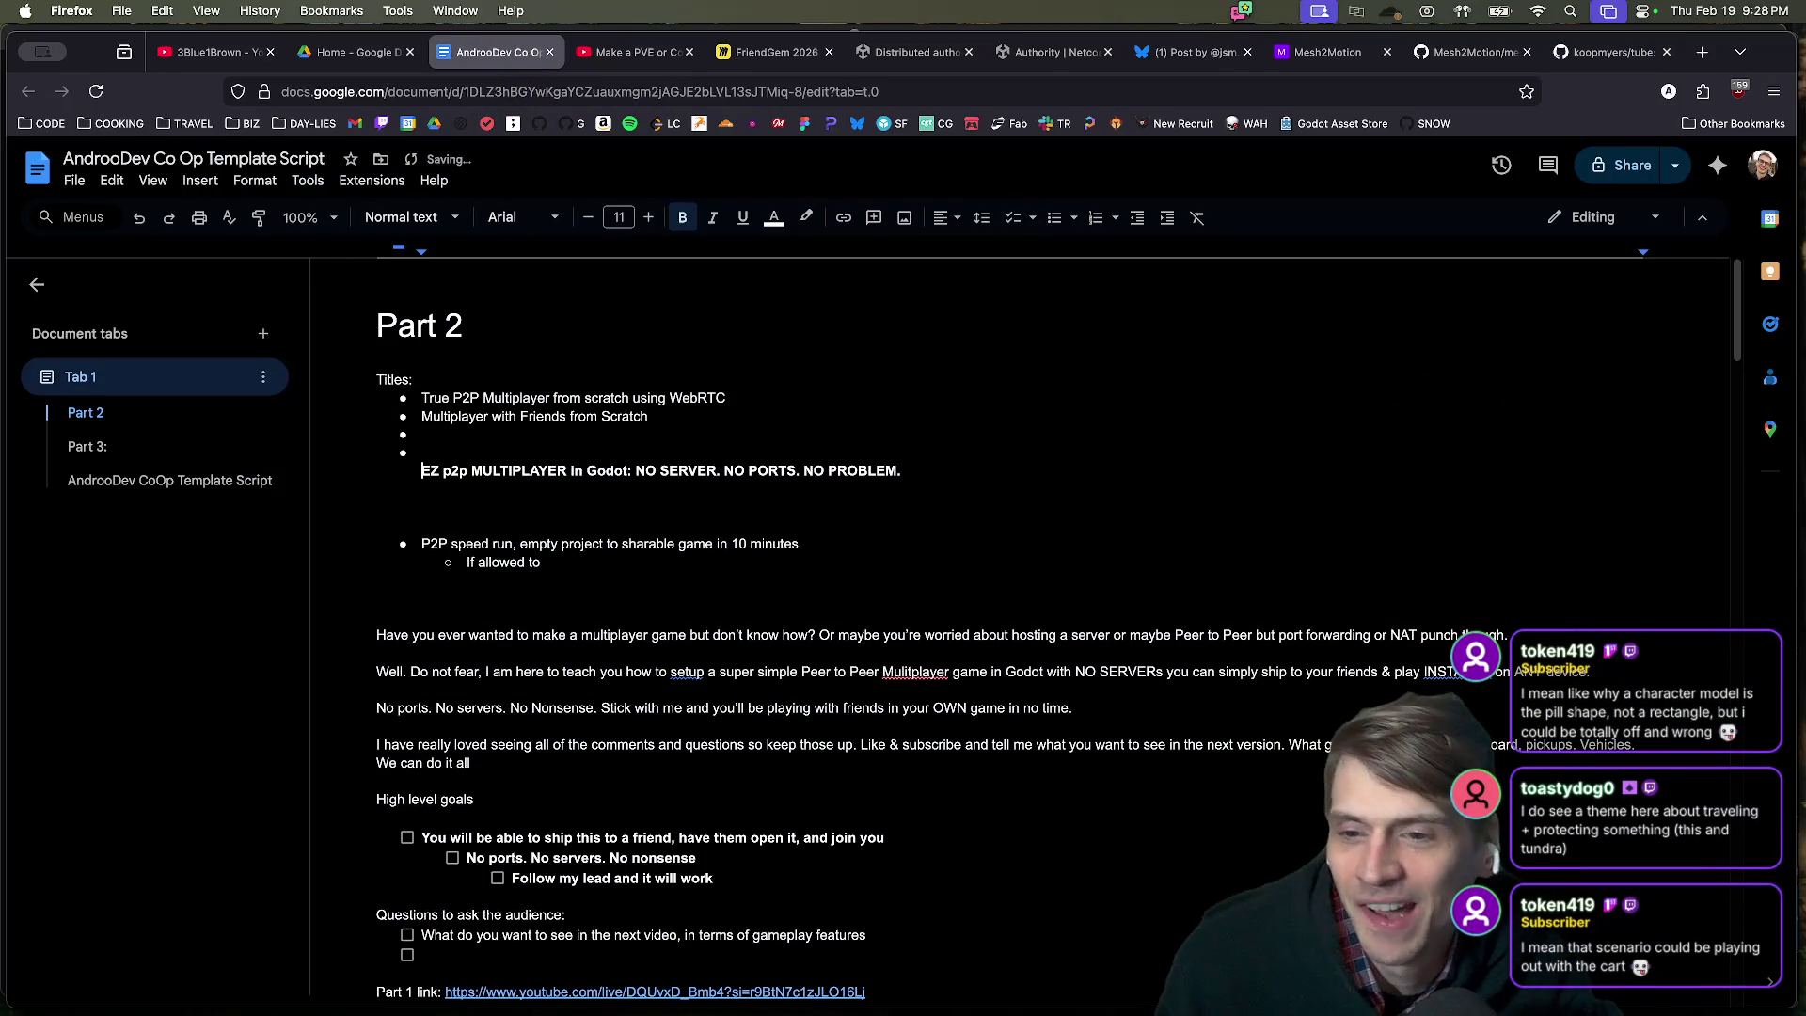
pyautogui.press('BackSpace')
pyautogui.press('BackSpace')
pyautogui.press('Down')
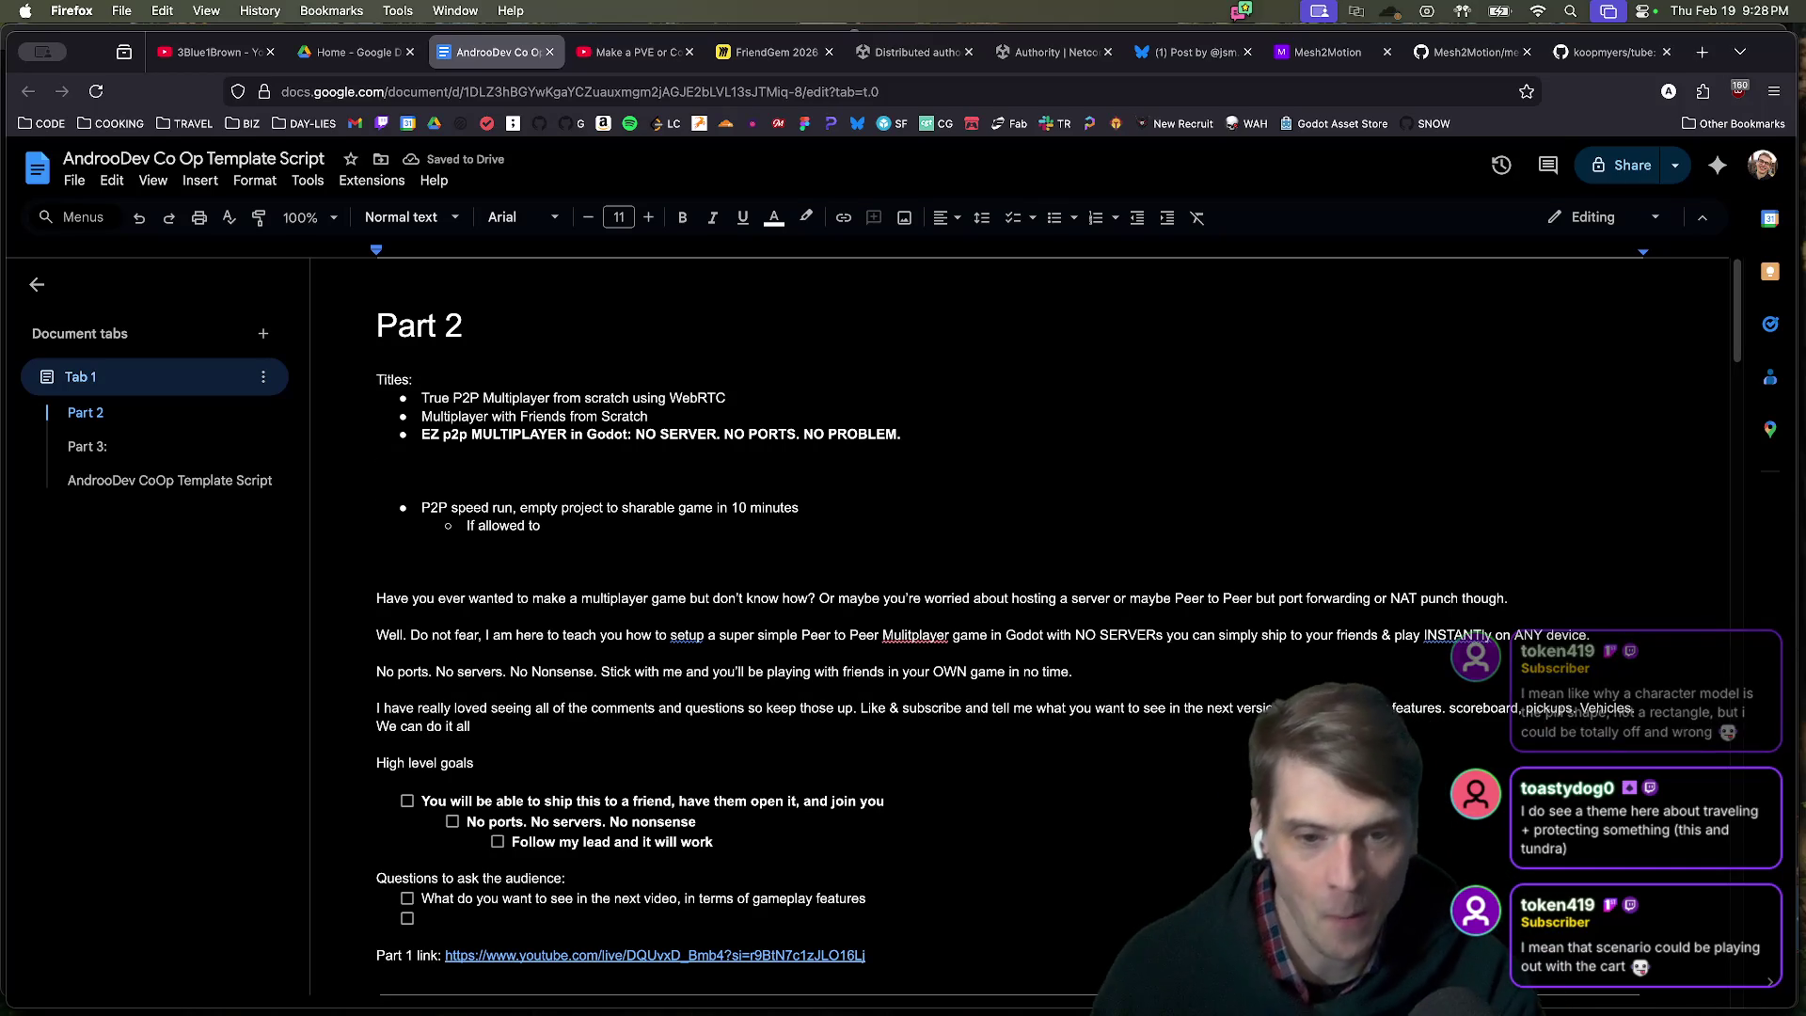
# Step: Make the 'No ports. No servers.' paragraph bold
pyautogui.click(629, 676)
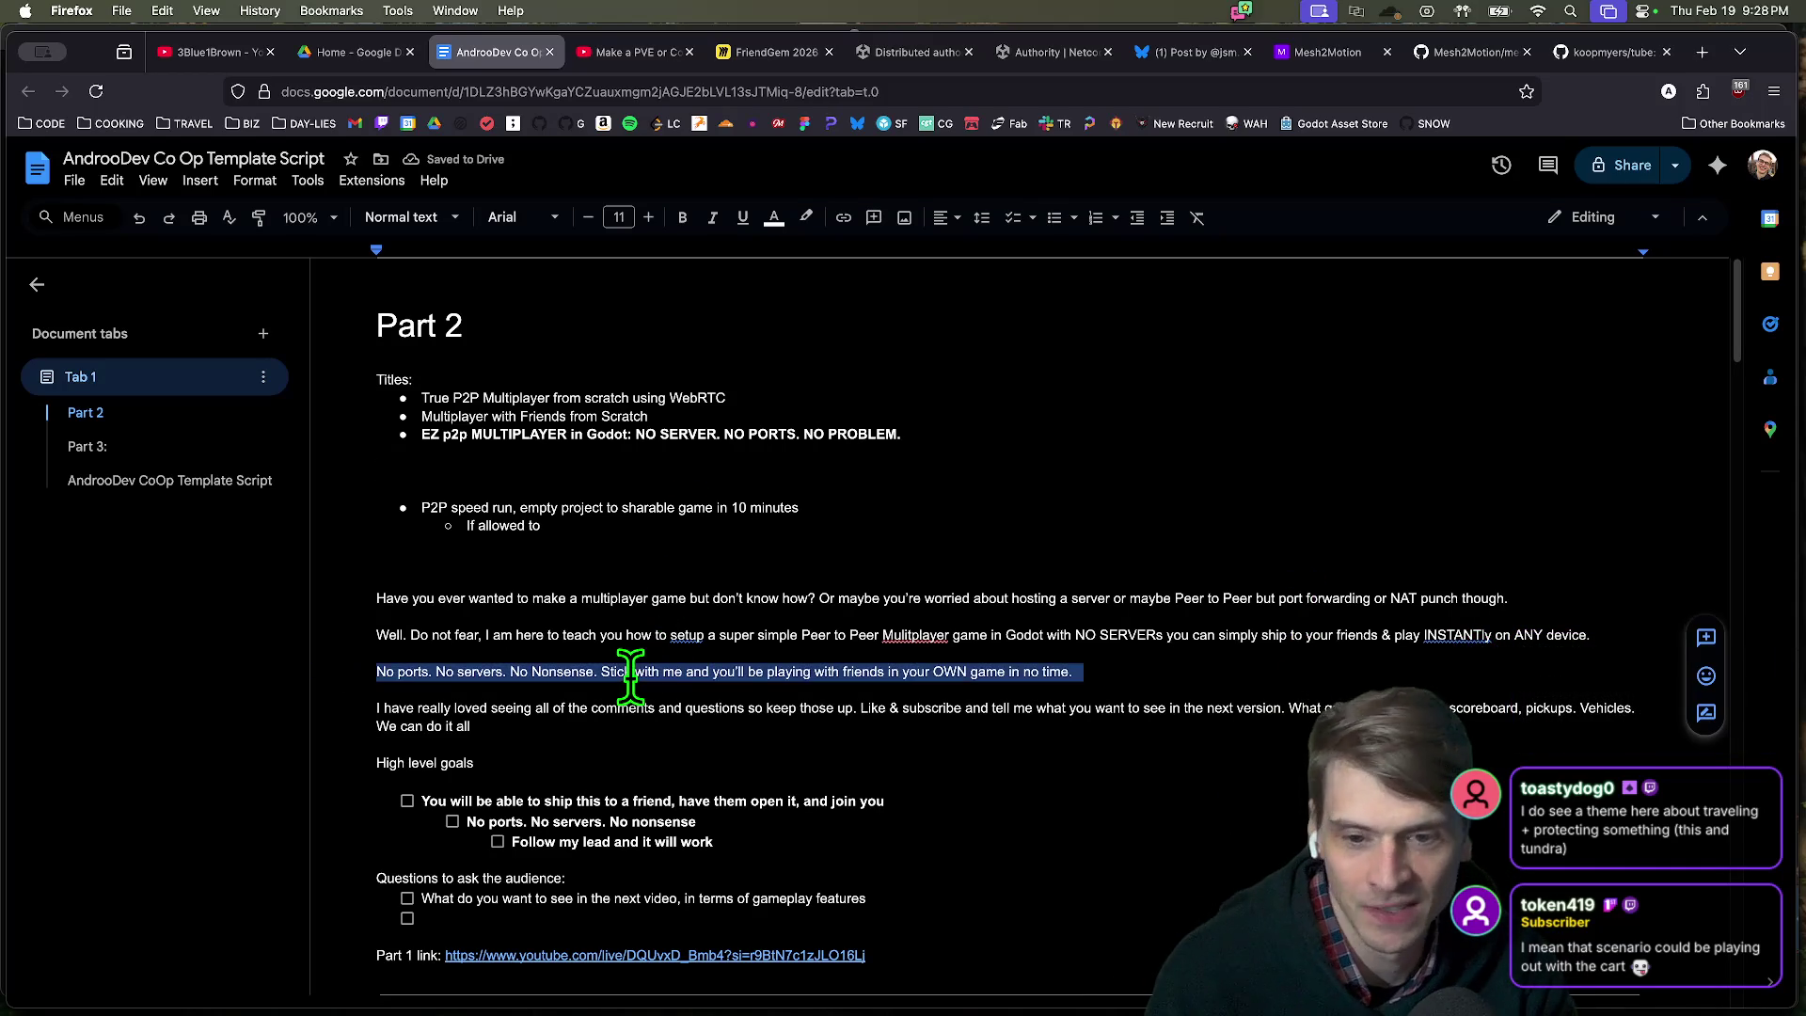
pyautogui.tripleClick(630, 675)
pyautogui.hotkey('ctrl', 'b')
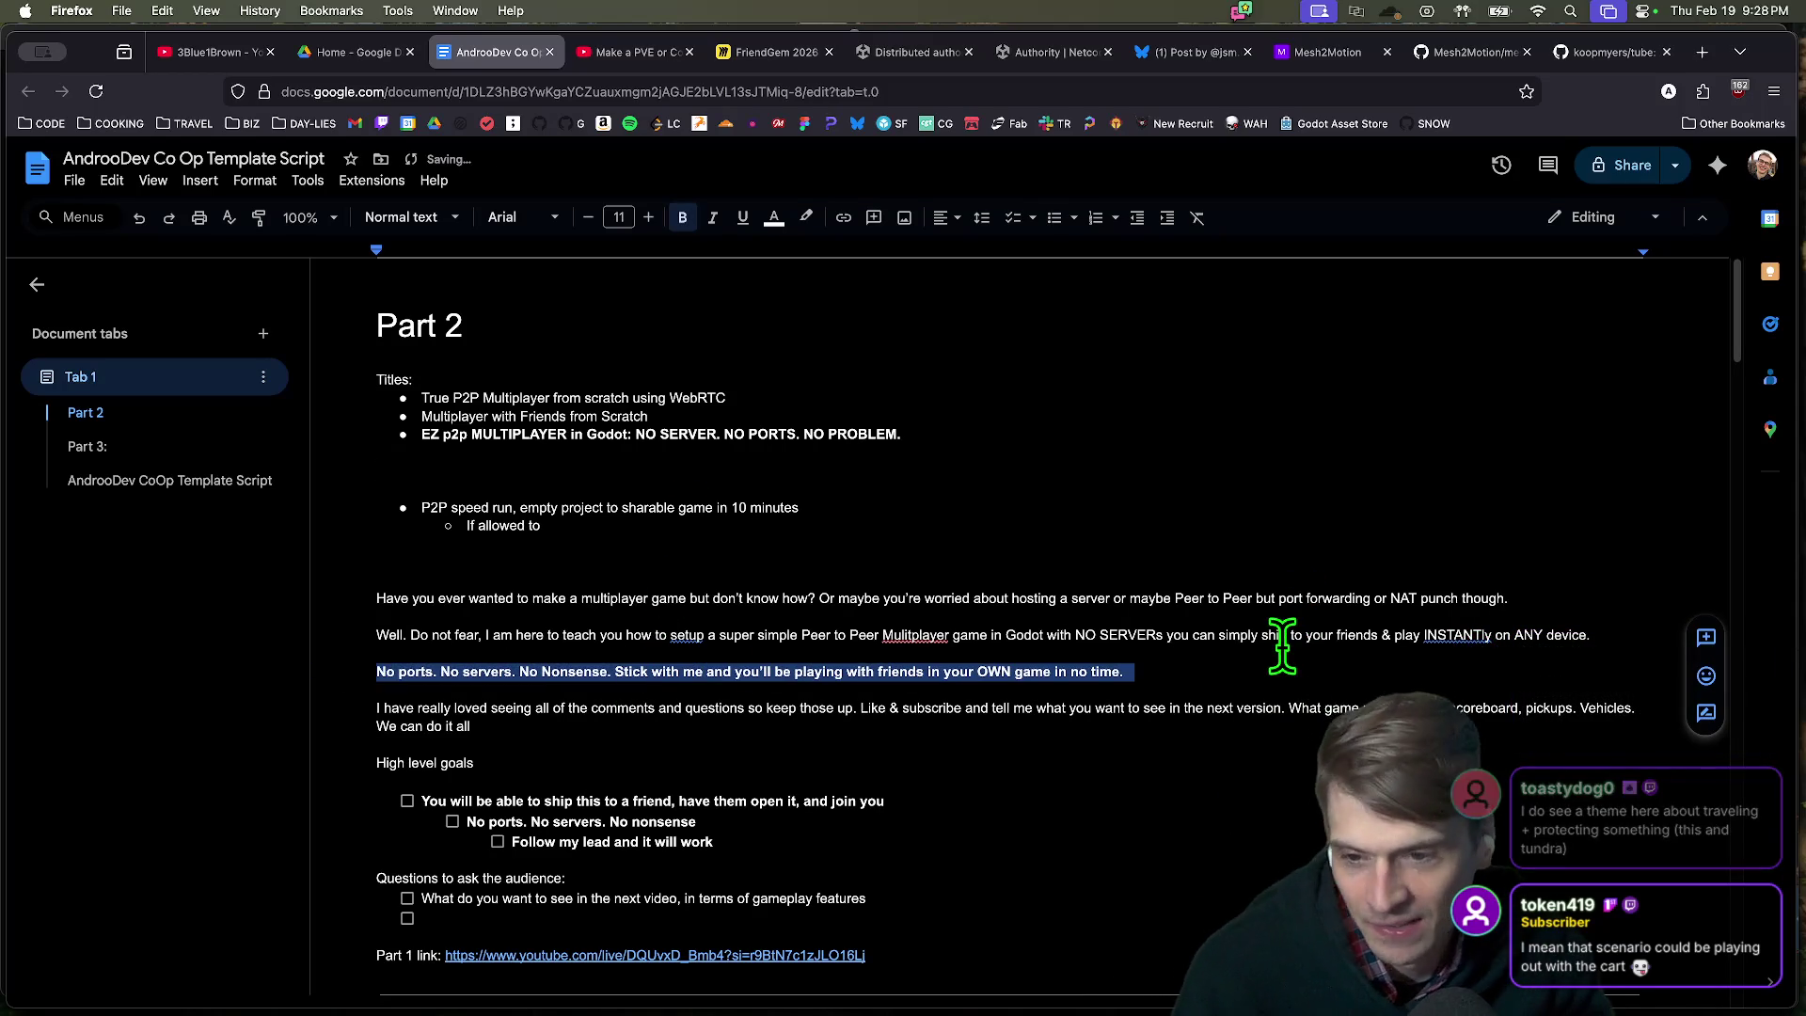
pyautogui.click(1327, 536)
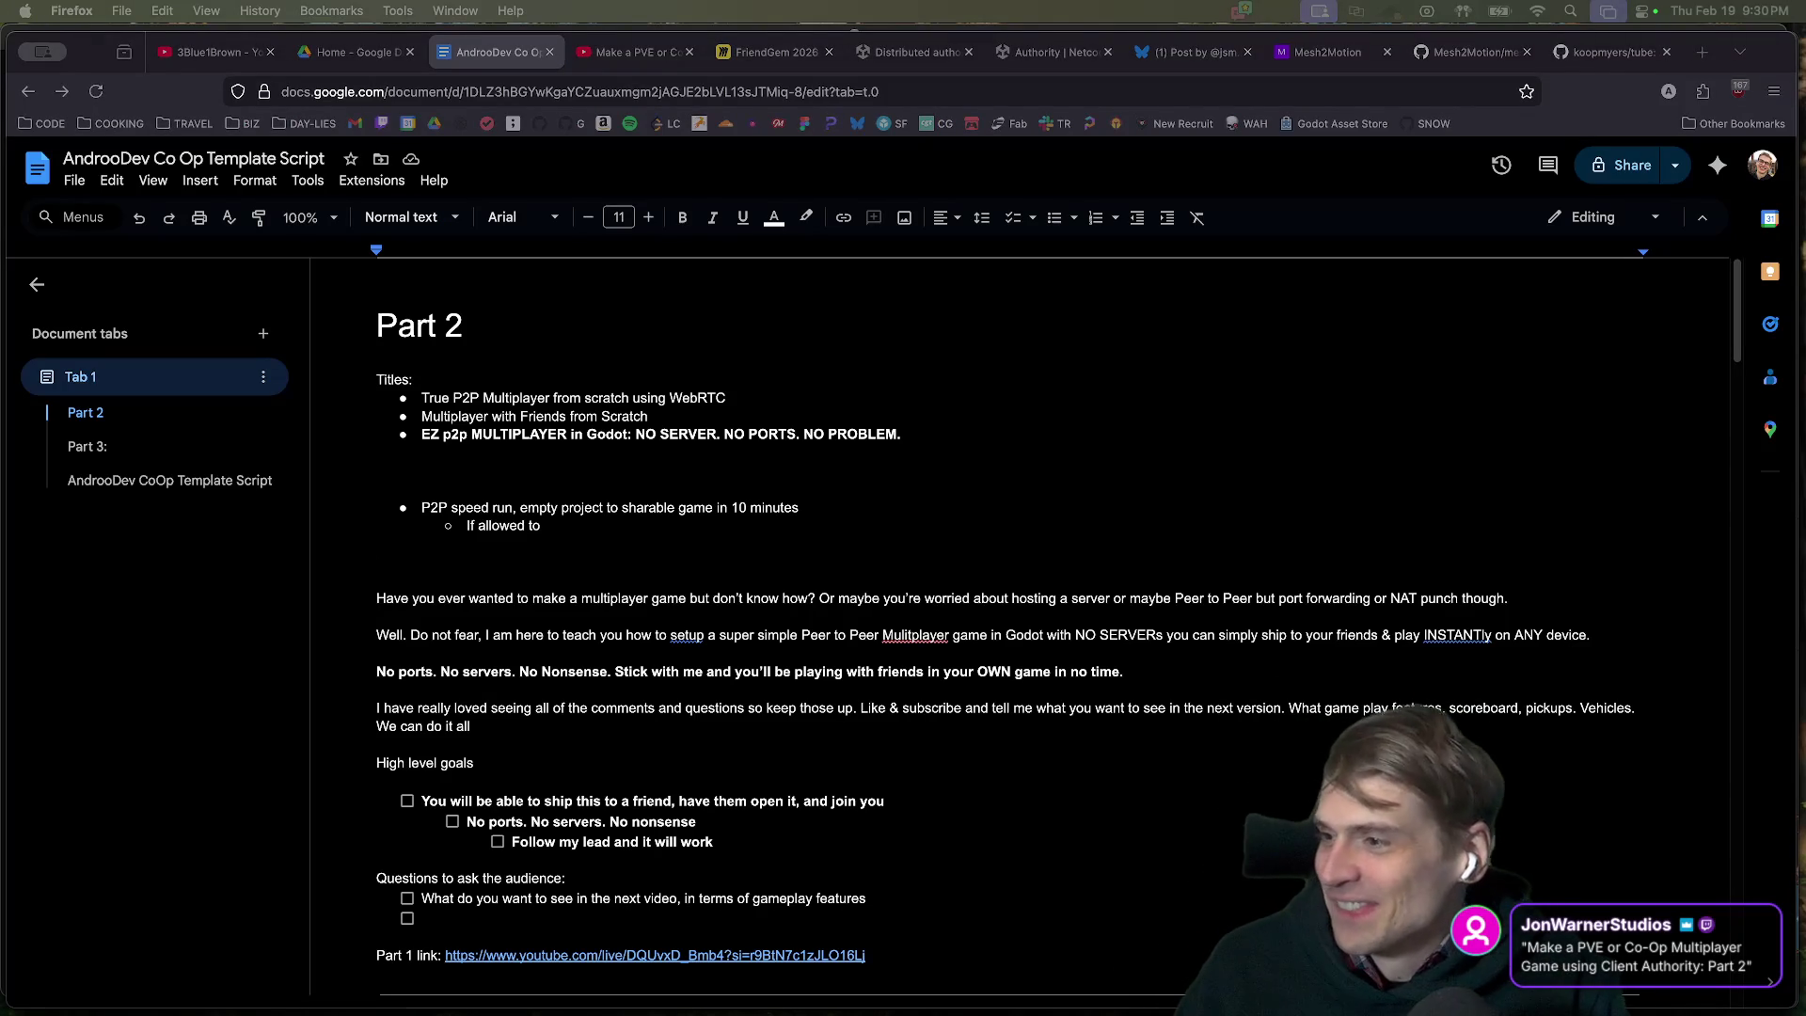
pyautogui.click(871, 516)
# Step: Paste 'Make a PVE or Co-Op Multiplayer Game using Client Authority: Part 2' unformatted above the intro
pyautogui.press('Return')
pyautogui.write('Make a PVE or Co-Op Multiplayer Game using Client Authority: Part 2')
pyautogui.write('Make a PVE or Co-Op Multiplayer Game using Client Authority: Part 2')
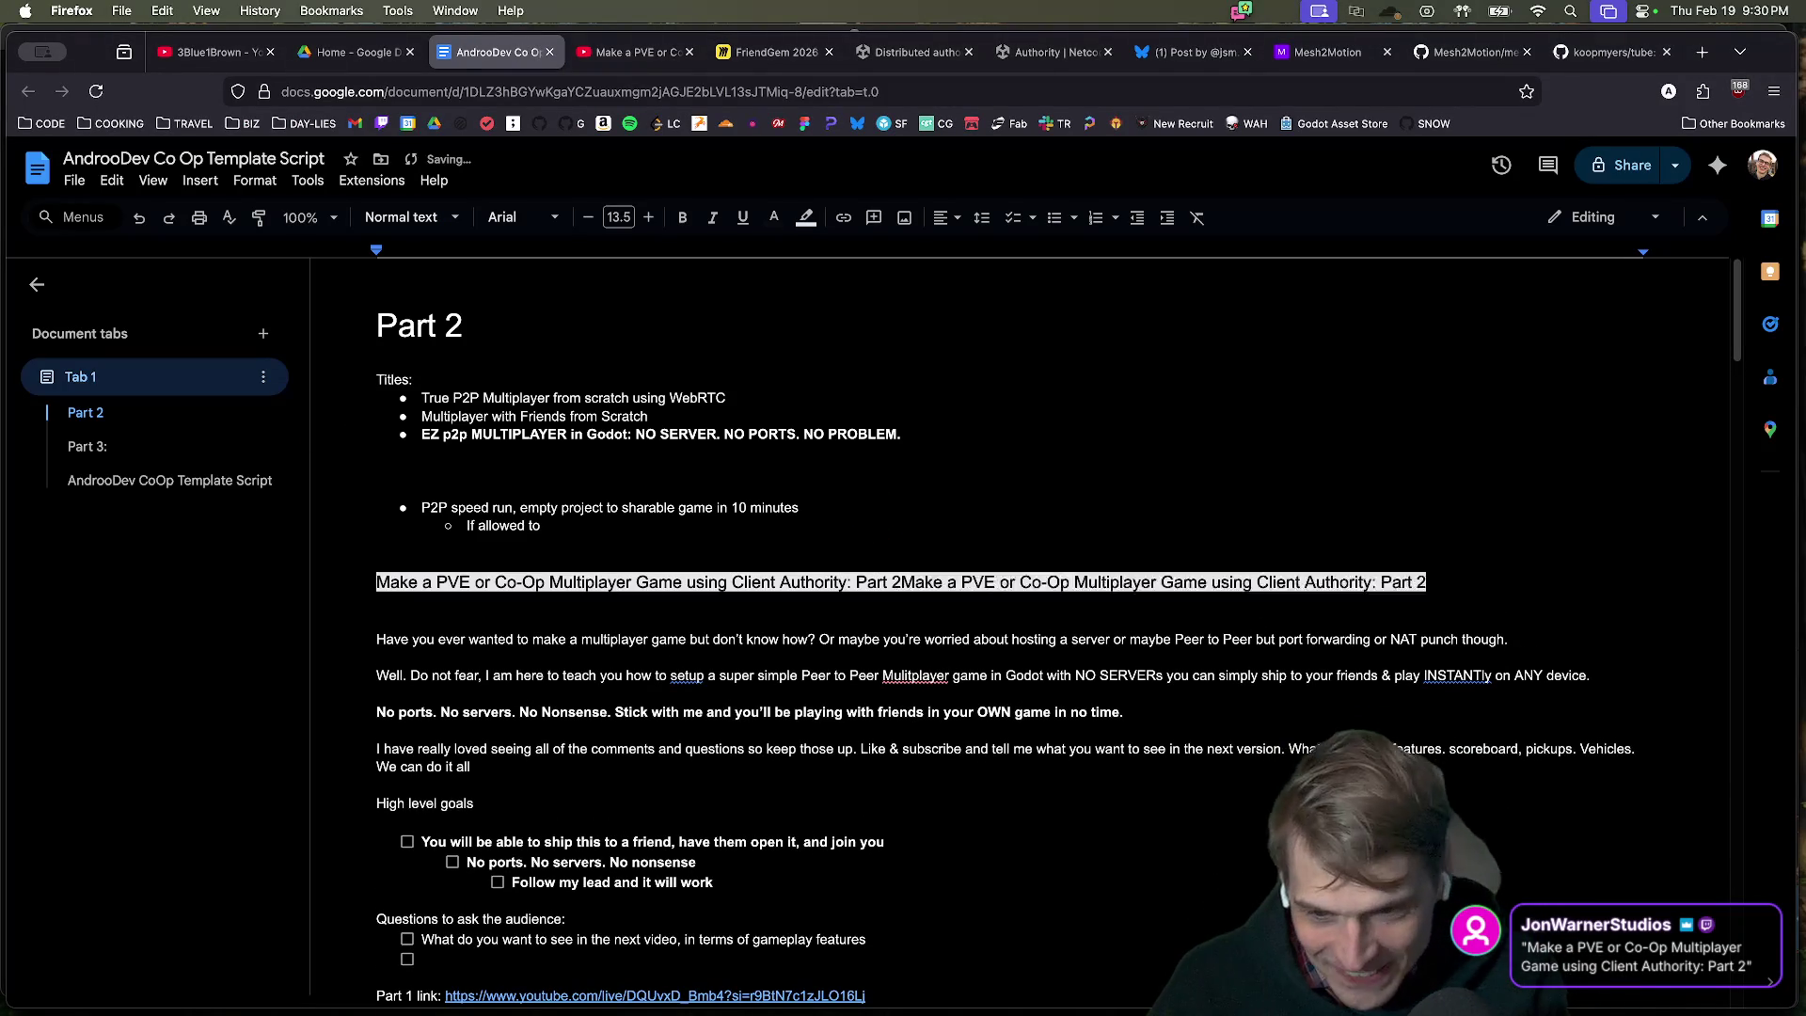
pyautogui.press('super+z')
pyautogui.press('super+z')
pyautogui.write('Make a PVE or Co-Op Multiplayer Game using Client Authority: Part 2')
pyautogui.press('Up')
pyautogui.click(376, 581)
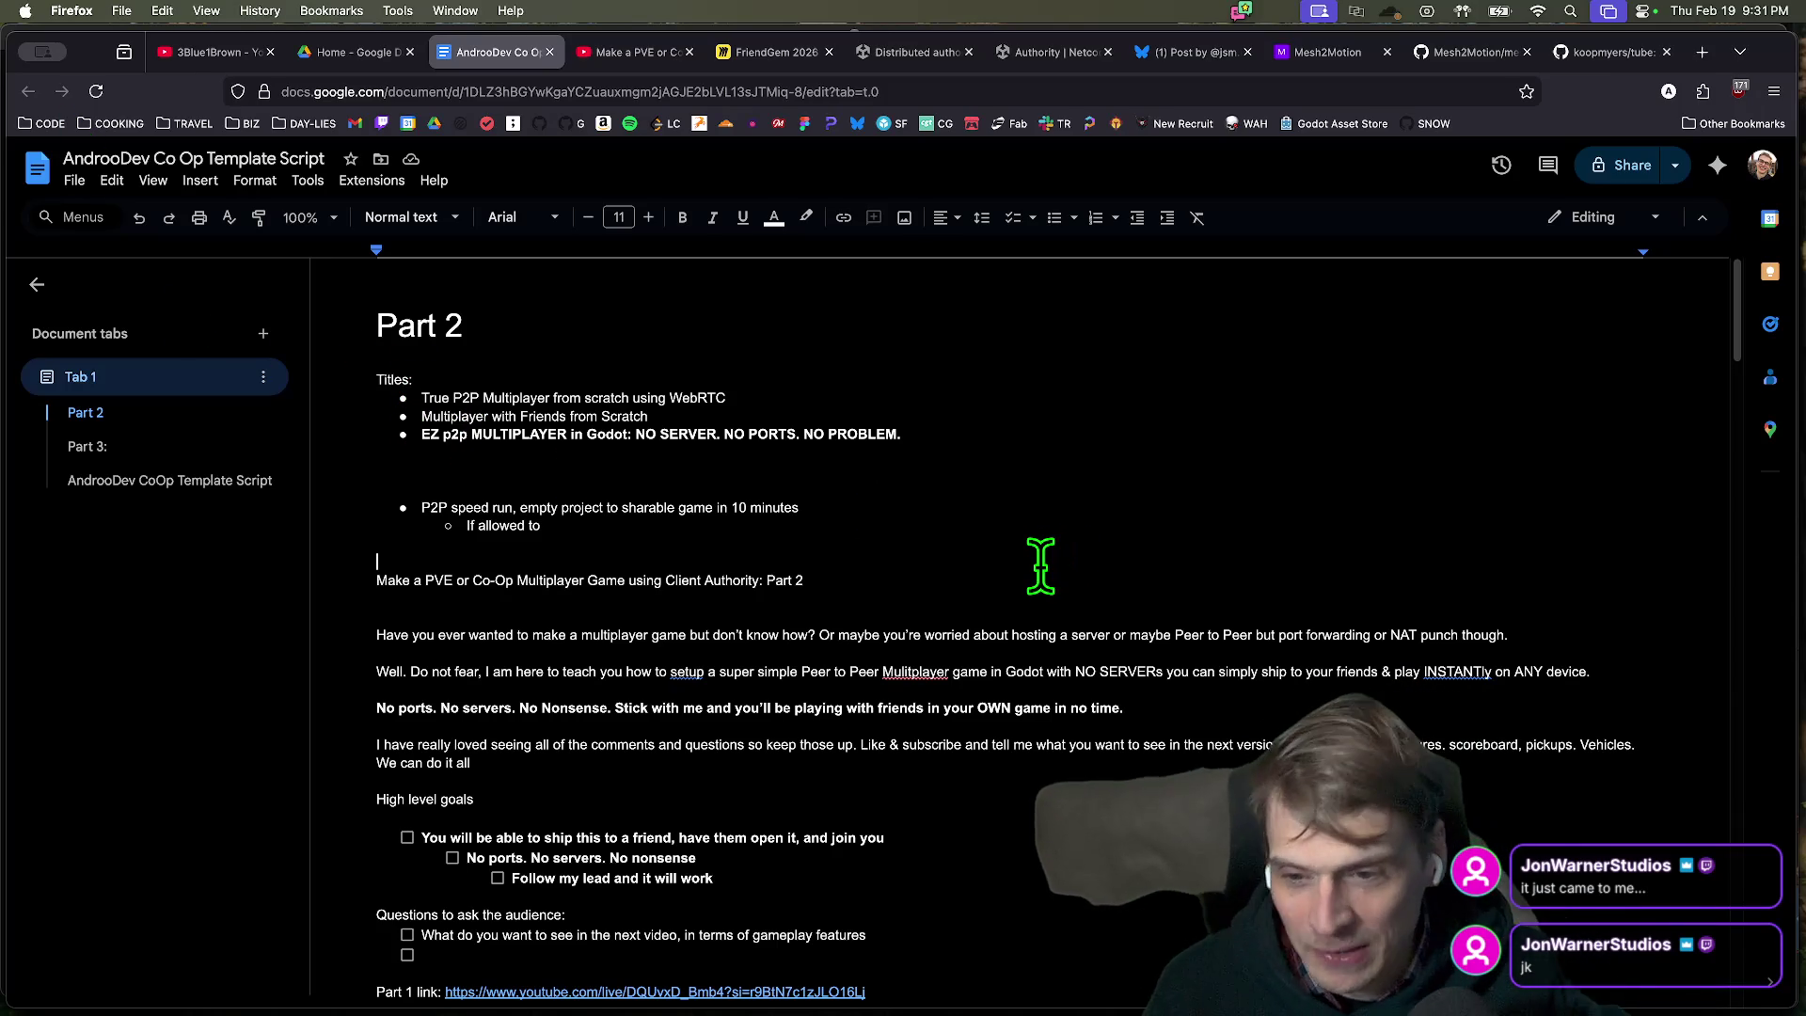
# Step: Correct 'P2P' in the third title and add a new title line 'True iplaer for Godot'
pyautogui.press('Return')
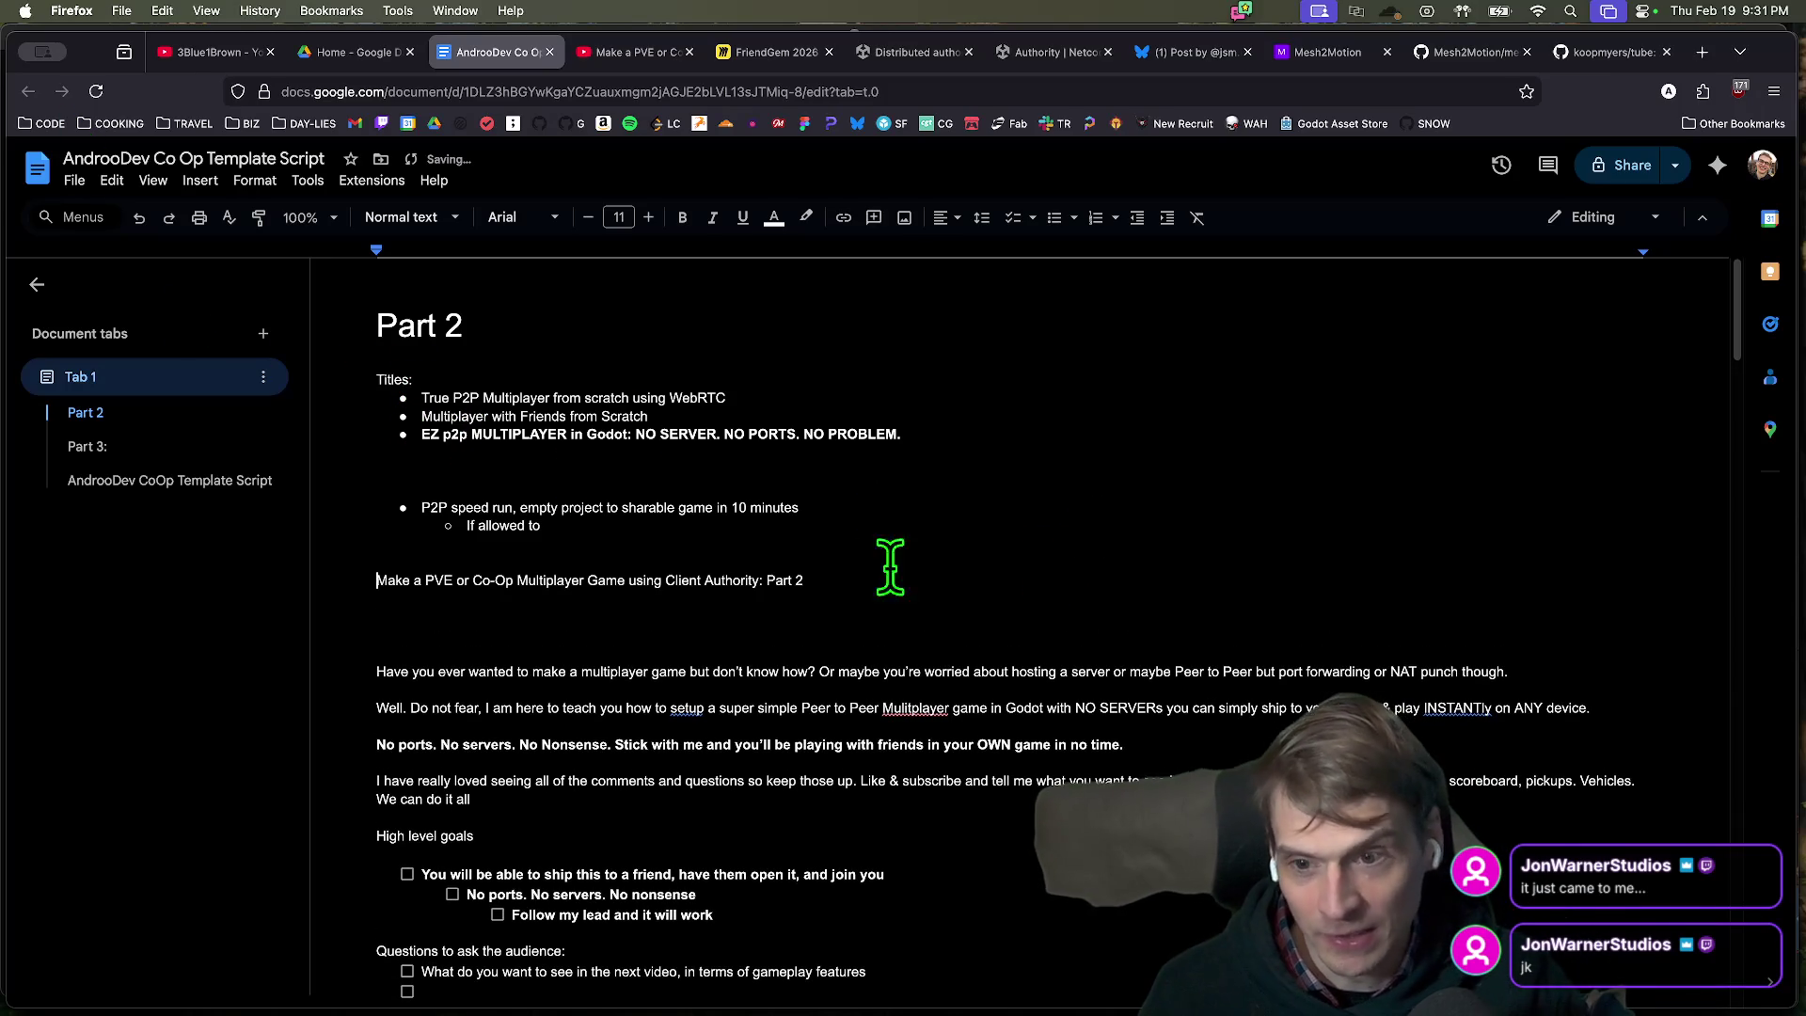
pyautogui.doubleClick(456, 433)
pyautogui.write('P2P')
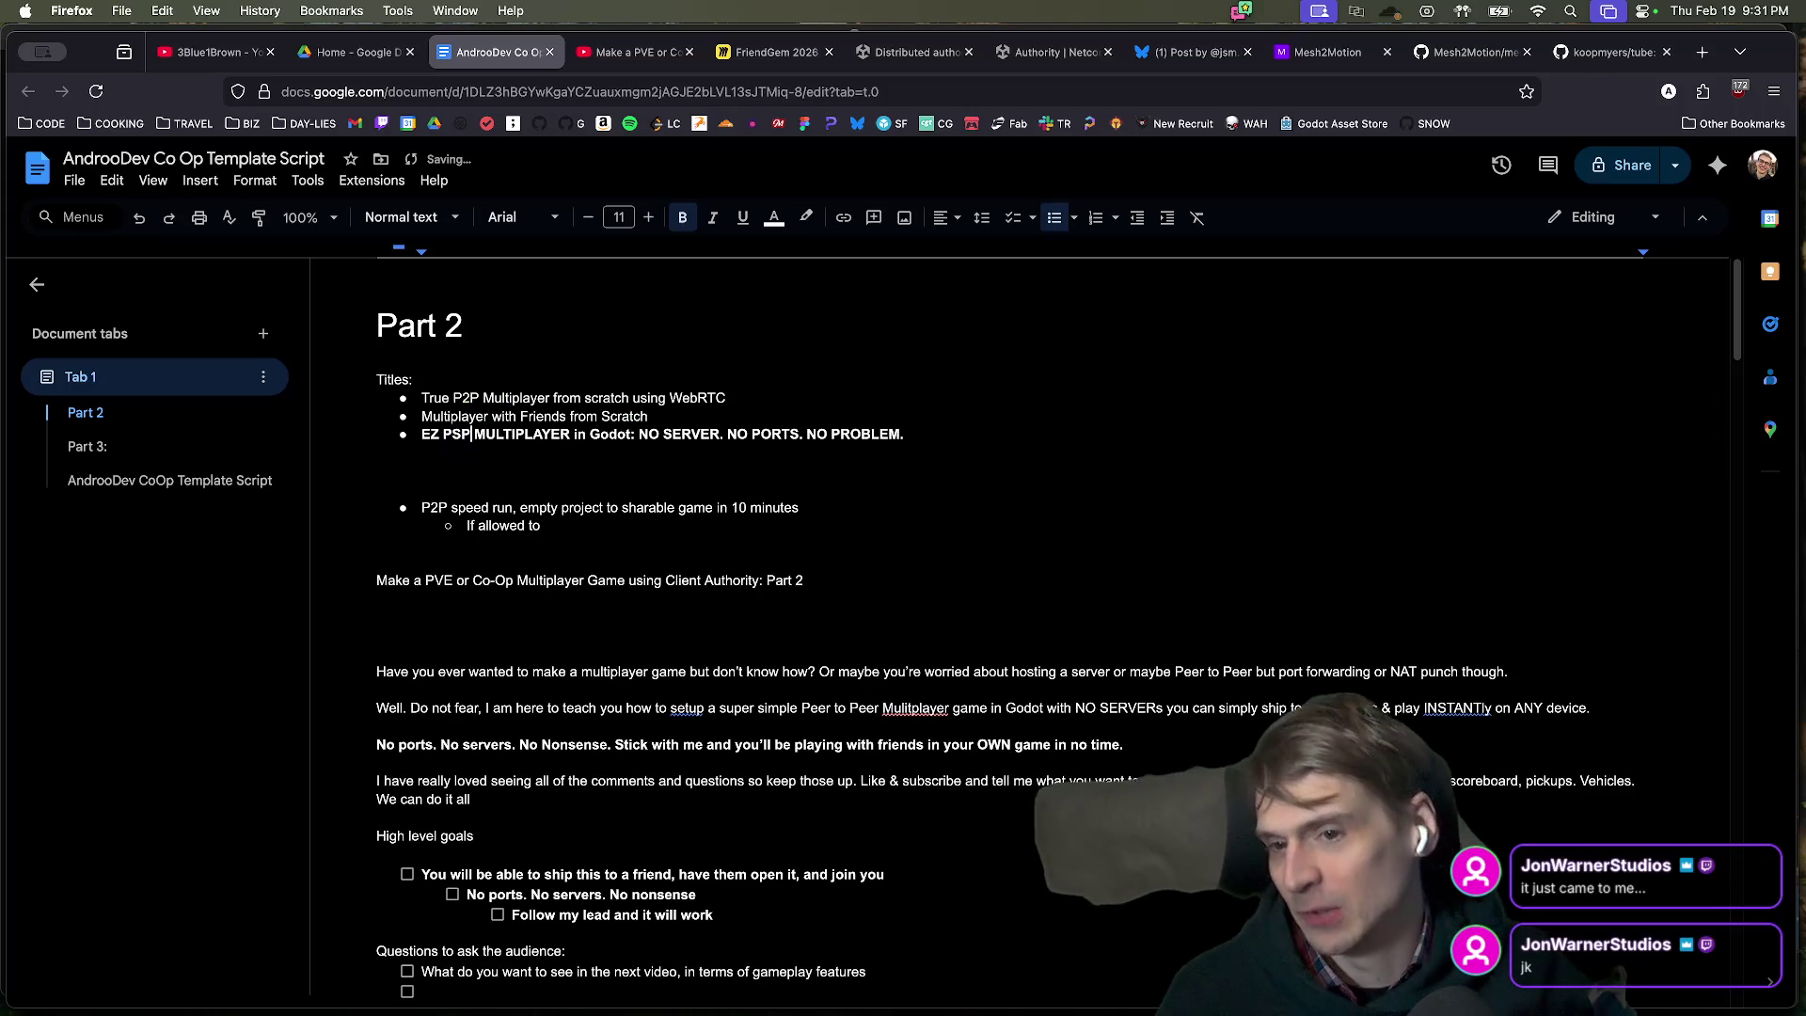
pyautogui.press('BackSpace')
pyautogui.press('BackSpace')
pyautogui.write('2P')
pyautogui.press('Down')
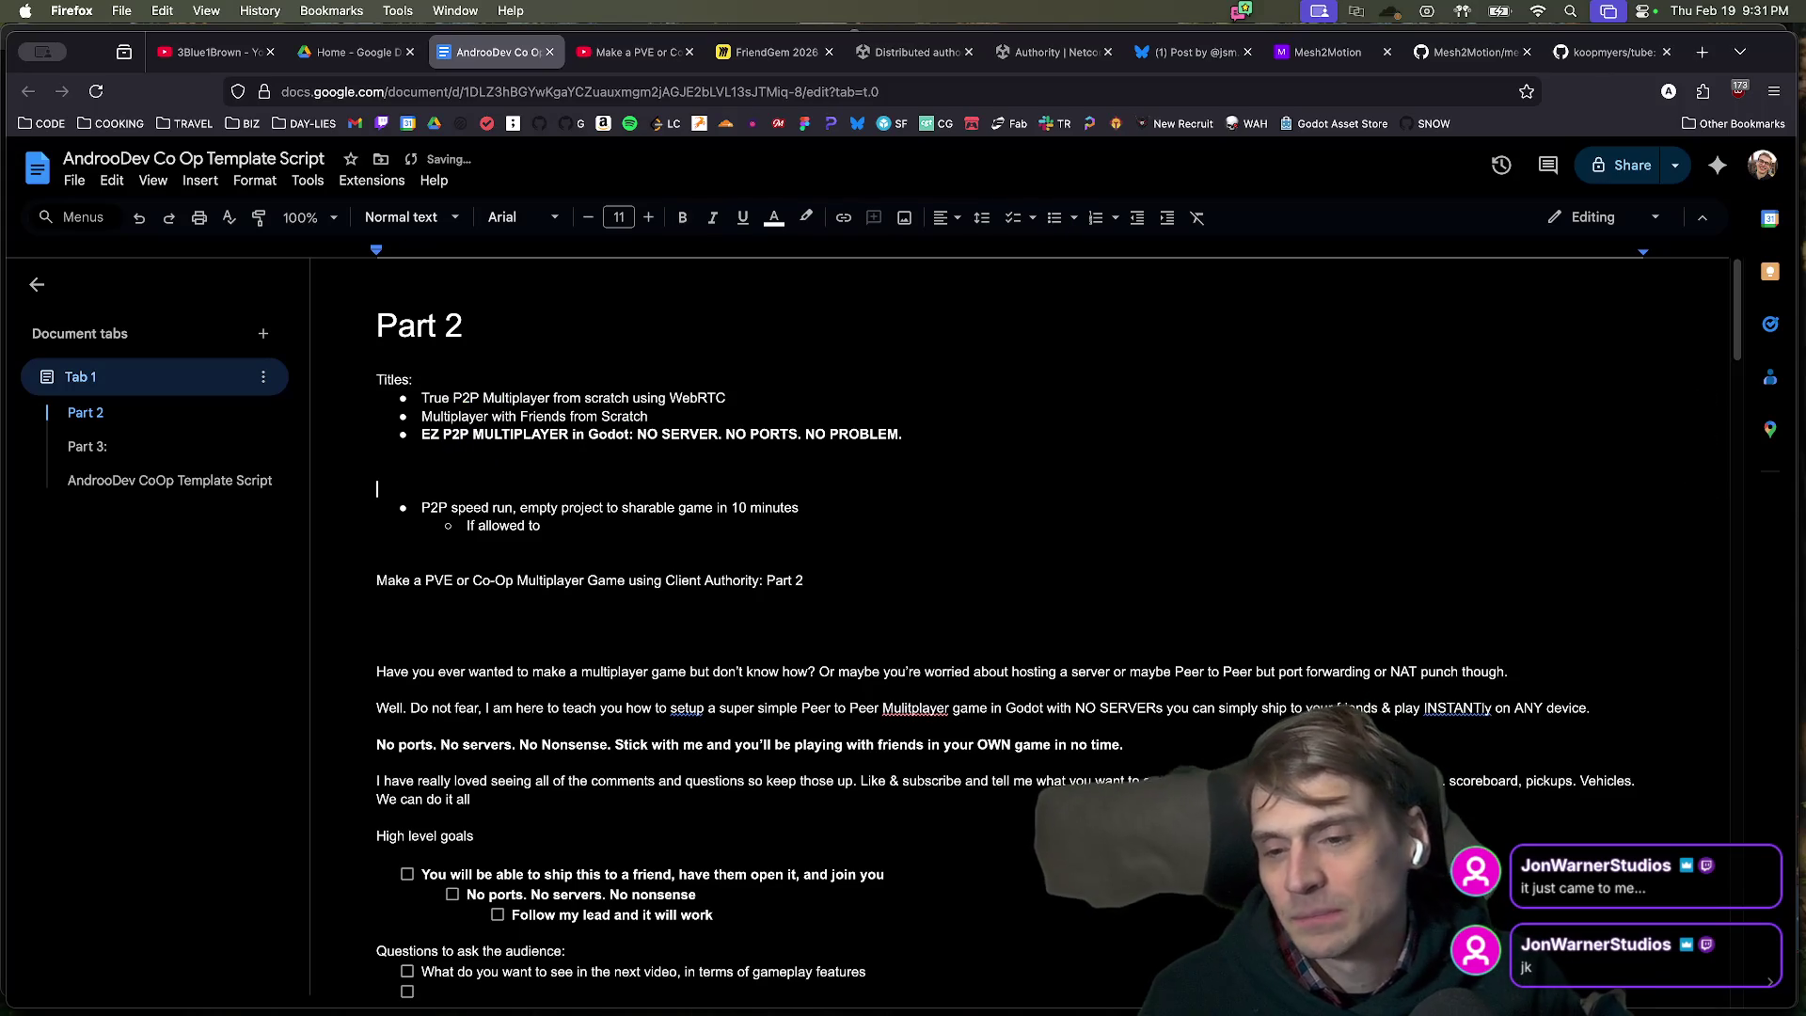
pyautogui.press('Return')
pyautogui.write('Peer-to-Peer multipla')
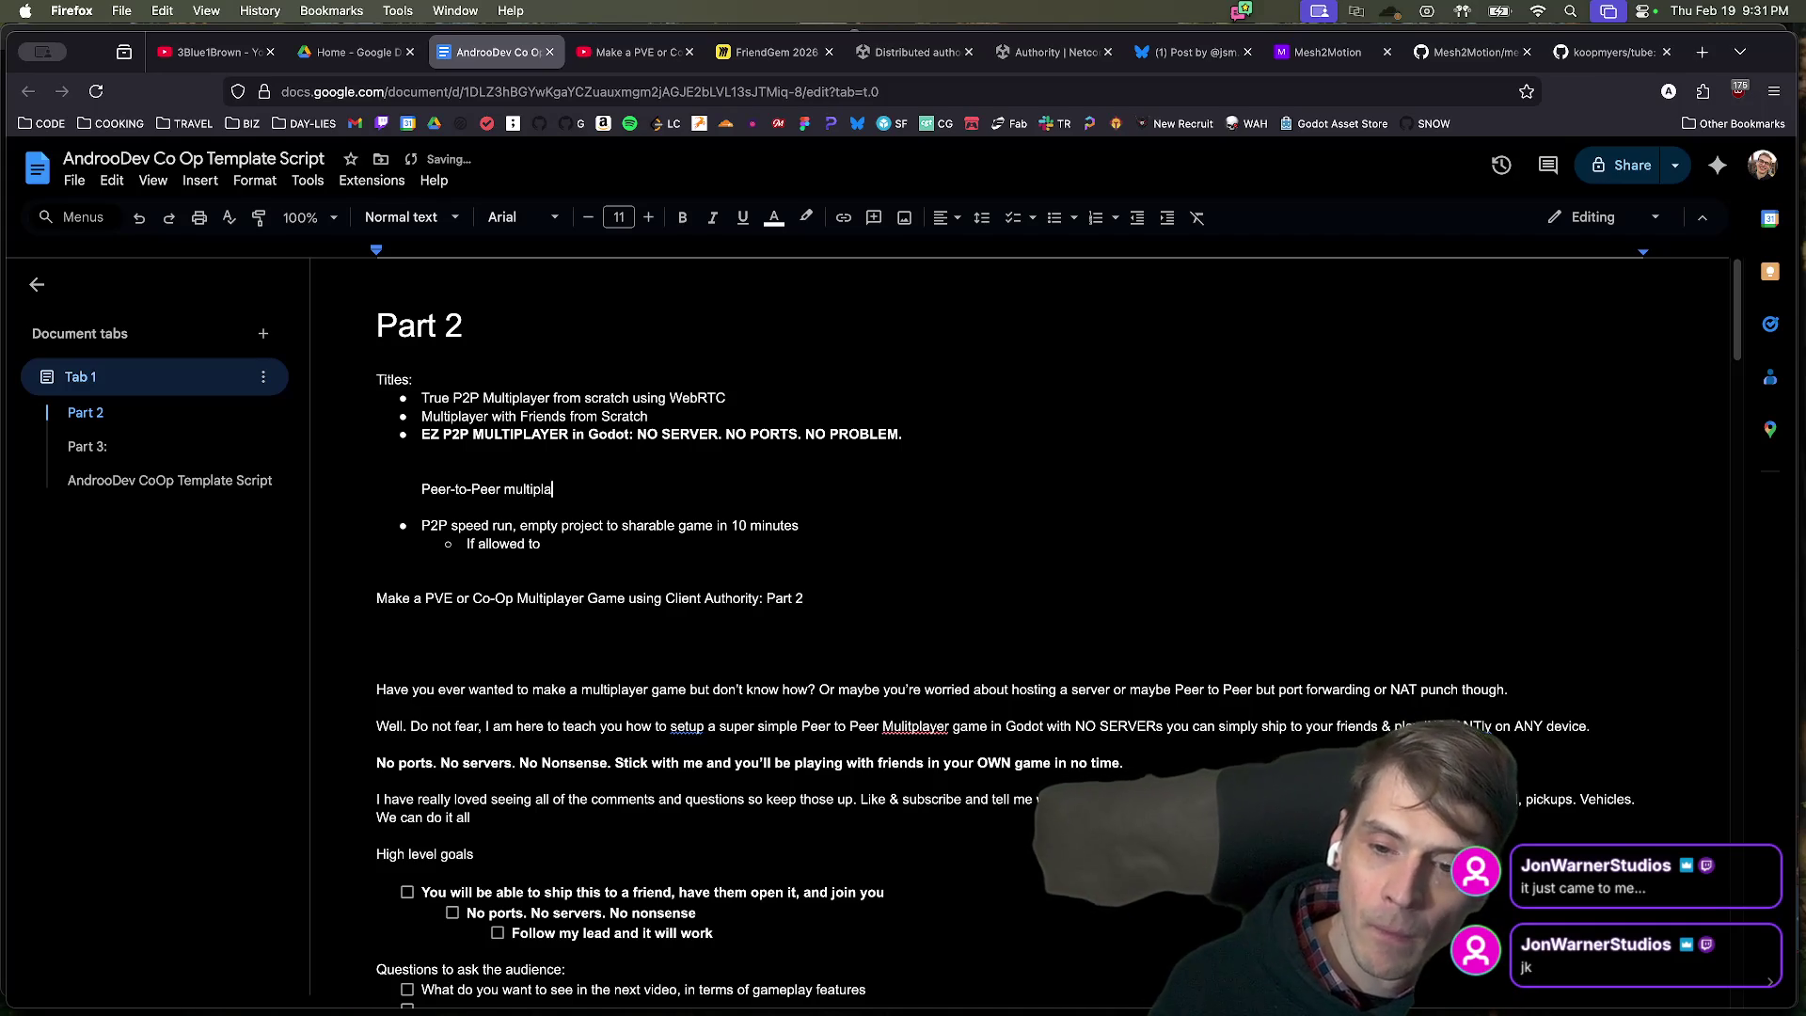
pyautogui.write('yer')
pyautogui.press('super+Left')
pyautogui.write('True ')
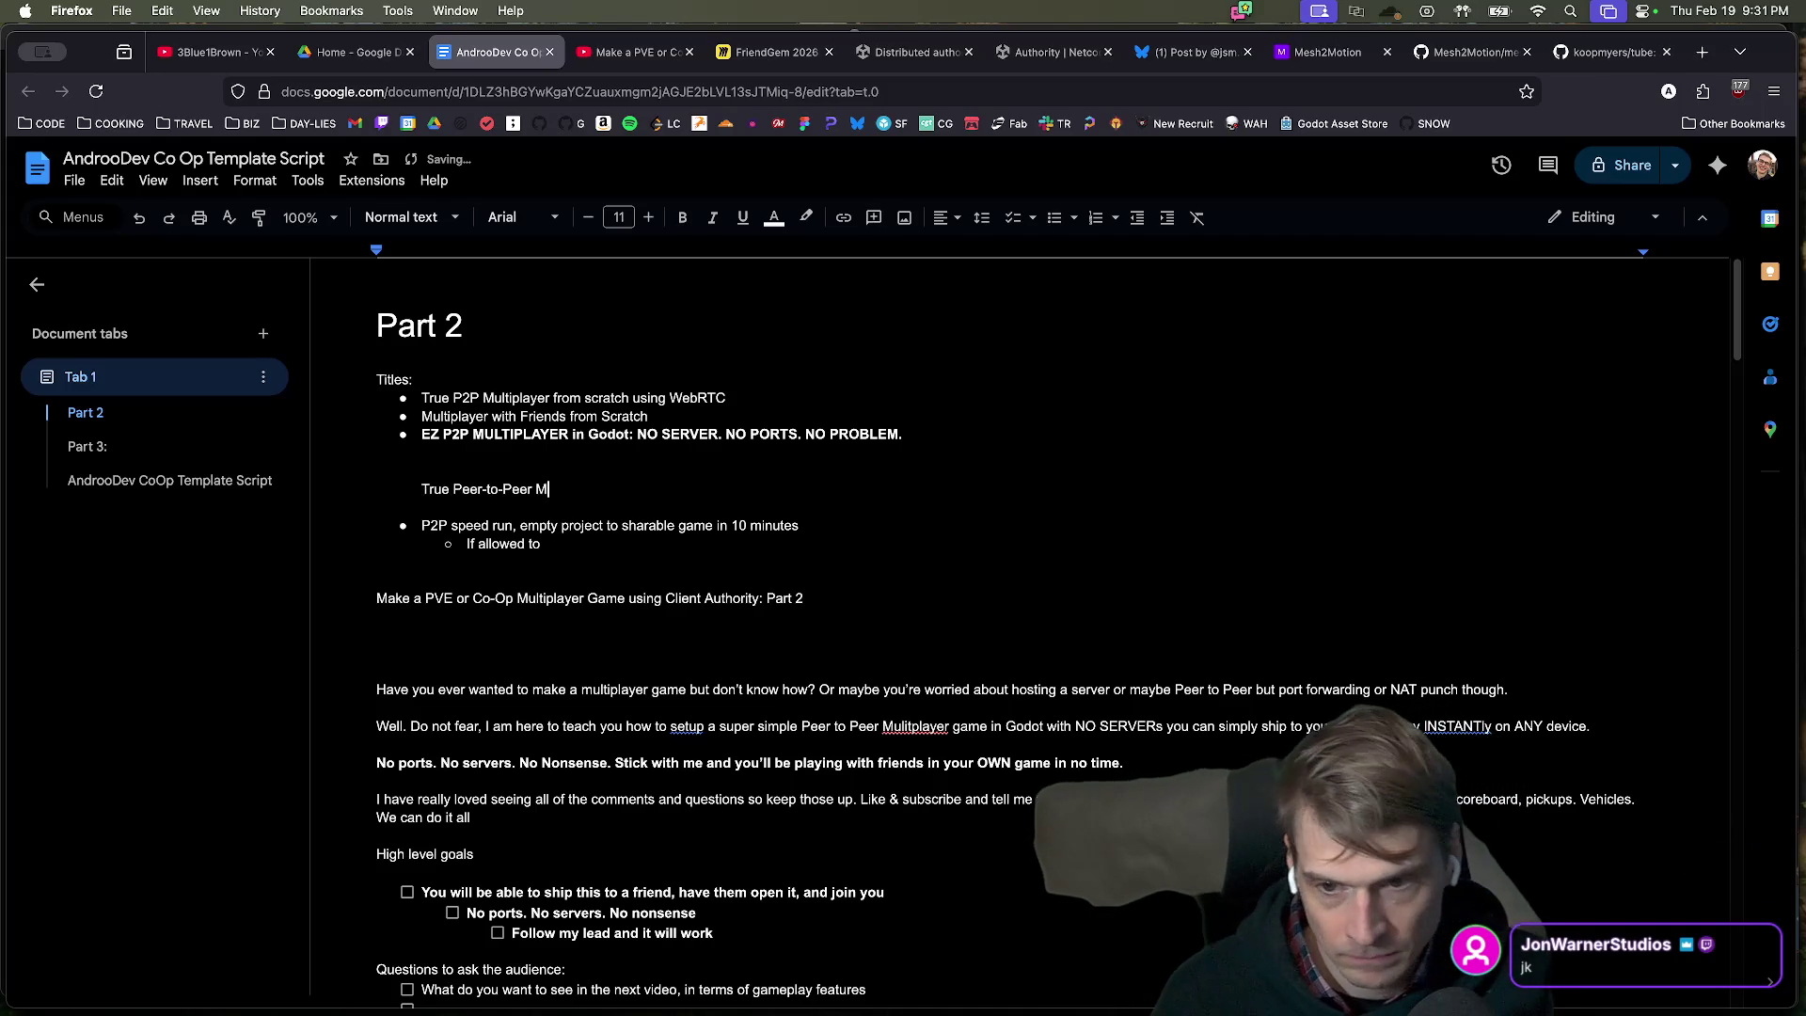
pyautogui.write('iplaer for Godot')
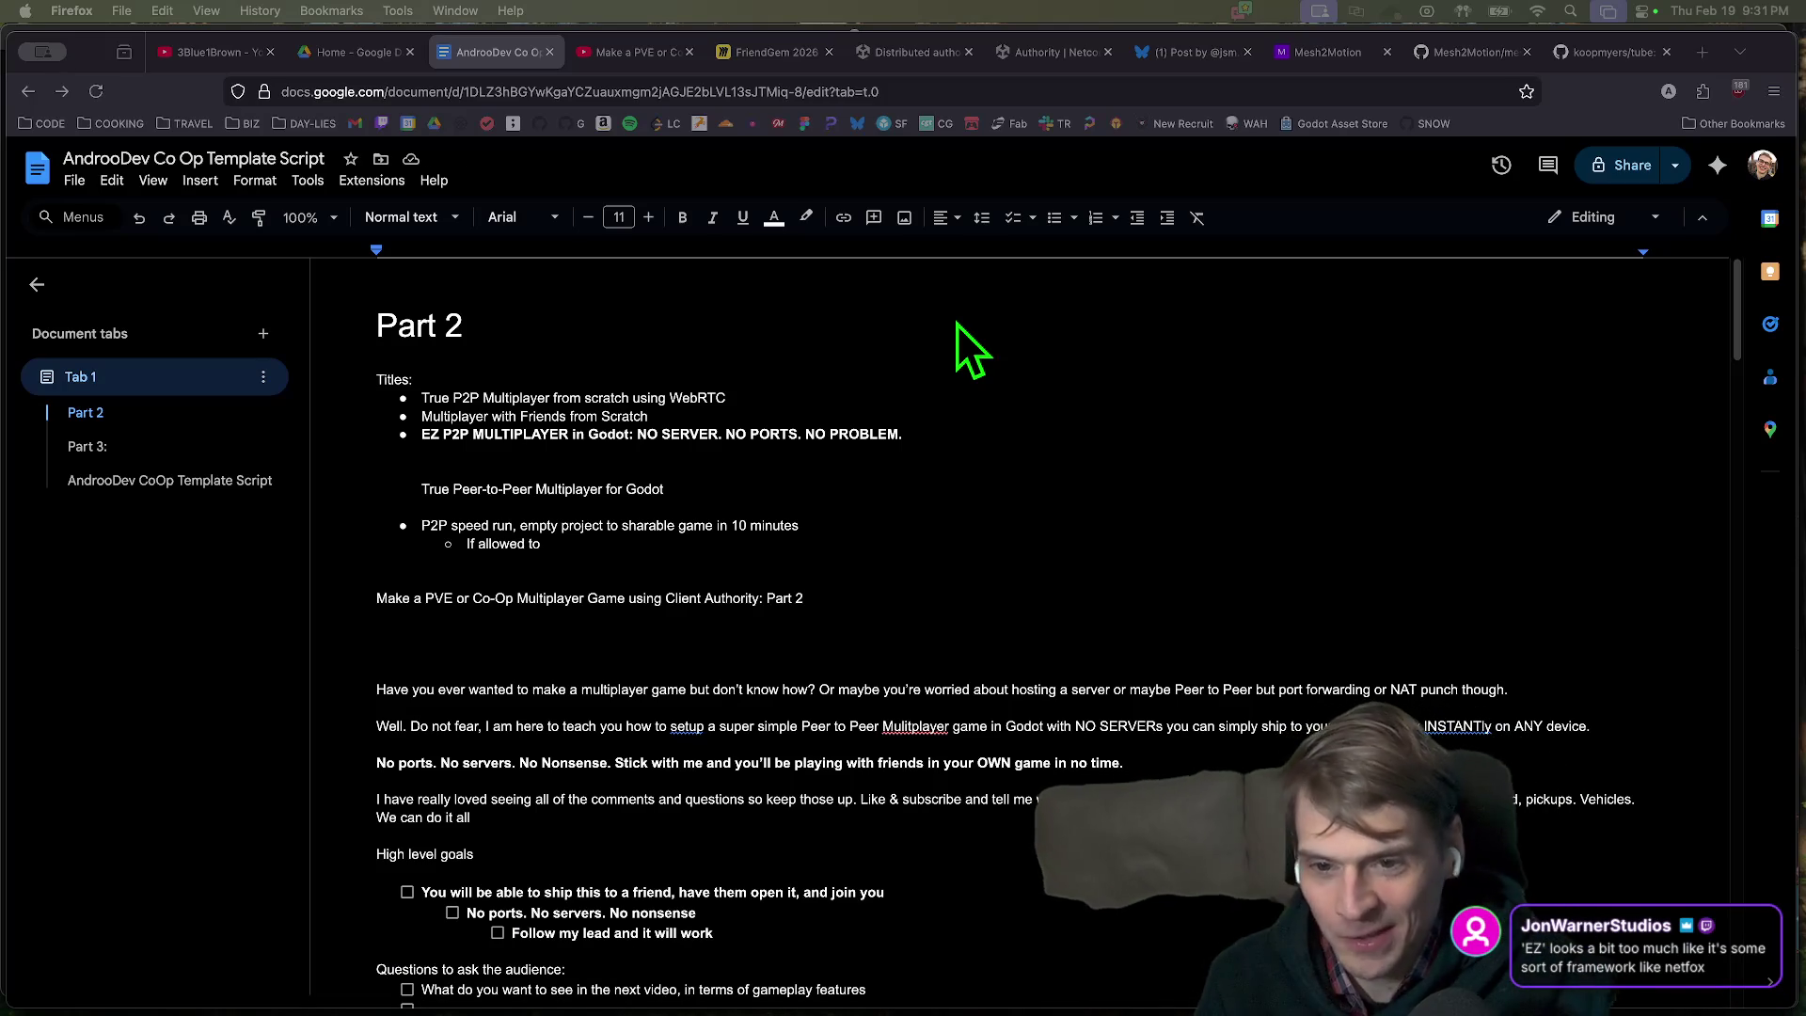
# Step: Take the Godot project manager out of full screen and hide it to return to the script
pyautogui.moveTo(1027, 983)
pyautogui.click(1143, 955)
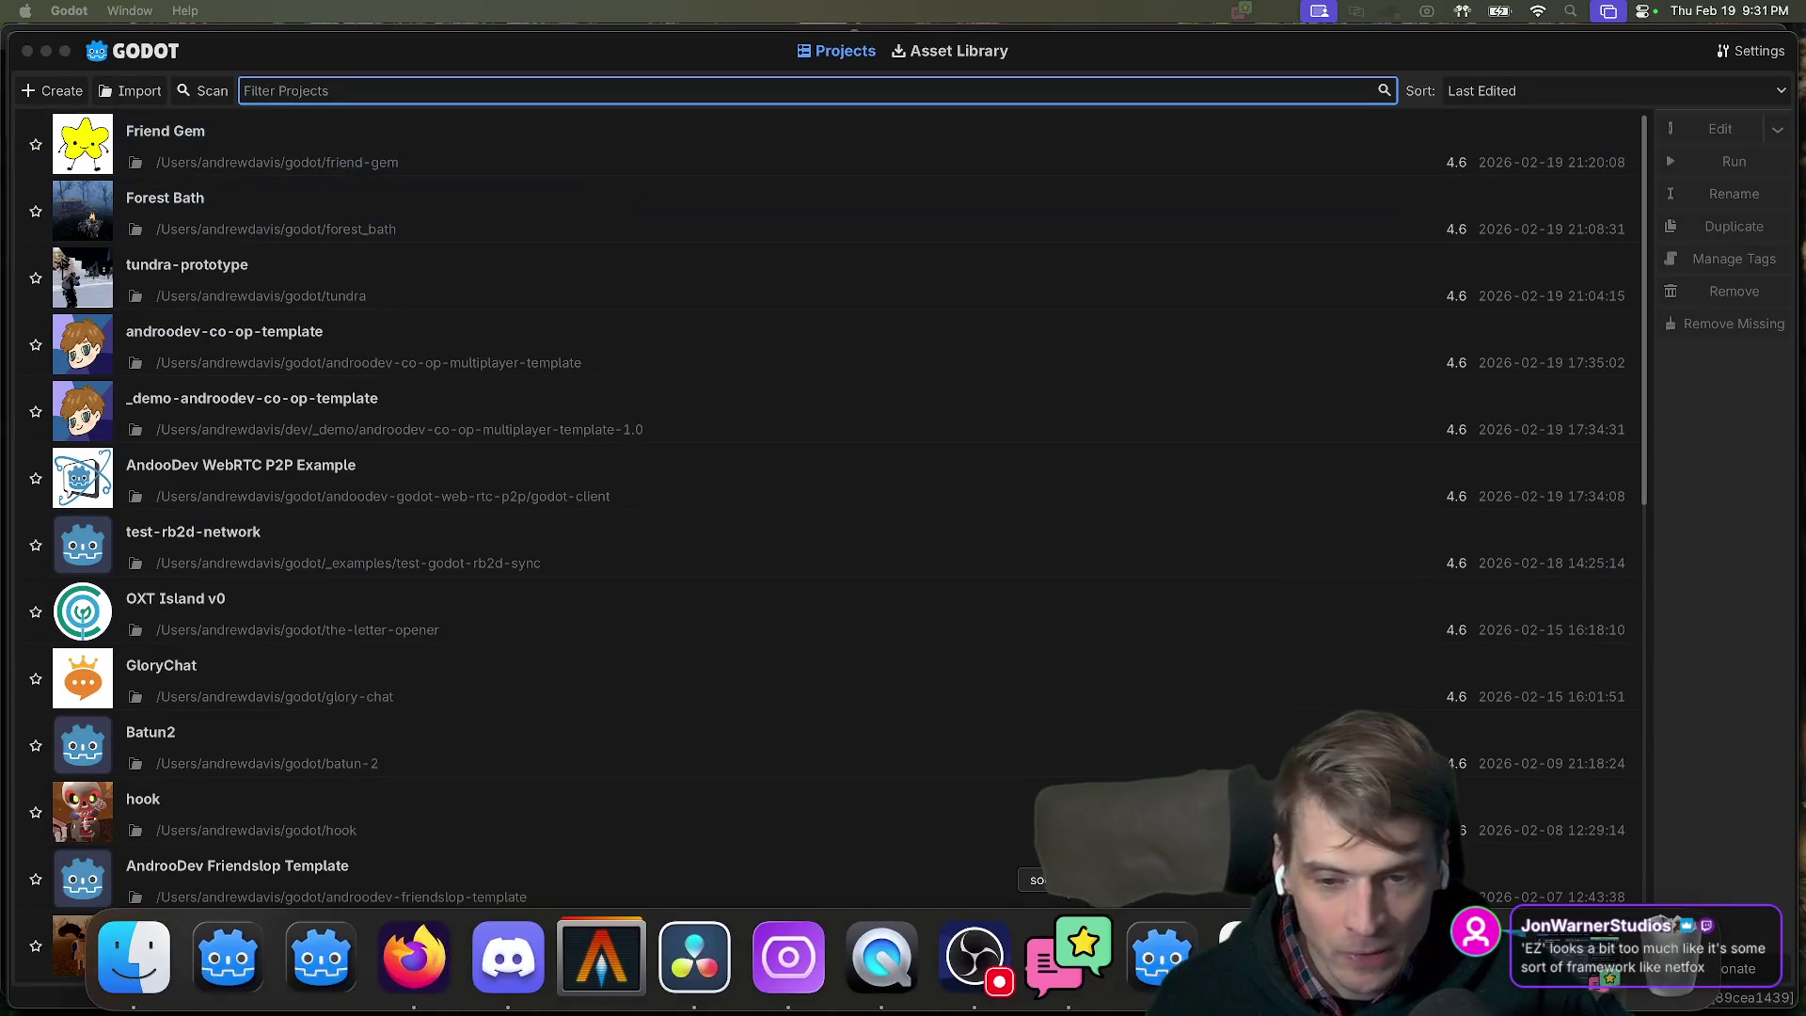
pyautogui.press('ctrl+super+f')
pyautogui.press('super+h')
pyautogui.click(1081, 578)
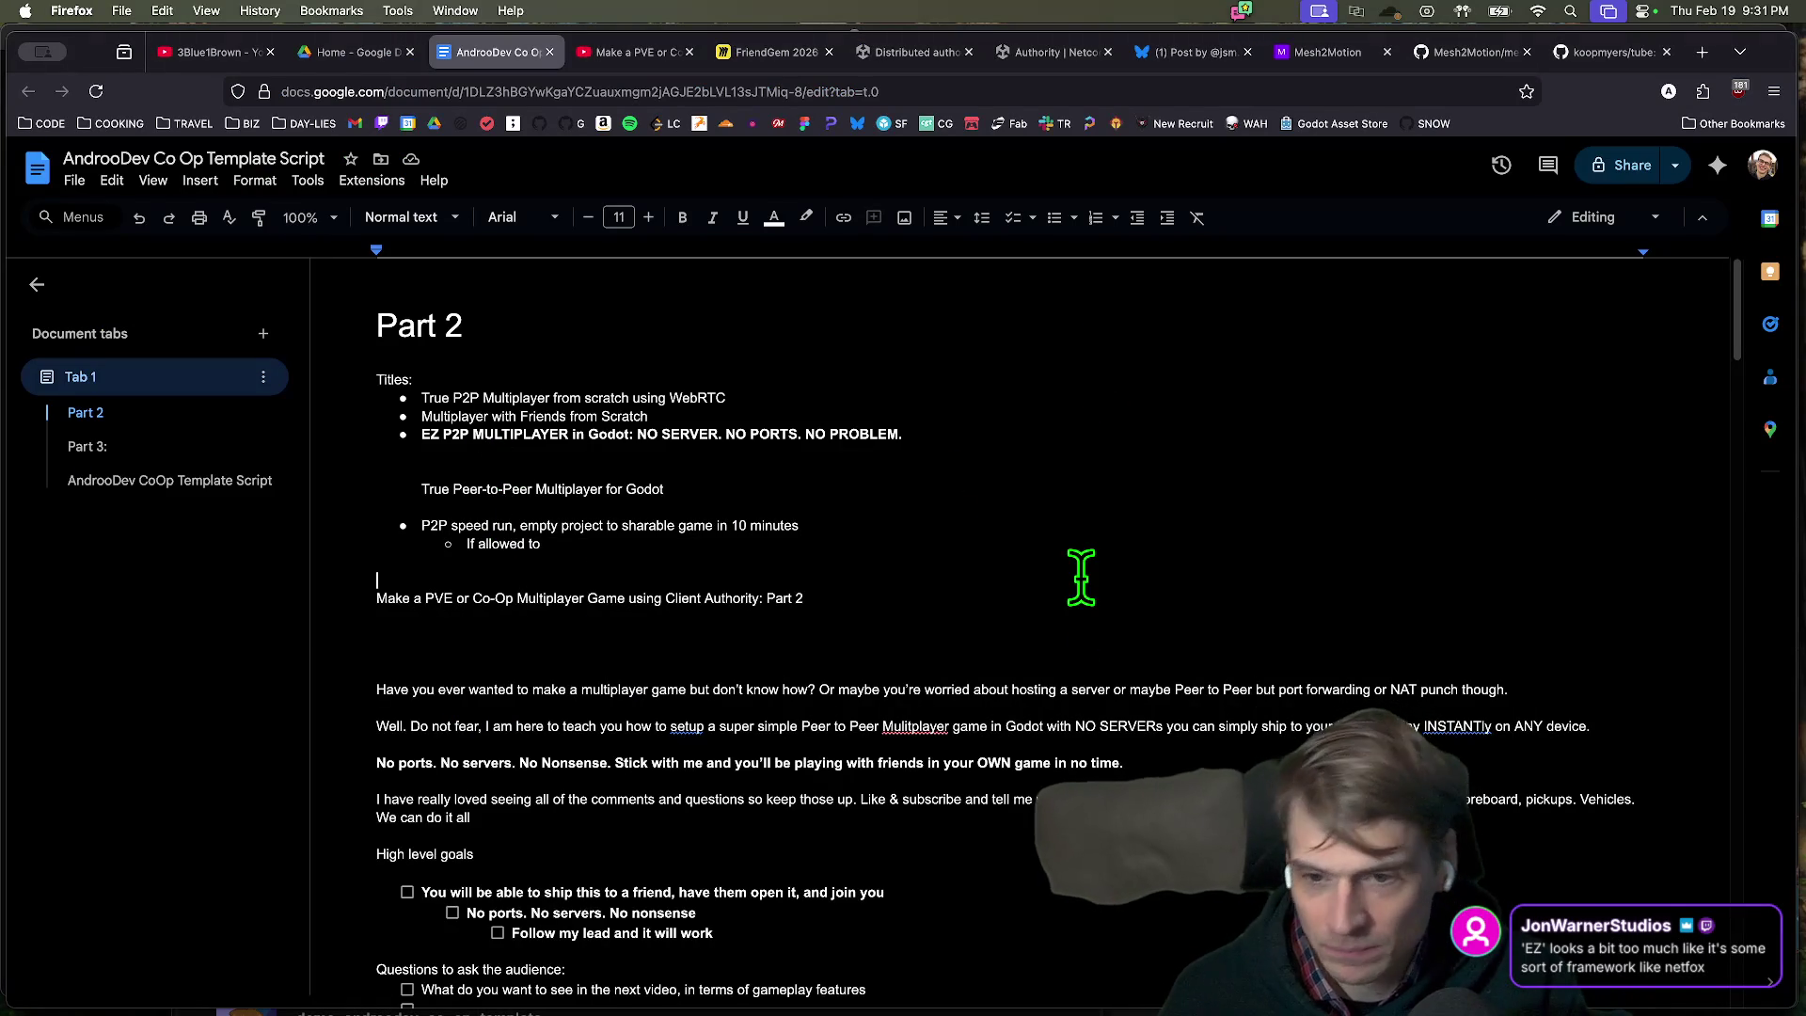
pyautogui.scroll(-3, 1081, 577)
pyautogui.scroll(2, 1048, 484)
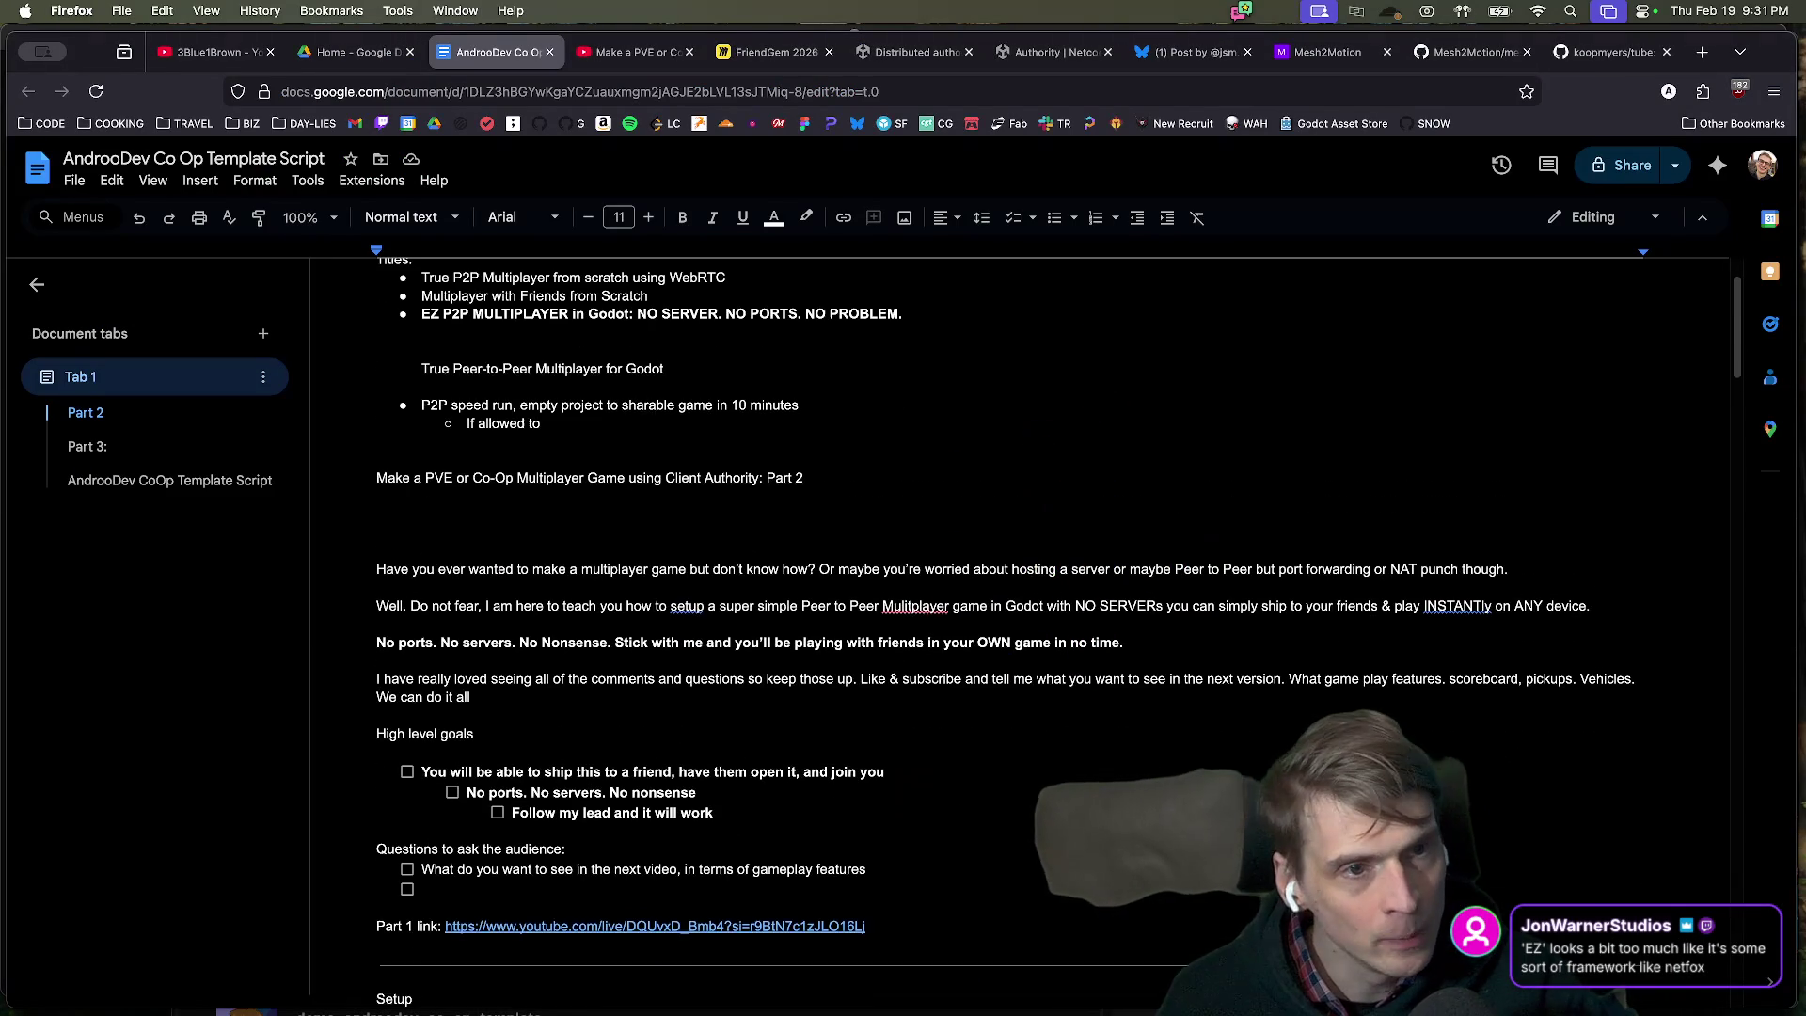
pyautogui.moveTo(658, 1011)
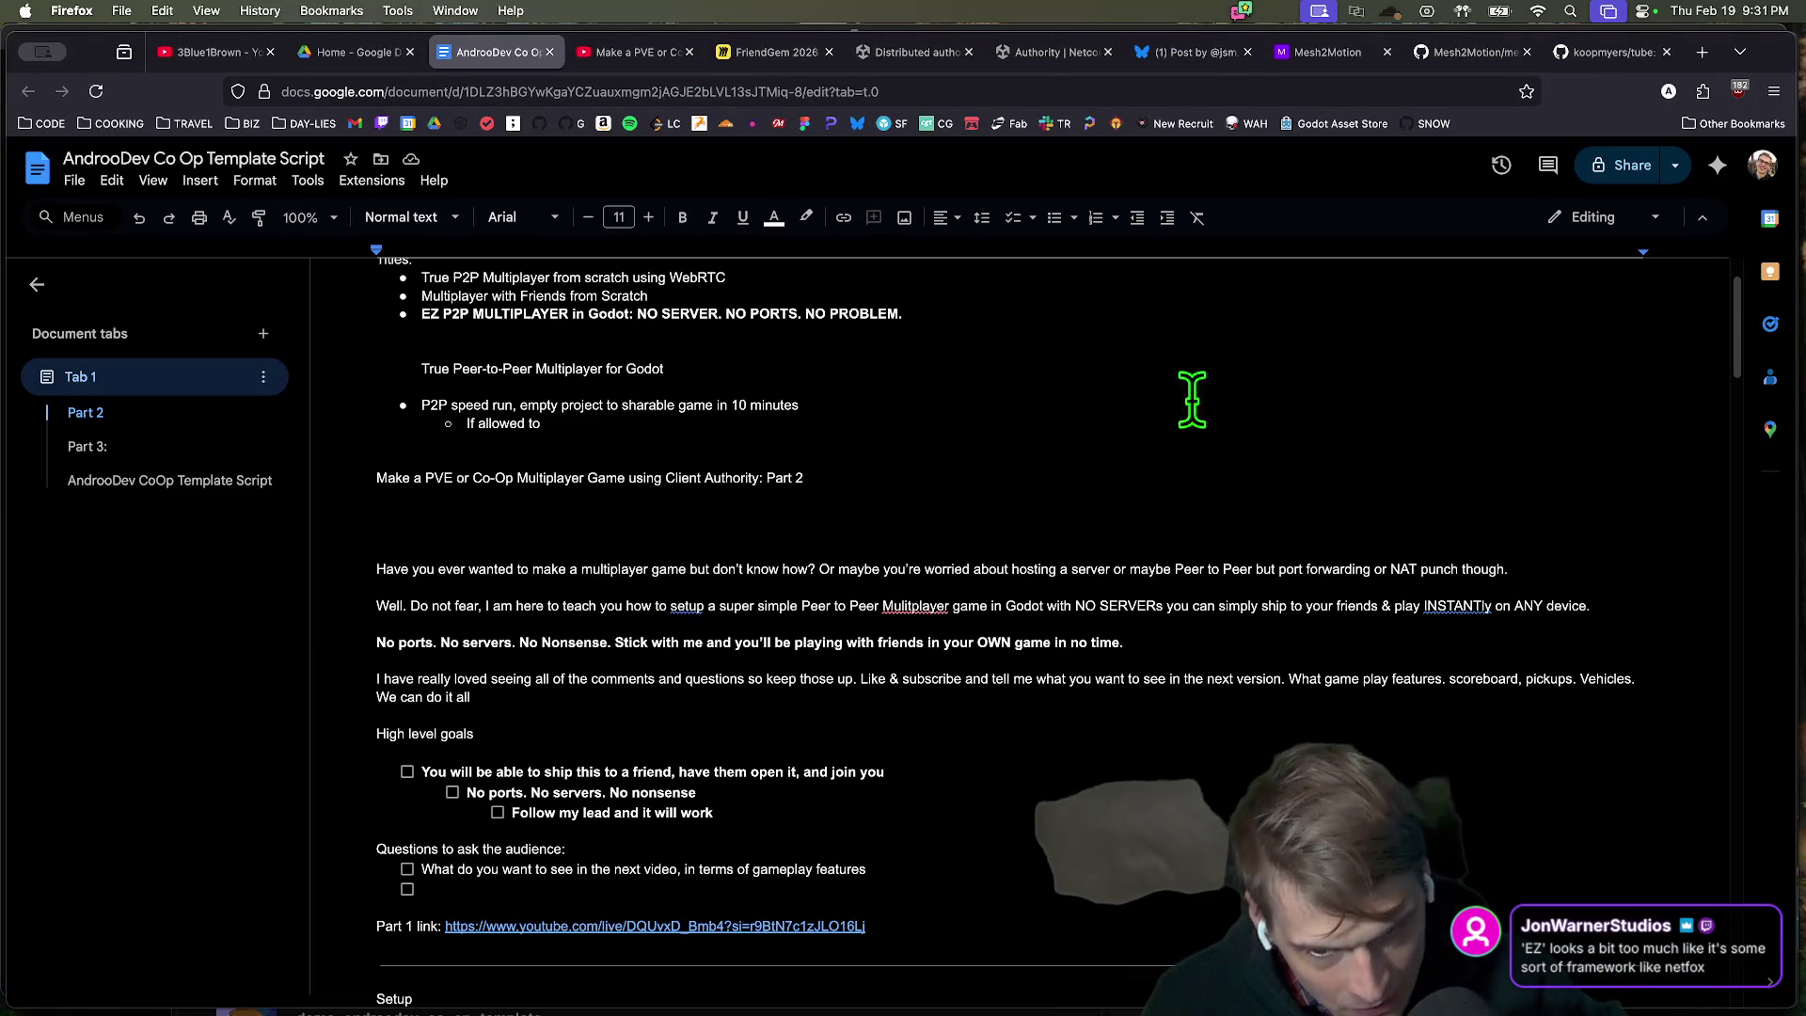
# Step: Add the title idea 'Godot P2P Project from s…' above the Part 2 title
pyautogui.click(1180, 455)
pyautogui.press('Return')
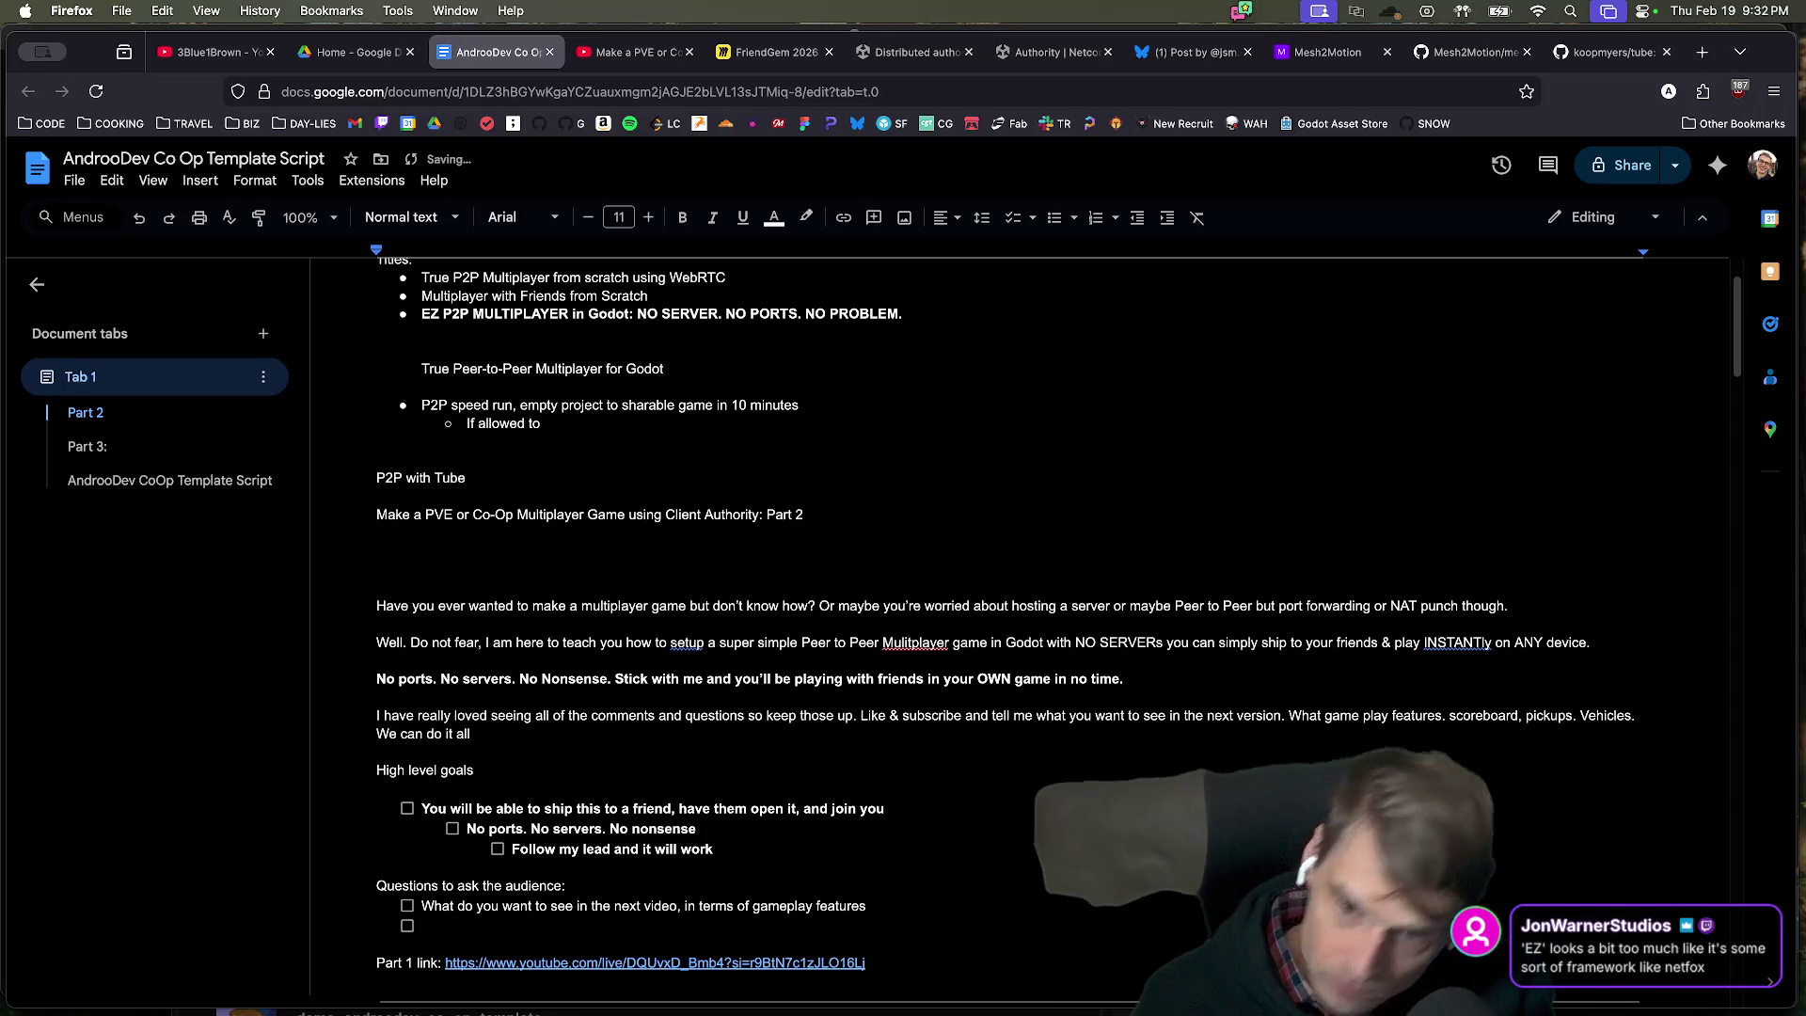
pyautogui.write('Godot ')
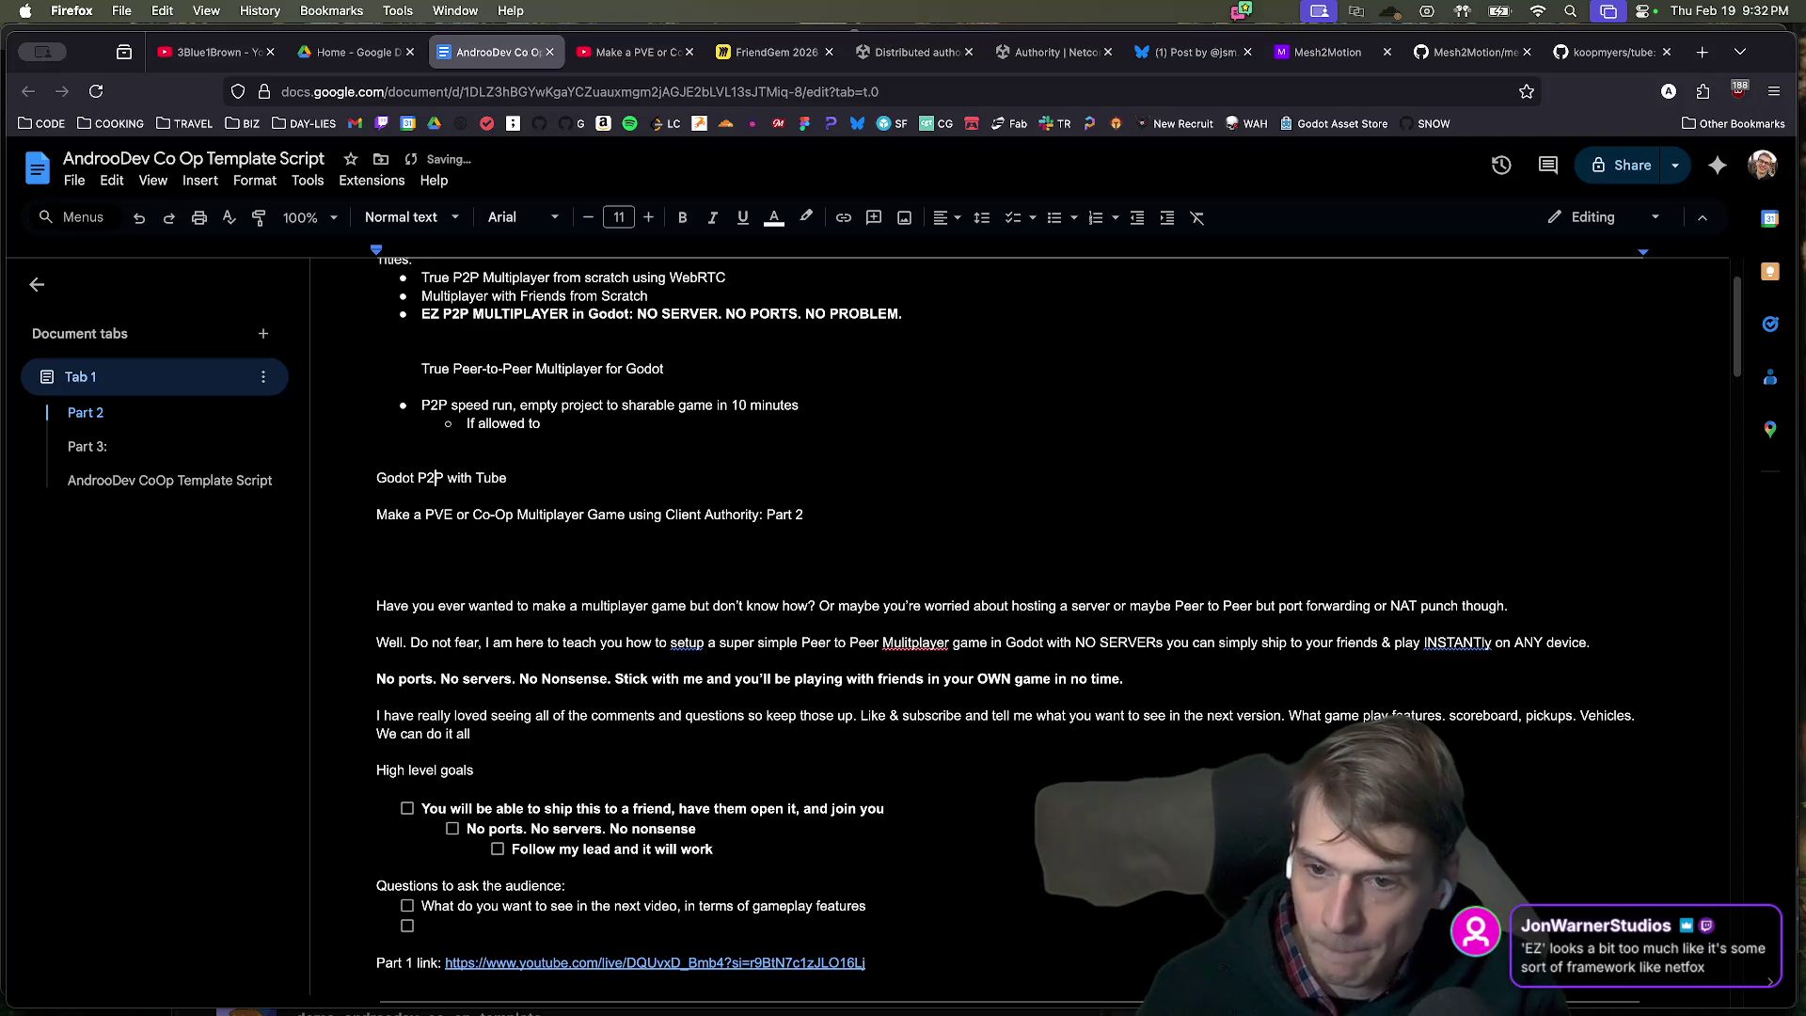
pyautogui.write('P2P P')
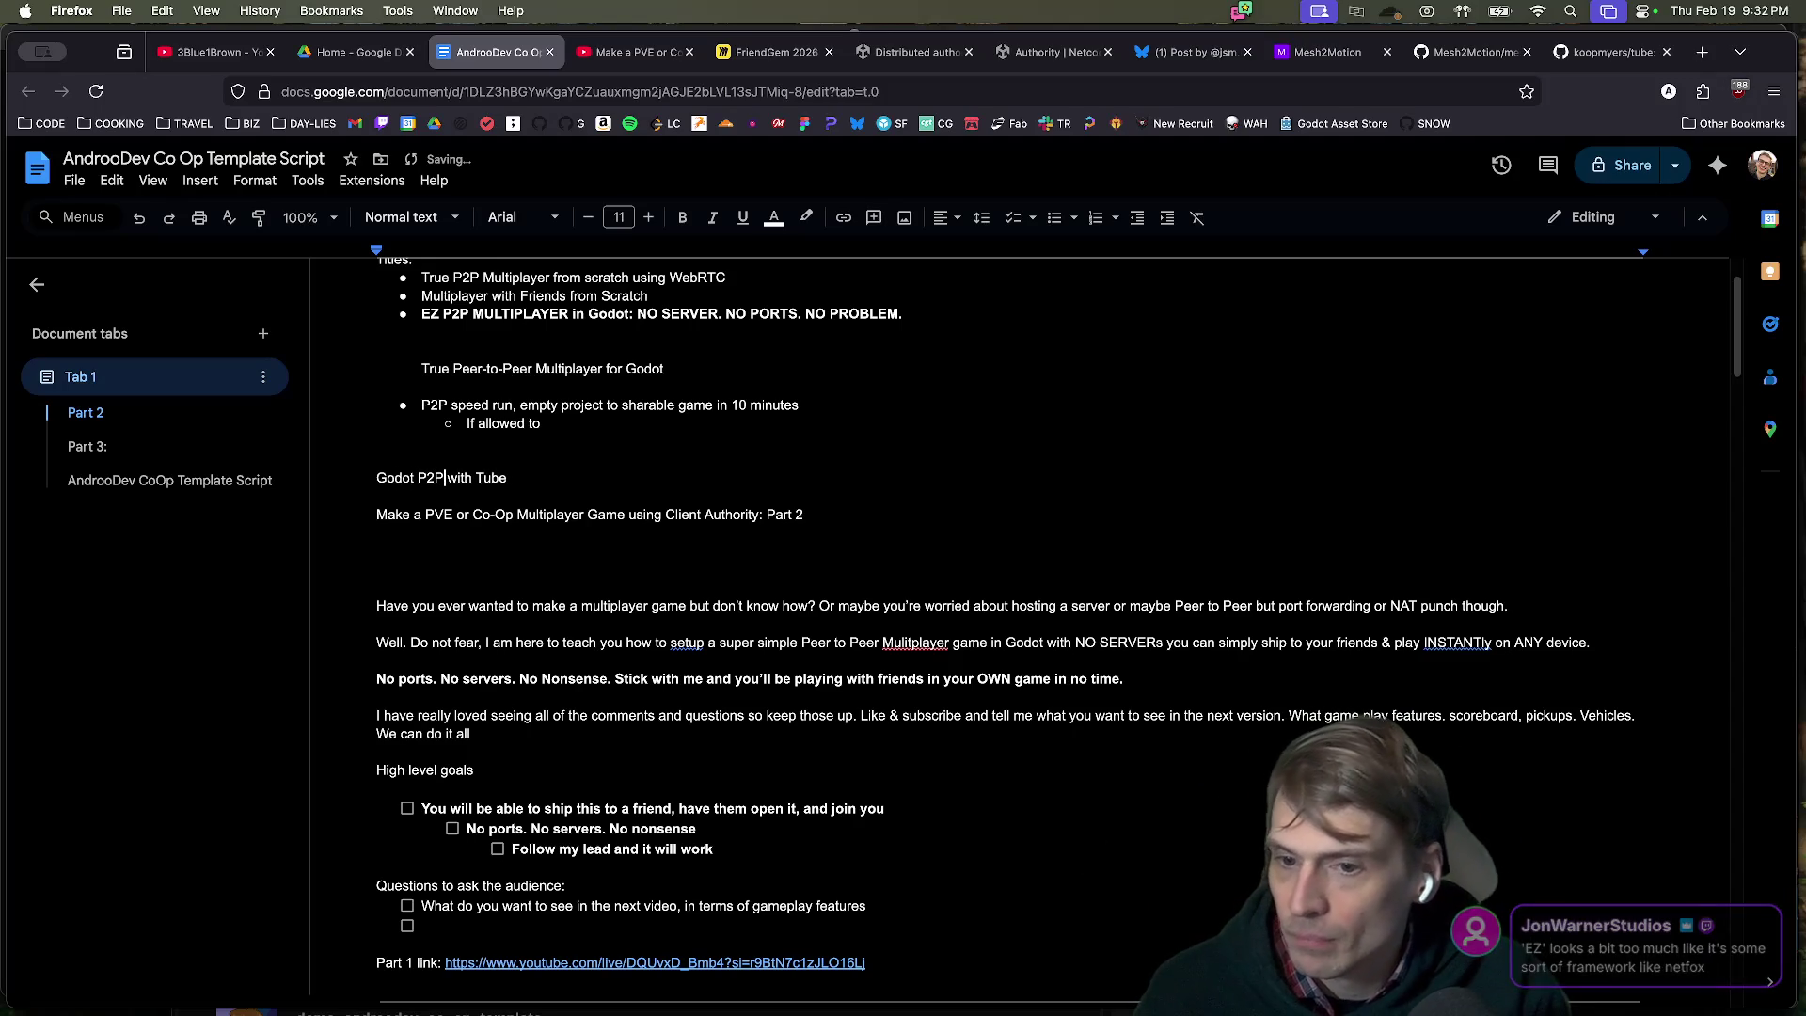
pyautogui.write('roject from scratch')
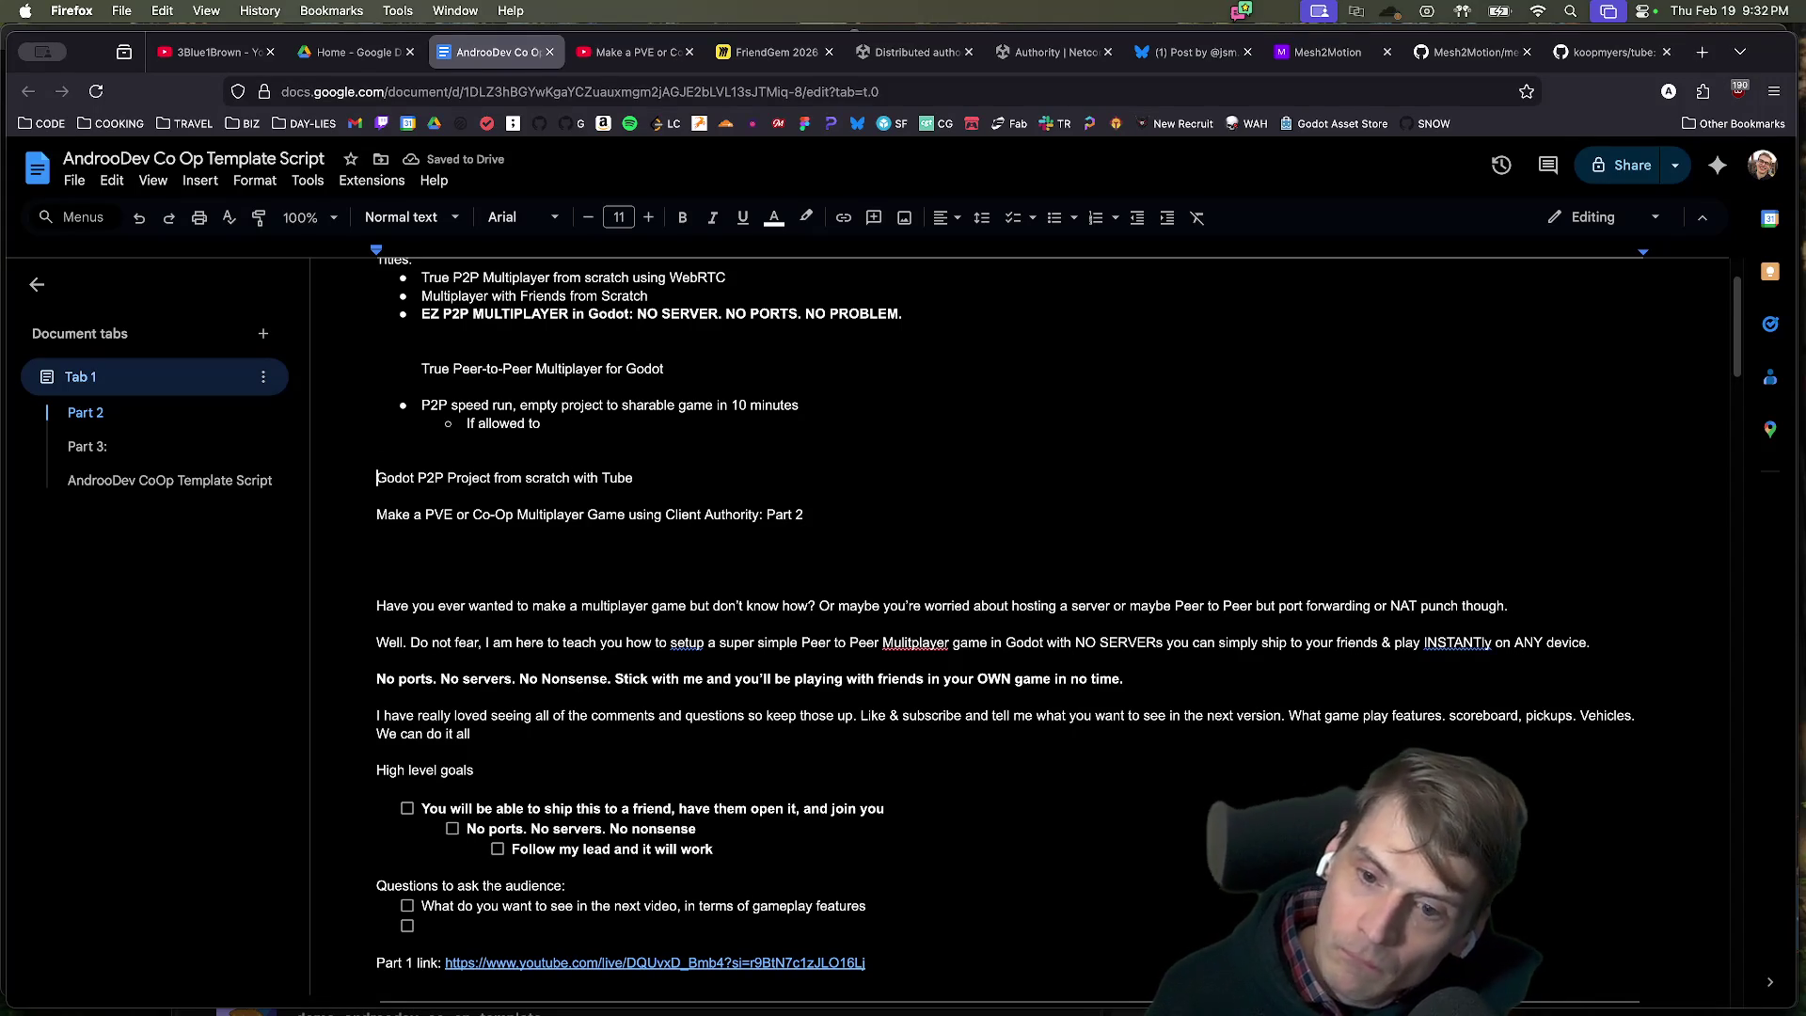
pyautogui.doubleClick(430, 478)
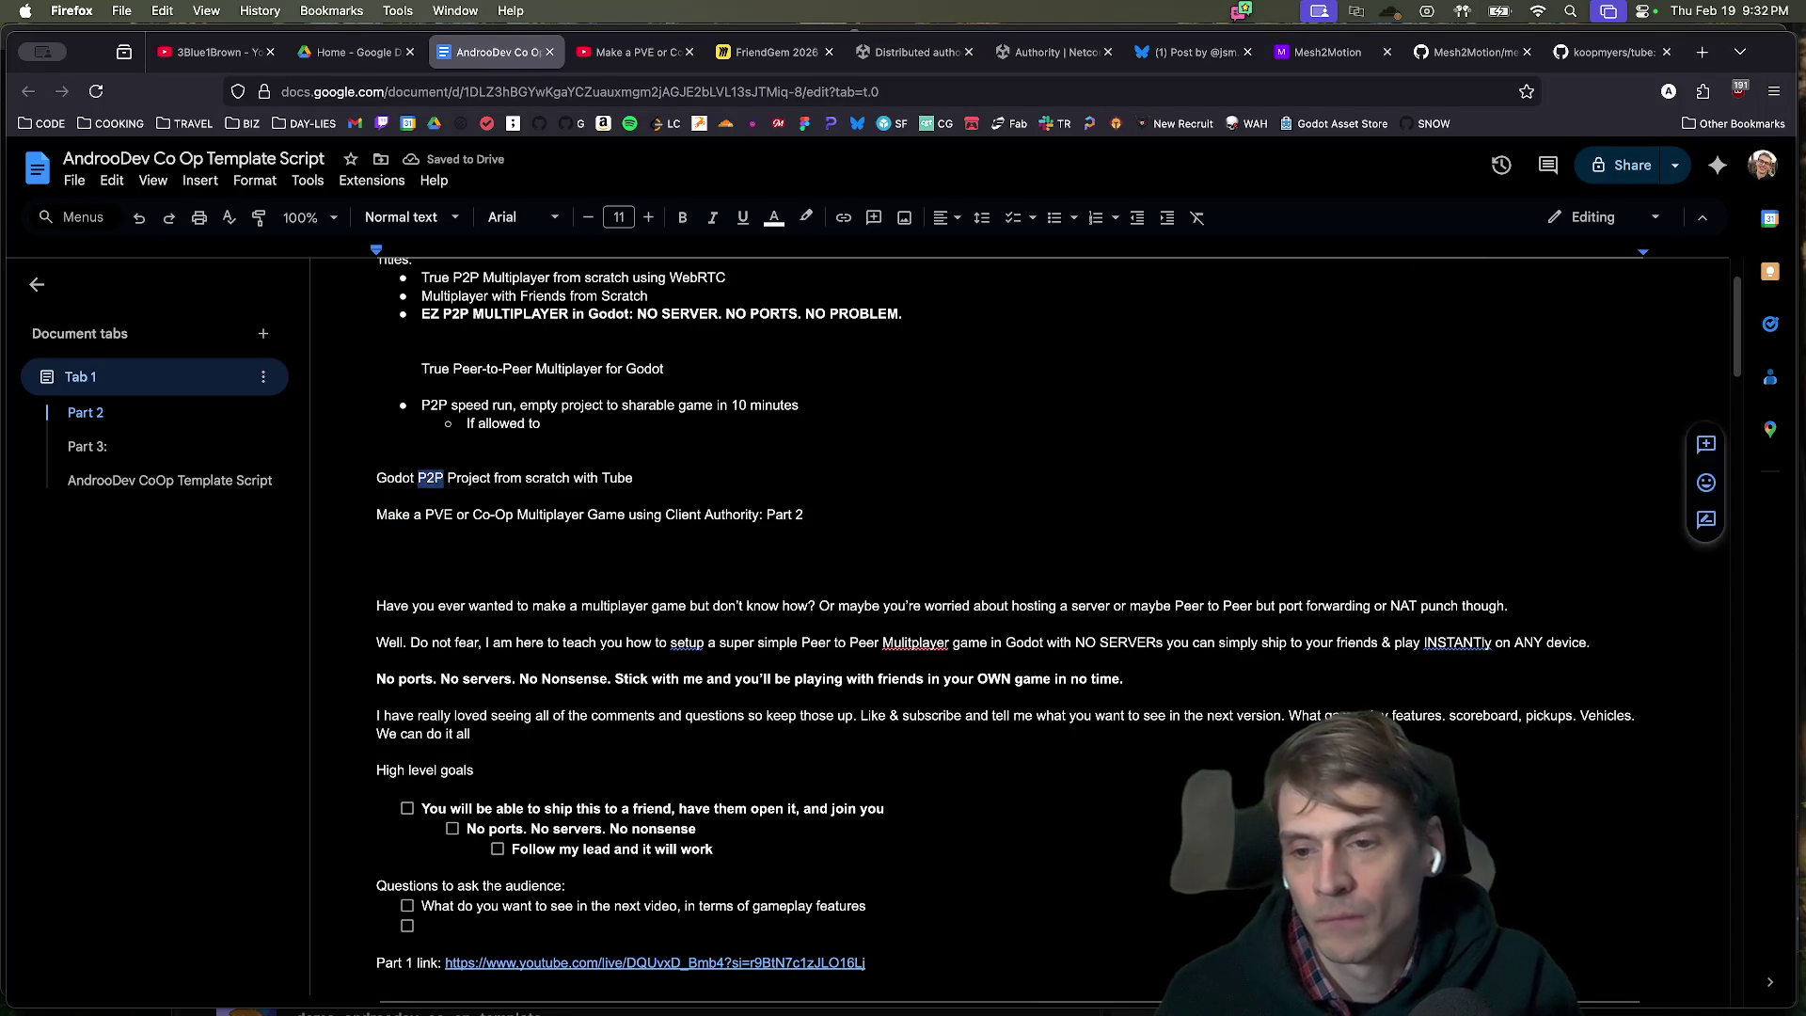
# Step: Add a quoted "Godot Friendslop Template" line below Part 2, then 'Speedrun make' beneath it
pyautogui.click(376, 551)
pyautogui.press('Return')
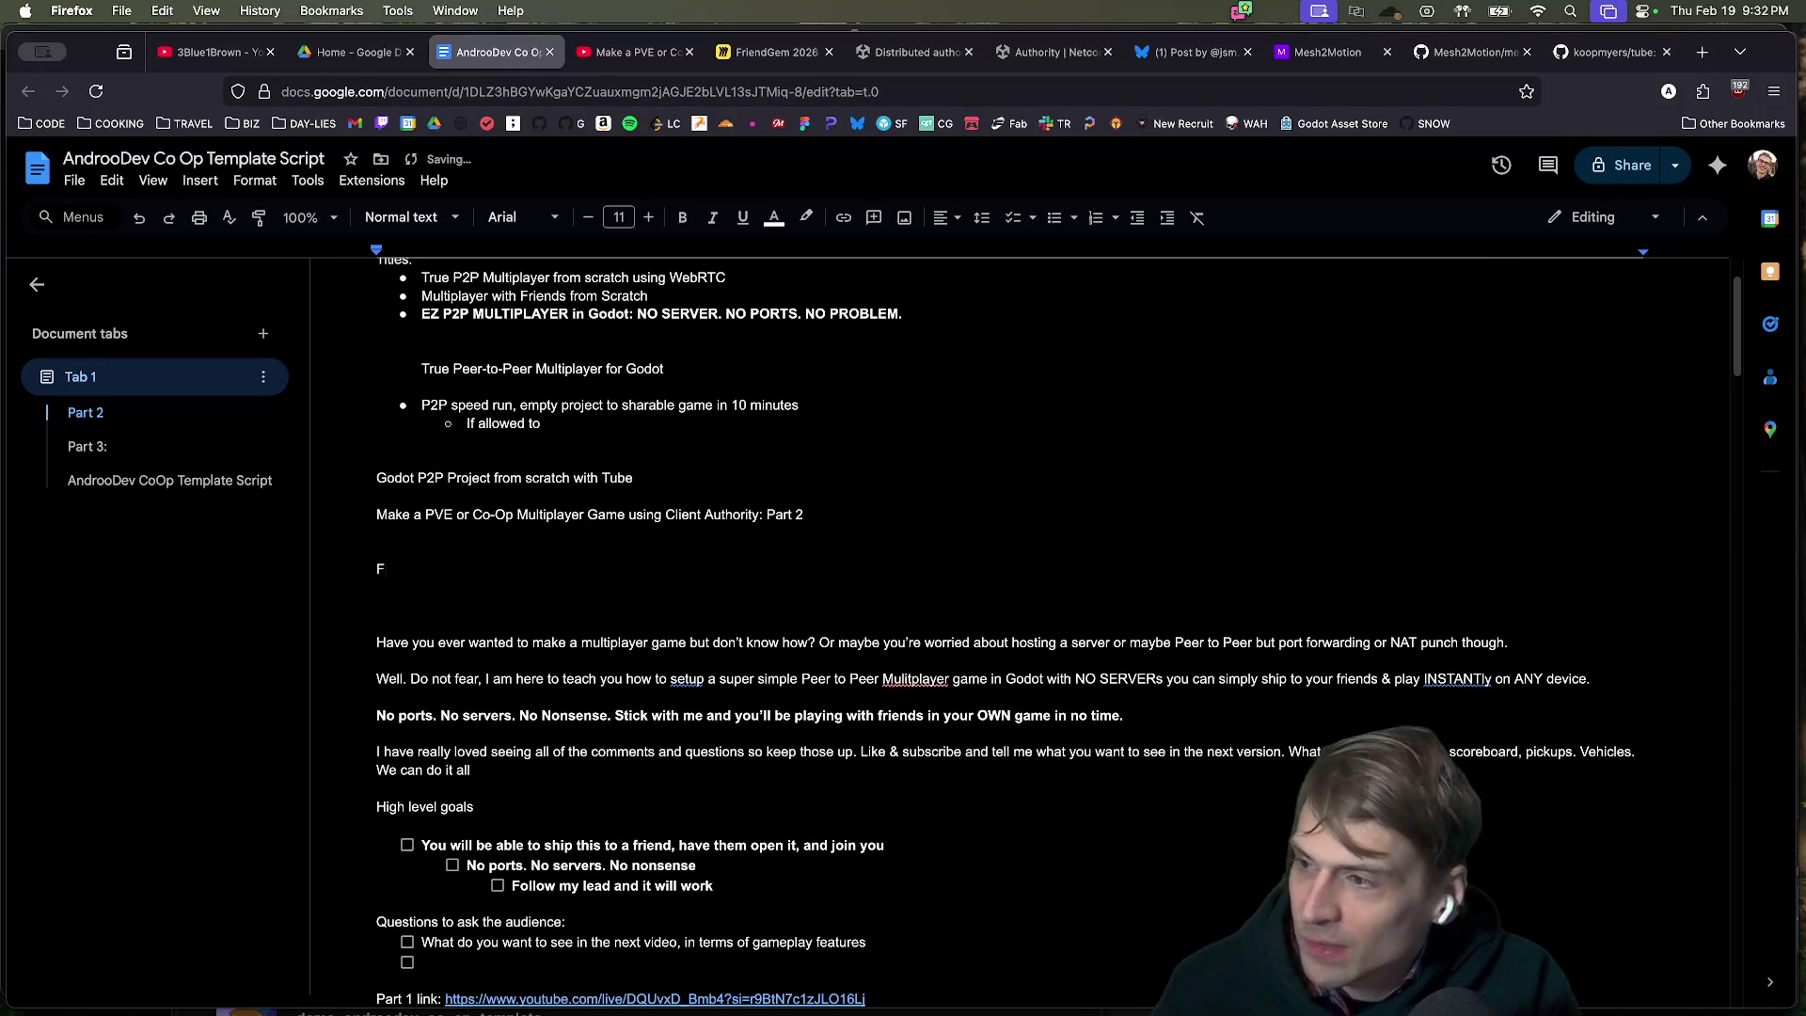
pyautogui.write('f')
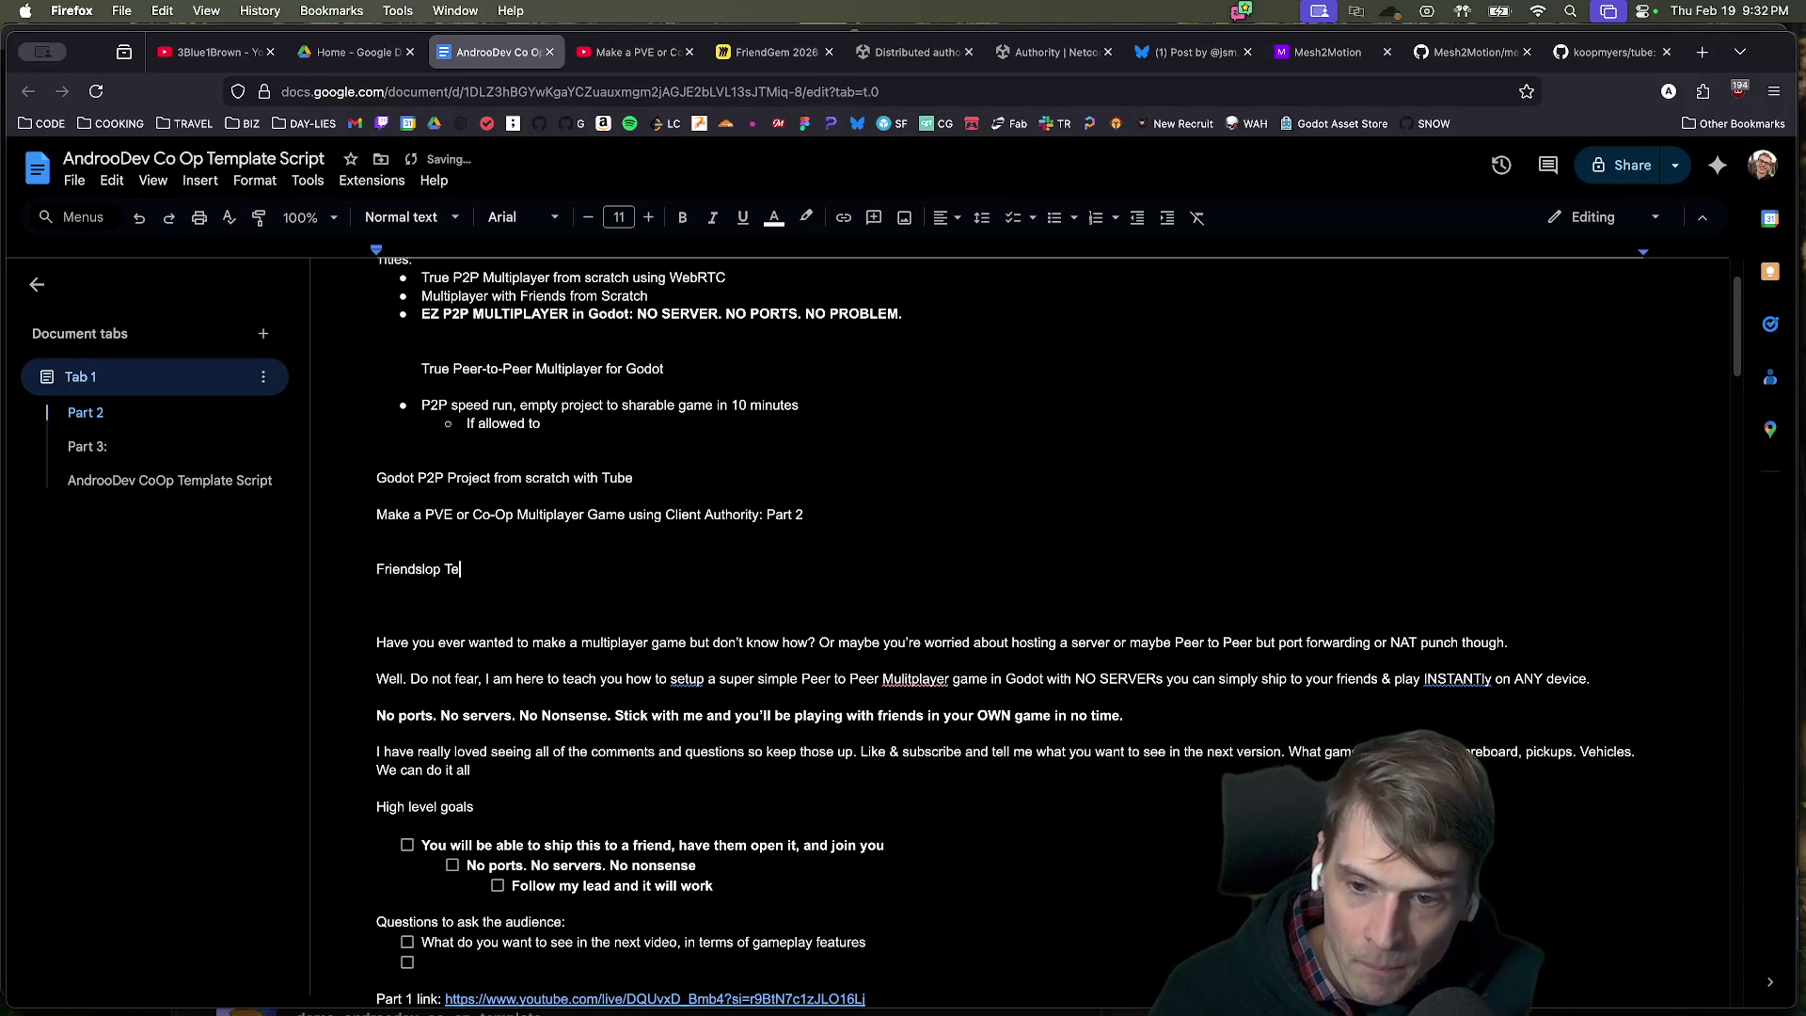
pyautogui.write('mplate')
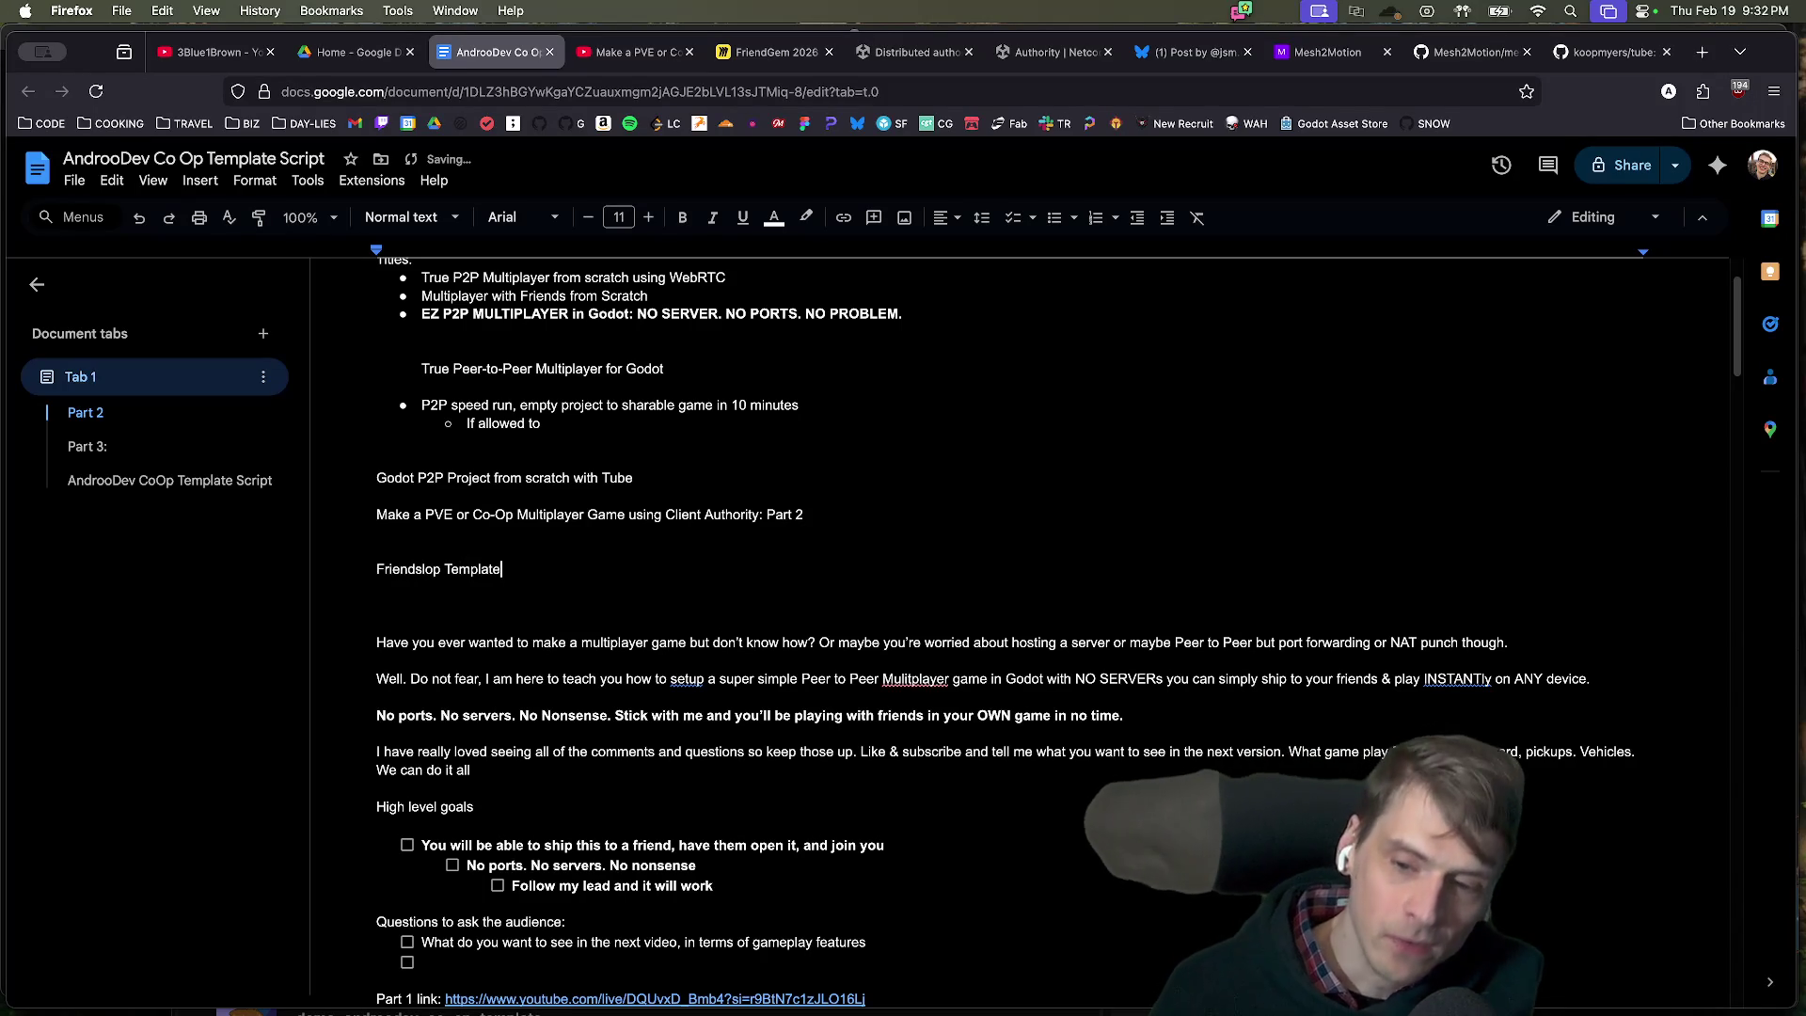
pyautogui.write('God')
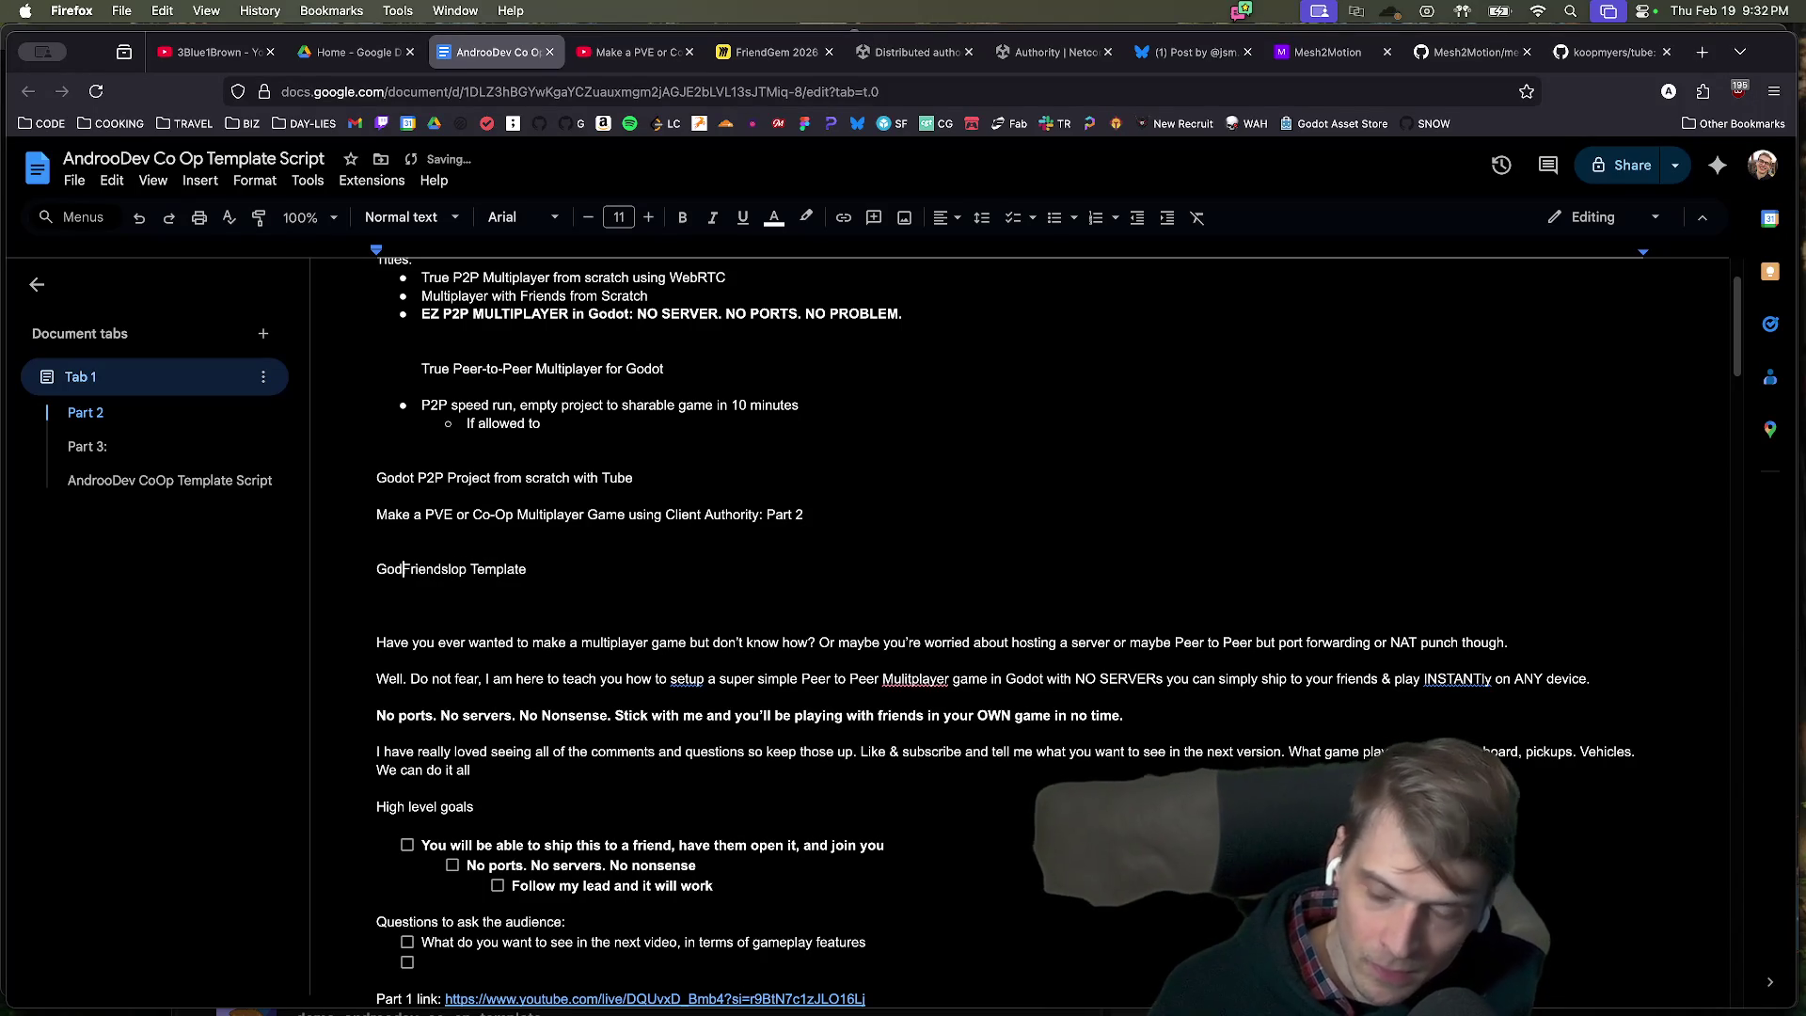
pyautogui.write('ot')
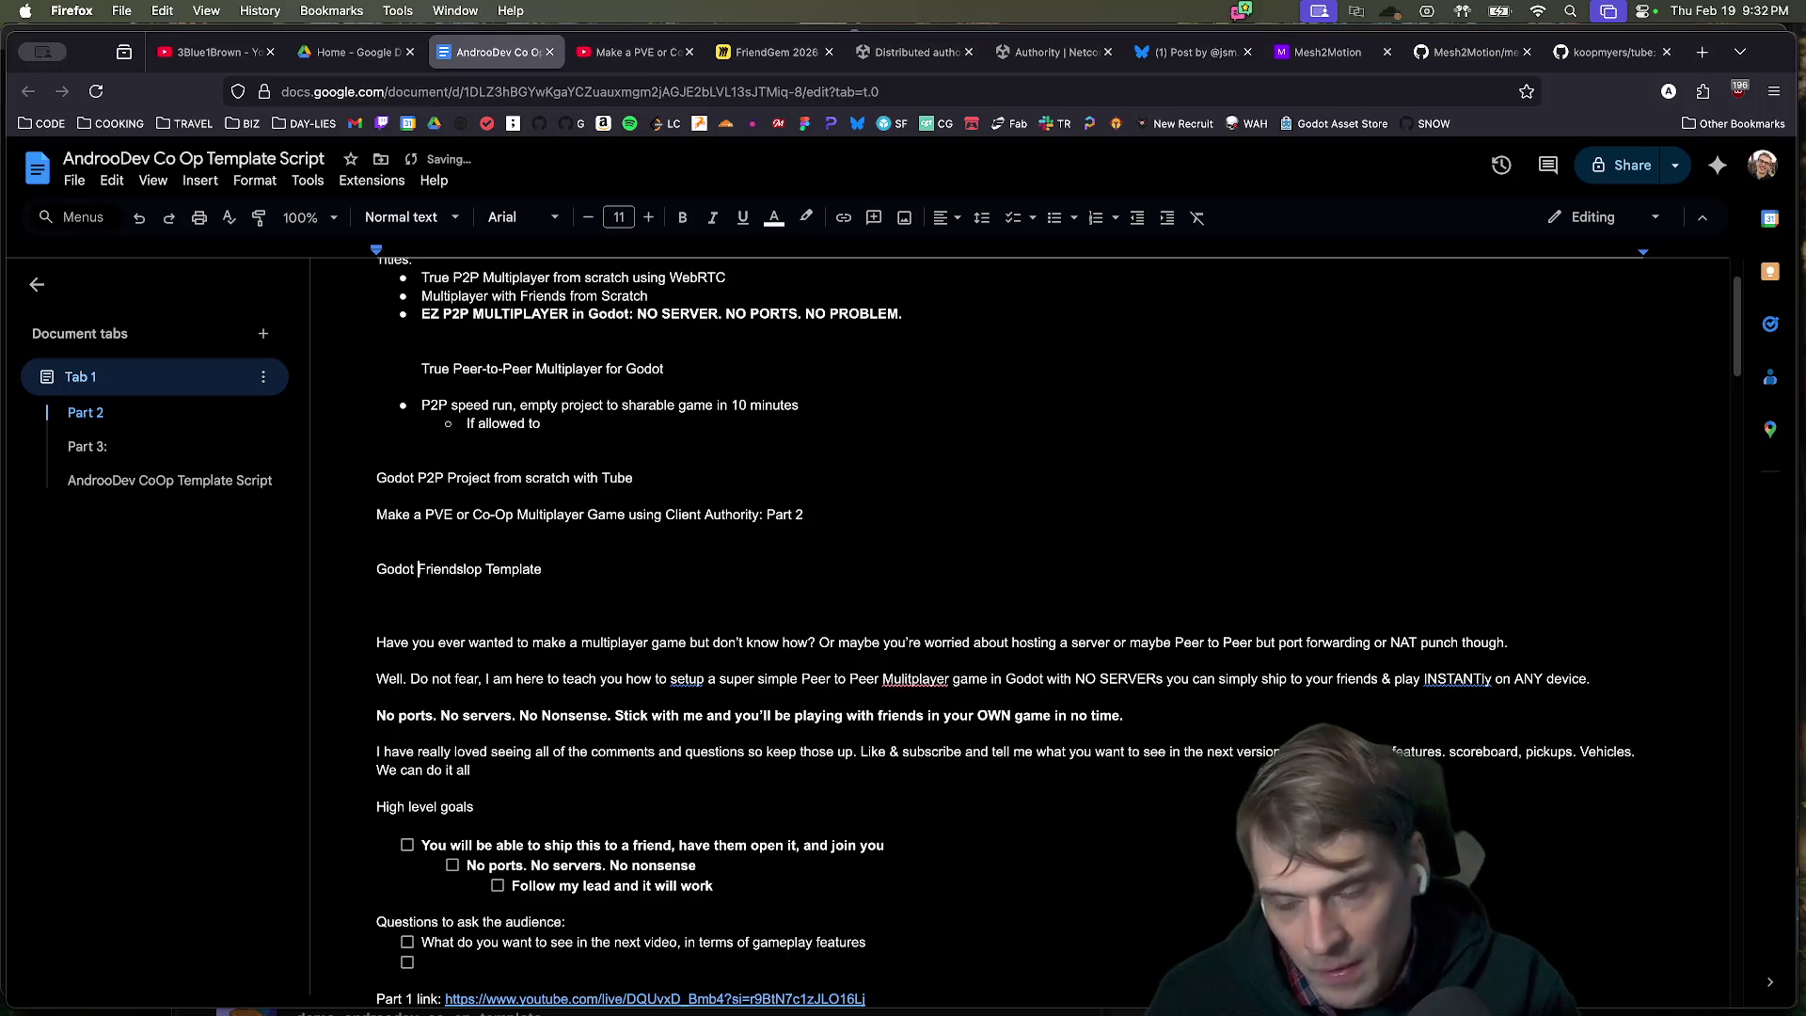
pyautogui.click(377, 569)
pyautogui.write('"')
pyautogui.click(550, 569)
pyautogui.write('"')
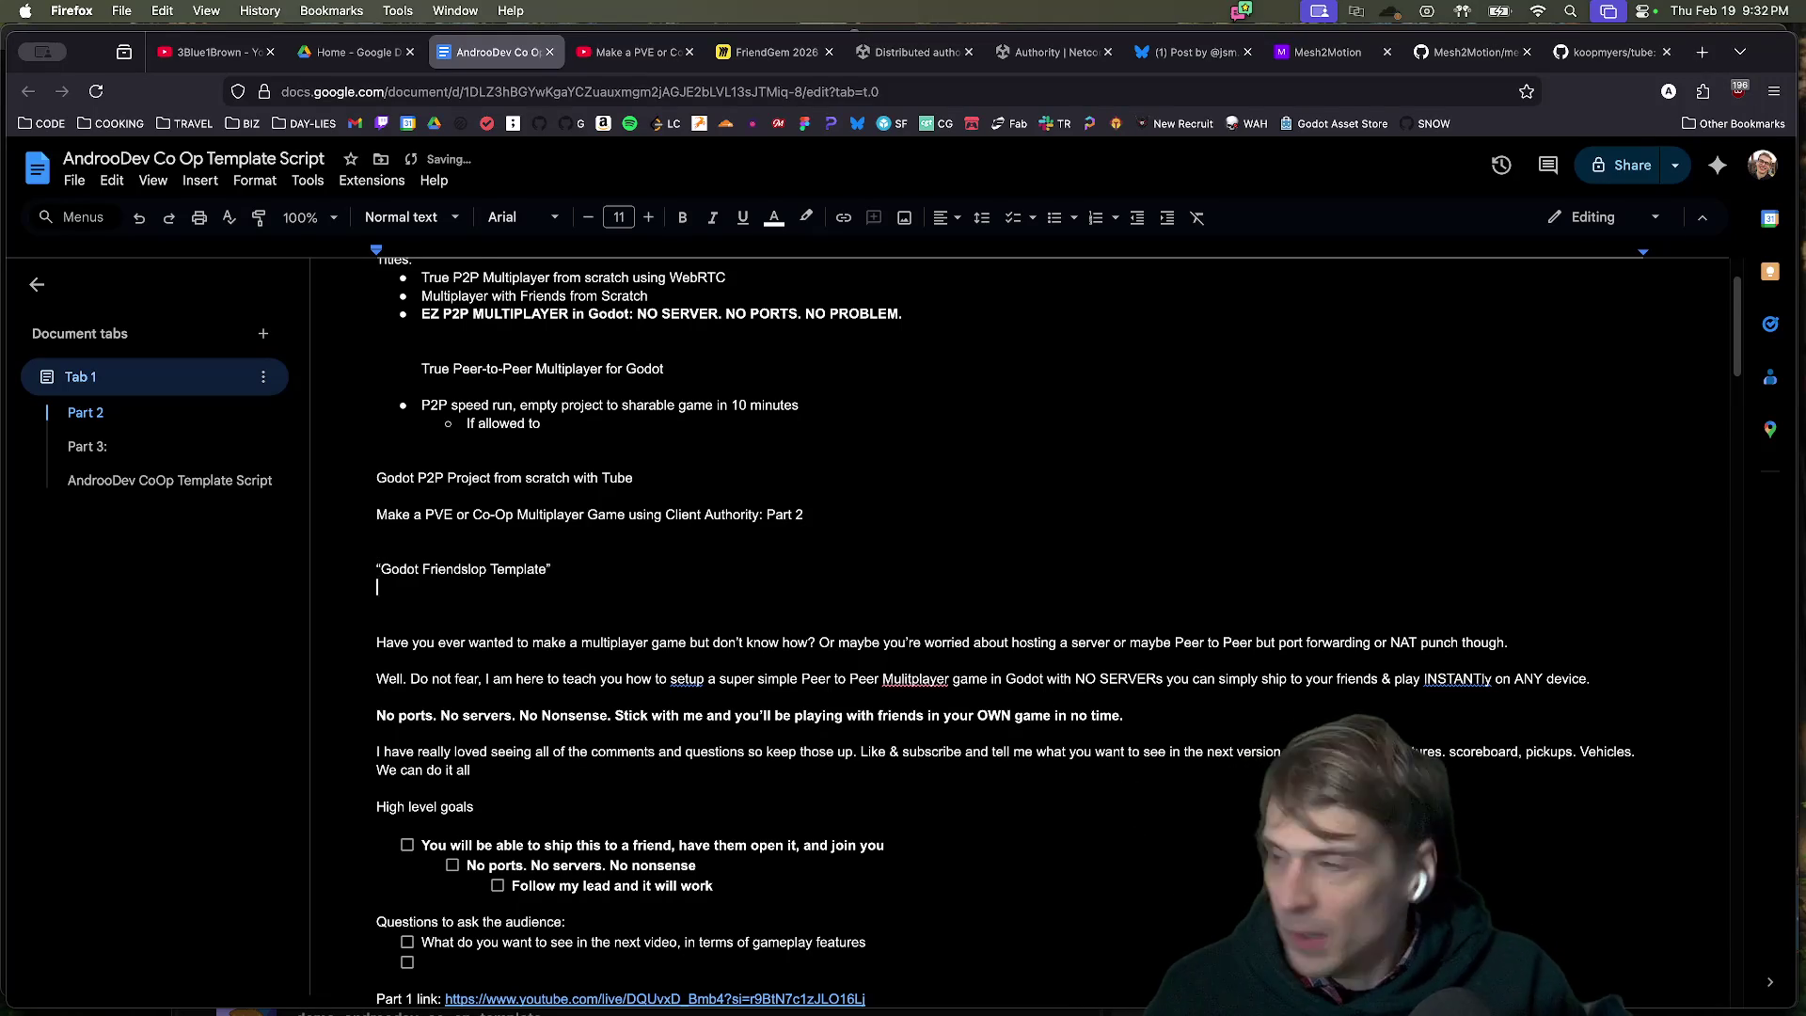
pyautogui.press('Down')
pyautogui.press('Delete')
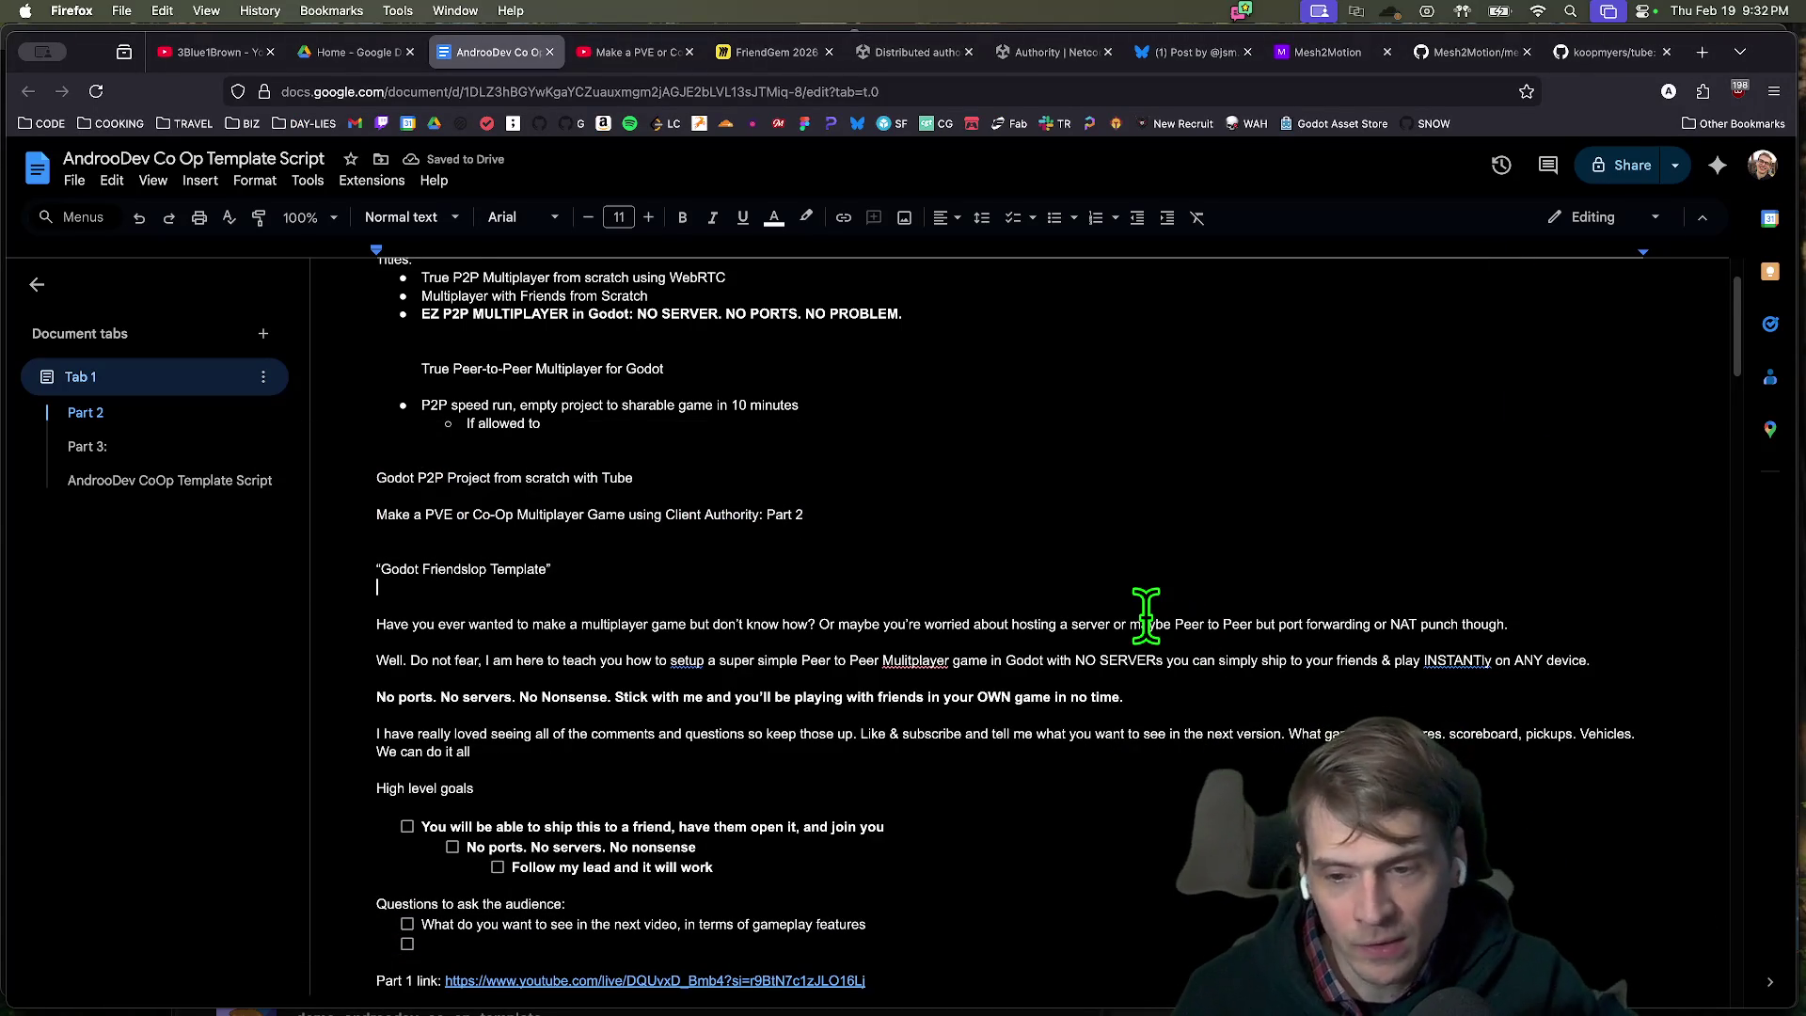
pyautogui.press('Return')
pyautogui.write('Speedrun')
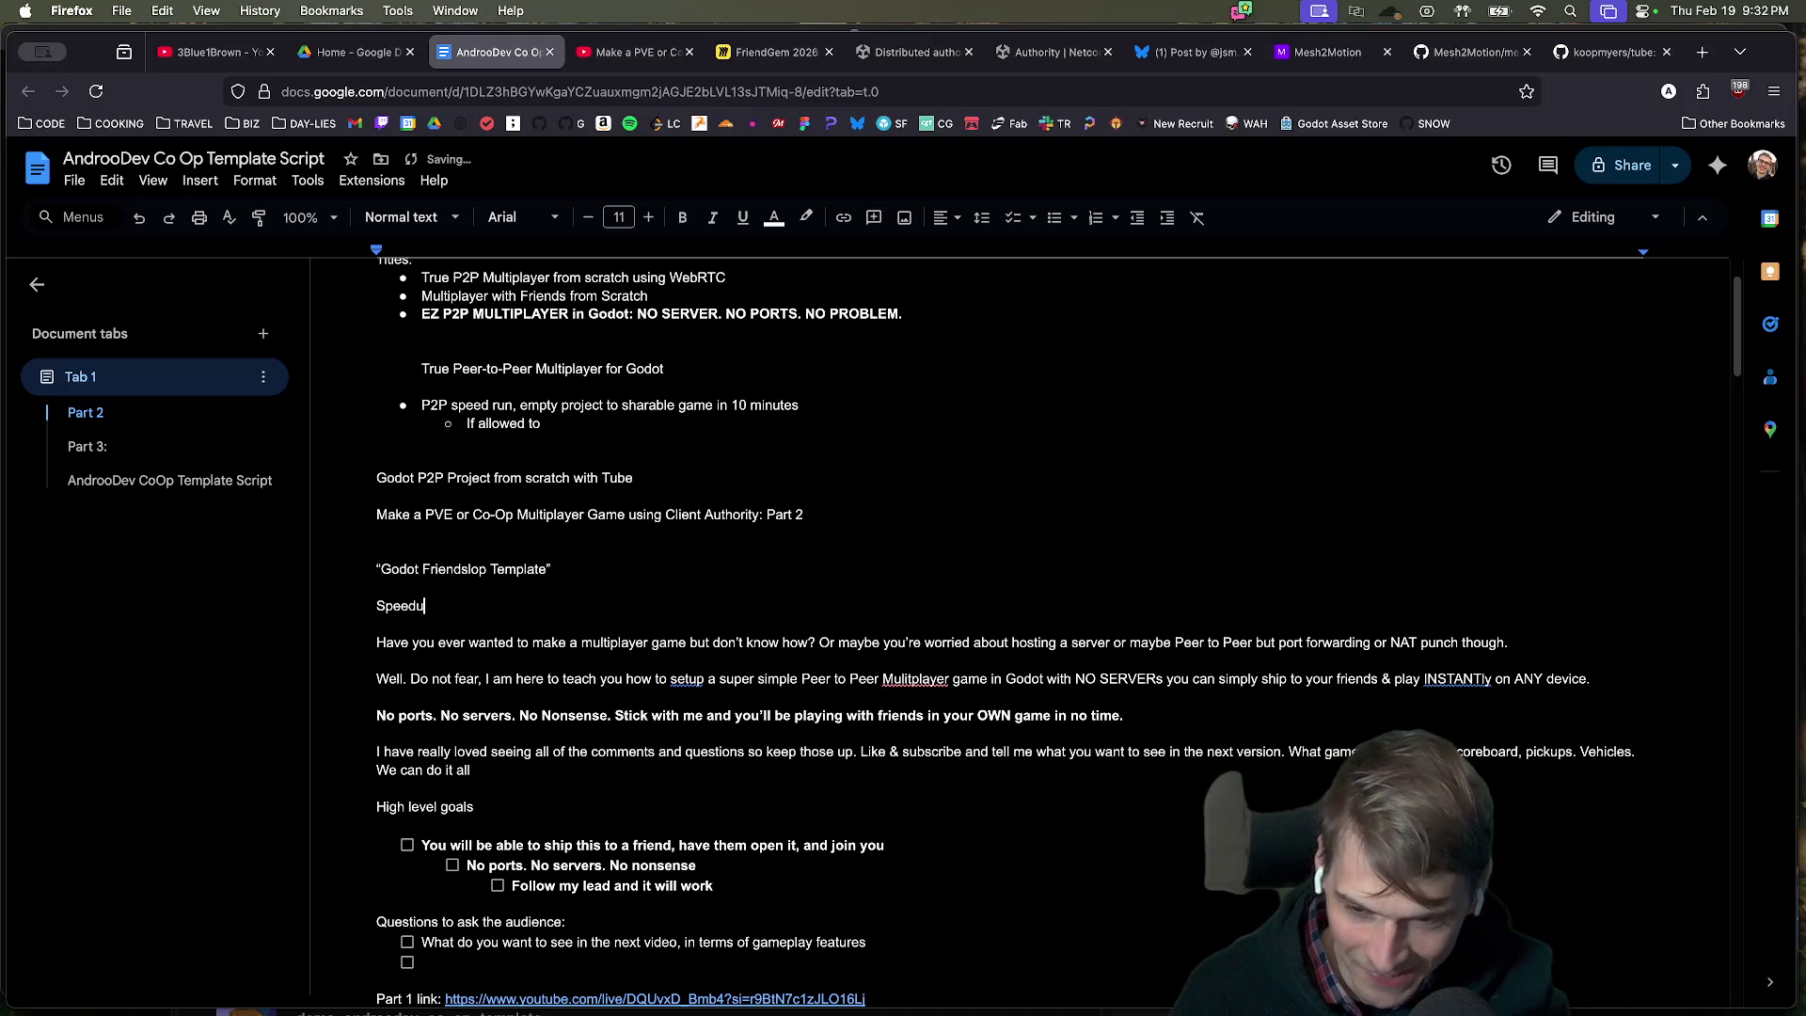
pyautogui.write(' make')
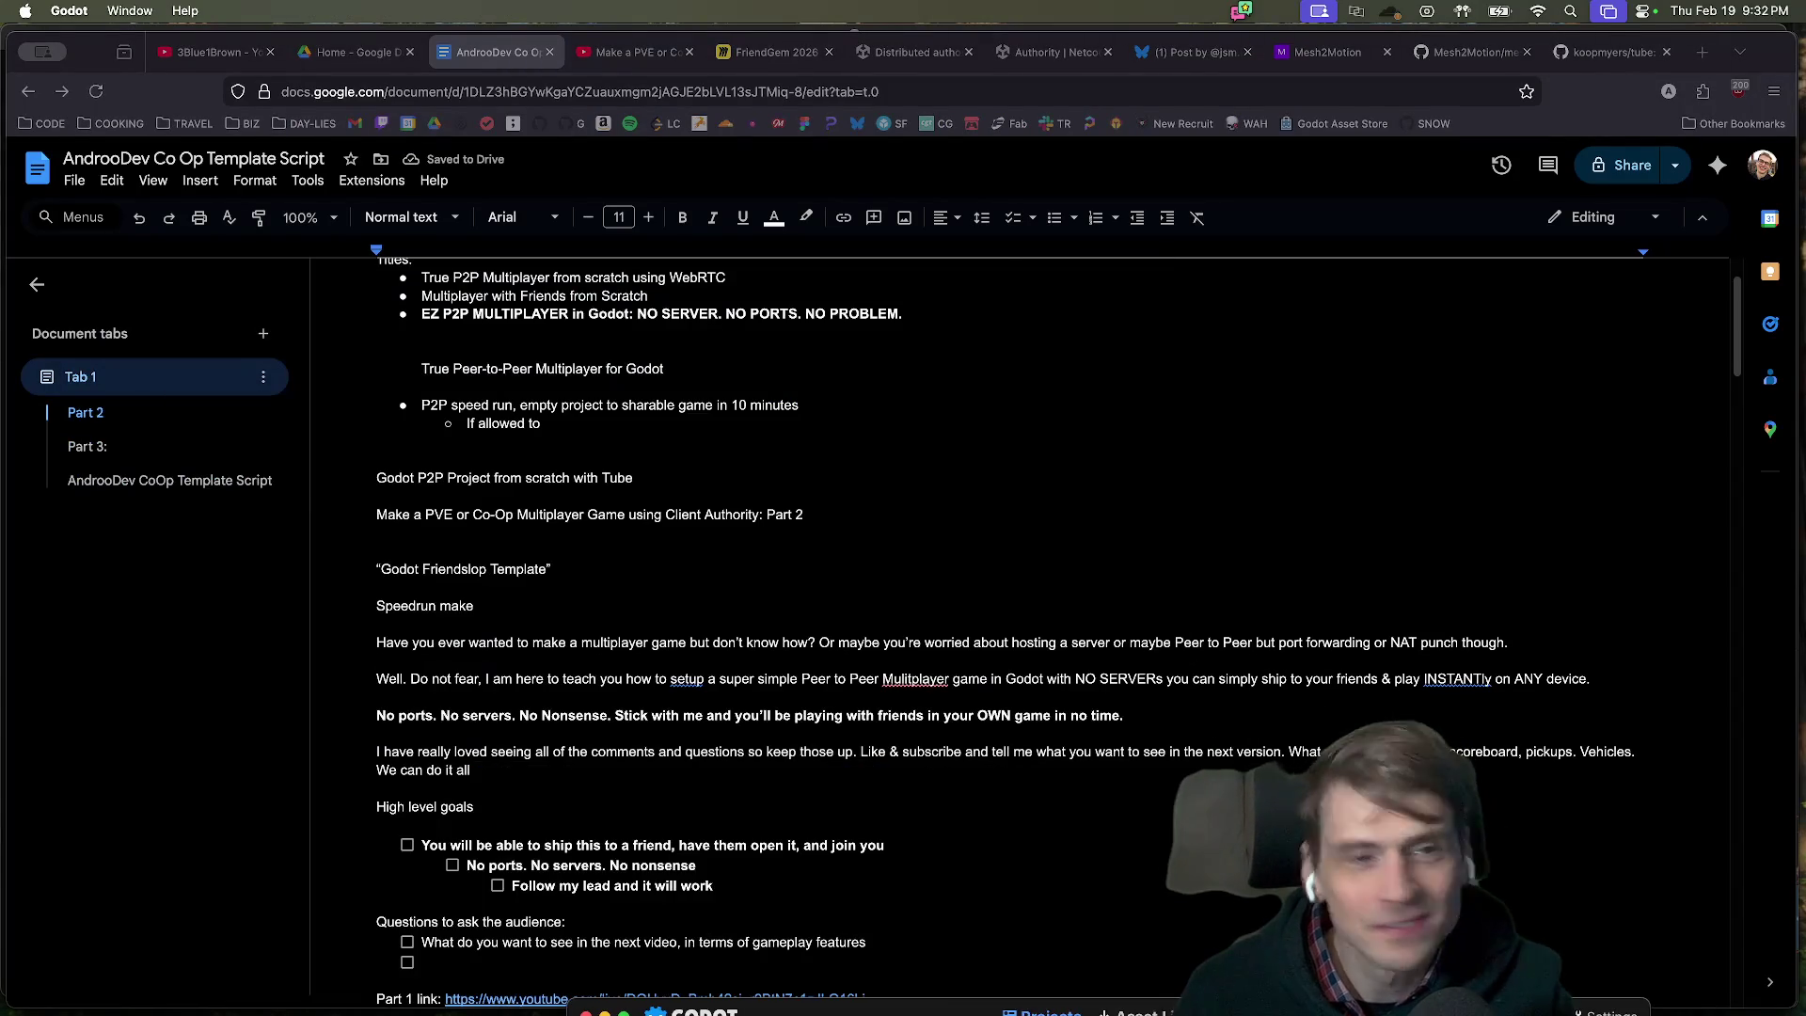
# Step: Position the Godot Project Manager over the script, dismissing the camera and stream chat windows
pyautogui.moveTo(898, 275)
pyautogui.mouseDown()
pyautogui.moveTo(1129, 693)
pyautogui.moveTo(1289, 322)
pyautogui.moveTo(602, 832)
pyautogui.moveTo(793, 754)
pyautogui.moveTo(787, 785)
pyautogui.moveTo(1121, 256)
pyautogui.moveTo(1133, 390)
pyautogui.moveTo(1063, 277)
pyautogui.mouseUp()
pyautogui.press('super+Tab')
pyautogui.press('super+Tab')
pyautogui.press('super+Tab')
pyautogui.press('super+Tab')
pyautogui.press('super+Tab')
pyautogui.press('super+Tab')
pyautogui.press('super+shift+Tab')
pyautogui.press('super+shift+Tab')
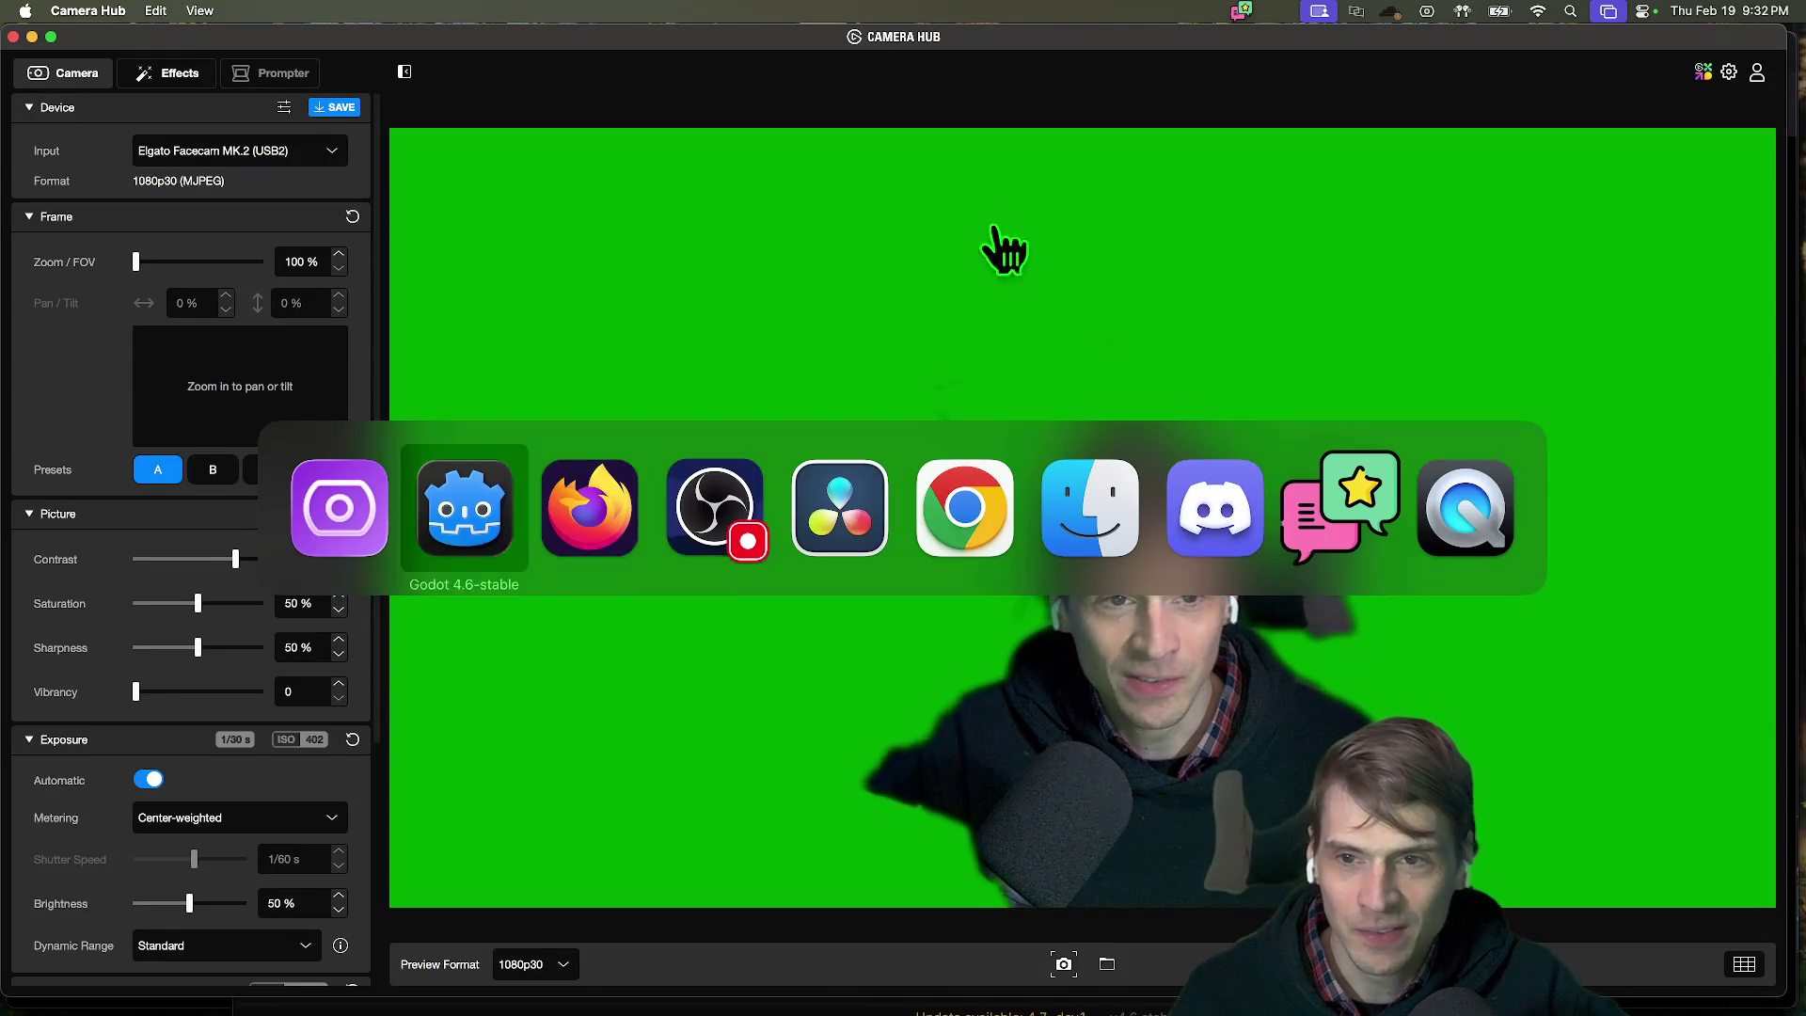
pyautogui.click(14, 38)
pyautogui.click(13, 39)
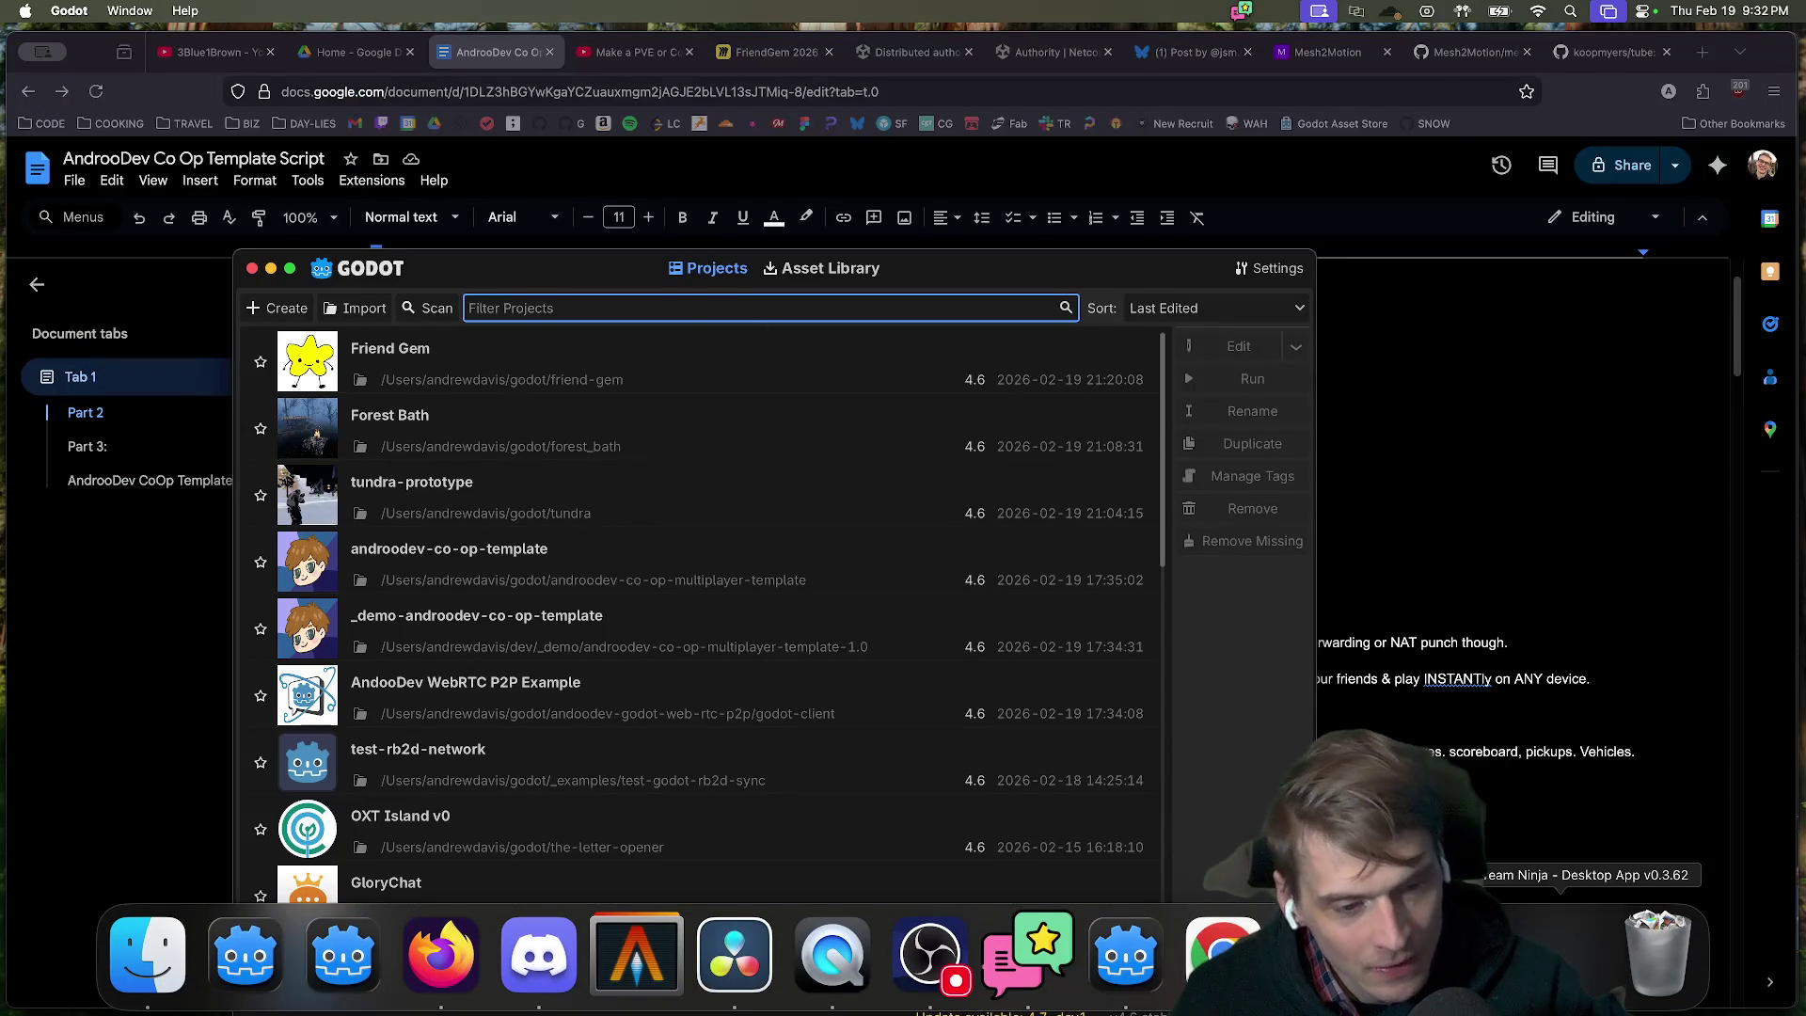
pyautogui.click(1641, 988)
pyautogui.click(277, 97)
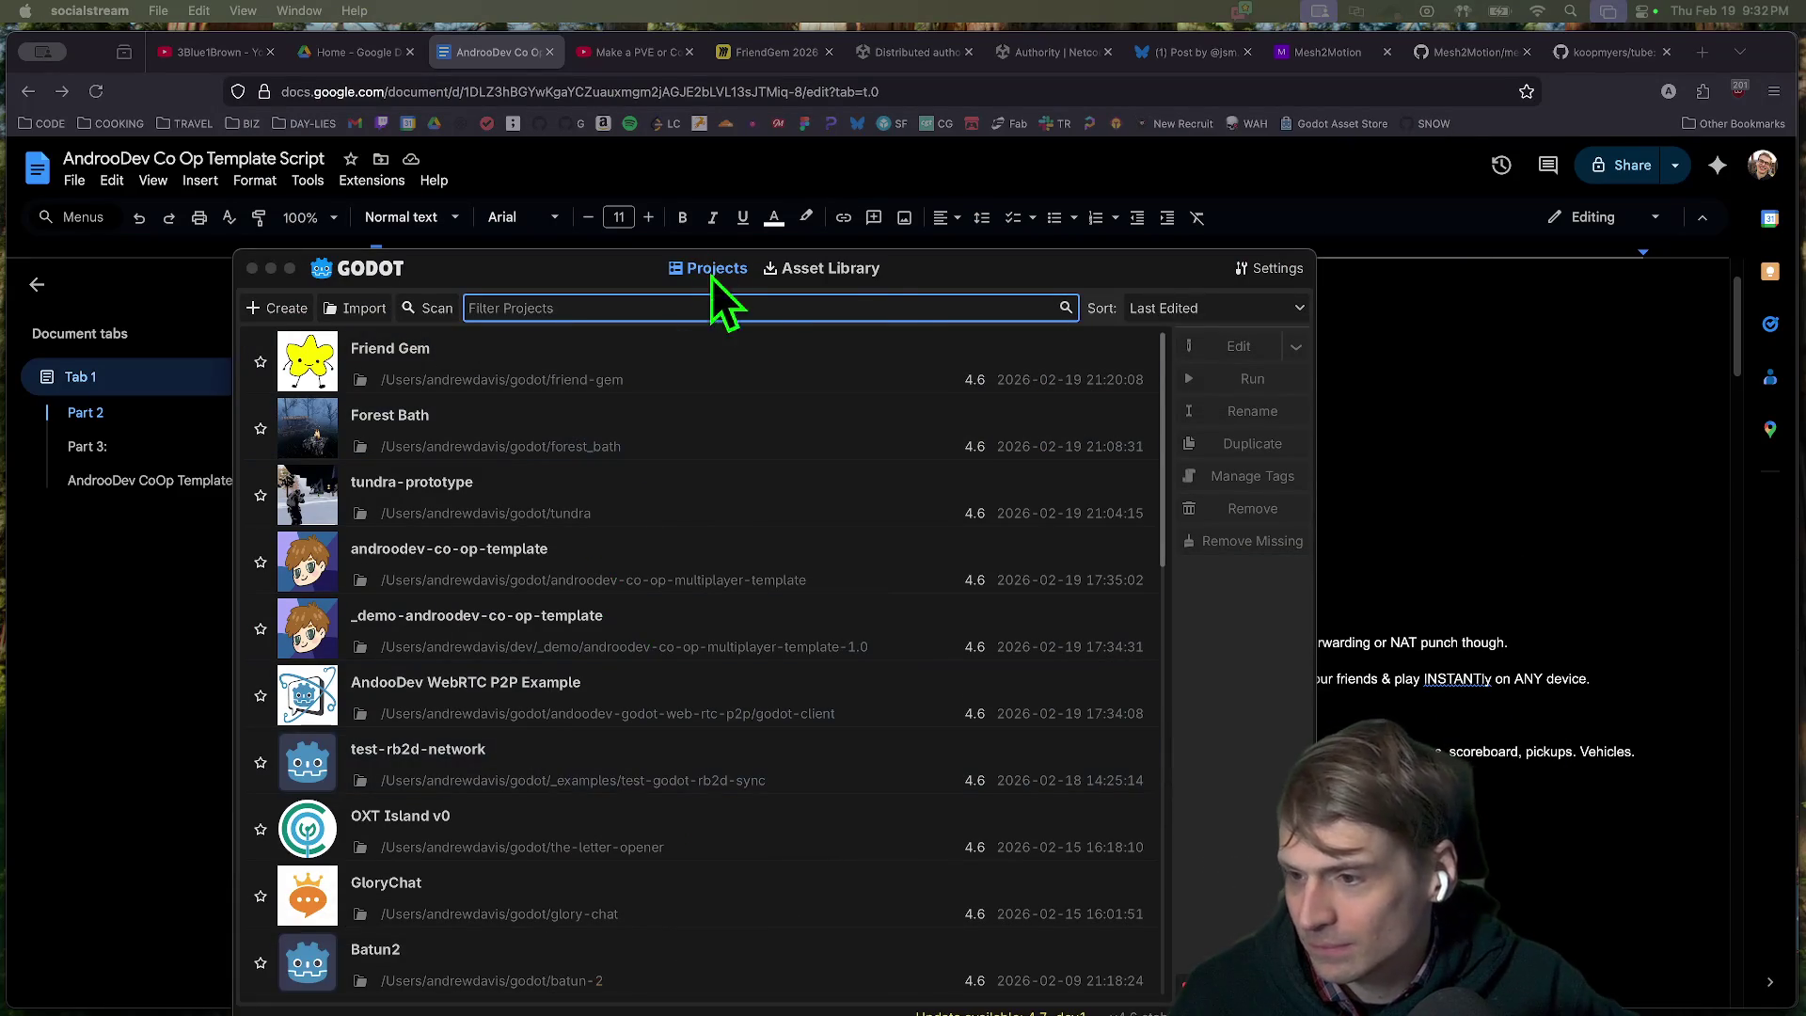
pyautogui.moveTo(894, 281); pyautogui.dragTo(906, 133)
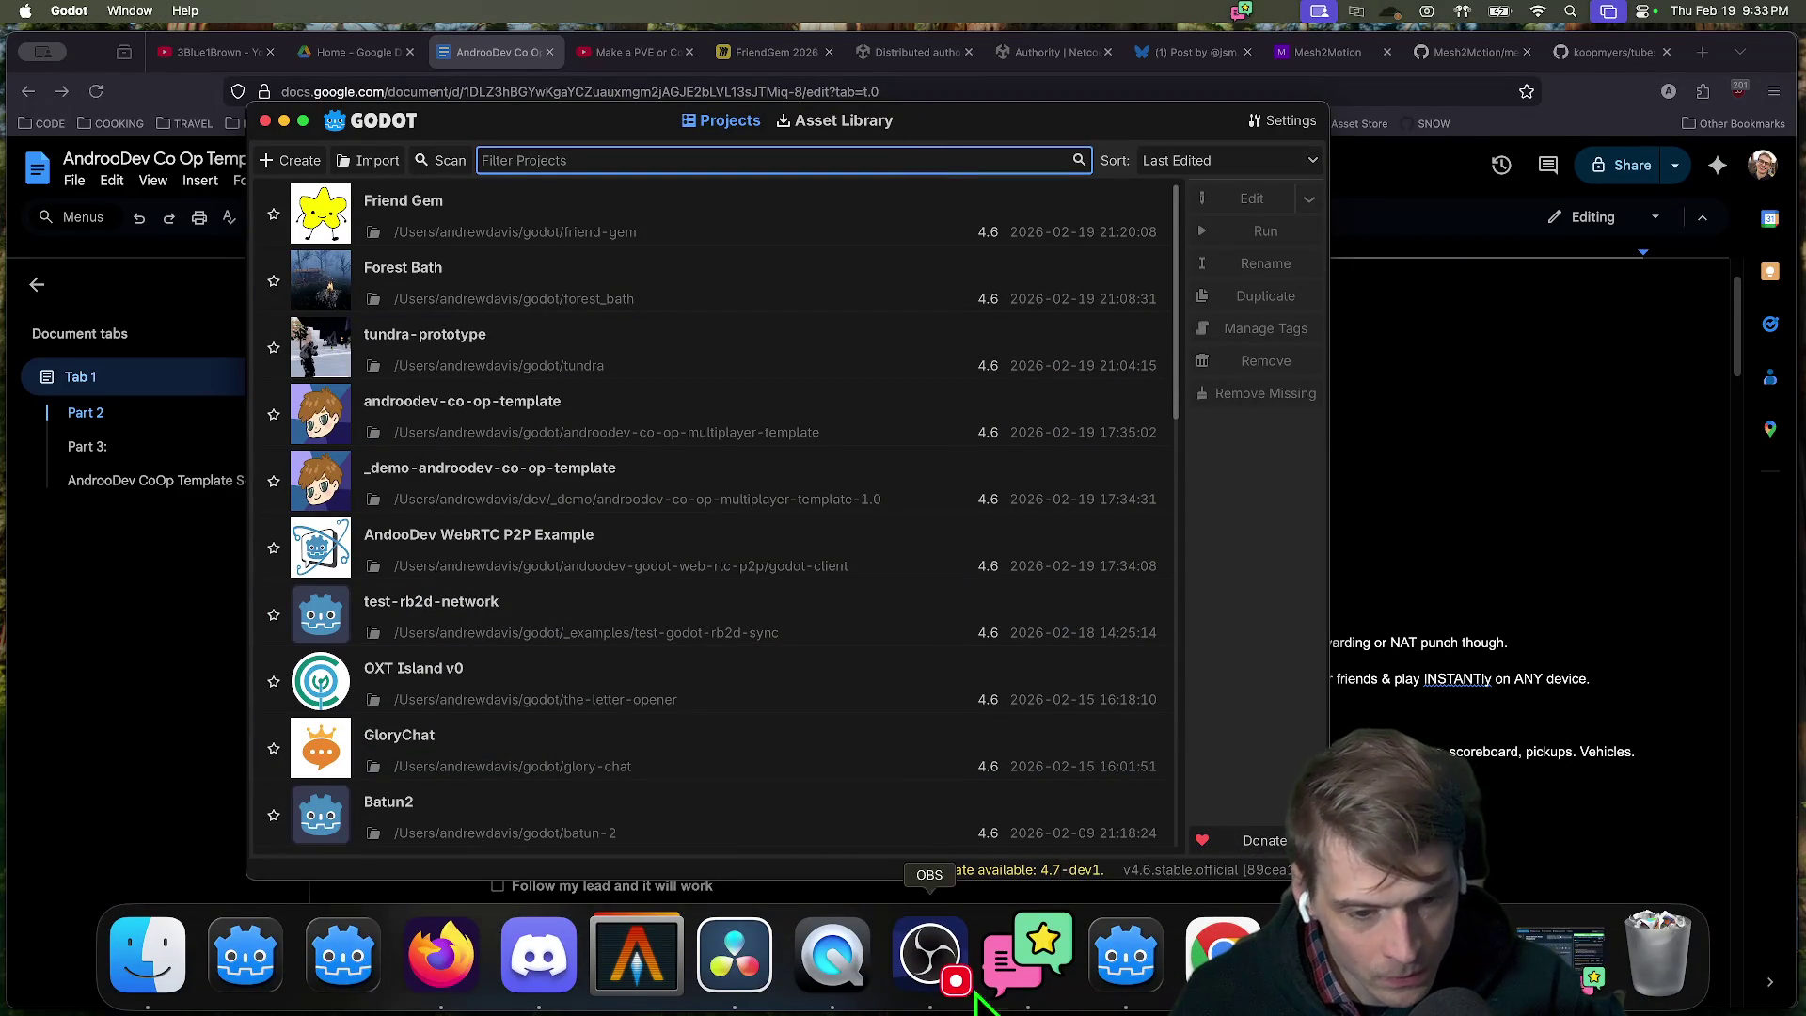
pyautogui.click(735, 954)
# Step: Shuttle the CoOpPart2 timeline with J/K/L around 01:28:20, stopping near 01:28:35
pyautogui.press('j')
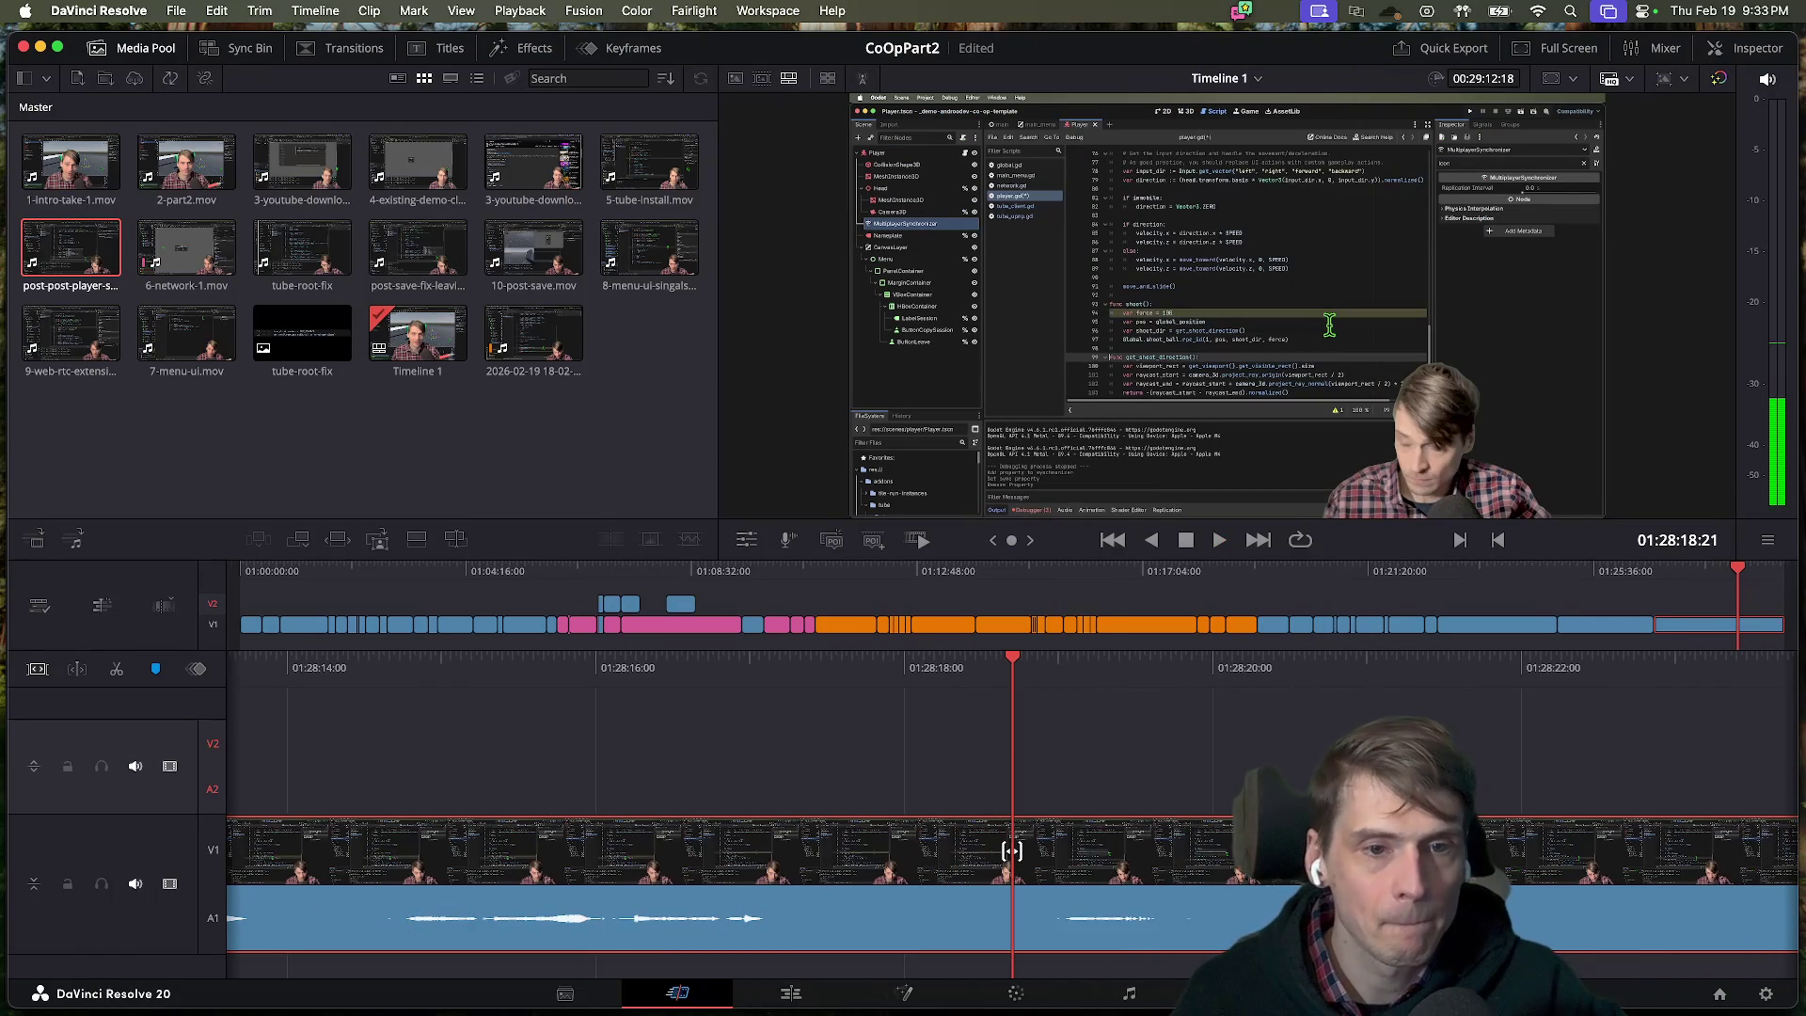
pyautogui.press('l')
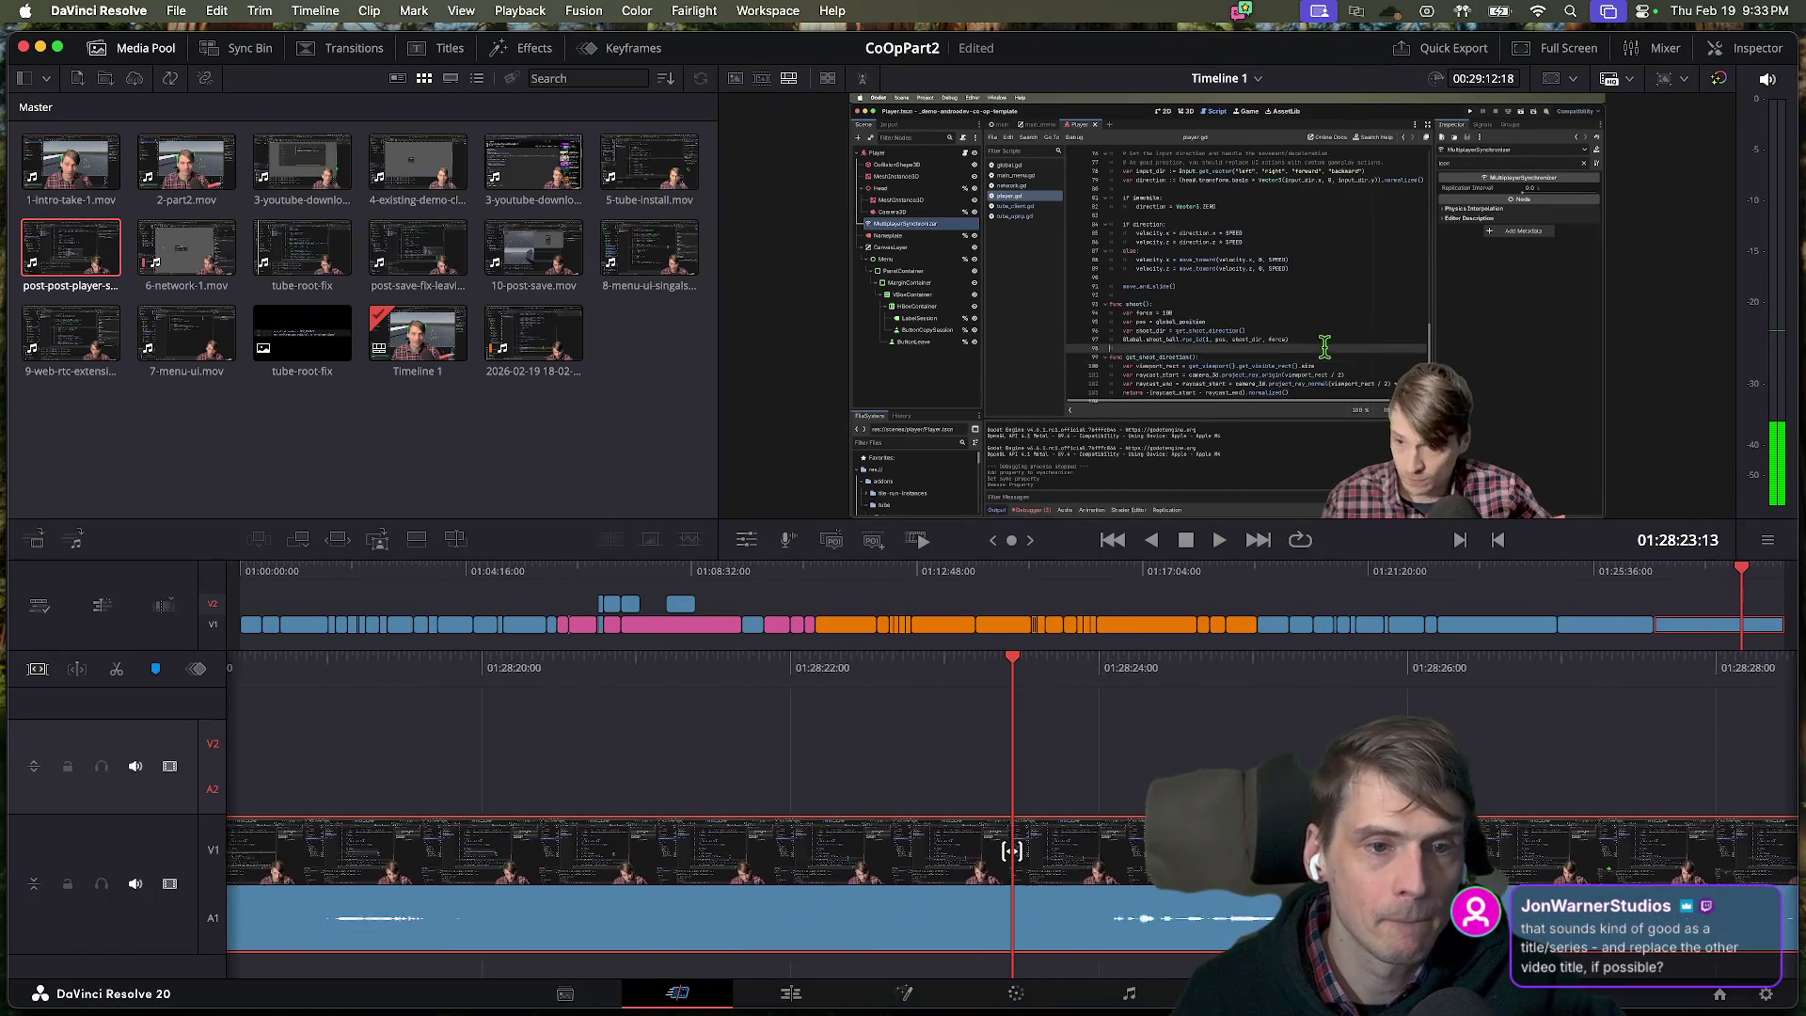
pyautogui.press('l')
pyautogui.press('l')
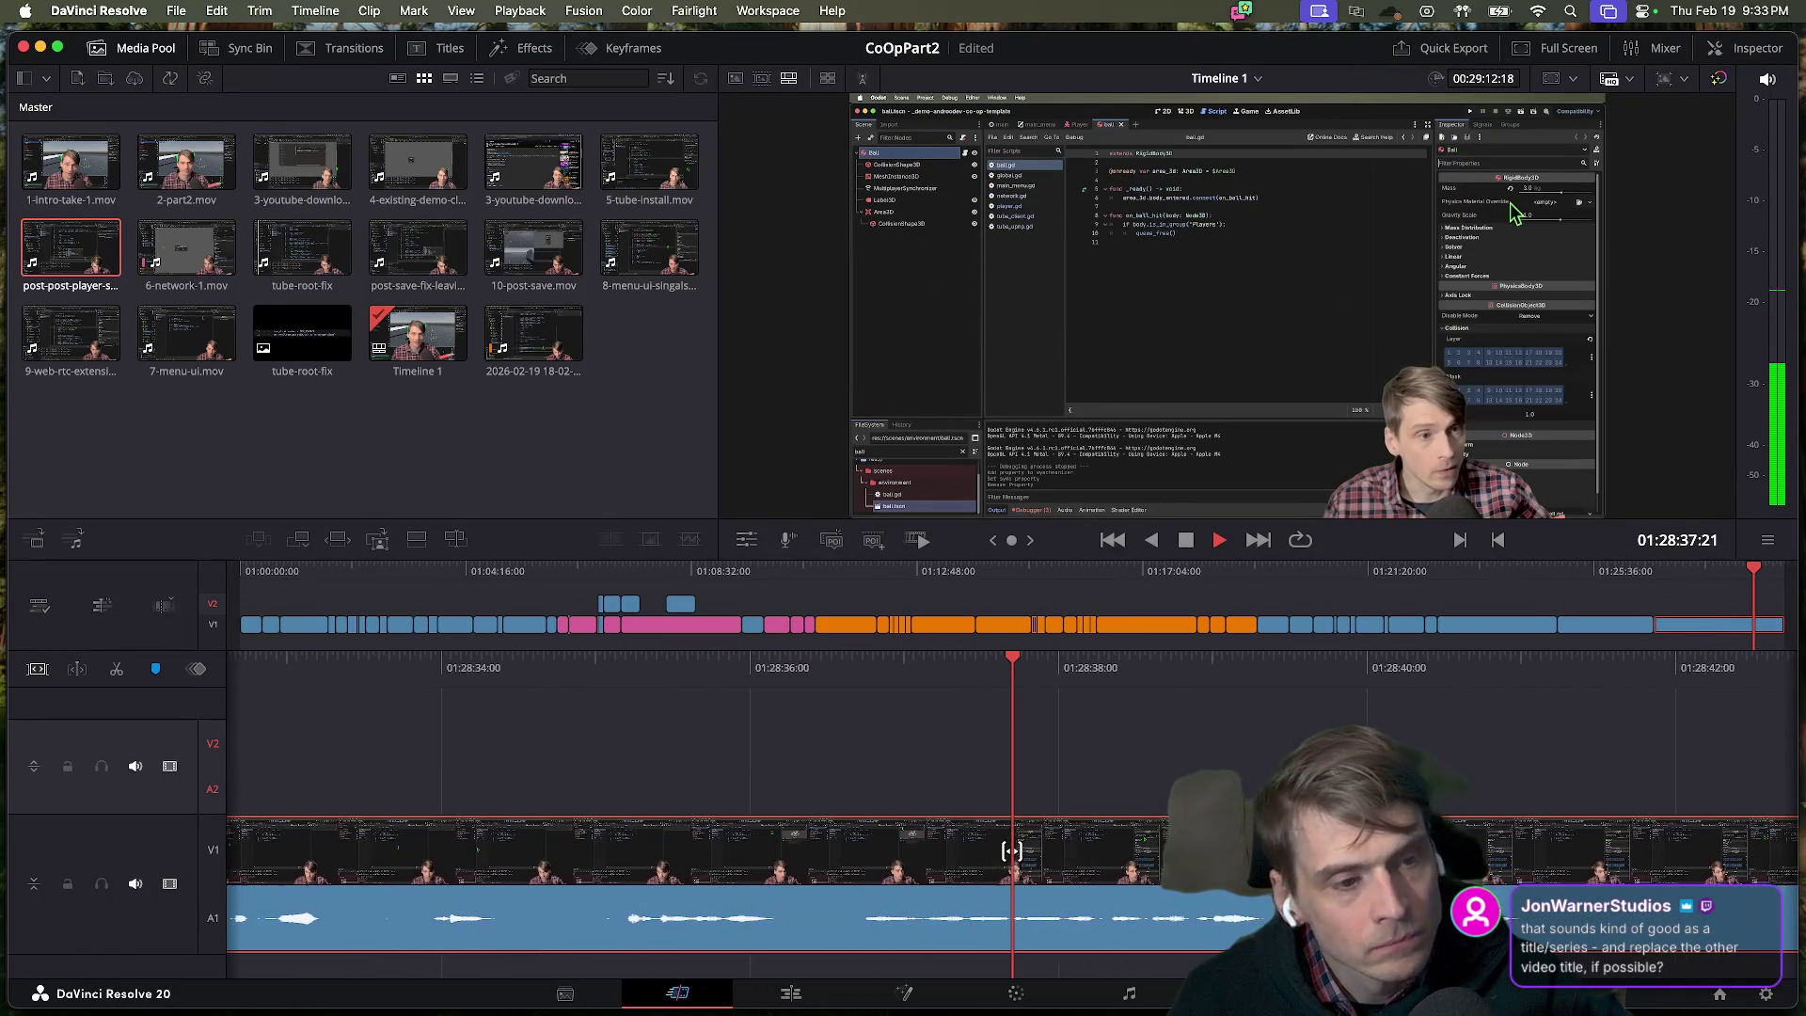
pyautogui.press('k')
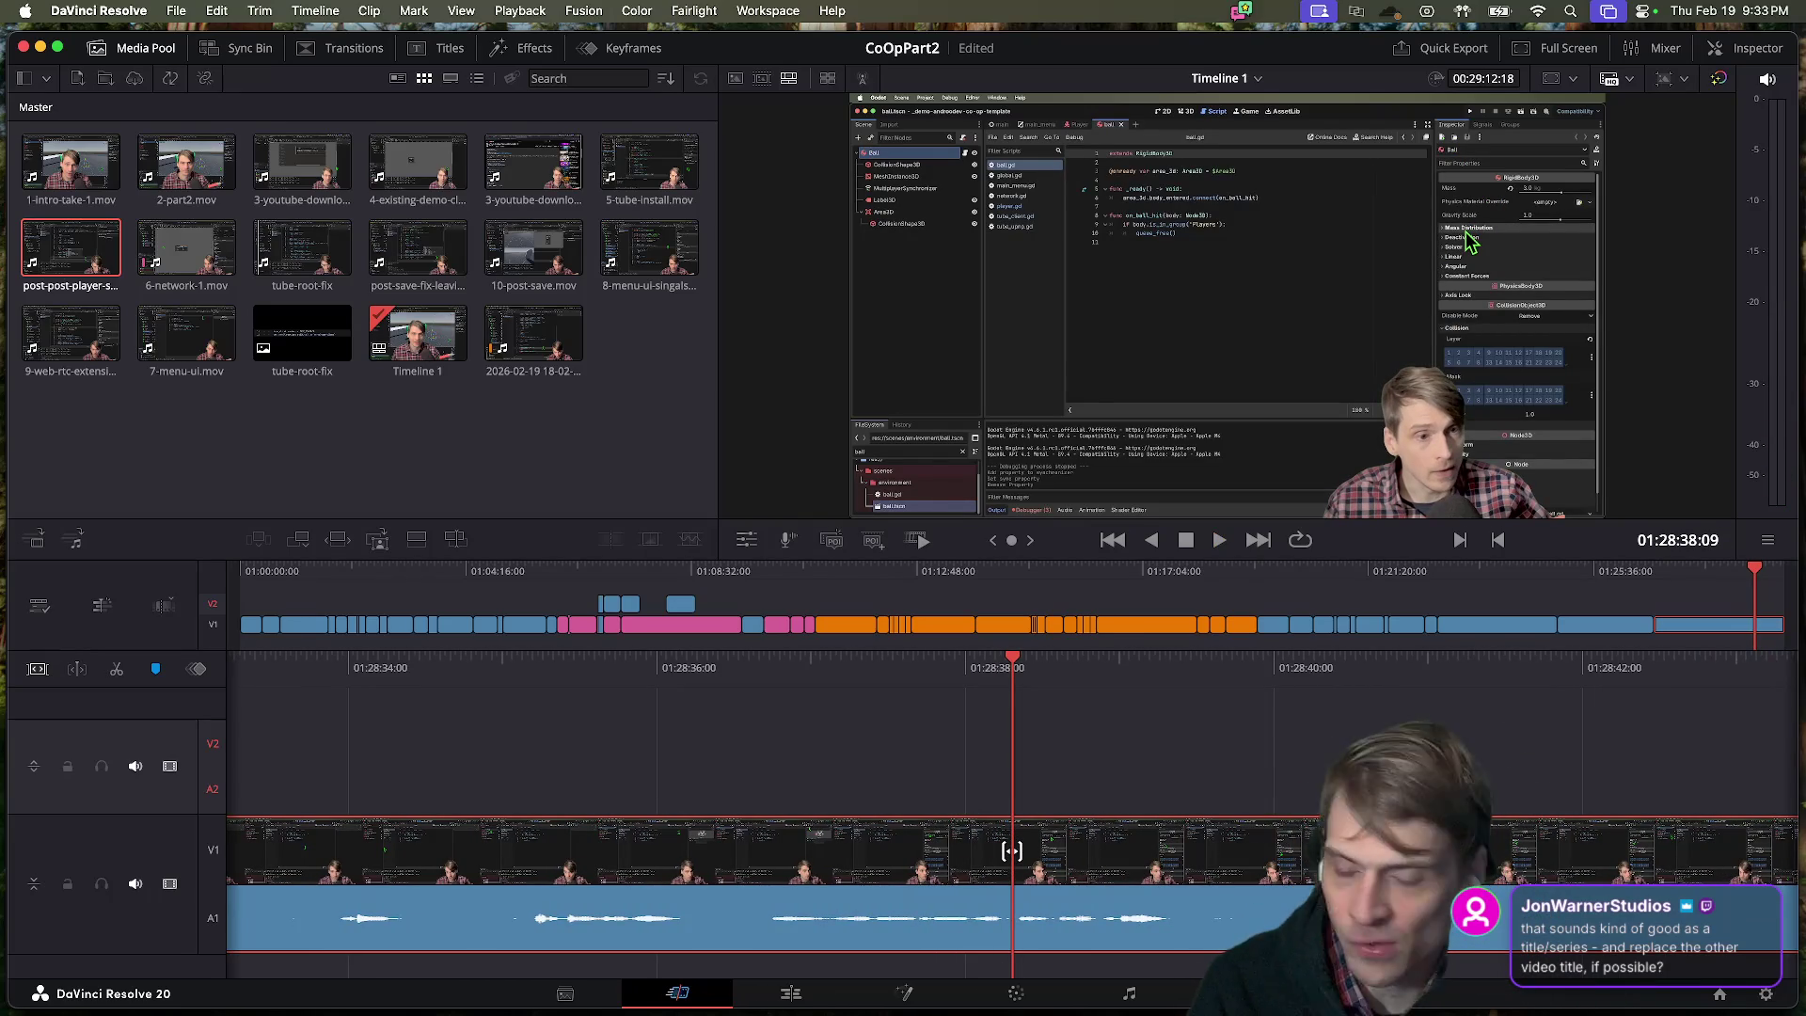
pyautogui.press('j')
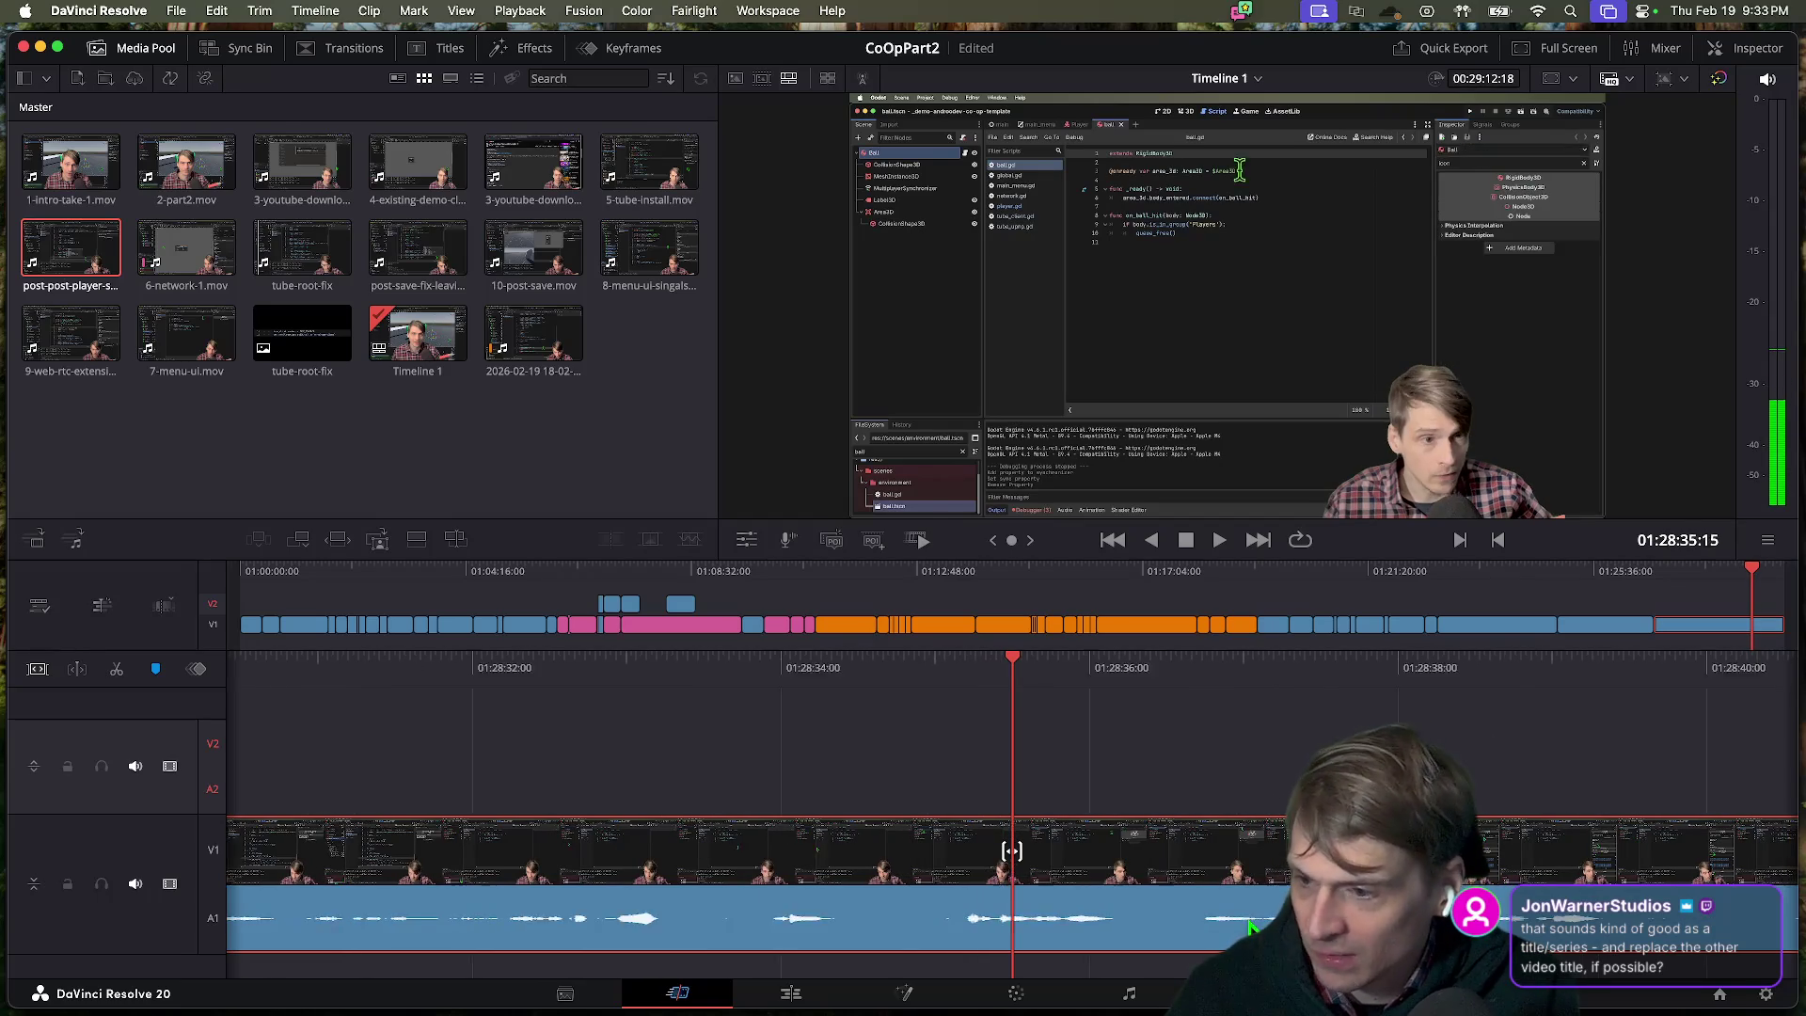
pyautogui.press('l')
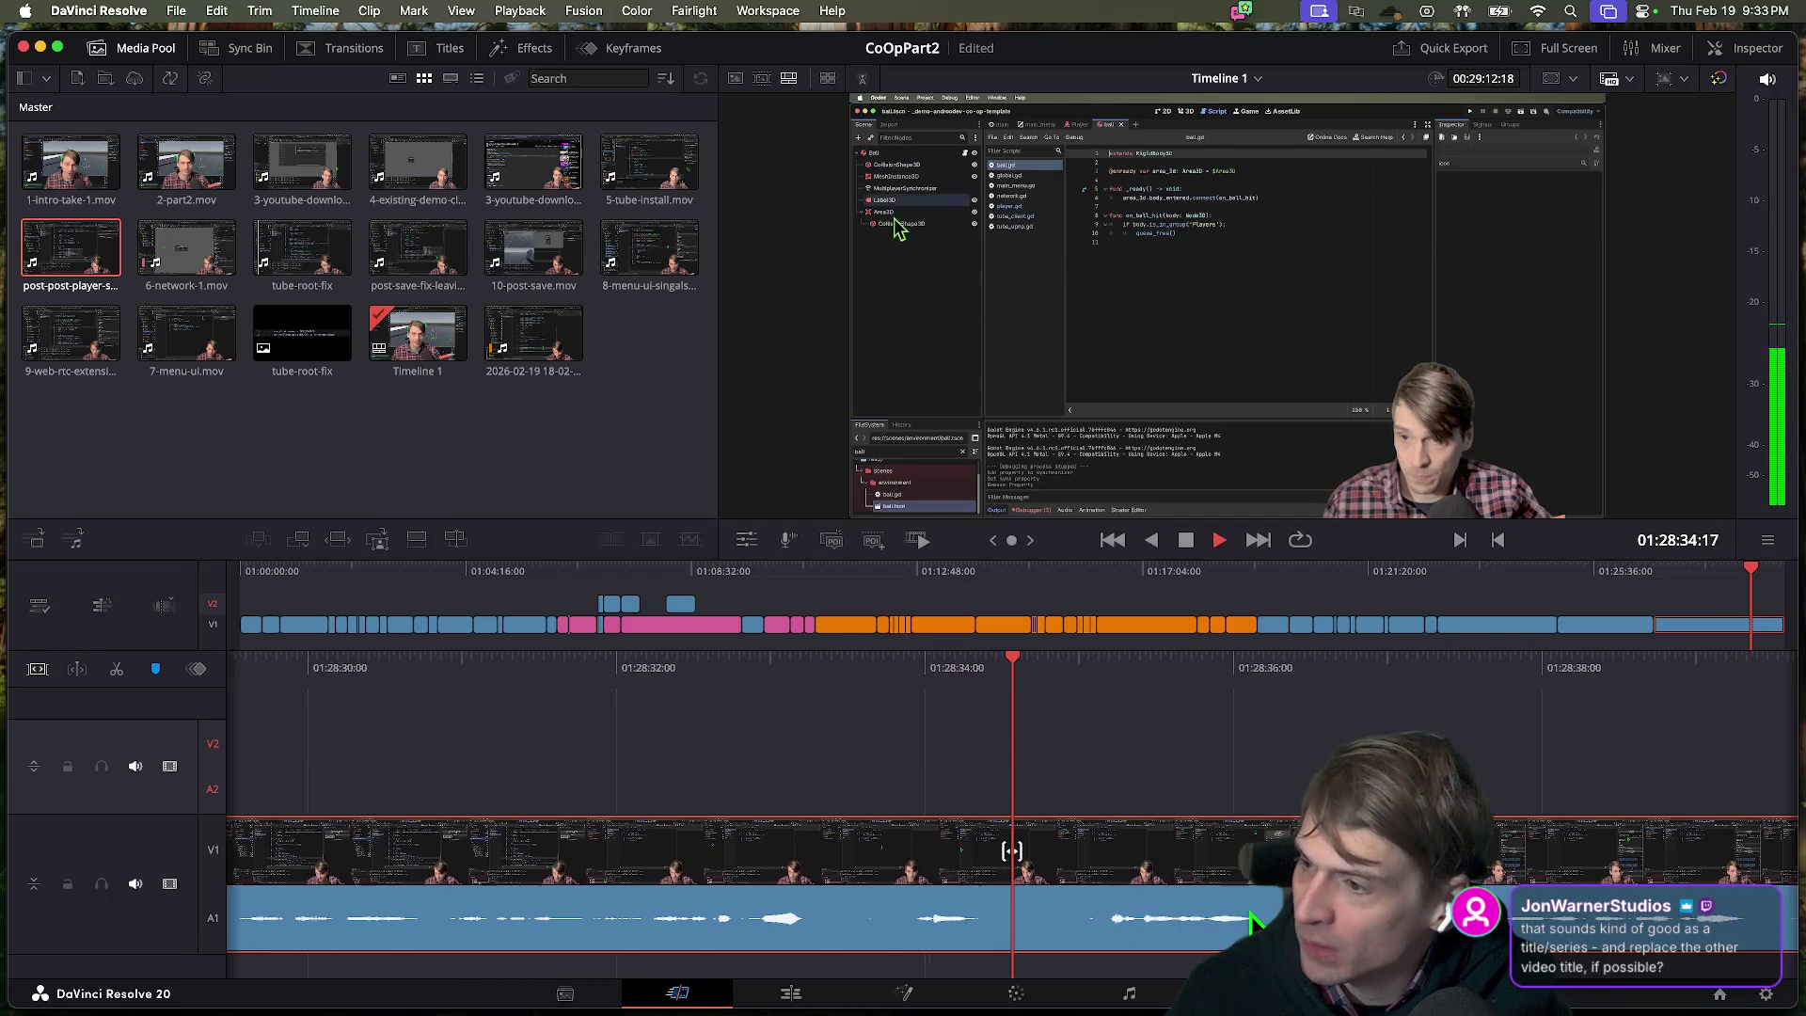
pyautogui.press('k')
pyautogui.press('super+Tab')
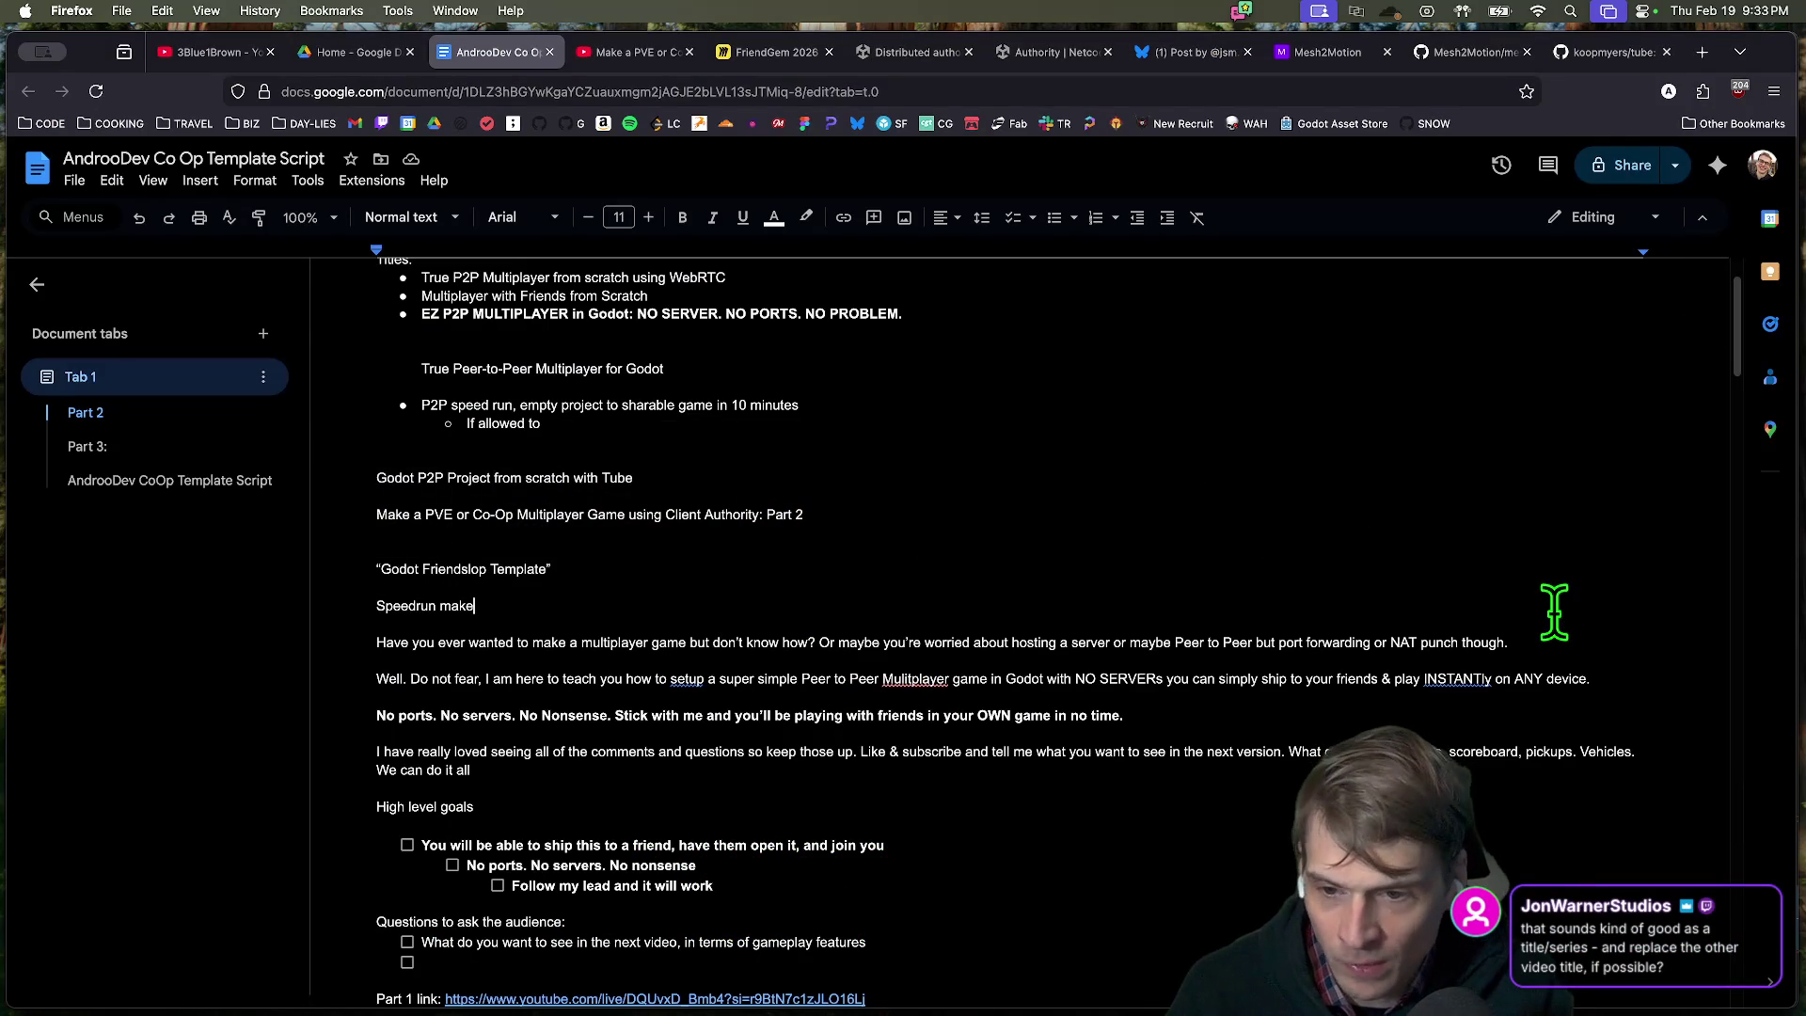
# Step: Start a 'Godot Friendslop From Scratch' title line below Speedrun make, add an opening quote and bold it
pyautogui.press('Return')
pyautogui.press('Return')
pyautogui.press('Return')
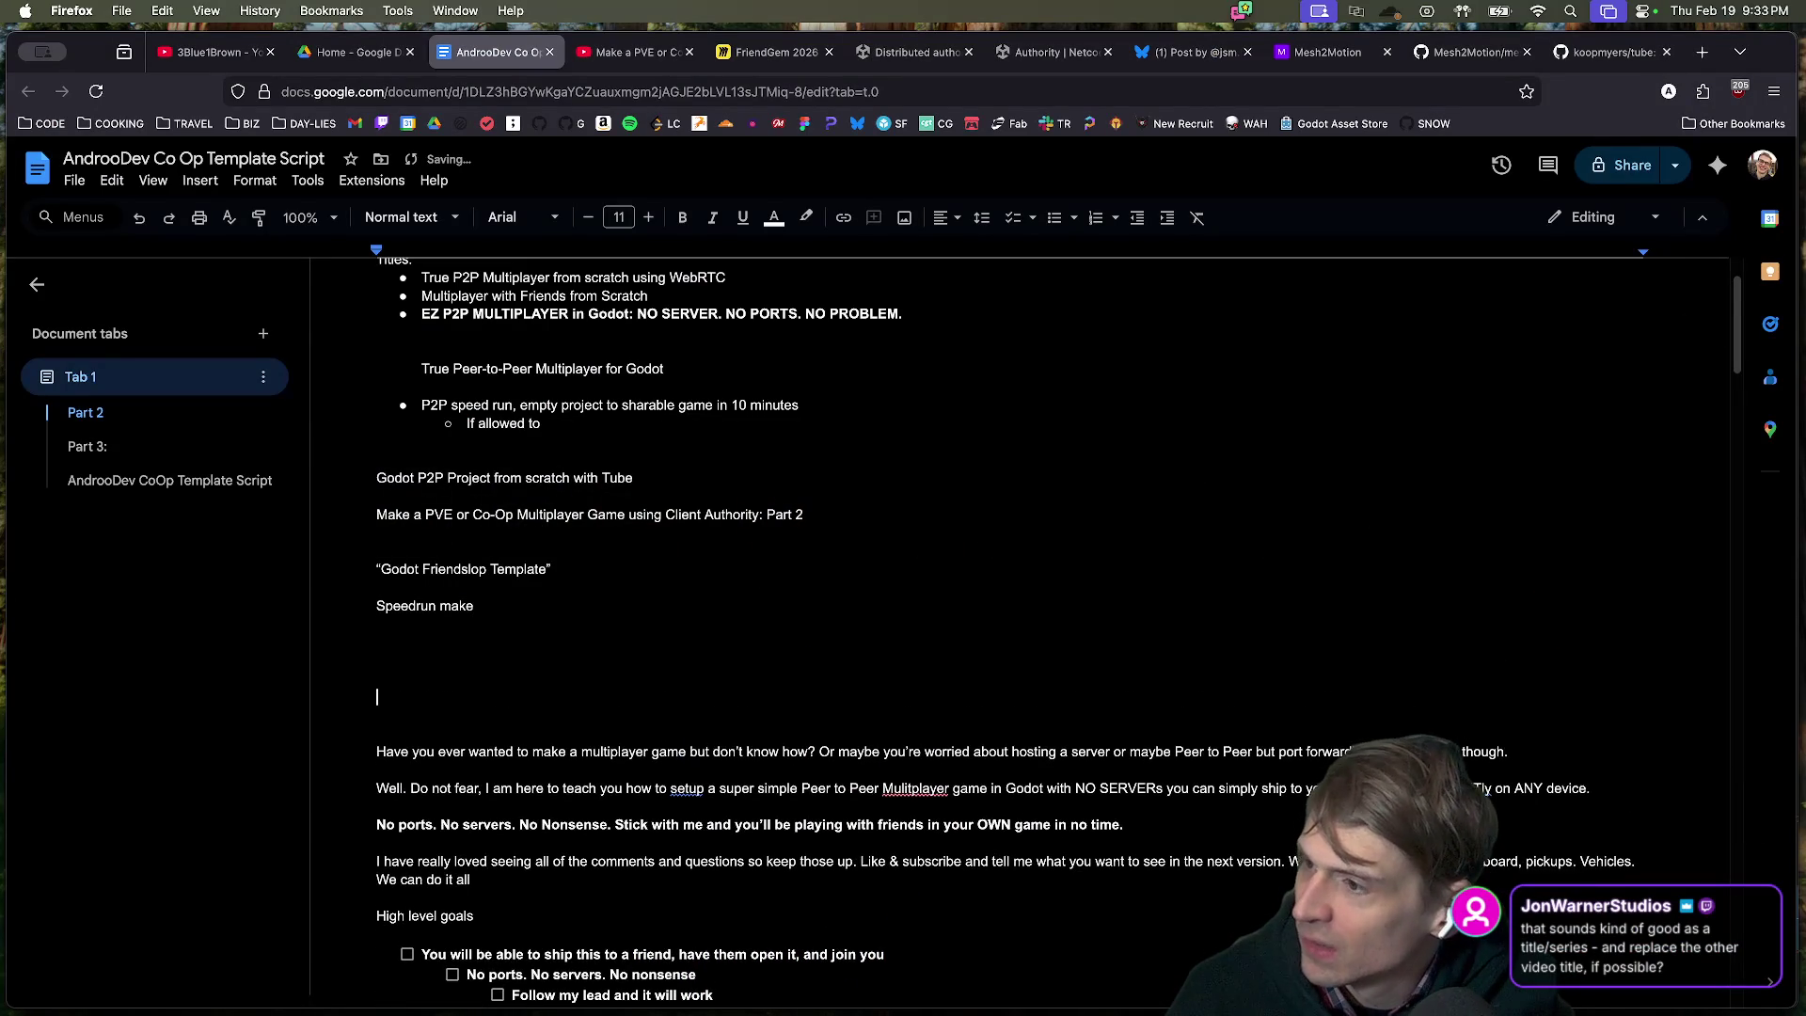
pyautogui.moveTo(686, 1011)
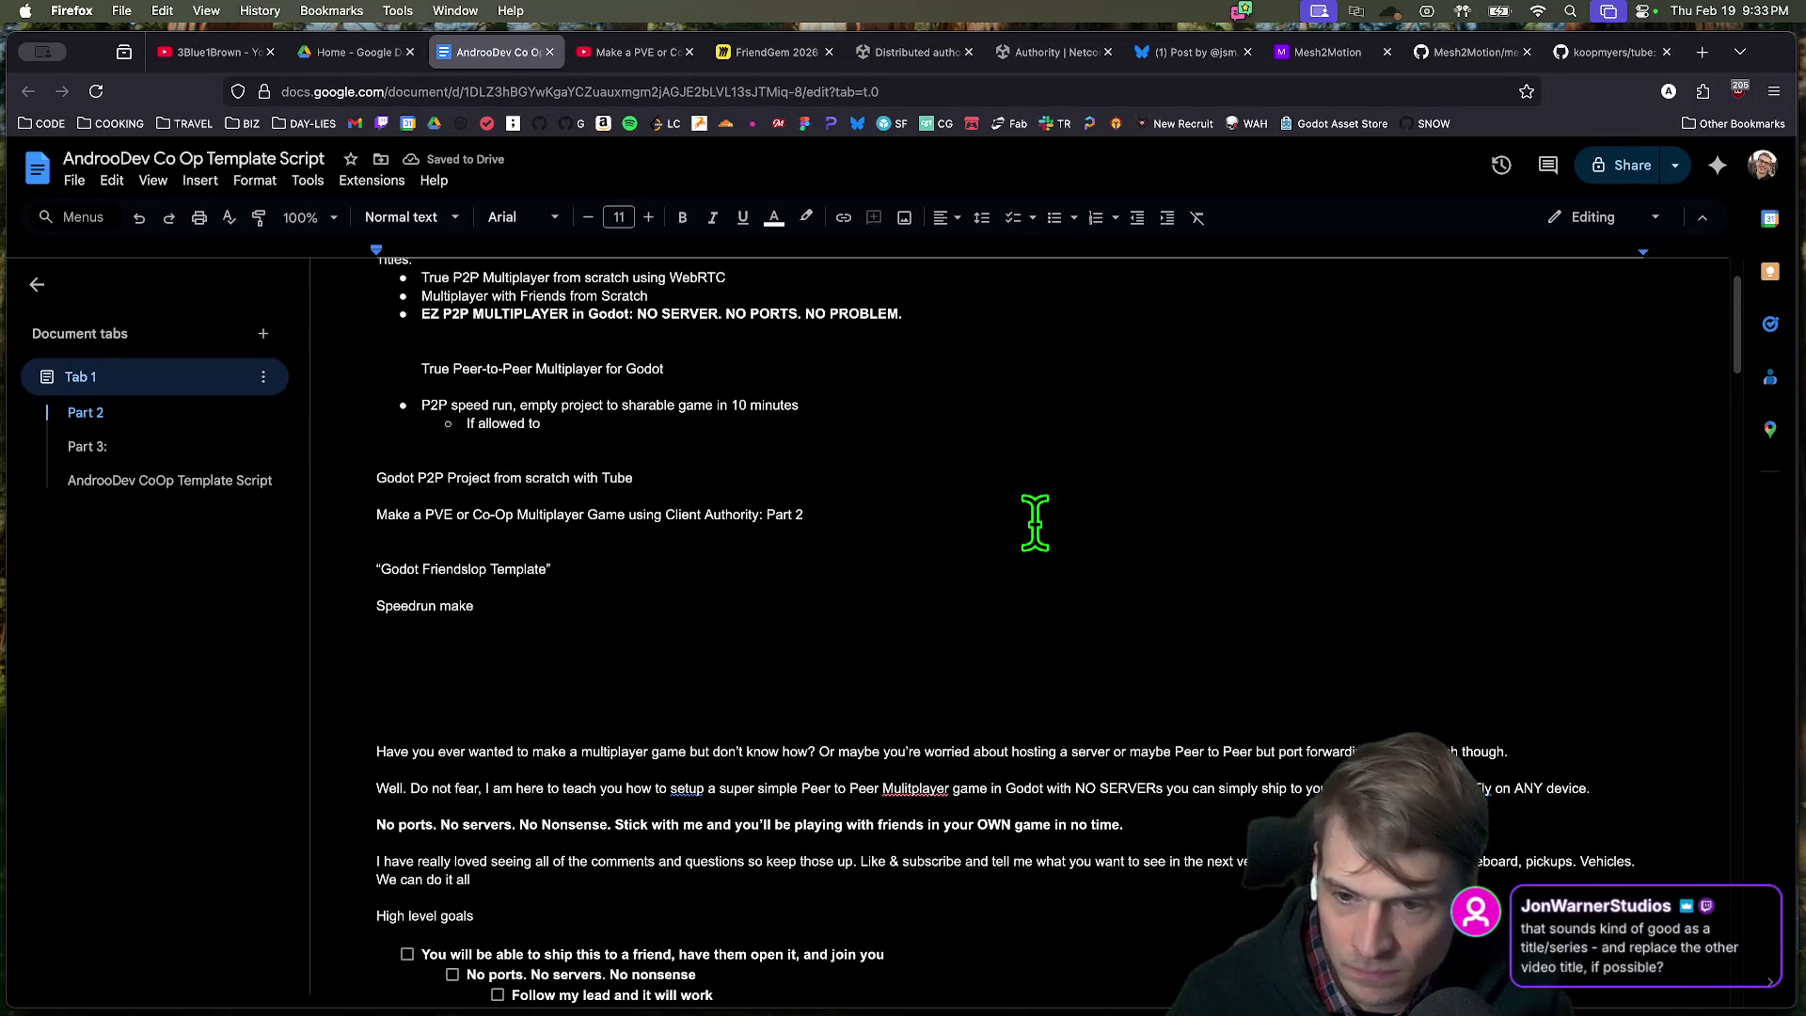
pyautogui.write('Godot Friendslop From Scratch”')
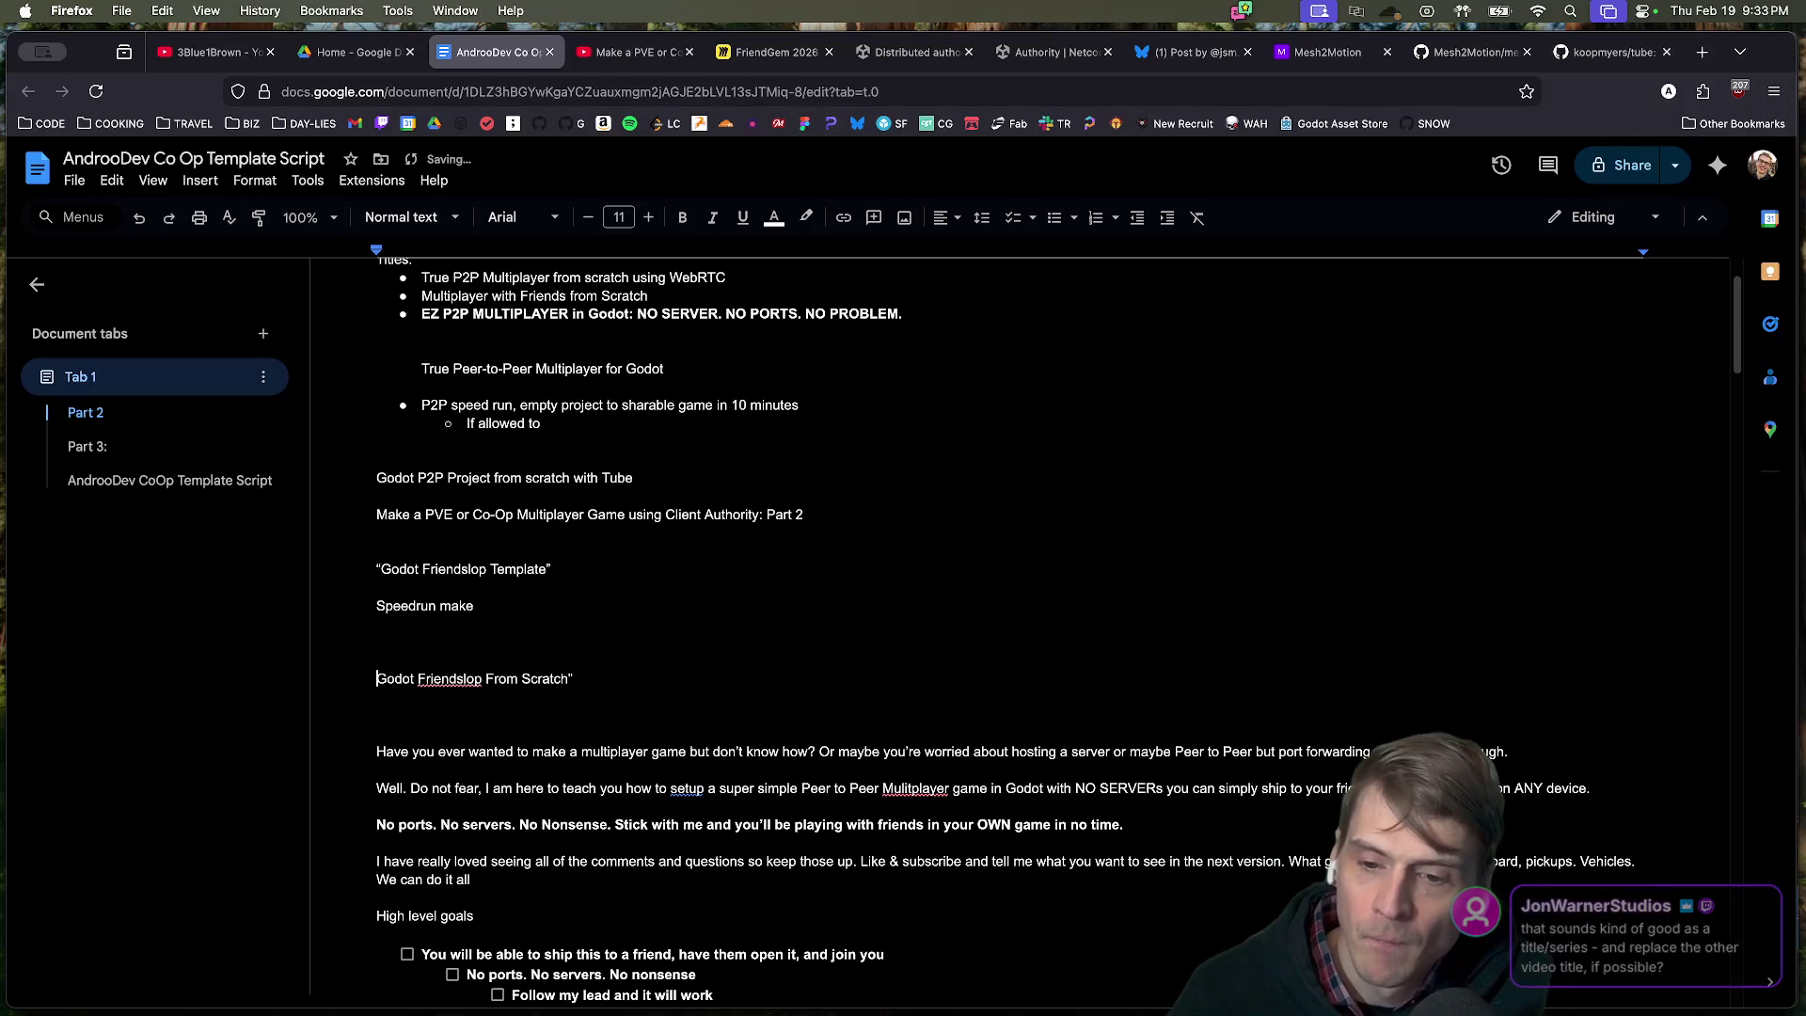
pyautogui.press('super+Left')
pyautogui.write('“')
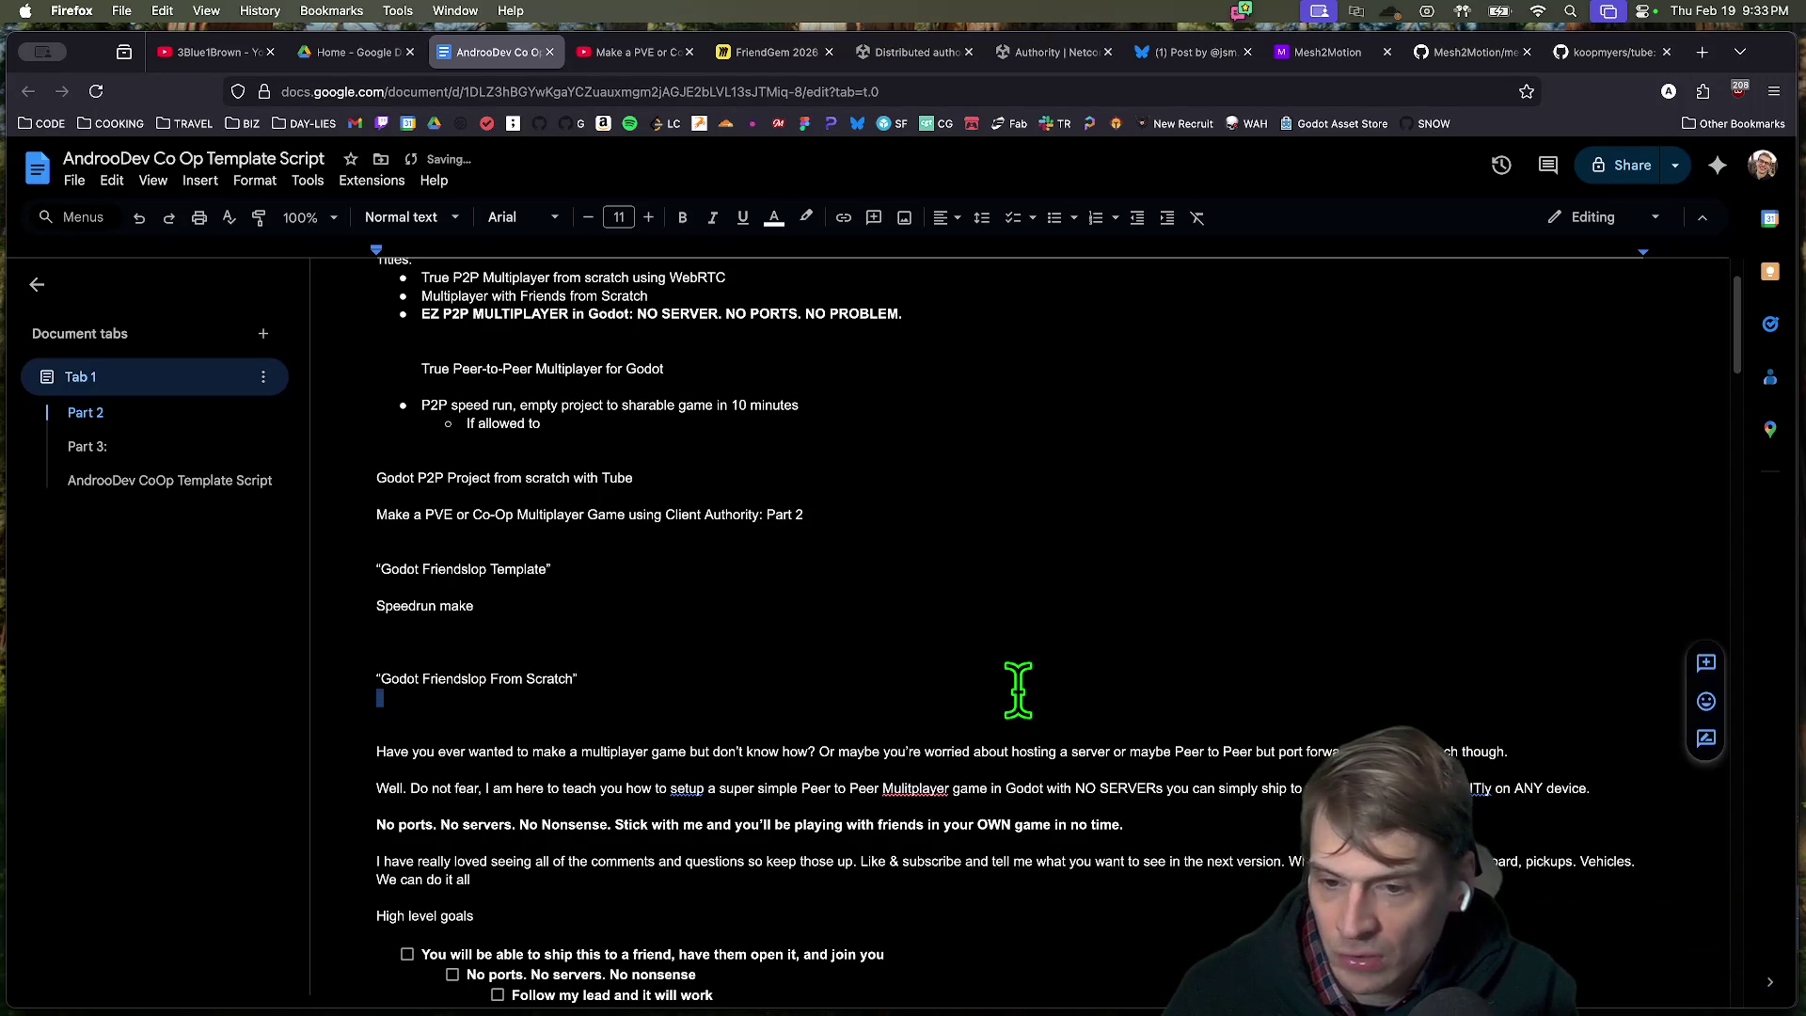
pyautogui.tripleClick(1023, 680)
pyautogui.press('super+b')
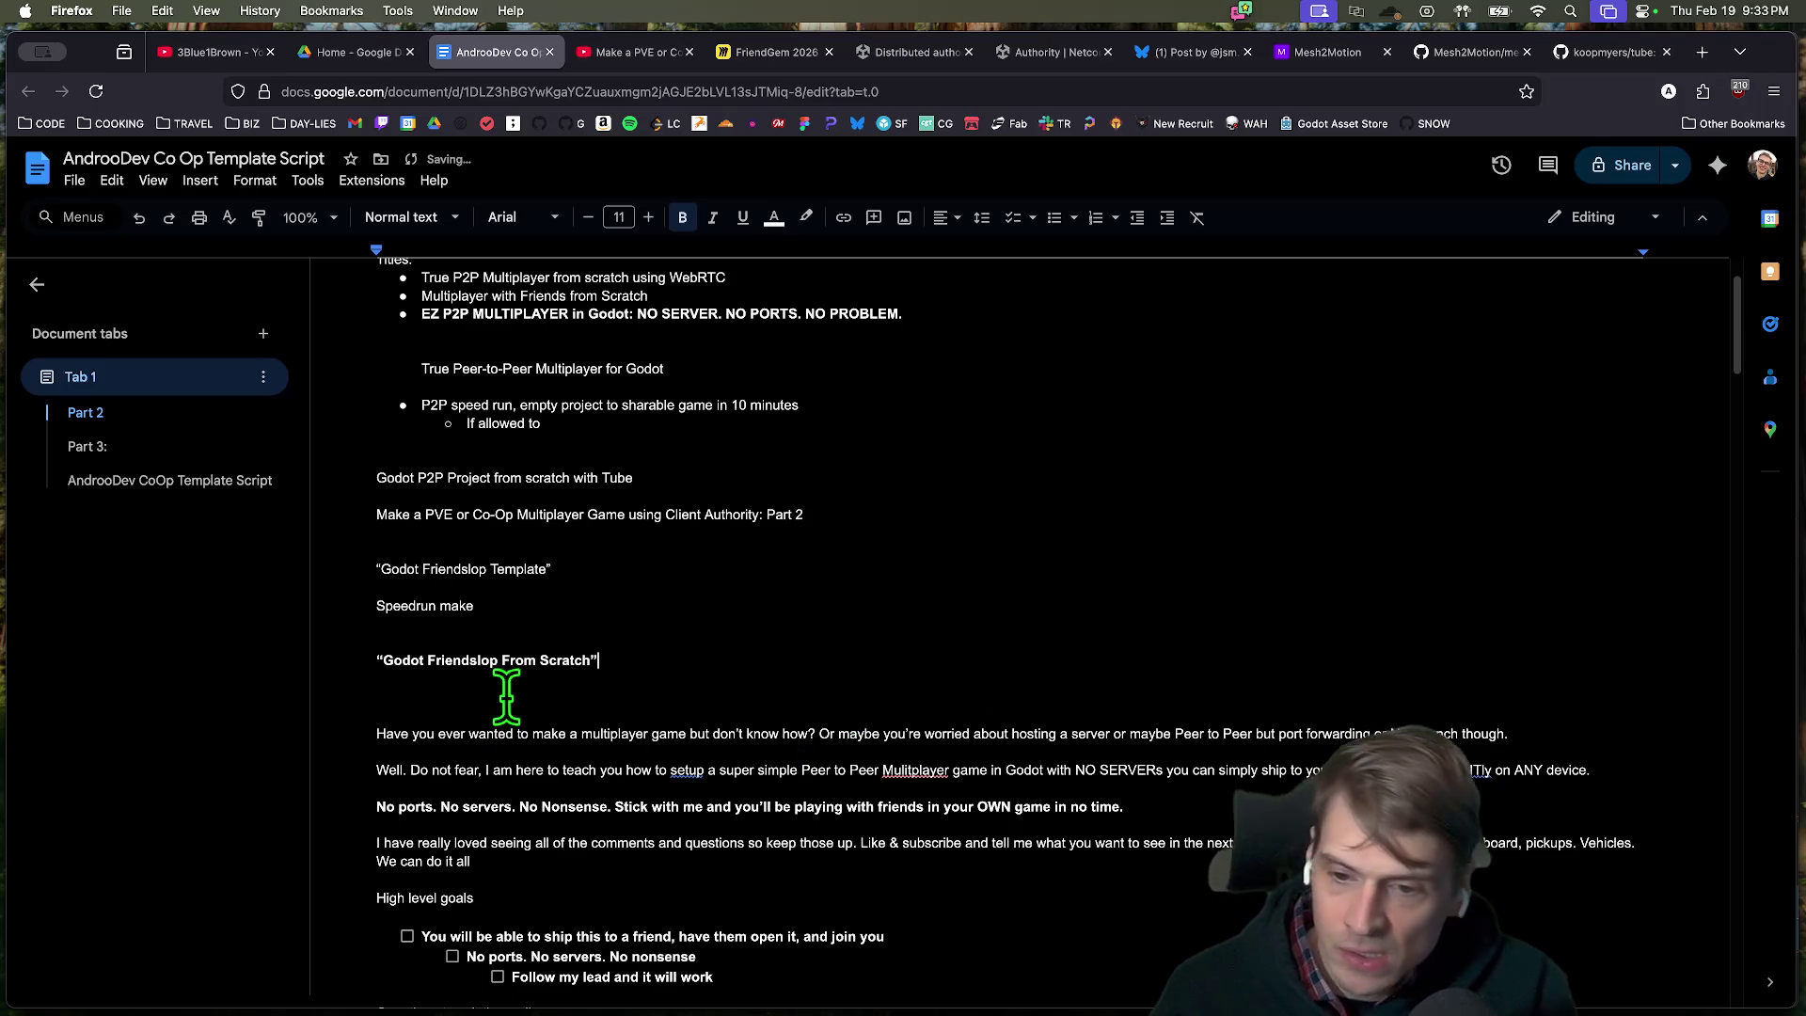
# Step: Delete the From Scratch title line along with its blank lines
pyautogui.doubleClick(440, 661)
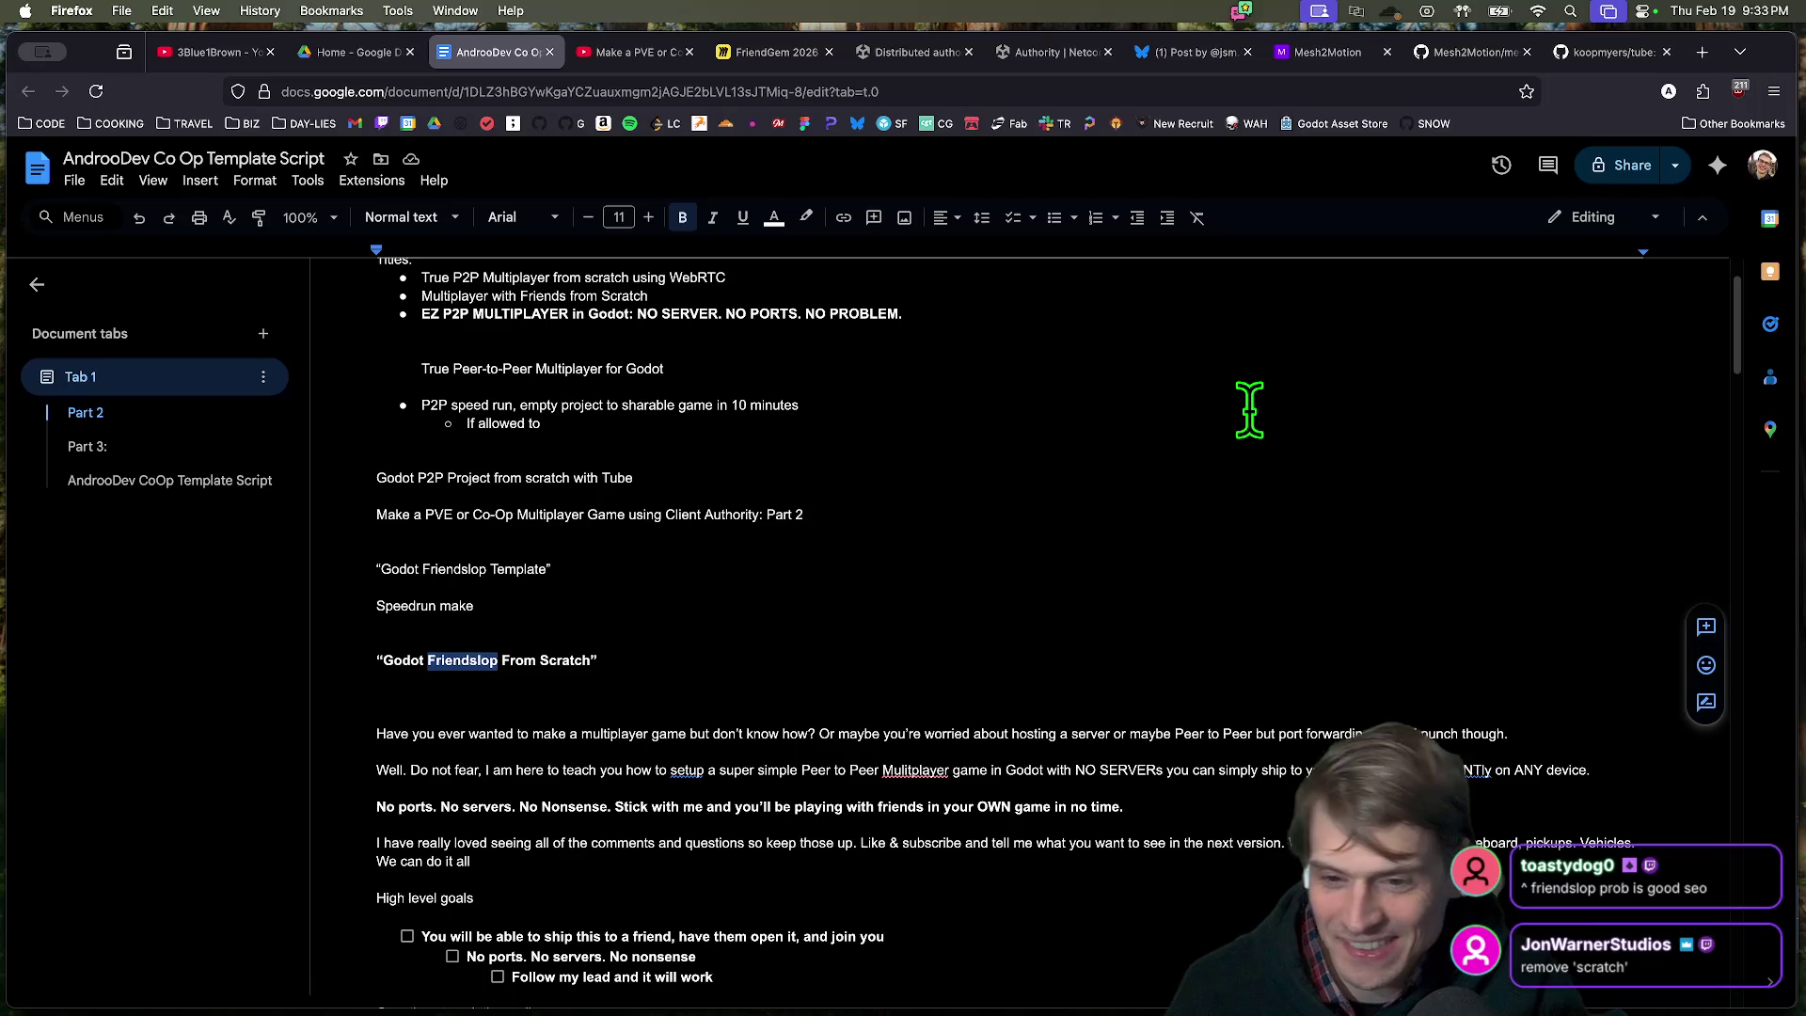
pyautogui.press('super+Right')
pyautogui.press('BackSpace')
pyautogui.press('BackSpace')
pyautogui.press('BackSpace')
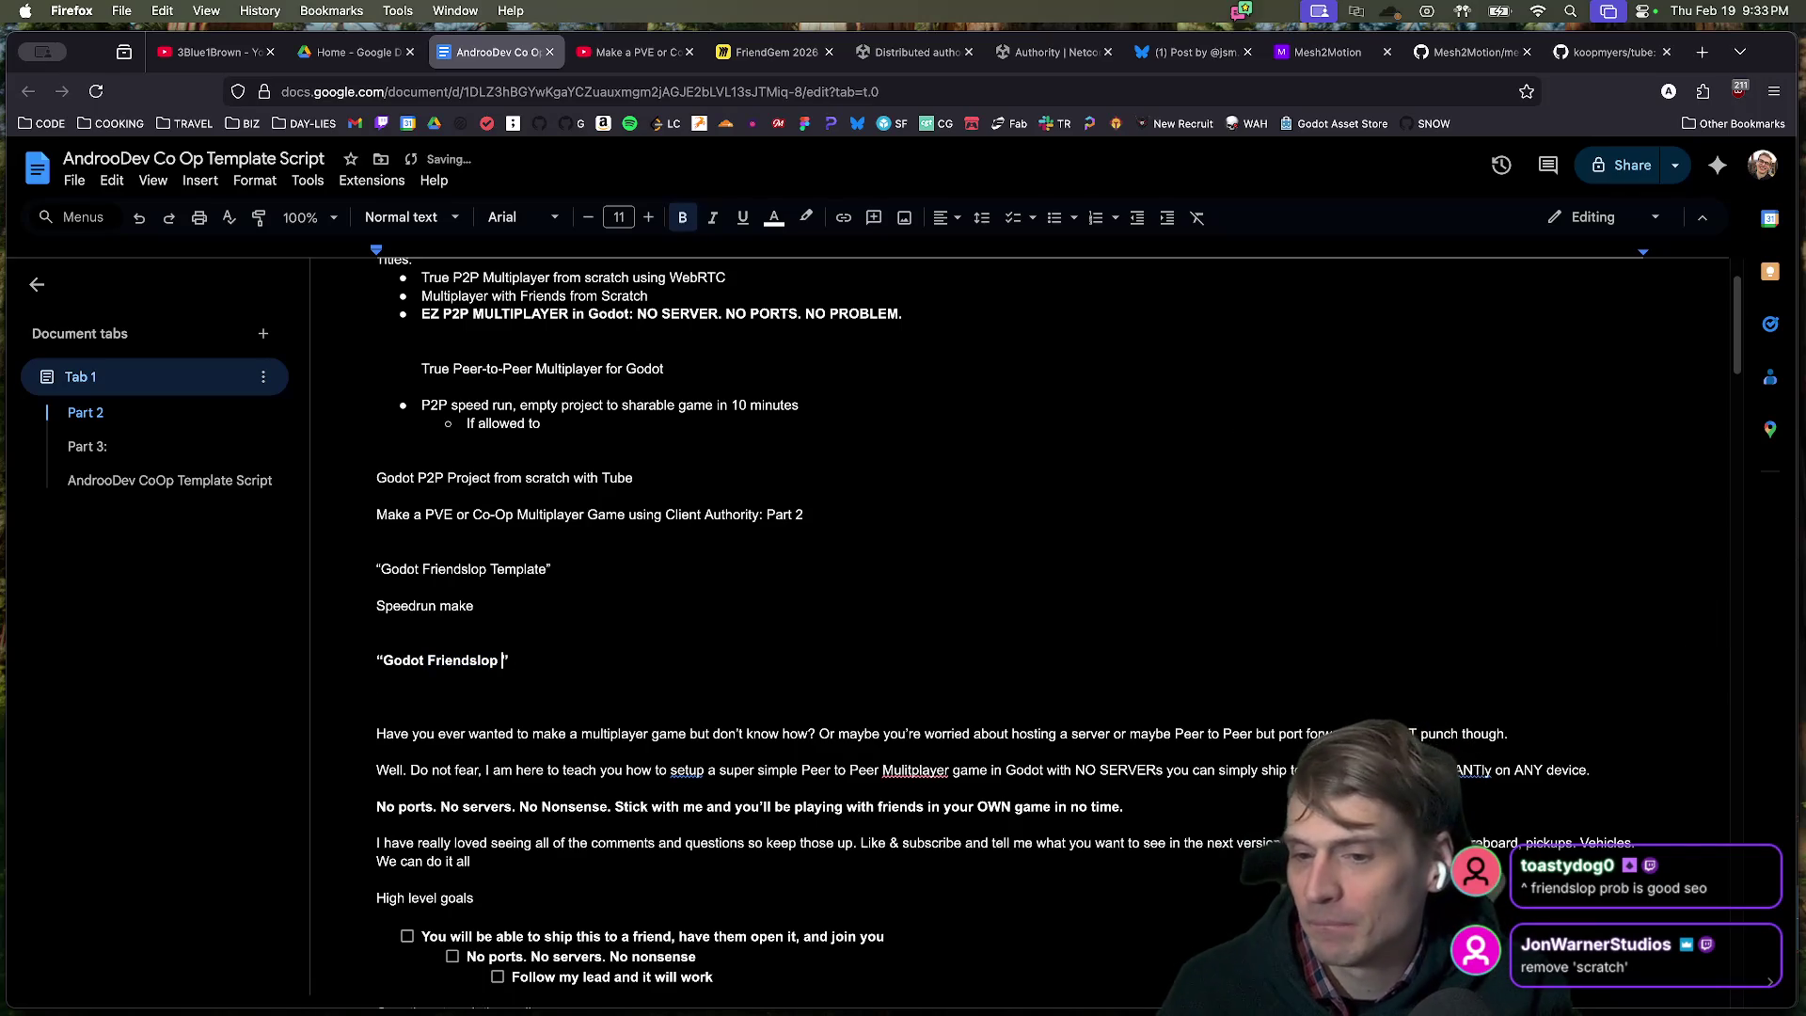
pyautogui.write('Template')
pyautogui.press('super+z')
pyautogui.press('super+z')
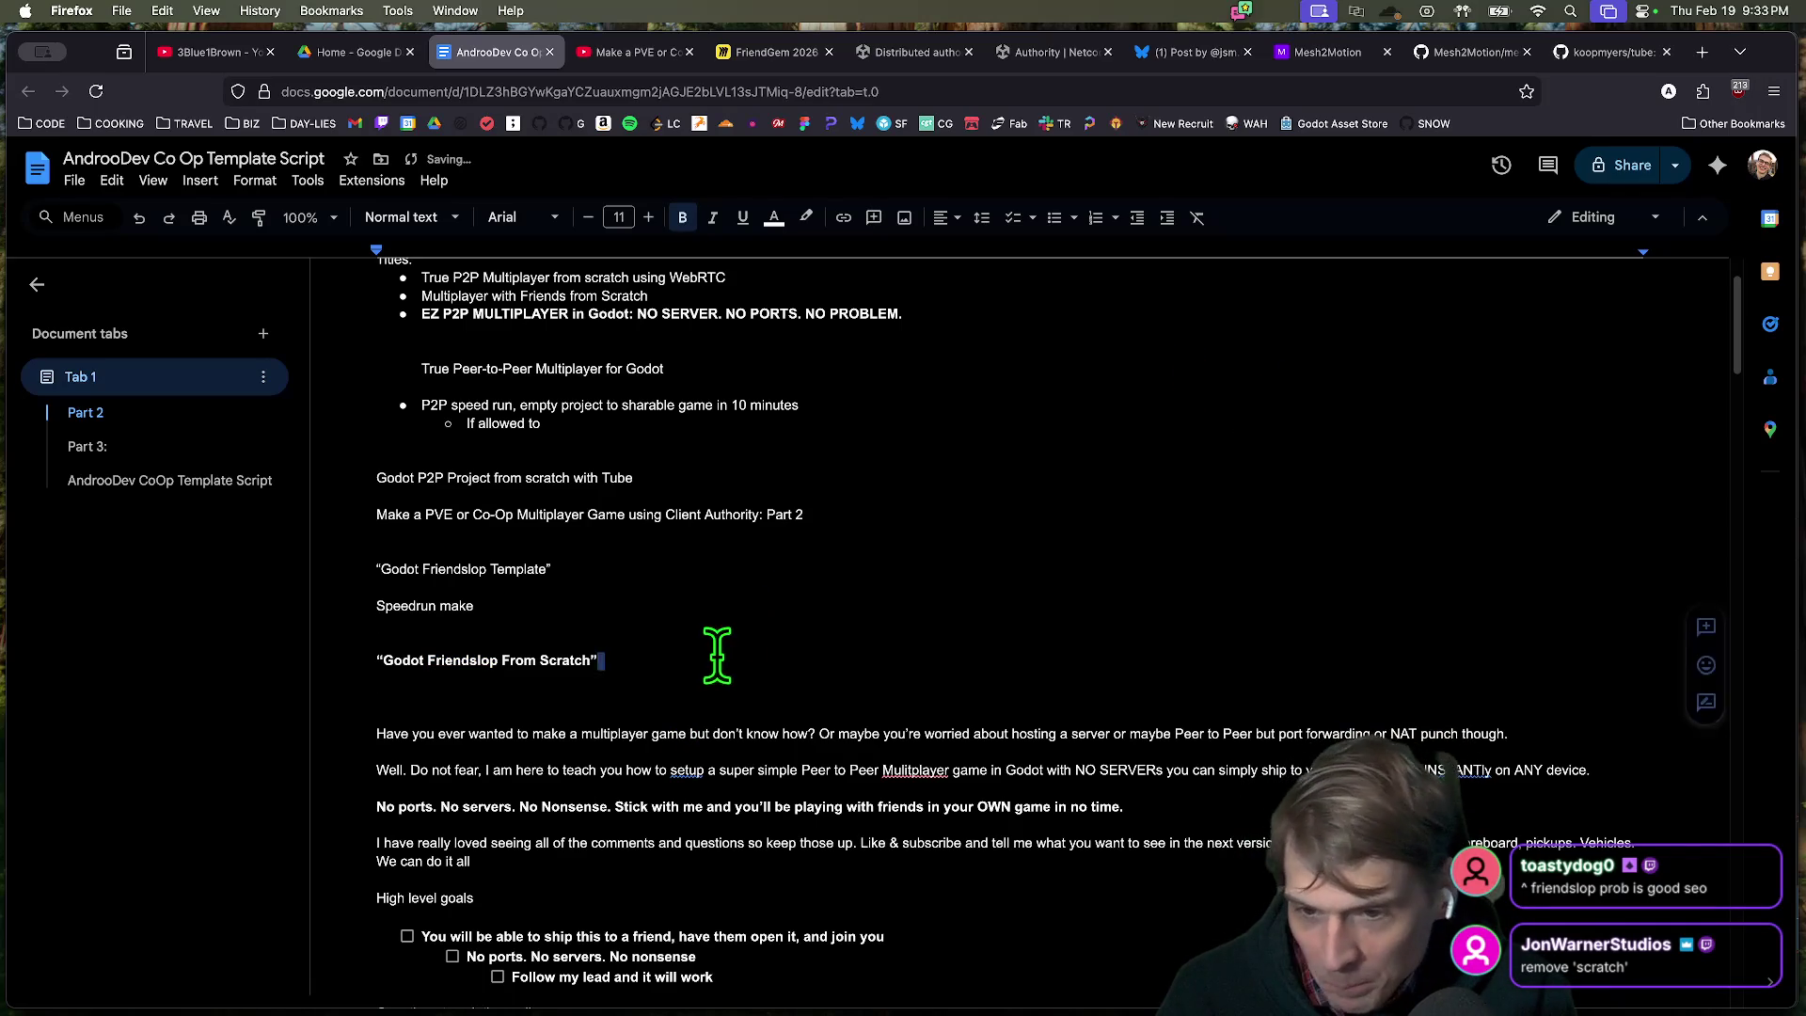
pyautogui.moveTo(718, 657); pyautogui.dragTo(717, 624)
pyautogui.press('BackSpace')
# Step: Bold the 'Godot Friendslop Template' line and begin a '-' bullet beneath it
pyautogui.click(717, 589)
pyautogui.tripleClick(727, 572)
pyautogui.press('super+b')
pyautogui.click(728, 571)
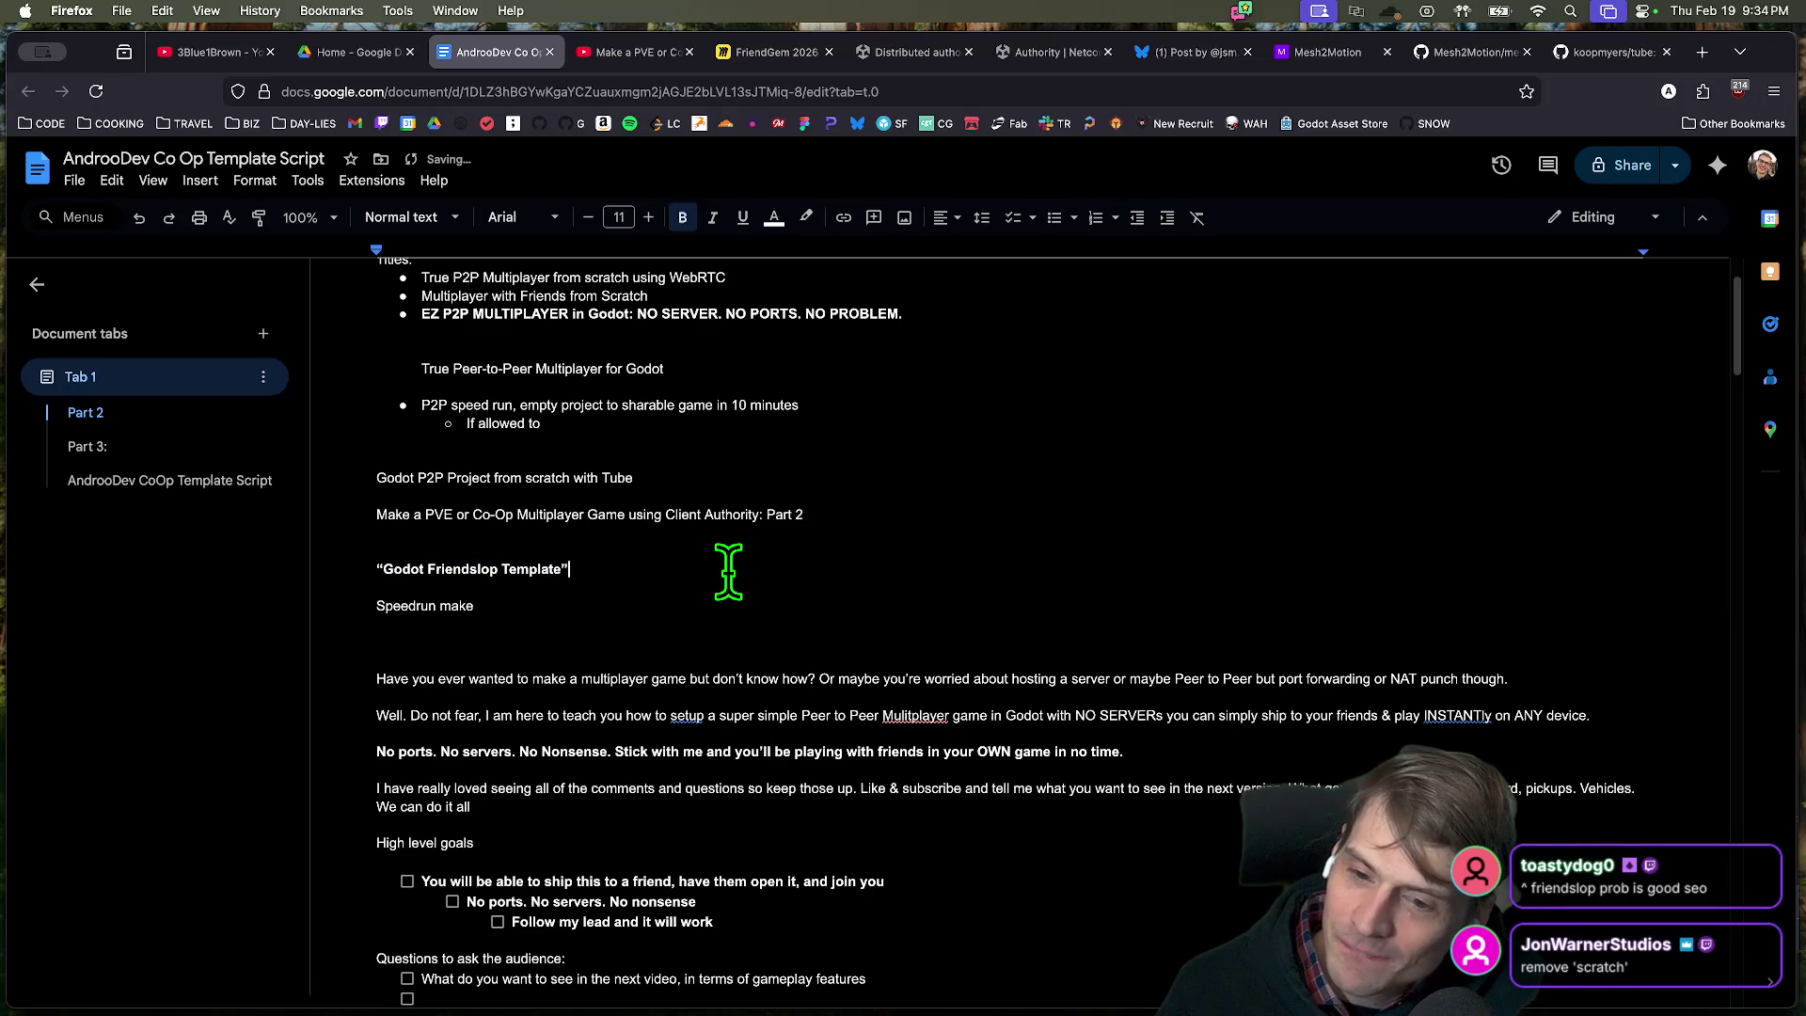
pyautogui.click(654, 625)
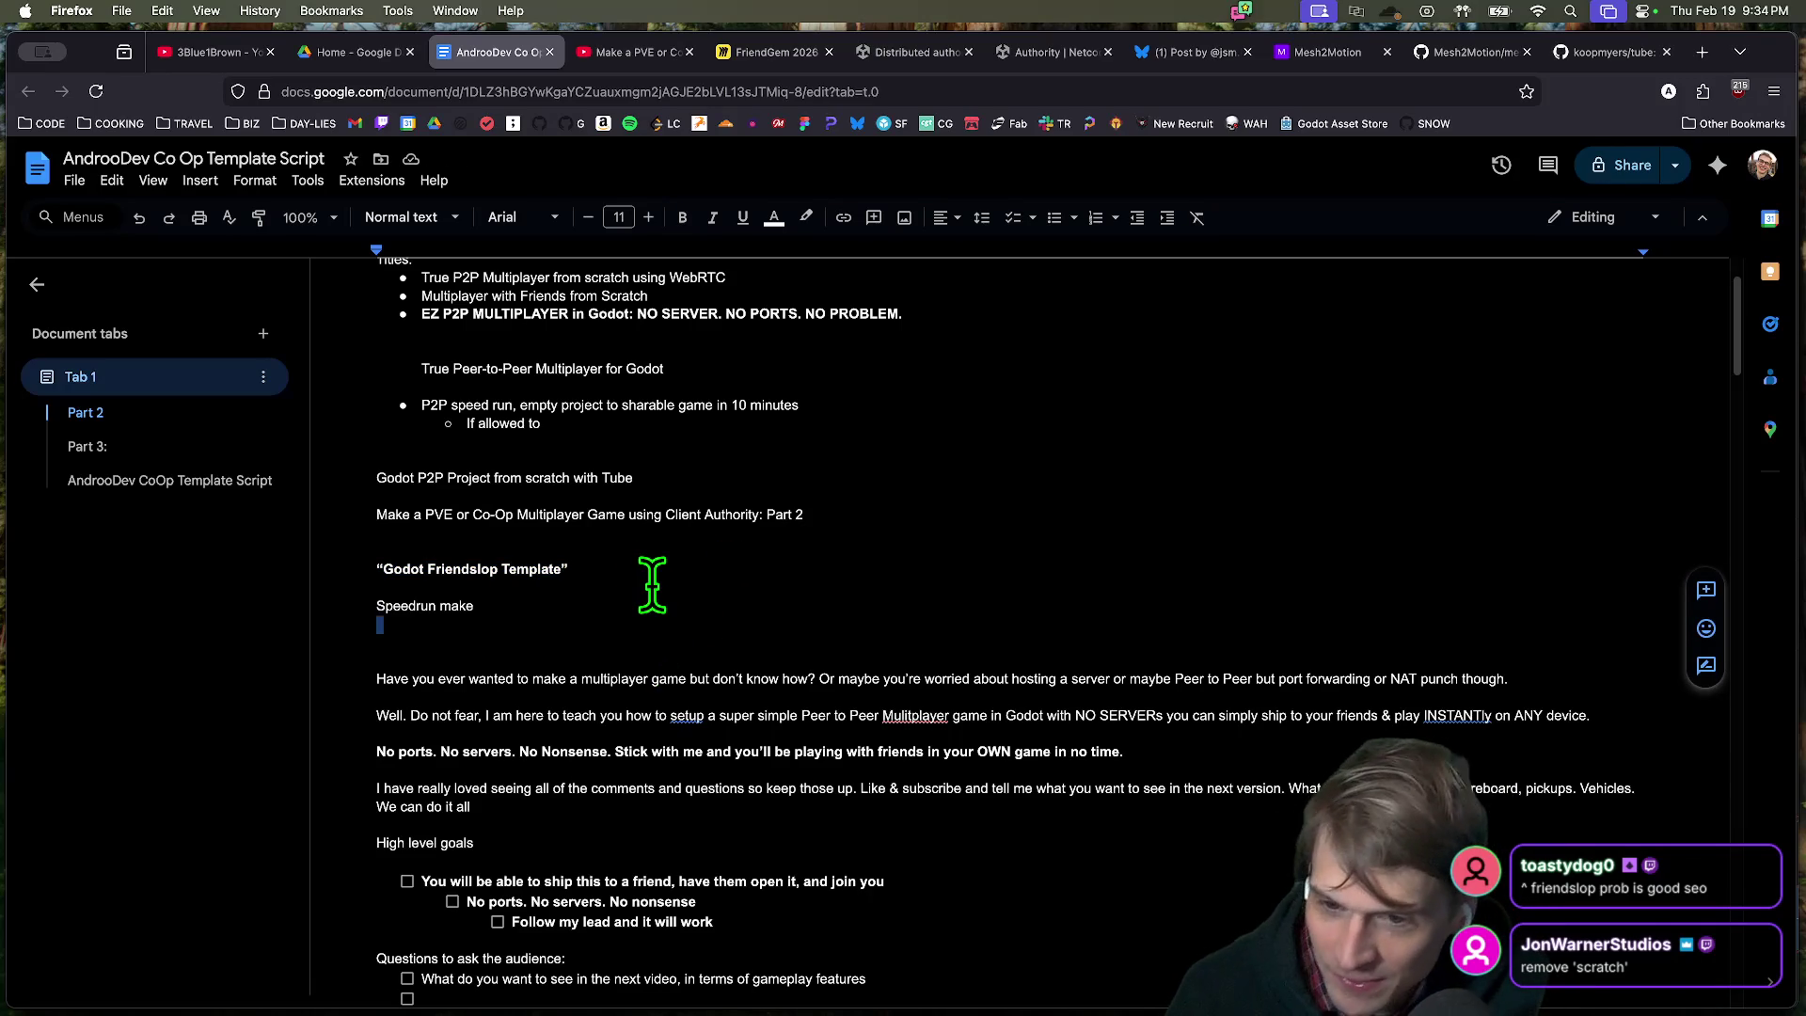
pyautogui.click(652, 584)
pyautogui.write('- Shot')
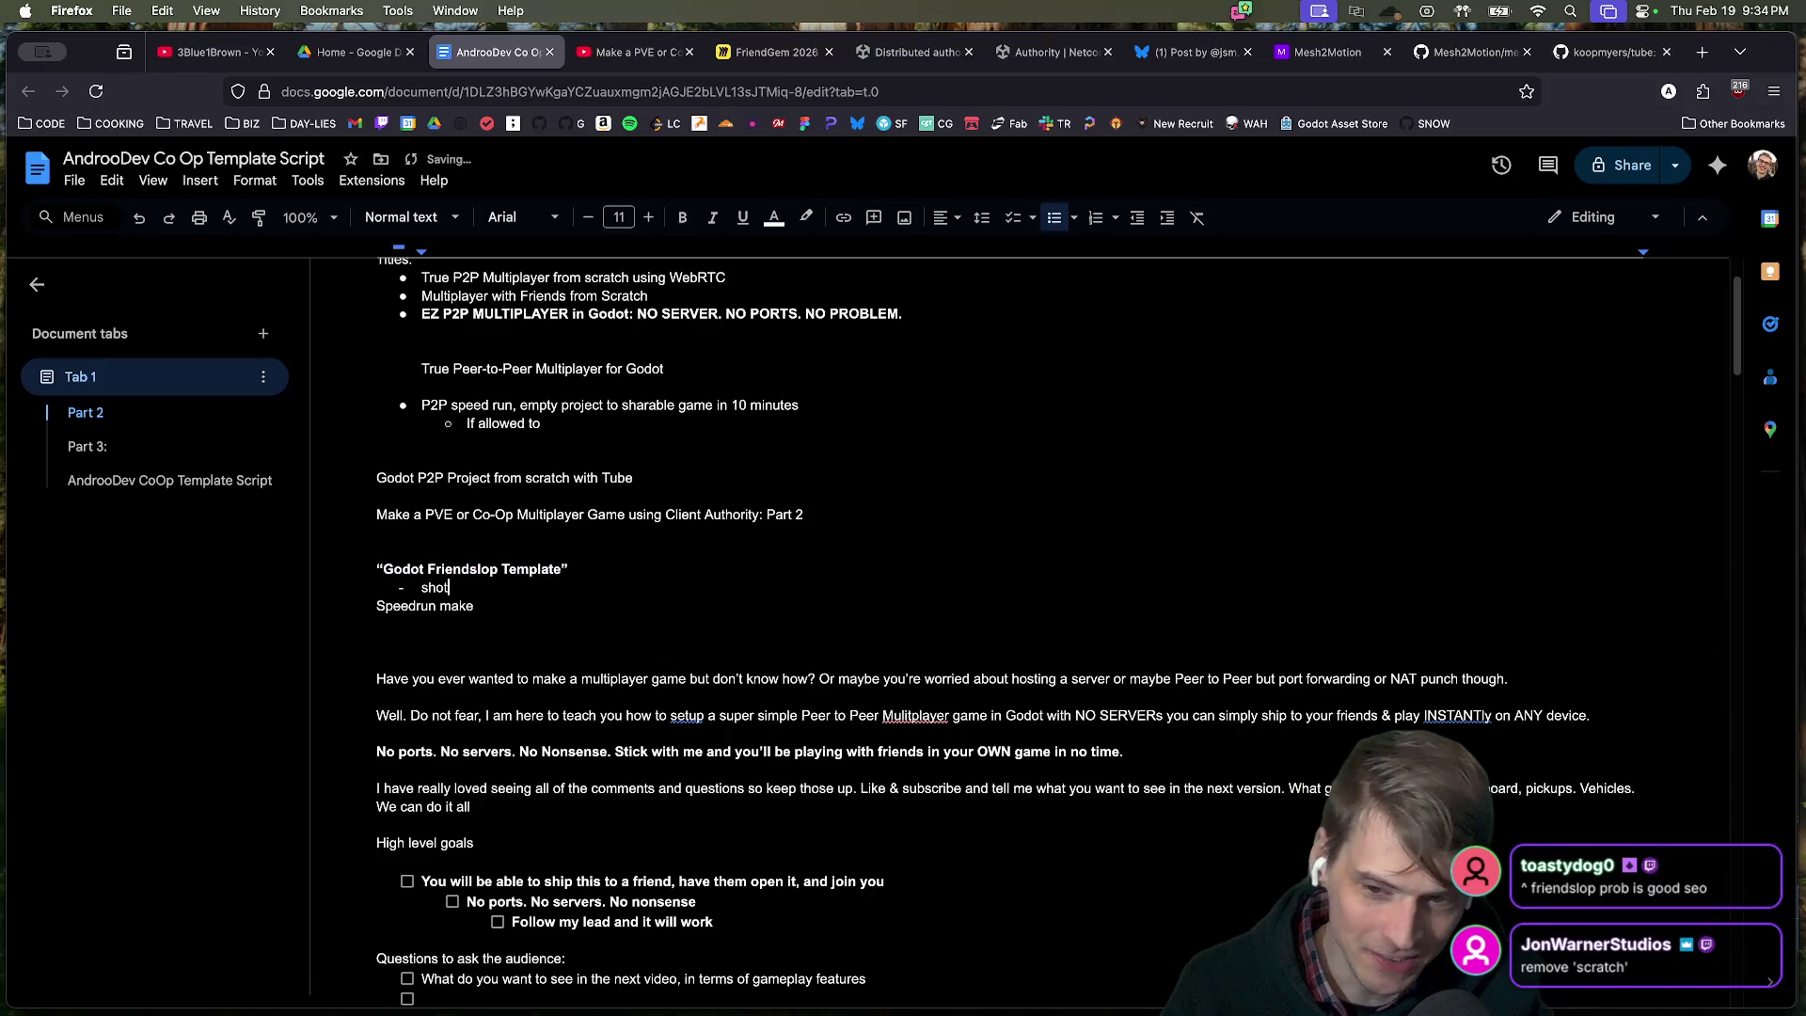
pyautogui.press('BackSpace')
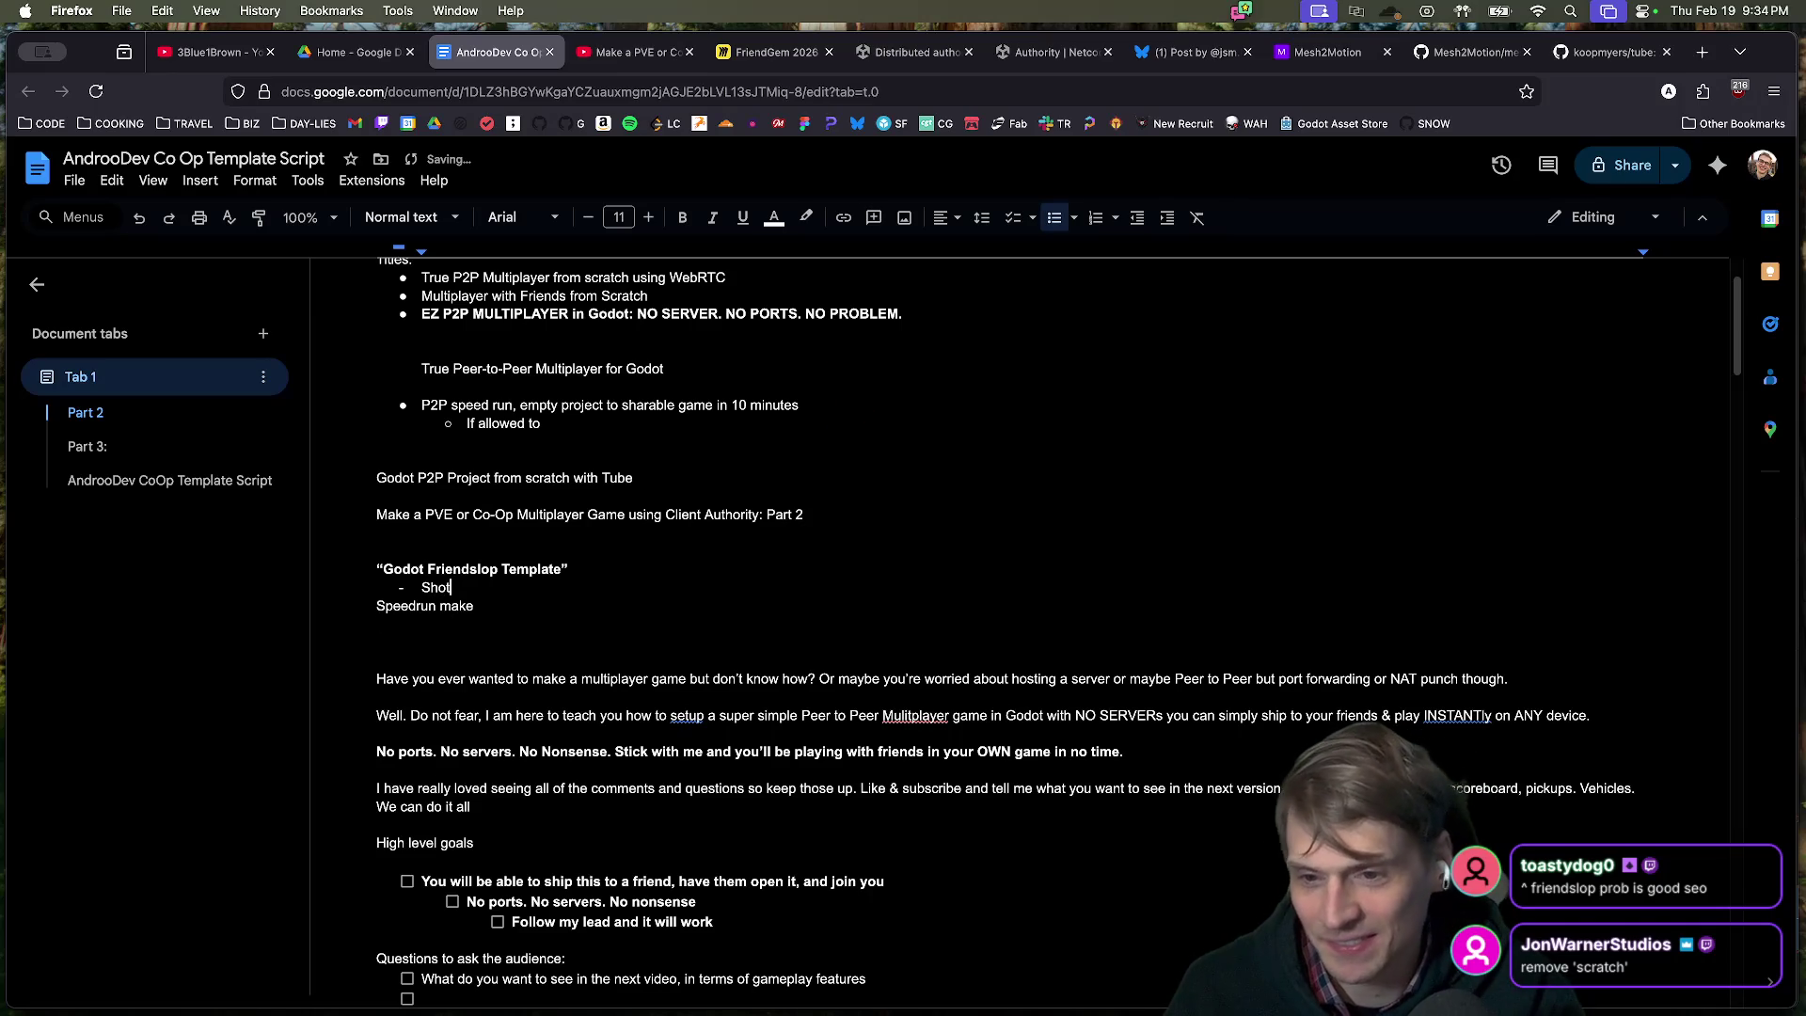
pyautogui.press('super+Tab')
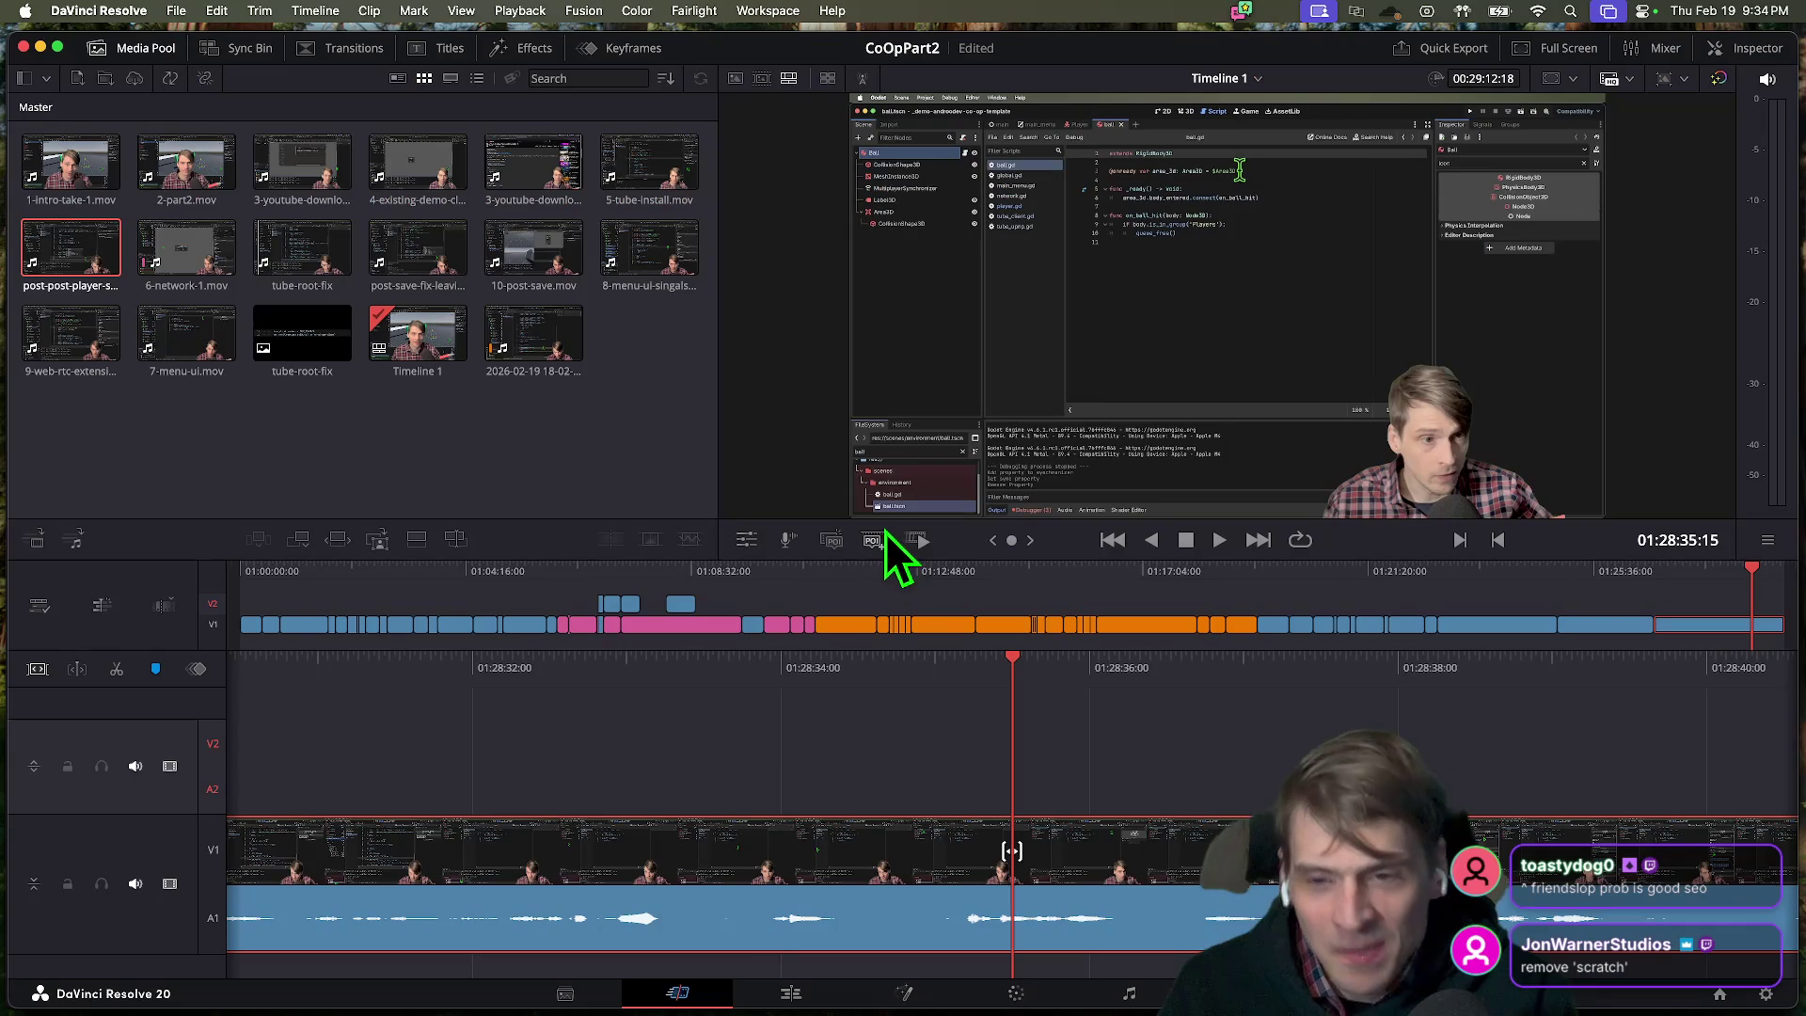
# Step: Shuttle the CoOpPart2 footage forward and back with J/K/L, stopping around 01:28:39
pyautogui.press('l')
pyautogui.press('l')
pyautogui.press('l')
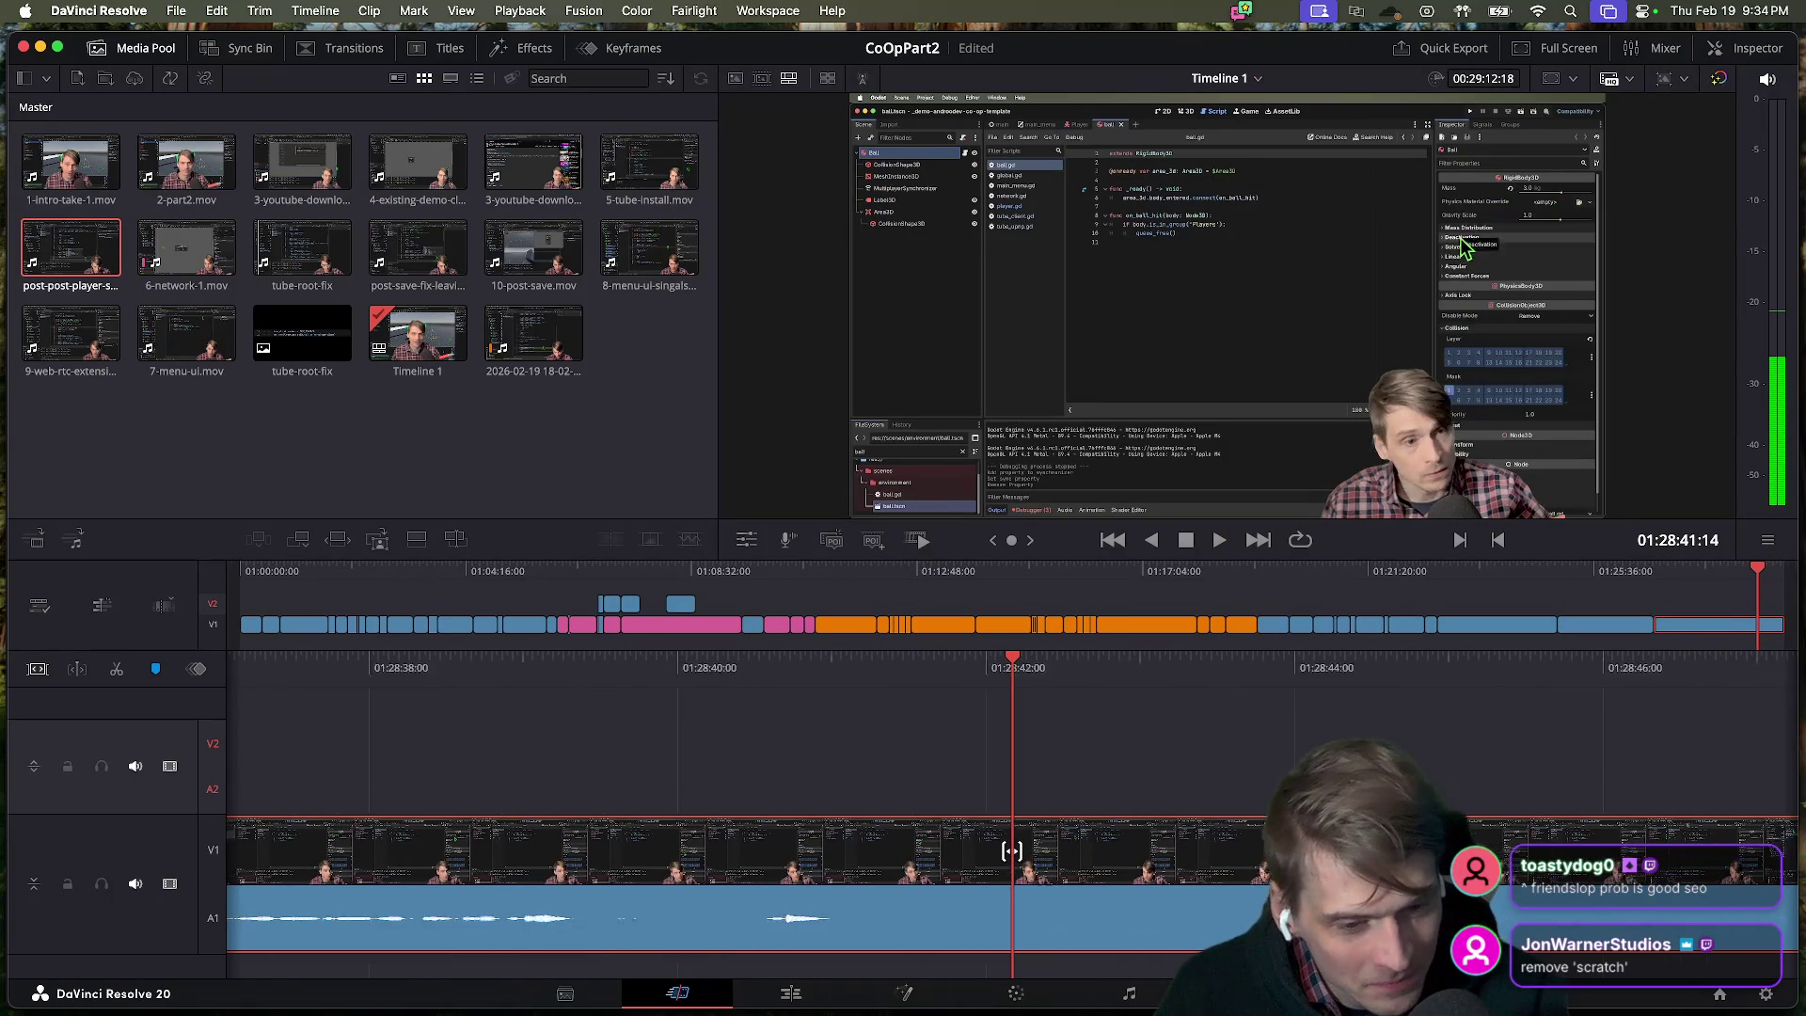
pyautogui.press('j')
pyautogui.press('j')
pyautogui.press('j')
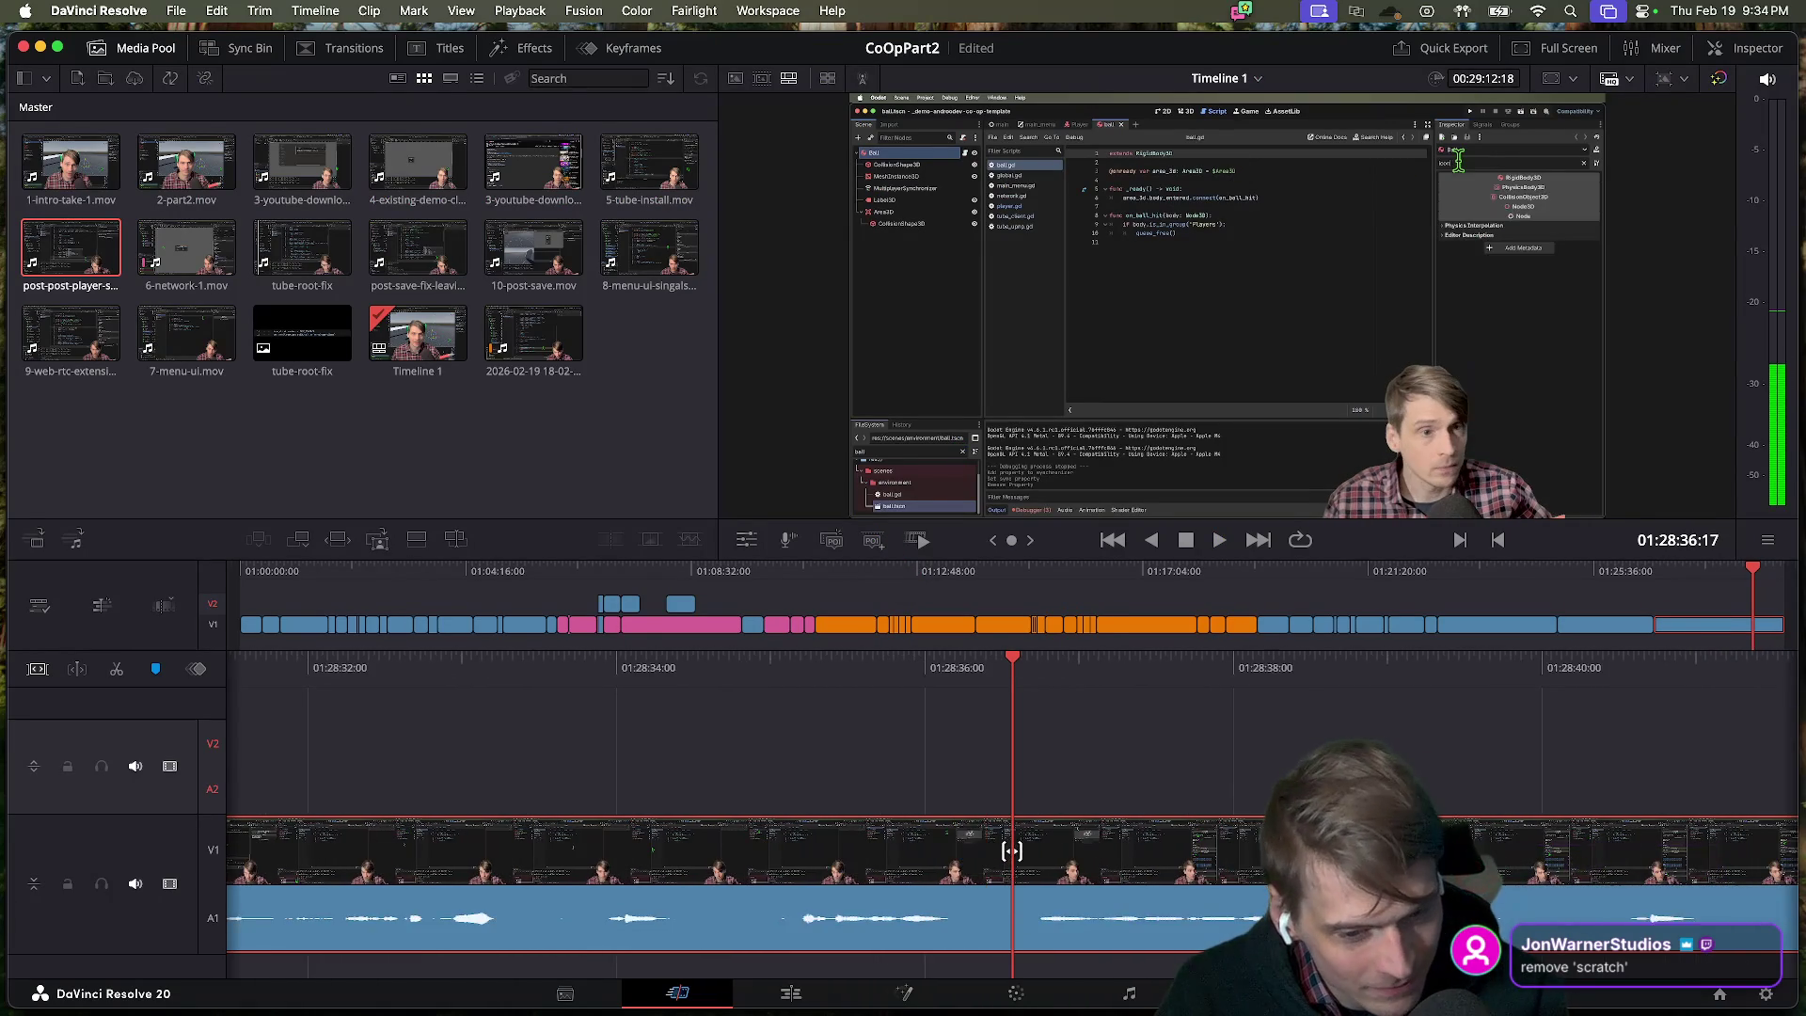
pyautogui.press('l')
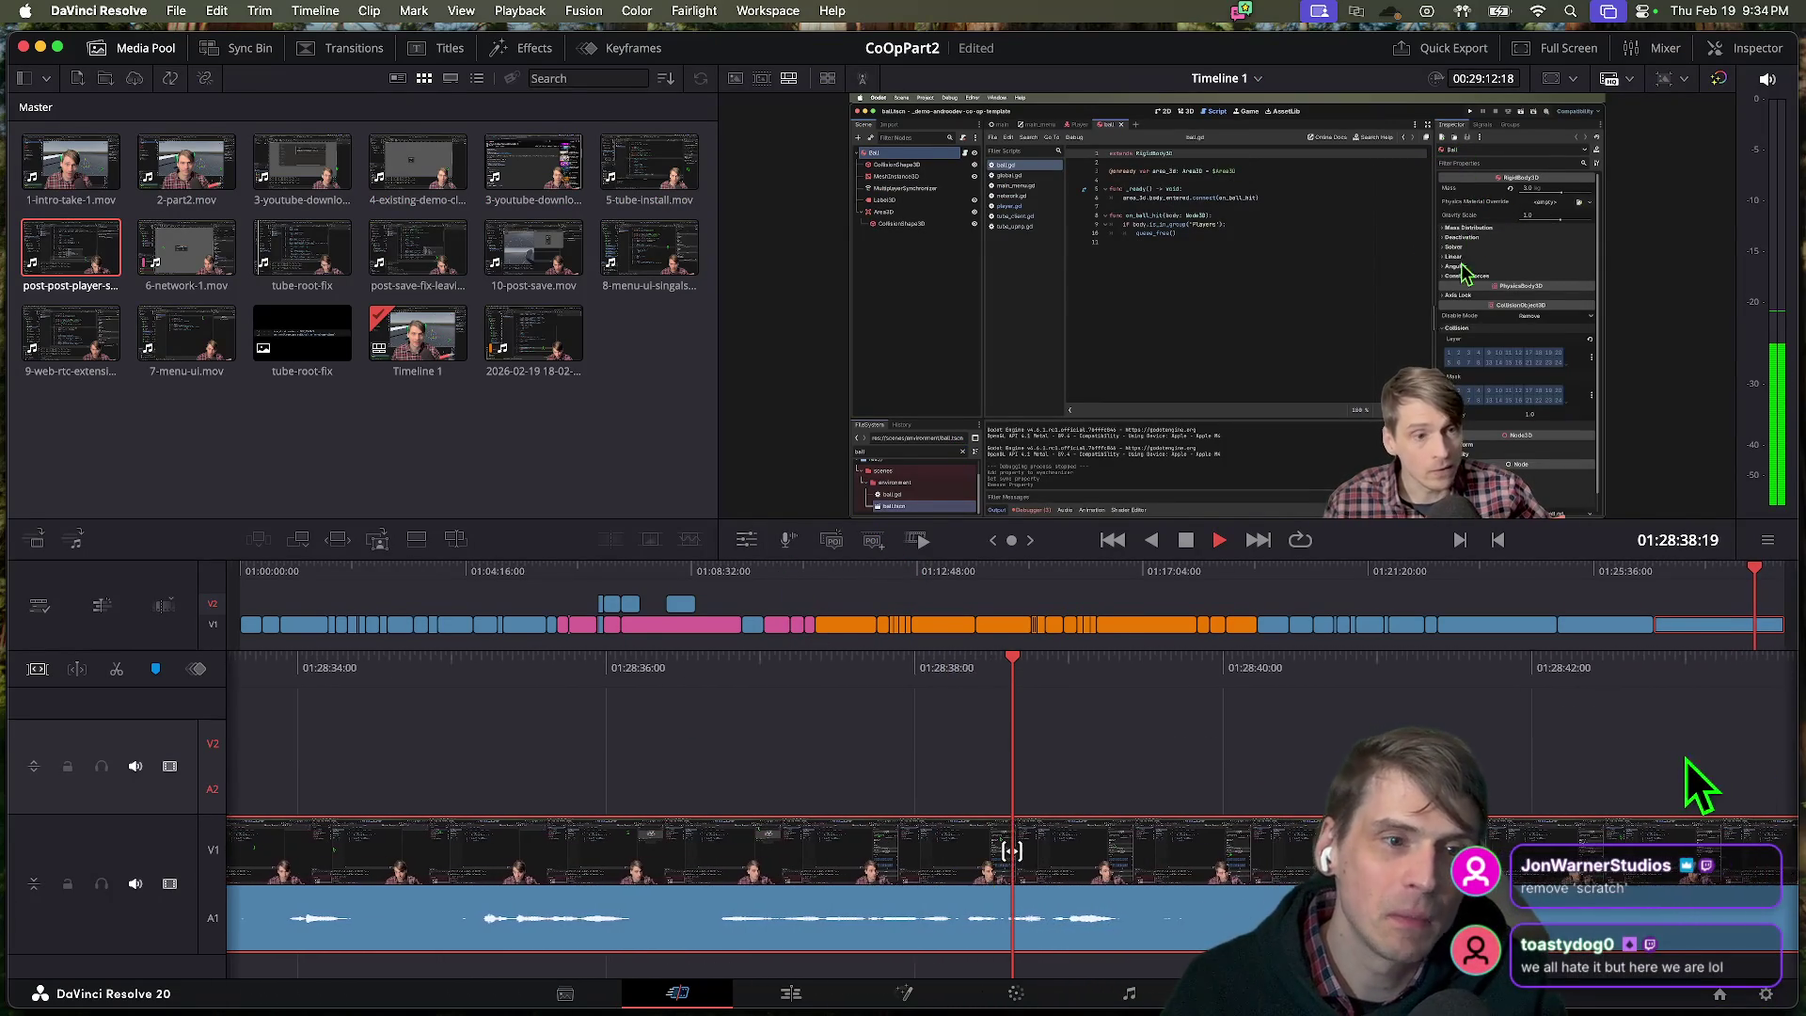
pyautogui.press('k')
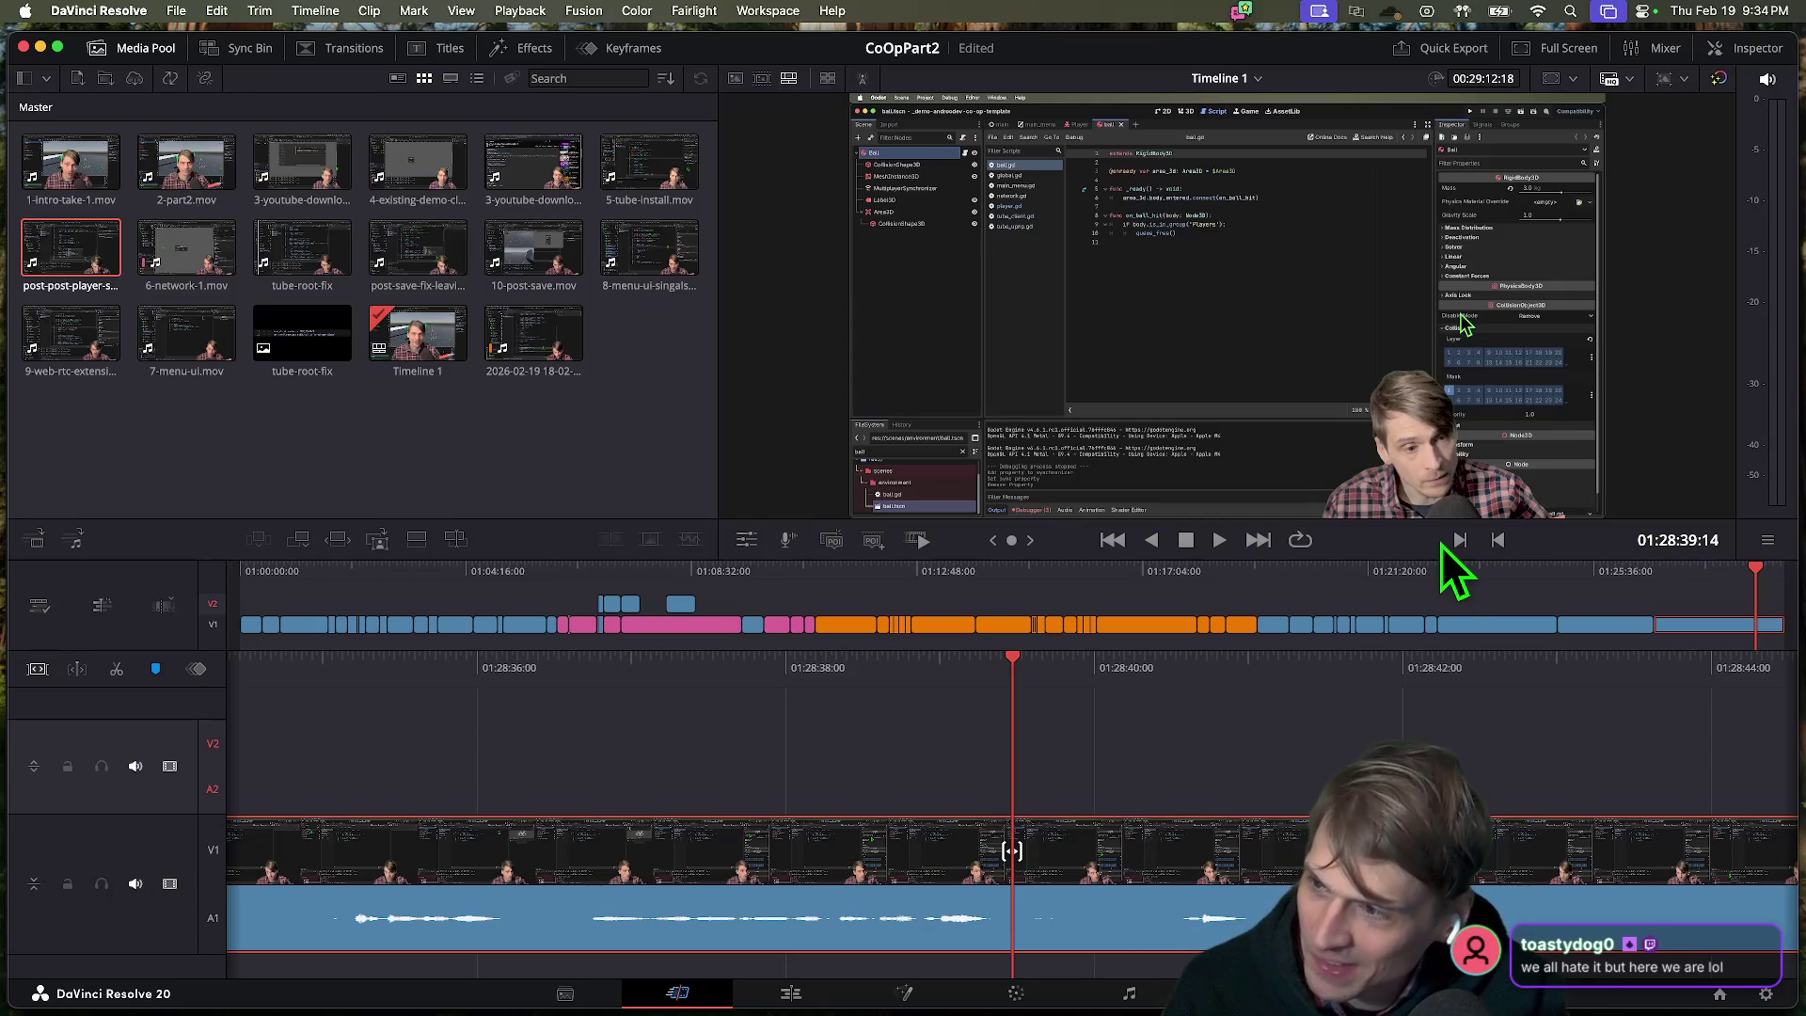
pyautogui.press('super+Tab')
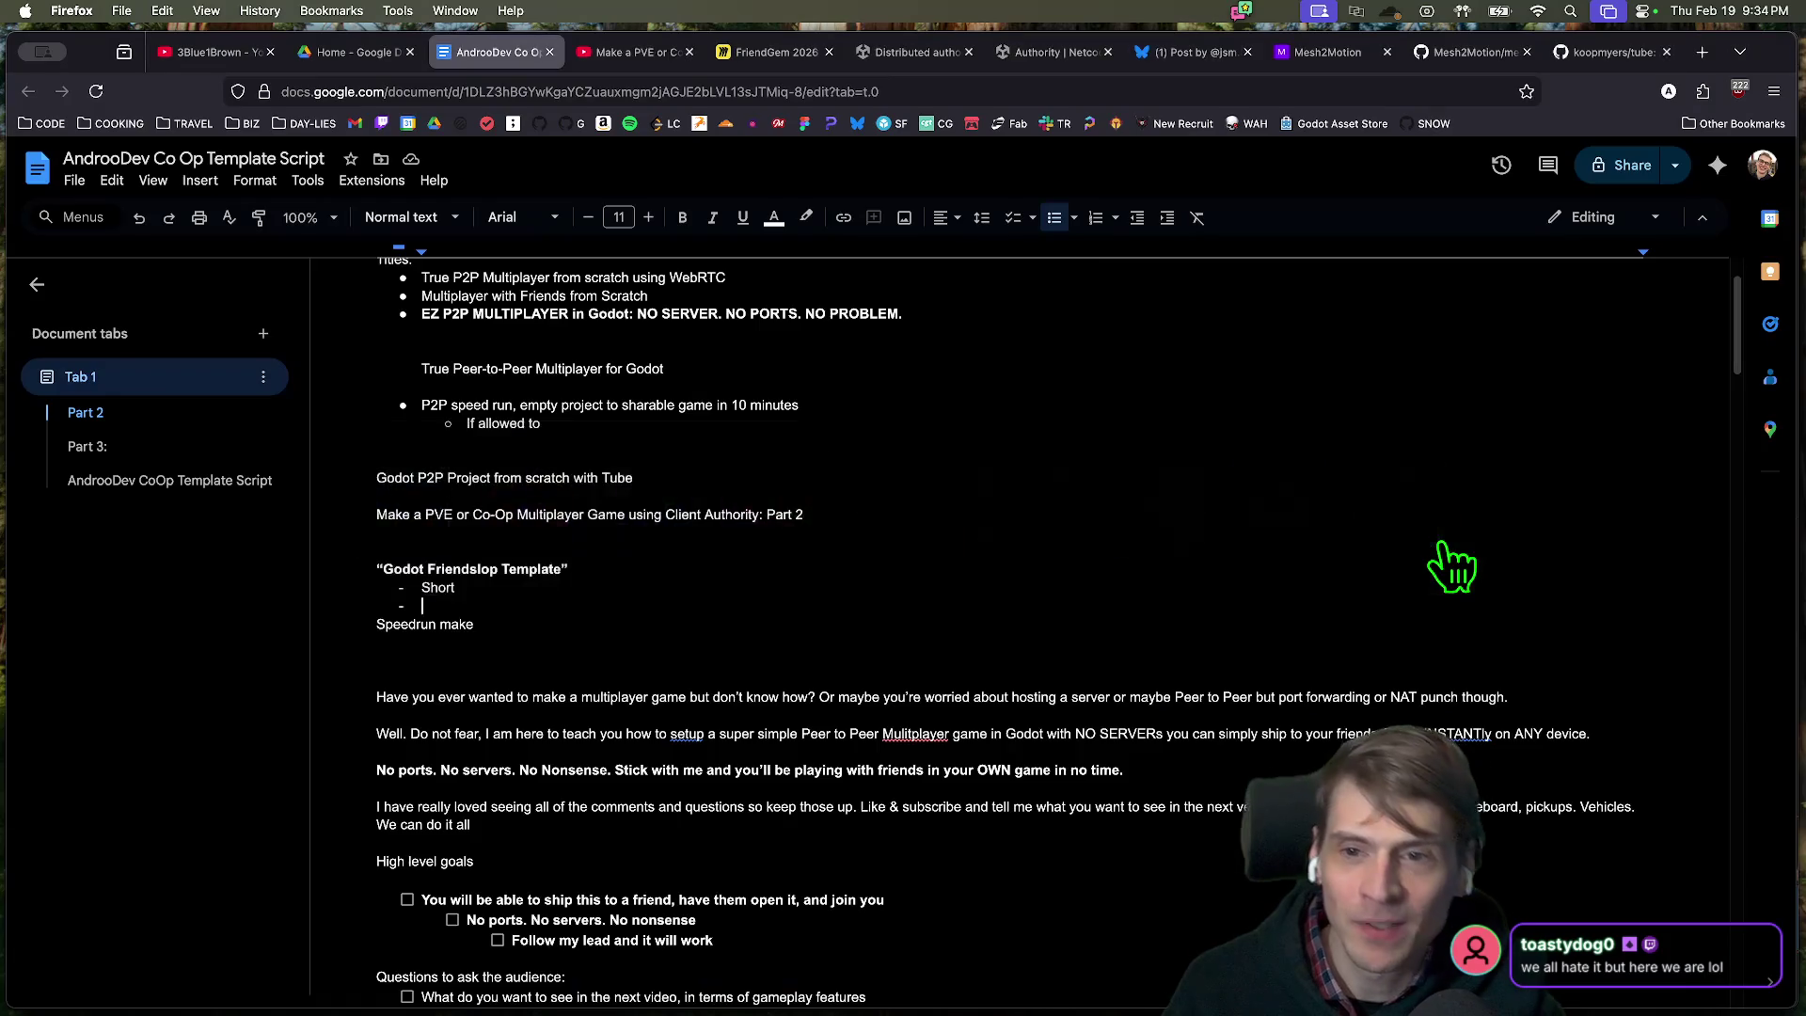
# Step: Open YouTube in a new tab and search for 'make a friendslop'
pyautogui.press('super+t')
pyautogui.write('youtube')
pyautogui.press('Return')
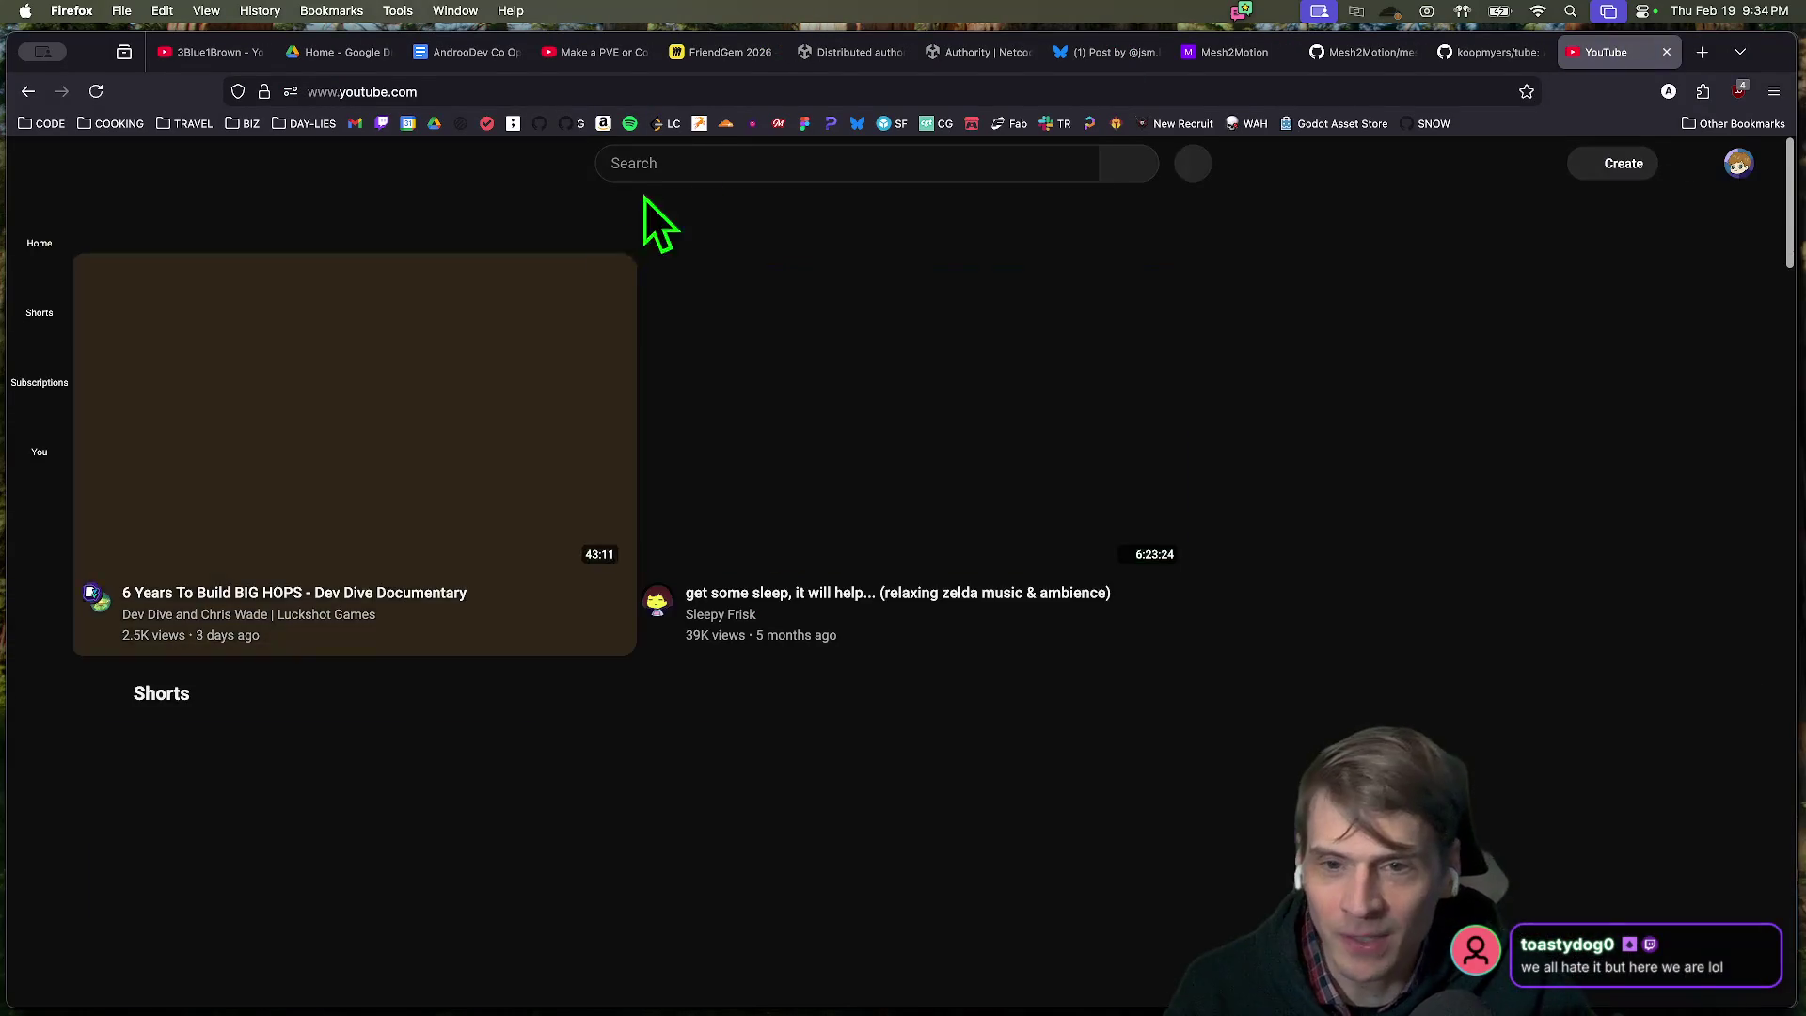
pyautogui.click(645, 164)
pyautogui.write('f')
pyautogui.press('BackSpace')
pyautogui.write('make a fri')
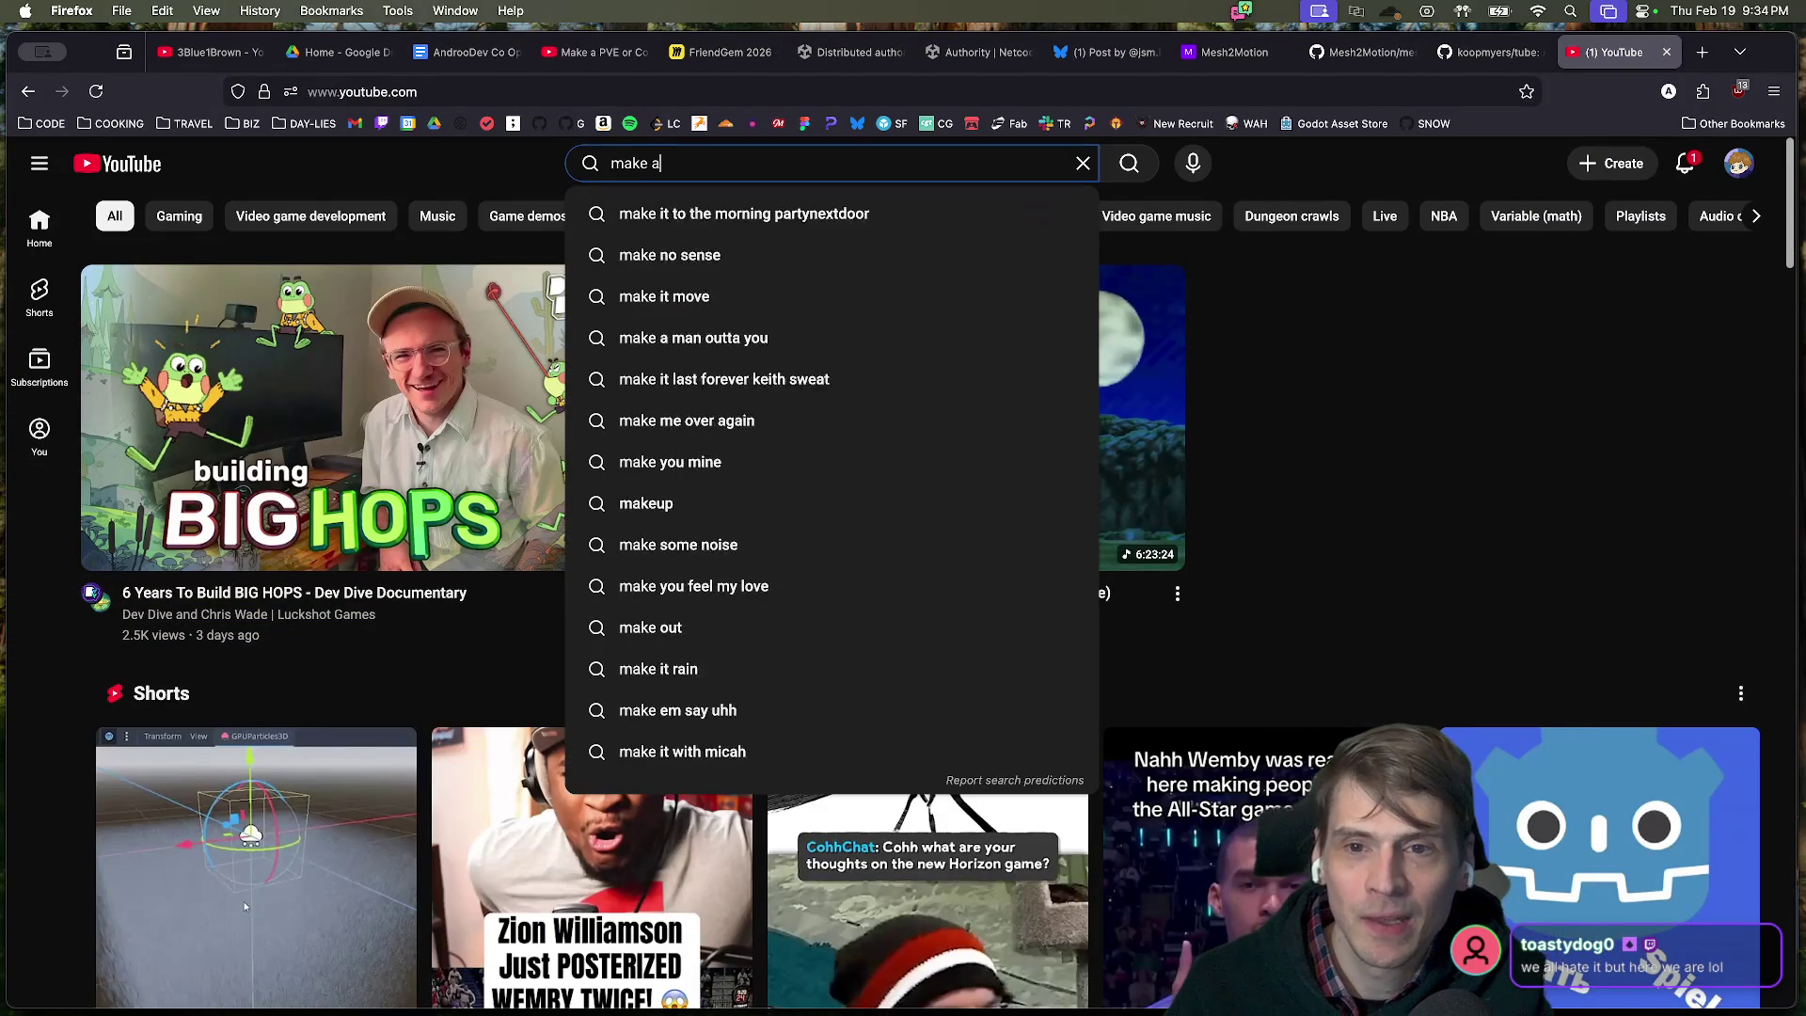
pyautogui.write('endslop')
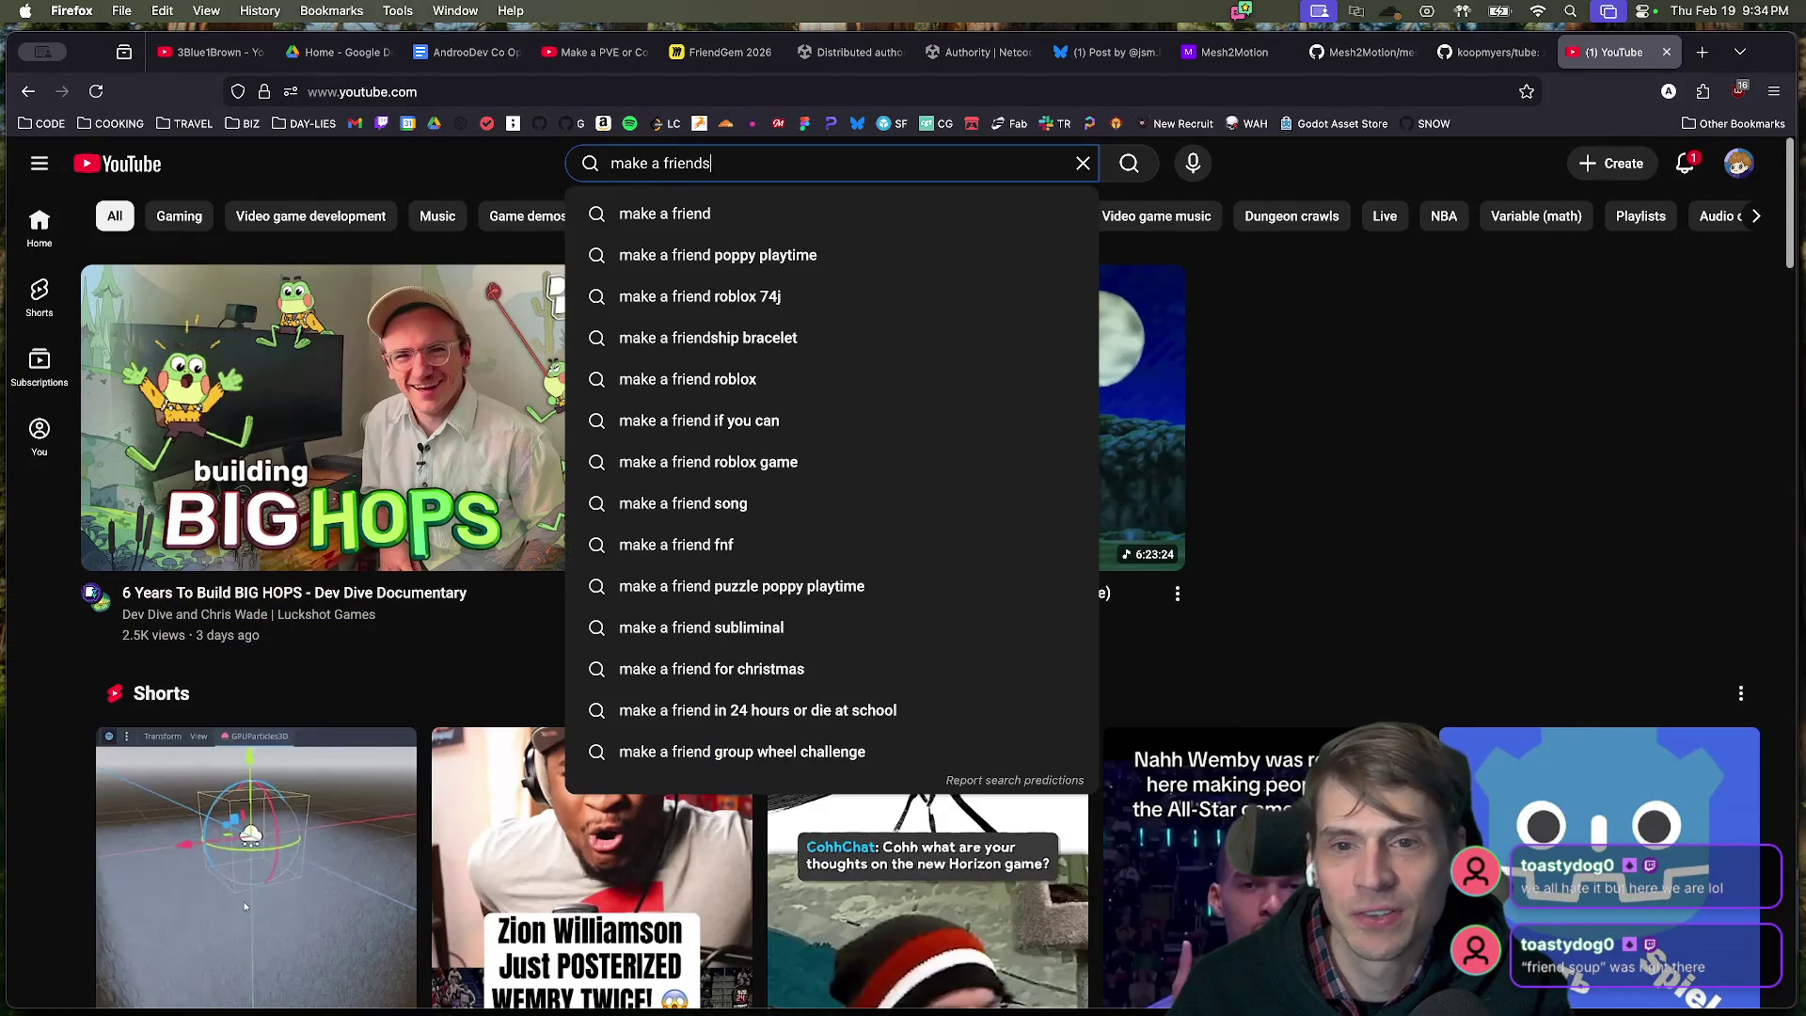
pyautogui.press('Return')
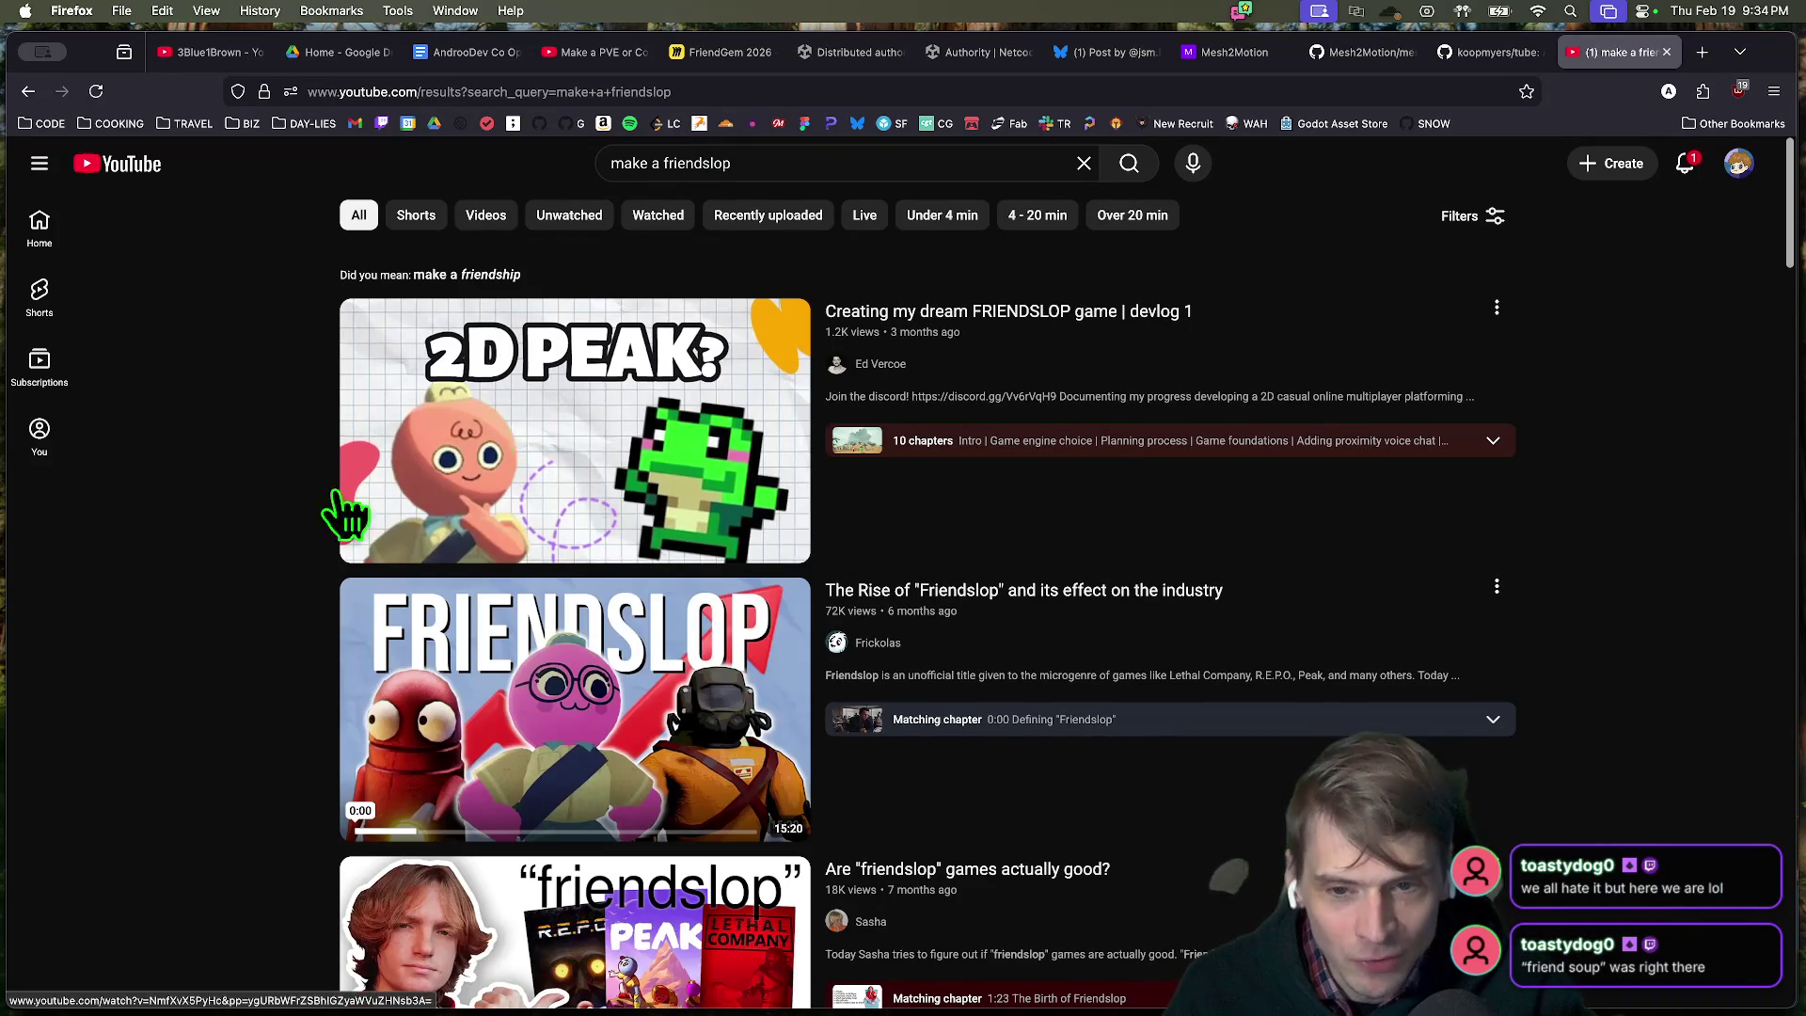
# Step: Scroll the results down to the 'Making Multiplayer Games has Never been Easier!' Short and open it
pyautogui.scroll(-2, 299, 502)
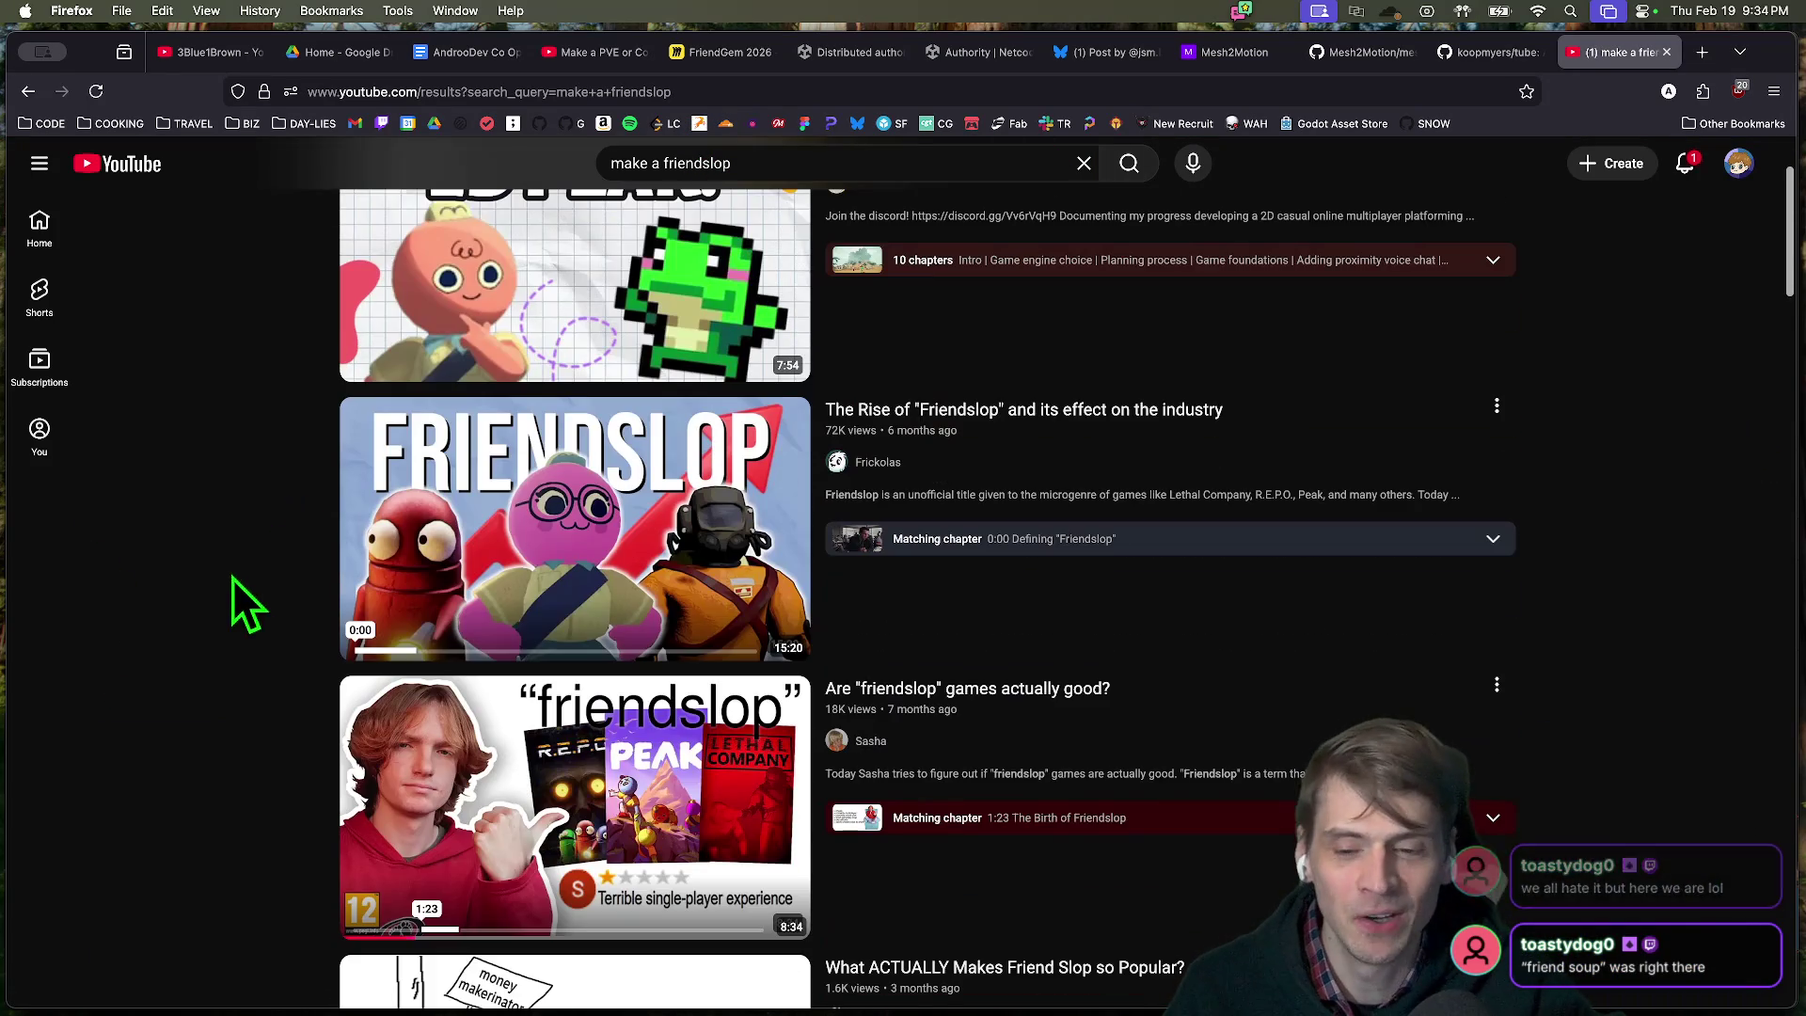
pyautogui.scroll(-2, 231, 691)
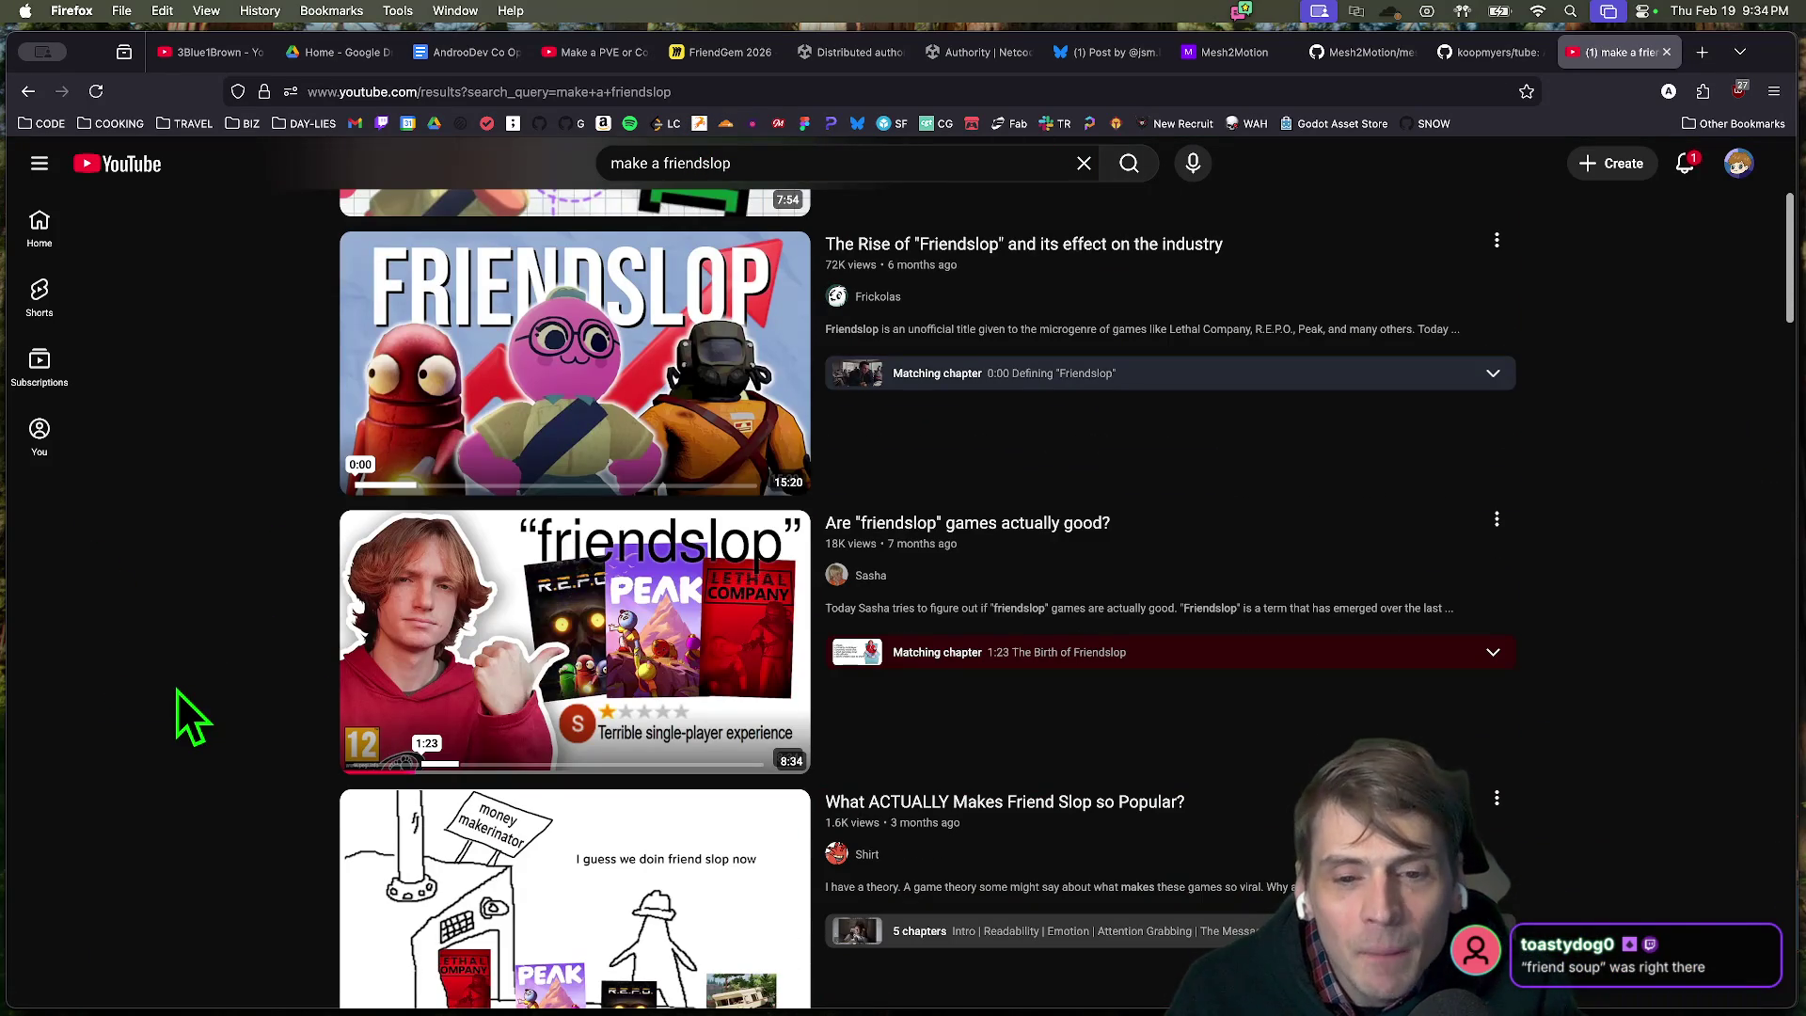
pyautogui.scroll(-4, 177, 690)
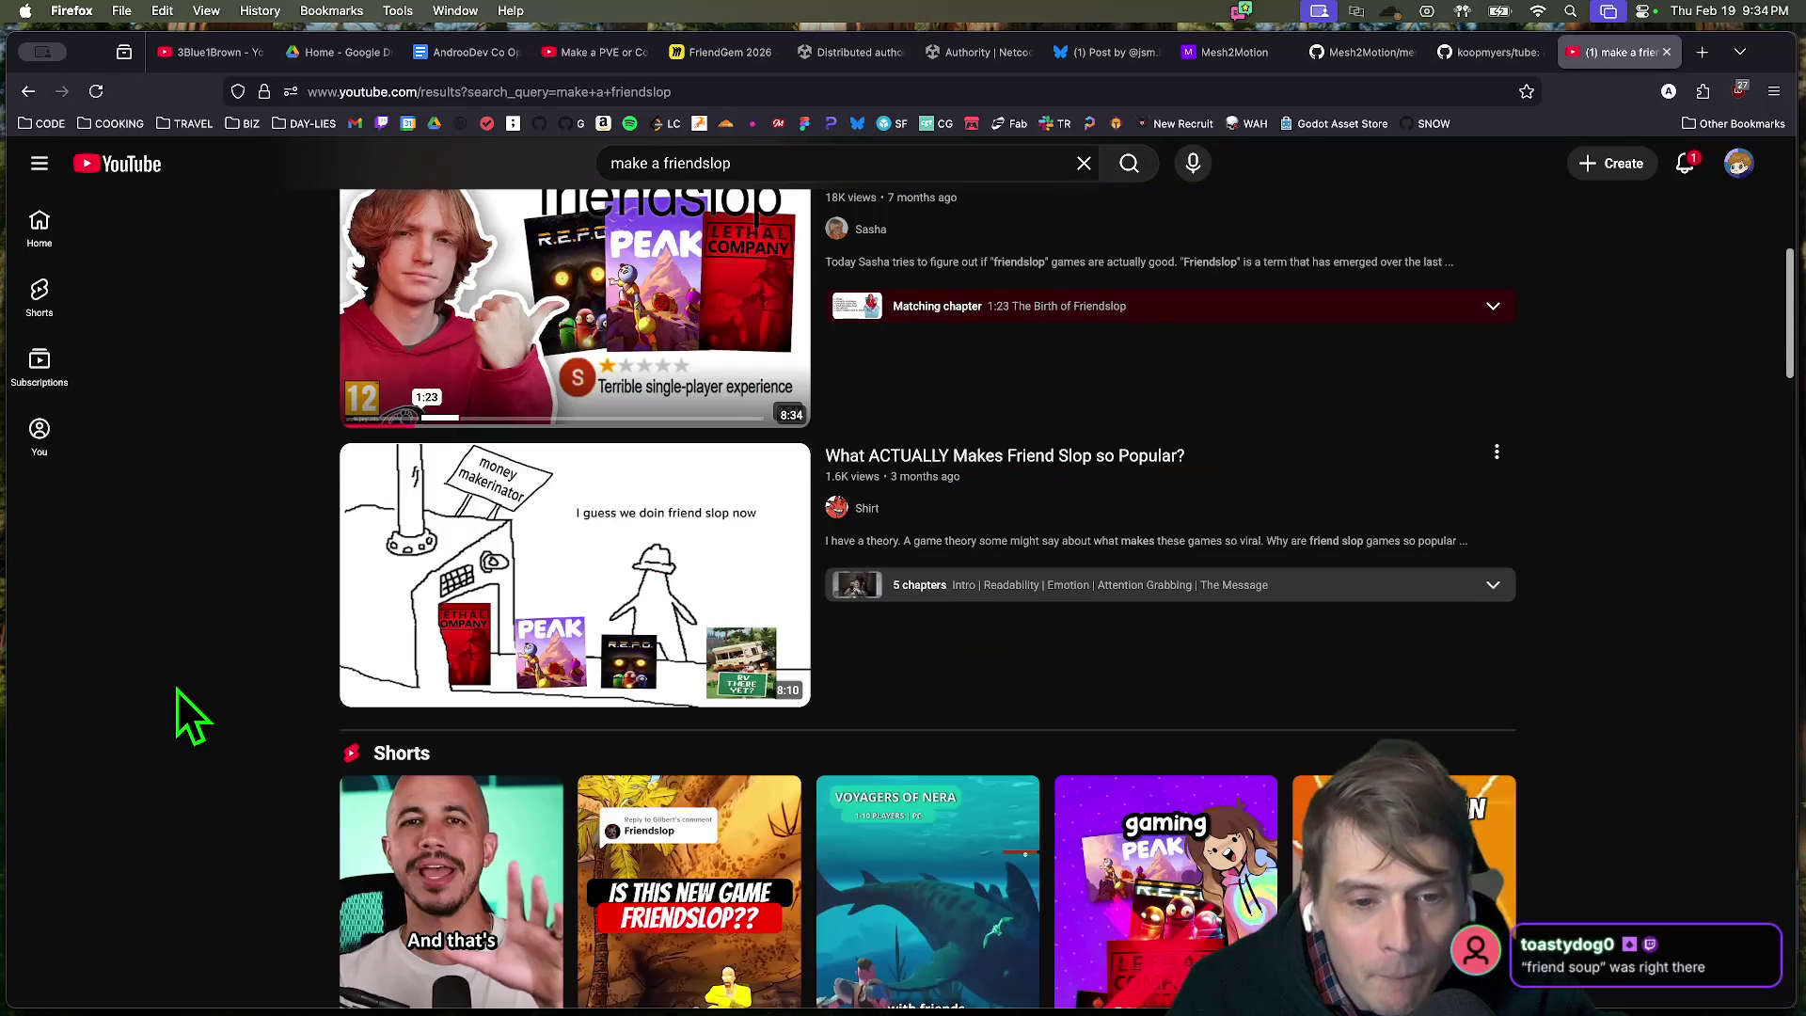
pyautogui.scroll(4, 177, 690)
pyautogui.scroll(2, 177, 690)
pyautogui.scroll(2, 176, 691)
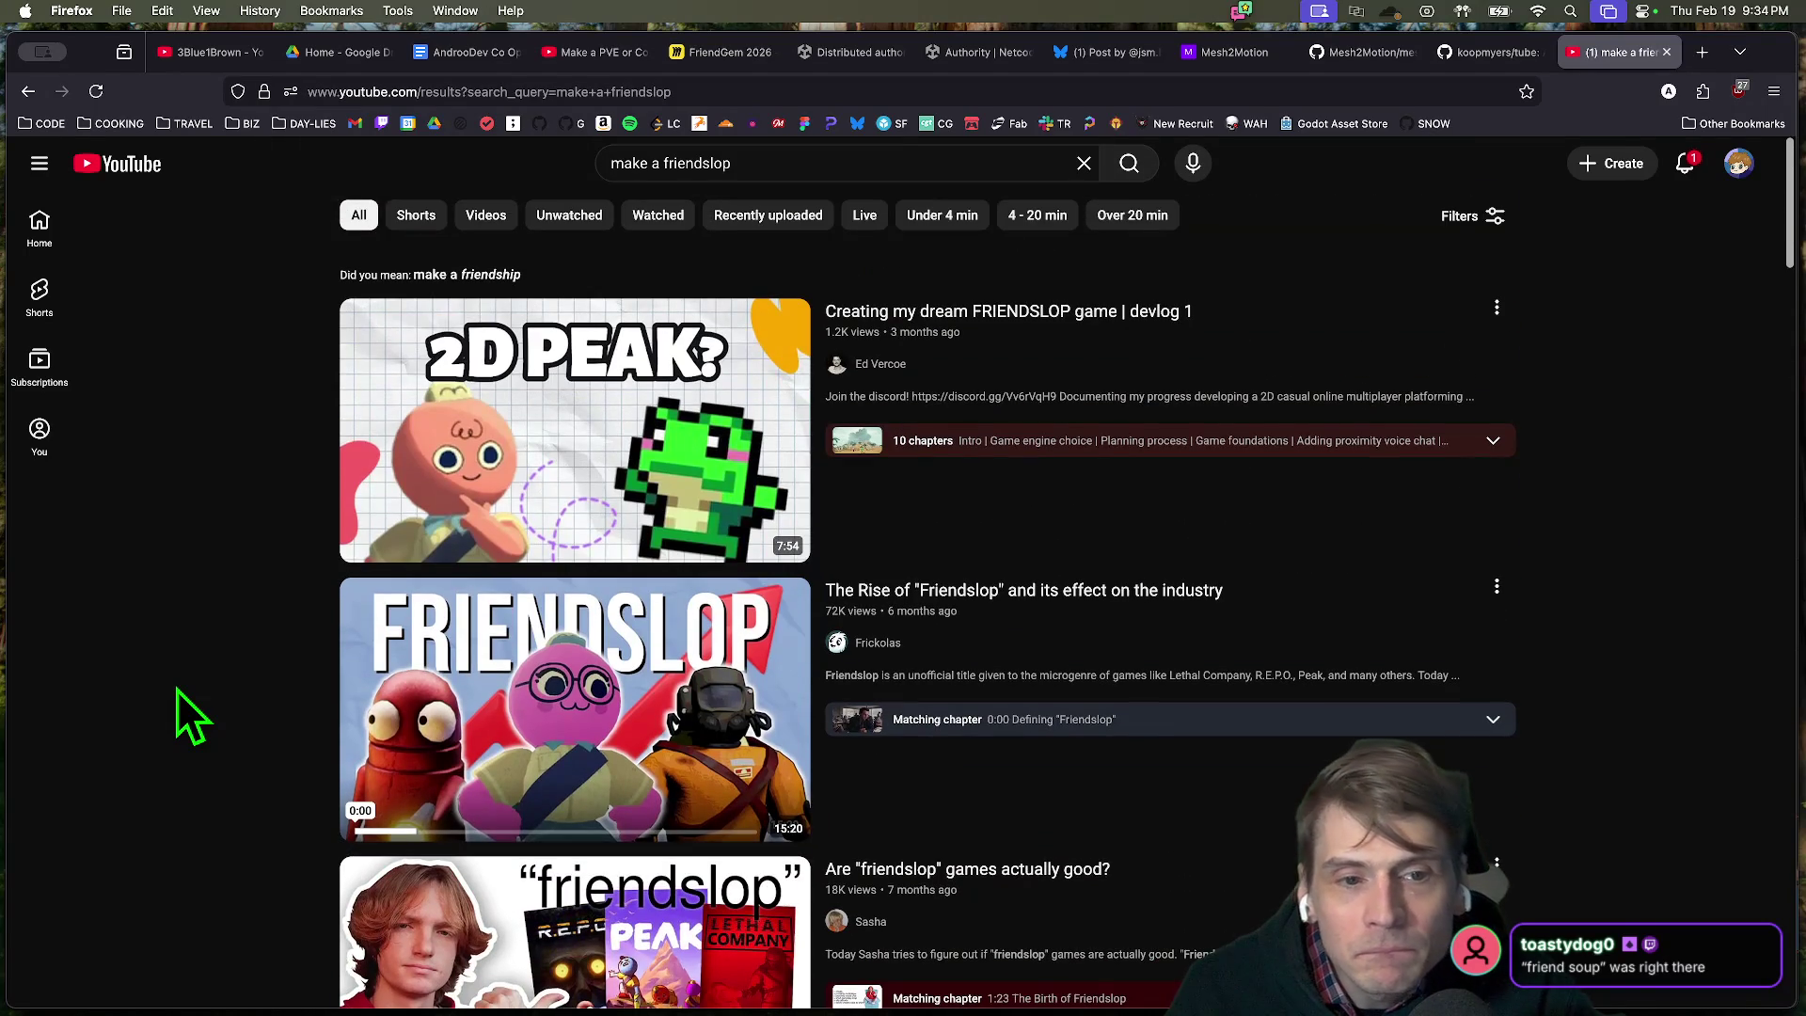
pyautogui.moveTo(919, 338)
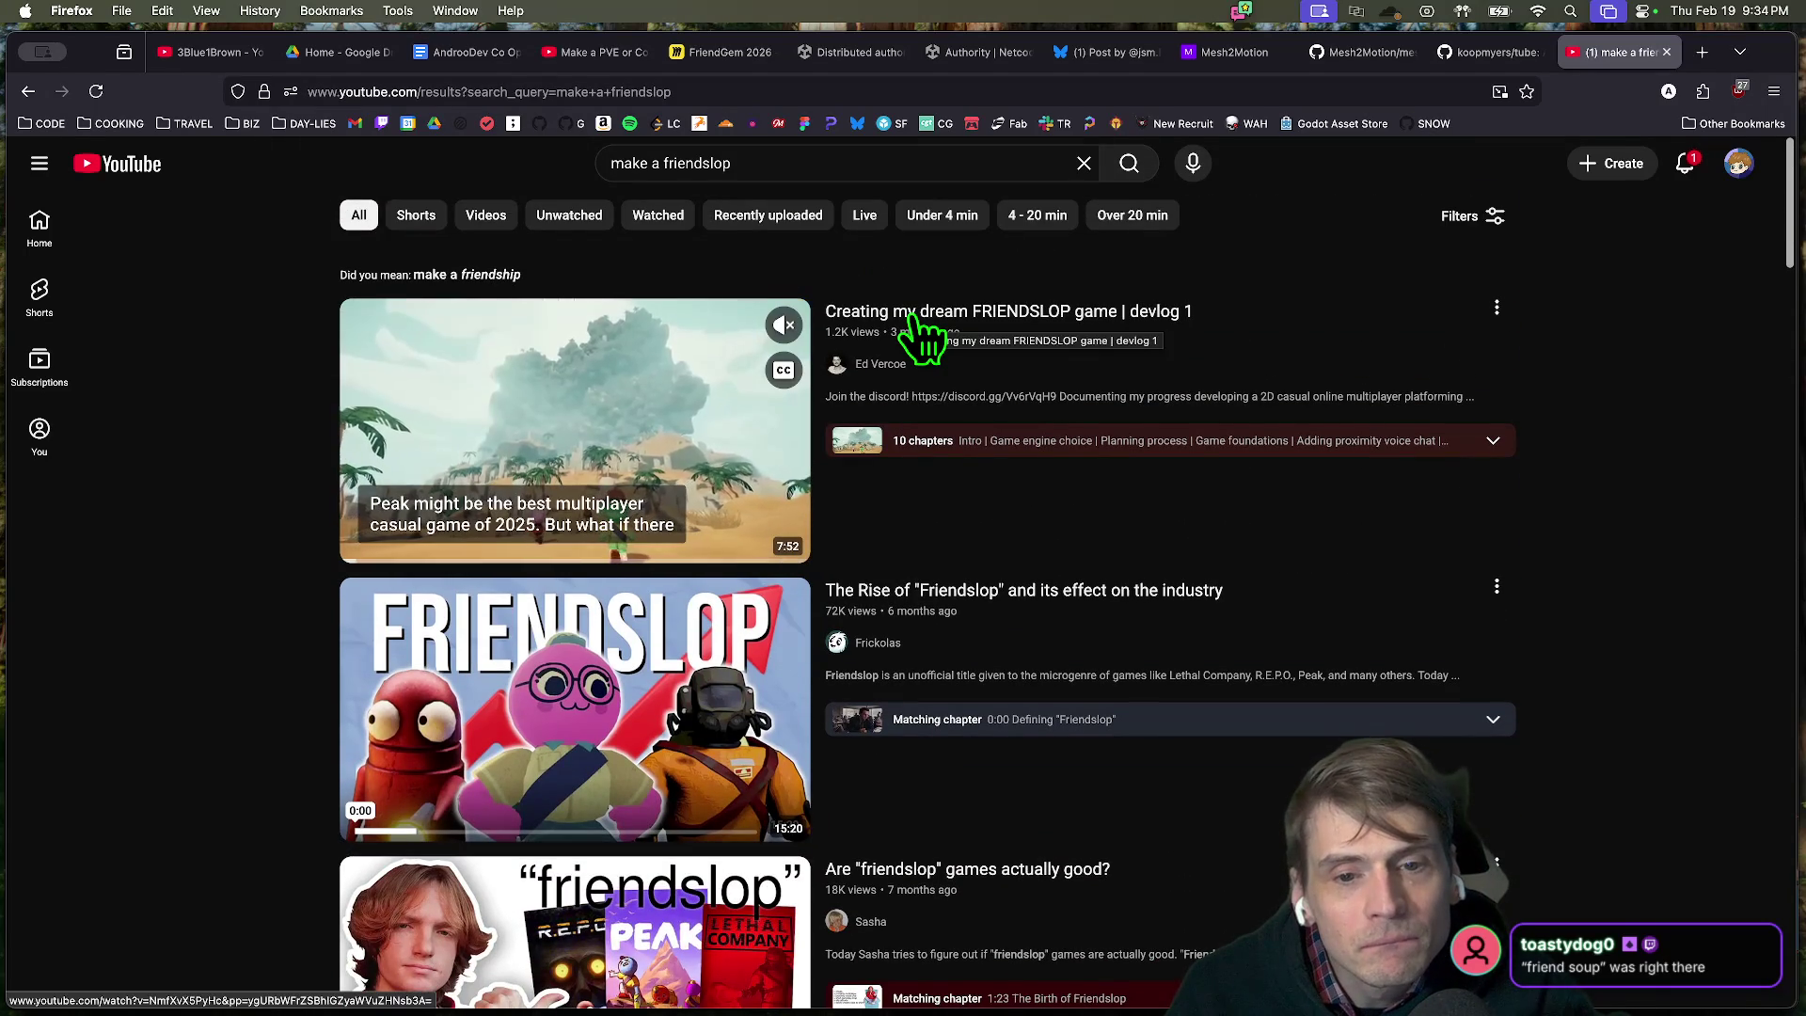
pyautogui.scroll(-10, 405, 555)
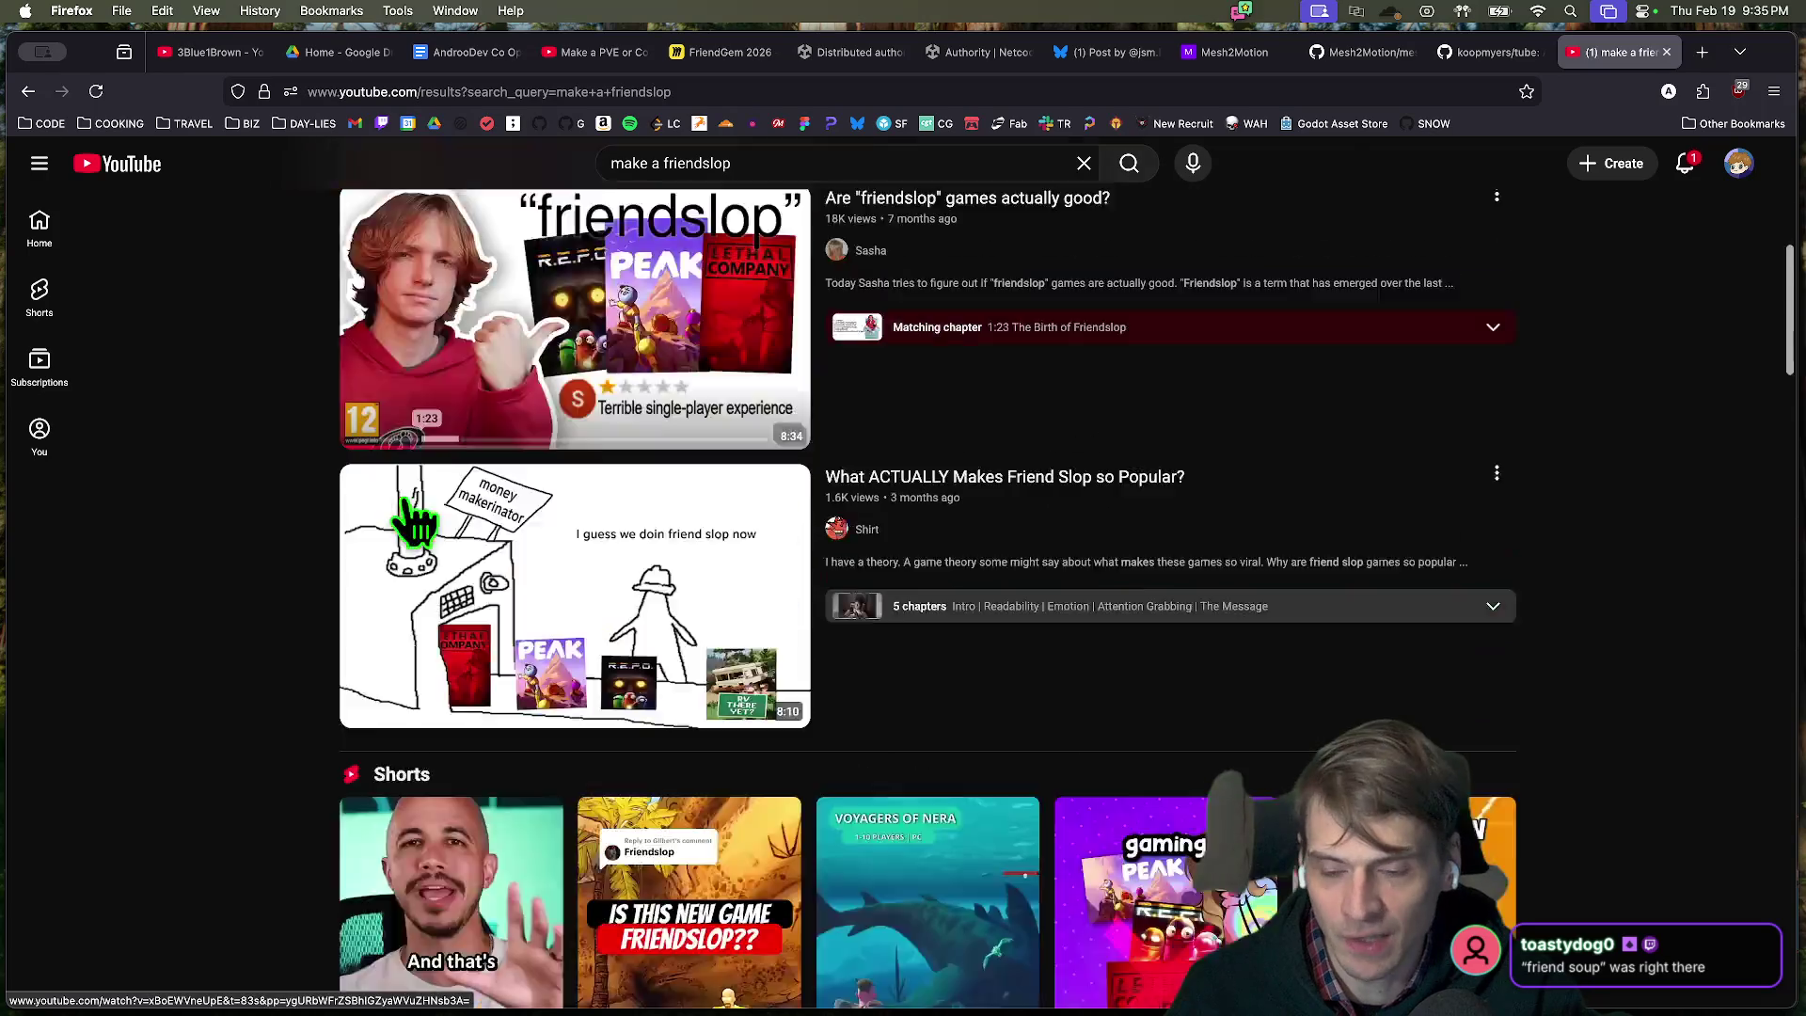
pyautogui.scroll(-4, 302, 589)
pyautogui.scroll(2, 278, 606)
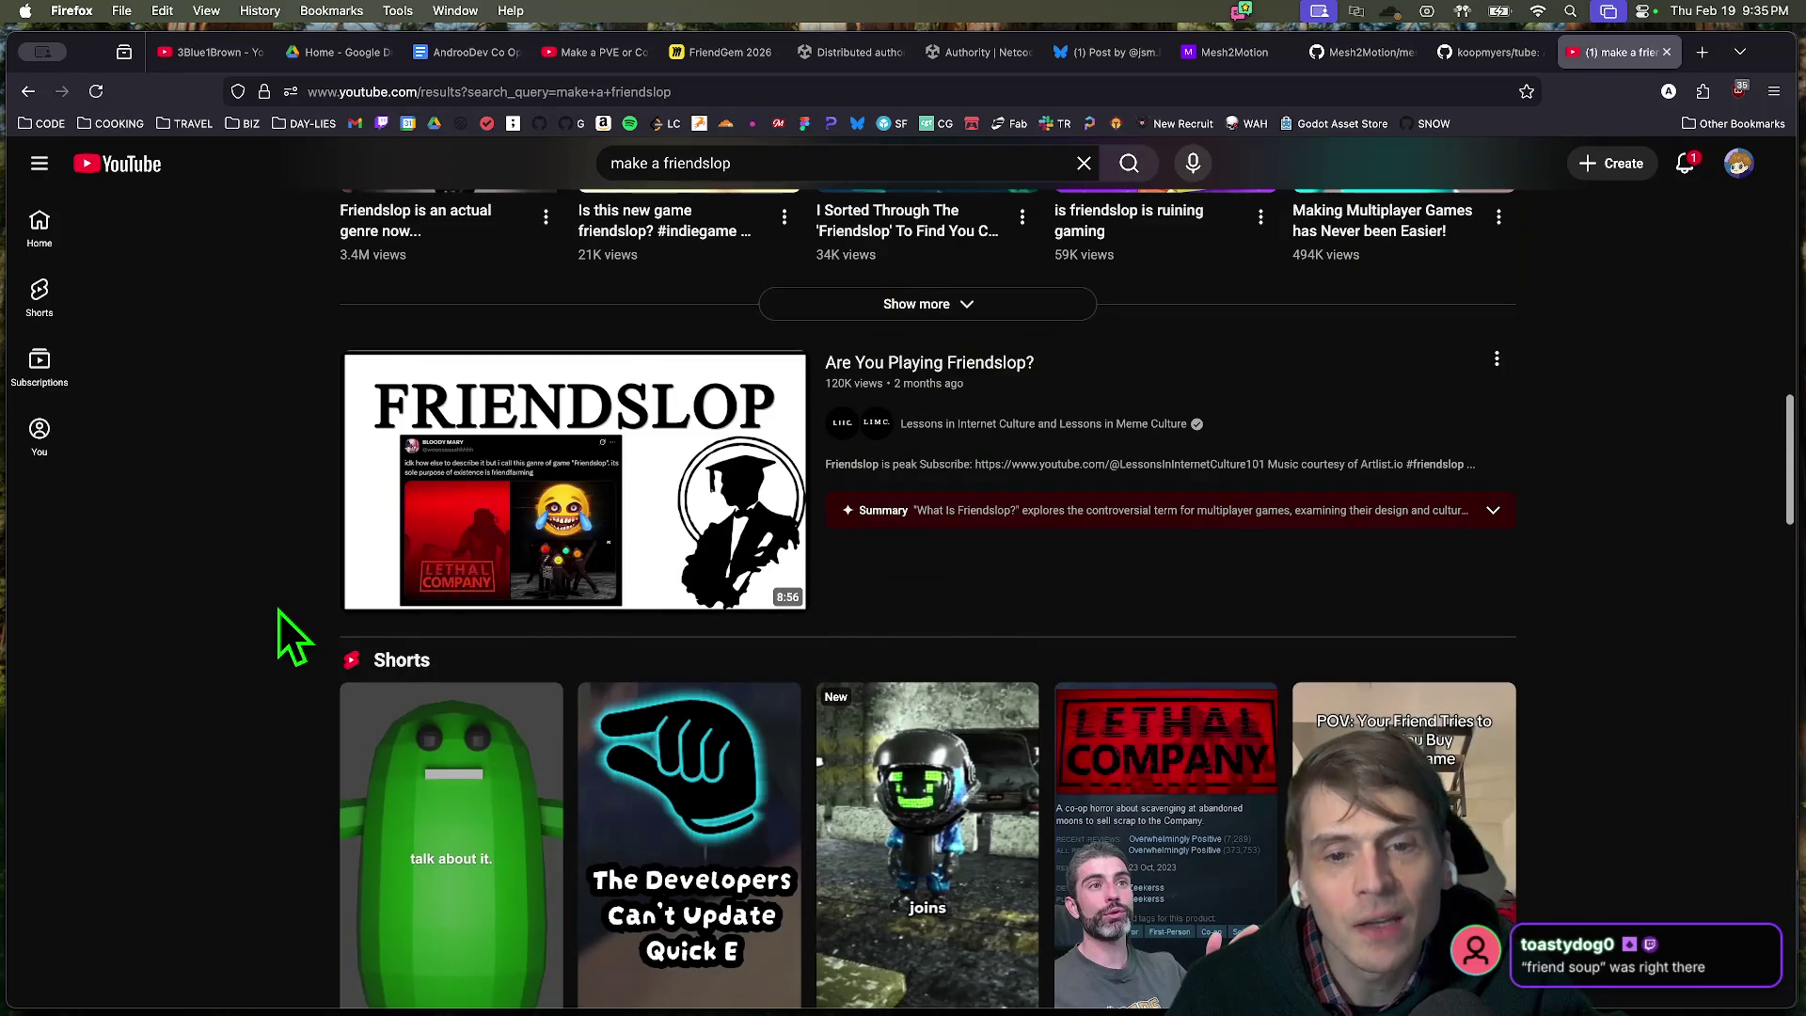
pyautogui.scroll(-5, 273, 601)
pyautogui.scroll(-2, 273, 600)
pyautogui.scroll(-1, 272, 600)
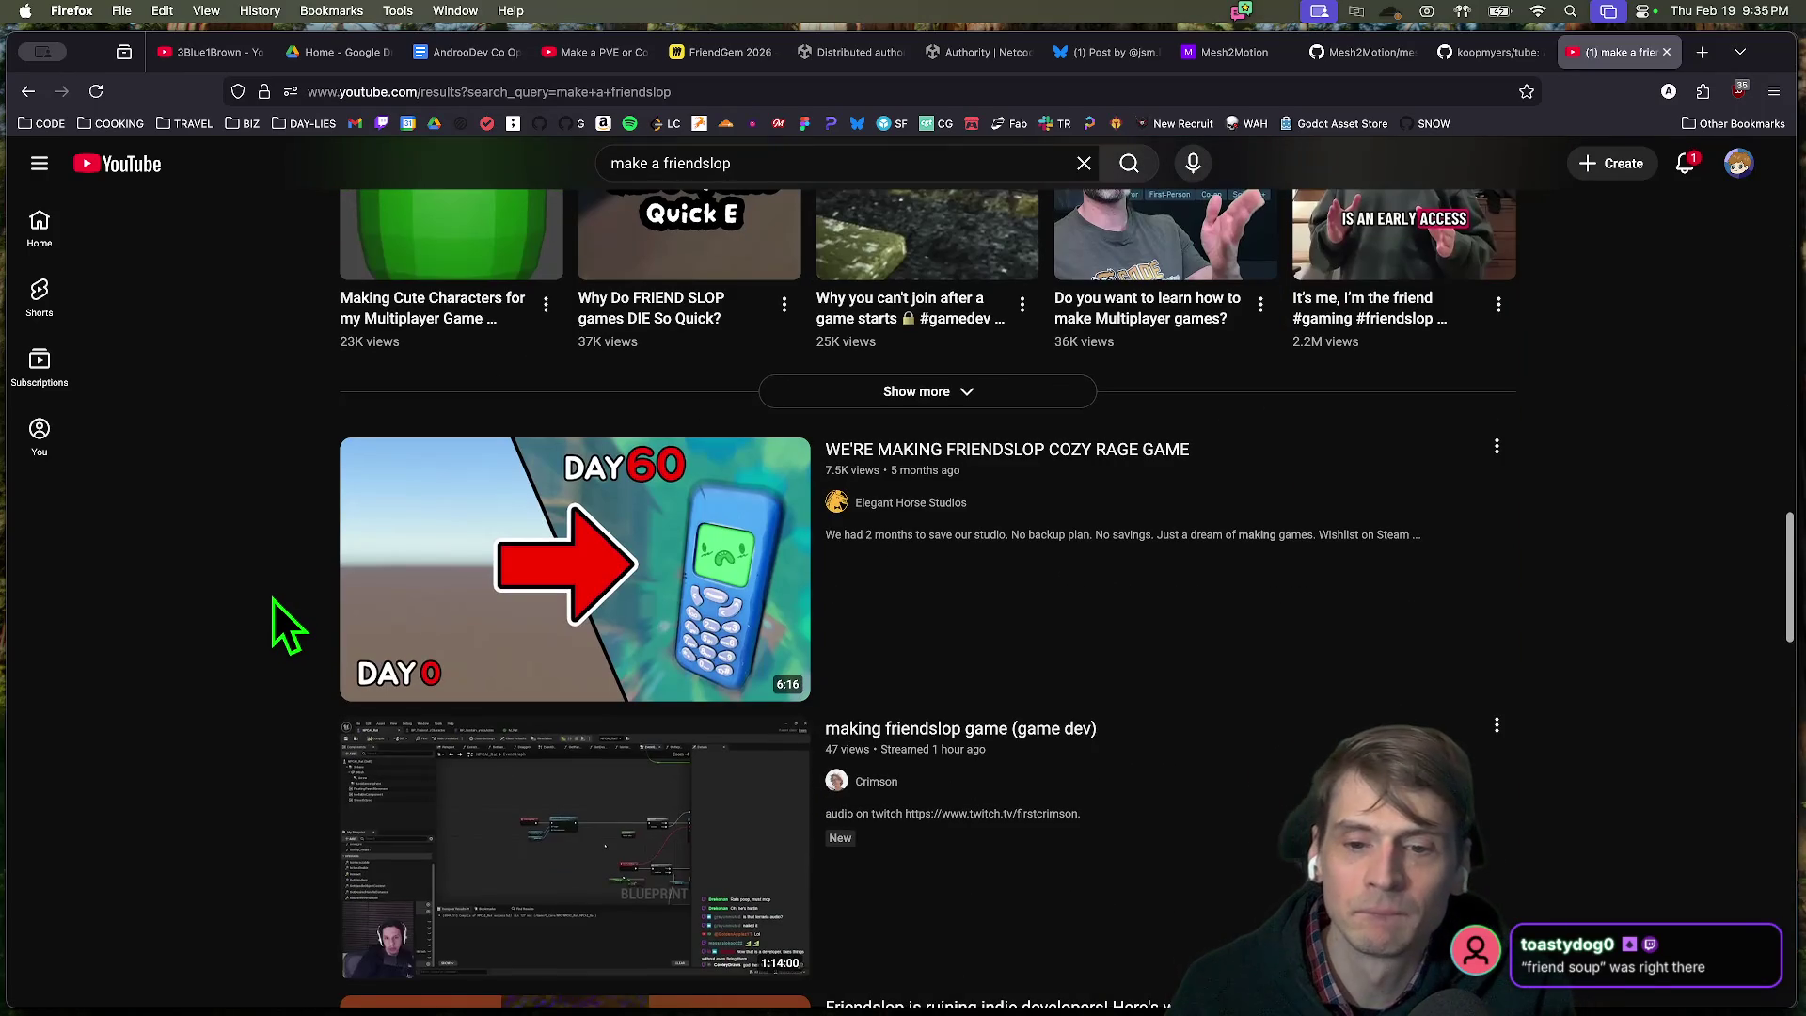
pyautogui.scroll(-5, 272, 600)
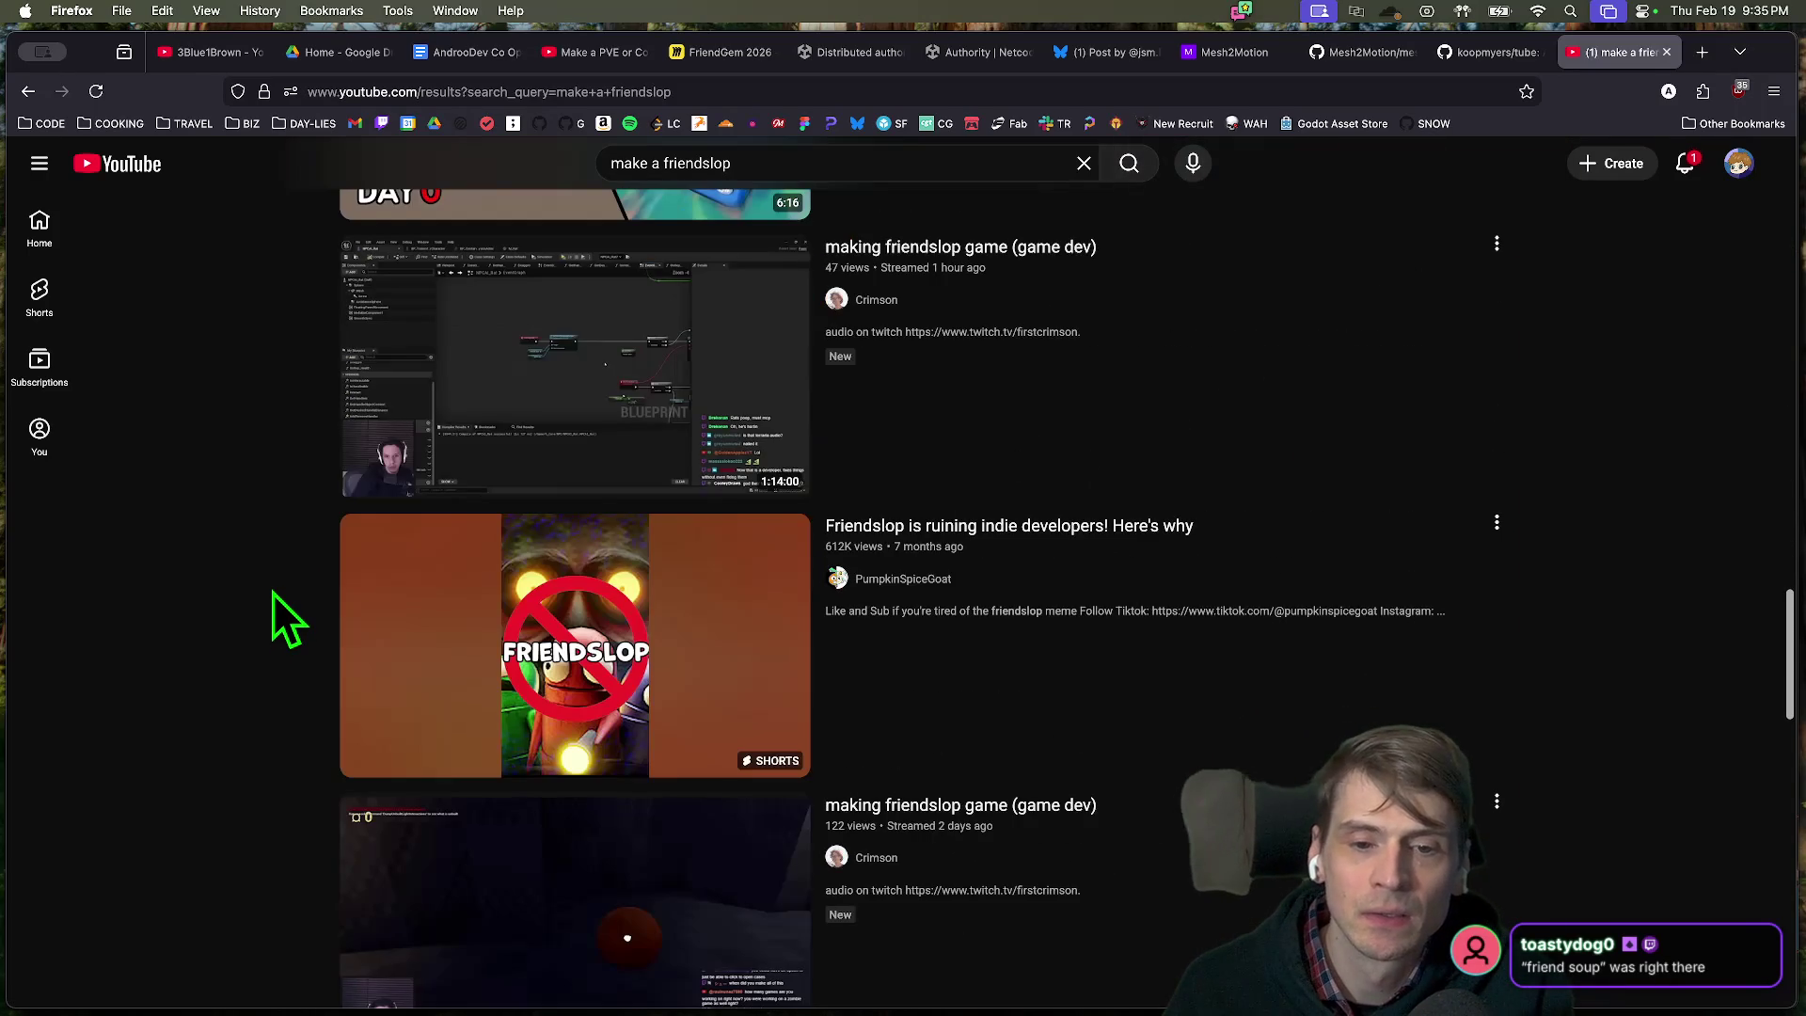
pyautogui.scroll(-2, 273, 592)
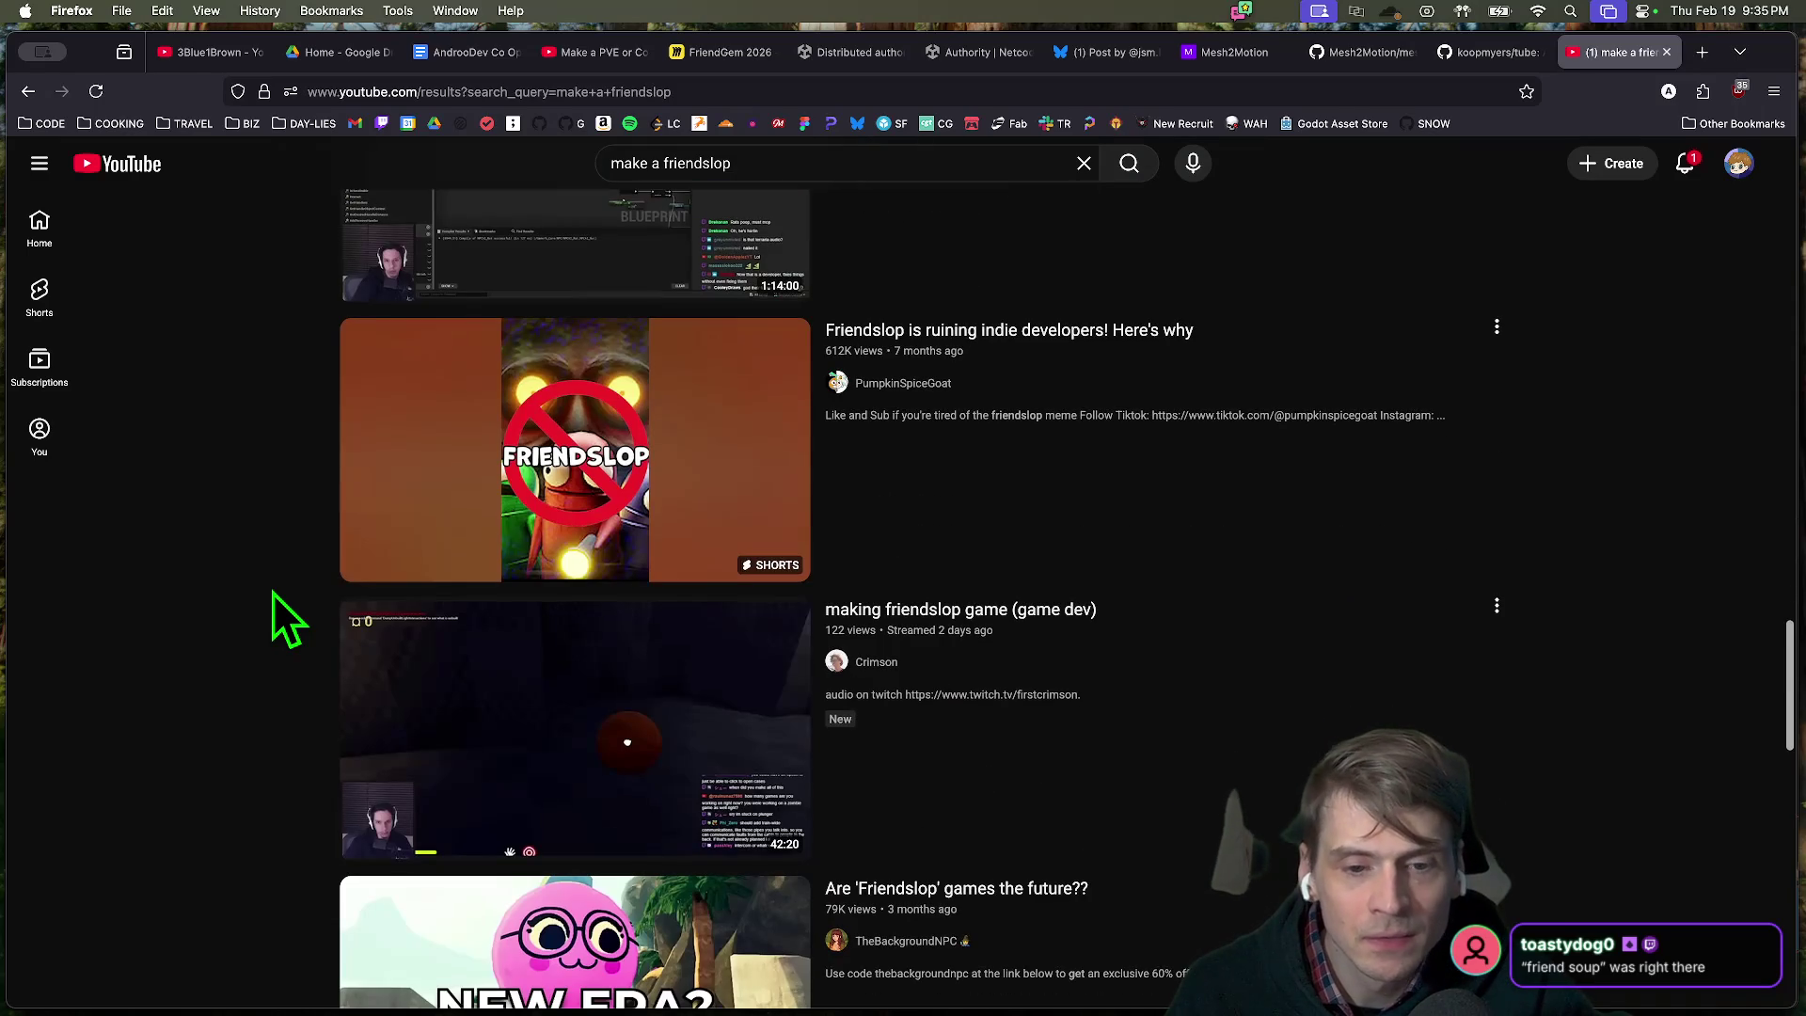
pyautogui.scroll(-3, 279, 689)
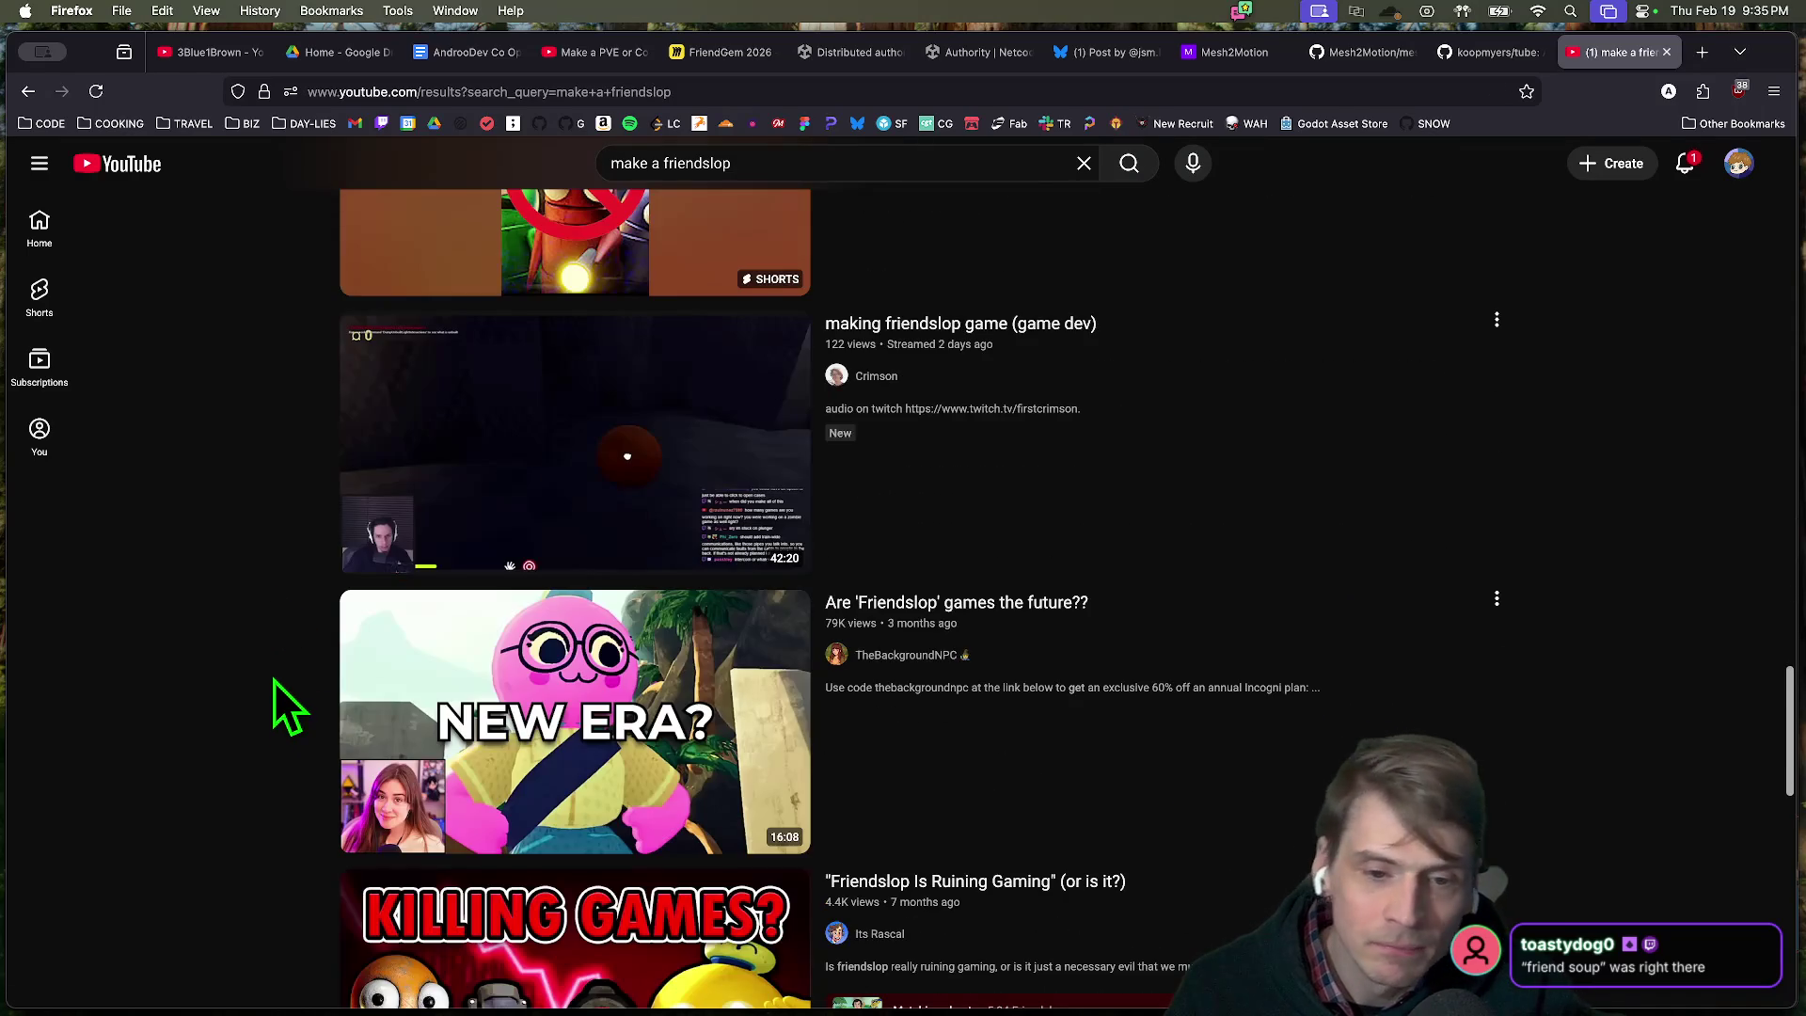
pyautogui.scroll(-5, 274, 677)
pyautogui.scroll(-3, 274, 675)
pyautogui.scroll(-5, 273, 659)
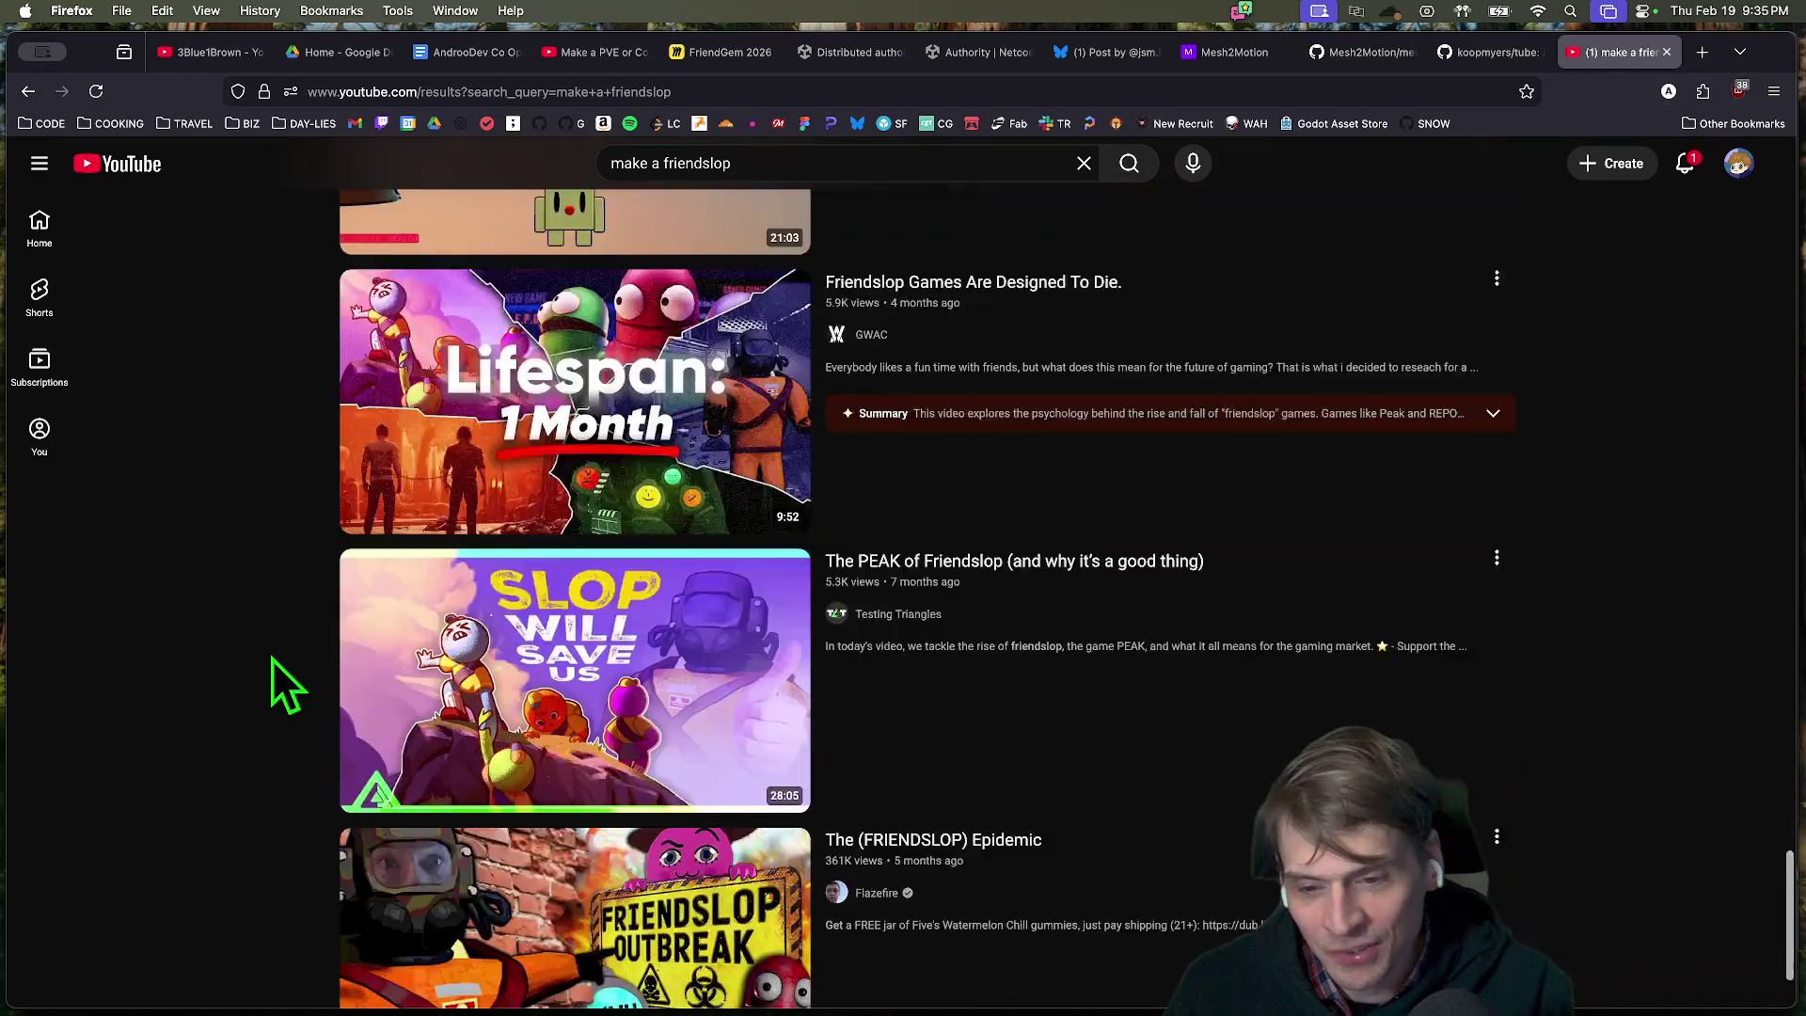
pyautogui.scroll(-4, 270, 656)
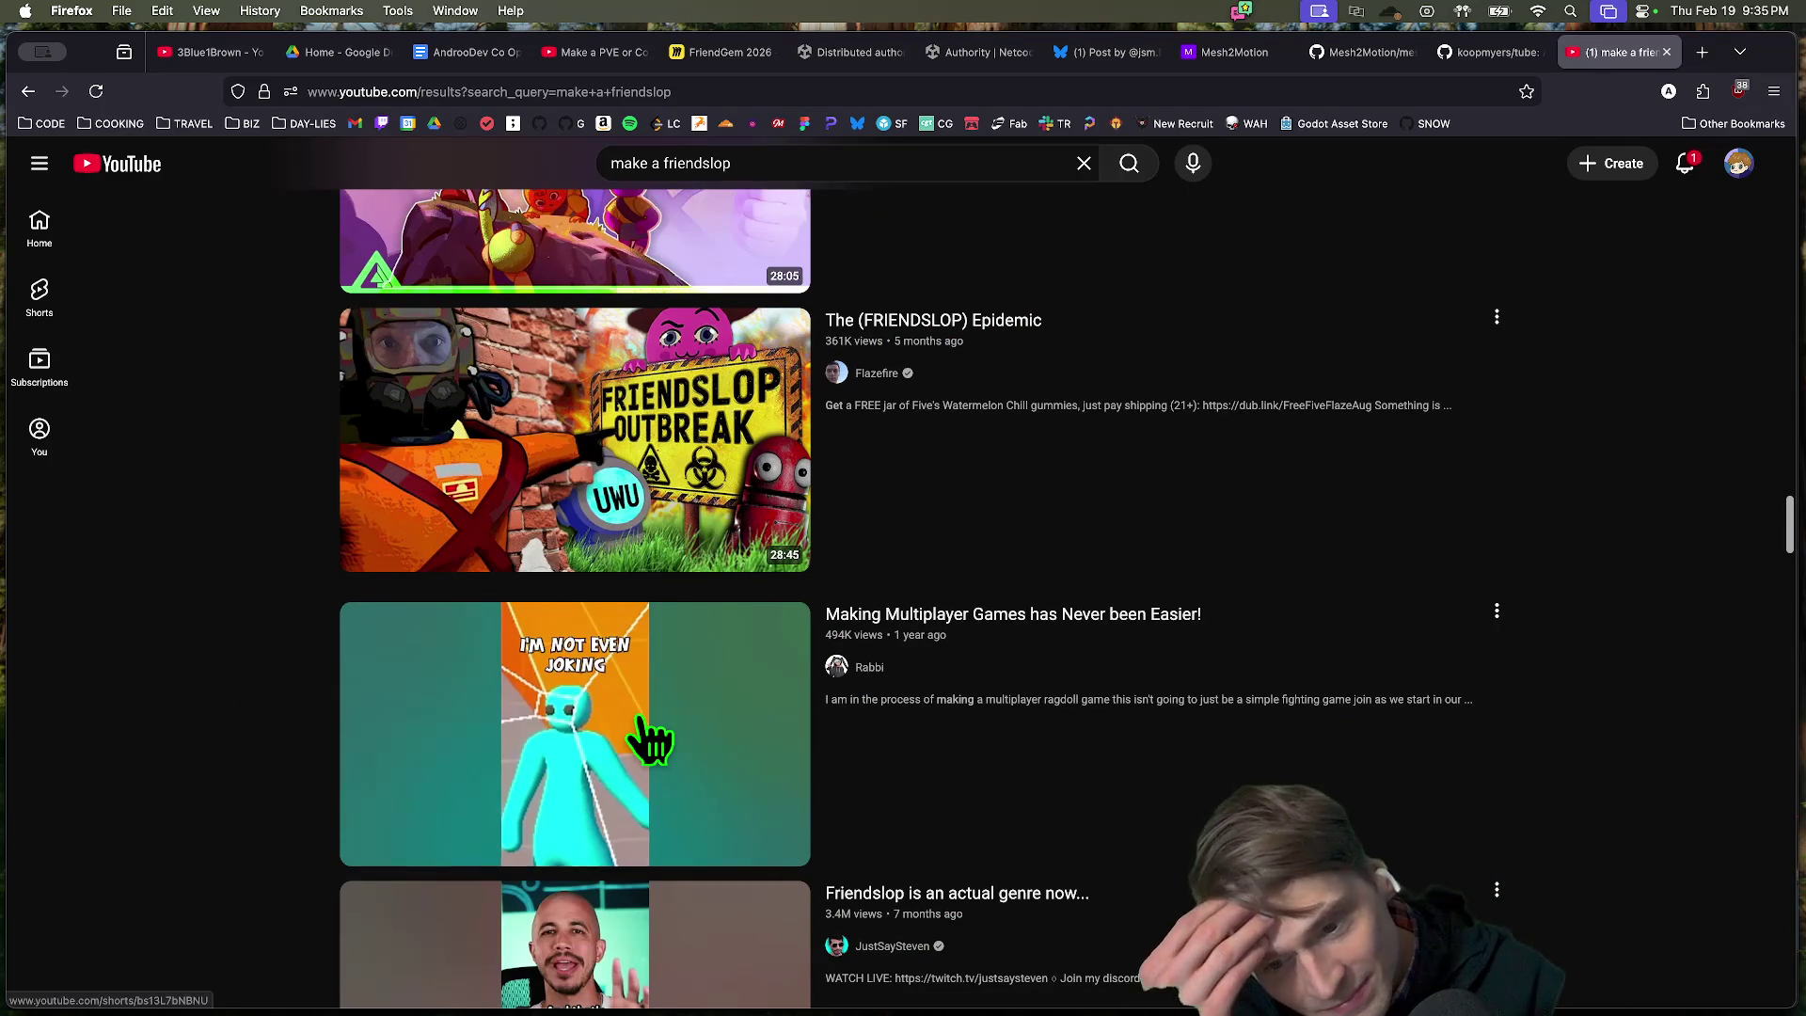
pyautogui.moveTo(642, 720)
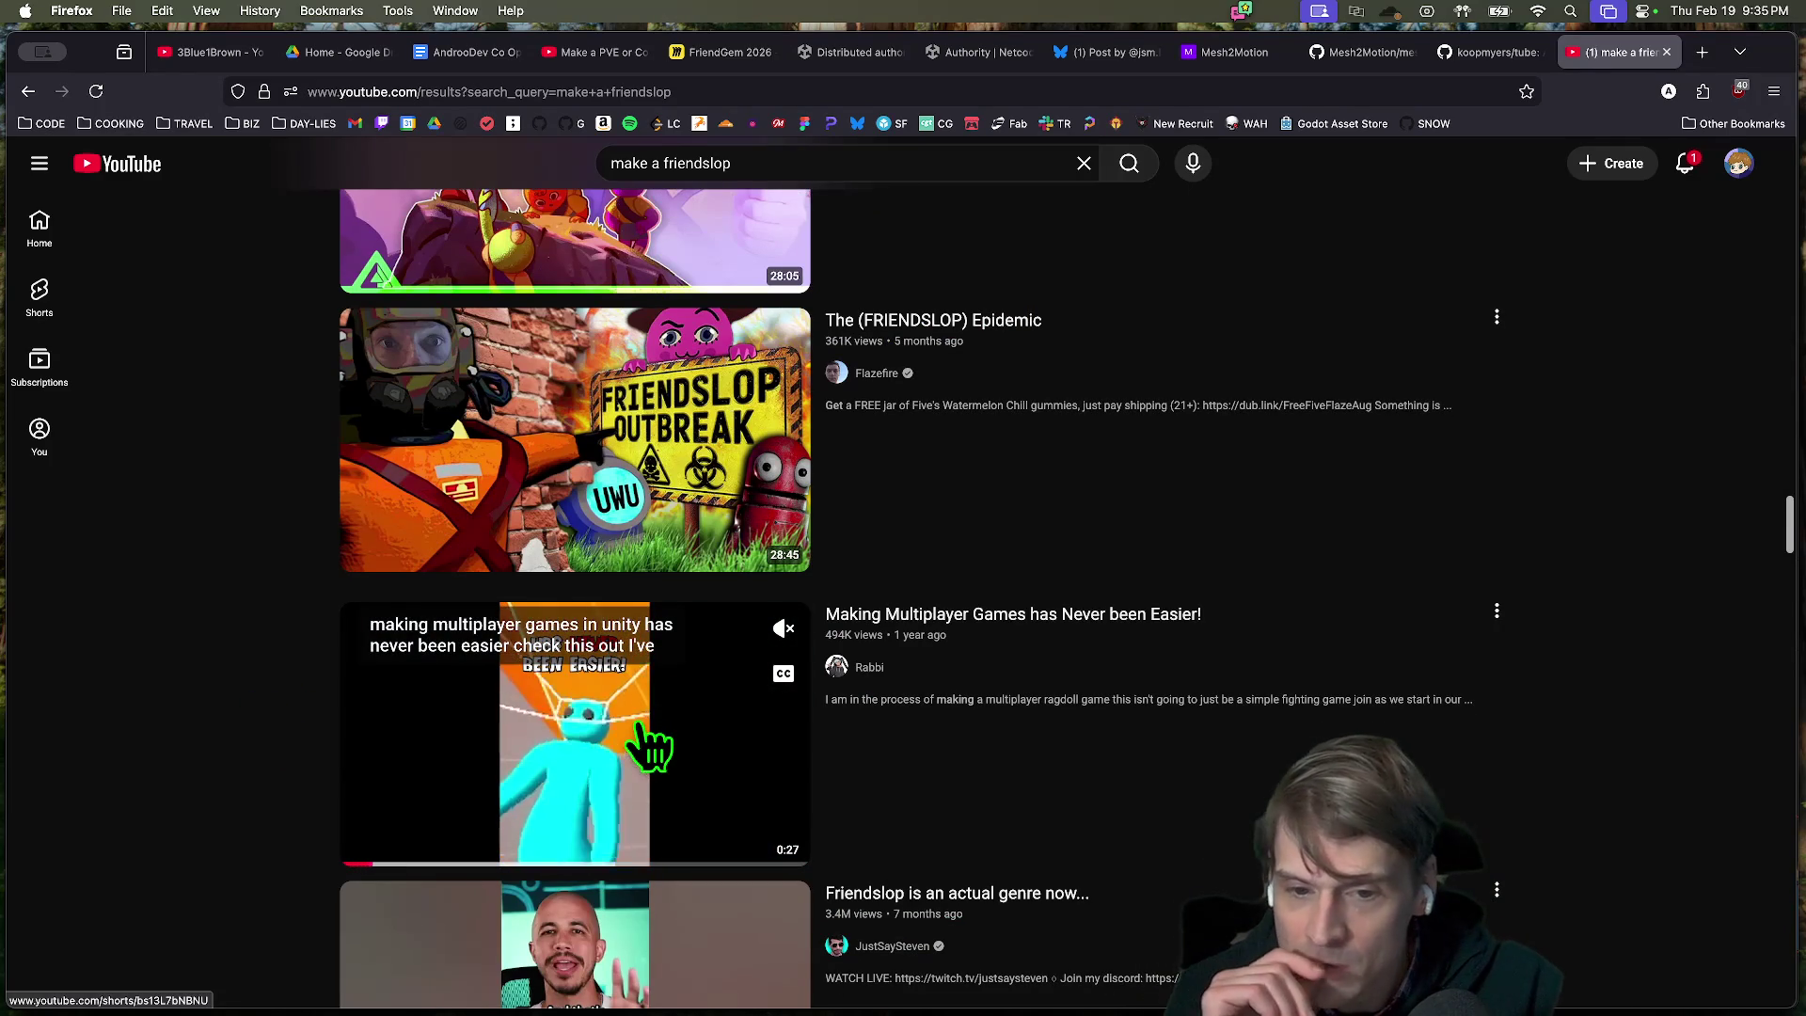
pyautogui.click(647, 750)
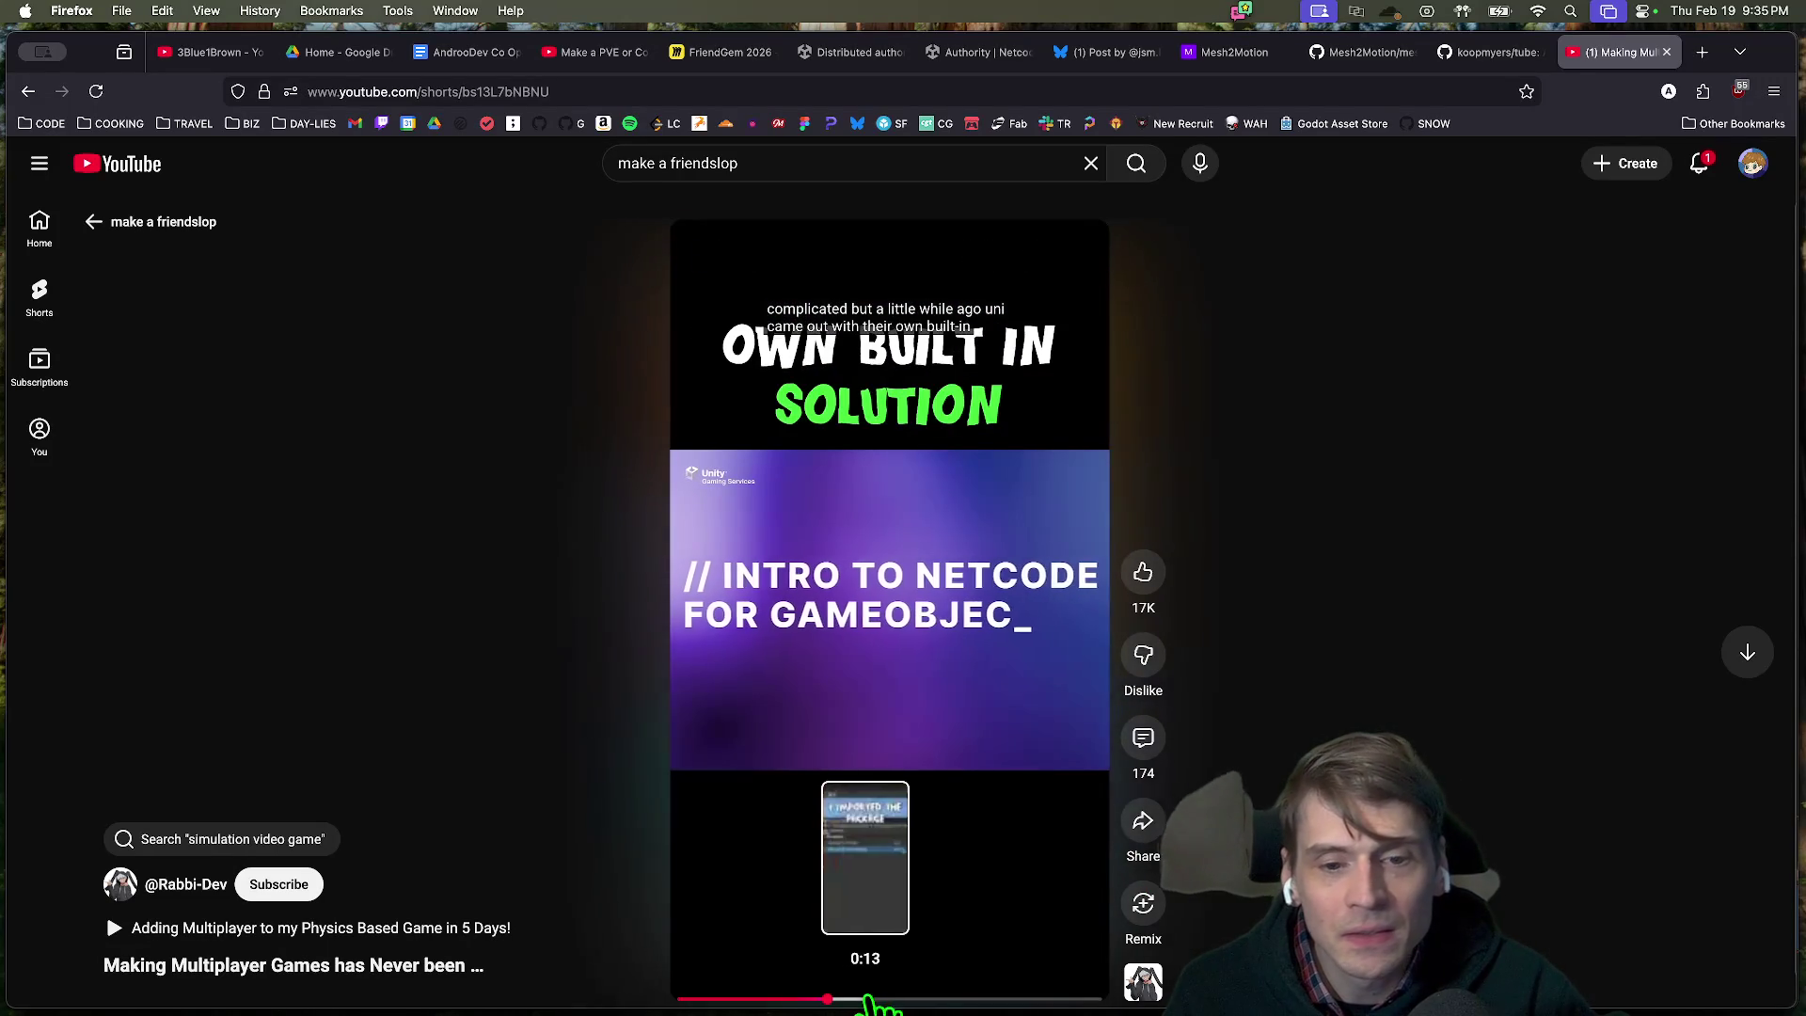
# Step: Skip the Short ahead to its player-script code, then close its page
pyautogui.click(1000, 999)
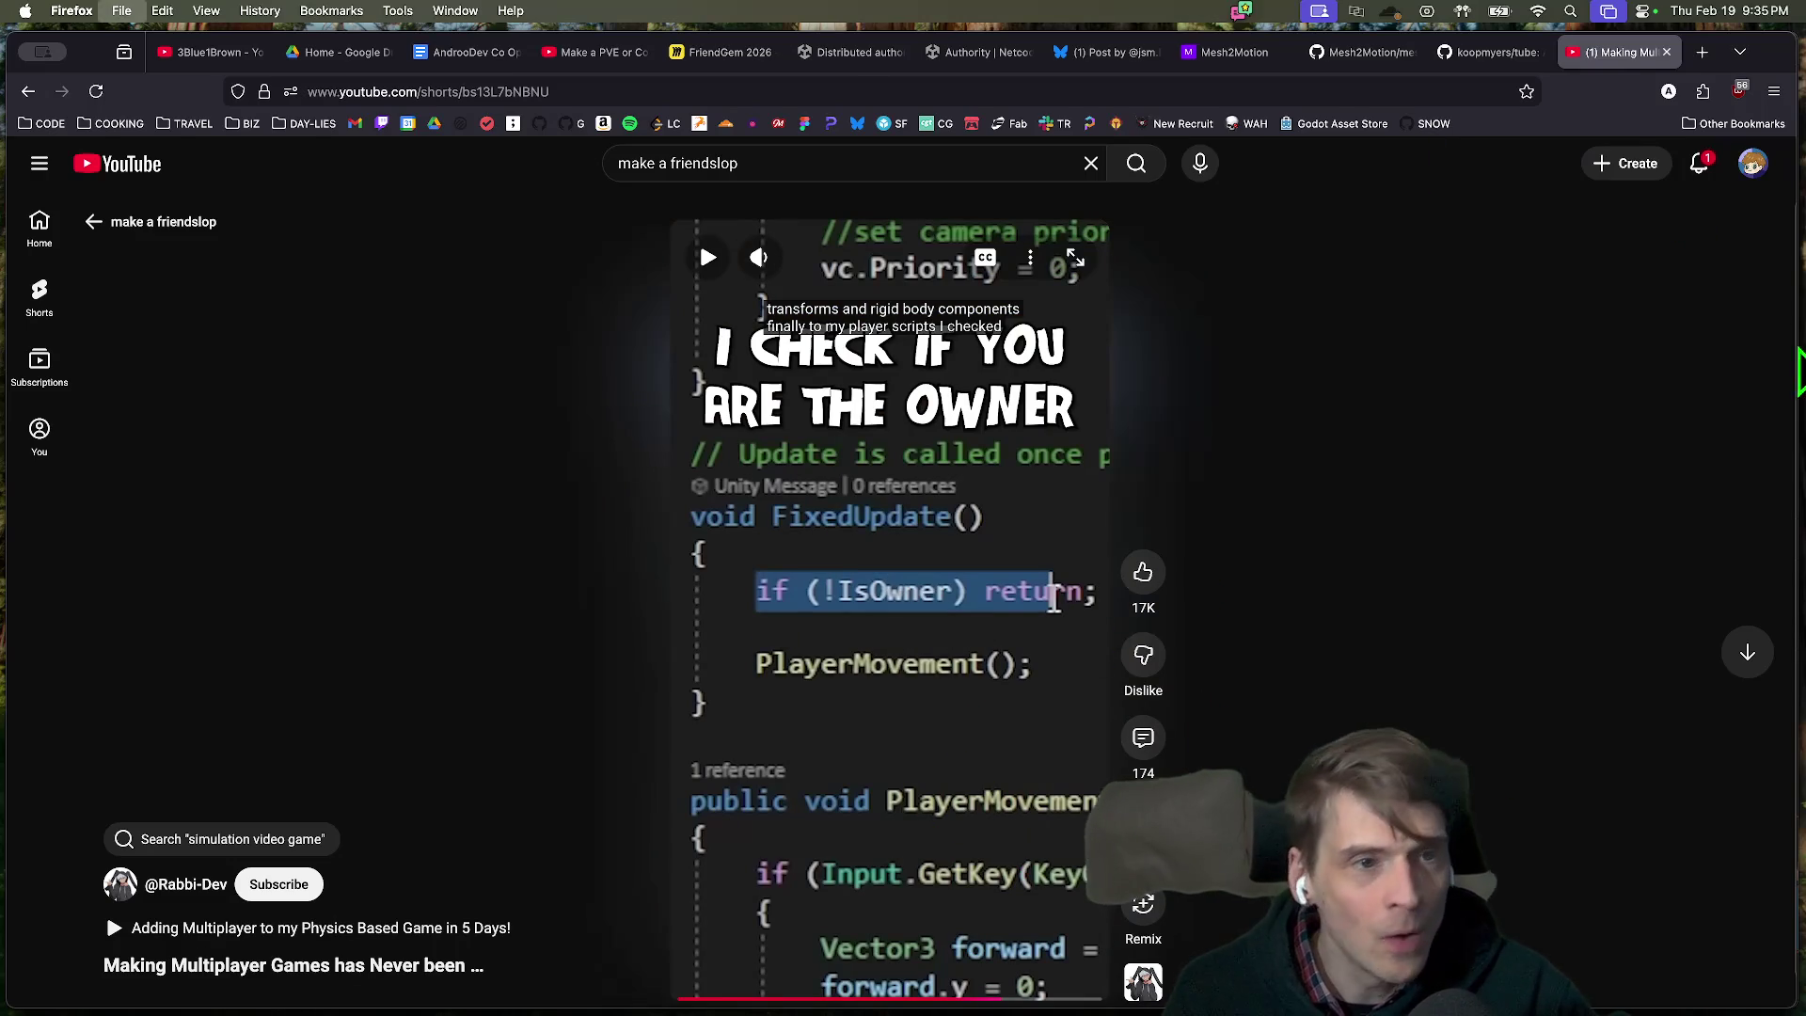
pyautogui.press('super+w')
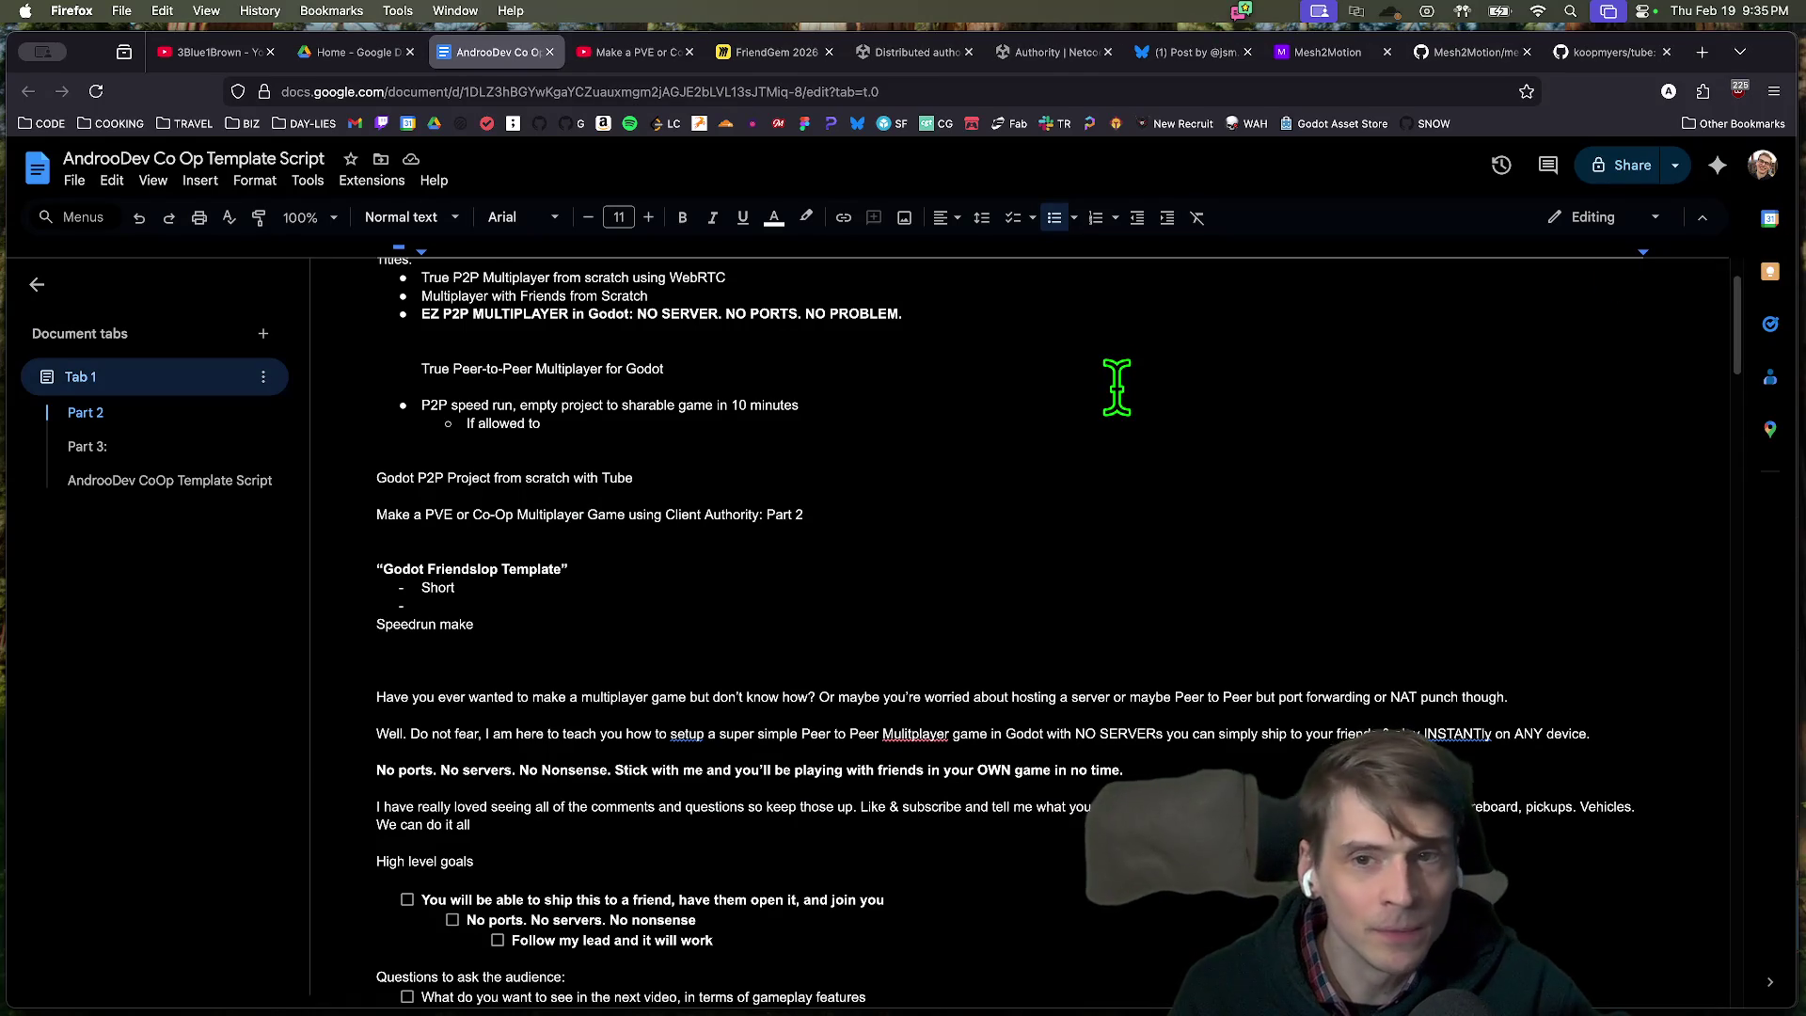
# Step: Switch to the Part 1 co-op video tab, view its notifications, and close it
pyautogui.press('super+9')
pyautogui.click(578, 54)
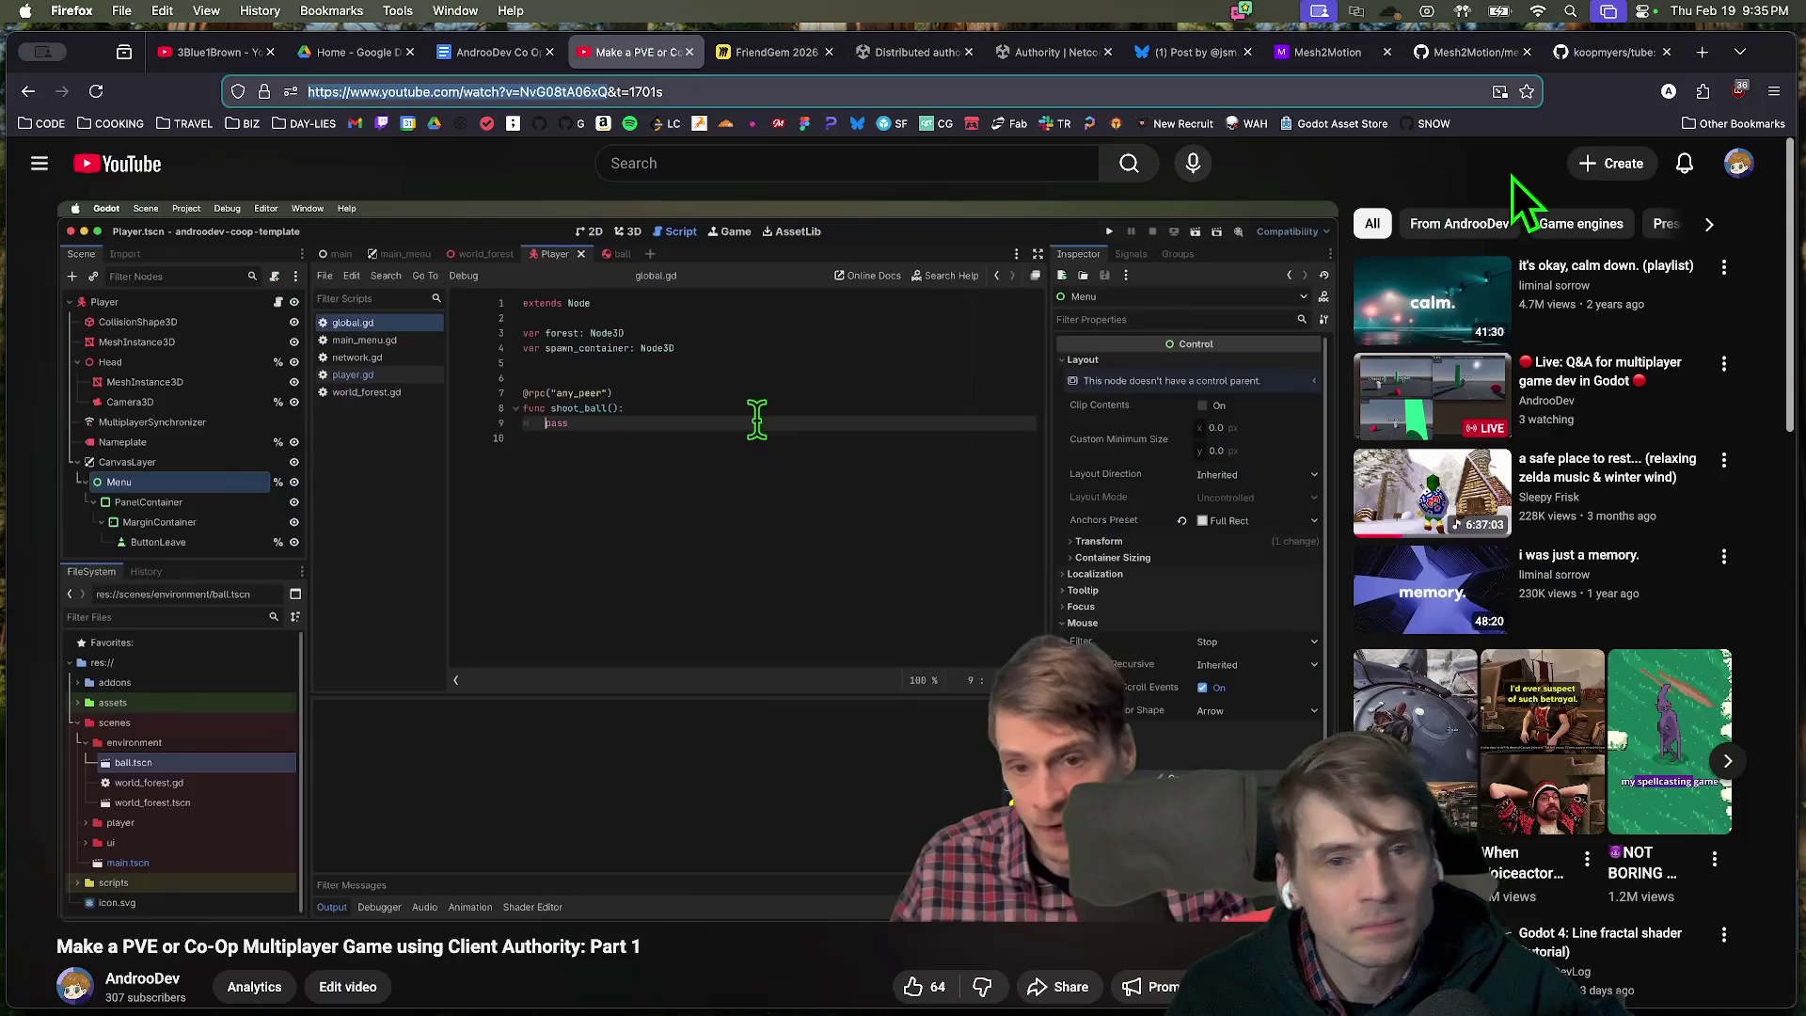
pyautogui.click(1686, 165)
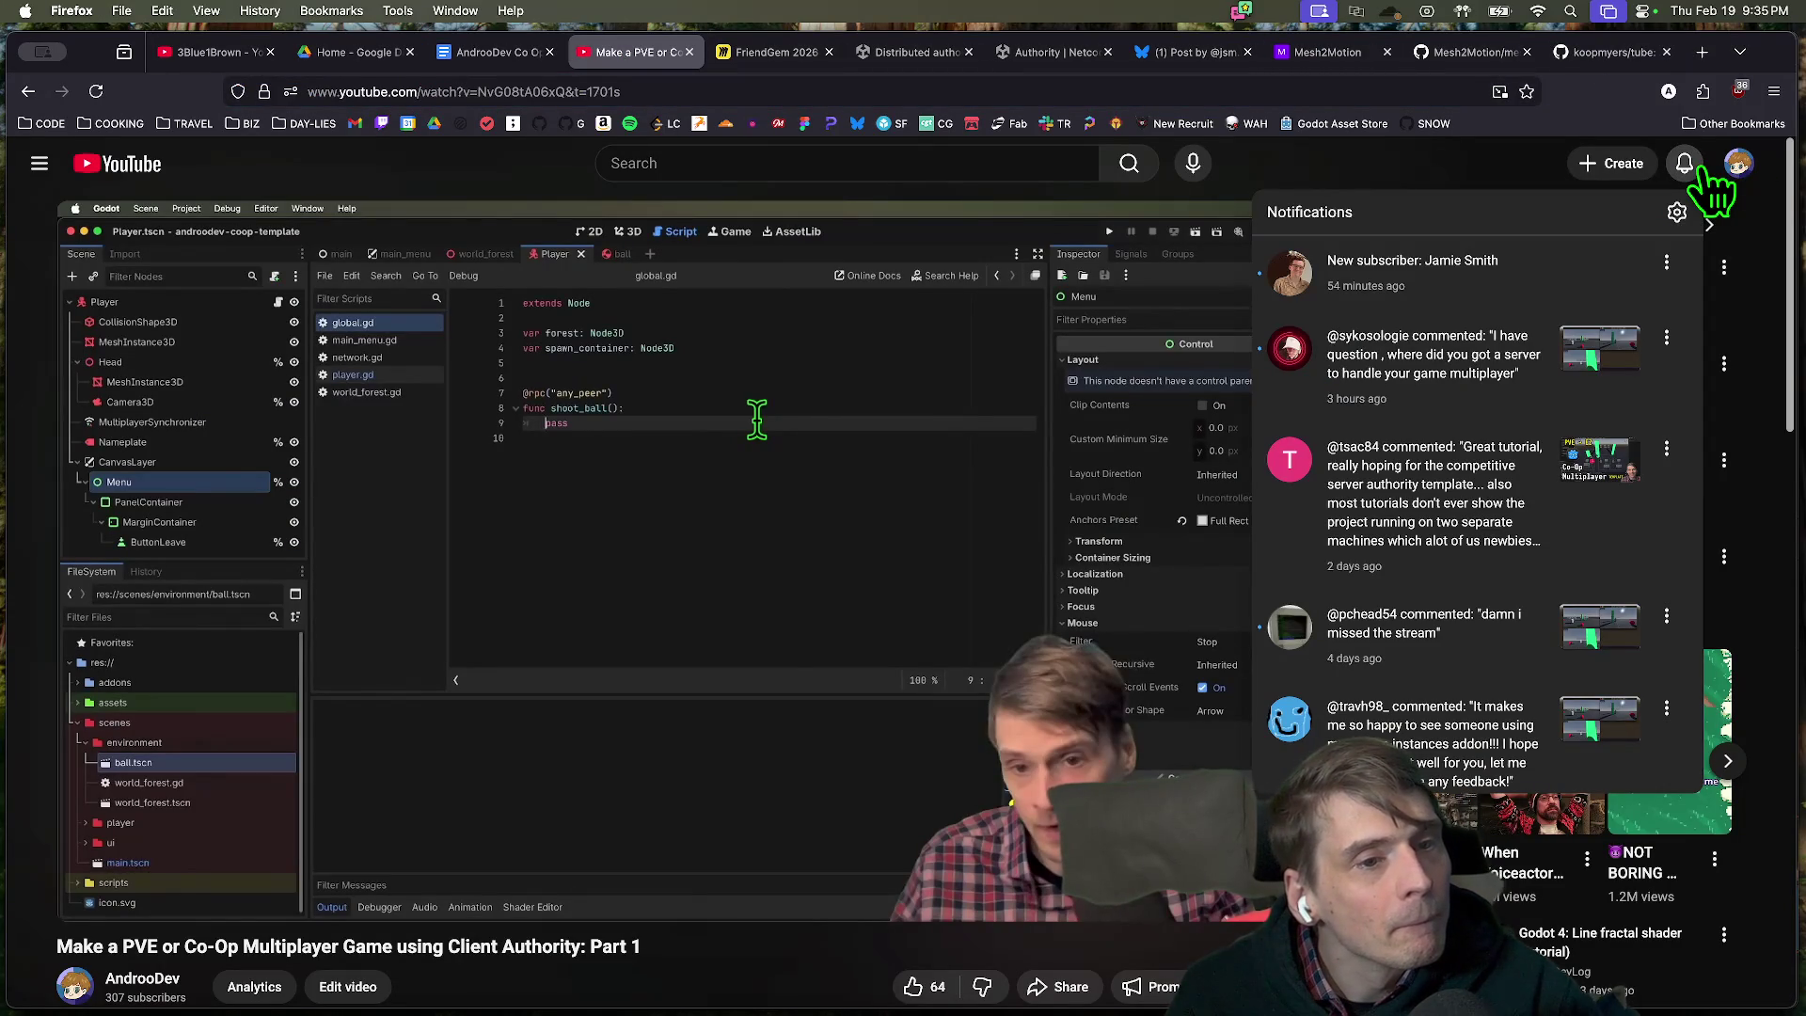
pyautogui.press('super+w')
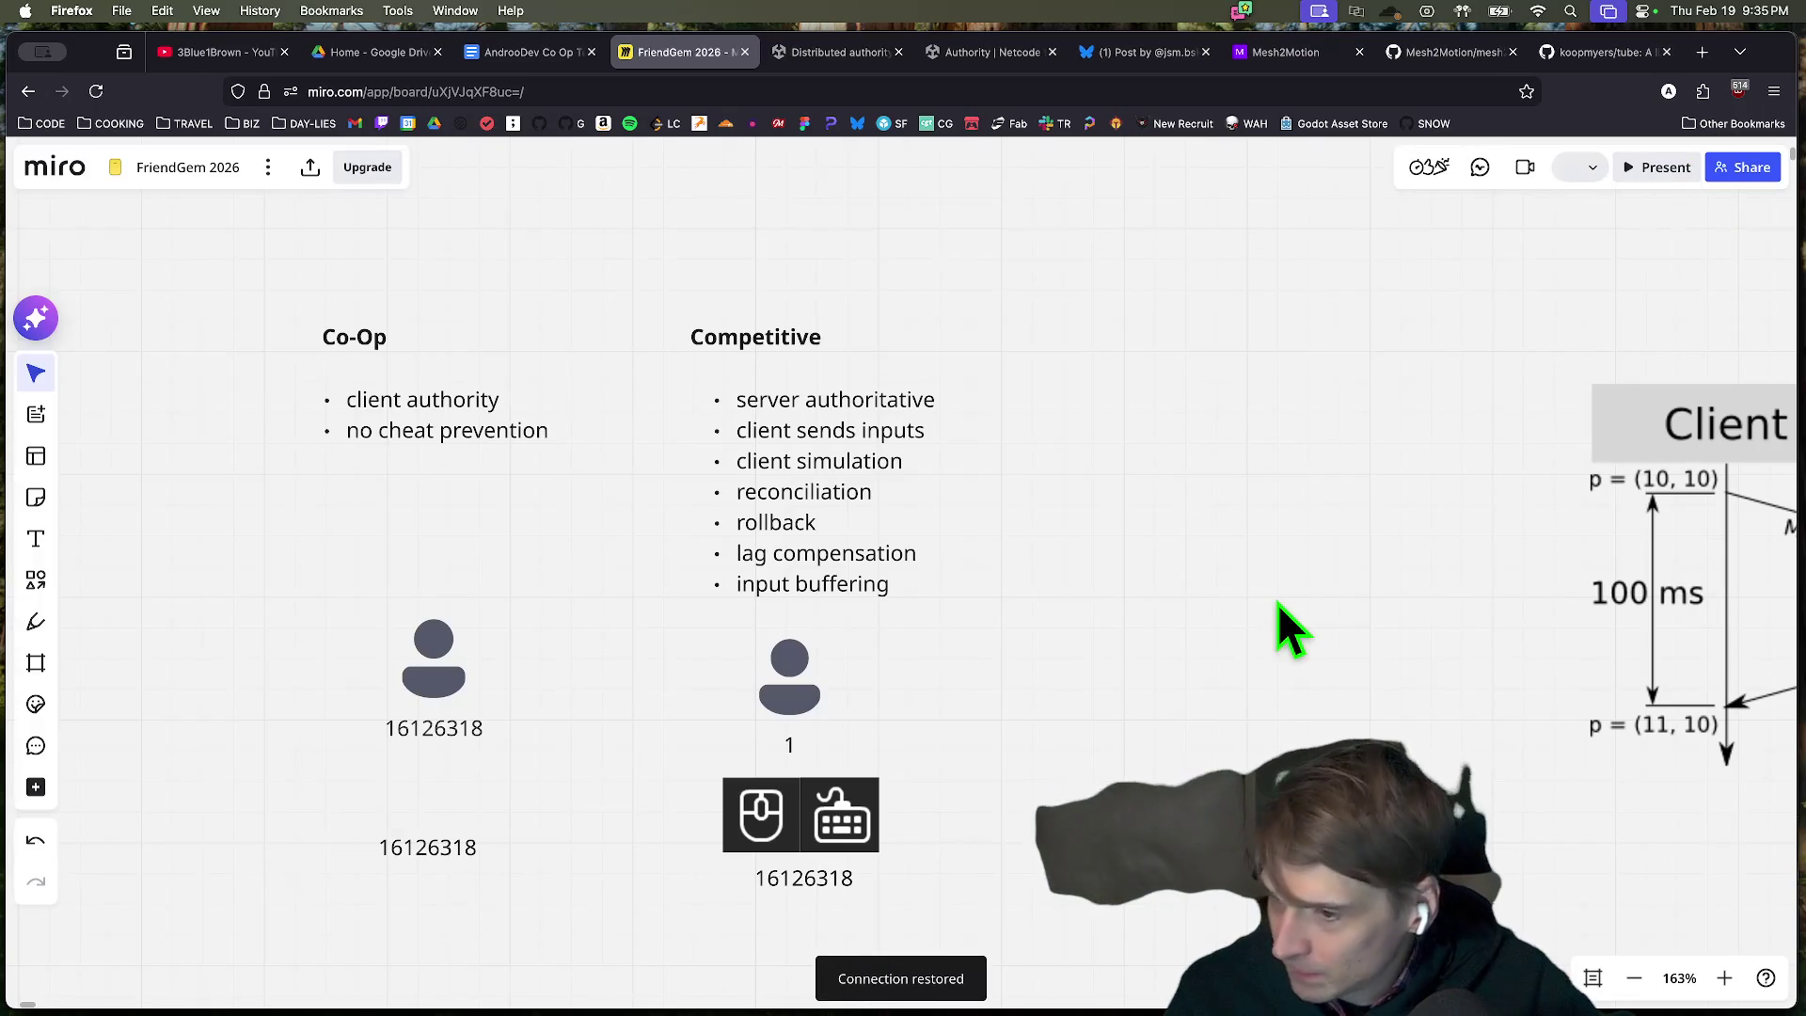
pyautogui.press('super+Tab')
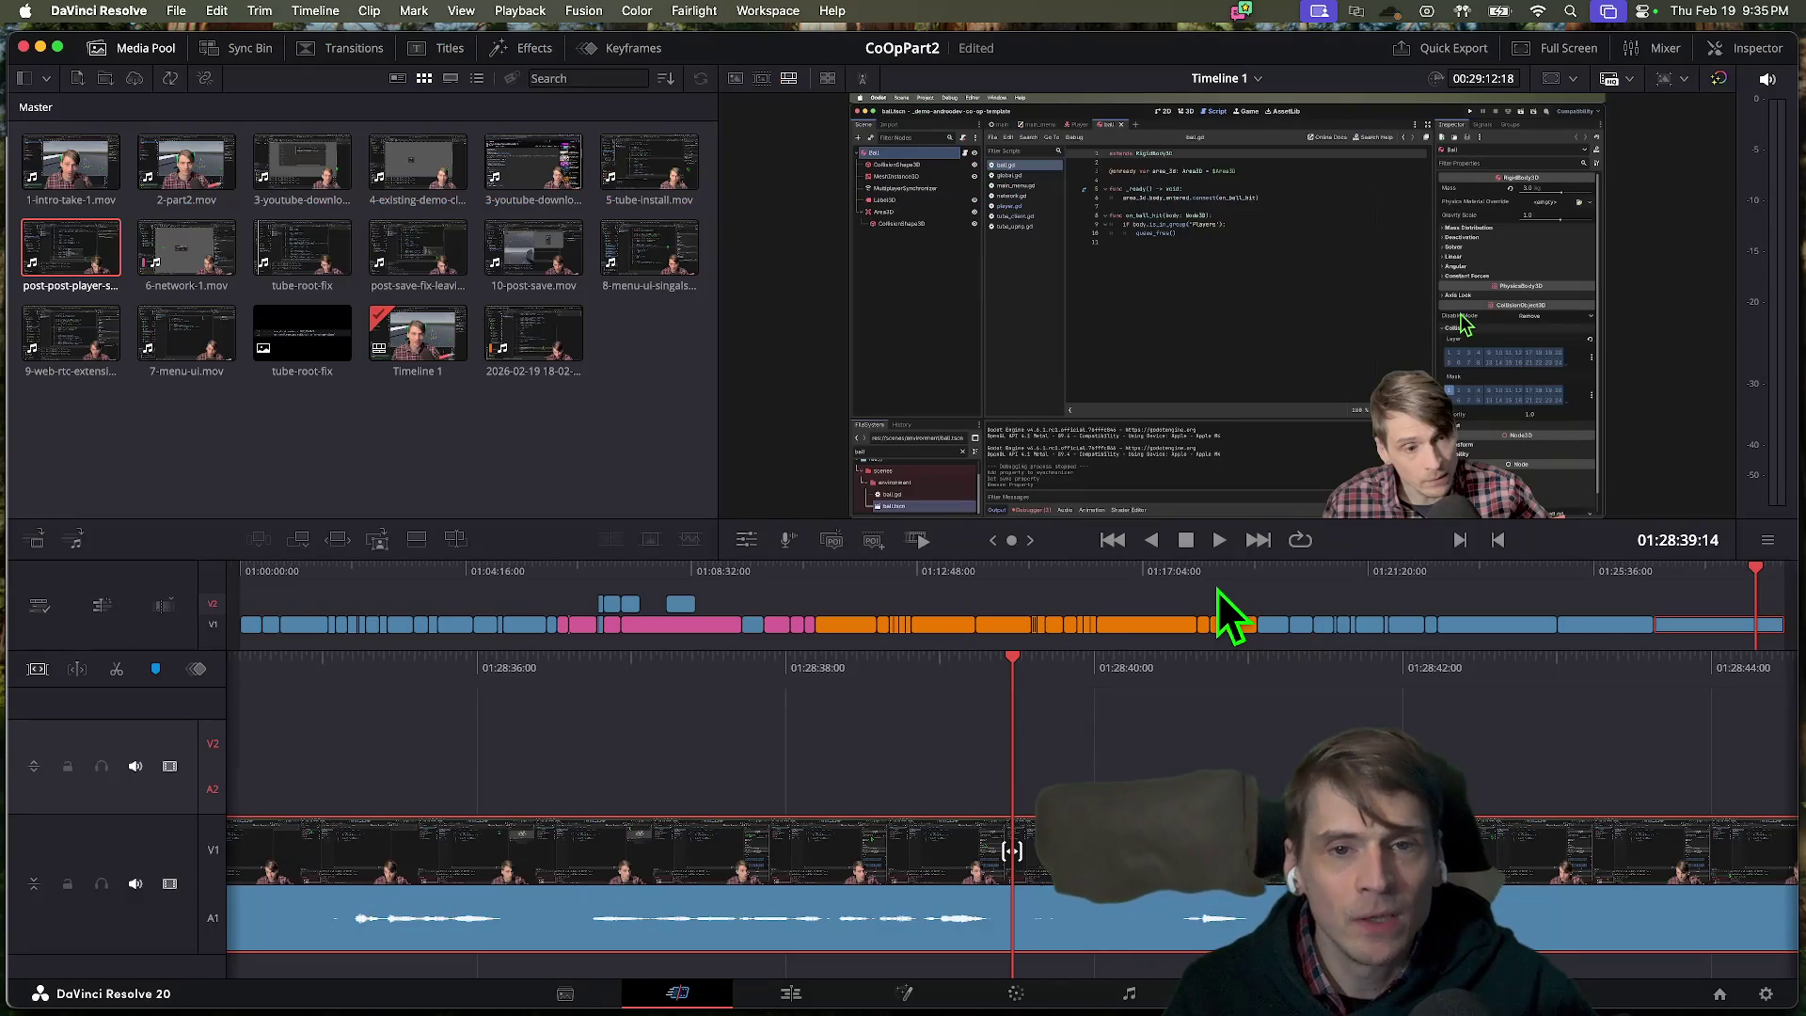
# Step: Shuttle the CoOpPart2 timeline with space and J/K/L to locate the cut point
pyautogui.press('space')
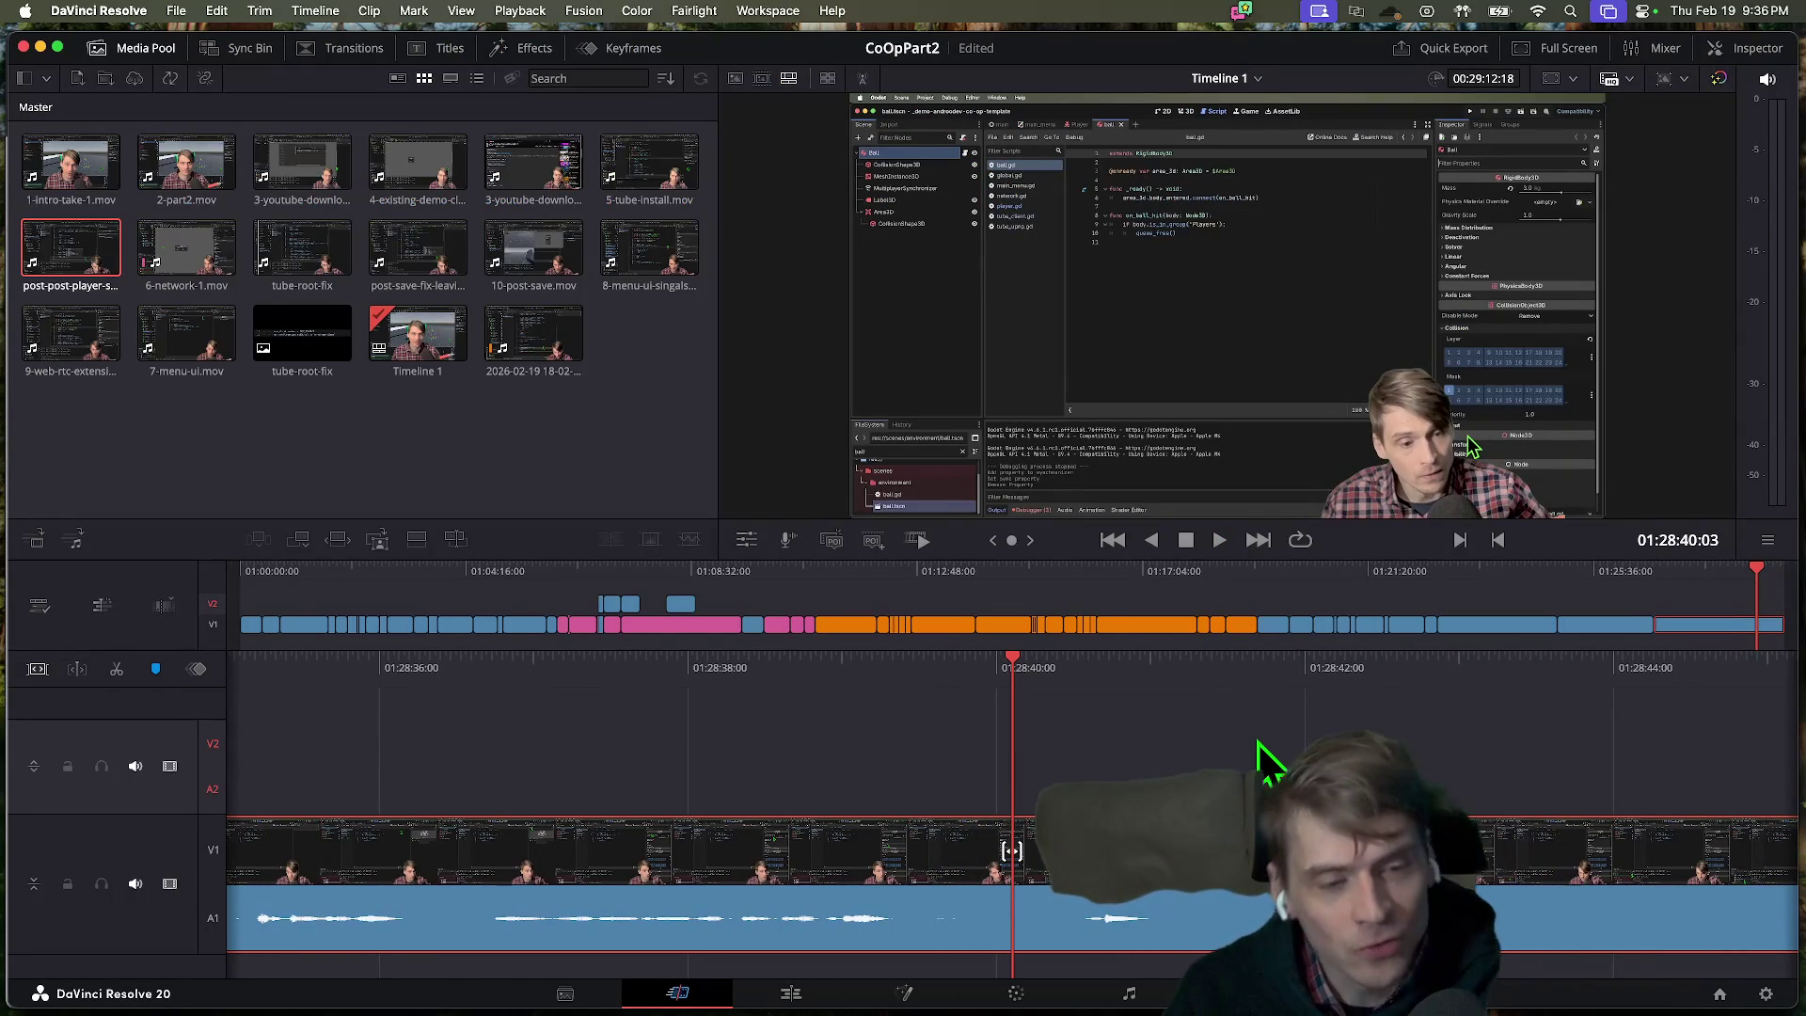
pyautogui.press('j')
pyautogui.press('j')
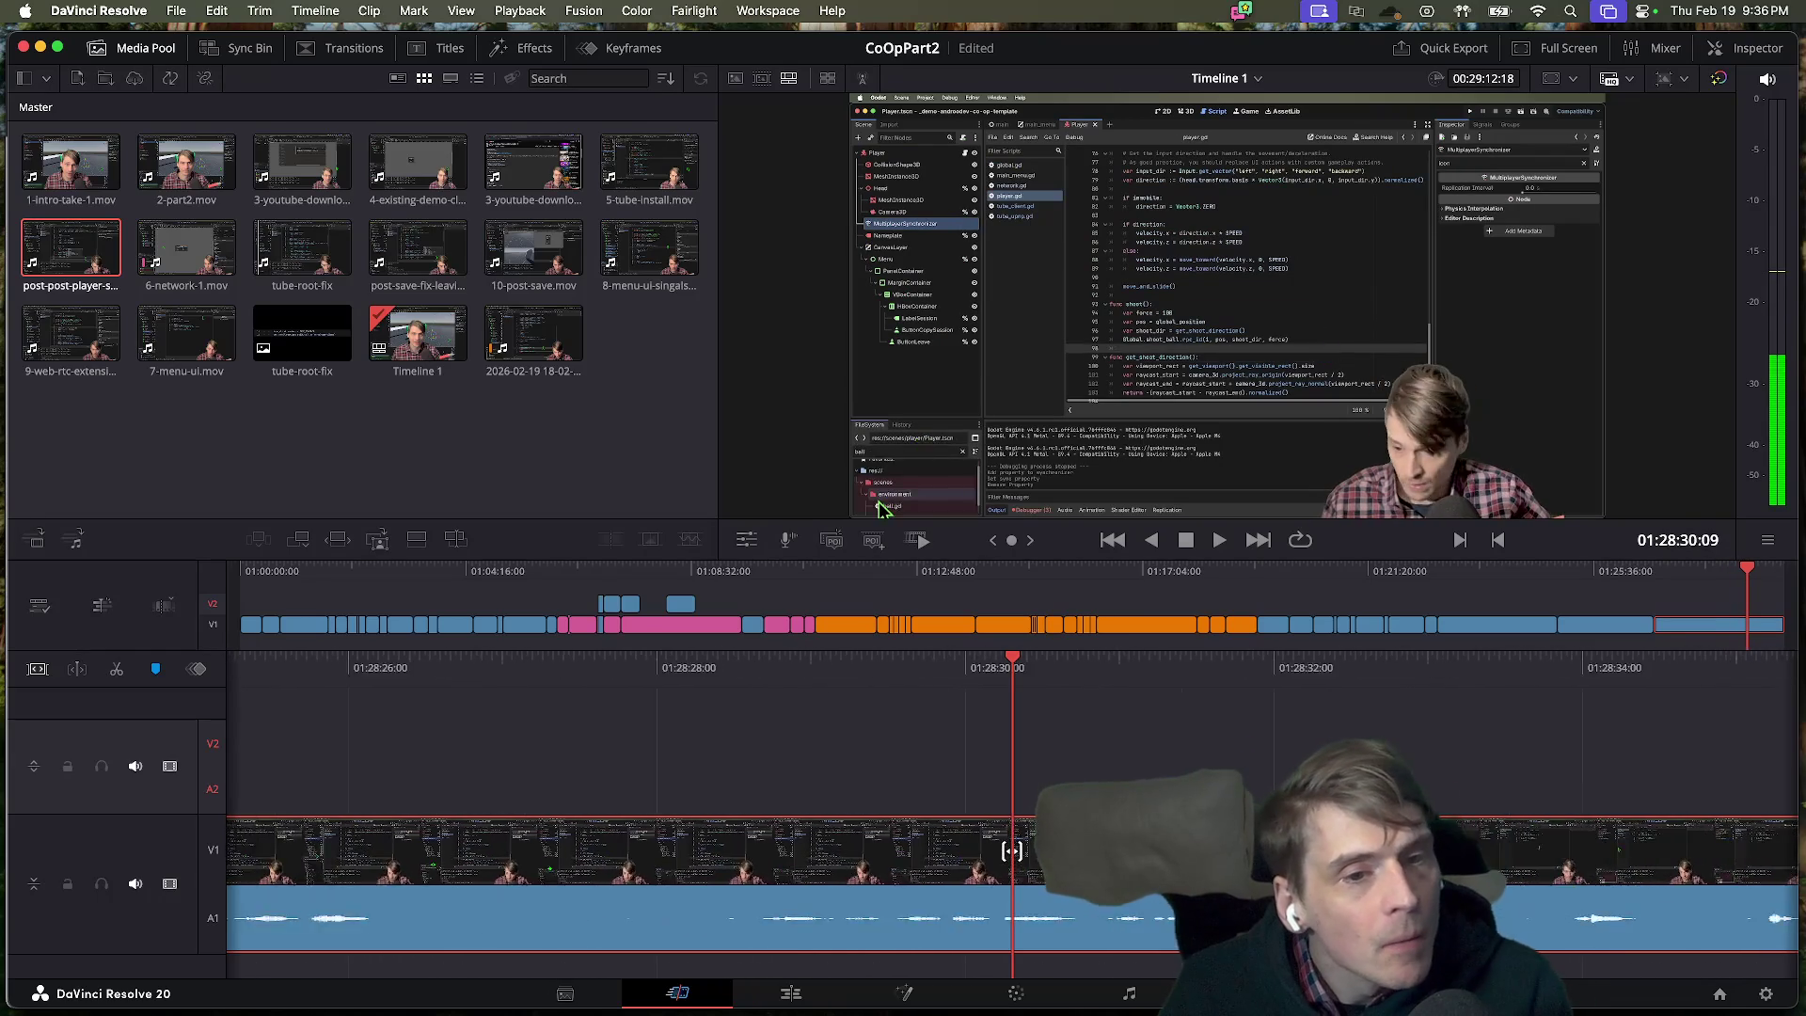
pyautogui.press('space')
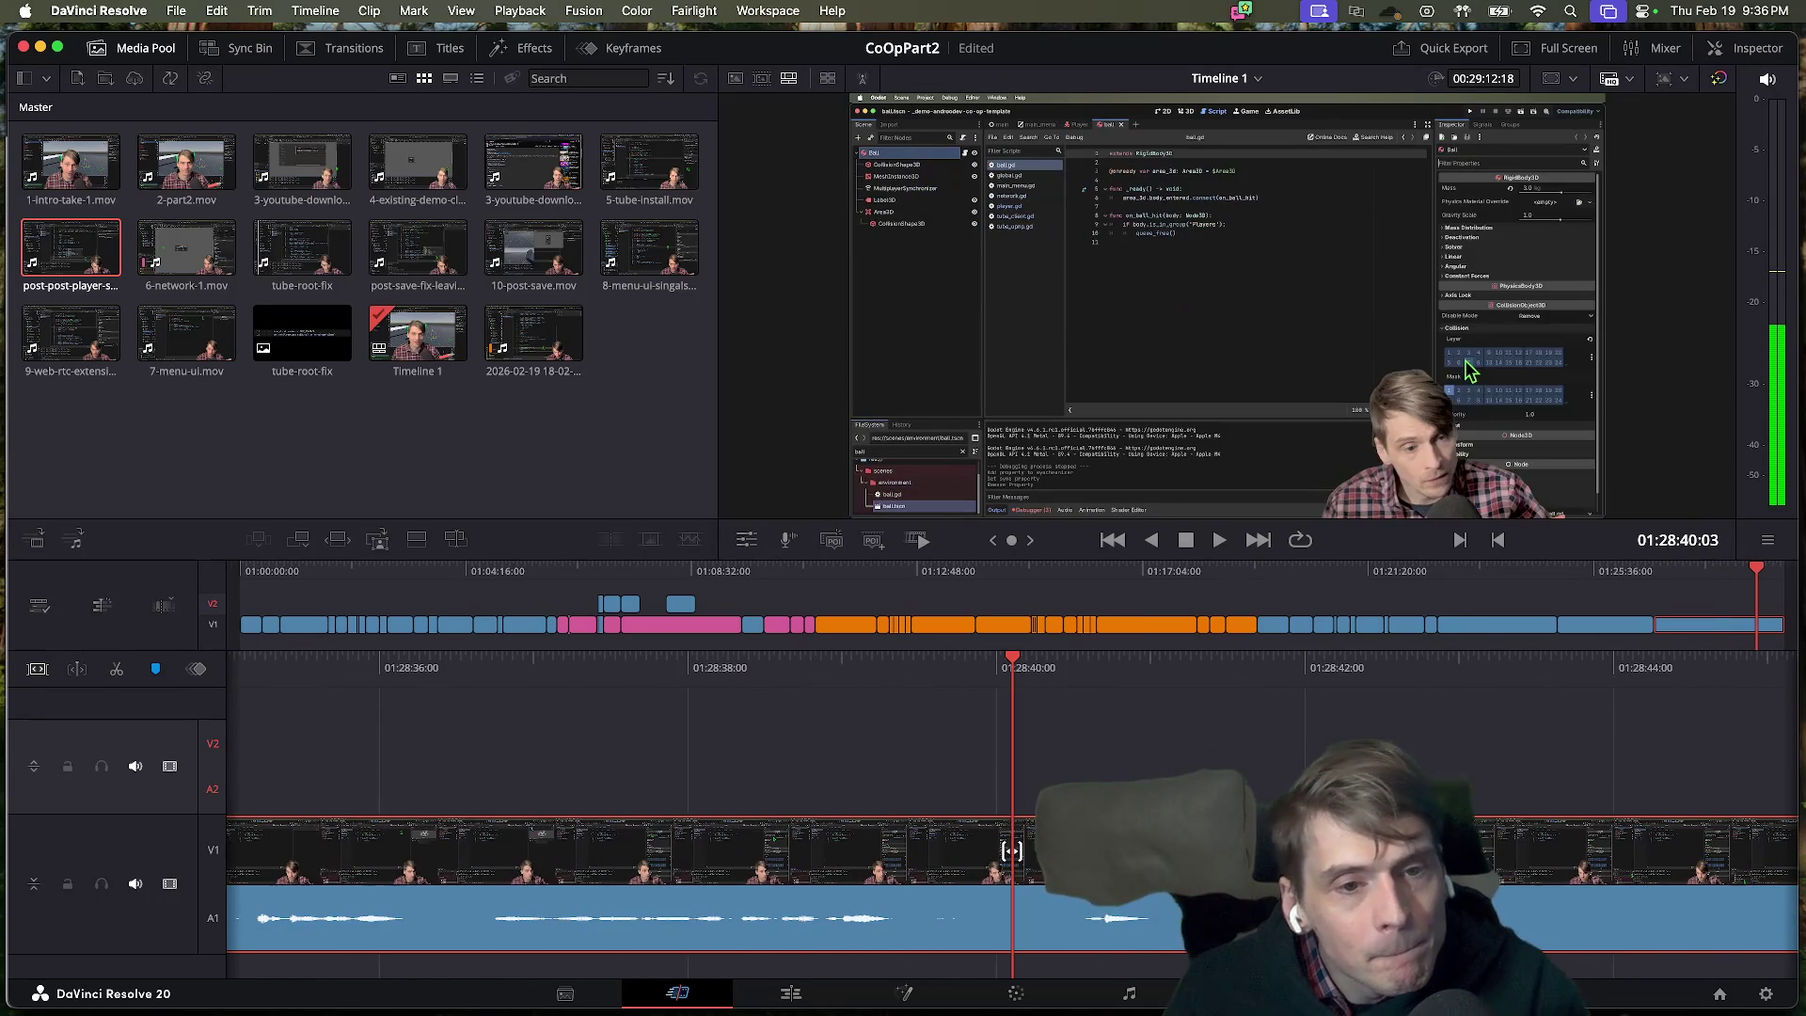
pyautogui.press('l')
pyautogui.press('l')
pyautogui.press('l')
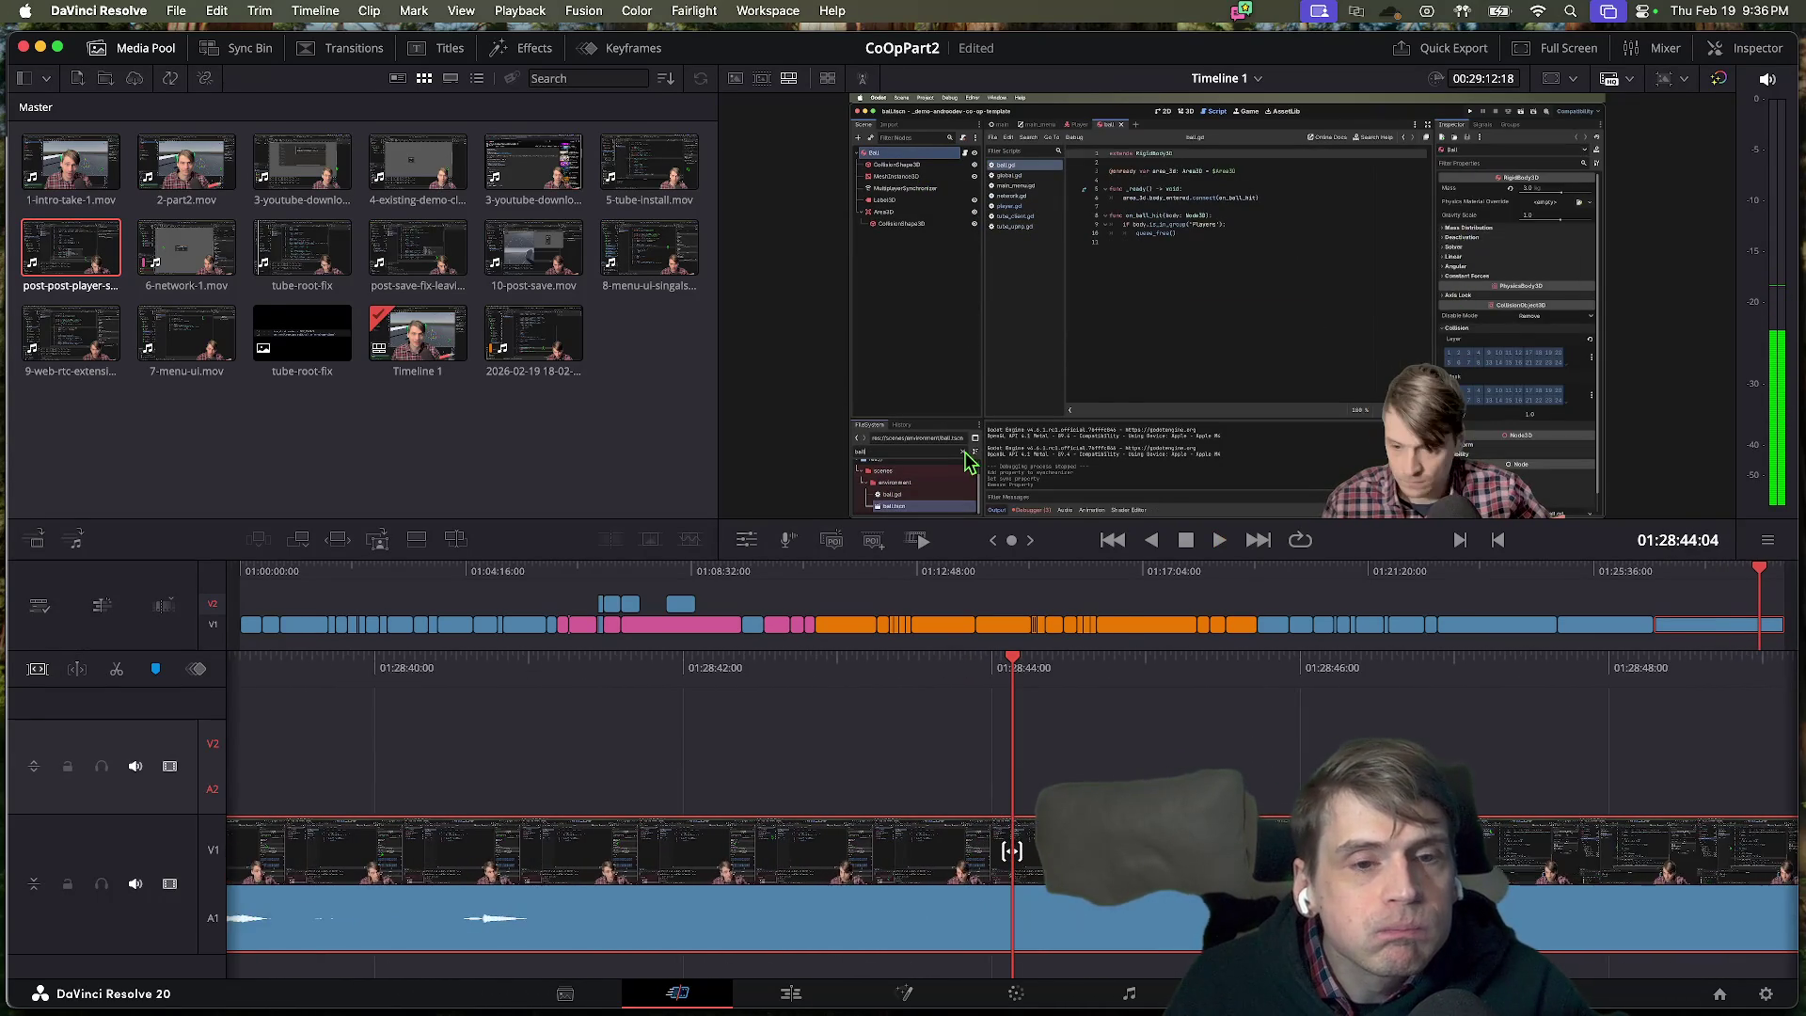
pyautogui.press('k')
pyautogui.press('l')
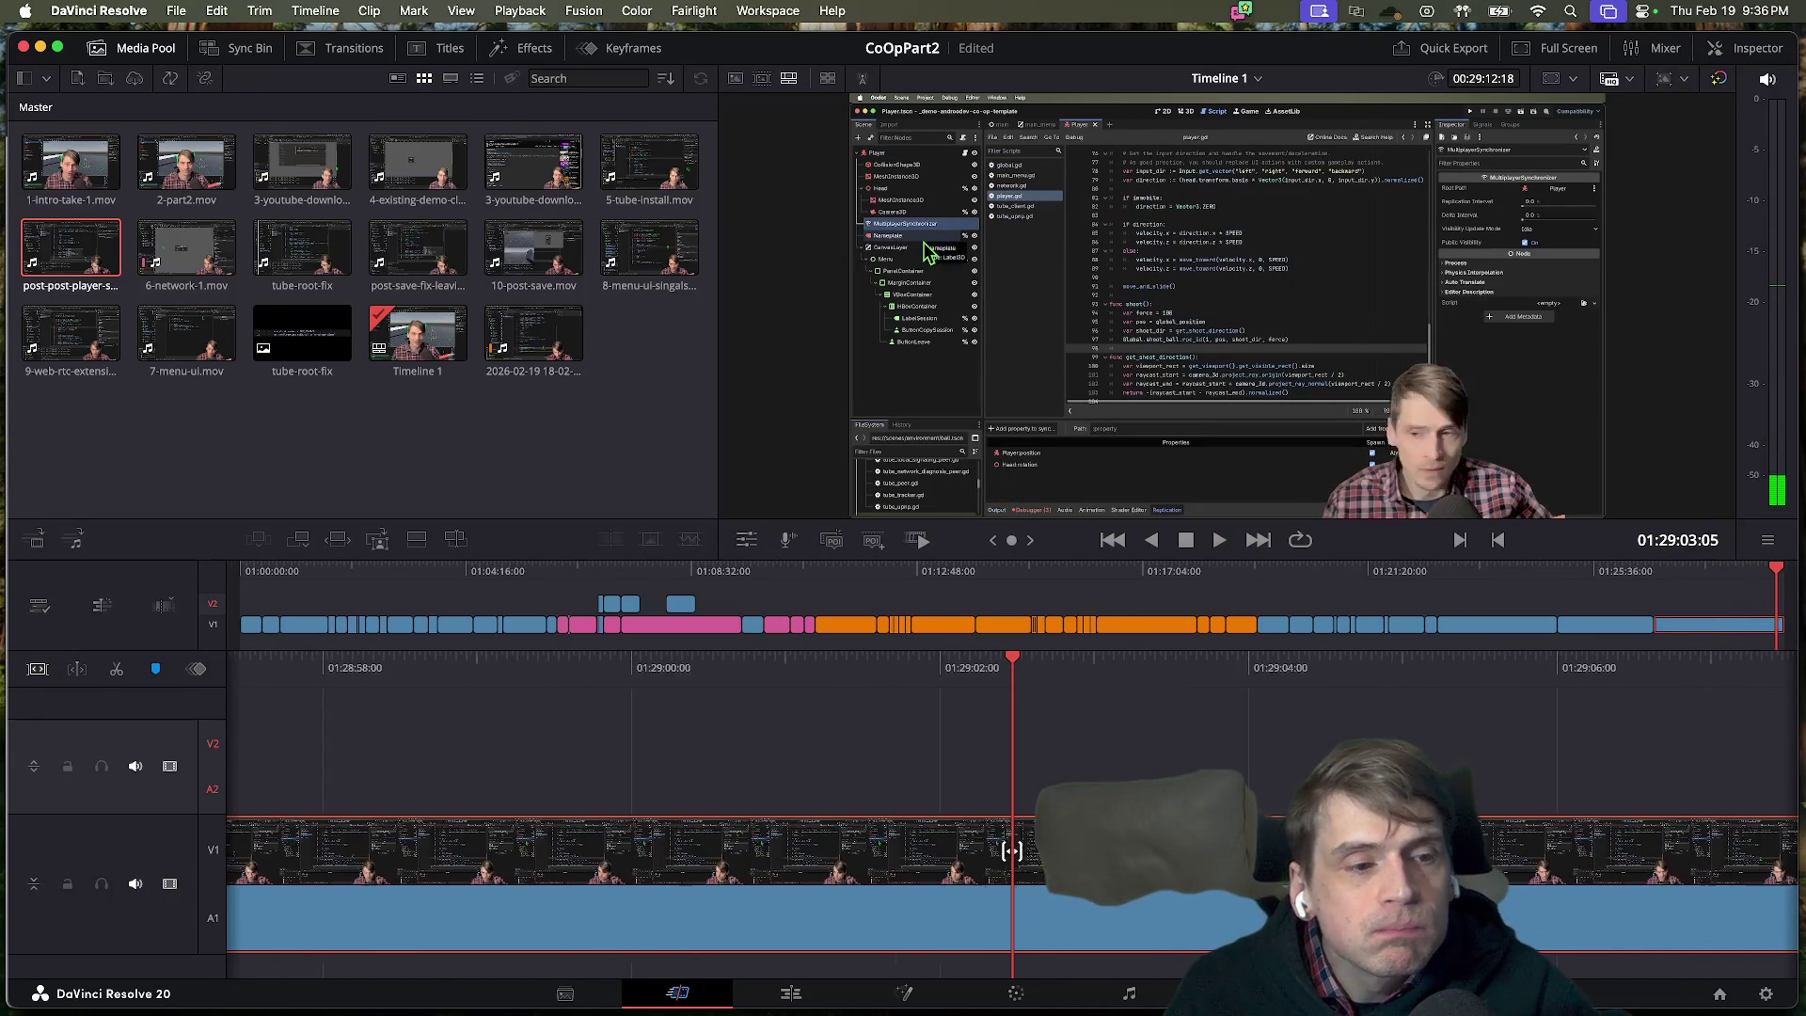
pyautogui.press('j')
pyautogui.press('j')
pyautogui.press('j')
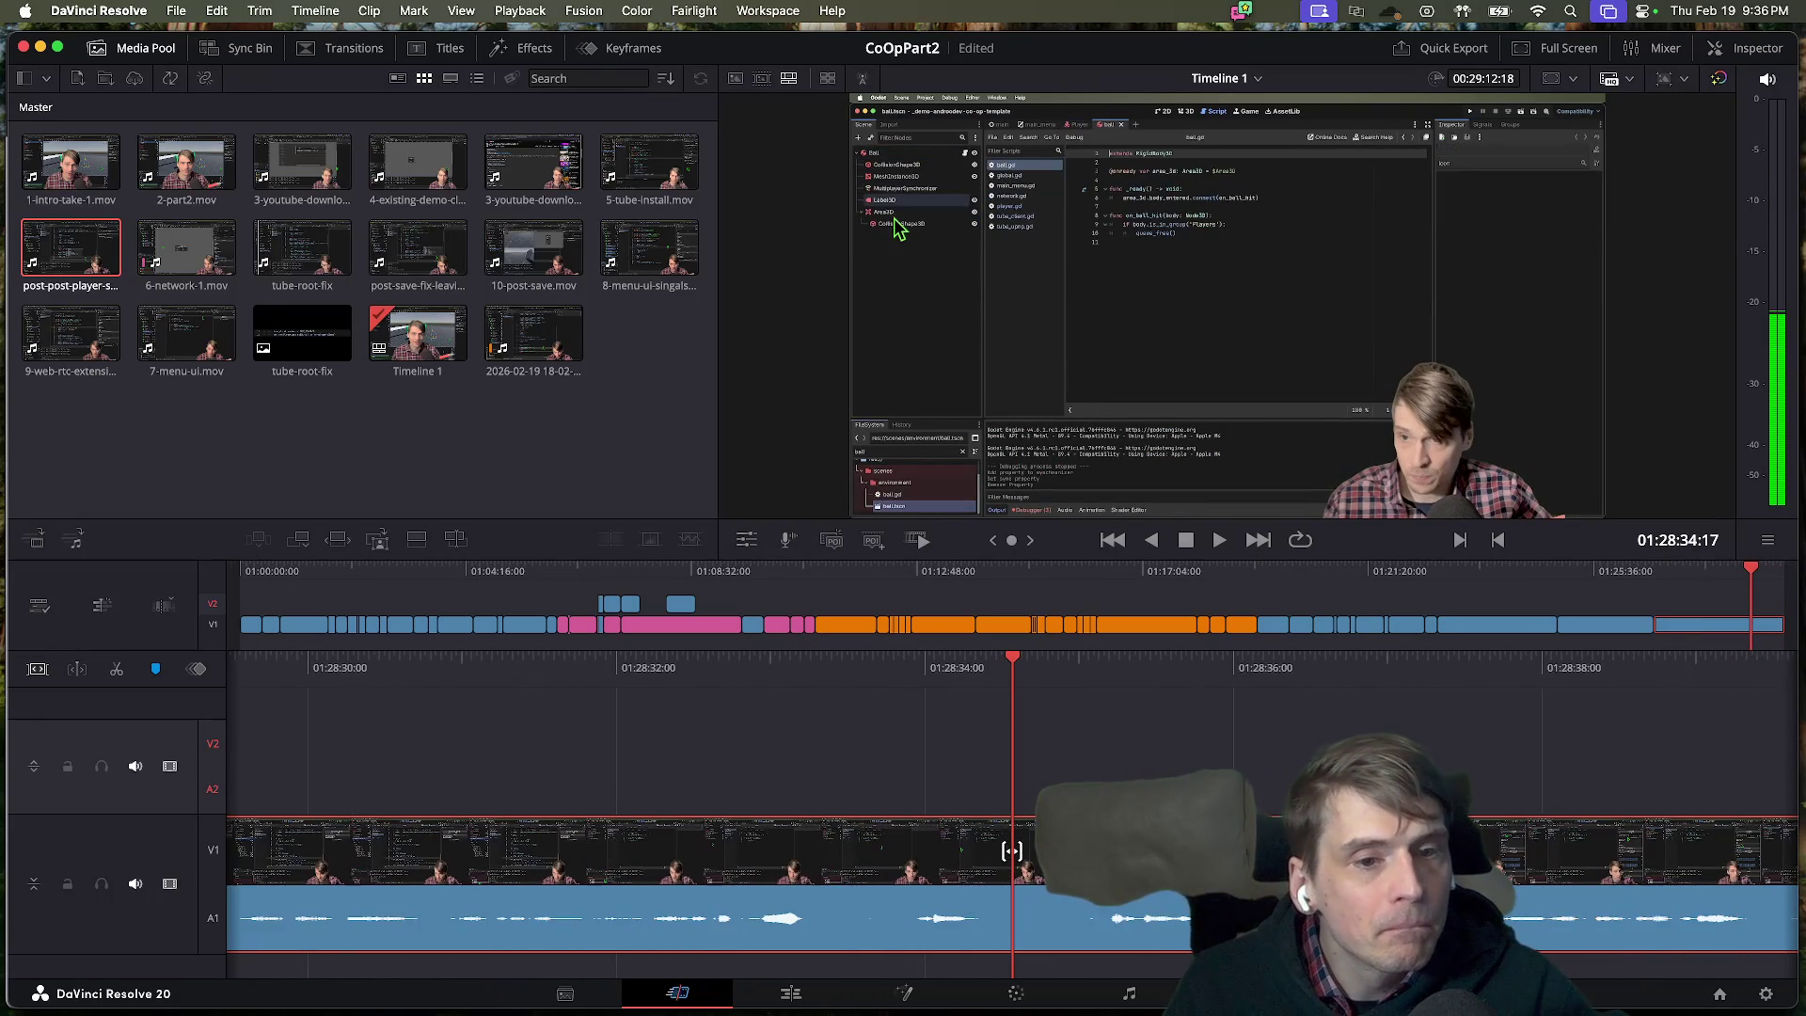
pyautogui.press('l')
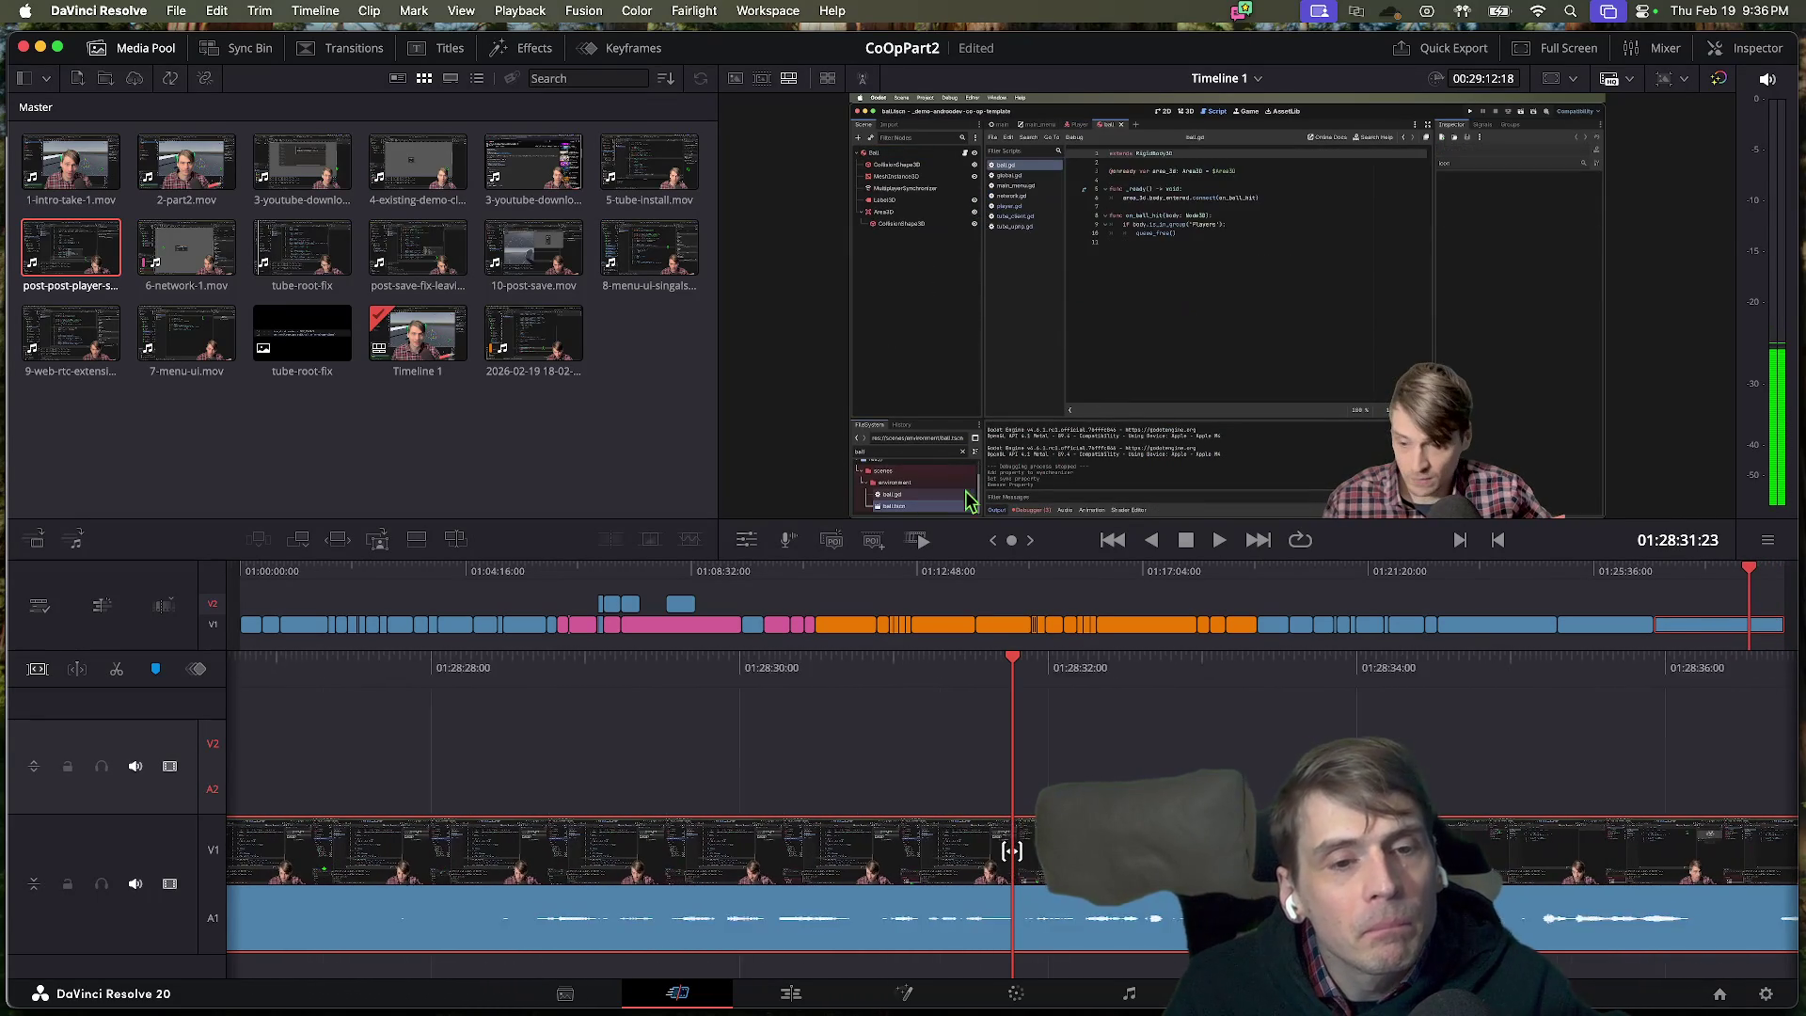
pyautogui.press('j')
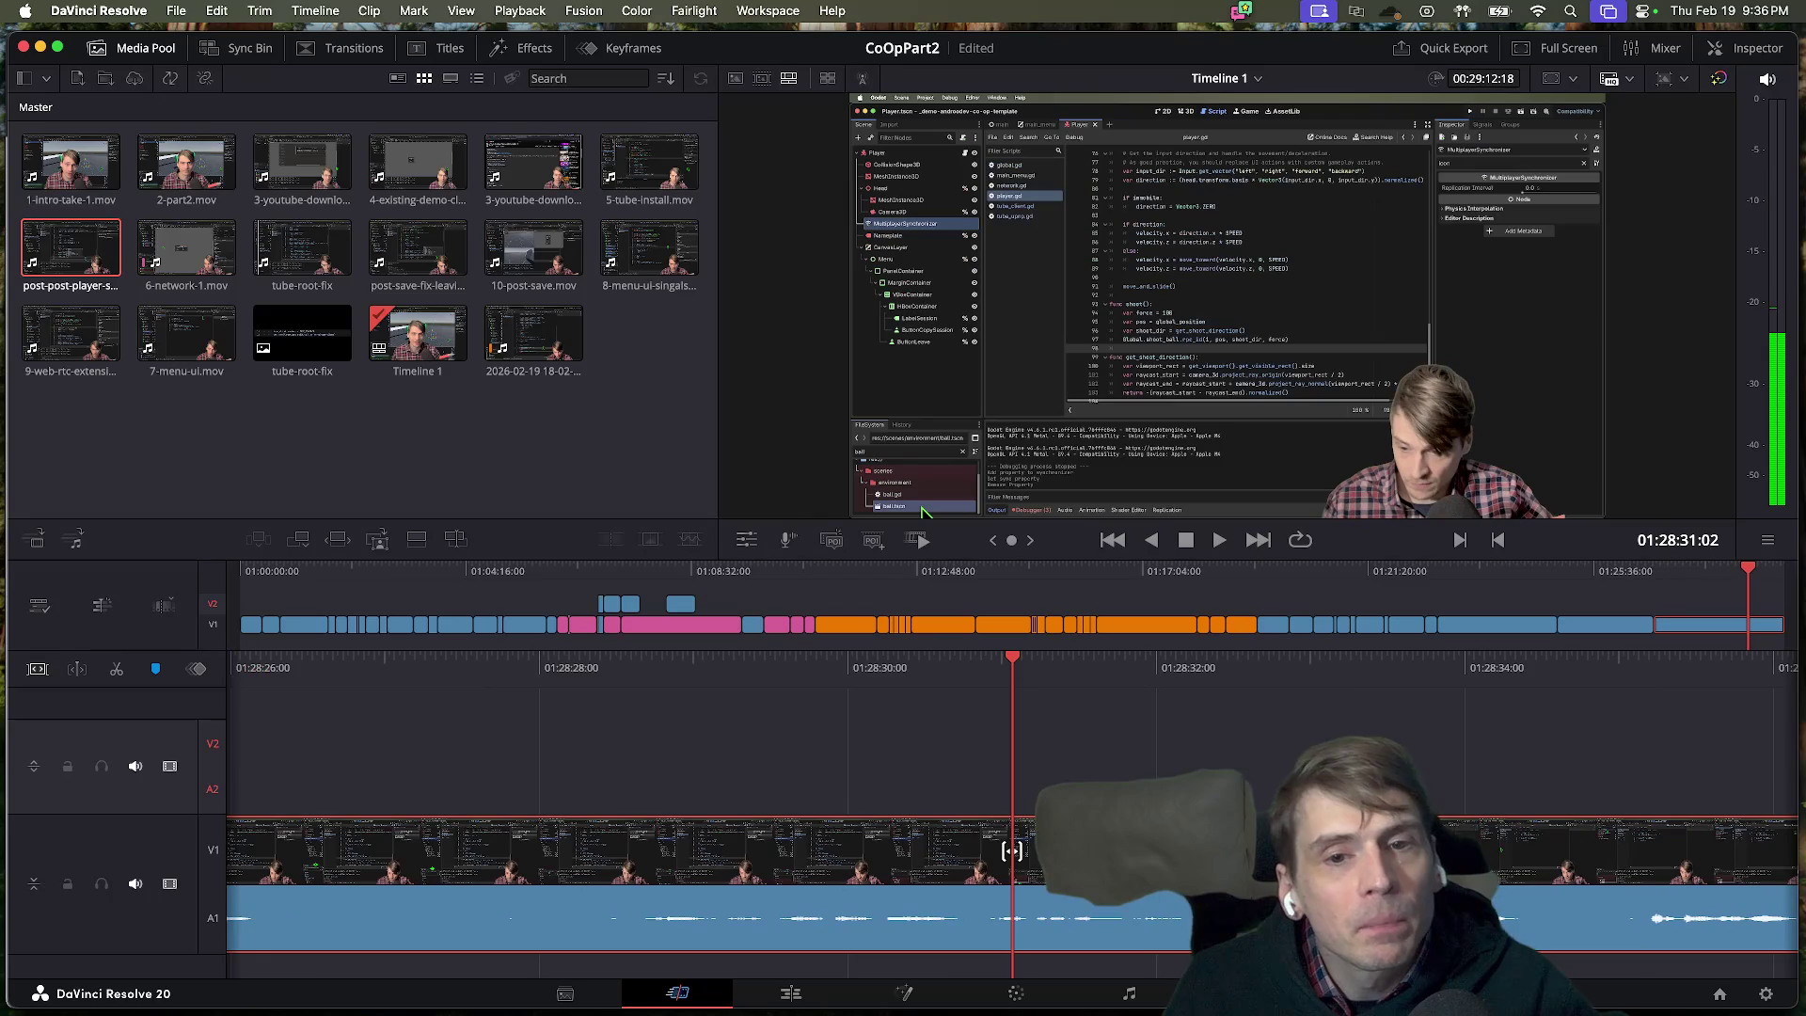
pyautogui.press('l')
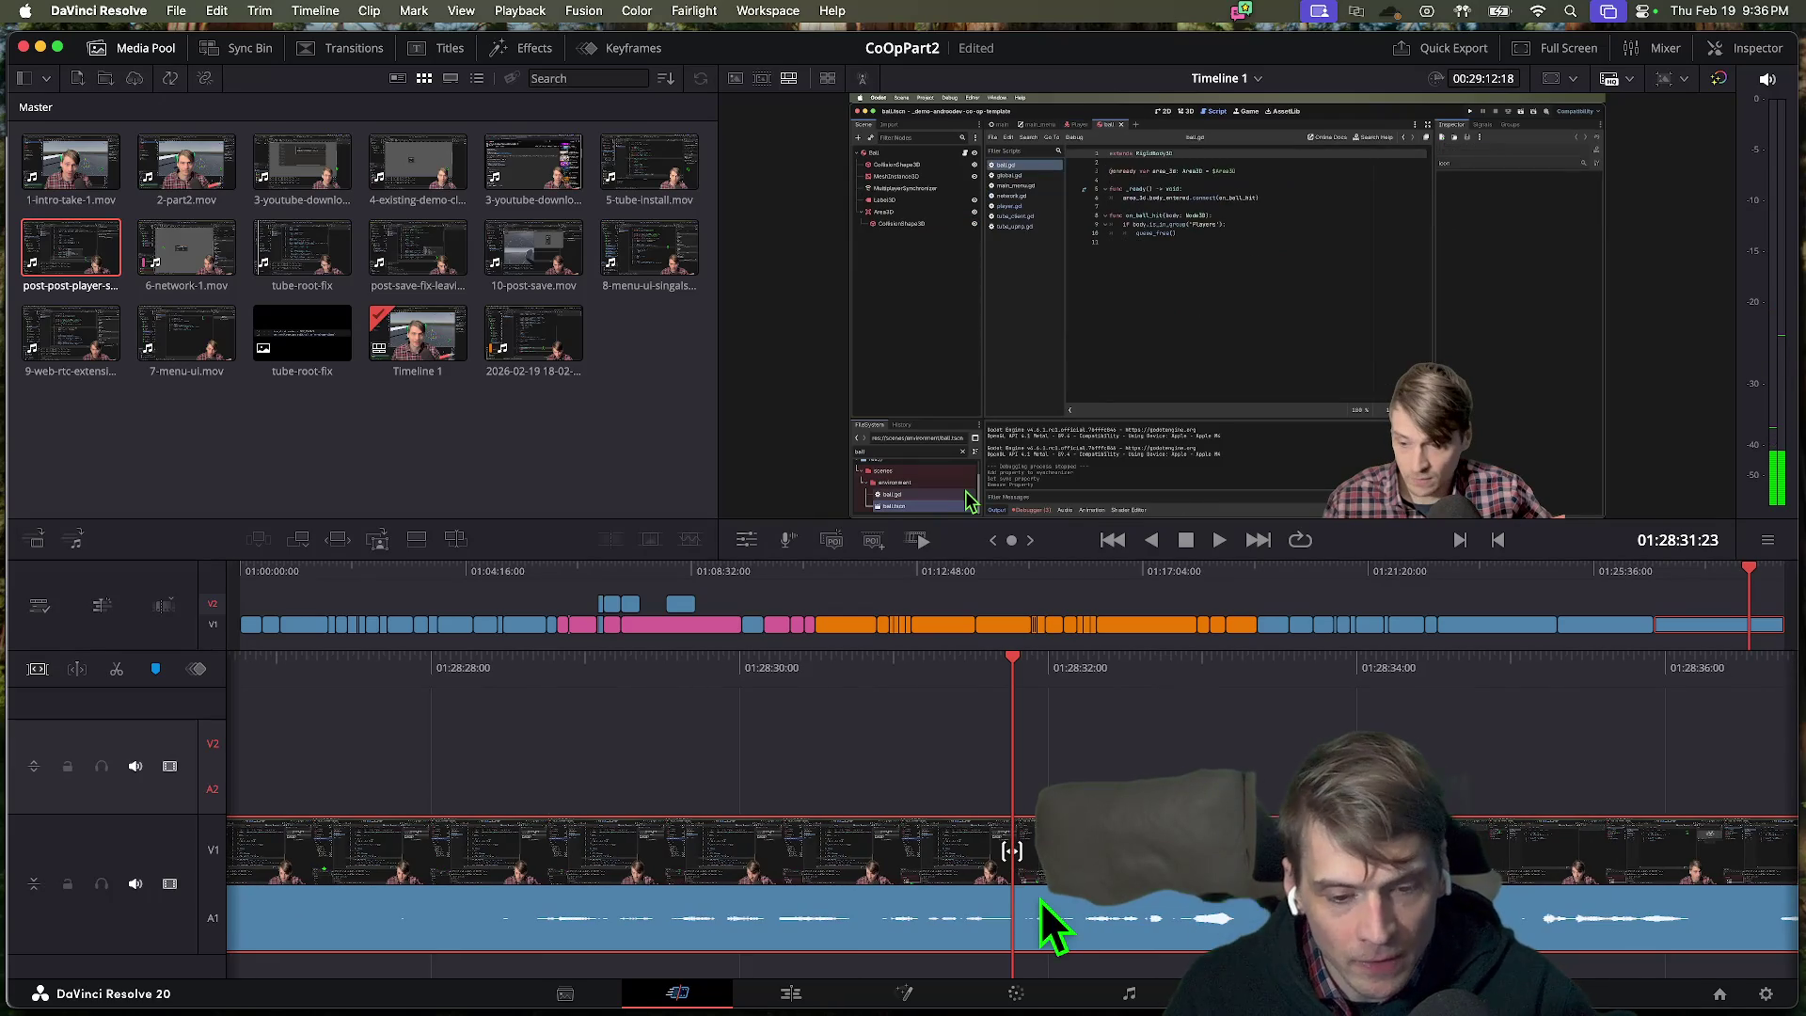
pyautogui.press('l')
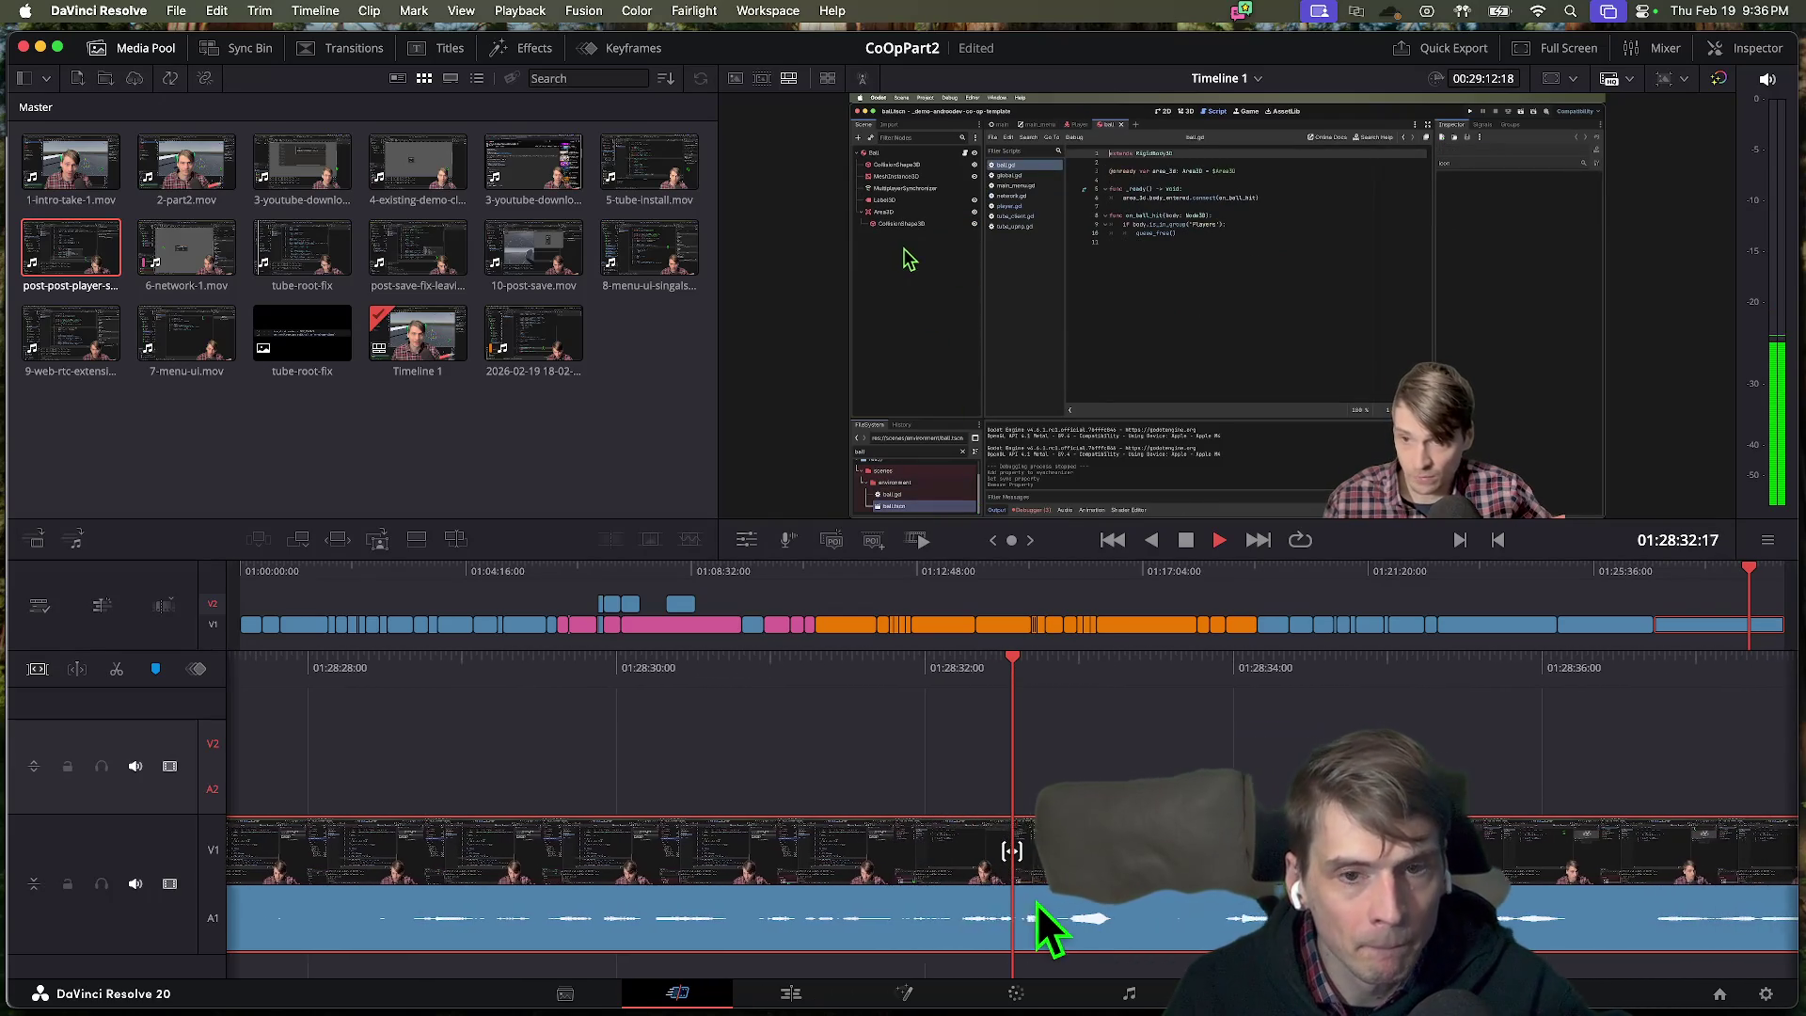
pyautogui.press('k')
# Step: Frame-step to 01:28:33:17 and delete everything after the playhead
pyautogui.press('Right')
pyautogui.press('Right')
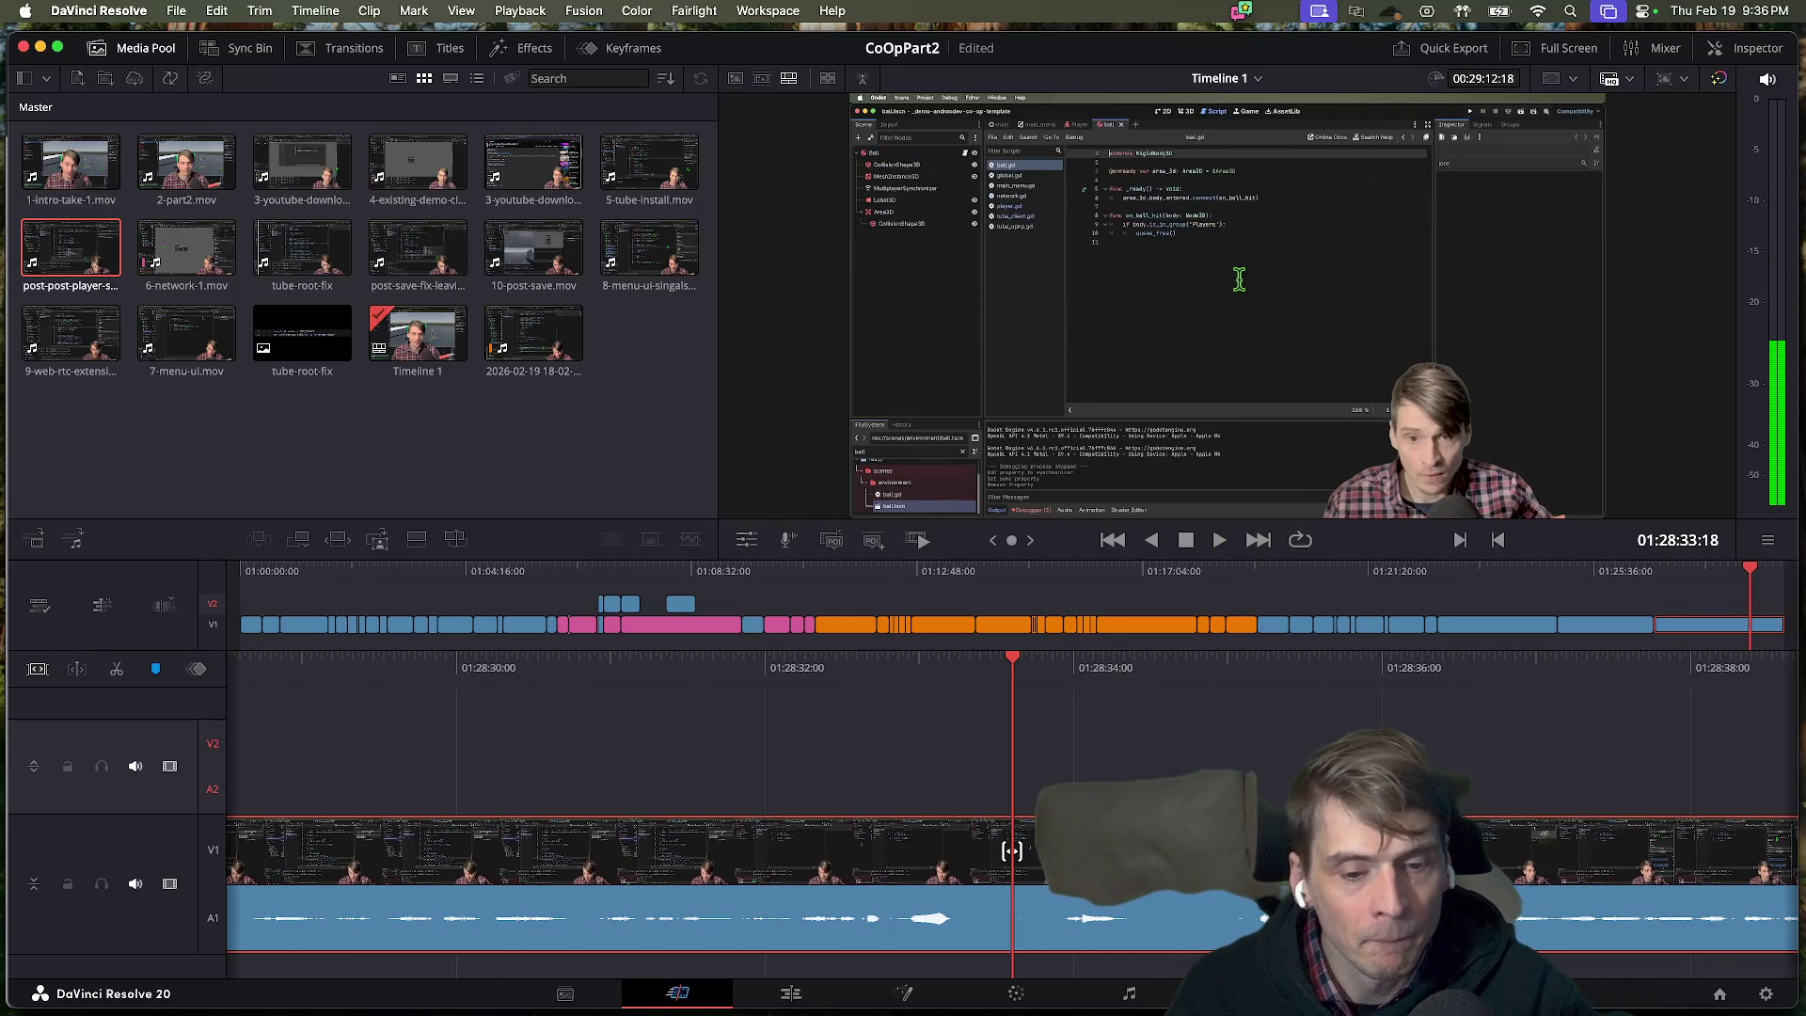
pyautogui.press('Right')
pyautogui.press('Right')
pyautogui.press('Right')
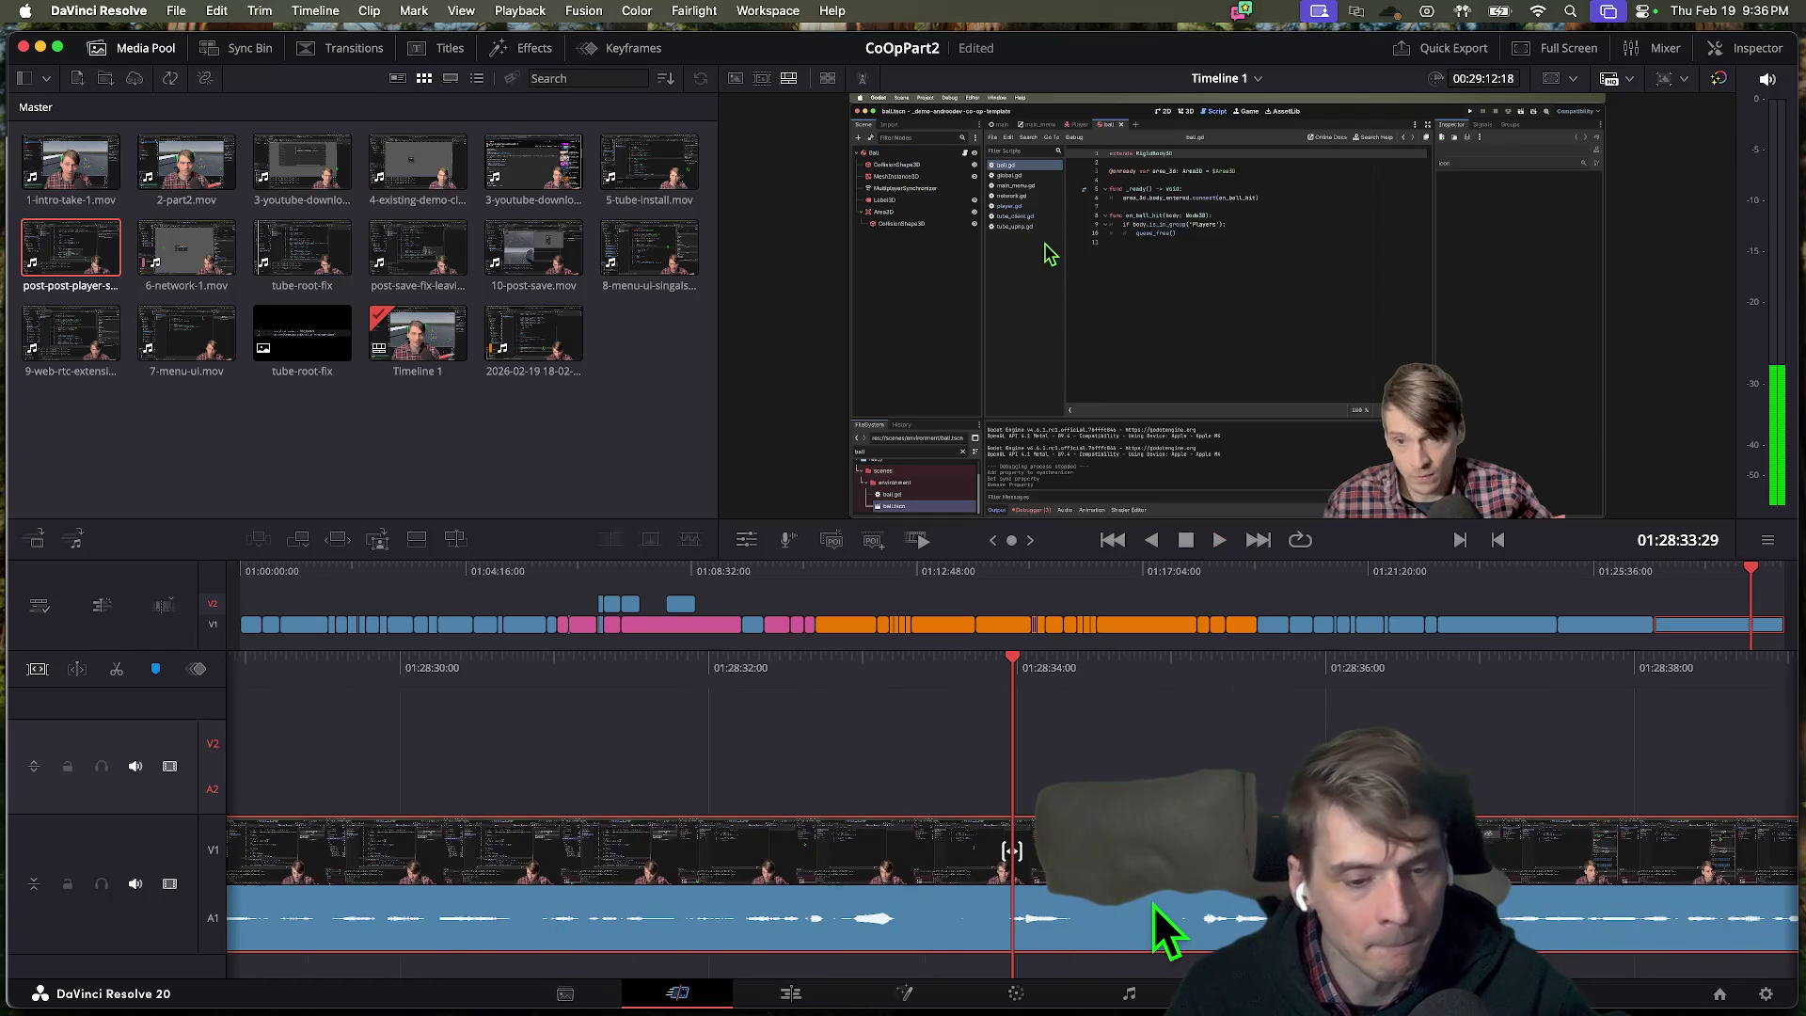
pyautogui.press('Left')
pyautogui.press('Left')
pyautogui.press('Left')
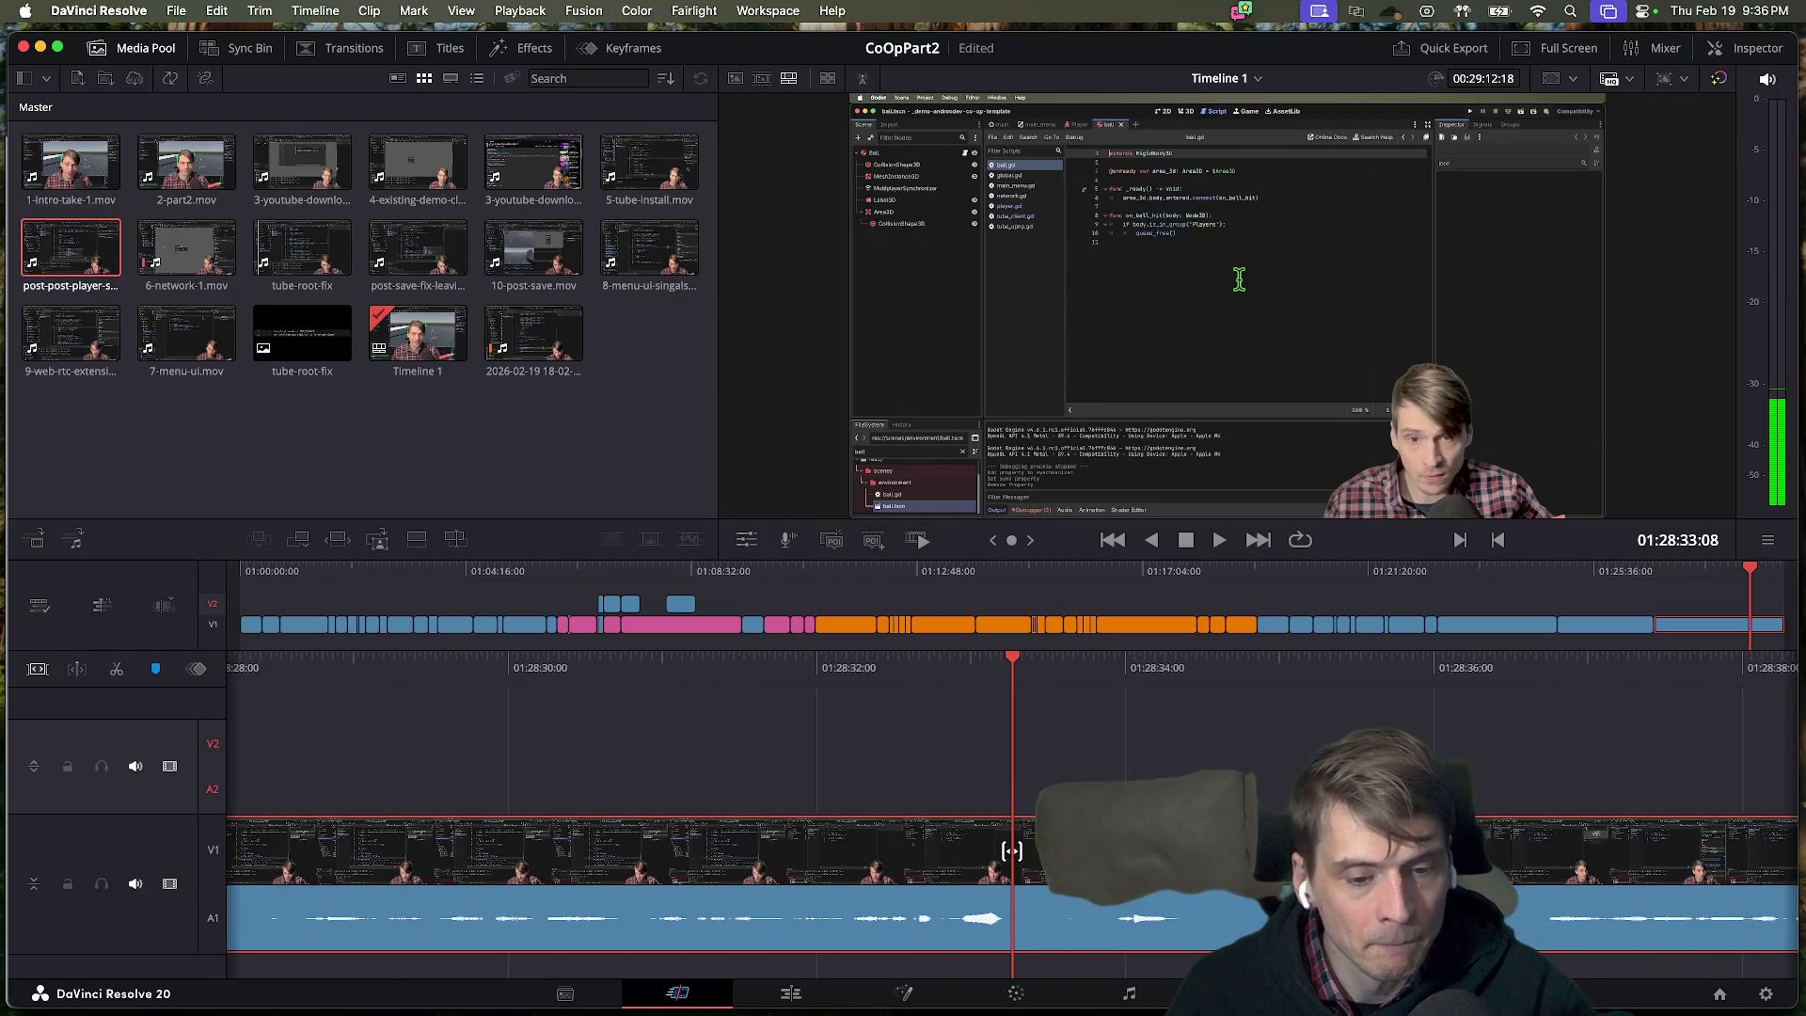
pyautogui.press('Right')
pyautogui.press('Right')
pyautogui.press('Right')
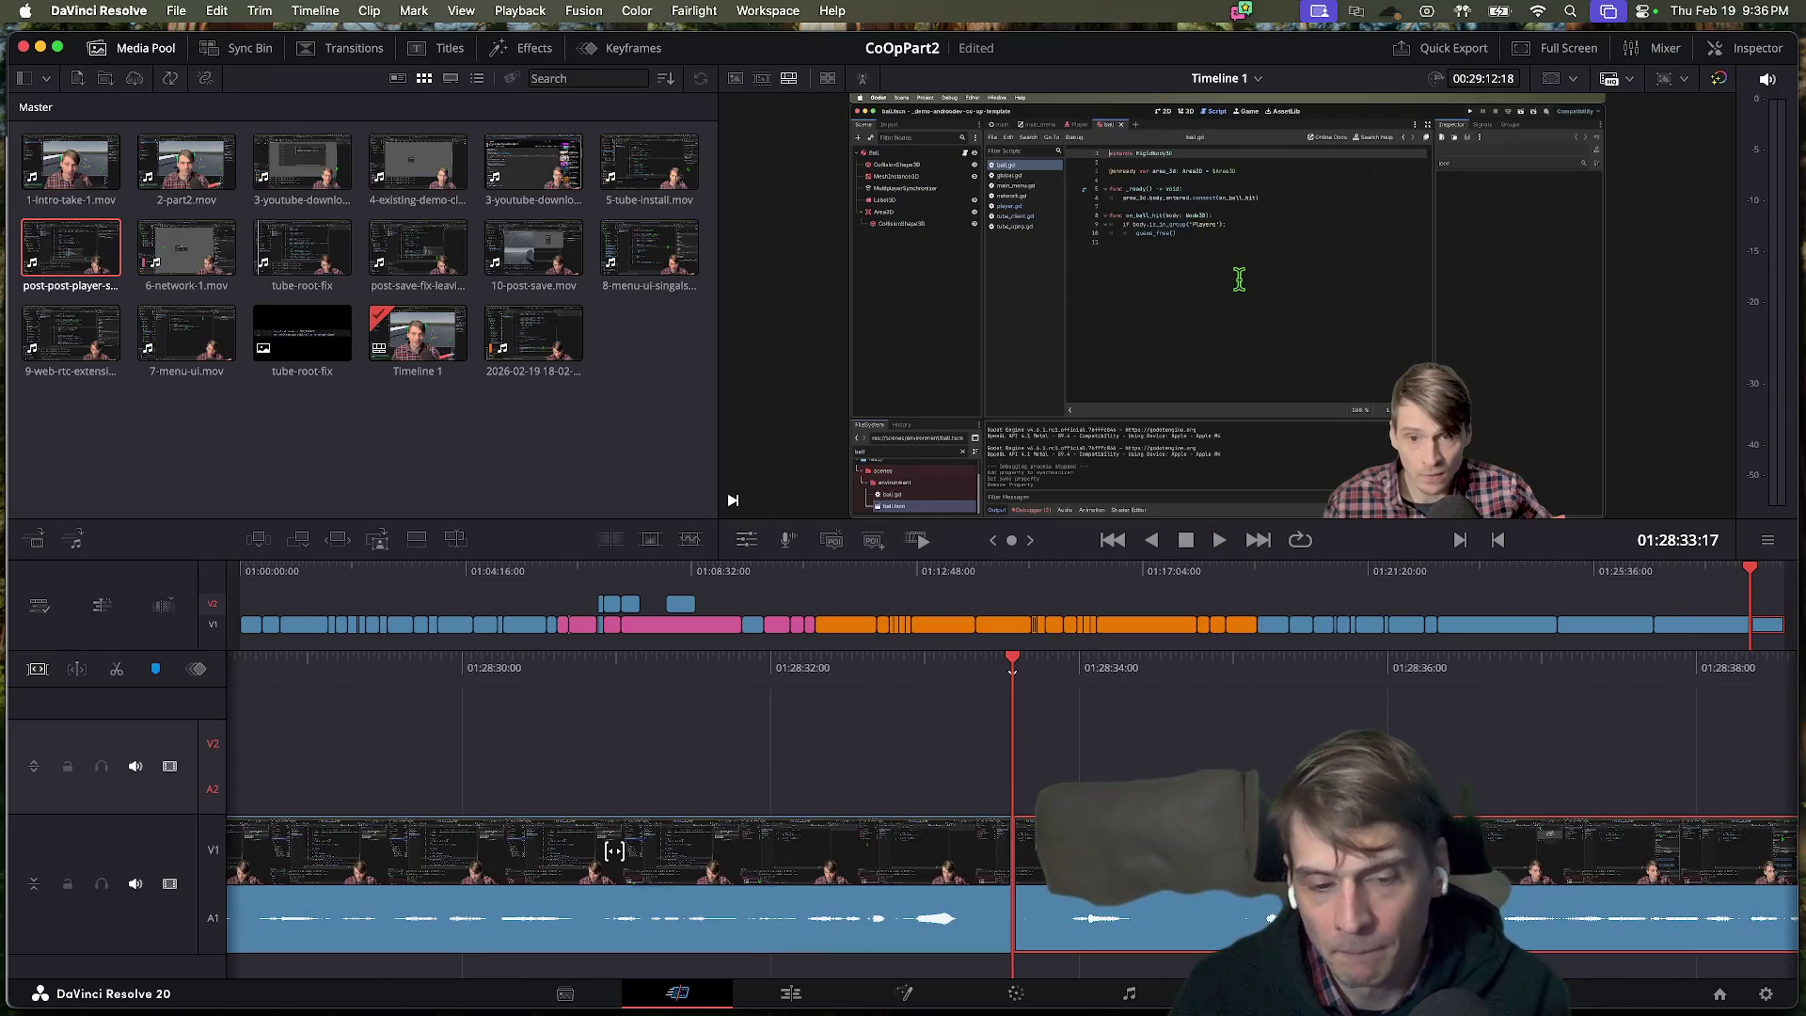
pyautogui.hotkey('shift', ']')
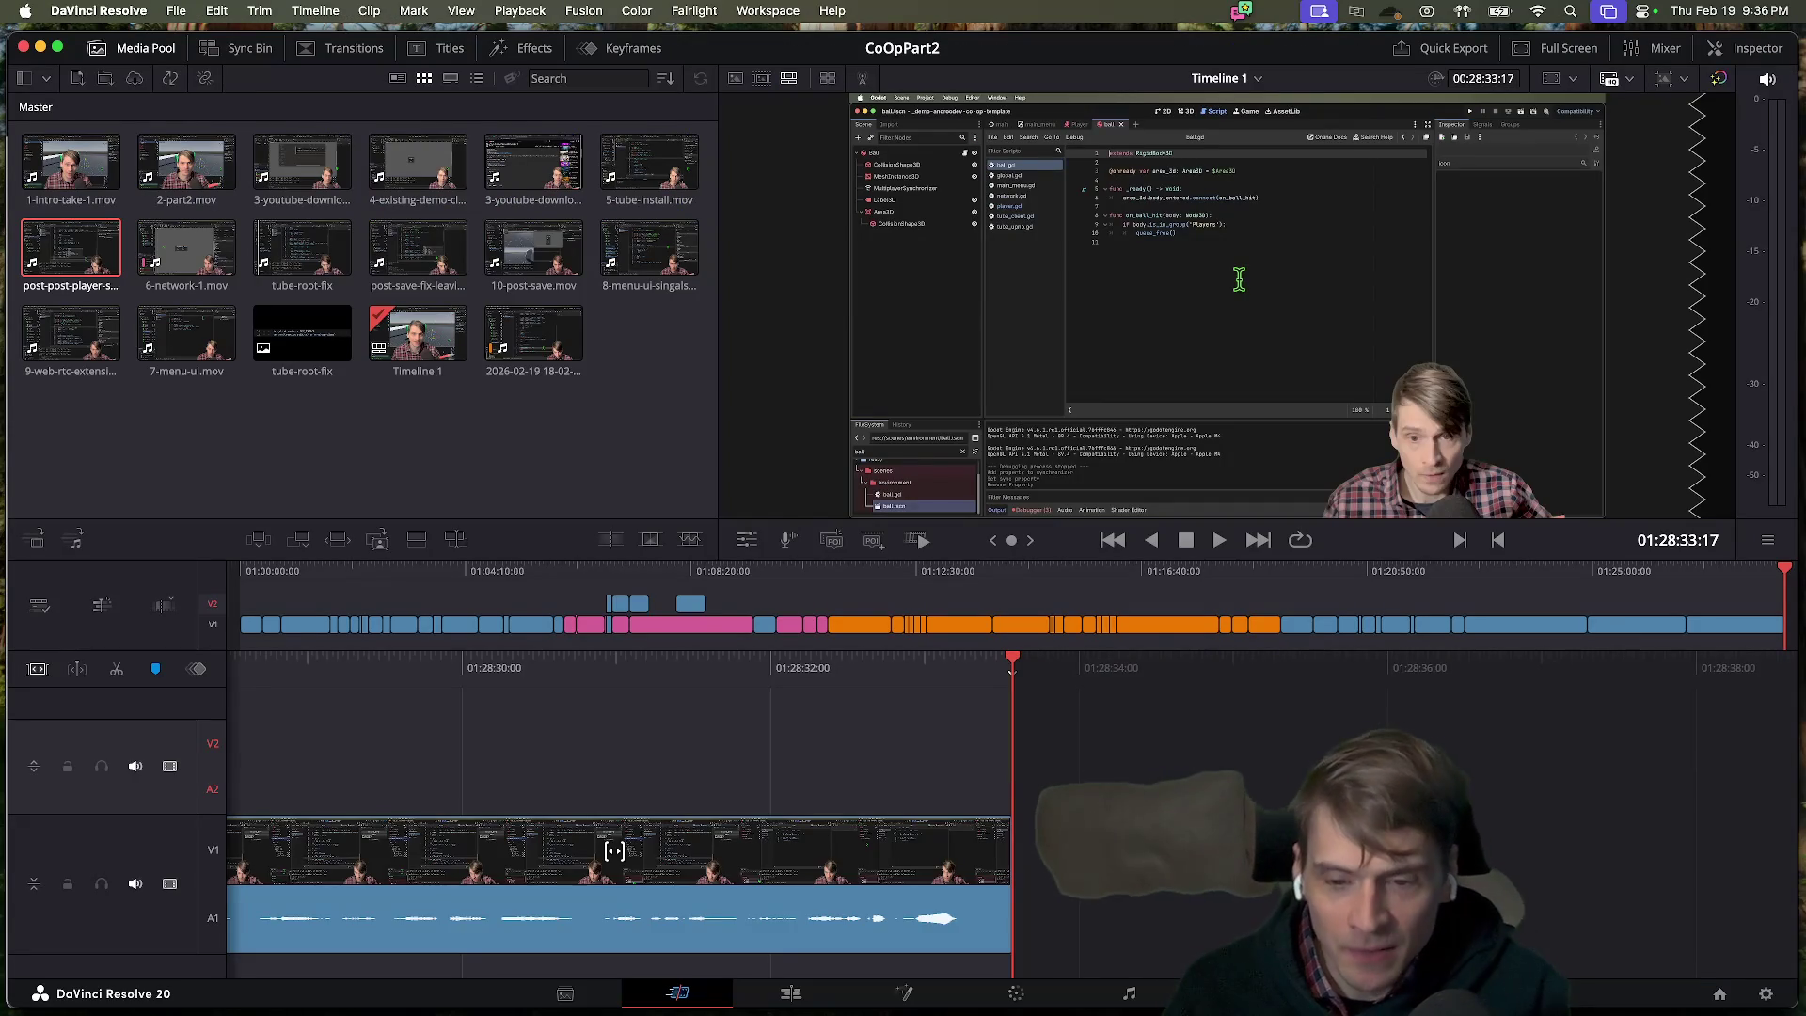
pyautogui.click(147, 955)
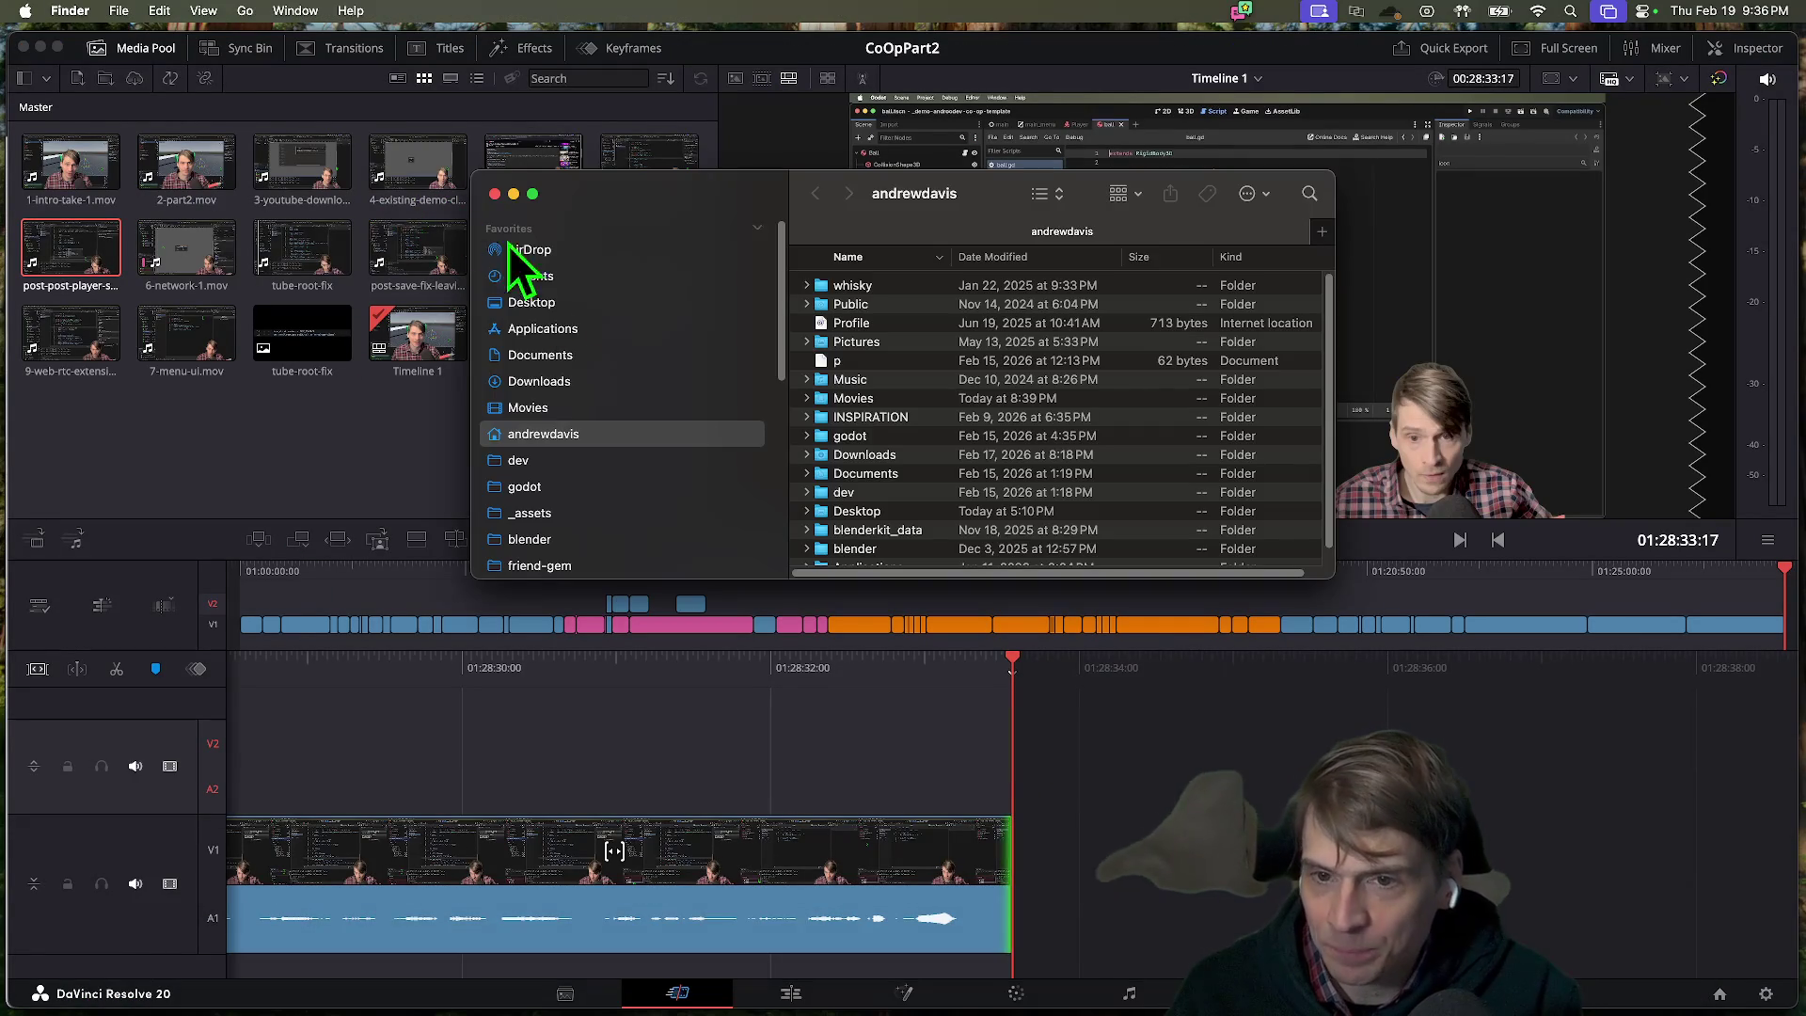
# Step: Open the Movies folder and enlarge the Finder window to show the recordings list
pyautogui.click(562, 414)
pyautogui.moveTo(787, 197); pyautogui.dragTo(703, 125)
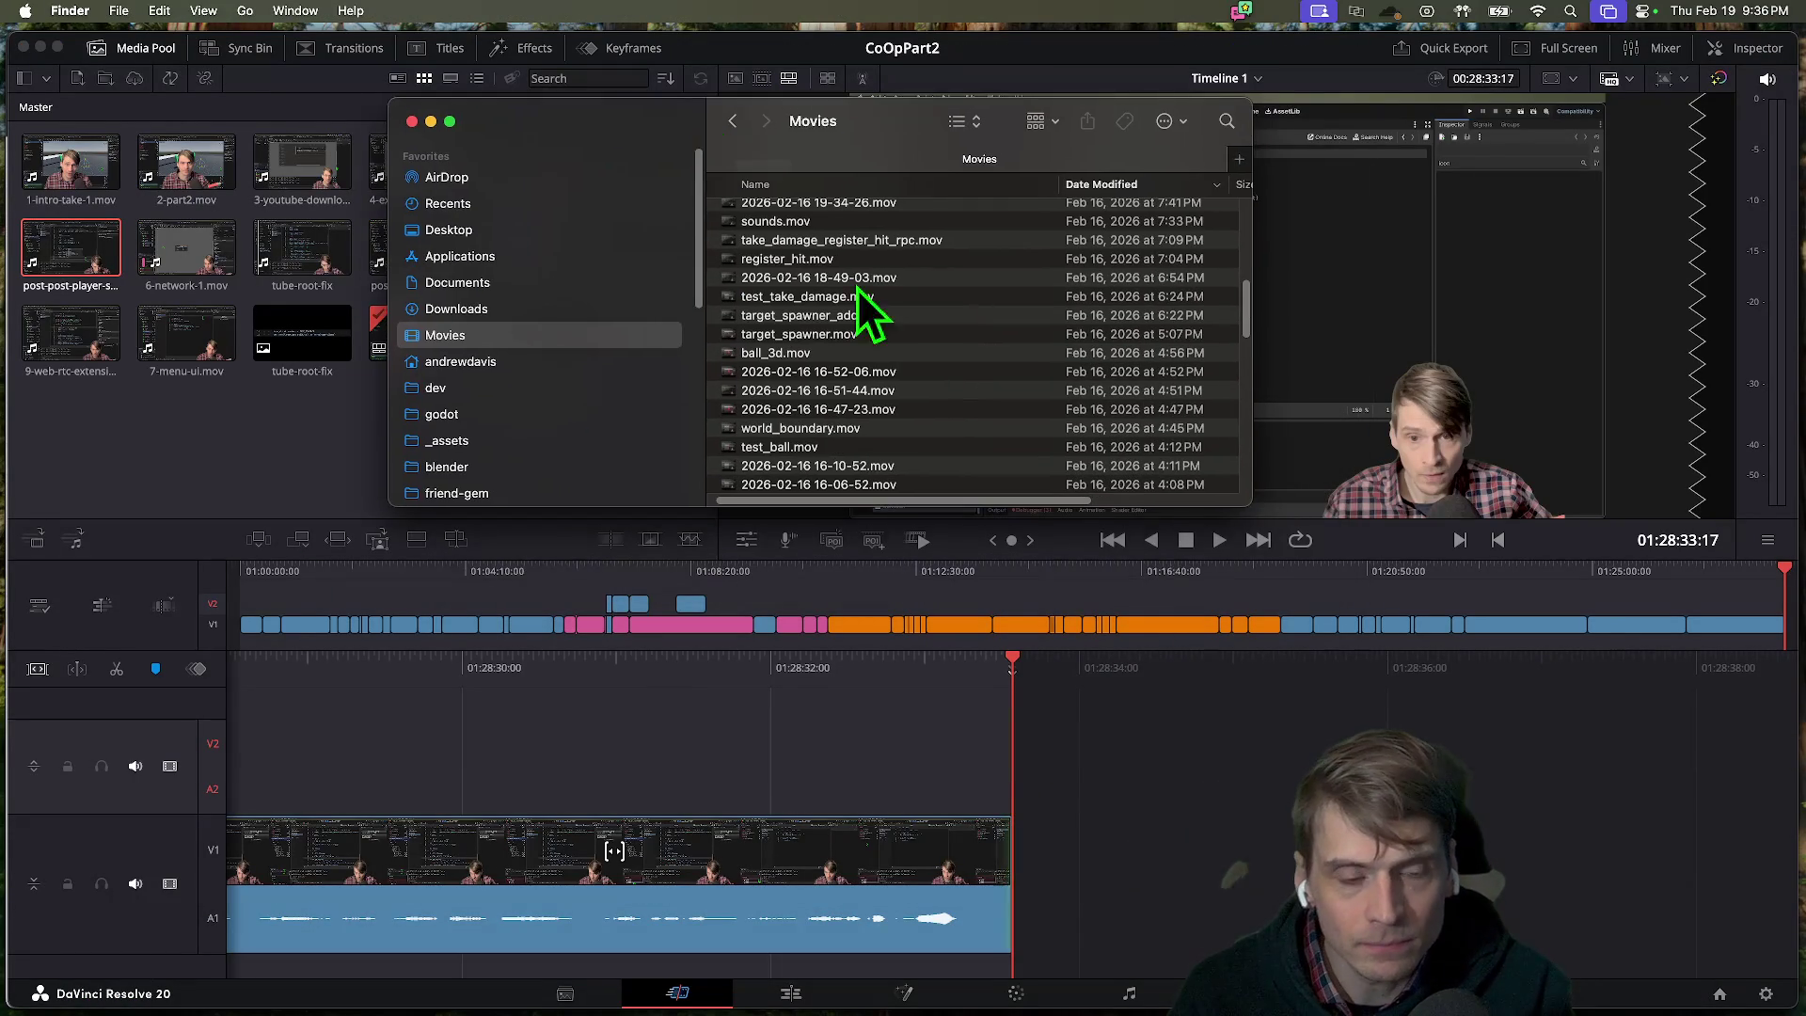
pyautogui.moveTo(1240, 505); pyautogui.dragTo(1432, 745)
pyautogui.scroll(5, 973, 416)
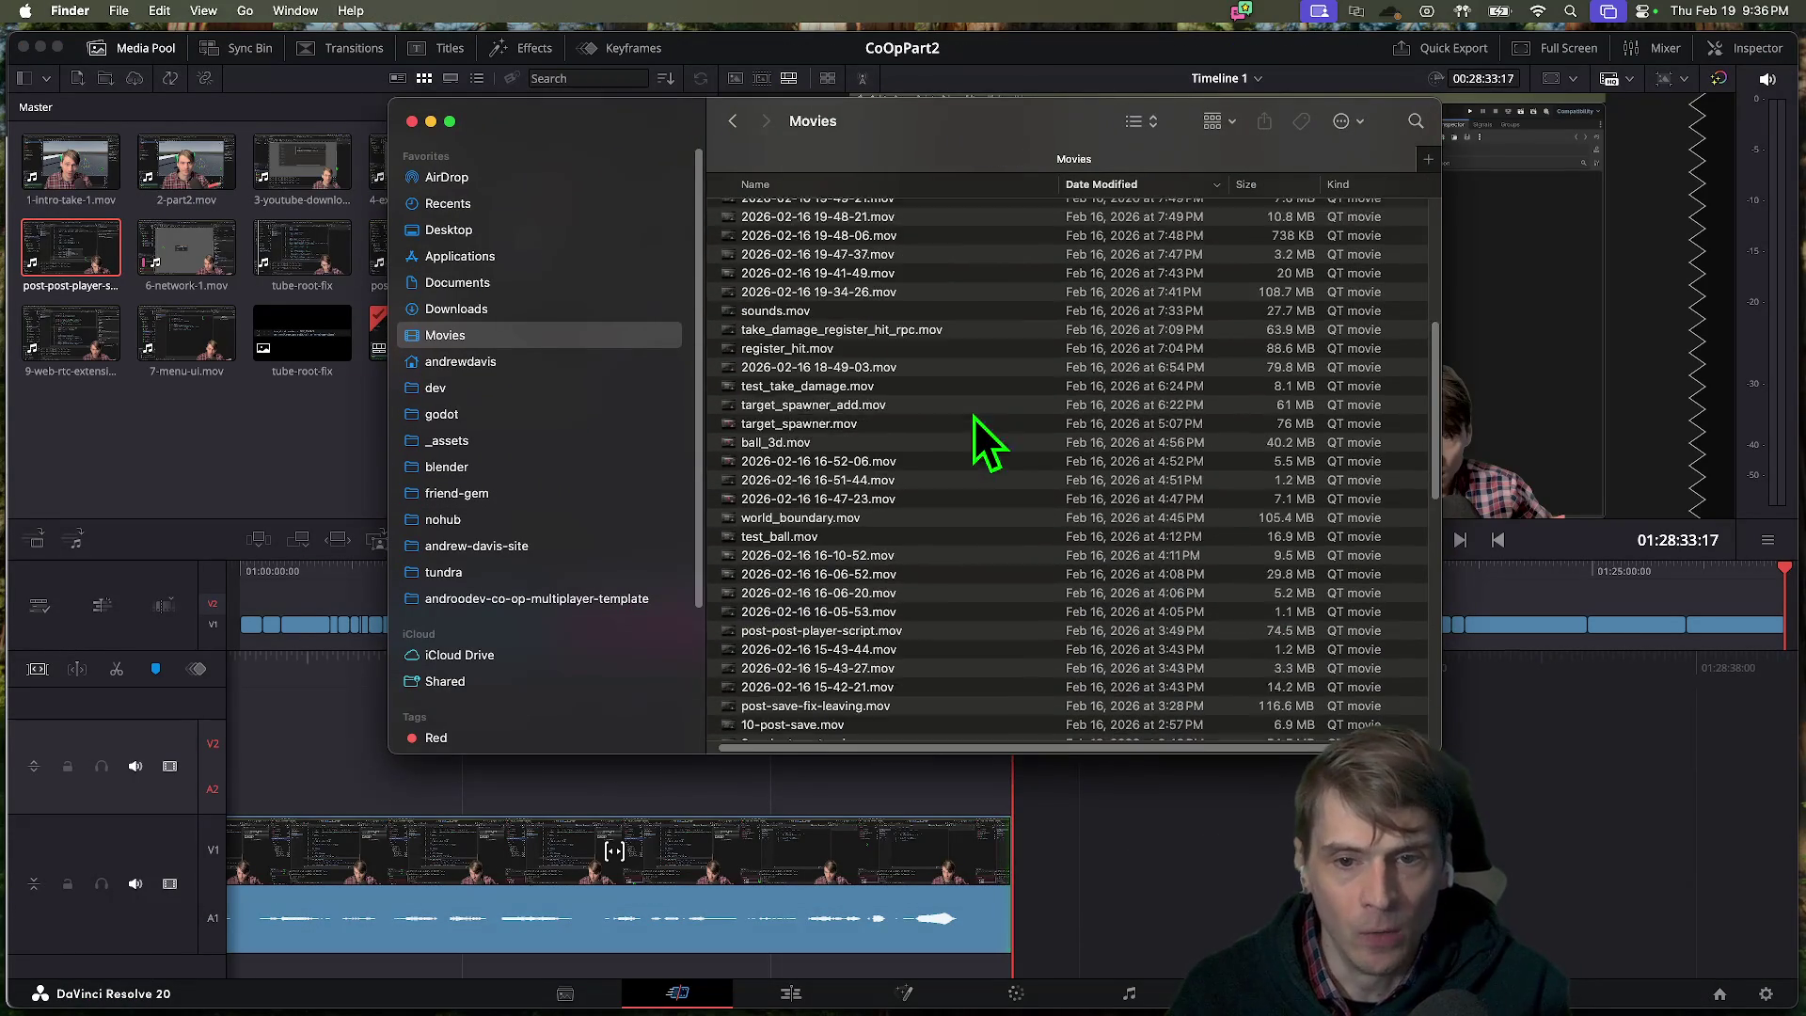
pyautogui.scroll(3, 911, 639)
pyautogui.scroll(-10, 967, 626)
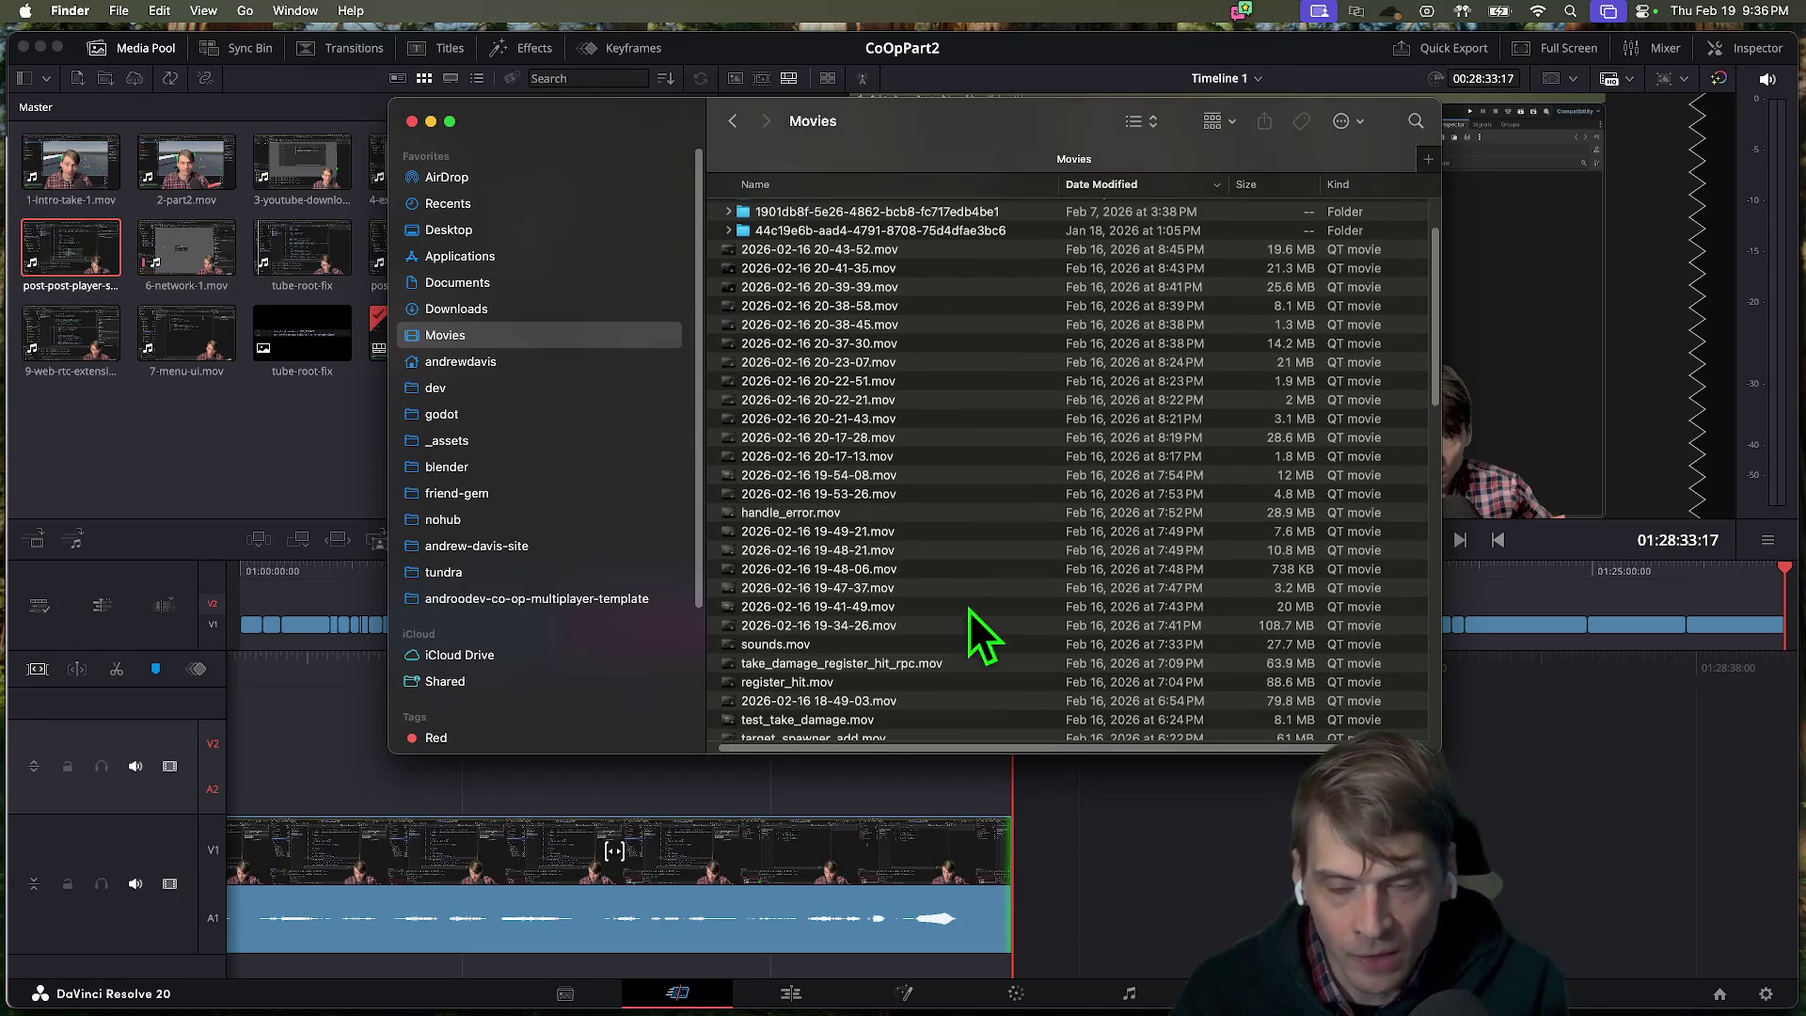
pyautogui.click(856, 563)
pyautogui.click(871, 602)
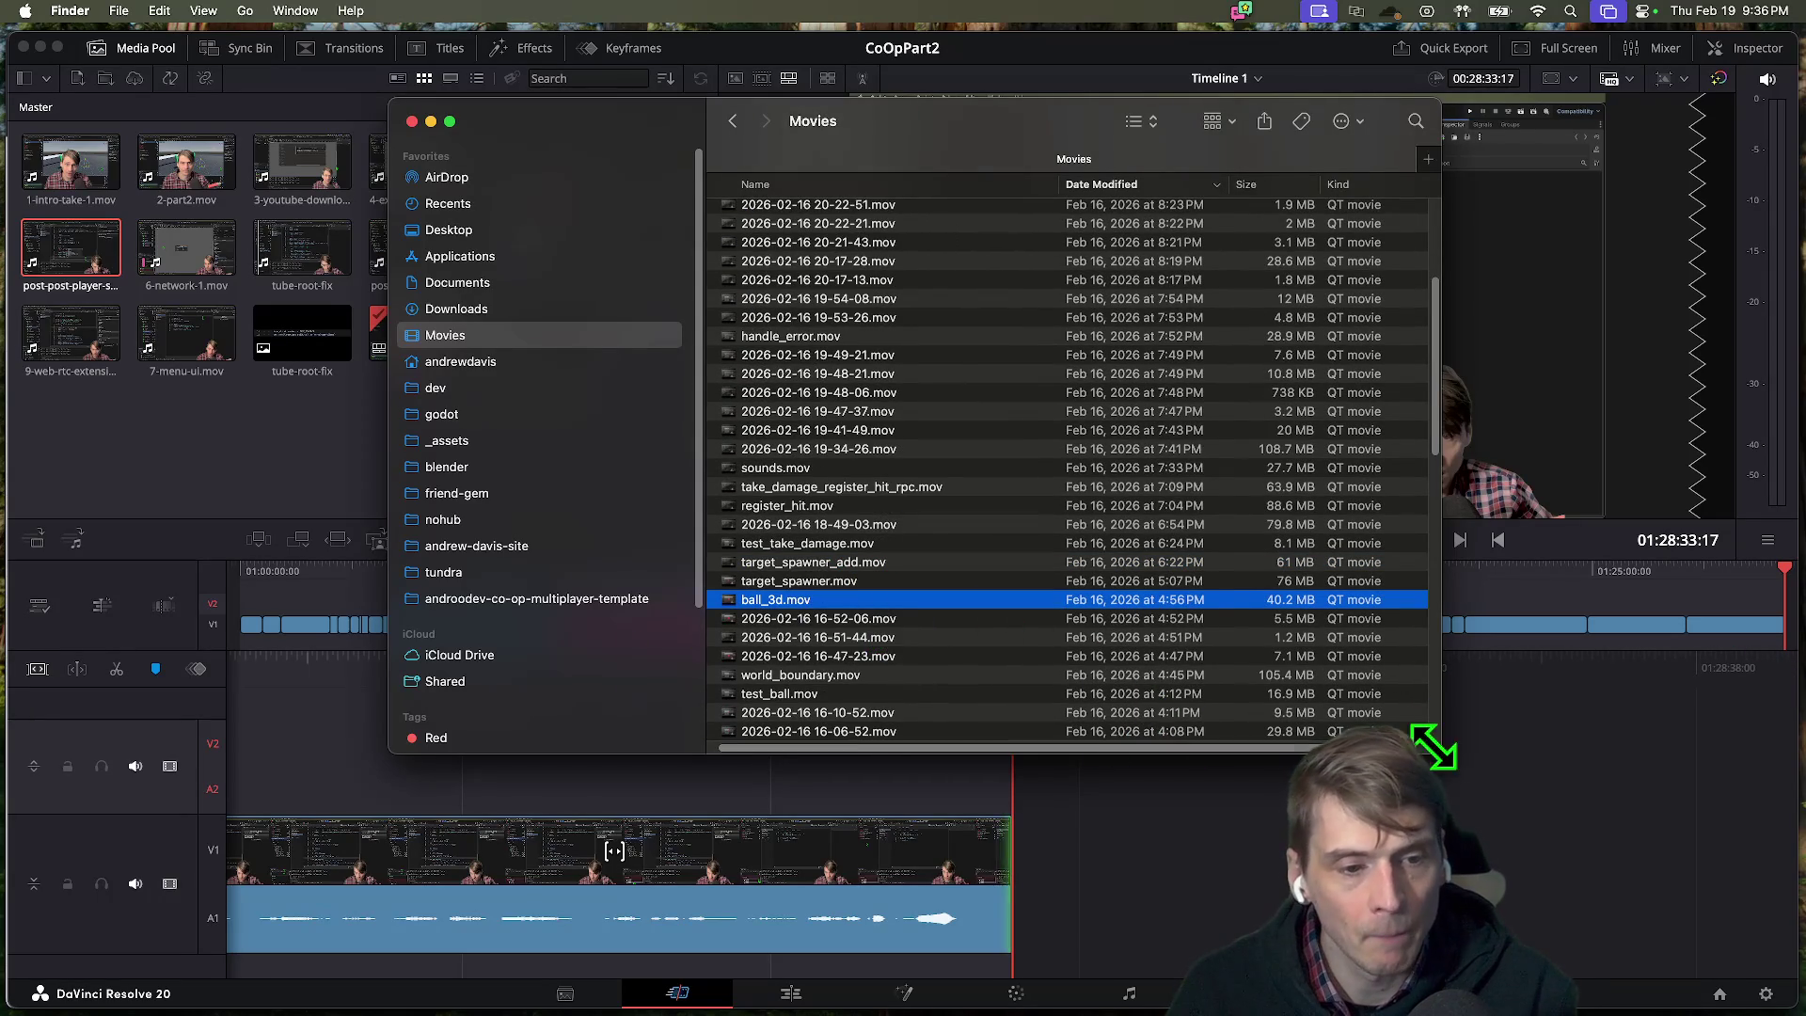
pyautogui.moveTo(1432, 745); pyautogui.dragTo(1499, 847)
# Step: Quick Look the test_ball.mov and post-post-player-script.mov recordings
pyautogui.click(907, 693)
pyautogui.press('space')
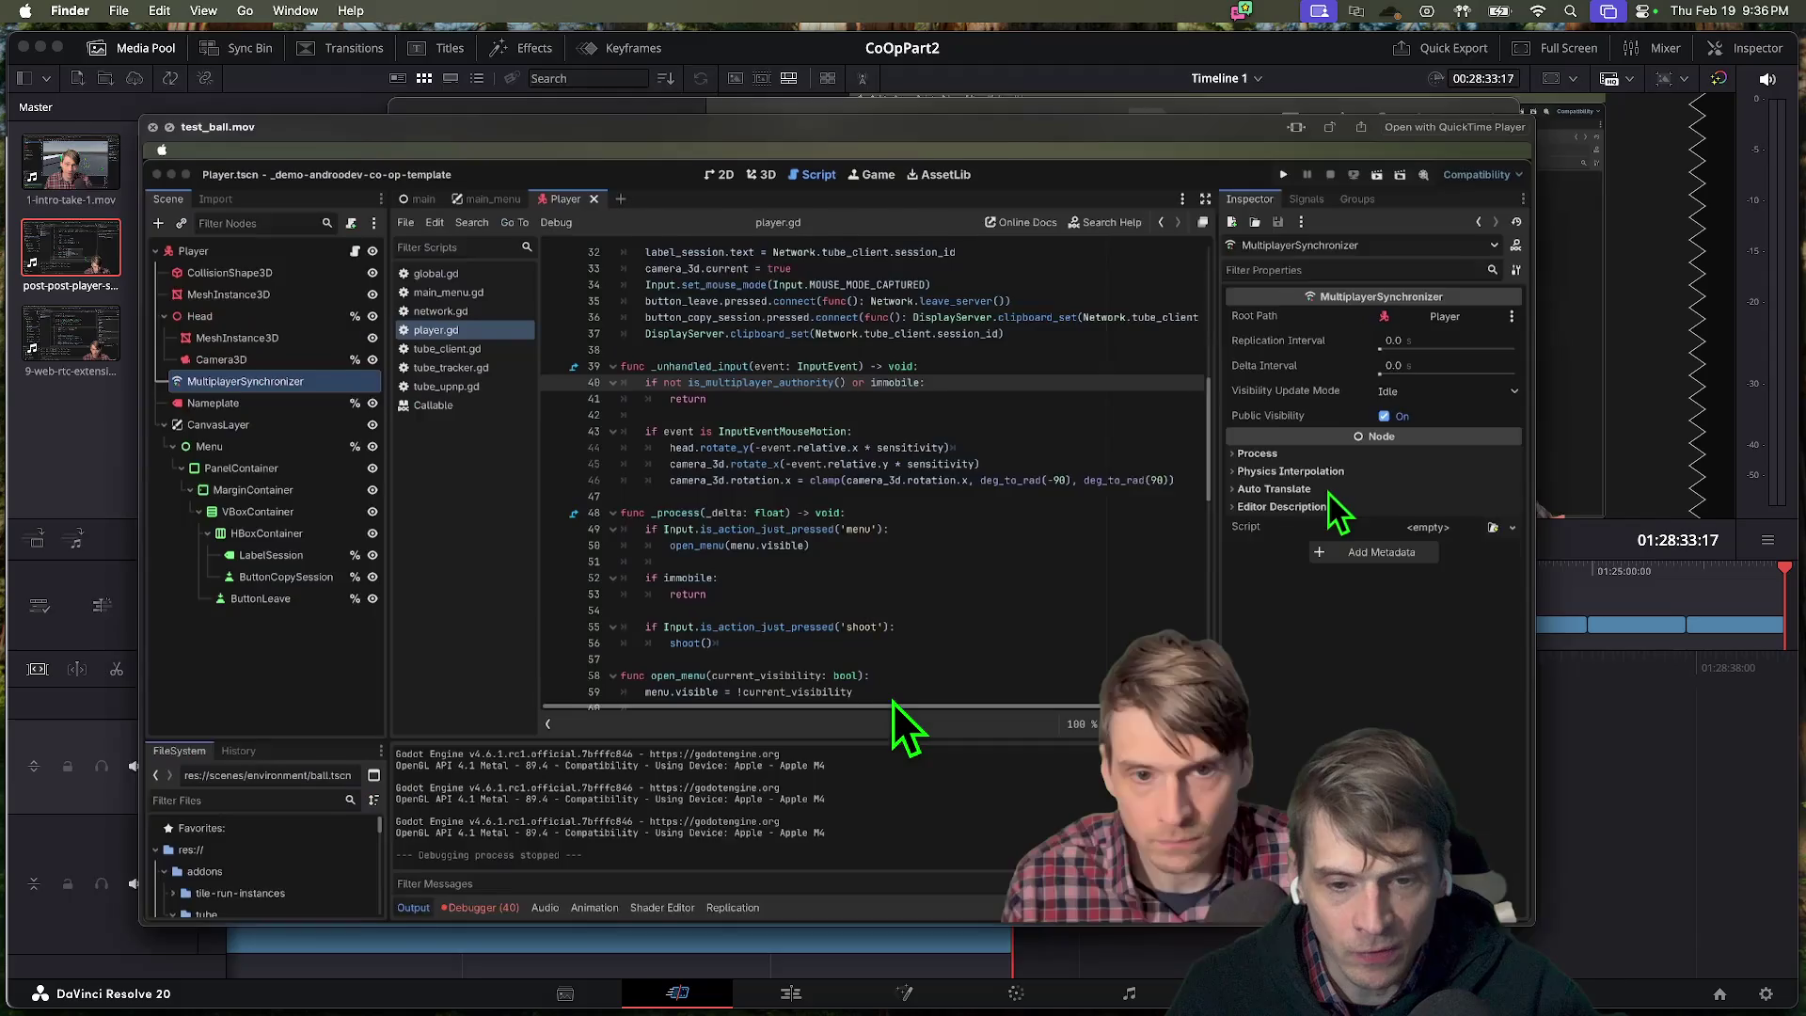
pyautogui.click(1589, 995)
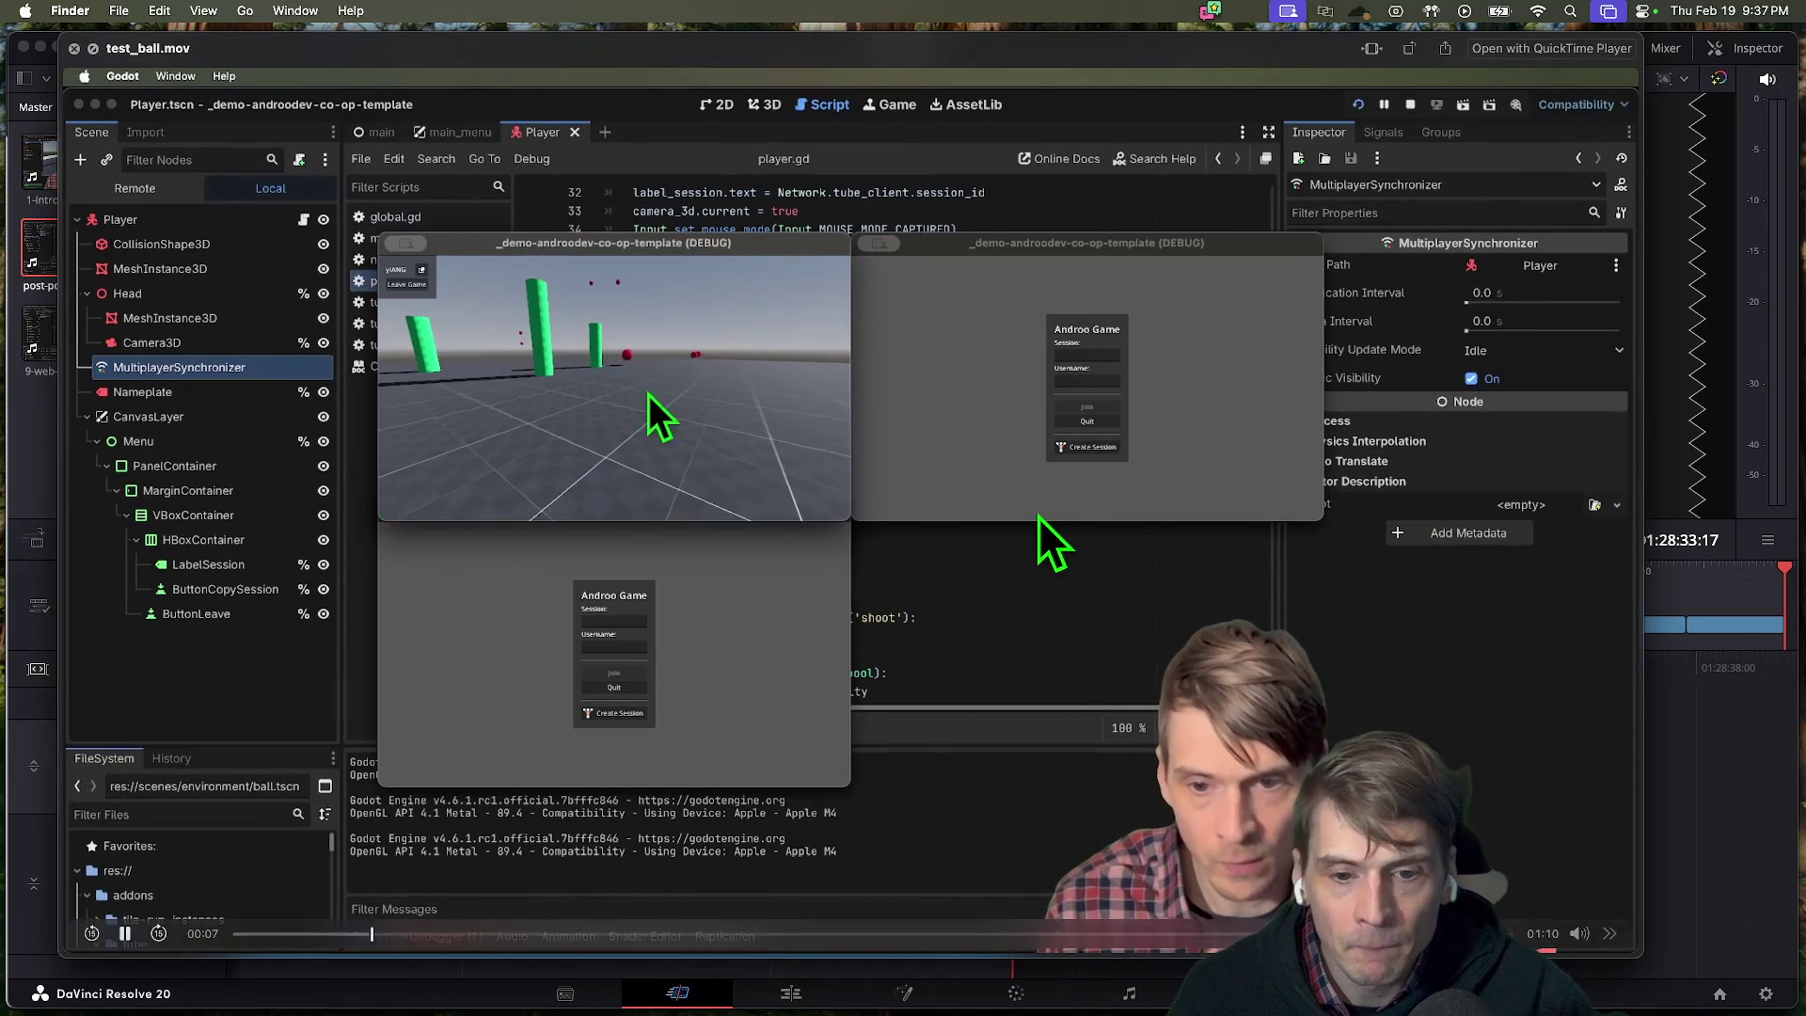
pyautogui.press('Down')
pyautogui.press('Down')
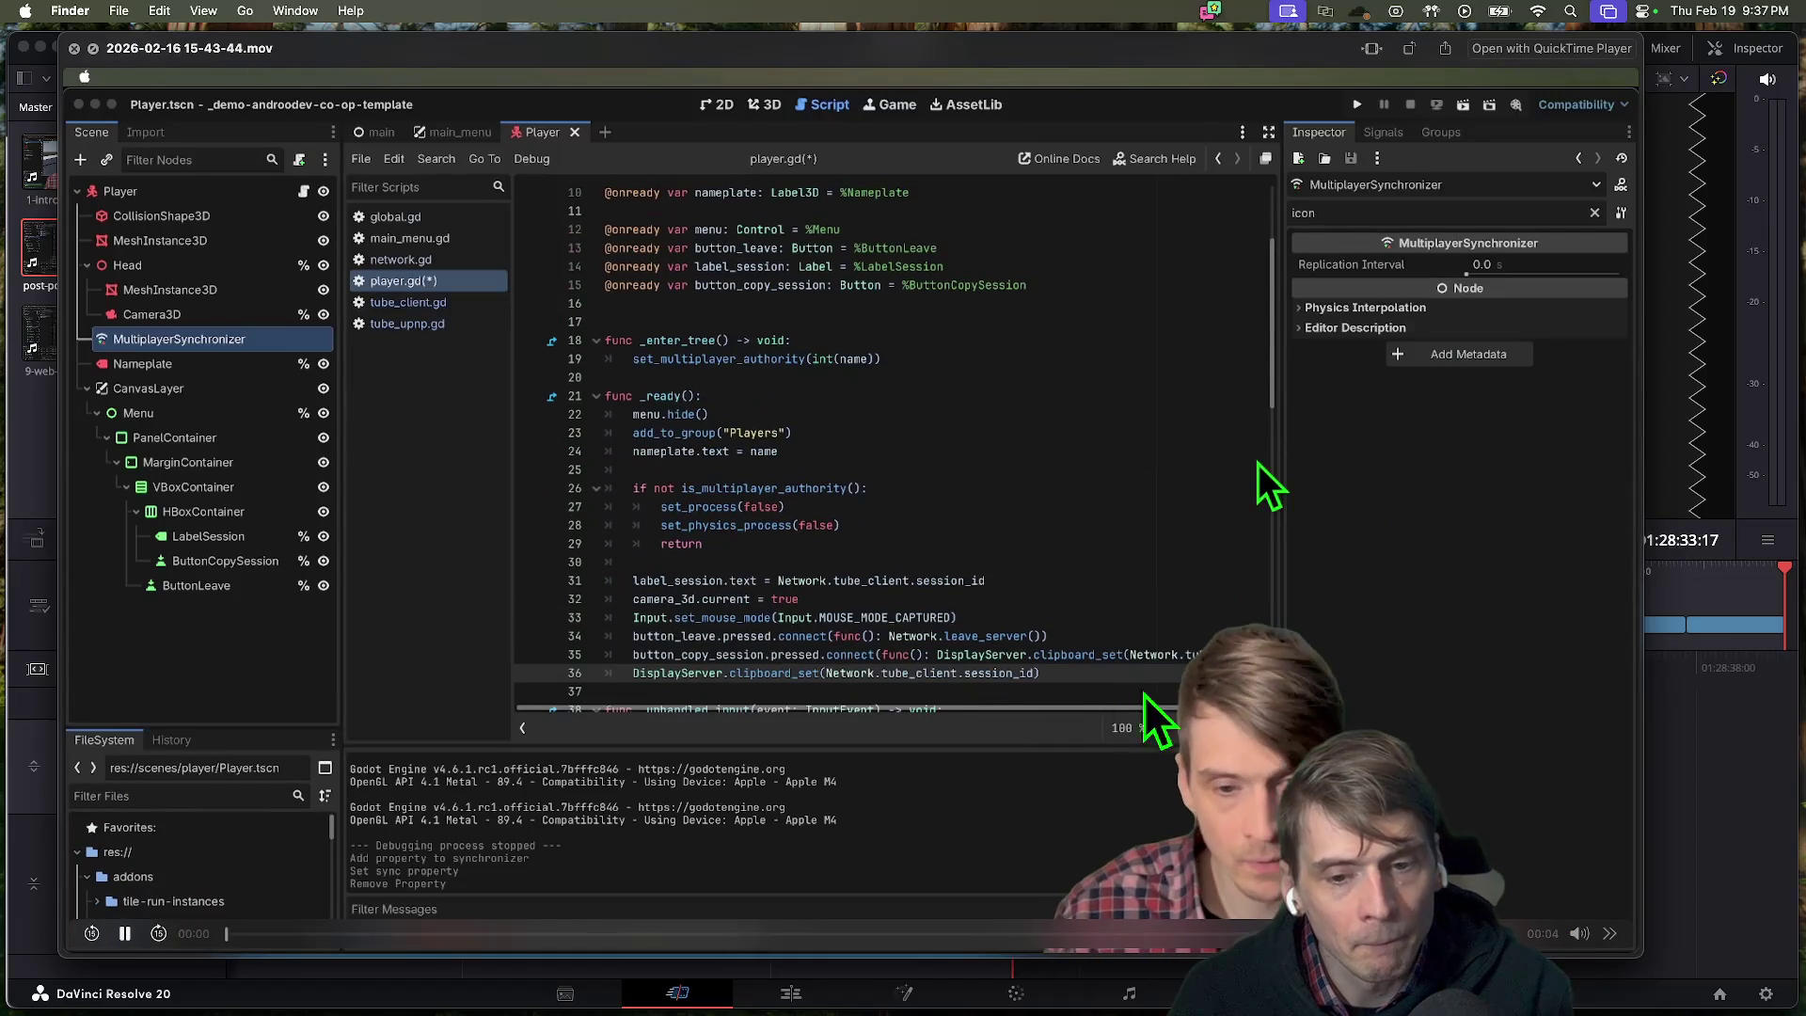
pyautogui.press('space')
pyautogui.press('Up')
pyautogui.press('Up')
pyautogui.press('Up')
pyautogui.press('Down')
pyautogui.press('Down')
pyautogui.press('Down')
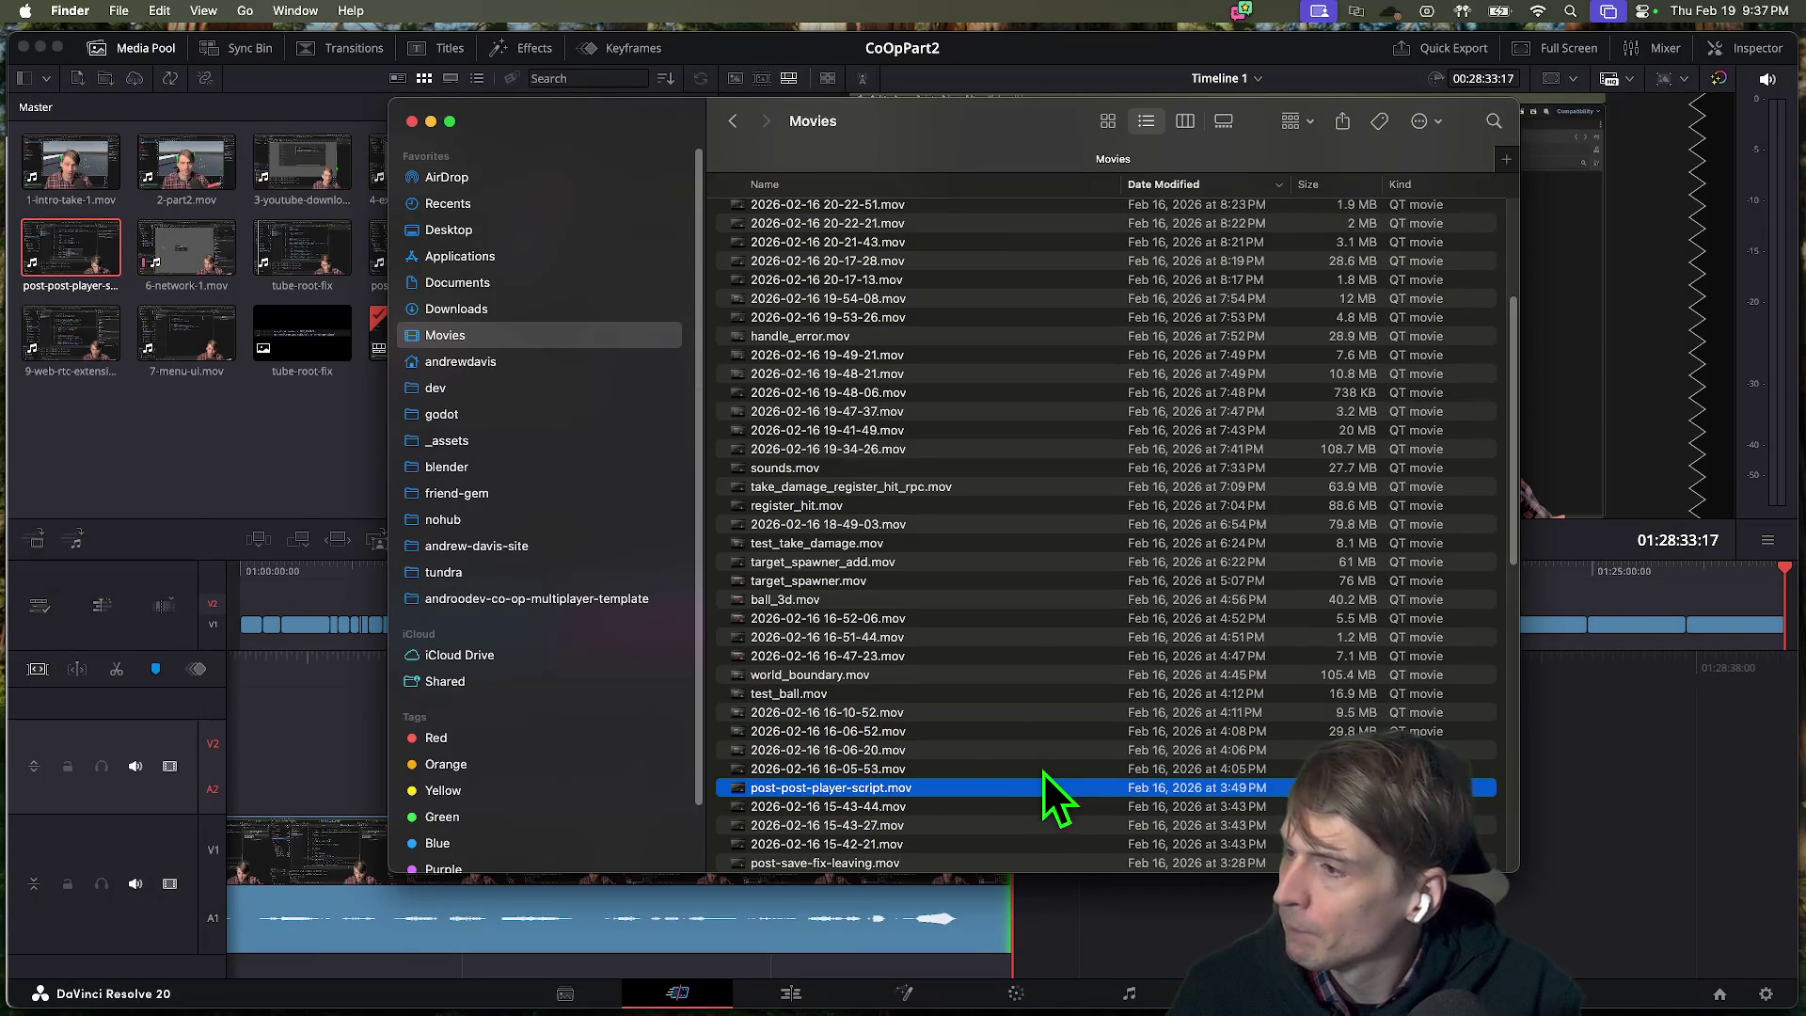
pyautogui.press('space')
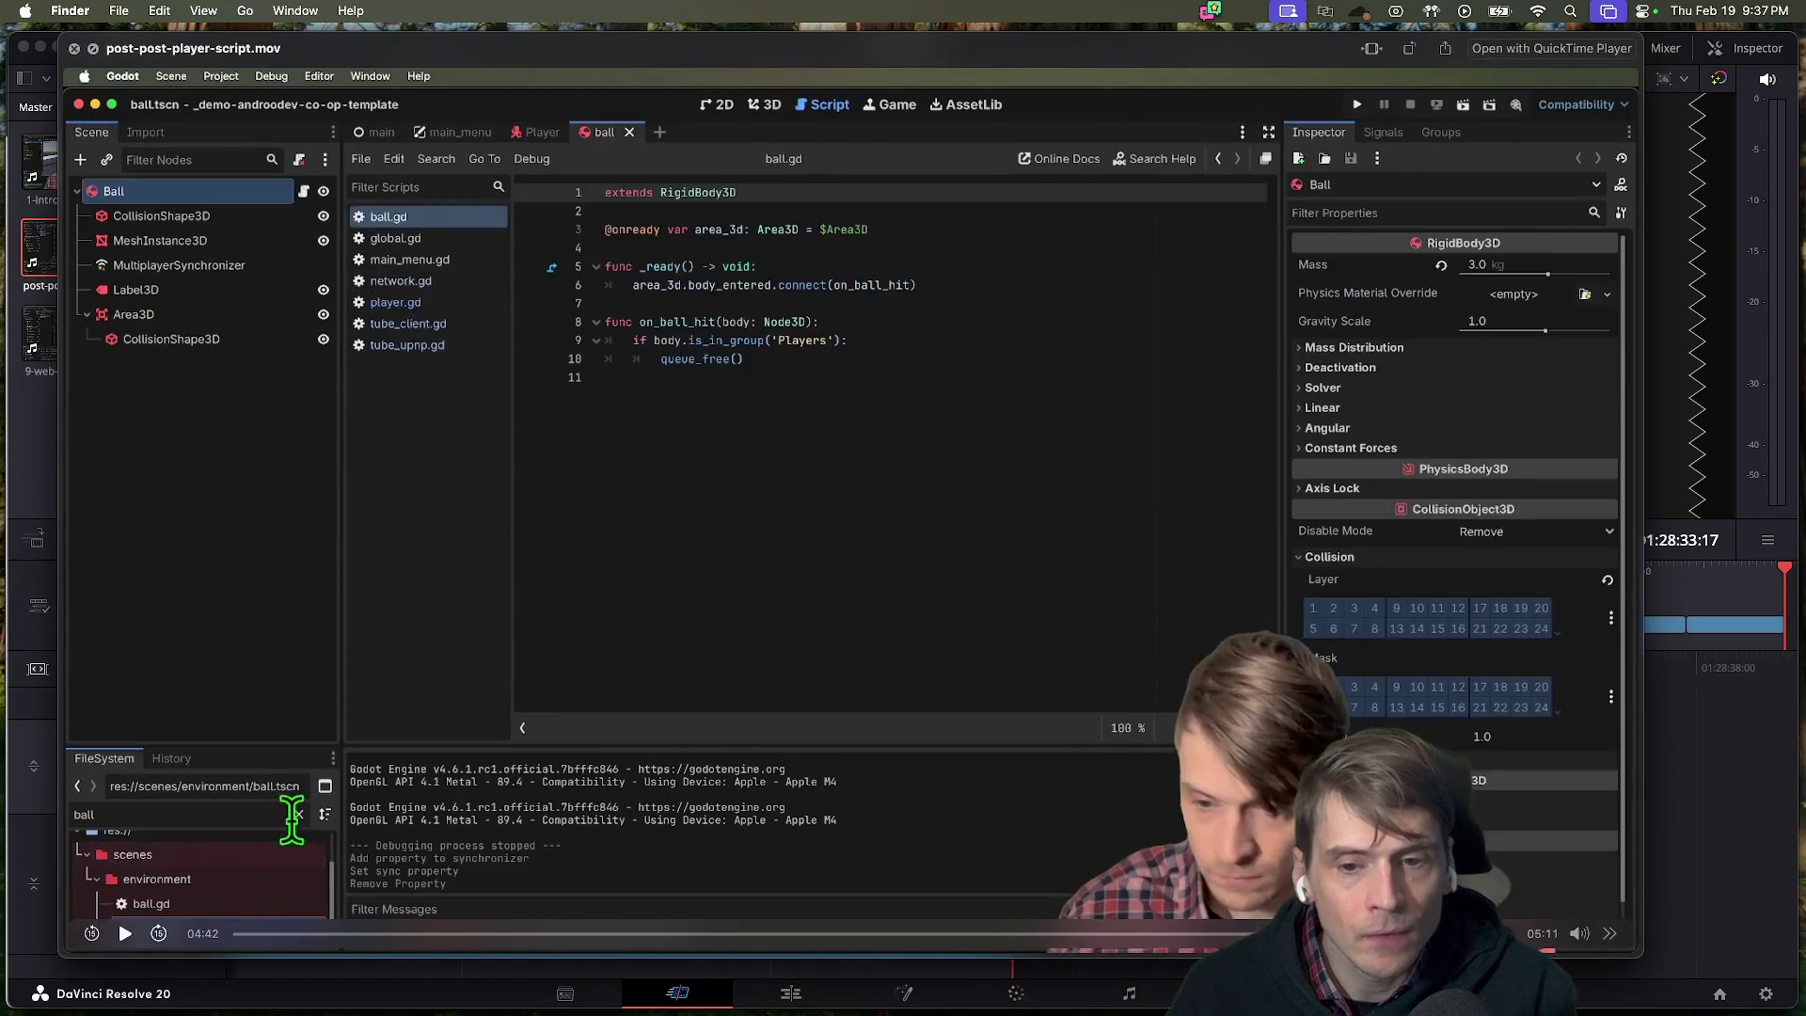
pyautogui.press('space')
# Step: Preview ball_3d.mov, then preview target_spawner.mov scrubbed to 01:38
pyautogui.click(923, 589)
pyautogui.click(923, 600)
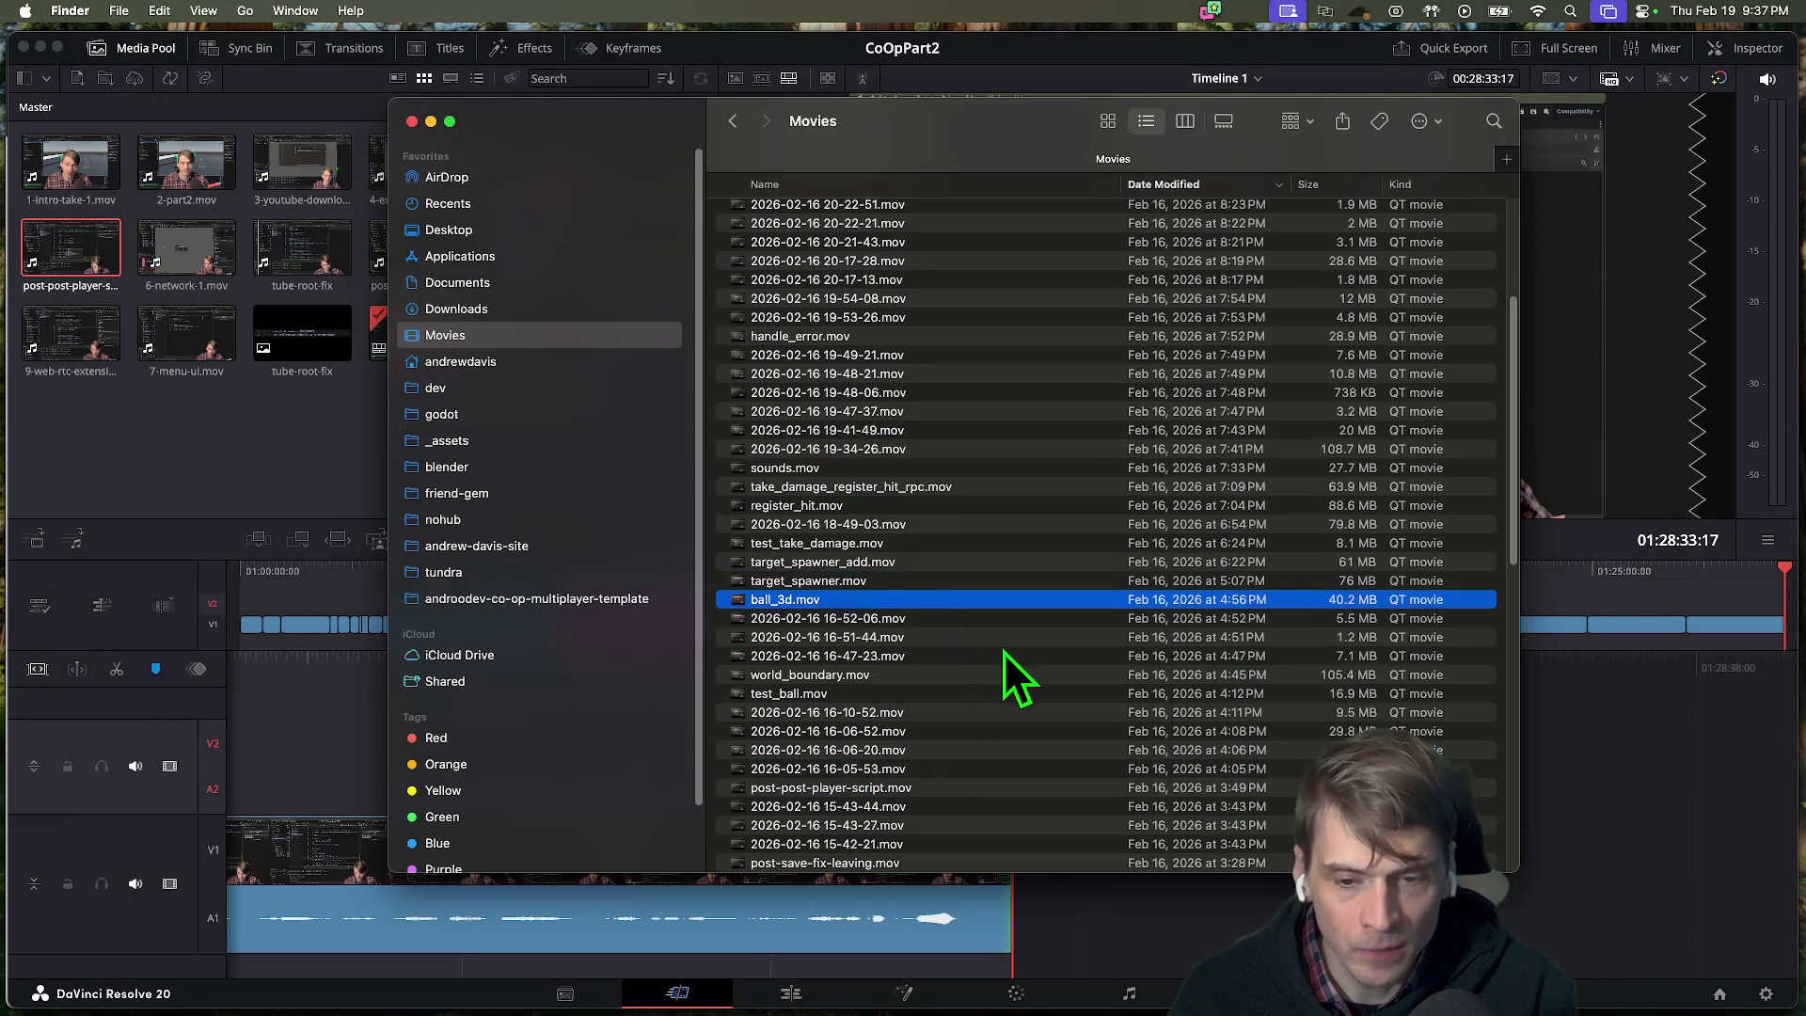
pyautogui.press('space')
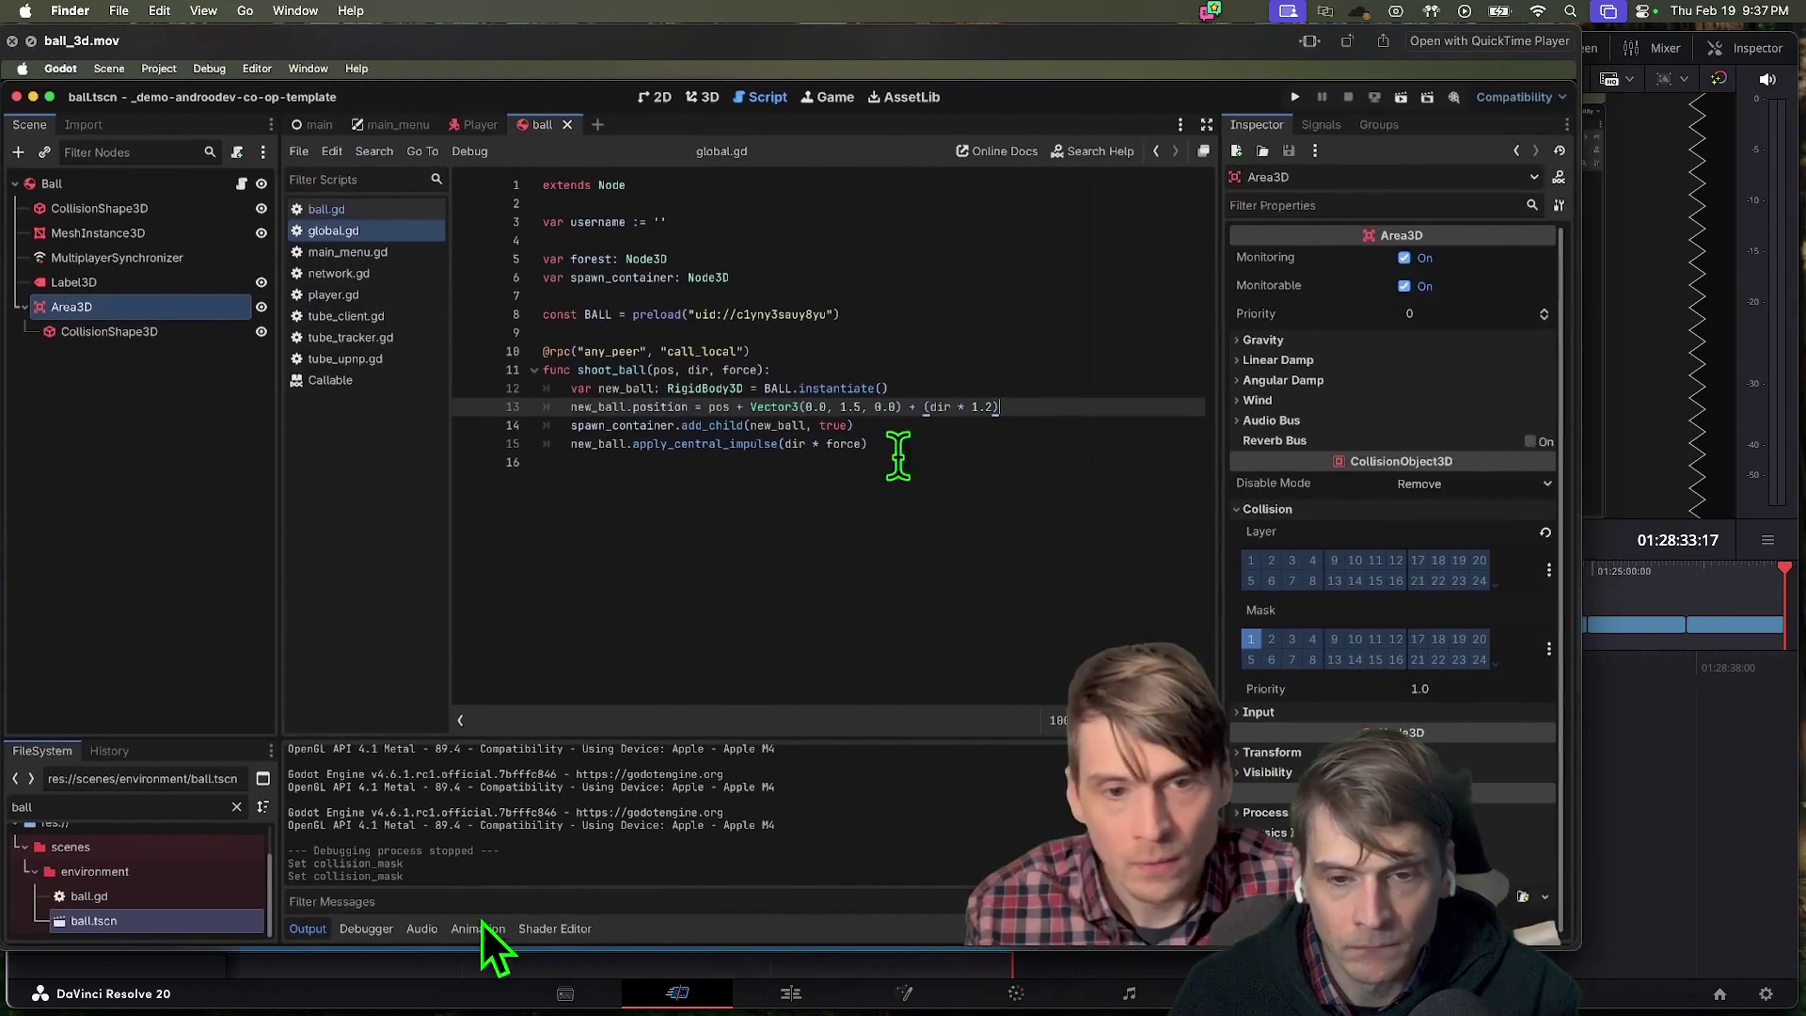
pyautogui.press('space')
pyautogui.scroll(1, 875, 621)
pyautogui.click(888, 600)
pyautogui.click(895, 619)
pyautogui.press('Up')
pyautogui.press('space')
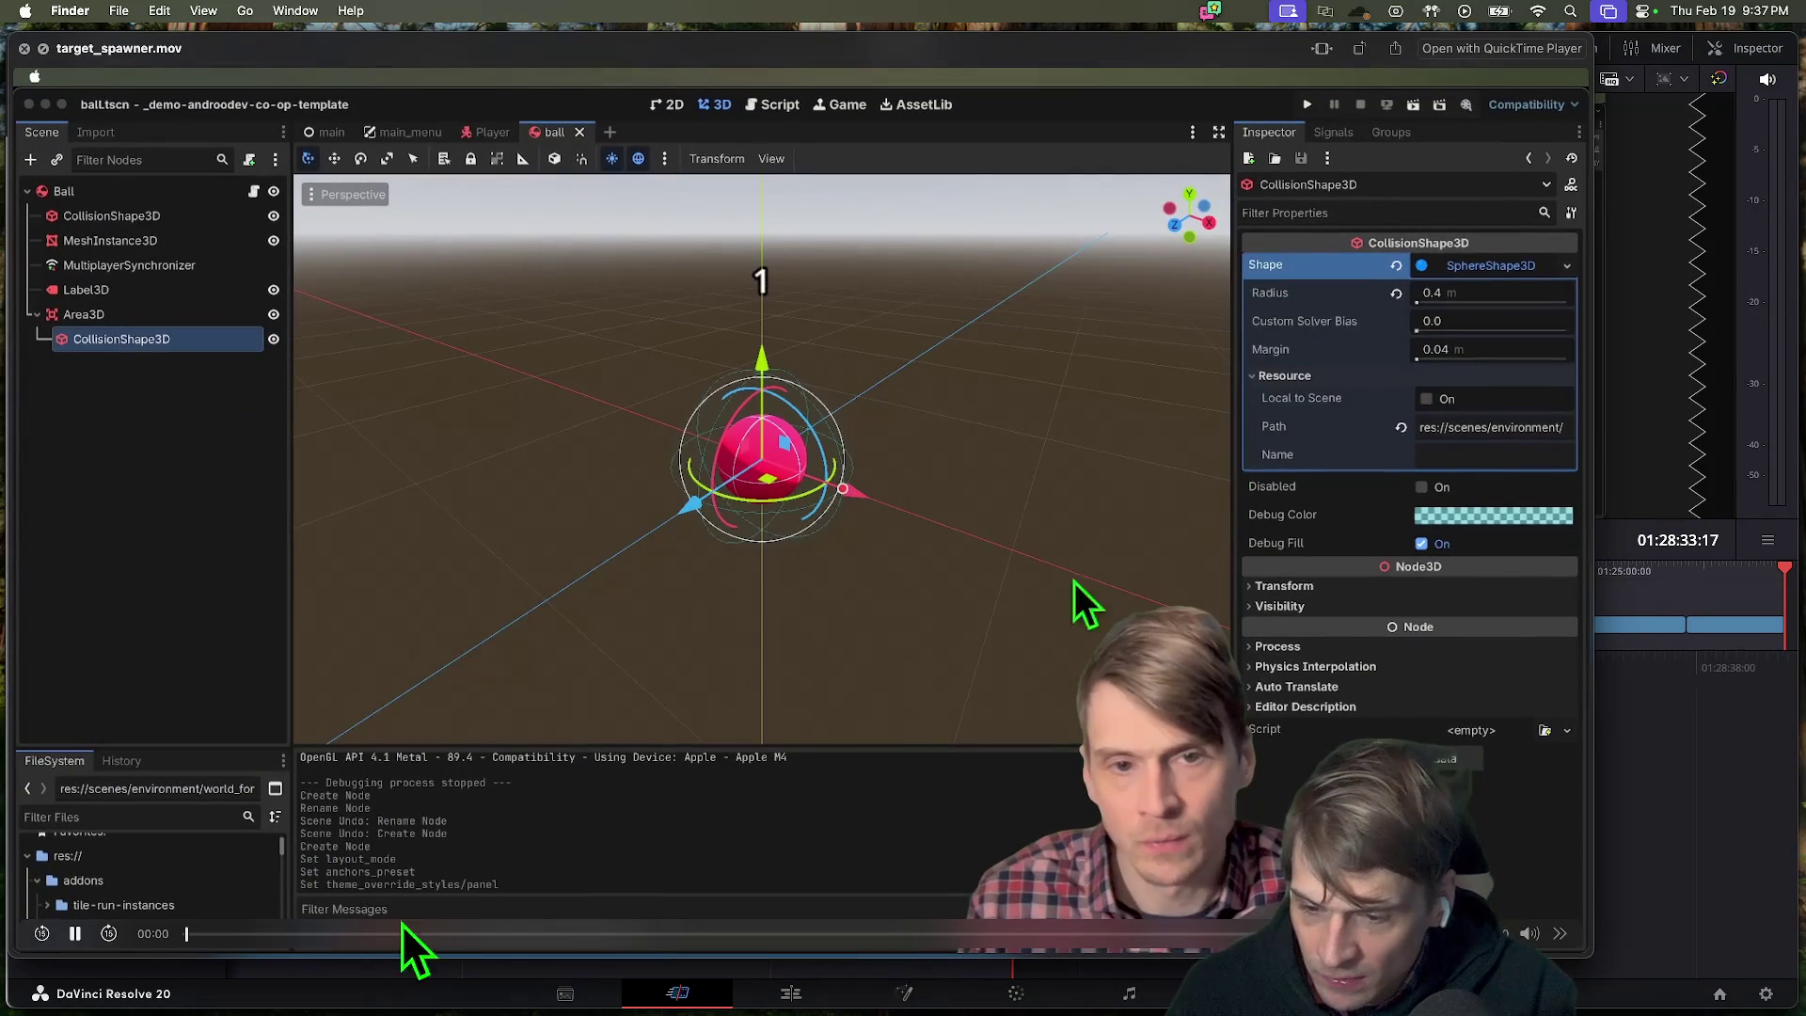
pyautogui.moveTo(345, 936)
pyautogui.mouseDown()
pyautogui.moveTo(1157, 939)
pyautogui.moveTo(234, 940)
pyautogui.moveTo(666, 987)
pyautogui.mouseUp()
pyautogui.press('space')
pyautogui.press('Up')
pyautogui.press('Up')
pyautogui.press('Down')
pyautogui.press('Up')
pyautogui.press('Up')
pyautogui.press('Up')
pyautogui.press('Down')
pyautogui.press('Up')
pyautogui.press('Up')
pyautogui.press('Up')
pyautogui.scroll(5, 962, 617)
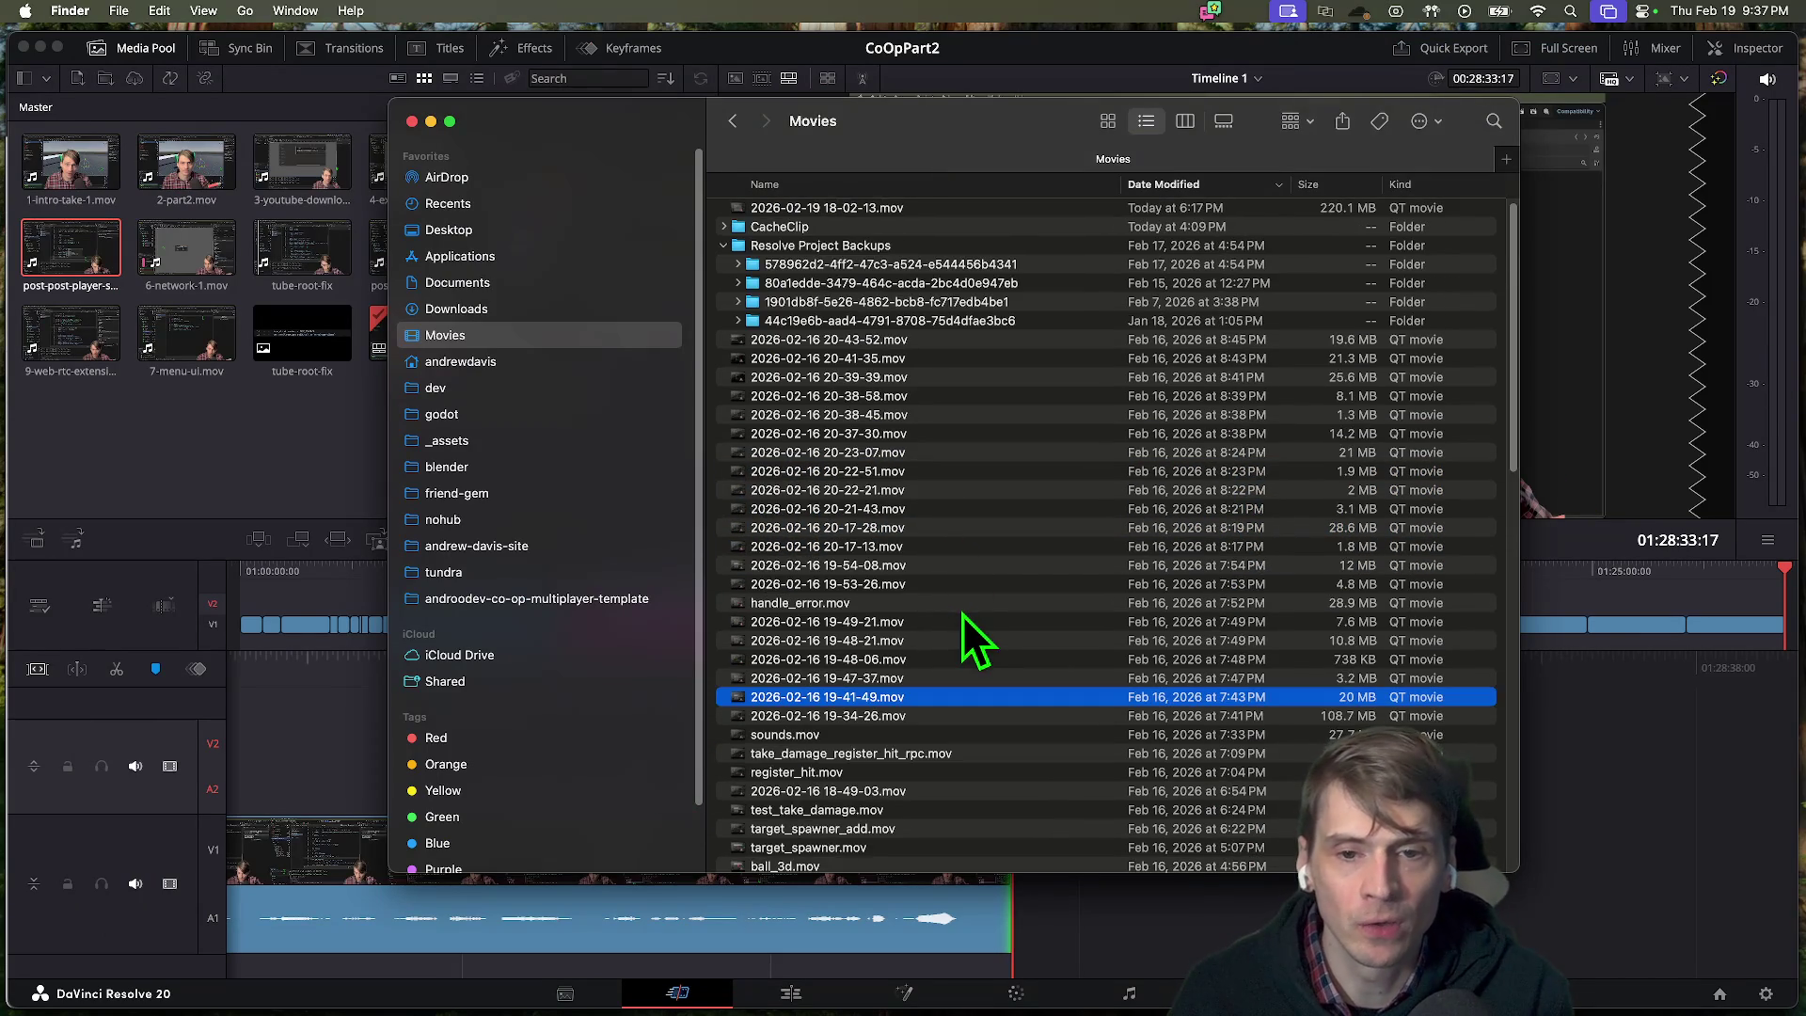
pyautogui.scroll(-5, 964, 560)
# Step: Preview ball_3d.mov once more, then switch to Firefox
pyautogui.press('Down')
pyautogui.press('Down')
pyautogui.press('Down')
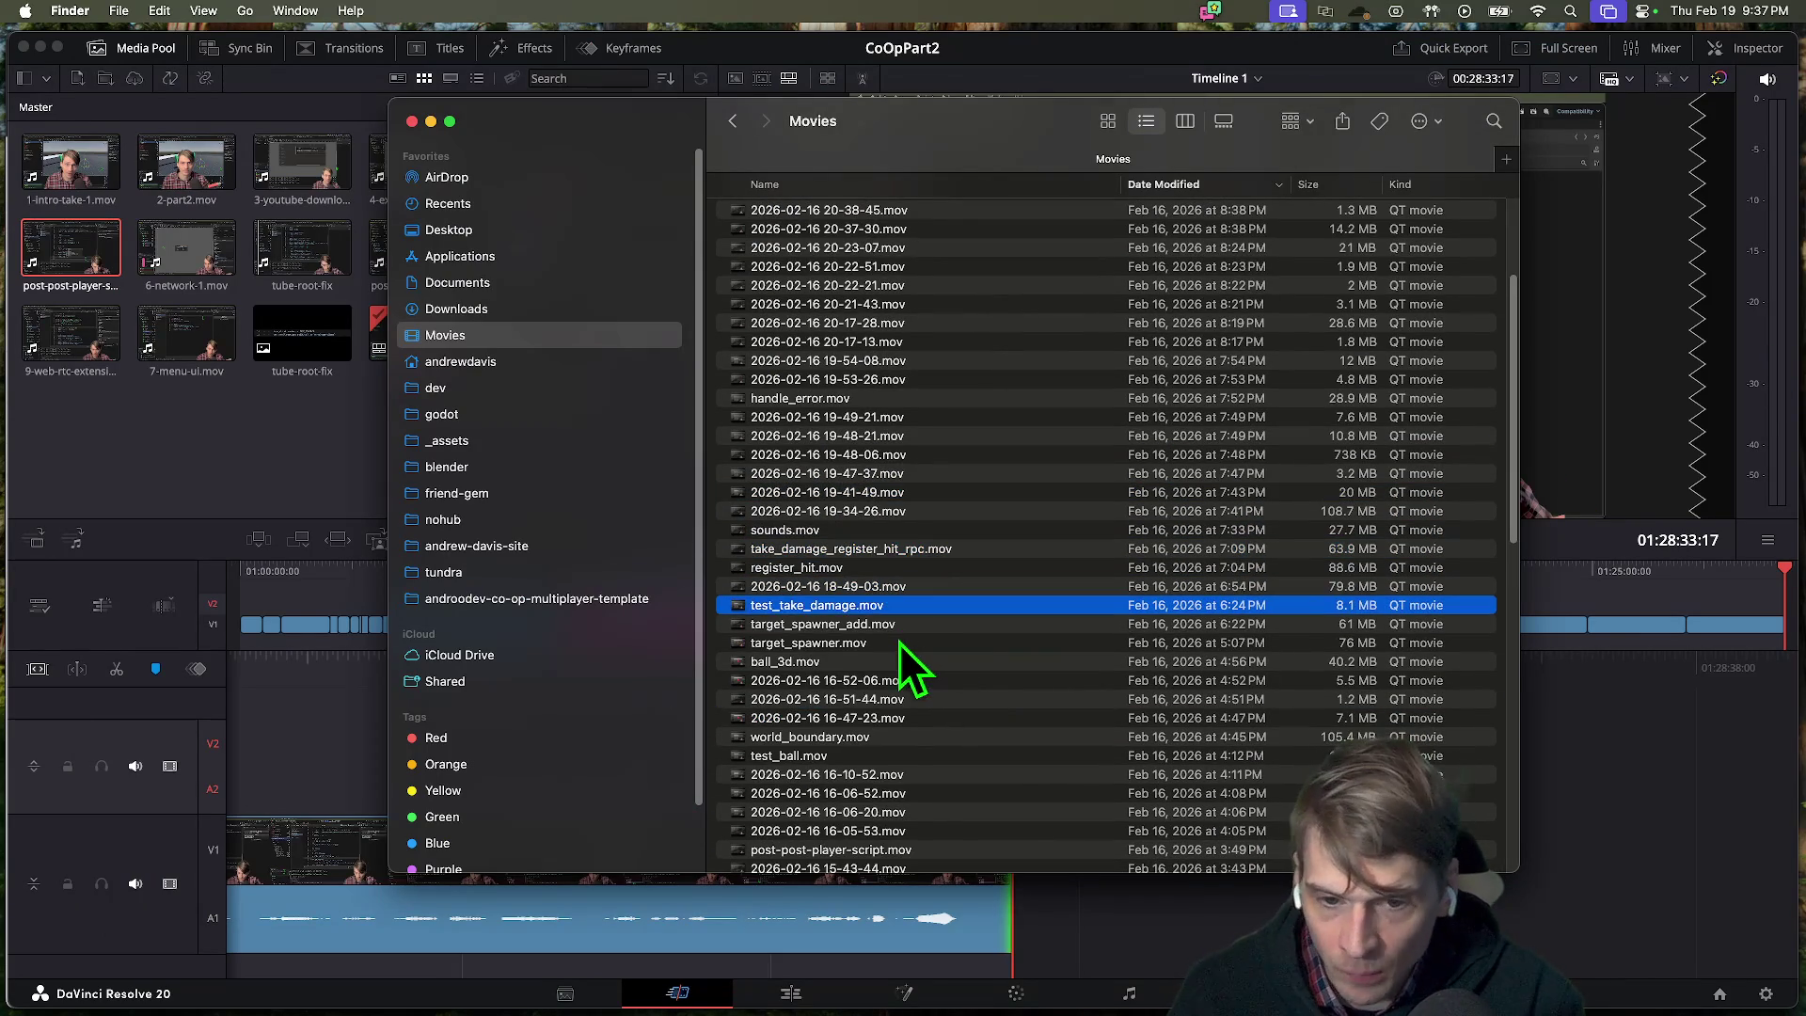
pyautogui.press('Down')
pyautogui.press('space')
pyautogui.press('space')
pyautogui.press('Down')
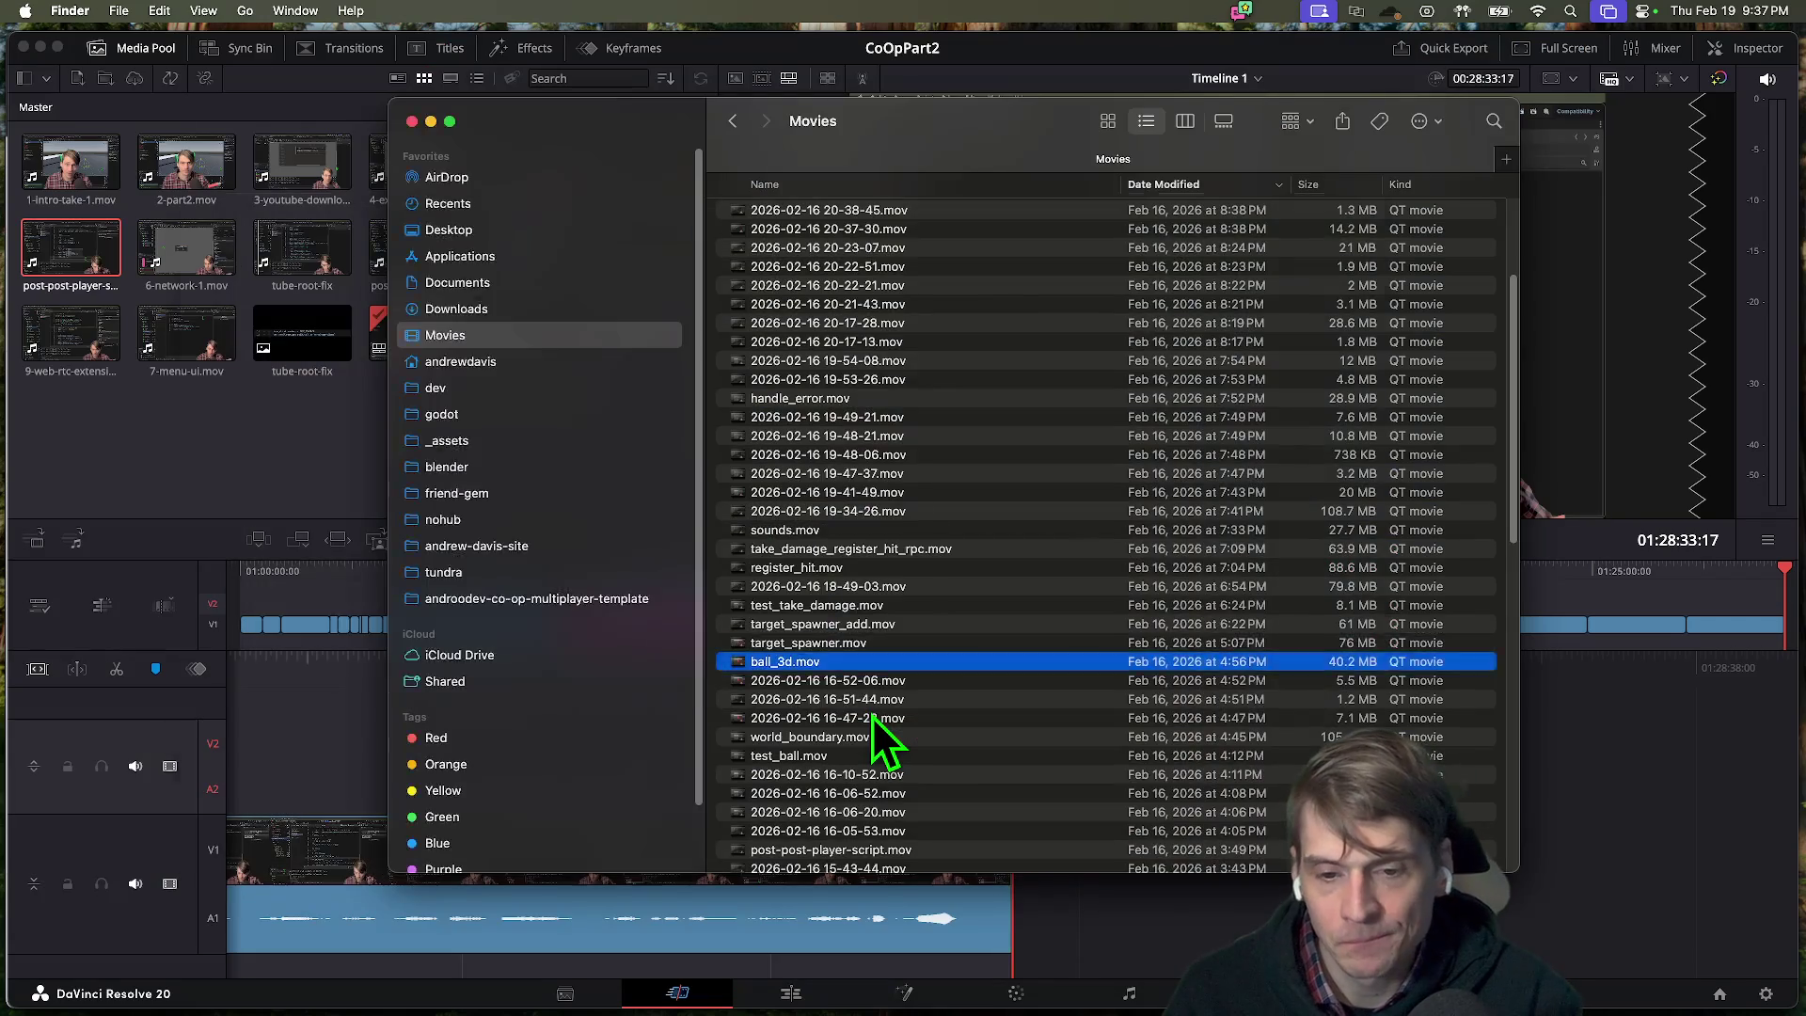
pyautogui.press('space')
pyautogui.moveTo(194, 937)
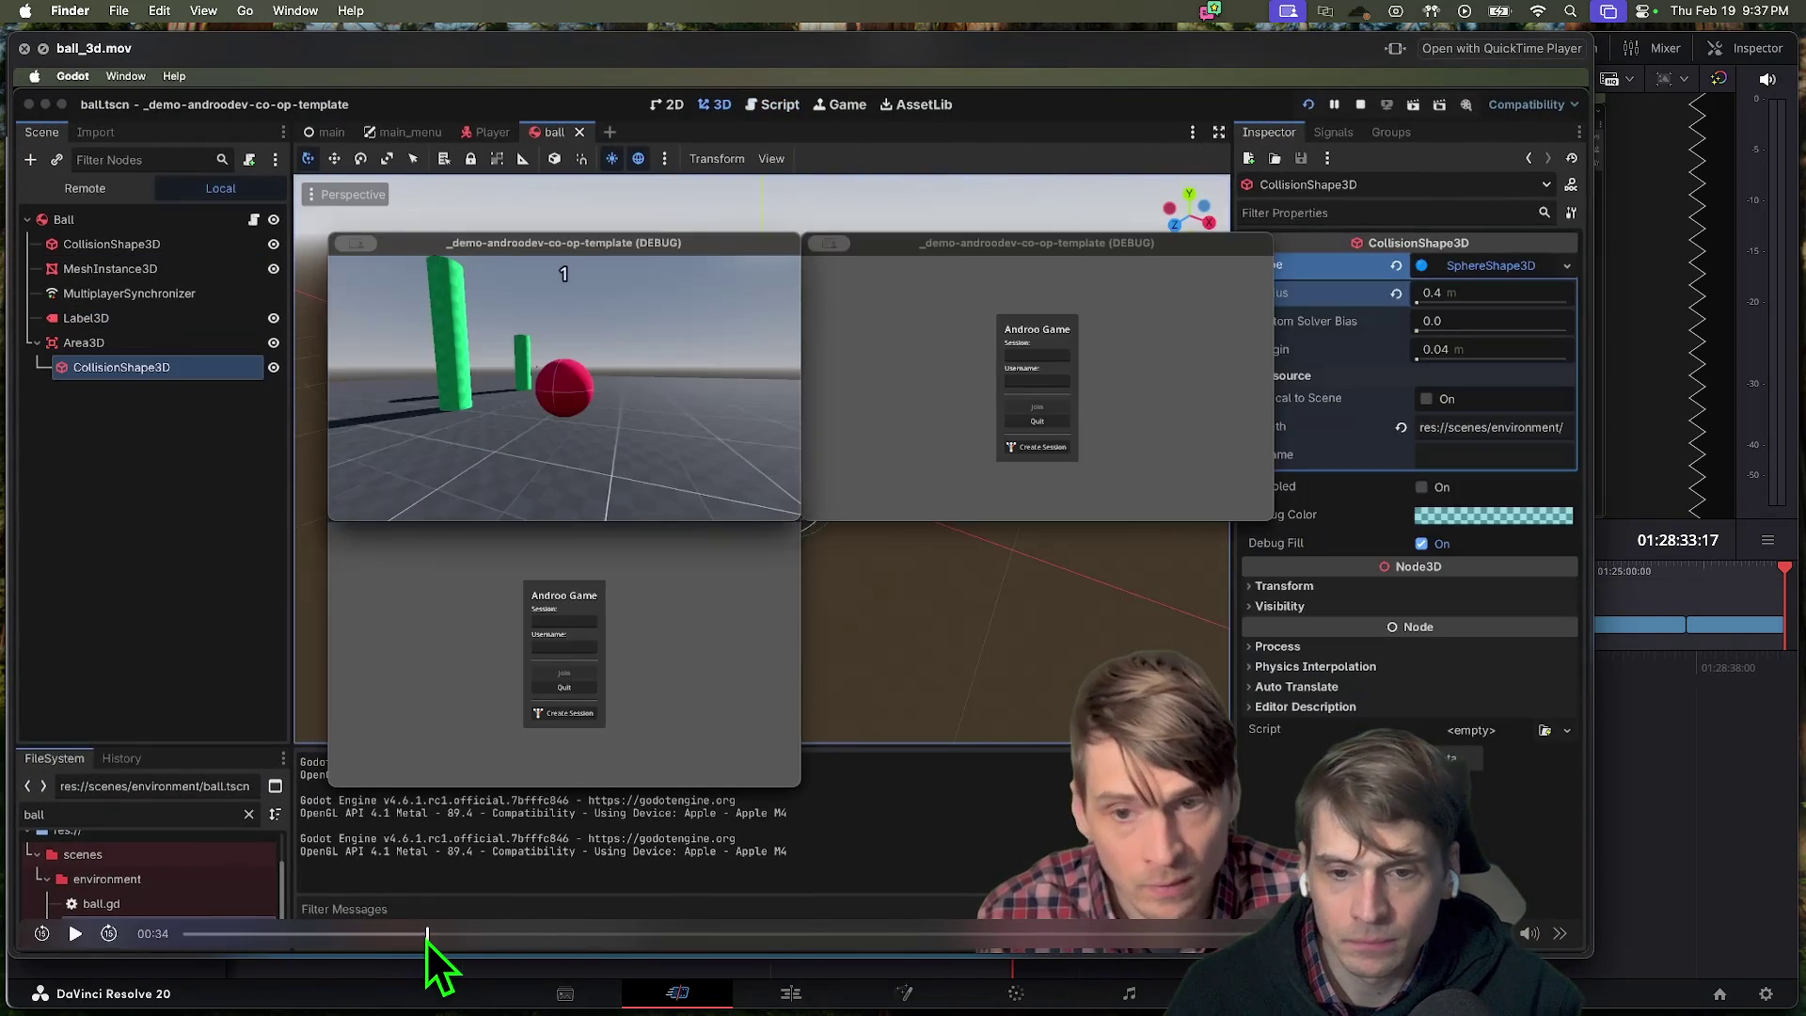
pyautogui.press('space')
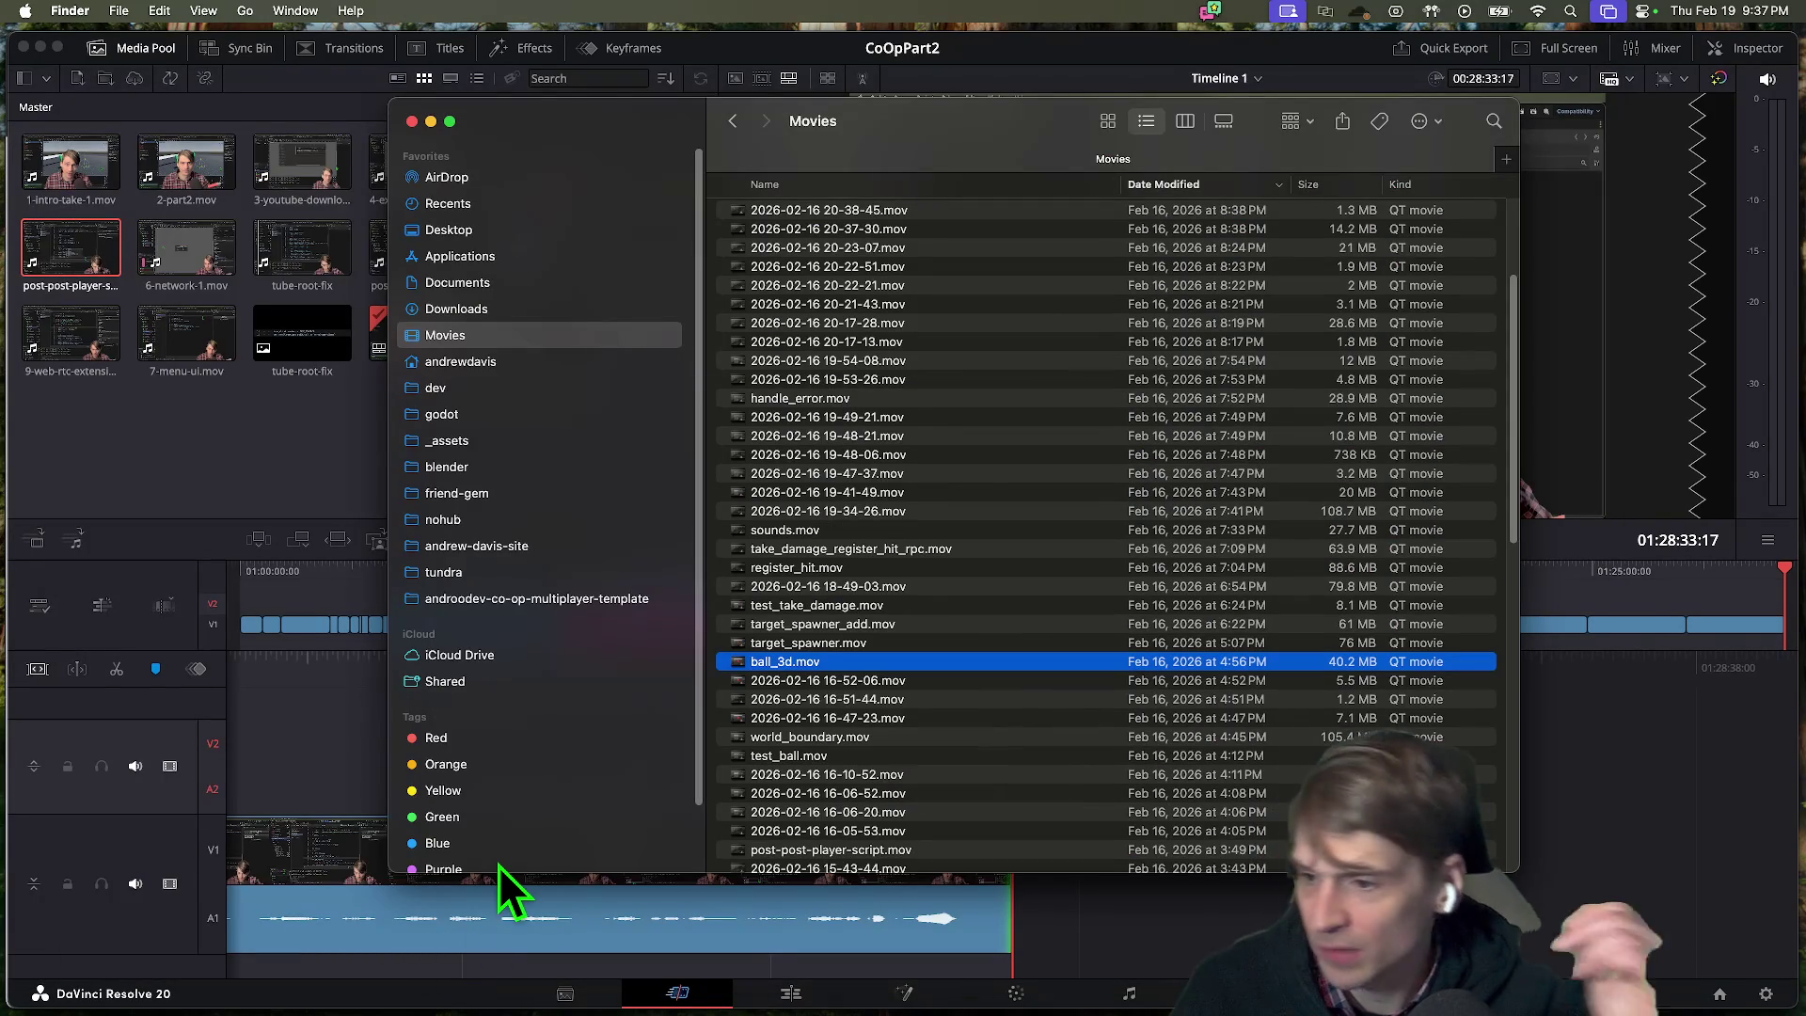
pyautogui.press('super+Tab')
pyautogui.press('super+Tab')
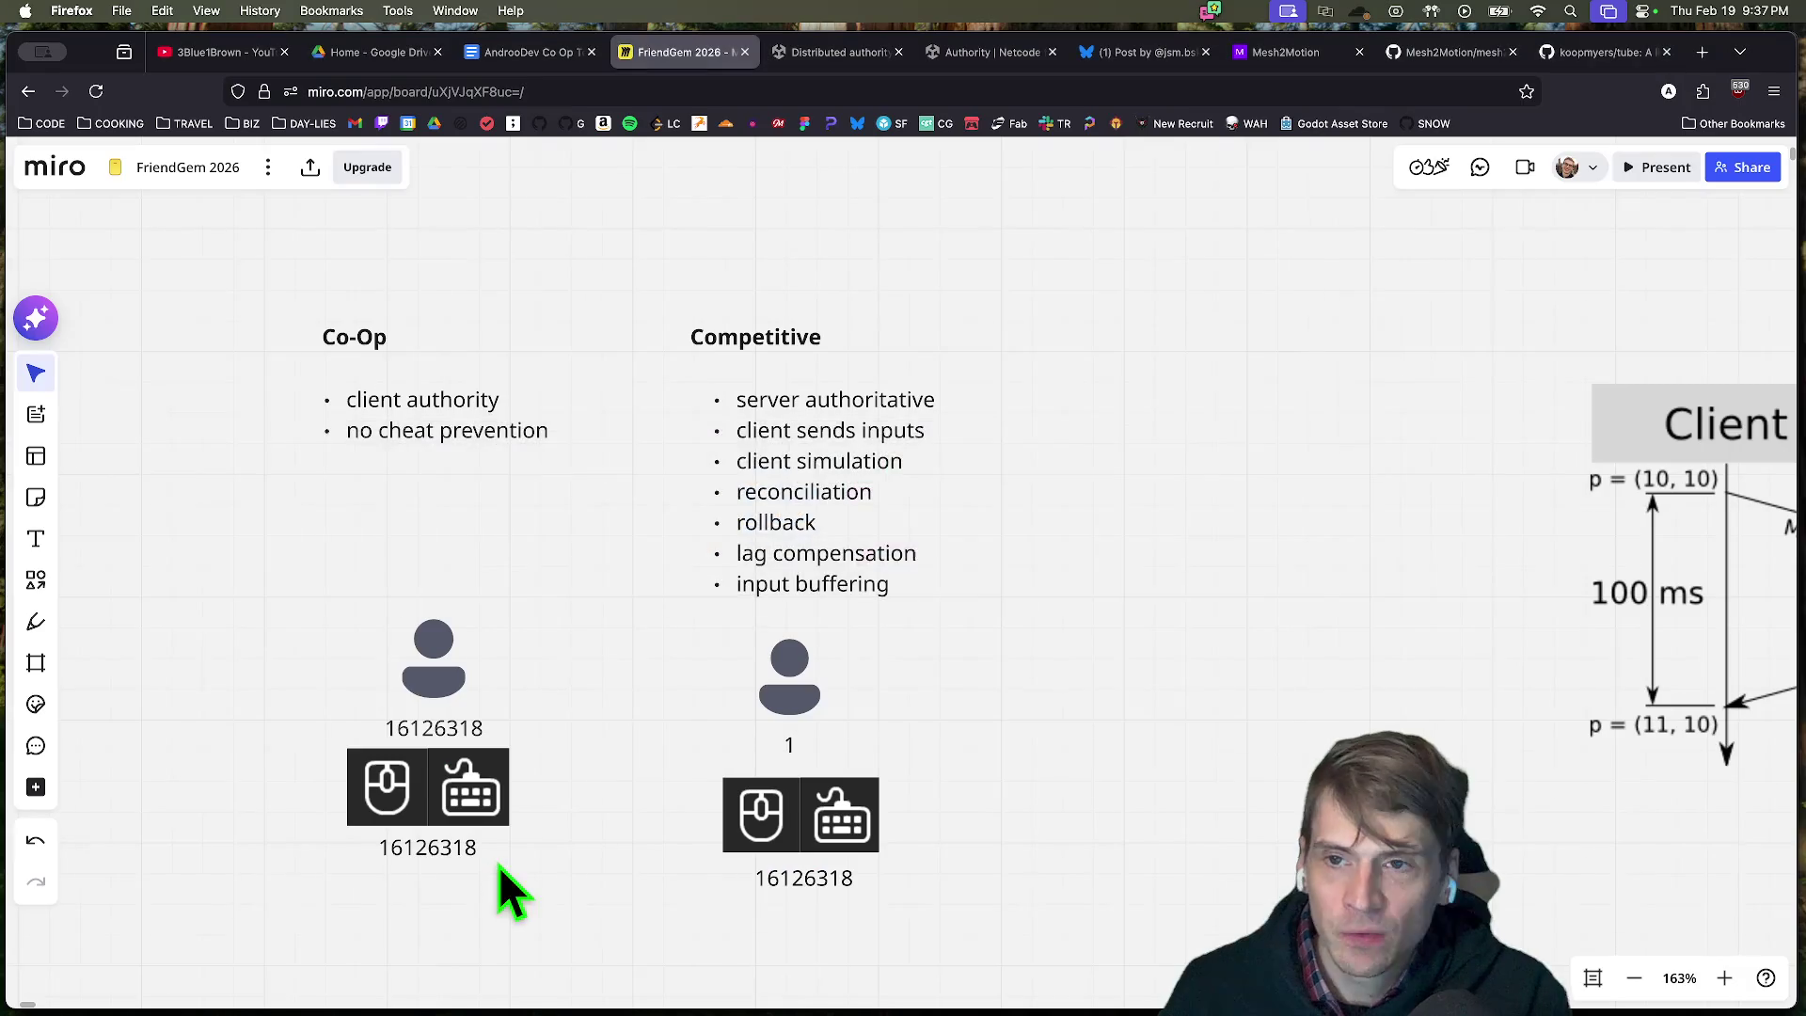
# Step: In a new tab on github.com, filter repositories for 'co-op' and open androo-dev-co-op-peer-to-peer
pyautogui.press('super+t')
pyautogui.write('g')
pyautogui.press('Return')
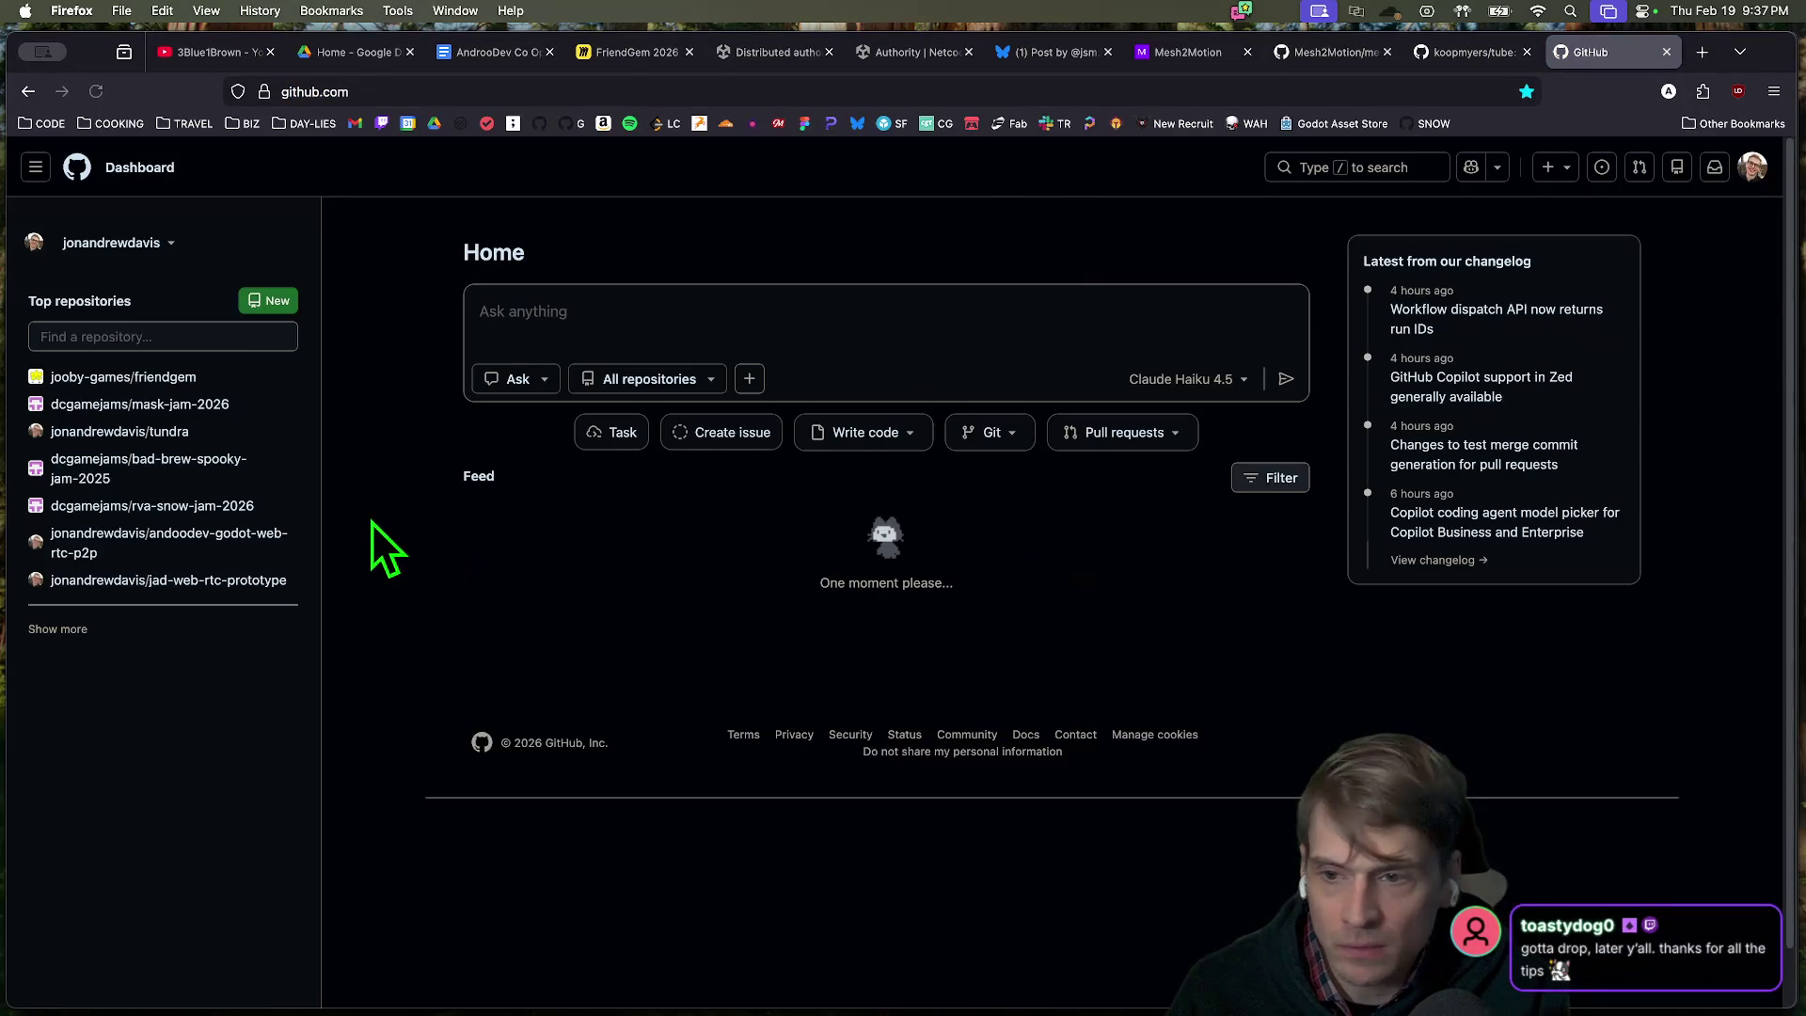
pyautogui.click(234, 340)
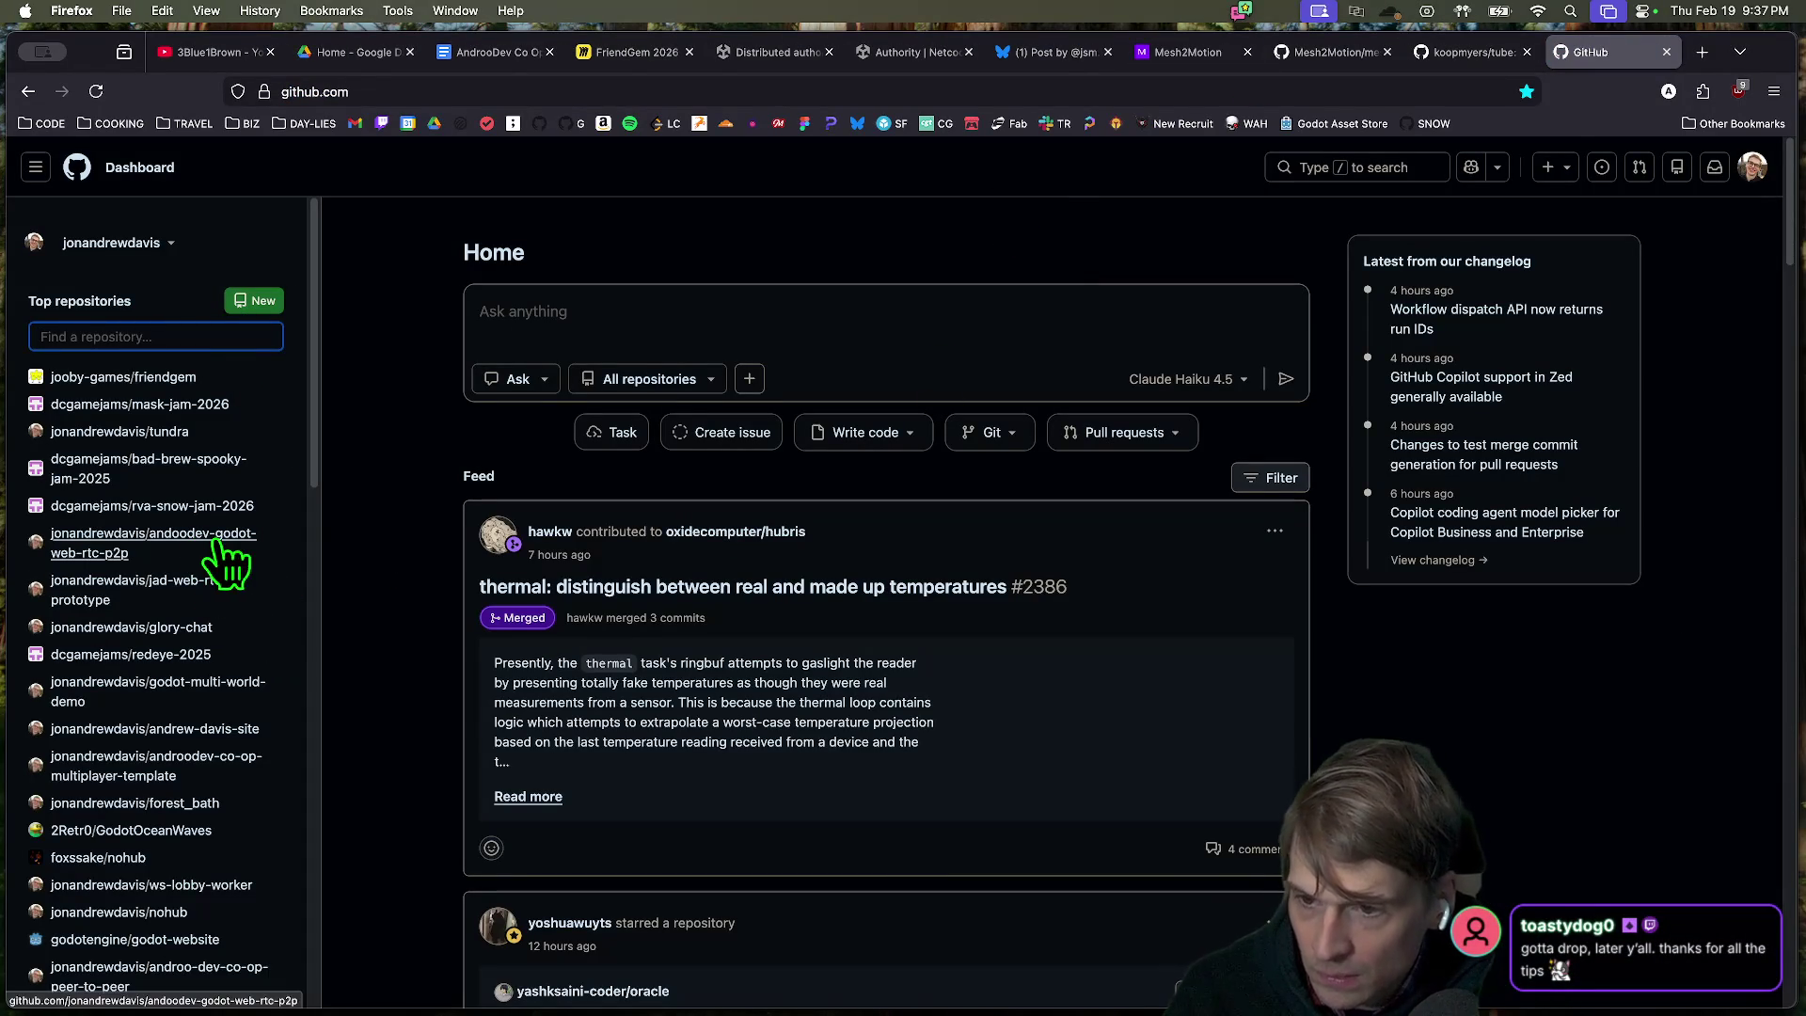
pyautogui.write('coo')
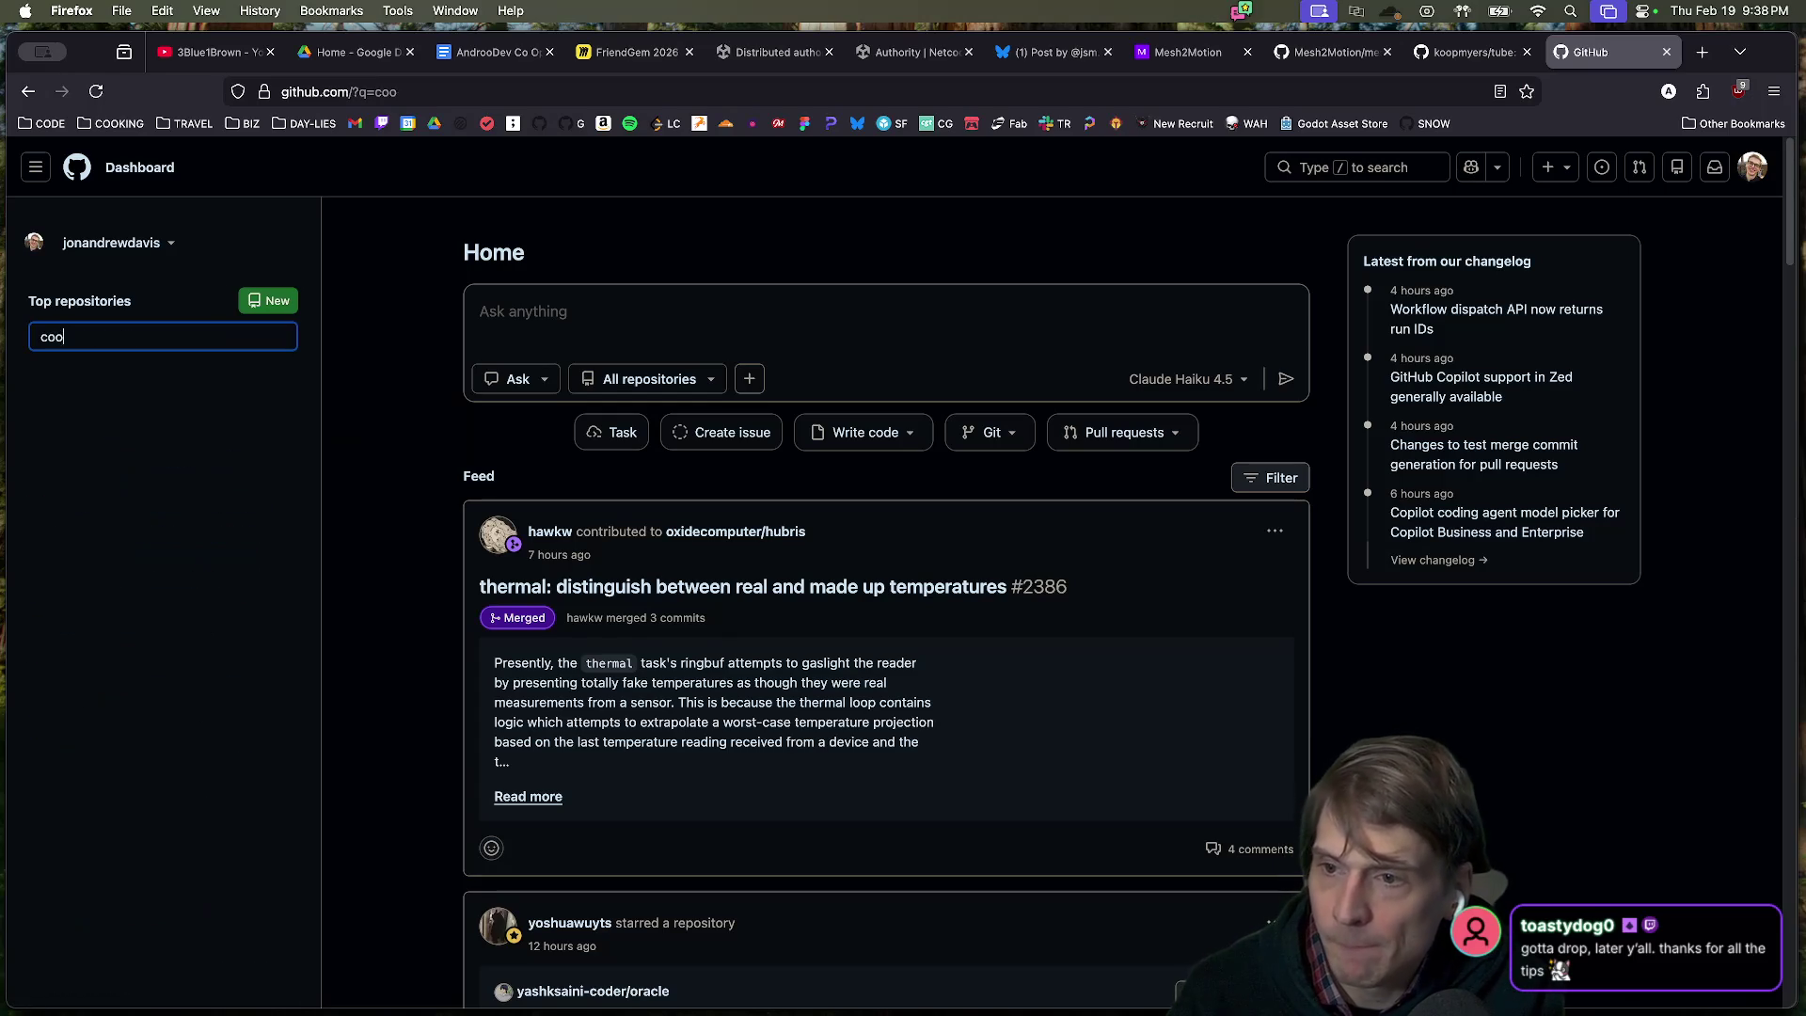
pyautogui.press('BackSpace')
pyautogui.press('BackSpace')
pyautogui.write('-op')
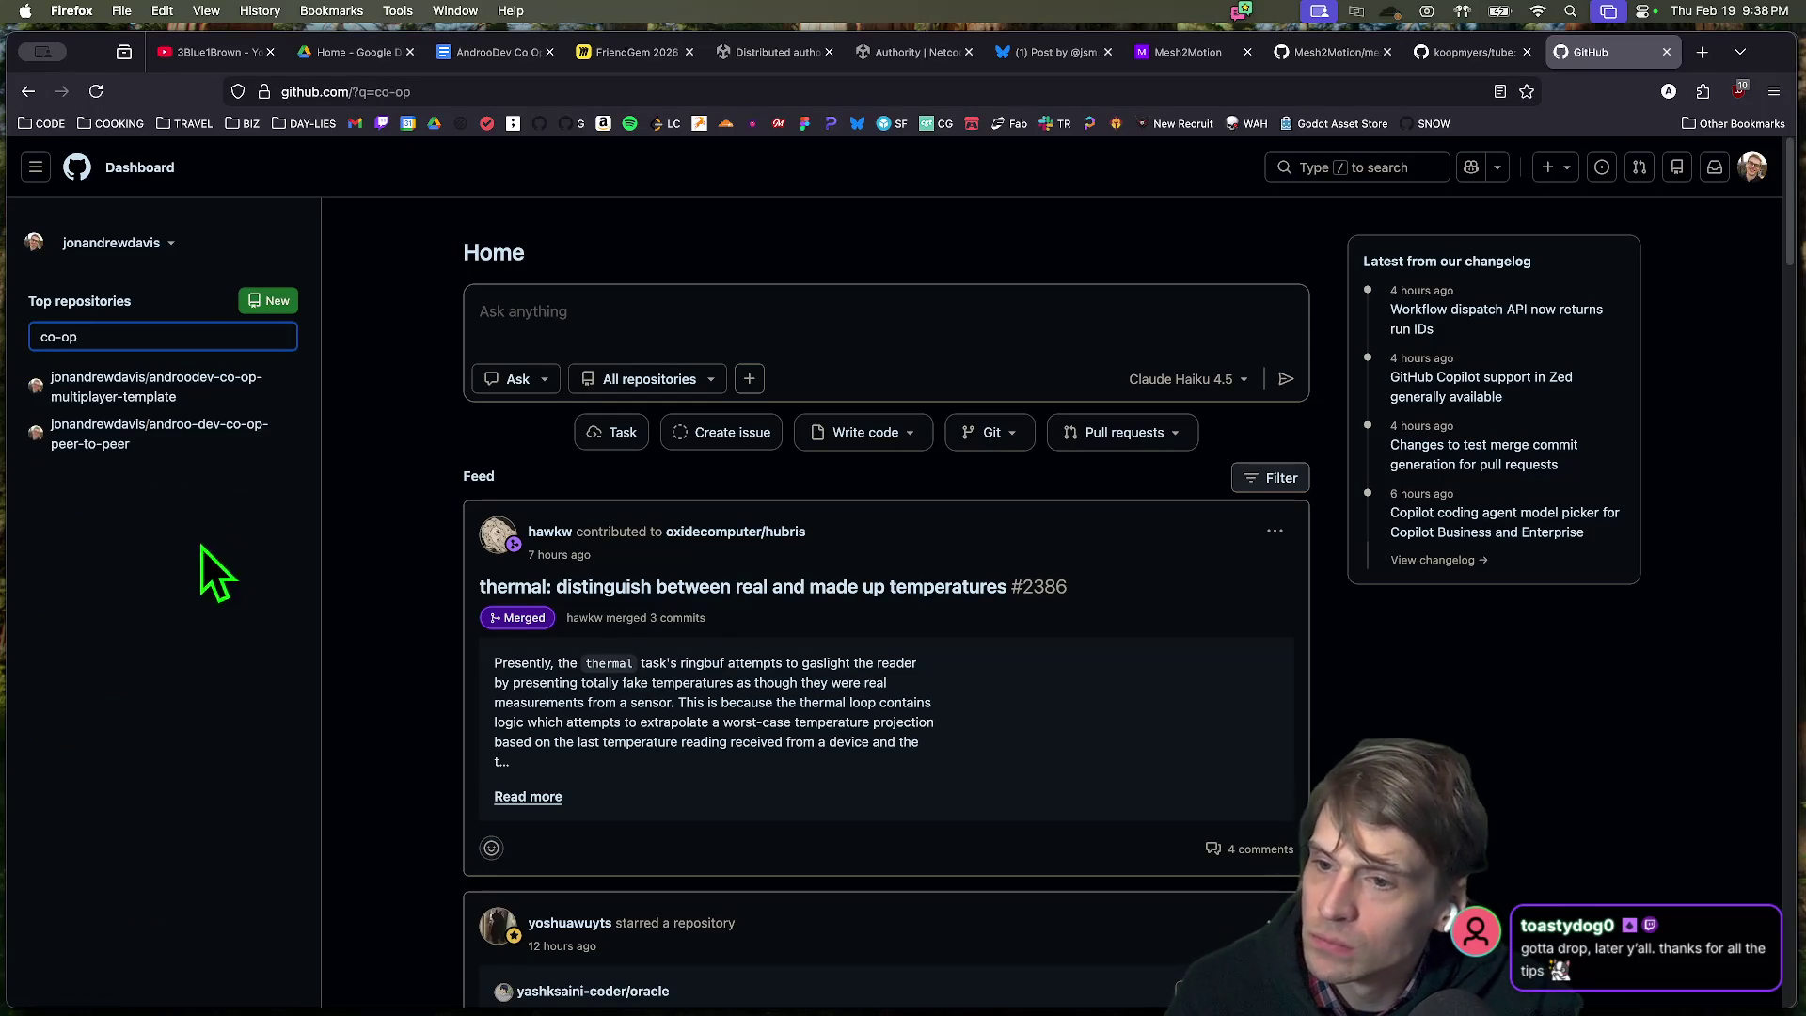
pyautogui.keyDown('super'); pyautogui.click(94, 440); pyautogui.keyUp('super')
# Step: Switch to the repository's tab, then bring Finder's Movies window back
pyautogui.click(1618, 52)
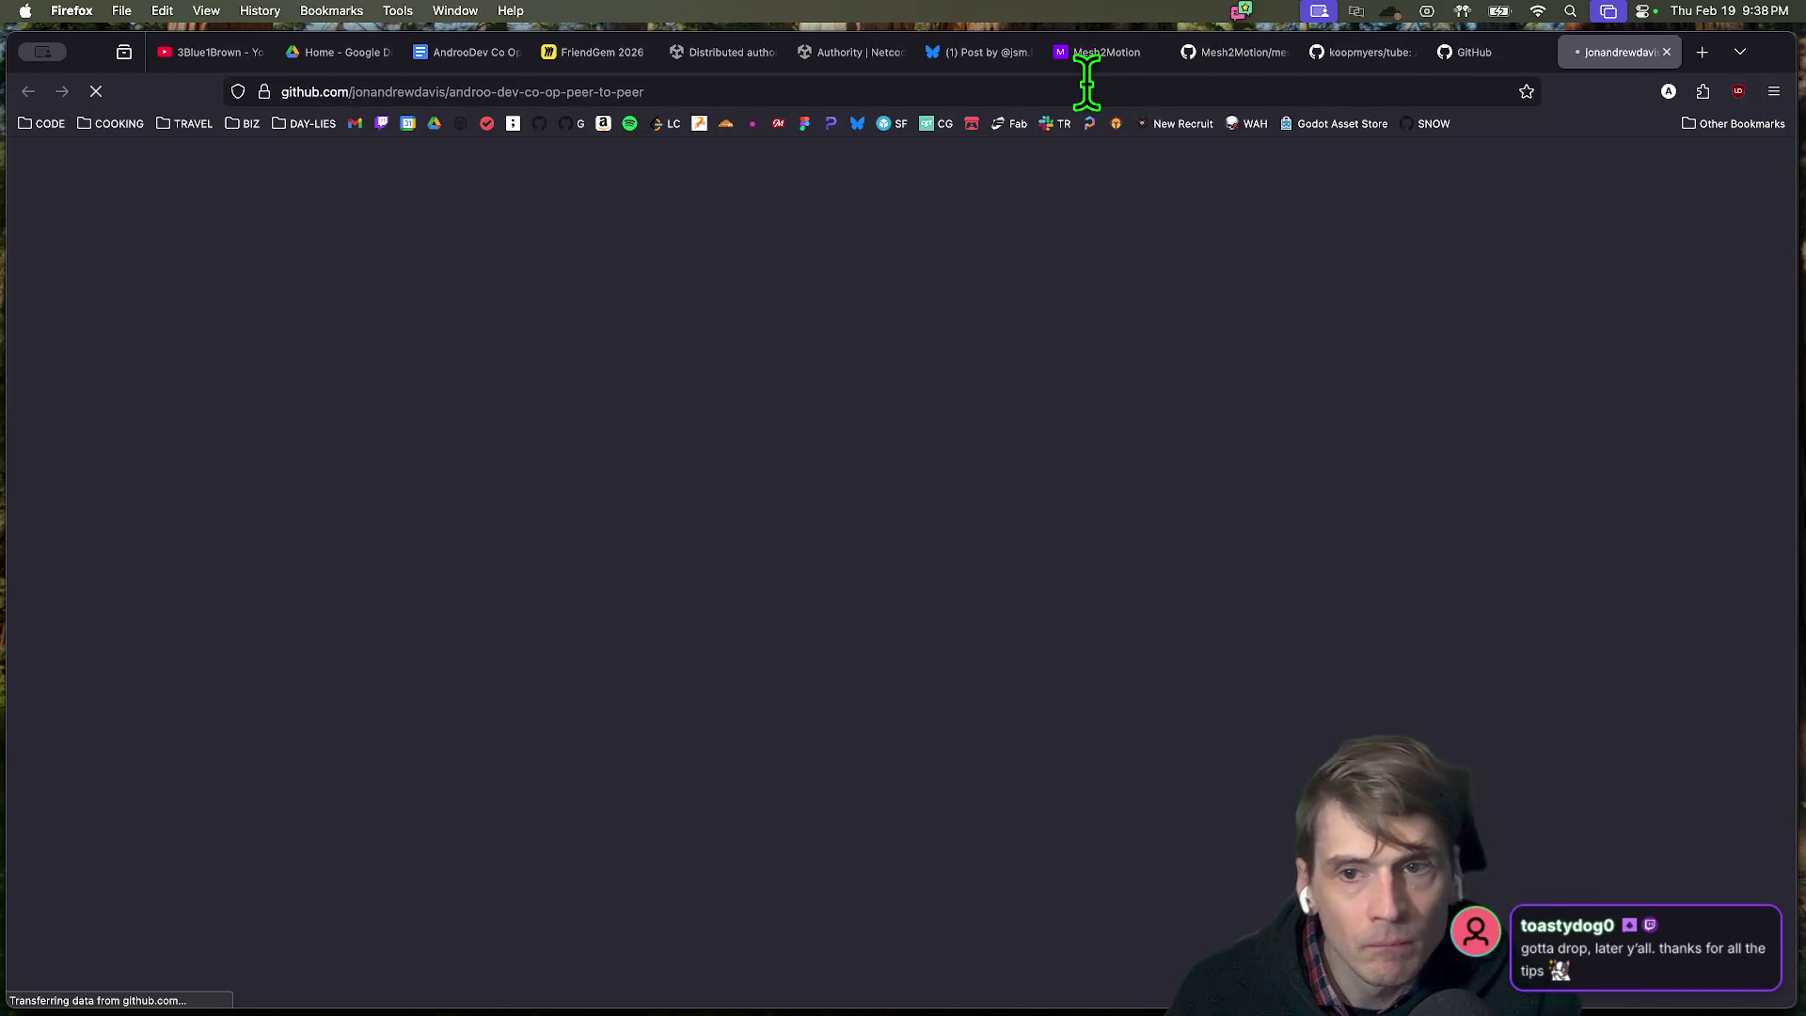
pyautogui.click(1087, 91)
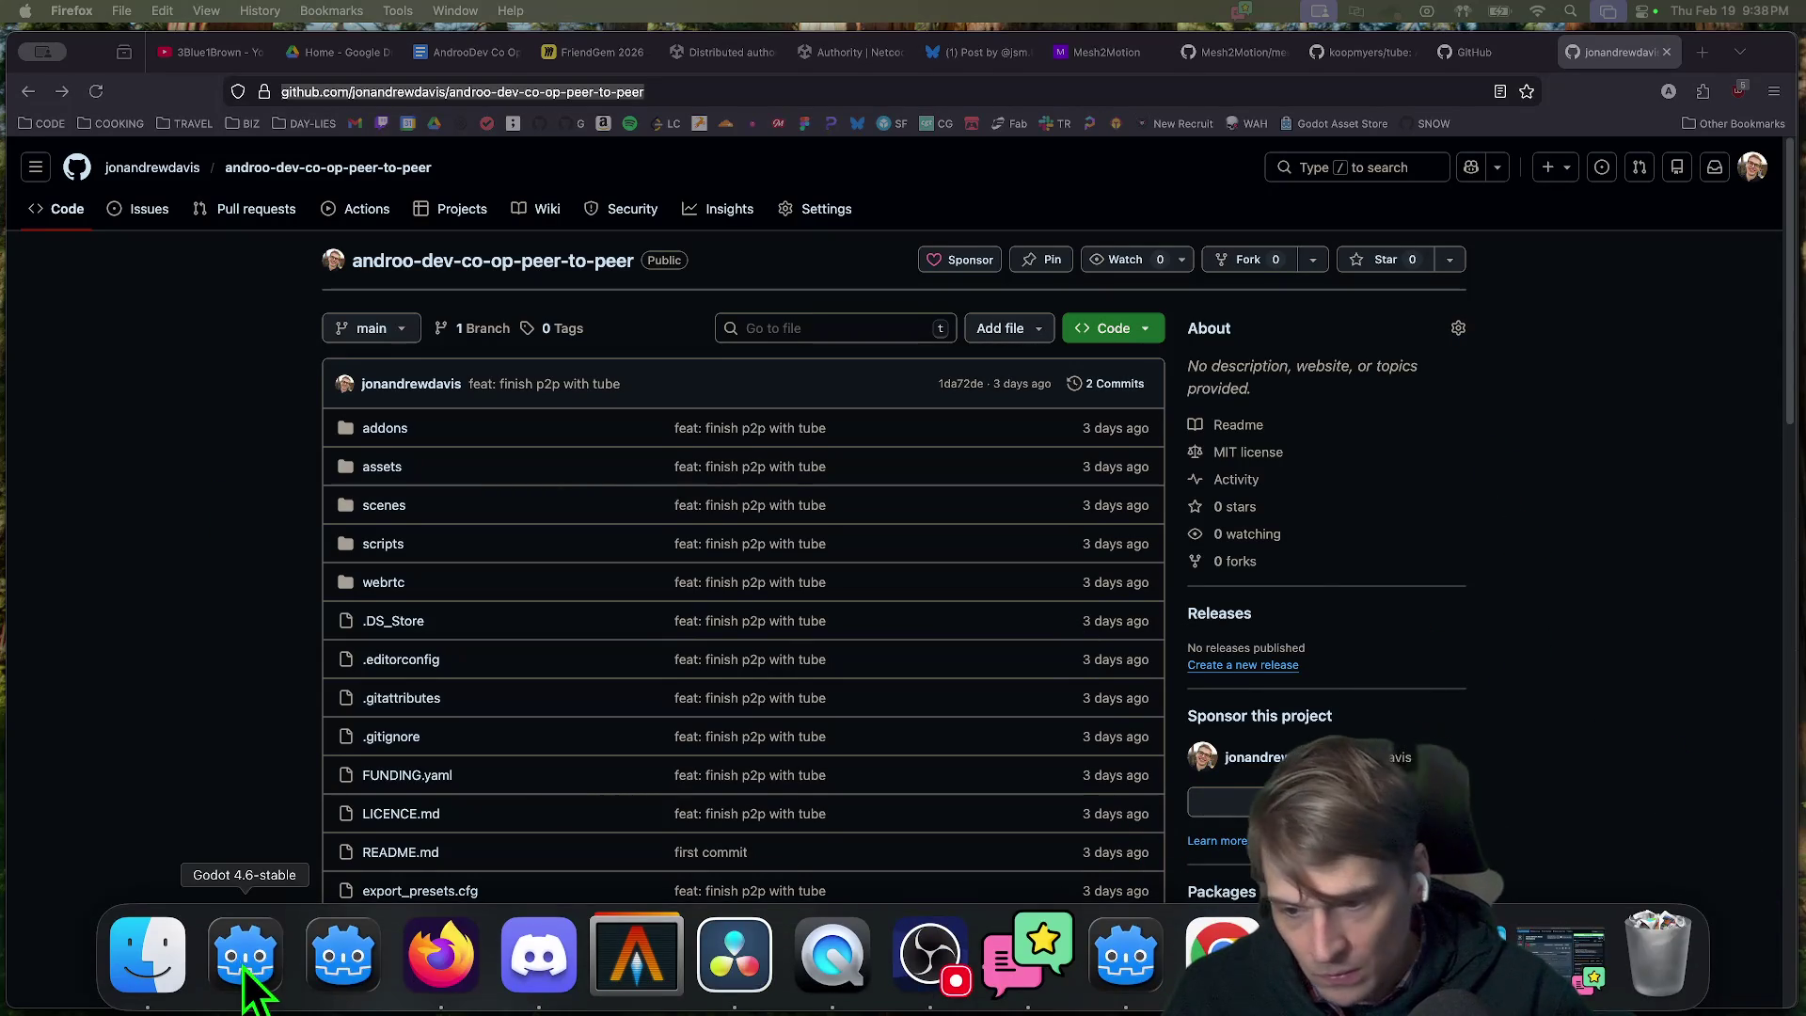
pyautogui.click(131, 955)
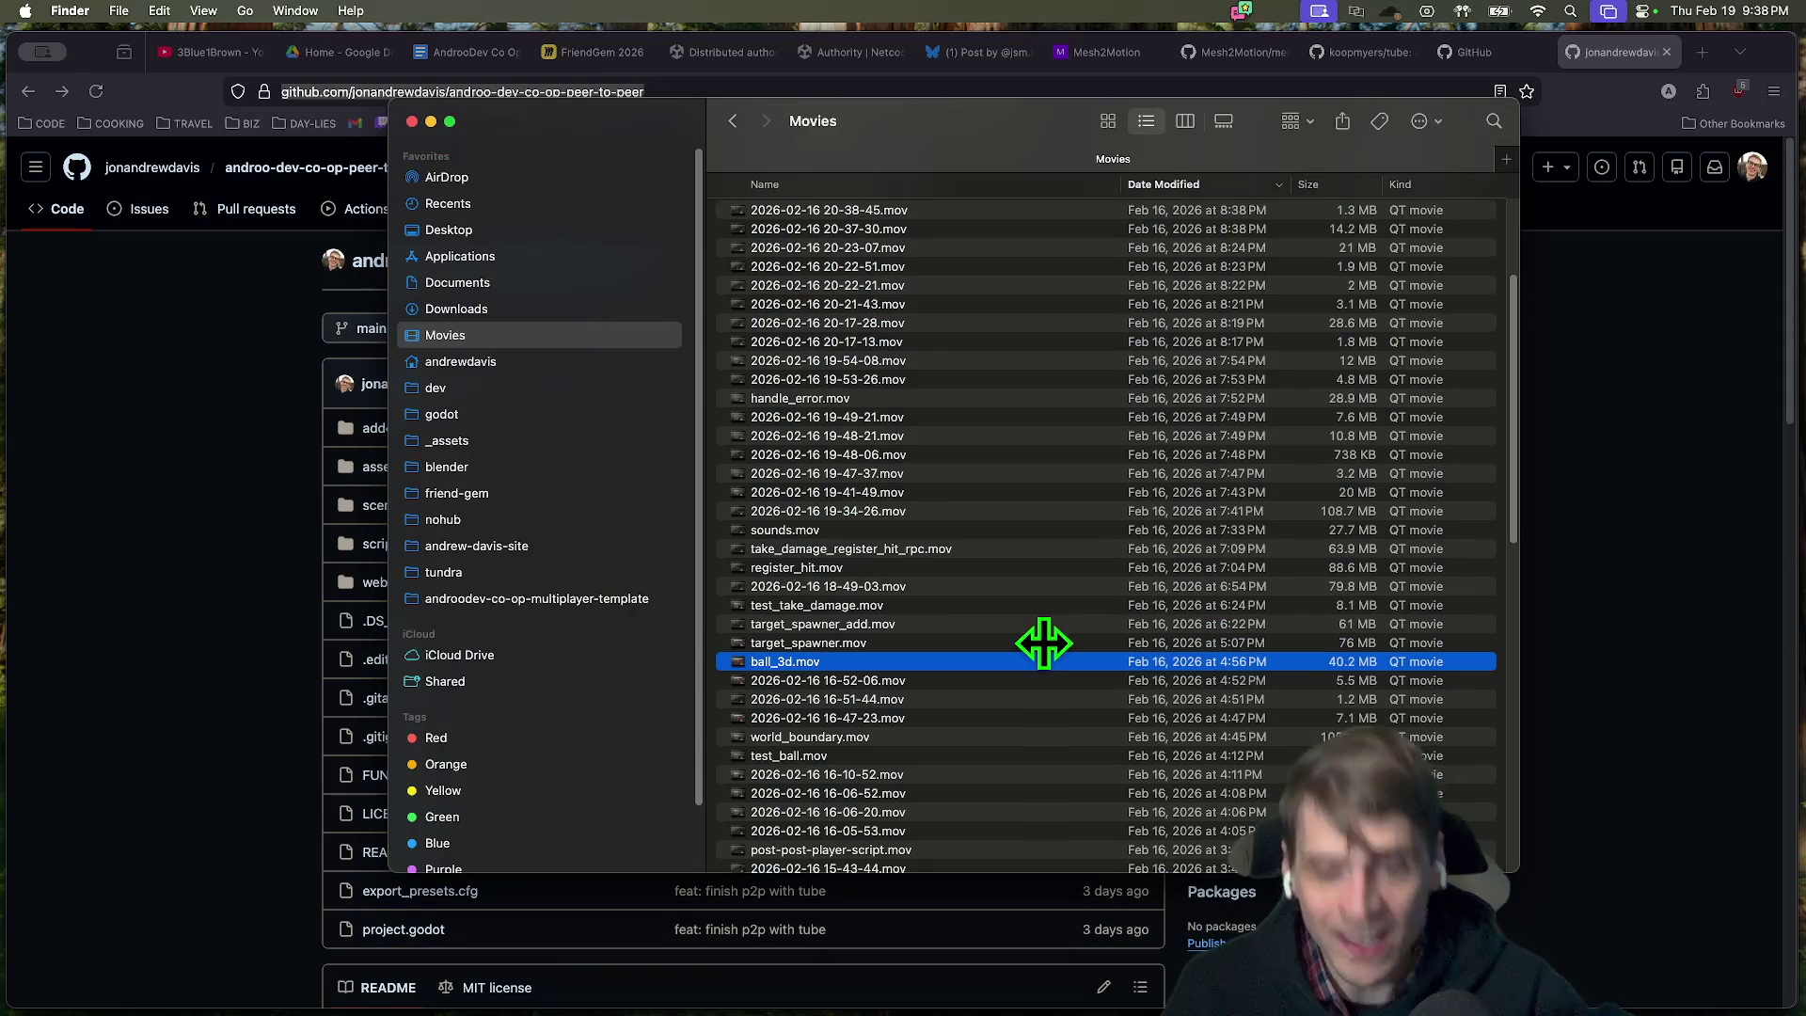
# Step: Preview ball_3d.mov at 01:29, then test_ball.mov scrubbed to 00:51 and 00:57
pyautogui.press('space')
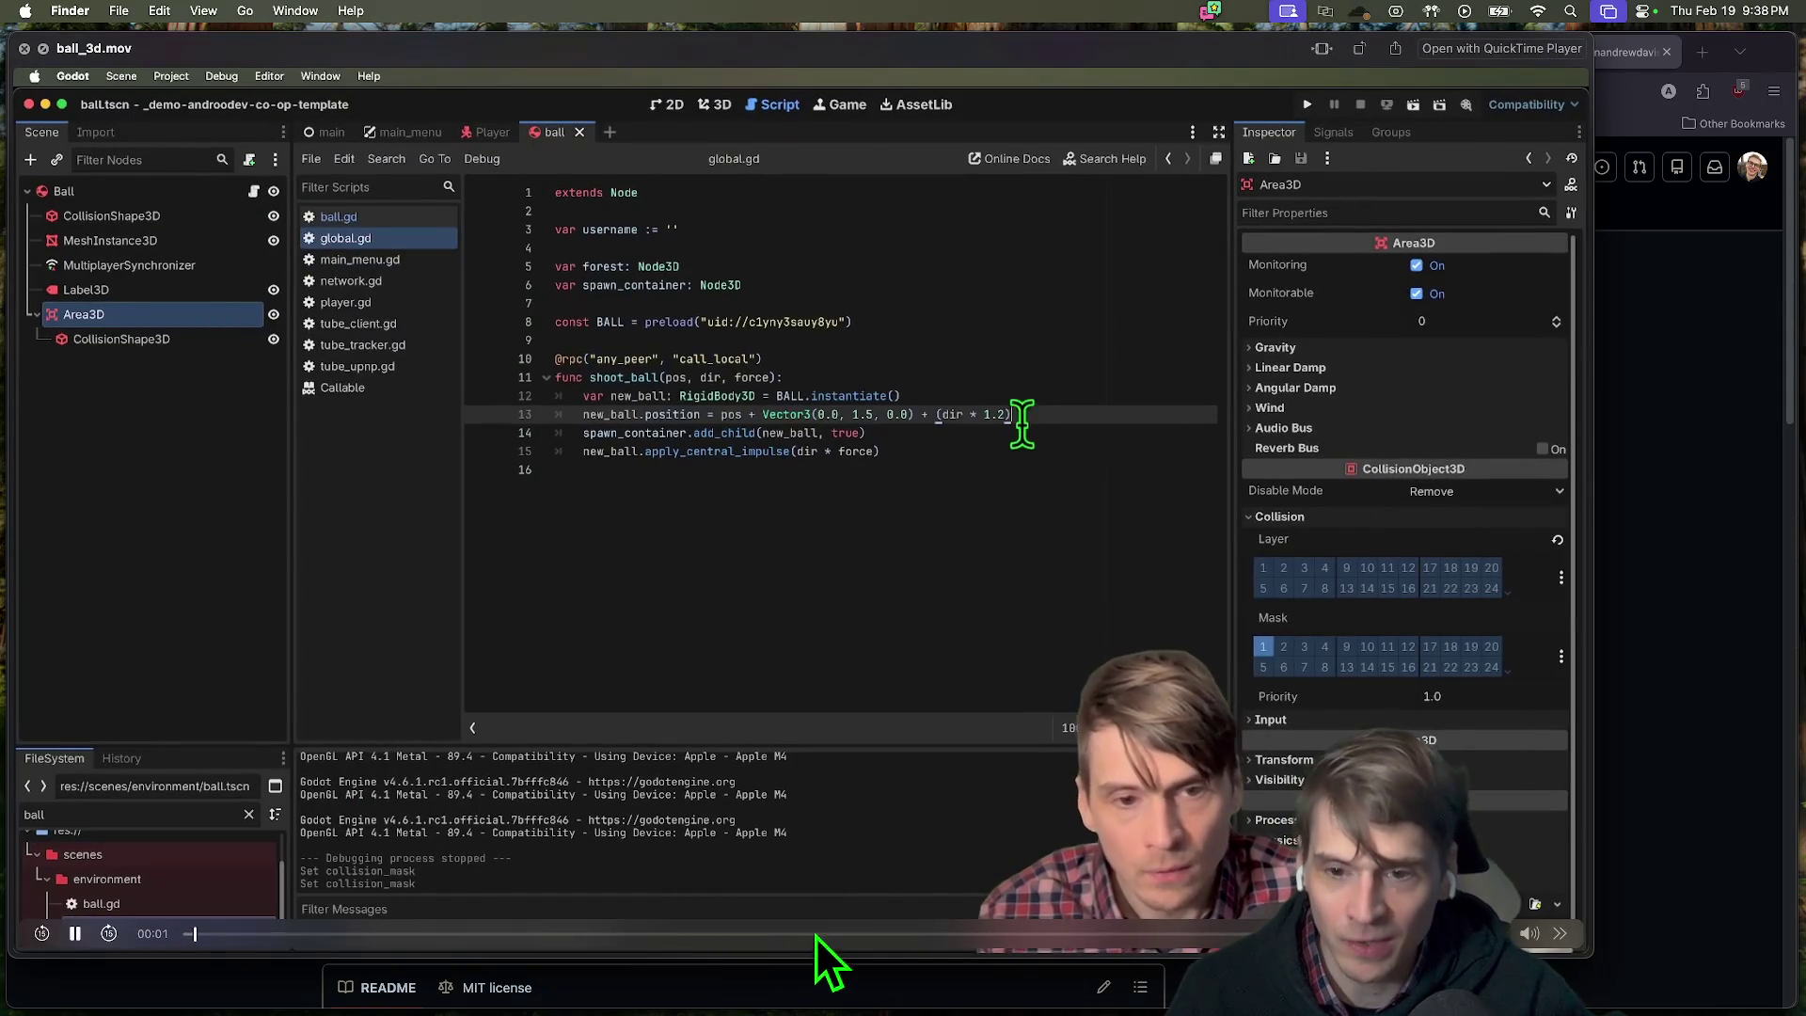
pyautogui.moveTo(816, 935)
pyautogui.mouseDown()
pyautogui.moveTo(1034, 950)
pyautogui.moveTo(809, 946)
pyautogui.mouseUp()
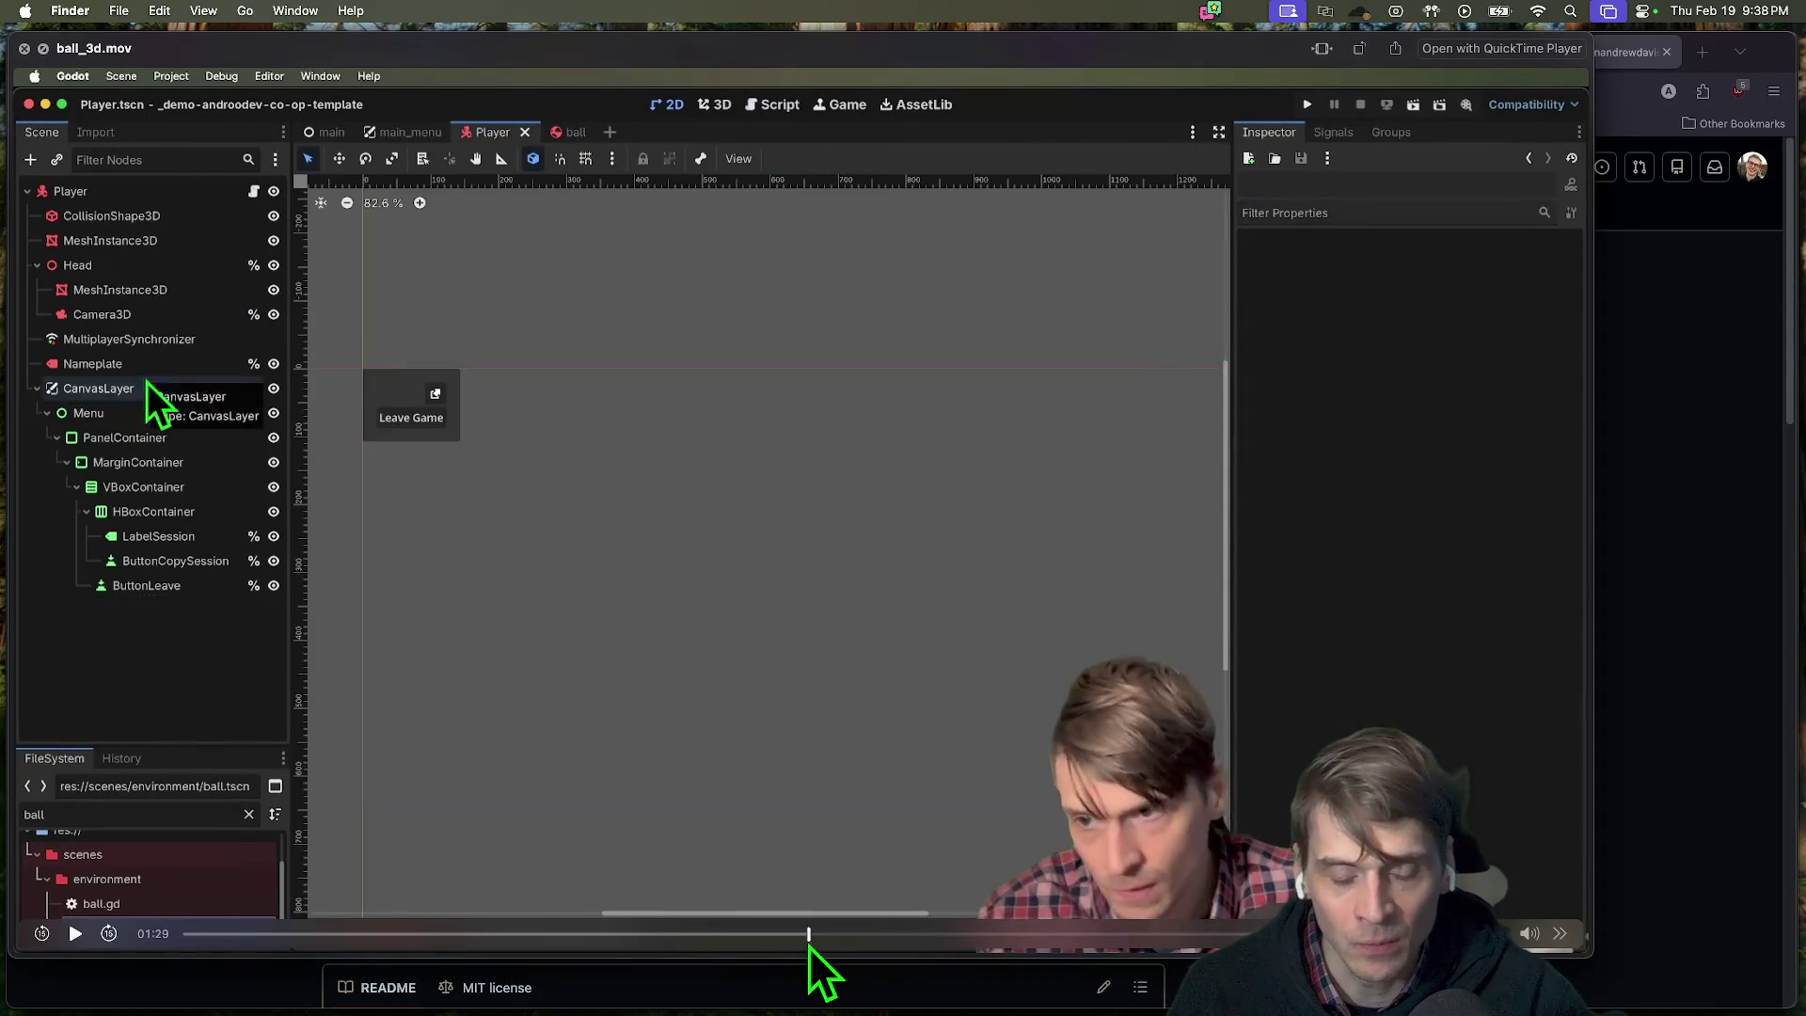
pyautogui.press('space')
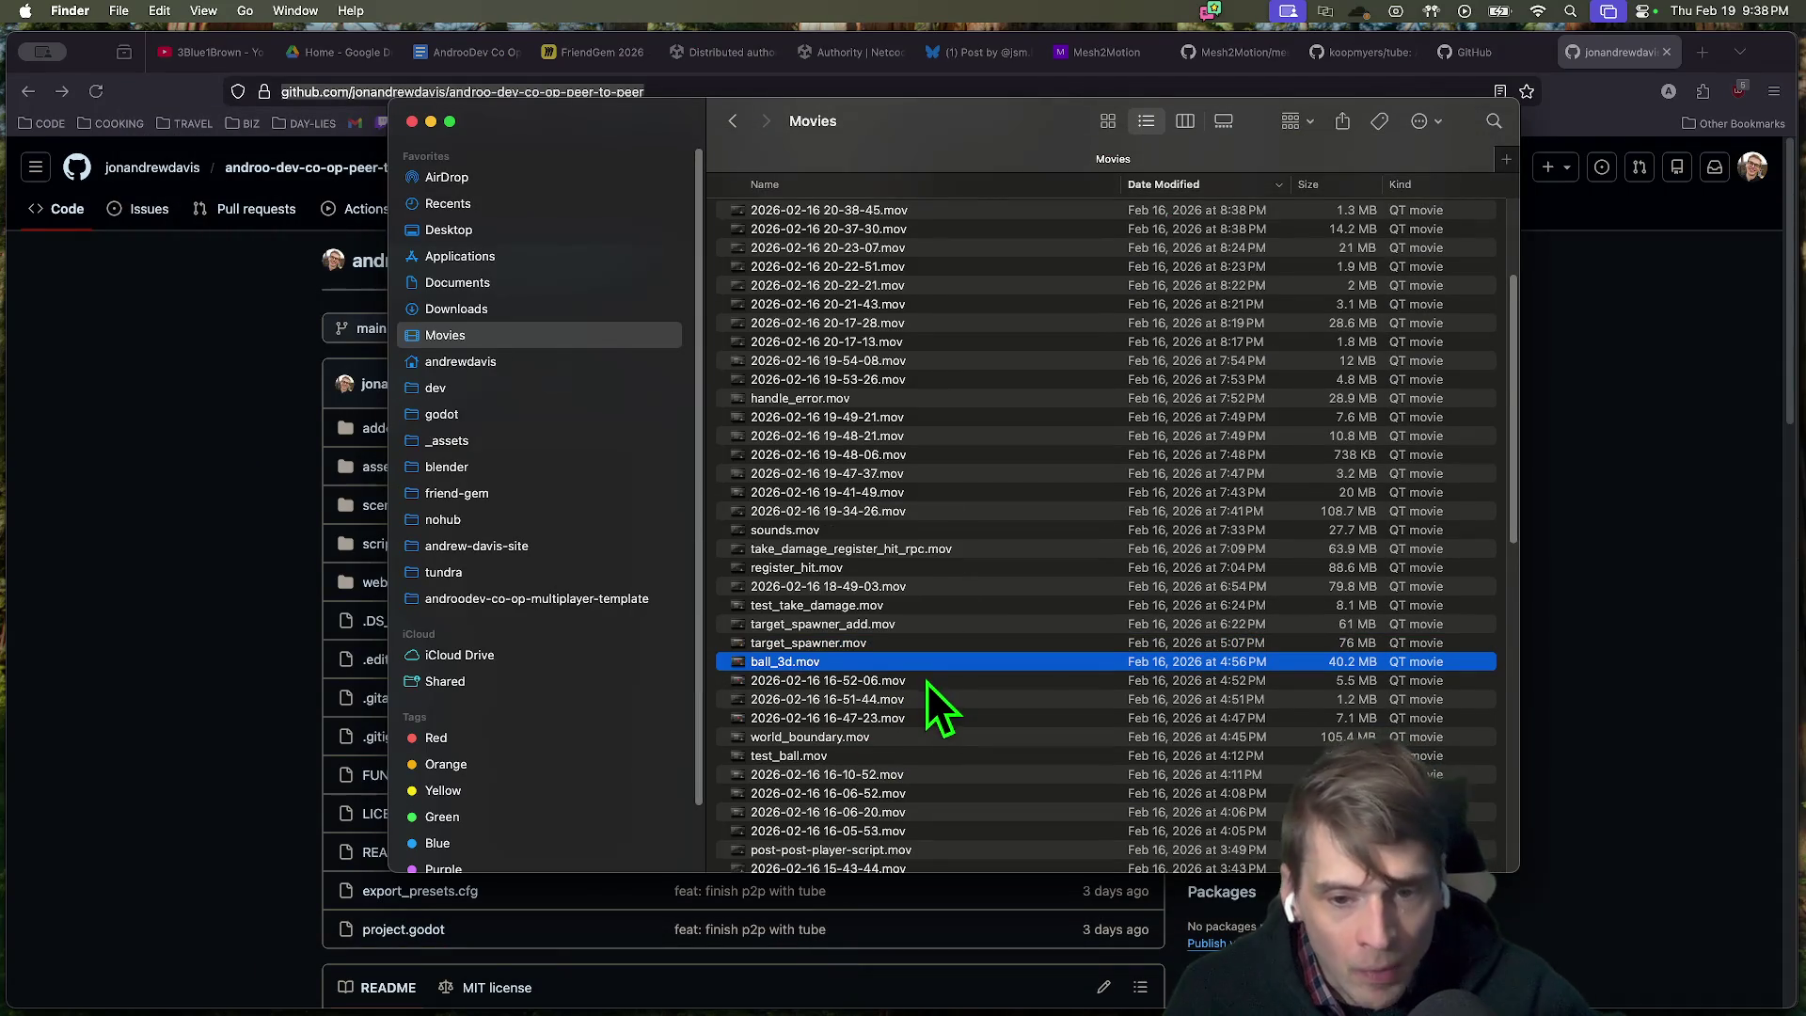
pyautogui.scroll(-5, 927, 680)
pyautogui.scroll(3, 929, 668)
pyautogui.click(962, 524)
pyautogui.click(946, 541)
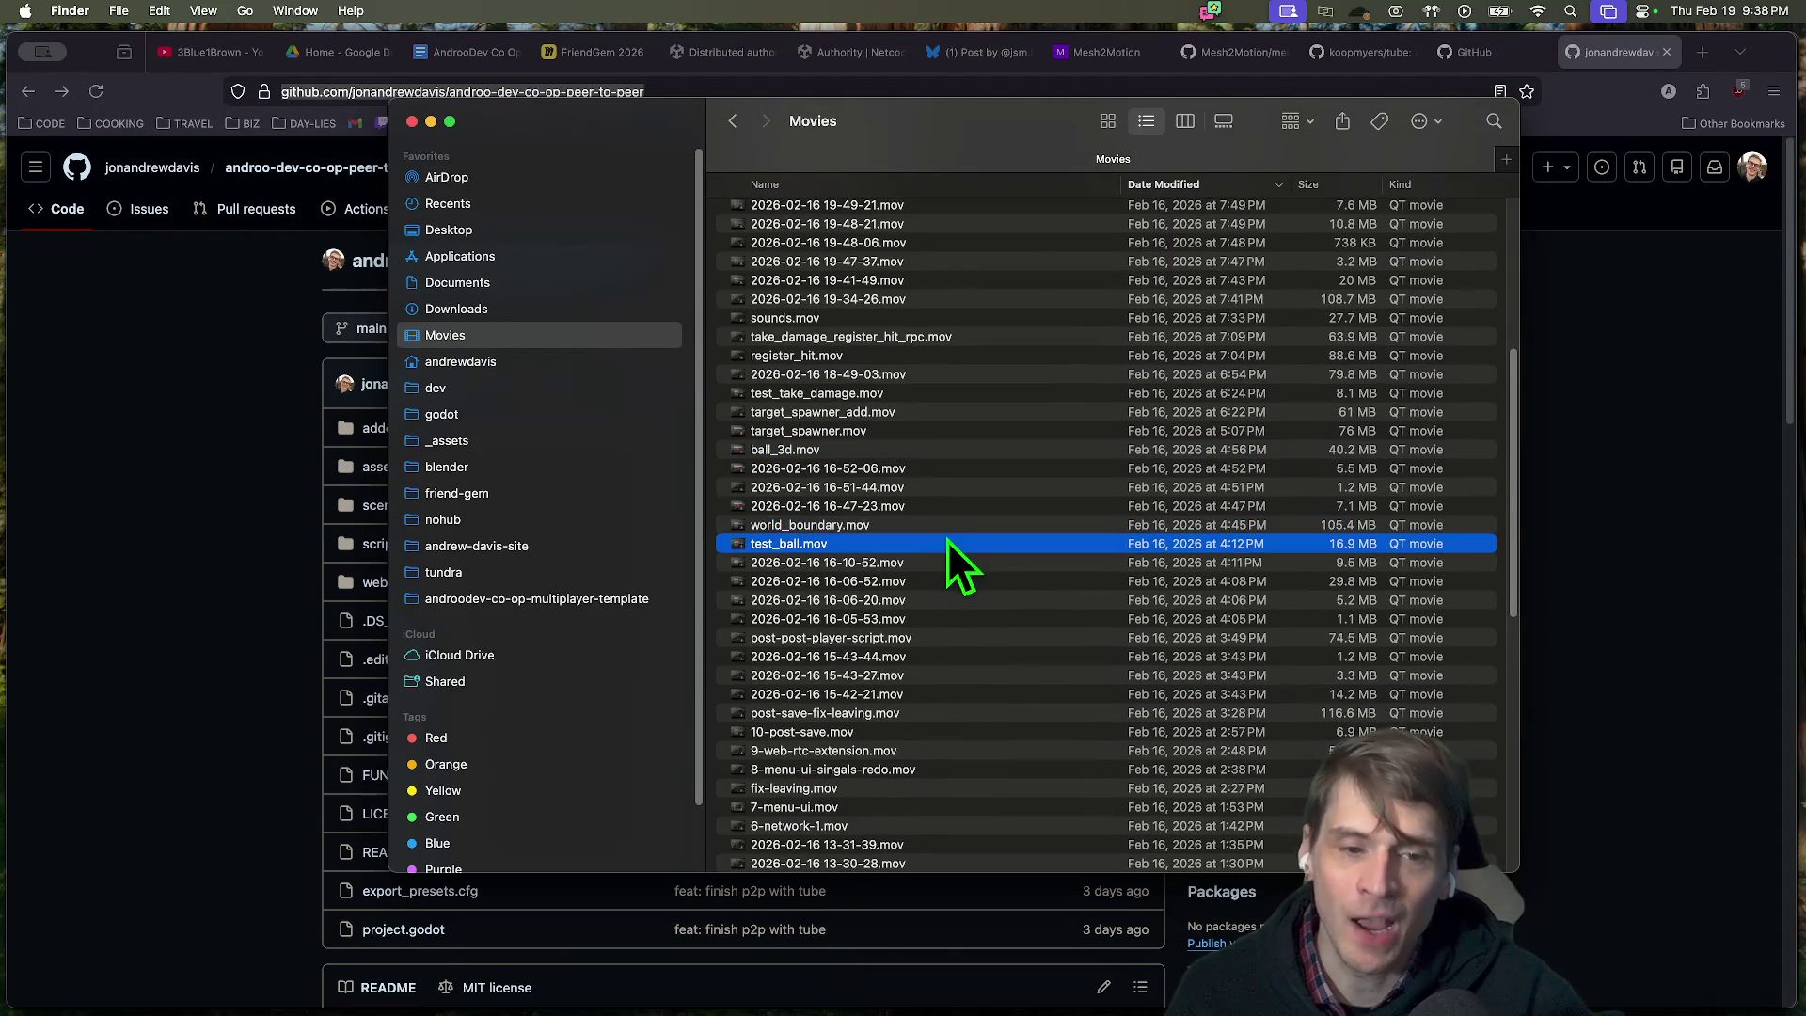
pyautogui.press('space')
pyautogui.moveTo(350, 934)
pyautogui.mouseDown()
pyautogui.moveTo(1161, 910)
pyautogui.moveTo(988, 911)
pyautogui.mouseUp()
pyautogui.press('space')
pyautogui.press('space')
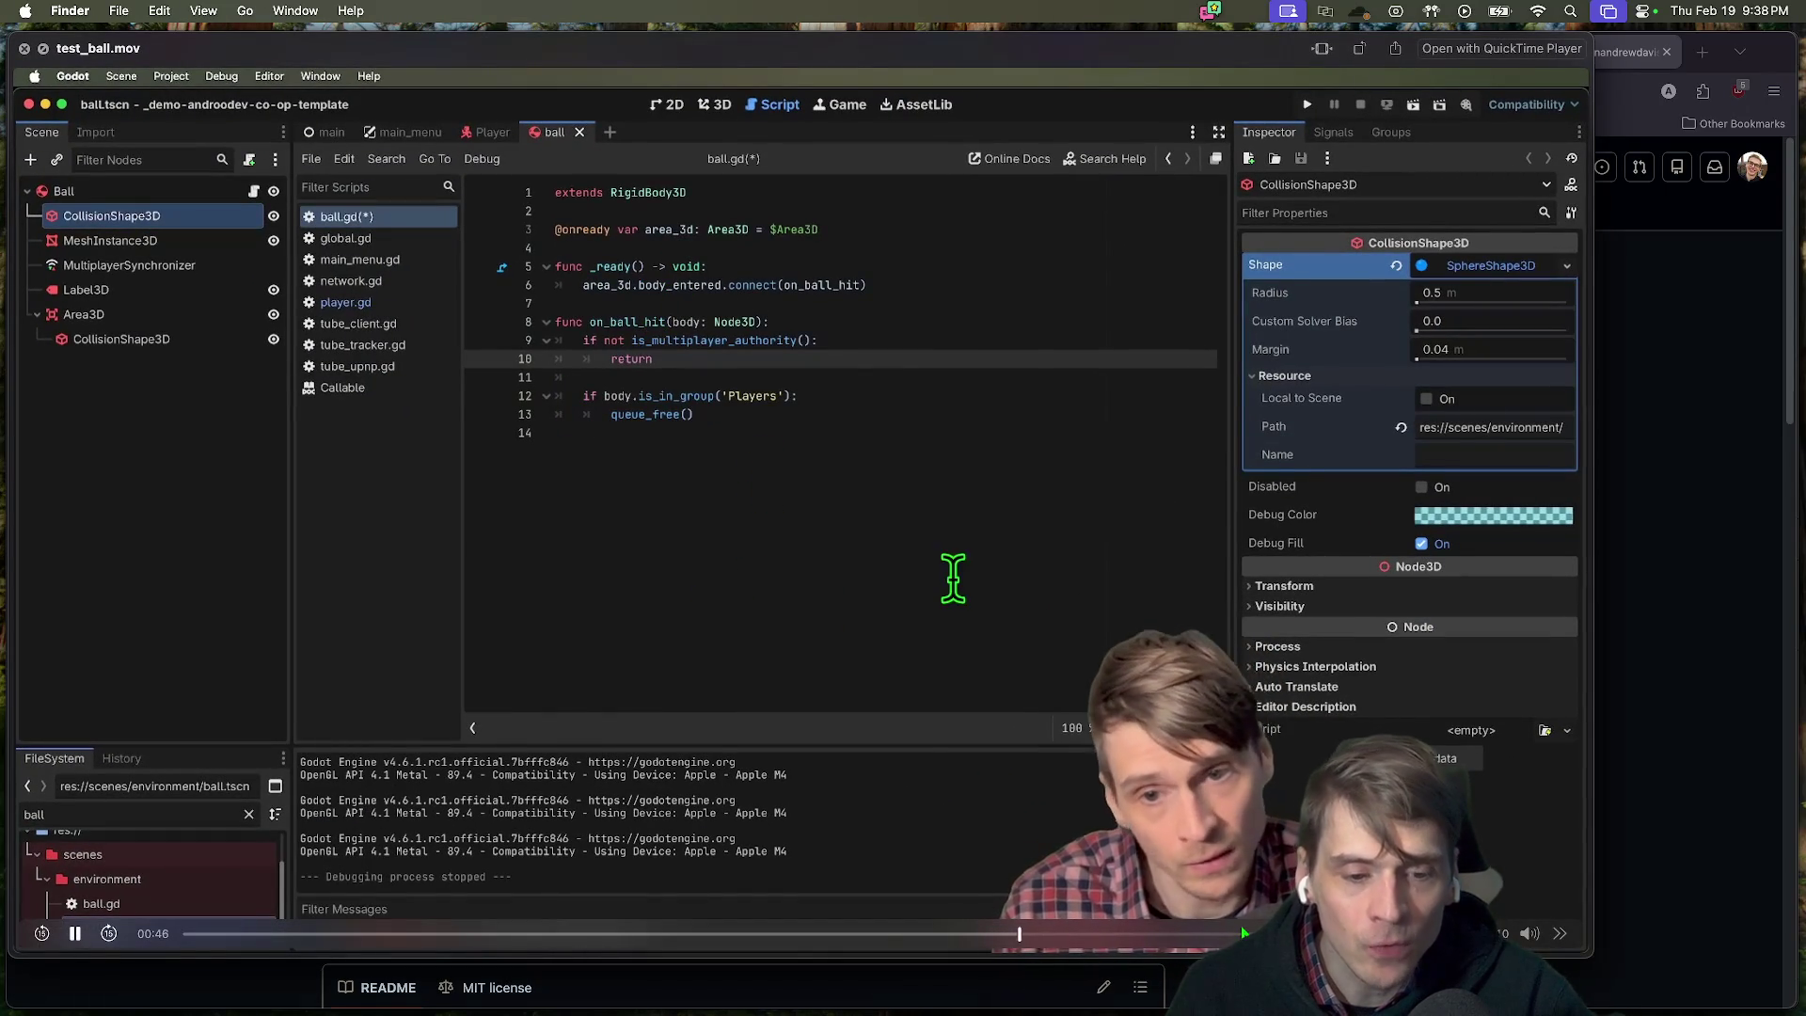
pyautogui.moveTo(1010, 934)
pyautogui.mouseDown()
pyautogui.moveTo(1225, 934)
pyautogui.moveTo(1178, 934)
pyautogui.mouseUp()
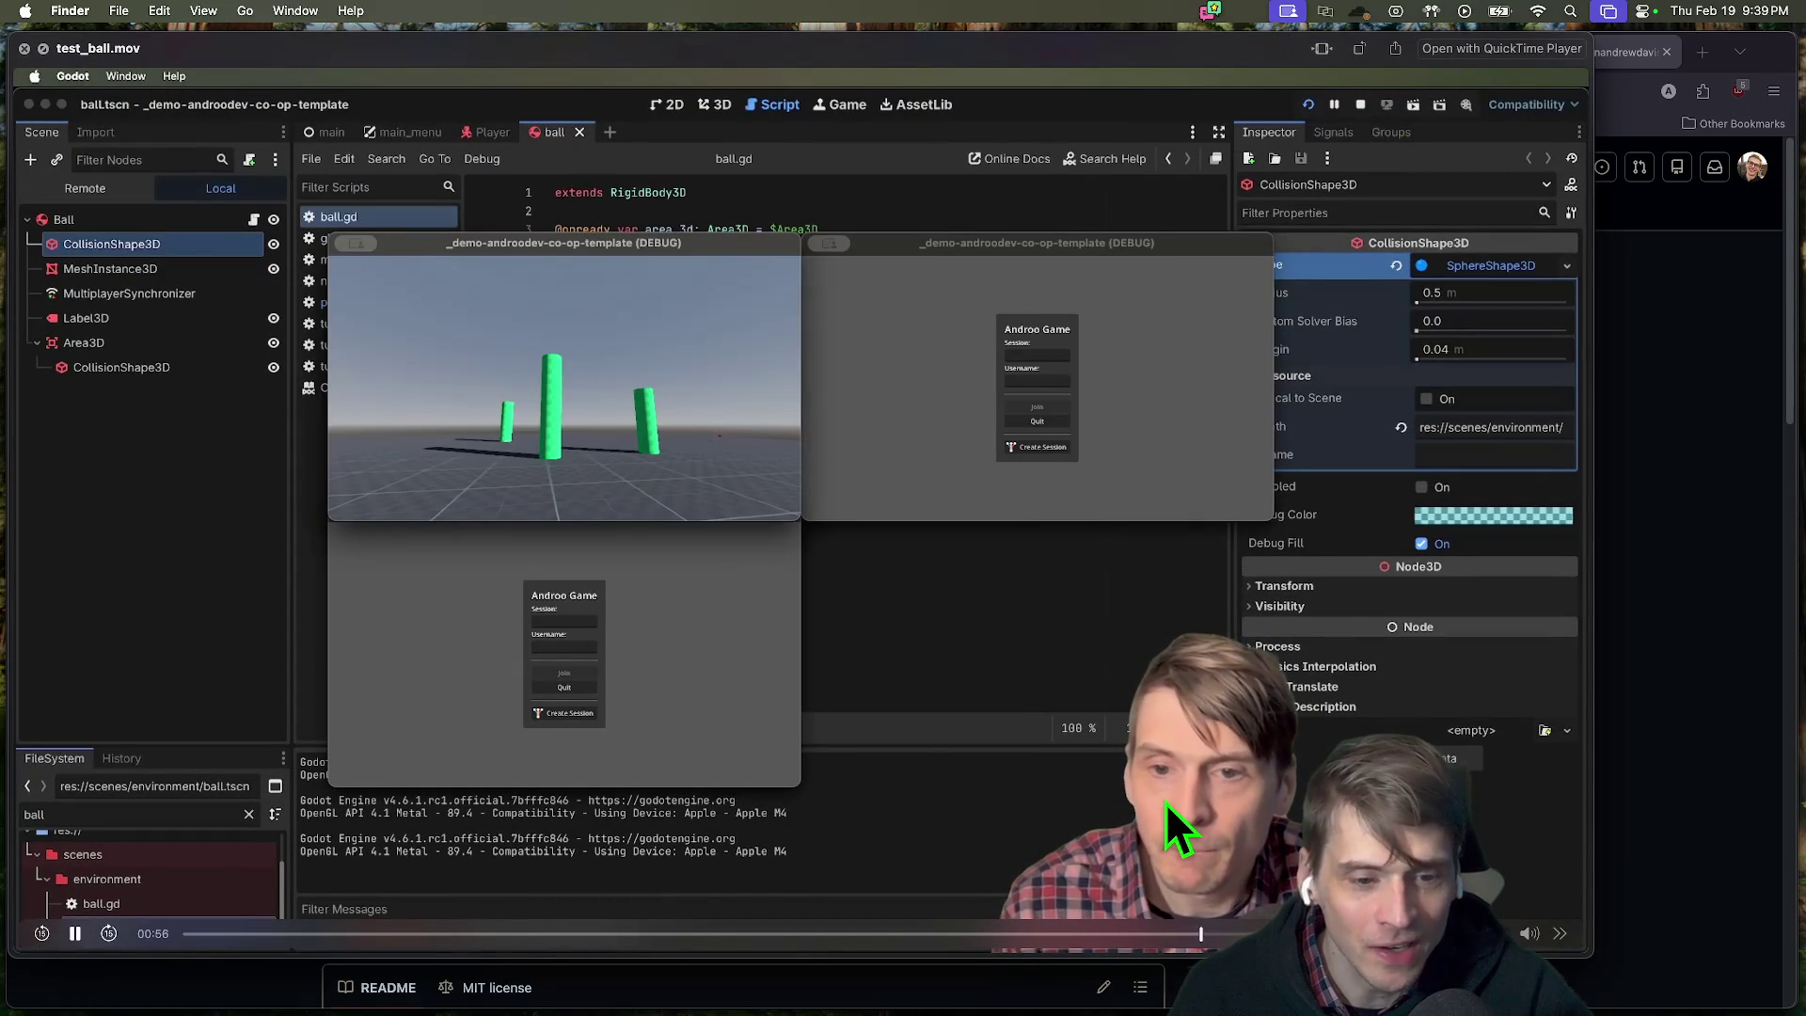
pyautogui.press('space')
# Step: Browse the 16-06-52 and 16-10-52 clips, settling back on test_ball.mov
pyautogui.press('Down')
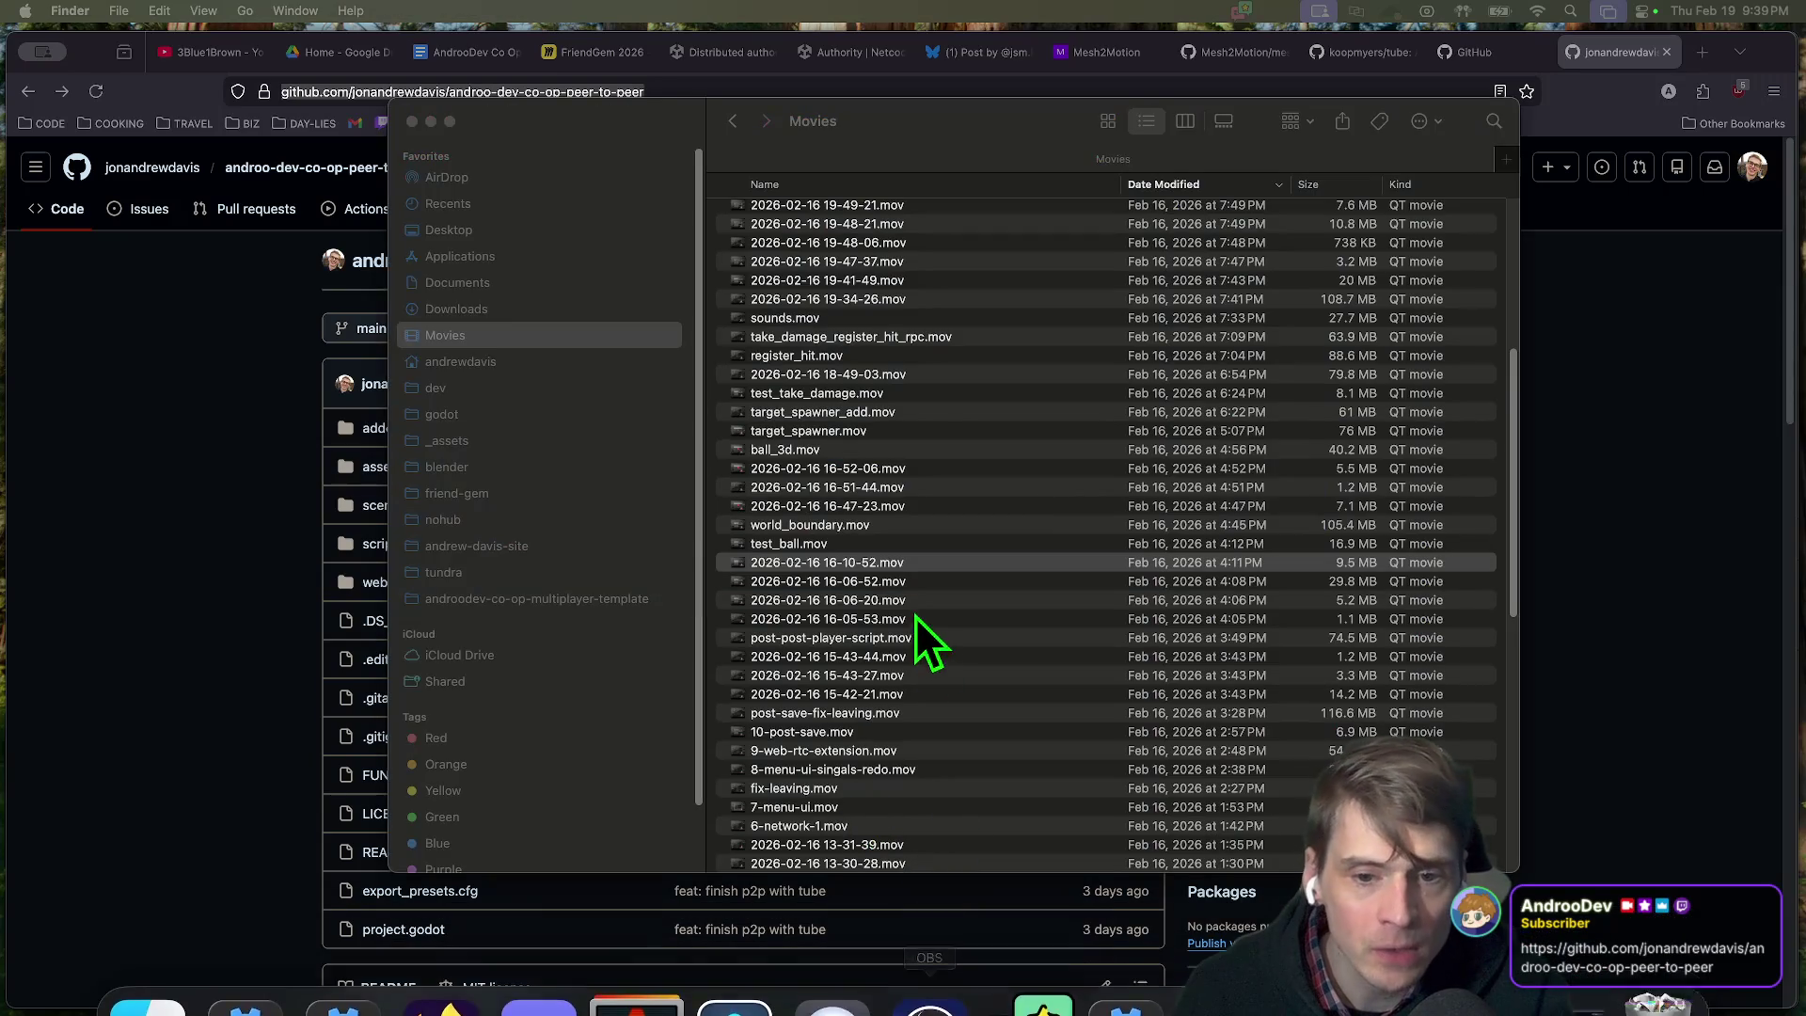
pyautogui.click(898, 555)
pyautogui.press('Down')
pyautogui.press('Up')
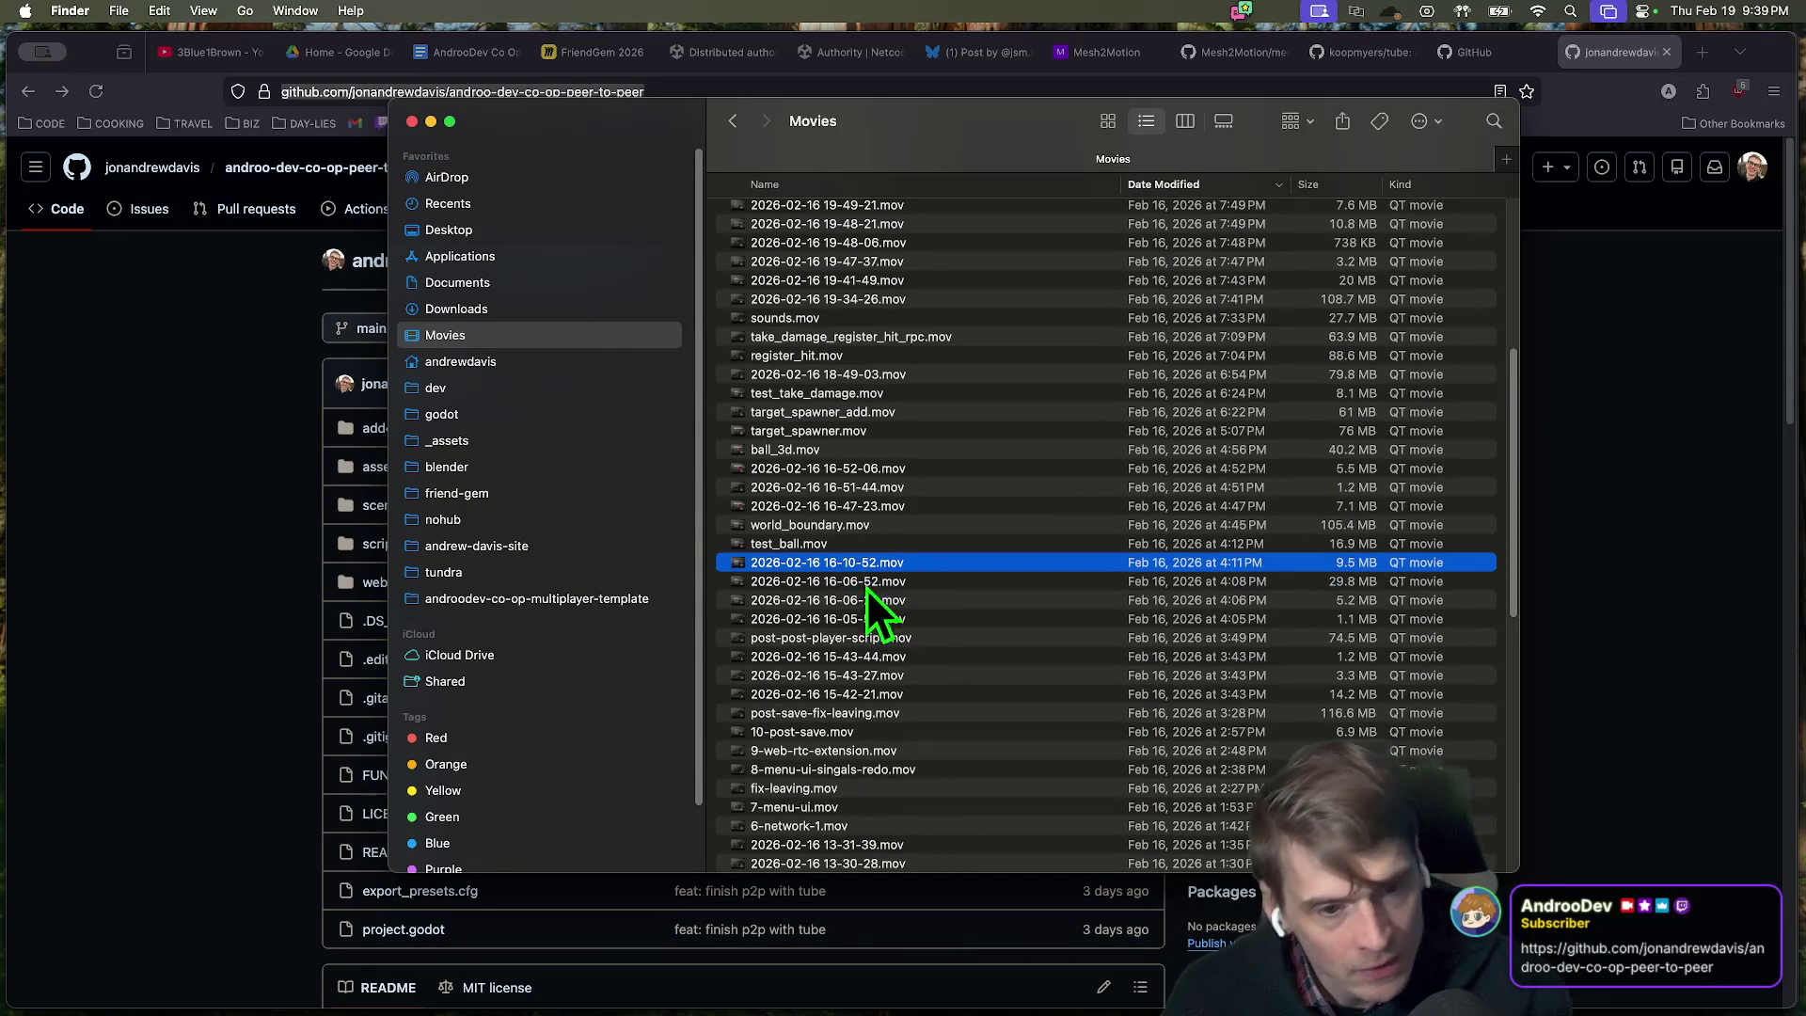
pyautogui.press('Up')
pyautogui.press('Down')
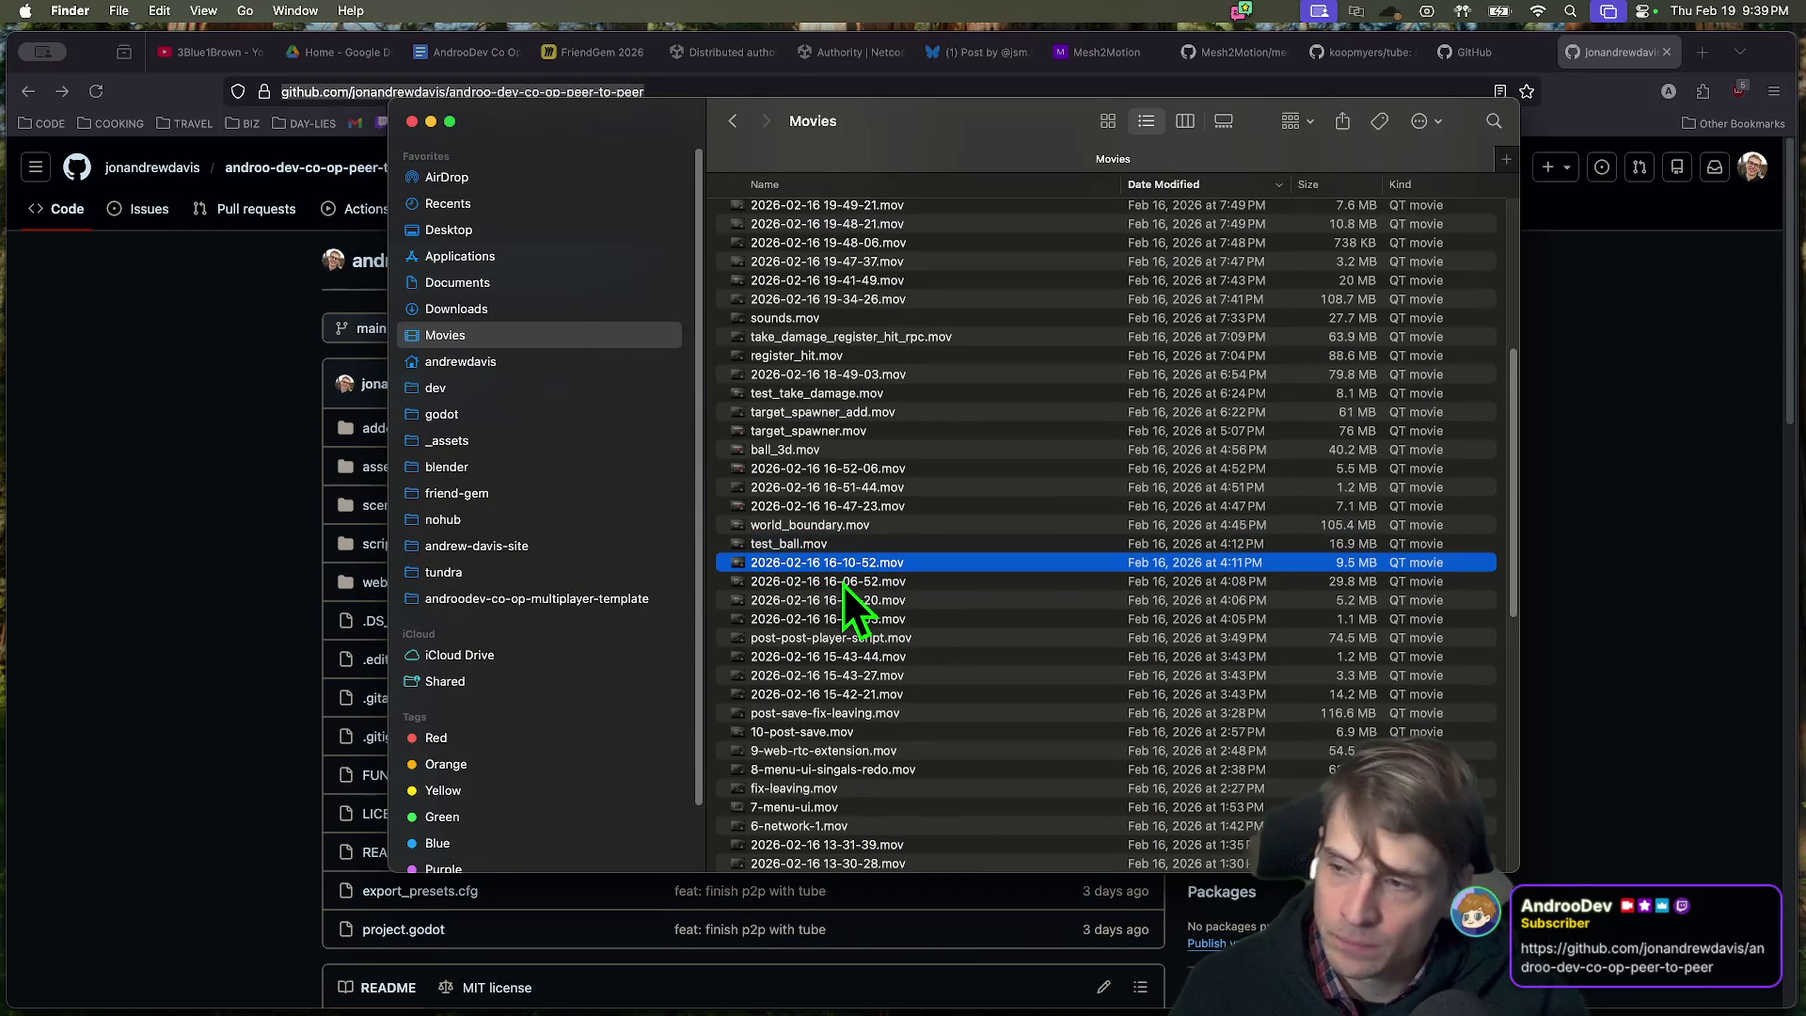
pyautogui.press('Up')
pyautogui.press('Down')
pyautogui.press('Up')
# Step: Reopen test_ball.mov in Quick Look at 0:56, close it, and select ball_3d.mov
pyautogui.press('space')
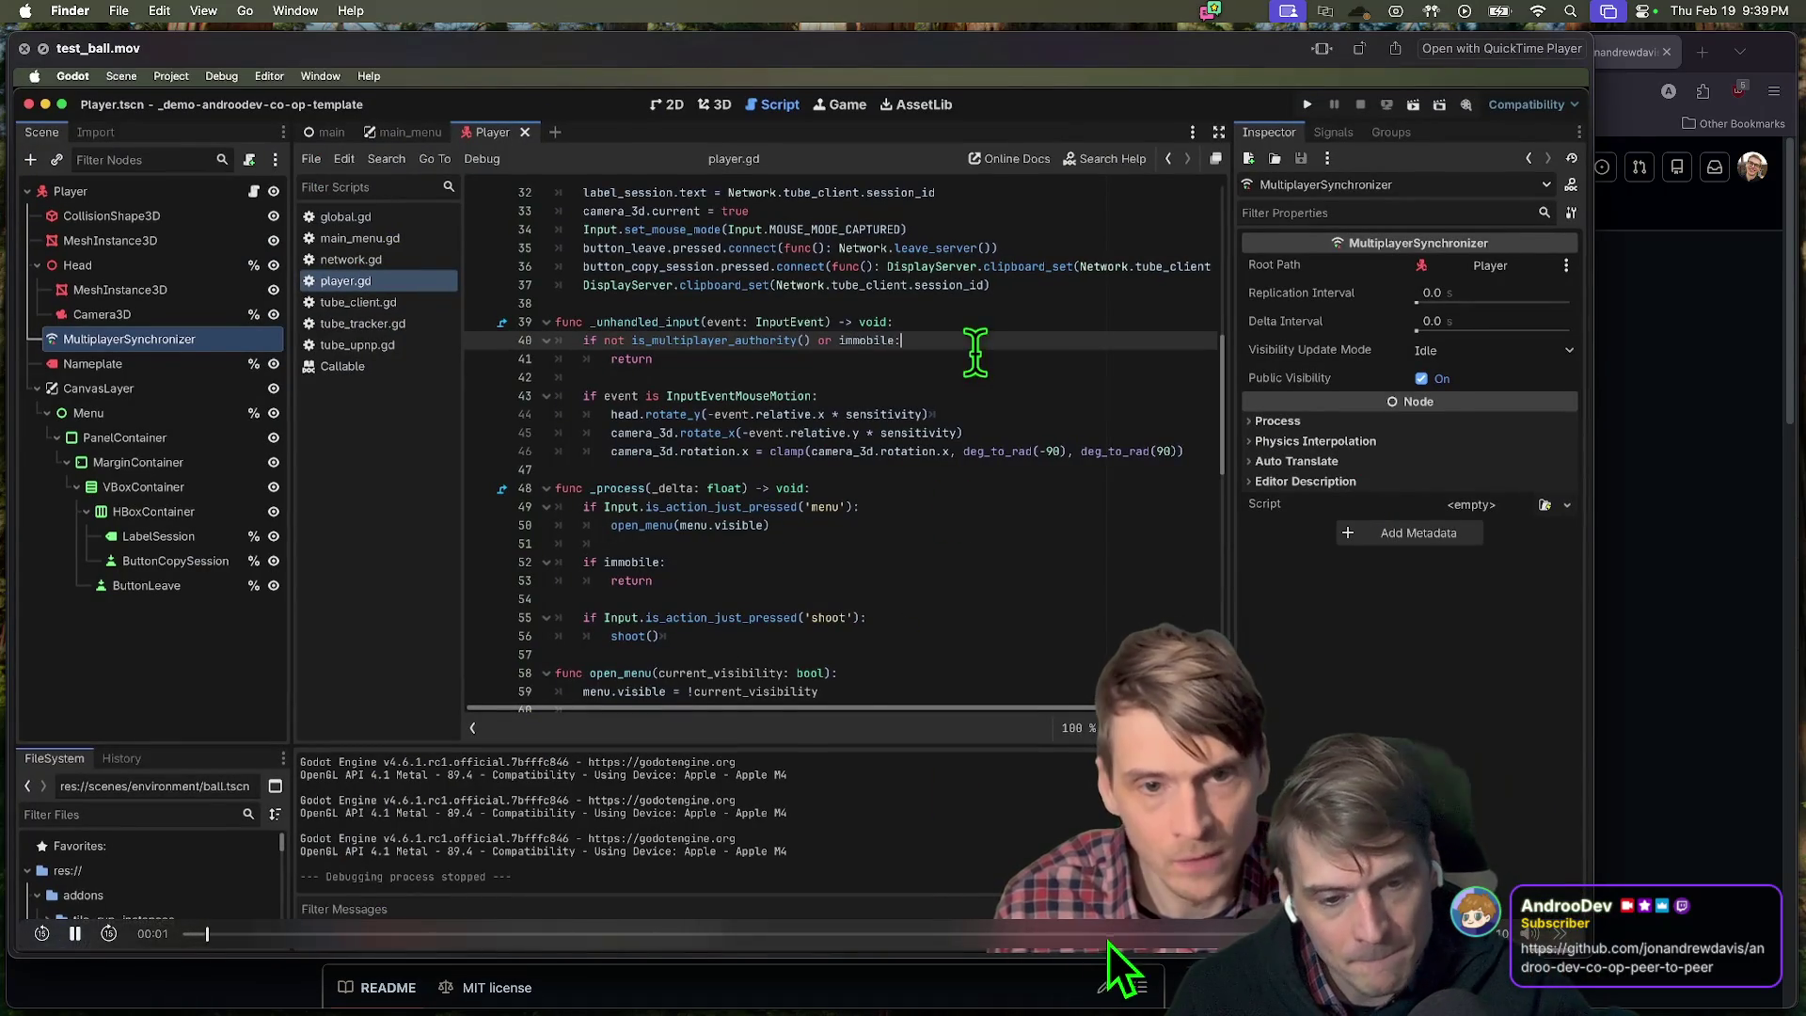
pyautogui.moveTo(1110, 934)
pyautogui.mouseDown()
pyautogui.moveTo(1241, 936)
pyautogui.moveTo(455, 939)
pyautogui.moveTo(647, 945)
pyautogui.mouseUp()
pyautogui.press('space')
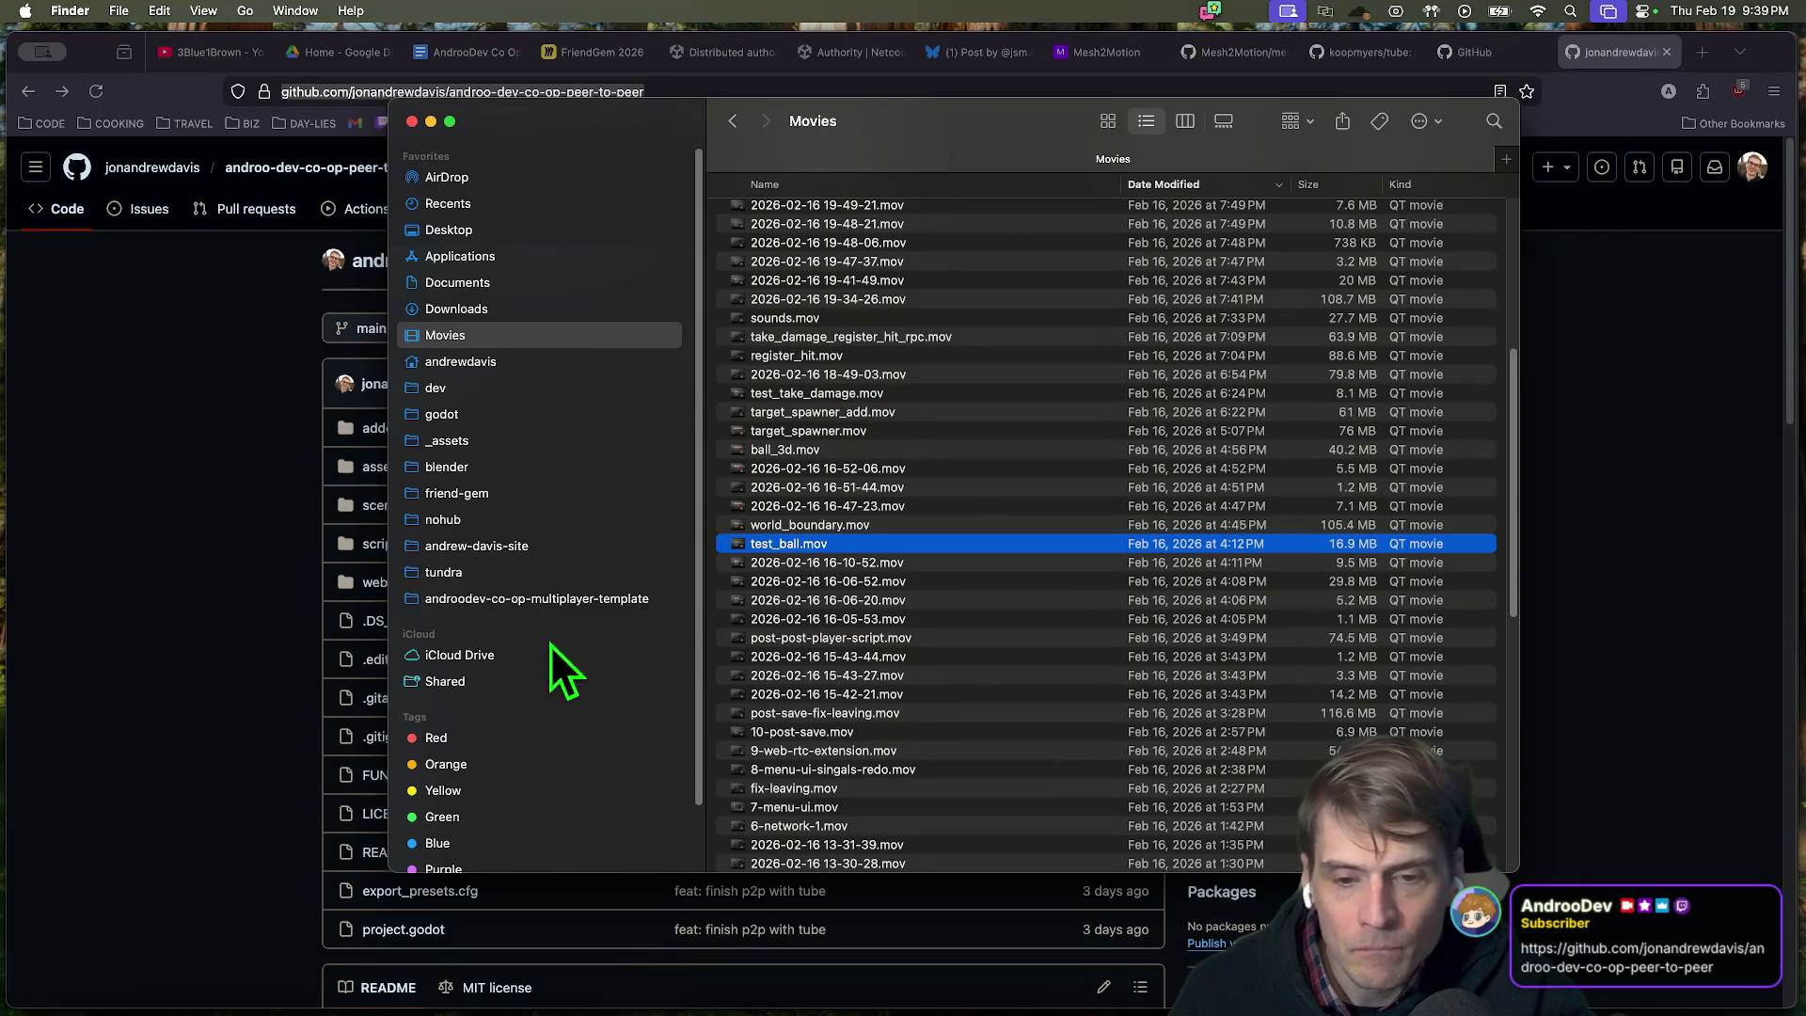
pyautogui.scroll(1, 804, 556)
pyautogui.click(820, 467)
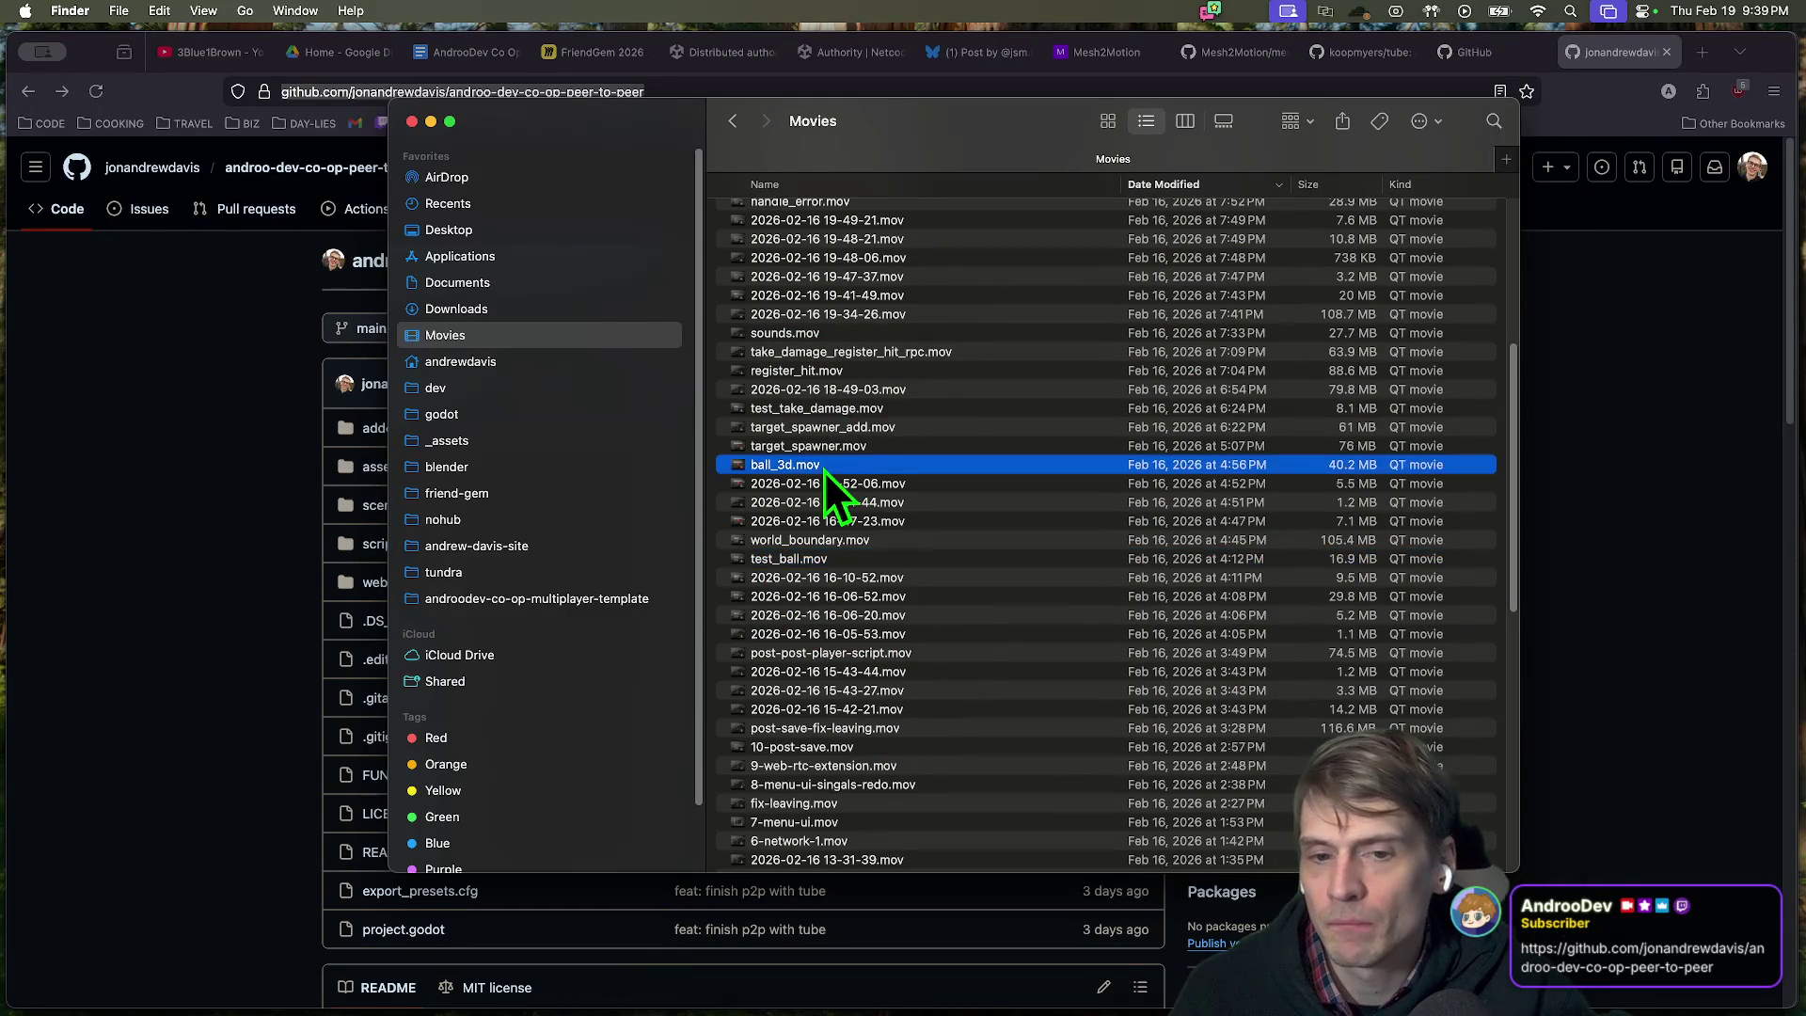
# Step: Watch ball_3d.mov in Quick Look at 1.5x playback speed, then close it
pyautogui.press('space')
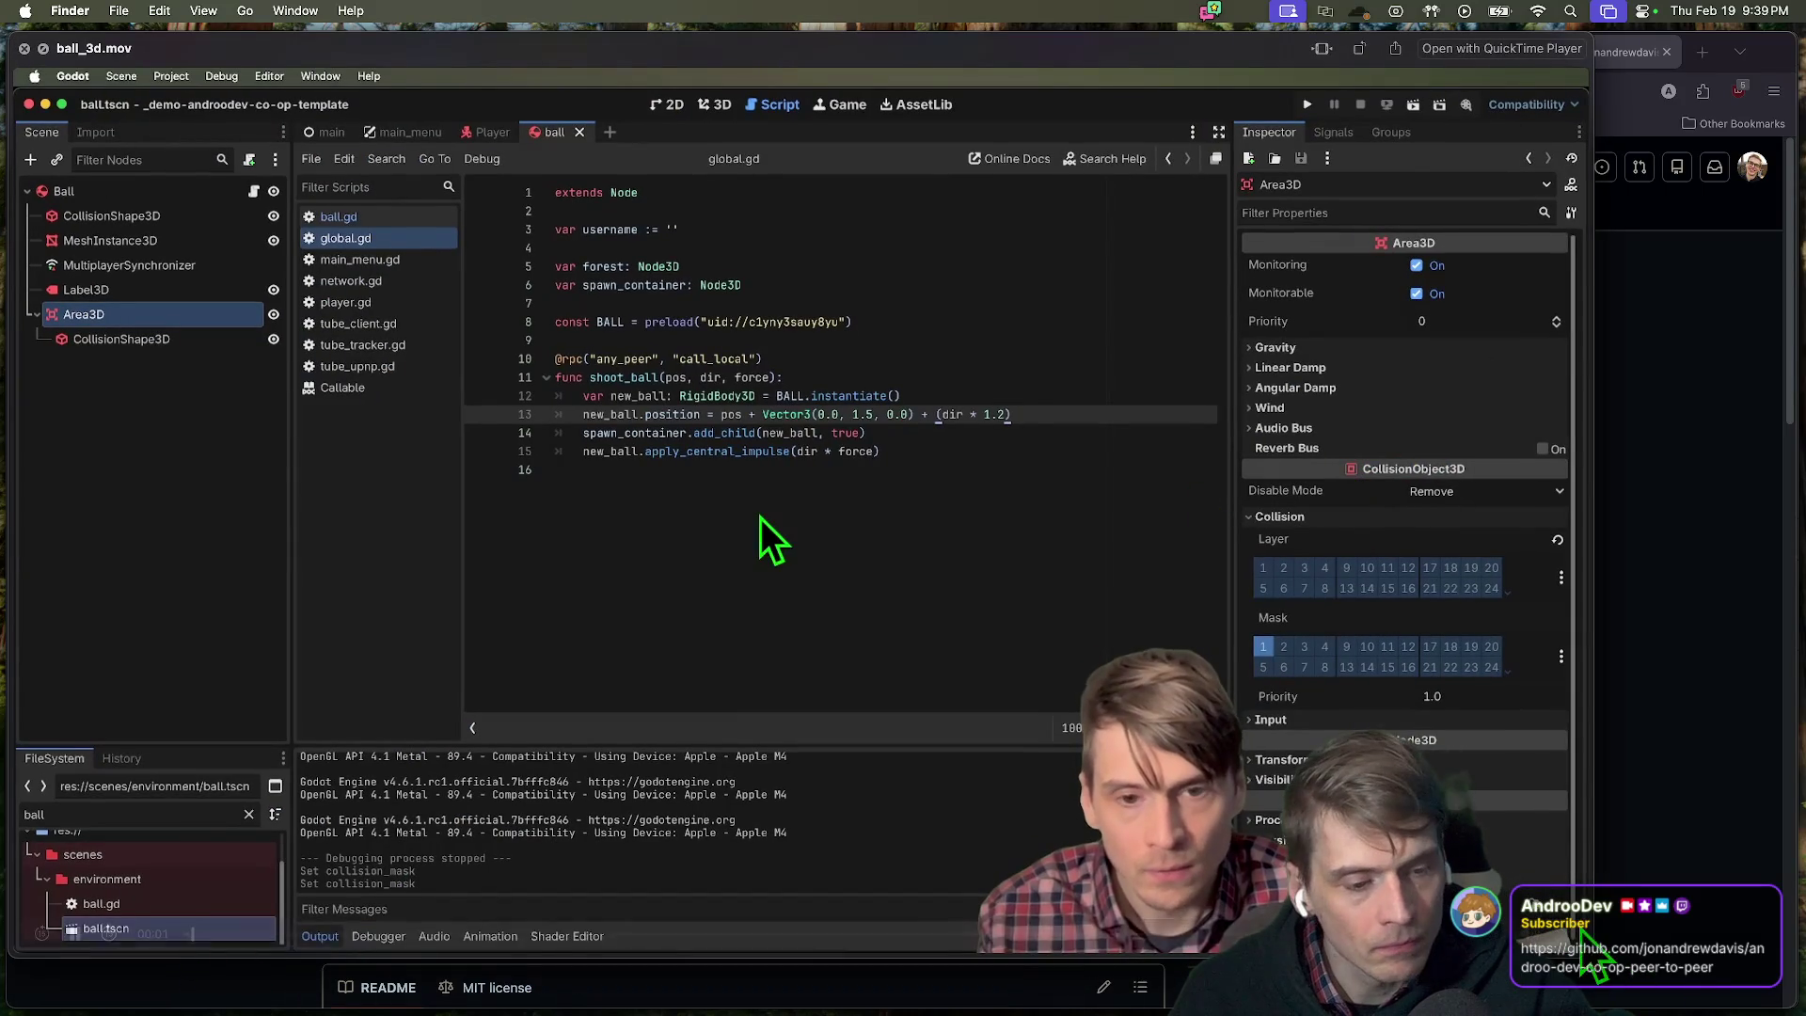
pyautogui.click(1609, 941)
pyautogui.moveTo(1618, 957)
pyautogui.click(1757, 978)
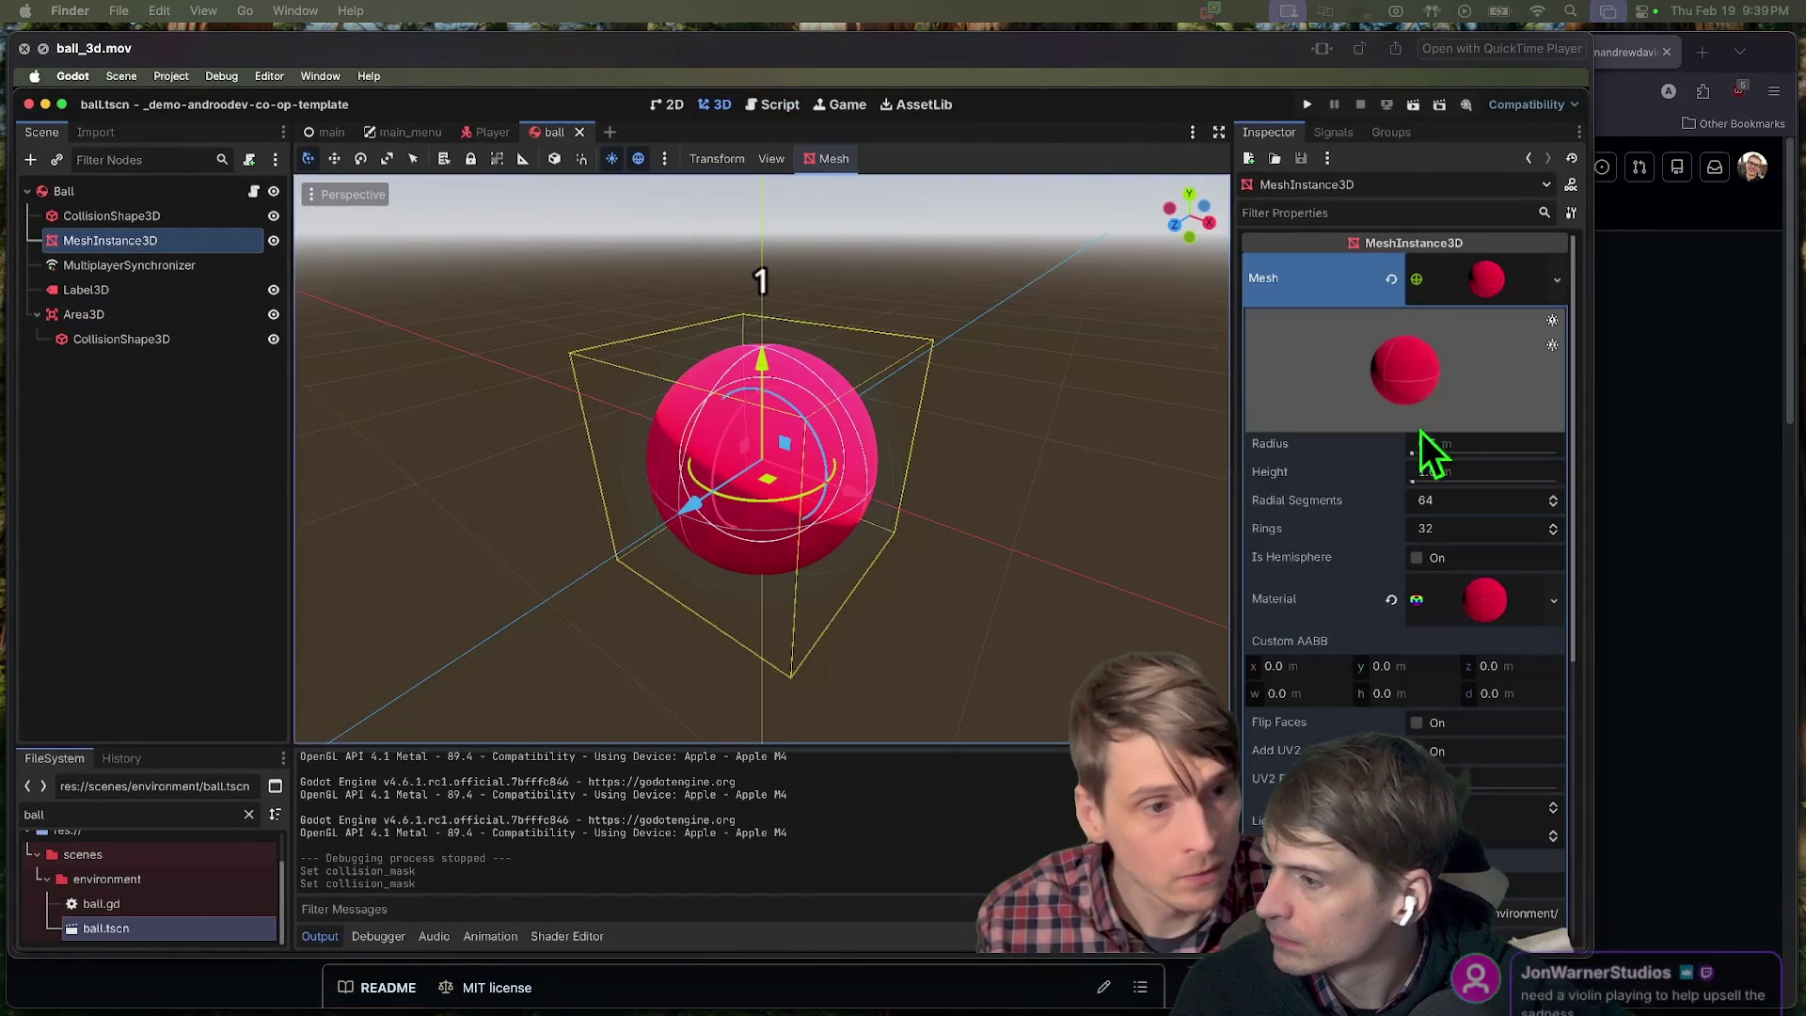
pyautogui.moveTo(193, 132)
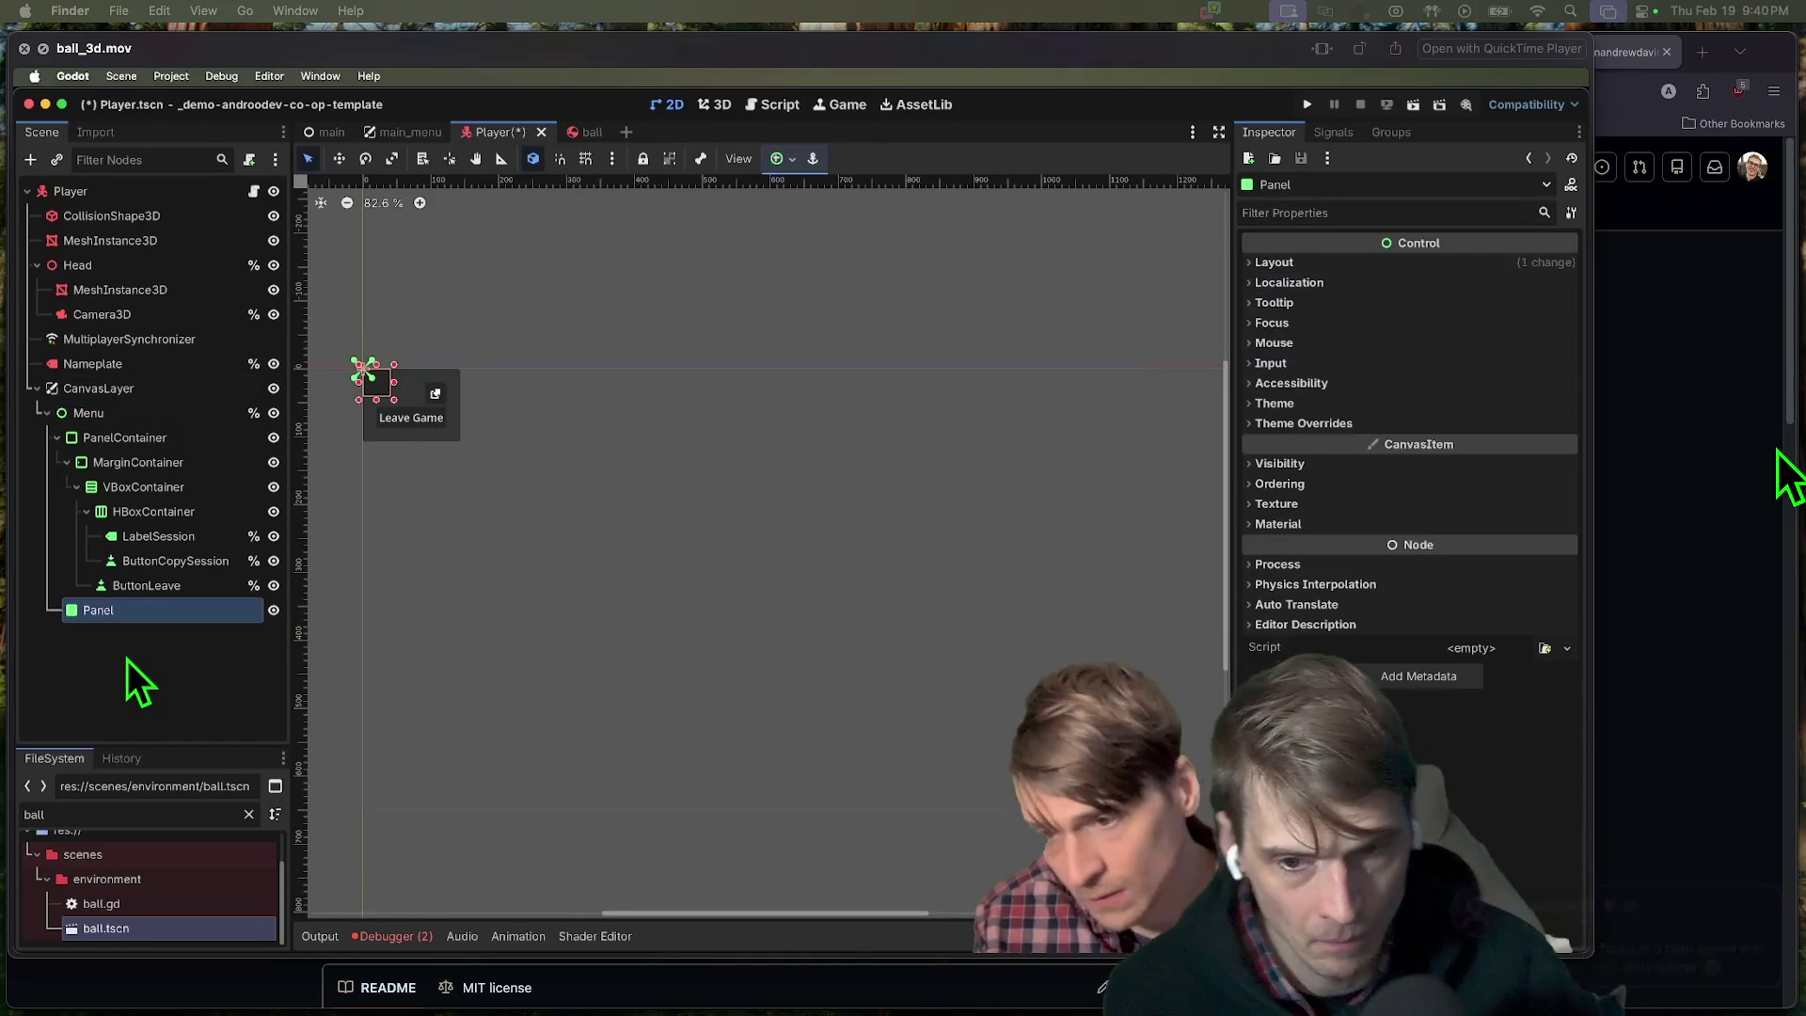
pyautogui.moveTo(968, 806)
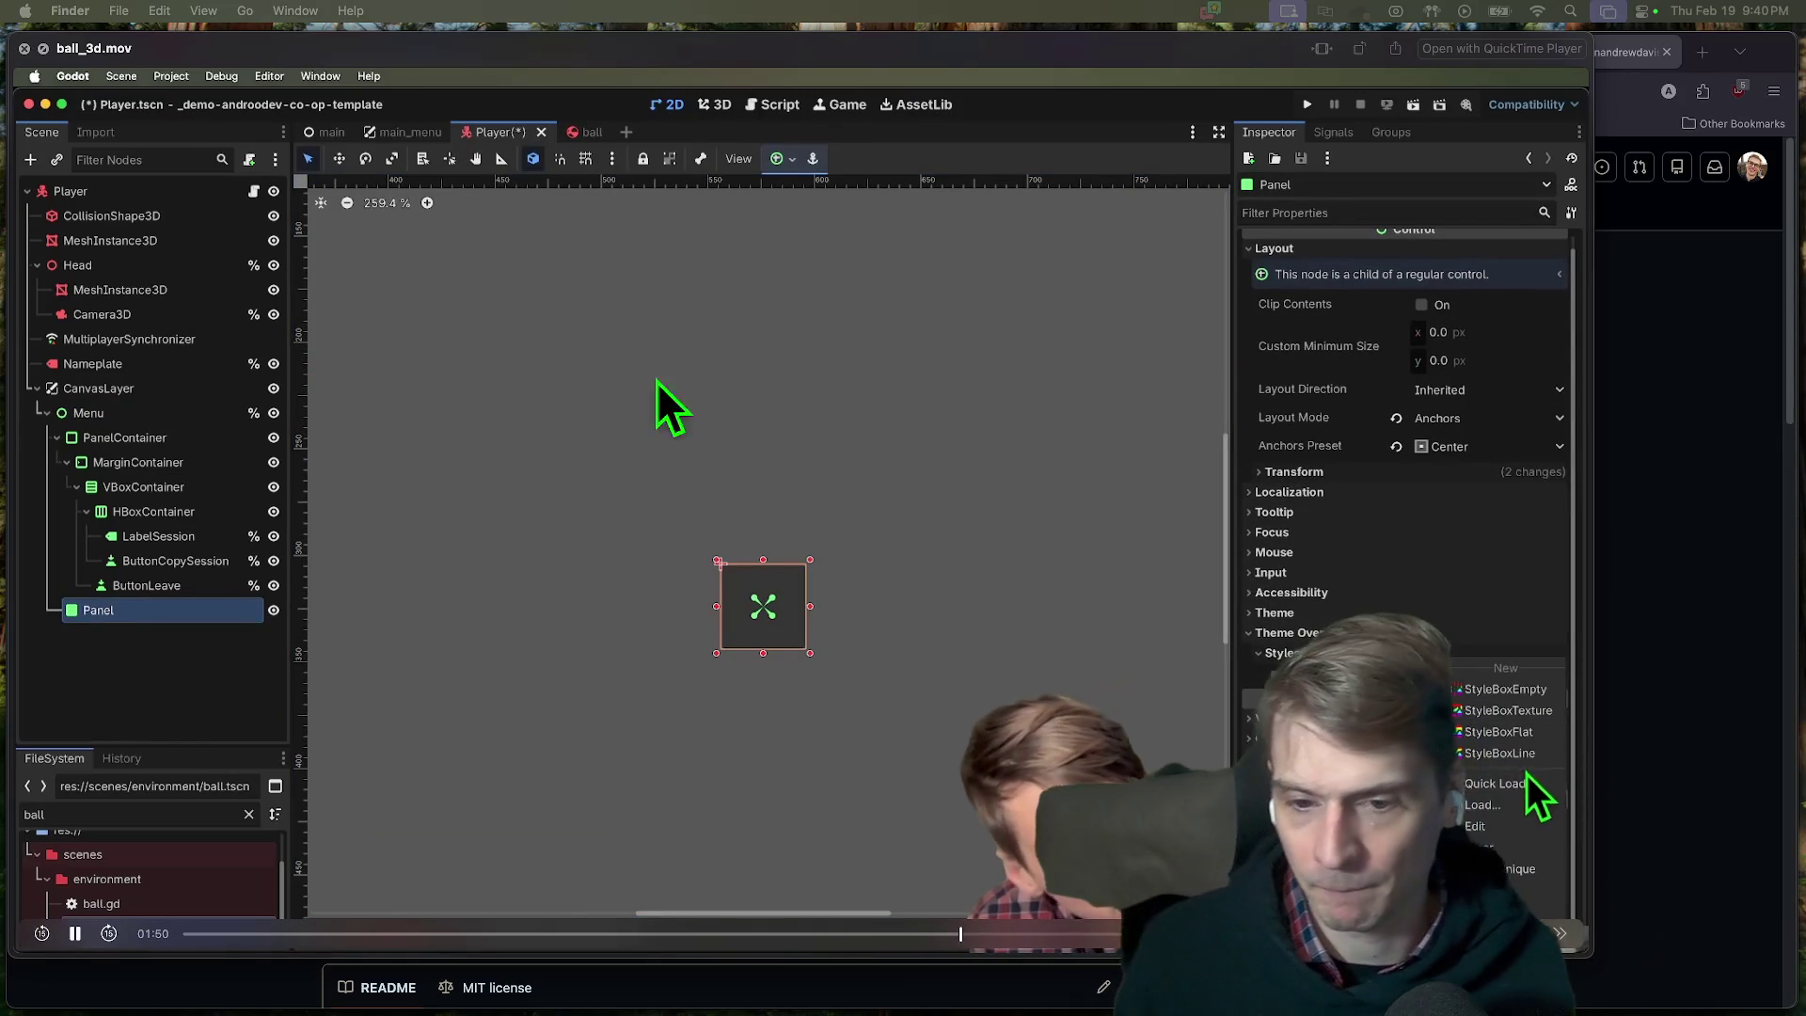
pyautogui.press('super+w')
pyautogui.press('Up')
pyautogui.press('Up')
pyautogui.press('Up')
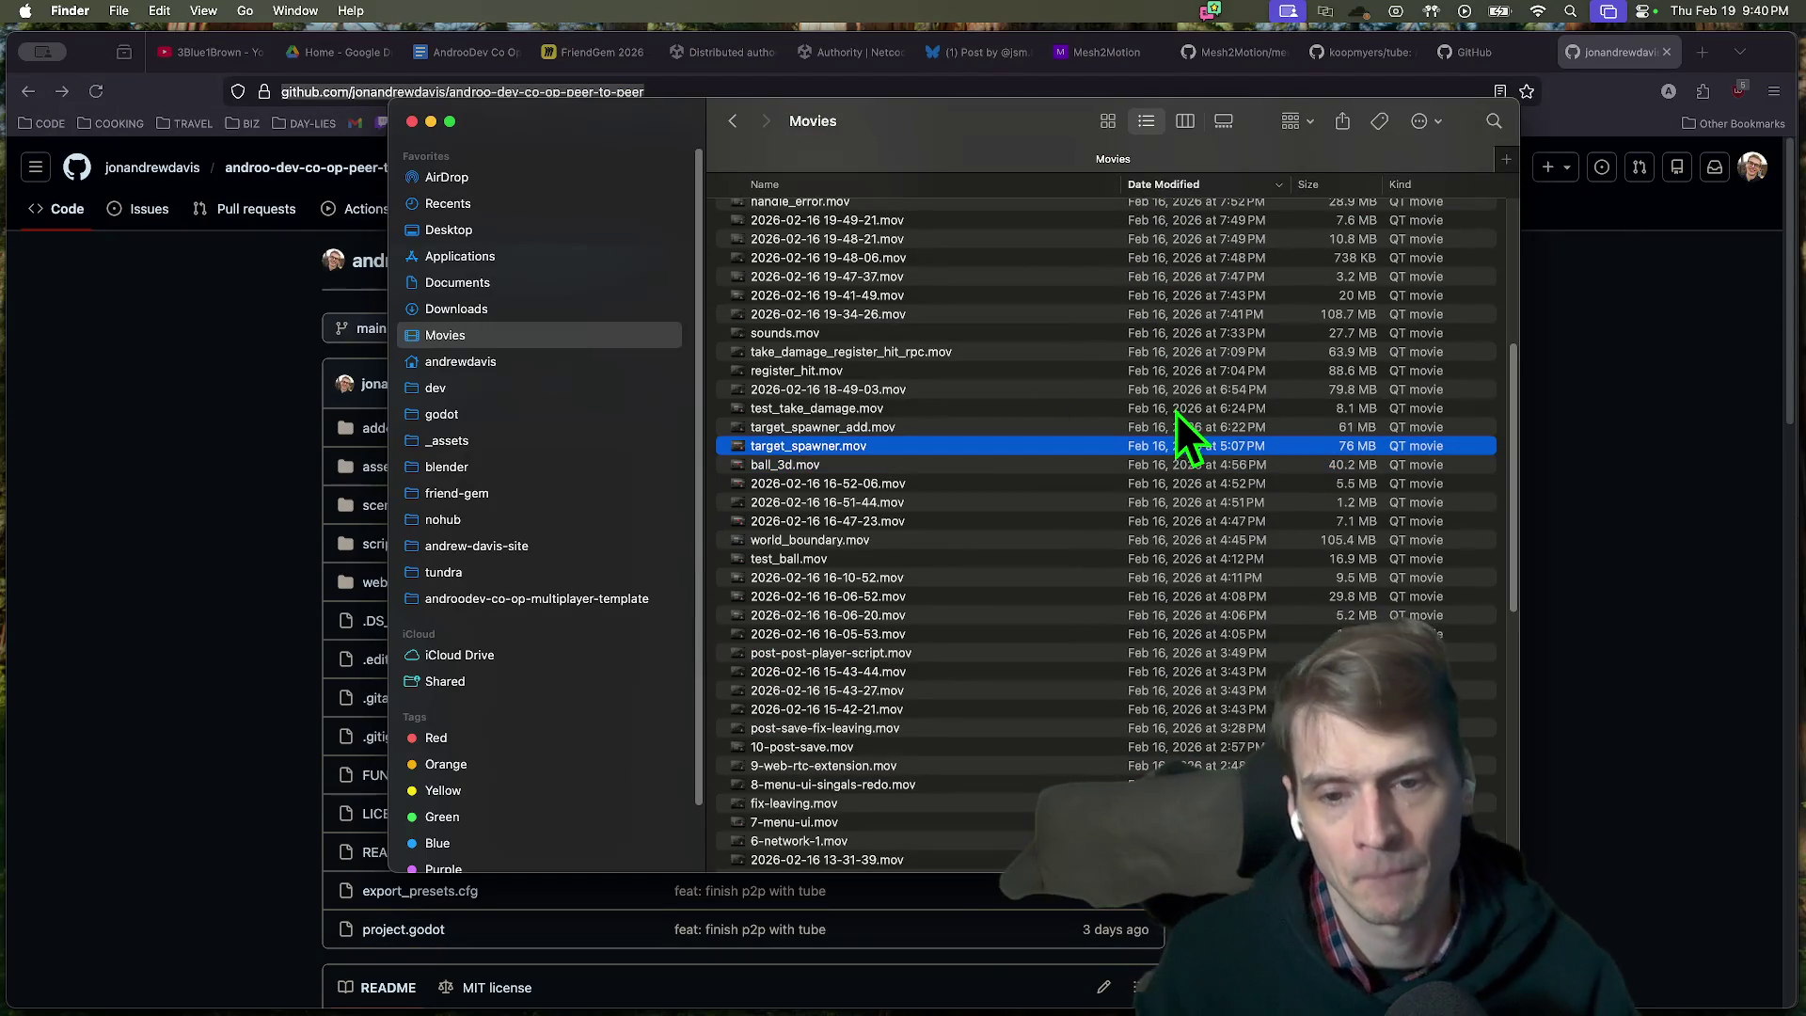
# Step: Quick Look the register_hit.mov and test_take_damage.mov clips
pyautogui.press('Down')
pyautogui.press('Down')
pyautogui.press('Down')
pyautogui.press('Up')
pyautogui.press('Up')
pyautogui.press('Up')
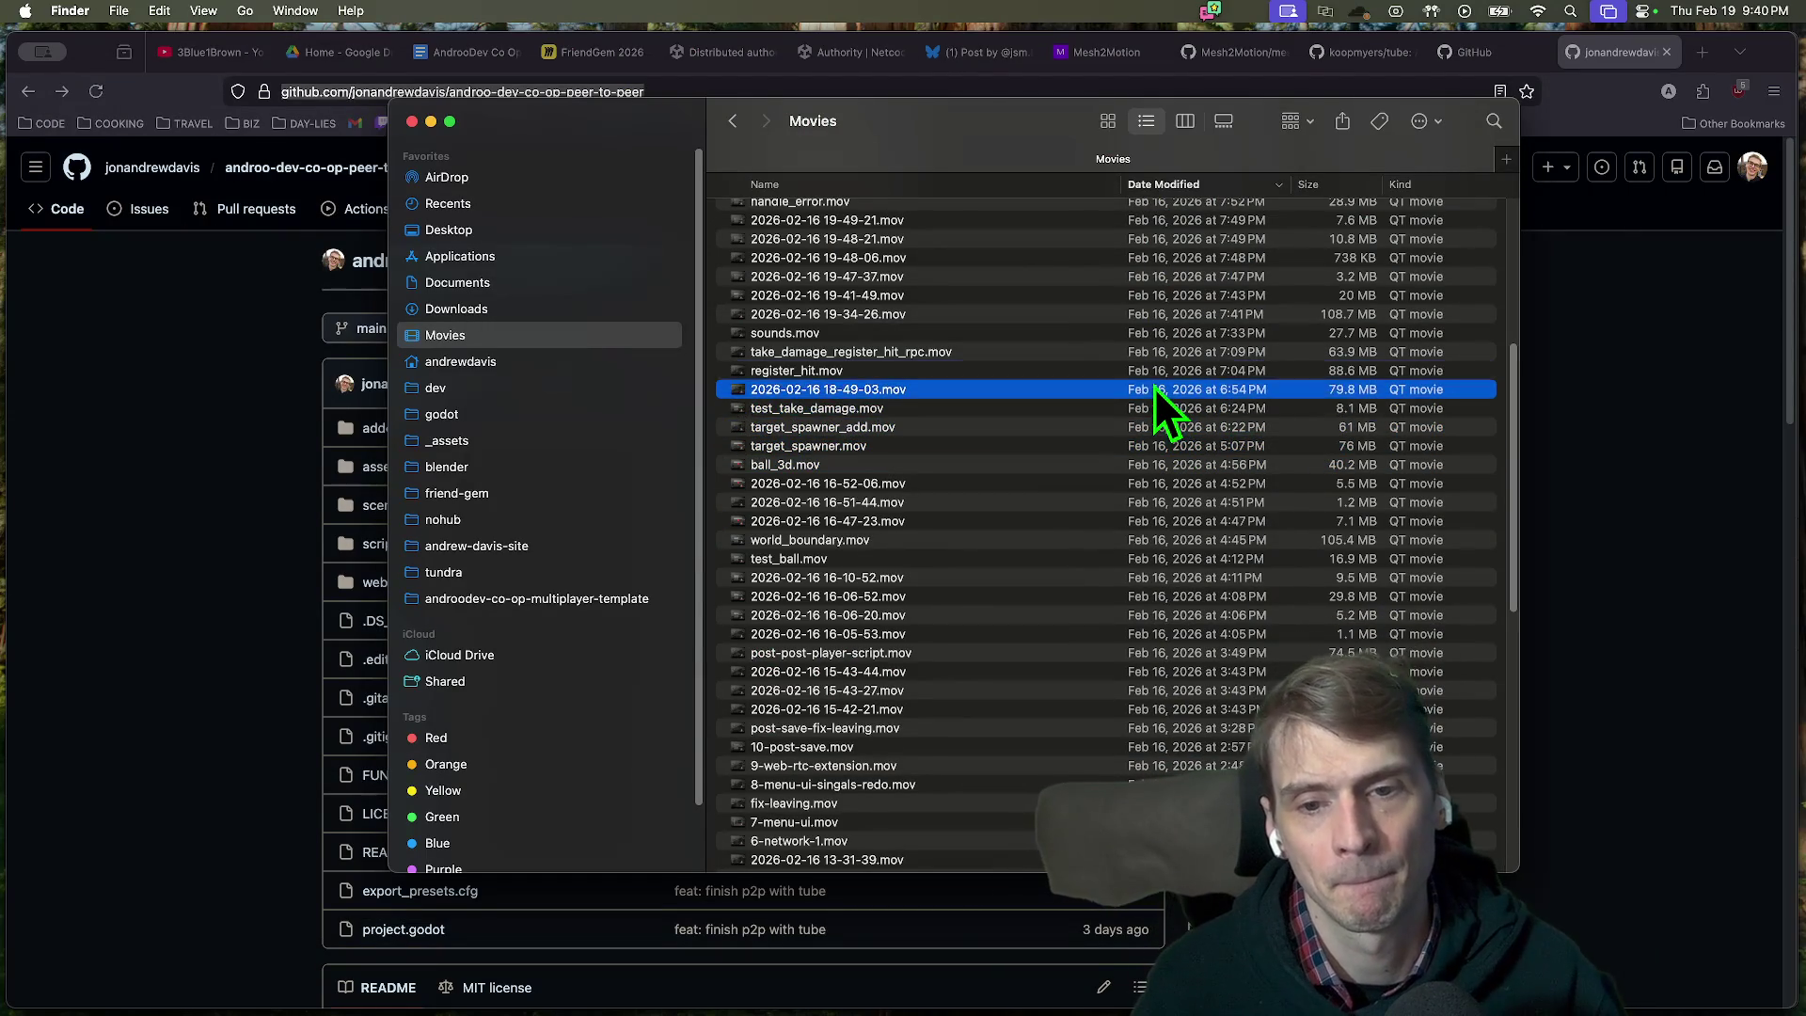
pyautogui.press('space')
pyautogui.press('space')
pyautogui.press('Down')
pyautogui.press('Down')
pyautogui.press('Down')
pyautogui.press('Up')
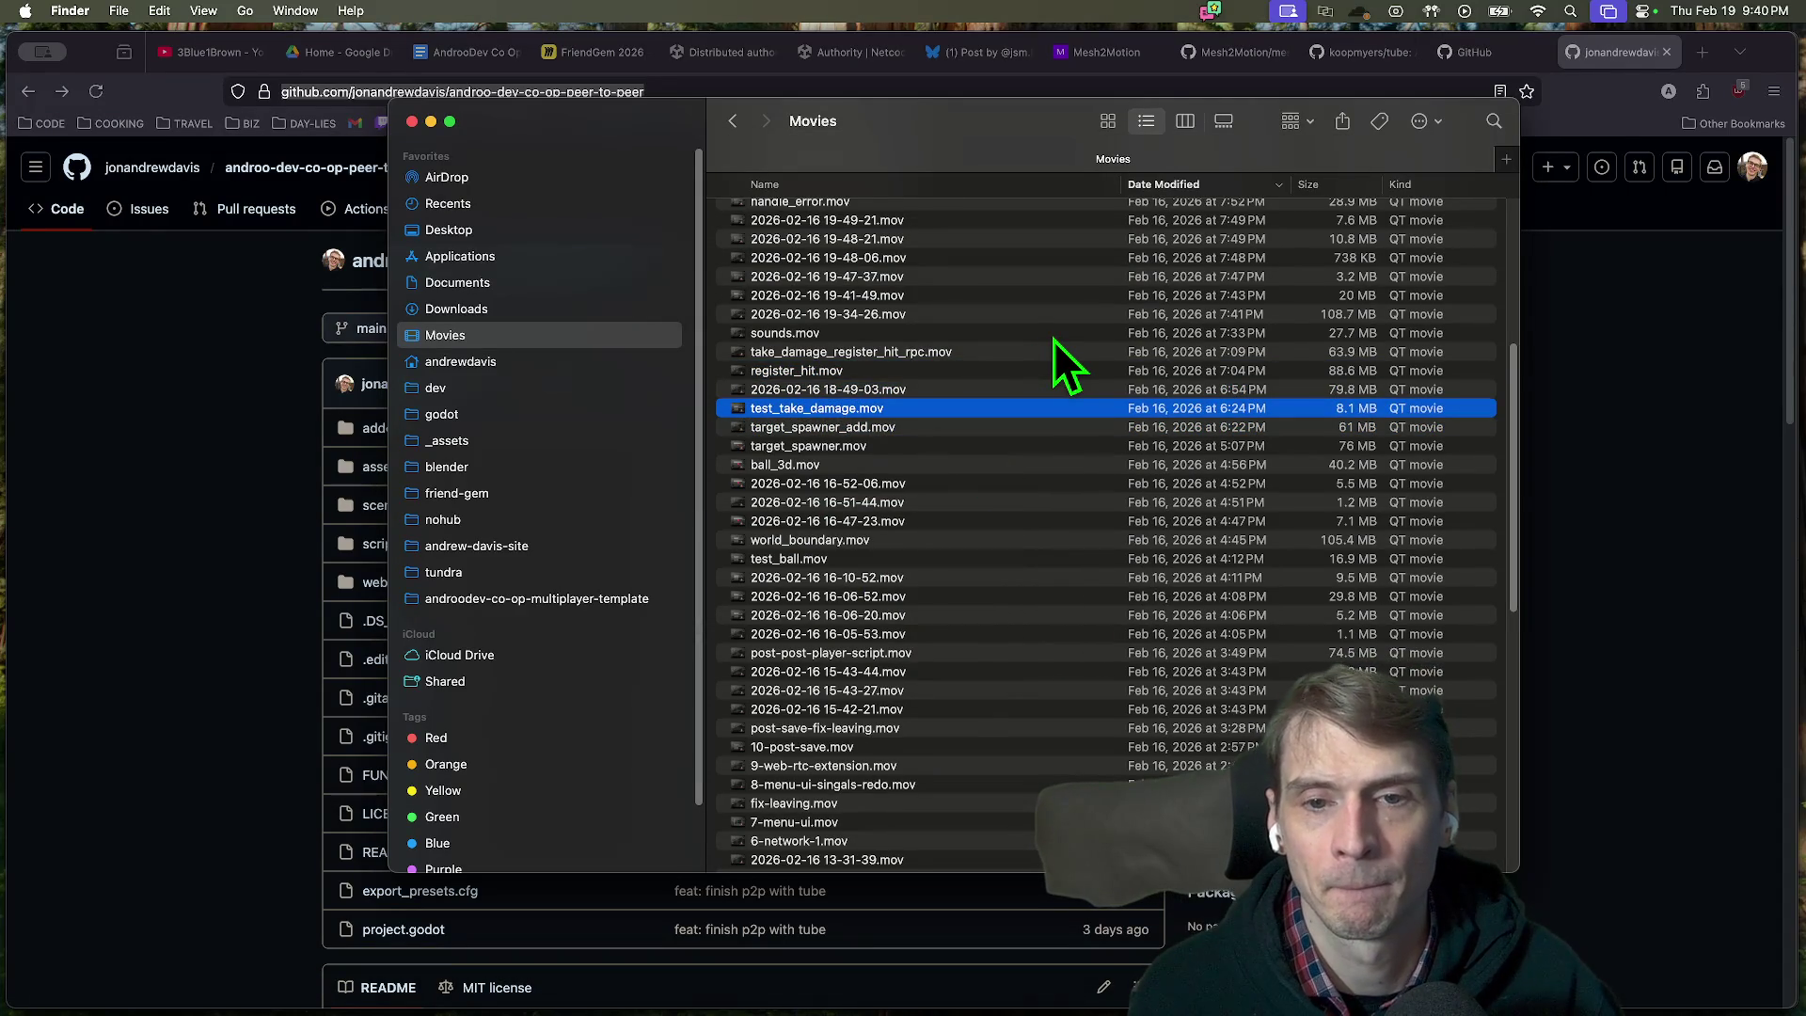
pyautogui.press('space')
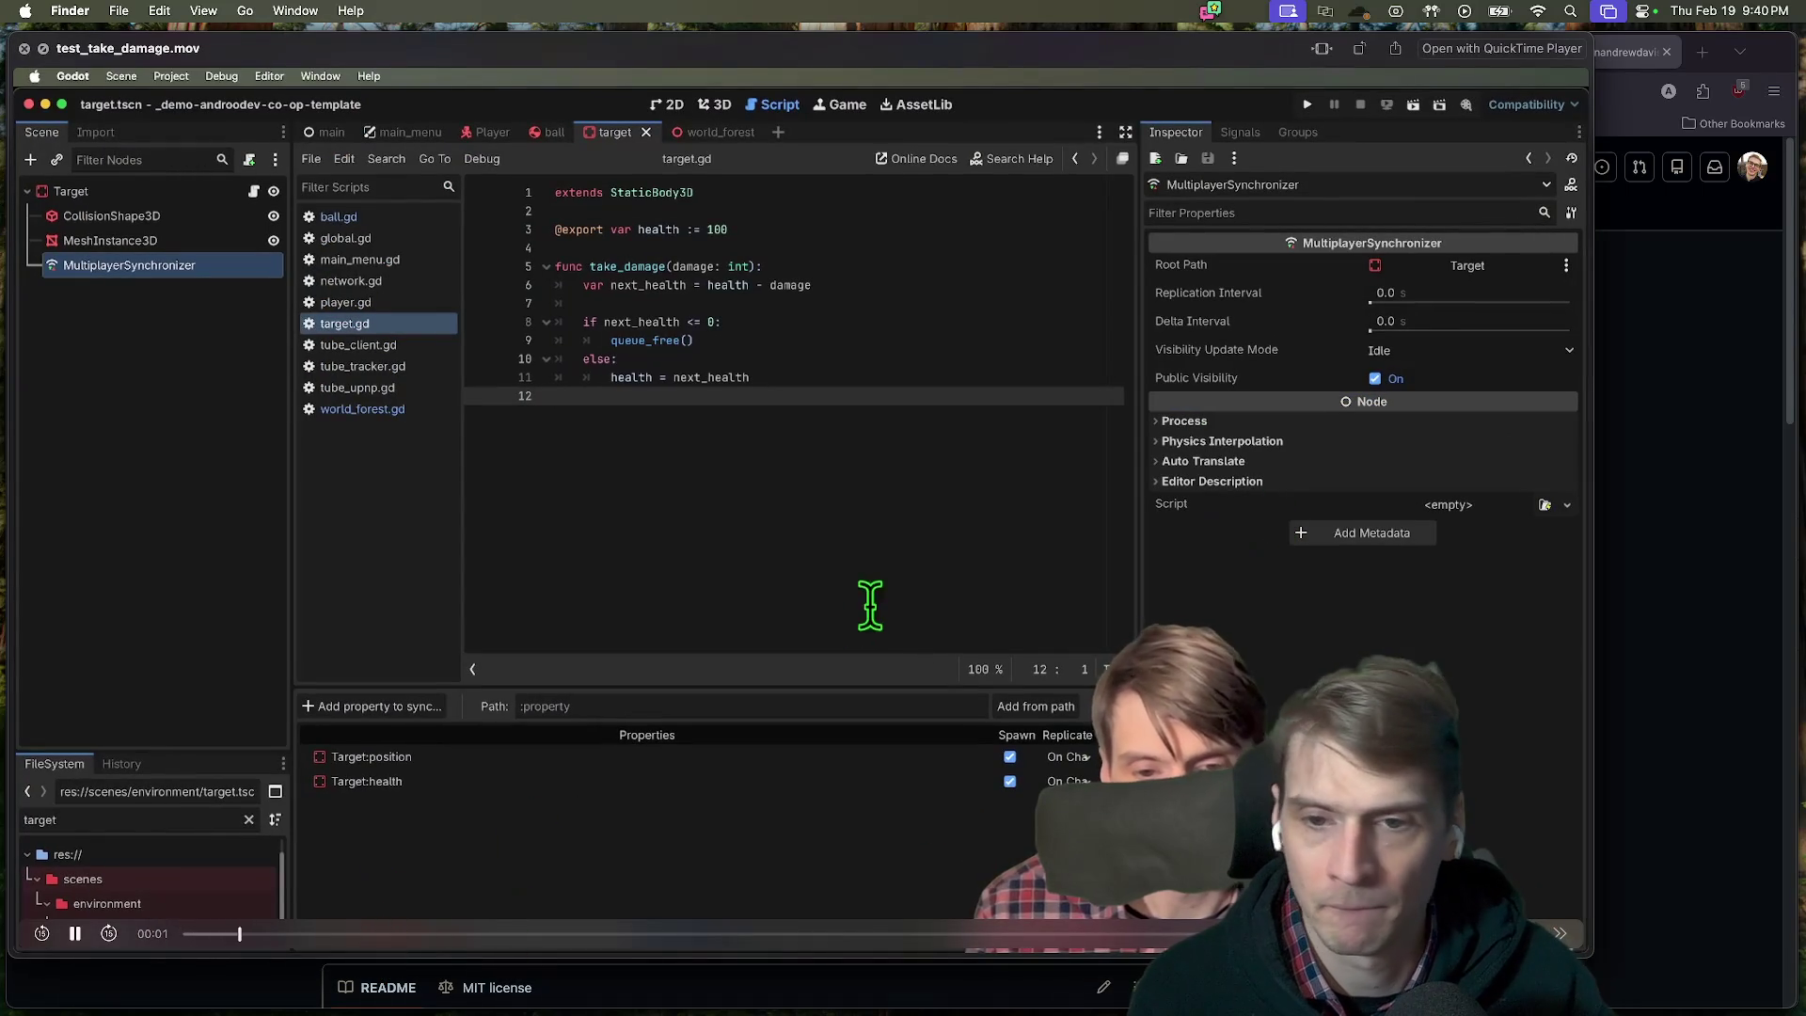
pyautogui.press('space')
# Step: Preview handle_error.mov, scrubbing it forward to 1:47
pyautogui.press('Down')
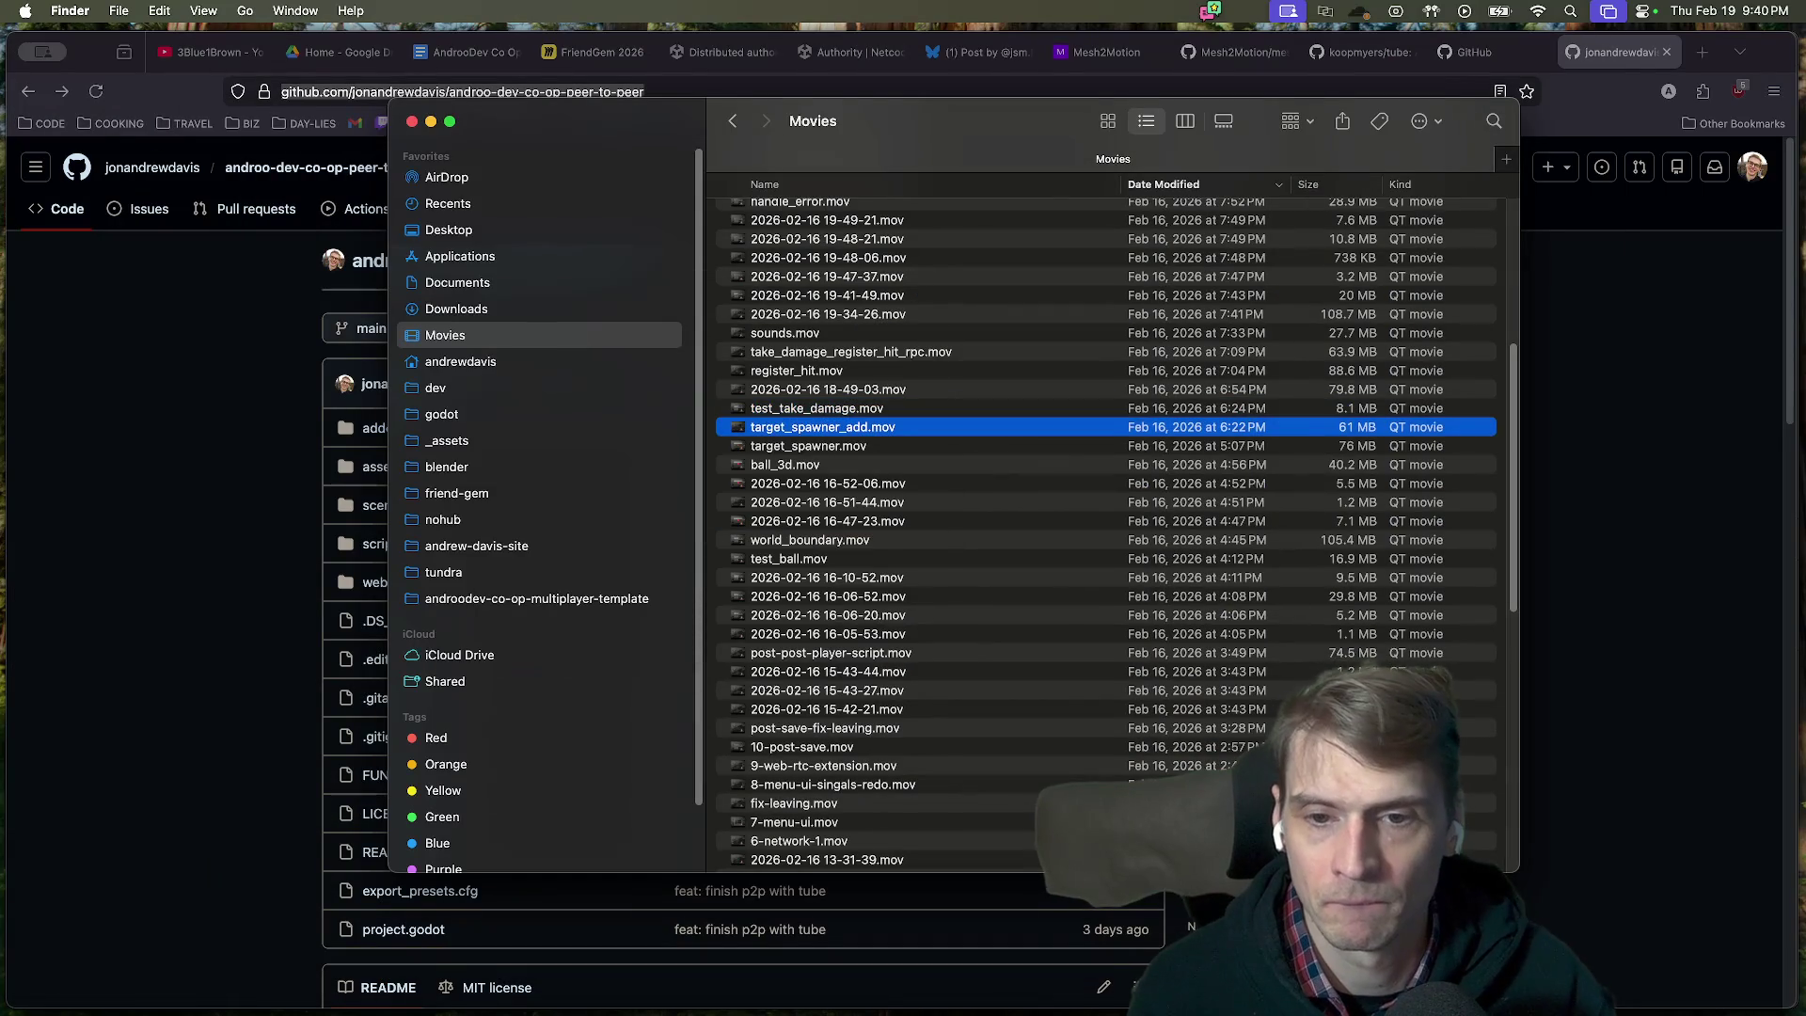
pyautogui.press('Down')
pyautogui.press('Up')
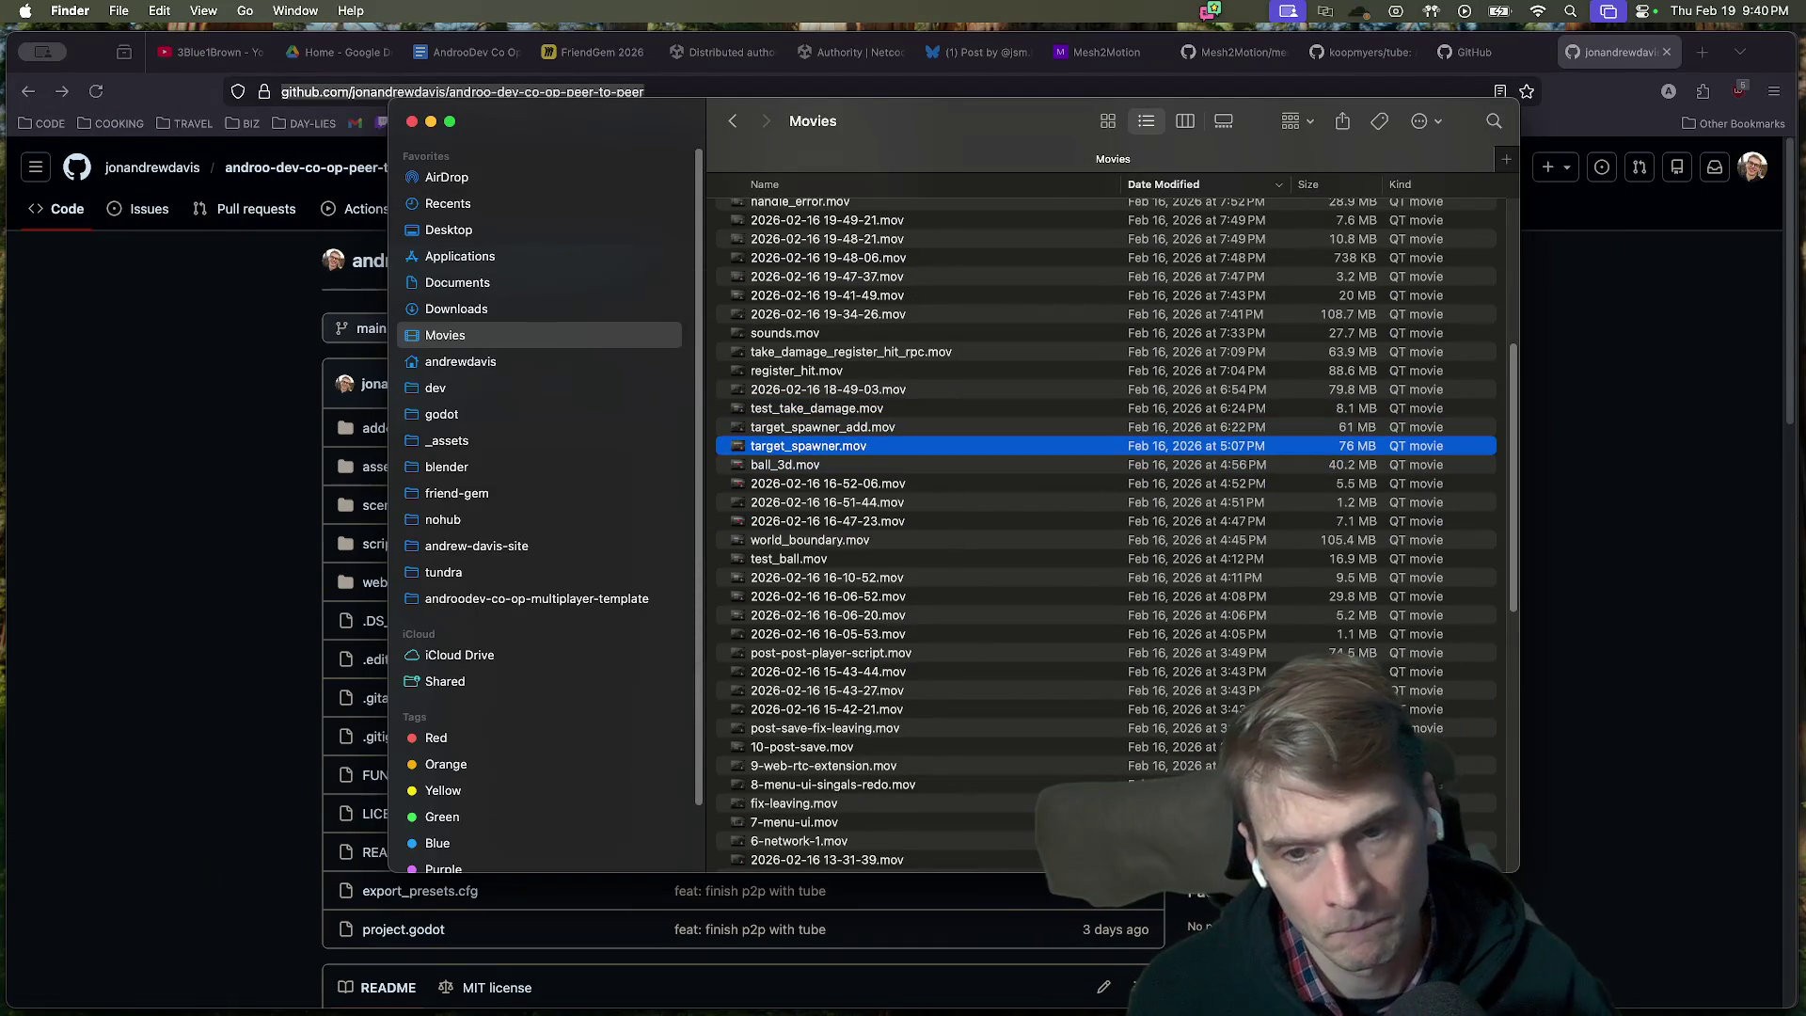
pyautogui.scroll(1, 1115, 677)
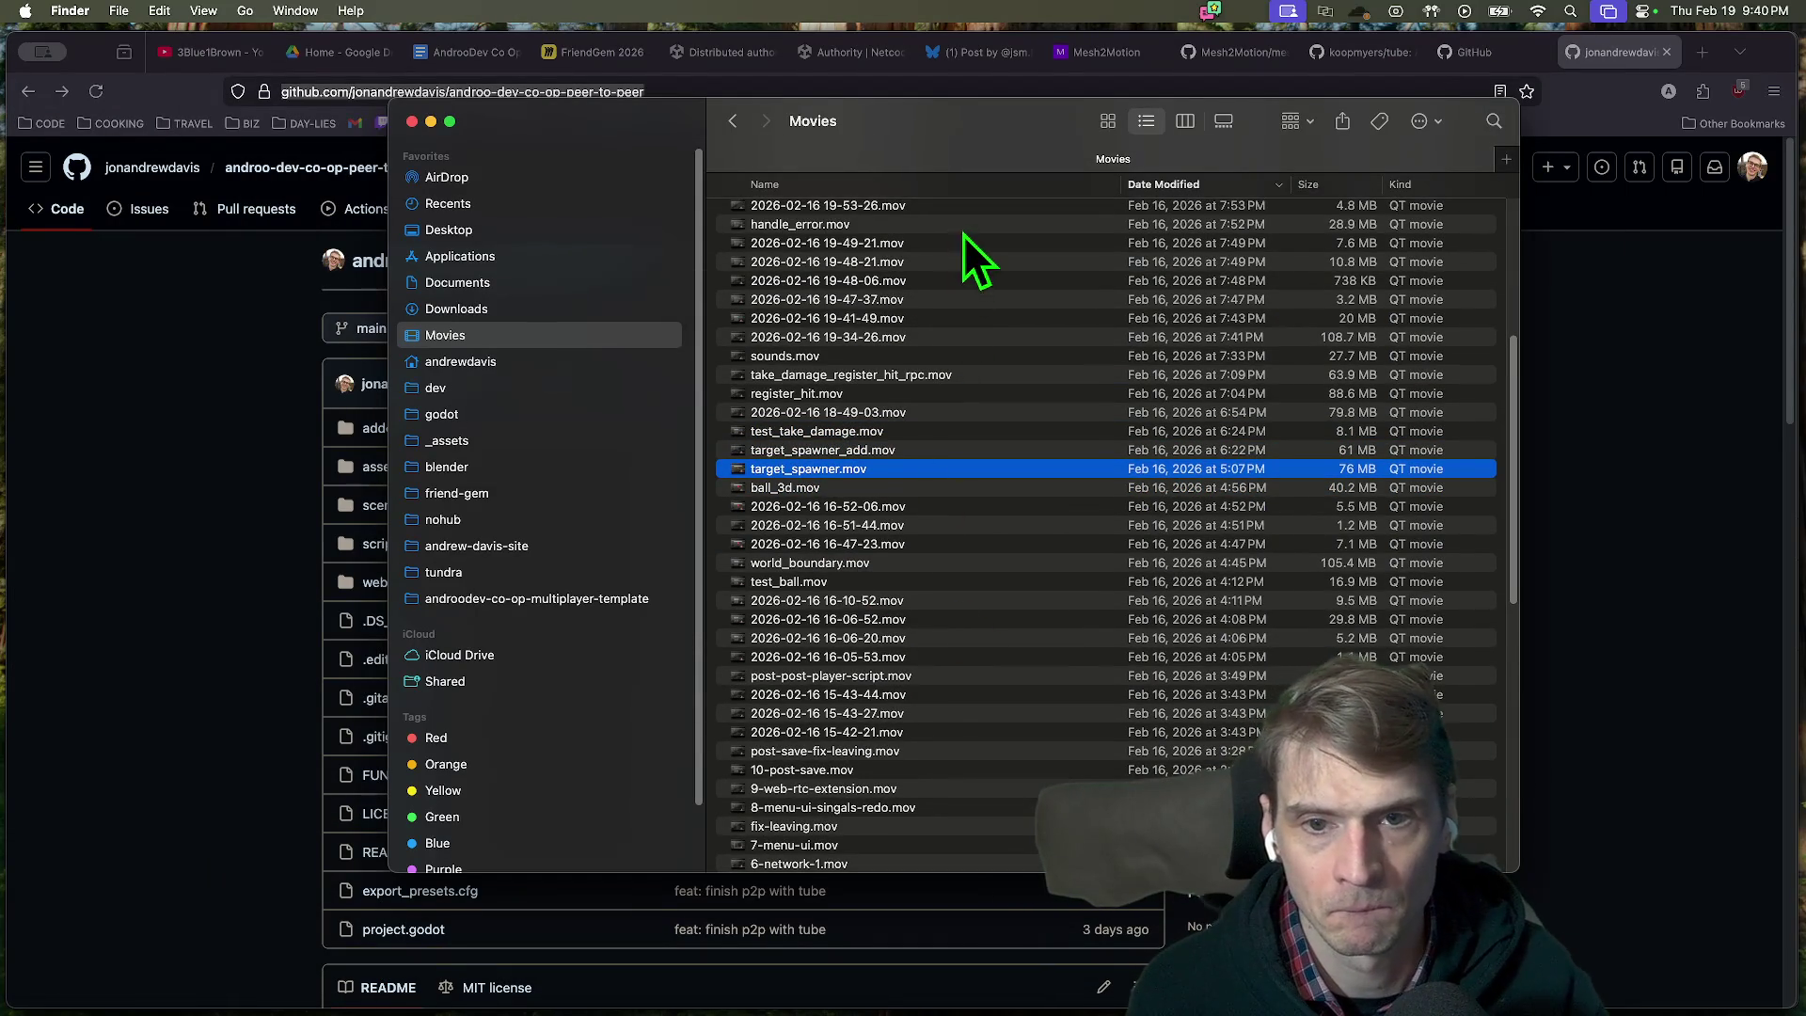
pyautogui.click(963, 230)
pyautogui.press('space')
pyautogui.click(351, 933)
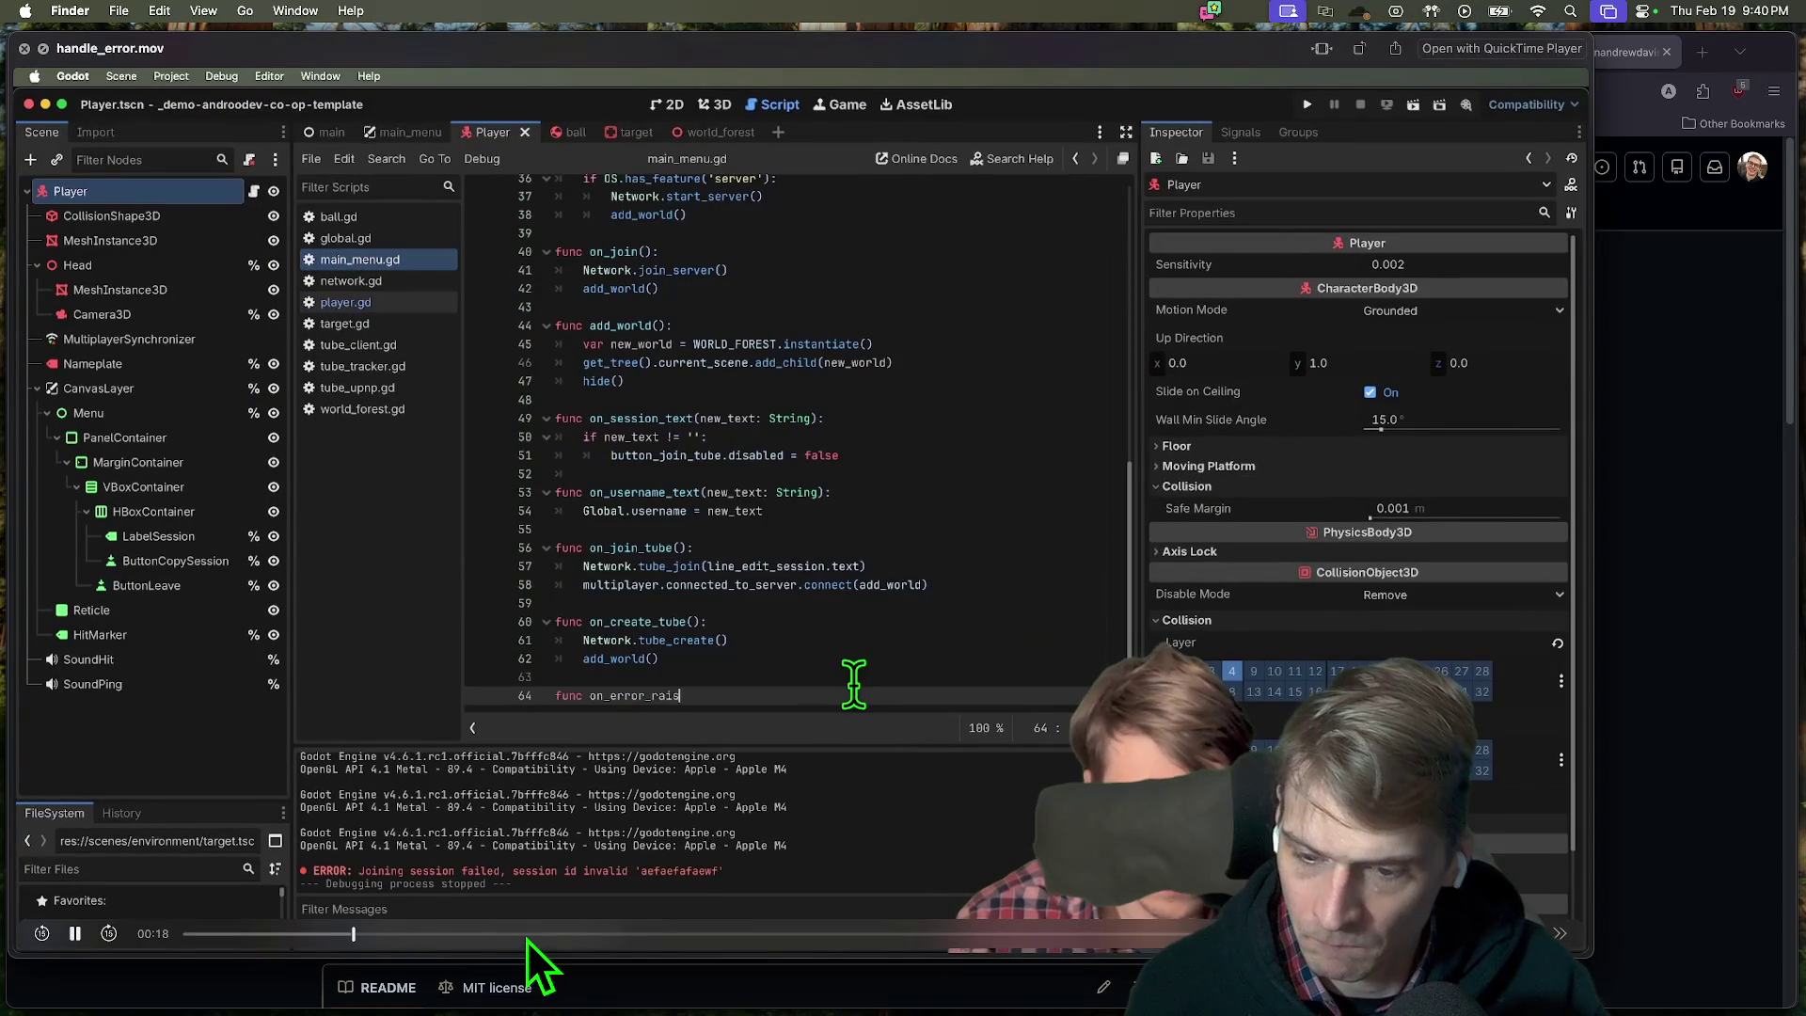
pyautogui.click(709, 934)
pyautogui.moveTo(711, 933); pyautogui.dragTo(1171, 933)
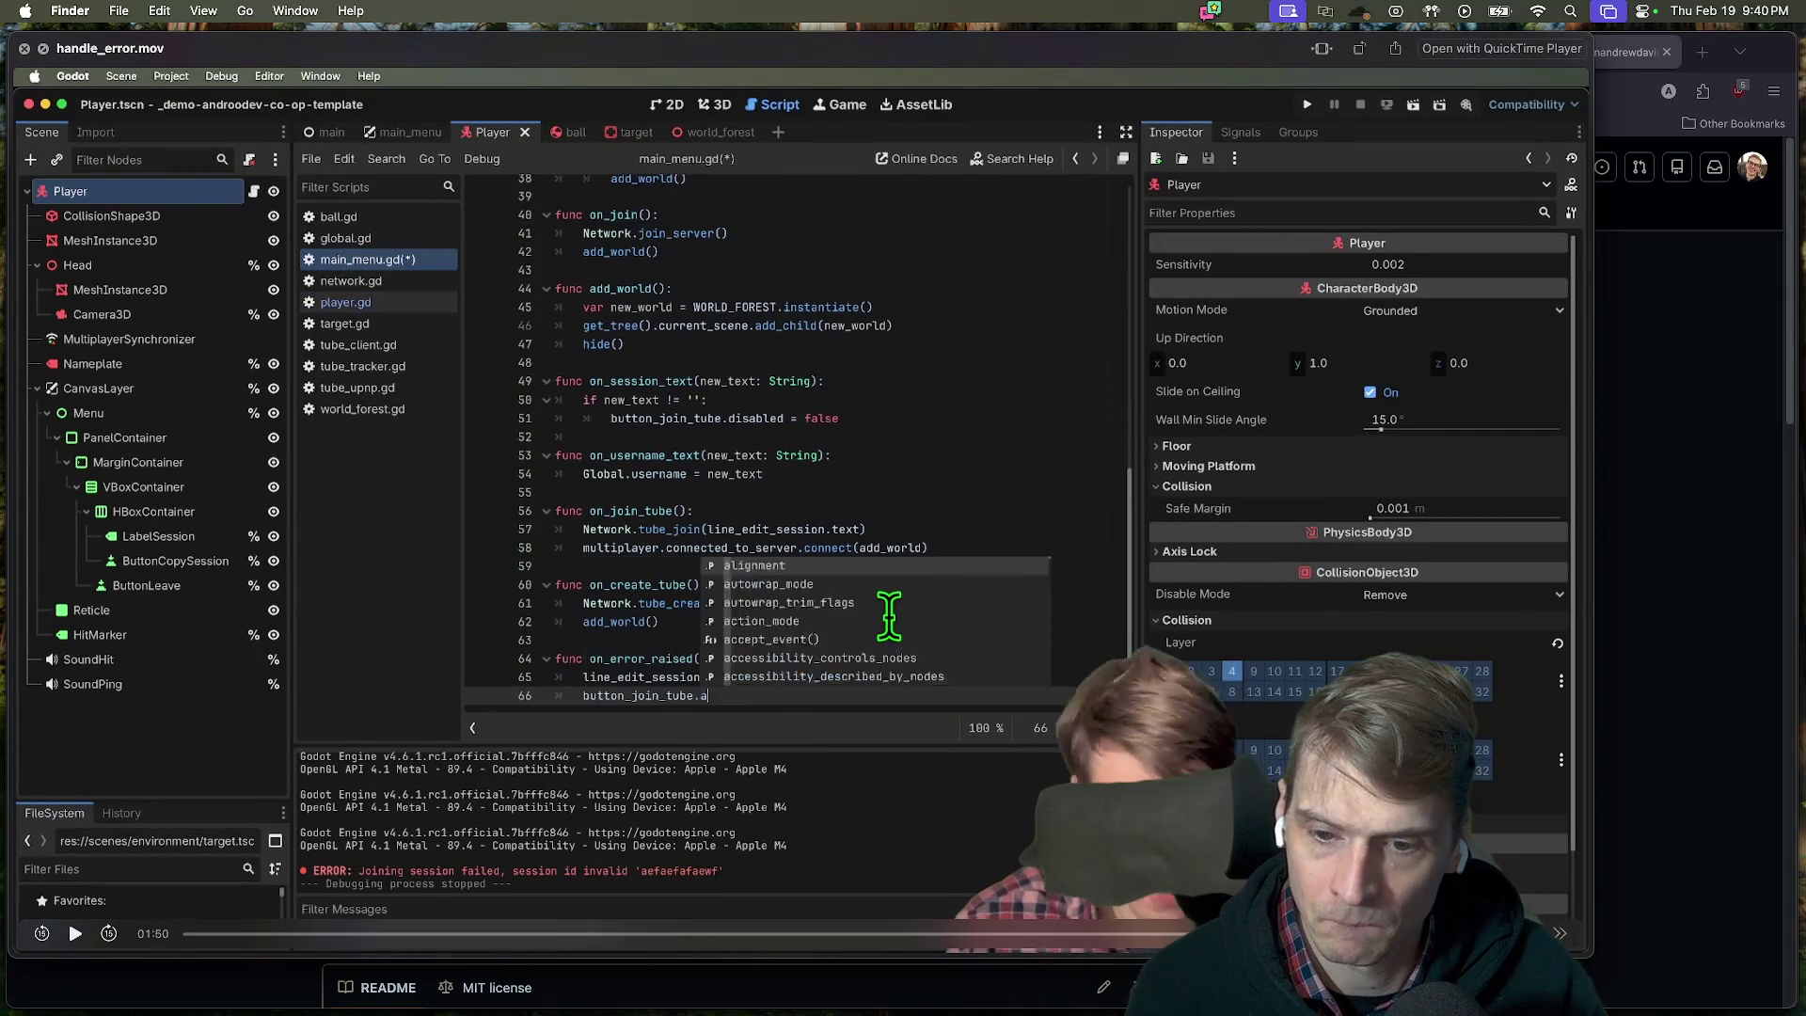
pyautogui.press('space')
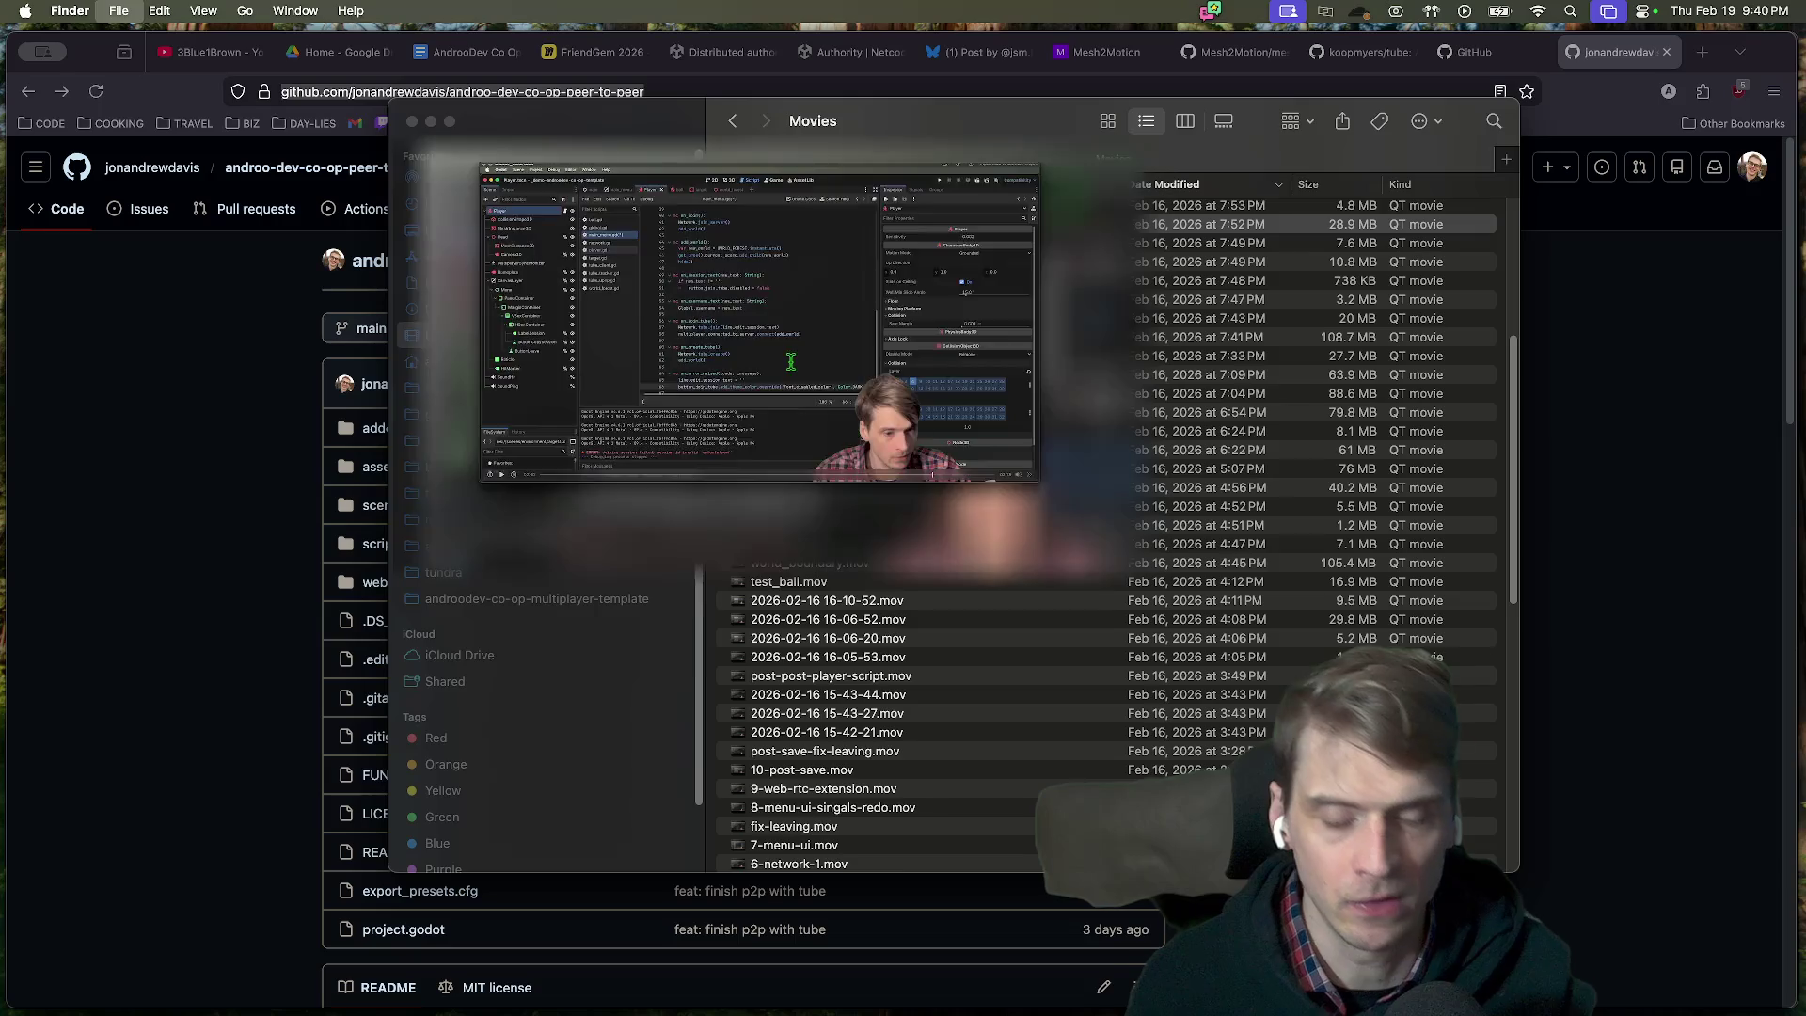
# Step: Open sounds.mov in Quick Look and raise its playback speed
pyautogui.scroll(5, 1008, 405)
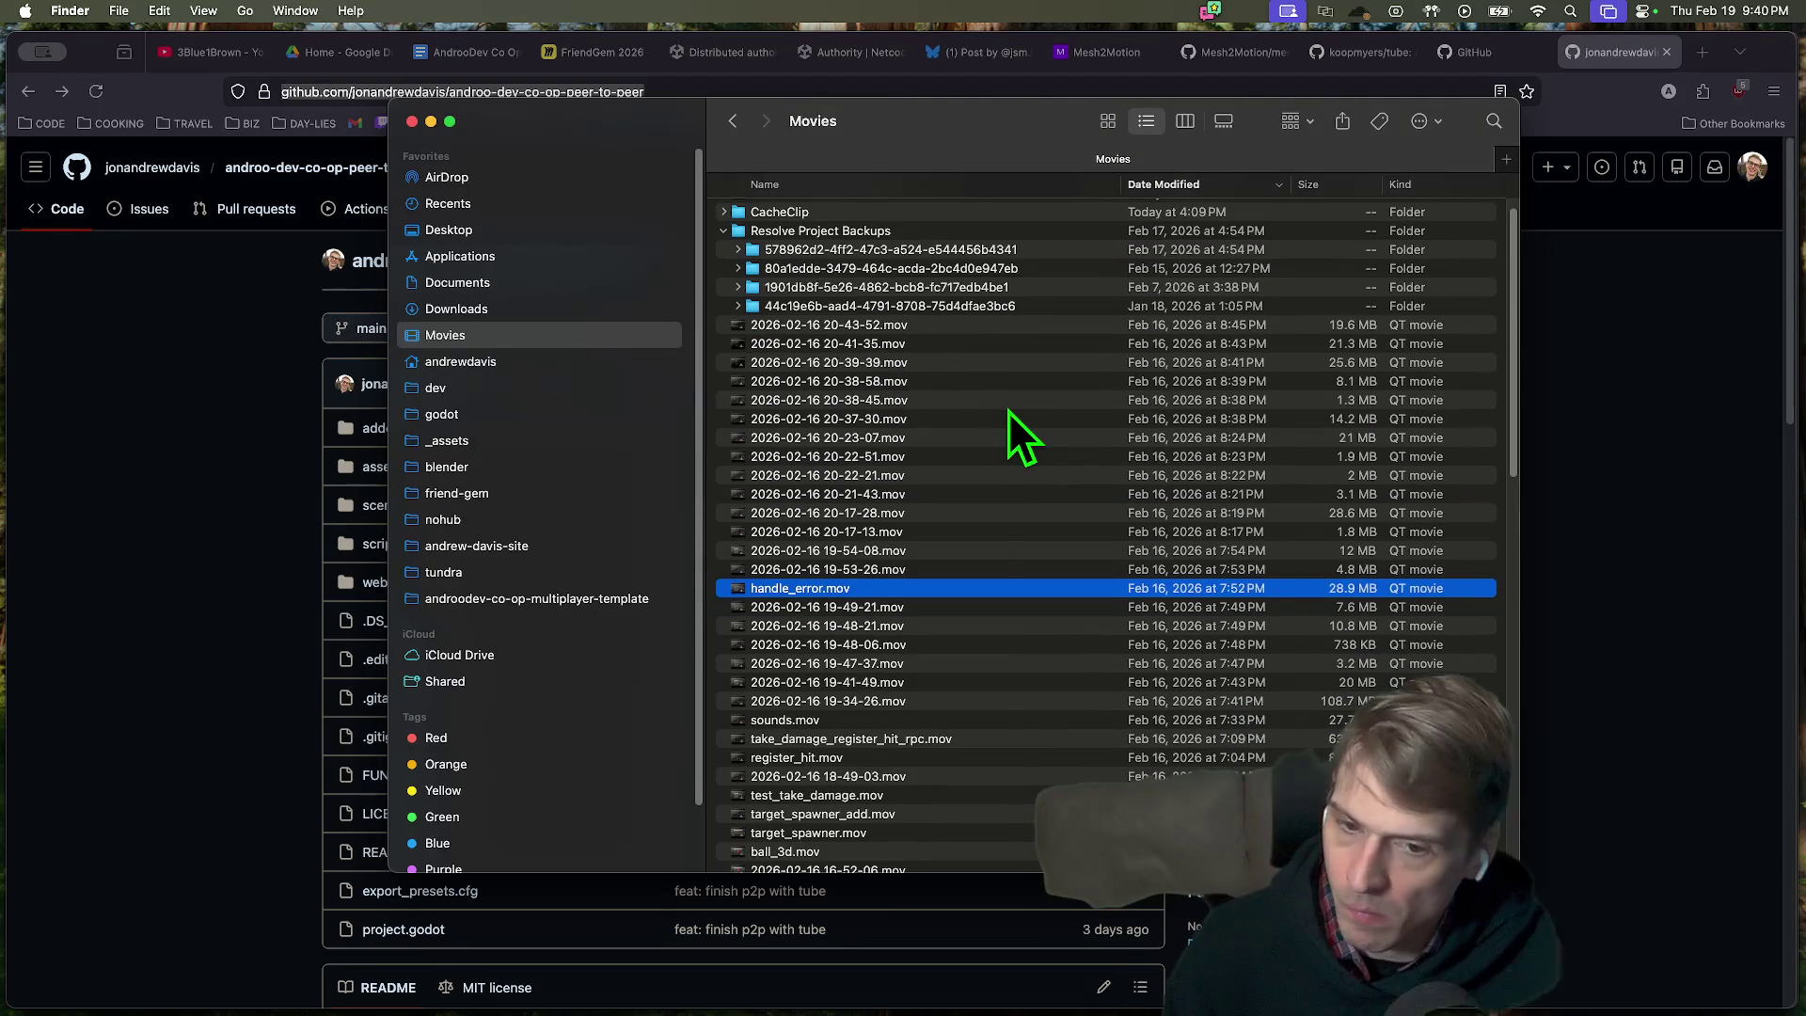
pyautogui.click(985, 726)
pyautogui.press('space')
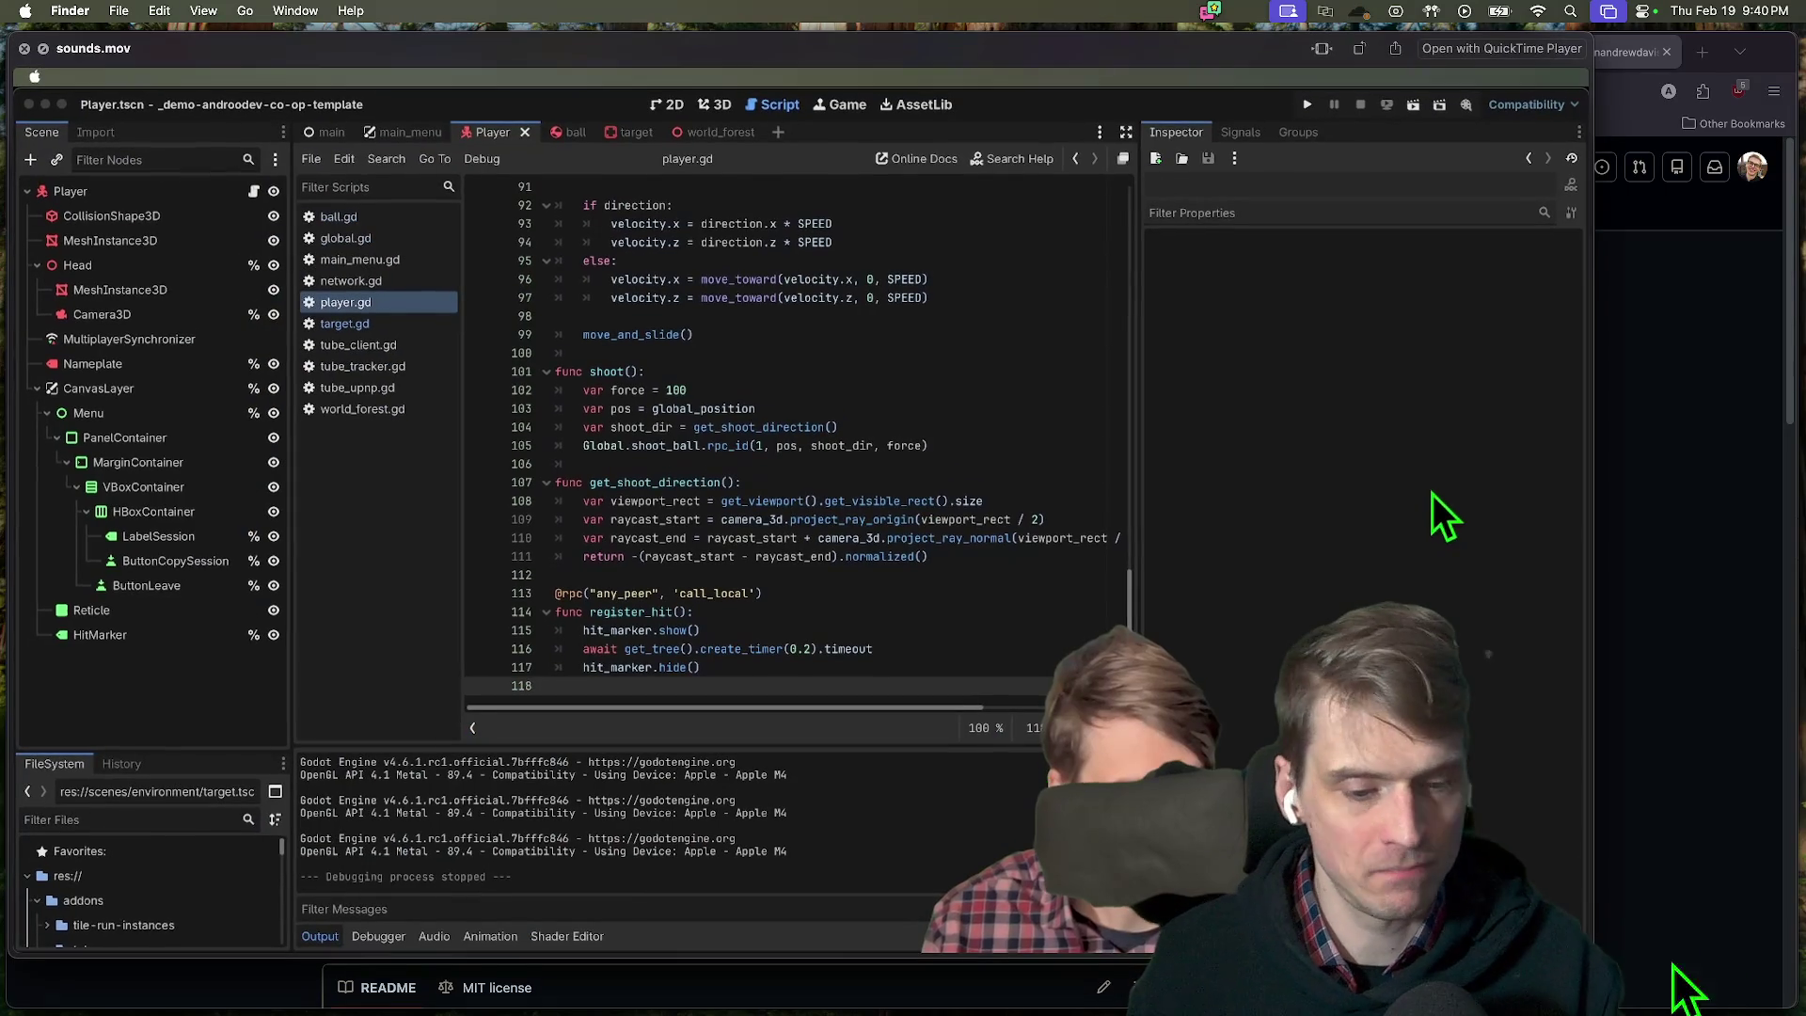
pyautogui.click(1679, 964)
pyautogui.moveTo(1680, 967)
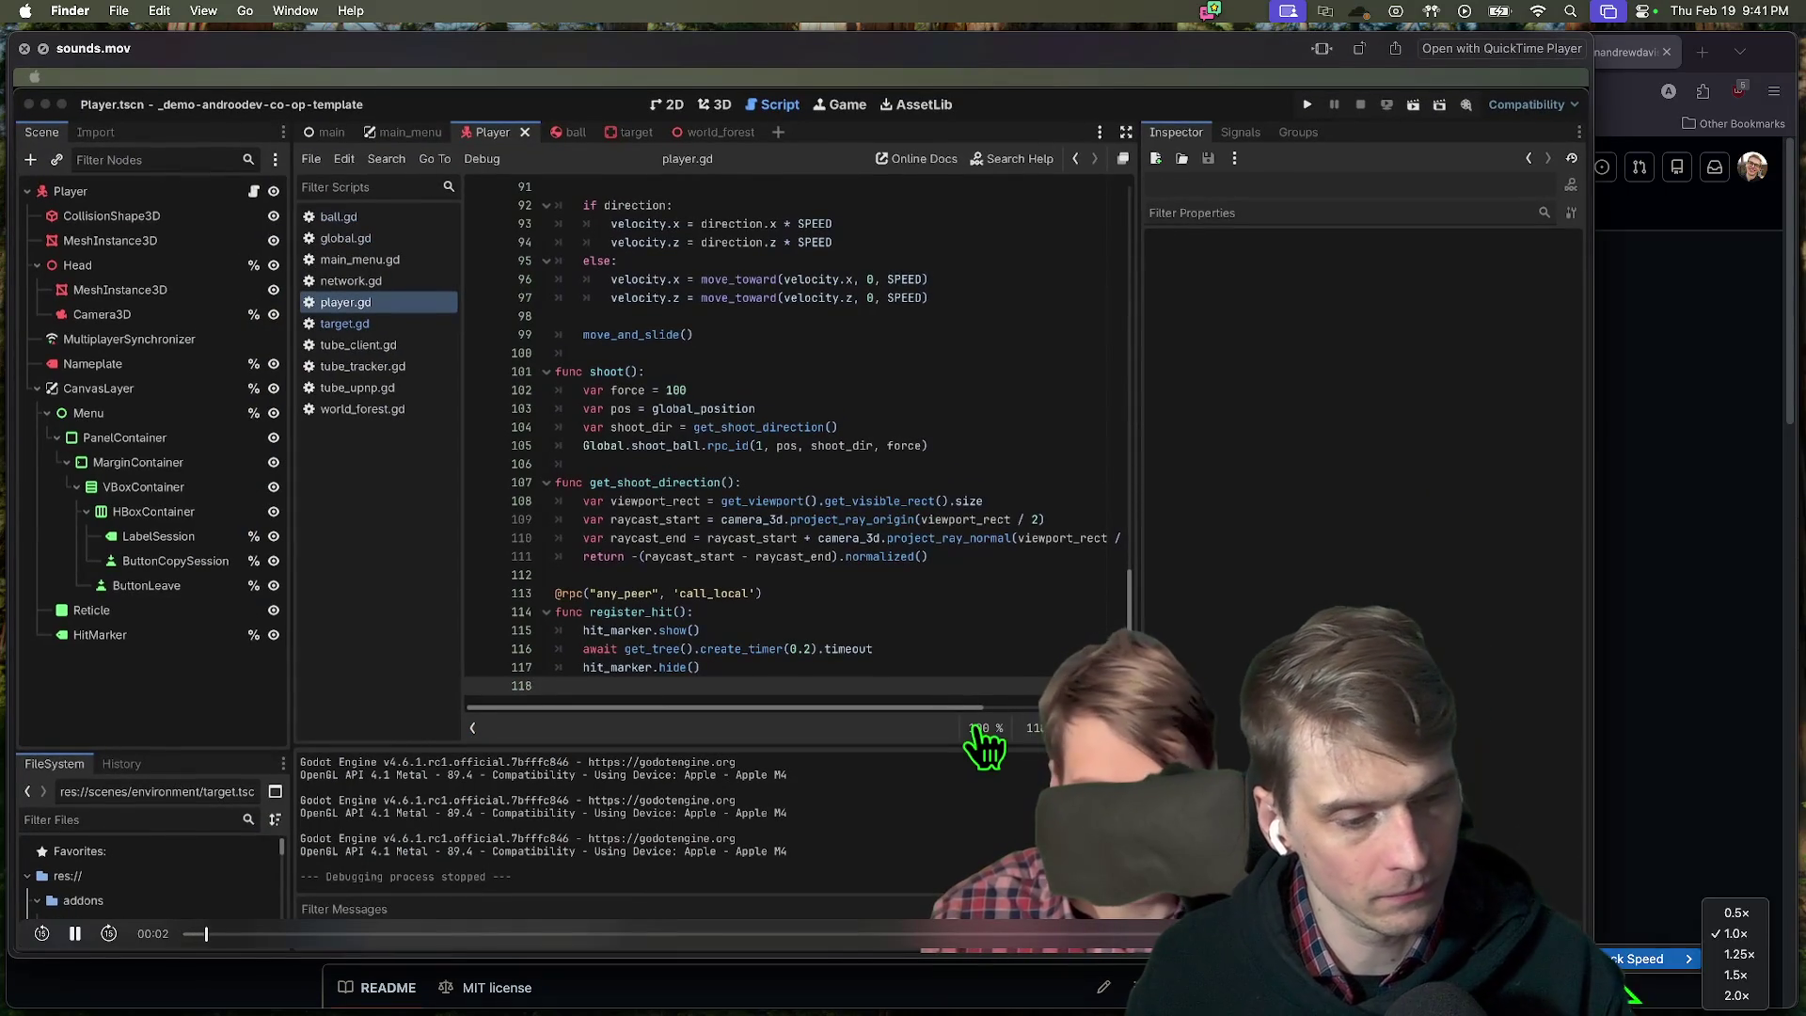
pyautogui.click(1735, 975)
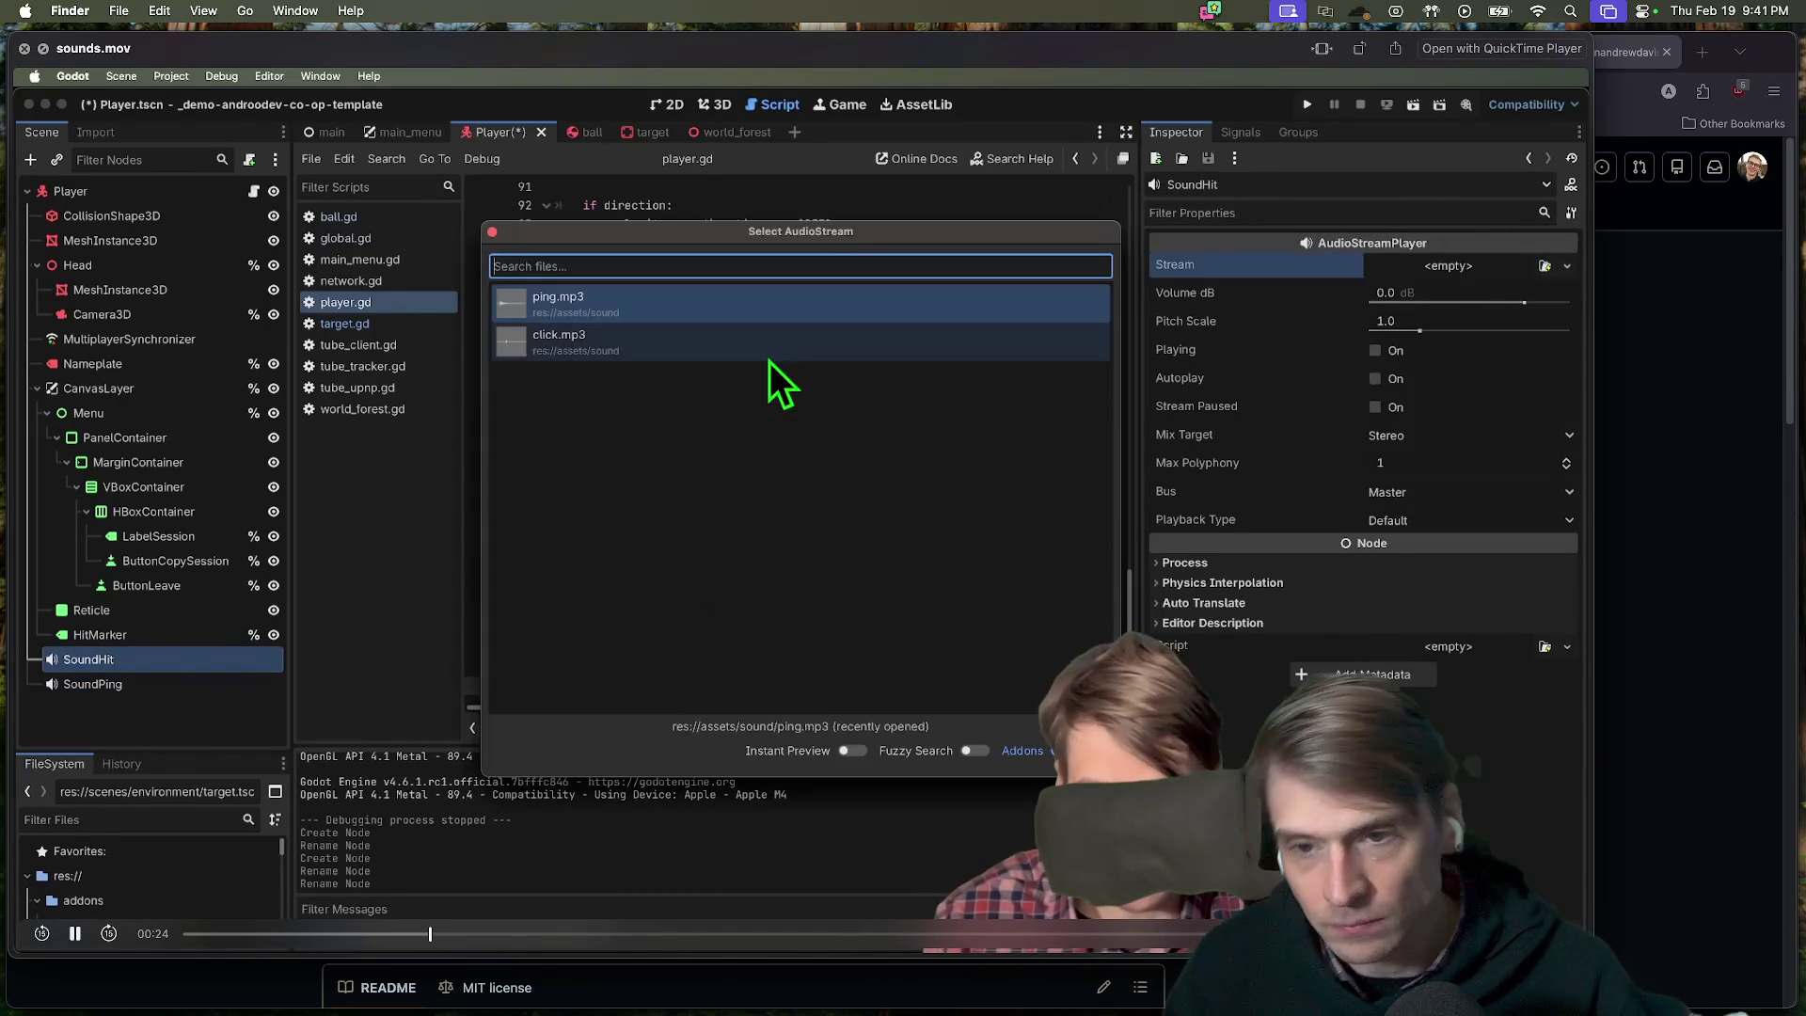
pyautogui.doubleClick(733, 350)
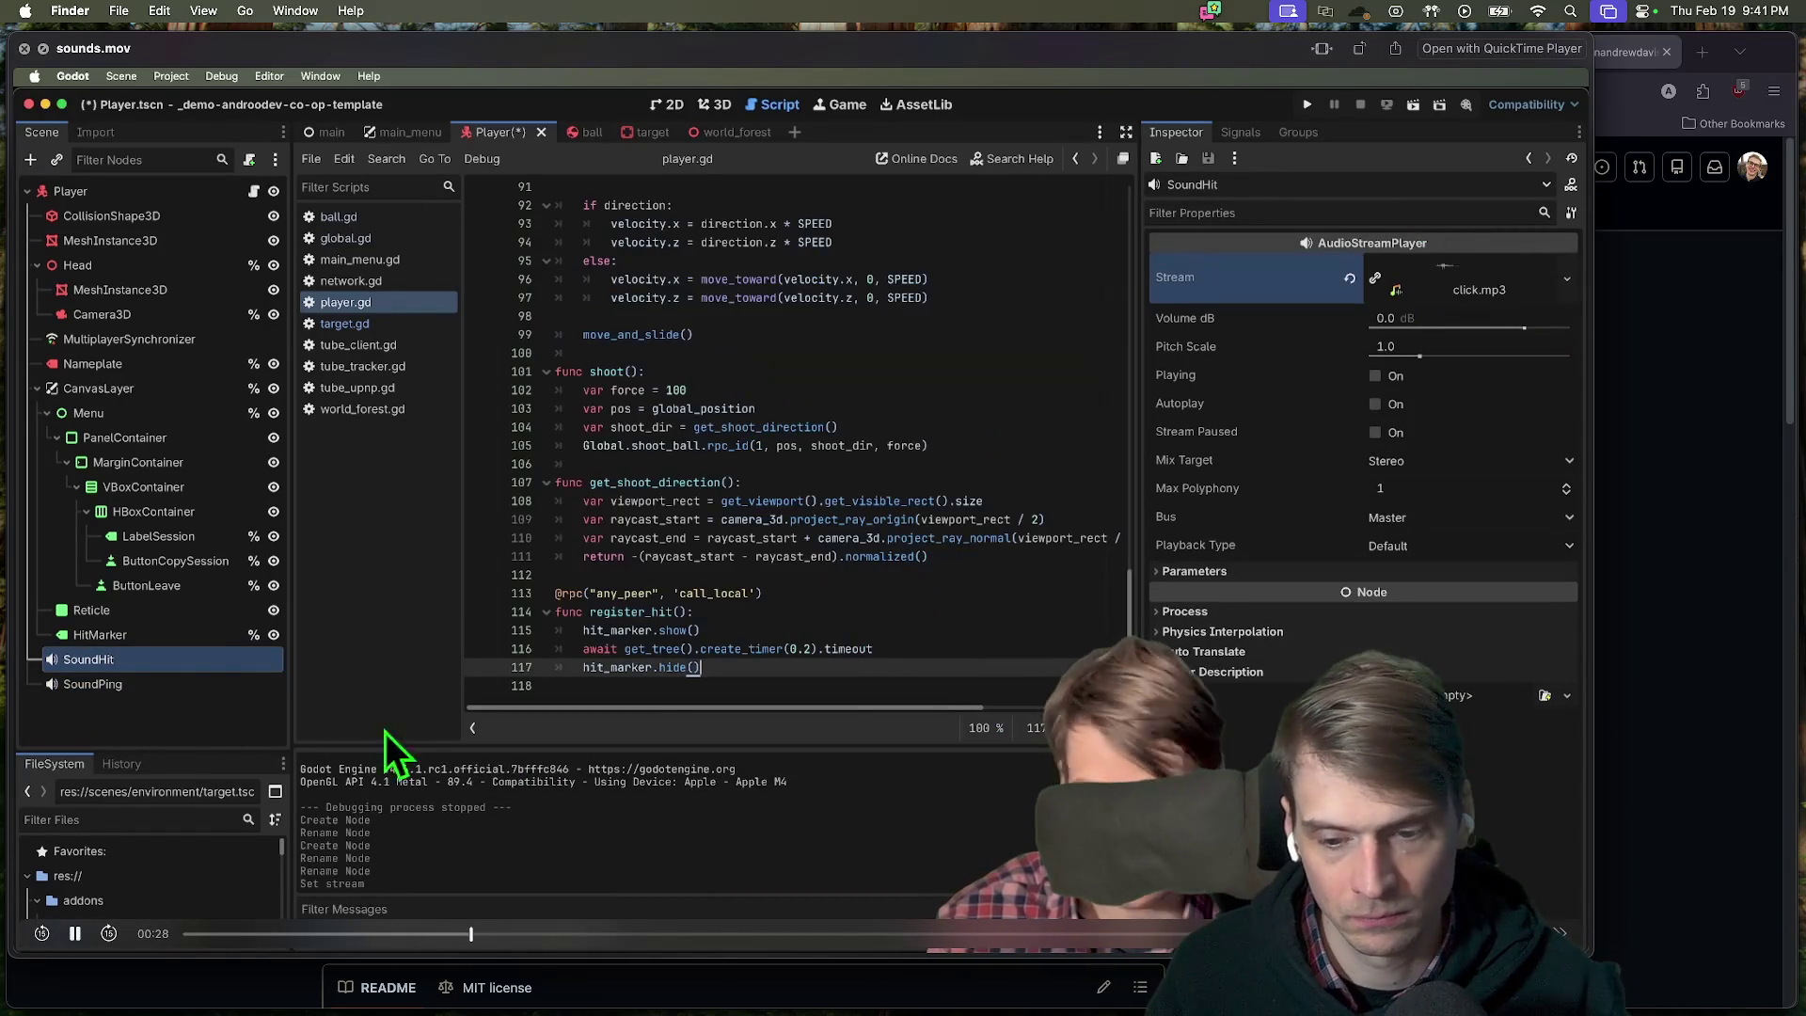
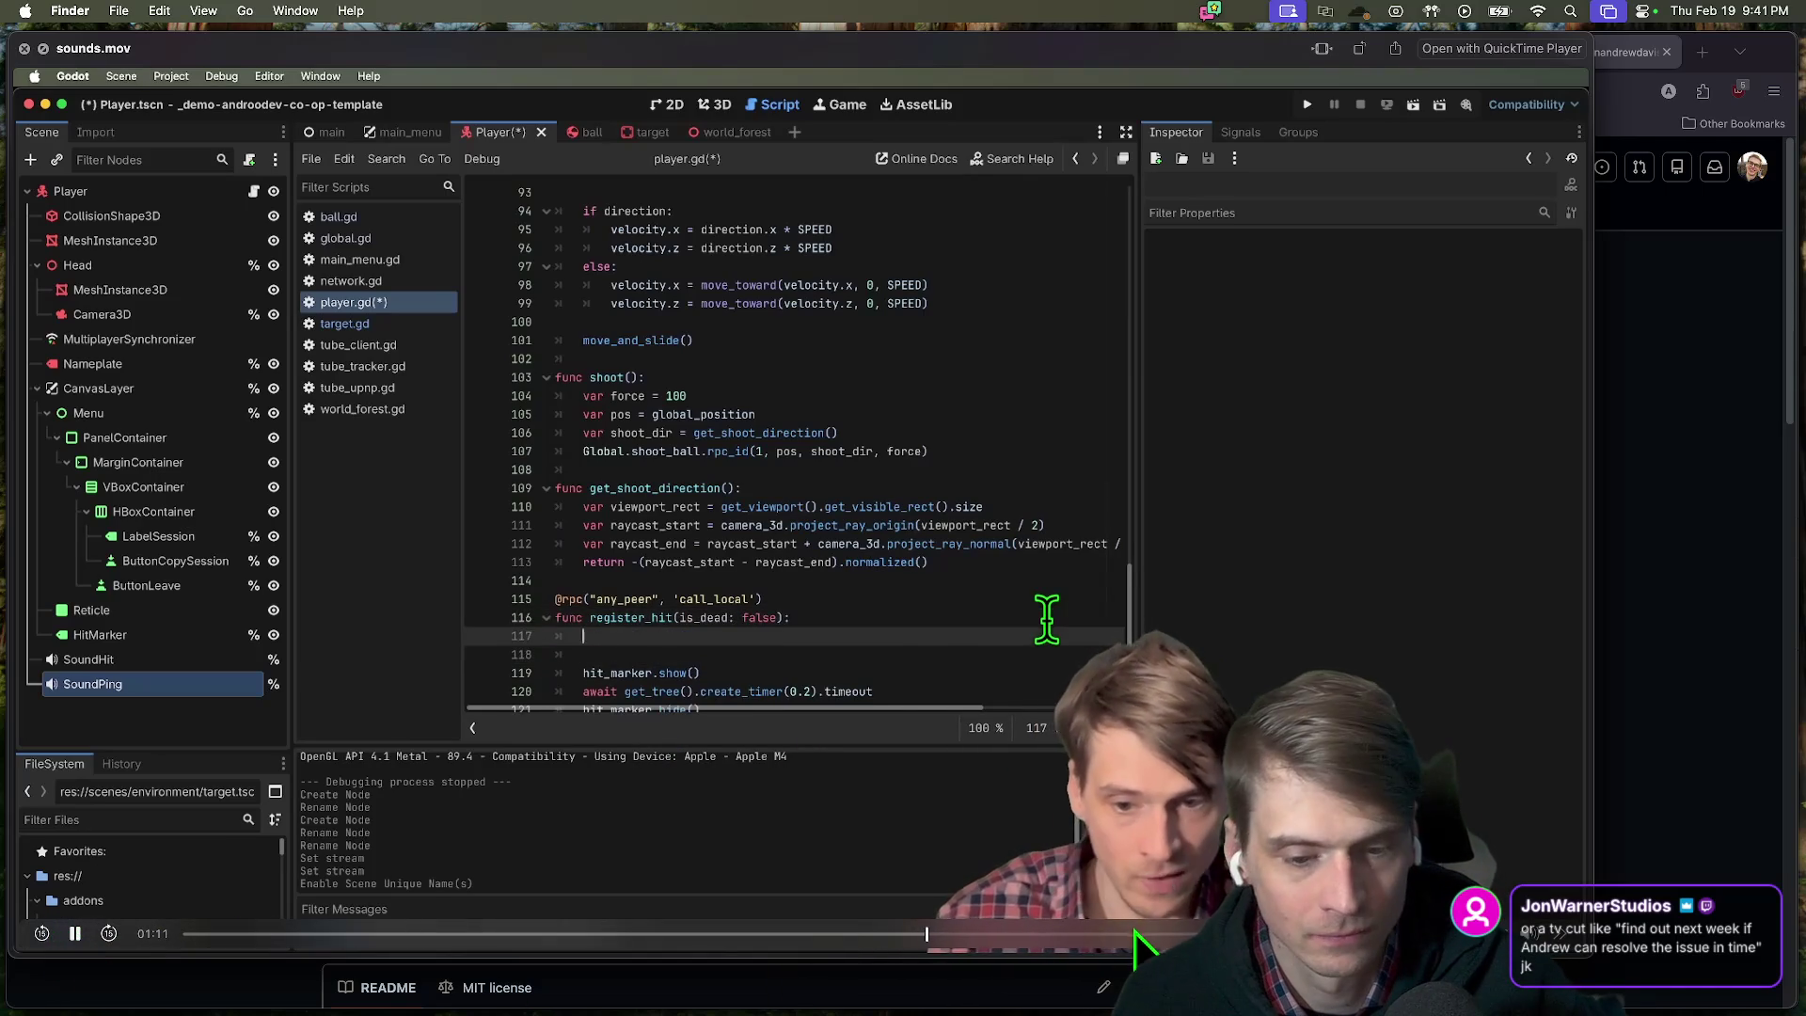
# Step: Scrub through the sounds and take_damage_register_hit_rpc recordings in preview, then close them
pyautogui.moveTo(1082, 931)
pyautogui.mouseDown()
pyautogui.moveTo(484, 924)
pyautogui.moveTo(528, 923)
pyautogui.mouseUp()
pyautogui.press('super+w')
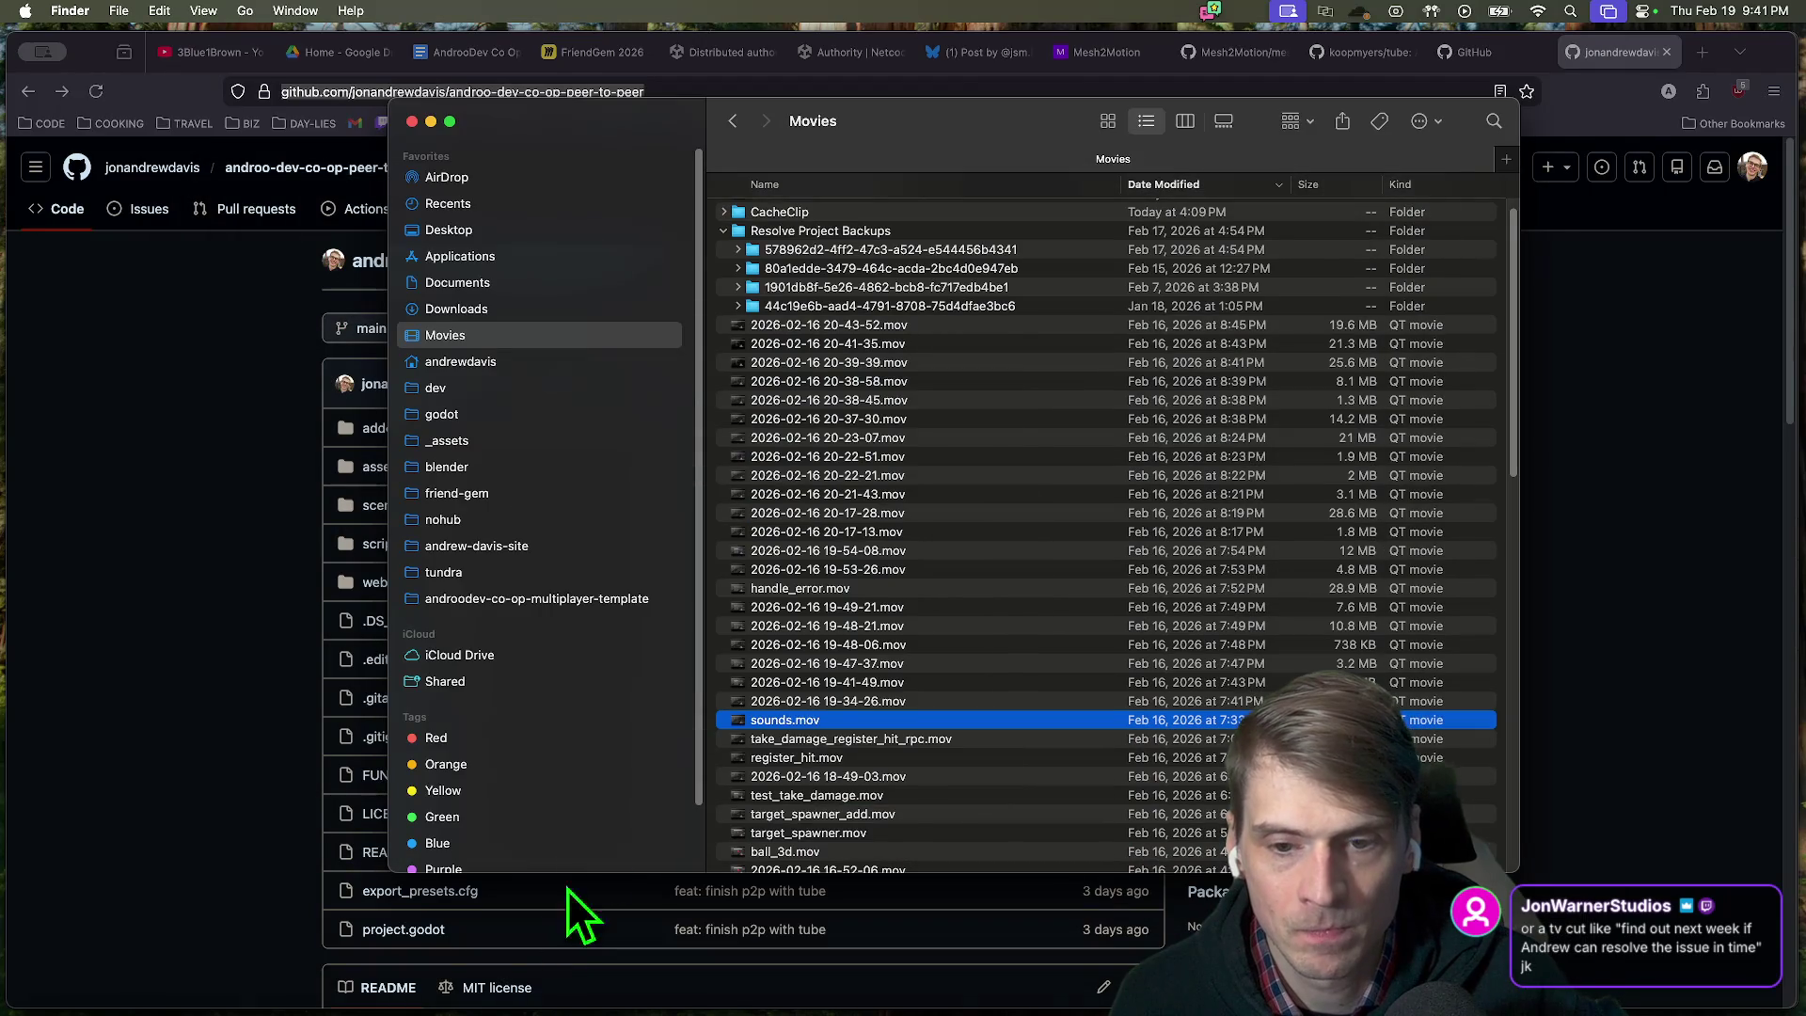
pyautogui.scroll(-1, 888, 779)
pyautogui.click(896, 737)
pyautogui.press('space')
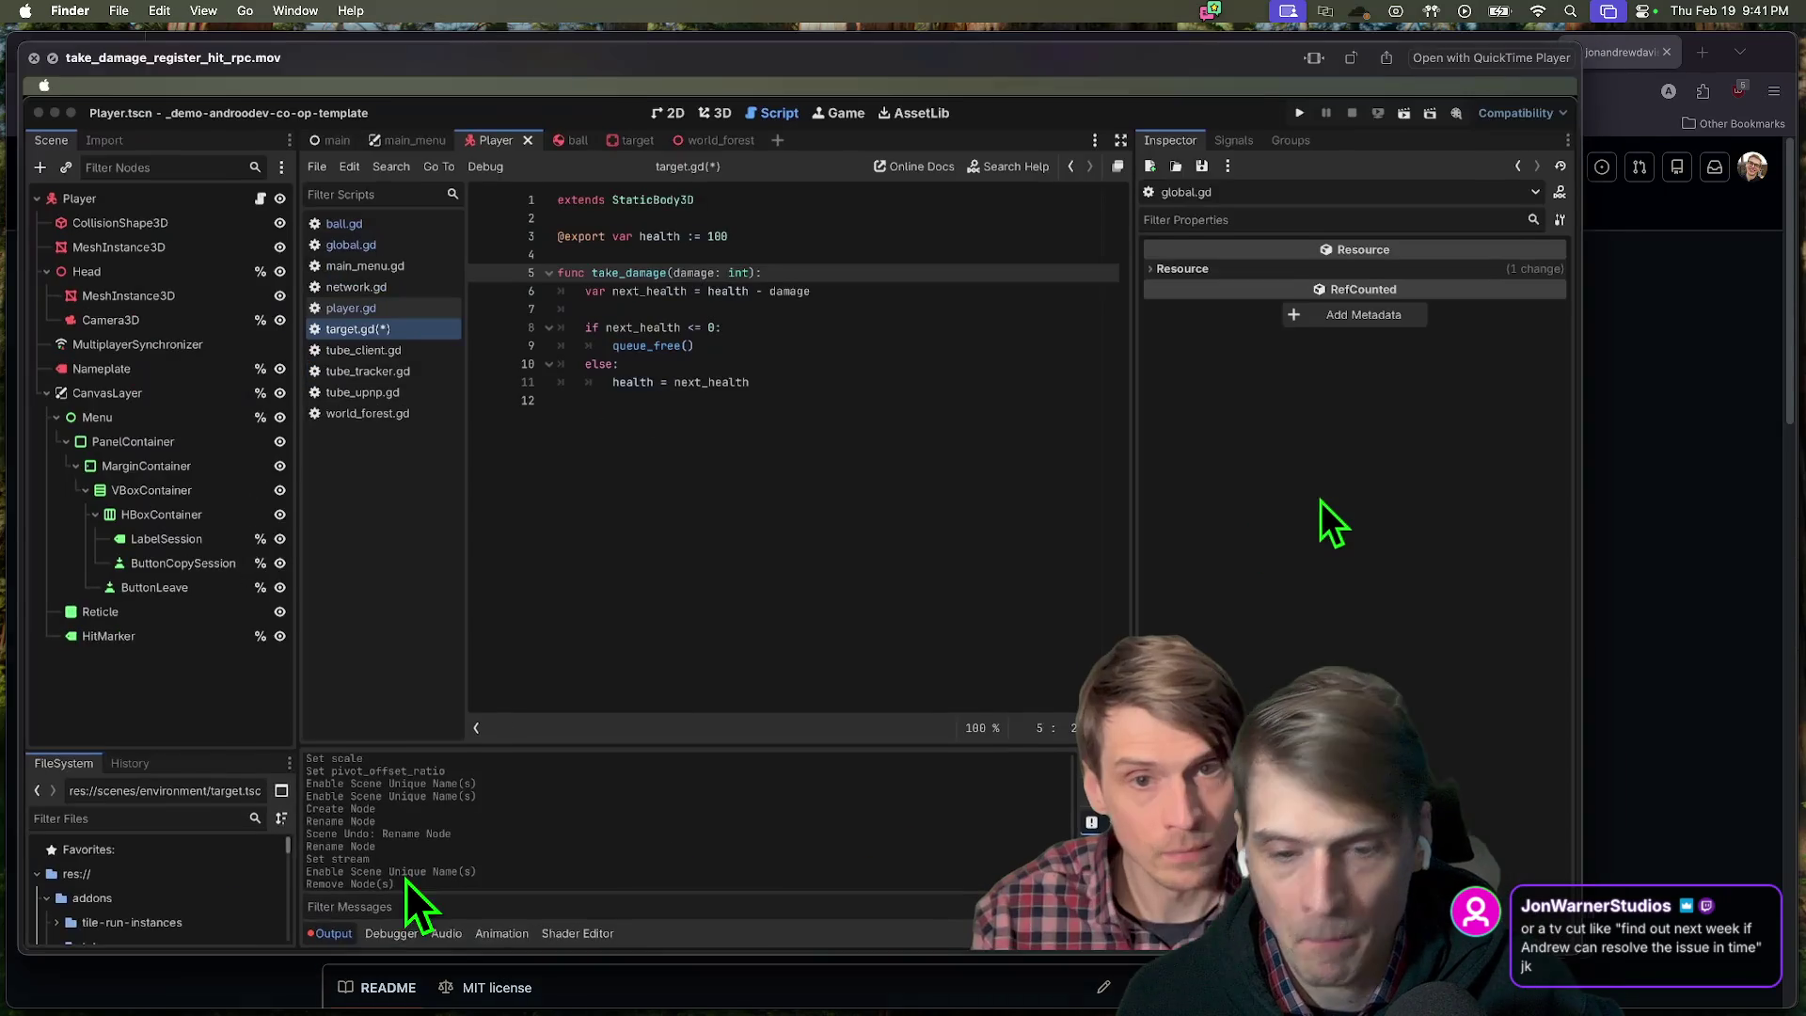
pyautogui.moveTo(220, 939)
pyautogui.mouseDown()
pyautogui.moveTo(1195, 945)
pyautogui.moveTo(388, 946)
pyautogui.moveTo(443, 940)
pyautogui.mouseUp()
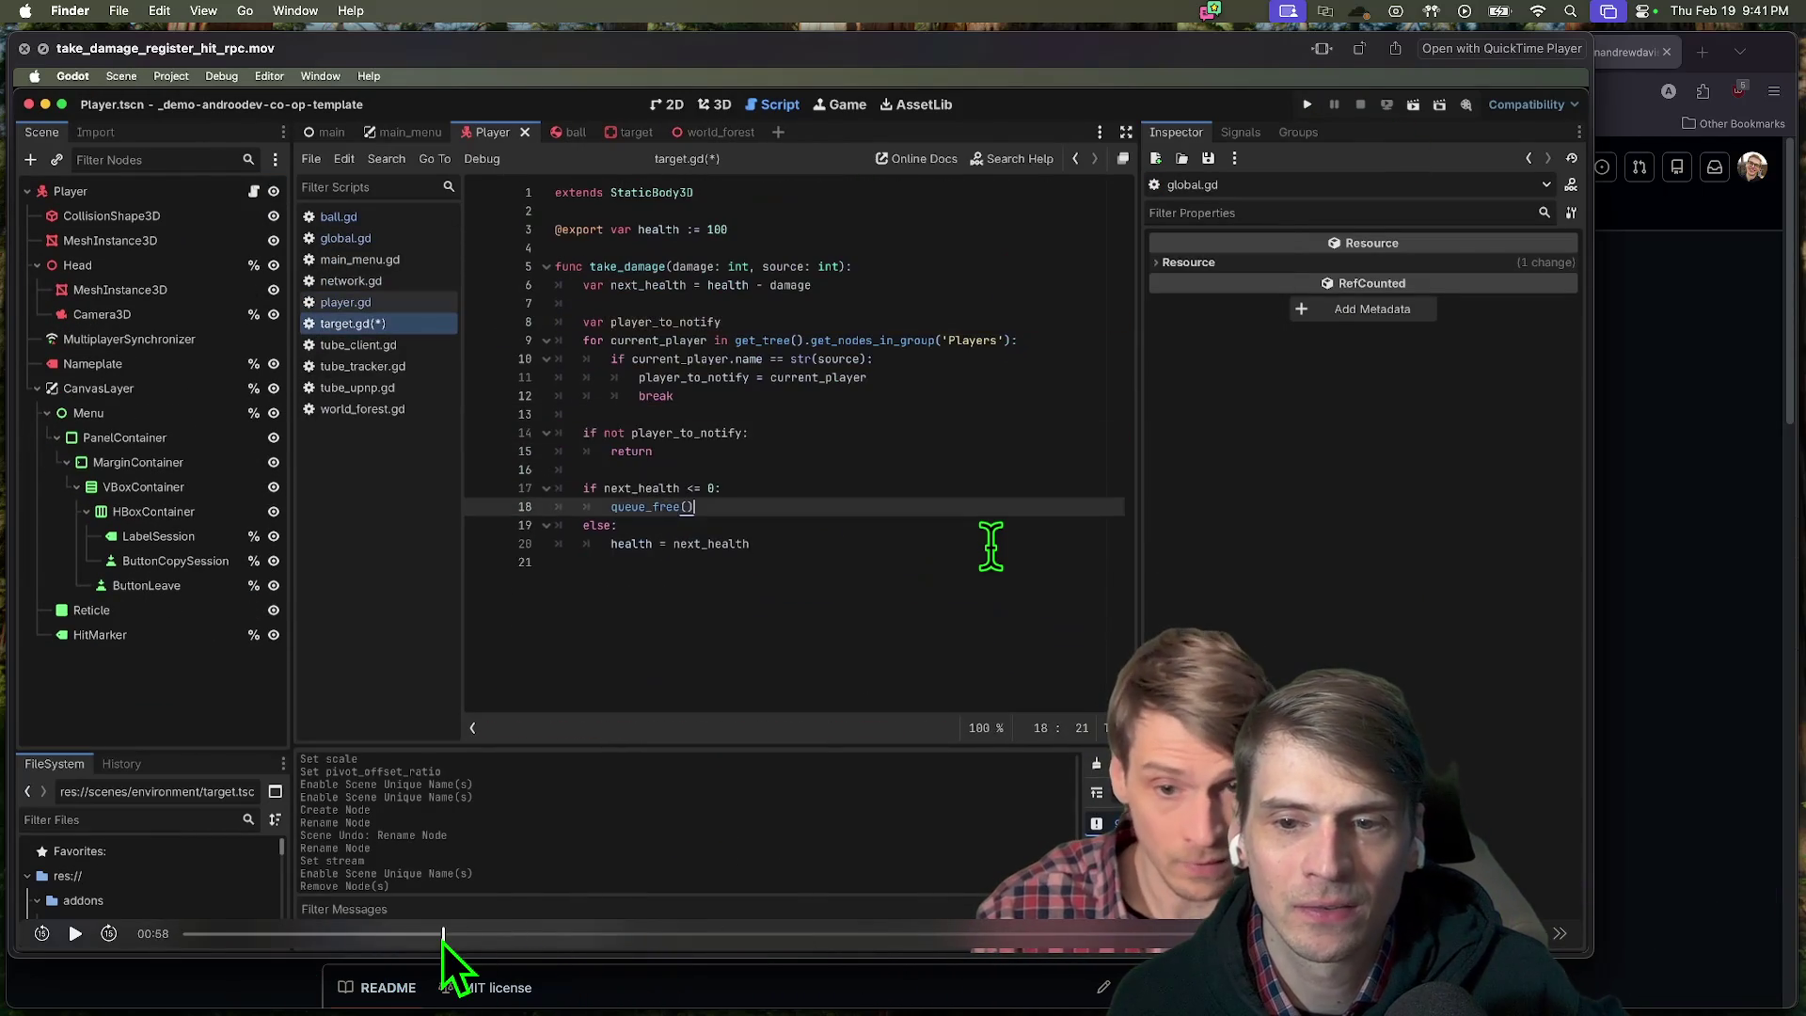
pyautogui.press('space')
# Step: Select ball_3d.mov in Finder's Movies folder and scrub through its Quick Look preview
pyautogui.press('super+Tab')
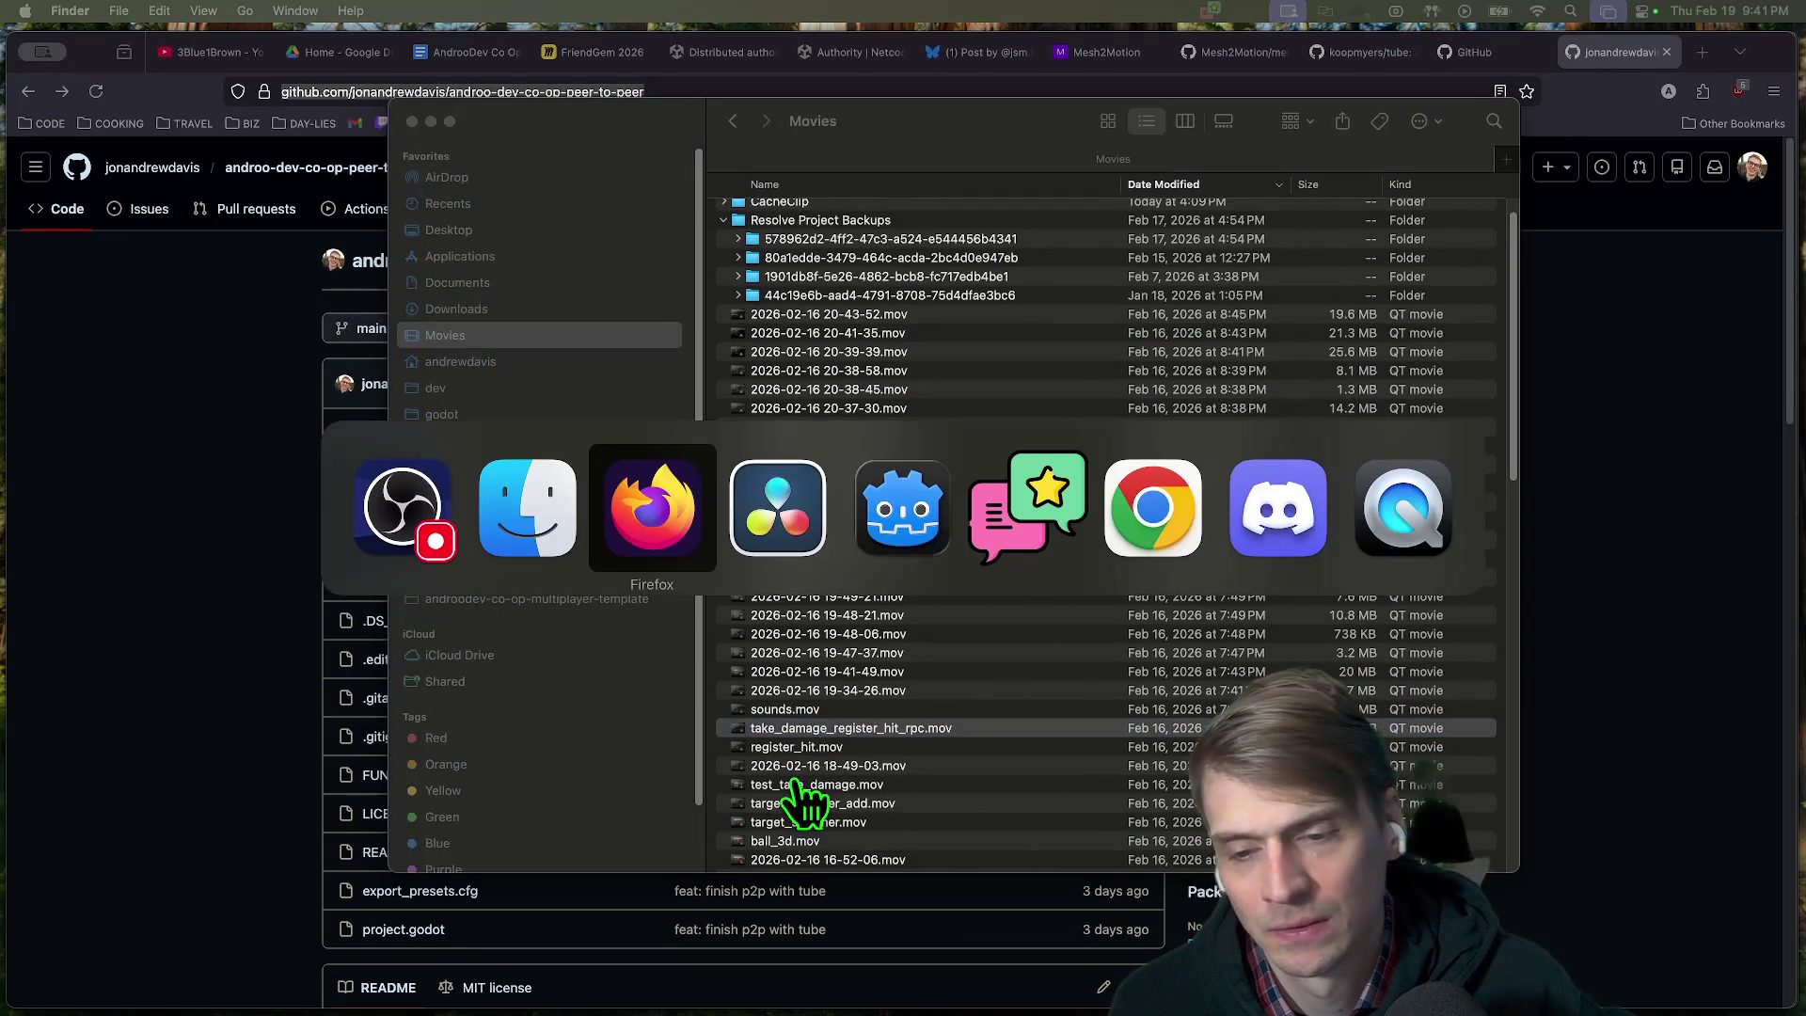
pyautogui.press('super+shift+Tab')
pyautogui.scroll(-5, 980, 777)
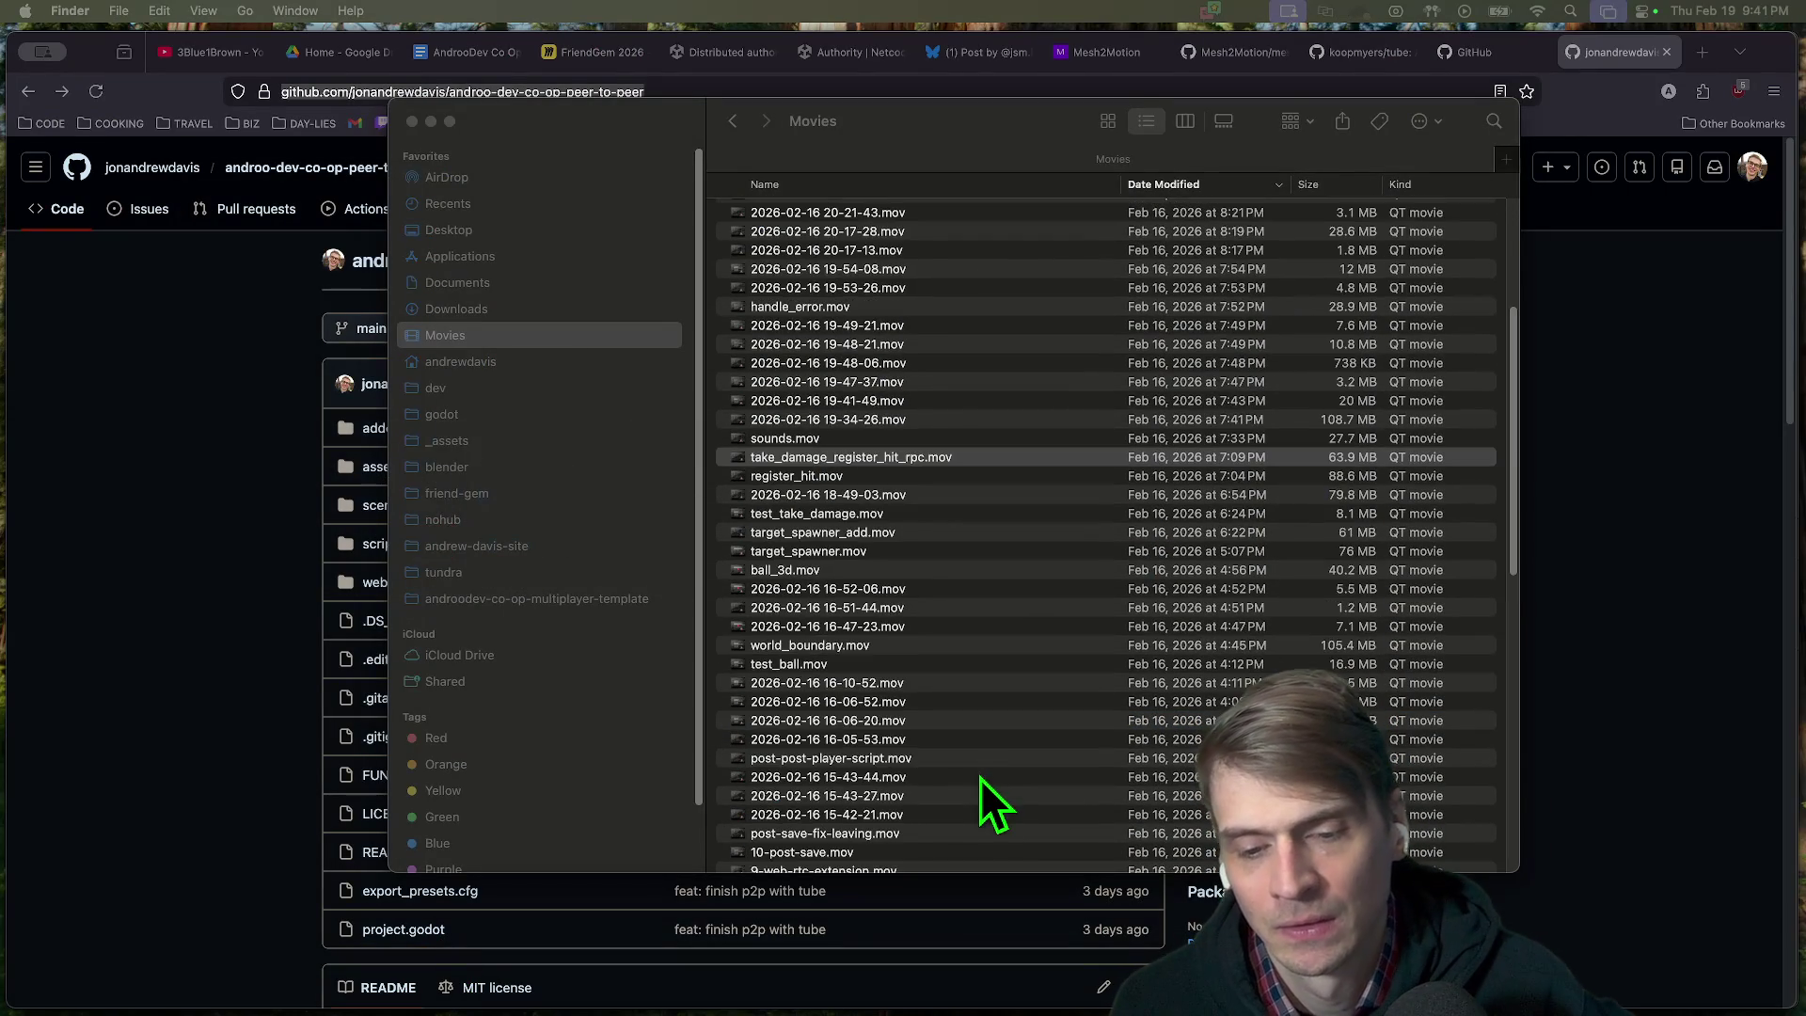
pyautogui.click(946, 587)
pyautogui.click(954, 576)
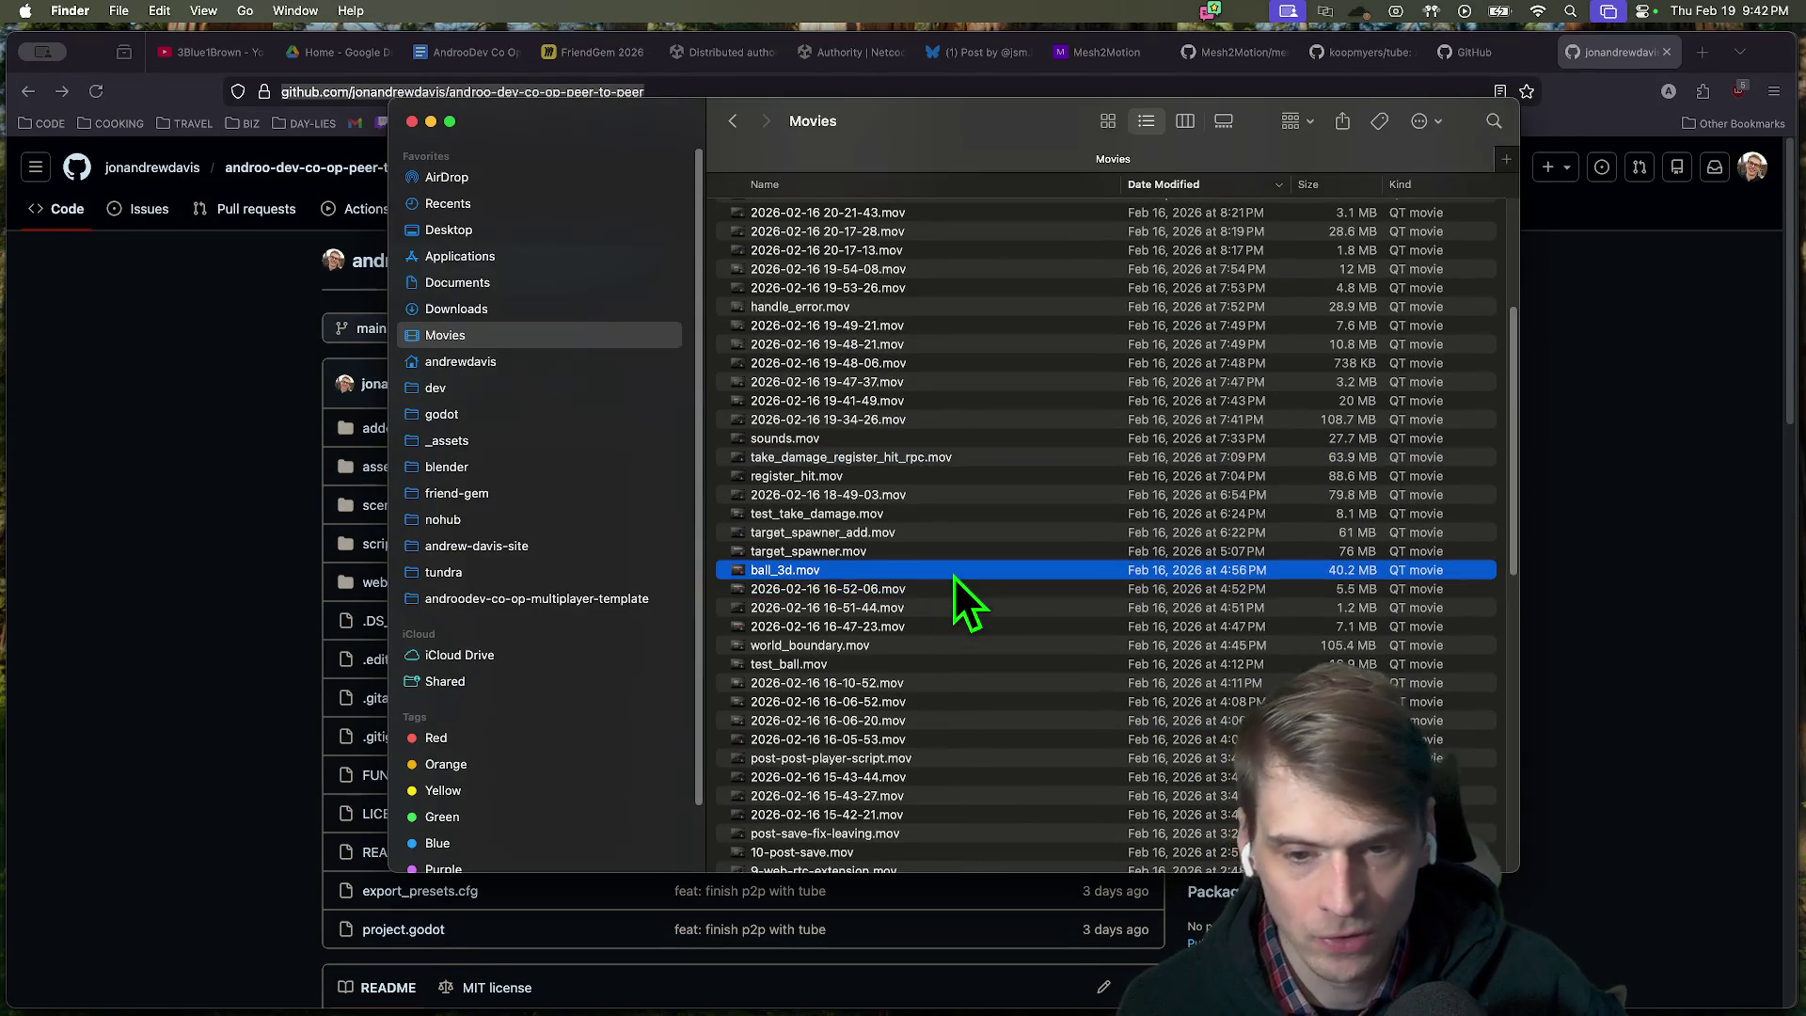
pyautogui.press('space')
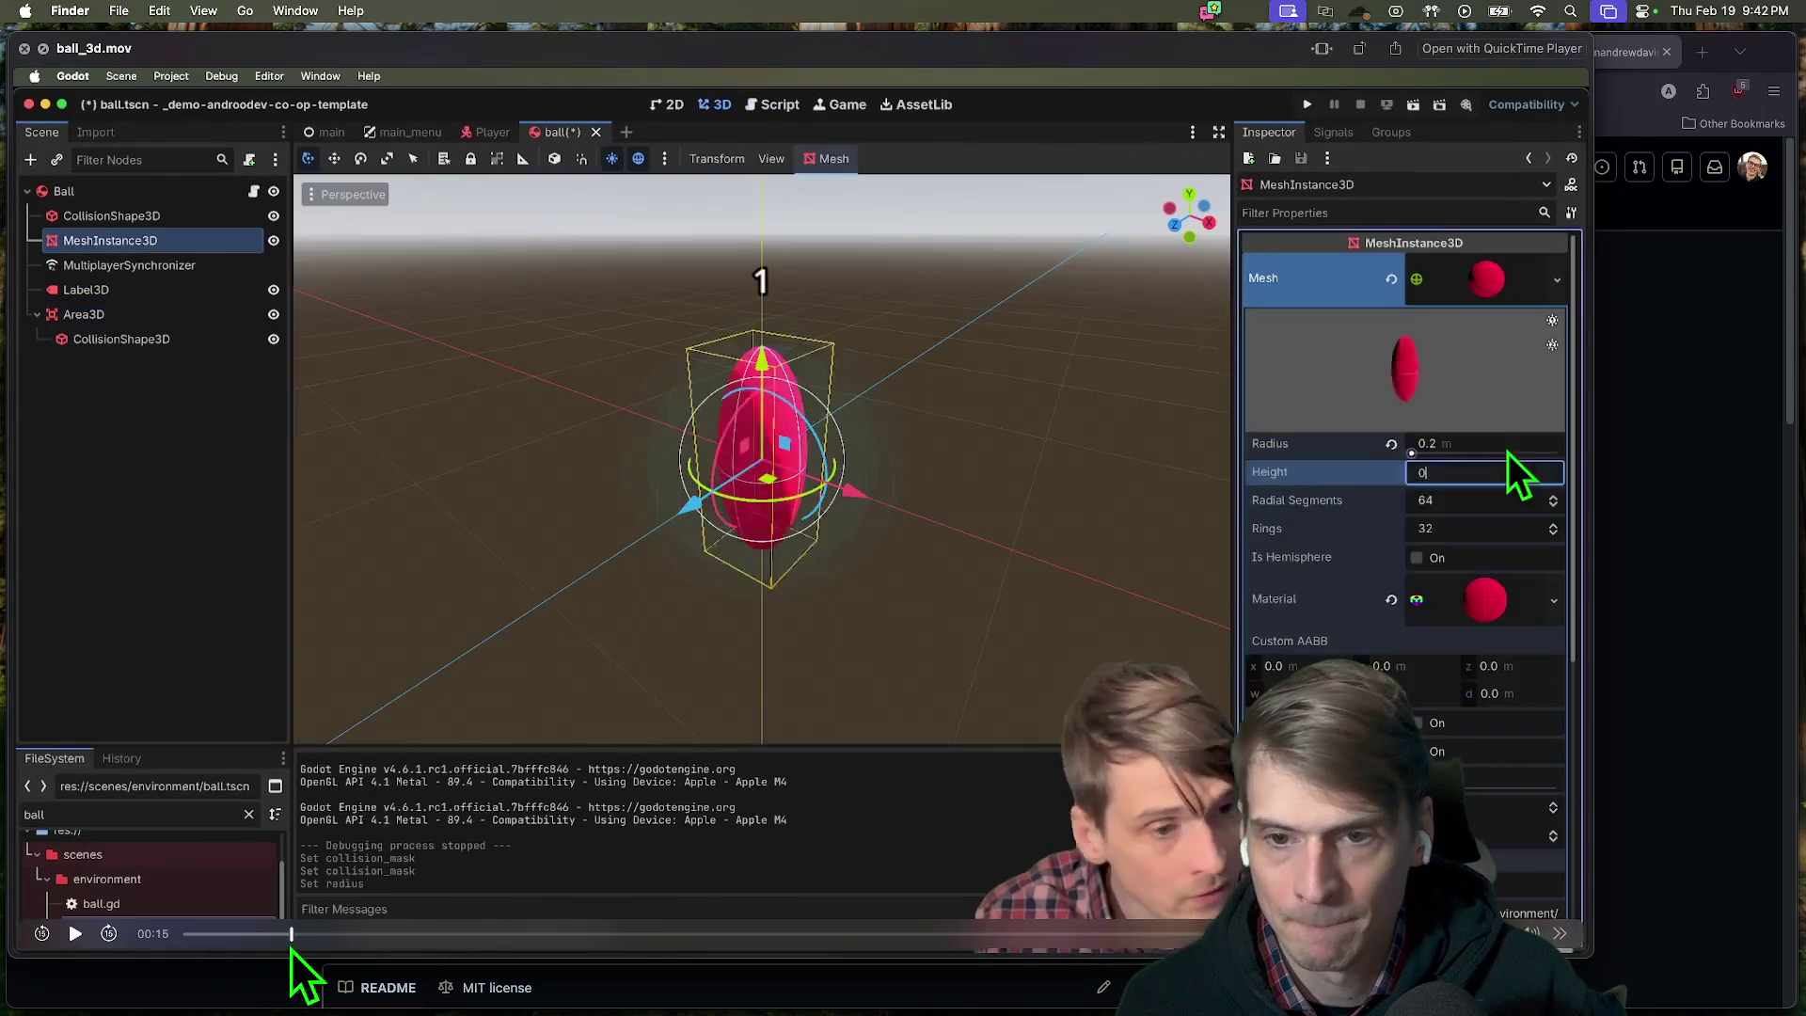
pyautogui.click(74, 946)
pyautogui.click(73, 946)
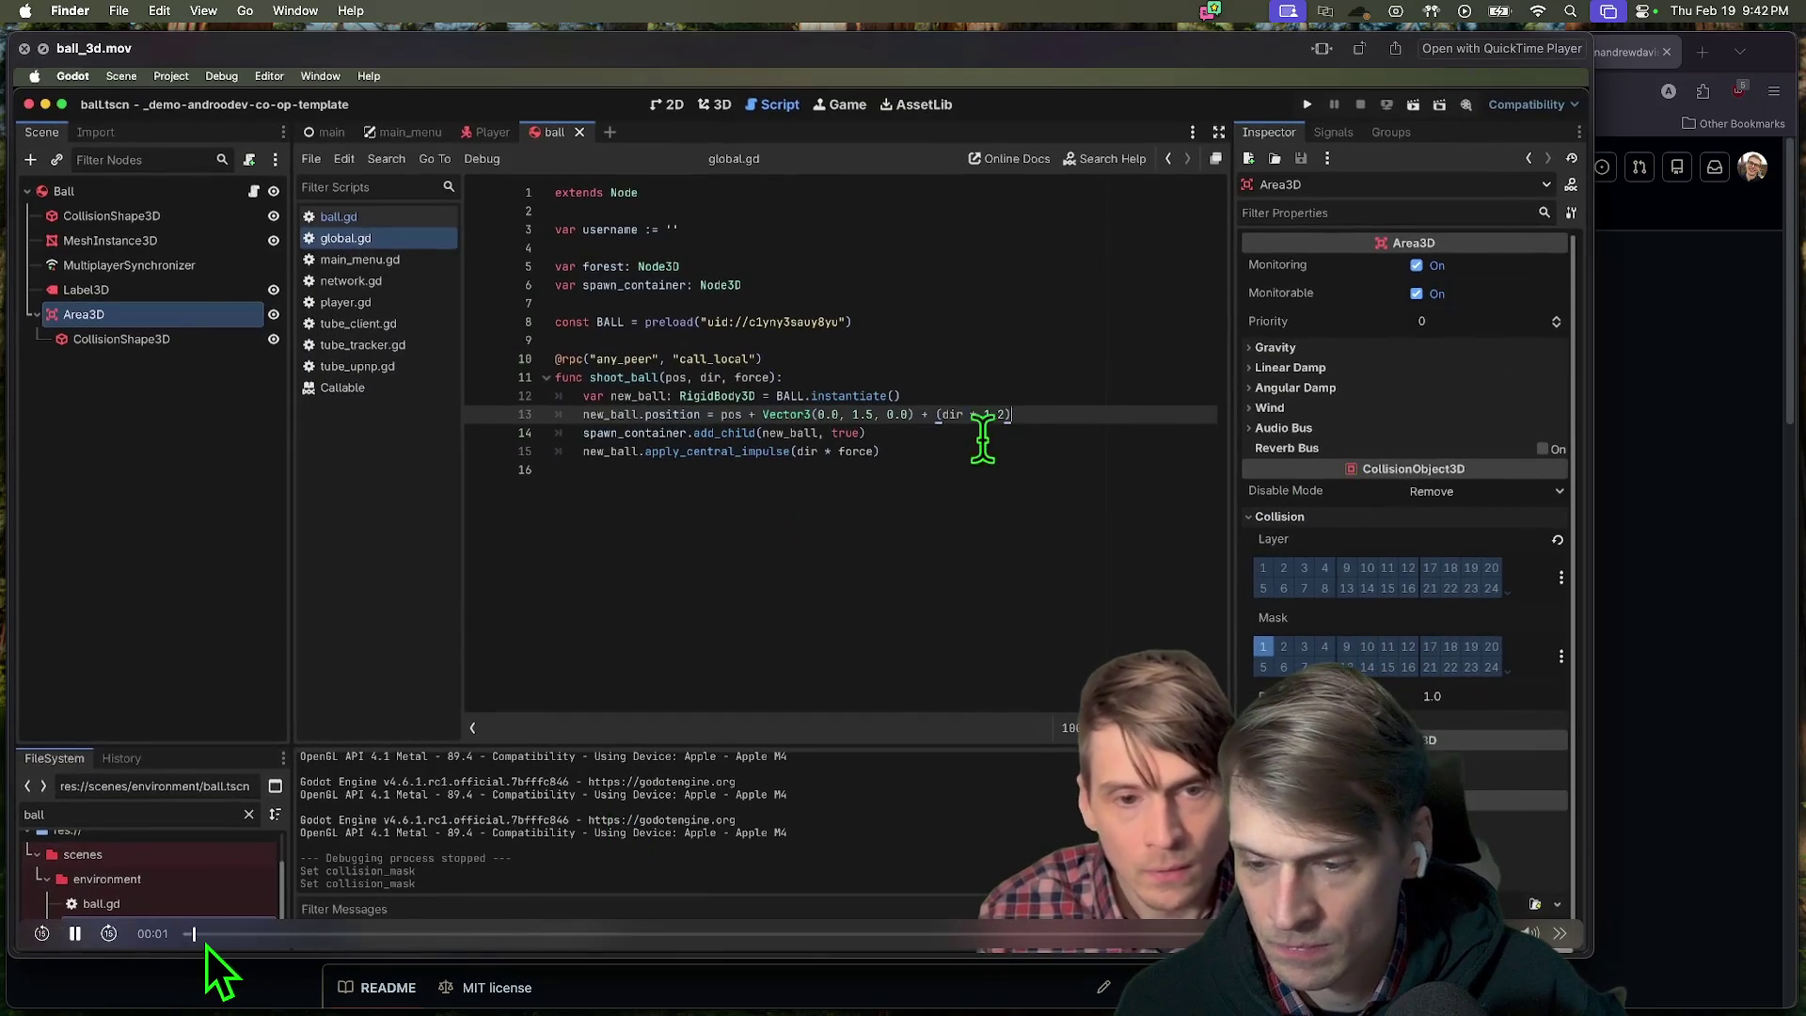
pyautogui.moveTo(199, 944)
pyautogui.mouseDown()
pyautogui.moveTo(779, 939)
pyautogui.moveTo(392, 941)
pyautogui.mouseUp()
pyautogui.press('space')
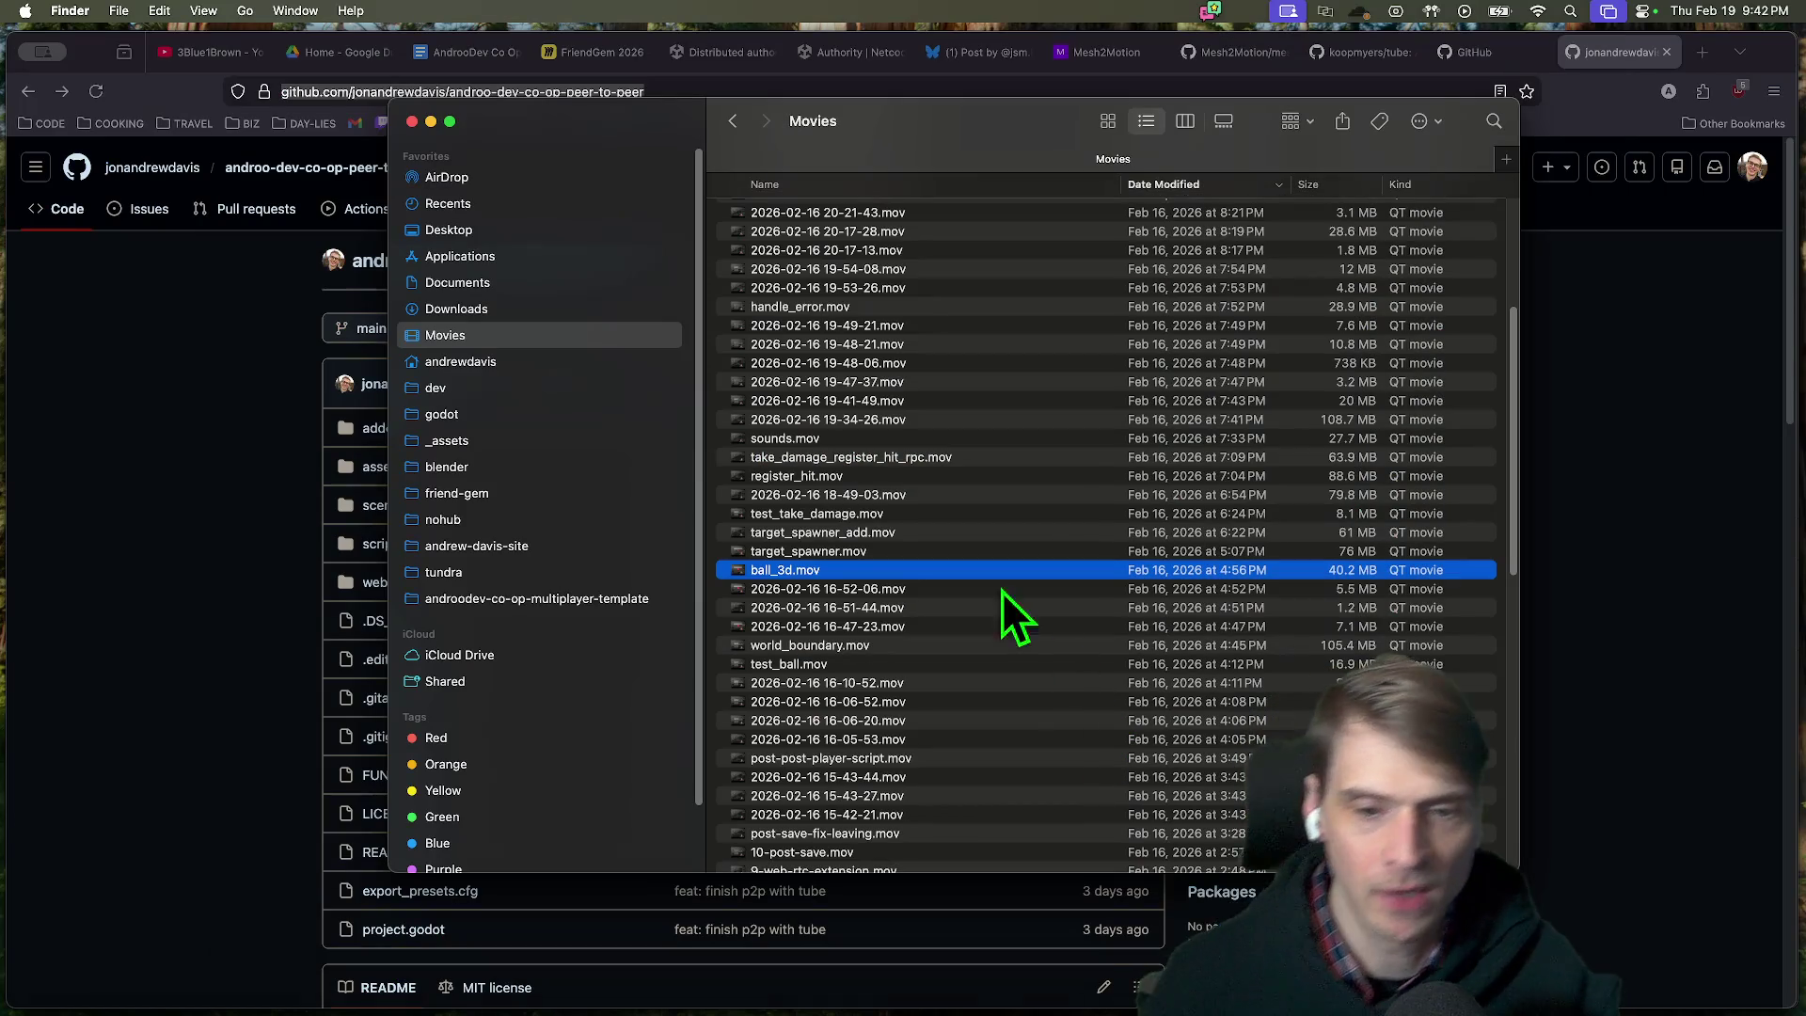
# Step: Move the Finder and QuickTime windows aside so DaVinci Resolve's Media Pool is visible
pyautogui.moveTo(1028, 969)
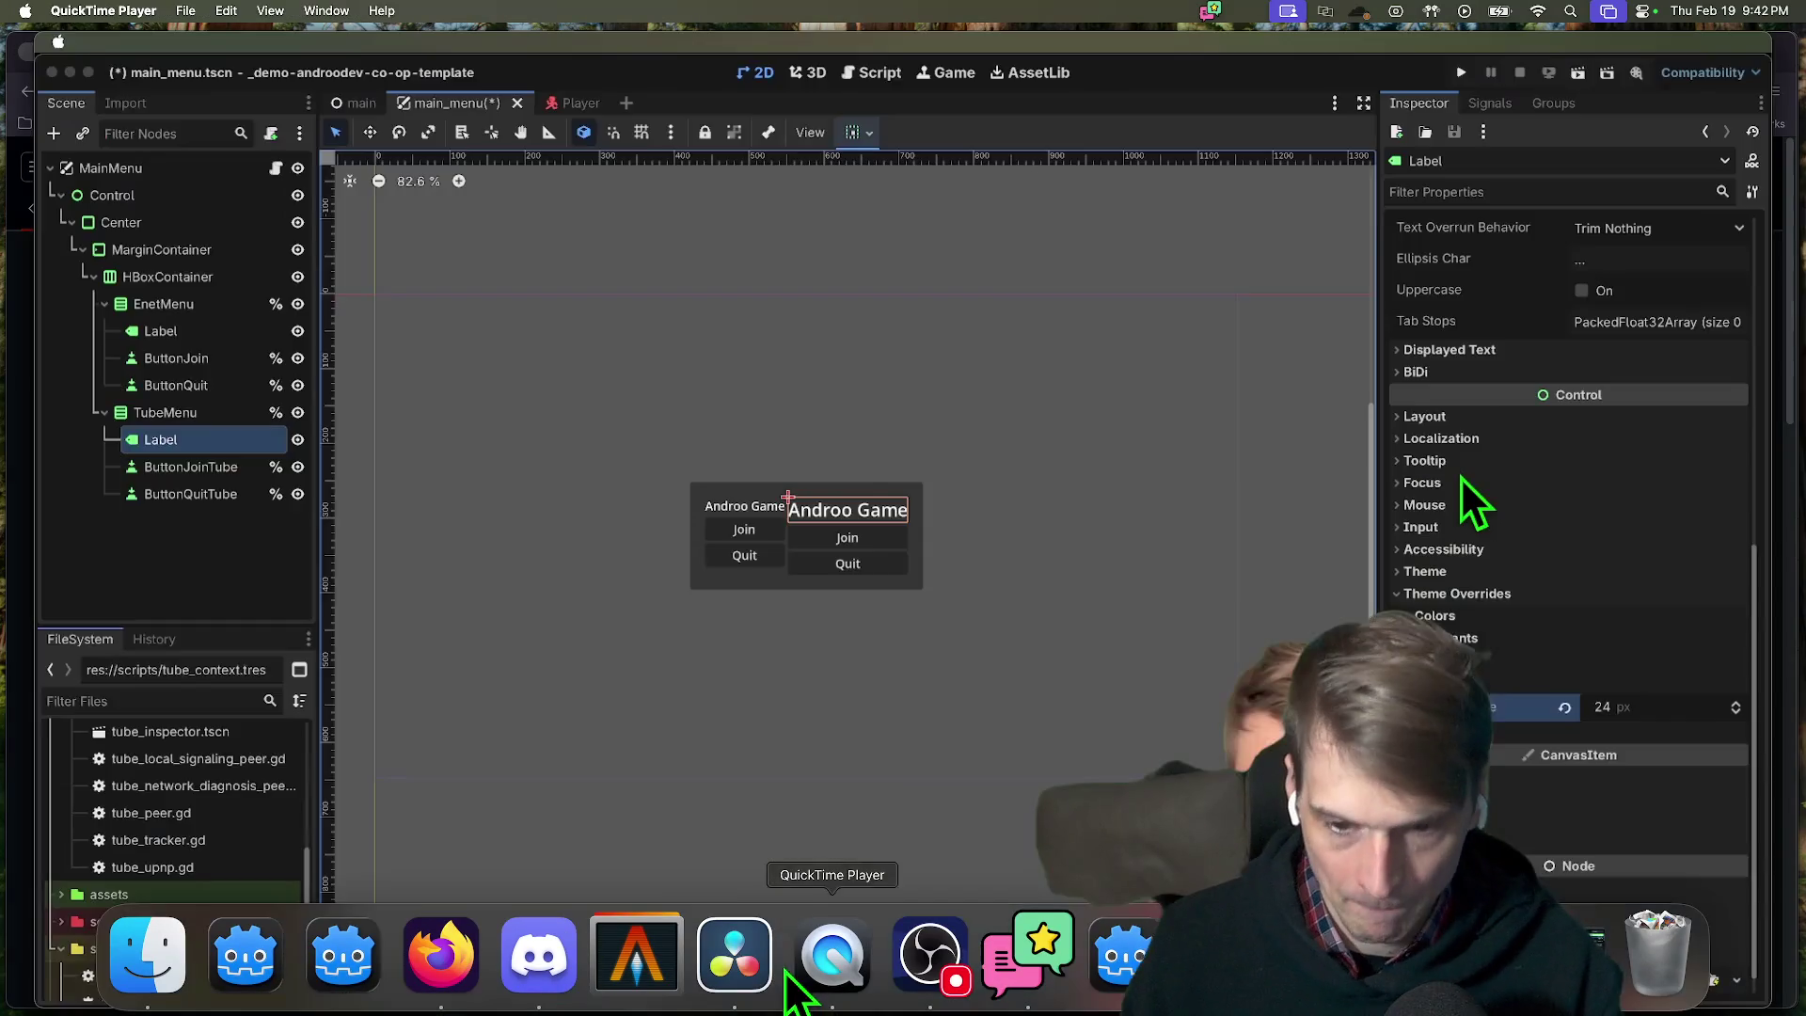
pyautogui.click(735, 955)
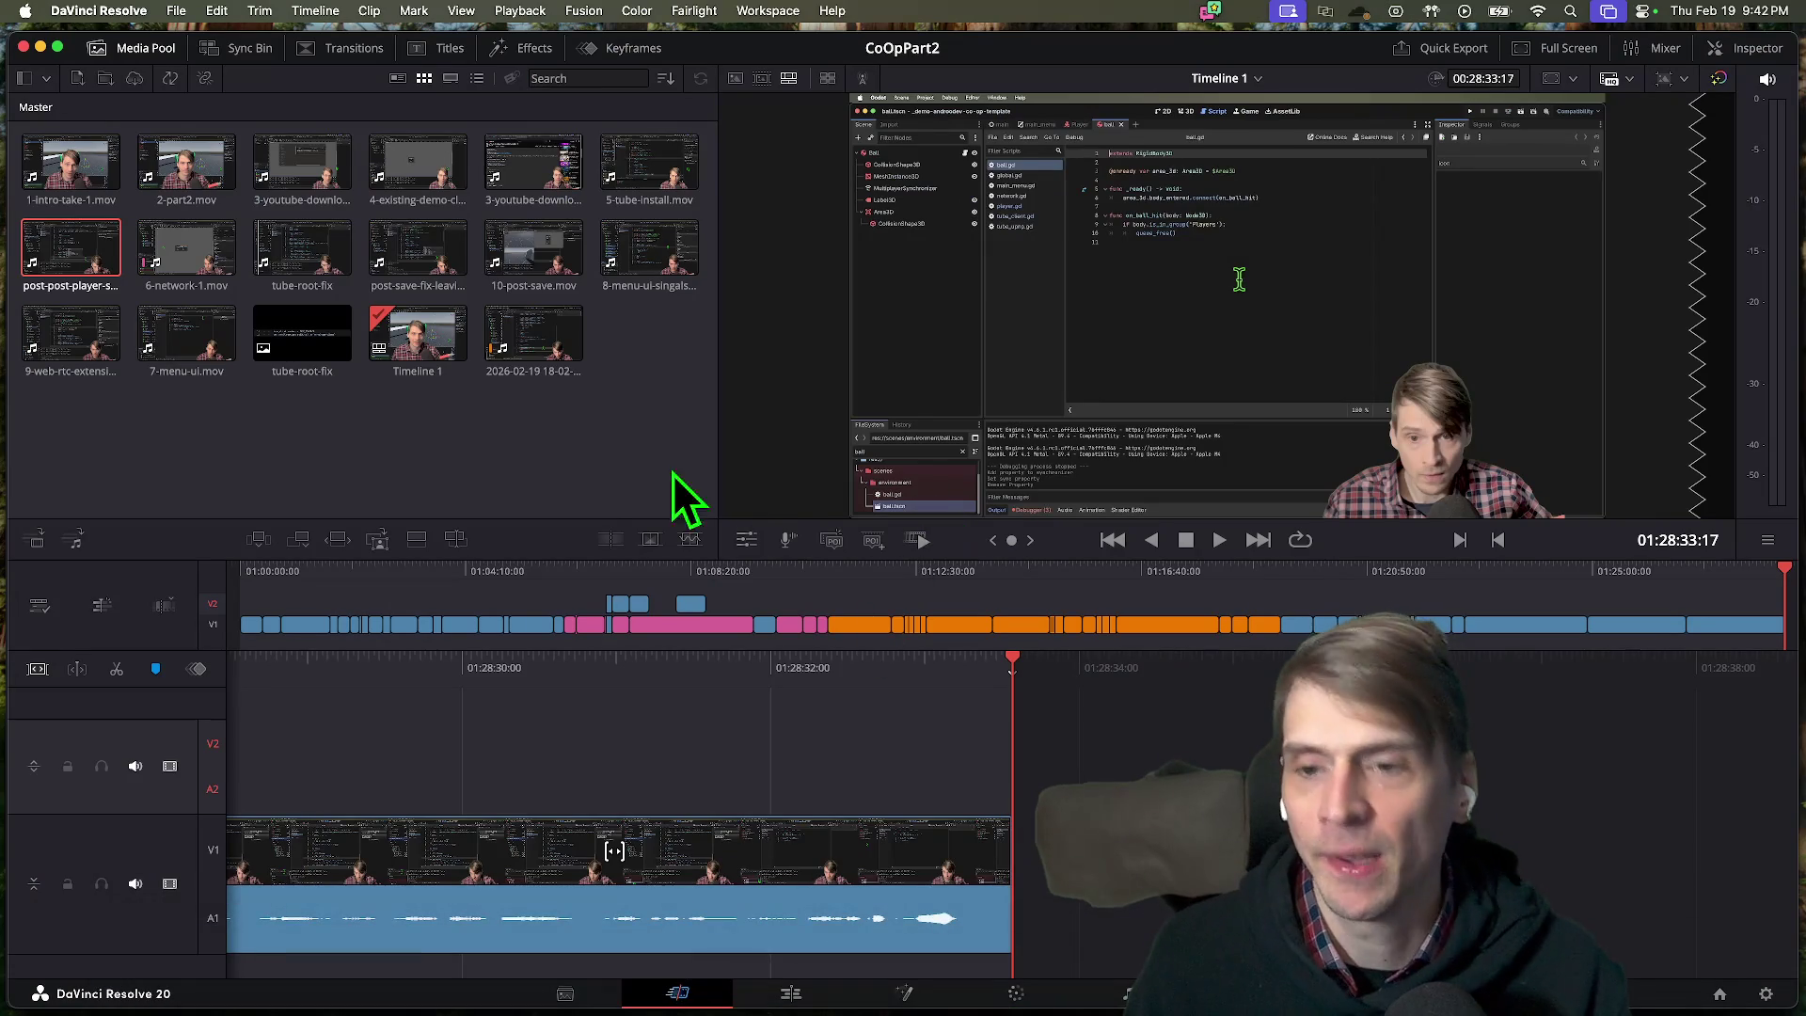
pyautogui.press('super+Tab')
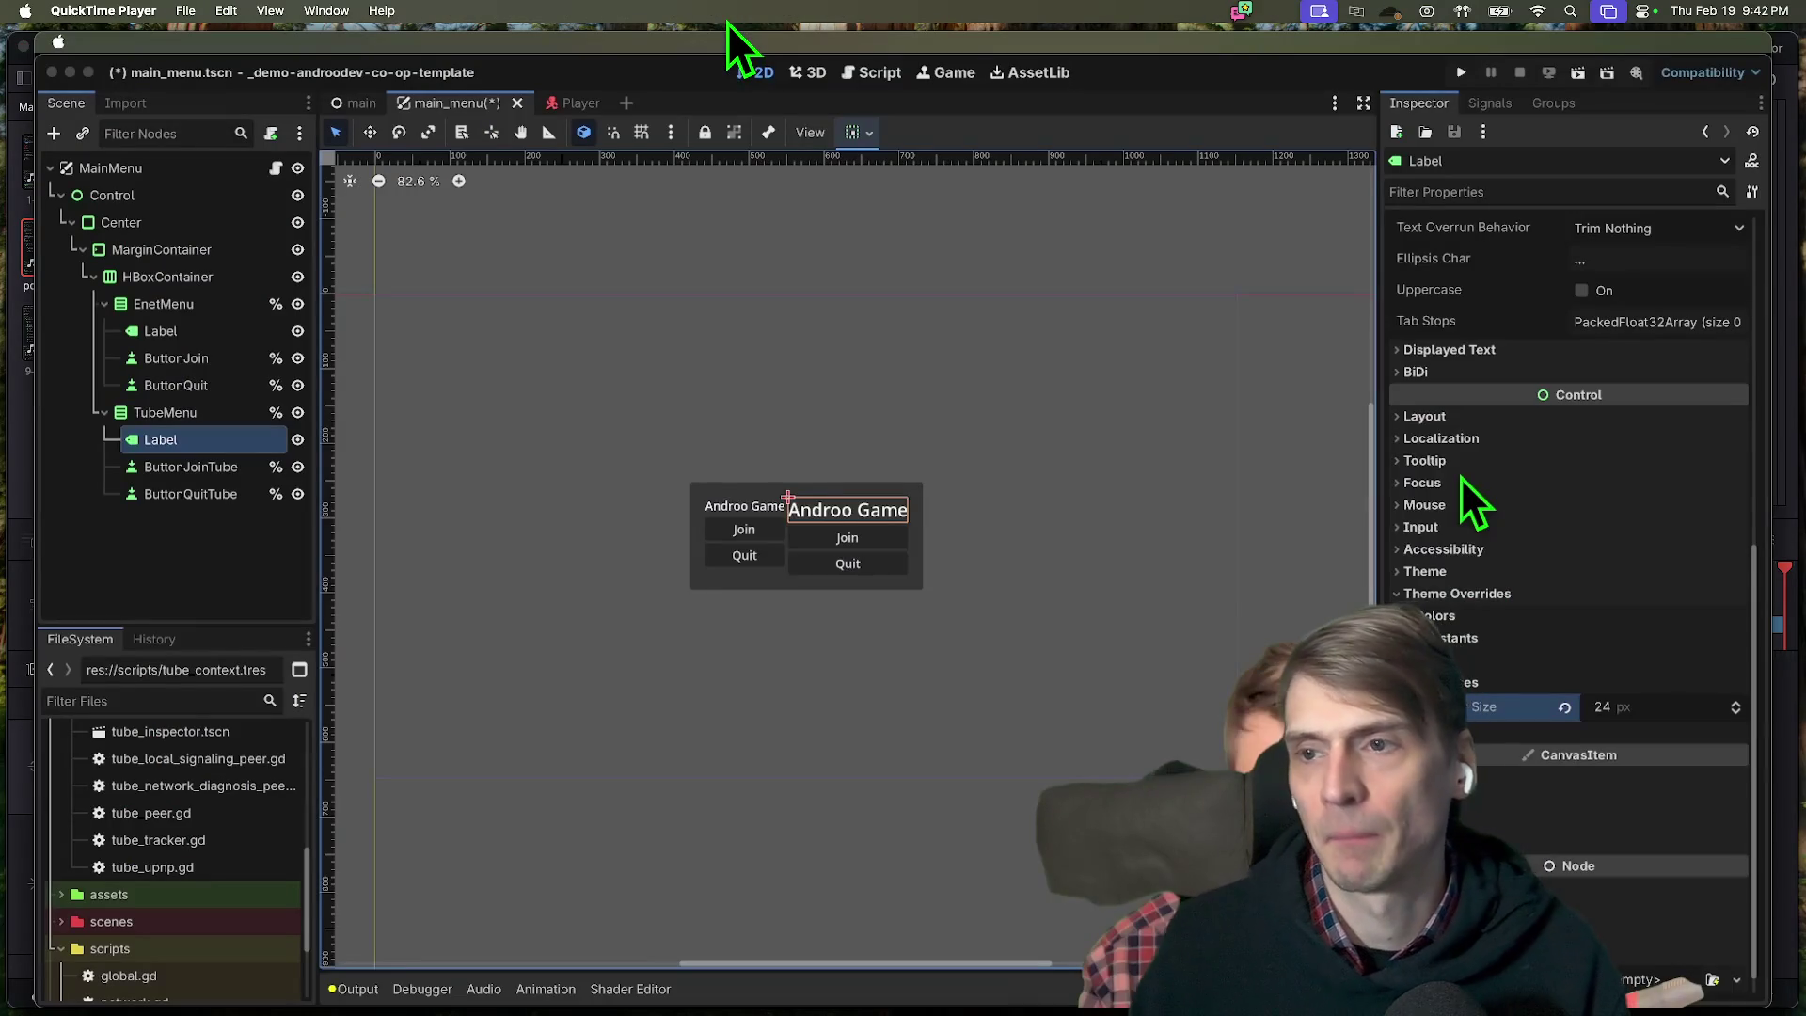
pyautogui.press('super+Tab')
pyautogui.press('super+Tab')
pyautogui.press('super+Tab')
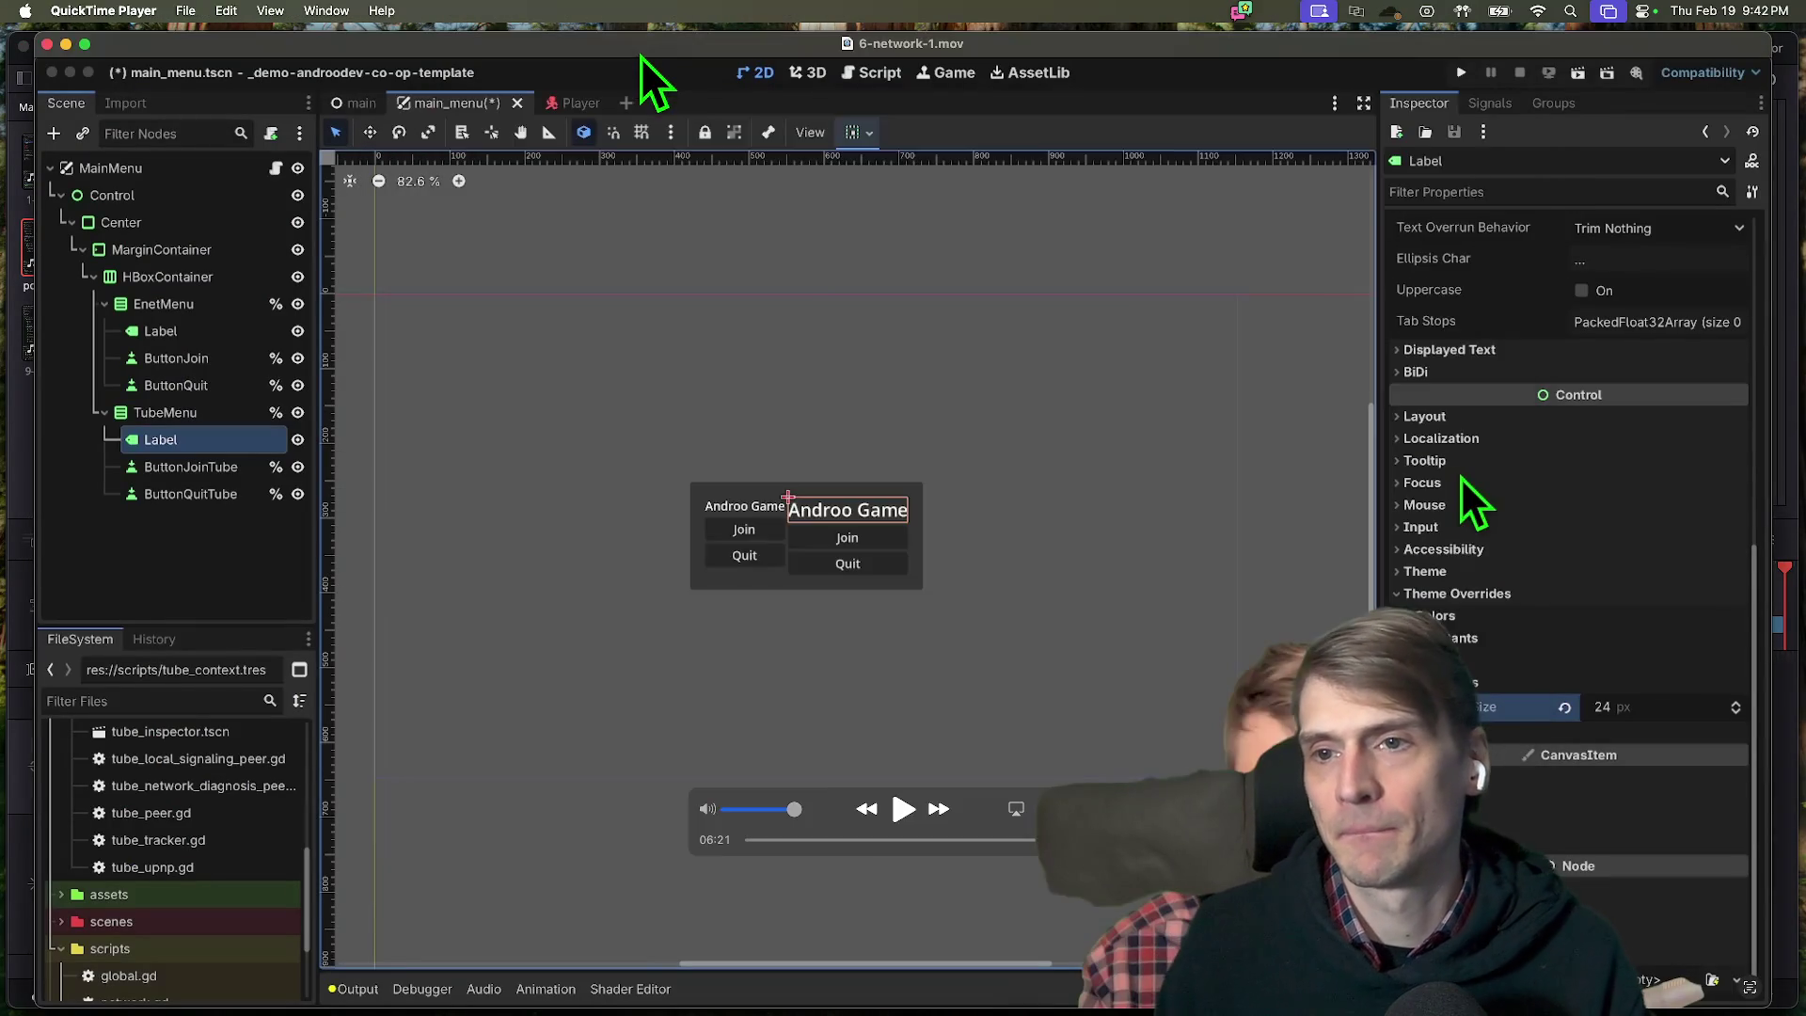
pyautogui.press('super+Tab')
pyautogui.moveTo(1009, 127); pyautogui.dragTo(1358, 129)
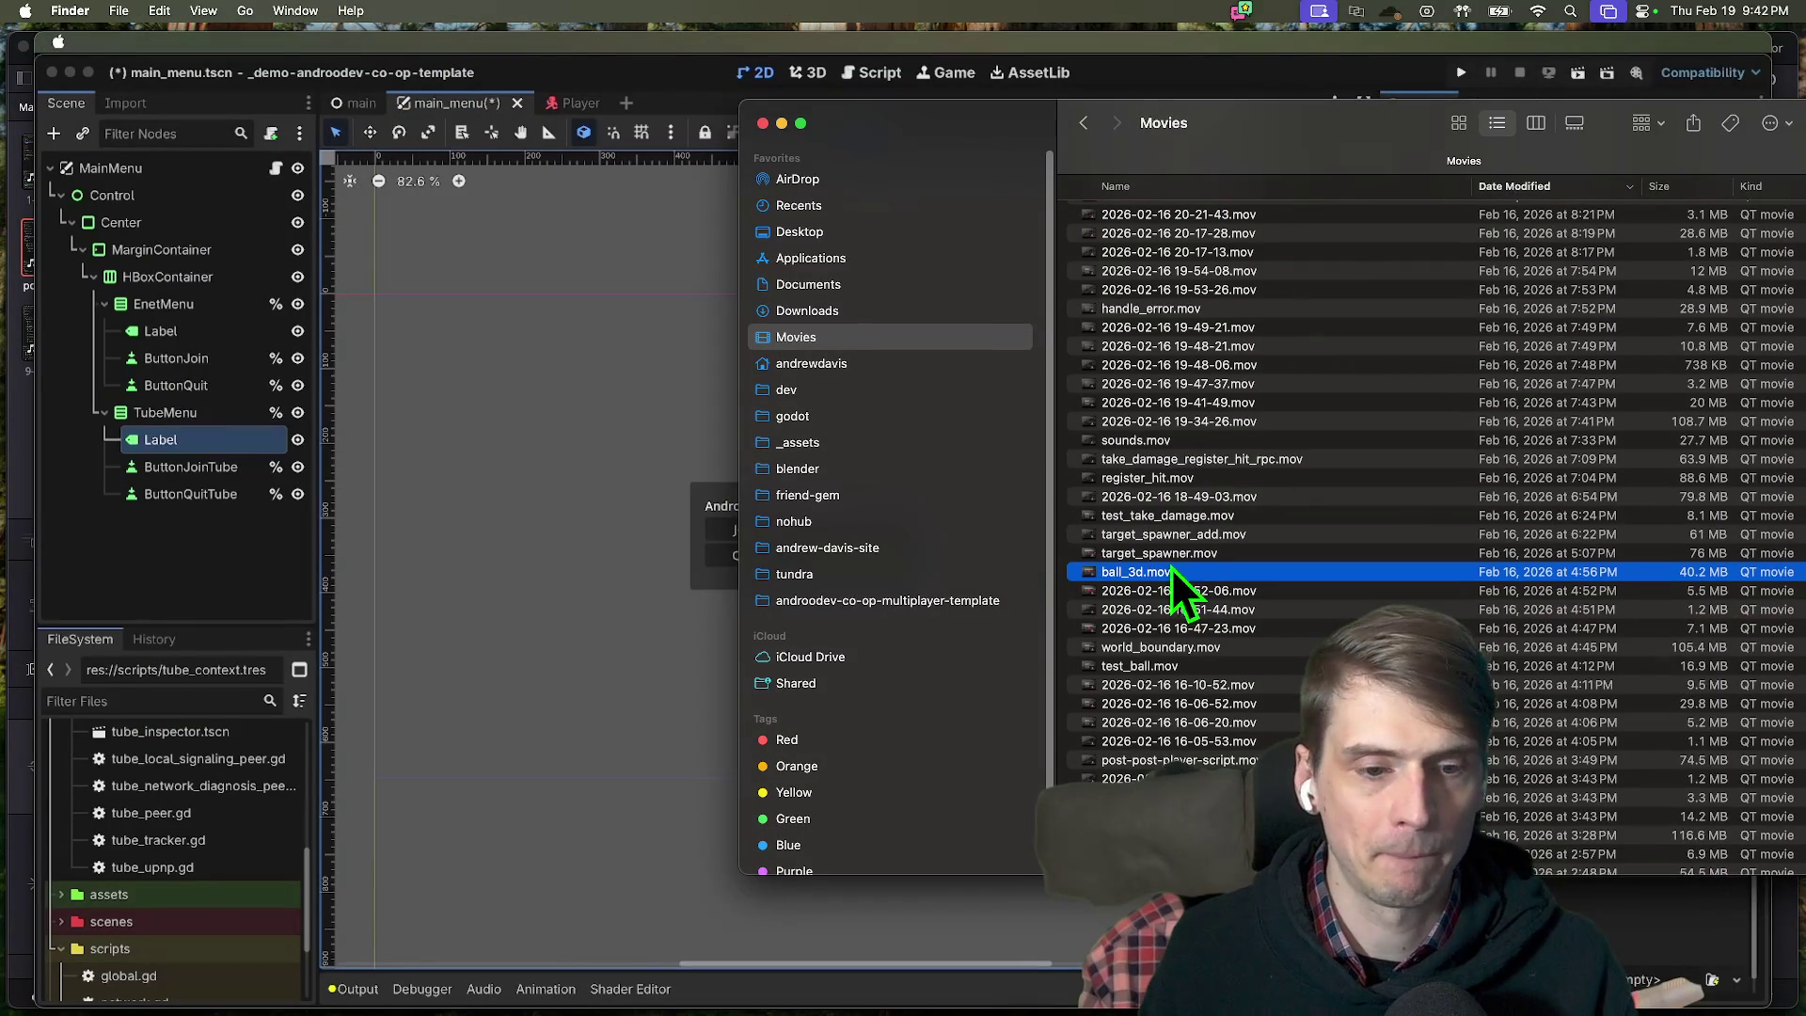
pyautogui.press('super+Tab')
pyautogui.press('super+shift+Tab')
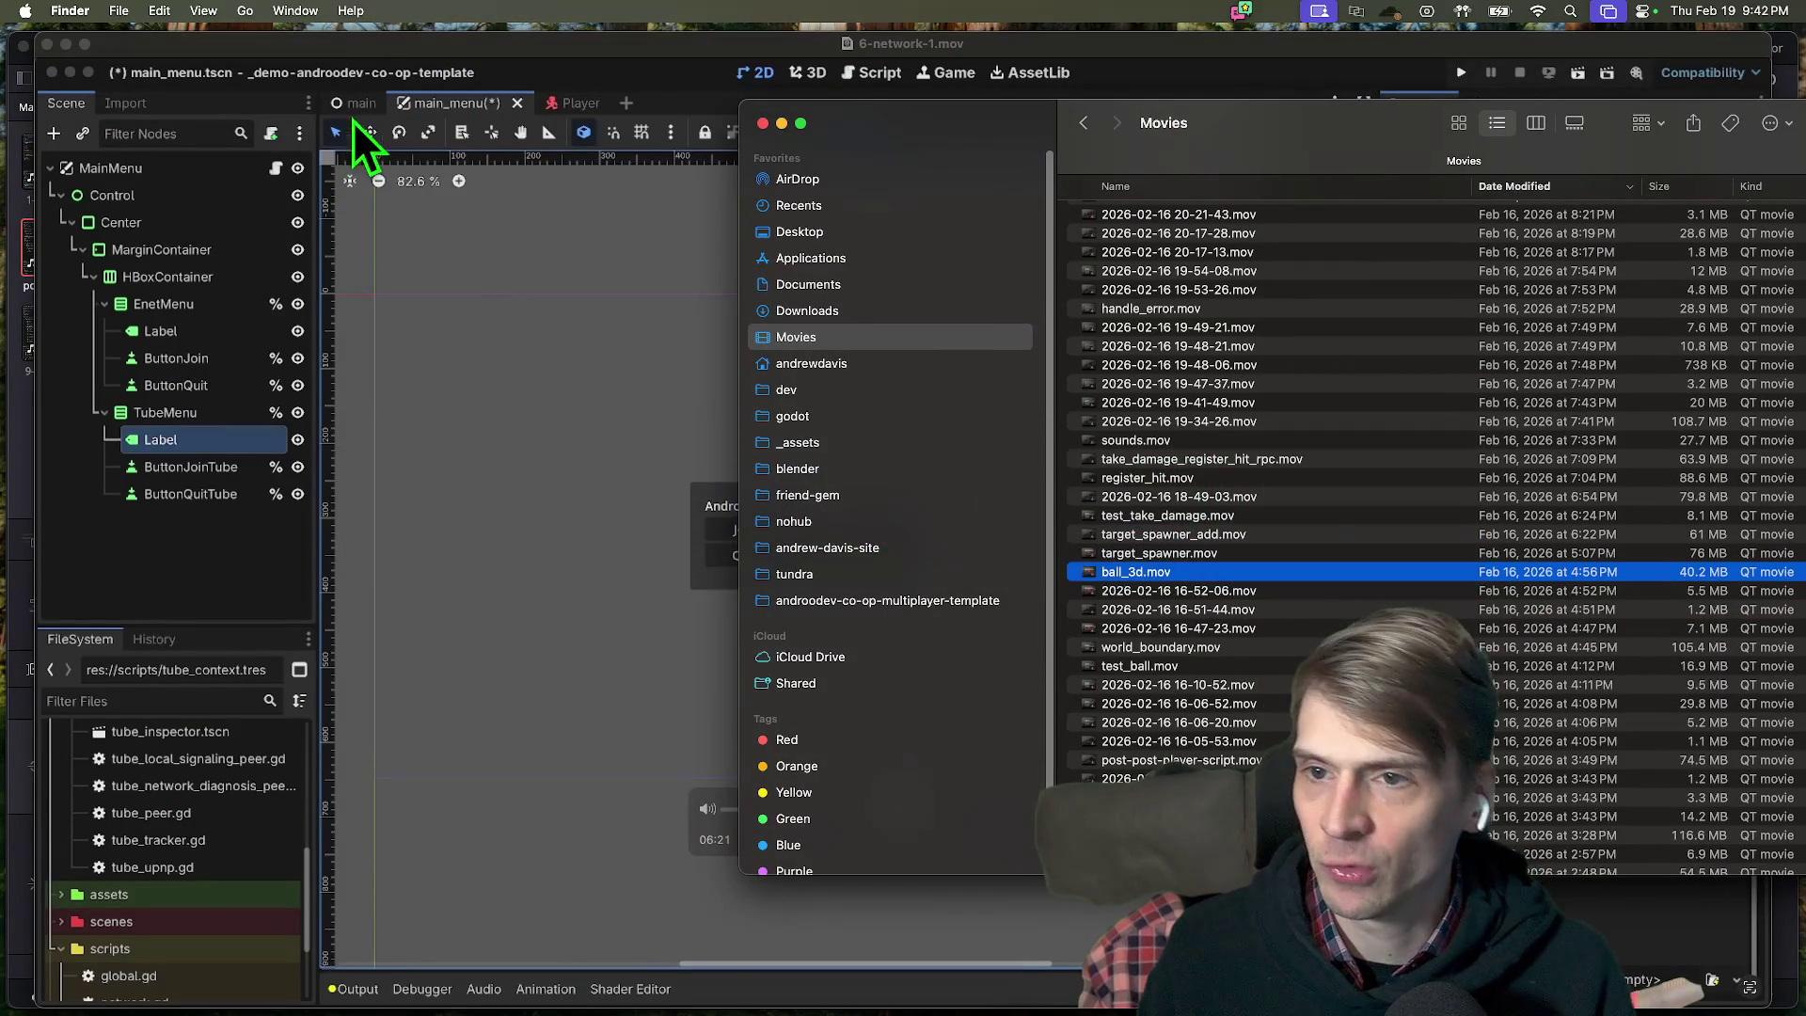
pyautogui.moveTo(369, 43)
pyautogui.mouseDown()
pyautogui.moveTo(355, 535)
pyautogui.moveTo(340, 387)
pyautogui.moveTo(331, 418)
pyautogui.mouseUp()
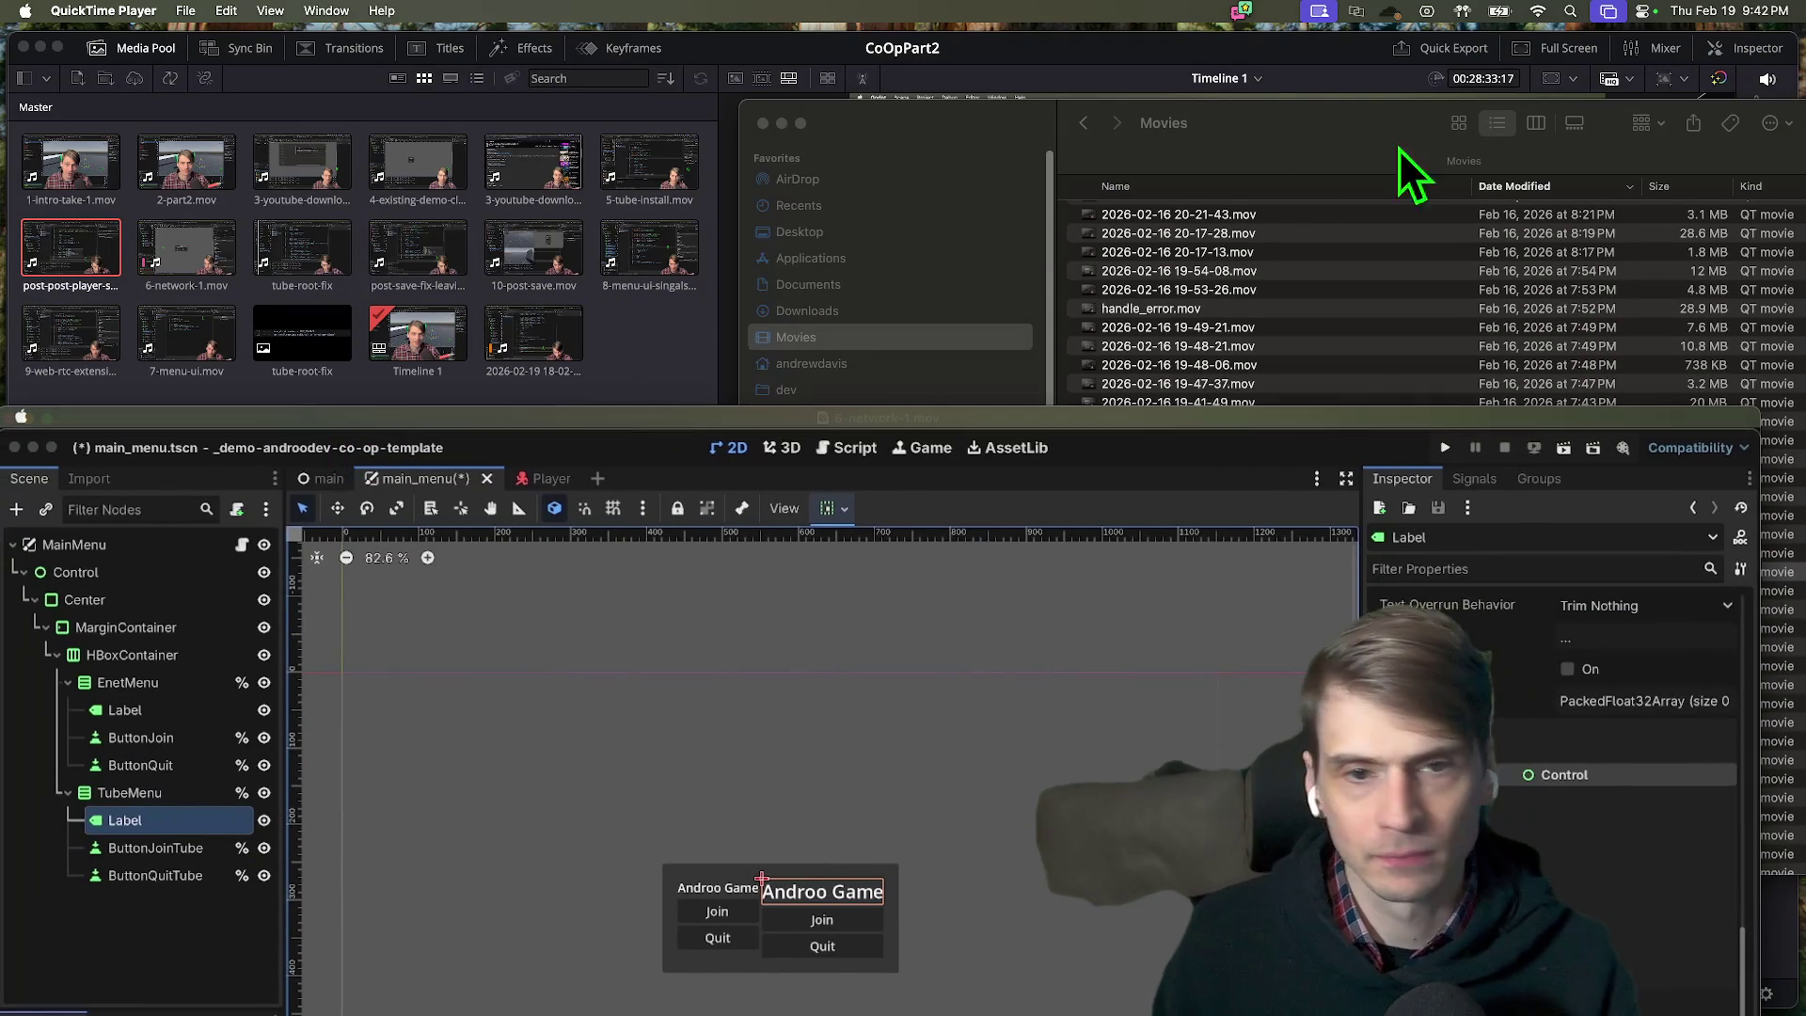
# Step: Drag ball_3d.mov from Finder into the Resolve Media Pool and return to Resolve
pyautogui.moveTo(1127, 572)
pyautogui.mouseDown()
pyautogui.moveTo(460, 335)
pyautogui.moveTo(601, 347)
pyautogui.moveTo(606, 370)
pyautogui.mouseUp()
pyautogui.moveTo(222, 414)
pyautogui.mouseDown()
pyautogui.moveTo(415, 220)
pyautogui.moveTo(389, 94)
pyautogui.moveTo(359, 75)
pyautogui.moveTo(259, 111)
pyautogui.moveTo(282, 47)
pyautogui.moveTo(301, 46)
pyautogui.mouseUp()
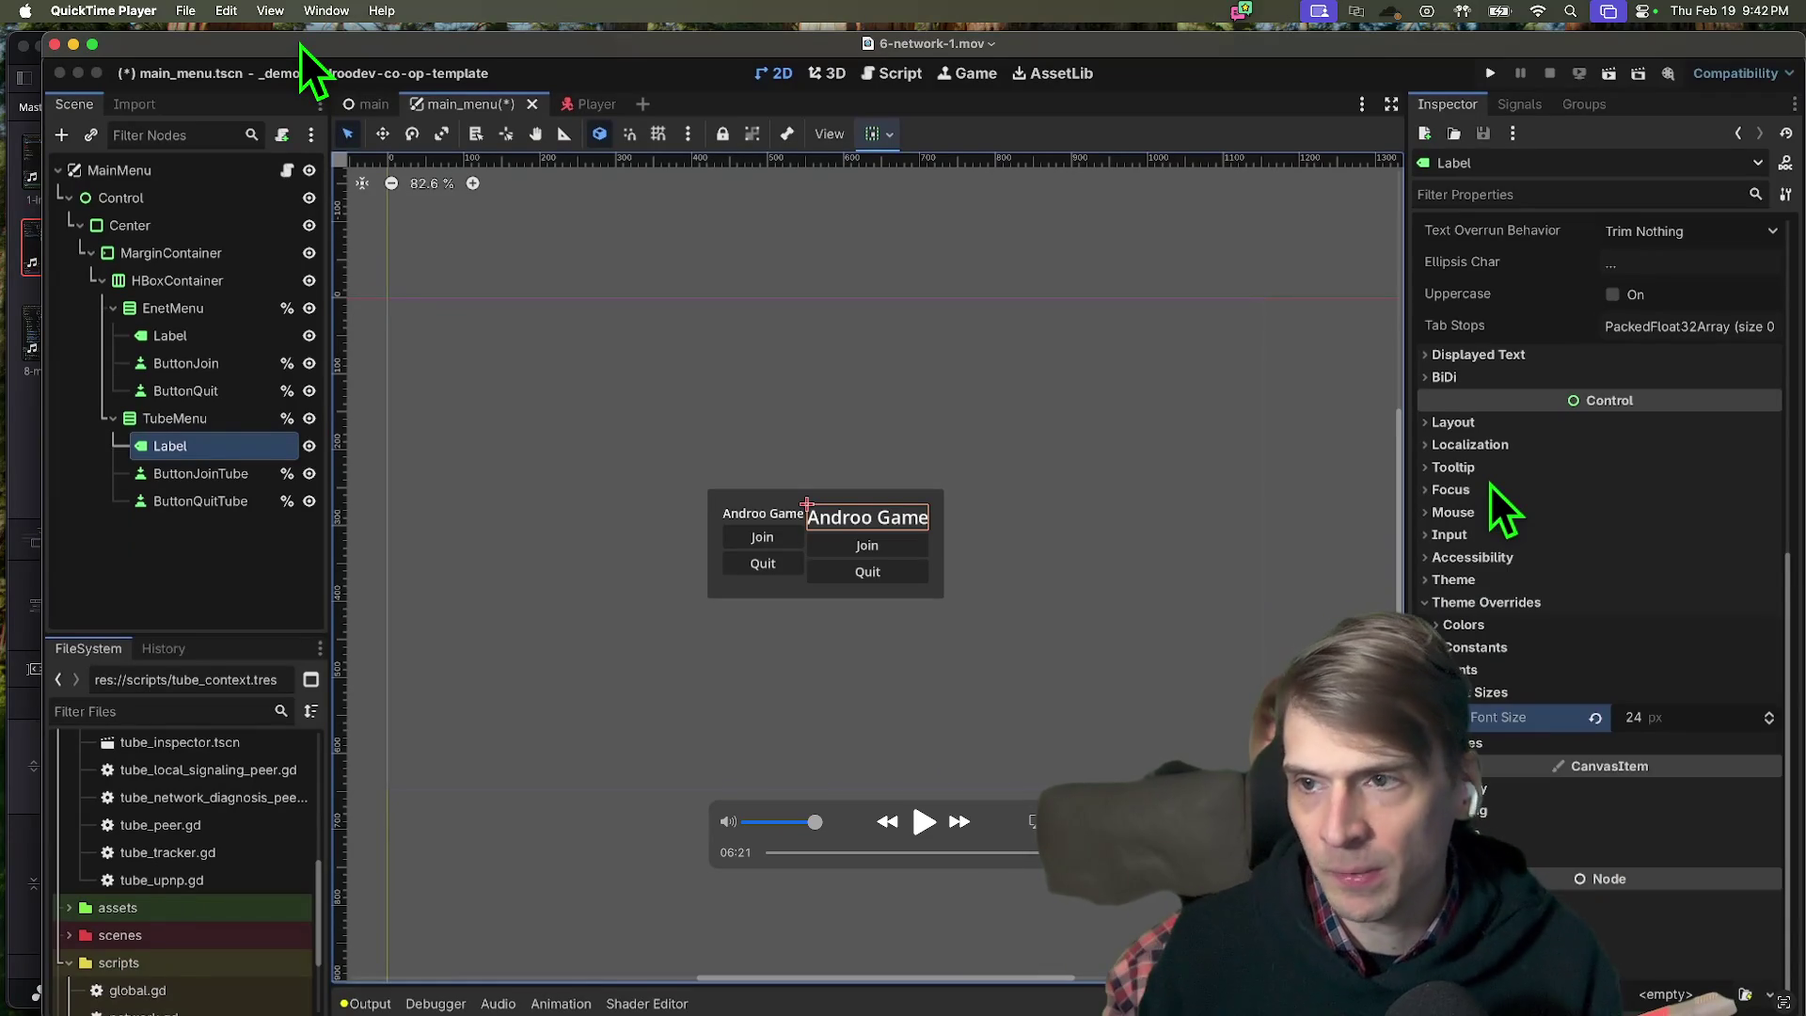
pyautogui.press('super+Tab')
pyautogui.press('super+Tab+Tab')
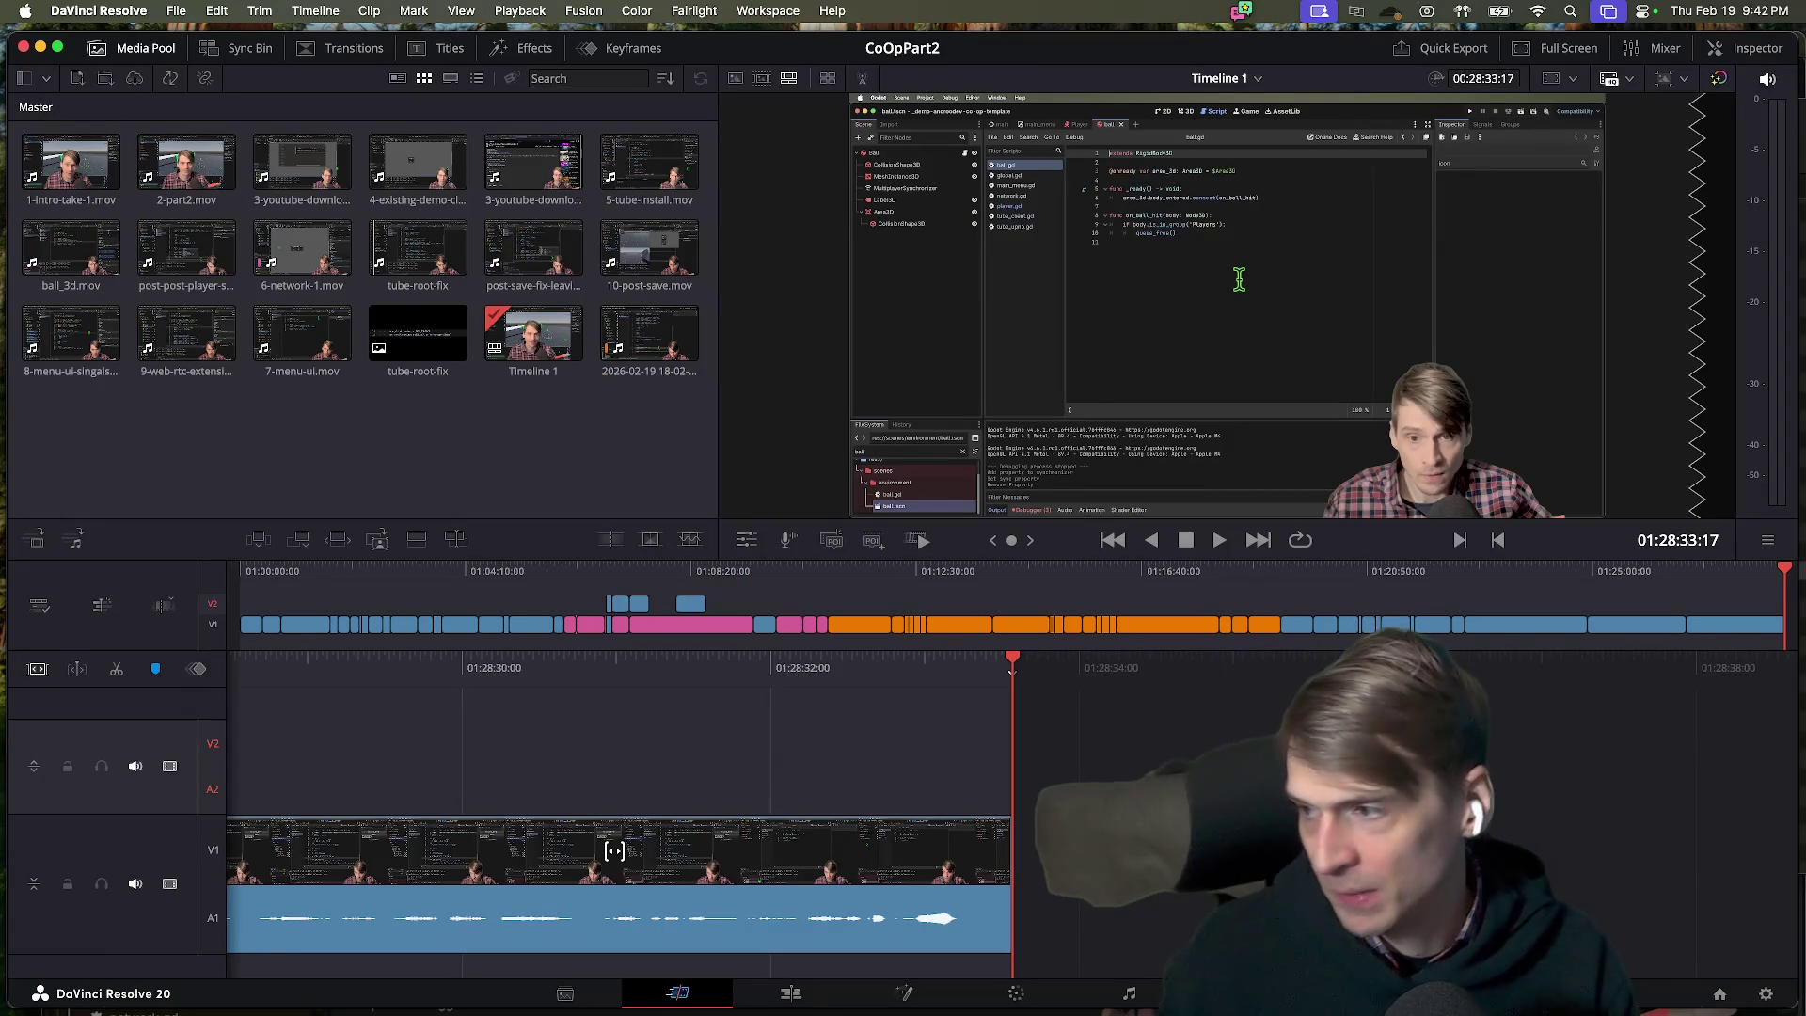
pyautogui.moveTo(964, 926)
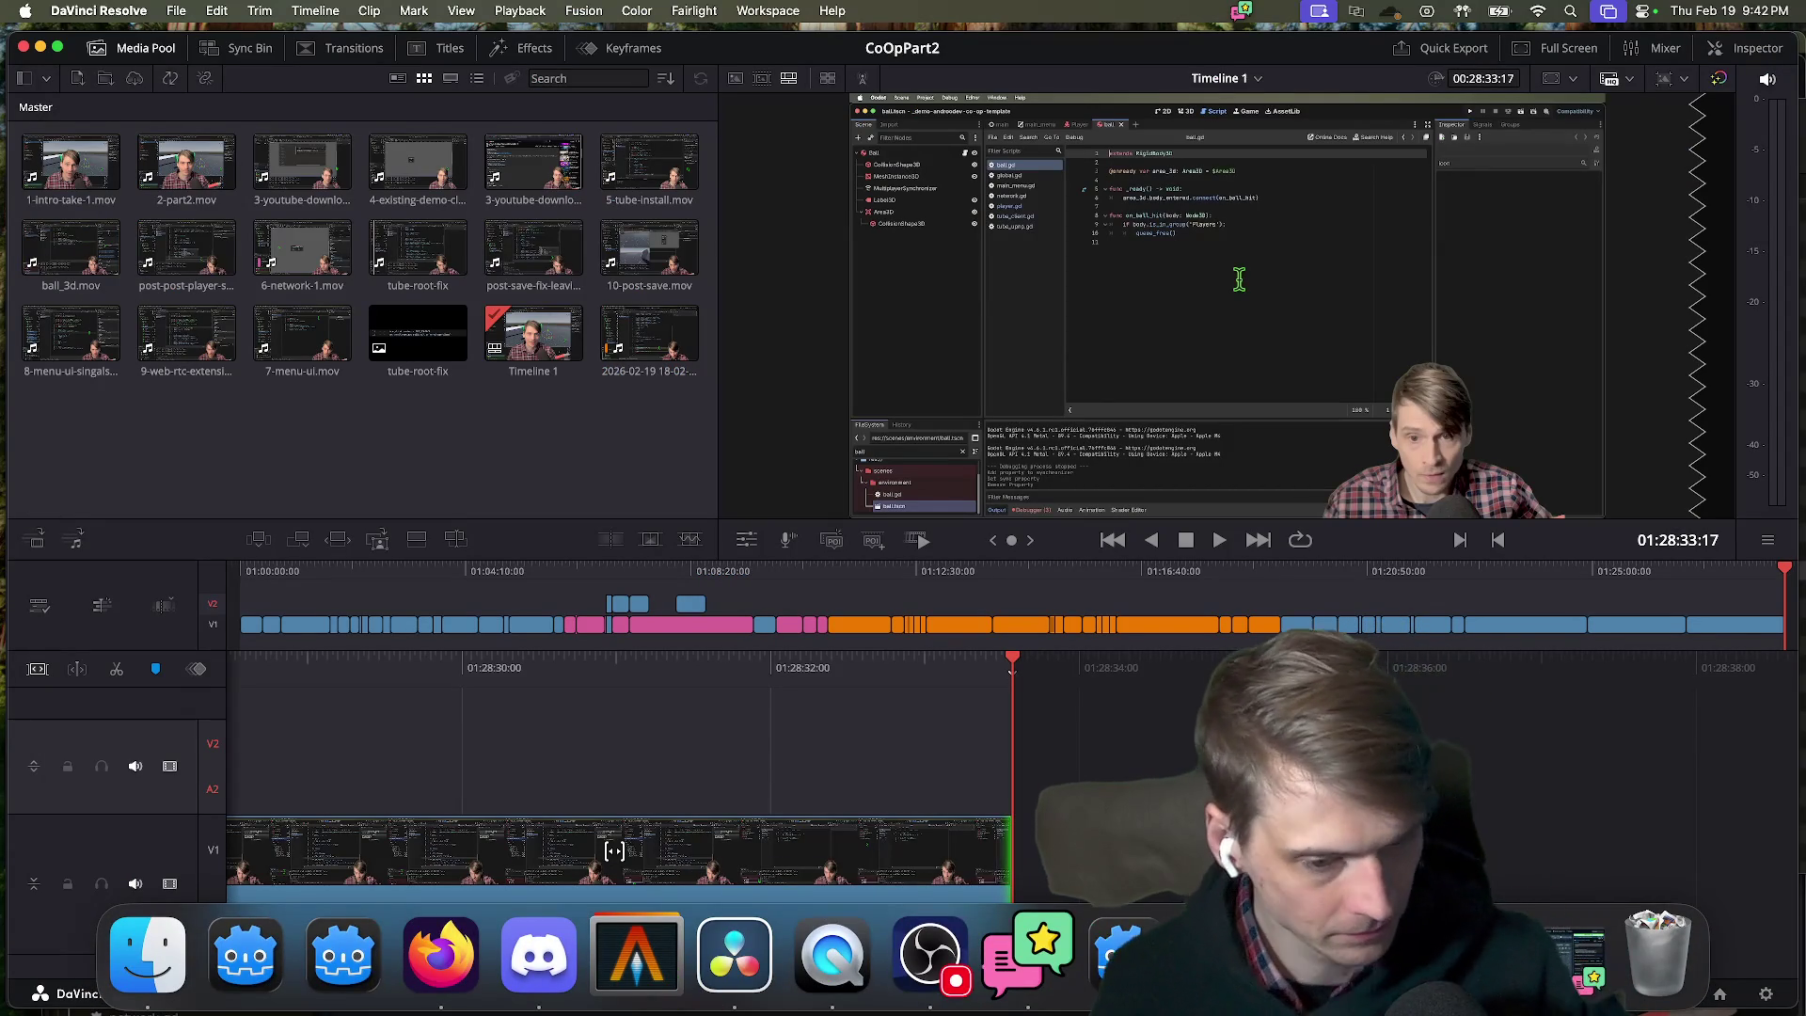
pyautogui.click(146, 953)
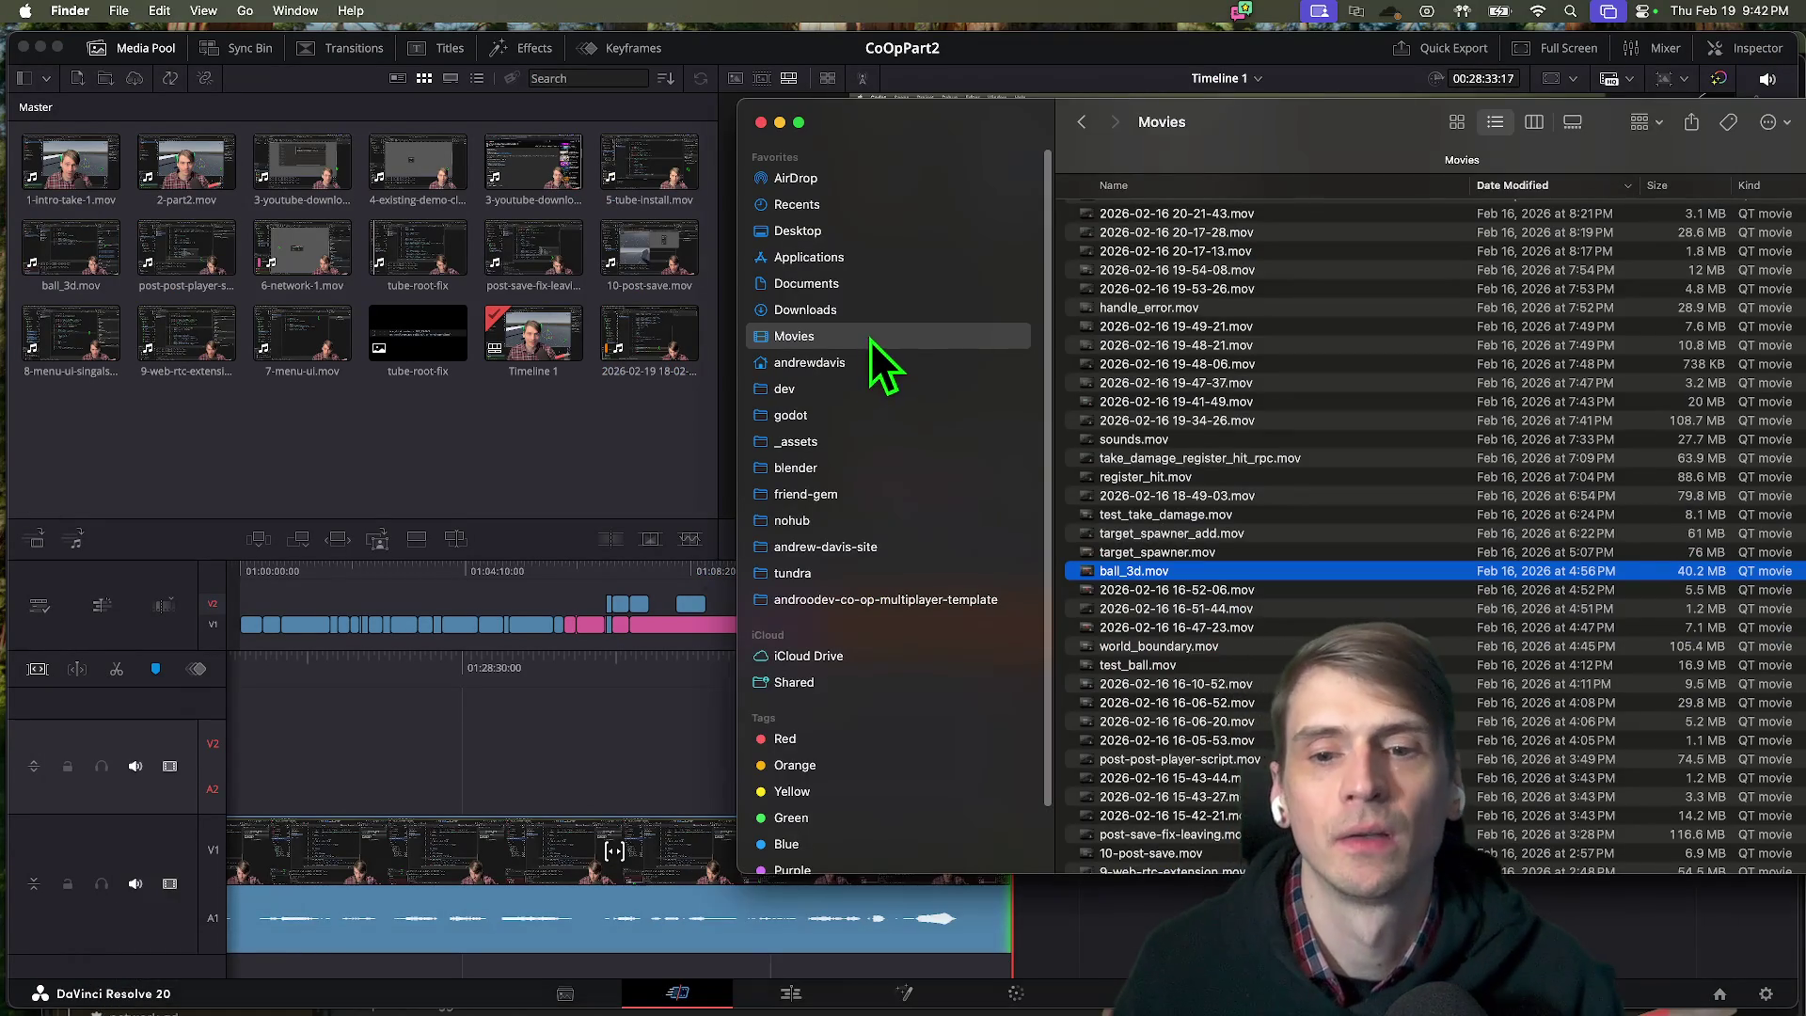
pyautogui.click(544, 416)
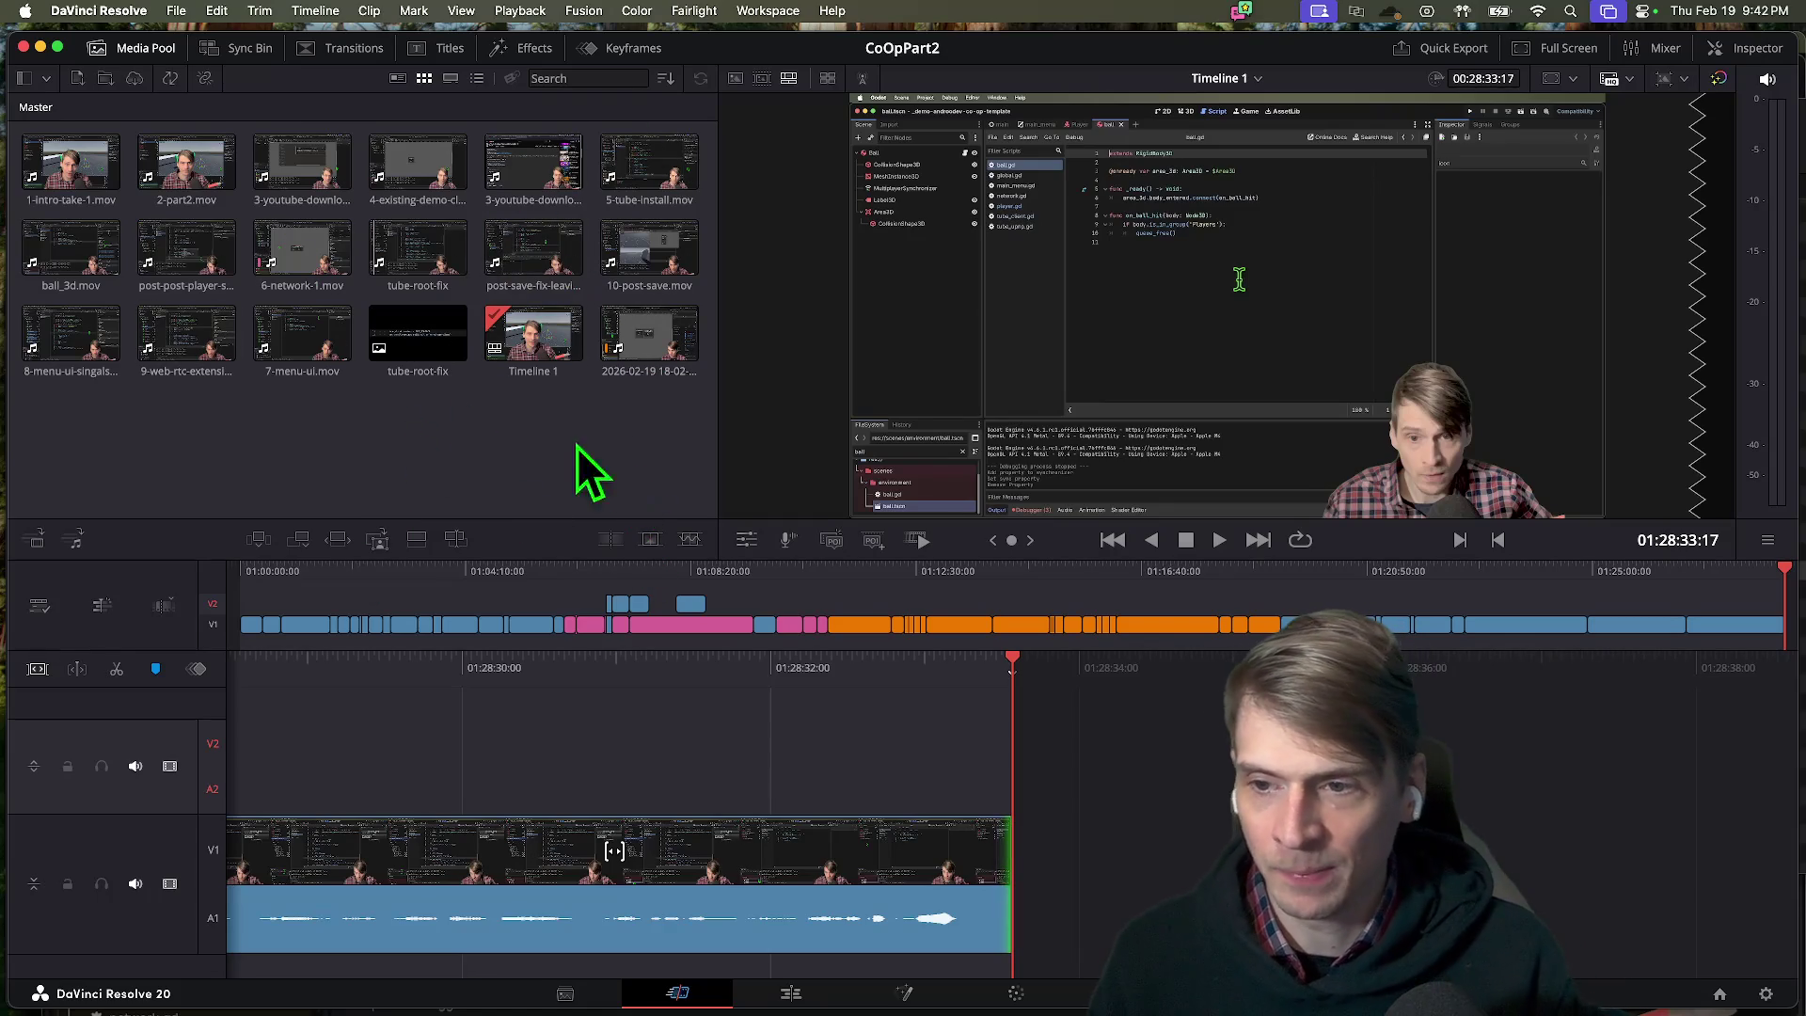
# Step: Place ball_3d.mov on the timeline after the existing clip and play it back
pyautogui.moveTo(92, 242)
pyautogui.mouseDown()
pyautogui.moveTo(1097, 950)
pyautogui.moveTo(1549, 784)
pyautogui.moveTo(1590, 882)
pyautogui.mouseUp()
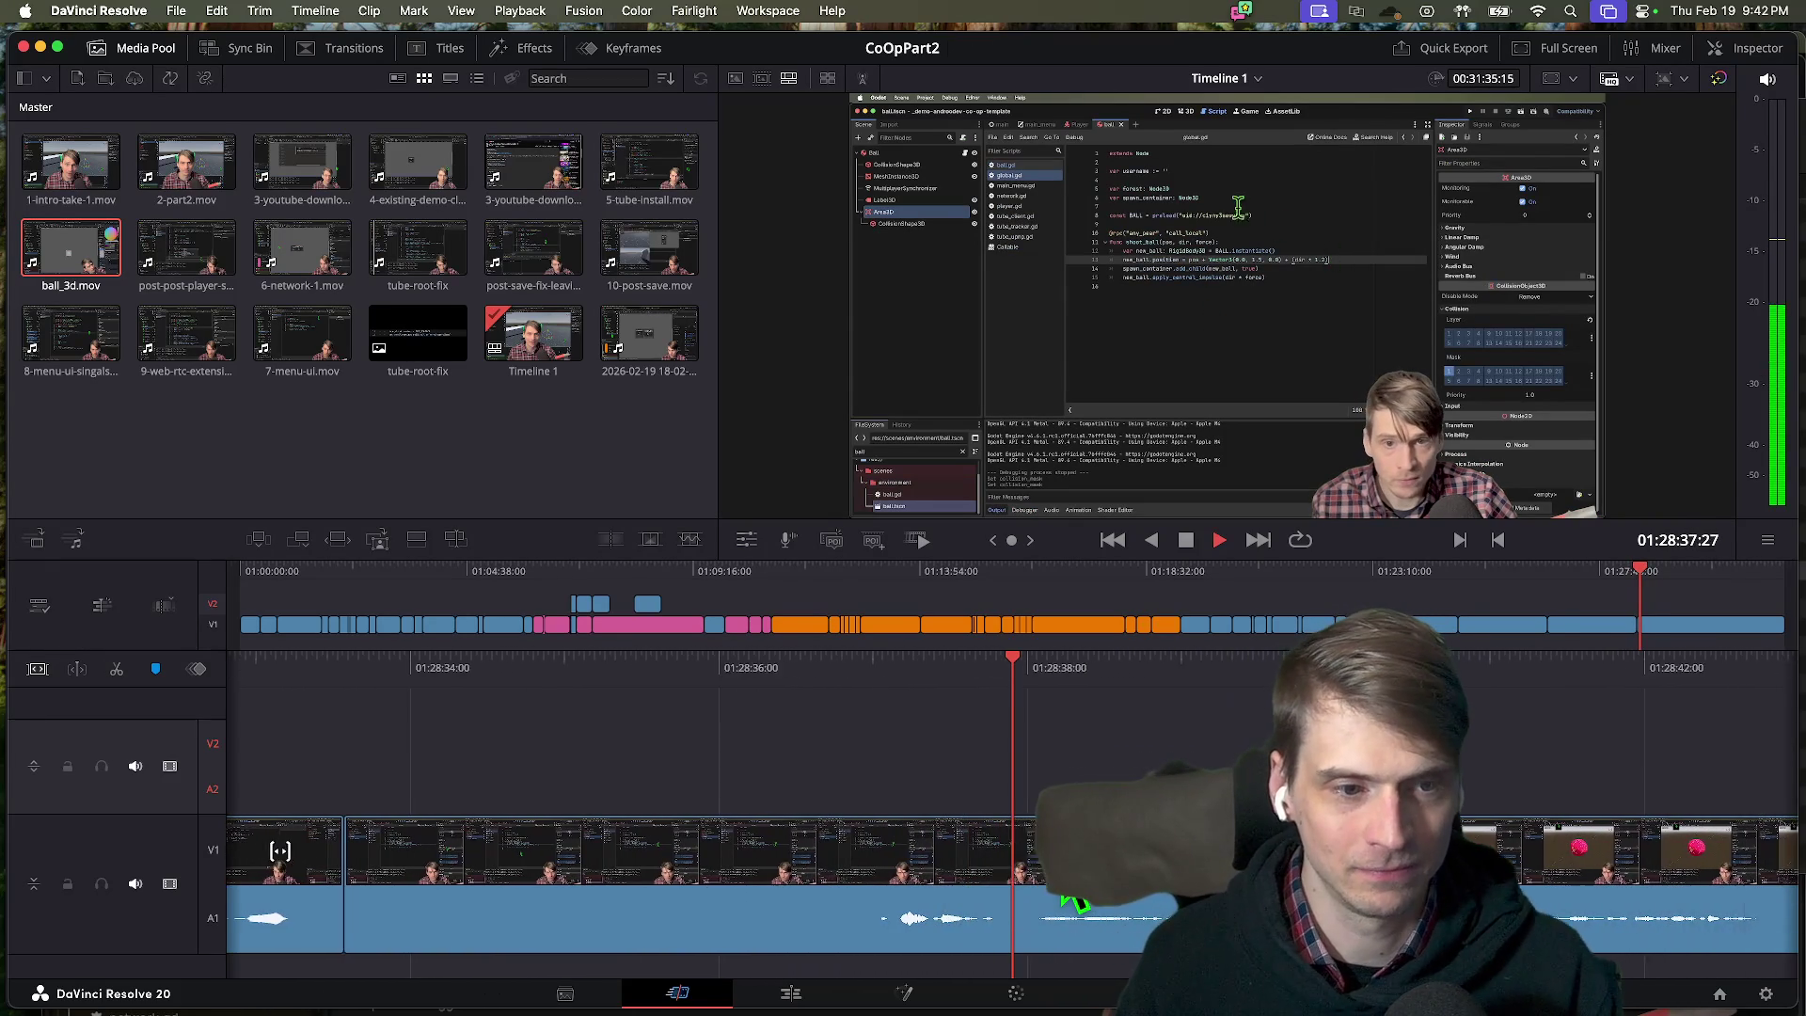
pyautogui.press('j')
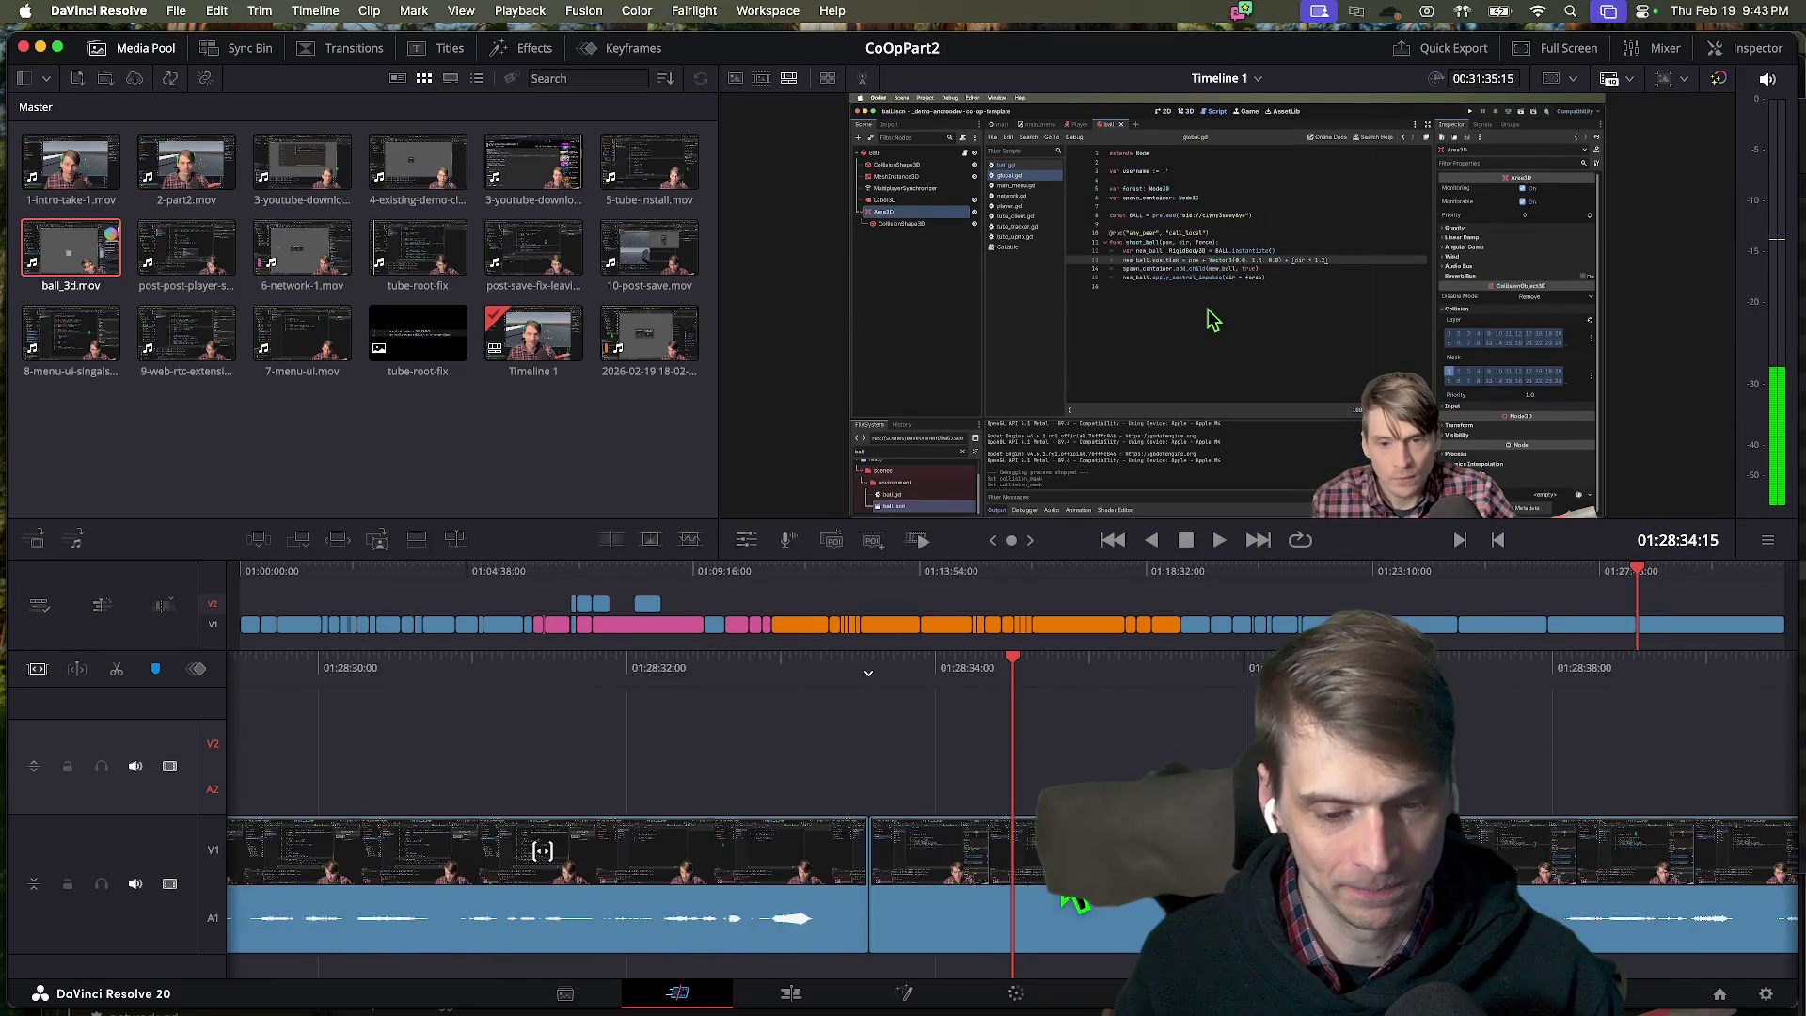
pyautogui.press('space')
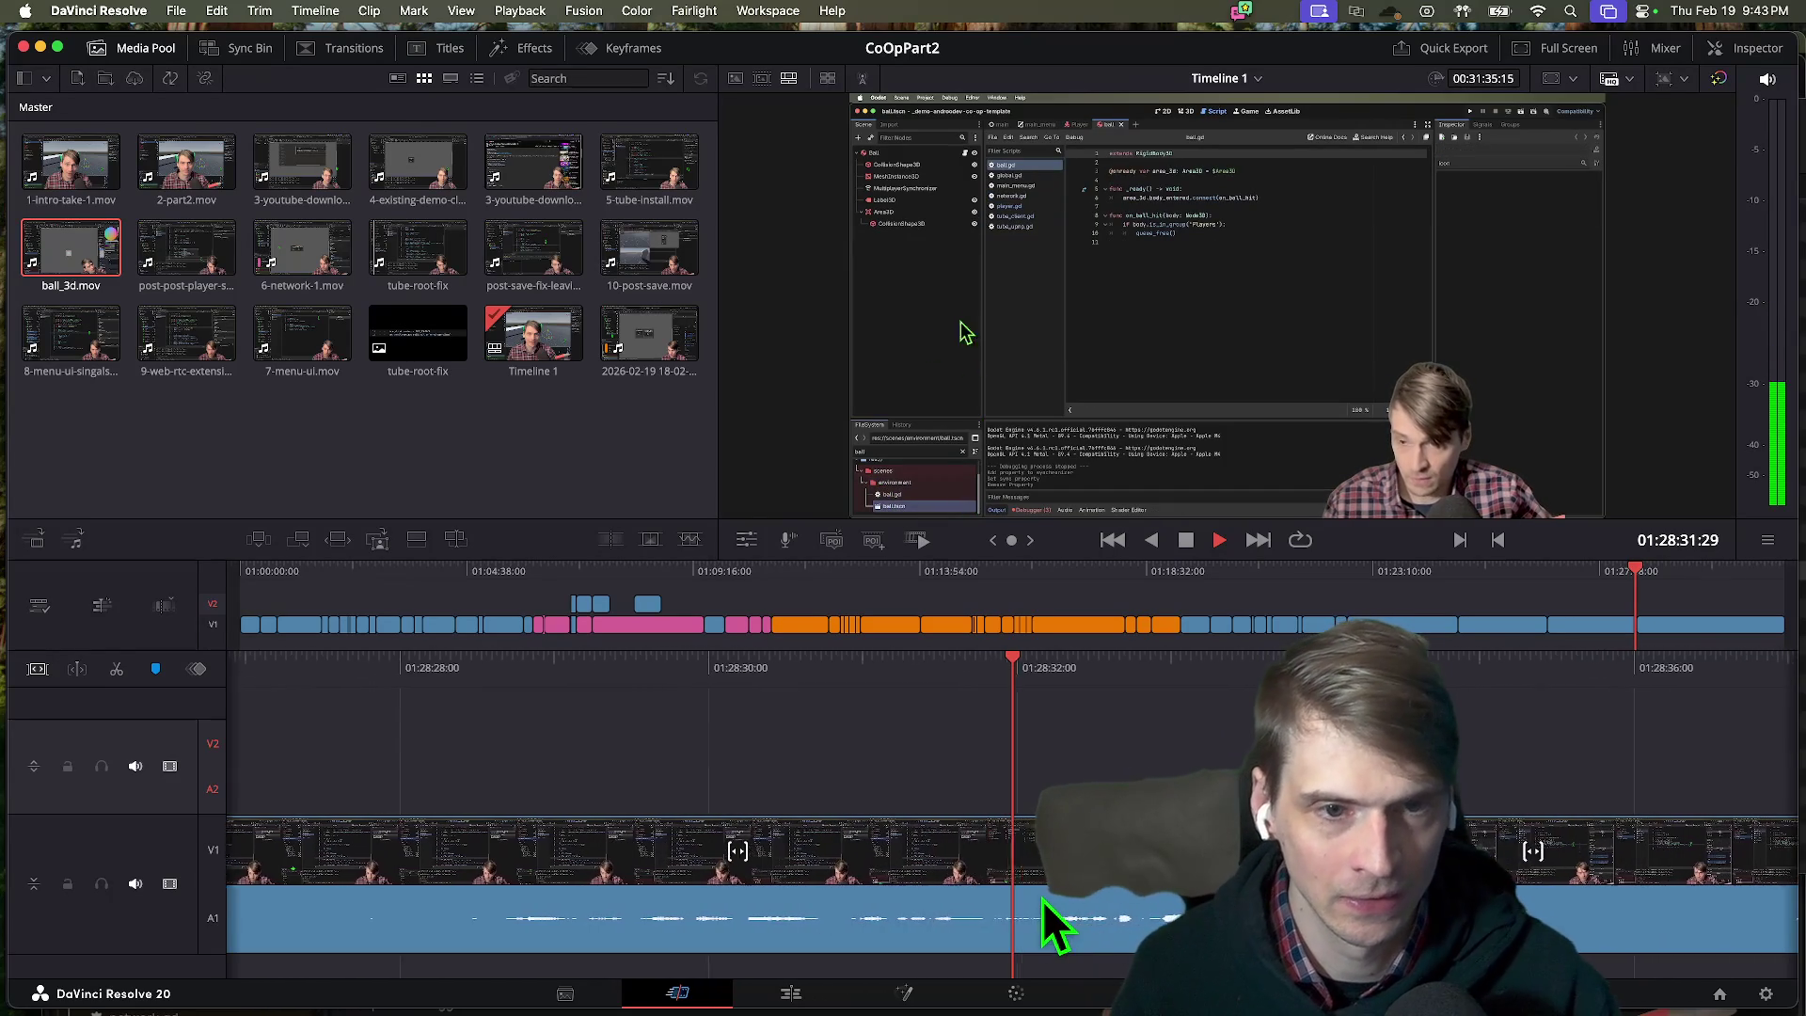
pyautogui.press('space')
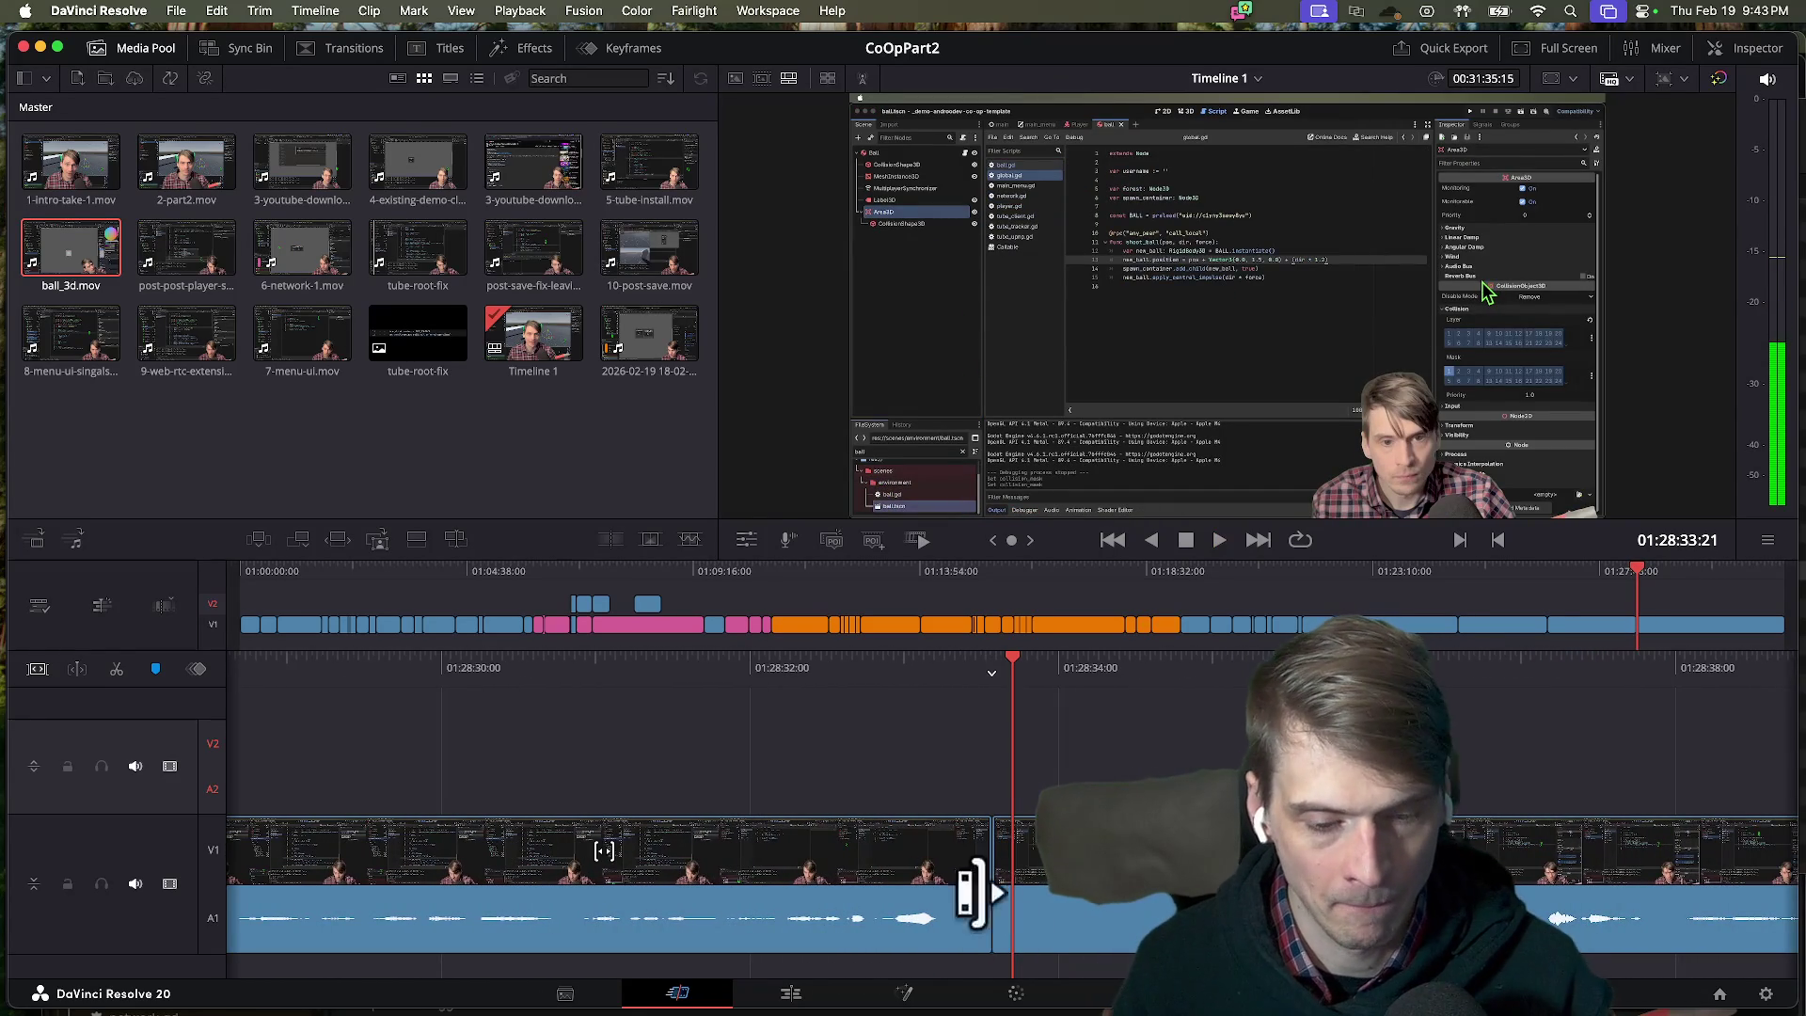
# Step: Roll the V1 edit point later, extending the clip by about four seconds and 8 frames
pyautogui.moveTo(974, 889); pyautogui.dragTo(1669, 875)
pyautogui.moveTo(1533, 879); pyautogui.dragTo(1530, 880)
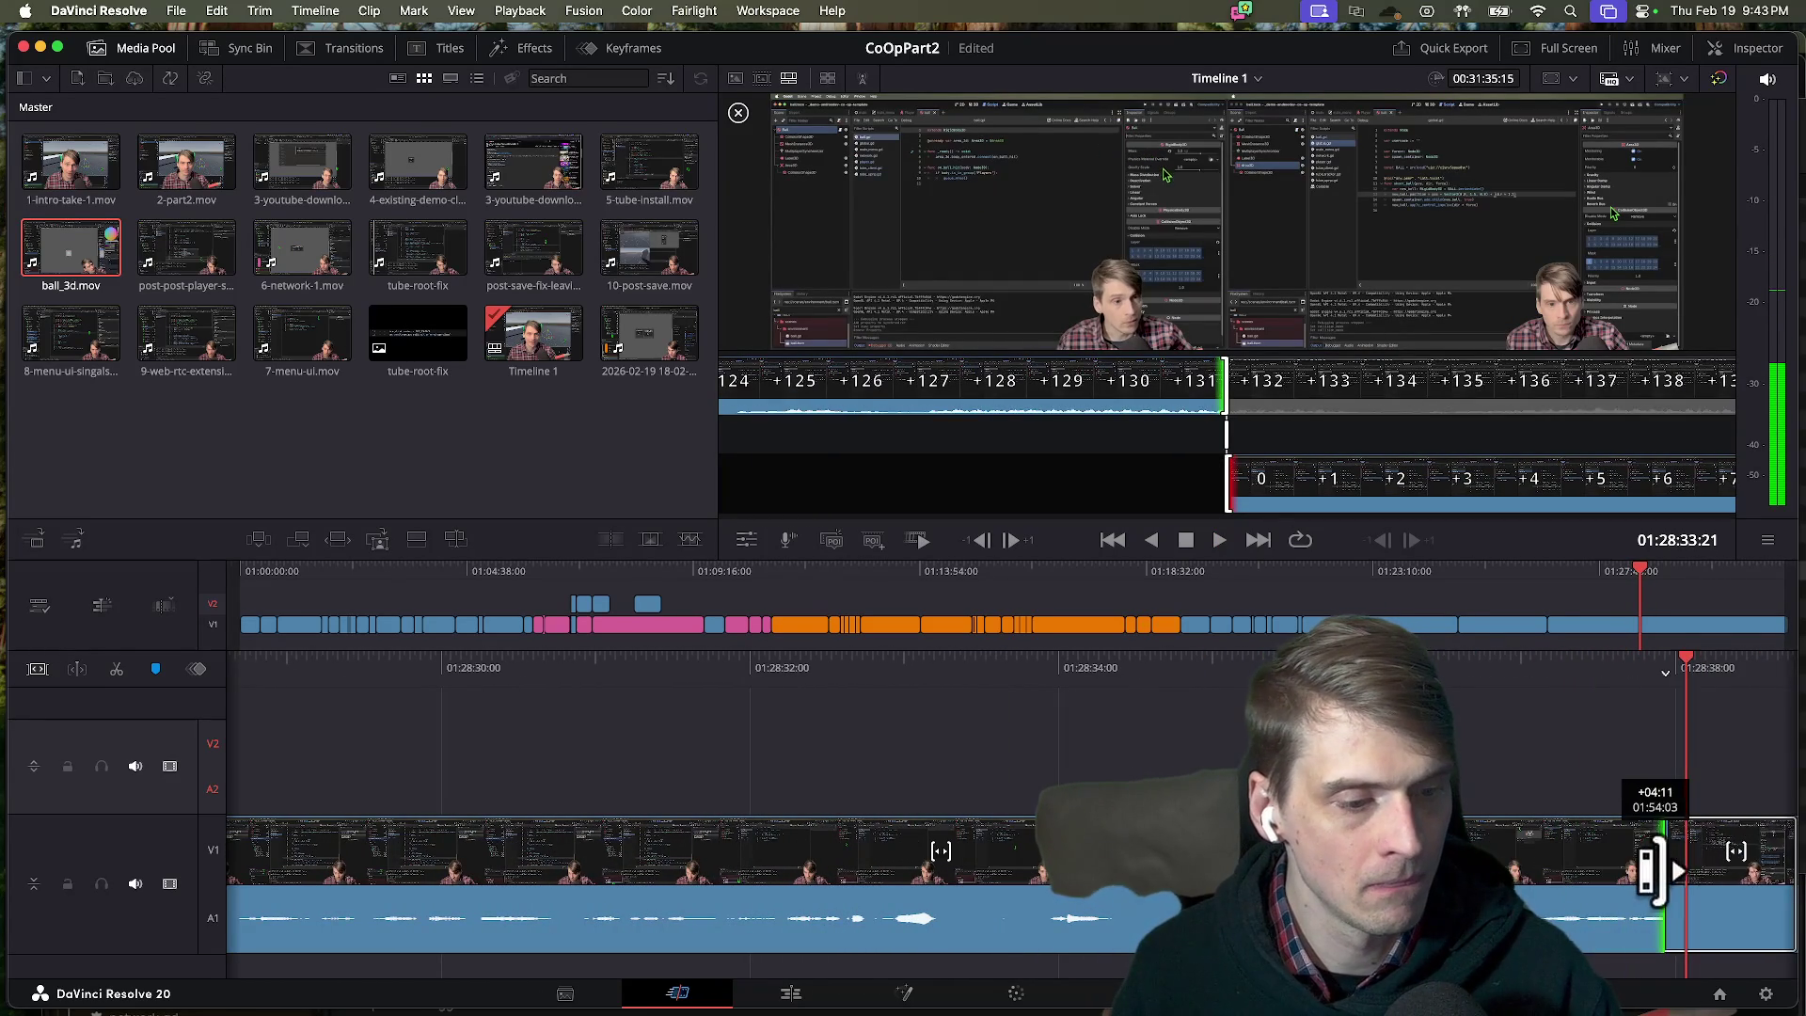
pyautogui.moveTo(1792, 851); pyautogui.dragTo(1774, 878)
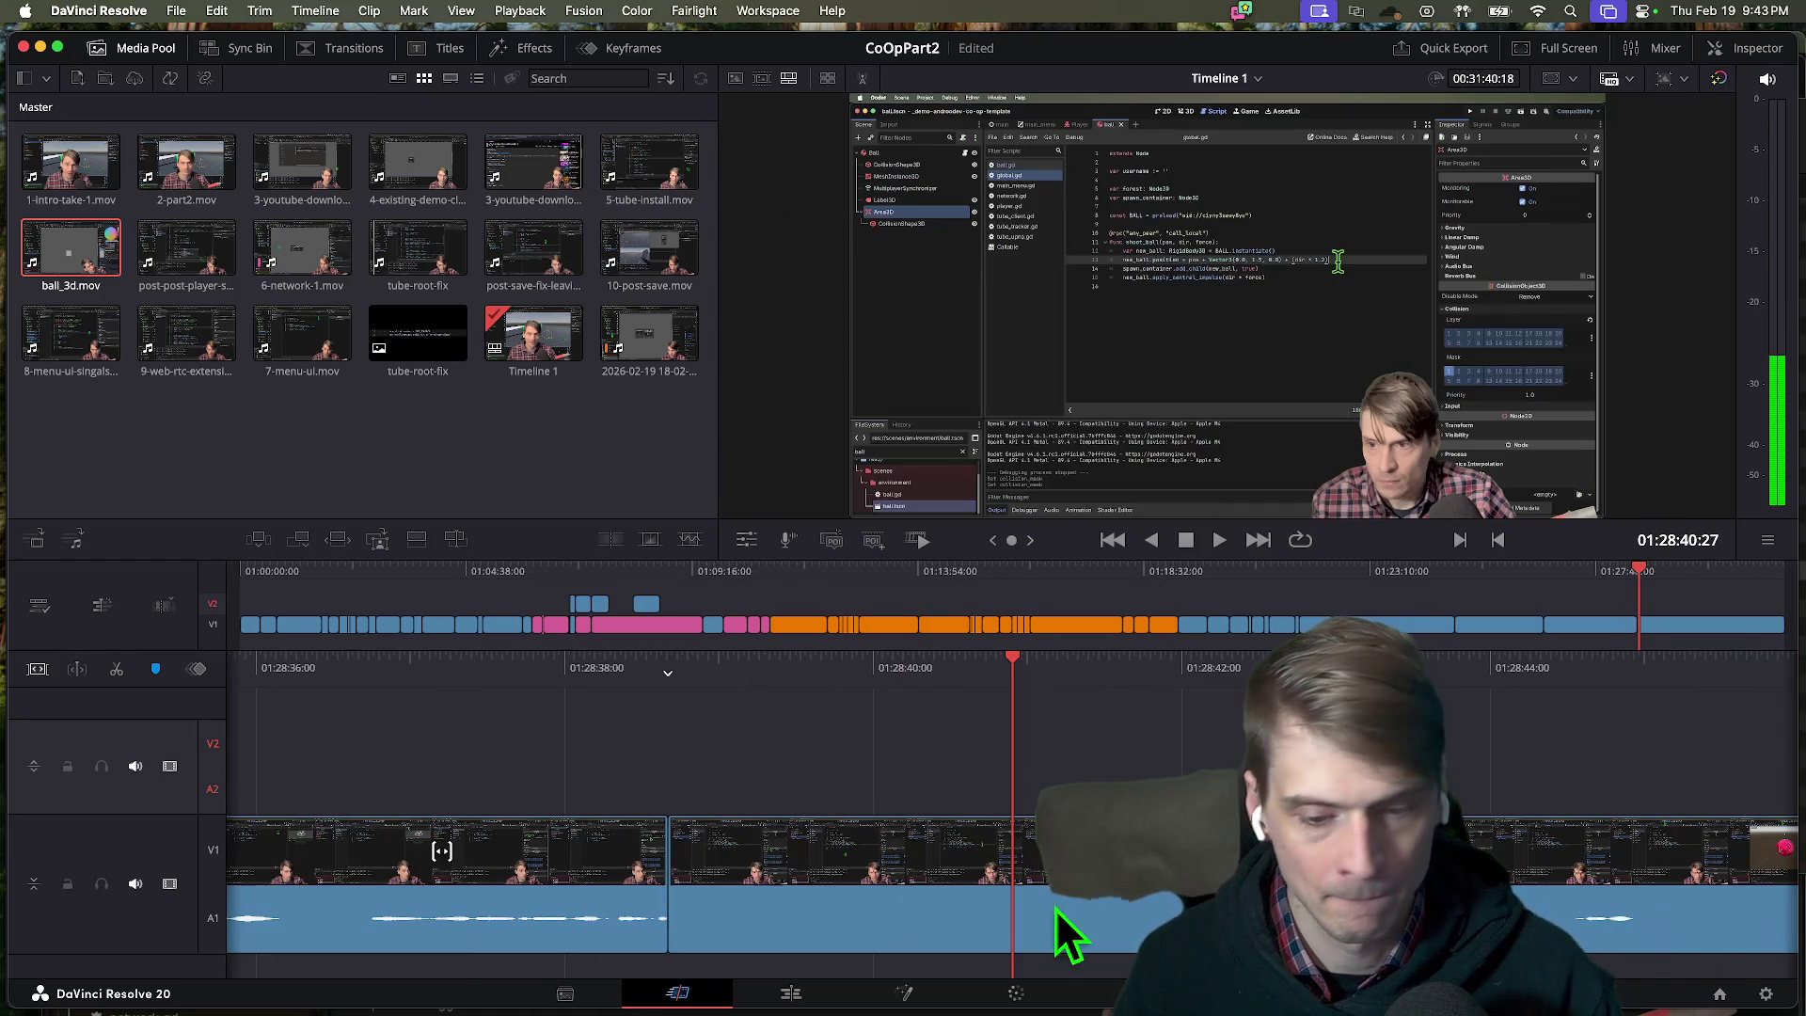
pyautogui.moveTo(649, 880)
pyautogui.mouseDown()
pyautogui.moveTo(998, 851)
pyautogui.moveTo(605, 851)
pyautogui.mouseUp()
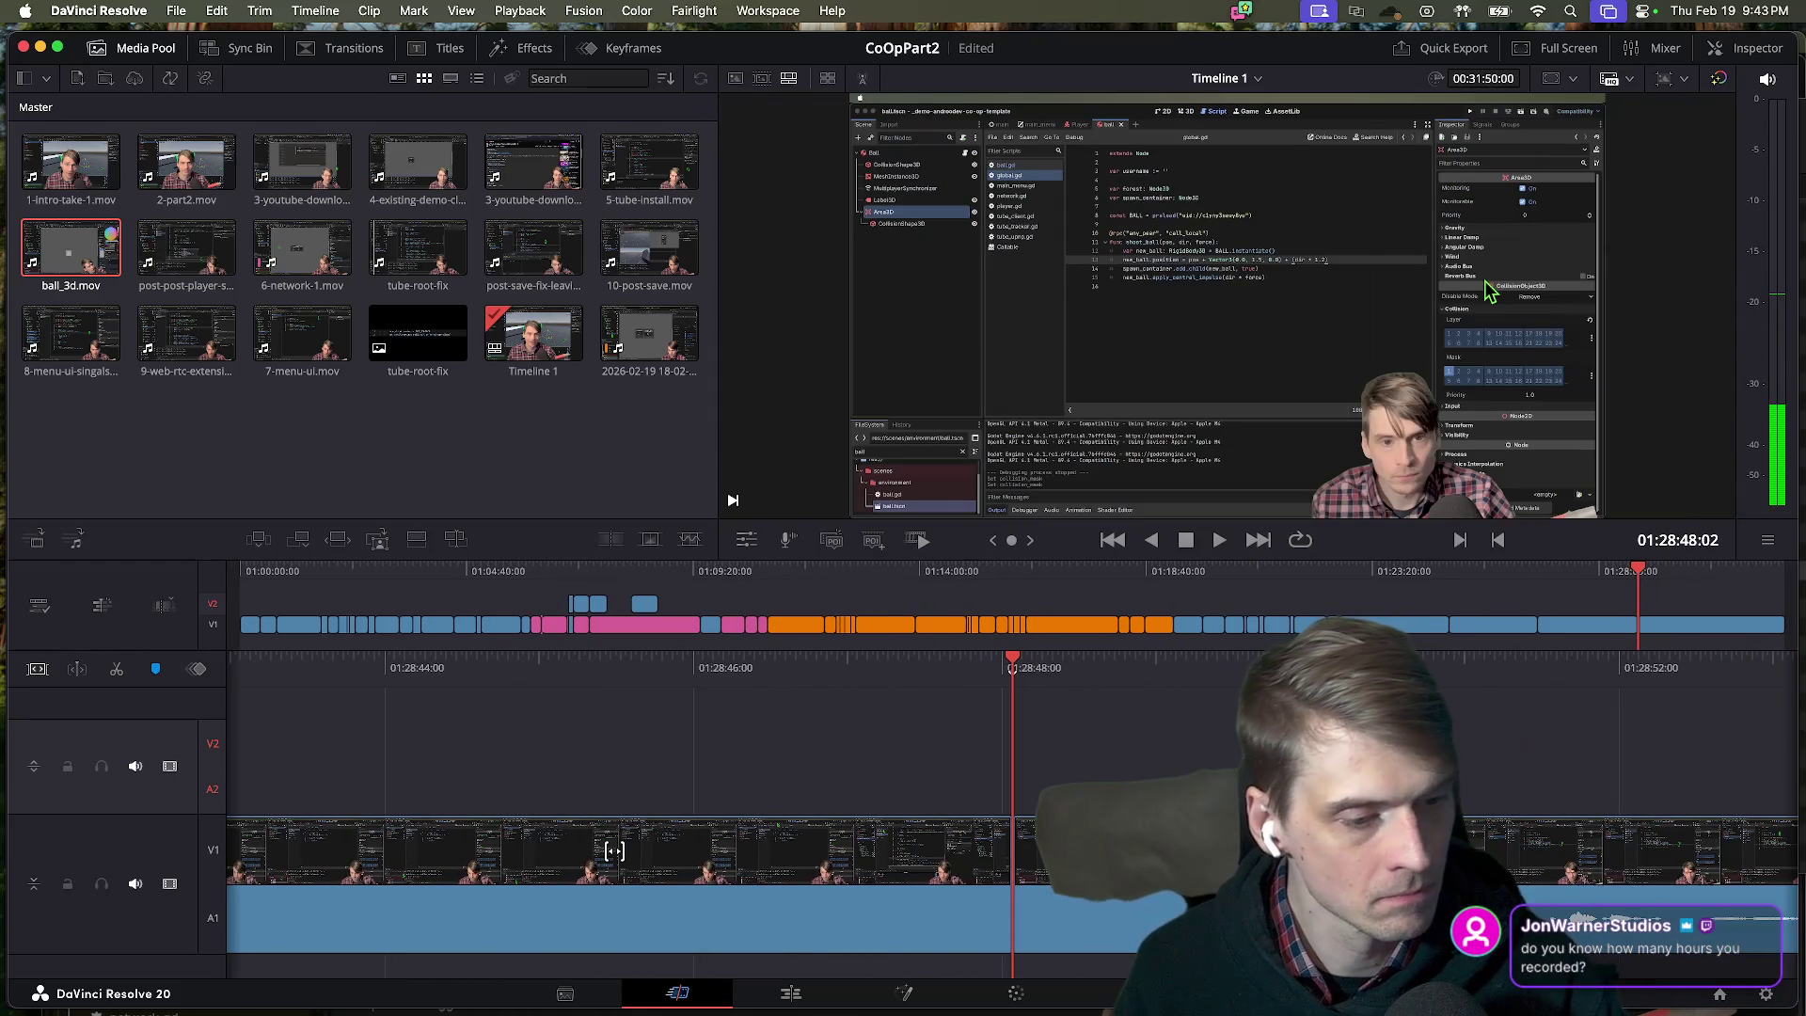
pyautogui.press('Up')
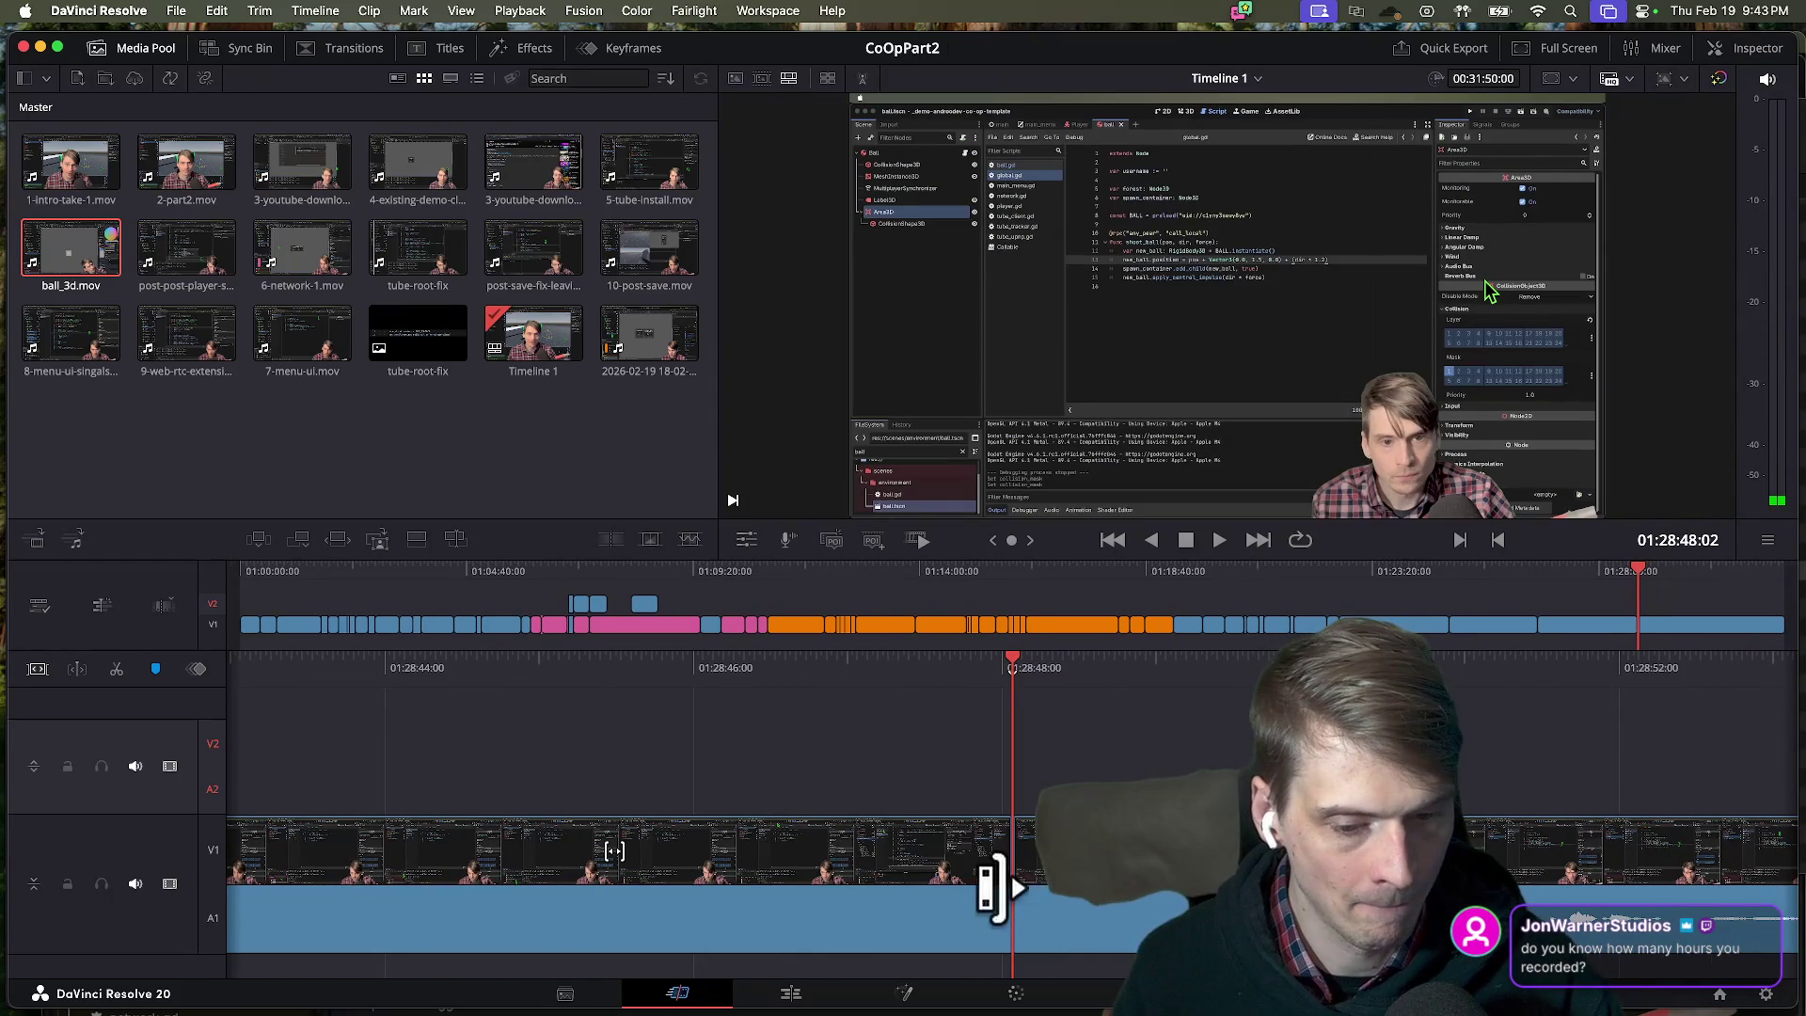
pyautogui.moveTo(999, 889)
pyautogui.mouseDown()
pyautogui.moveTo(1049, 894)
pyautogui.moveTo(992, 851)
pyautogui.mouseUp()
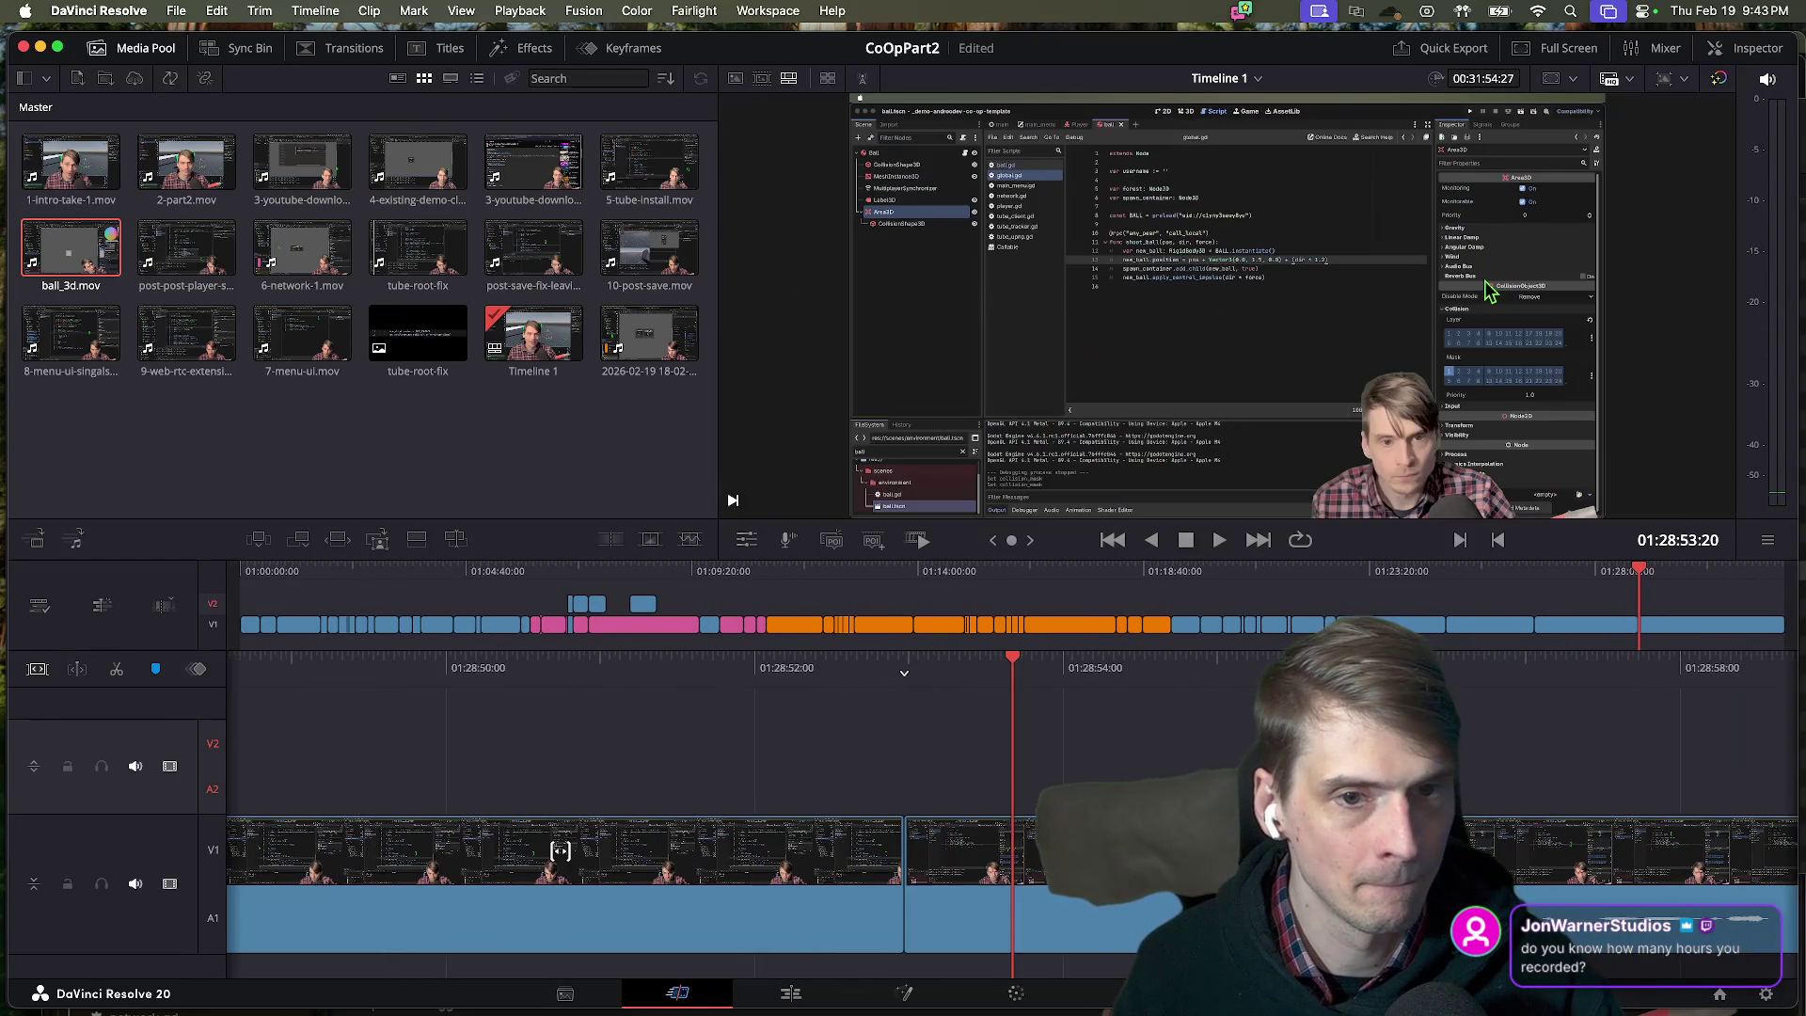
pyautogui.moveTo(777, 851); pyautogui.dragTo(1535, 851)
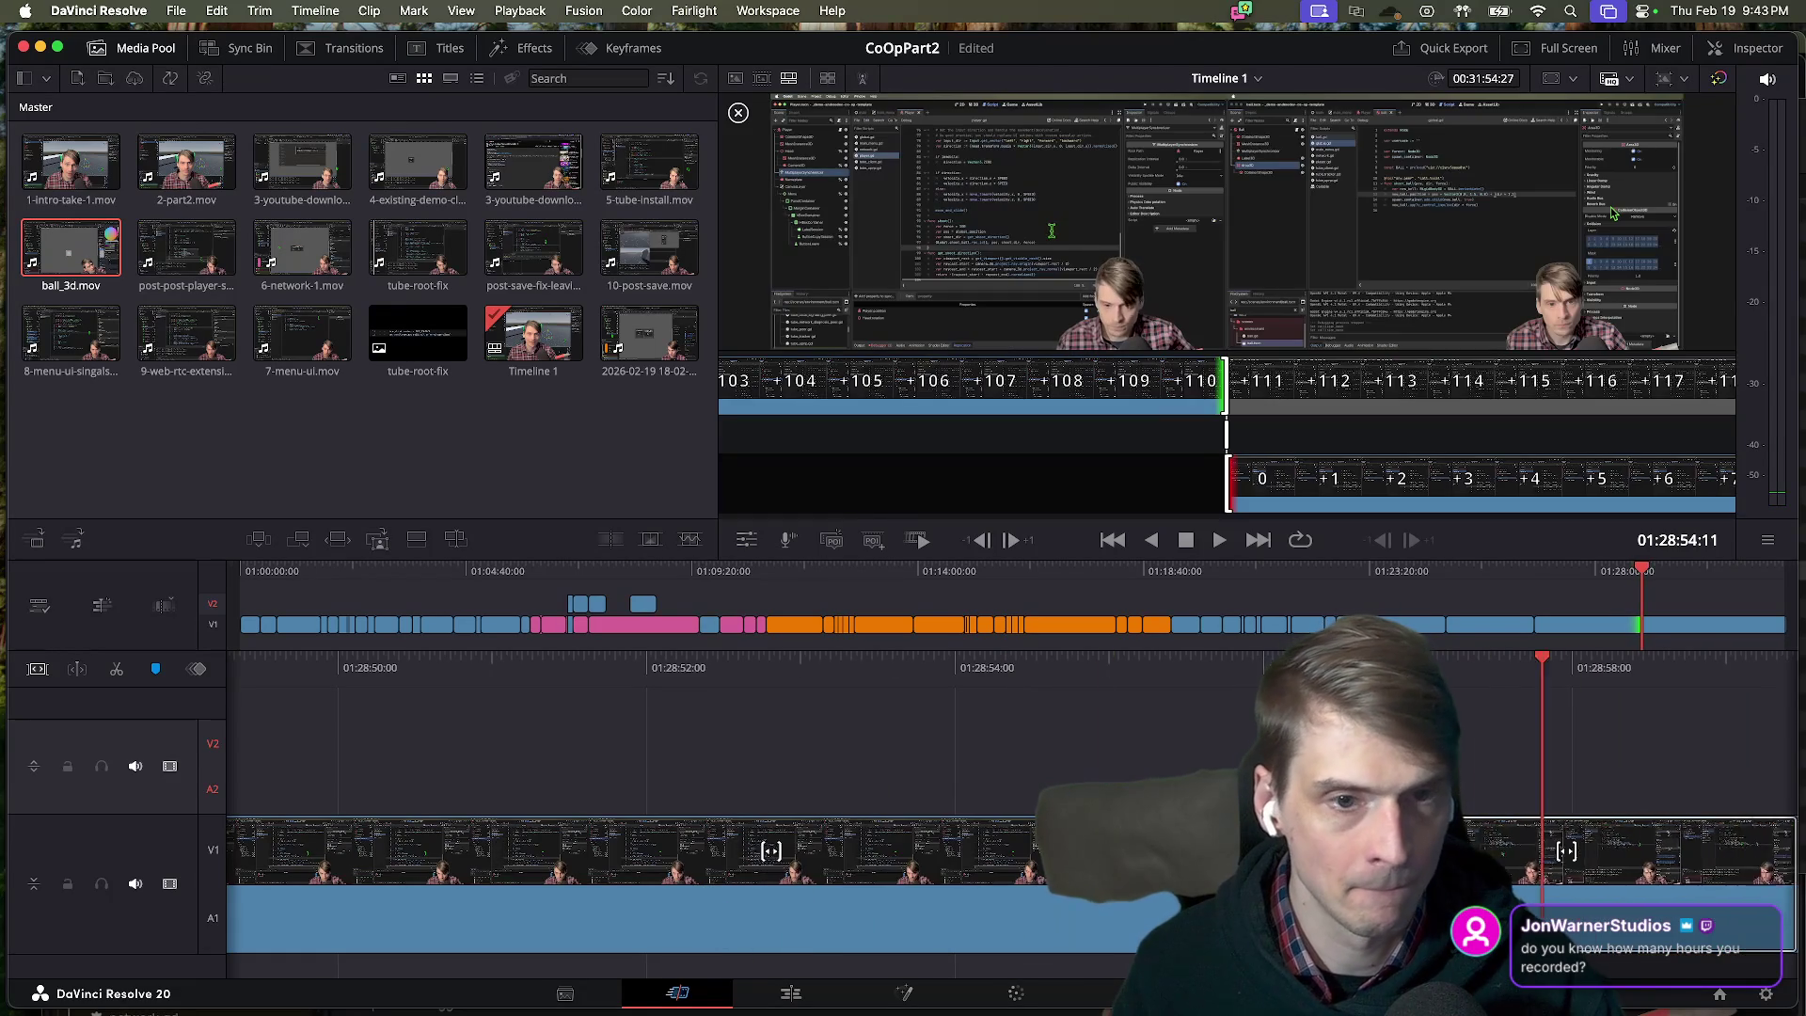
pyautogui.moveTo(1656, 838); pyautogui.dragTo(1656, 838)
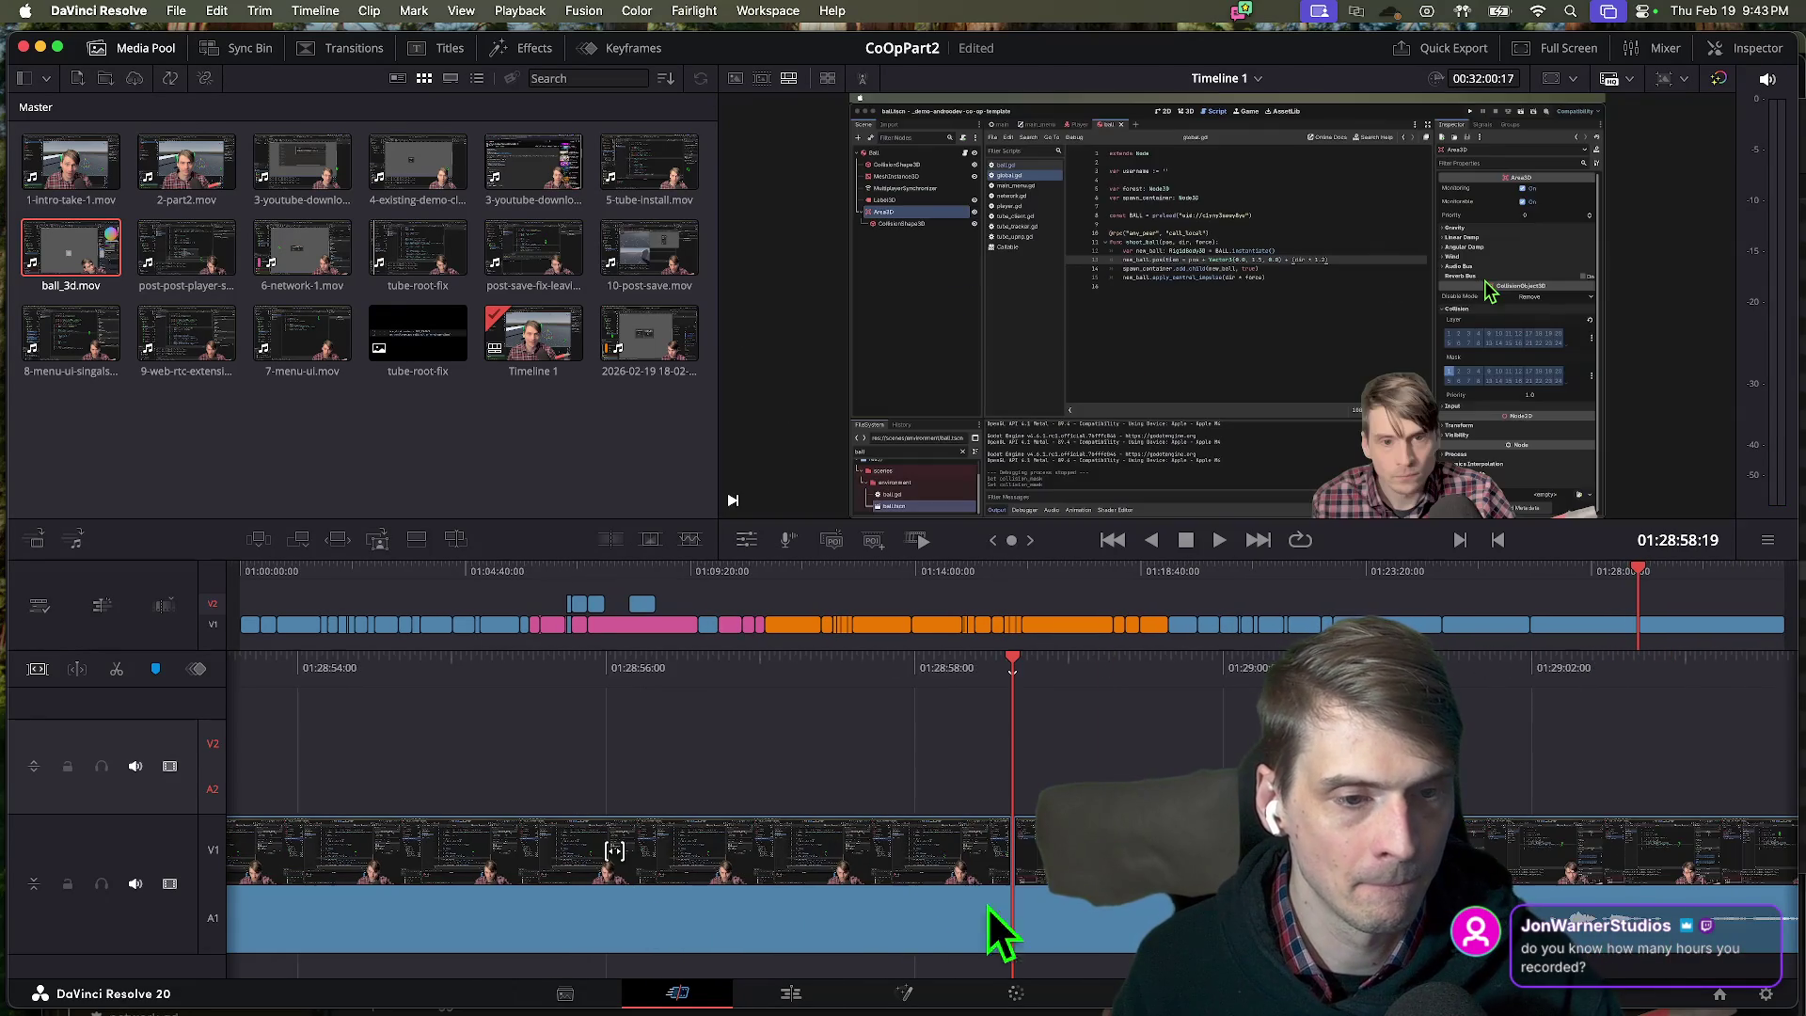
# Step: Undo recent trims, shuttle back and forth across the cut, and open the clip's context menu
pyautogui.press('super+z')
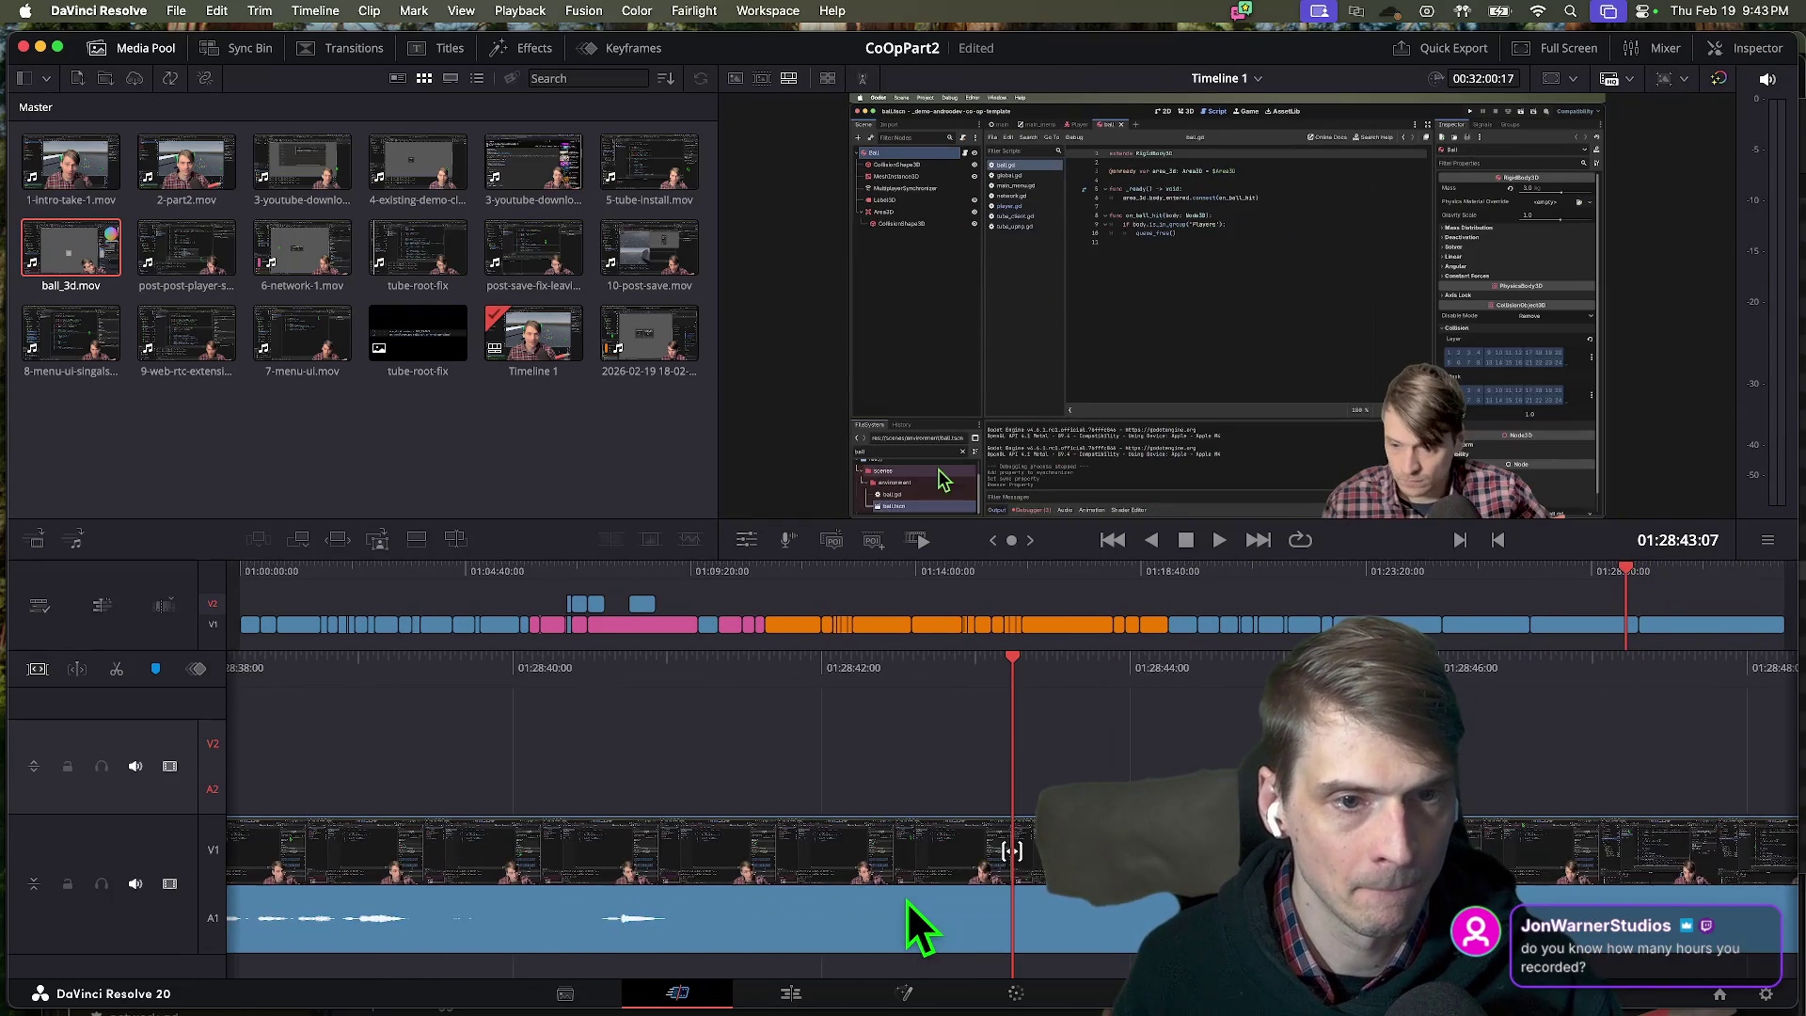
pyautogui.press('super+z')
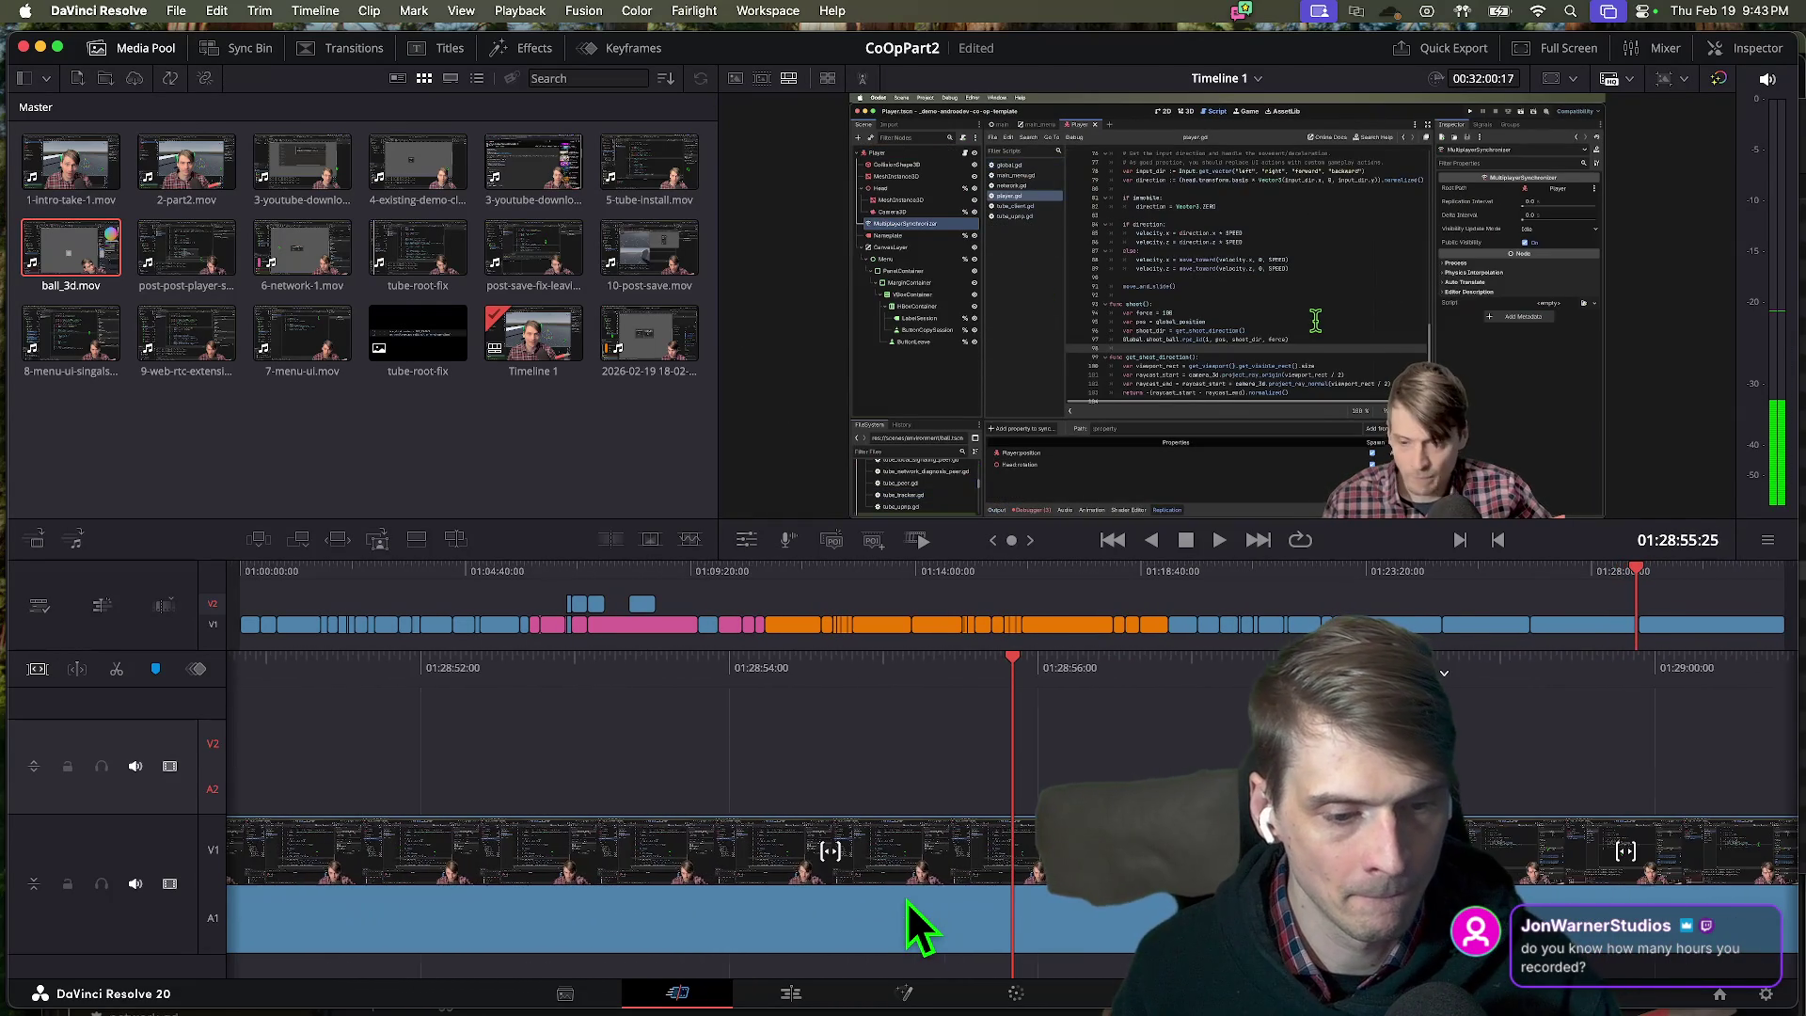
pyautogui.press('super+z')
pyautogui.press('super+z')
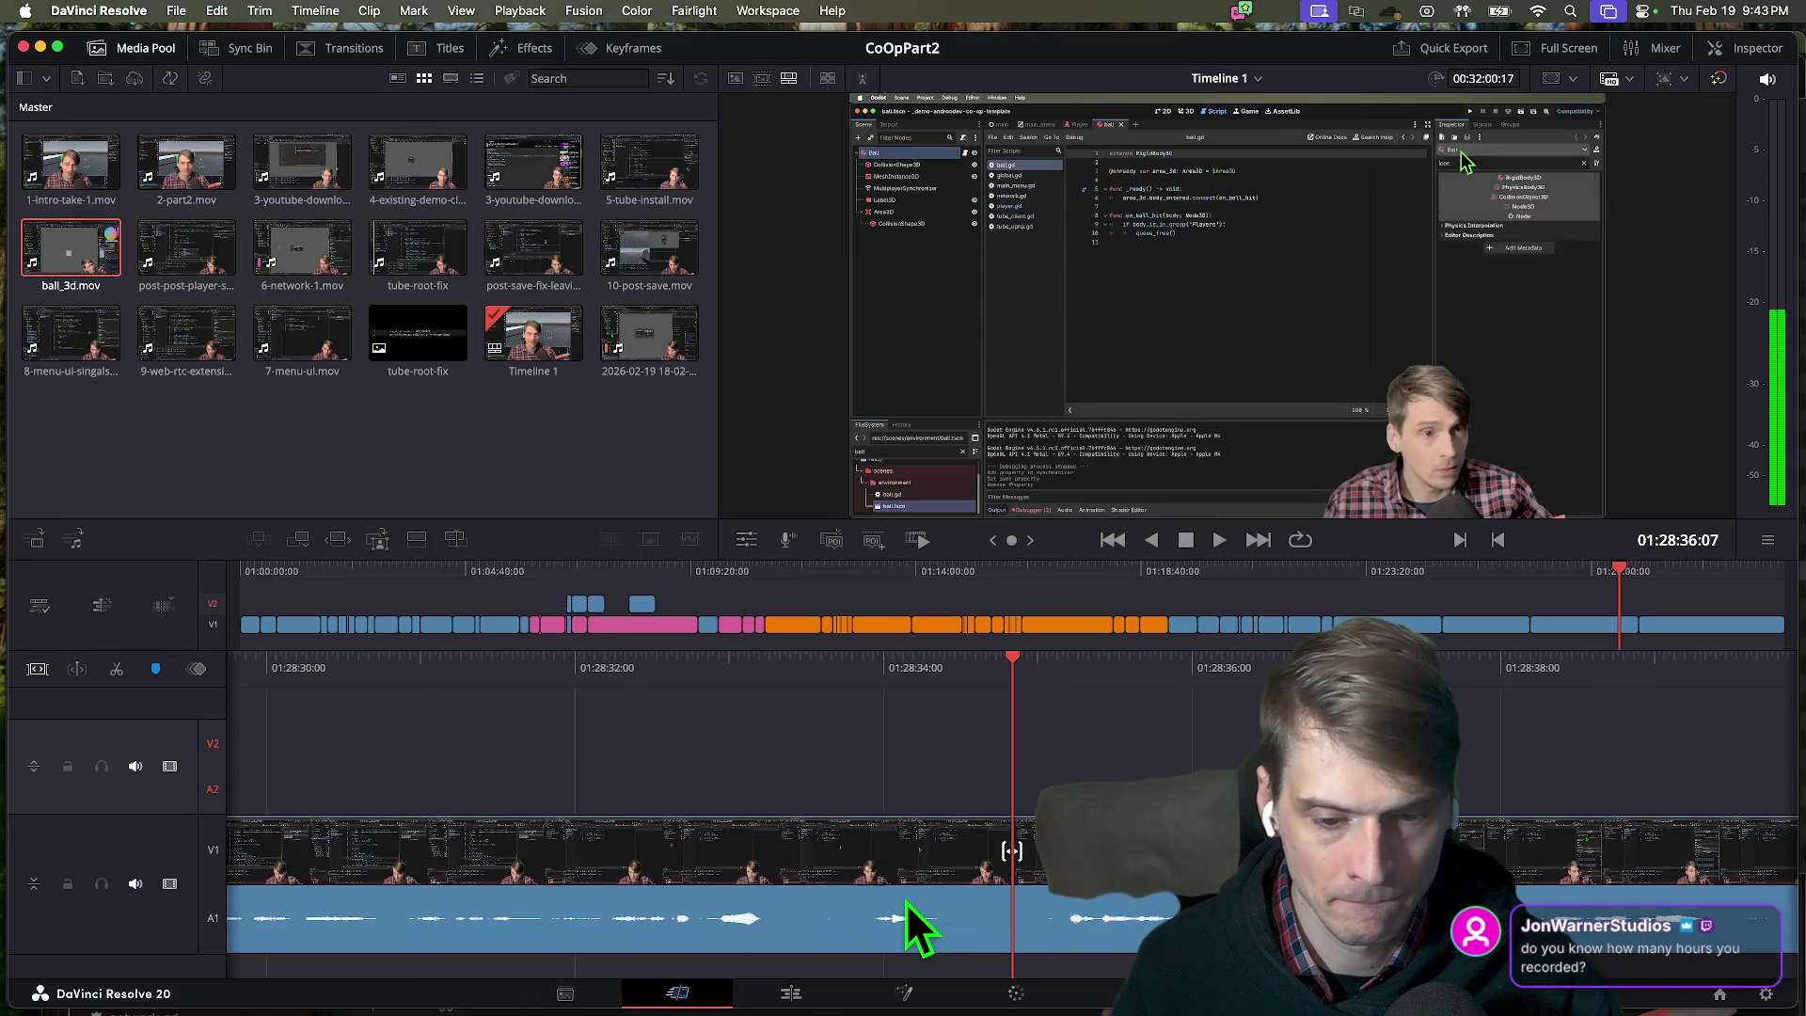
pyautogui.press('j')
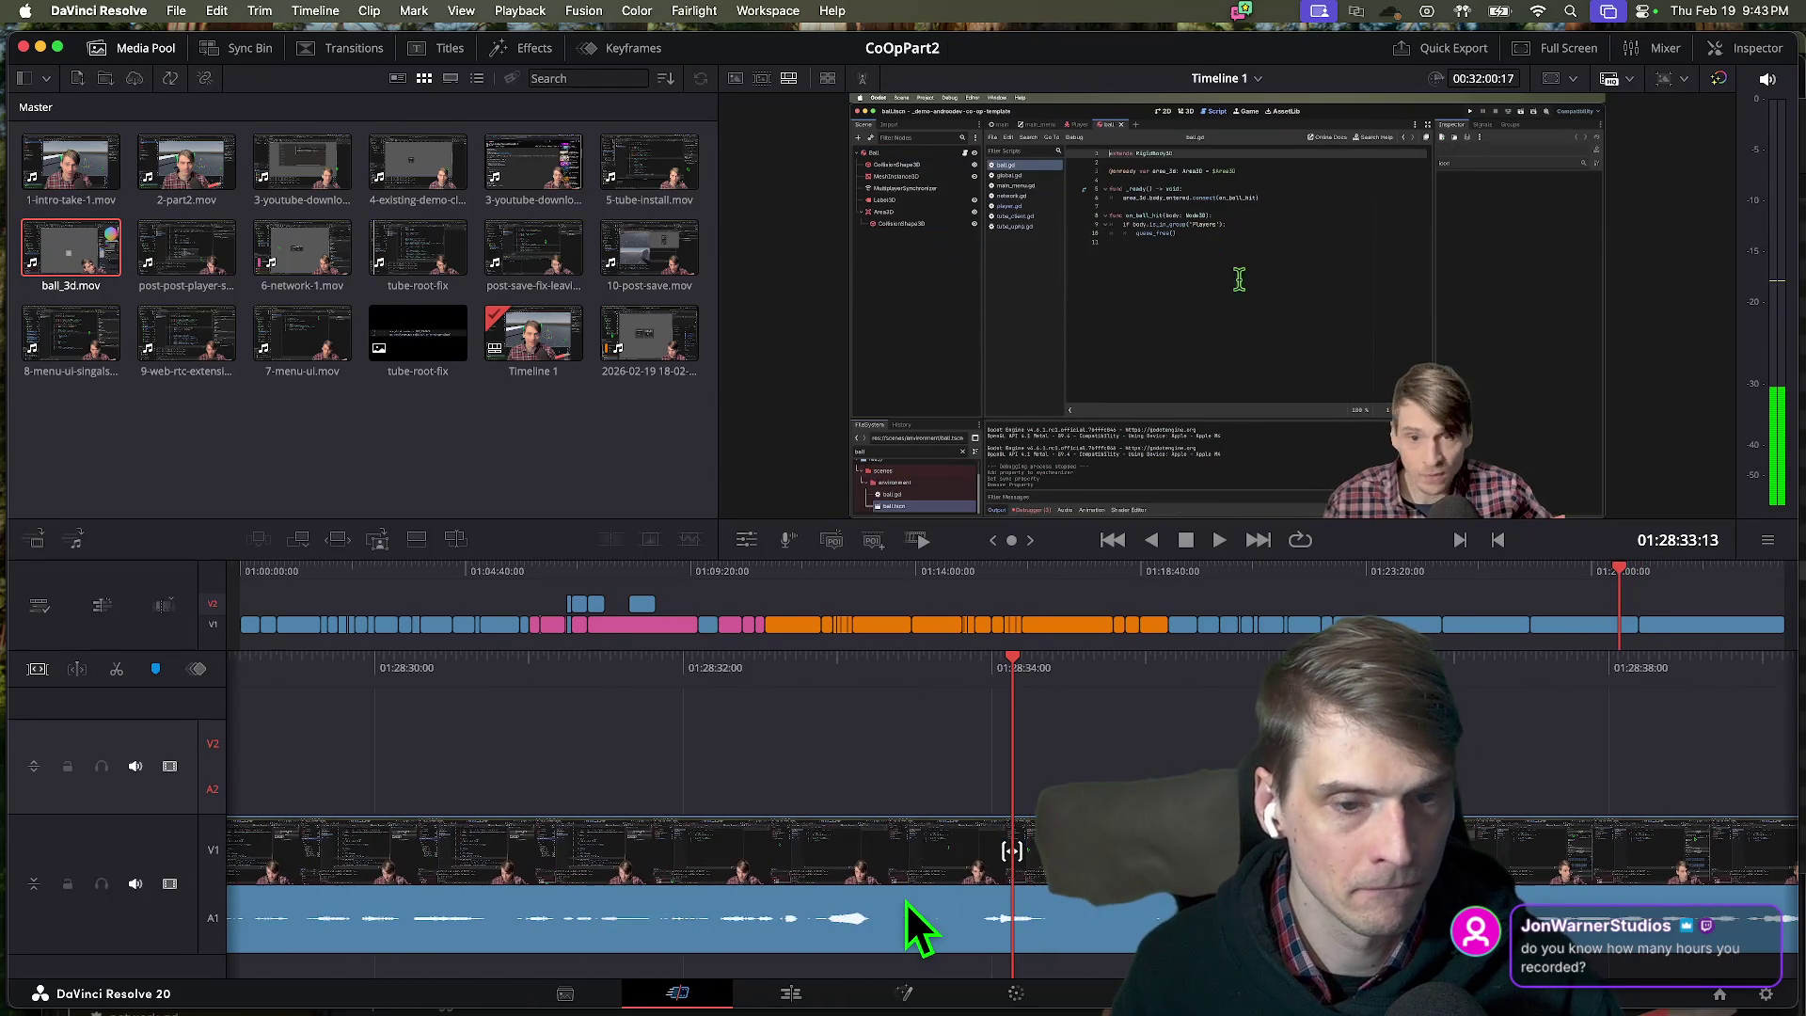
pyautogui.press('l')
pyautogui.press('j')
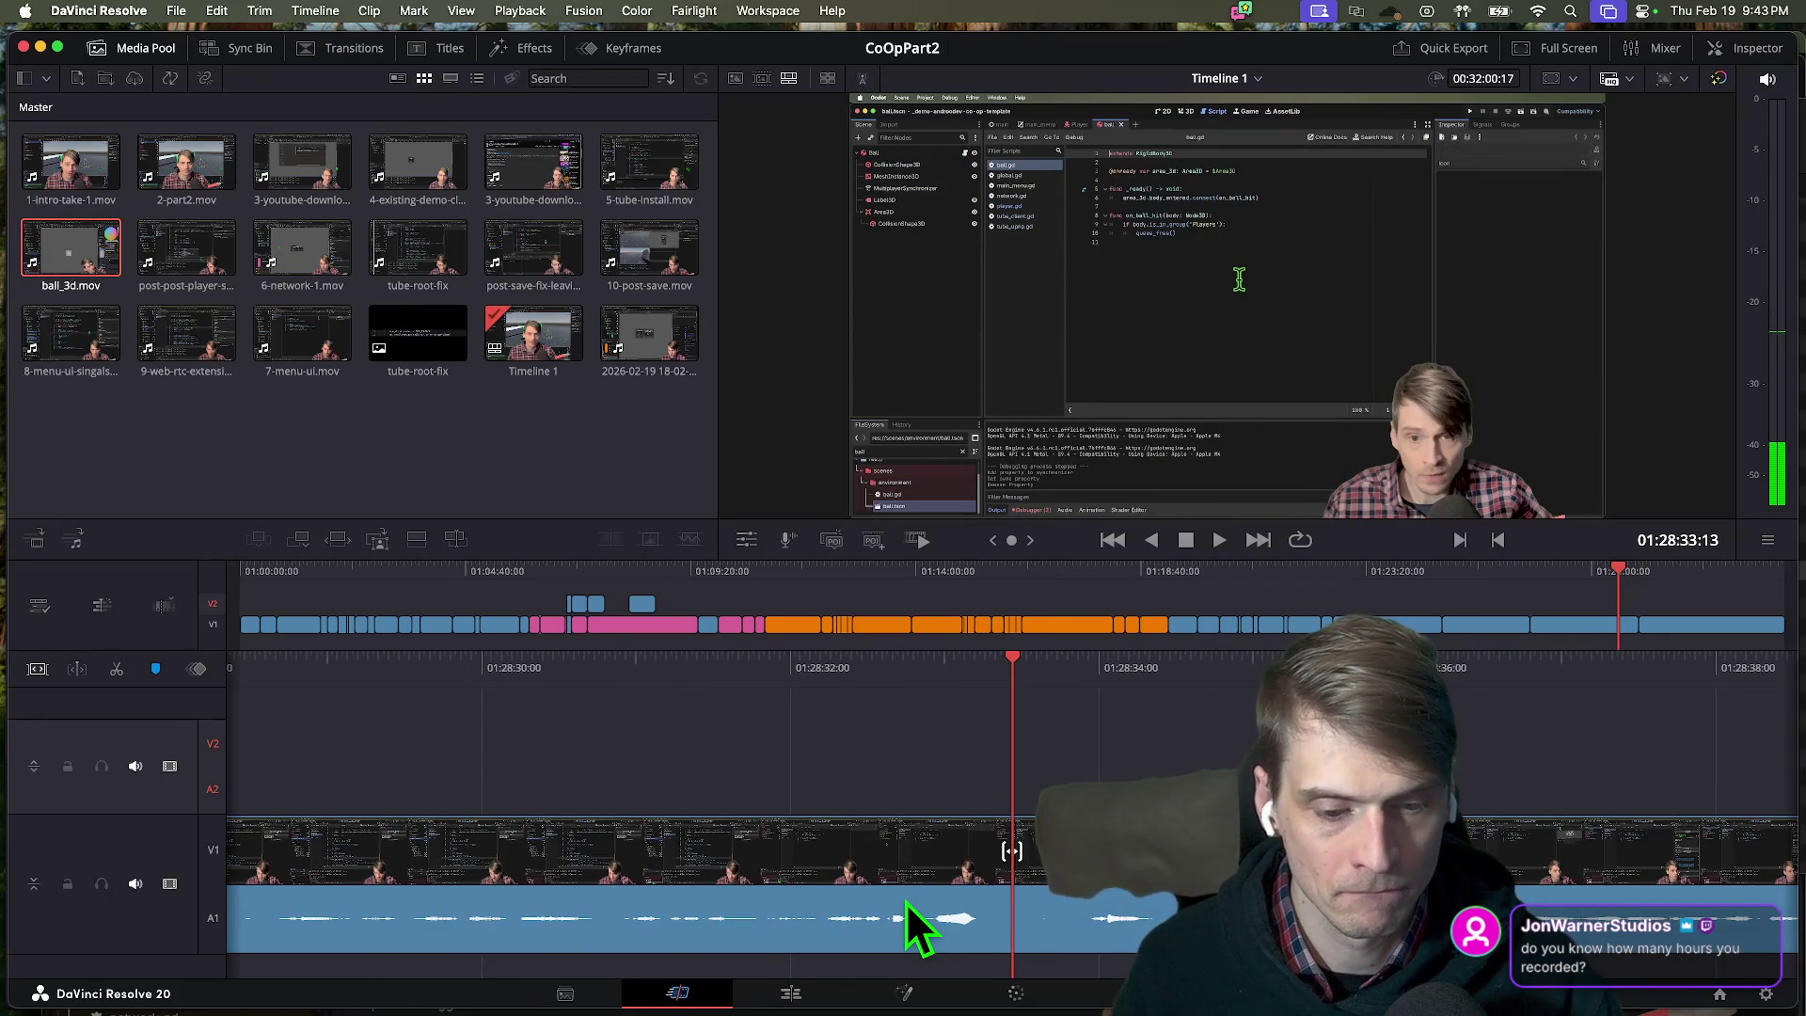
pyautogui.press('j')
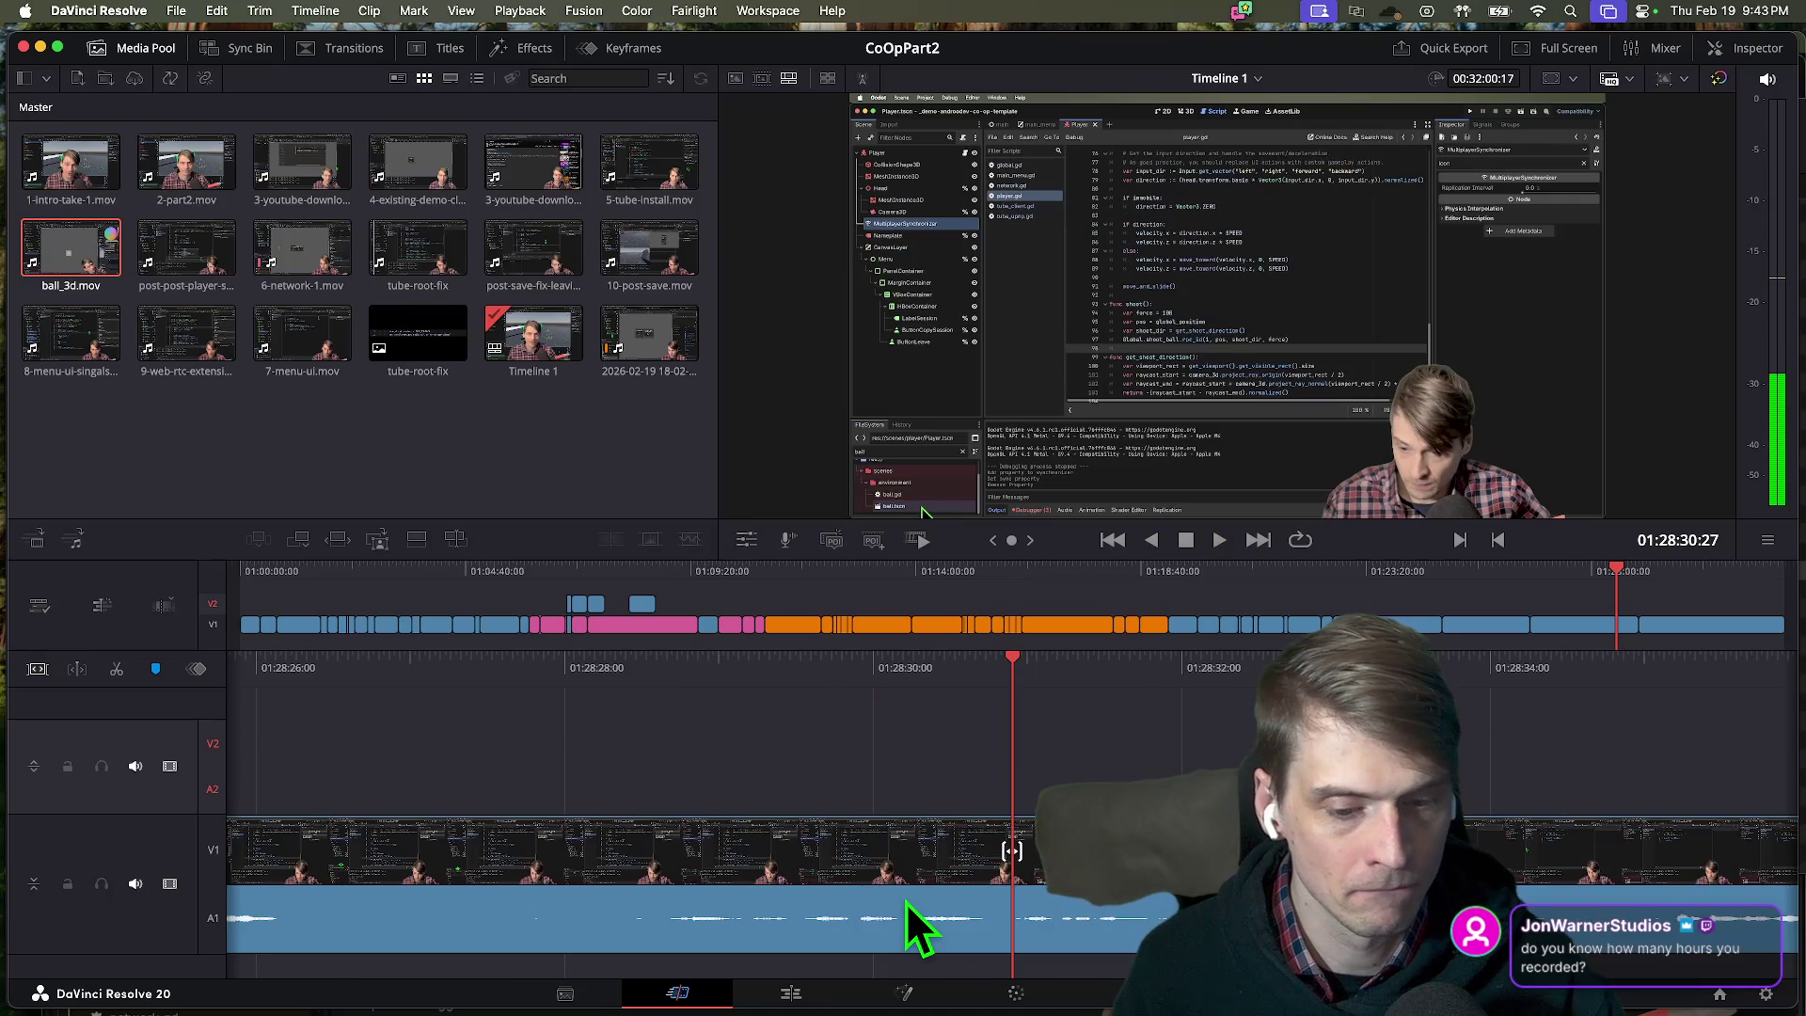
pyautogui.press('l')
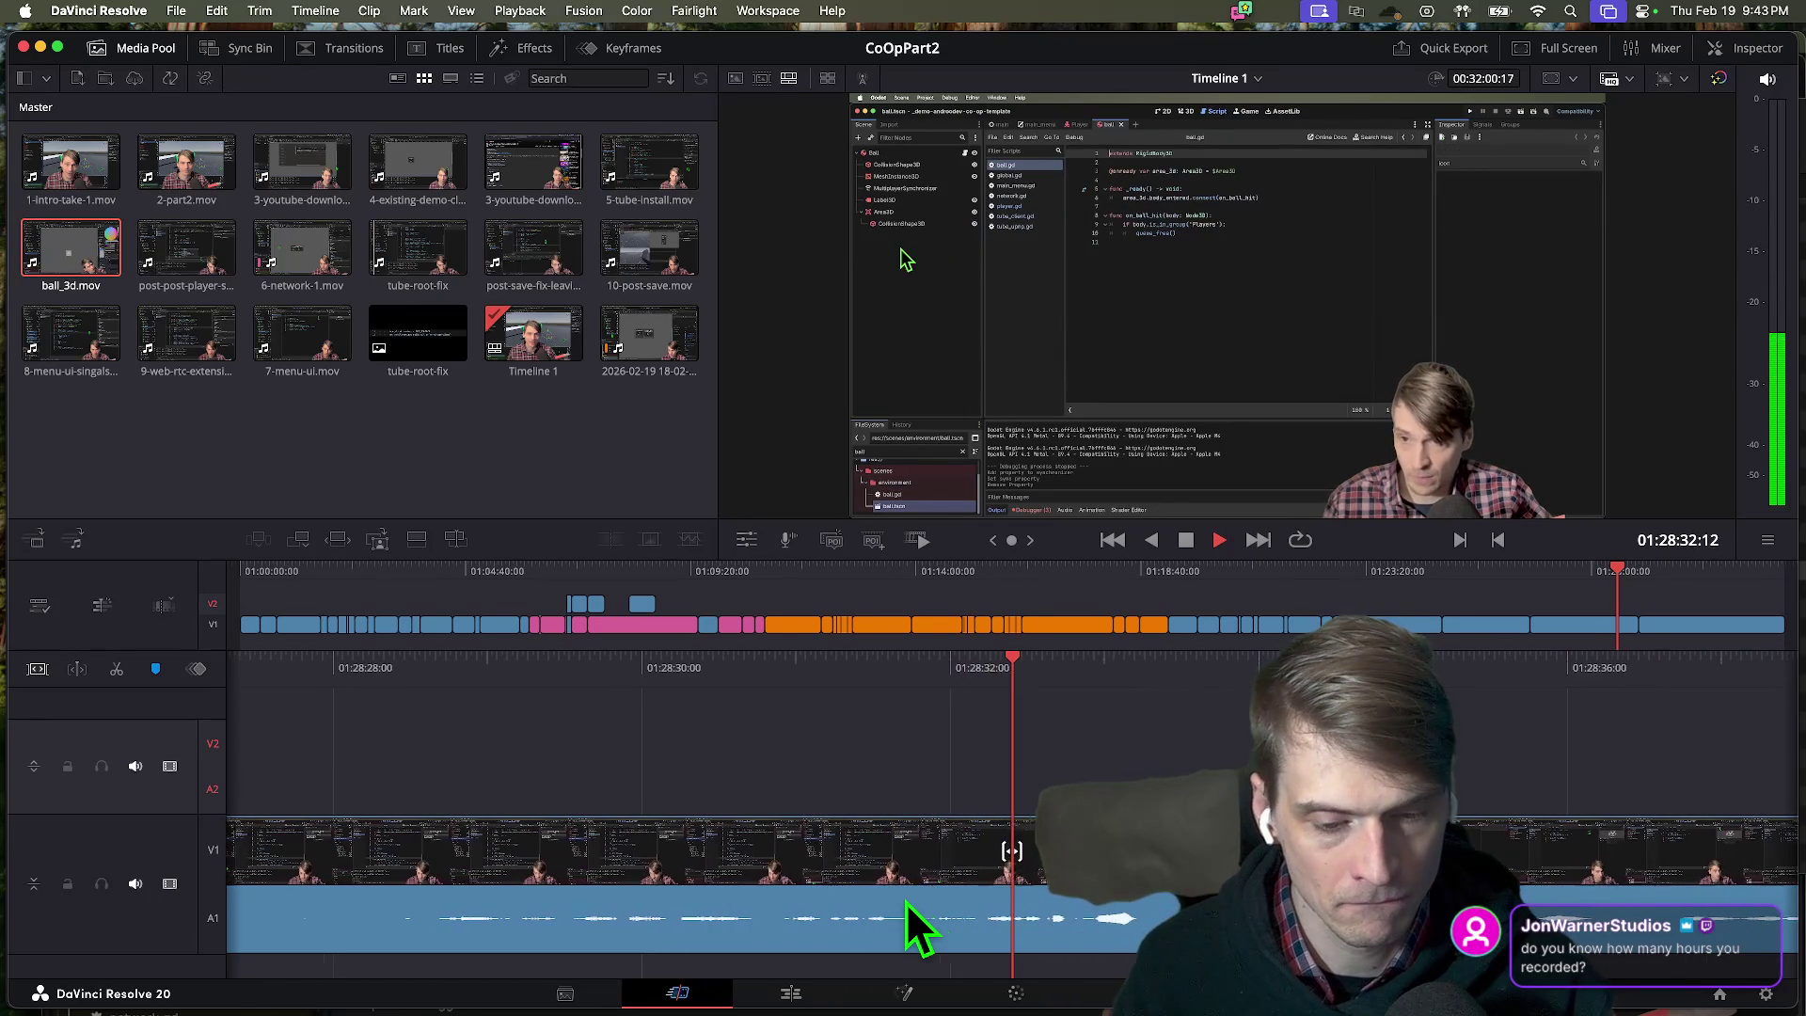
pyautogui.rightClick(999, 909)
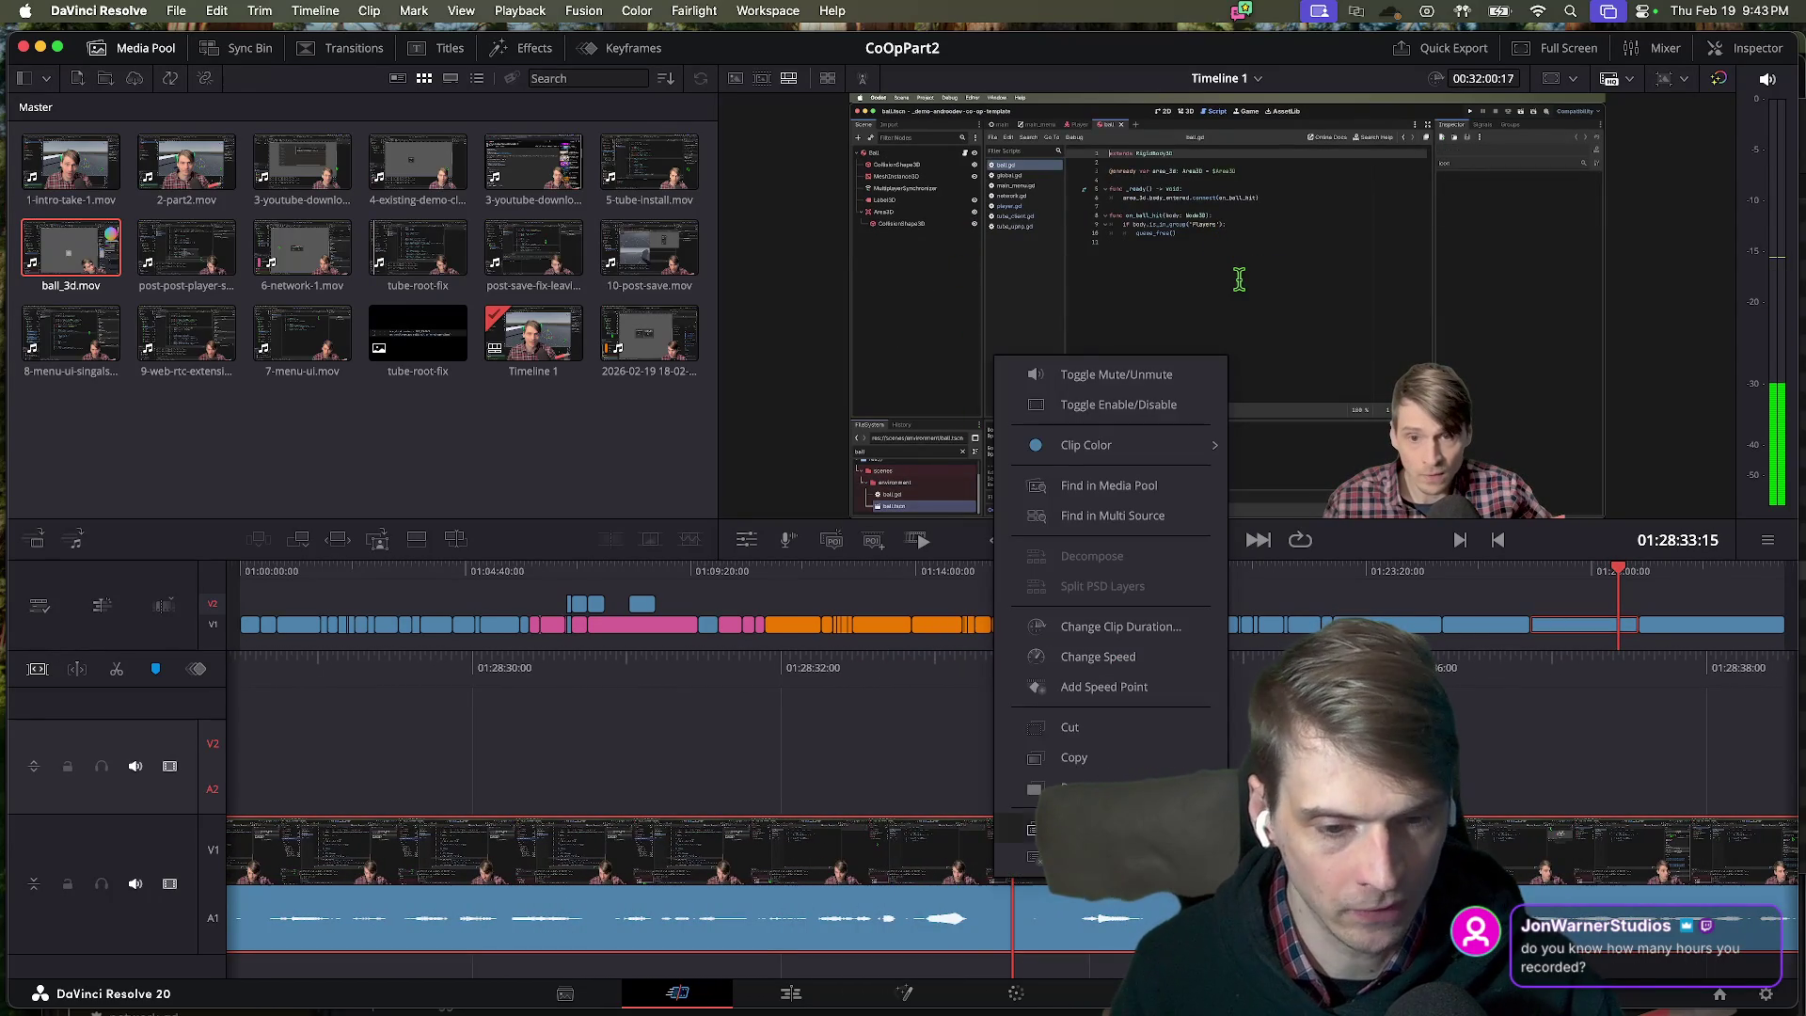
# Step: Try extending the clip's end by about 8 seconds, undo it, then replay the cut and select the clip before it
pyautogui.press('Escape')
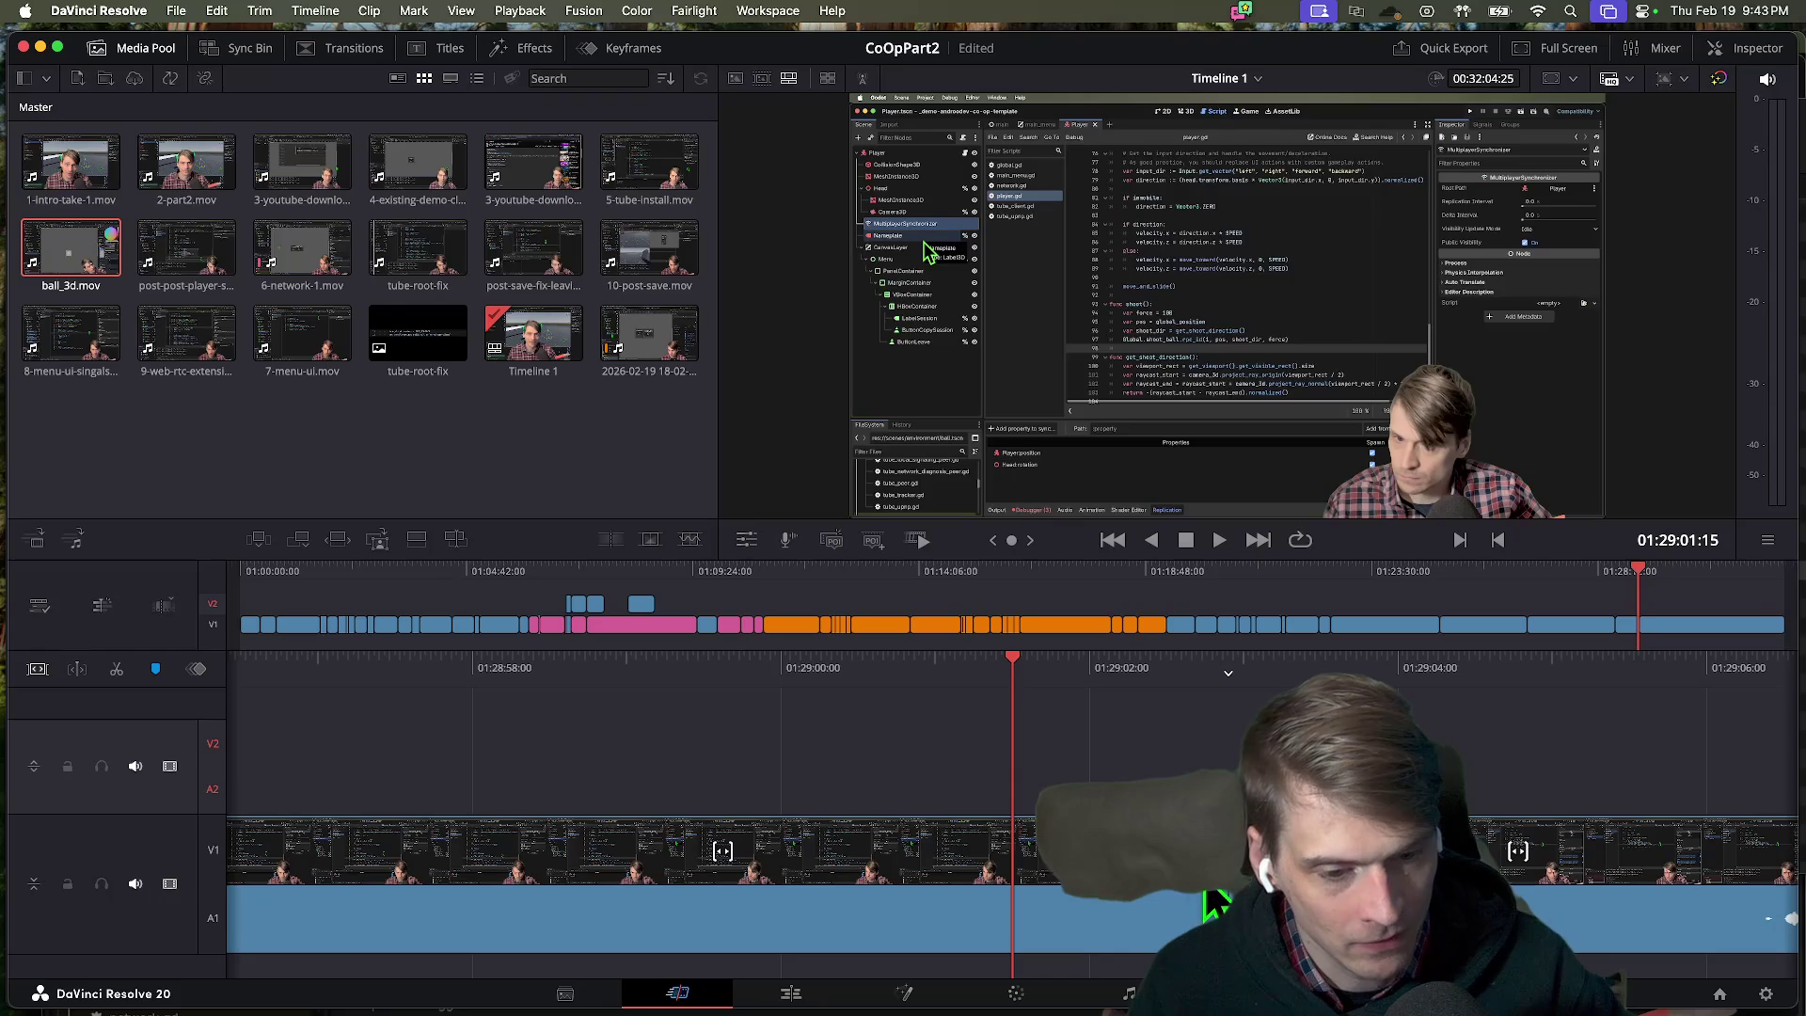
pyautogui.moveTo(1214, 895)
pyautogui.mouseDown()
pyautogui.moveTo(1788, 844)
pyautogui.moveTo(1768, 852)
pyautogui.mouseUp()
pyautogui.moveTo(1663, 871); pyautogui.dragTo(1663, 871)
pyautogui.press('super+z')
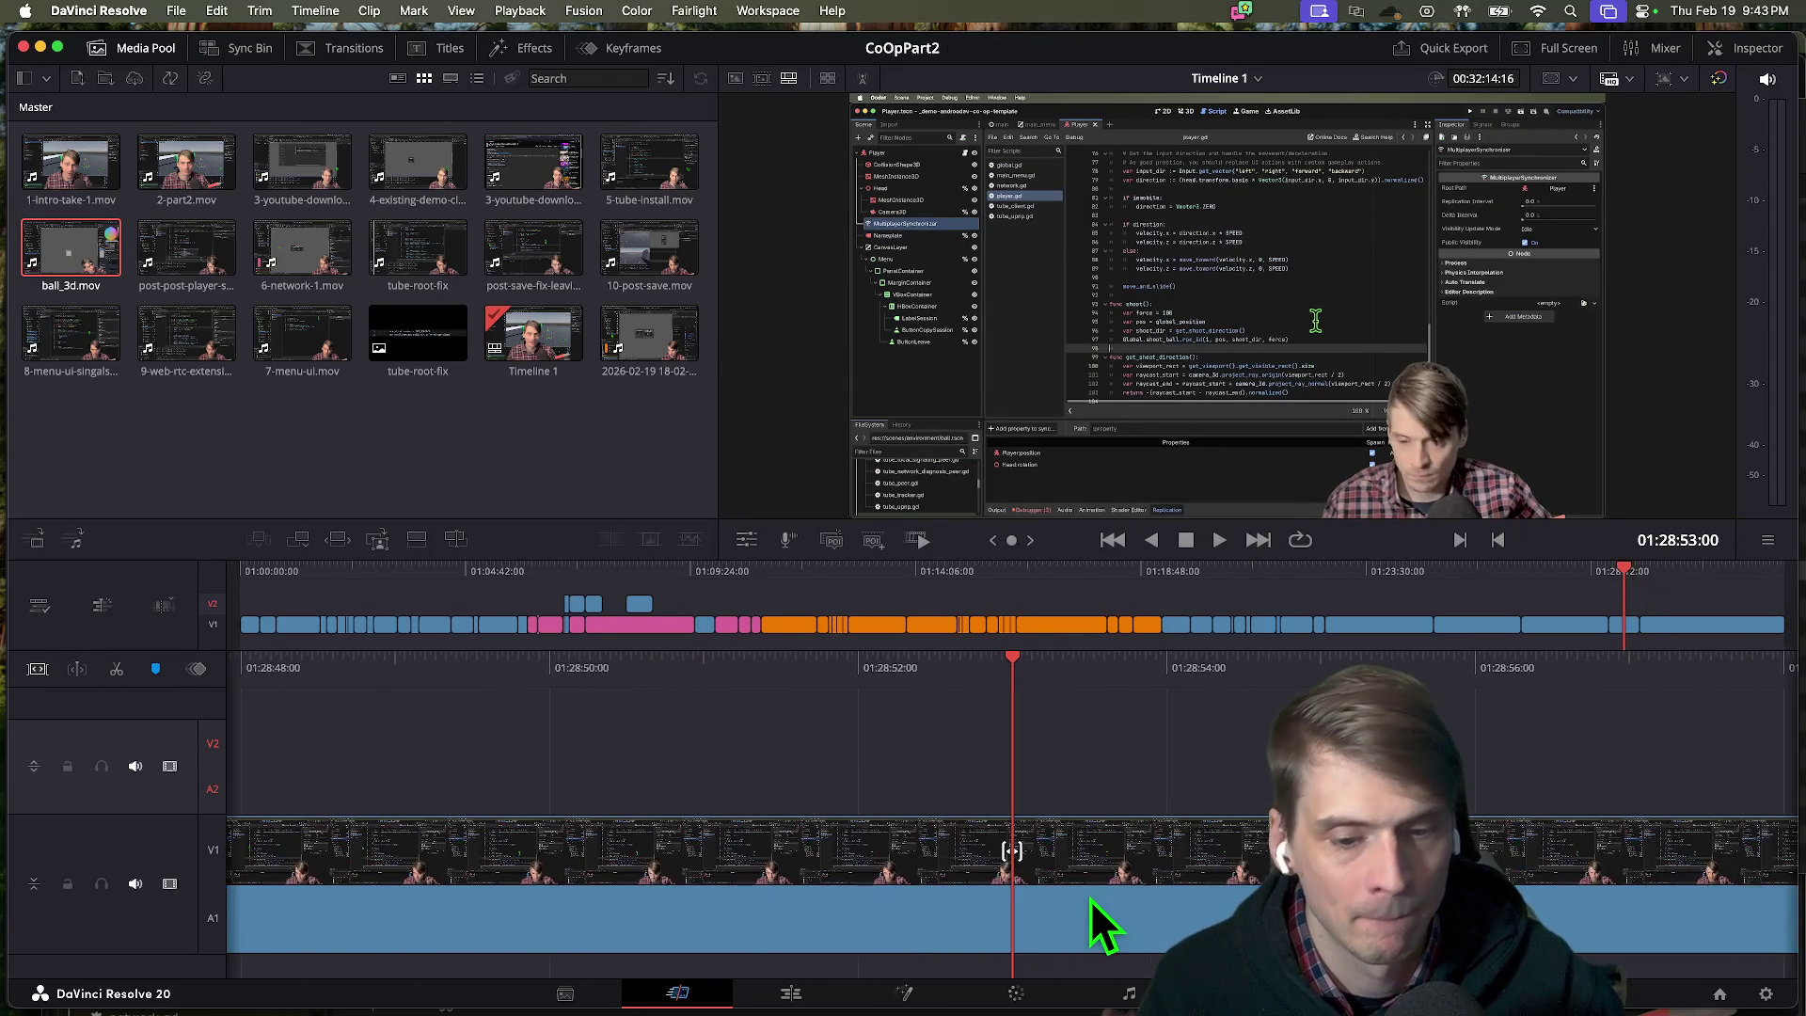
pyautogui.press('super+z')
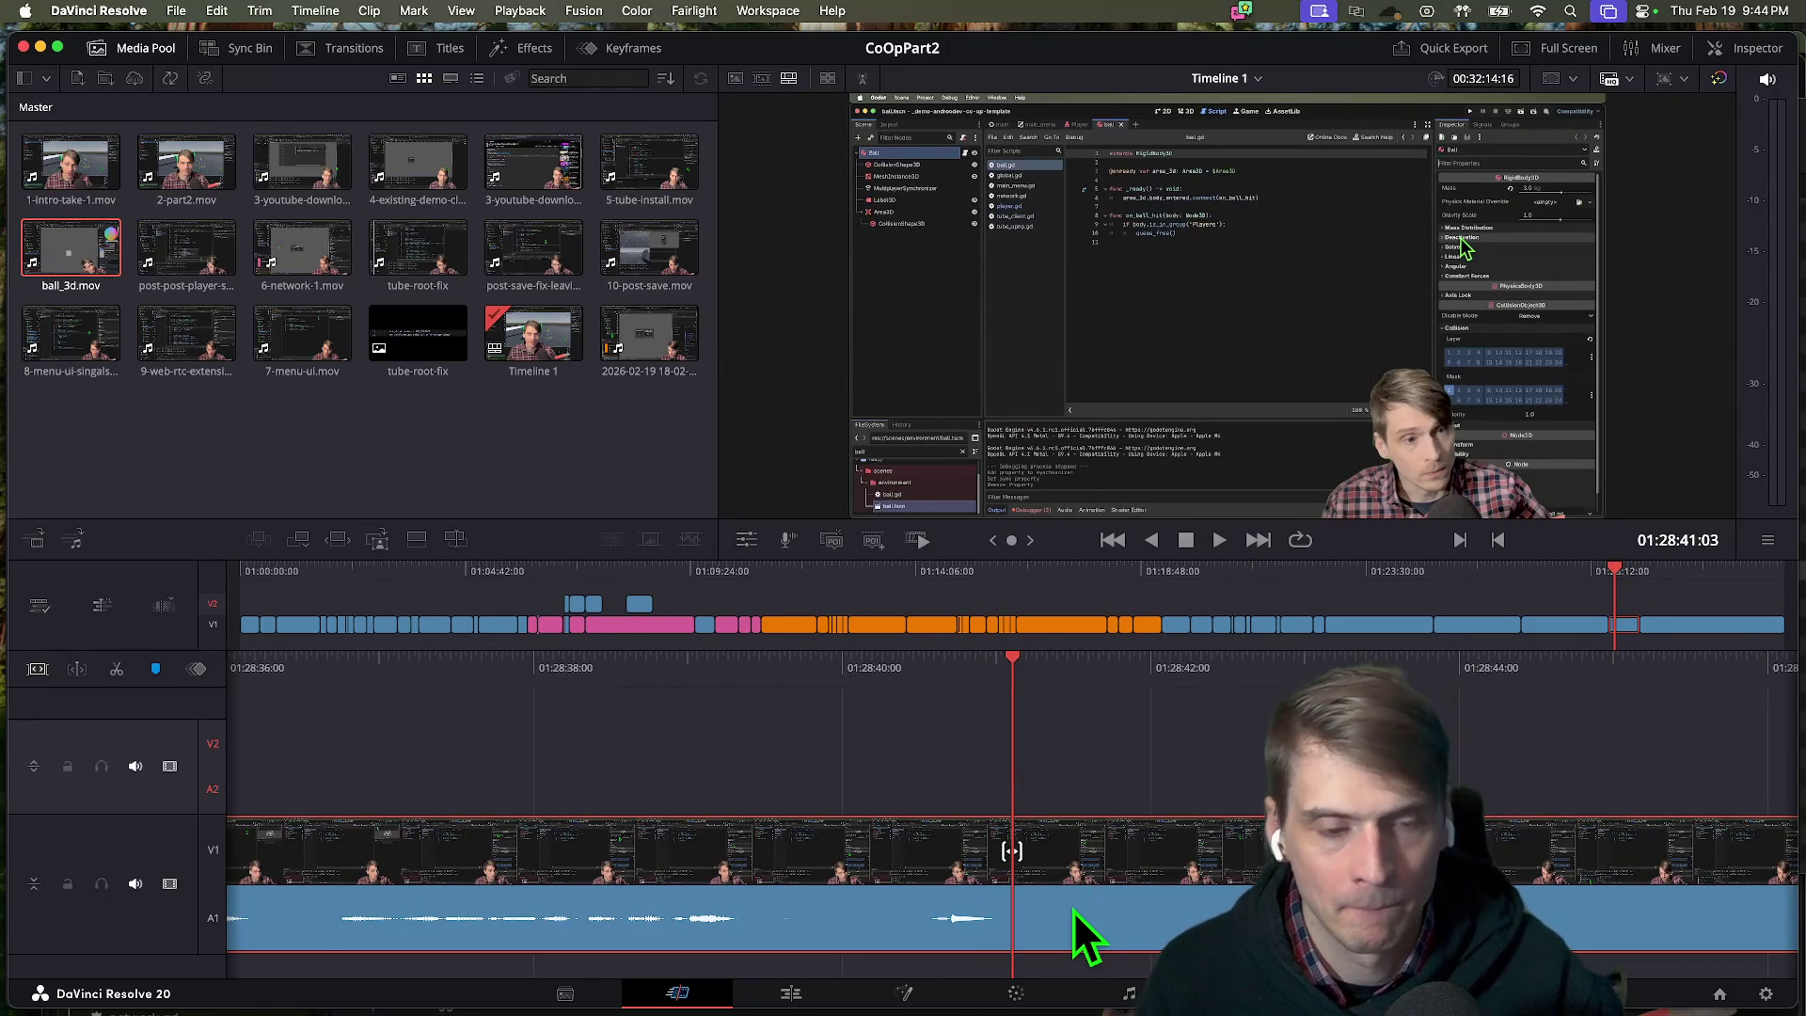
pyautogui.press('super+z')
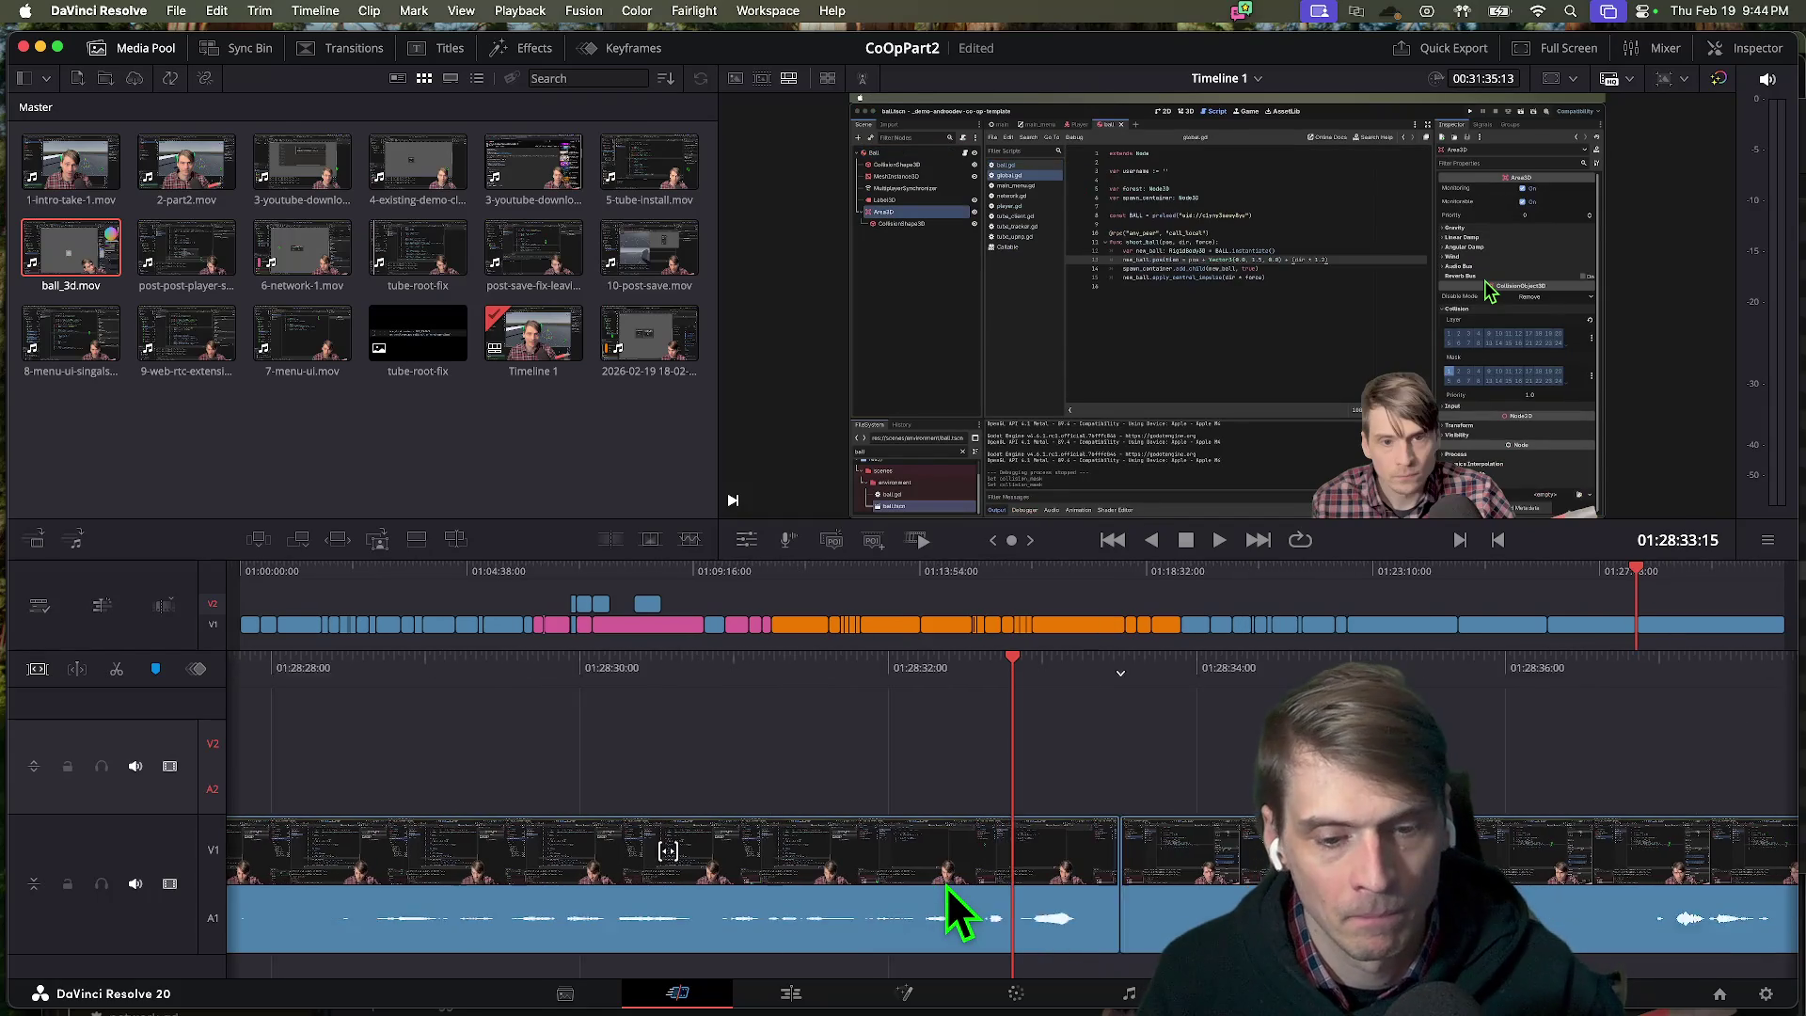
pyautogui.press('space')
pyautogui.press('space')
pyautogui.click(961, 850)
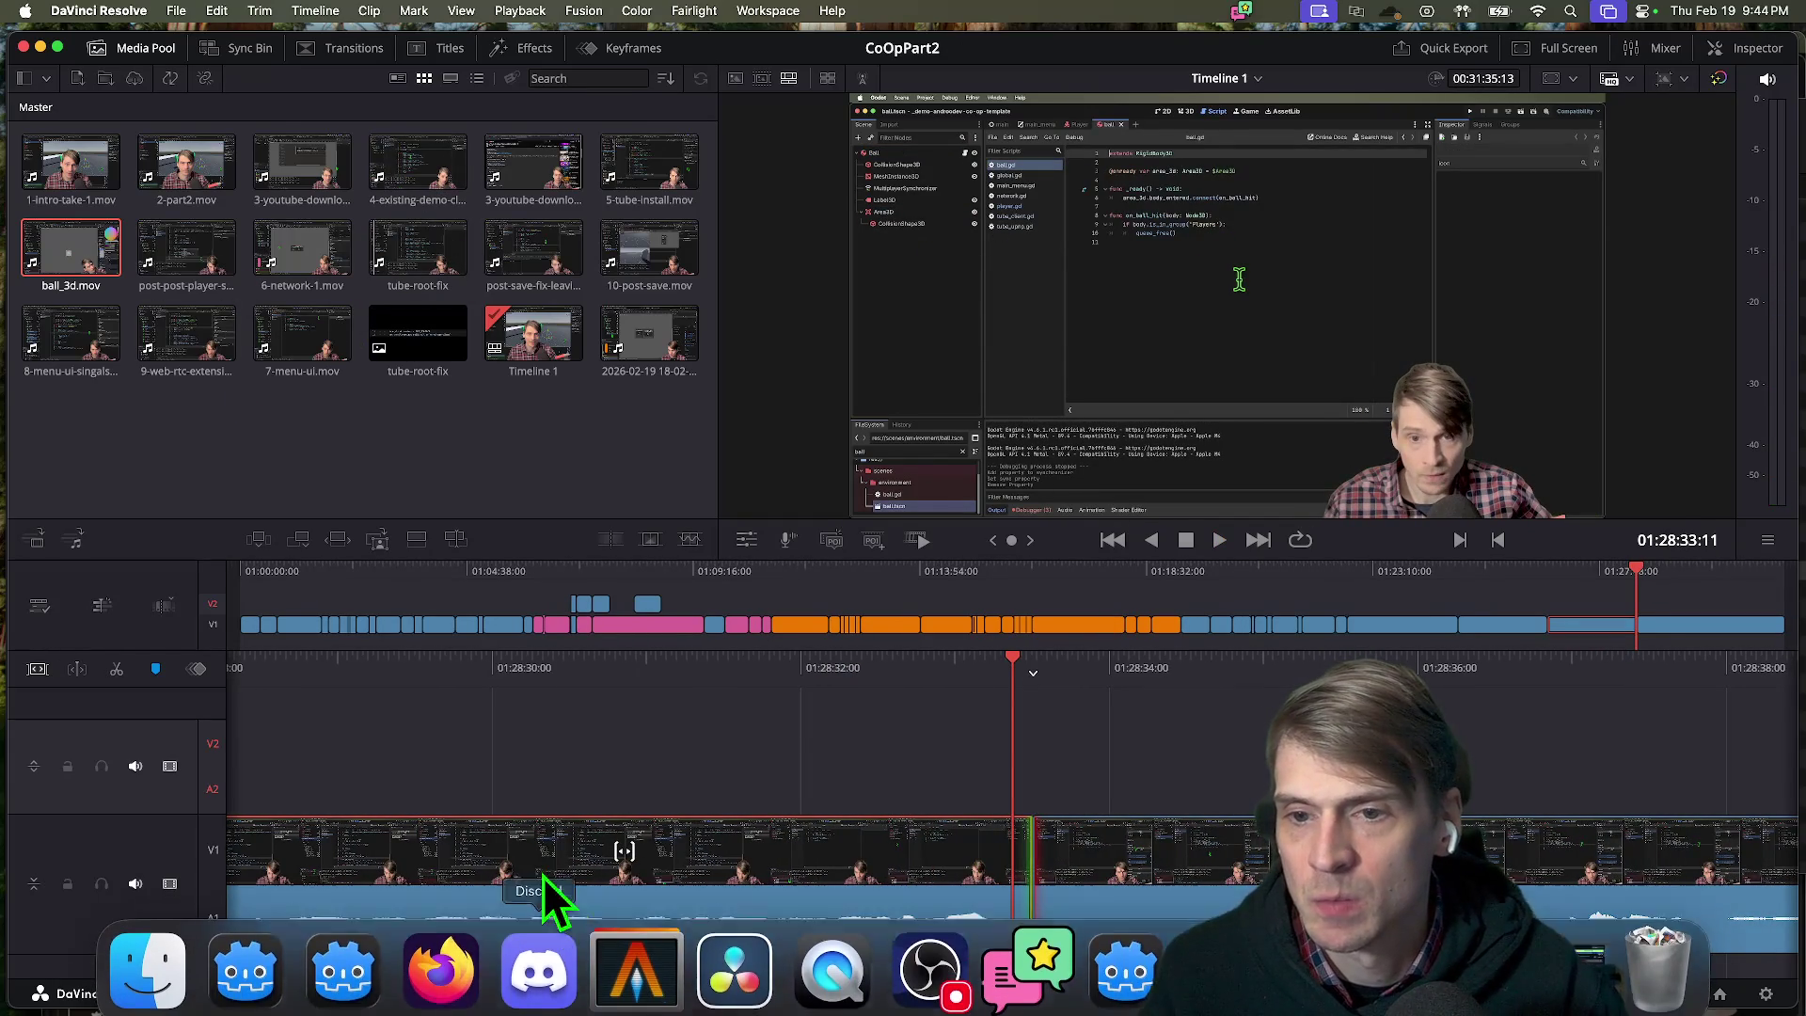
# Step: Preview test_ball.mov from Finder's Movies folder, then drag it into the Resolve Media Pool and select it
pyautogui.moveTo(331, 990)
pyautogui.click(172, 997)
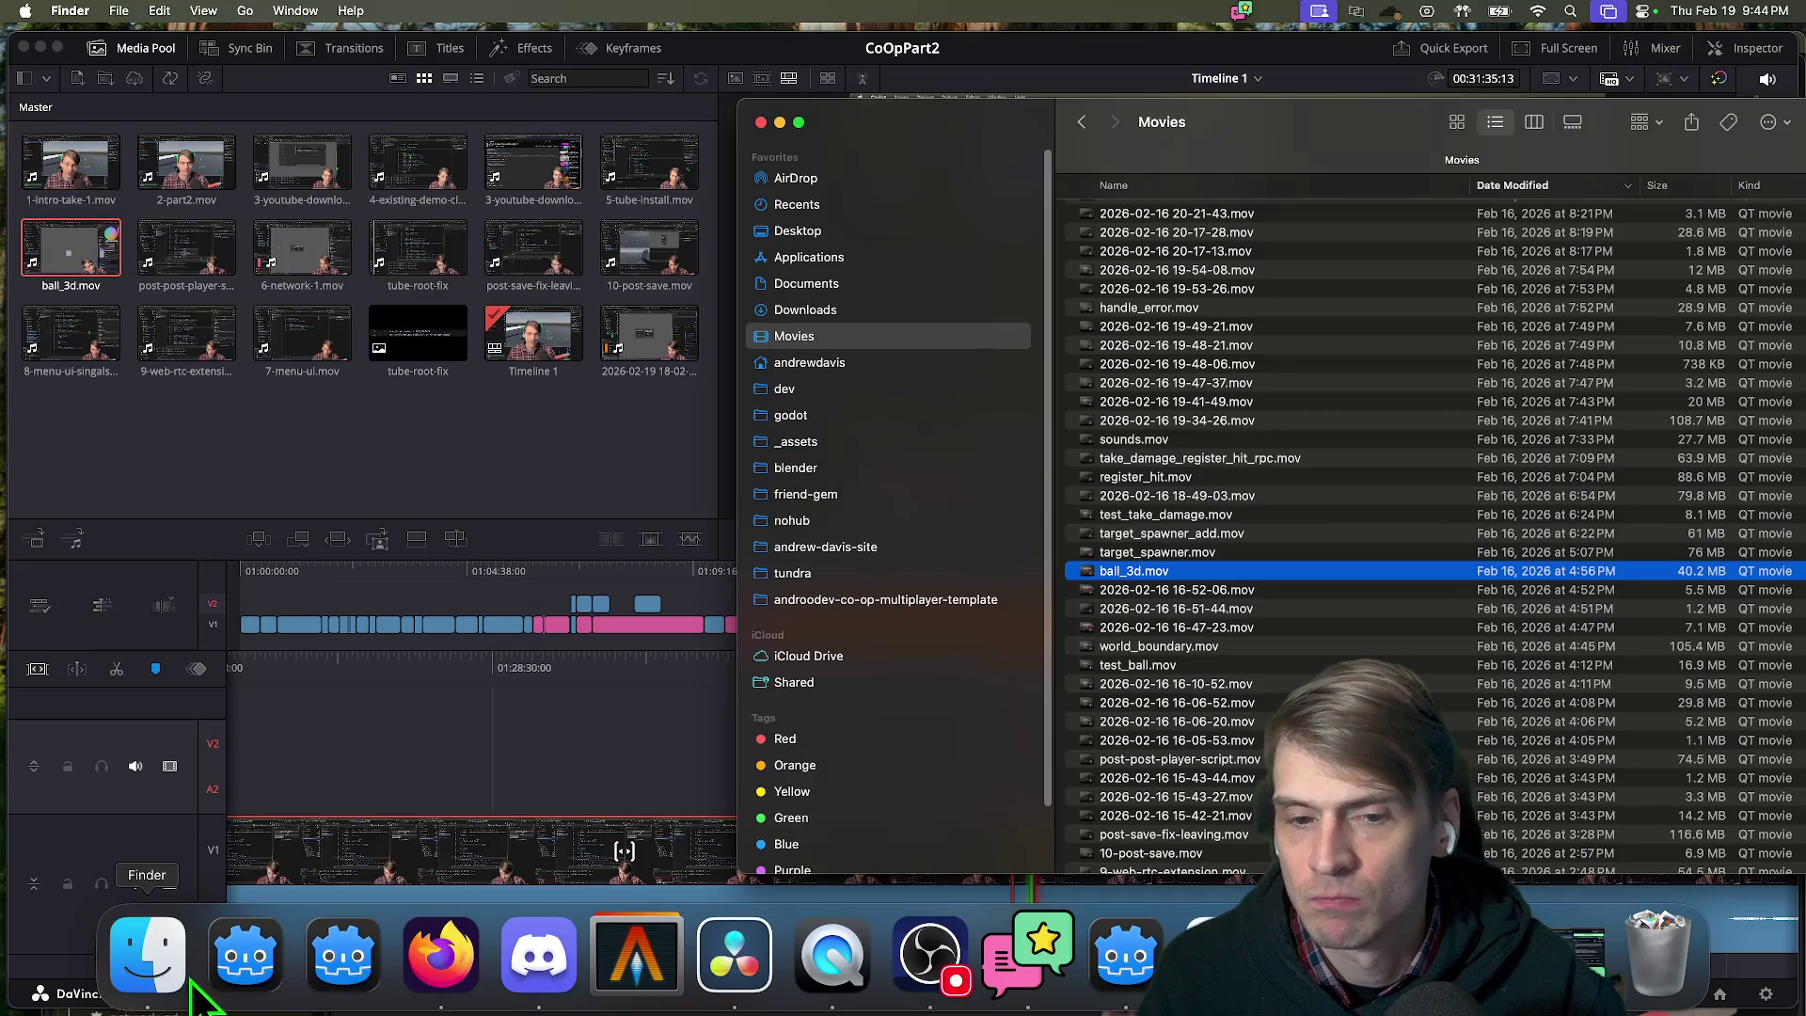
pyautogui.press('Down')
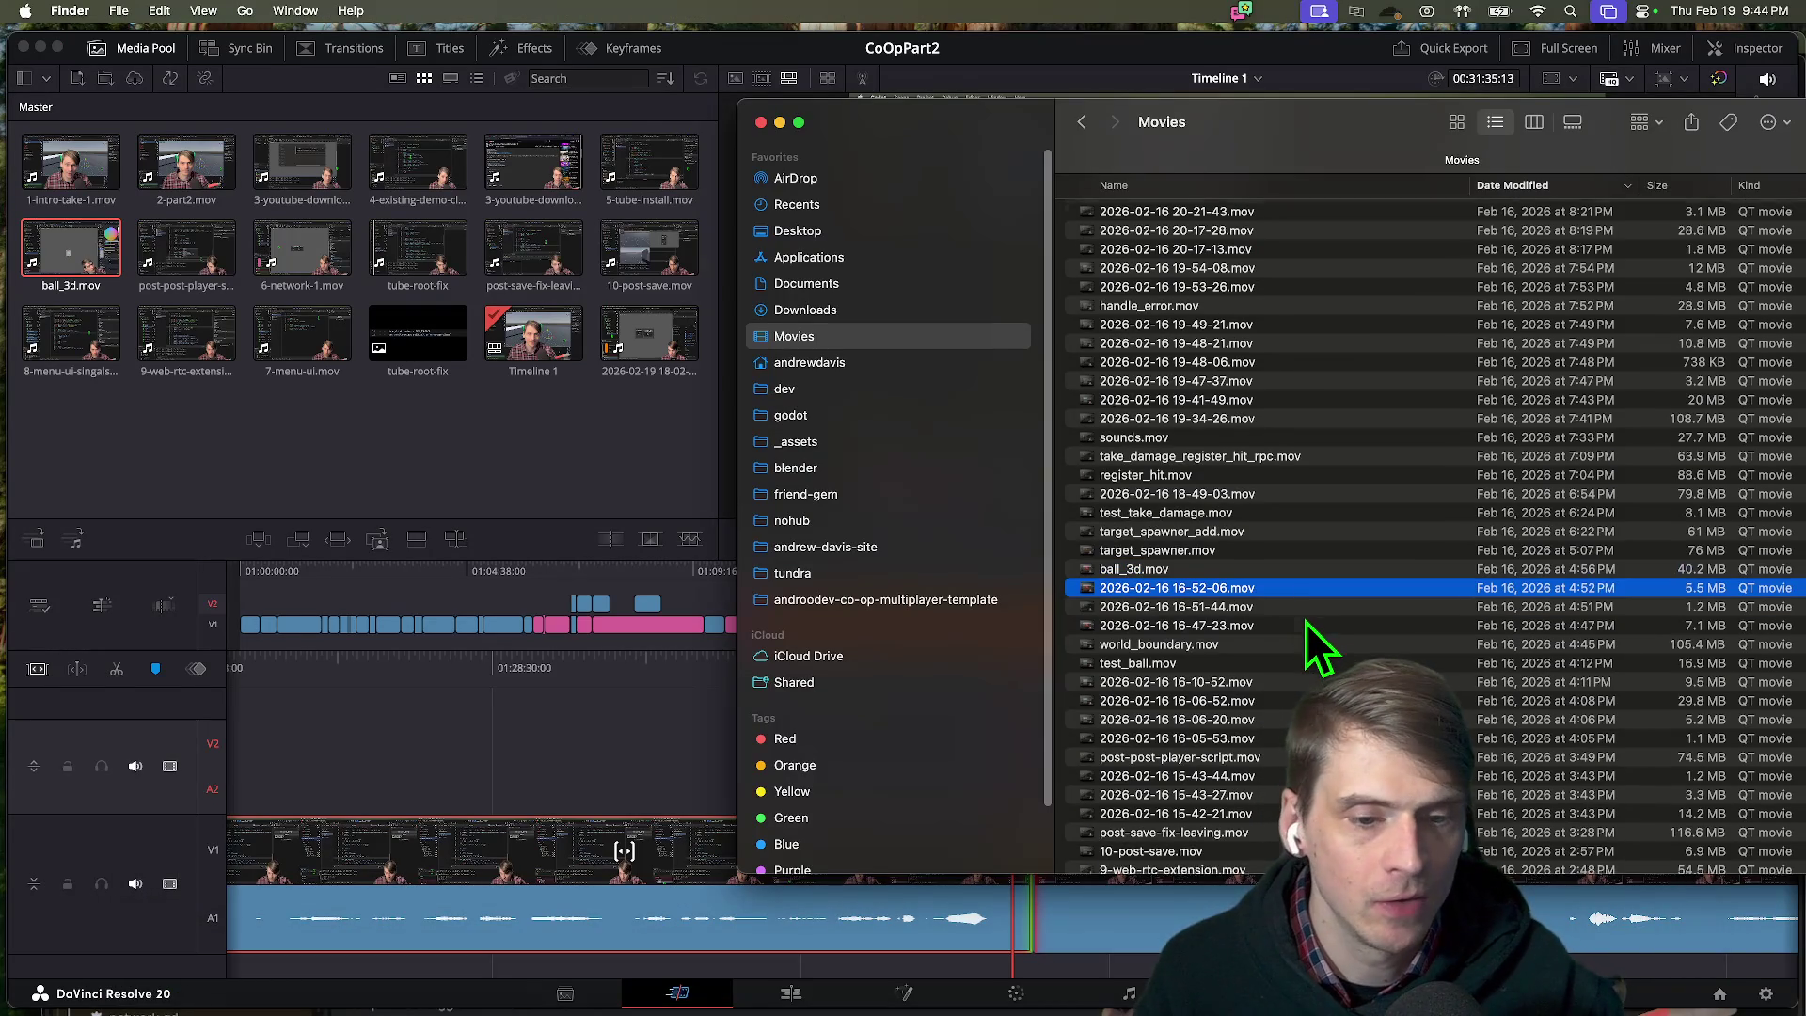
pyautogui.scroll(-2, 1305, 623)
pyautogui.click(1268, 572)
pyautogui.press('space')
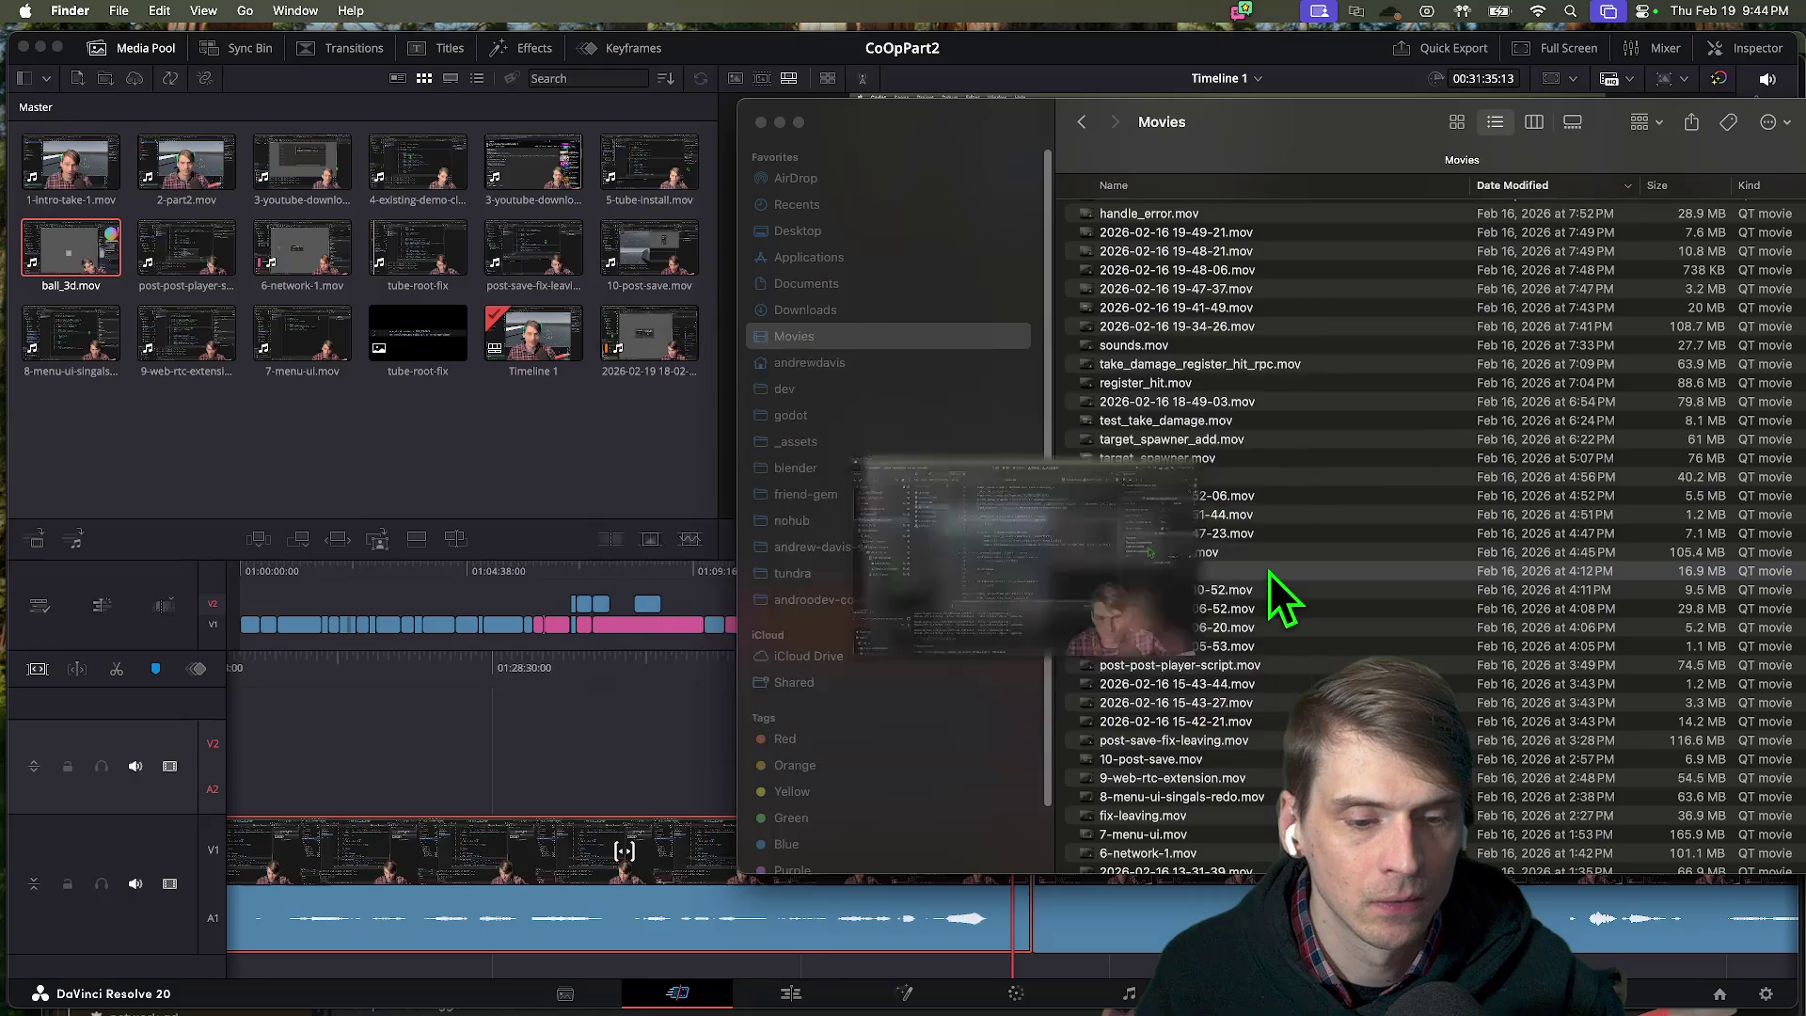
pyautogui.moveTo(935, 939)
pyautogui.mouseDown()
pyautogui.moveTo(1070, 937)
pyautogui.moveTo(766, 935)
pyautogui.mouseUp()
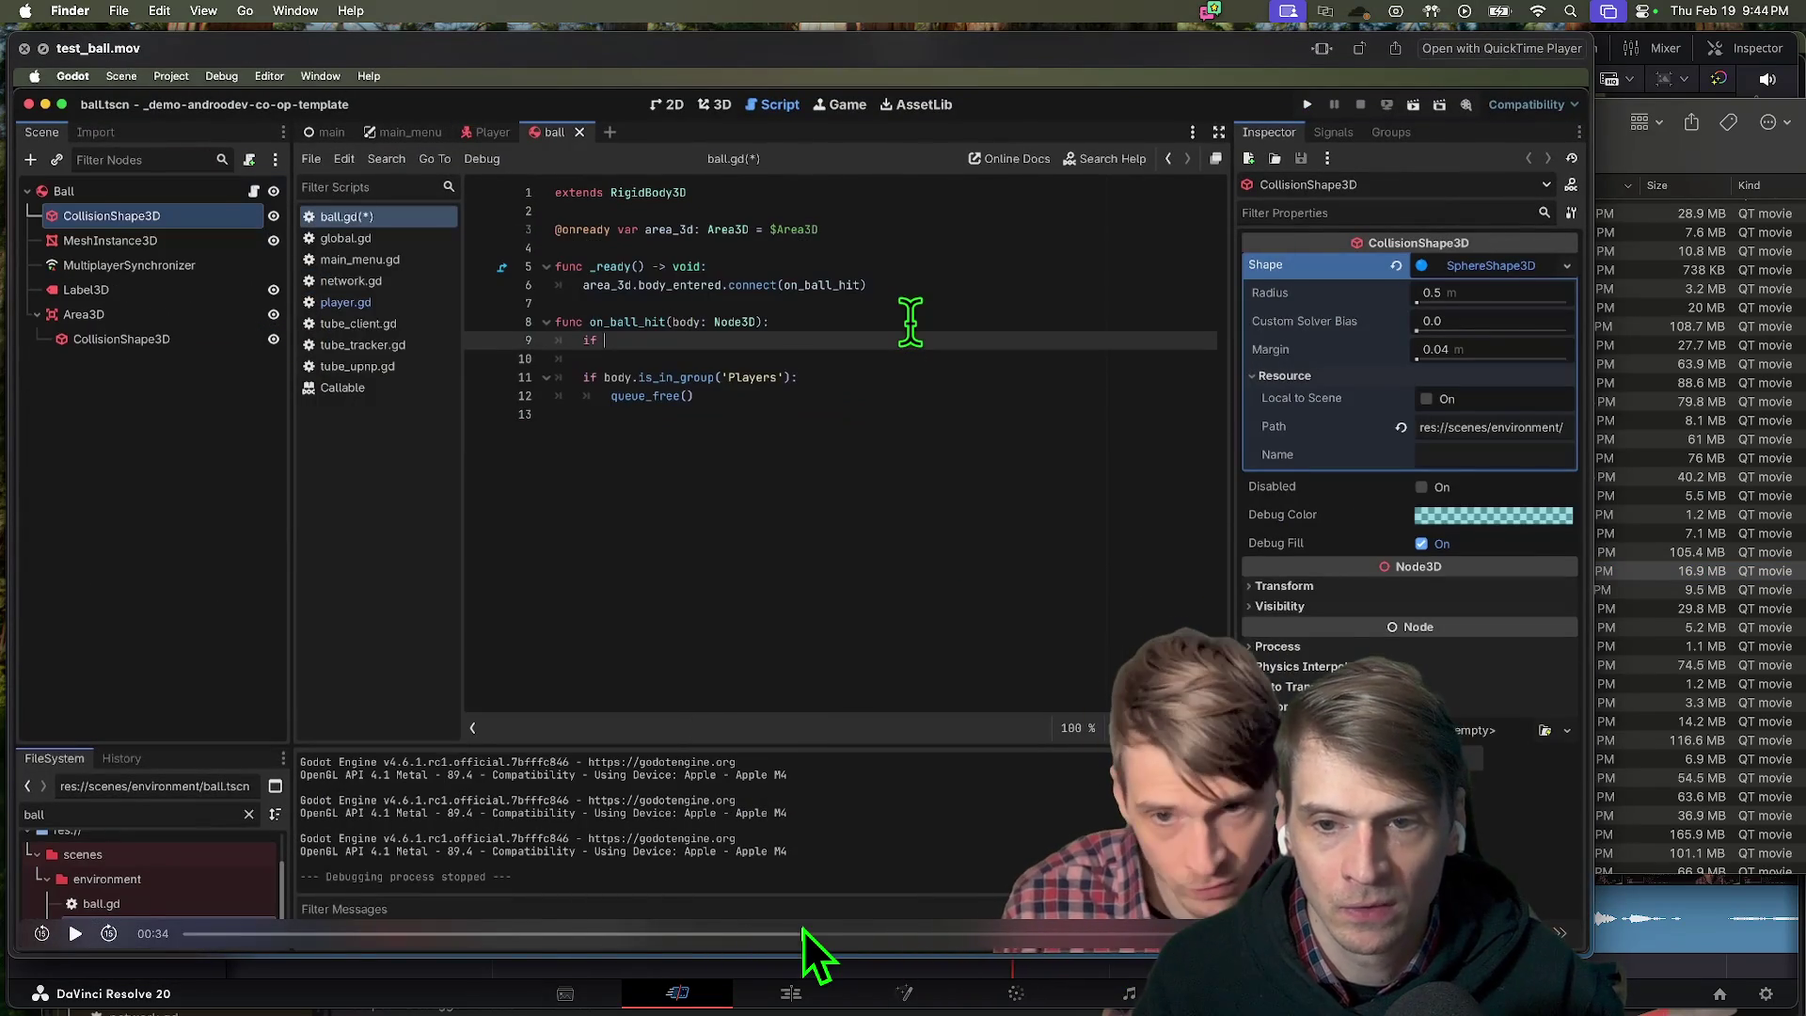
pyautogui.press('space')
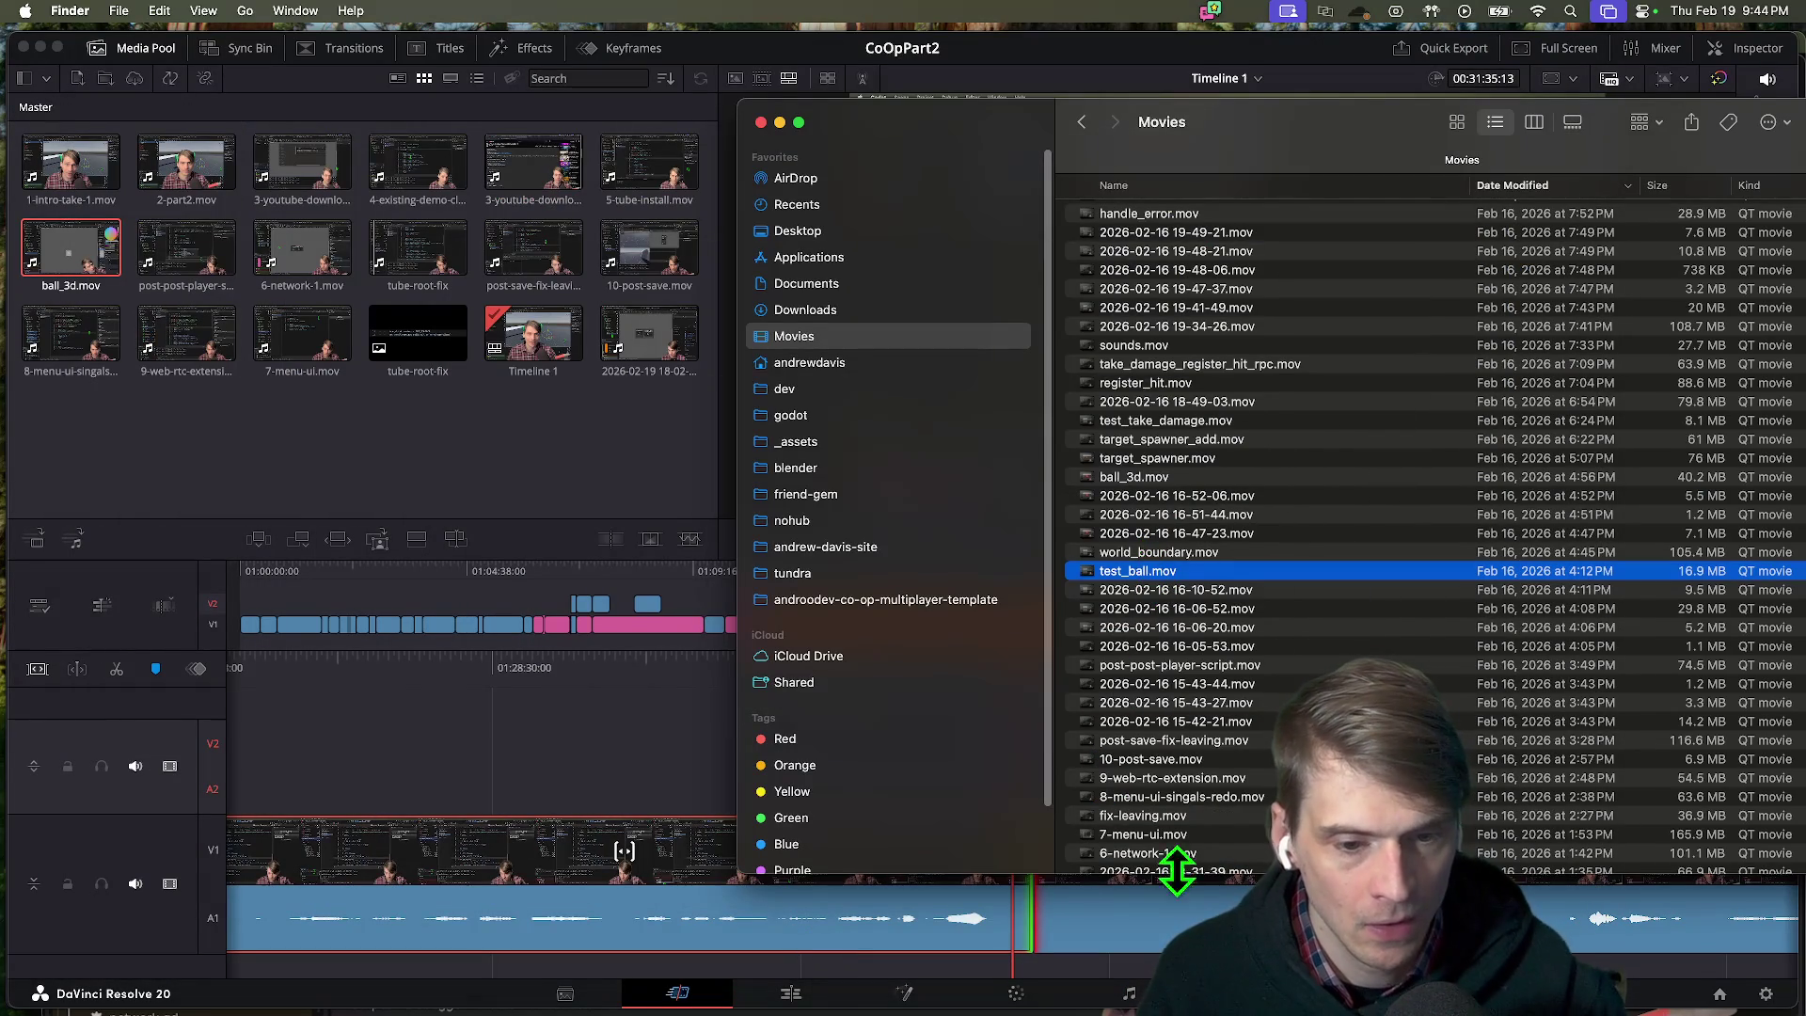
pyautogui.moveTo(1131, 573); pyautogui.dragTo(578, 488)
pyautogui.click(79, 278)
# Step: Insert test_ball onto the timeline at the cut and shuttle through it with J/K/L
pyautogui.moveTo(79, 278)
pyautogui.mouseDown()
pyautogui.moveTo(833, 634)
pyautogui.moveTo(1042, 866)
pyautogui.moveTo(1025, 876)
pyautogui.mouseUp()
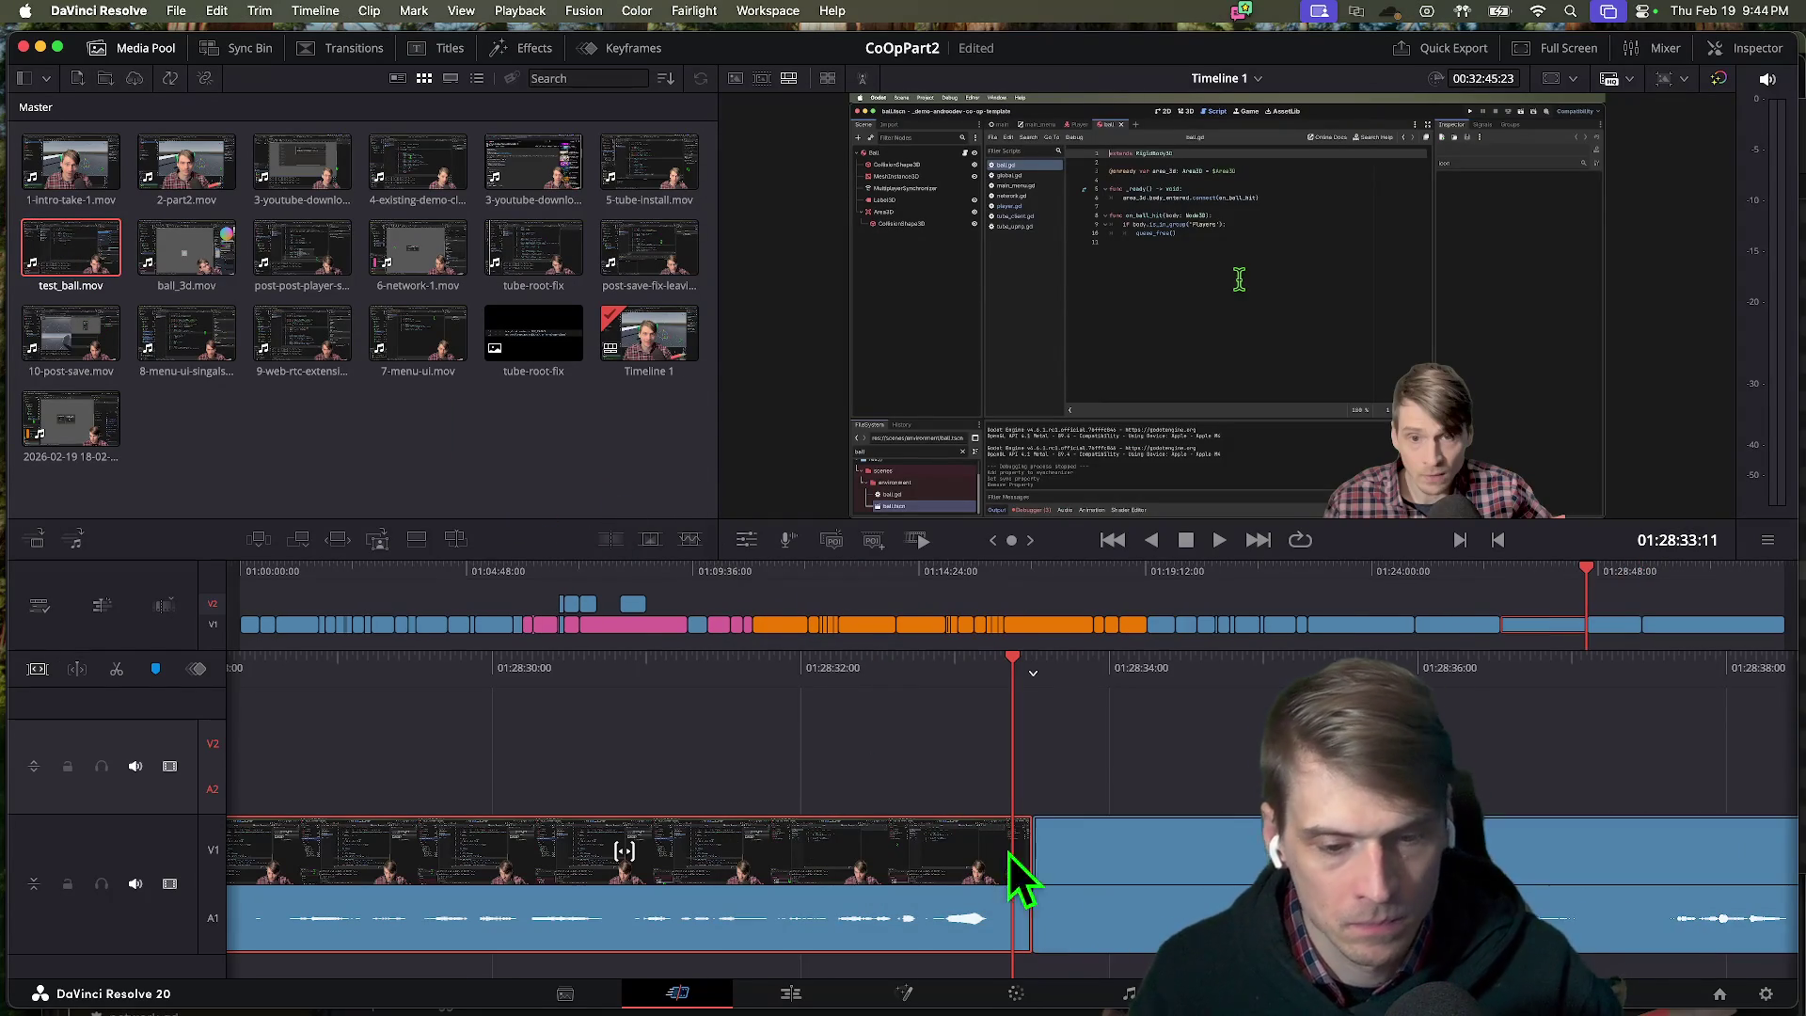
pyautogui.press('space')
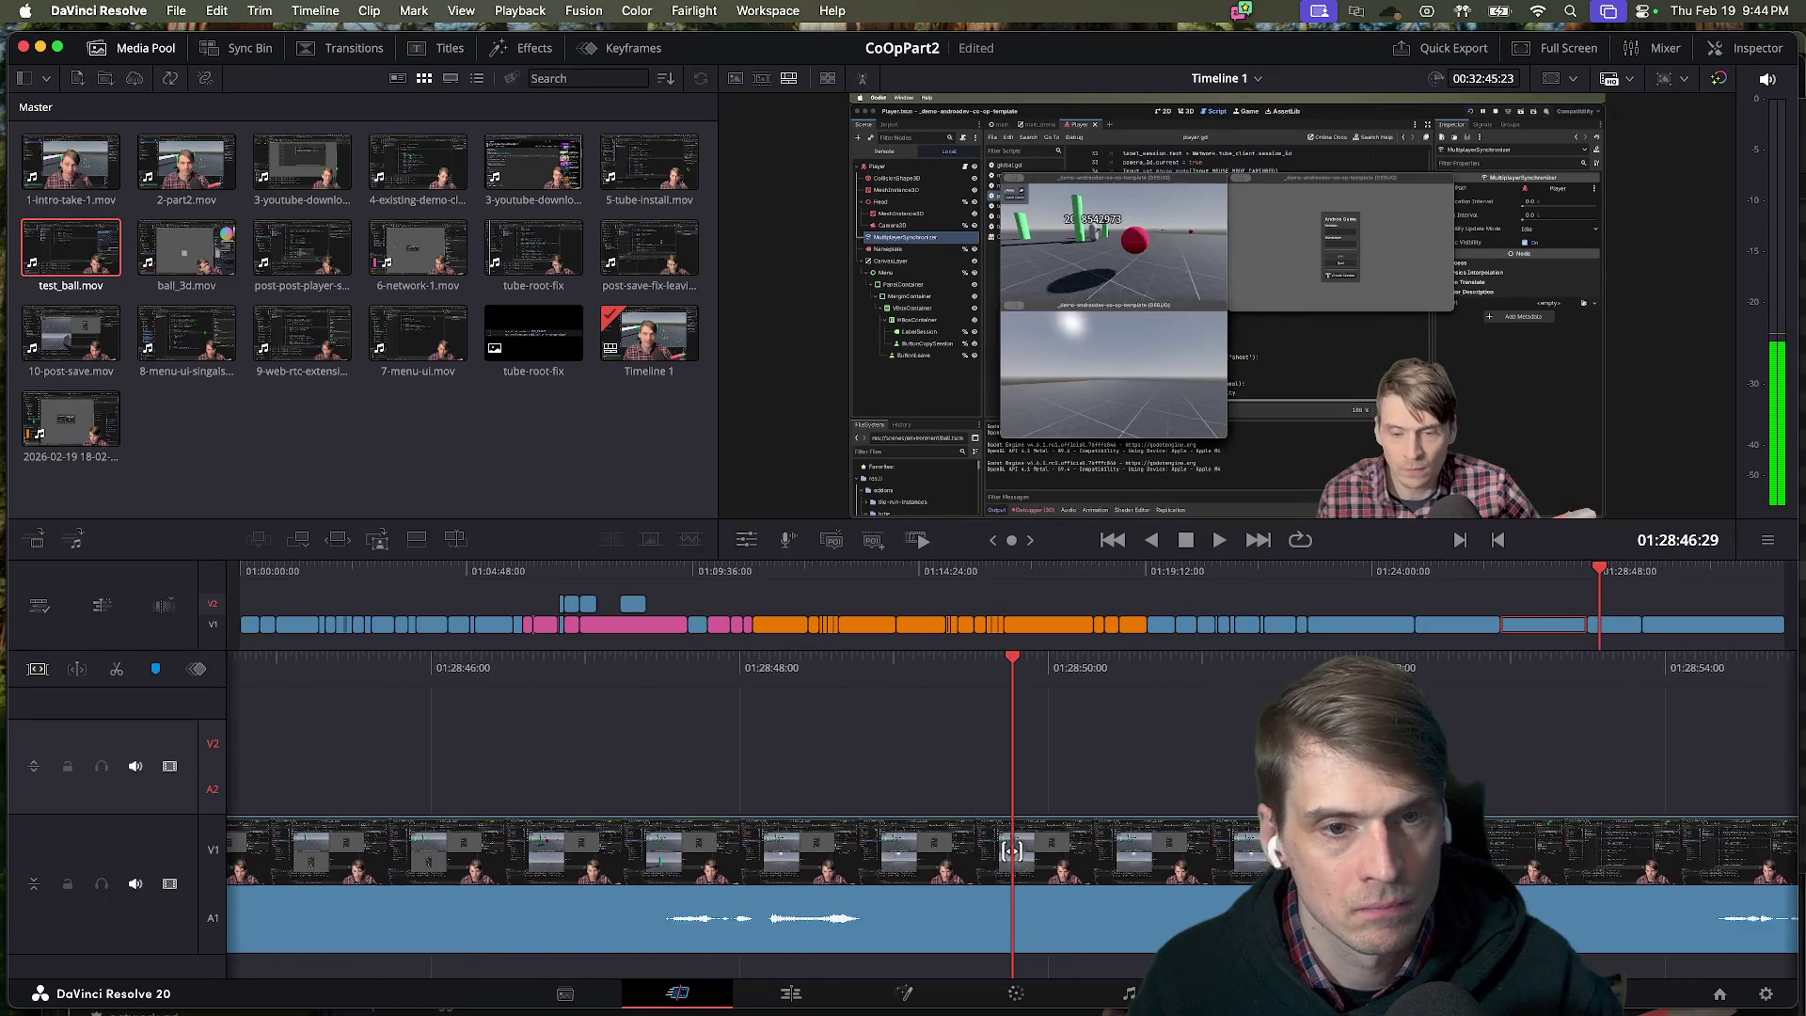
pyautogui.press('j')
pyautogui.press('j')
pyautogui.press('j')
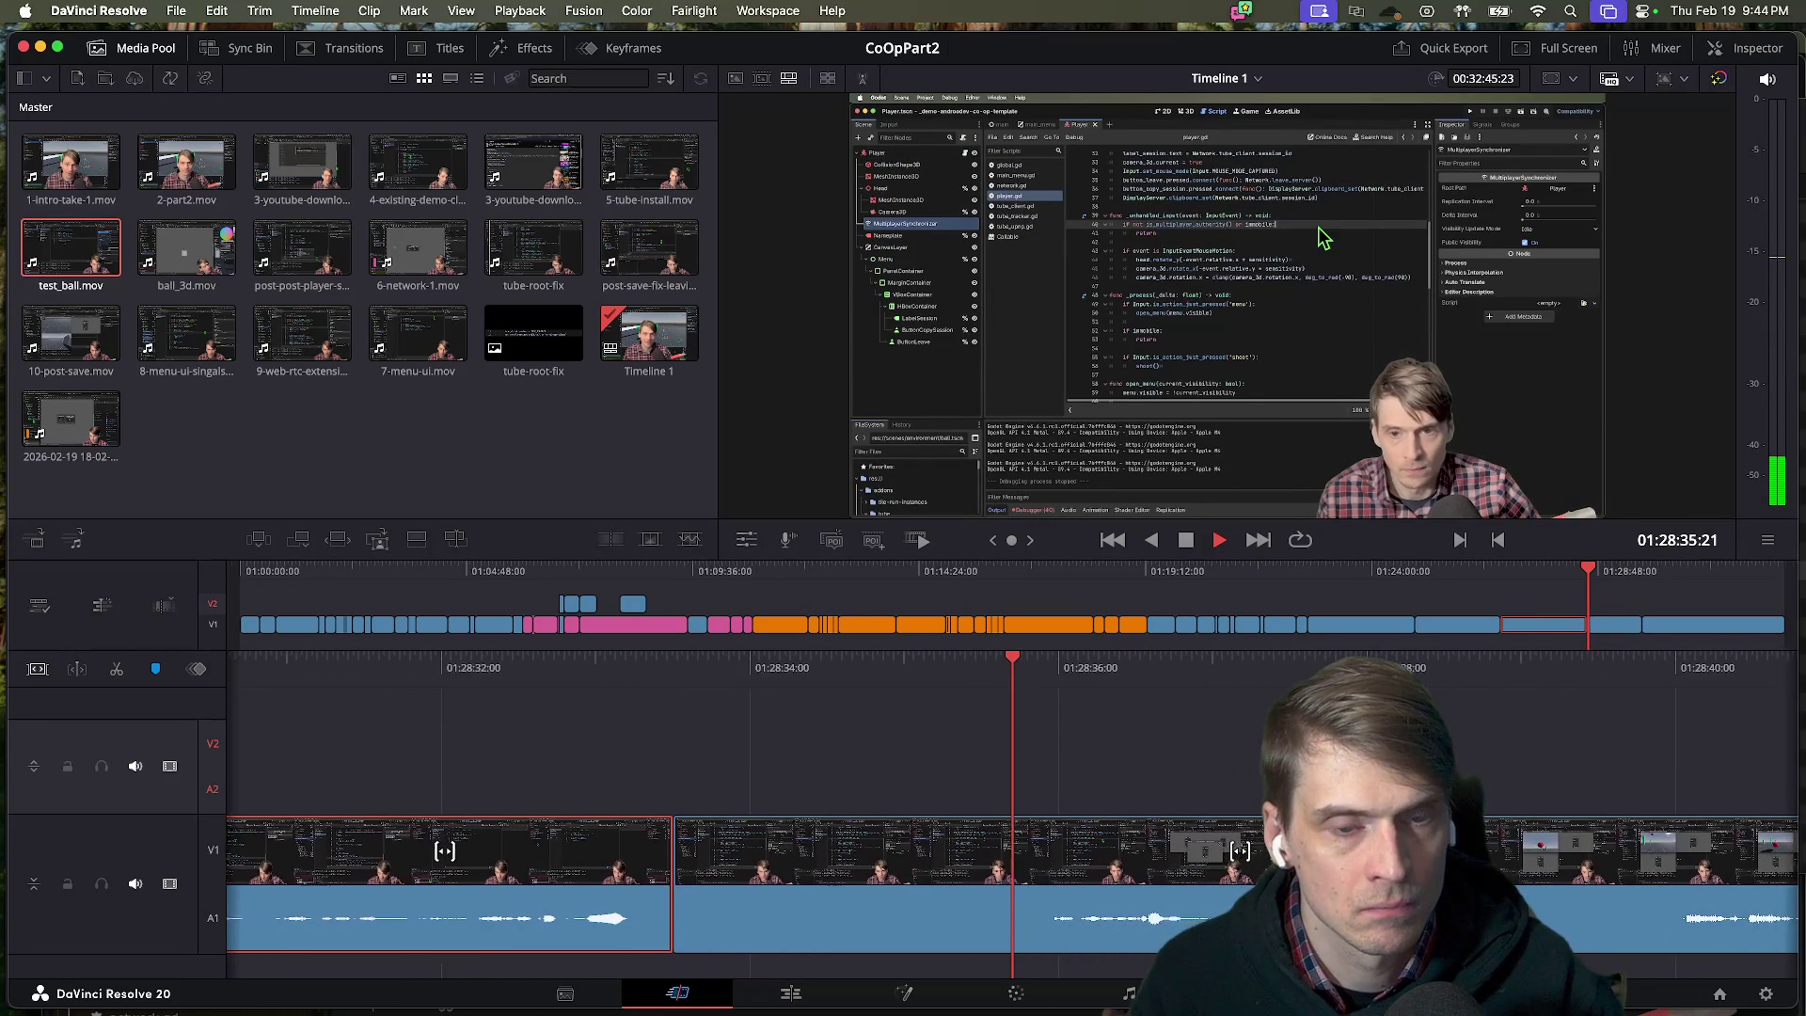
pyautogui.press('l')
pyautogui.press('l')
pyautogui.press('l')
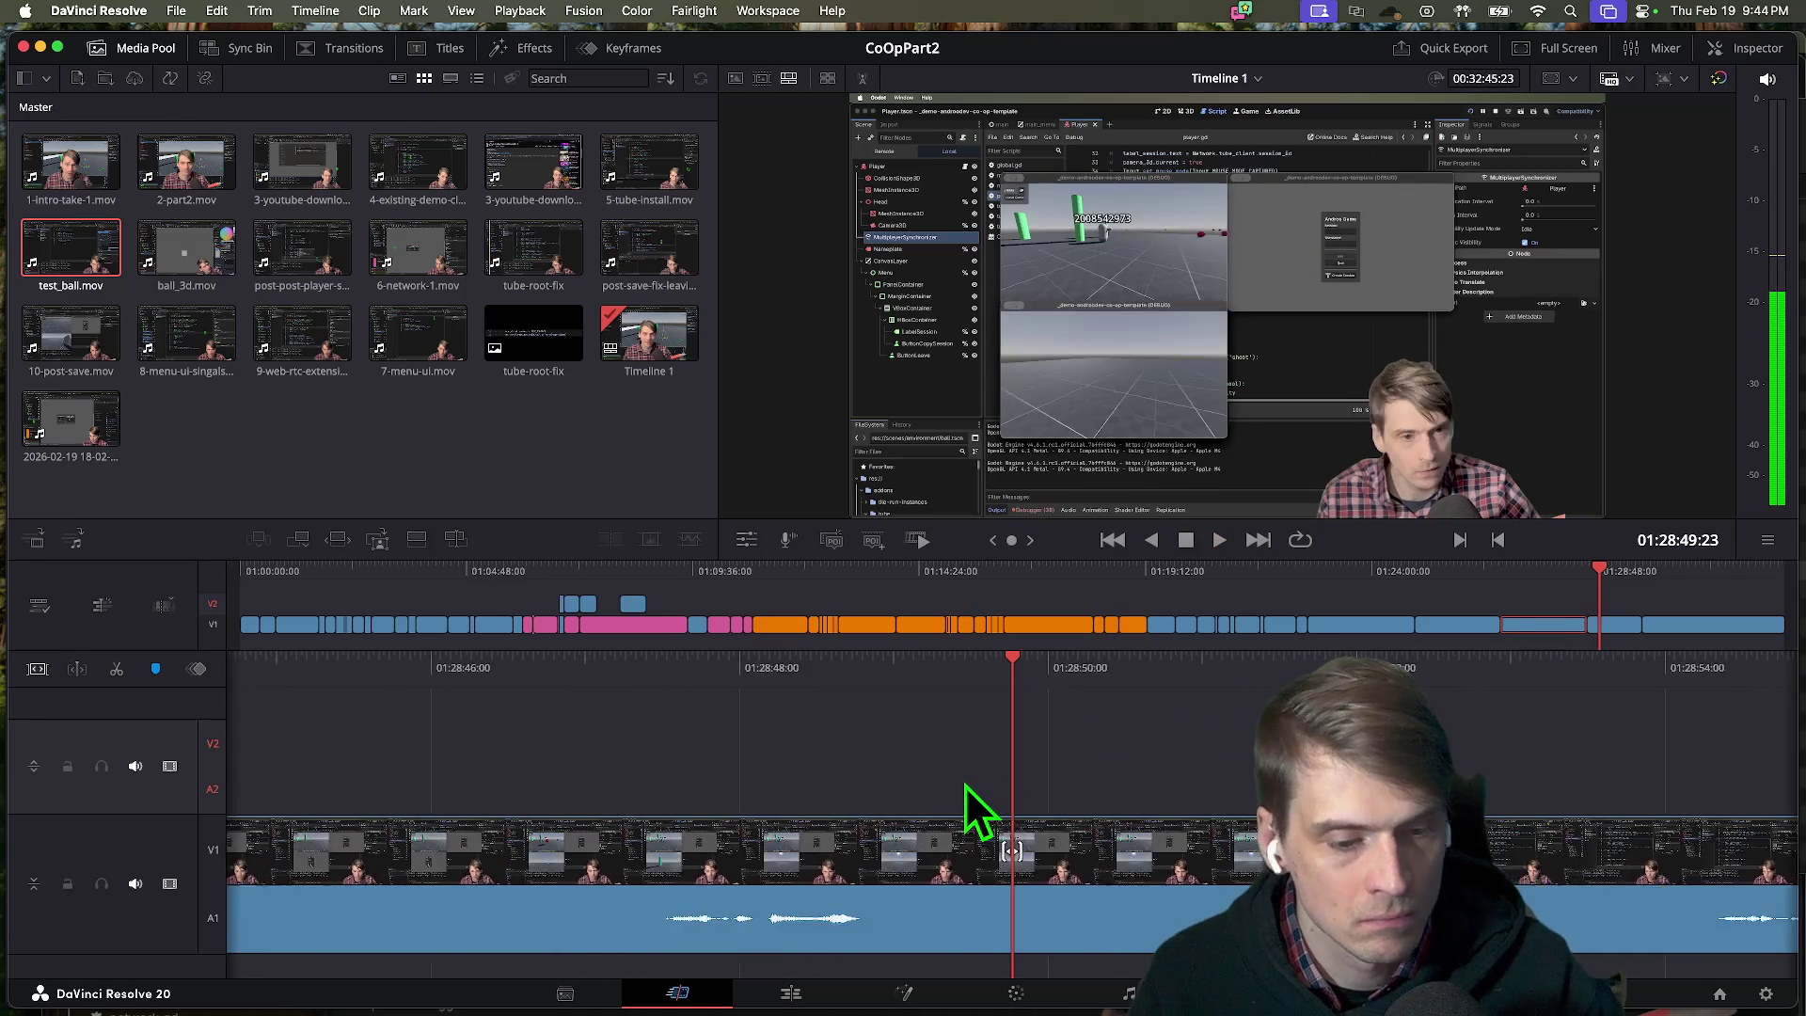
pyautogui.press('k')
pyautogui.press('j')
pyautogui.press('j')
pyautogui.press('j')
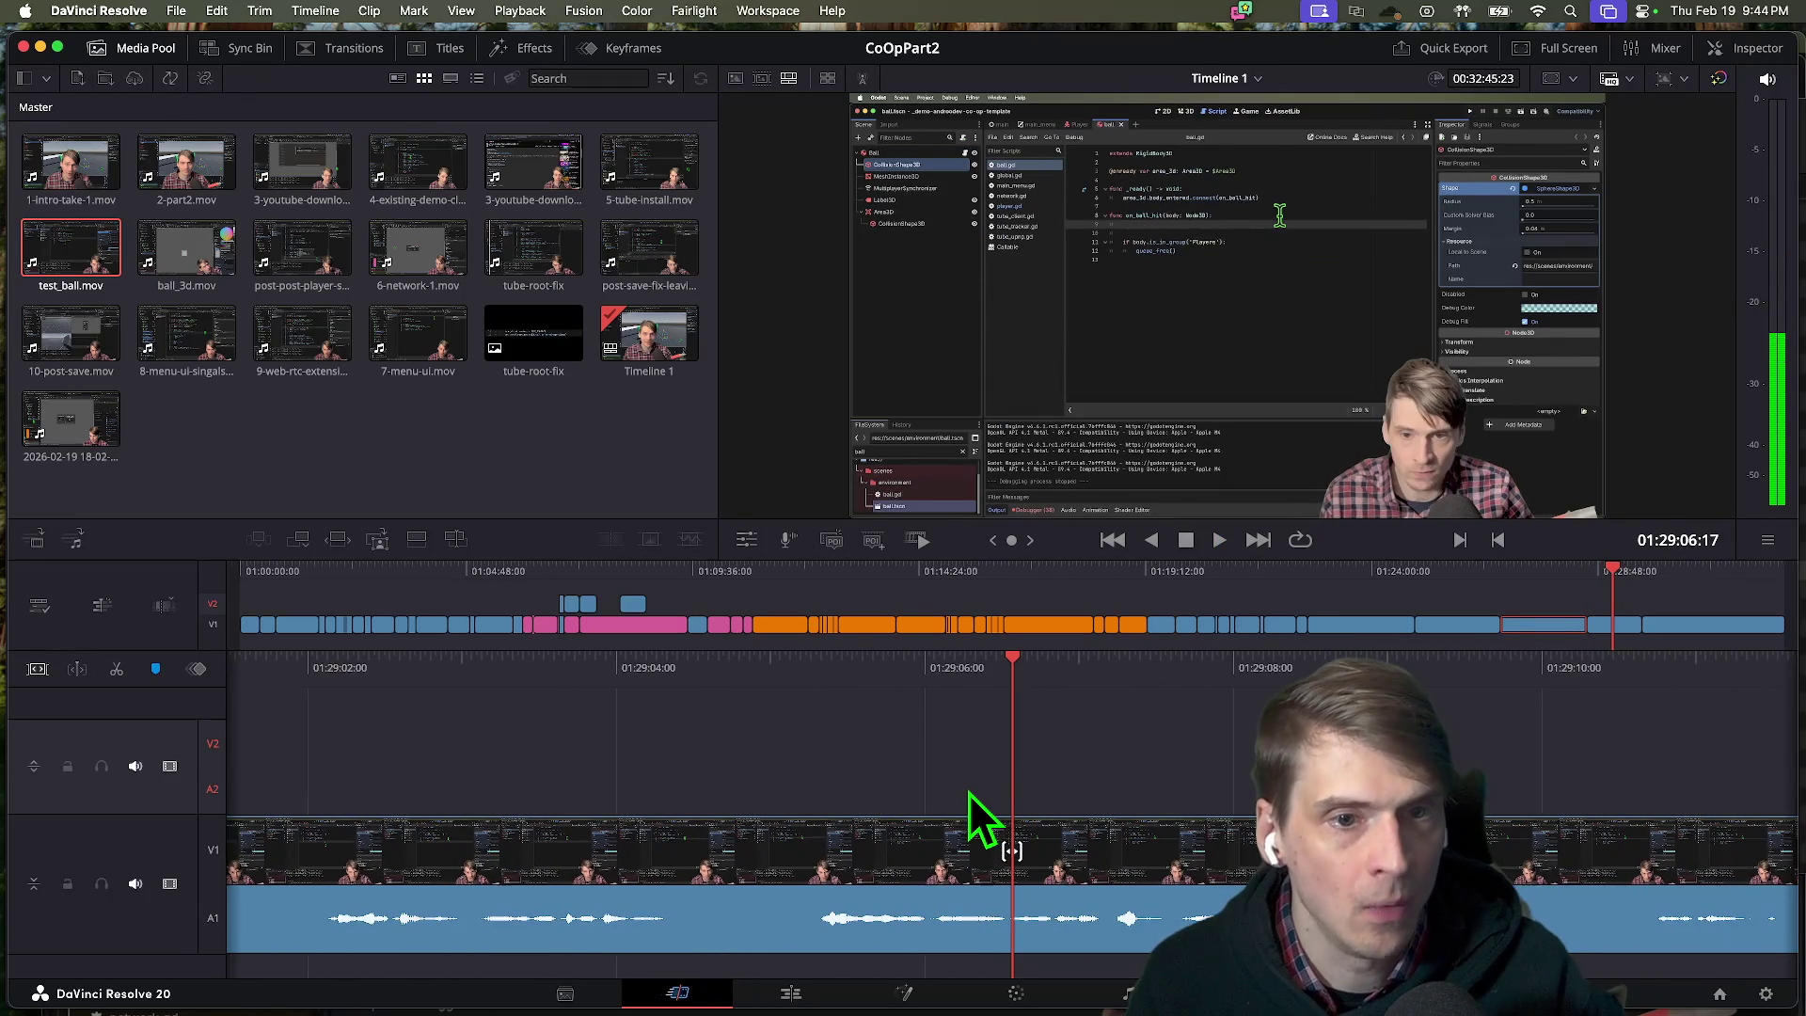
pyautogui.press('k')
# Step: Select the clip, shuttle to 01:29:19:24, and open its options to trim the end there
pyautogui.click(980, 906)
pyautogui.press('j')
pyautogui.press('j')
pyautogui.press('j')
pyautogui.press('k')
pyautogui.press('l')
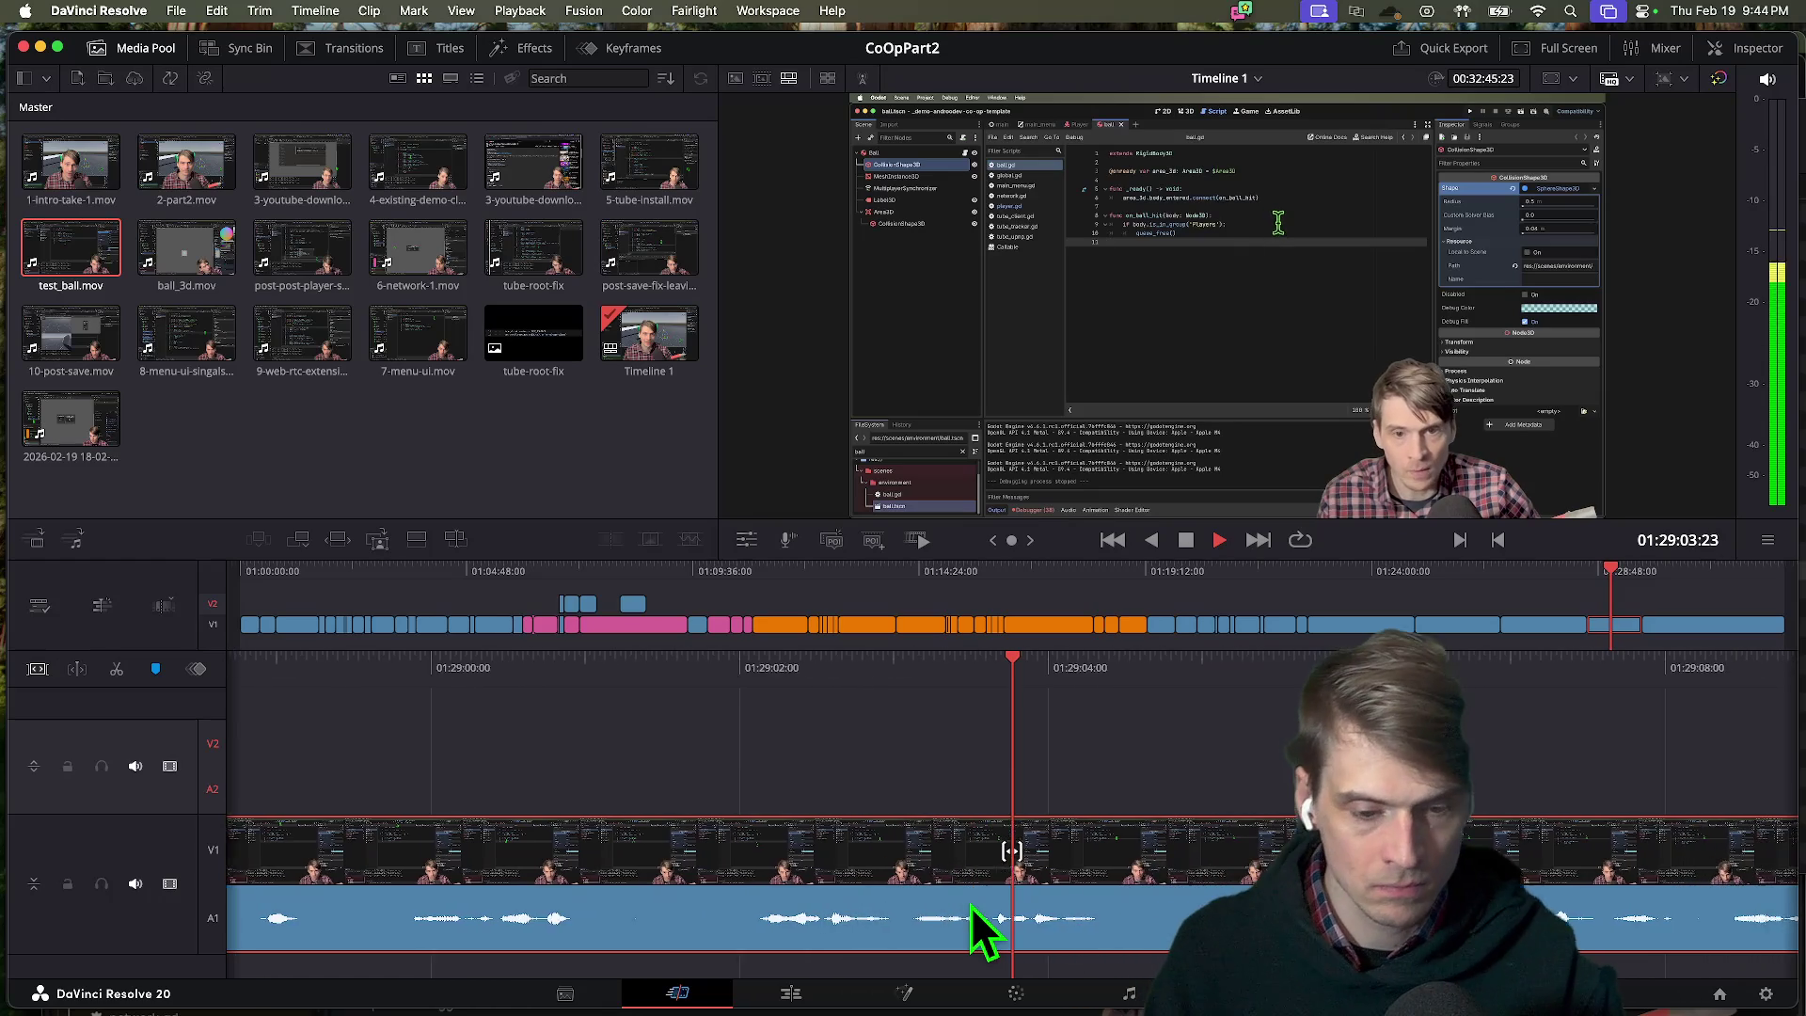
pyautogui.press('k')
pyautogui.press('l')
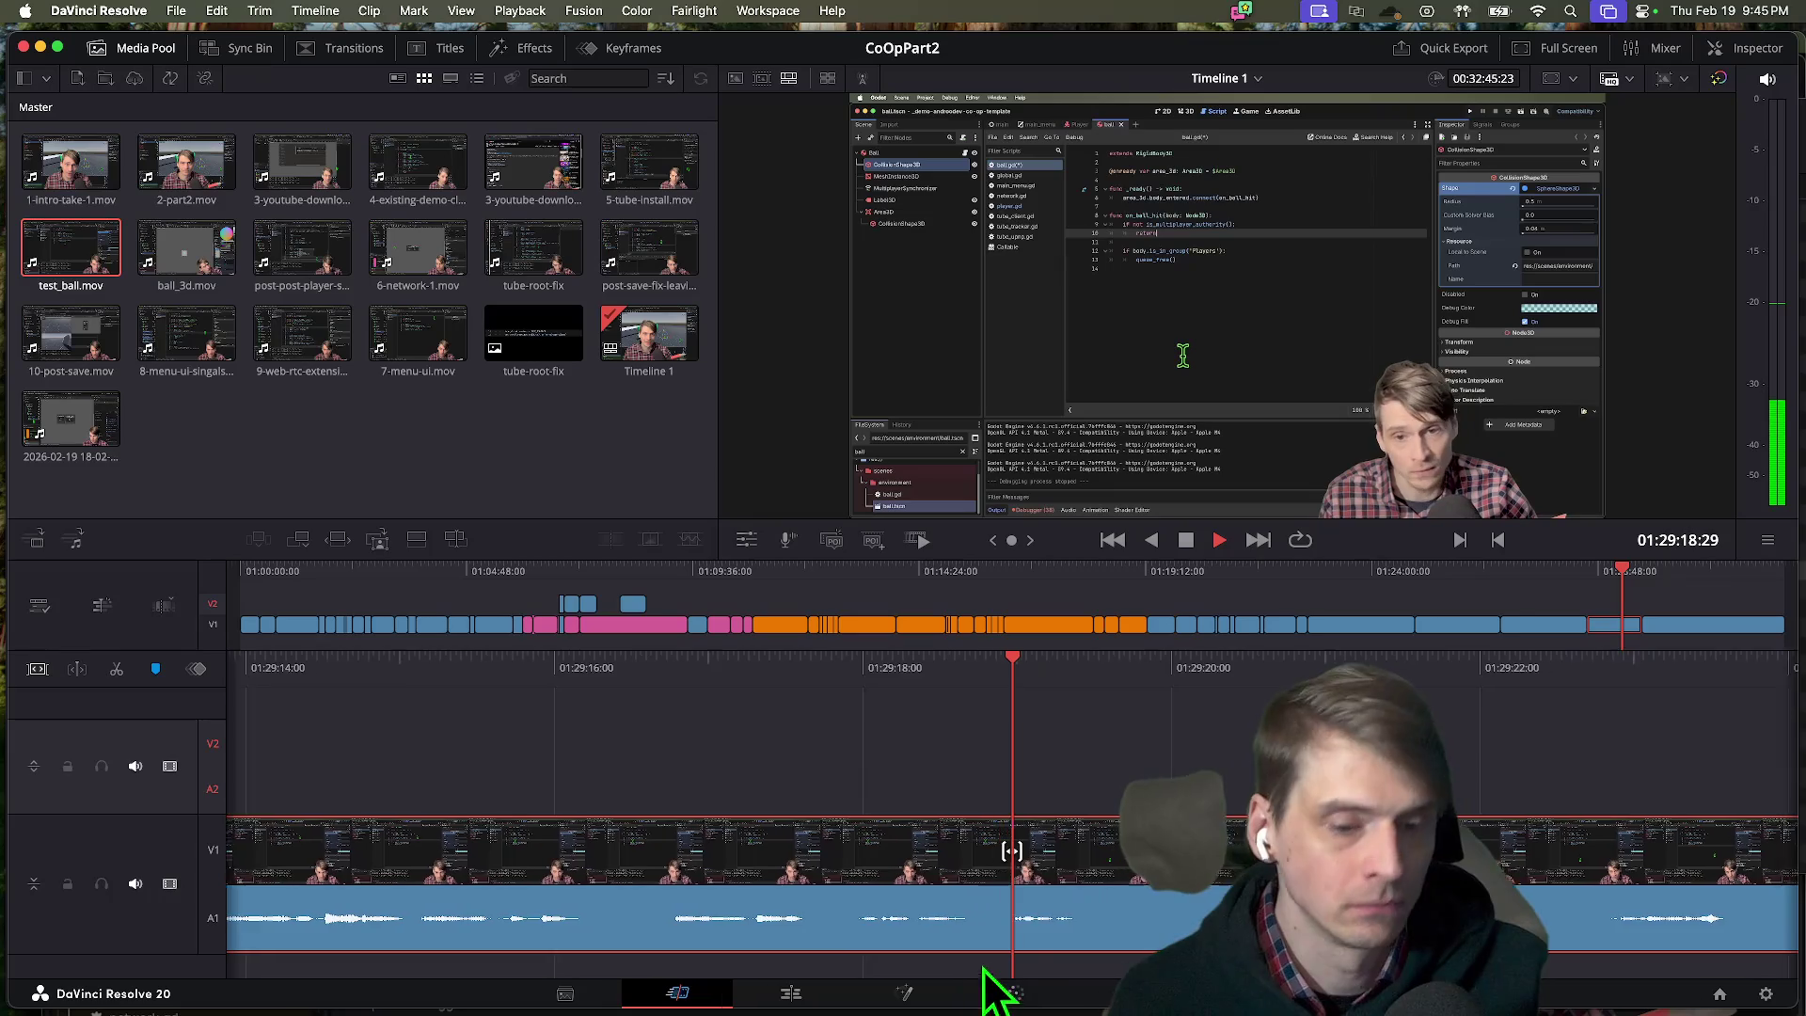
pyautogui.press('space')
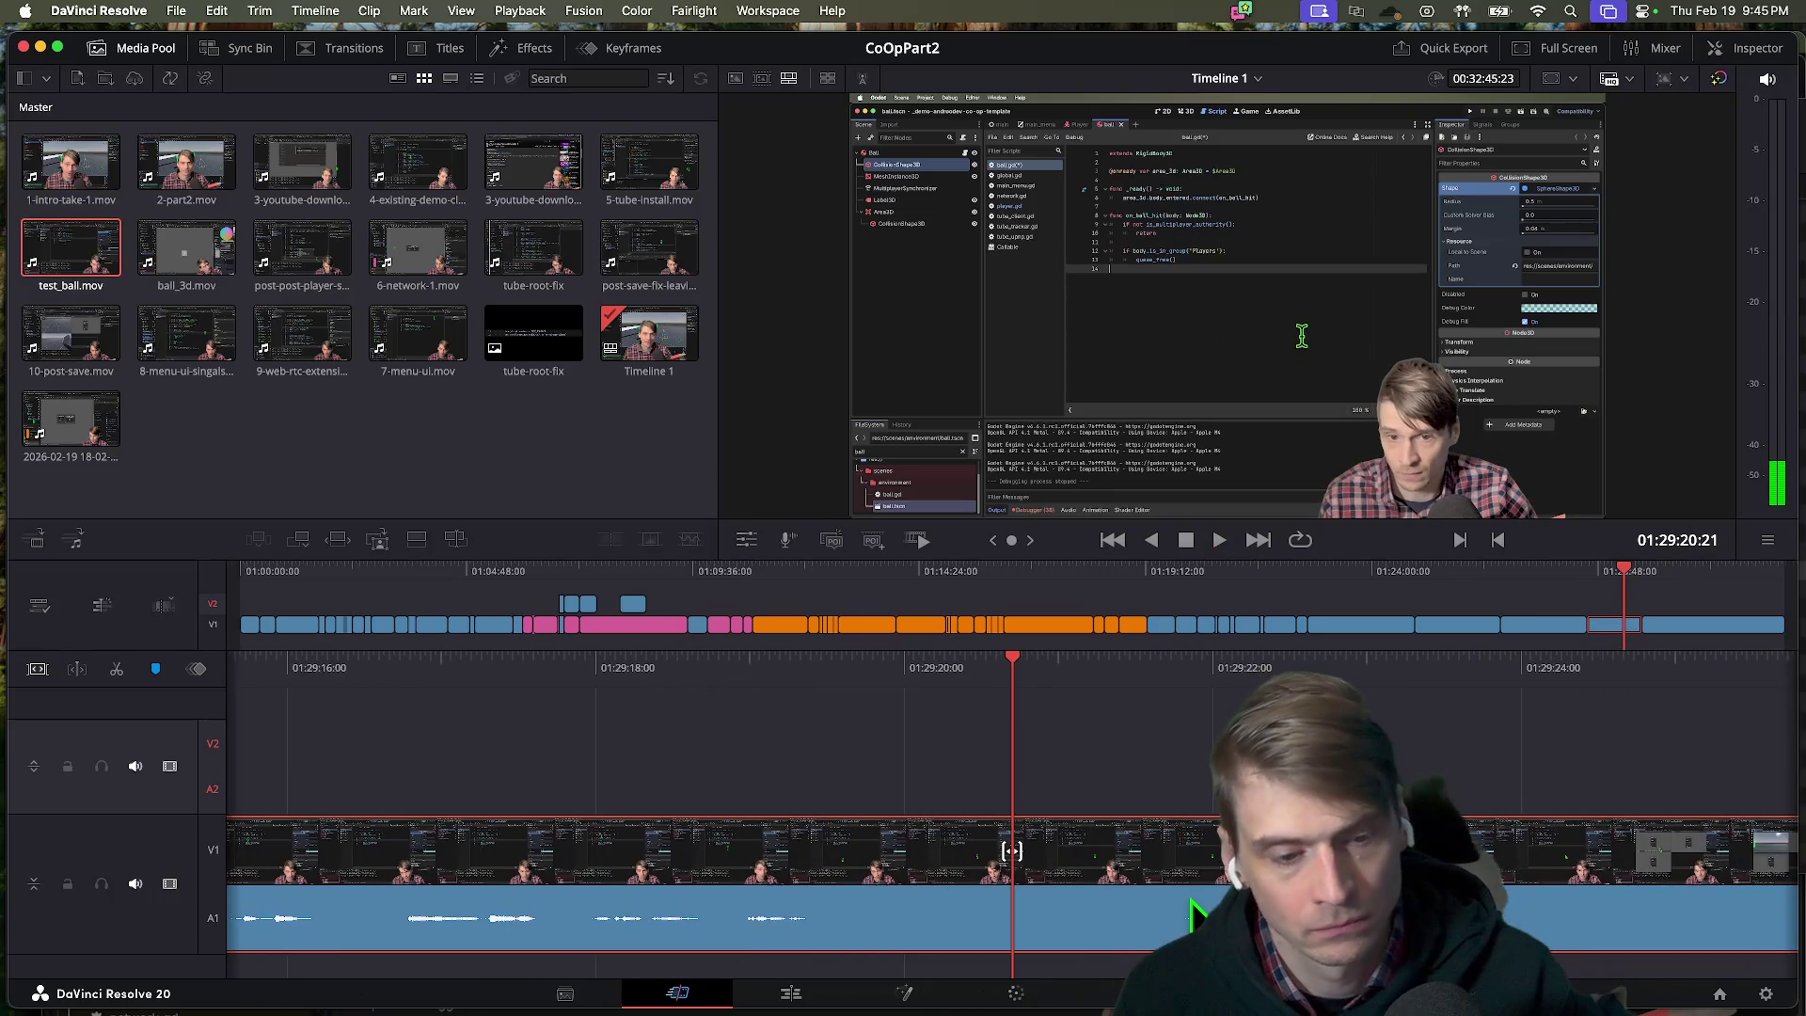
pyautogui.press('space')
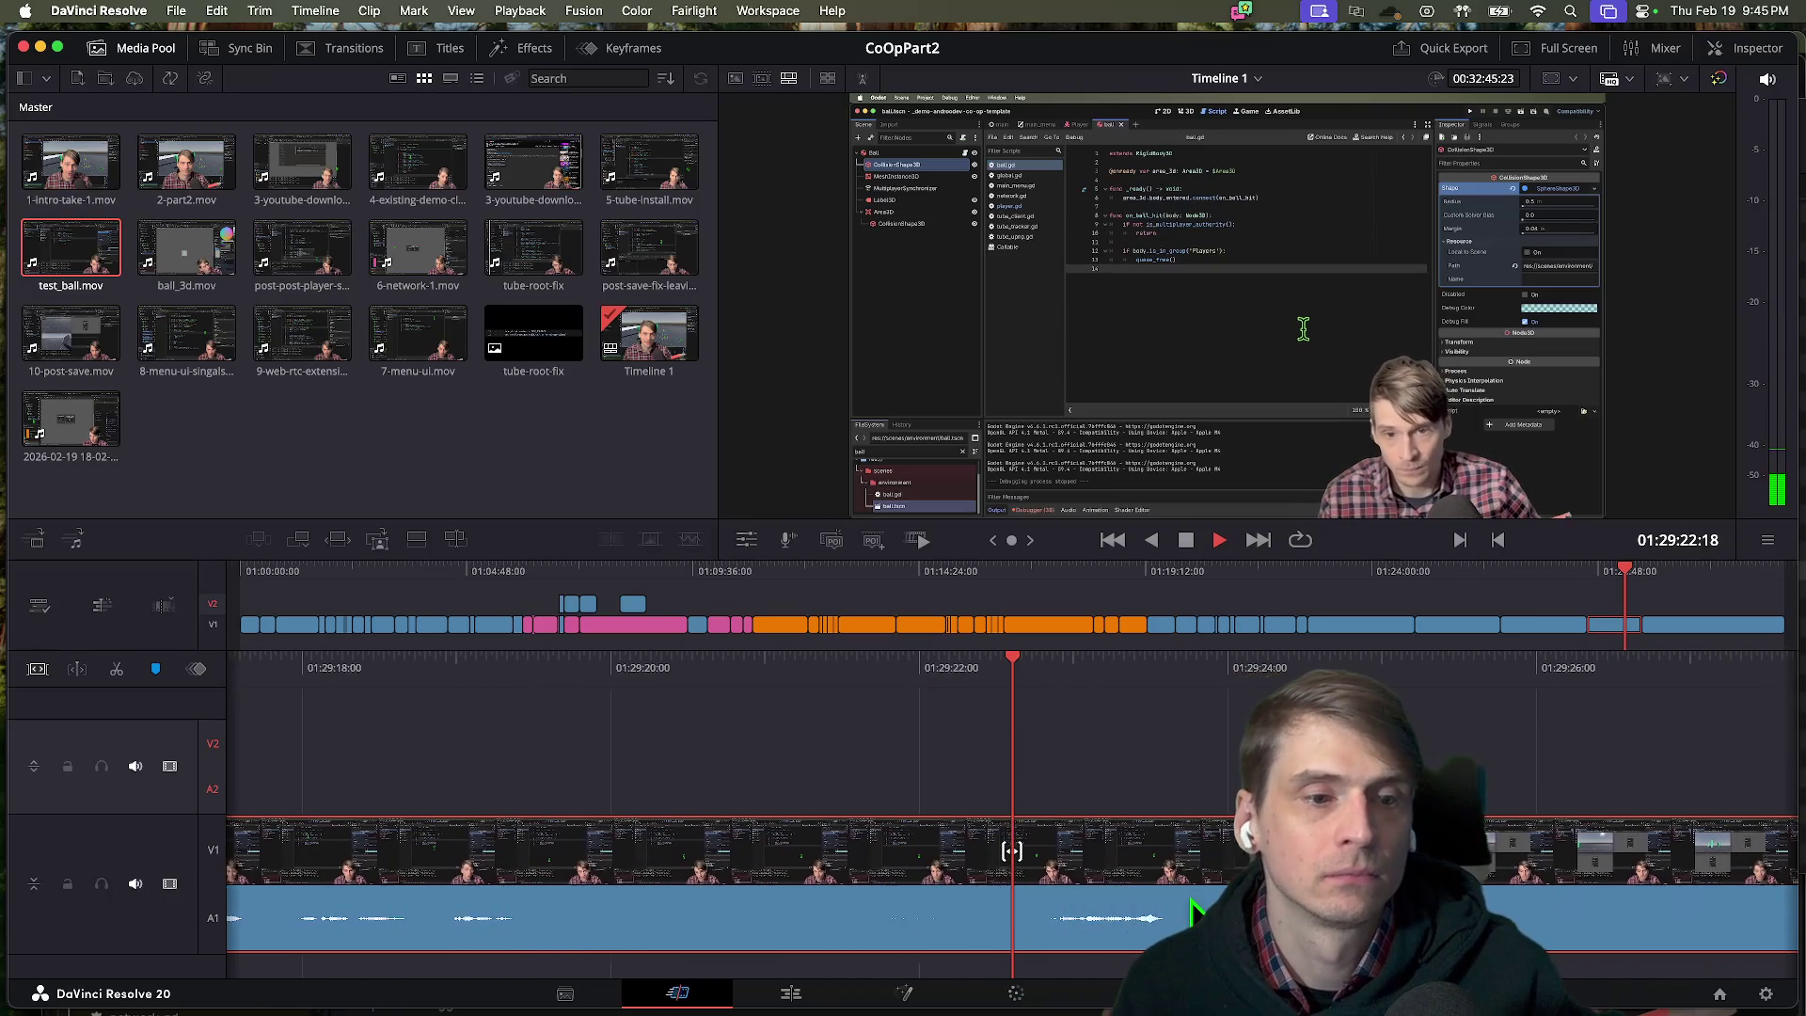
pyautogui.press('l')
pyautogui.press('l')
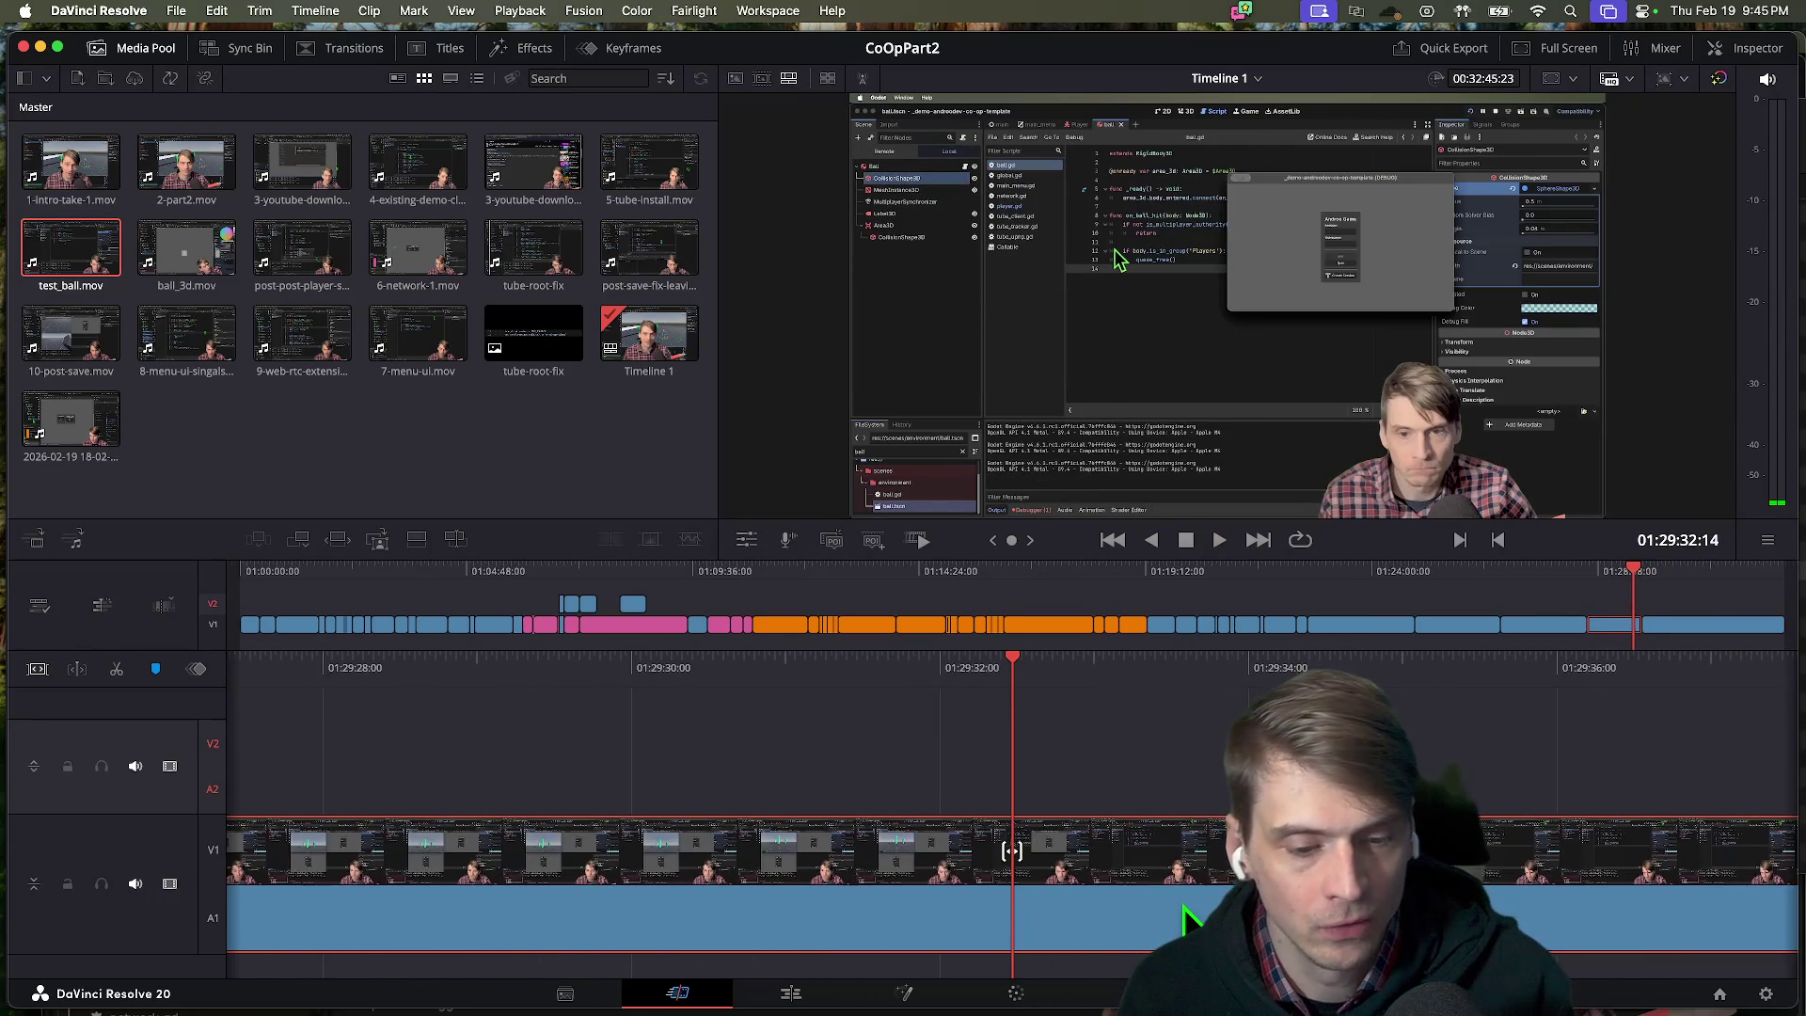
pyautogui.press('j')
pyautogui.press('j')
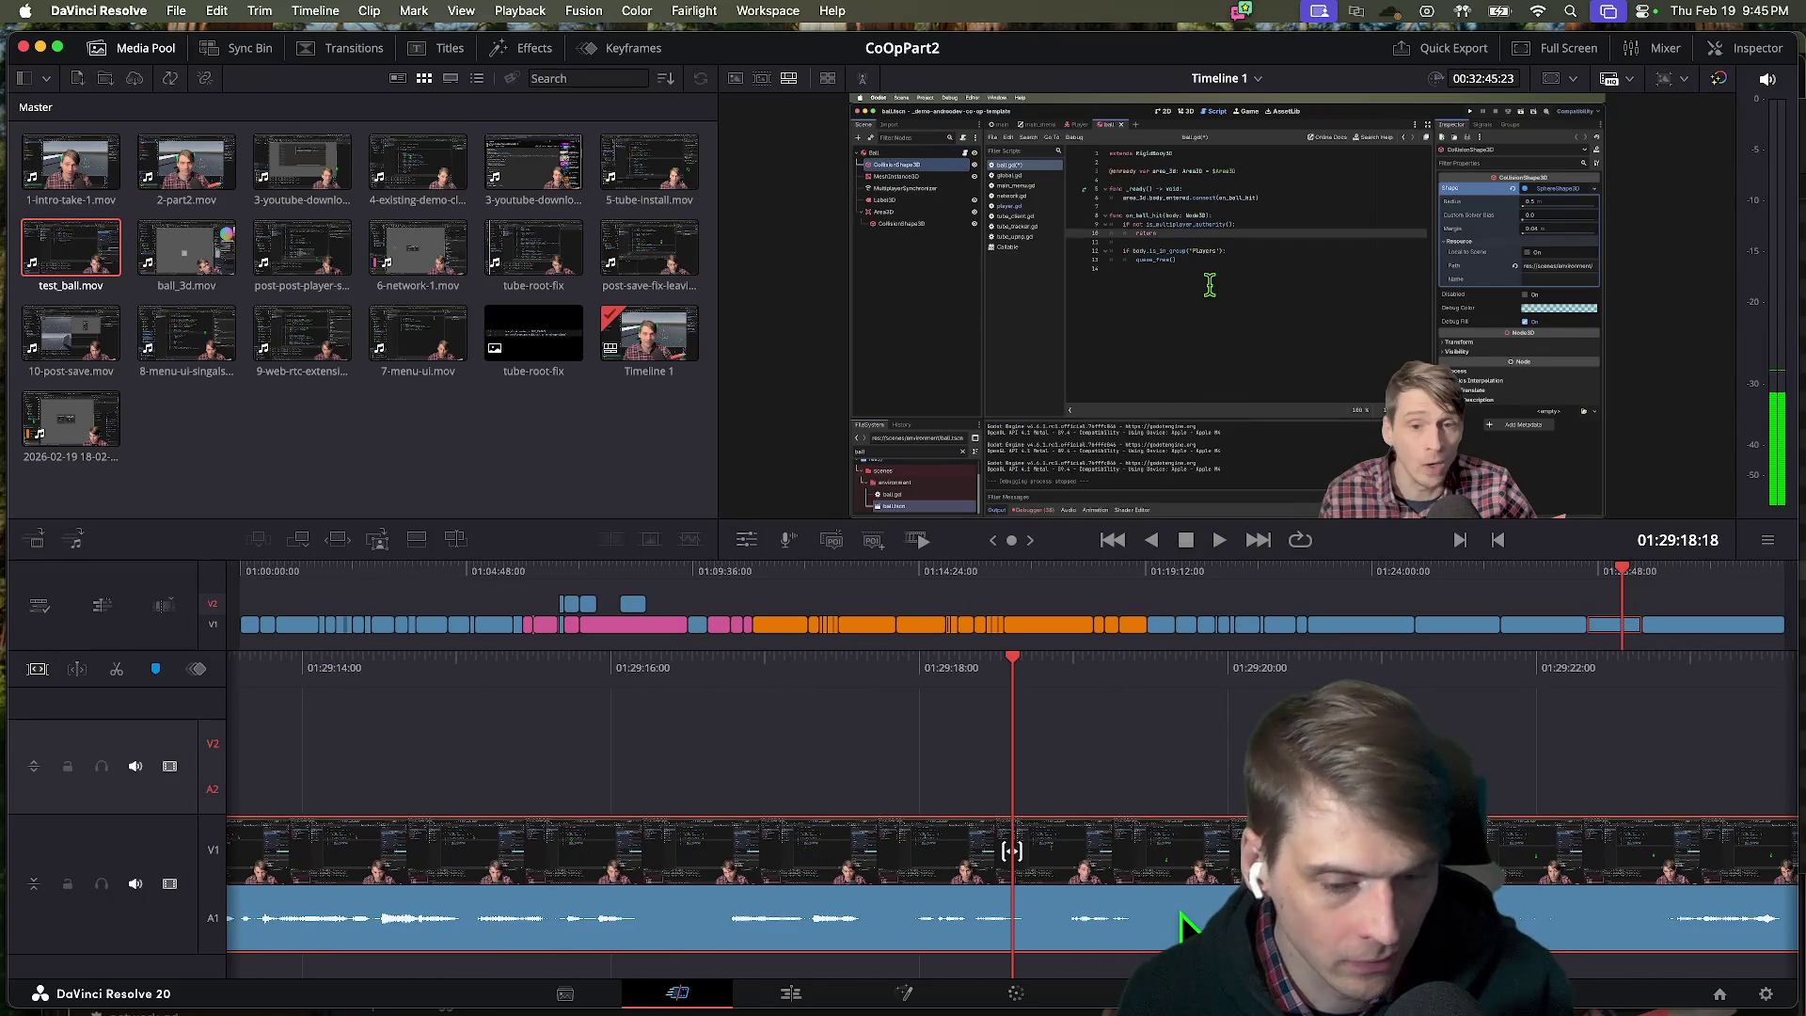
pyautogui.rightClick(1057, 936)
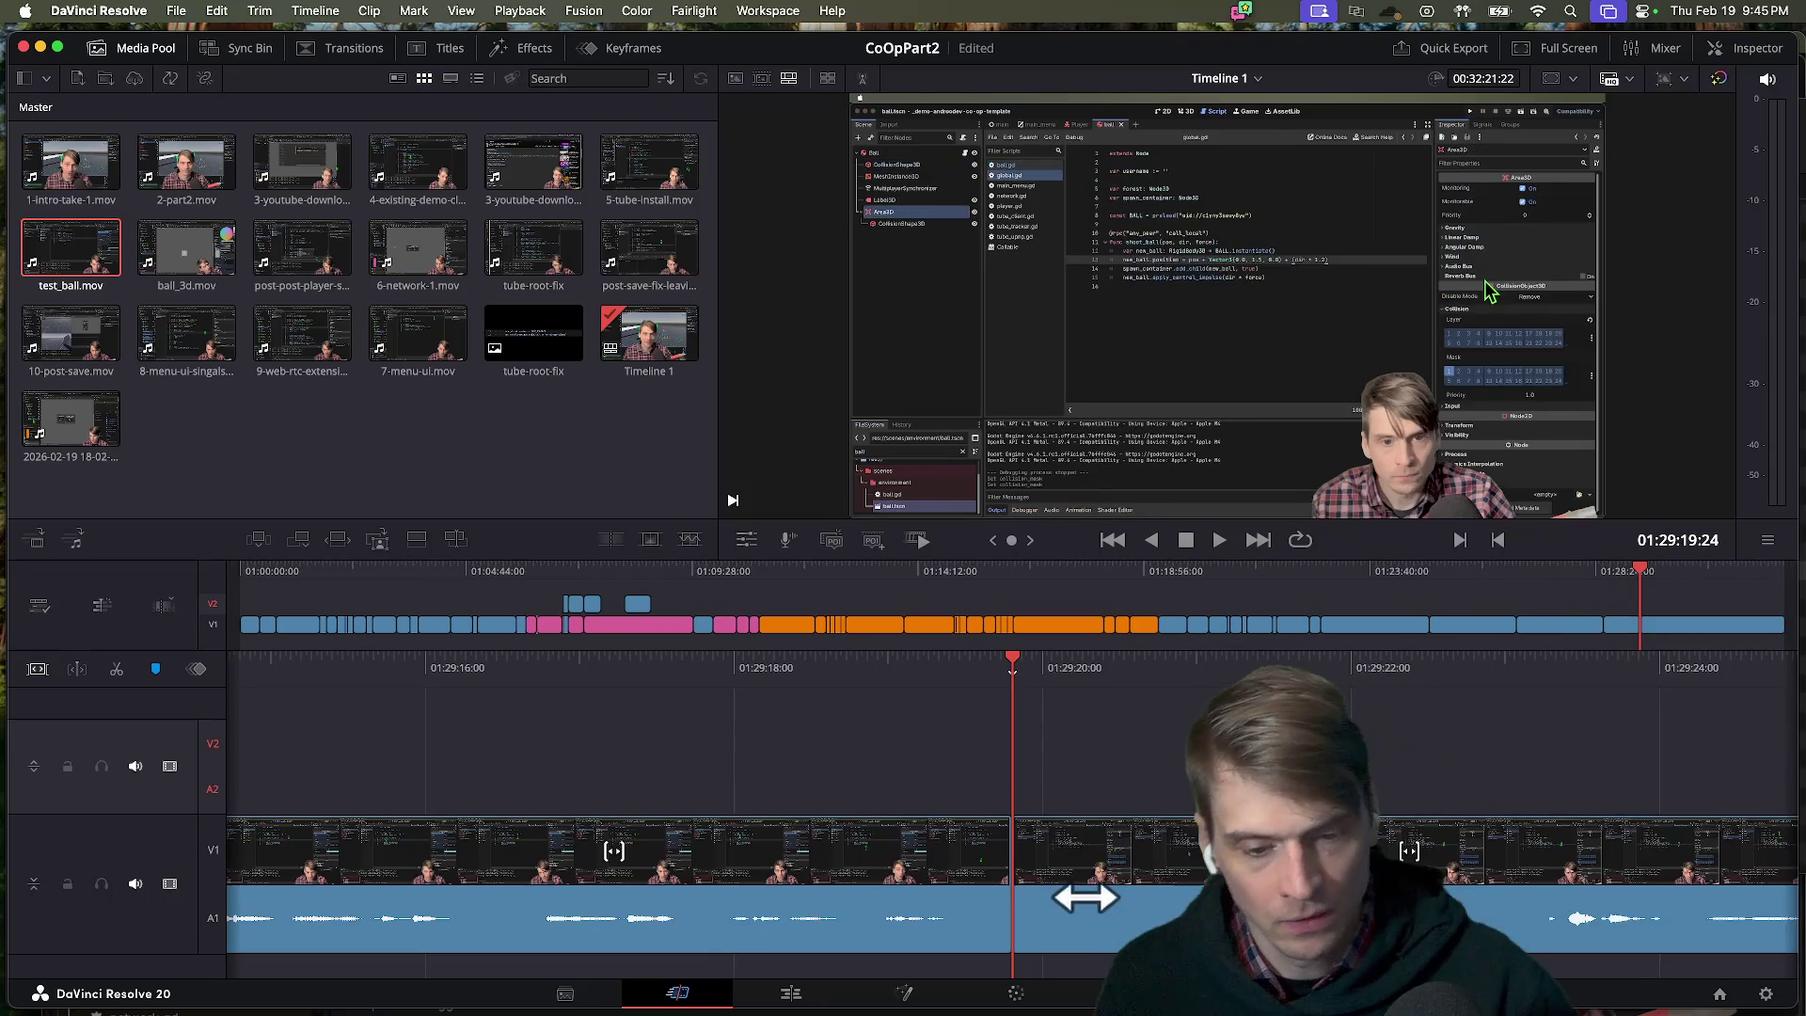
# Step: Locate 01:29:06:16 in the recording and split the selected clip at the playhead
pyautogui.scroll(10, 1089, 903)
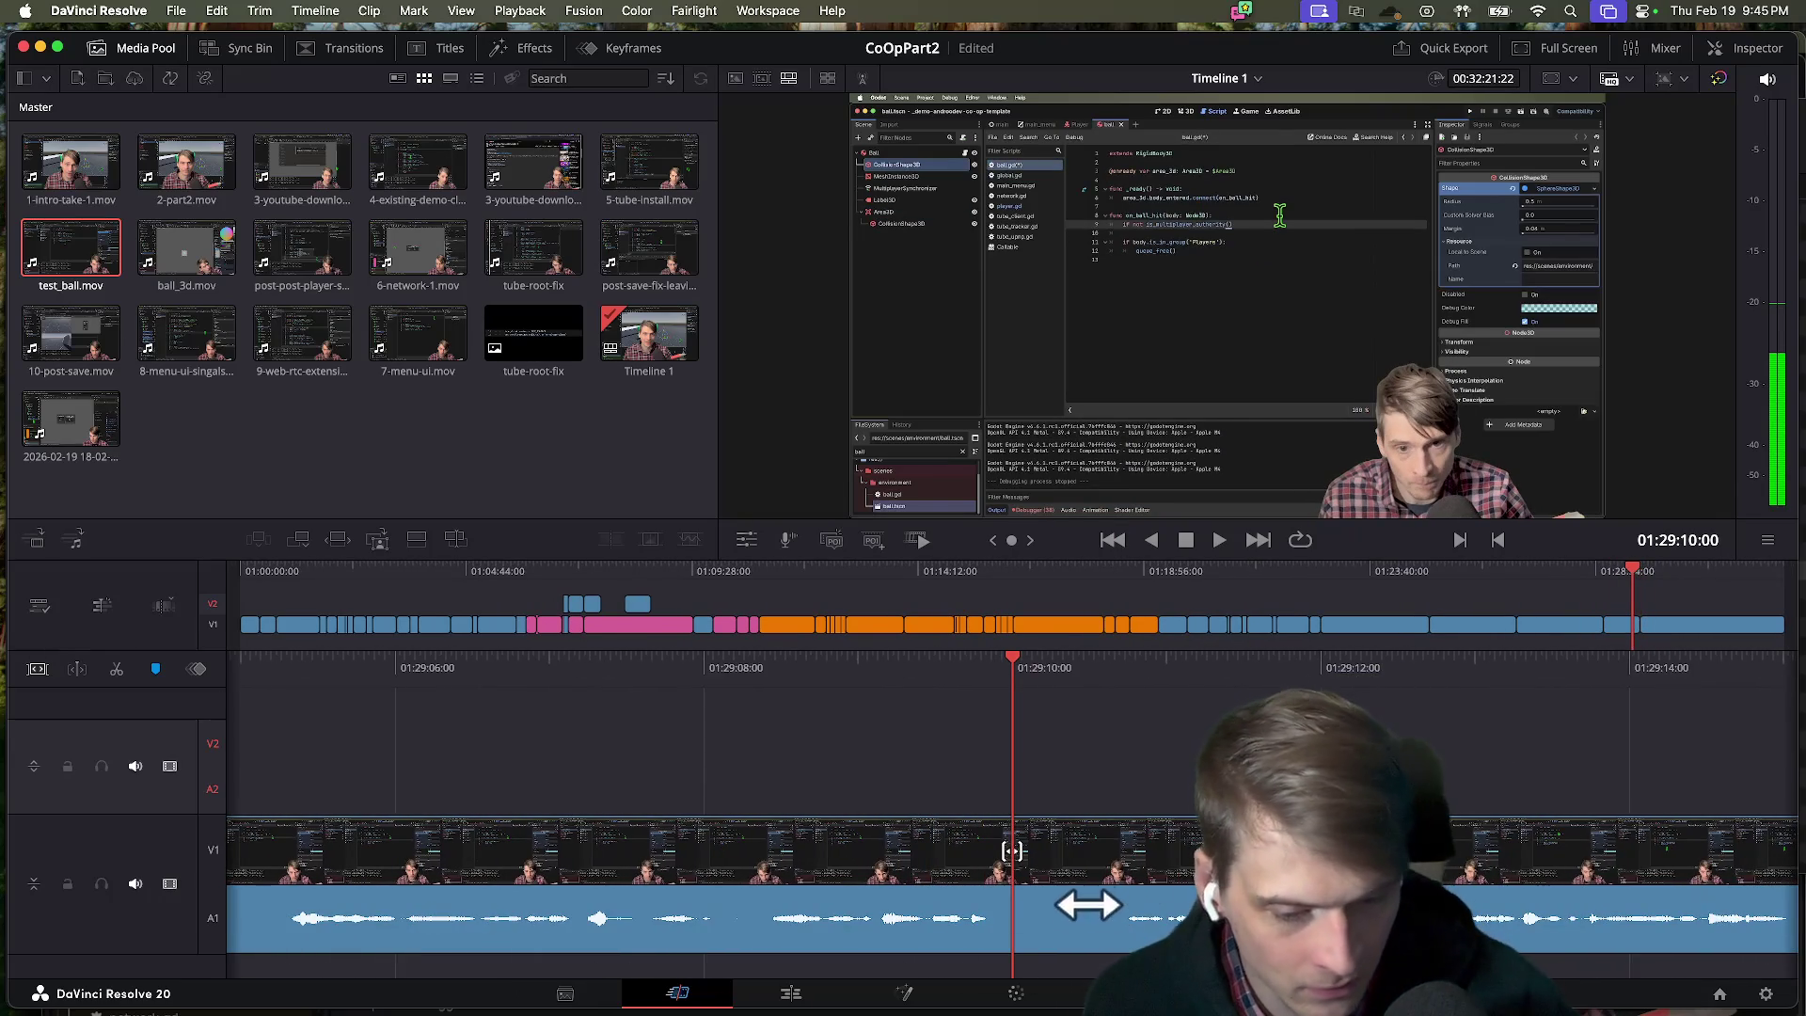
pyautogui.press('space')
pyautogui.scroll(8, 718, 769)
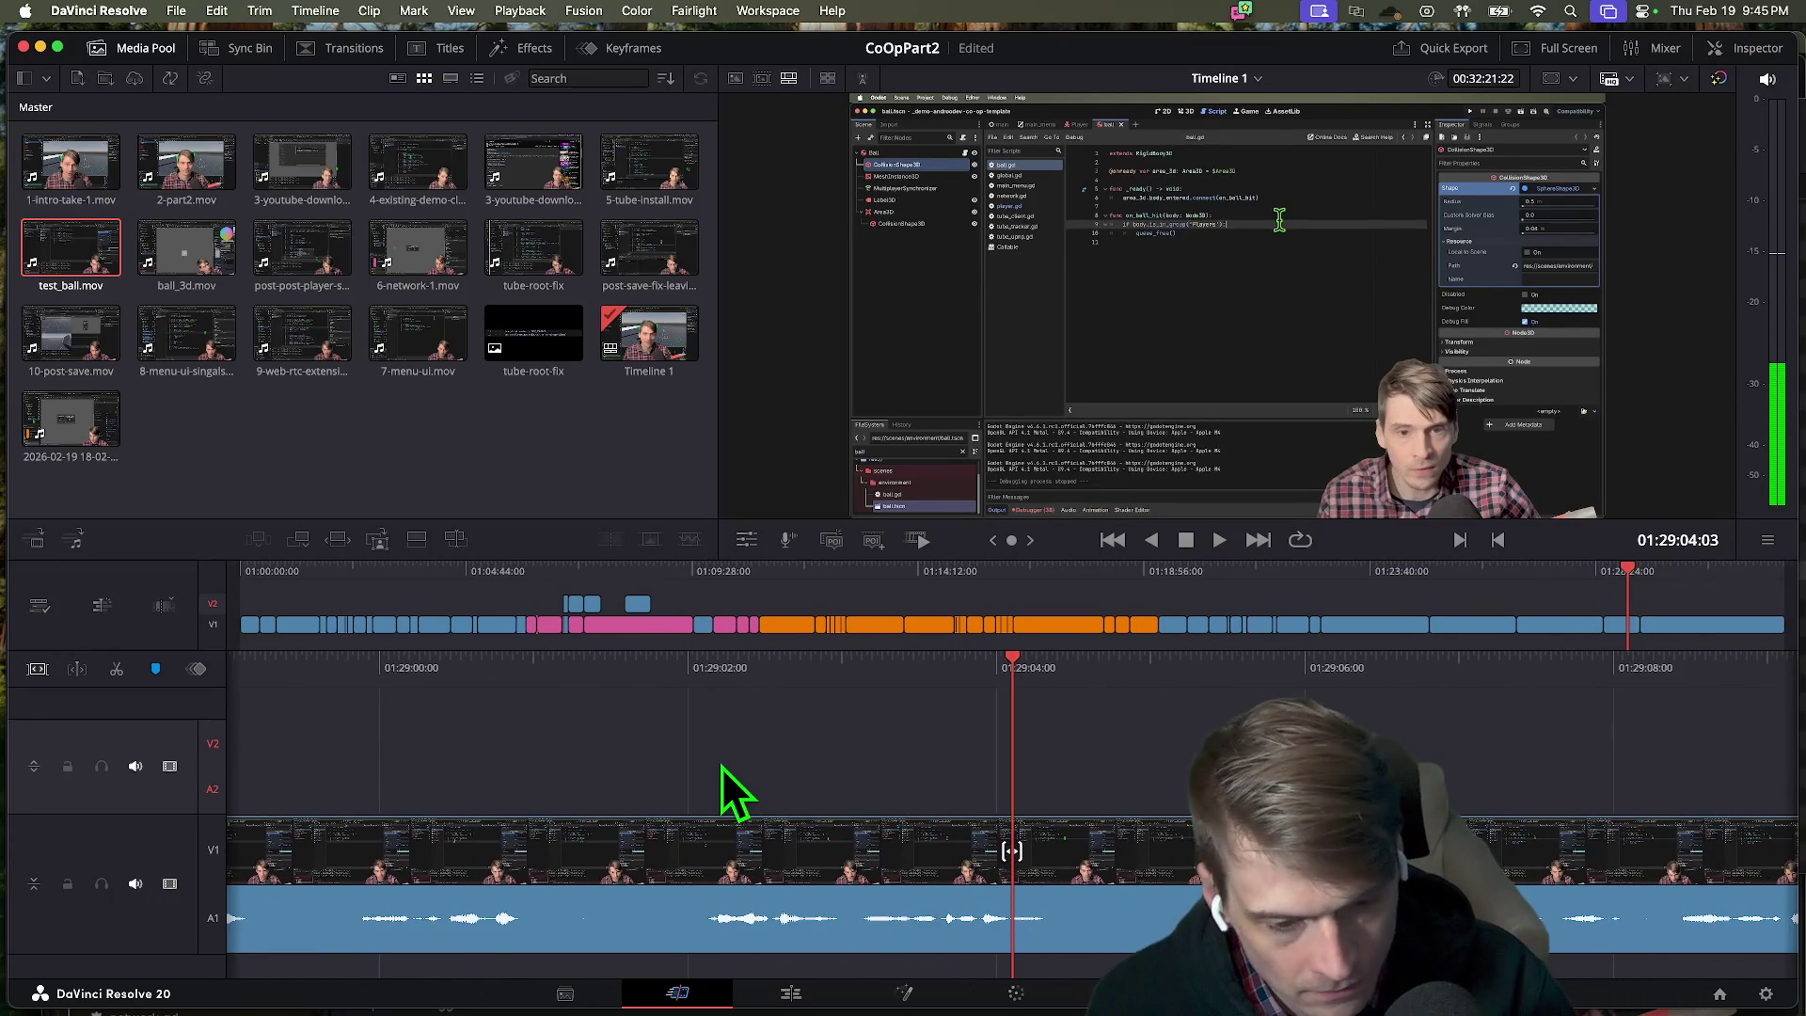
pyautogui.press('space')
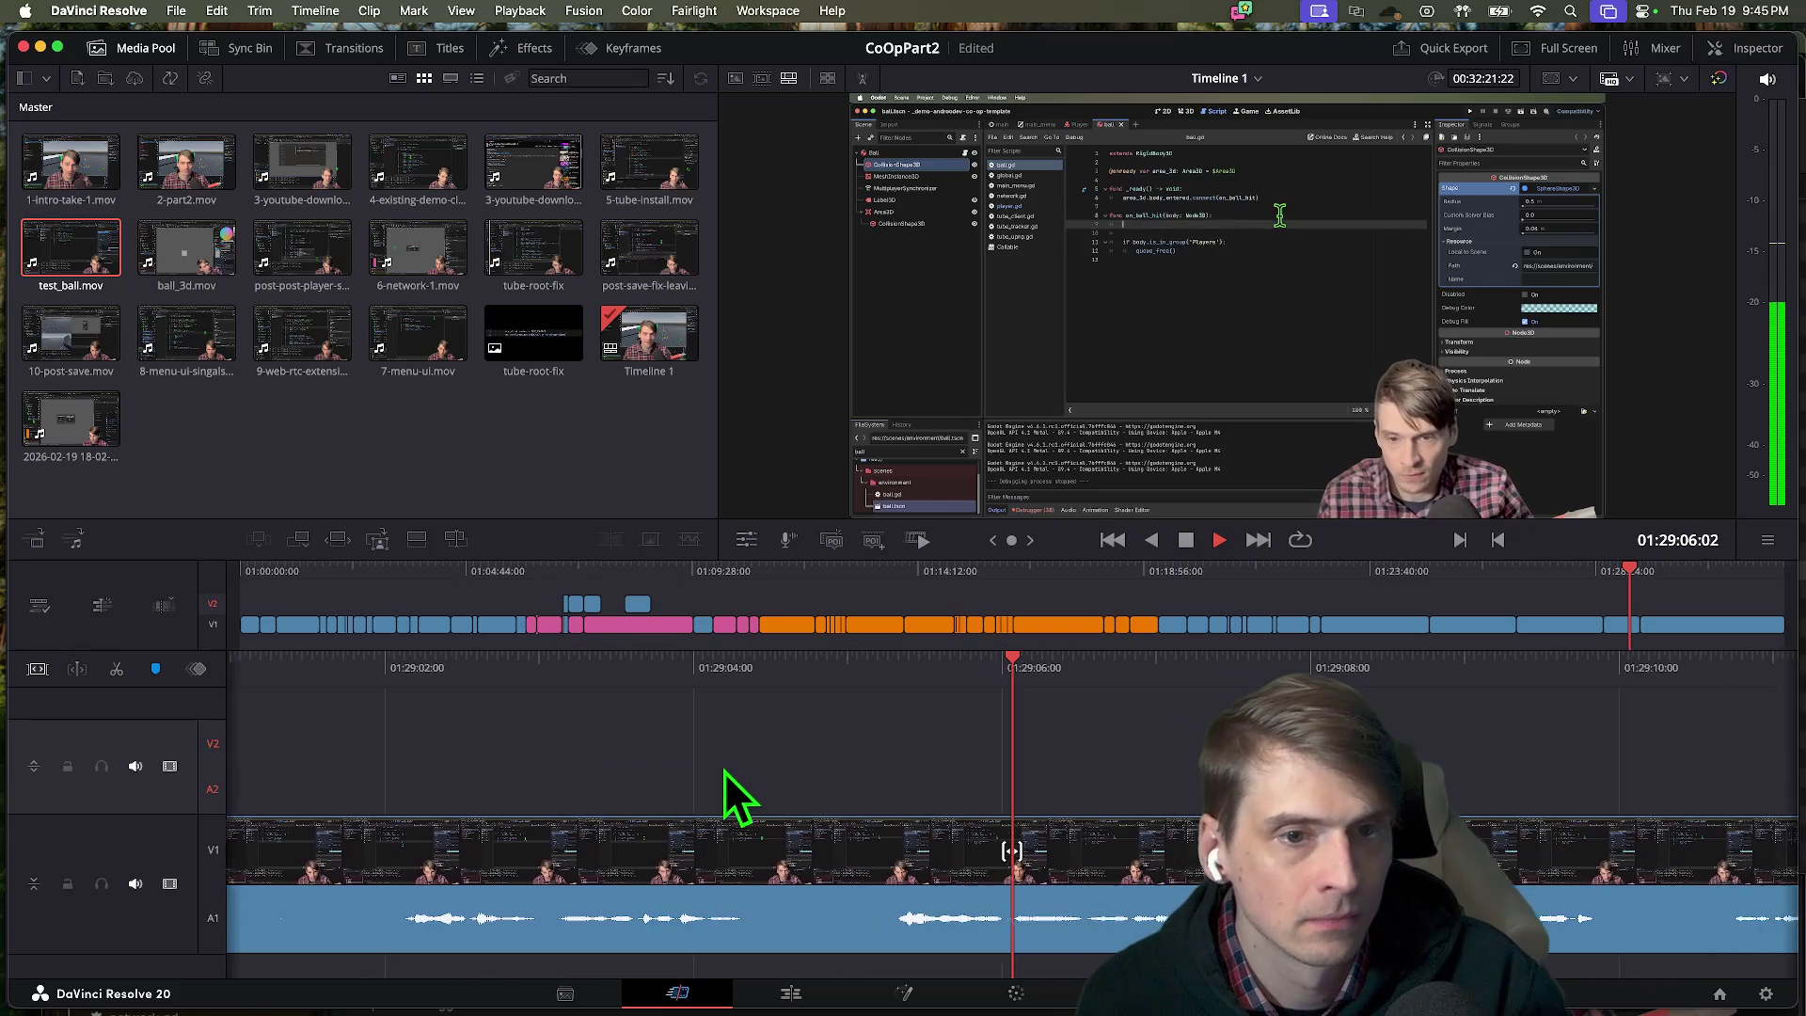
pyautogui.scroll(6, 726, 781)
pyautogui.press('space')
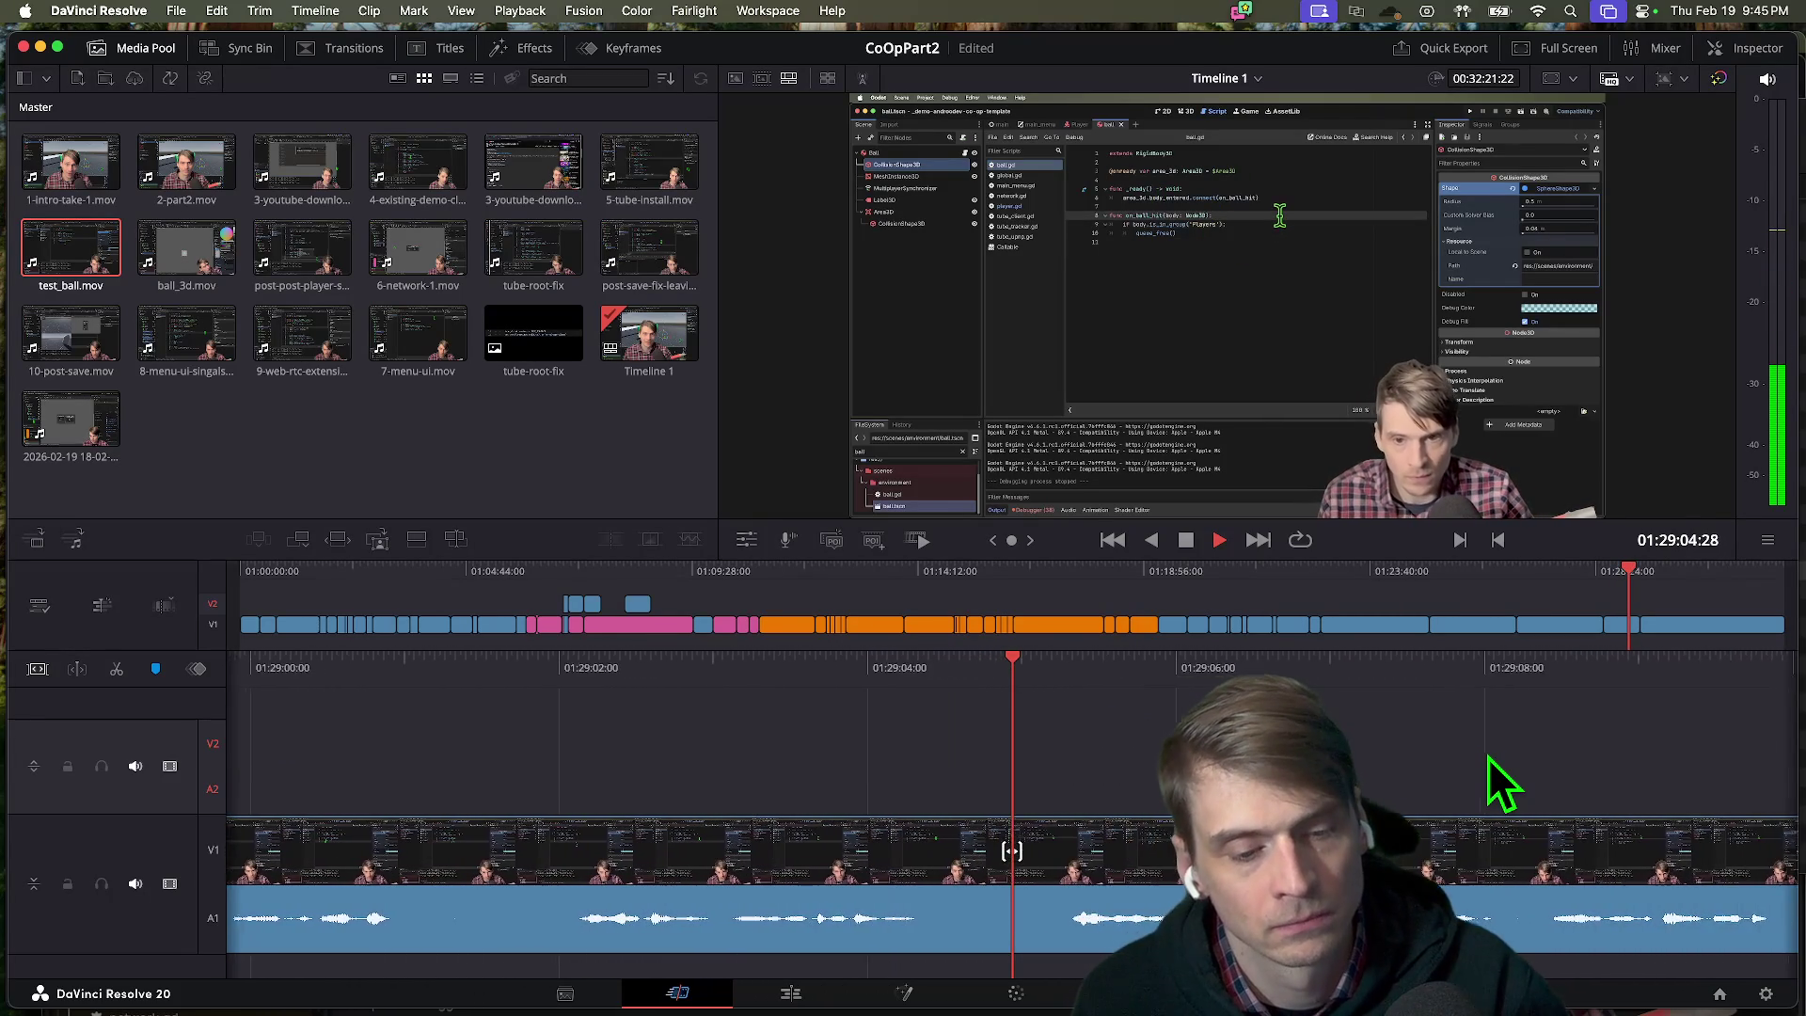
pyautogui.press('space')
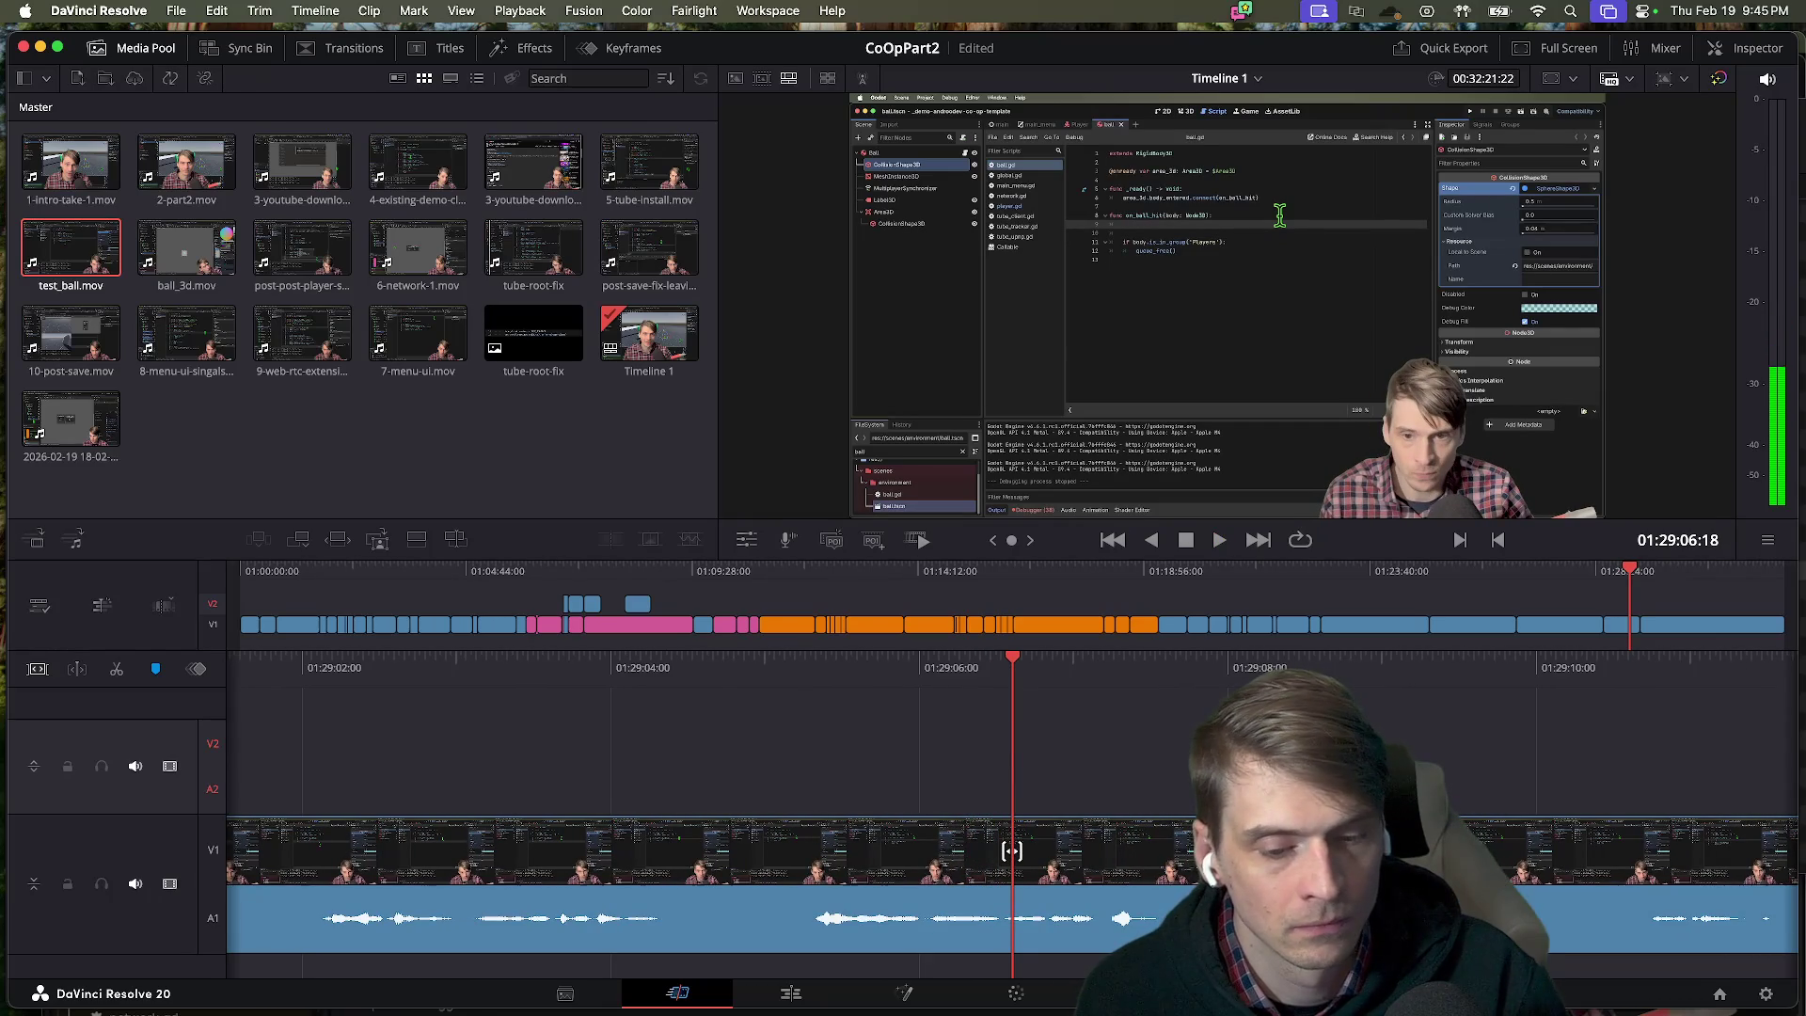
pyautogui.press('Left')
pyautogui.press('Left')
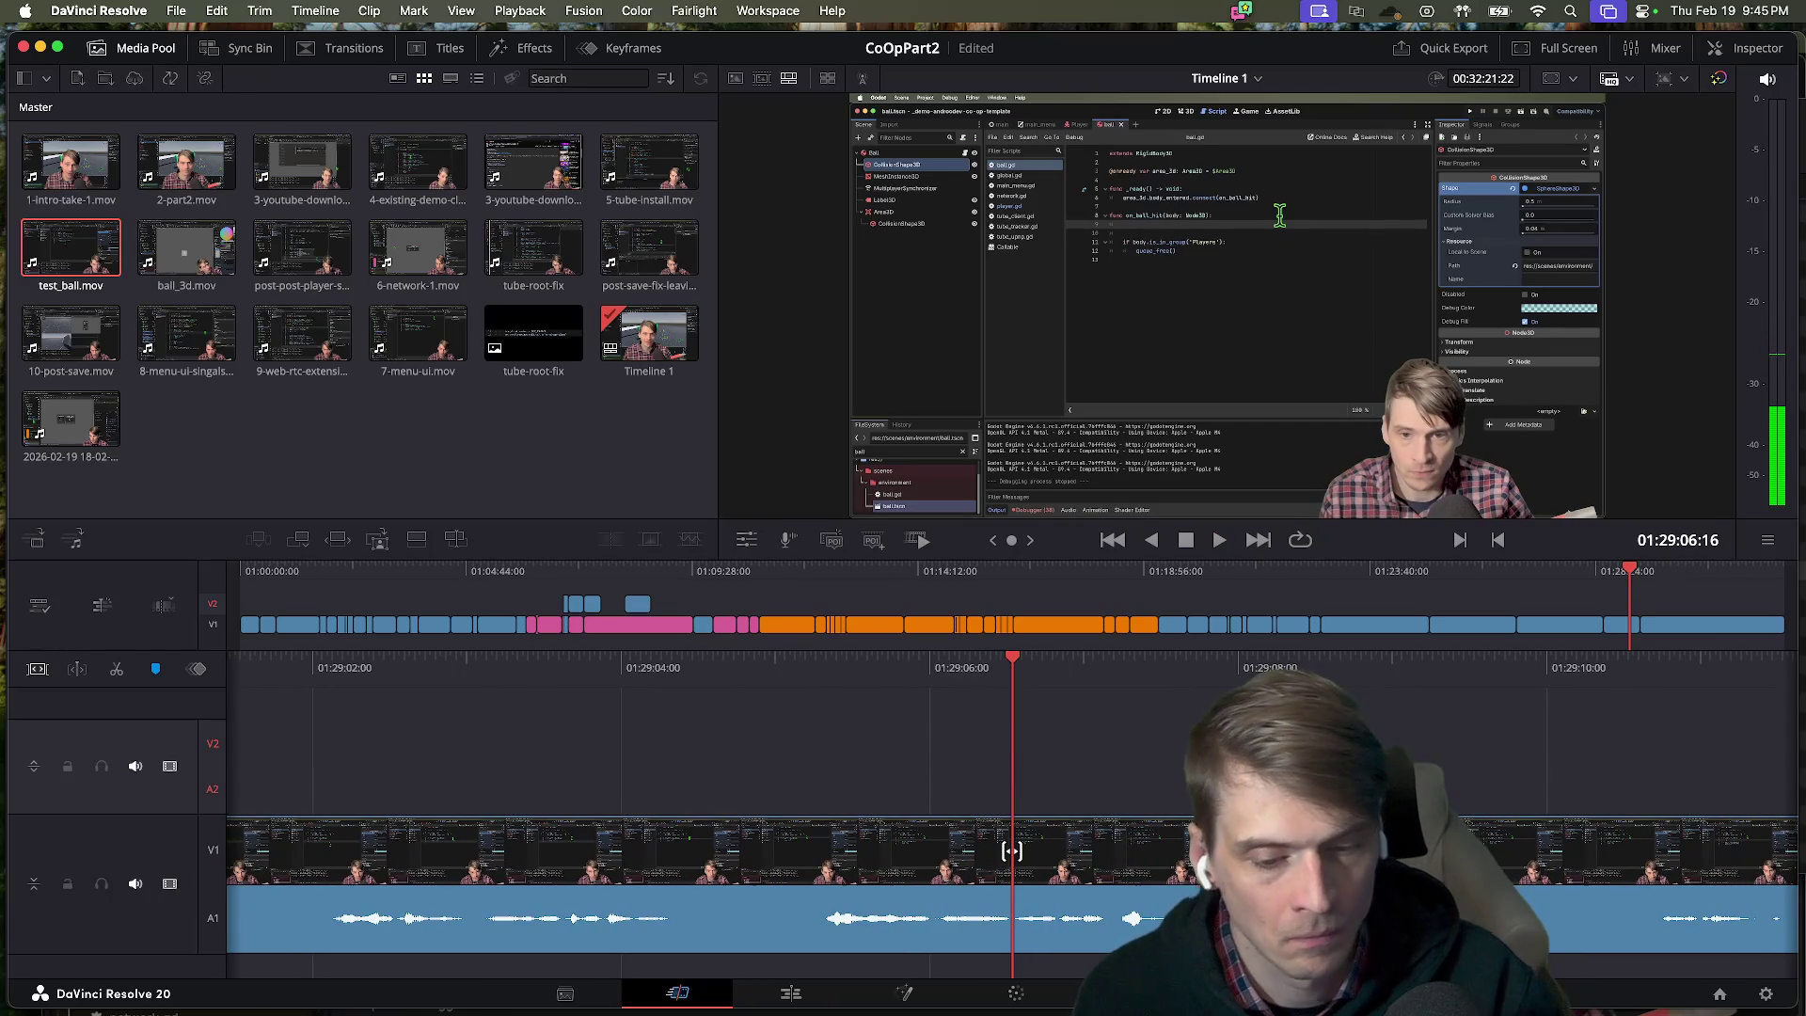
pyautogui.click(995, 851)
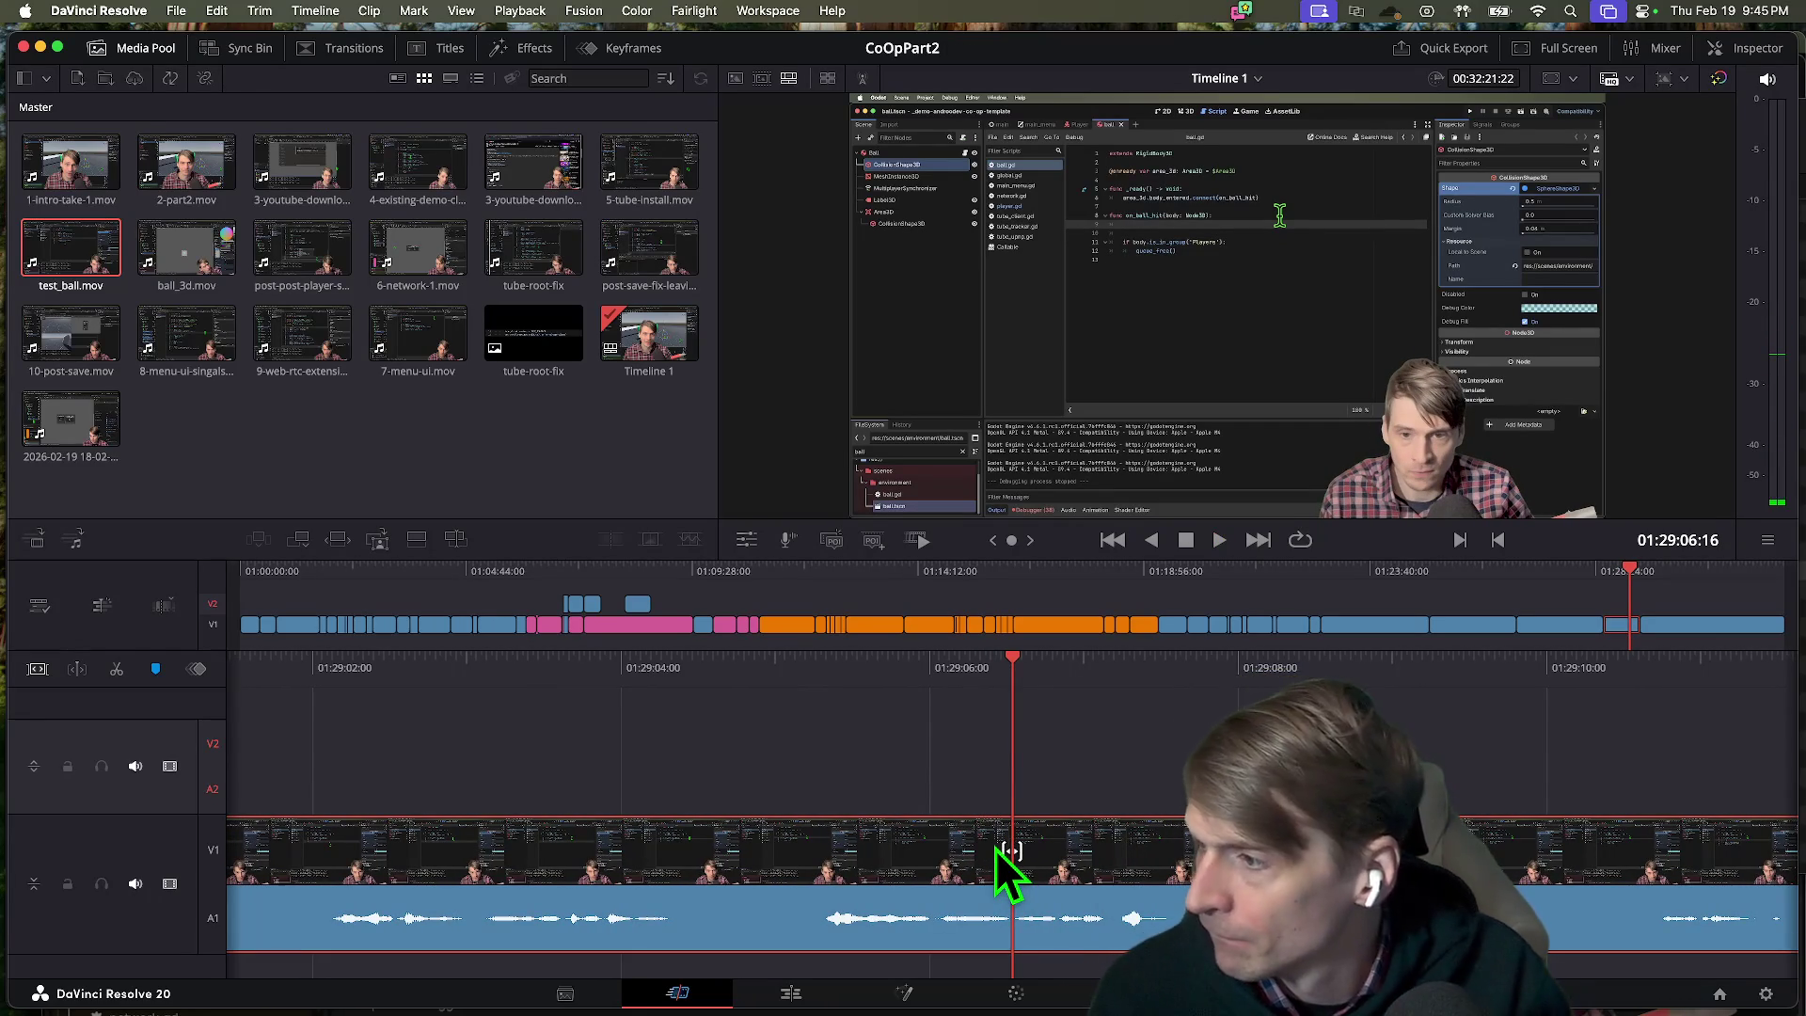
pyautogui.press('super+b')
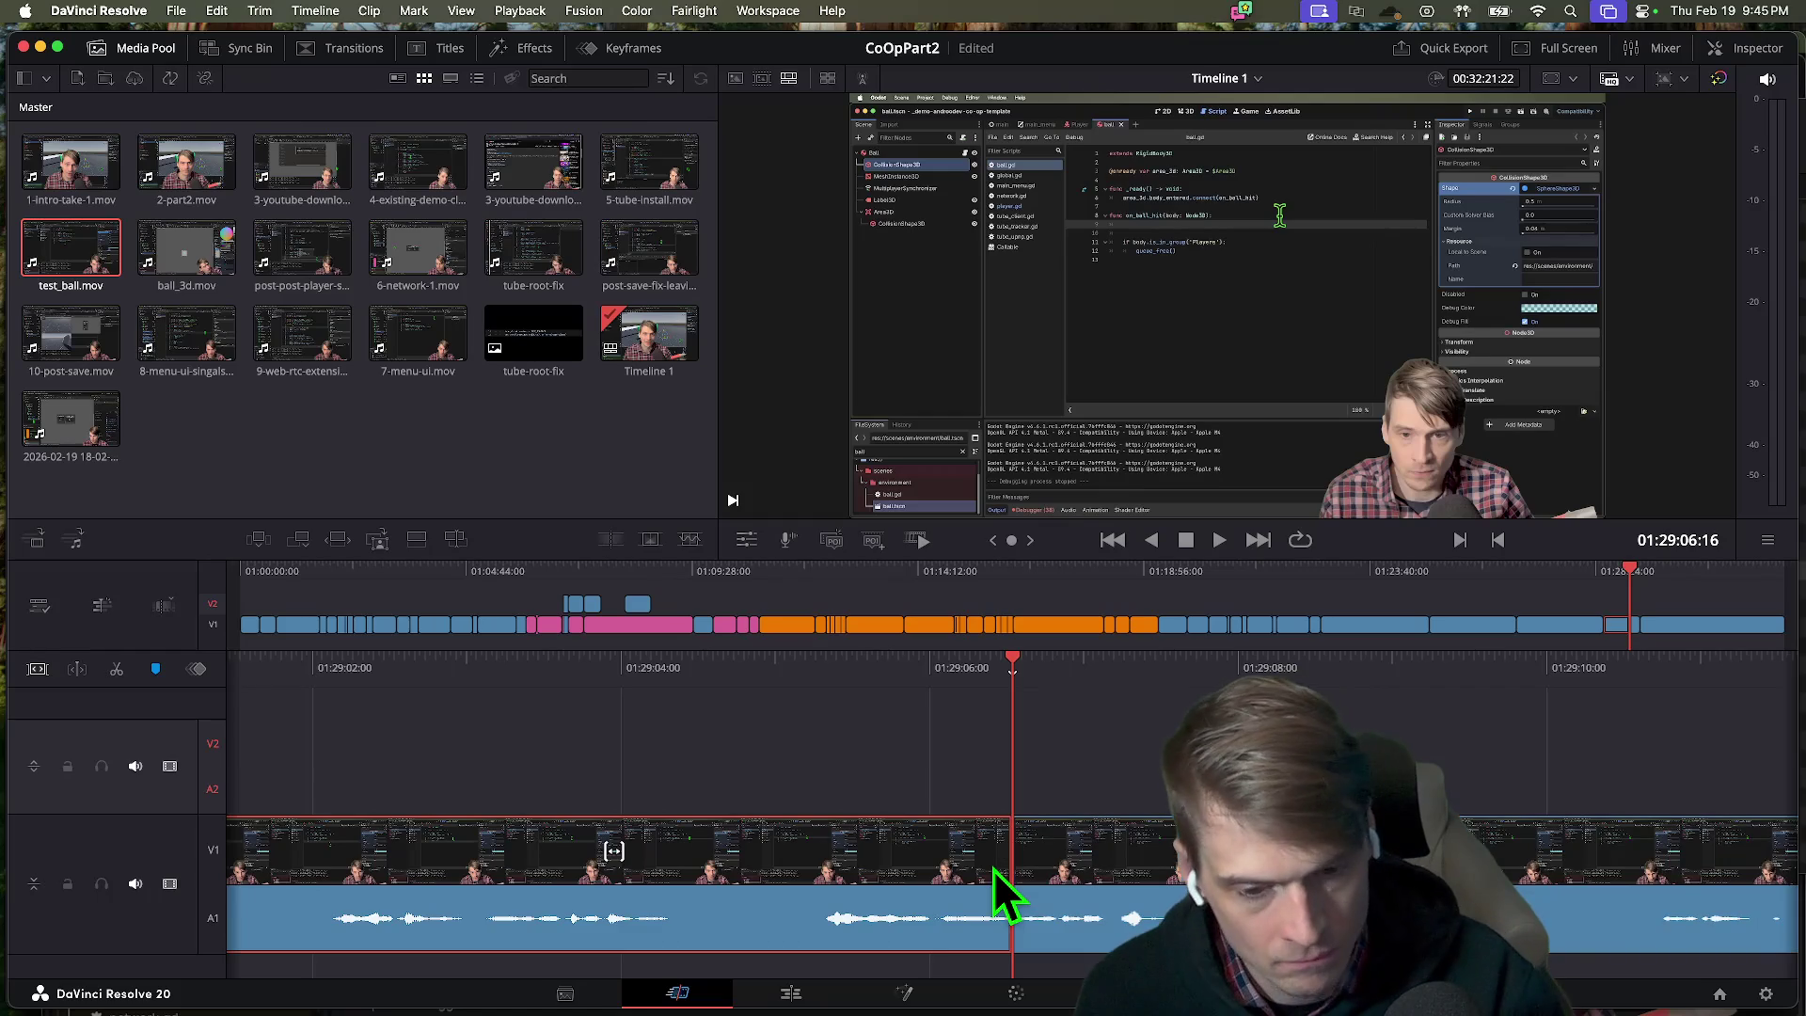
# Step: Step between edit points and play through the new join near 01:28:33
pyautogui.press('j')
pyautogui.press('j')
pyautogui.press('j')
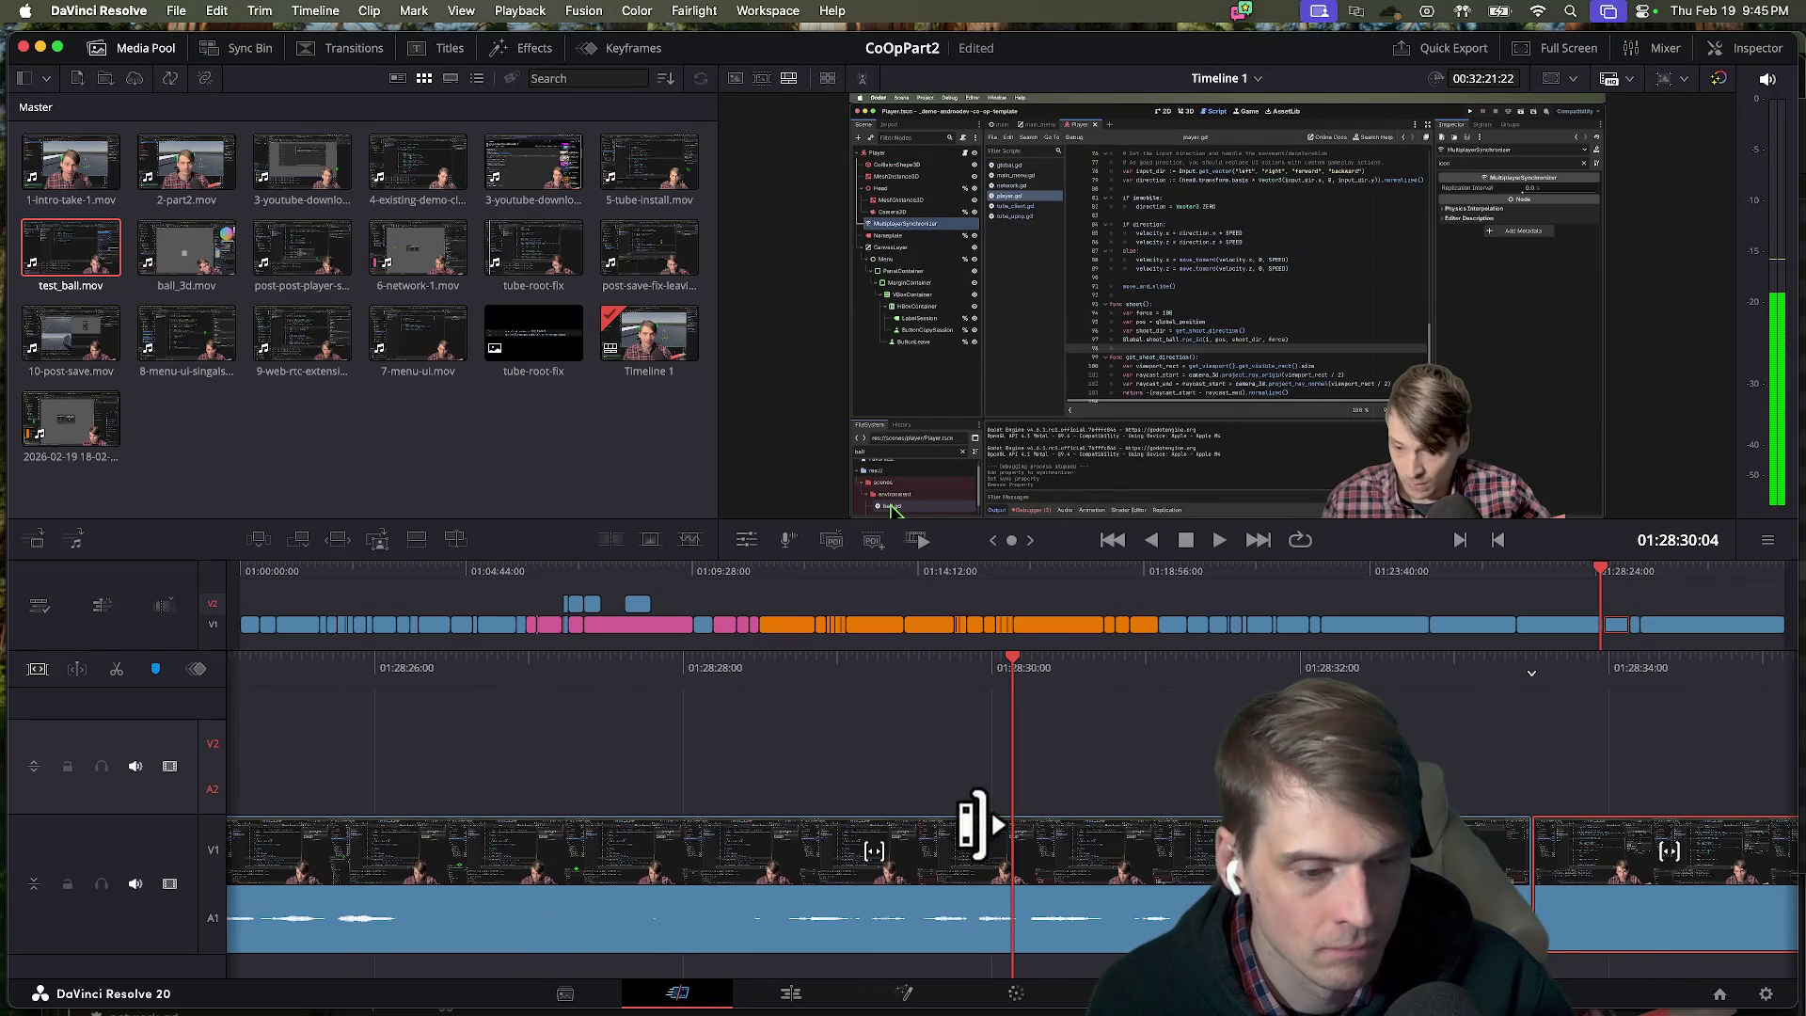
pyautogui.press('Down')
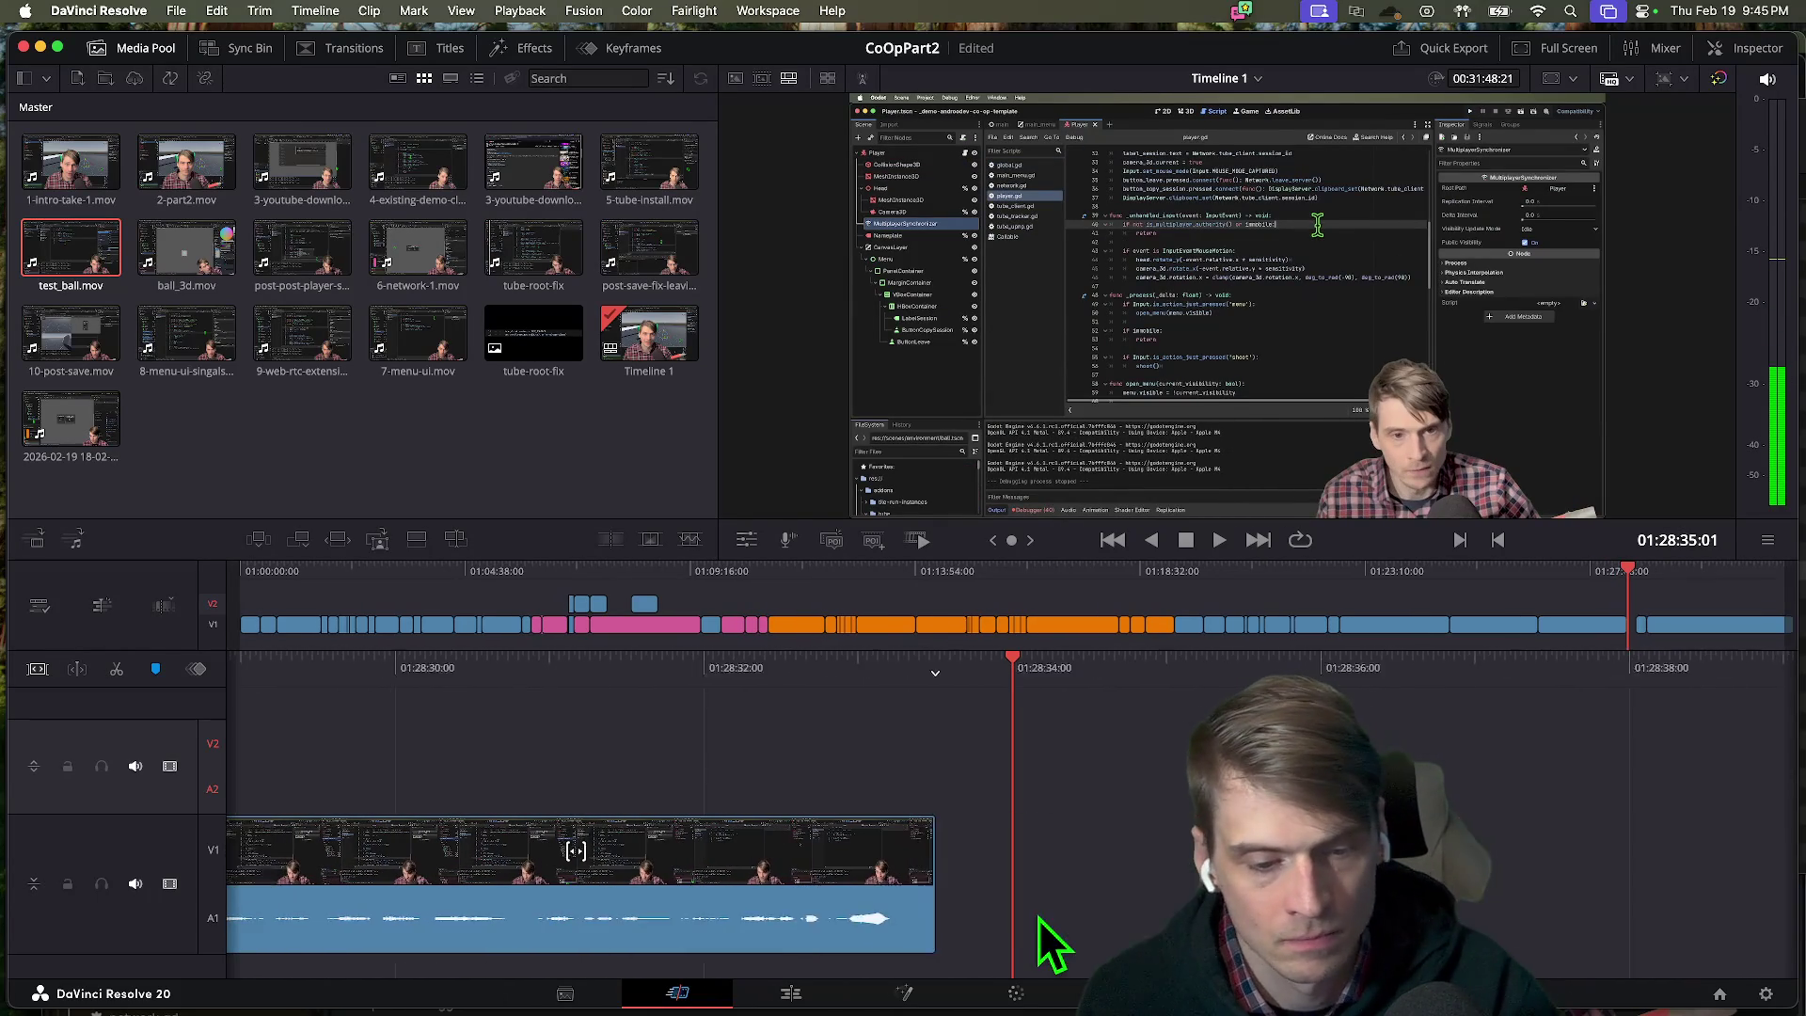
pyautogui.press('Up')
pyautogui.press('space')
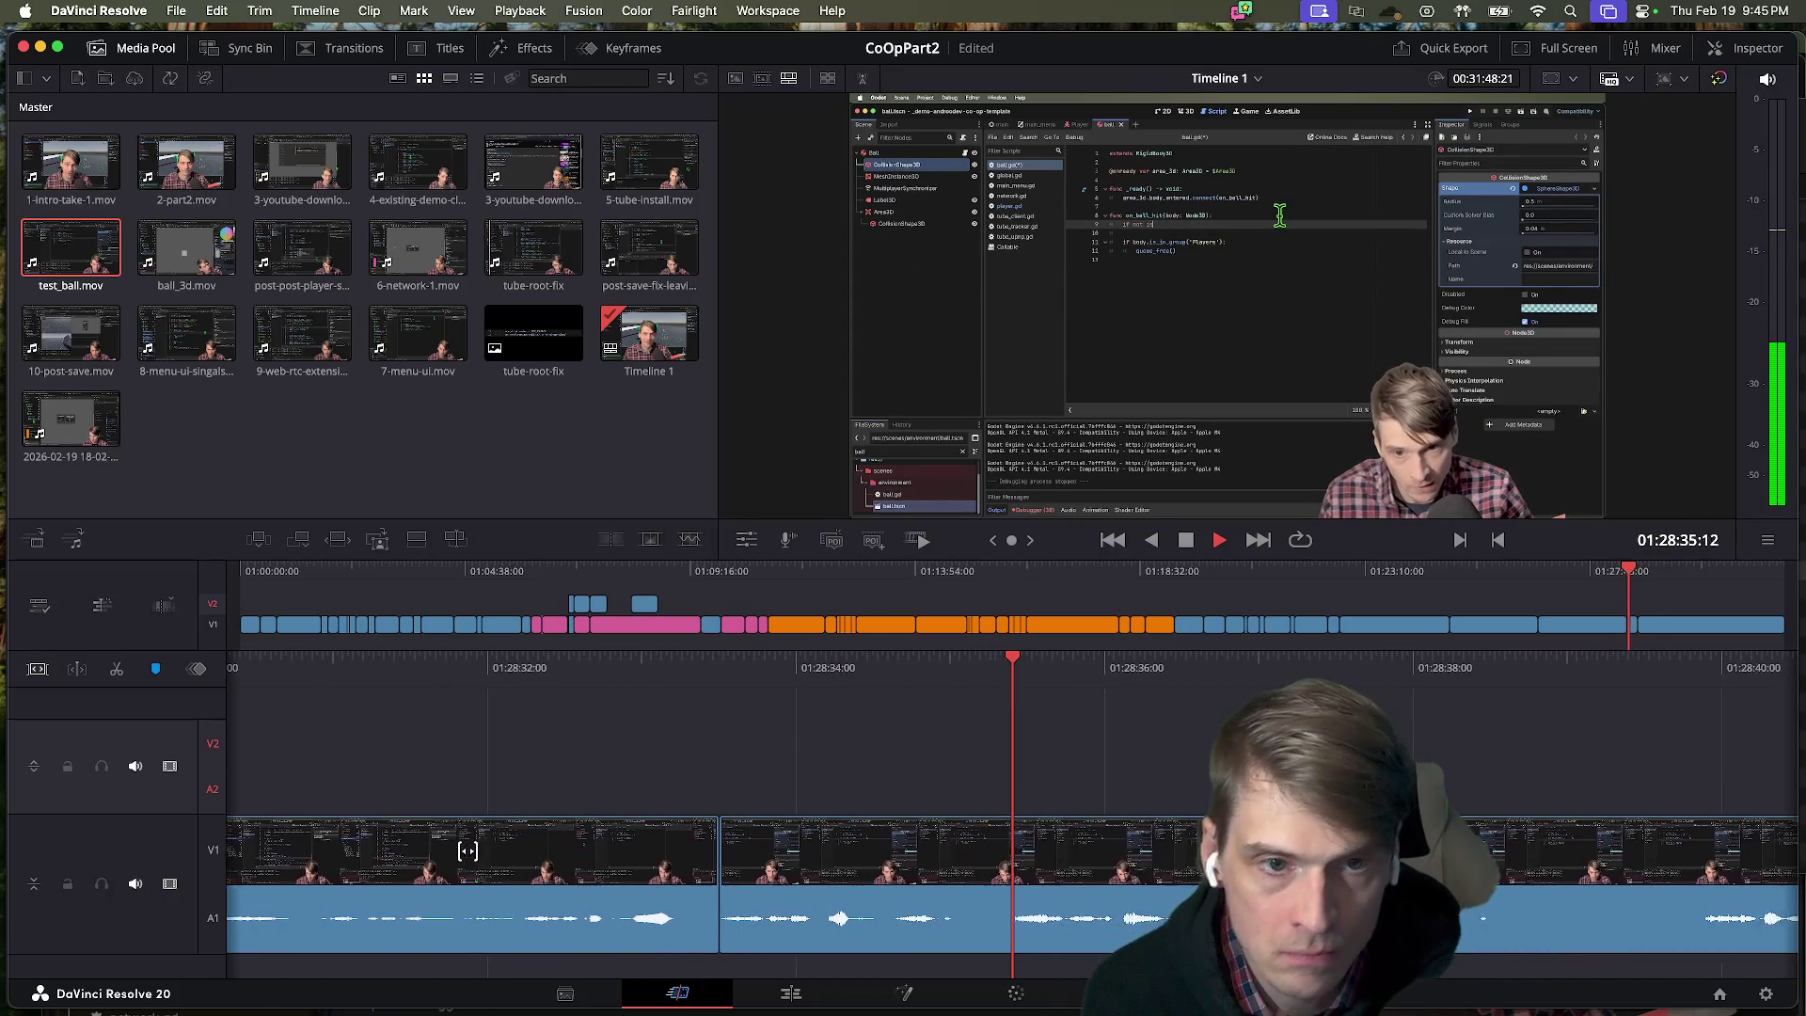
pyautogui.press('space')
pyautogui.hotkey('shift', 'Left')
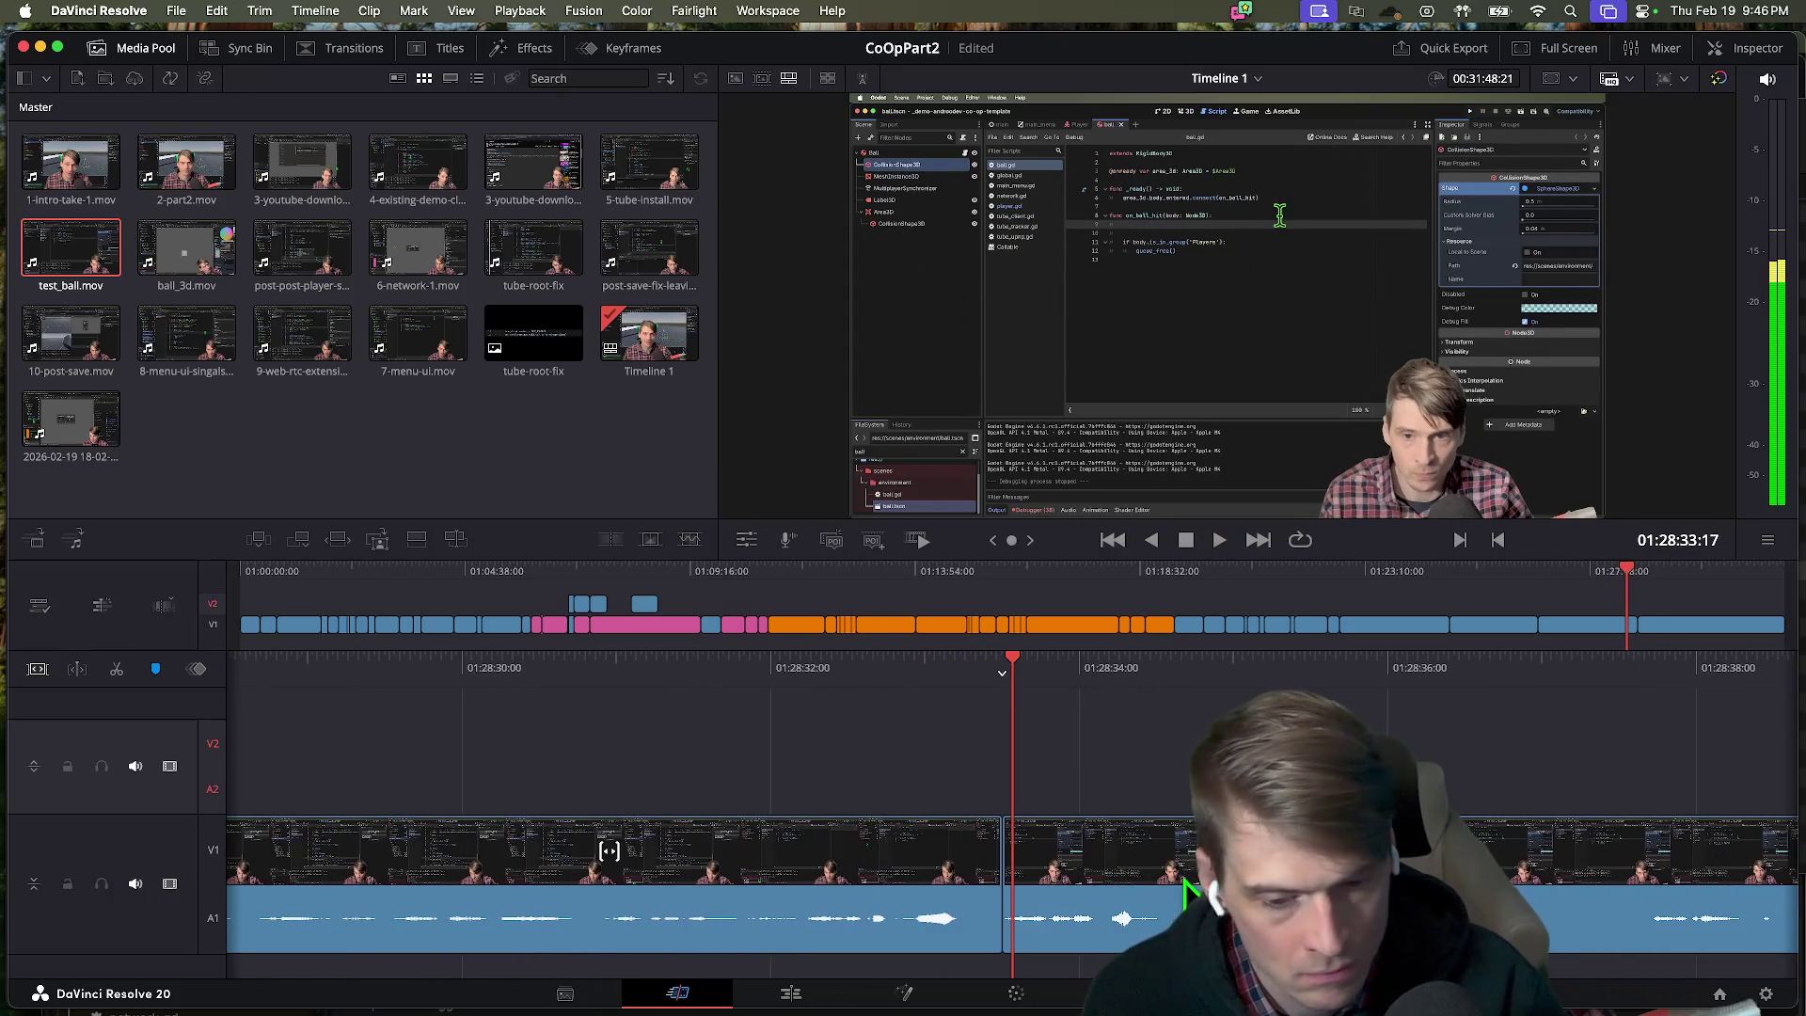
pyautogui.press('space')
# Step: Trim the join by 05:17 and replay across it to check the cut
pyautogui.moveTo(948, 884)
pyautogui.mouseDown()
pyautogui.moveTo(758, 878)
pyautogui.moveTo(83, 729)
pyautogui.moveTo(189, 746)
pyautogui.moveTo(254, 847)
pyautogui.mouseUp()
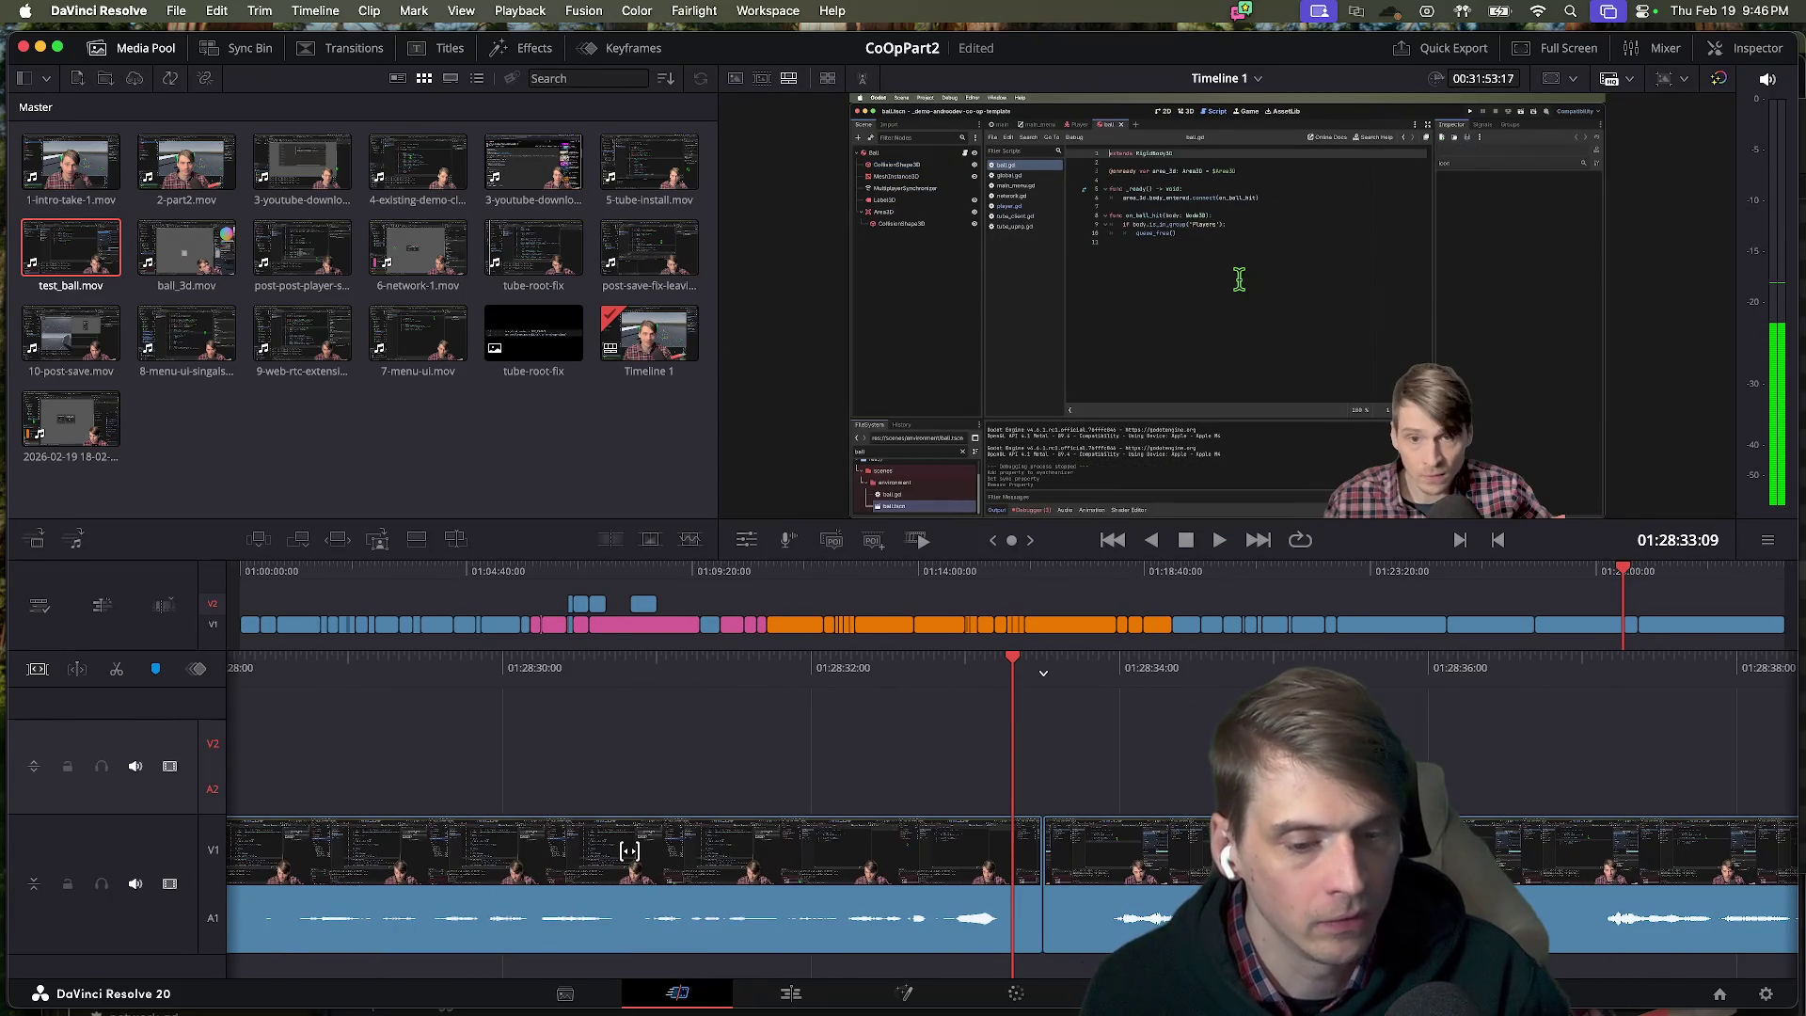
pyautogui.press('space')
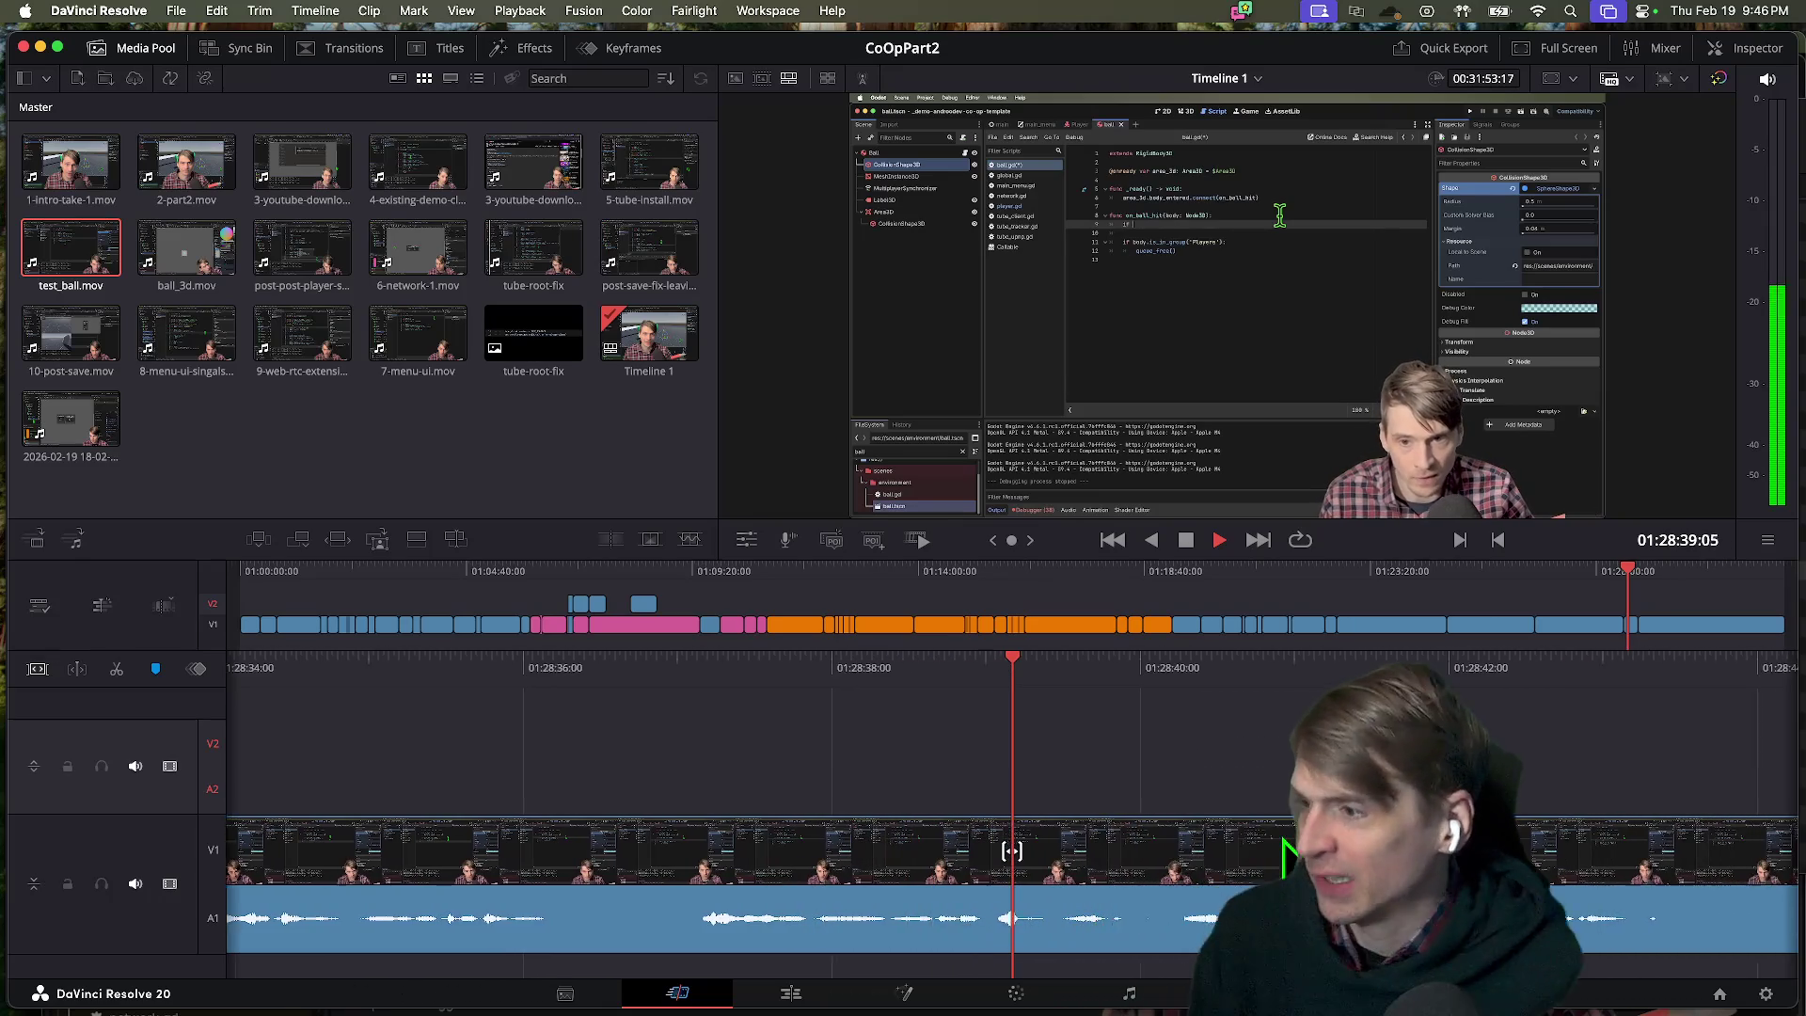
pyautogui.press('space')
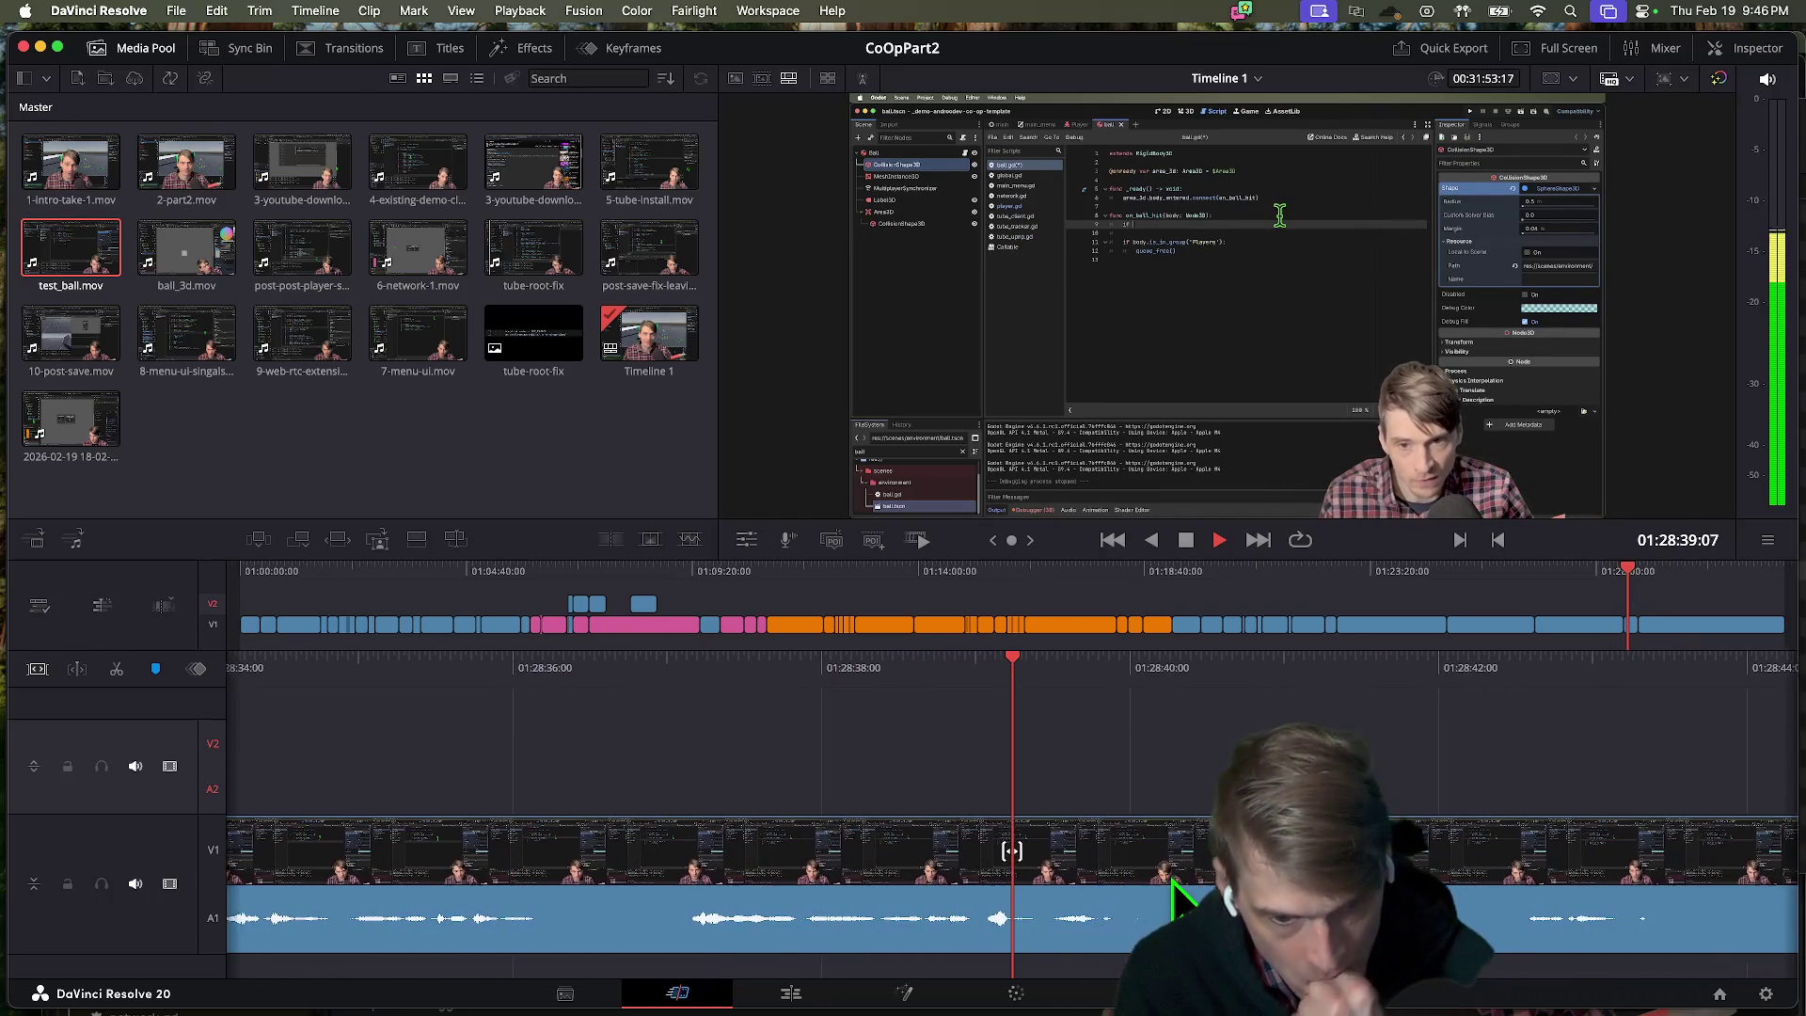
pyautogui.press('j')
pyautogui.press('j')
pyautogui.press('j')
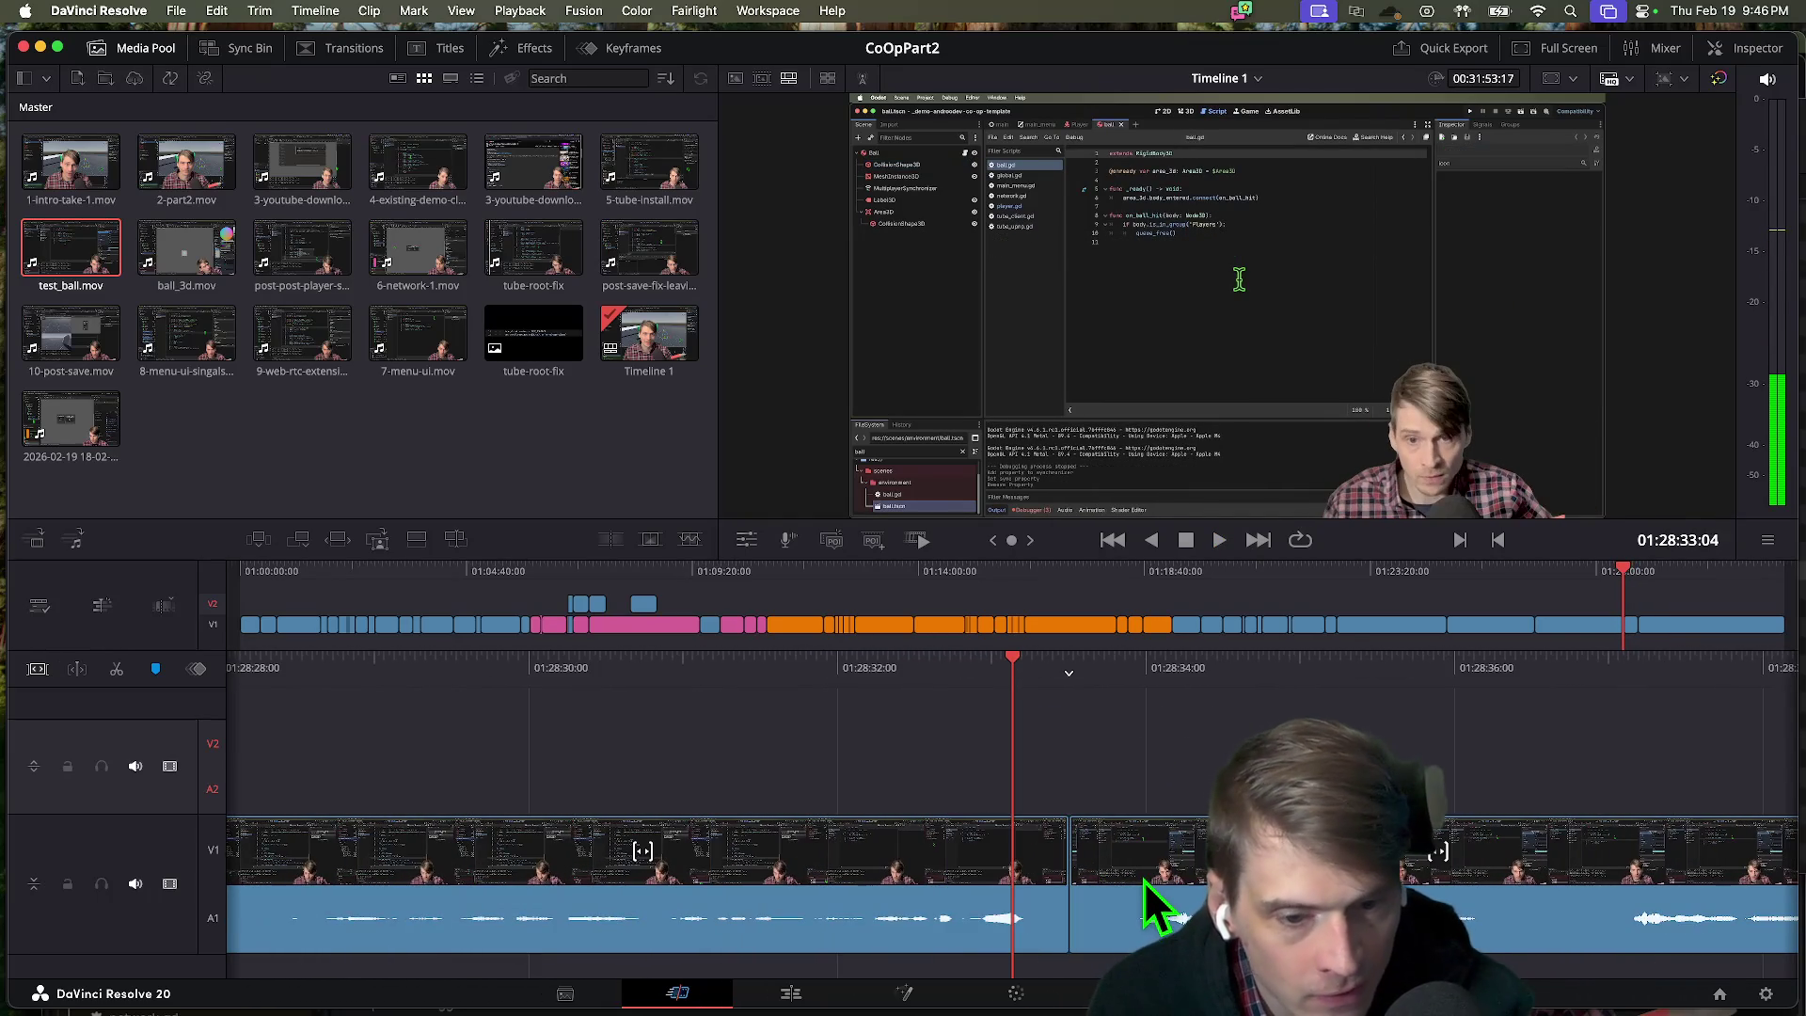
pyautogui.press('l')
pyautogui.press('l')
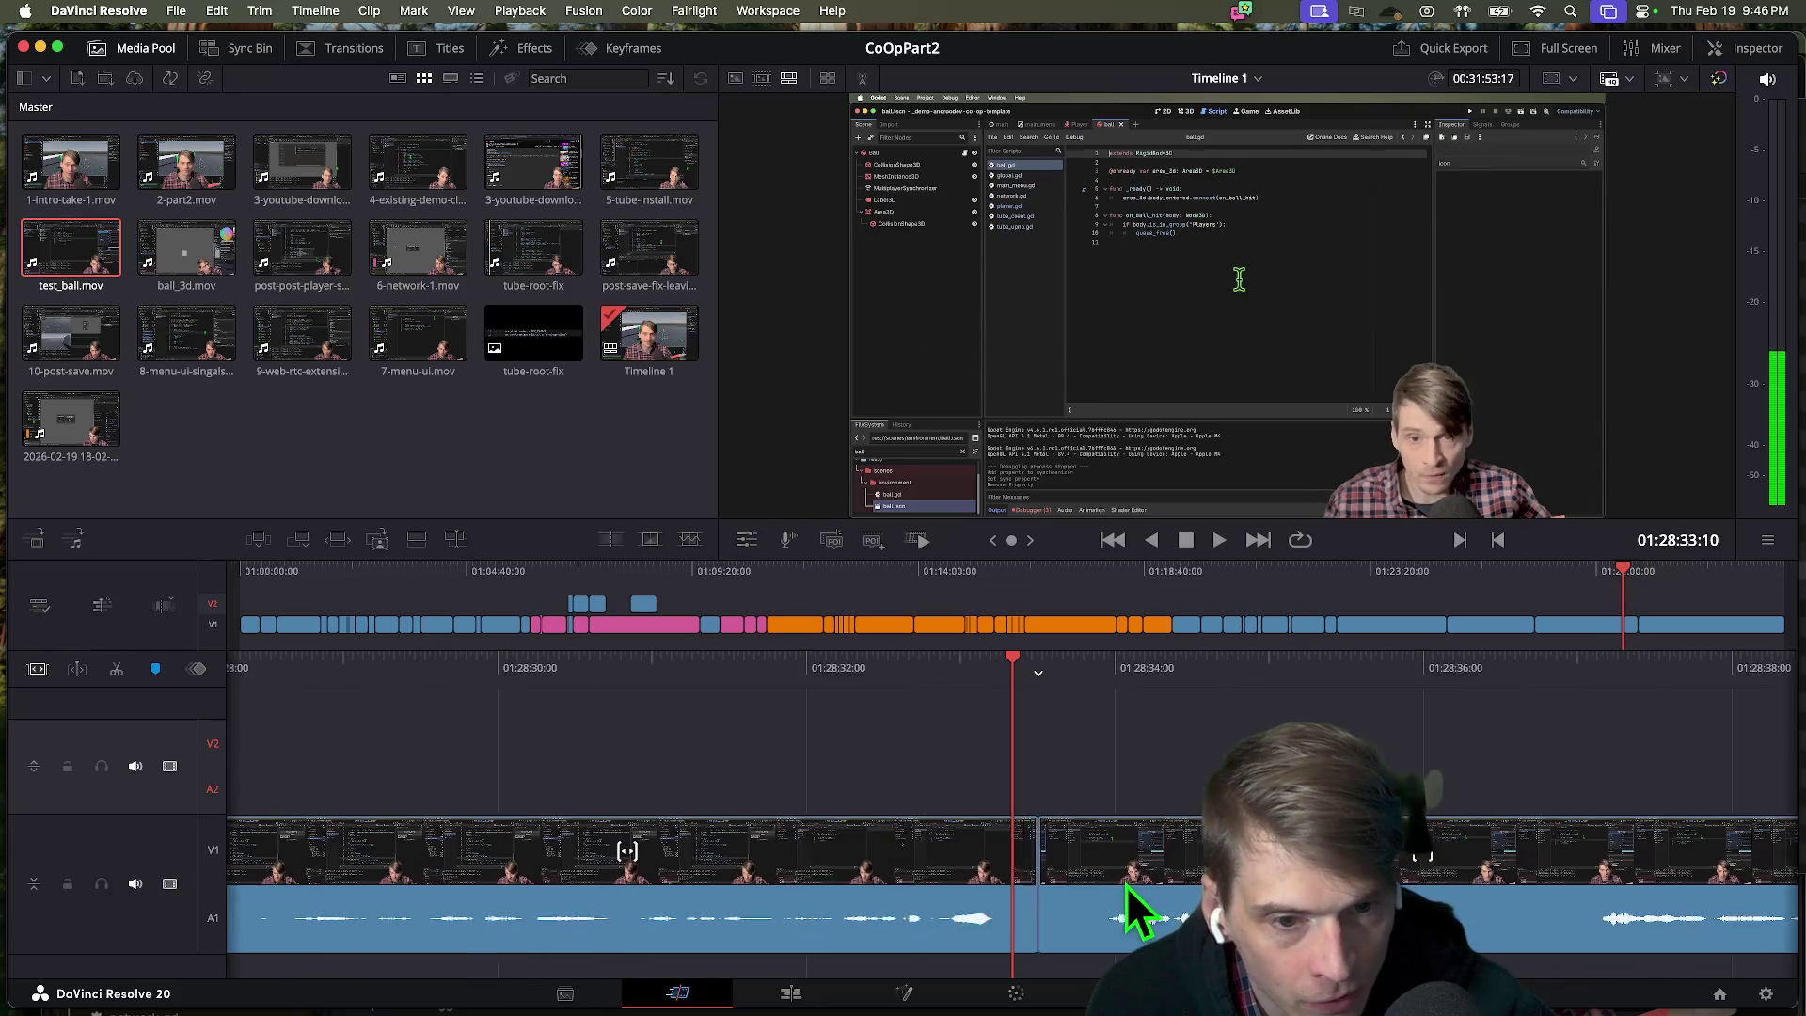
pyautogui.press('j')
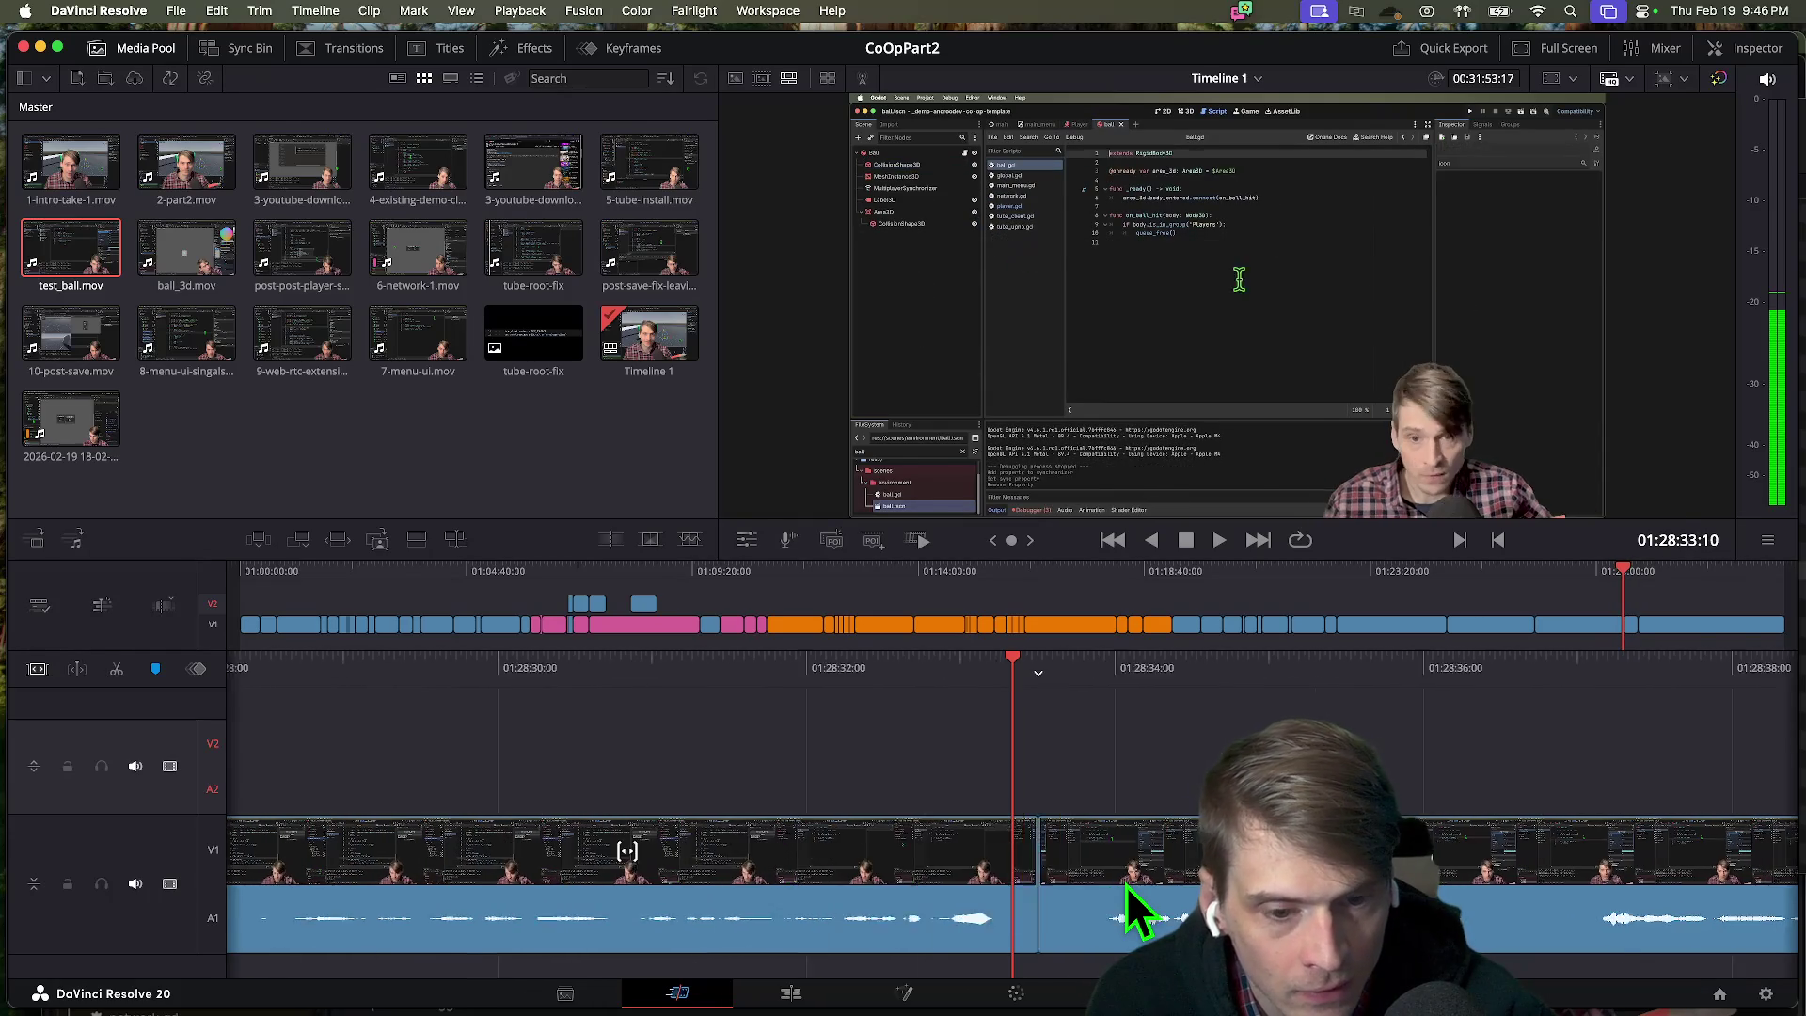
pyautogui.press('Right')
pyautogui.press('Right')
pyautogui.press('Right')
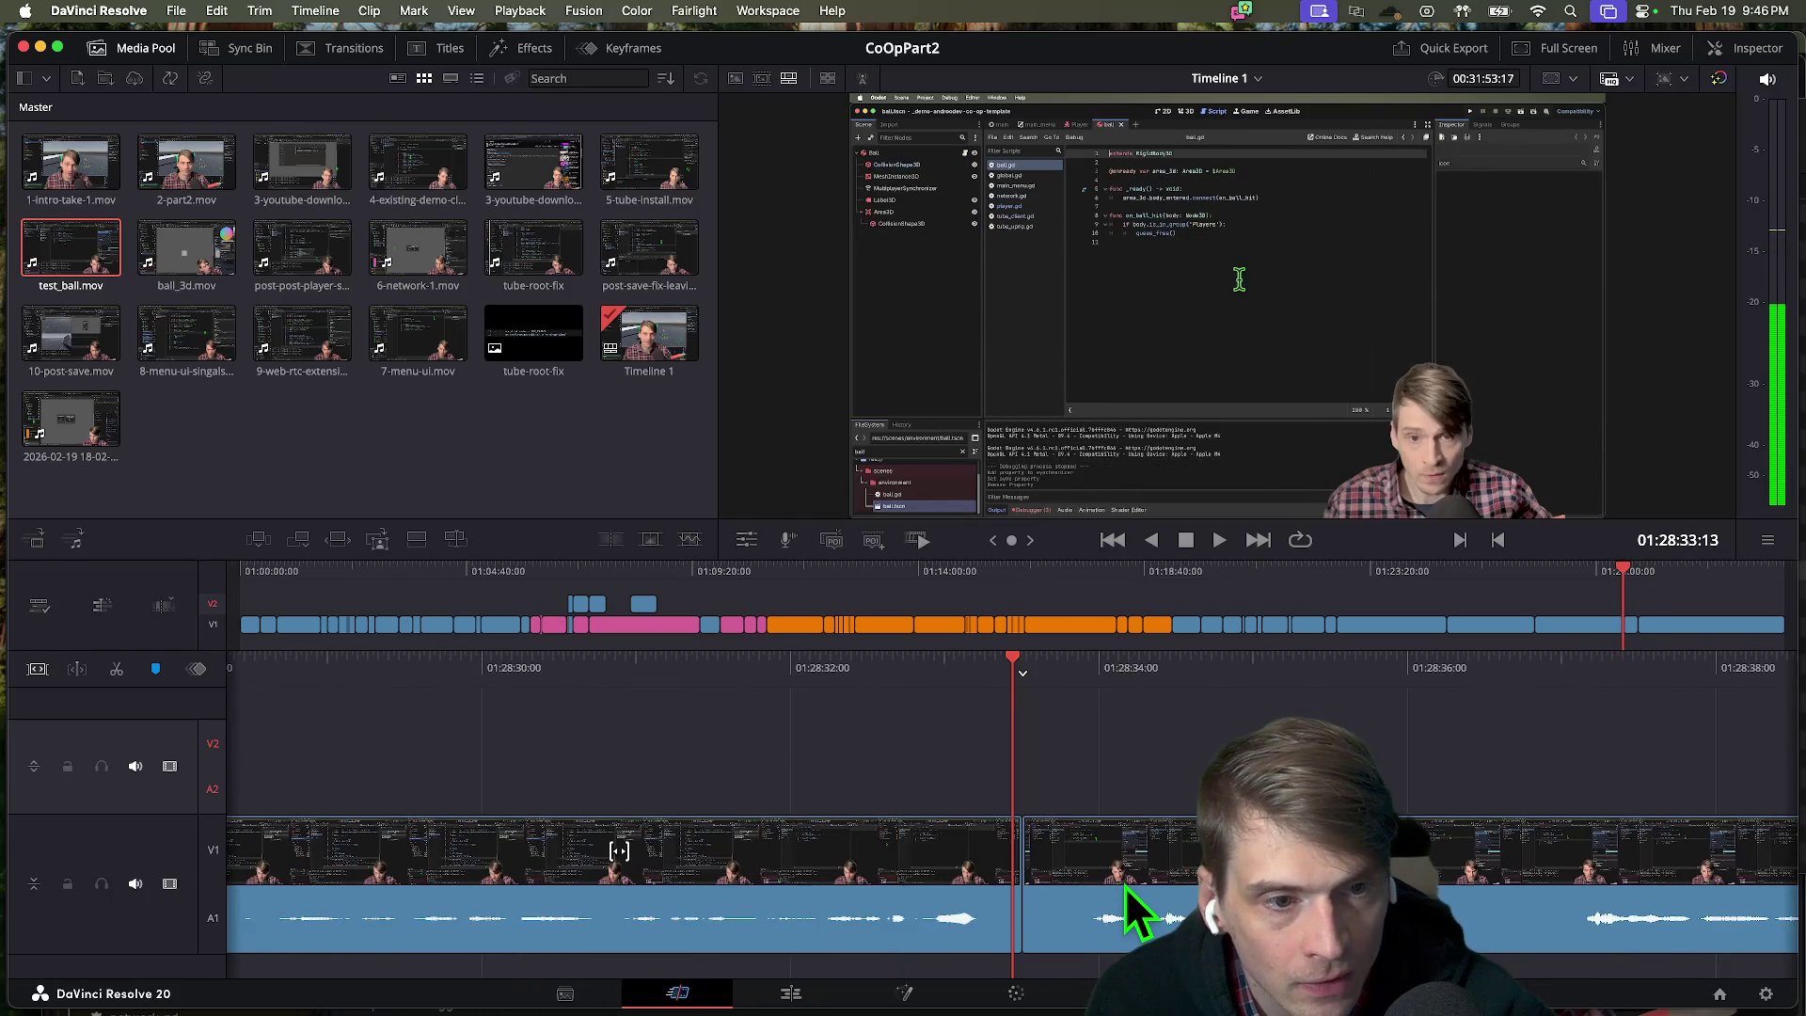
pyautogui.press('Up')
pyautogui.press('Down')
pyautogui.press('Up')
pyautogui.press('Down')
pyautogui.press('Up')
pyautogui.press('space')
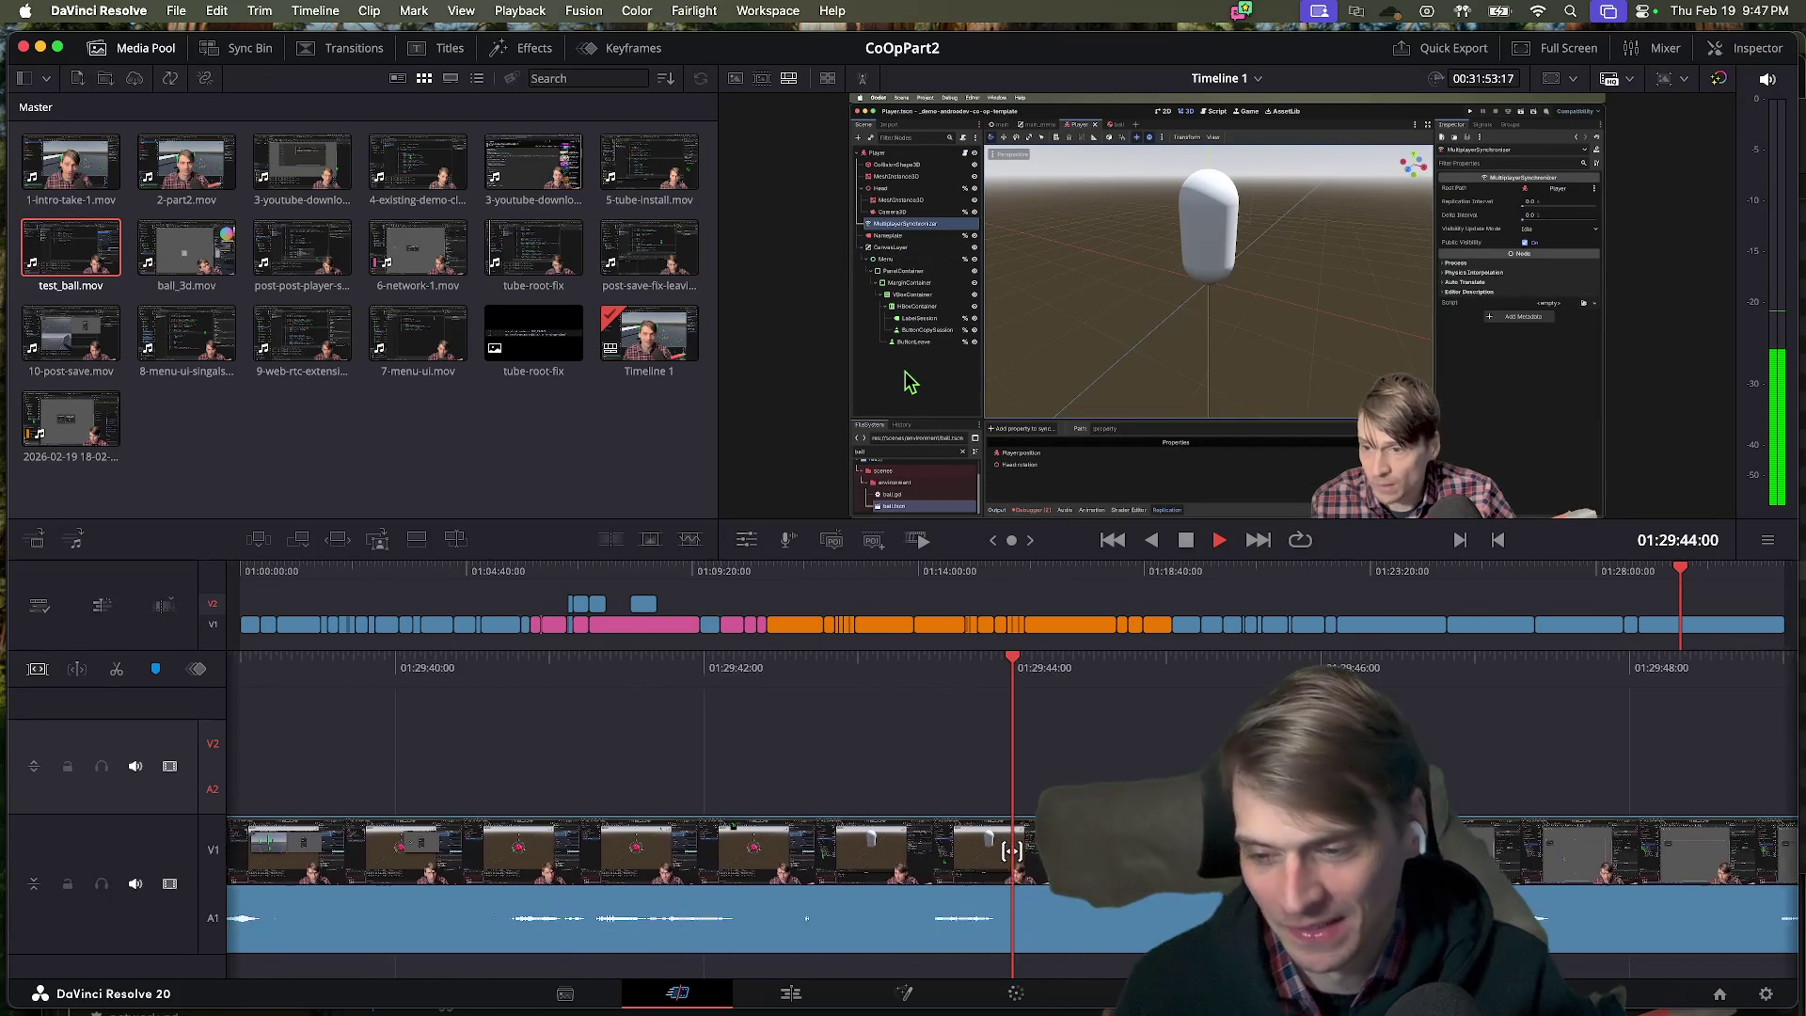
# Step: Bring Finder's Movies window in front of DaVinci Resolve from the Dock
pyautogui.click(149, 969)
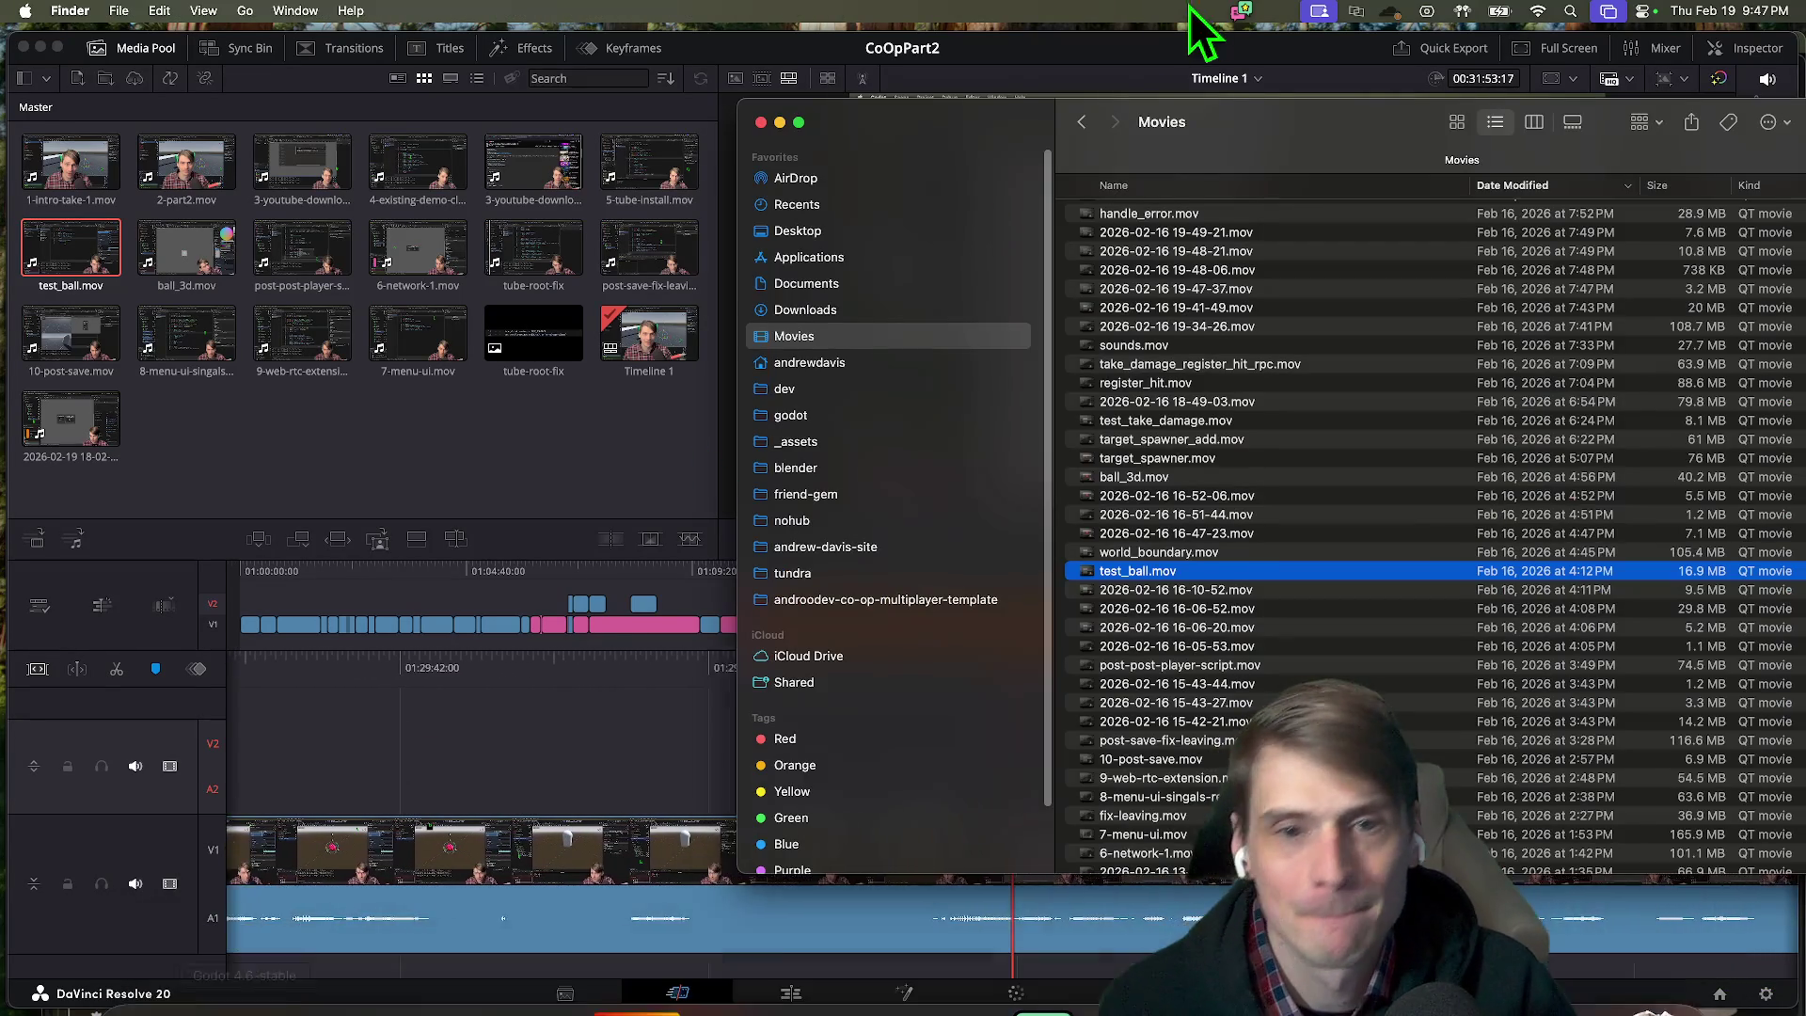
# Step: Close the Finder window, stop Resolve playback, and switch to Firefox's GitHub page
pyautogui.press('super+w')
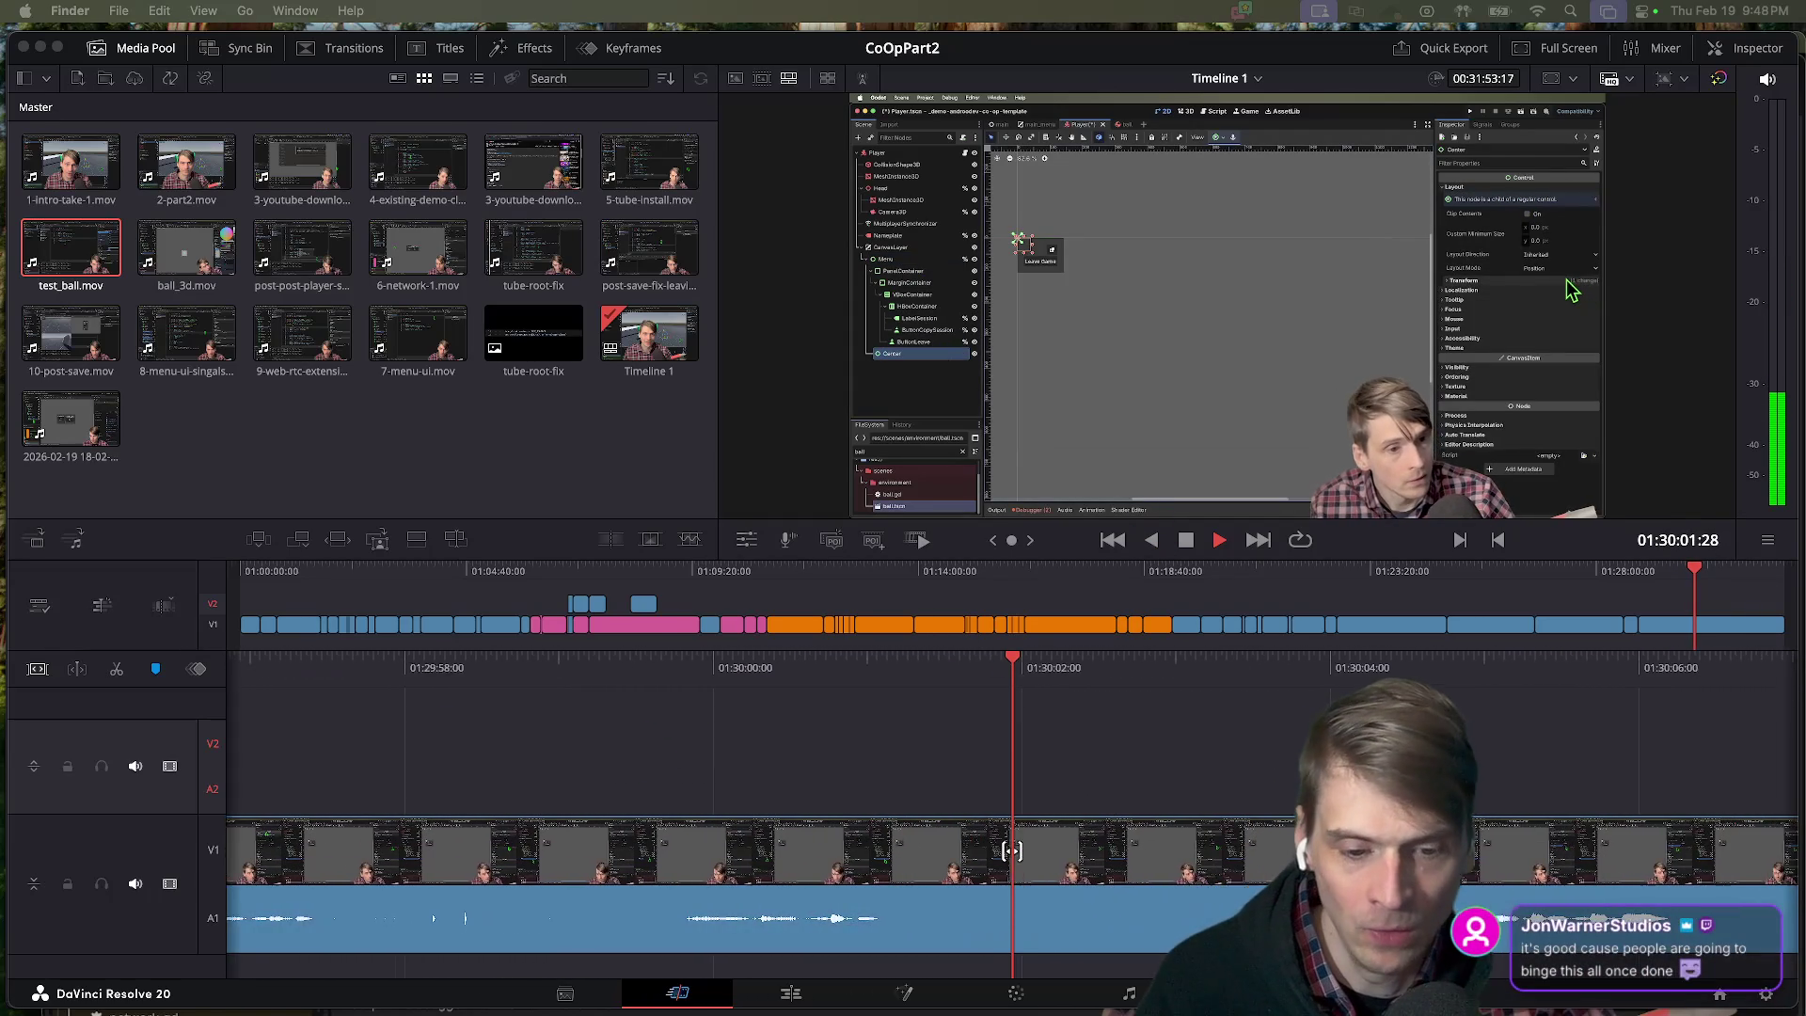
pyautogui.click(1011, 851)
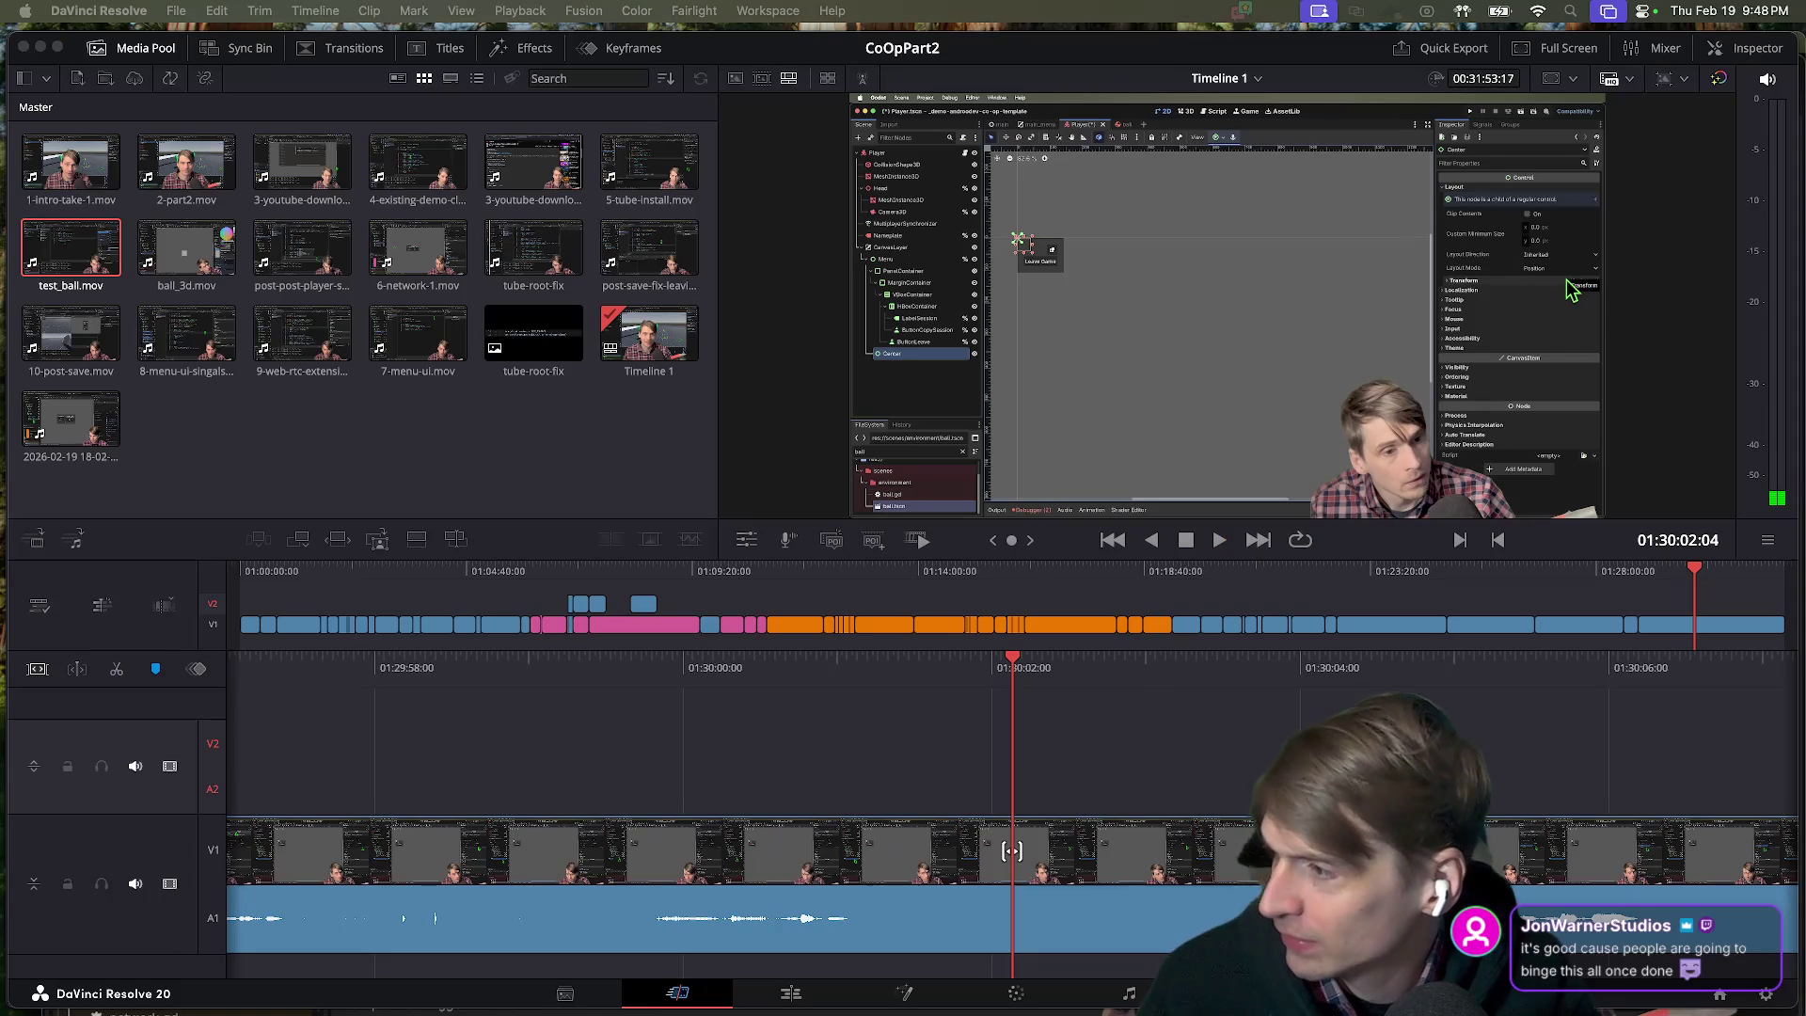
pyautogui.press('super+Tab')
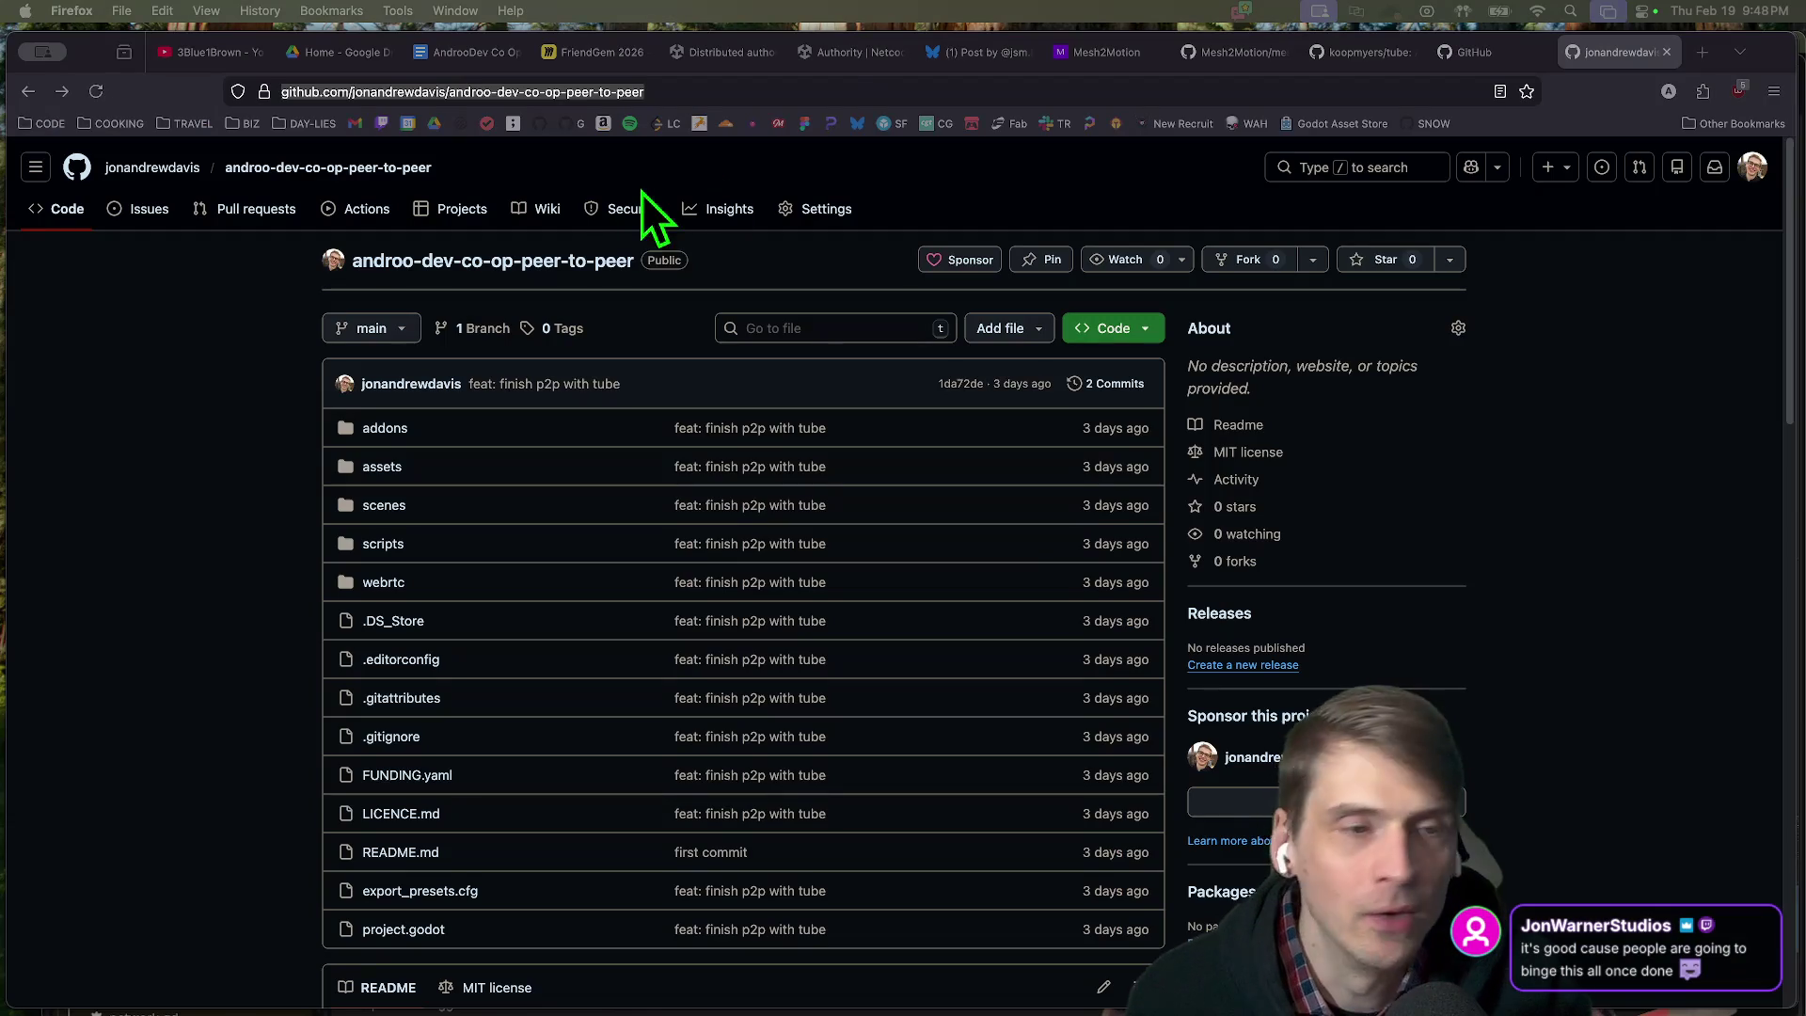
# Step: Open and close an empty Firefox tab, then switch over to Discord
pyautogui.press('super+t')
pyautogui.press('super+w')
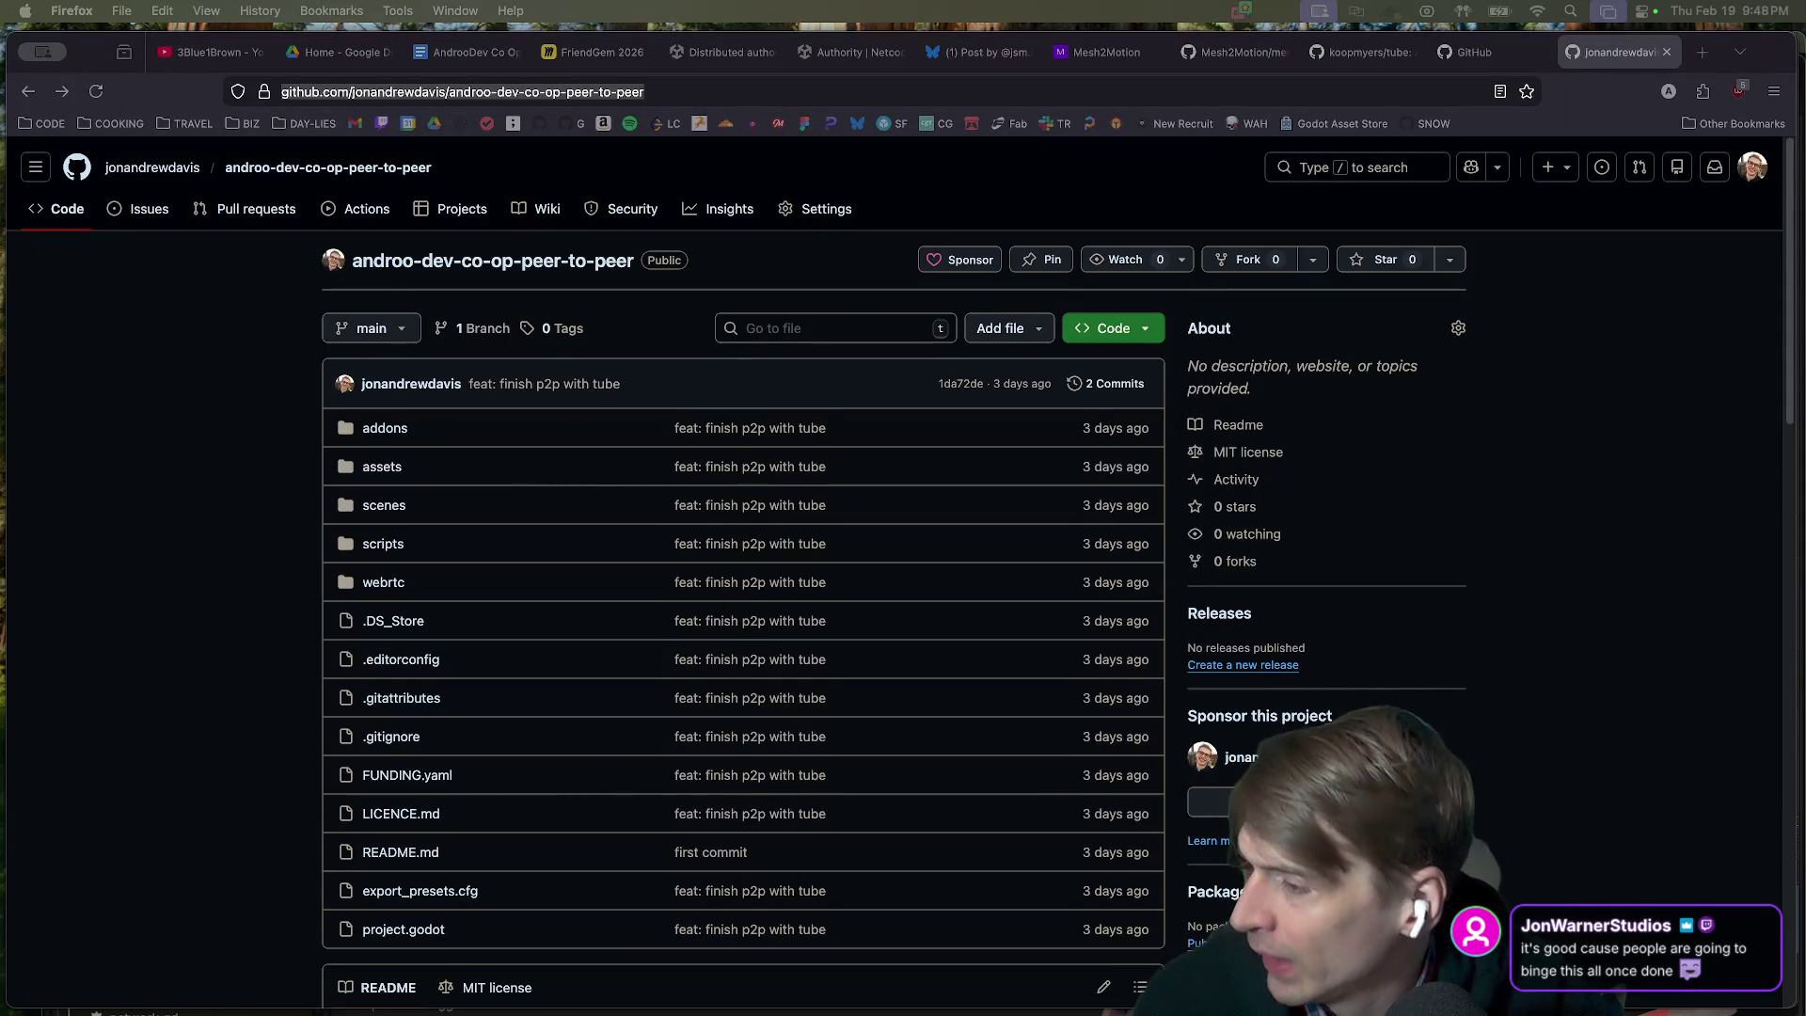
pyautogui.press('super+Tab')
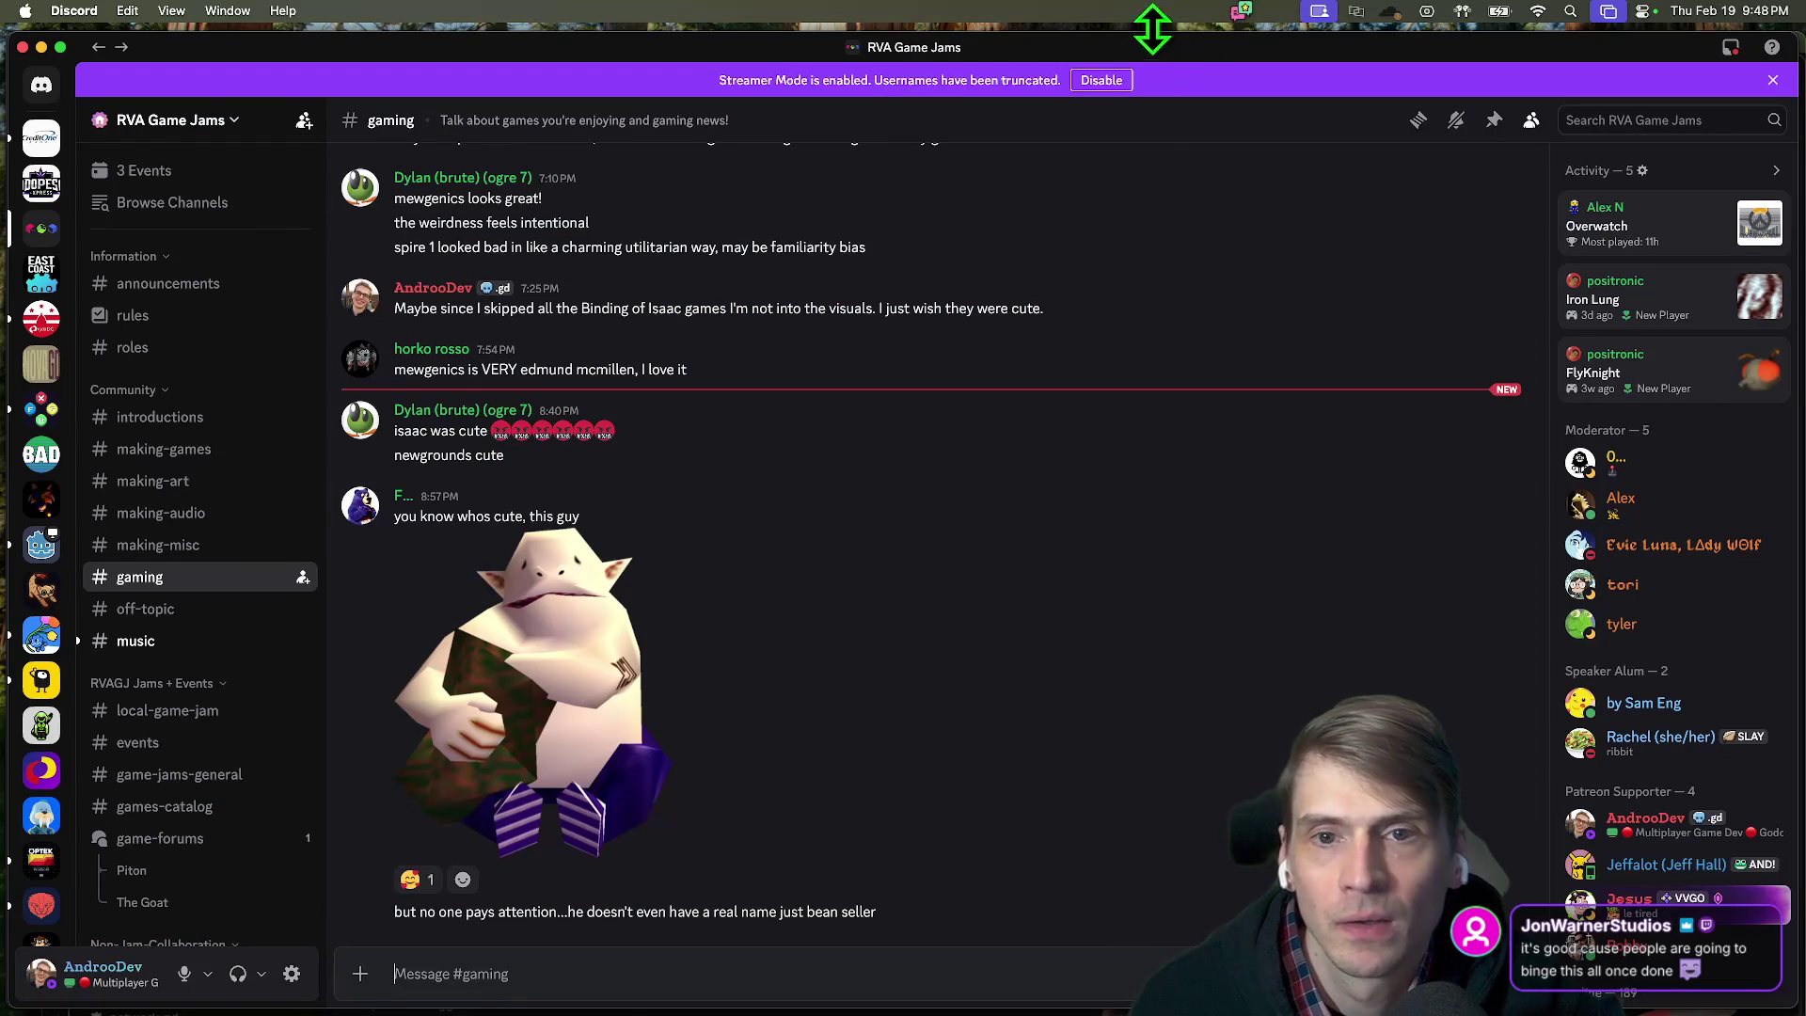
# Step: Leave the Discord photo, bring DaVinci Resolve back to the front and resume timeline playback
pyautogui.press('super+Tab')
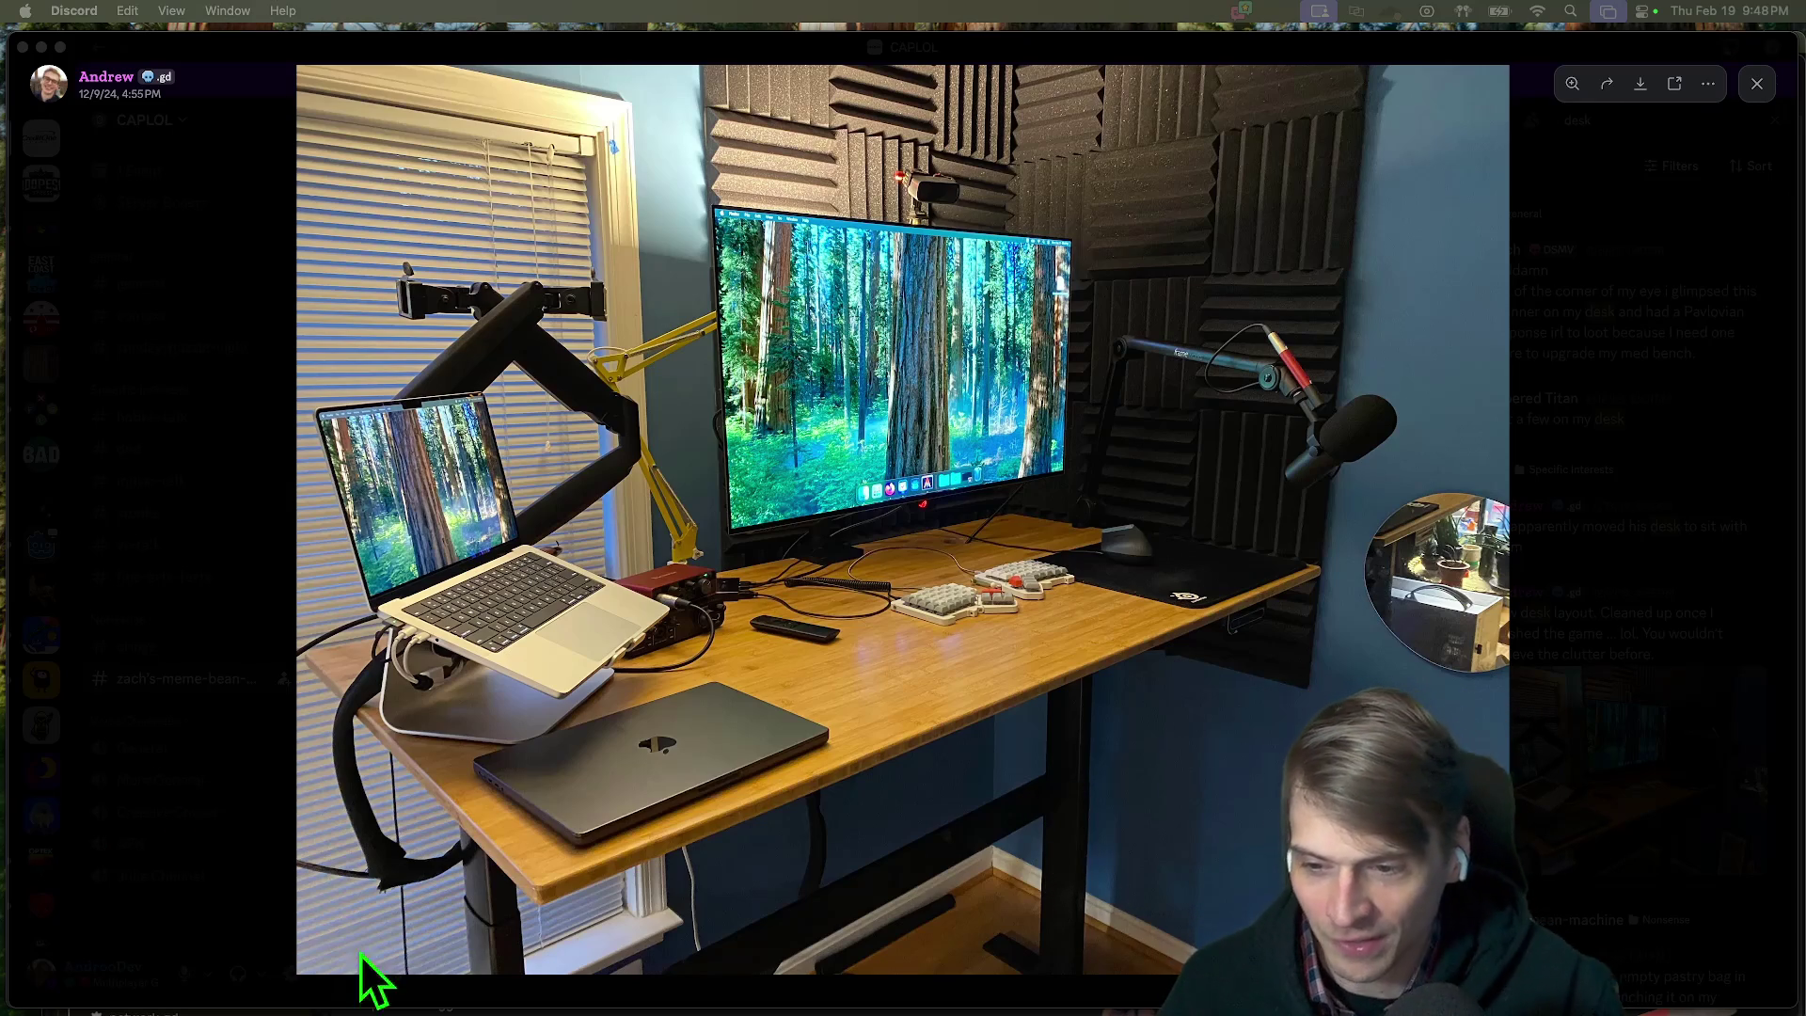
pyautogui.moveTo(734, 1011)
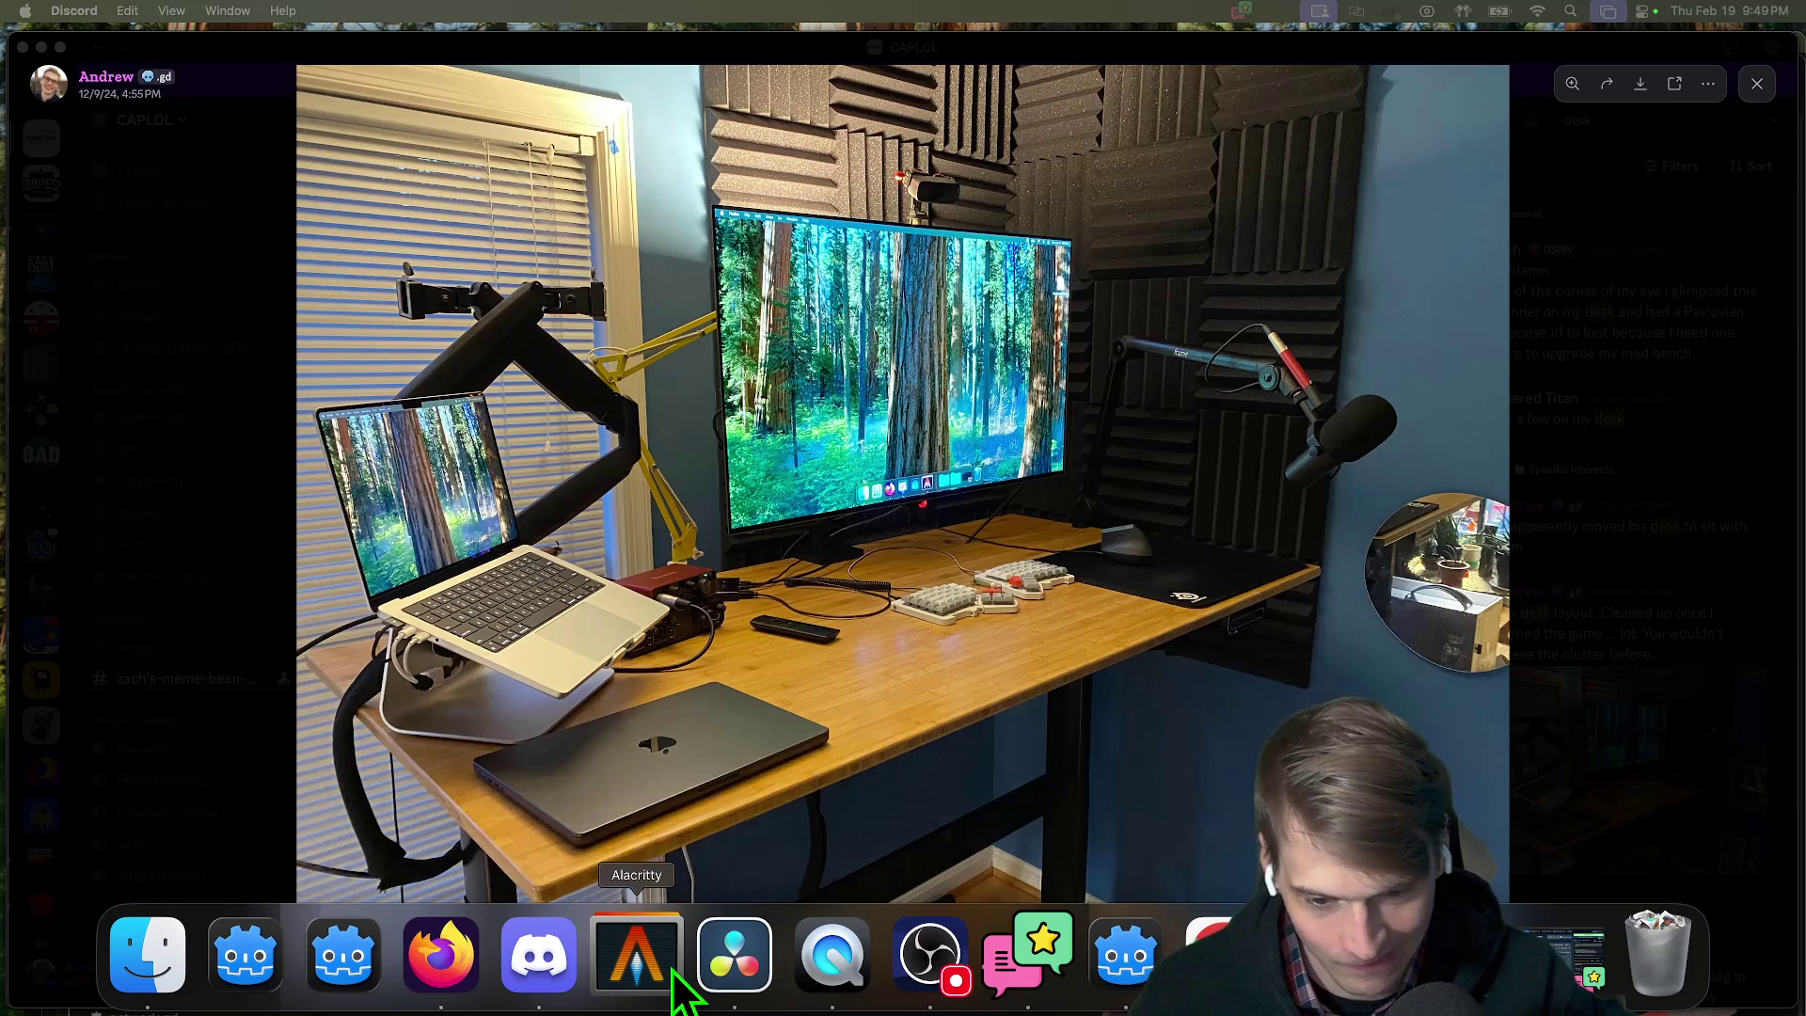
pyautogui.click(752, 954)
pyautogui.press('space')
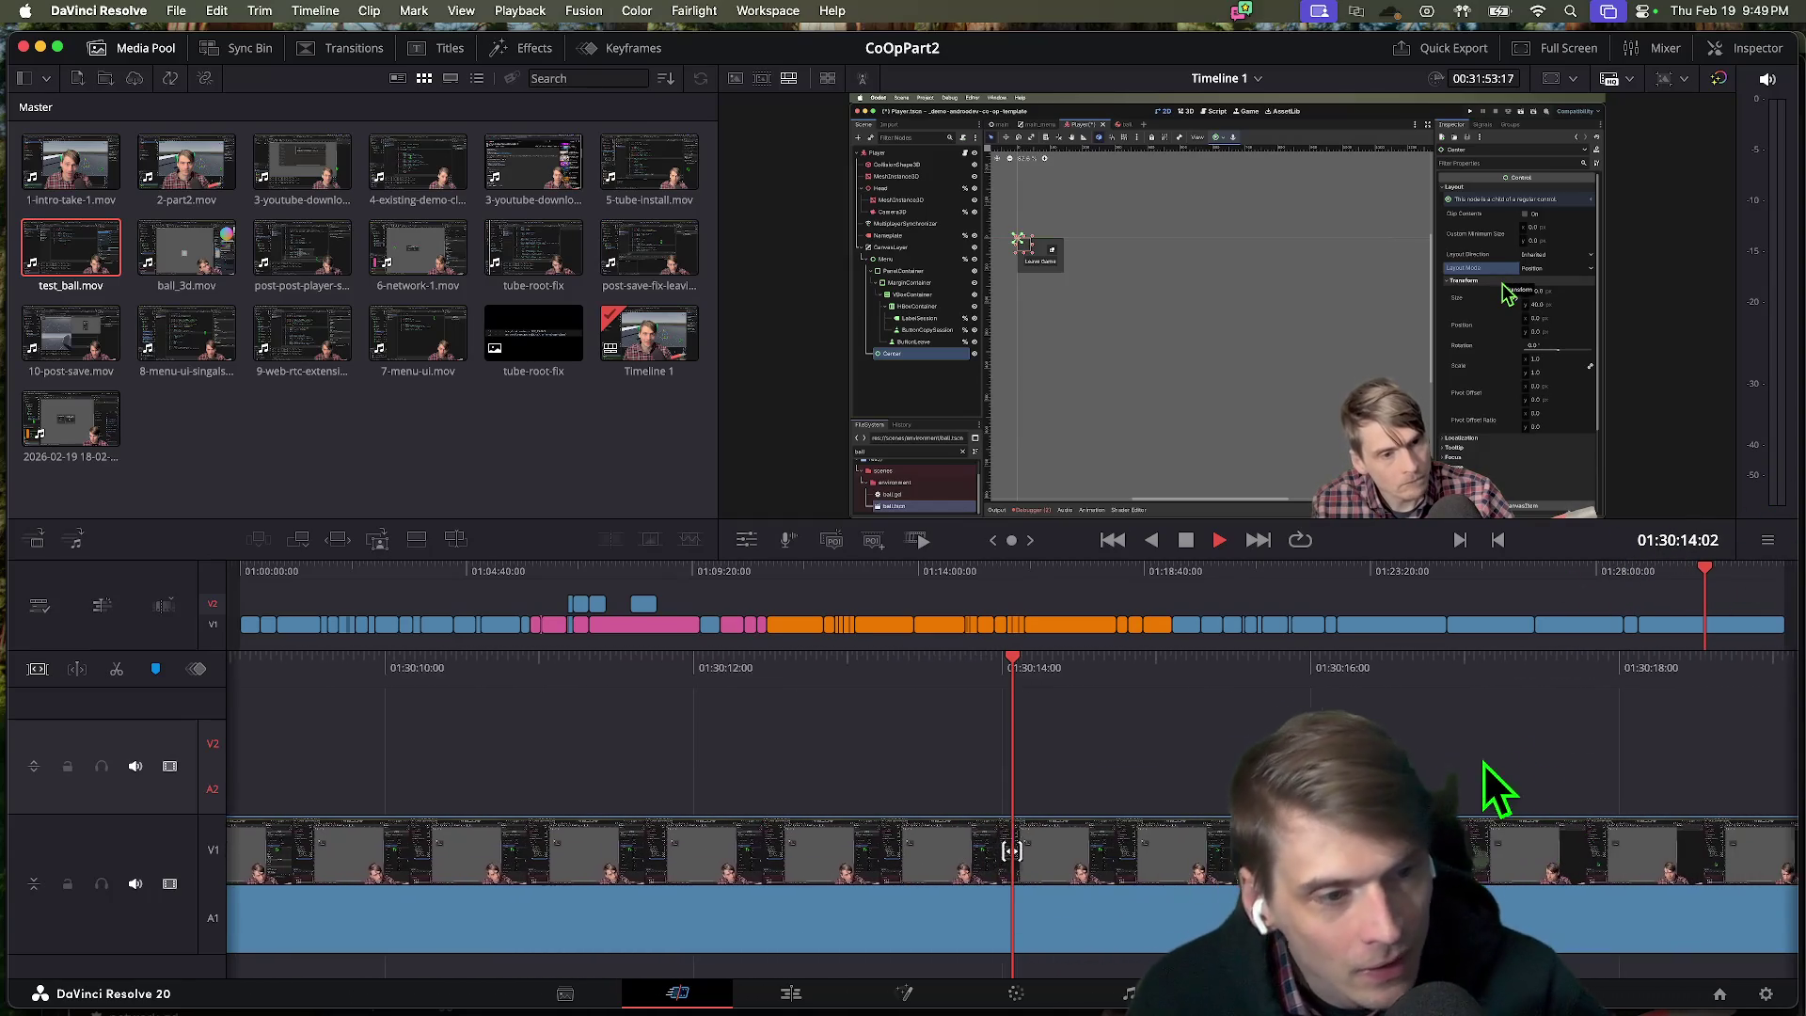
# Step: Scrub back with J/K/L to the cut, blade the final recording and drag its new edit later
pyautogui.press('space')
pyautogui.press('j')
pyautogui.press('j')
pyautogui.press('j')
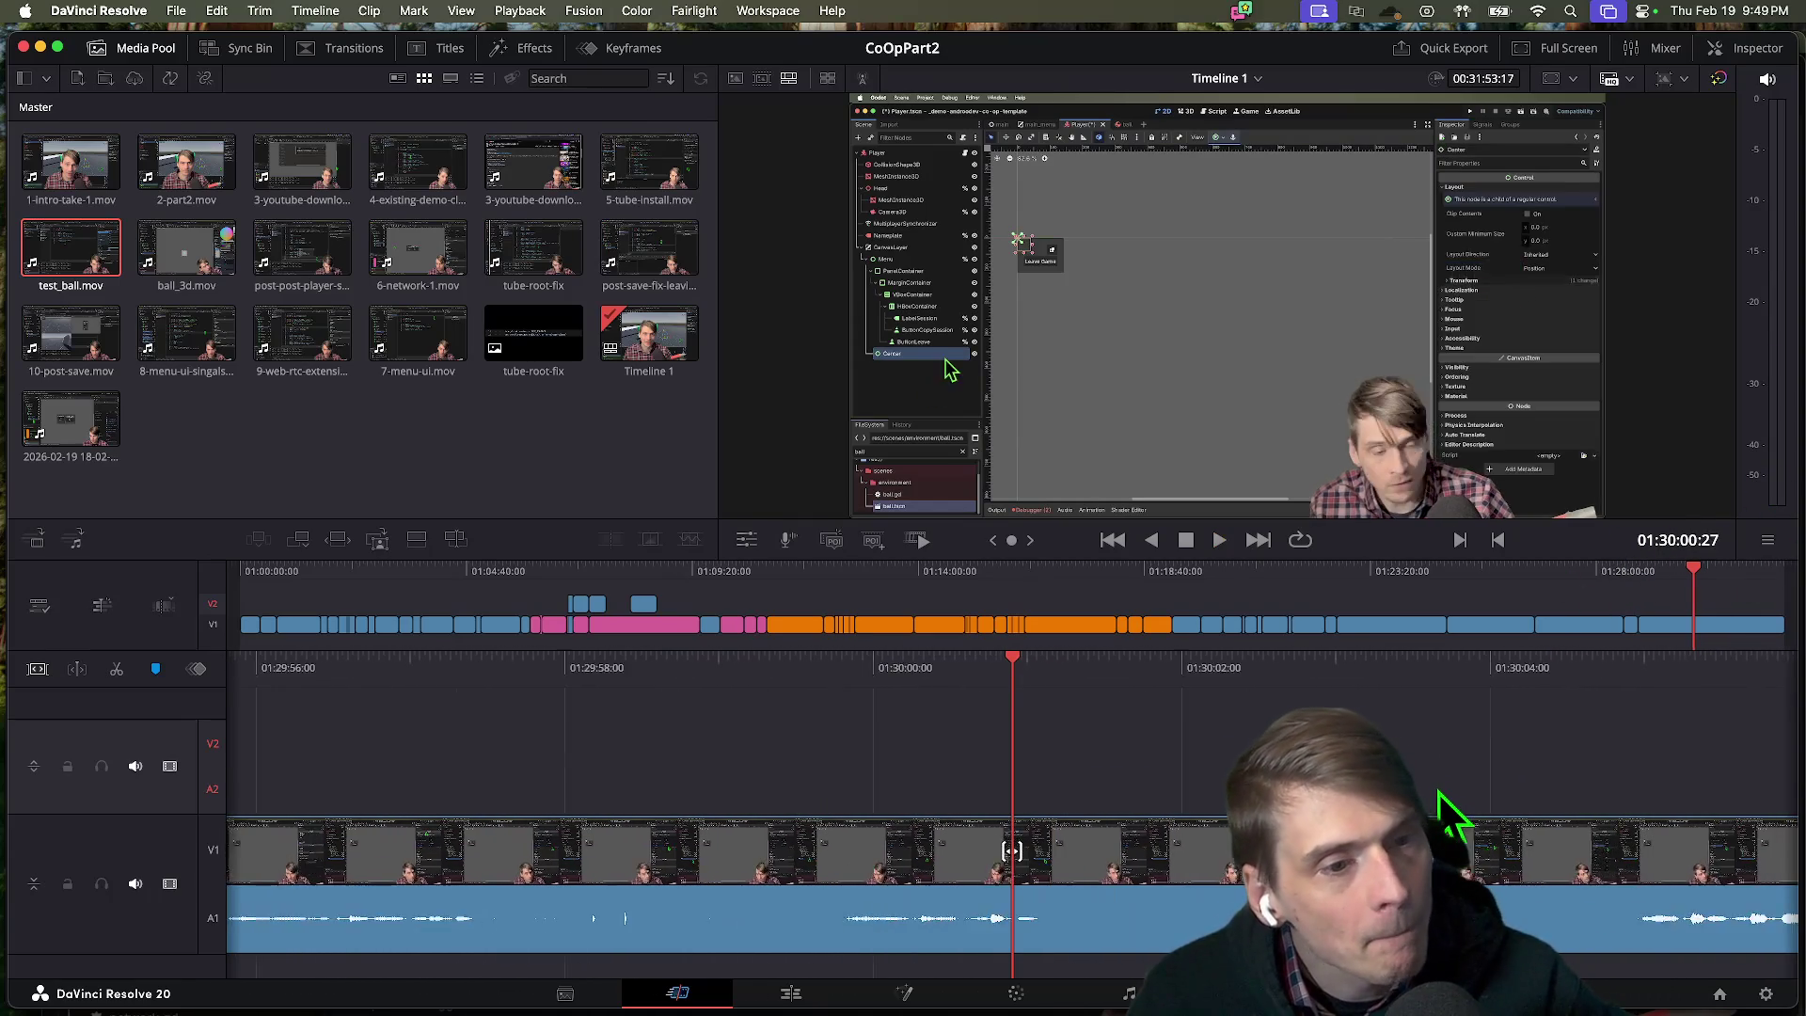
pyautogui.press('k')
pyautogui.press('space')
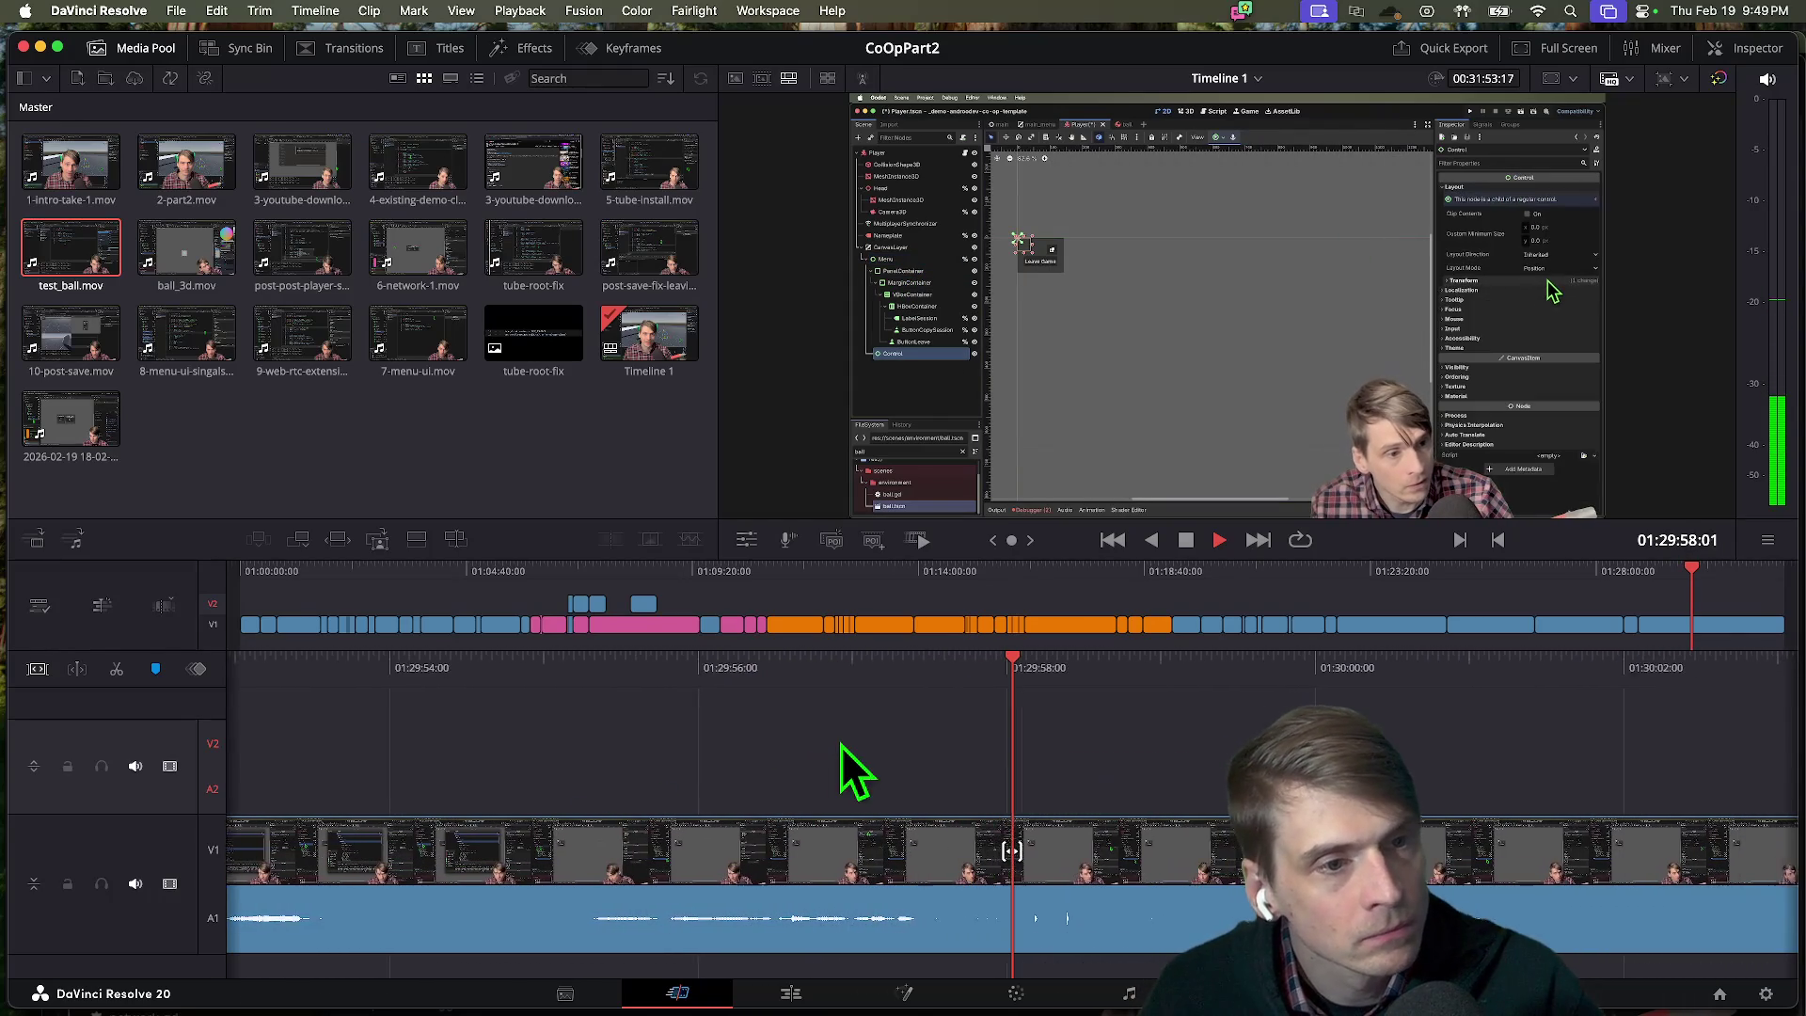
pyautogui.press('space')
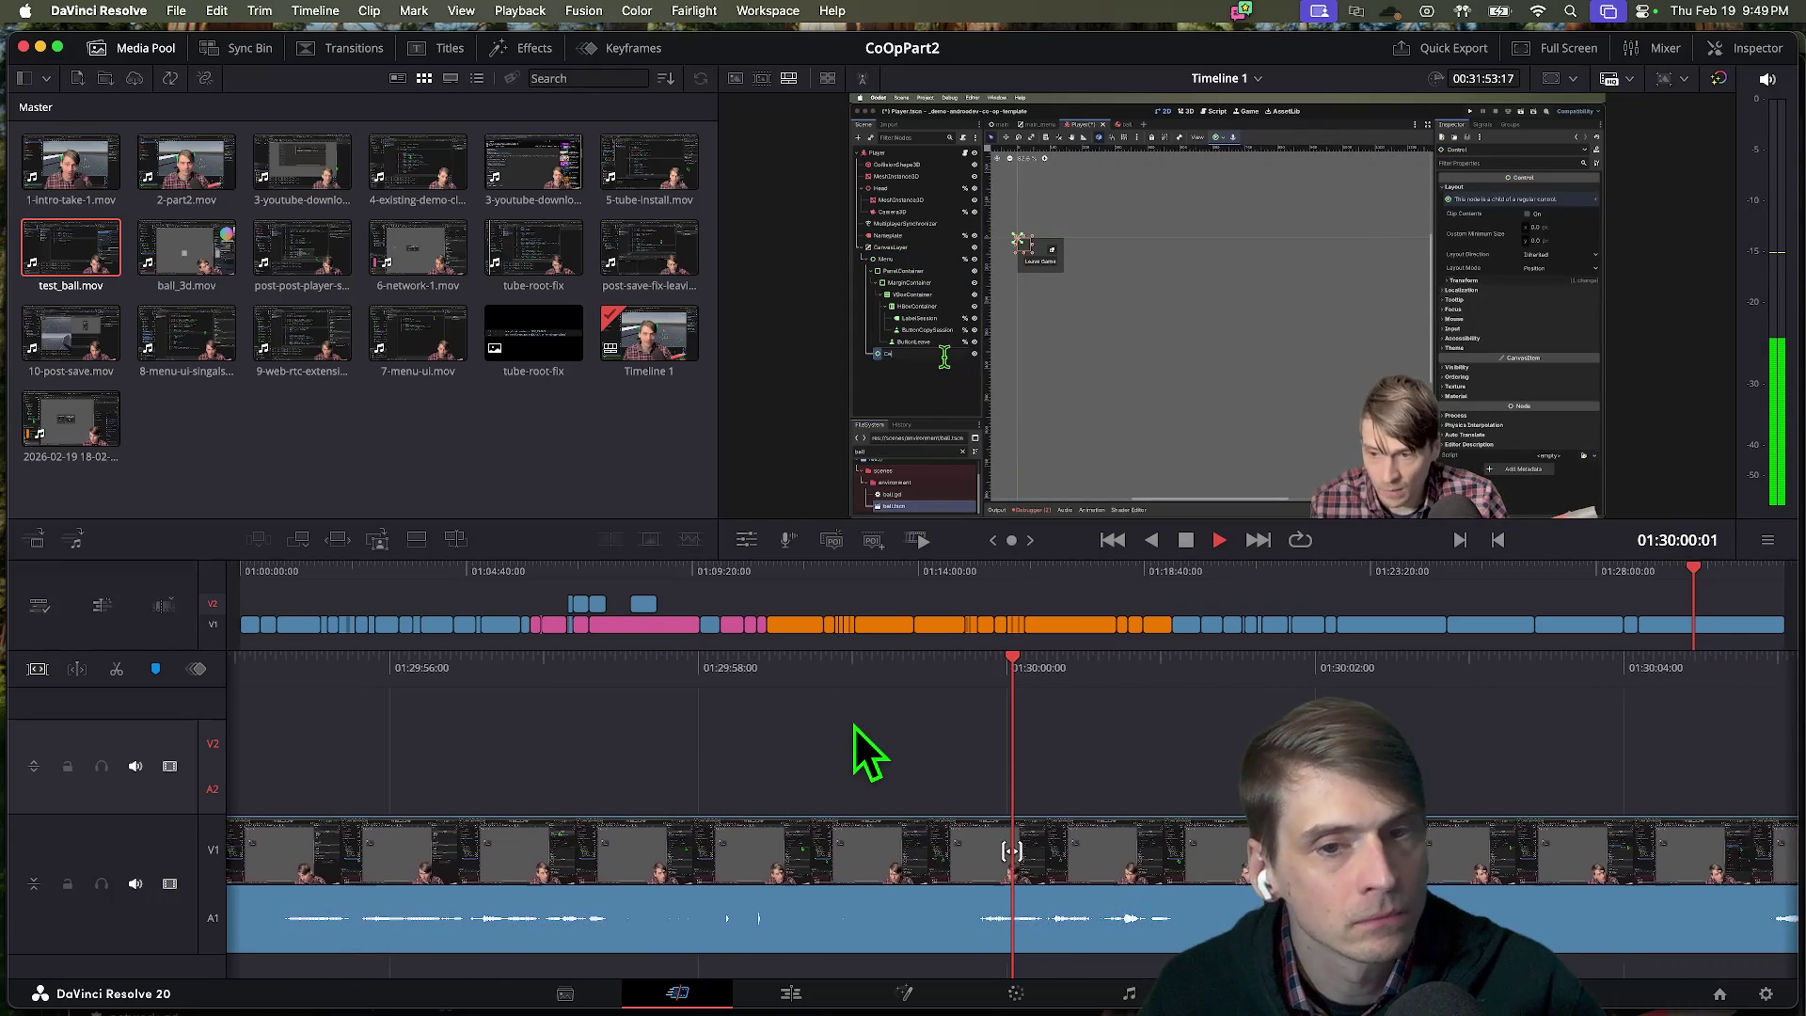
pyautogui.press('j')
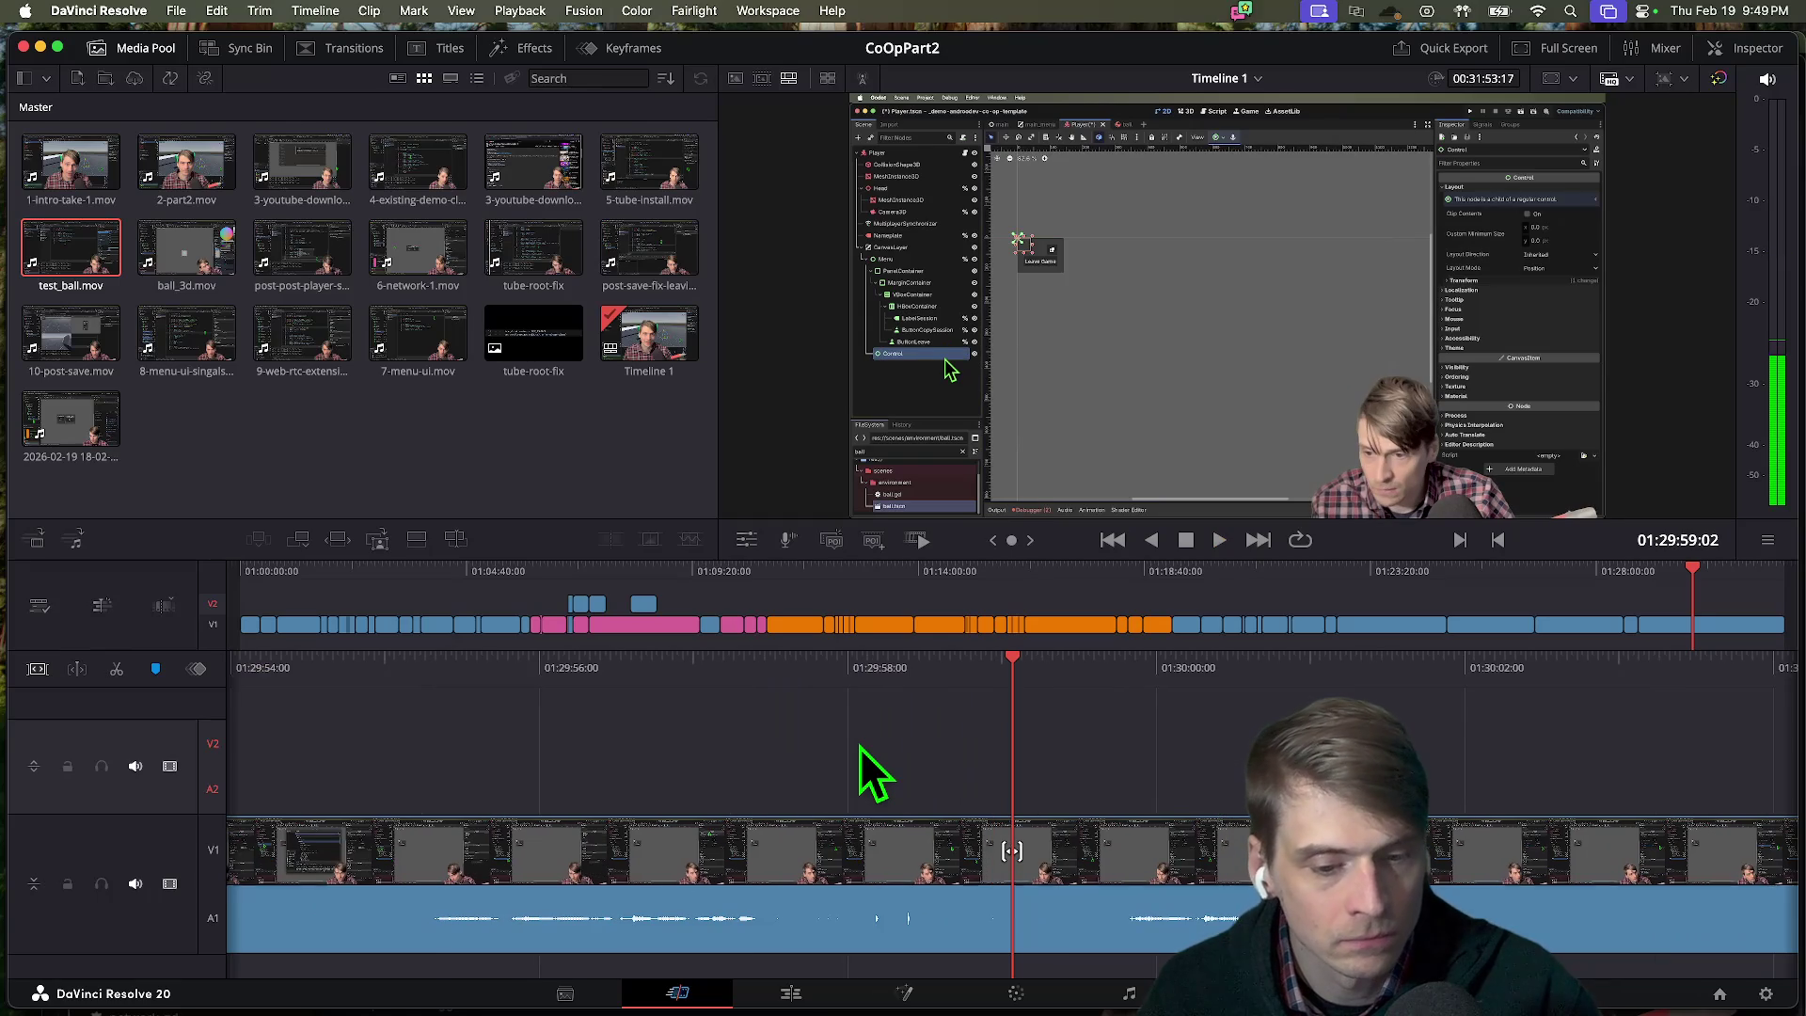
pyautogui.press('j')
pyautogui.press('j')
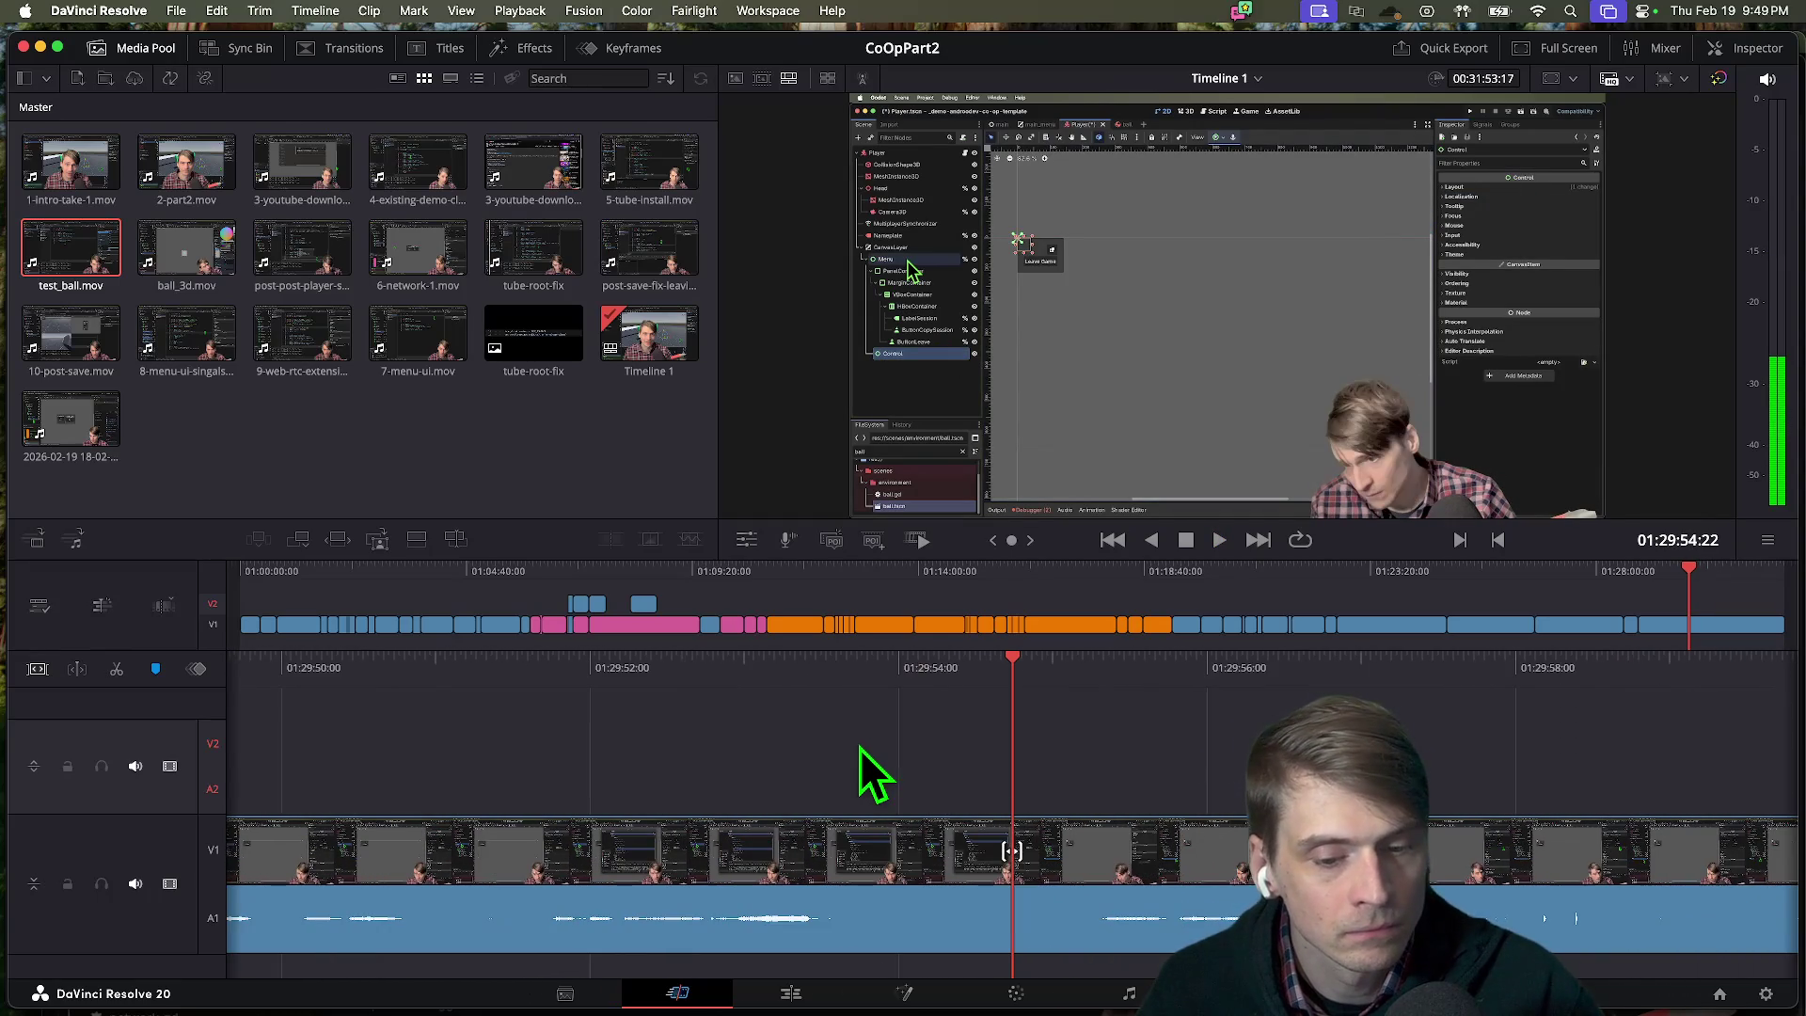
pyautogui.hotkey('ctrl', 'b')
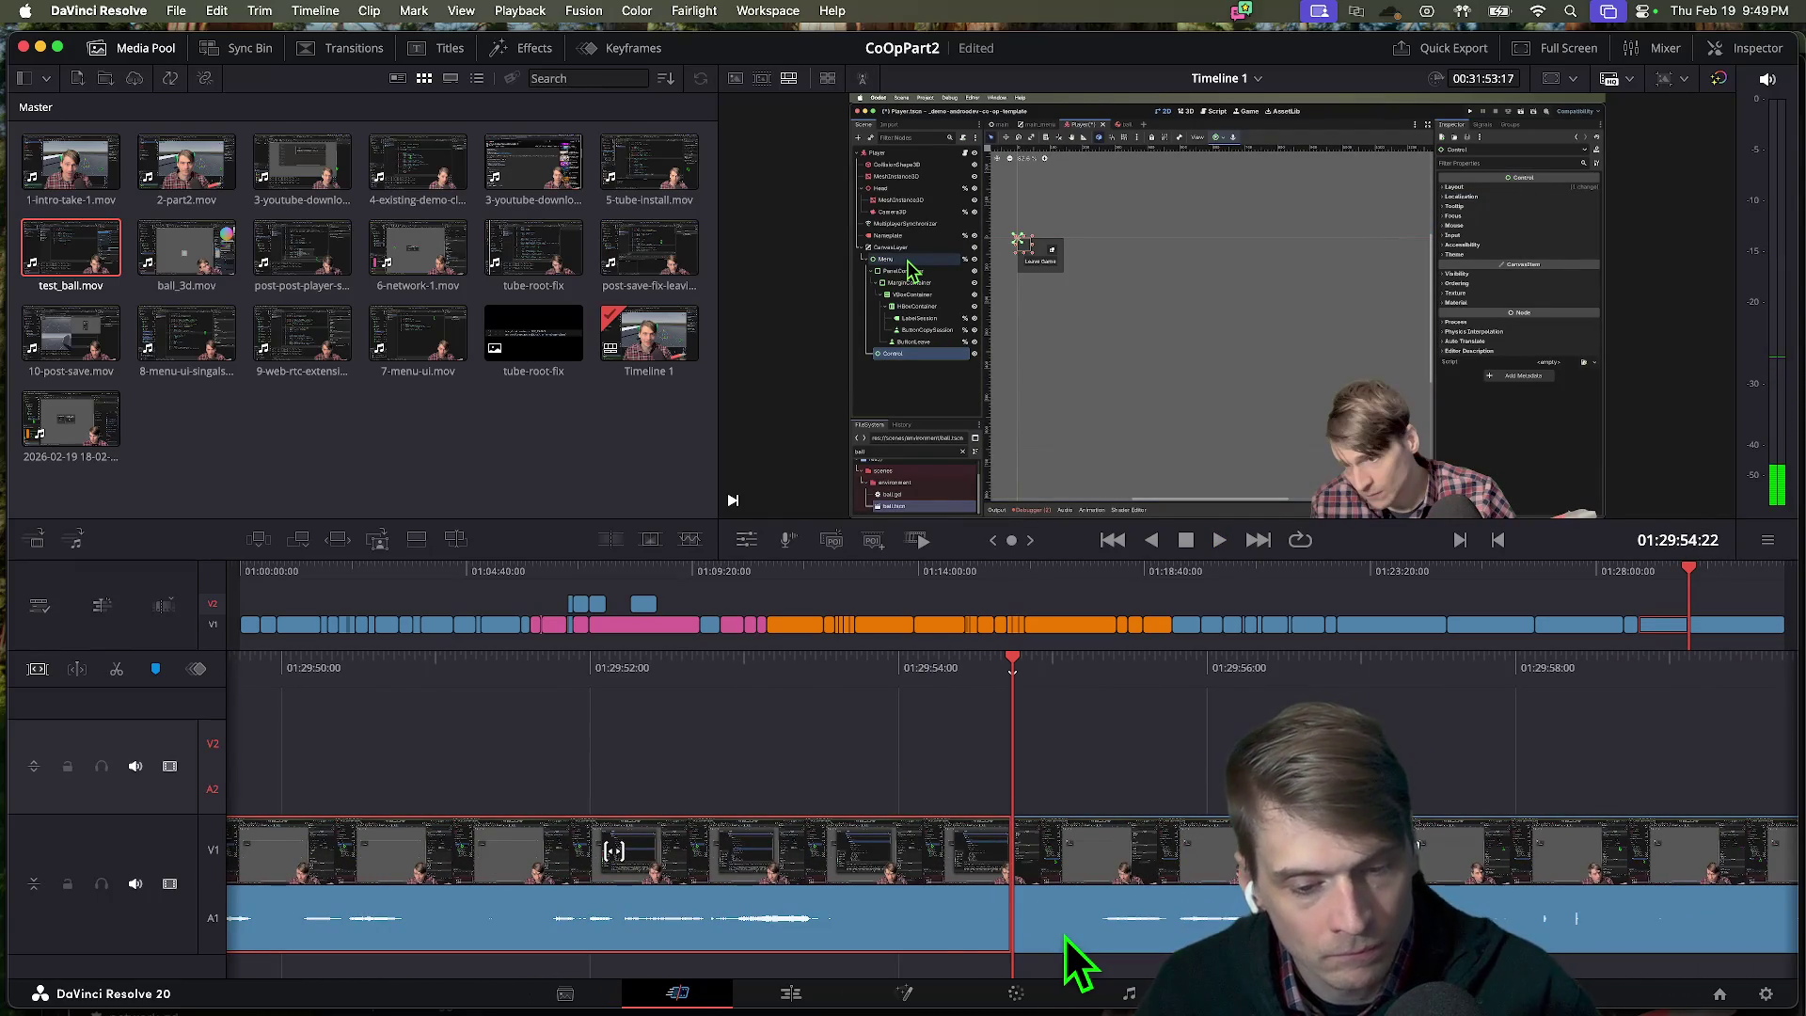
pyautogui.moveTo(1025, 873); pyautogui.dragTo(1722, 837)
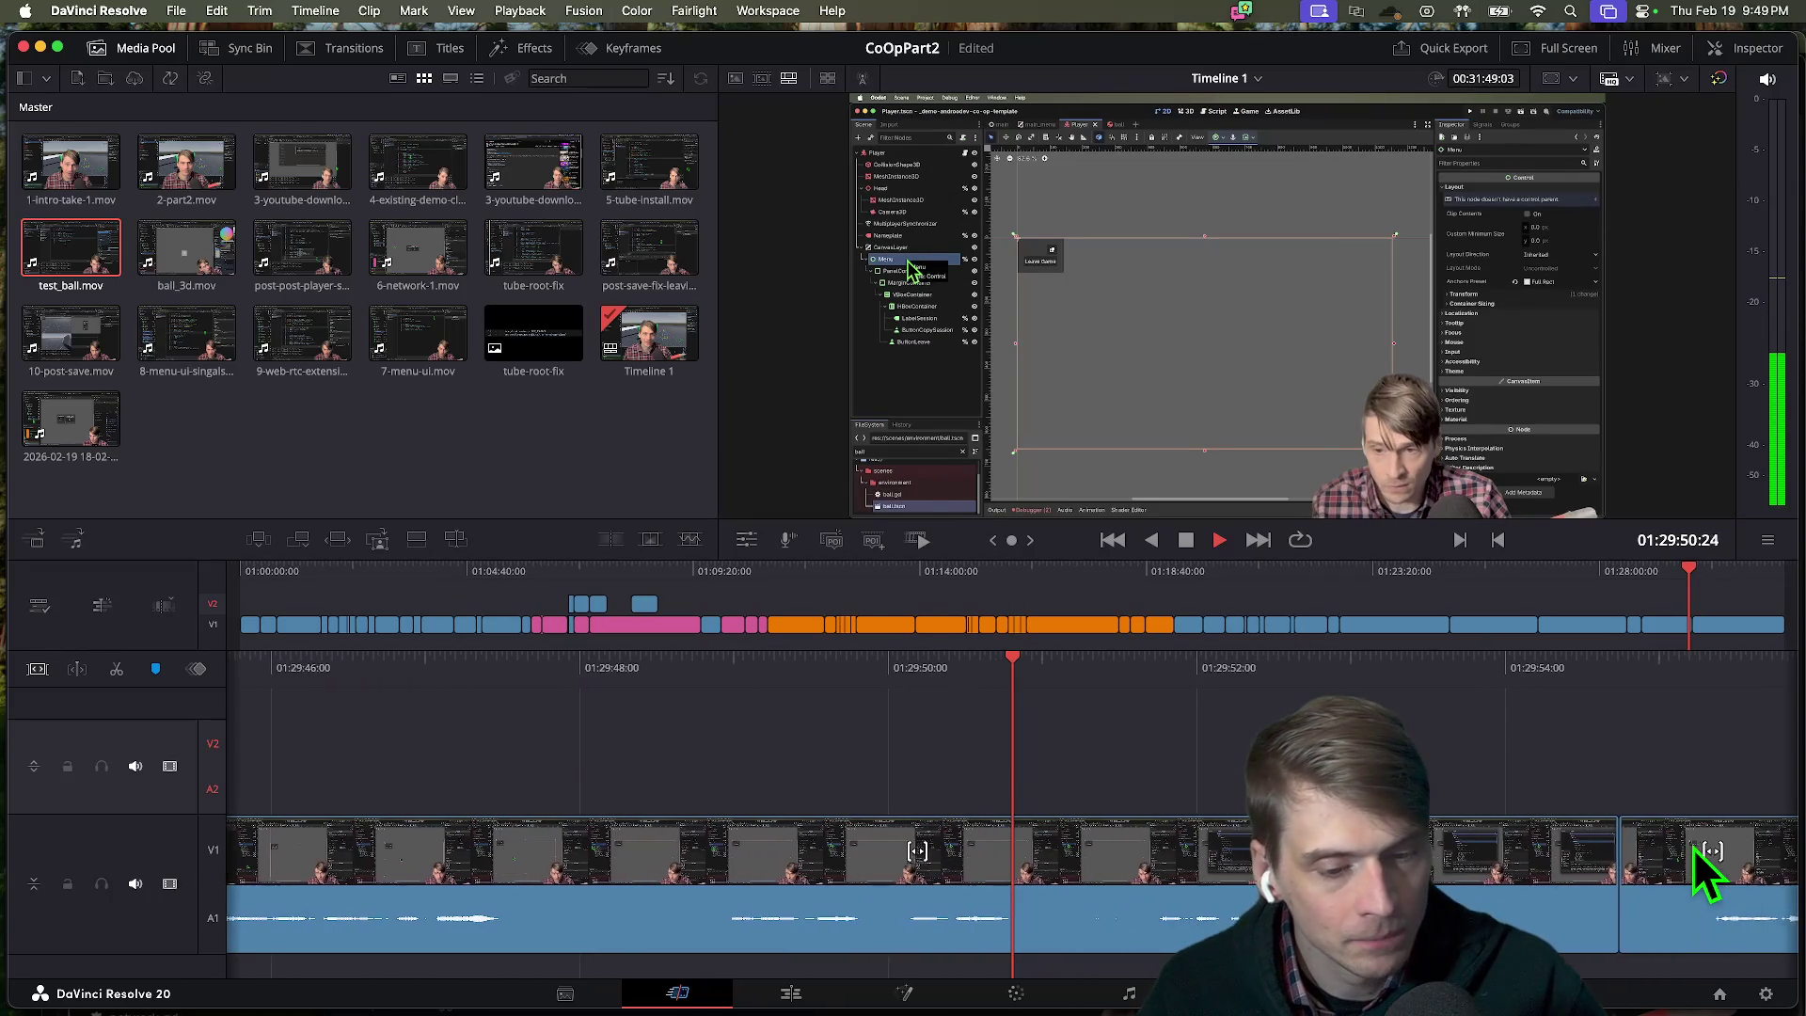
# Step: Blade the clip at 01:29:59:27 and delete the tail after it
pyautogui.press('space')
pyautogui.press('space')
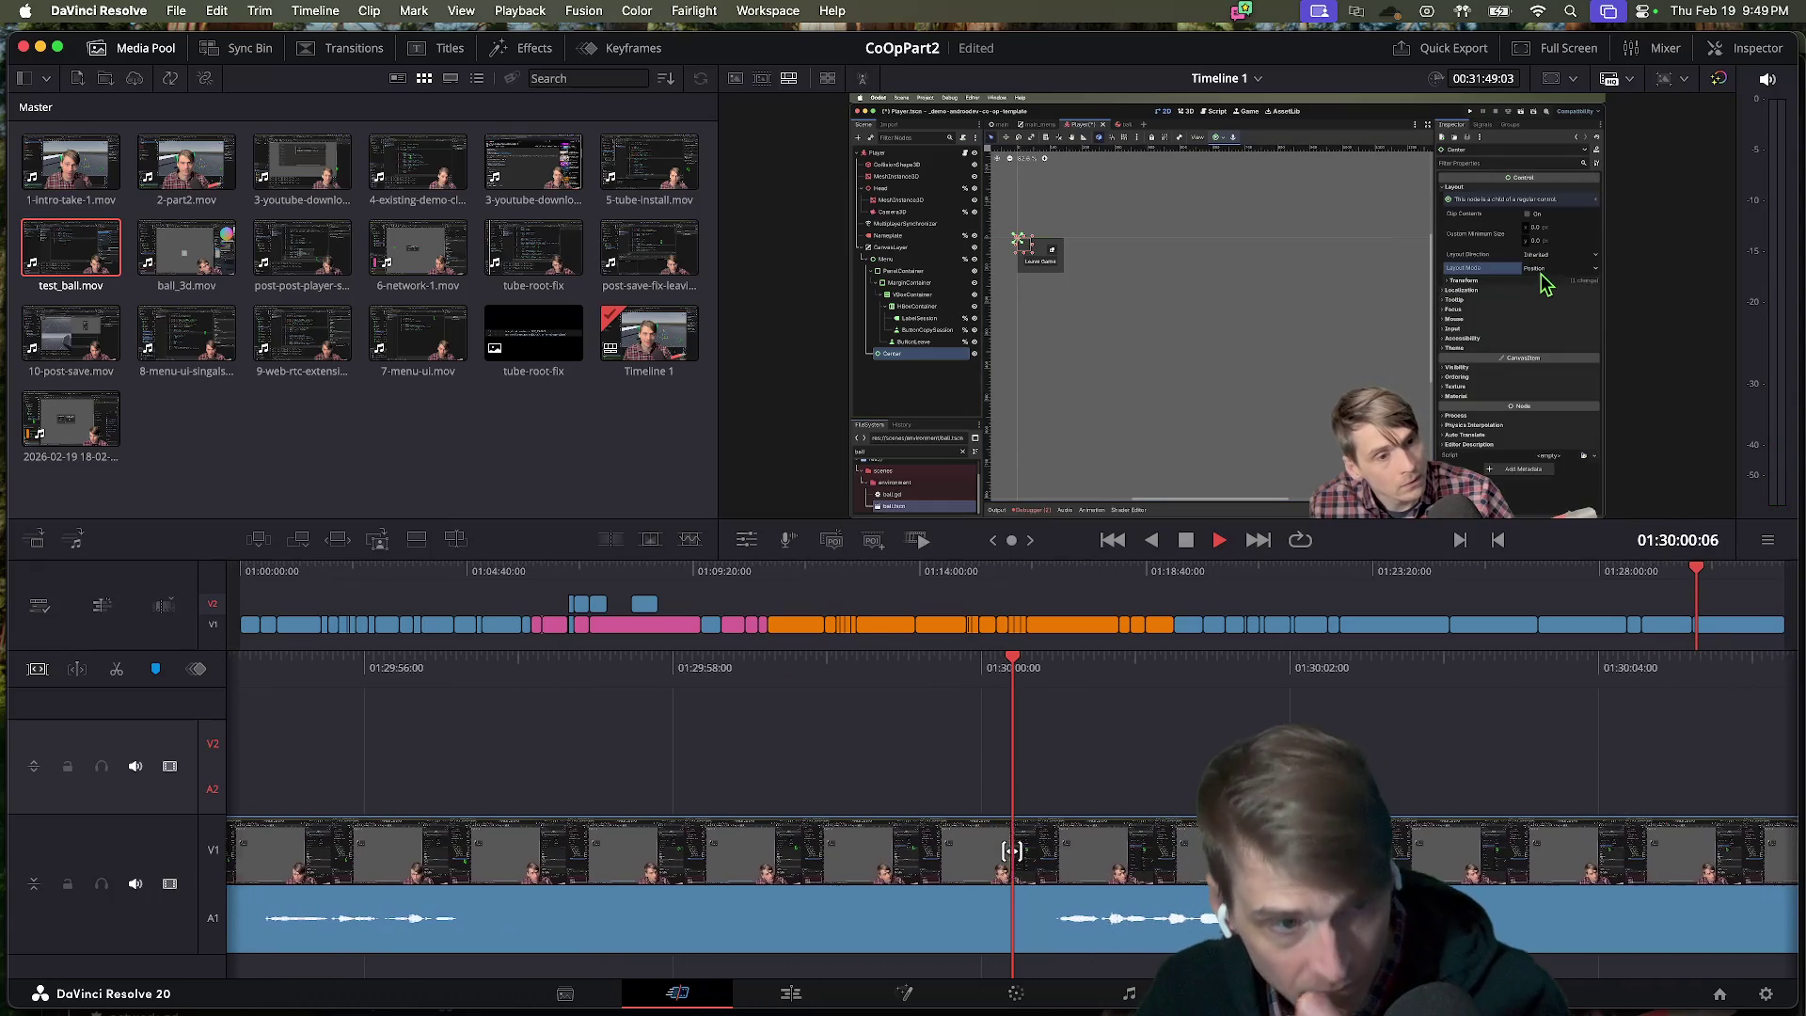
pyautogui.press('space')
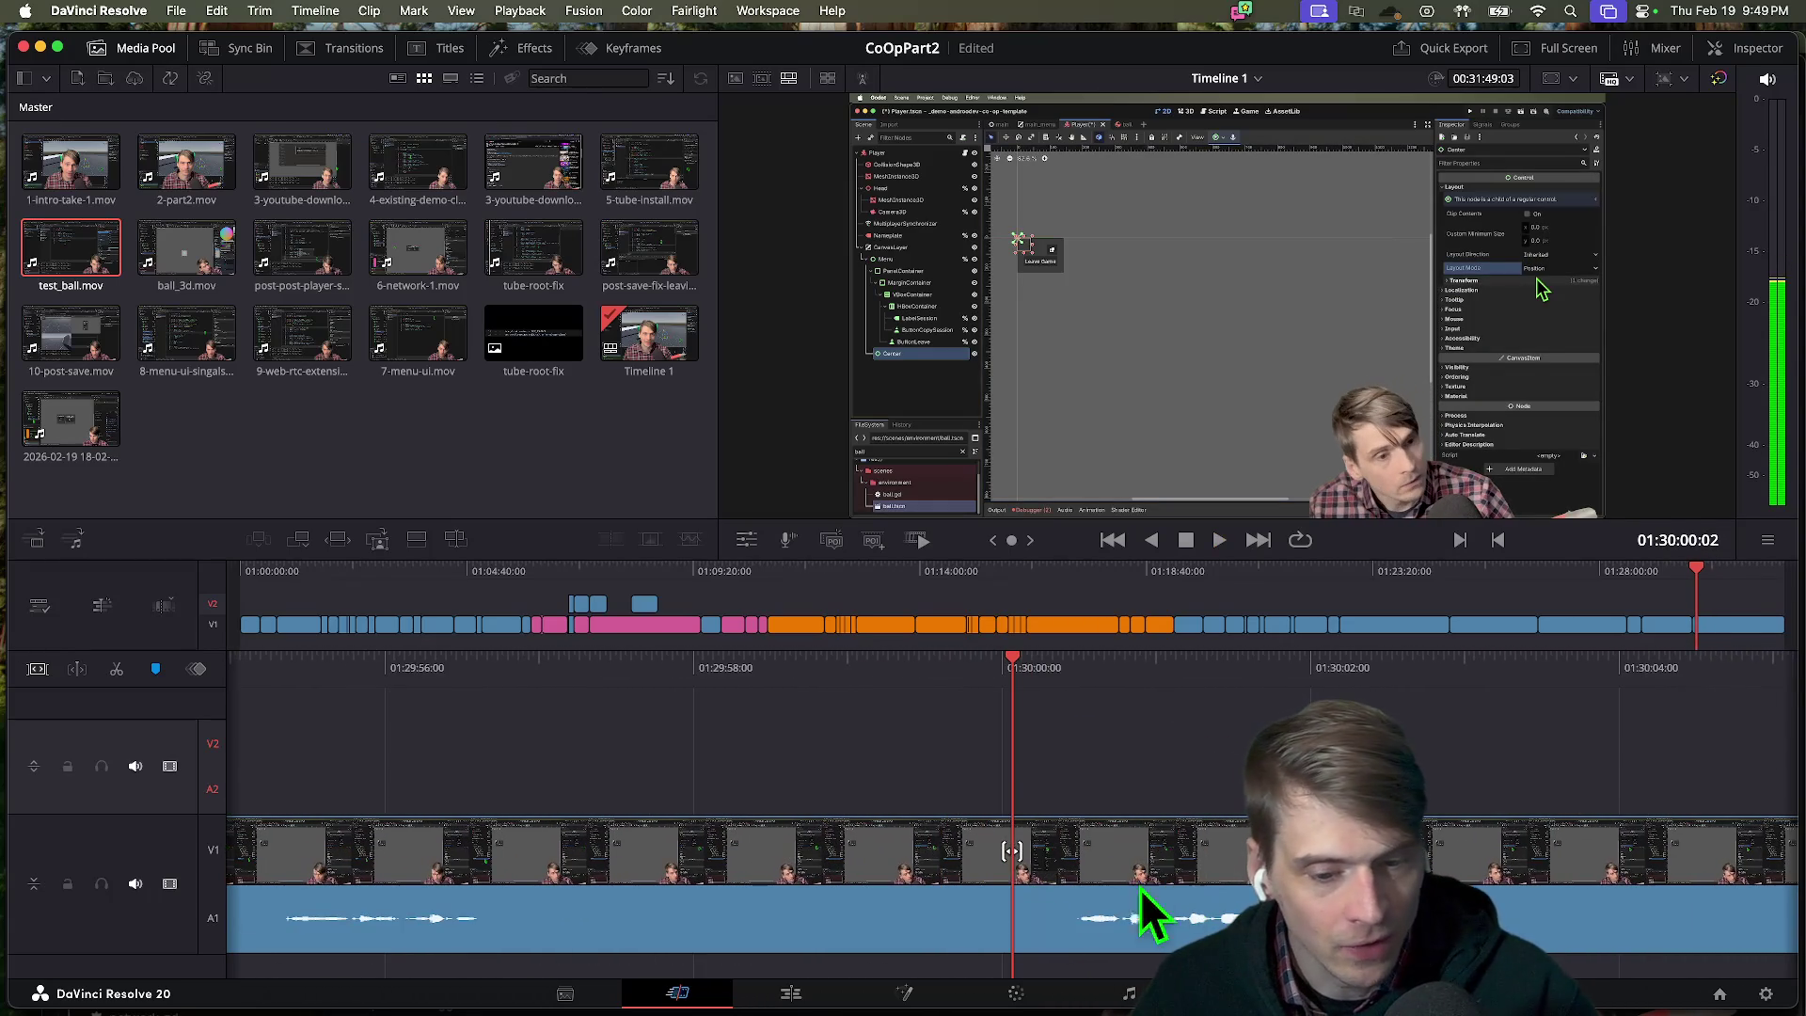
pyautogui.hscroll(-5, 896, 918)
pyautogui.hscroll(-3, 896, 917)
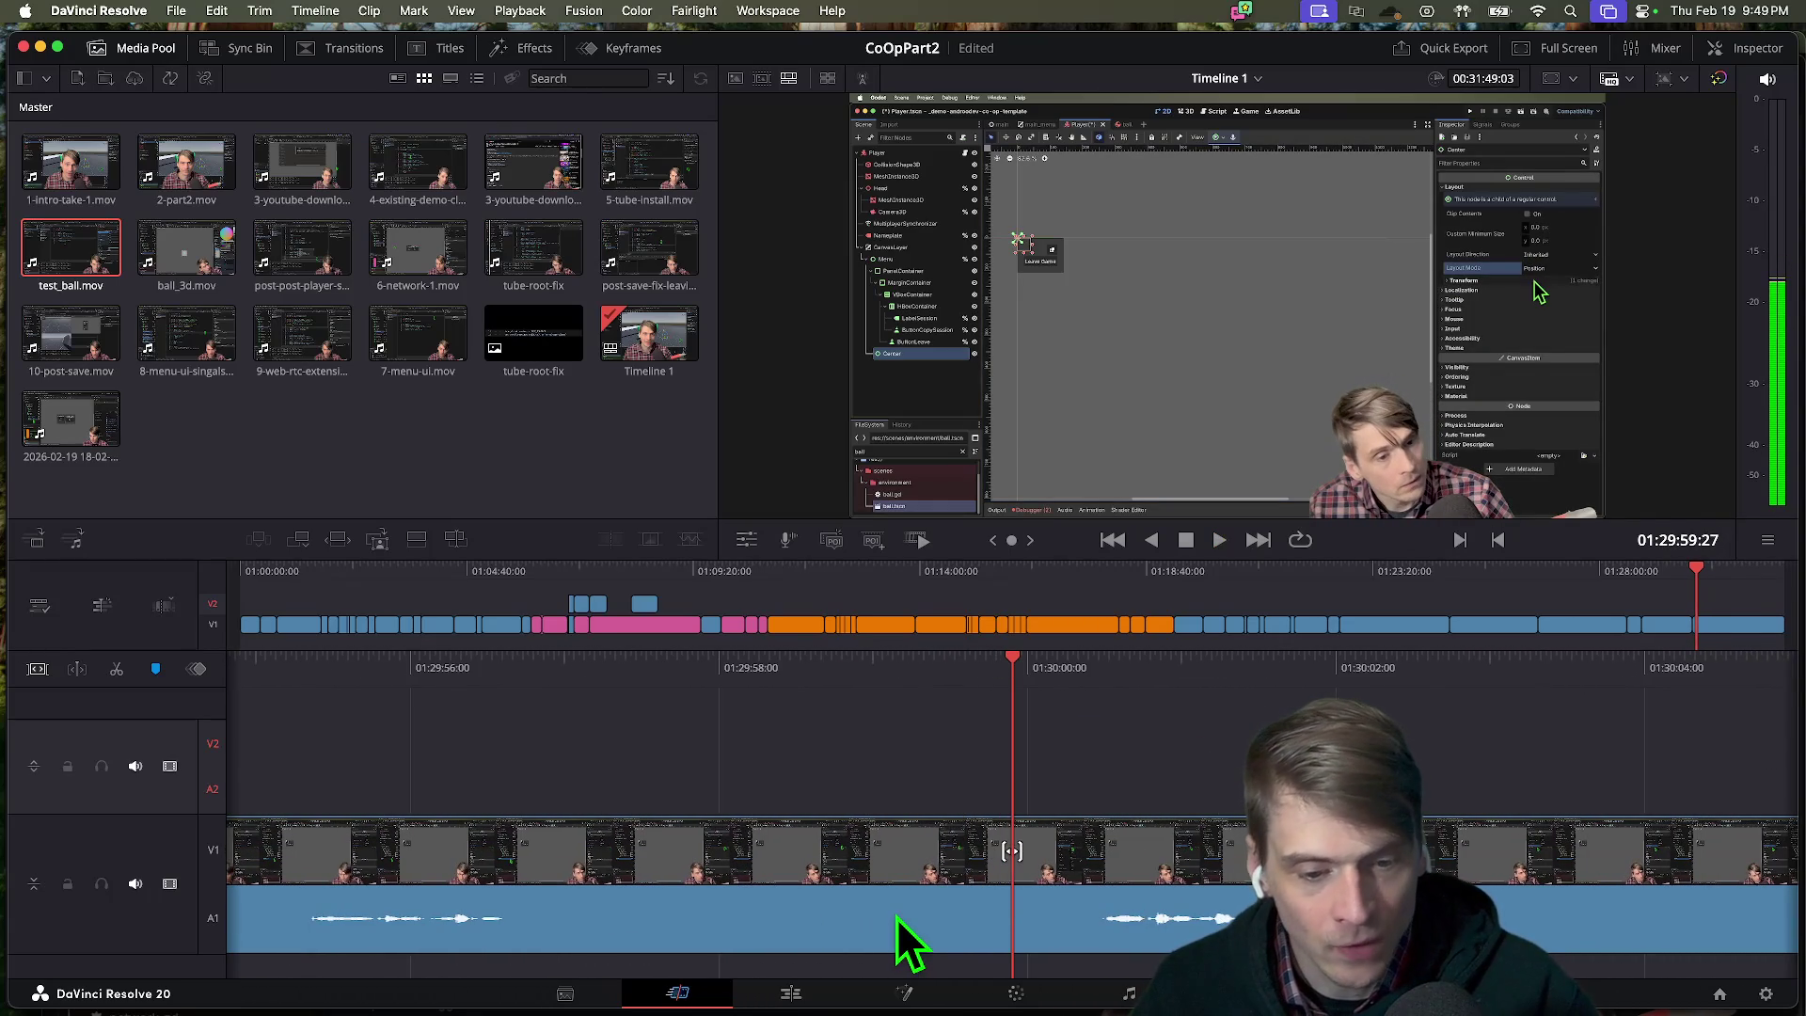
pyautogui.click(940, 922)
pyautogui.hotkey('ctrl', 'b')
pyautogui.click(1154, 826)
pyautogui.press('BackSpace')
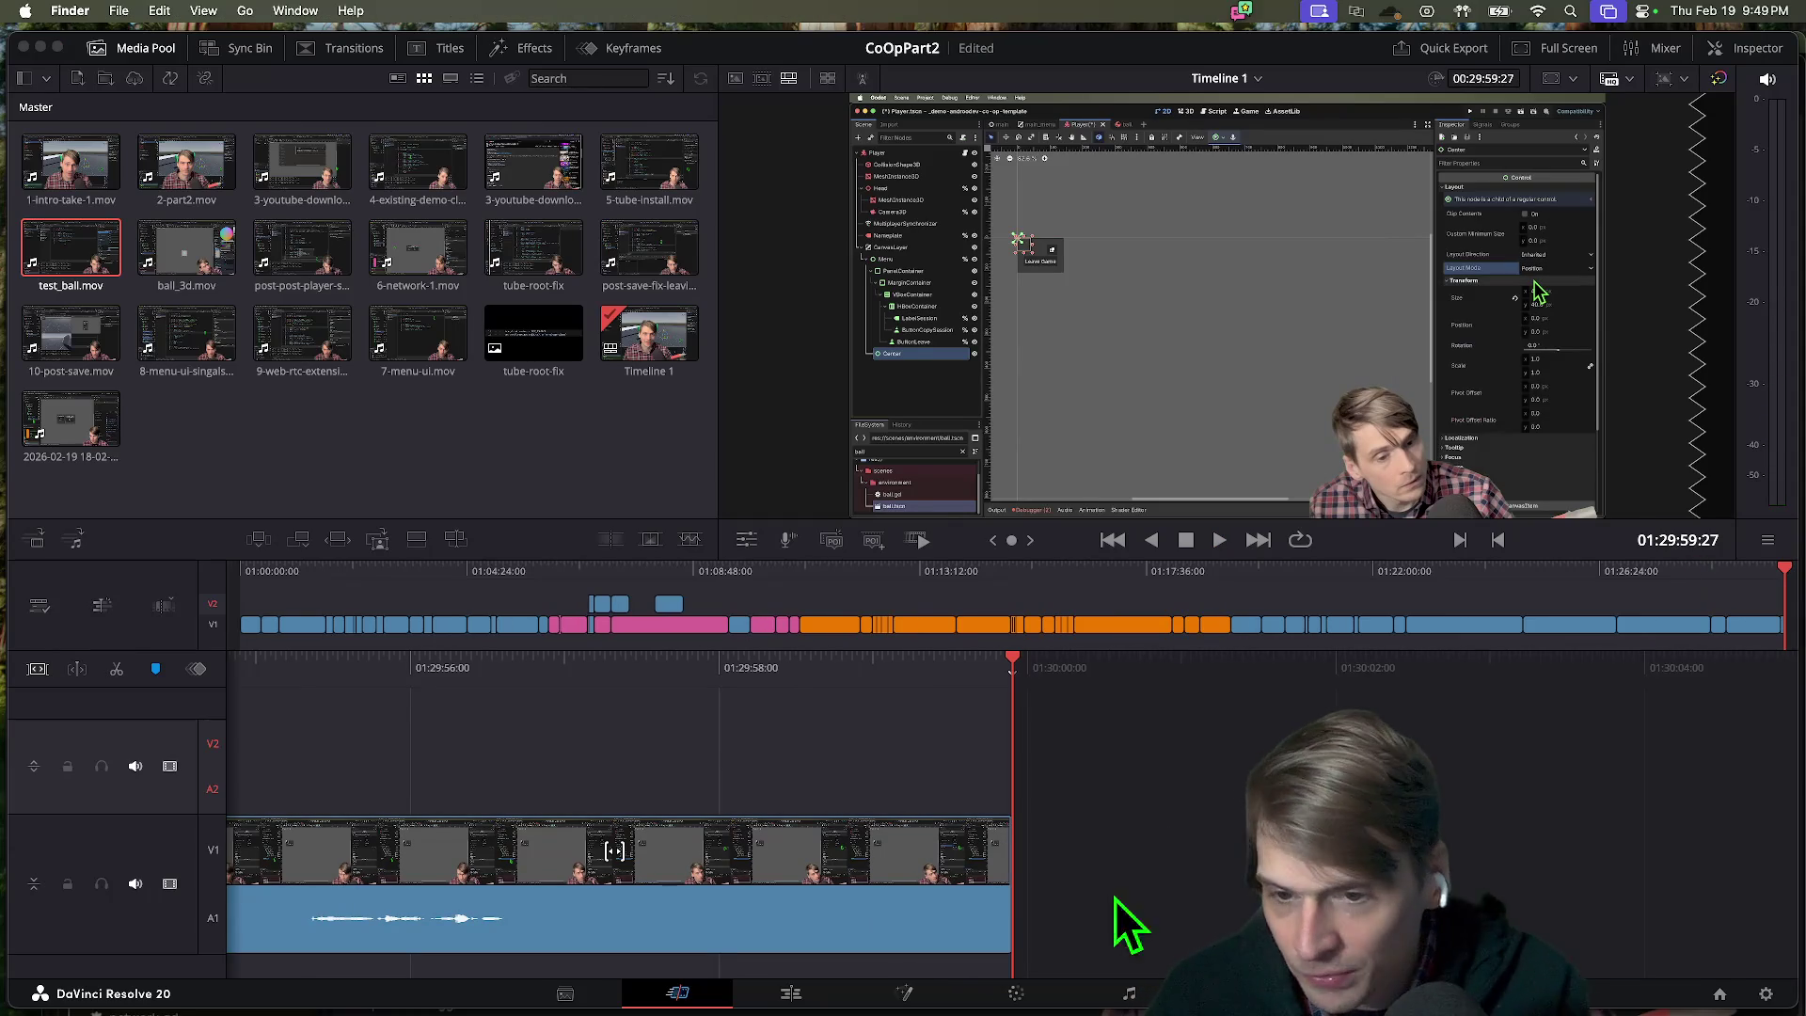
# Step: Open a Finder window on the Movies folder
pyautogui.click(147, 960)
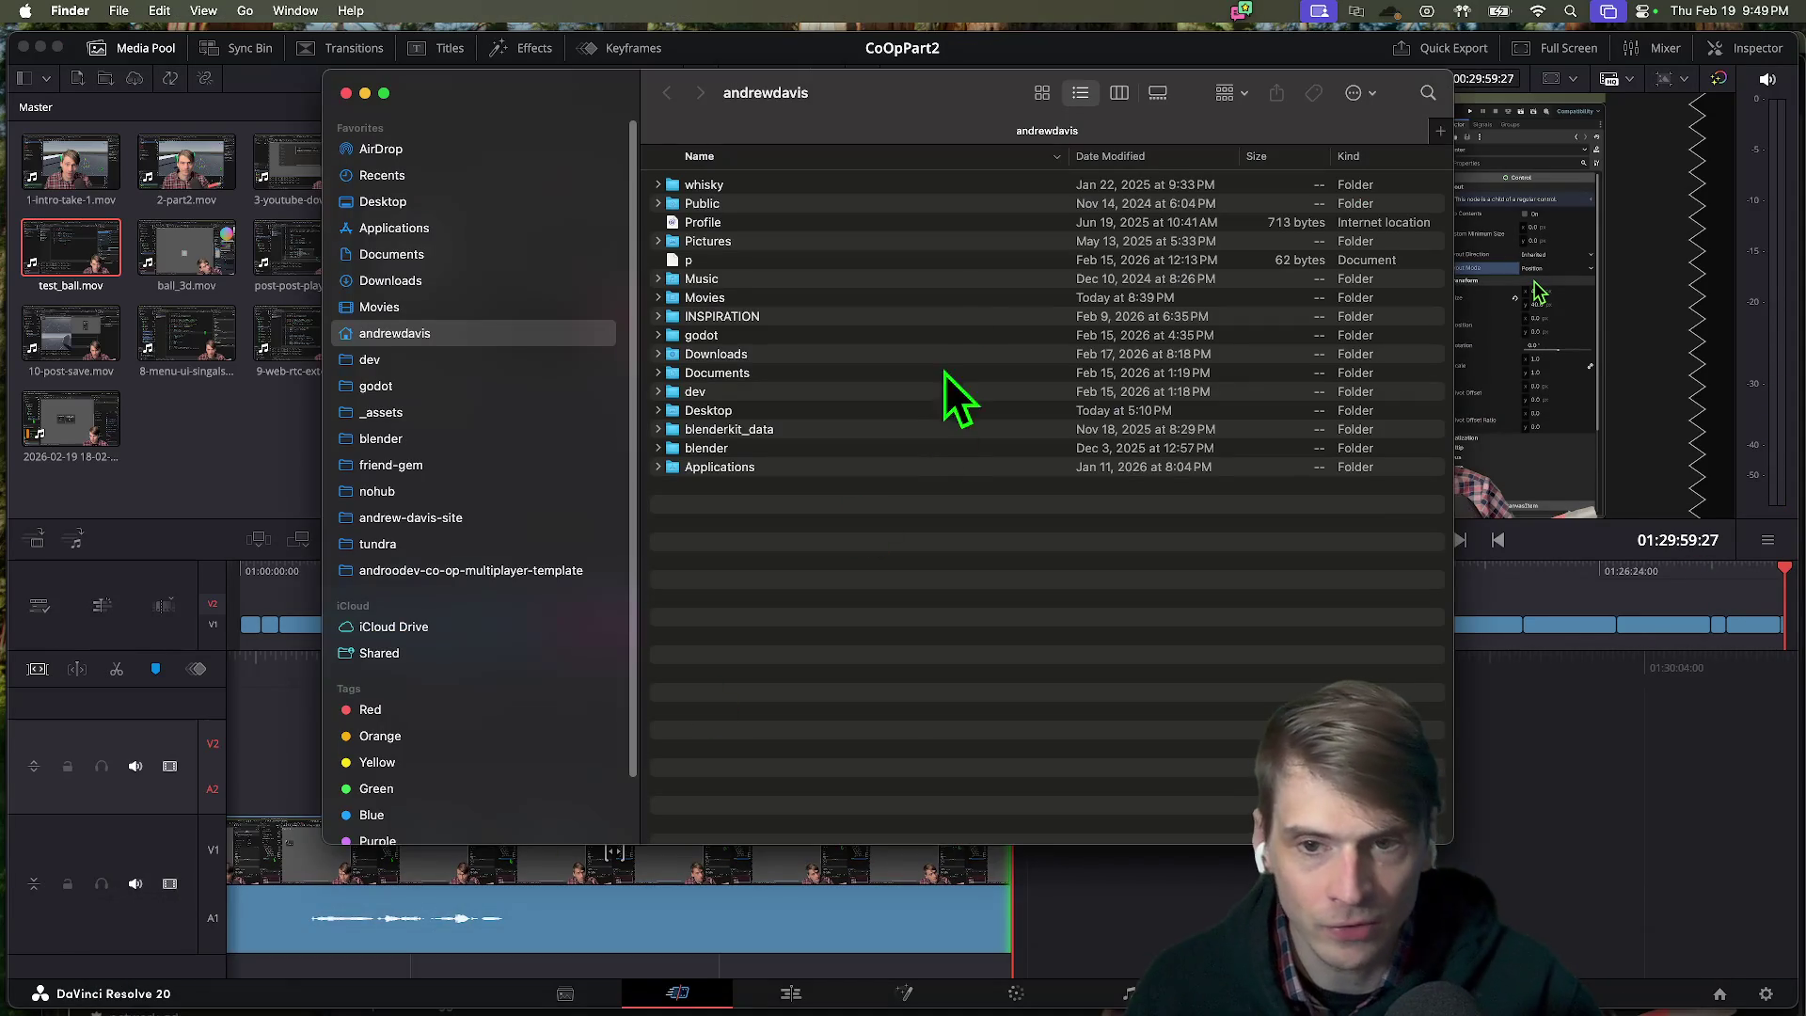
pyautogui.click(504, 306)
pyautogui.scroll(5, 914, 457)
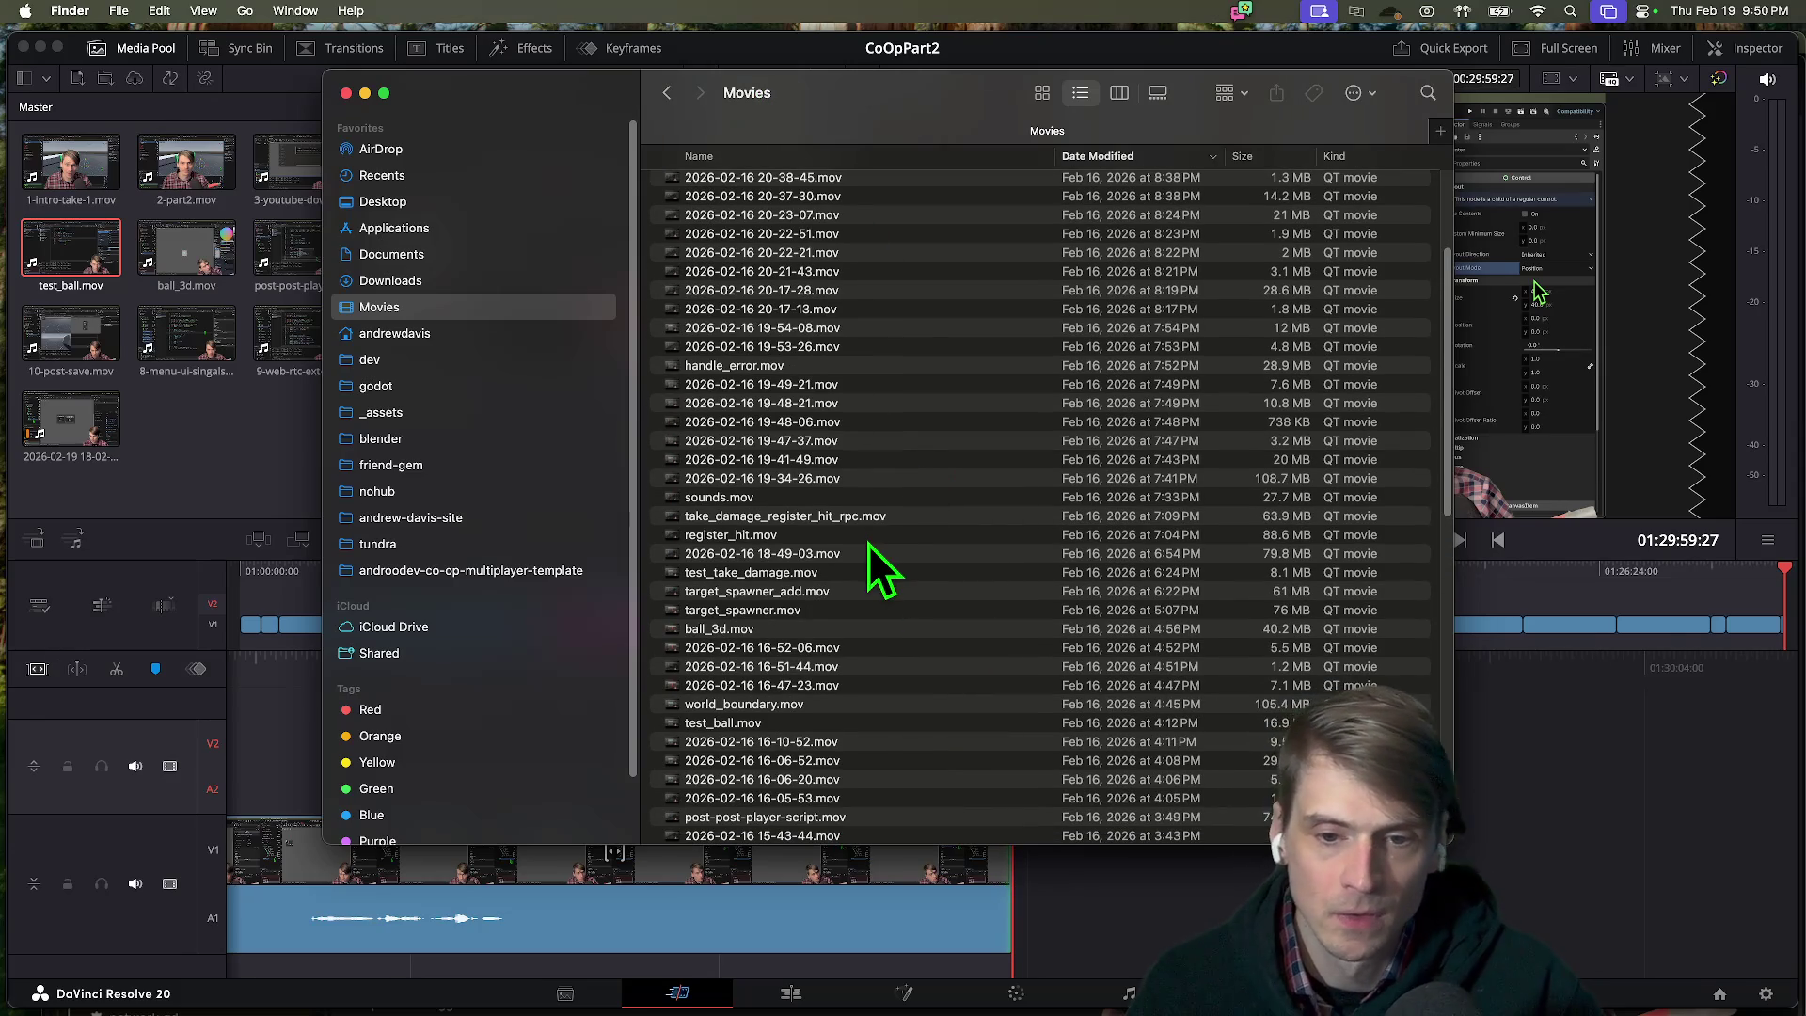
pyautogui.scroll(-1, 877, 590)
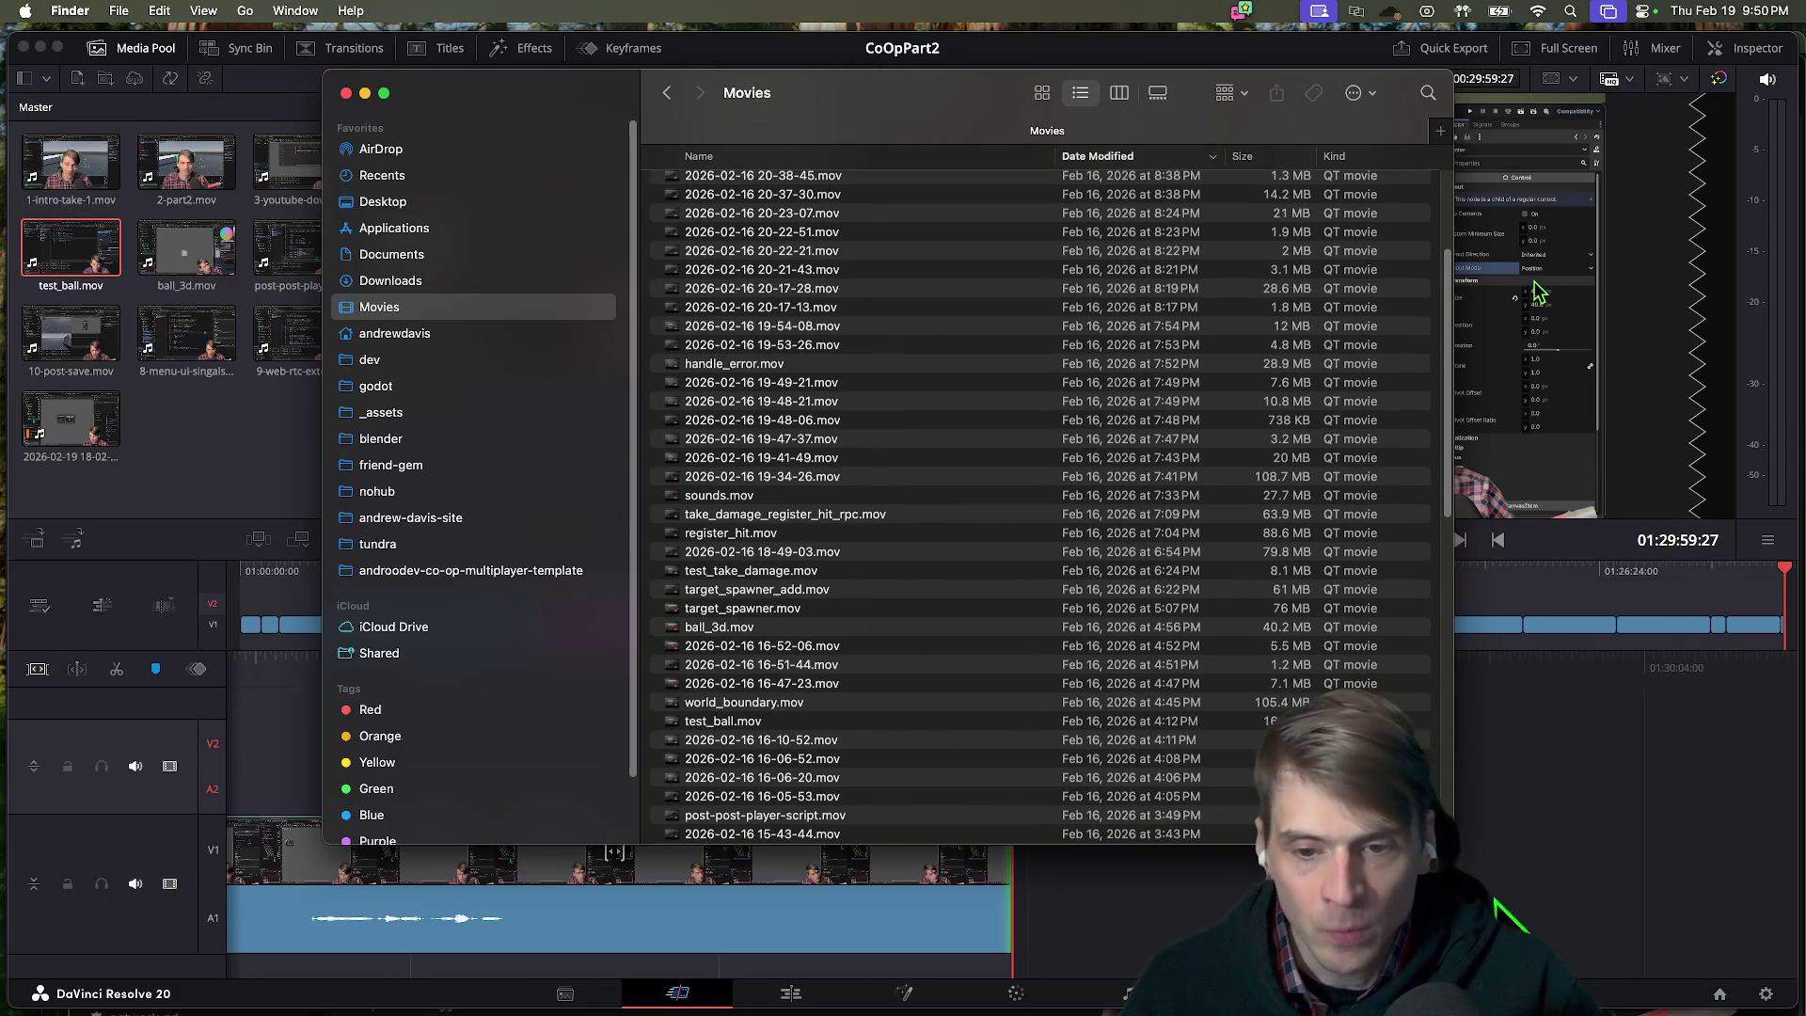
# Step: Return to Resolve and review the timeline playing backwards, then forwards
pyautogui.click(1226, 875)
pyautogui.press('j')
pyautogui.press('j')
pyautogui.press('j')
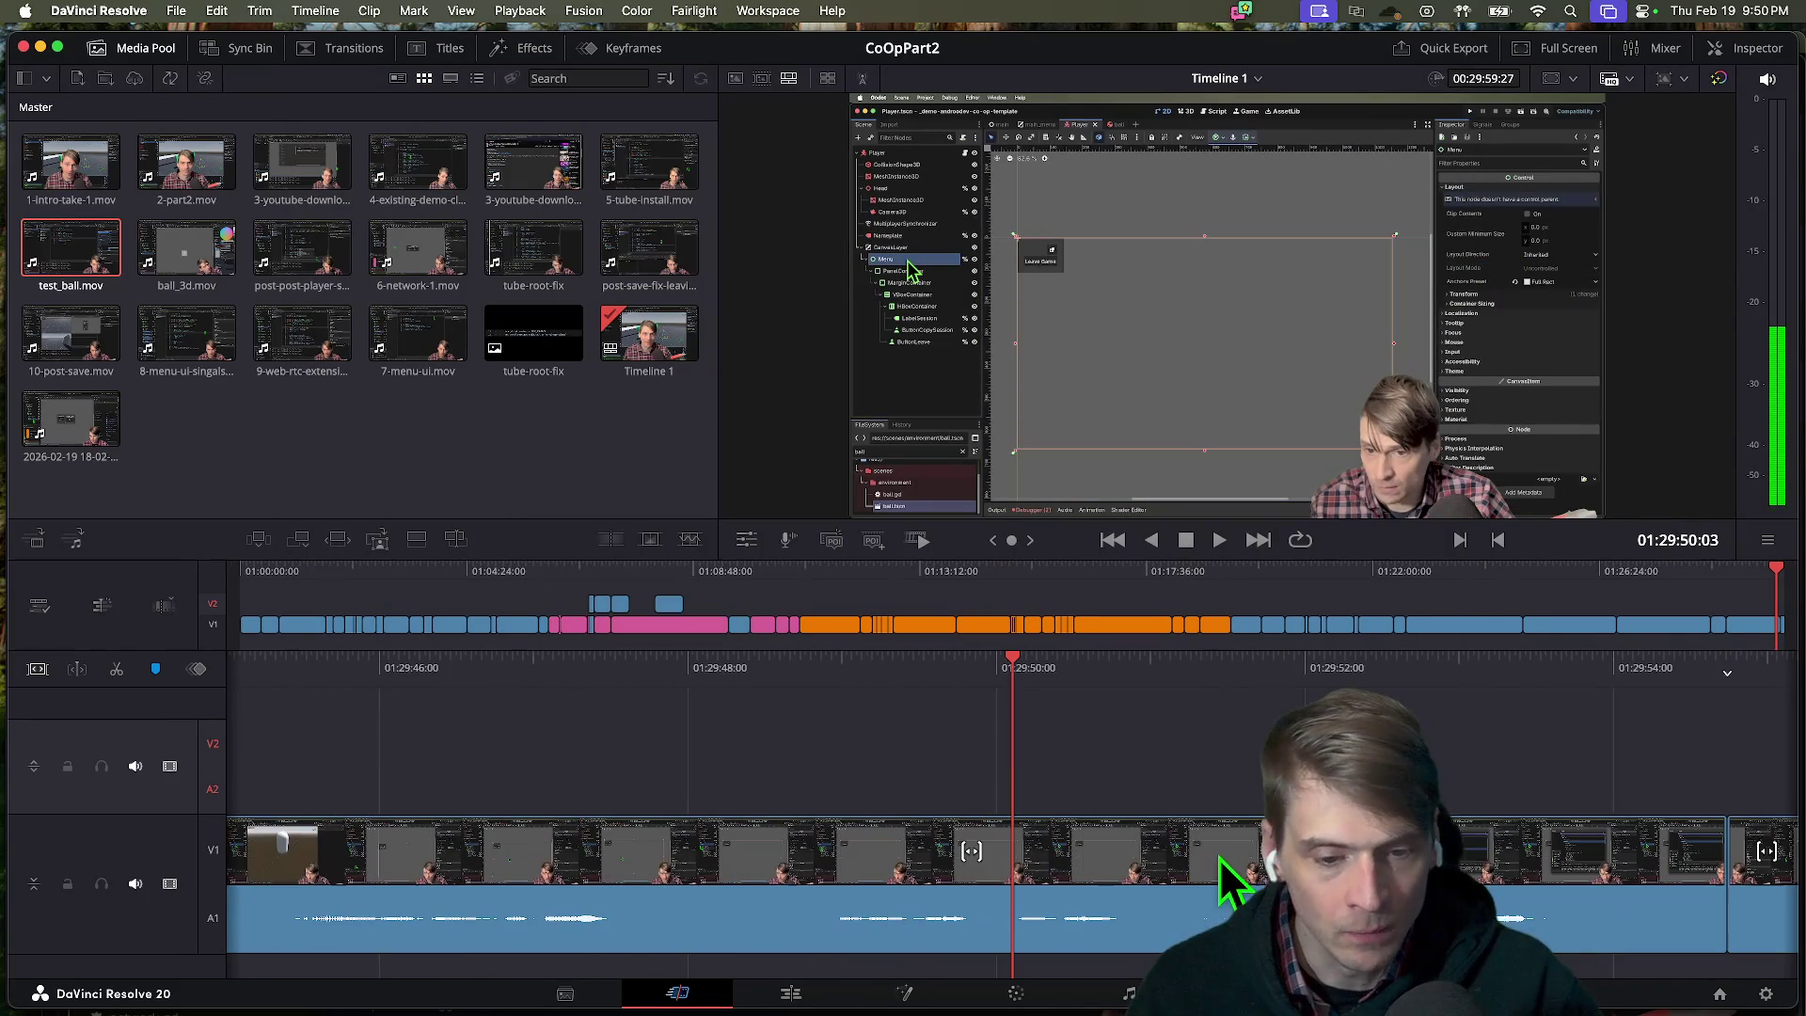
pyautogui.press('l')
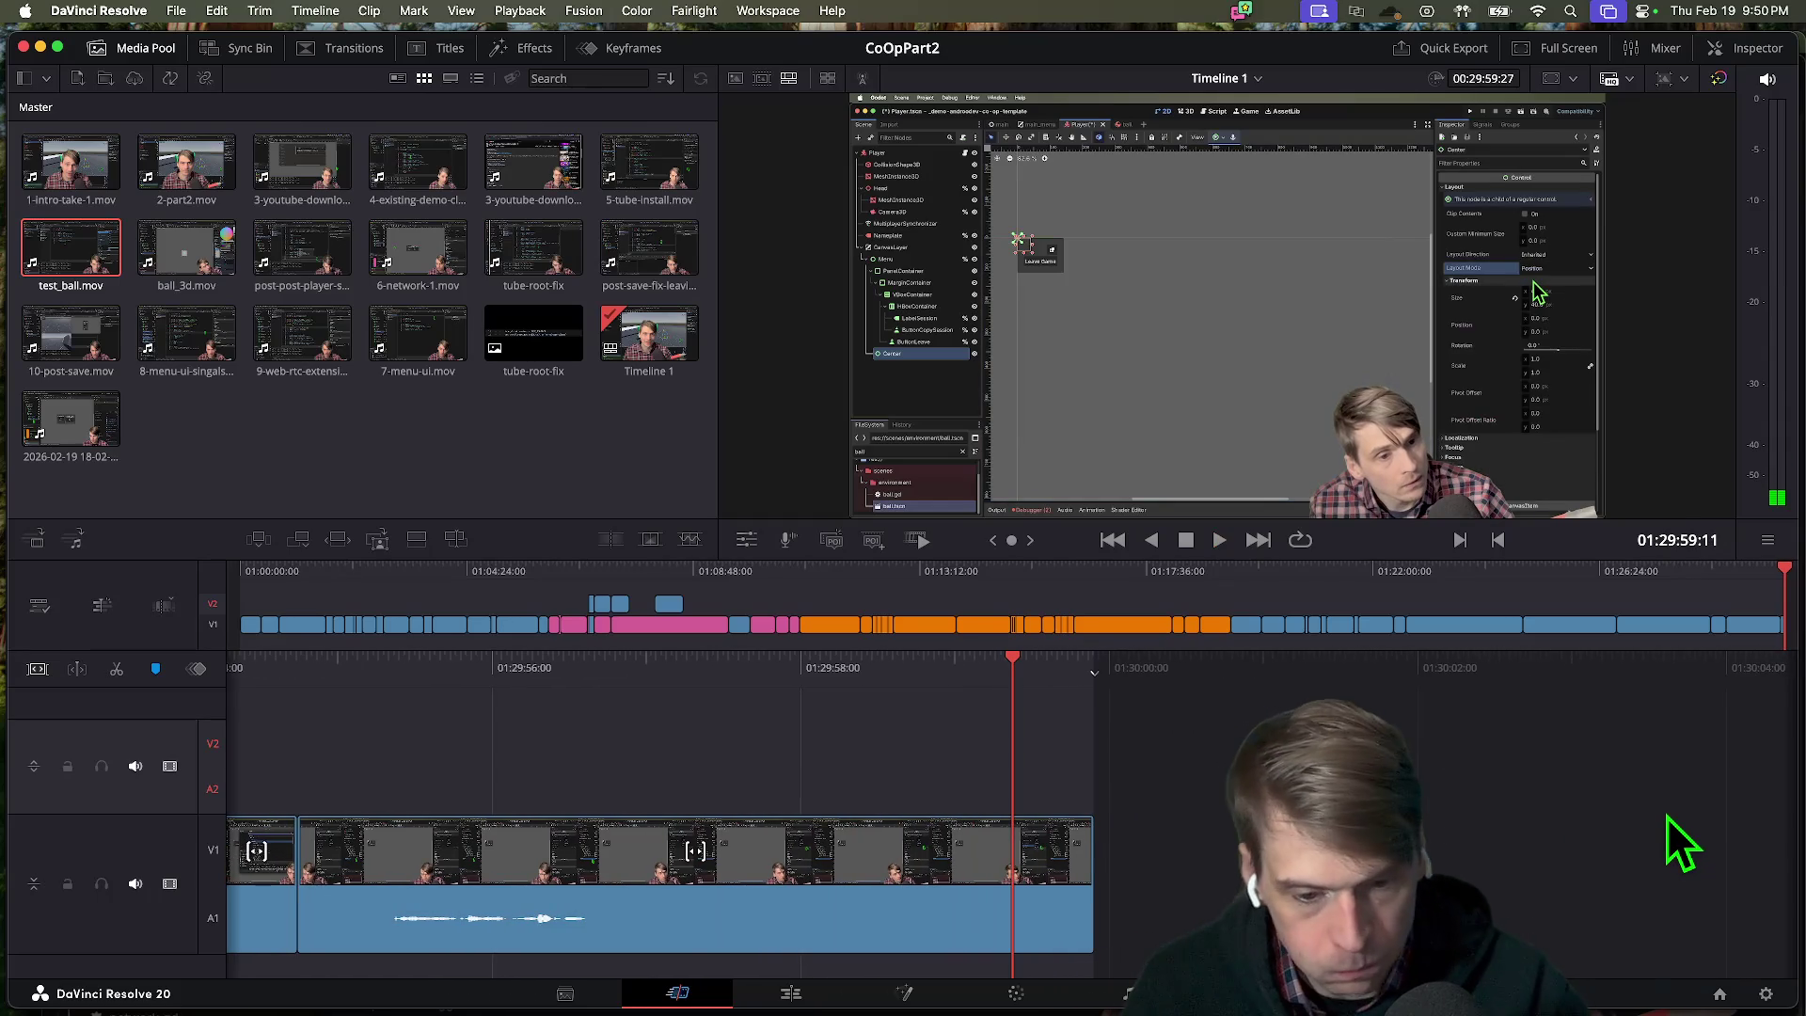
# Step: Back in Movies, select ball_3d.mov and play it in a Quick Look preview
pyautogui.press('super+Tab')
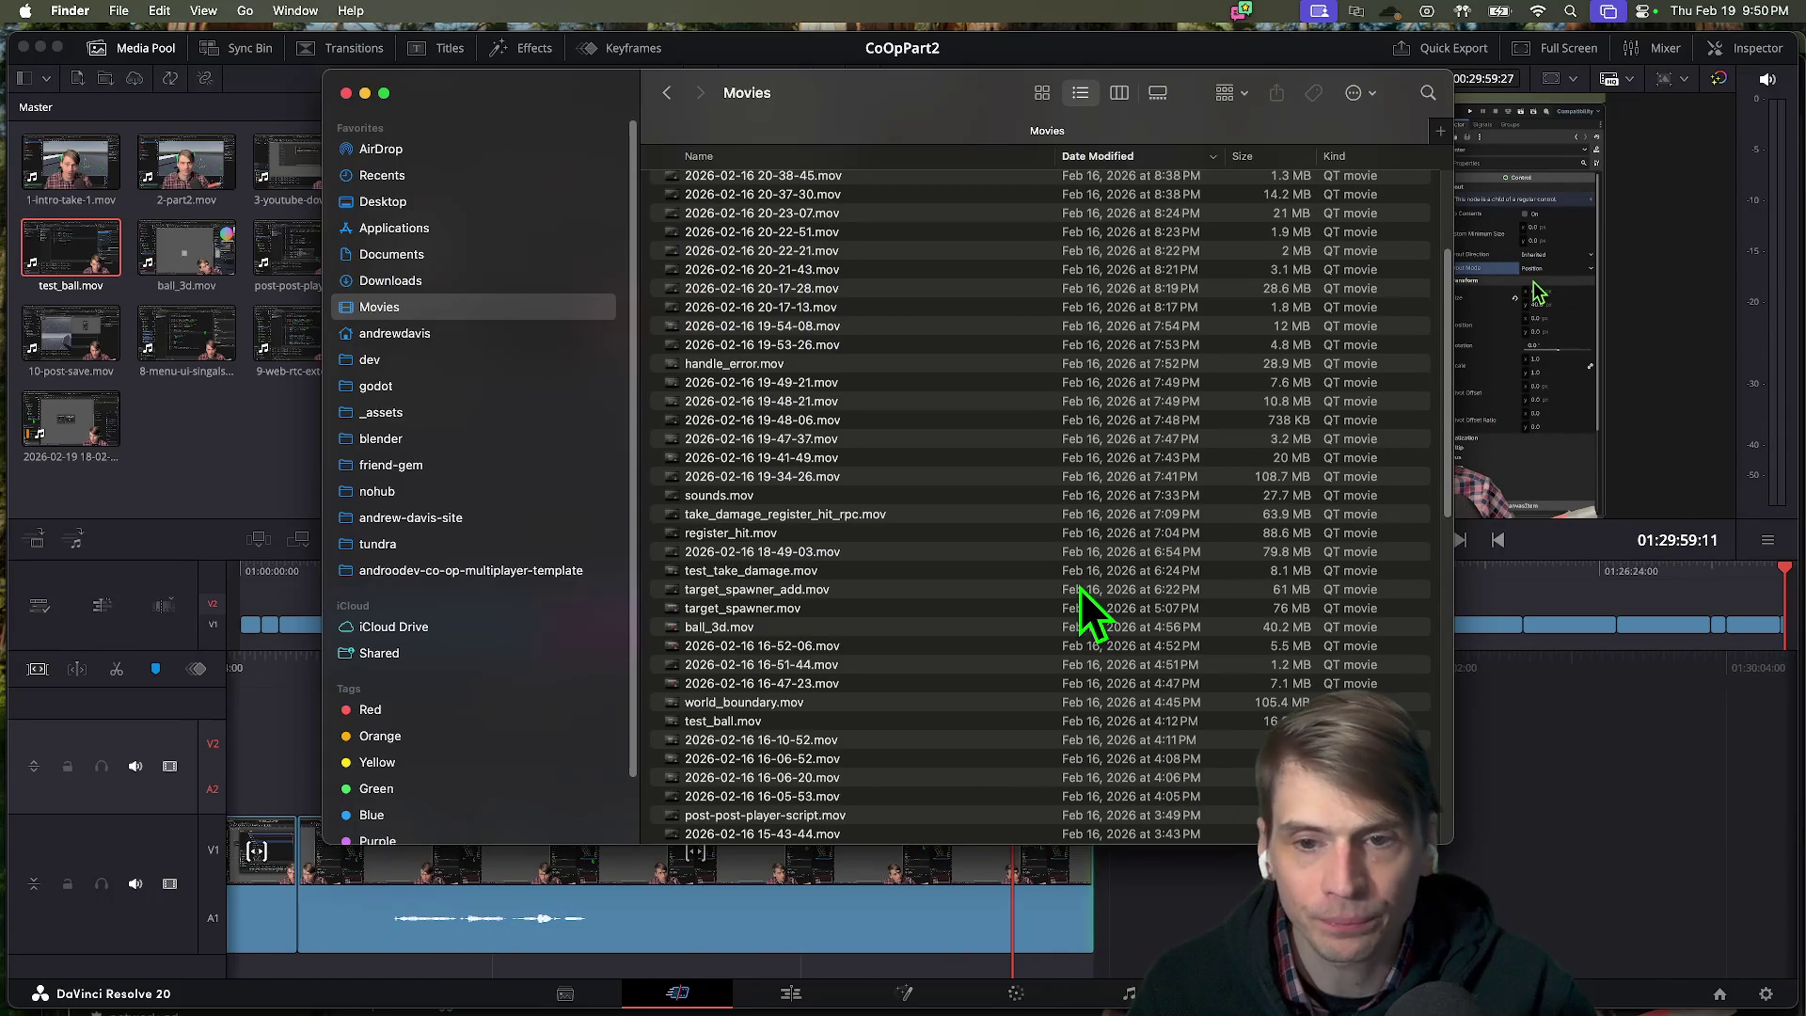
pyautogui.scroll(1, 1080, 589)
pyautogui.scroll(2, 1073, 600)
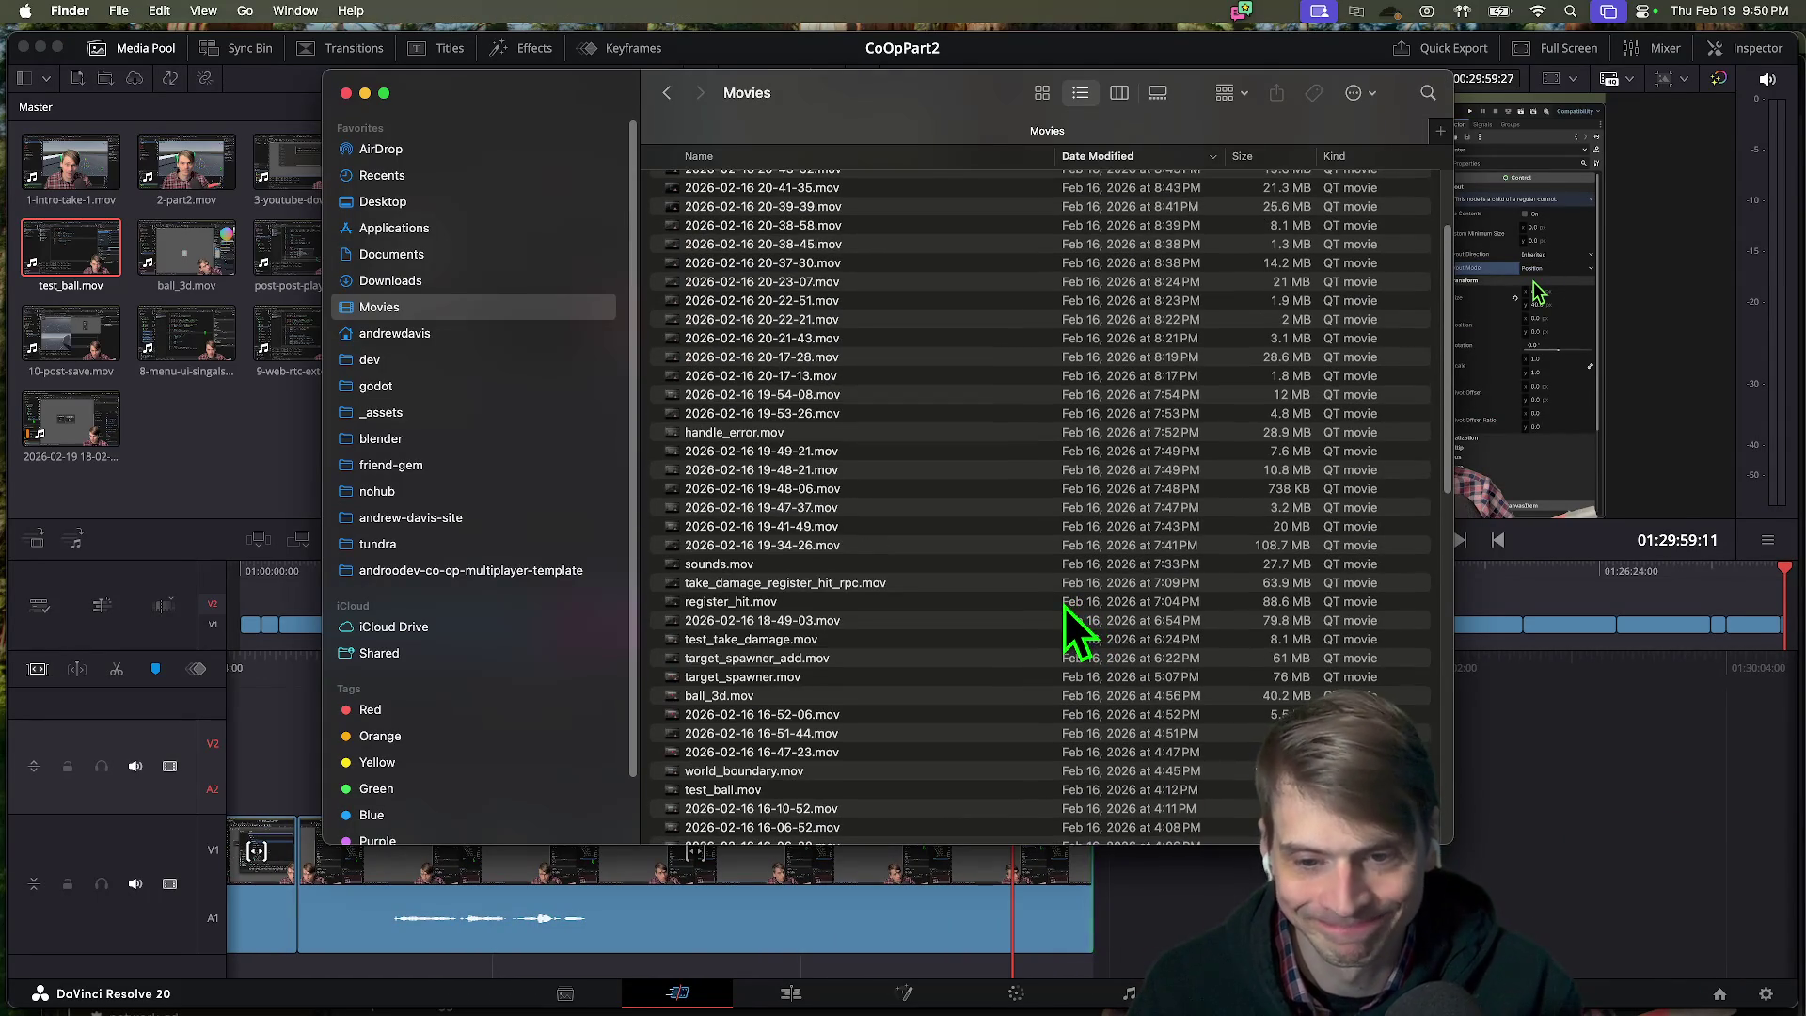
pyautogui.scroll(3, 1063, 608)
pyautogui.scroll(-8, 1063, 608)
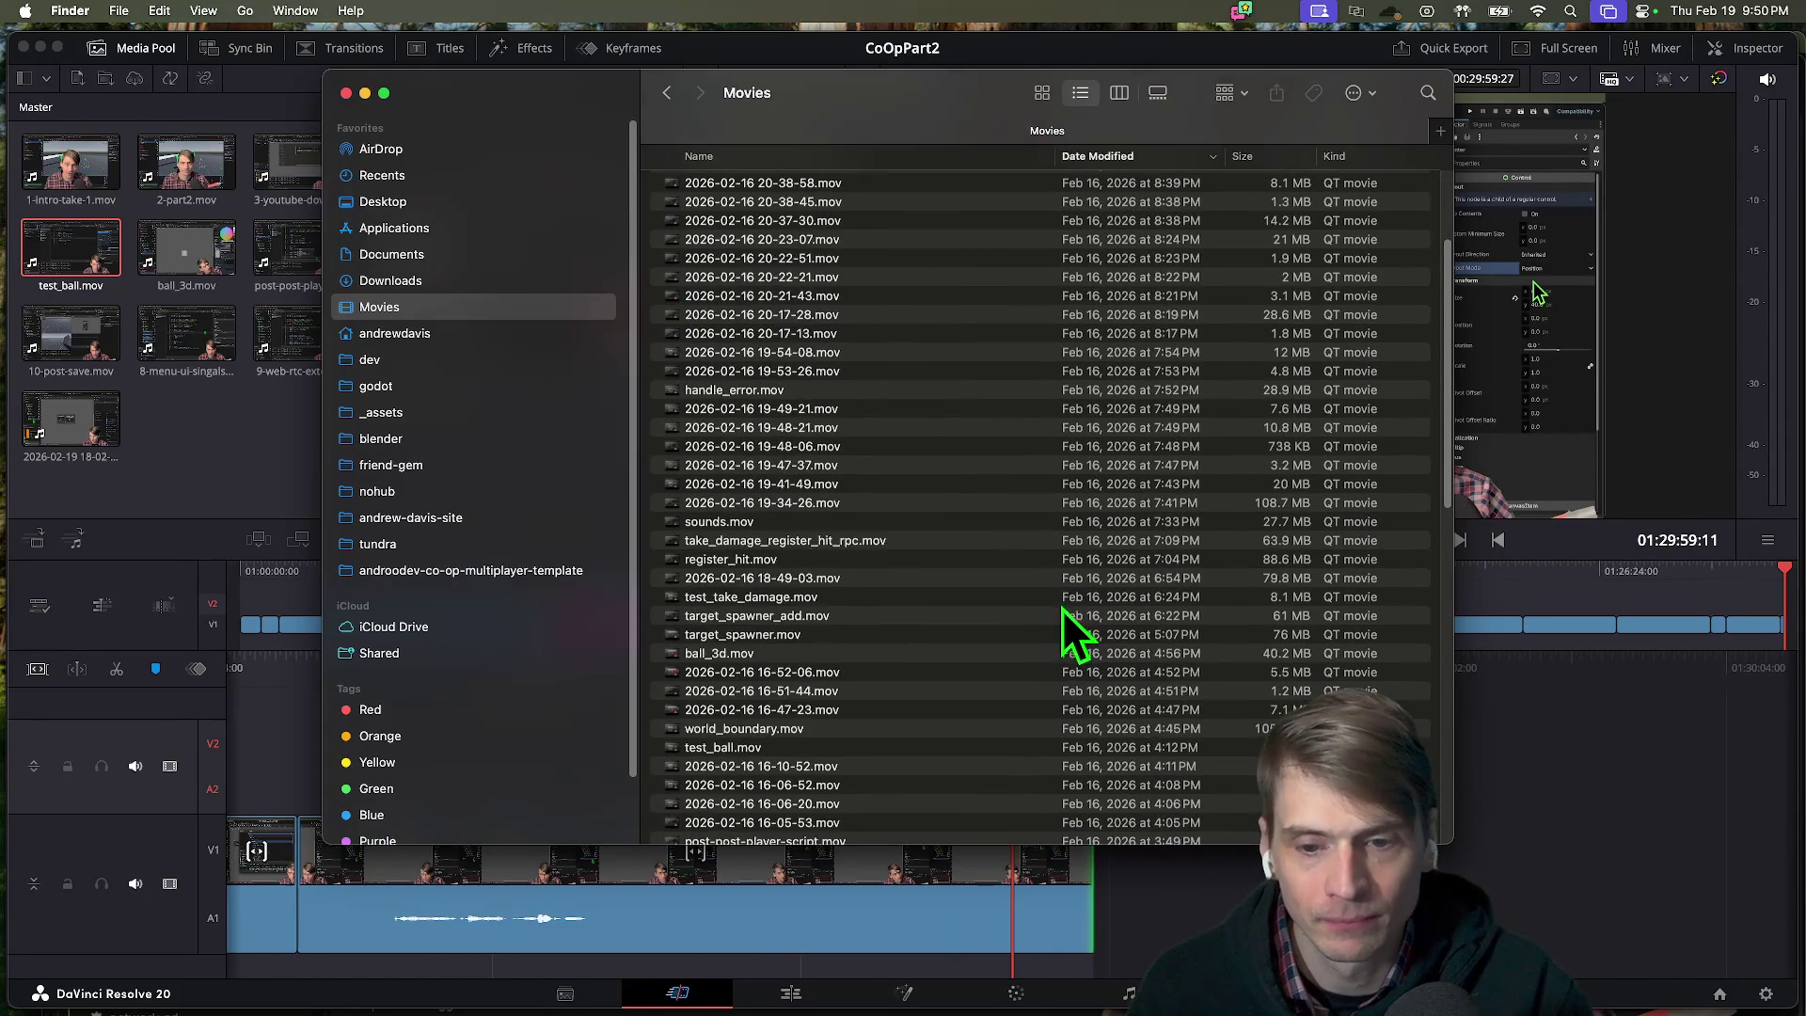
pyautogui.click(980, 629)
pyautogui.click(993, 553)
pyautogui.click(996, 518)
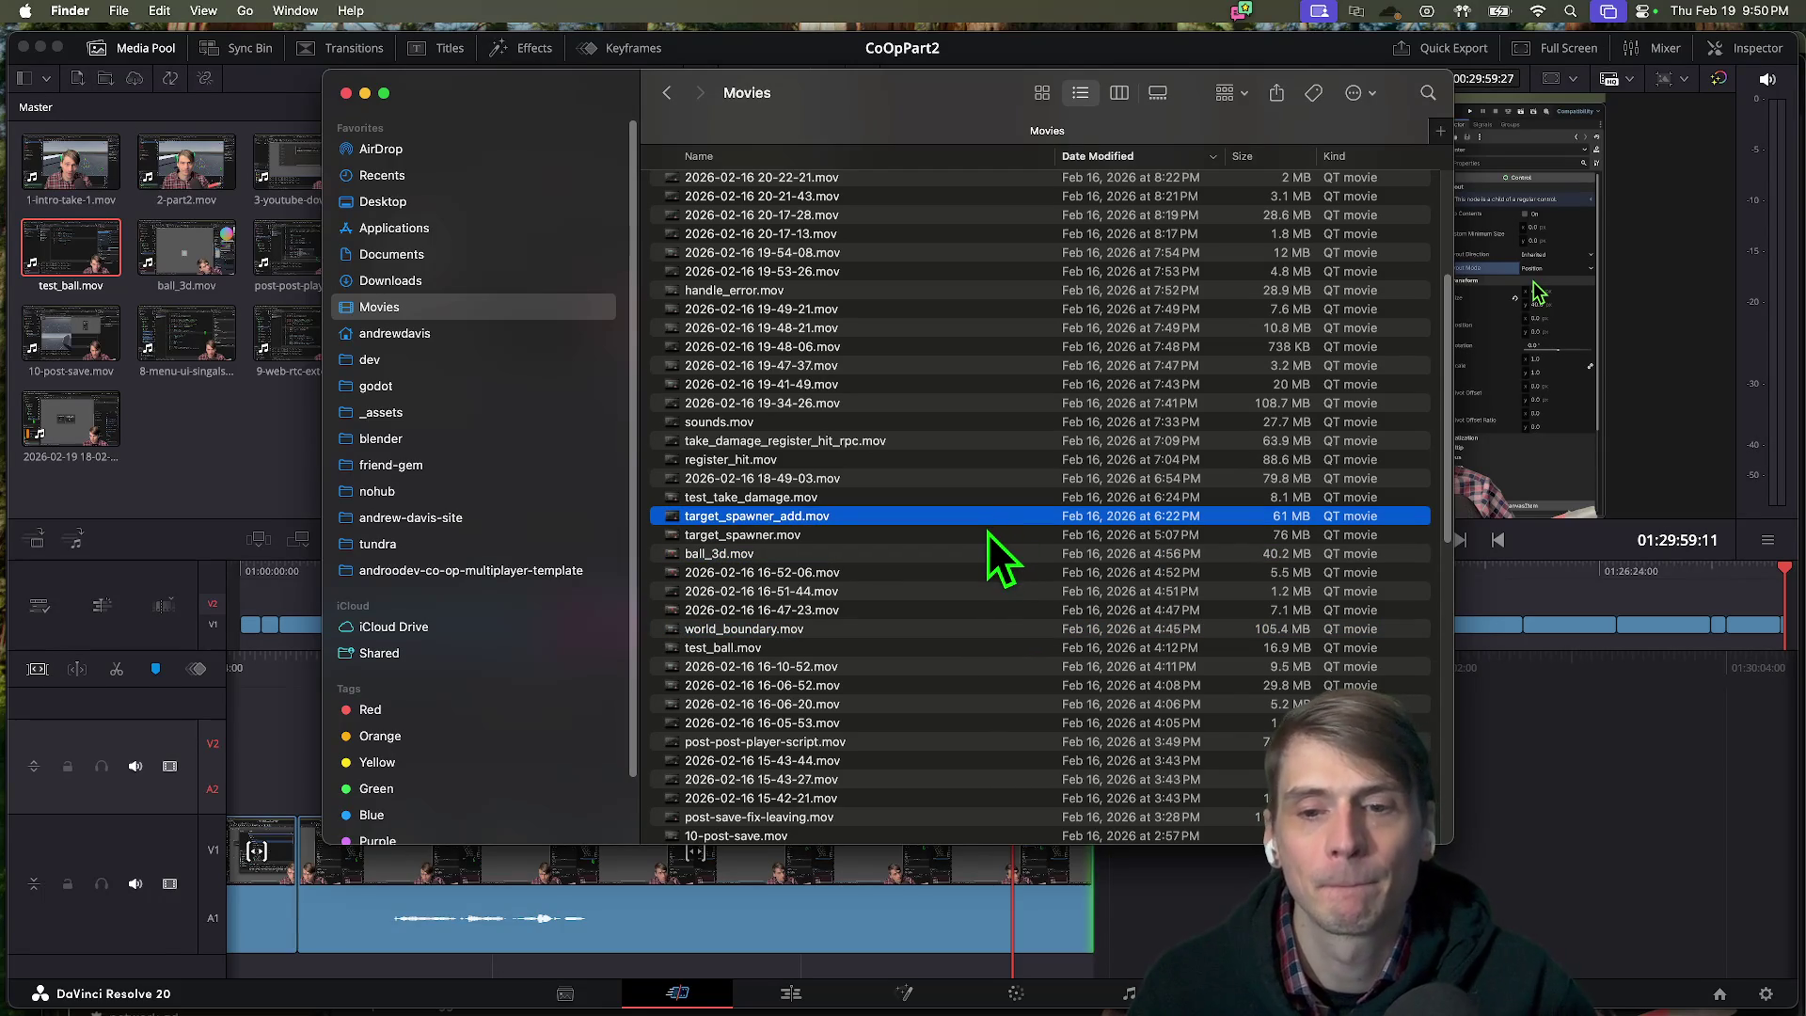
pyautogui.click(986, 533)
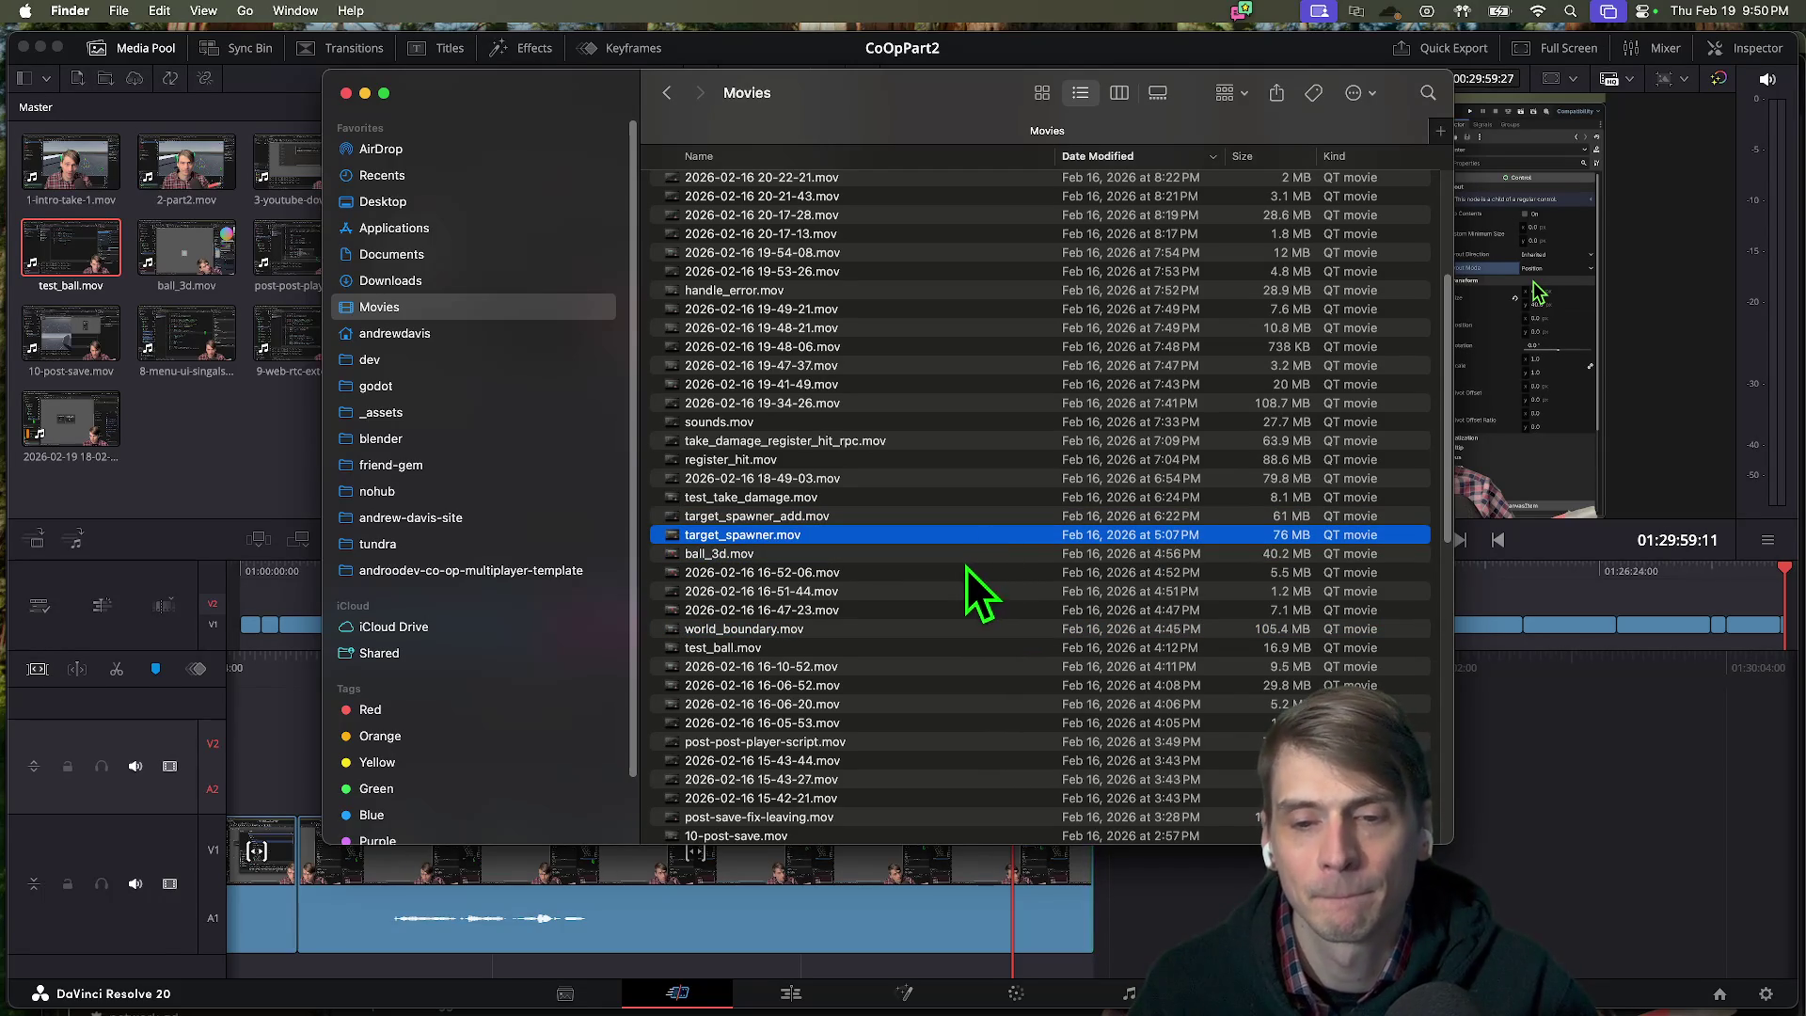
pyautogui.press('Down')
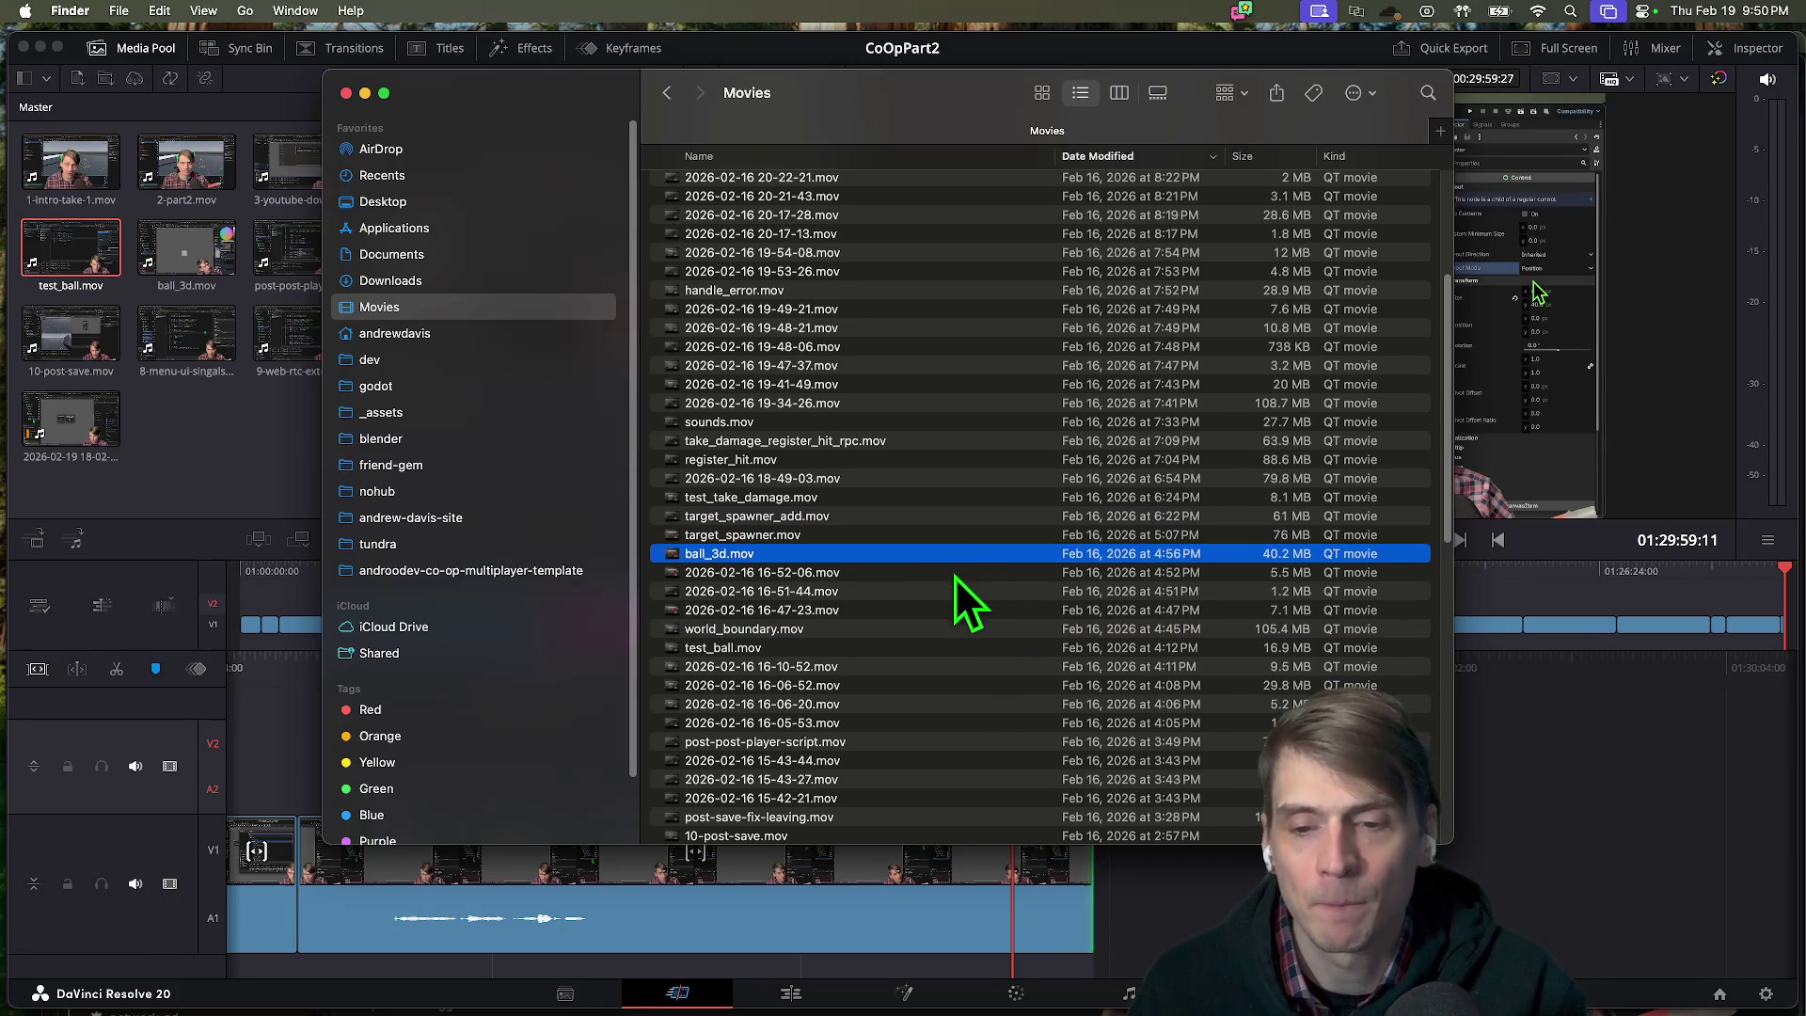
pyautogui.press('space')
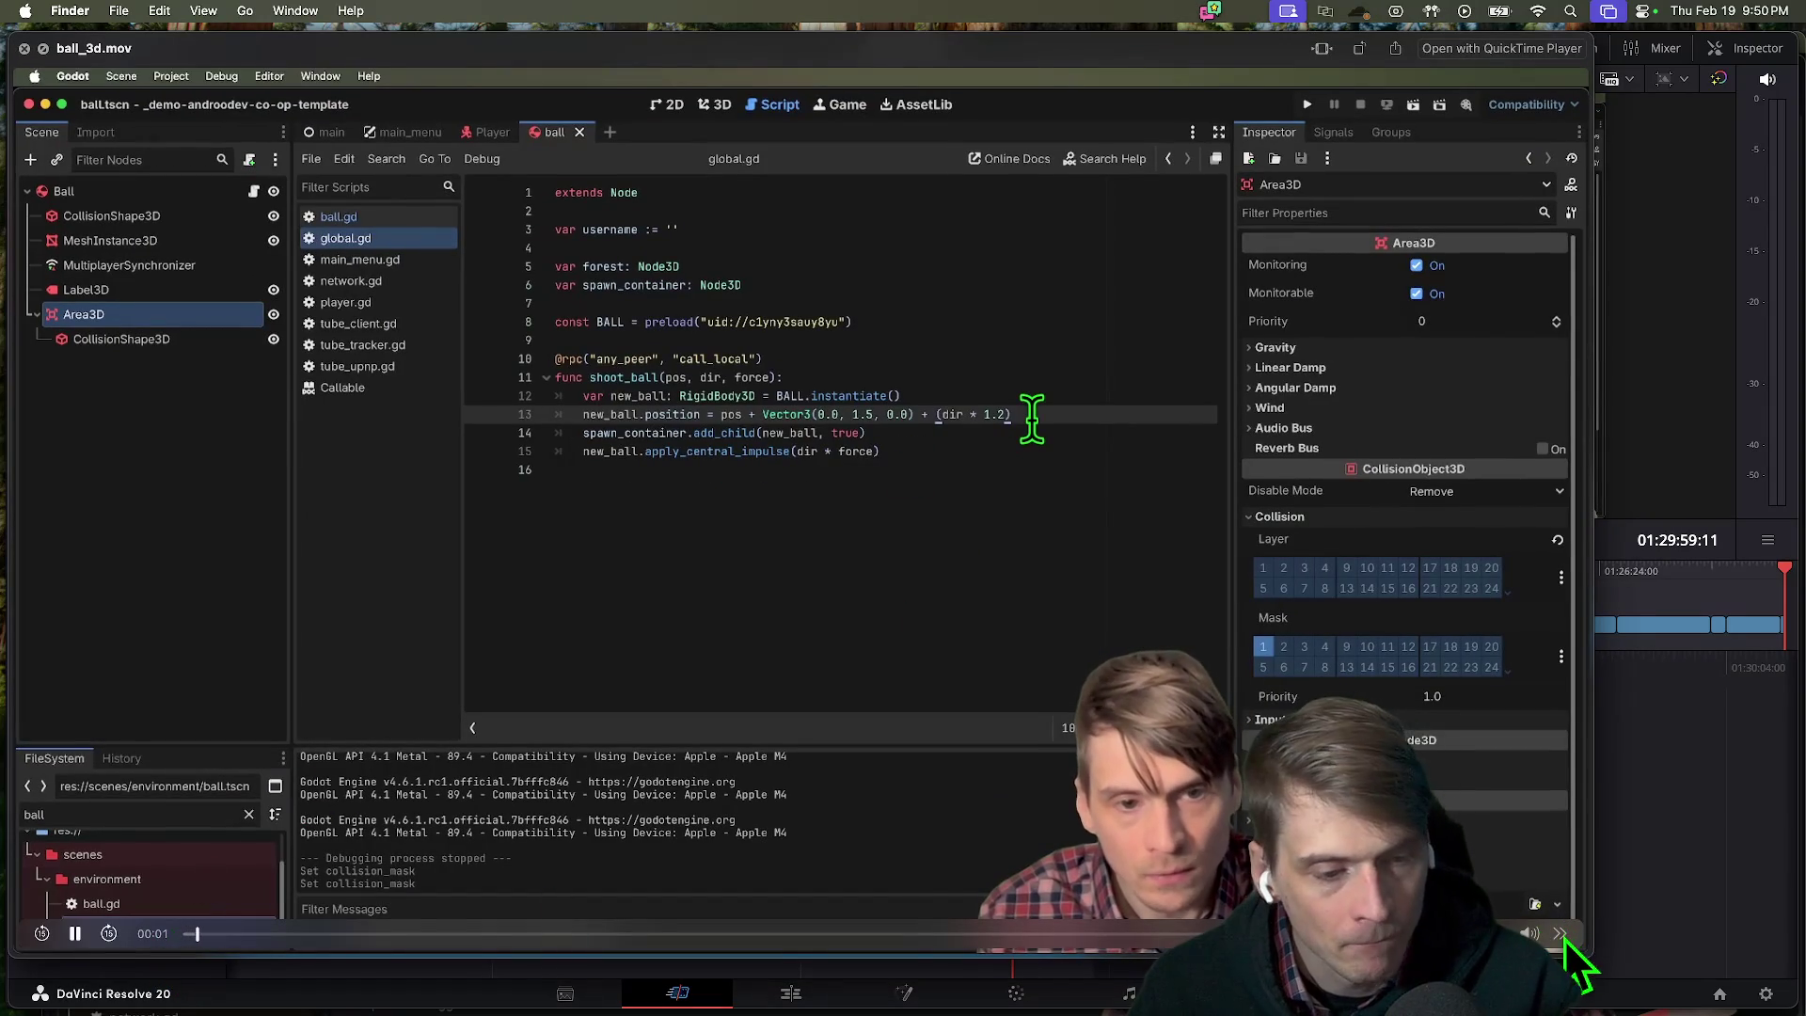
pyautogui.click(1558, 934)
pyautogui.moveTo(1655, 958)
pyautogui.click(1736, 995)
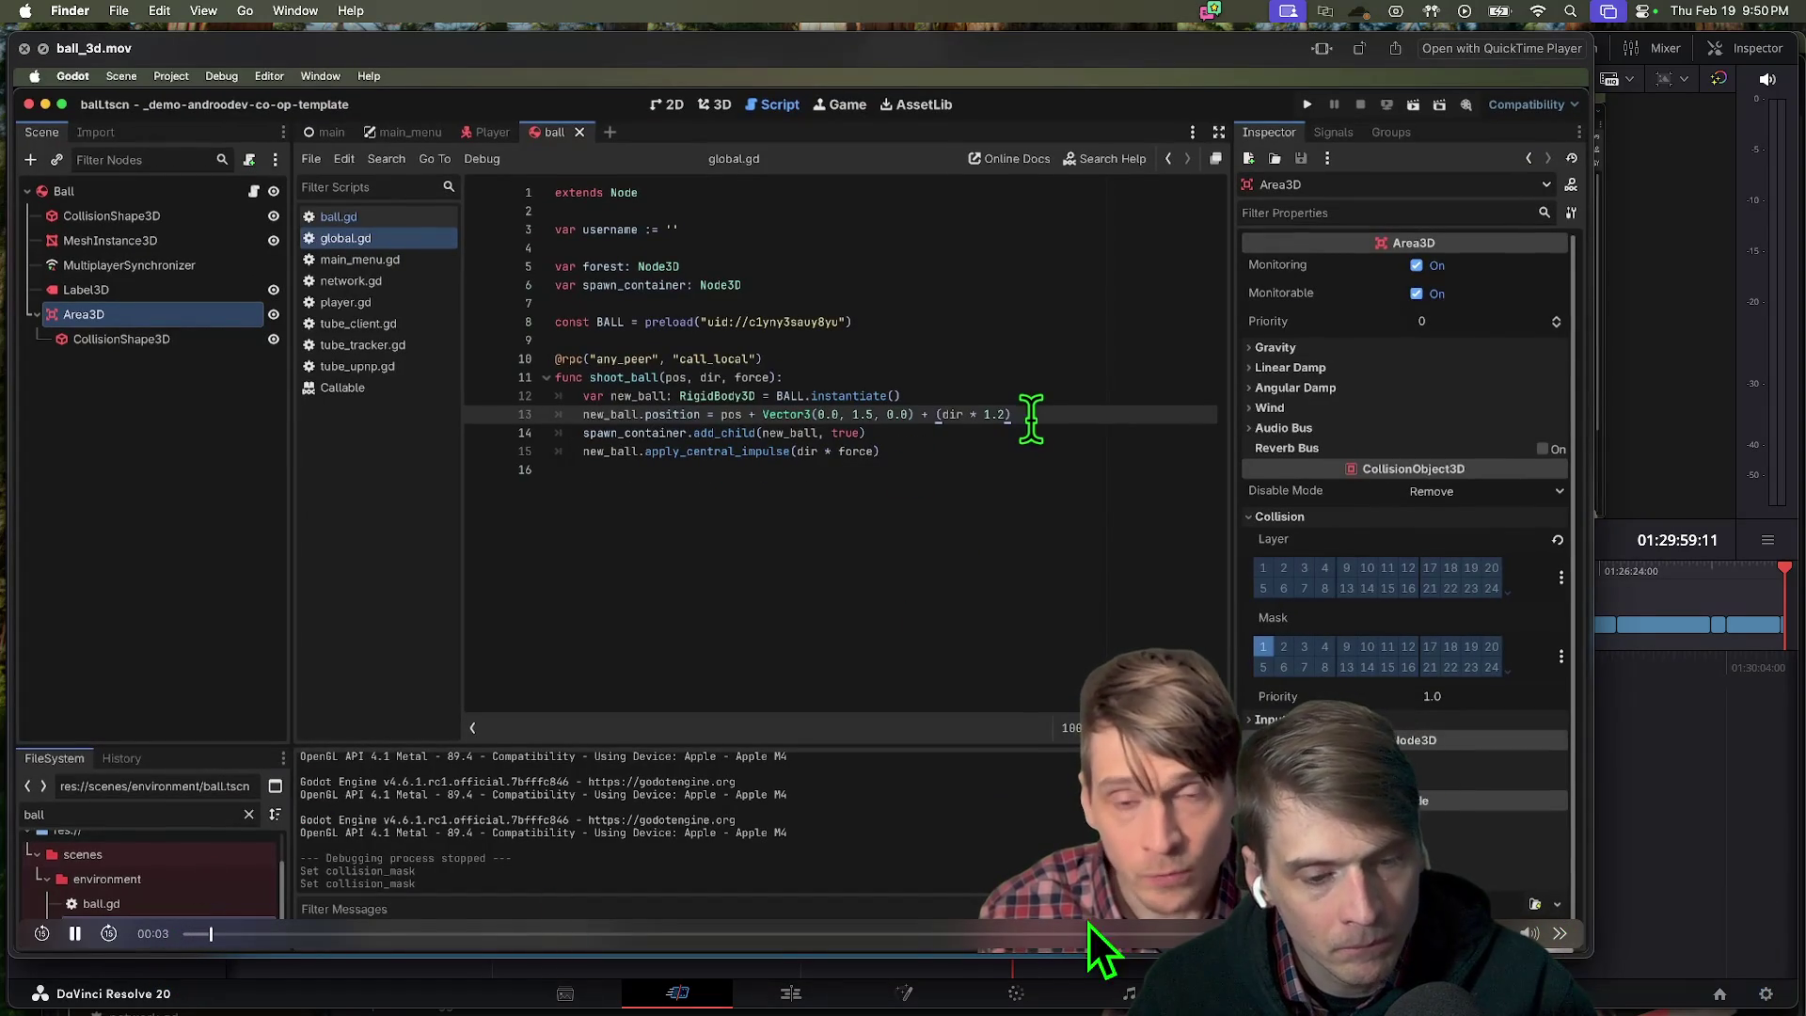
pyautogui.click(1097, 933)
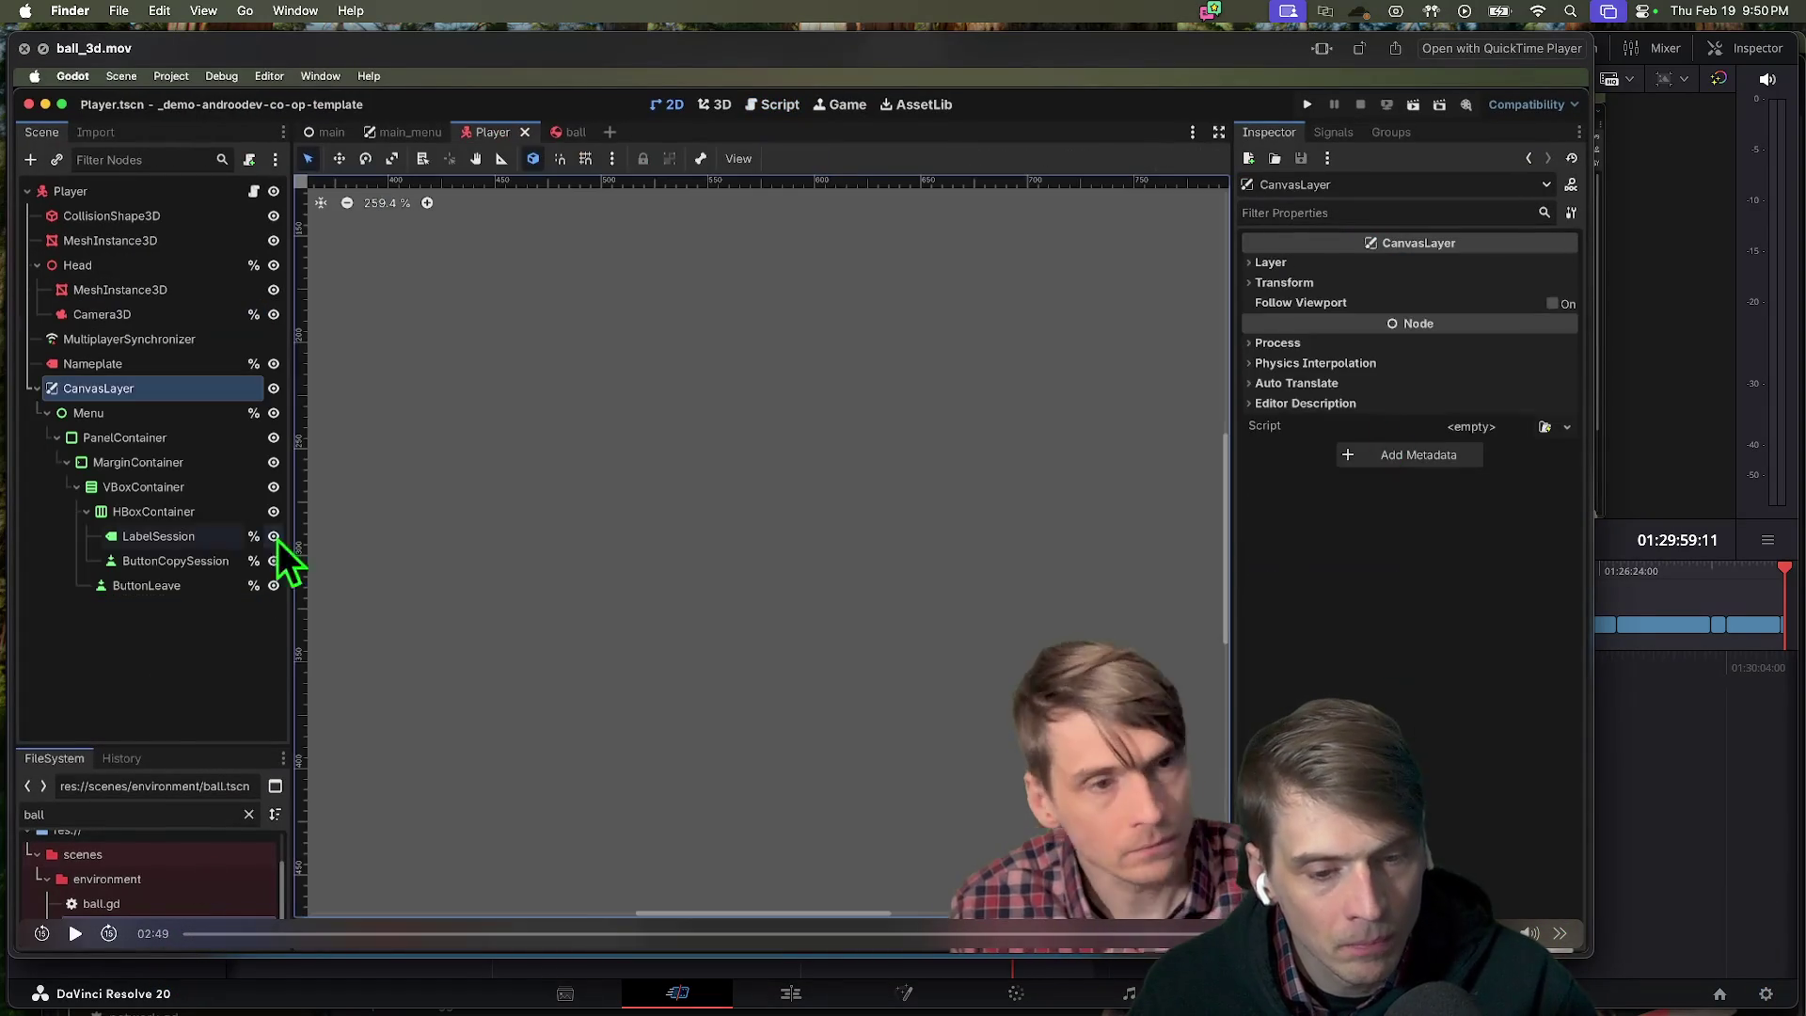
pyautogui.moveTo(1097, 933)
pyautogui.mouseDown()
pyautogui.moveTo(979, 936)
pyautogui.moveTo(1163, 936)
pyautogui.mouseUp()
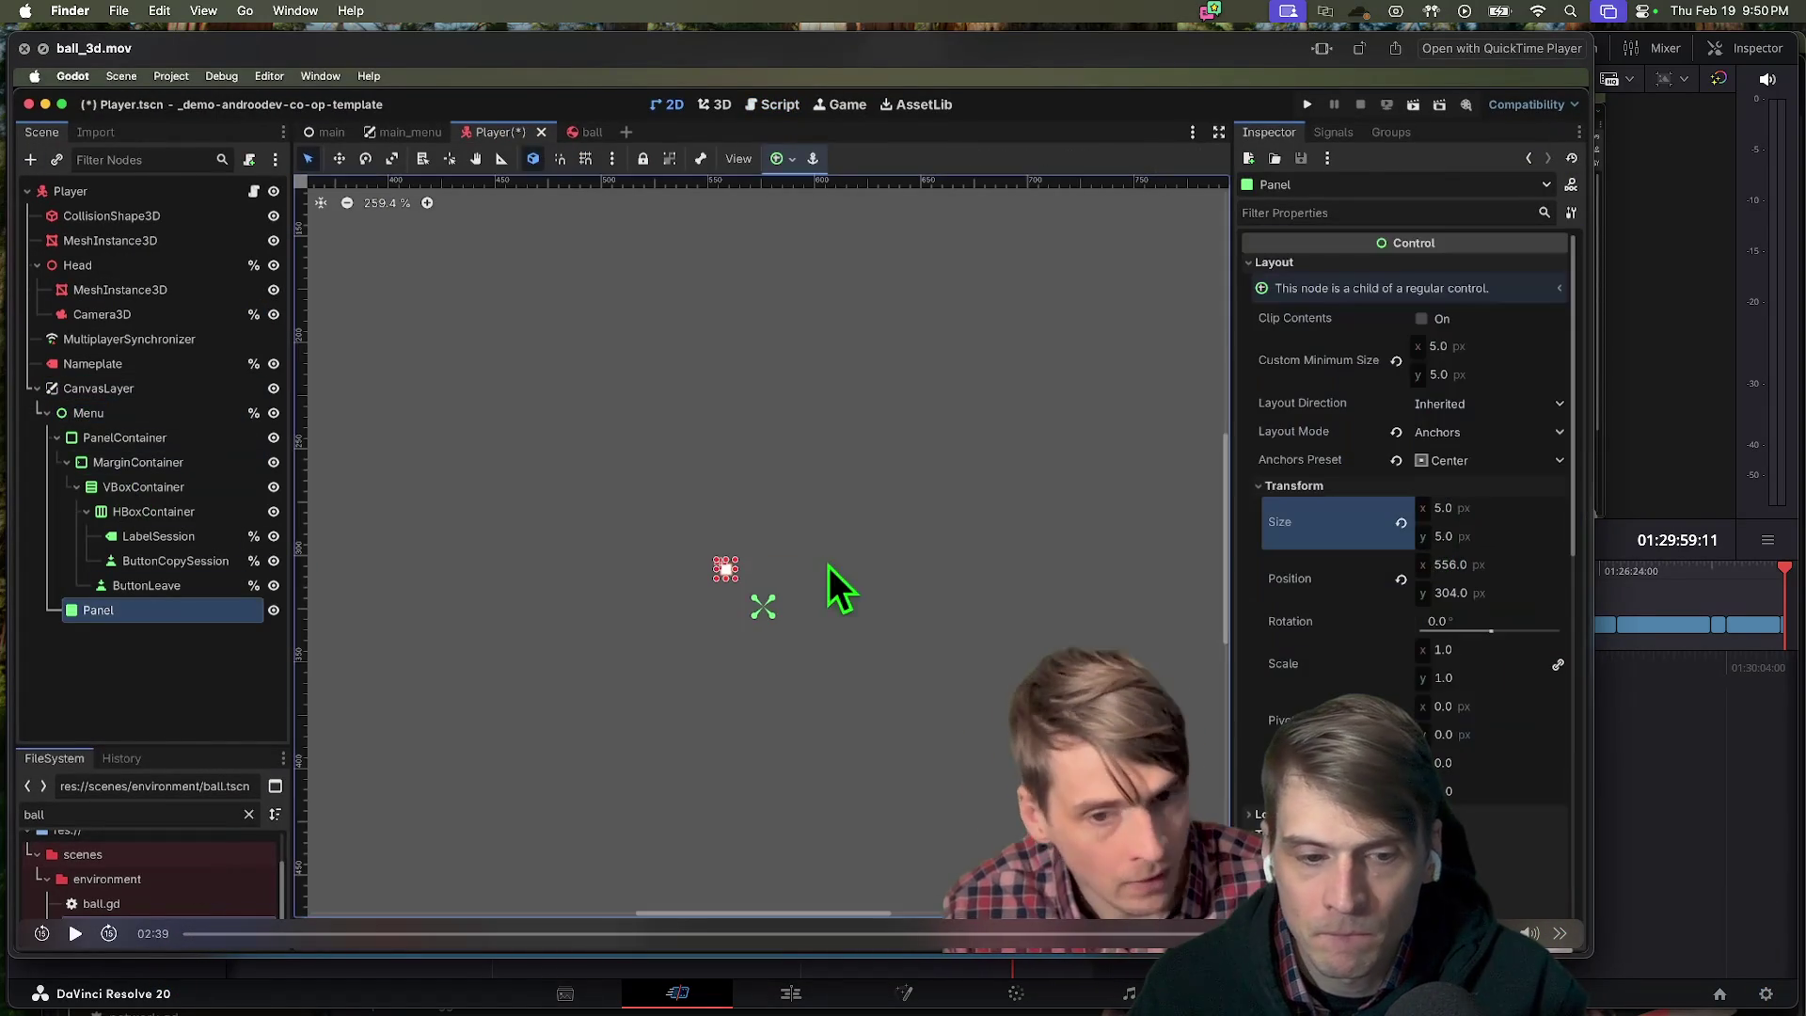
pyautogui.press('space')
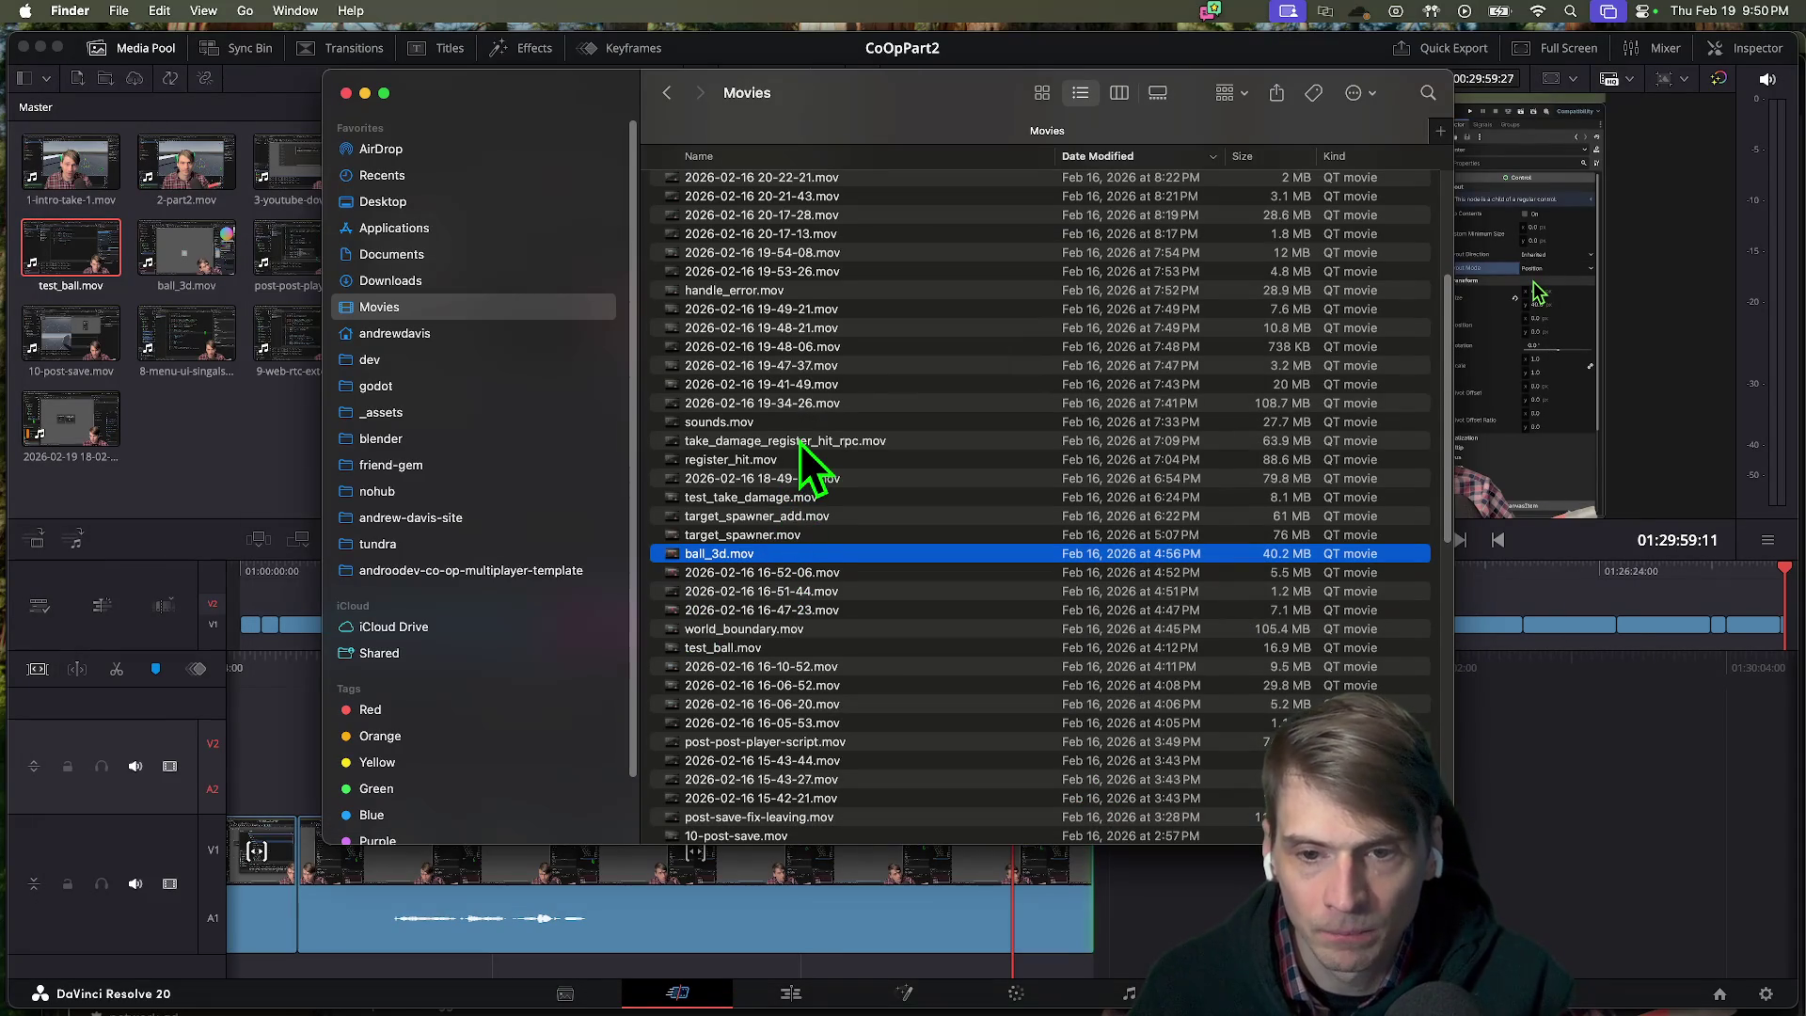
pyautogui.scroll(1, 833, 475)
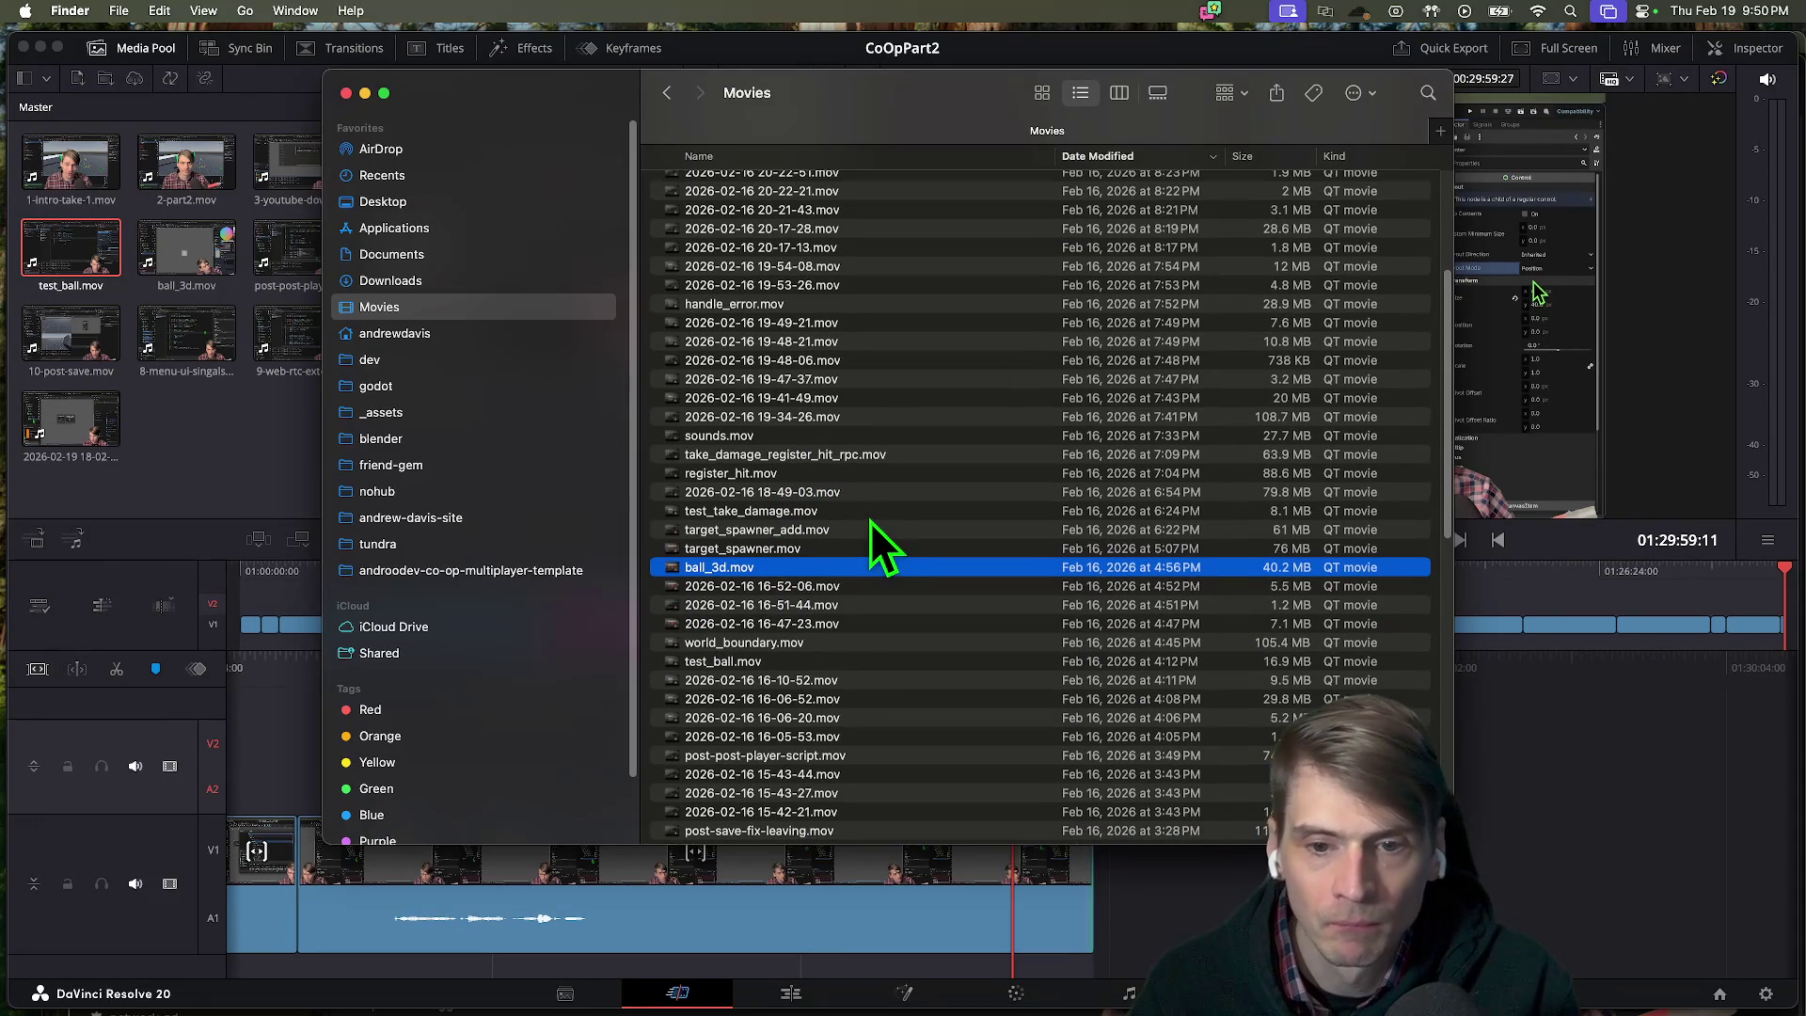
pyautogui.click(874, 499)
pyautogui.press('space')
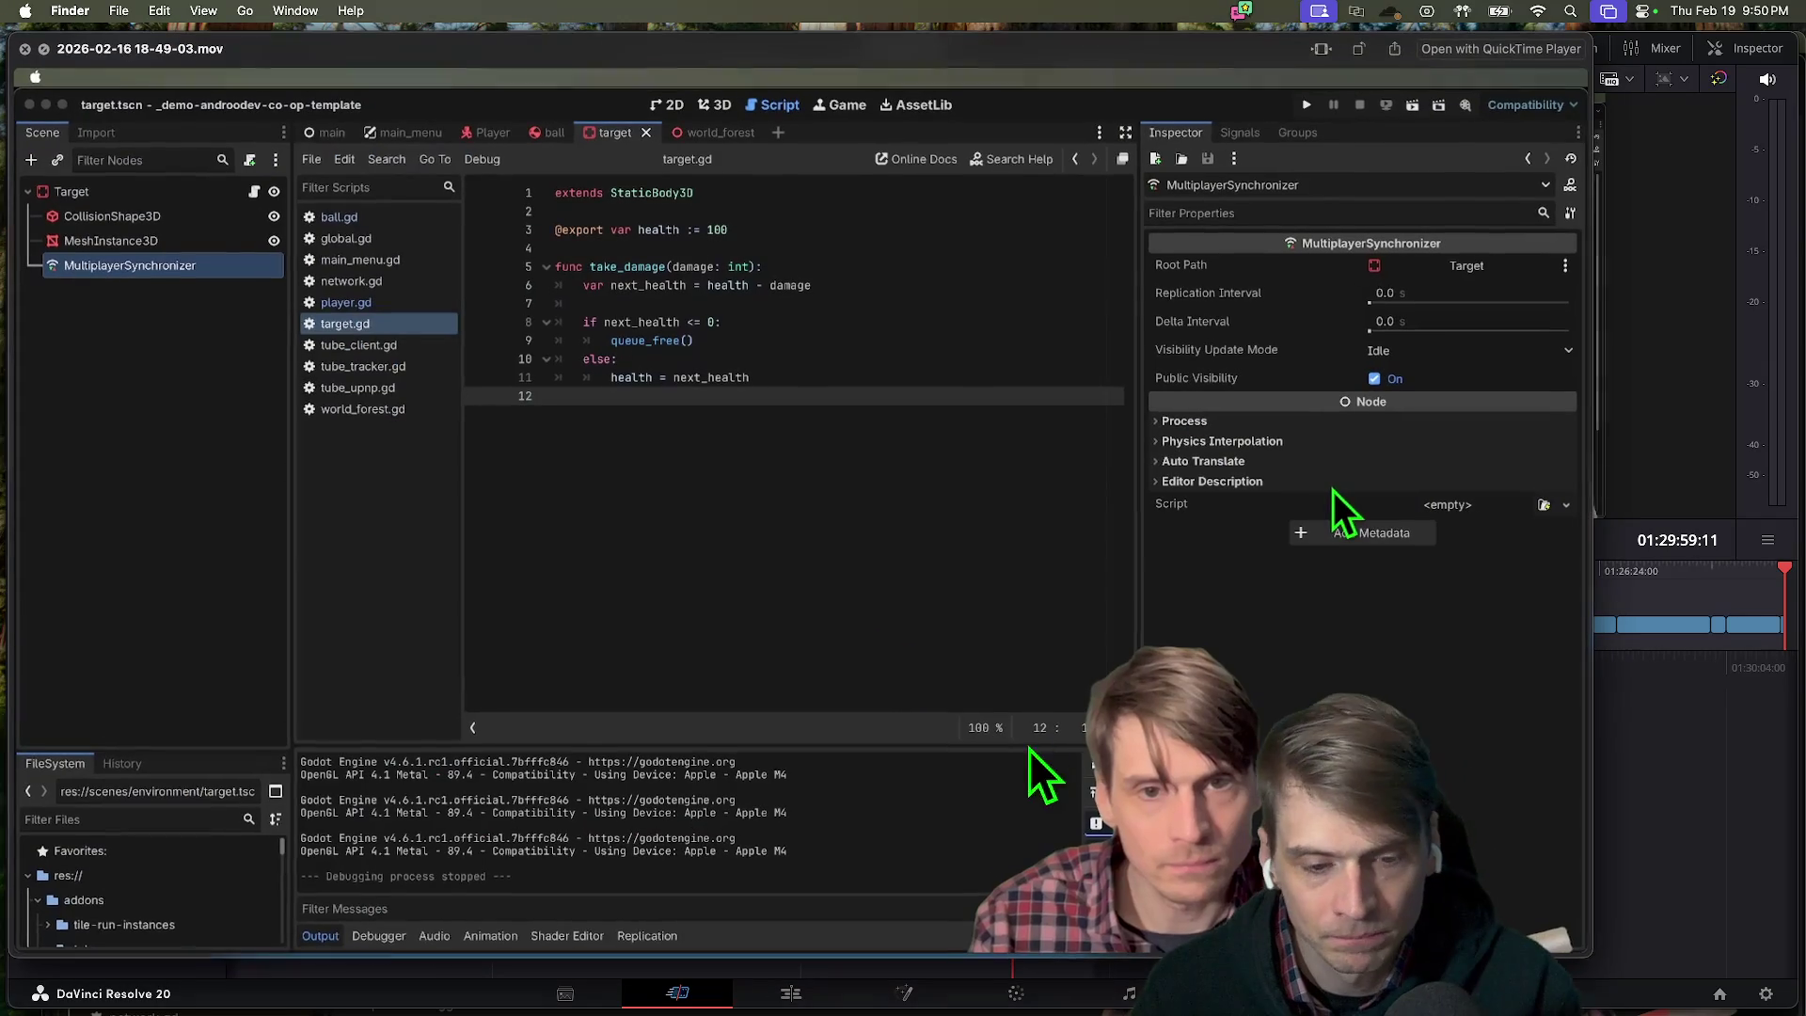
pyautogui.click(1560, 933)
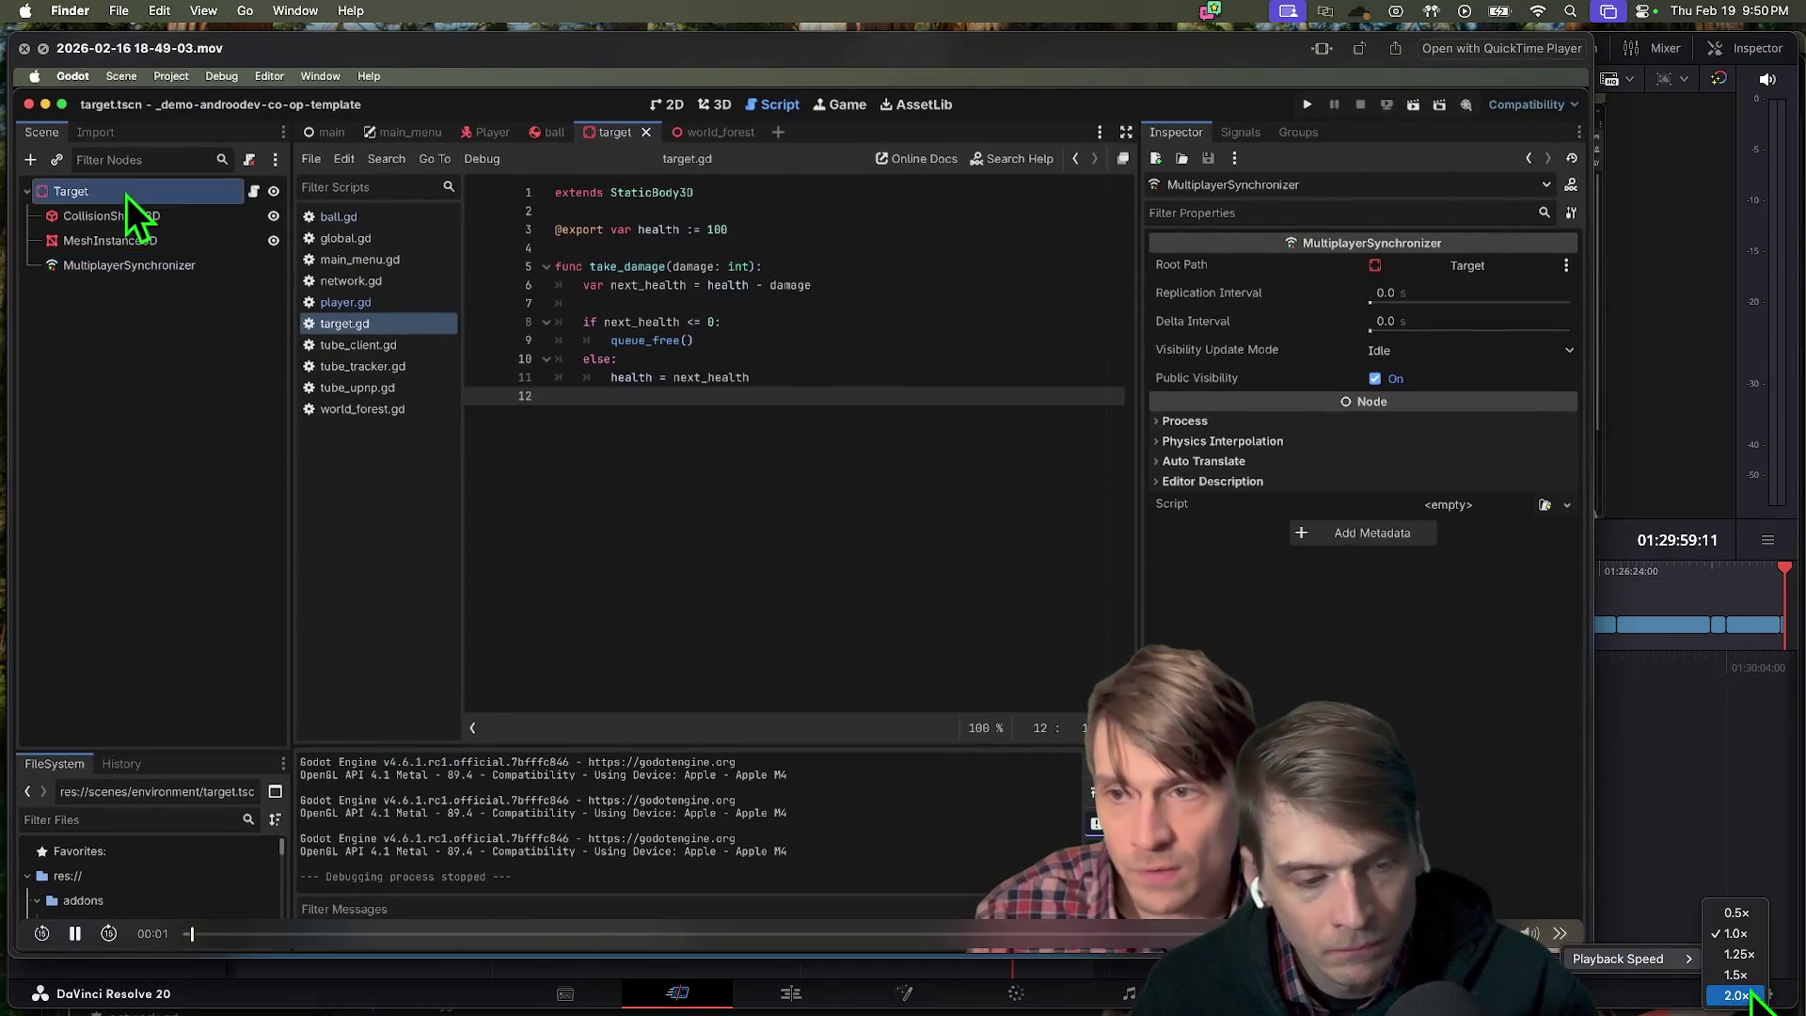
pyautogui.moveTo(1637, 959)
pyautogui.click(1736, 996)
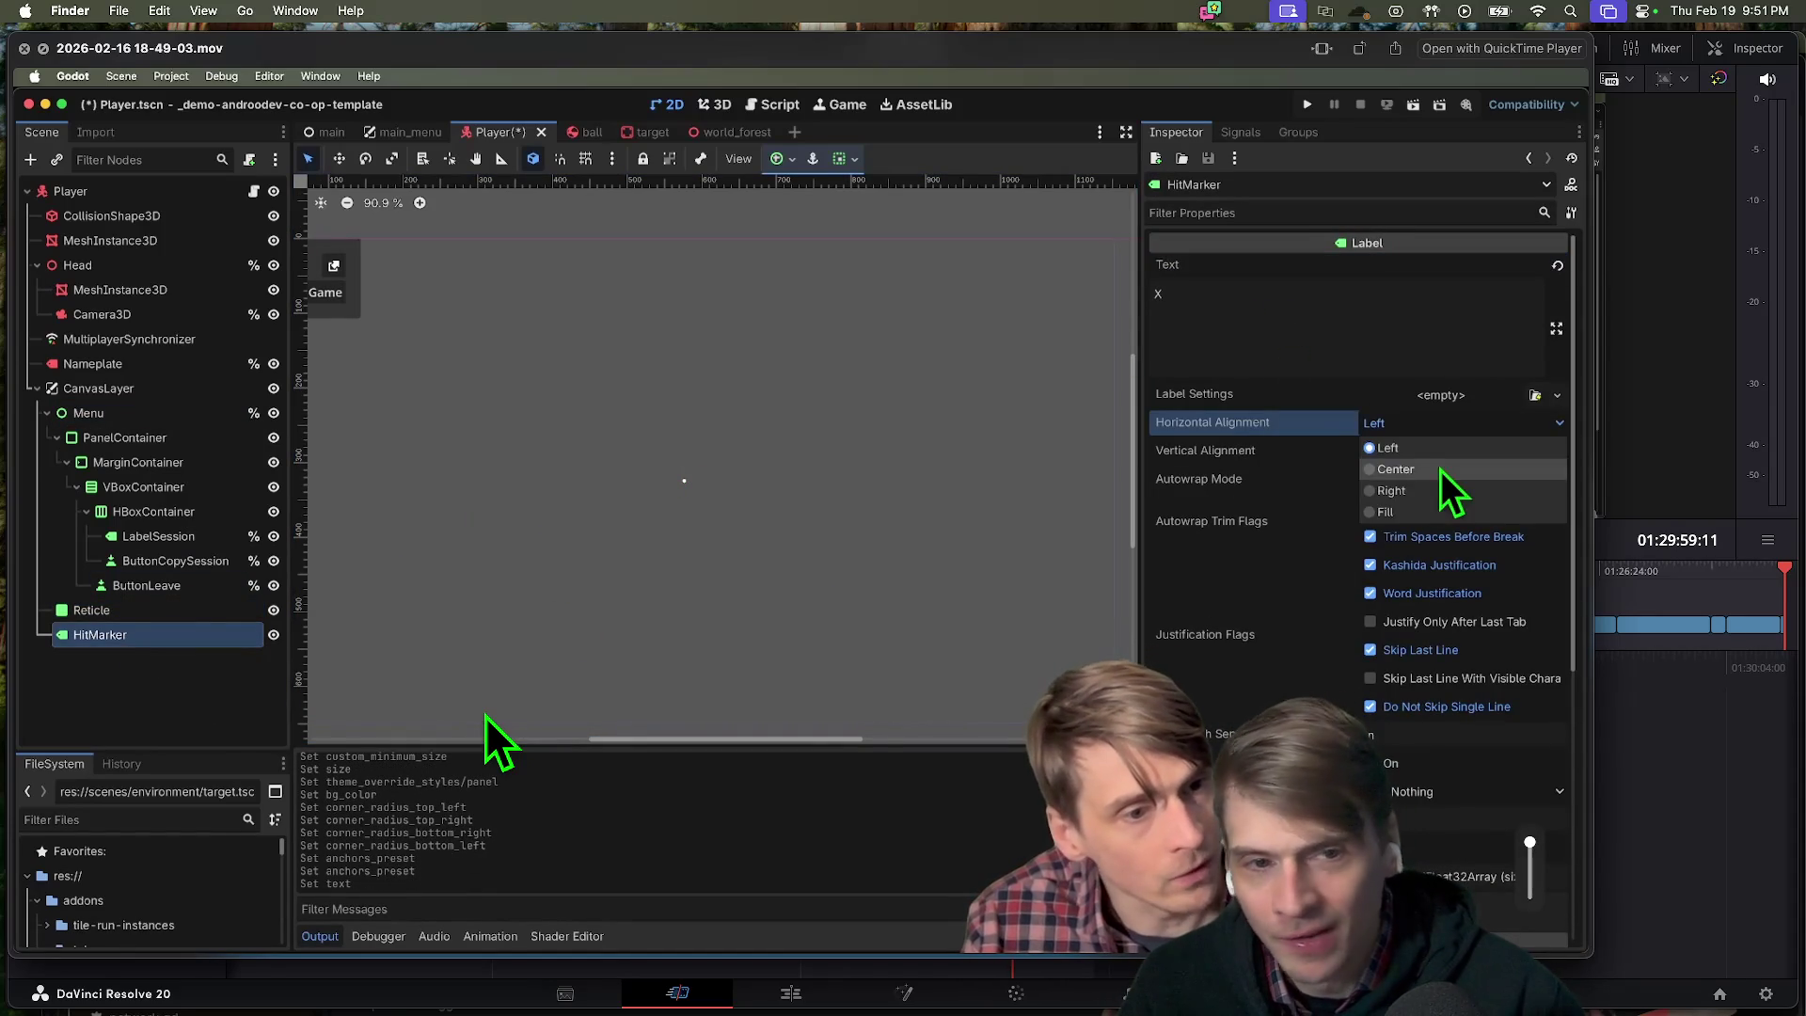
pyautogui.moveTo(473, 717)
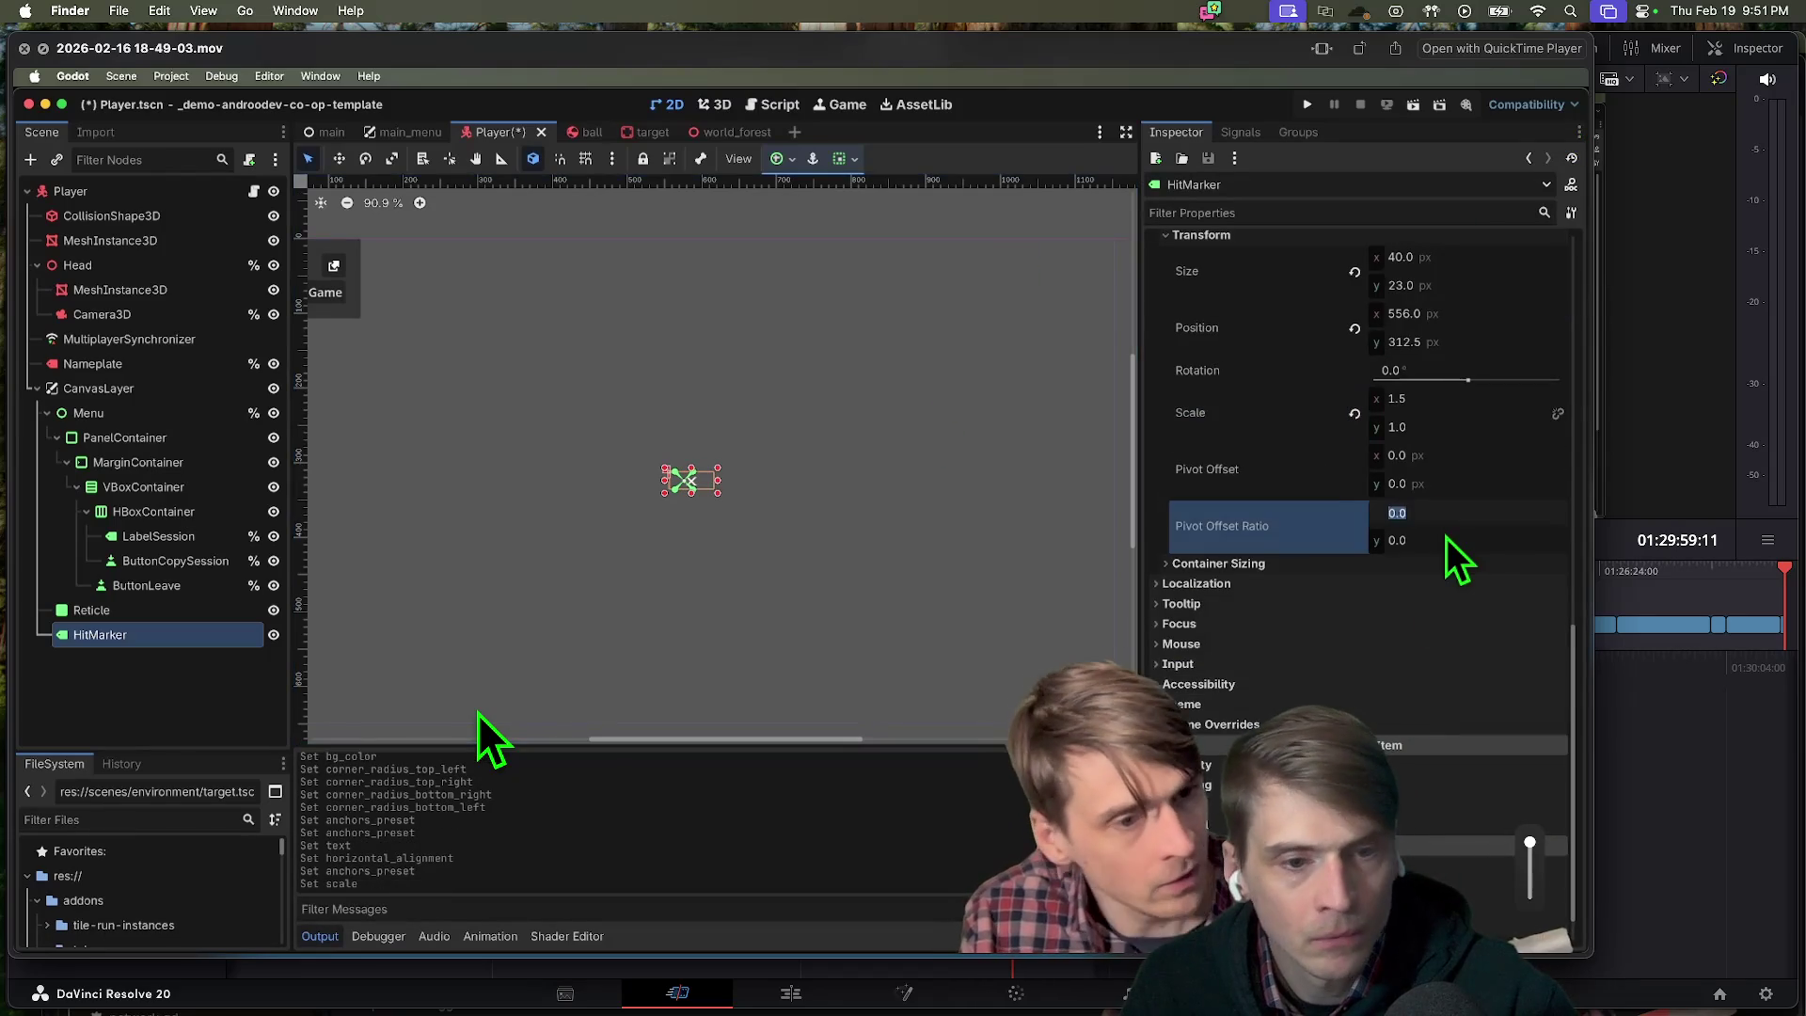
pyautogui.press('super+w')
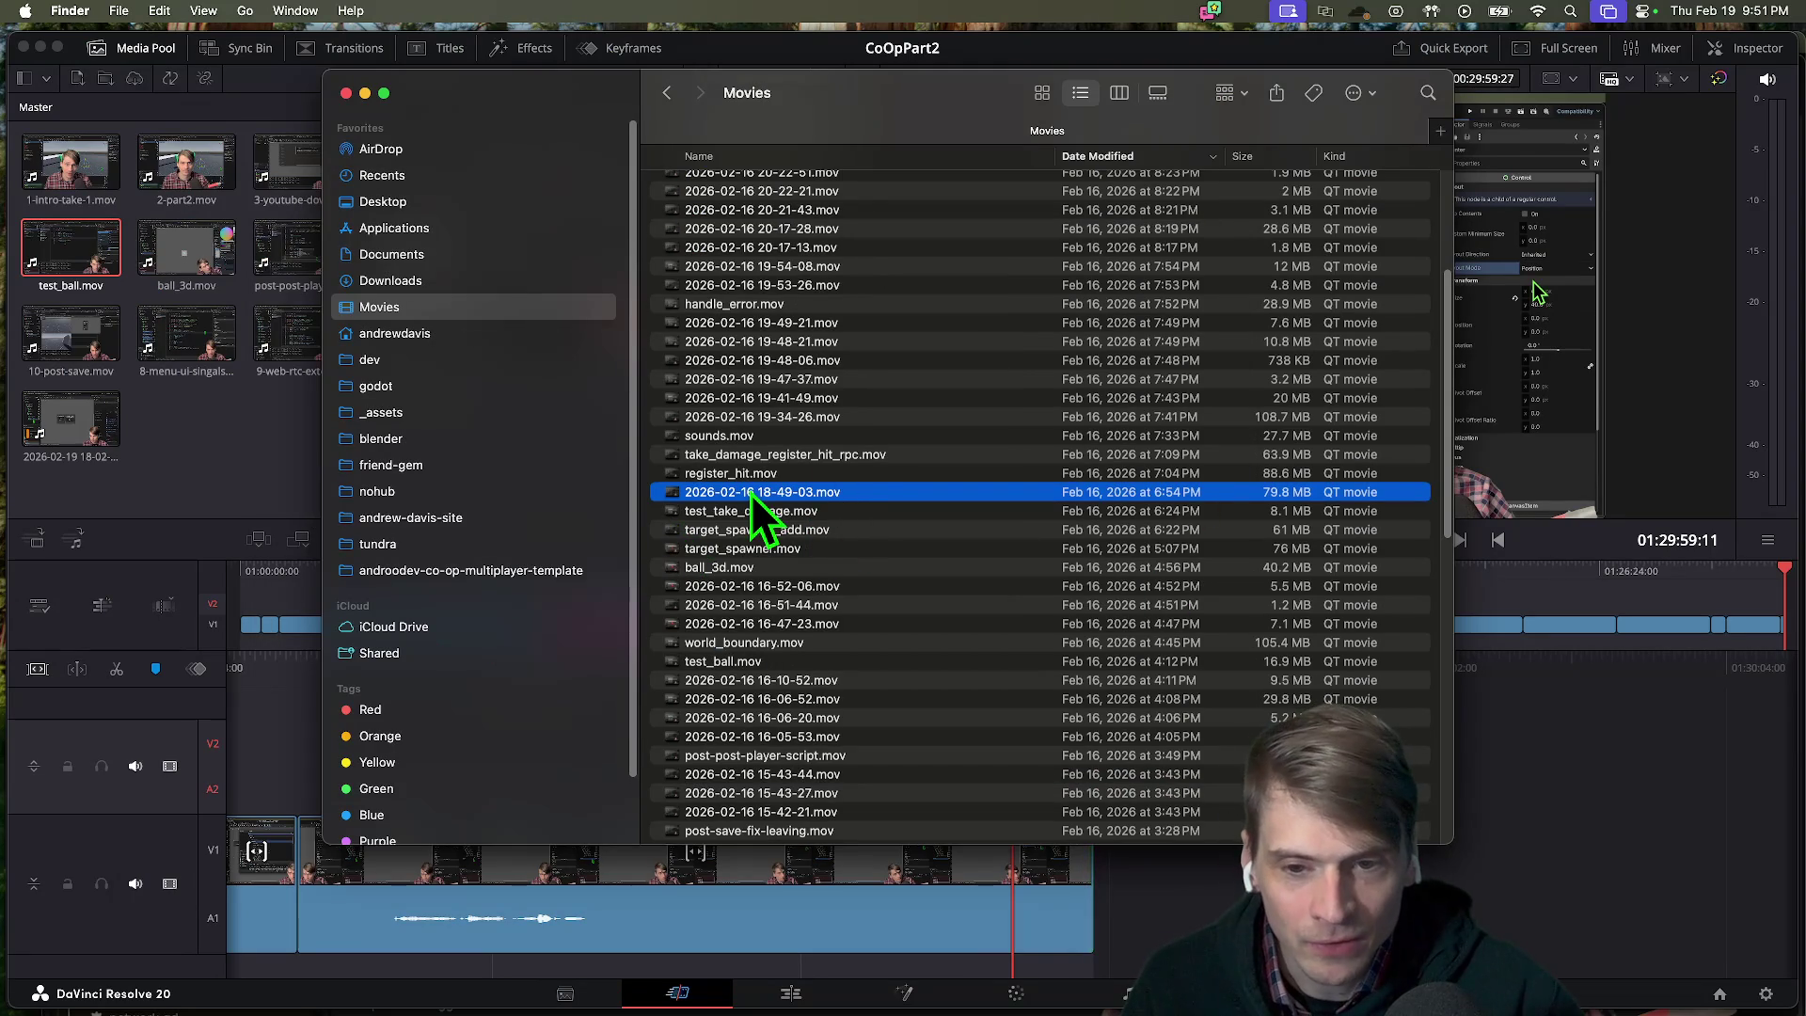
# Step: Rename the 18-49-03 recording to reticle-REDO.mov and drag it into Resolve's Media Pool
pyautogui.press('Return')
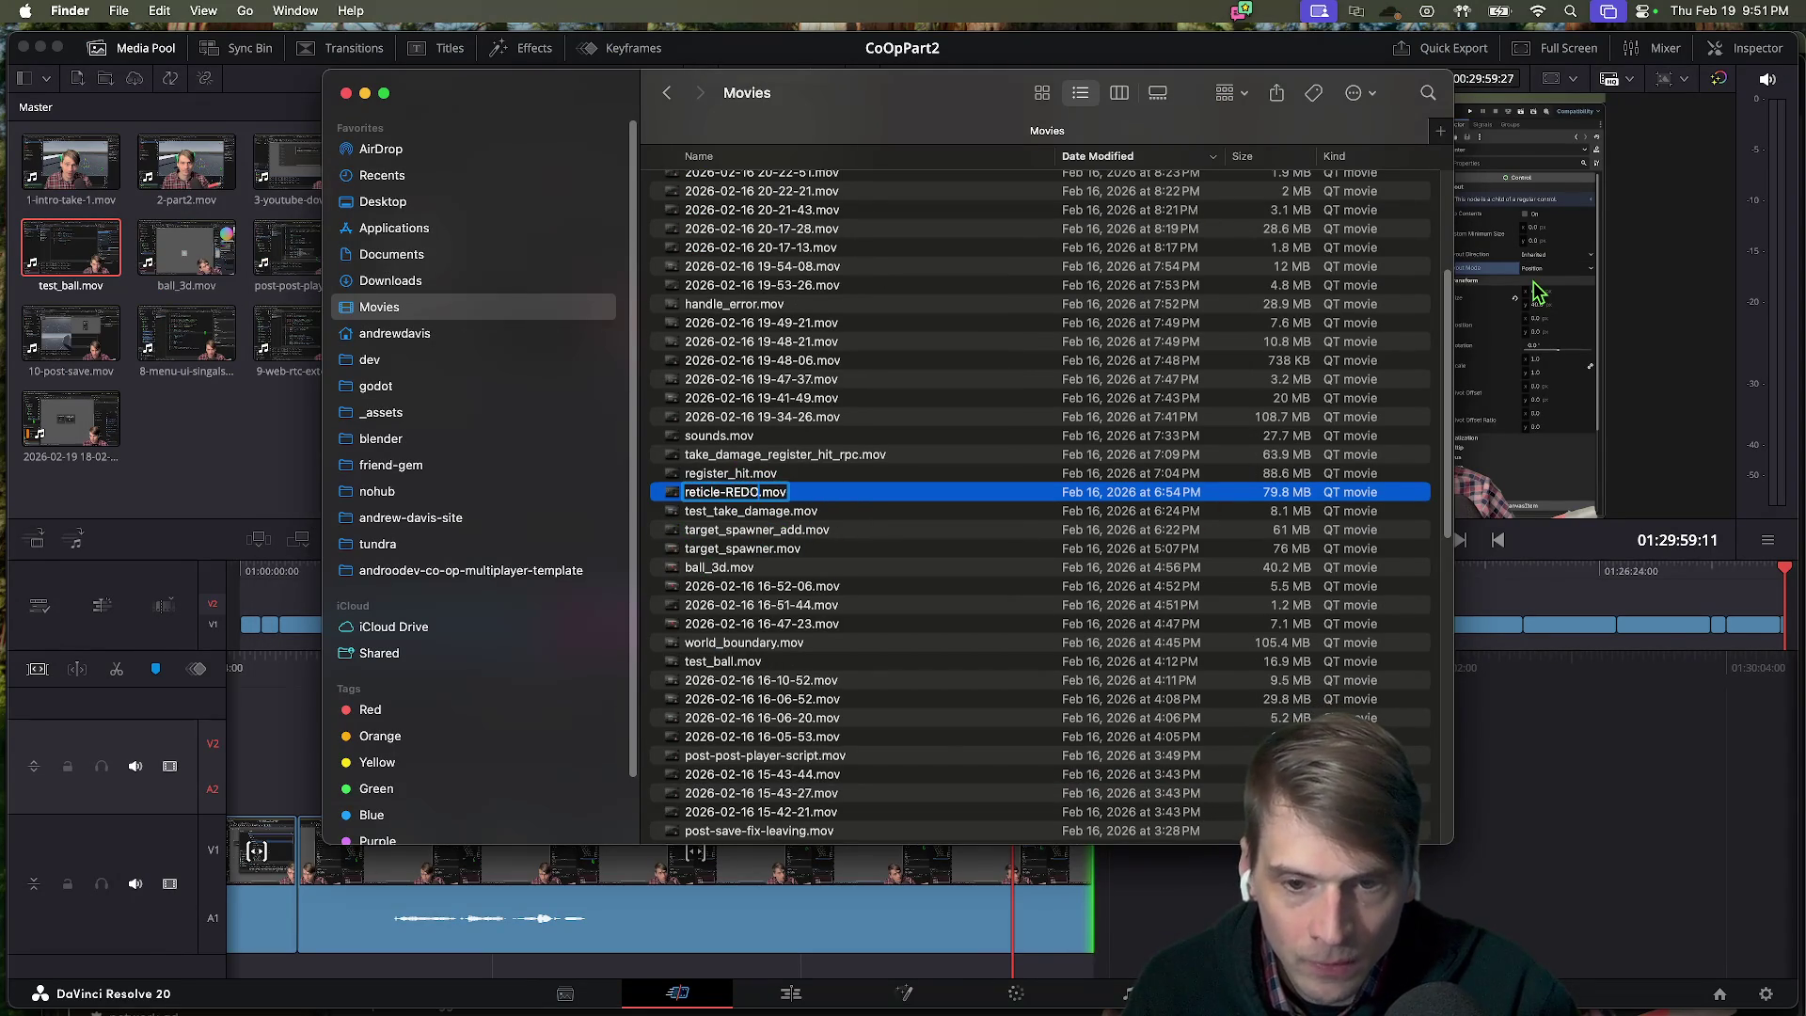
pyautogui.moveTo(741, 482)
pyautogui.mouseDown()
pyautogui.moveTo(730, 500)
pyautogui.moveTo(263, 485)
pyautogui.mouseUp()
pyautogui.click(257, 510)
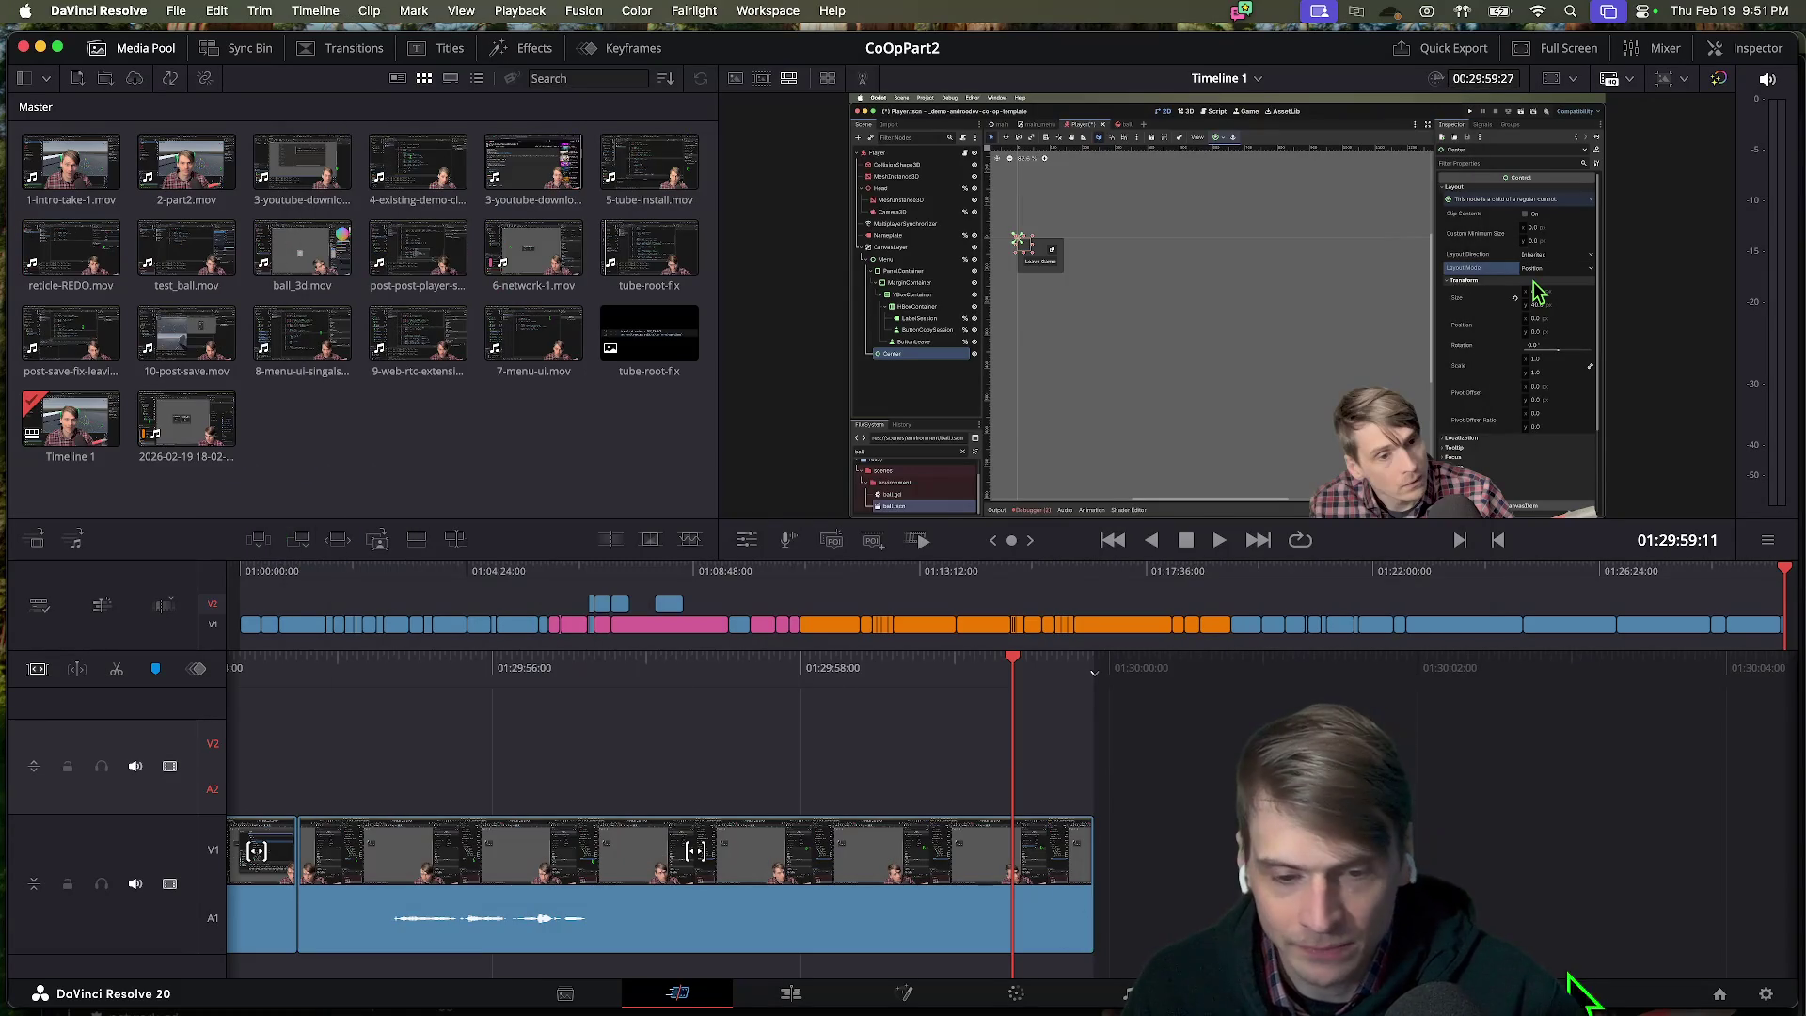
# Step: Trim the clip end back, then blade at 01:29:42:09 and delete the remainder
pyautogui.press('j')
pyautogui.moveTo(1421, 851)
pyautogui.mouseDown()
pyautogui.moveTo(625, 827)
pyautogui.moveTo(818, 827)
pyautogui.moveTo(785, 912)
pyautogui.mouseUp()
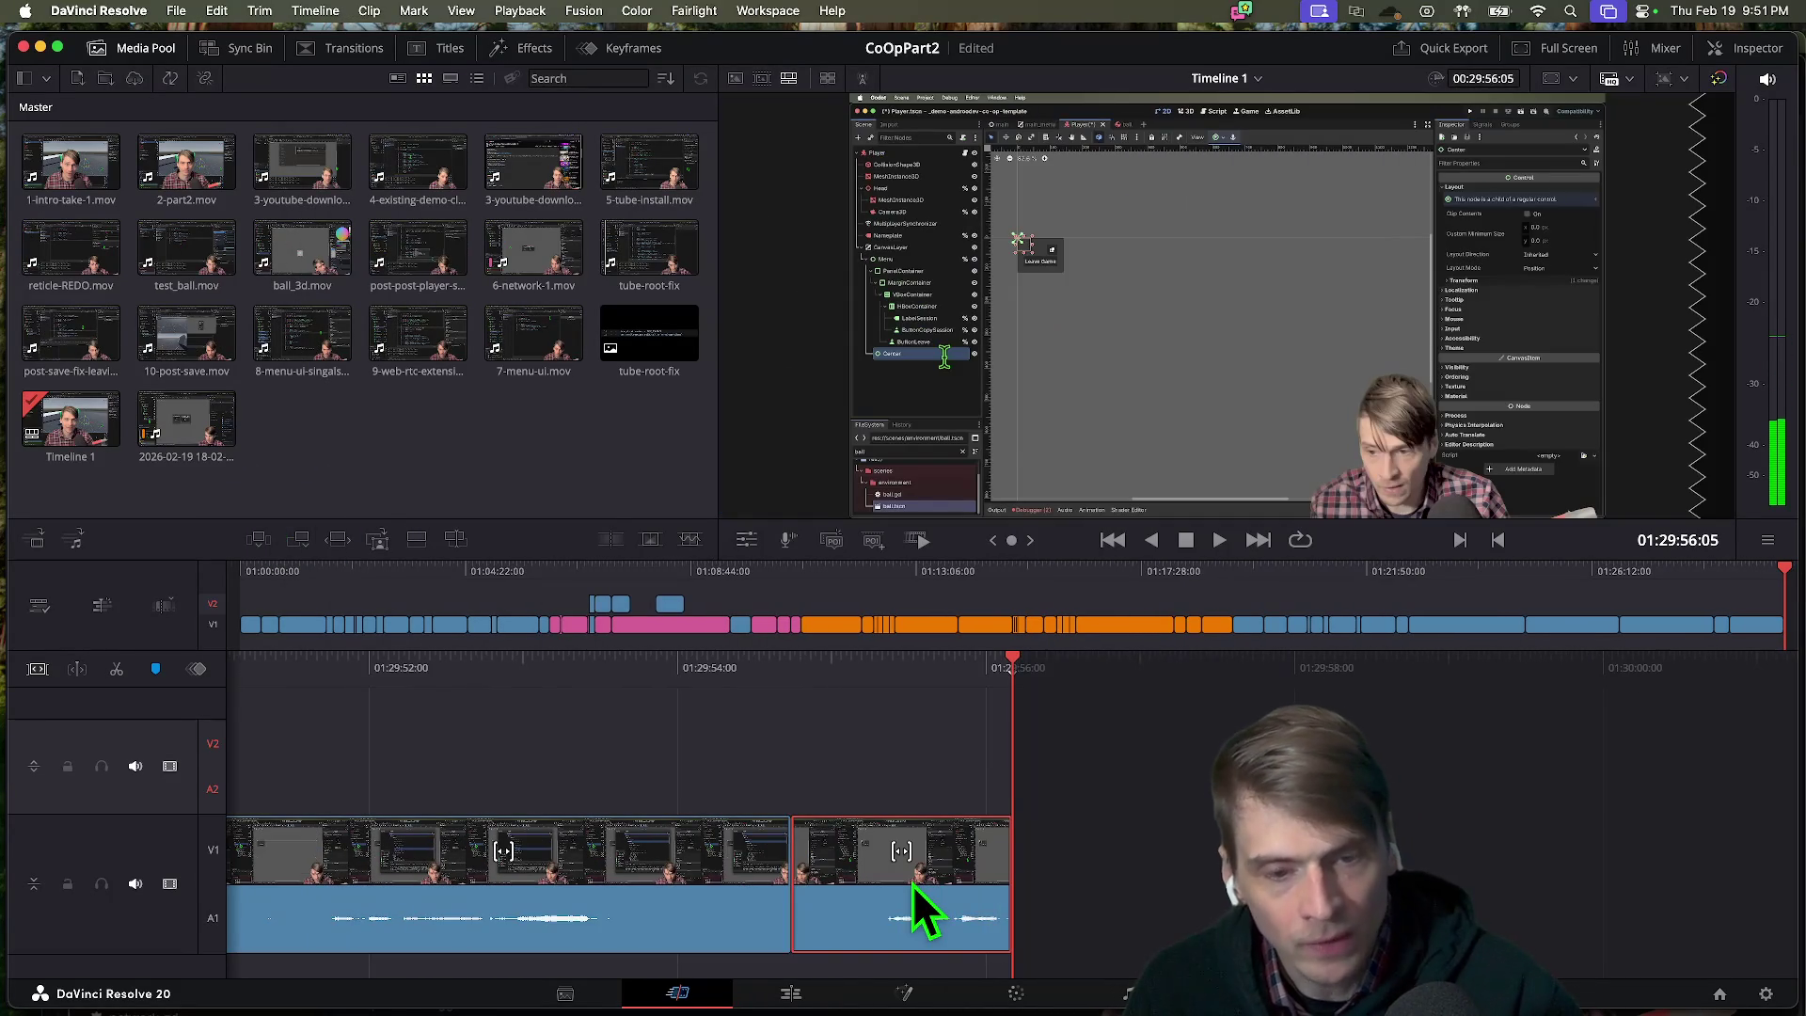
pyautogui.press('j')
pyautogui.press('j')
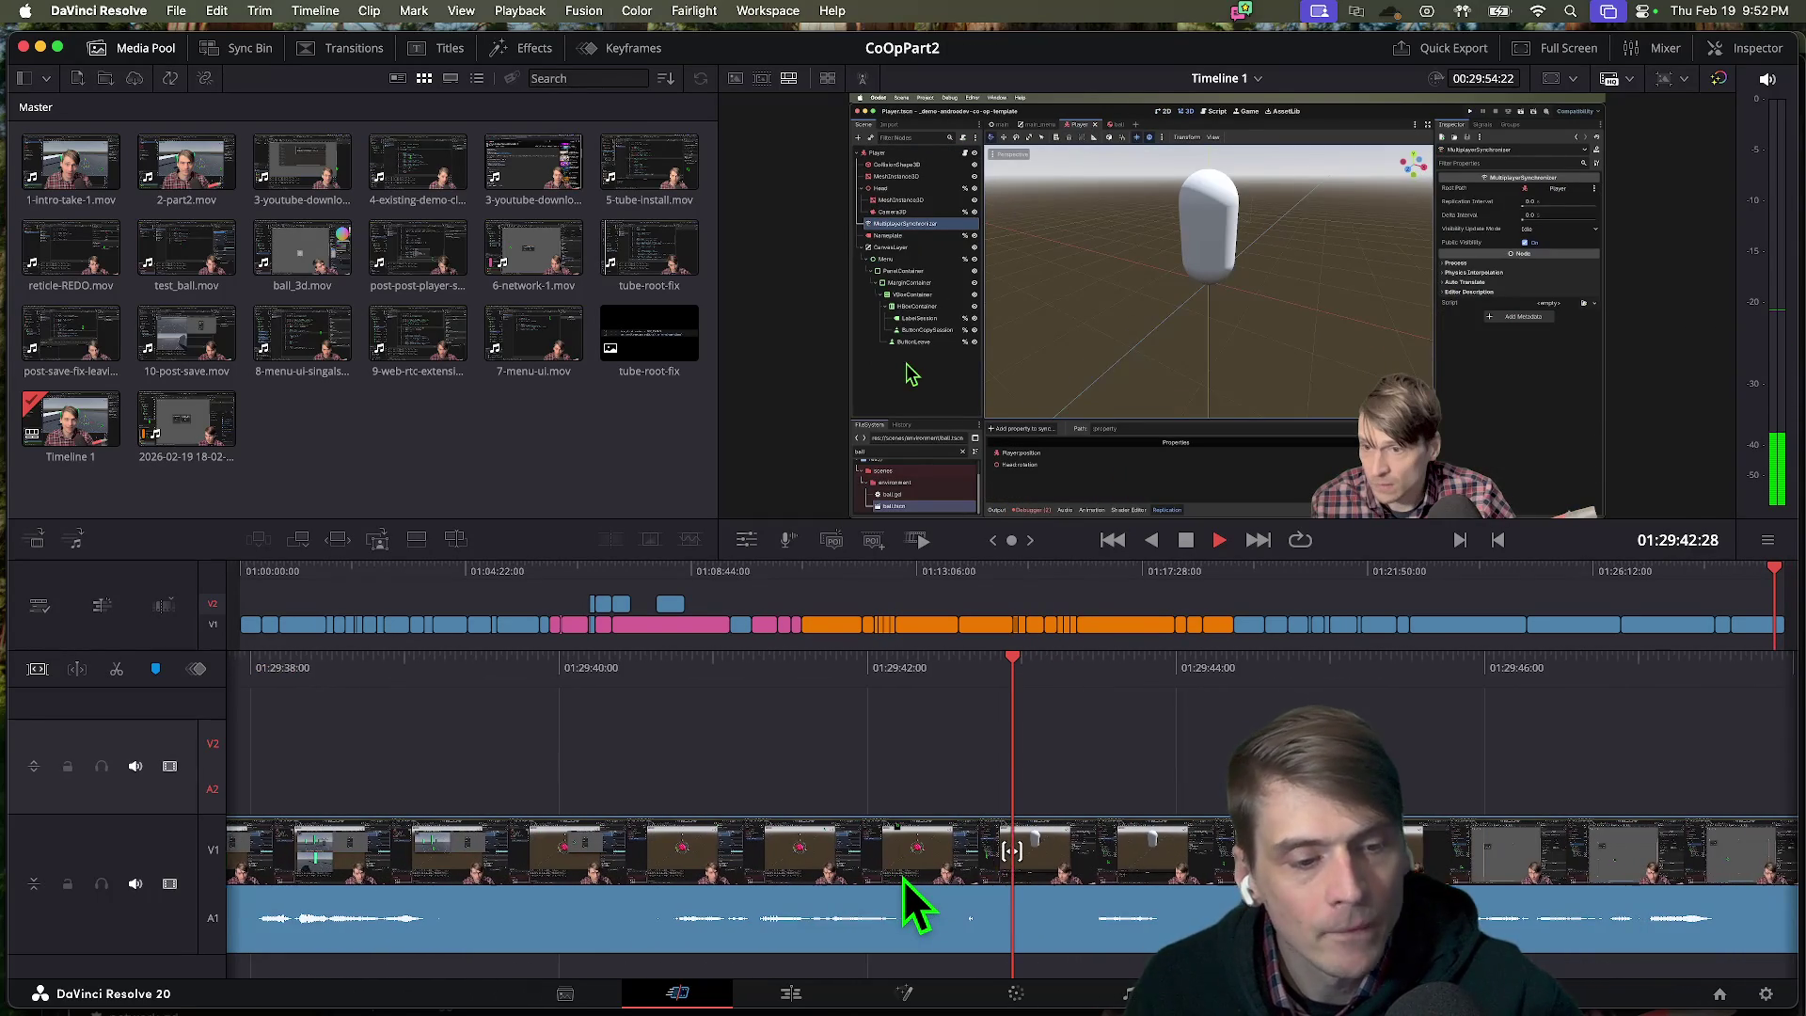
pyautogui.press('l')
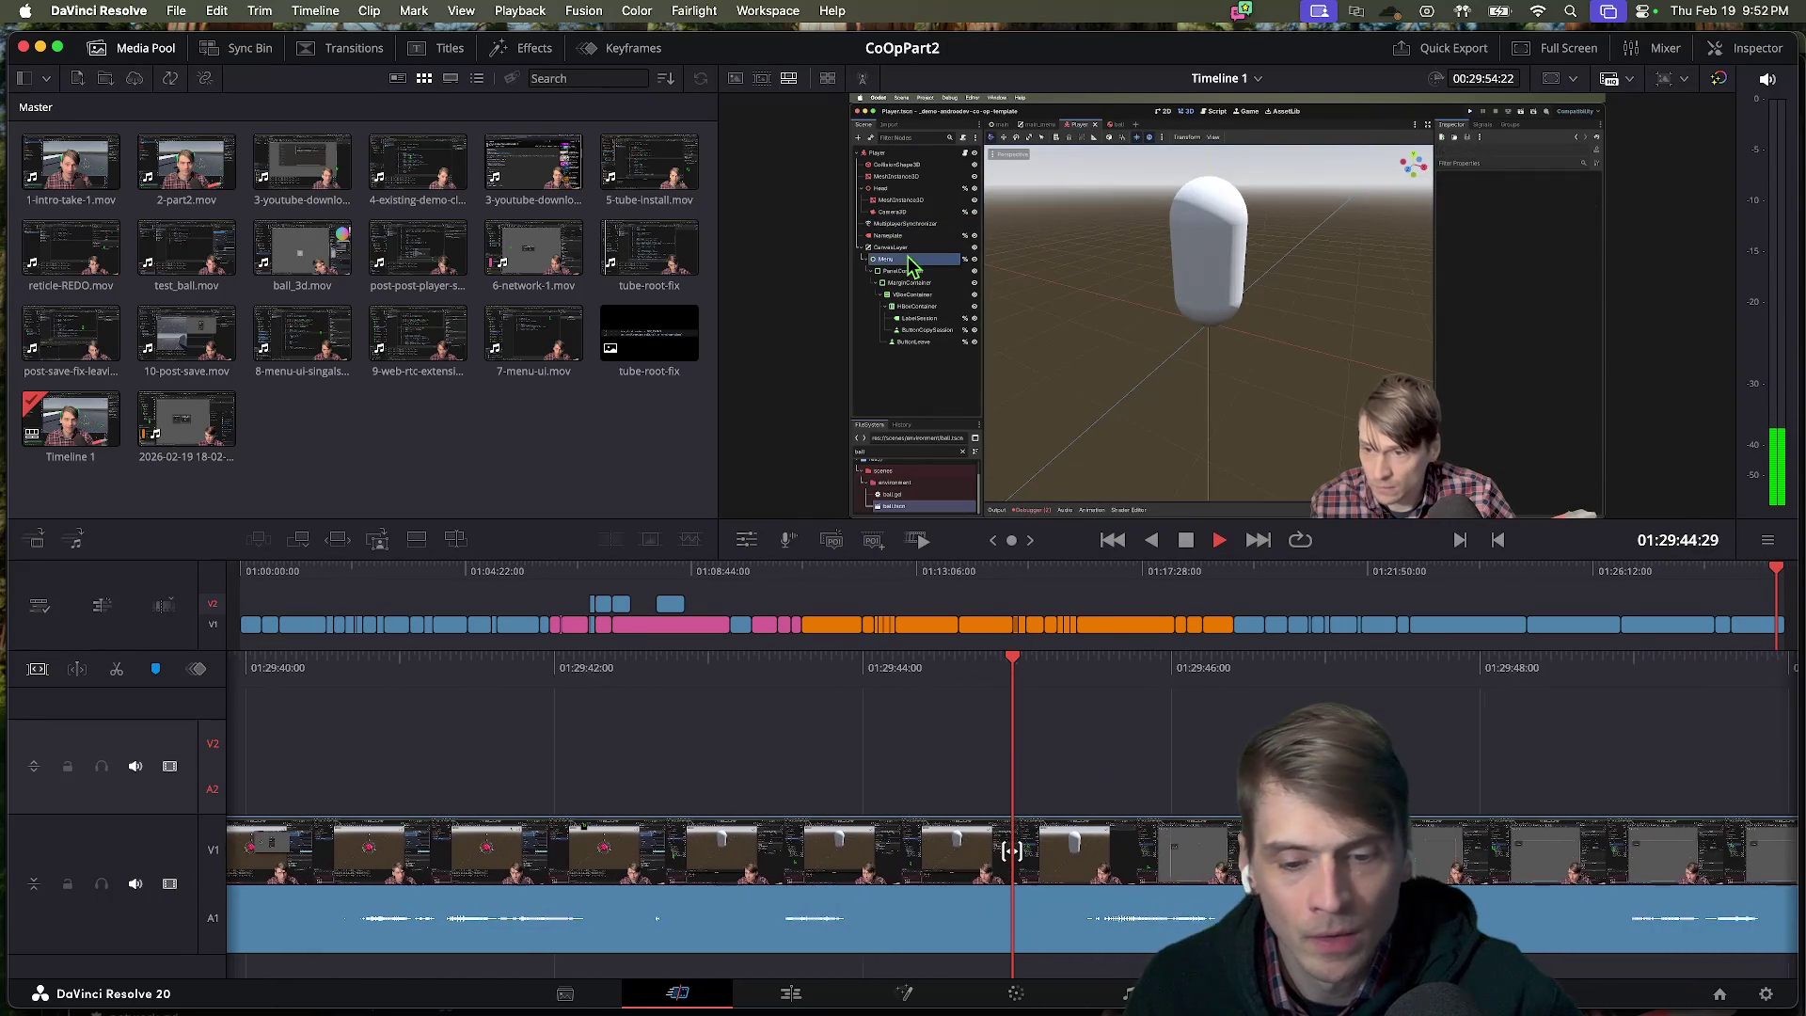
pyautogui.press('j')
pyautogui.rightClick(1024, 910)
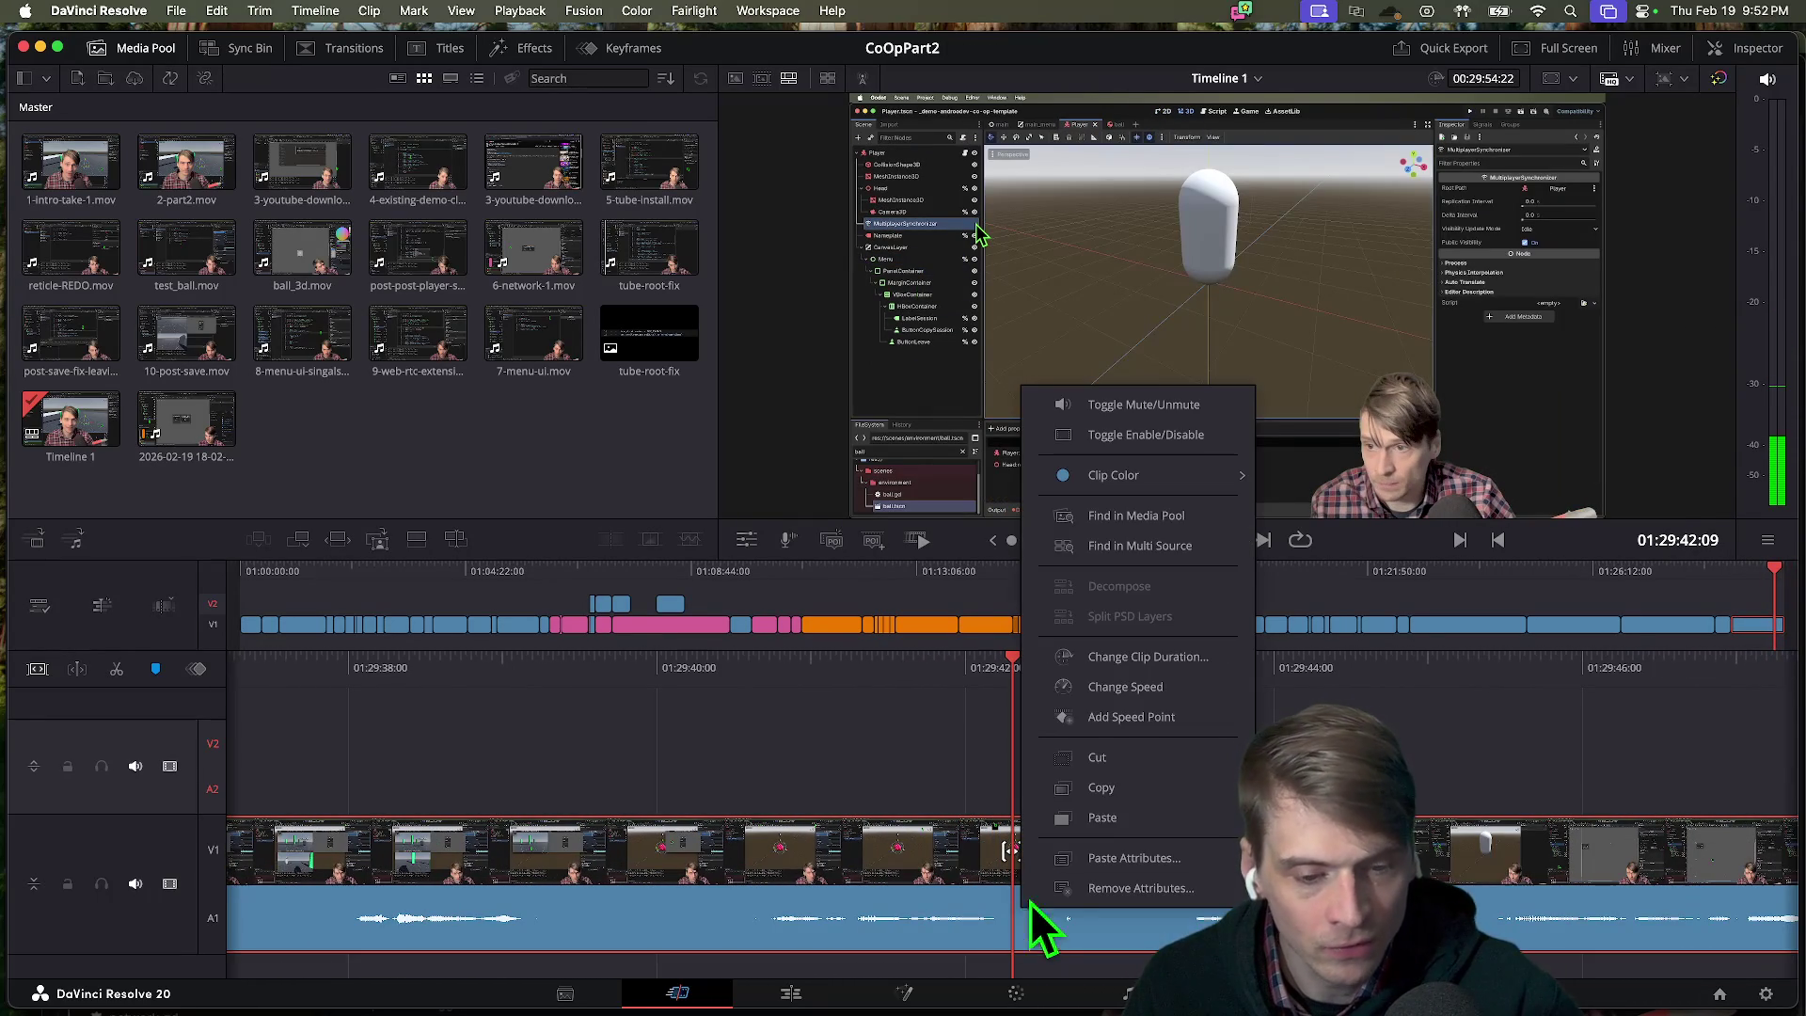
pyautogui.click(961, 901)
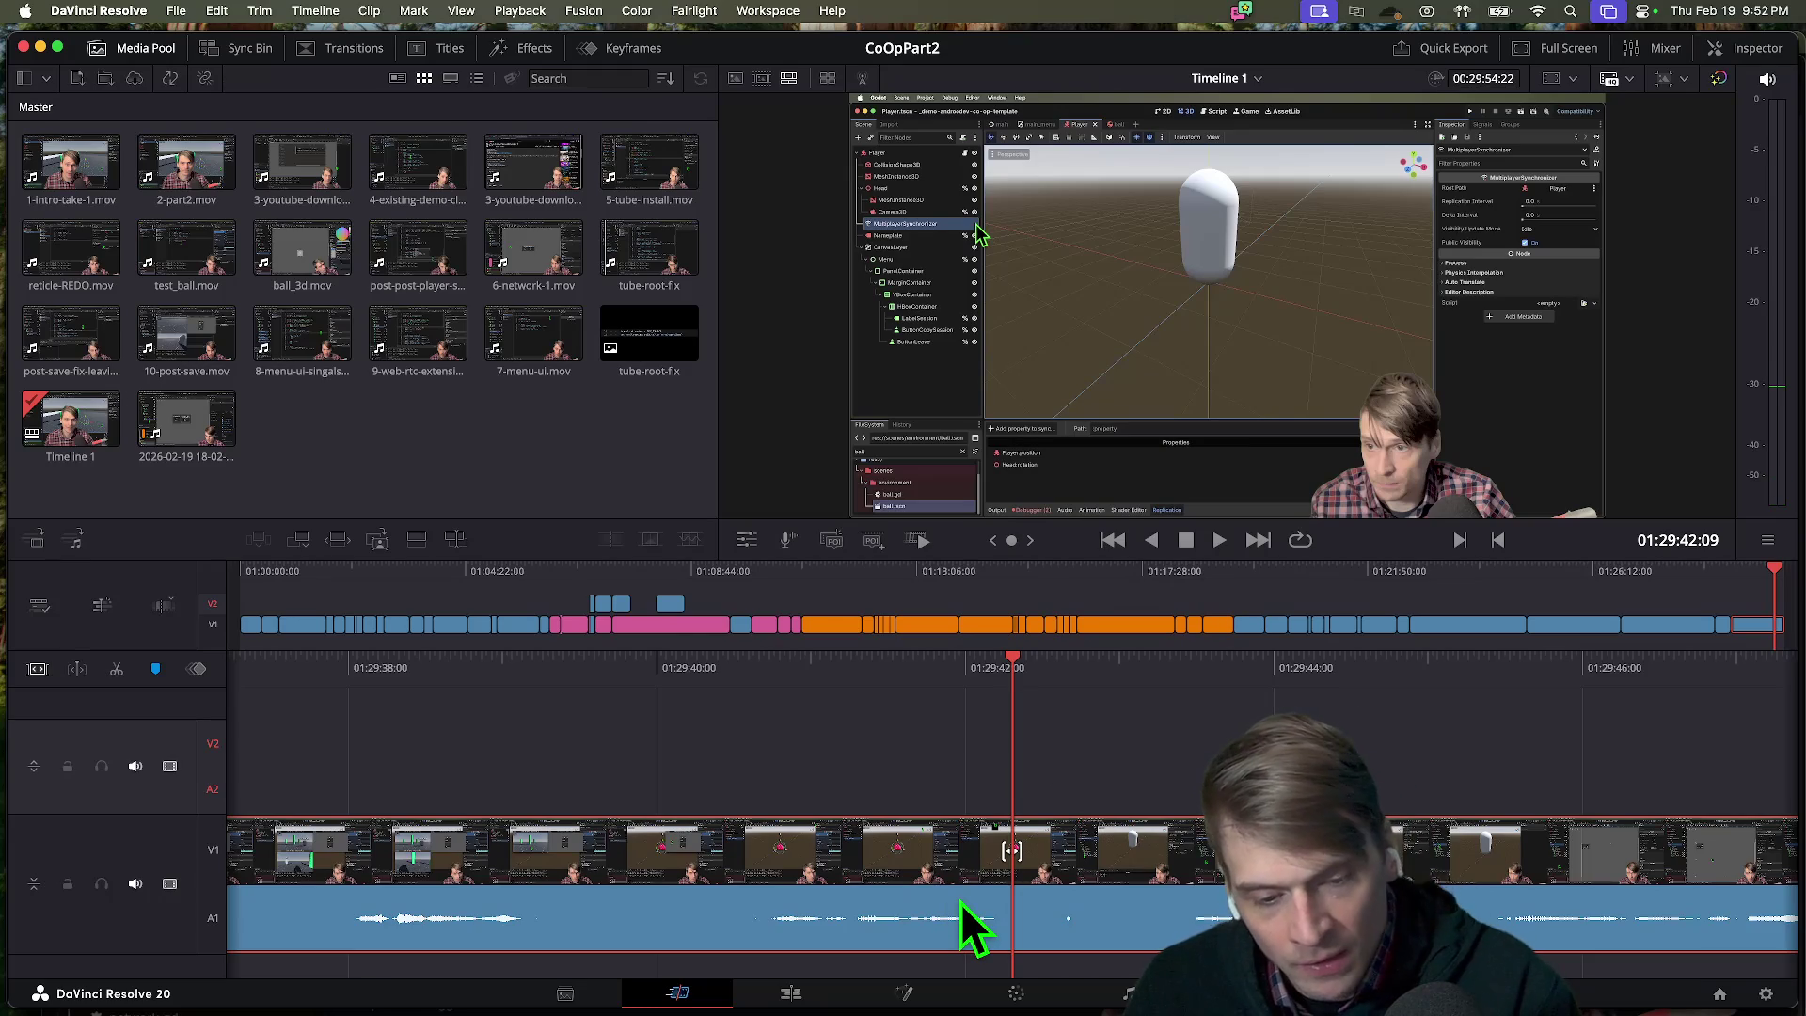
pyautogui.press('l')
pyautogui.hotkey('ctrl', 'b')
pyautogui.click(1141, 931)
pyautogui.press('BackSpace')
# Step: Drag reticle-REDO.mov from Finder onto V1 after the playhead and trim its end edge
pyautogui.press('super+Tab')
pyautogui.moveTo(730, 493); pyautogui.dragTo(1174, 929)
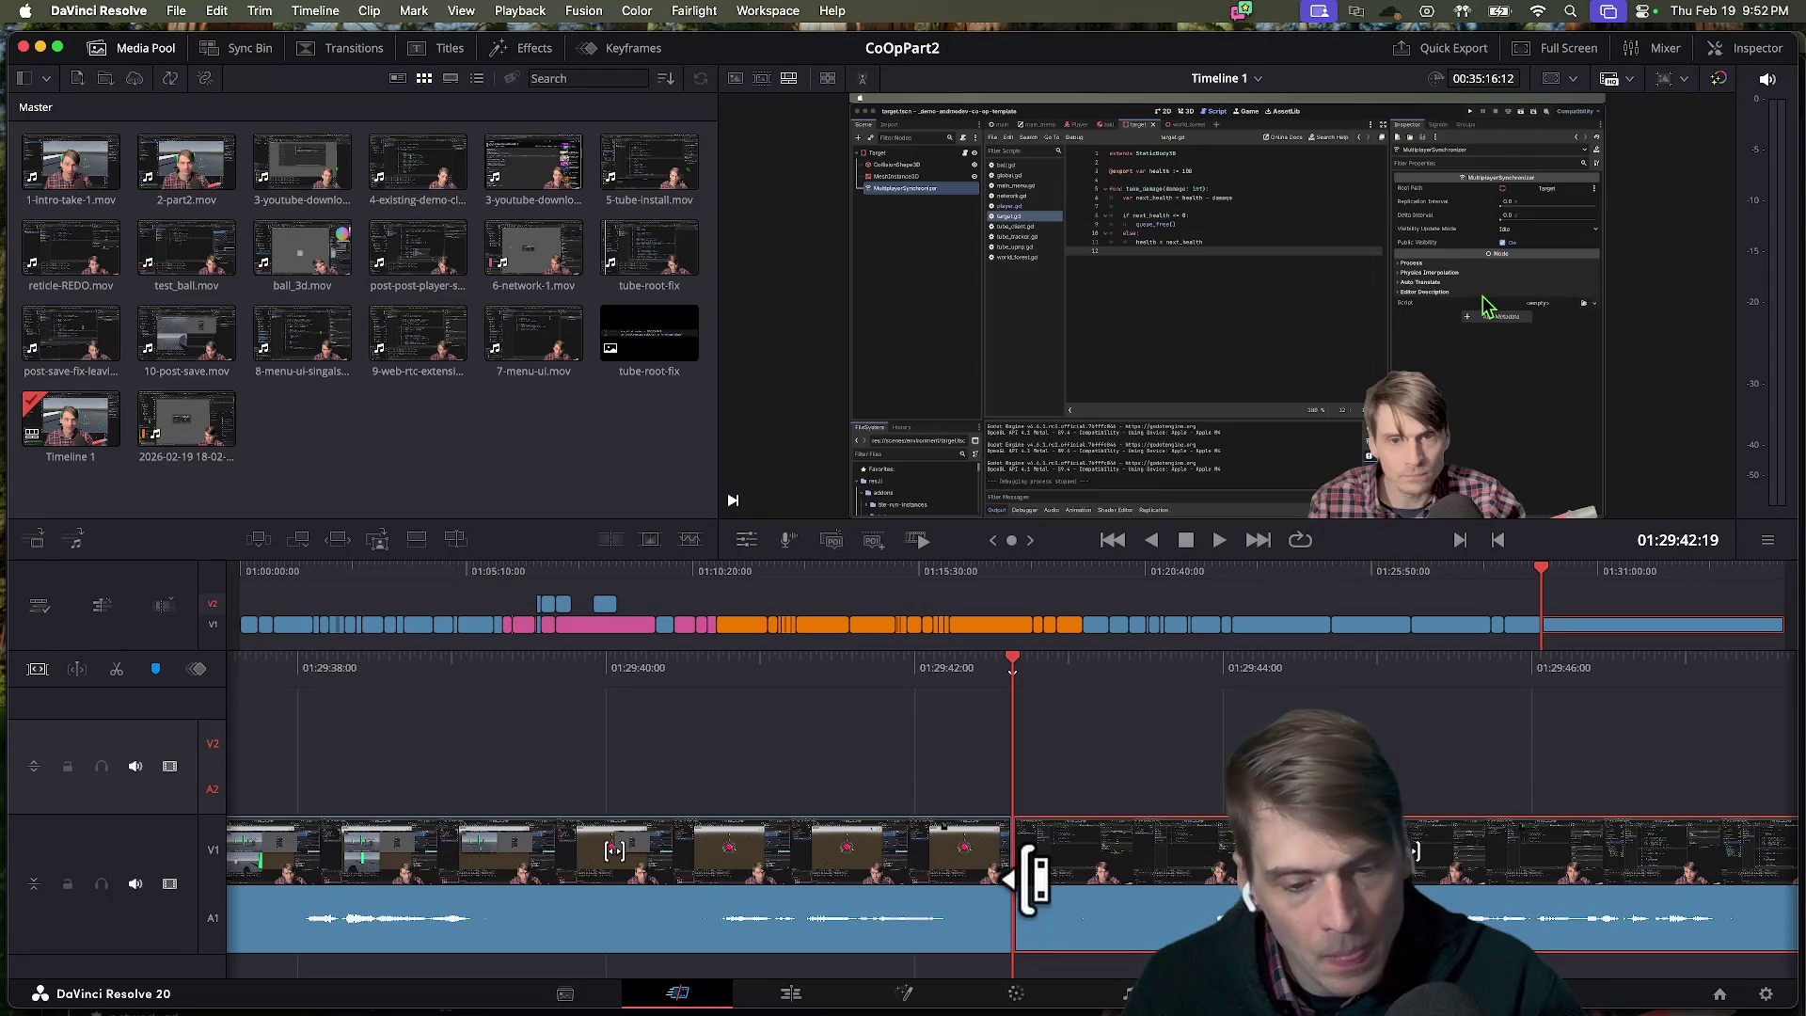
pyautogui.moveTo(1025, 870); pyautogui.dragTo(1213, 889)
pyautogui.press('space')
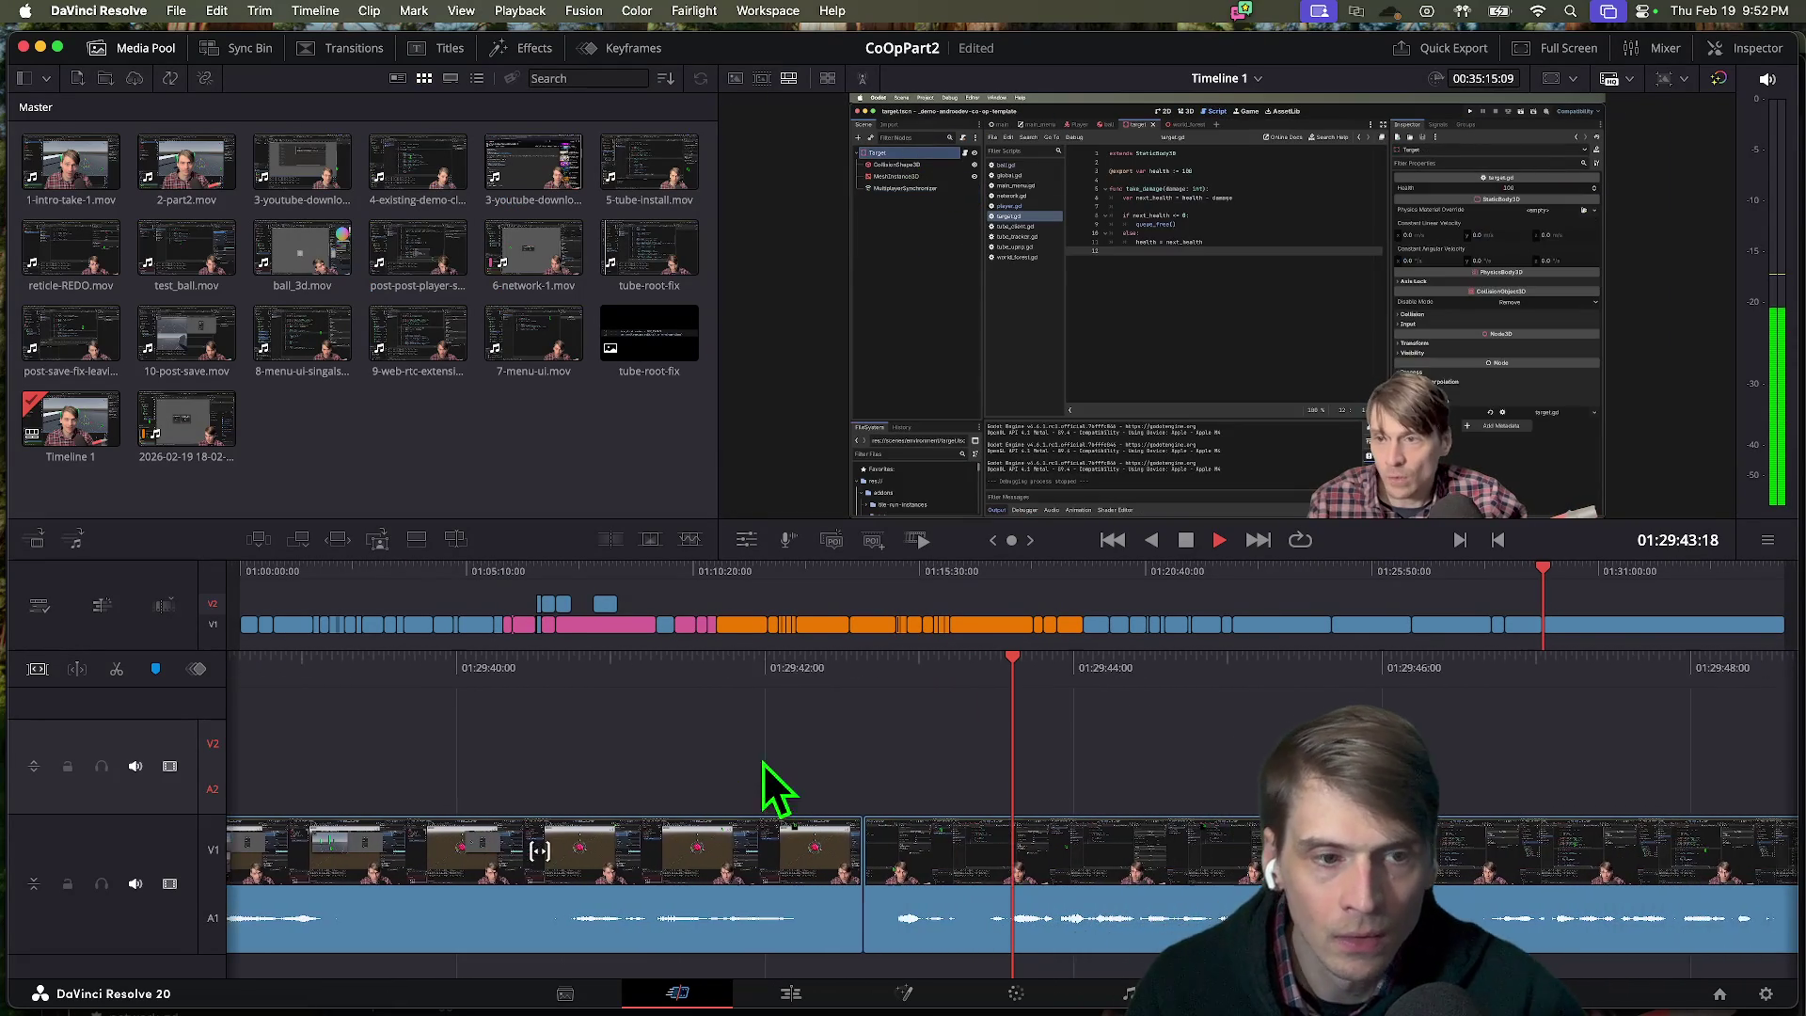
pyautogui.press('space')
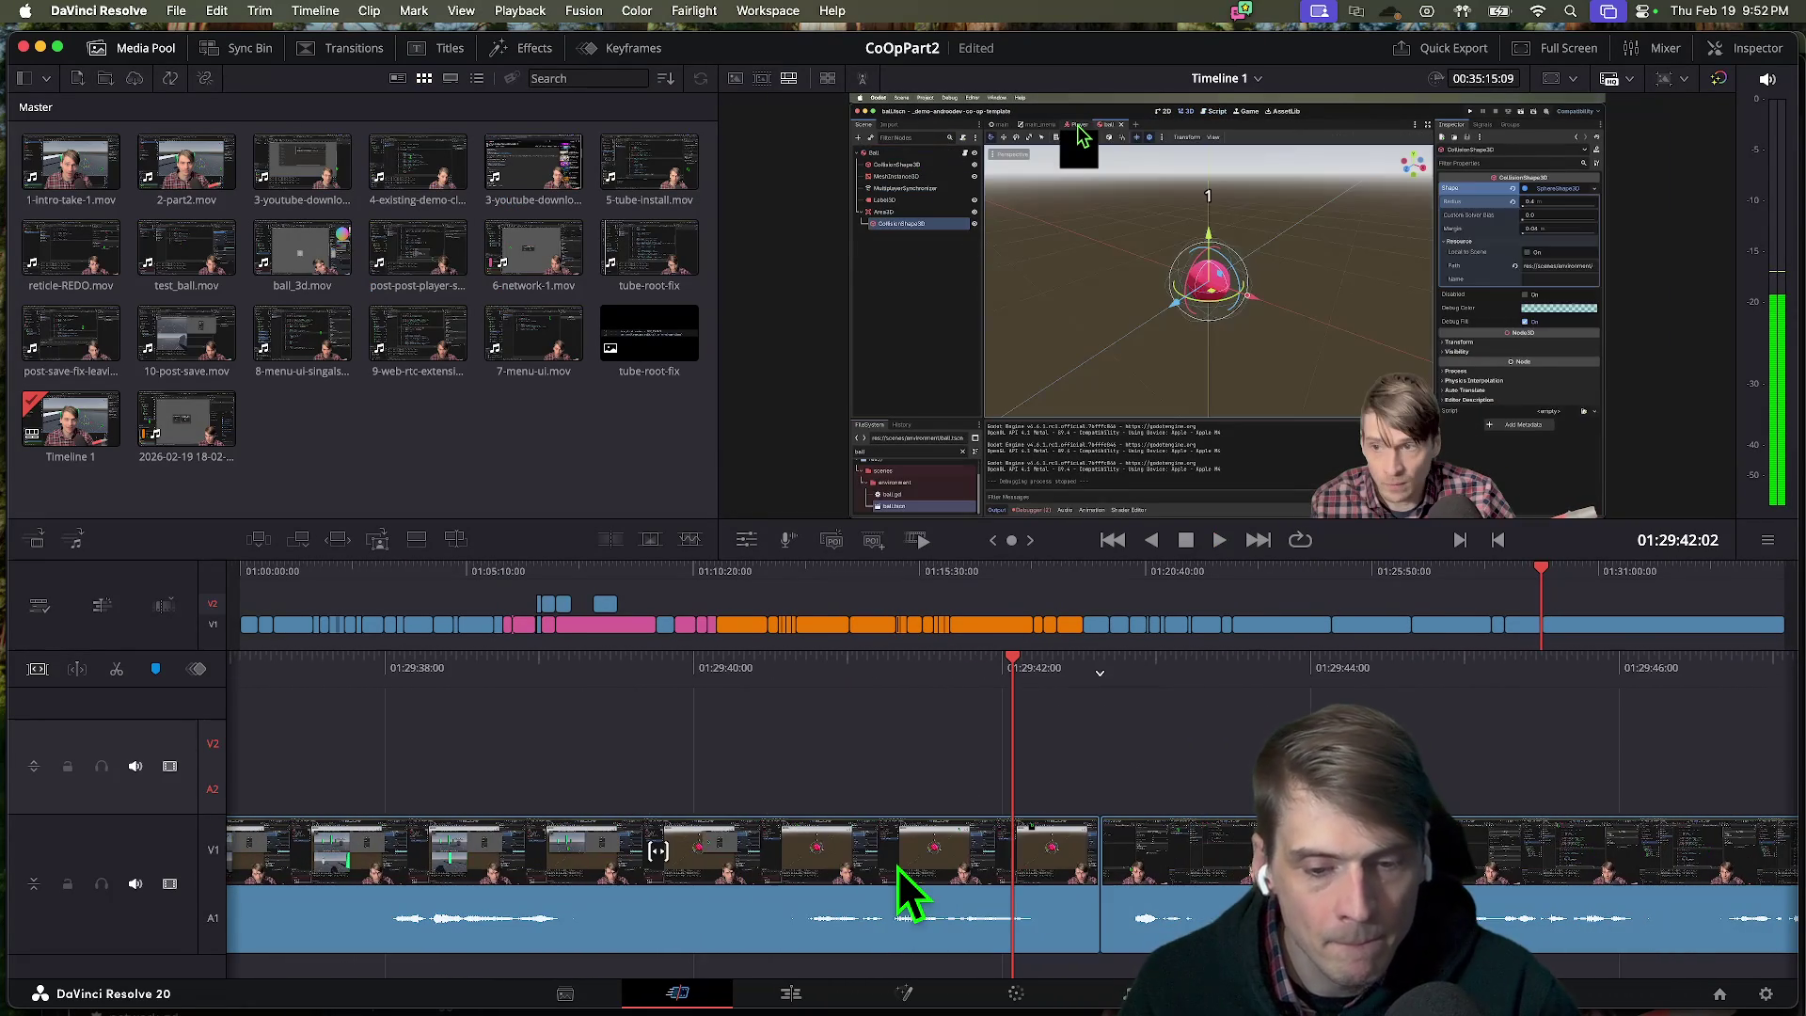
pyautogui.press('space')
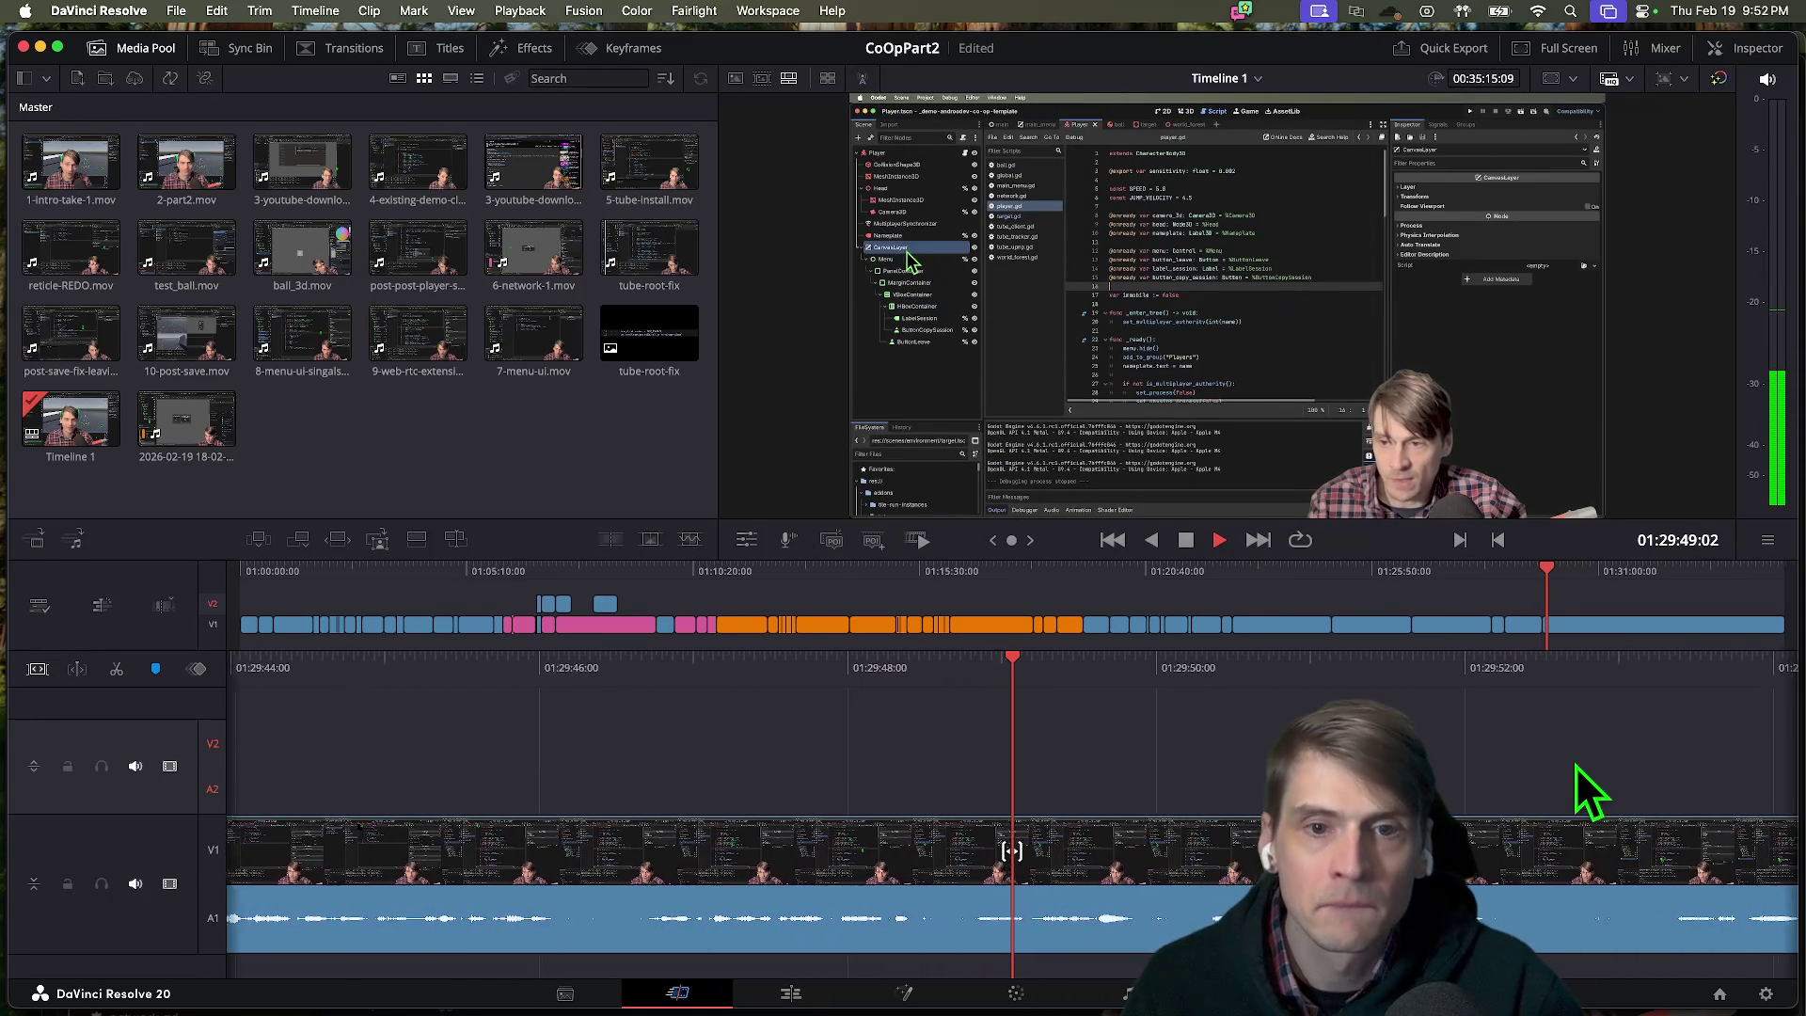
# Step: Review the ending and ripple-trim the clip end about 2.6 seconds earlier
pyautogui.press('space')
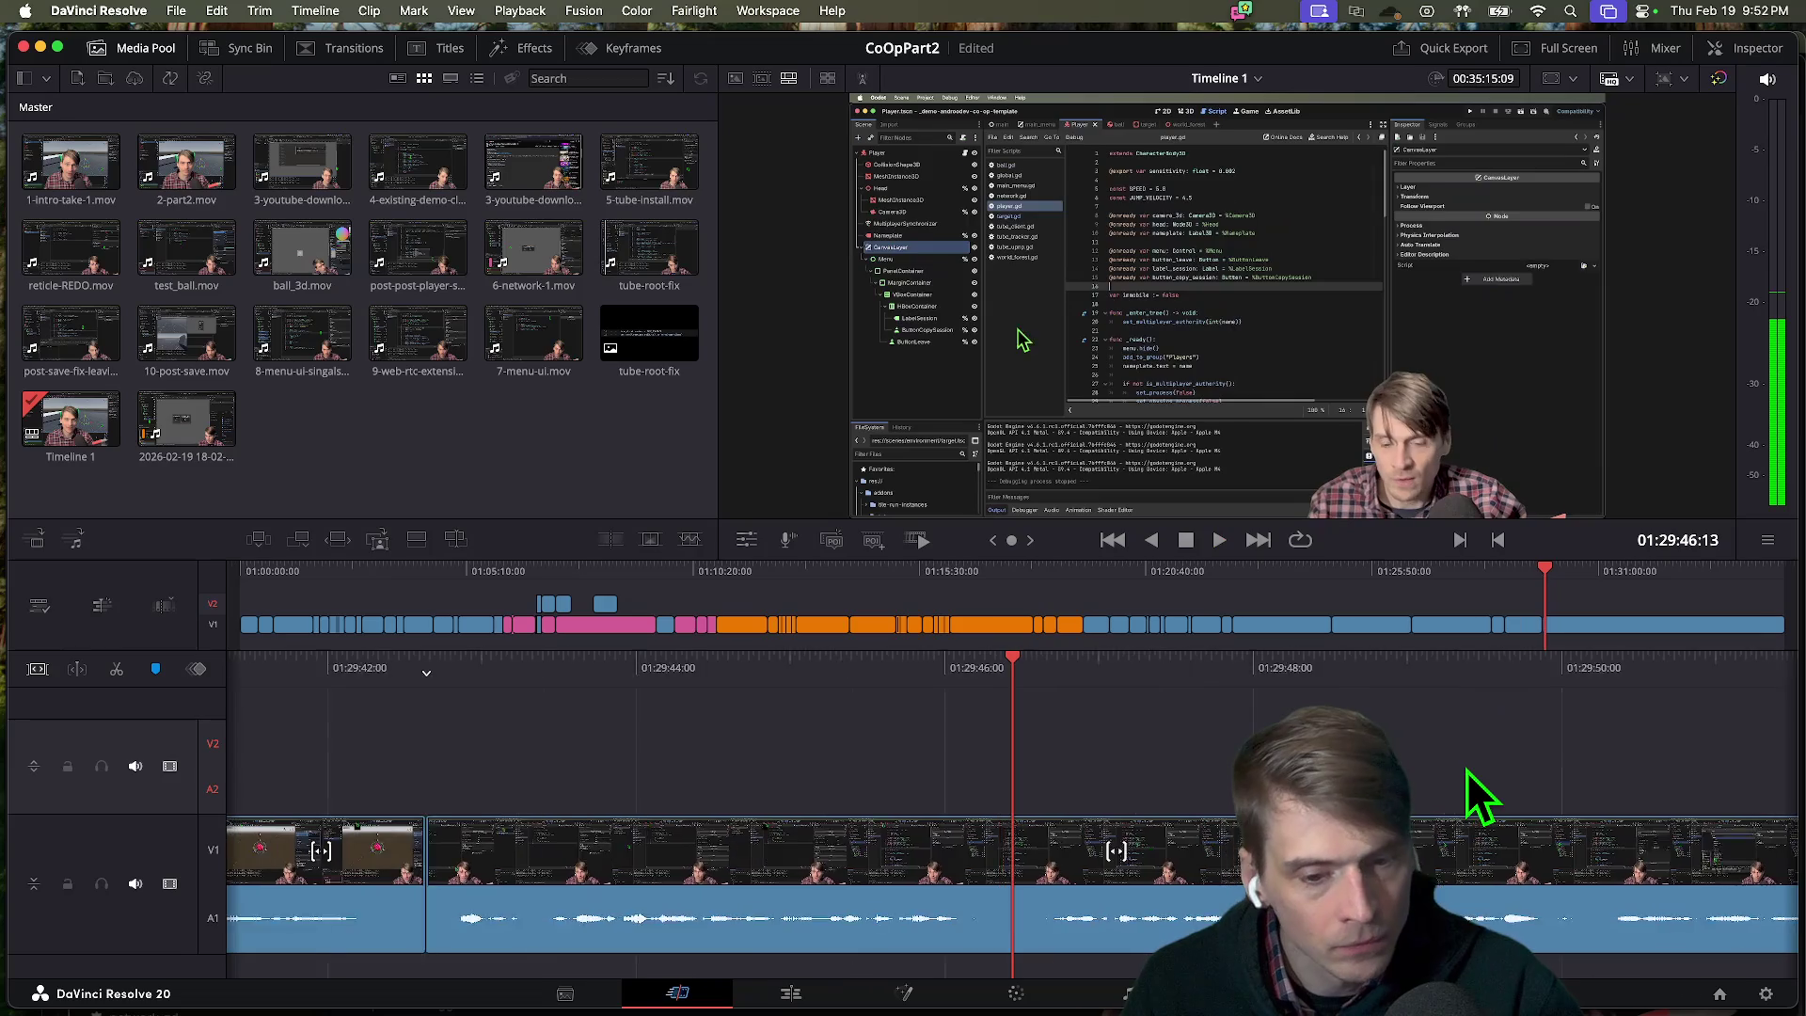
pyautogui.press('/')
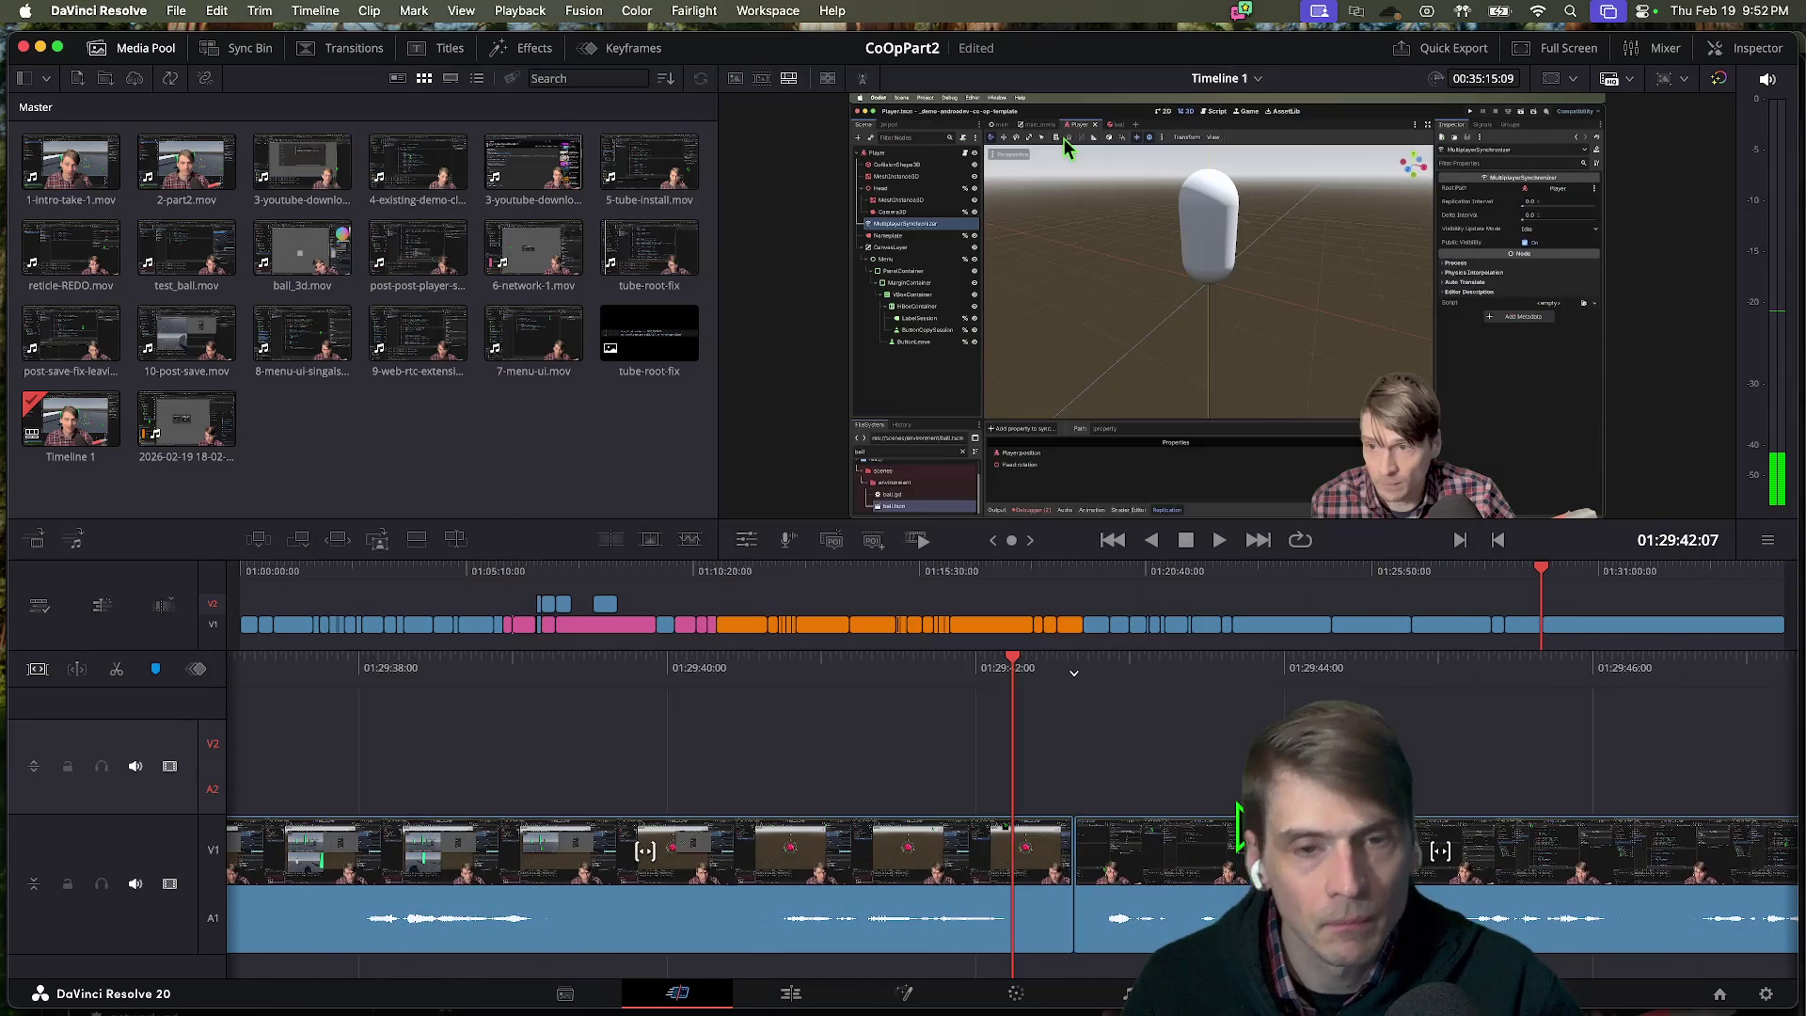
pyautogui.press('space')
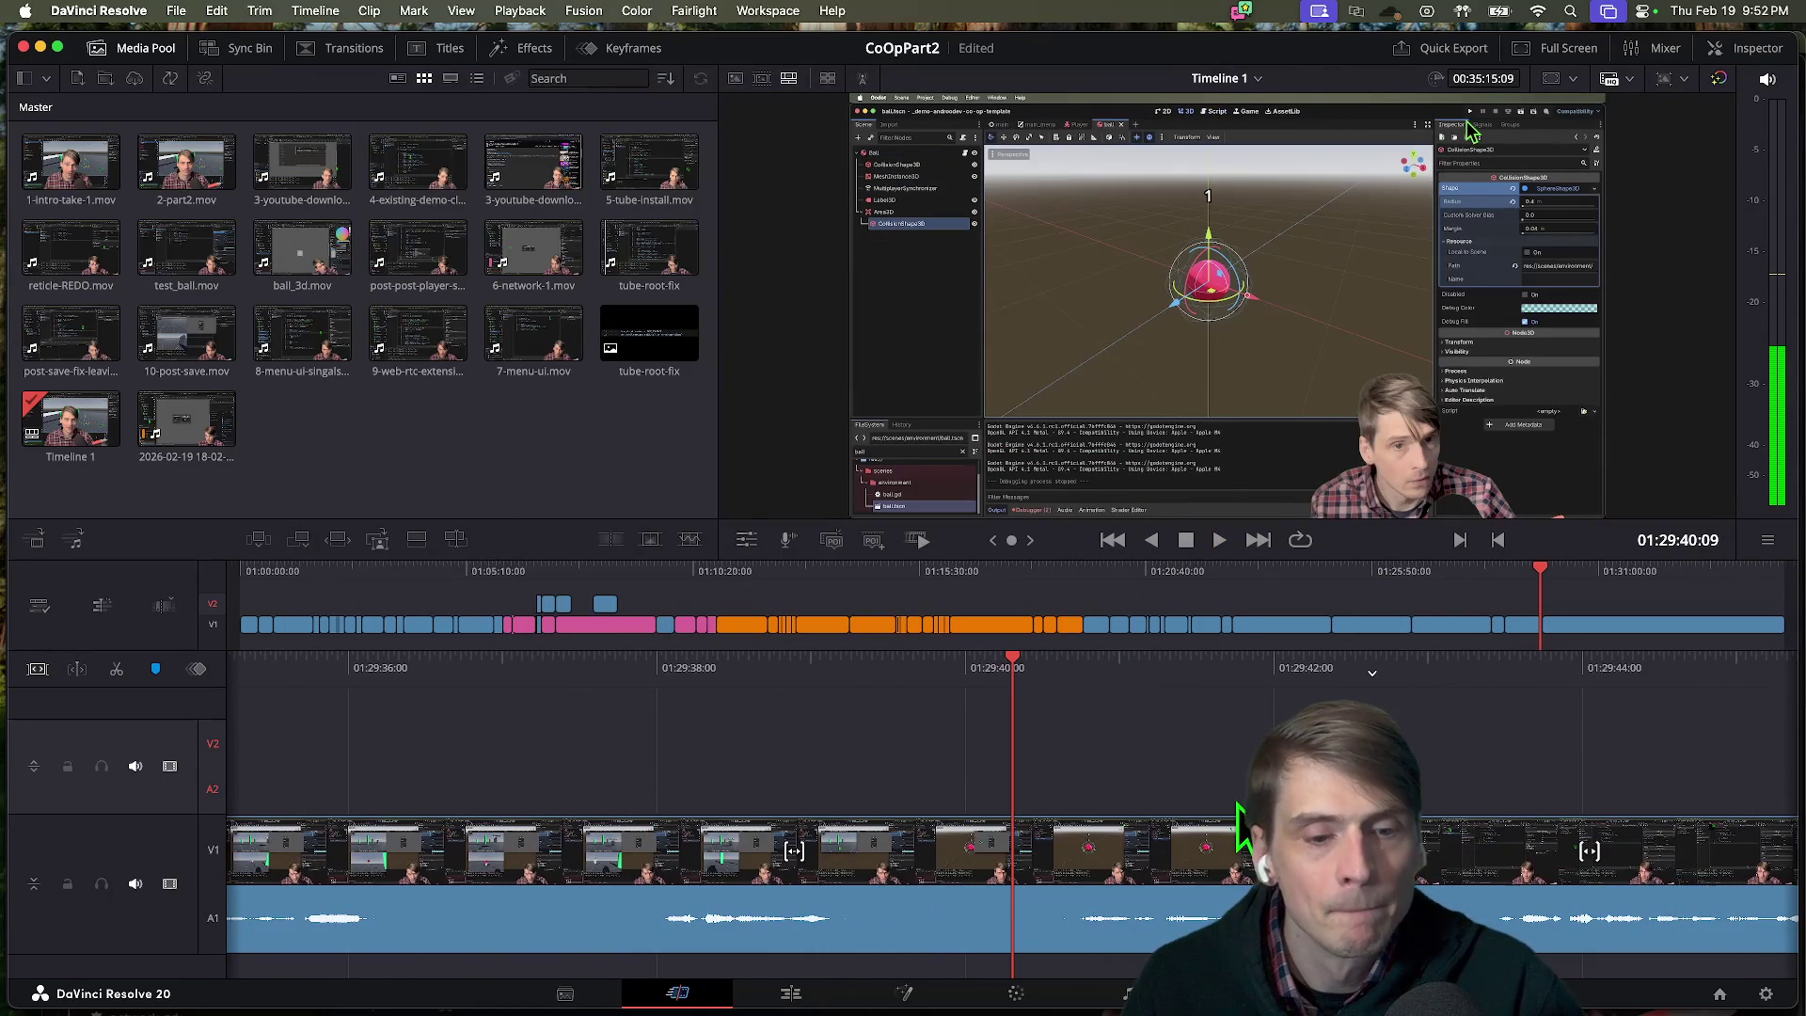
pyautogui.press('space')
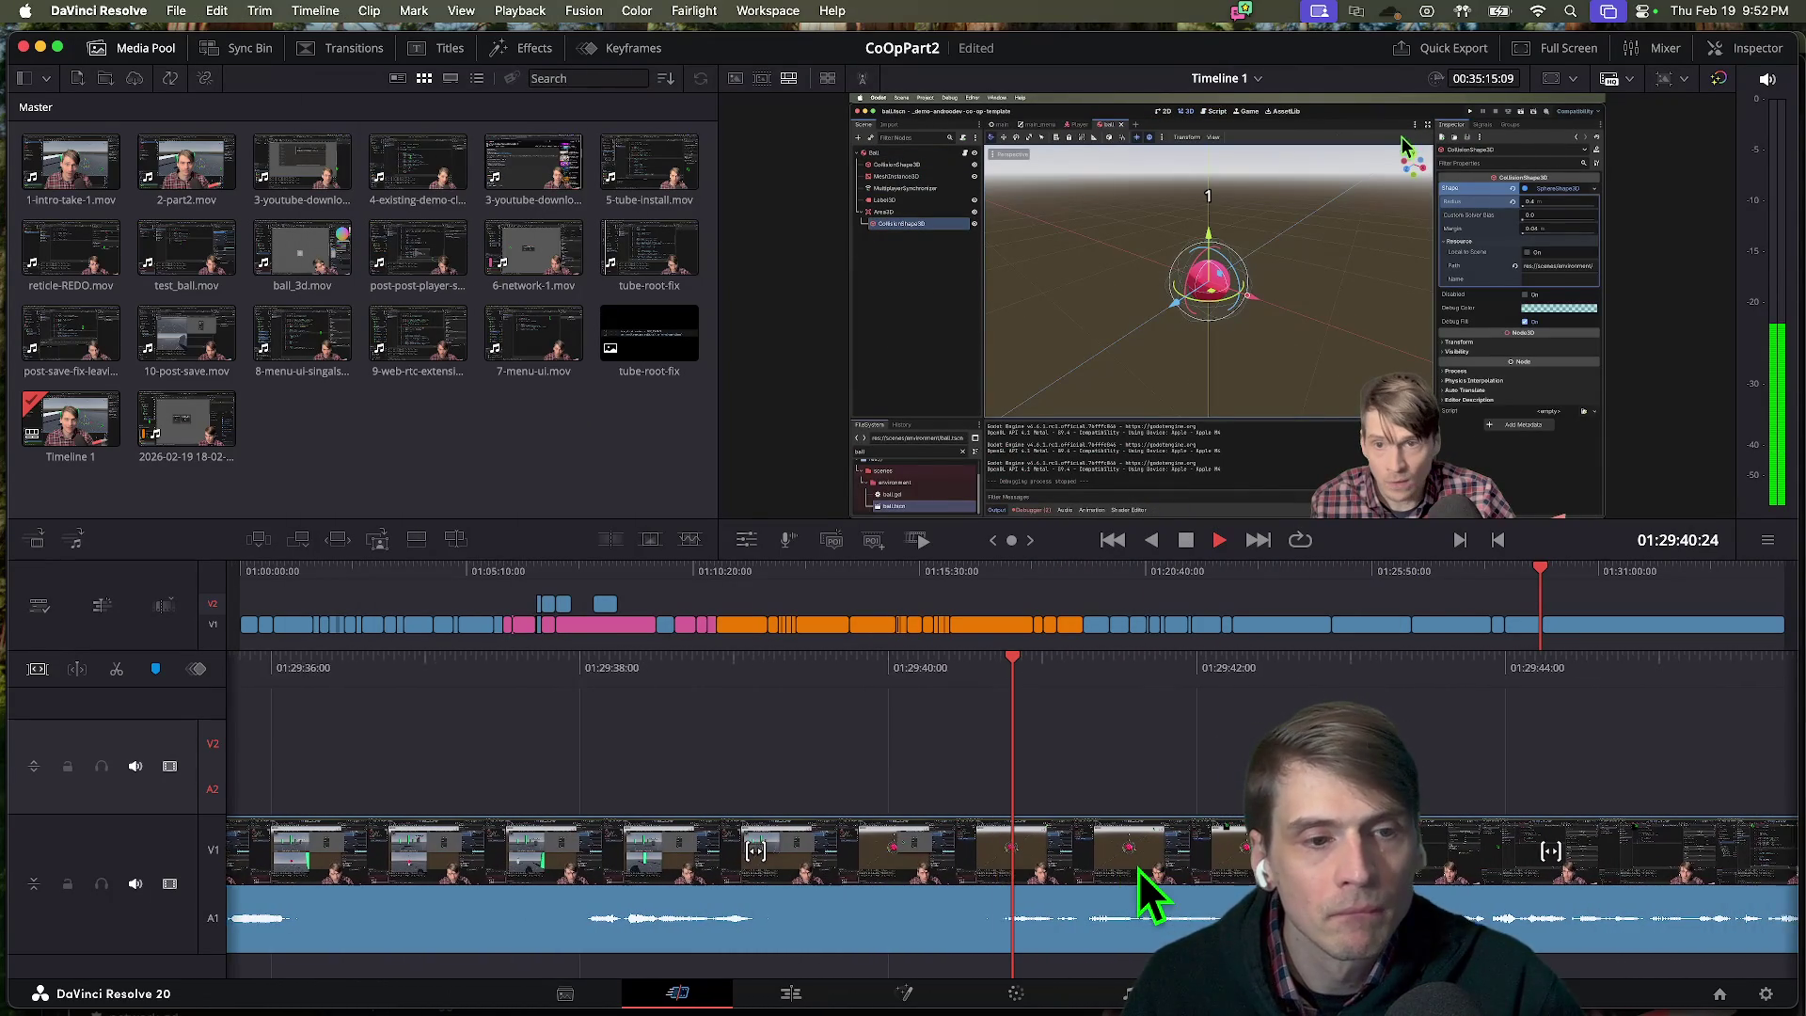
pyautogui.press('space')
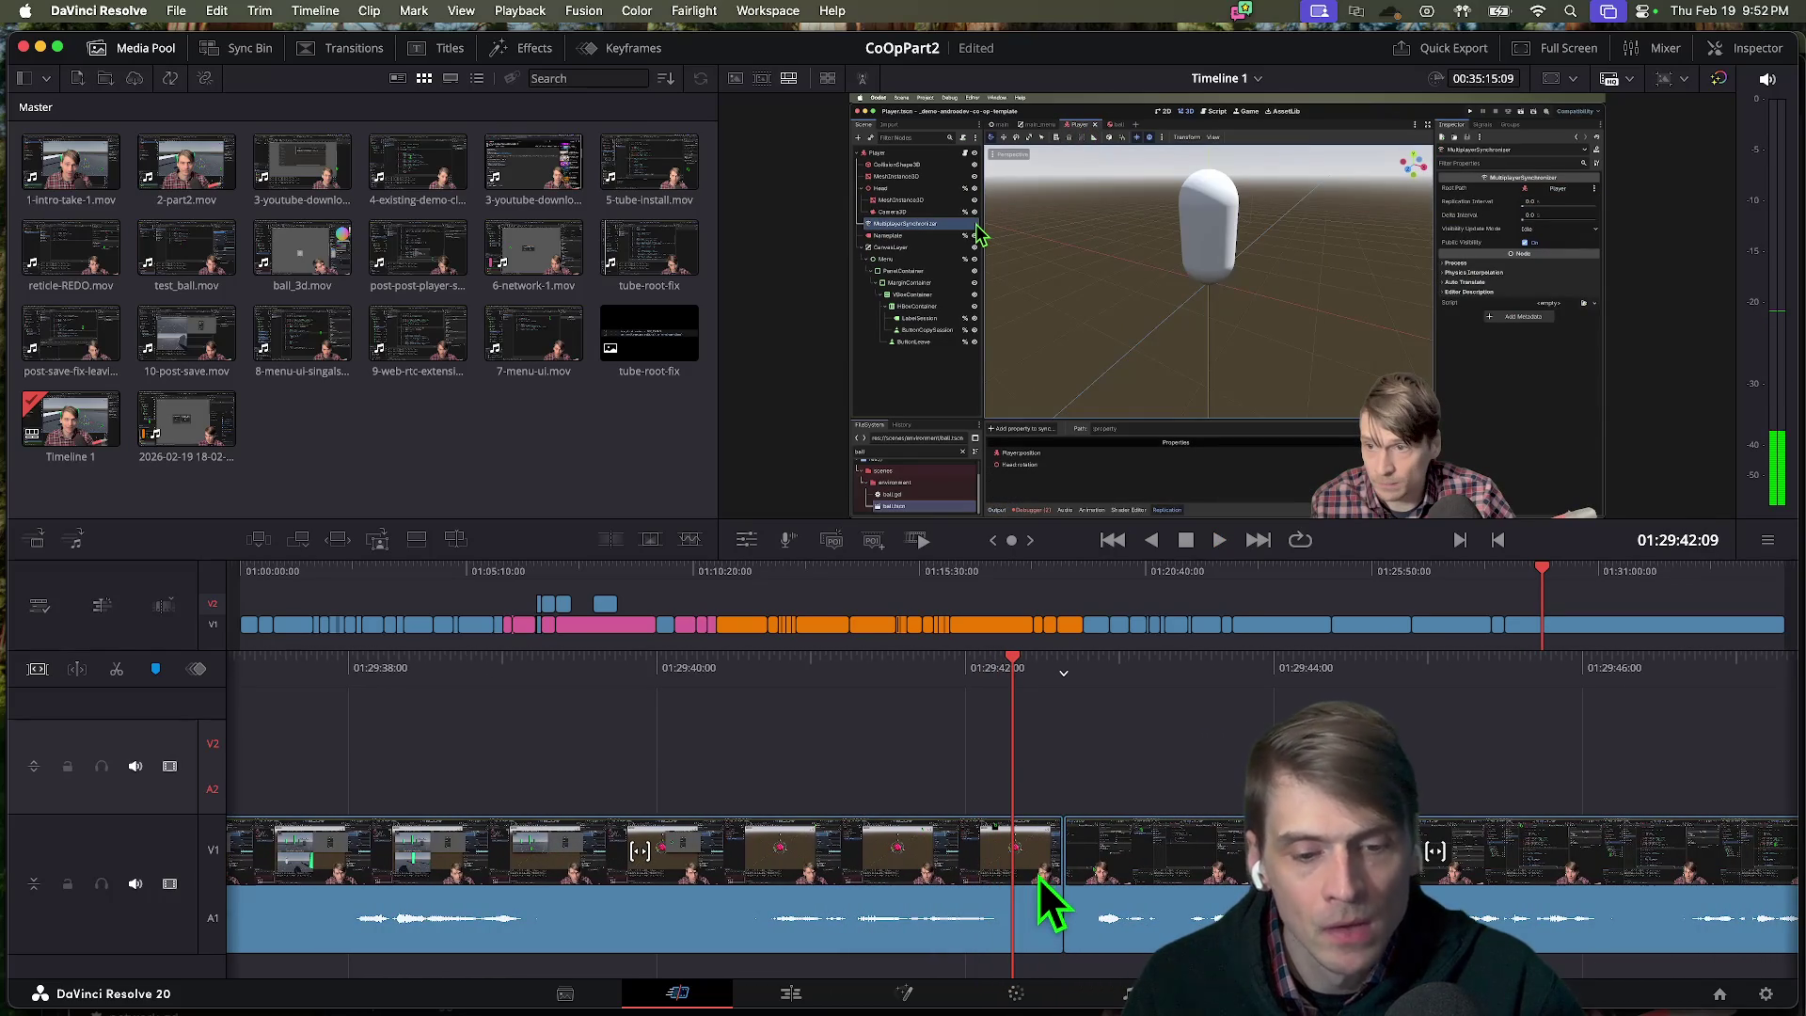
pyautogui.moveTo(1049, 860)
pyautogui.mouseDown()
pyautogui.moveTo(632, 858)
pyautogui.moveTo(659, 858)
pyautogui.mouseUp()
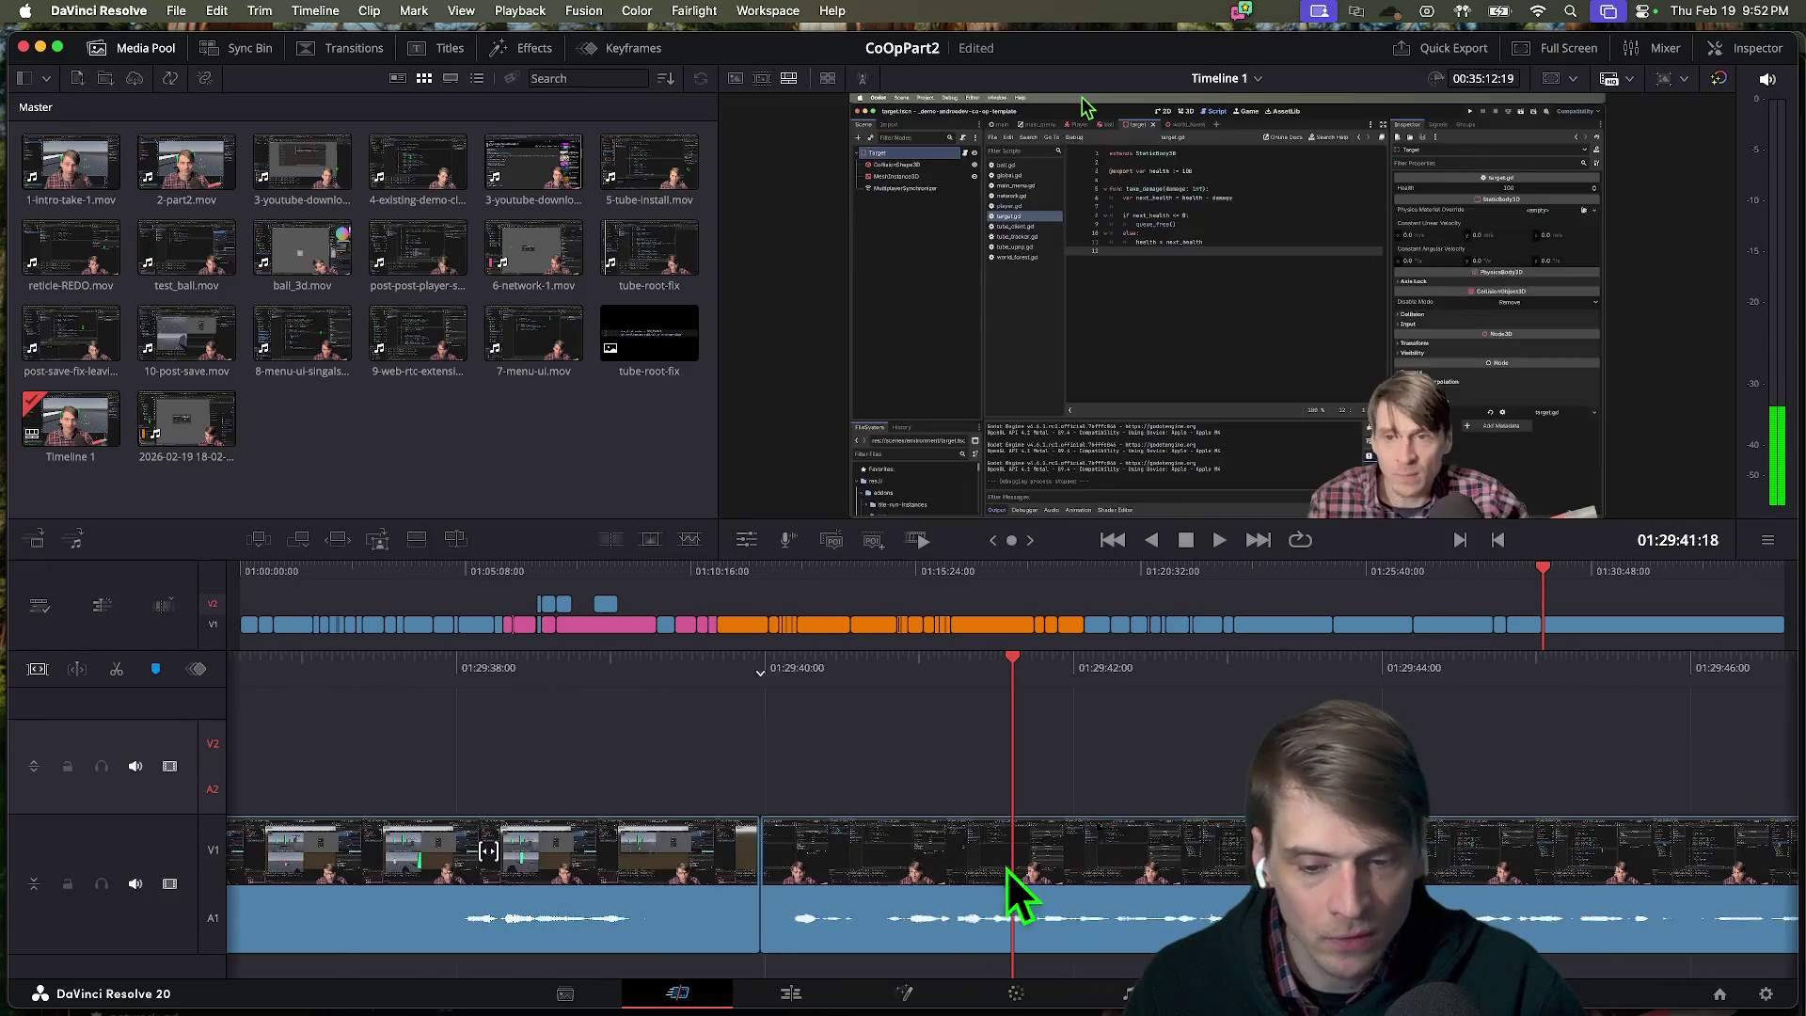
# Step: Pull the V1 edit point earlier and check it, bringing the timeline to 00:35:09:13
pyautogui.press('space')
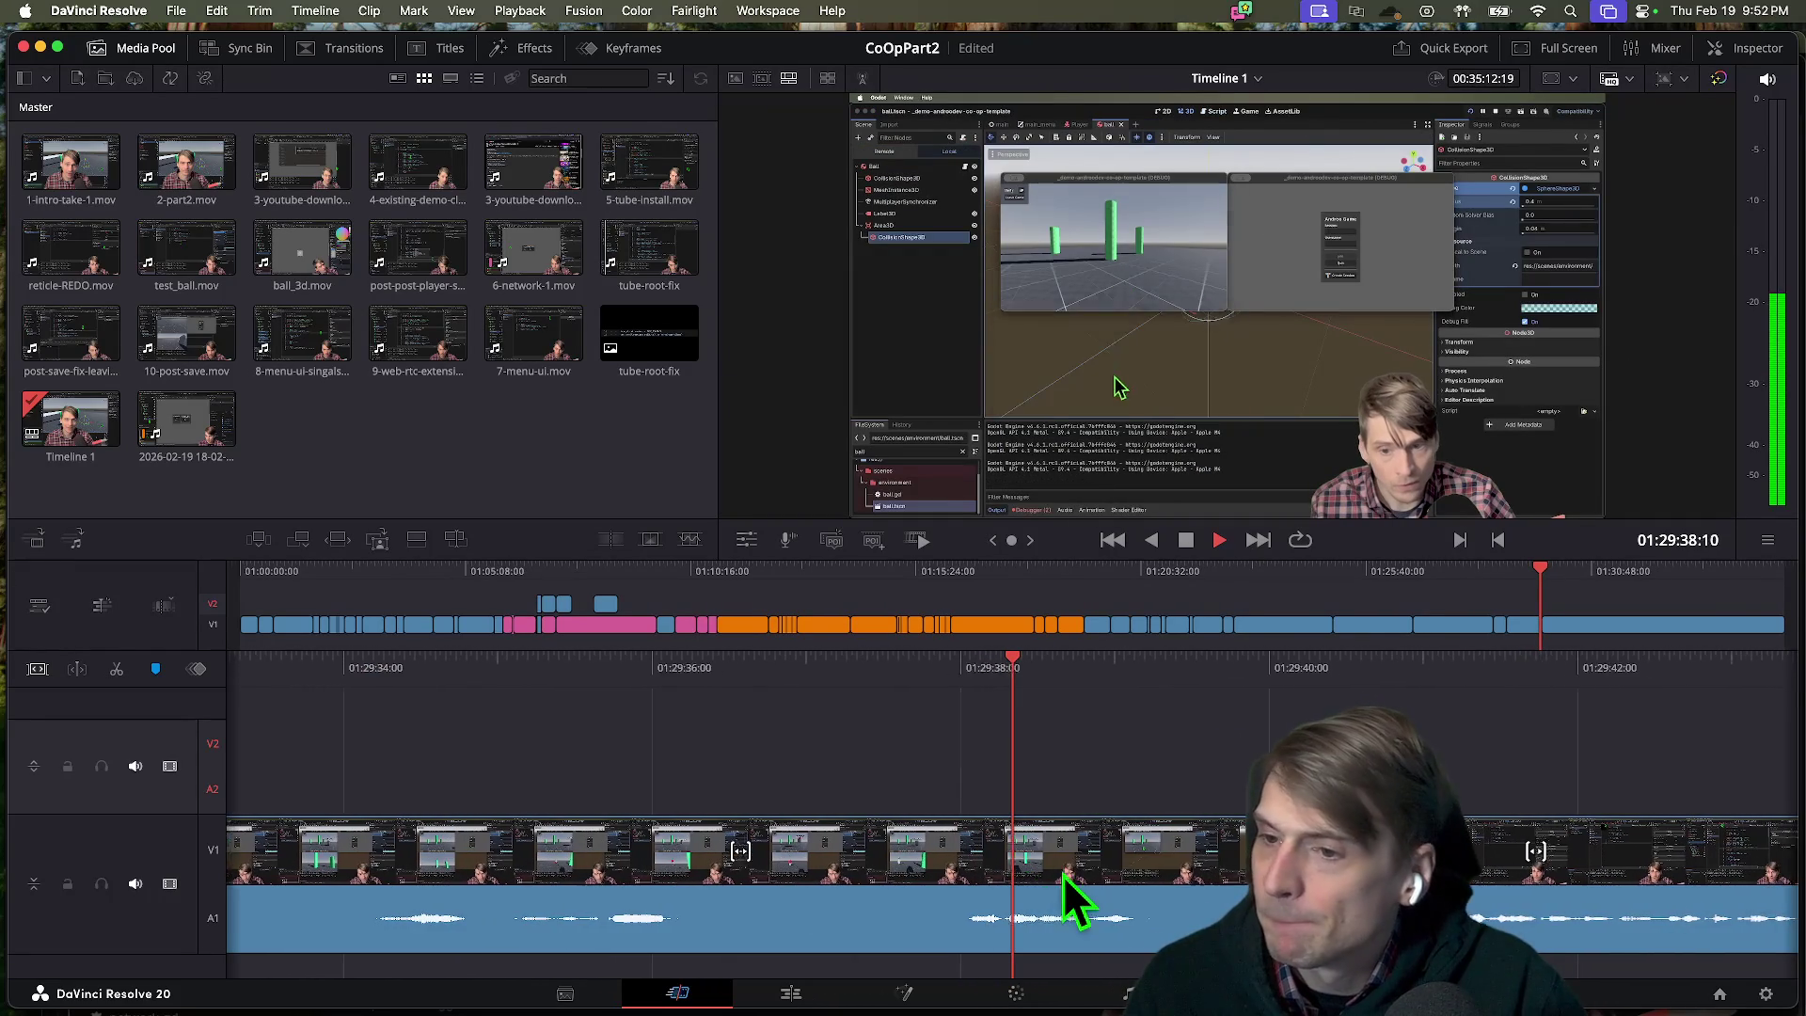
pyautogui.press('space')
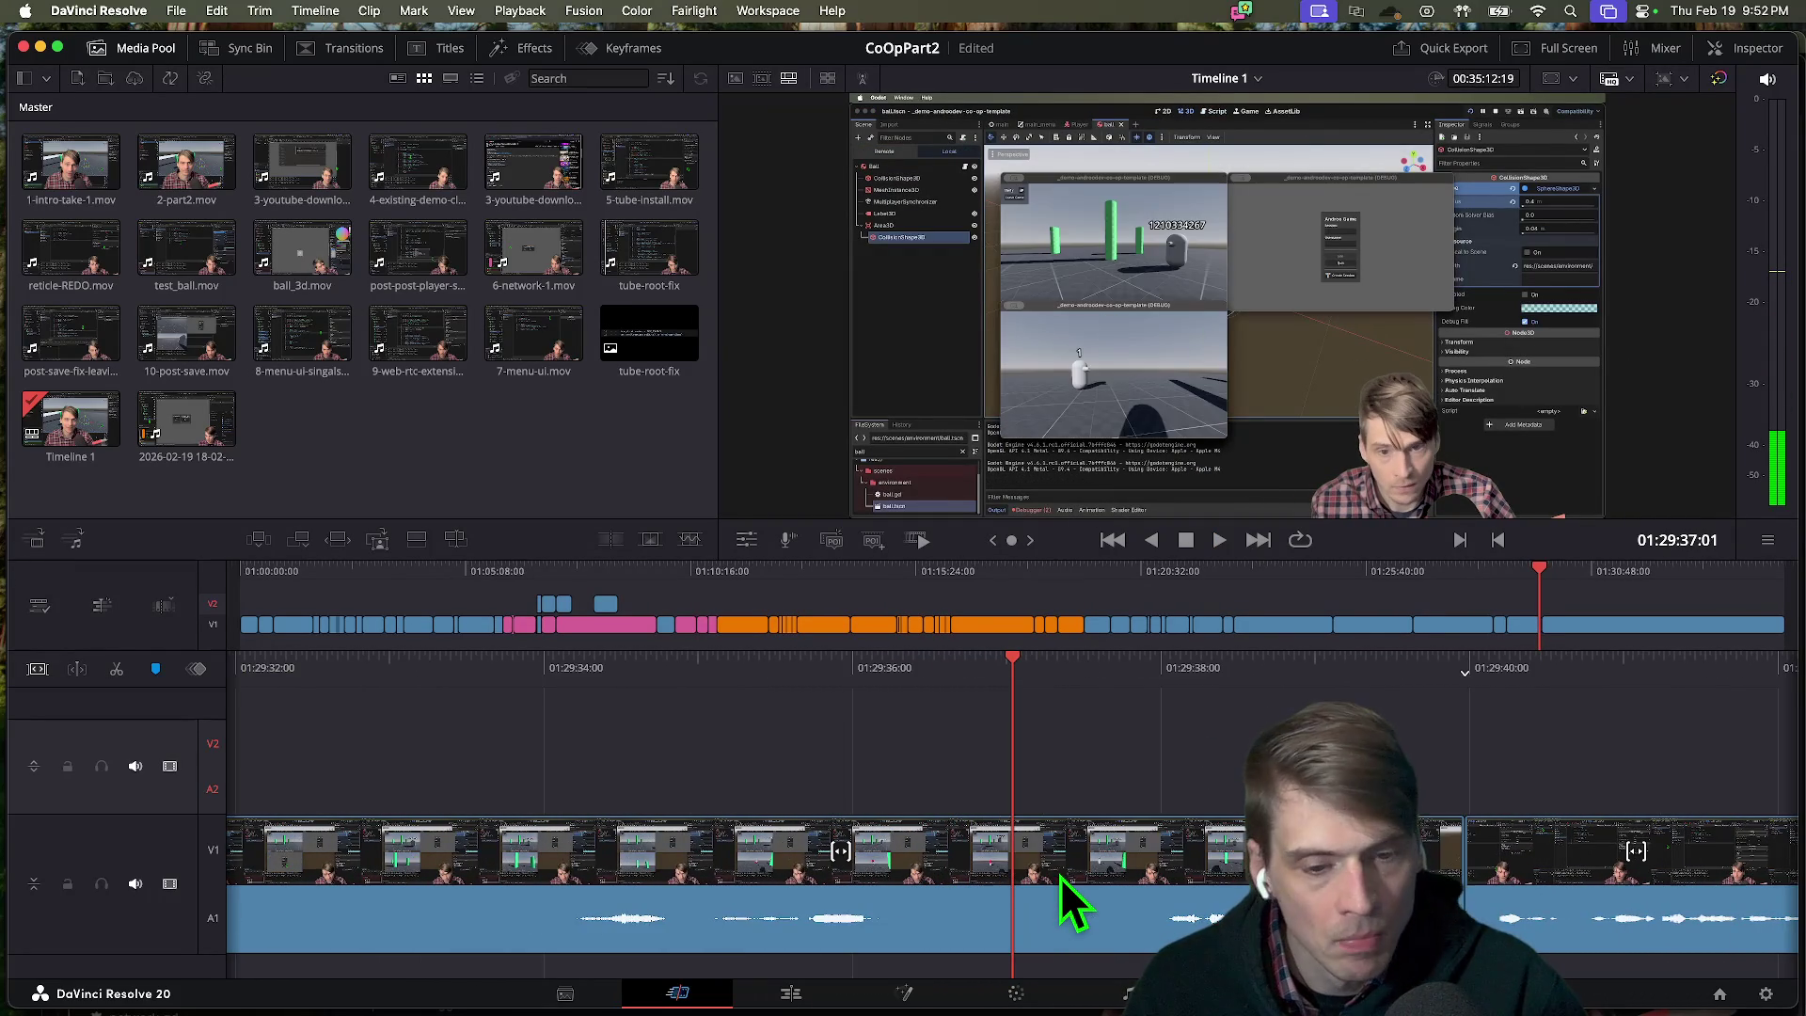
pyautogui.press('space')
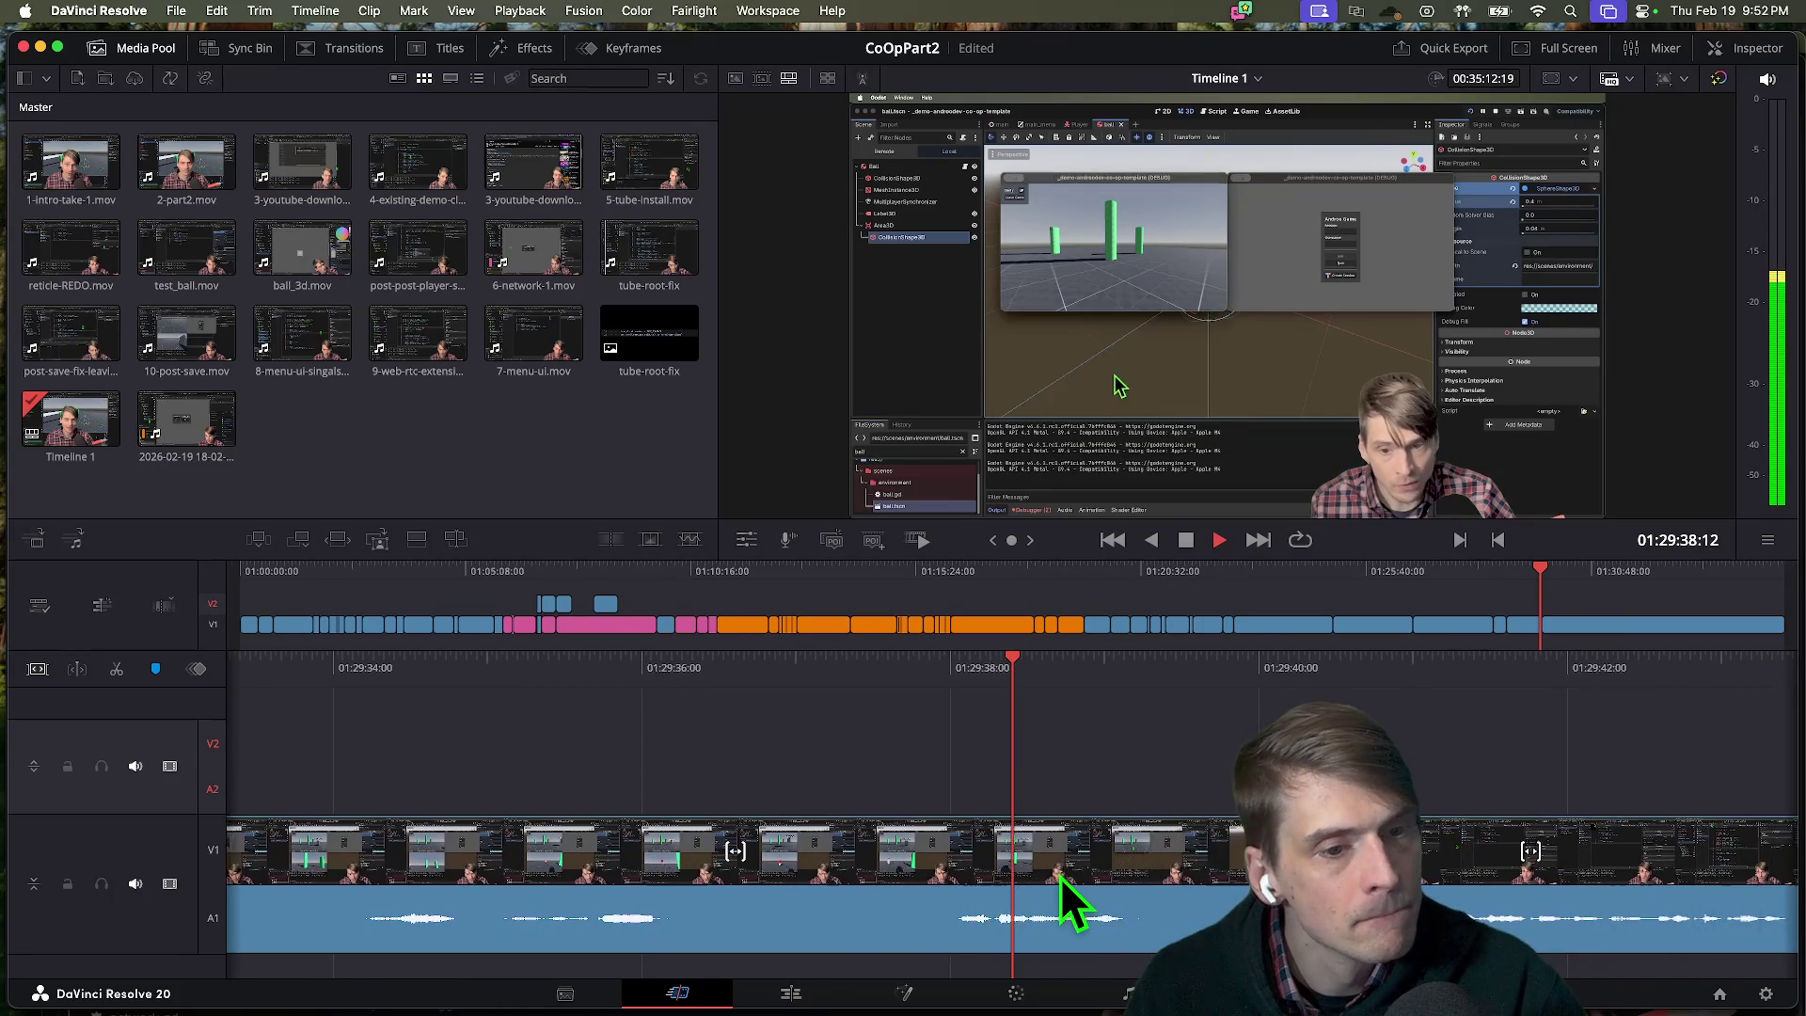
pyautogui.press('space')
pyautogui.moveTo(1137, 866); pyautogui.dragTo(662, 896)
pyautogui.press('space')
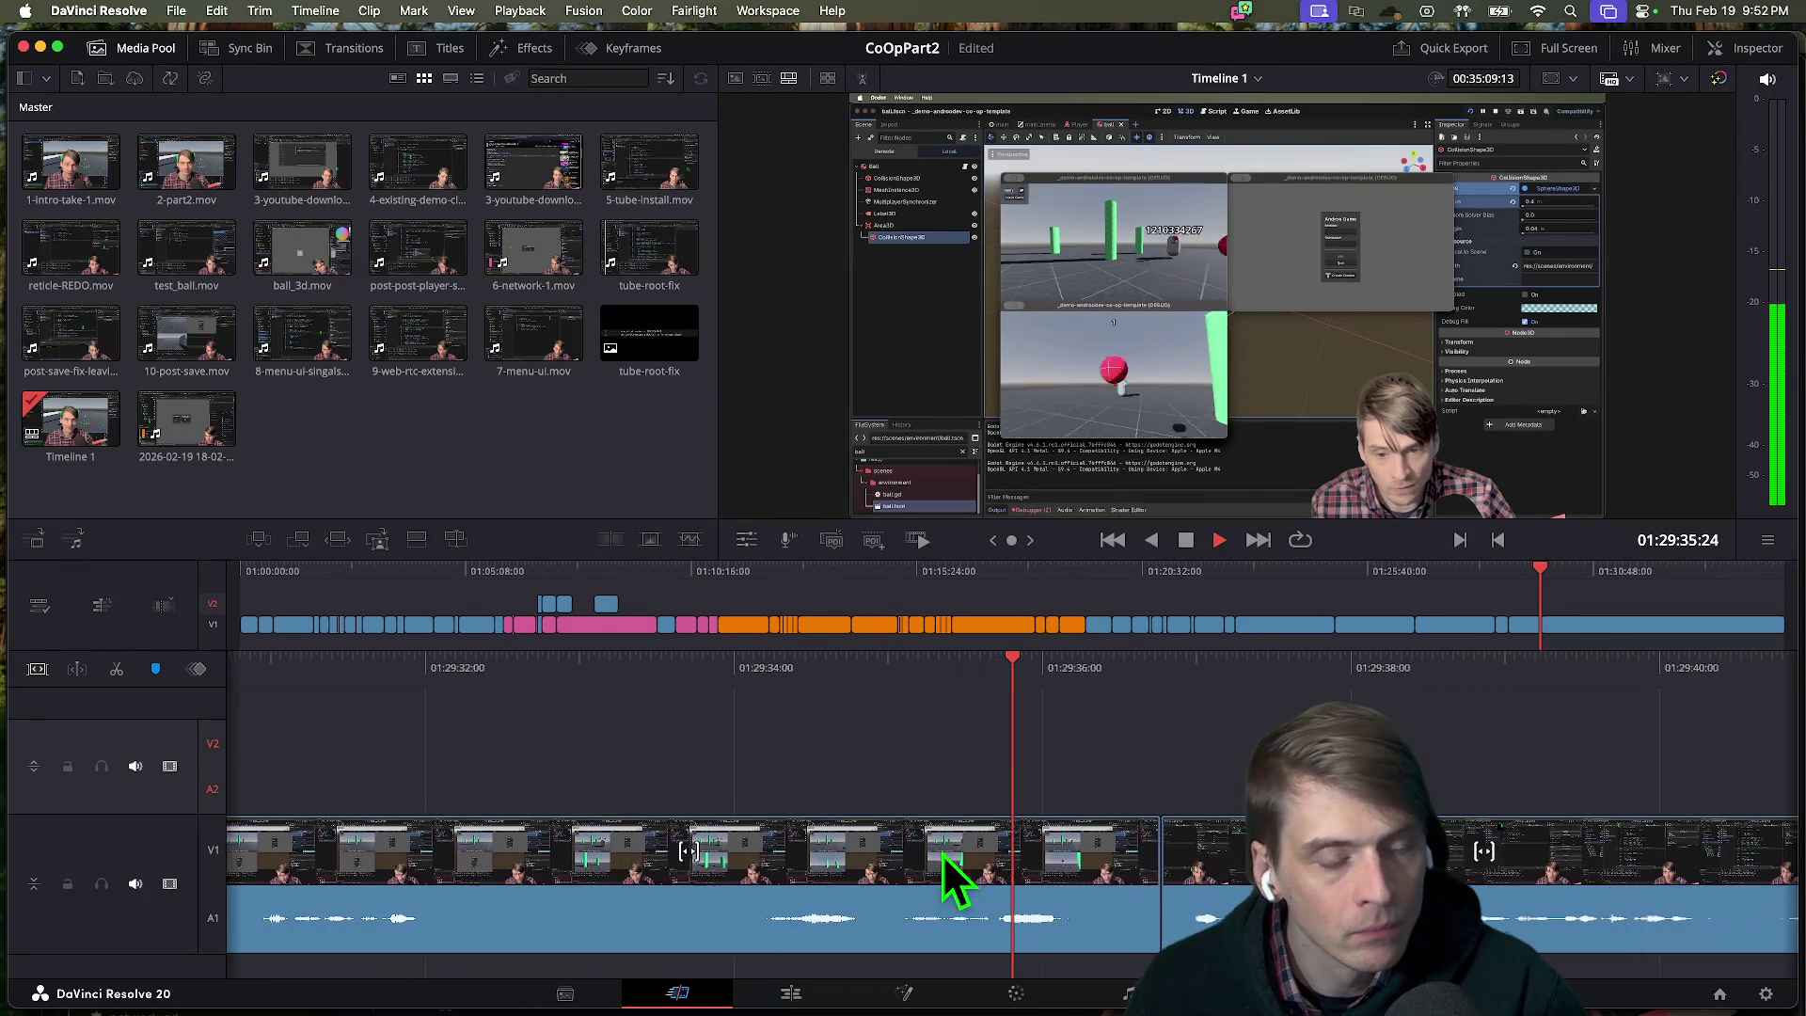
pyautogui.press('space')
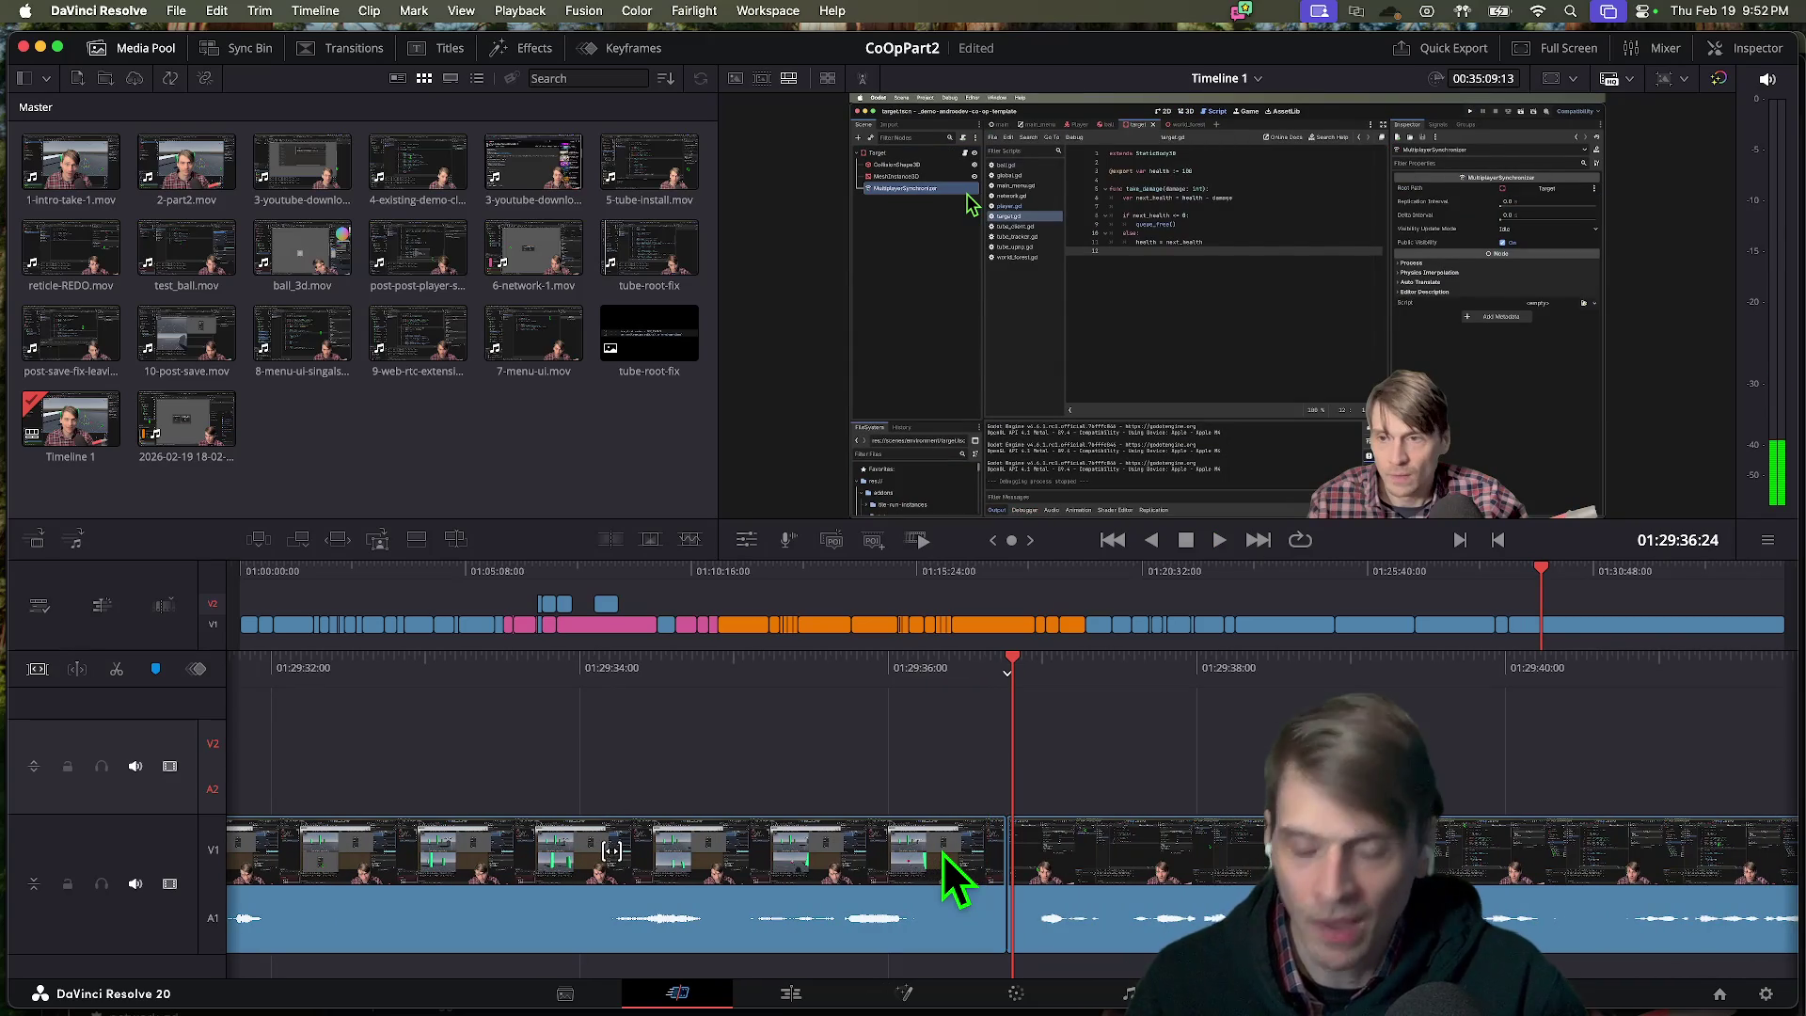
pyautogui.press('super+Tab')
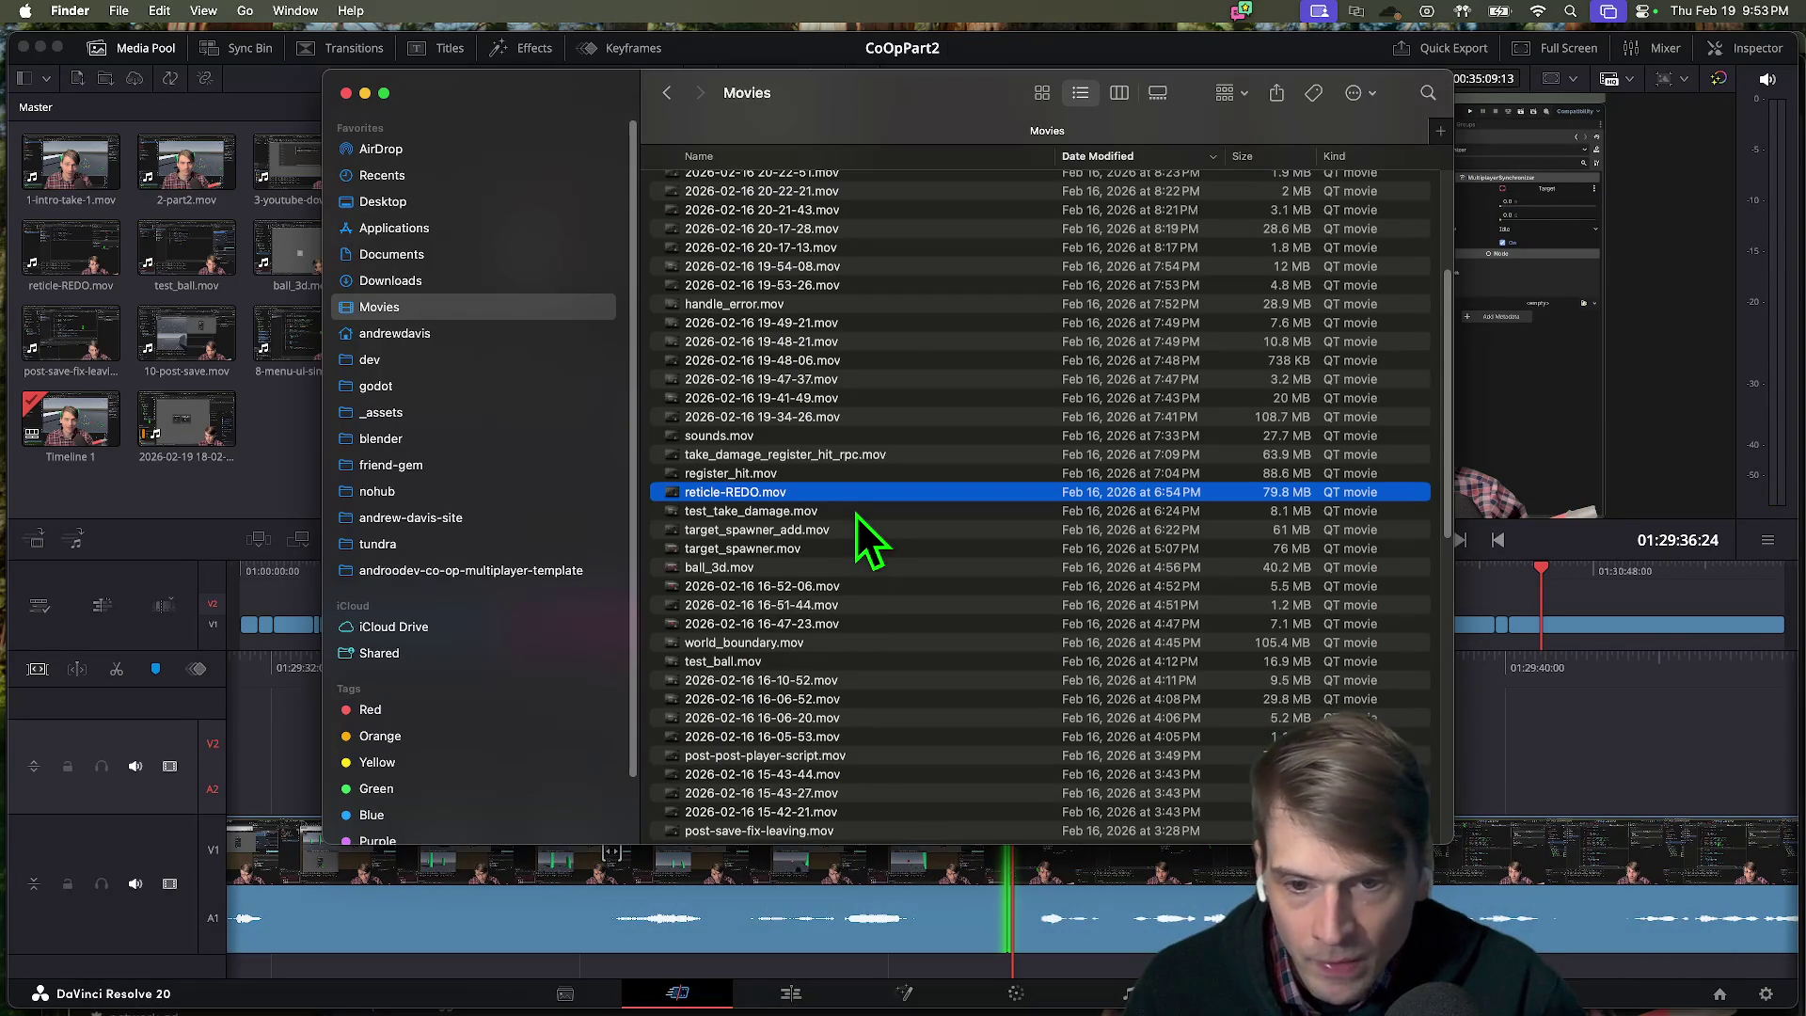
# Step: Rename target_spawner.mov to T1_target_spawner.mov
pyautogui.click(832, 548)
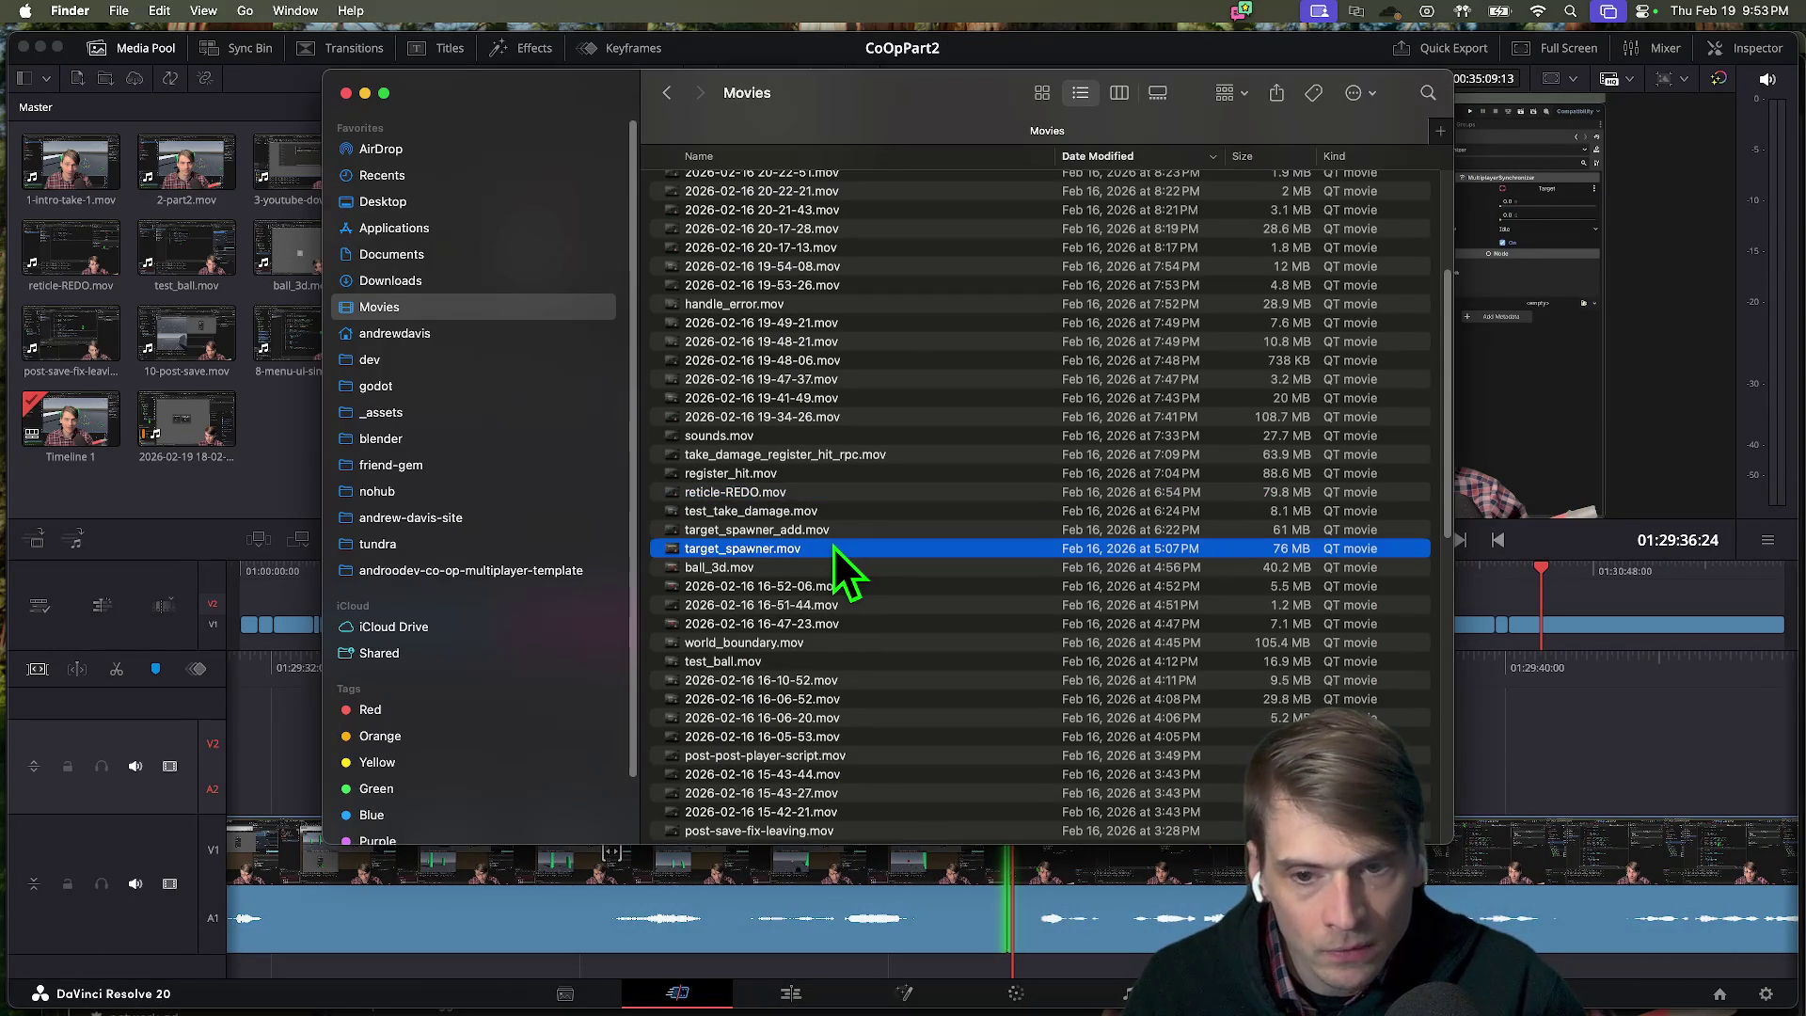
pyautogui.click(845, 514)
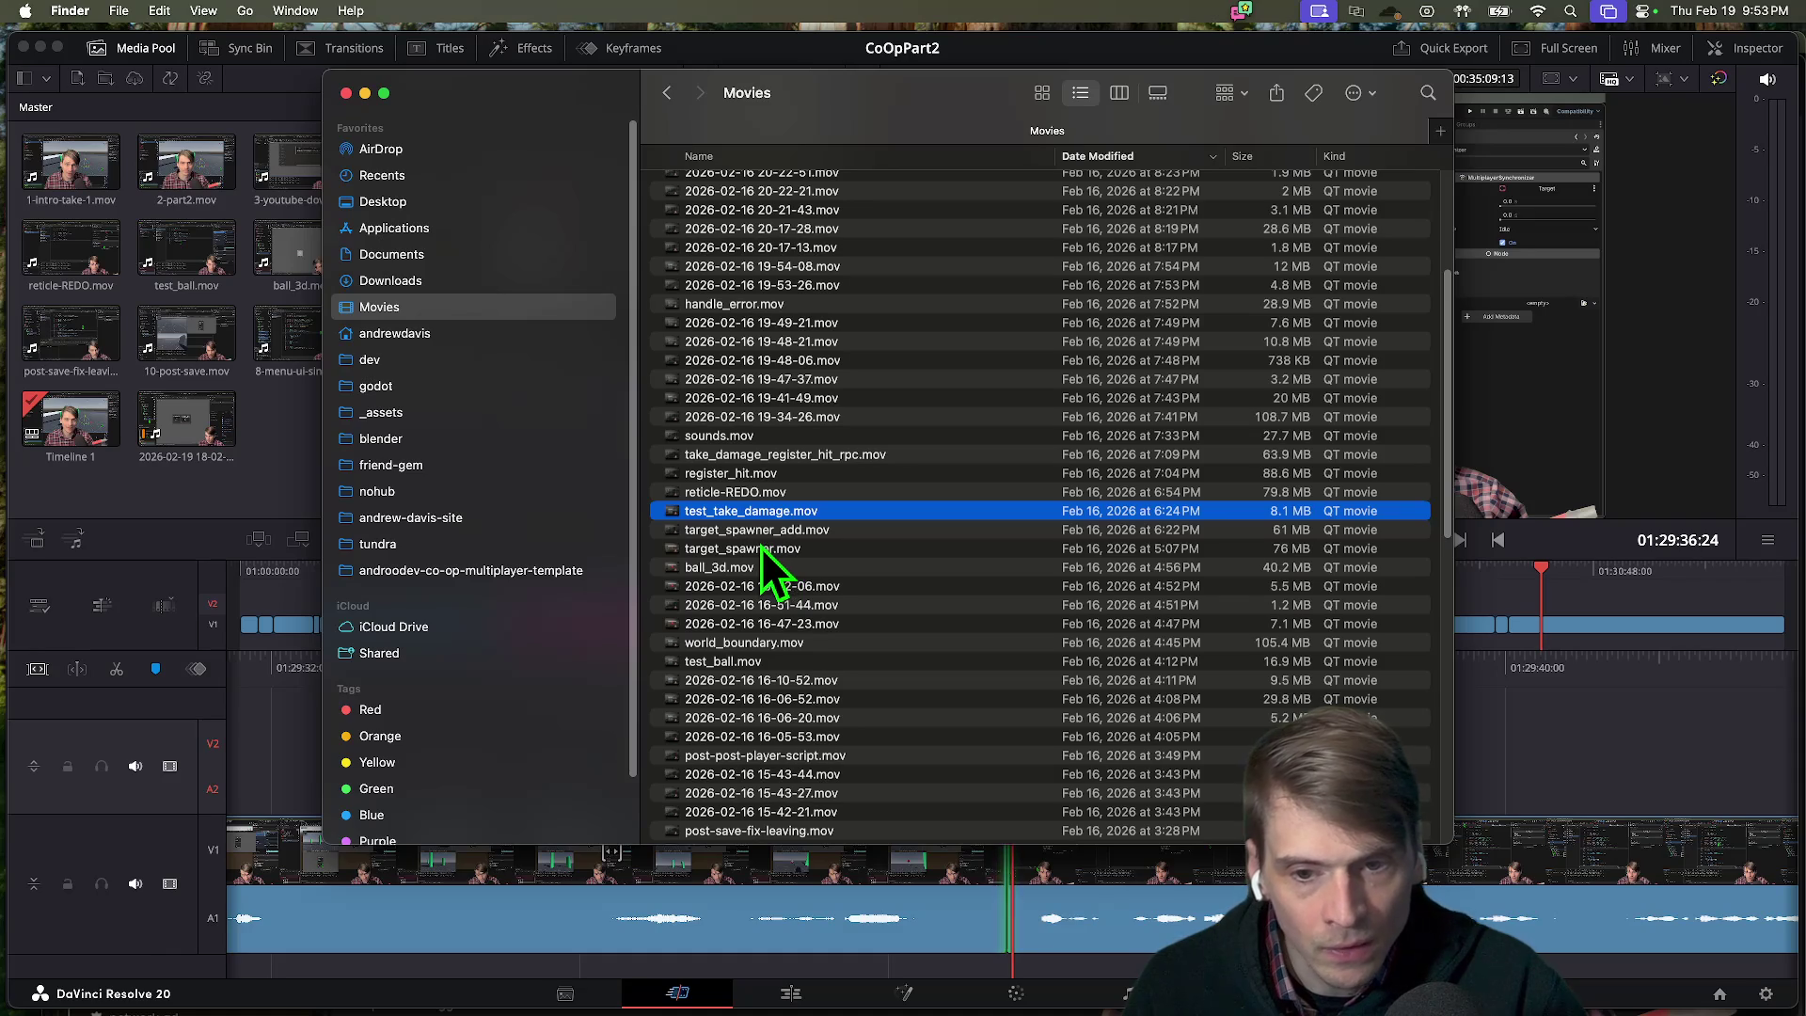
pyautogui.click(717, 551)
pyautogui.press('Return')
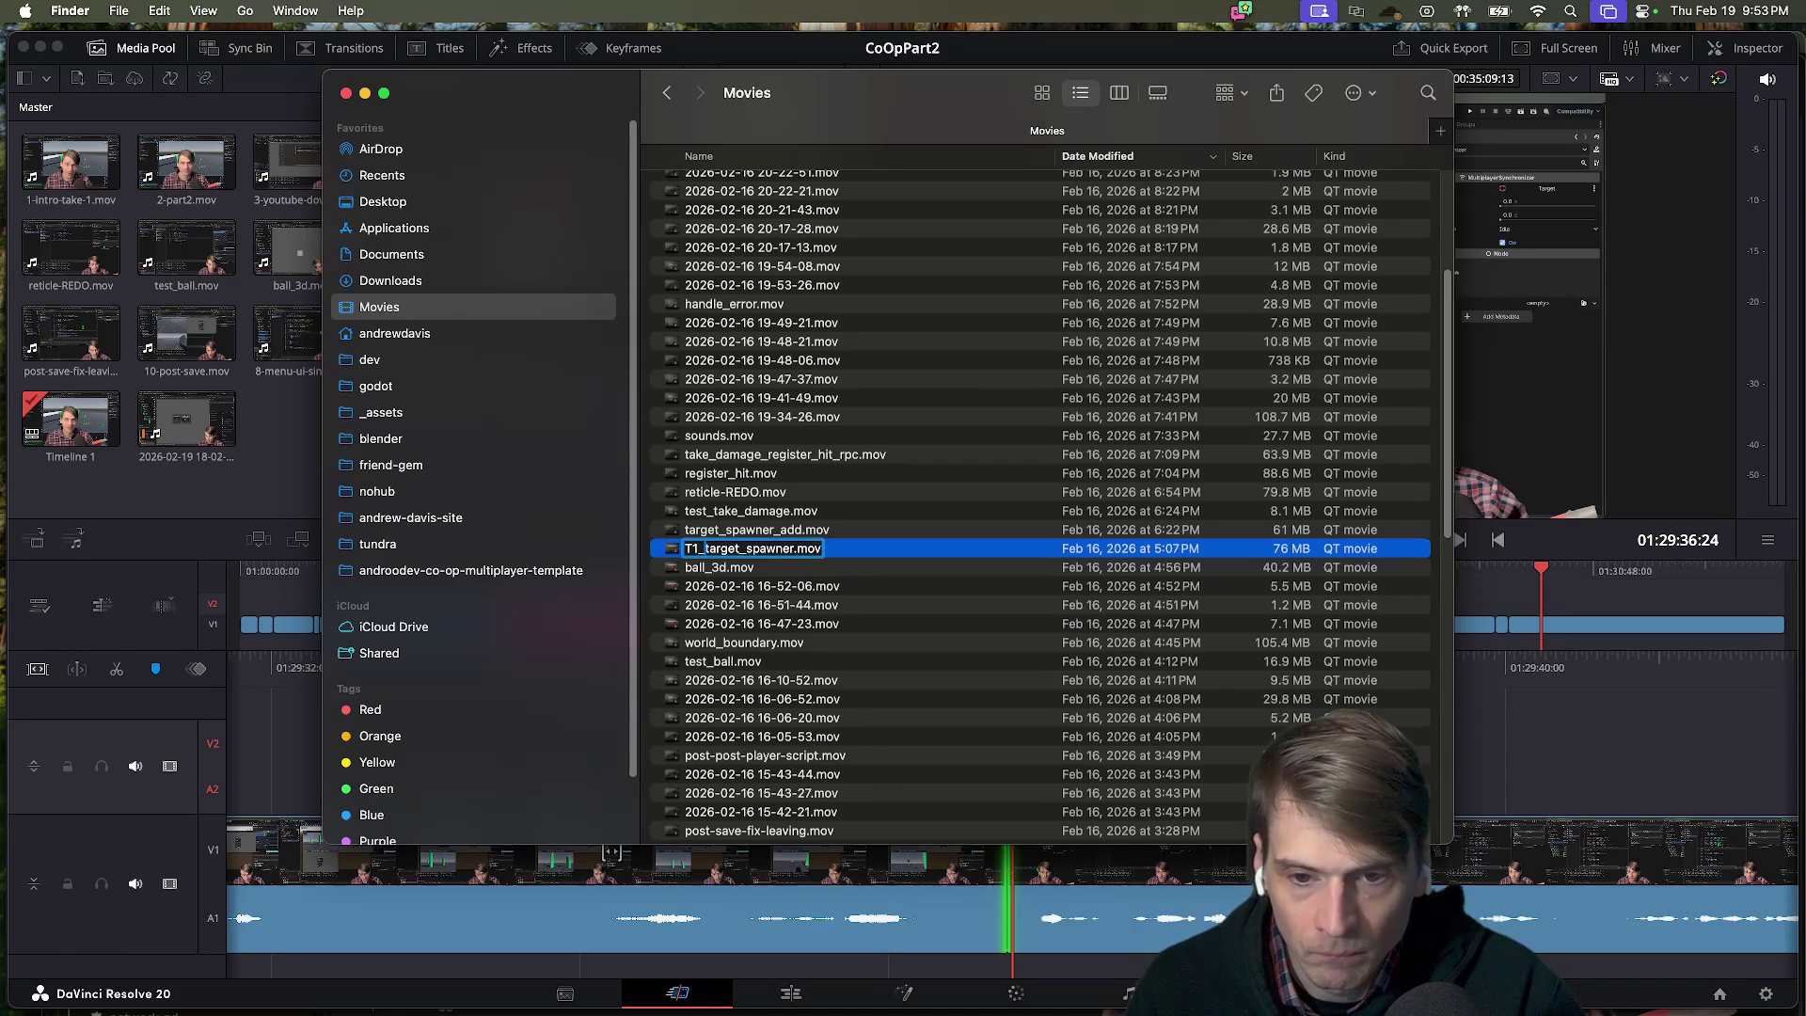
# Step: Preview target_spawner_add.mov in Quick Look, skipping to 02:43, then start renaming it
pyautogui.click(677, 529)
pyautogui.click(704, 534)
pyautogui.click(934, 530)
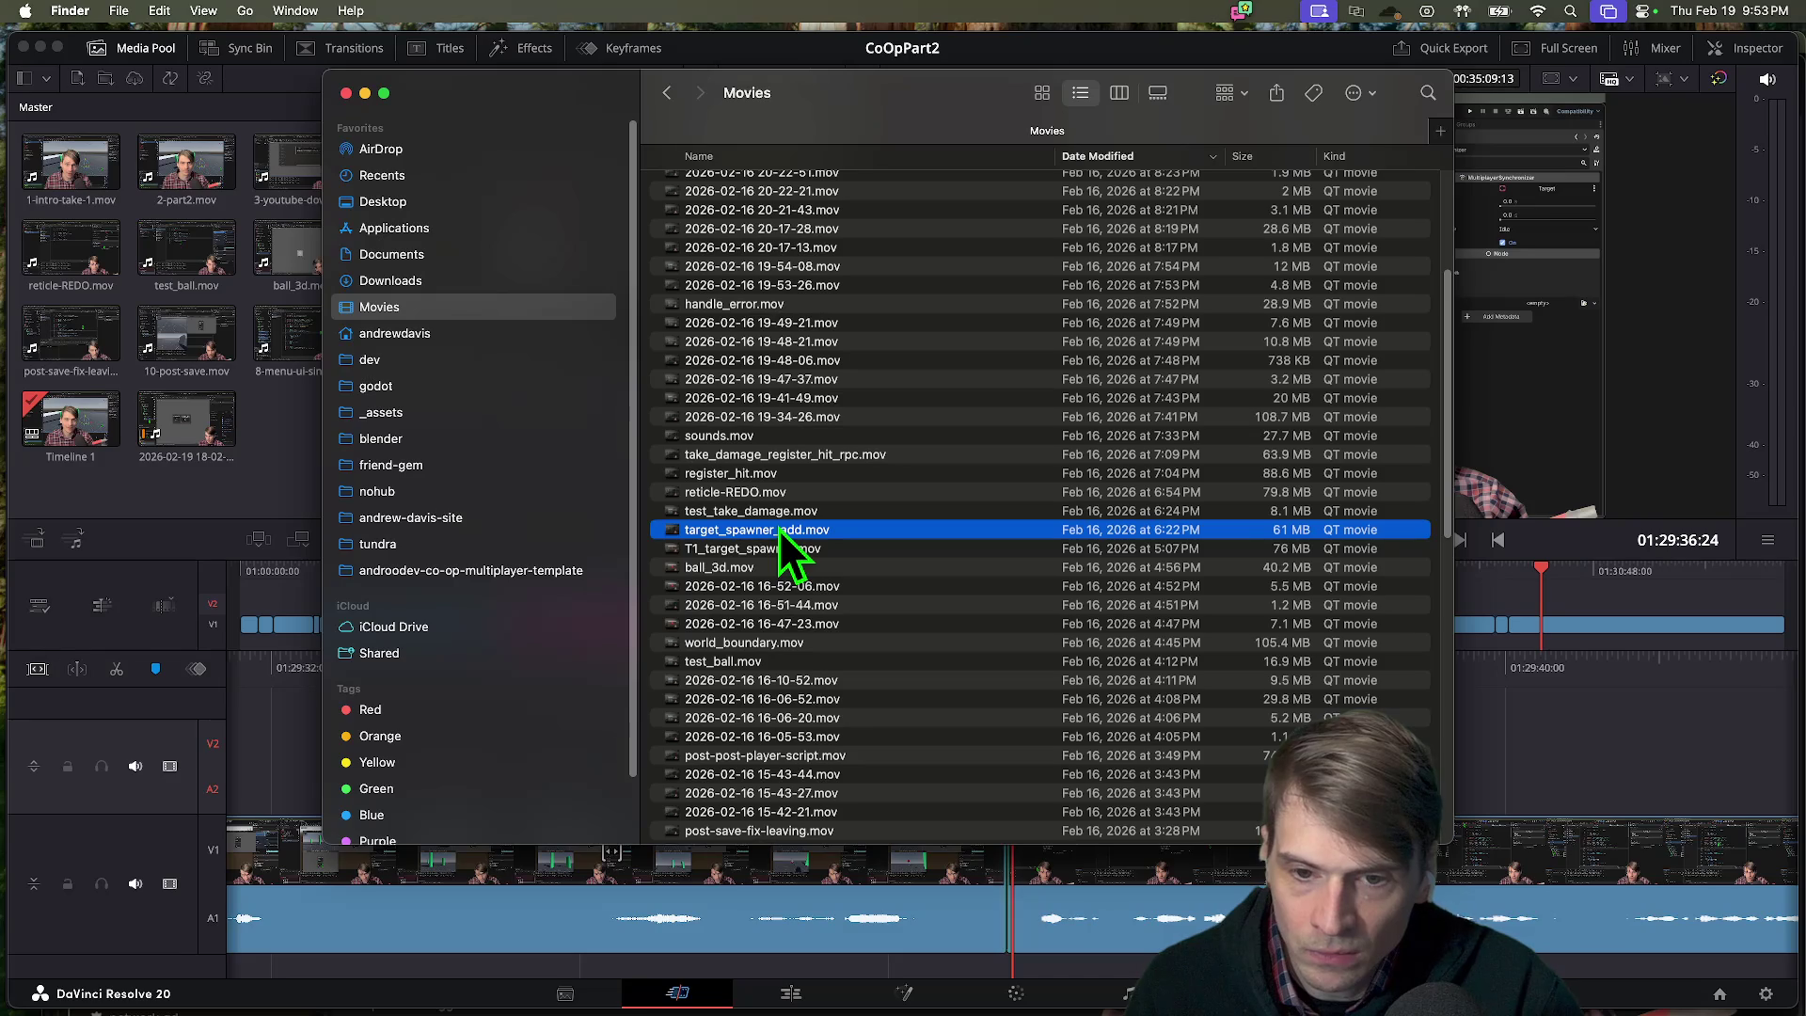
pyautogui.press('space')
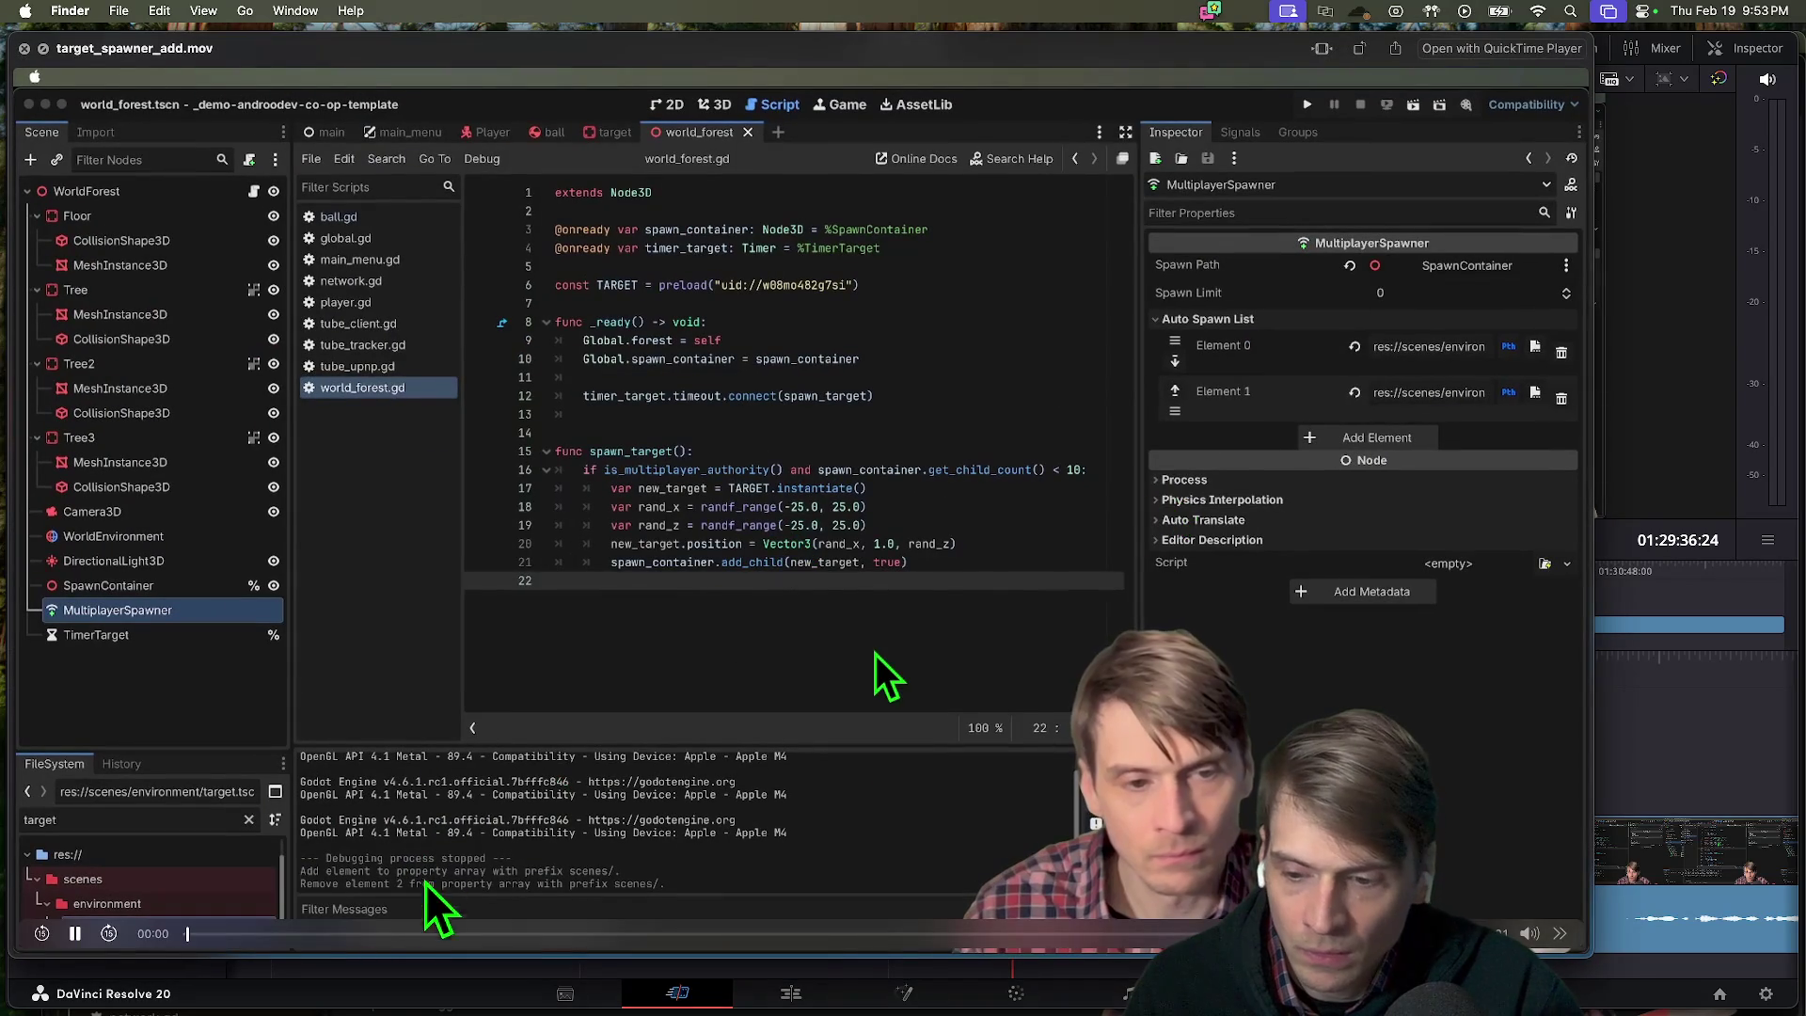
pyautogui.moveTo(408, 931); pyautogui.dragTo(1381, 952)
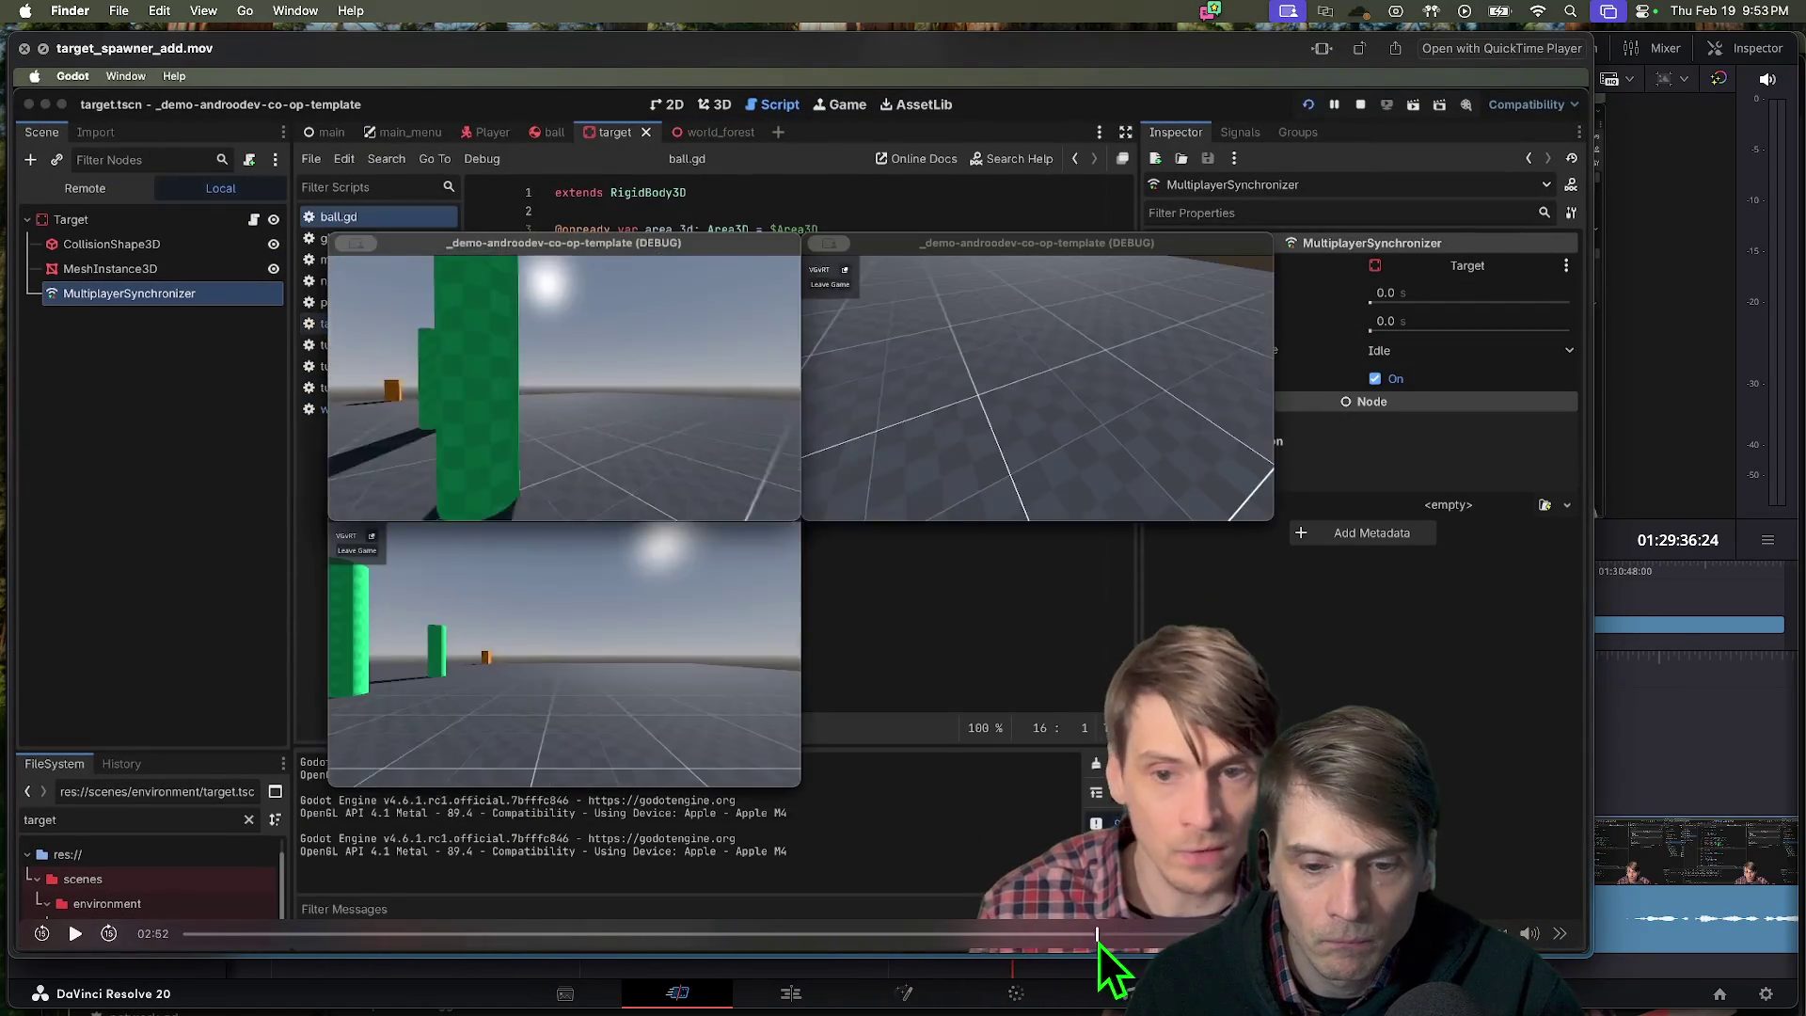
pyautogui.press('space')
pyautogui.click(729, 533)
pyautogui.press('Return')
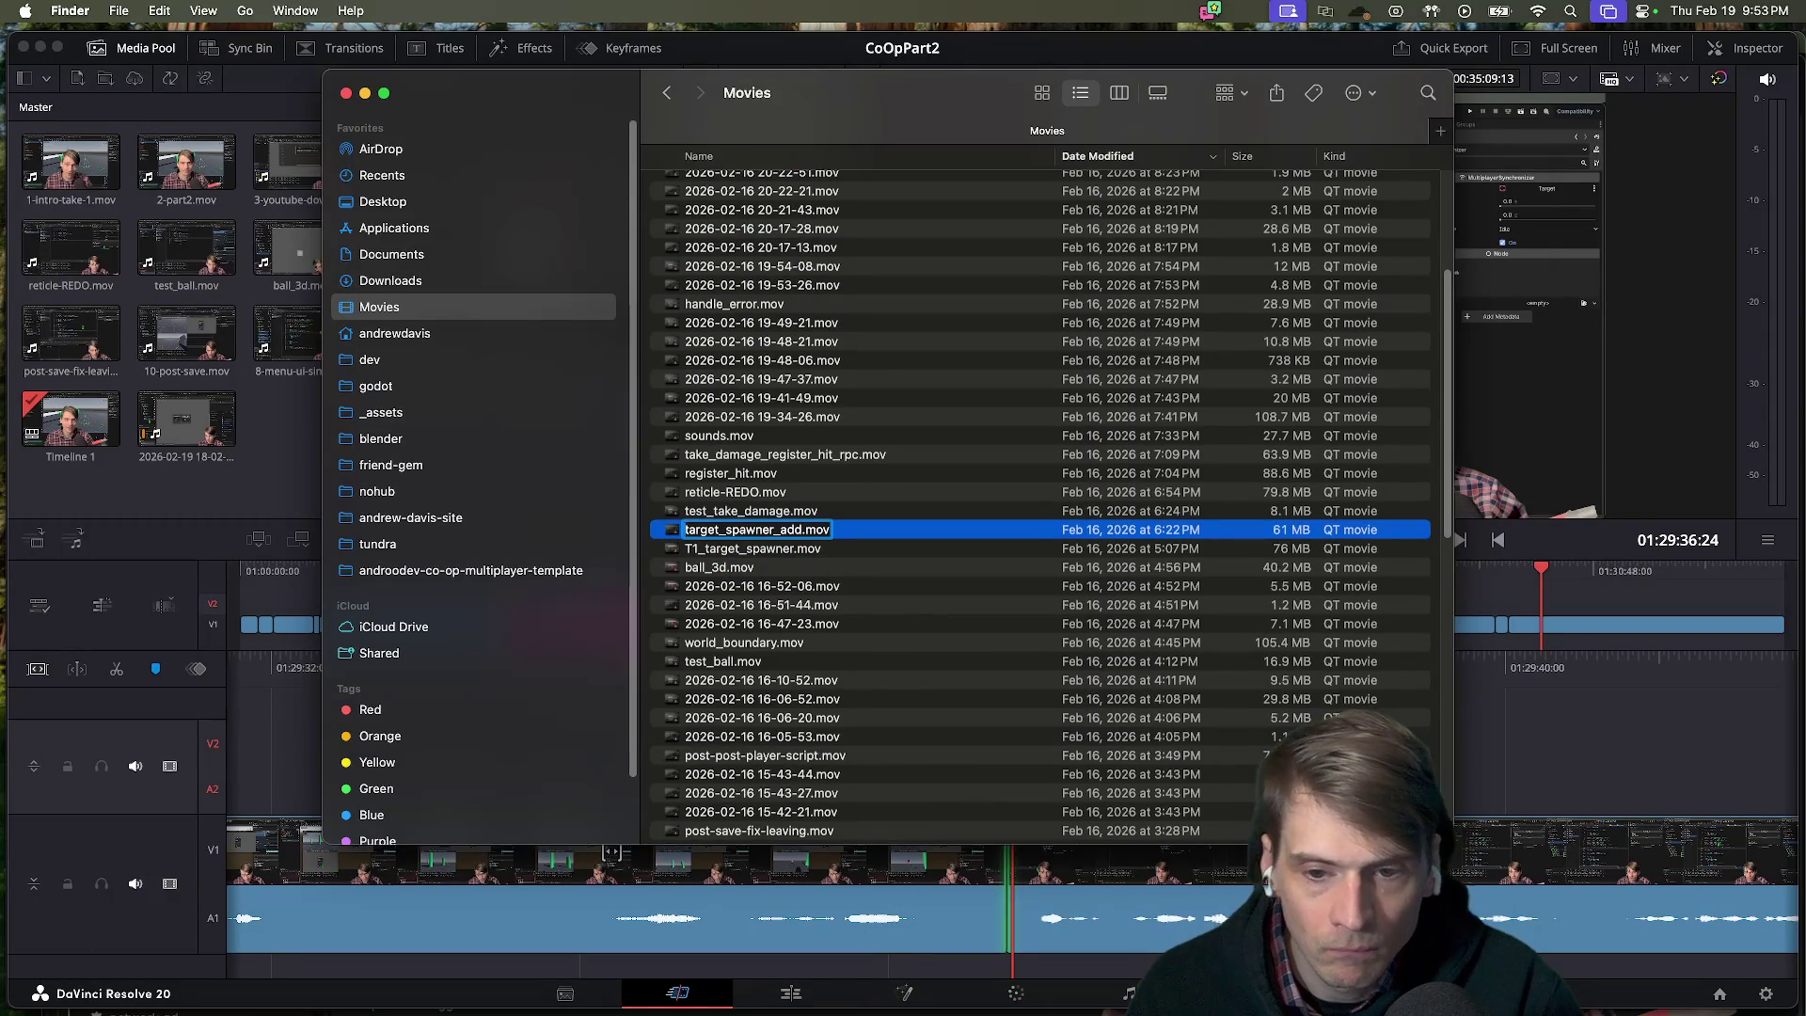
pyautogui.write('T2_')
# Step: Preview test_take_damage.mov and give it the T3_ prefix
pyautogui.click(787, 511)
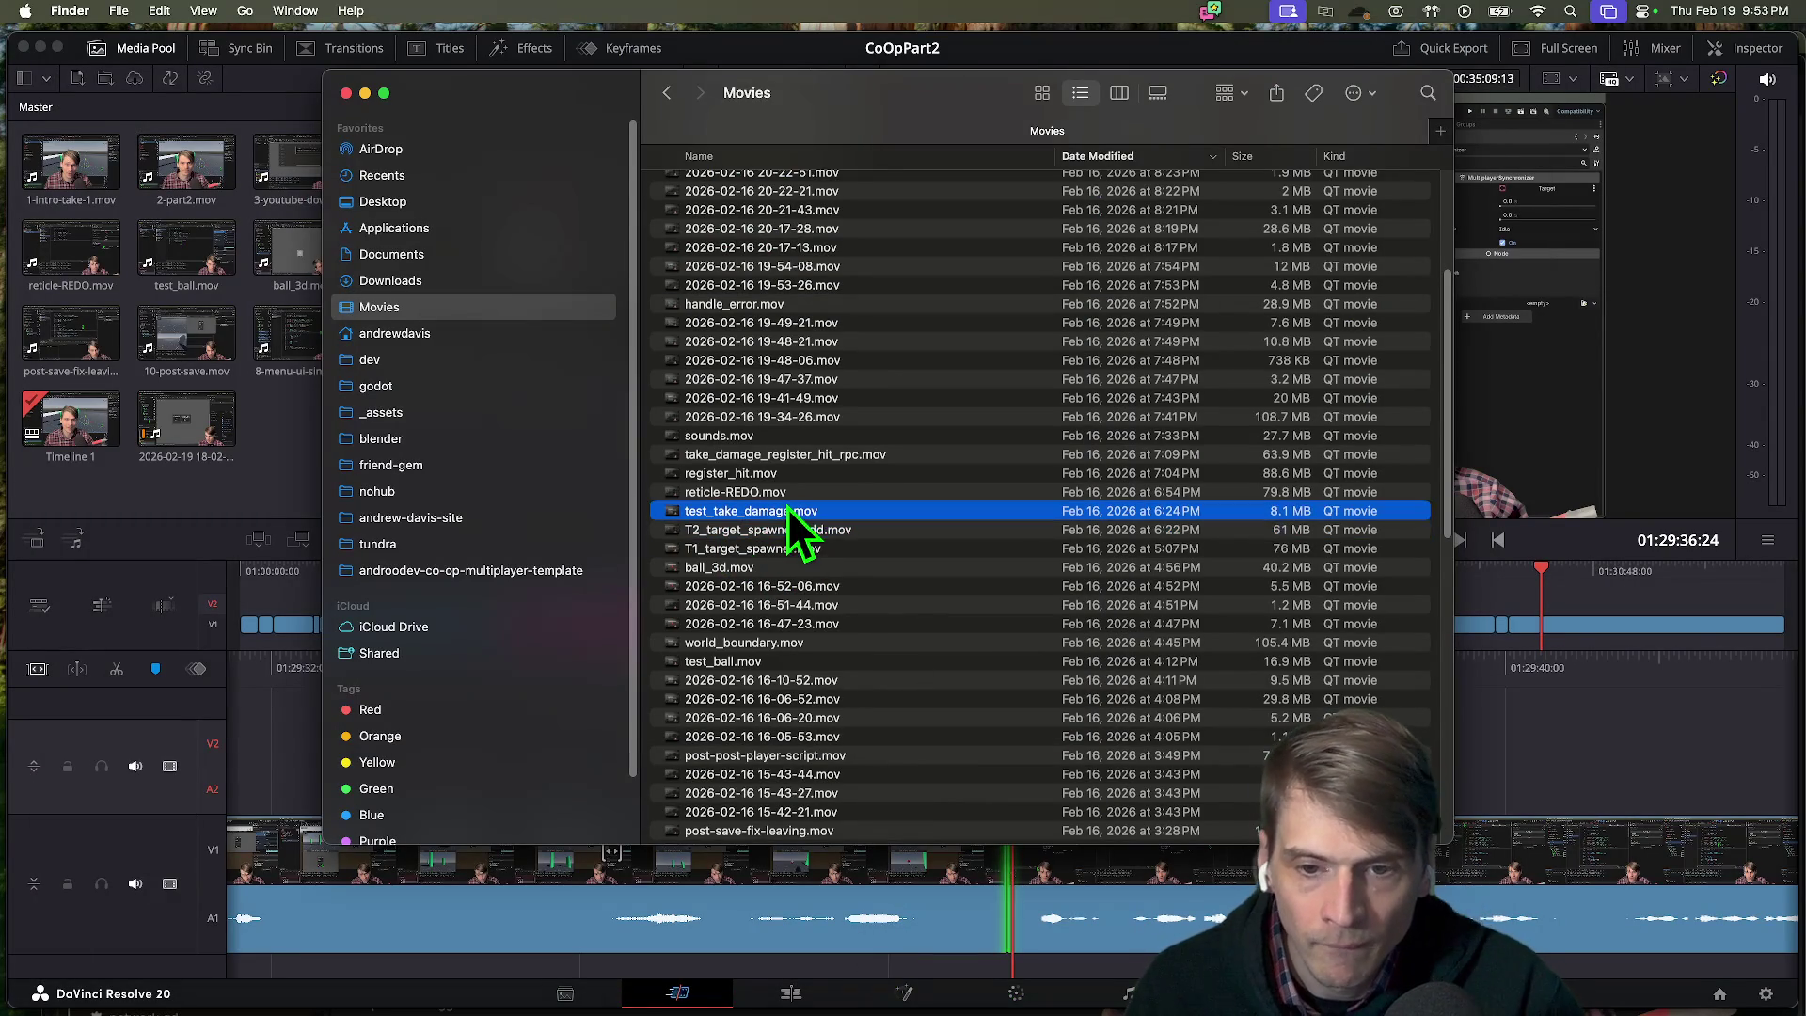
pyautogui.press('space')
pyautogui.moveTo(313, 933); pyautogui.dragTo(1158, 935)
pyautogui.press('space')
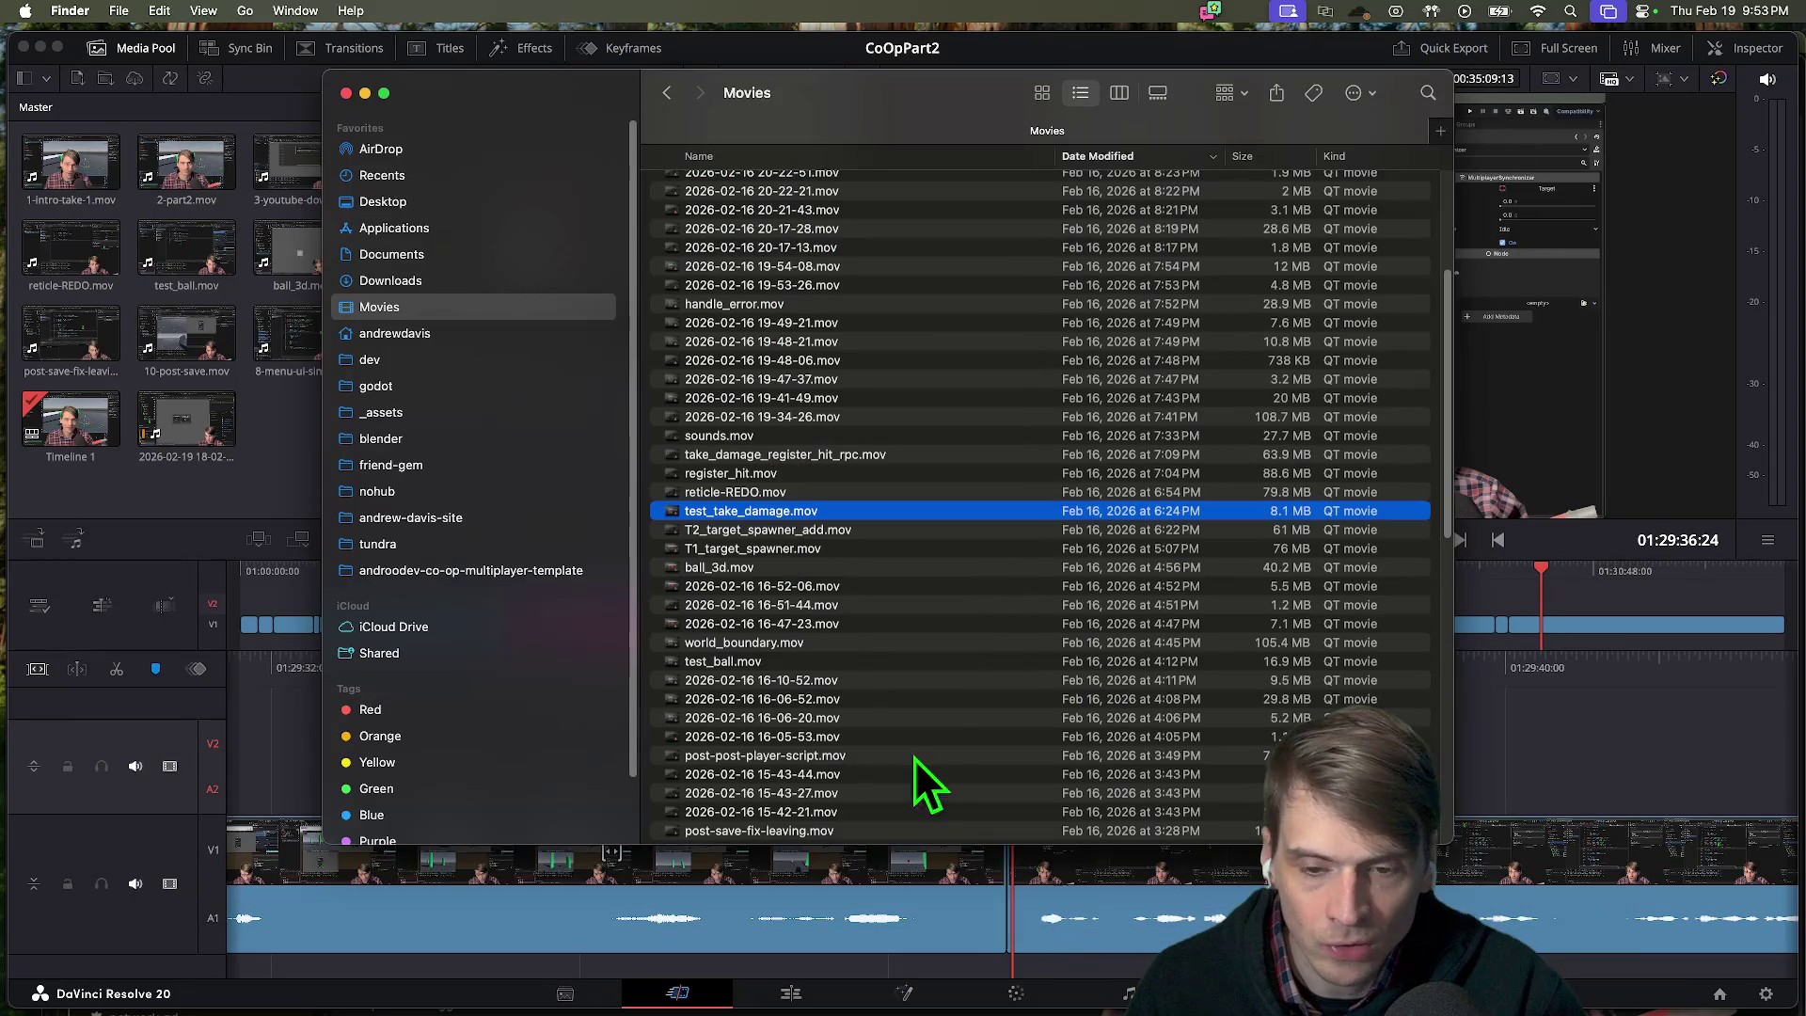
pyautogui.write('T3_')
pyautogui.press('Return')
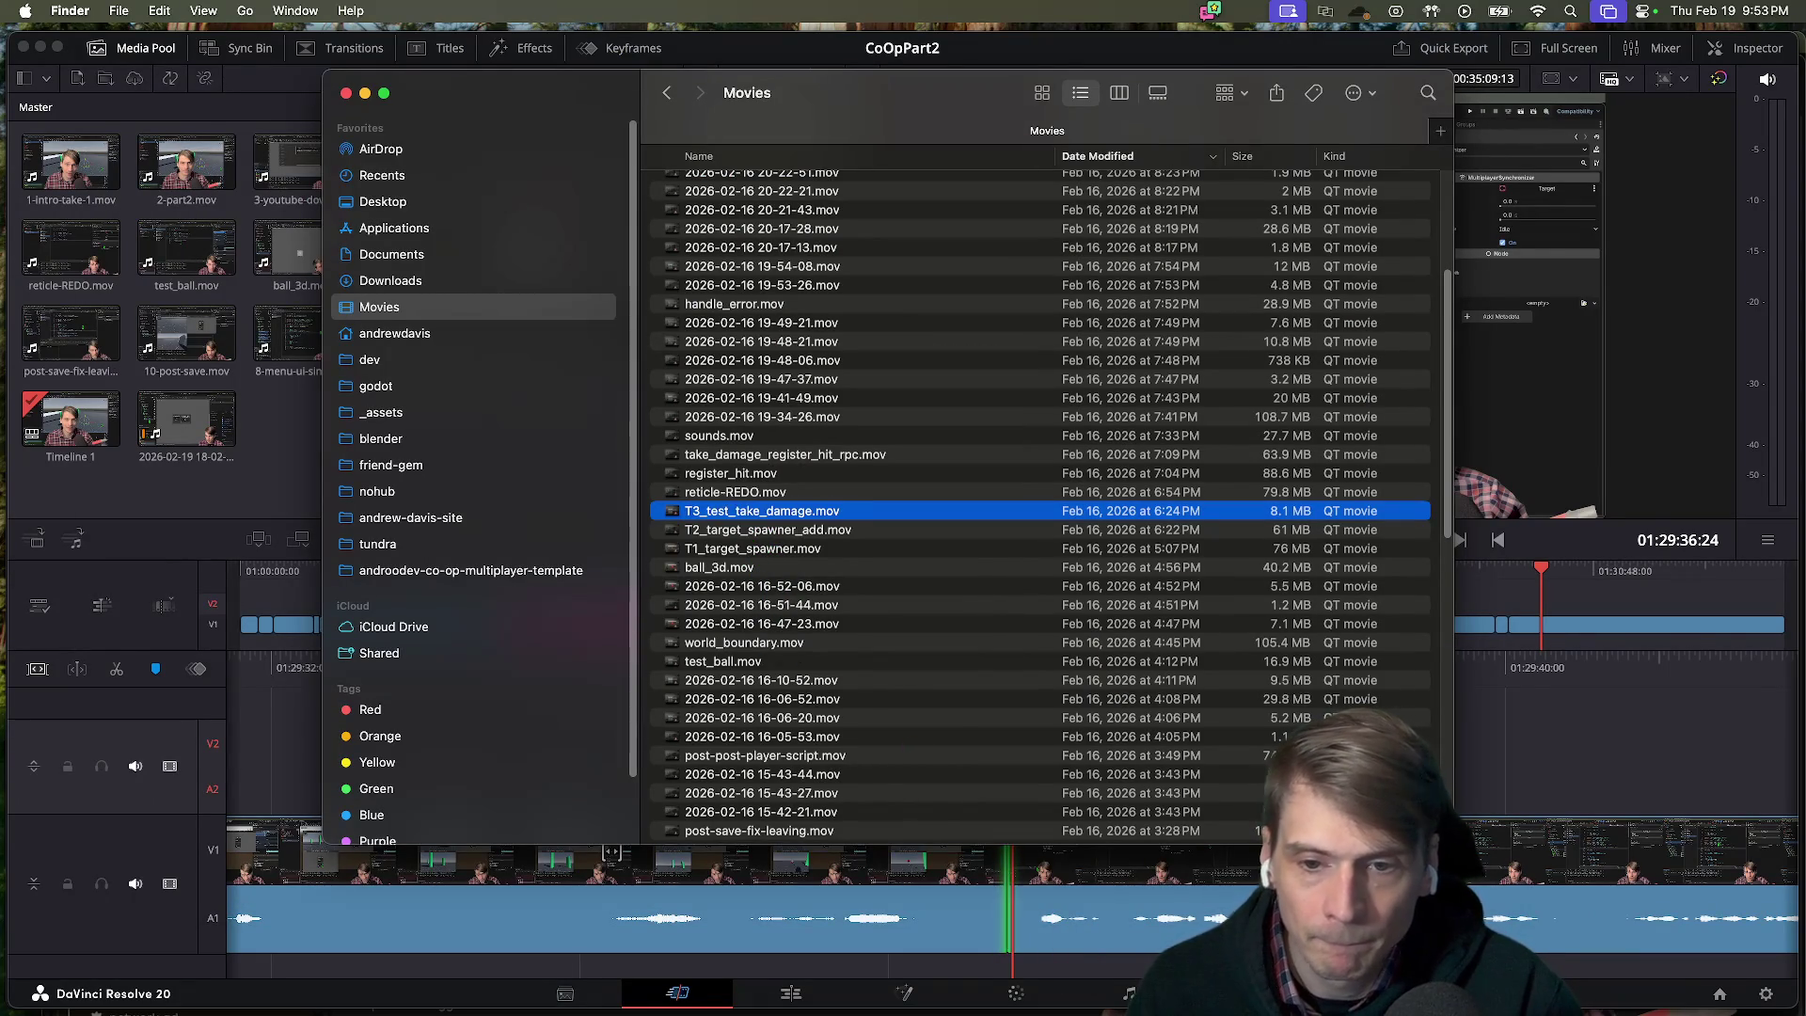
# Step: Prefix register_hit.mov with T4_ and take_damage_register_hit_rpc.mov with T5_
pyautogui.click(708, 463)
pyautogui.click(708, 470)
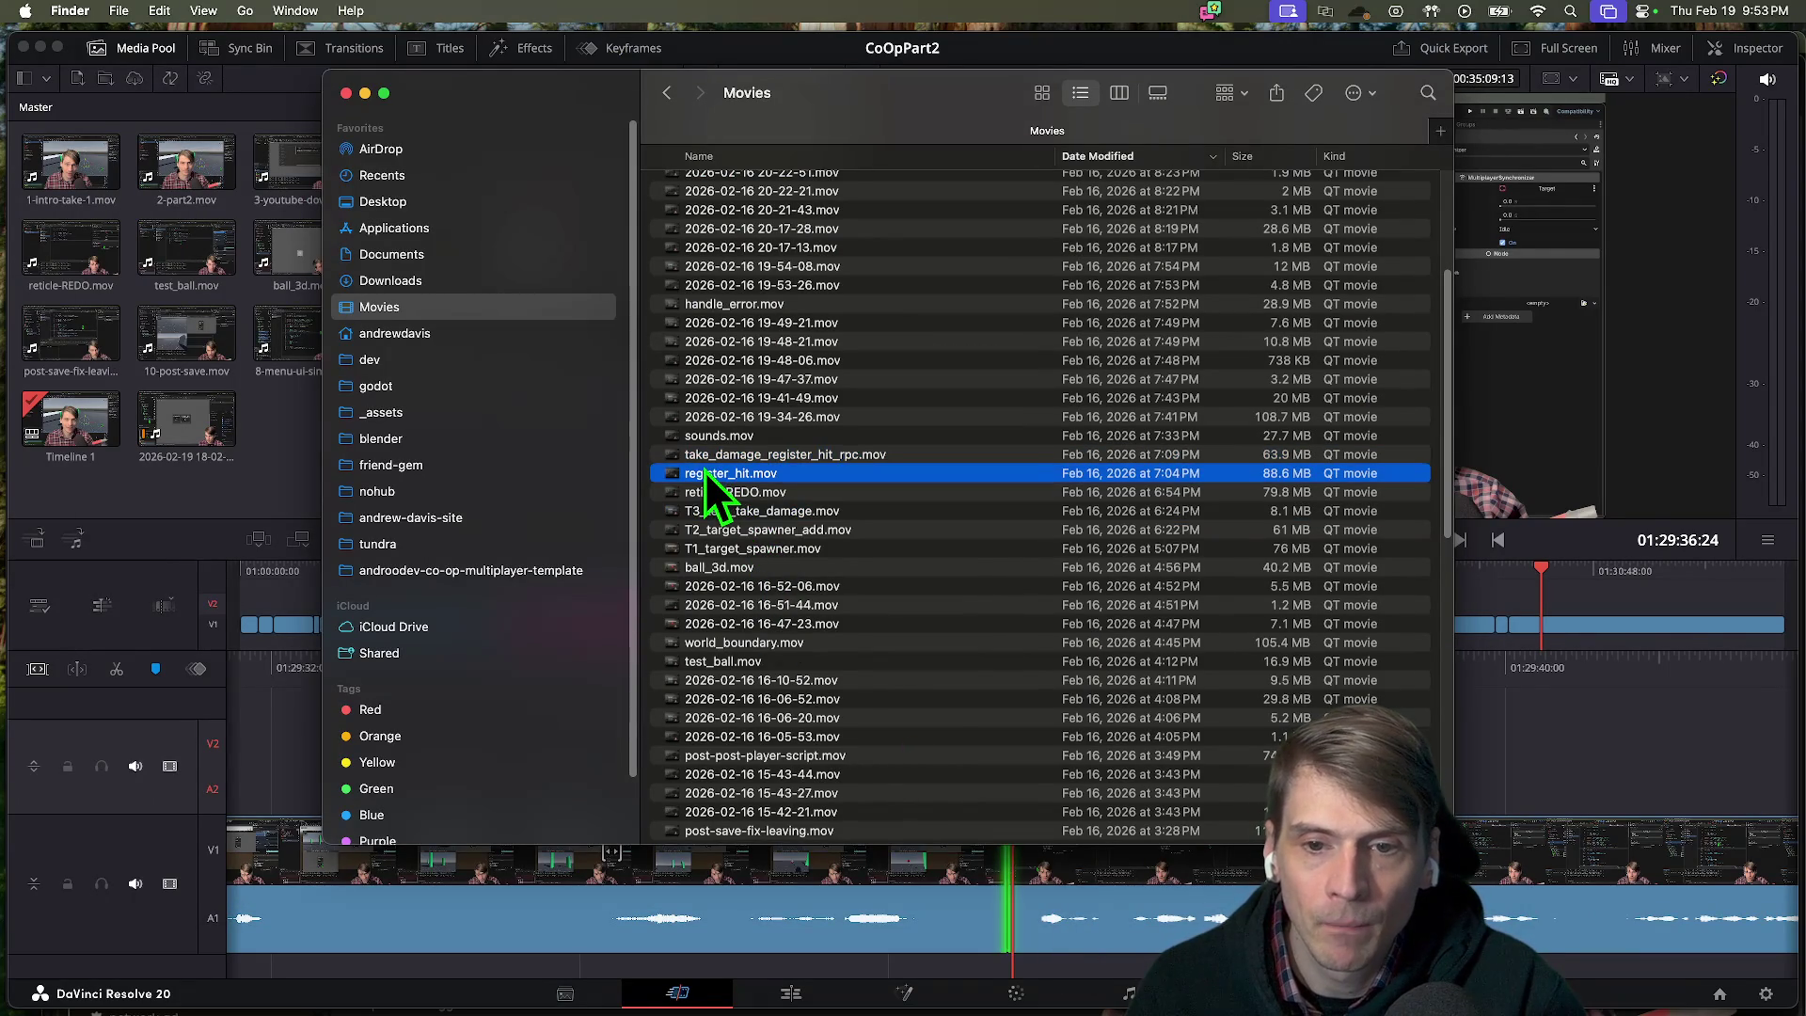
pyautogui.press('Return')
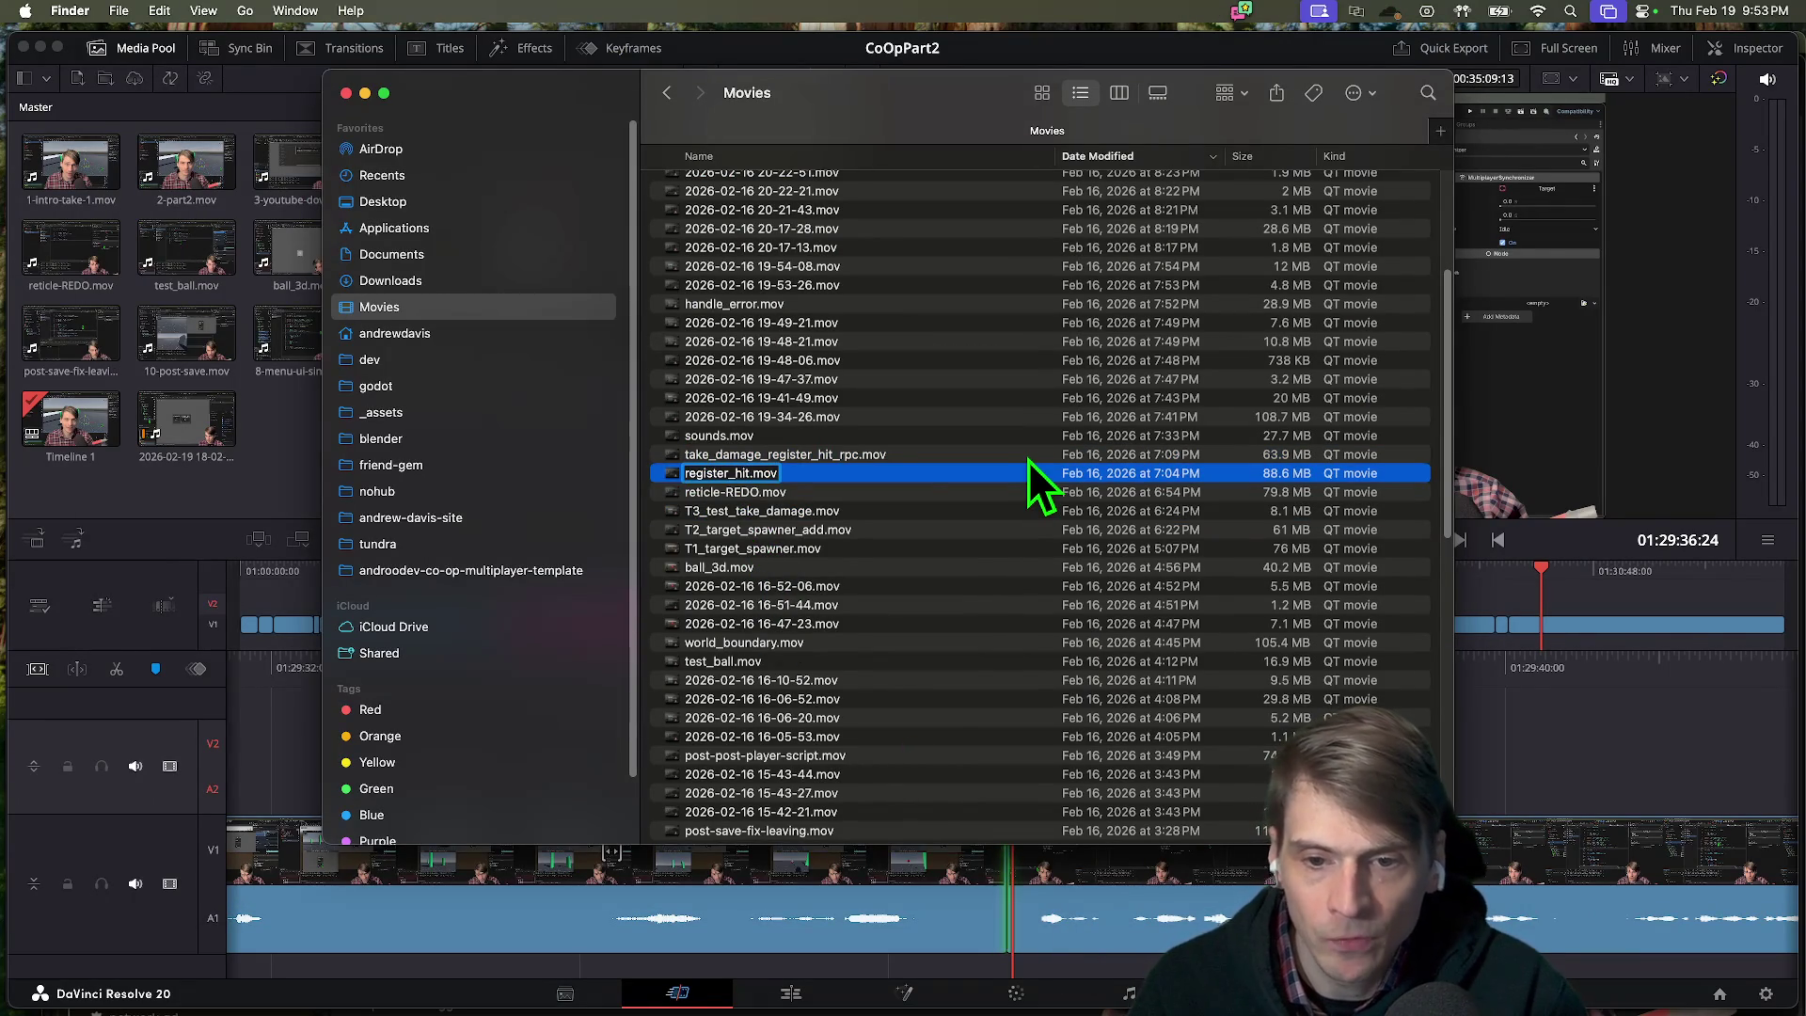
pyautogui.write('T')
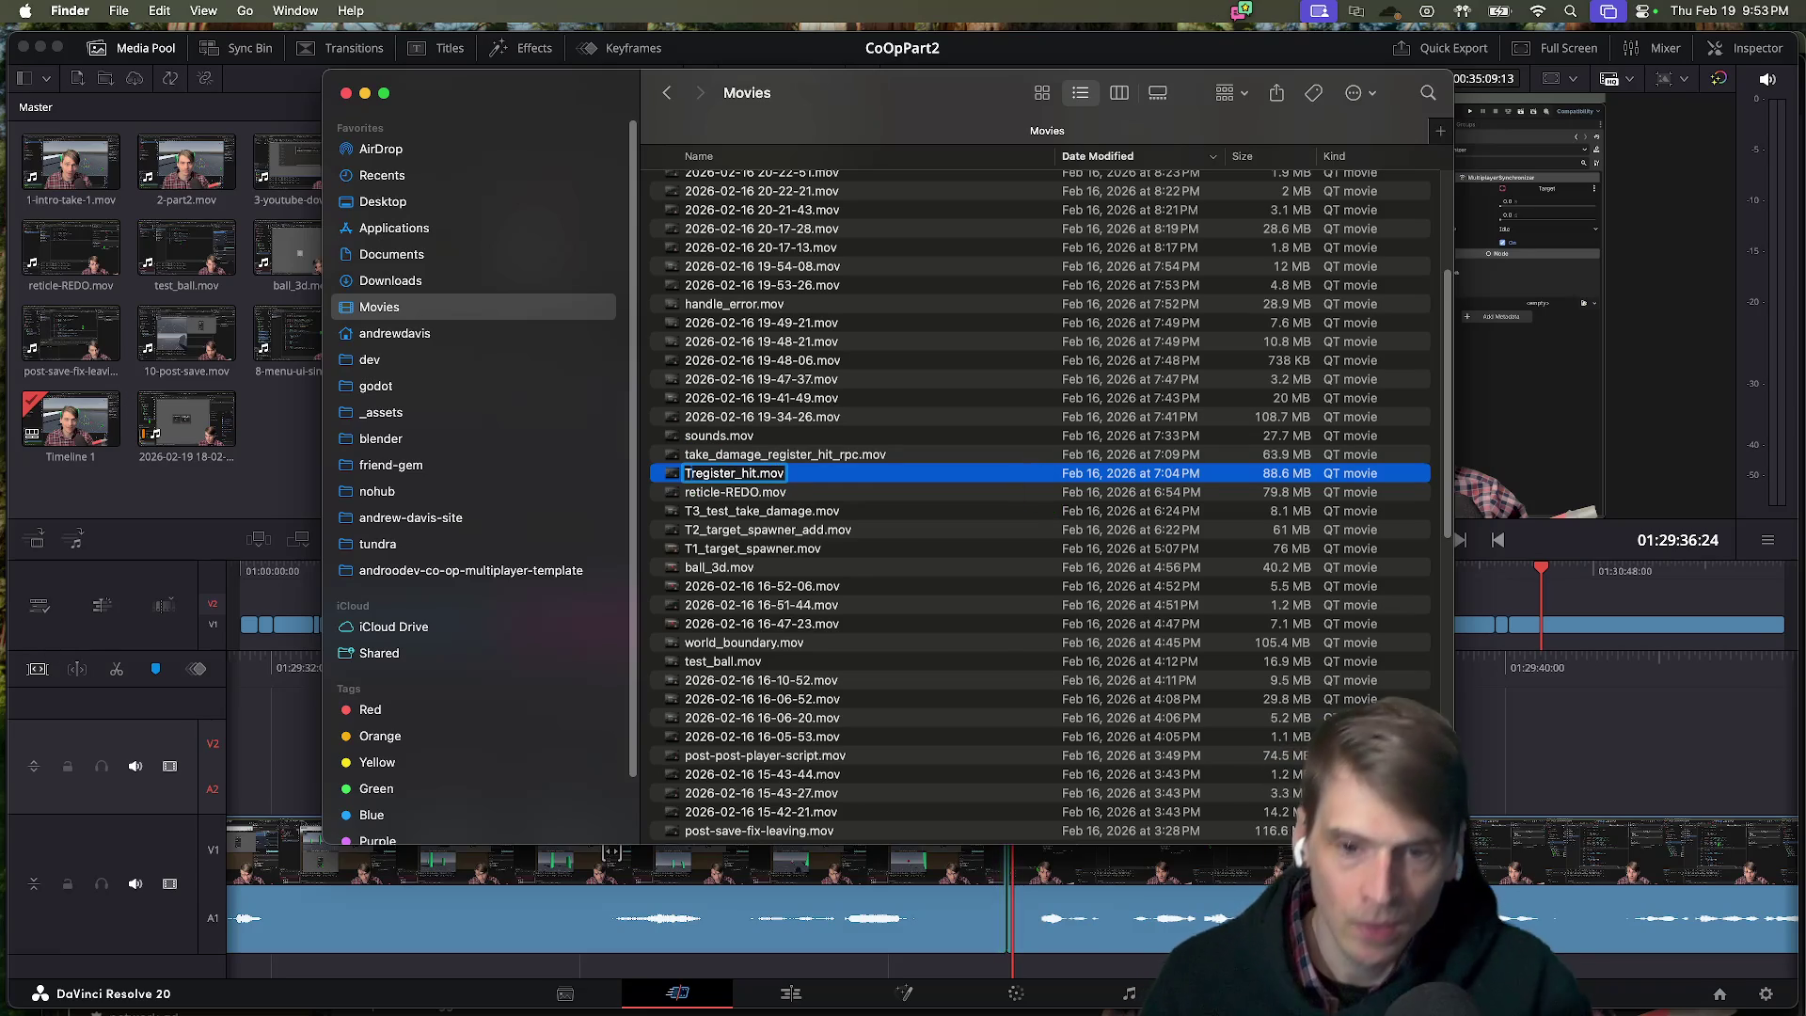
pyautogui.doubleClick(831, 459)
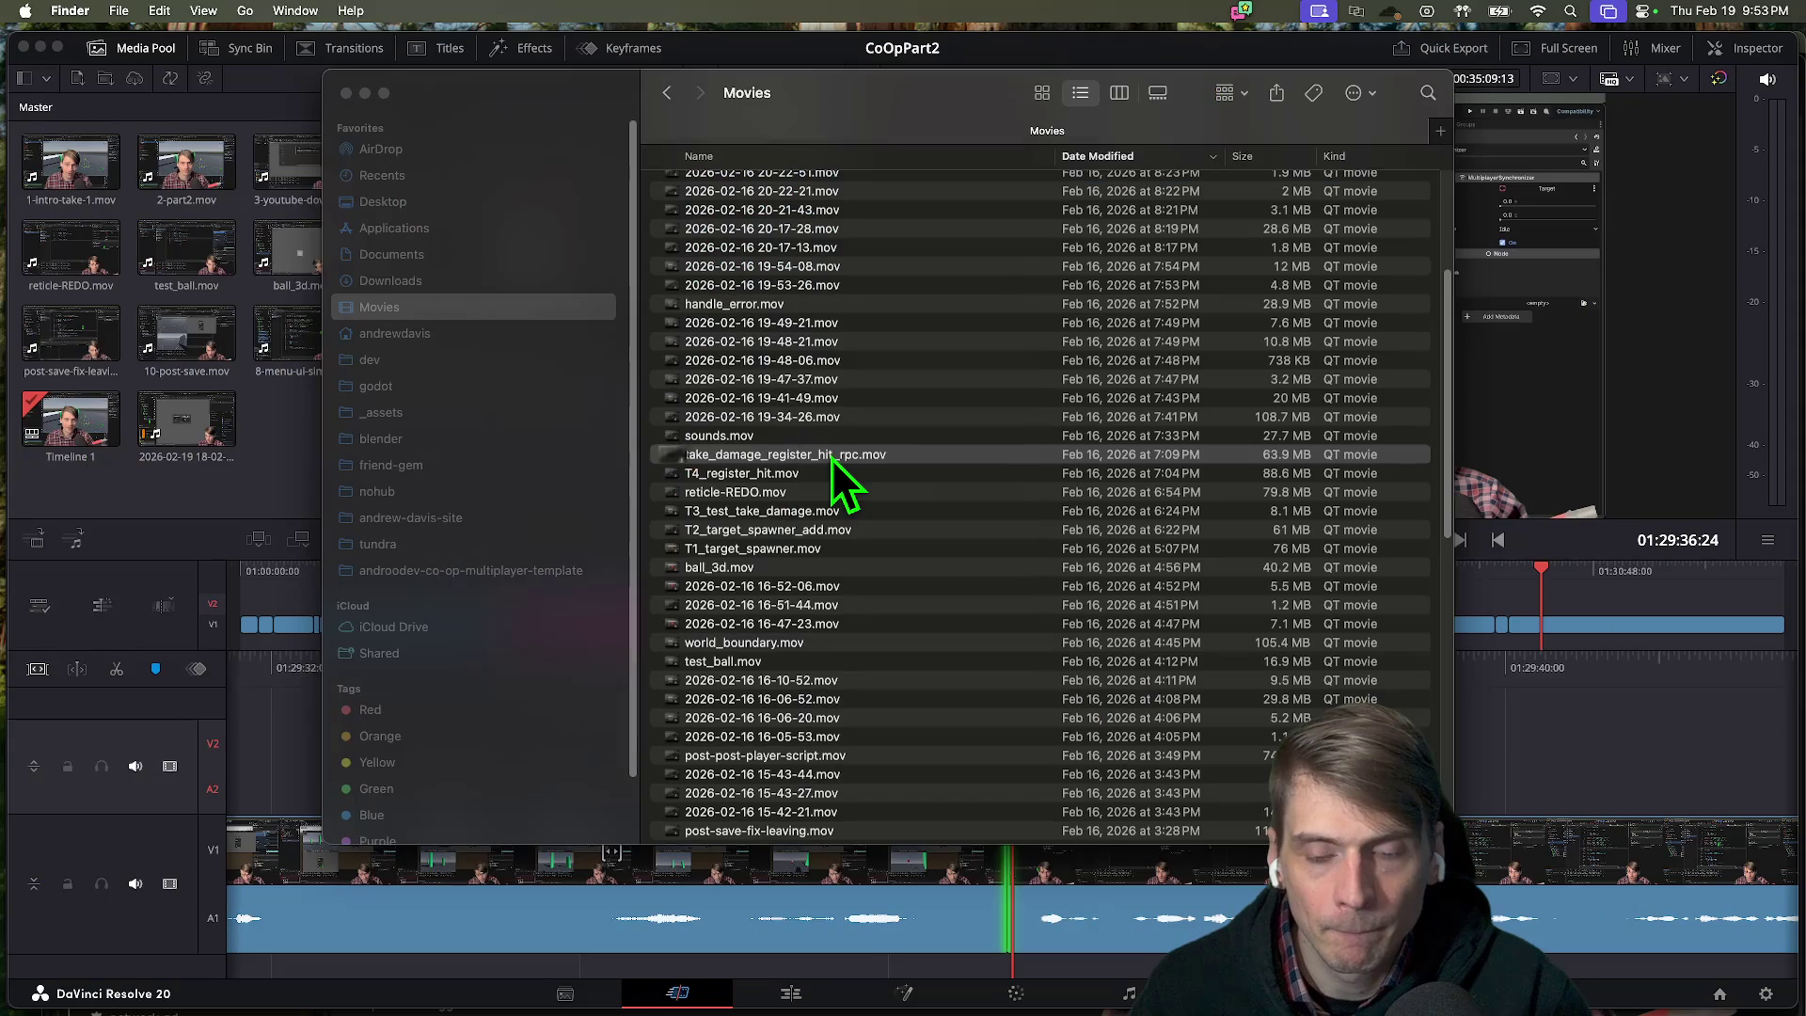
pyautogui.click(832, 459)
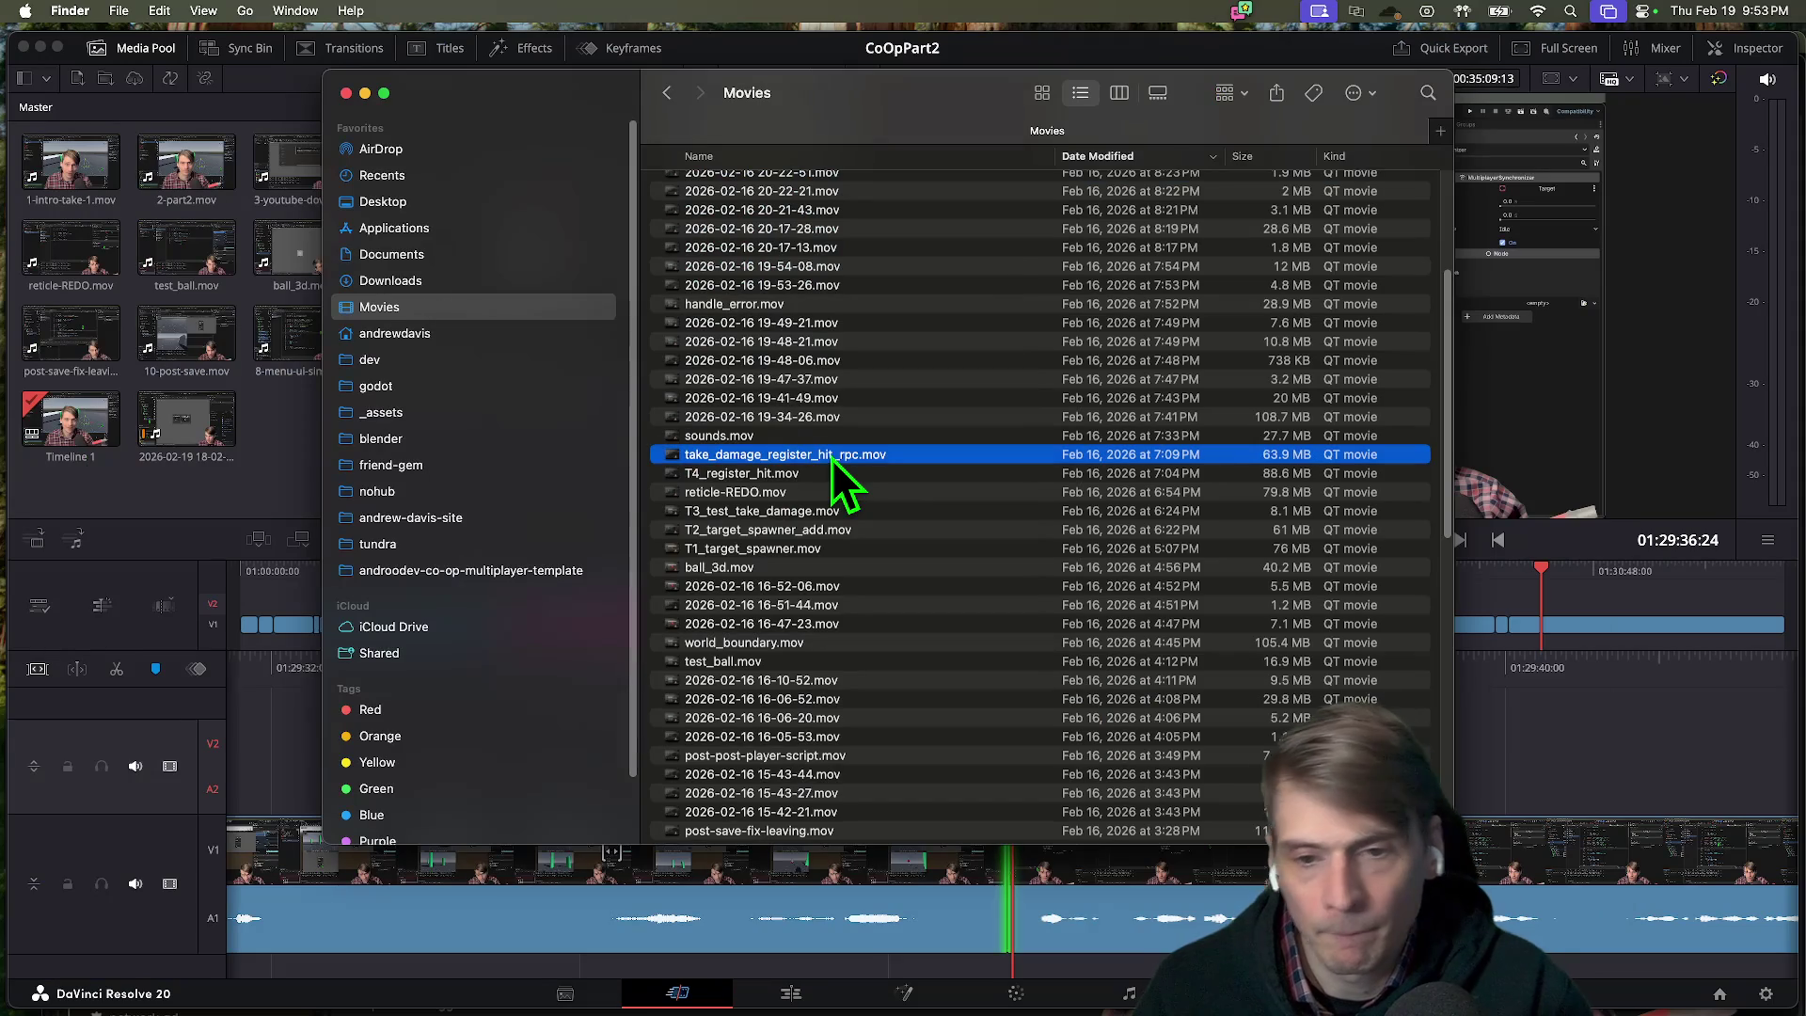
pyautogui.press('Return')
pyautogui.write('t')
pyautogui.press('BackSpace')
pyautogui.write('T5_')
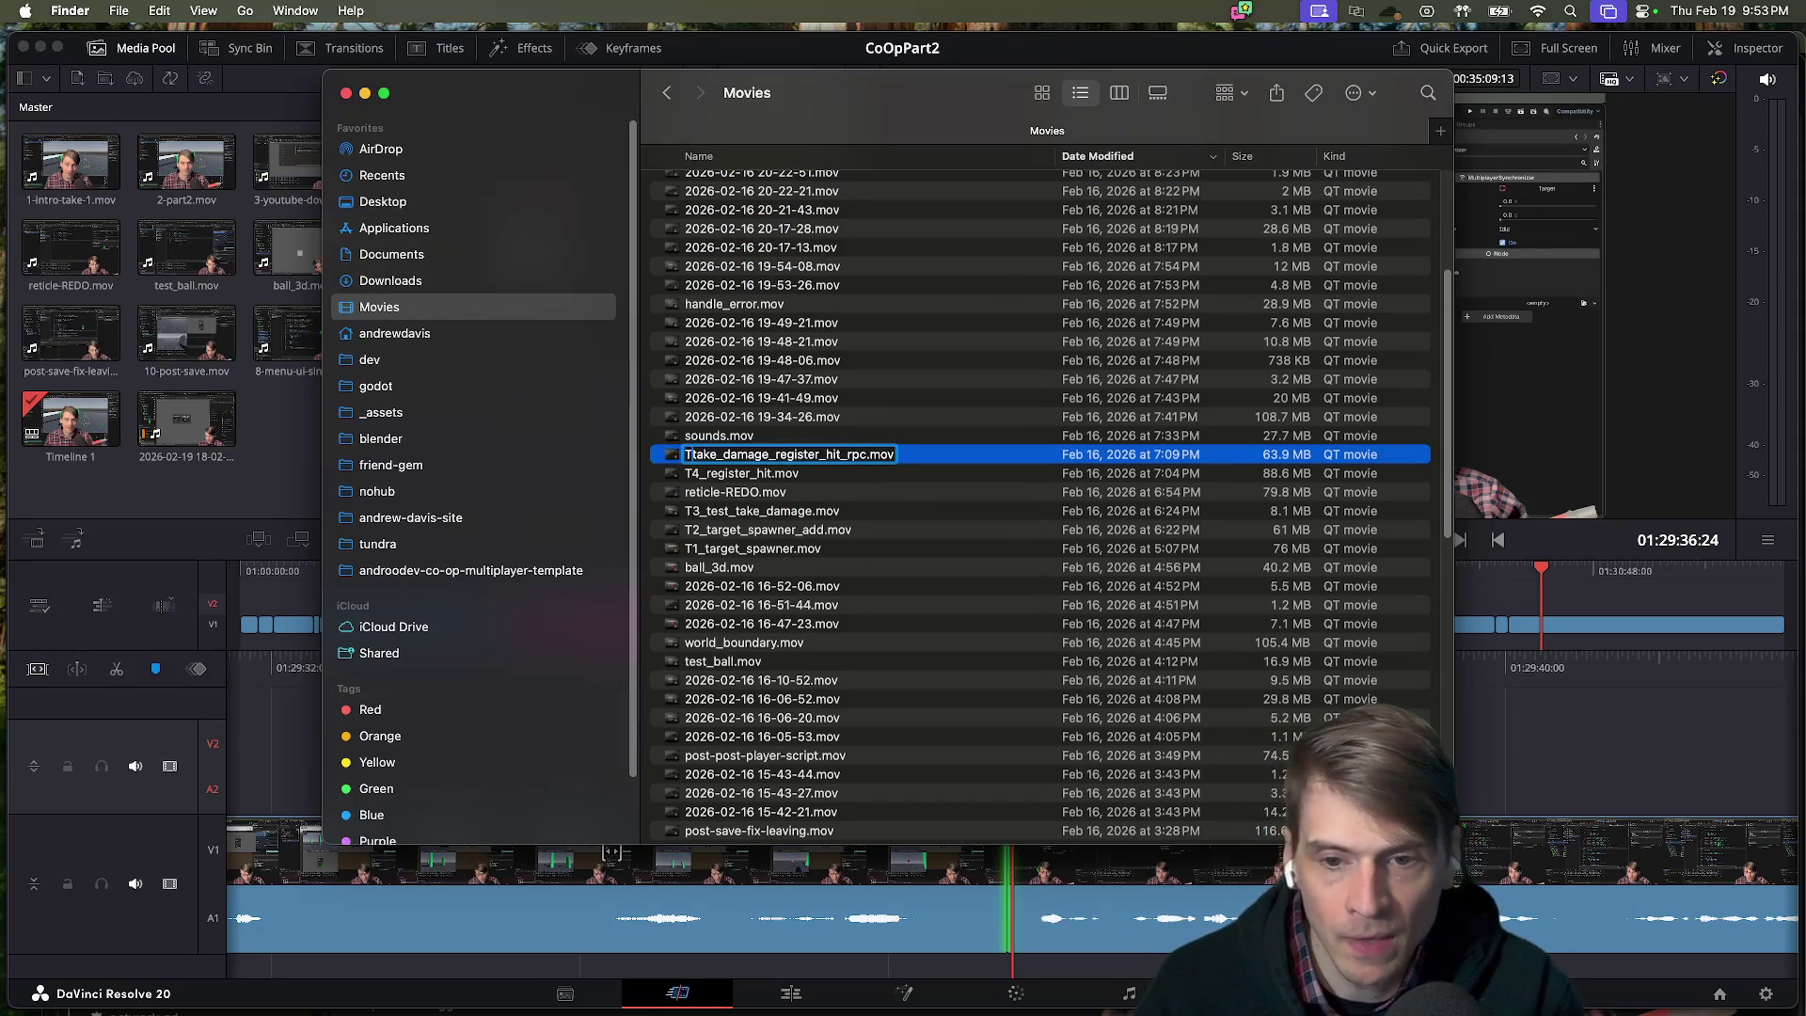
pyautogui.press('Return')
# Step: Rename sounds.mov to T6_sounds.mov and return to DaVinci Resolve
pyautogui.press('Up')
pyautogui.press('Return')
pyautogui.write('T6_')
pyautogui.press('Return')
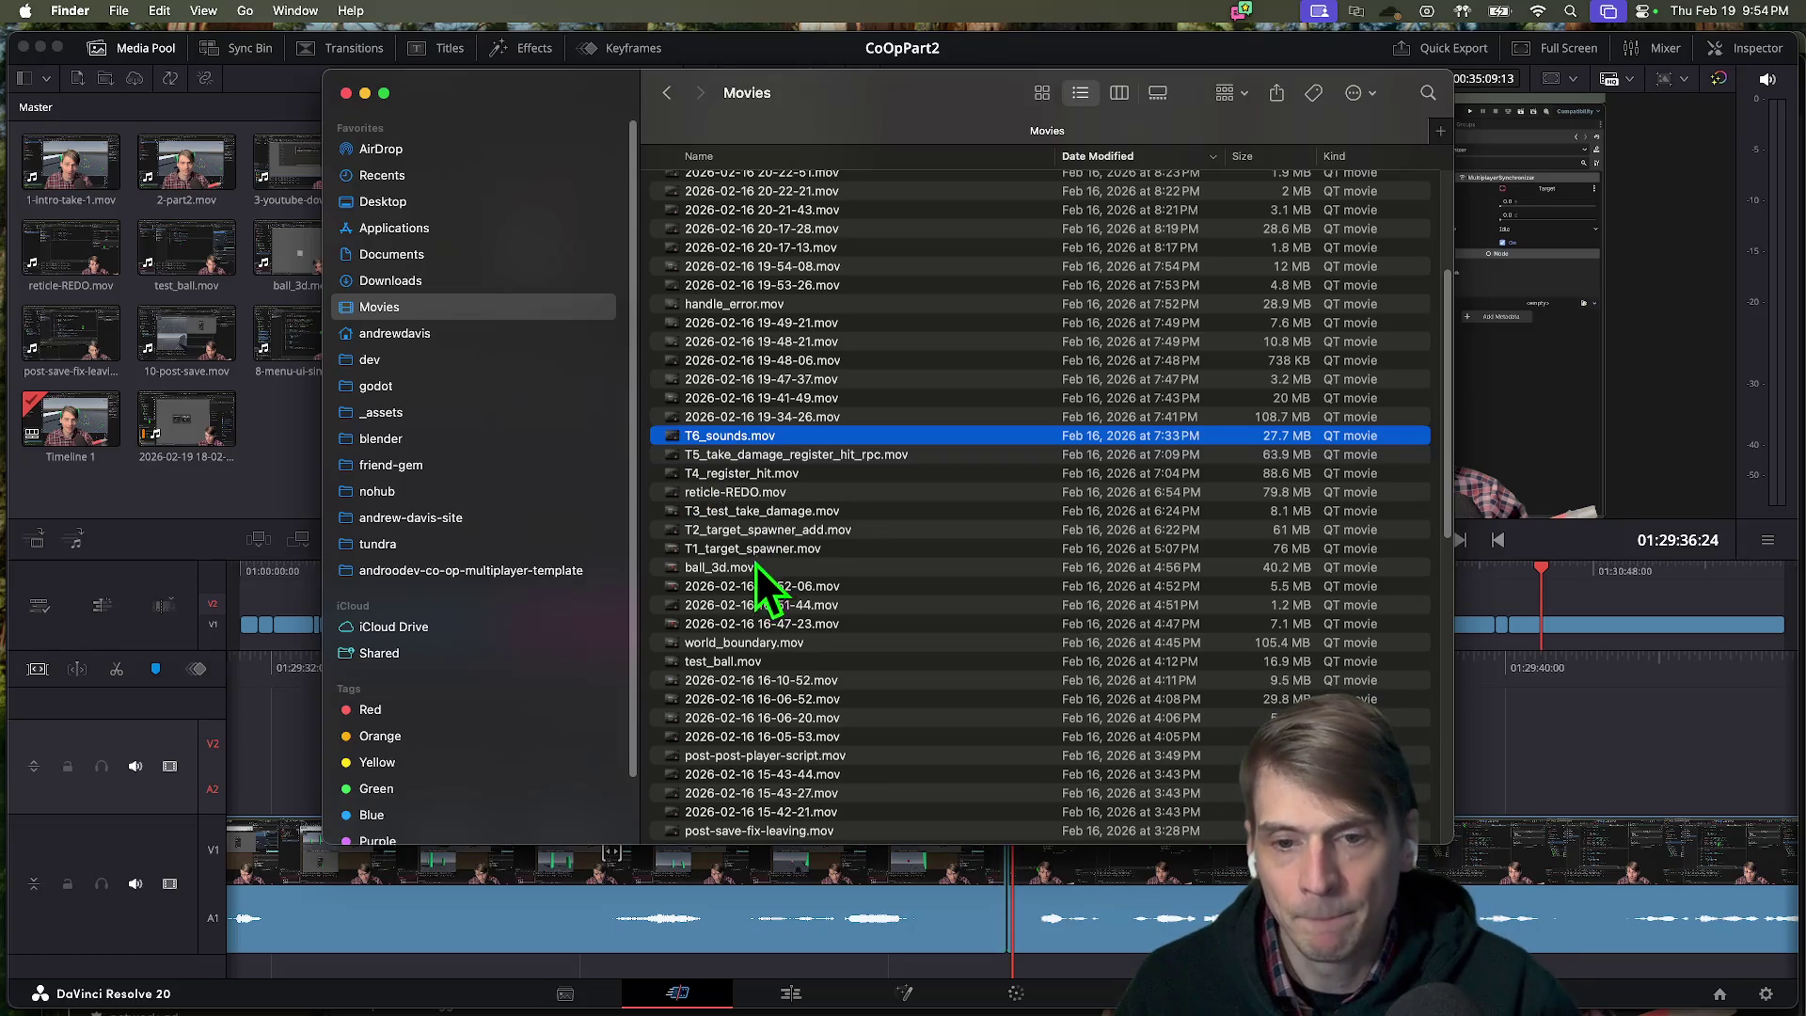
pyautogui.click(753, 550)
pyautogui.click(795, 871)
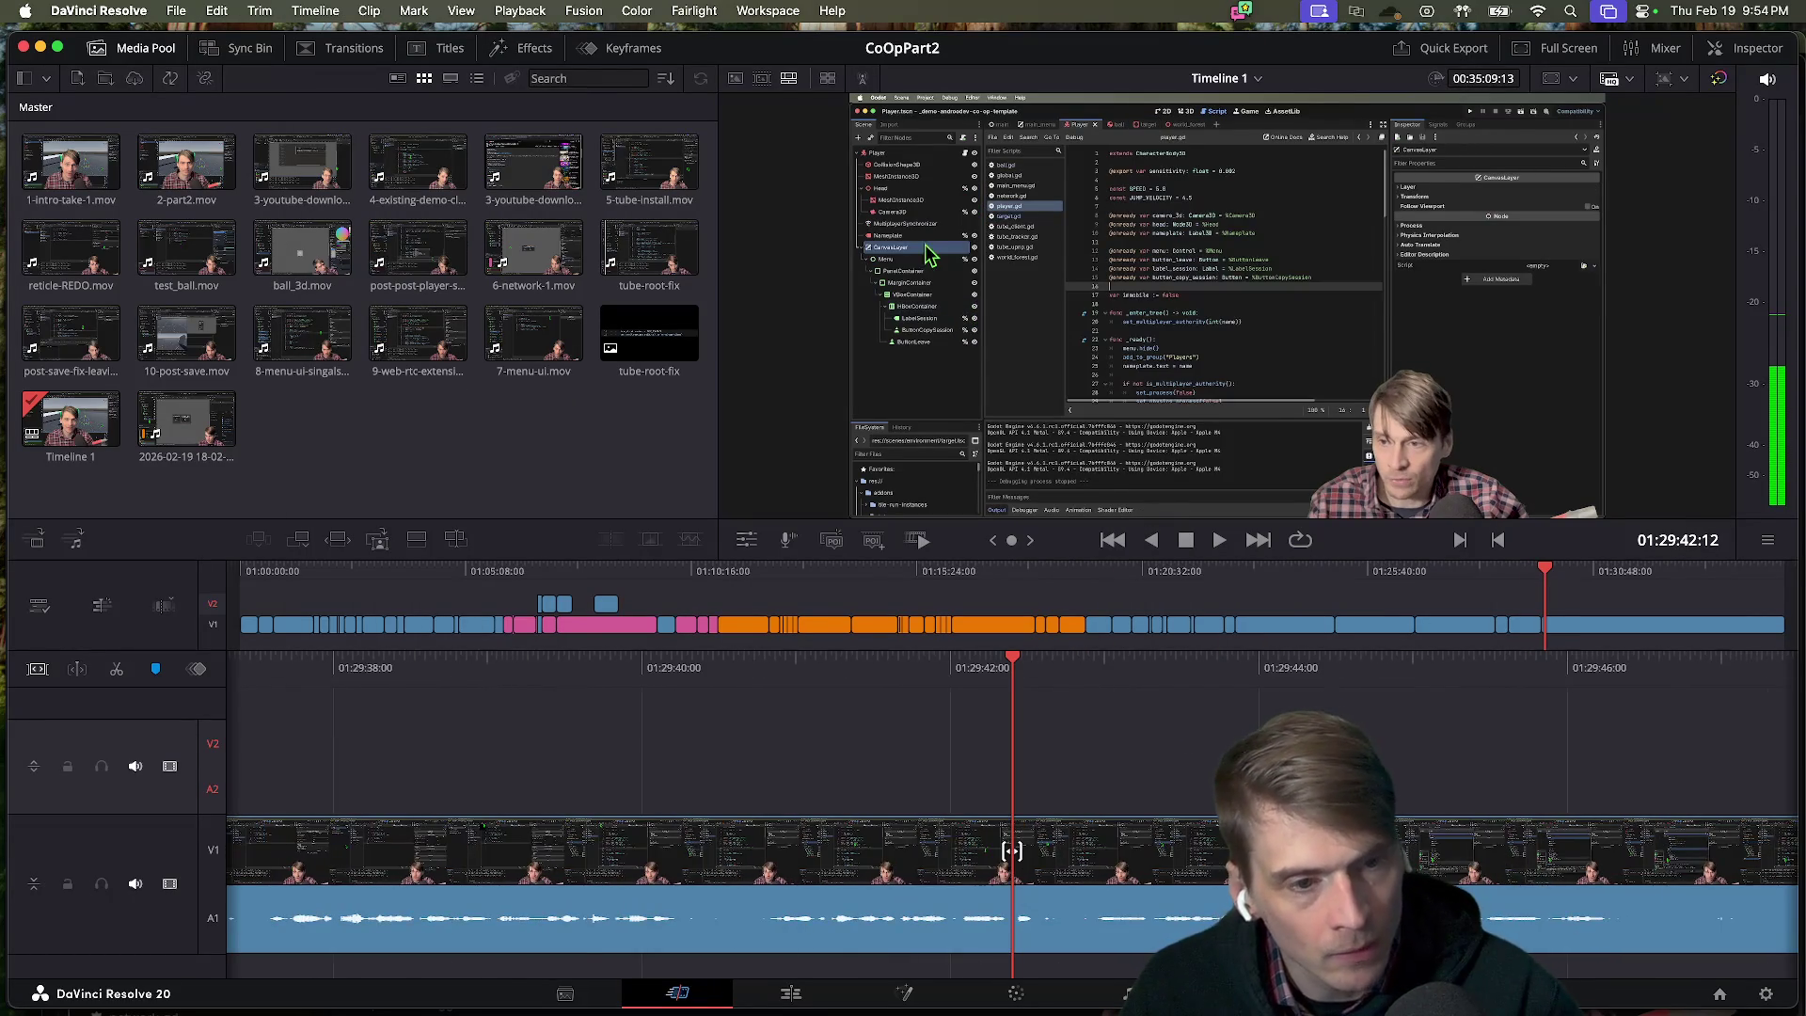
# Step: Scroll through the timeline to find the end of the long recording
pyautogui.scroll(-10, 1403, 753)
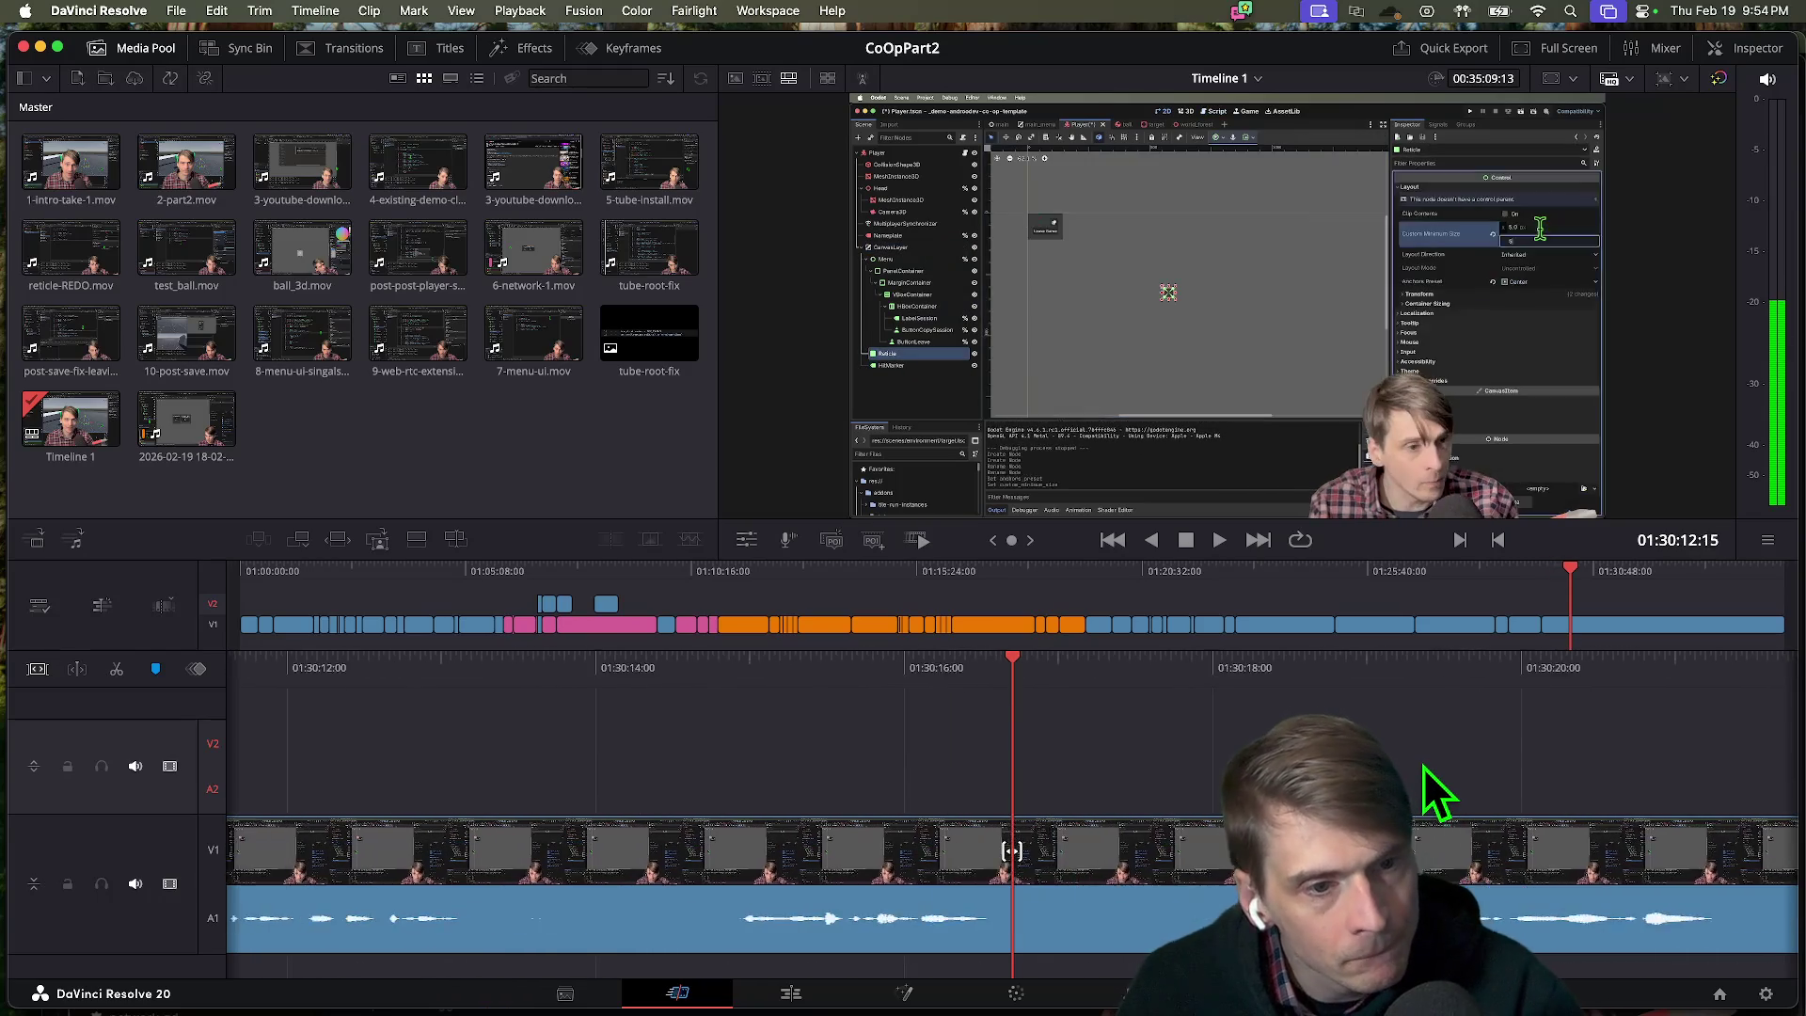
pyautogui.scroll(-15, 1424, 765)
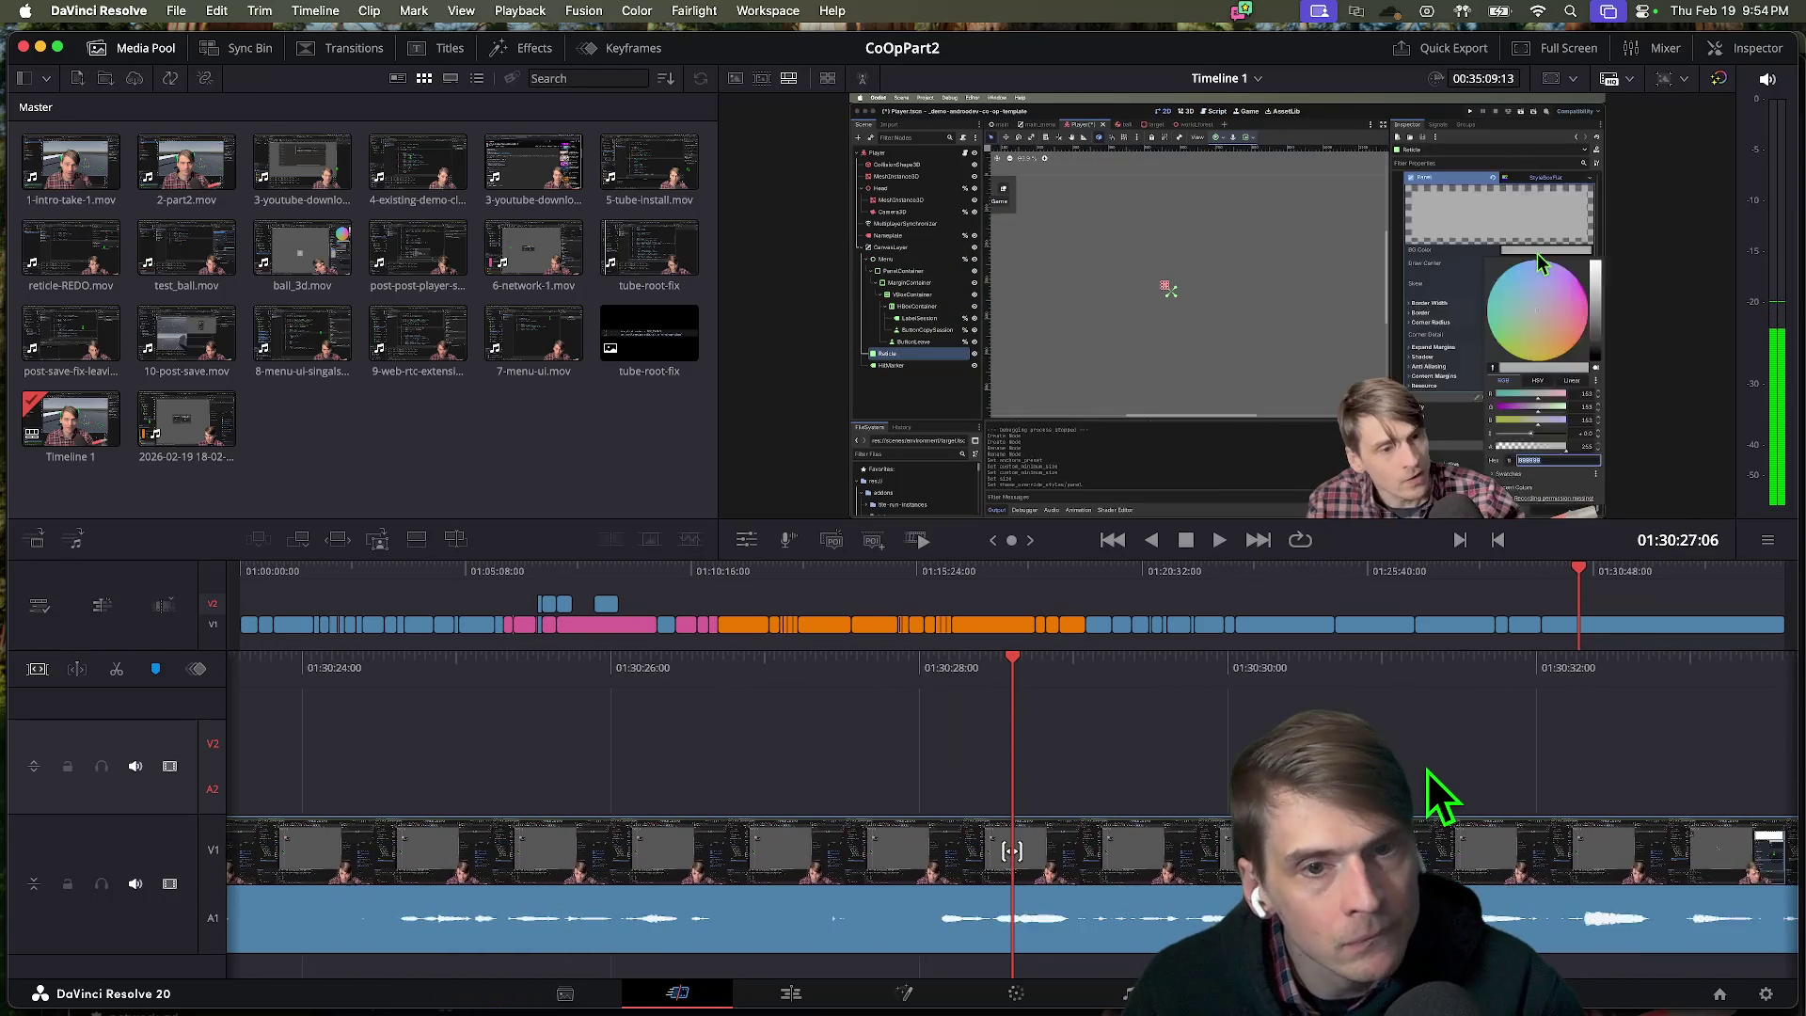
pyautogui.scroll(-9, 1413, 846)
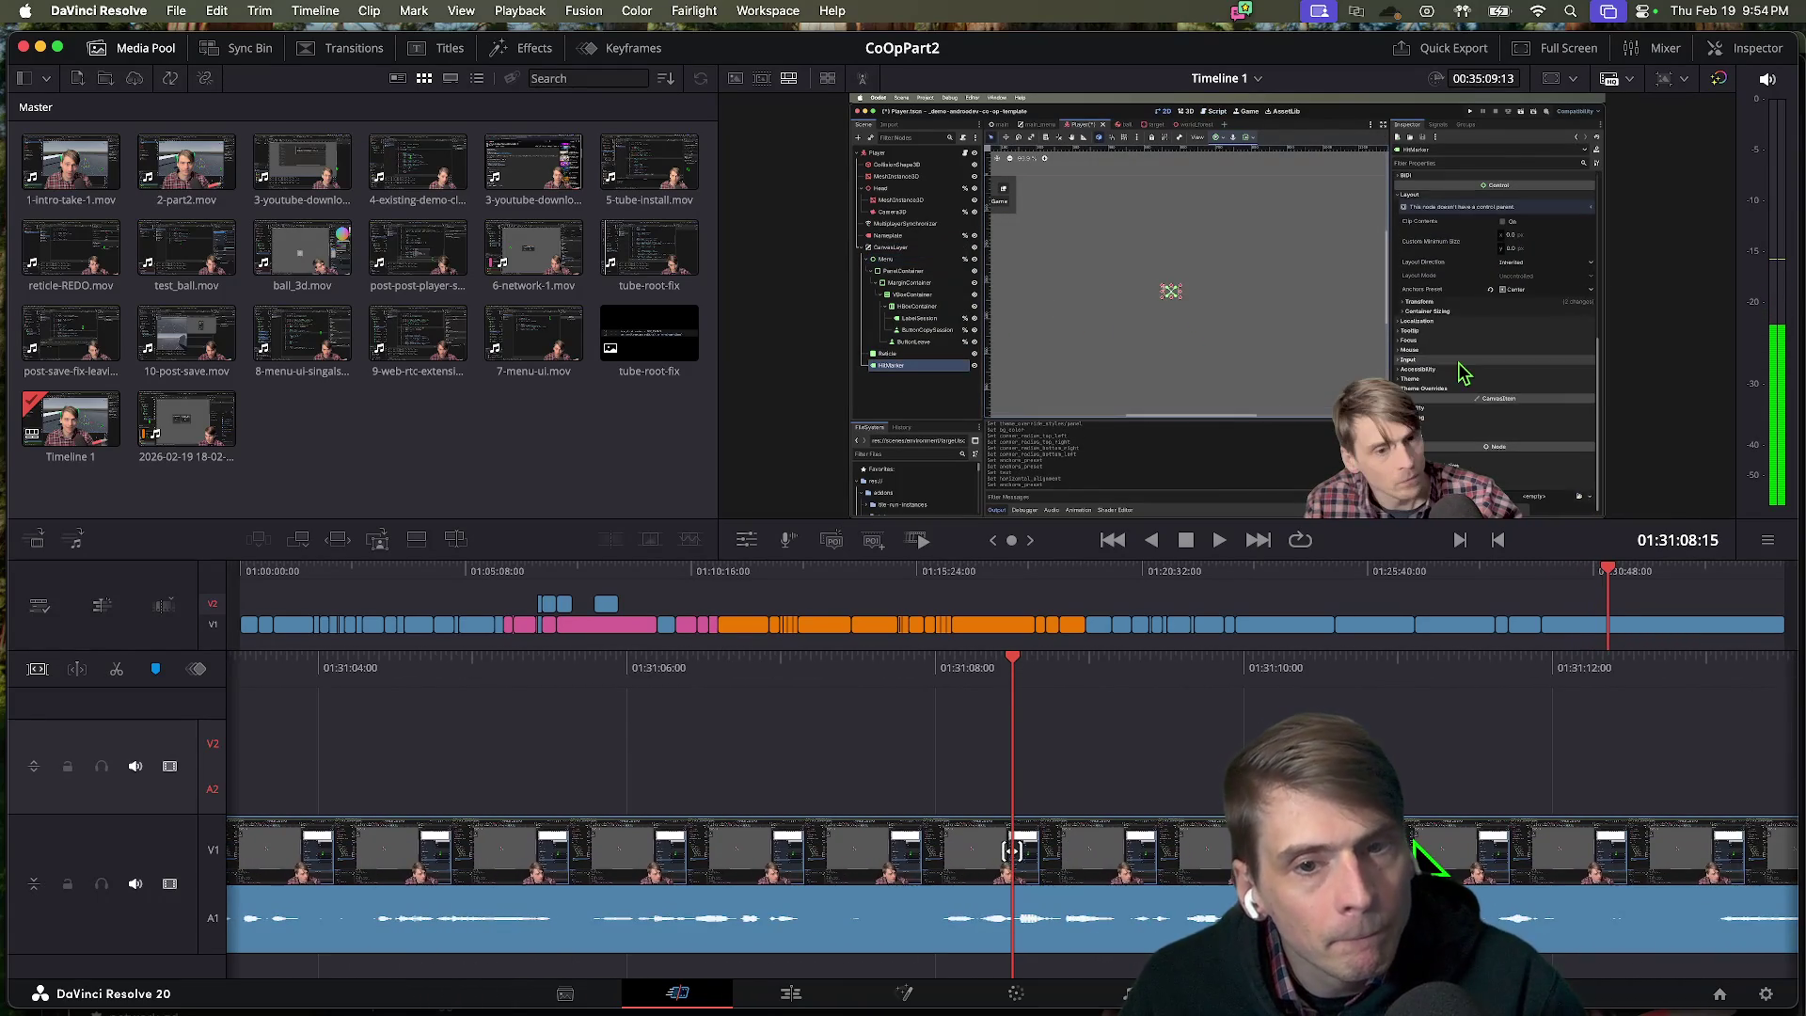
pyautogui.scroll(-9, 1433, 855)
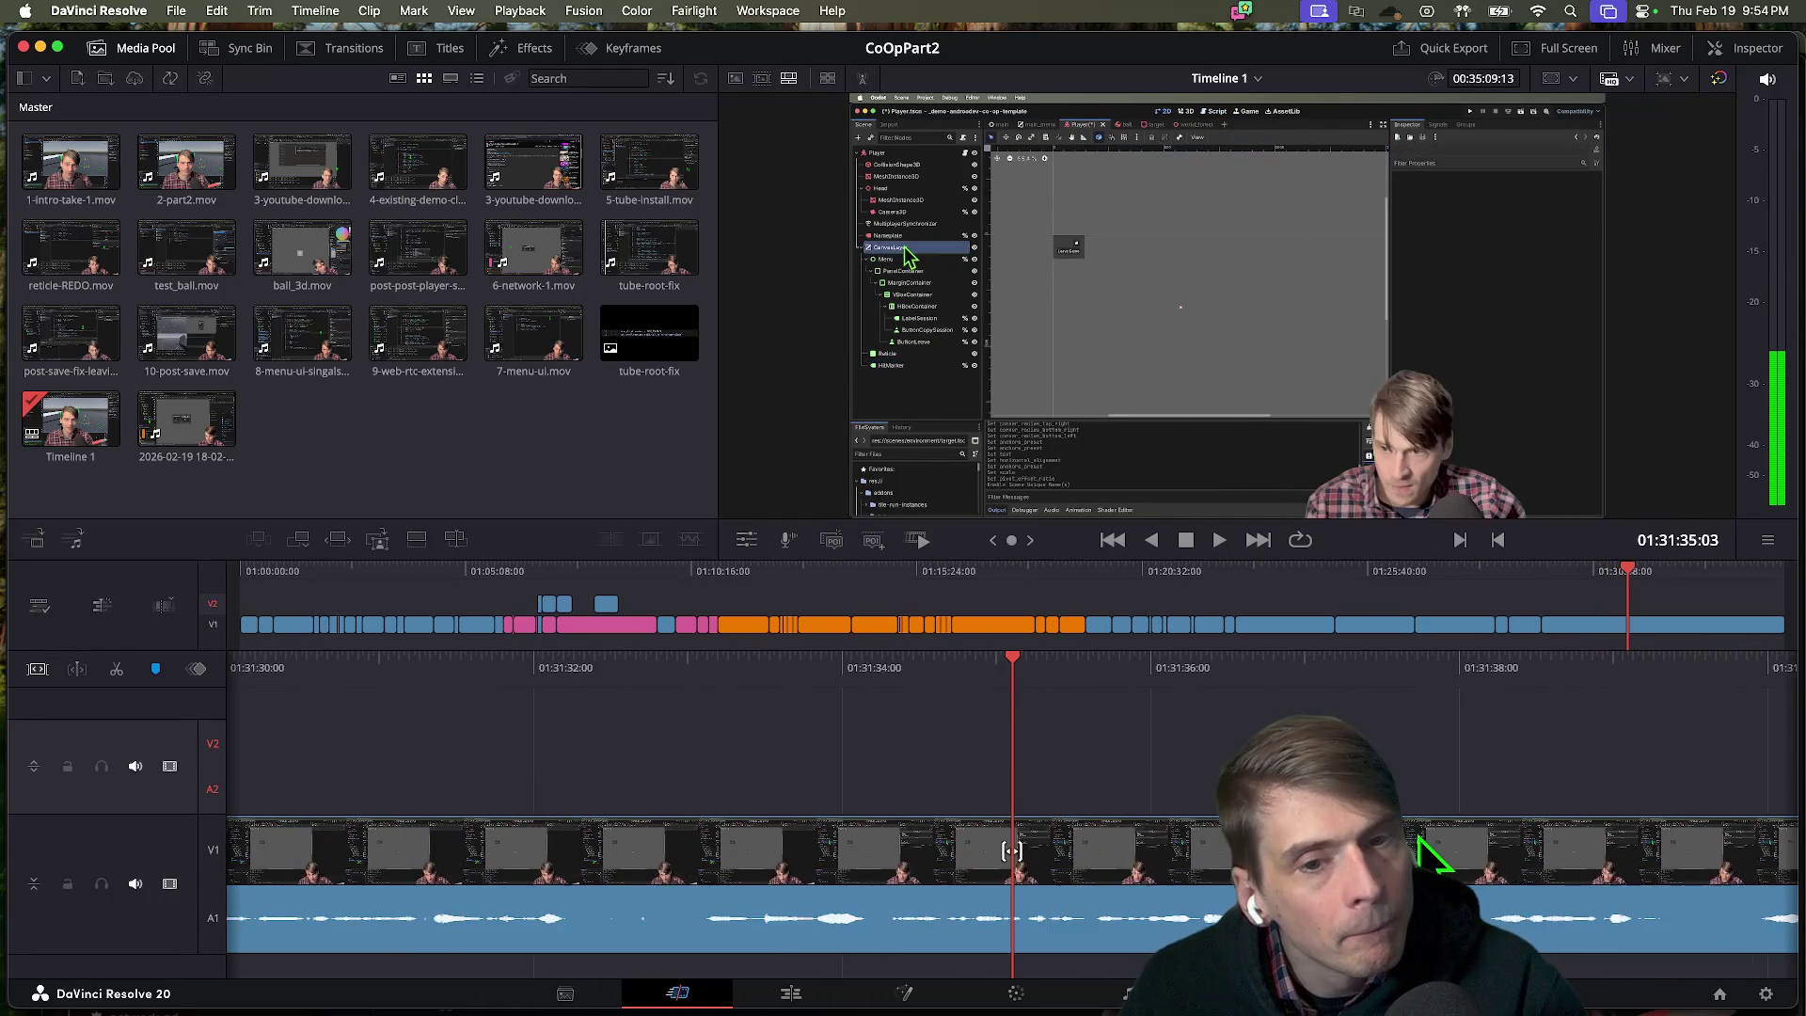
pyautogui.scroll(-10, 1435, 856)
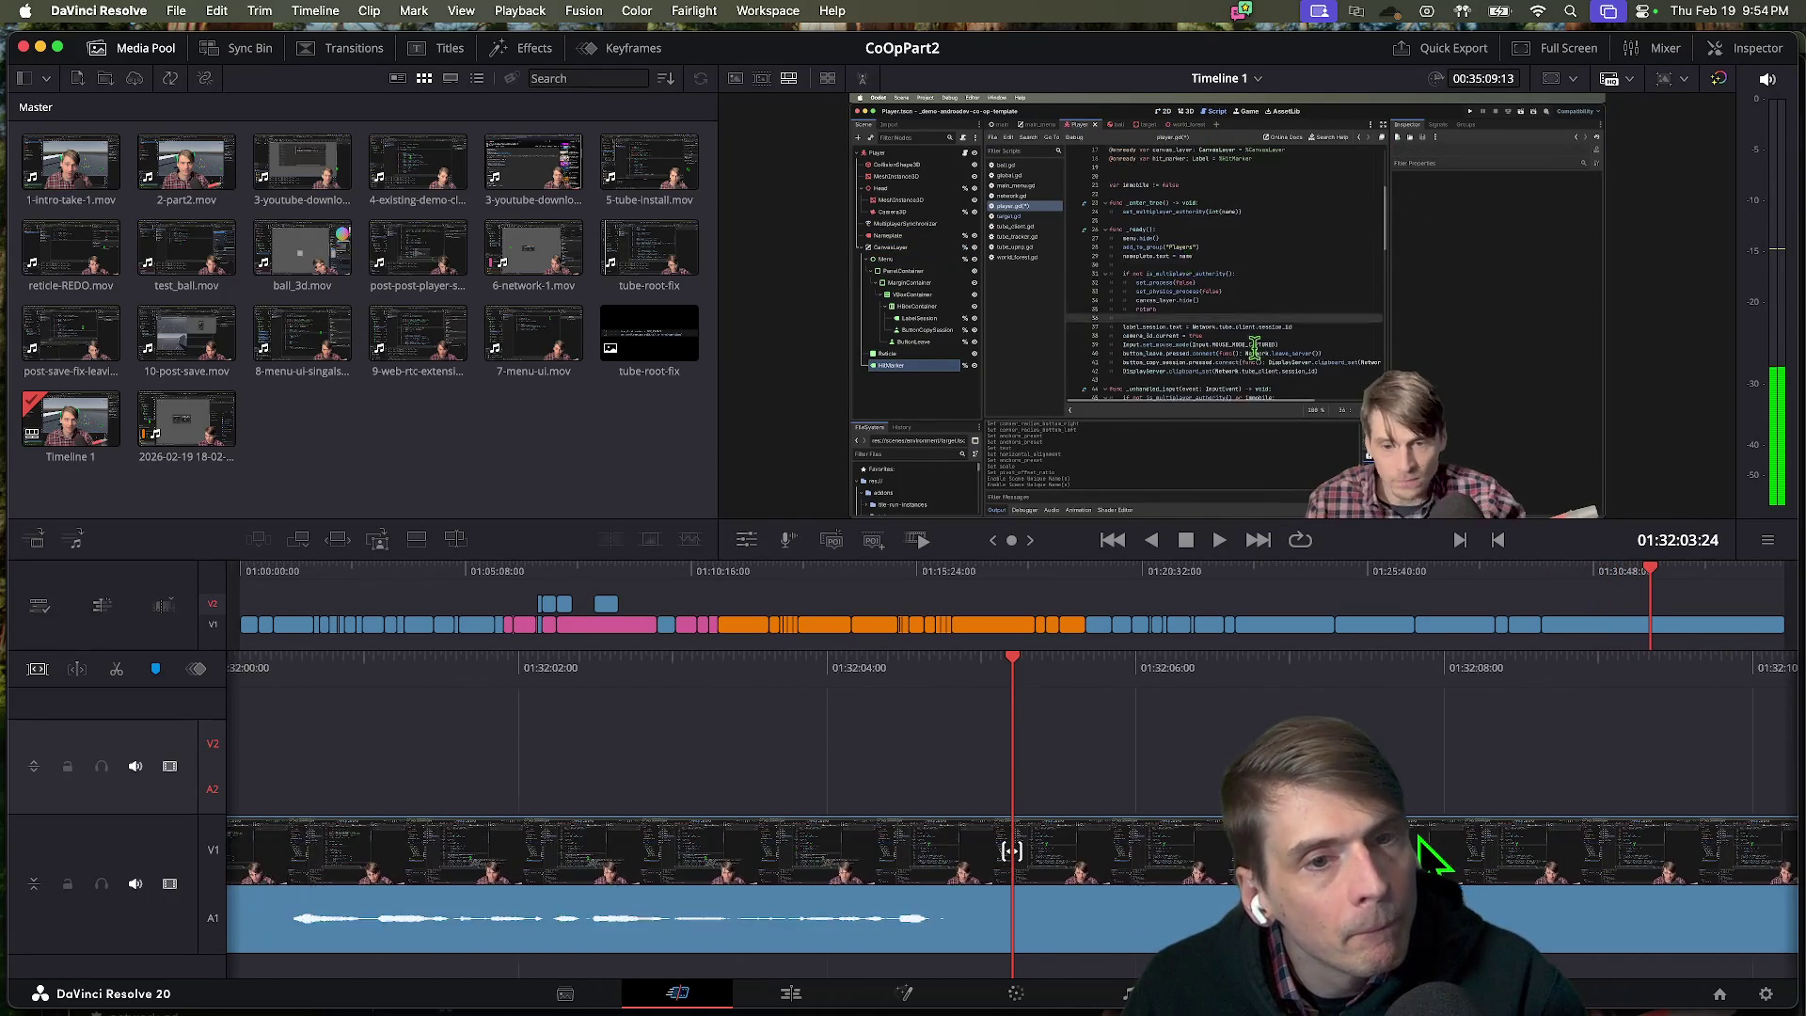
pyautogui.scroll(-10, 1435, 851)
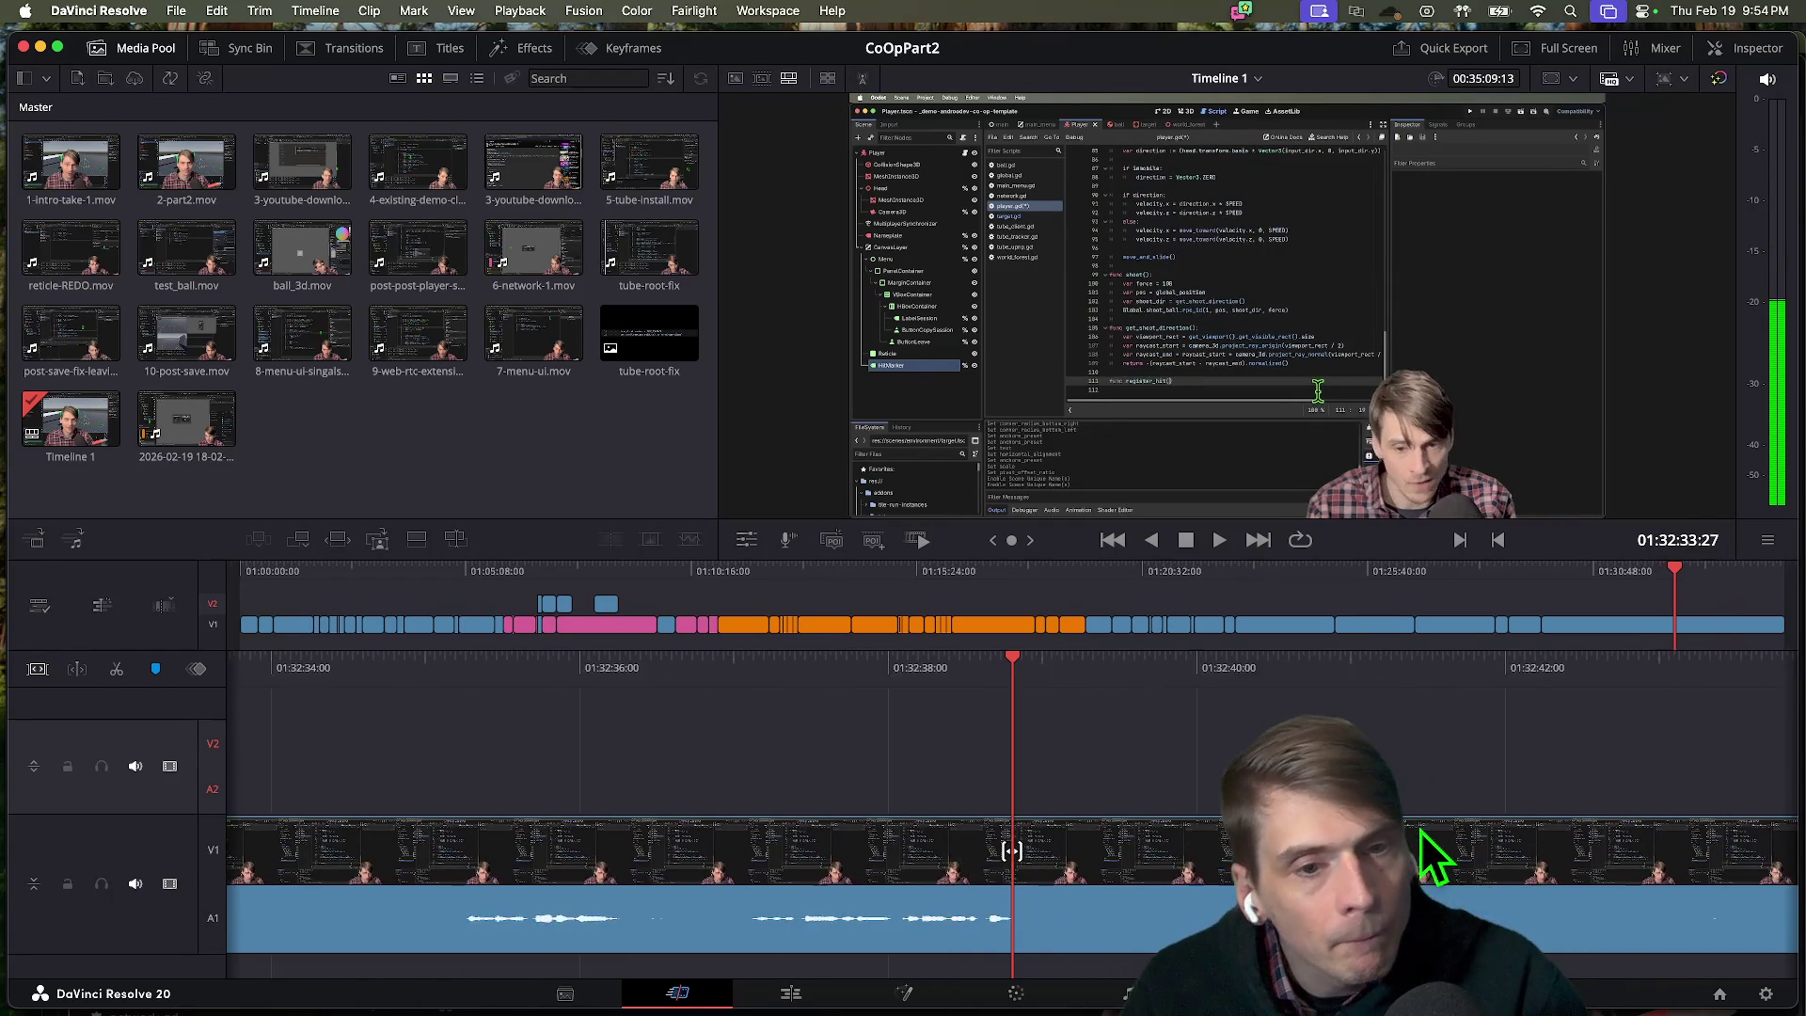
pyautogui.scroll(2, 1438, 873)
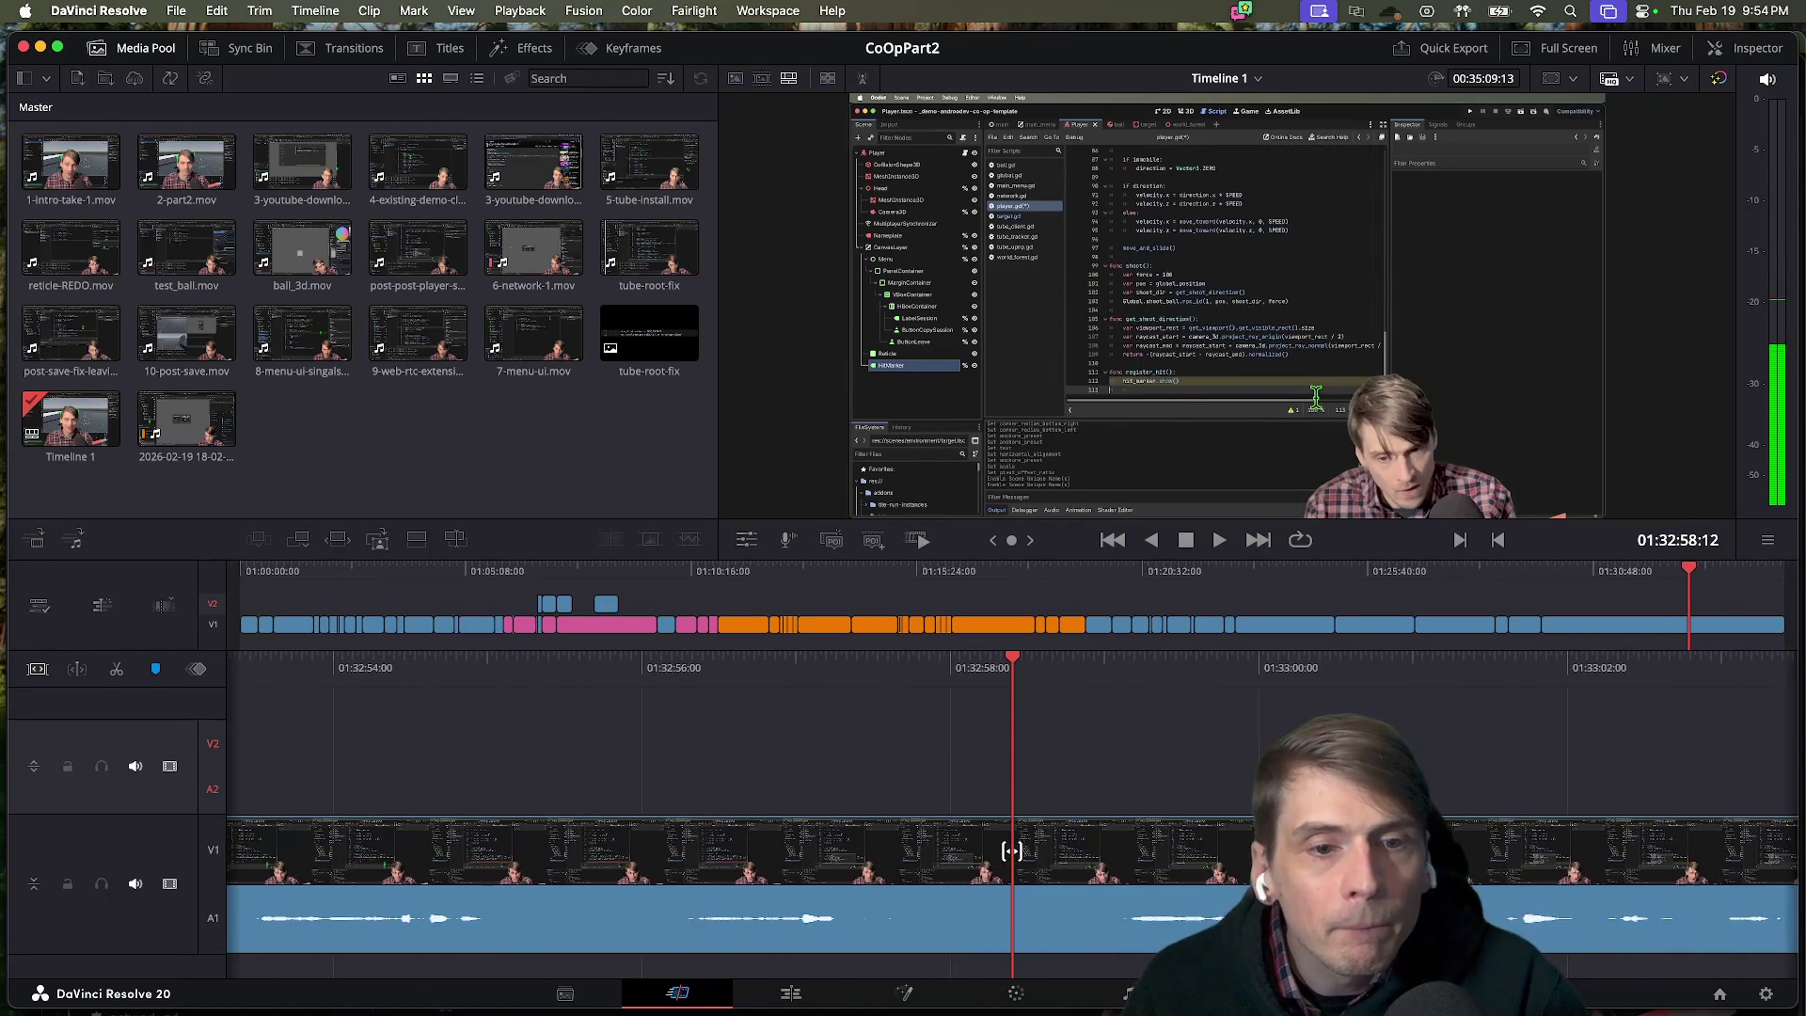
pyautogui.scroll(-10, 1435, 857)
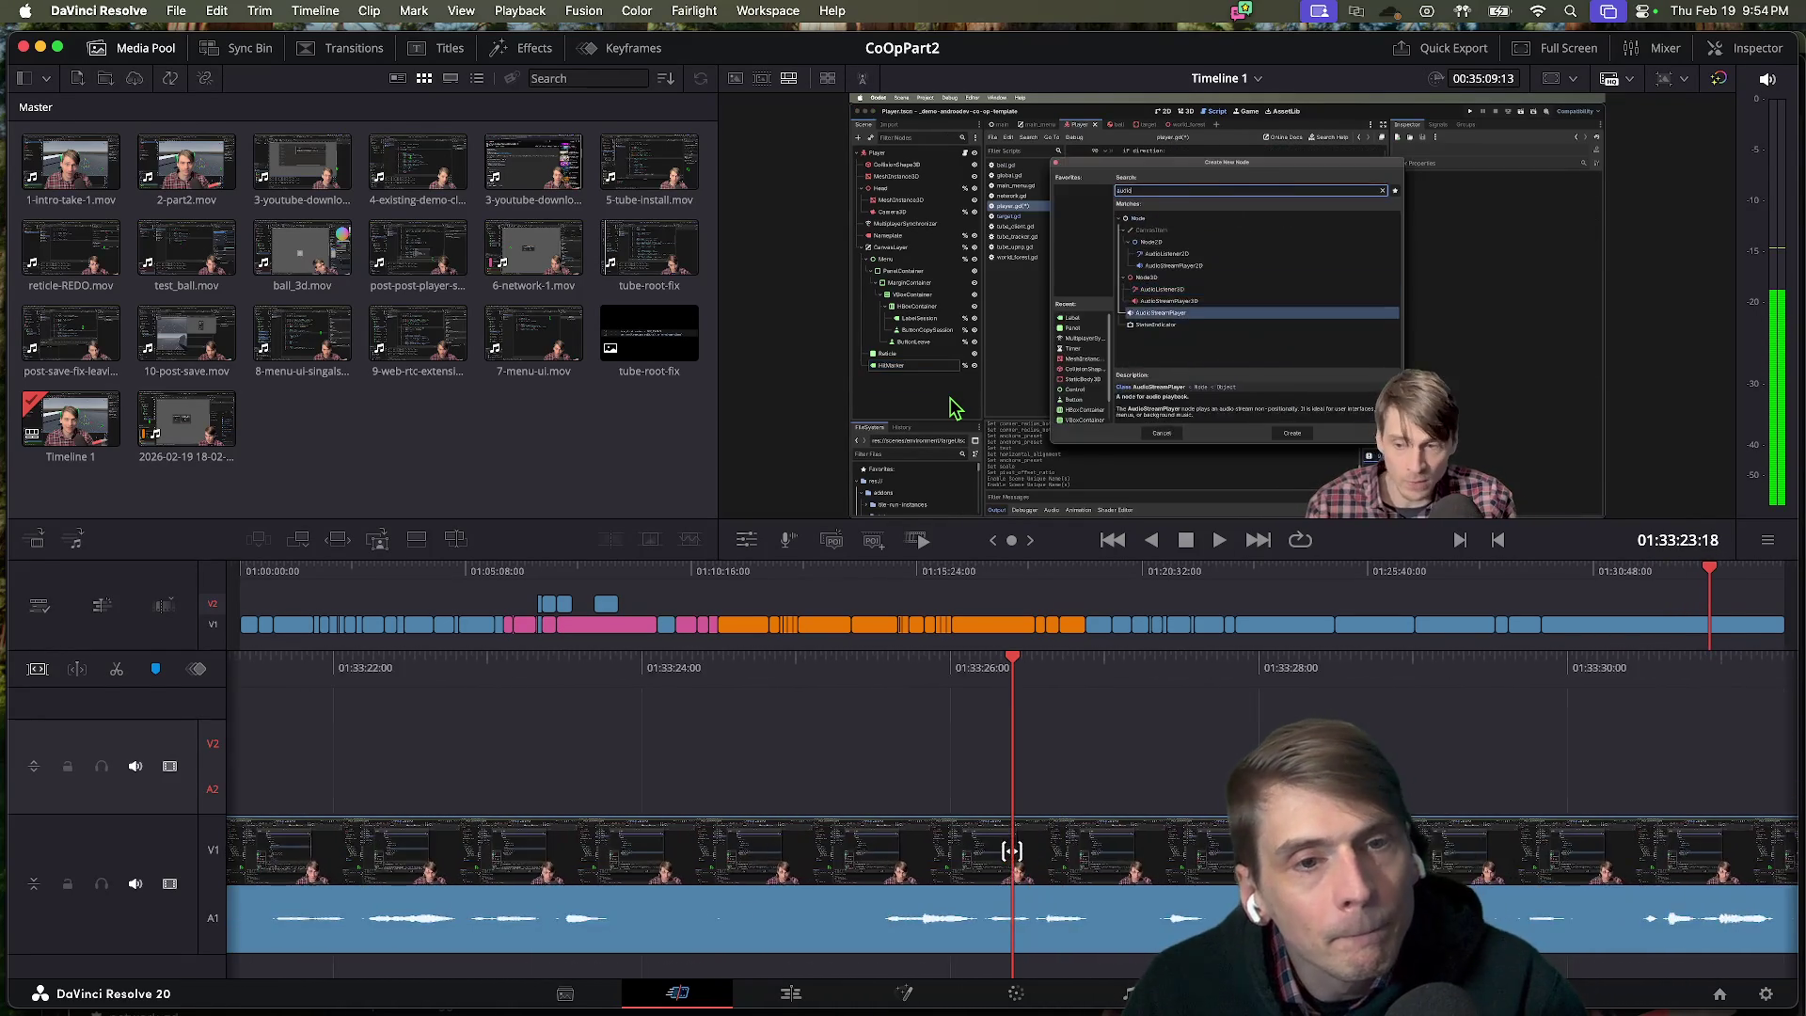
pyautogui.scroll(-8, 1011, 851)
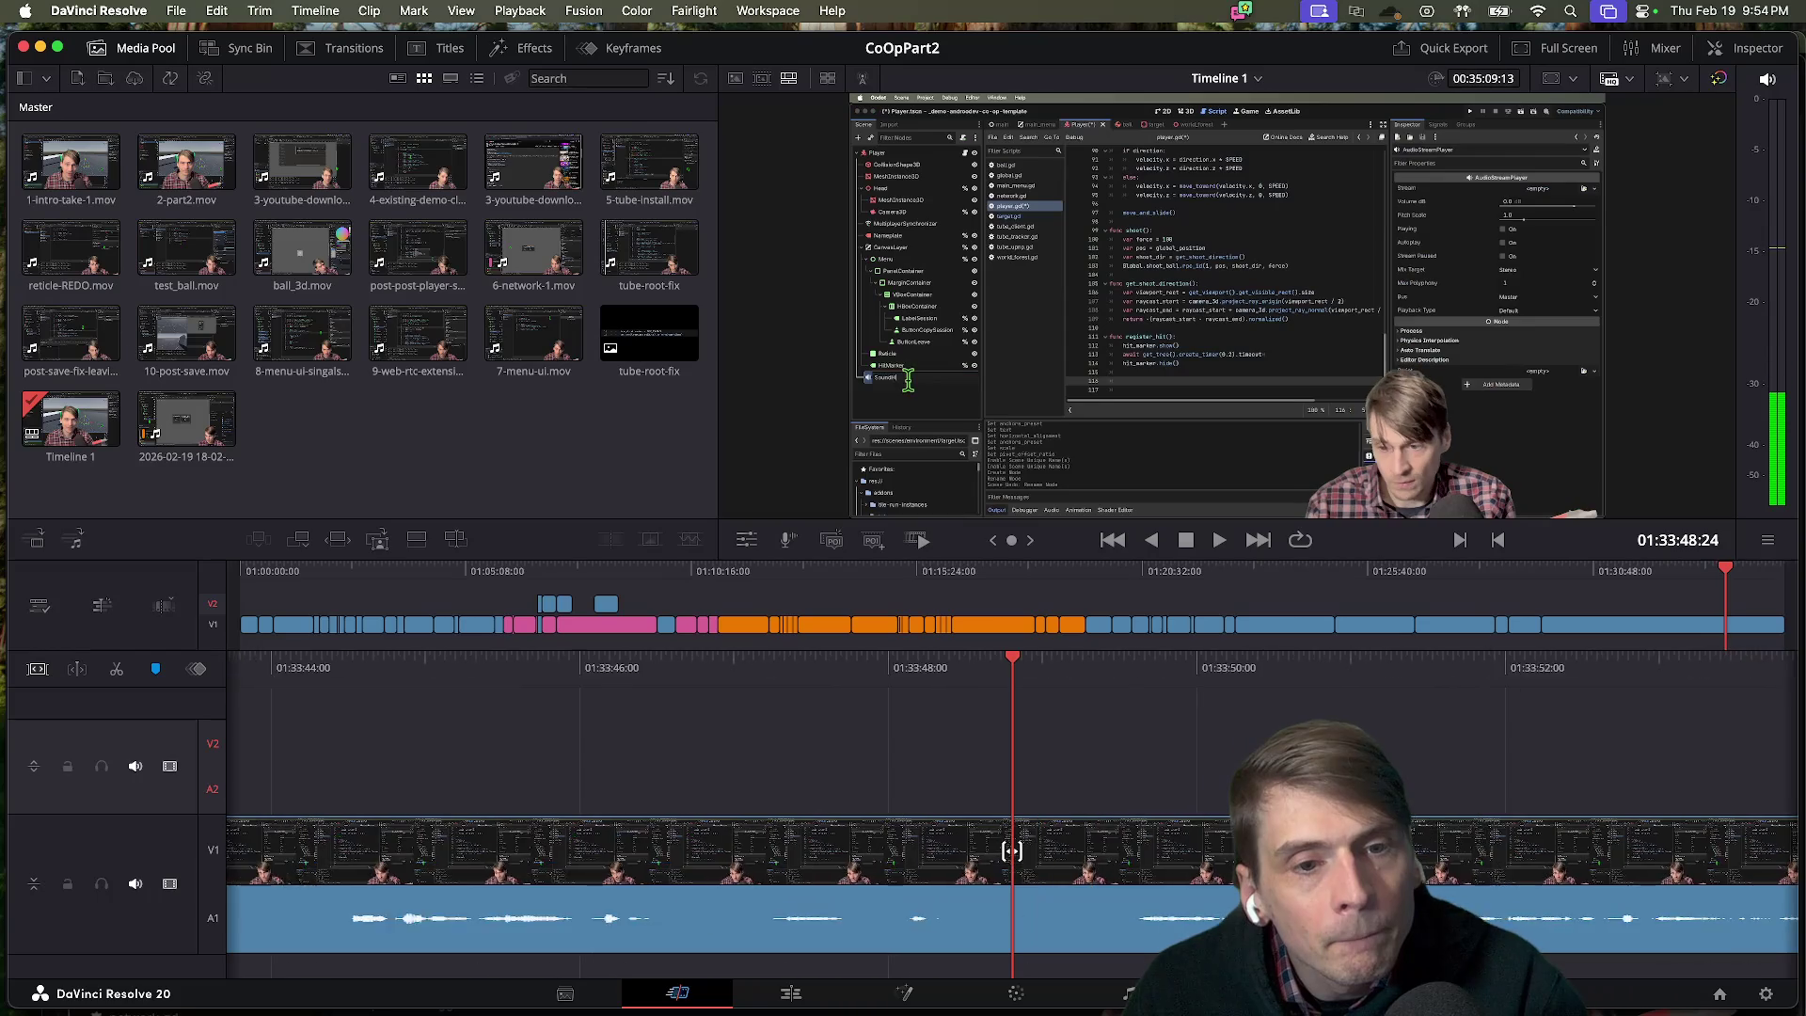
pyautogui.scroll(-4, 1011, 851)
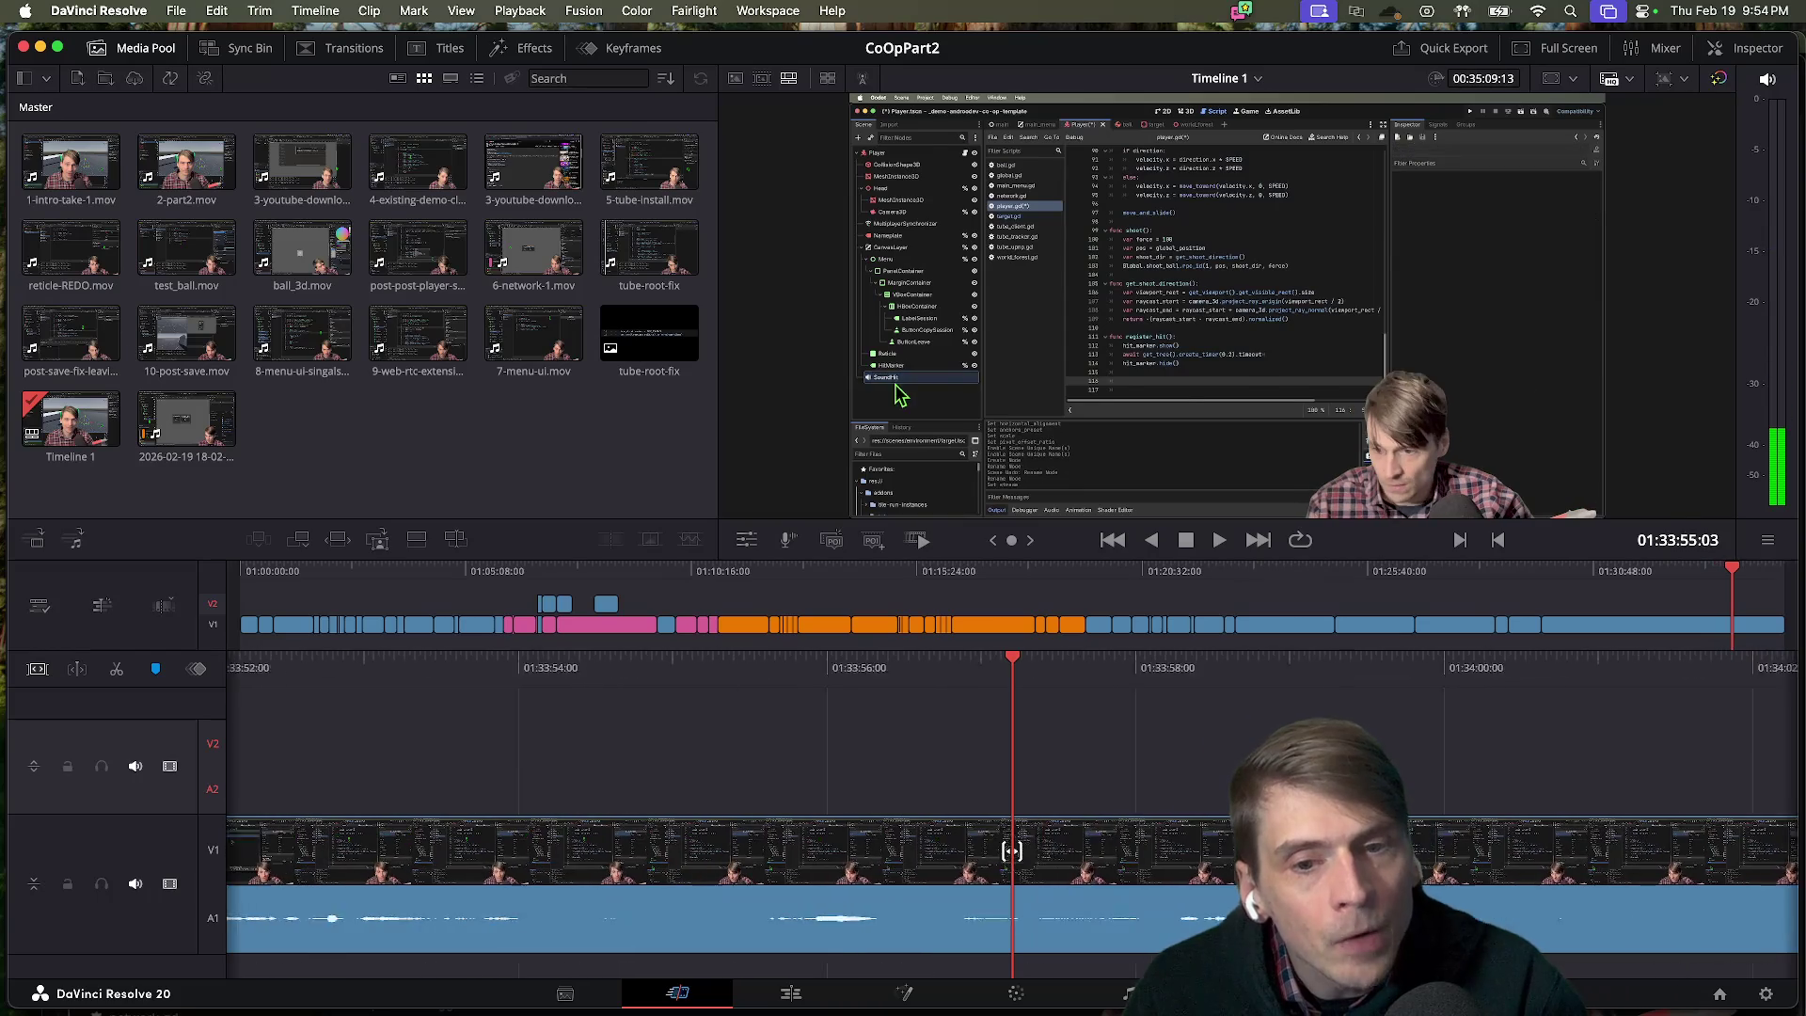
pyautogui.scroll(5, 1012, 850)
pyautogui.scroll(3, 1011, 850)
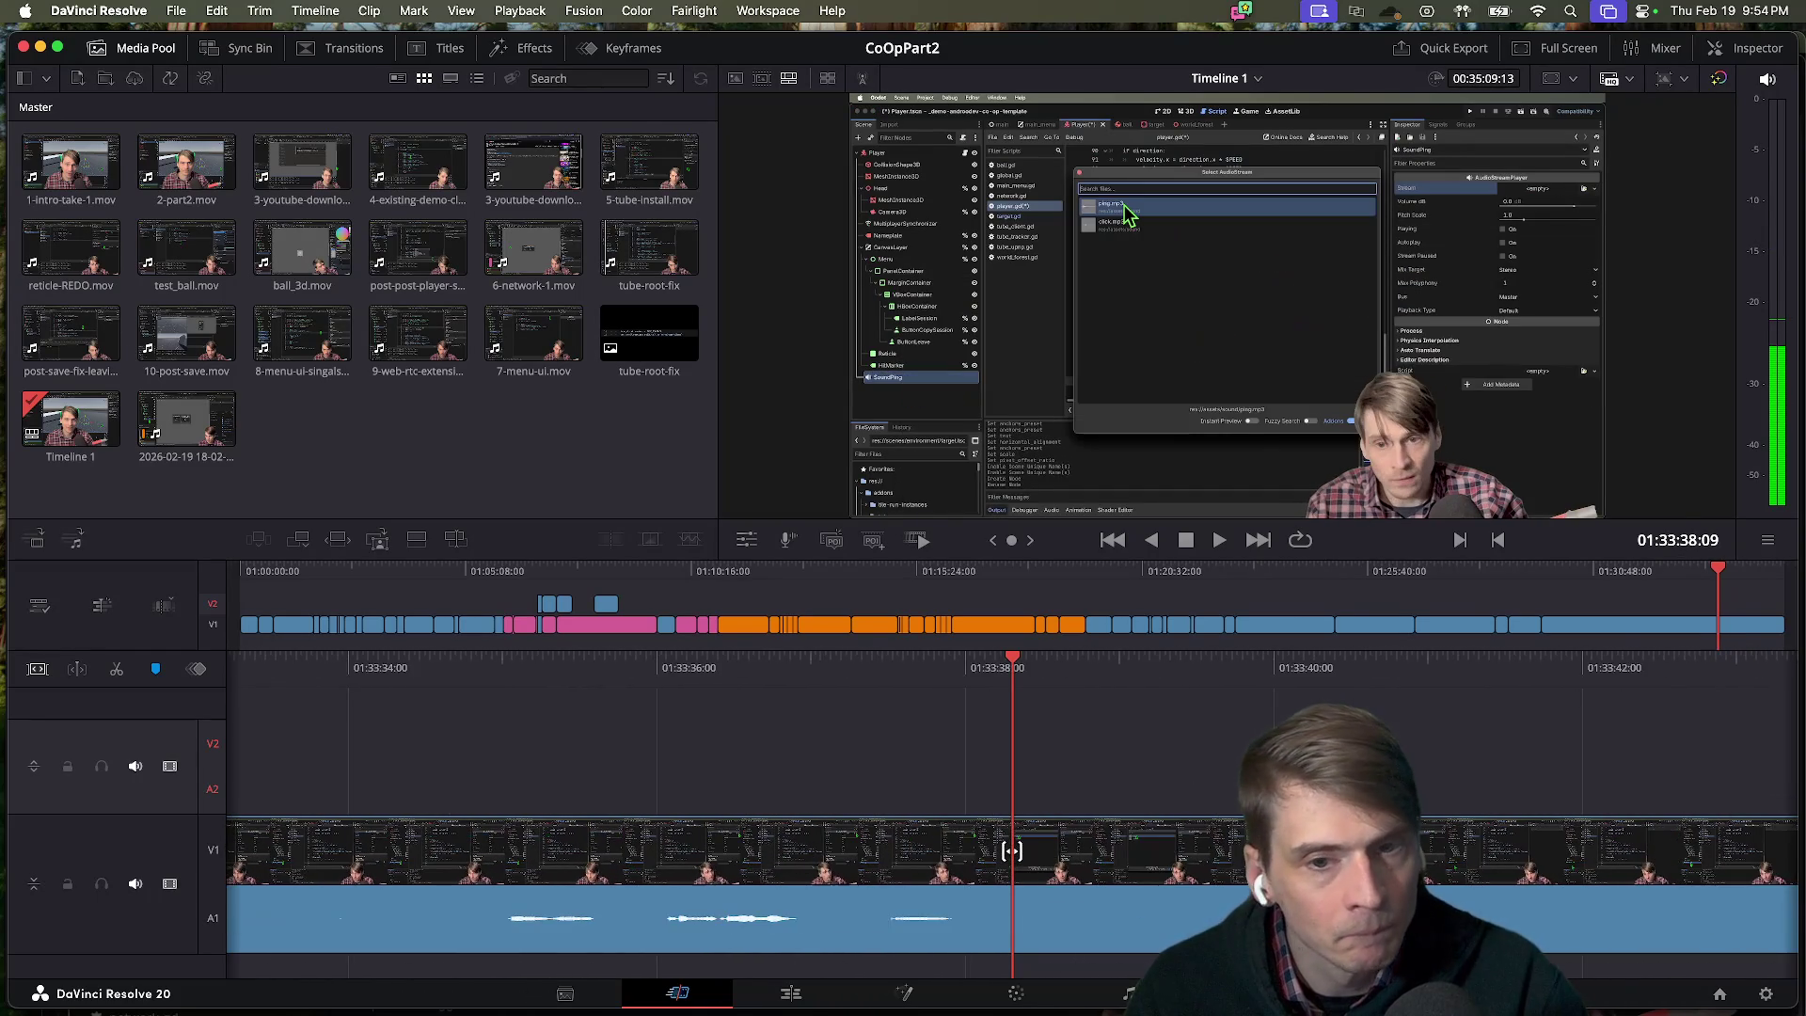
pyautogui.scroll(4, 1012, 851)
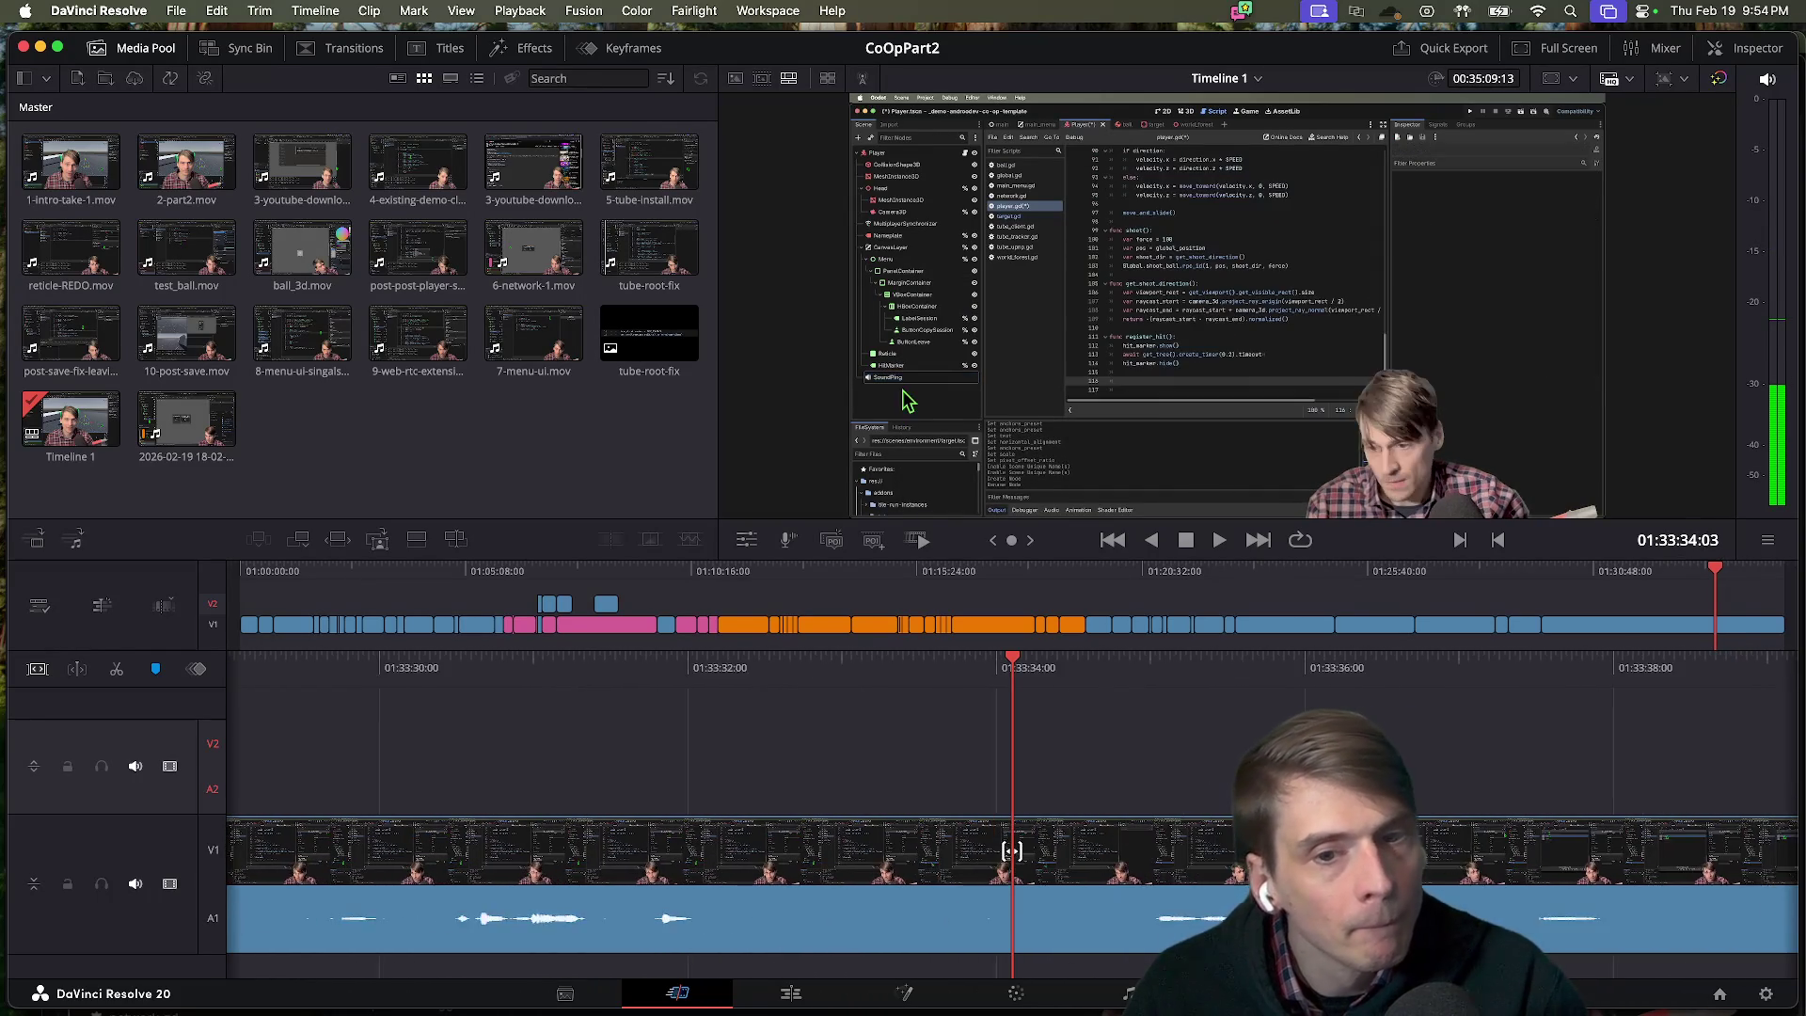
pyautogui.scroll(4, 1011, 850)
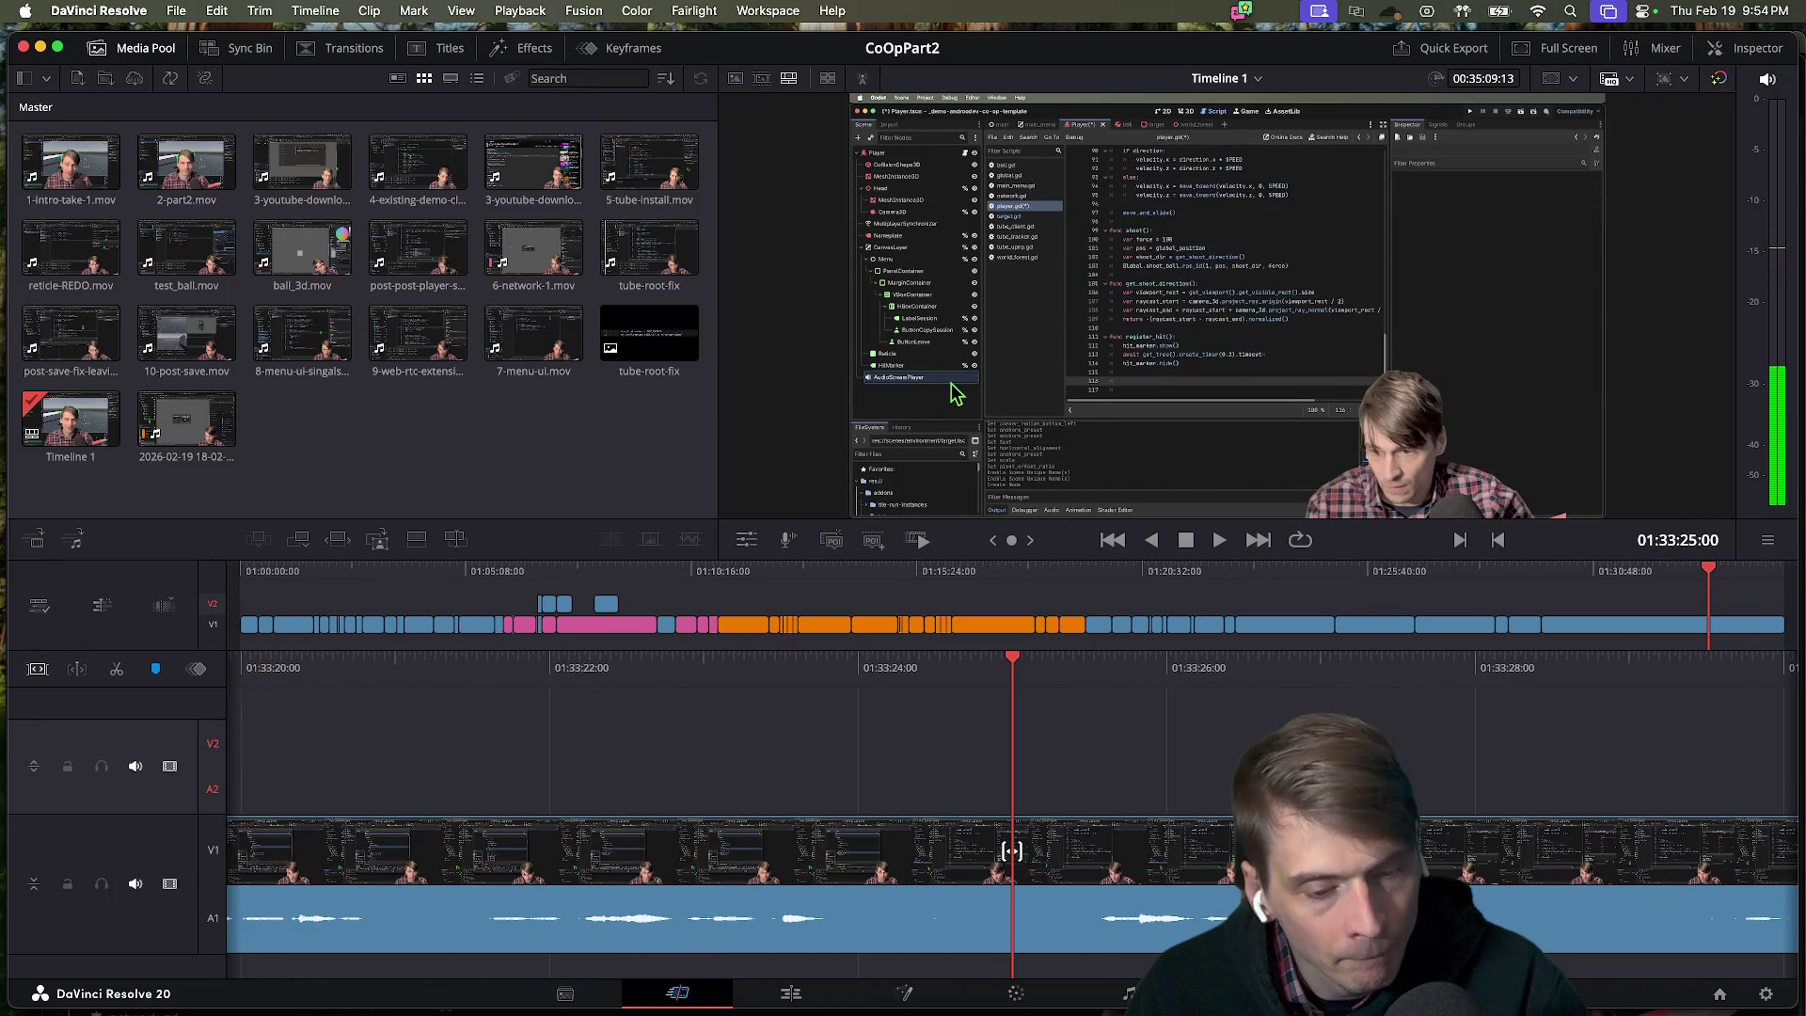
pyautogui.scroll(2, 1011, 851)
pyautogui.scroll(2, 1011, 850)
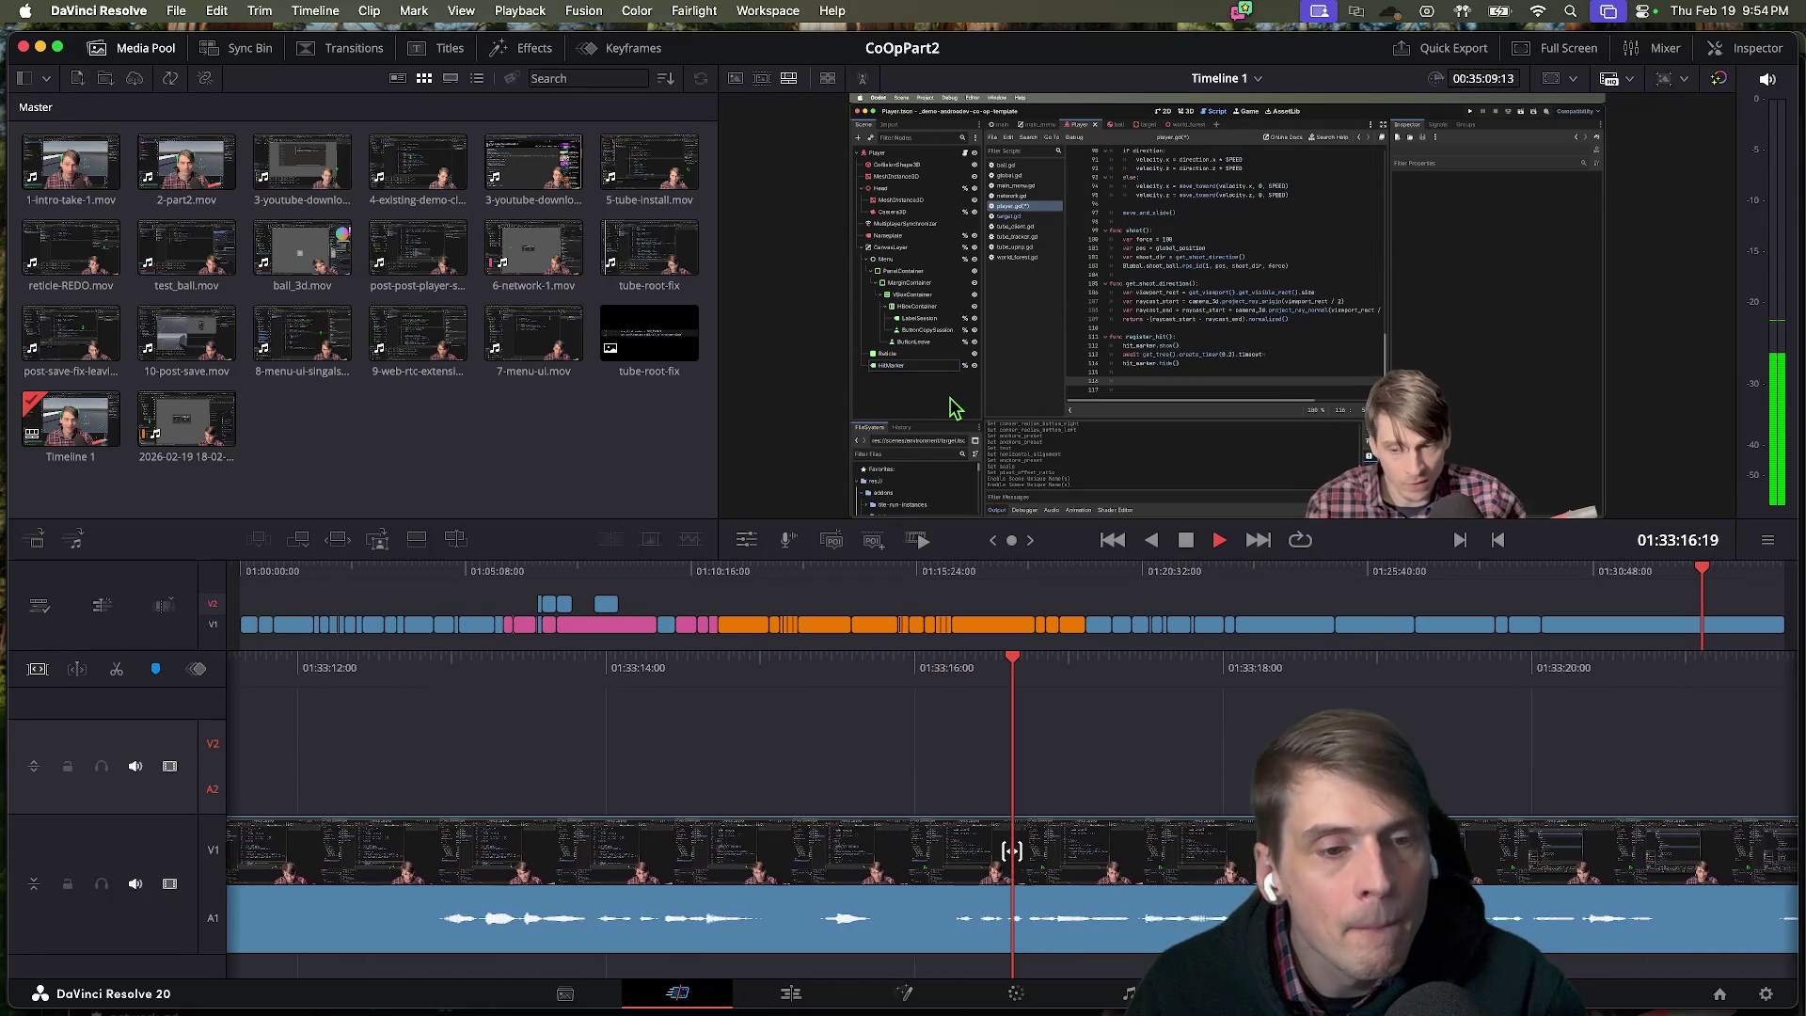
# Step: Split the recording at 01:33:15:08 and delete everything after it
pyautogui.press('j')
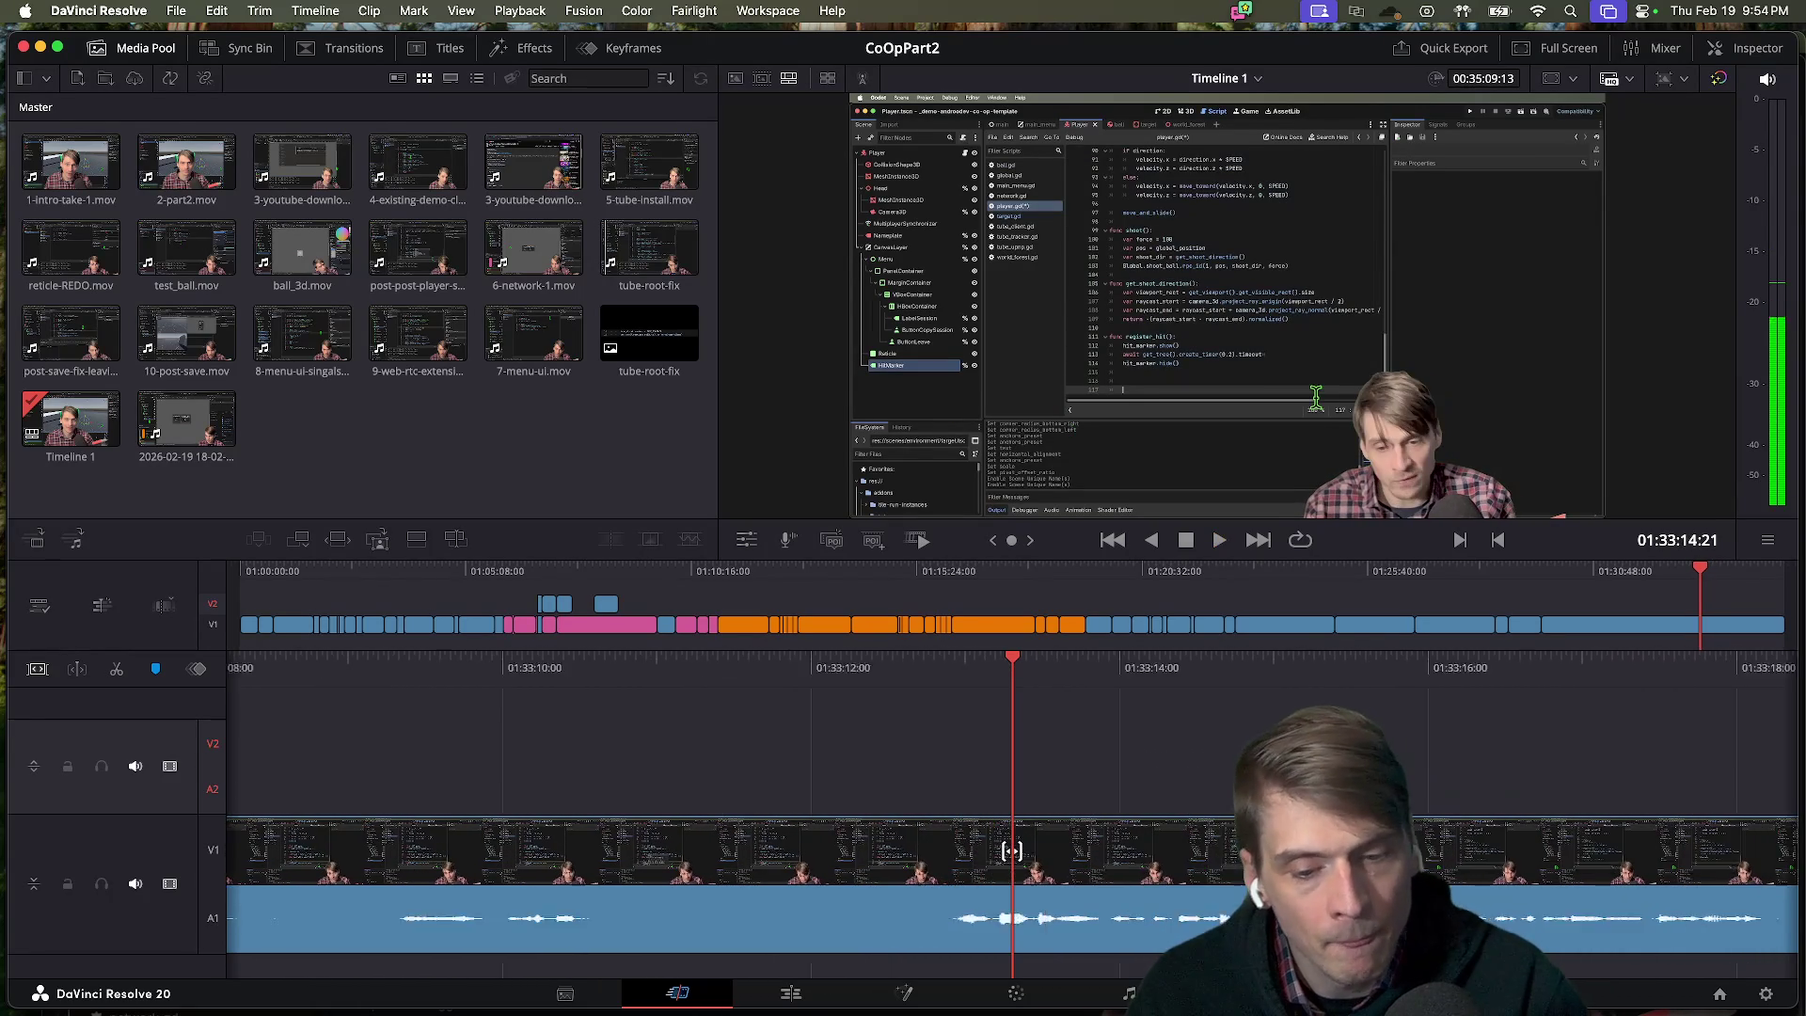
pyautogui.press('l')
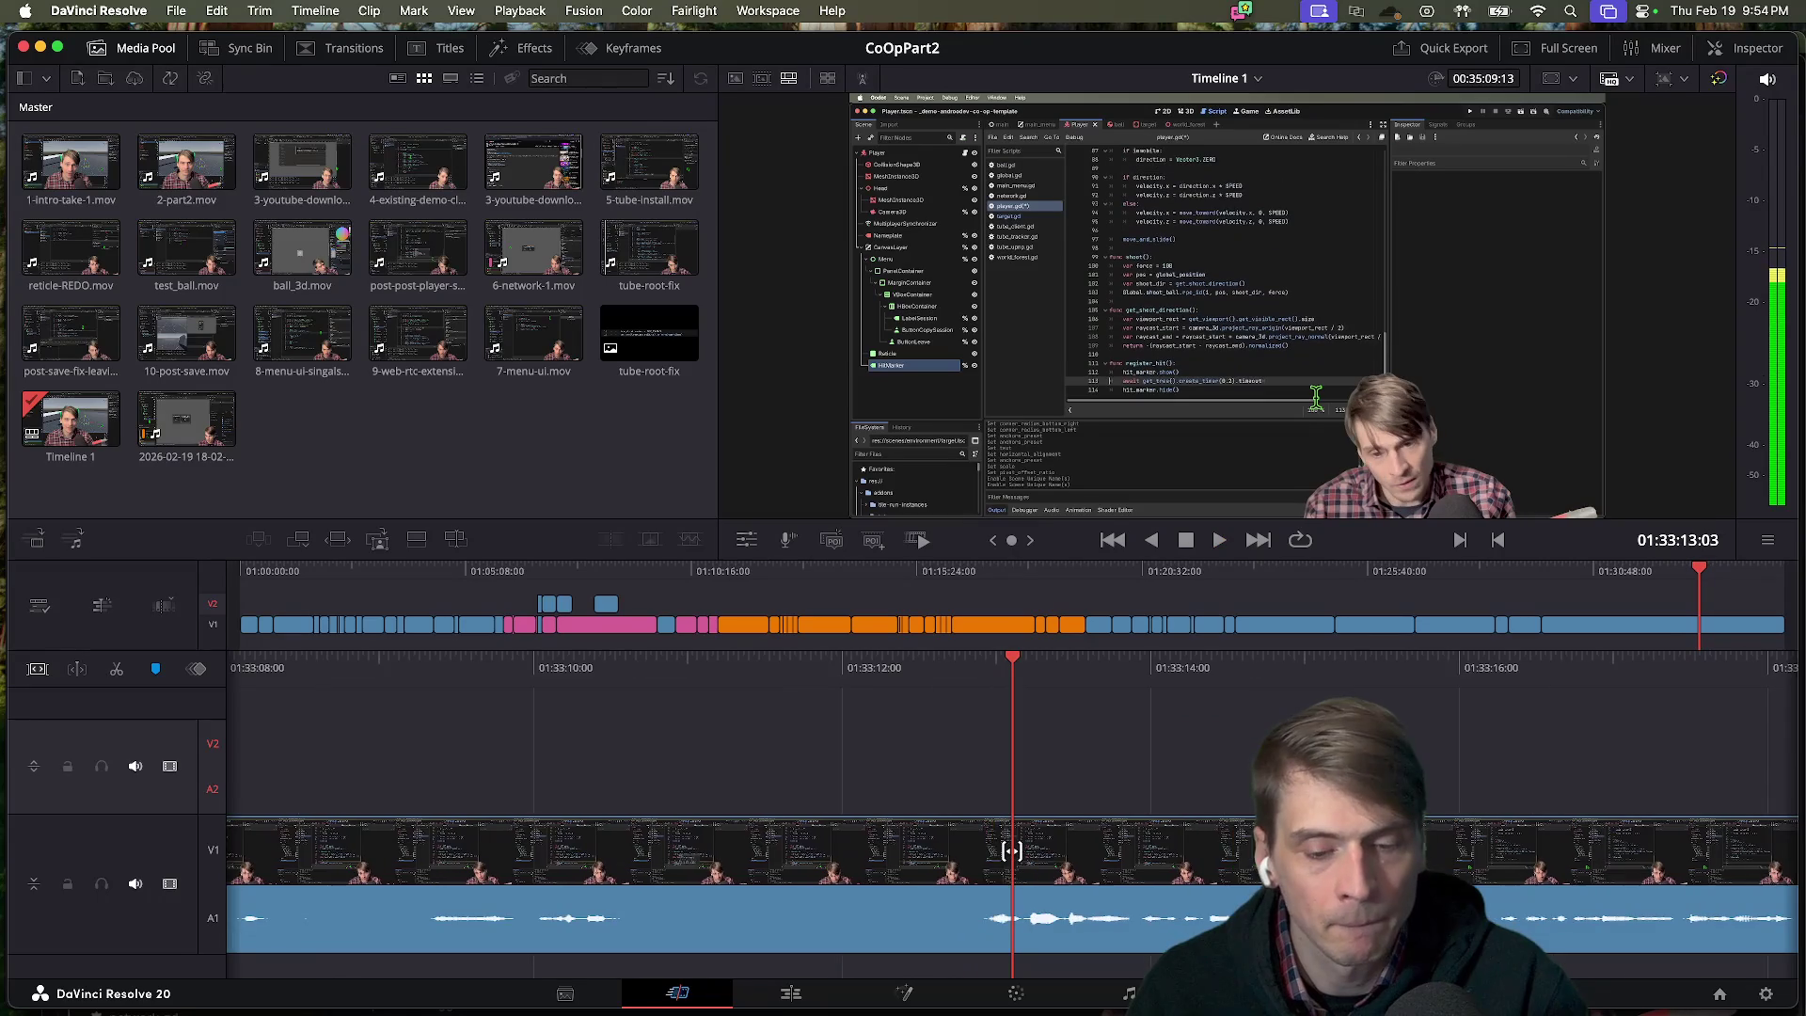
pyautogui.press('k')
pyautogui.press('j')
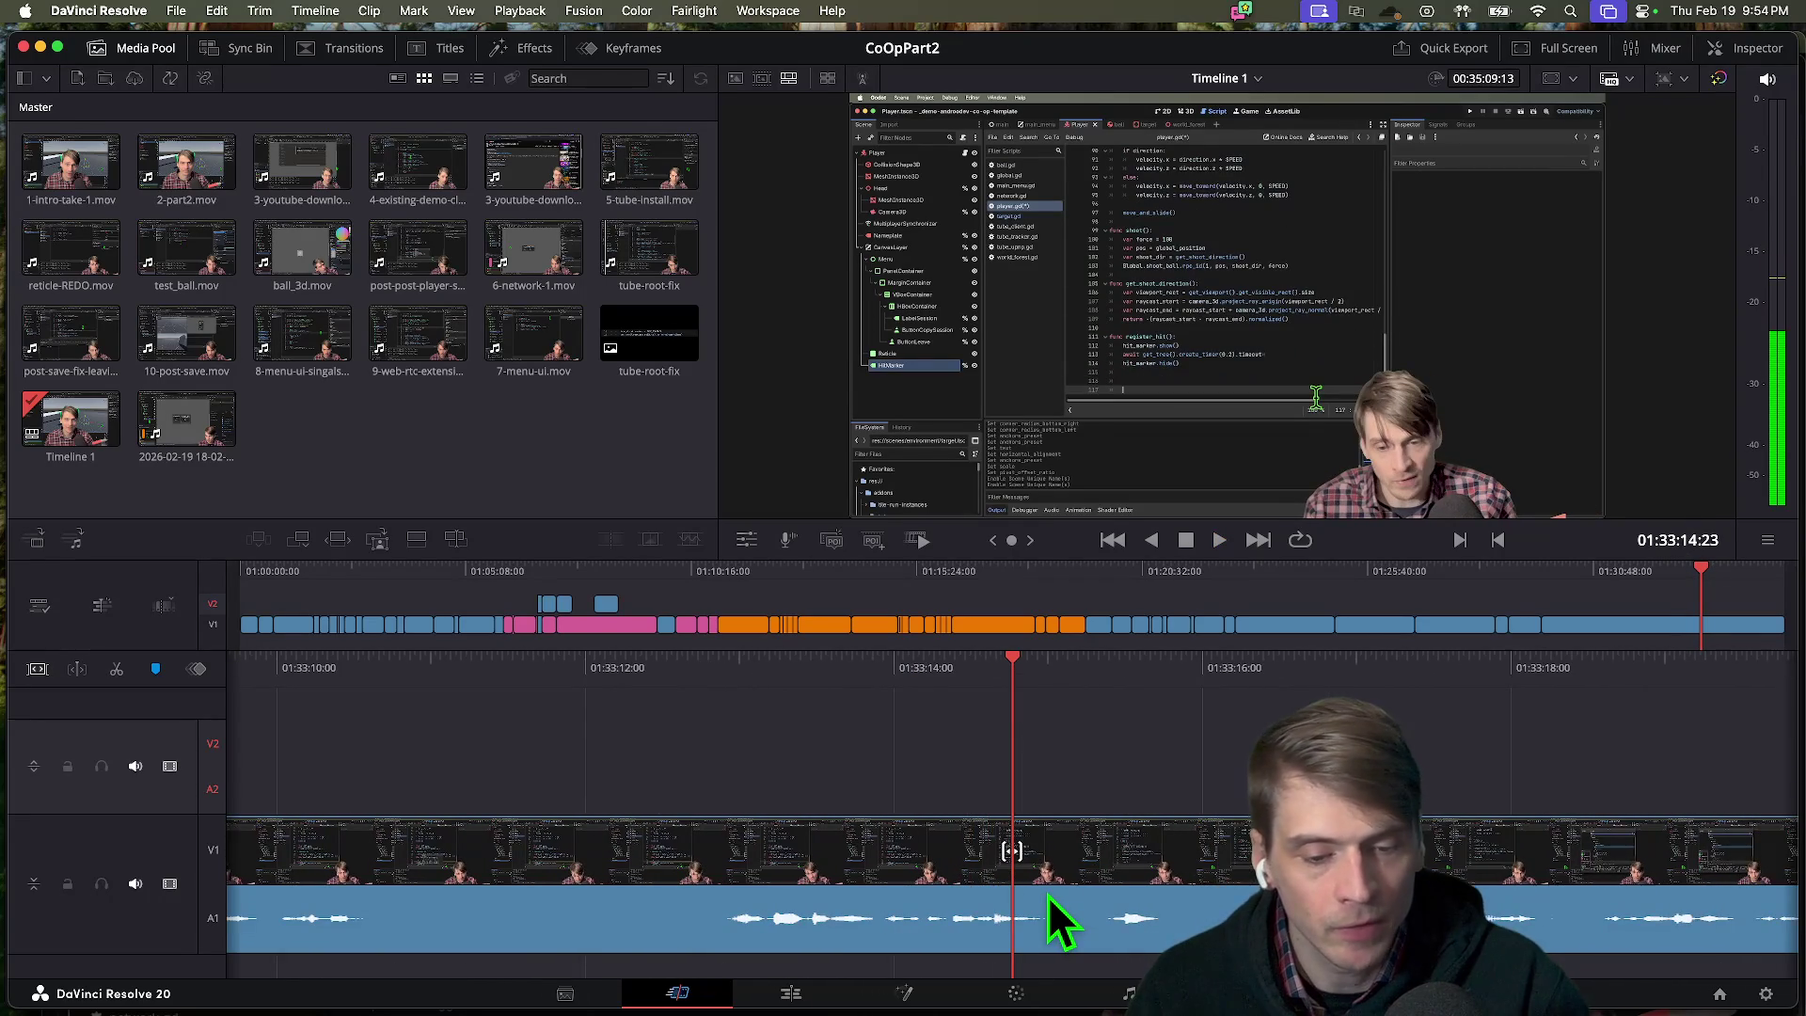
pyautogui.click(992, 901)
pyautogui.press('super+b')
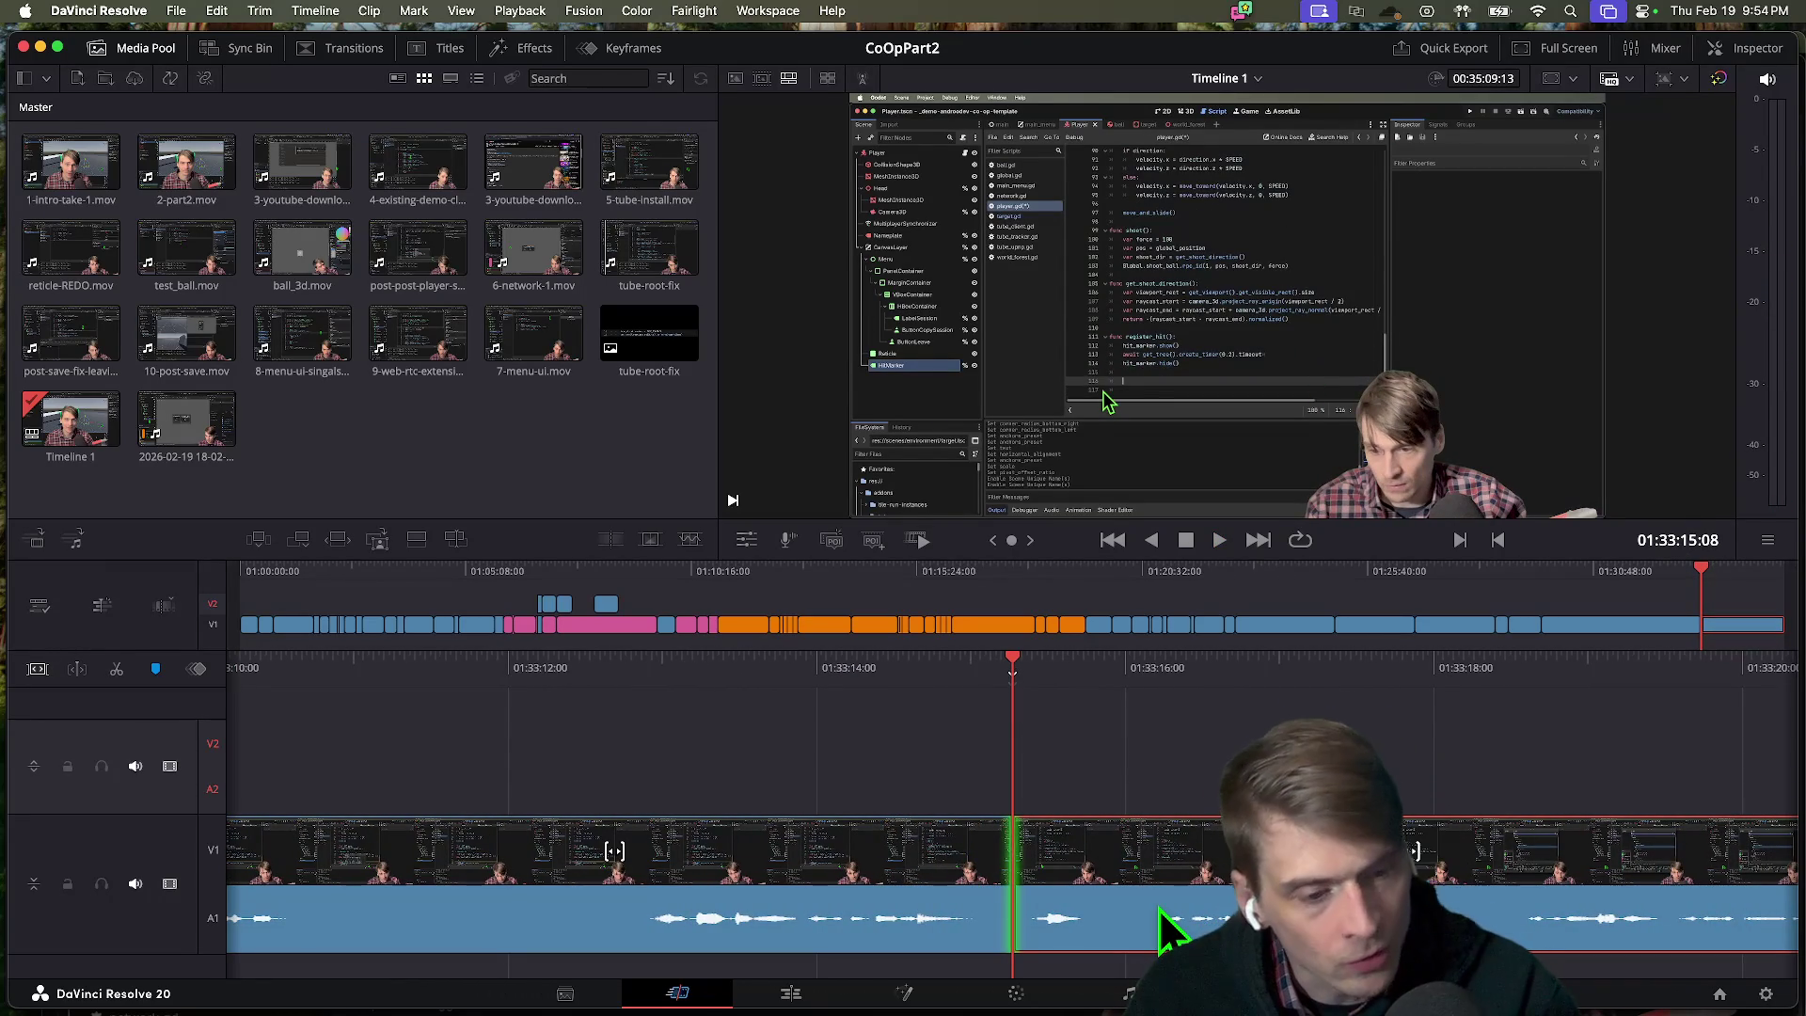
pyautogui.press('BackSpace')
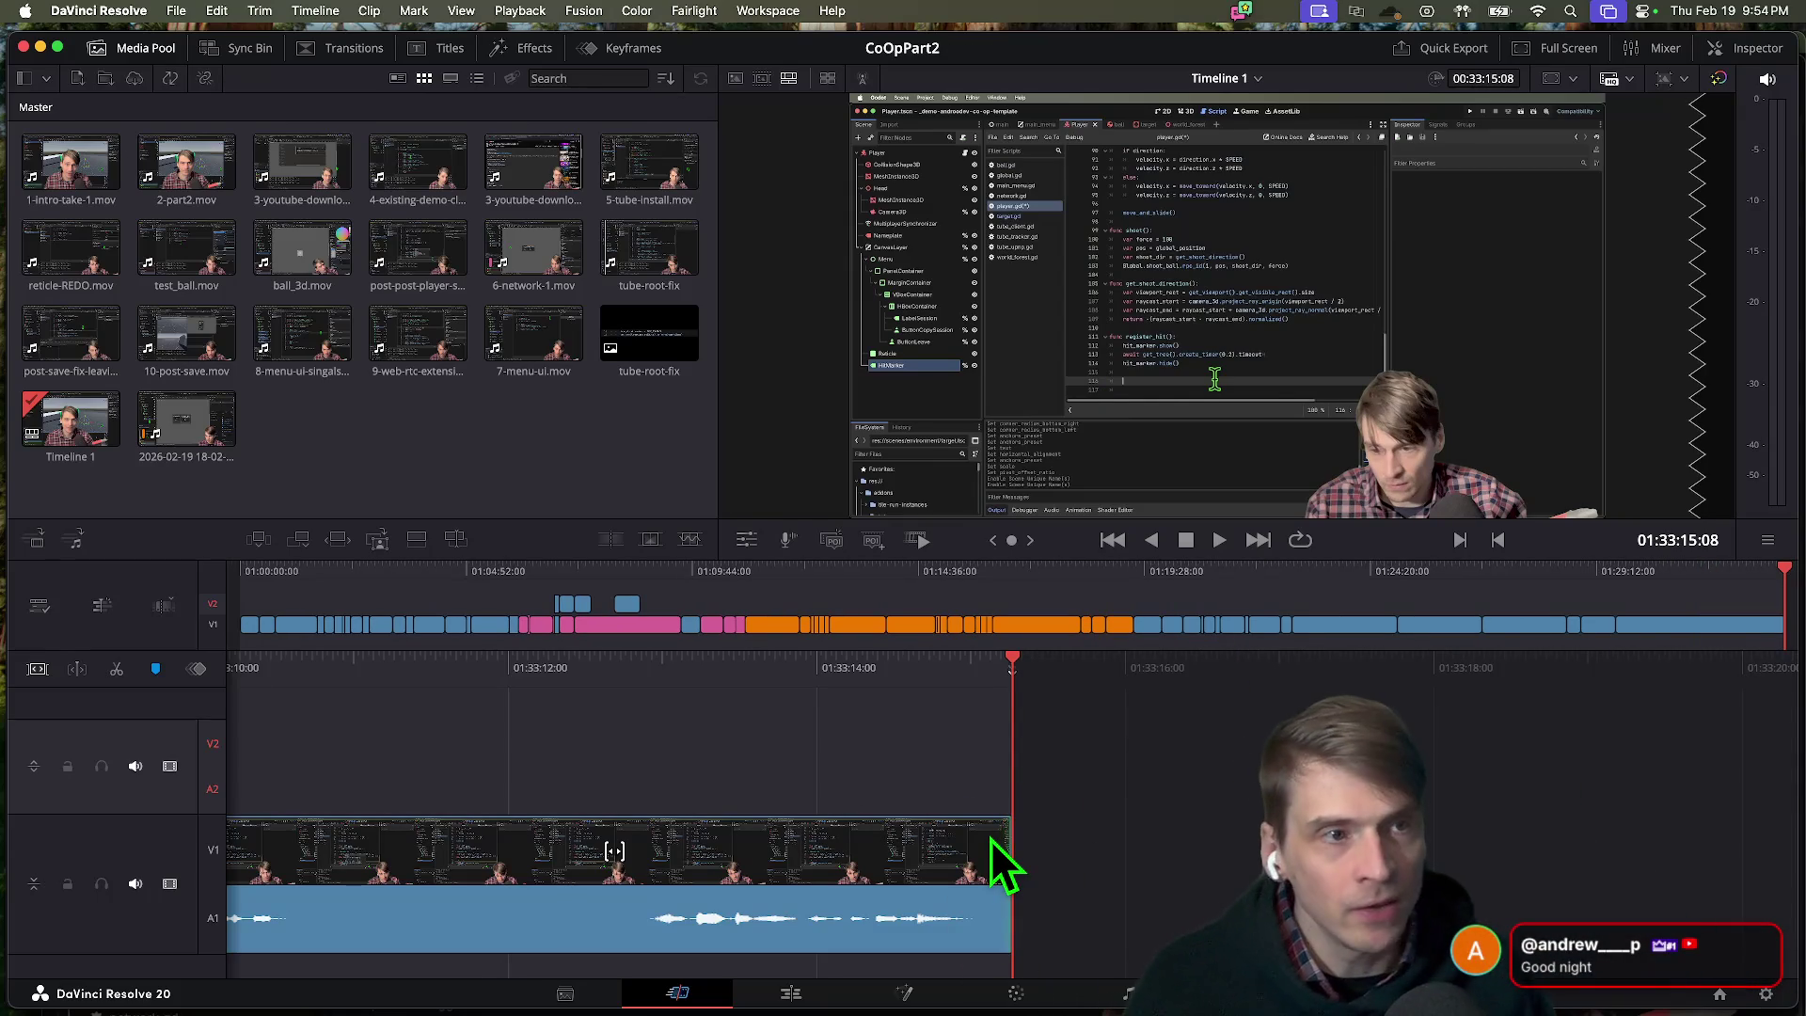
# Step: Drag T6_sounds.mov from Movies onto the timeline end, making it 00:35:18:16
pyautogui.moveTo(1043, 1006)
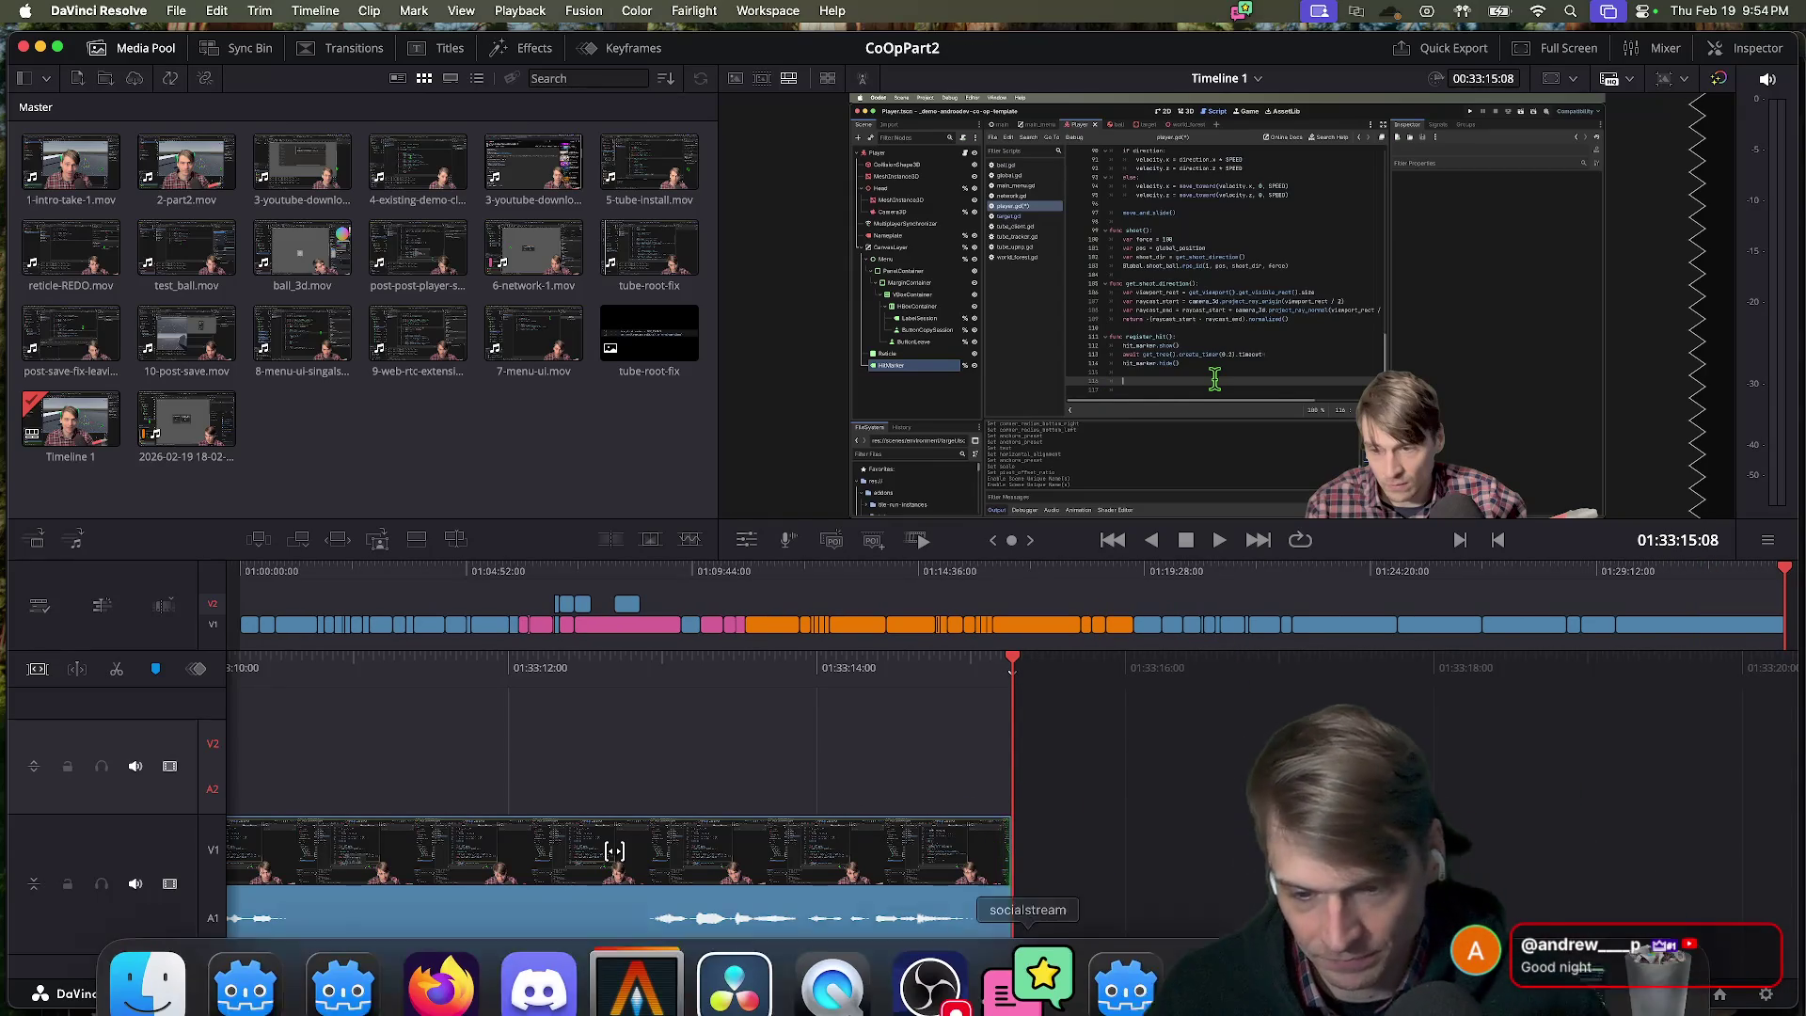
pyautogui.click(149, 993)
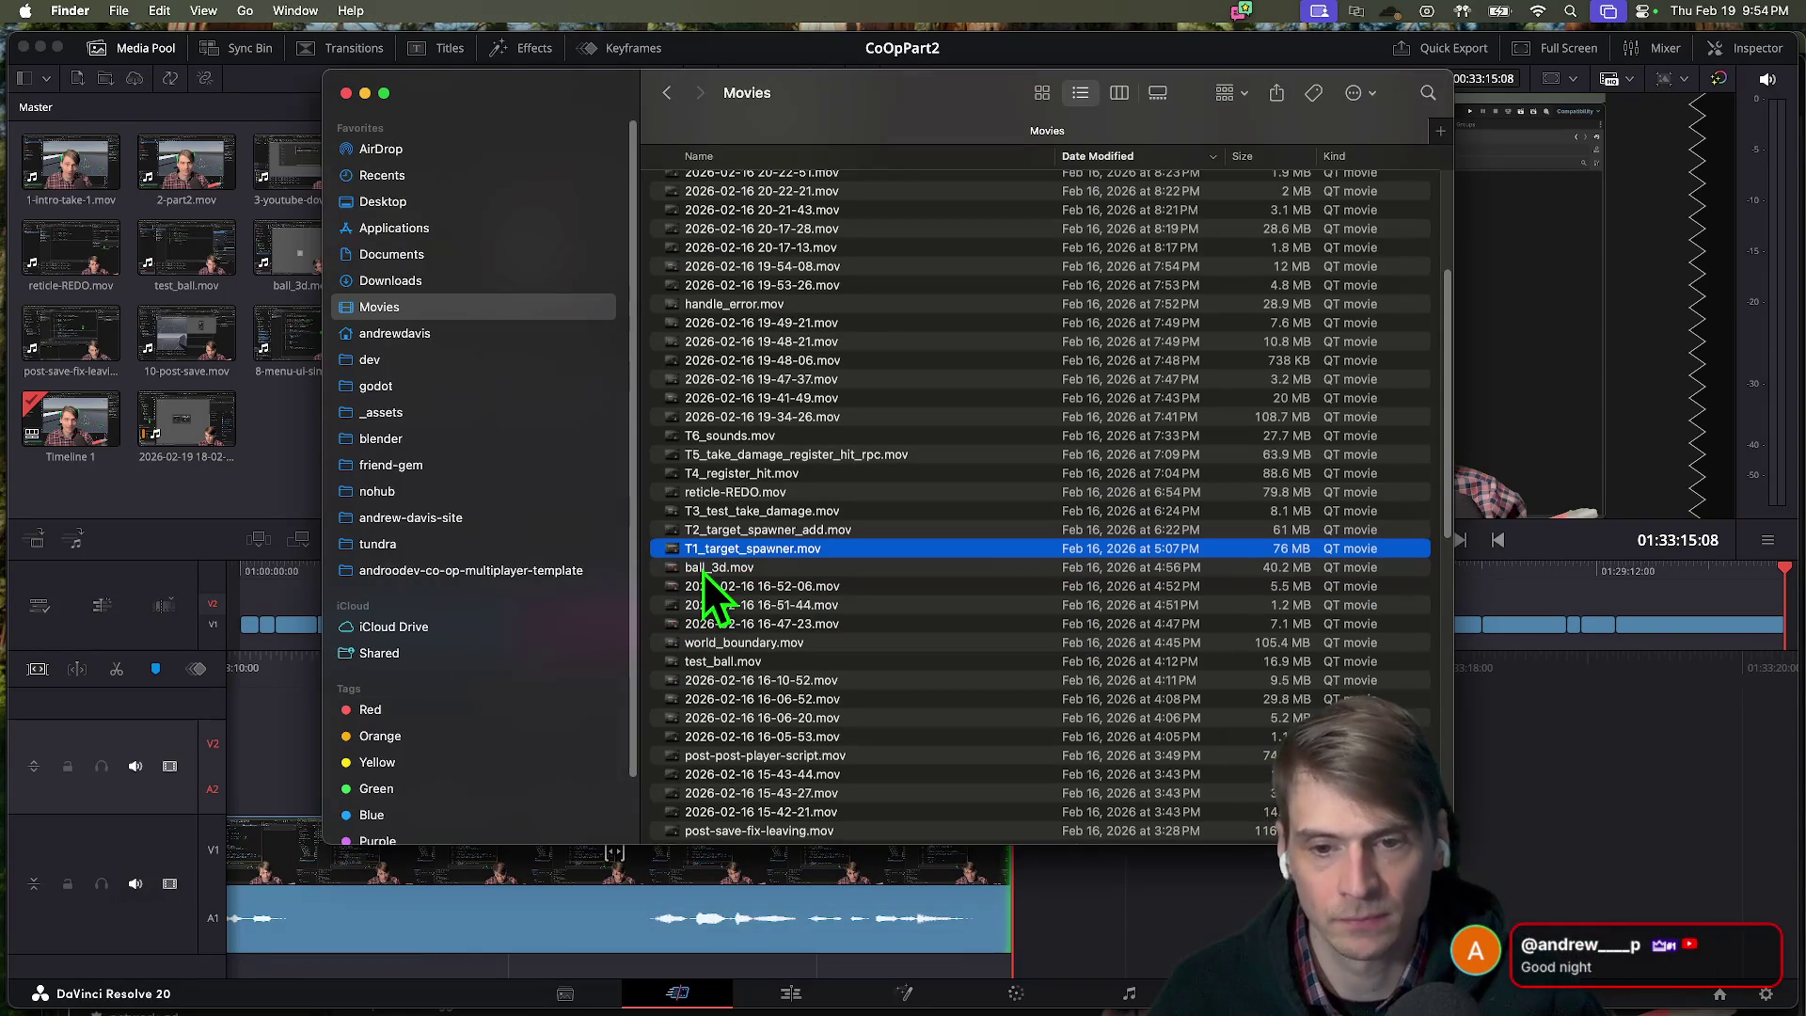
pyautogui.click(719, 536)
pyautogui.moveTo(930, 110); pyautogui.dragTo(867, 98)
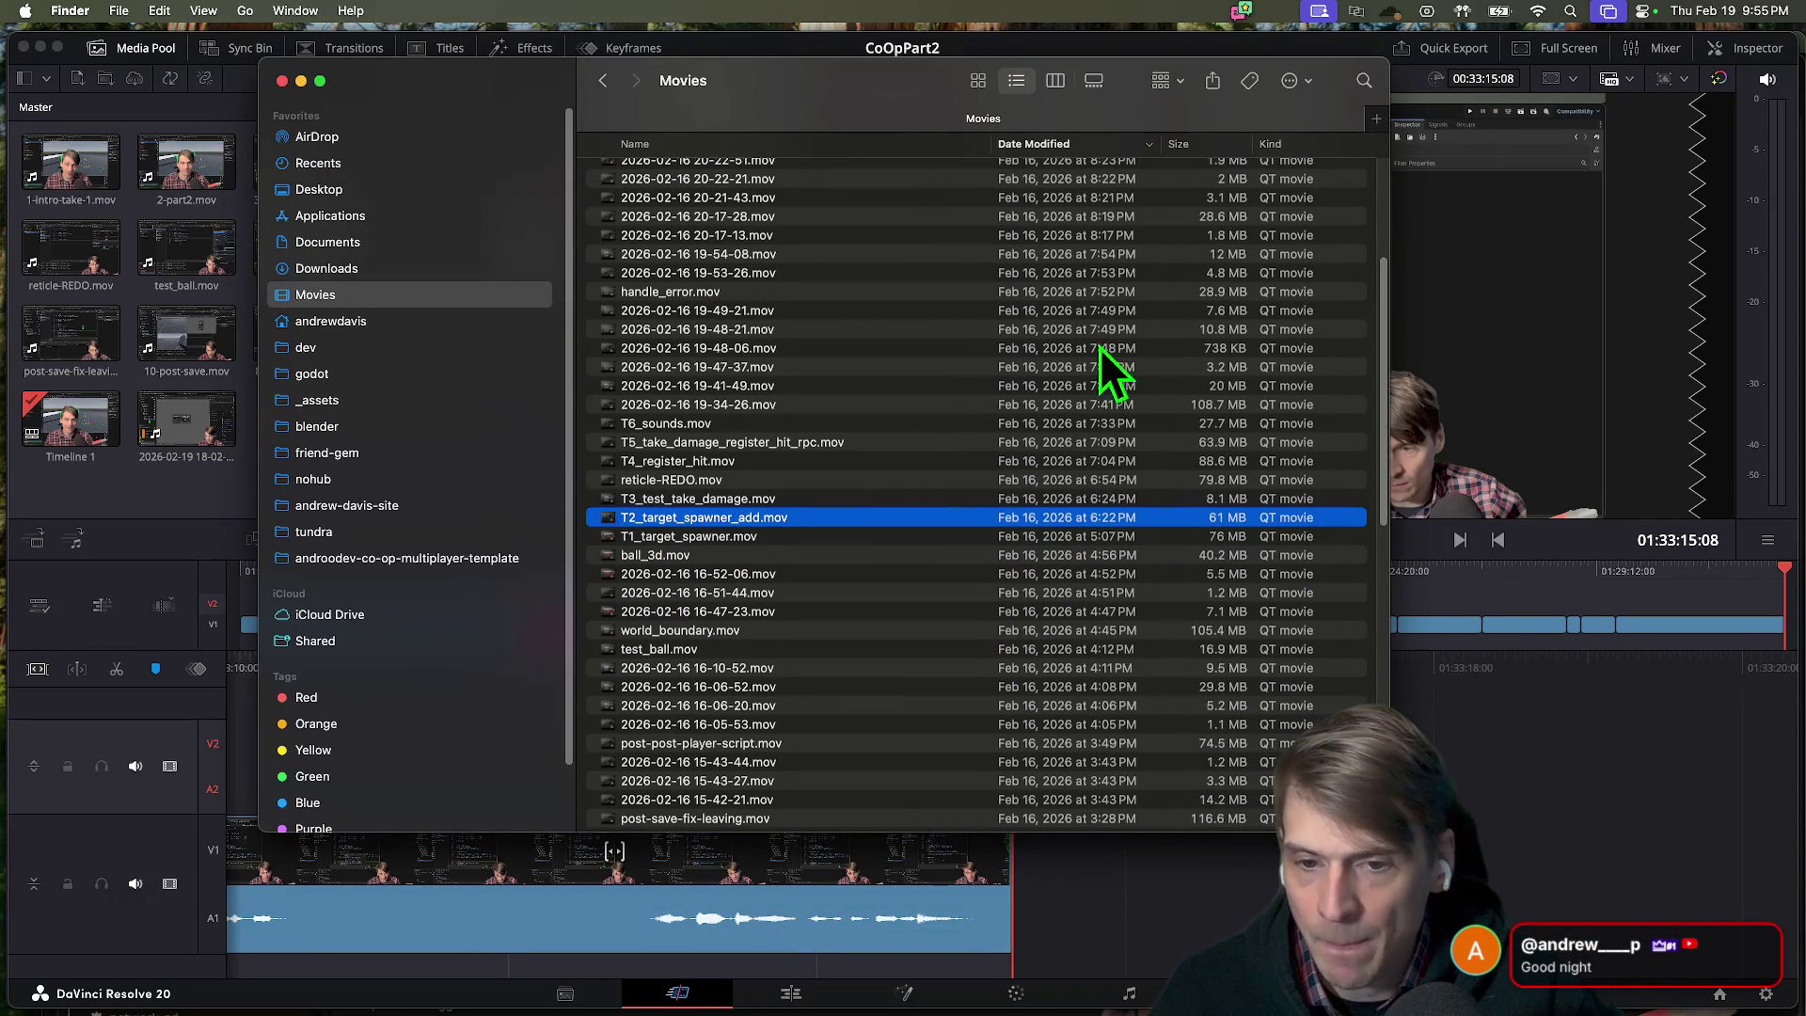
pyautogui.click(877, 423)
pyautogui.moveTo(755, 426)
pyautogui.mouseDown()
pyautogui.moveTo(889, 860)
pyautogui.moveTo(1077, 905)
pyautogui.mouseUp()
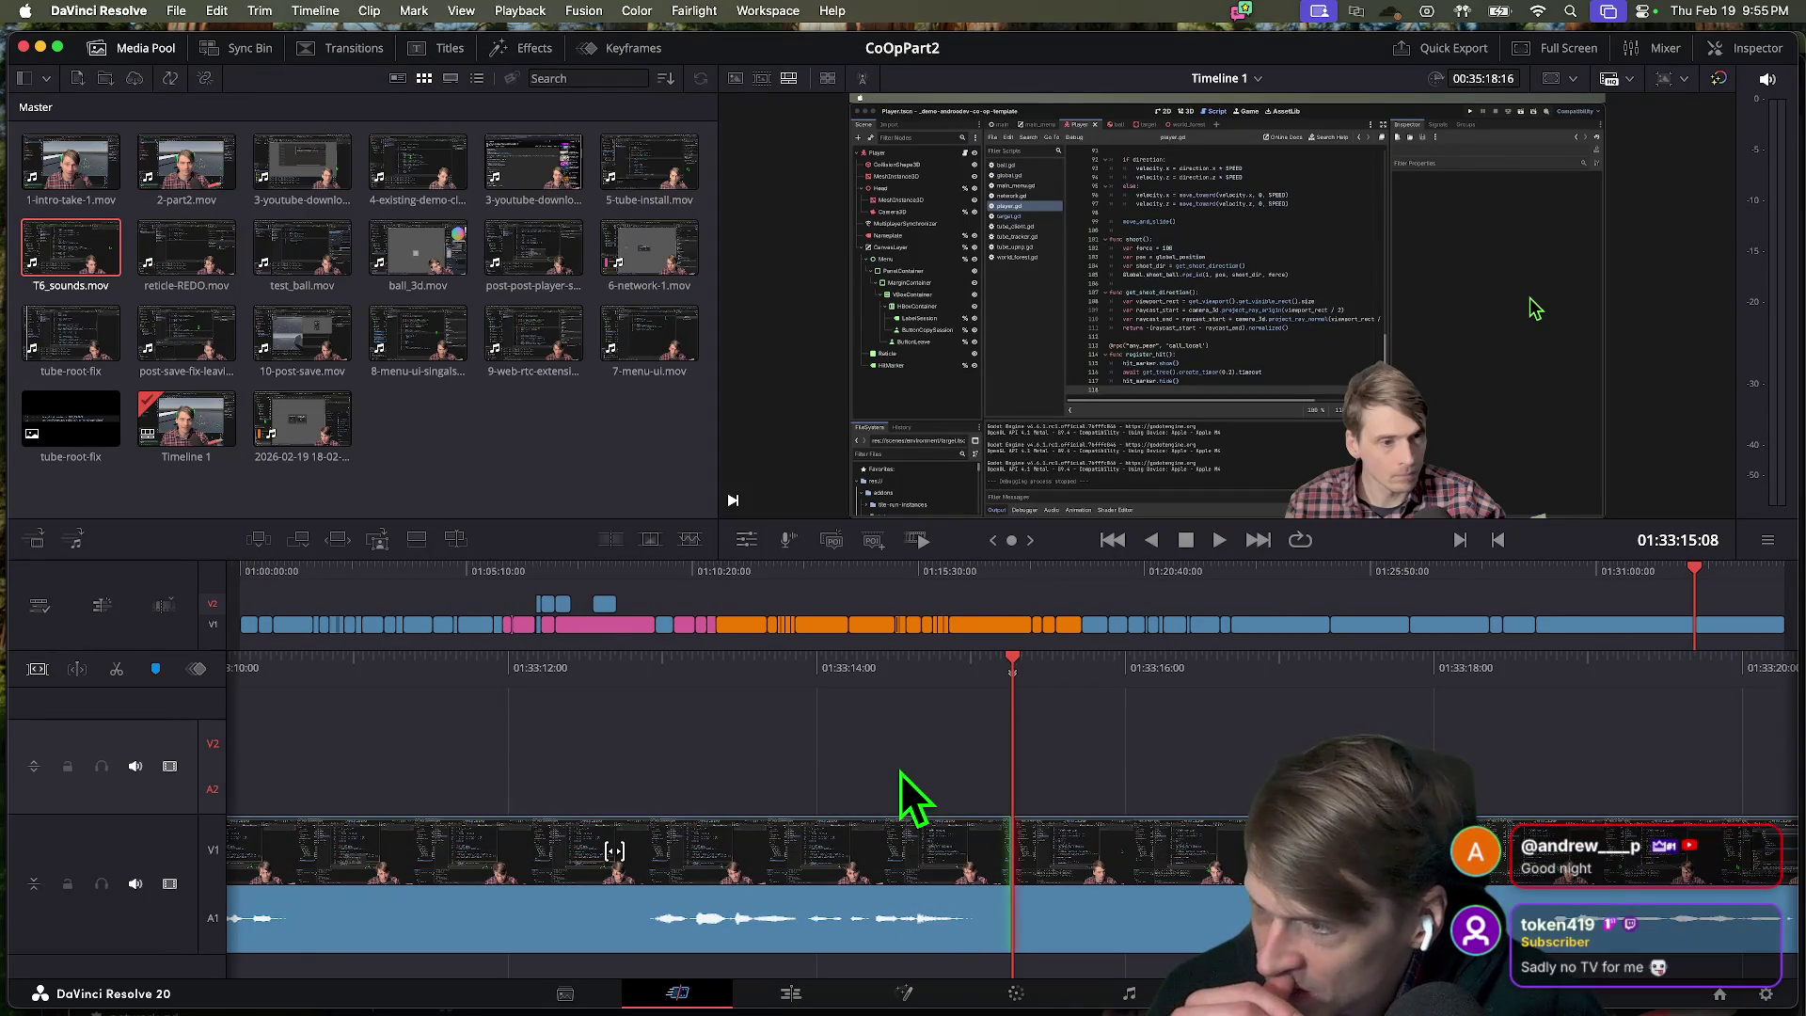
# Step: Drag the join into T6_sounds 19 frames later and review it with J/K/L
pyautogui.press('space')
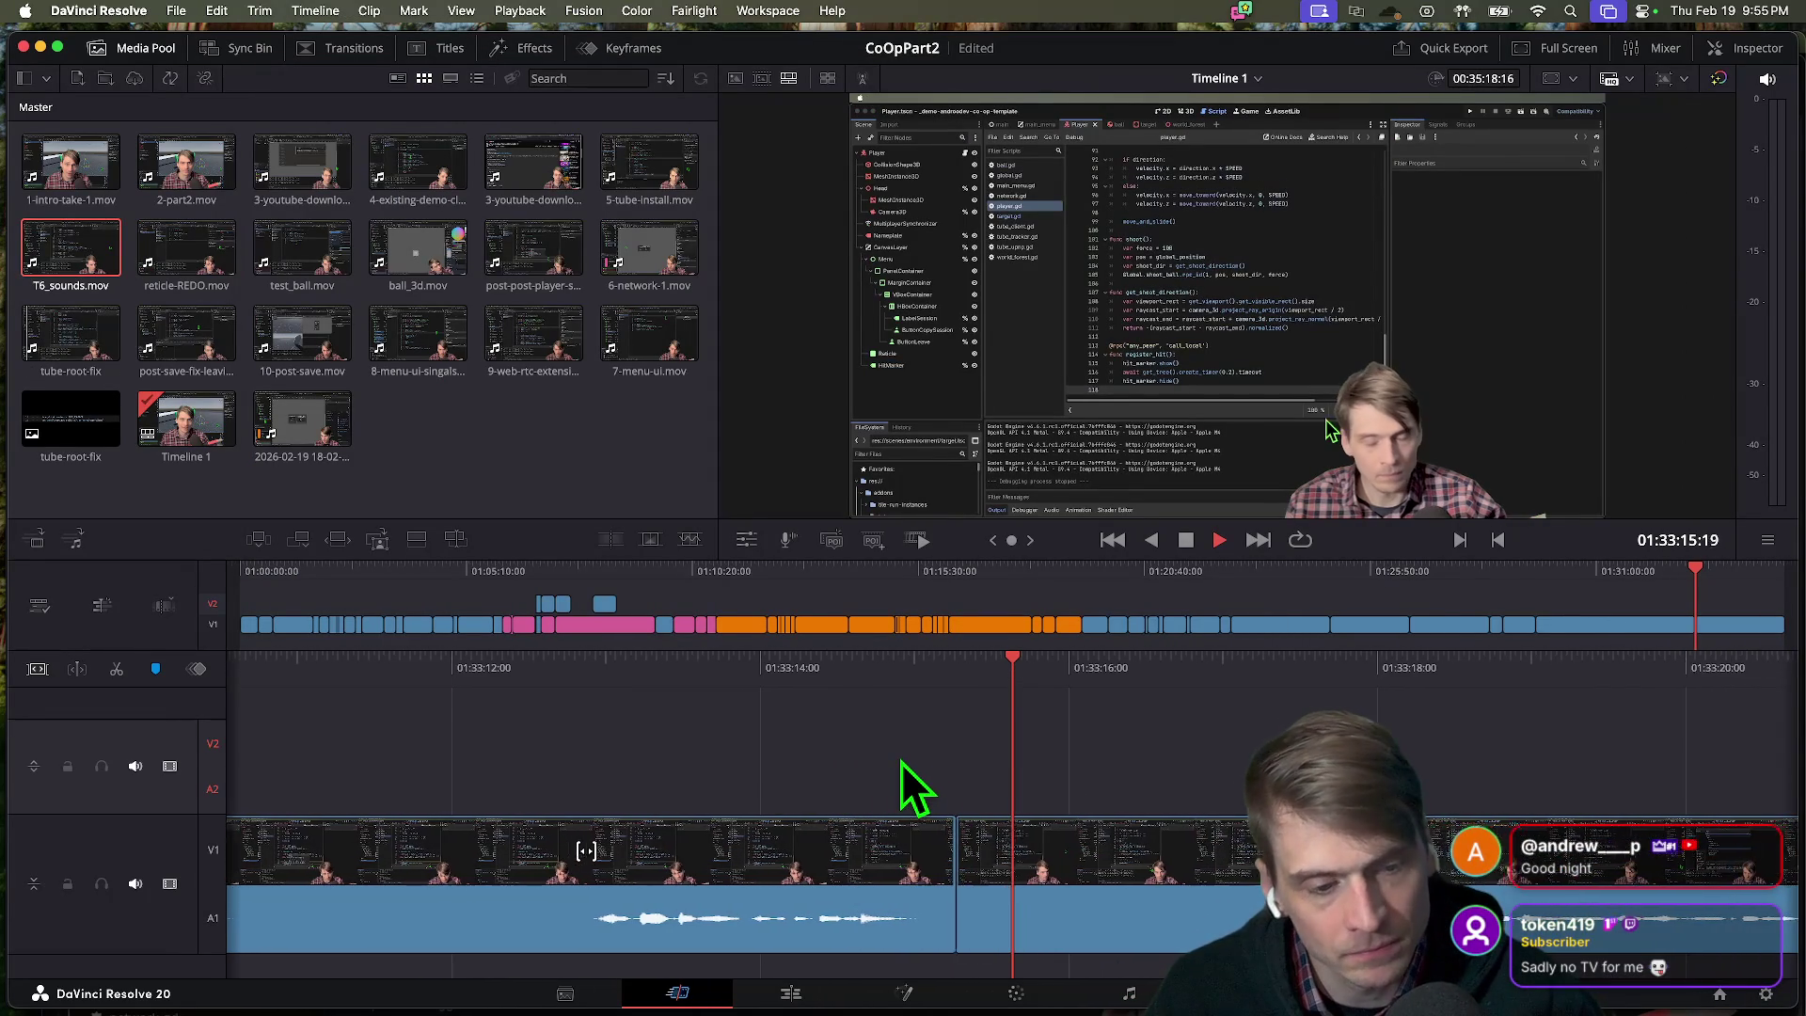
pyautogui.moveTo(915, 907)
pyautogui.mouseDown()
pyautogui.moveTo(1081, 894)
pyautogui.moveTo(1035, 851)
pyautogui.moveTo(799, 852)
pyautogui.mouseUp()
pyautogui.press('j')
pyautogui.press('j')
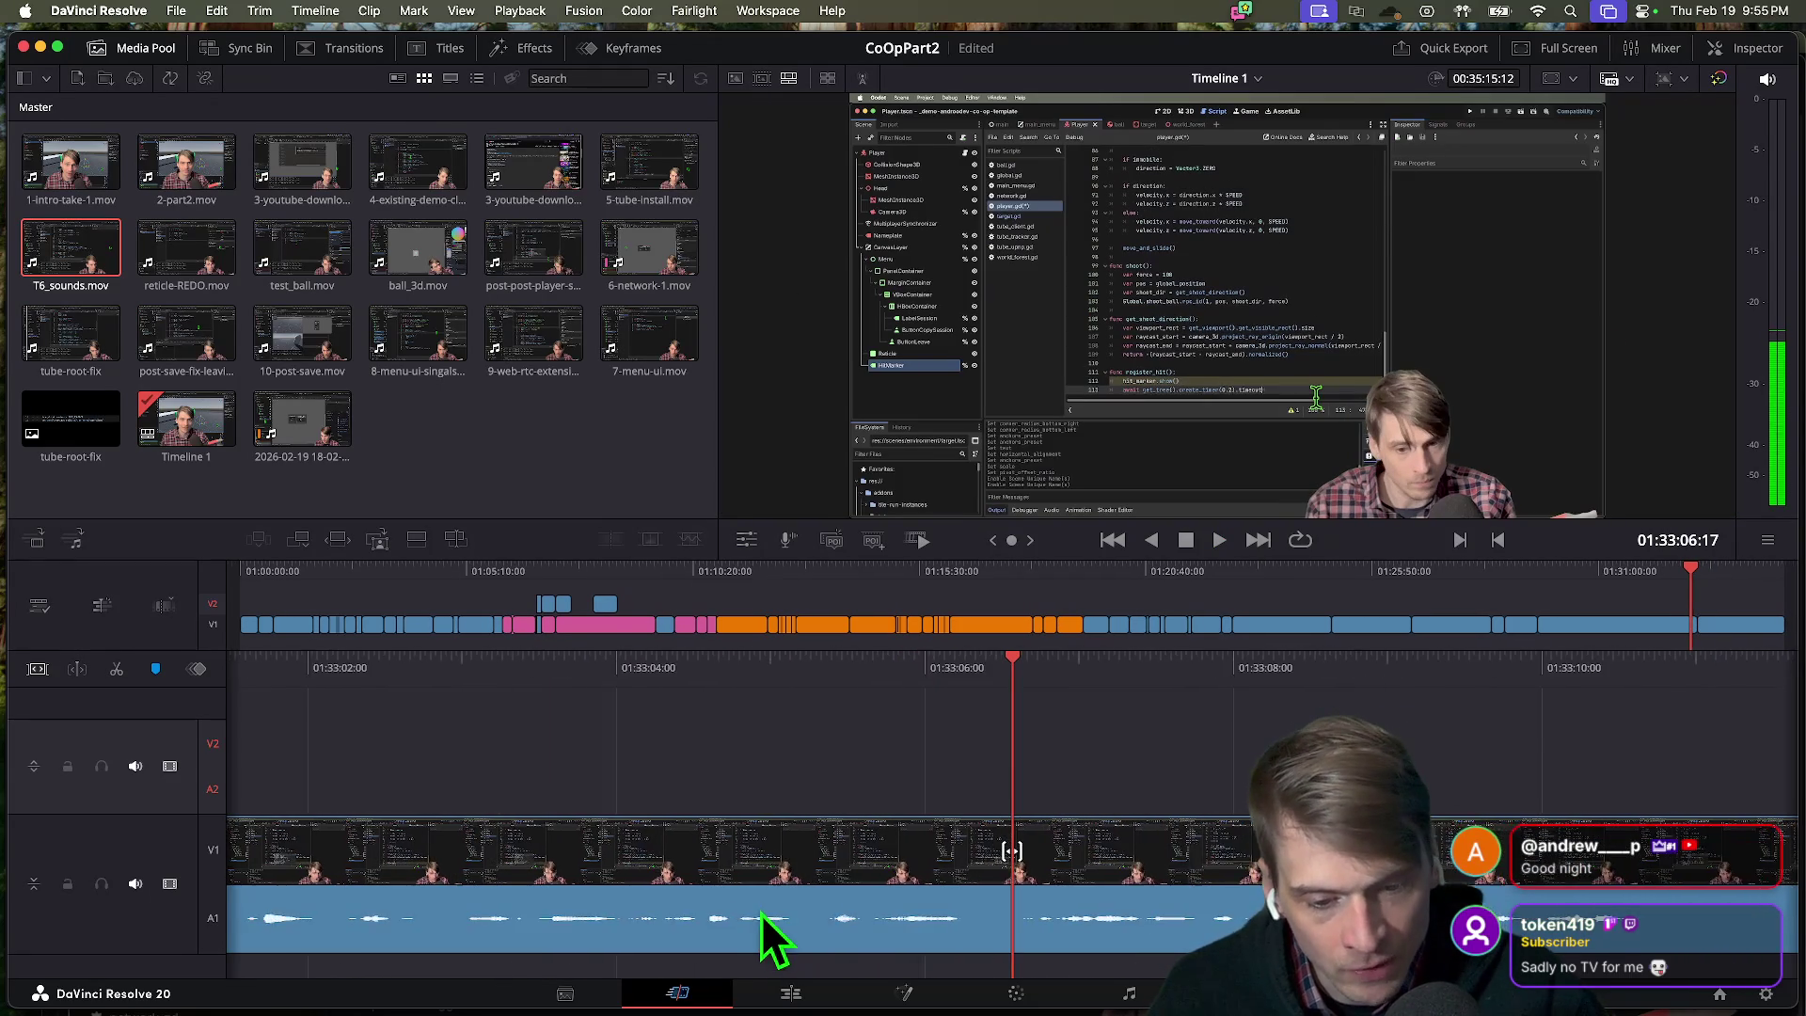
pyautogui.press('l')
pyautogui.press('l')
pyautogui.press('l')
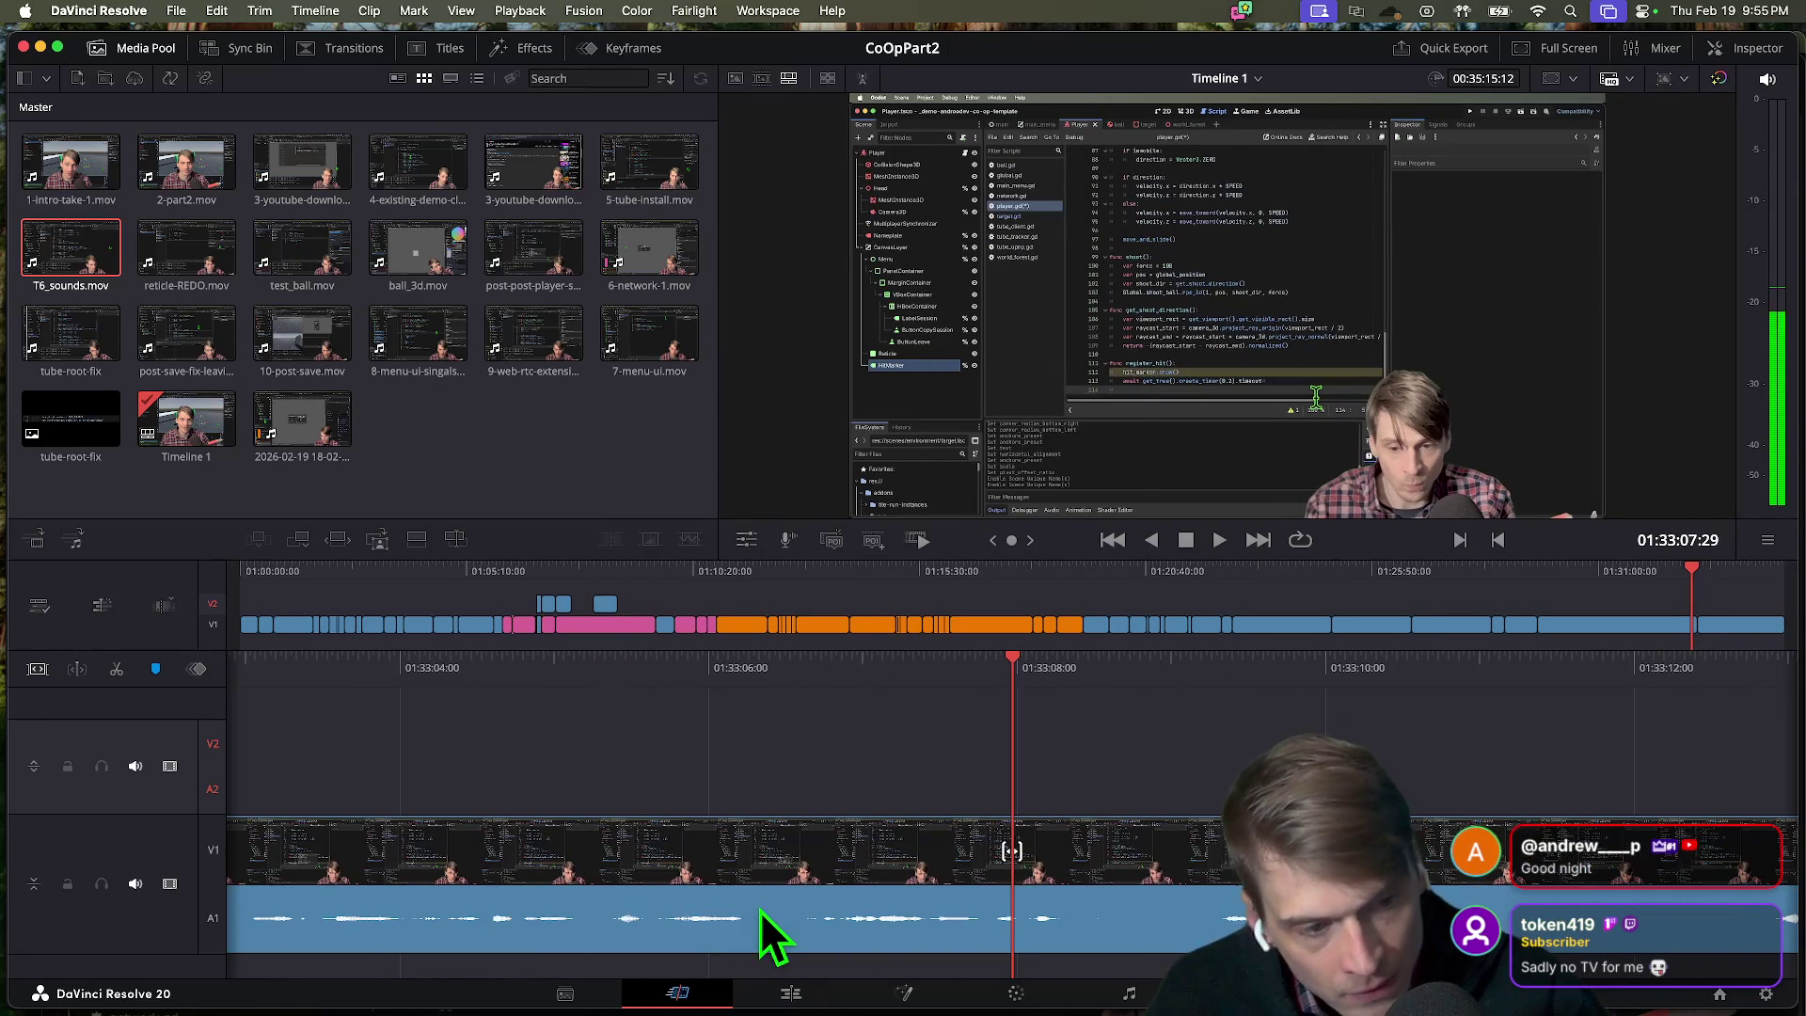
# Step: Scrub back to the earlier cut near 01:29:36 and play through it
pyautogui.moveTo(1690, 574); pyautogui.dragTo(1527, 573)
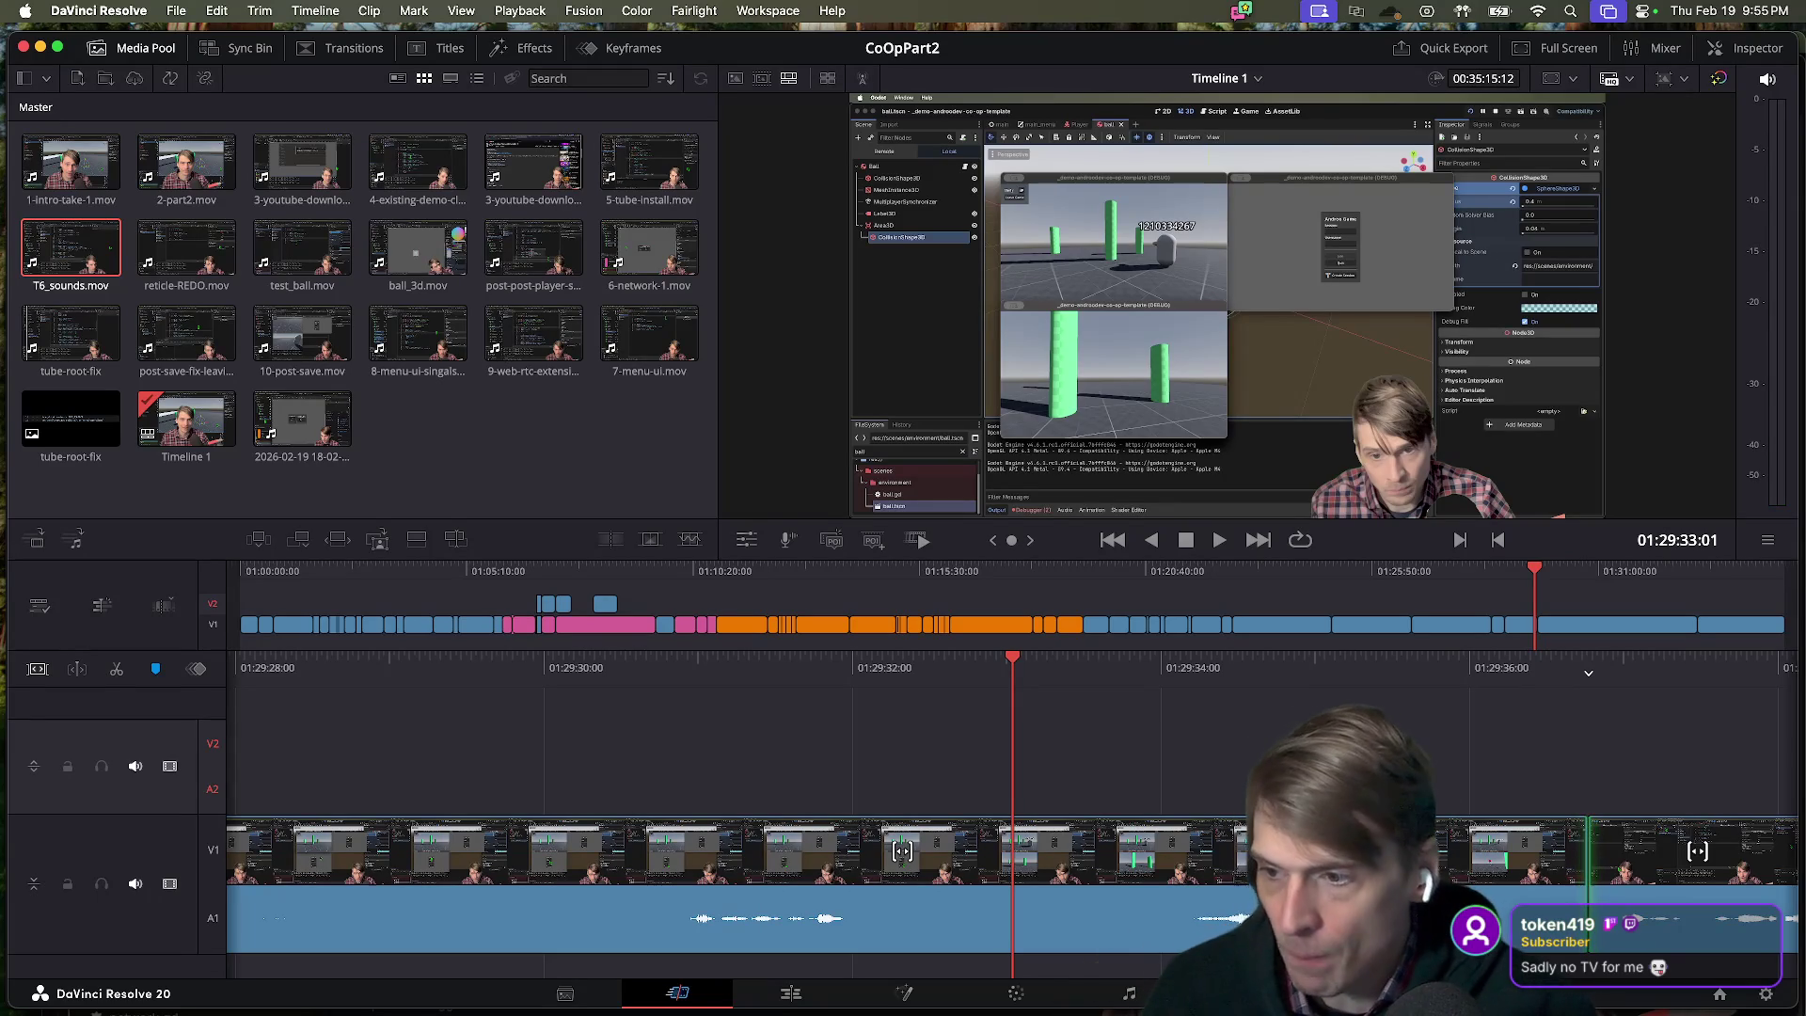
pyautogui.press('space')
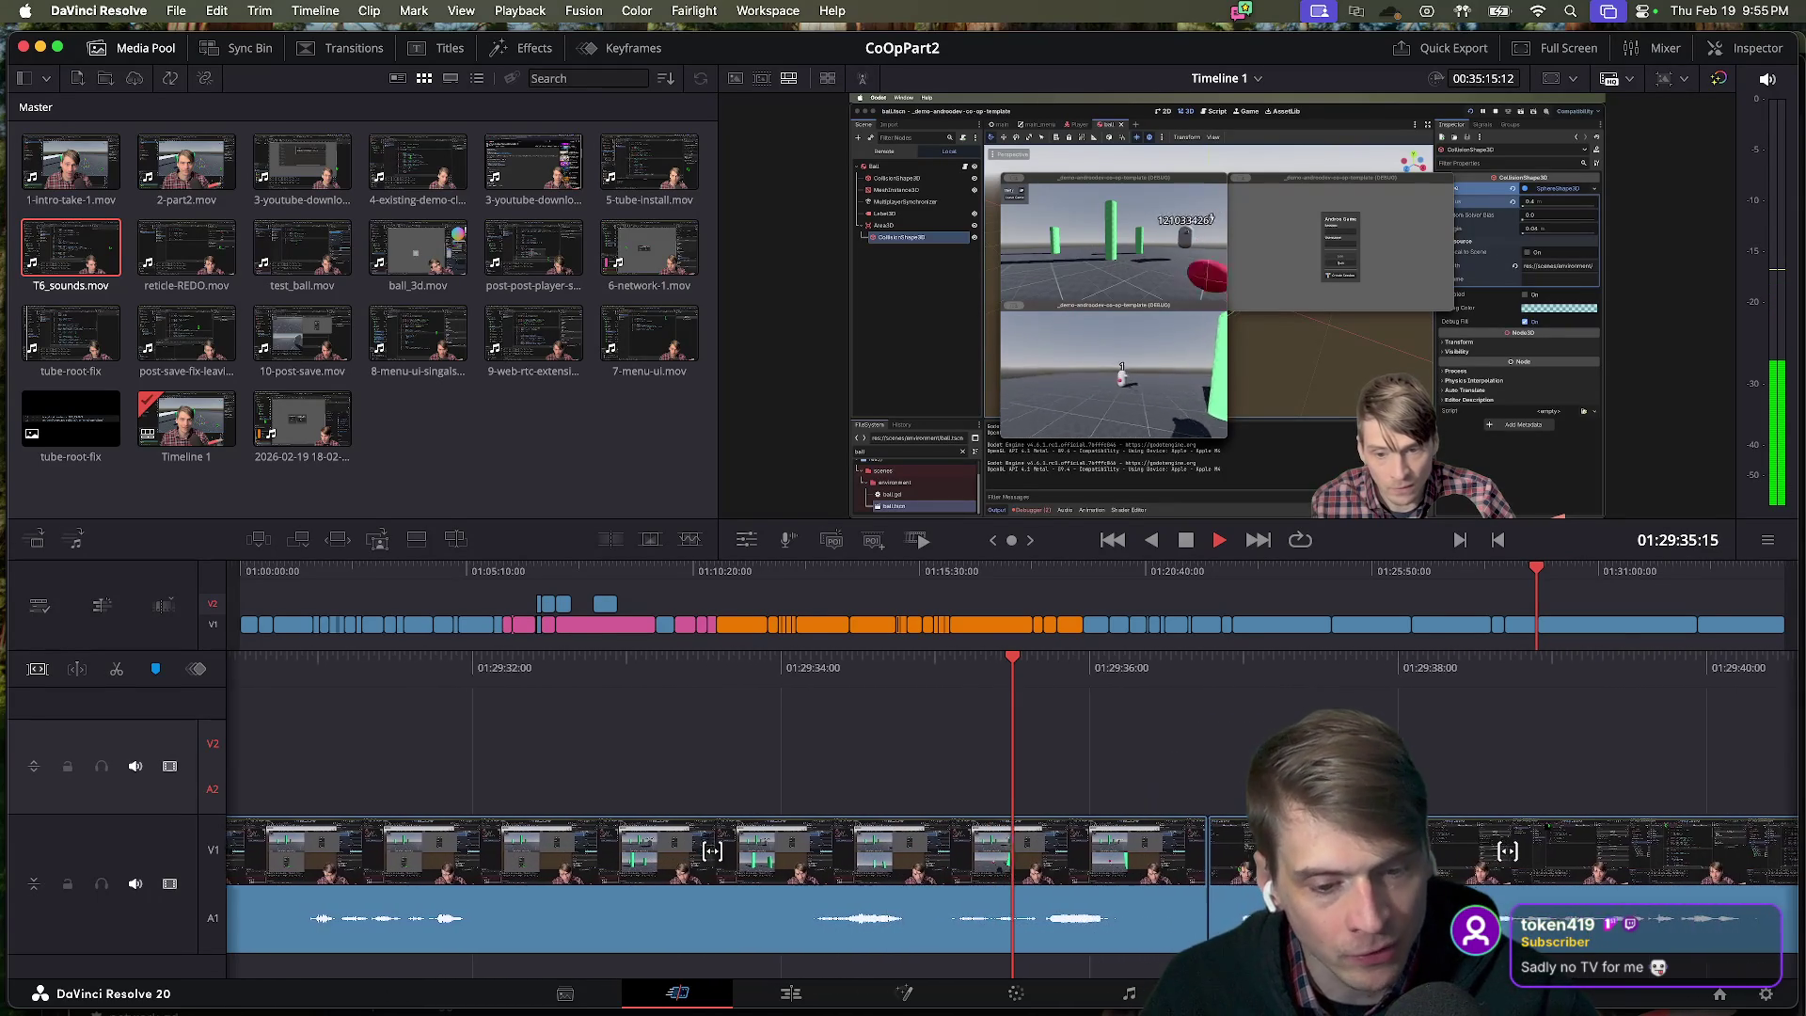
pyautogui.press('space')
pyautogui.press('space')
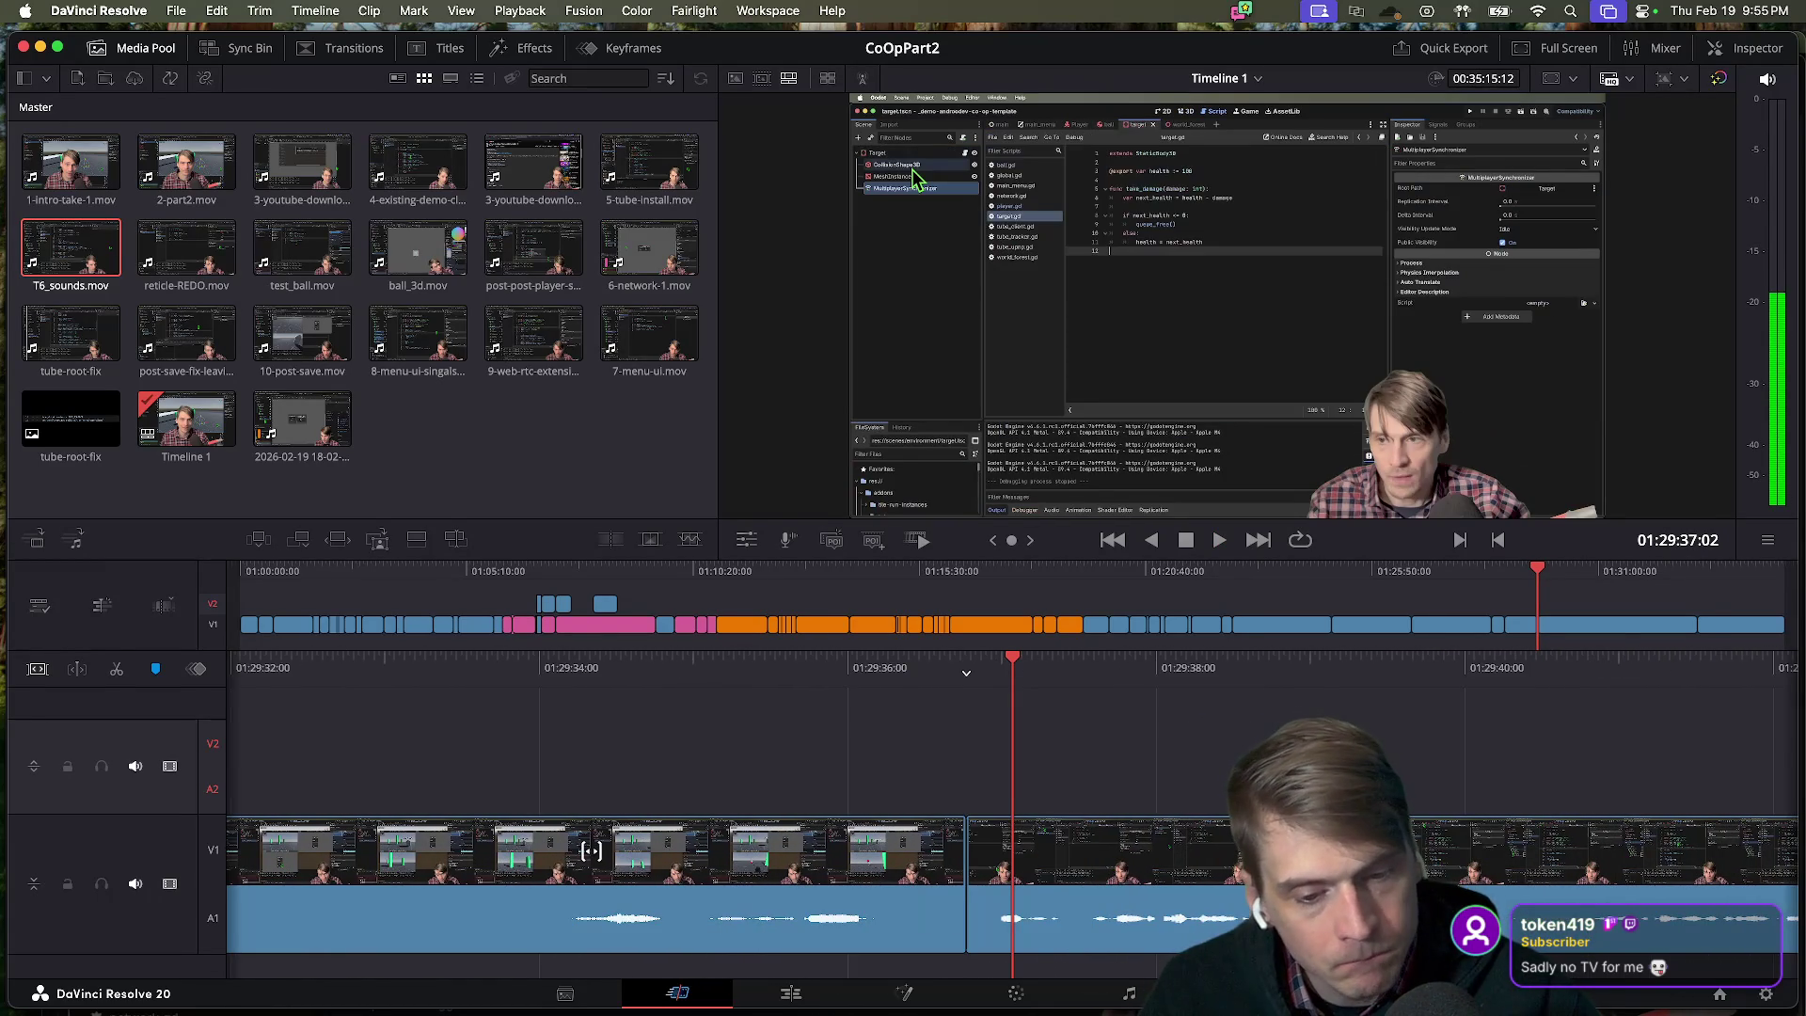
pyautogui.press('j')
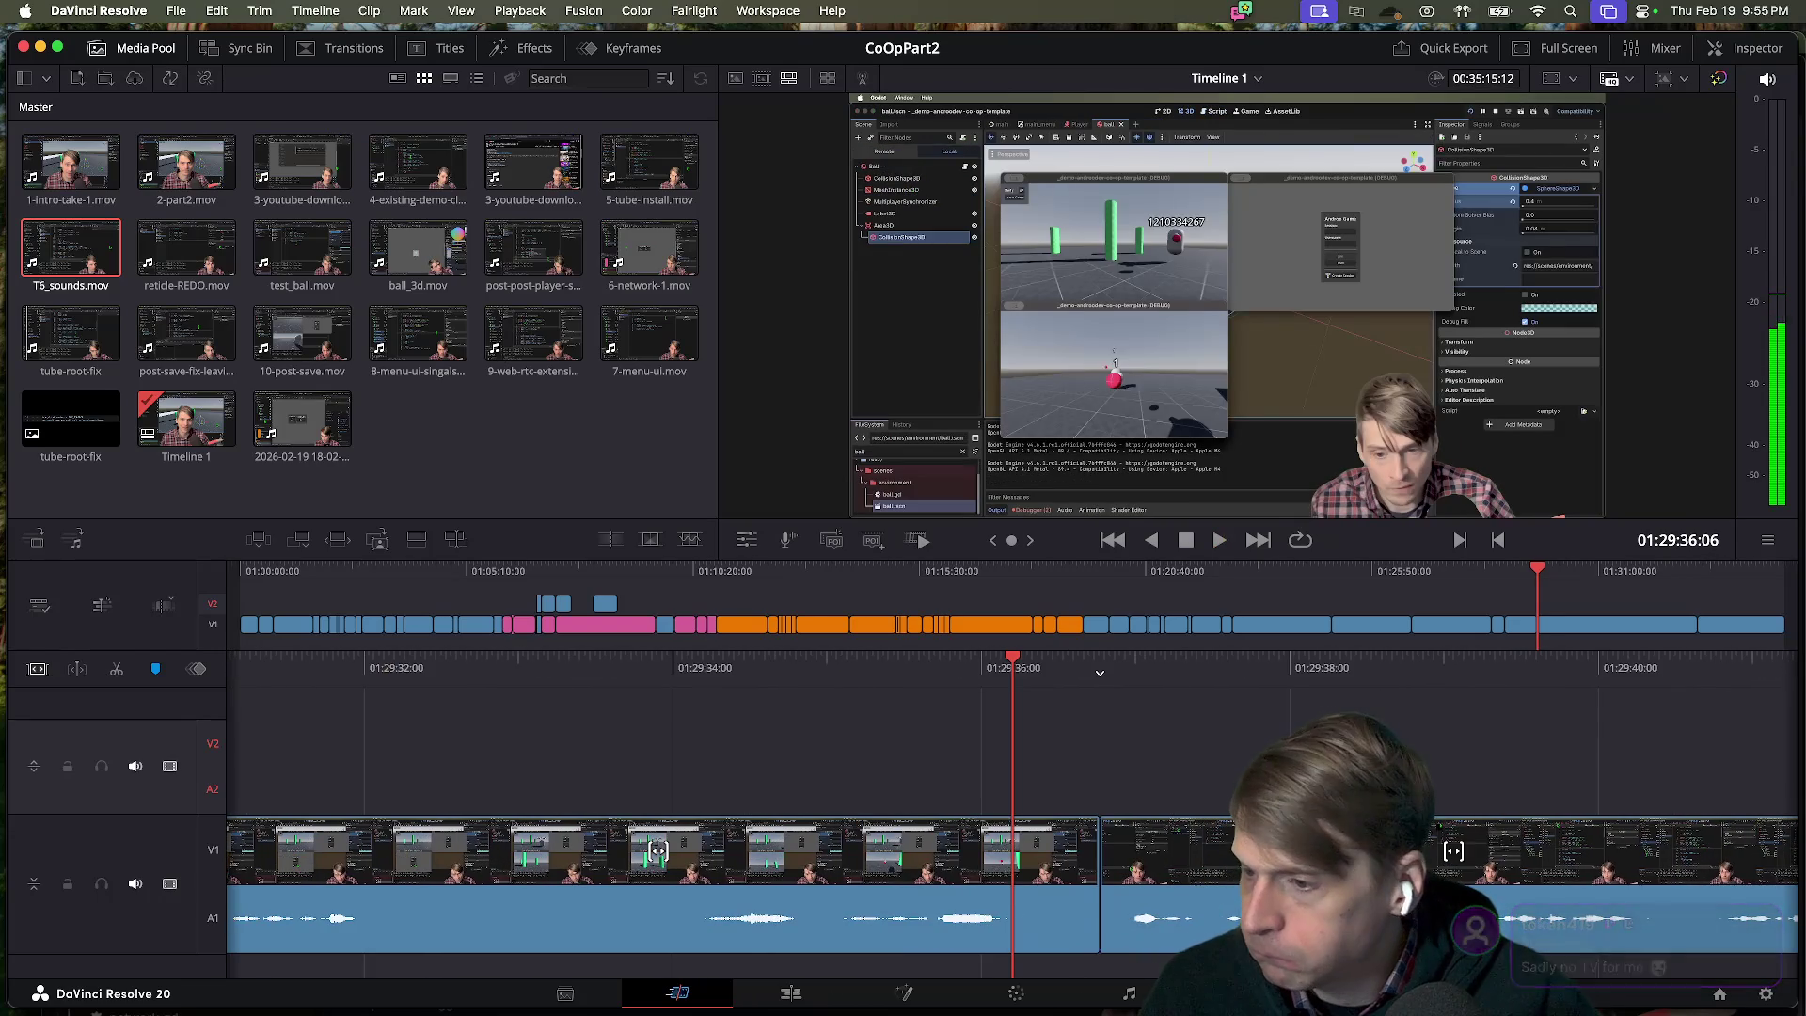
pyautogui.press('space')
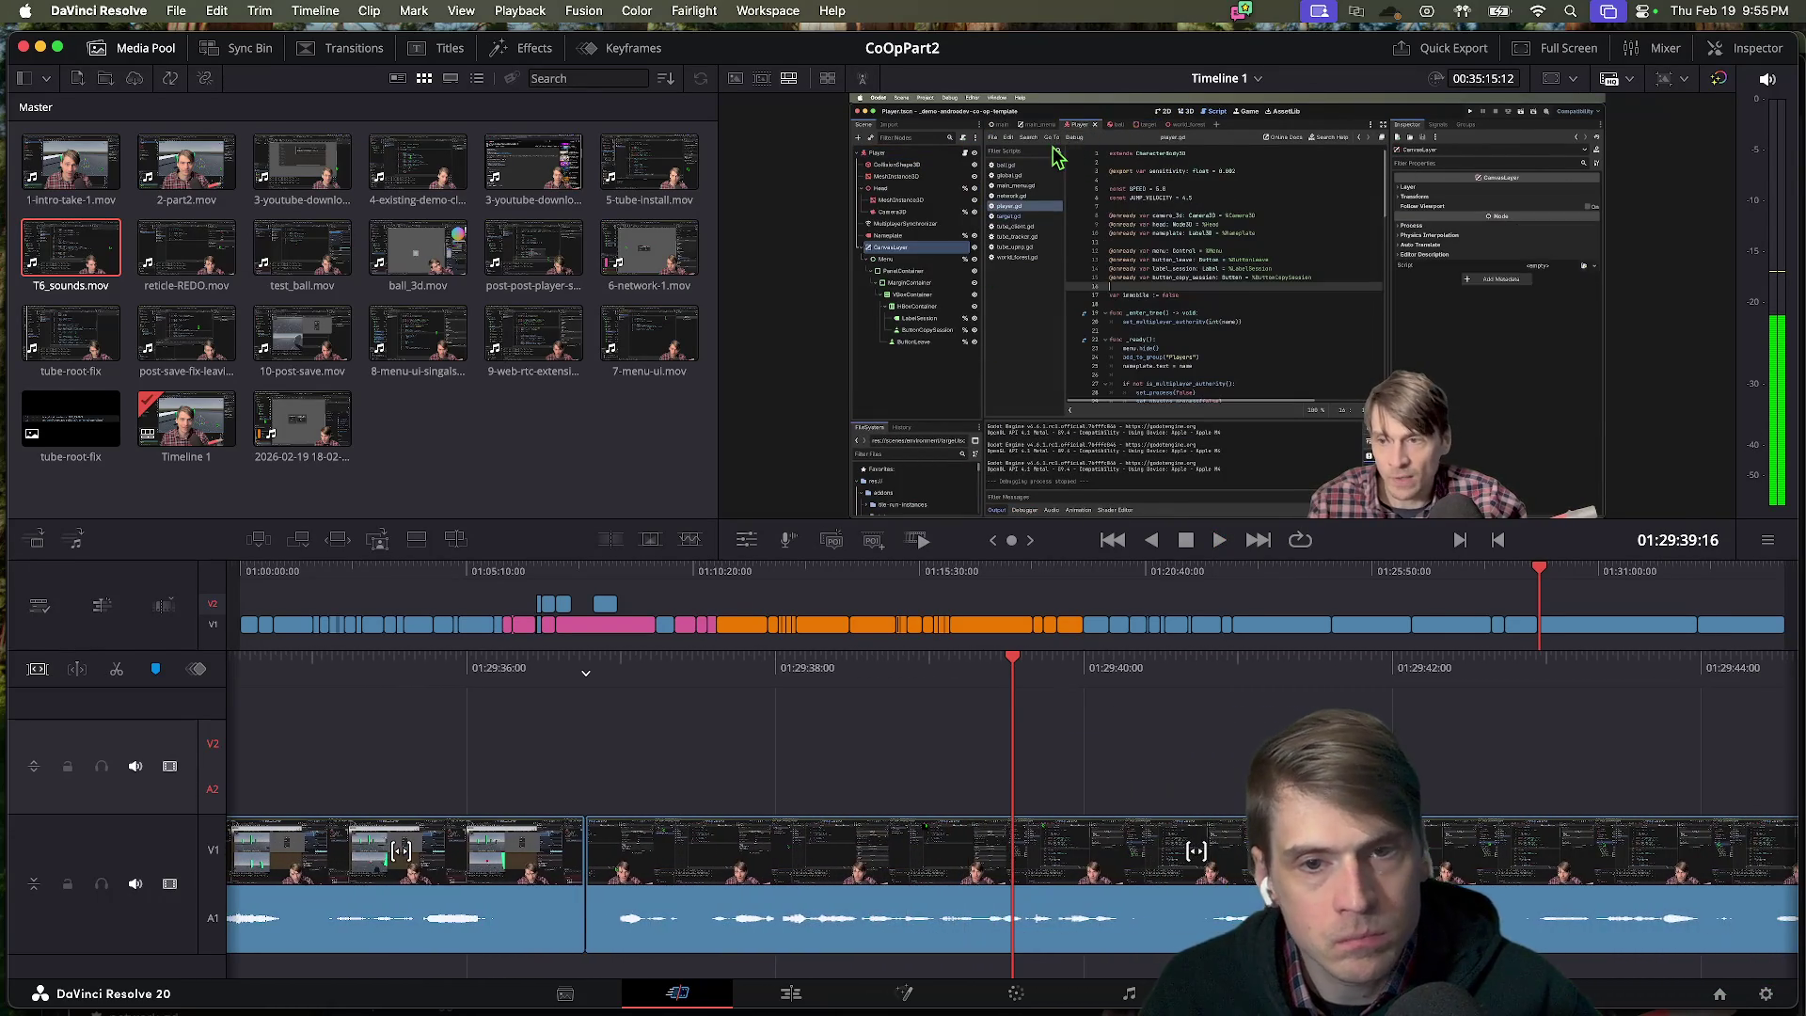
pyautogui.press('Up')
pyautogui.press('j')
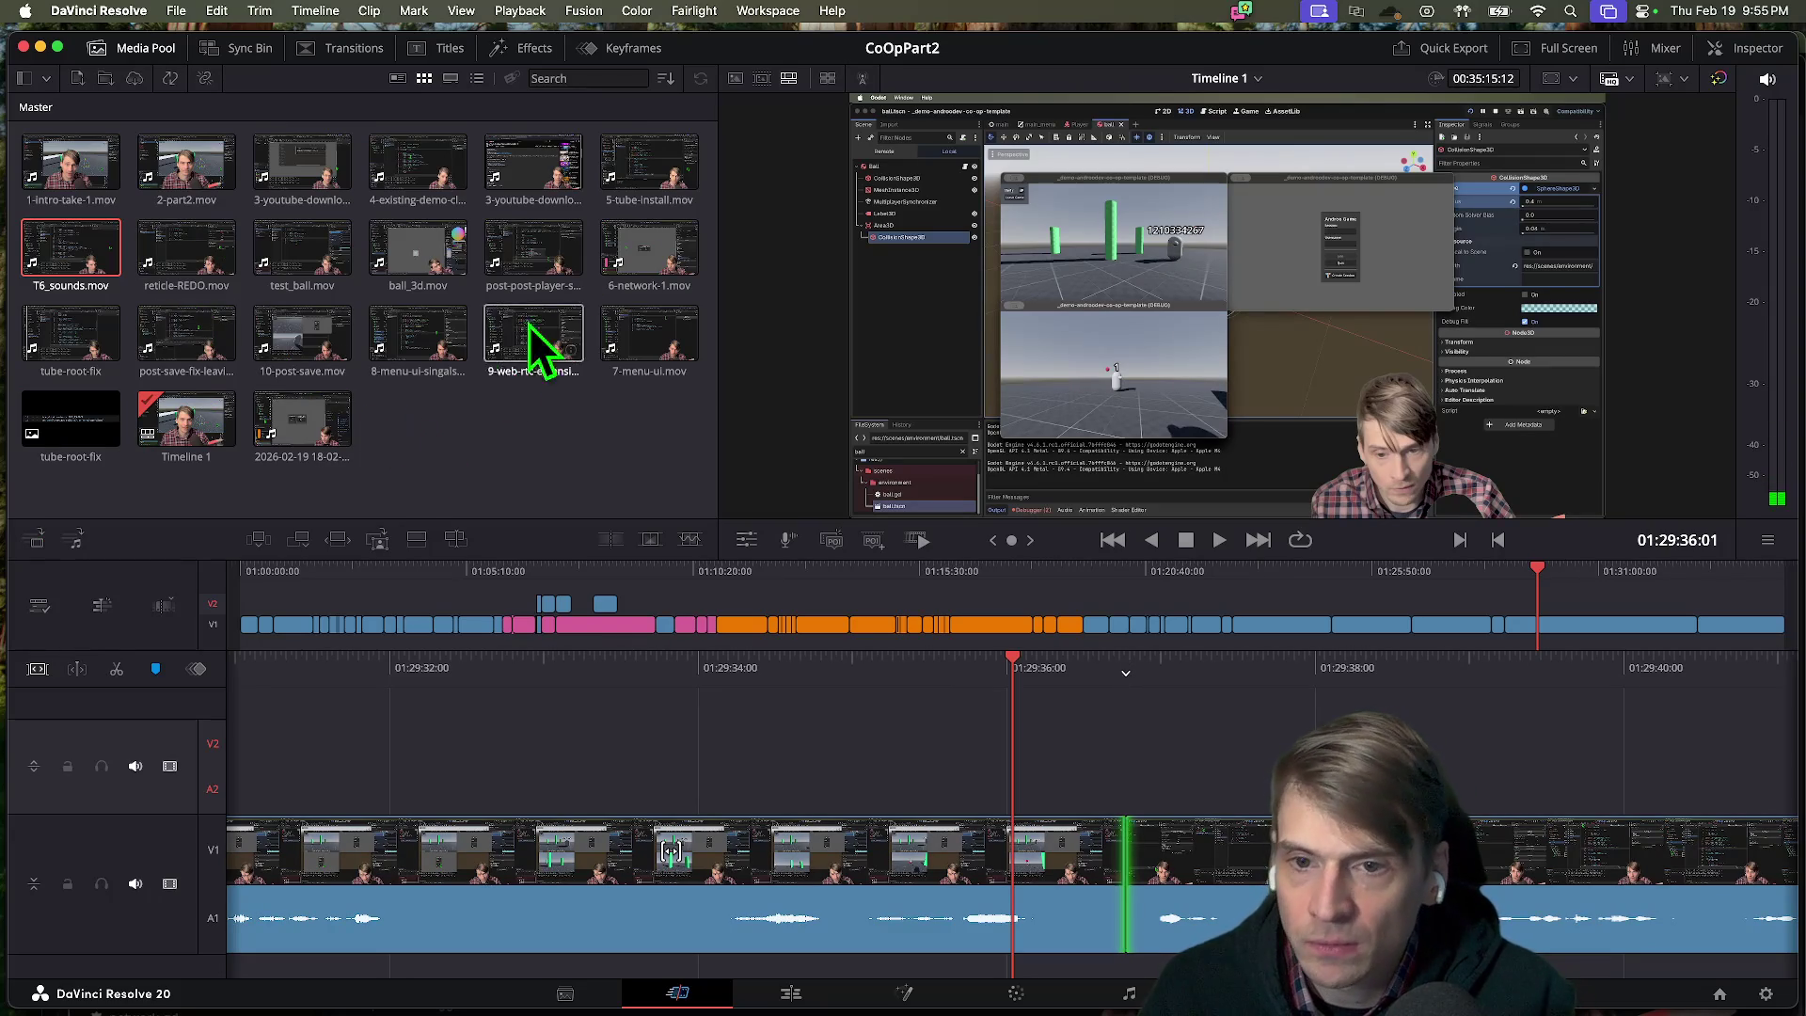
# Step: Select T1_target_spawner through T5_take_damage_register_hit_rpc in Finder, drag them into the Media Pool, and close Finder
pyautogui.press('super+shift+r')
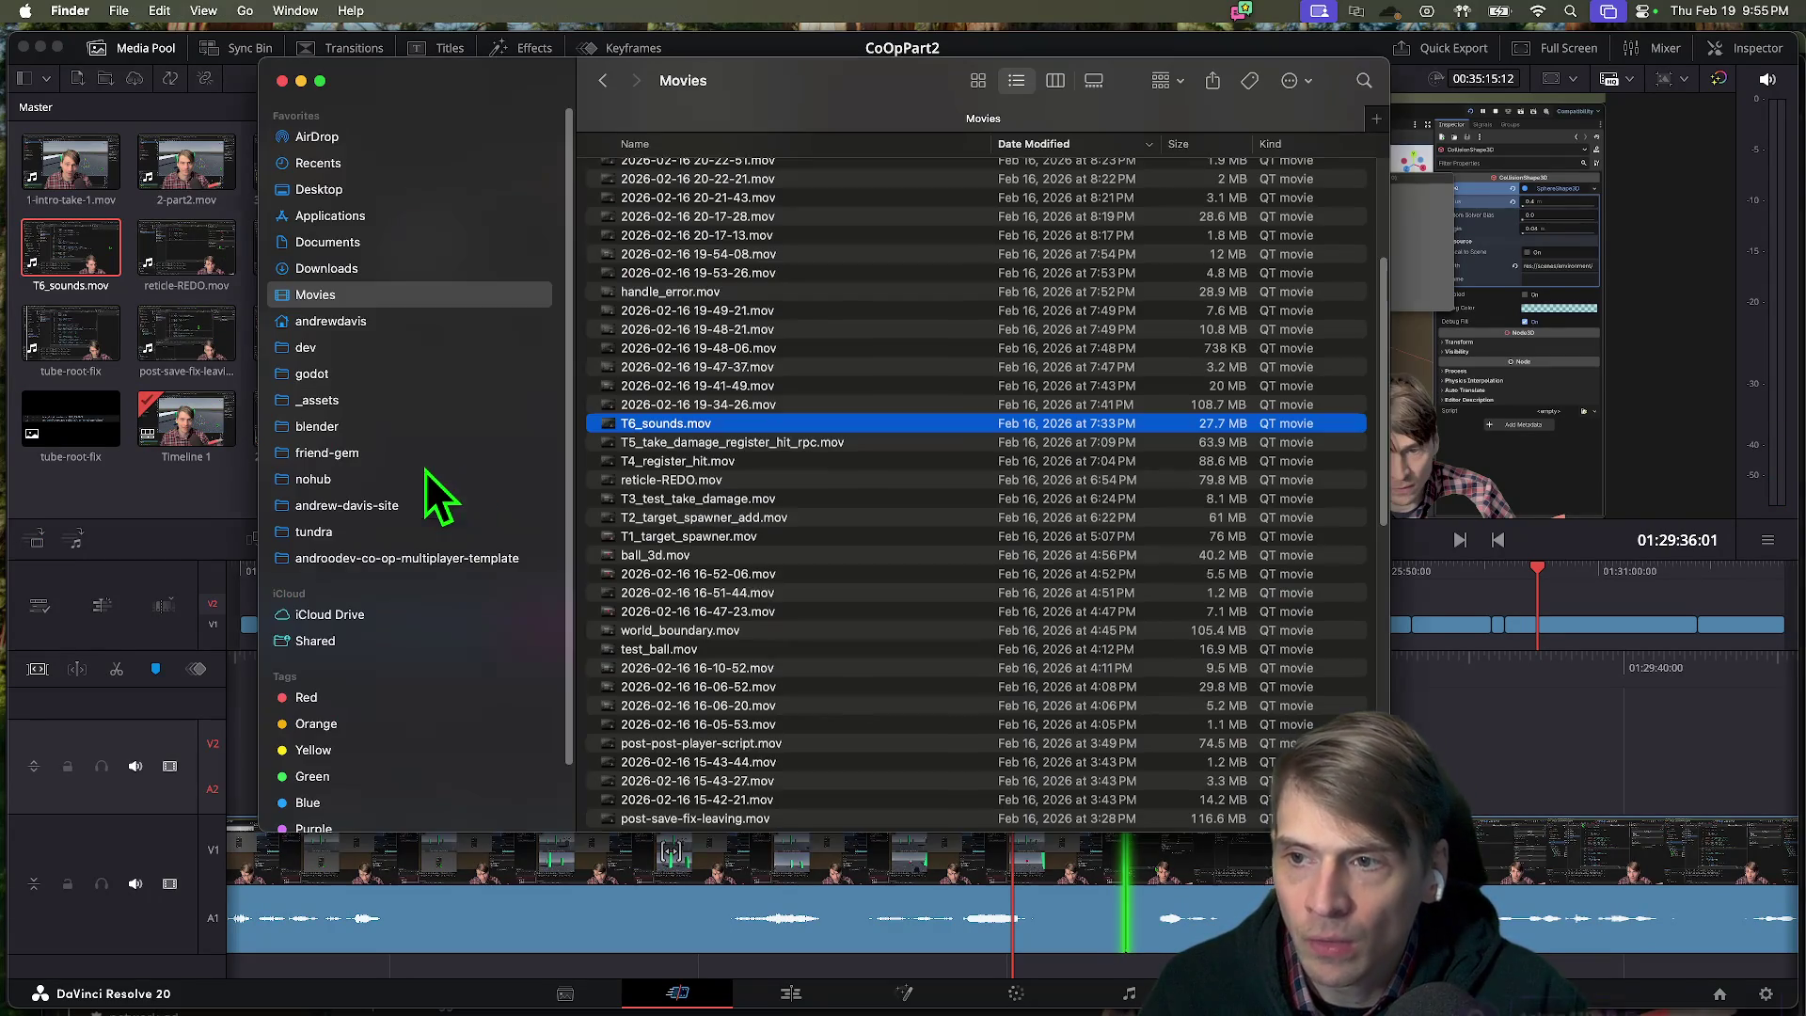
pyautogui.click(692, 448)
pyautogui.keyDown('super'); pyautogui.click(692, 460); pyautogui.keyUp('super')
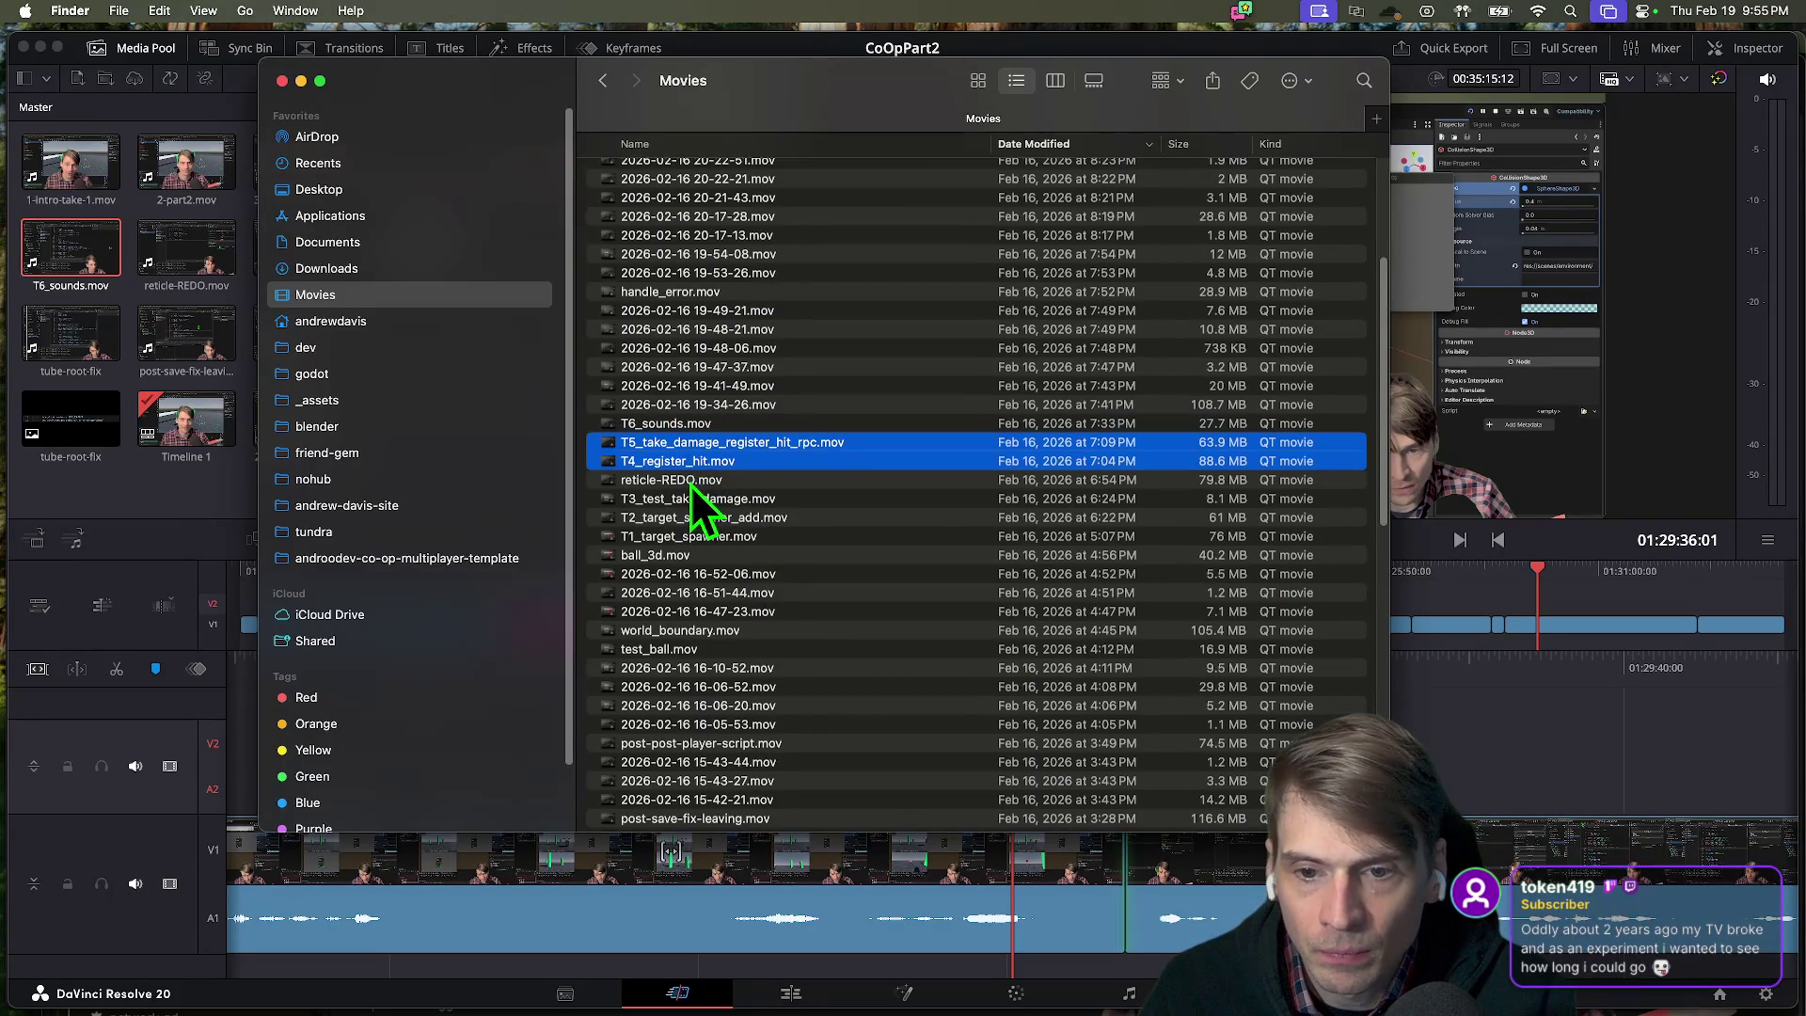
pyautogui.keyDown('super'); pyautogui.click(689, 497); pyautogui.keyUp('super')
pyautogui.keyDown('super'); pyautogui.click(684, 518); pyautogui.keyUp('super')
pyautogui.keyDown('super'); pyautogui.click(683, 534); pyautogui.keyUp('super')
pyautogui.moveTo(683, 535)
pyautogui.mouseDown()
pyautogui.moveTo(659, 591)
pyautogui.moveTo(165, 502)
pyautogui.mouseUp()
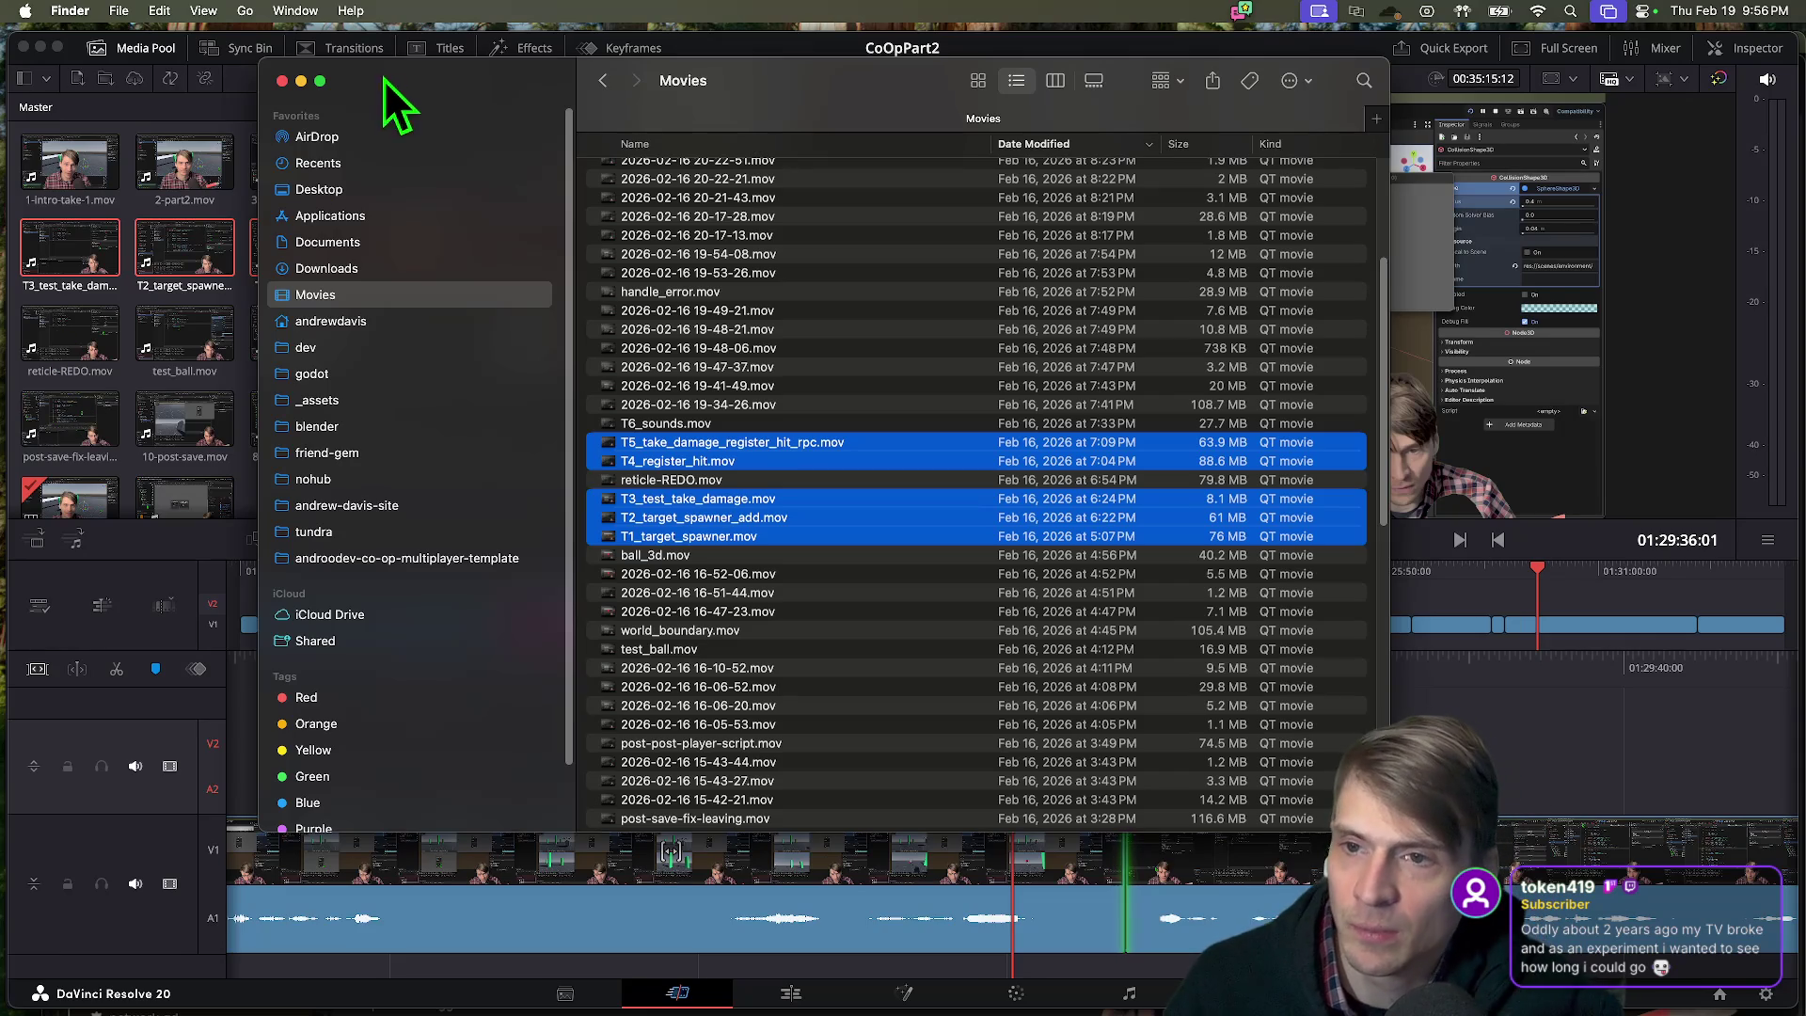
pyautogui.moveTo(331, 77); pyautogui.dragTo(352, 325)
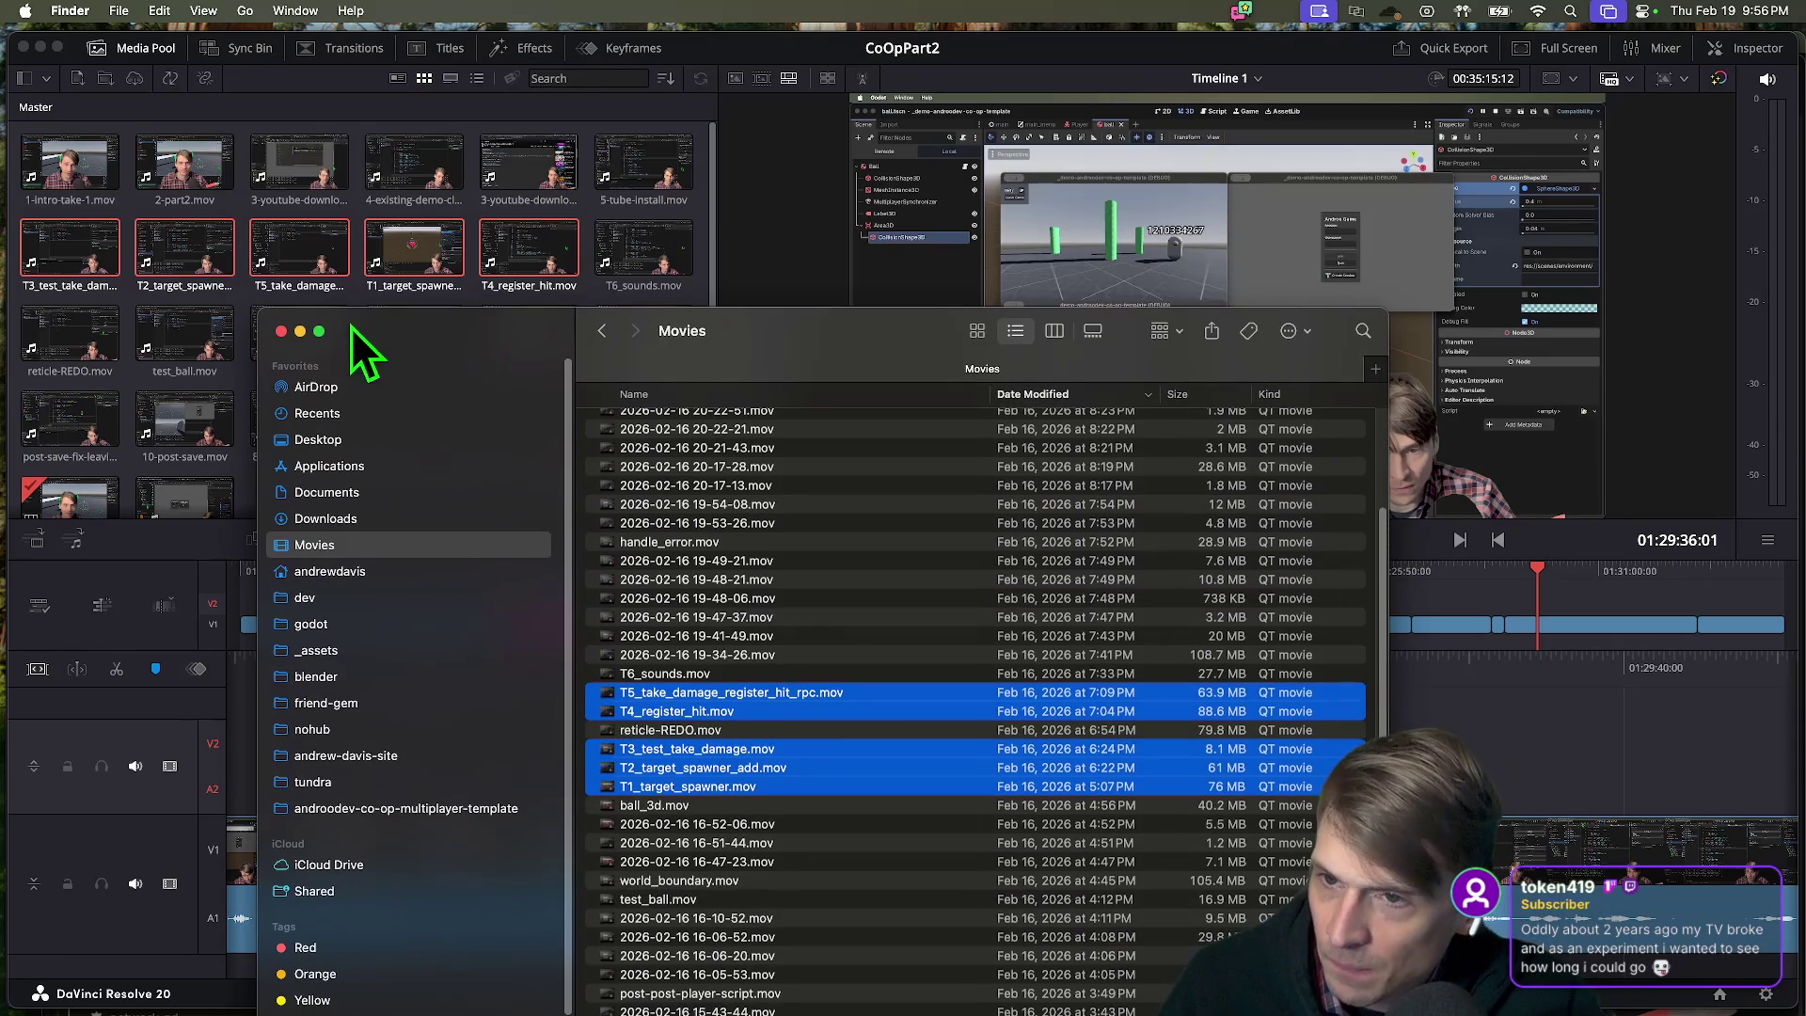
pyautogui.click(297, 331)
pyautogui.click(533, 485)
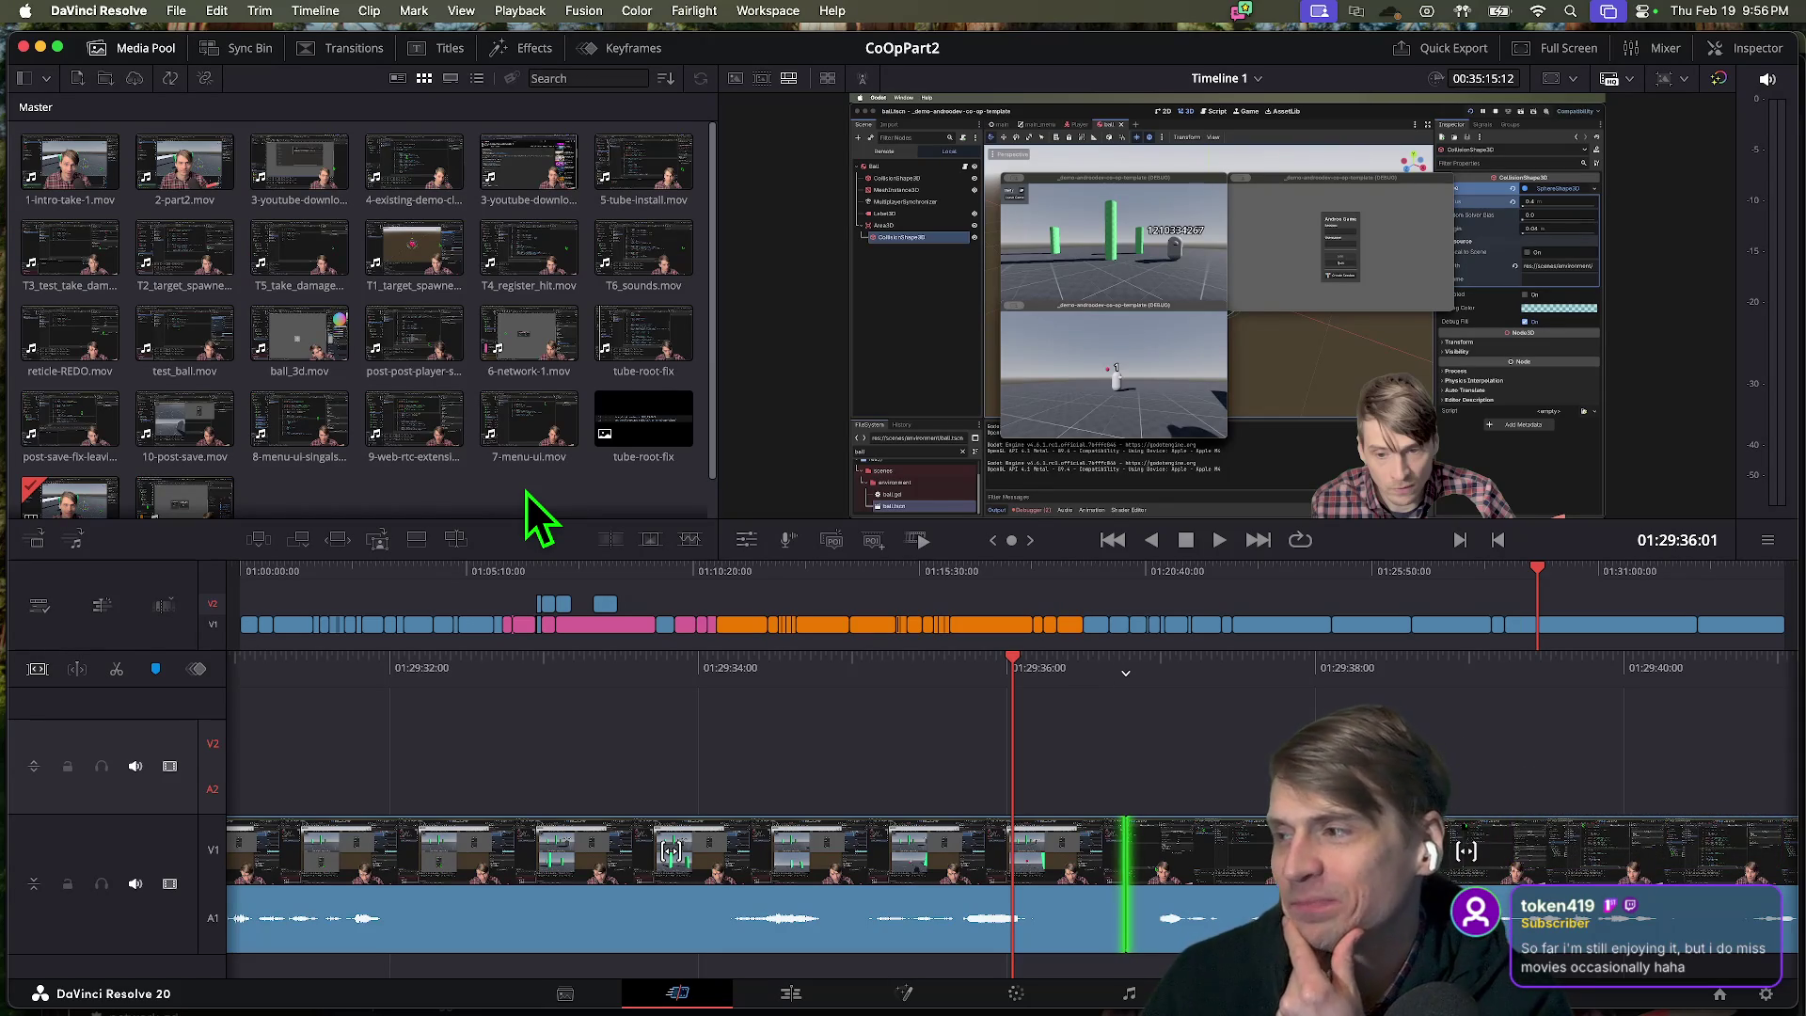
pyautogui.press('super+Tab')
pyautogui.press('super+Tab')
pyautogui.press('super+Tab')
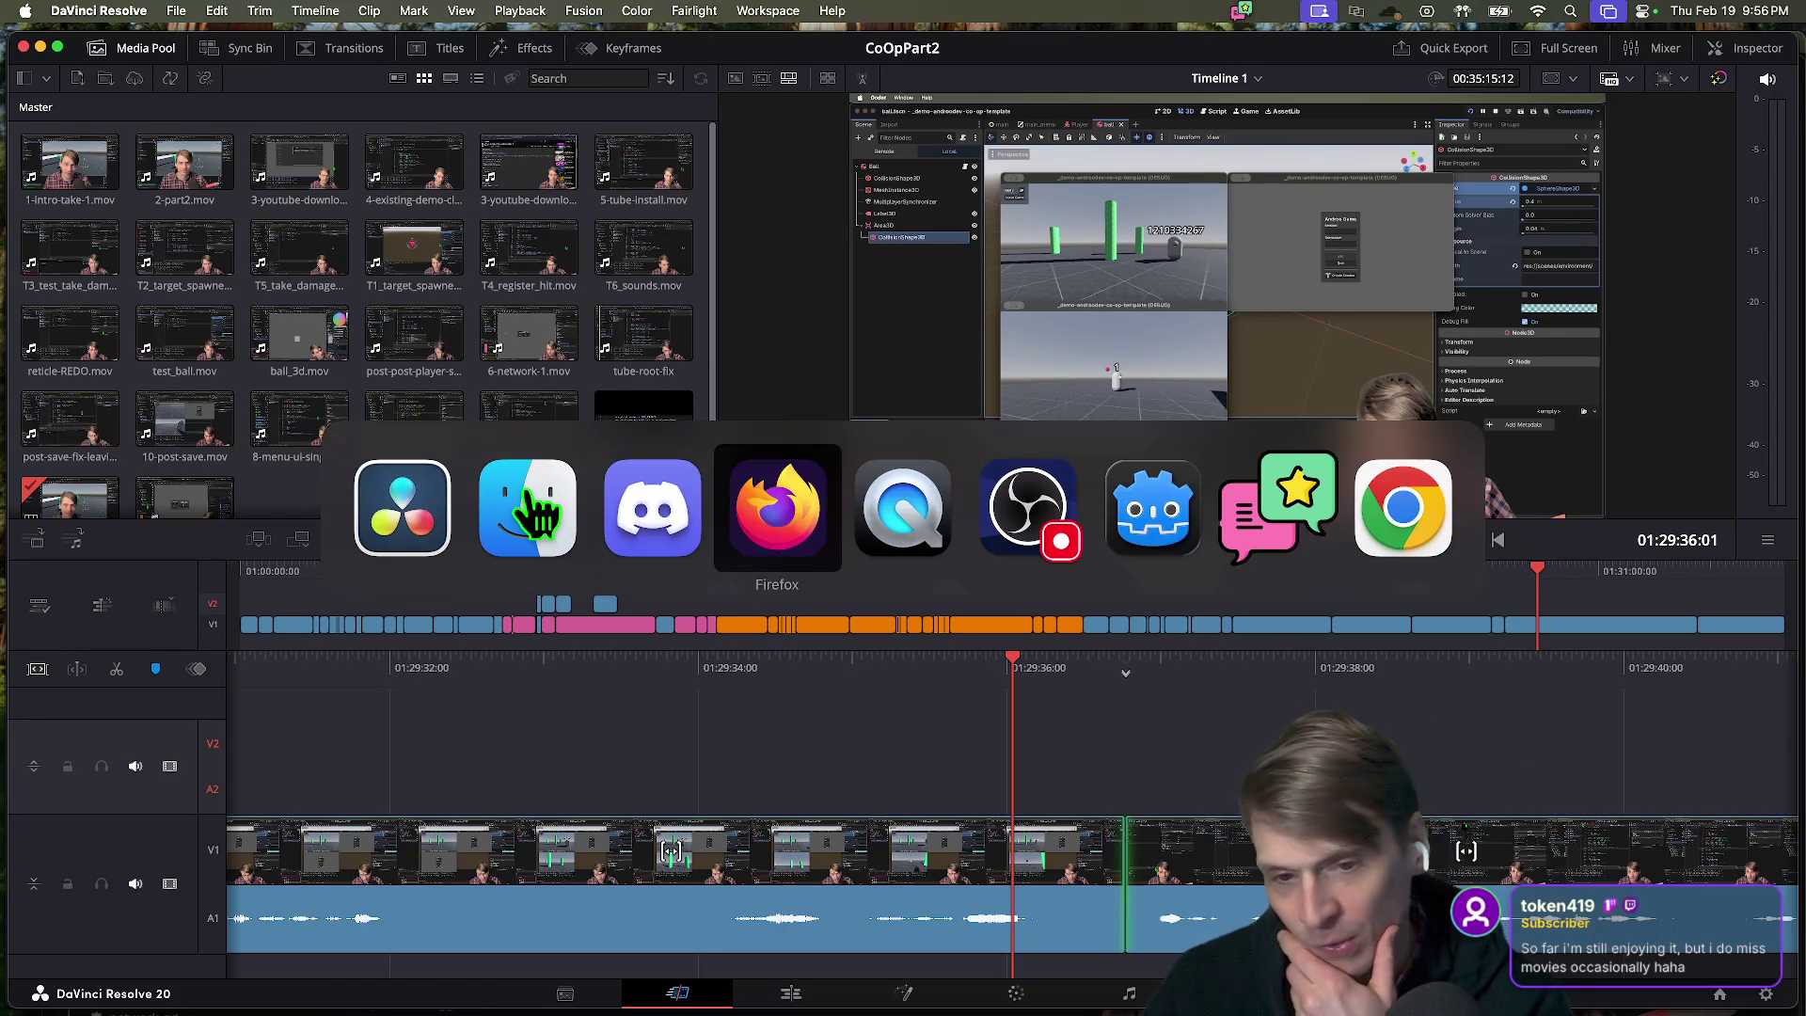
# Step: Google 'Blader Runner 2049' in a new Firefox tab, skim the results, and go back to Resolve
pyautogui.press('super+t')
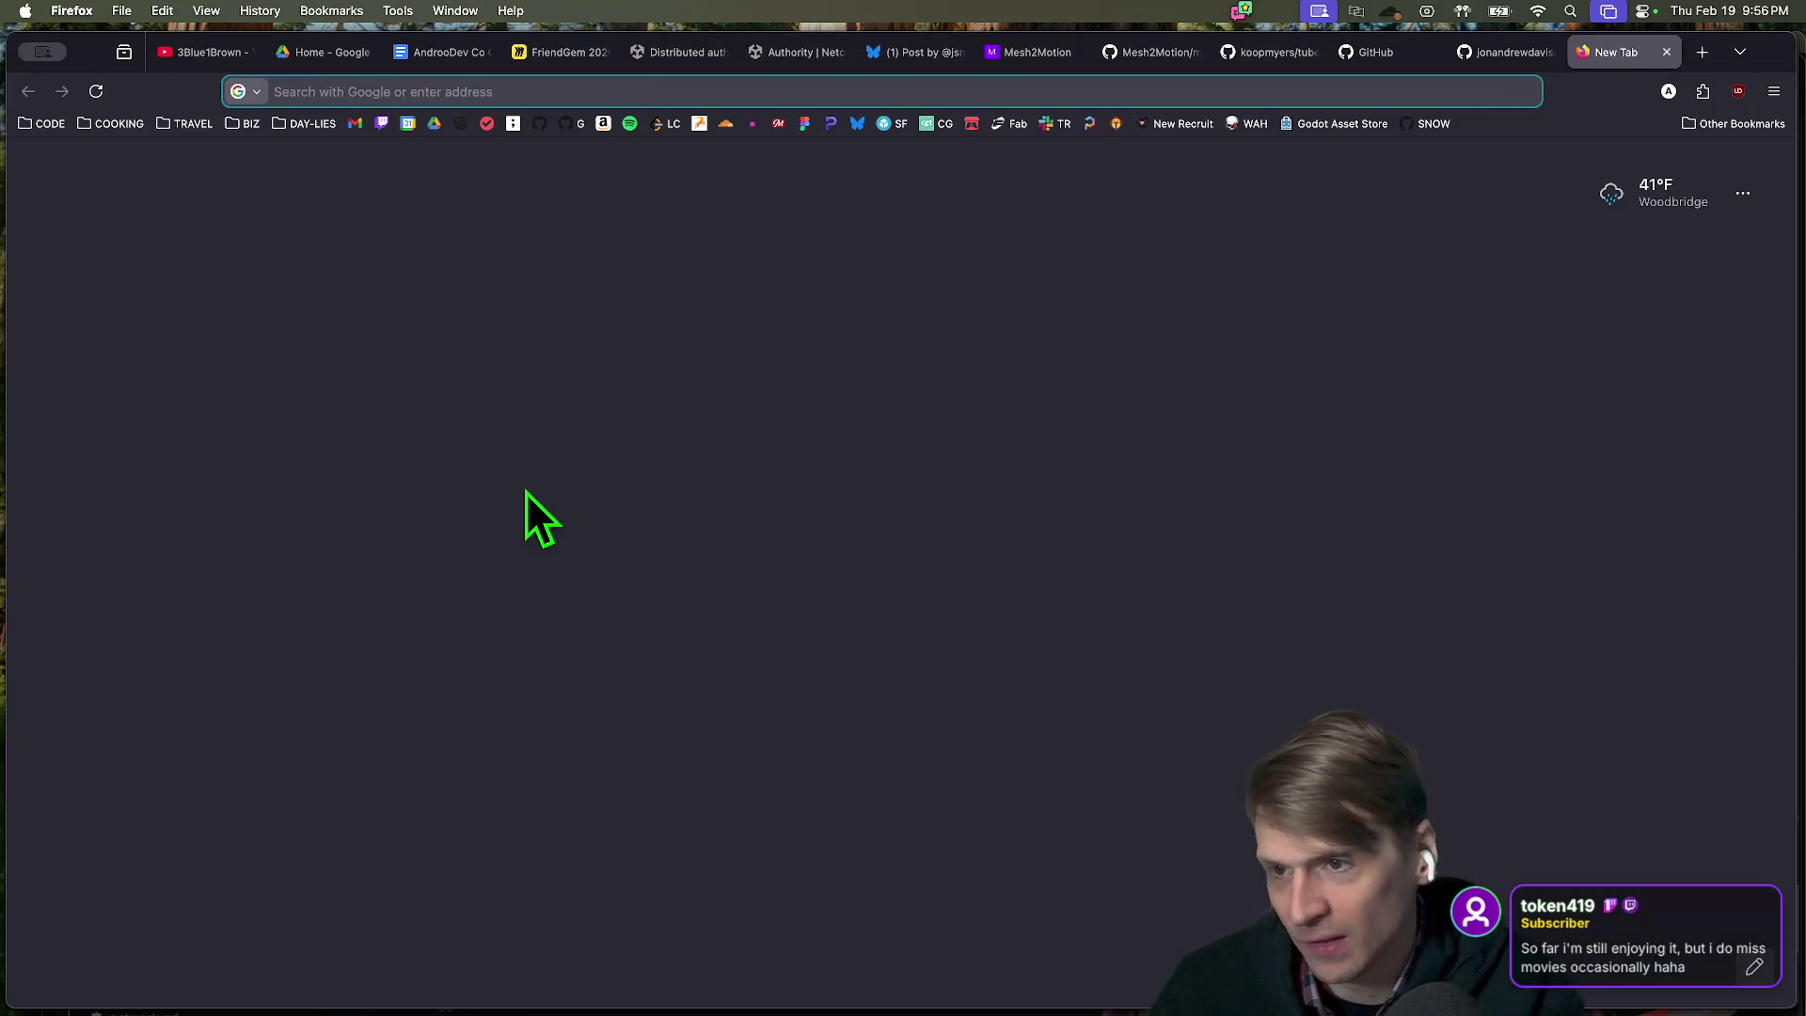
pyautogui.write('Blader Runner 2')
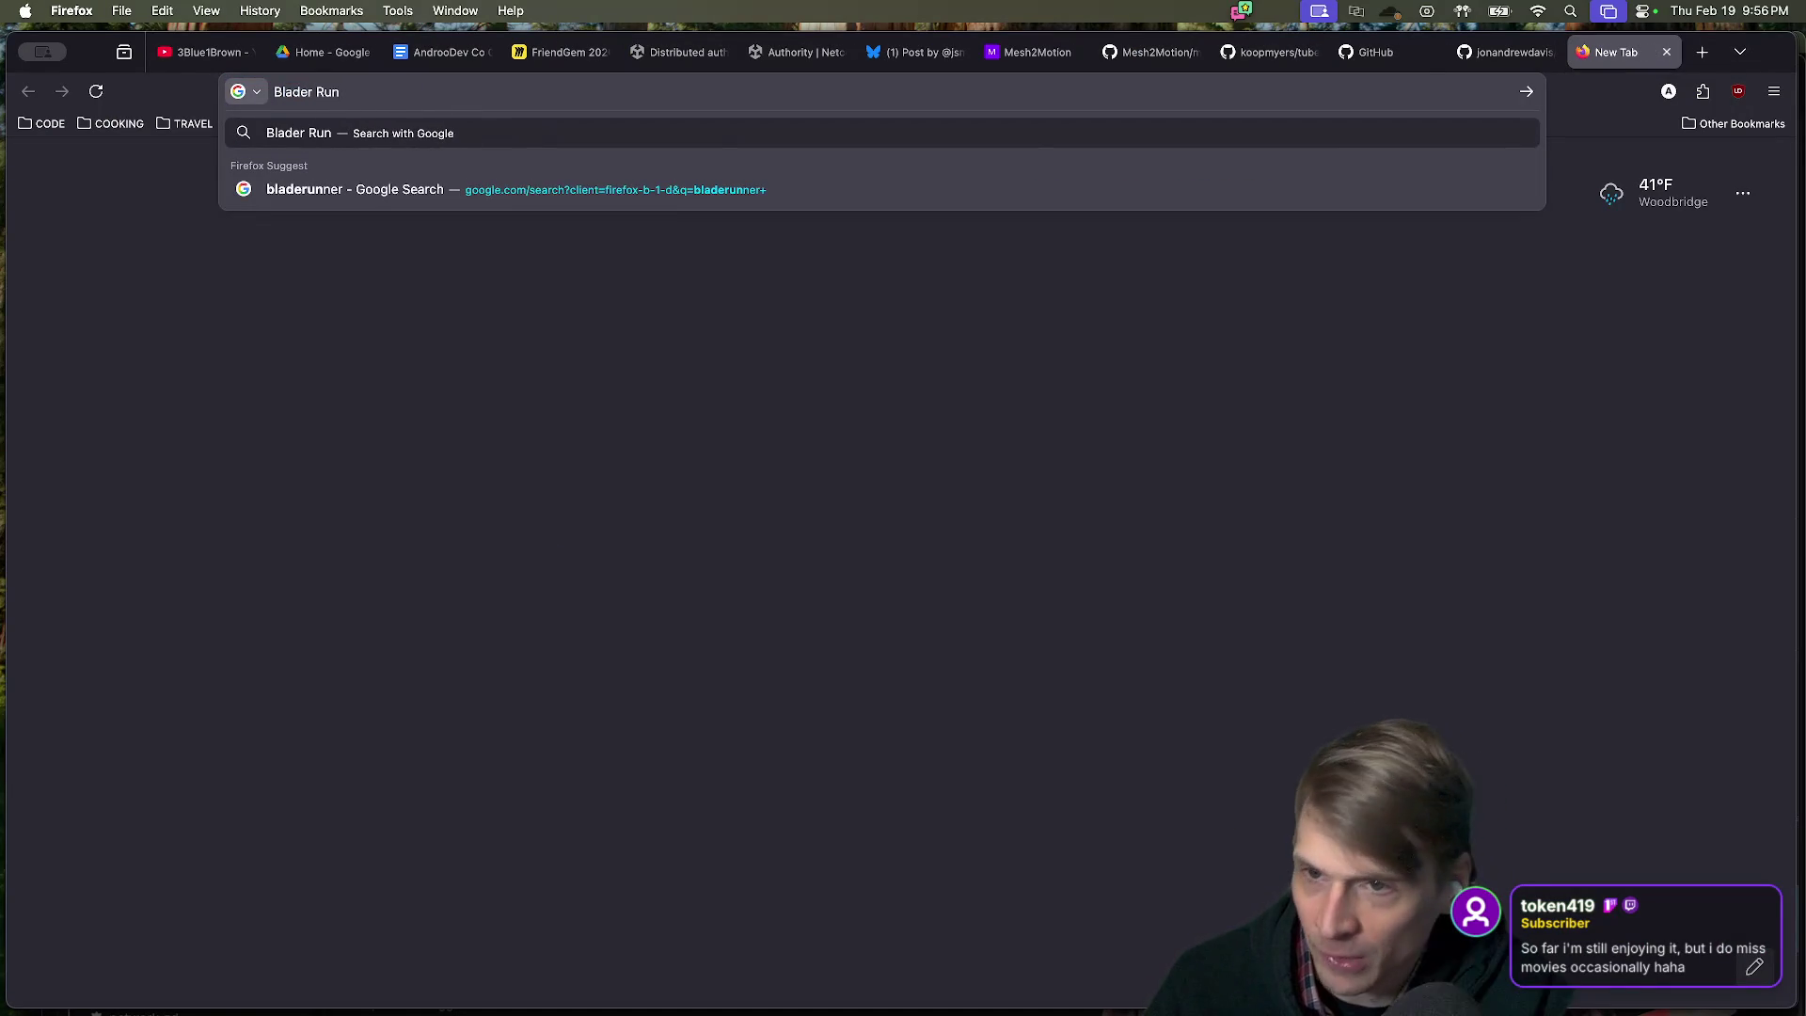
pyautogui.write('049')
pyautogui.press('Return')
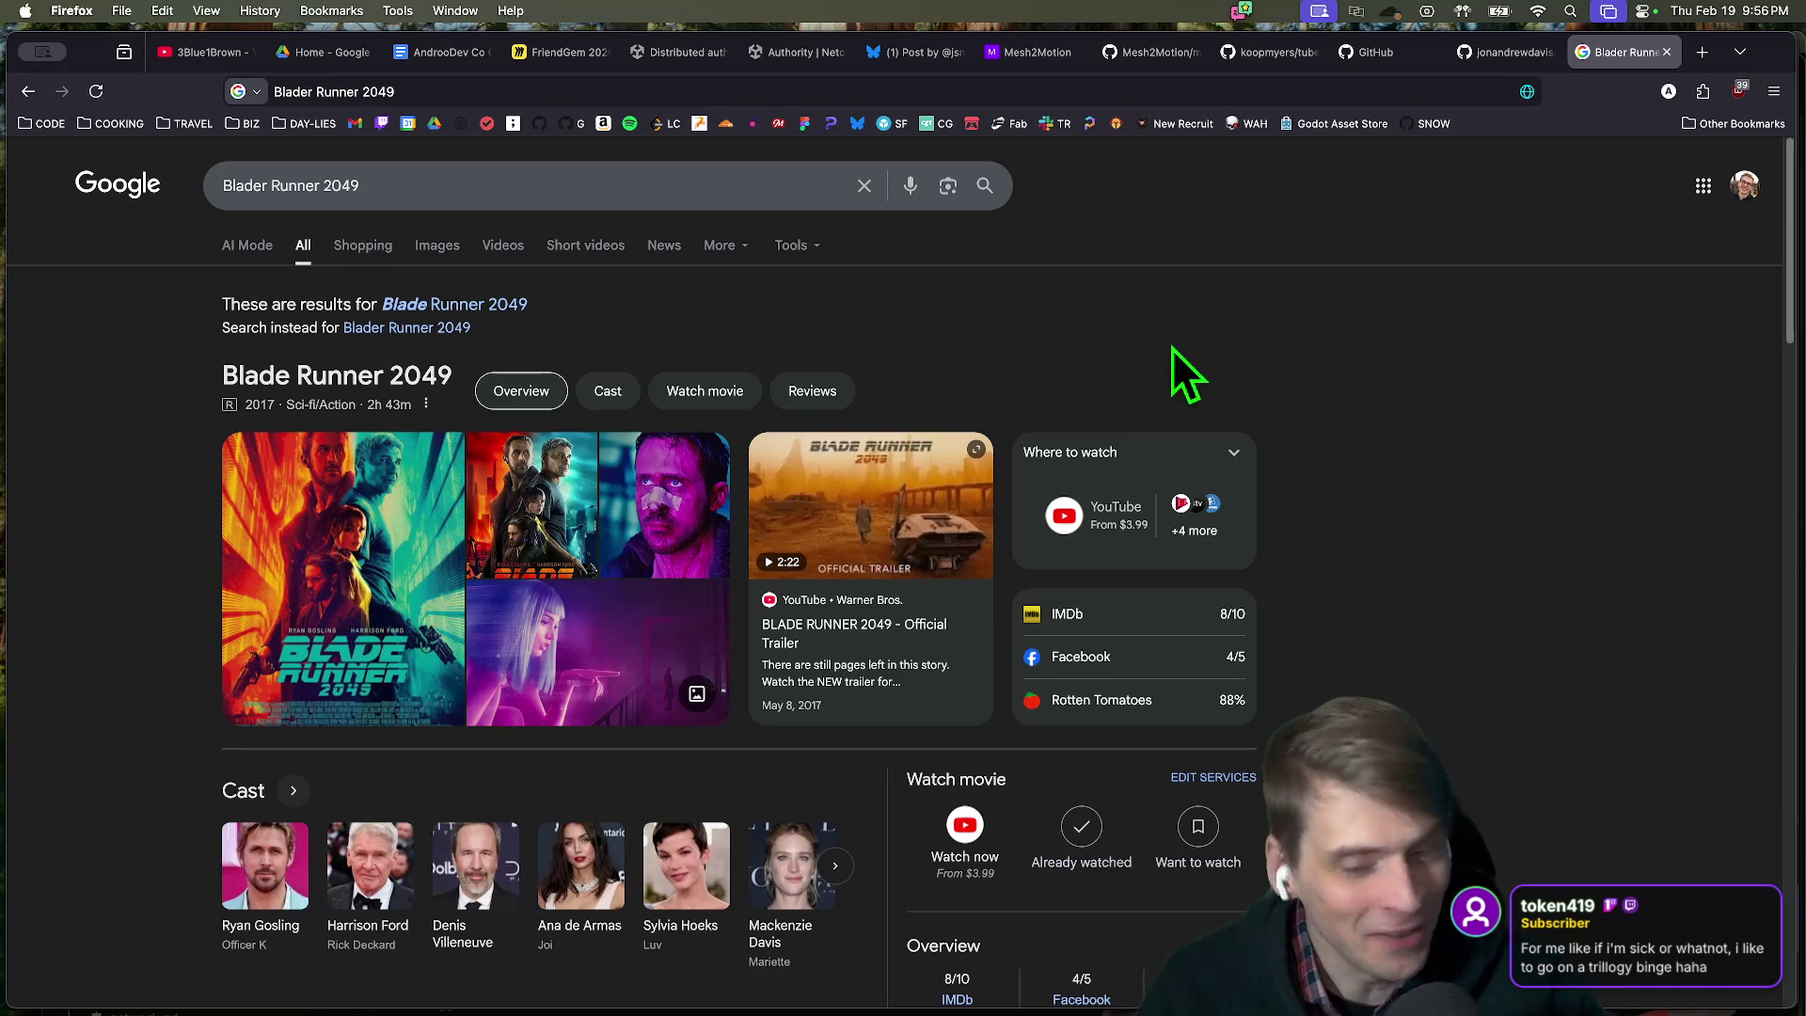
pyautogui.scroll(-10, 1342, 605)
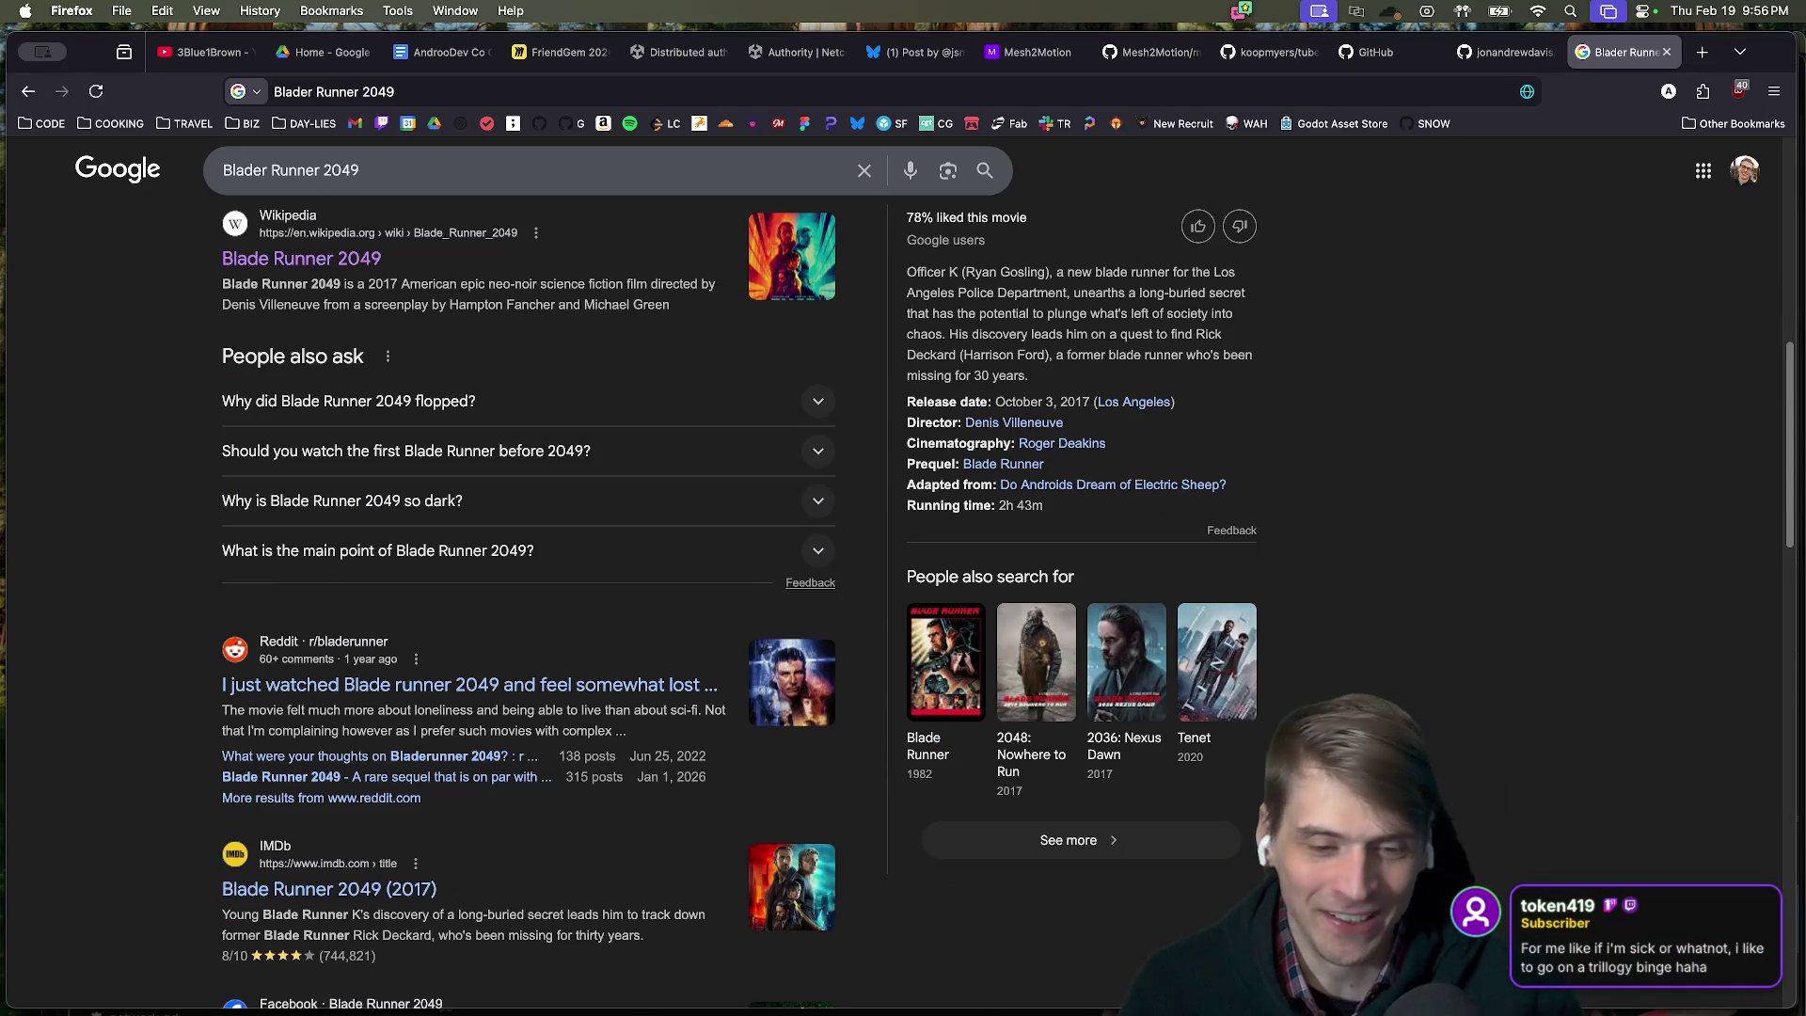
pyautogui.hotkey('ctrl', 'shift', 'Tab')
pyautogui.press('super+Tab')
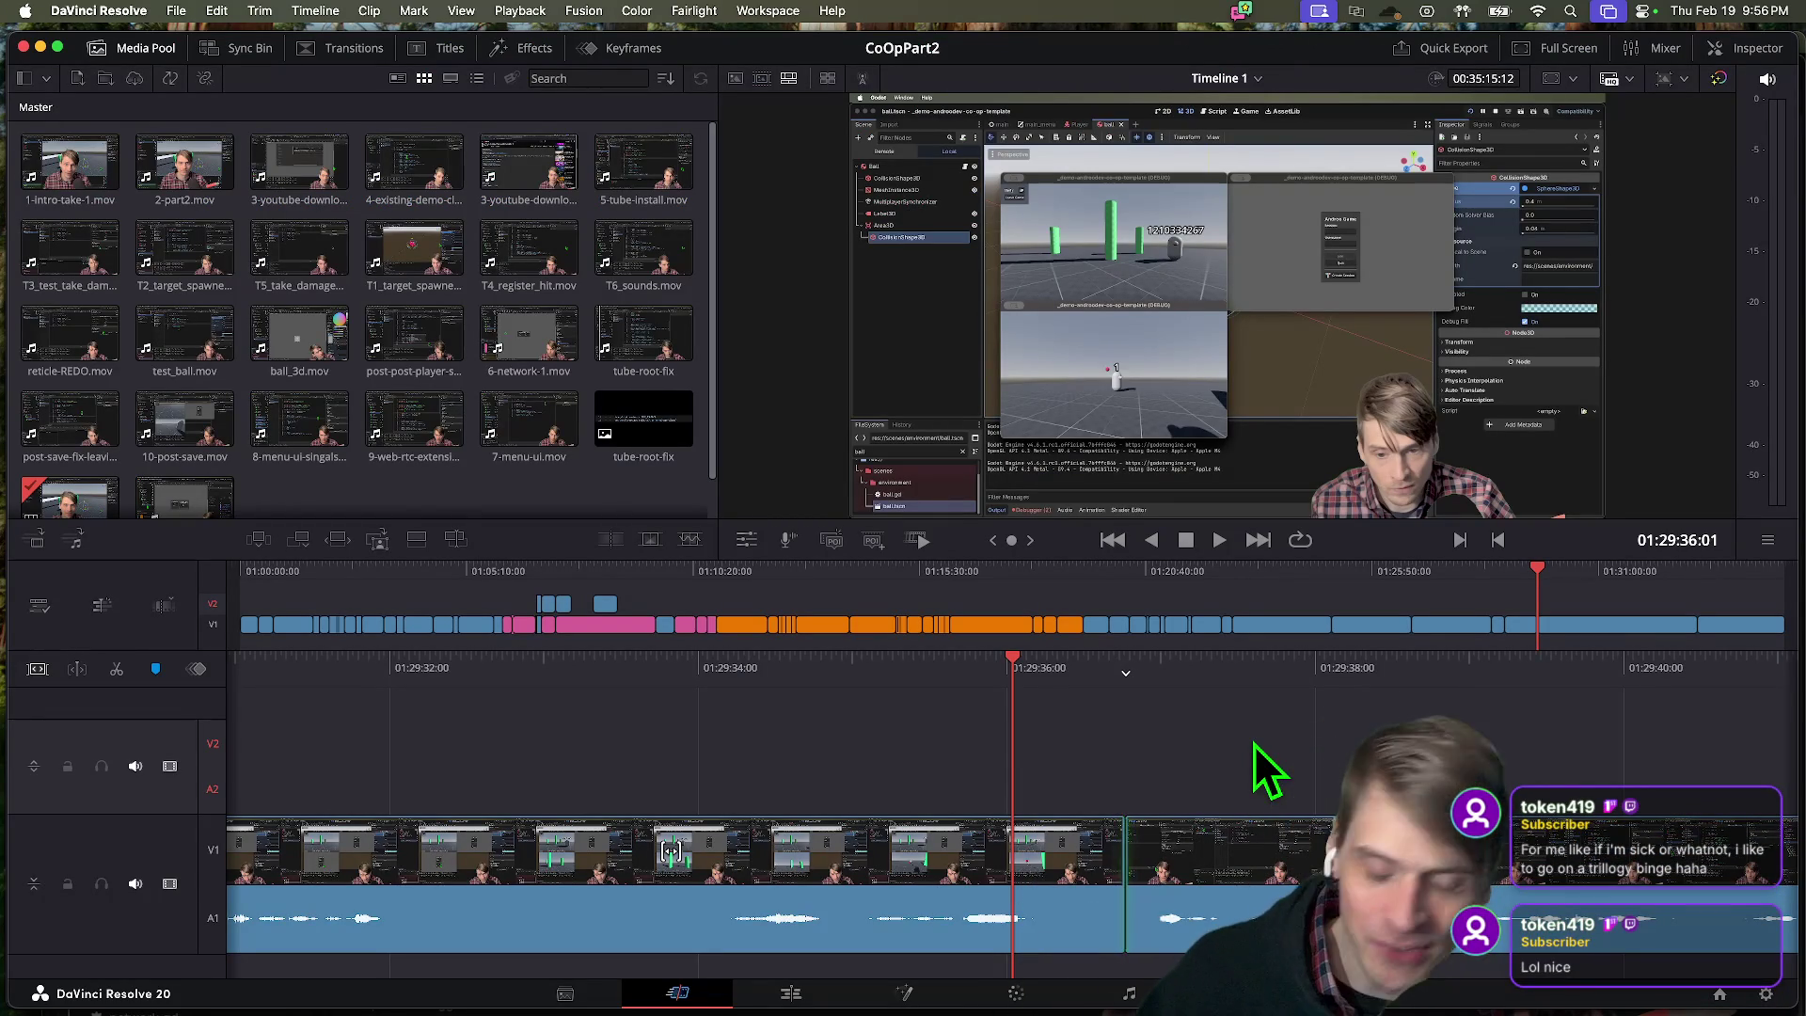
pyautogui.press('v')
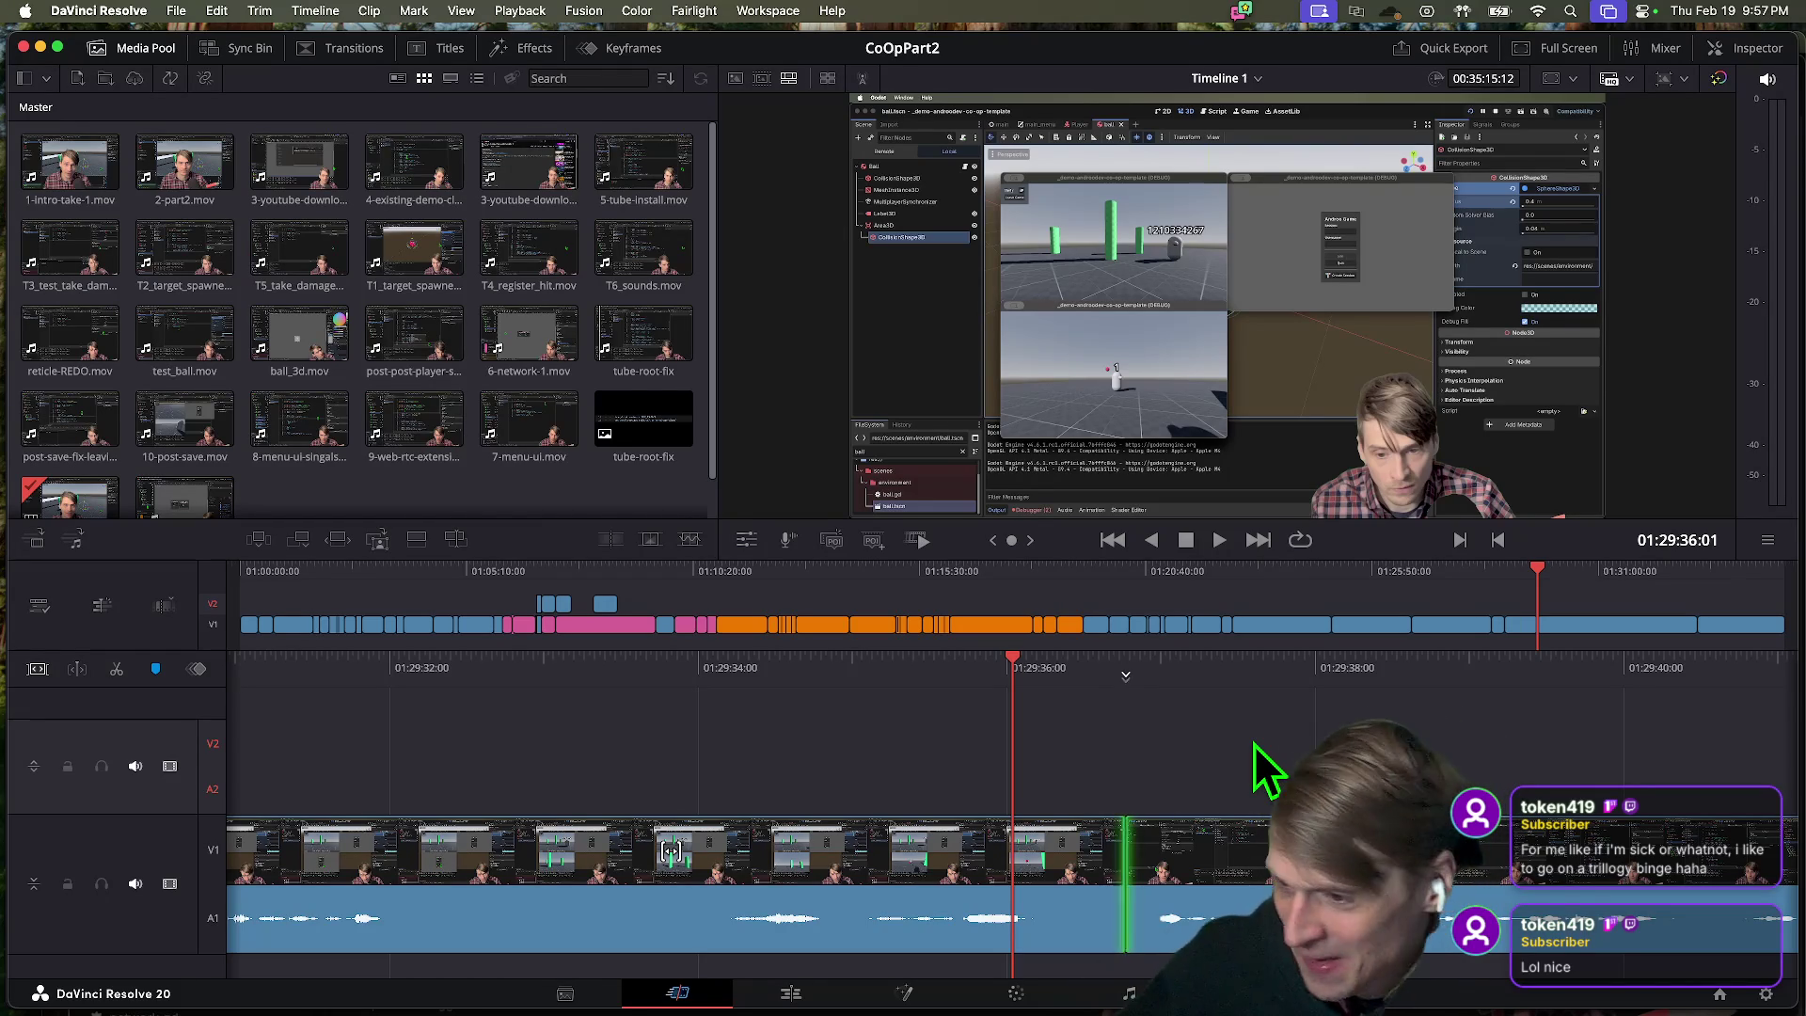
pyautogui.click(1255, 743)
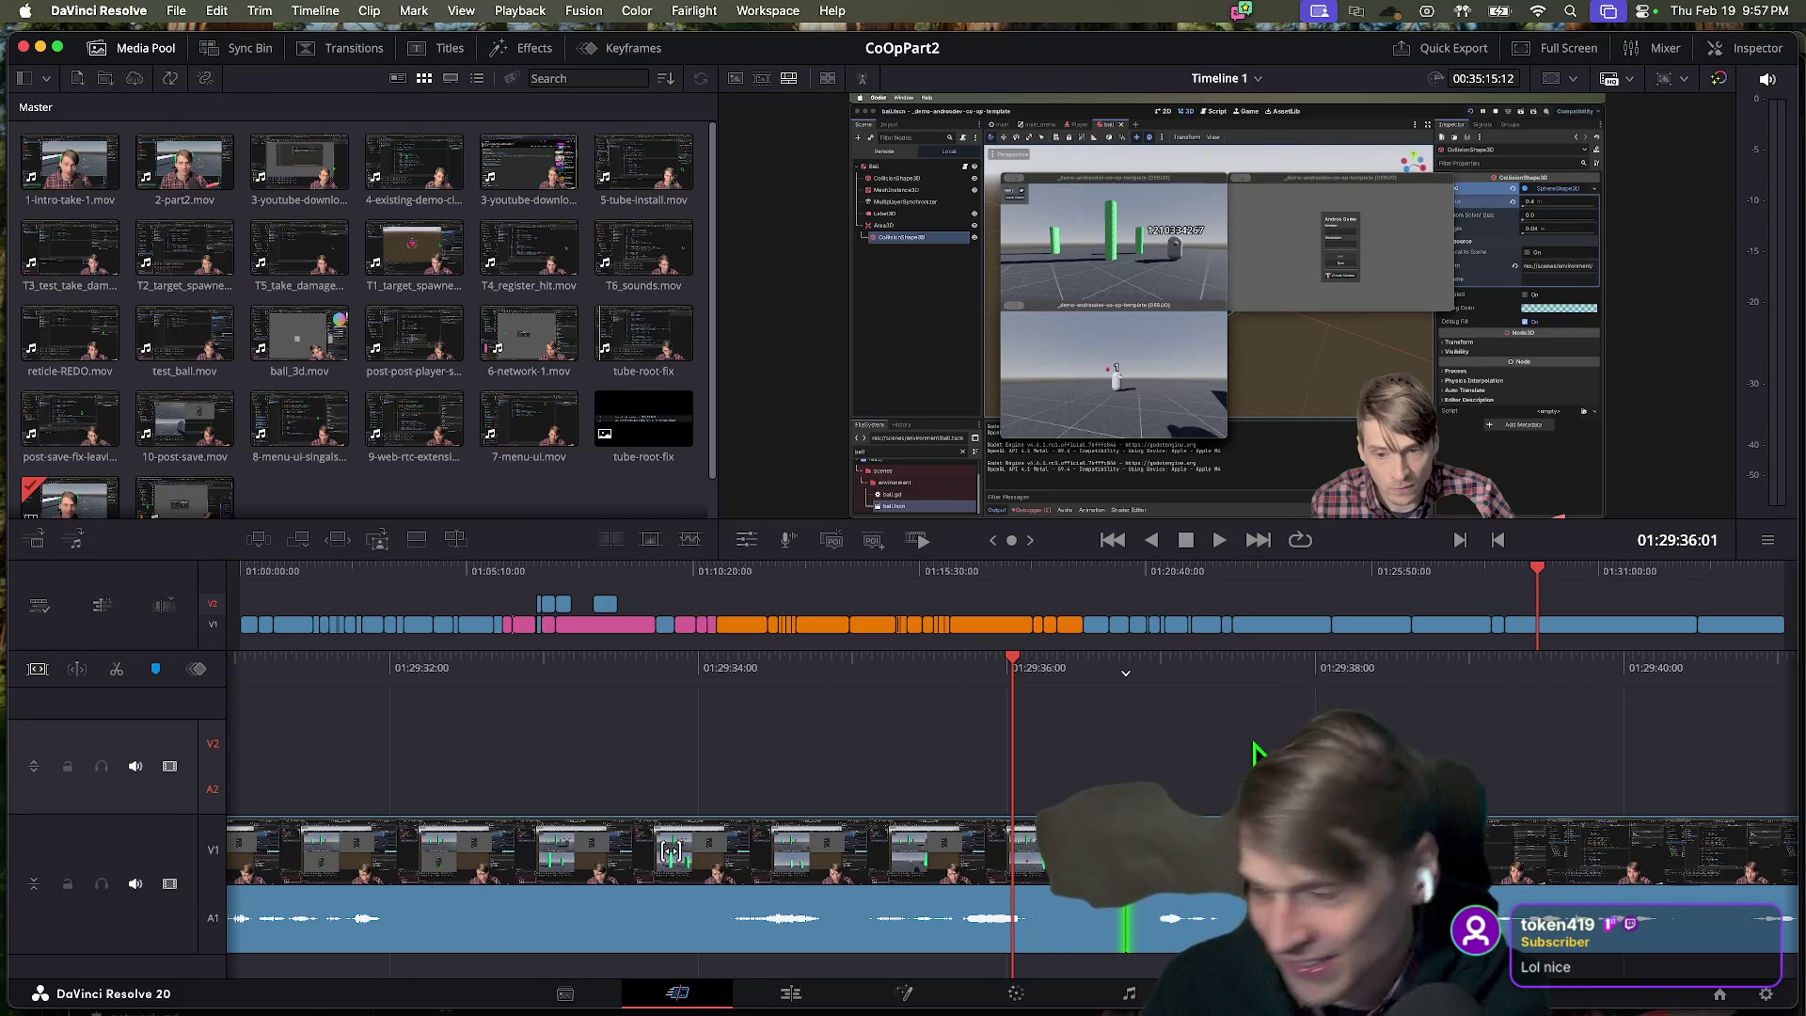
pyautogui.press('space')
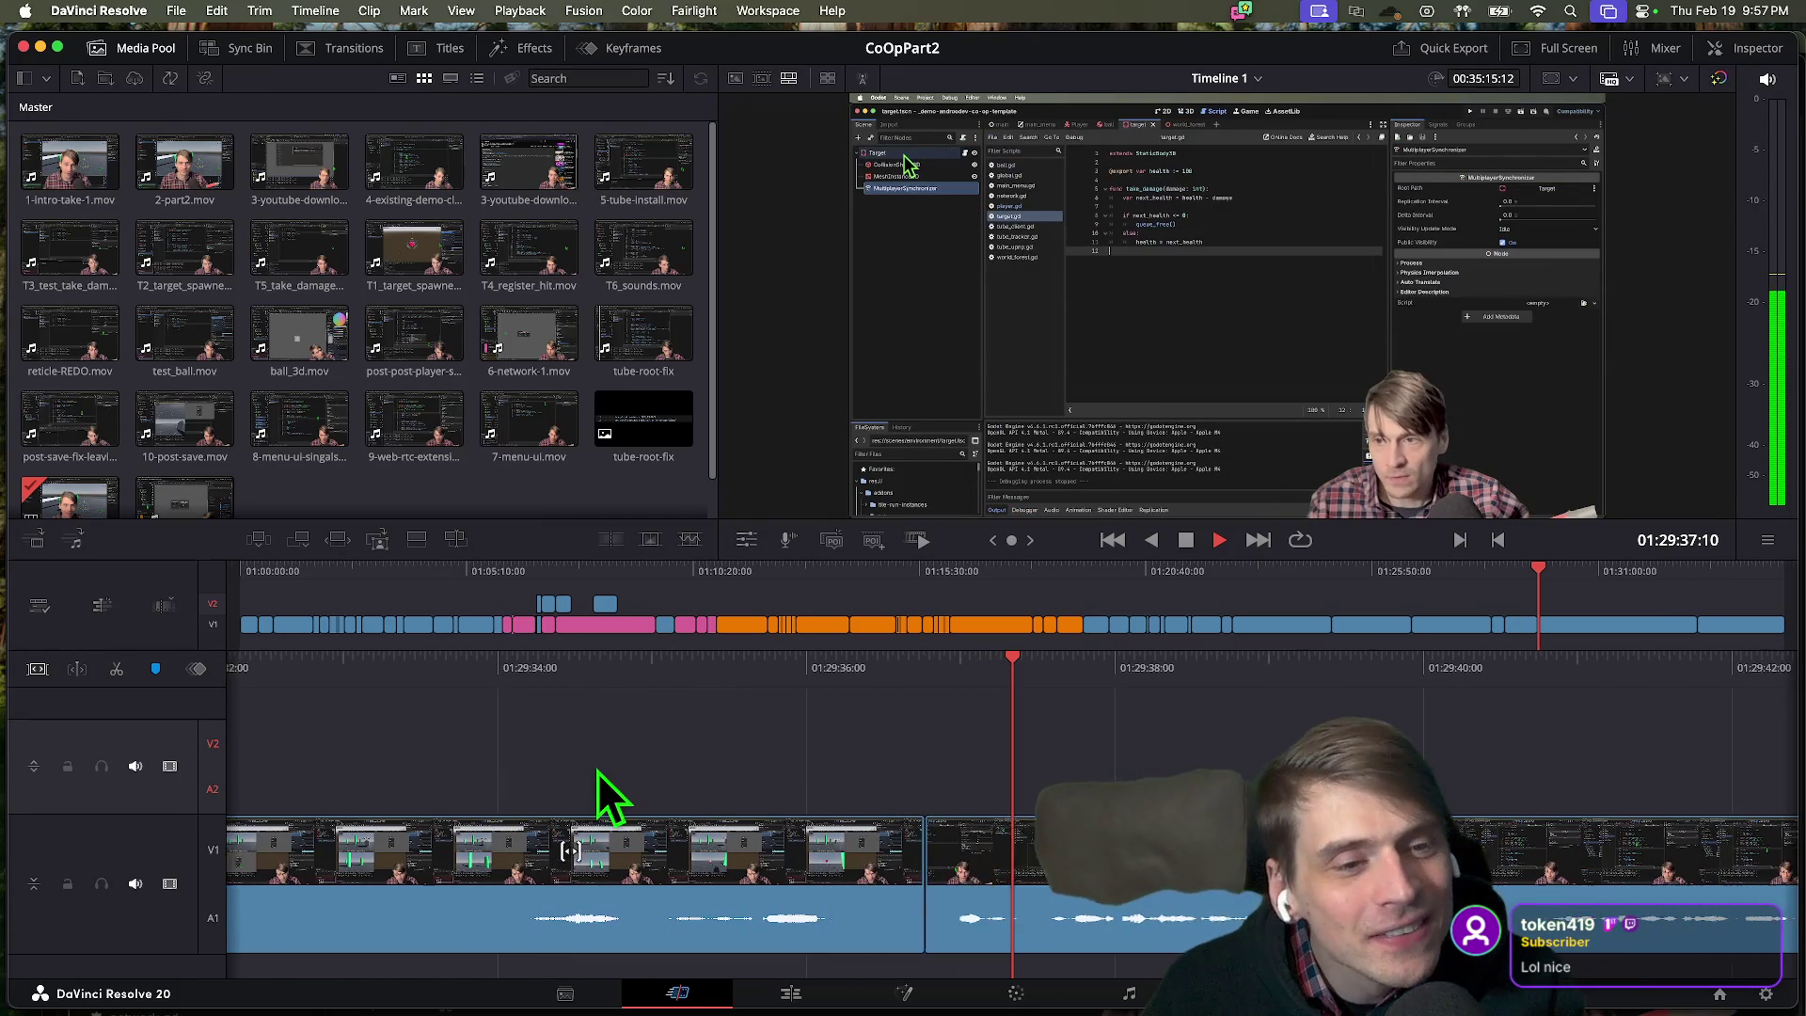
pyautogui.press('space')
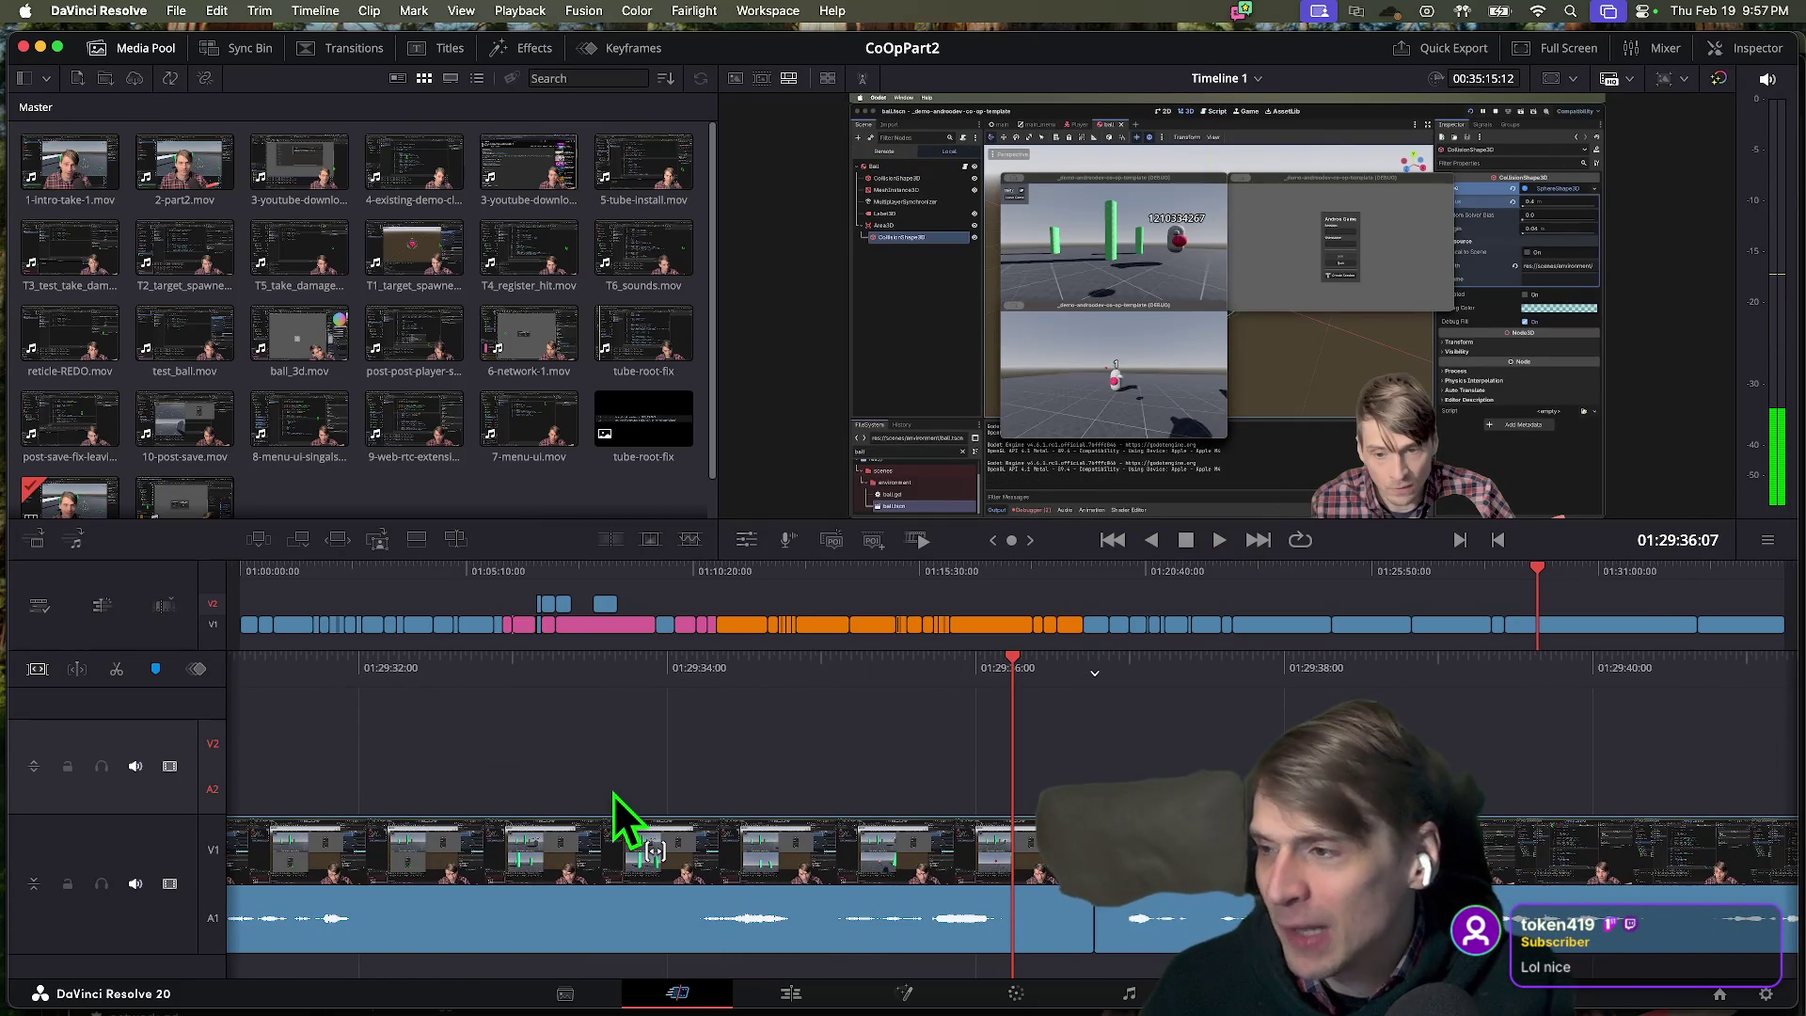
pyautogui.press('Up')
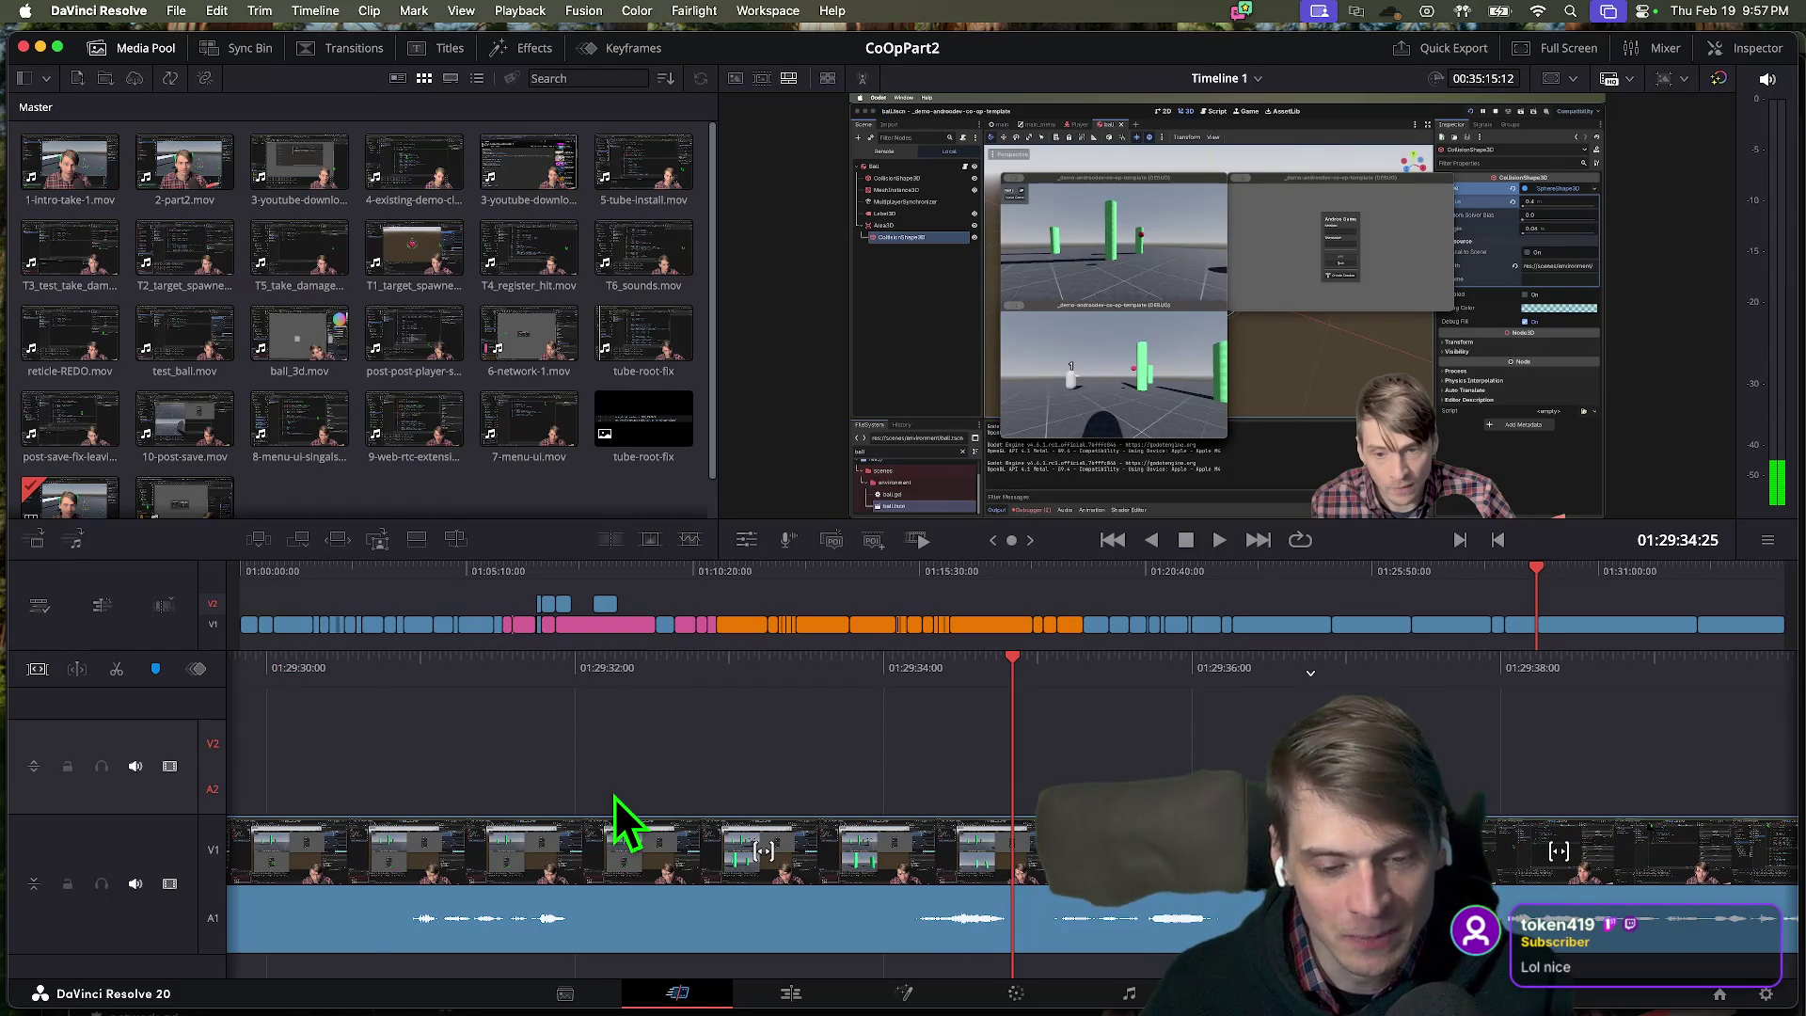
pyautogui.press('Up')
pyautogui.press('Up')
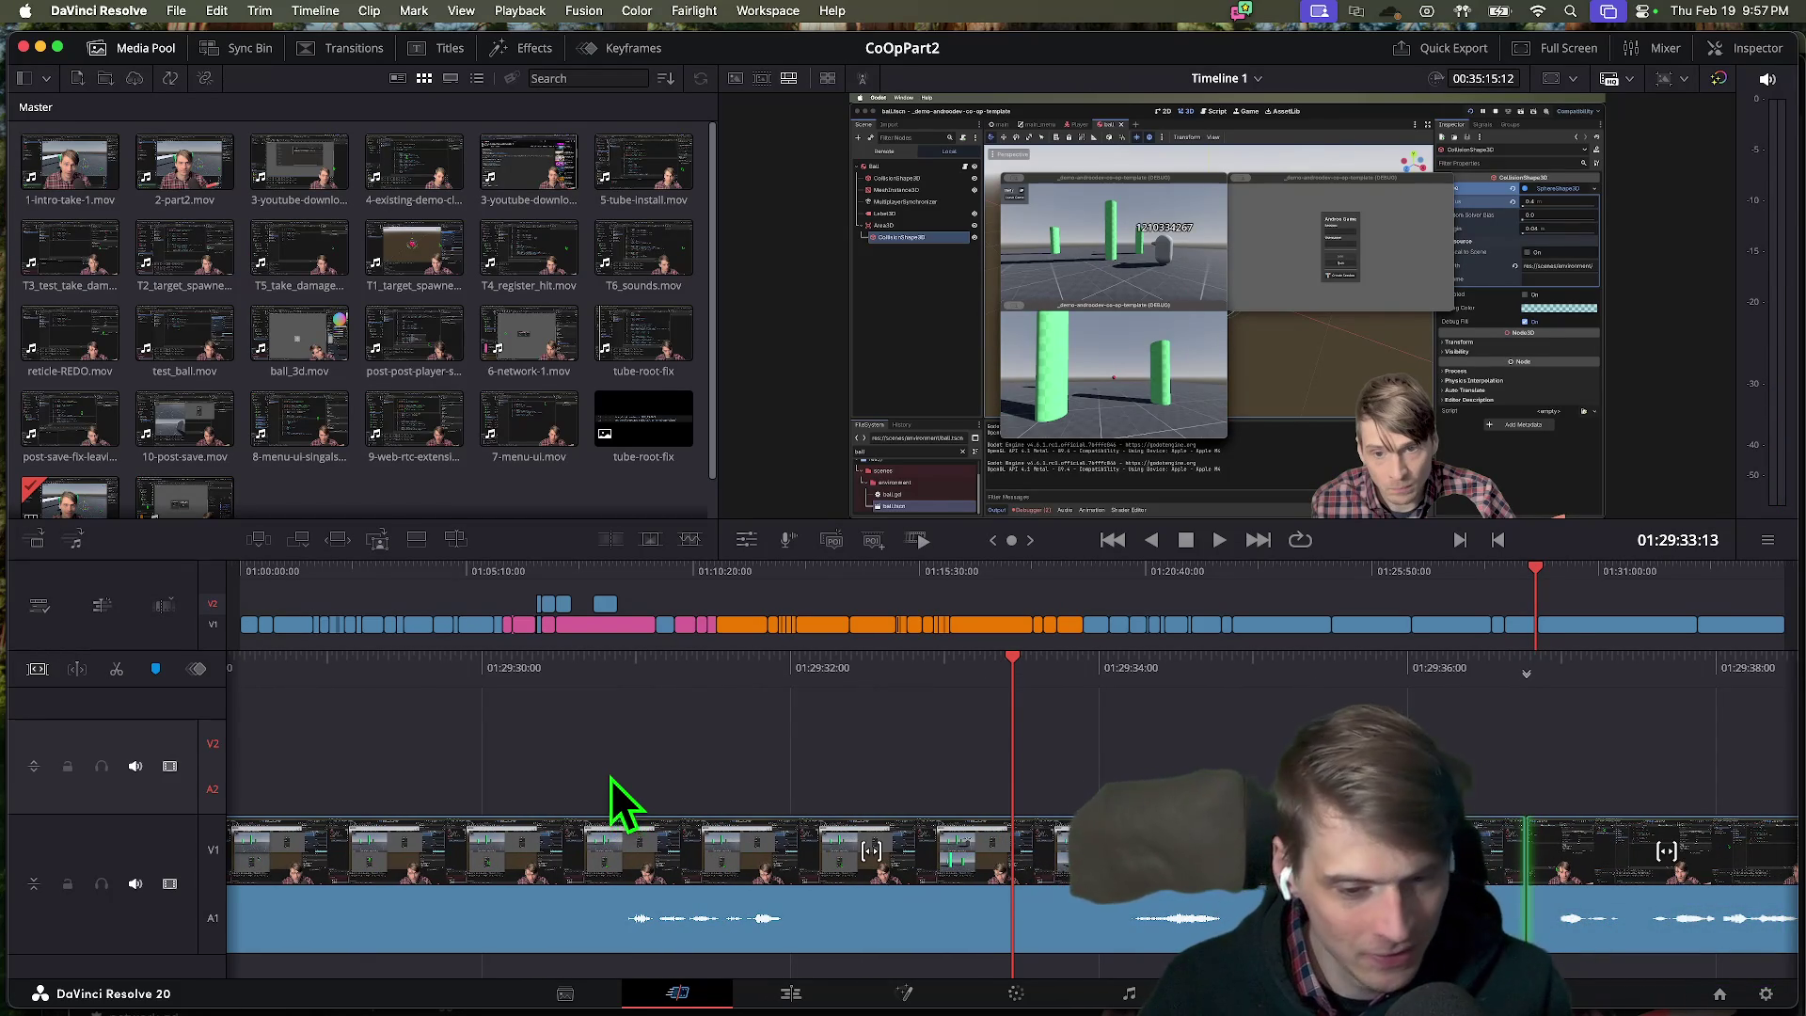
pyautogui.press('space')
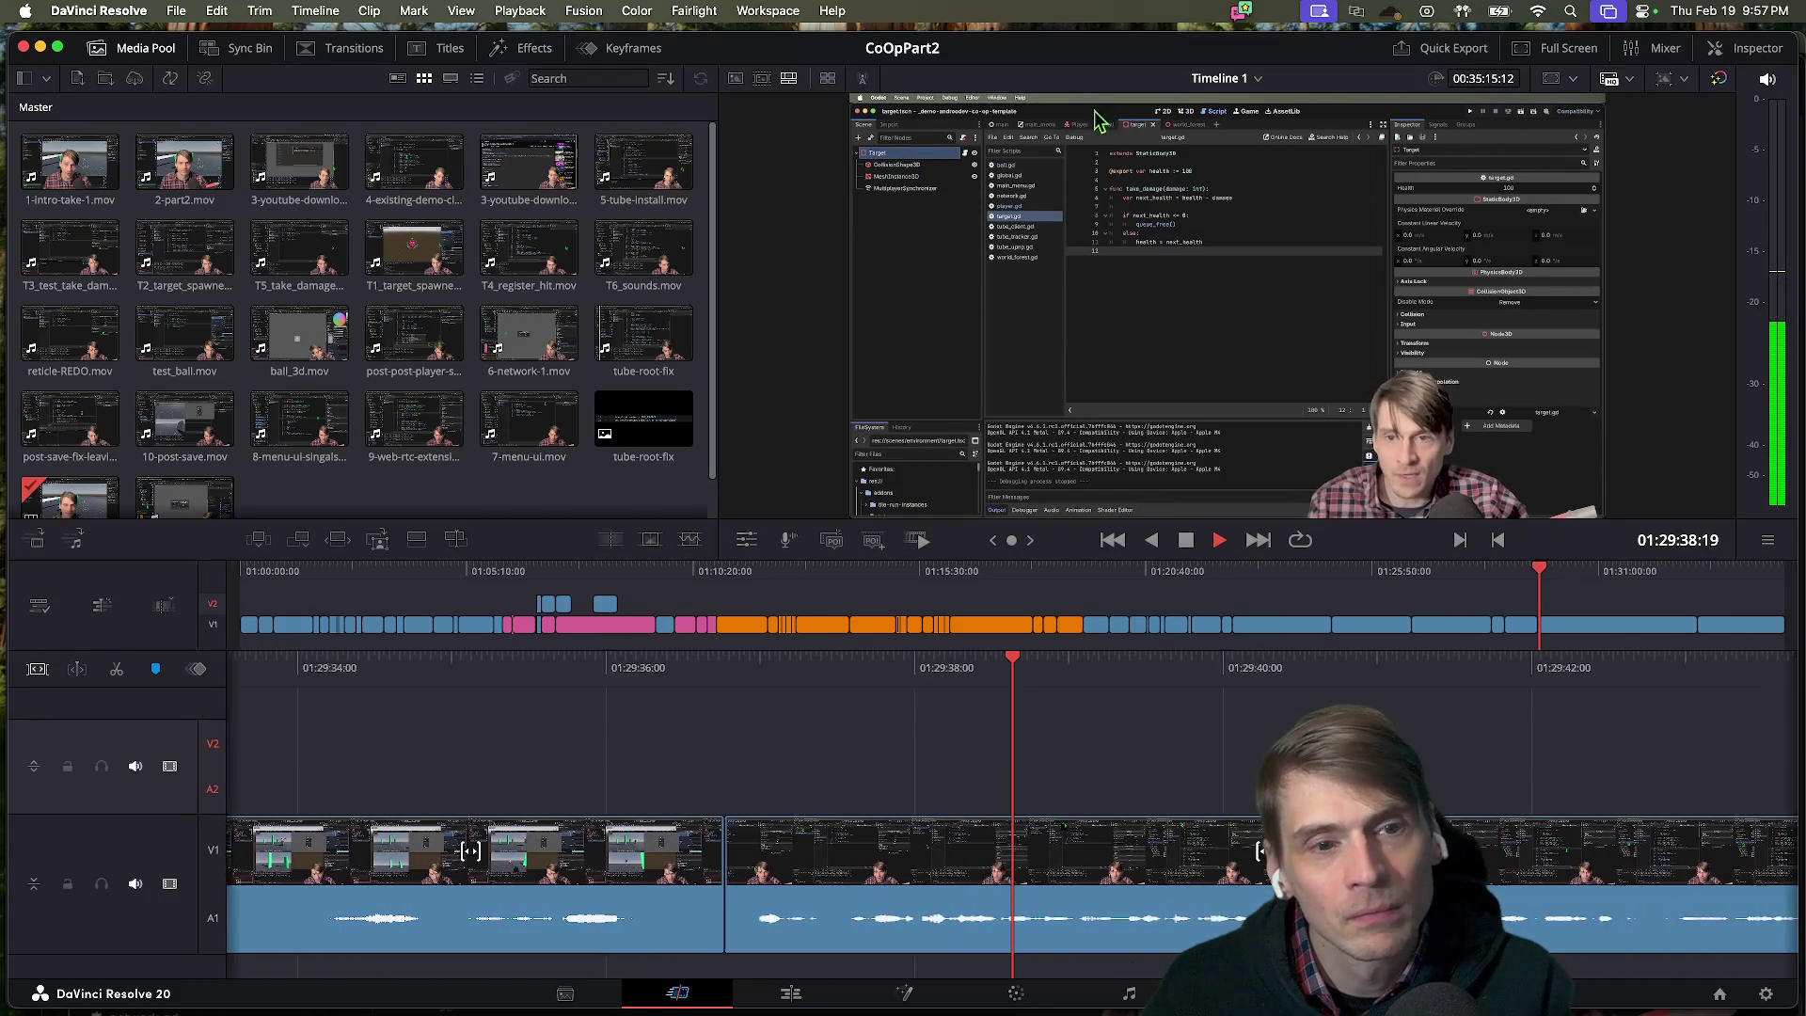
pyautogui.press('space')
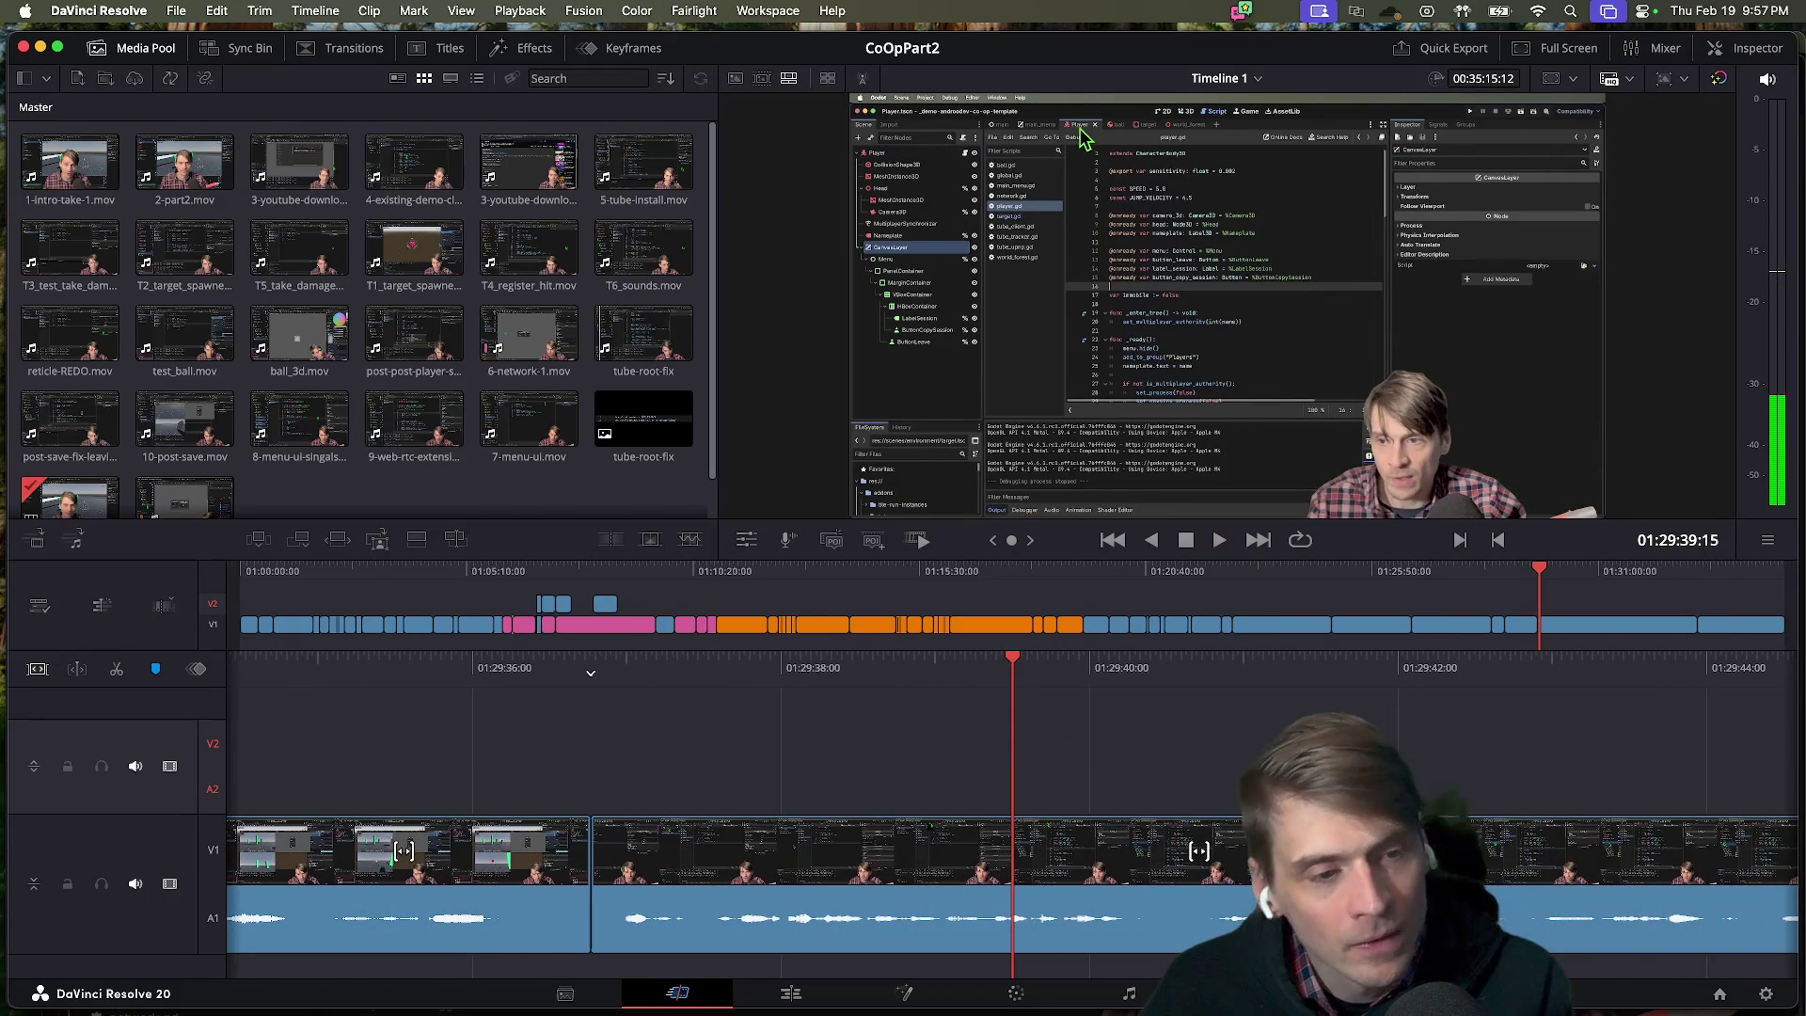
pyautogui.press('j')
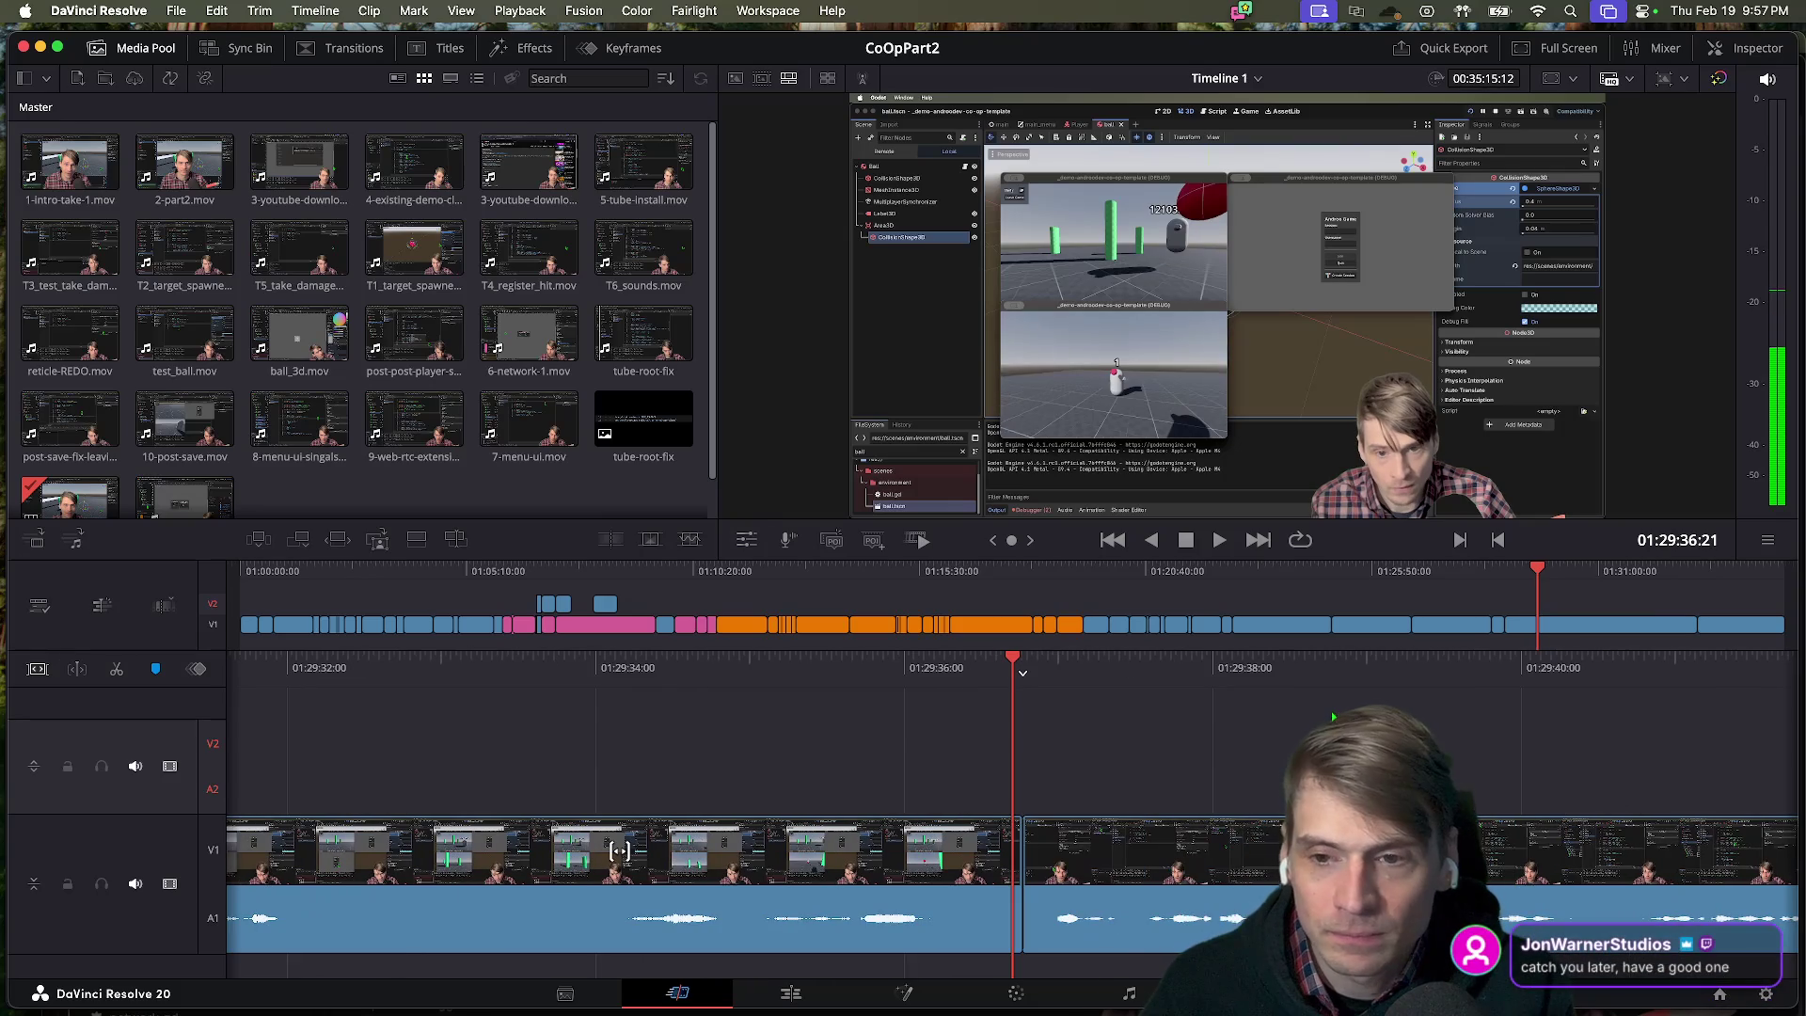
pyautogui.press('v')
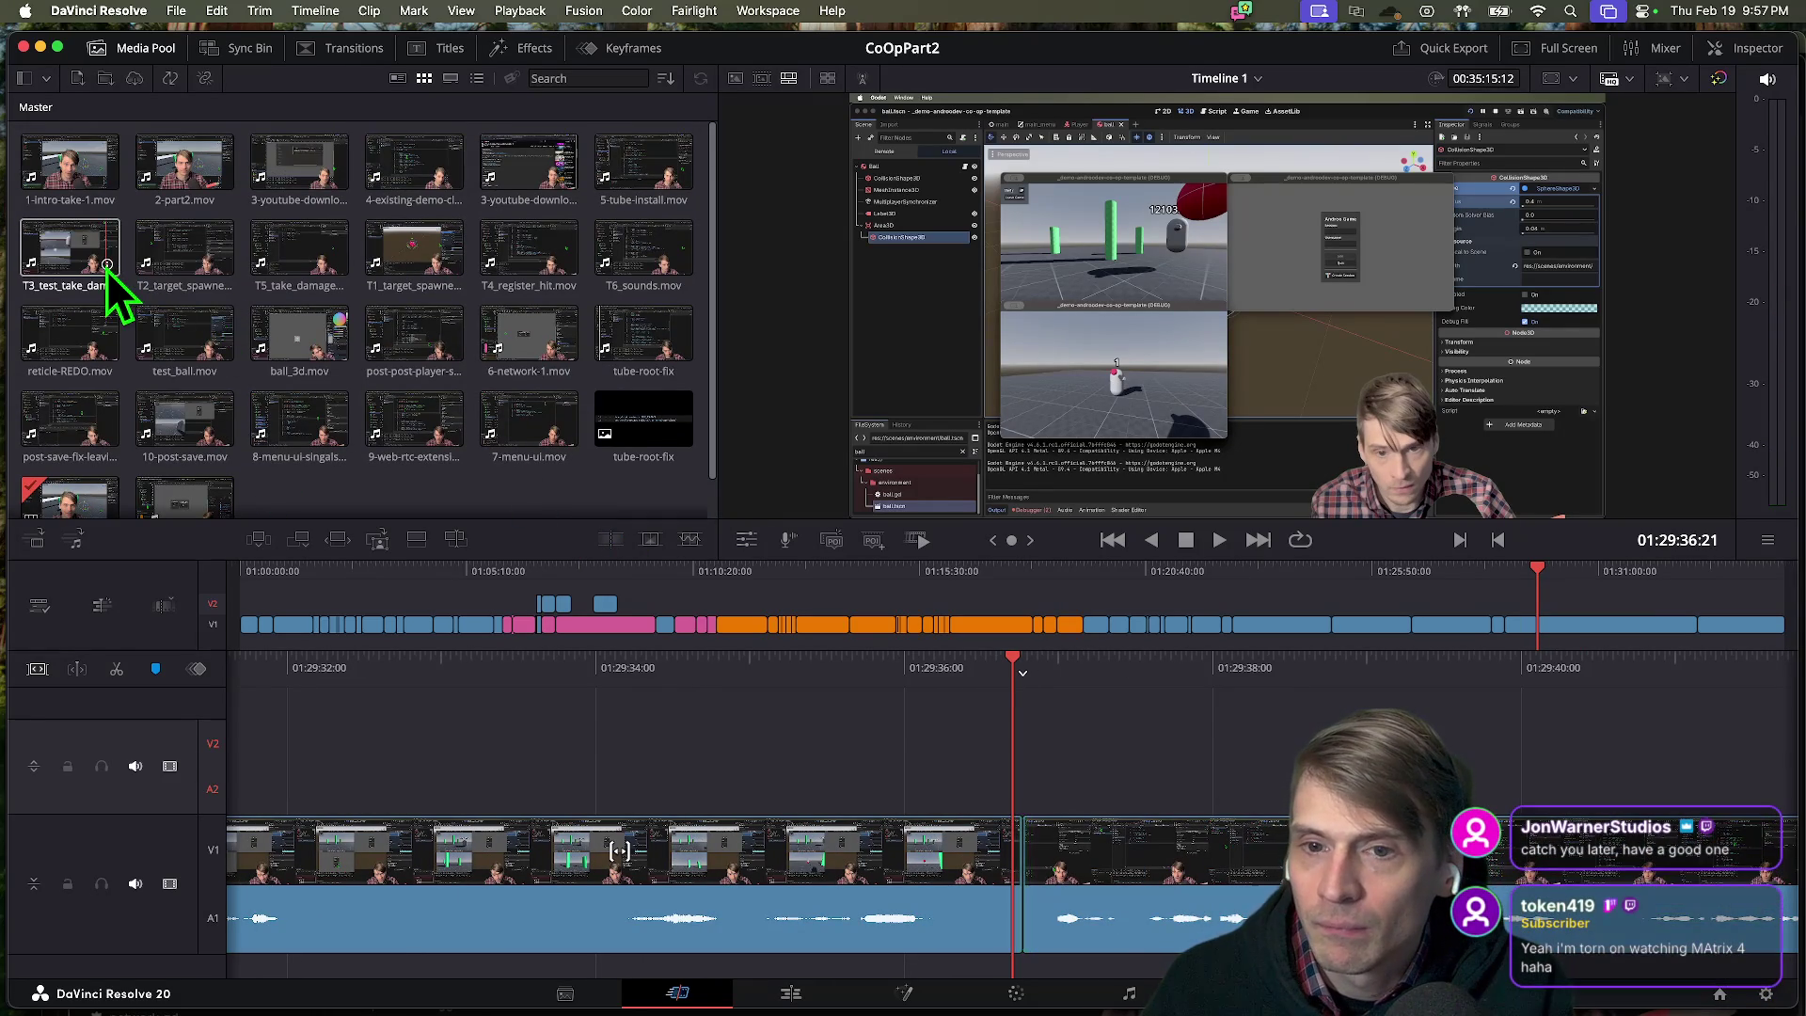
# Step: Insert the T1 target-spawn clip at the playhead and ripple-trim its cut about three seconds later
pyautogui.moveTo(418, 247); pyautogui.dragTo(1024, 883)
pyautogui.press('space')
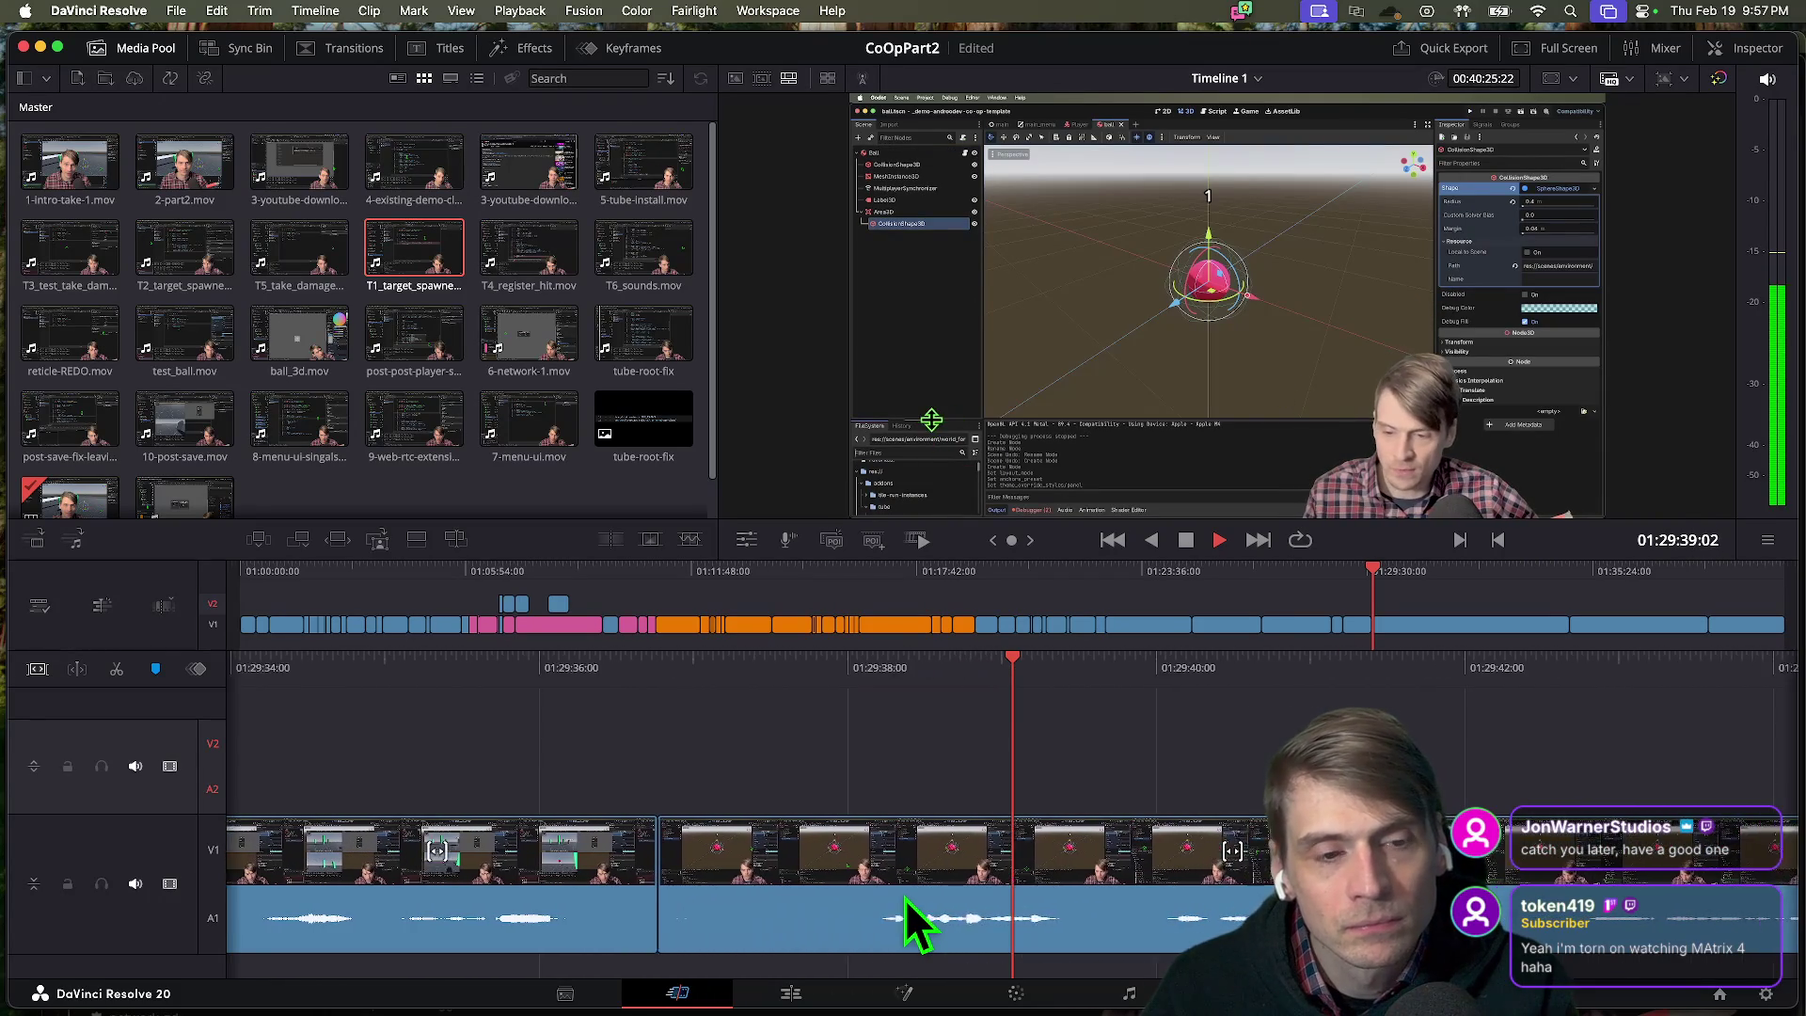
pyautogui.press('space')
pyautogui.moveTo(567, 873); pyautogui.dragTo(1033, 896)
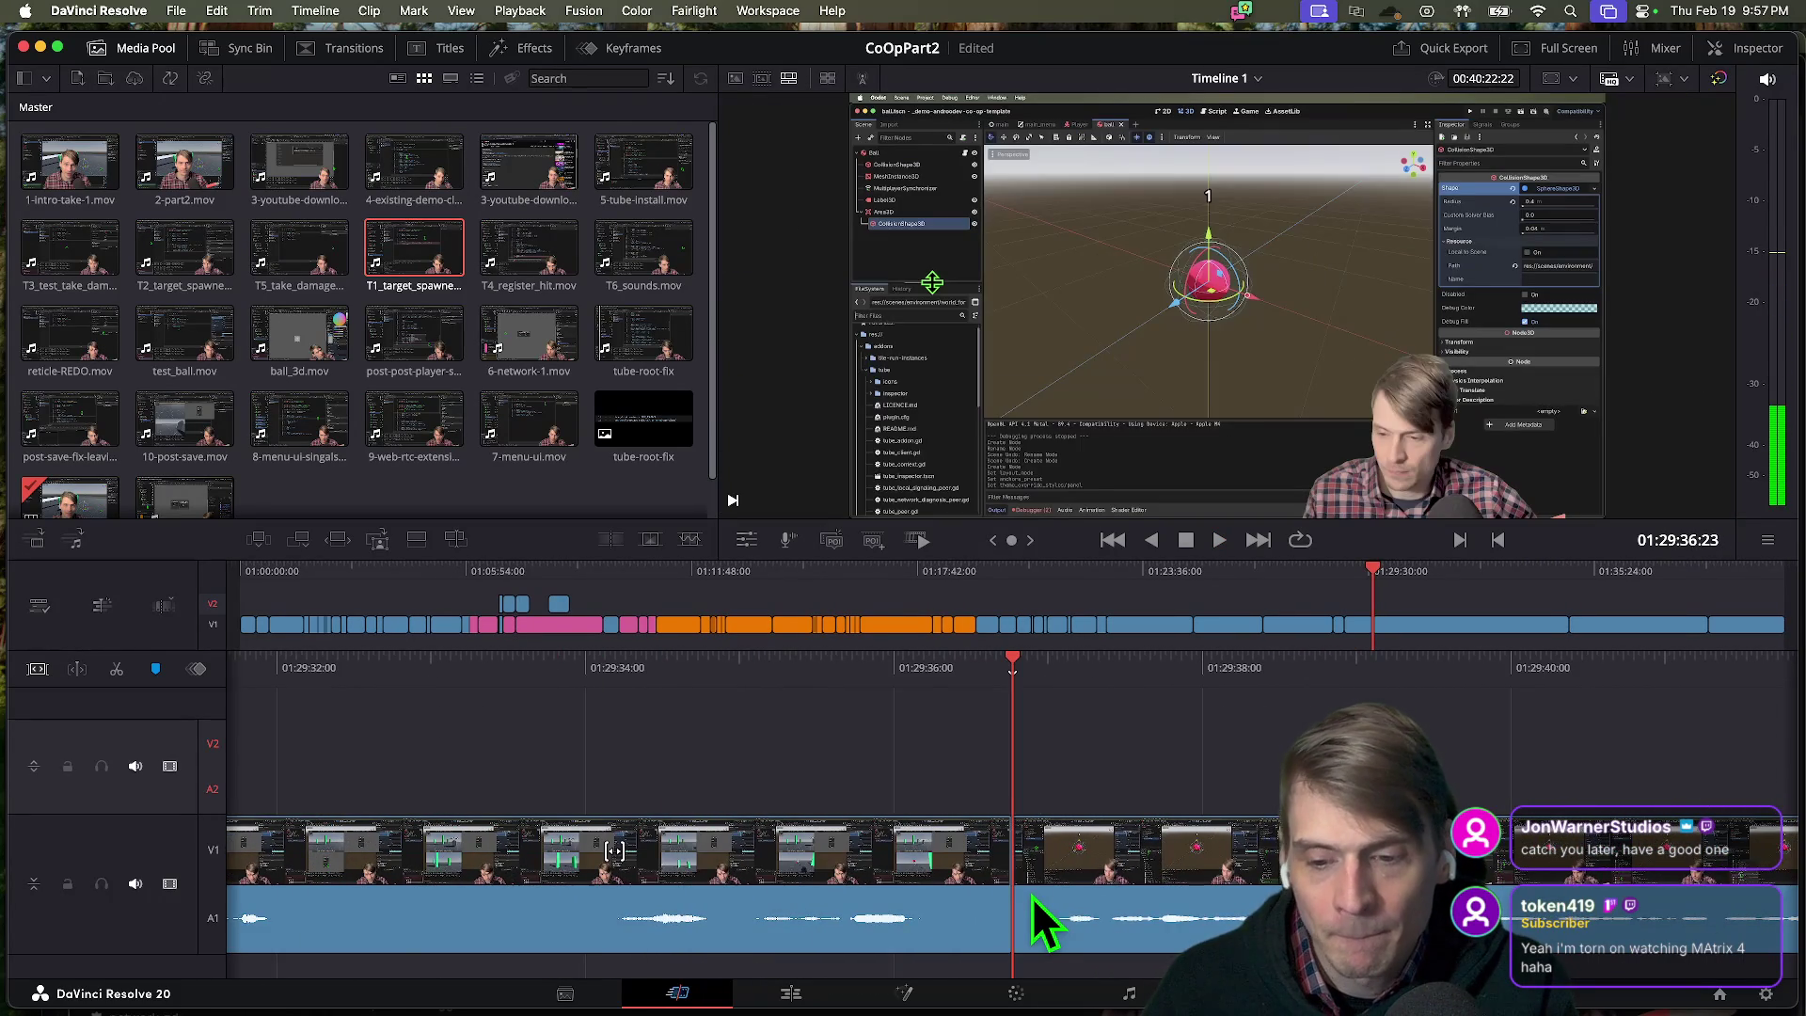
pyautogui.press('space')
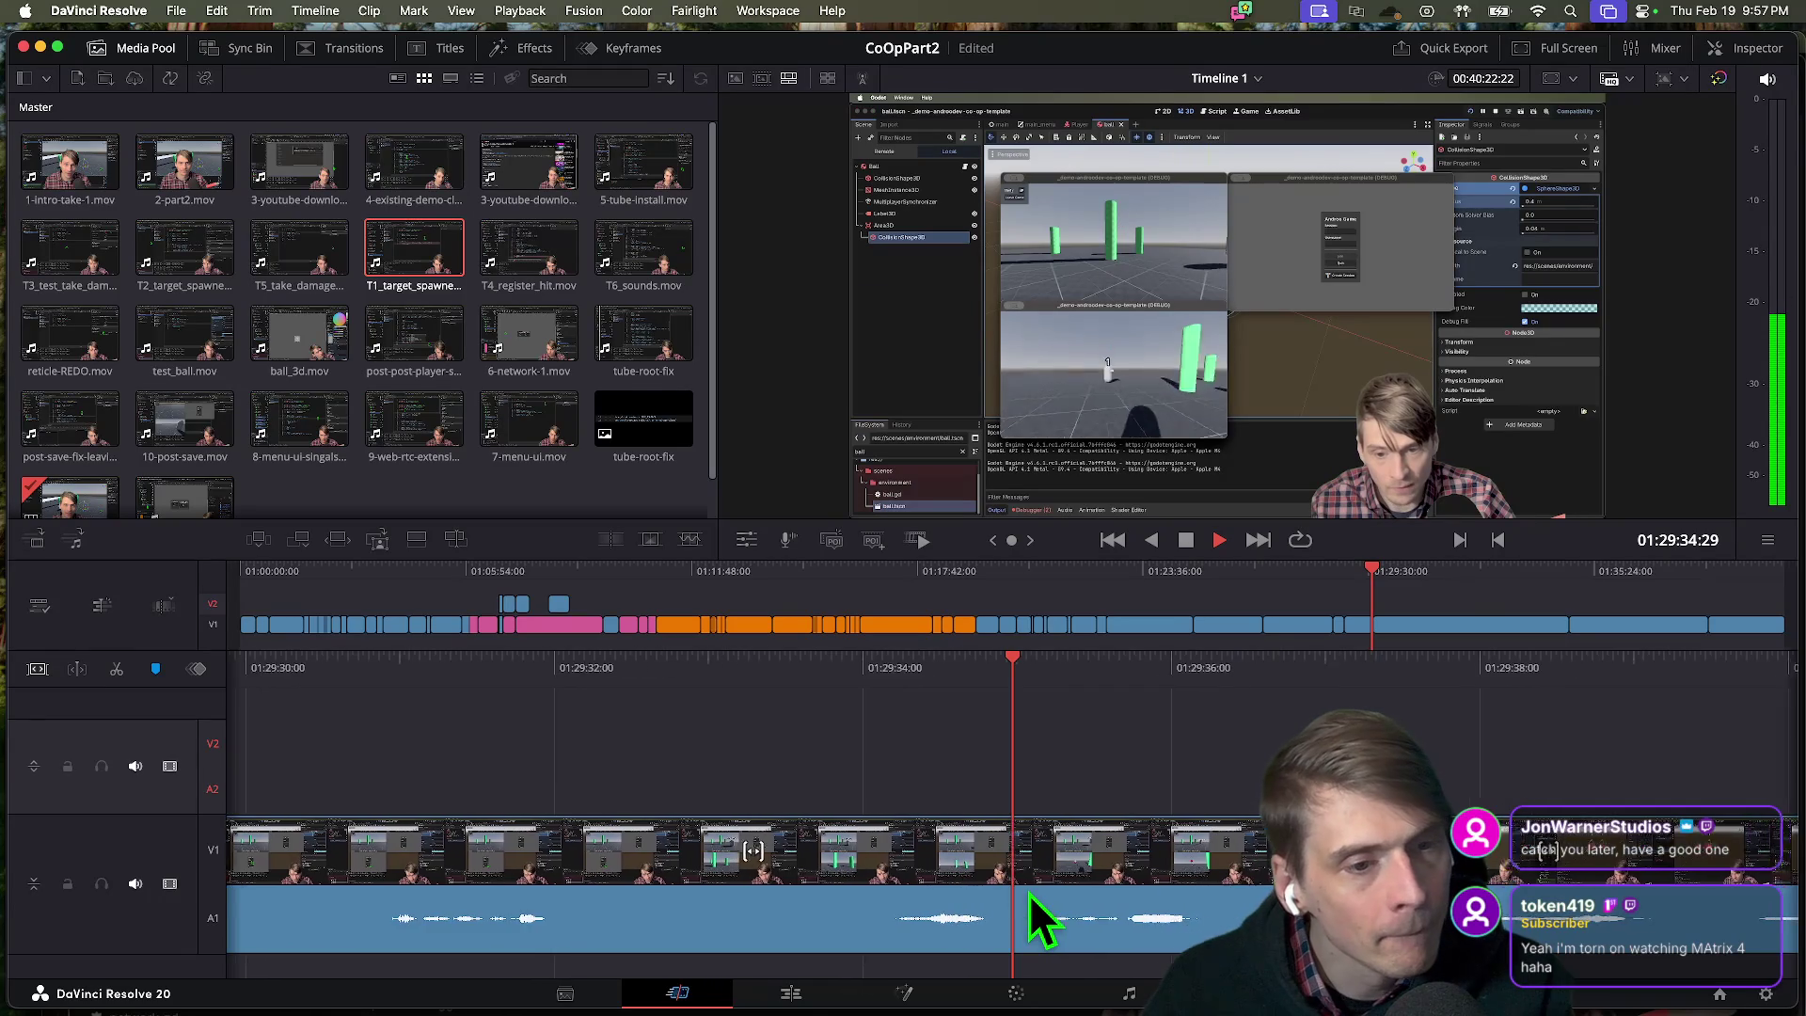
pyautogui.press('space')
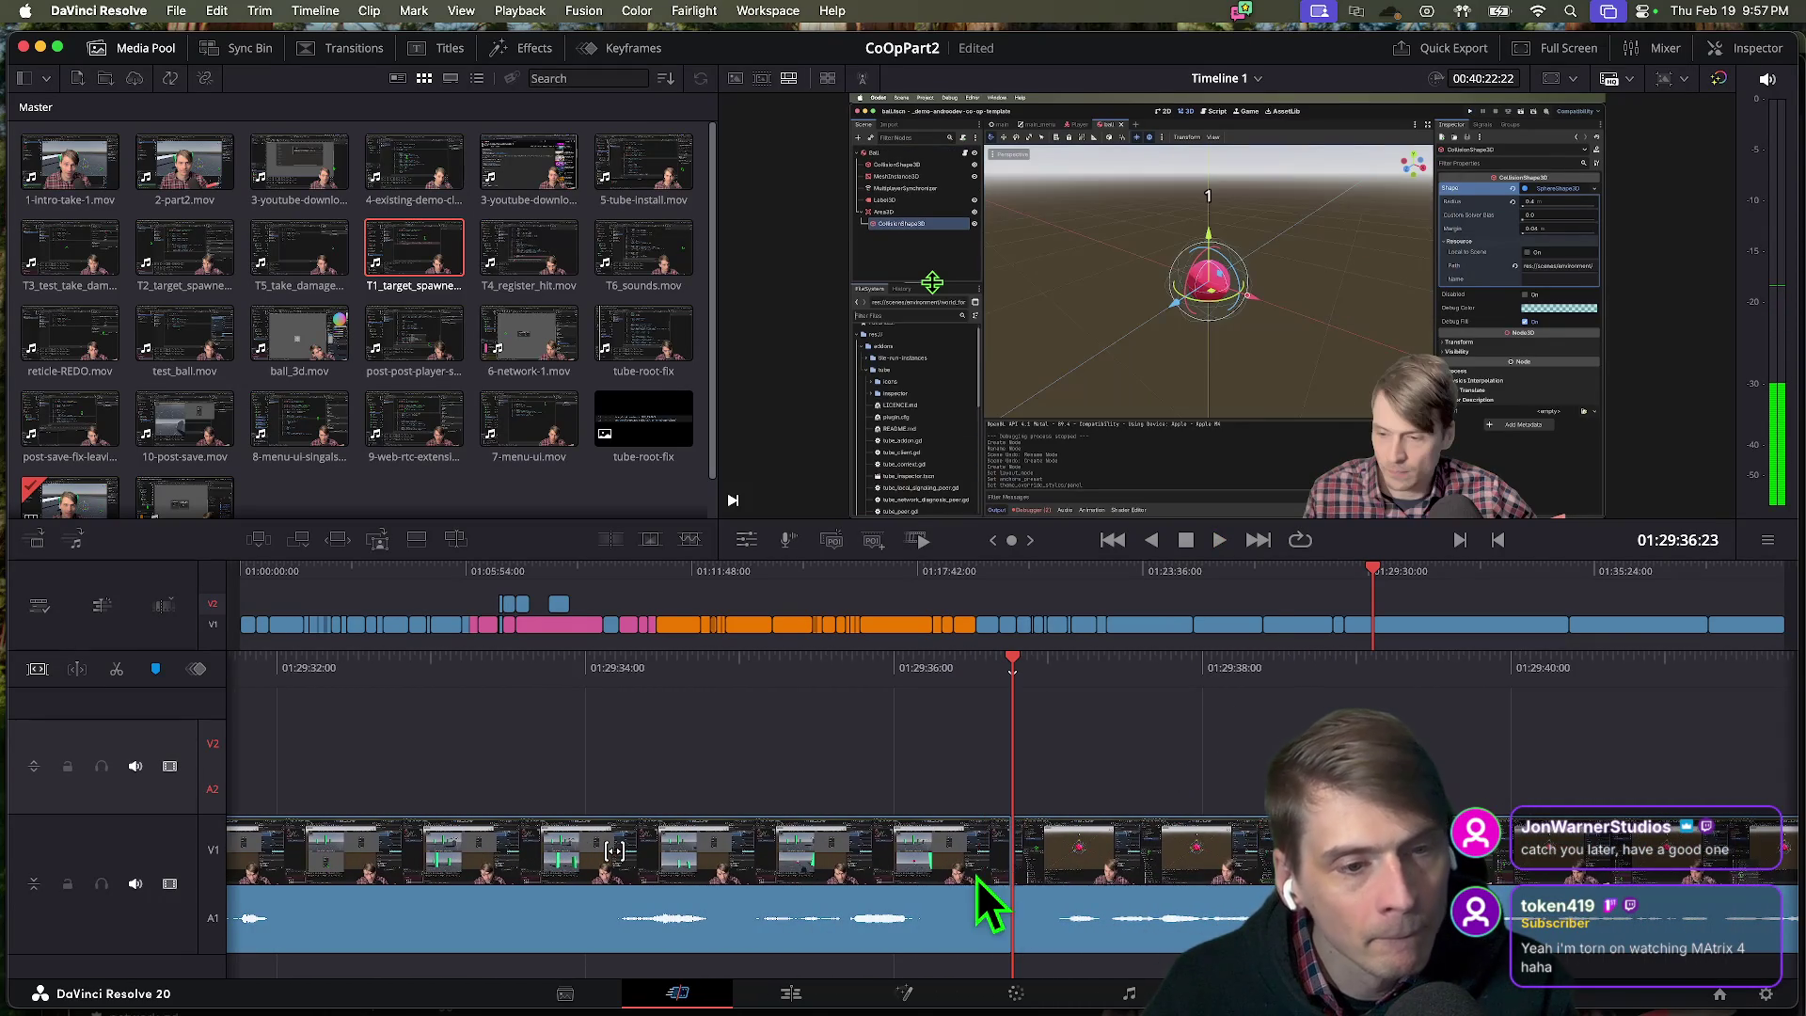
# Step: Ripple-trim the cut about a second later, and pull the next cut back about two seconds
pyautogui.moveTo(997, 868)
pyautogui.mouseDown()
pyautogui.moveTo(1693, 880)
pyautogui.moveTo(1669, 881)
pyautogui.mouseUp()
pyautogui.press('space')
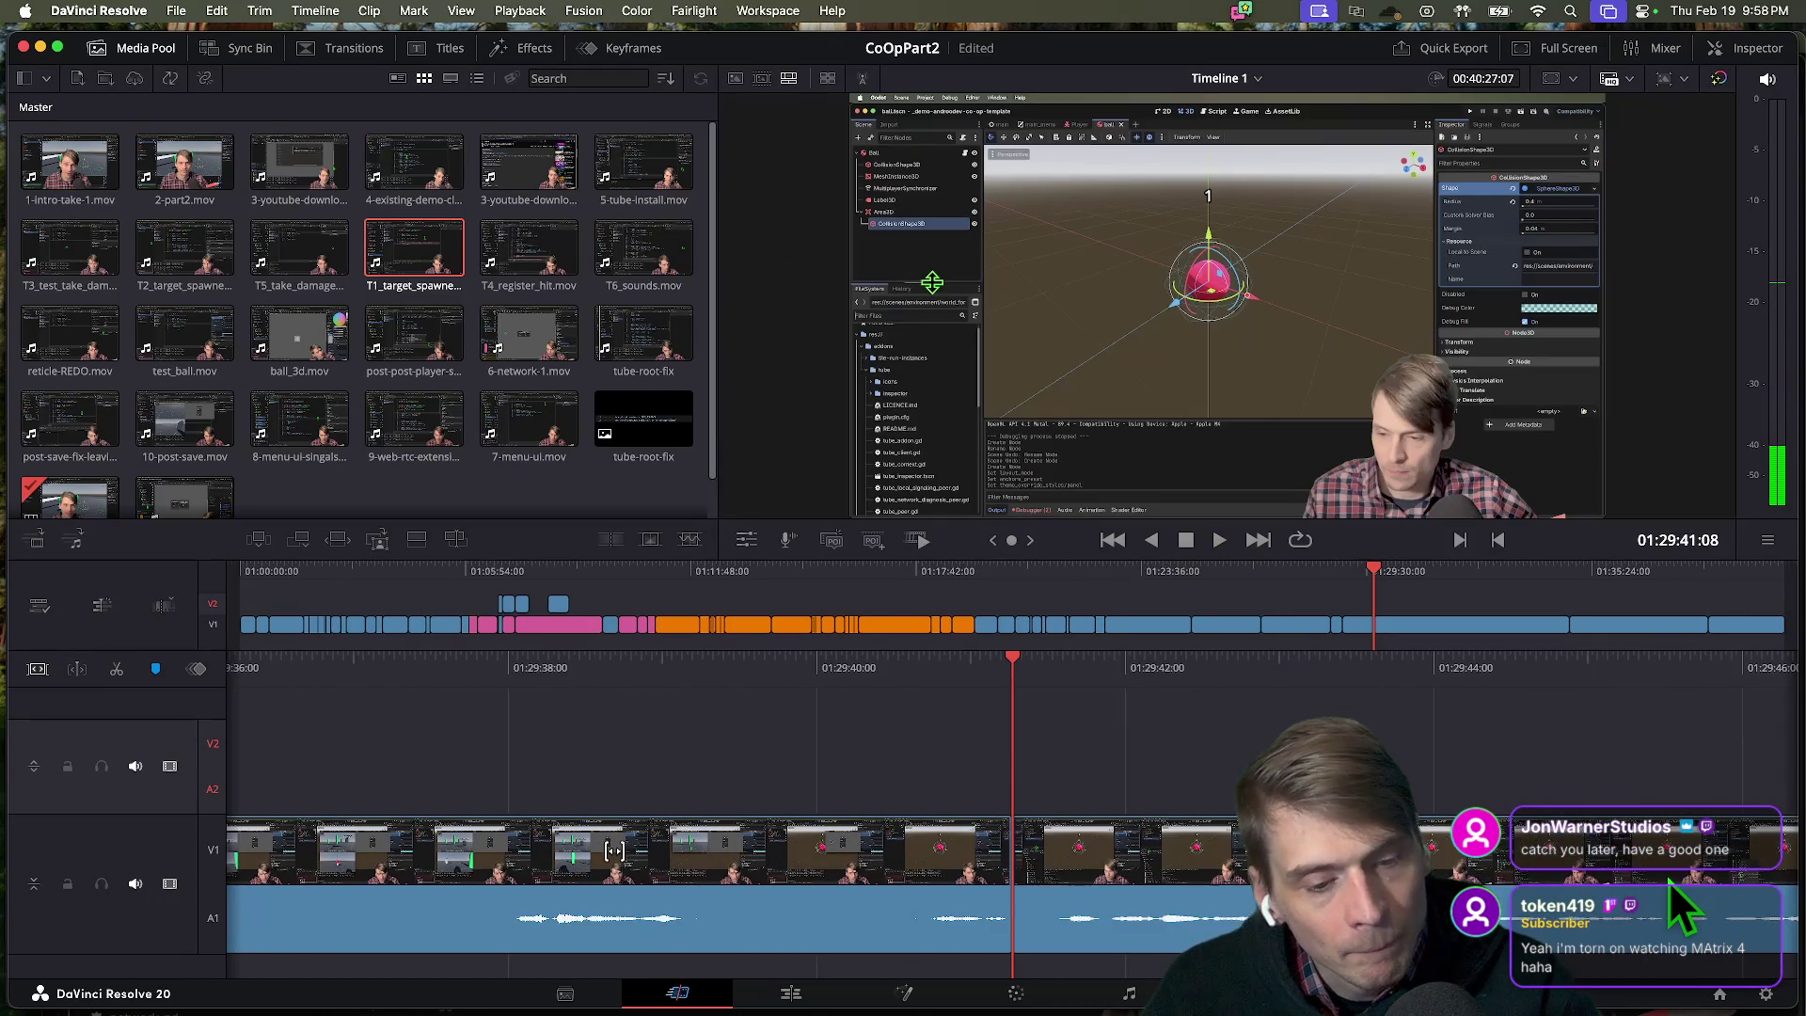
pyautogui.press('/')
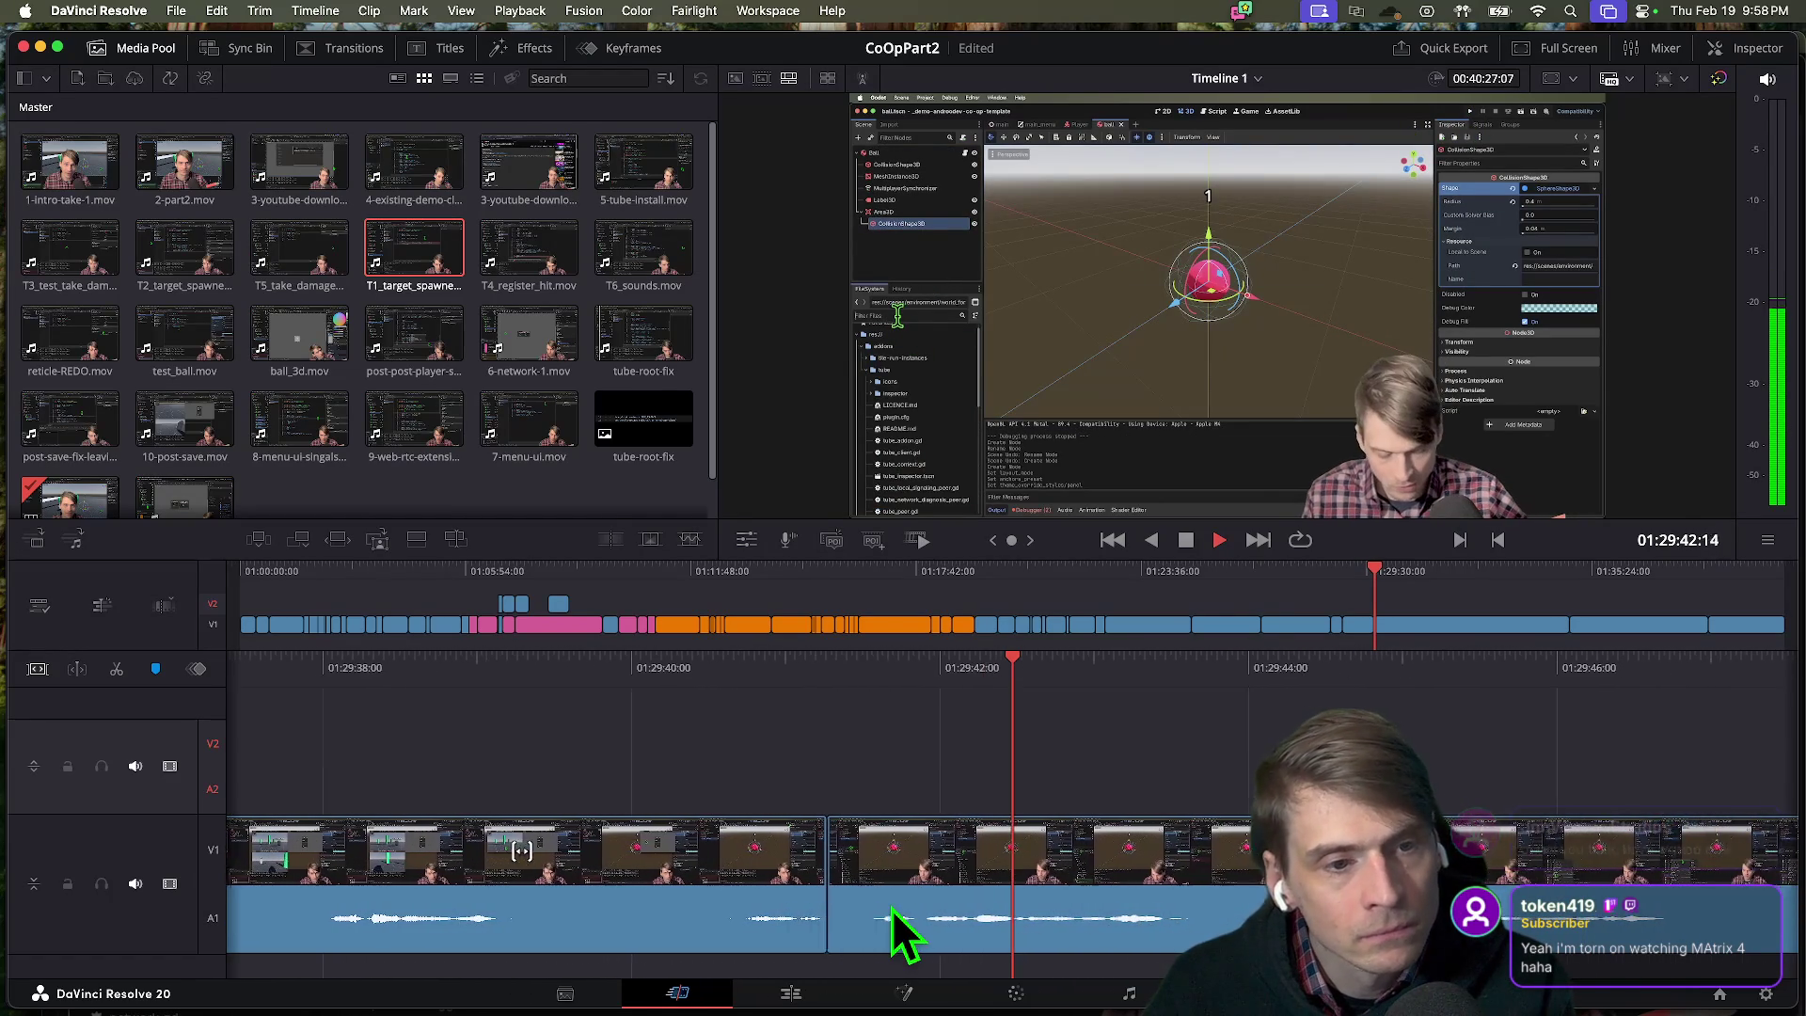
pyautogui.press('space')
pyautogui.press('space')
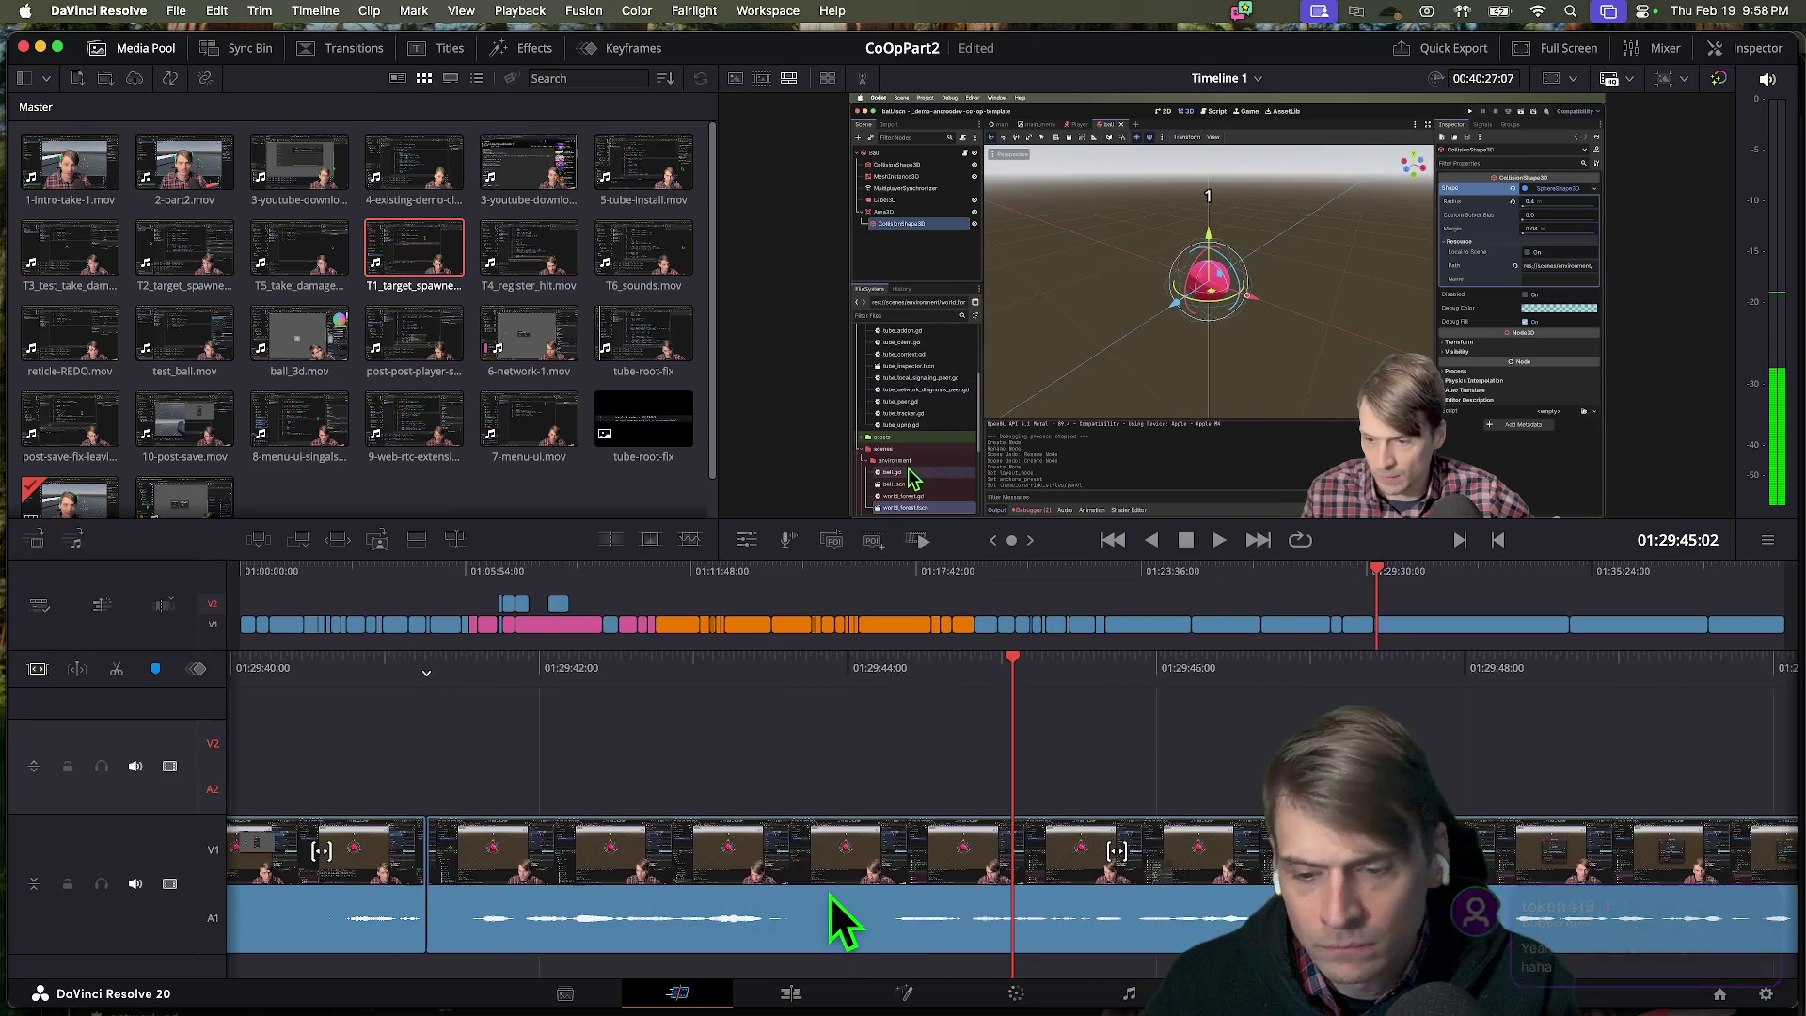
pyautogui.press('space')
pyautogui.moveTo(665, 891)
pyautogui.mouseDown()
pyautogui.moveTo(859, 887)
pyautogui.moveTo(391, 894)
pyautogui.moveTo(201, 870)
pyautogui.mouseUp()
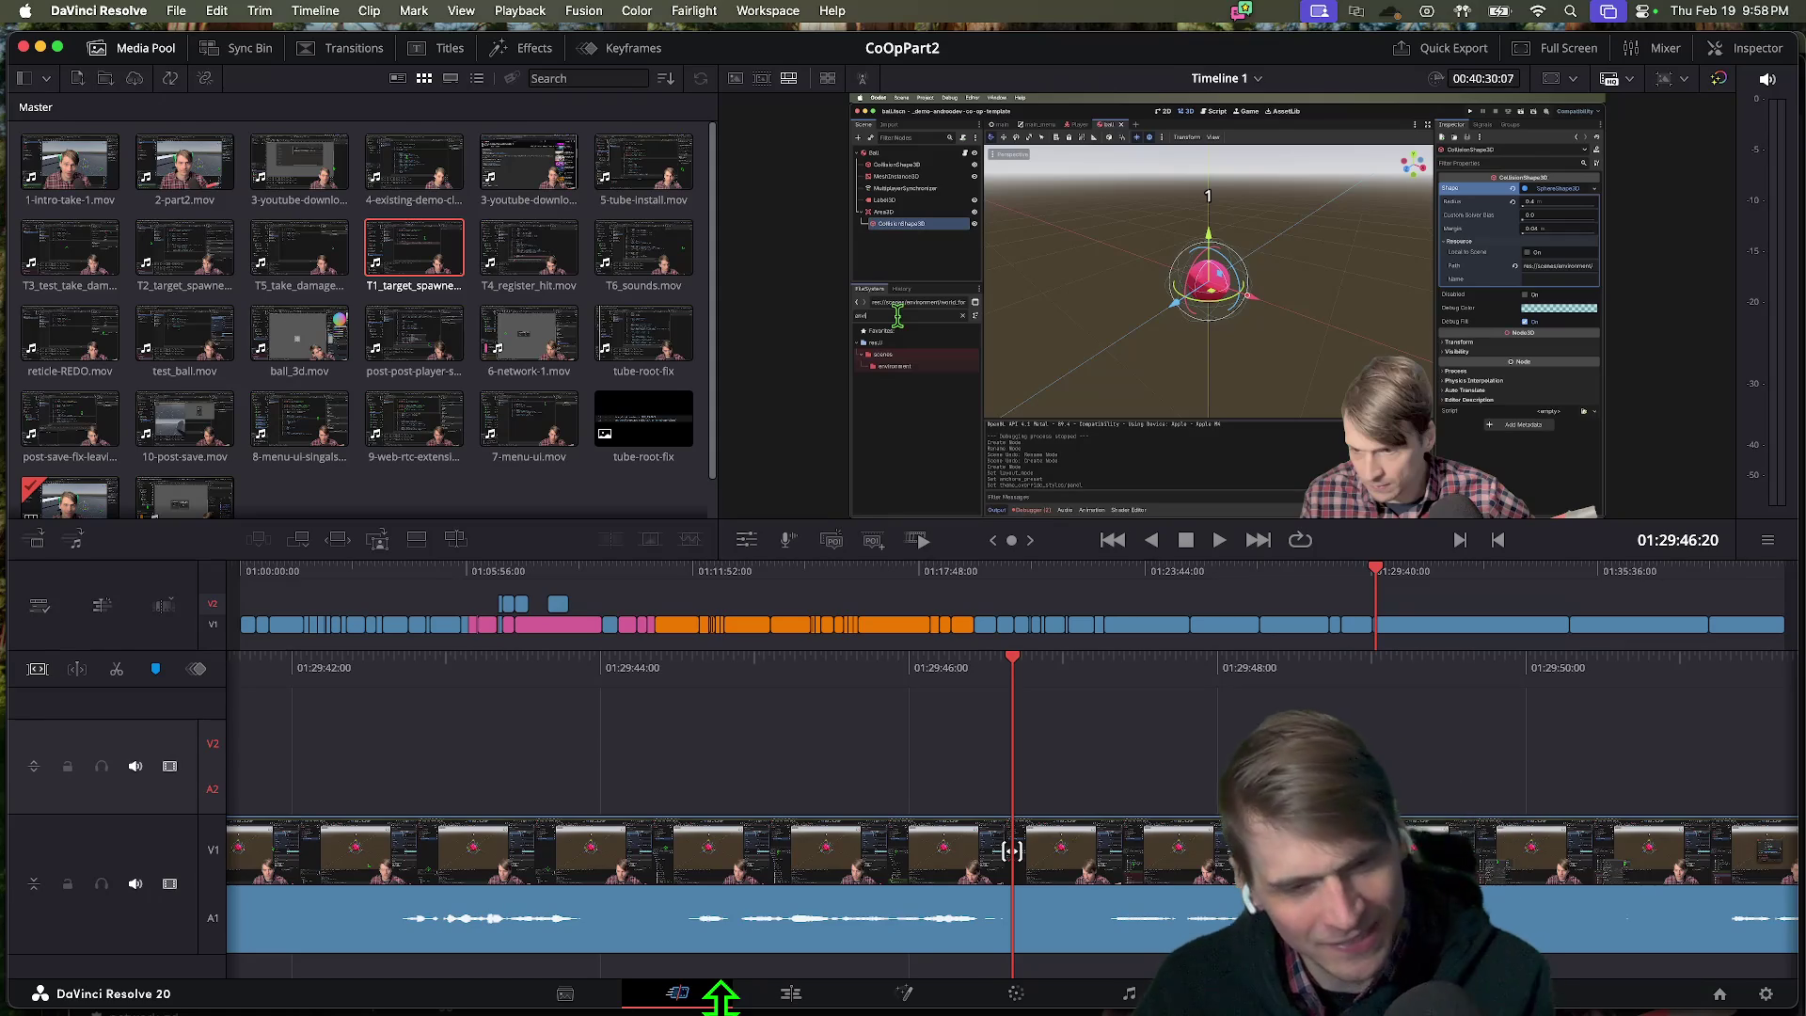
pyautogui.press('super+Tab')
pyautogui.press('super+t')
# Step: Google 'matrix 4', browse The Matrix Resurrections results, then close the tab and return to Resolve
pyautogui.write('matrix ')
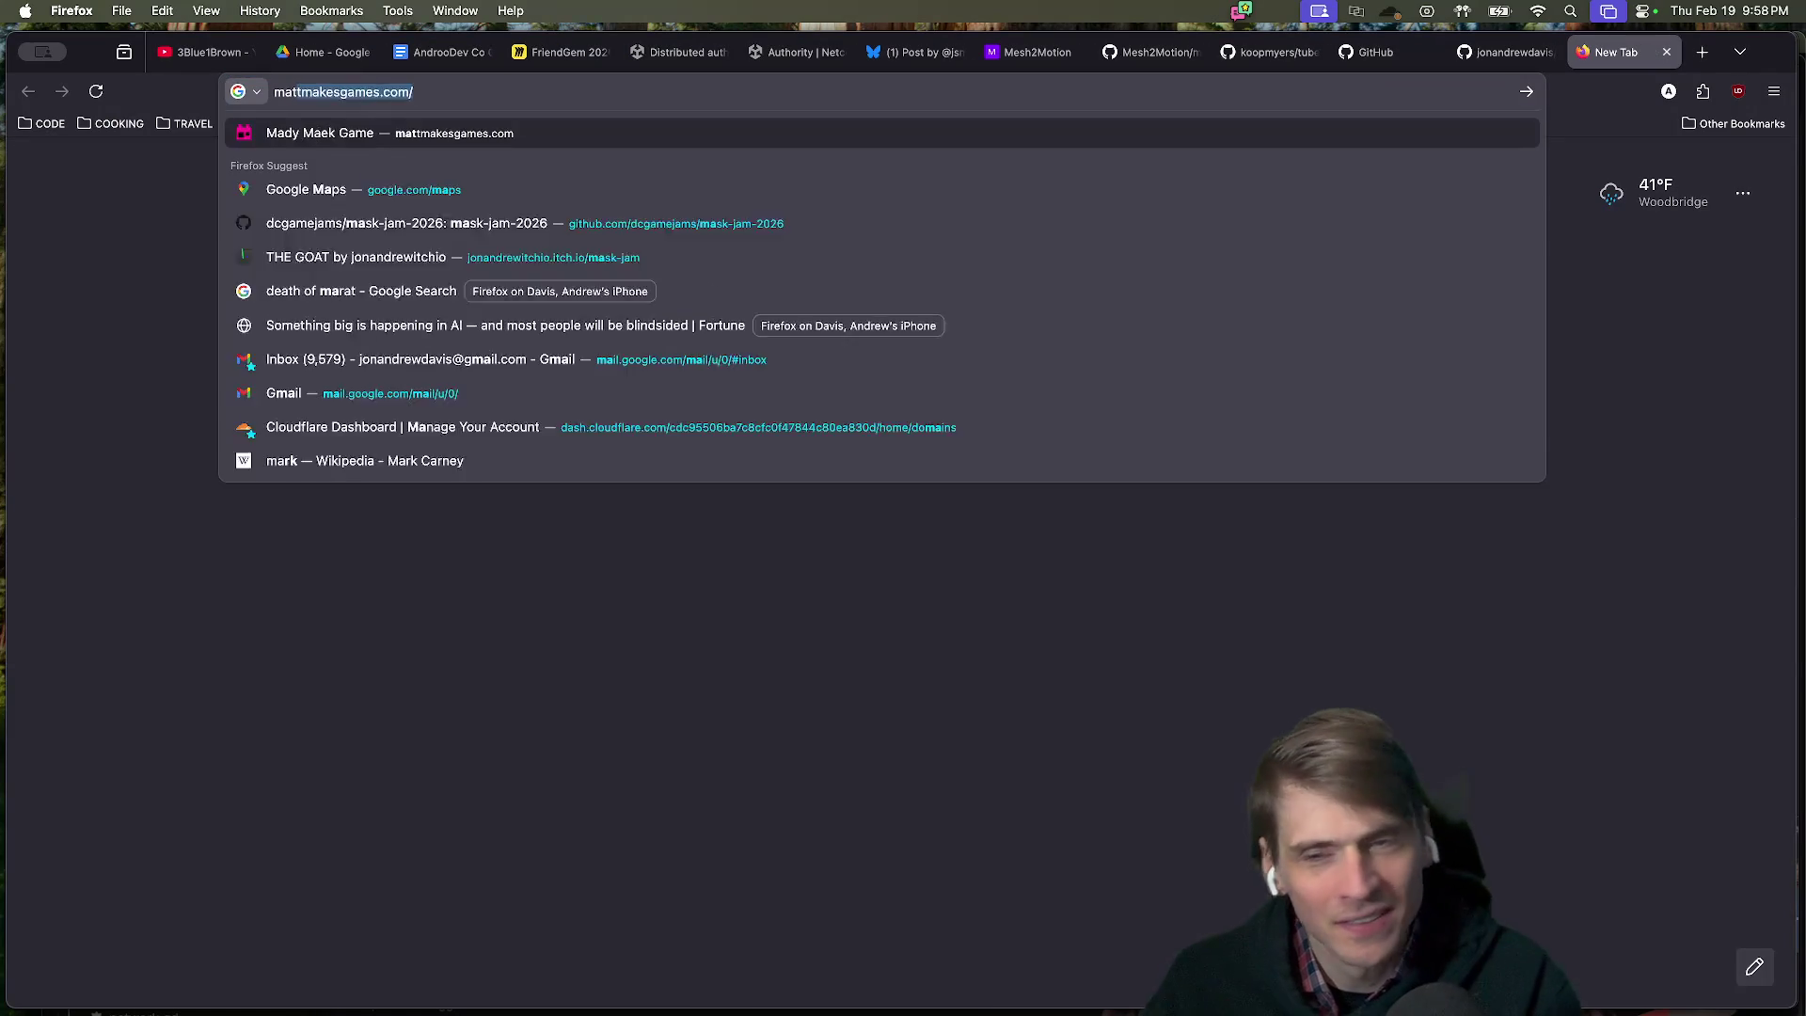
pyautogui.write('4')
pyautogui.press('Return')
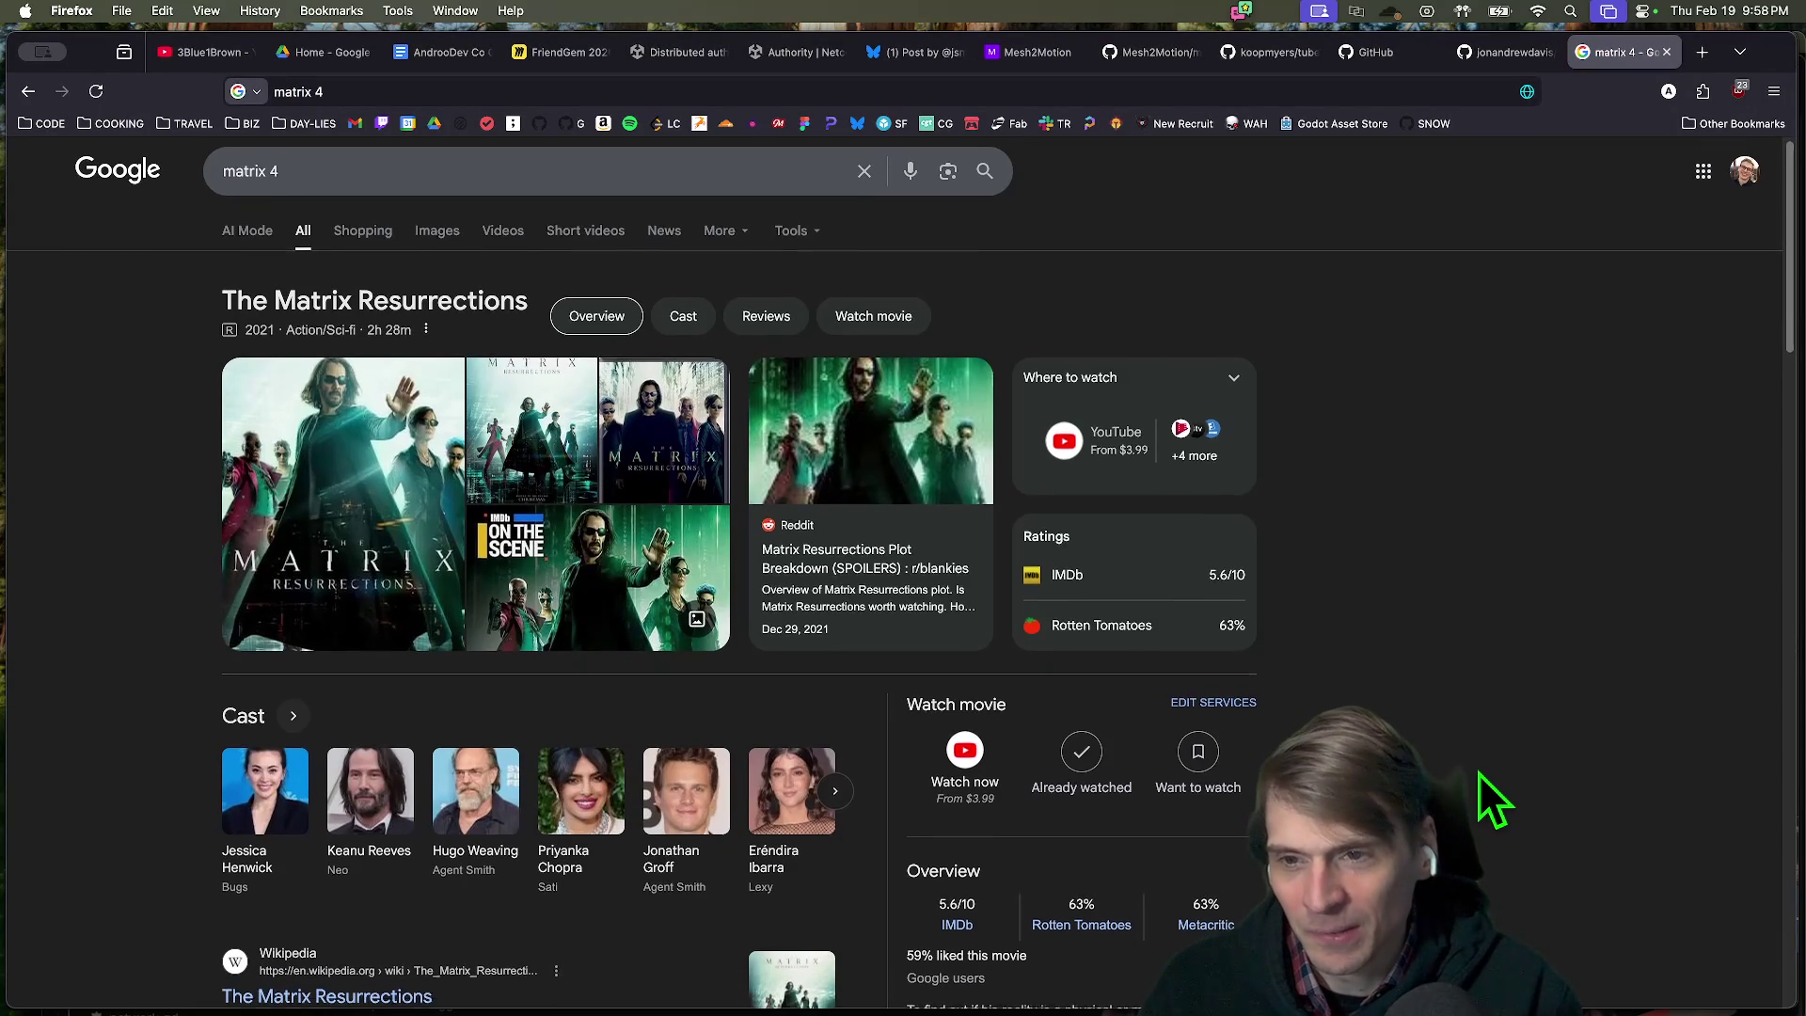
pyautogui.scroll(-2, 1503, 798)
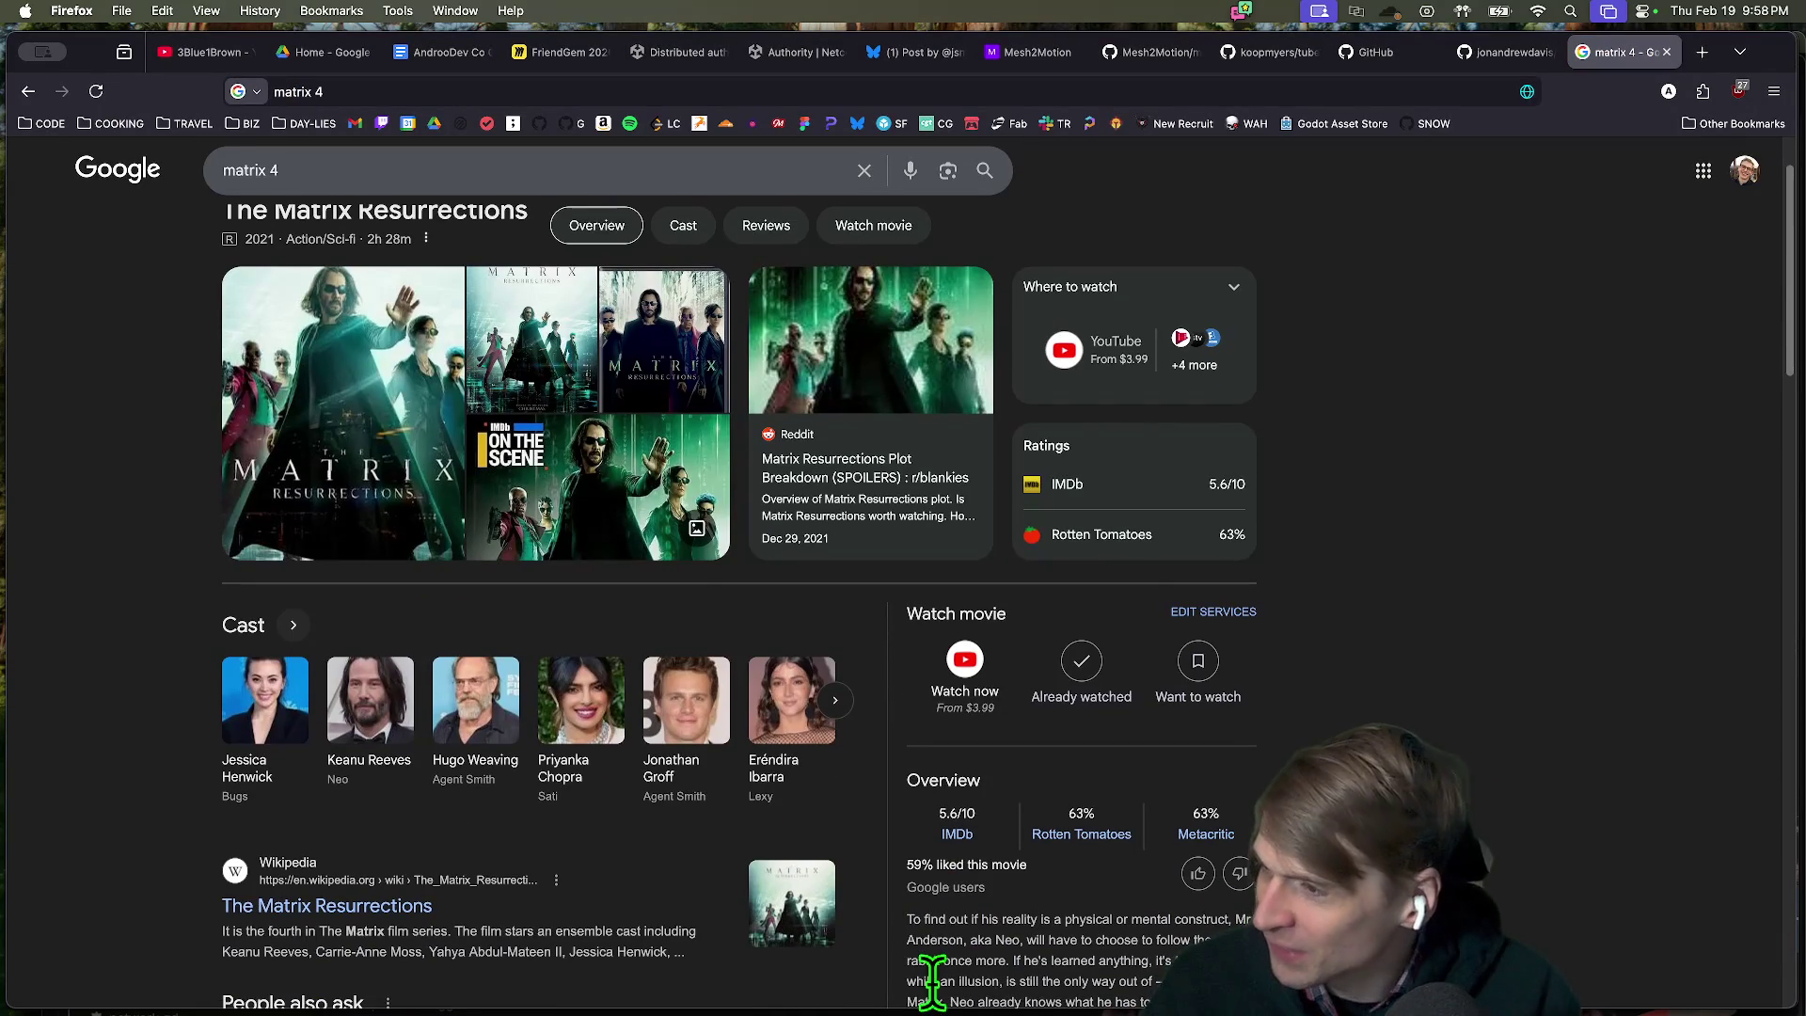
pyautogui.scroll(-3, 185, 881)
pyautogui.scroll(-10, 189, 894)
pyautogui.scroll(15, 189, 892)
pyautogui.press('super+w')
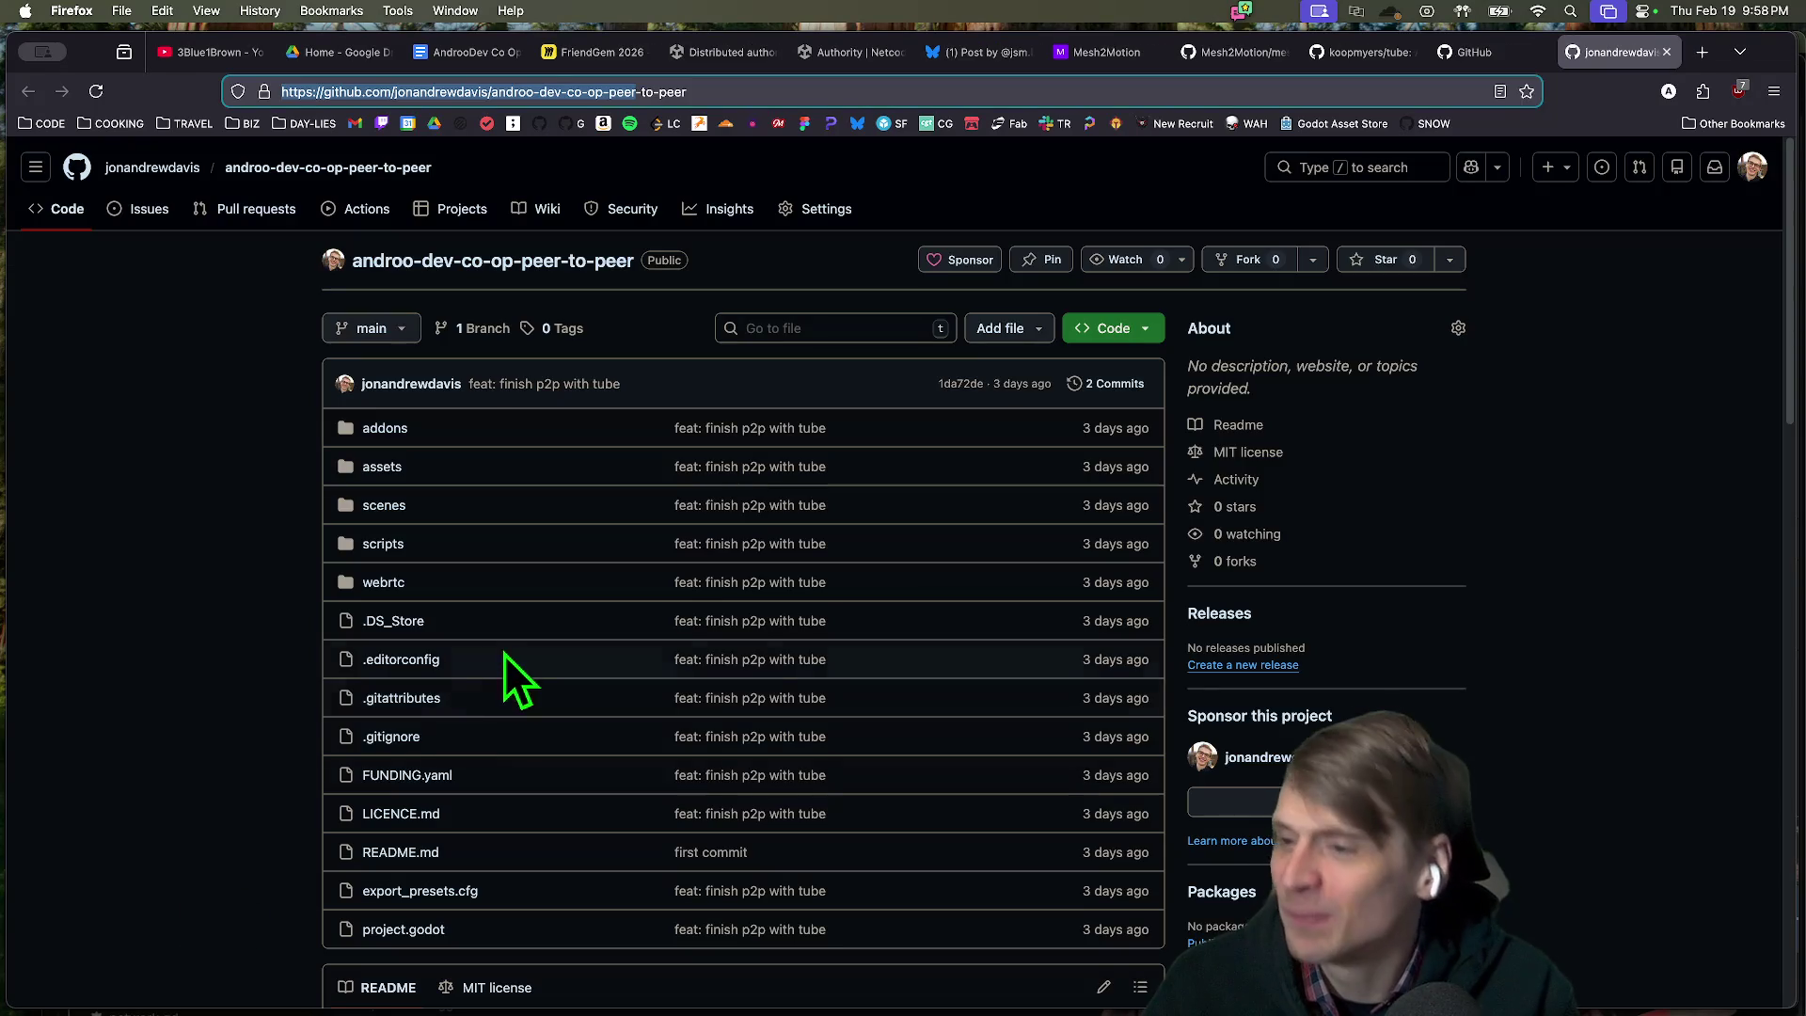
pyautogui.press('super+Tab')
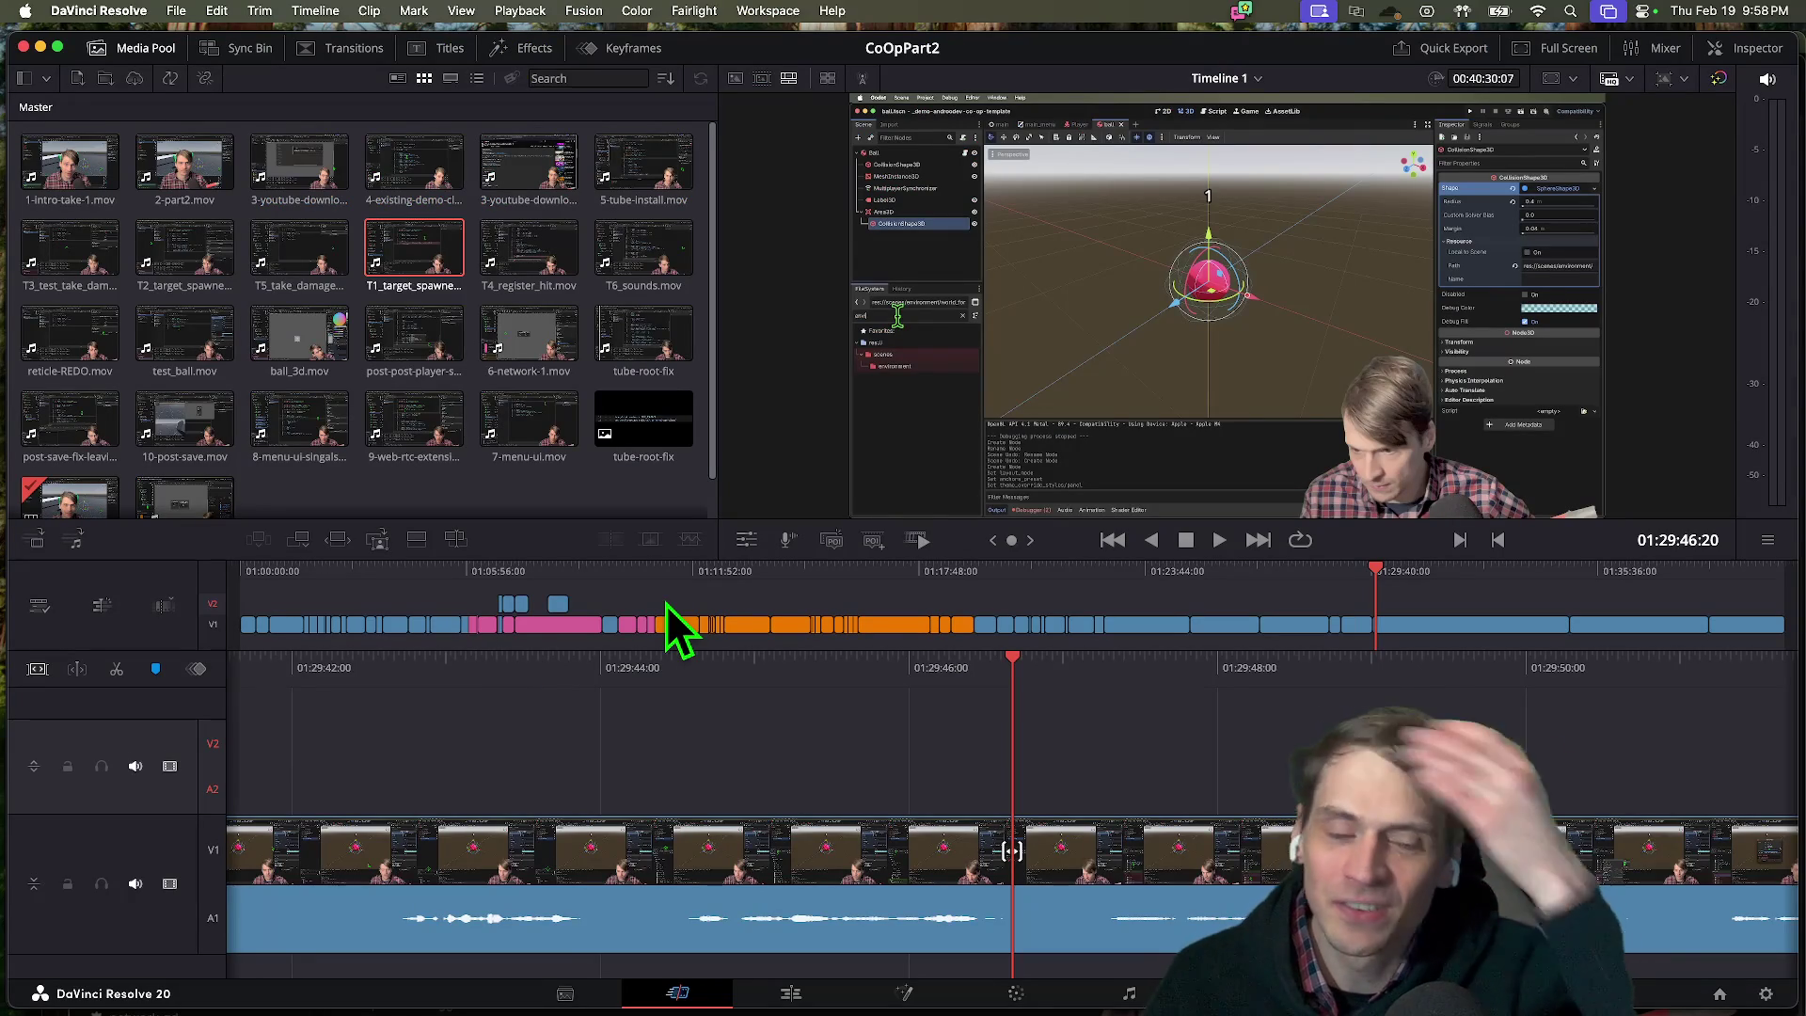
# Step: Ripple-trim the cut near 01:29:41 slightly later and play it back
pyautogui.scroll(3, 395, 673)
pyautogui.scroll(4, 395, 673)
pyautogui.scroll(8, 1012, 847)
pyautogui.press('space')
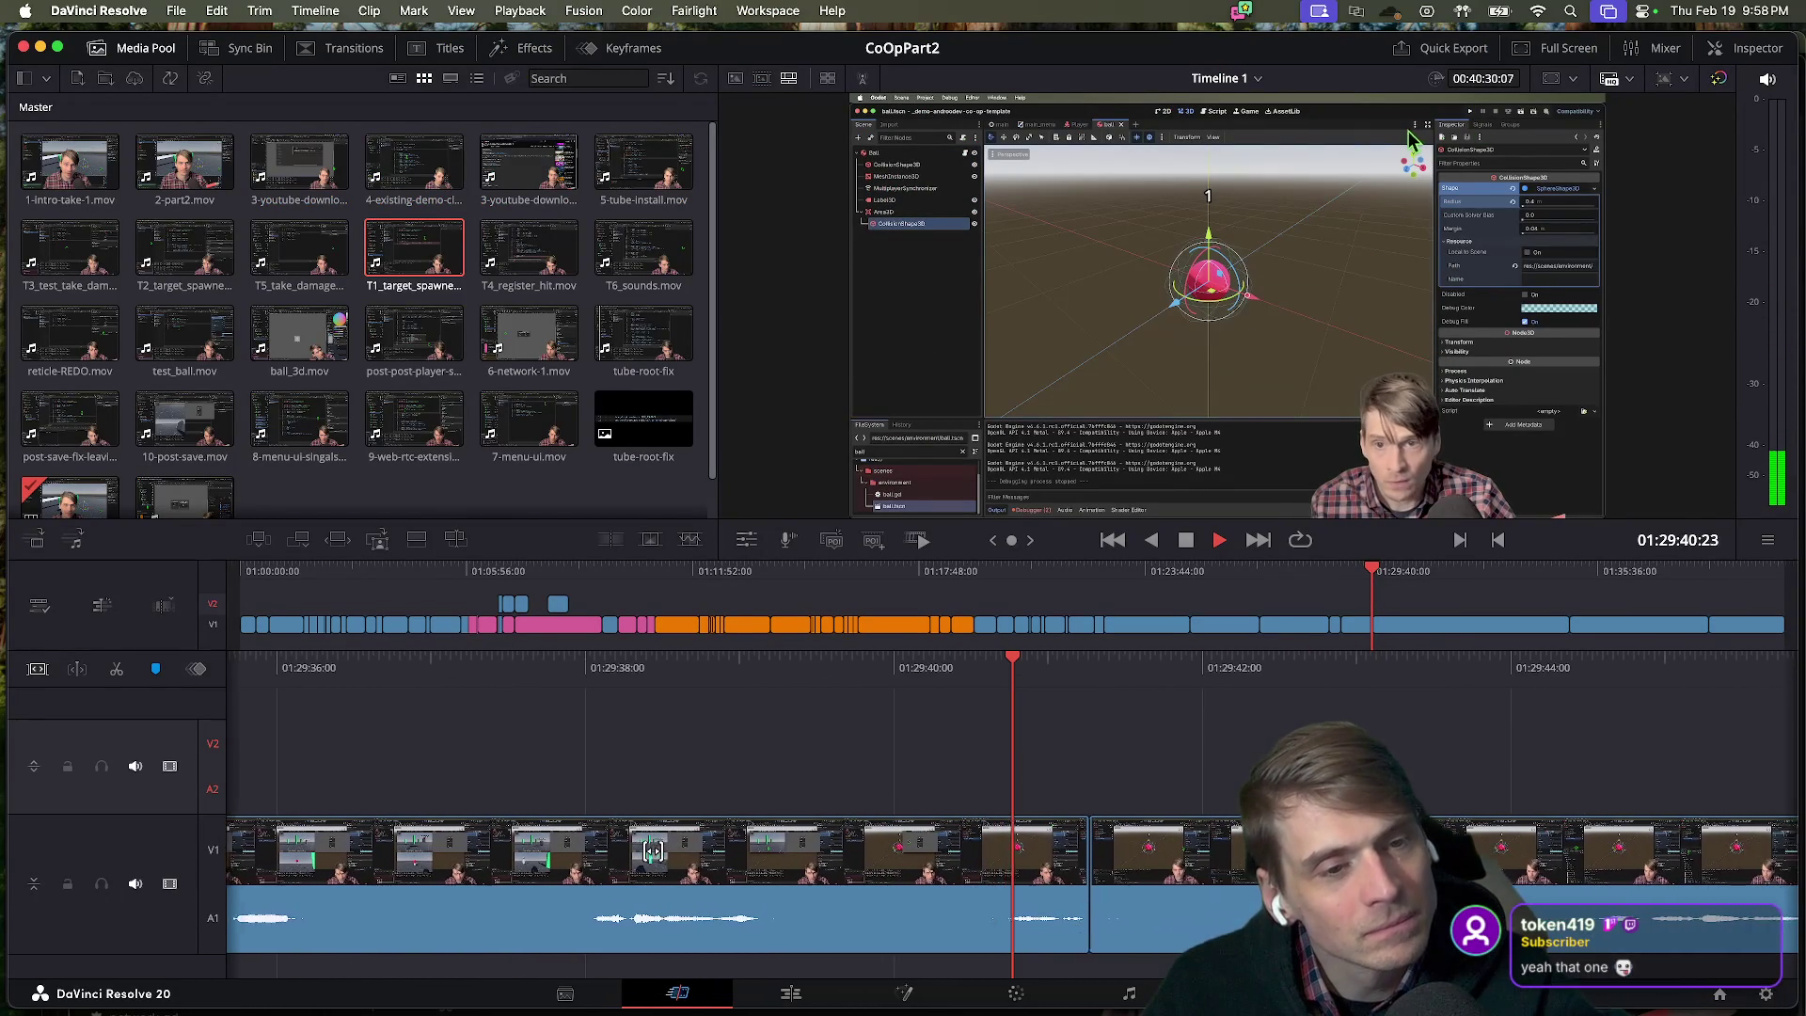
pyautogui.press('space')
pyautogui.moveTo(889, 893)
pyautogui.mouseDown()
pyautogui.moveTo(887, 878)
pyautogui.moveTo(1210, 867)
pyautogui.moveTo(1072, 875)
pyautogui.moveTo(1097, 895)
pyautogui.mouseUp()
pyautogui.press('space')
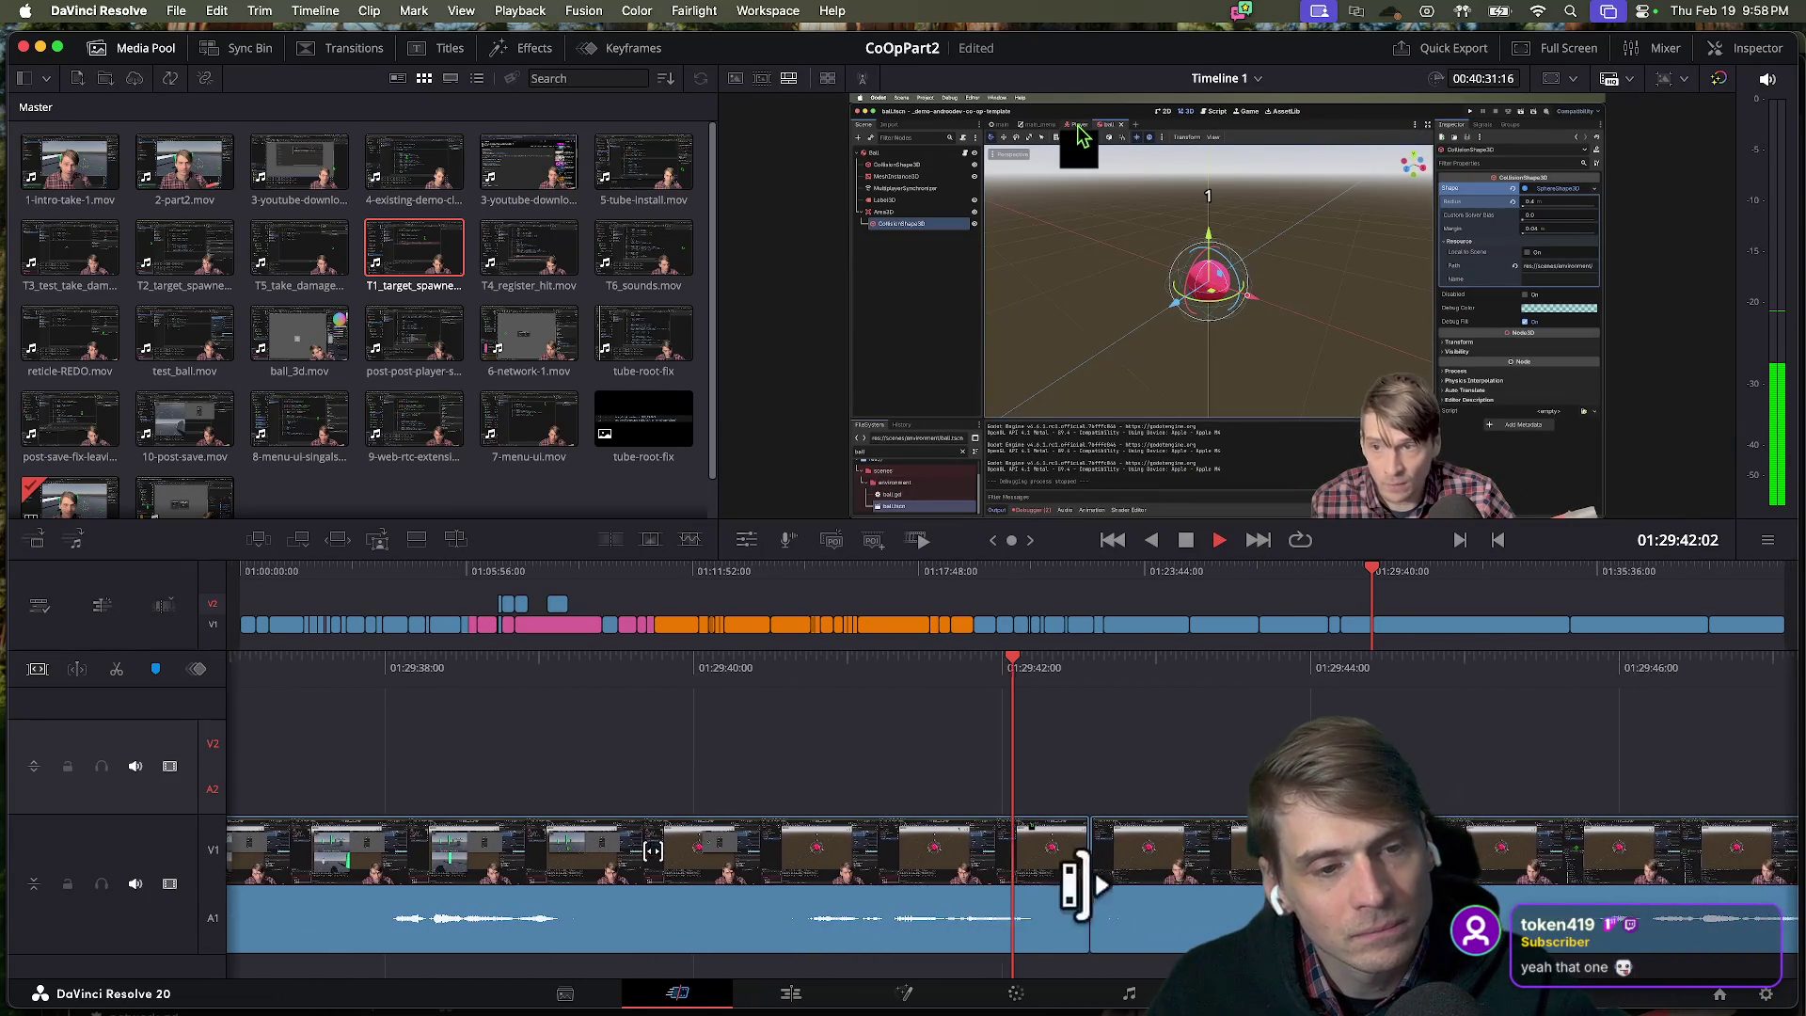
pyautogui.press('space')
# Step: Readjust the cut and ripple-trim it earlier, shortening Timeline 1 to 00:40:27:10
pyautogui.moveTo(952, 863); pyautogui.dragTo(1172, 864)
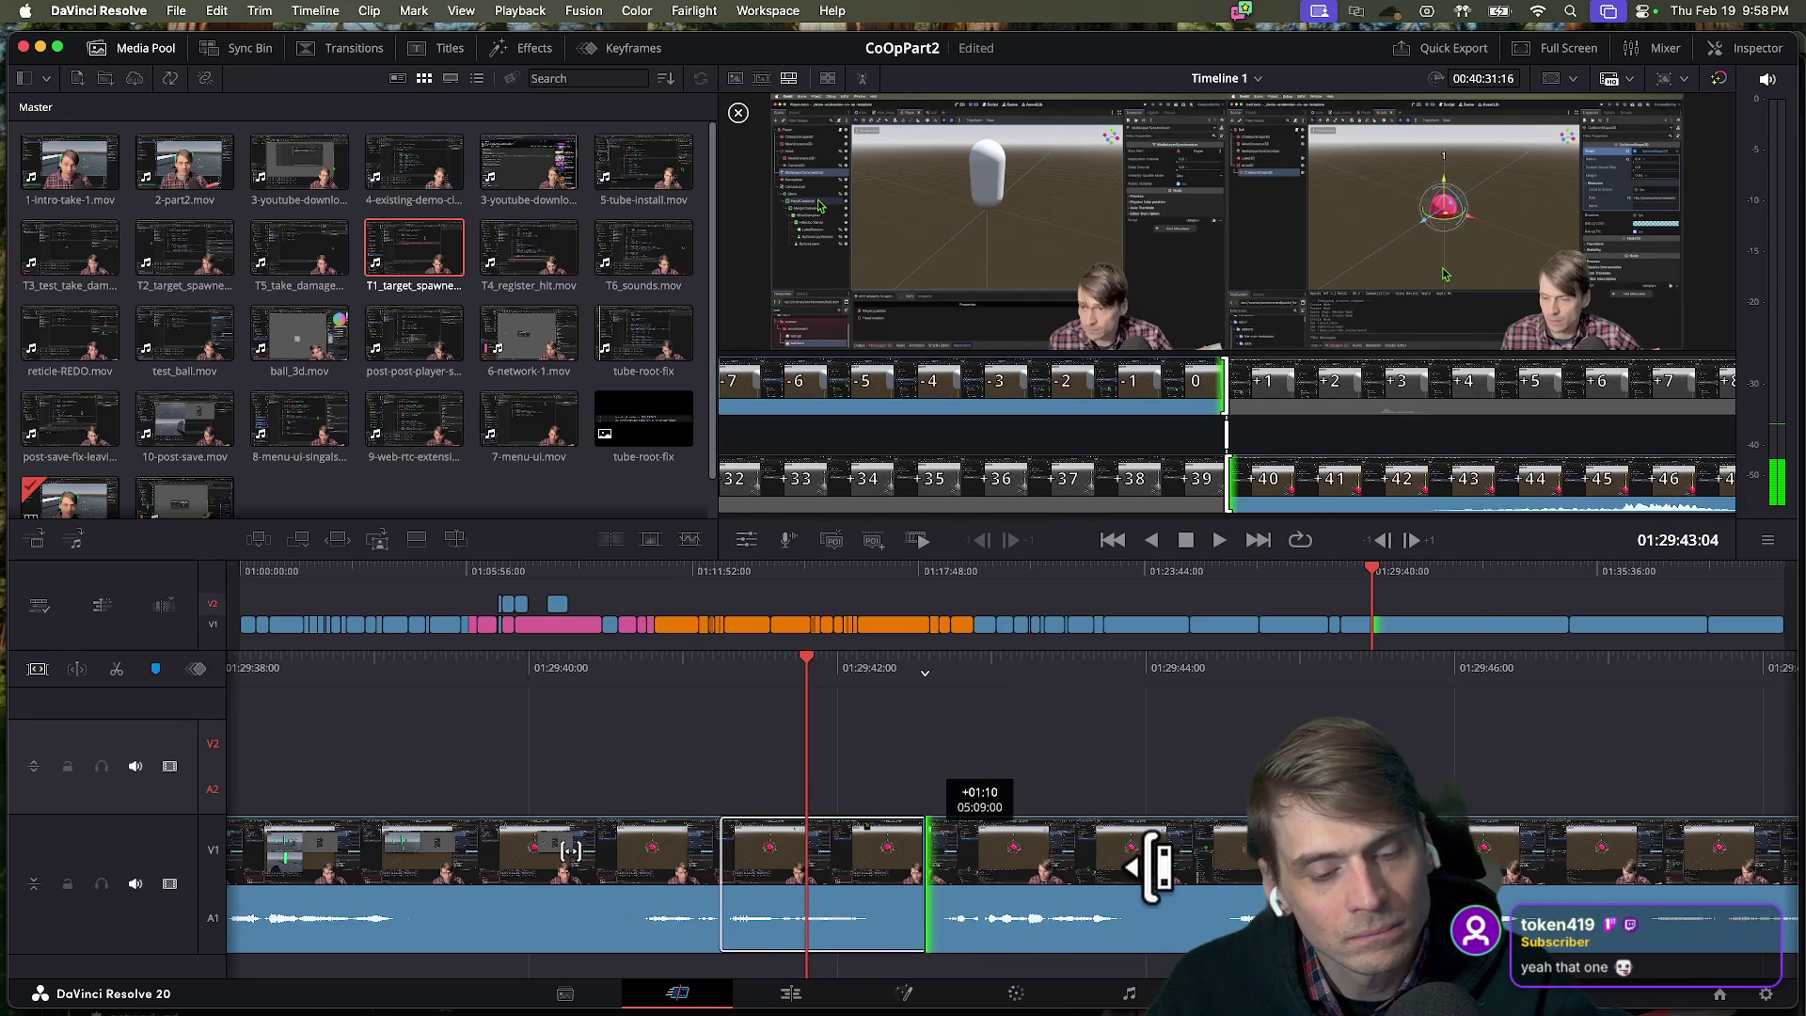
pyautogui.moveTo(1181, 866)
pyautogui.mouseDown()
pyautogui.moveTo(1261, 866)
pyautogui.moveTo(1101, 877)
pyautogui.moveTo(1185, 883)
pyautogui.mouseUp()
pyautogui.press('space')
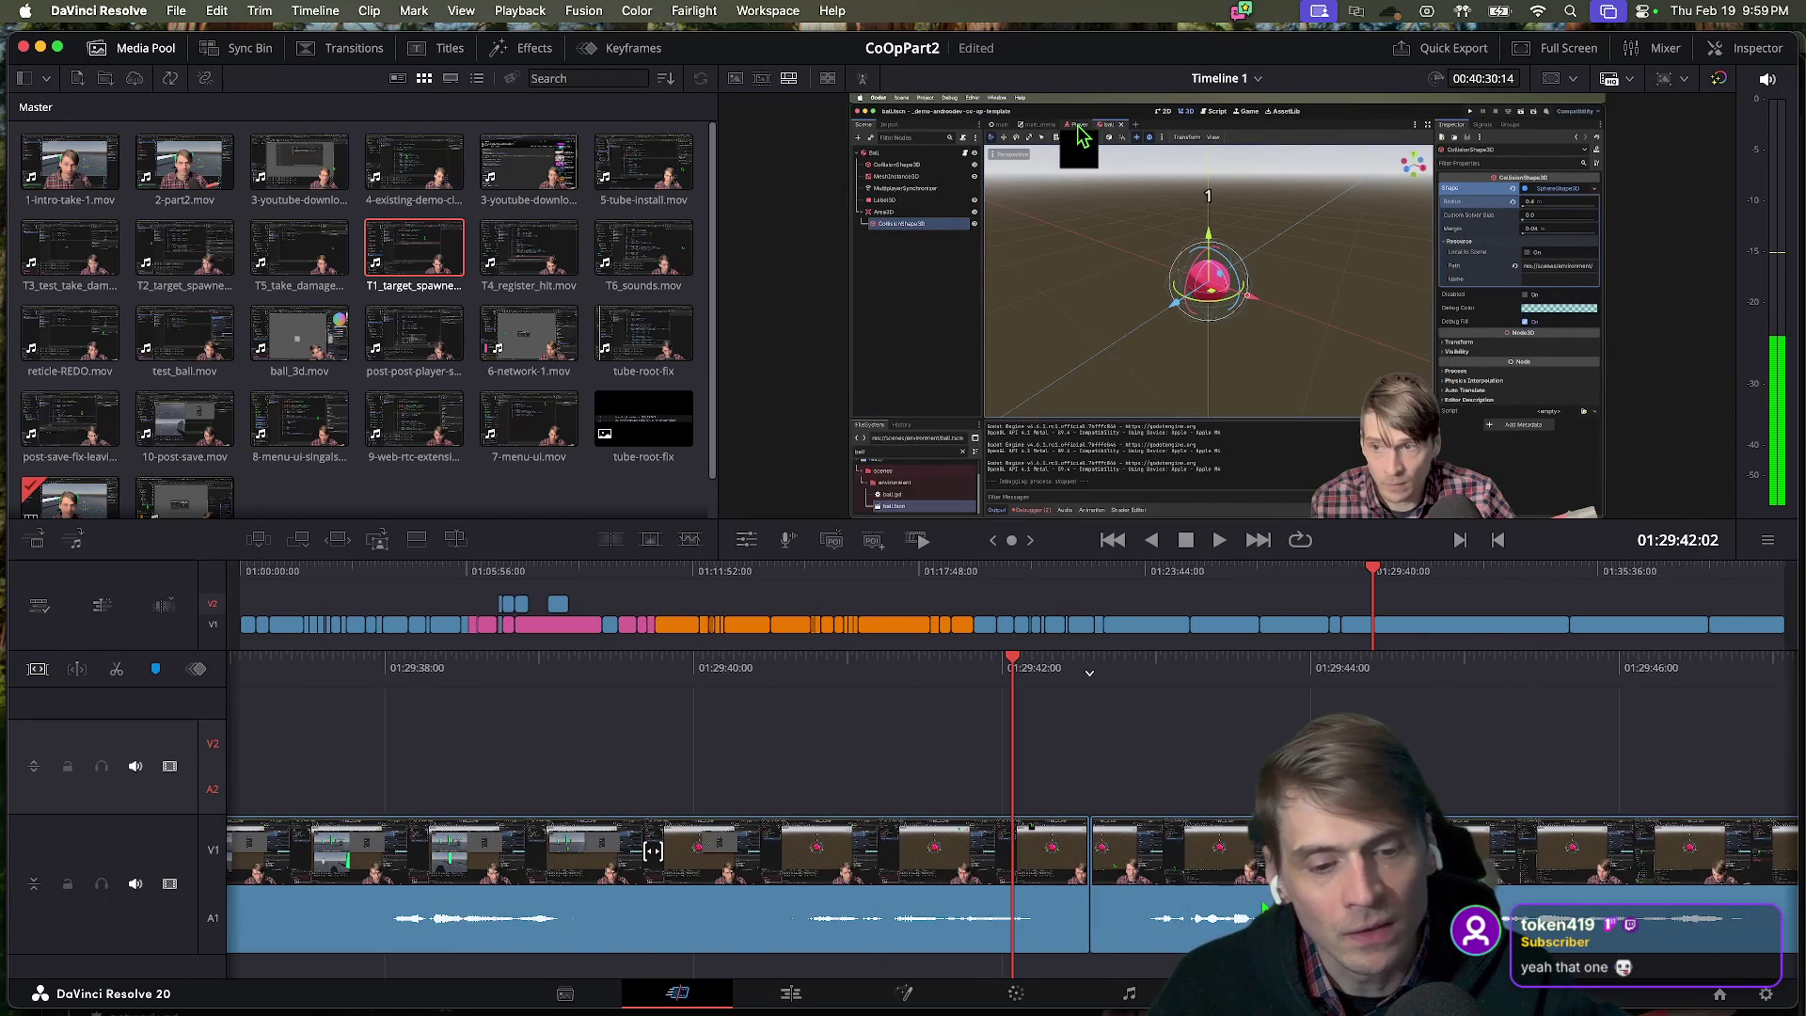
pyautogui.moveTo(1072, 884); pyautogui.dragTo(680, 885)
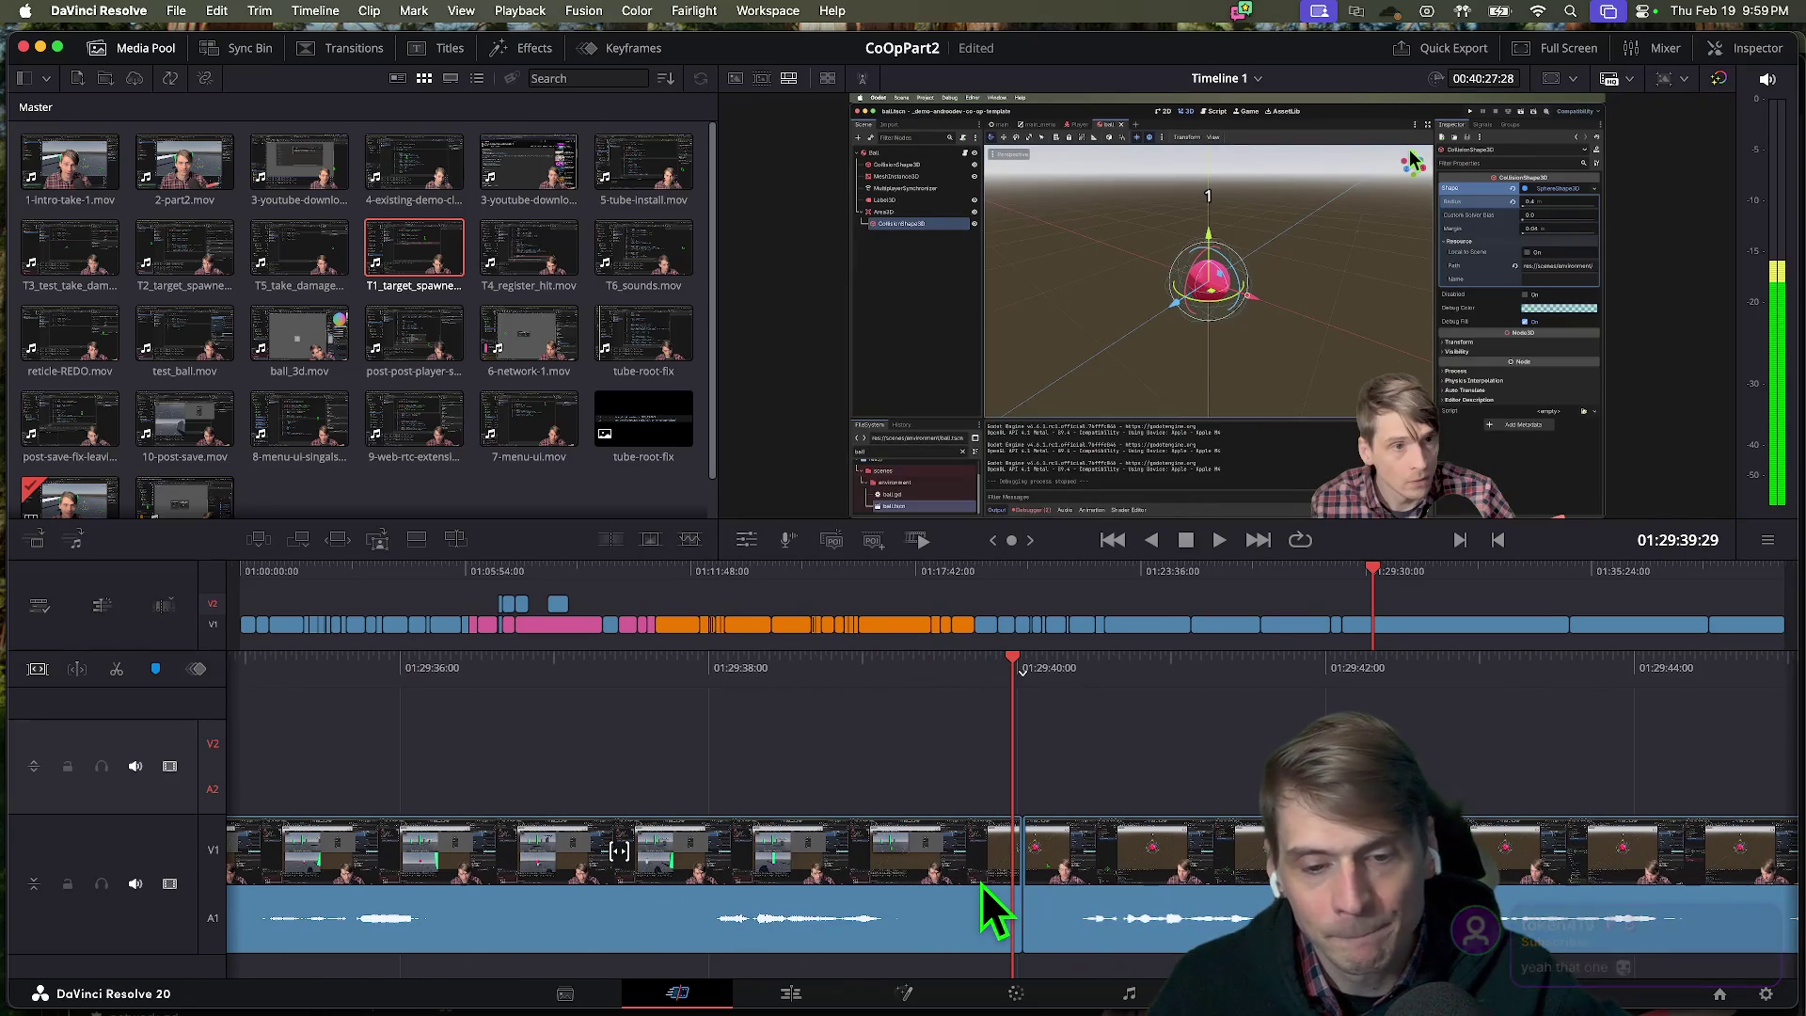
pyautogui.press('/')
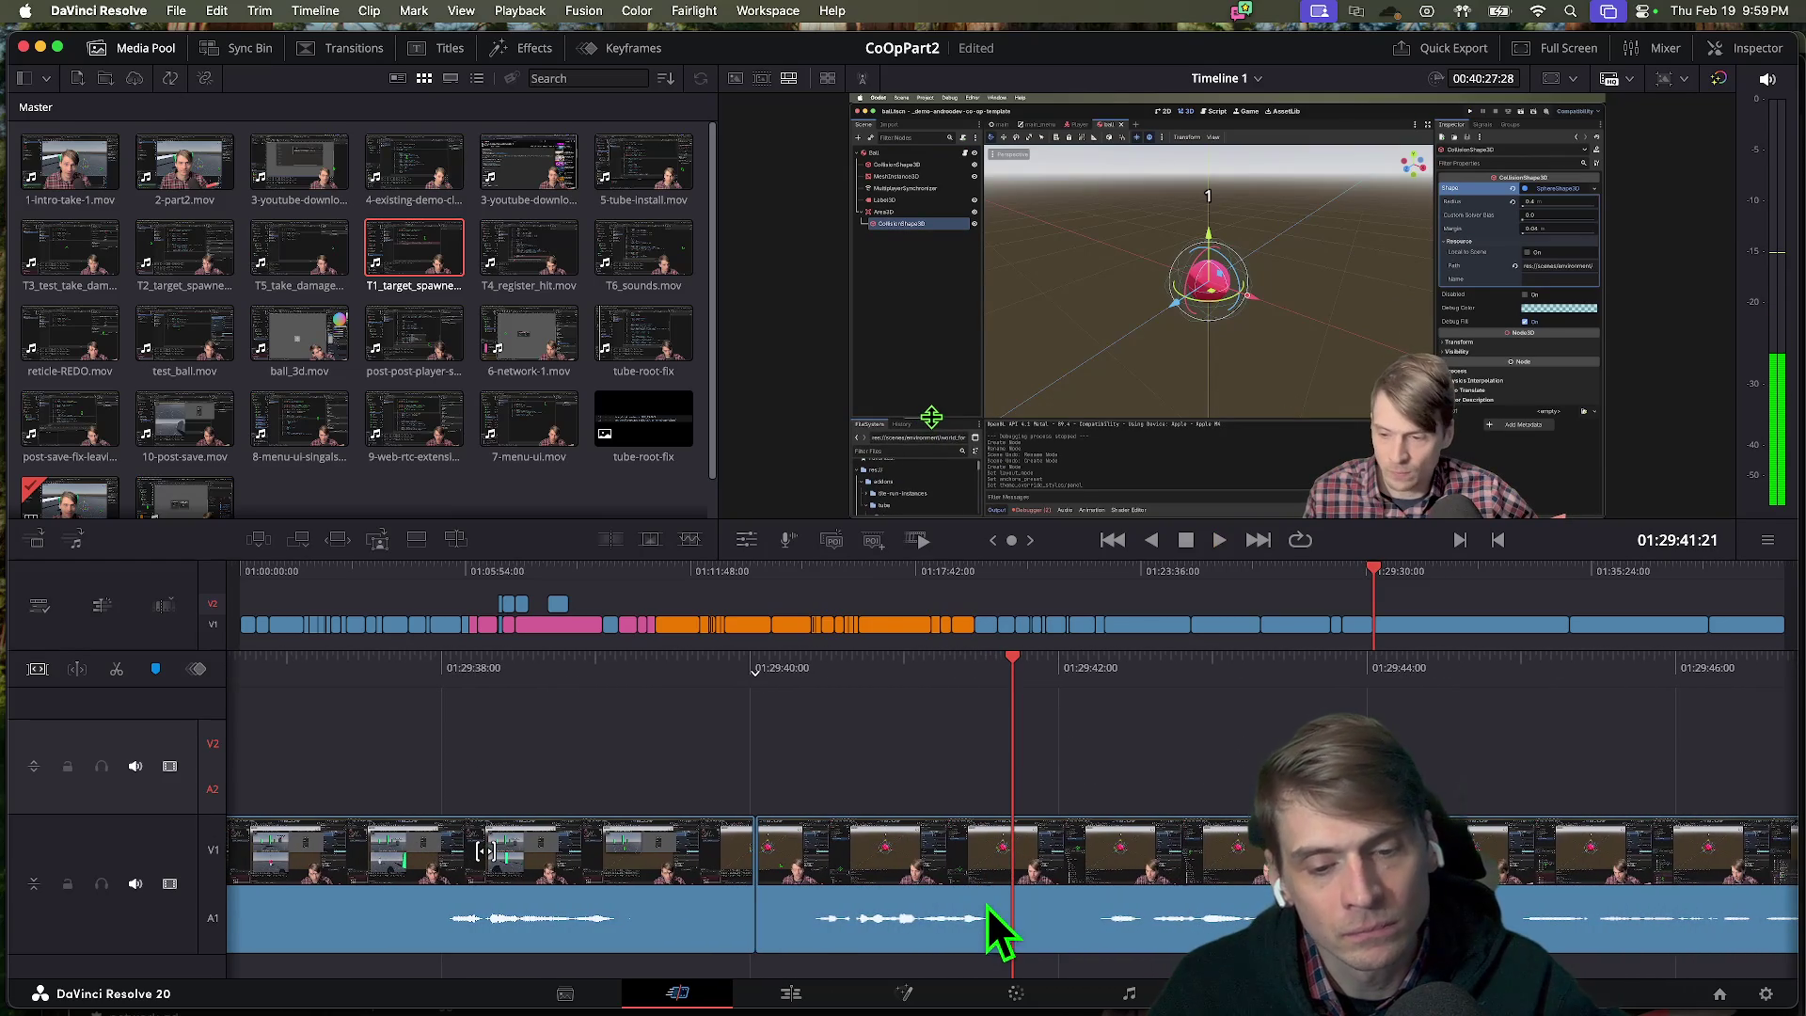
pyautogui.moveTo(738, 889)
pyautogui.mouseDown()
pyautogui.moveTo(522, 889)
pyautogui.moveTo(713, 889)
pyautogui.moveTo(647, 884)
pyautogui.mouseUp()
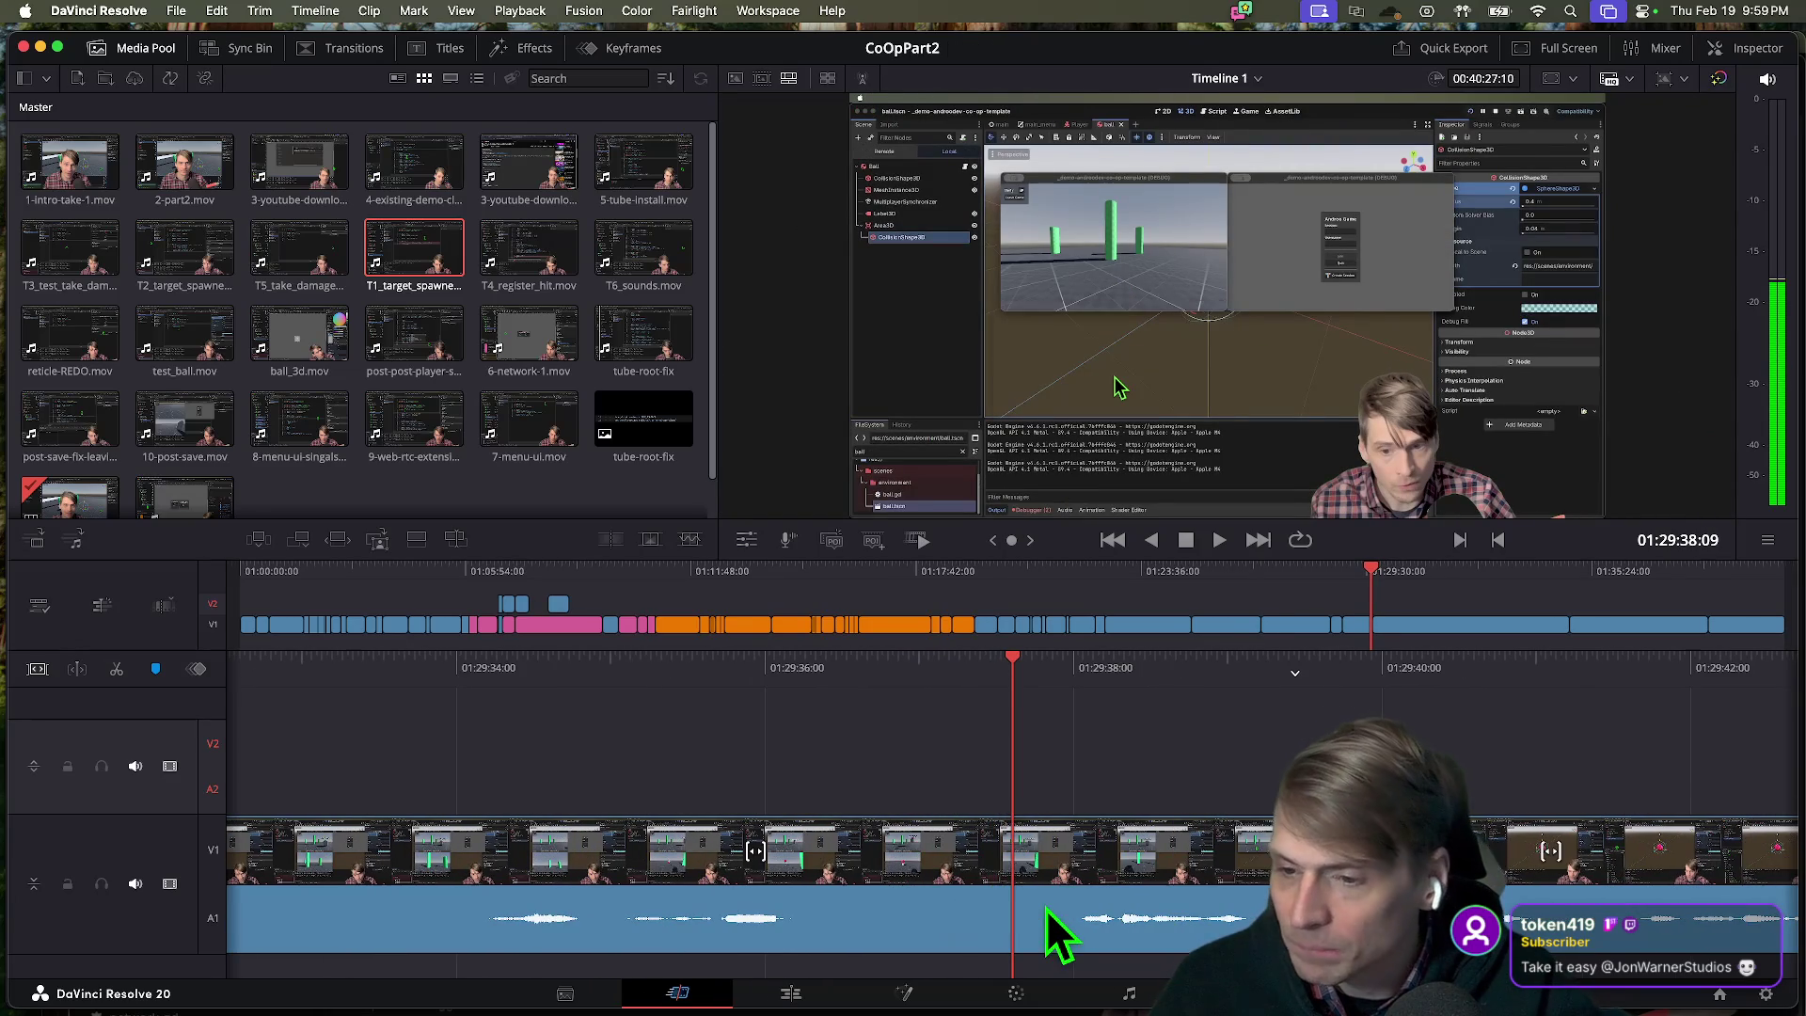
pyautogui.click(786, 993)
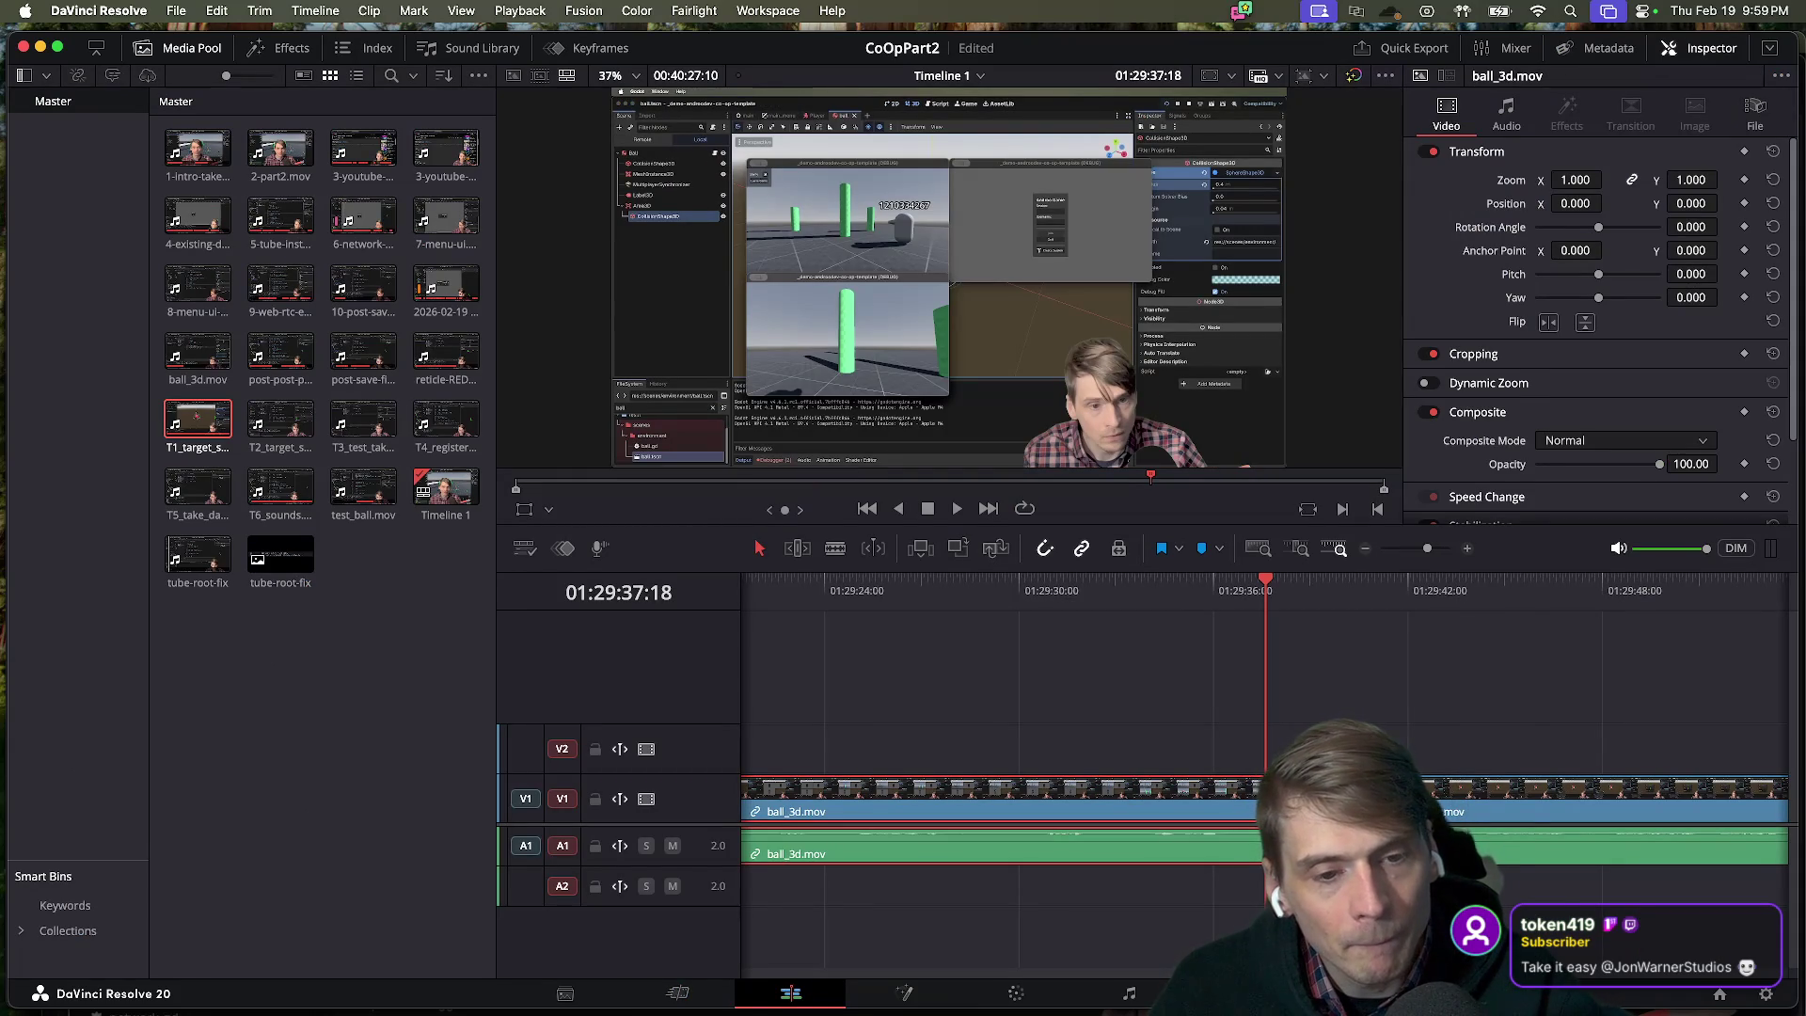
# Step: Select the ball_3d.mov clip on the Cut page timeline and show its audio properties in the Inspector
pyautogui.rightClick(1270, 842)
pyautogui.press('super+Tab')
pyautogui.press('super+Tab')
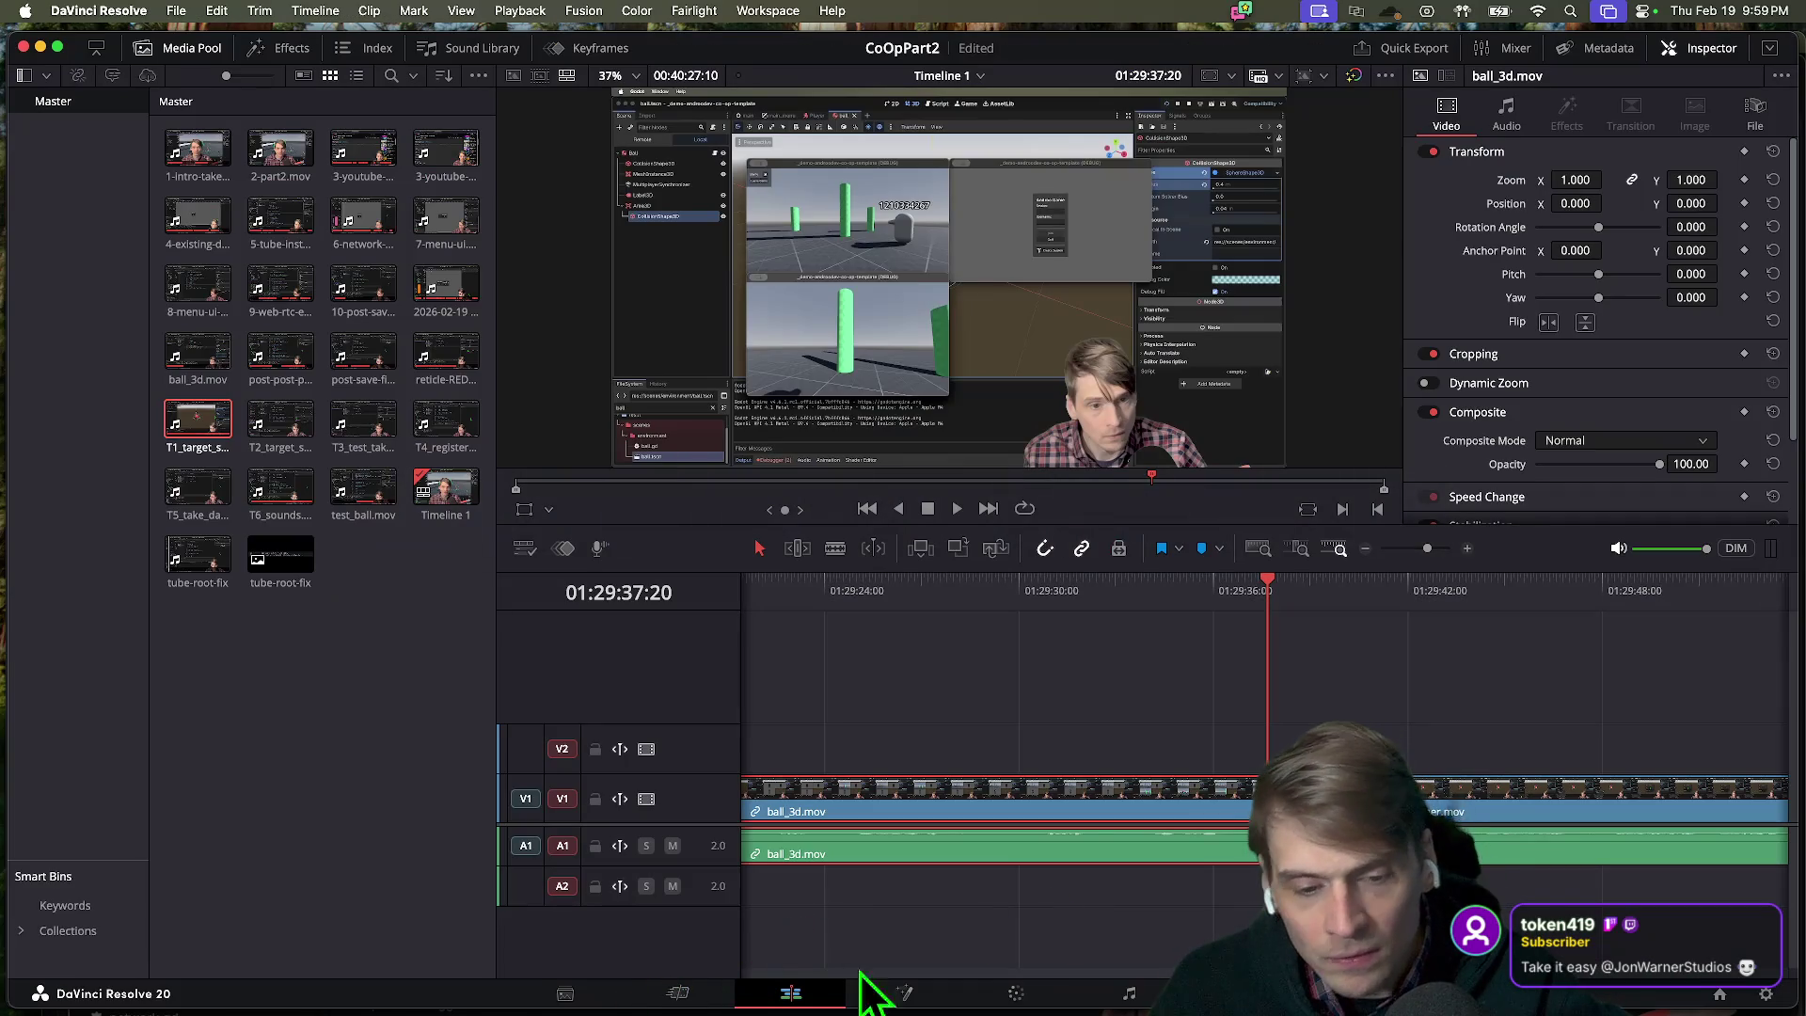
pyautogui.click(670, 993)
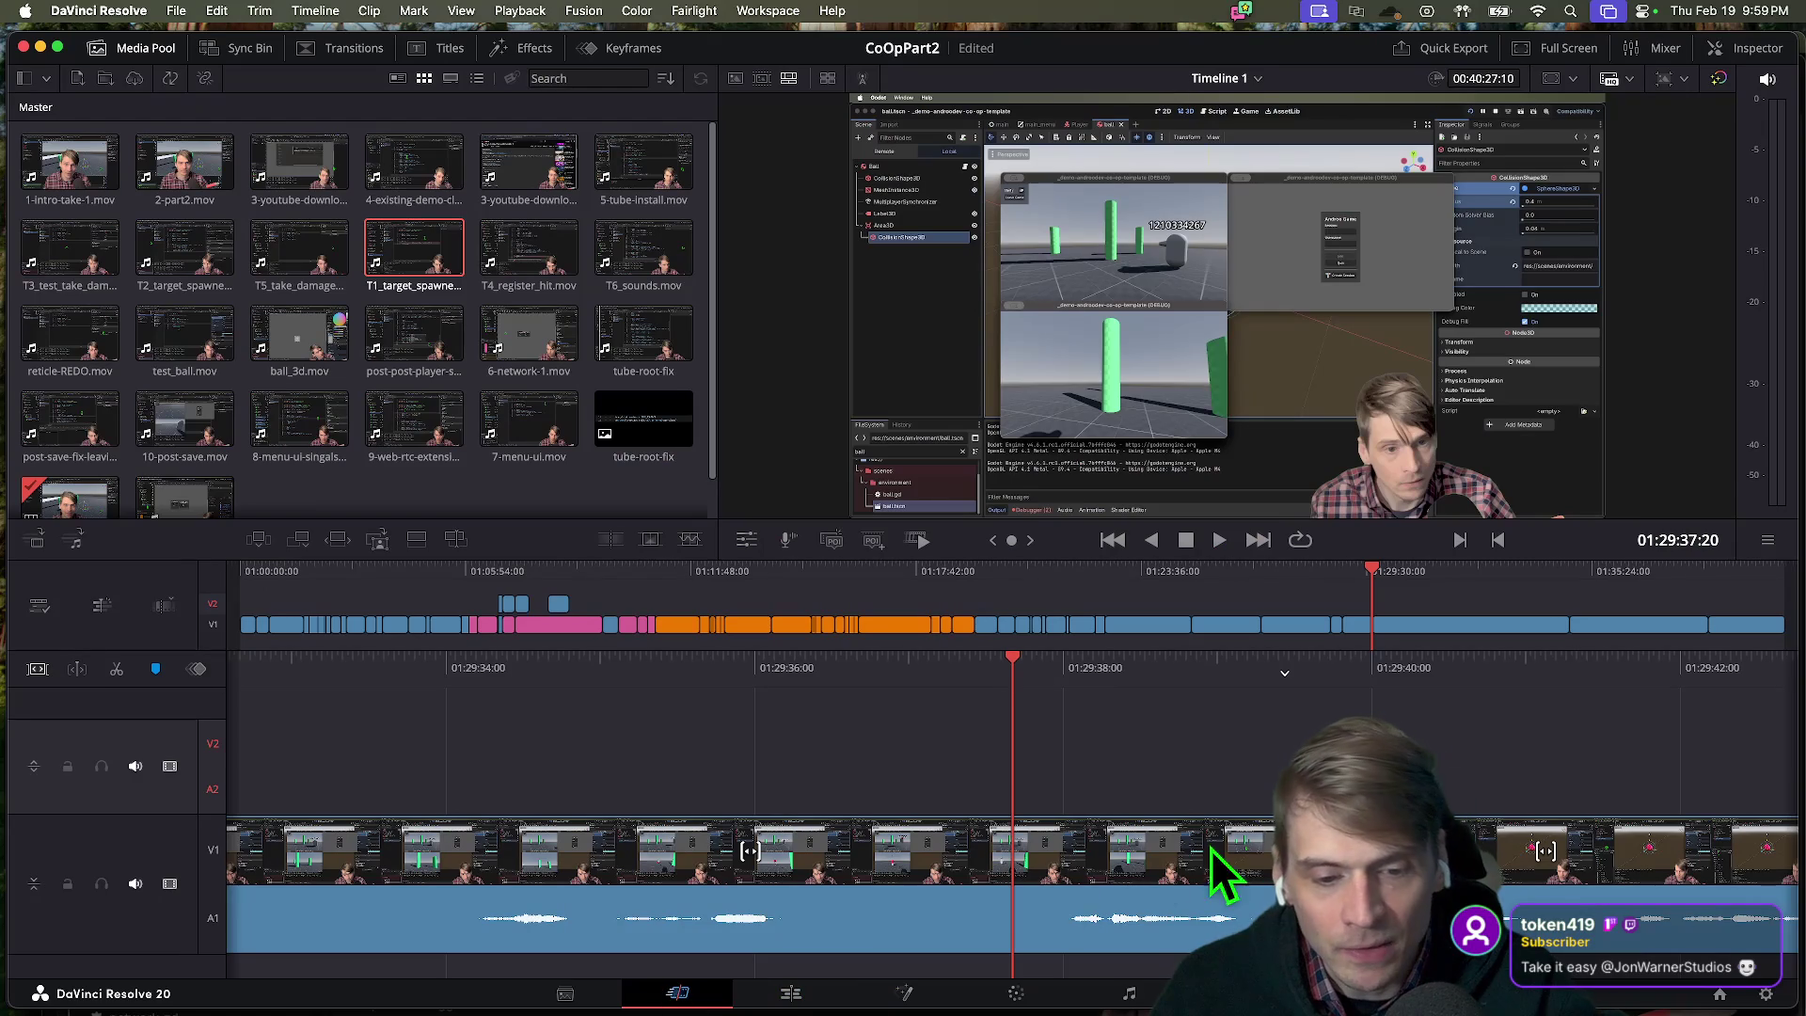
pyautogui.click(1039, 901)
pyautogui.rightClick(1037, 903)
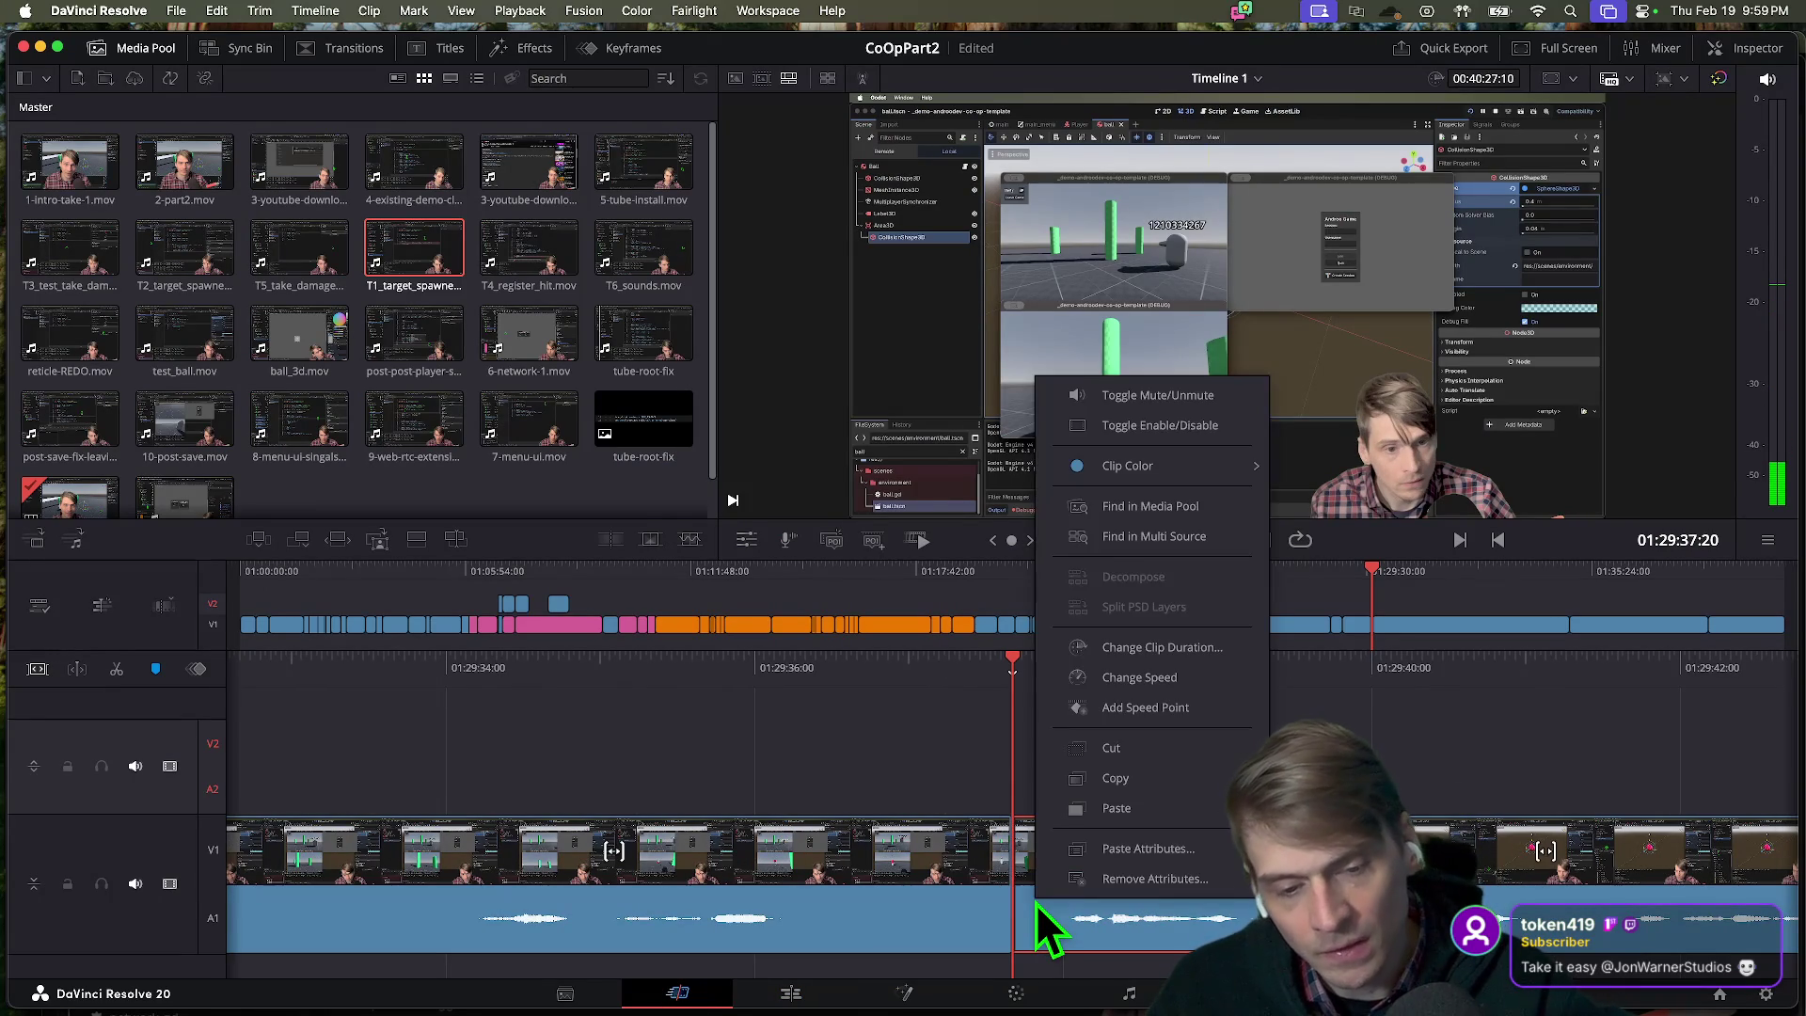
pyautogui.click(1043, 922)
pyautogui.rightClick(1043, 922)
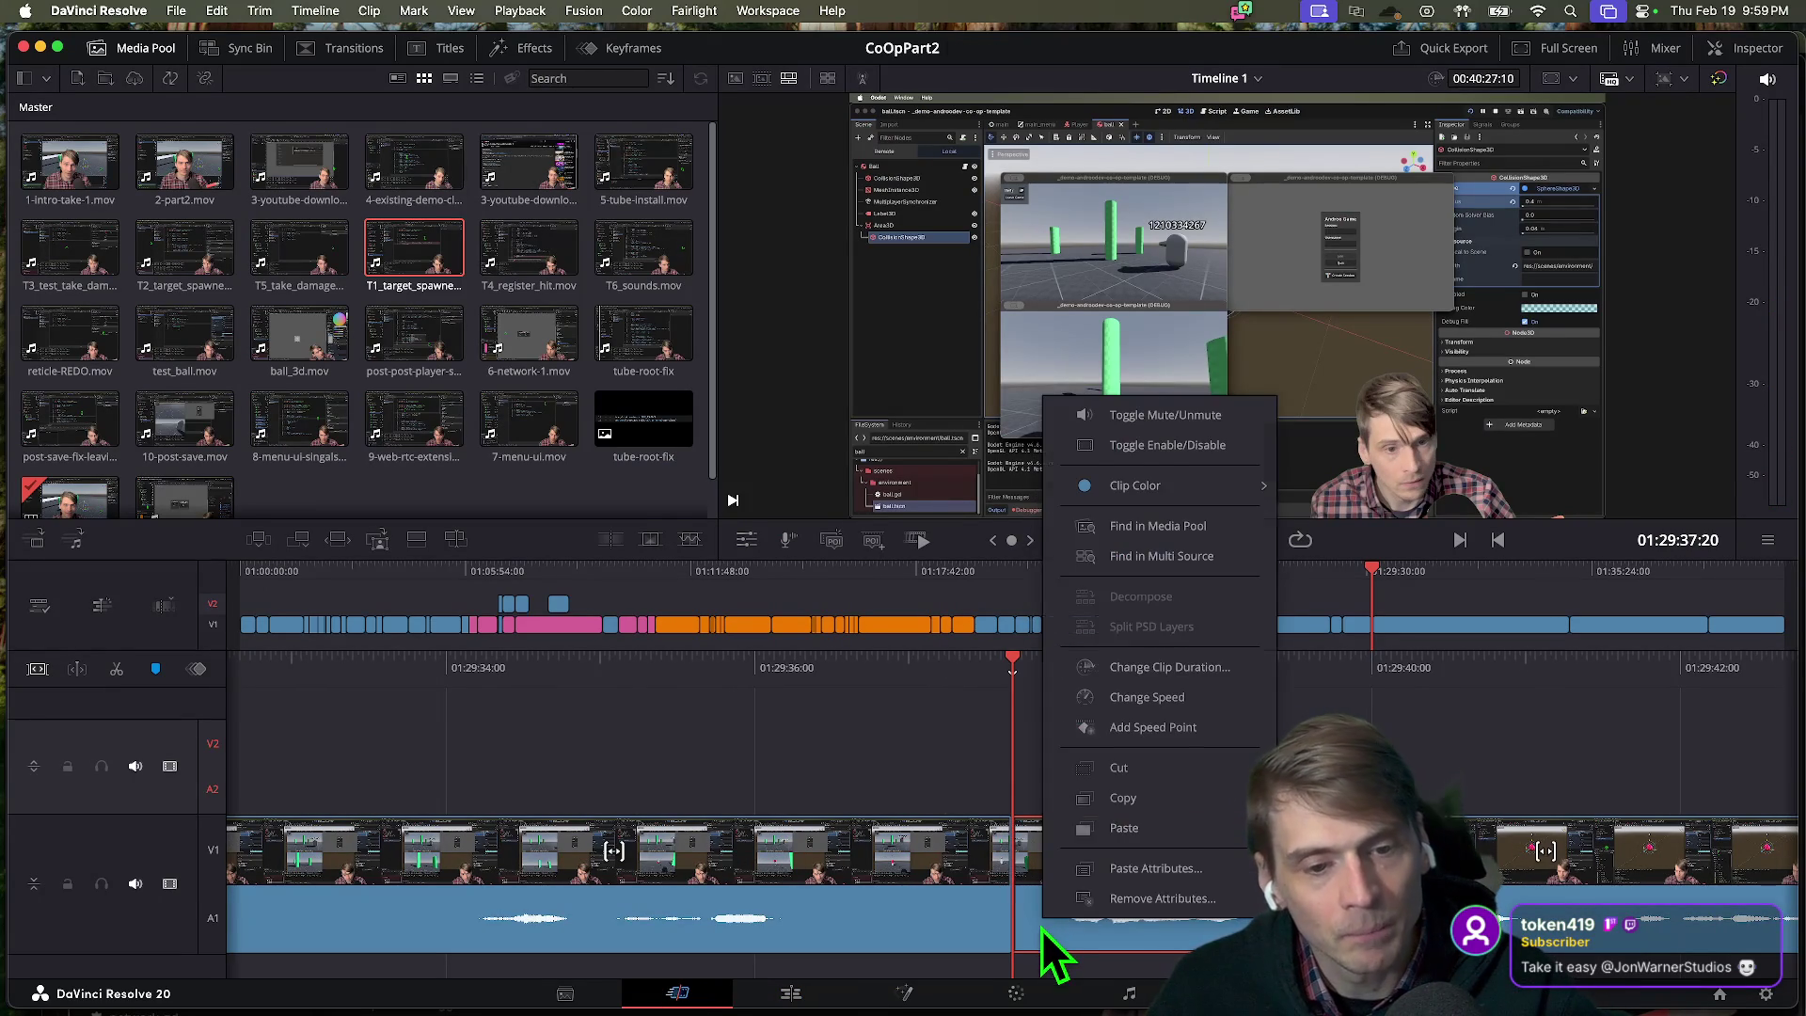
pyautogui.click(1041, 928)
pyautogui.click(1749, 51)
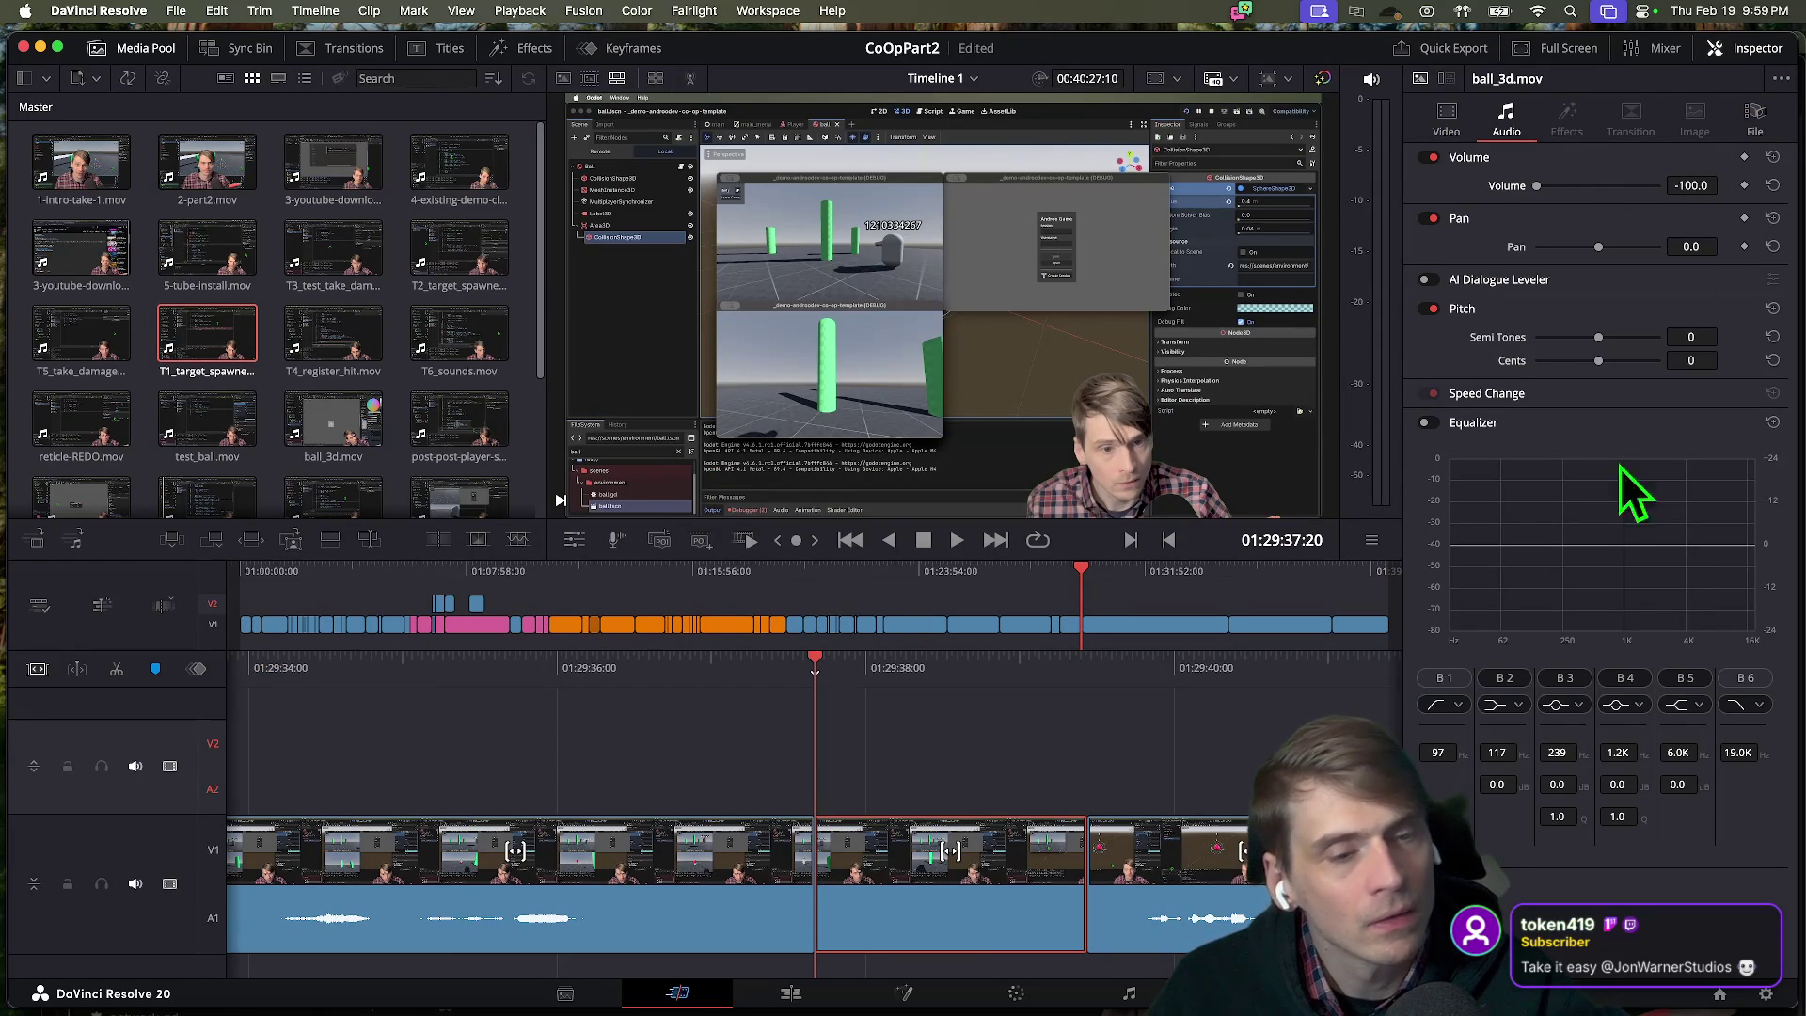
# Step: Undo the last clip change, ripple-trim the cut 21 frames later, and save the project
pyautogui.scroll(3, 1016, 766)
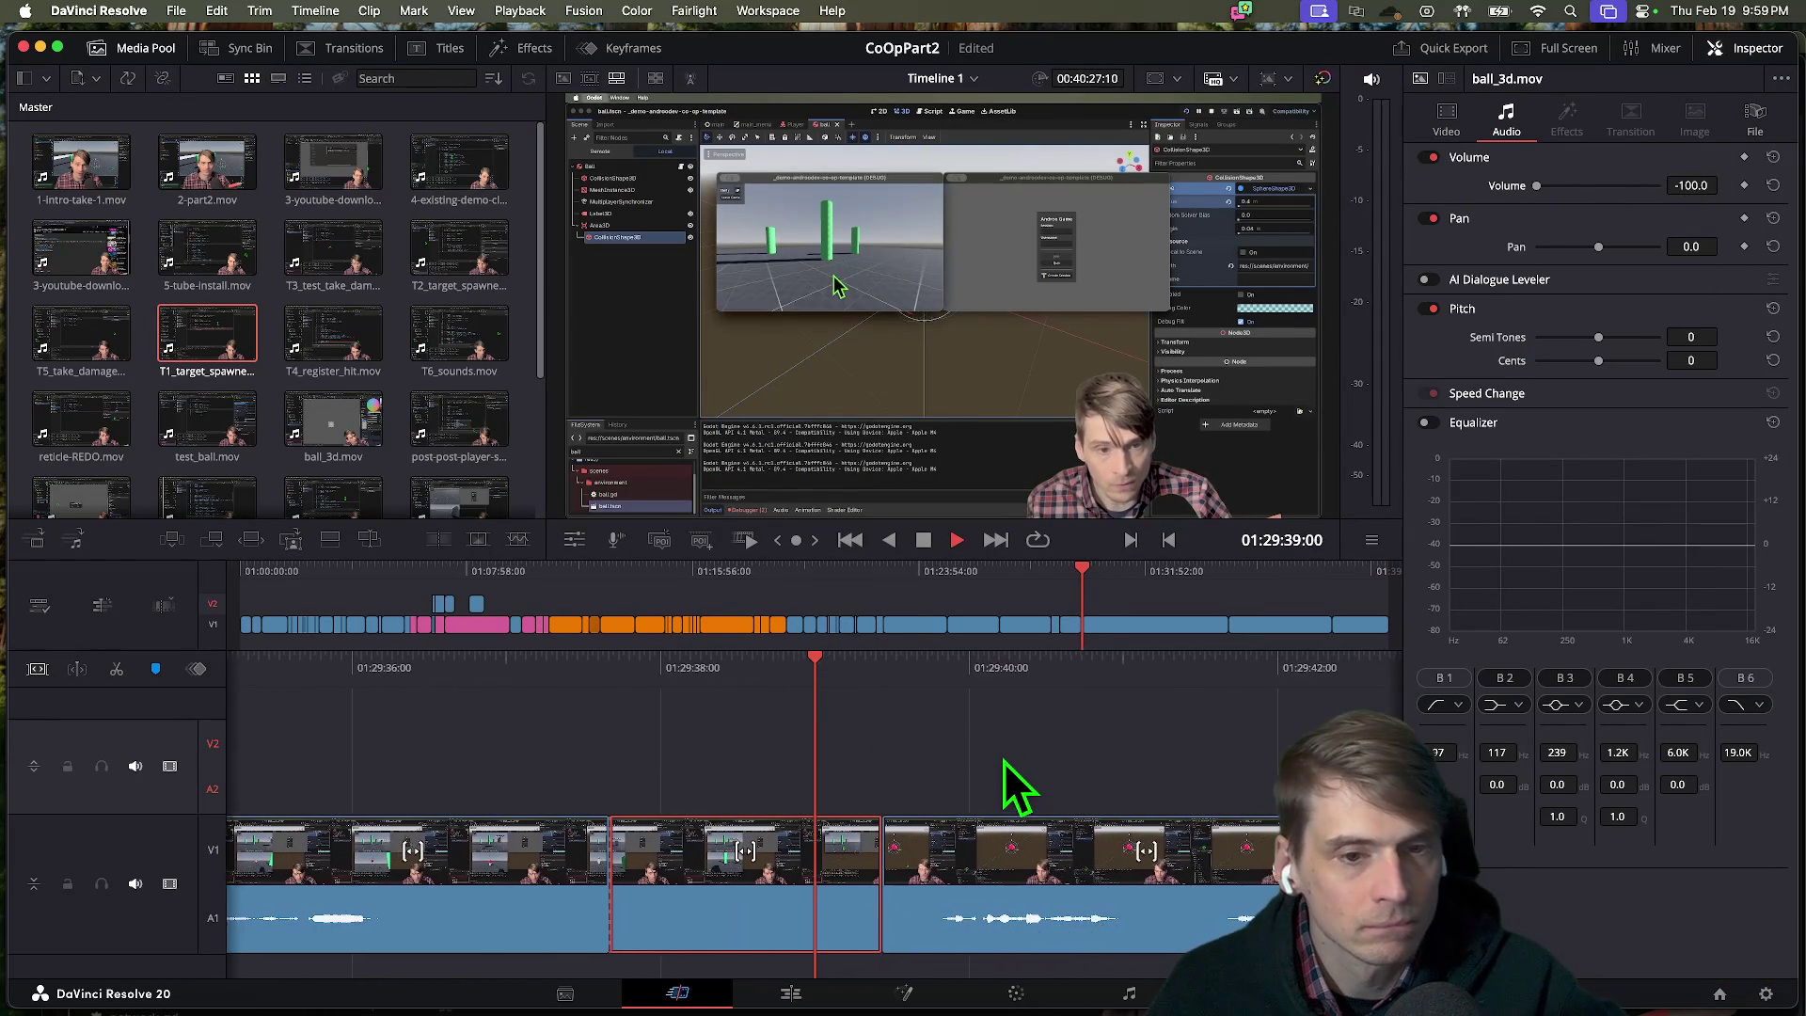
pyautogui.scroll(5, 1016, 790)
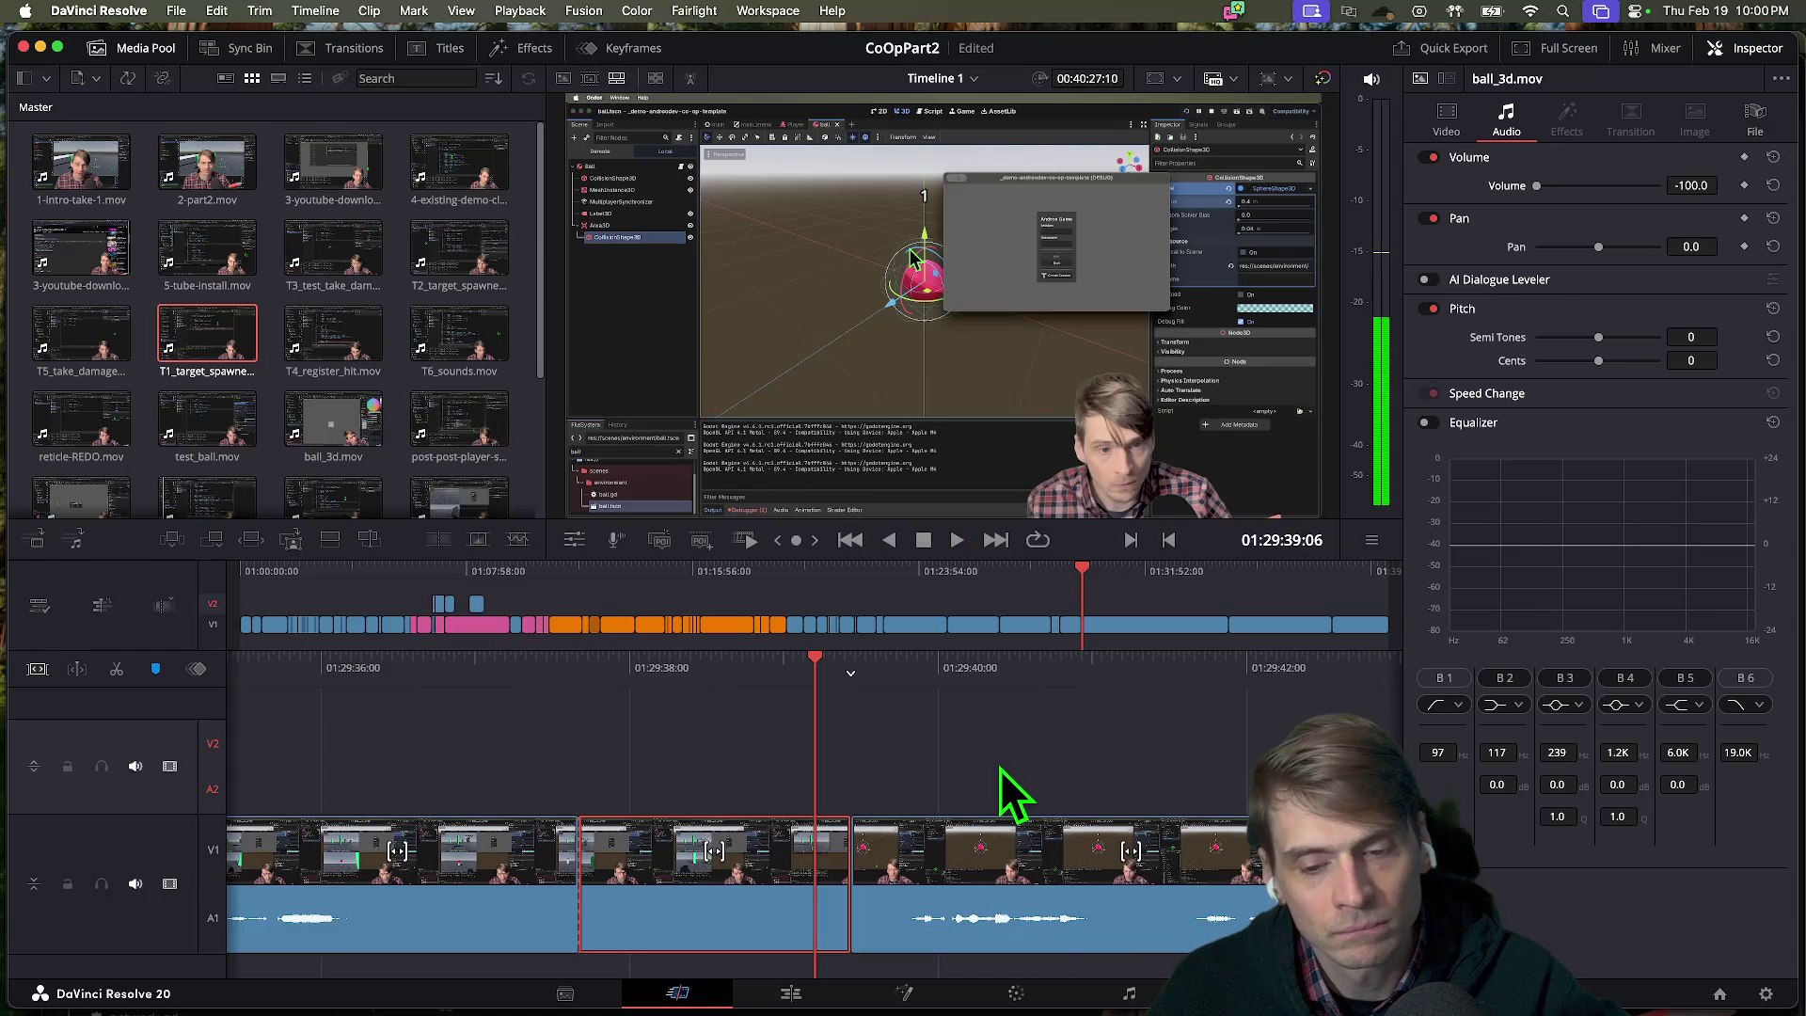
pyautogui.scroll(8, 1007, 797)
pyautogui.press('space')
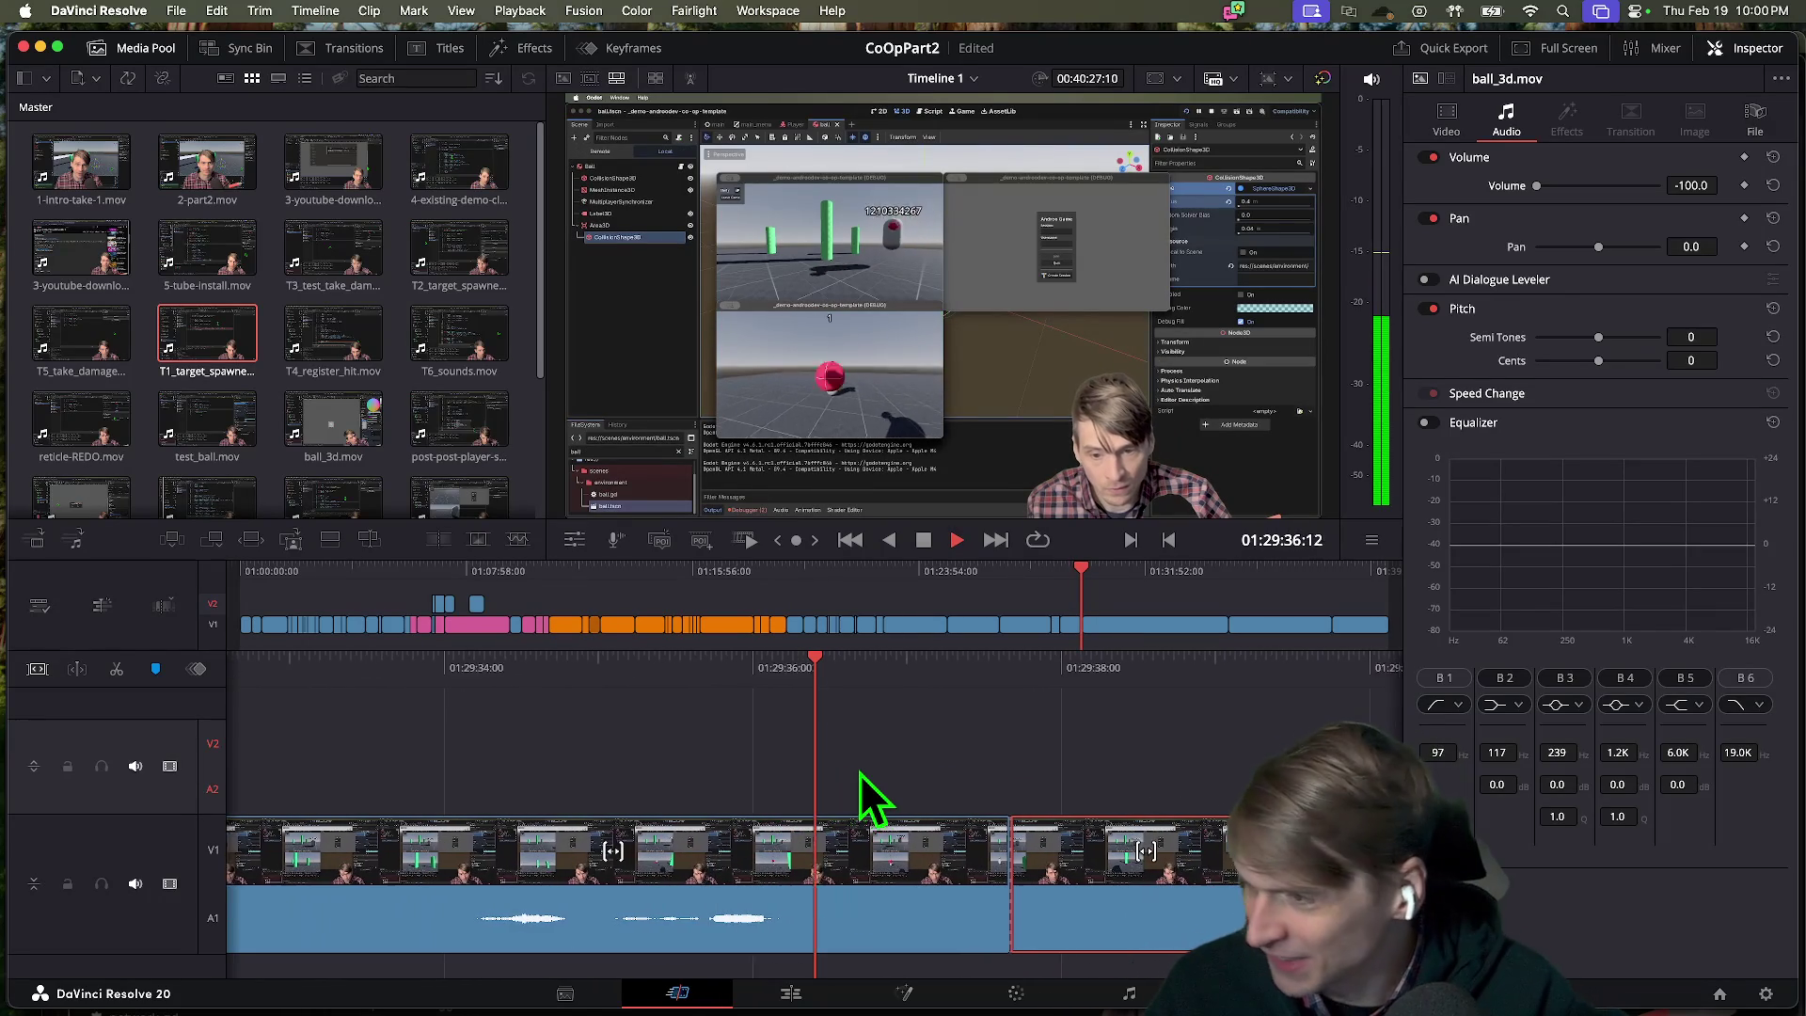
pyautogui.press('space')
pyautogui.hotkey('ctrl', 'z')
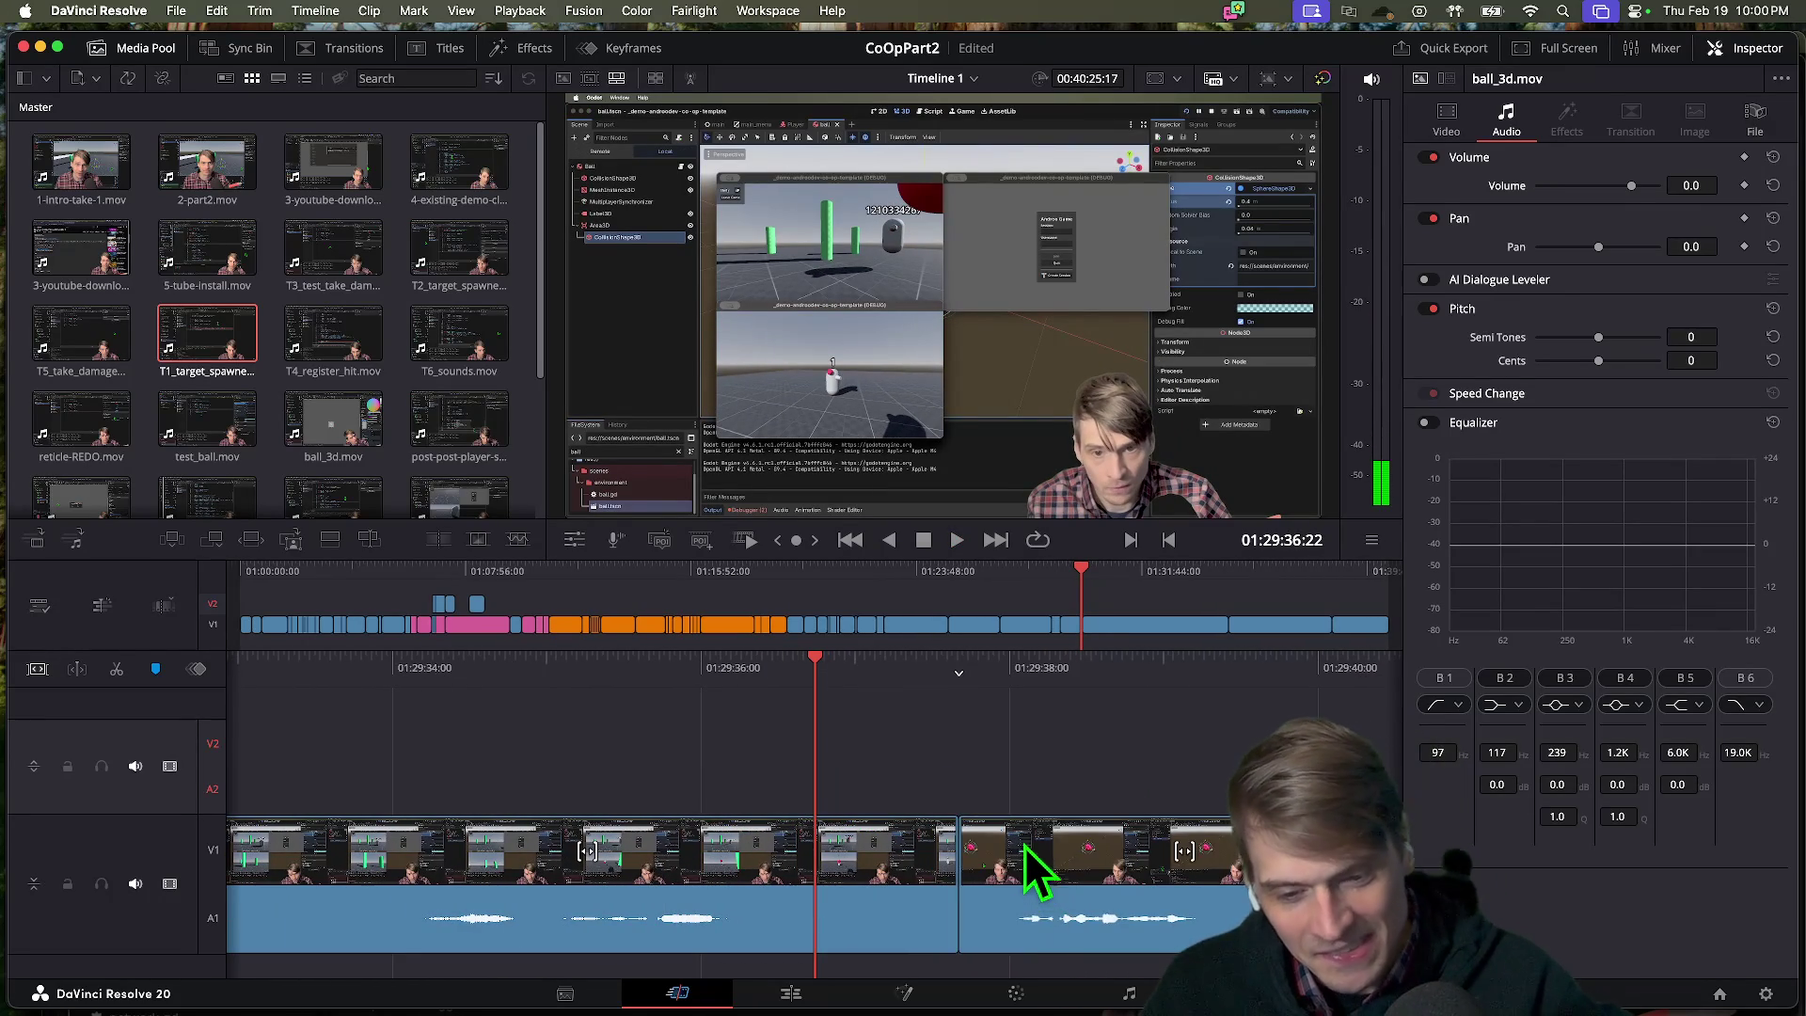
pyautogui.scroll(3, 1035, 856)
pyautogui.press('space')
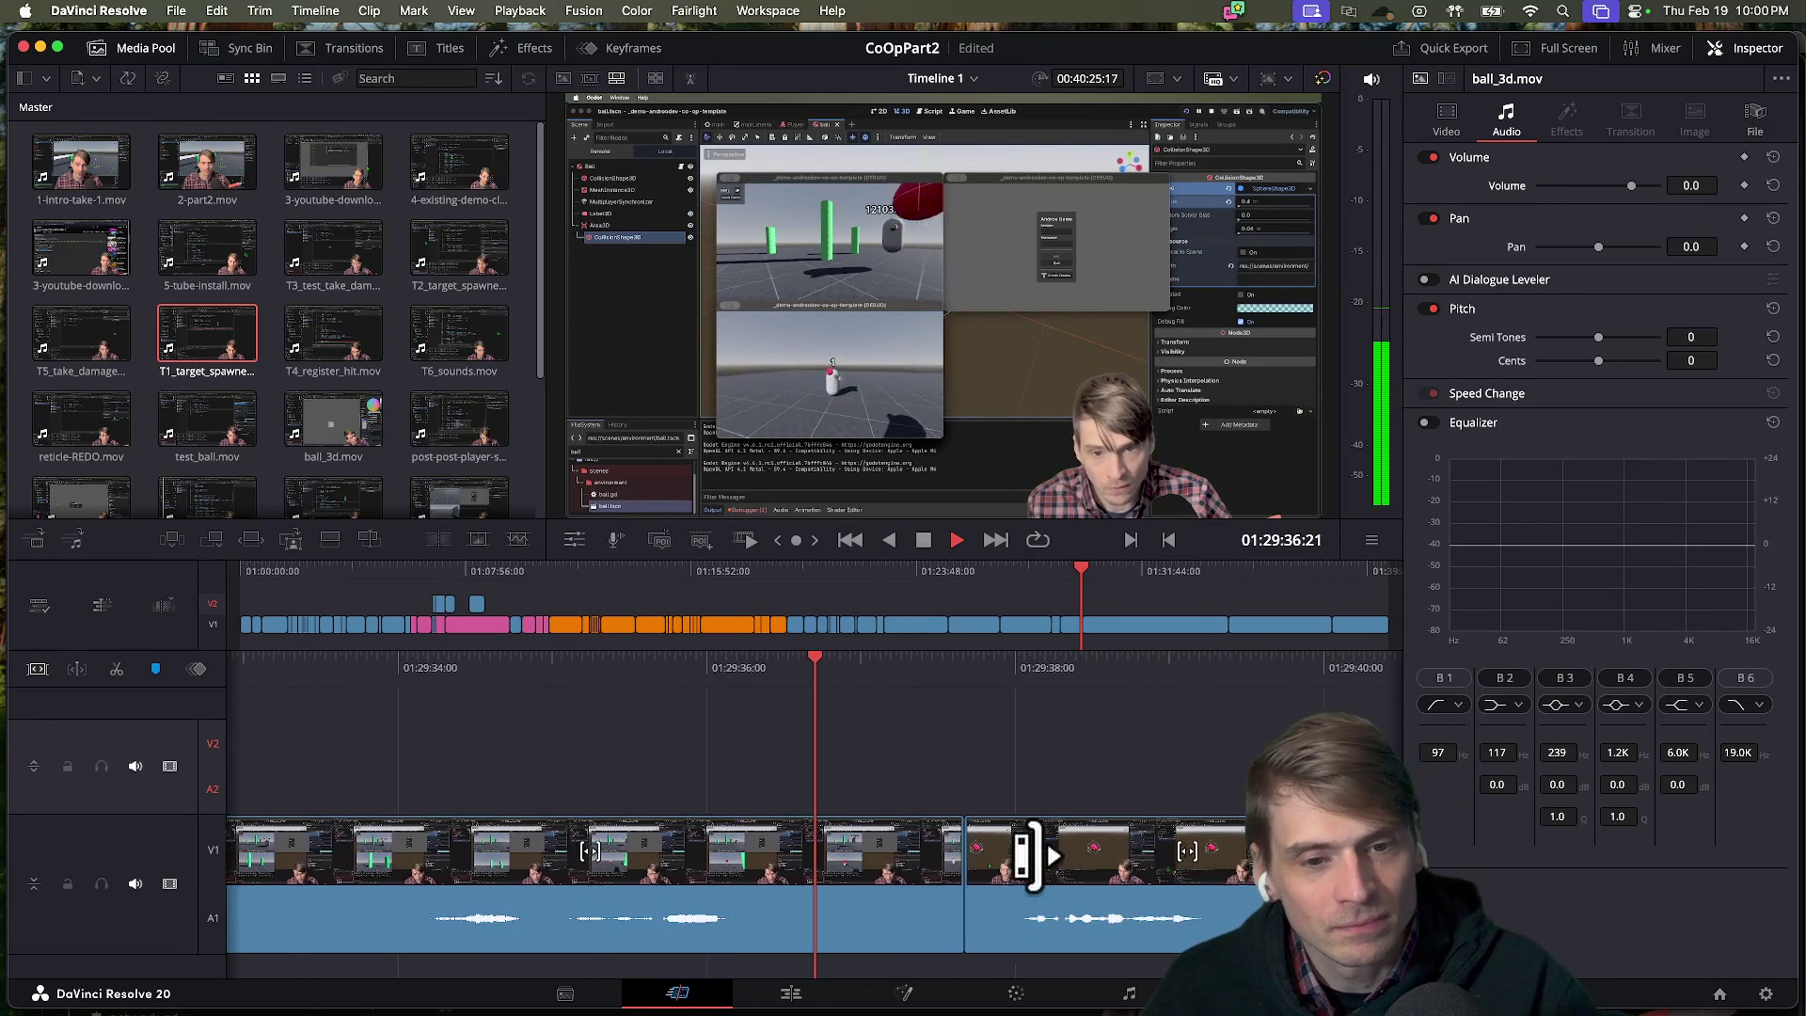
pyautogui.press('space')
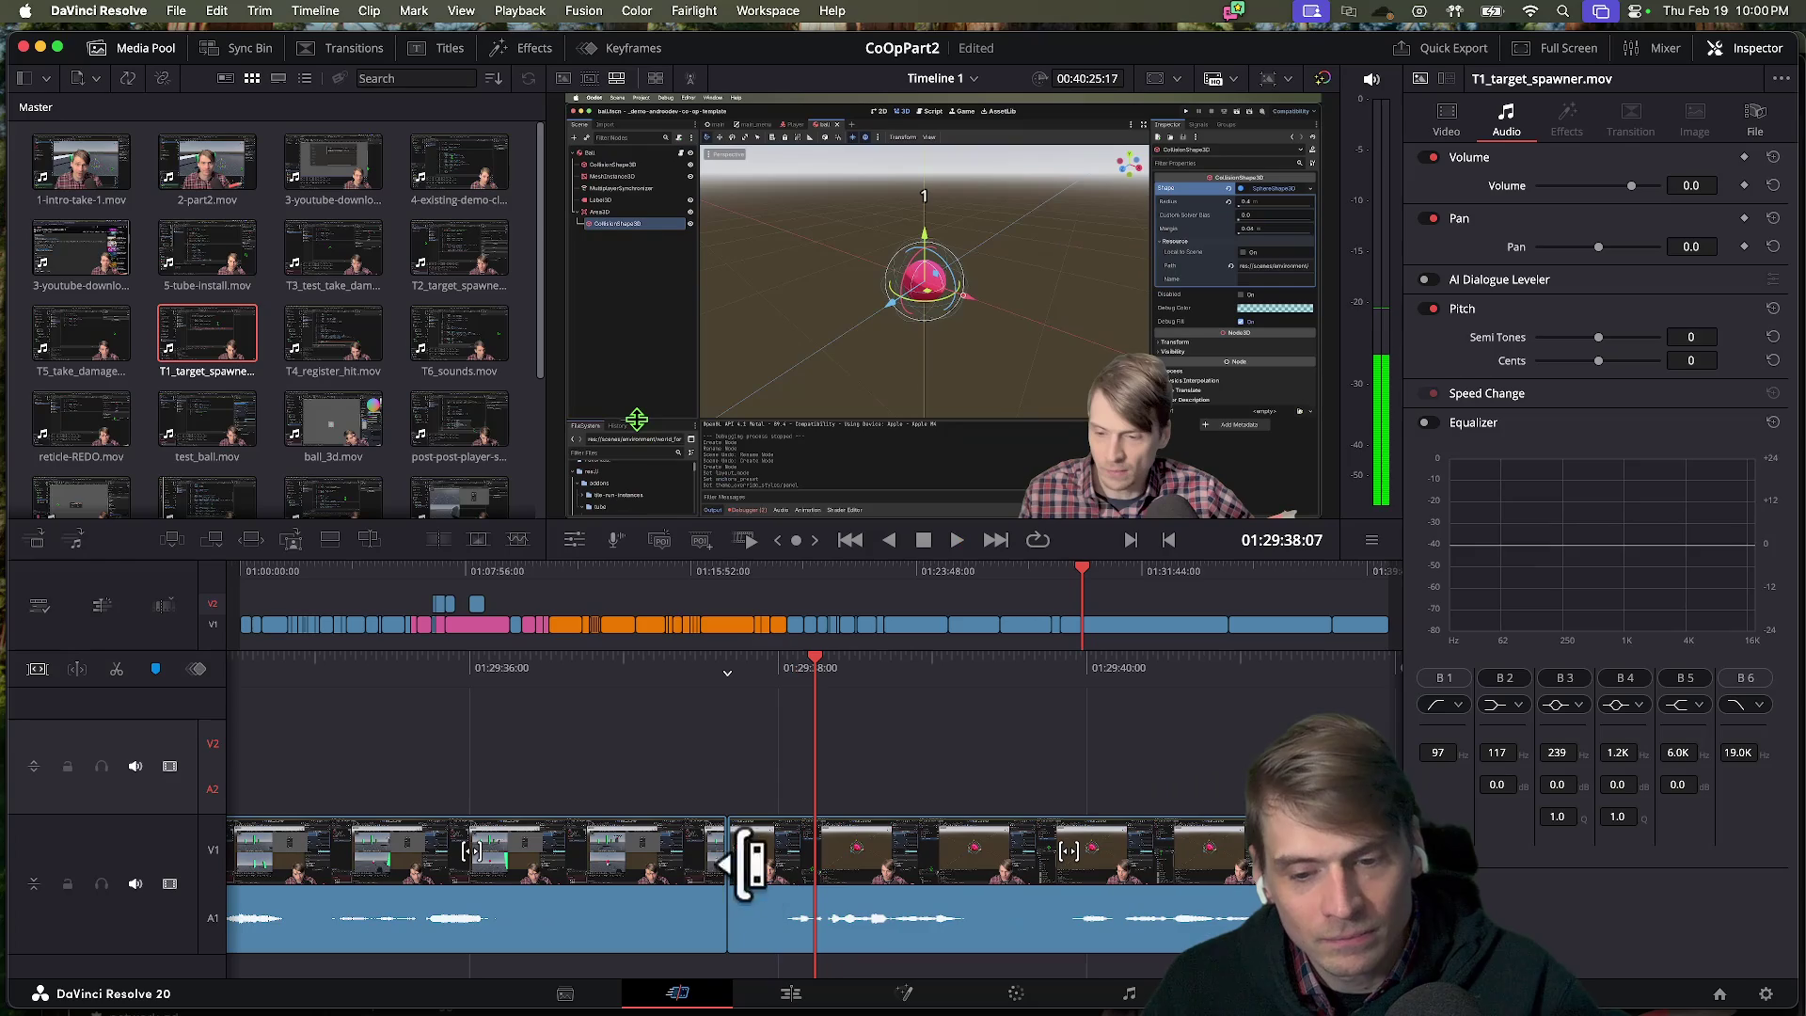
pyautogui.moveTo(707, 863)
pyautogui.mouseDown()
pyautogui.moveTo(1093, 864)
pyautogui.moveTo(943, 864)
pyautogui.mouseUp()
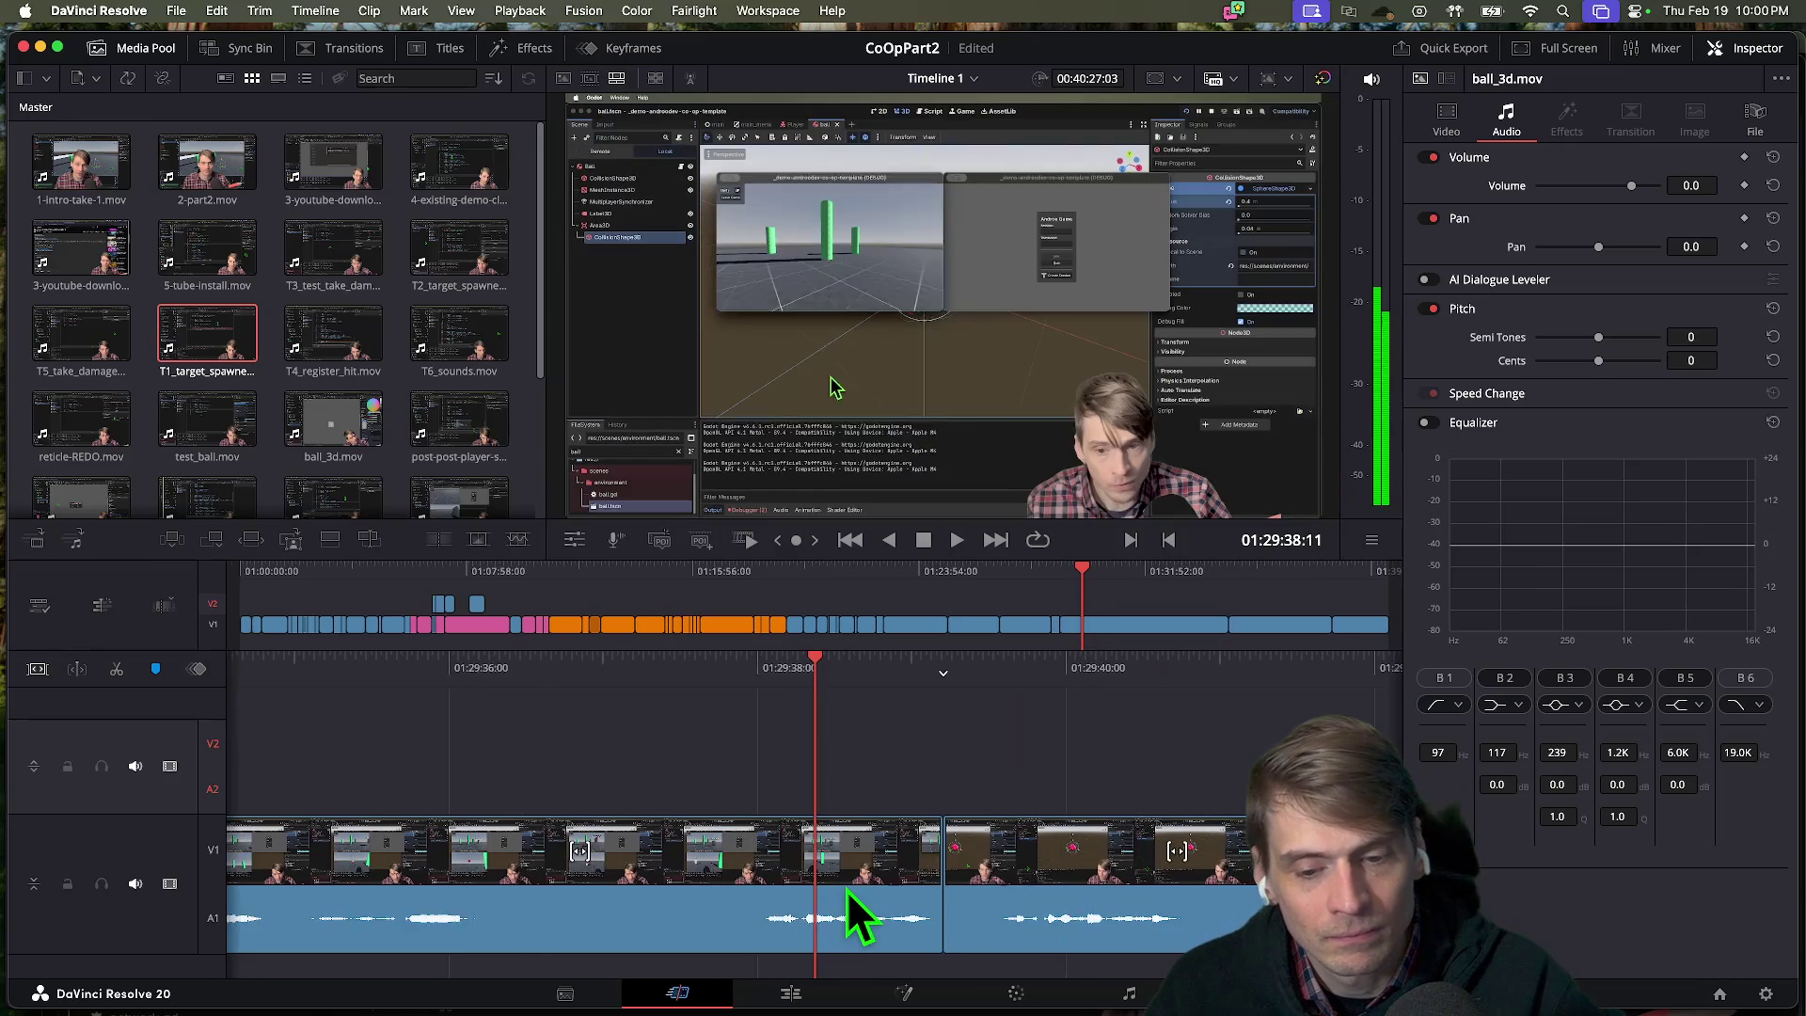
pyautogui.scroll(3, 851, 917)
pyautogui.press('super+Tab')
pyautogui.press('super+Tab')
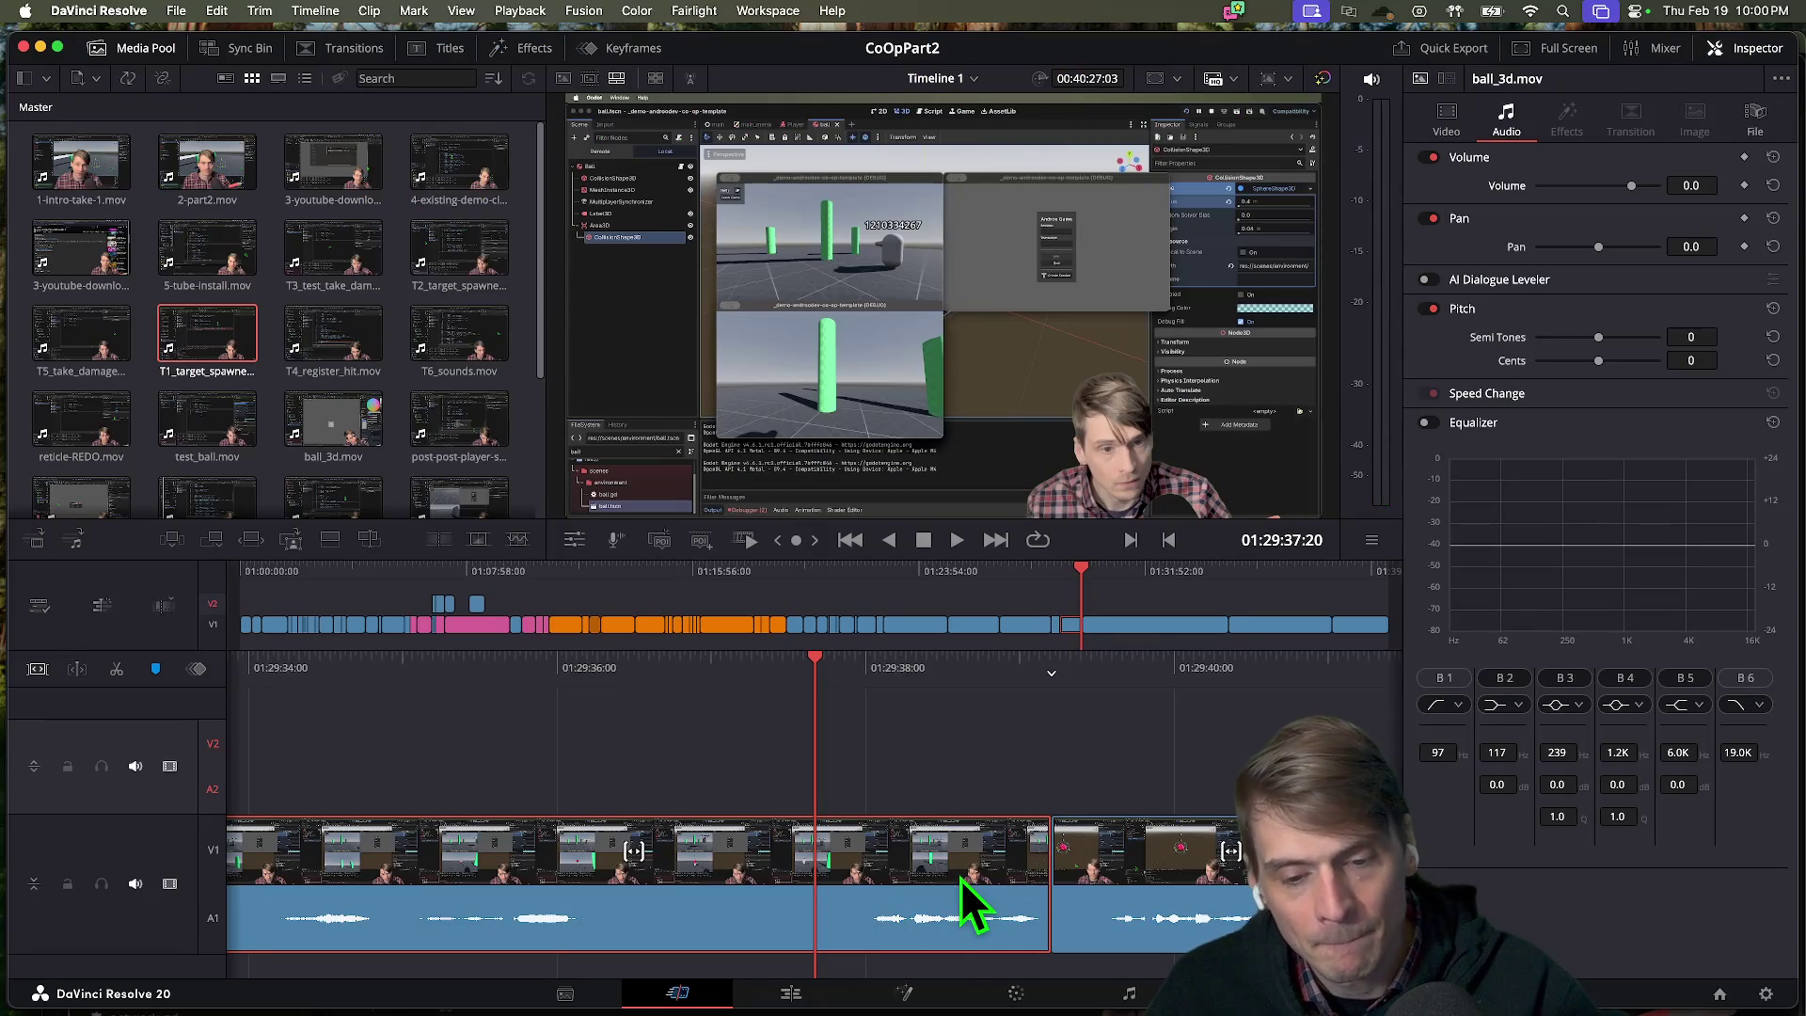
# Step: Blade ball_3d at the playhead, set the new section's audio volume to -100, and review it
pyautogui.press('space')
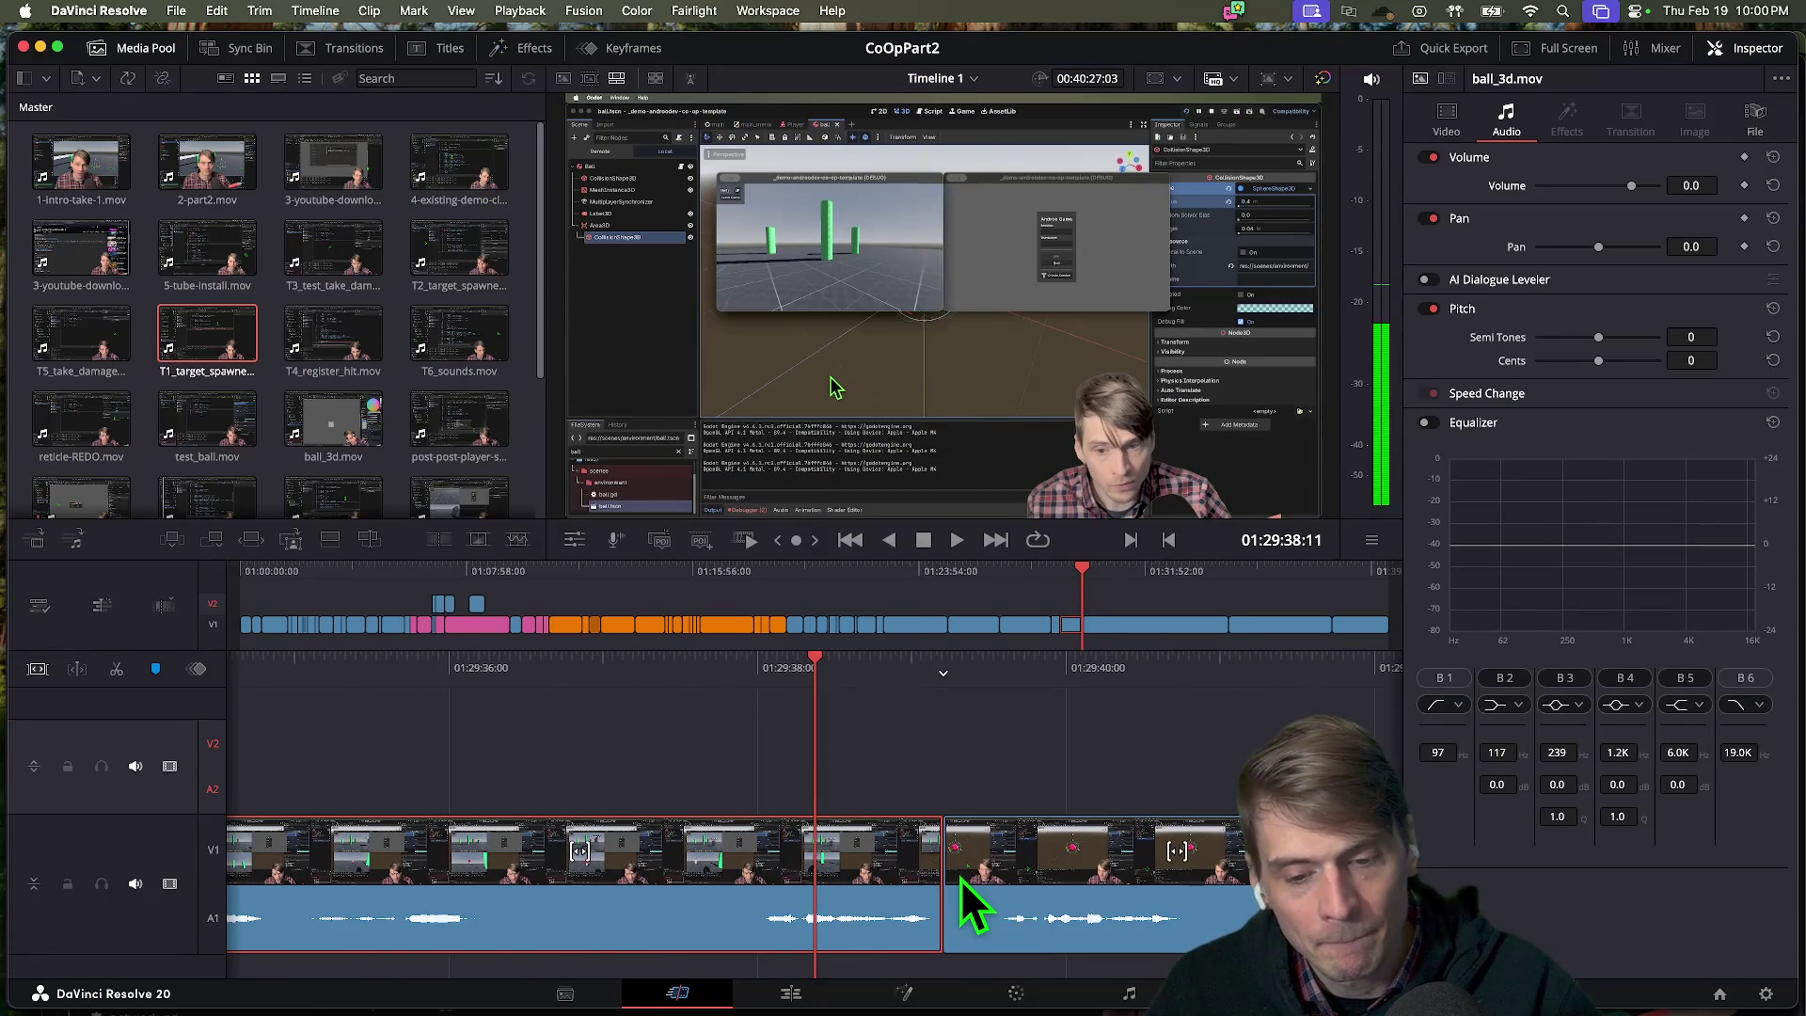
pyautogui.press('super+b')
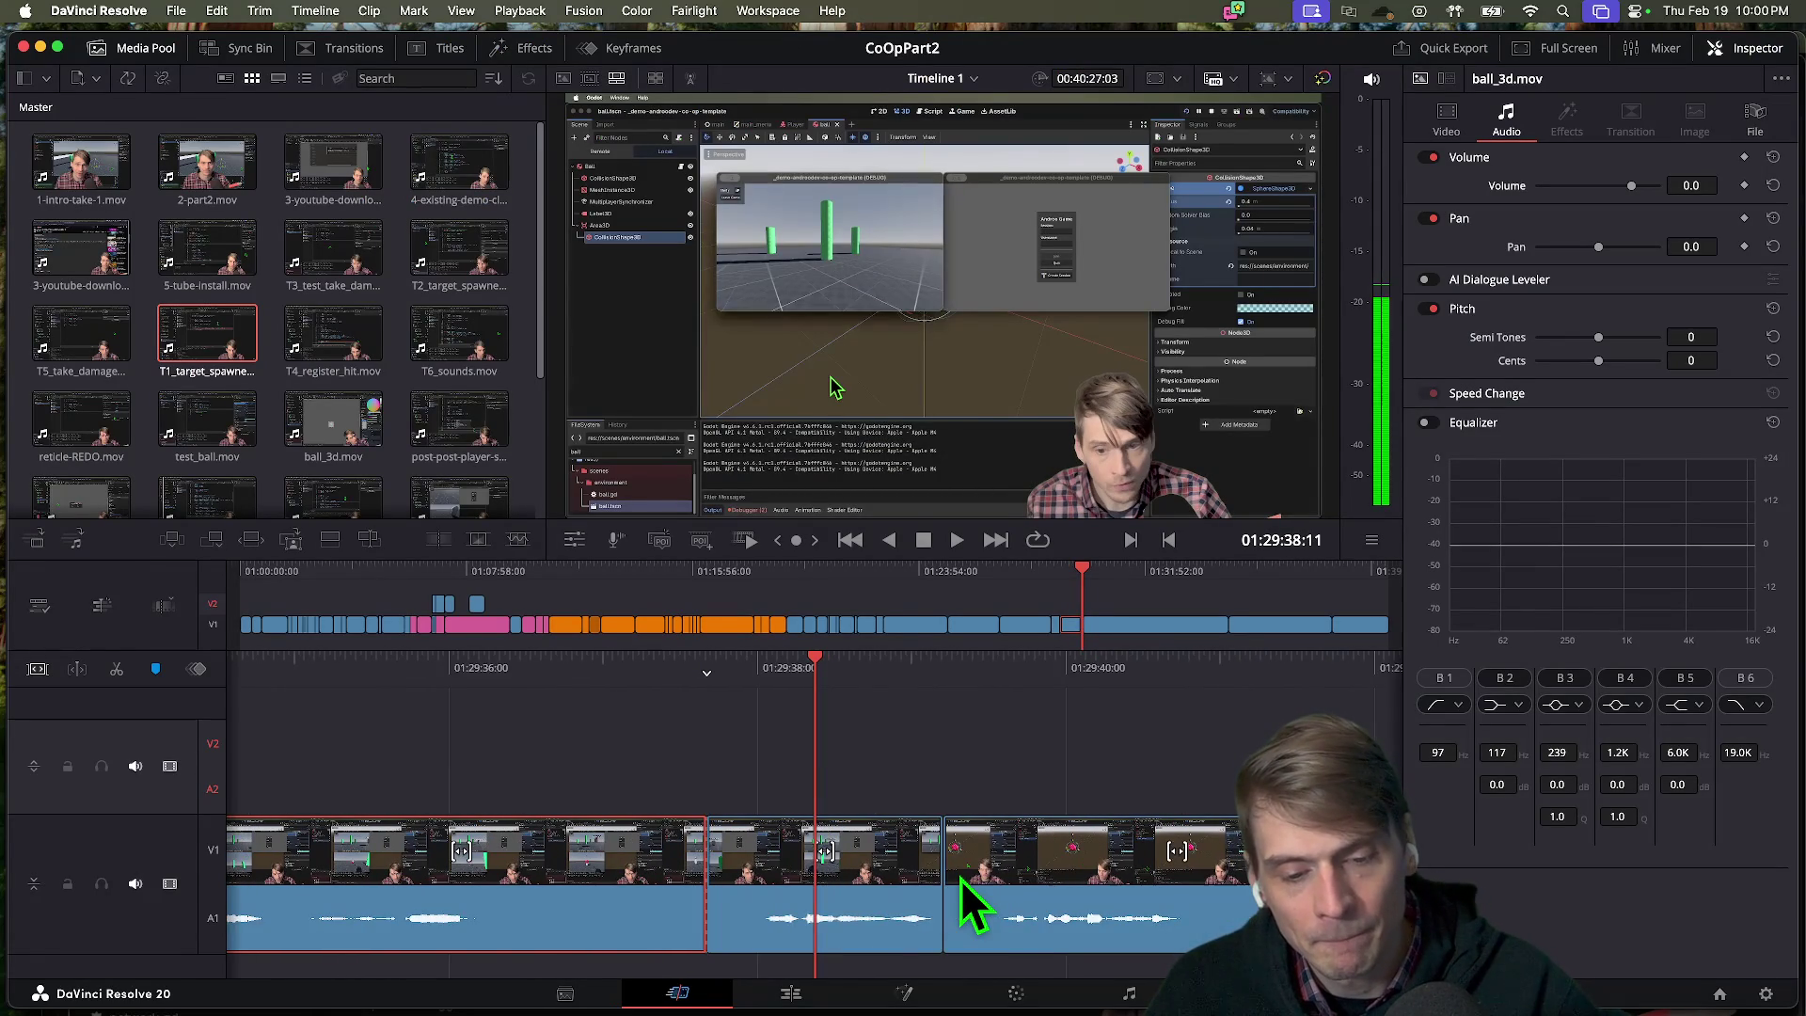
pyautogui.press('j')
pyautogui.click(930, 883)
pyautogui.rightClick(929, 882)
pyautogui.click(907, 926)
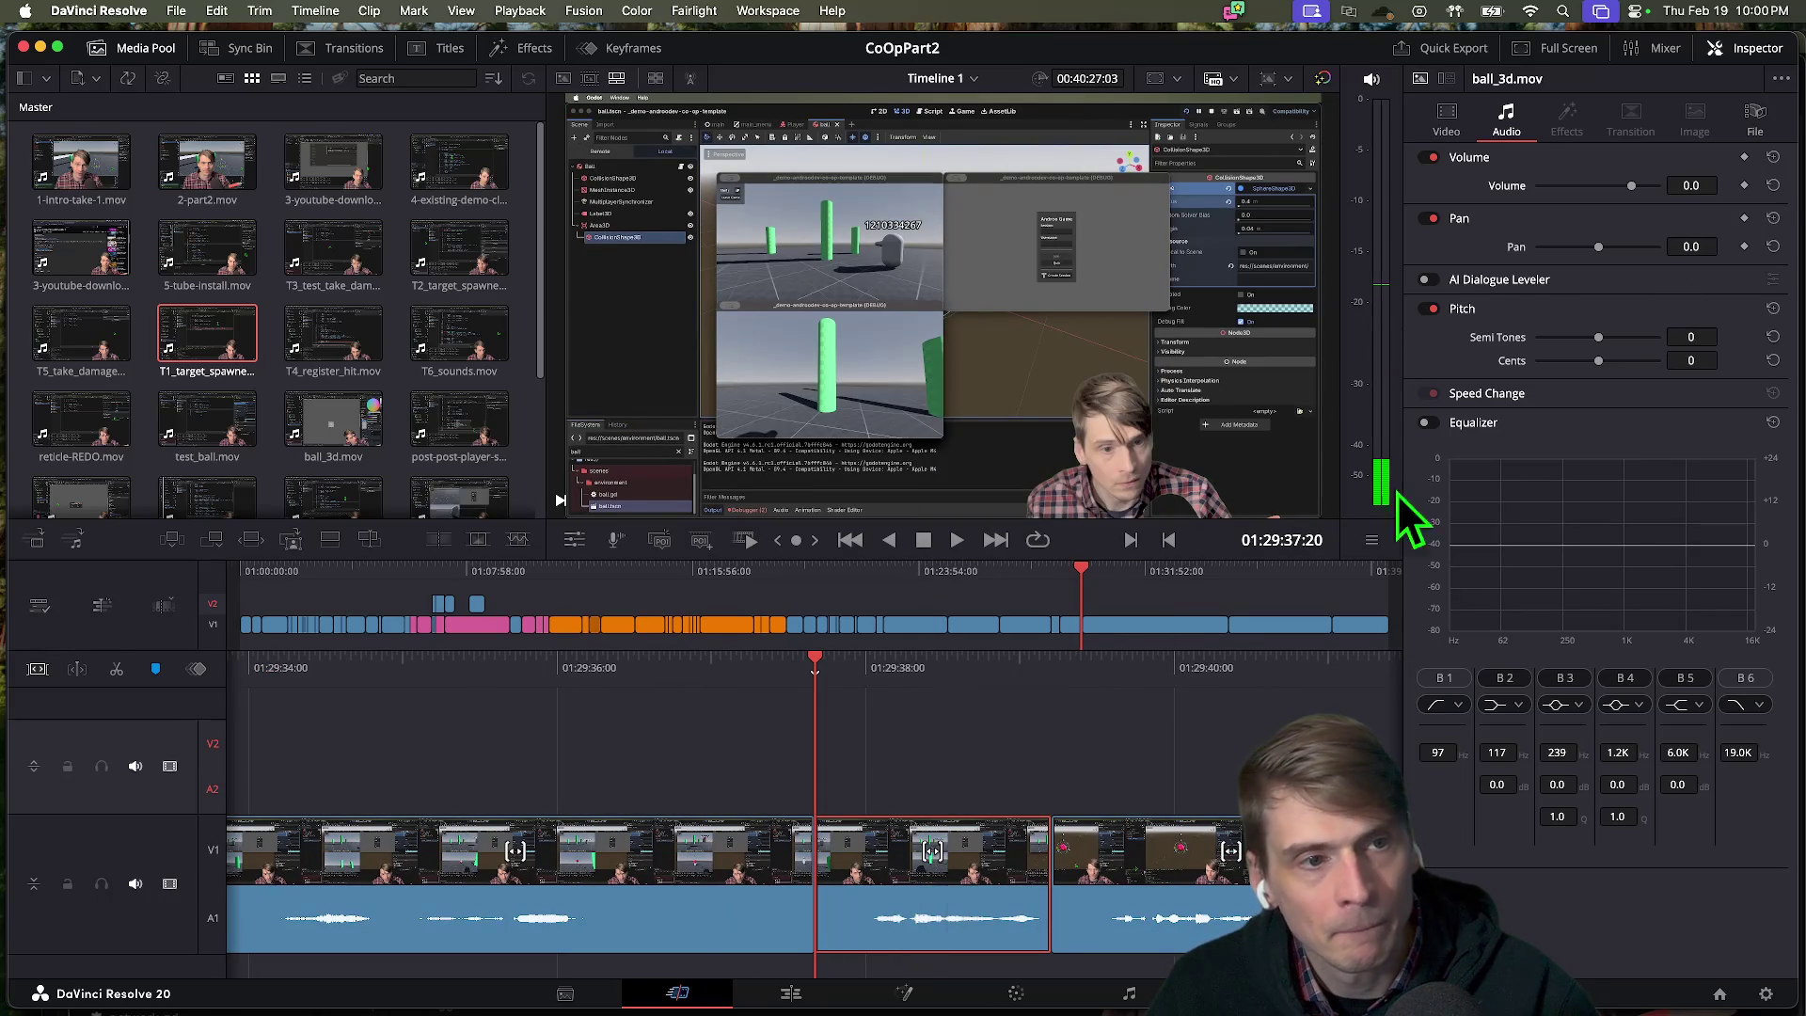
pyautogui.moveTo(1635, 190); pyautogui.dragTo(1616, 190)
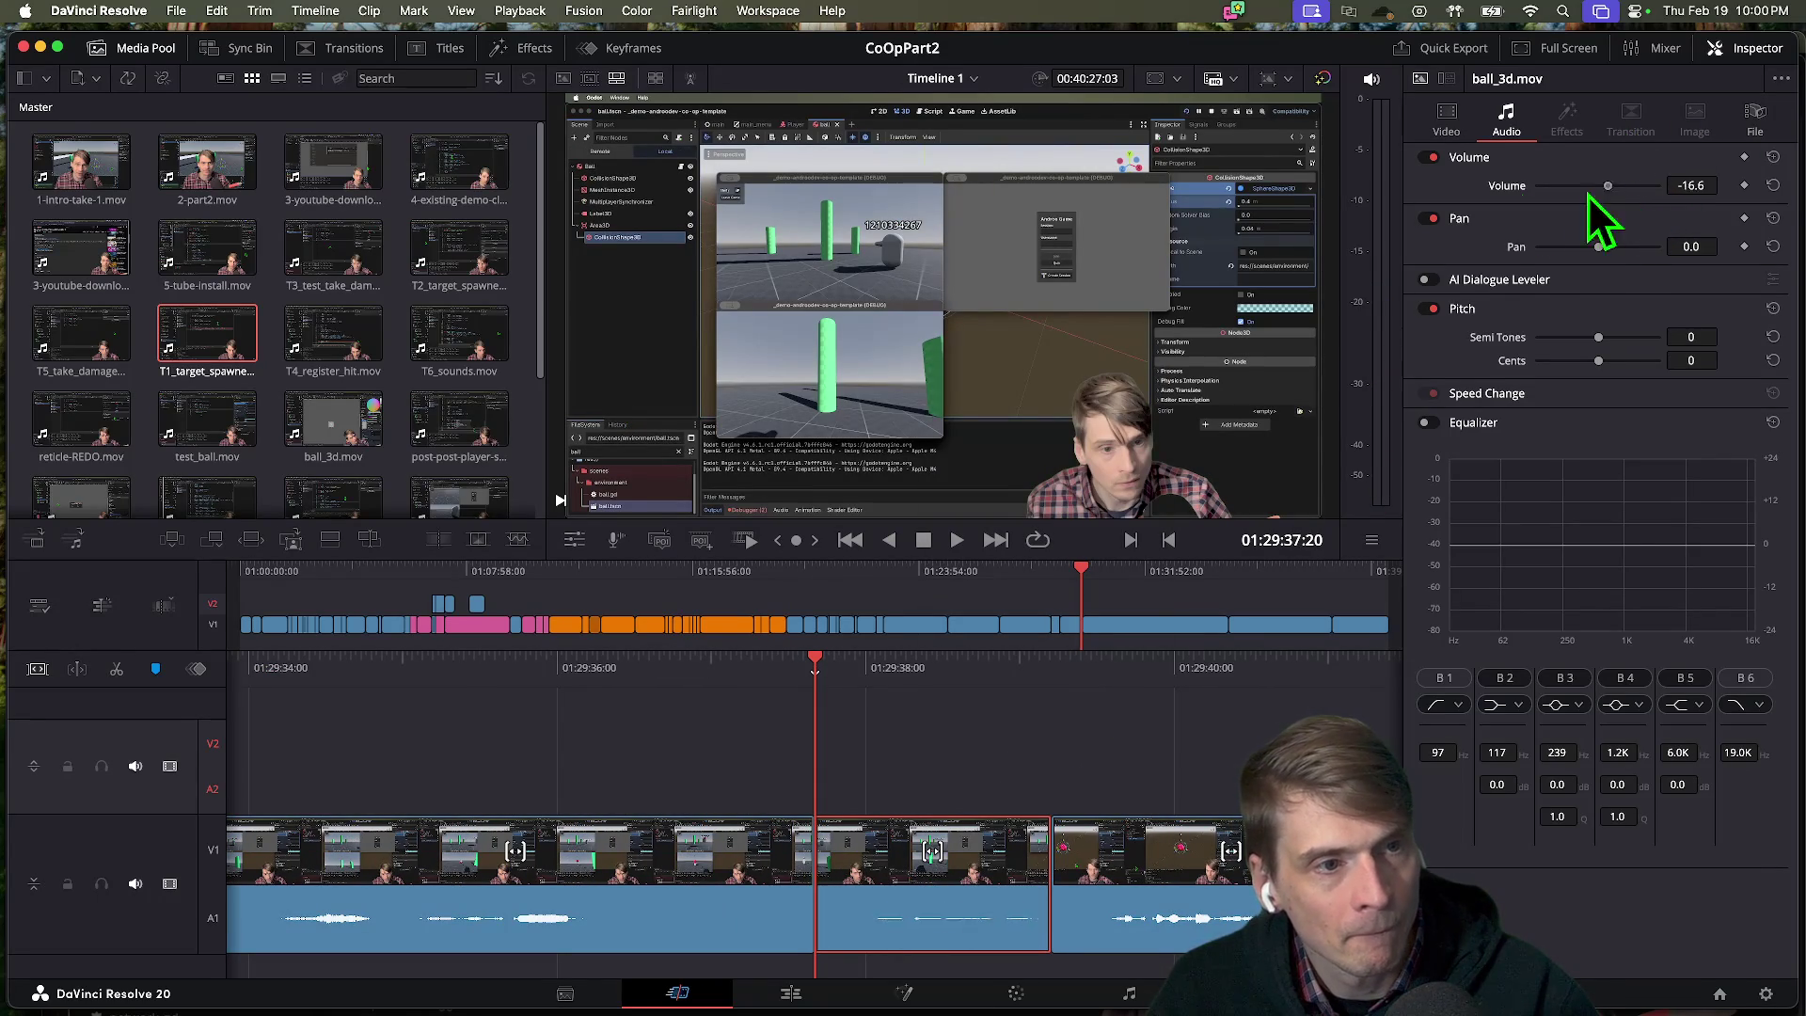
pyautogui.press('j')
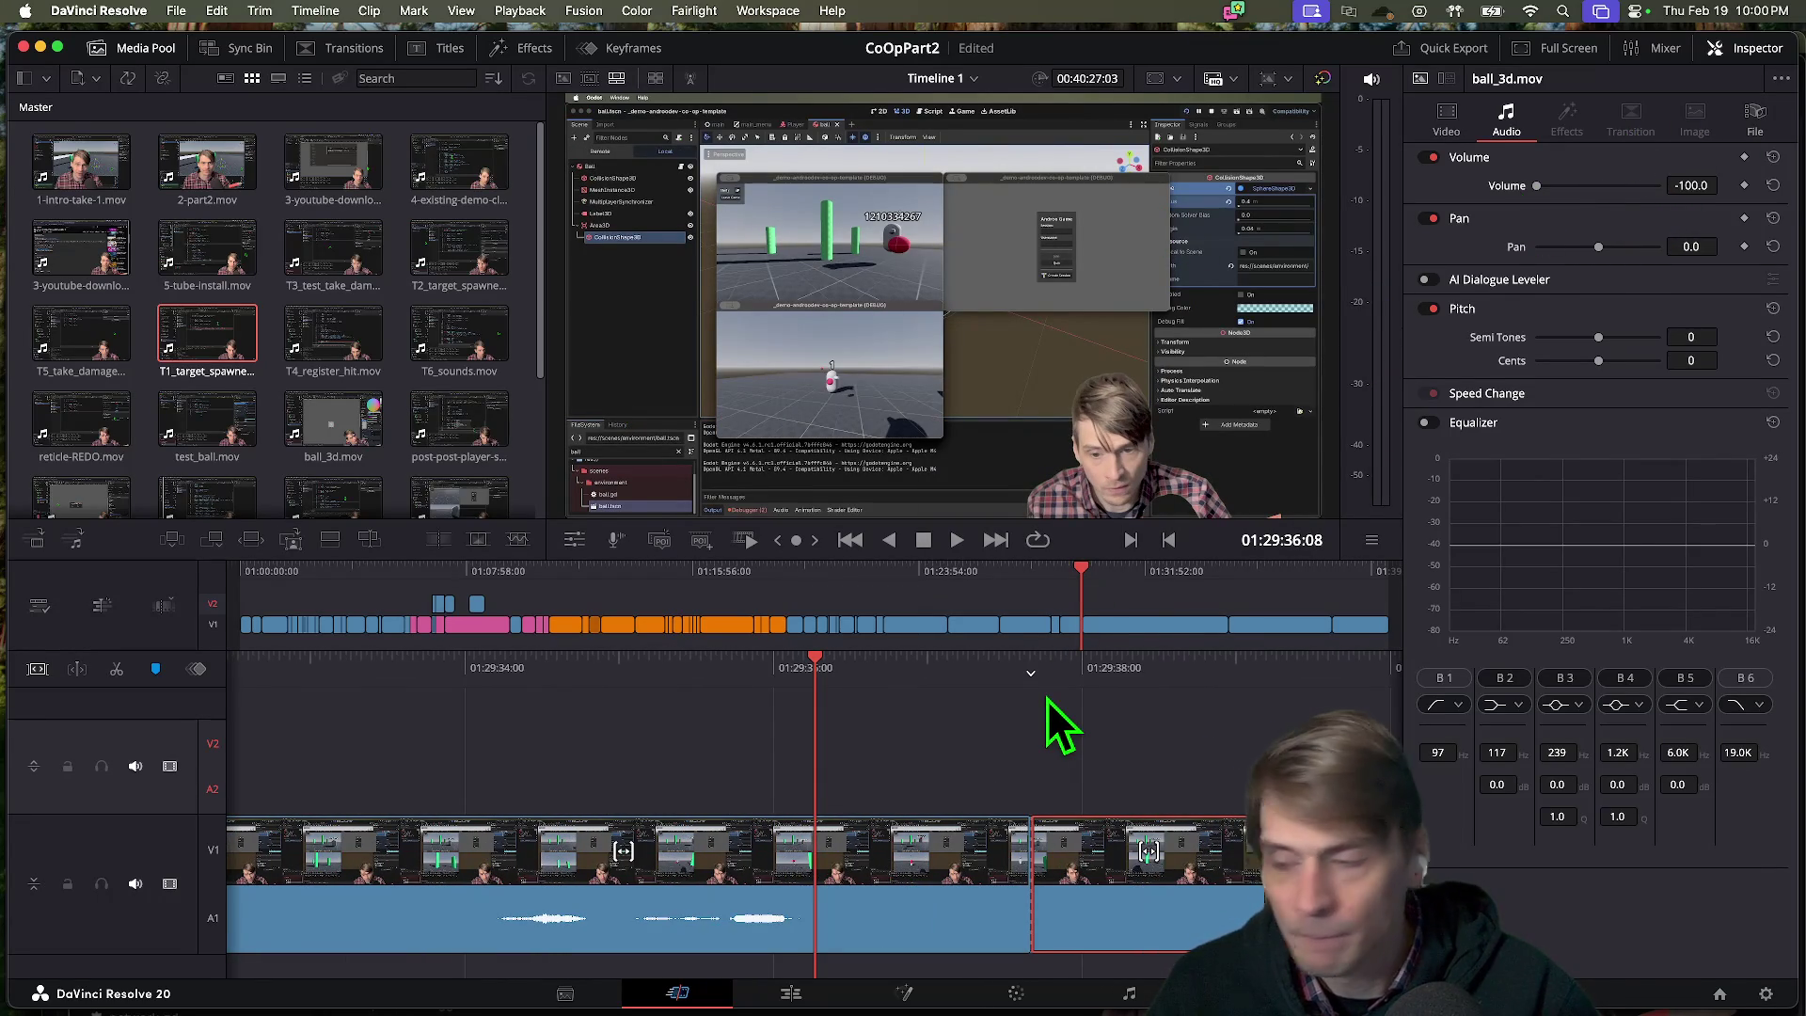
pyautogui.press('l')
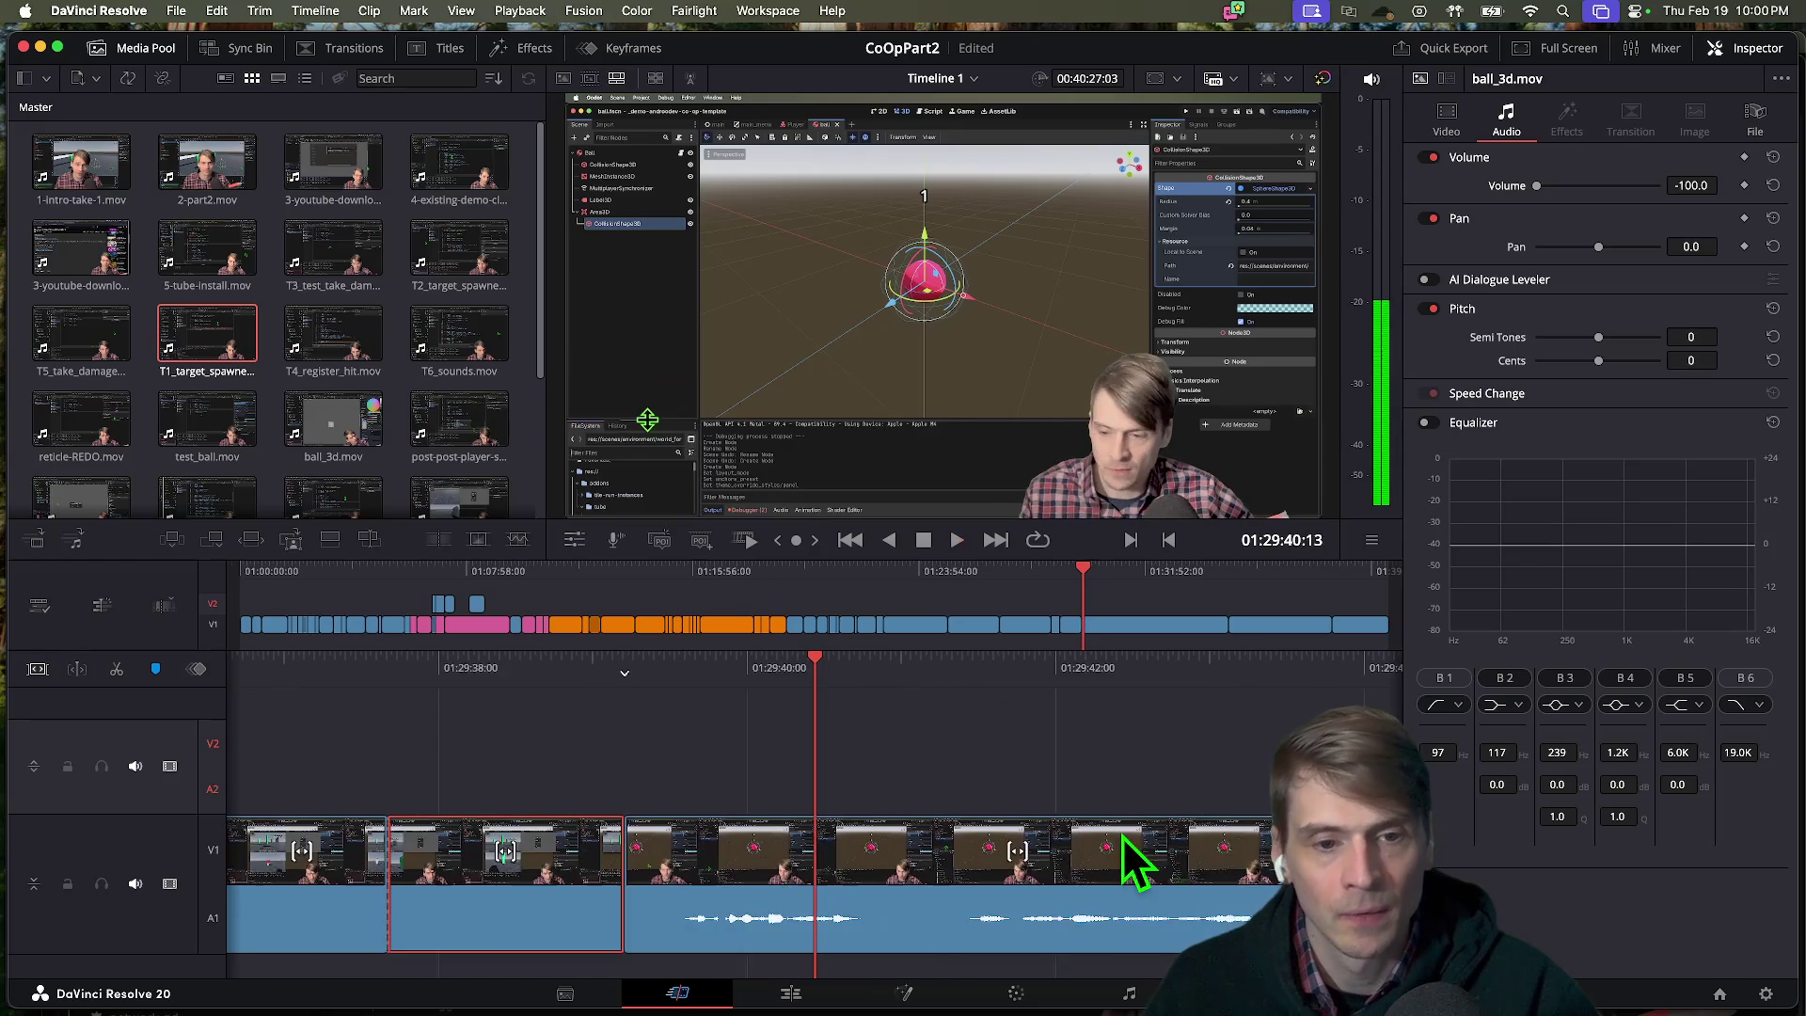
# Step: Trim a few frames off the T1_target_spawner.mov clip's head, bringing Timeline 1 to 00:40:26:25
pyautogui.click(1124, 840)
pyautogui.press('space')
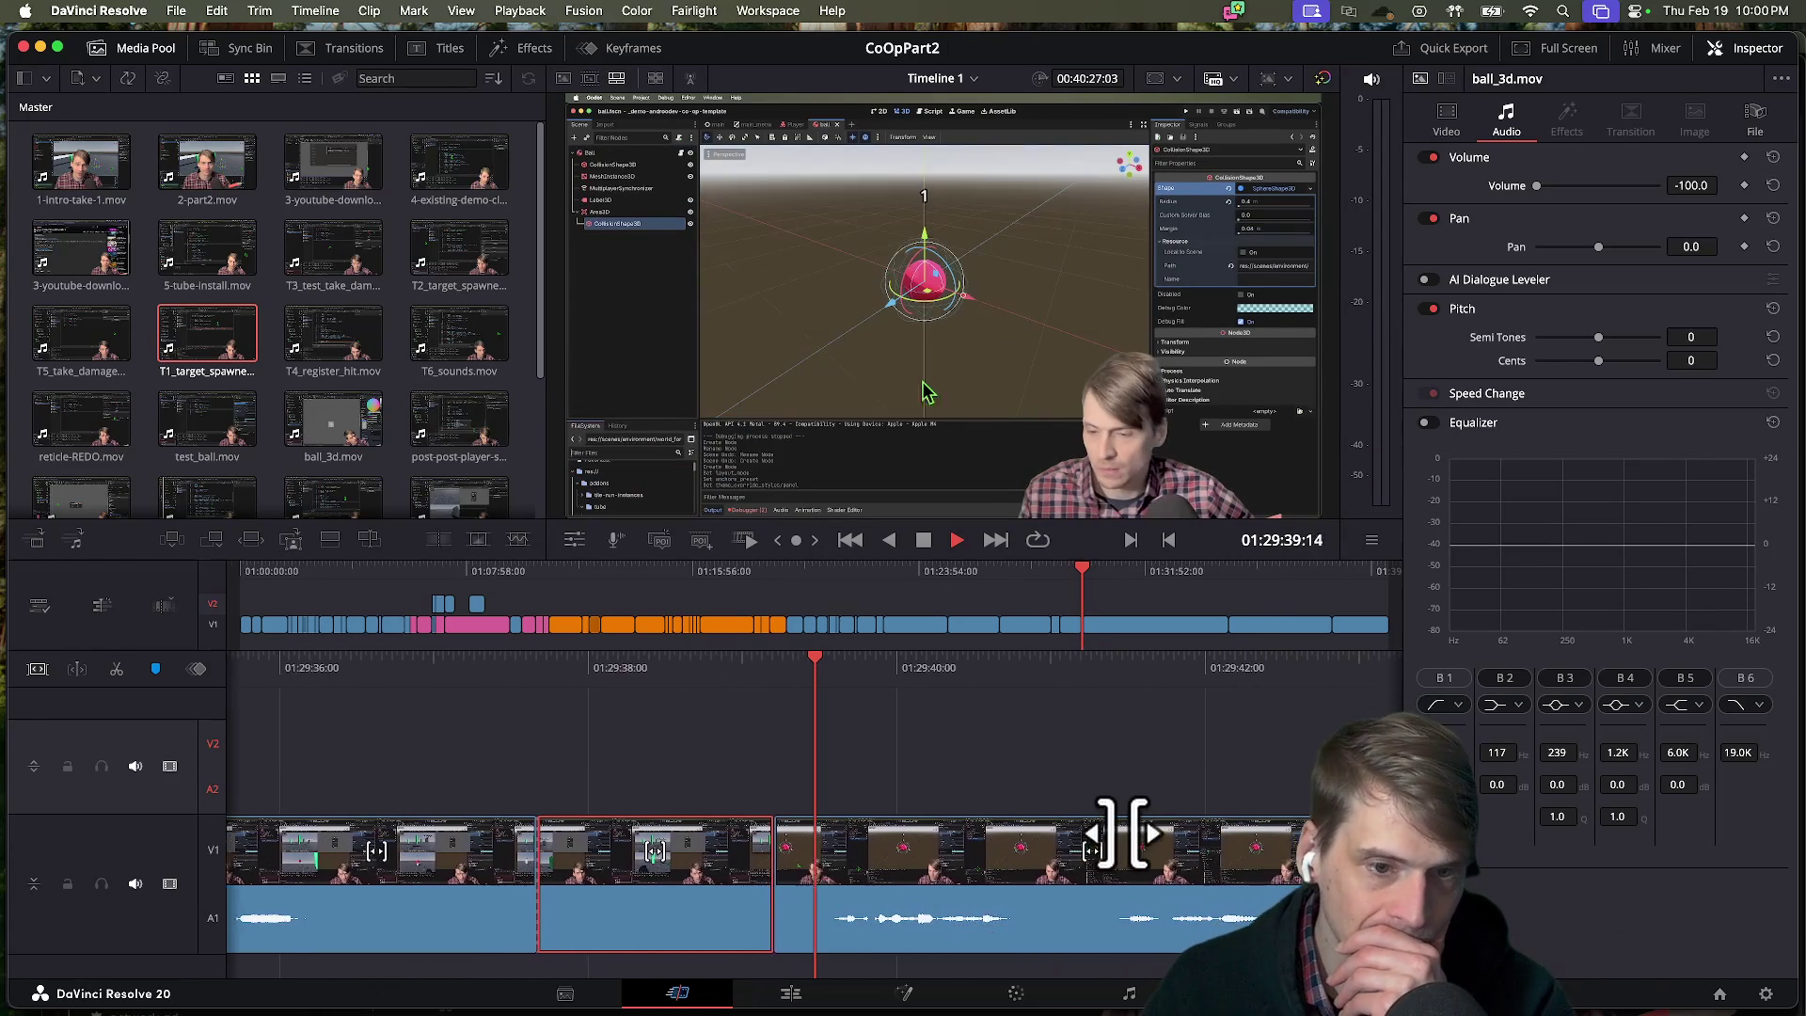
pyautogui.press('space')
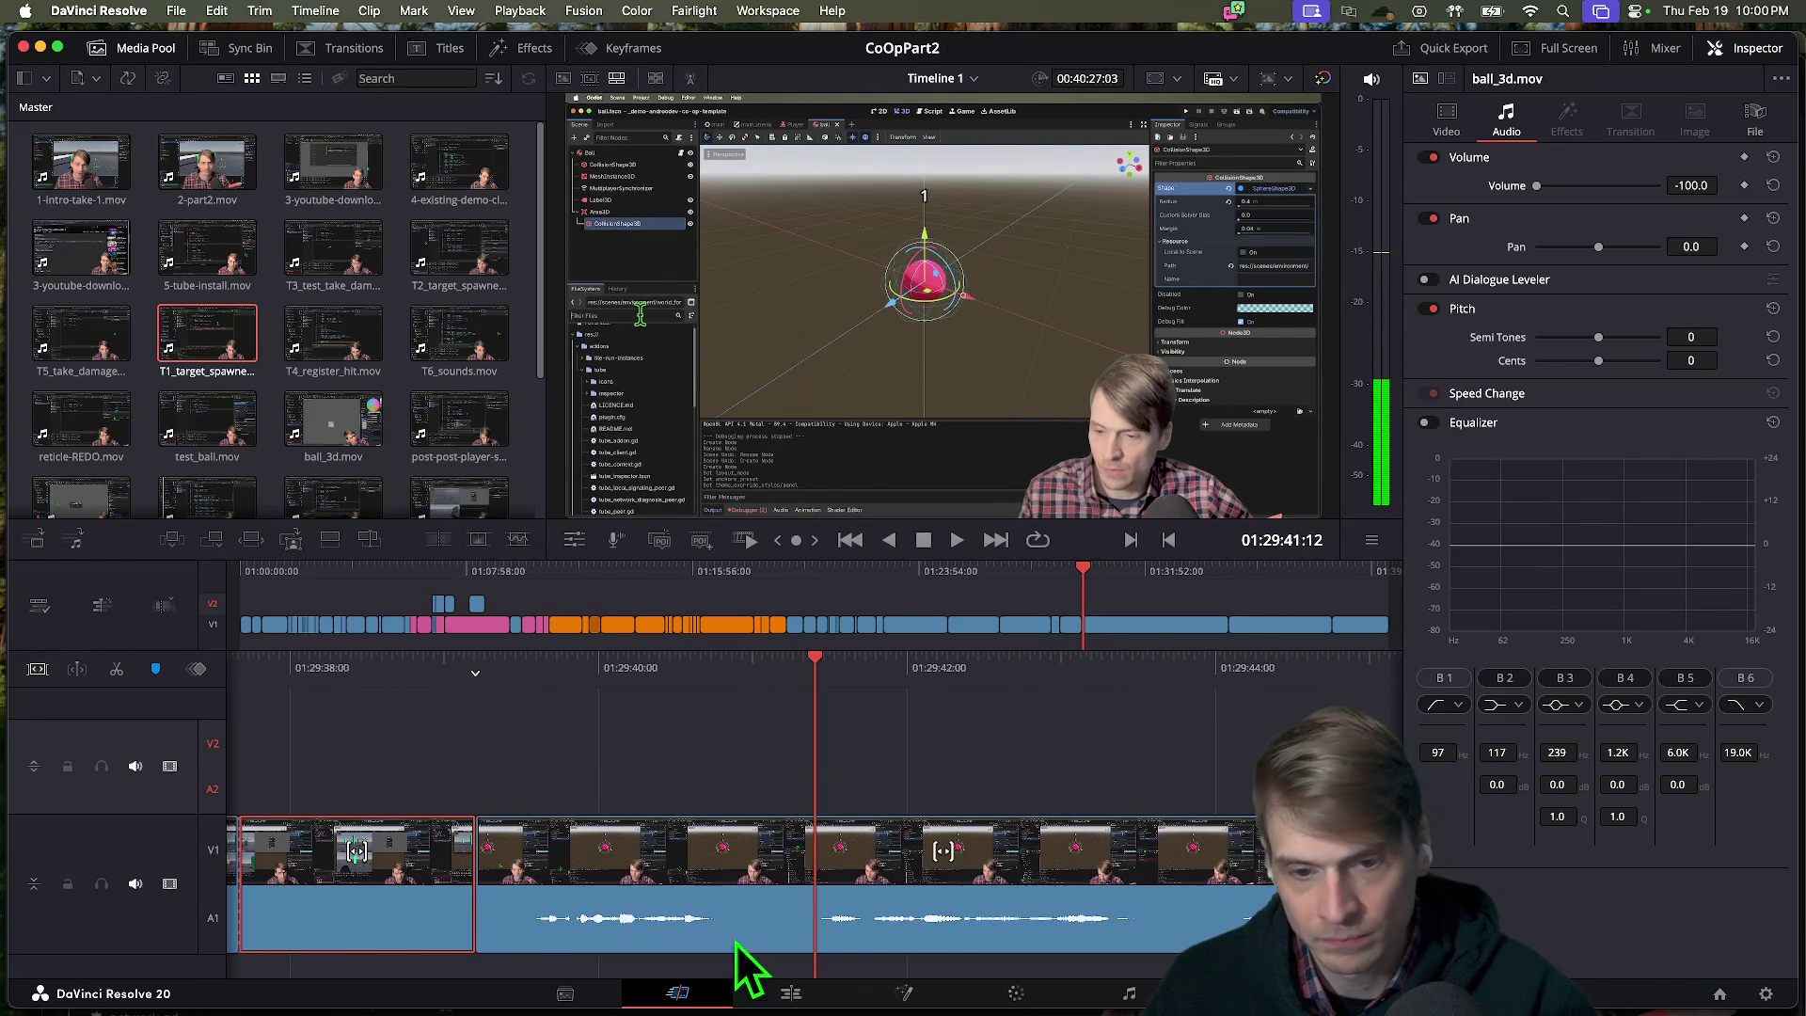
pyautogui.moveTo(489, 884); pyautogui.dragTo(517, 884)
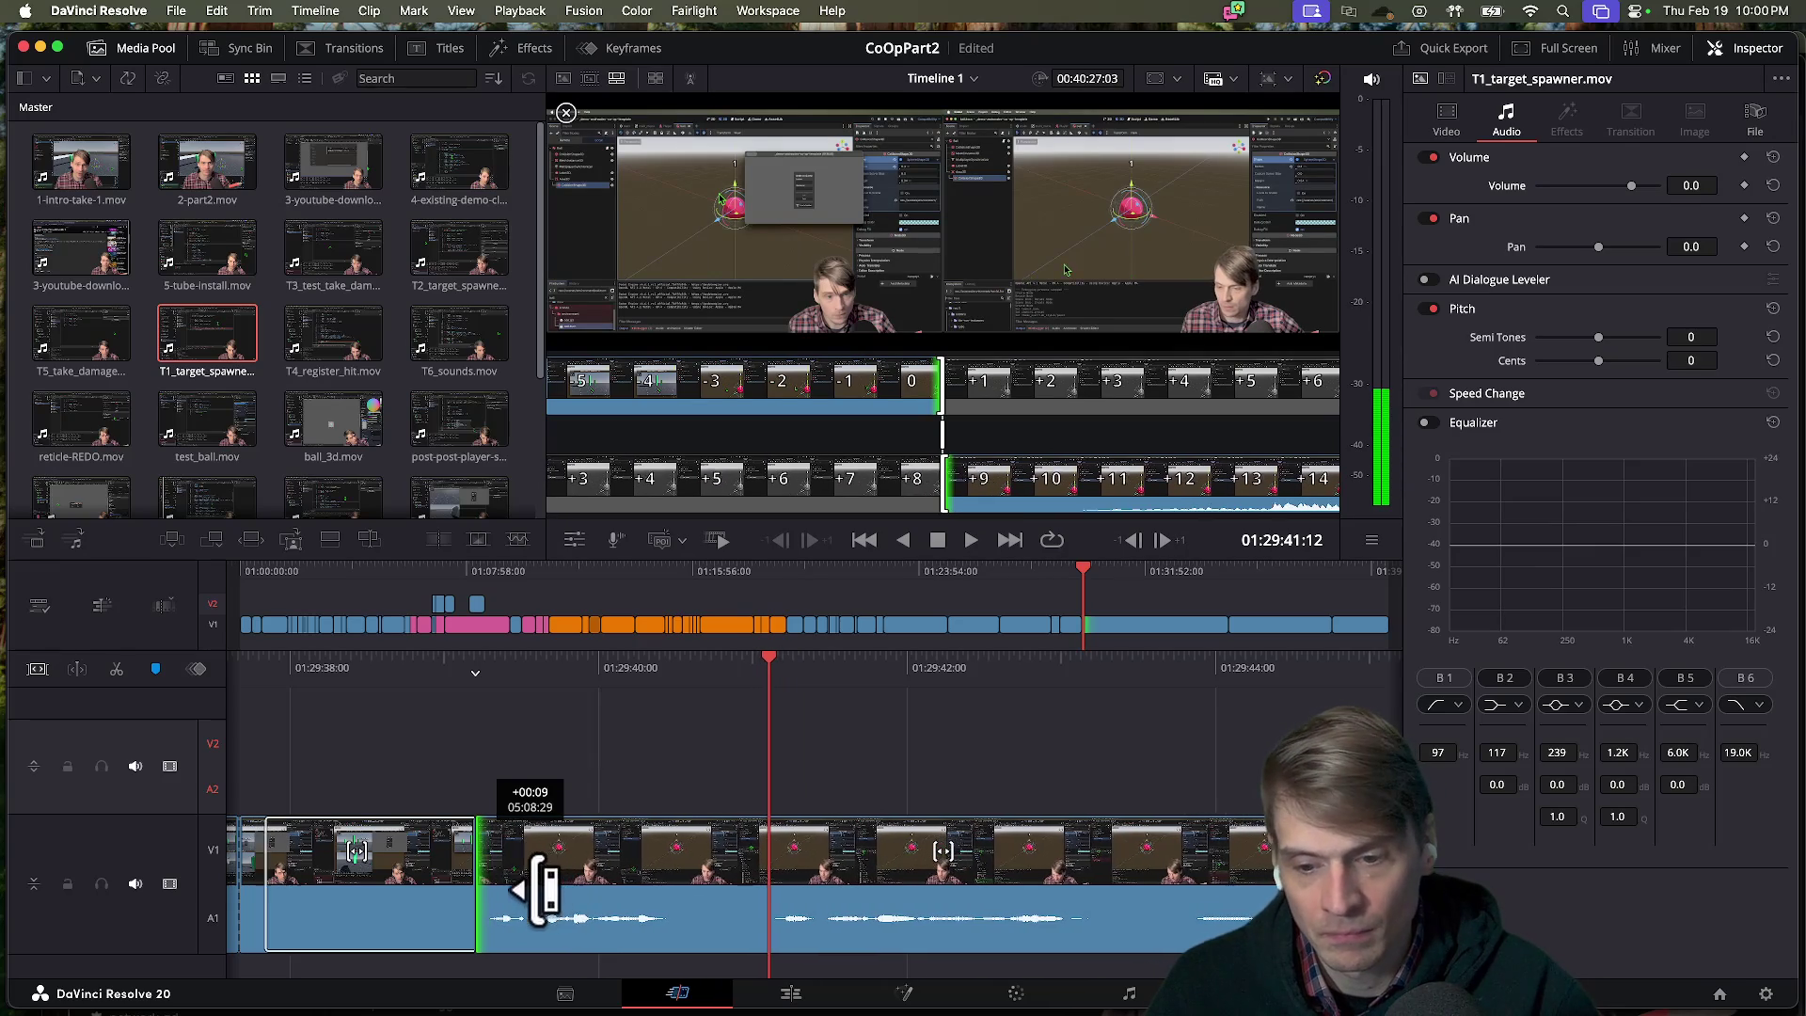
pyautogui.moveTo(536, 889); pyautogui.dragTo(538, 889)
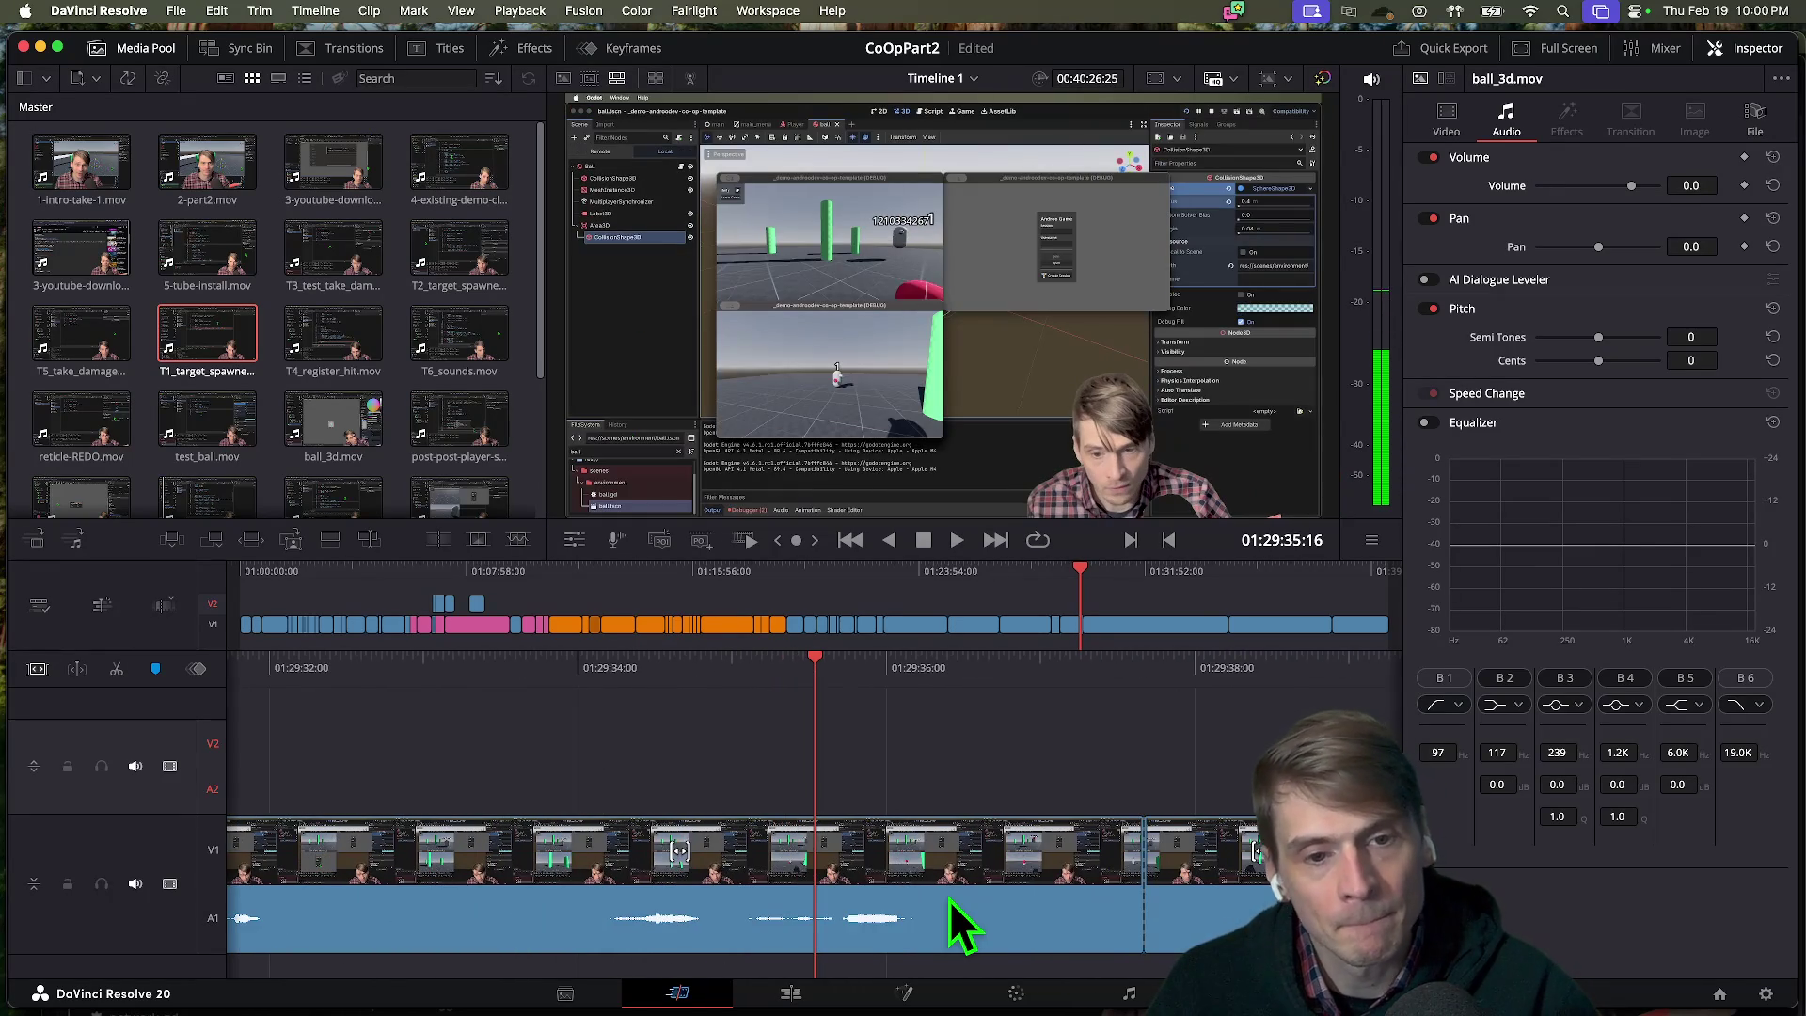
pyautogui.press('space')
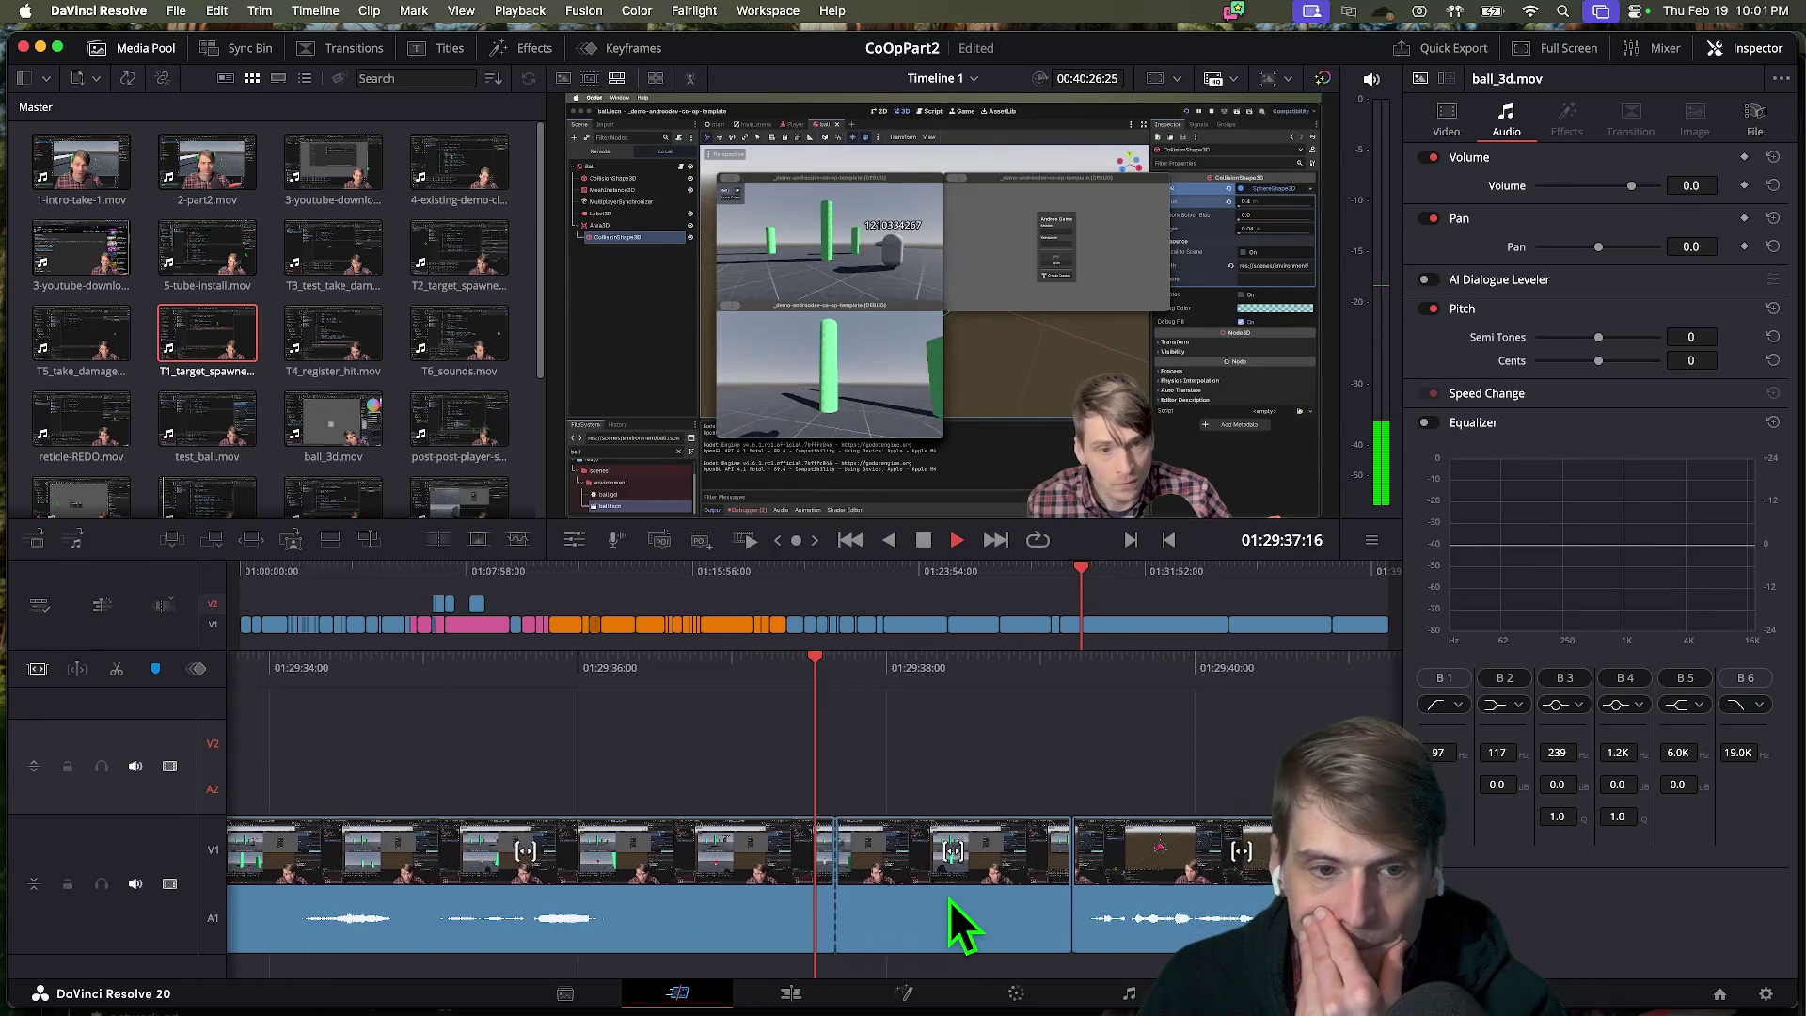
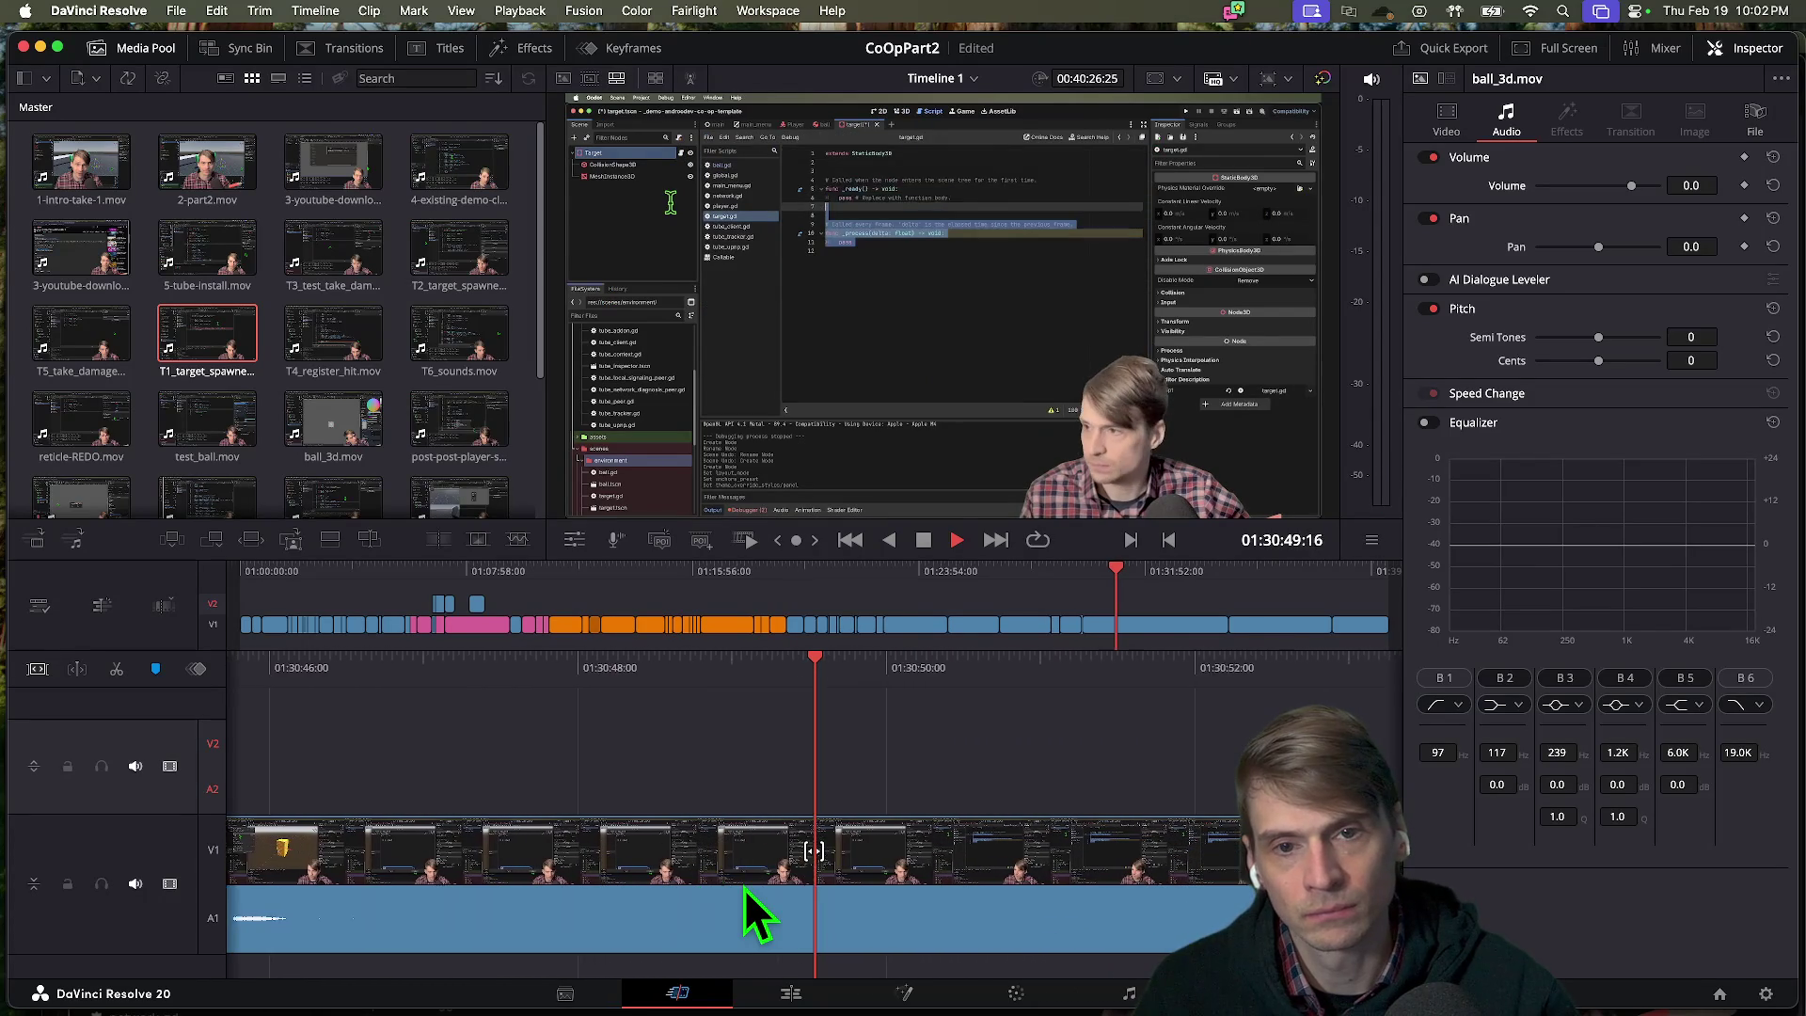
# Step: Ripple-delete the T1_target_spawner footage from 01:30:46:26 to 01:31:30:29, shortening the timeline to 00:39:42:22
pyautogui.press('l')
pyautogui.press('l')
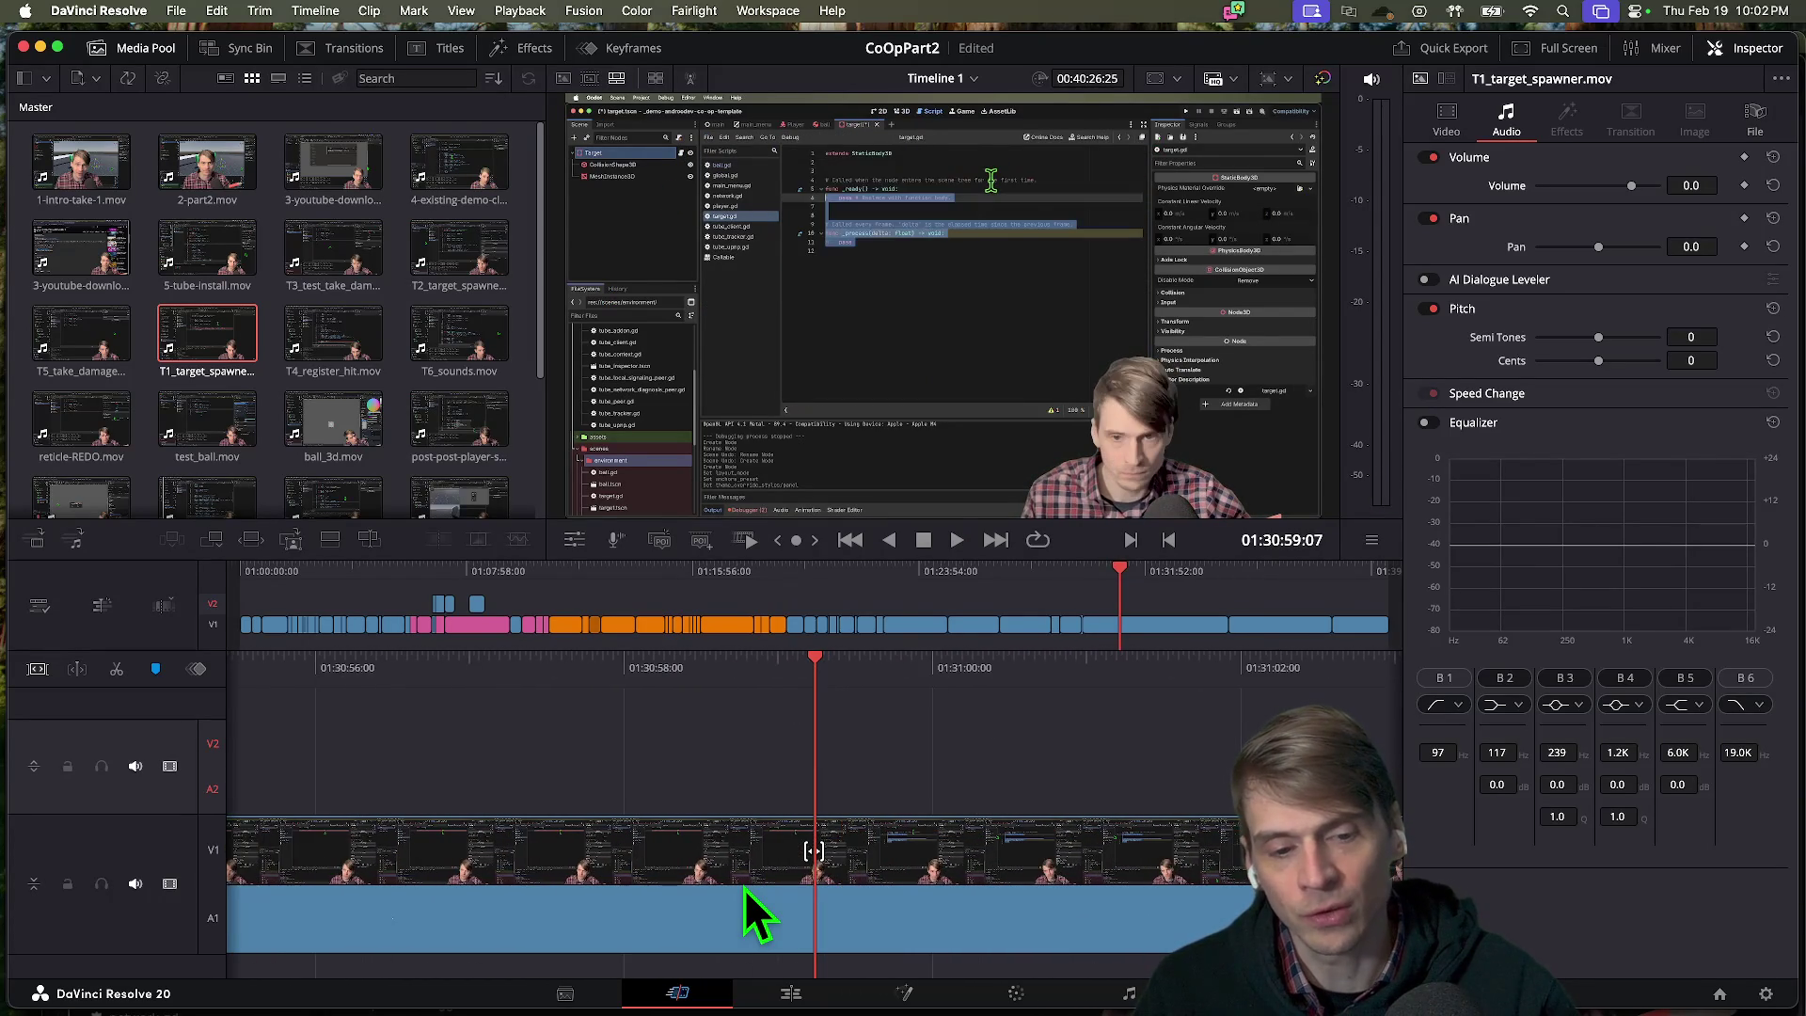
pyautogui.press('j')
pyautogui.press('j')
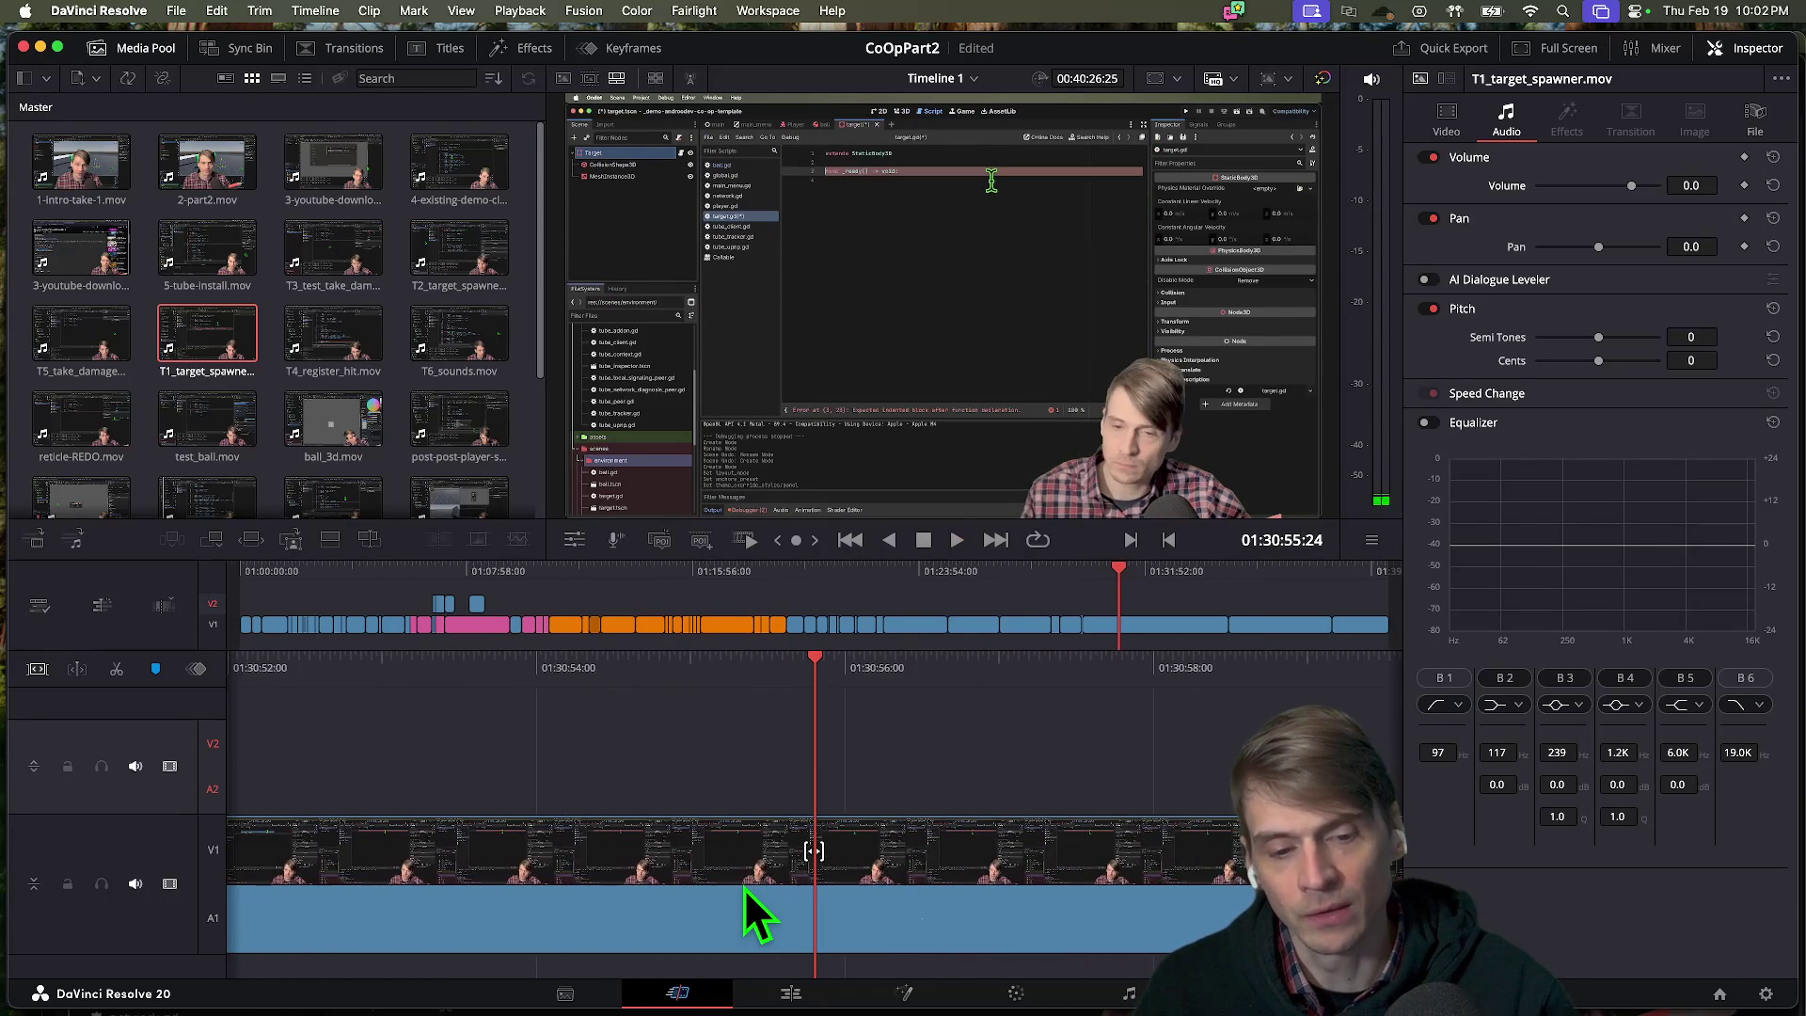
pyautogui.click(747, 890)
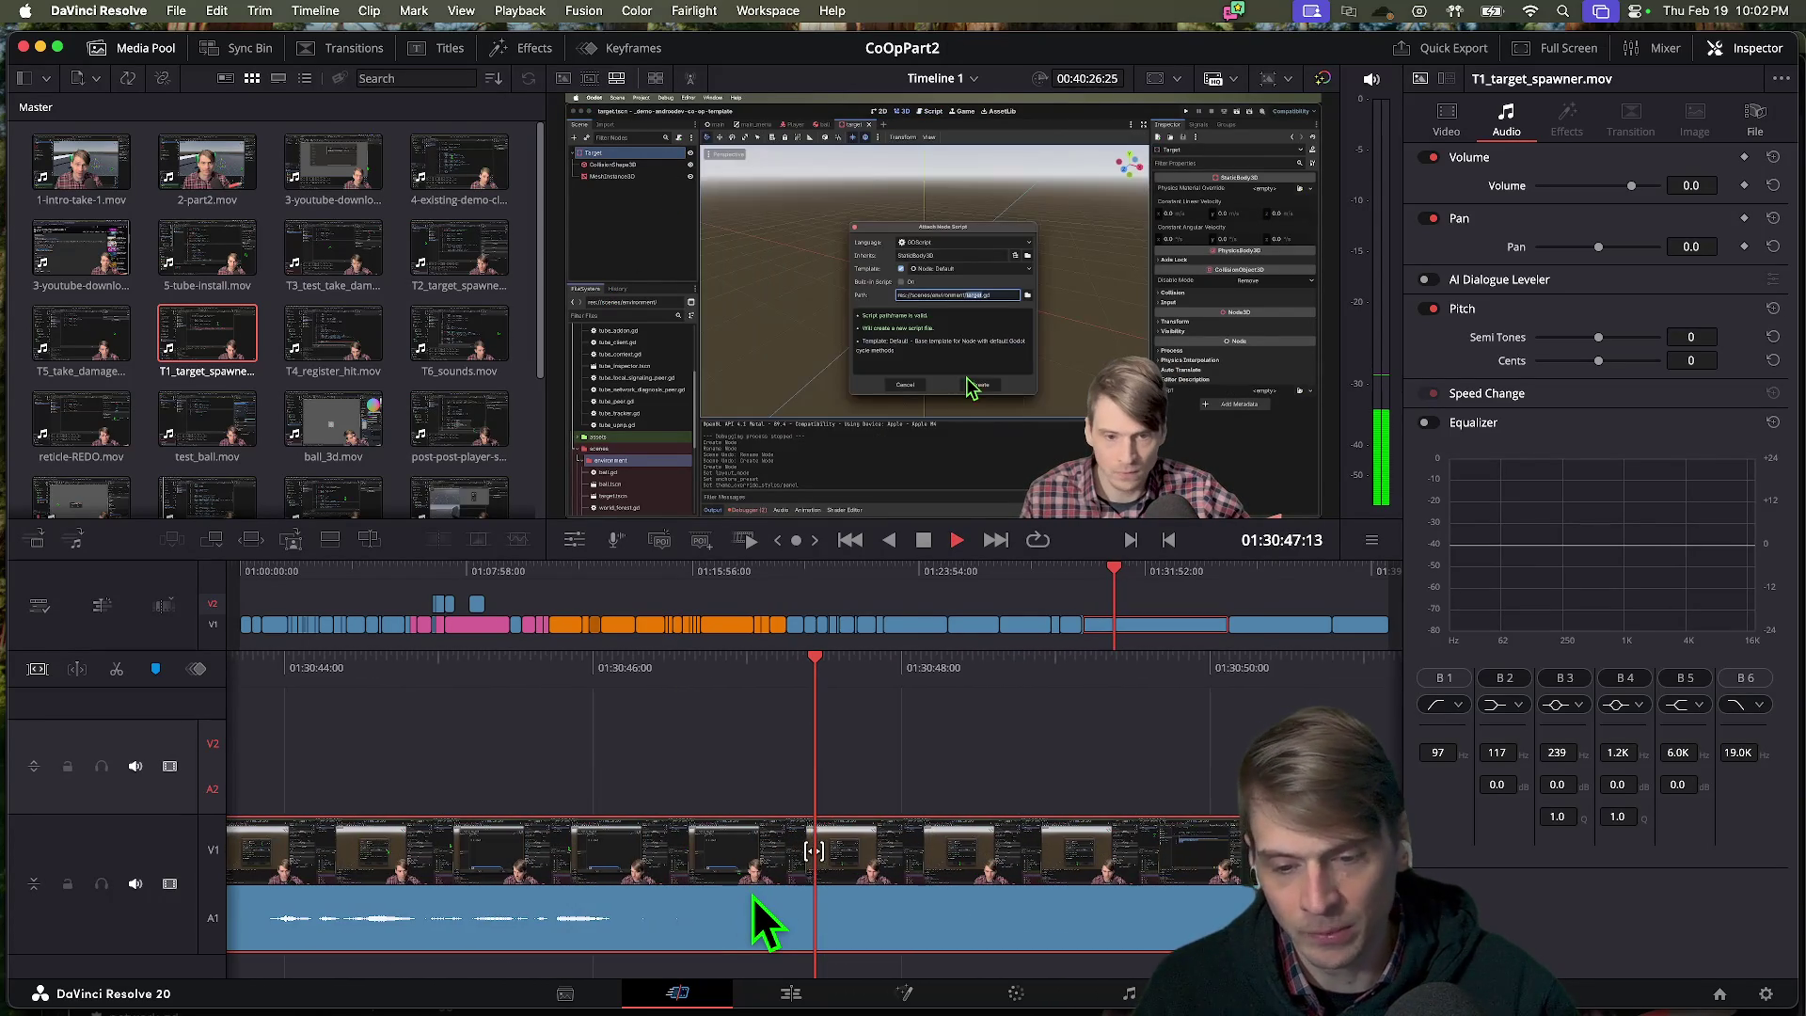
pyautogui.press('Left')
pyautogui.press('Left')
pyautogui.press('Left')
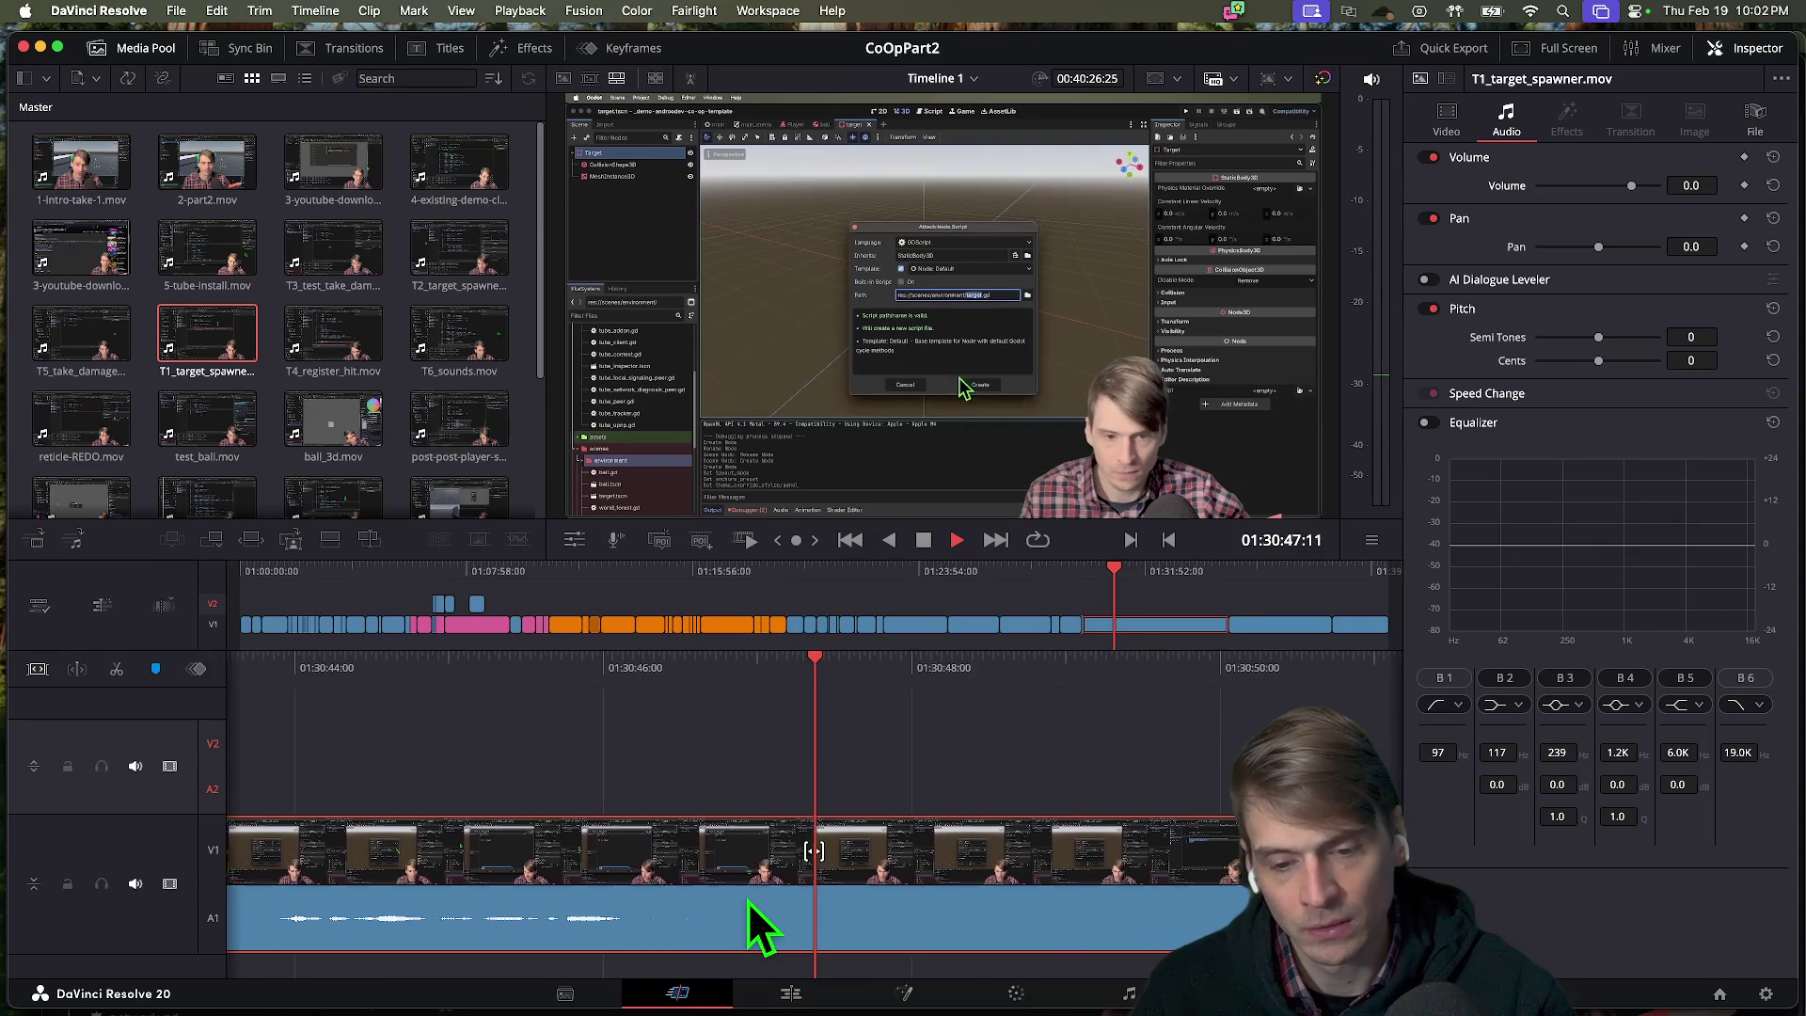
pyautogui.press('super+b')
pyautogui.press('l')
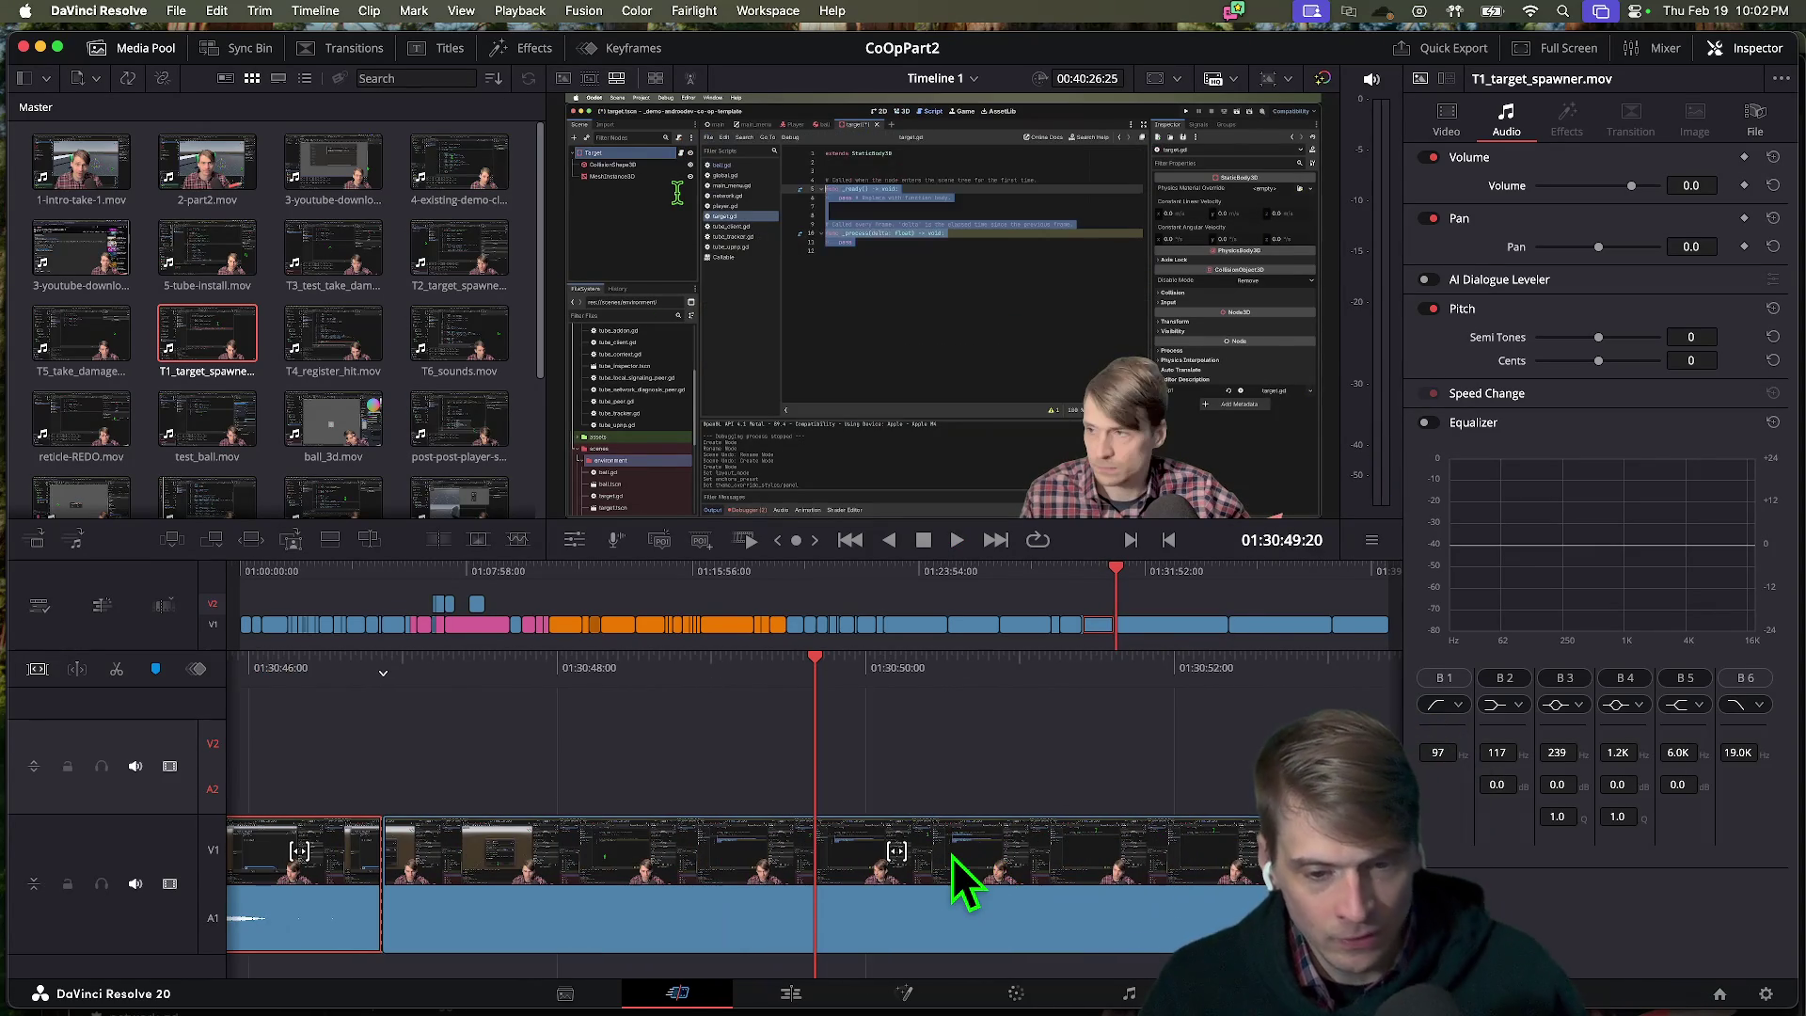
pyautogui.press('l')
pyautogui.press('l')
pyautogui.press('l')
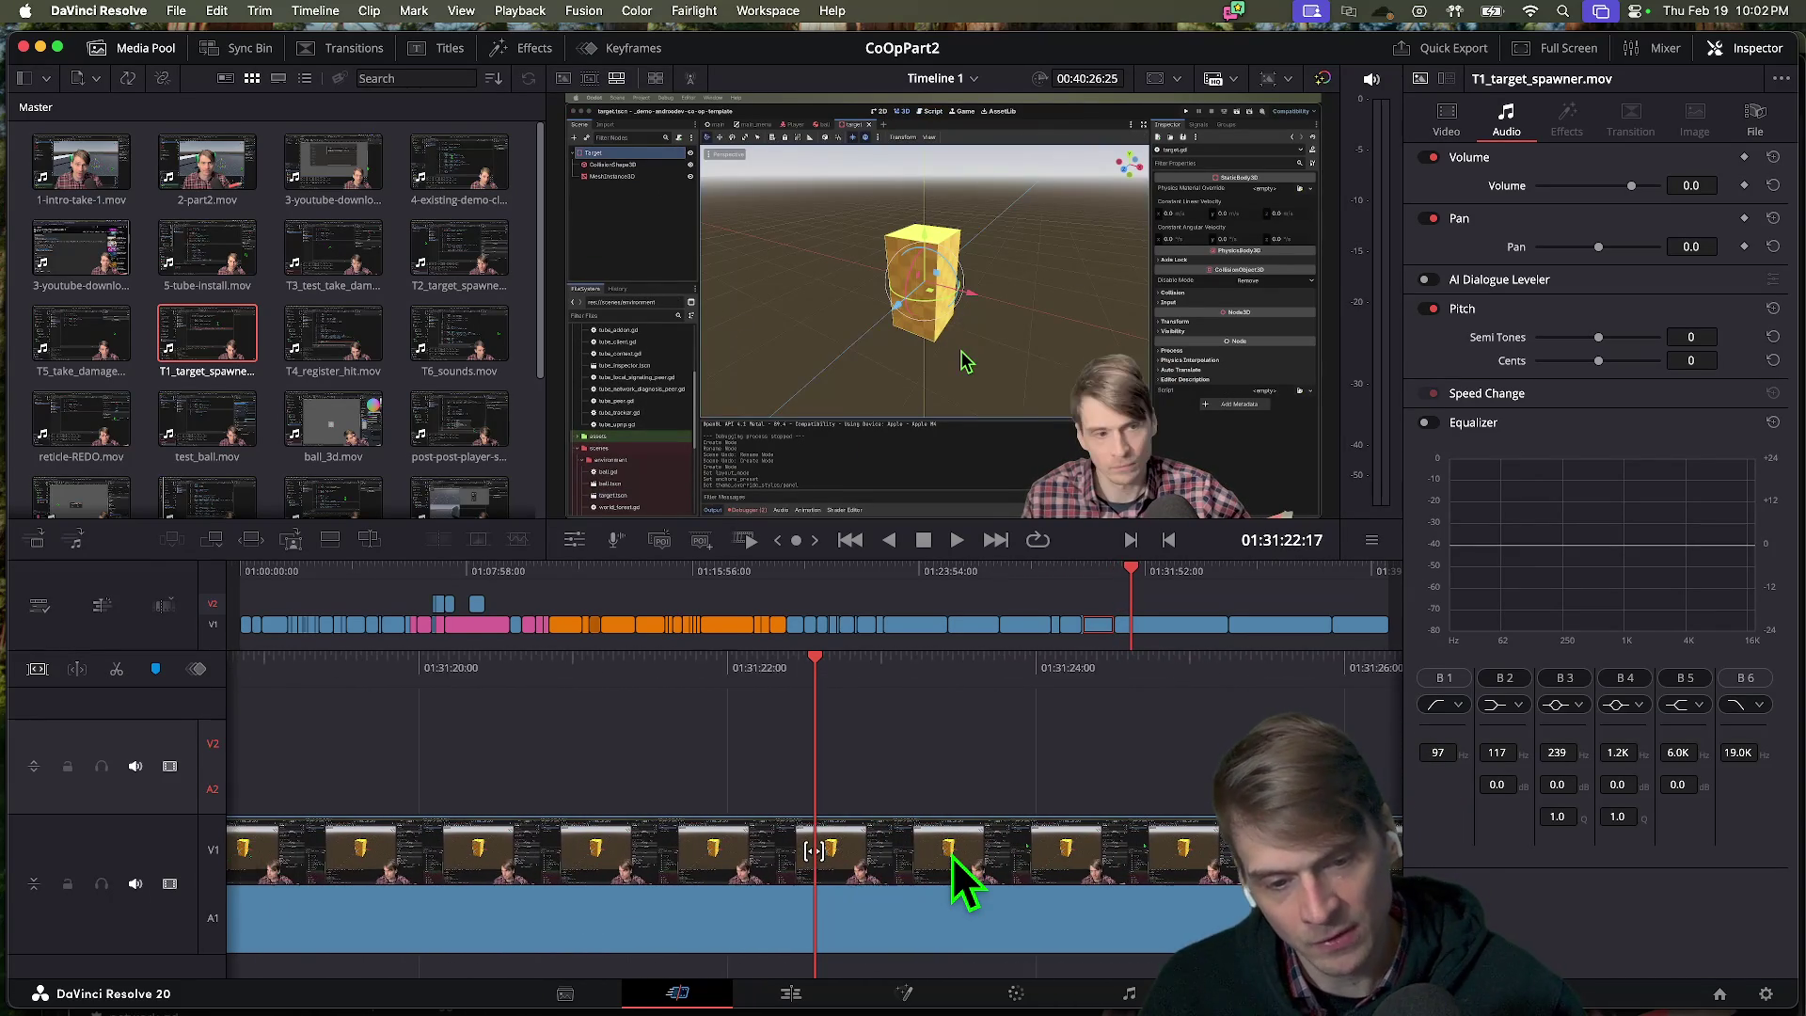
pyautogui.press('j')
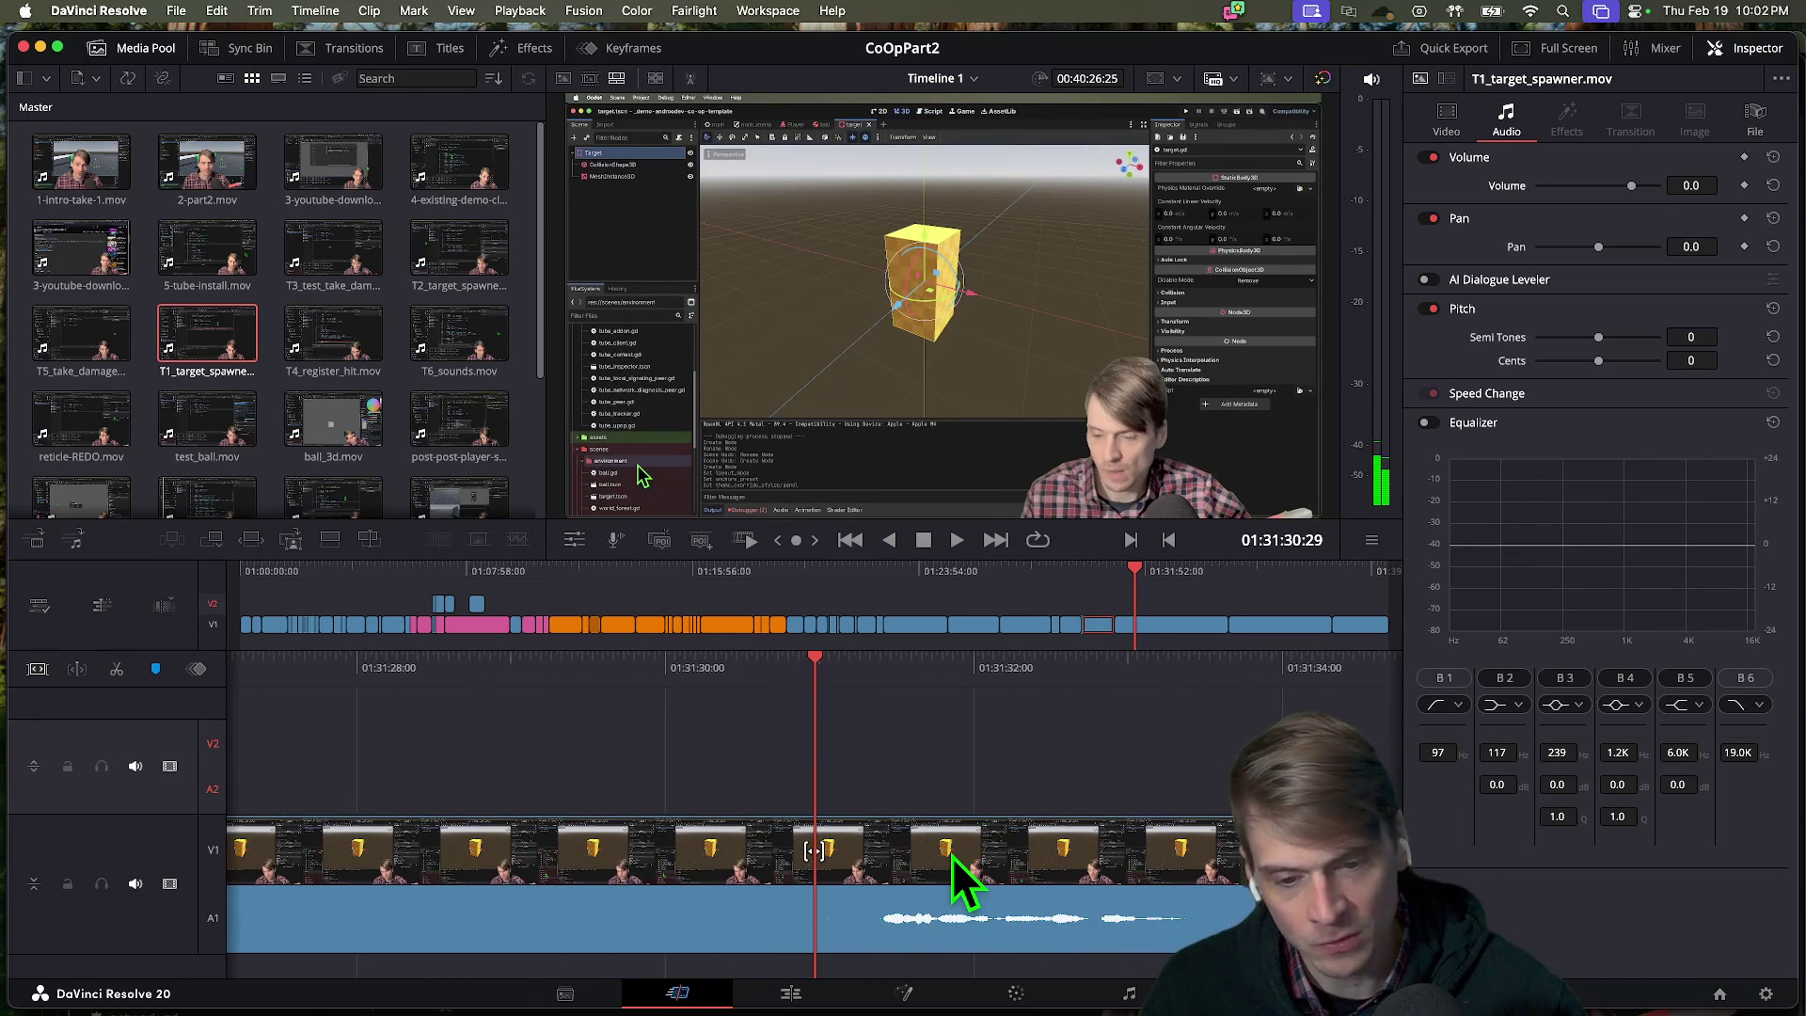
pyautogui.press('BackSpace')
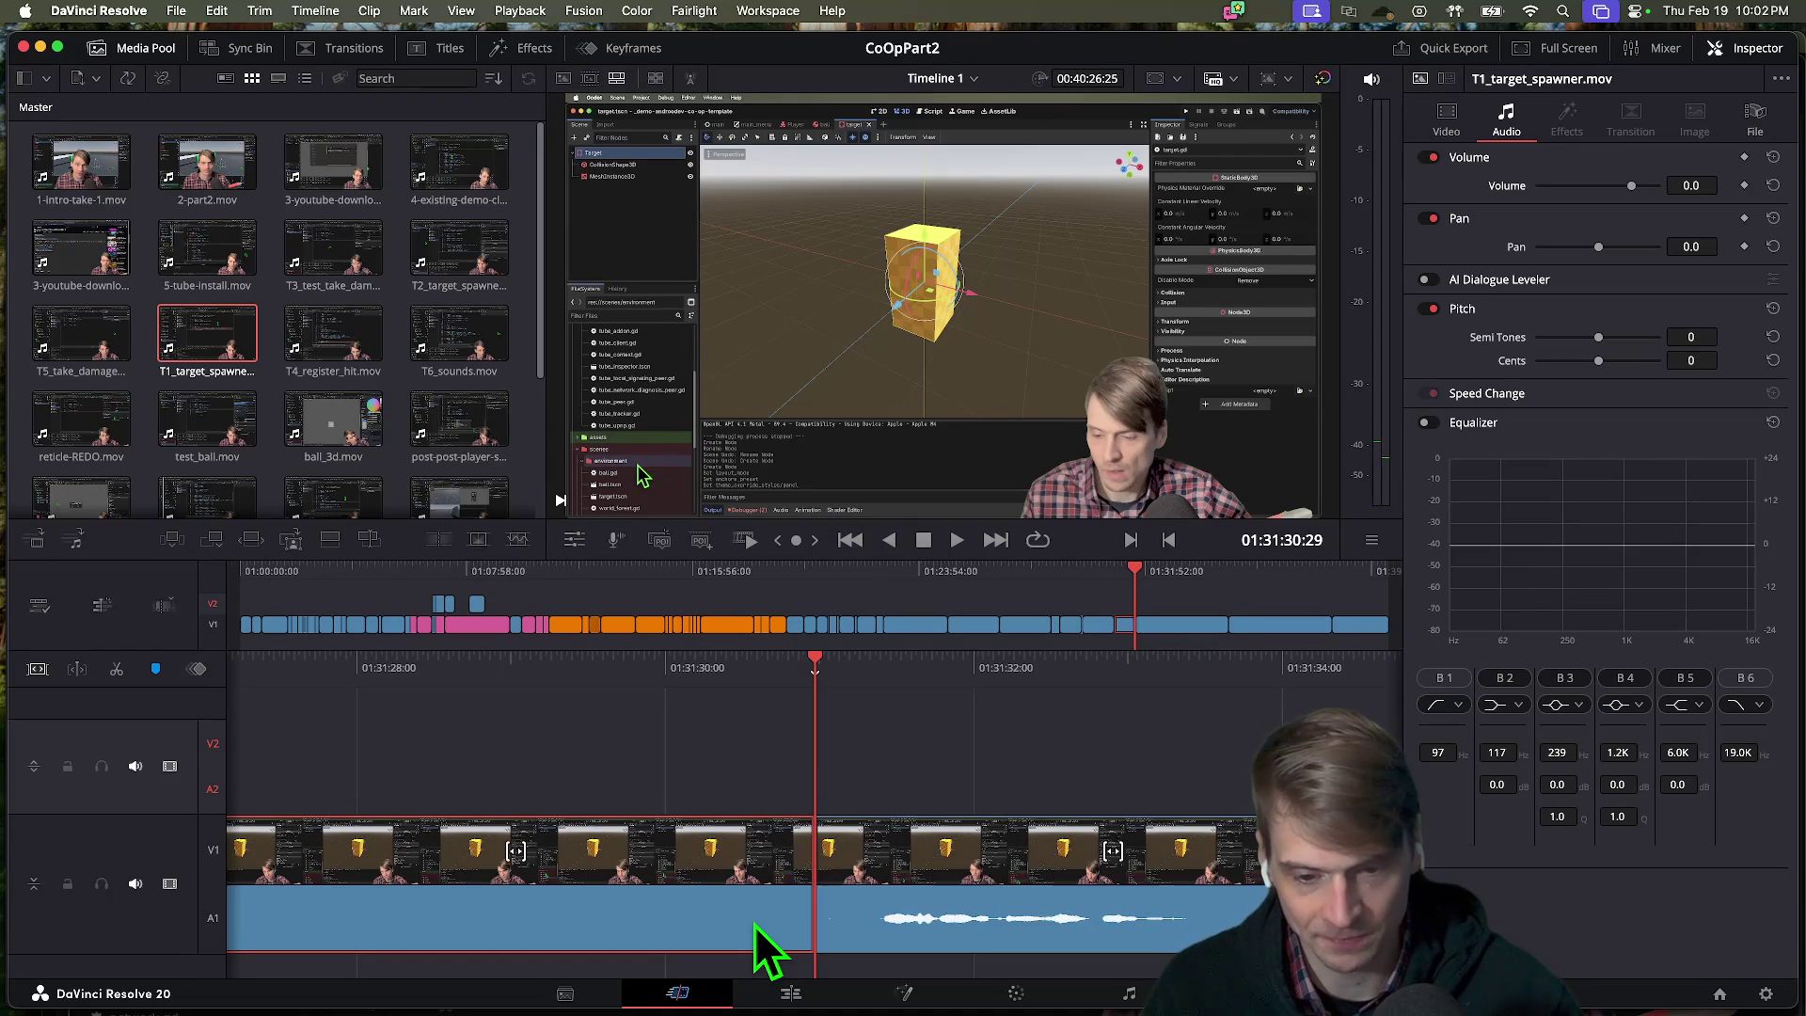
pyautogui.press('Up')
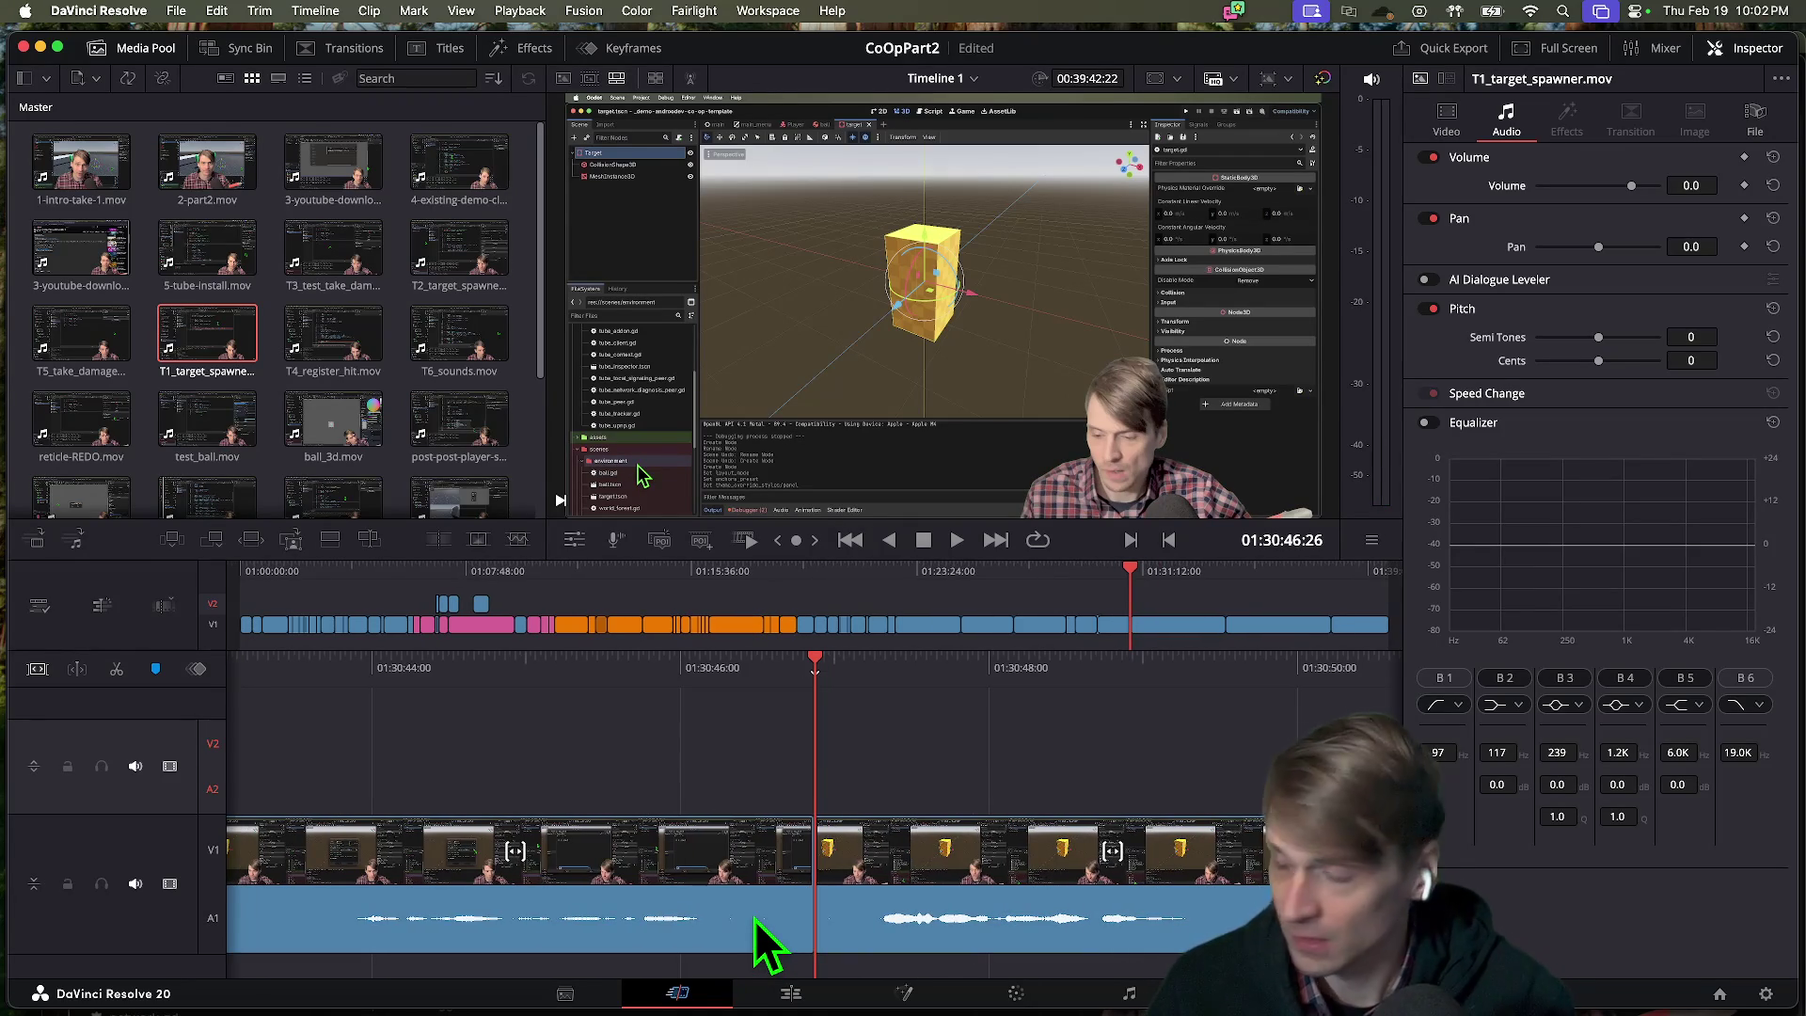
pyautogui.press('space')
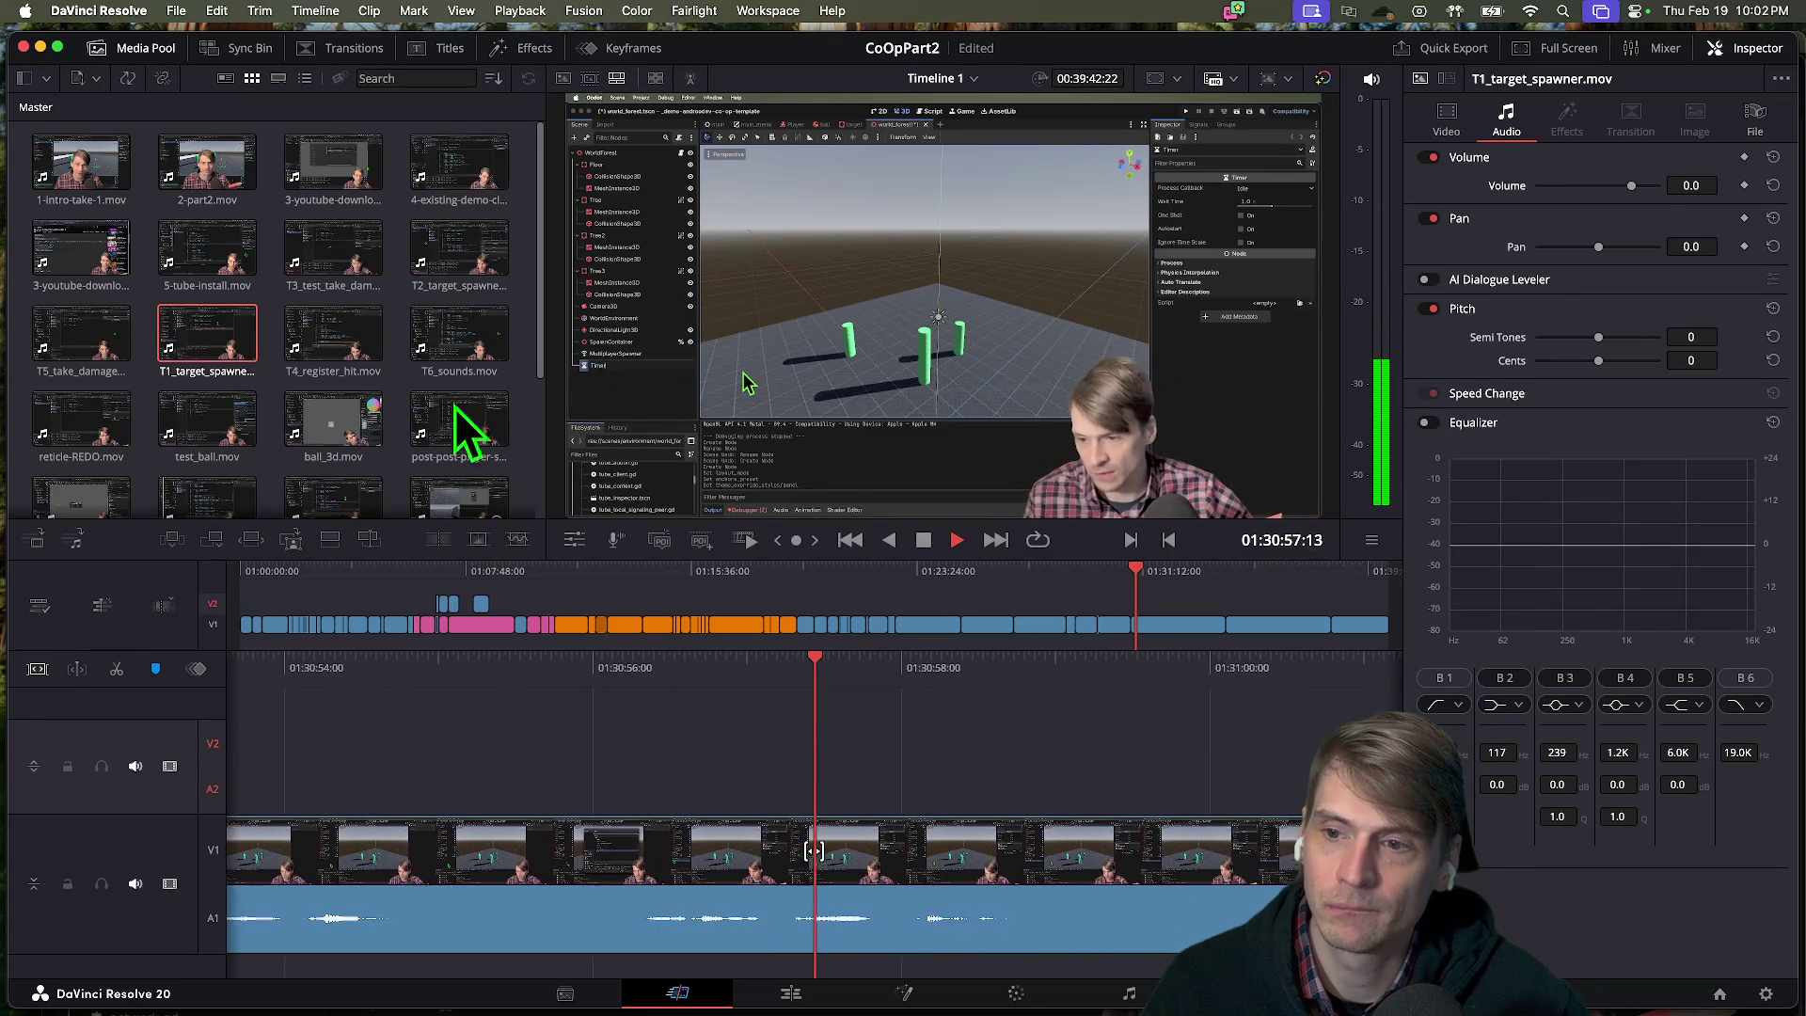
pyautogui.press('space')
pyautogui.doubleClick(462, 280)
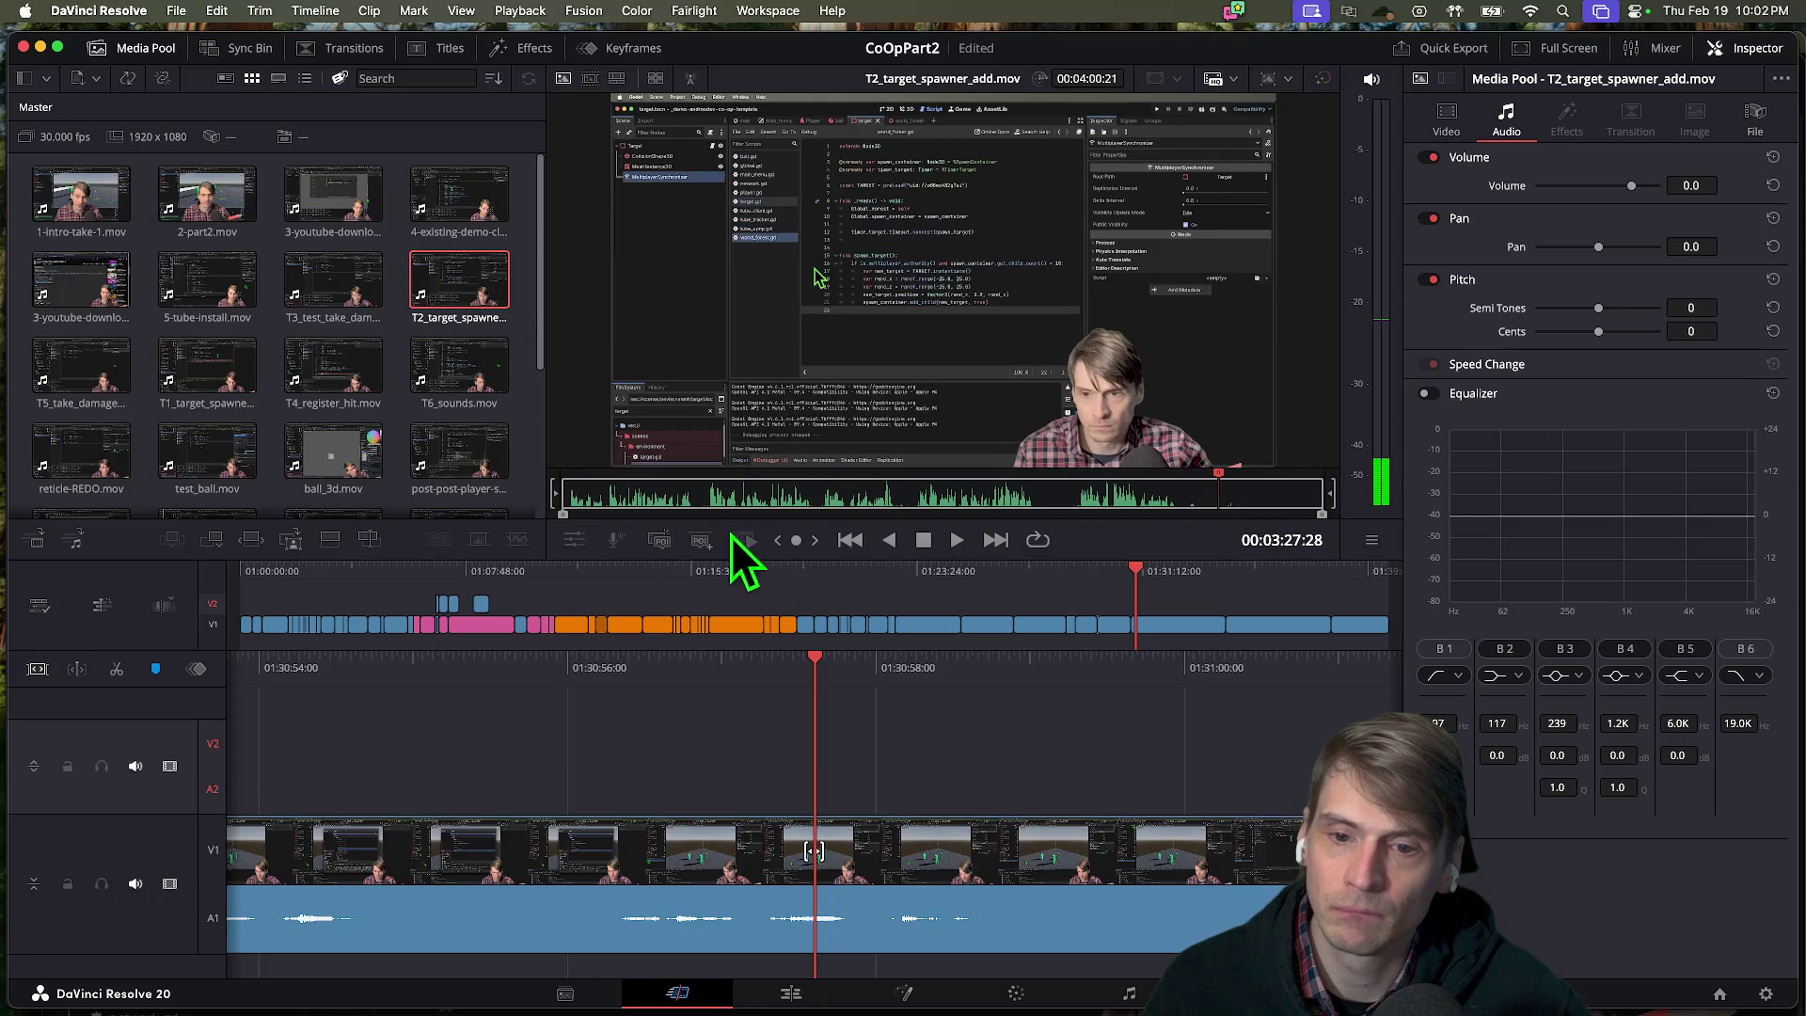
pyautogui.press('space')
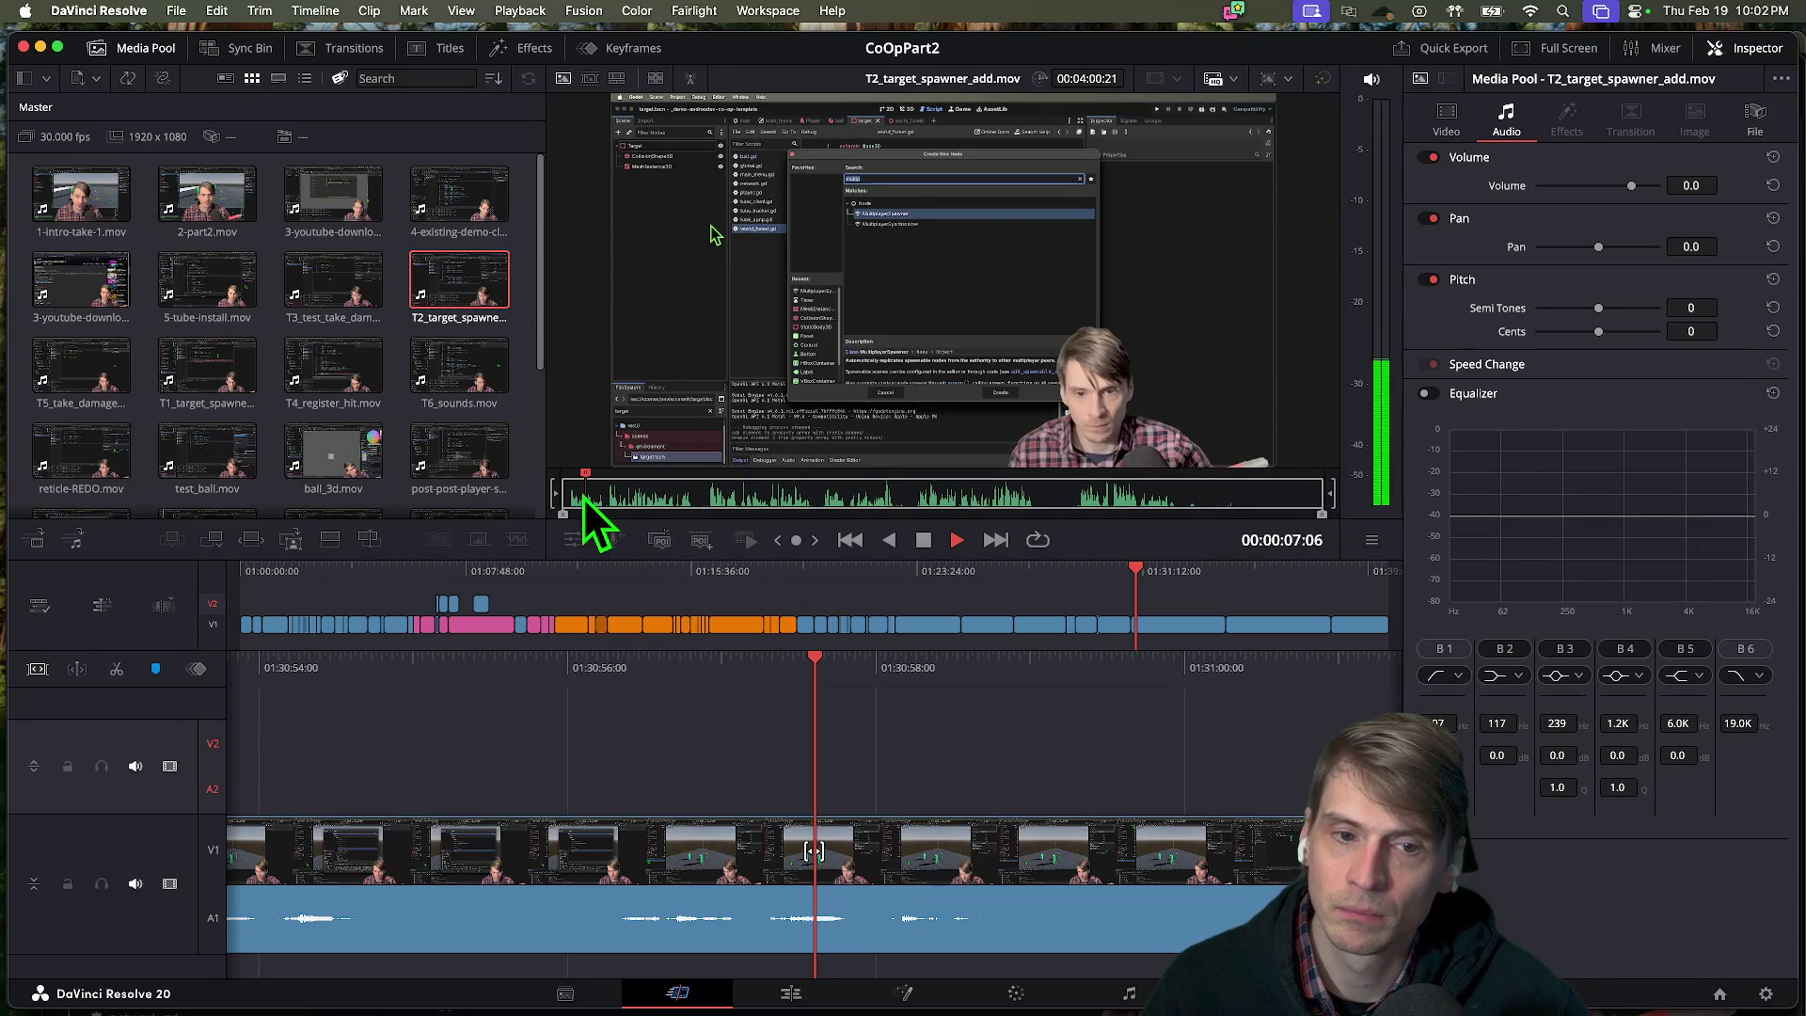
pyautogui.moveTo(585, 495)
pyautogui.mouseDown()
pyautogui.moveTo(612, 497)
pyautogui.moveTo(555, 501)
pyautogui.moveTo(876, 506)
pyautogui.moveTo(791, 510)
pyautogui.mouseUp()
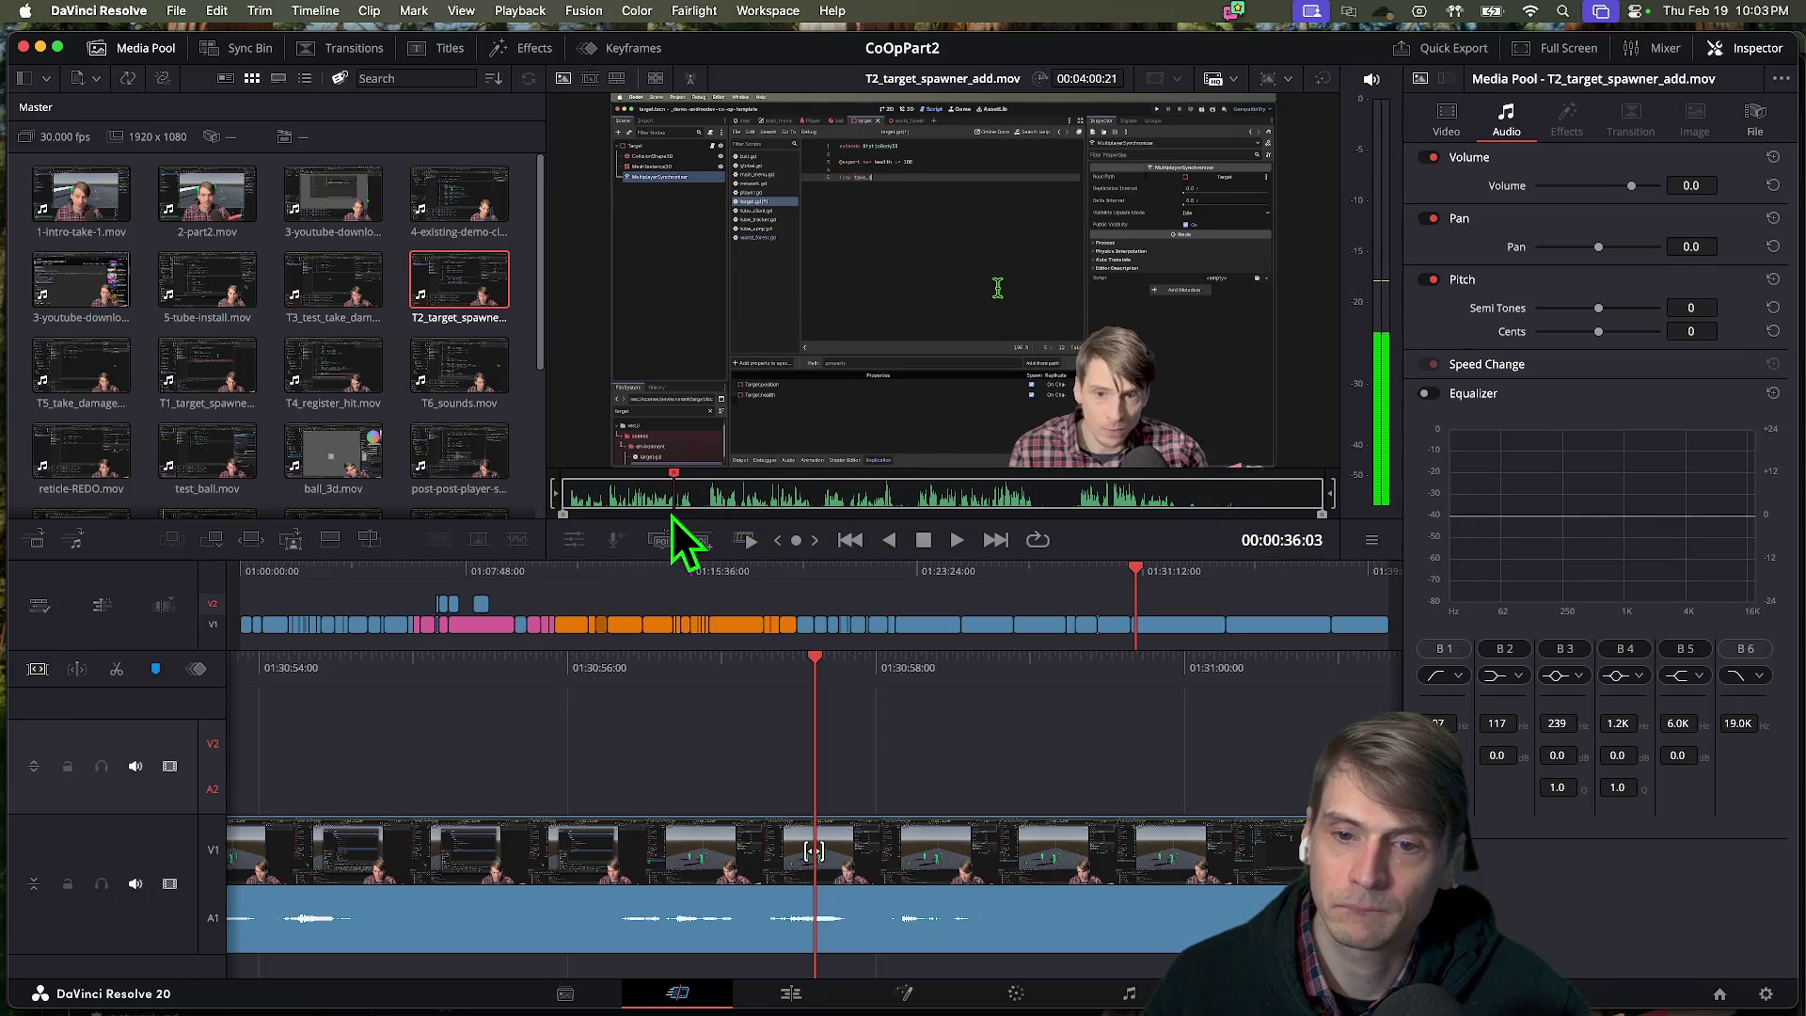
pyautogui.moveTo(672, 519)
pyautogui.mouseDown()
pyautogui.moveTo(950, 517)
pyautogui.moveTo(562, 518)
pyautogui.mouseUp()
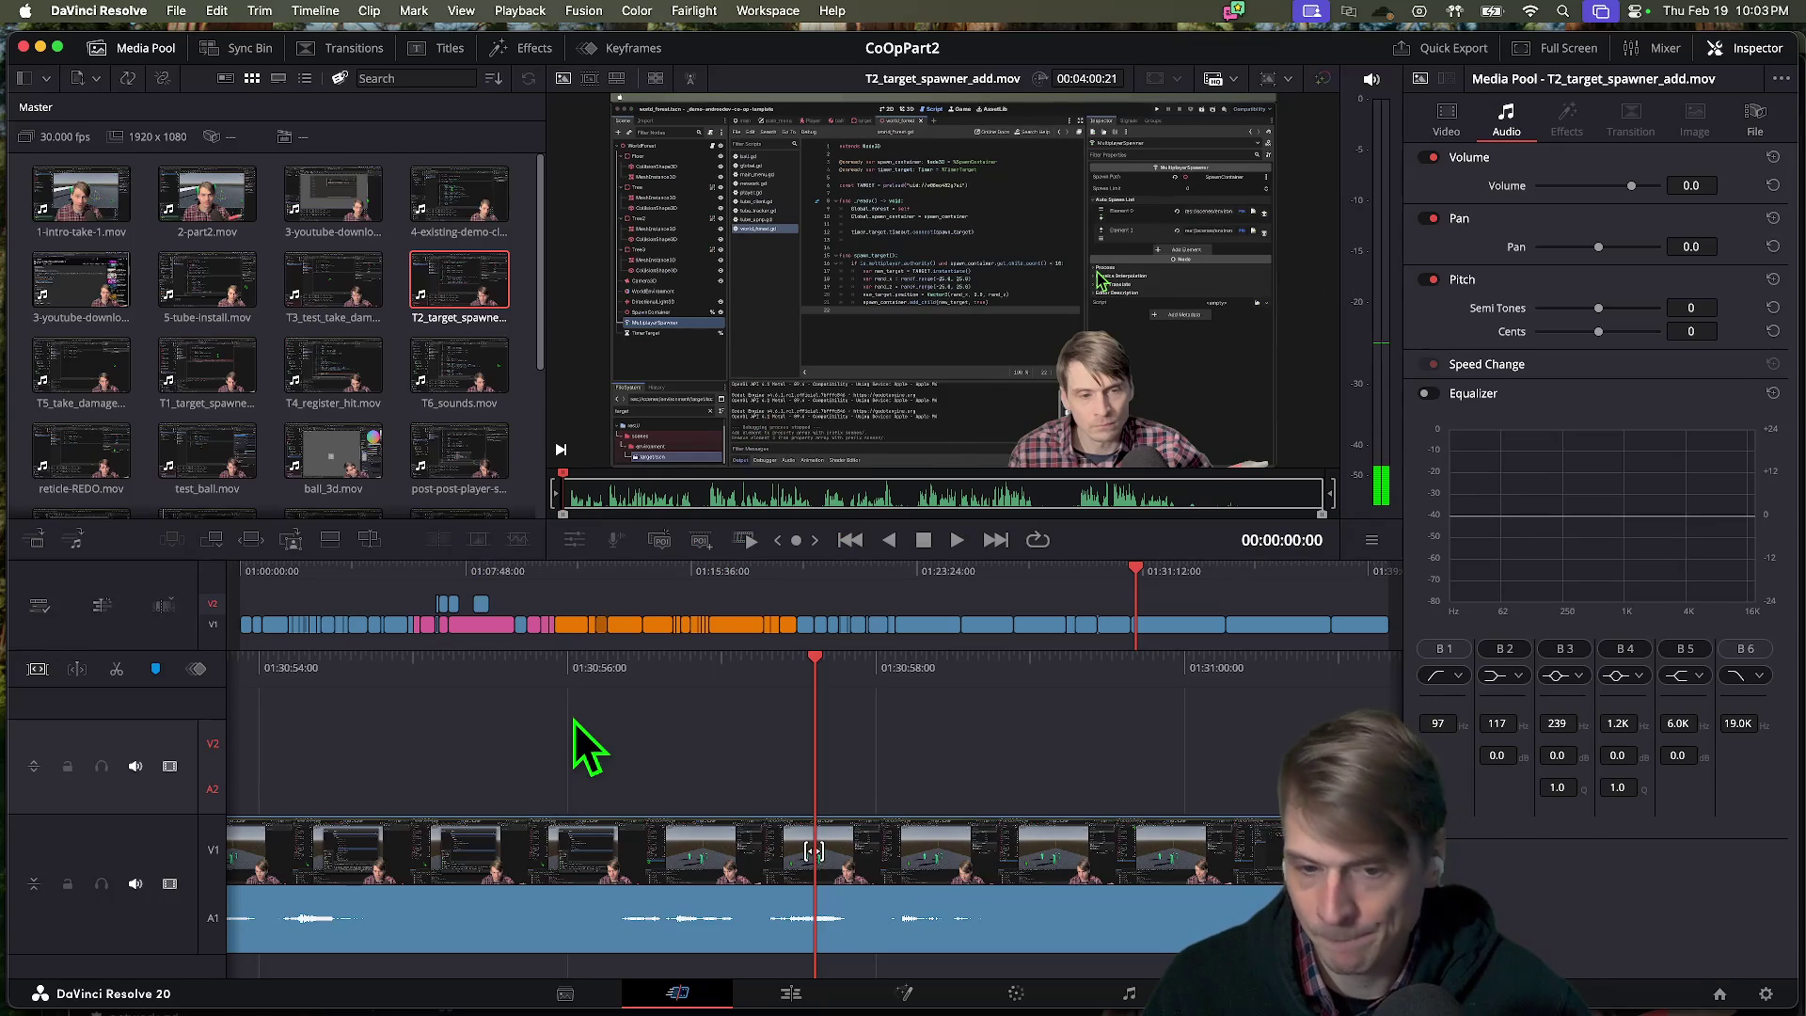
pyautogui.click(588, 748)
pyautogui.press('space')
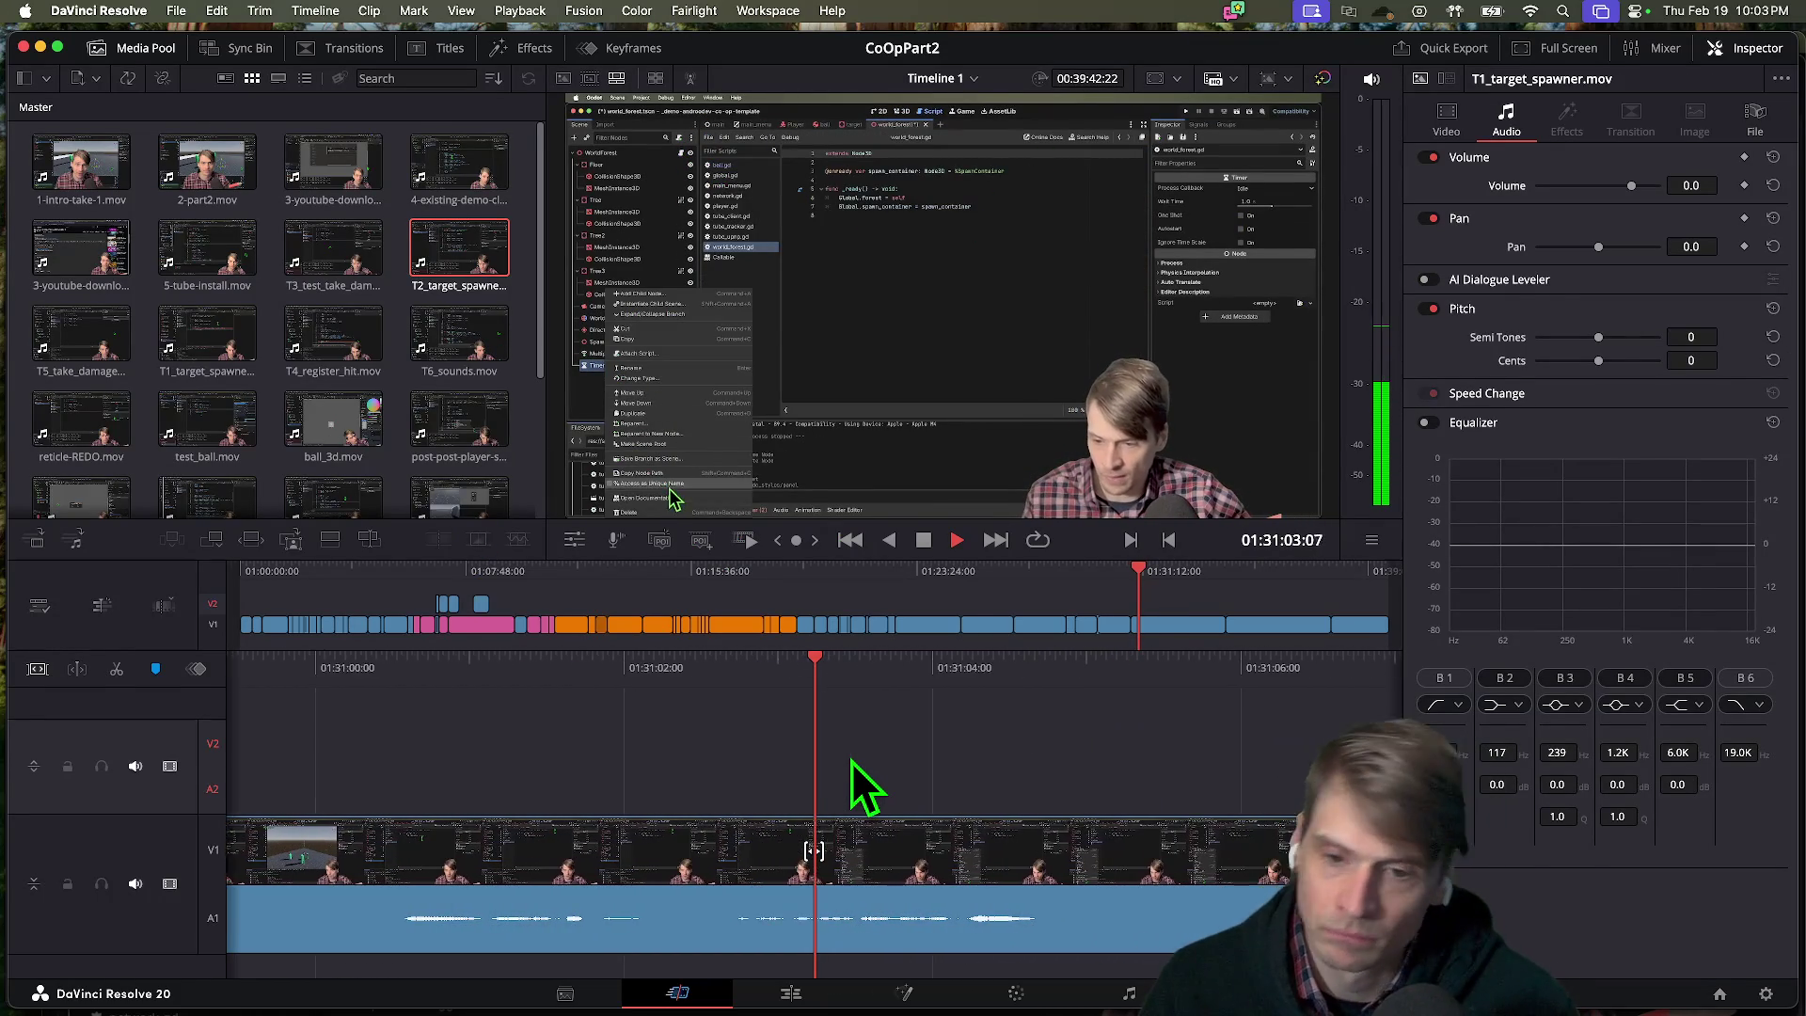
pyautogui.click(512, 957)
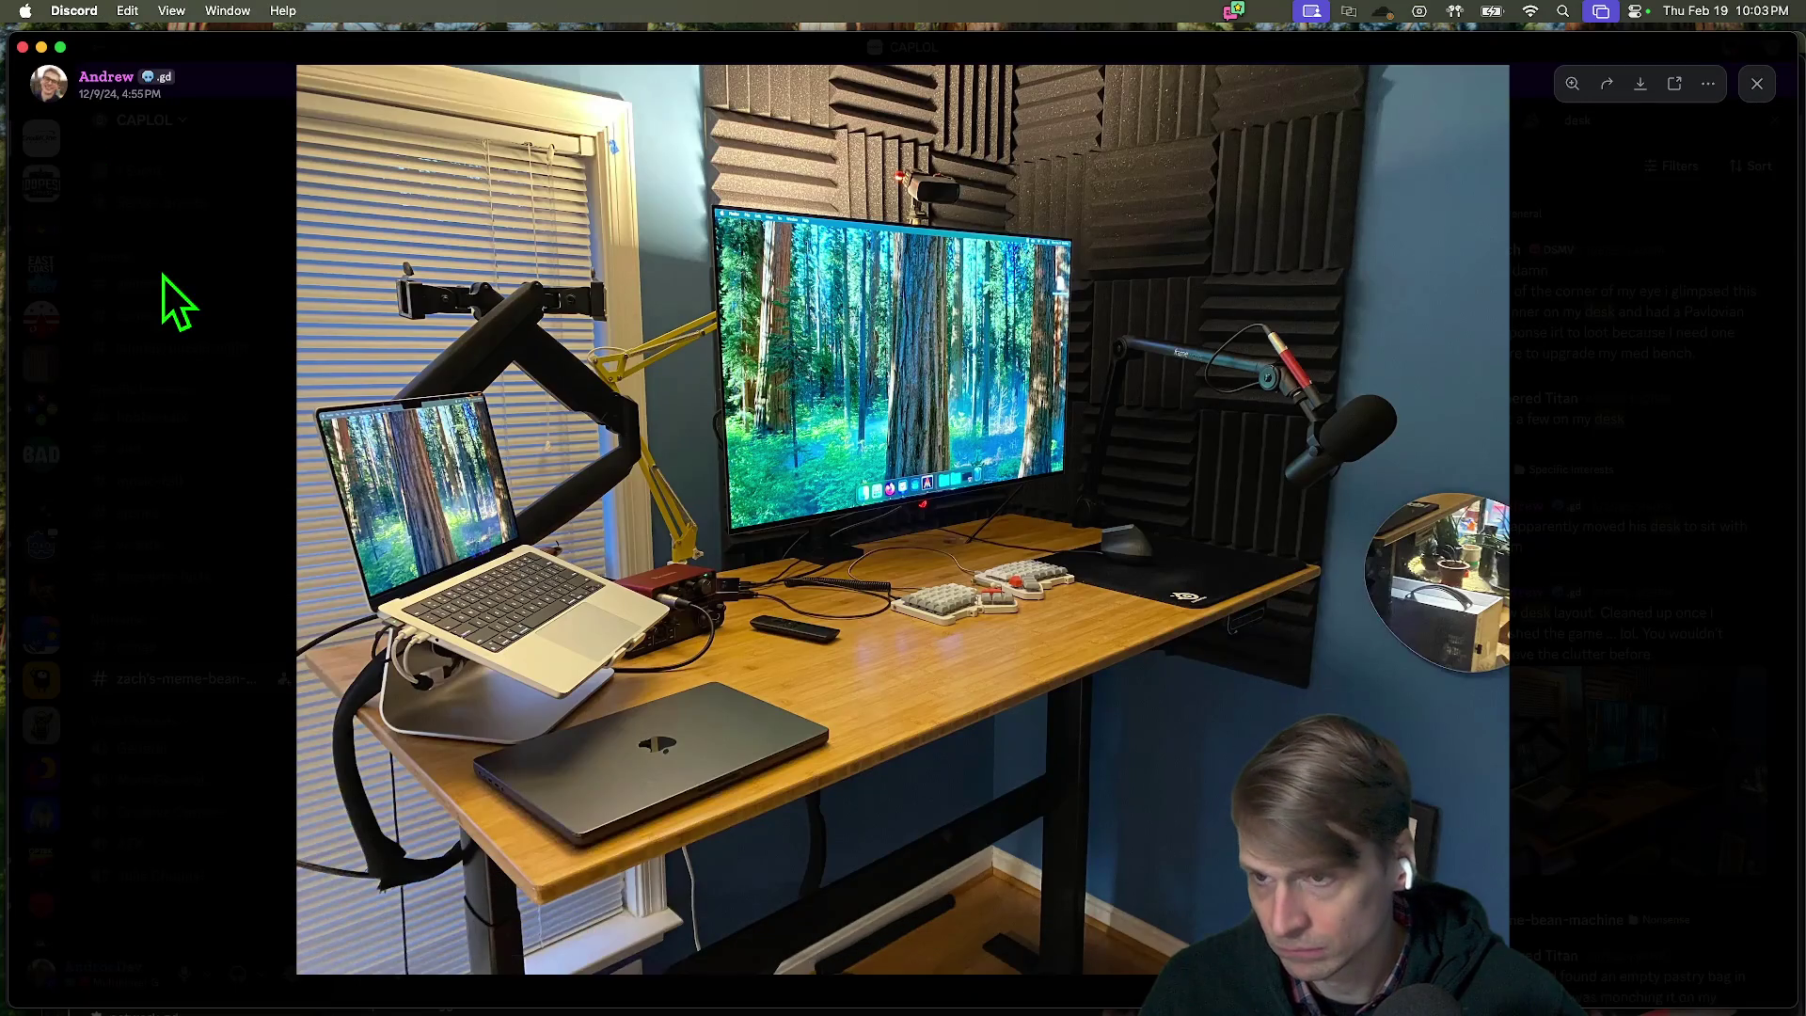
pyautogui.click(160, 265)
pyautogui.click(41, 47)
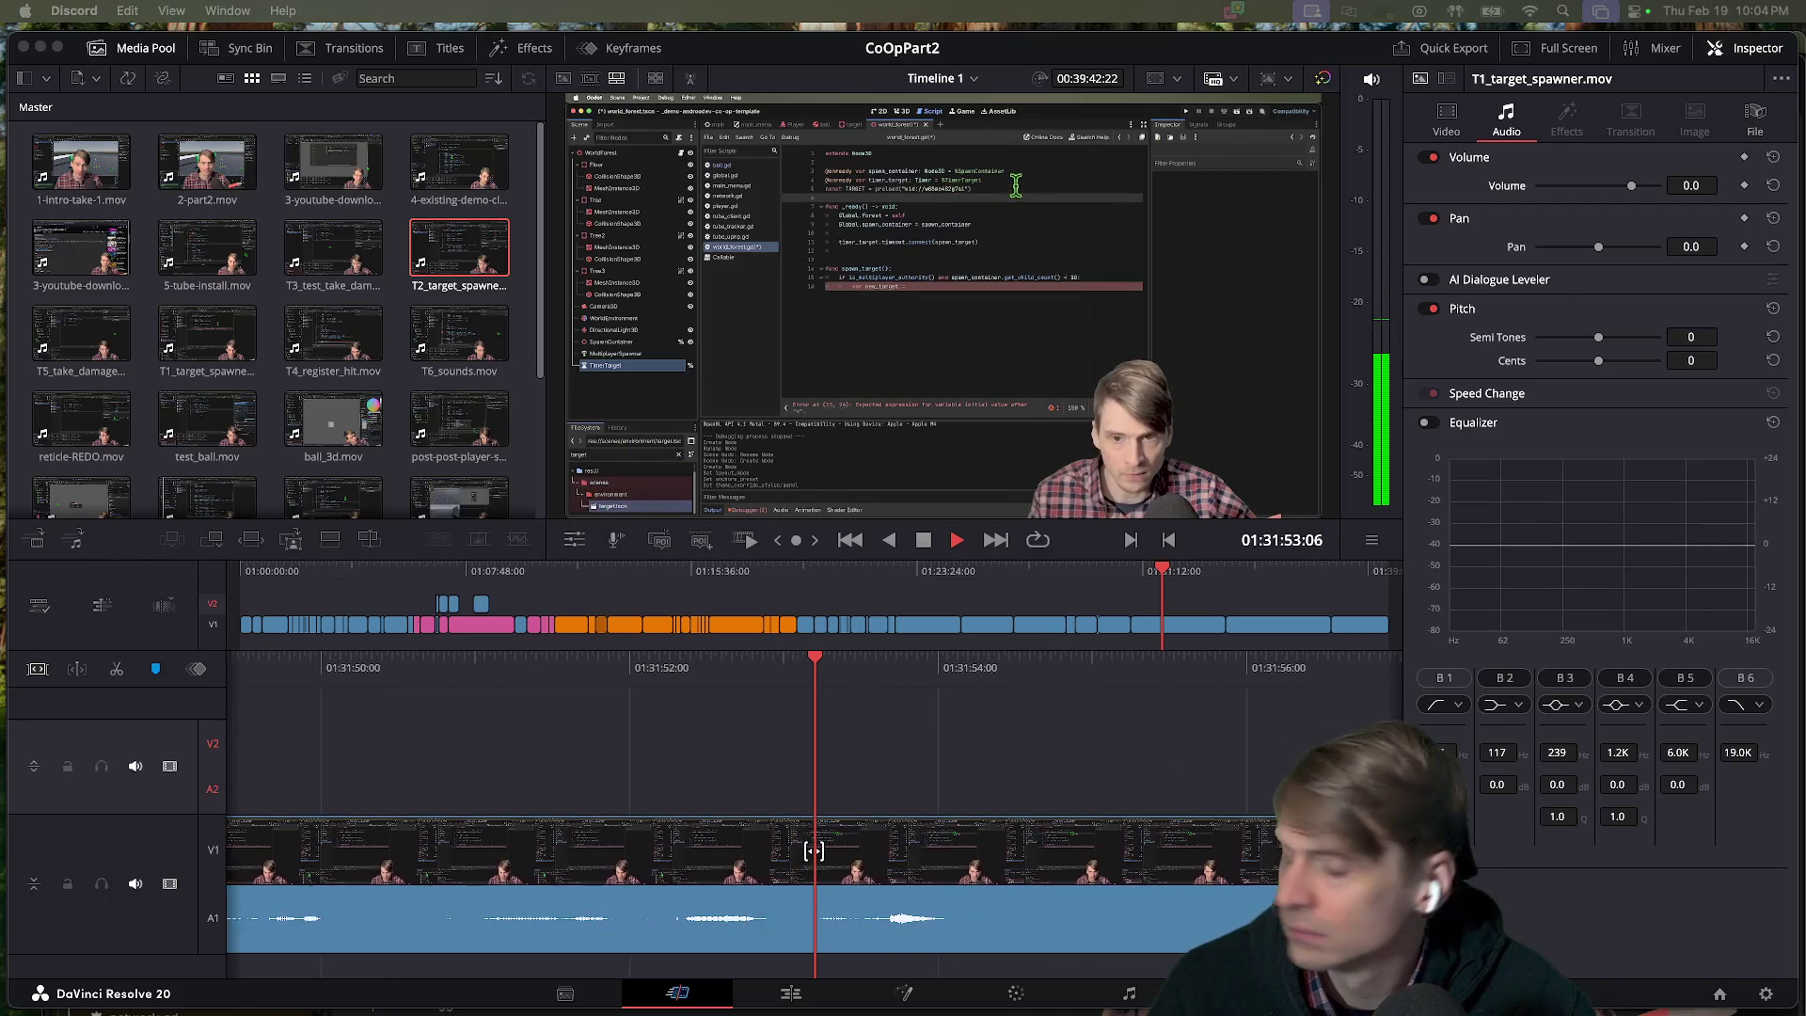
pyautogui.click(649, 785)
pyautogui.hscroll(-15, 646, 758)
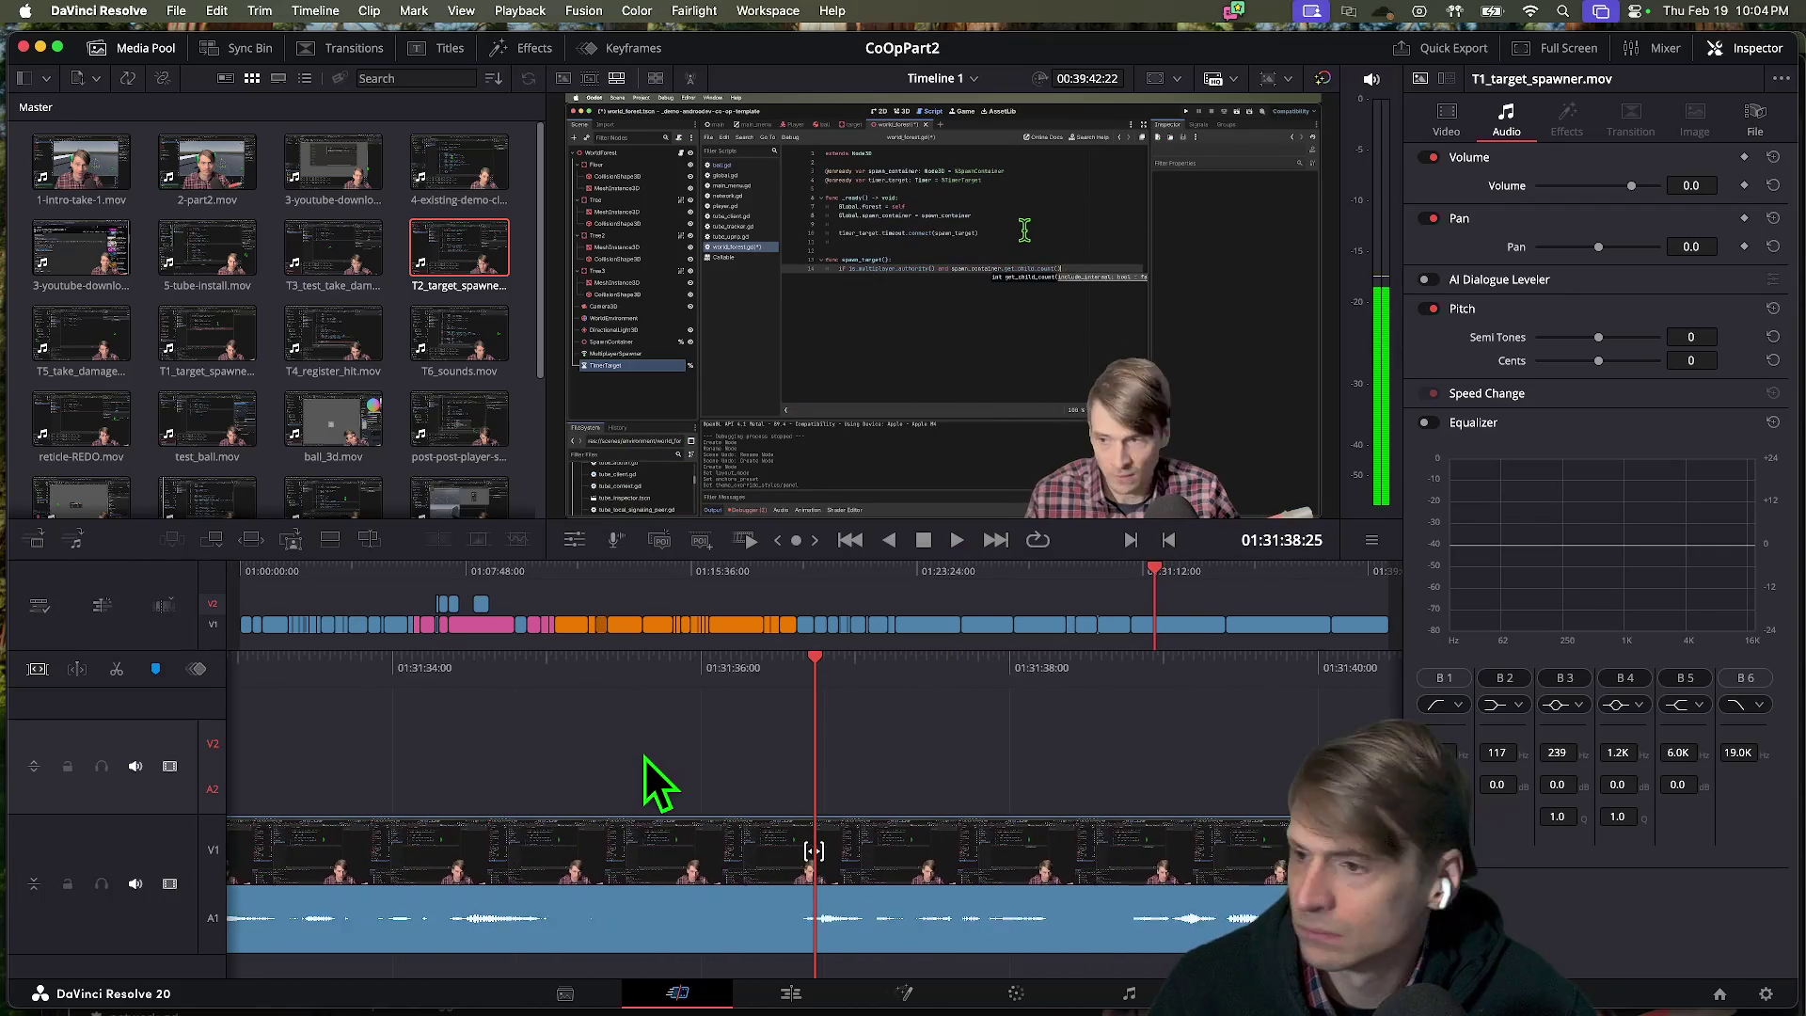
pyautogui.press('space')
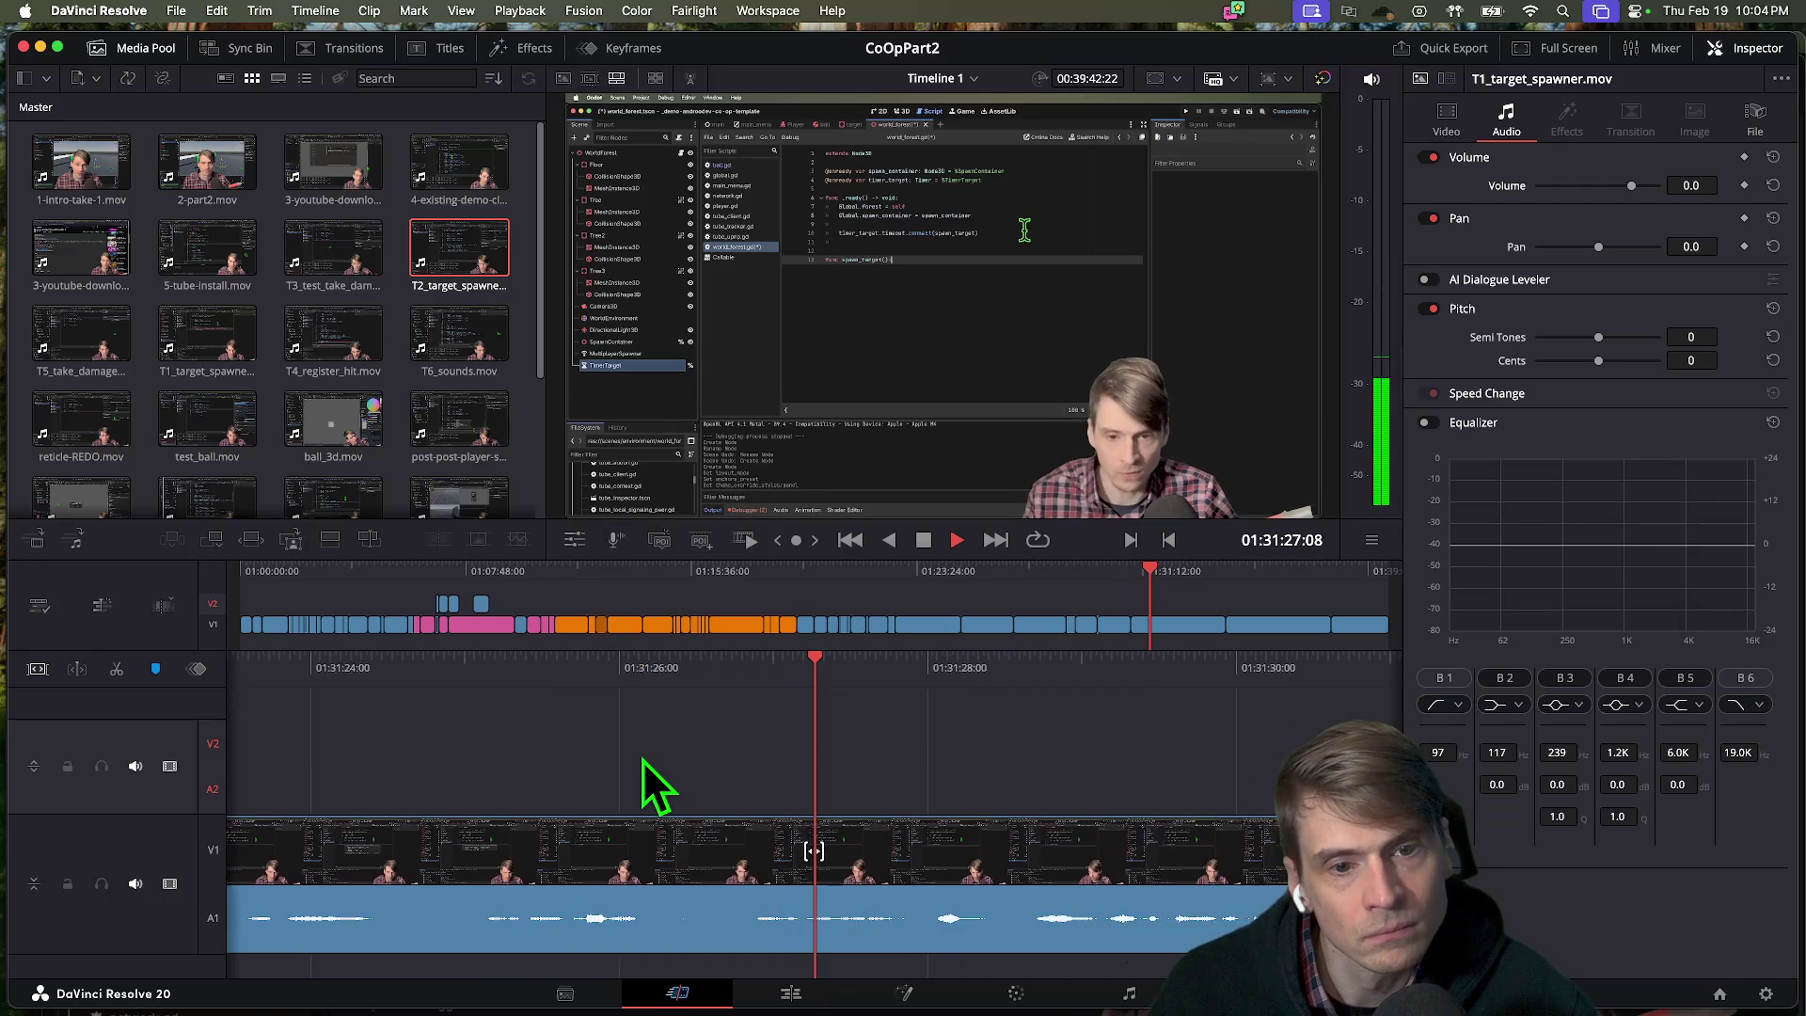
pyautogui.press('space')
pyautogui.hscroll(-10, 642, 760)
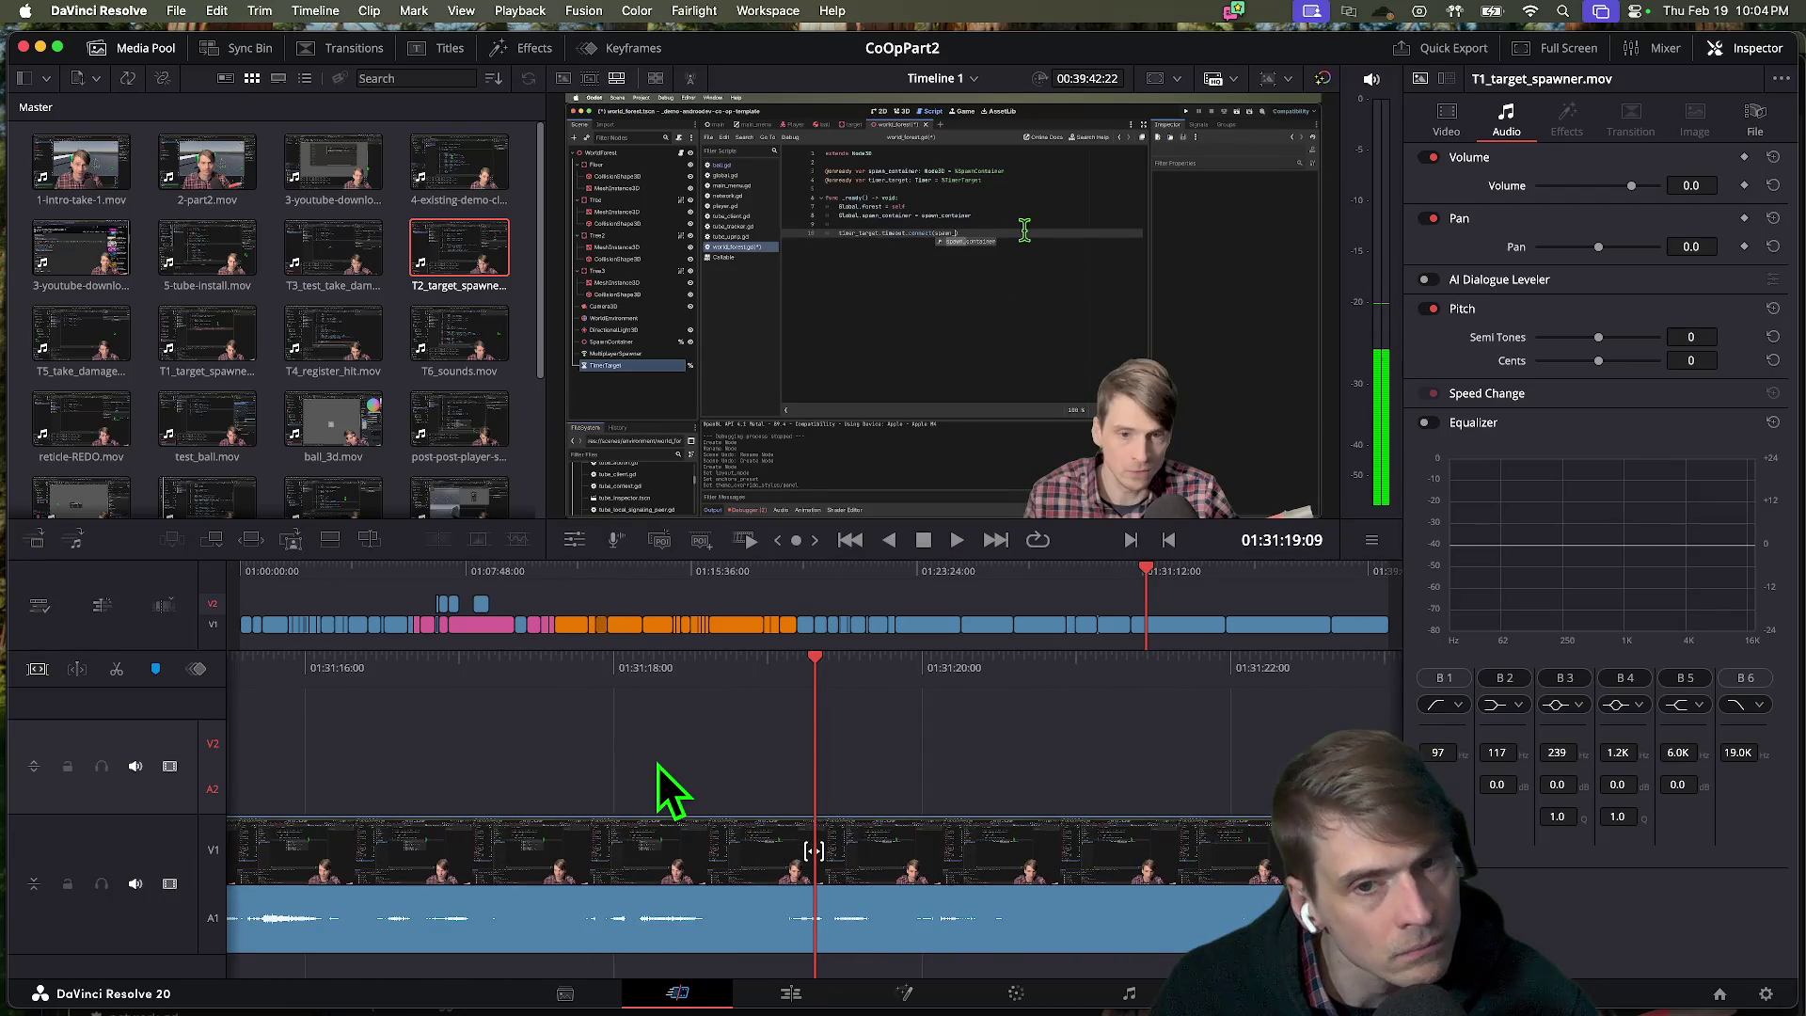
pyautogui.hscroll(10, 663, 758)
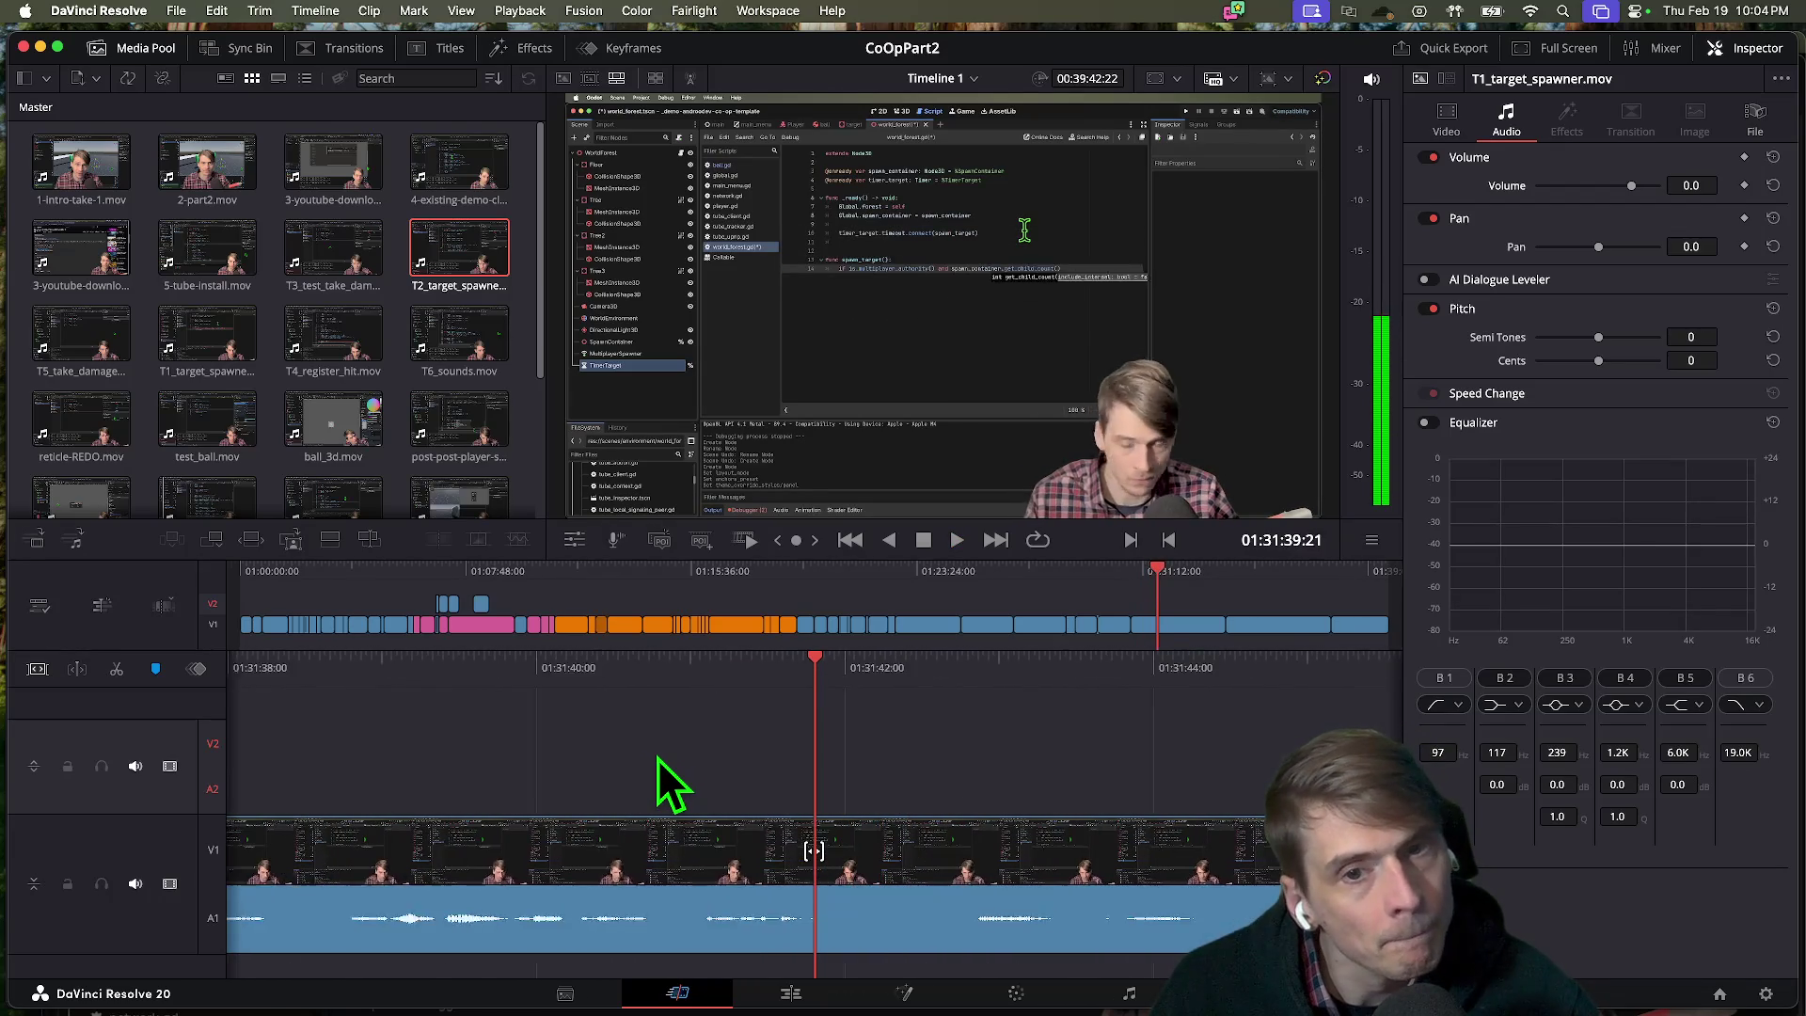
pyautogui.hscroll(10, 663, 786)
pyautogui.hscroll(6, 669, 783)
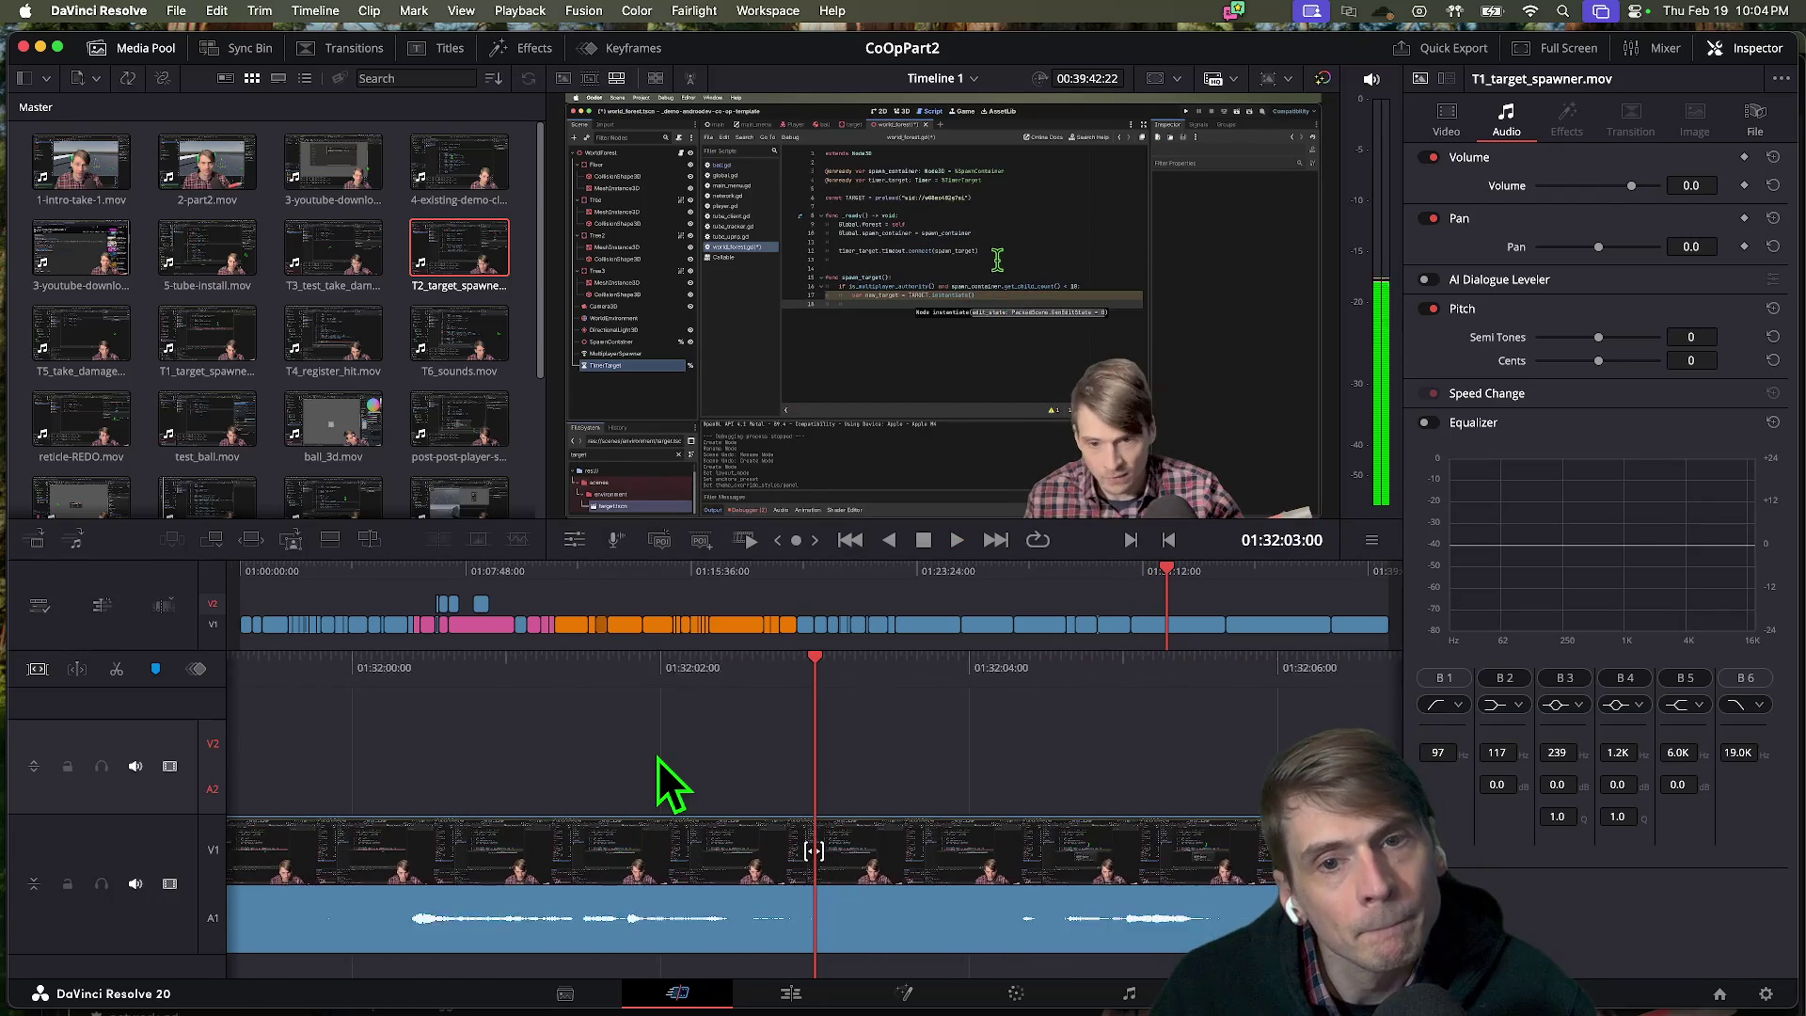
pyautogui.hscroll(15, 658, 783)
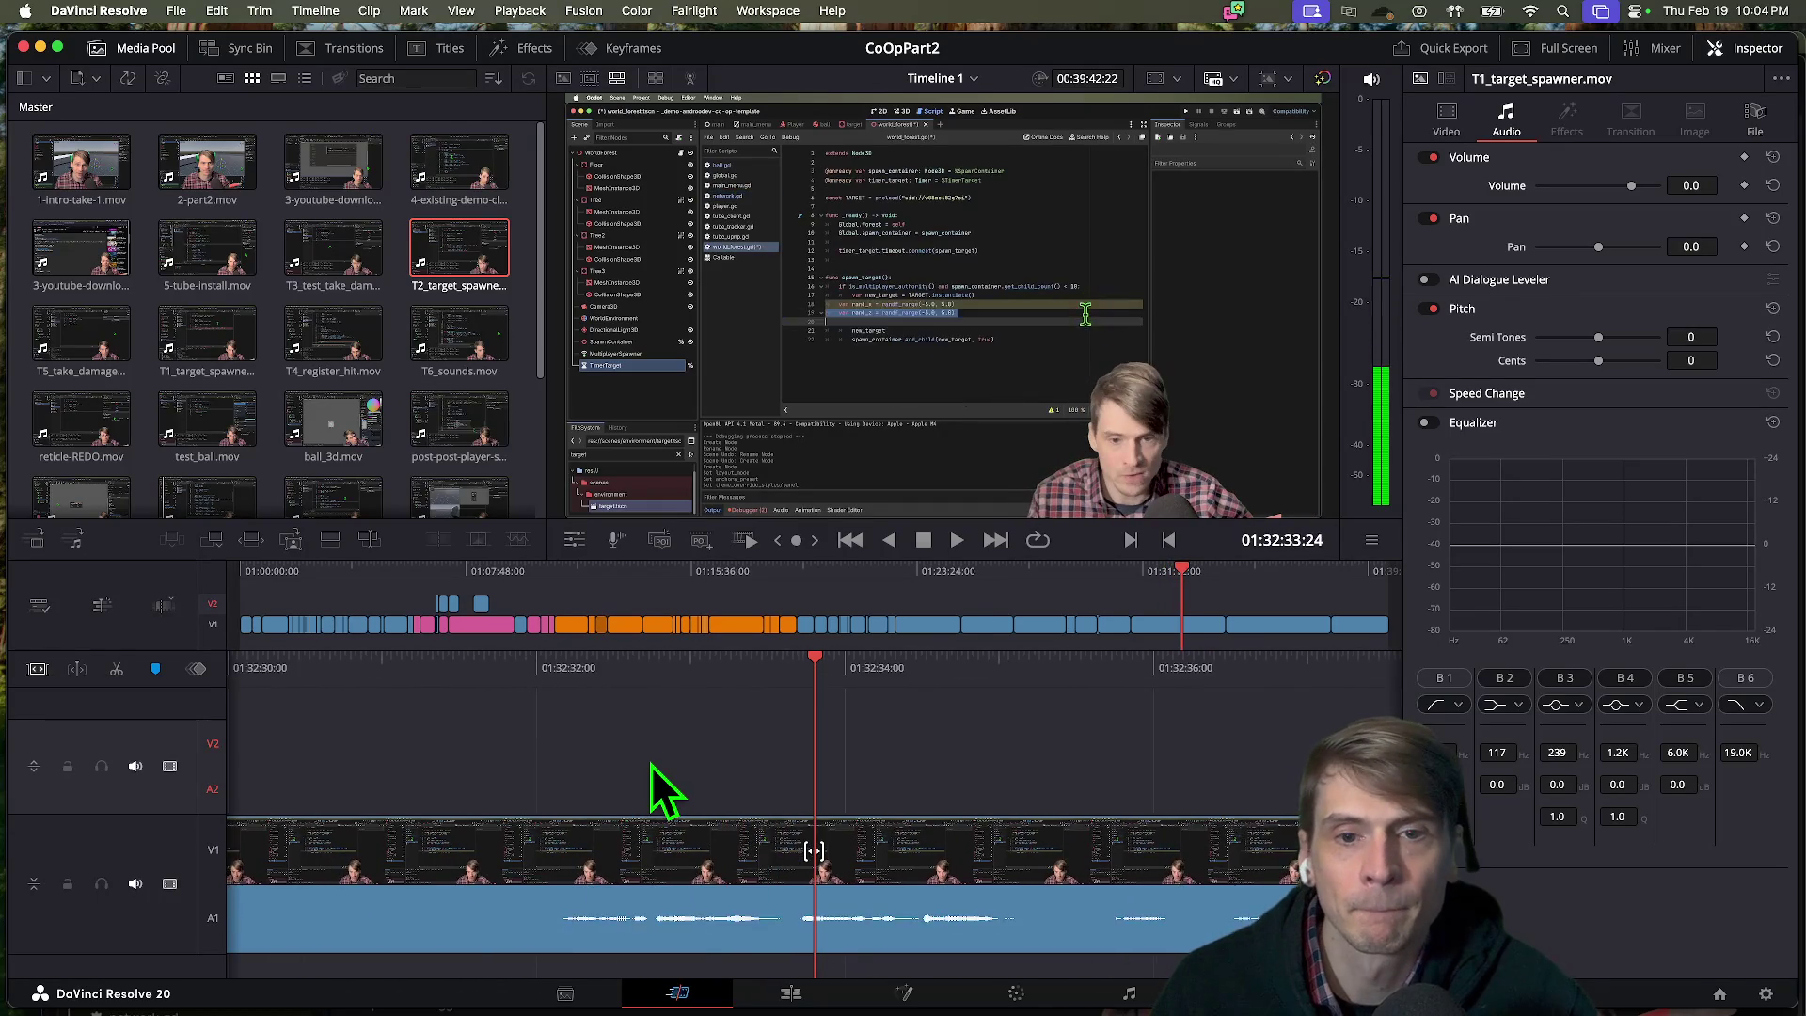
pyautogui.hscroll(12, 652, 766)
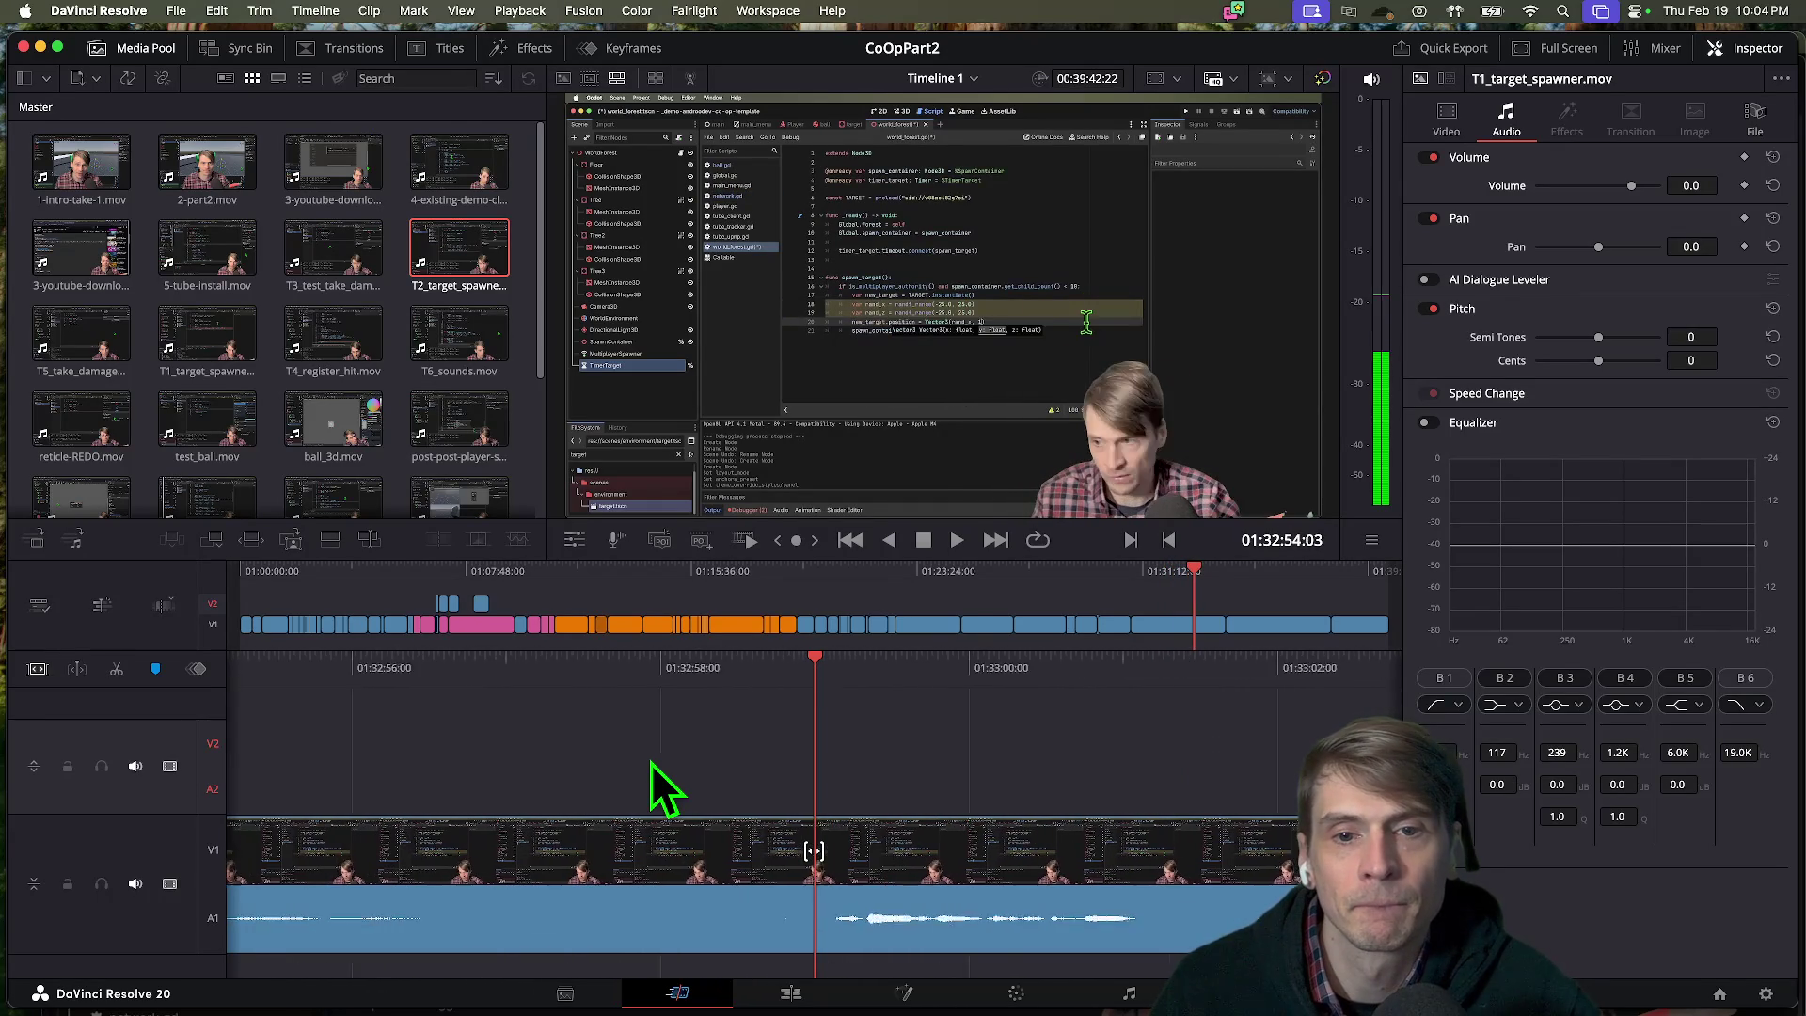
pyautogui.hscroll(6, 651, 764)
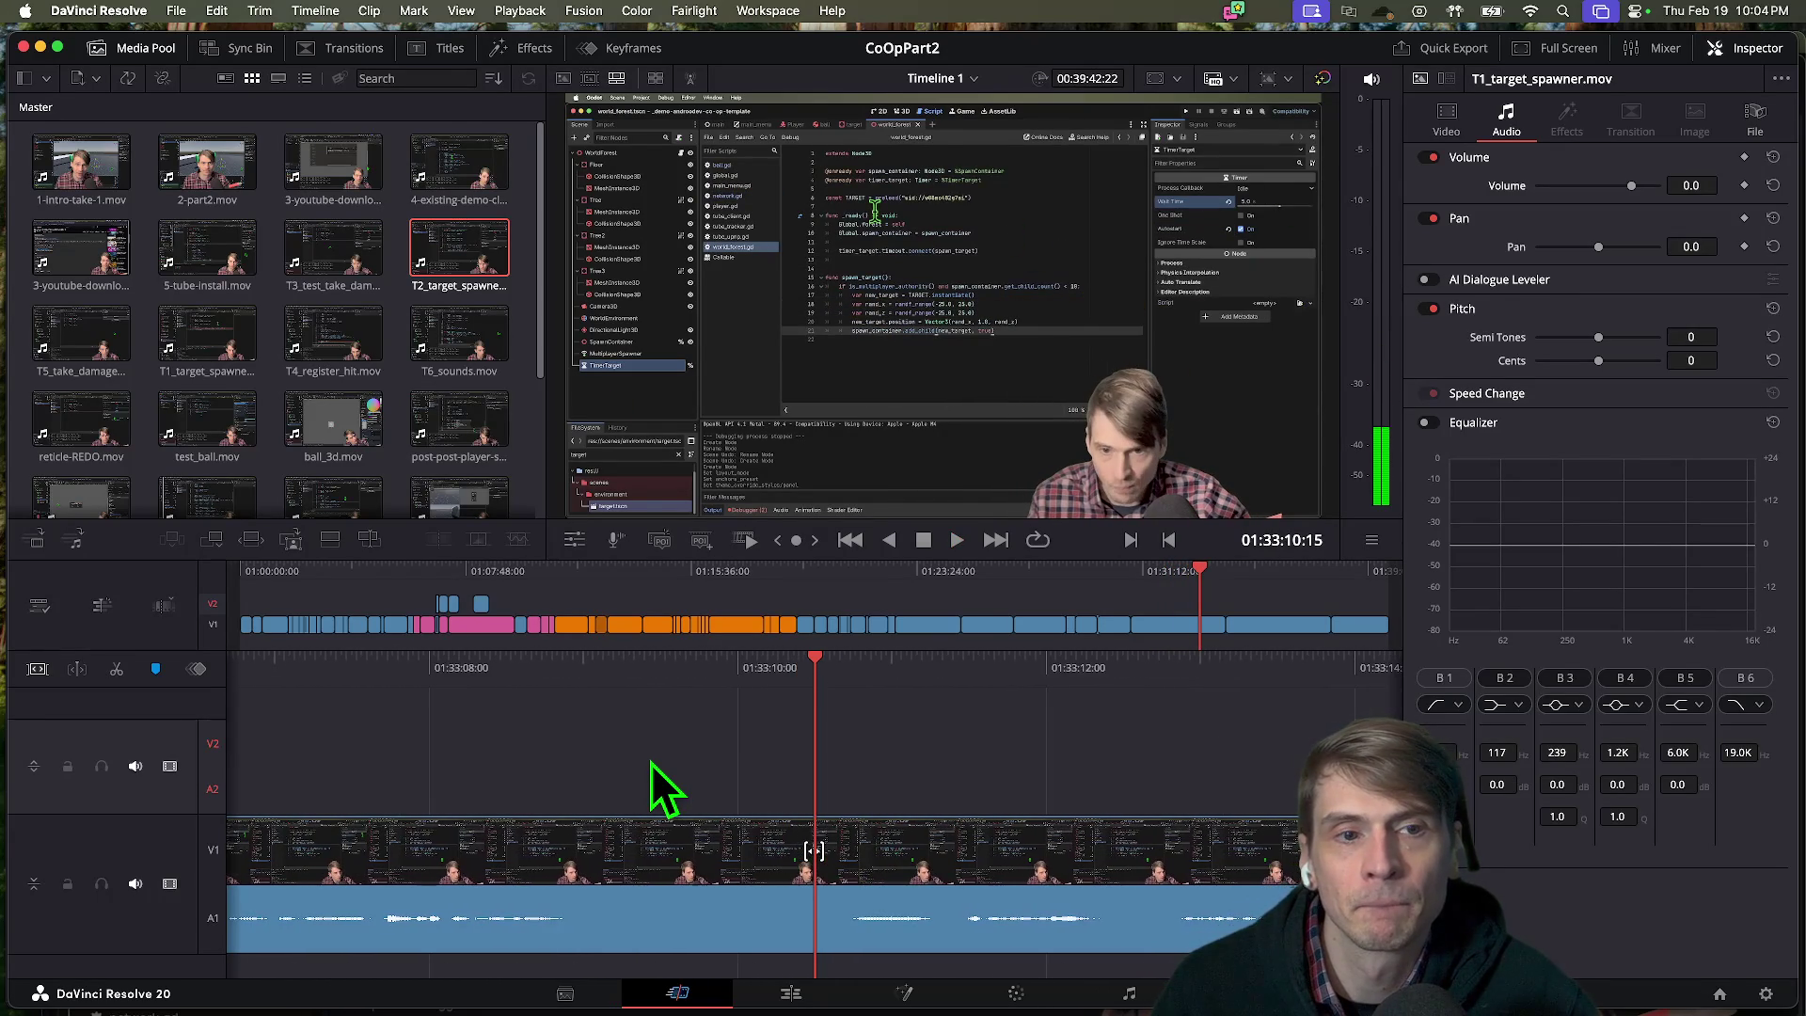
pyautogui.press('space')
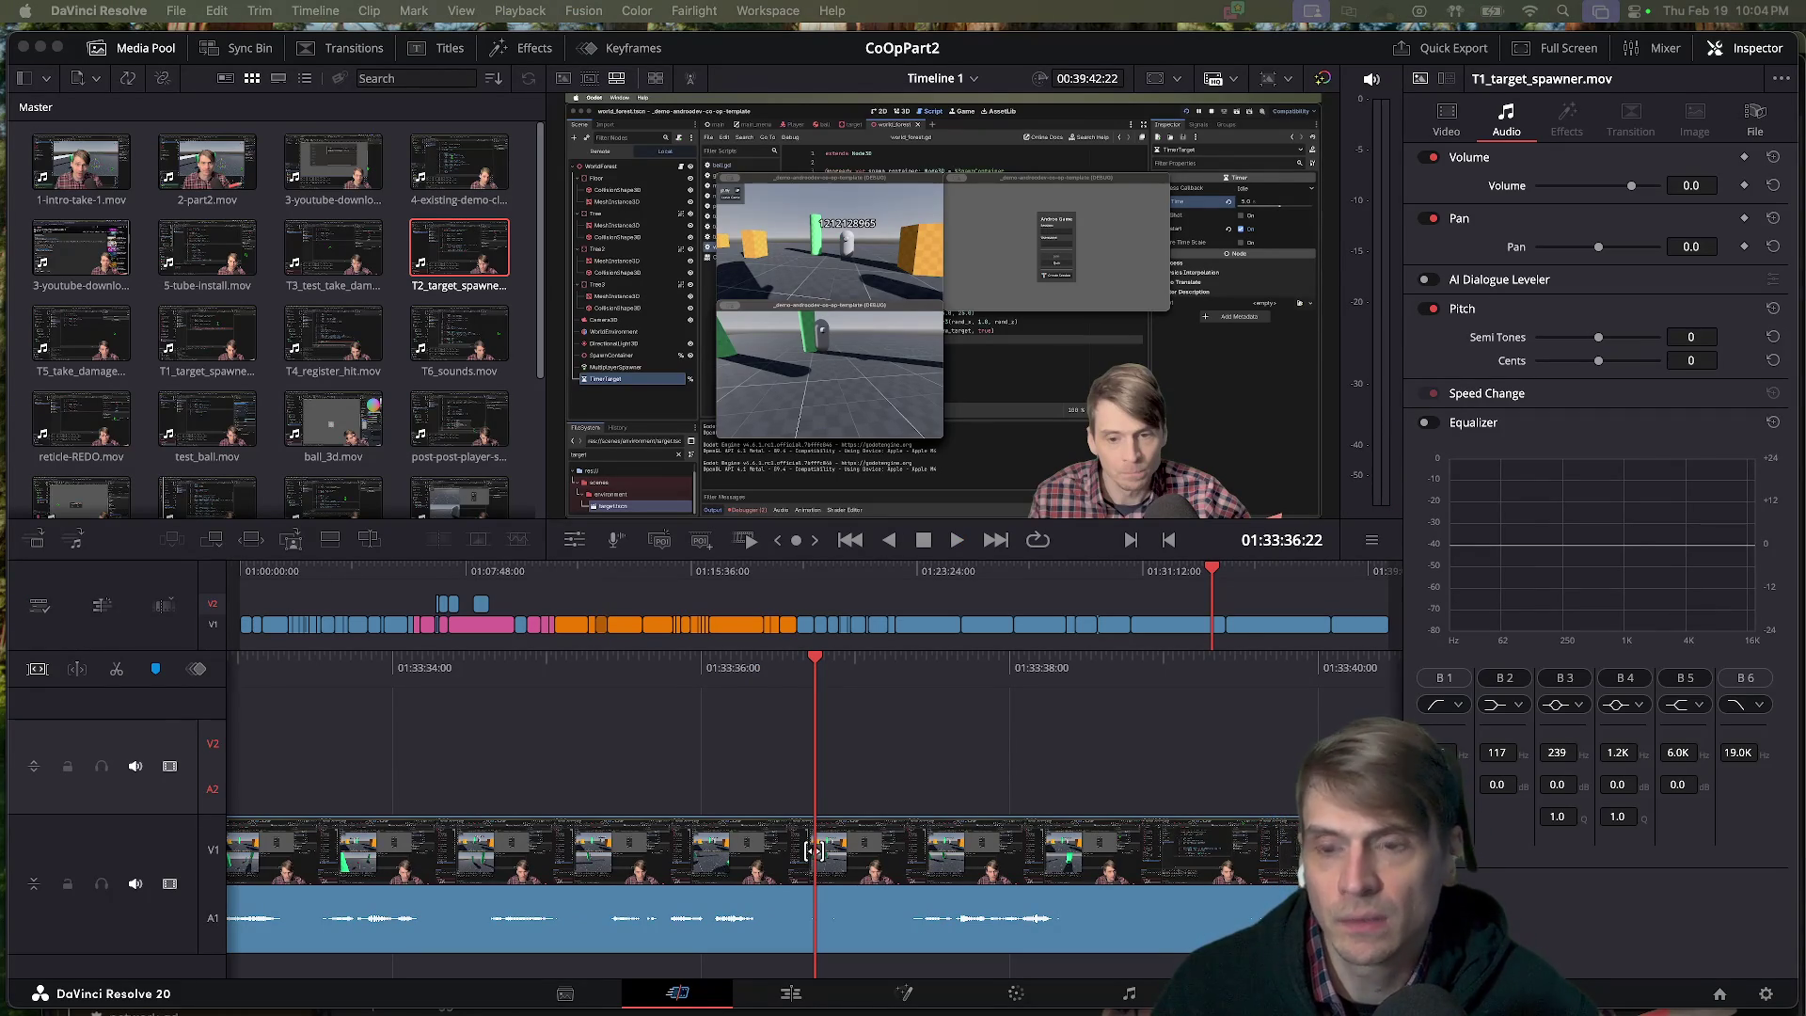
# Step: Play back and shuttle through the target-spawner footage to locate the V1/A1 cut
pyautogui.click(795, 753)
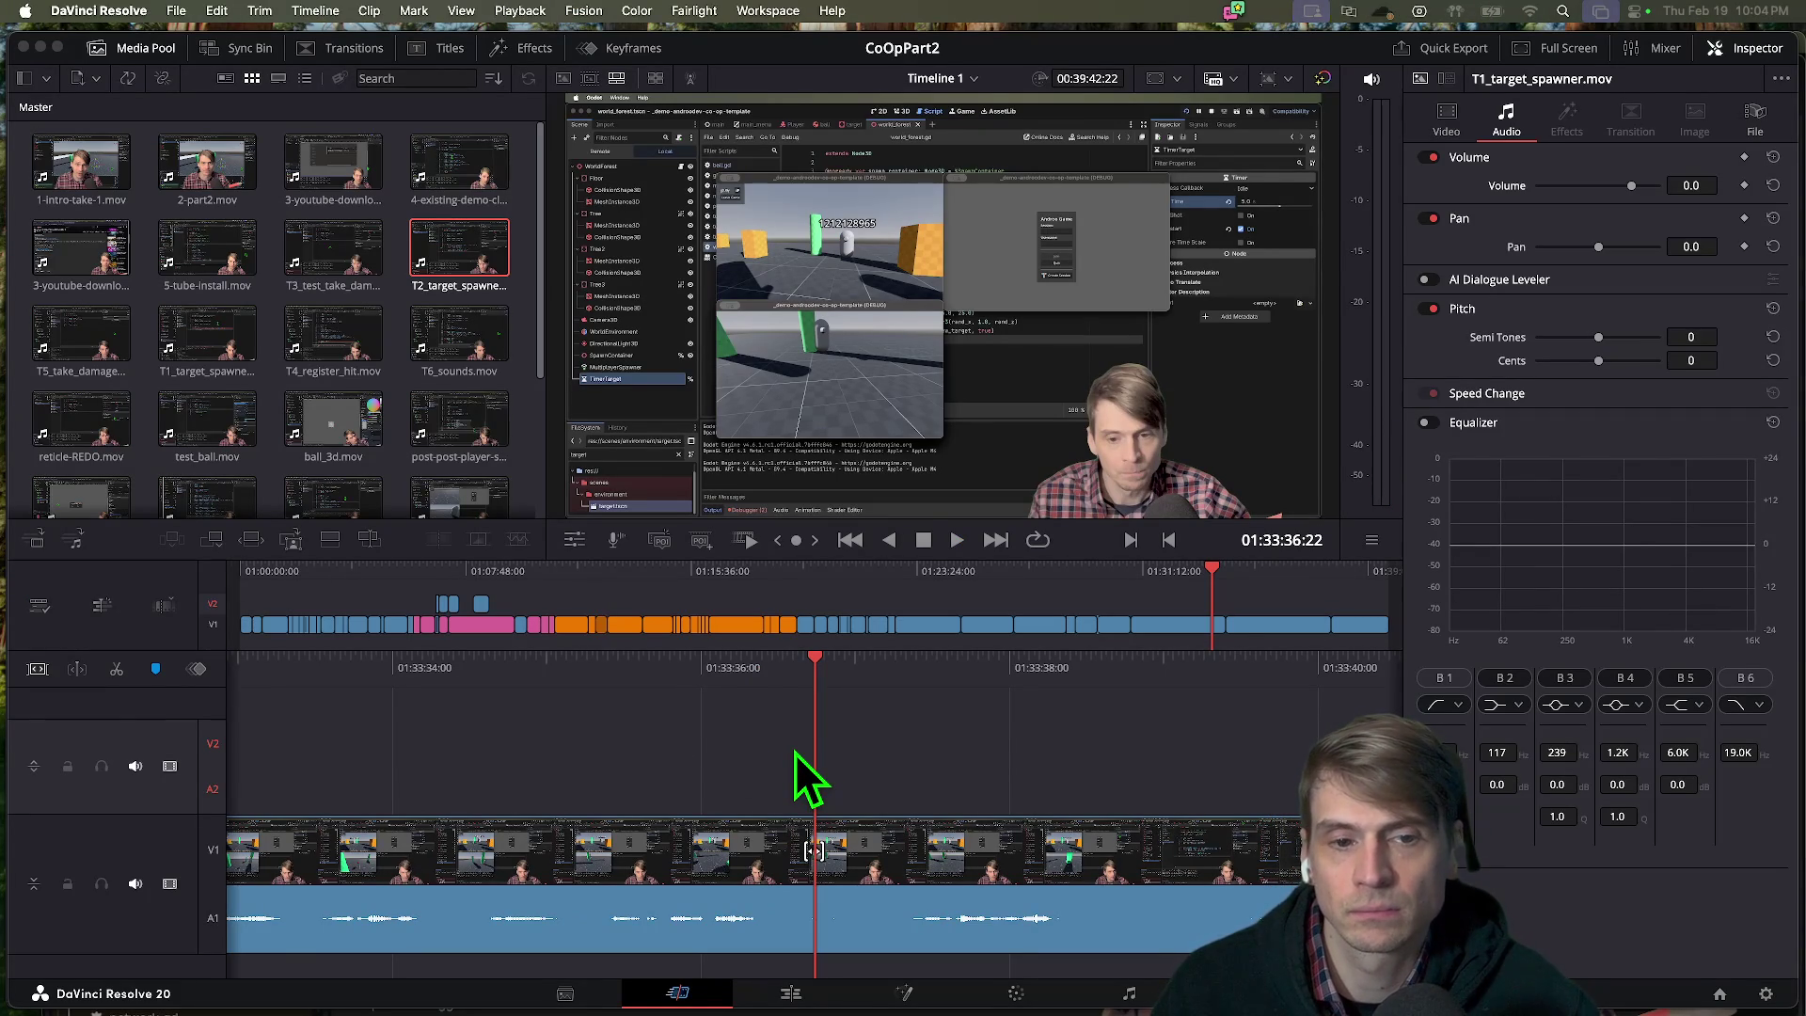
pyautogui.press('space')
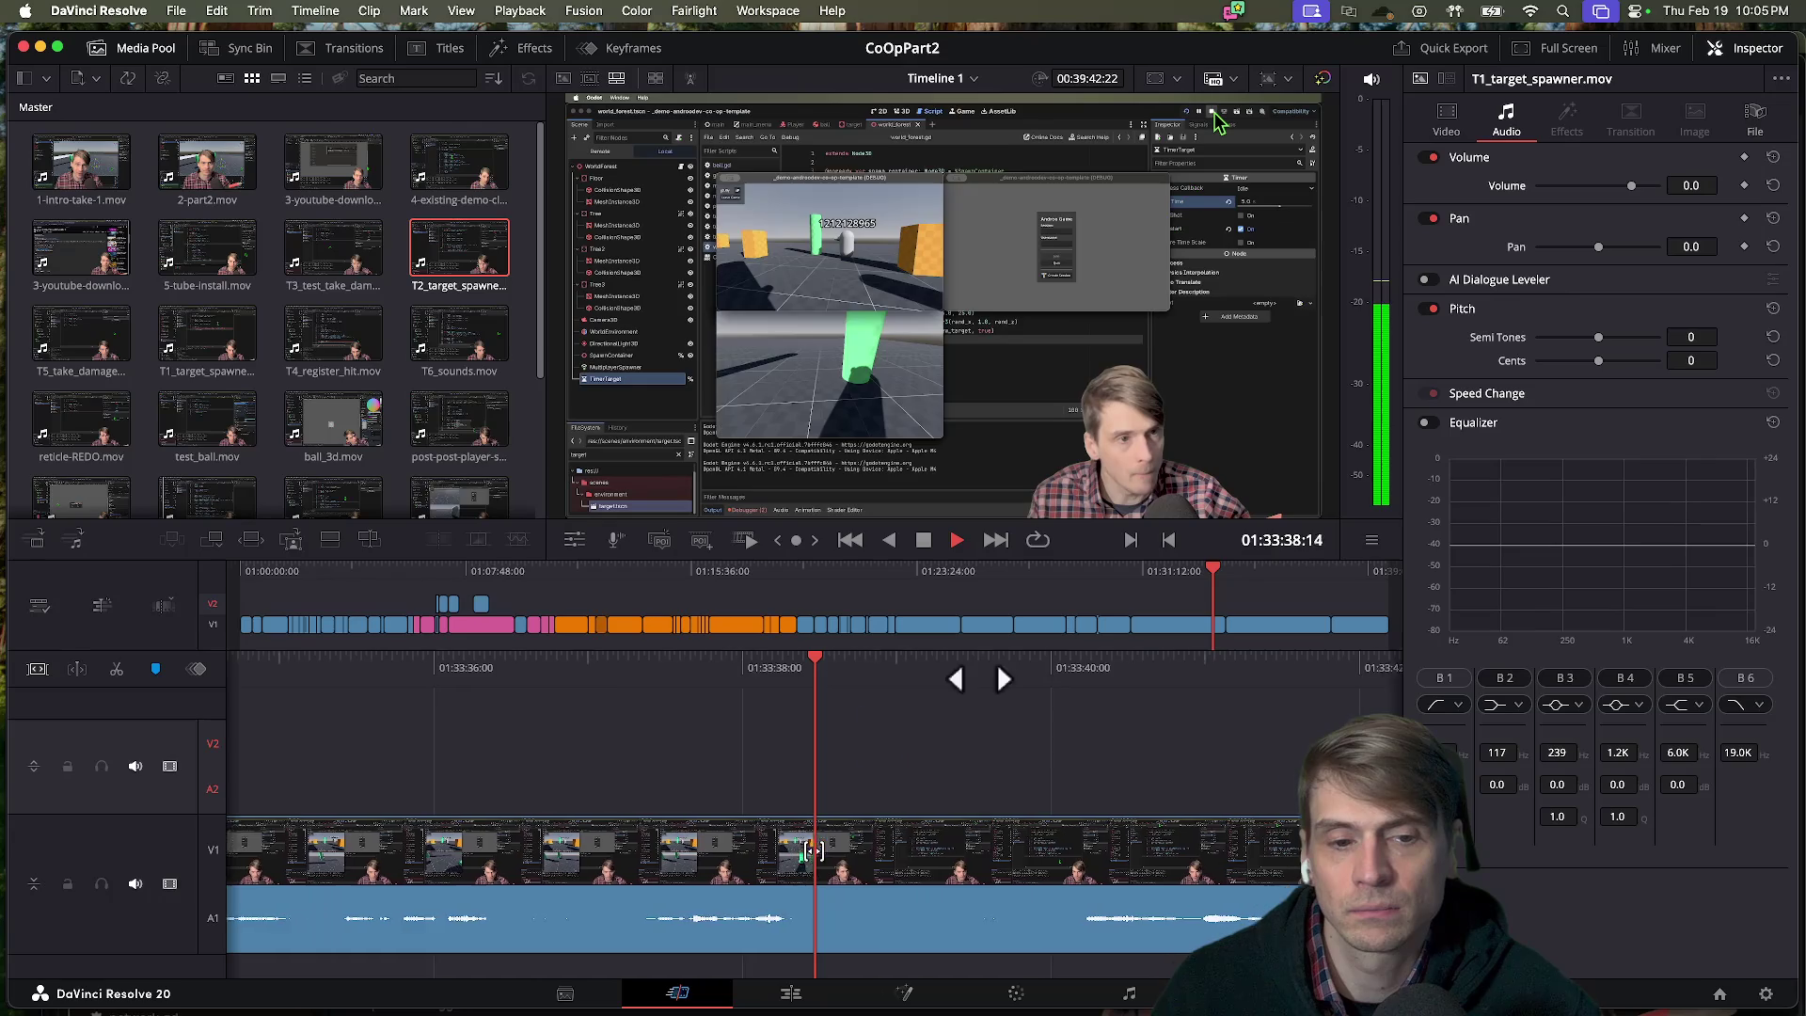
pyautogui.press('space')
pyautogui.moveTo(1218, 574)
pyautogui.mouseDown()
pyautogui.moveTo(1102, 594)
pyautogui.moveTo(1221, 594)
pyautogui.mouseUp()
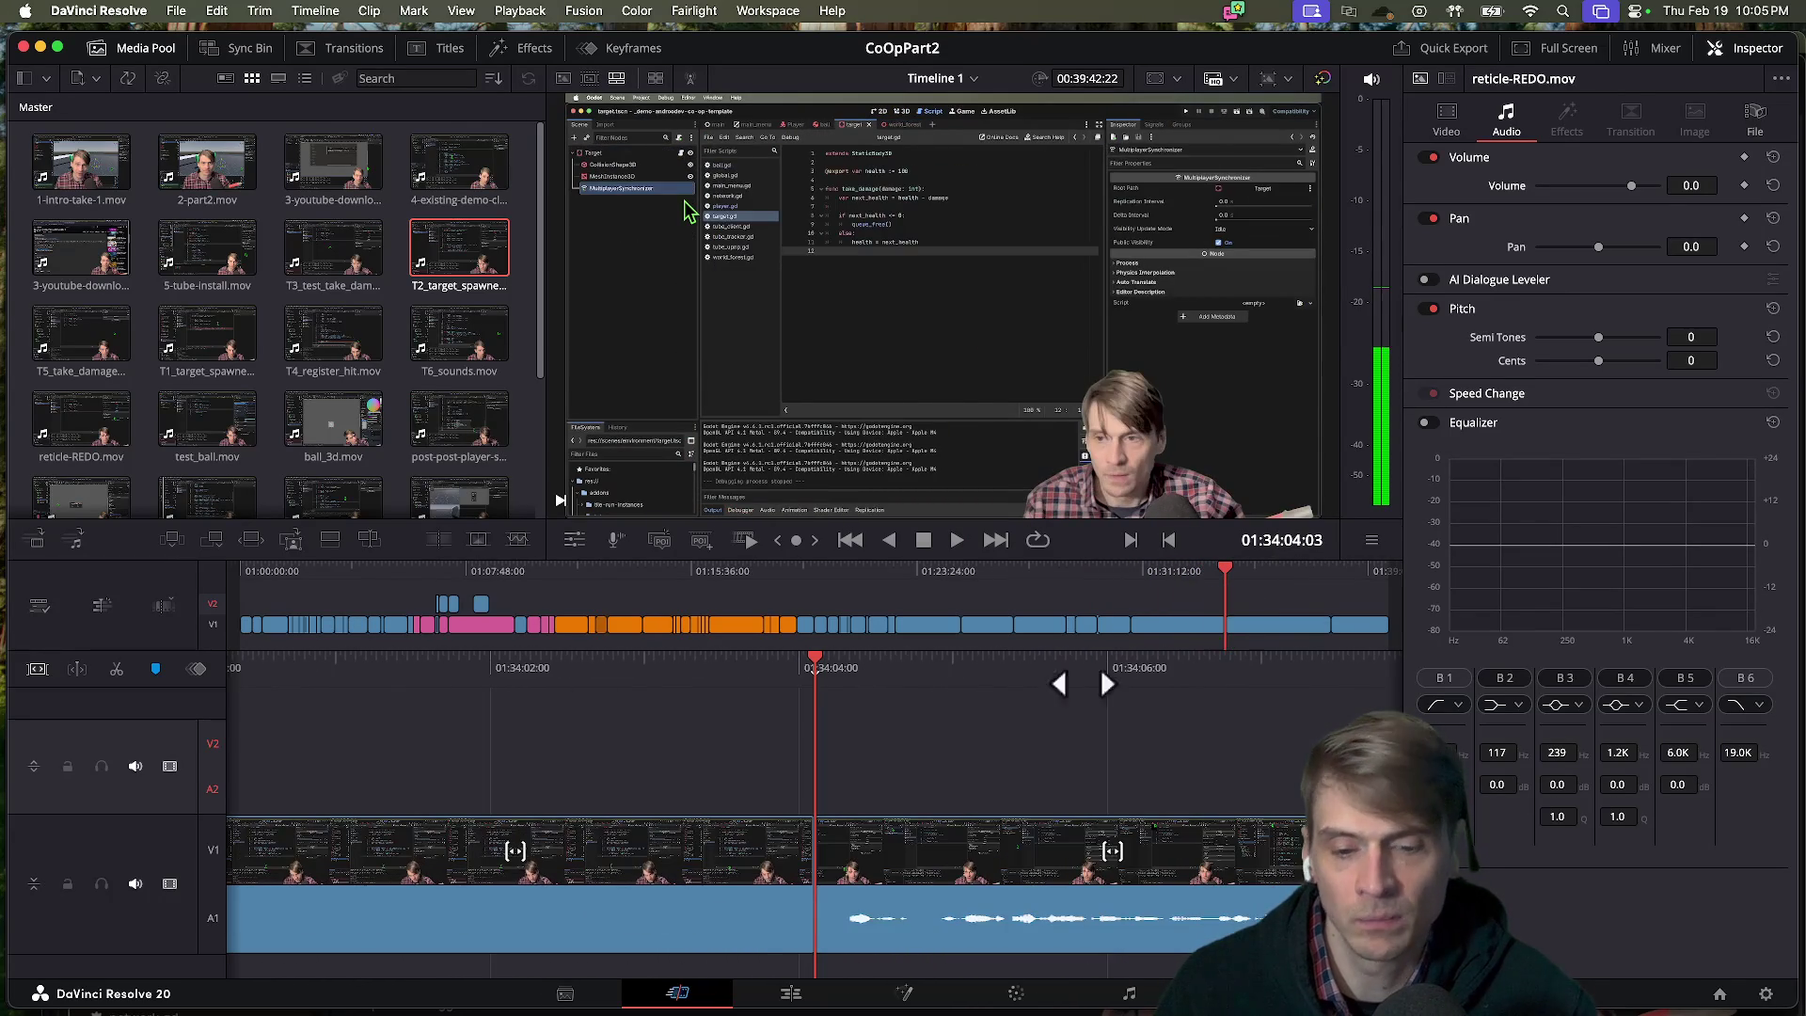
pyautogui.press('j')
pyautogui.press('j')
pyautogui.press('j')
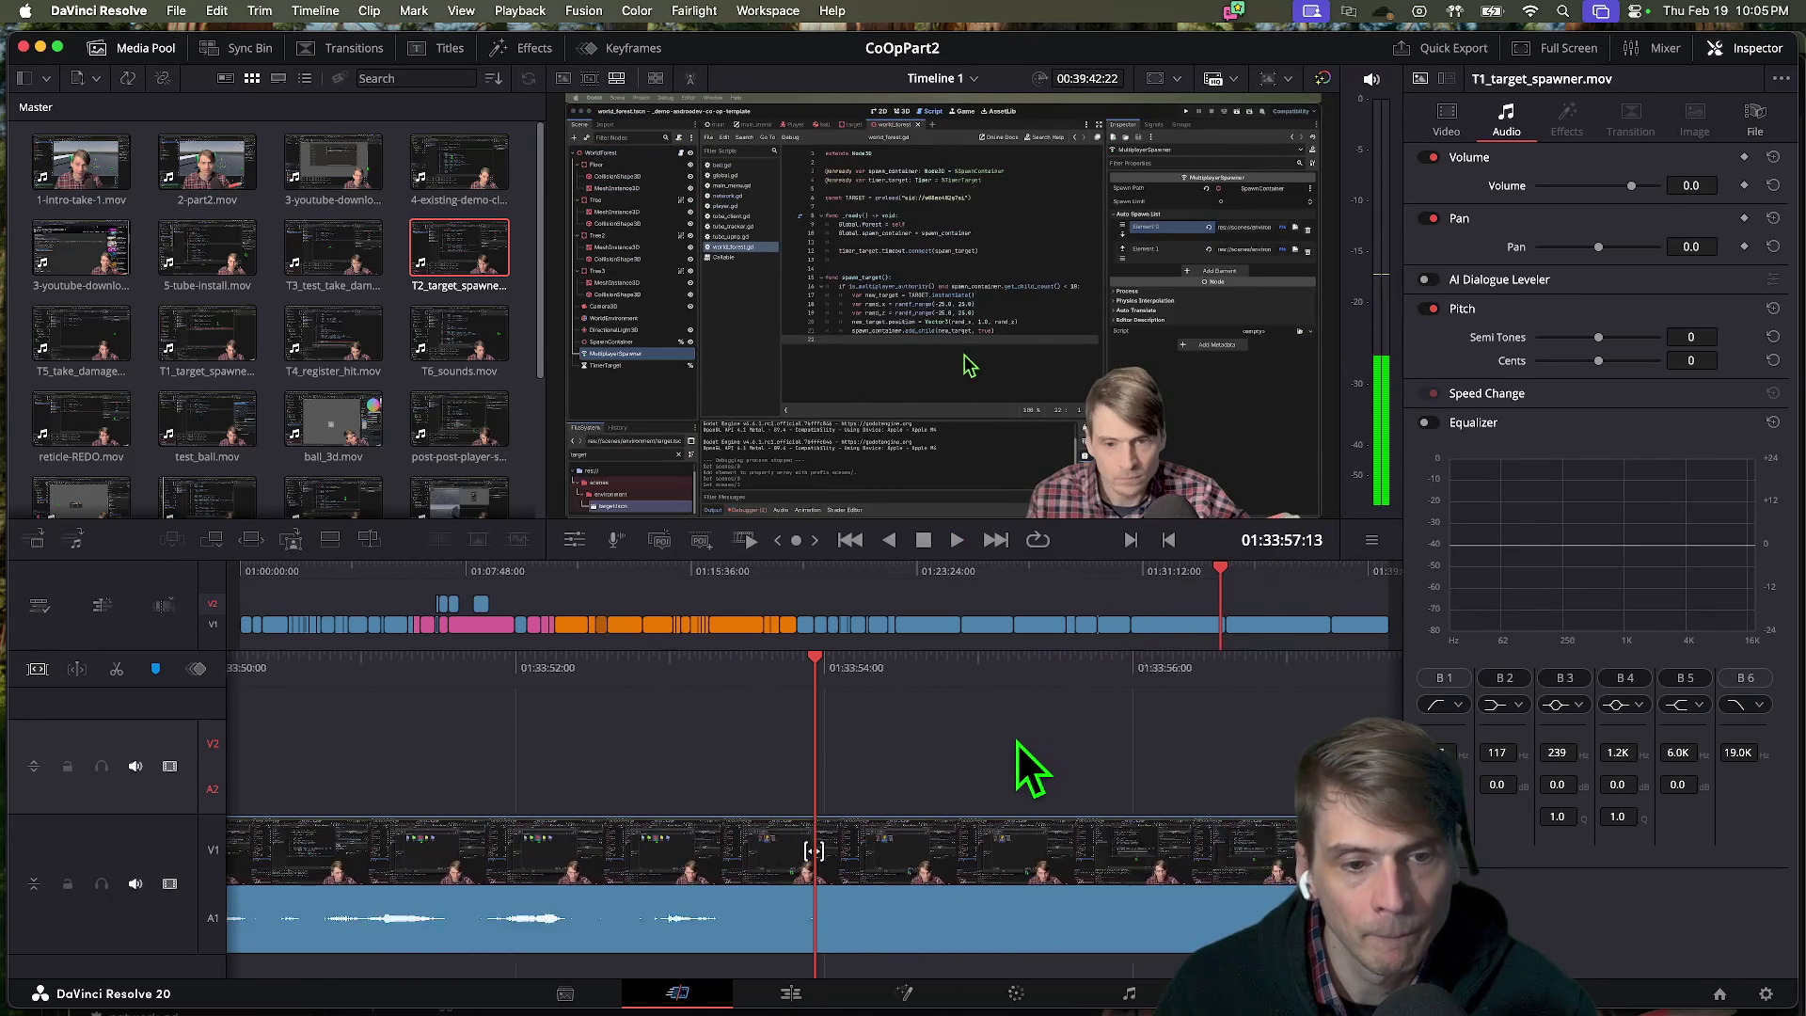
pyautogui.press('l')
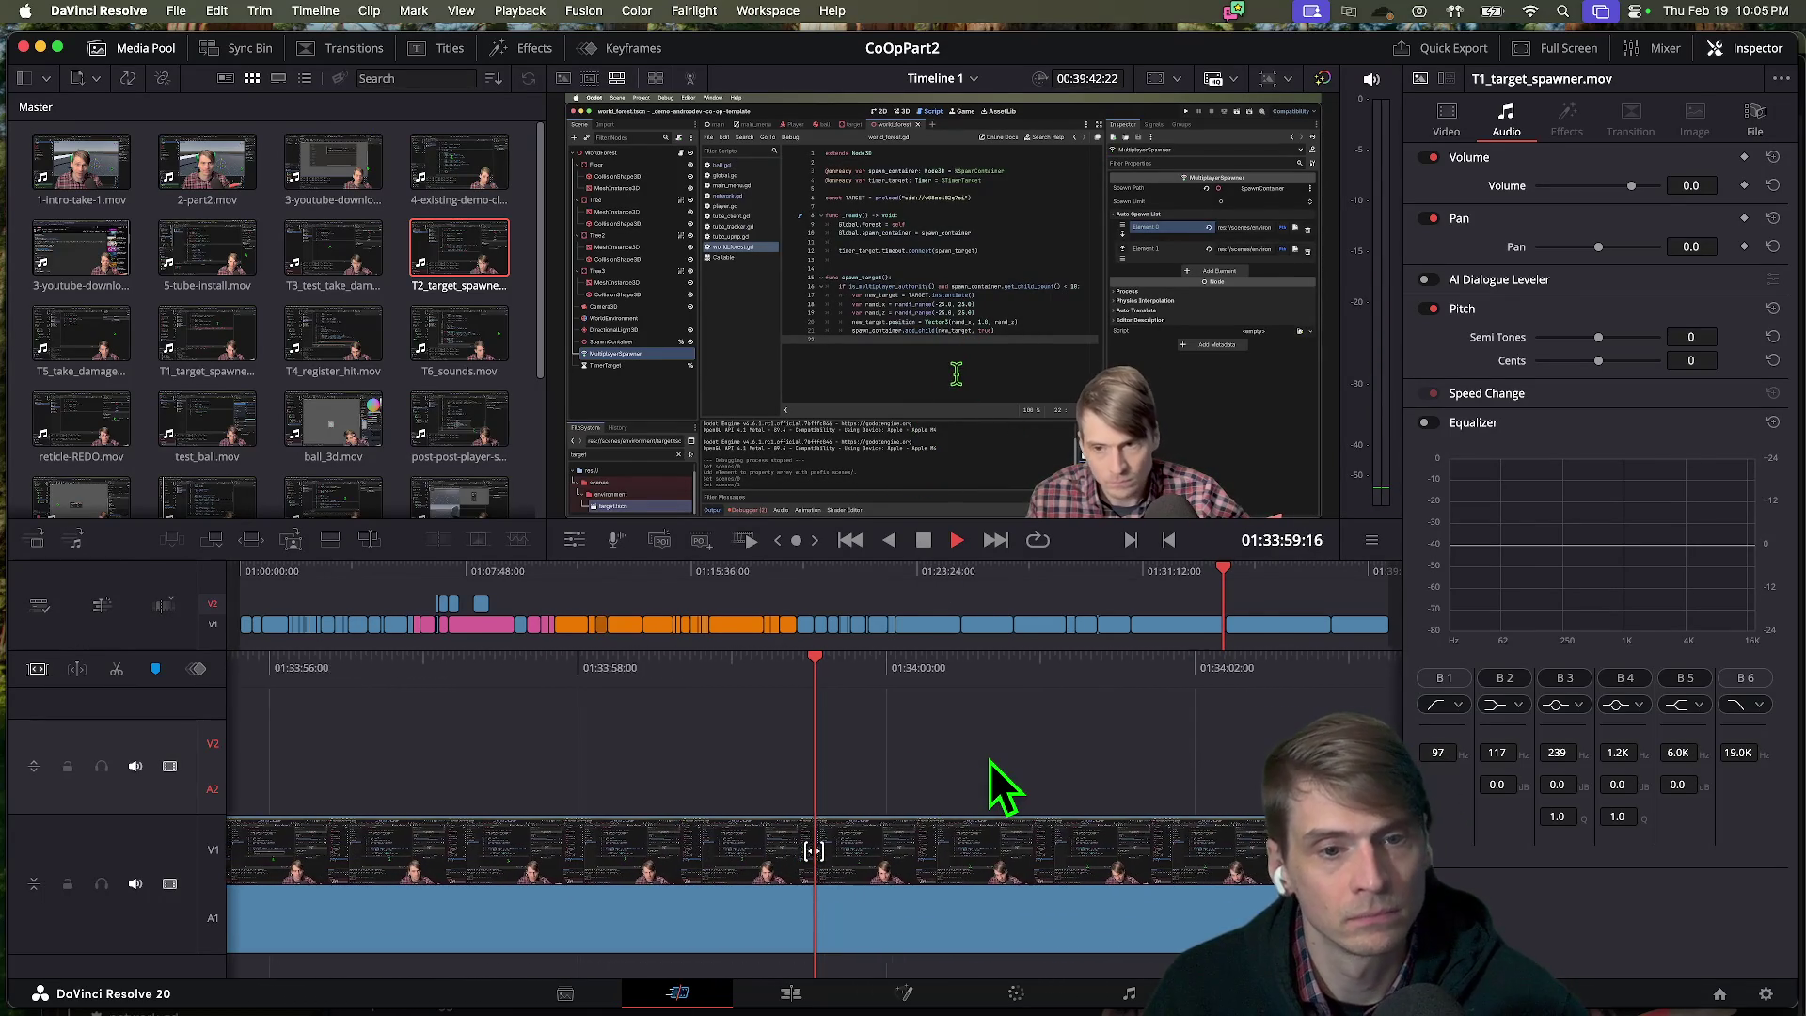
pyautogui.press('space')
pyautogui.press('space')
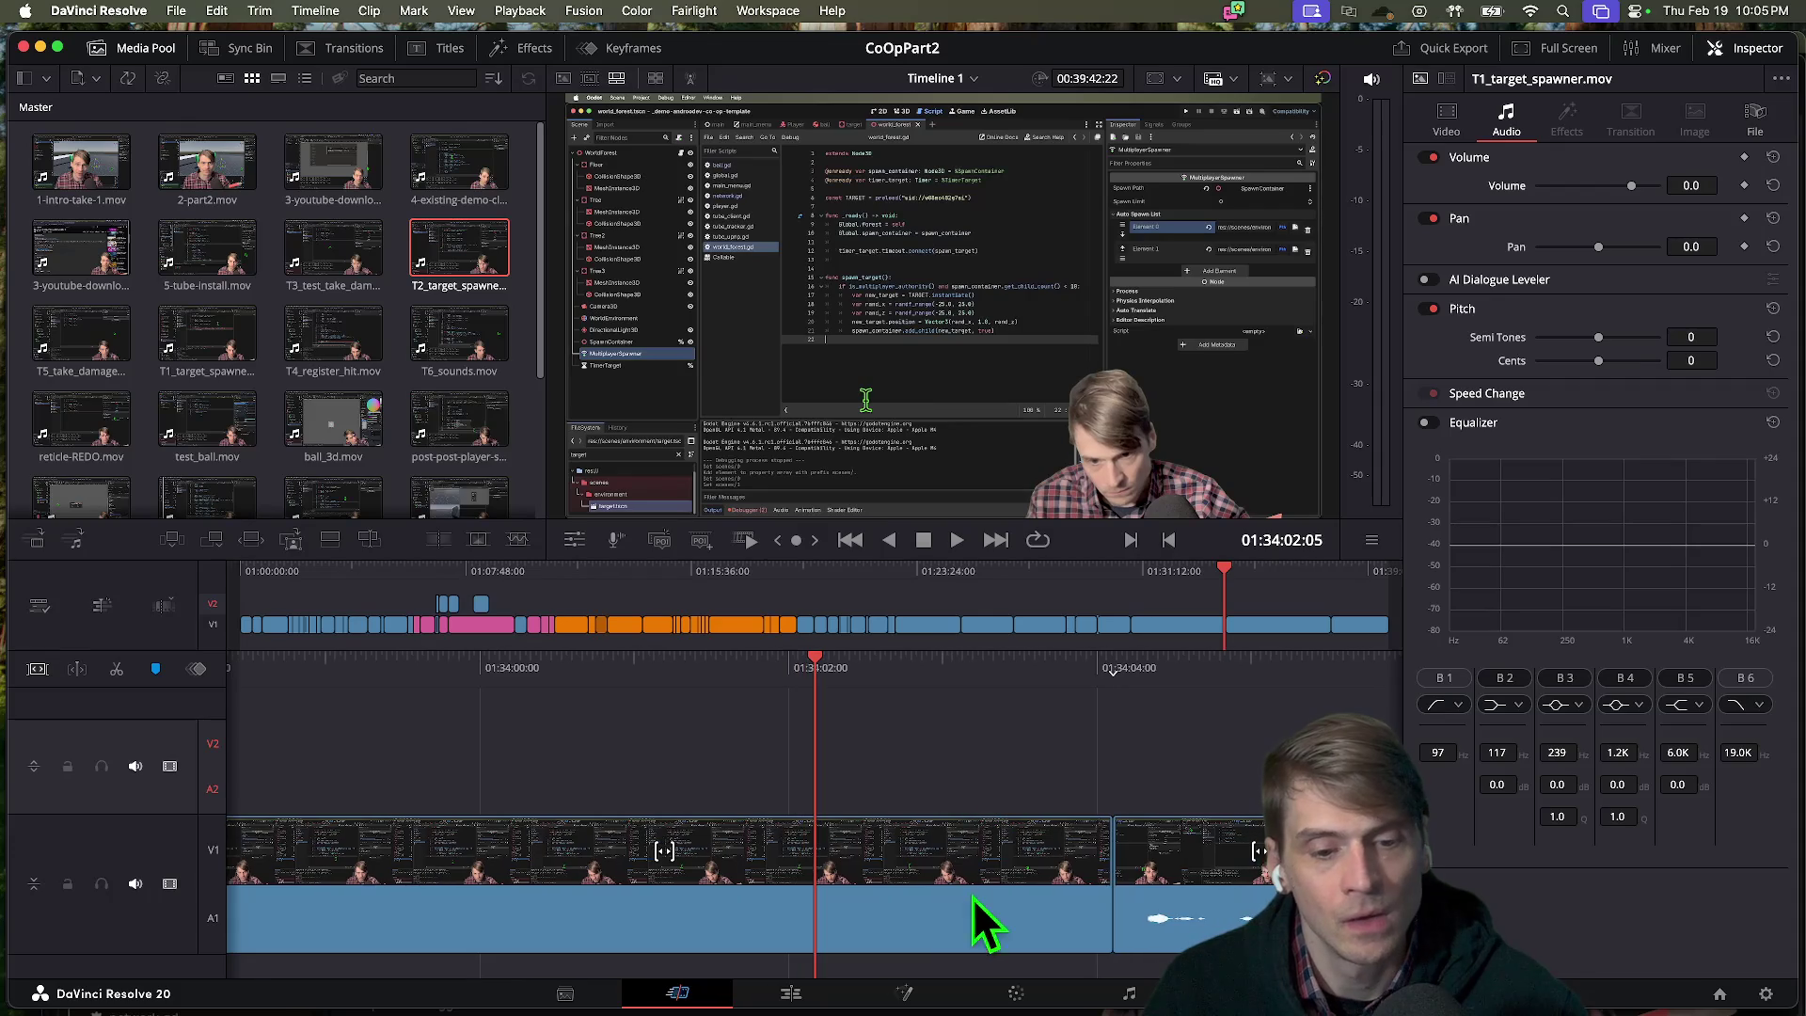
# Step: Trim the V1/A1 edit point earlier and replay to check the result
pyautogui.moveTo(1009, 852)
pyautogui.mouseDown()
pyautogui.moveTo(464, 850)
pyautogui.moveTo(201, 826)
pyautogui.moveTo(597, 835)
pyautogui.moveTo(202, 838)
pyautogui.moveTo(968, 895)
pyautogui.moveTo(854, 898)
pyautogui.mouseUp()
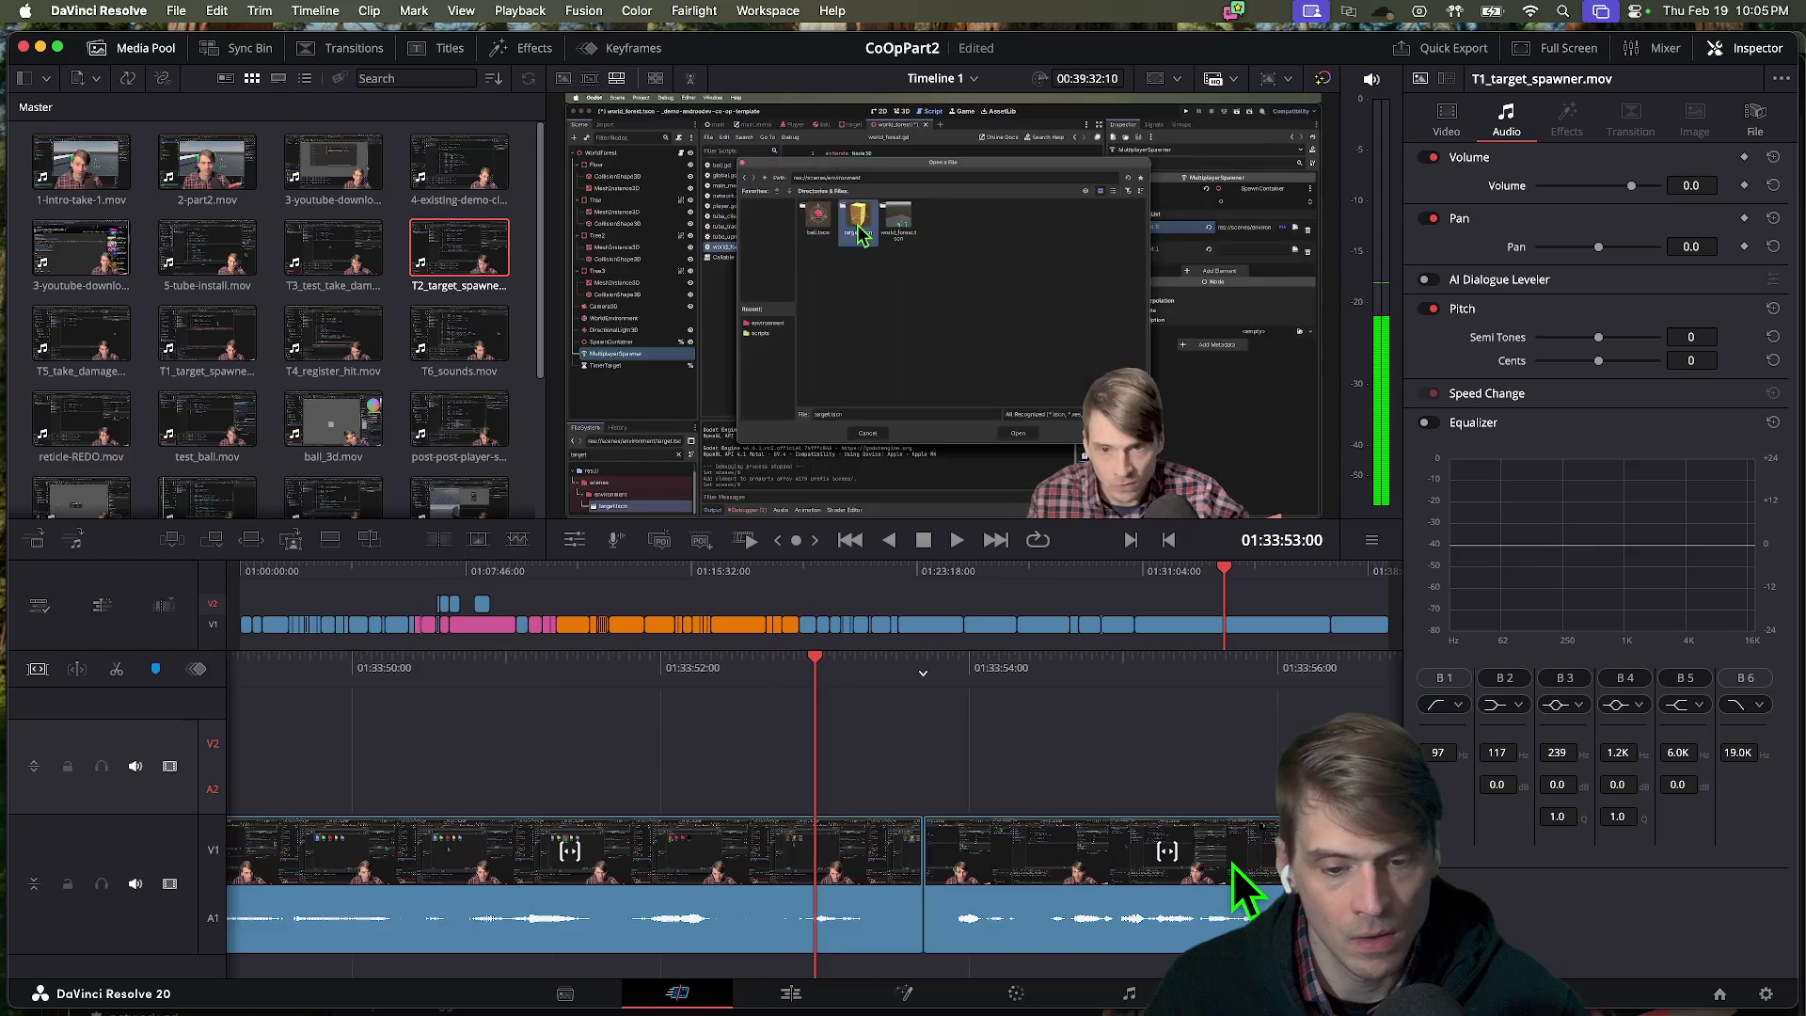
pyautogui.press('space')
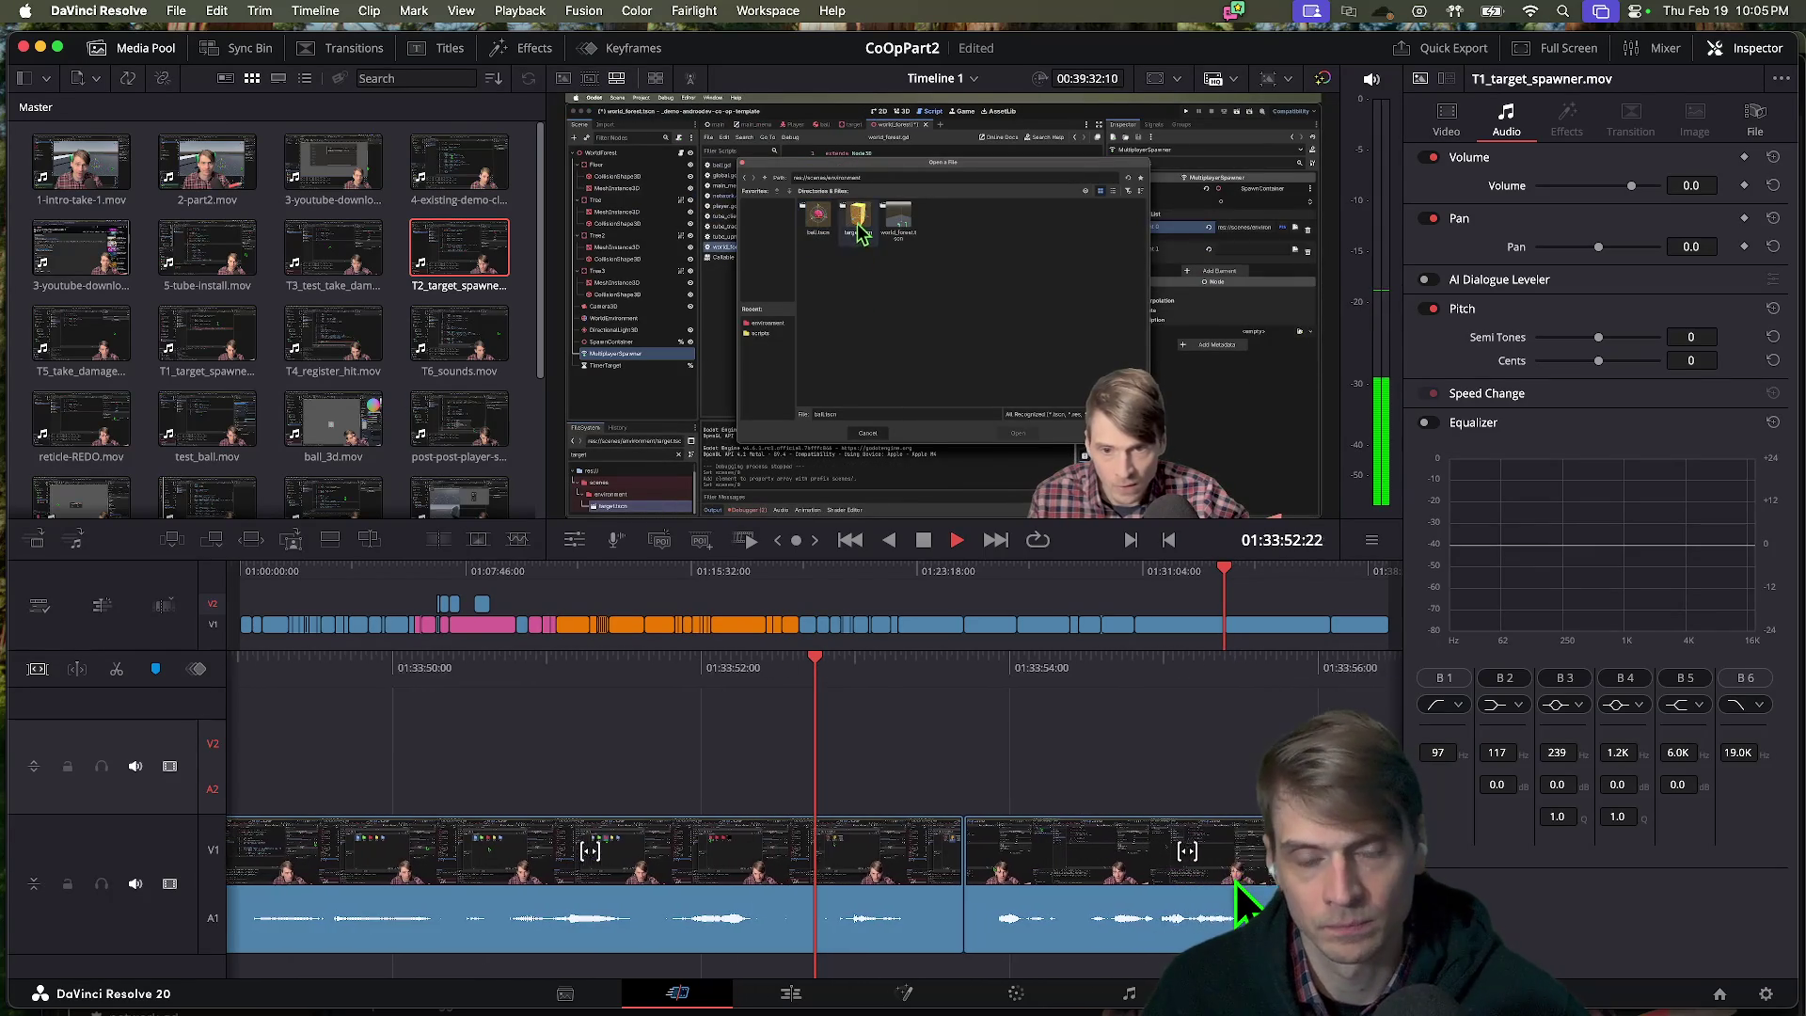
pyautogui.press('space')
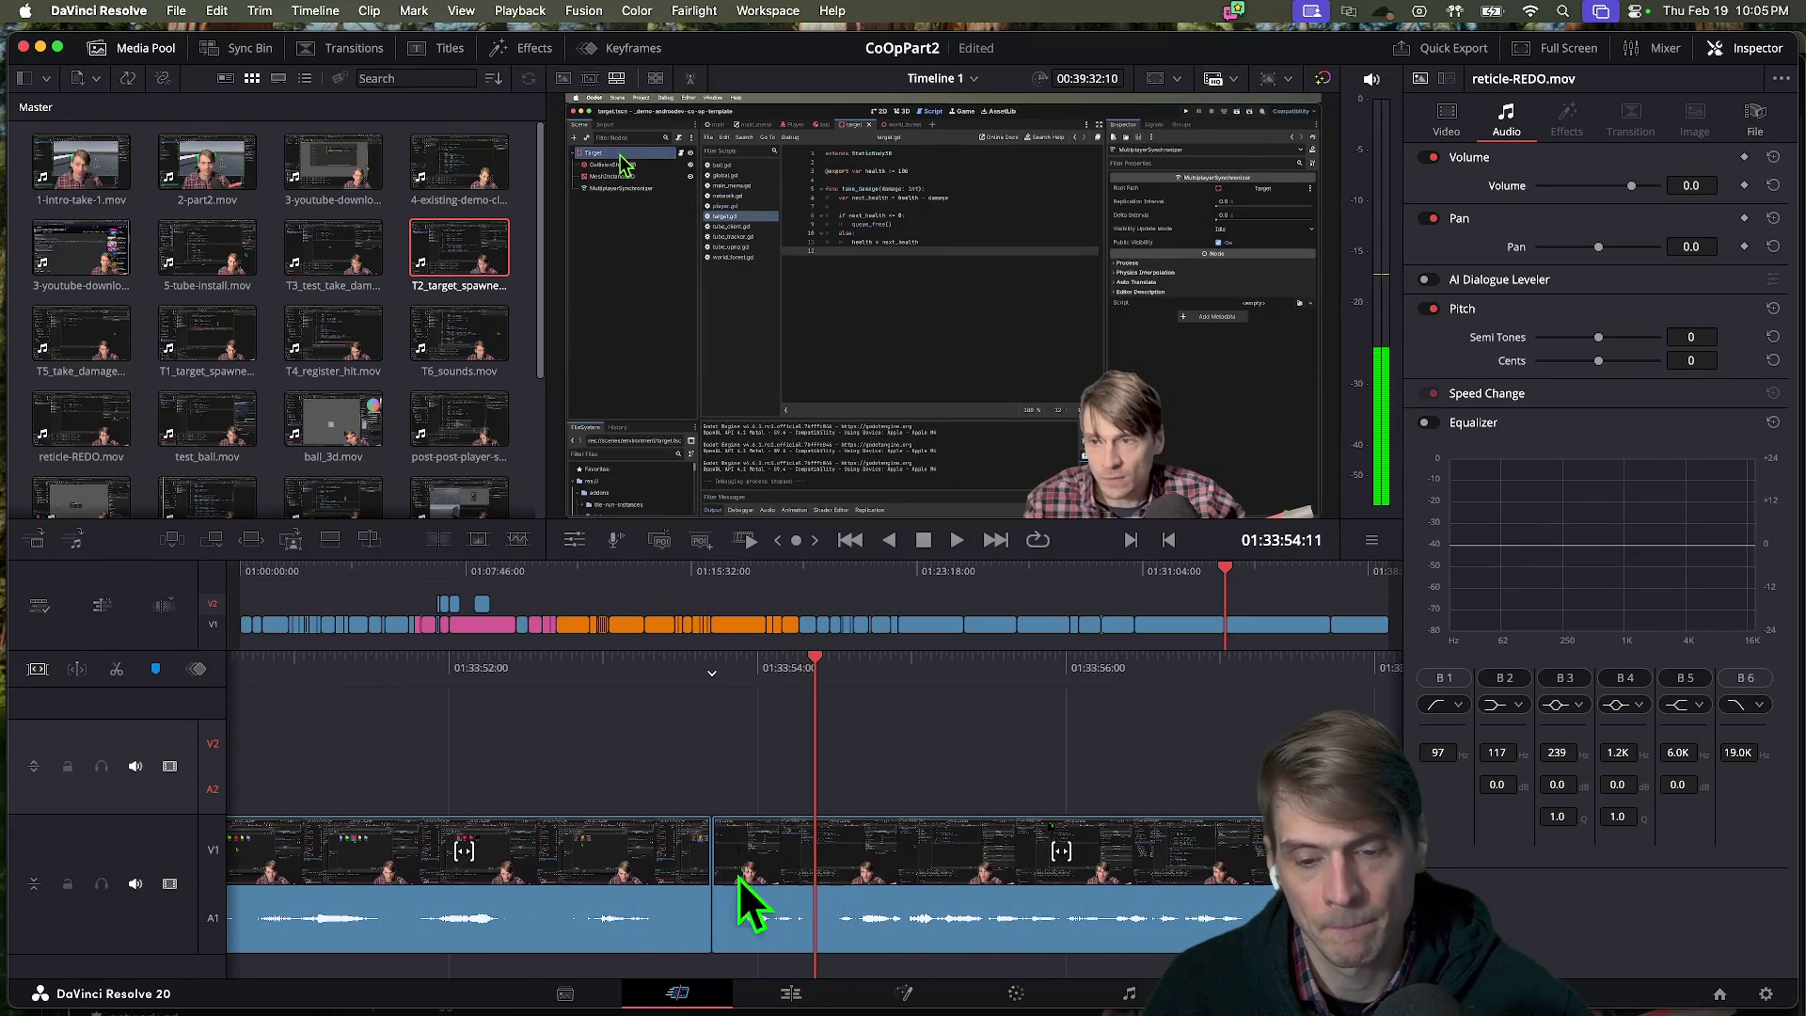
pyautogui.moveTo(691, 880)
pyautogui.mouseDown()
pyautogui.moveTo(951, 866)
pyautogui.moveTo(806, 866)
pyautogui.moveTo(931, 867)
pyautogui.mouseUp()
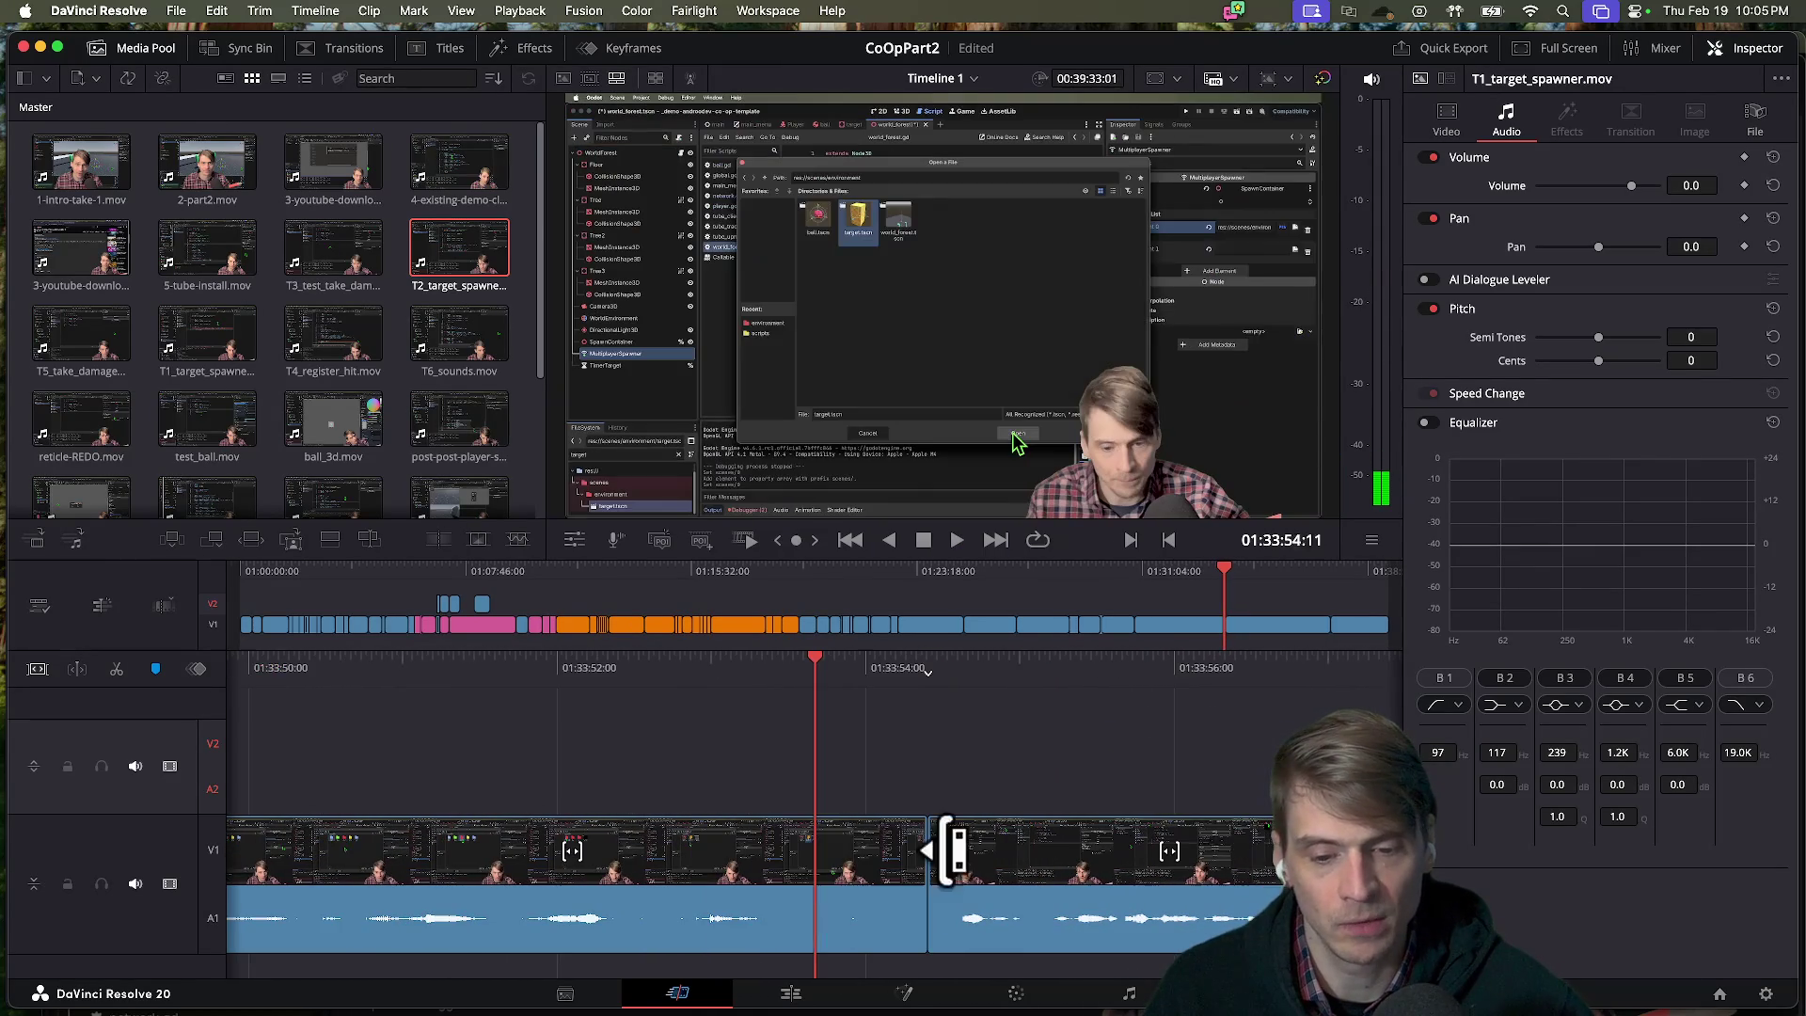
pyautogui.press('space')
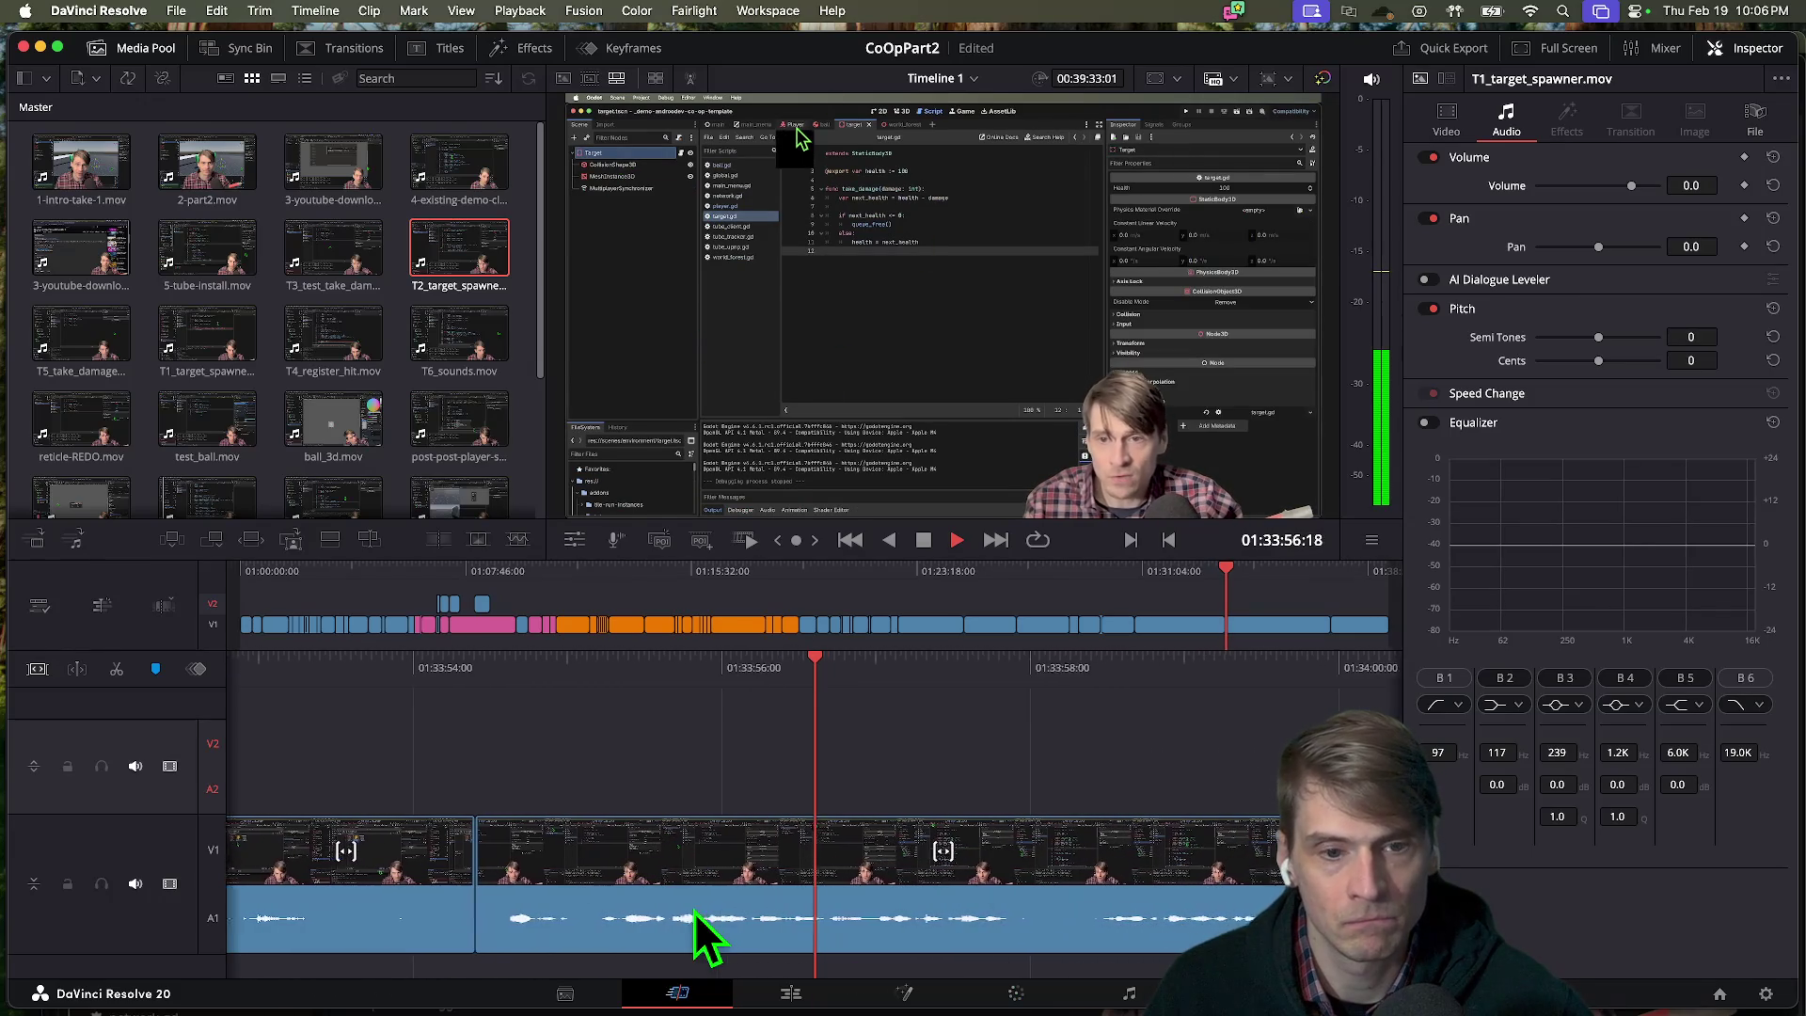
pyautogui.press('space')
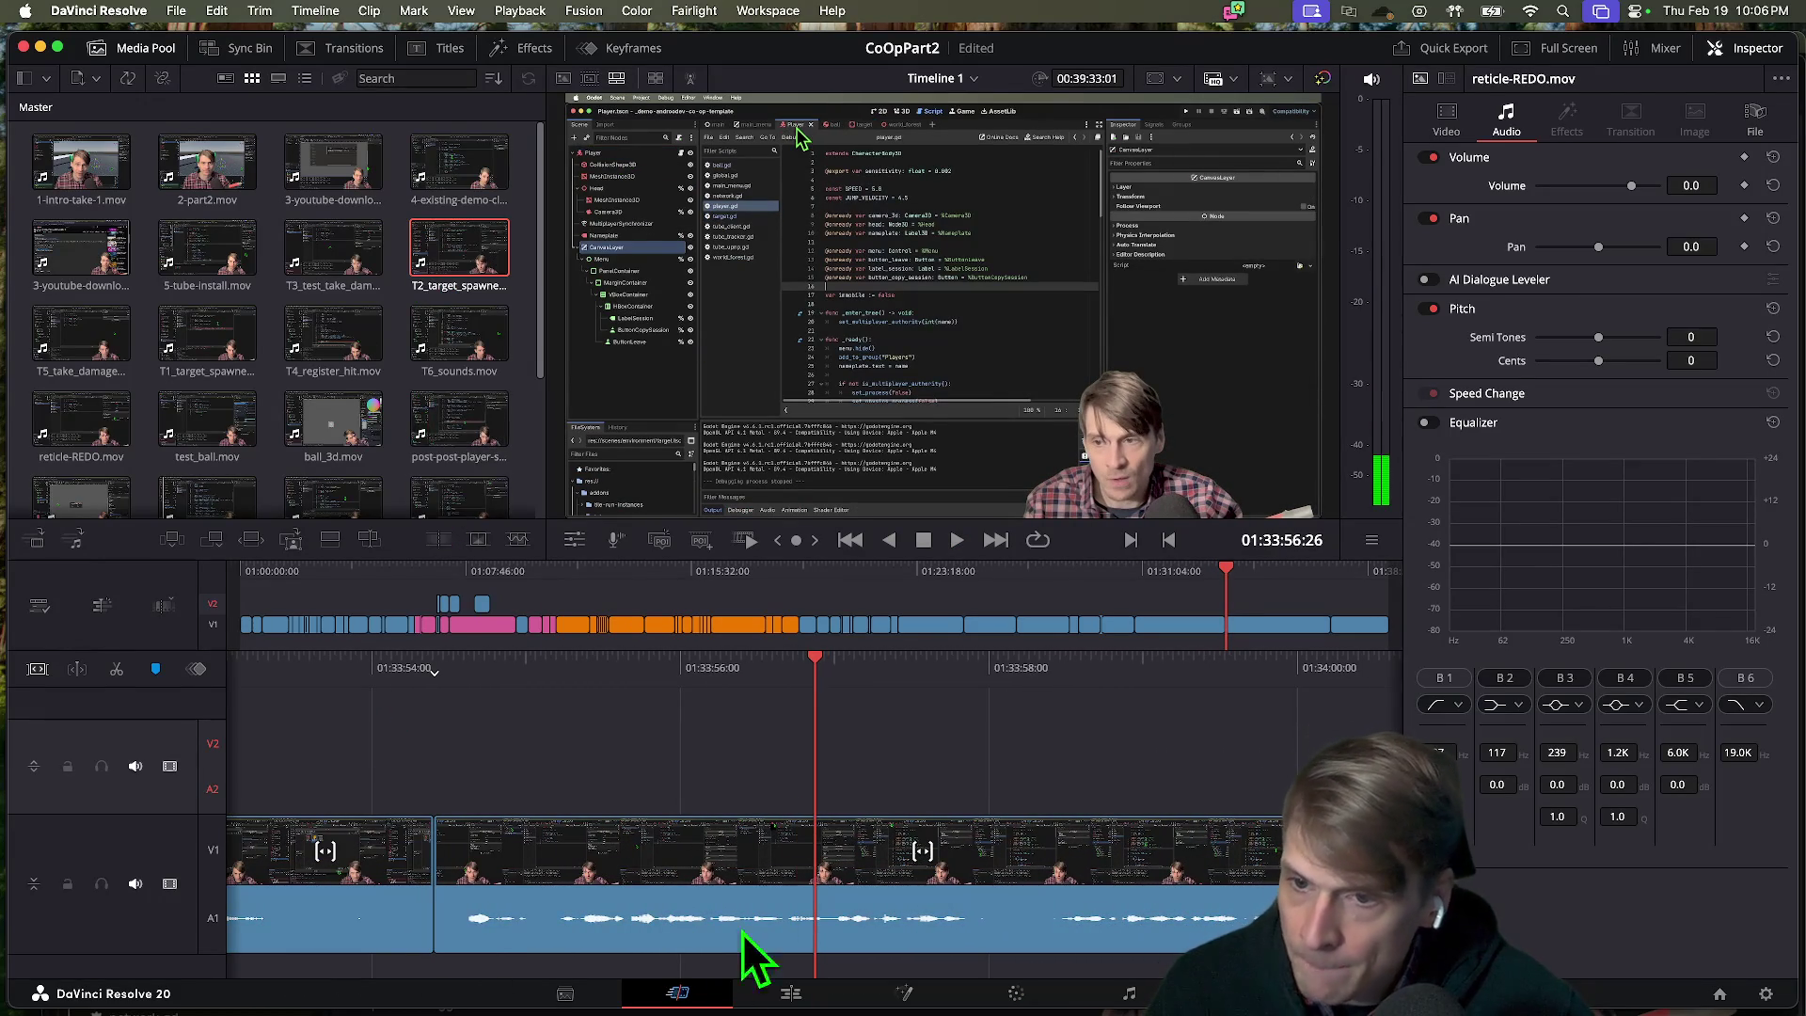
pyautogui.press('j')
pyautogui.press('k')
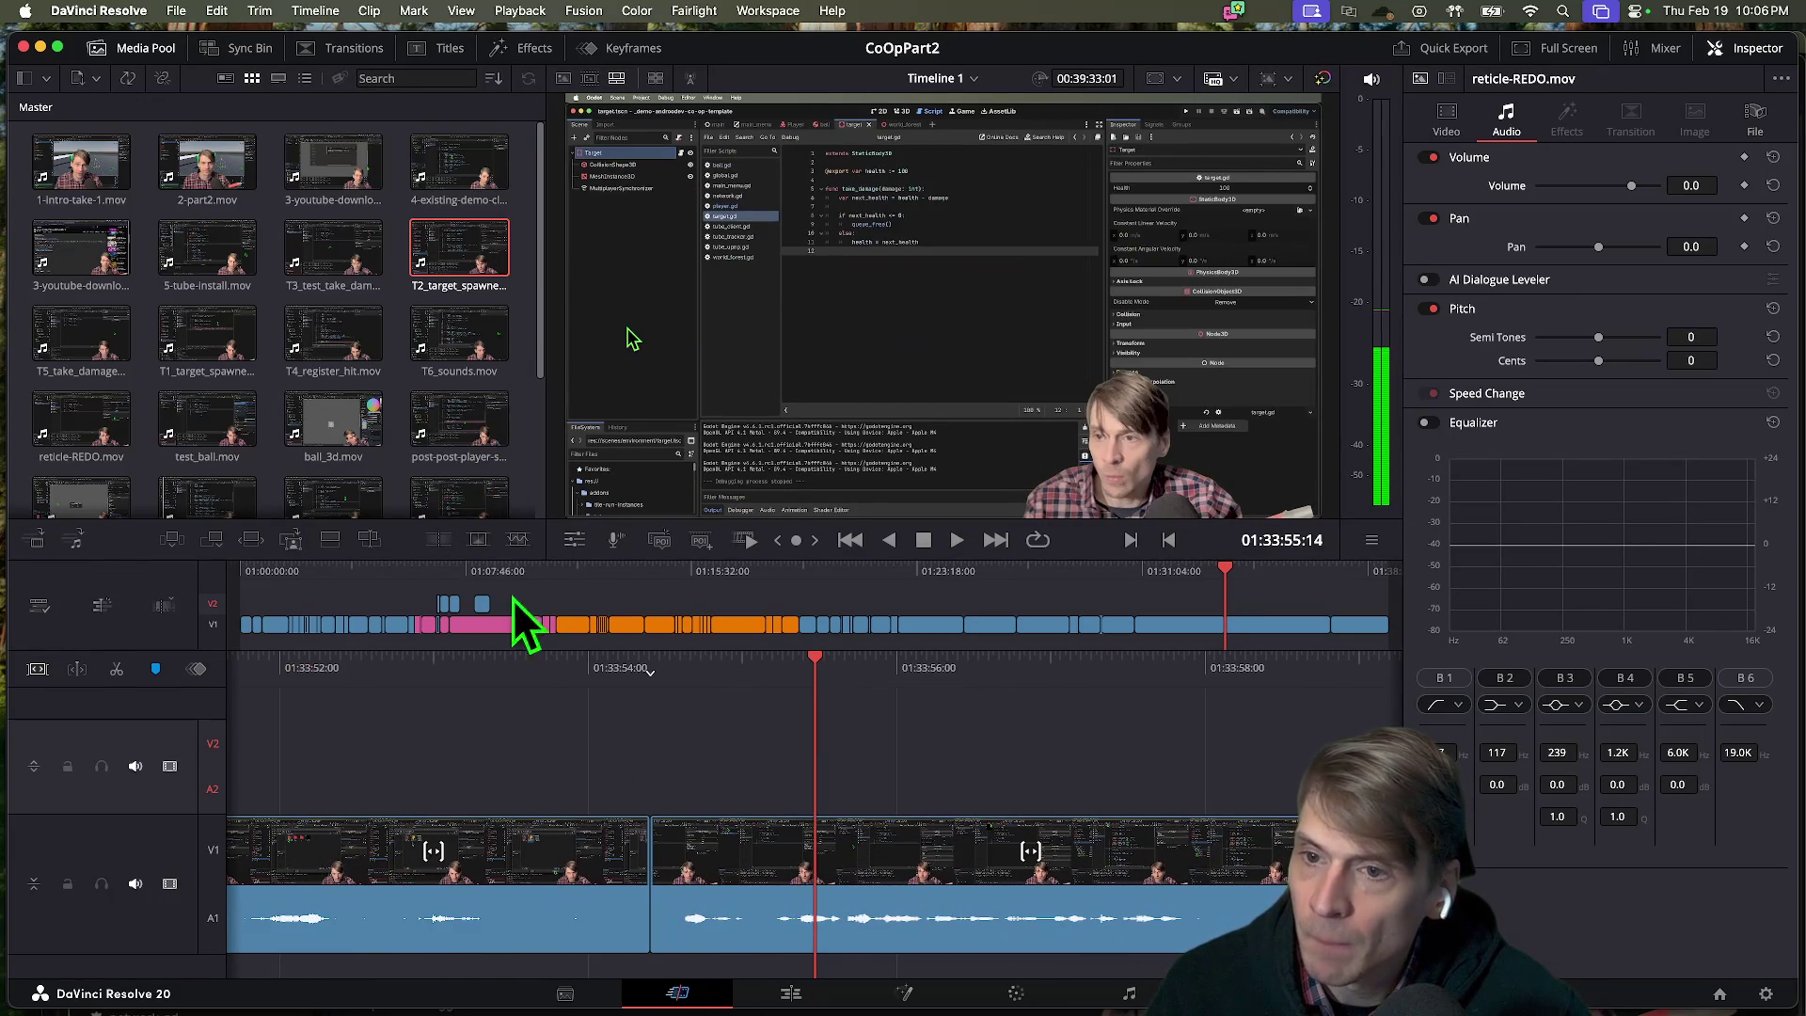
pyautogui.press('j')
pyautogui.press('j')
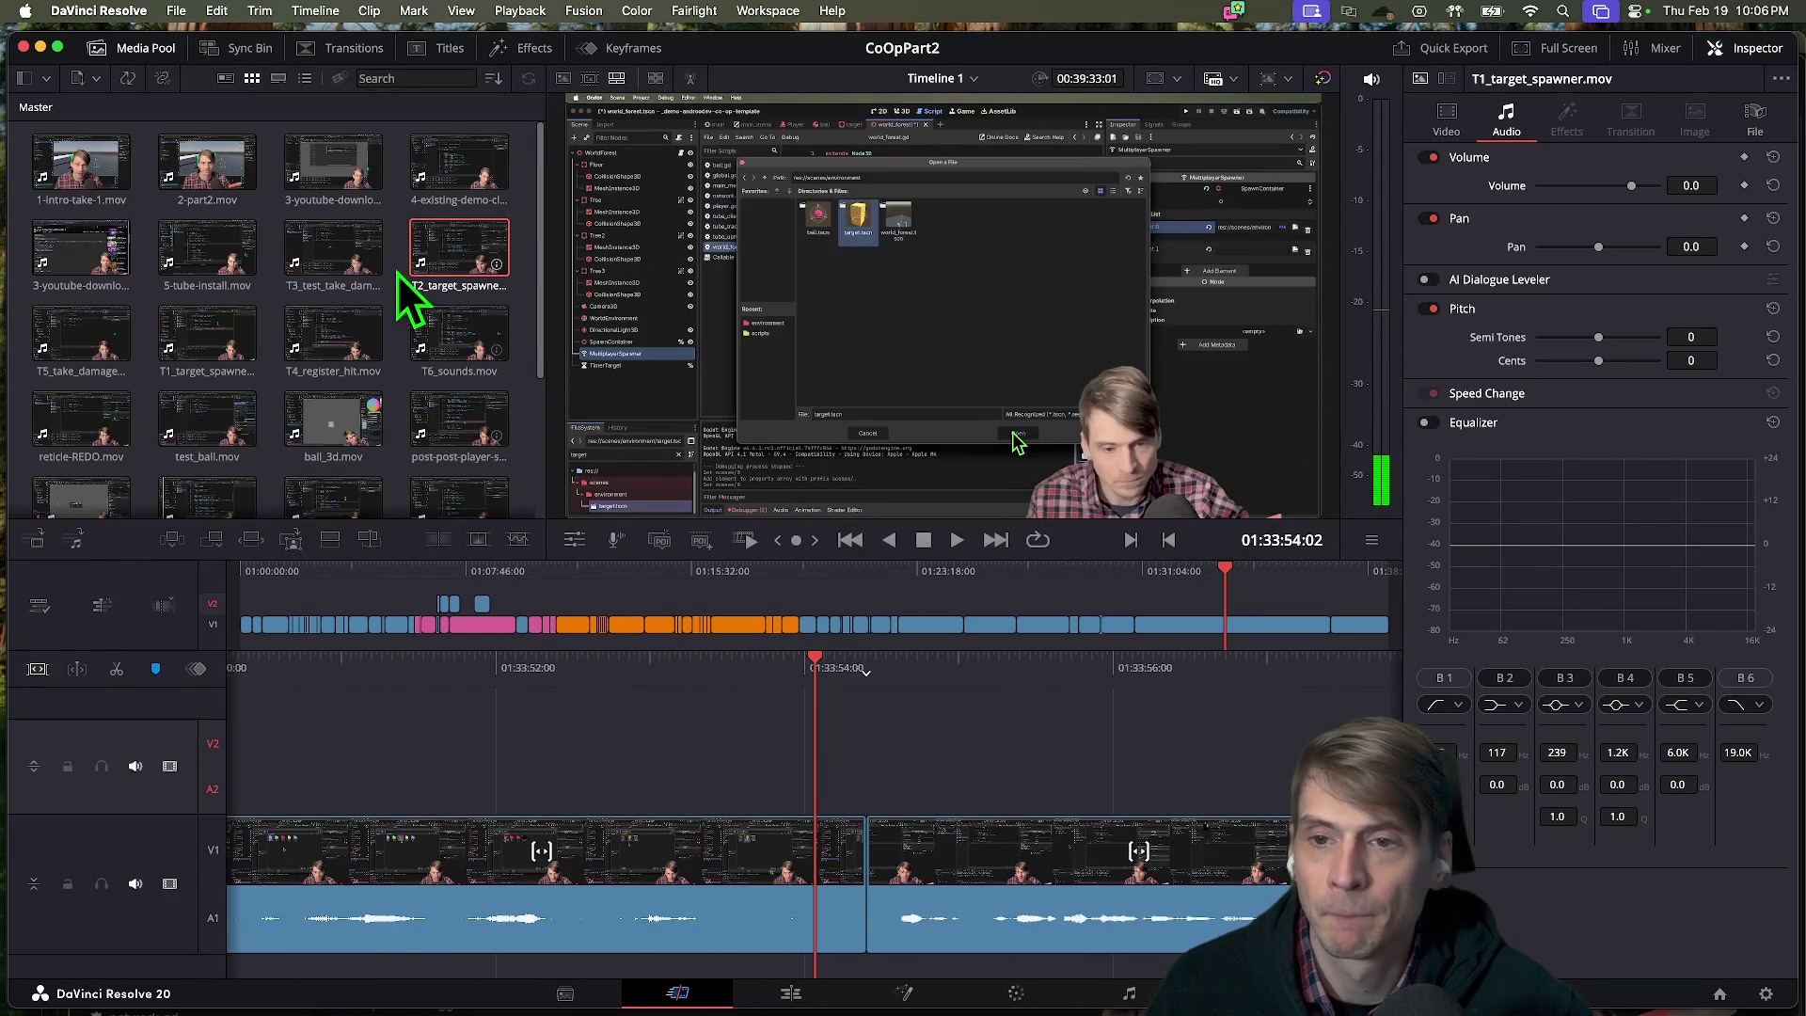
# Step: Insert the T3_test_take_damage clip onto V1 and review it
pyautogui.click(395, 296)
pyautogui.moveTo(371, 268)
pyautogui.mouseDown()
pyautogui.moveTo(910, 762)
pyautogui.moveTo(867, 827)
pyautogui.mouseUp()
pyautogui.press('space')
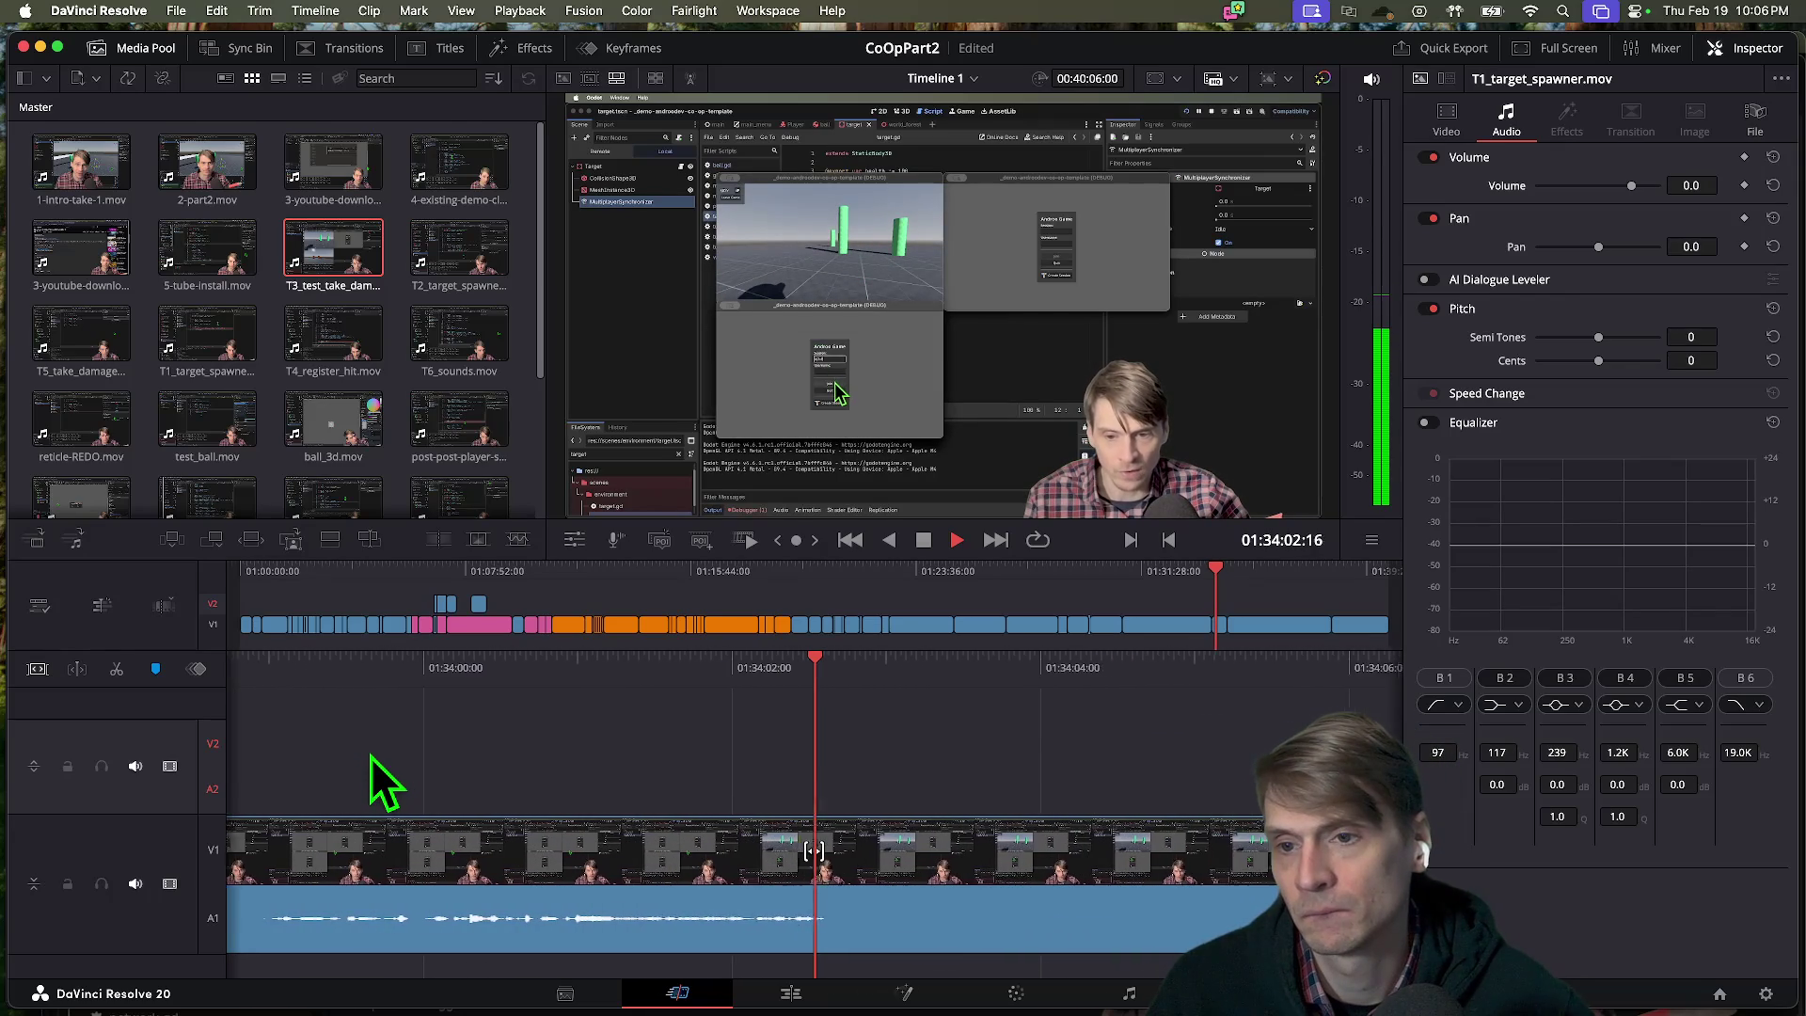
pyautogui.press('space')
pyautogui.press('l')
pyautogui.press('l')
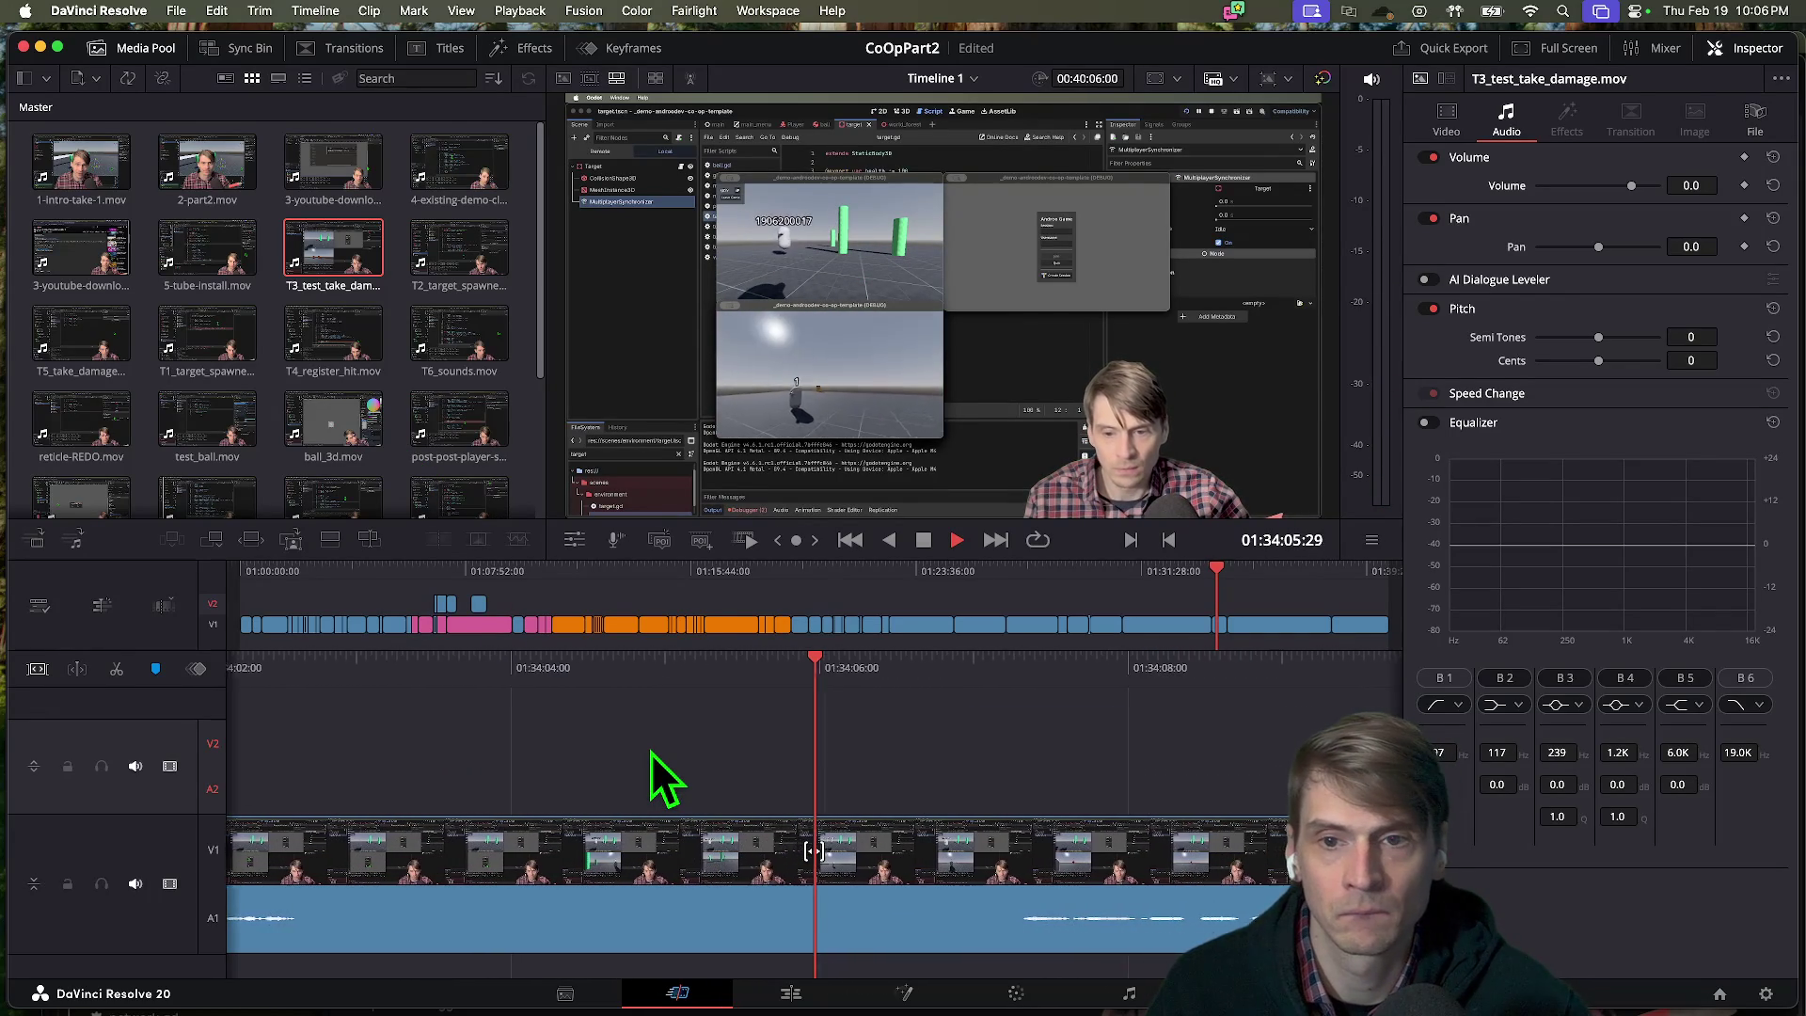
pyautogui.press('j')
pyautogui.press('j')
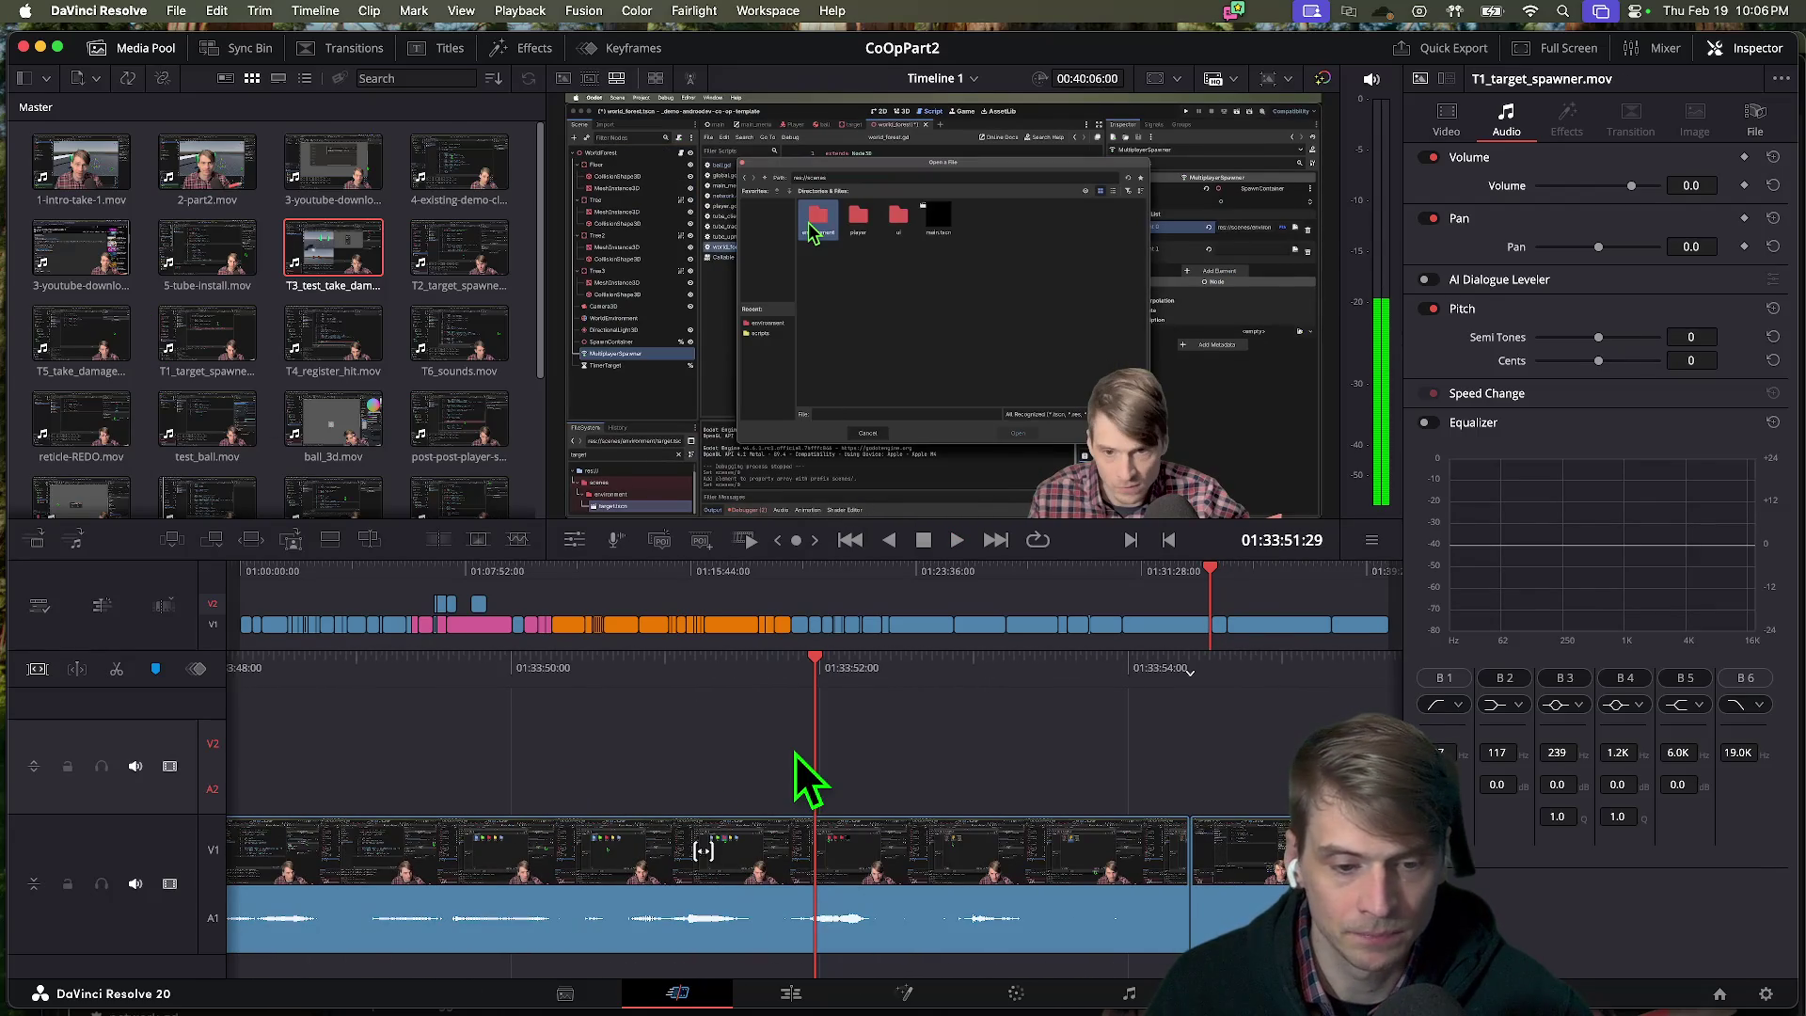
# Step: Insert the T5_take_damage_register_hit_rpc clip onto V1 and review the timeline
pyautogui.moveTo(87, 357)
pyautogui.mouseDown()
pyautogui.moveTo(596, 665)
pyautogui.moveTo(1036, 855)
pyautogui.moveTo(1096, 903)
pyautogui.moveTo(1100, 889)
pyautogui.mouseUp()
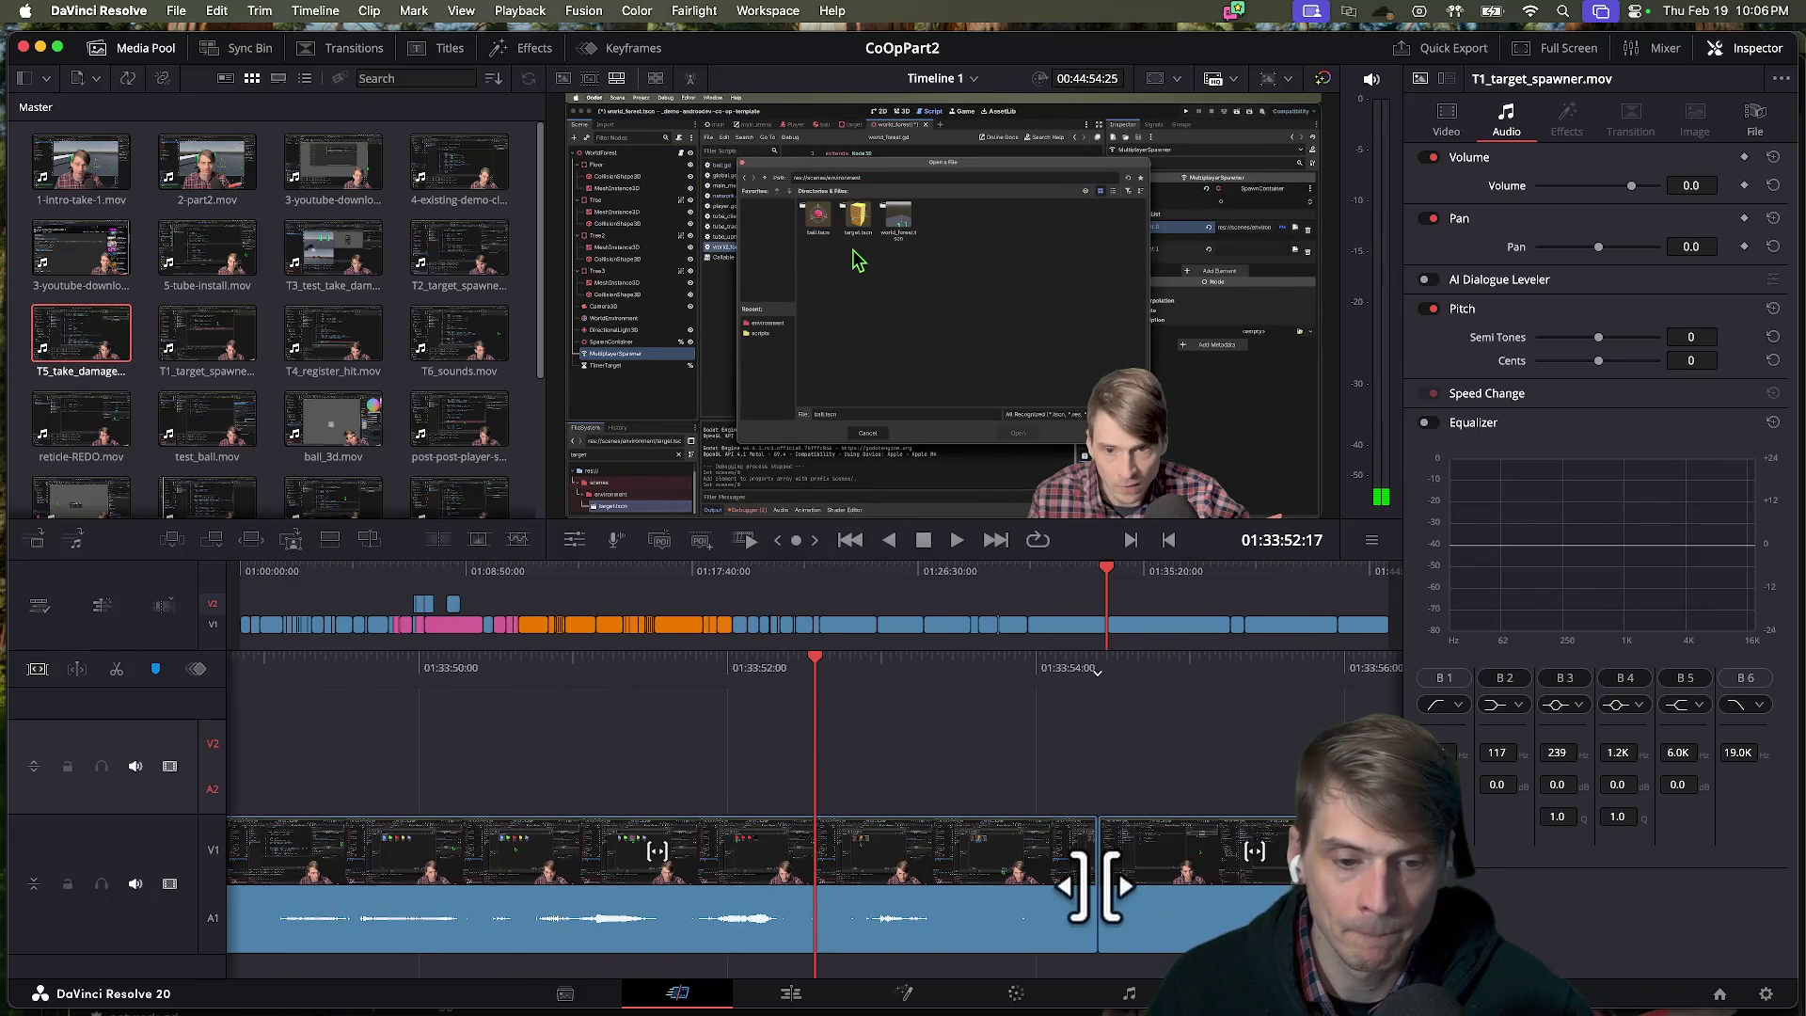
pyautogui.press('space')
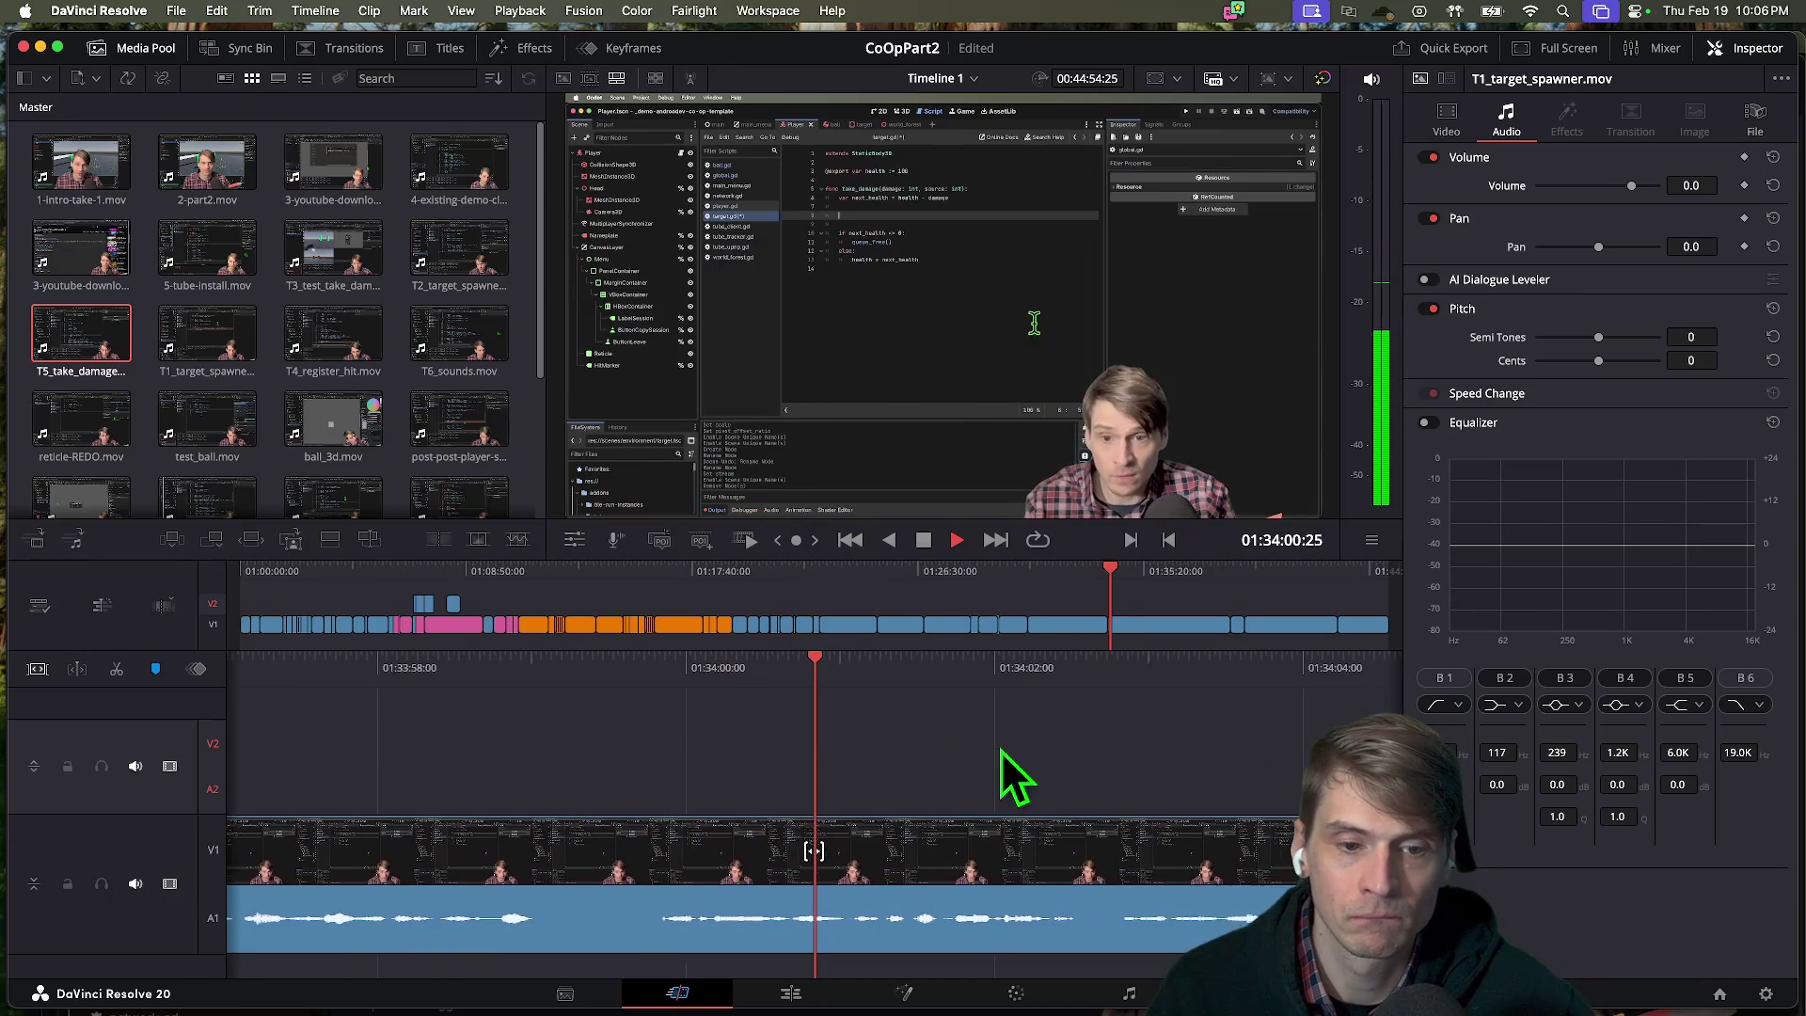
pyautogui.press('l')
pyautogui.press('l')
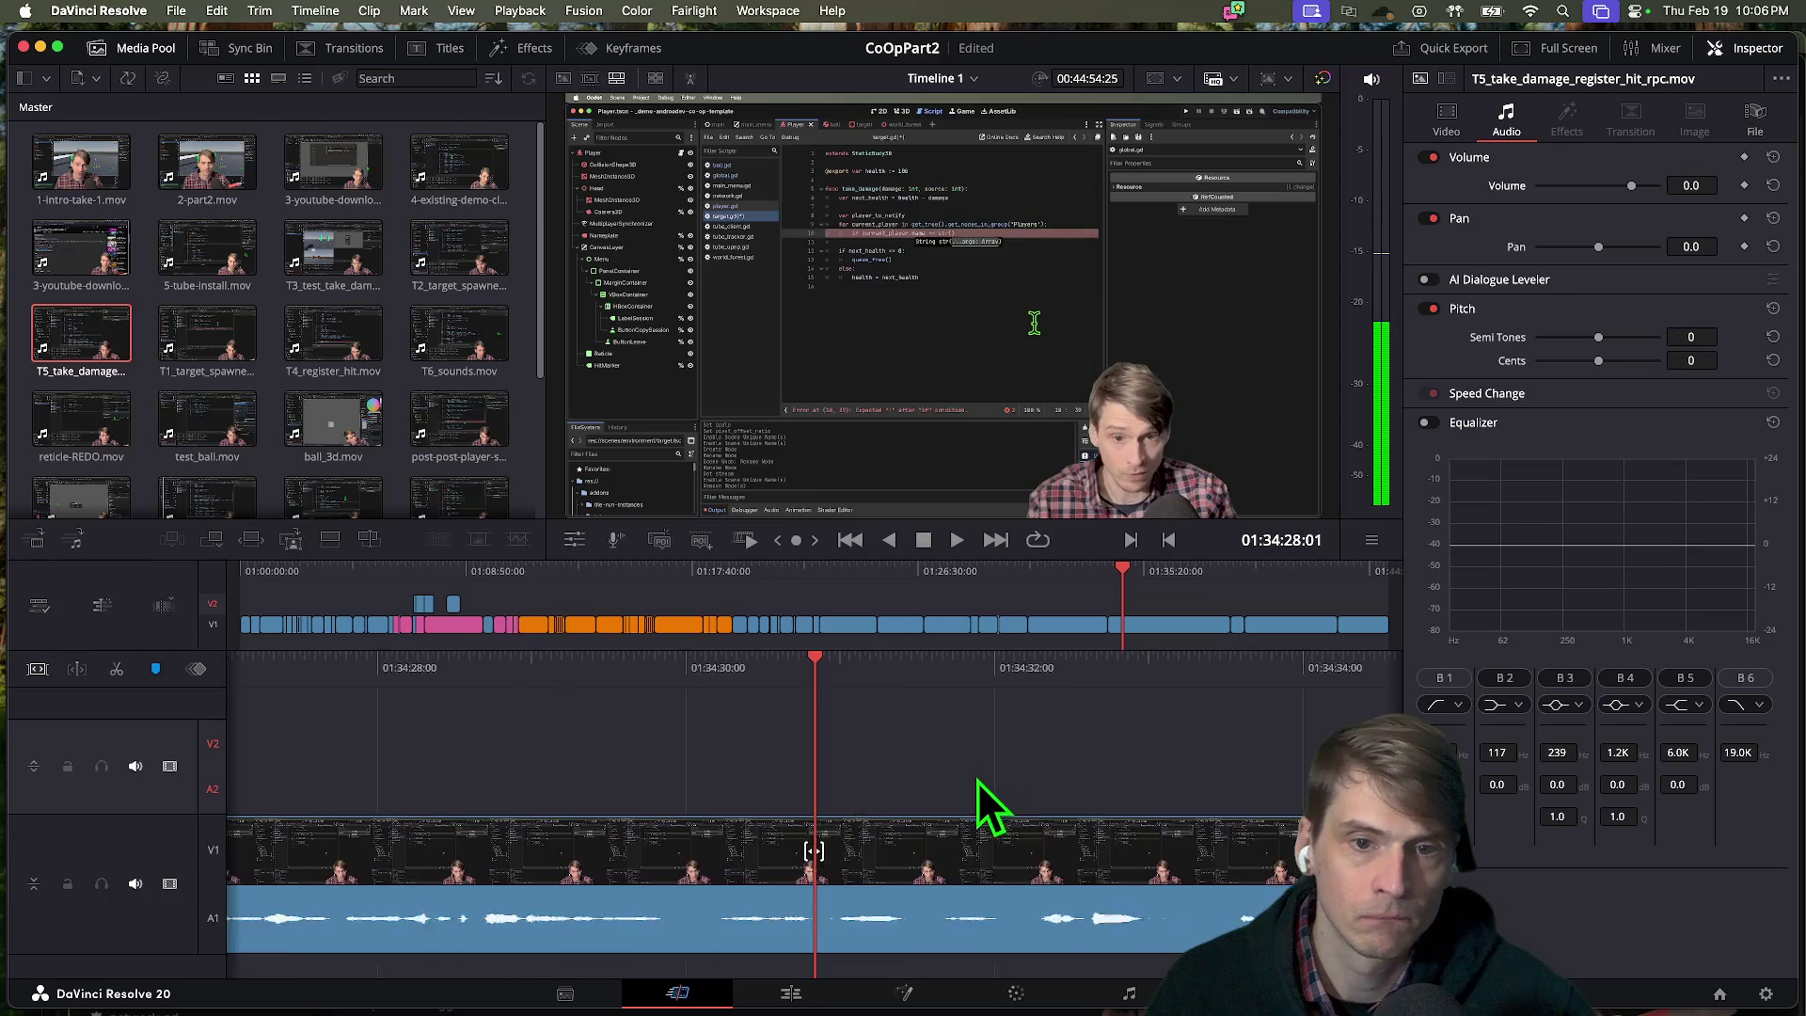
pyautogui.press('j')
pyautogui.press('j')
pyautogui.press('j')
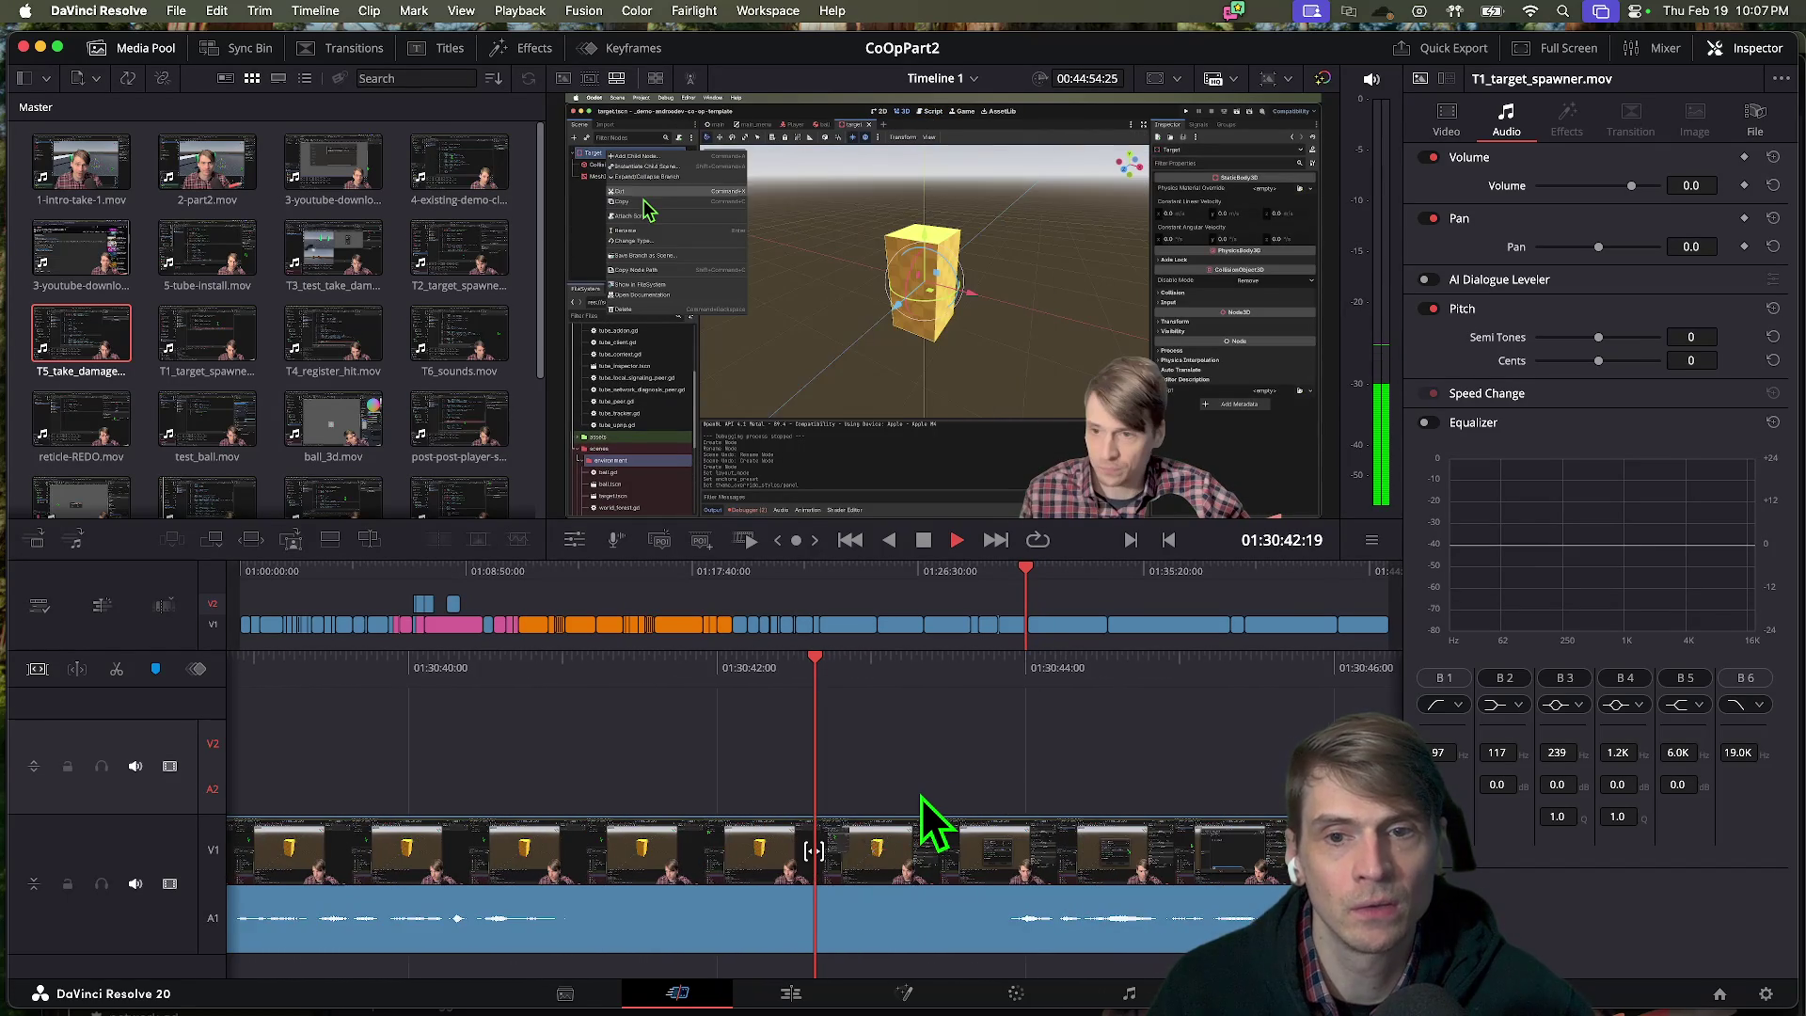
# Step: Shuttle through the V1 target clips around 01:30:46, then switch over to Finder
pyautogui.press('l')
pyautogui.press('l')
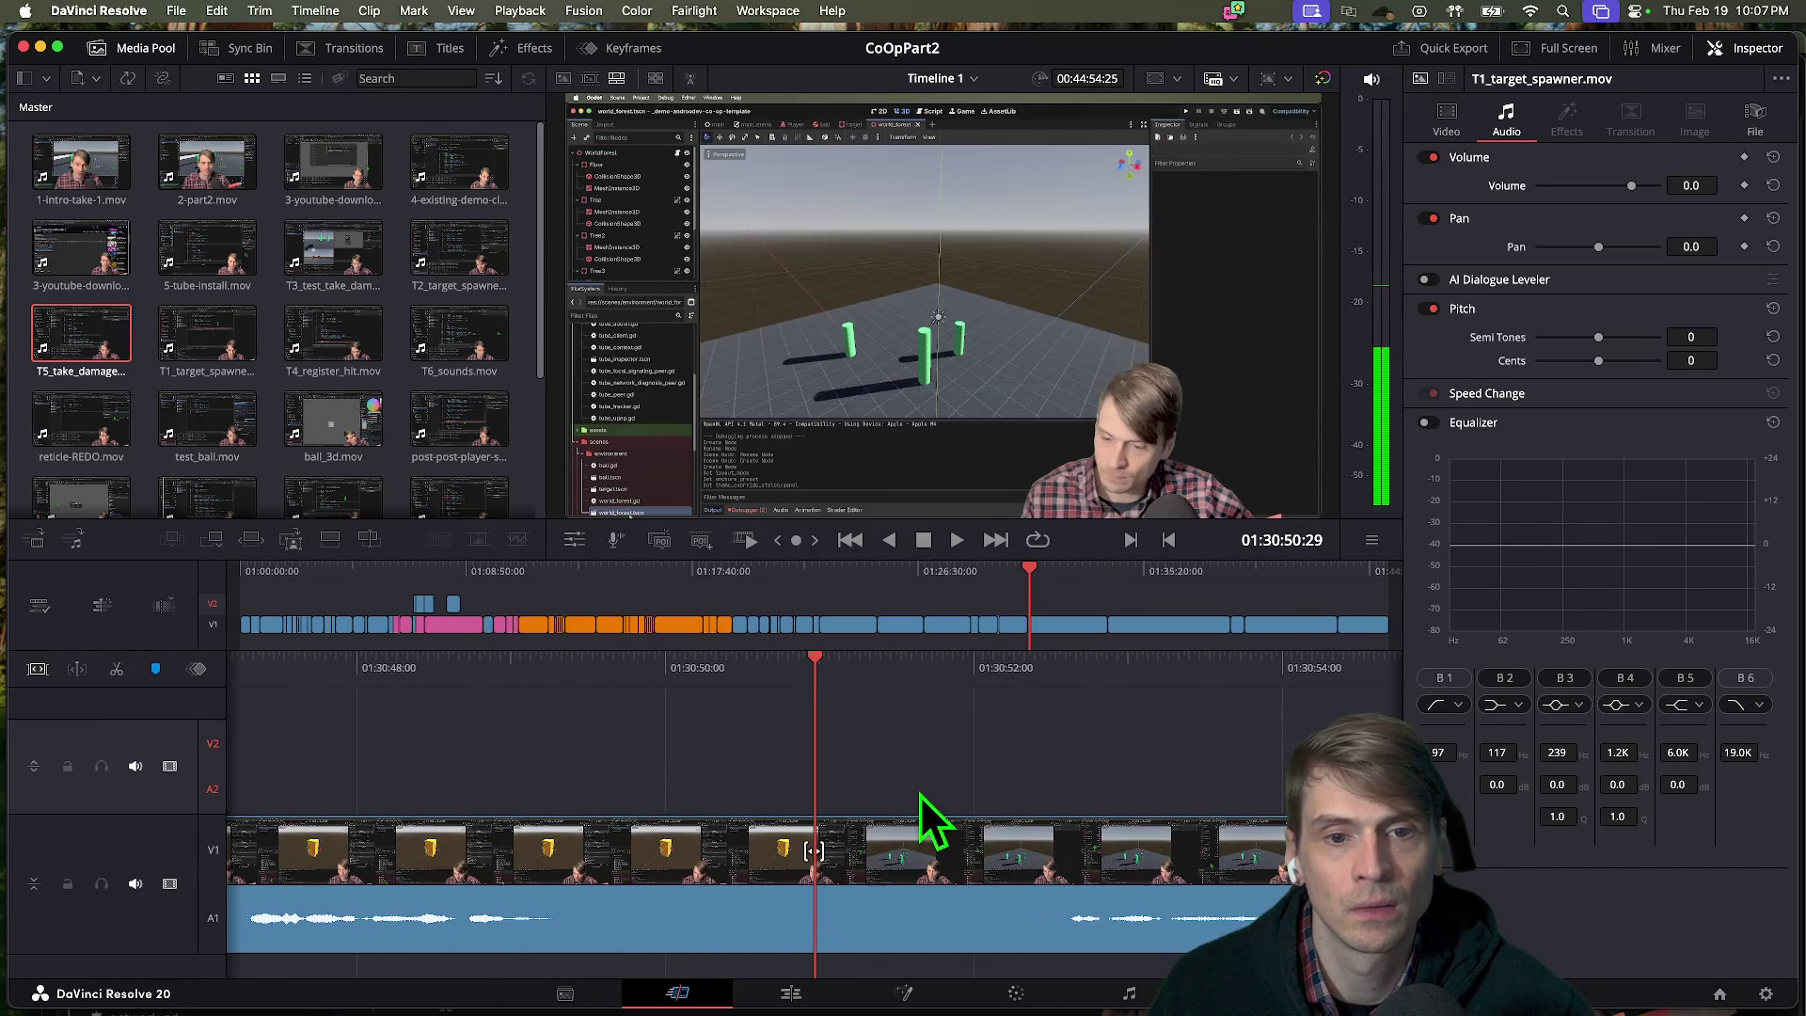
pyautogui.press('j')
pyautogui.press('j')
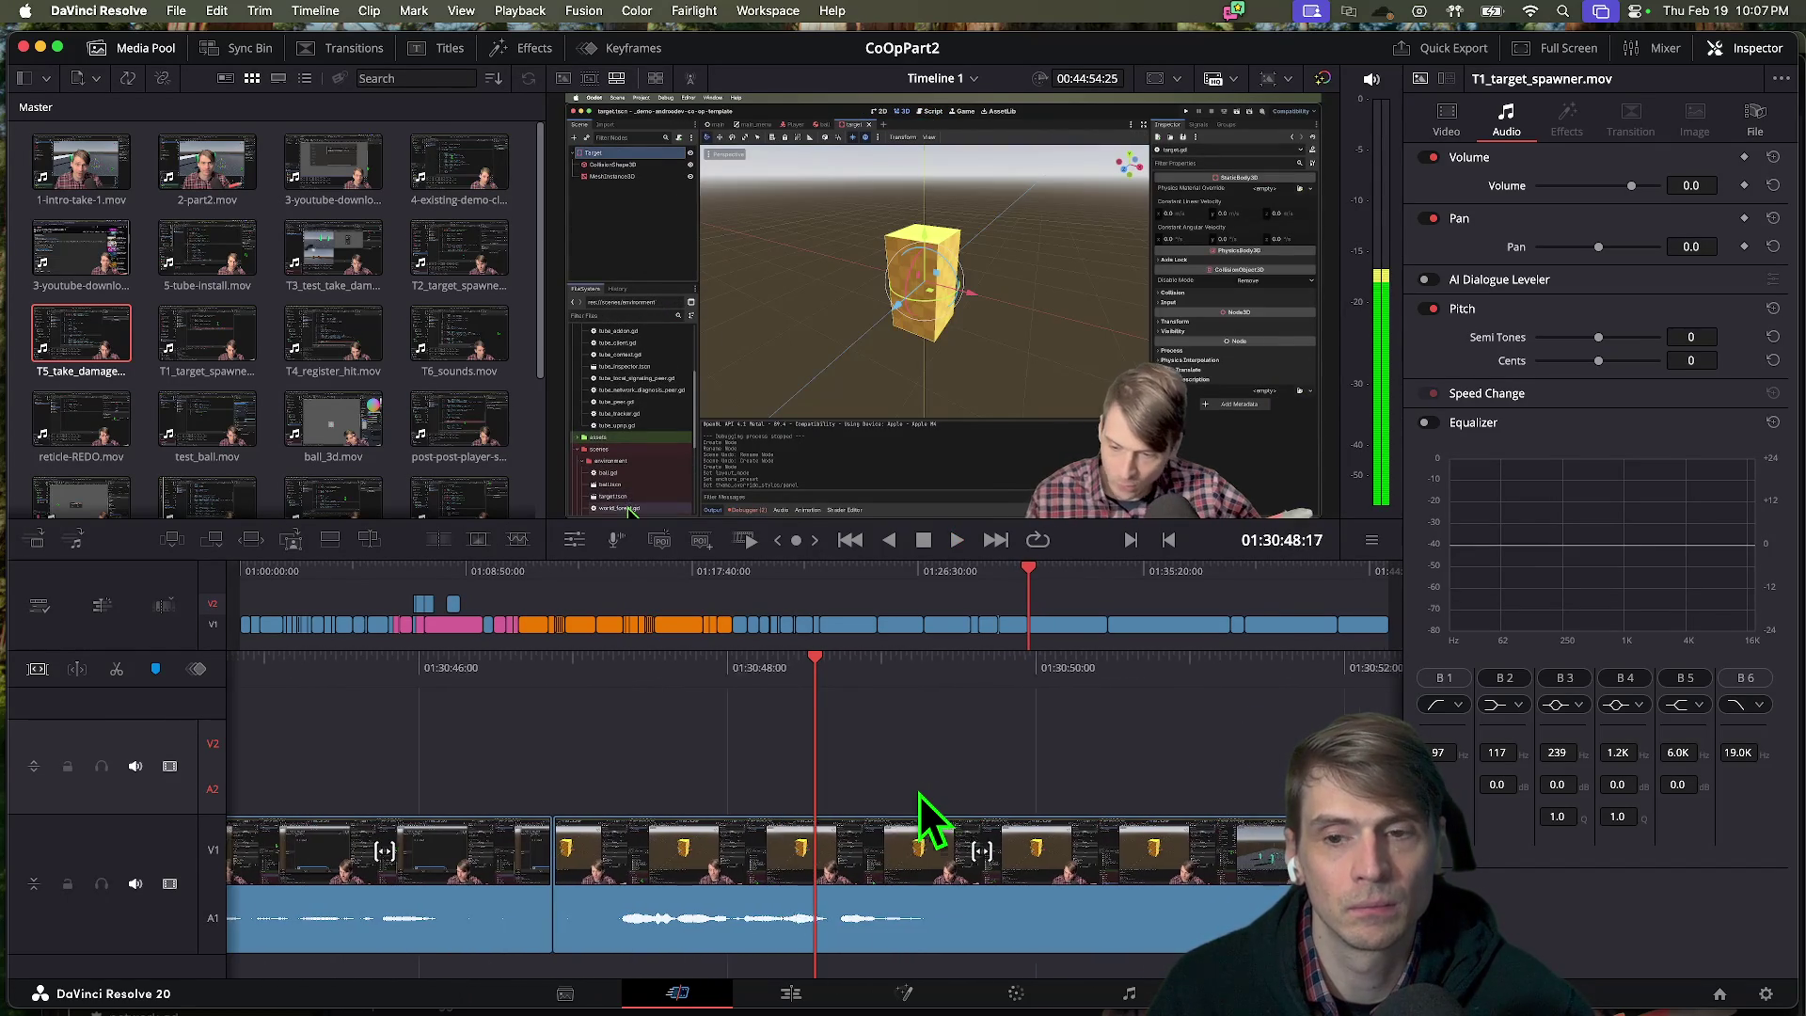
pyautogui.press('k')
pyautogui.press('l')
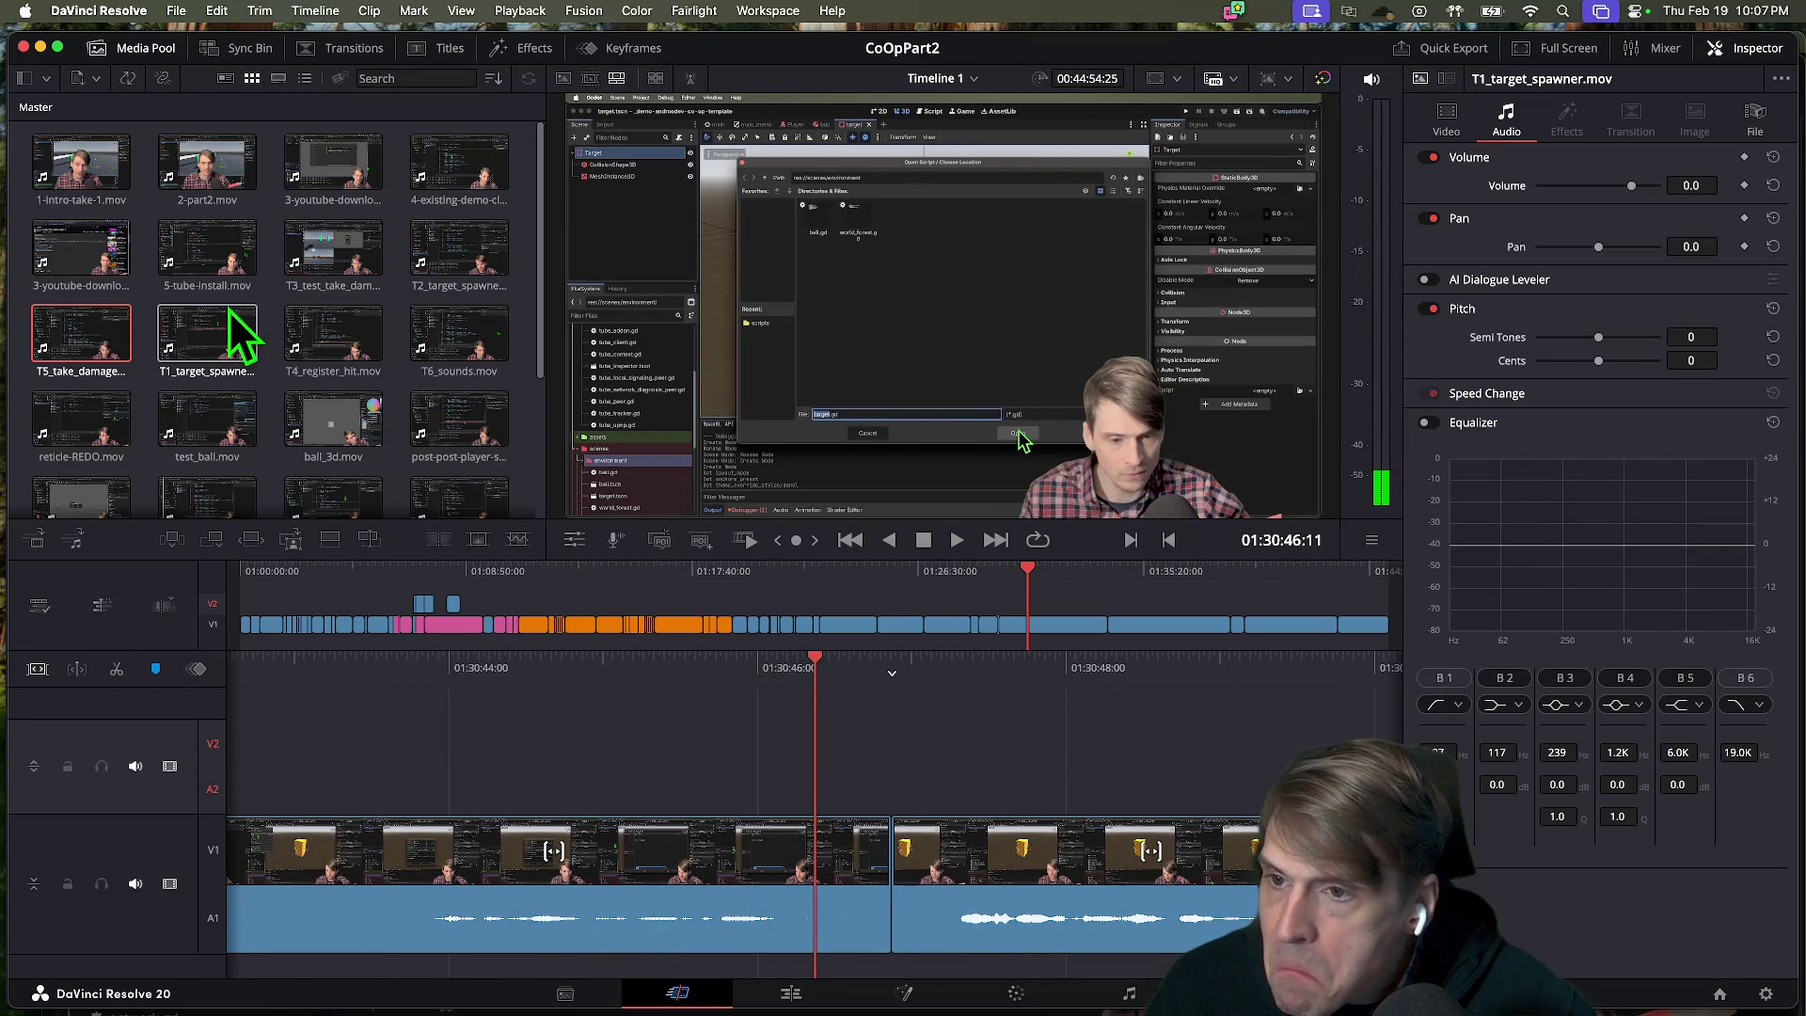
pyautogui.press('super+Tab')
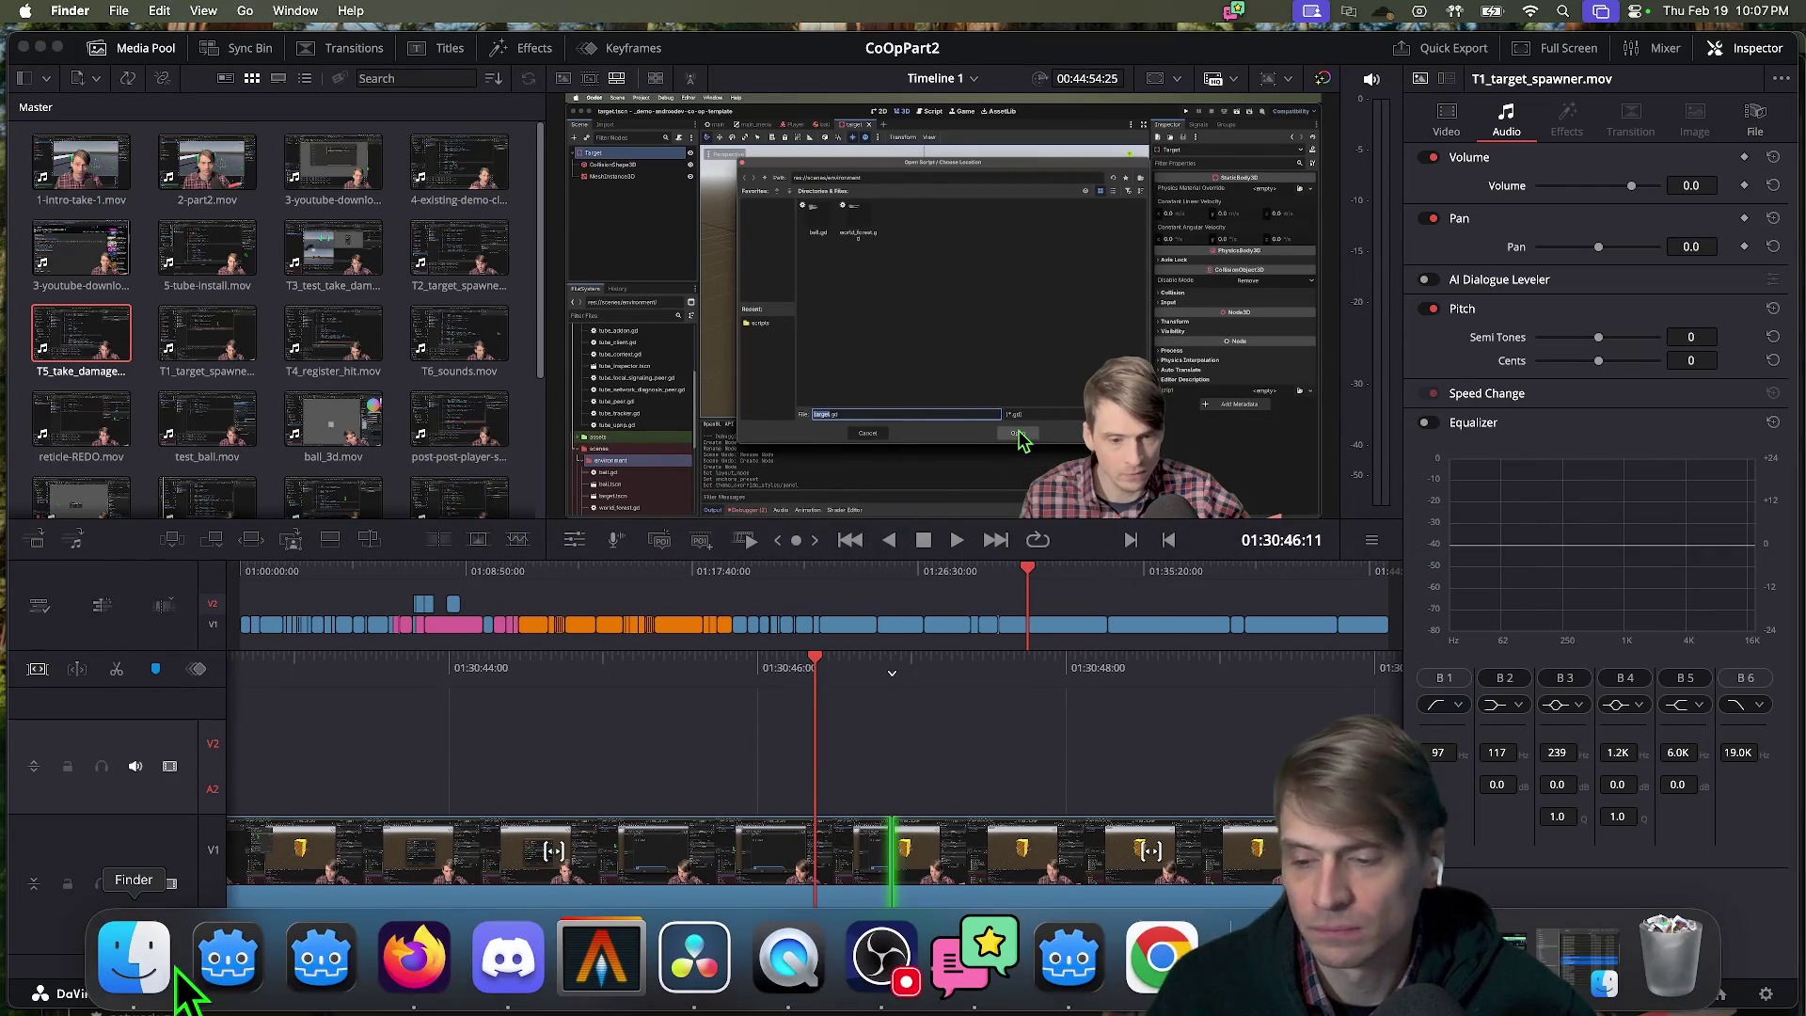
pyautogui.click(174, 974)
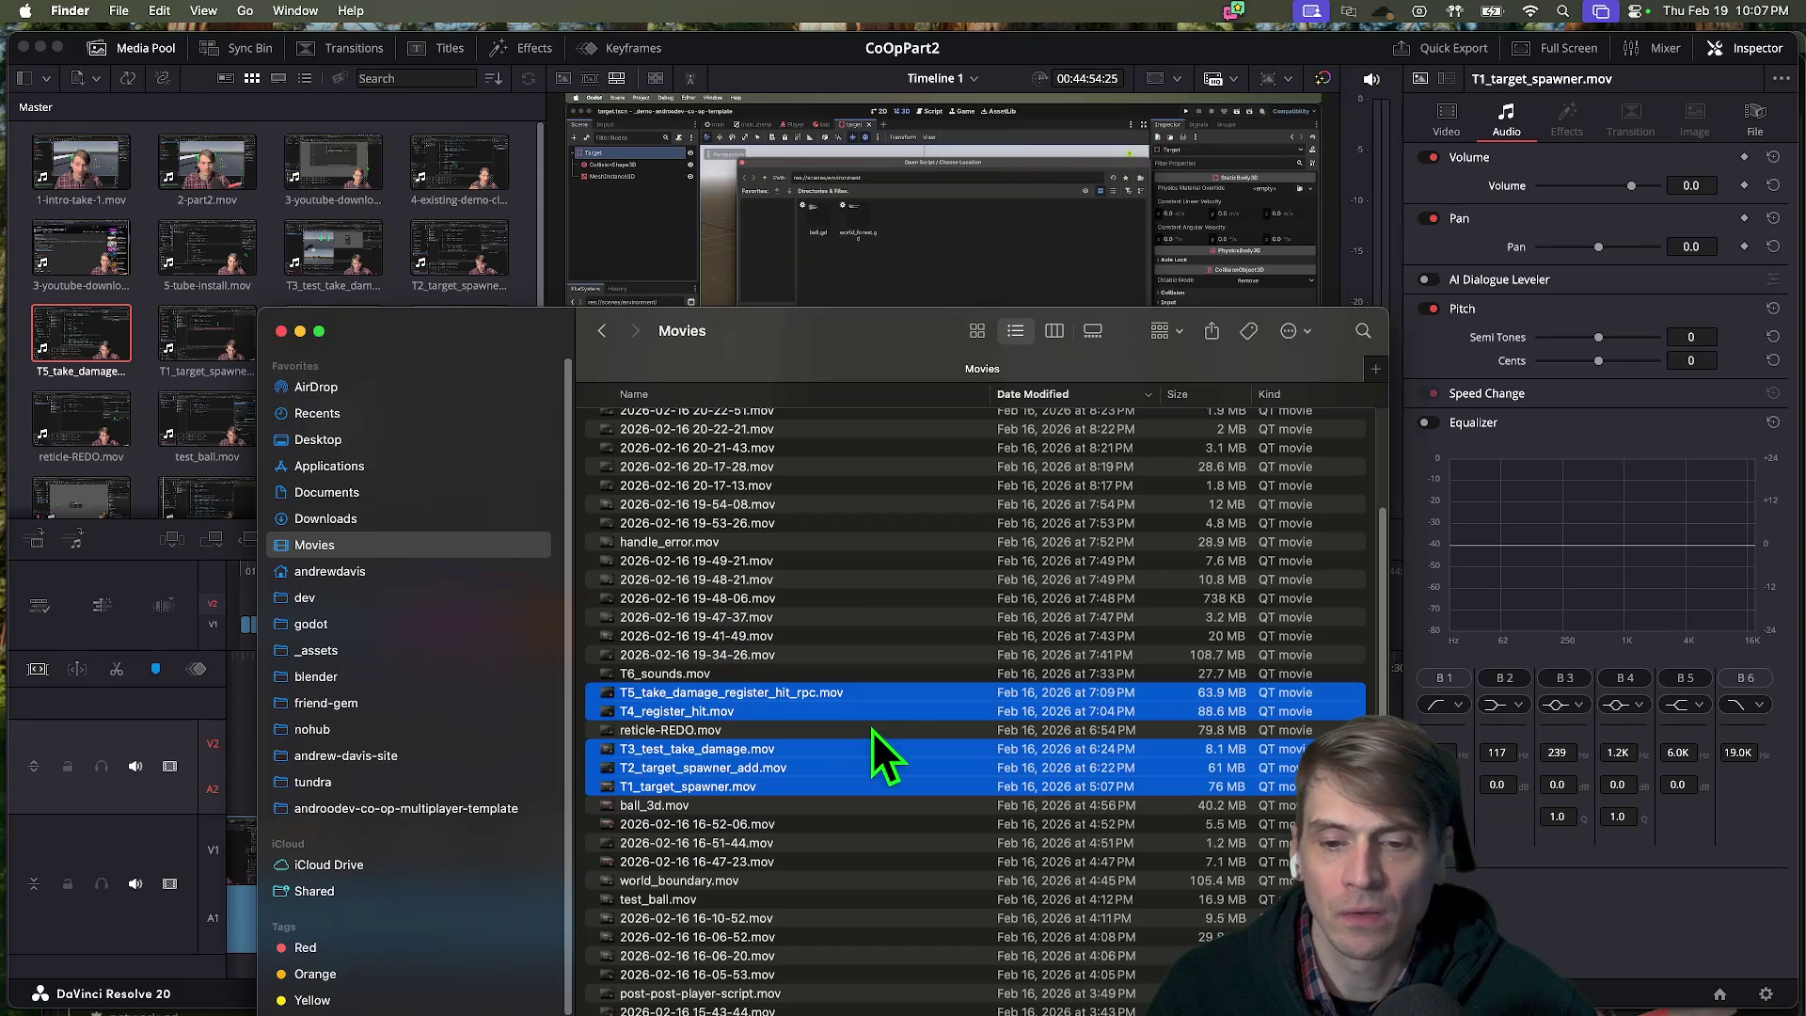
pyautogui.scroll(5, 858, 630)
pyautogui.click(975, 499)
pyautogui.click(974, 508)
pyautogui.press('space')
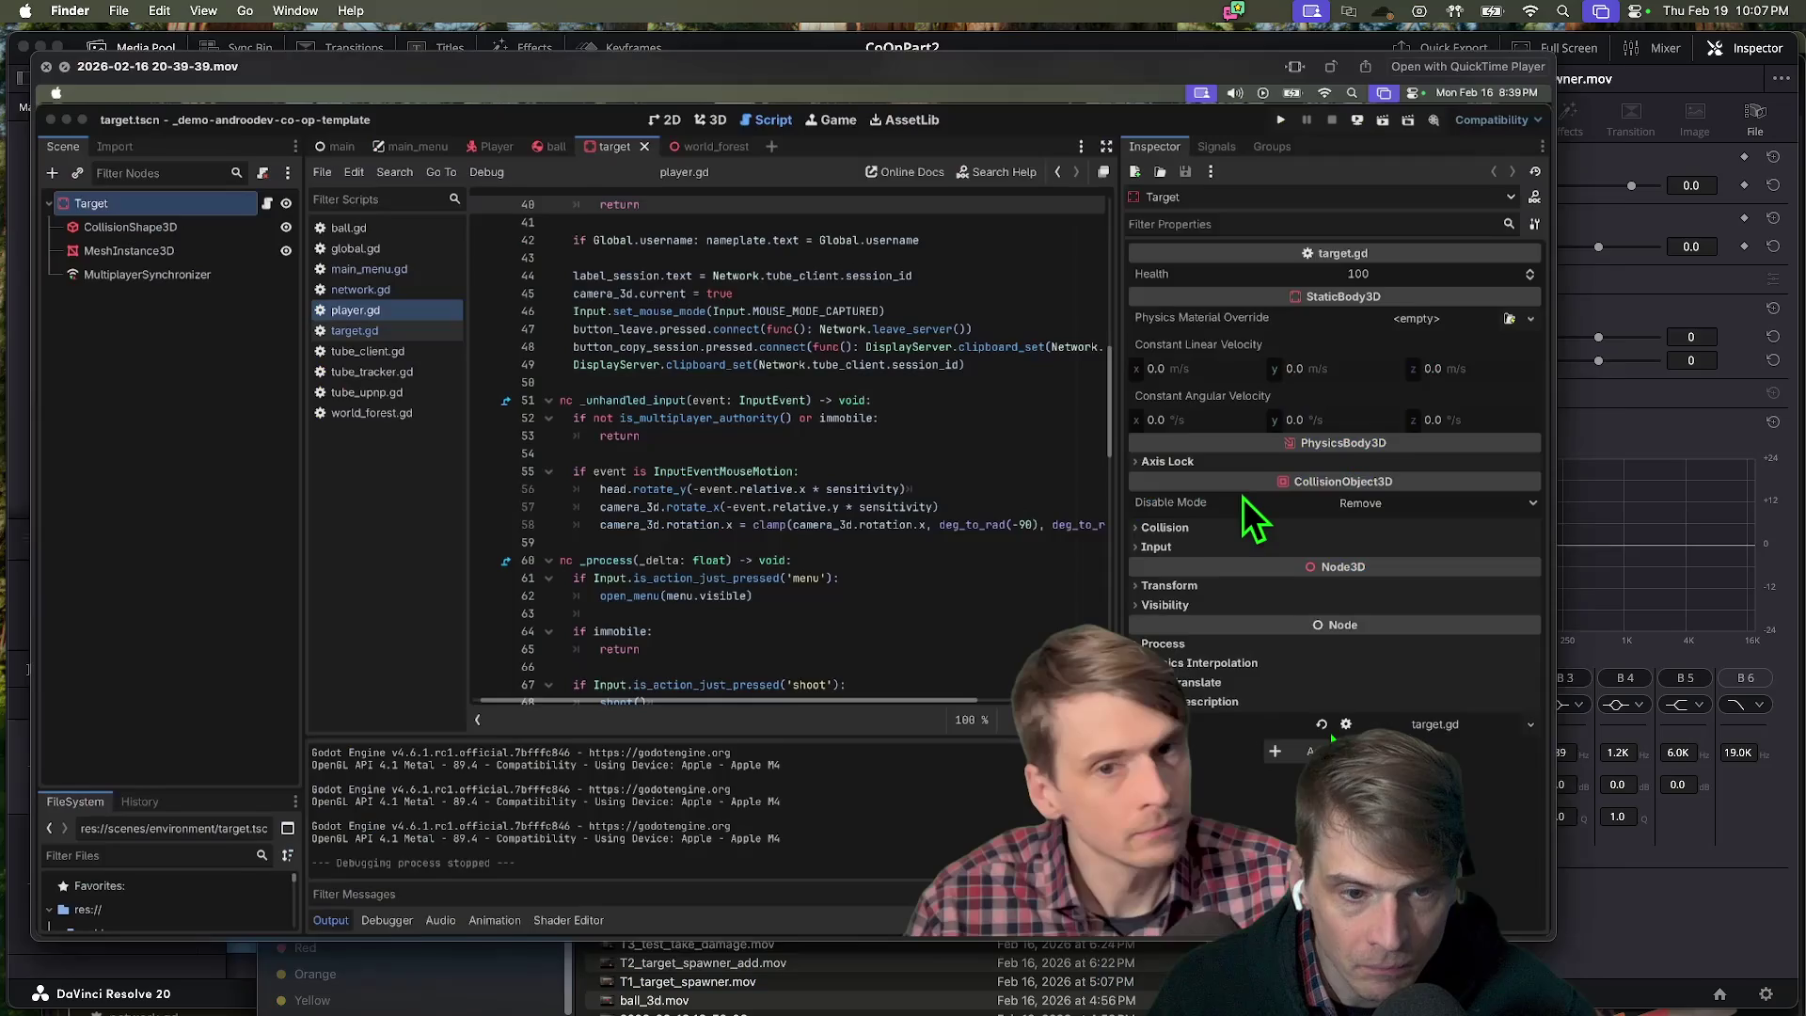
pyautogui.moveTo(332, 939)
pyautogui.mouseDown()
pyautogui.moveTo(504, 936)
pyautogui.moveTo(314, 936)
pyautogui.moveTo(928, 960)
pyautogui.moveTo(860, 904)
pyautogui.mouseUp()
pyautogui.press('space')
# Step: Find and preview T2_target_spawner_add.mov, then return to DaVinci Resolve
pyautogui.scroll(-2, 1021, 613)
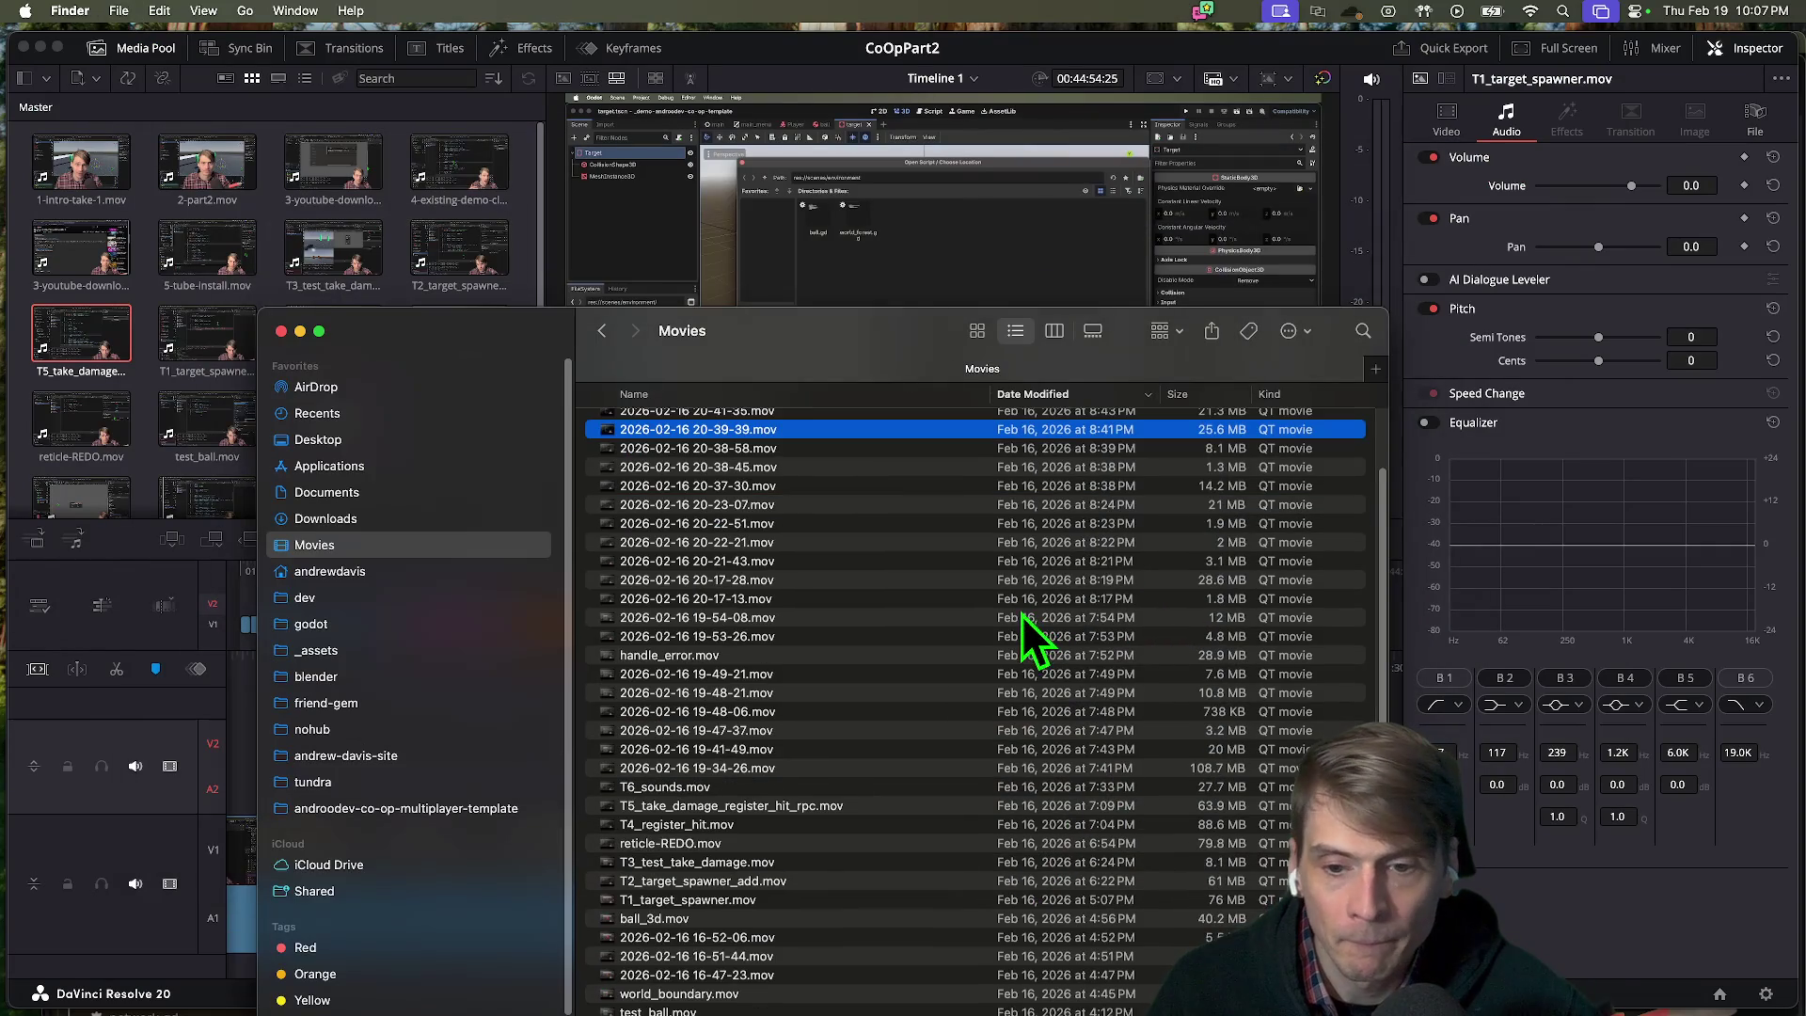
pyautogui.scroll(-5, 851, 715)
pyautogui.click(849, 740)
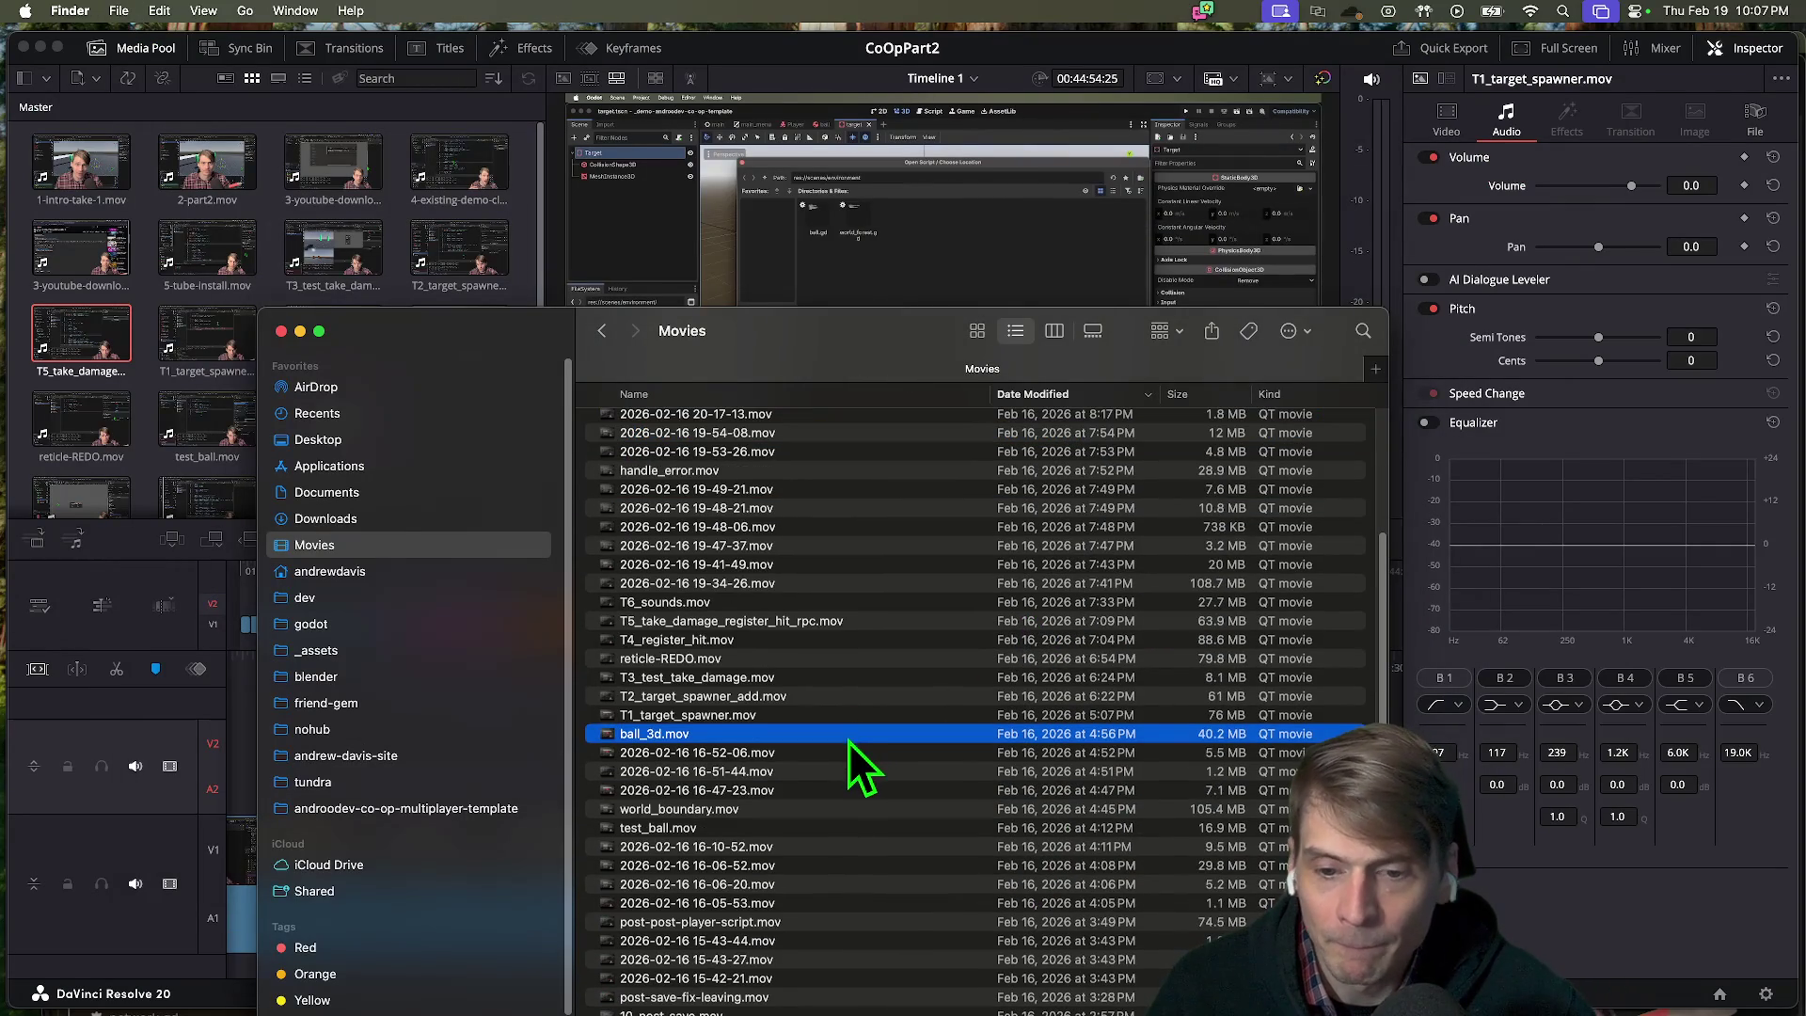
pyautogui.scroll(-1, 851, 730)
pyautogui.click(856, 713)
pyautogui.click(858, 681)
pyautogui.click(854, 692)
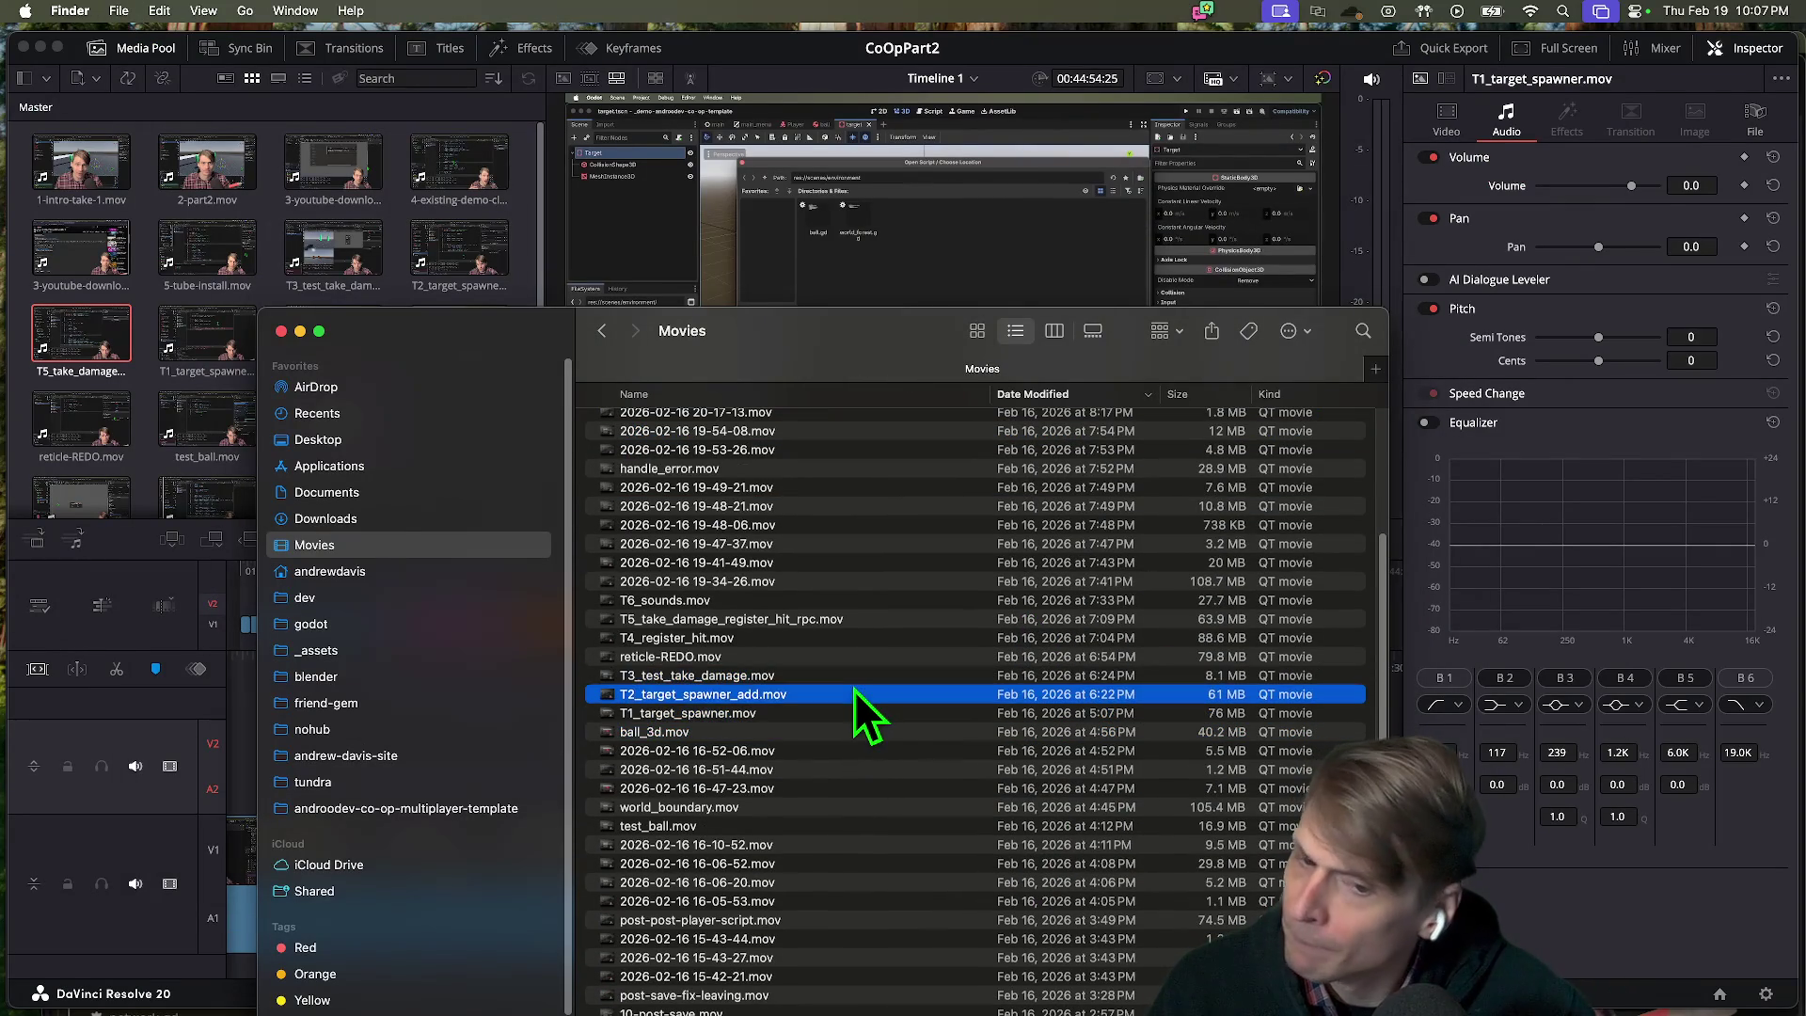
pyautogui.press('space')
pyautogui.moveTo(200, 935)
pyautogui.mouseDown()
pyautogui.moveTo(1149, 938)
pyautogui.moveTo(434, 936)
pyautogui.moveTo(1128, 926)
pyautogui.moveTo(1097, 956)
pyautogui.moveTo(80, 955)
pyautogui.mouseUp()
pyautogui.press('space')
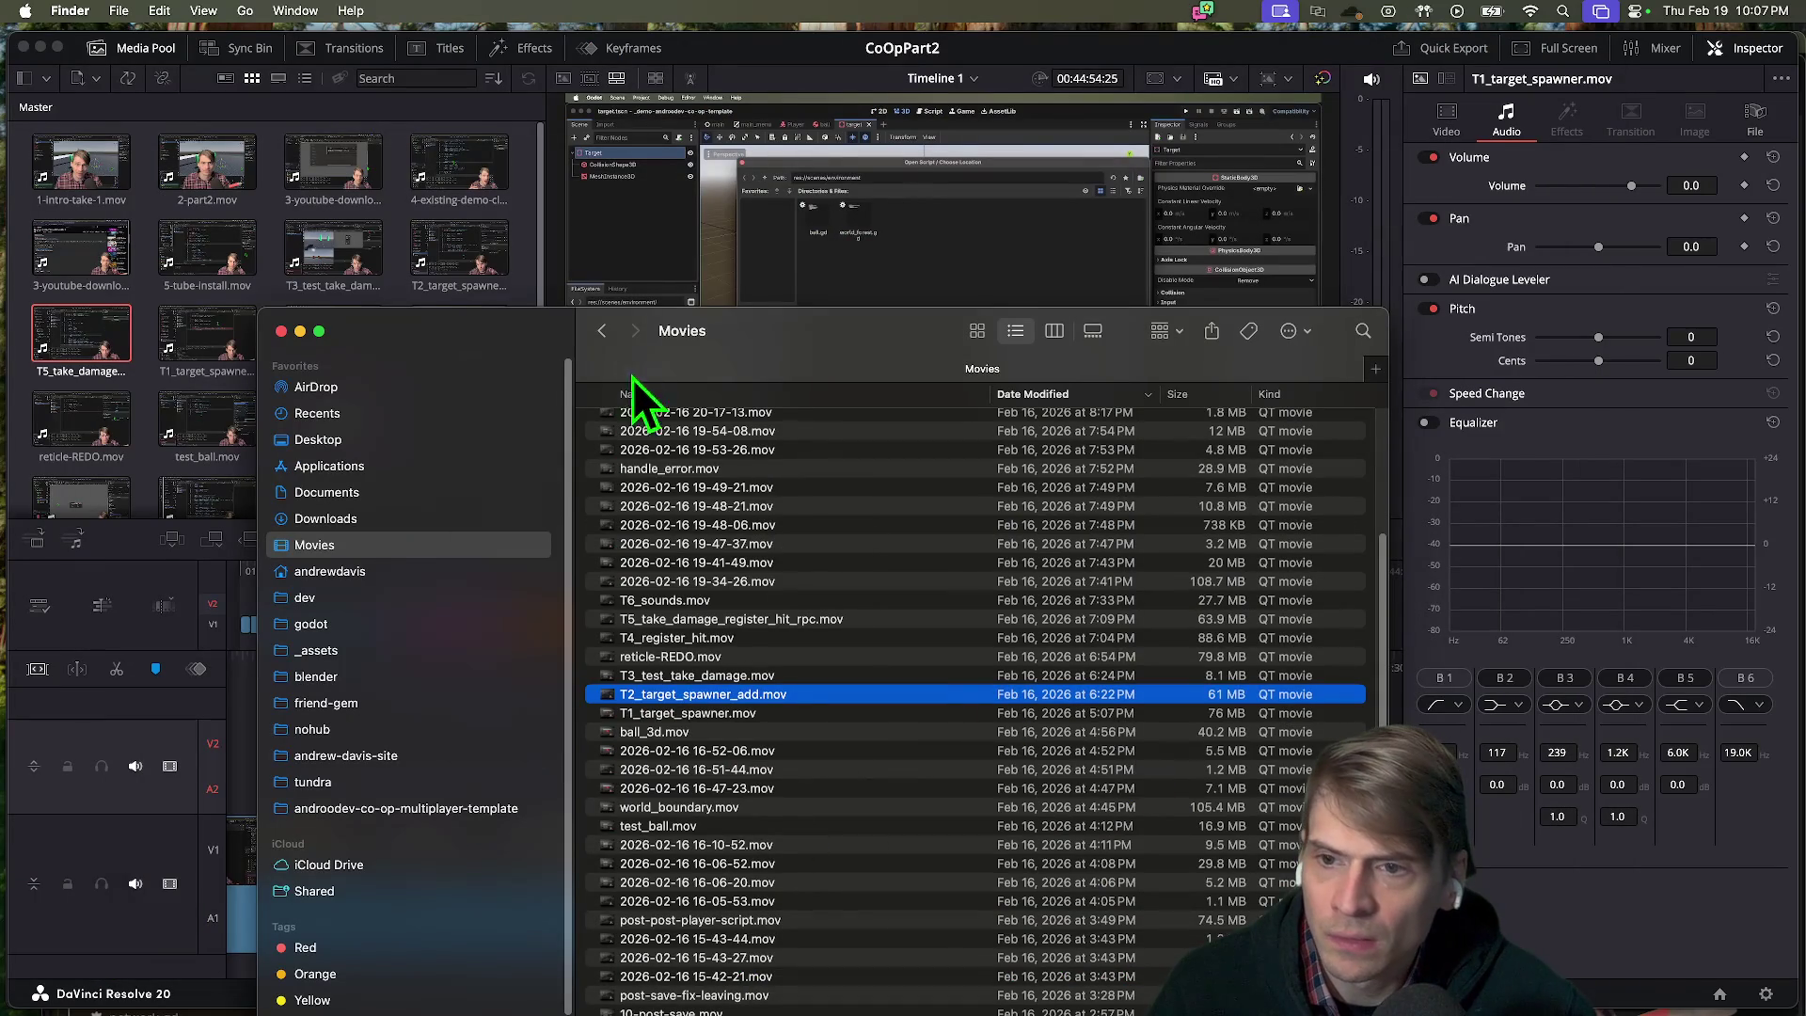
pyautogui.click(391, 310)
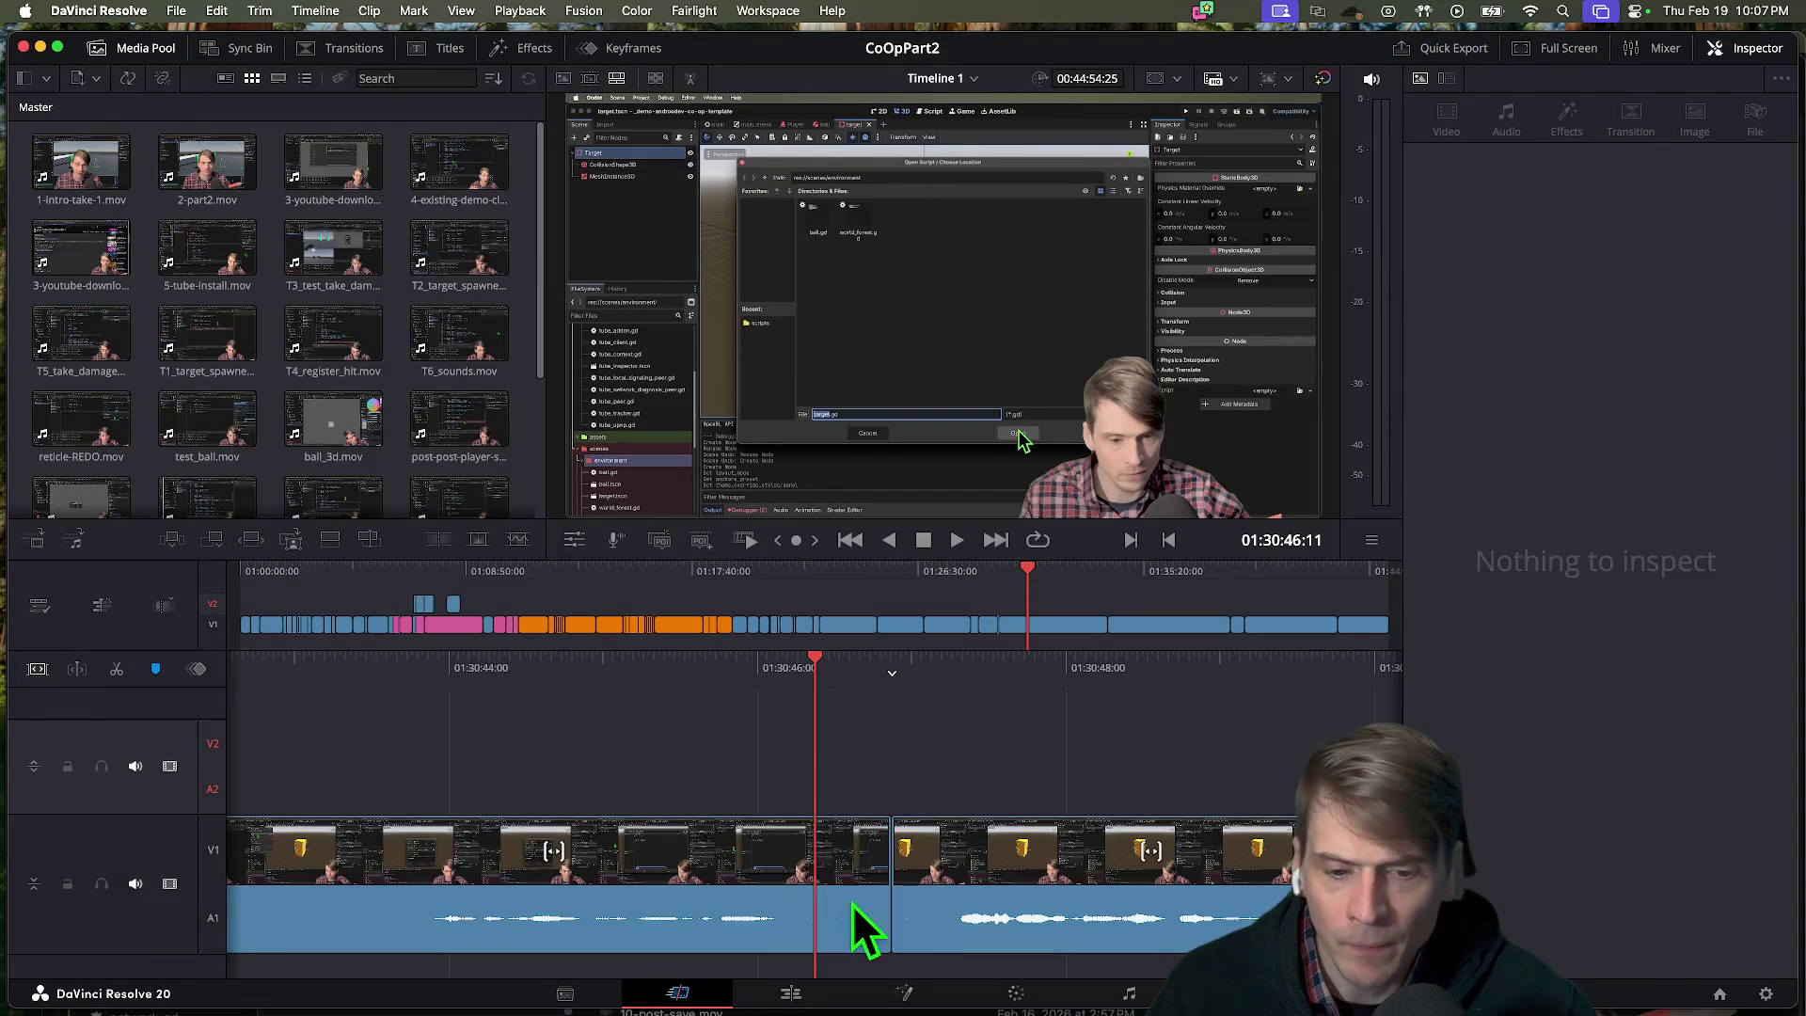
# Step: Change the T2_target_spawner_add.mov clip color from Violet through Teal to Green
pyautogui.scroll(-5, 865, 922)
pyautogui.click(484, 247)
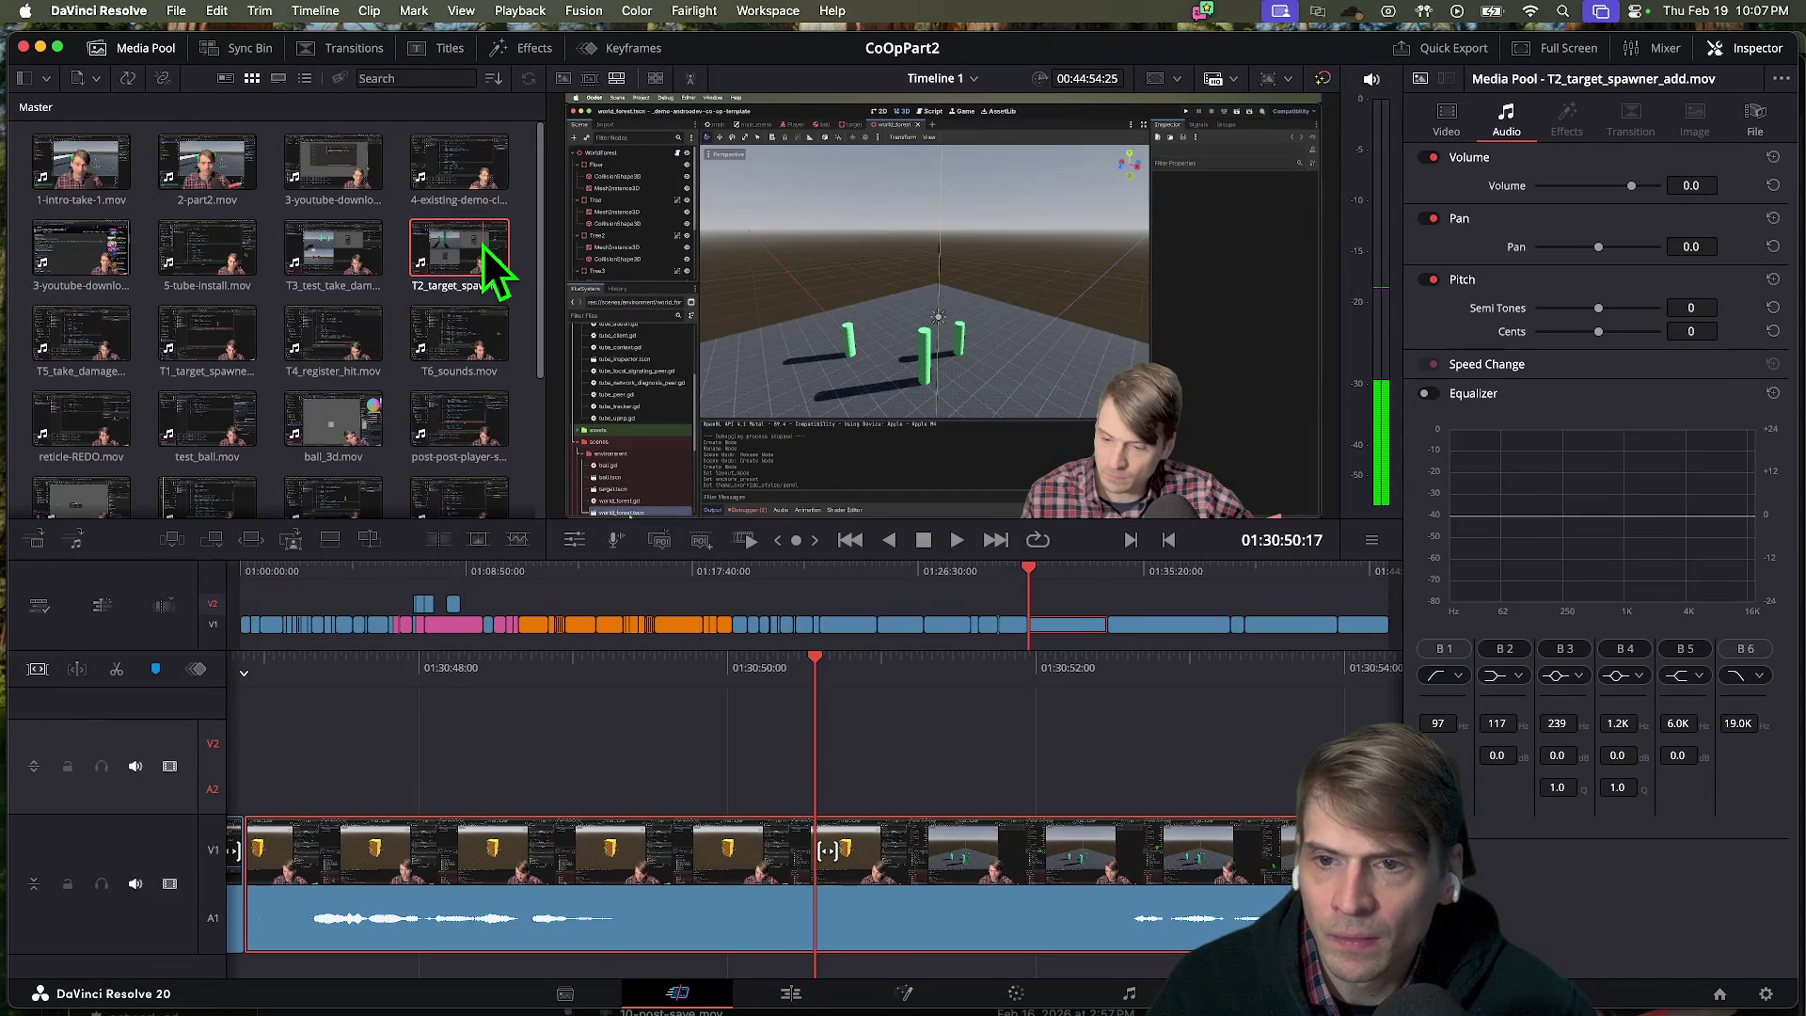
pyautogui.scroll(8, 693, 852)
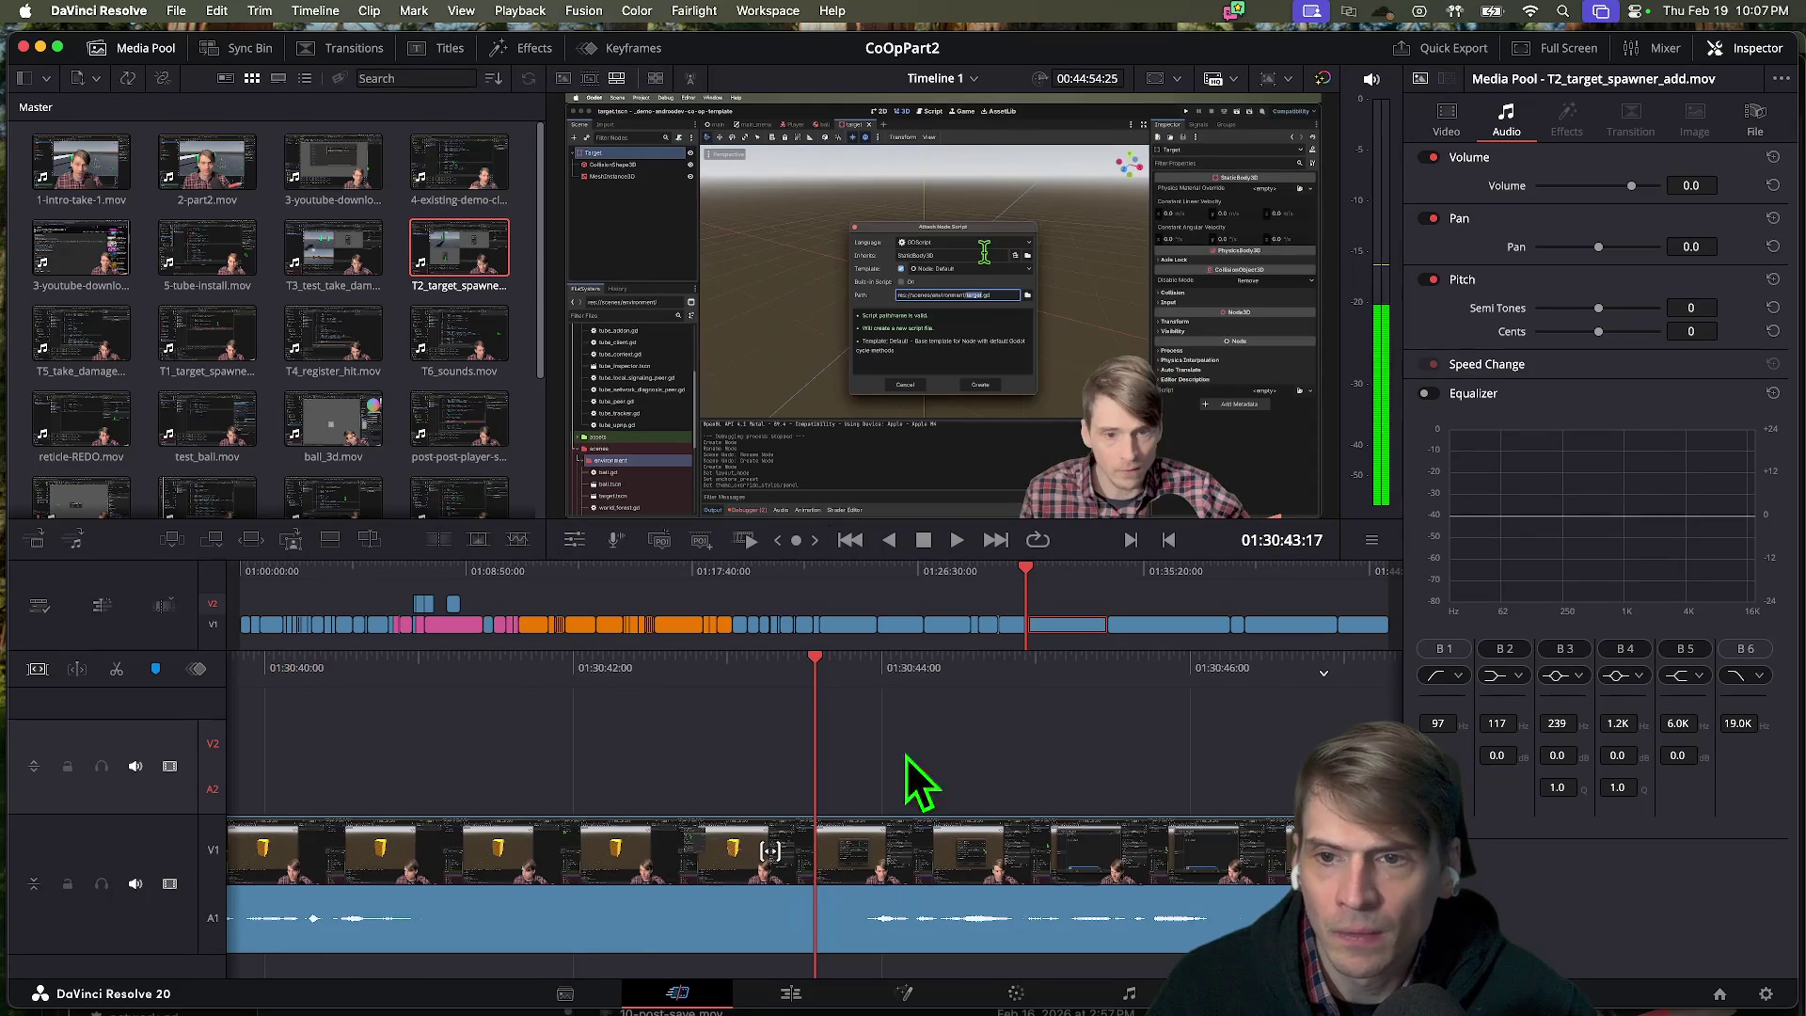
pyautogui.rightClick(477, 274)
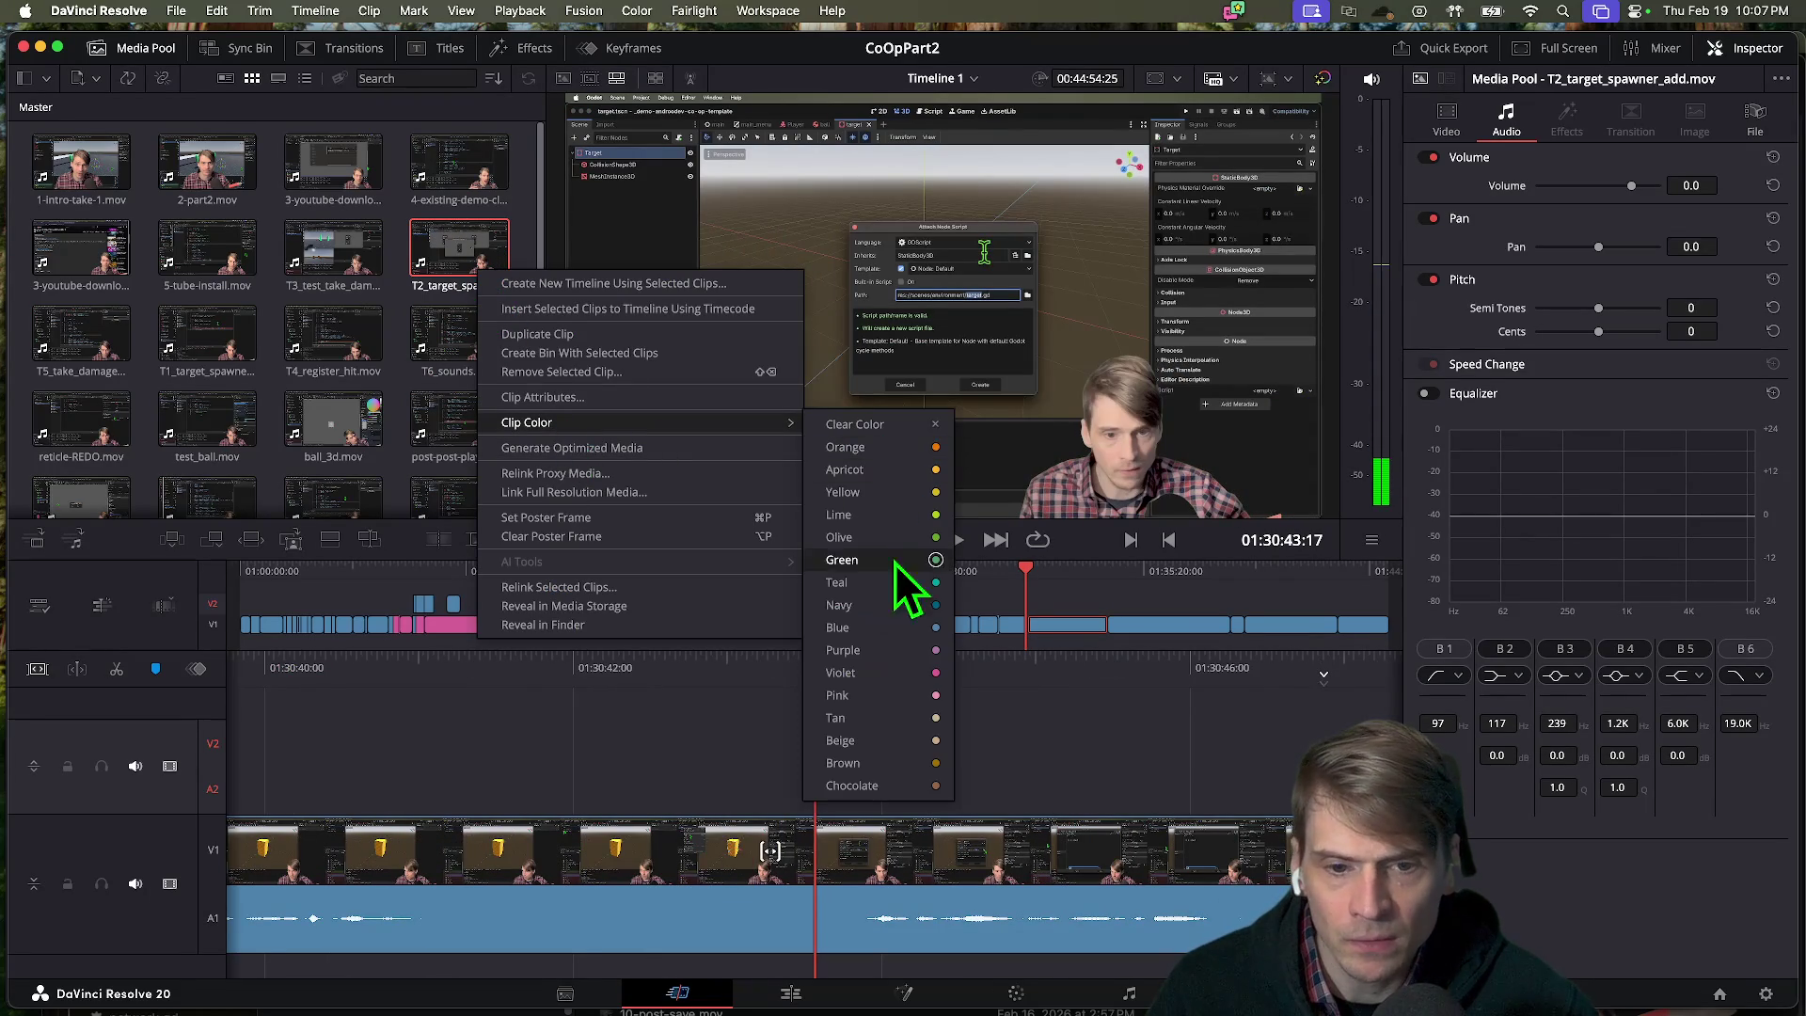
pyautogui.click(923, 673)
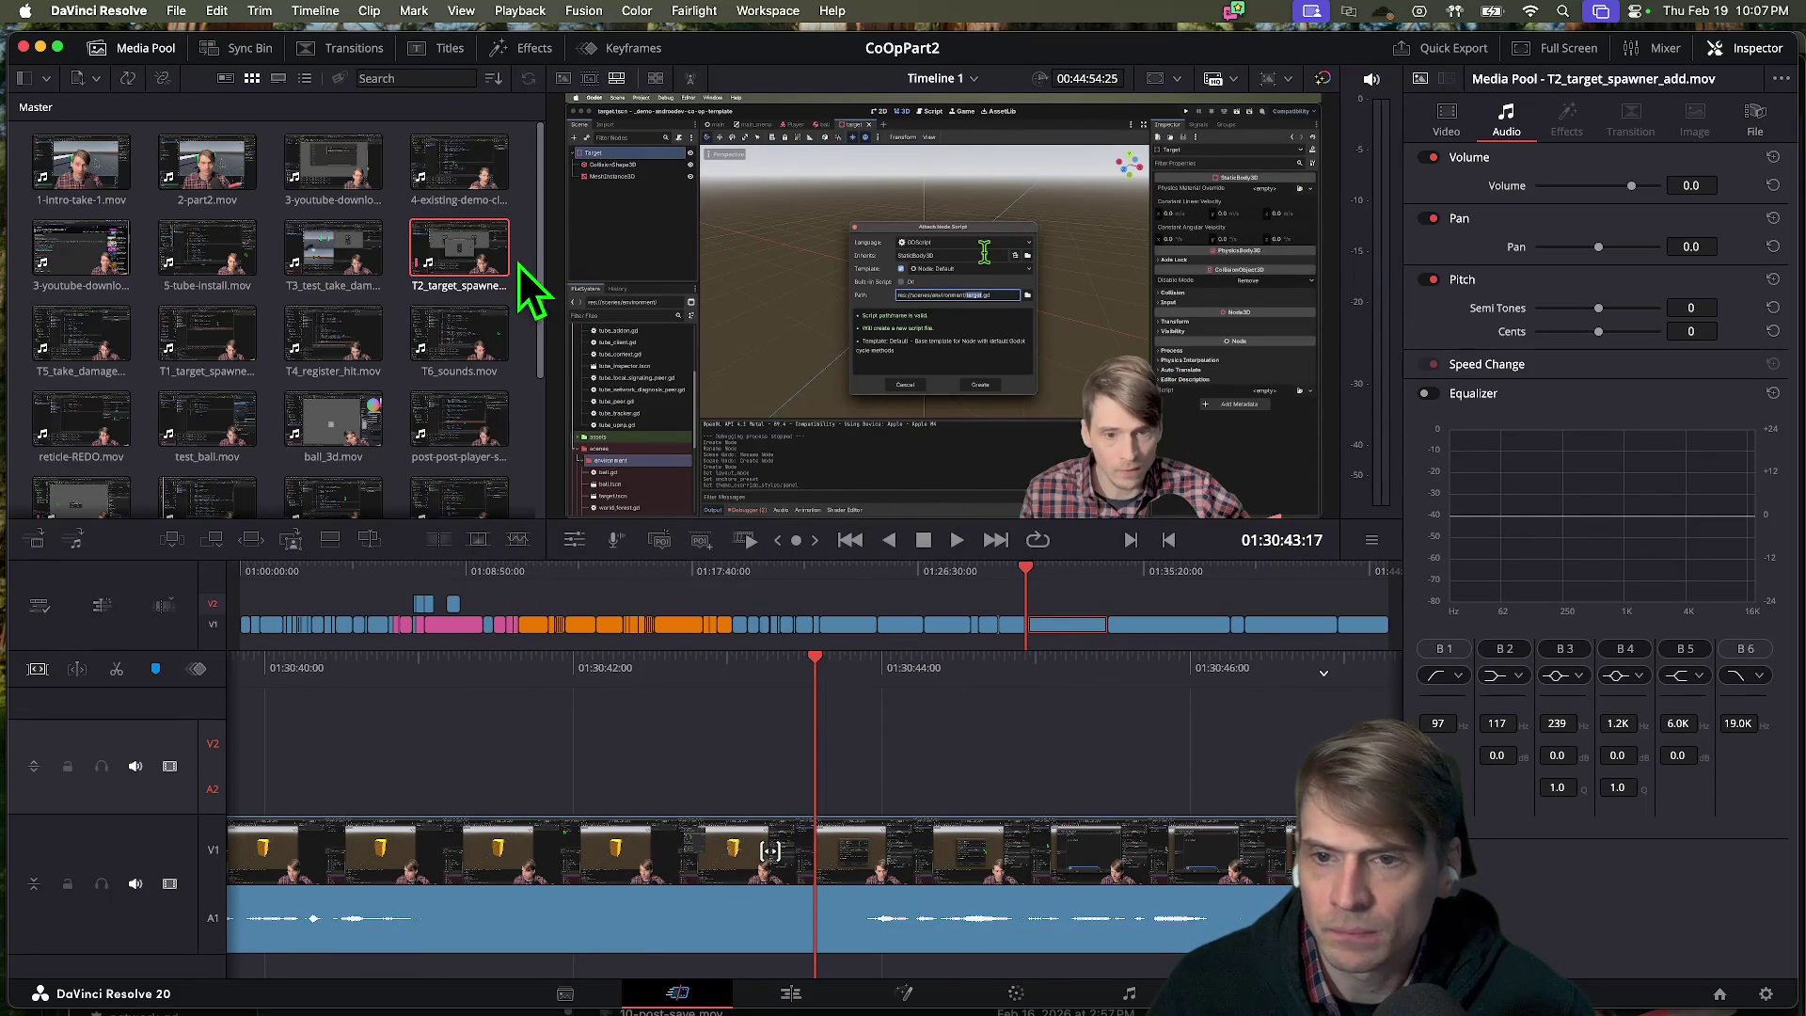
pyautogui.rightClick(435, 246)
pyautogui.moveTo(566, 395)
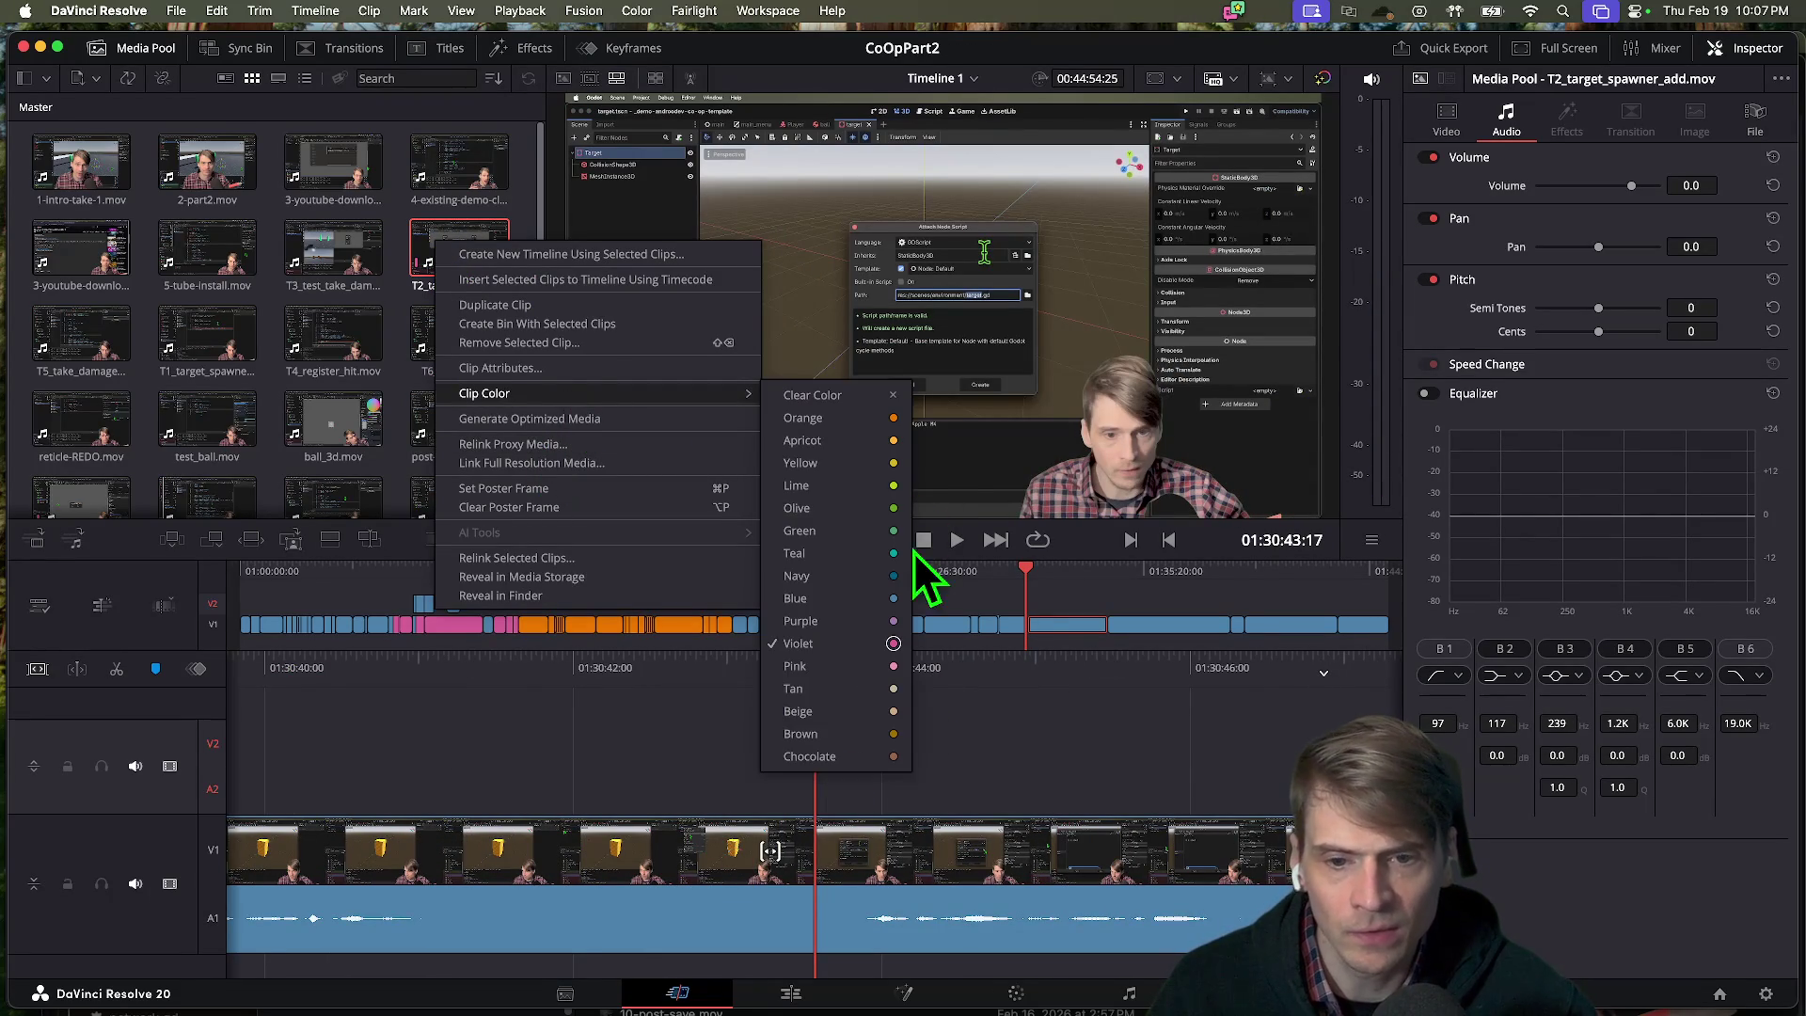
pyautogui.click(847, 555)
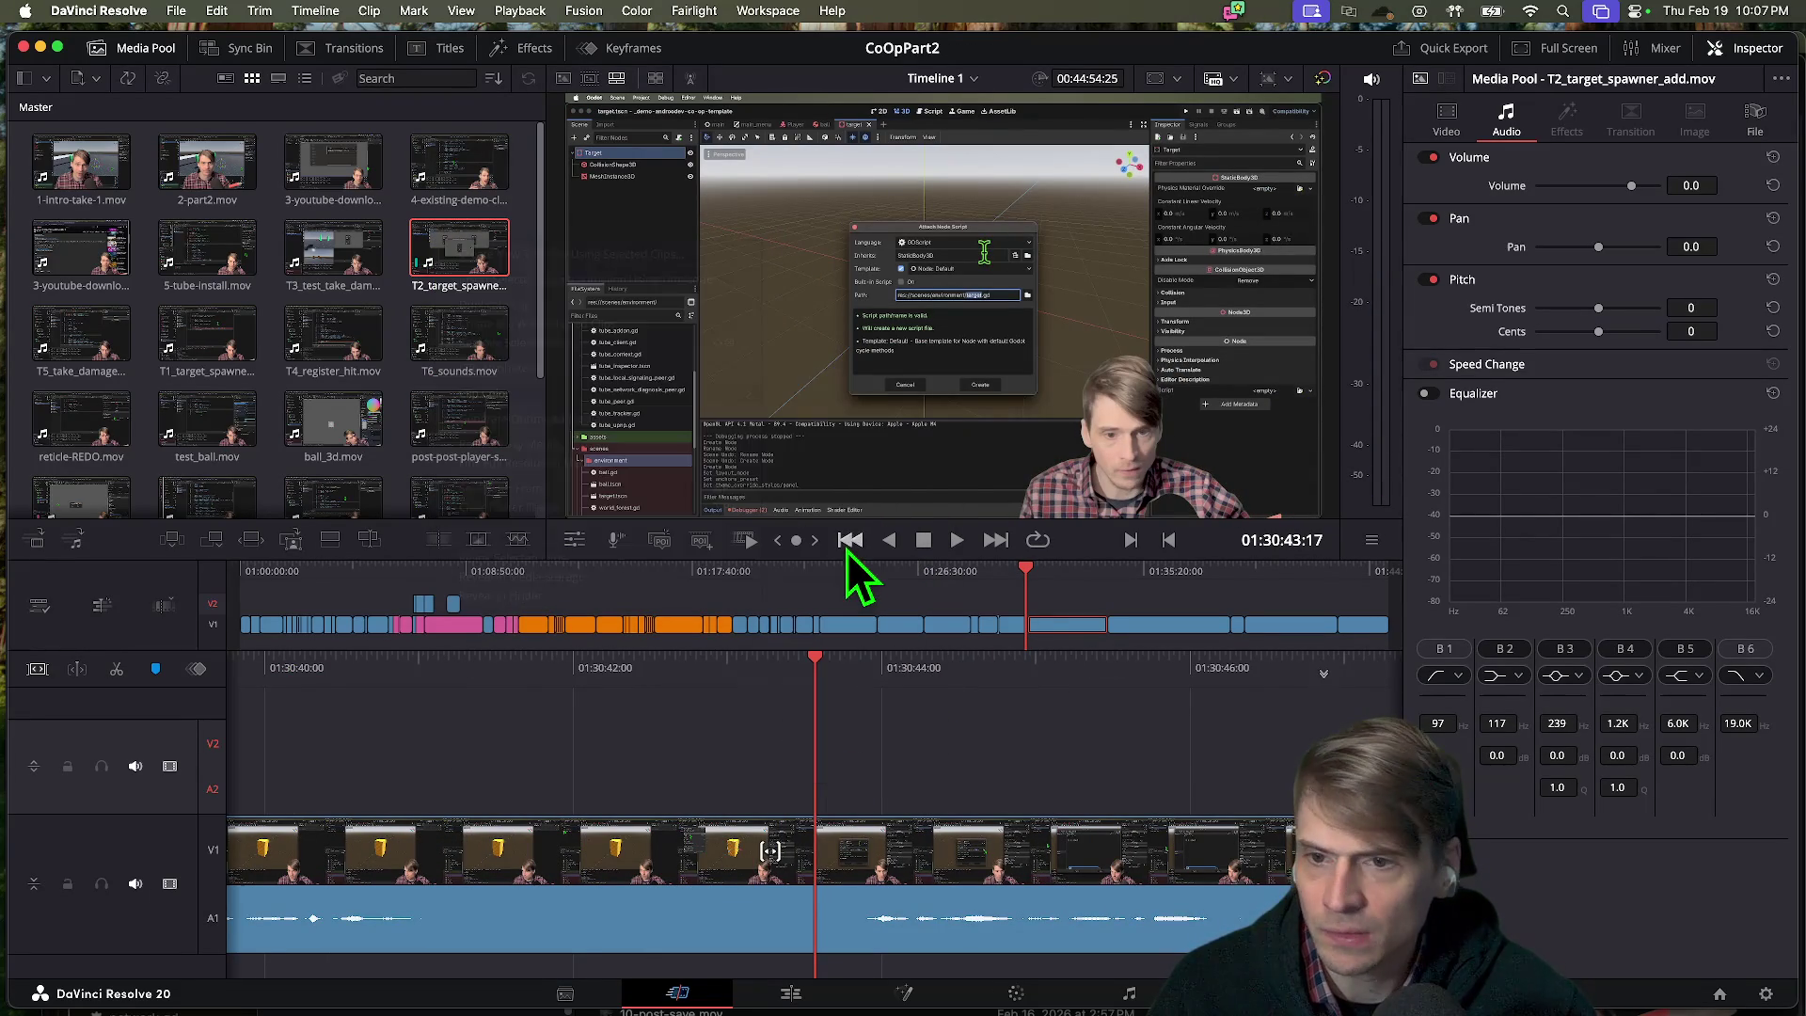
pyautogui.rightClick(471, 248)
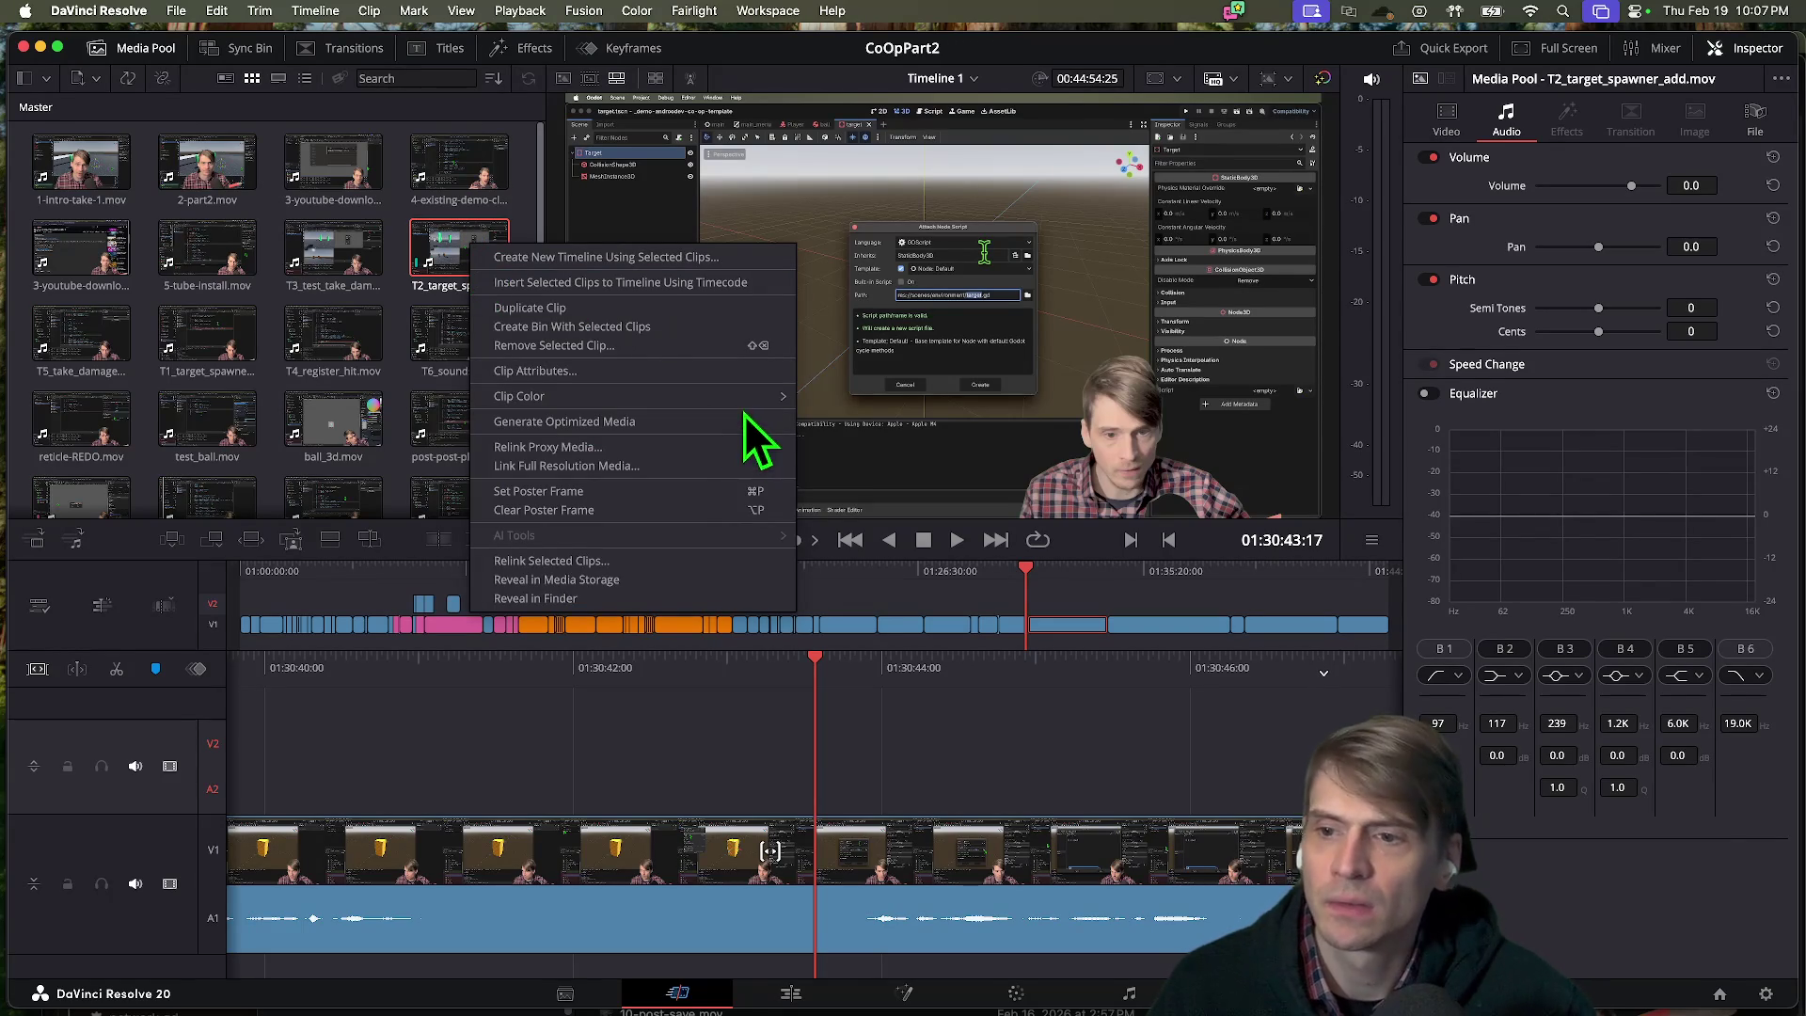
pyautogui.moveTo(754, 395)
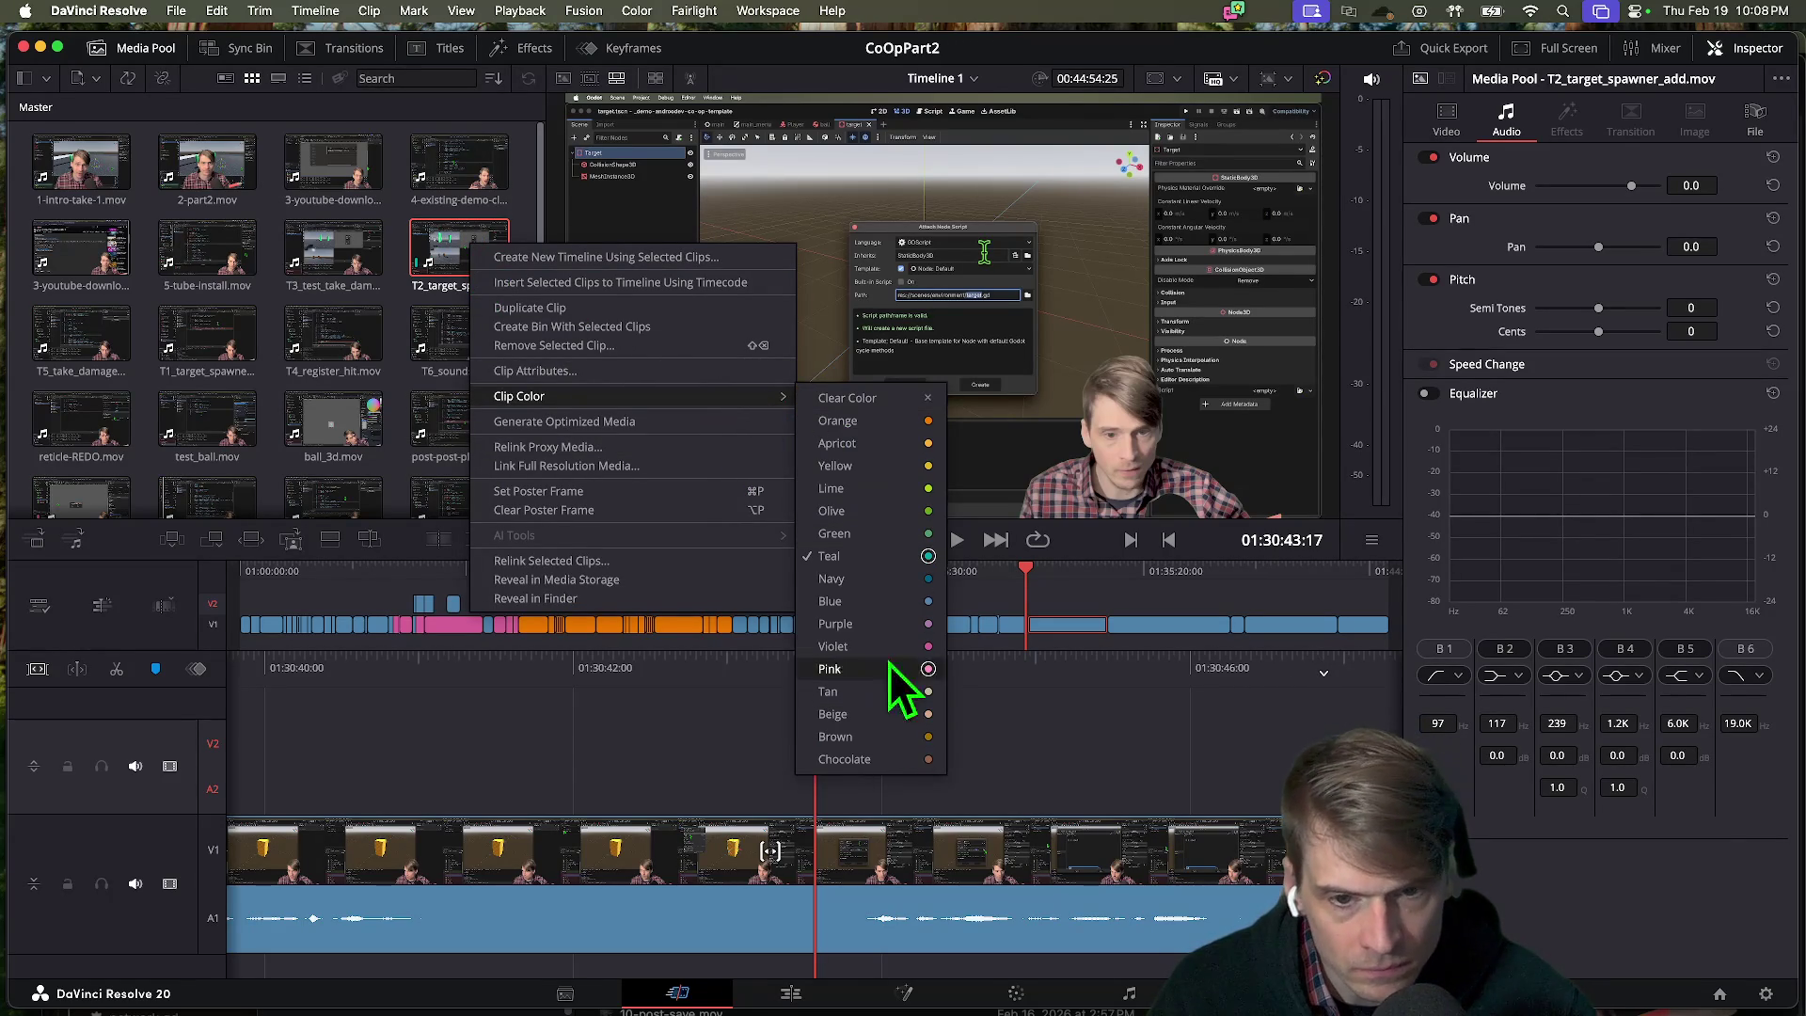
pyautogui.click(879, 534)
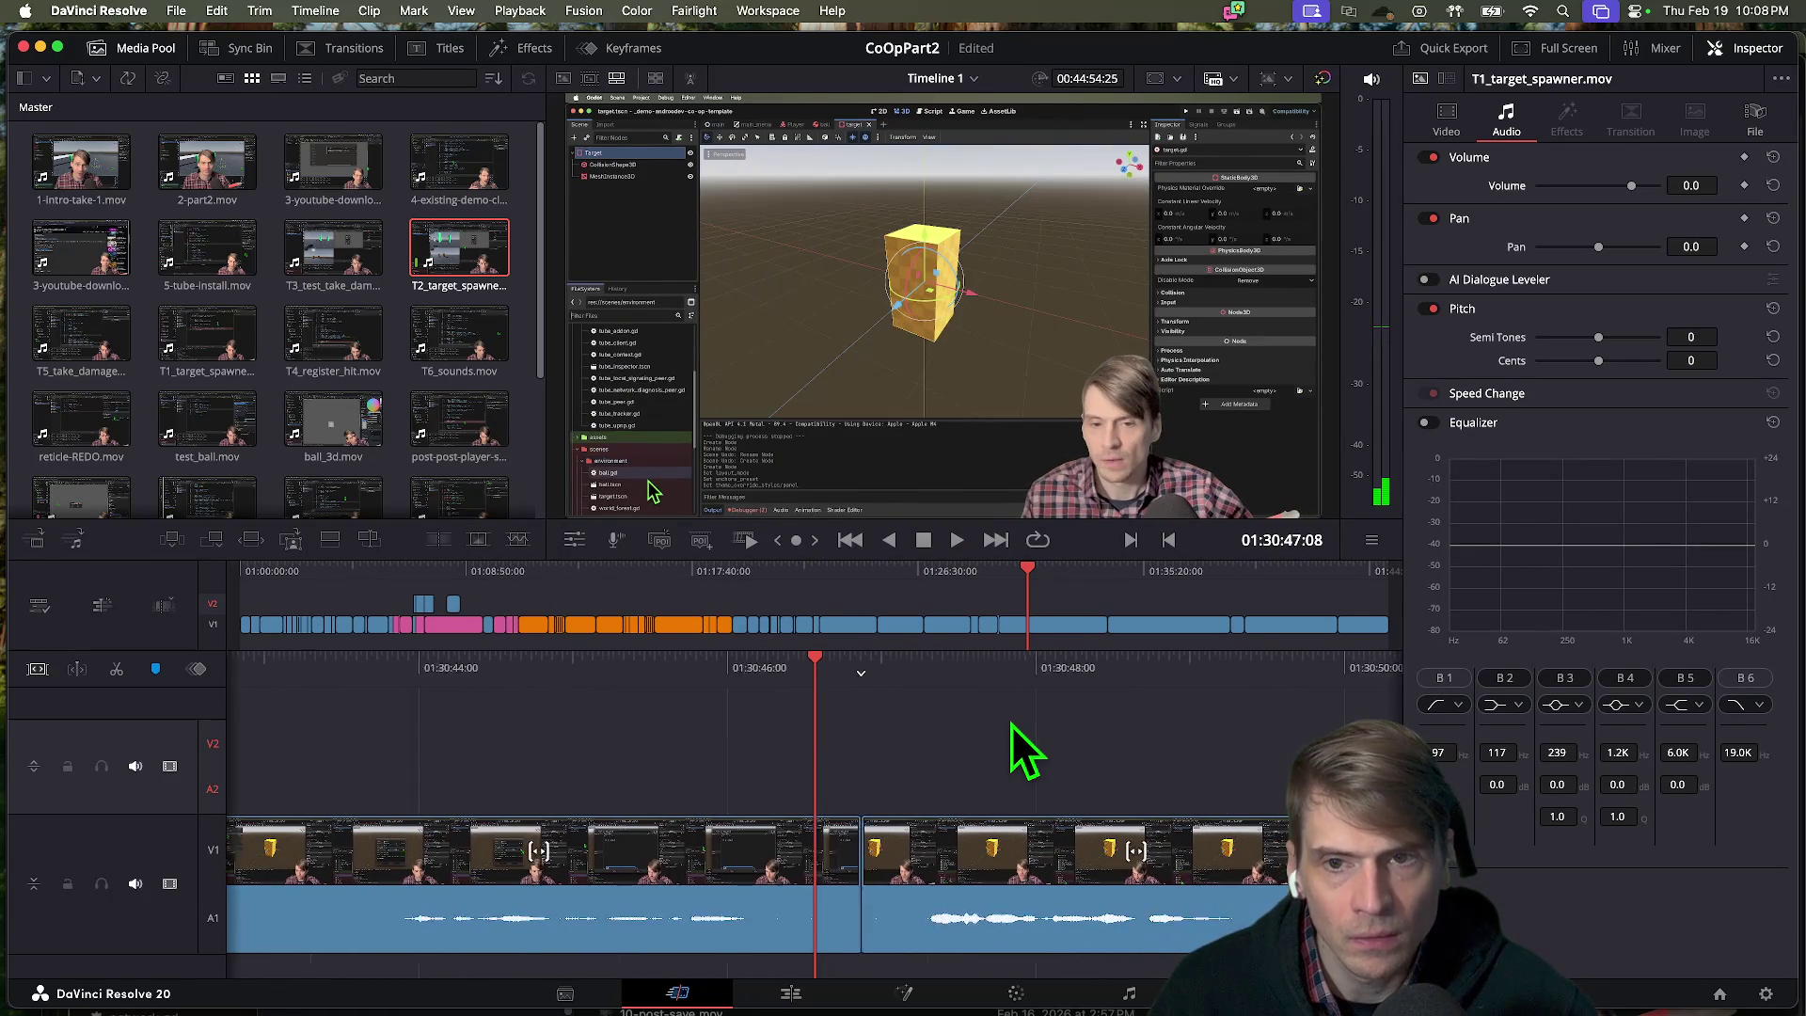
# Step: Insert the green T2_target_spawner_add clip into the timeline at the playhead and shuttle through it
pyautogui.press('space')
pyautogui.moveTo(436, 263); pyautogui.dragTo(979, 866)
pyautogui.press('space')
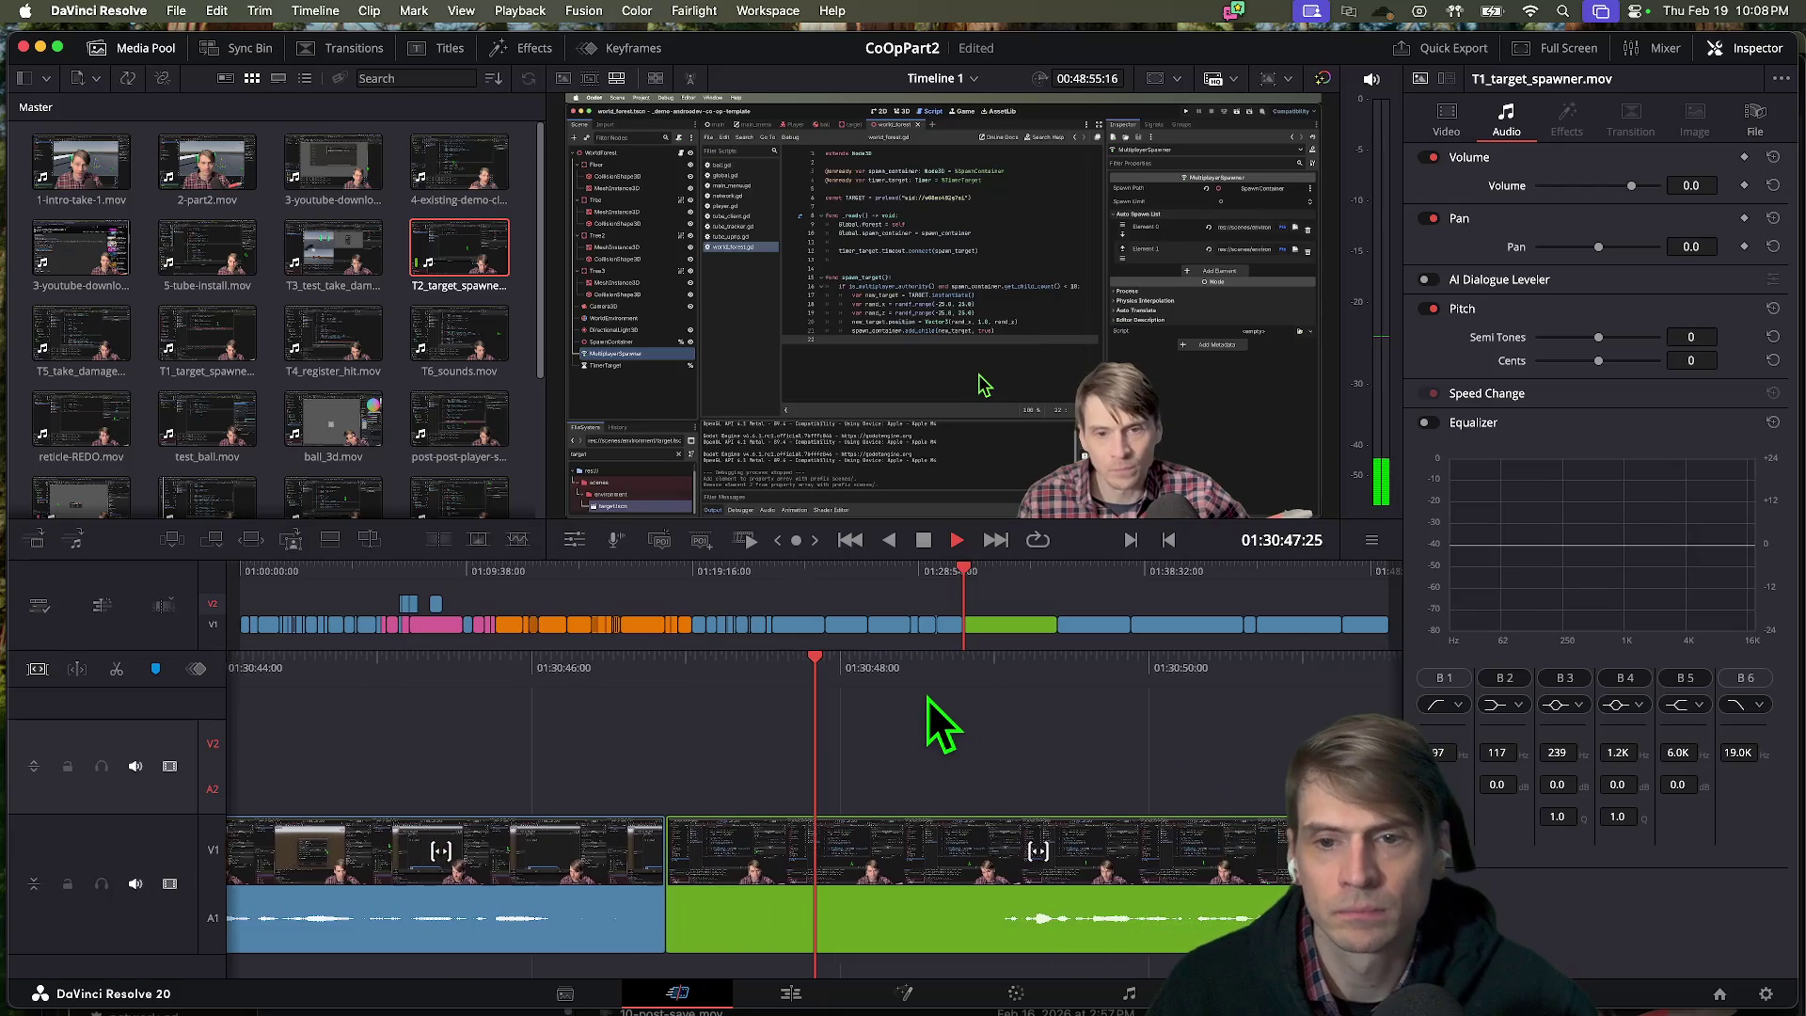
pyautogui.press('l')
pyautogui.press('l')
pyautogui.press('l')
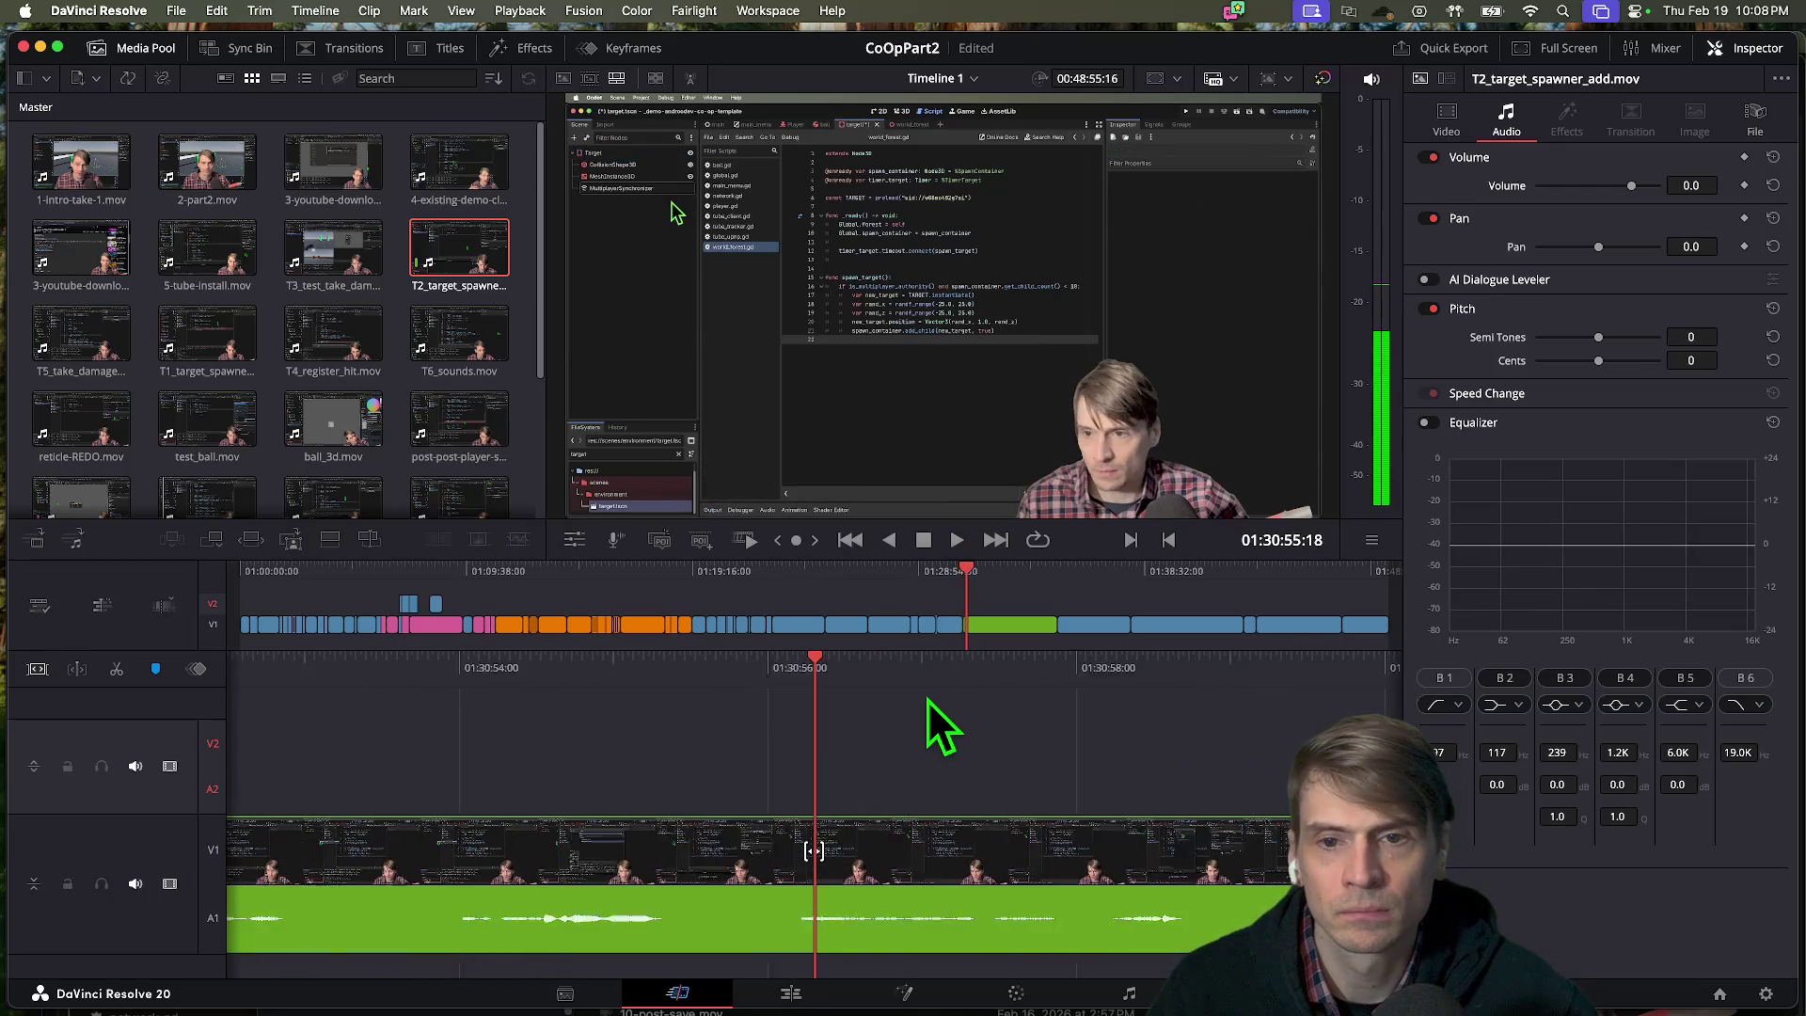
pyautogui.press('j')
pyautogui.press('j')
pyautogui.press('j')
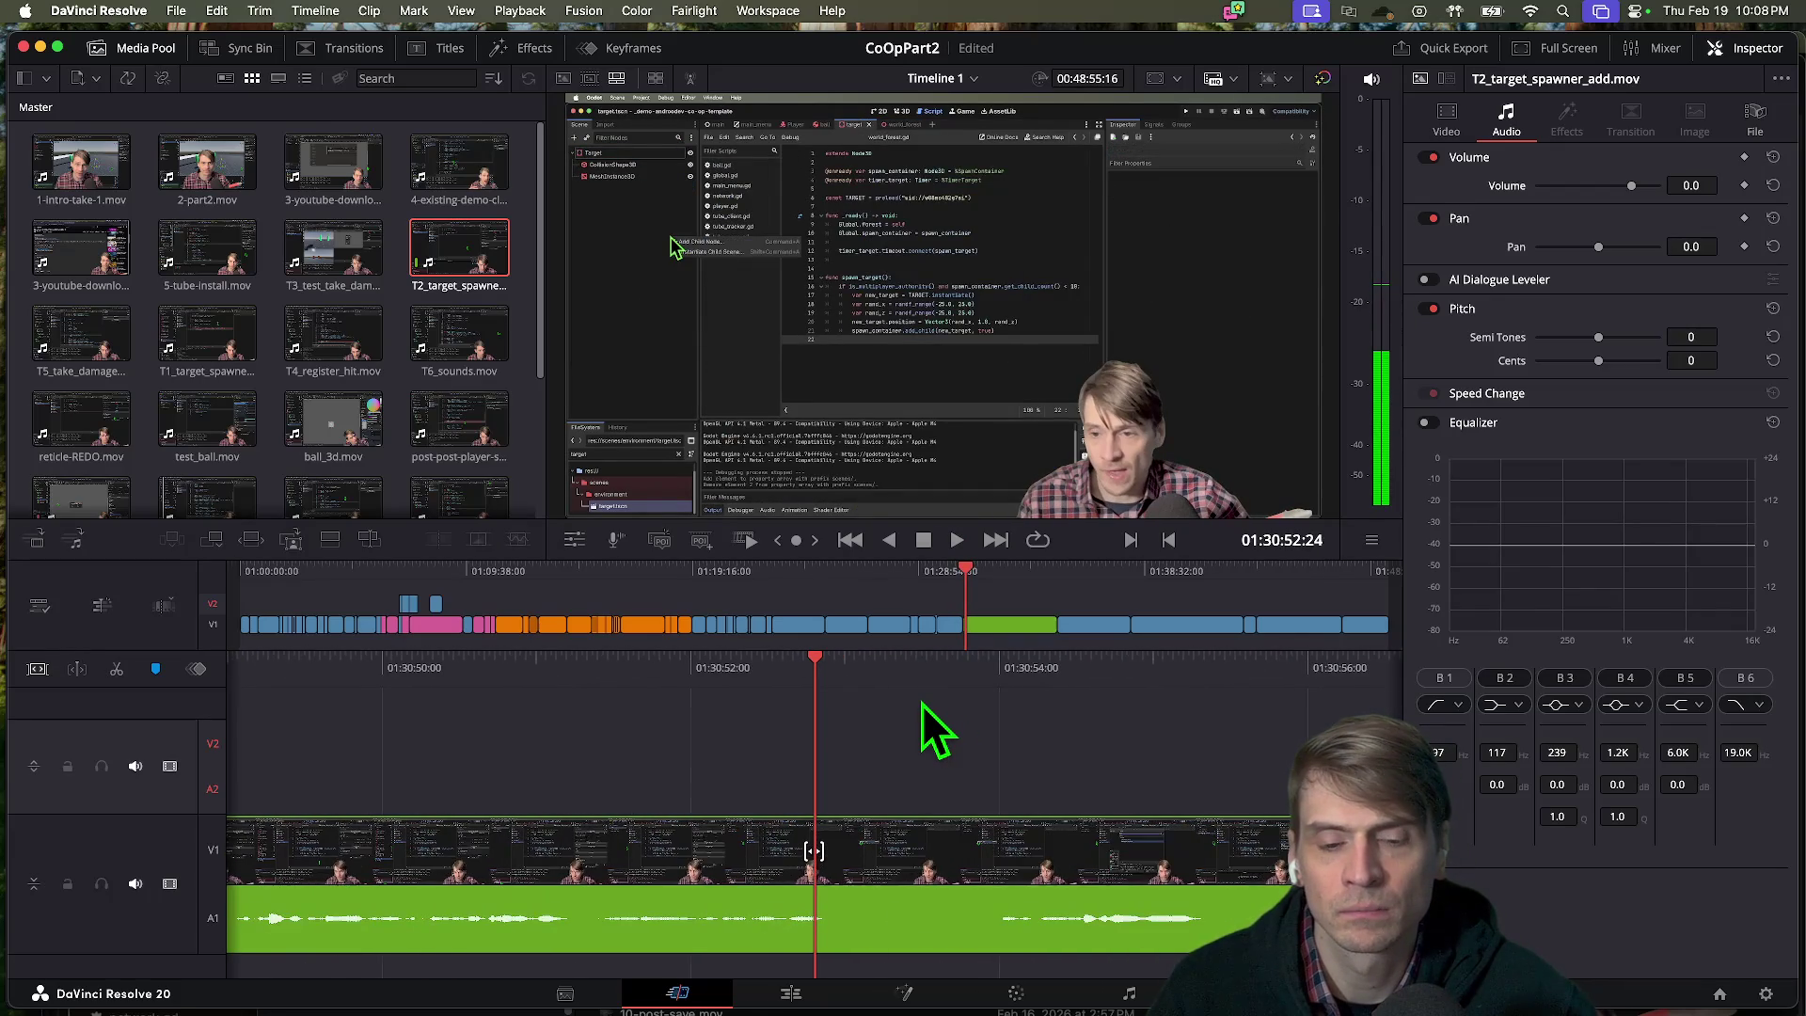
pyautogui.press('l')
pyautogui.press('l')
pyautogui.press('l')
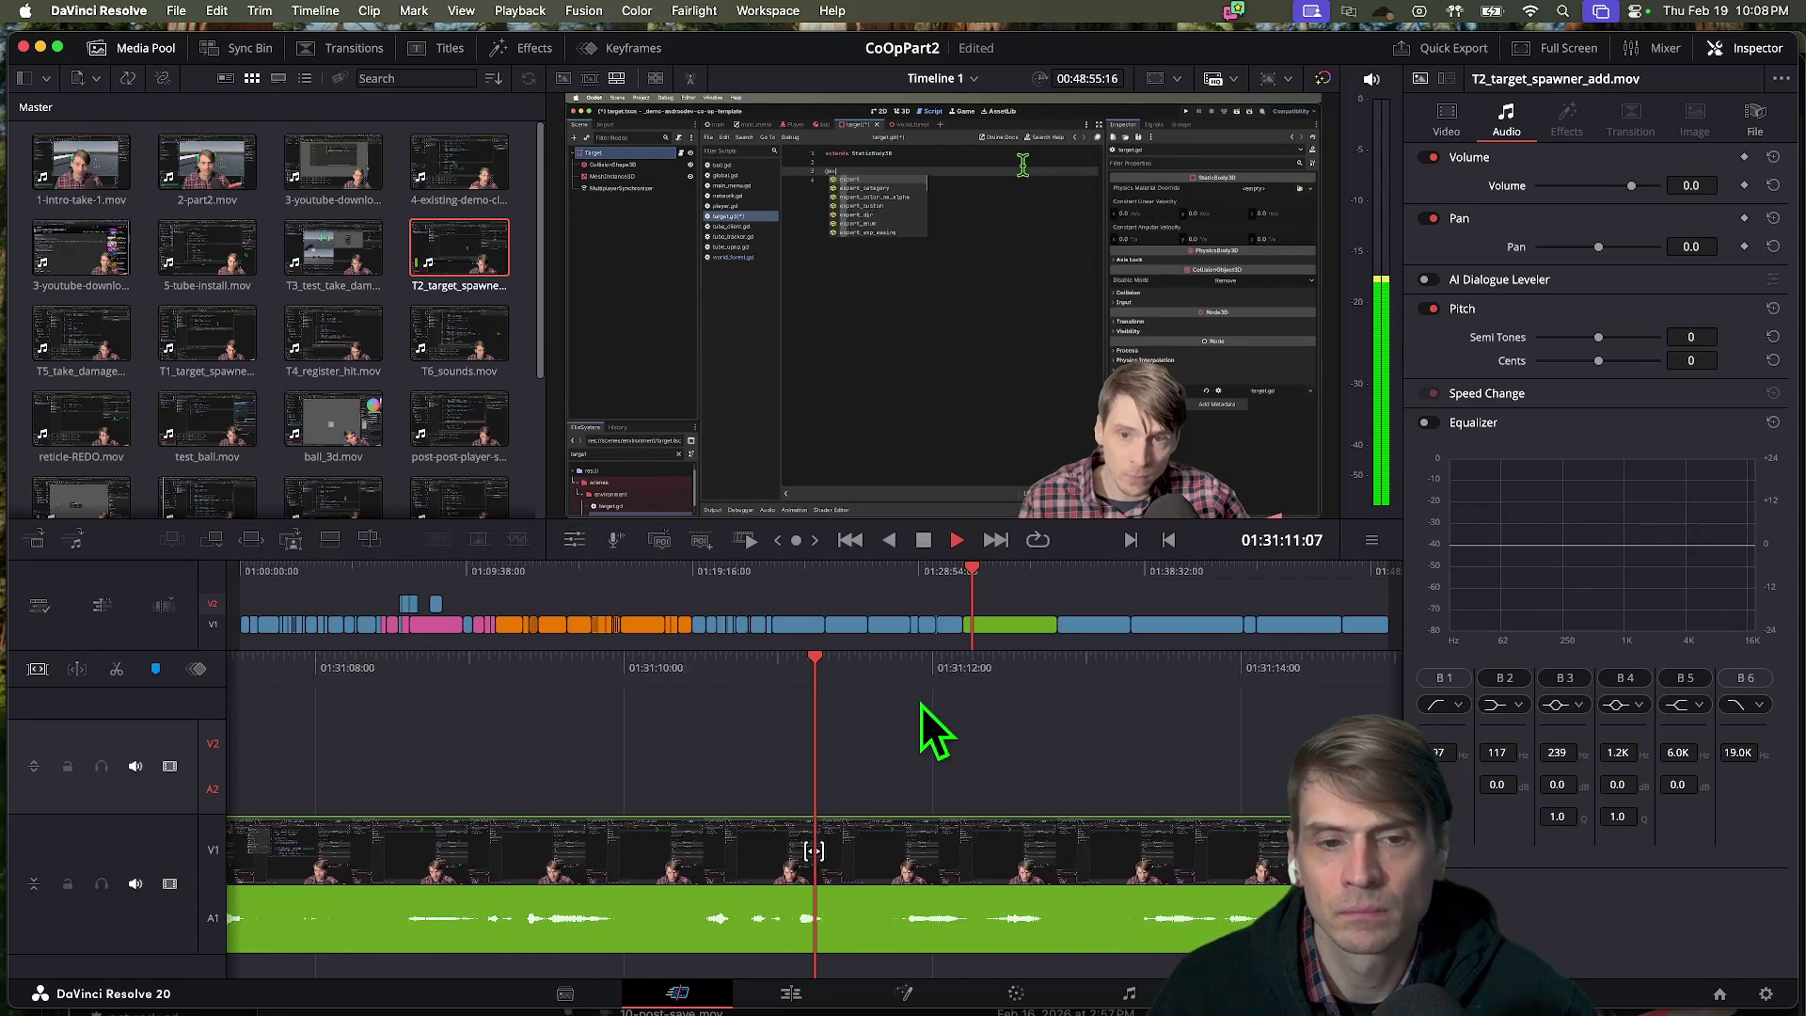
pyautogui.press('k')
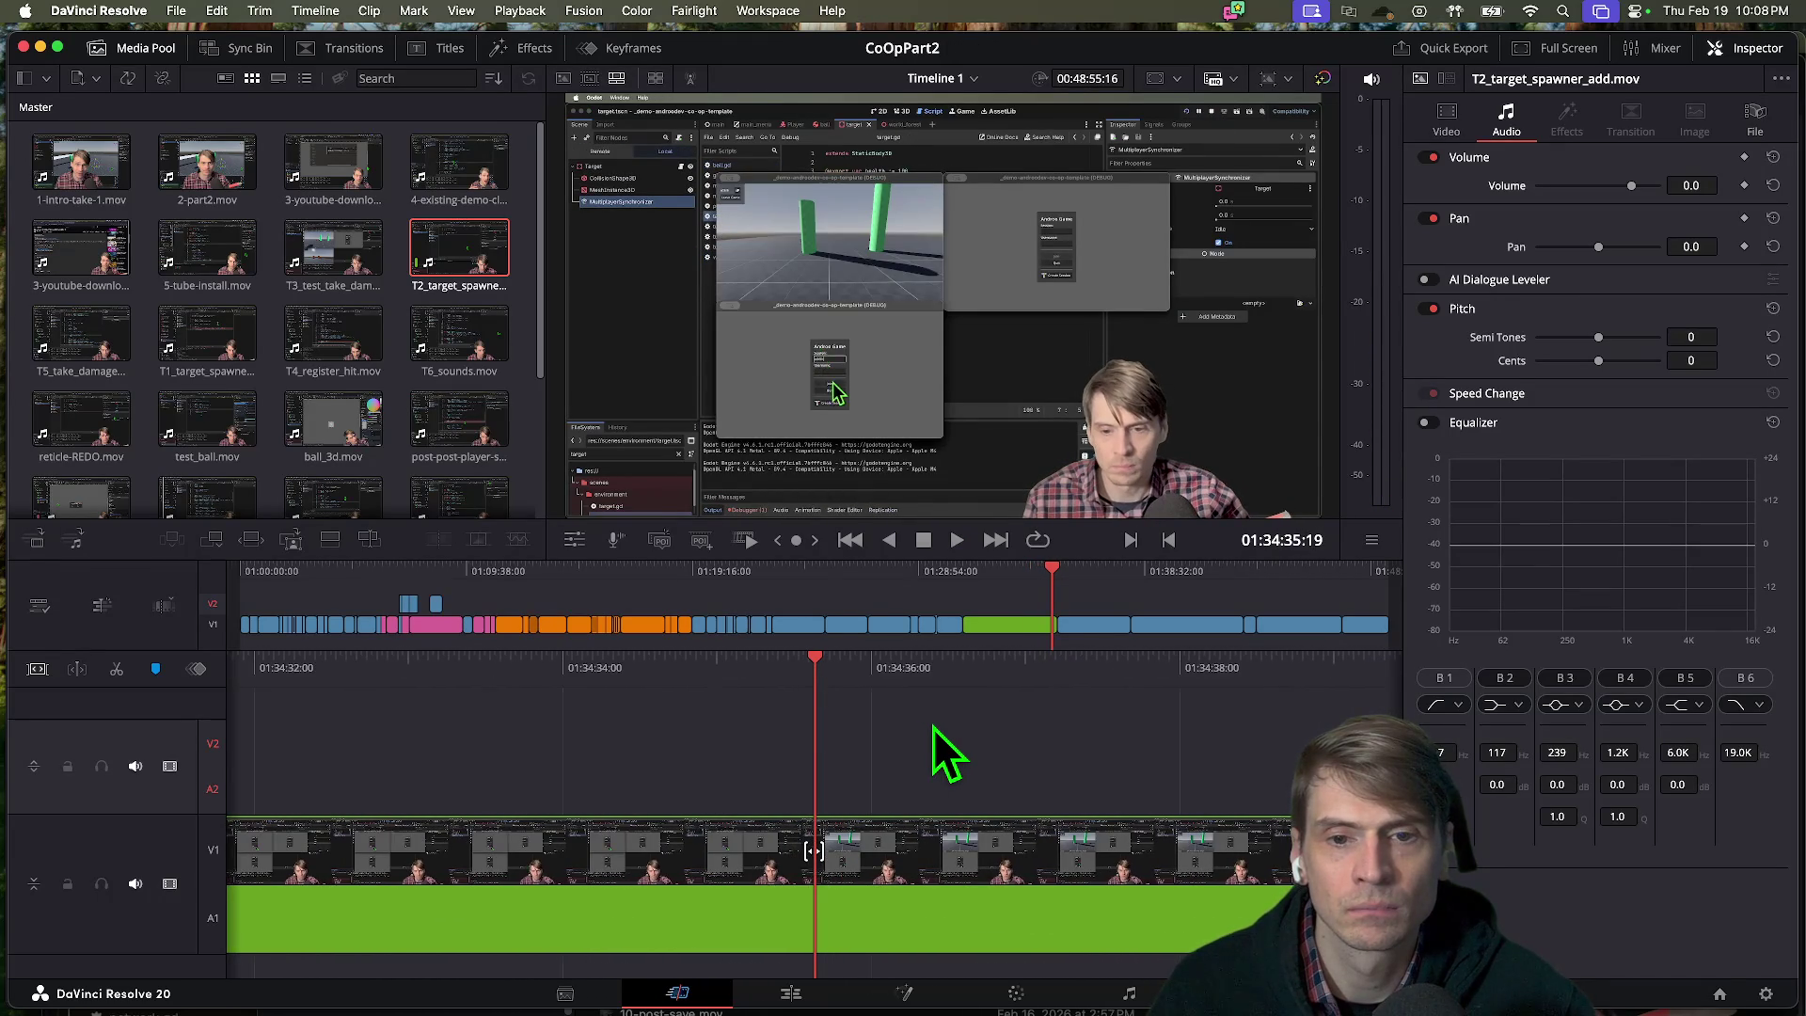
# Step: Shuttle through the green clip to land on the 01:33:01:28 cut point
pyautogui.press('j')
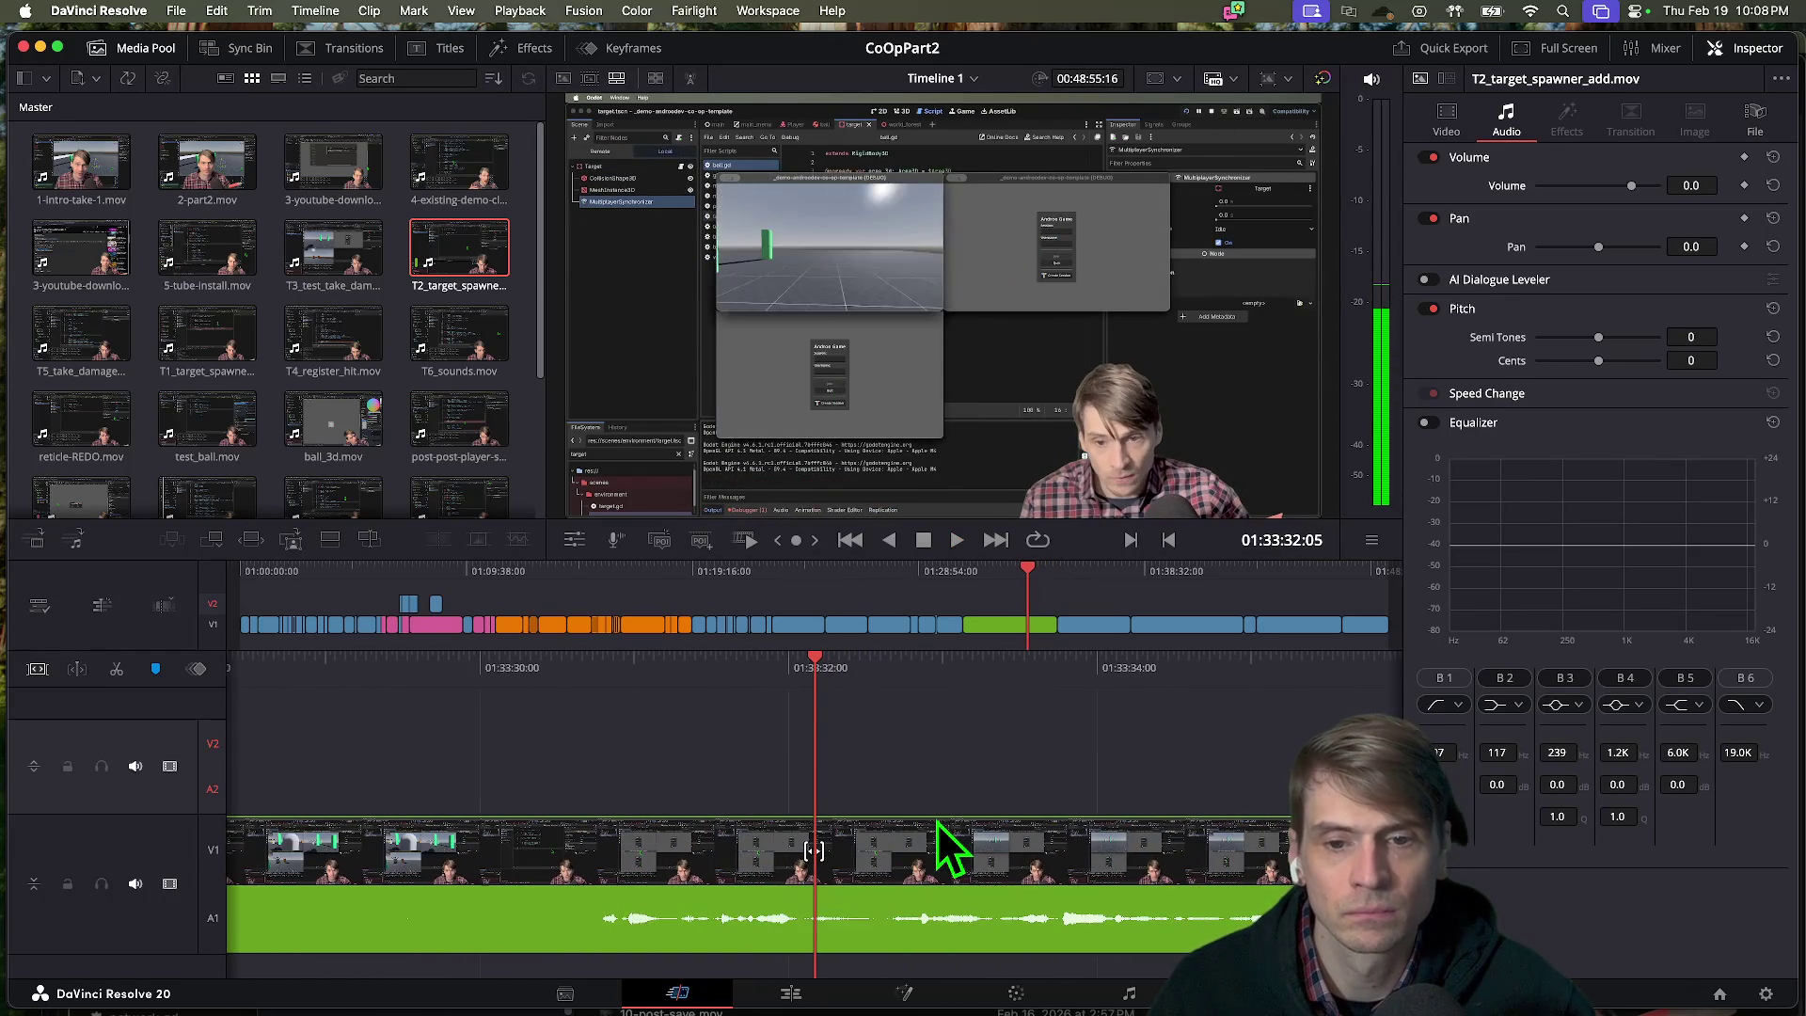
pyautogui.press('l')
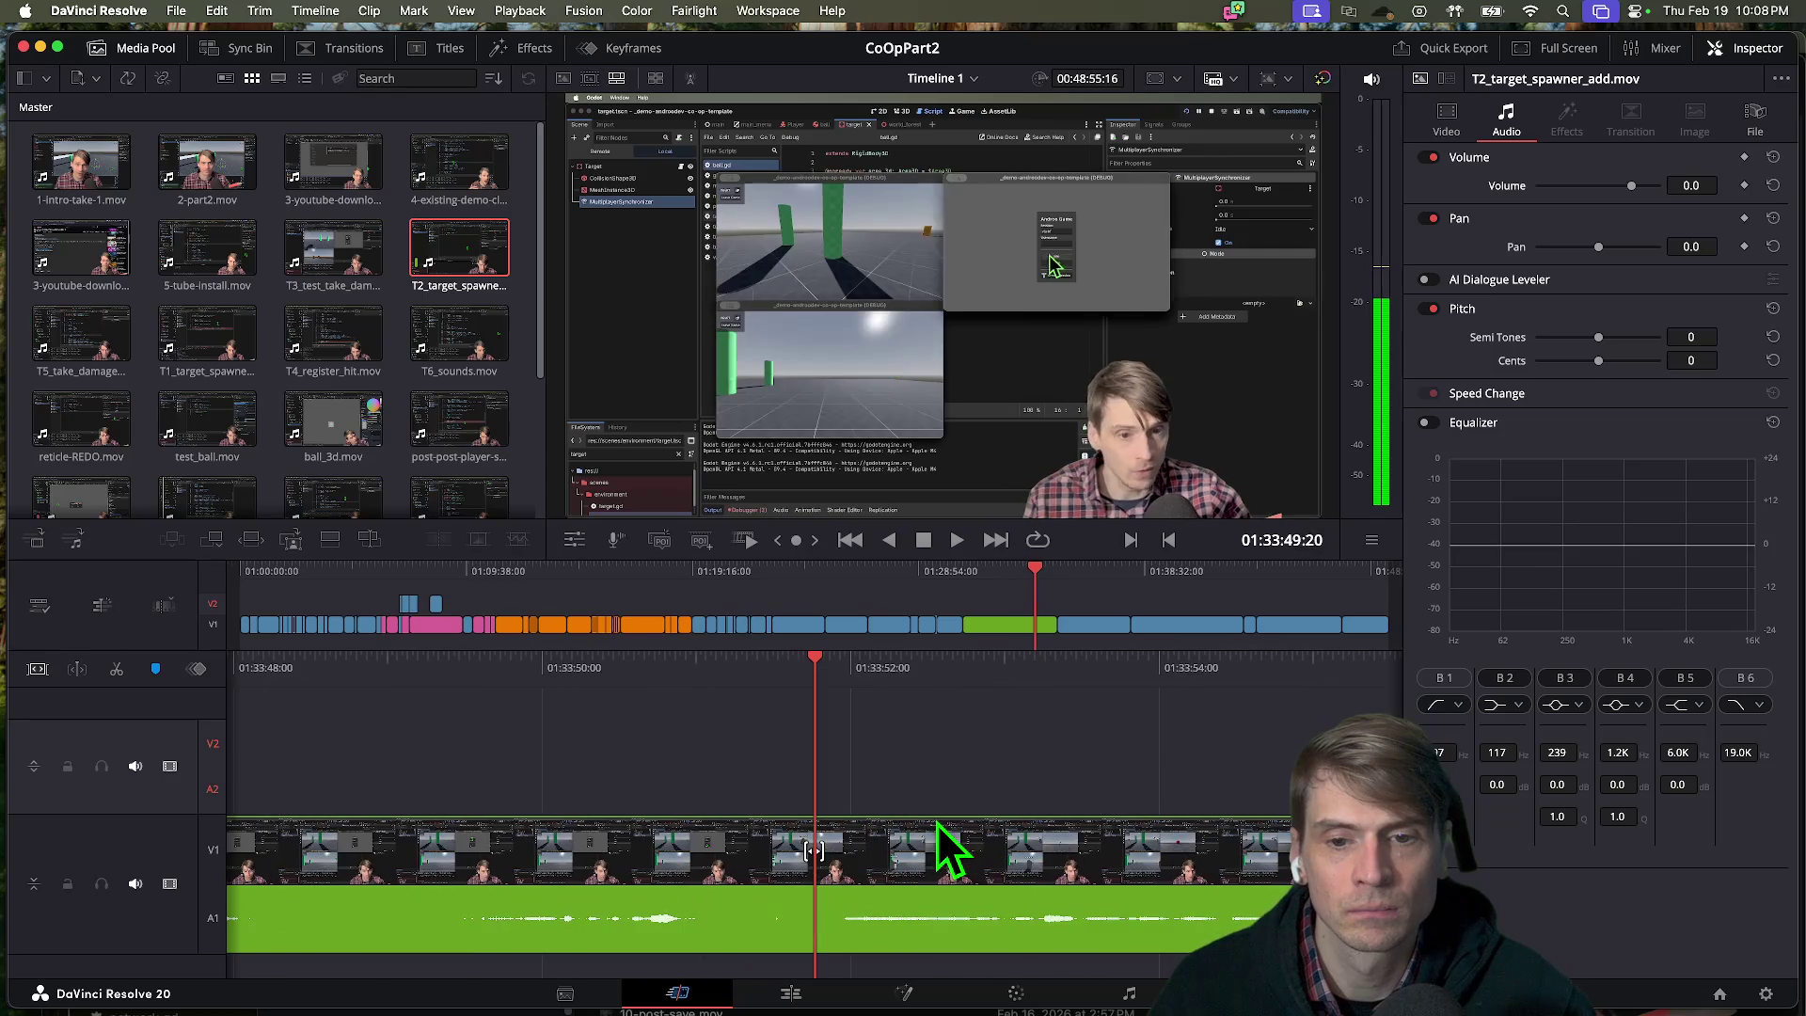
pyautogui.press('space')
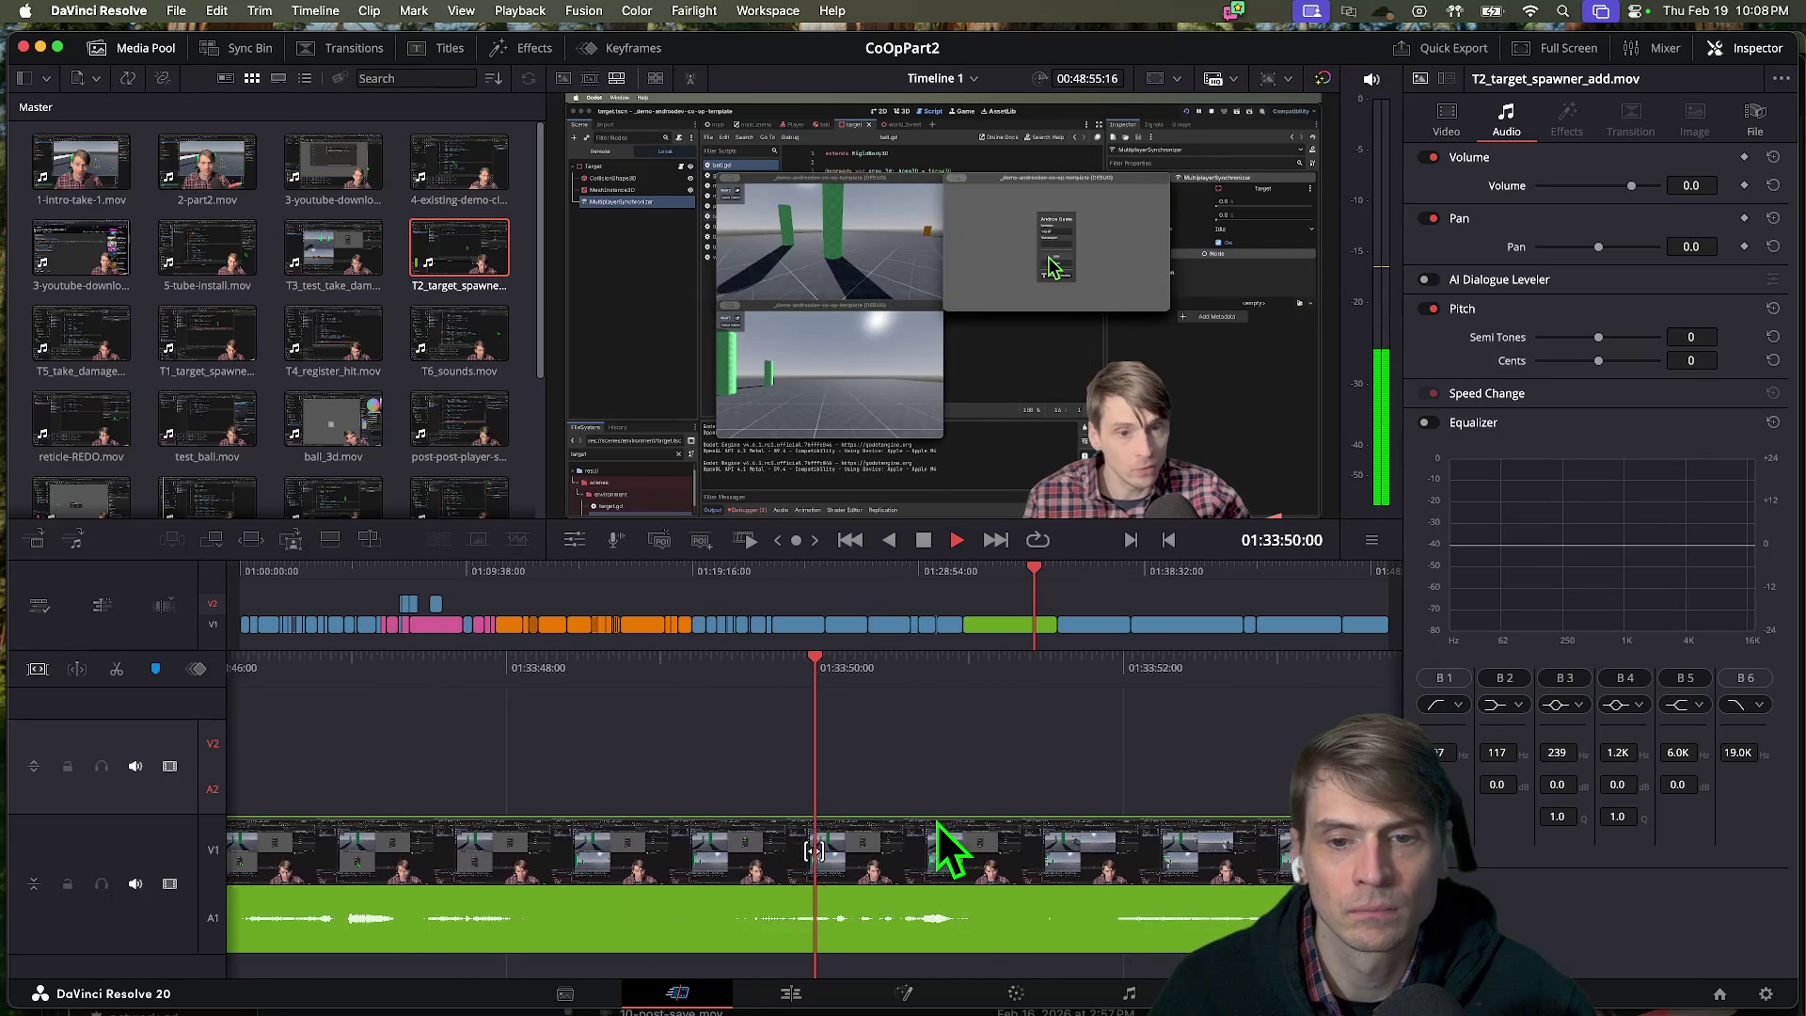
pyautogui.press('l')
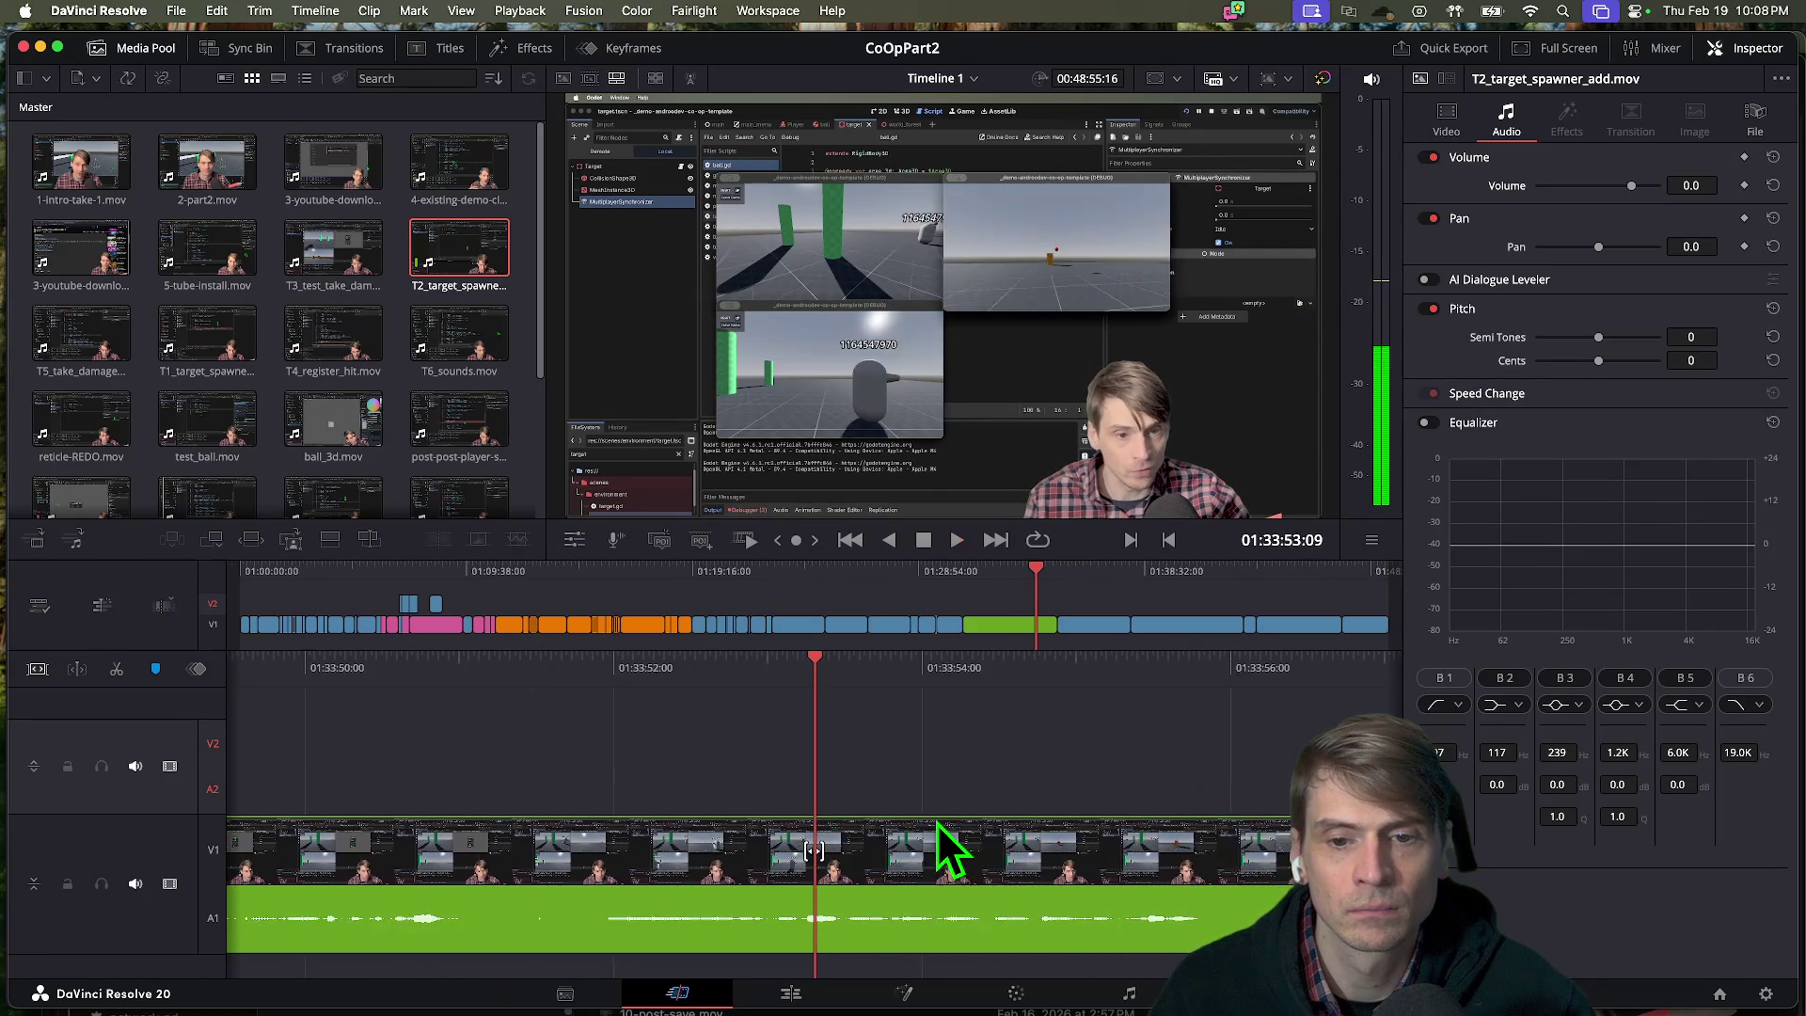
pyautogui.press('space')
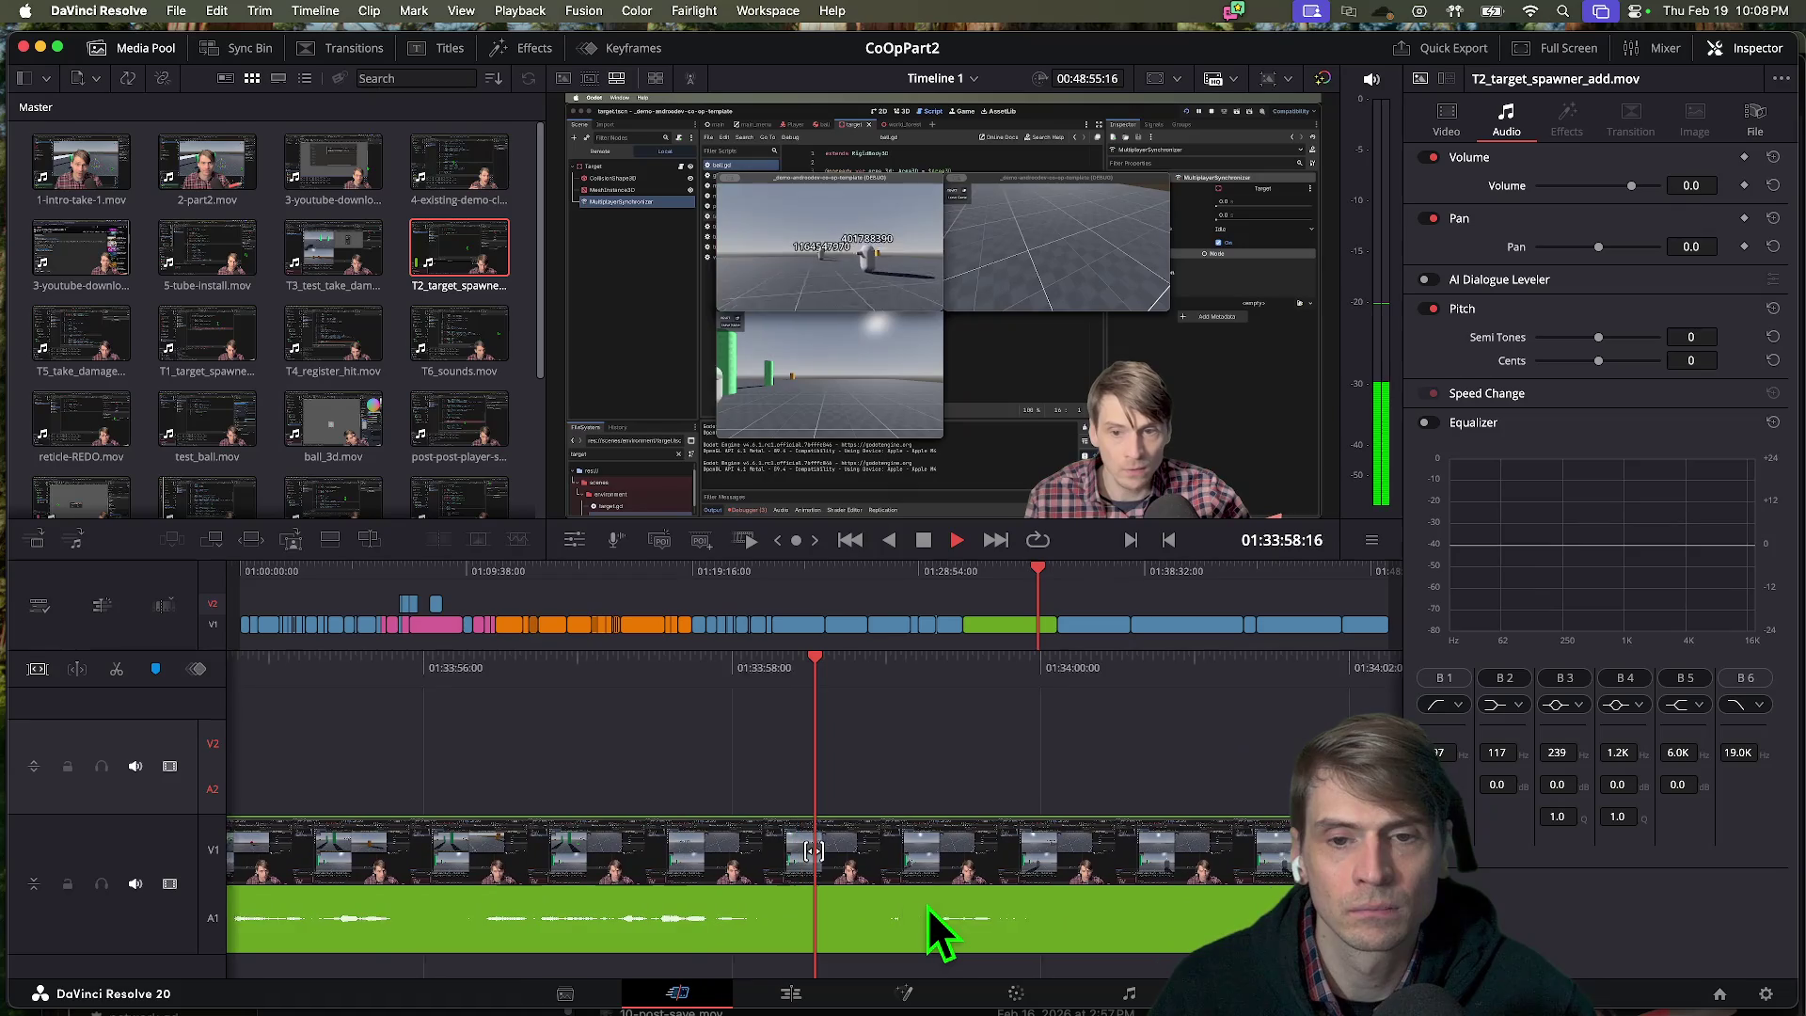
pyautogui.press('l')
pyautogui.press('space')
pyautogui.press('j')
pyautogui.press('j')
pyautogui.press('j')
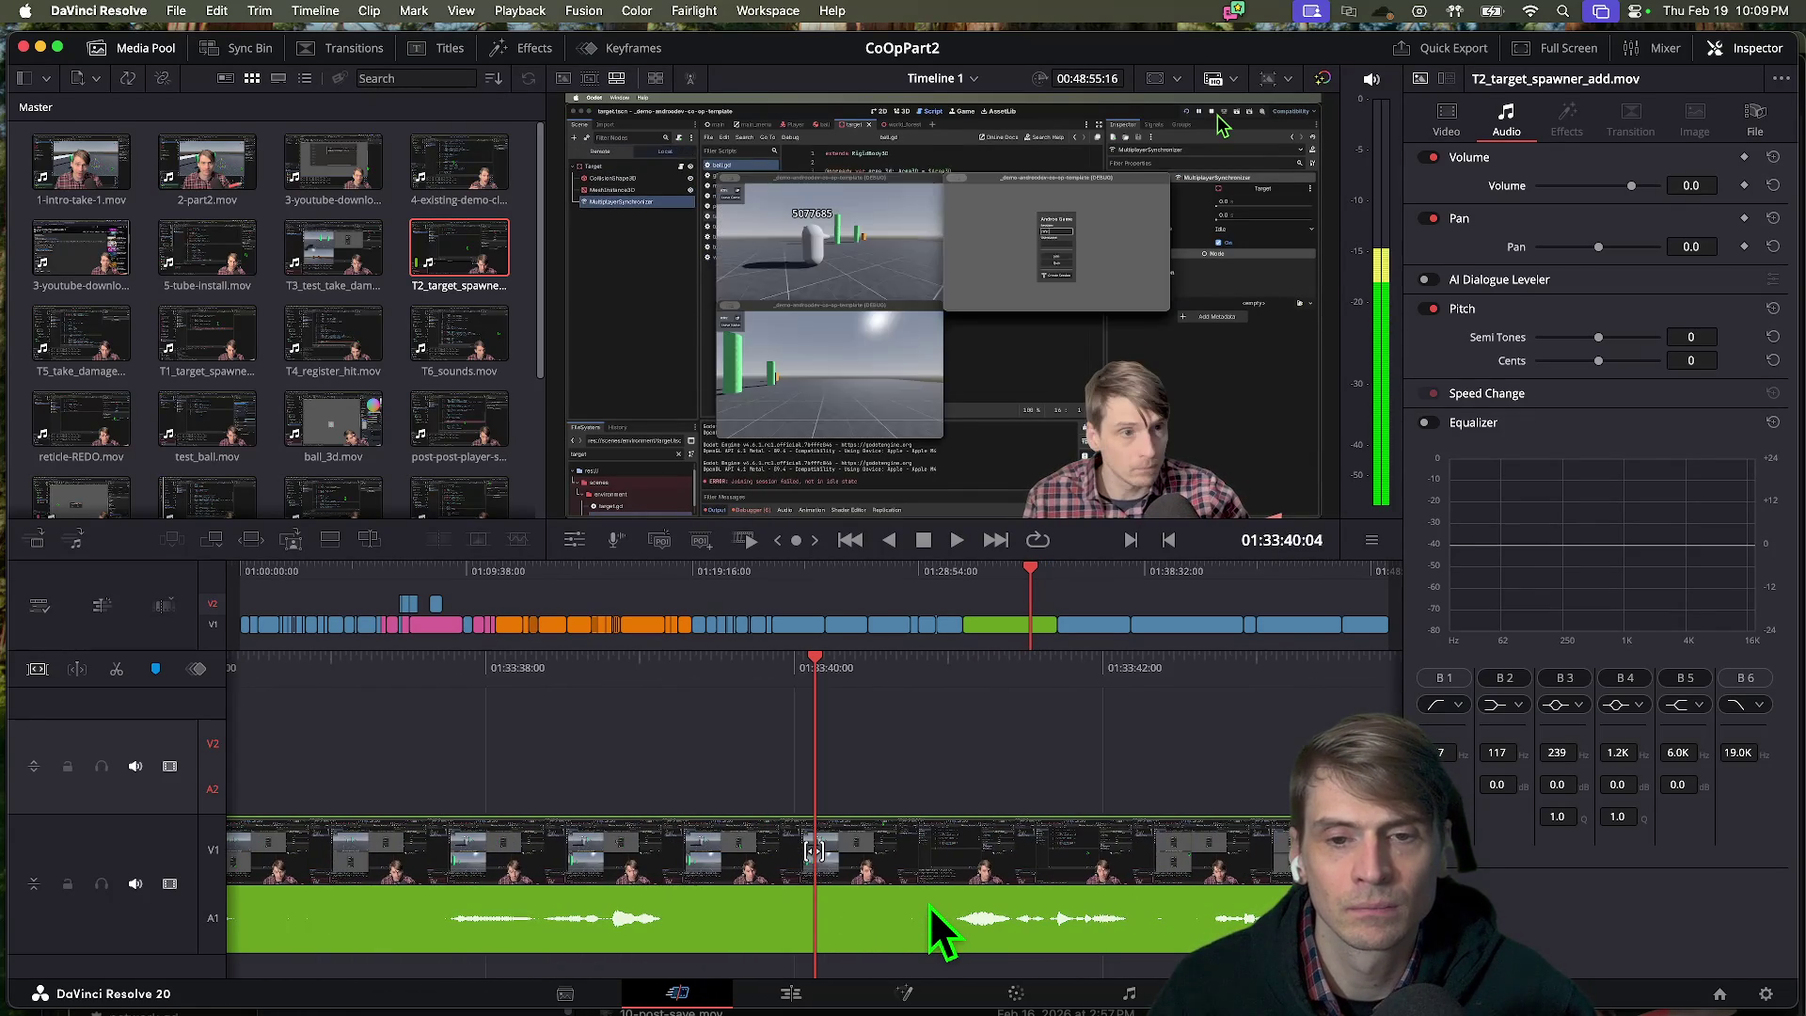
pyautogui.press('l')
pyautogui.press('space')
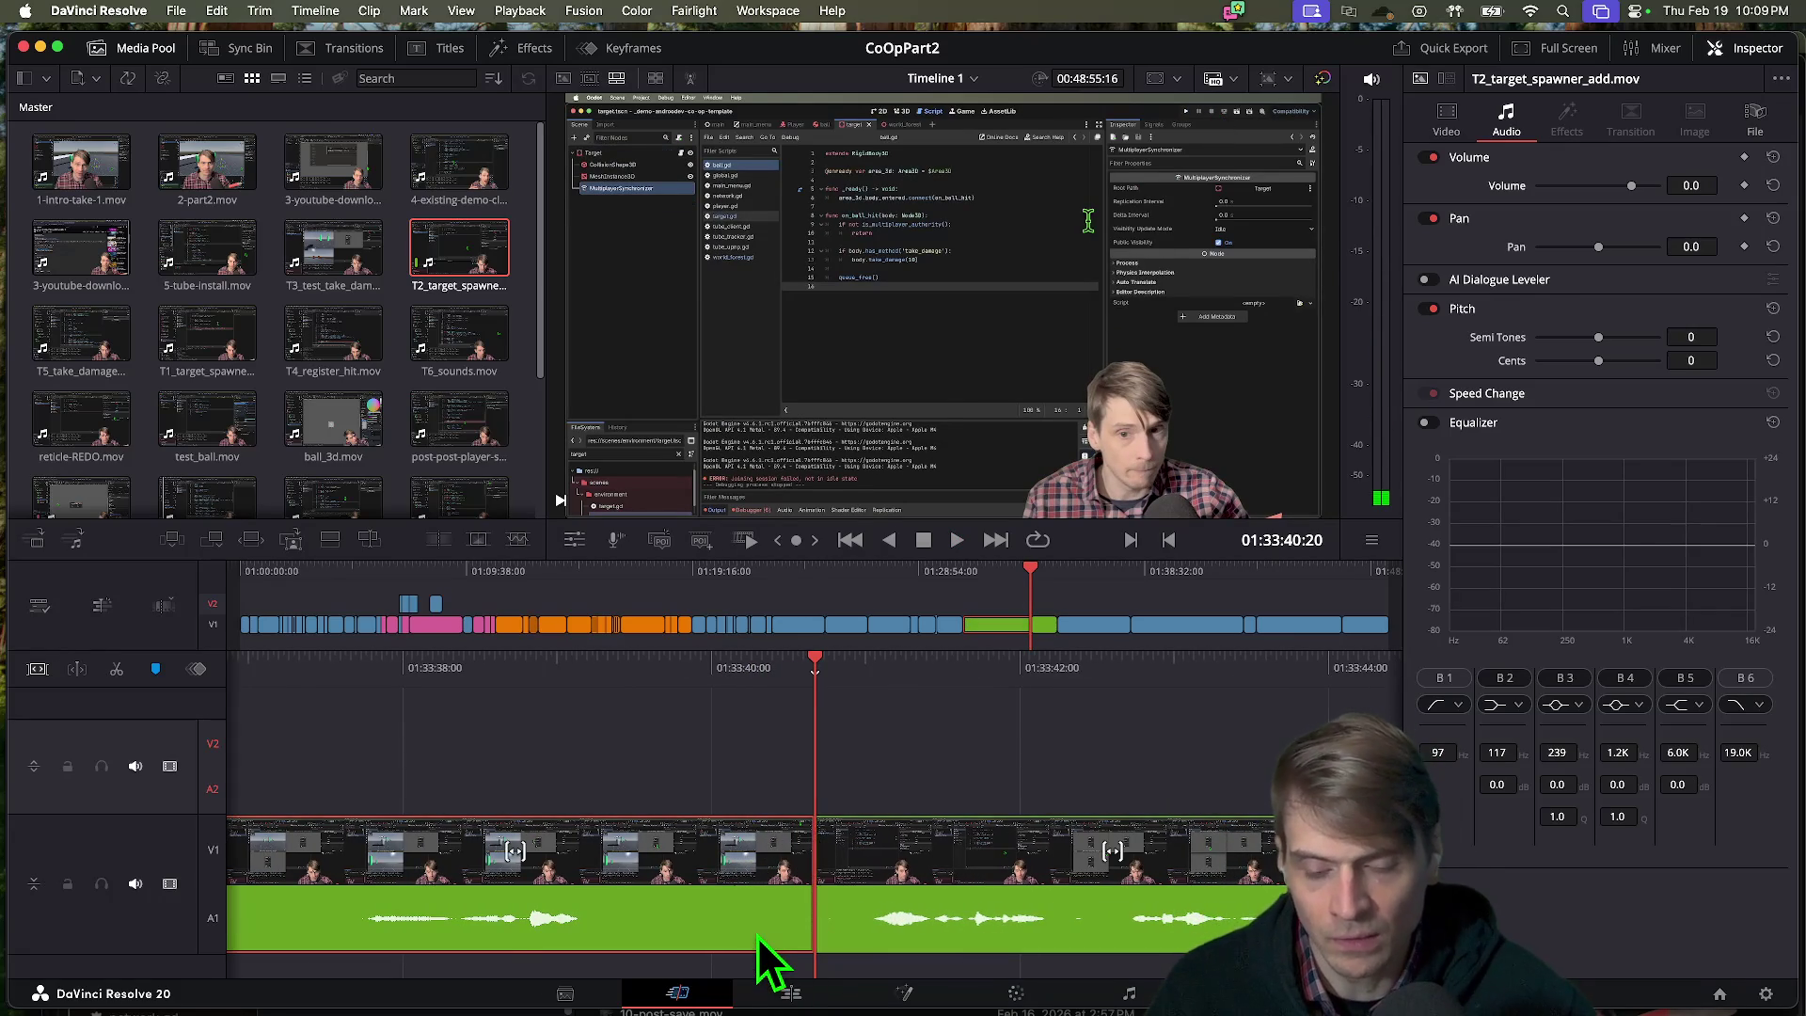
pyautogui.press('j')
pyautogui.press('j')
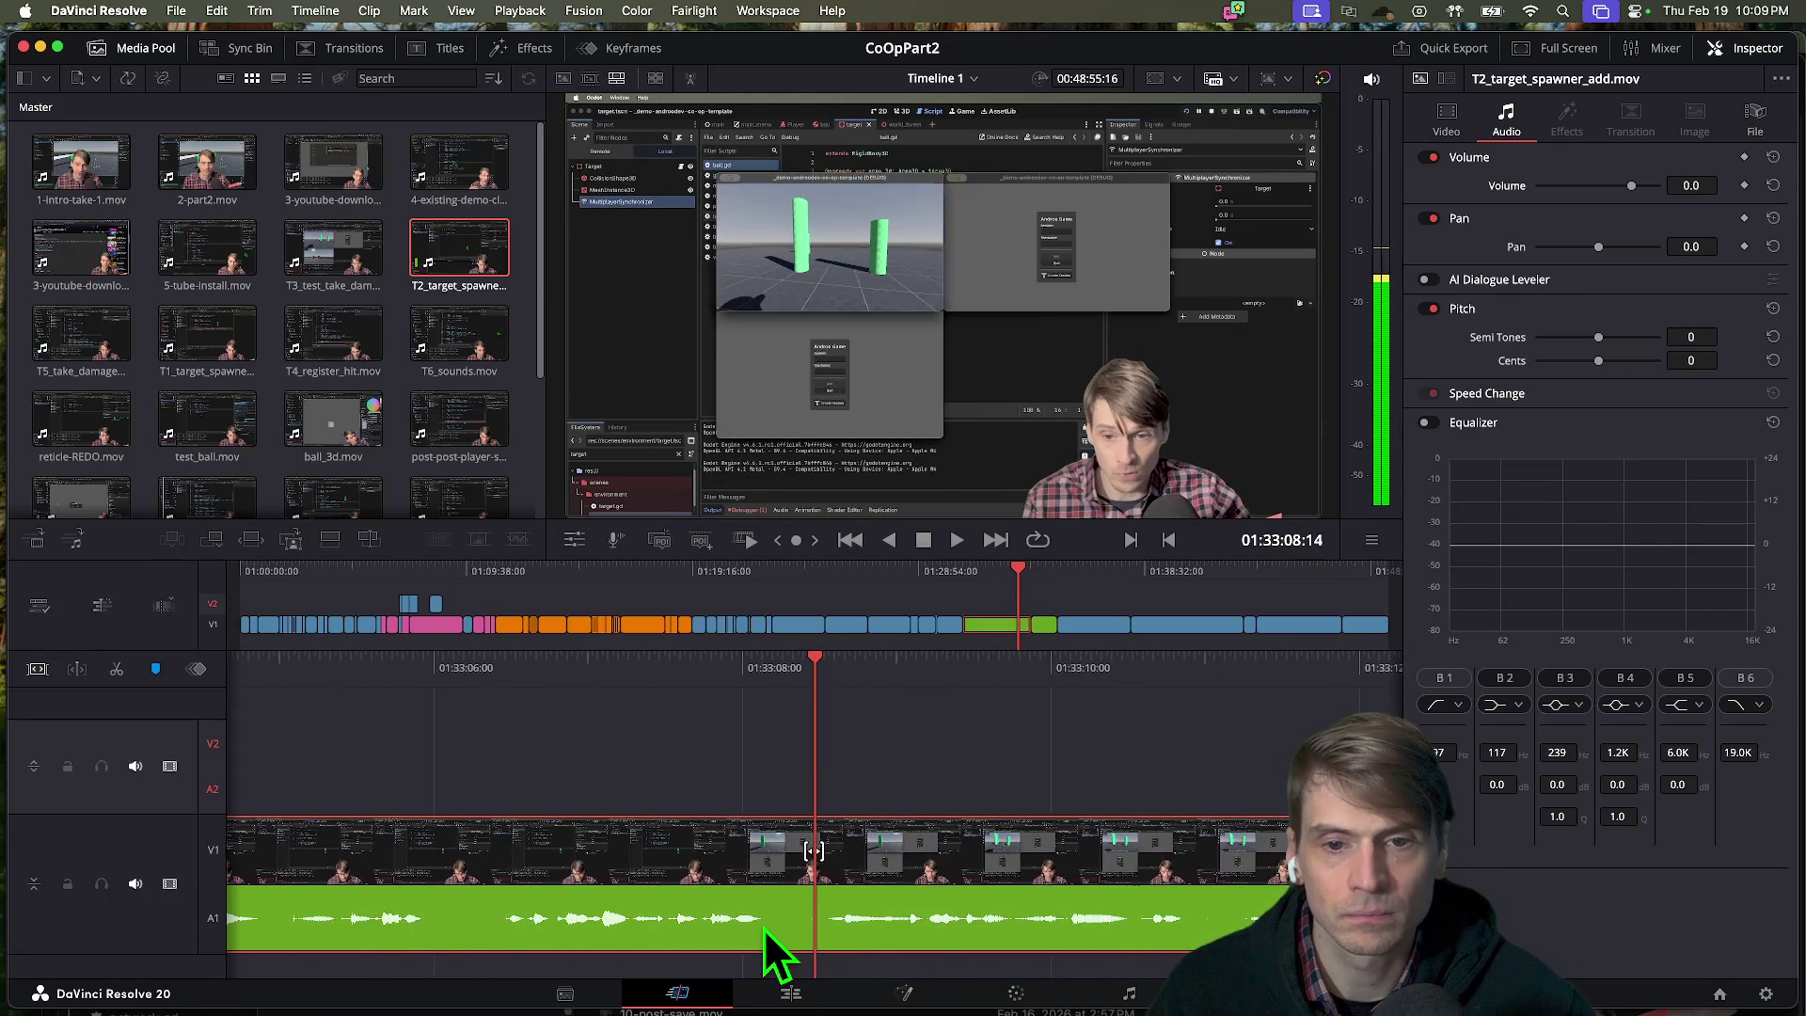
pyautogui.press('l')
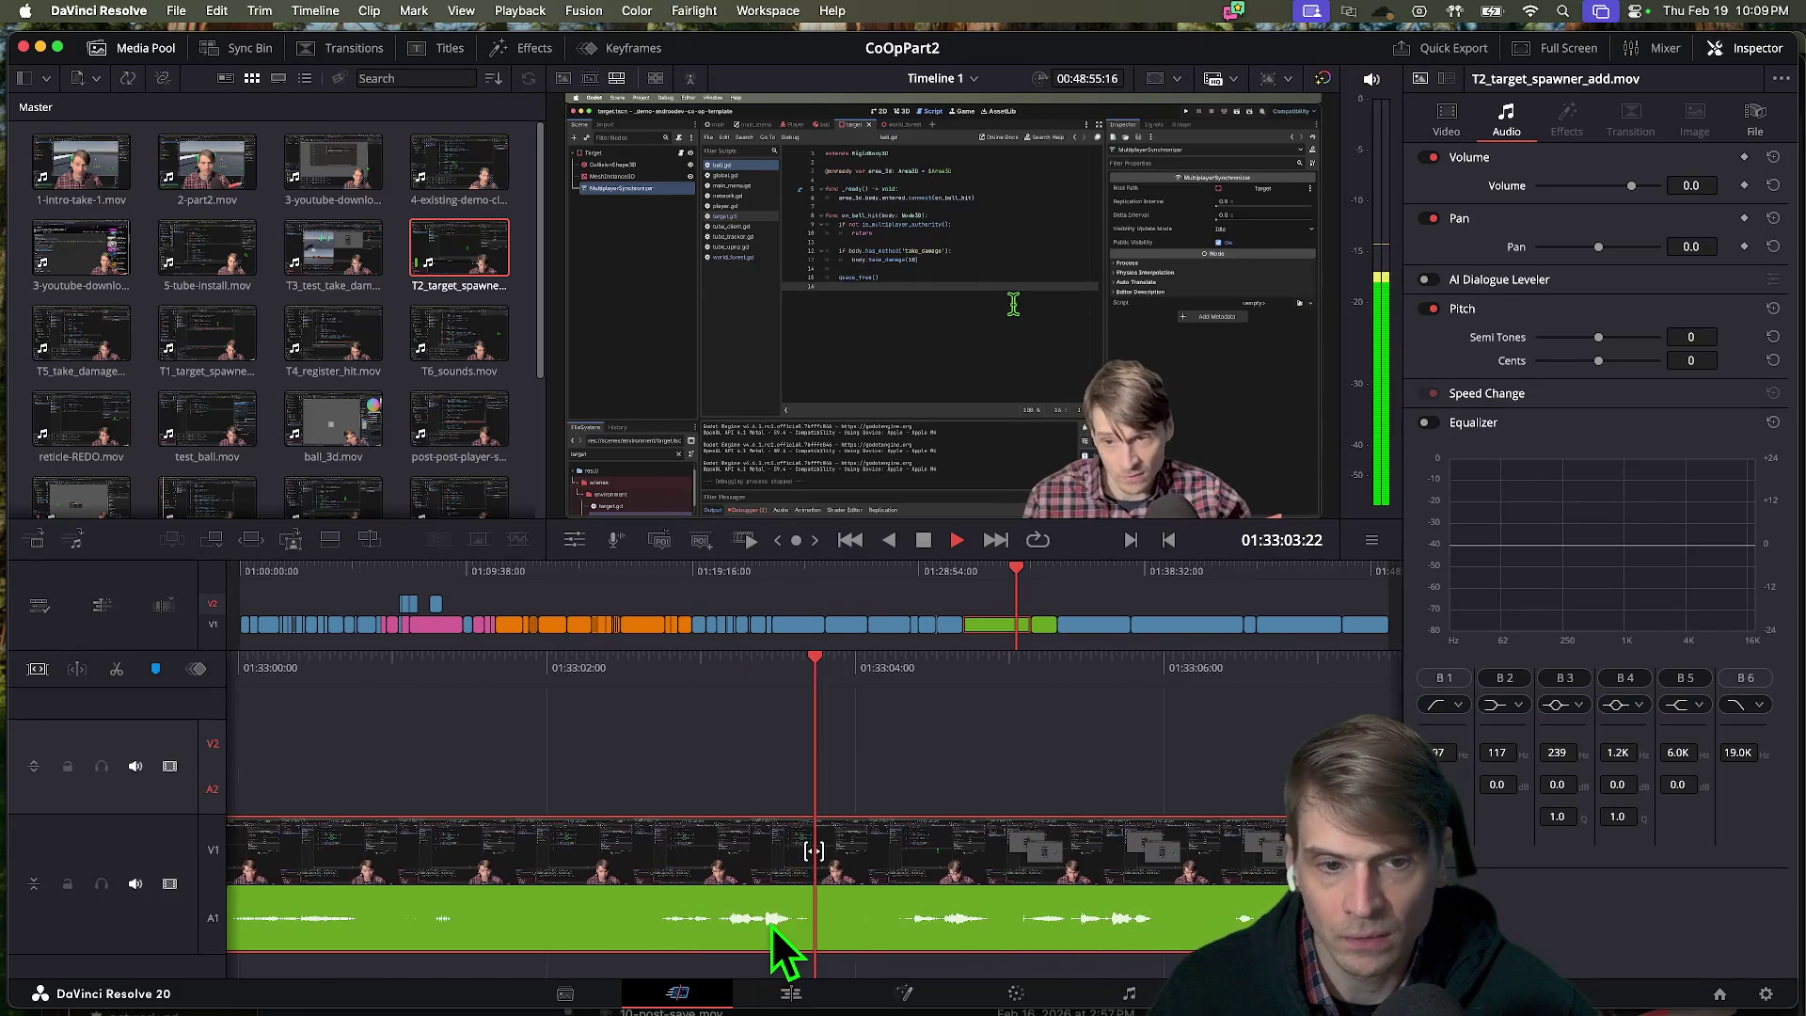
pyautogui.press('j')
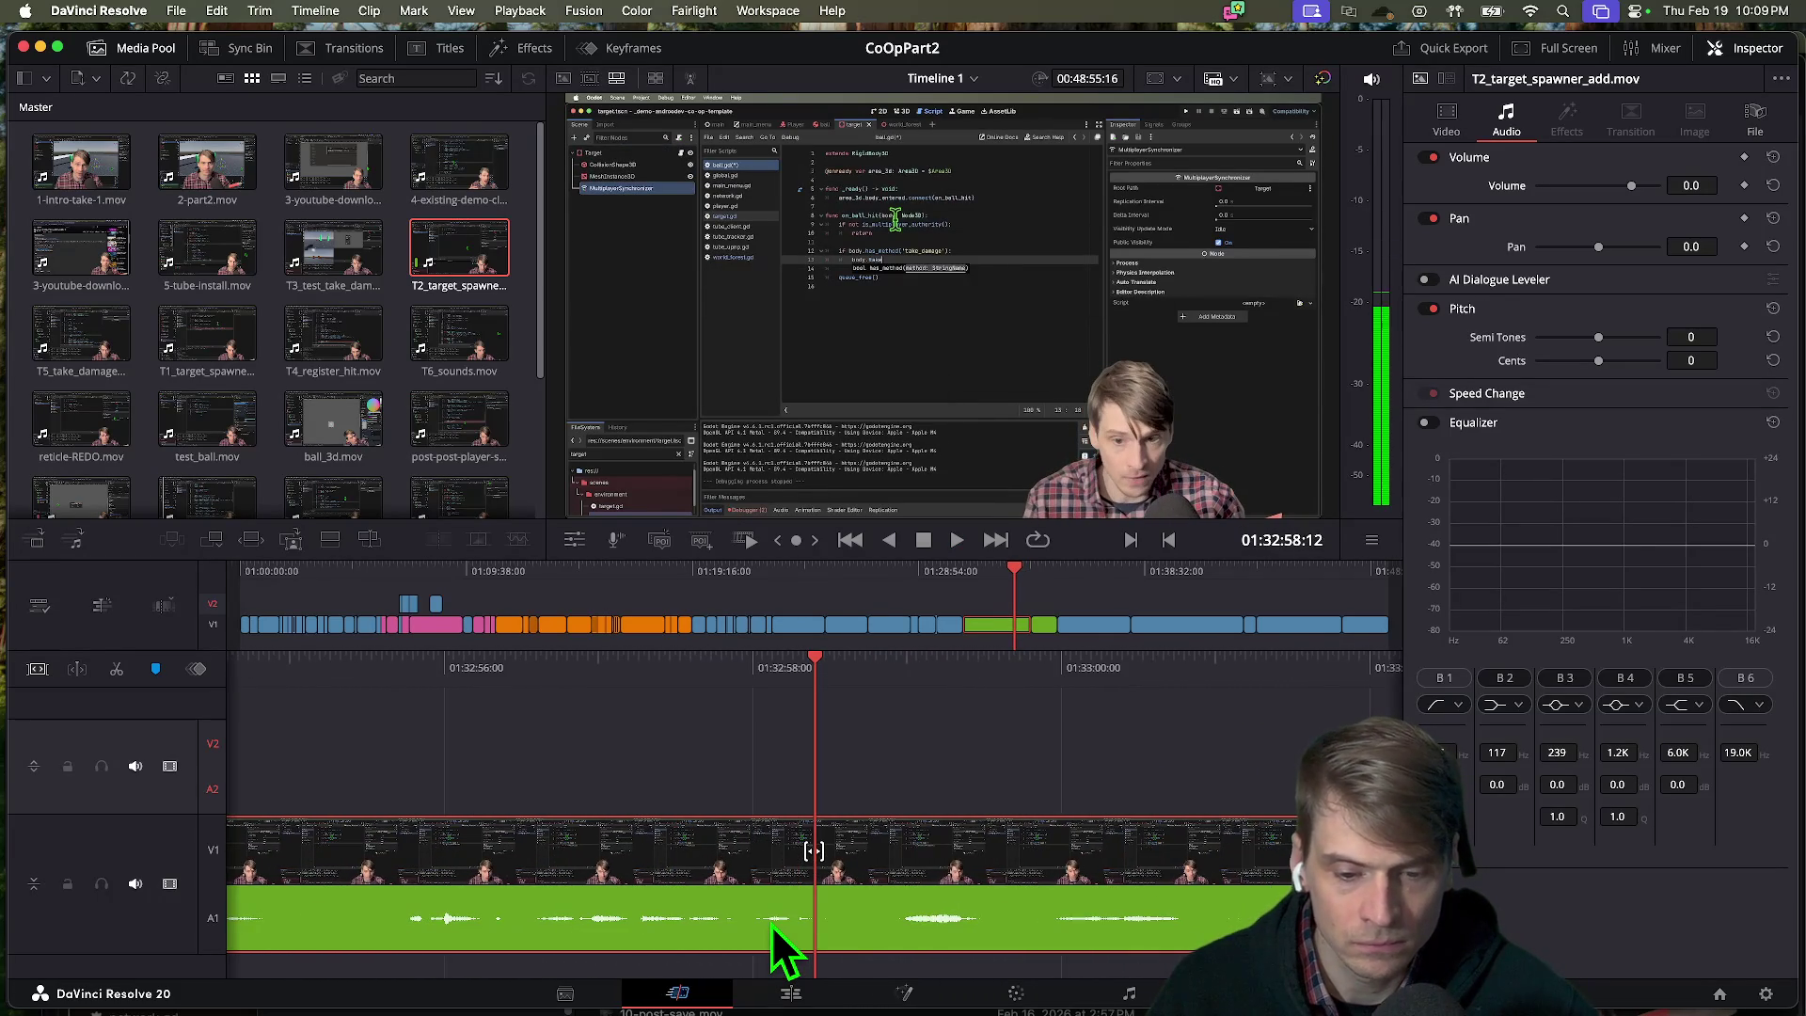
pyautogui.press('l')
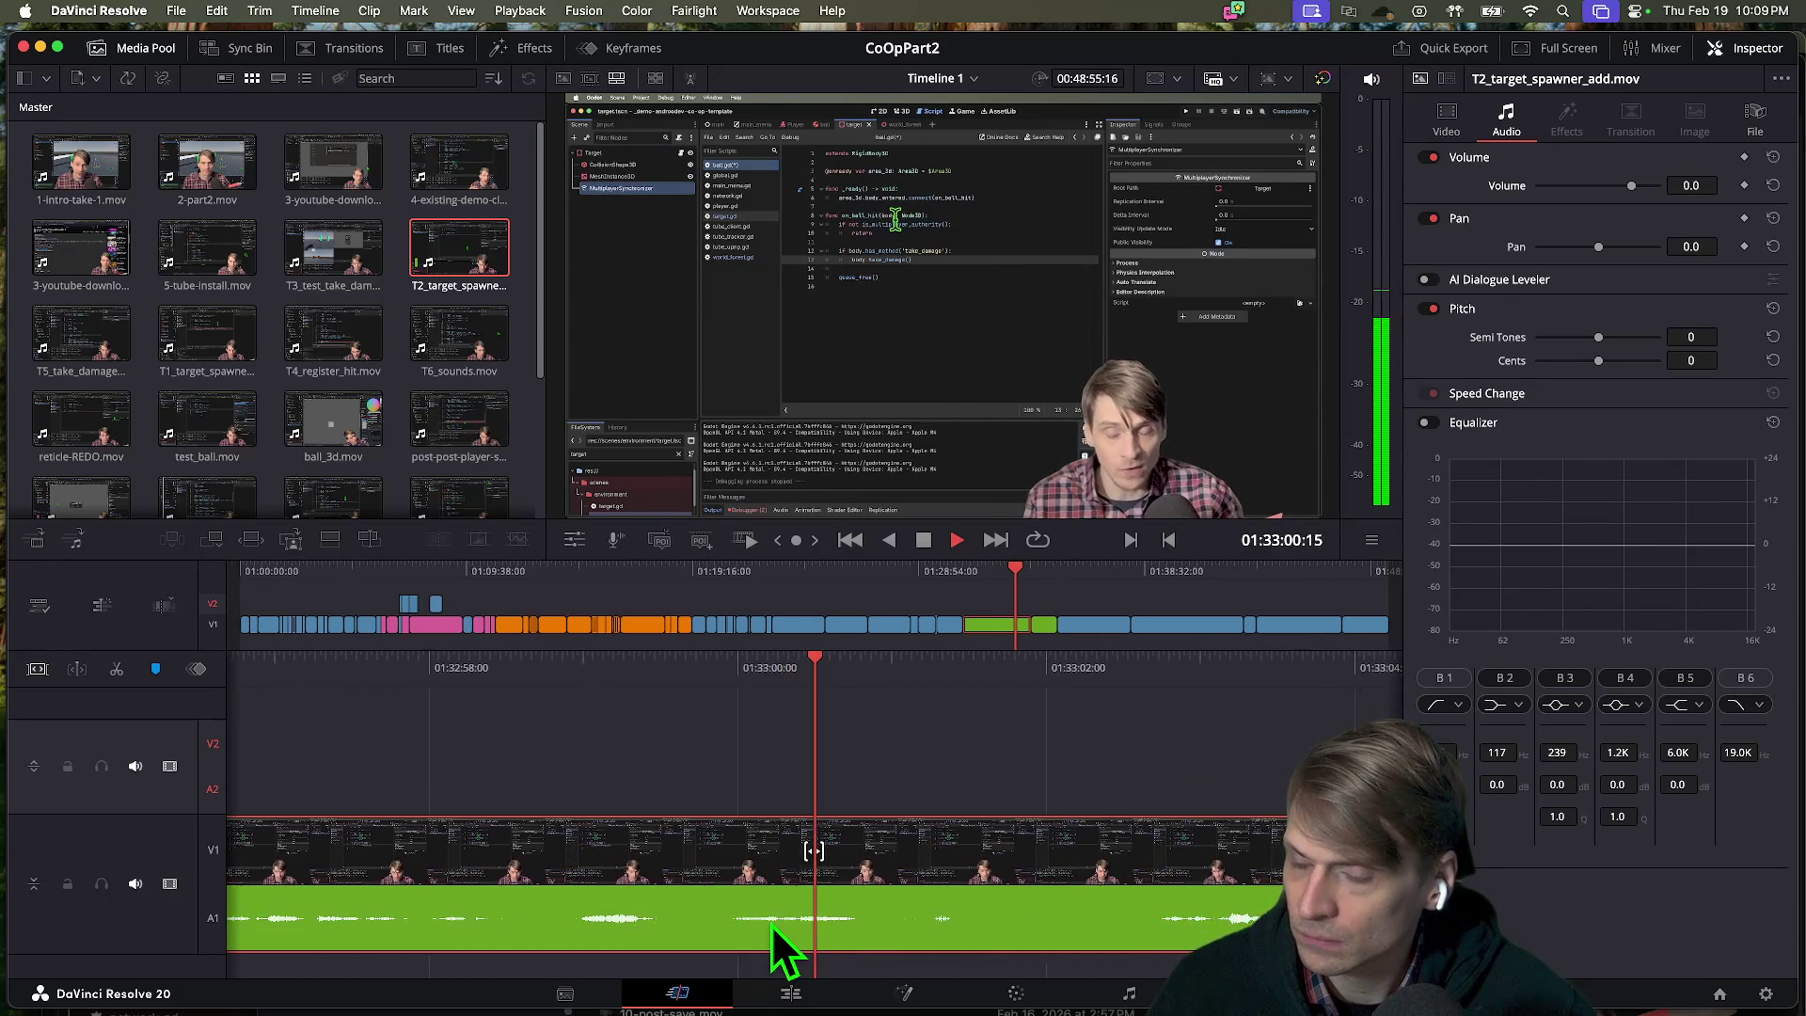
pyautogui.press('k')
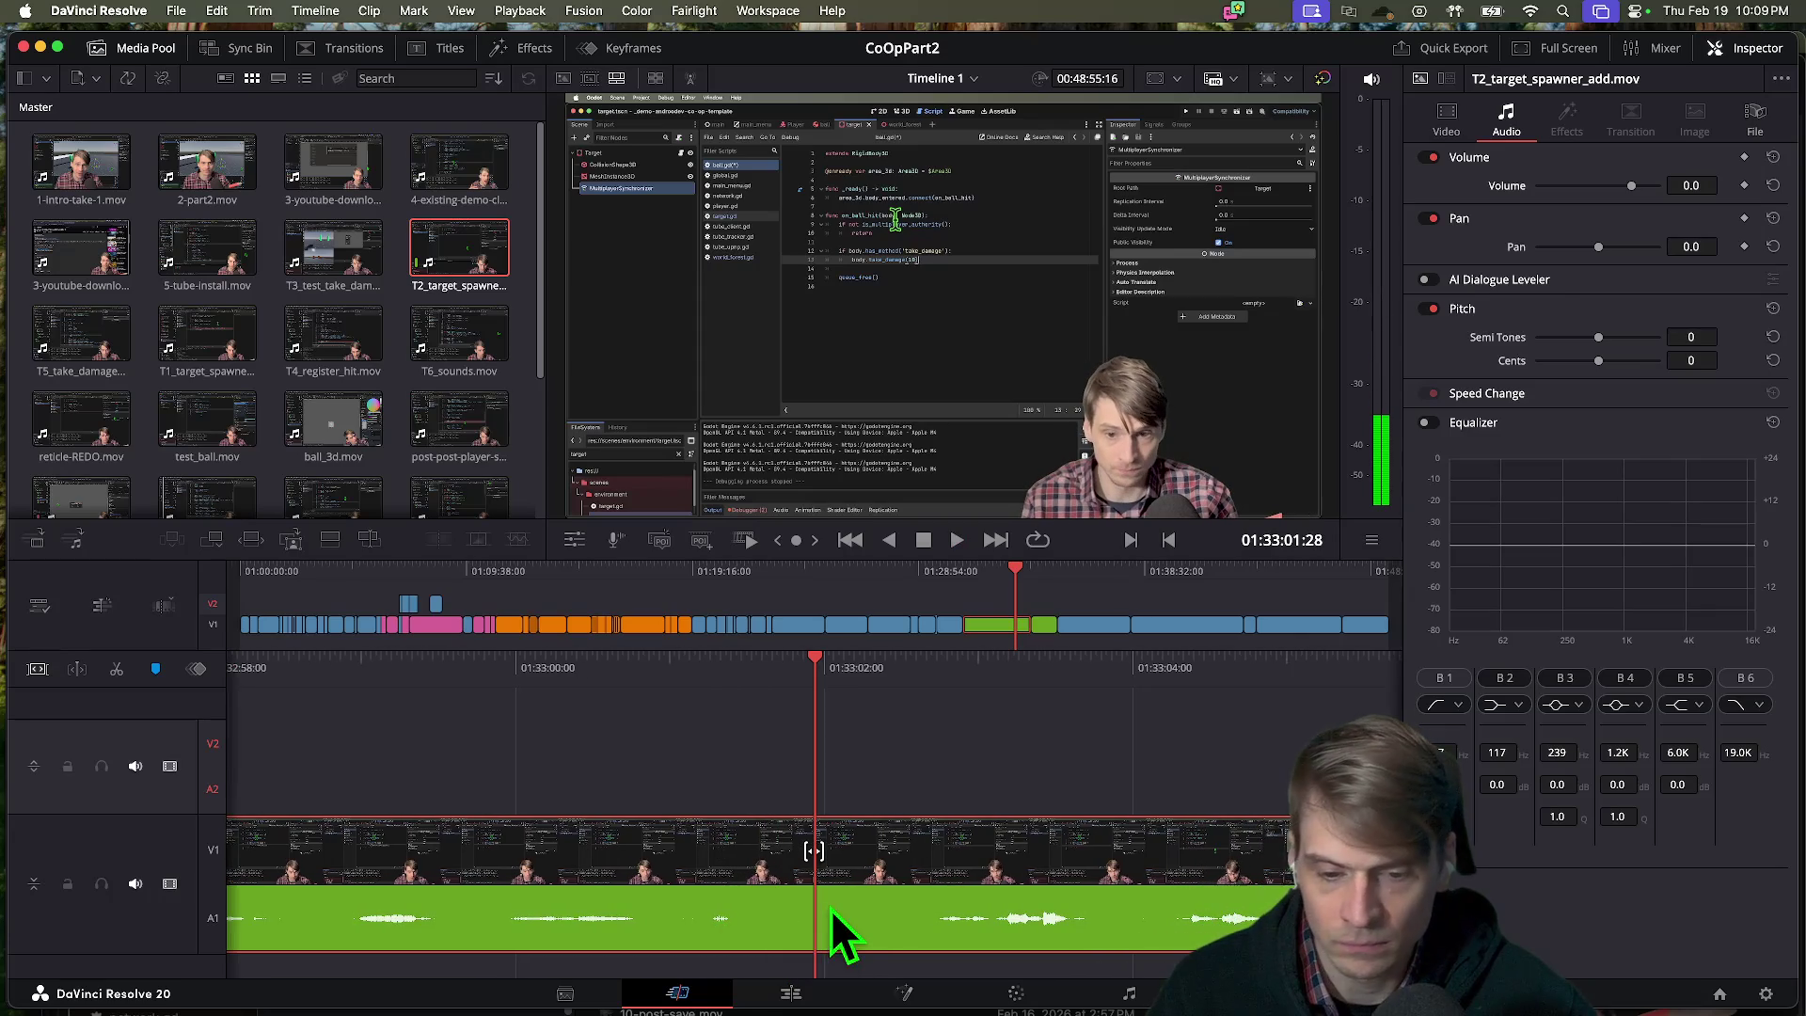
# Step: Blade at 01:33:01:28 and ripple-delete the section after it, then replay the cut
pyautogui.press('super+b')
pyautogui.click(827, 917)
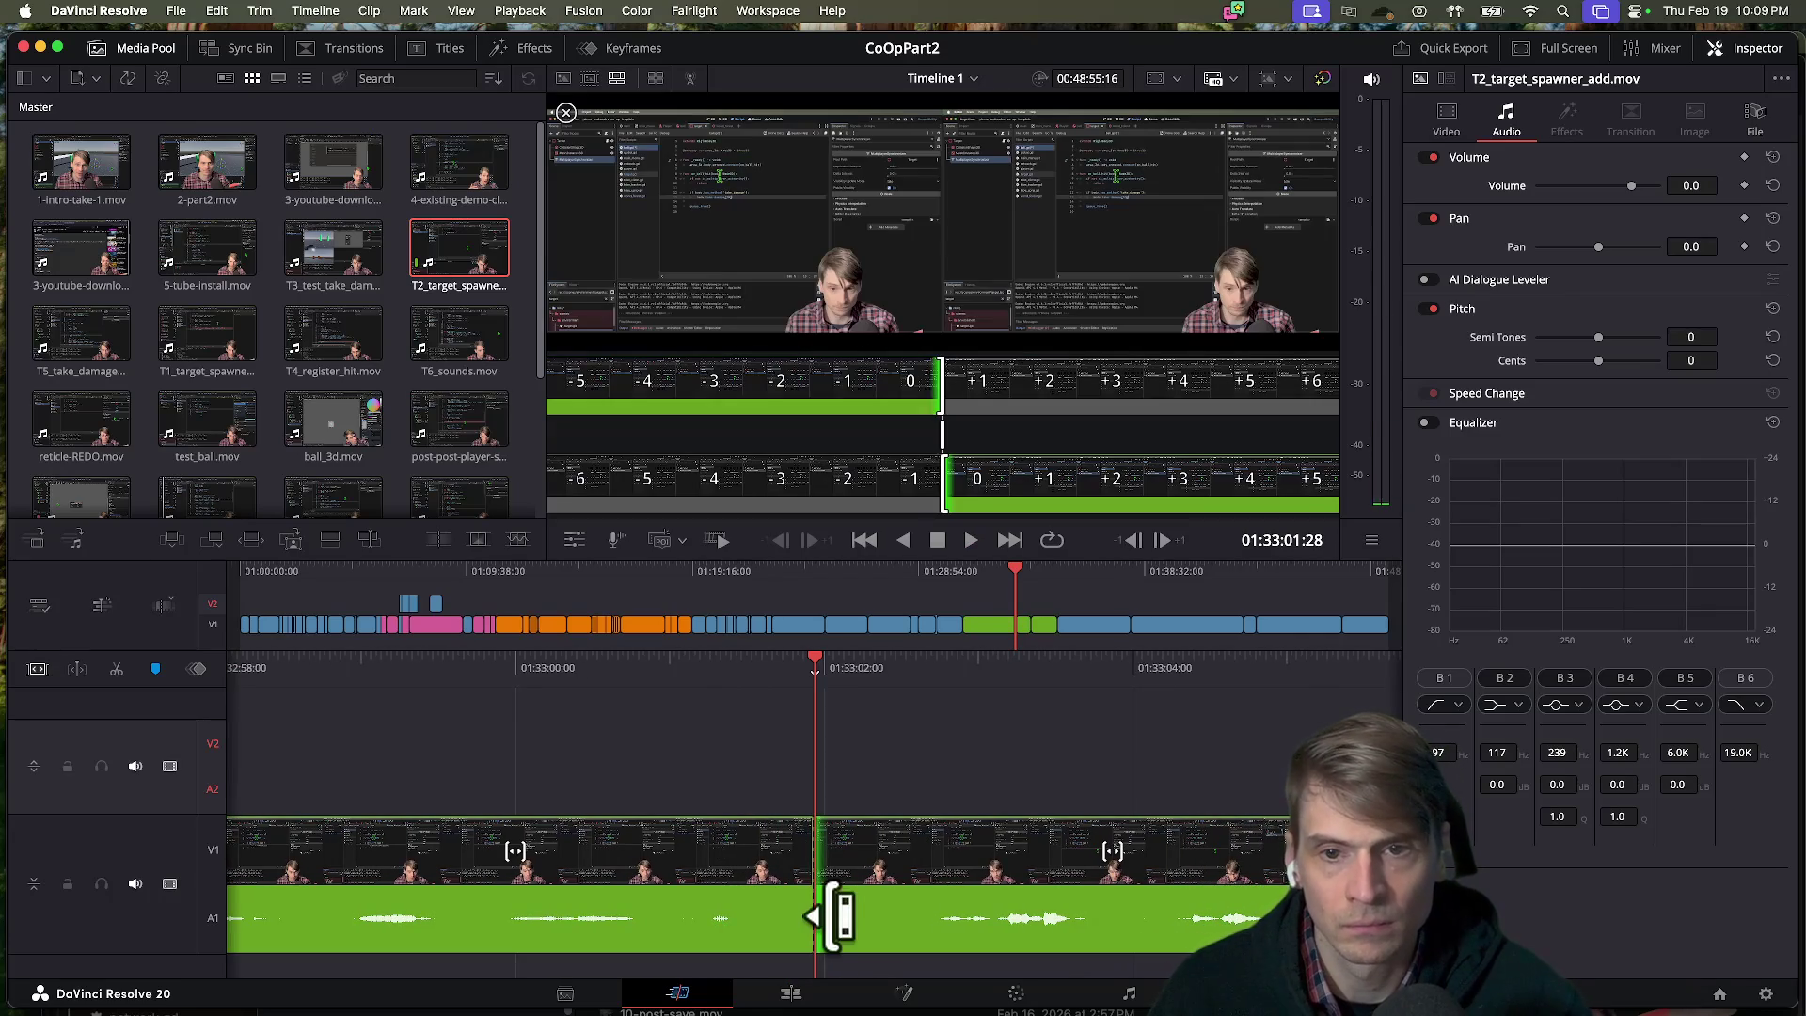
pyautogui.click(875, 903)
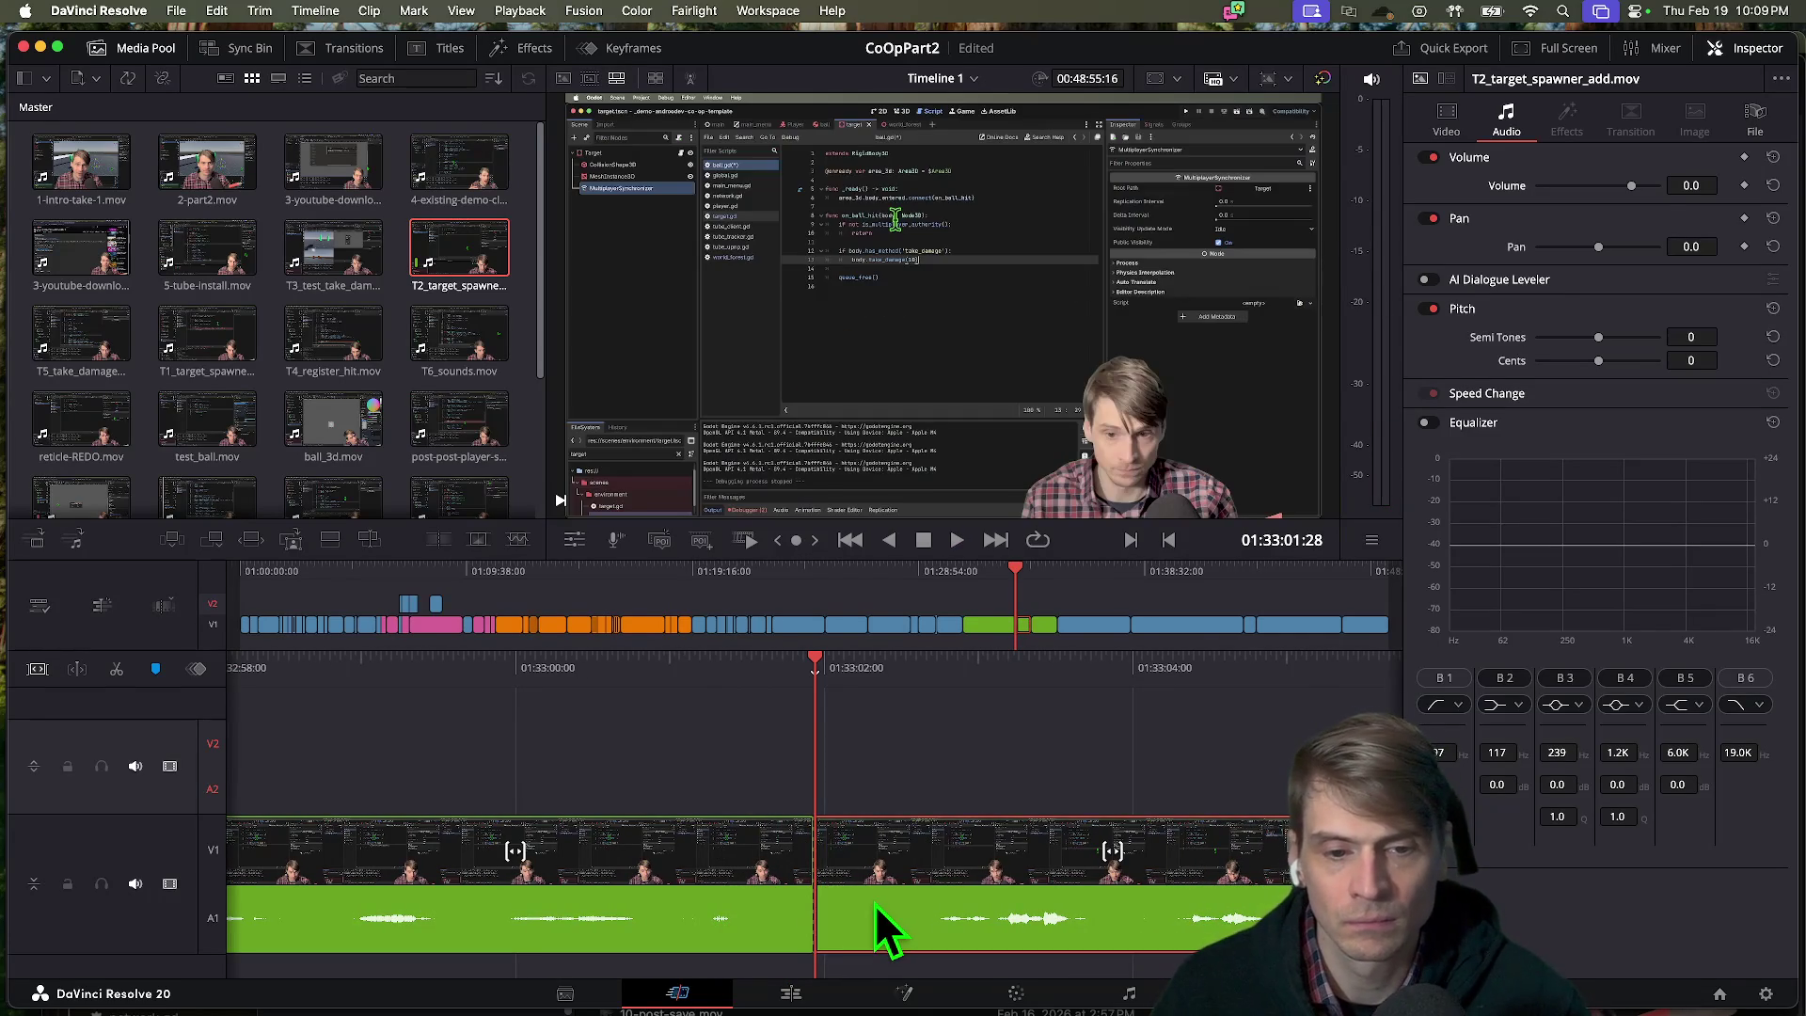
pyautogui.press('BackSpace')
pyautogui.press('space')
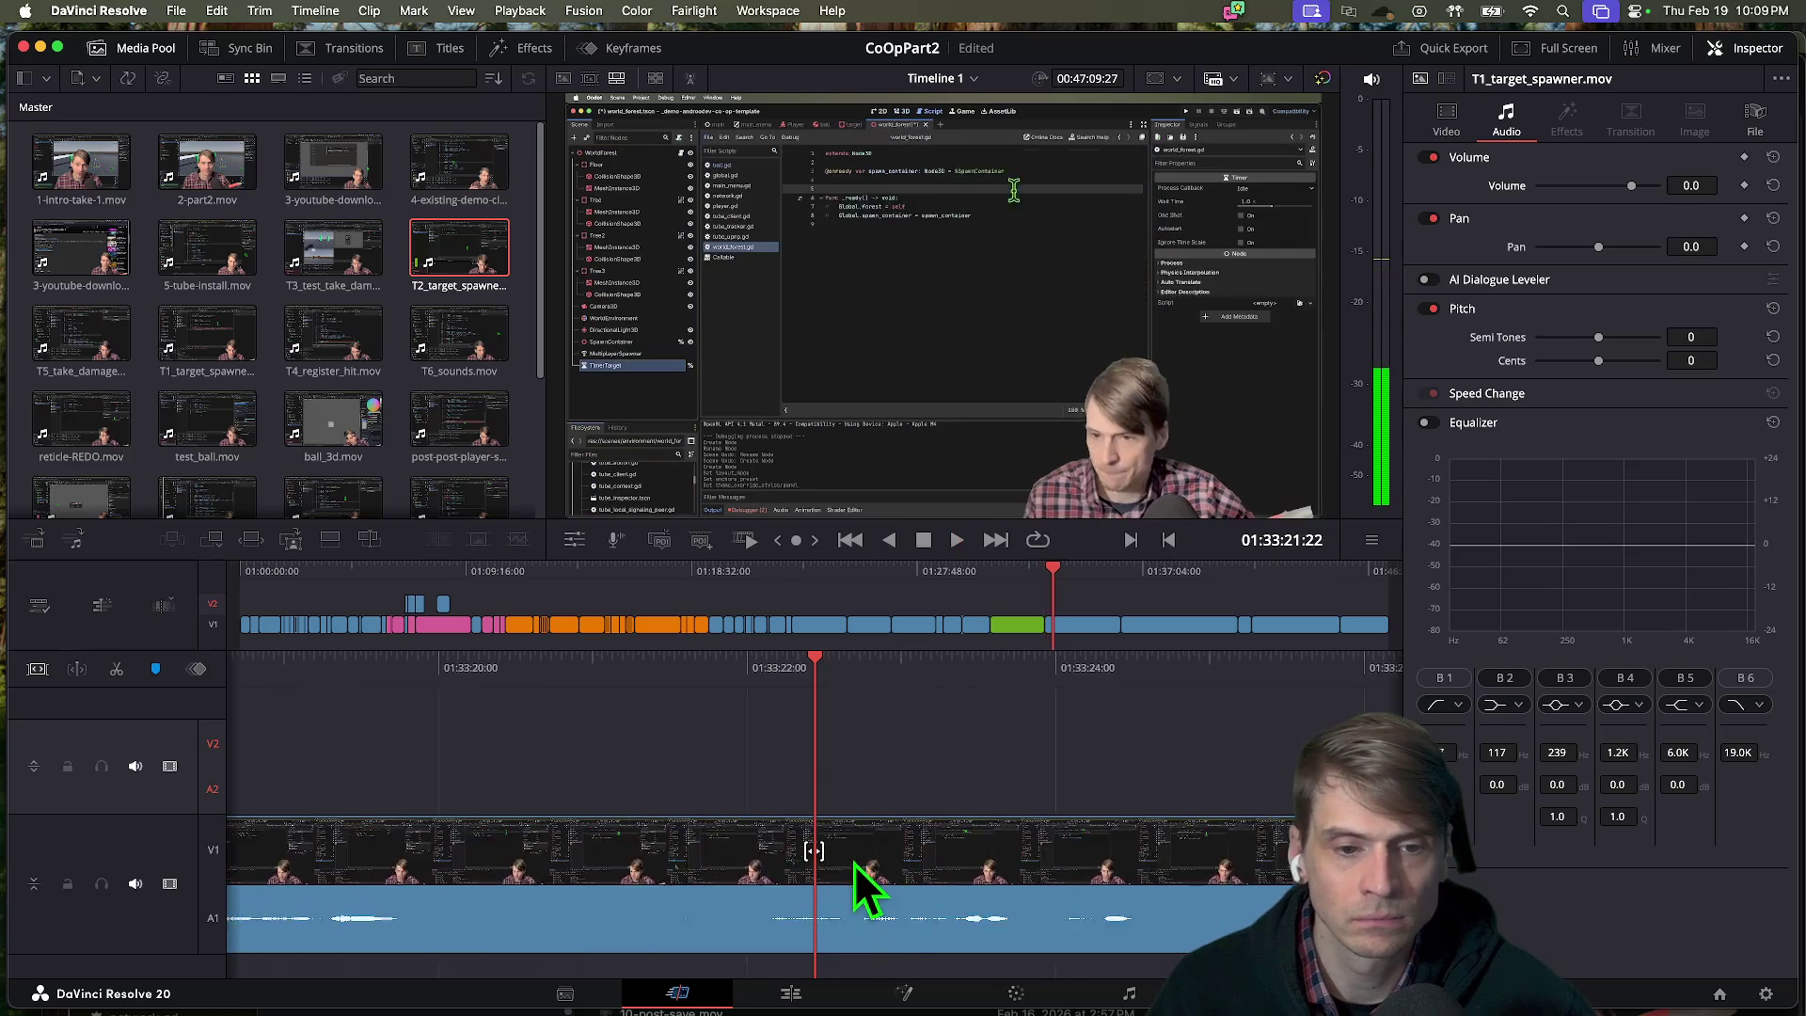
pyautogui.click(1058, 574)
pyautogui.moveTo(1058, 574)
pyautogui.mouseDown()
pyautogui.moveTo(977, 590)
pyautogui.moveTo(1109, 590)
pyautogui.moveTo(977, 597)
pyautogui.mouseUp()
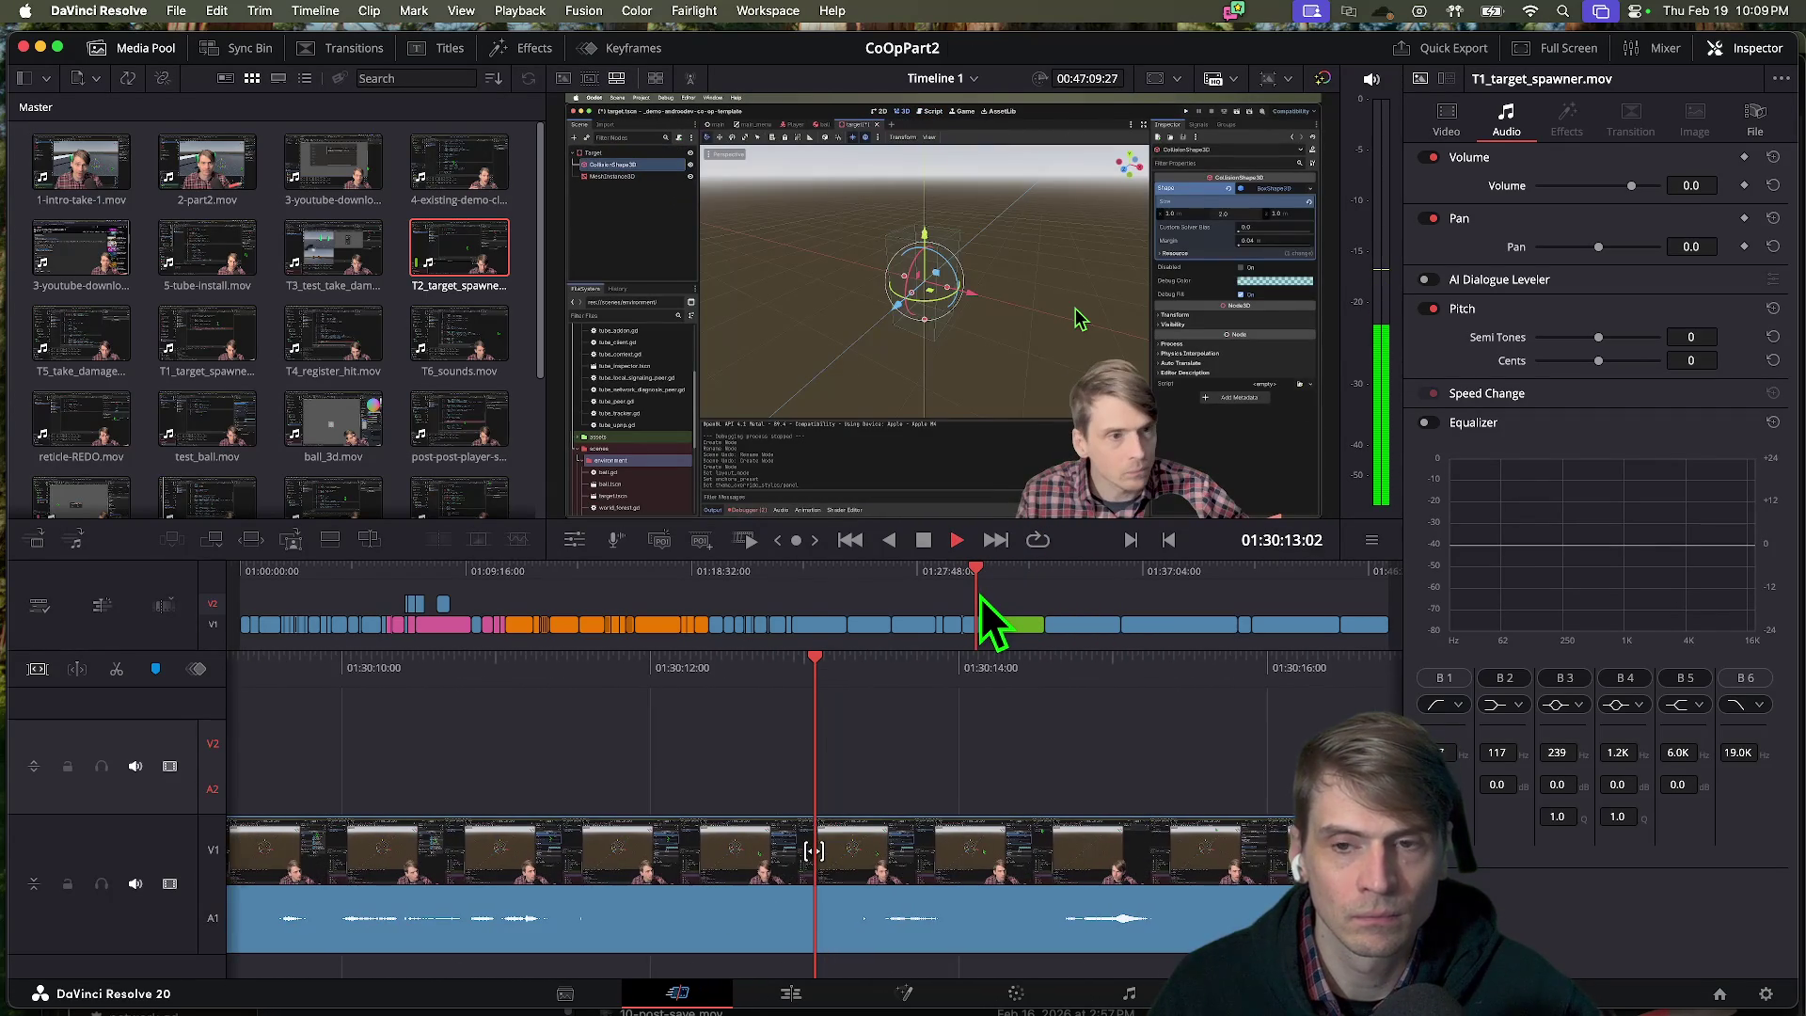
pyautogui.press('space')
pyautogui.press('l')
pyautogui.press('l')
pyautogui.press('l')
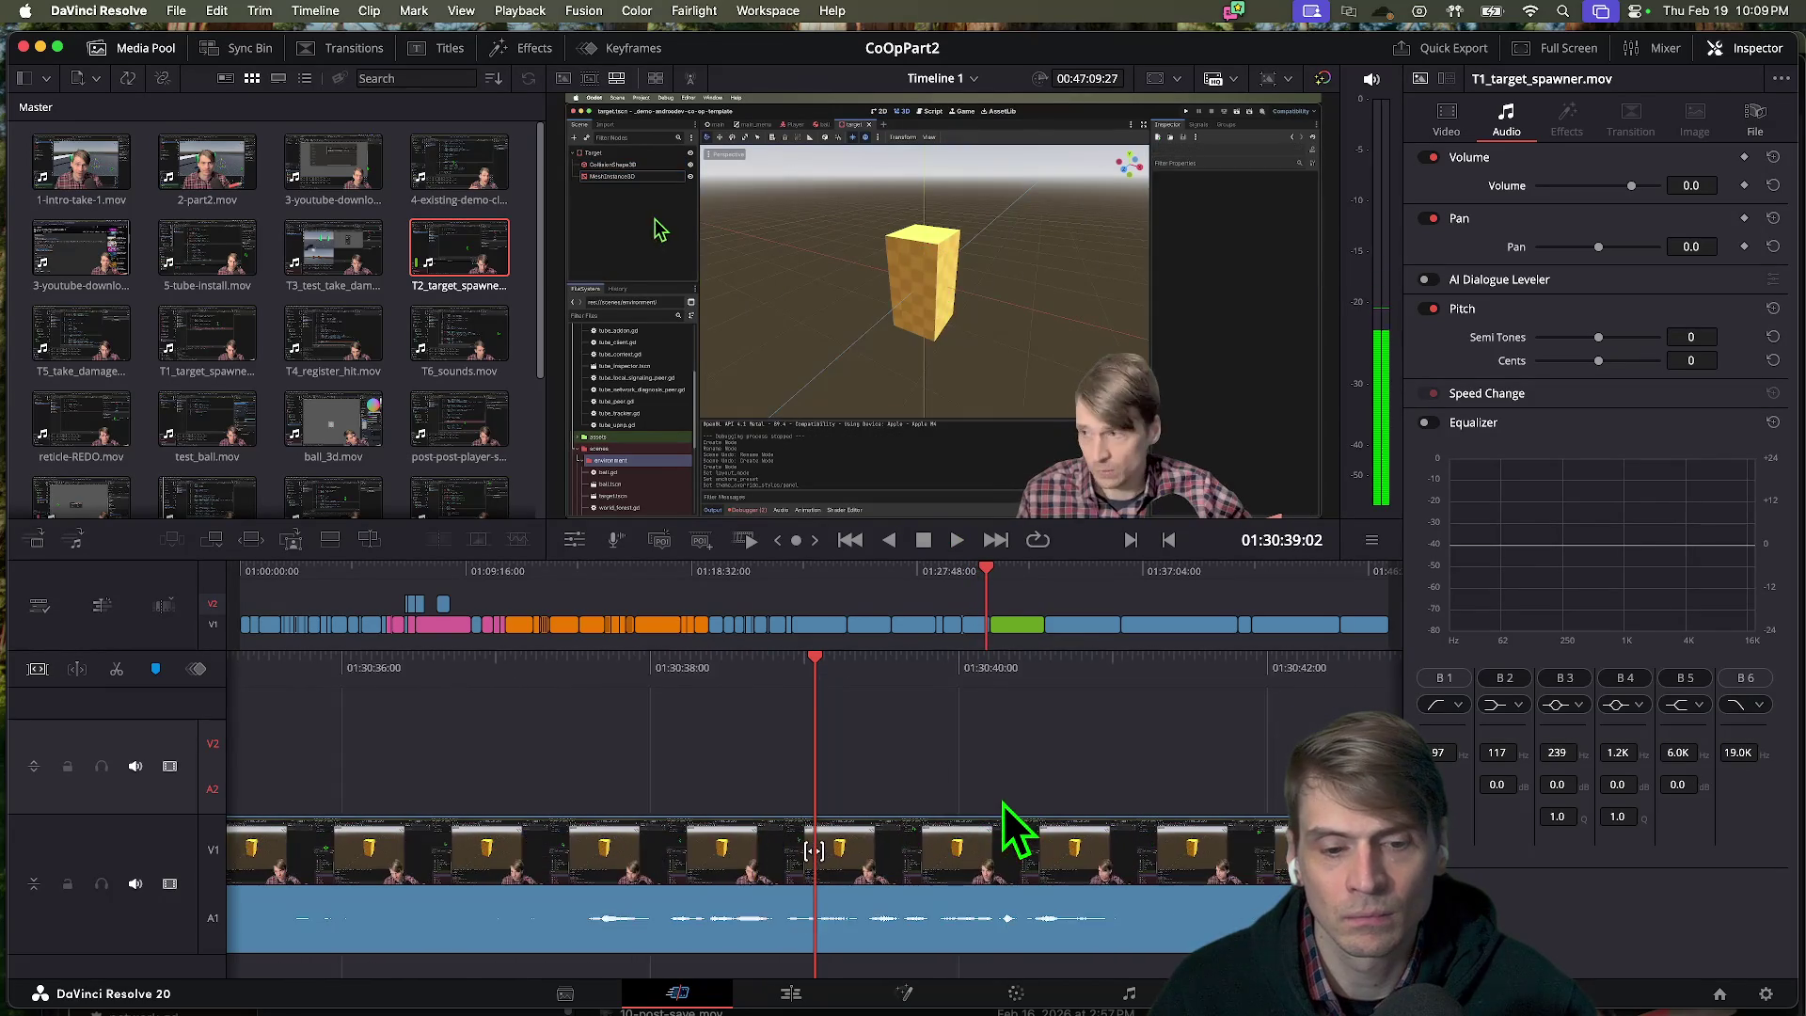
pyautogui.press('space')
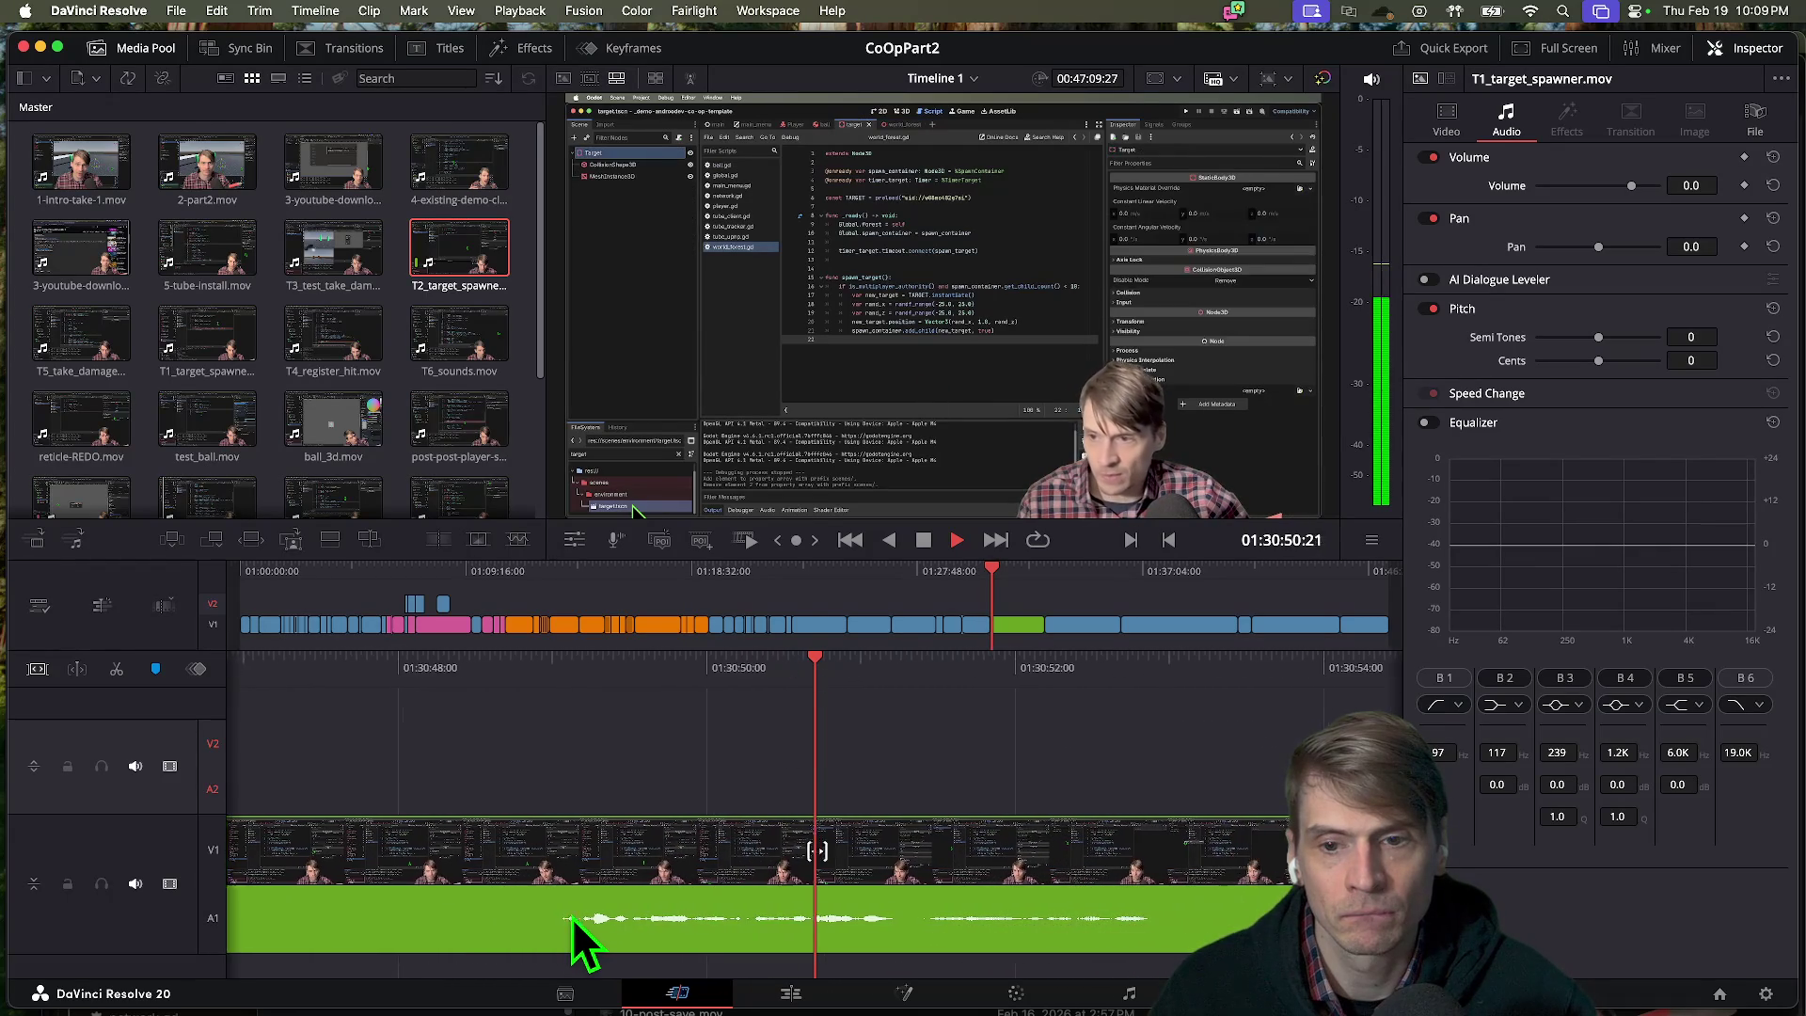
pyautogui.press('Up')
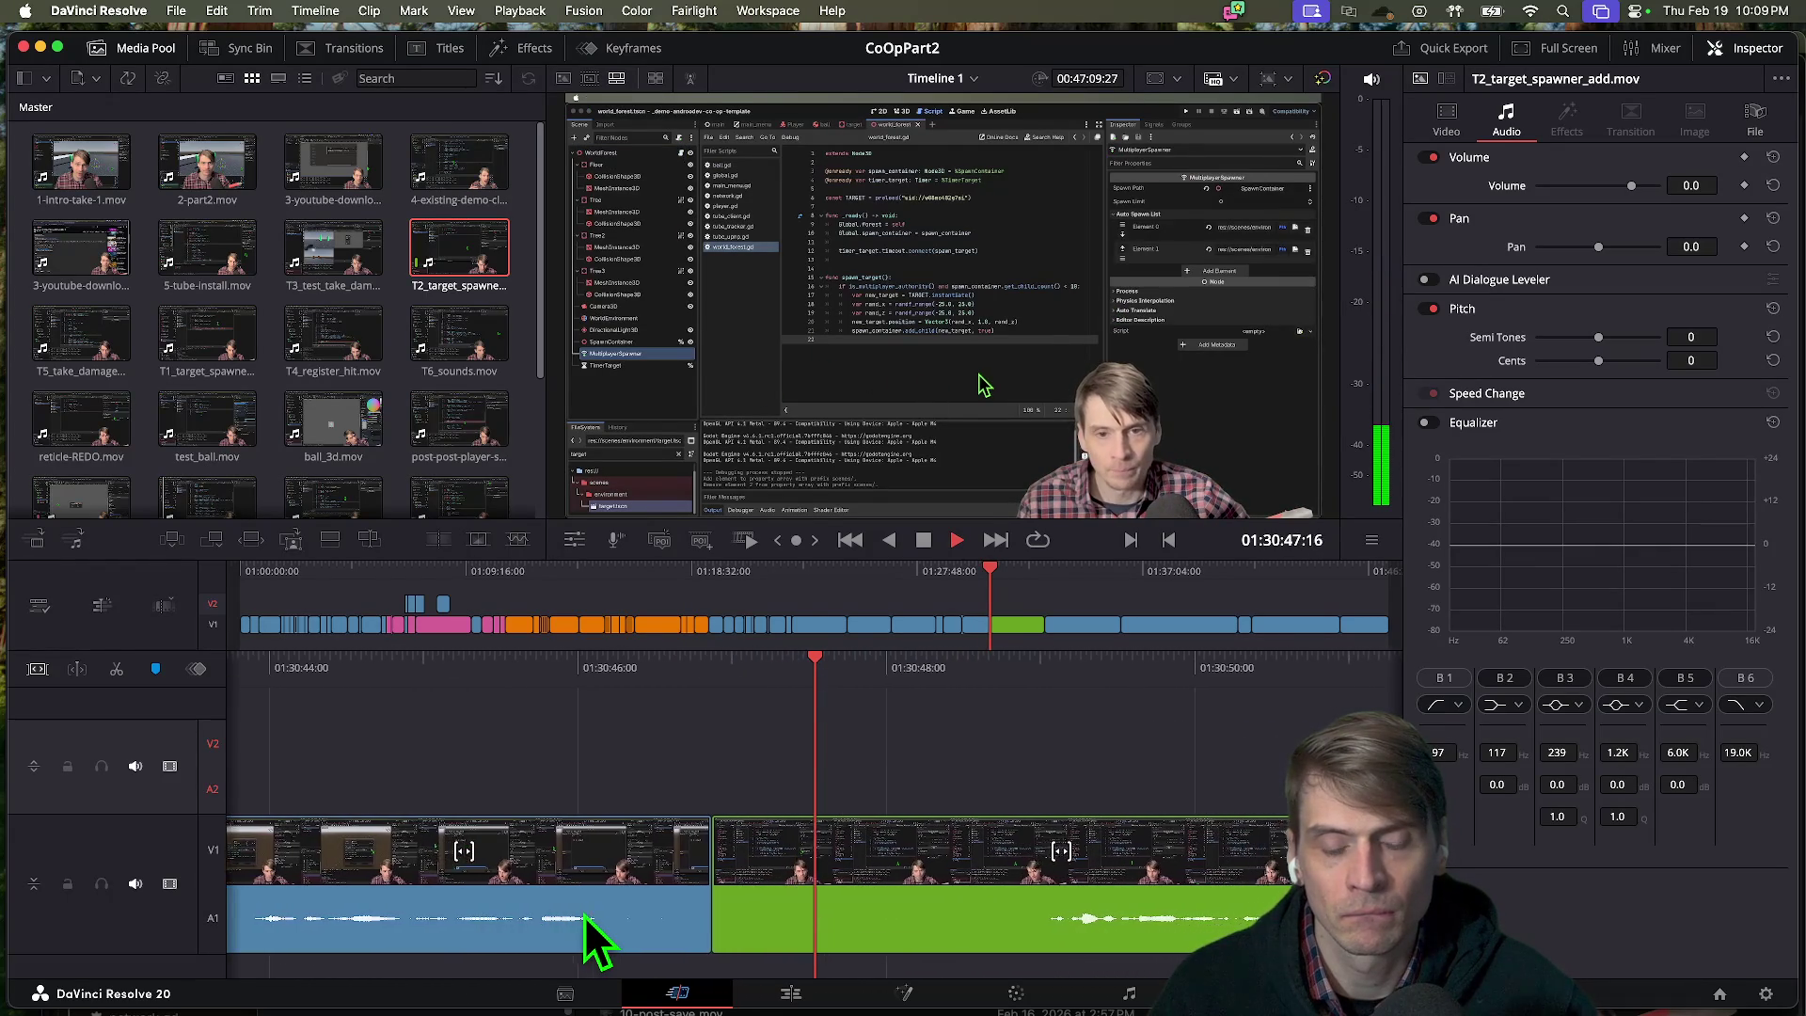
pyautogui.press('l')
pyautogui.press('l')
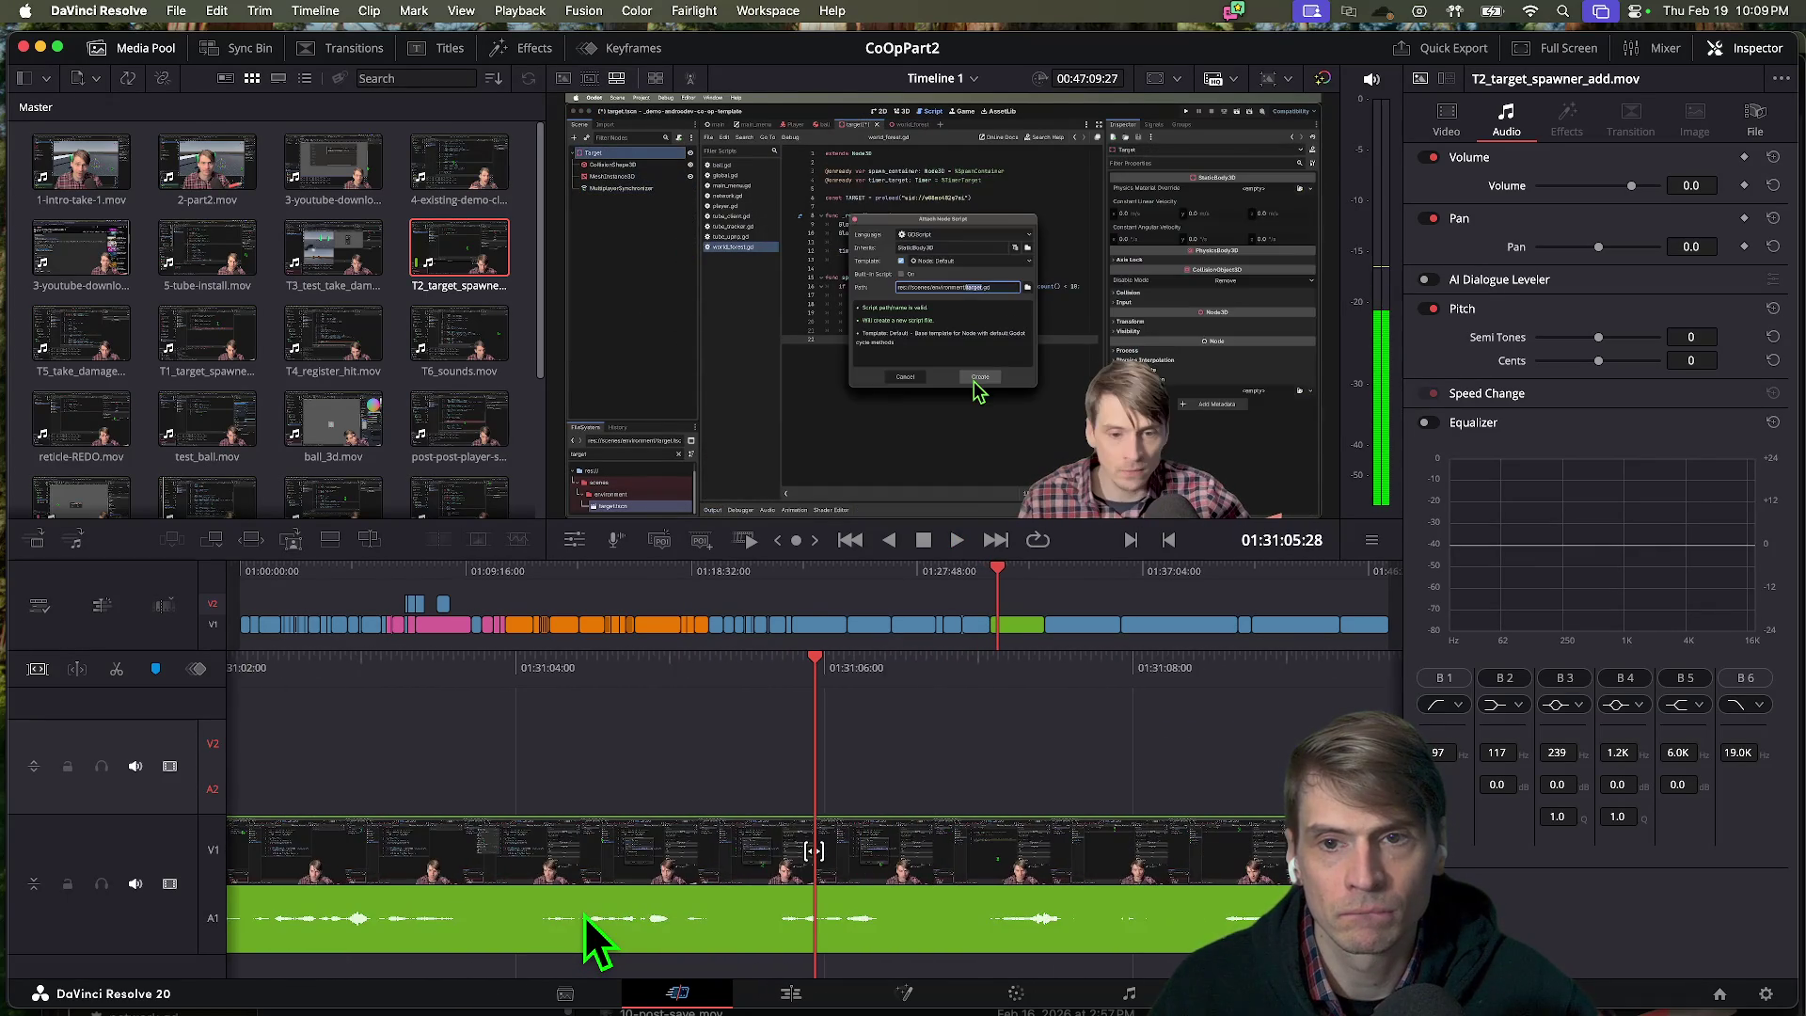
pyautogui.press('j')
pyautogui.press('j')
pyautogui.press('j')
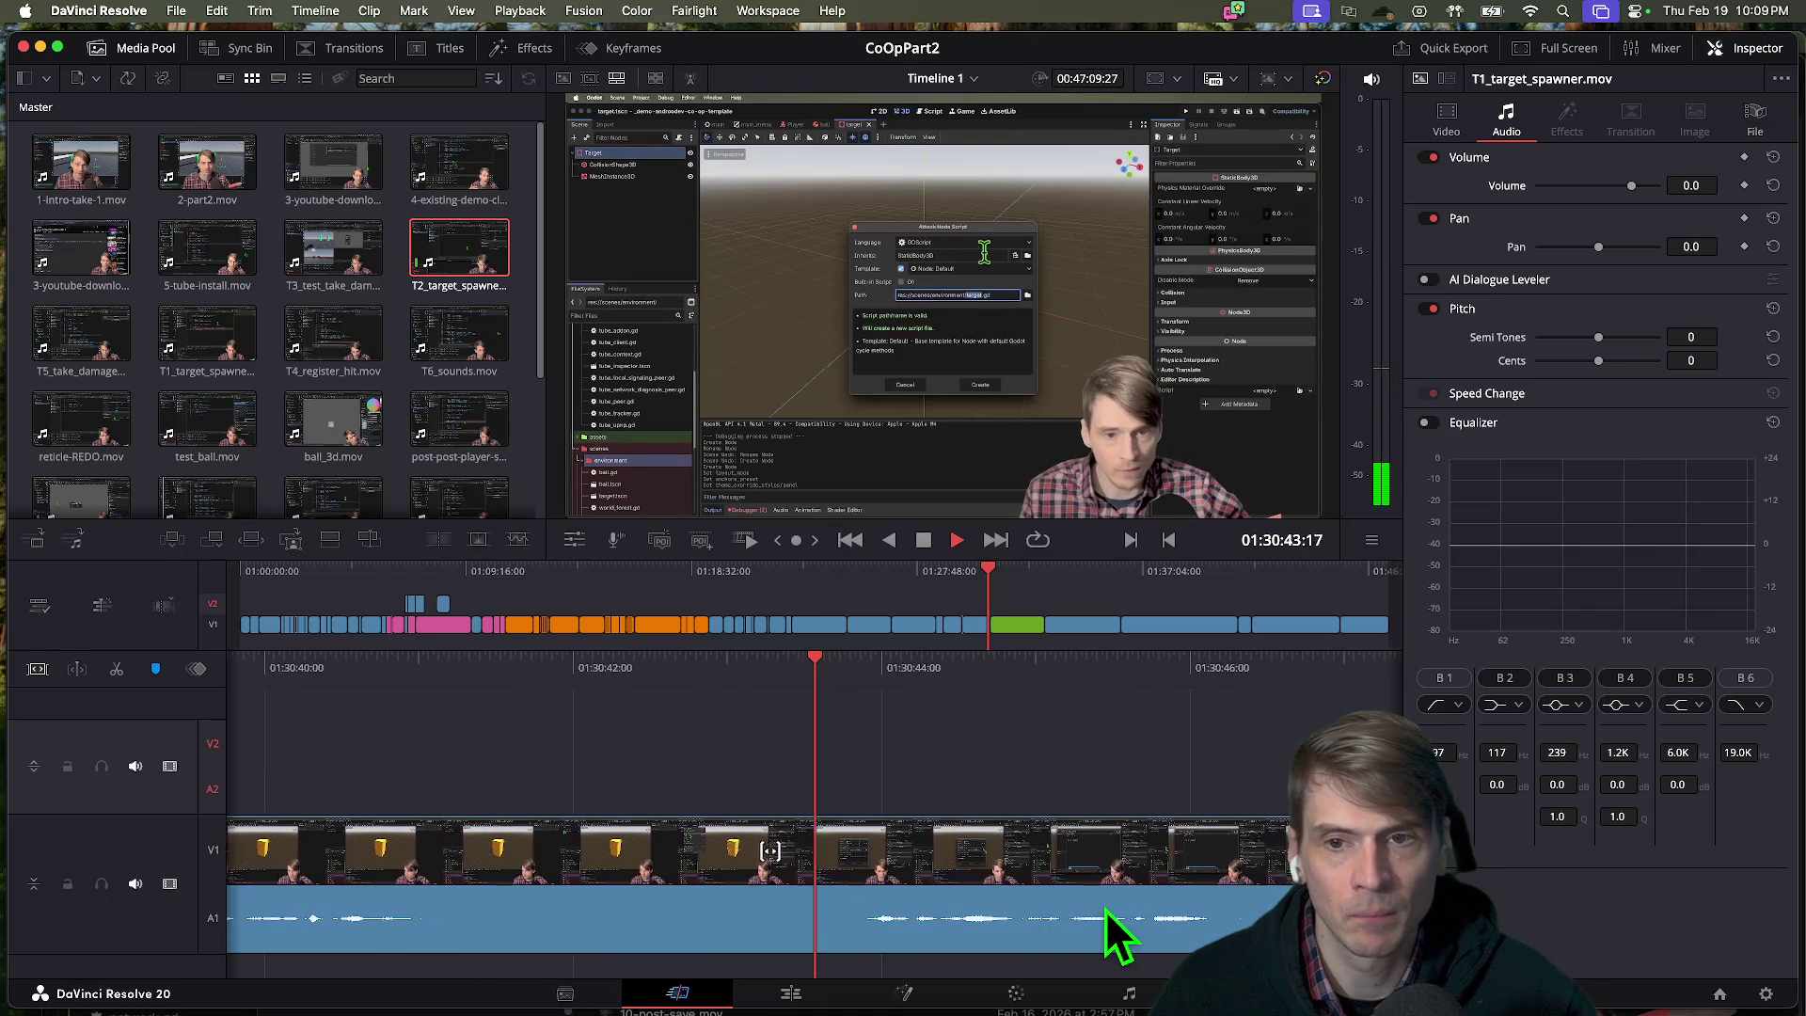
# Step: Ripple-trim the end of the blue T1_target_spawner clip shorter, replaying after each trim
pyautogui.click(1271, 864)
pyautogui.moveTo(1271, 864); pyautogui.dragTo(719, 879)
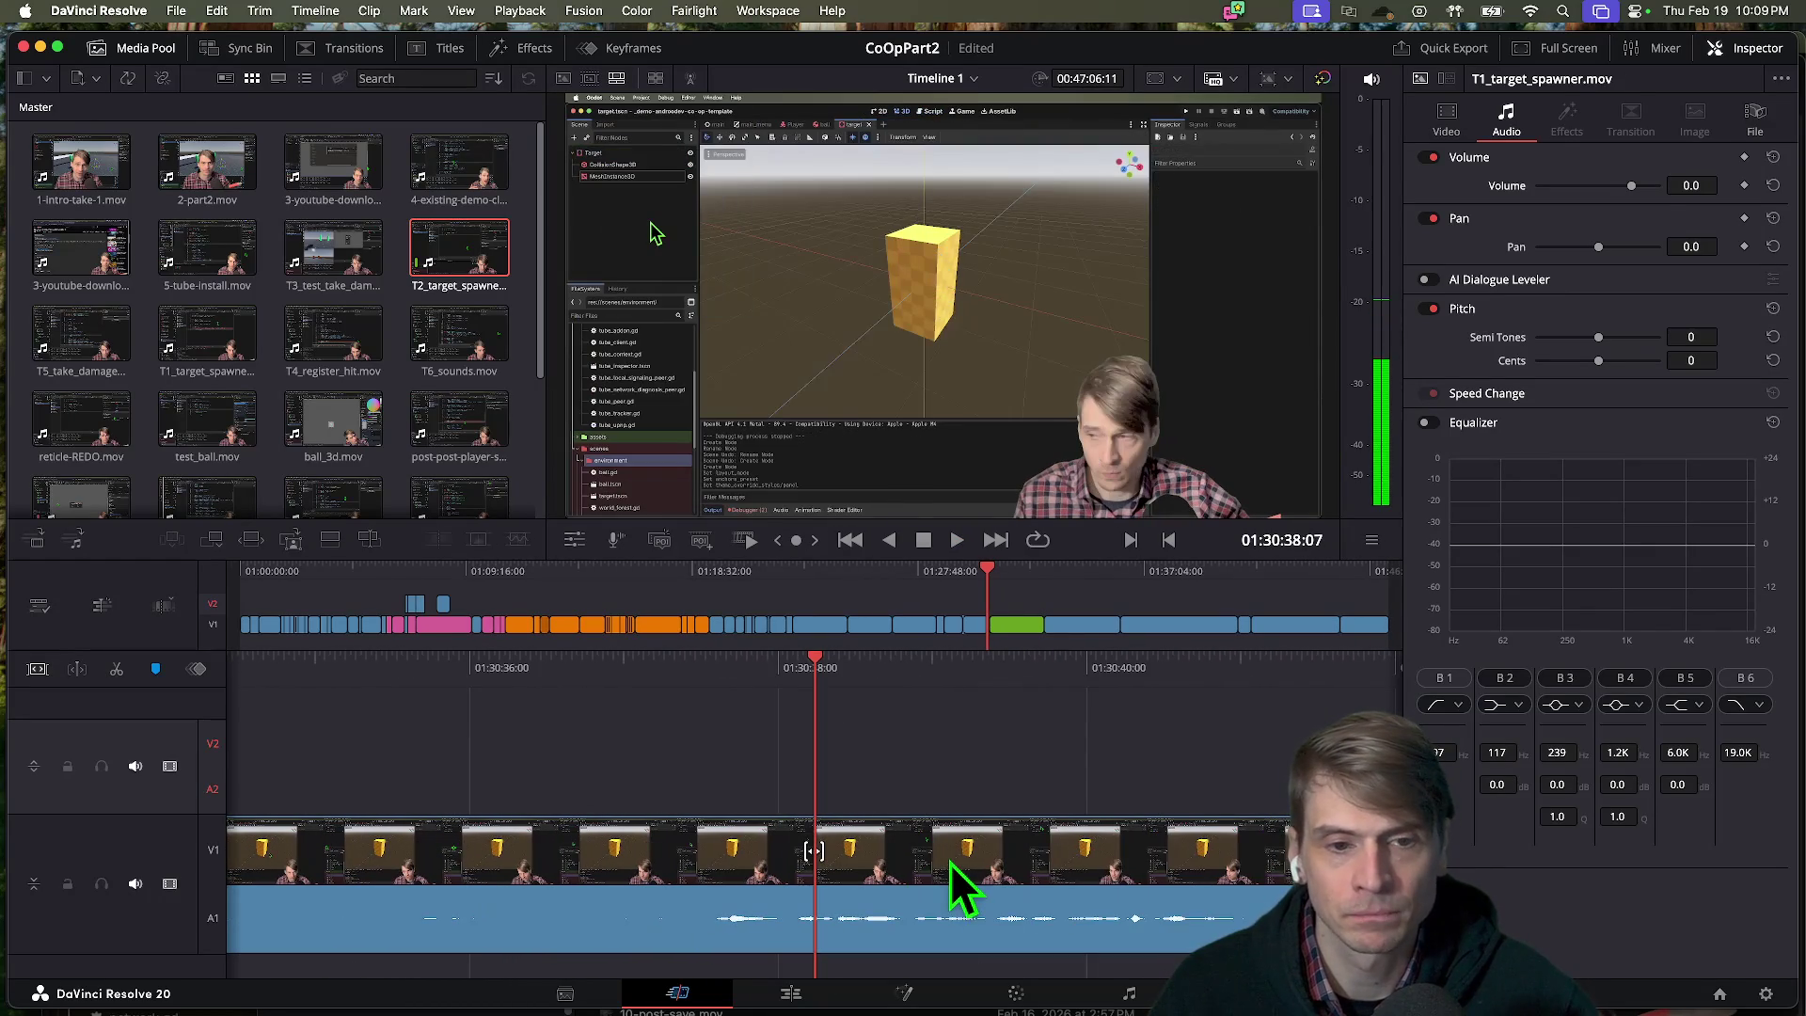
pyautogui.press('space')
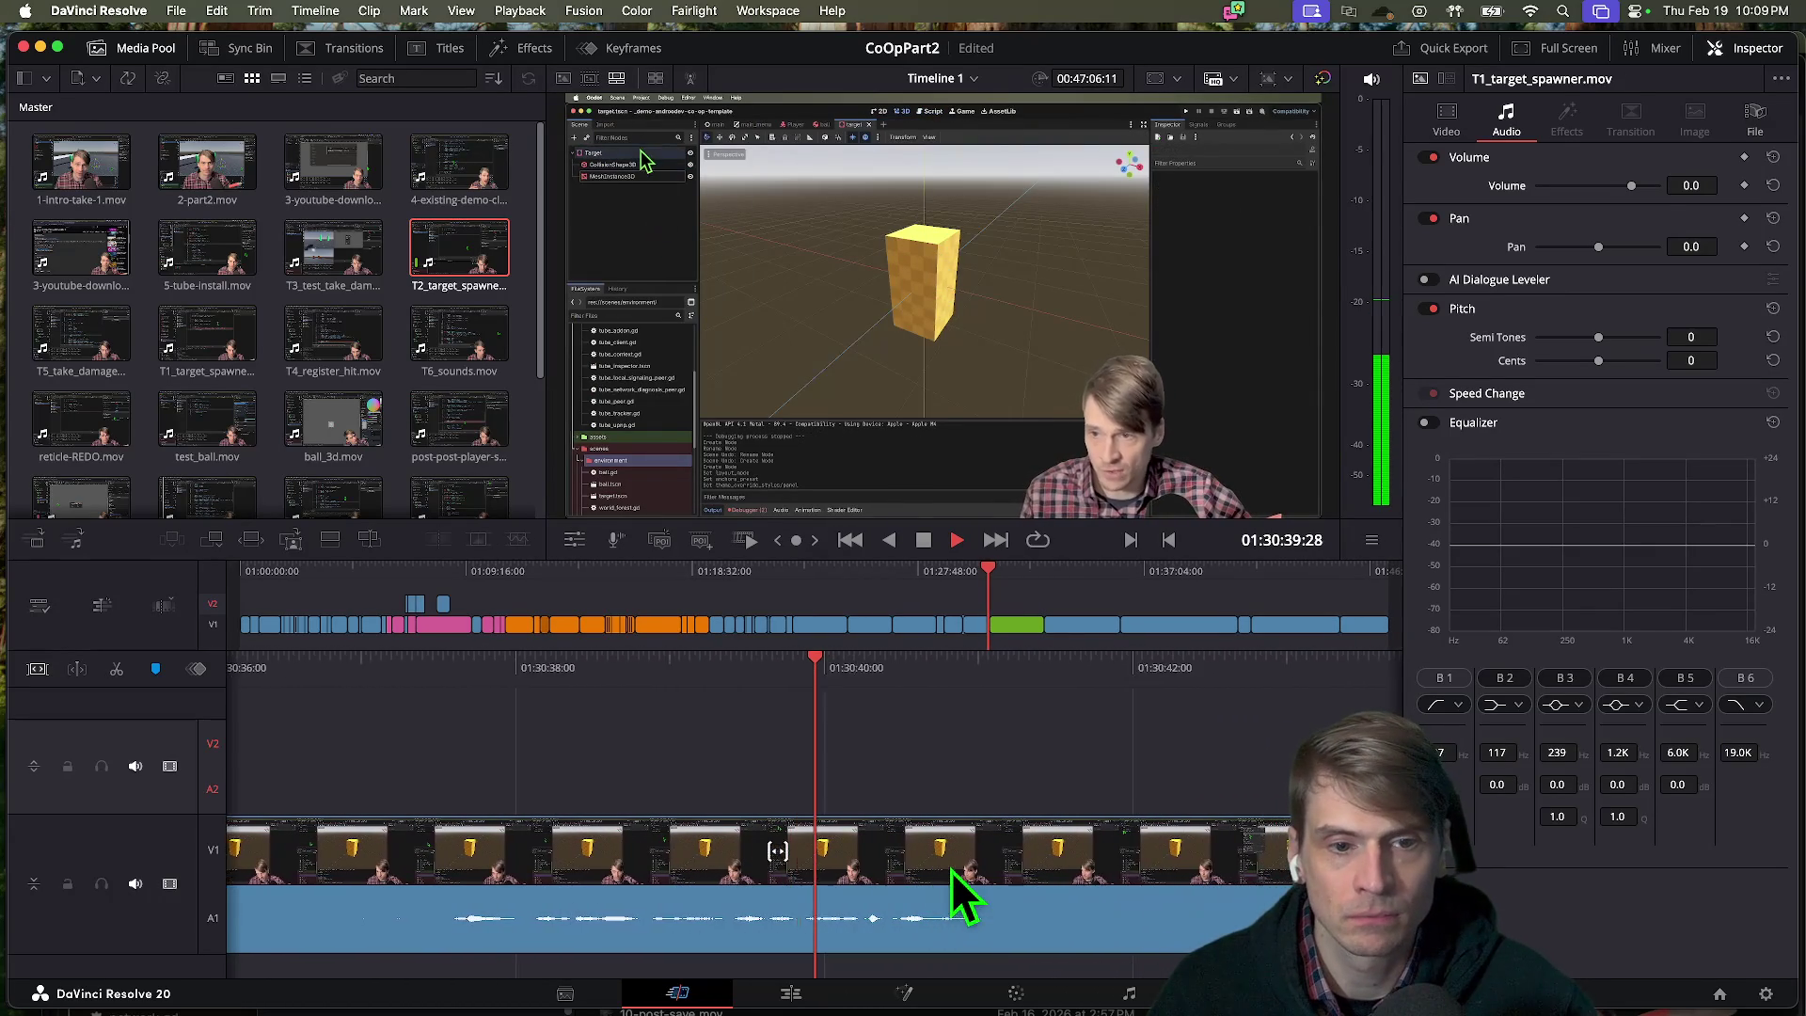
pyautogui.press('space')
pyautogui.moveTo(1270, 880)
pyautogui.mouseDown()
pyautogui.moveTo(544, 879)
pyautogui.moveTo(404, 931)
pyautogui.mouseUp()
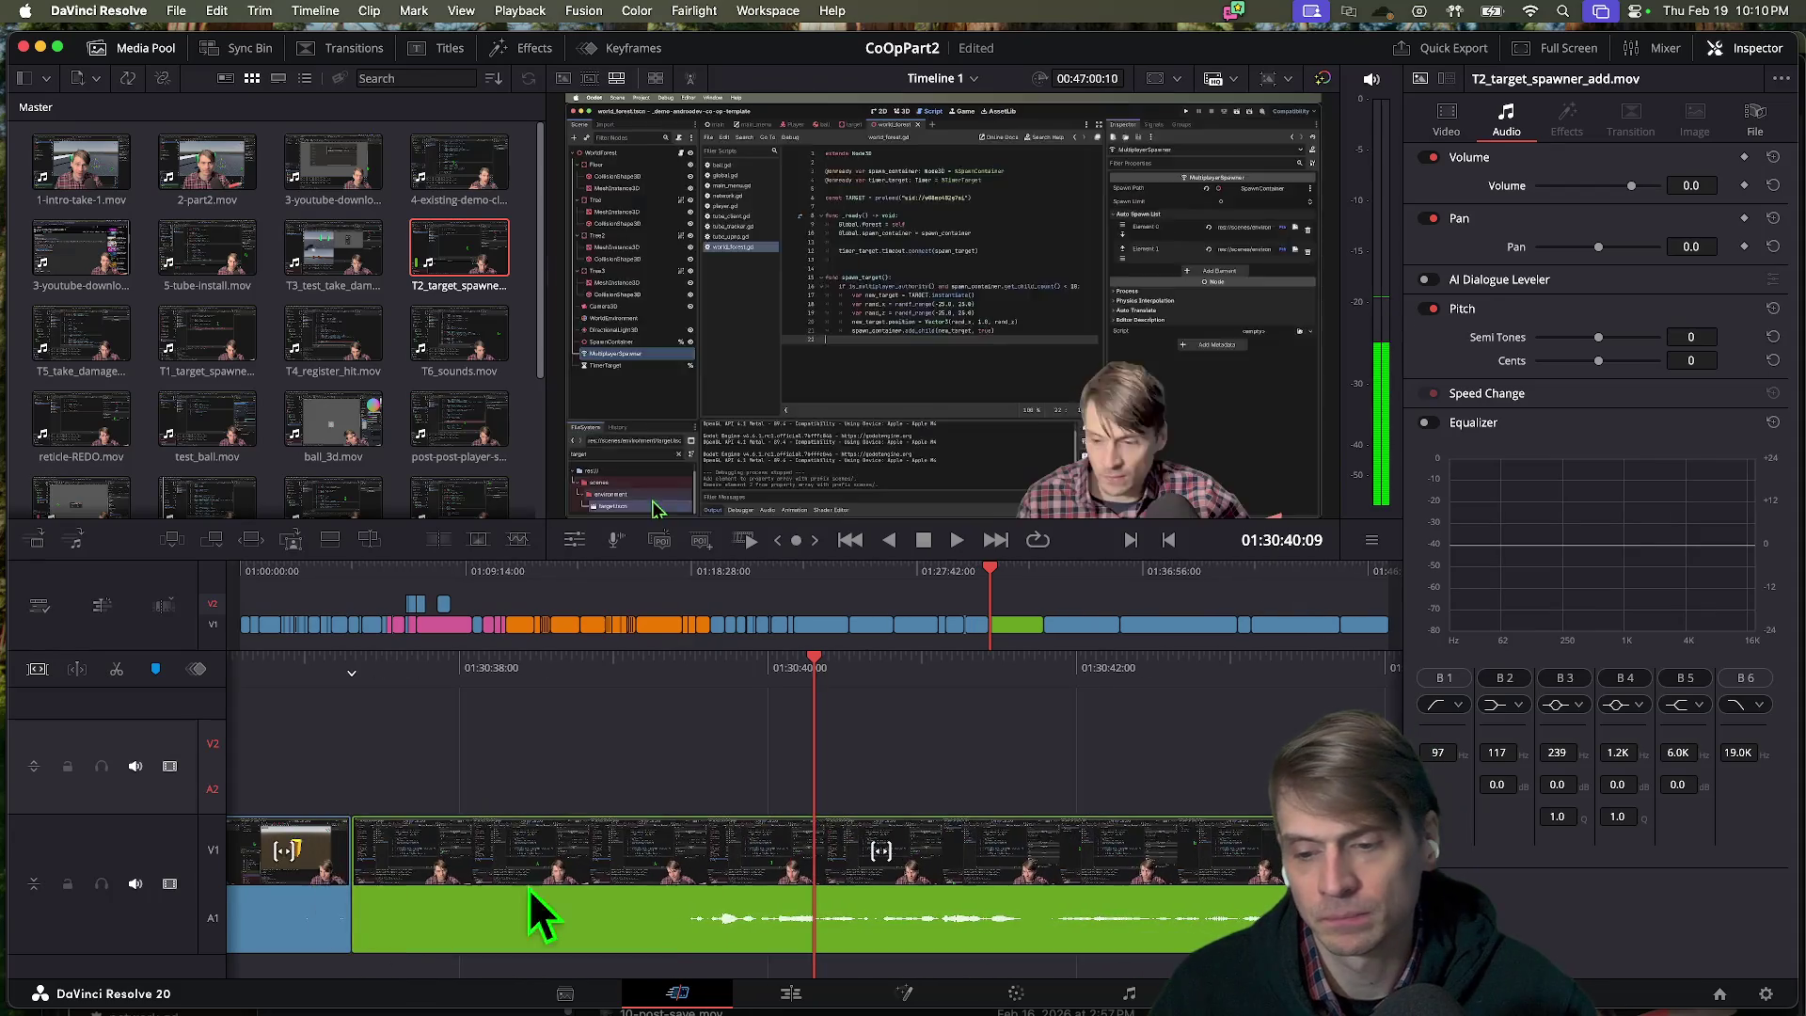
pyautogui.press('space')
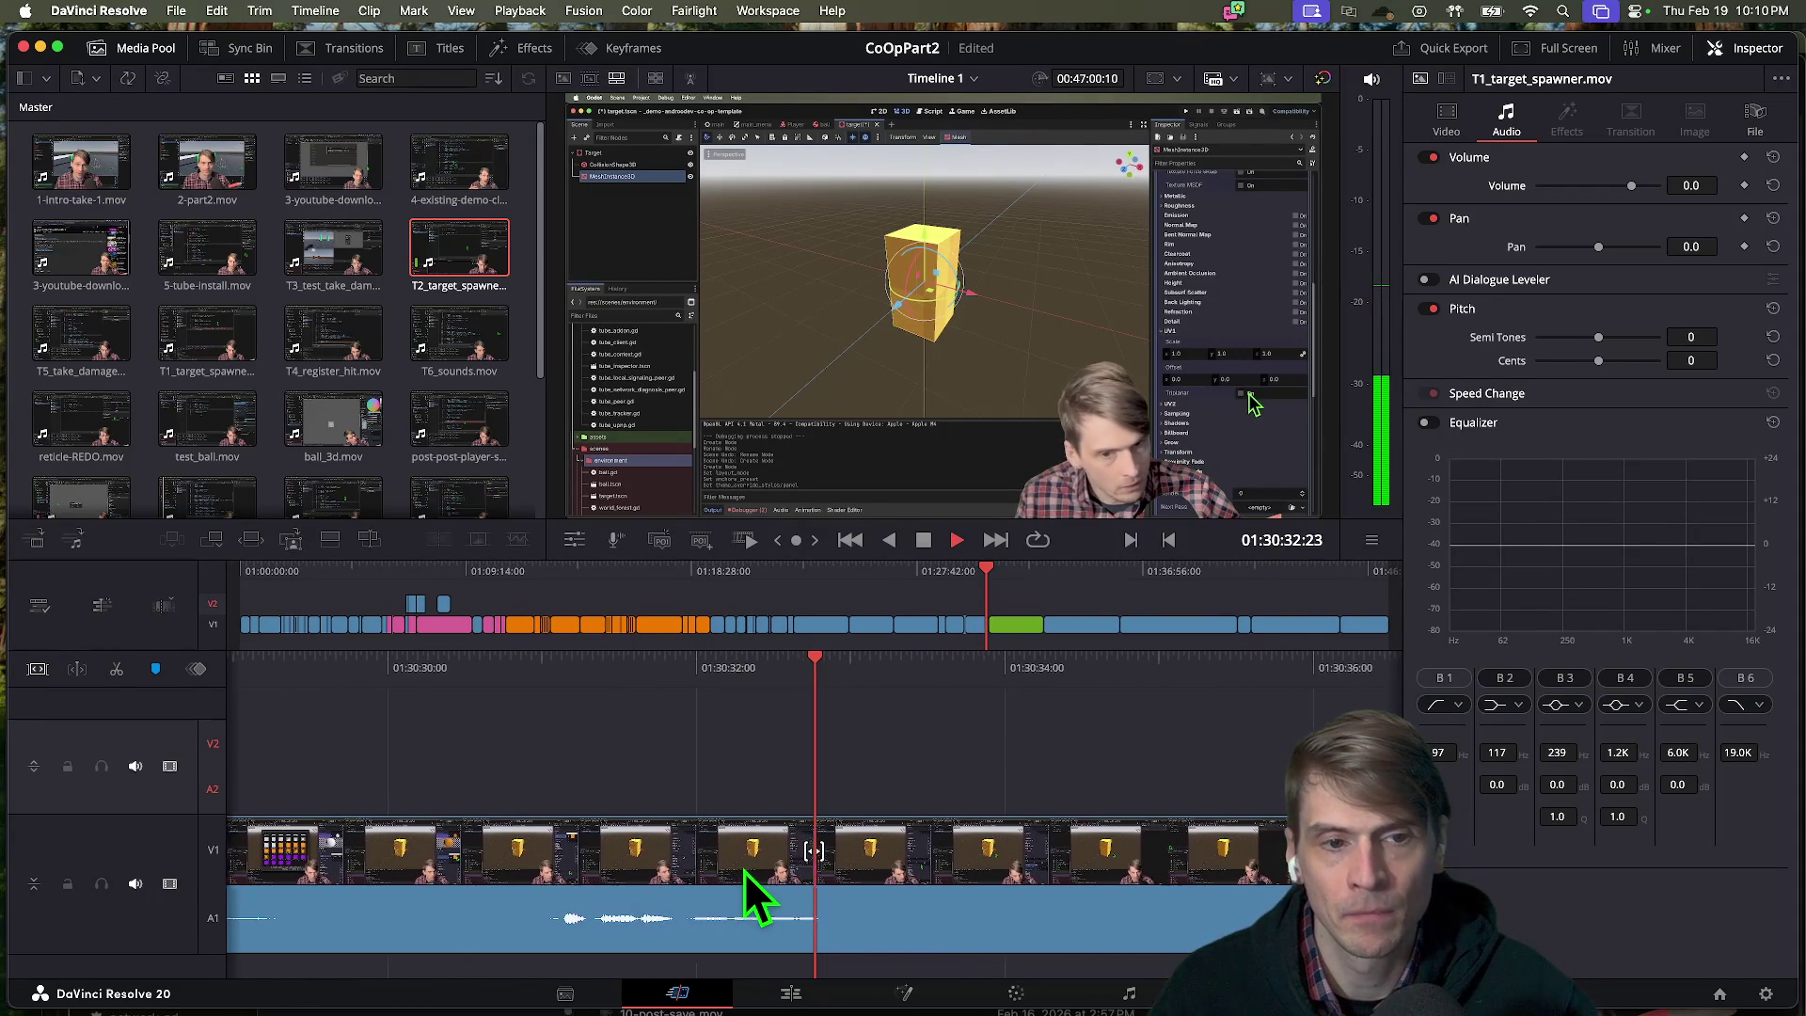
pyautogui.press('space')
# Step: Move the blue-to-green edit point earlier, bringing the timeline to 00:46:54:16
pyautogui.moveTo(782, 850)
pyautogui.mouseDown()
pyautogui.moveTo(766, 912)
pyautogui.moveTo(725, 912)
pyautogui.moveTo(984, 906)
pyautogui.mouseUp()
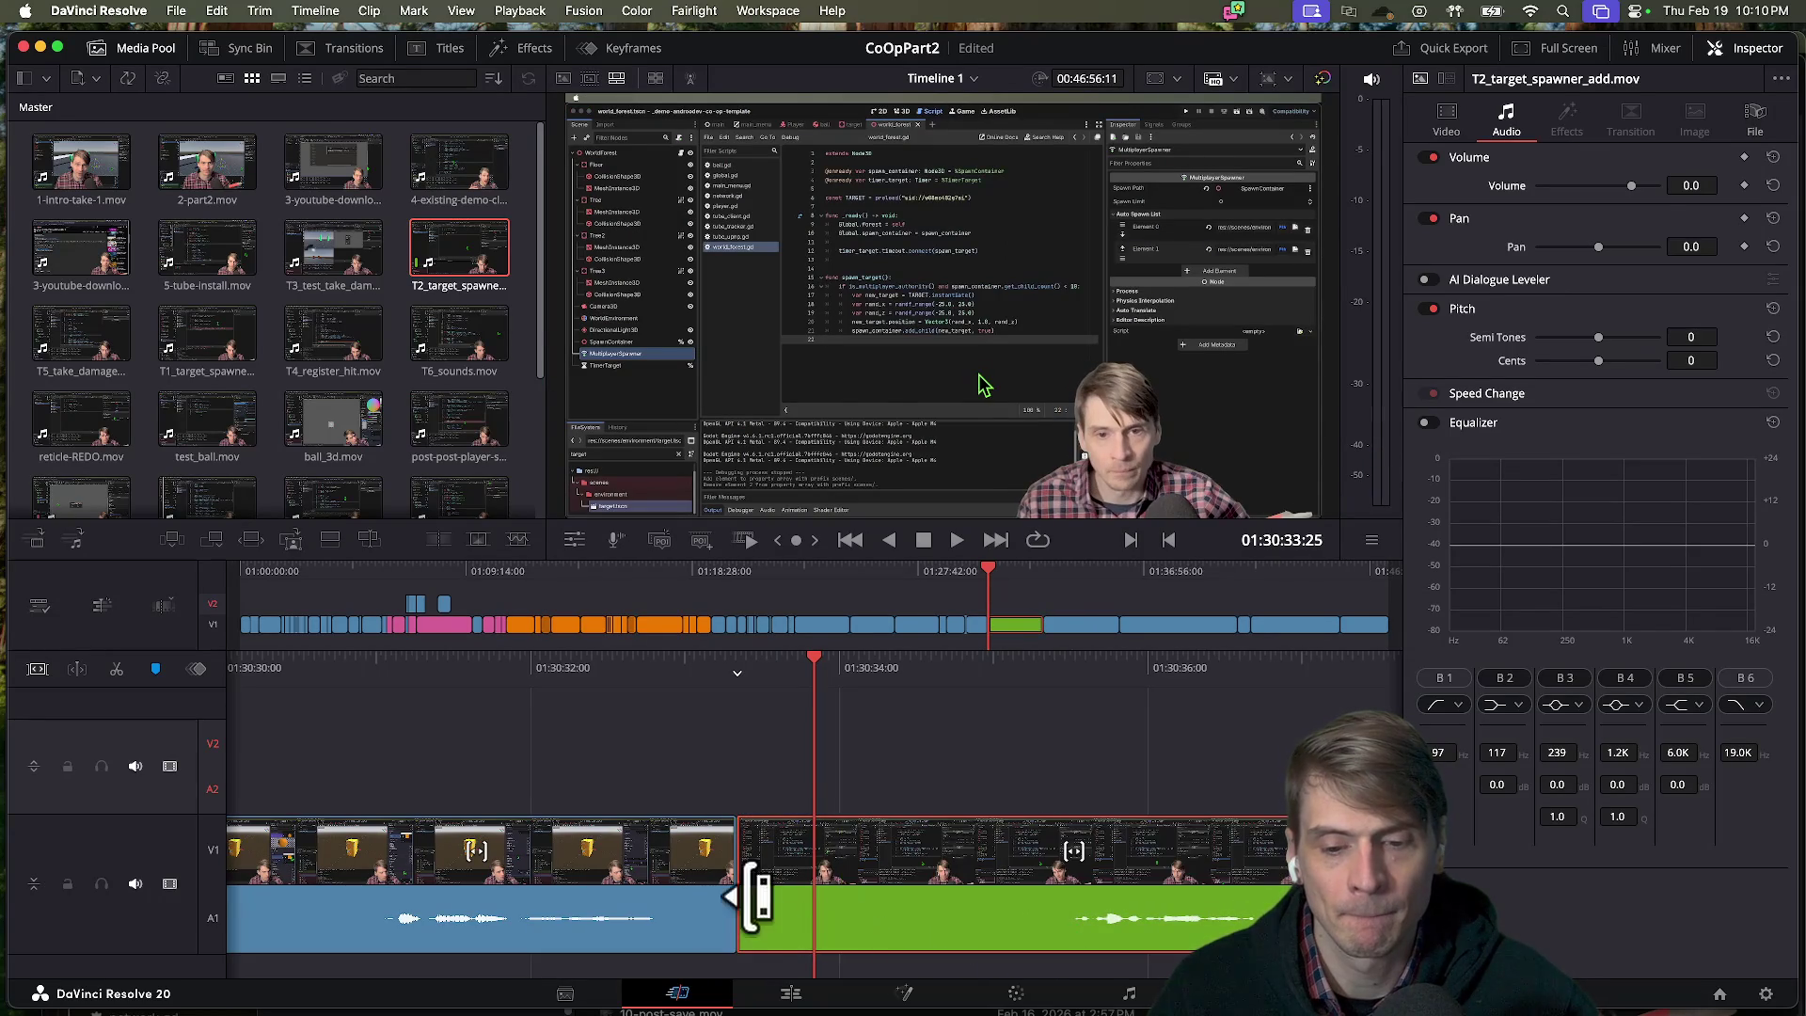
pyautogui.moveTo(743, 908)
pyautogui.mouseDown()
pyautogui.moveTo(1110, 907)
pyautogui.moveTo(1086, 913)
pyautogui.mouseUp()
pyautogui.press('space')
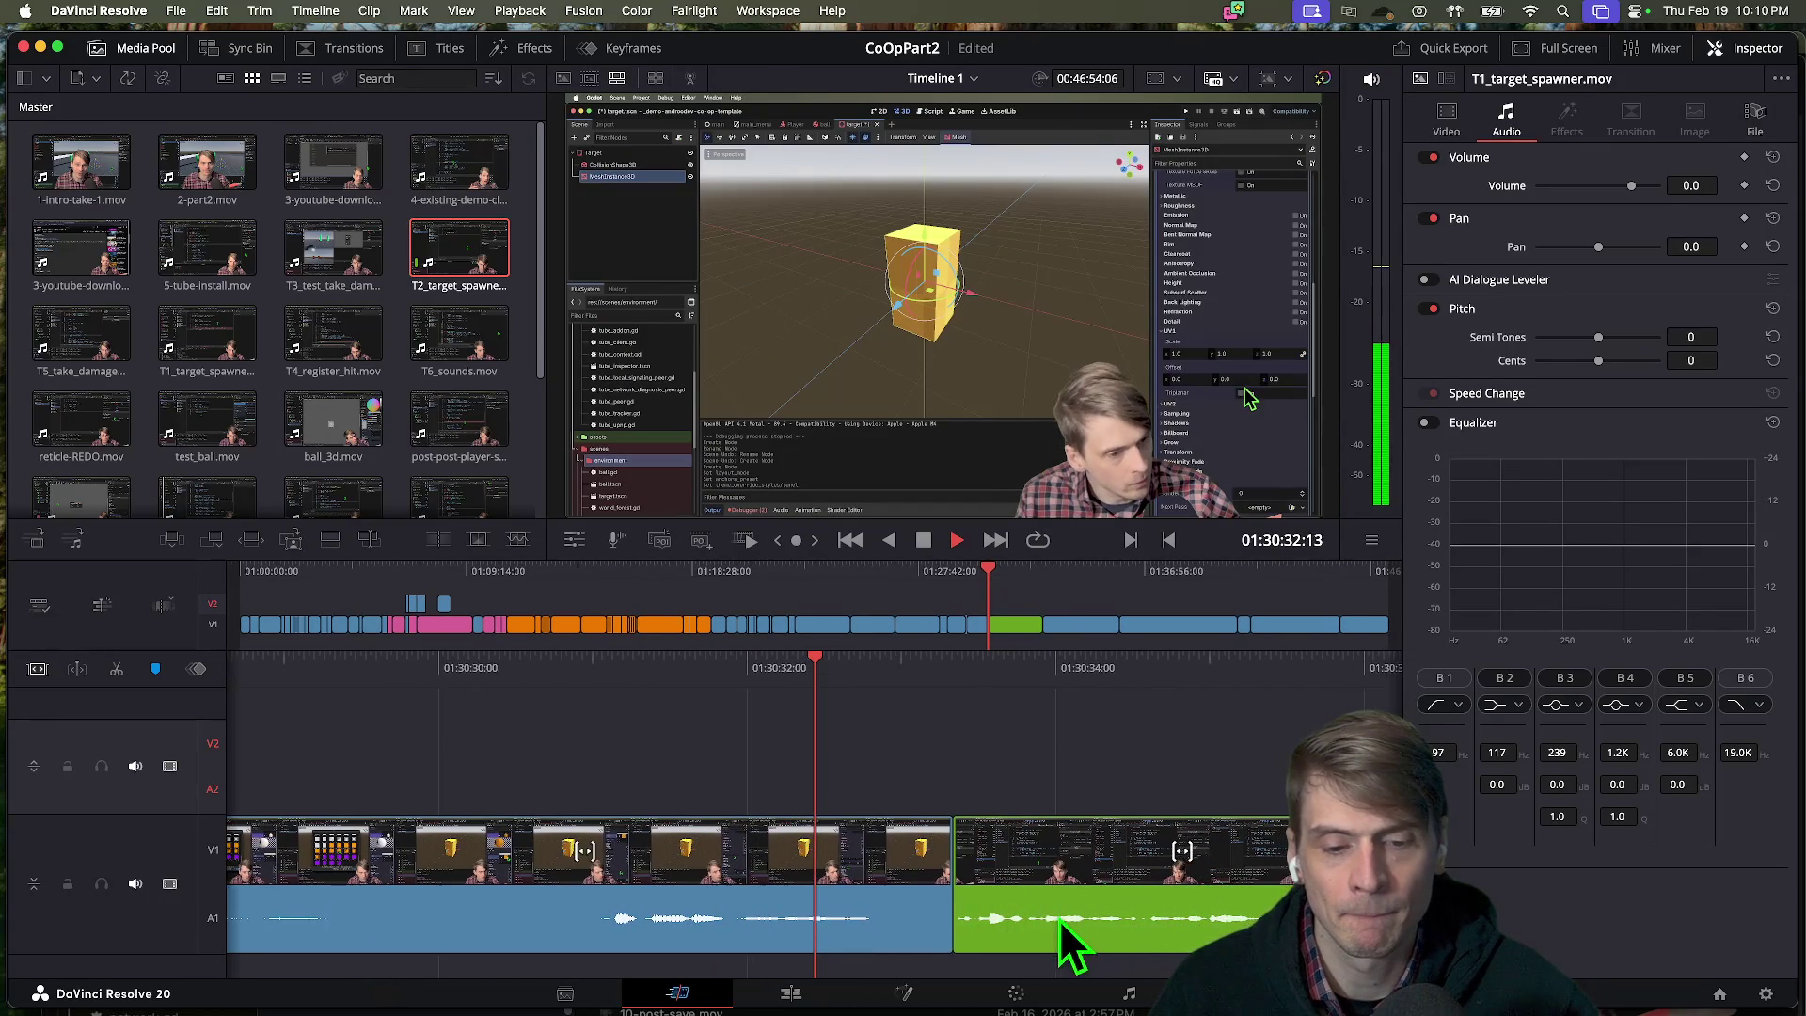
pyautogui.press('space')
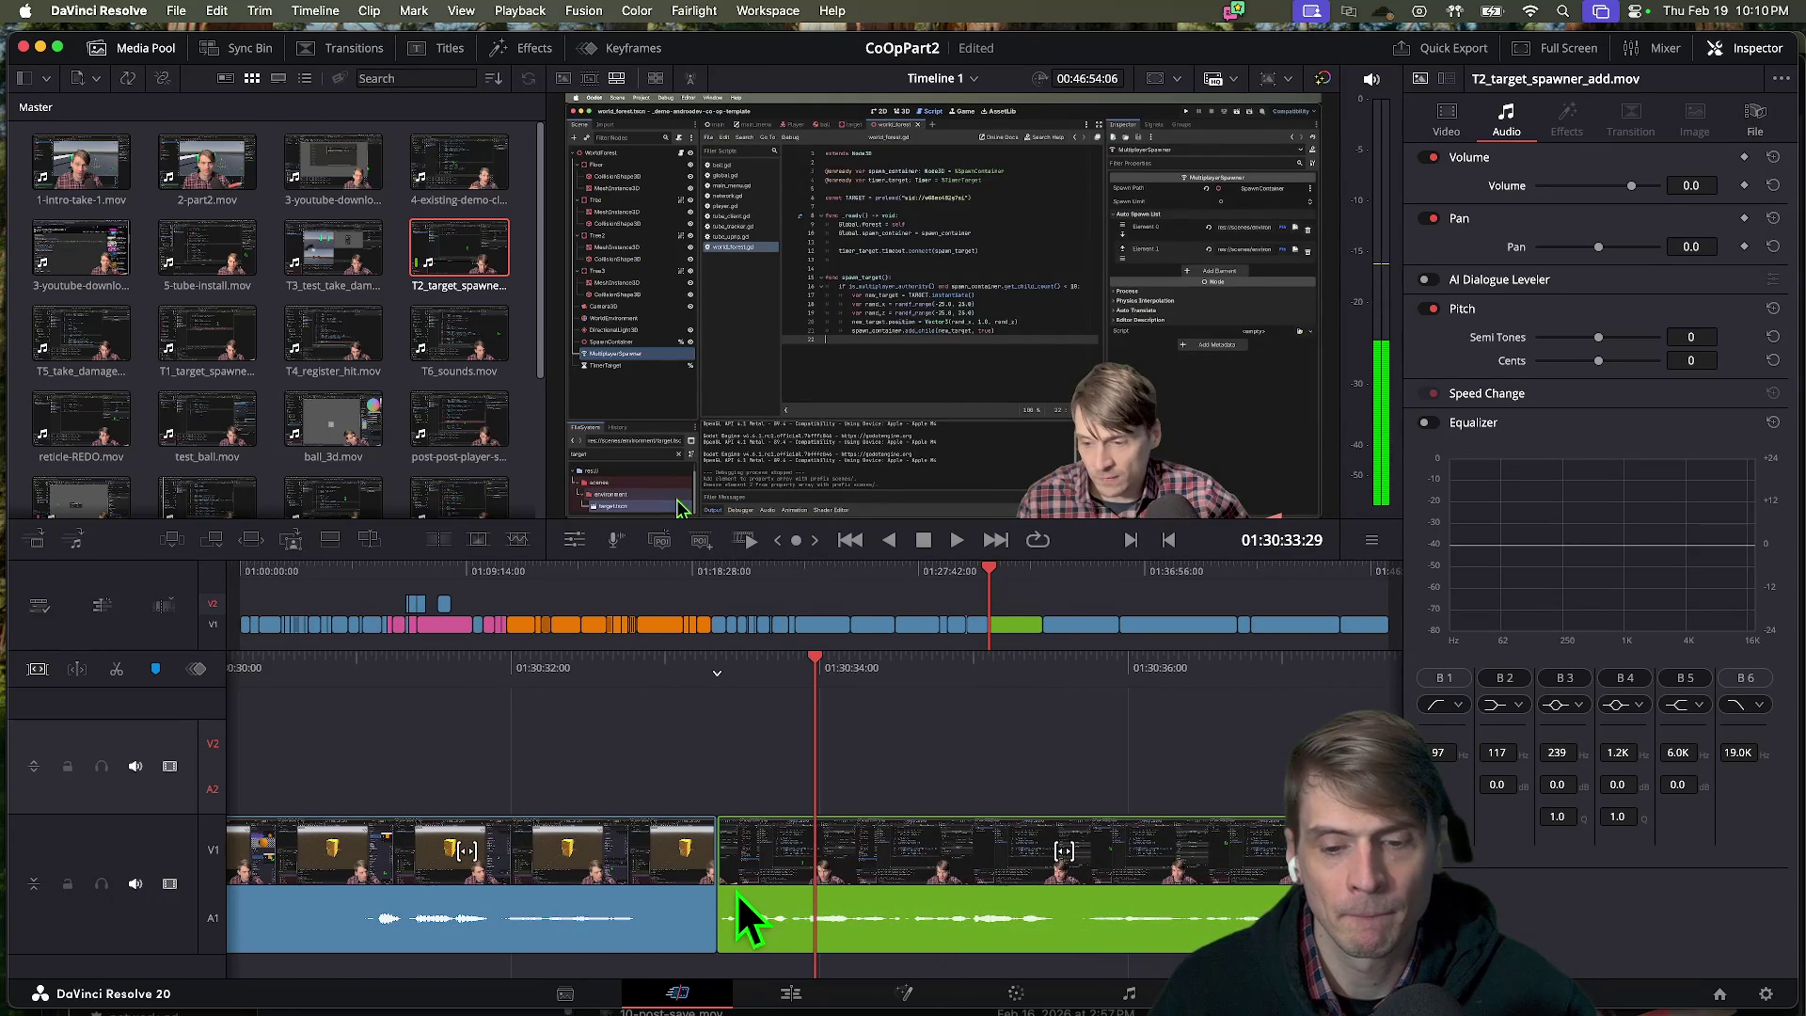
pyautogui.moveTo(738, 894)
pyautogui.mouseDown()
pyautogui.moveTo(461, 894)
pyautogui.moveTo(677, 879)
pyautogui.mouseUp()
pyautogui.press('/')
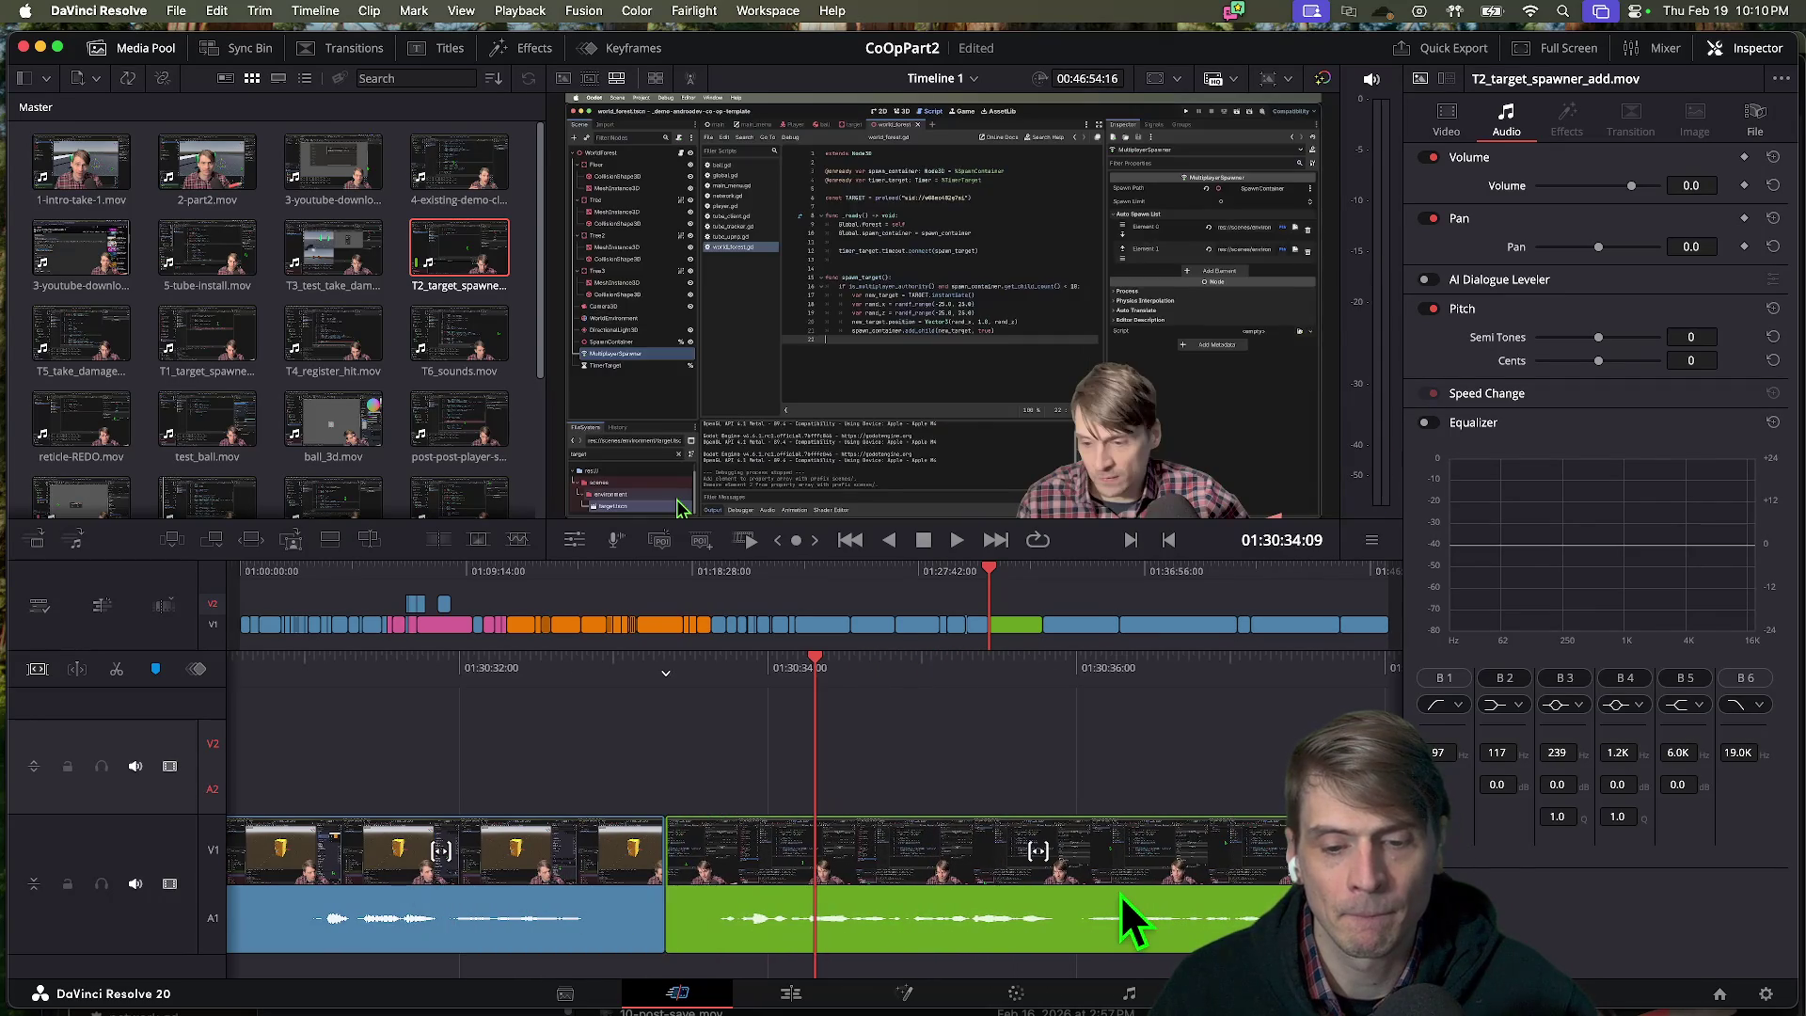